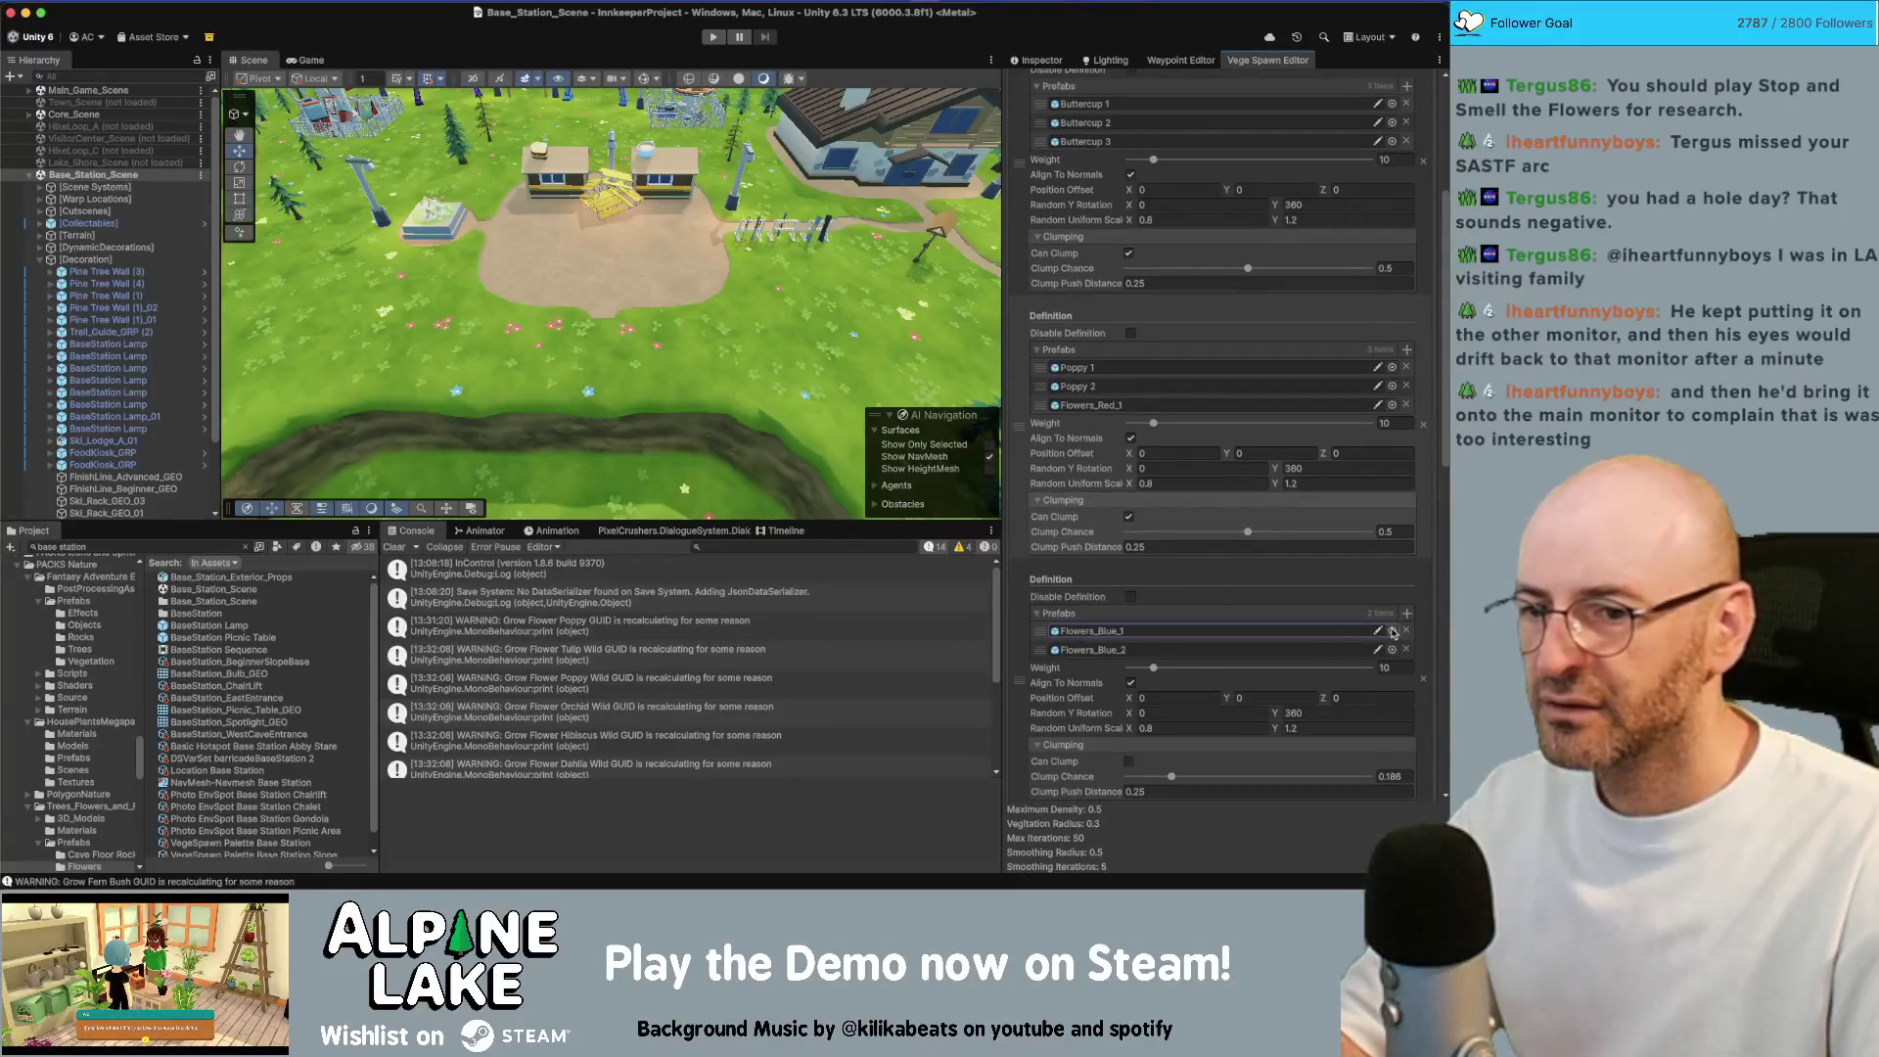
Add Spiderwort 1, Spiderwort 2 and Spiderwort 3 as prefabs alongside Flowers_Blue_1 and Flowers_Blue_2
{"action": "left_click", "coordinate": [1393, 632]}
{"action": "left_click", "coordinate": [1393, 632]}
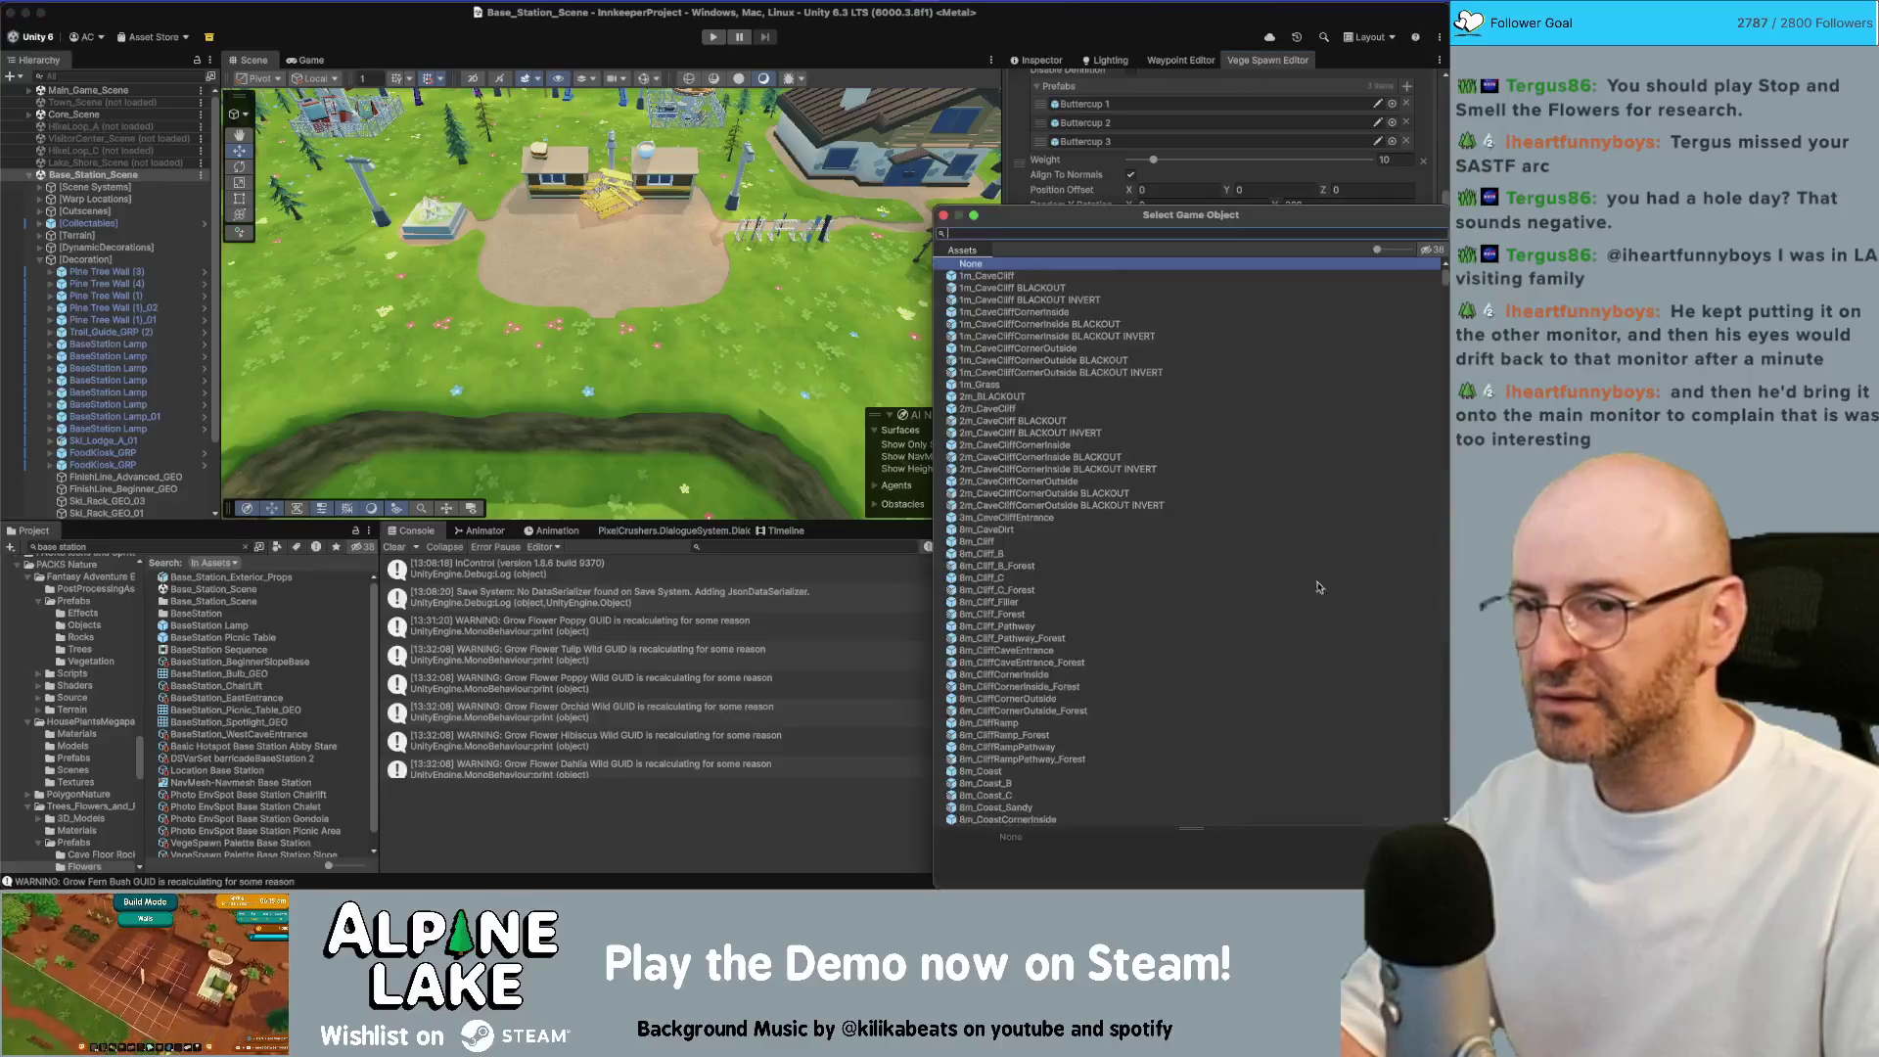
{"action": "type", "text": "spiderwort"}
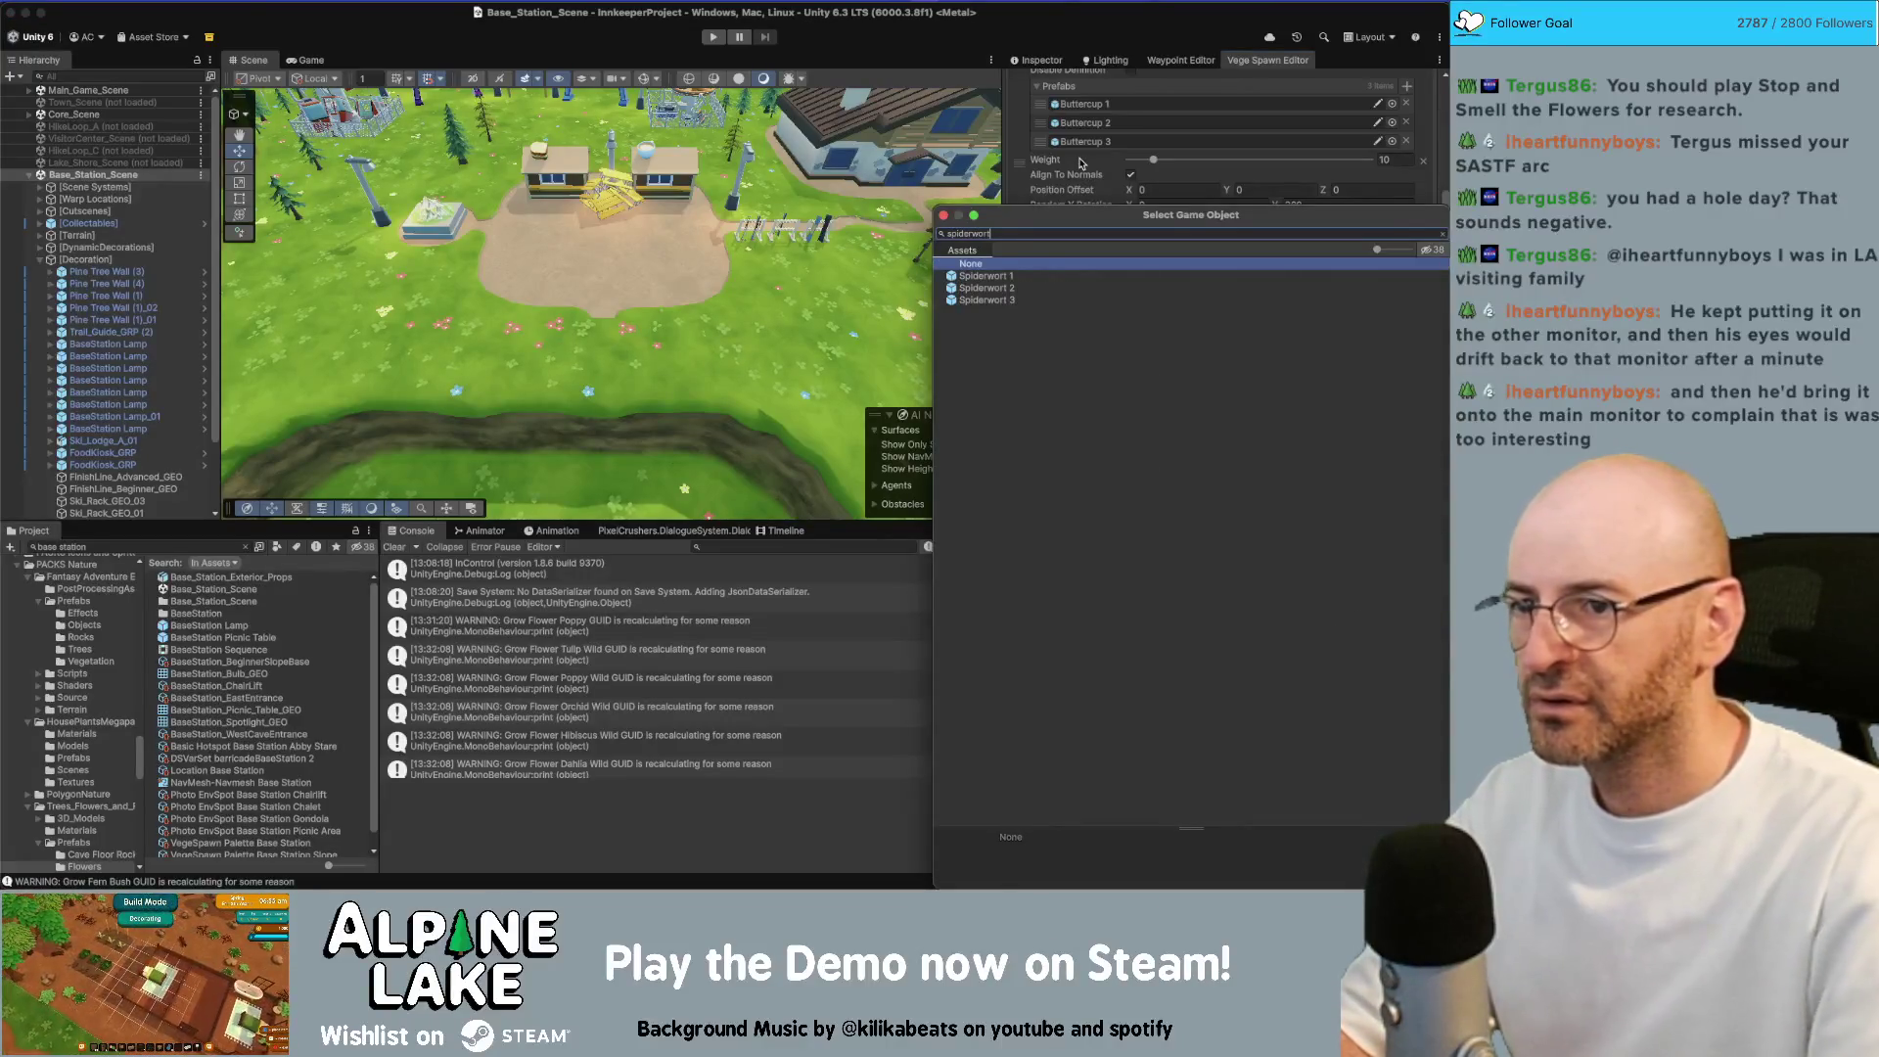
{"action": "key", "text": "Down"}
{"action": "key", "text": "Return"}
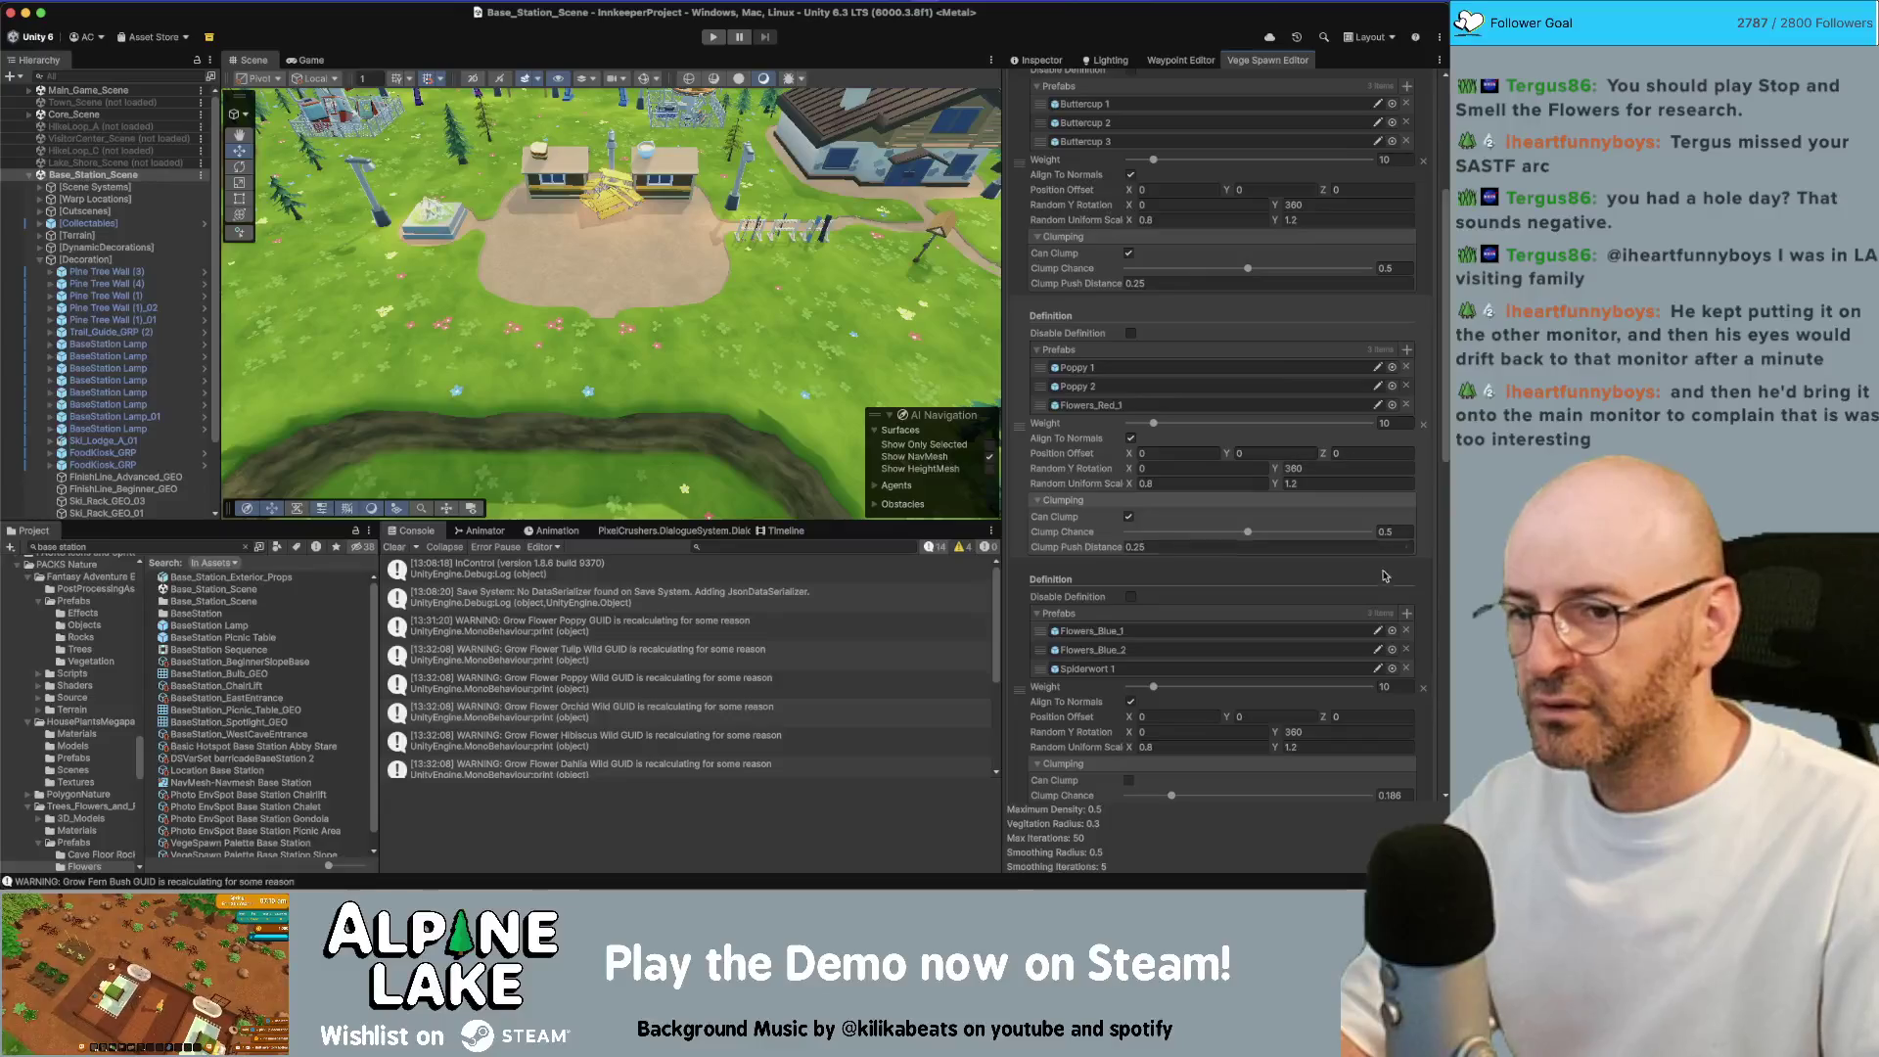
{"action": "left_click", "coordinate": [1406, 611]}
{"action": "type", "text": "spiderwo"}
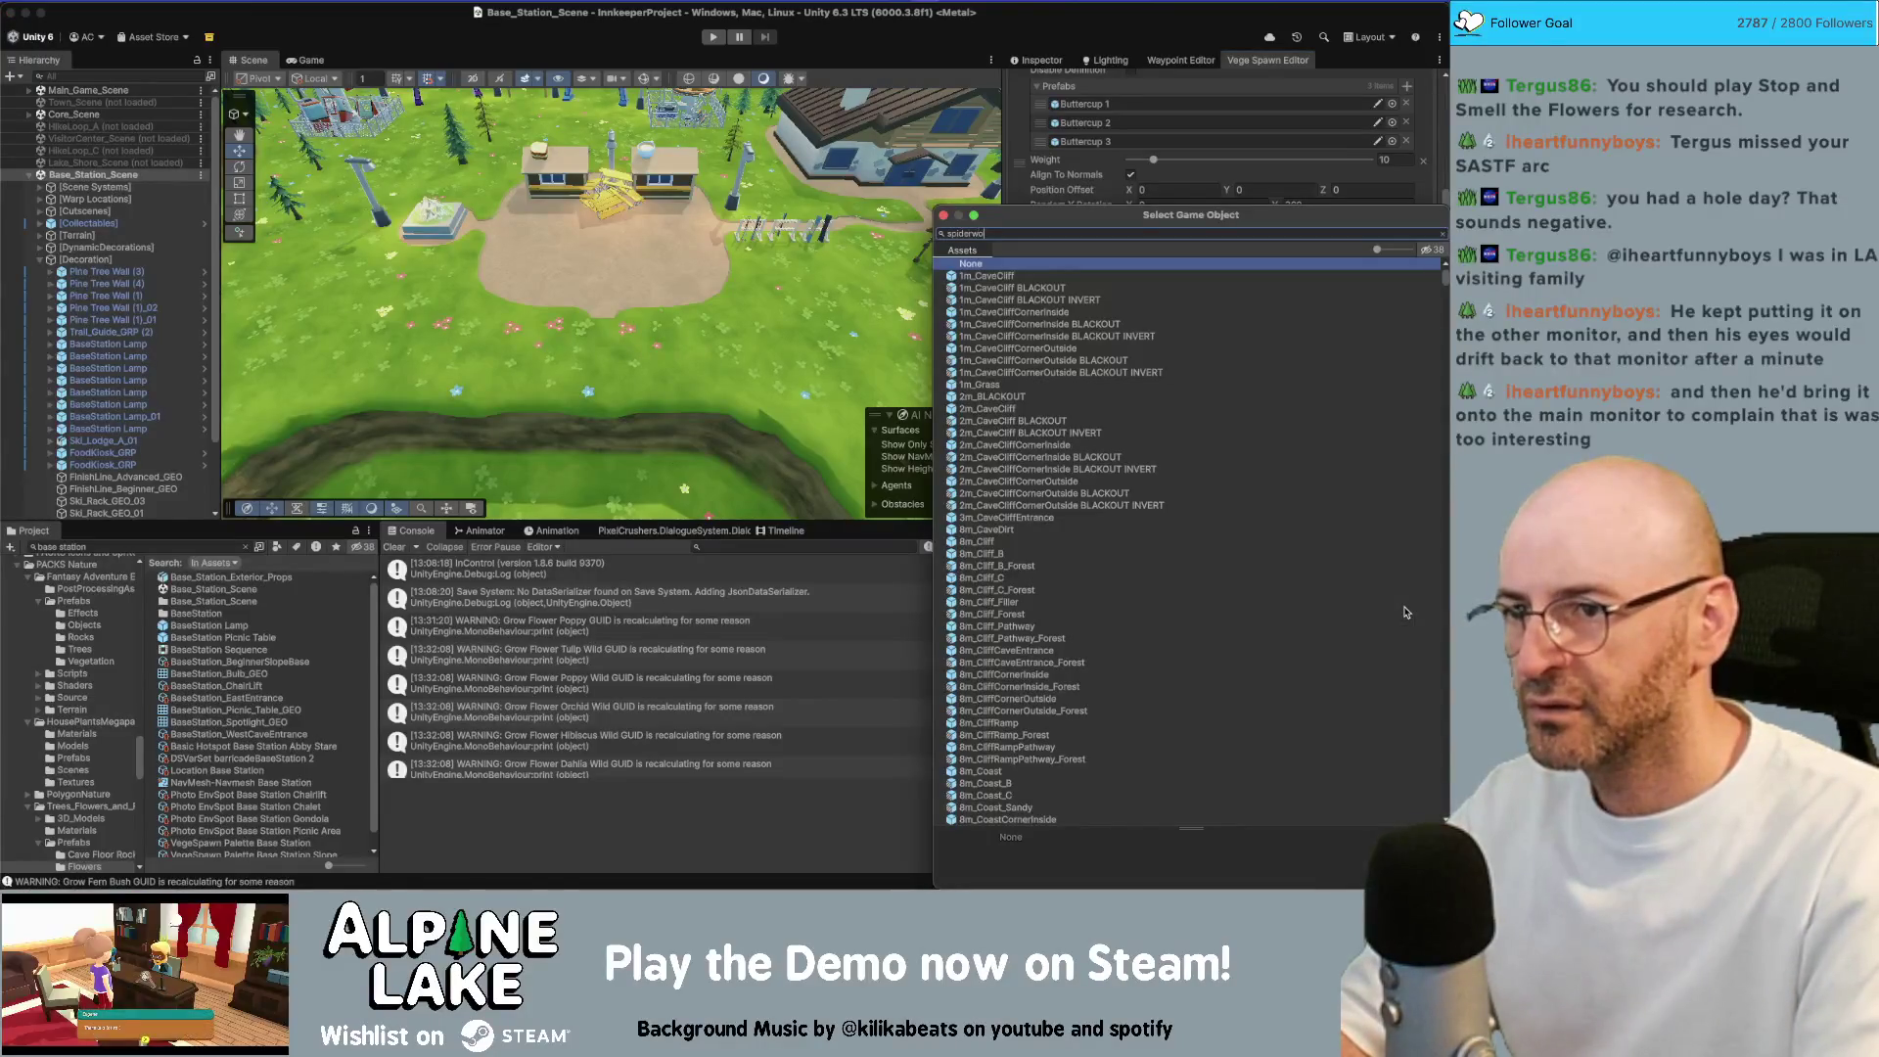
{"action": "type", "text": "rt 2"}
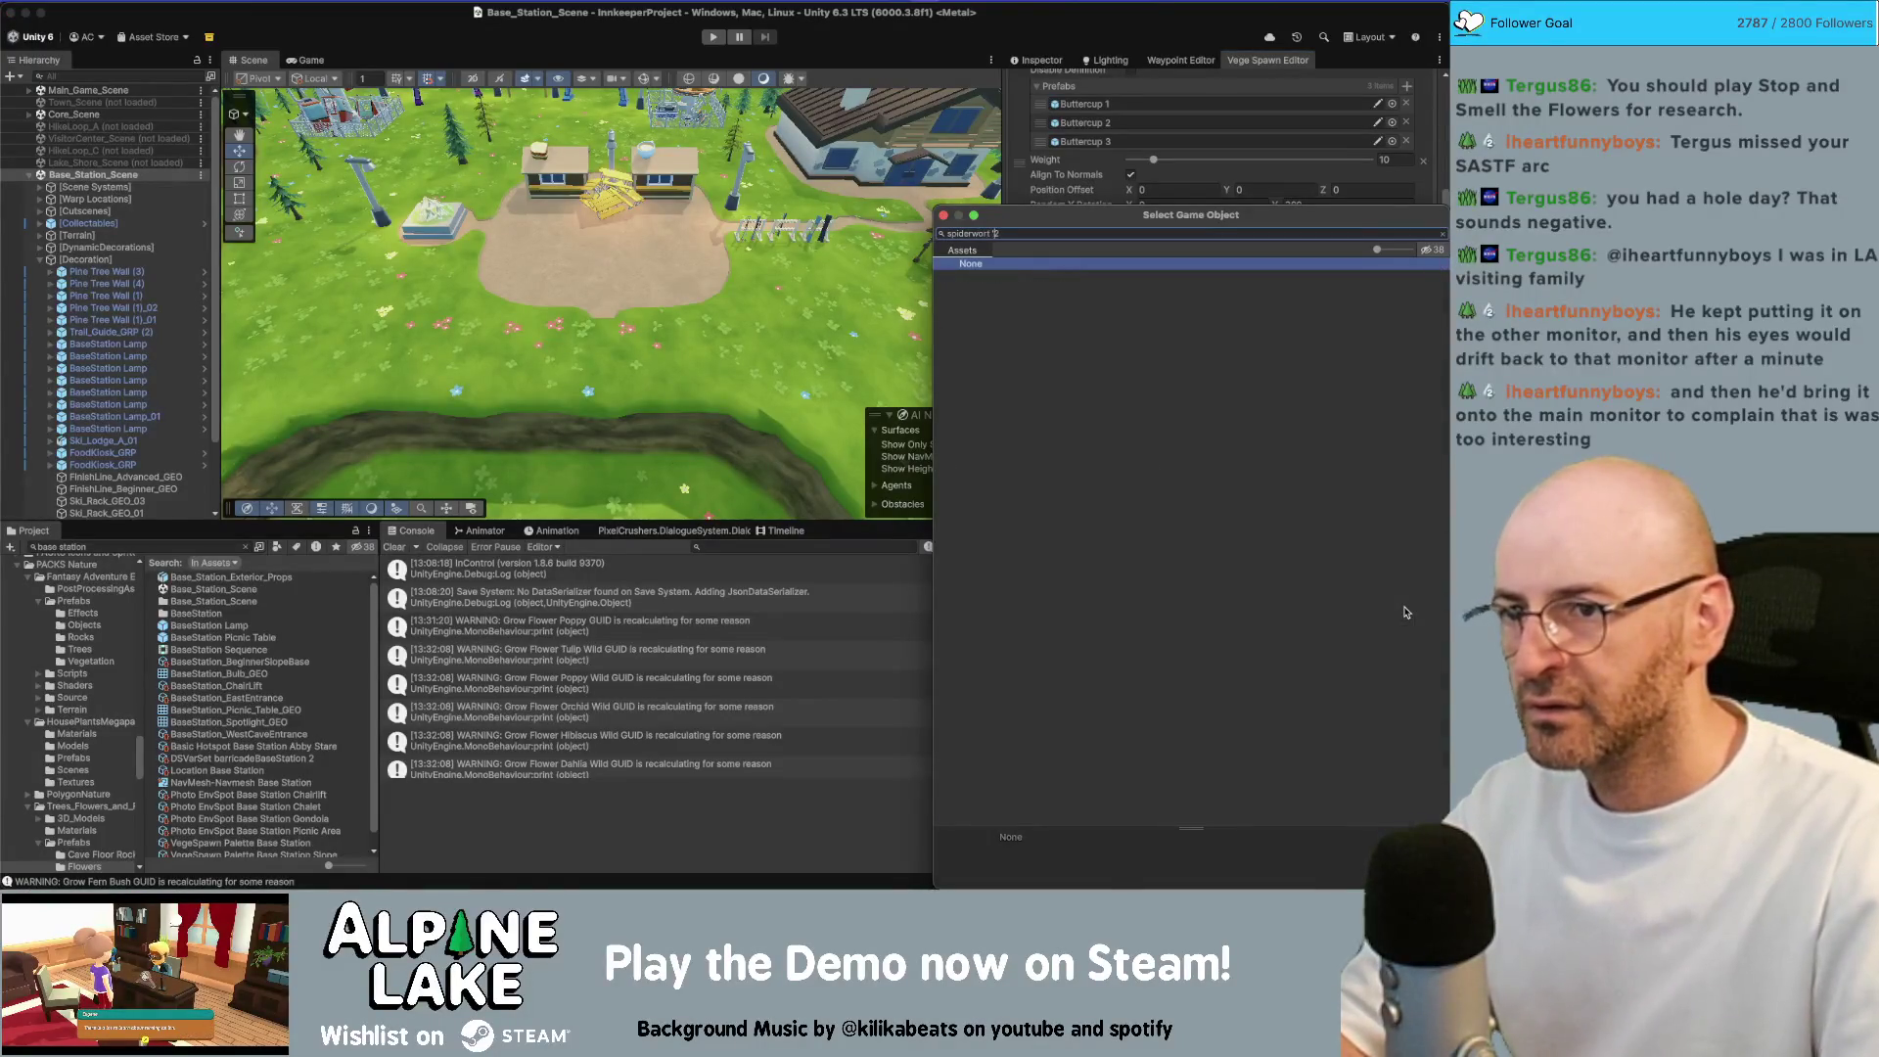
{"action": "key", "text": "Escape"}
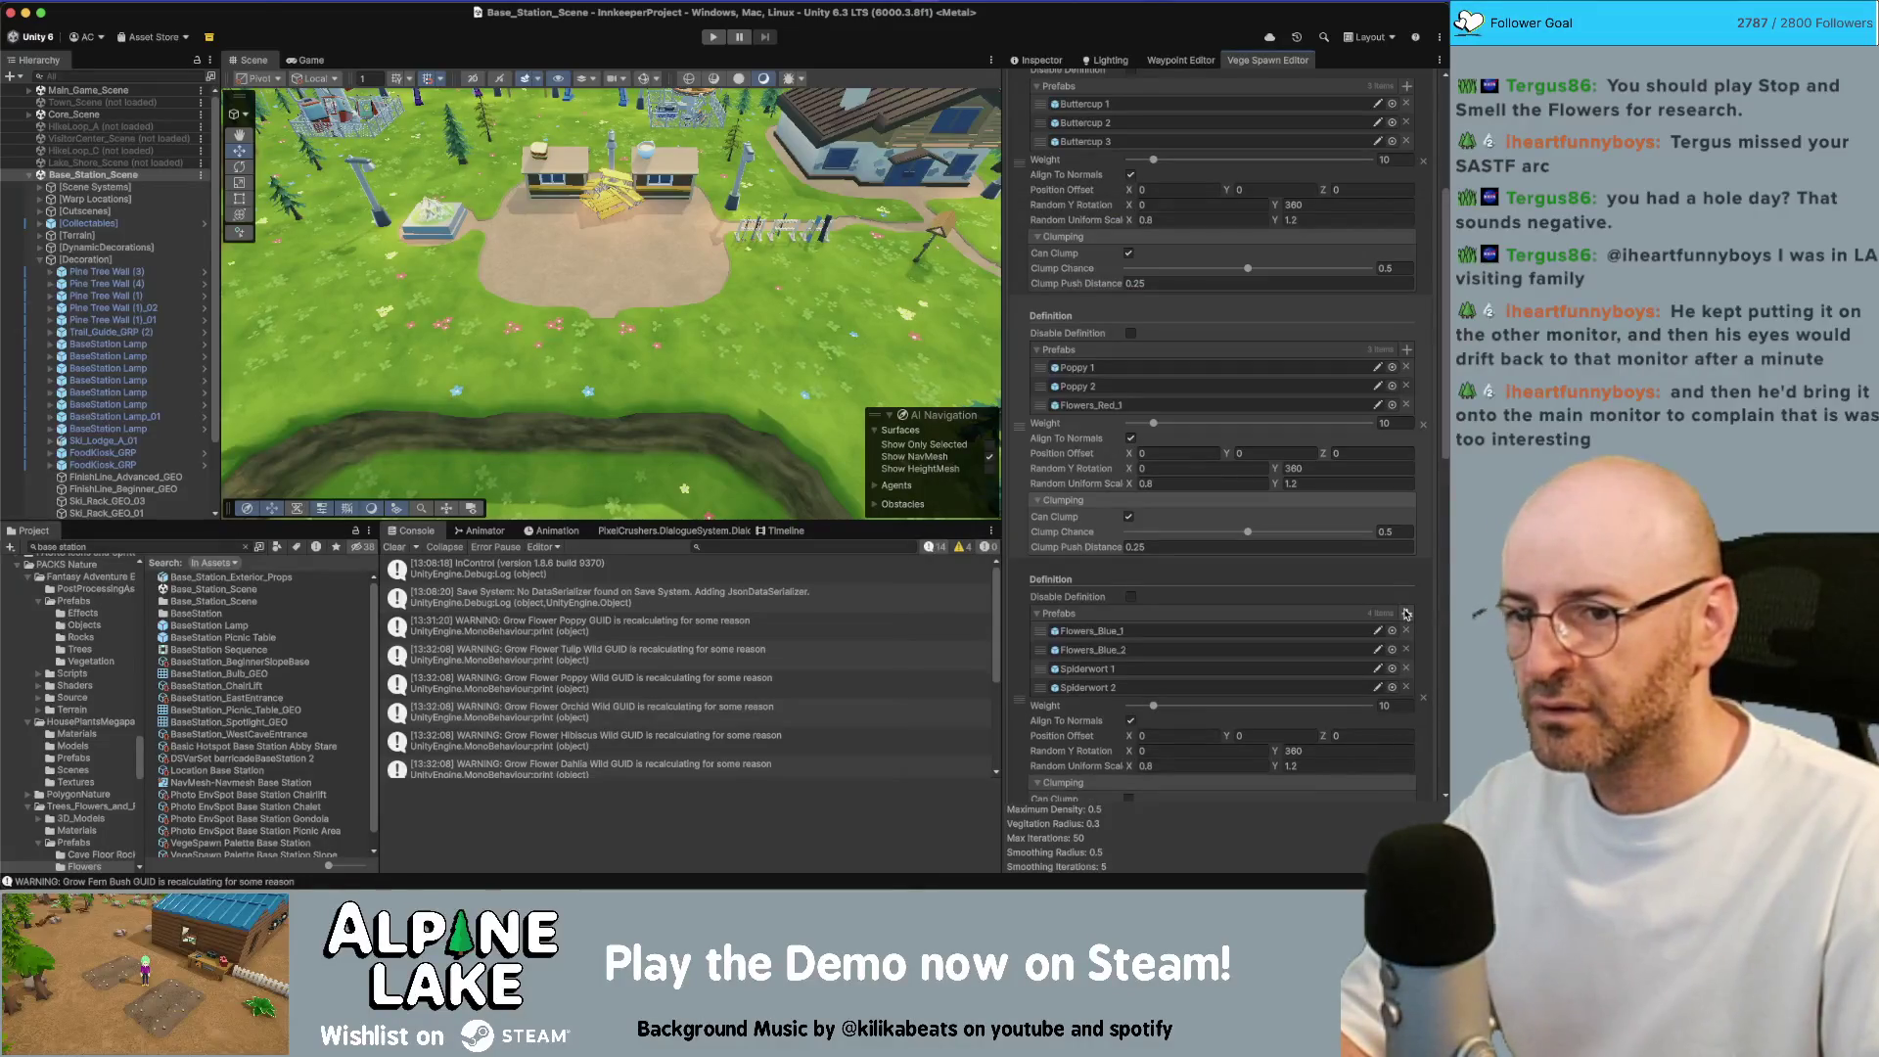
{"action": "left_click", "coordinate": [1406, 614]}
{"action": "type", "text": "spiderwort 3"}
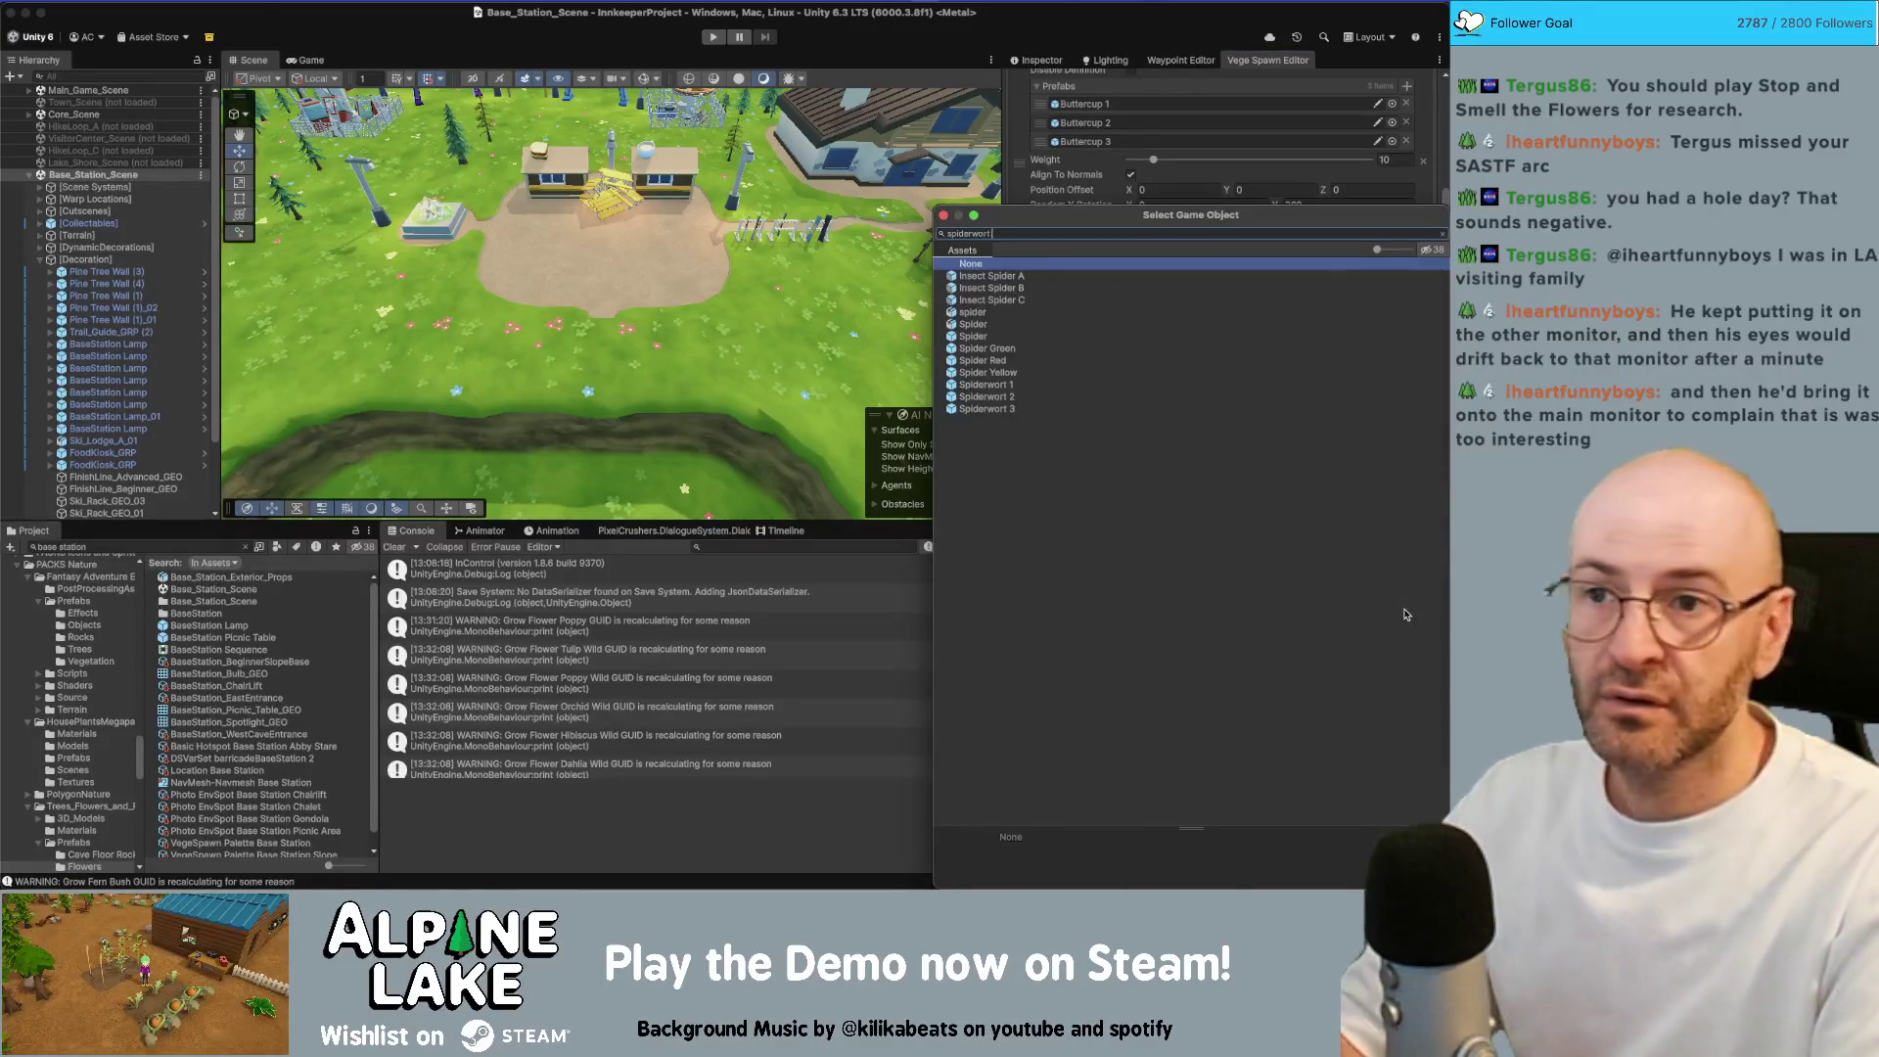
{"action": "key", "text": "Return"}
{"action": "scroll", "coordinate": [1298, 672], "scroll_direction": "down", "scroll_amount": 5}
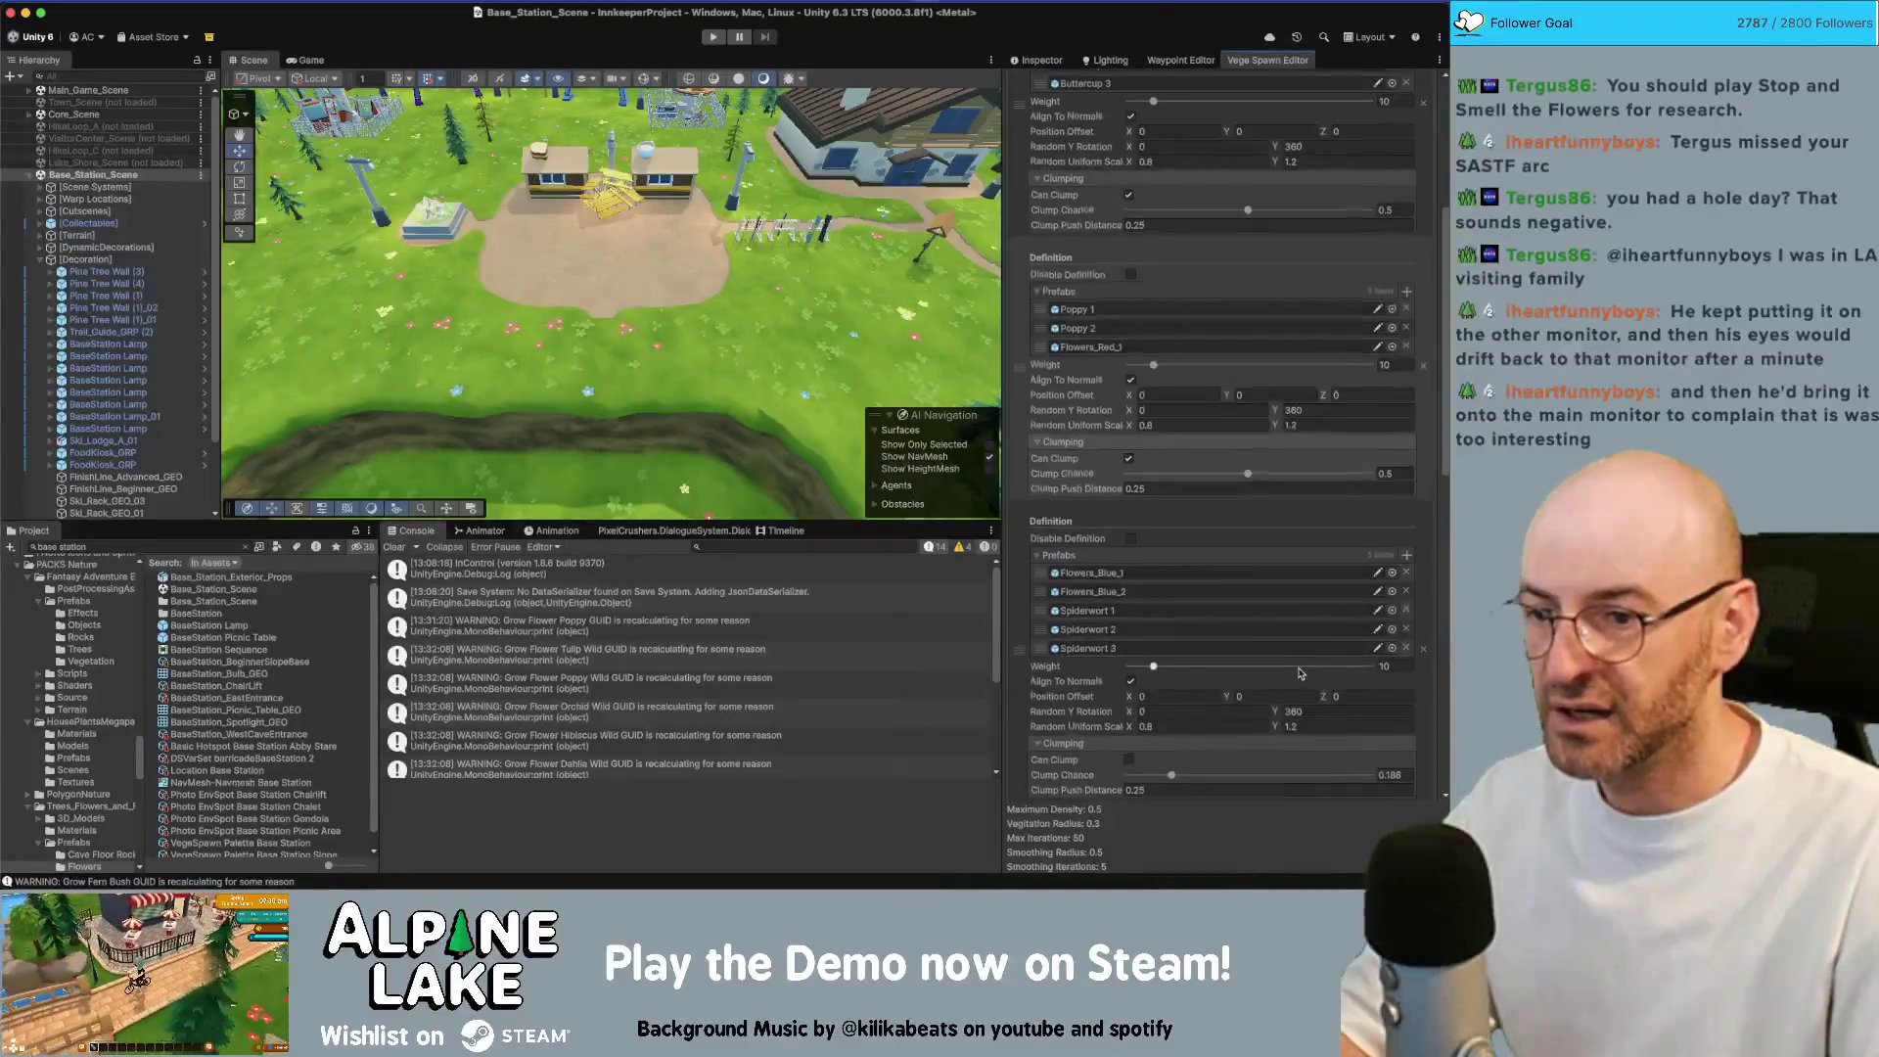
{"action": "scroll", "coordinate": [1297, 672], "scroll_direction": "down", "scroll_amount": 2}
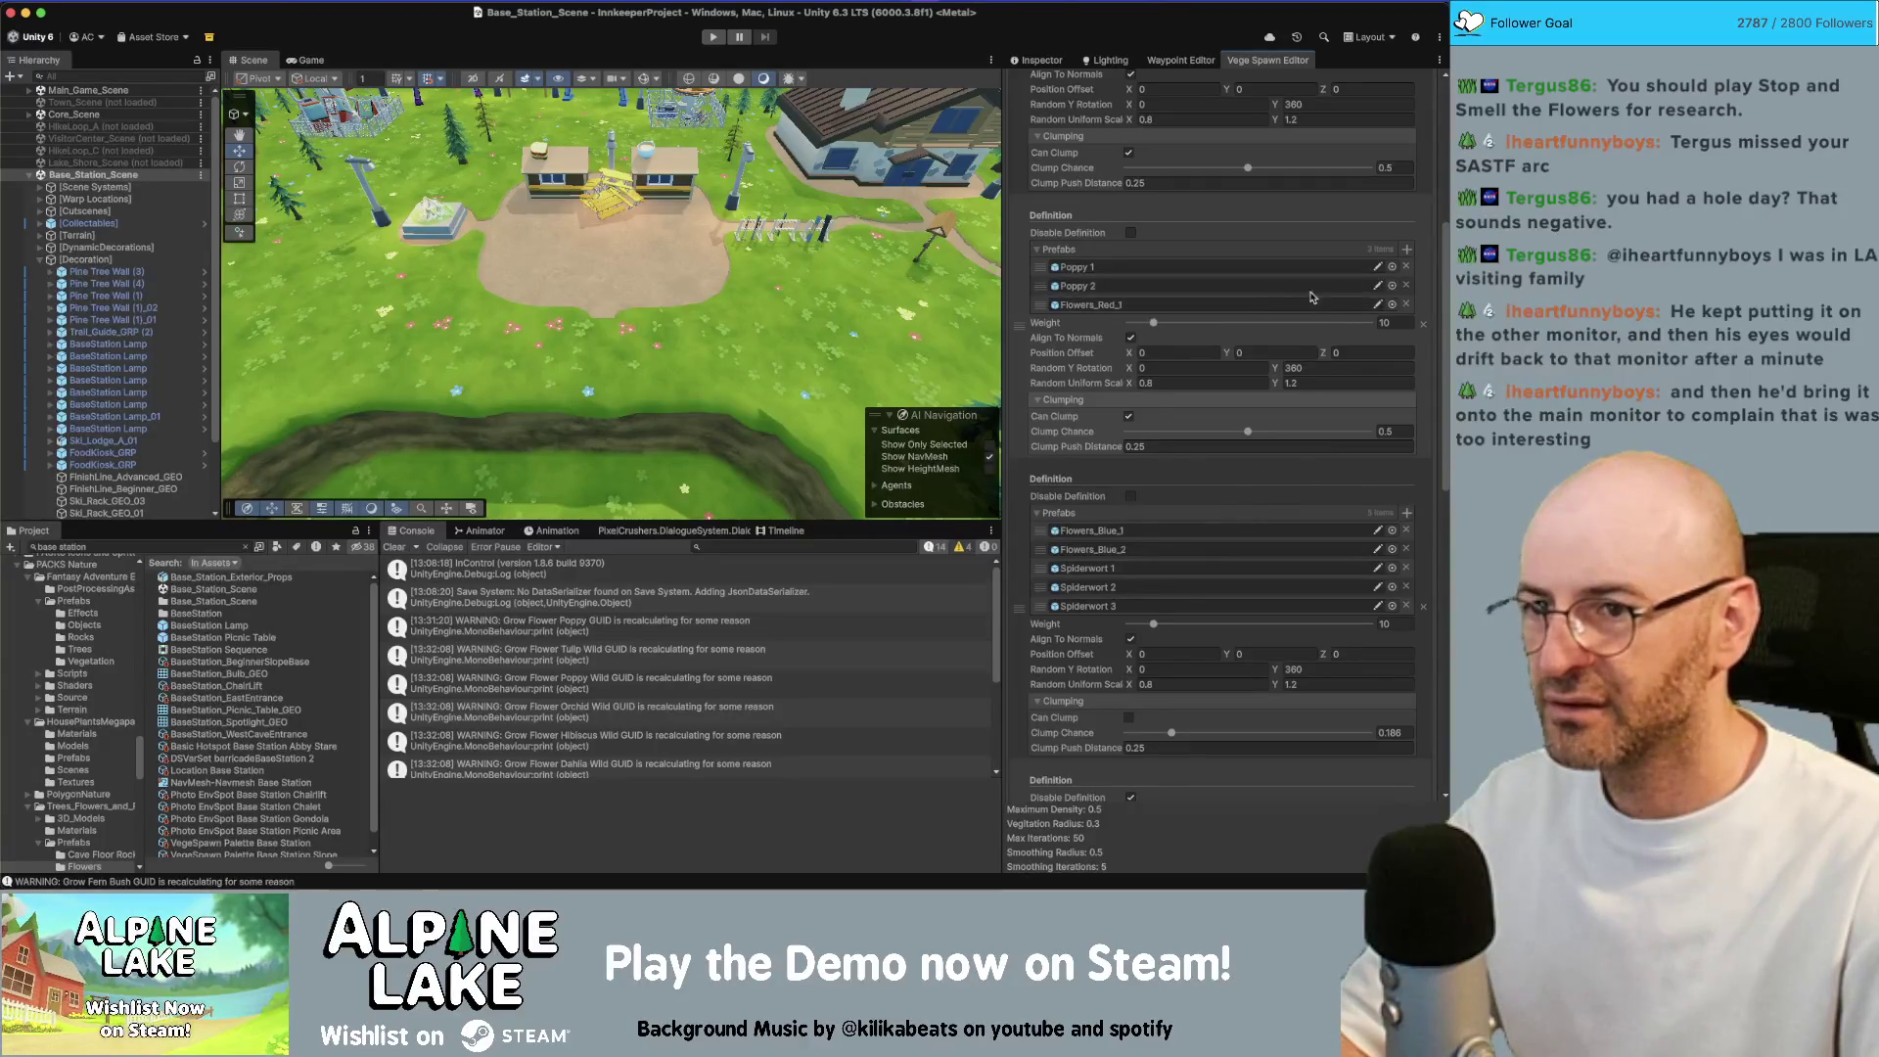
{"action": "left_click", "coordinate": [1407, 252]}
{"action": "type", "text": "poppy"}
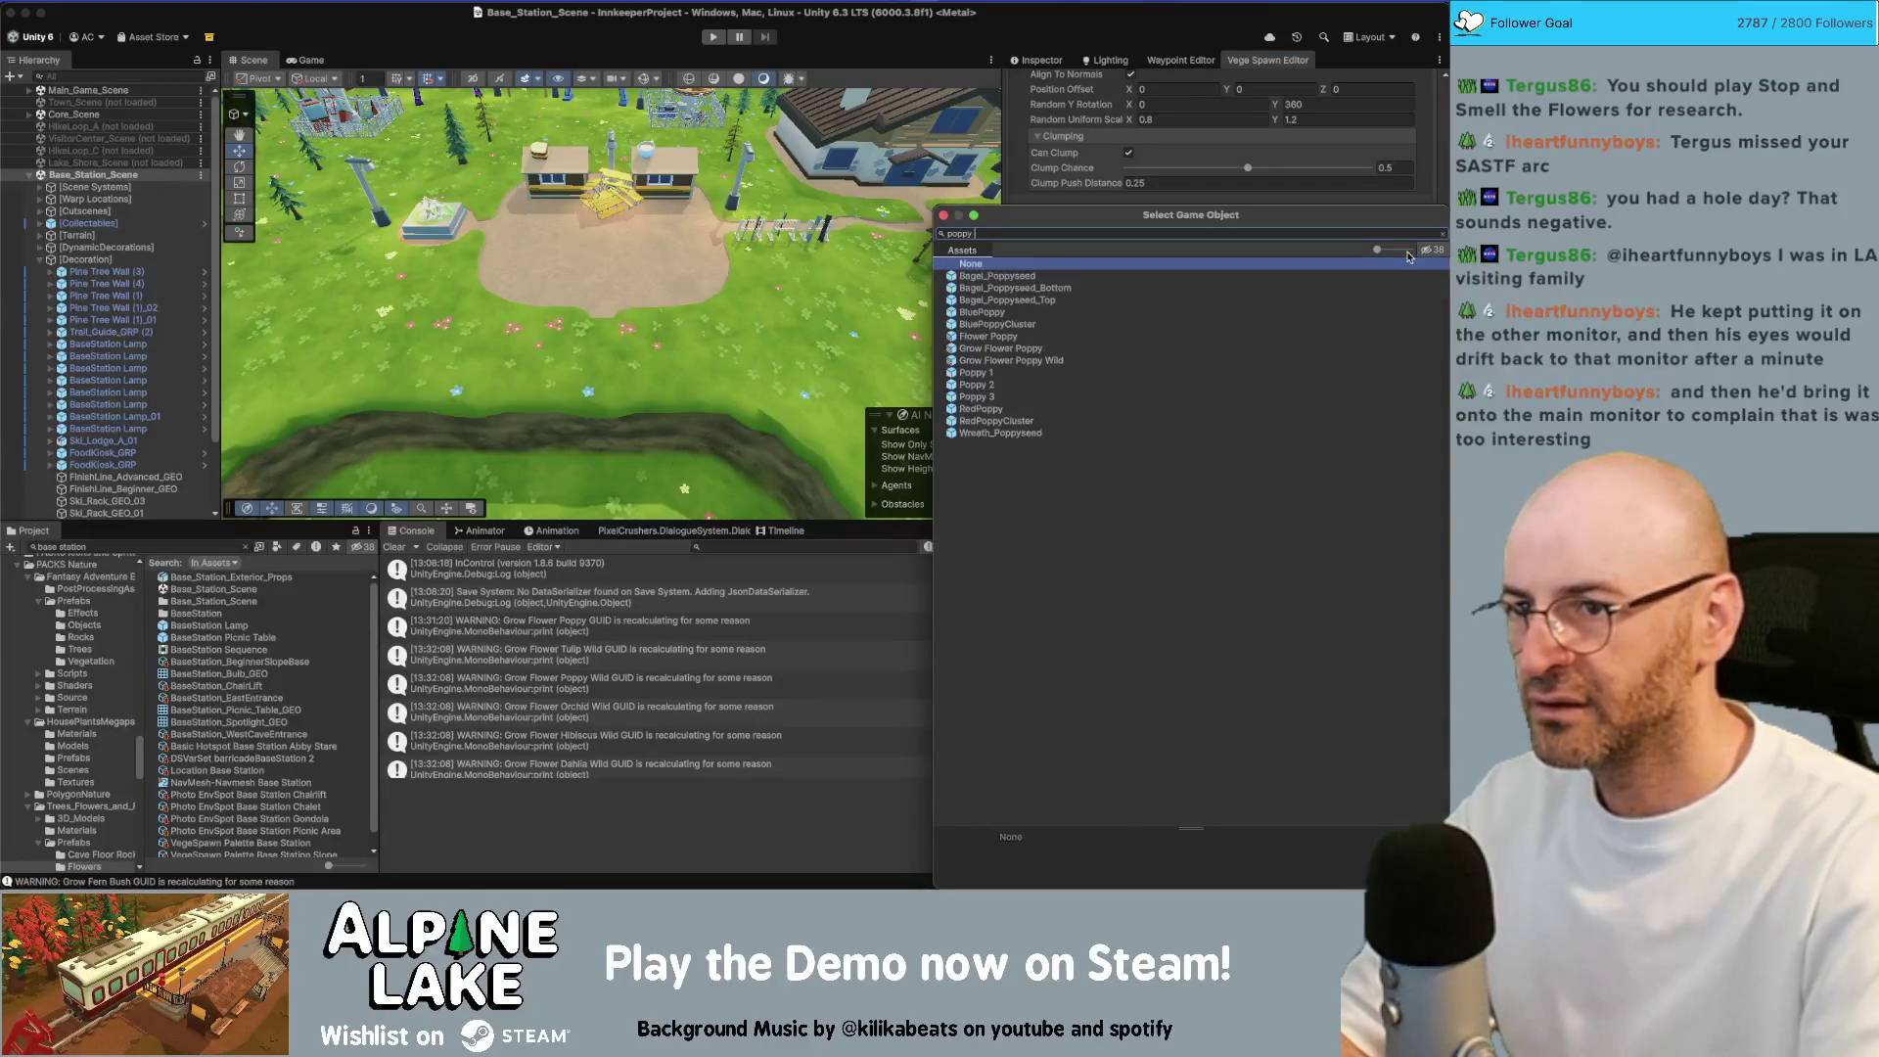
Add Poppy 3 and Flowers_Red_2 to the poppy definition's prefabs
{"action": "key", "text": "Down"}
{"action": "key", "text": "Return"}
{"action": "left_click", "coordinate": [1407, 252]}
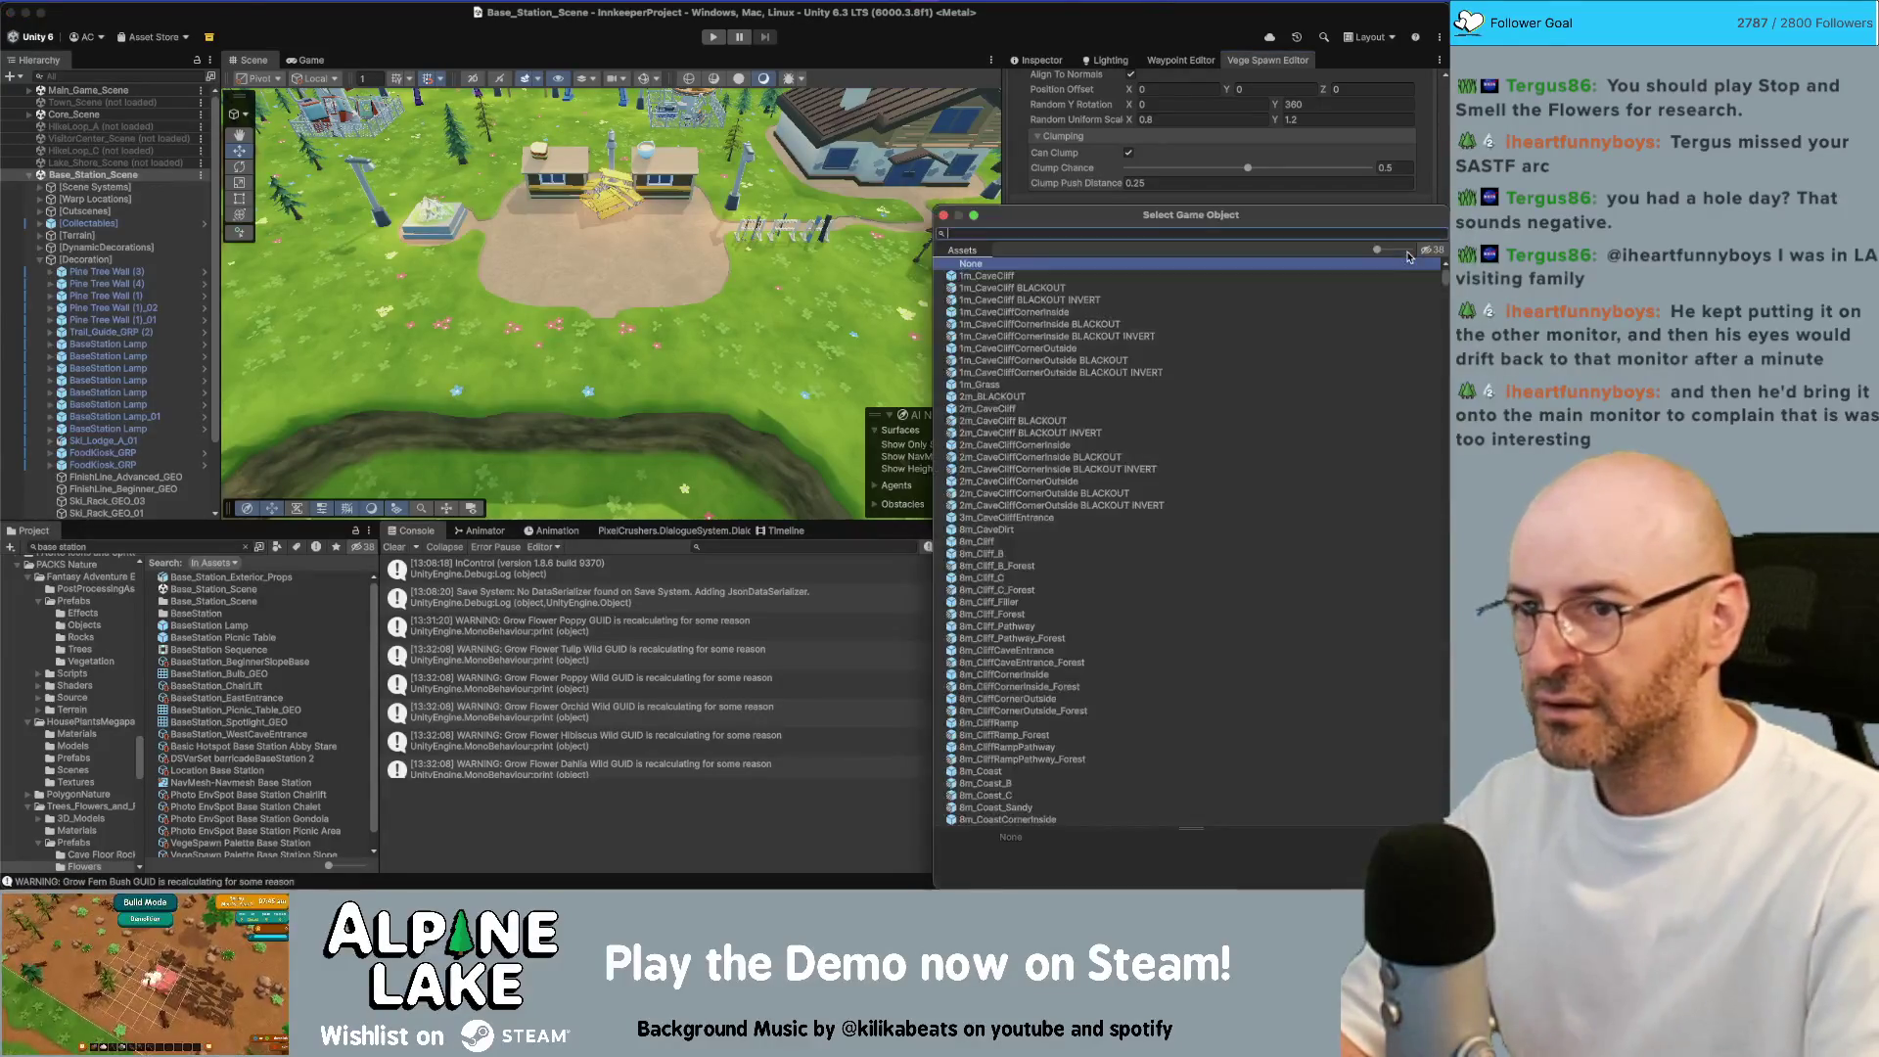
{"action": "type", "text": "rewer"}
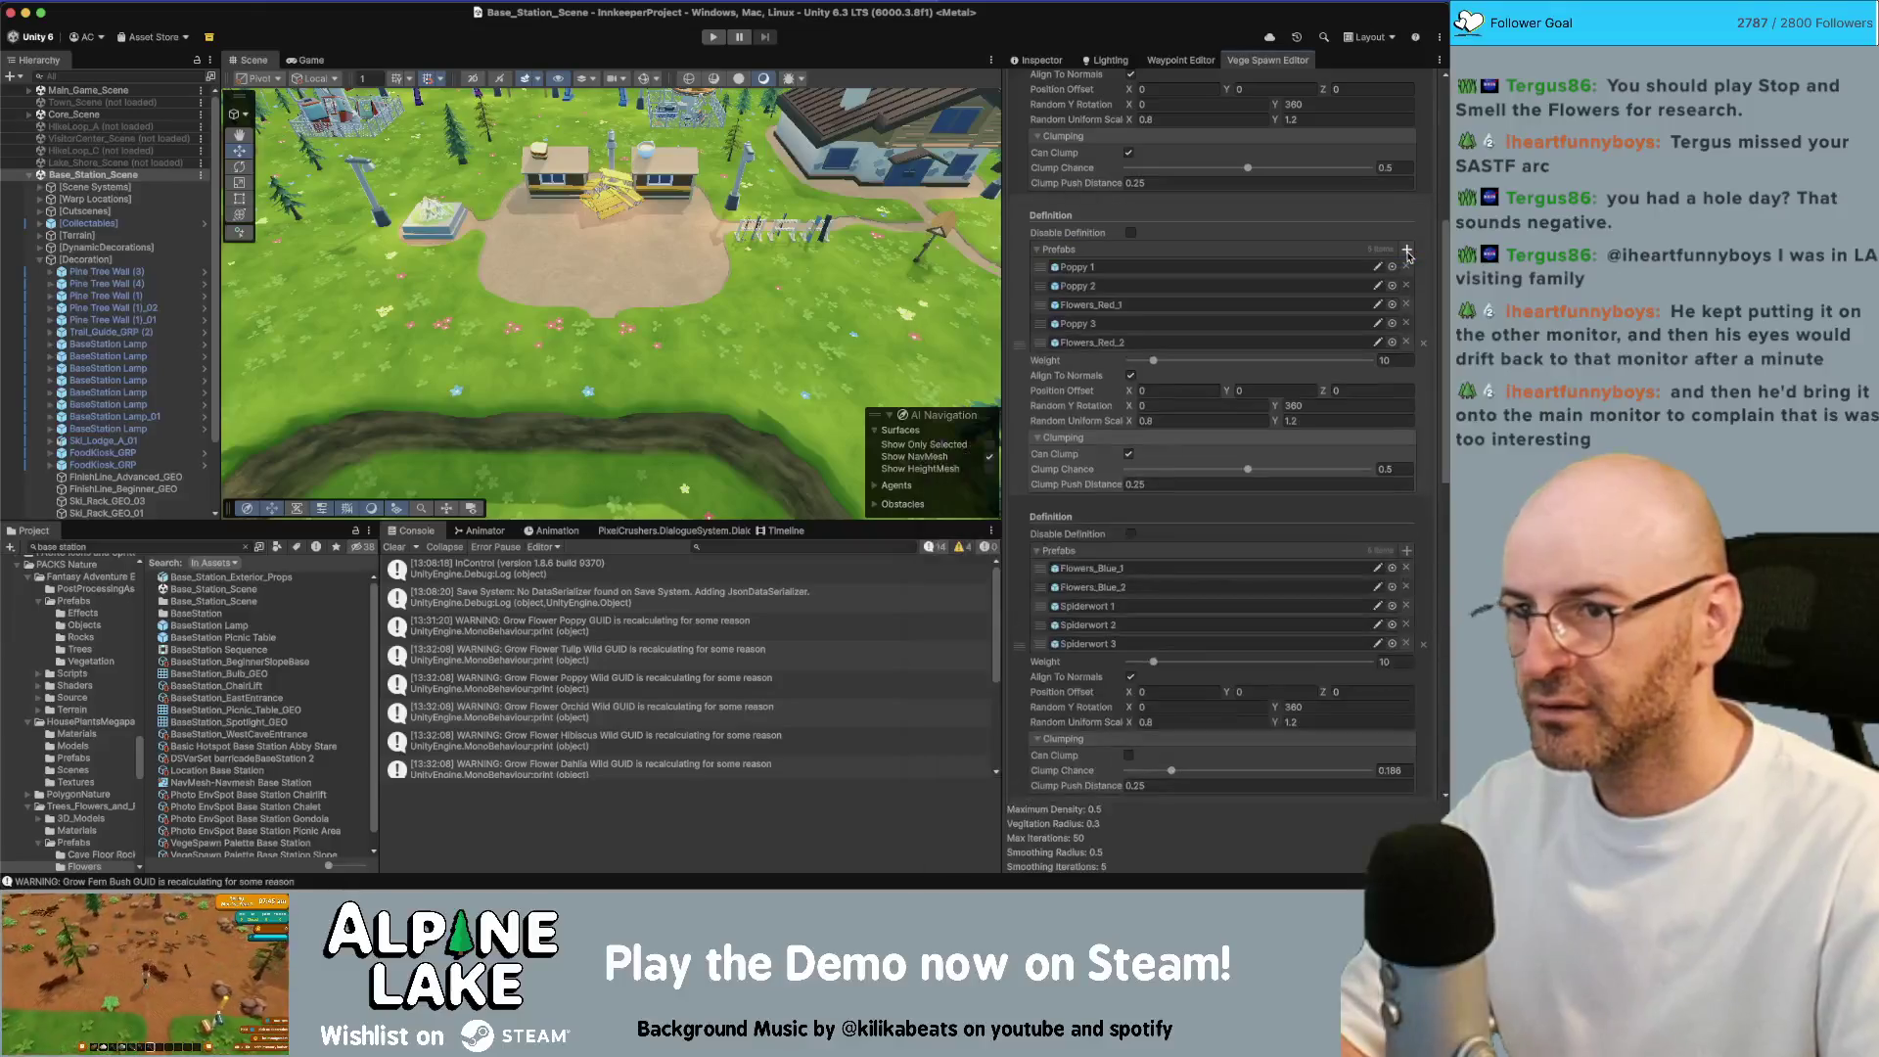
{"action": "key", "text": "Down"}
{"action": "key", "text": "Return"}
Add Flowers_Yellow_1 and Flowers_Yellow_2 to the buttercup definition's prefabs
{"action": "scroll", "coordinate": [1287, 342], "scroll_direction": "up", "scroll_amount": 2}
{"action": "scroll", "coordinate": [1287, 341], "scroll_direction": "up", "scroll_amount": 1}
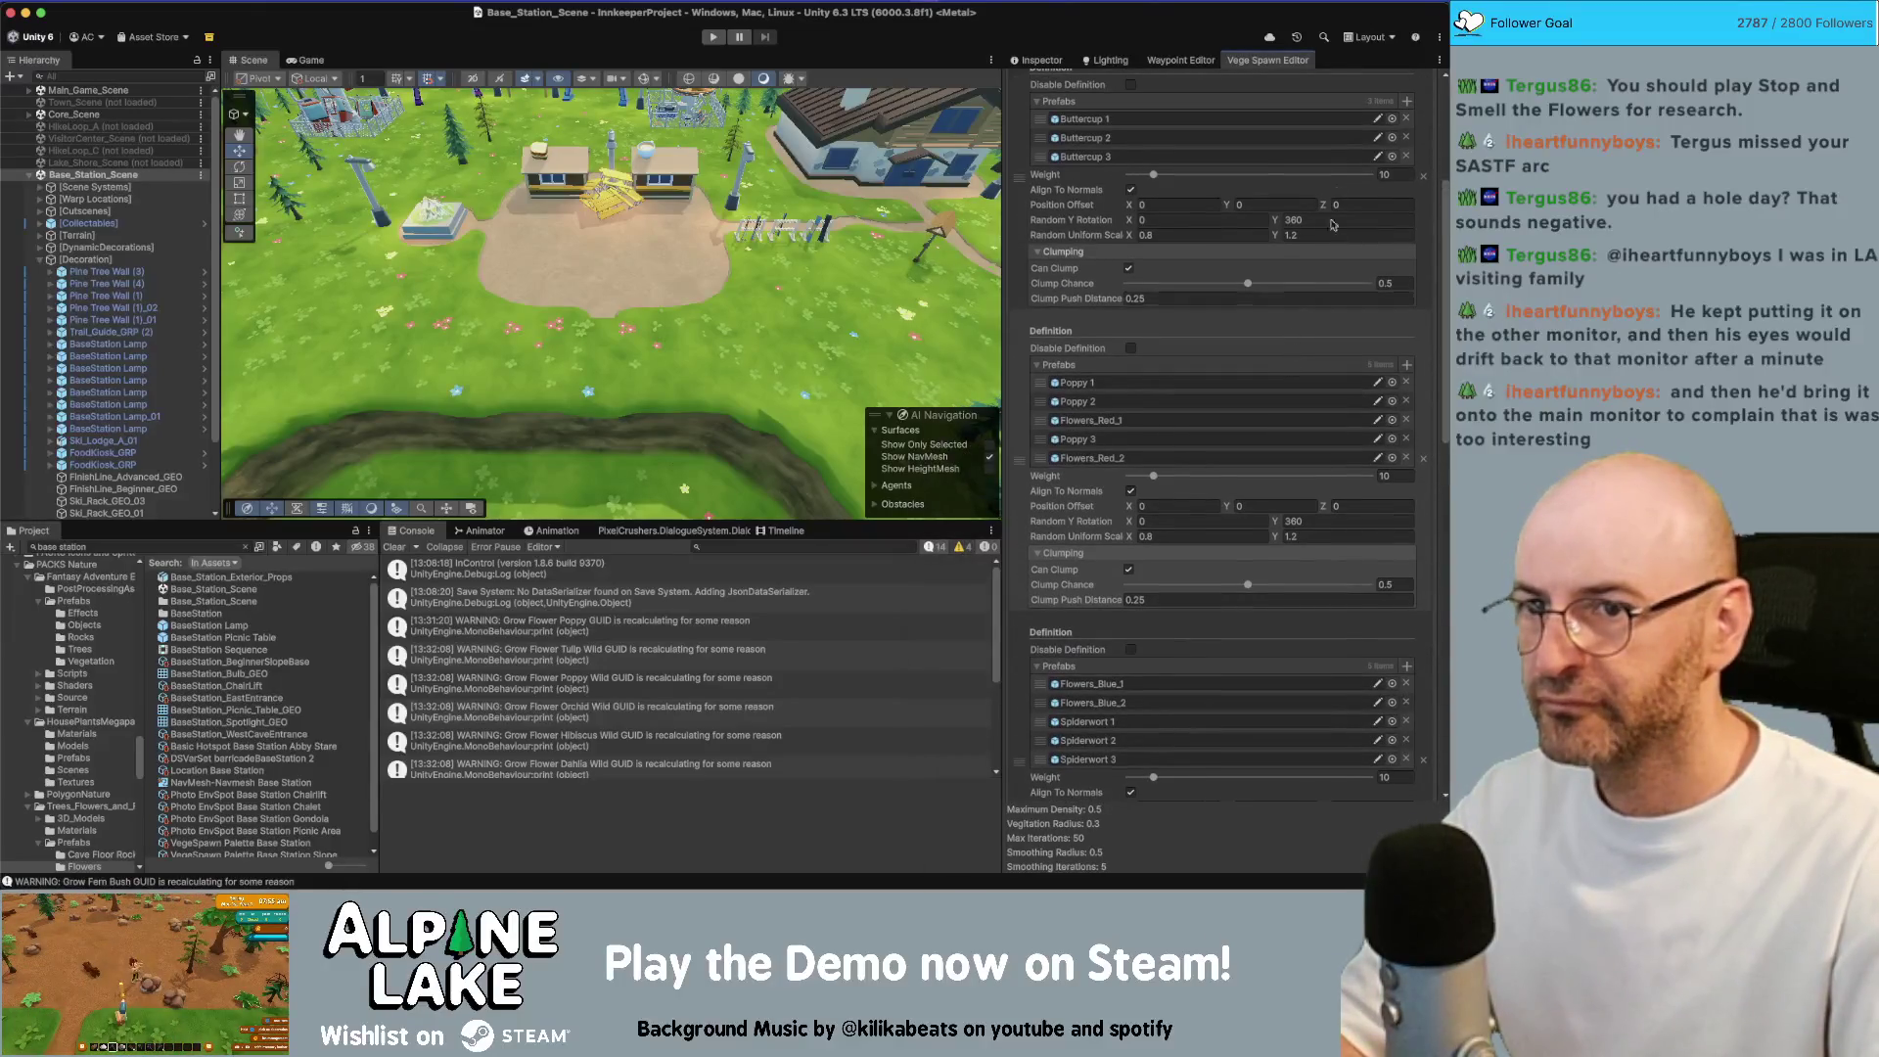
{"action": "left_click", "coordinate": [1398, 110]}
{"action": "type", "text": "yellow"}
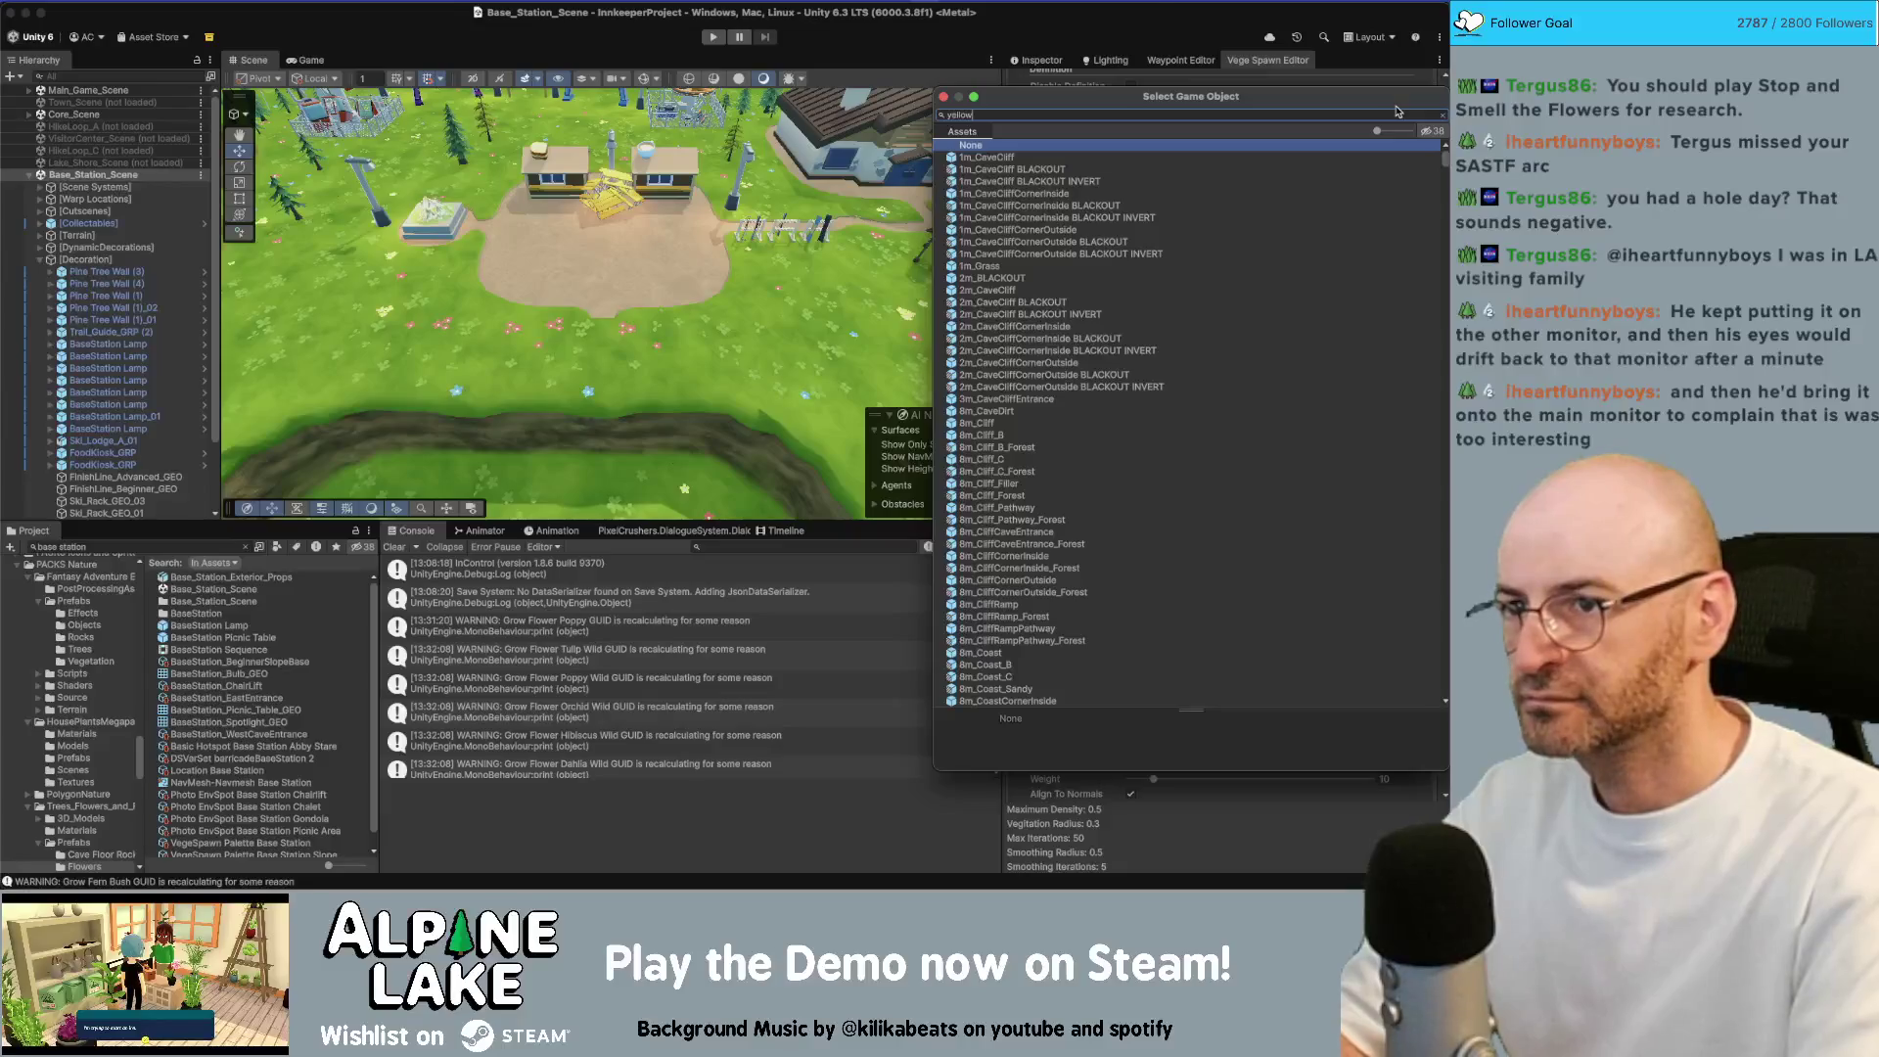
{"action": "type", "text": " f"}
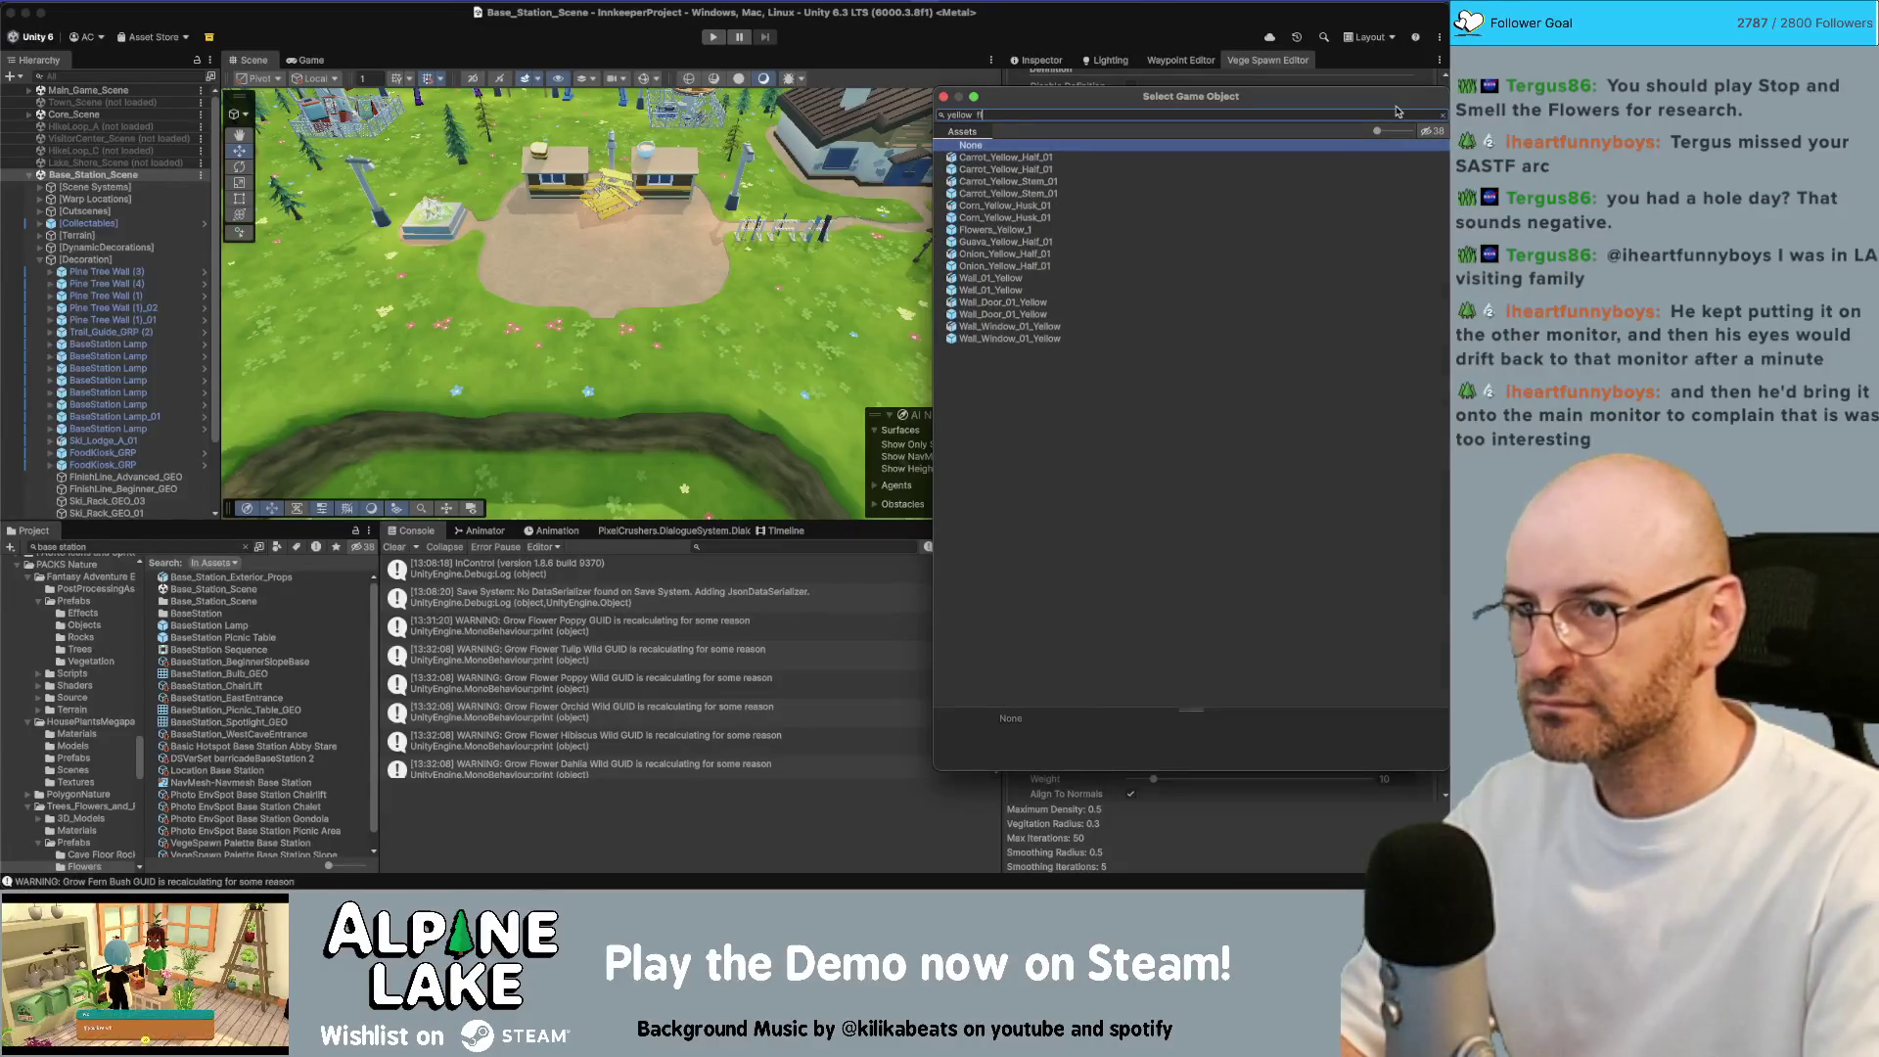
{"action": "type", "text": "lower 1"}
{"action": "key", "text": "Return"}
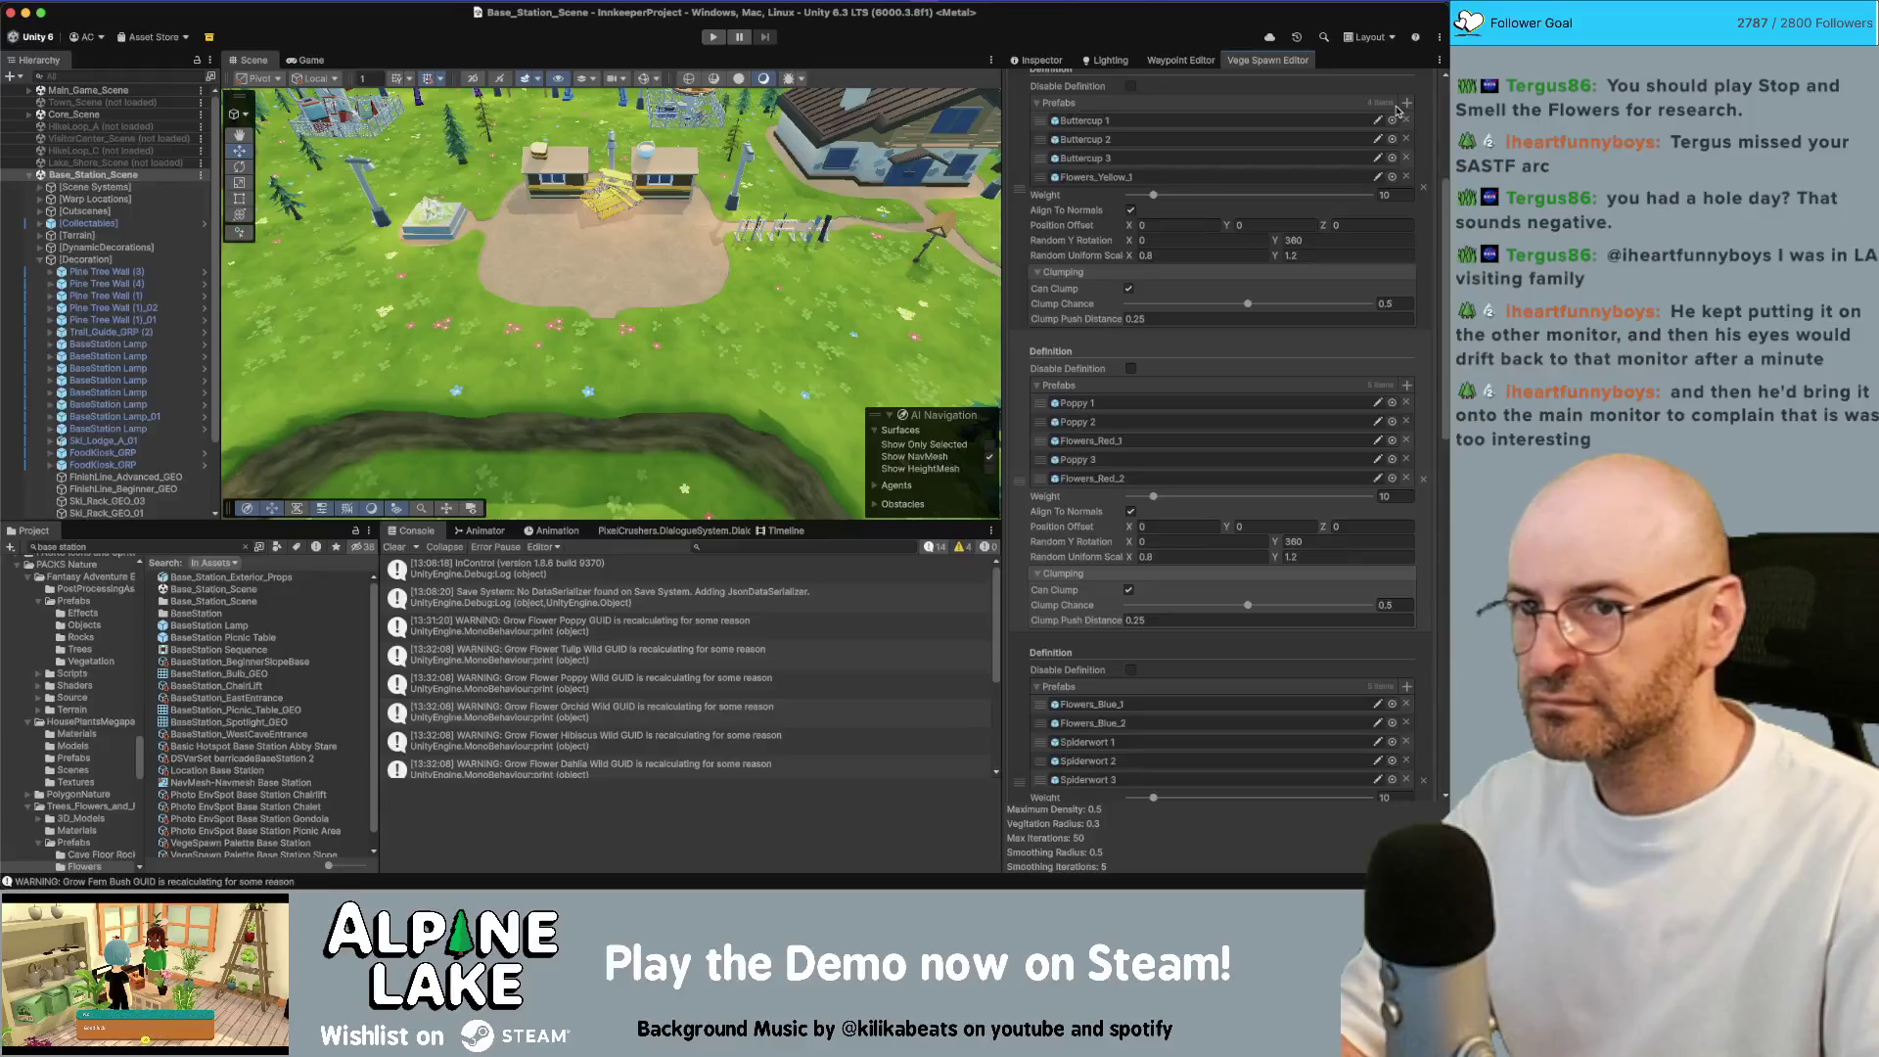
{"action": "left_click", "coordinate": [1406, 103]}
{"action": "type", "text": "flowers yellow 2"}
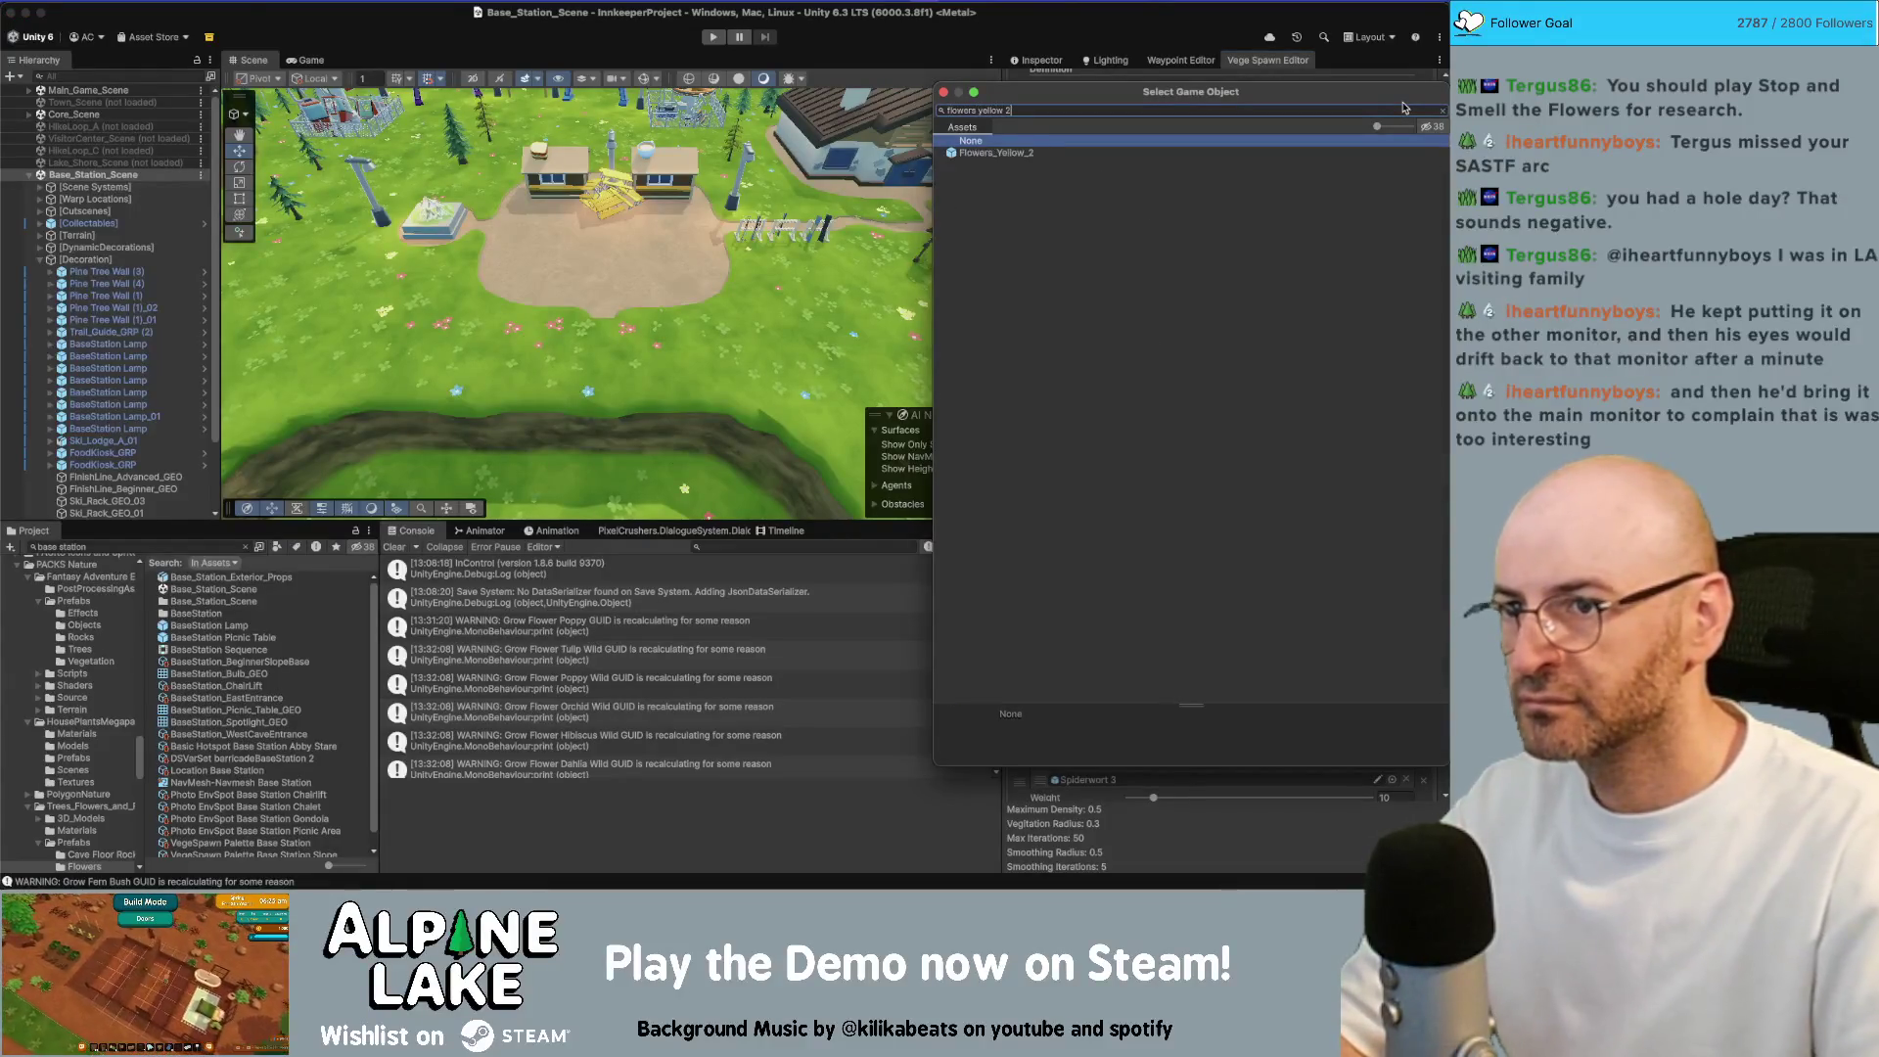
{"action": "key", "text": "Return"}
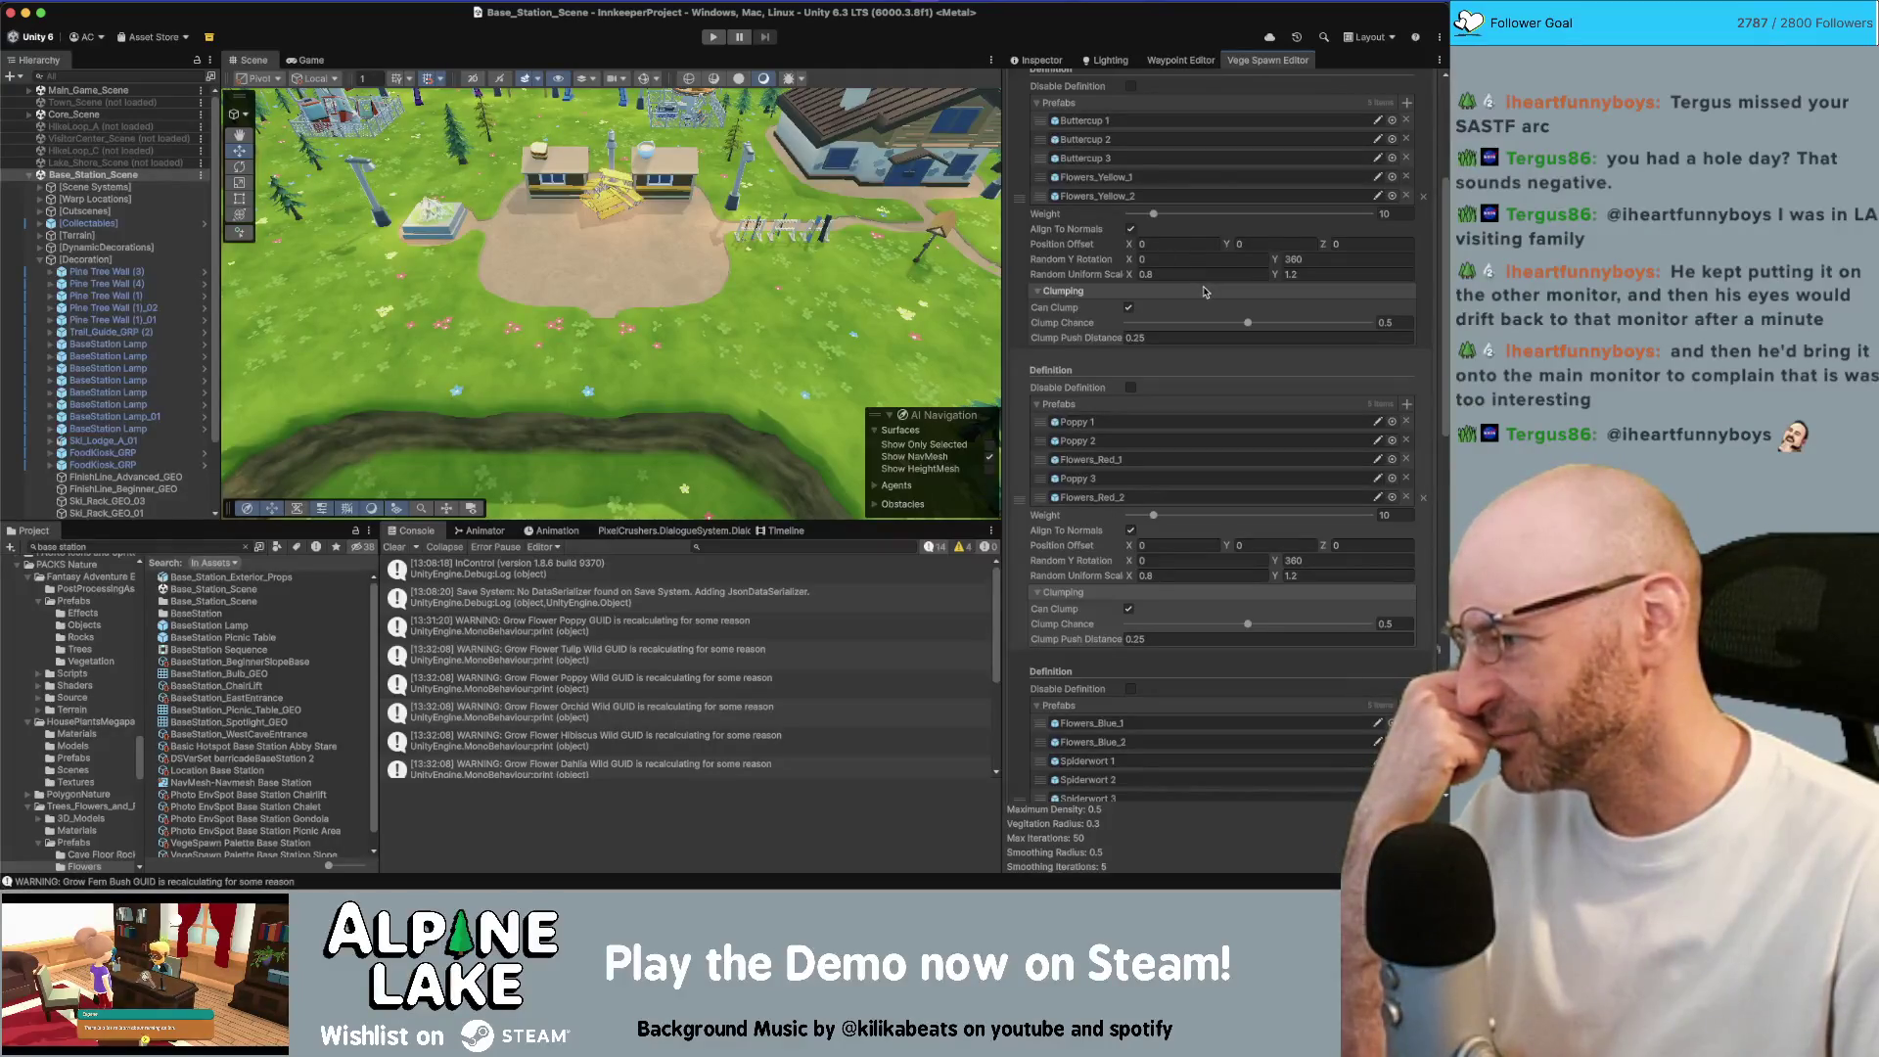
{"action": "scroll", "coordinate": [1280, 387], "scroll_direction": "down", "scroll_amount": 6}
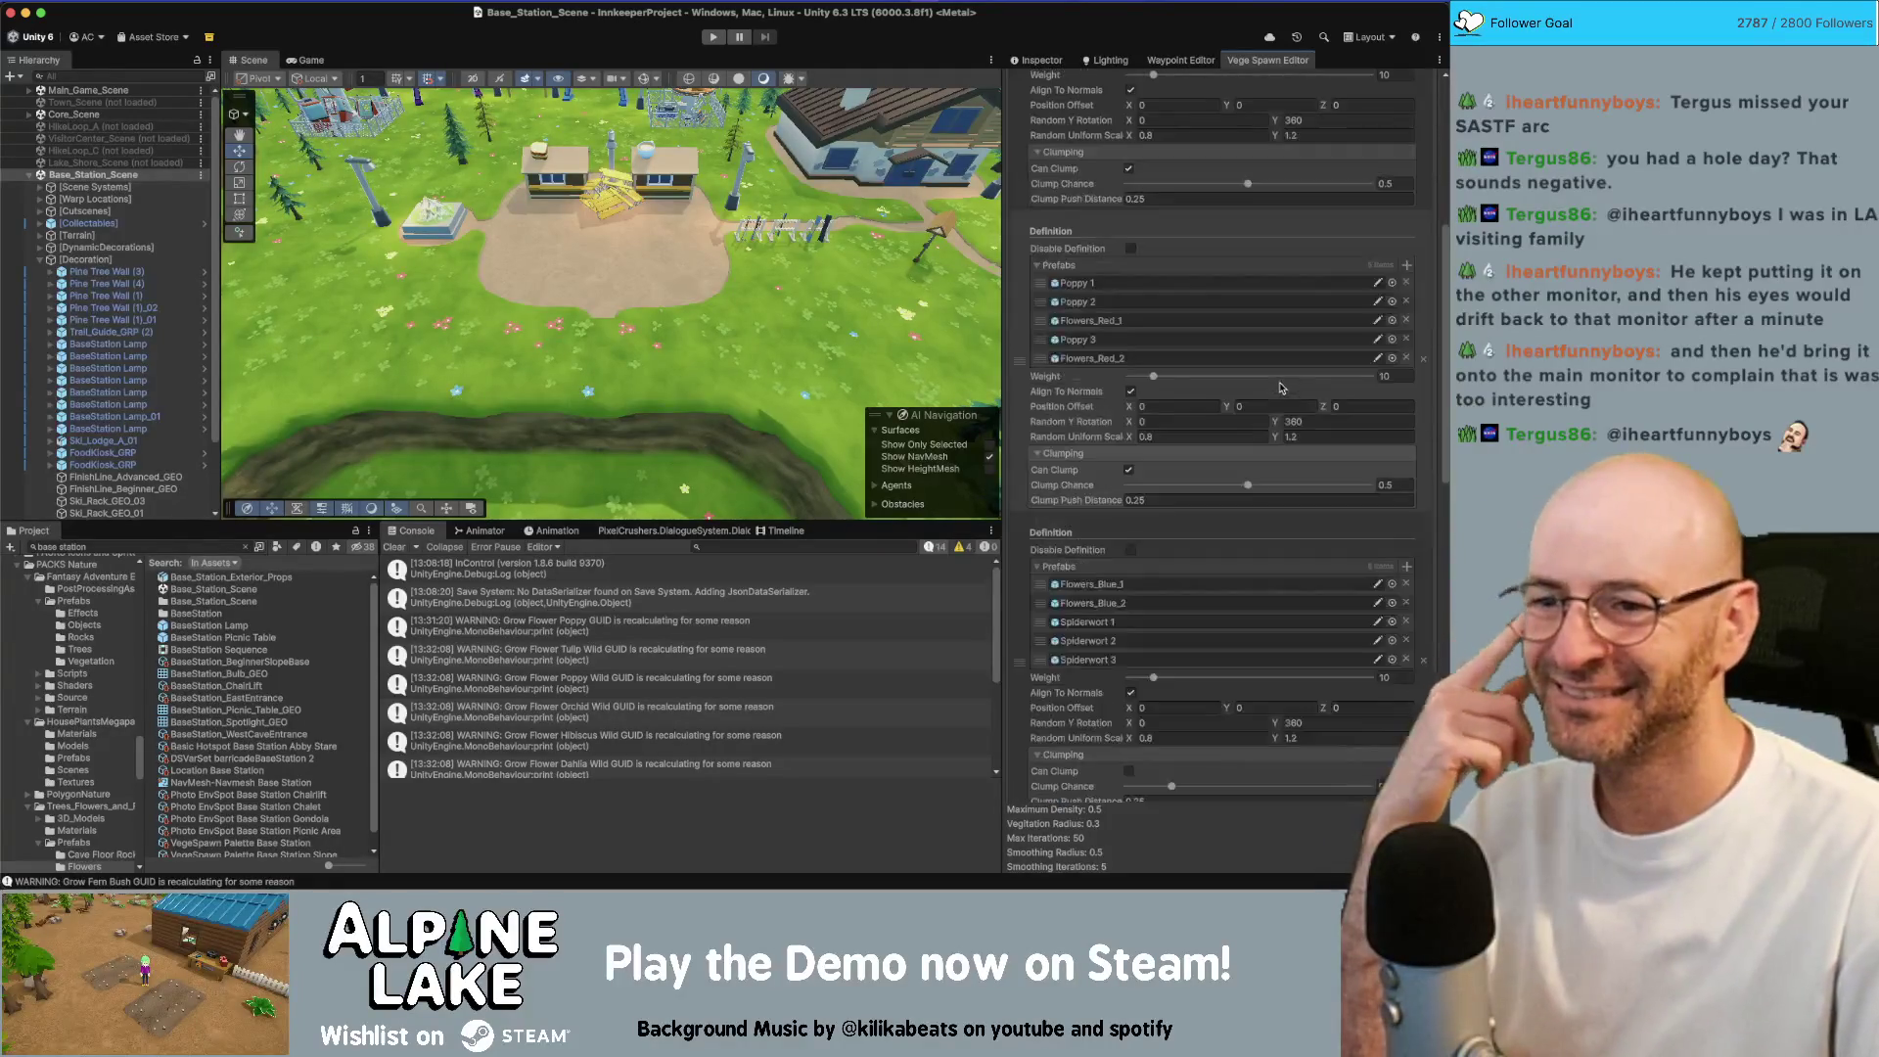
Populate the island areas with pine trees and flowers
{"action": "scroll", "coordinate": [1280, 387], "scroll_direction": "down", "scroll_amount": 10}
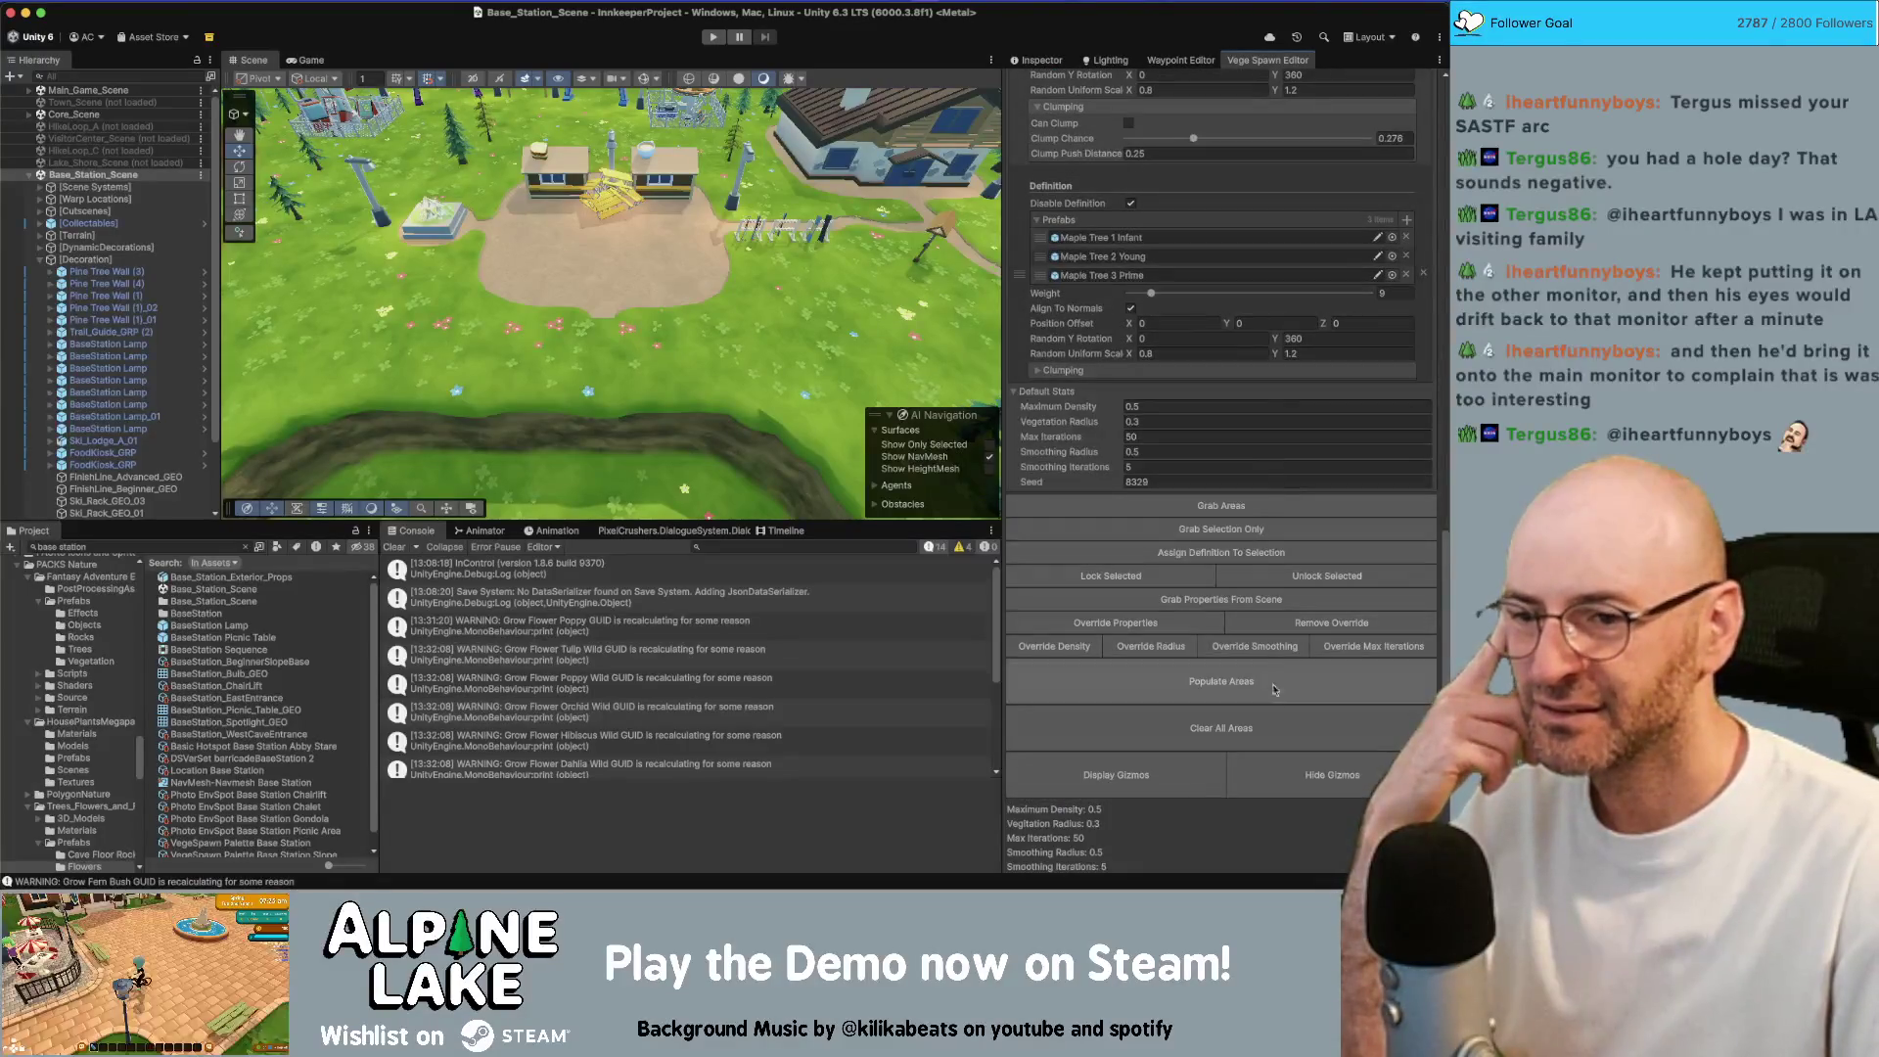
{"action": "left_click", "coordinate": [1222, 681]}
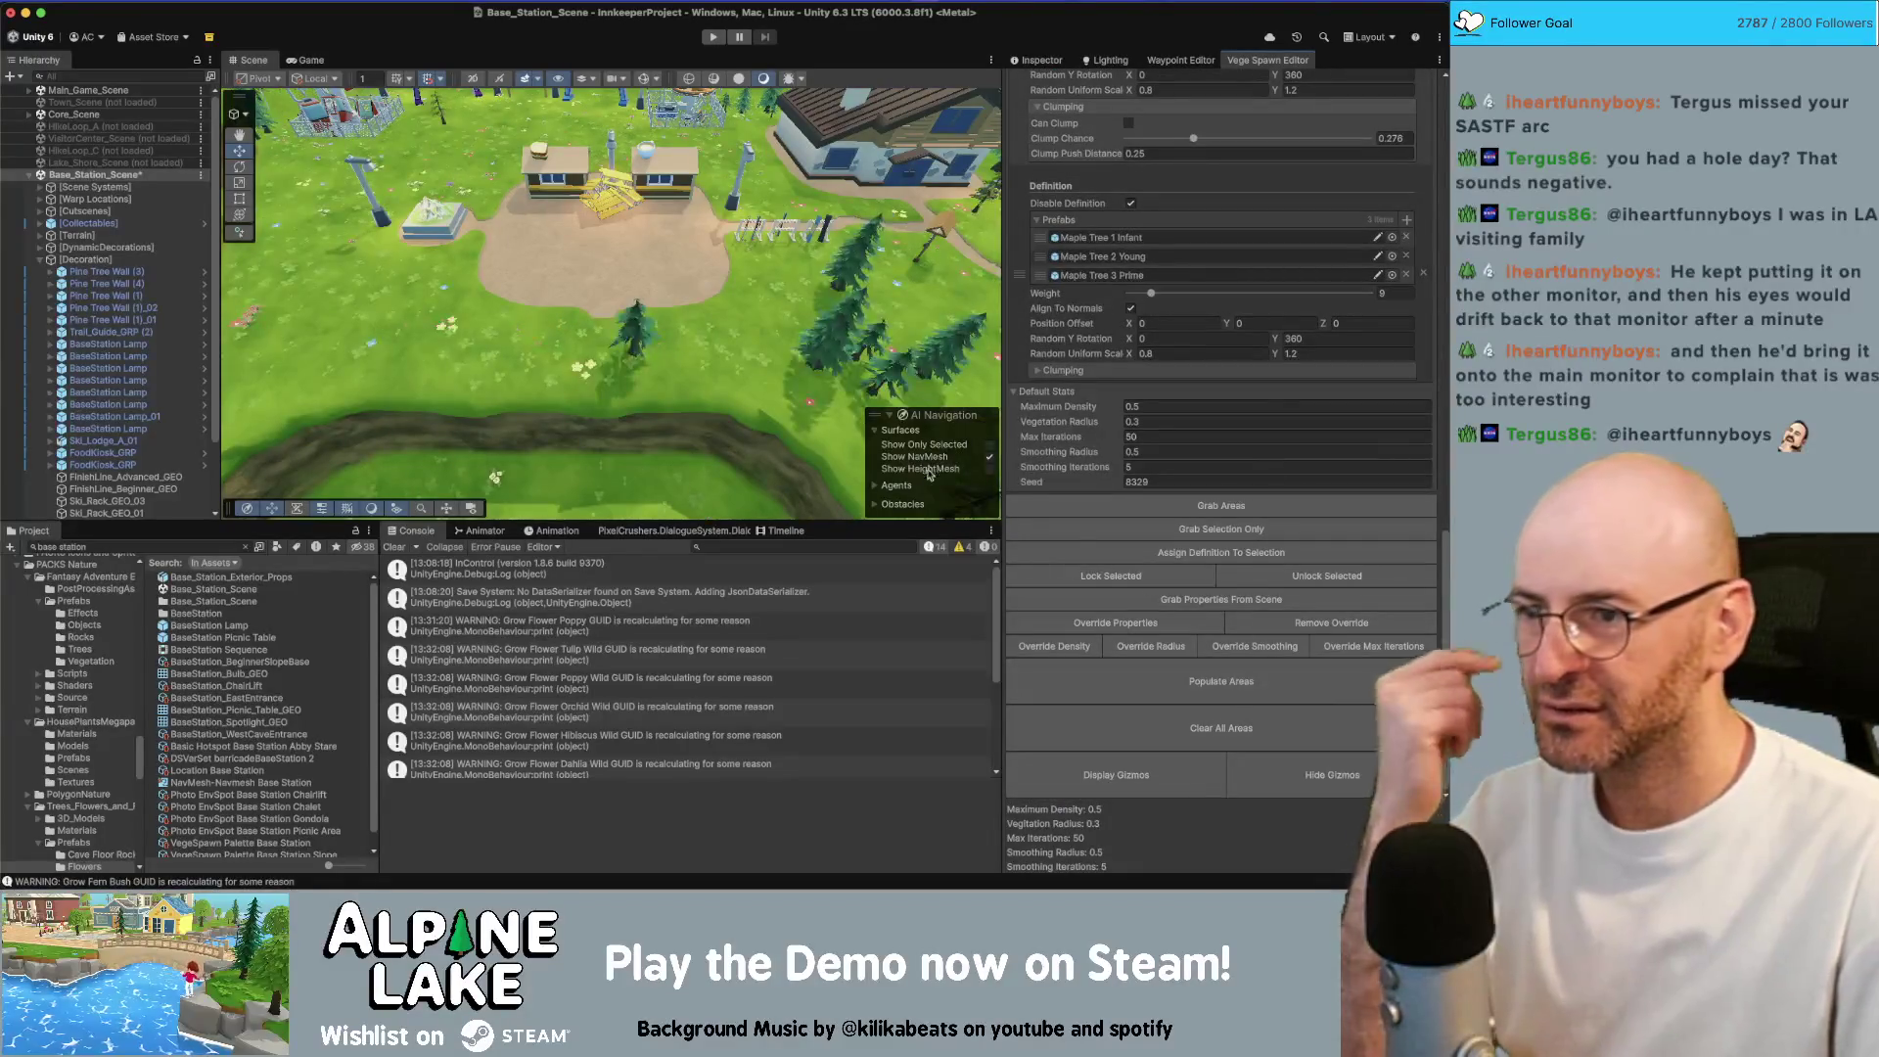
{"action": "left_click_drag", "start_coordinate": [808, 376], "coordinate": [729, 405]}
Set the first definition's random uniform scale to 1.2–1.6 and grab properties from the scene
{"action": "scroll", "coordinate": [1185, 319], "scroll_direction": "up", "scroll_amount": 10}
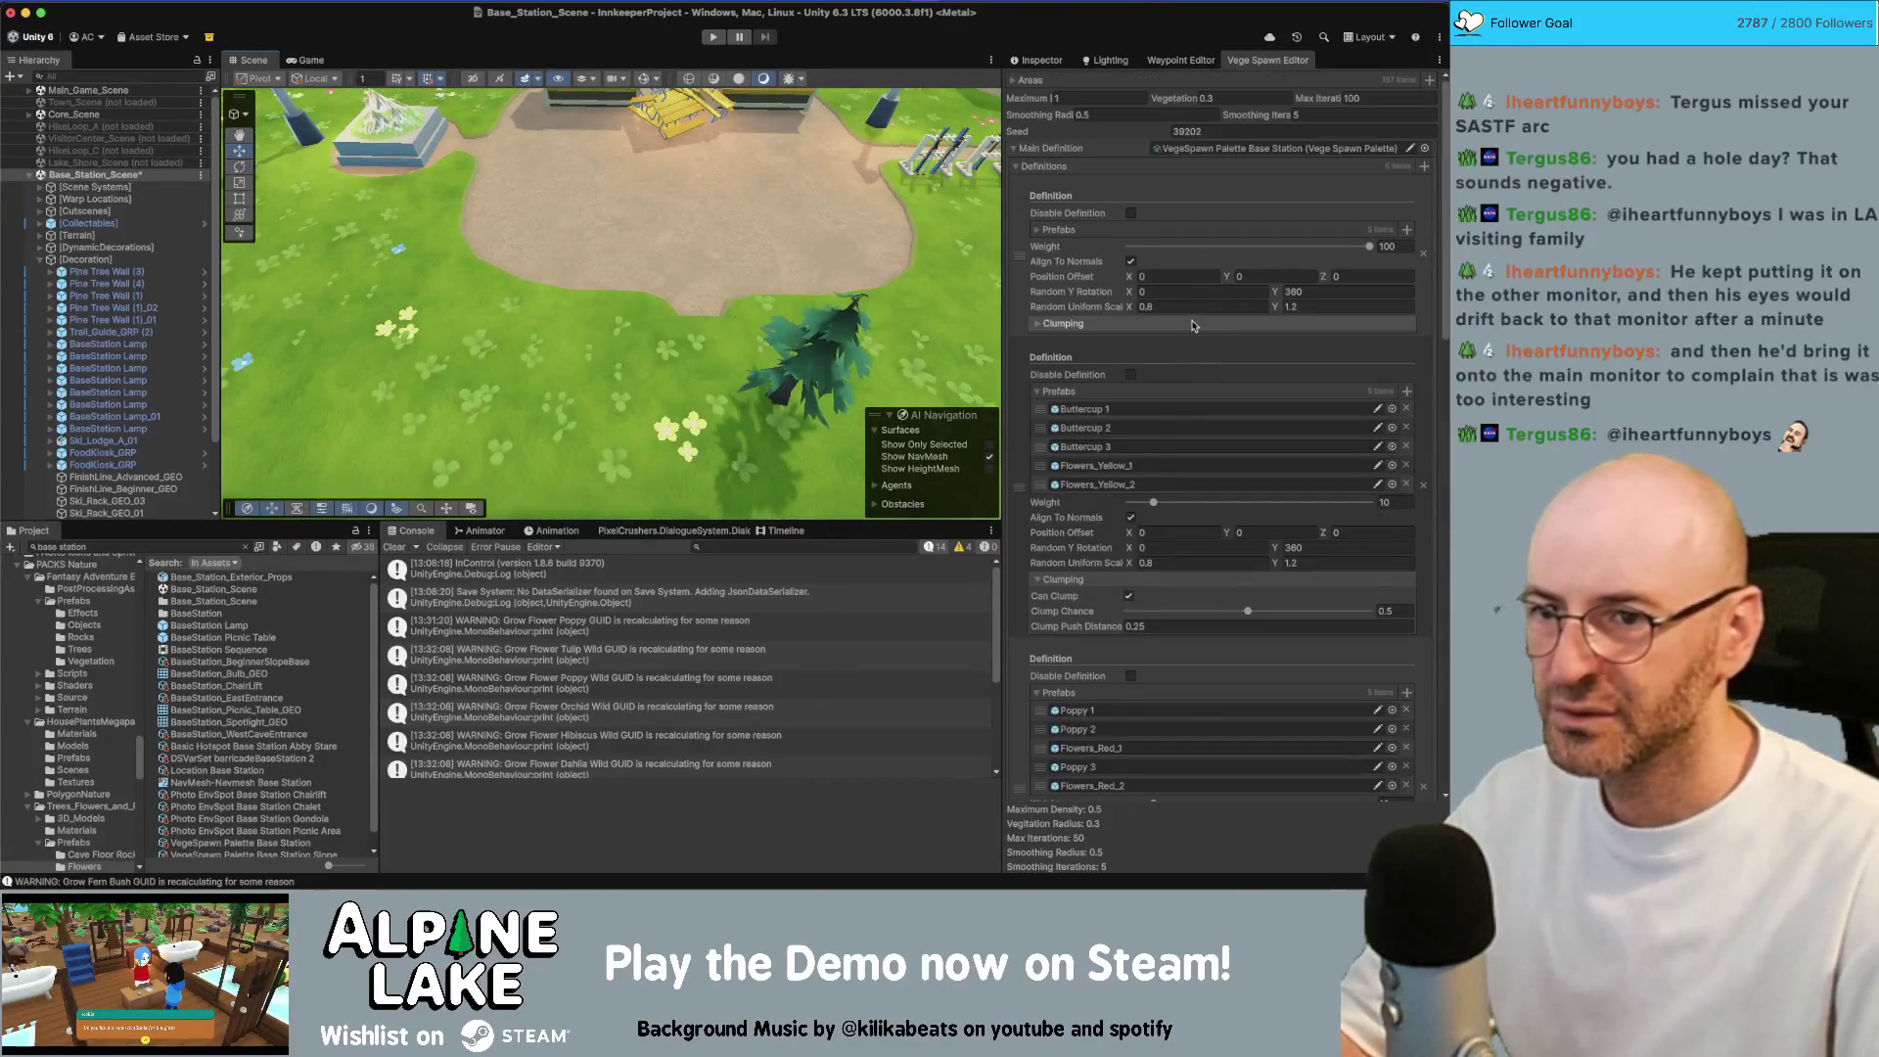
{"action": "left_click", "coordinate": [1194, 307]}
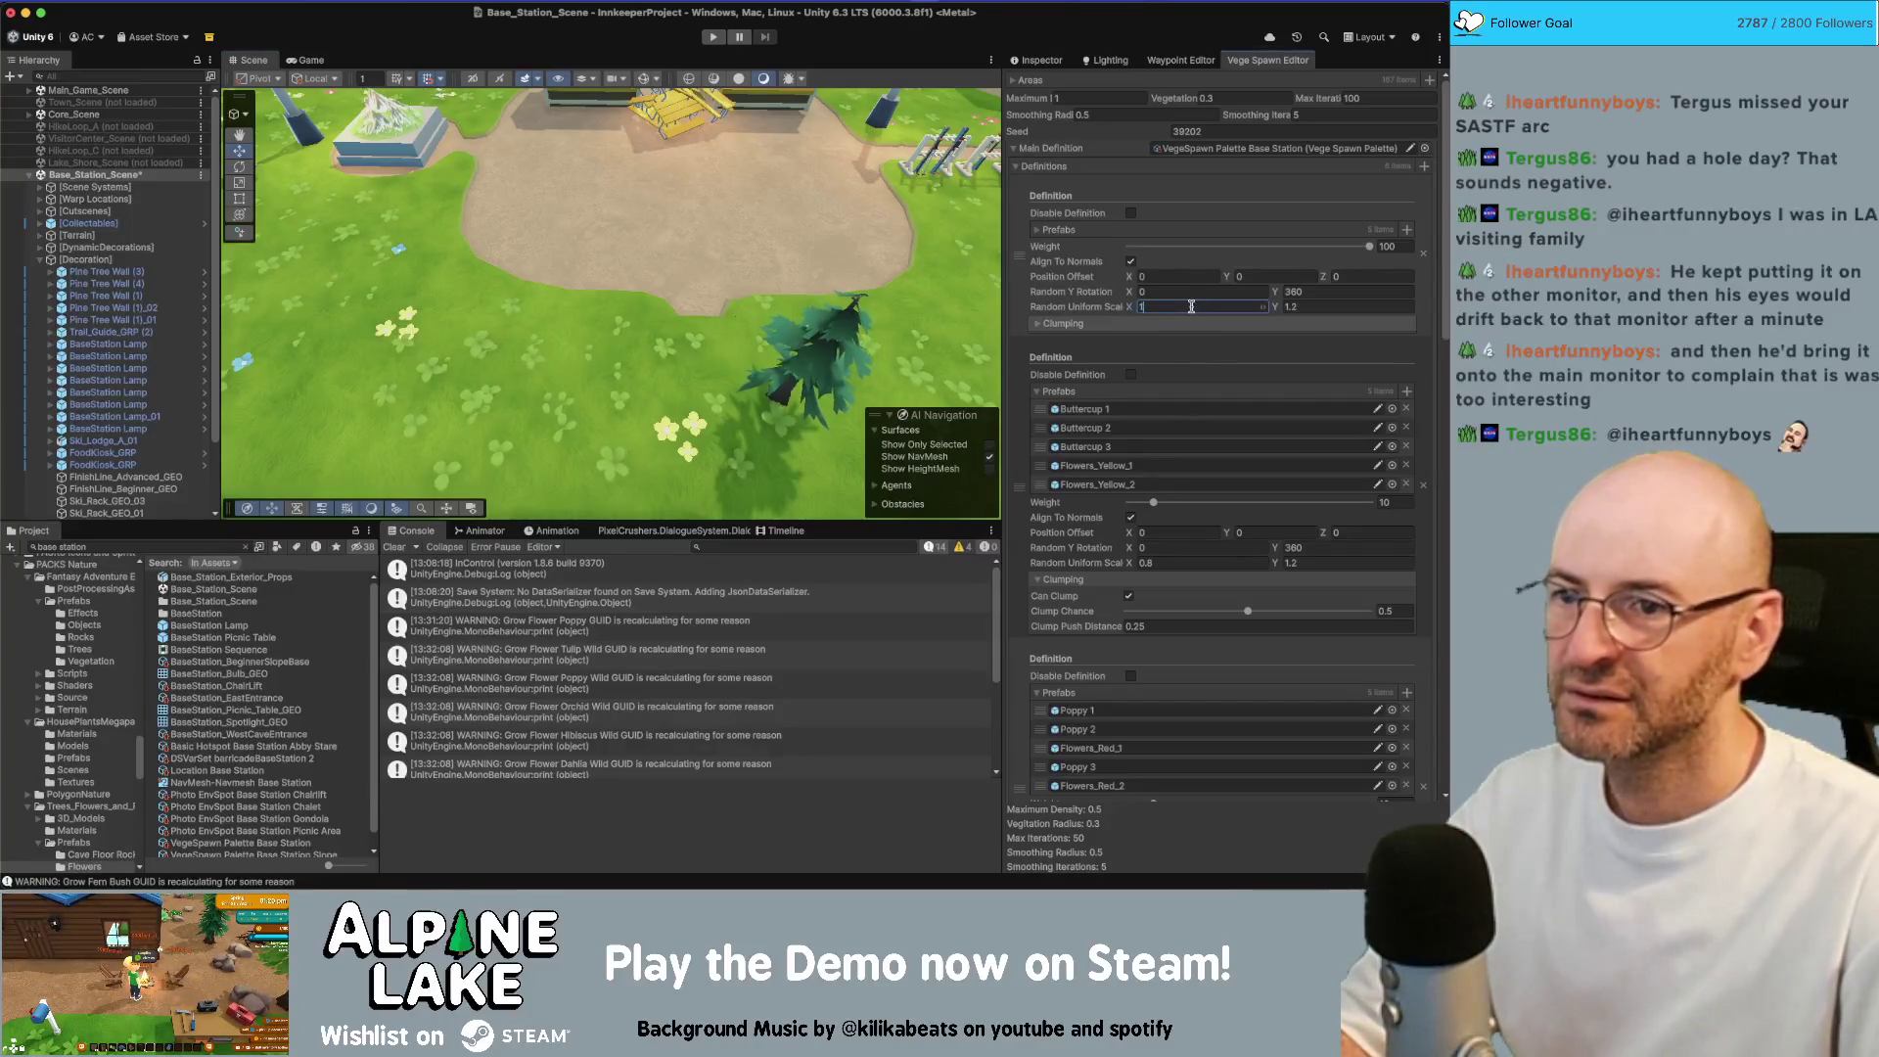
{"action": "scroll", "coordinate": [1194, 440], "scroll_direction": "down", "scroll_amount": 10}
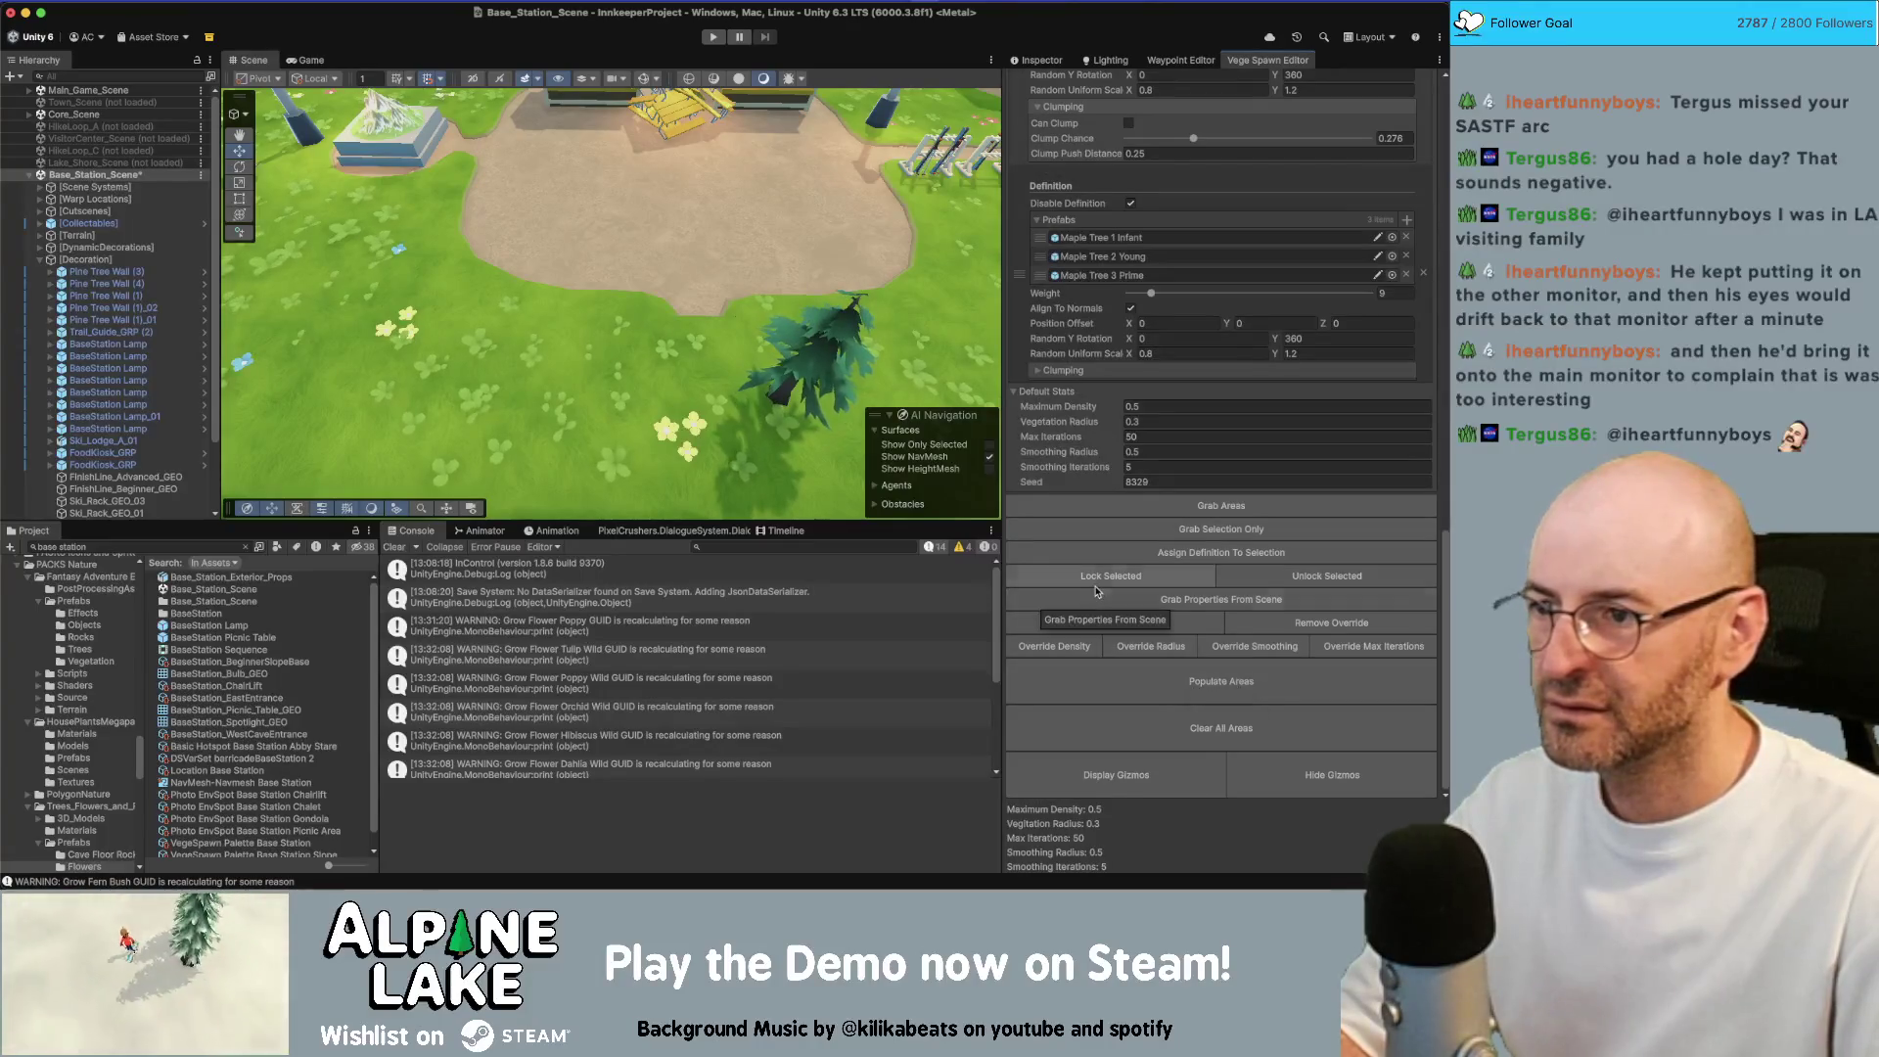
{"action": "left_click", "coordinate": [1174, 601]}
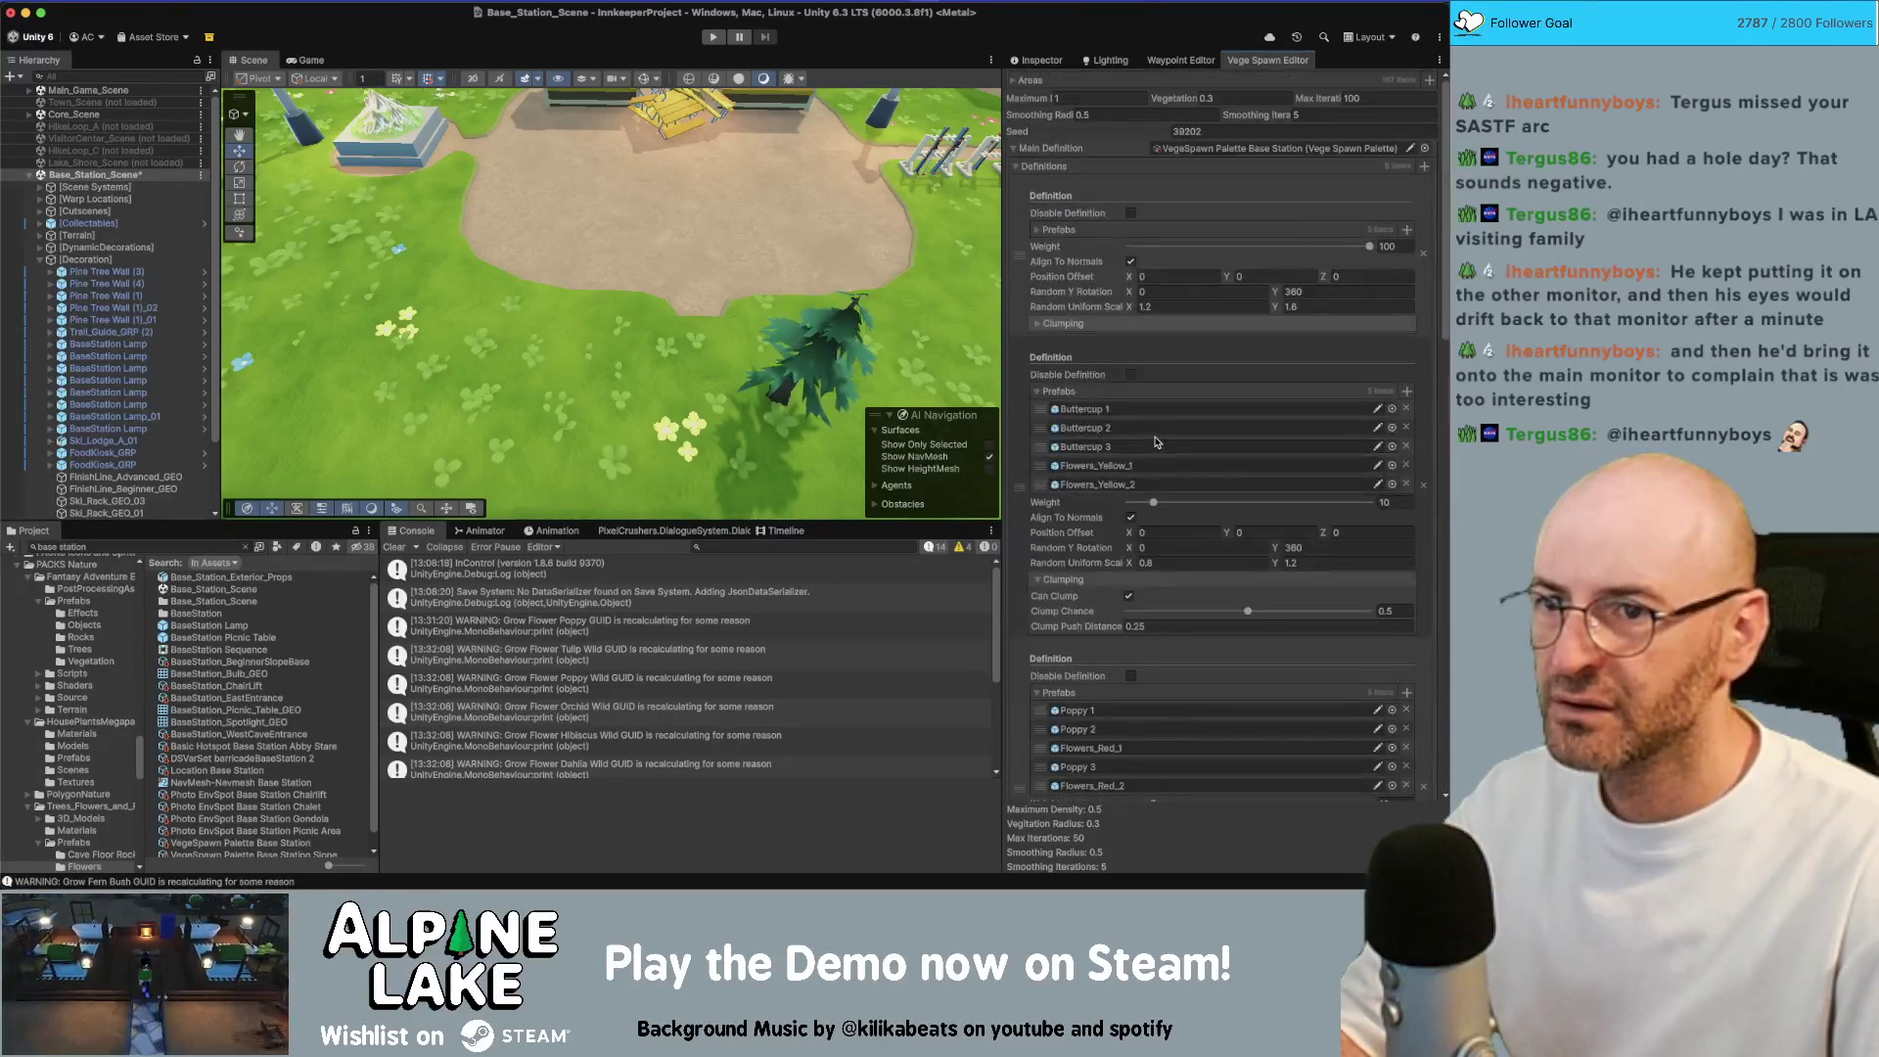
{"action": "scroll", "coordinate": [1156, 443], "scroll_direction": "down", "scroll_amount": 15}
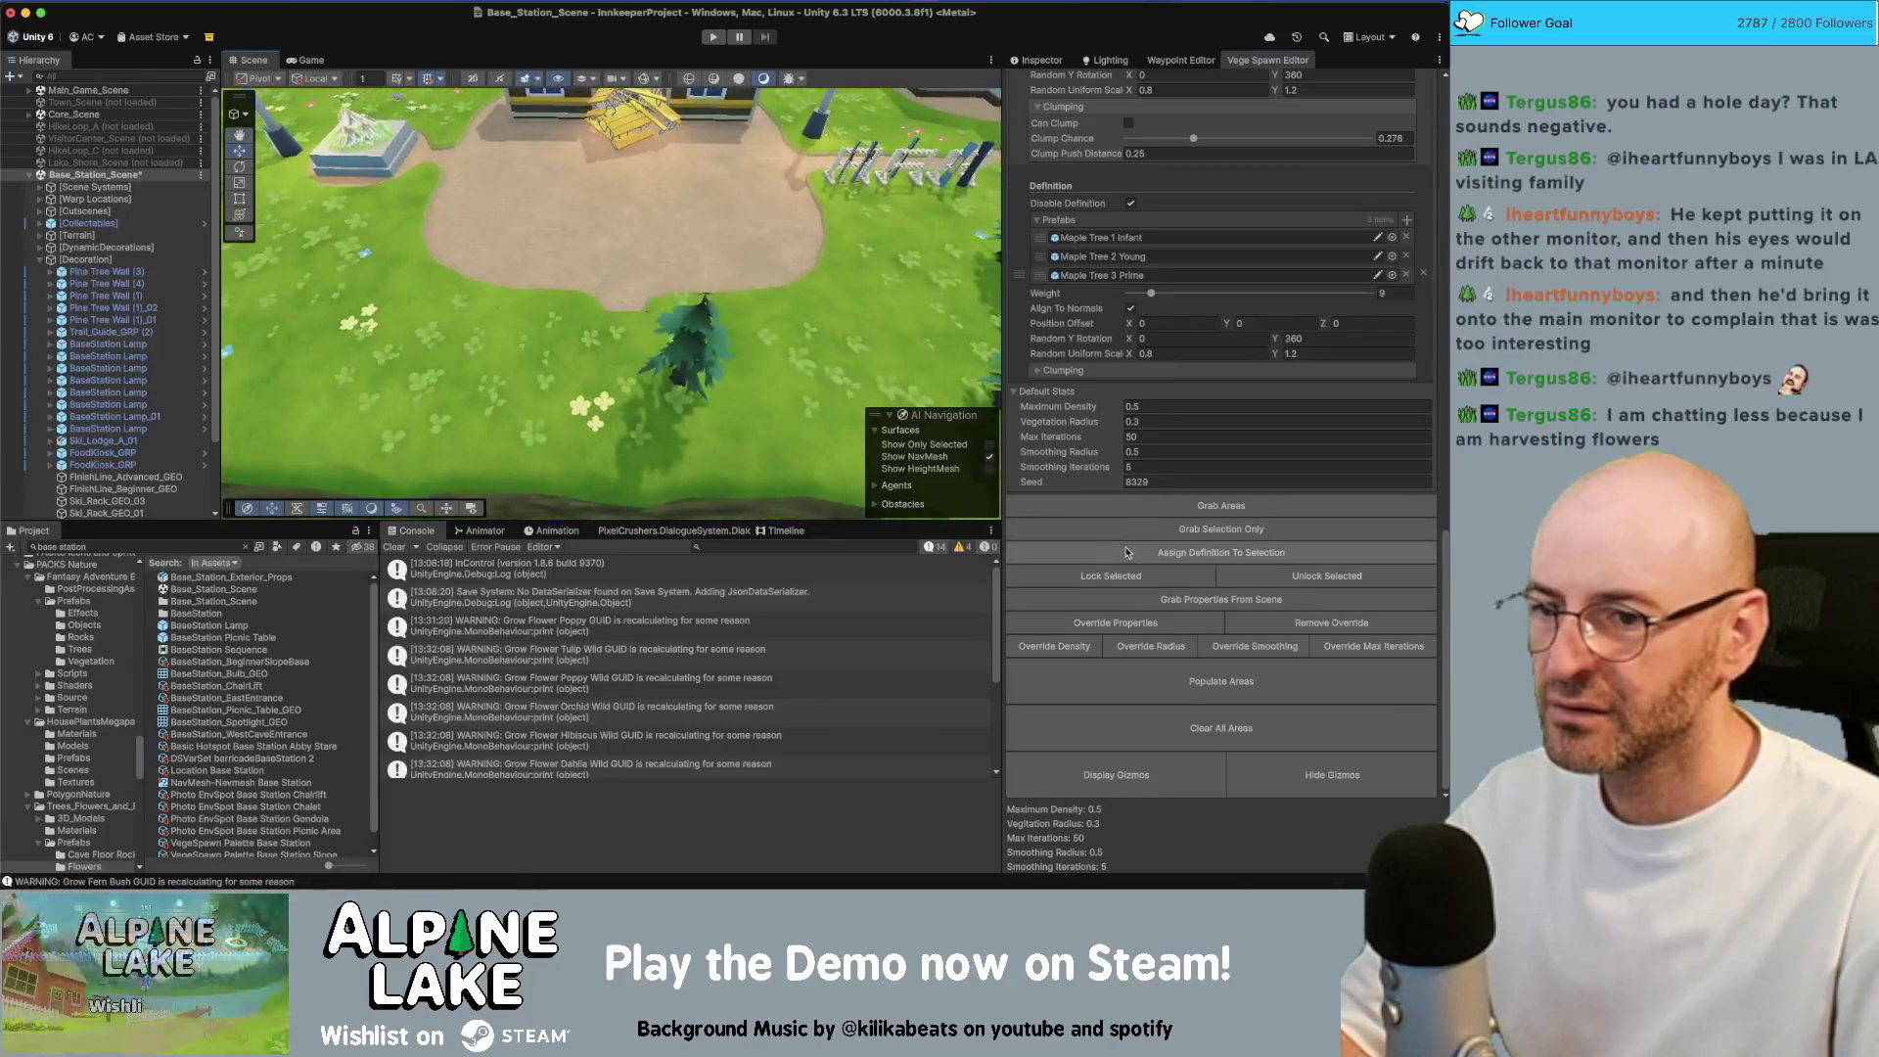
Repopulate the island vegetation and inspect a red flower near the chairlift station
{"action": "left_click", "coordinate": [1164, 681]}
{"action": "mouse_move", "coordinate": [812, 381]}
{"action": "left_mouse_down"}
{"action": "mouse_move", "coordinate": [721, 259]}
{"action": "mouse_move", "coordinate": [955, 244]}
{"action": "mouse_move", "coordinate": [664, 269]}
{"action": "left_mouse_up"}
{"action": "scroll", "coordinate": [722, 260], "scroll_direction": "up", "scroll_amount": 5}
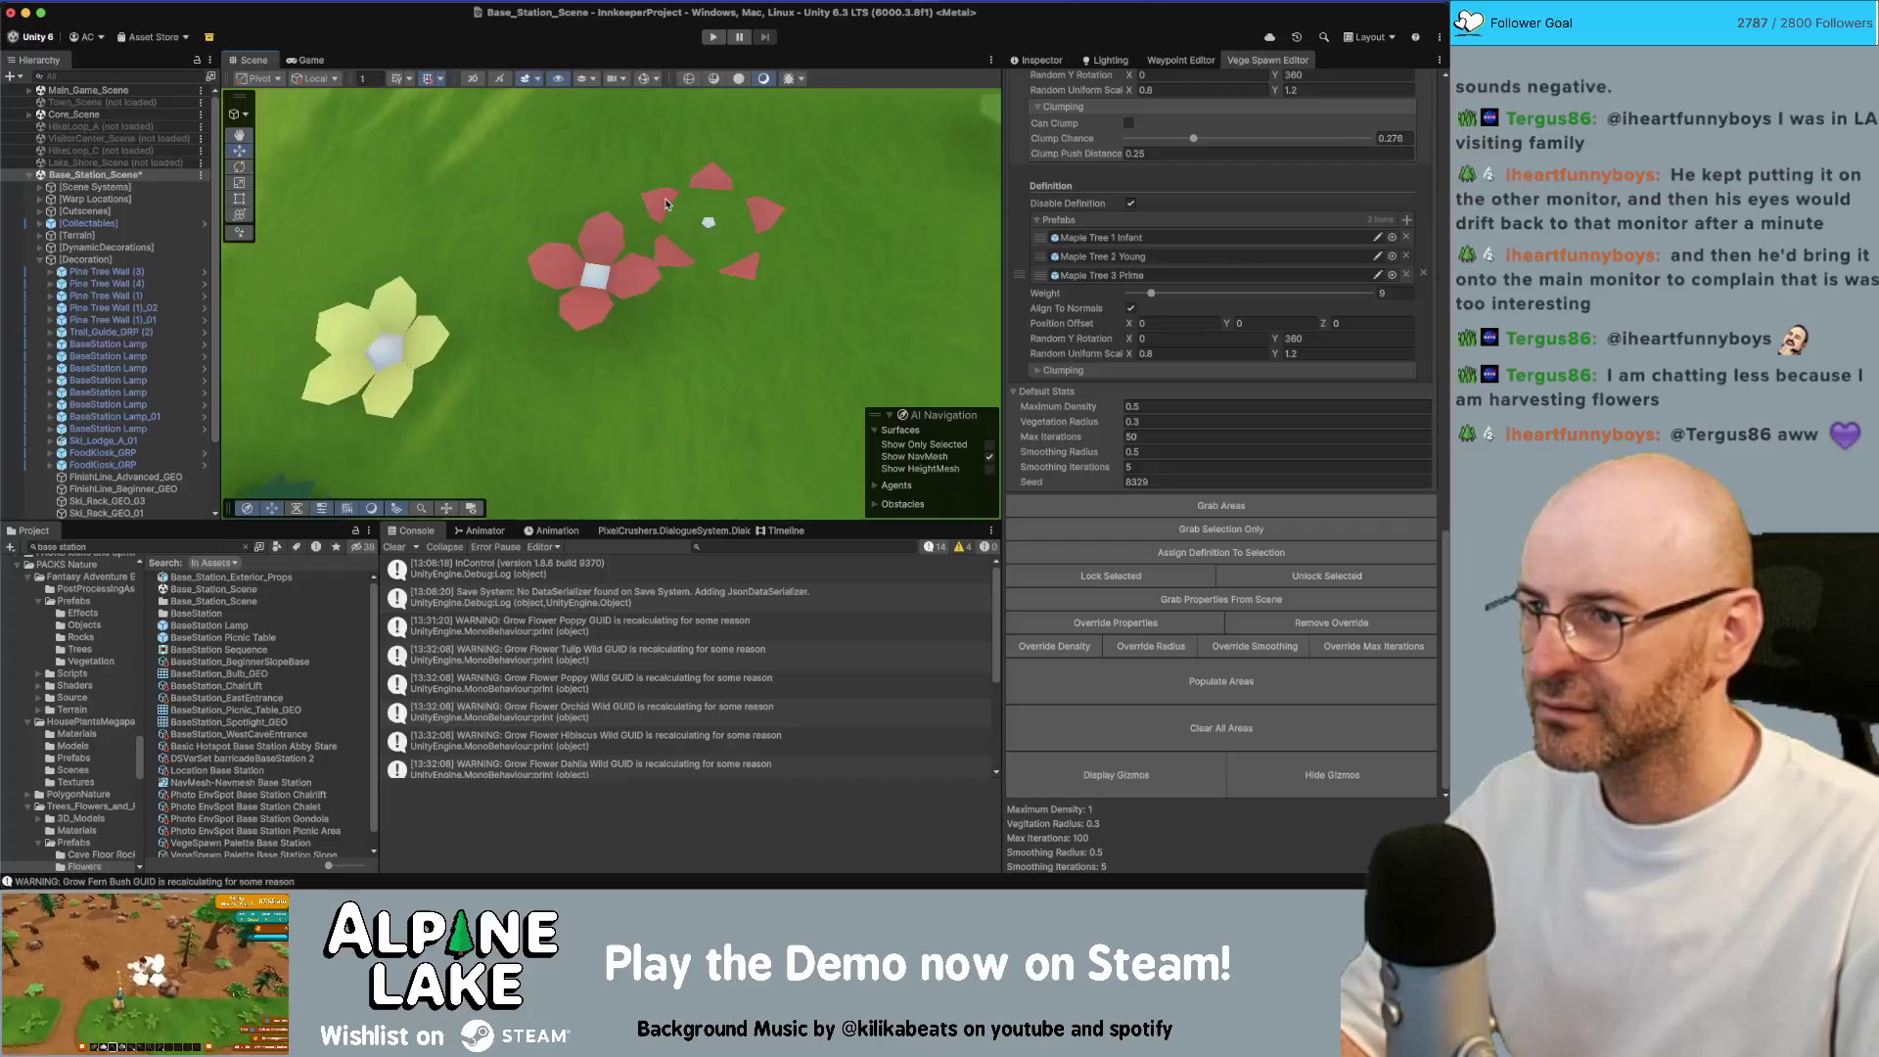
{"action": "left_click", "coordinate": [665, 203]}
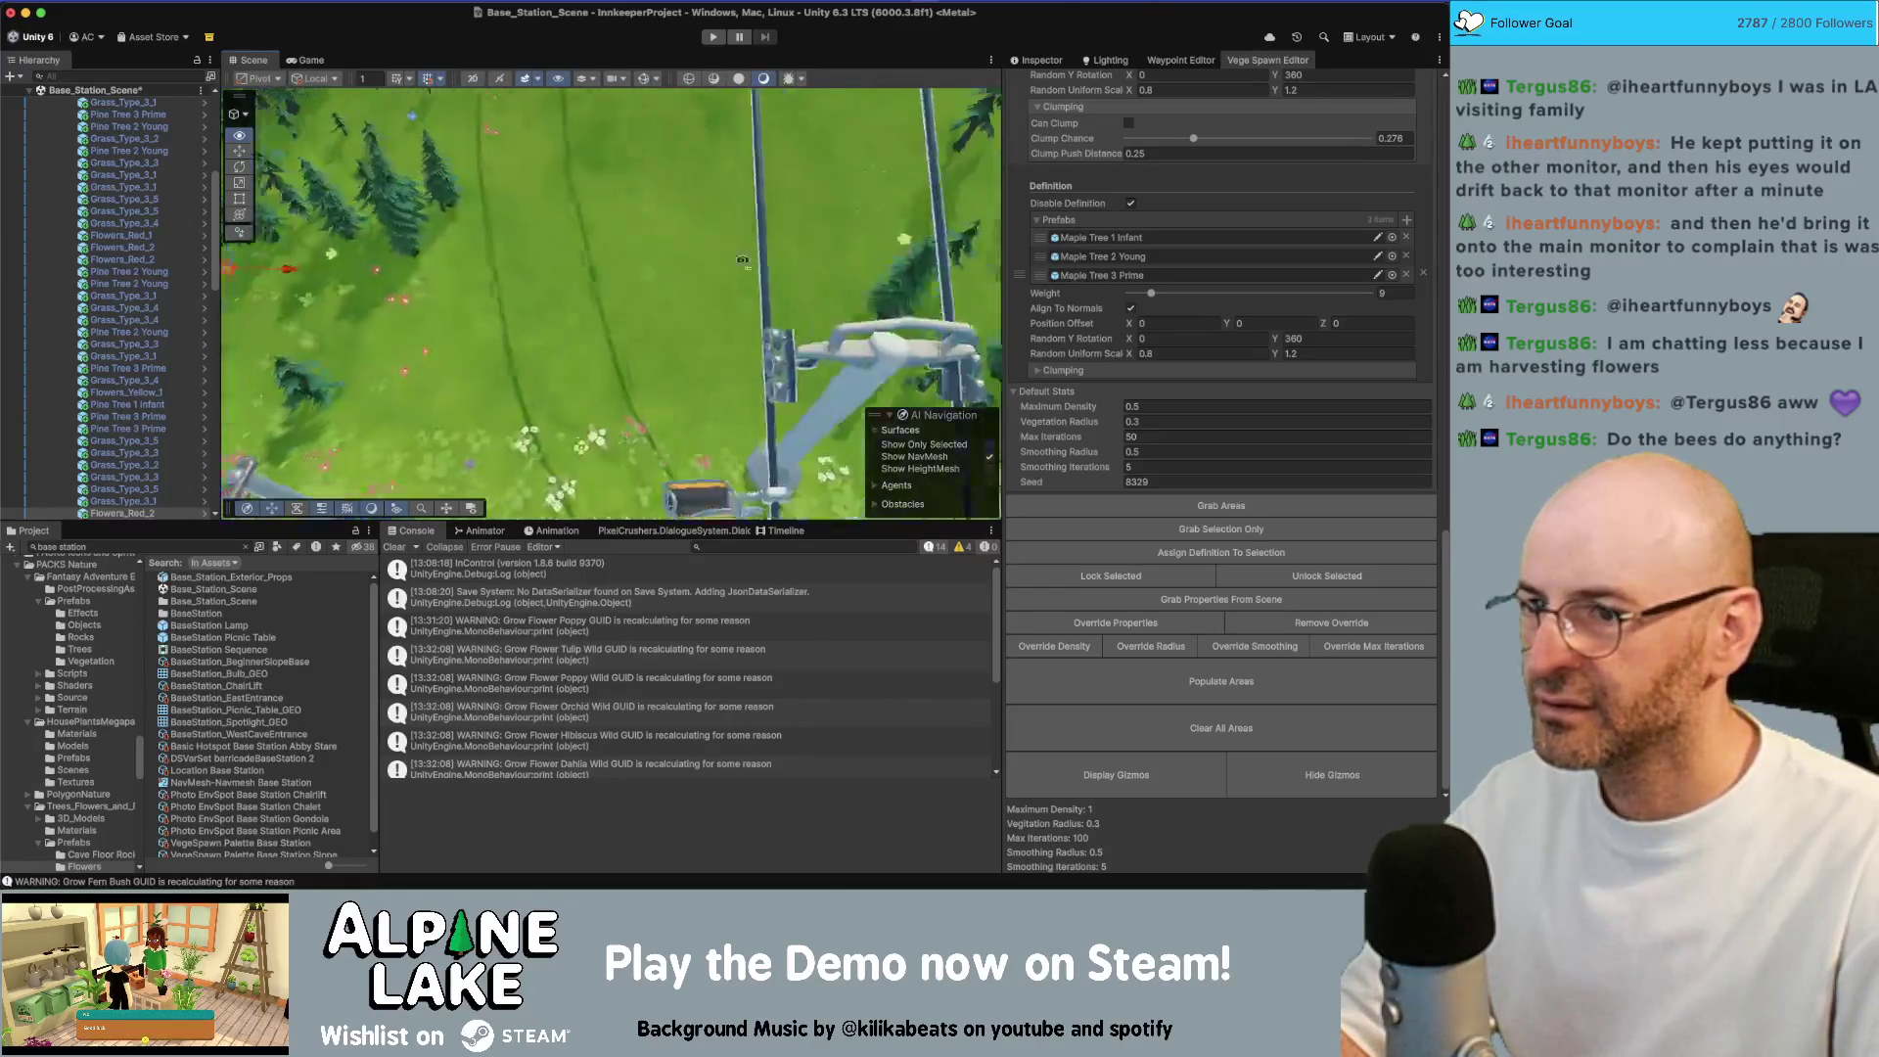
{"action": "left_click_drag", "start_coordinate": [741, 261], "coordinate": [749, 266]}
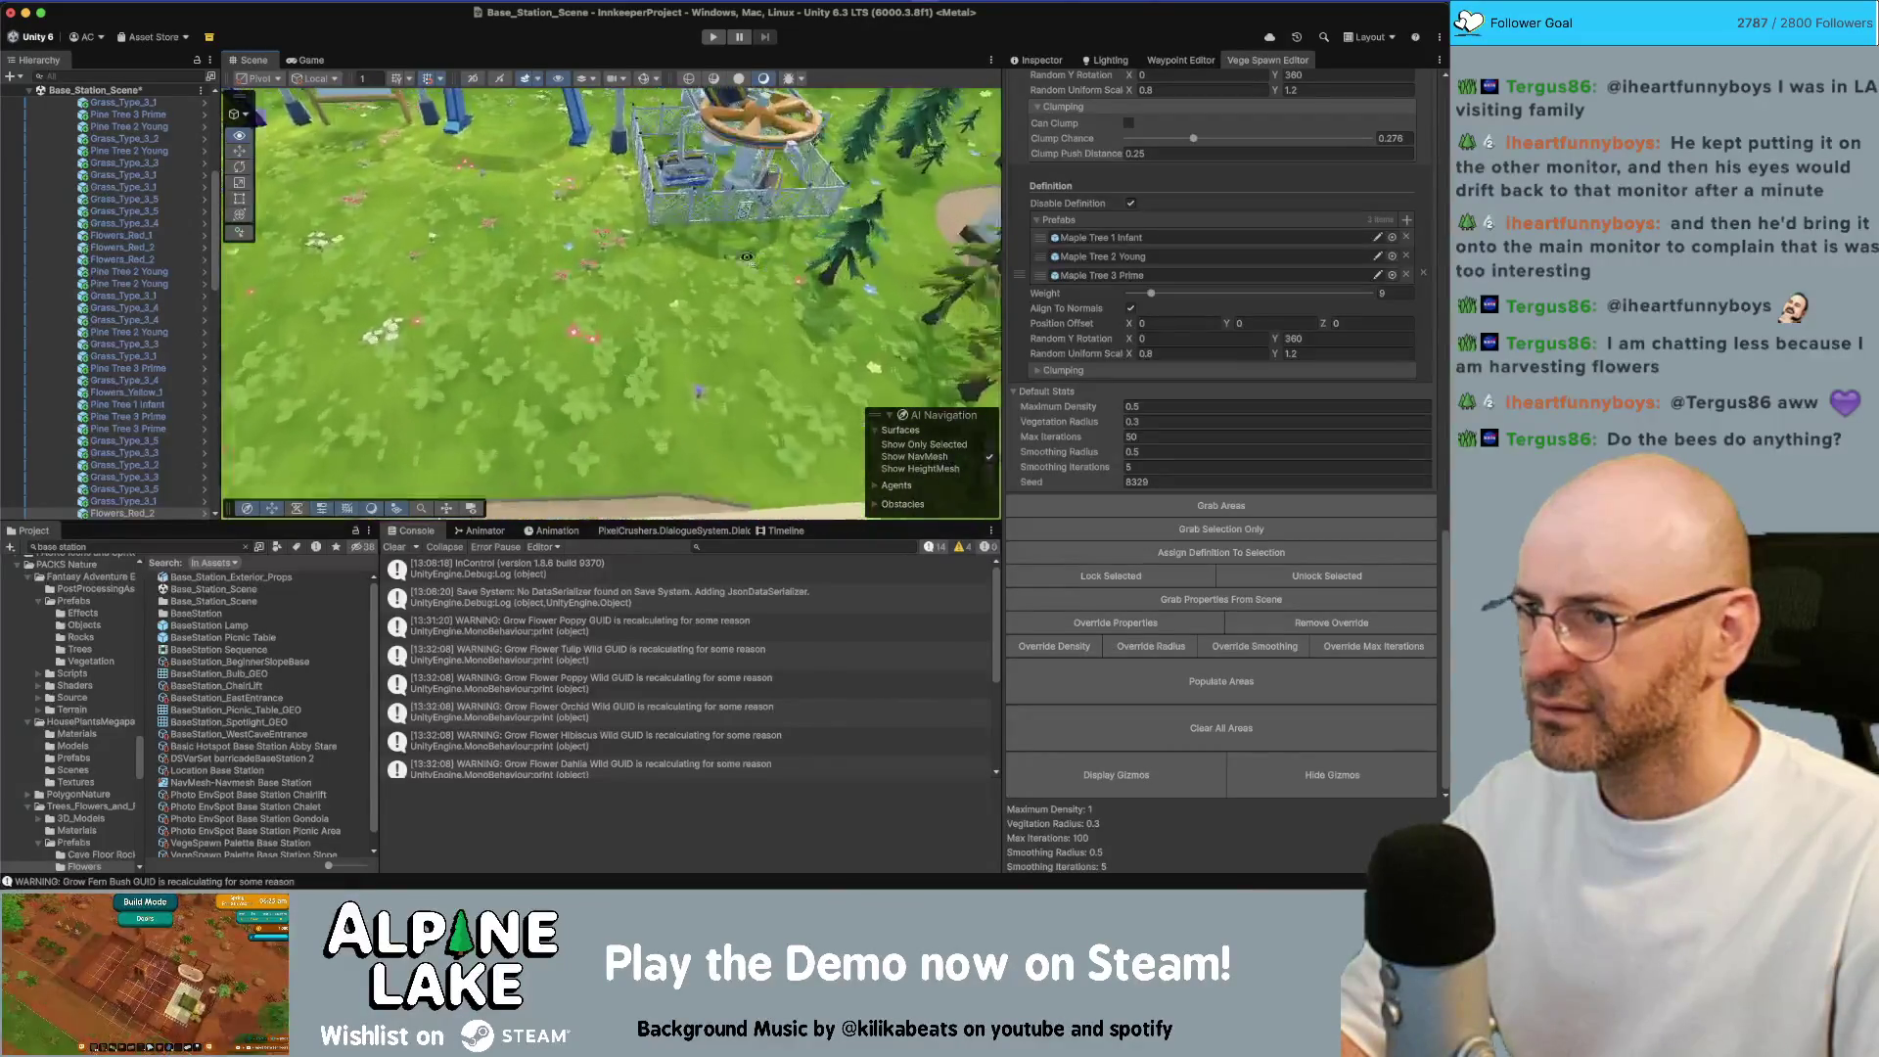
{"action": "mouse_move", "coordinate": [729, 228]}
{"action": "left_mouse_down"}
{"action": "mouse_move", "coordinate": [703, 240]}
{"action": "mouse_move", "coordinate": [738, 316]}
{"action": "left_mouse_up"}
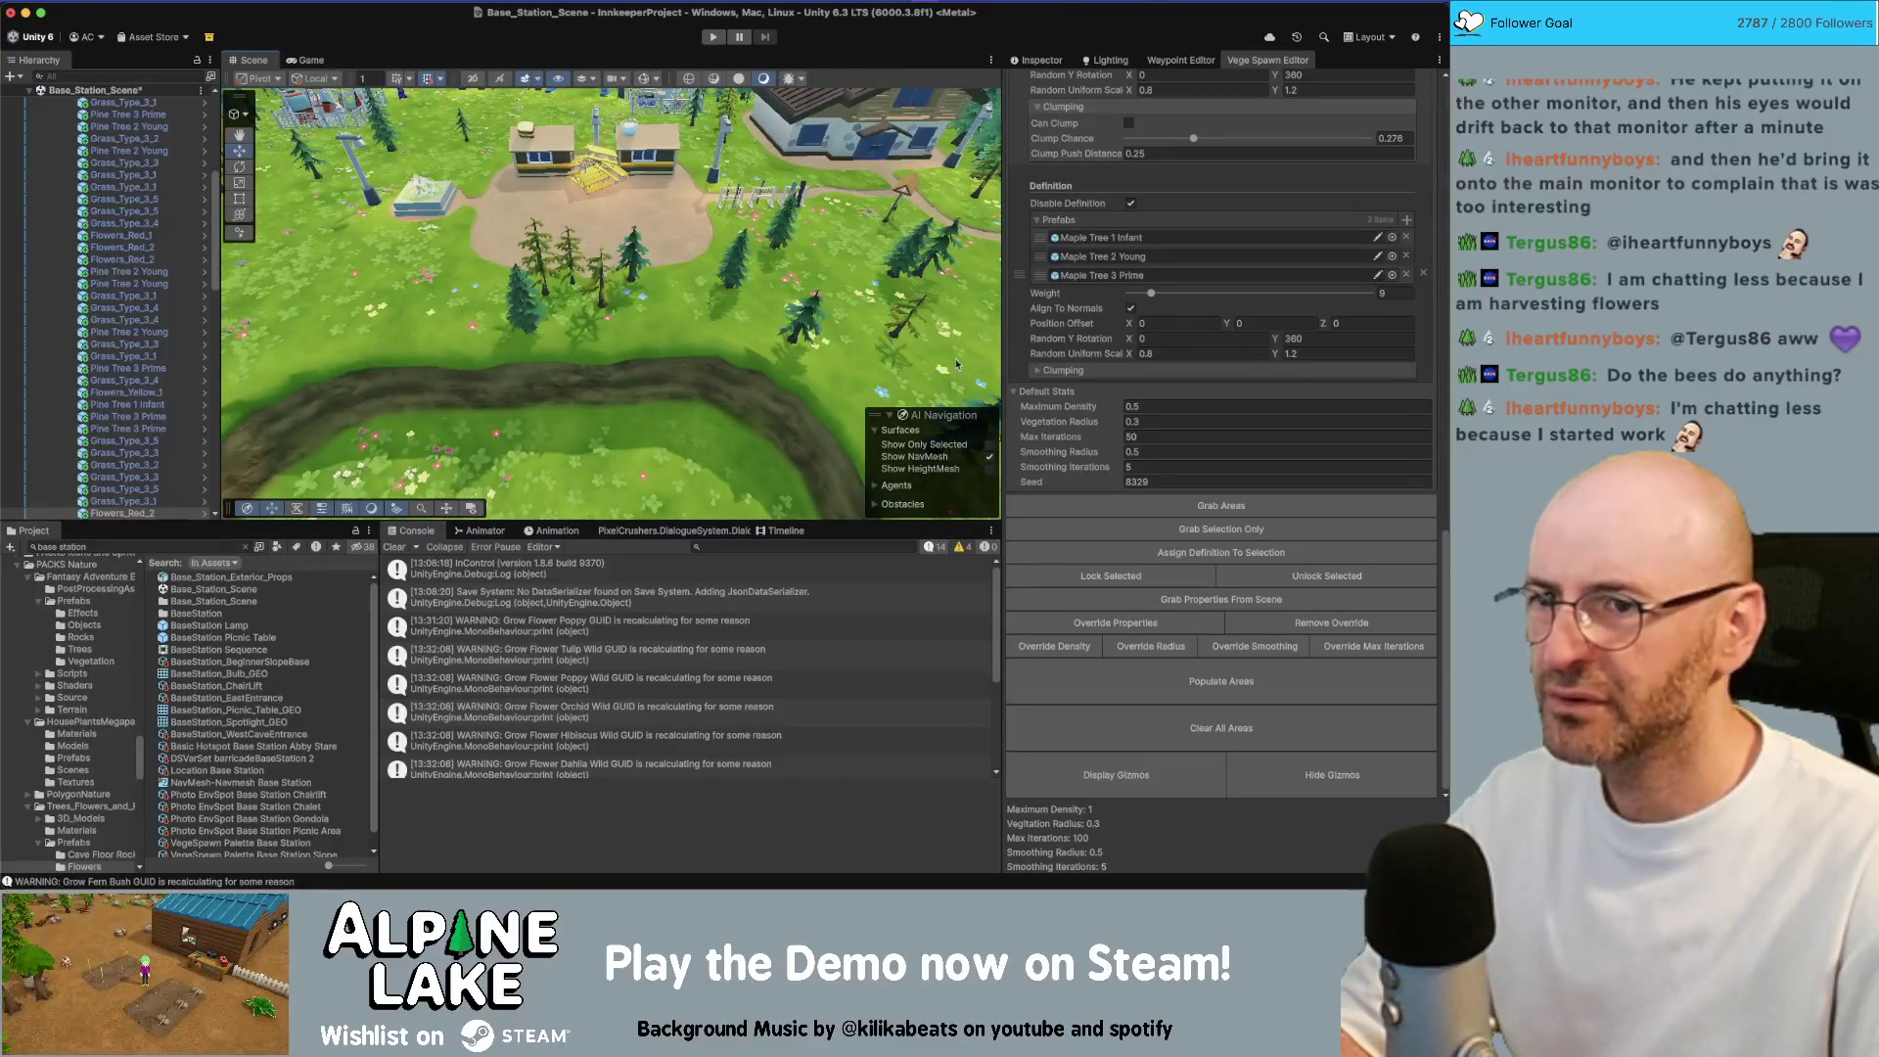
{"action": "scroll", "coordinate": [1086, 476], "scroll_direction": "up", "scroll_amount": 10}
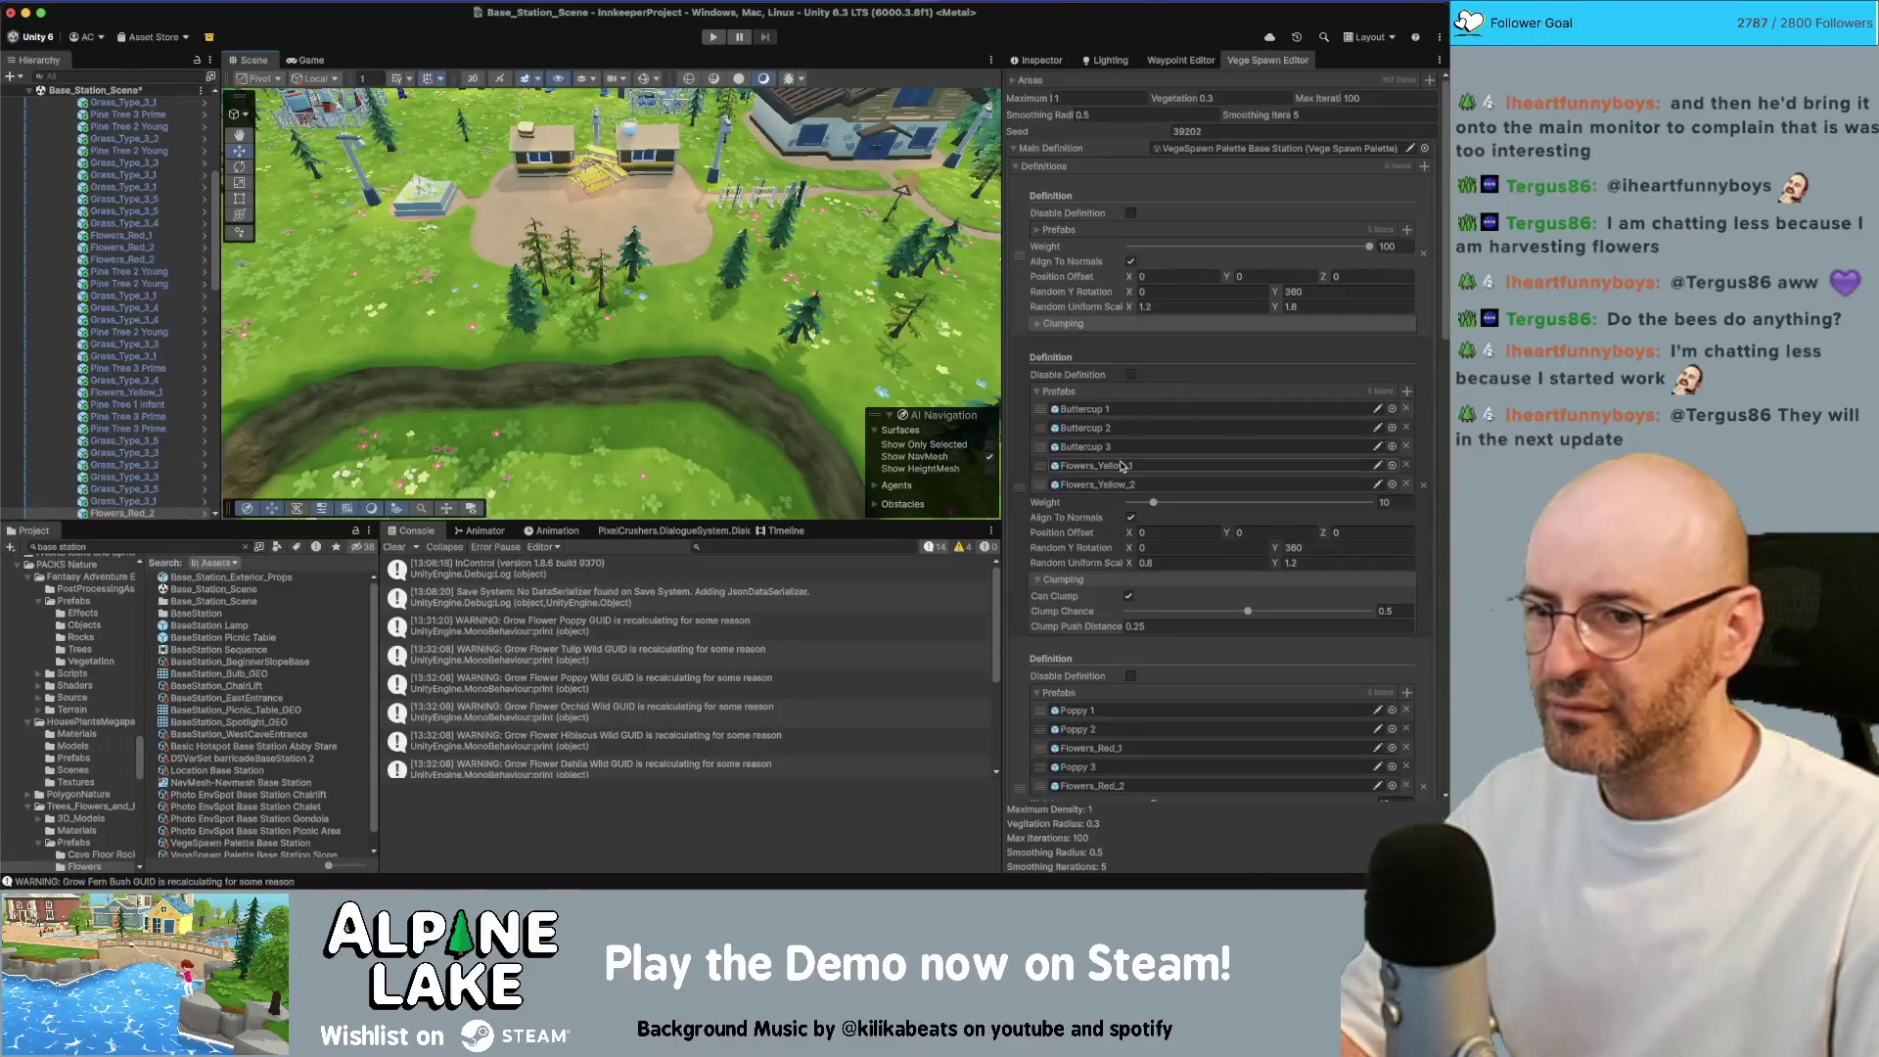
Set the minimum random scale to 3 and repopulate the areas to test larger vegetation
{"action": "left_click", "coordinate": [1060, 231]}
{"action": "left_click", "coordinate": [1060, 231]}
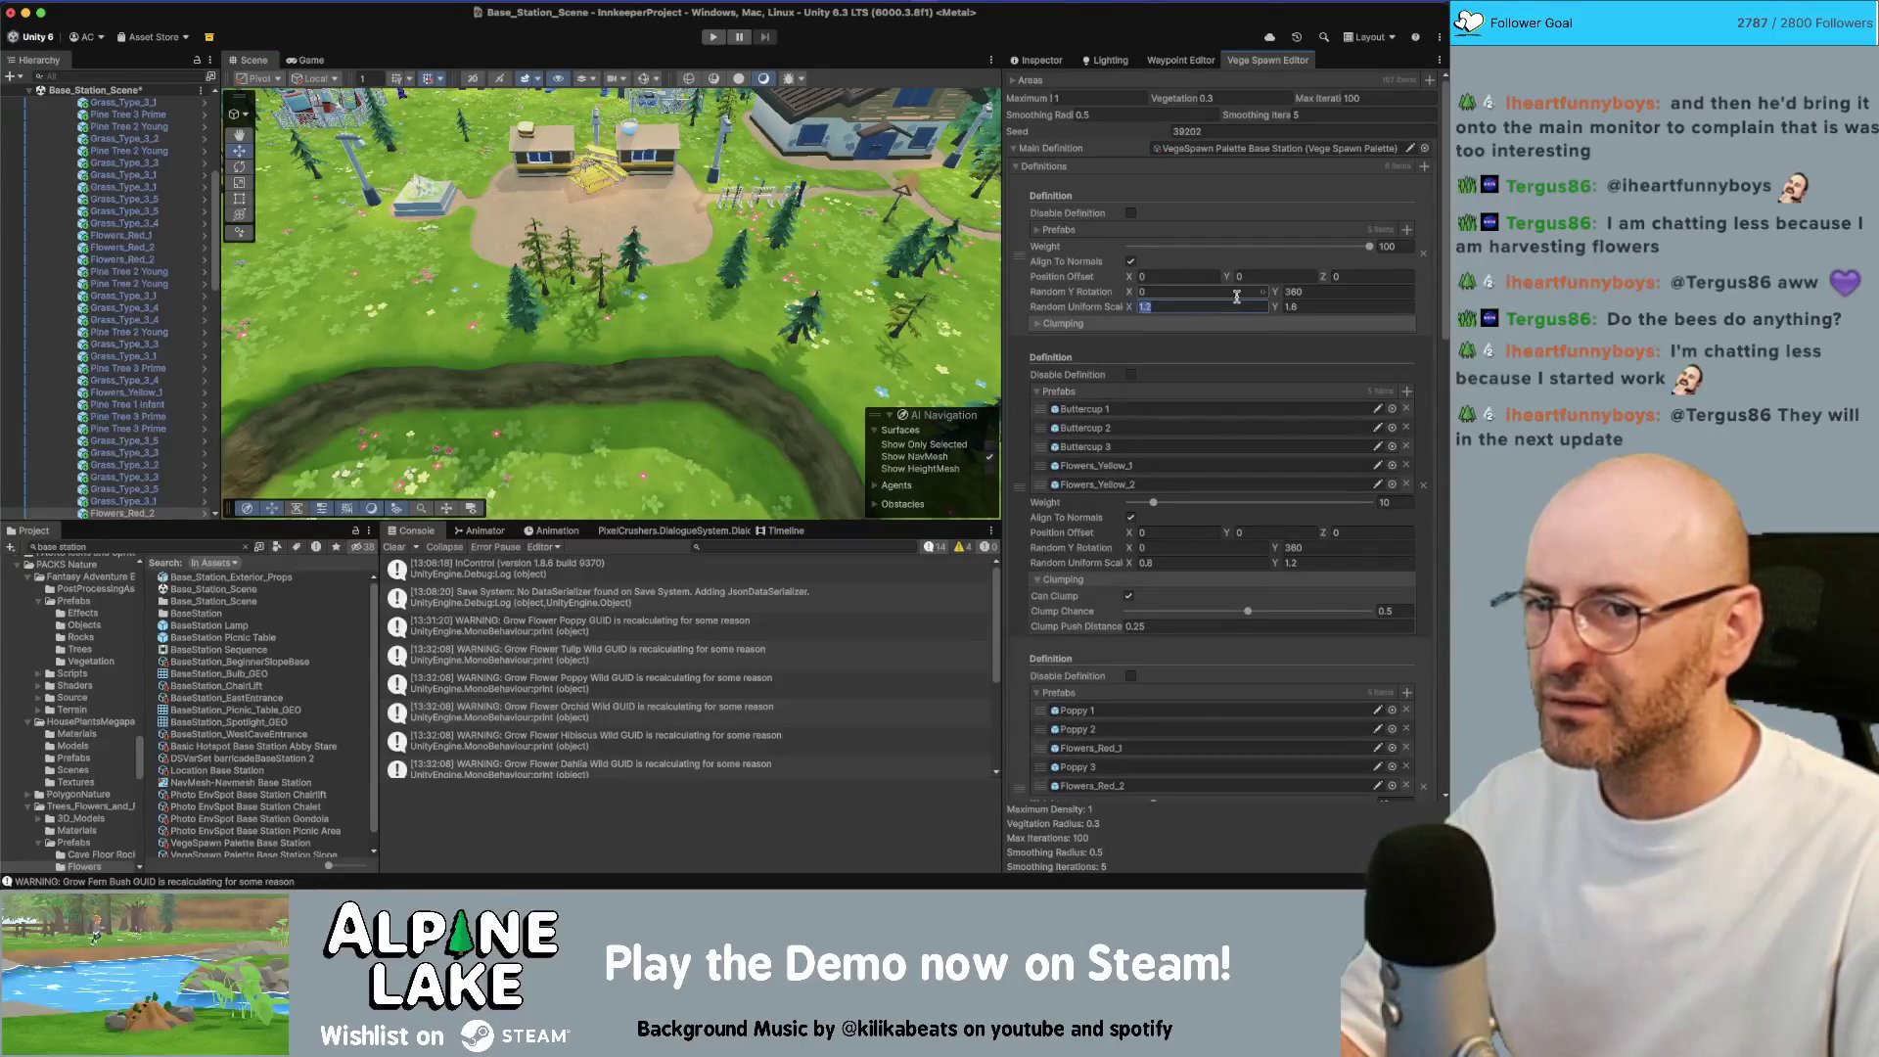
{"action": "type", "text": "3"}
{"action": "key", "text": "Tab"}
{"action": "scroll", "coordinate": [1234, 313], "scroll_direction": "down", "scroll_amount": 15}
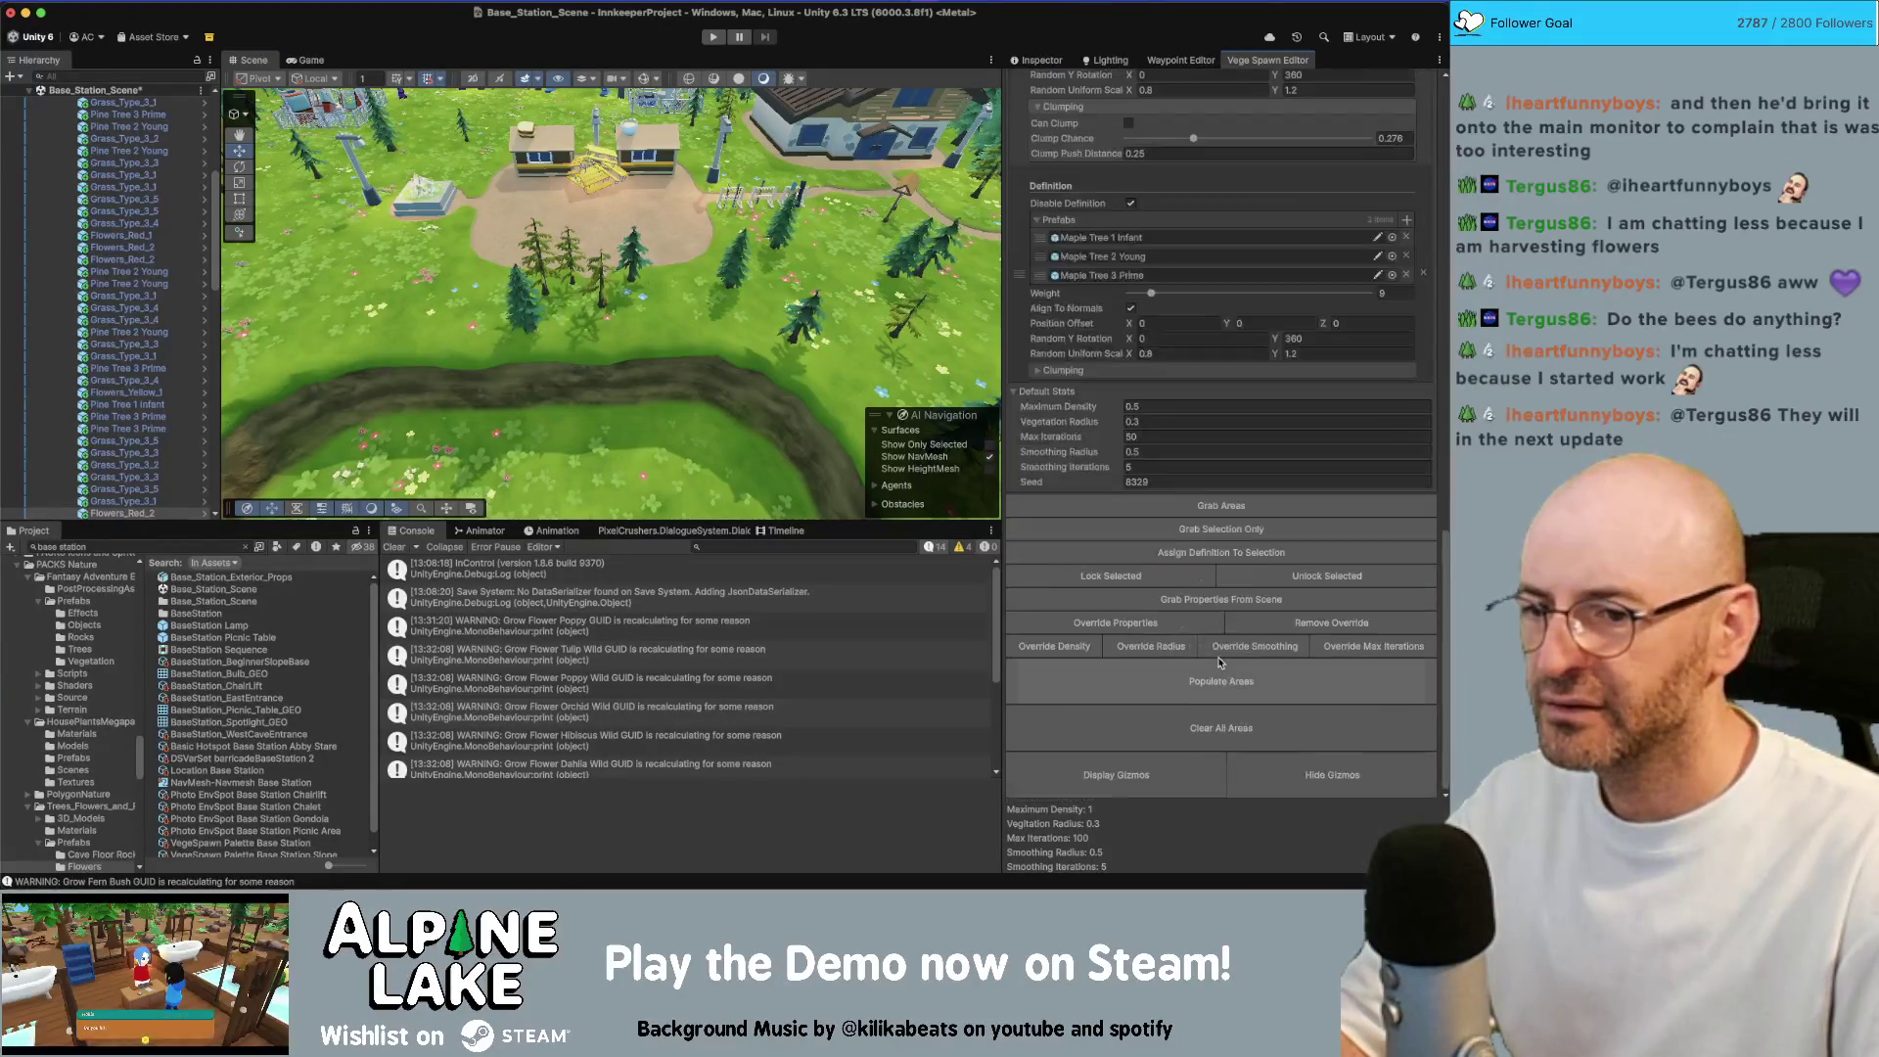
{"action": "left_click", "coordinate": [1213, 667]}
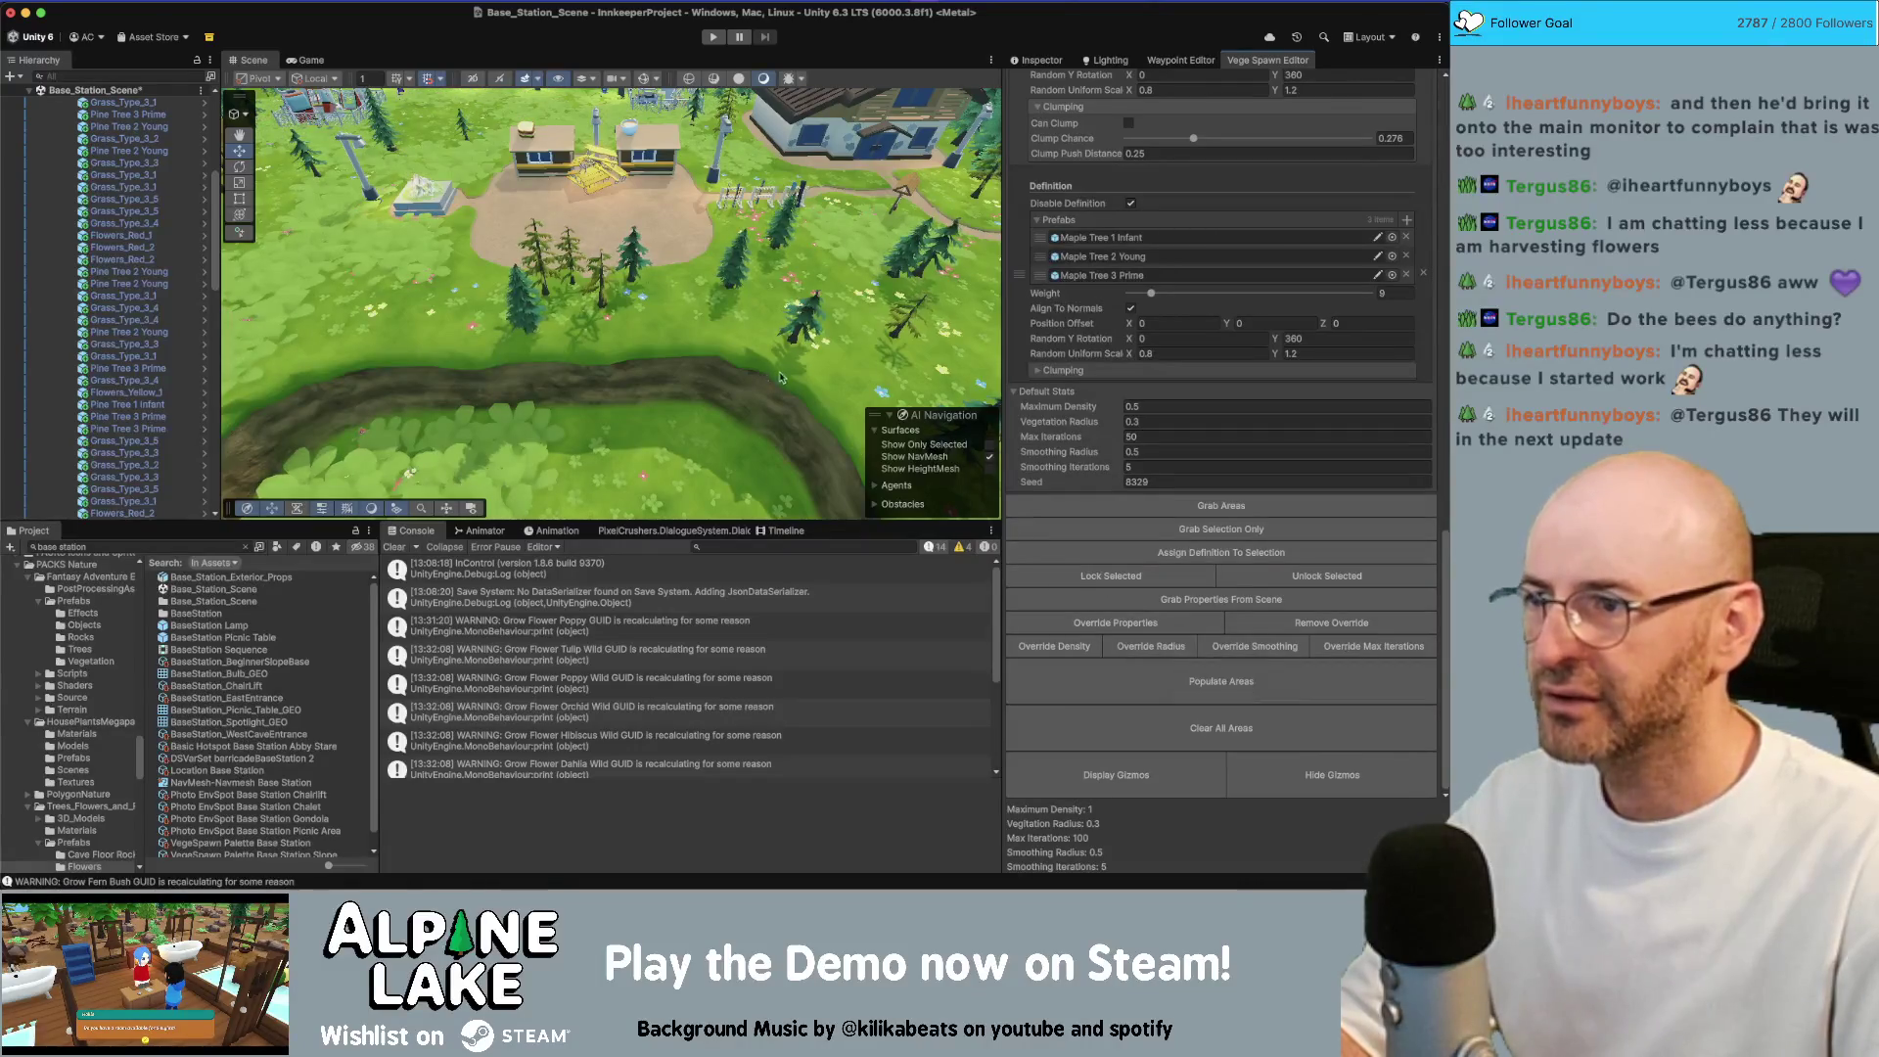
{"action": "left_click_drag", "start_coordinate": [607, 311], "coordinate": [645, 314]}
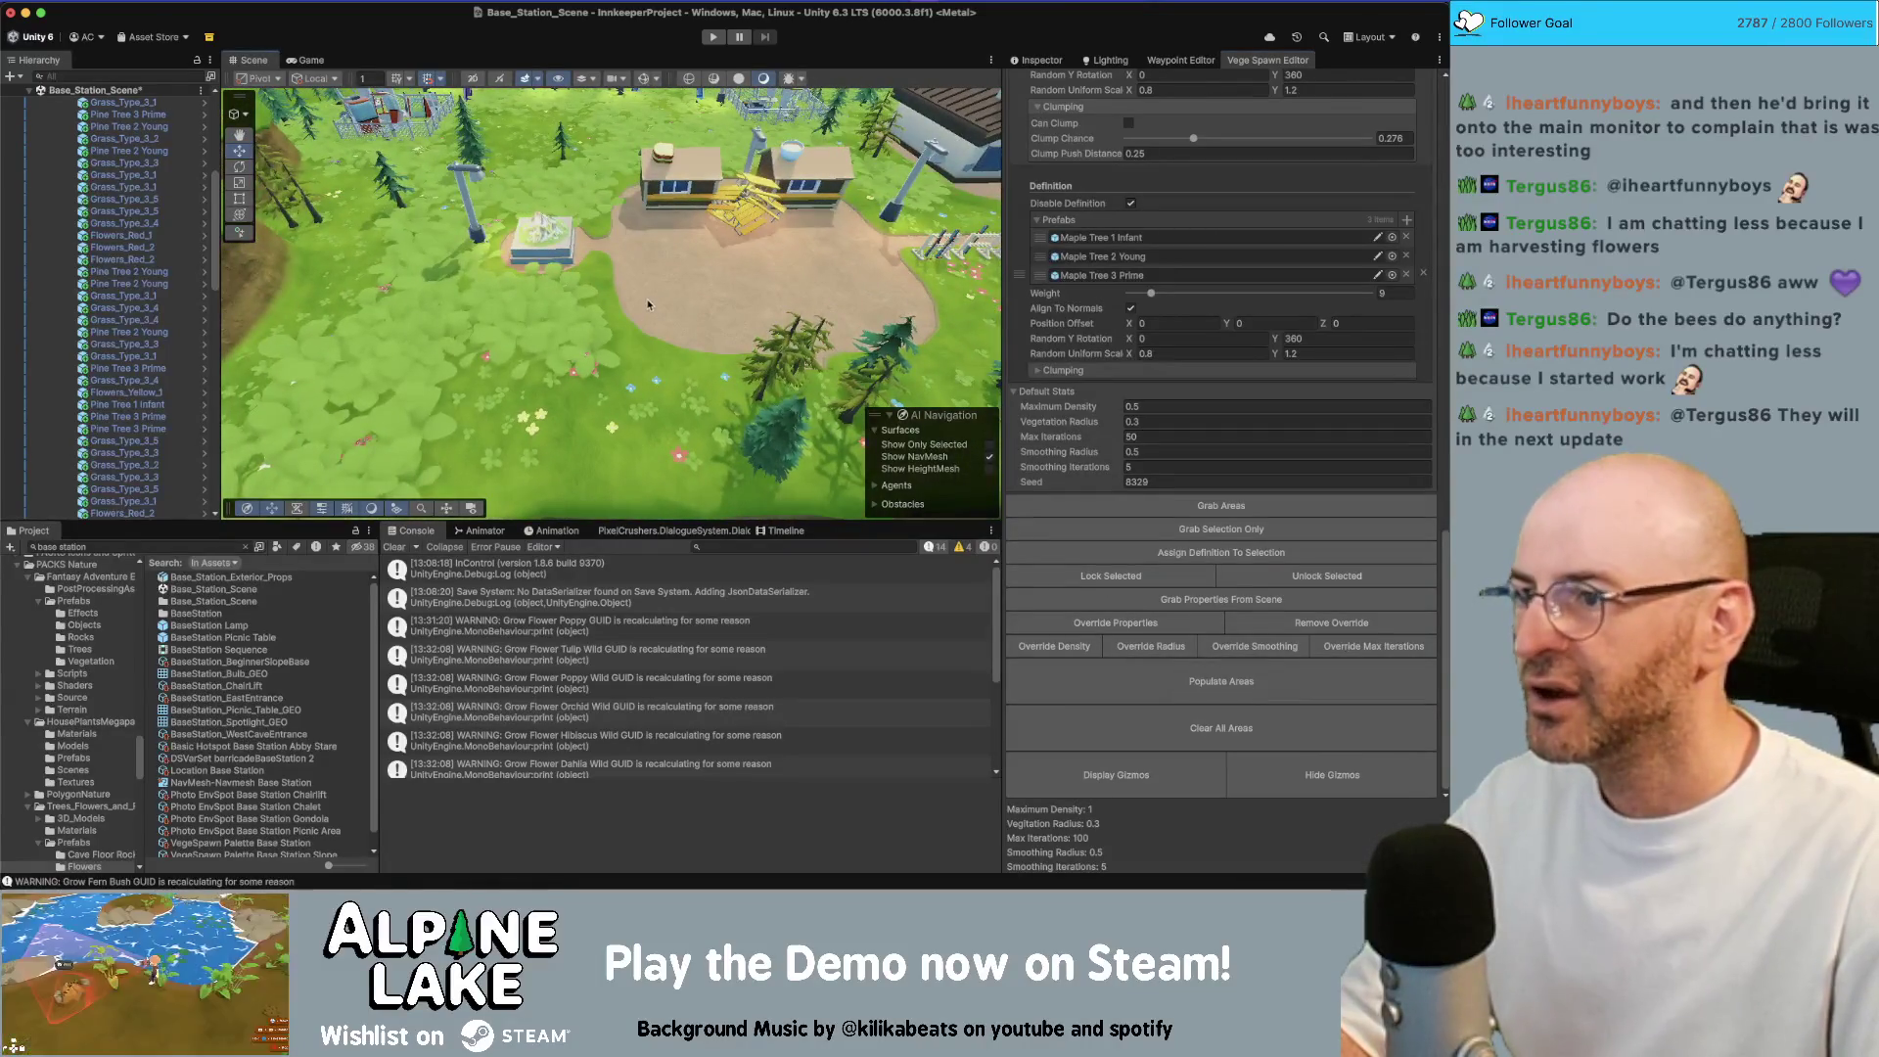
Reset the minimum random scale to 1.2 and repopulate the vegetation
{"action": "scroll", "coordinate": [1173, 395], "scroll_direction": "up", "scroll_amount": 15}
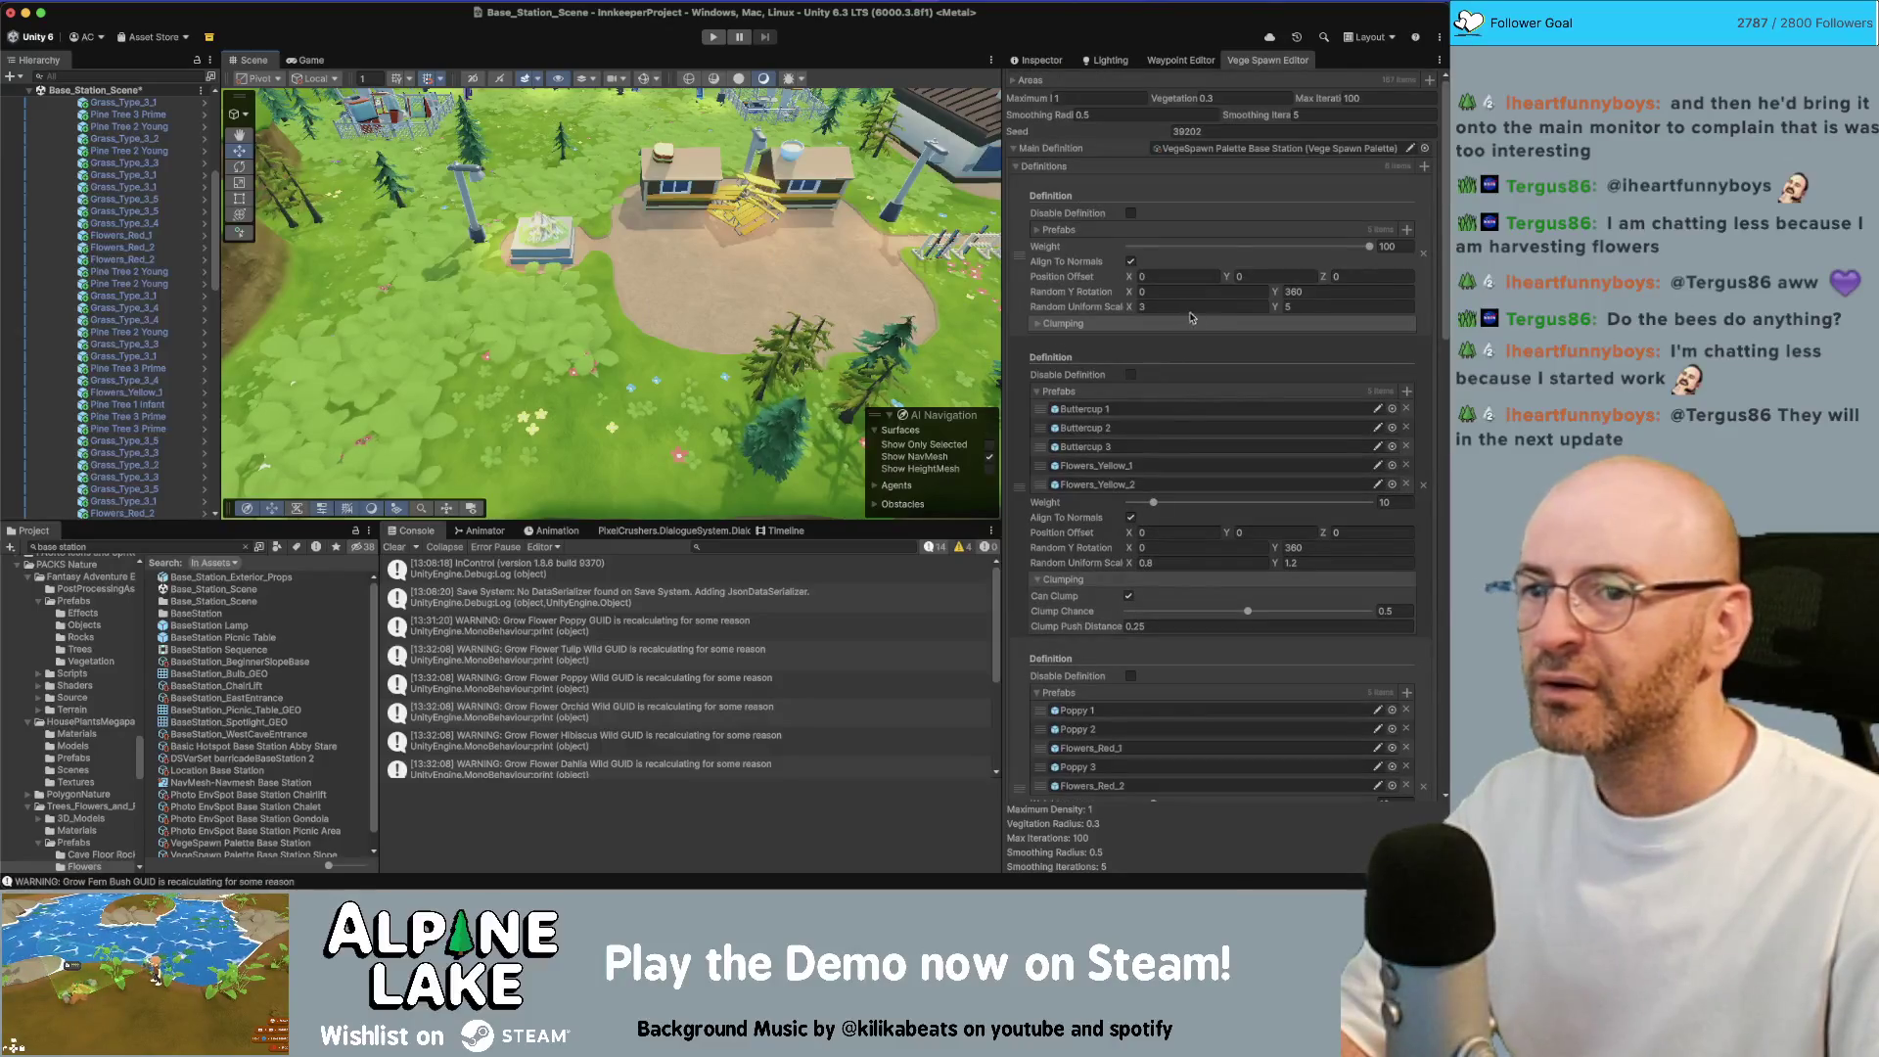
{"action": "left_click", "coordinate": [1244, 307]}
{"action": "type", "text": "1.6"}
{"action": "key", "text": "Tab"}
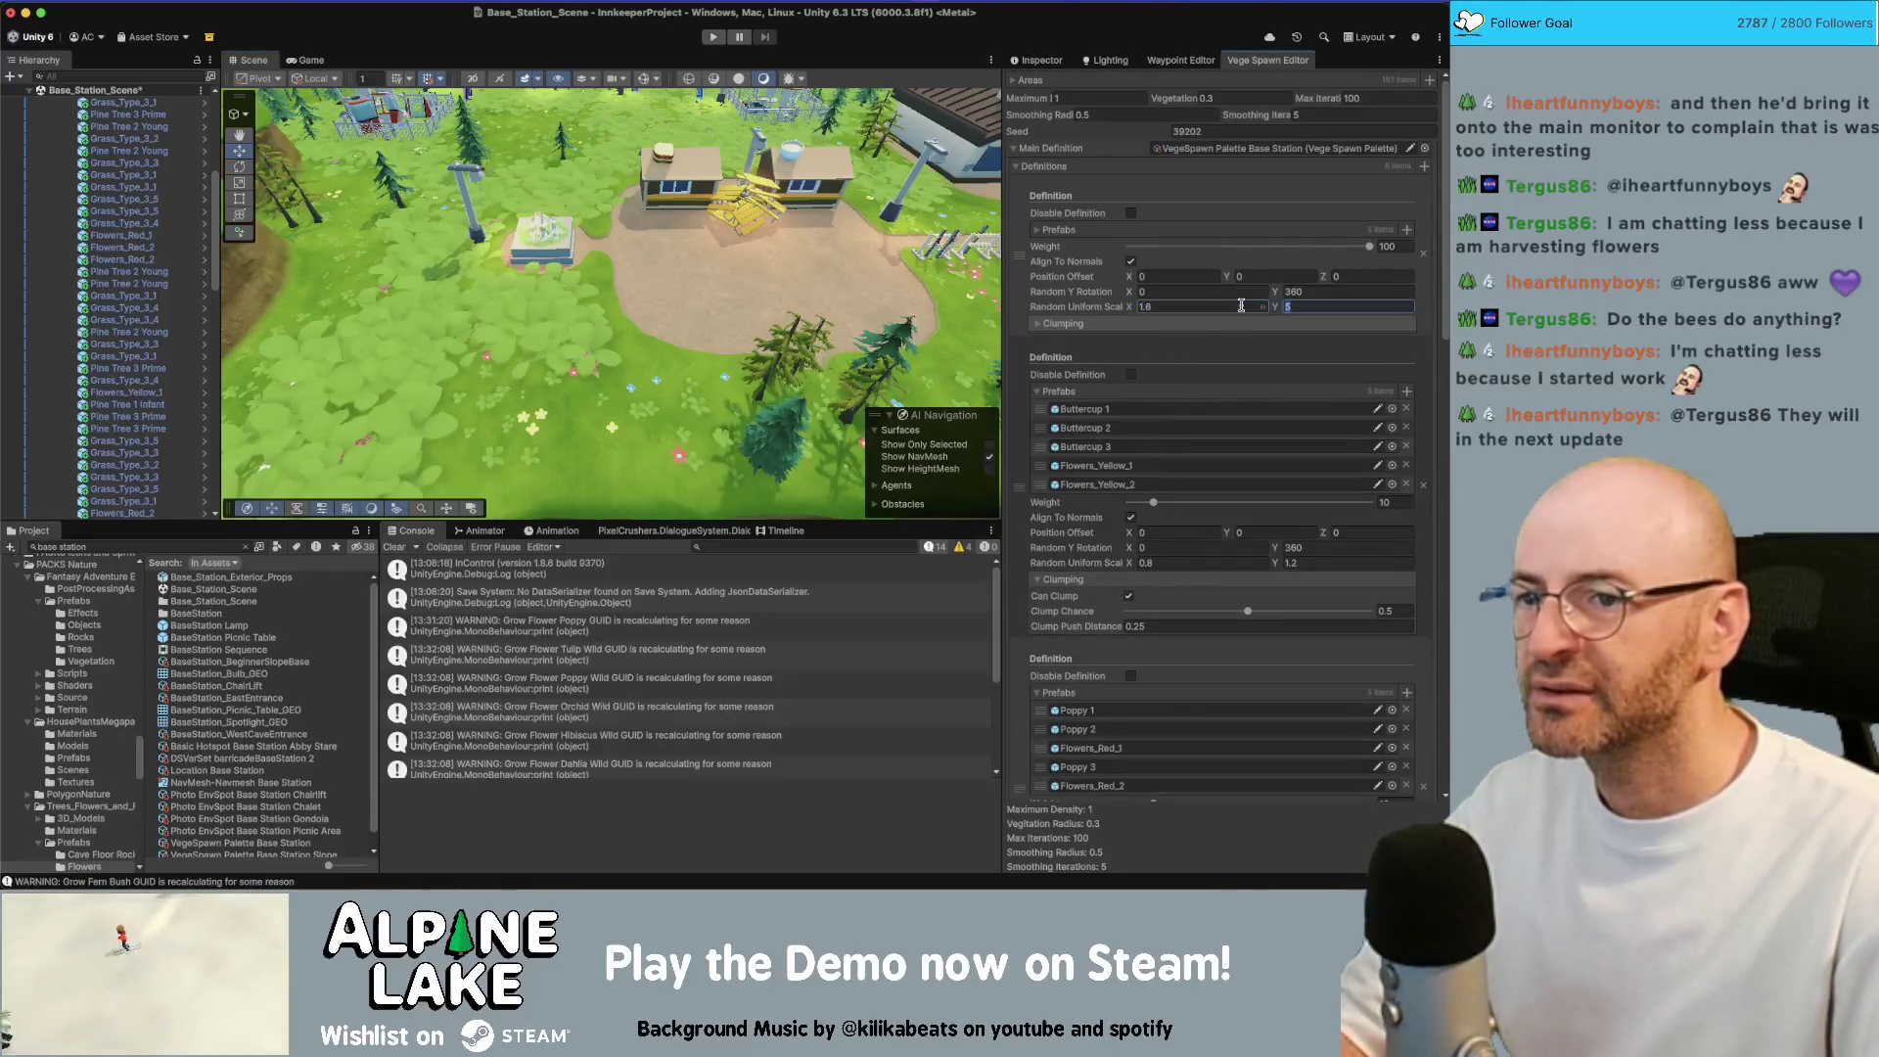
{"action": "left_click", "coordinate": [1240, 307]}
{"action": "type", "text": "1.2"}
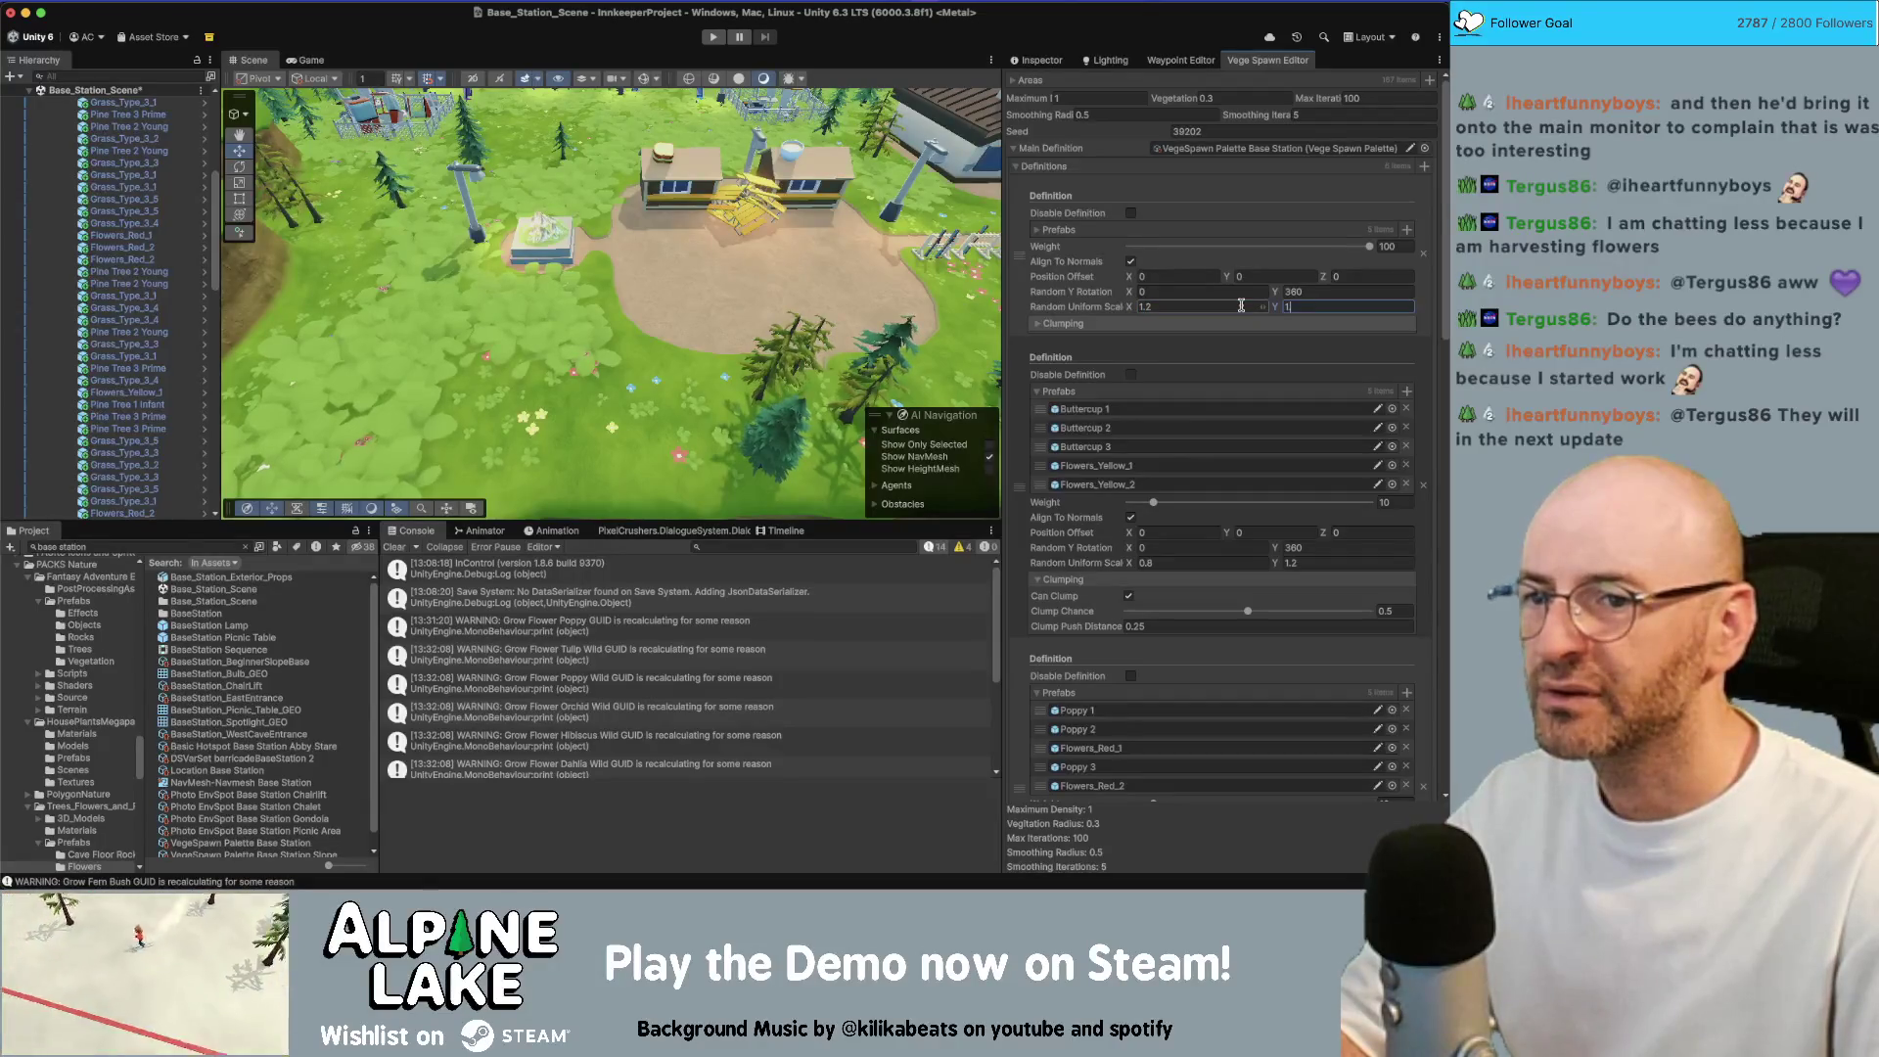
{"action": "scroll", "coordinate": [1223, 490], "scroll_direction": "down", "scroll_amount": 15}
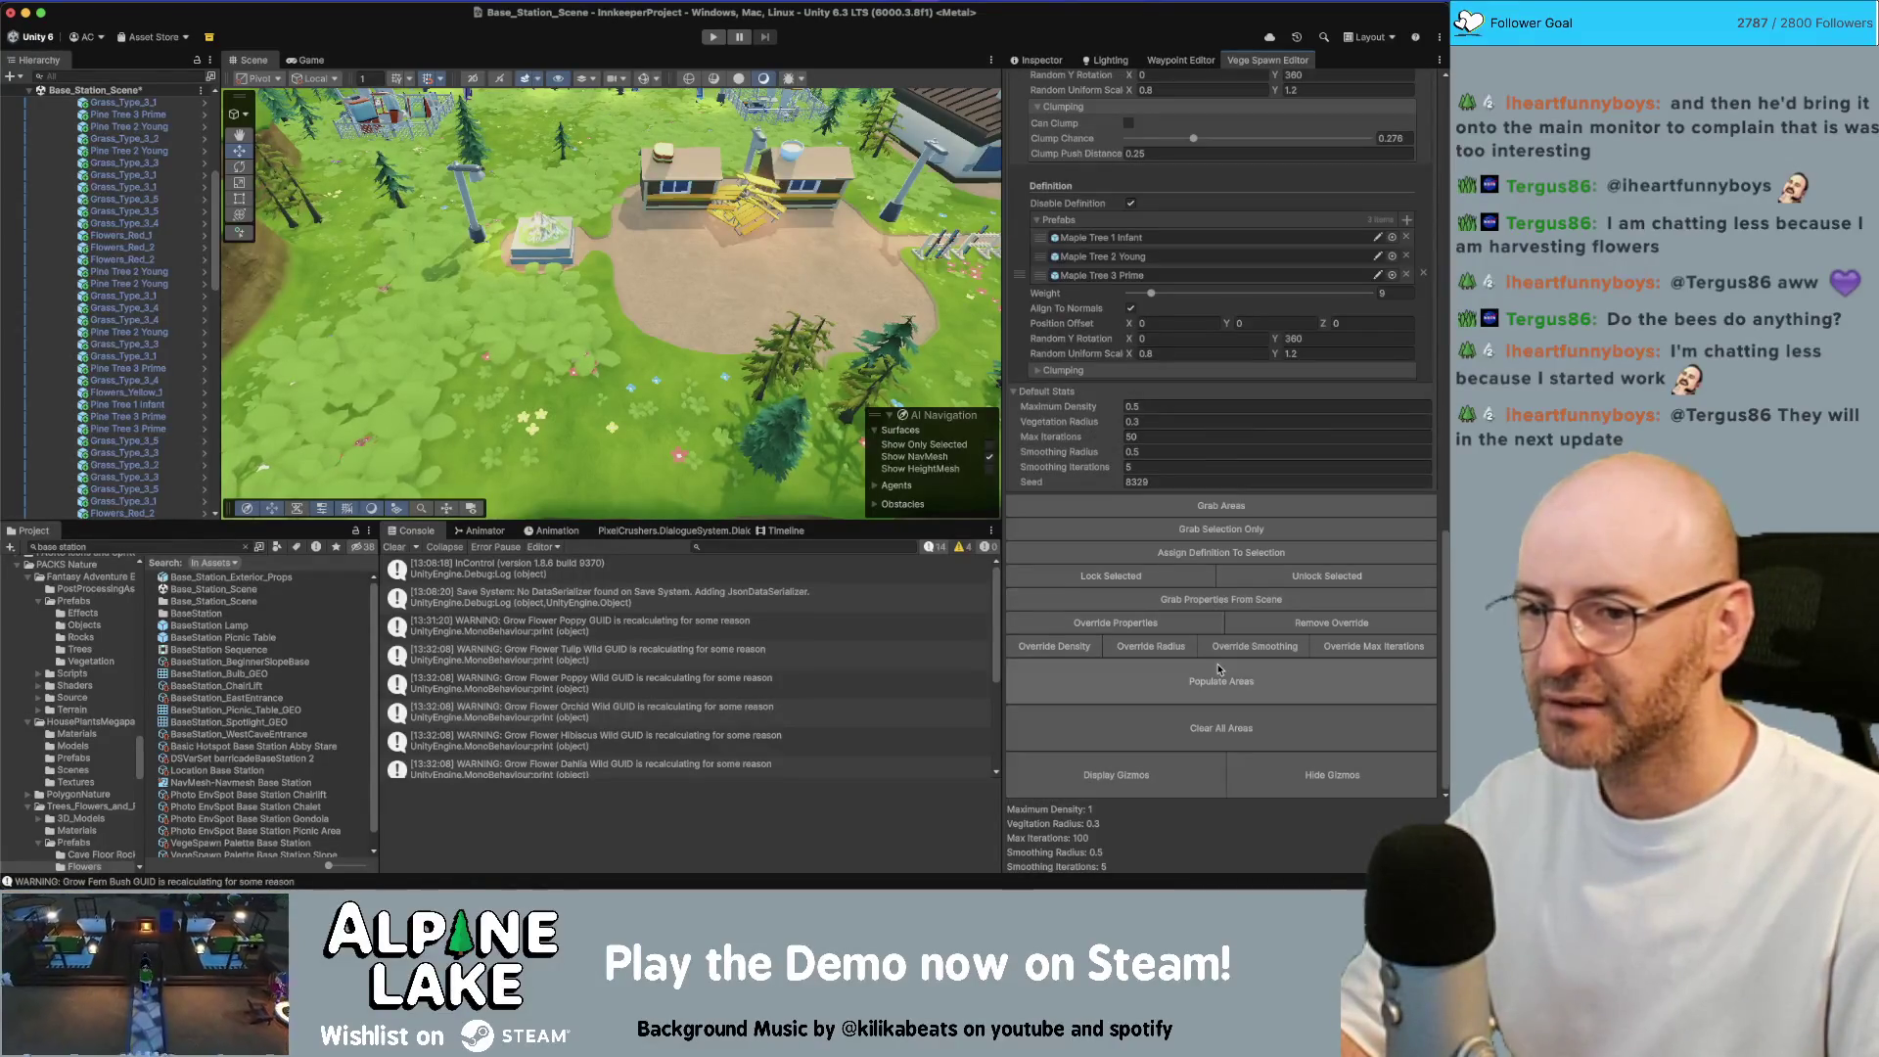
{"action": "left_click", "coordinate": [1219, 677]}
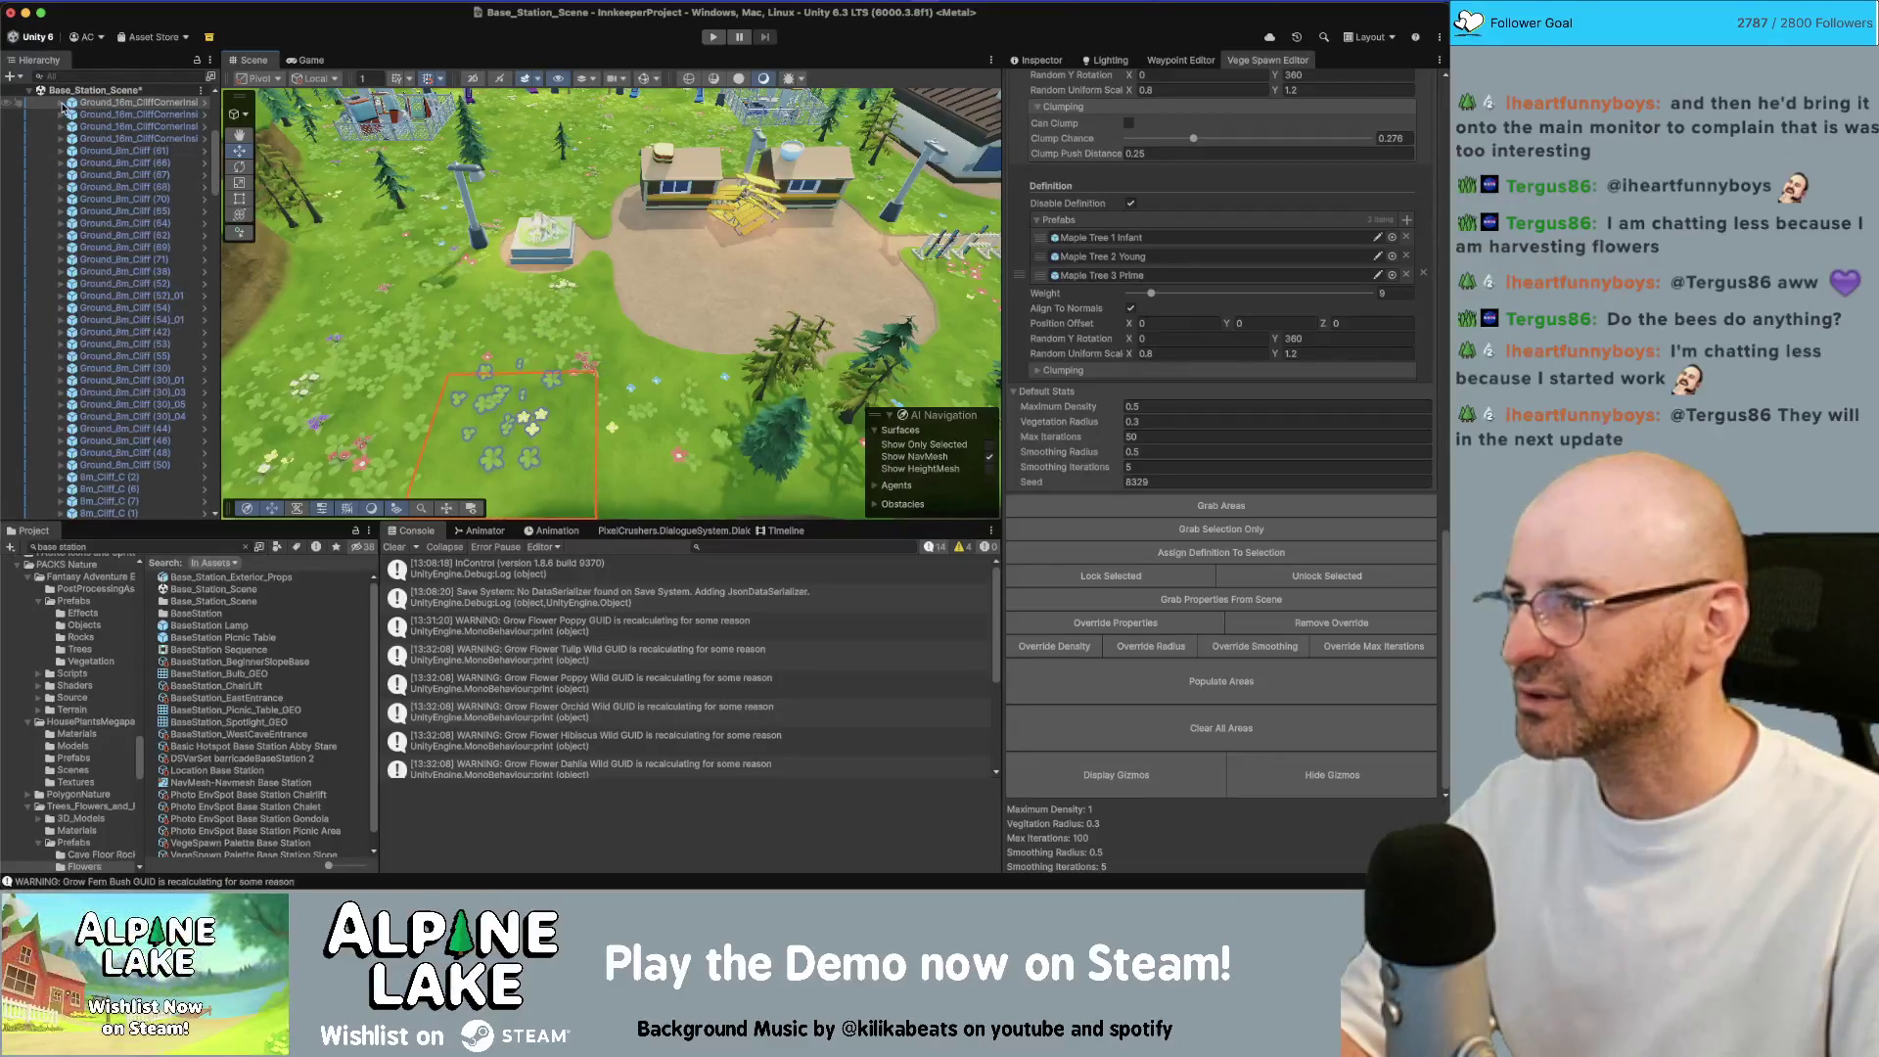
Expand the cliff corner tile and select its two vegetation spawn zones
{"action": "left_click", "coordinate": [62, 104]}
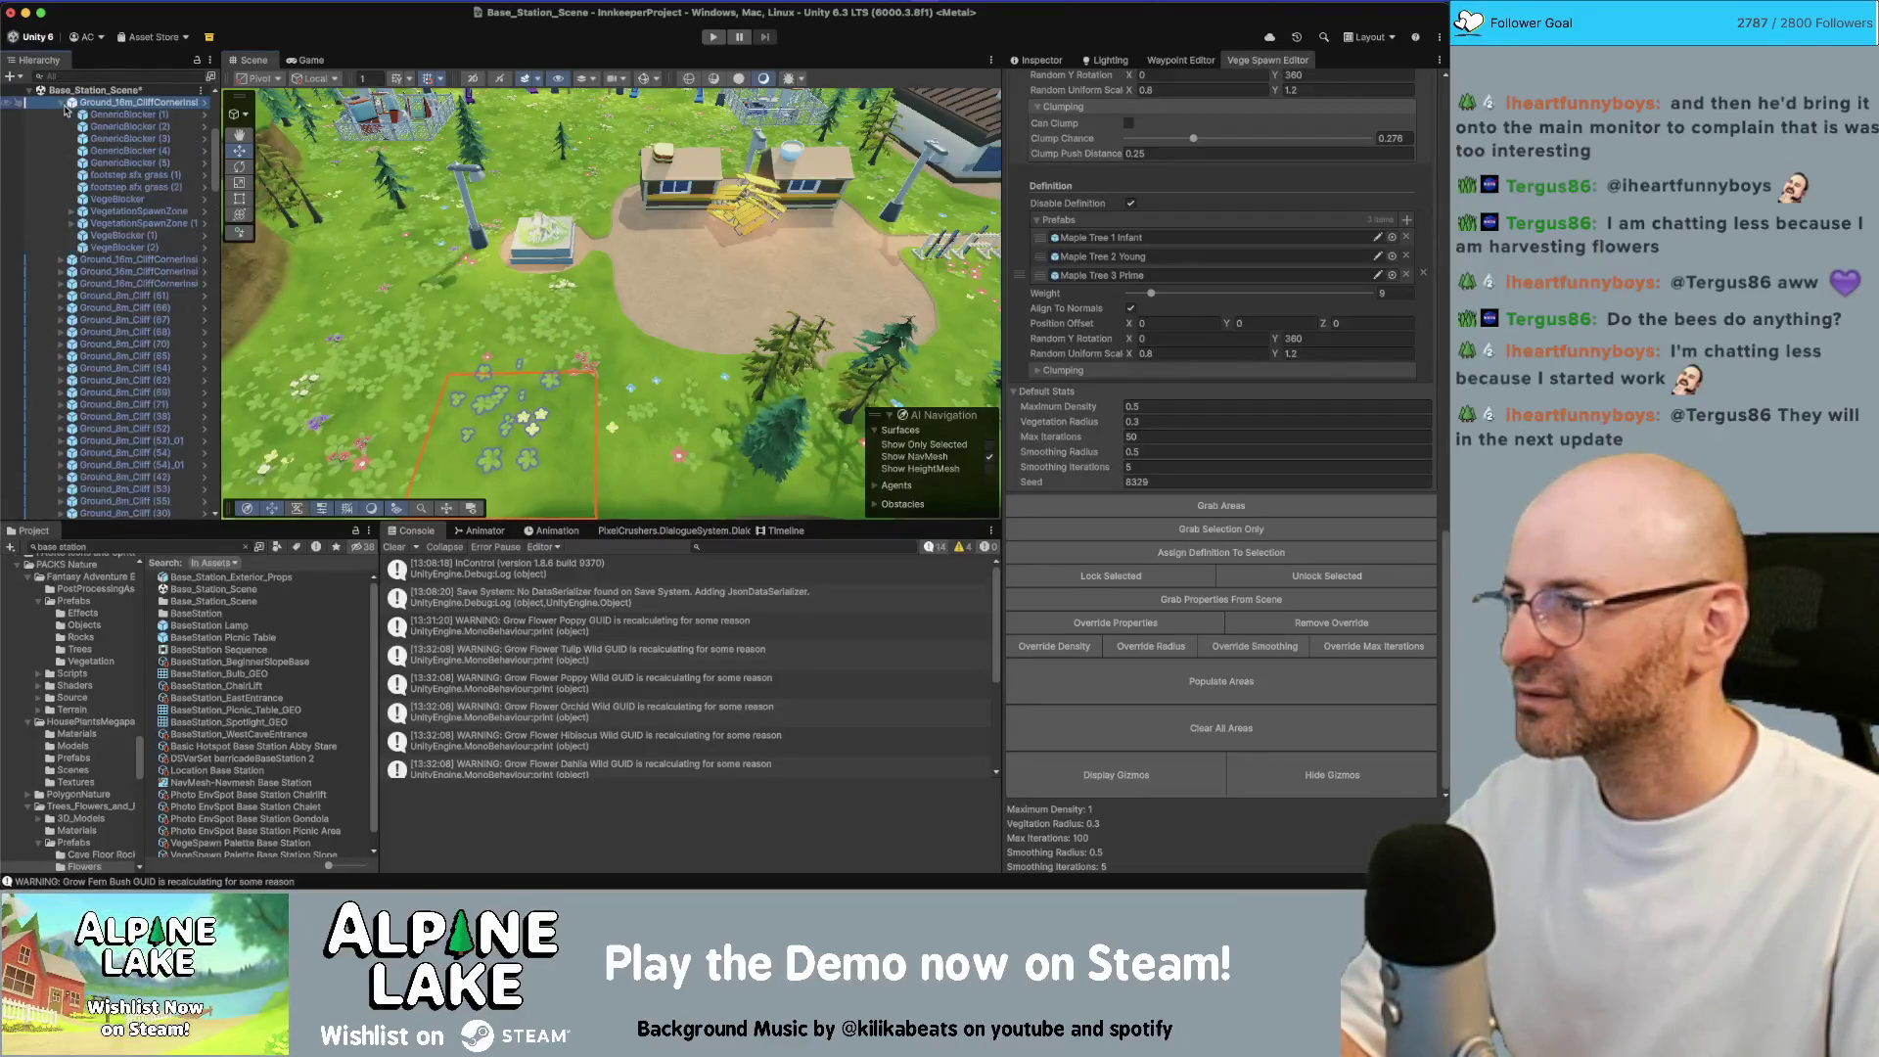
{"action": "left_click", "coordinate": [143, 212]}
{"action": "left_click", "coordinate": [145, 223]}
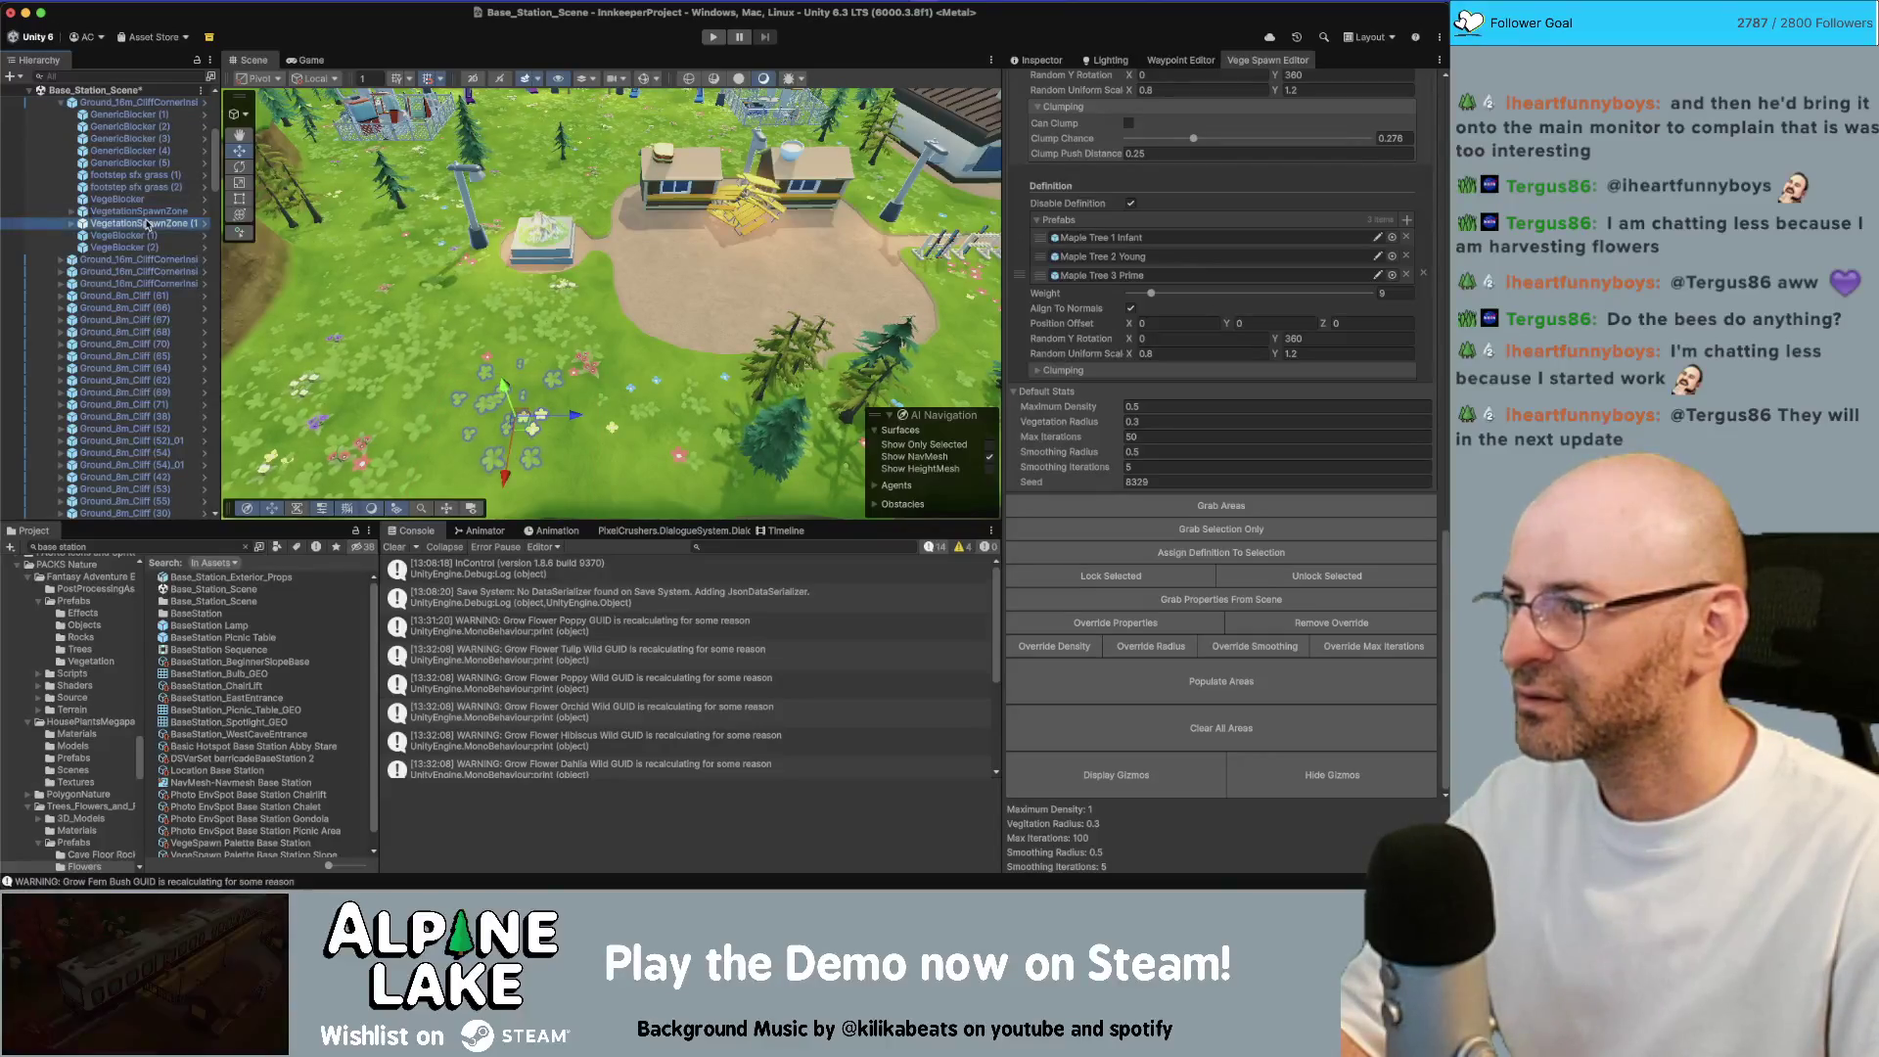
Frame the vegetation spawn zones, view their properties, then select grass tile Ground_8m (34)_18
{"action": "key", "text": "f"}
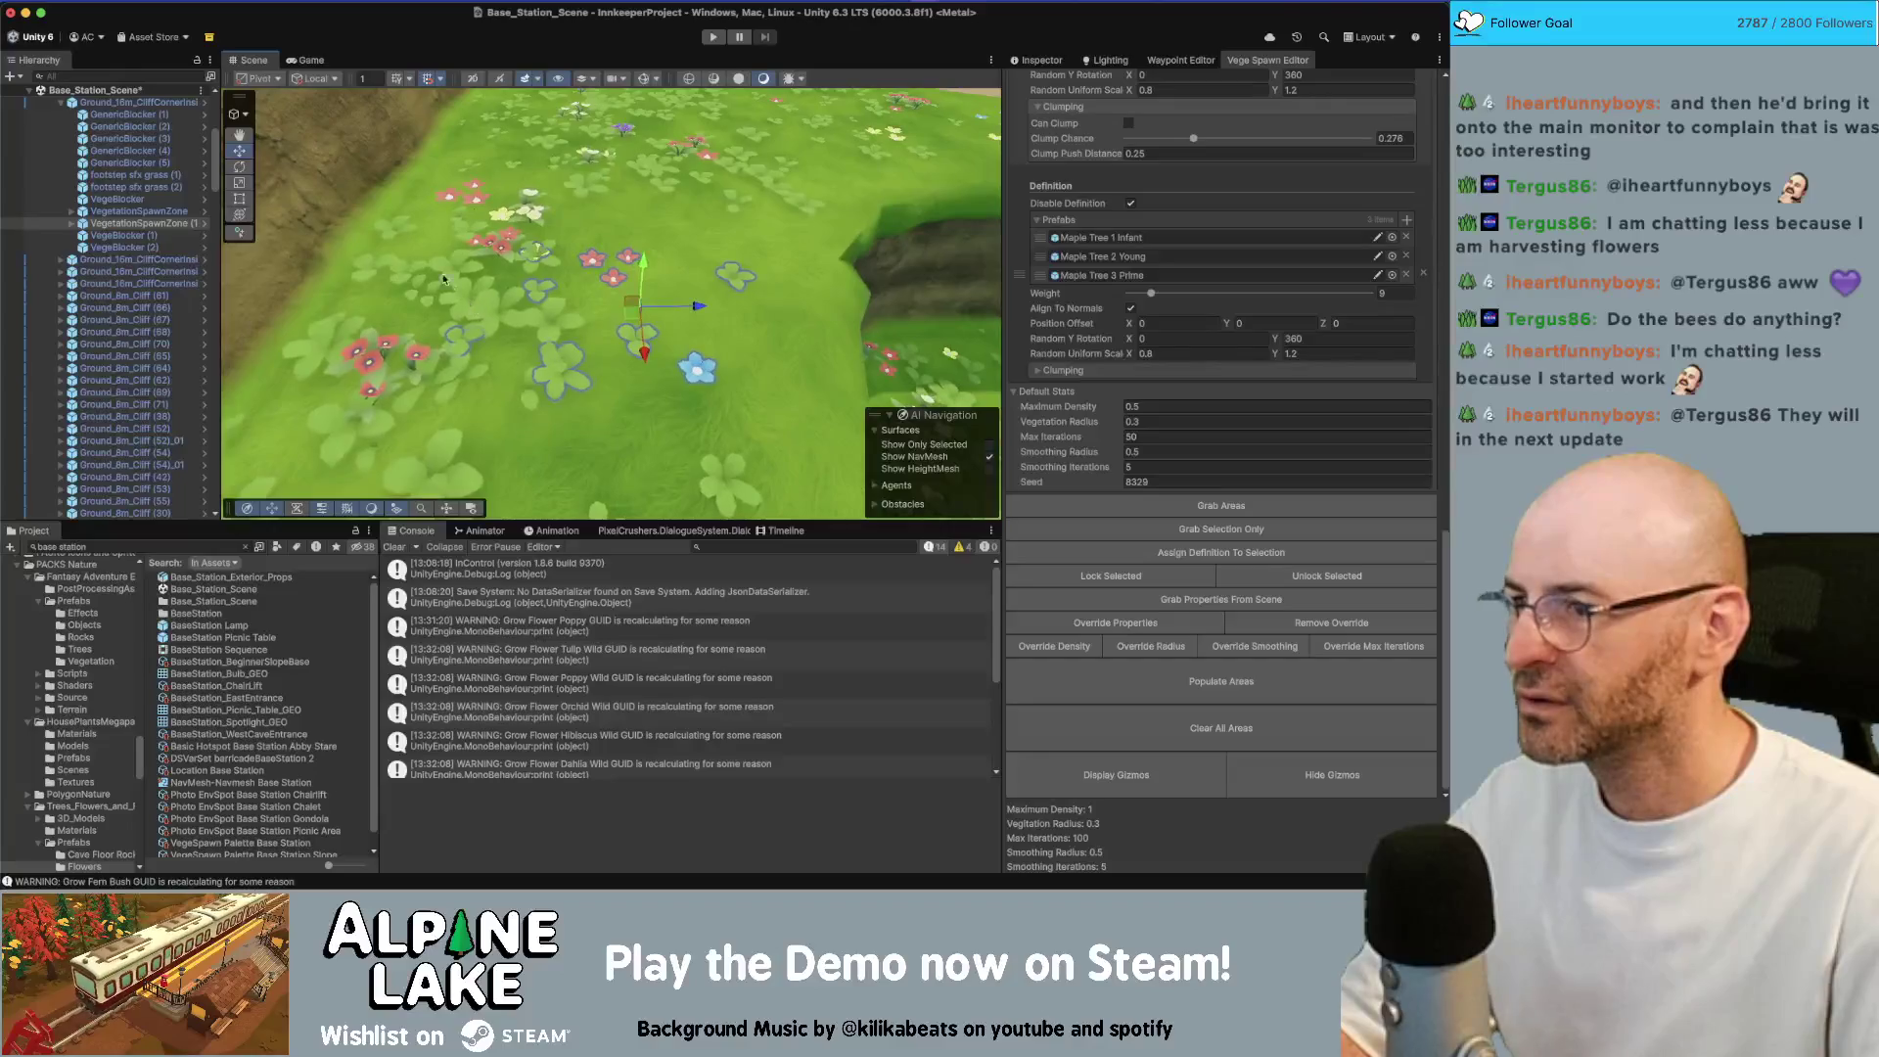
{"action": "left_click", "coordinate": [174, 210]}
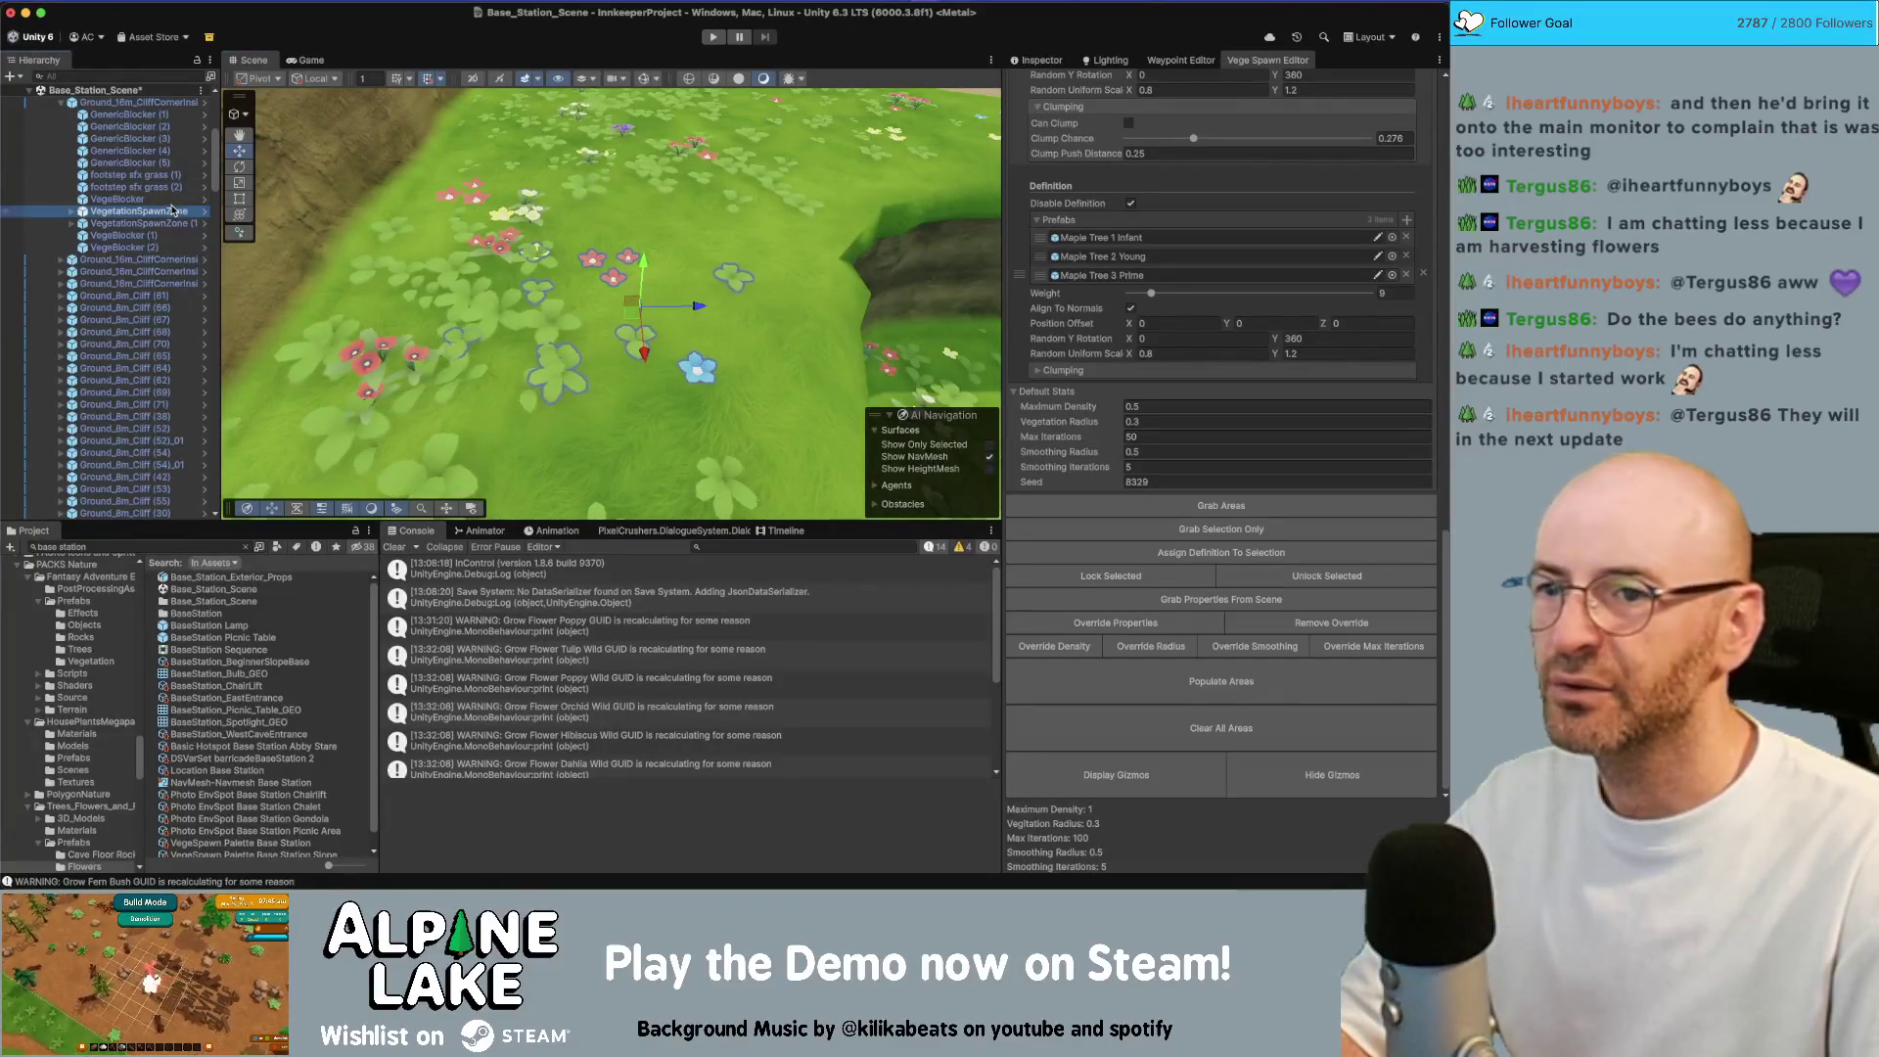
{"action": "left_click", "coordinate": [1037, 59]}
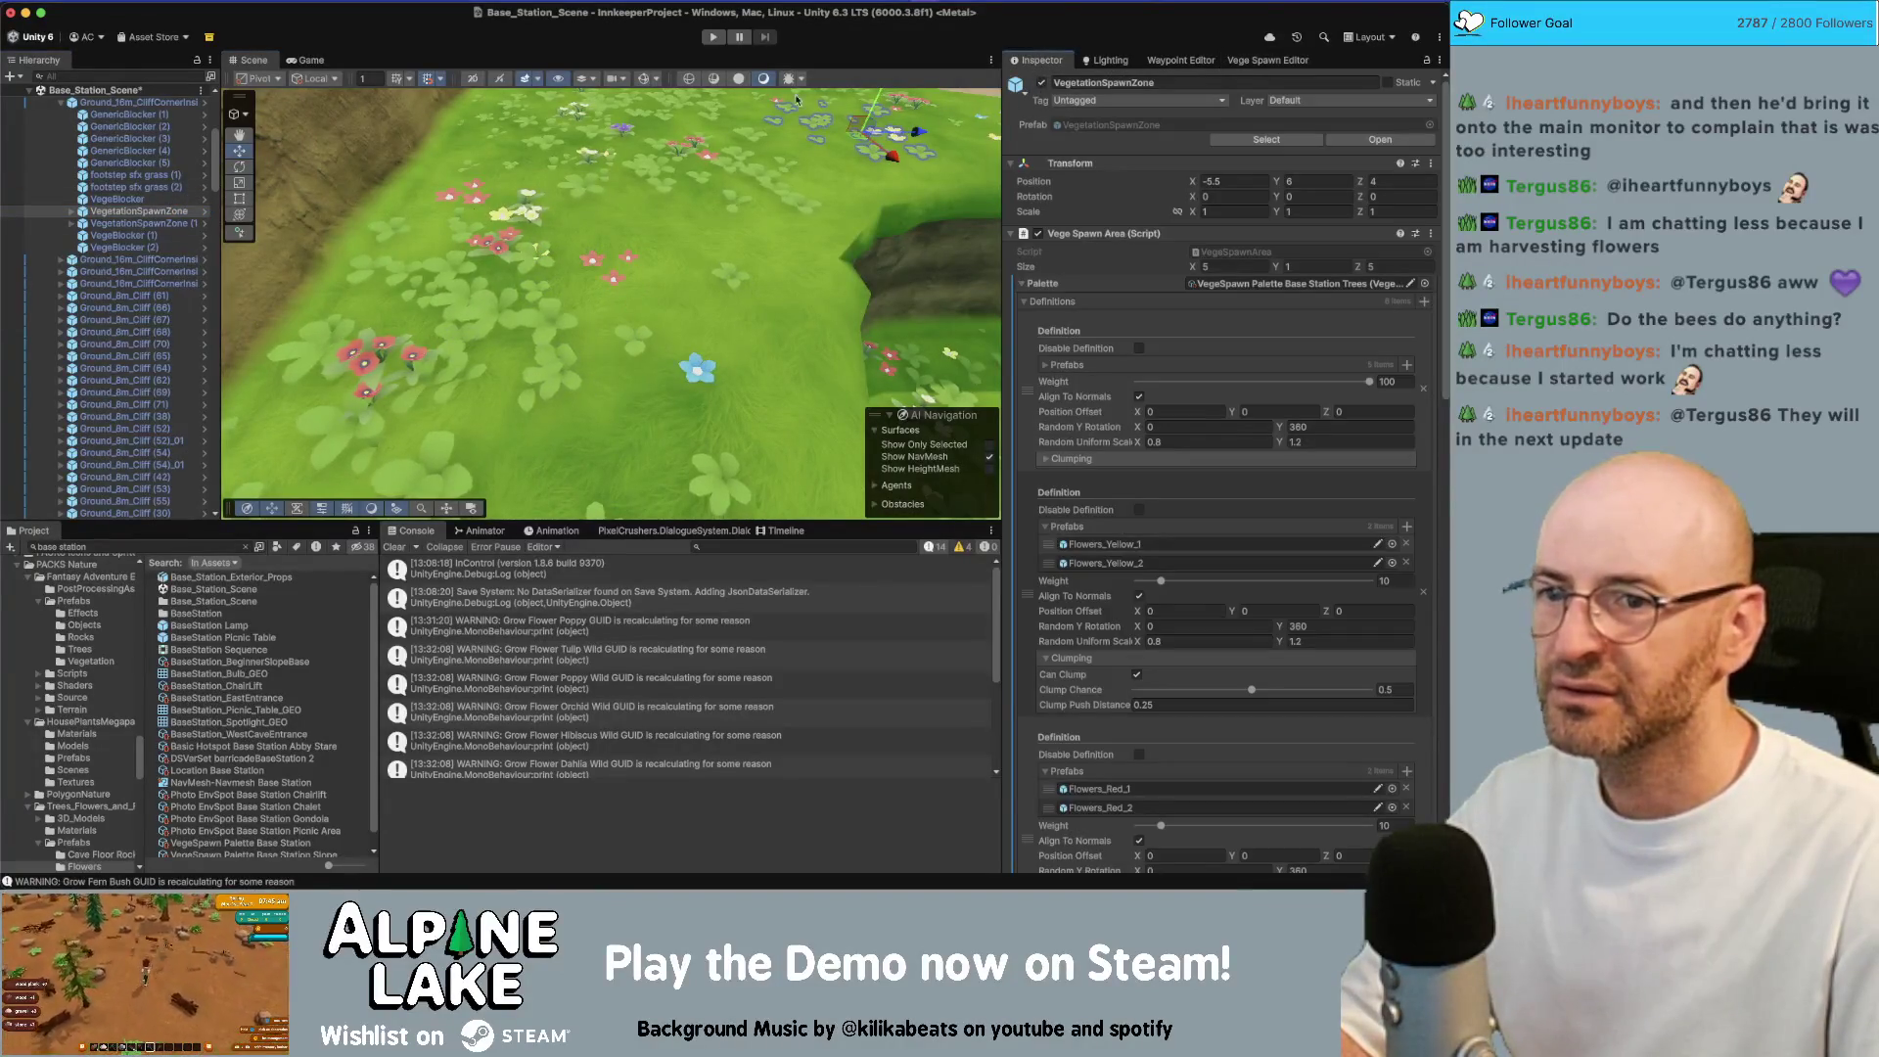
{"action": "key", "text": "f"}
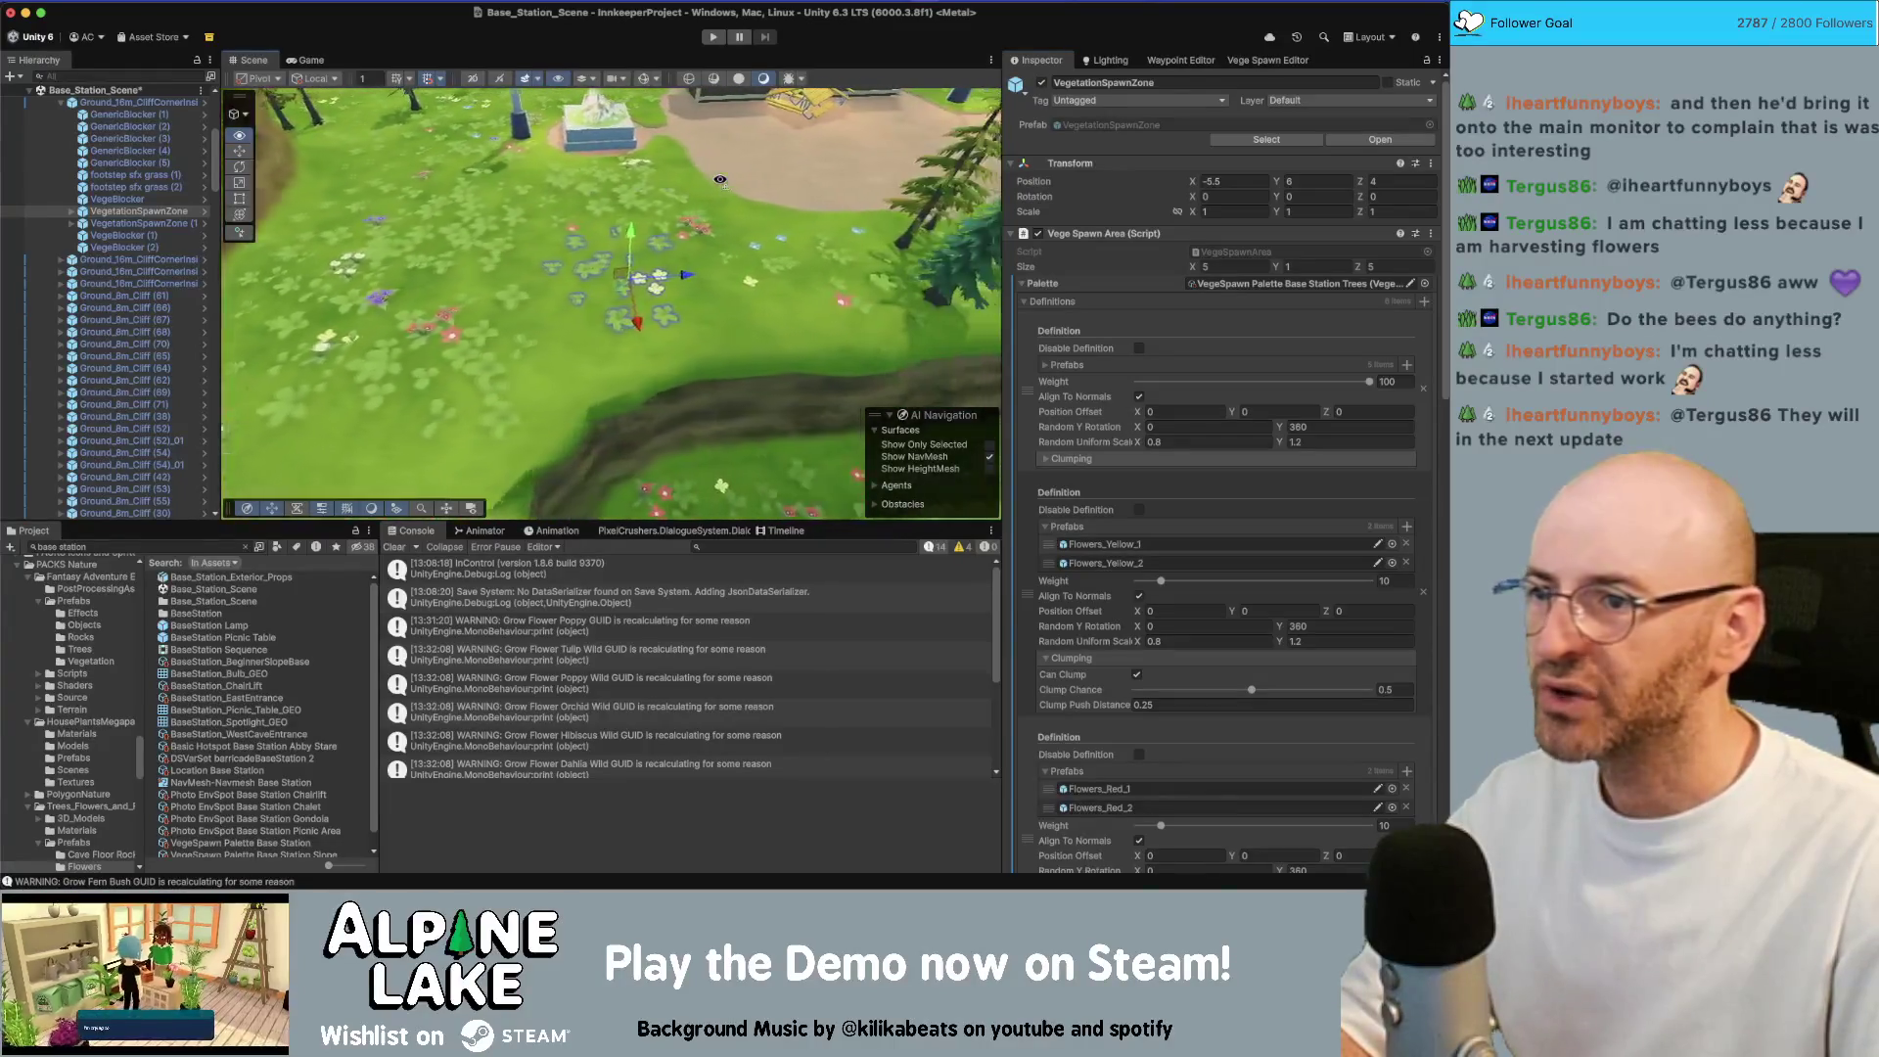
{"action": "left_click", "coordinate": [529, 238]}
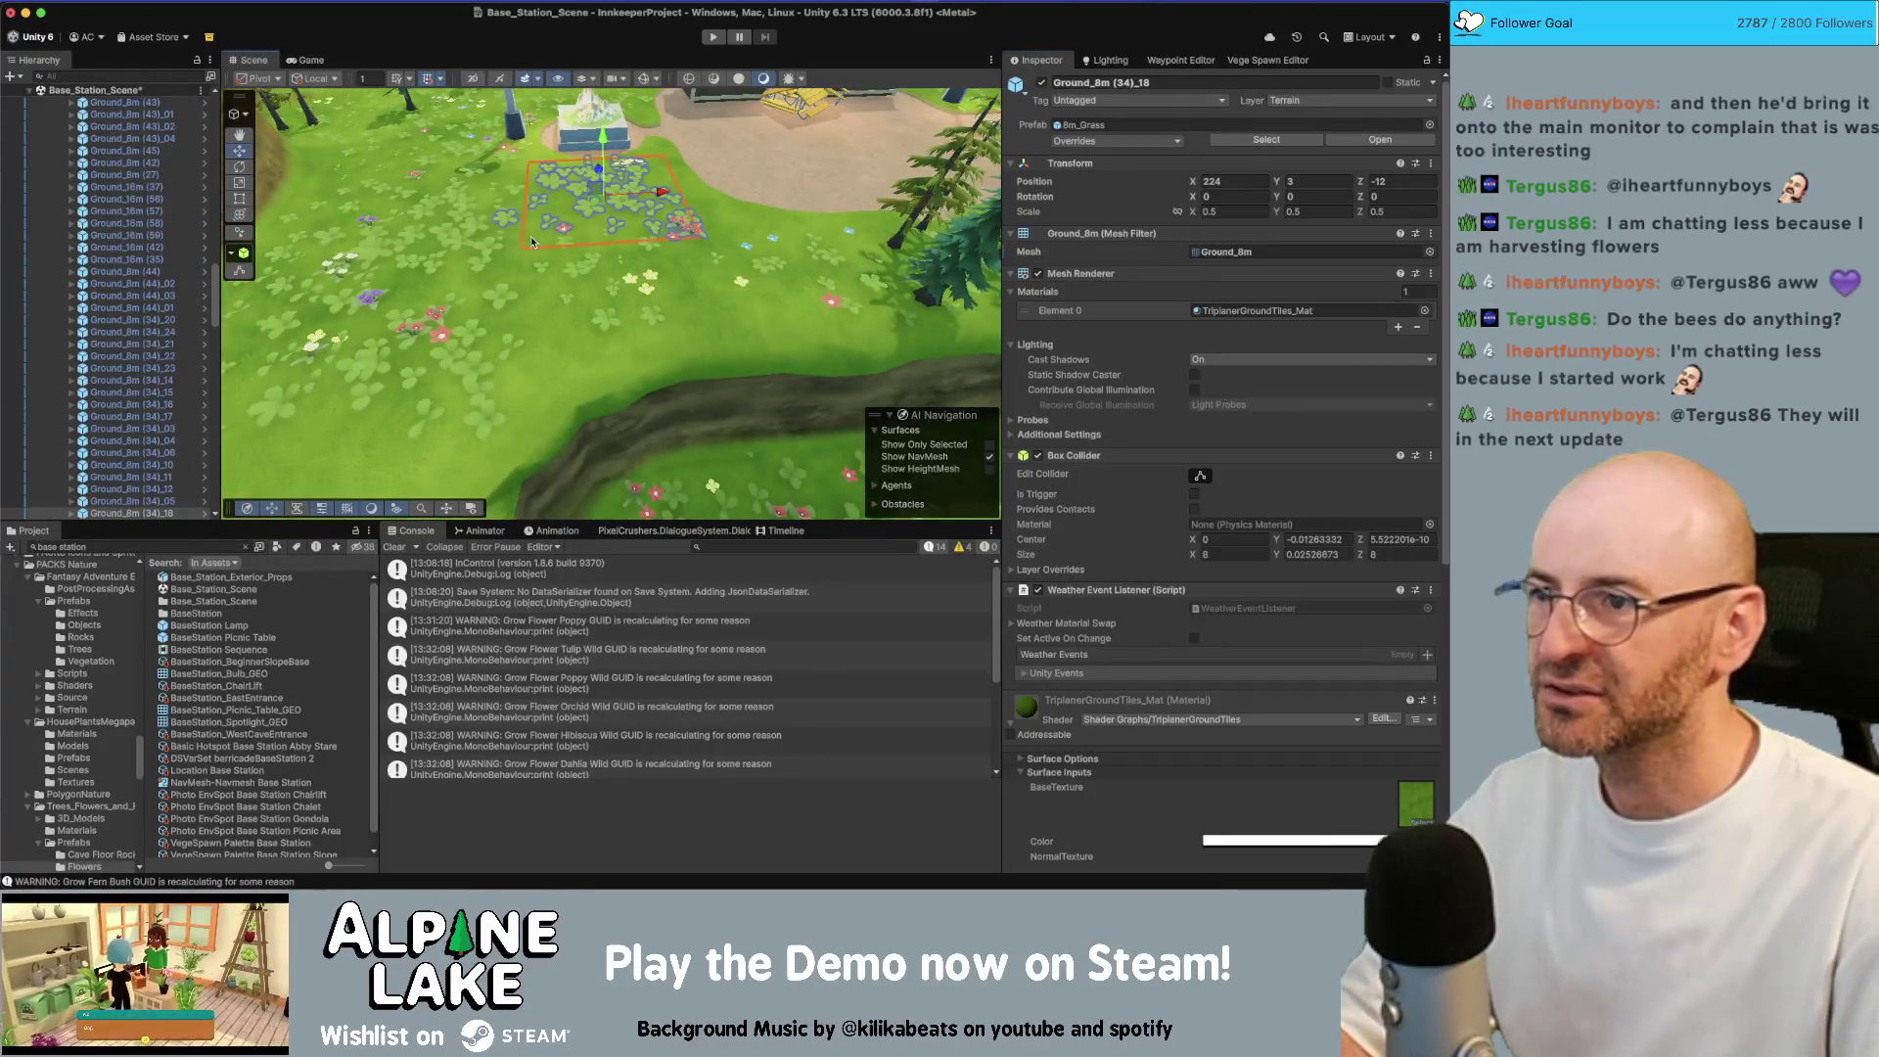
Inspect the cliff corner and Ground_8m (34)_18 tiles, then return to the pine tree definitions
{"action": "left_click", "coordinate": [549, 307]}
{"action": "left_click_drag", "start_coordinate": [549, 306], "coordinate": [612, 311]}
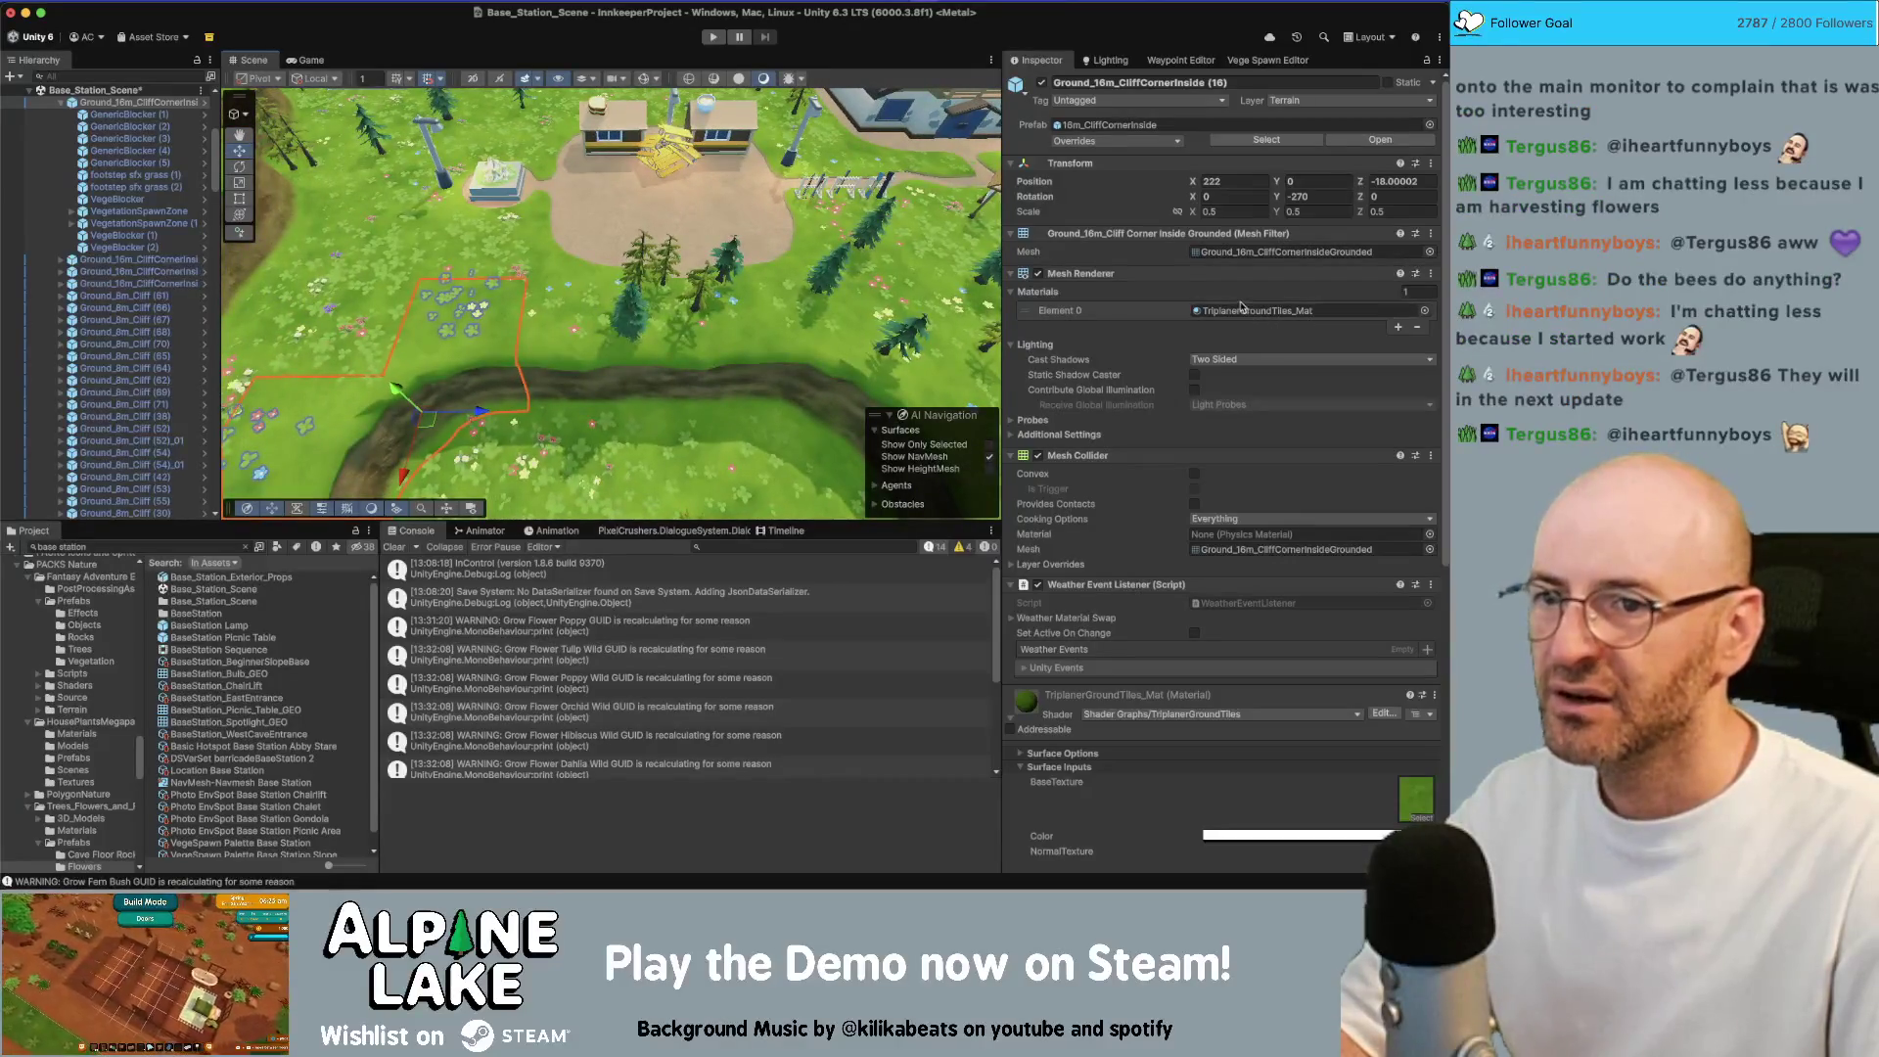
{"action": "left_click", "coordinate": [452, 252]}
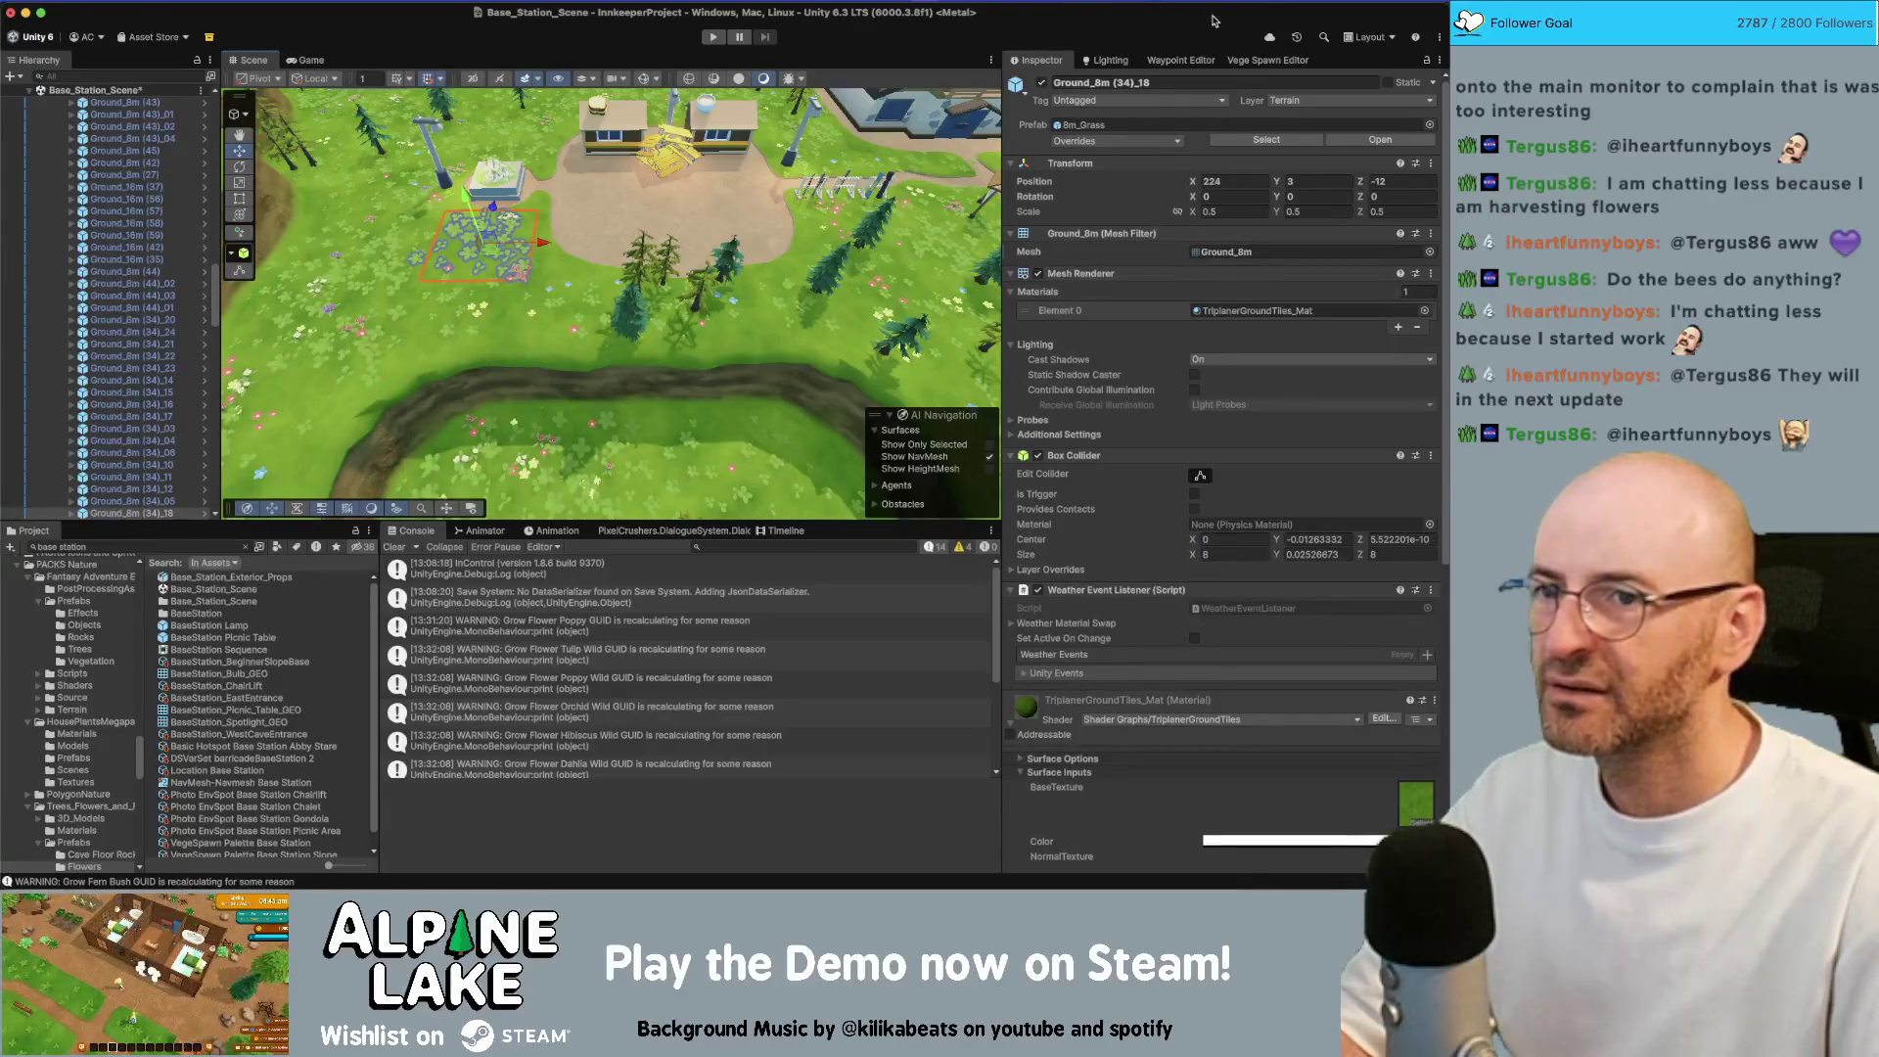
{"action": "left_click", "coordinate": [1241, 61]}
{"action": "scroll", "coordinate": [1190, 316], "scroll_direction": "up", "scroll_amount": 3}
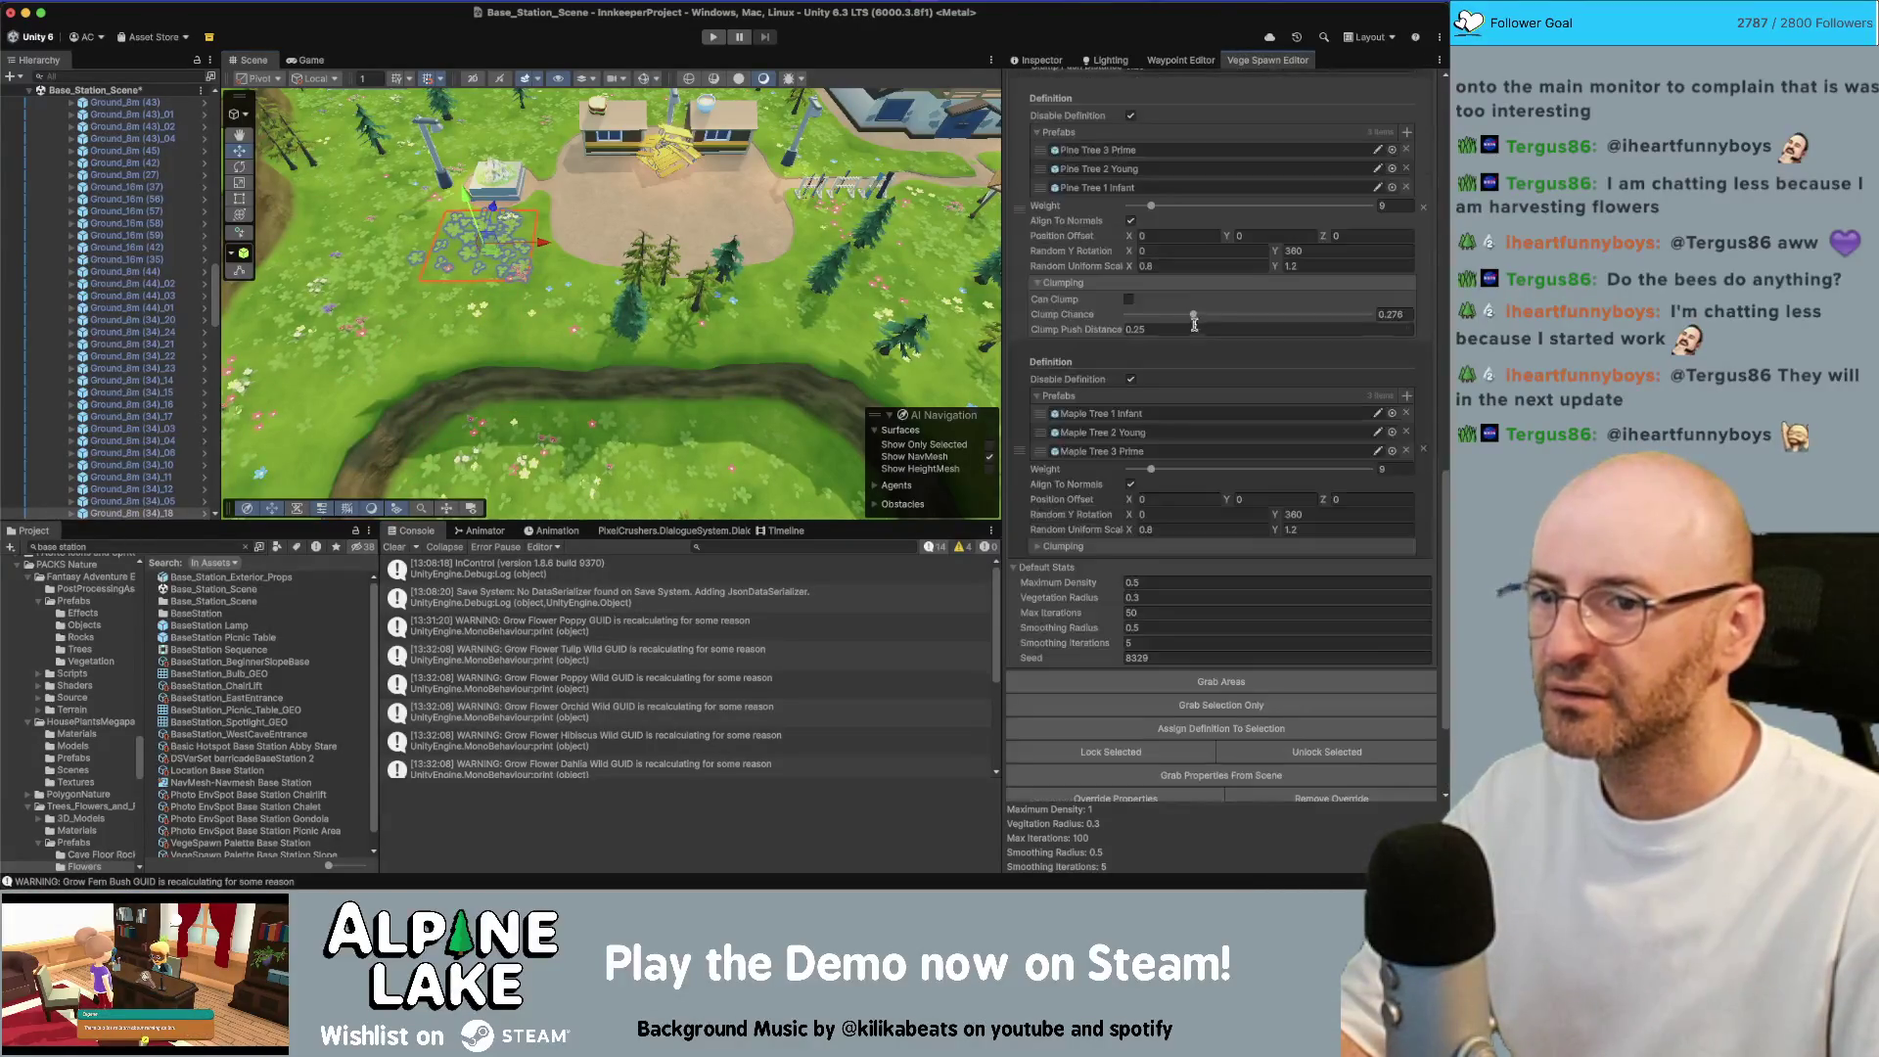
Grab the spawn settings of only the vegetation area beside the dirt path
{"action": "left_click", "coordinate": [1231, 700]}
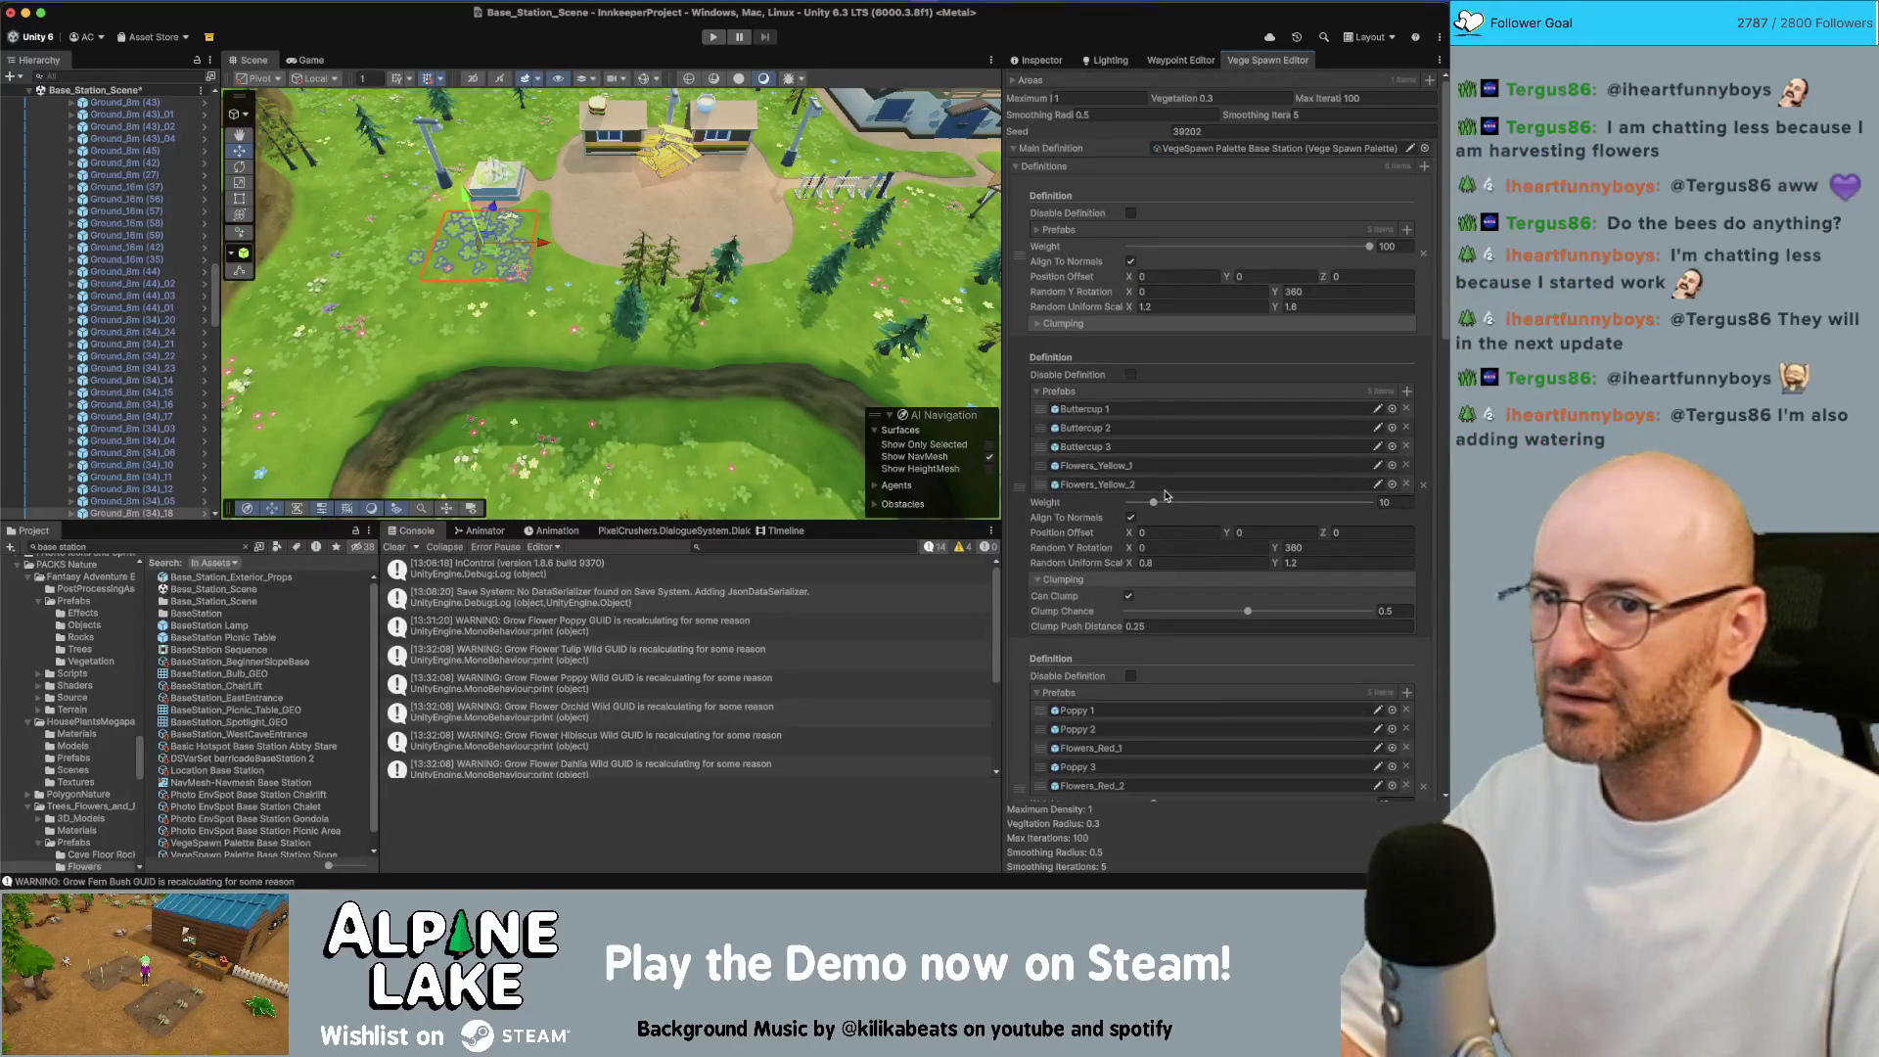
{"action": "left_click", "coordinate": [553, 328]}
{"action": "scroll", "coordinate": [1091, 551], "scroll_direction": "down", "scroll_amount": 10}
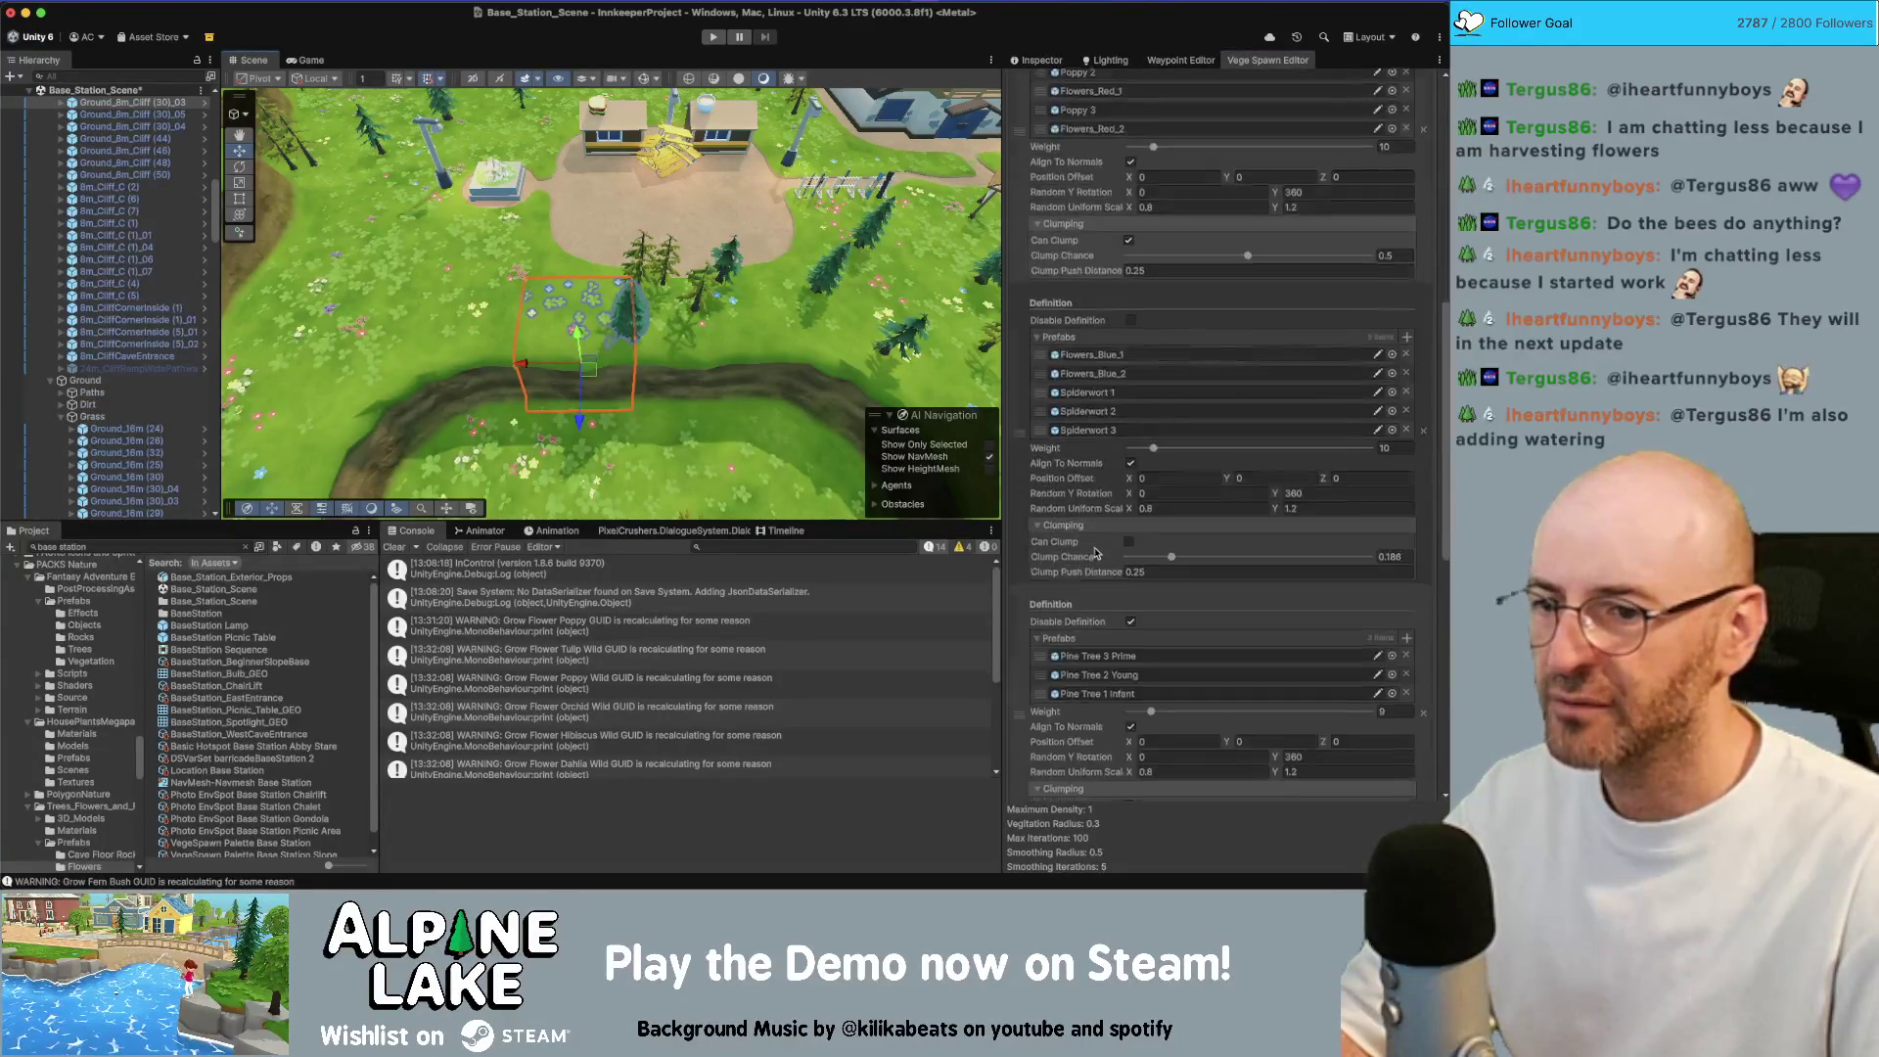
{"action": "left_click", "coordinate": [1132, 528]}
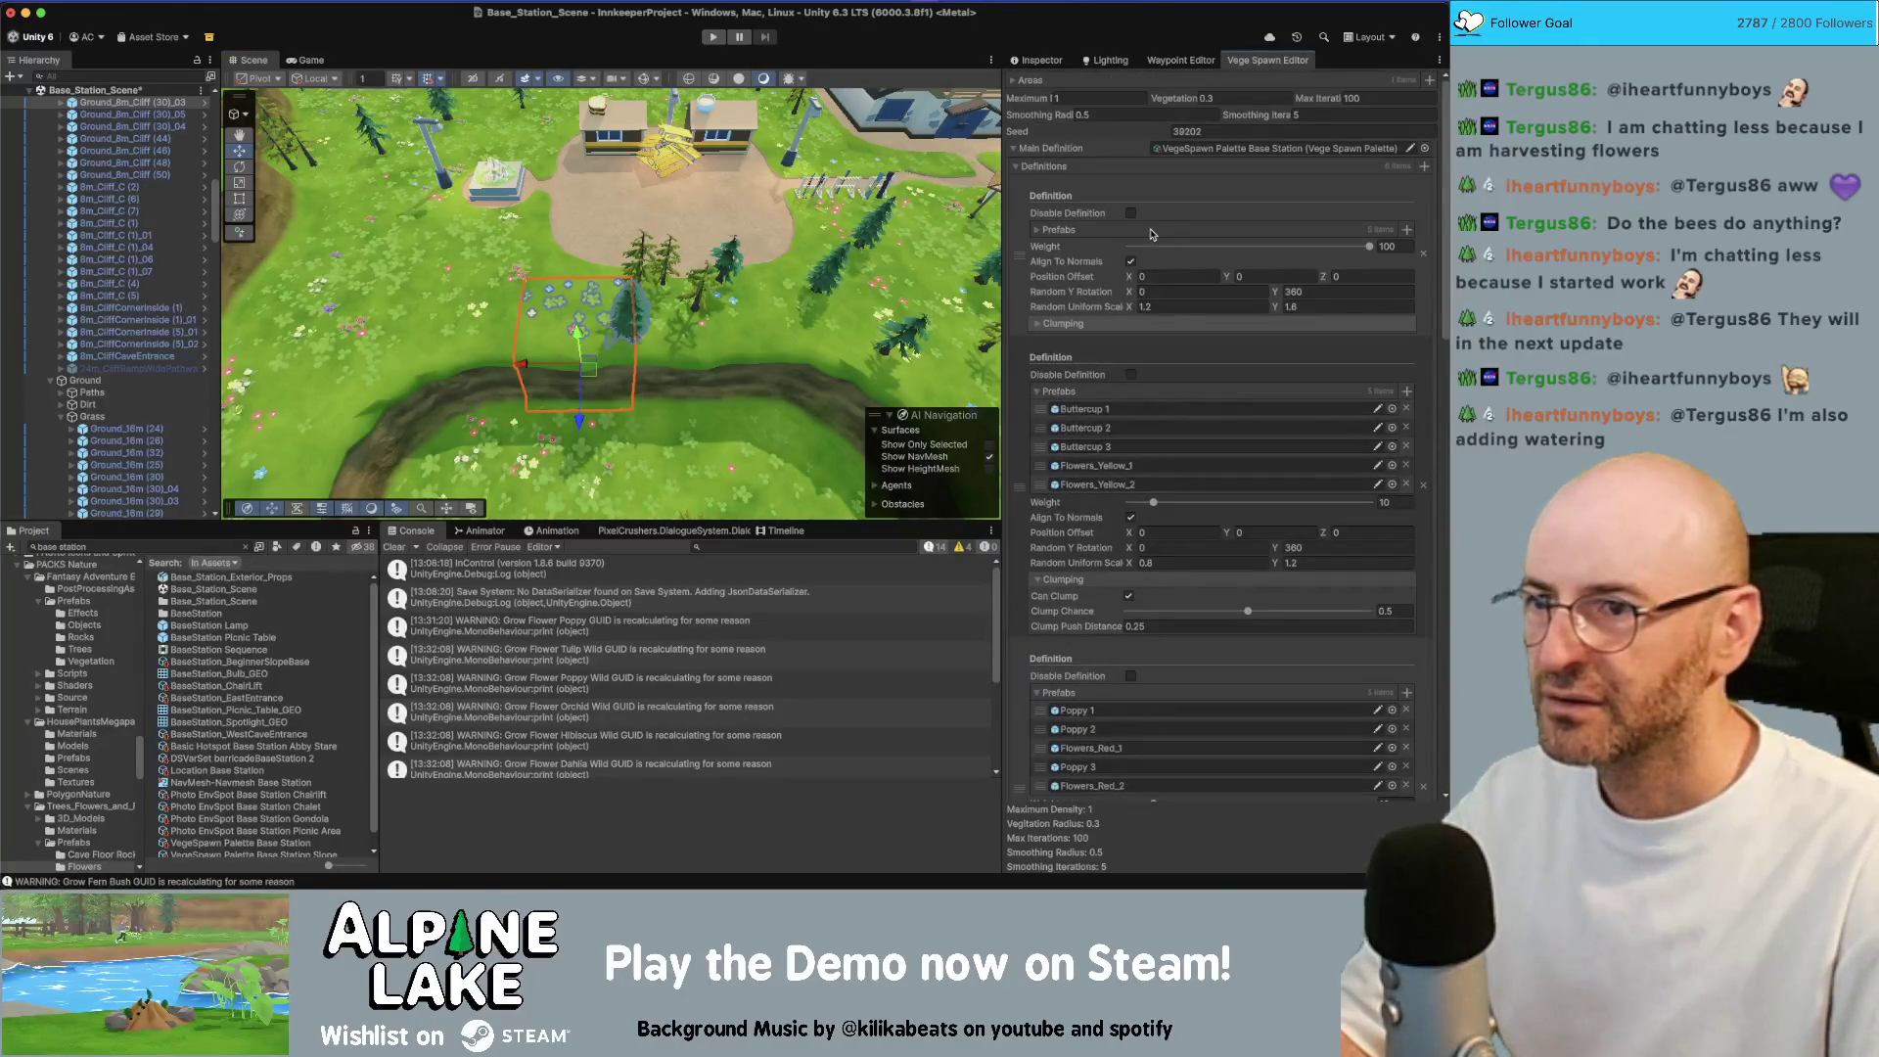
Assign VegeSpawn Palette Base Station Trees as the main definition and locate it in the project
{"action": "left_click", "coordinate": [1423, 148]}
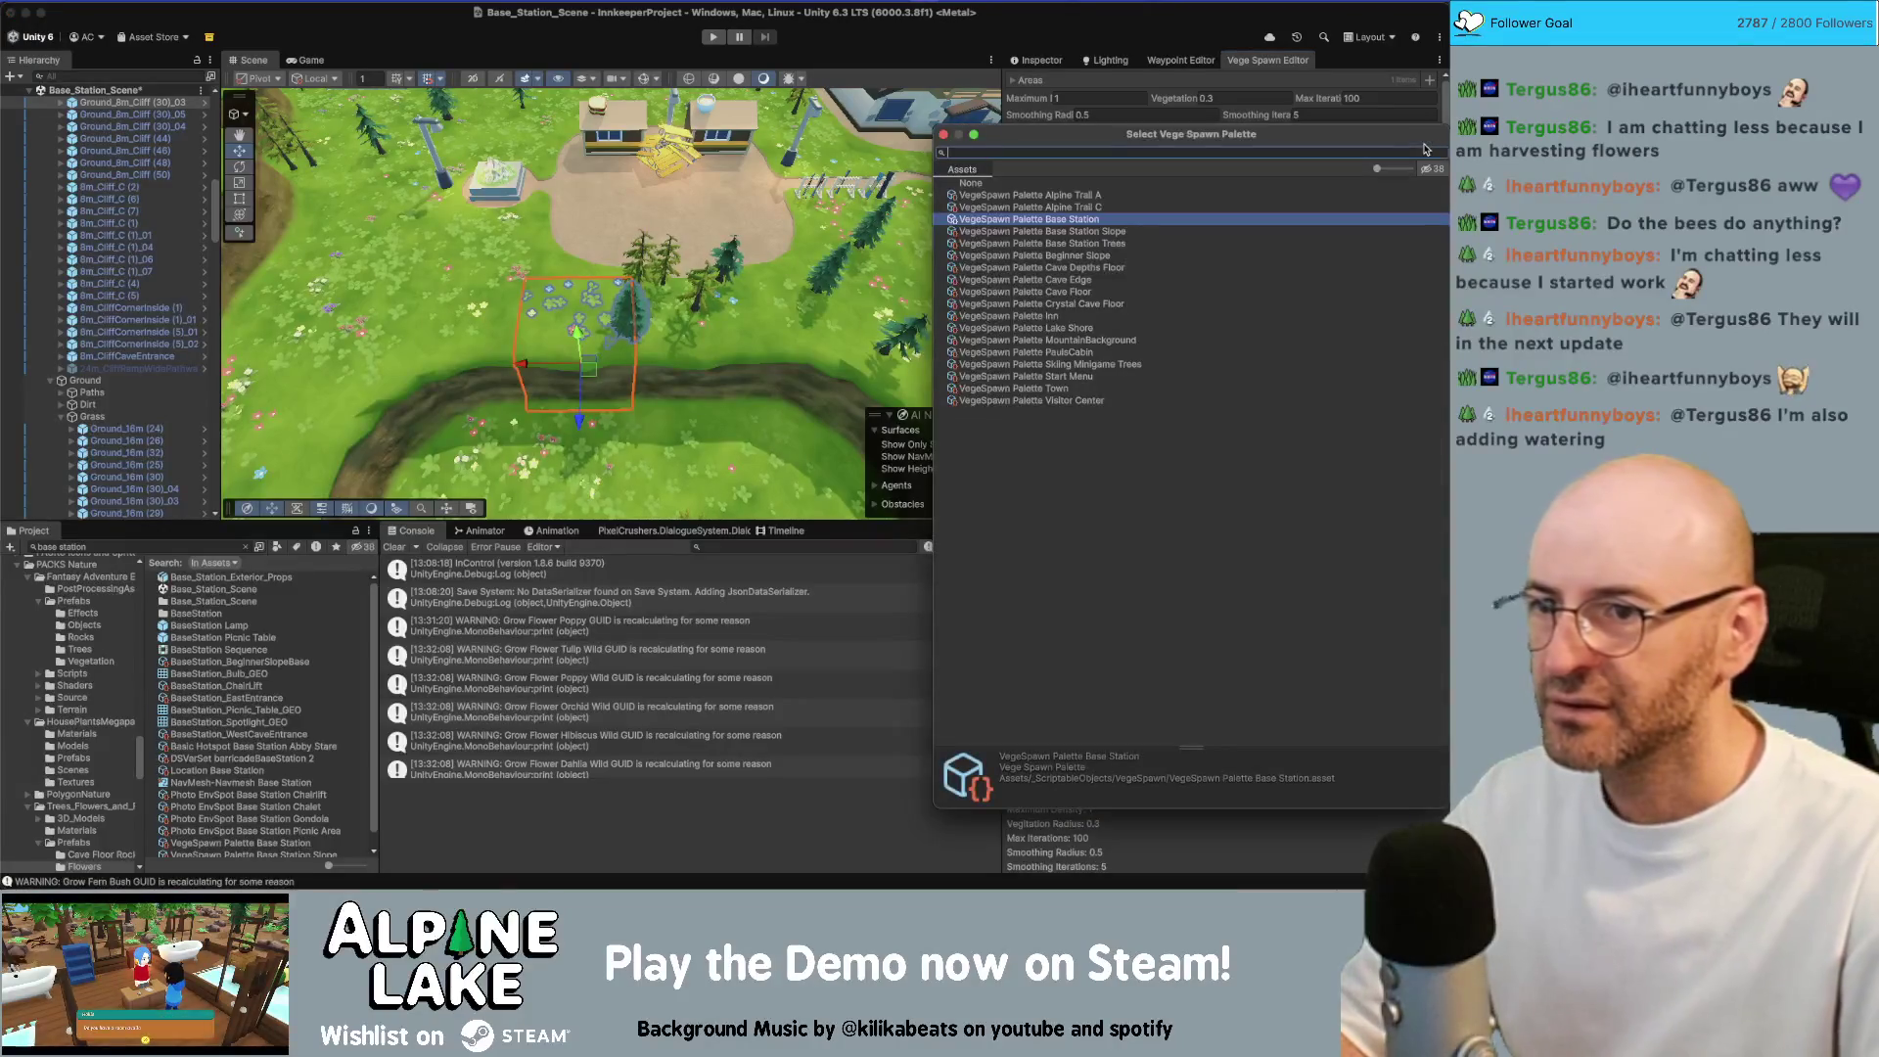
{"action": "key", "text": "Down"}
{"action": "key", "text": "Down"}
{"action": "key", "text": "Return"}
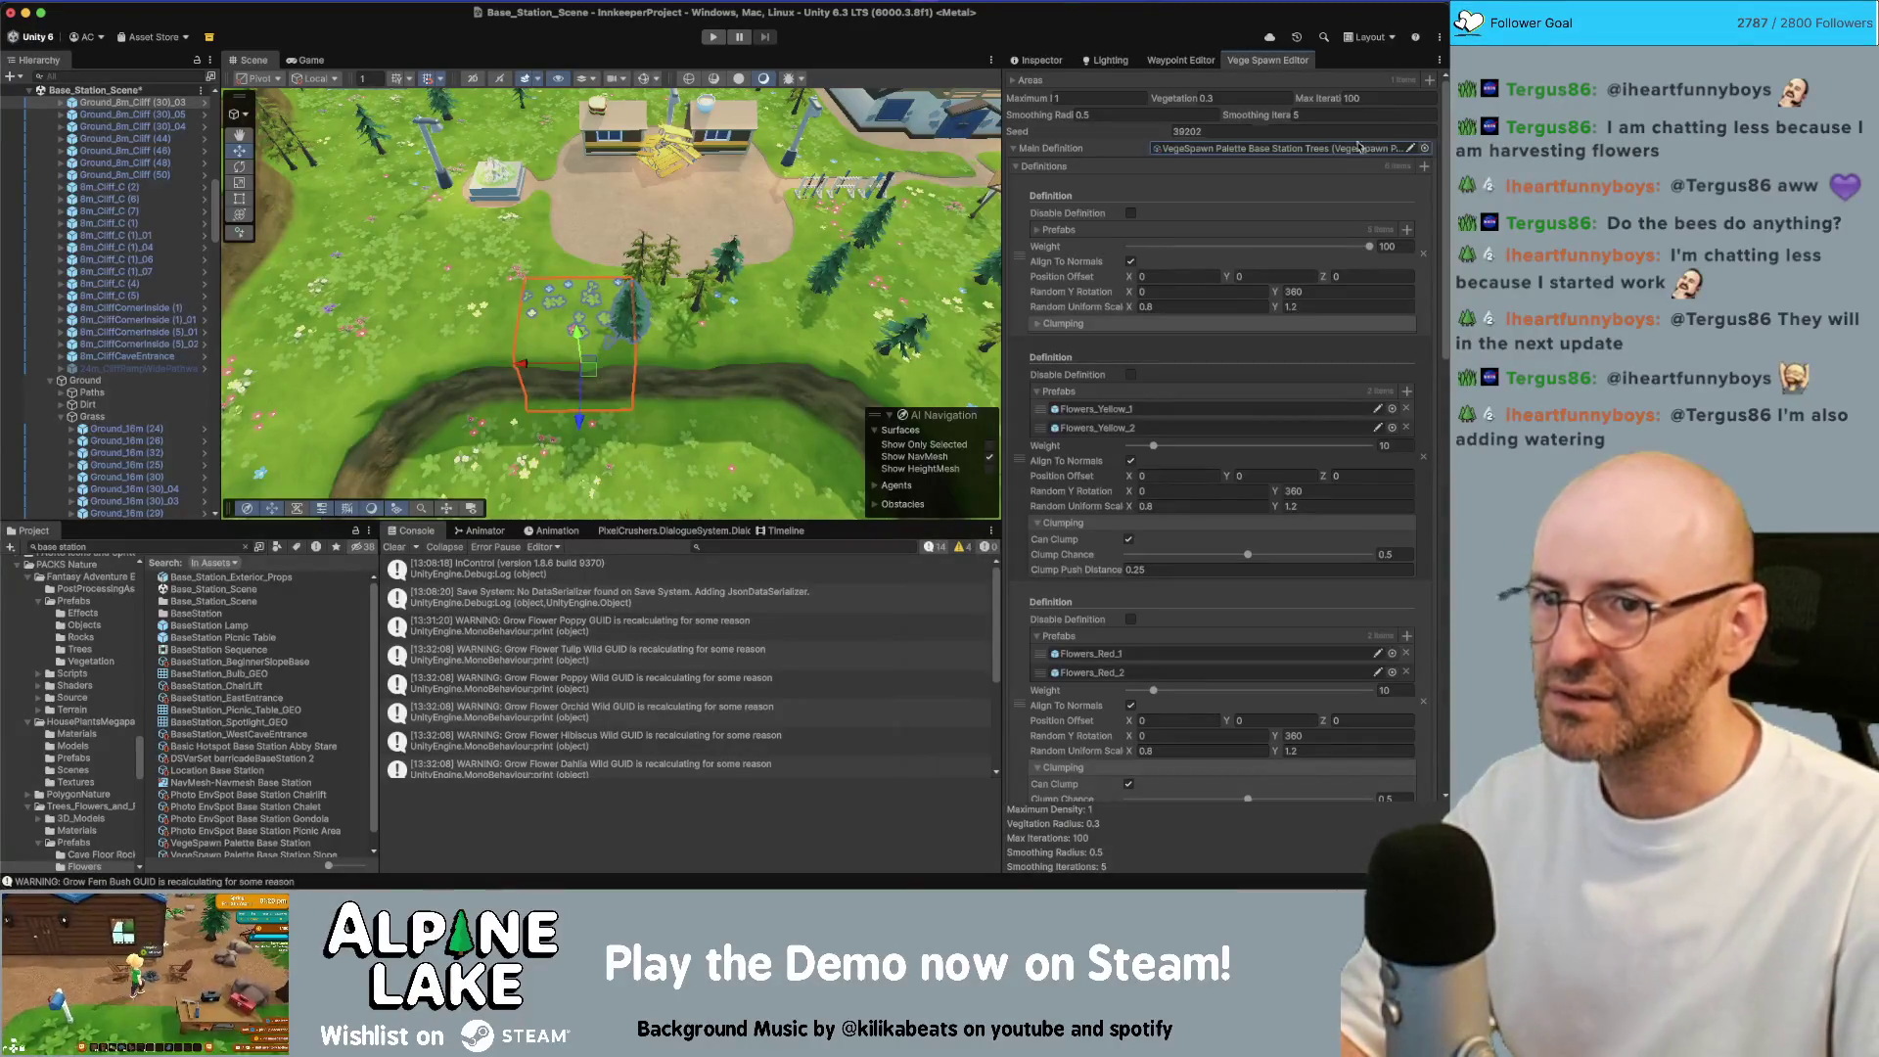
{"action": "left_click", "coordinate": [1301, 147]}
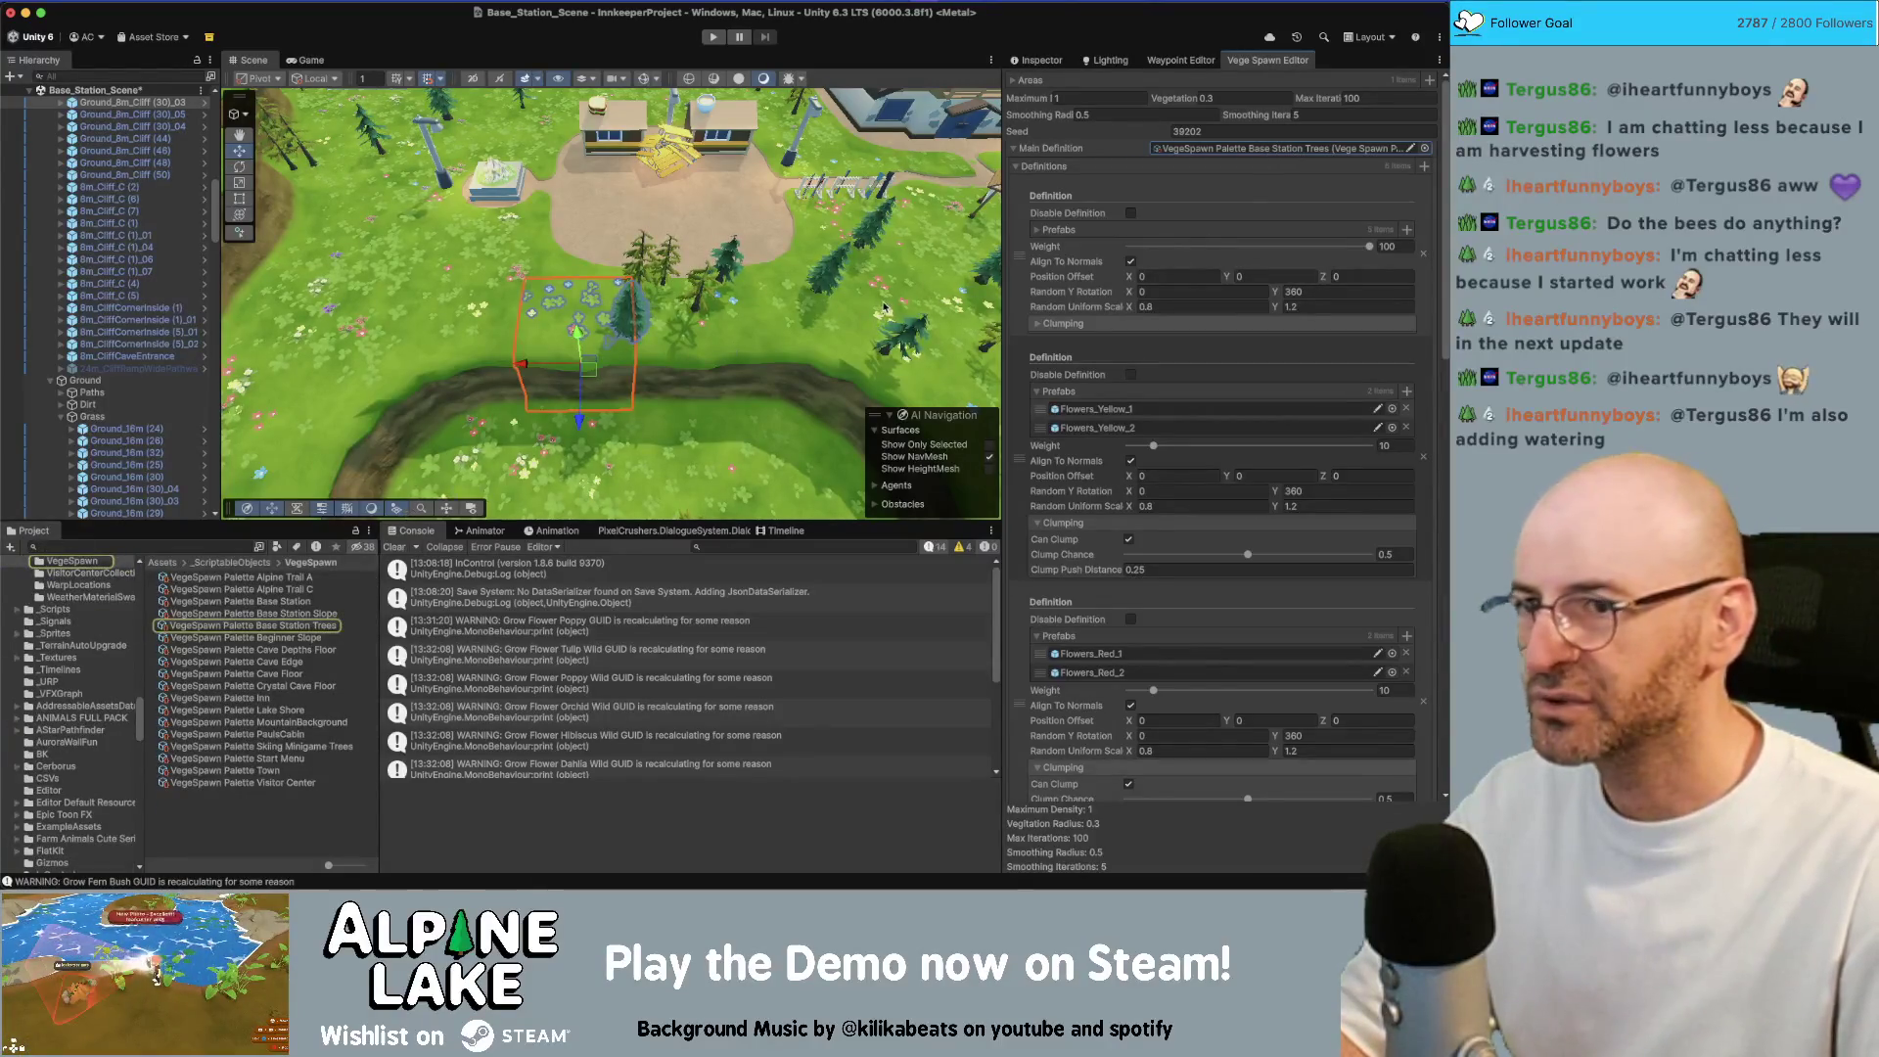
Open the Beginner Slope palette and paste its yellow flower prefabs into the spawner's second definition
{"action": "right_click", "coordinate": [309, 639]}
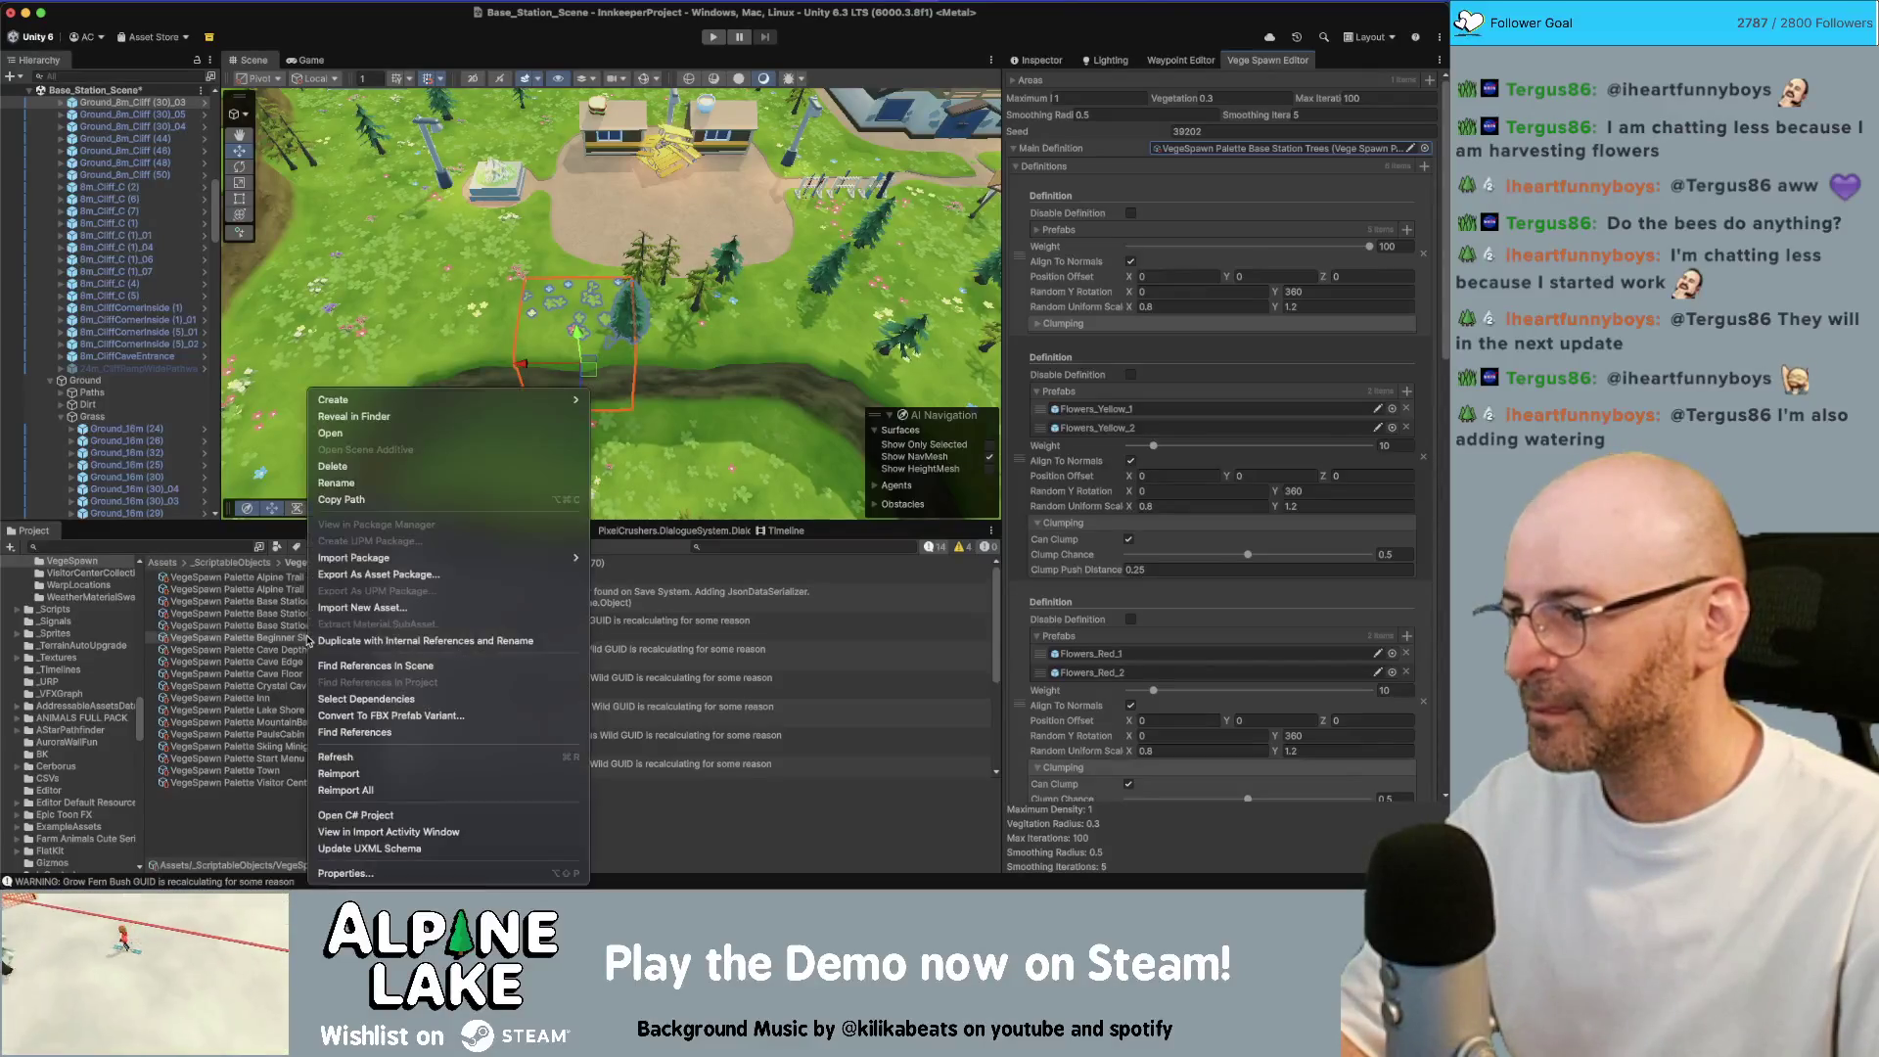
{"action": "left_click", "coordinate": [411, 872]}
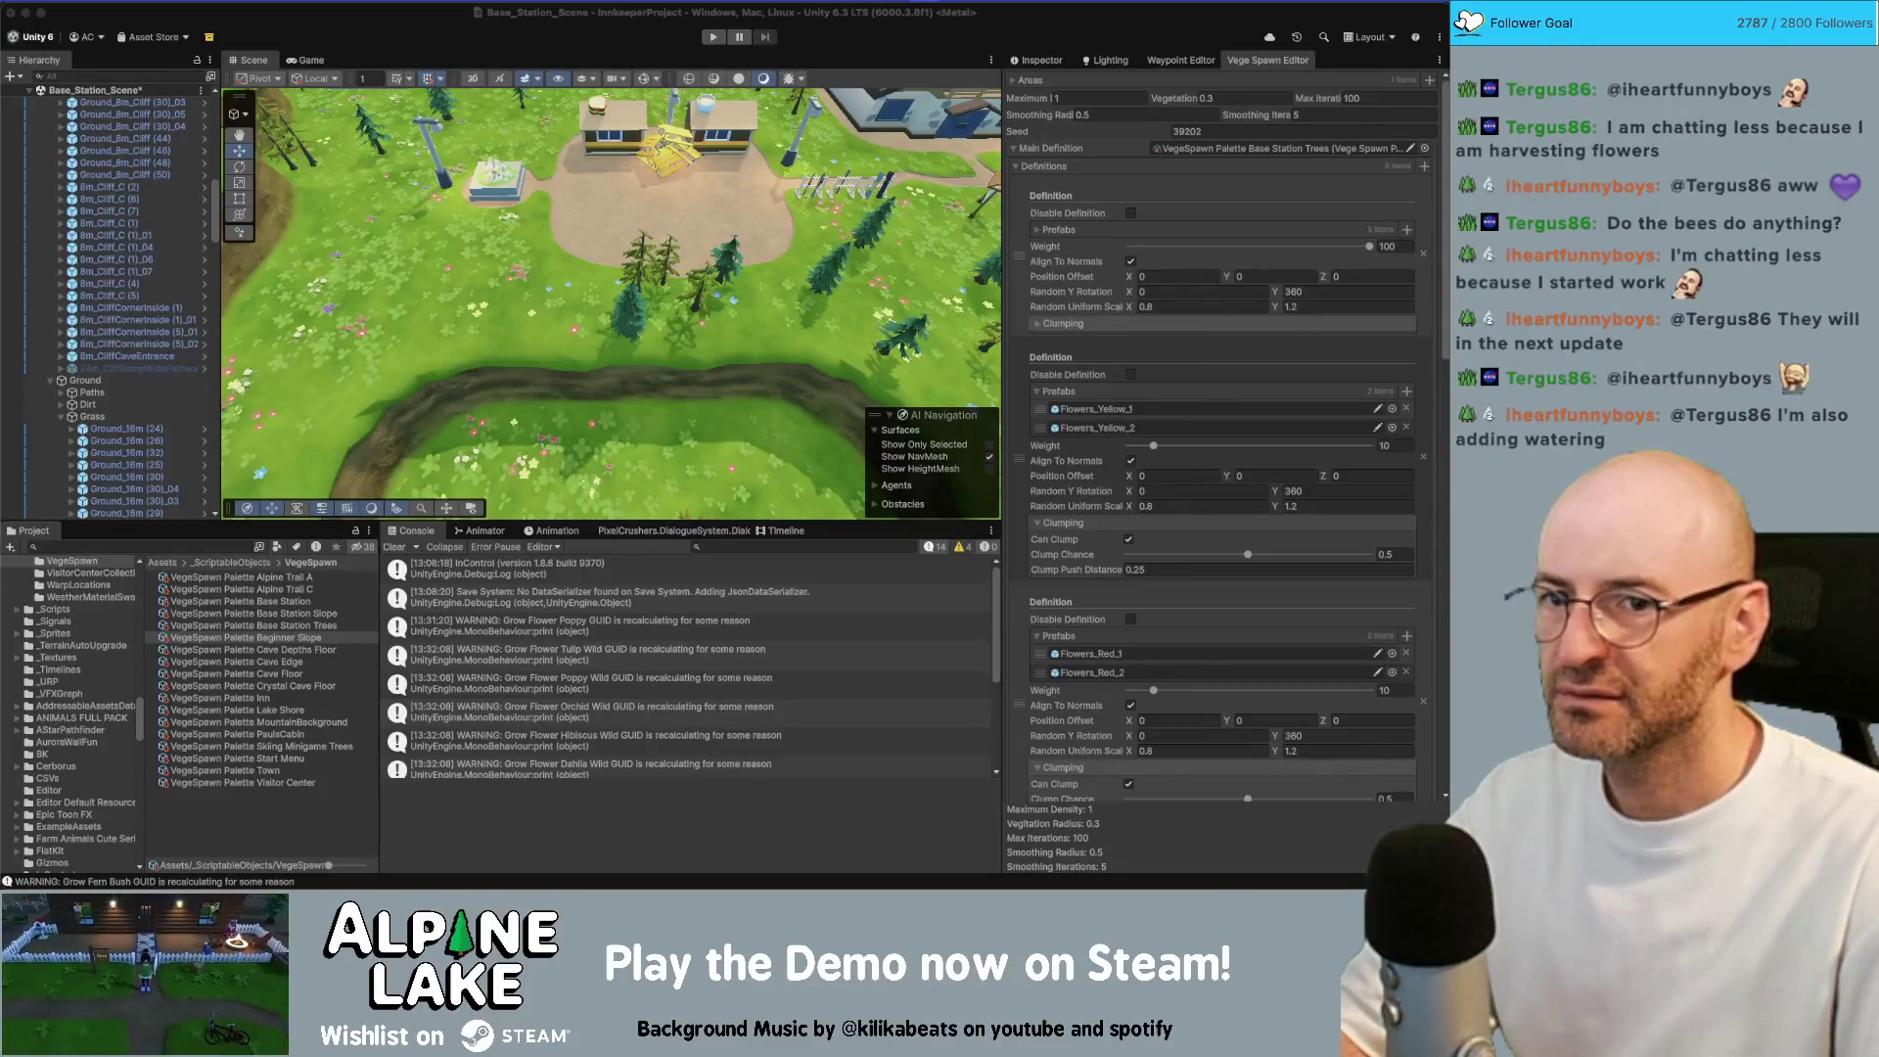
{"action": "left_click_drag", "start_coordinate": [730, 101], "coordinate": [626, 100]}
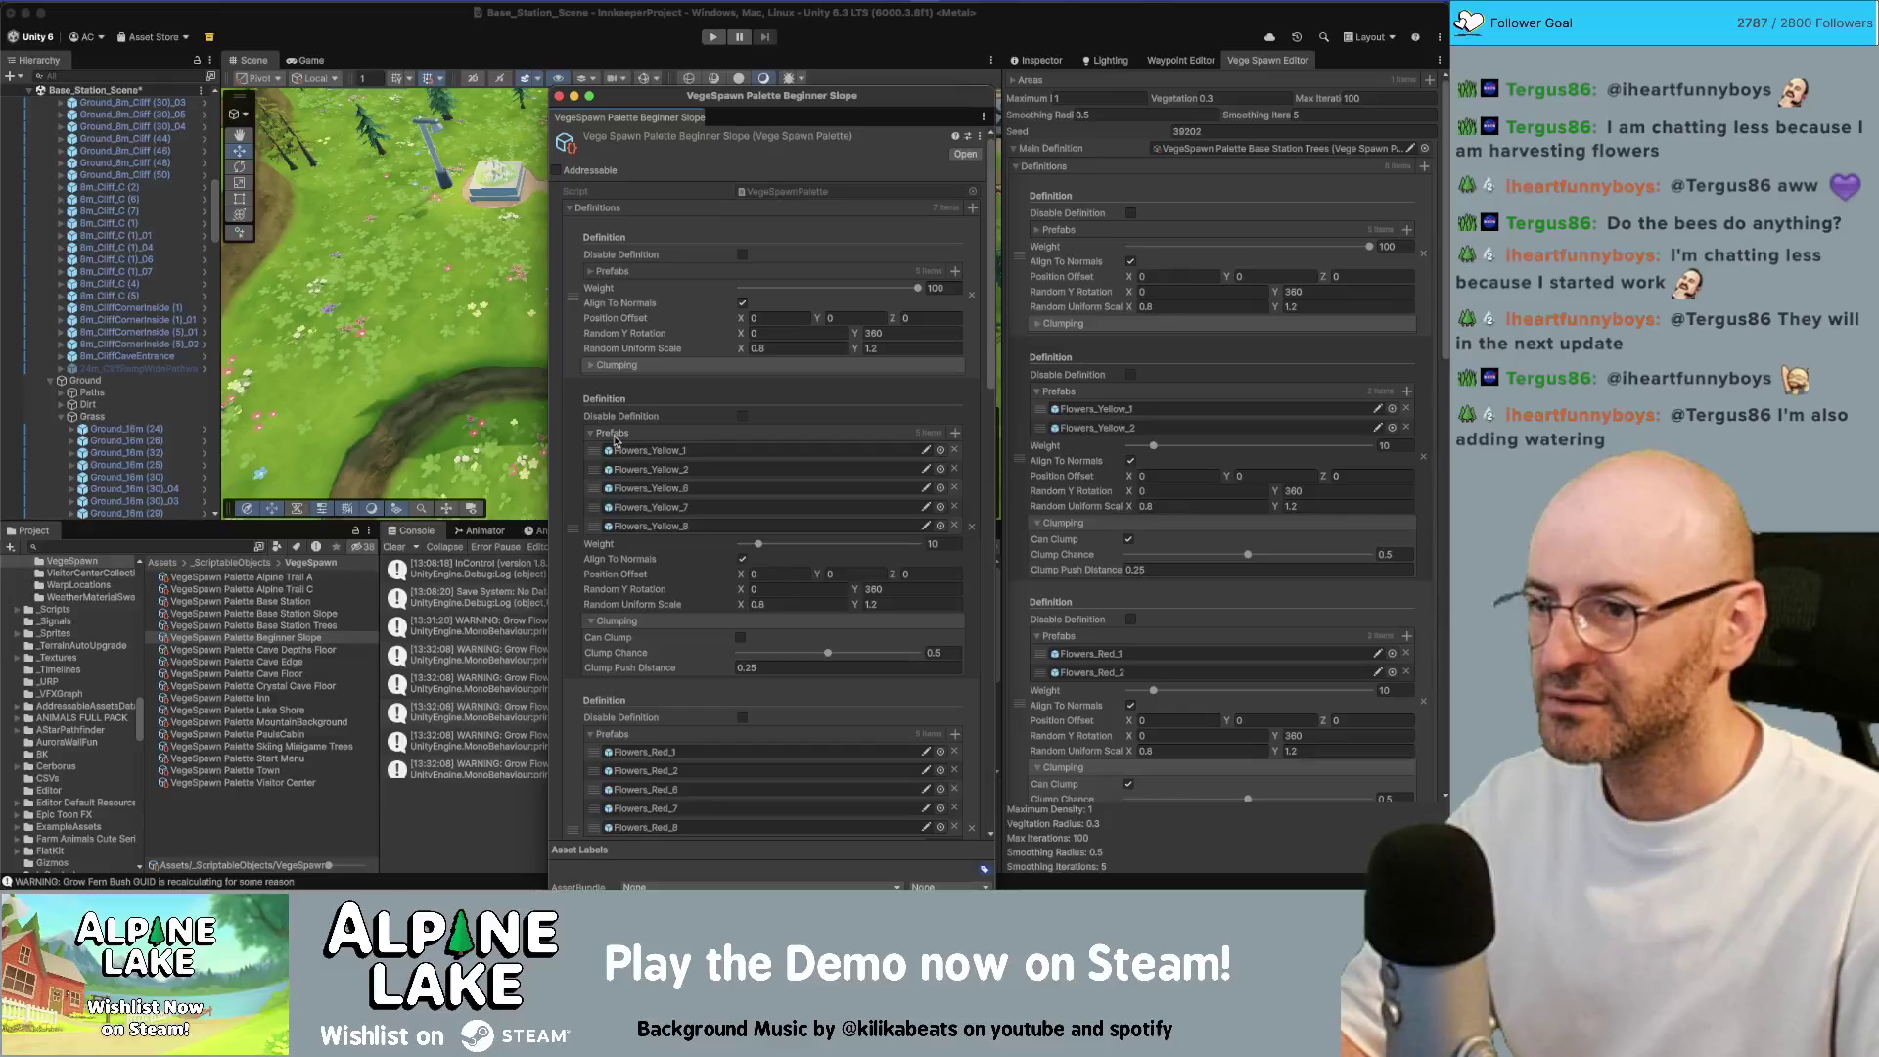
{"action": "right_click", "coordinate": [1088, 409]}
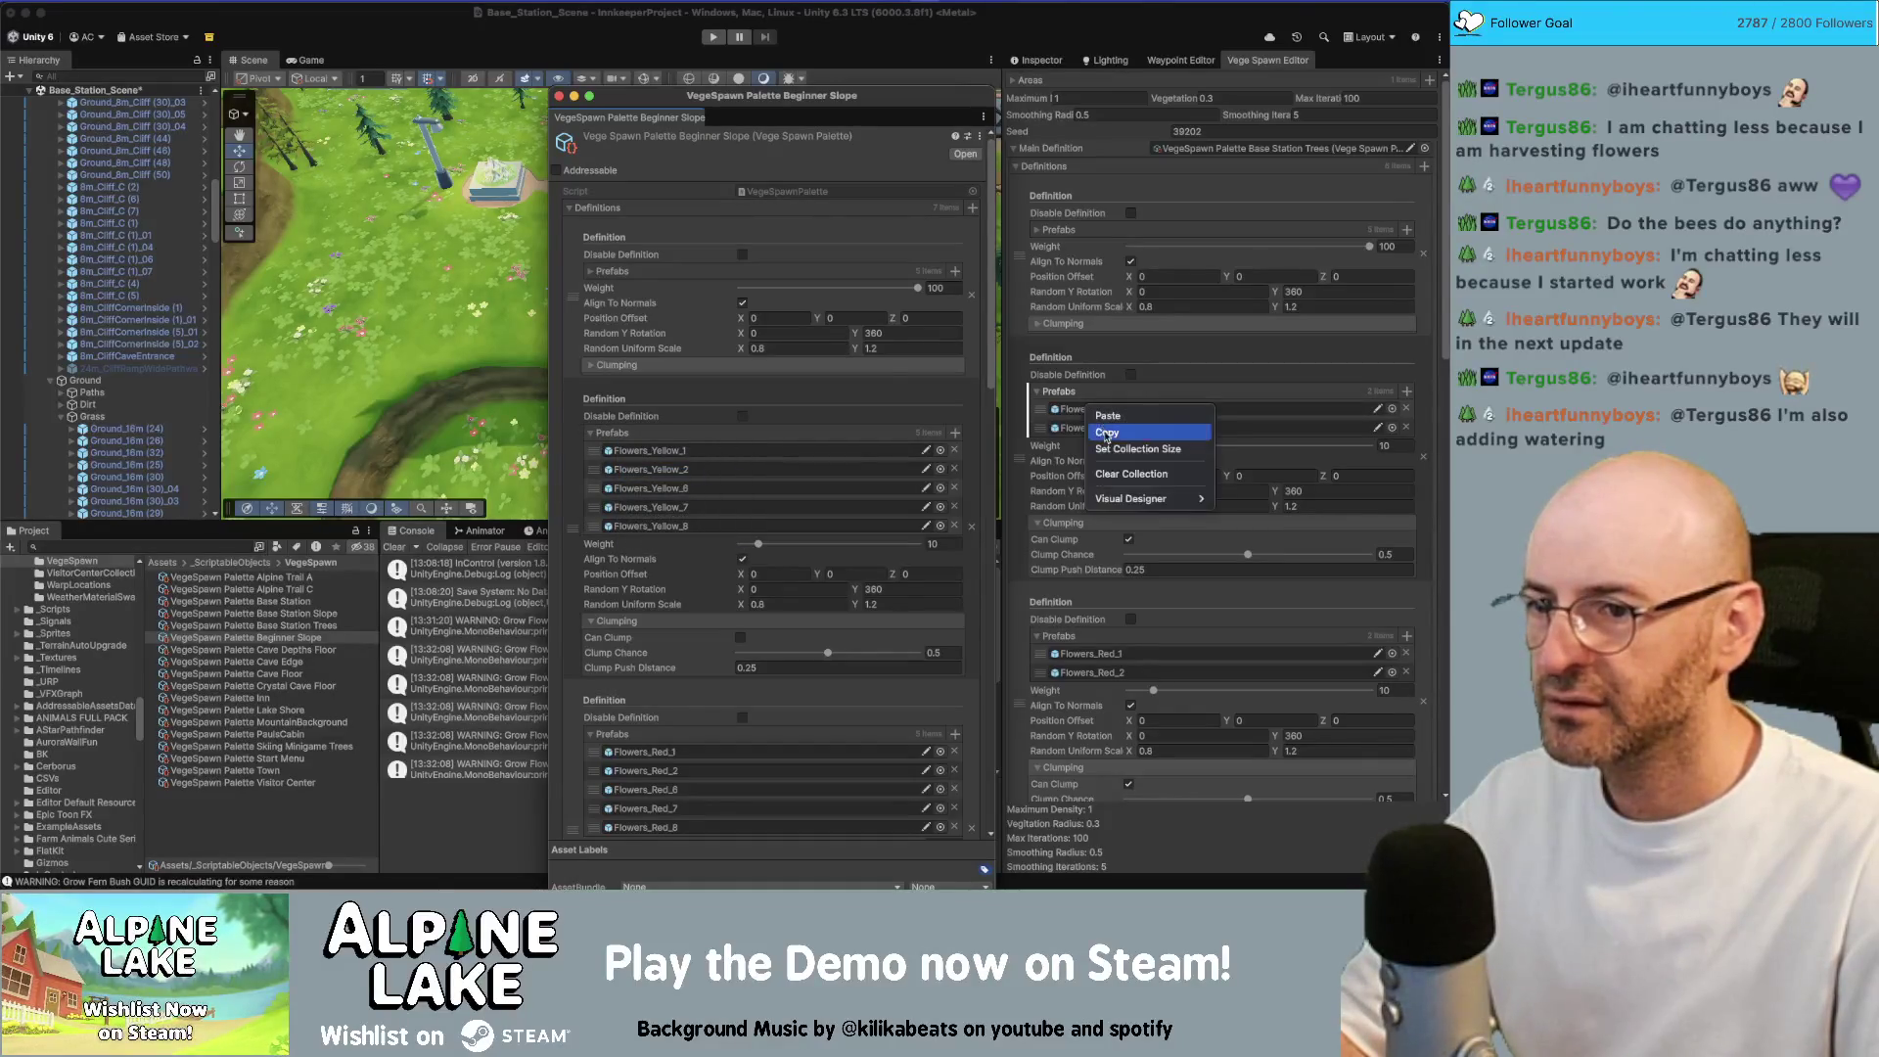
{"action": "left_click", "coordinate": [1107, 415]}
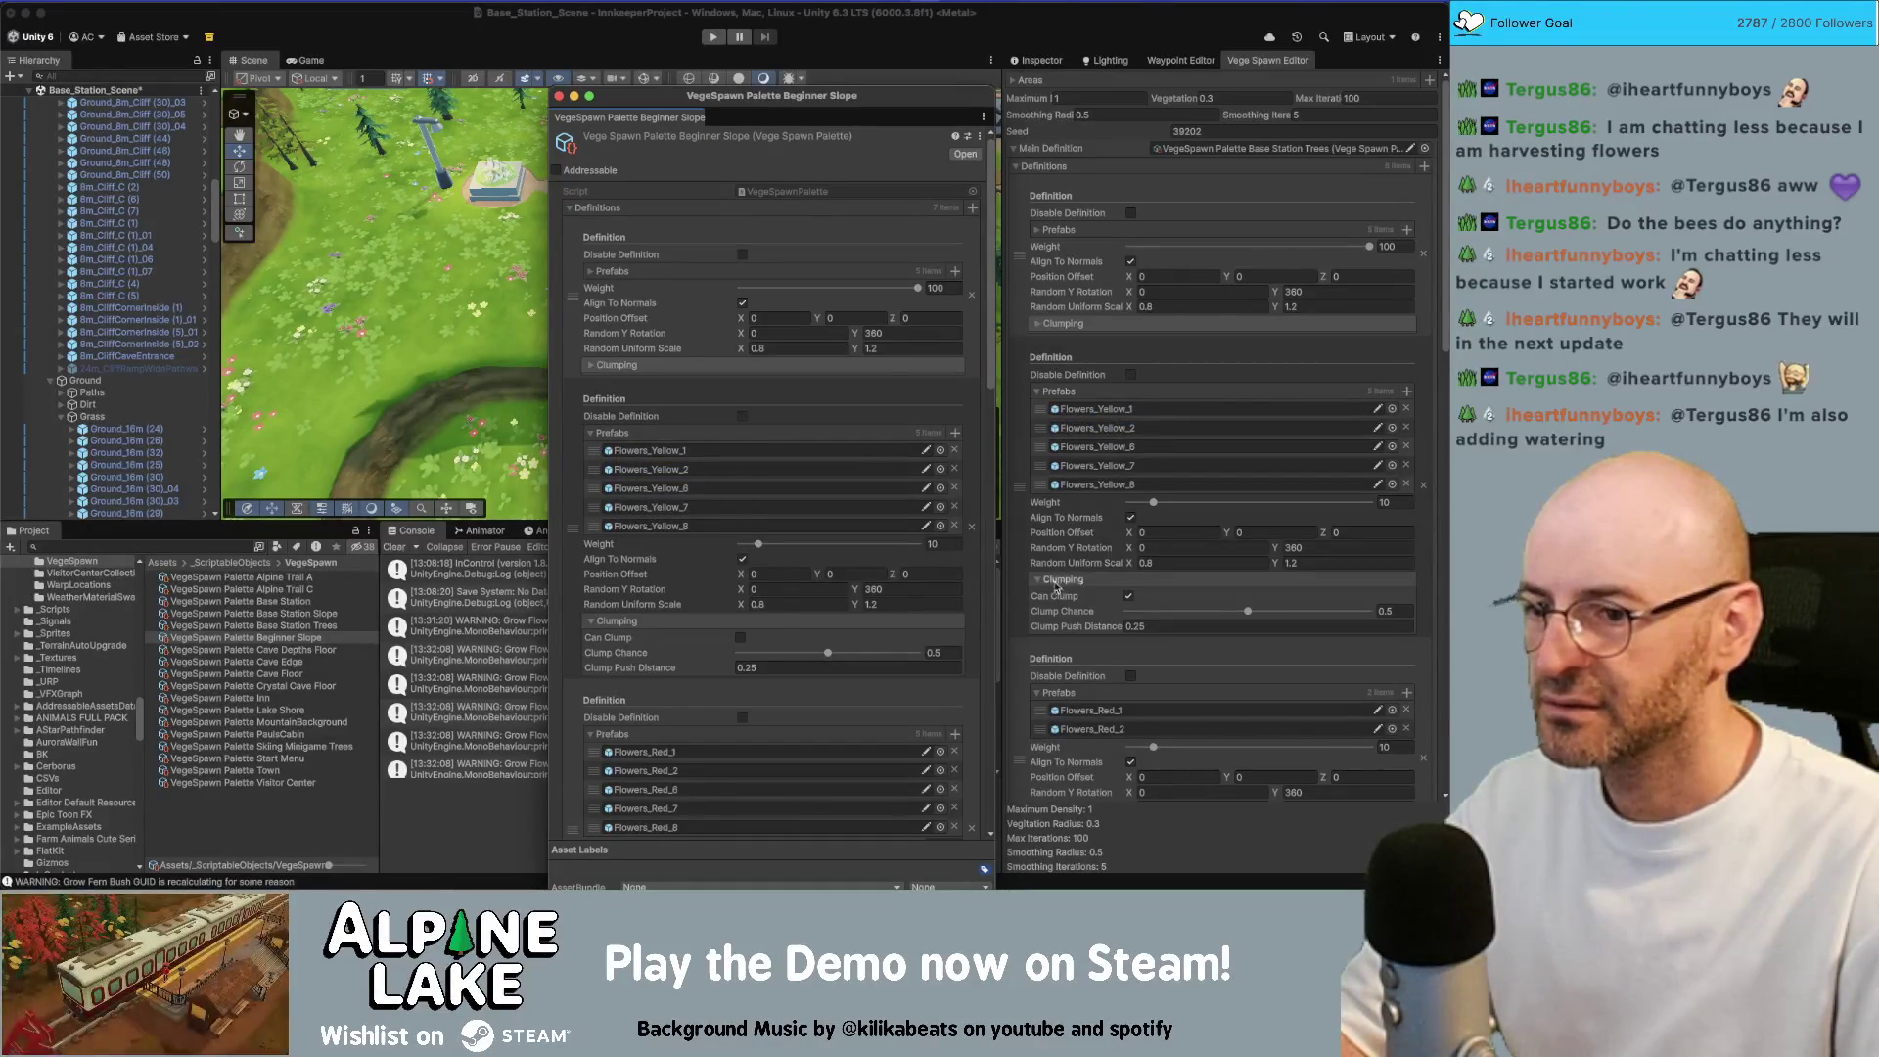
{"action": "scroll", "coordinate": [814, 552], "scroll_direction": "down", "scroll_amount": 3}
Copy the palette's five red flower prefabs into the spawner's third definition
{"action": "right_click", "coordinate": [637, 649]}
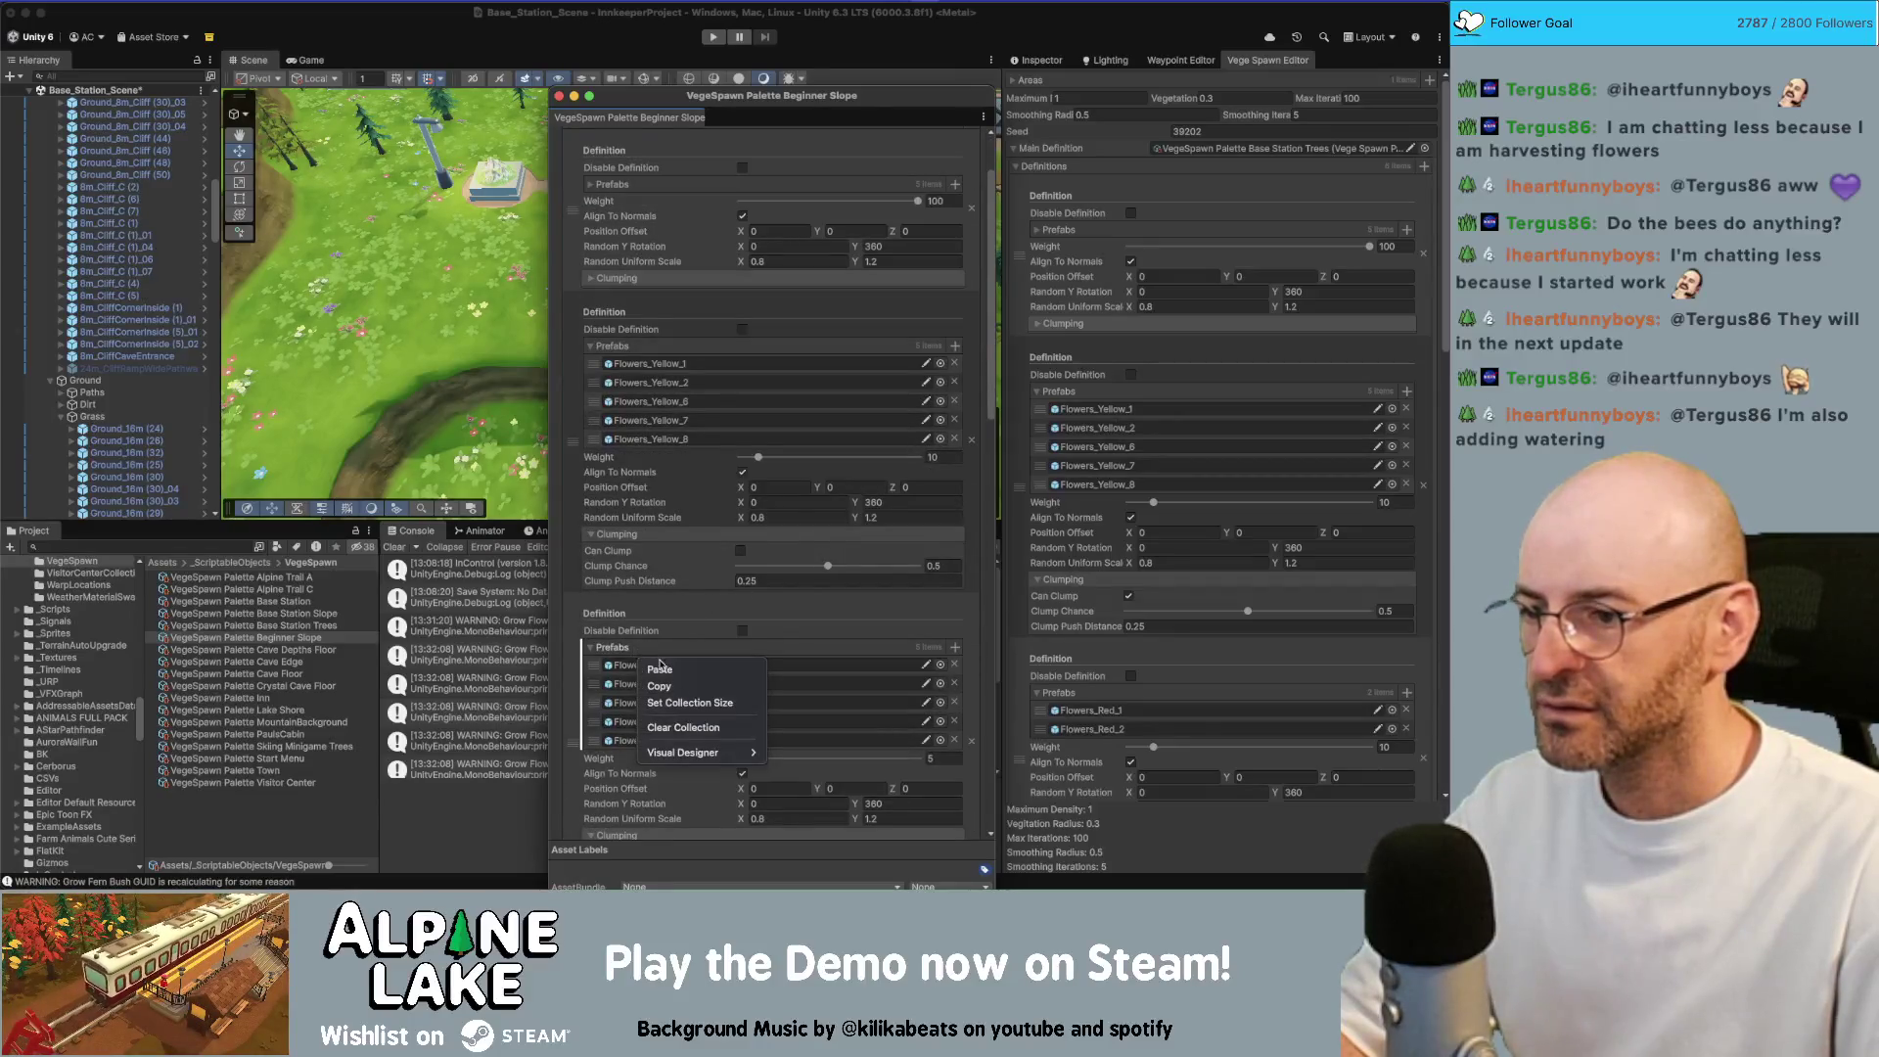
{"action": "left_click", "coordinate": [659, 686]}
{"action": "right_click", "coordinate": [1056, 695]}
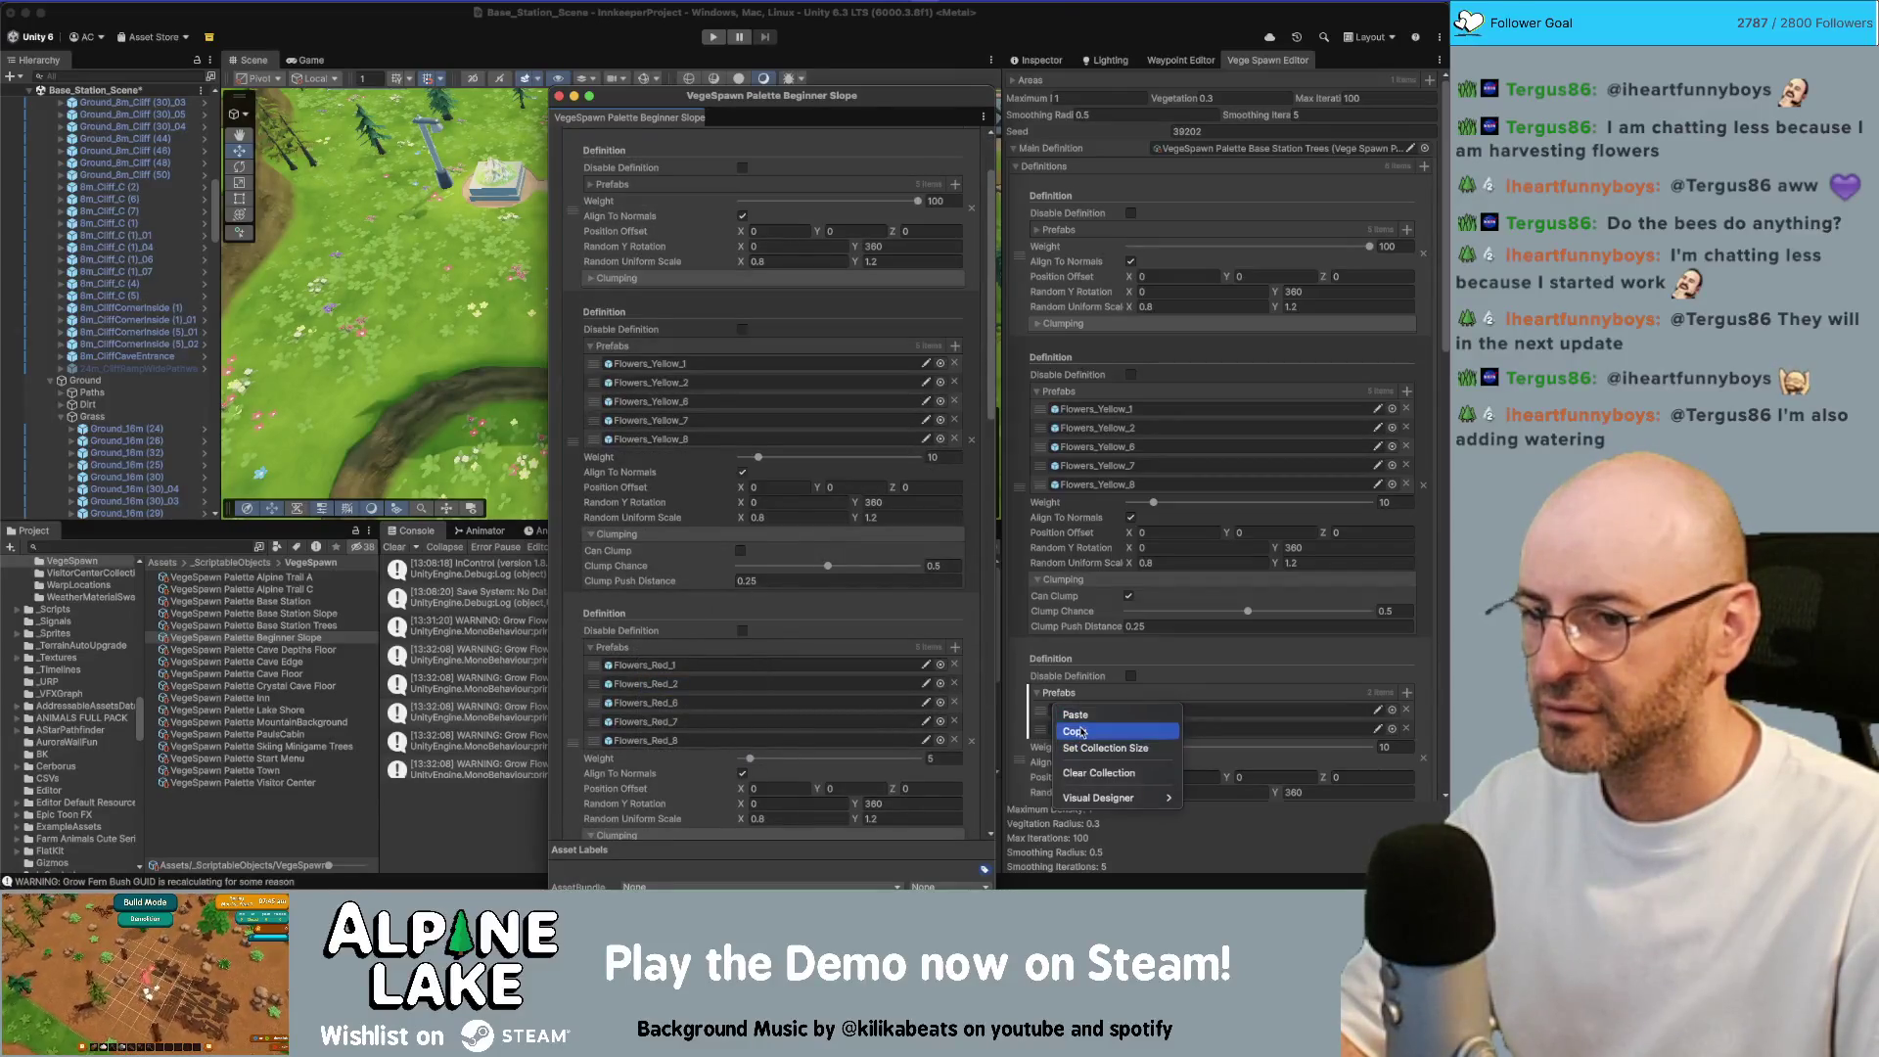
{"action": "left_click", "coordinate": [1076, 714]}
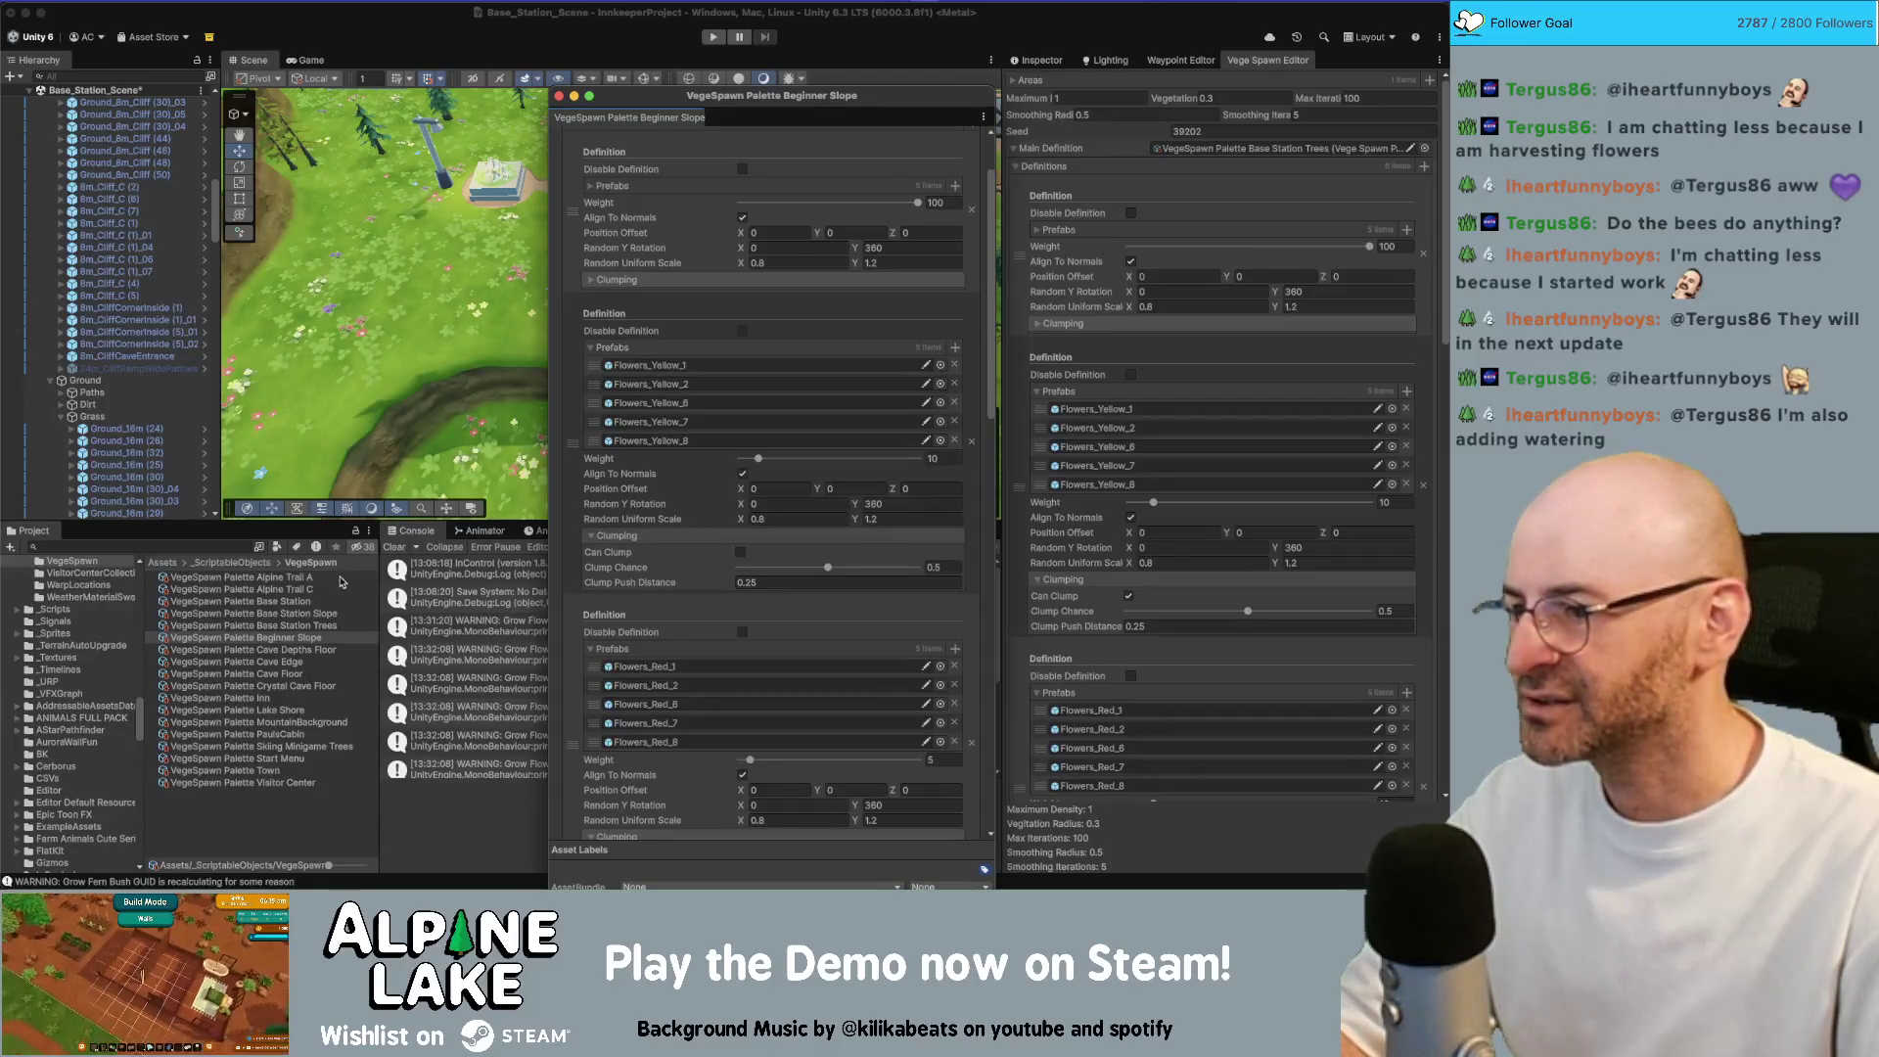
{"action": "right_click", "coordinate": [310, 601]}
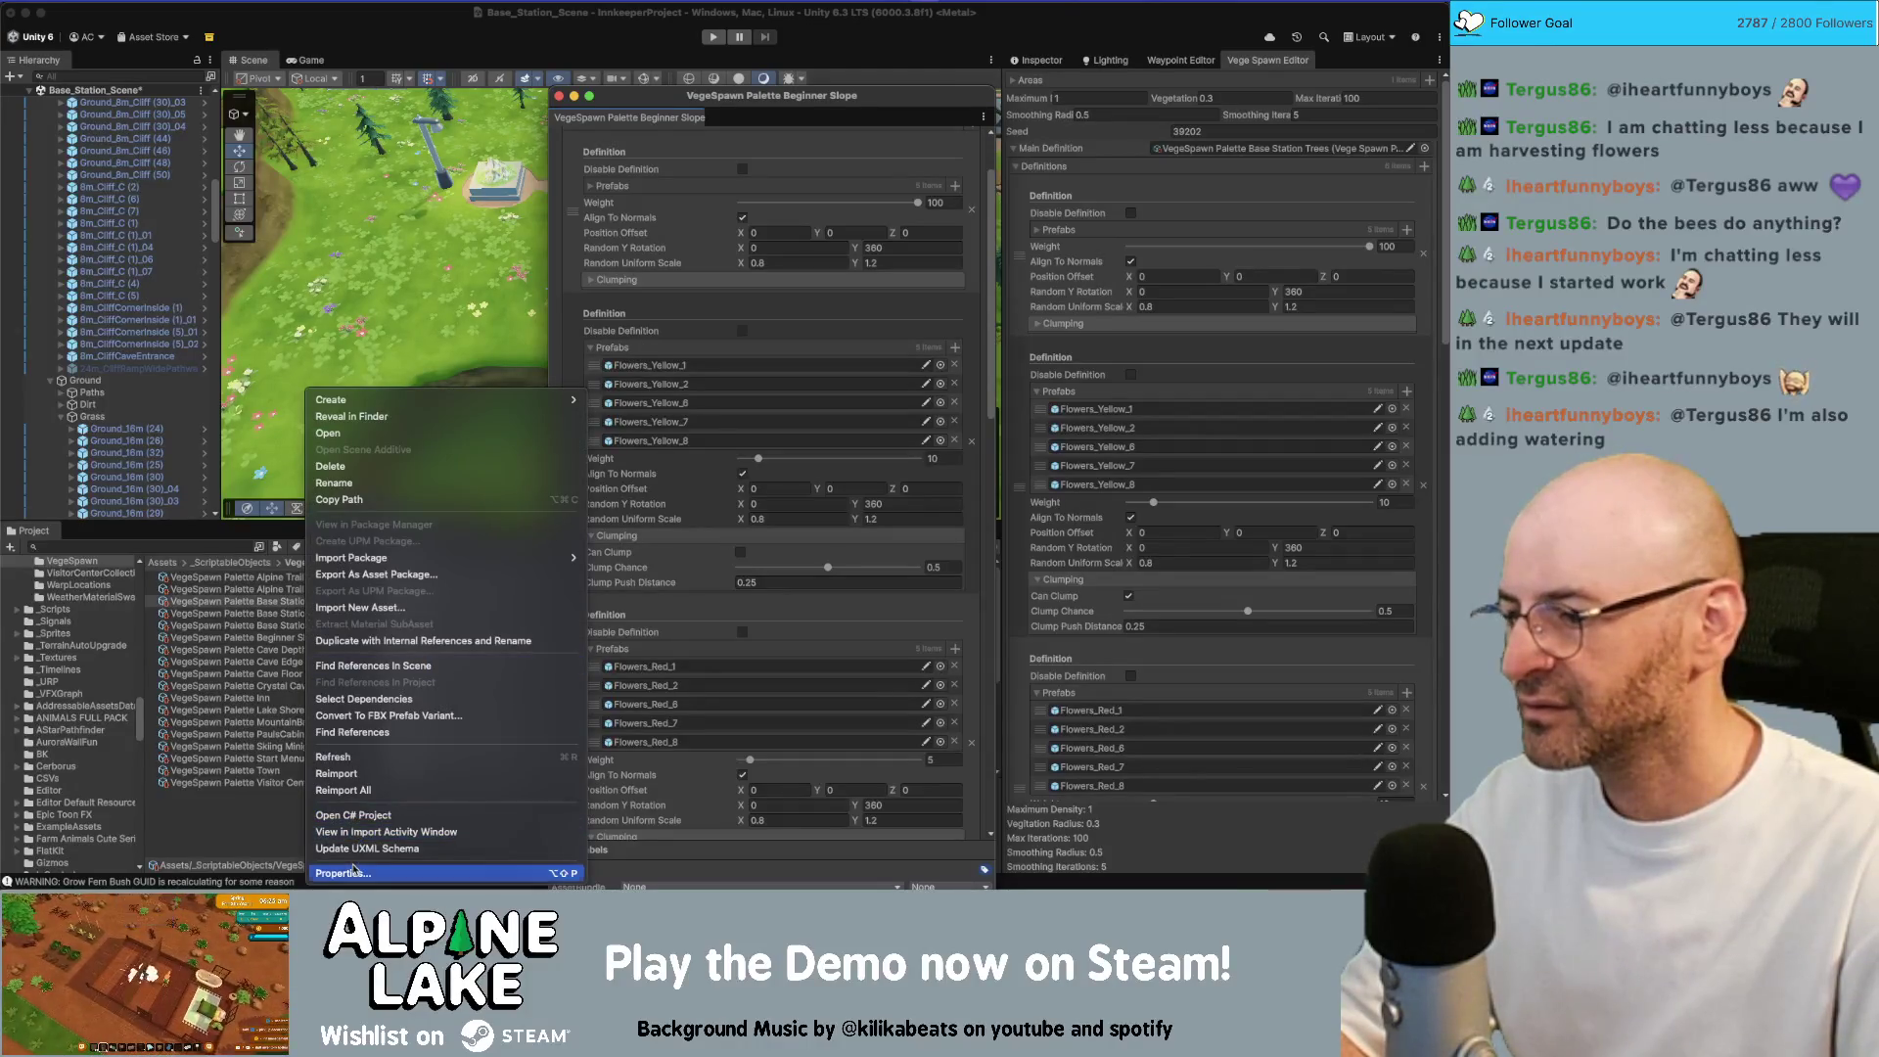
Open the Base Station palette and paste its buttercup and yellow flower prefabs into the second definition
{"action": "left_click", "coordinate": [354, 870]}
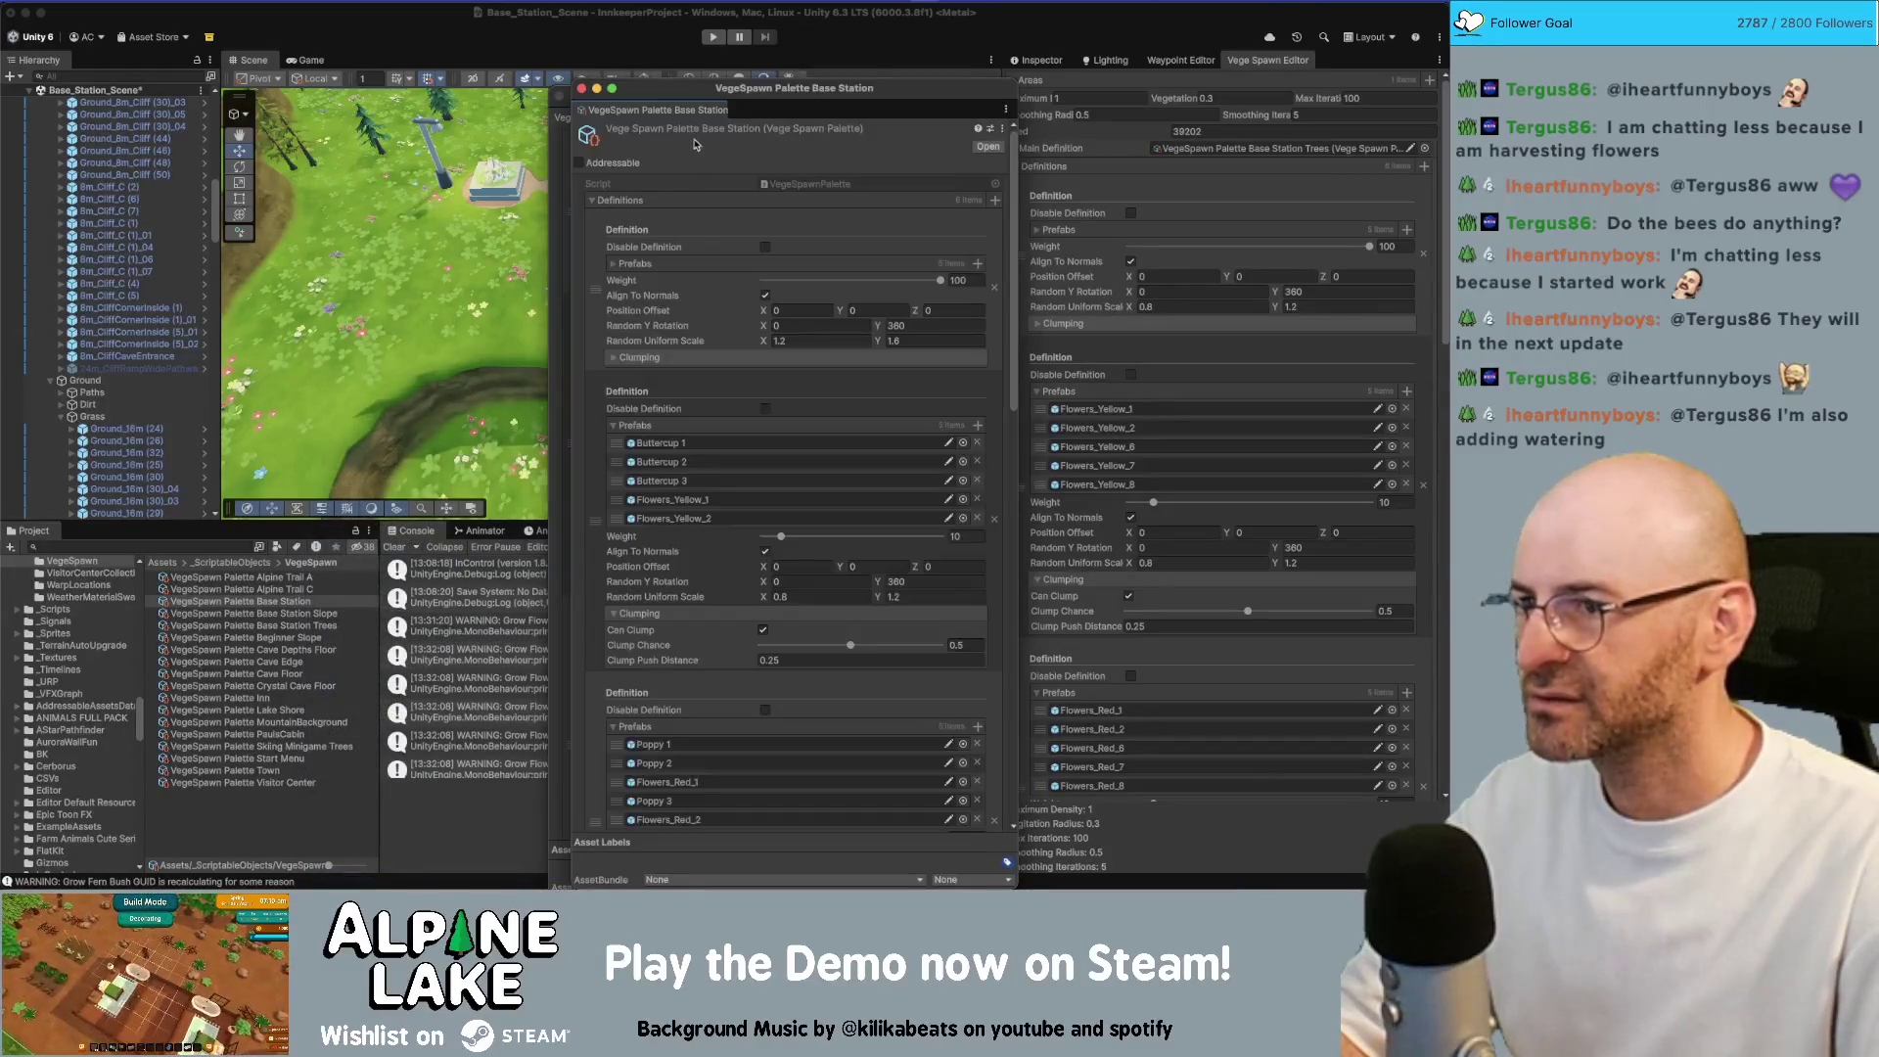
{"action": "mouse_move", "coordinate": [635, 95]}
{"action": "left_mouse_down"}
{"action": "mouse_move", "coordinate": [620, 155]}
{"action": "mouse_move", "coordinate": [629, 59]}
{"action": "left_mouse_up"}
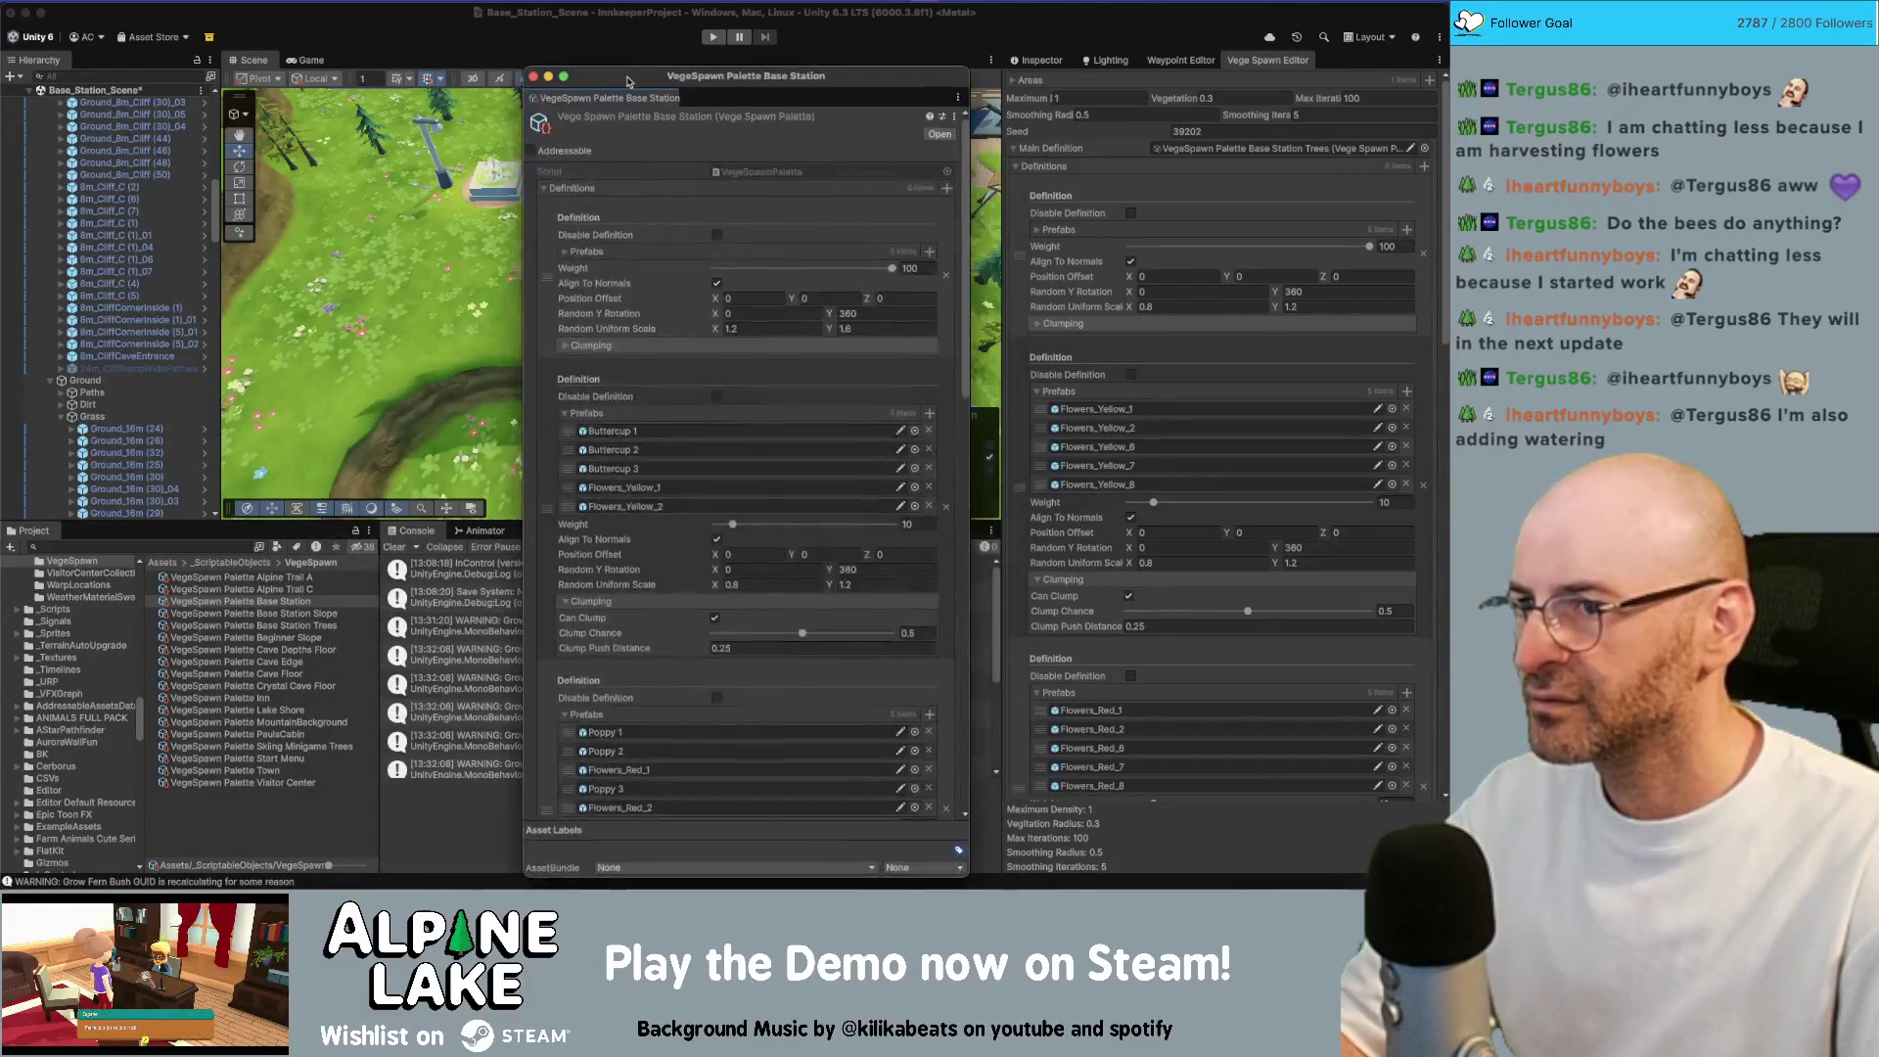
{"action": "right_click", "coordinate": [617, 409]}
{"action": "key", "text": "Escape"}
{"action": "right_click", "coordinate": [1066, 395]}
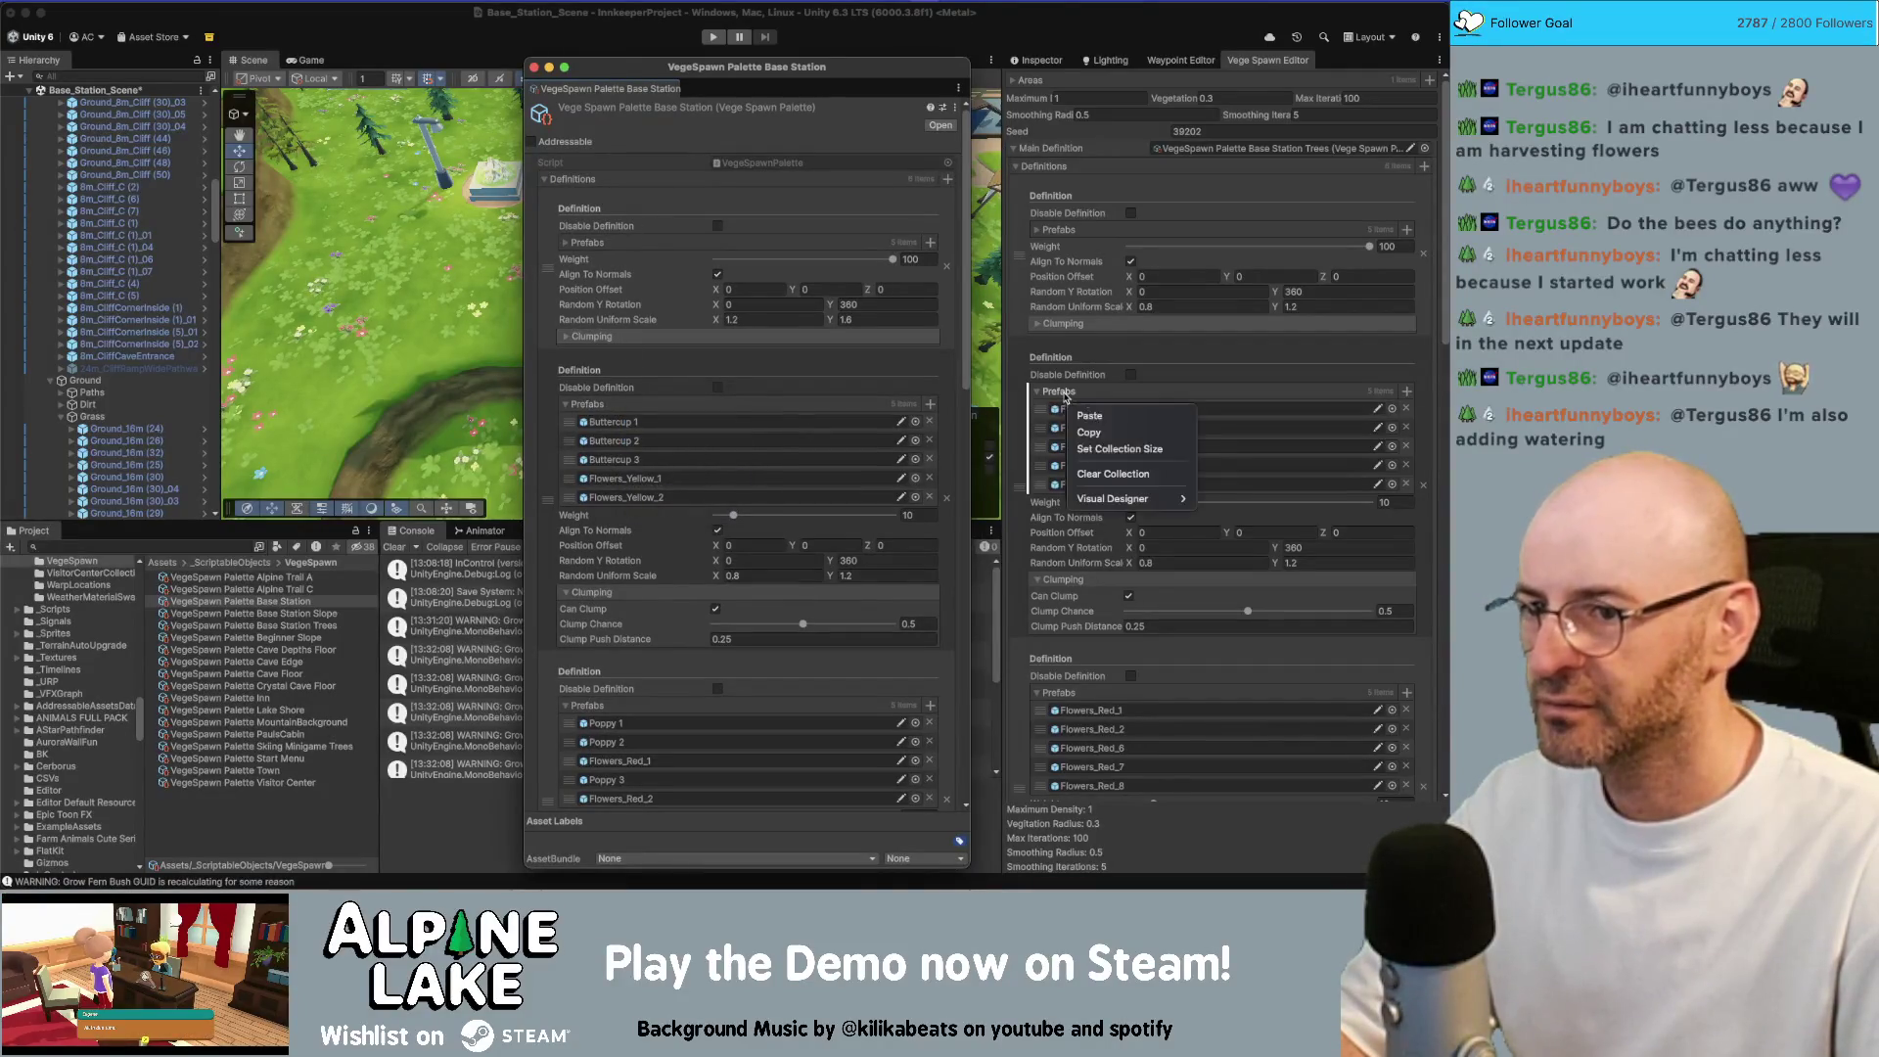
{"action": "left_click", "coordinate": [1090, 415]}
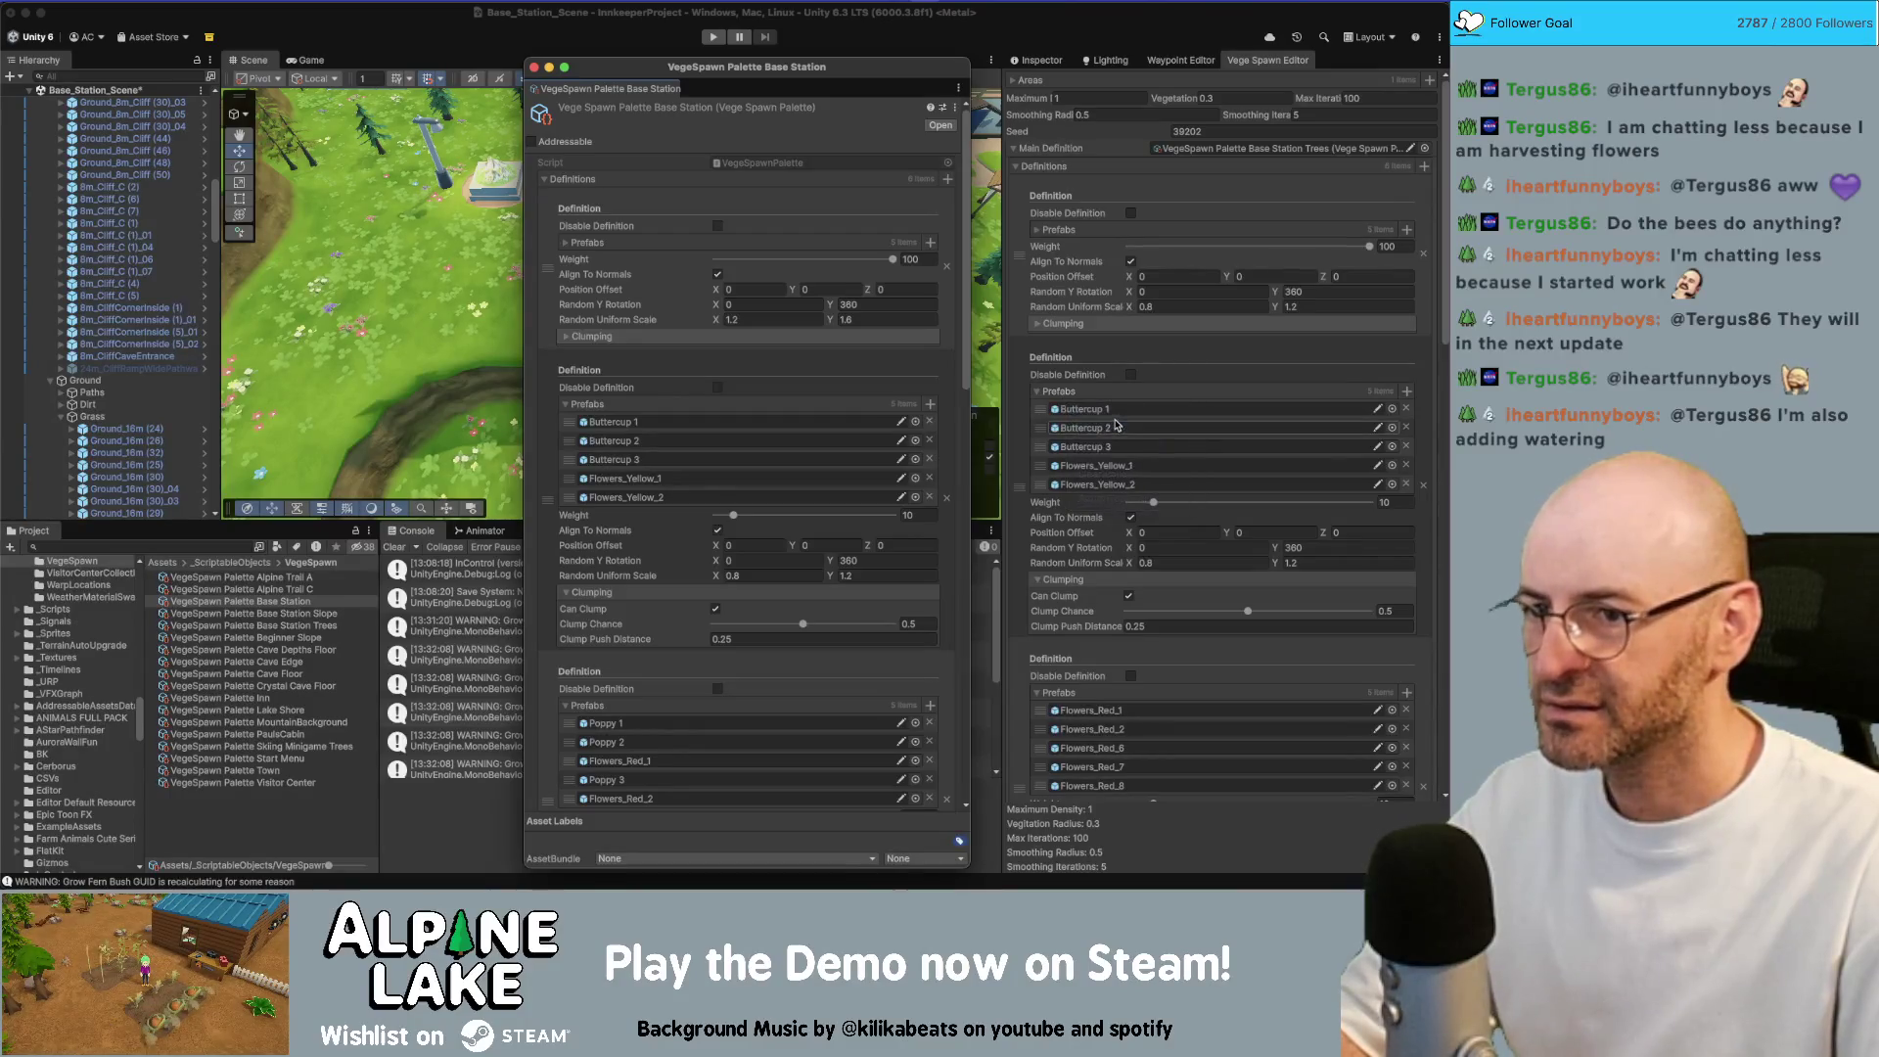
Copy the poppy and red flower prefabs into the spawner's third definition
{"action": "right_click", "coordinate": [599, 700]}
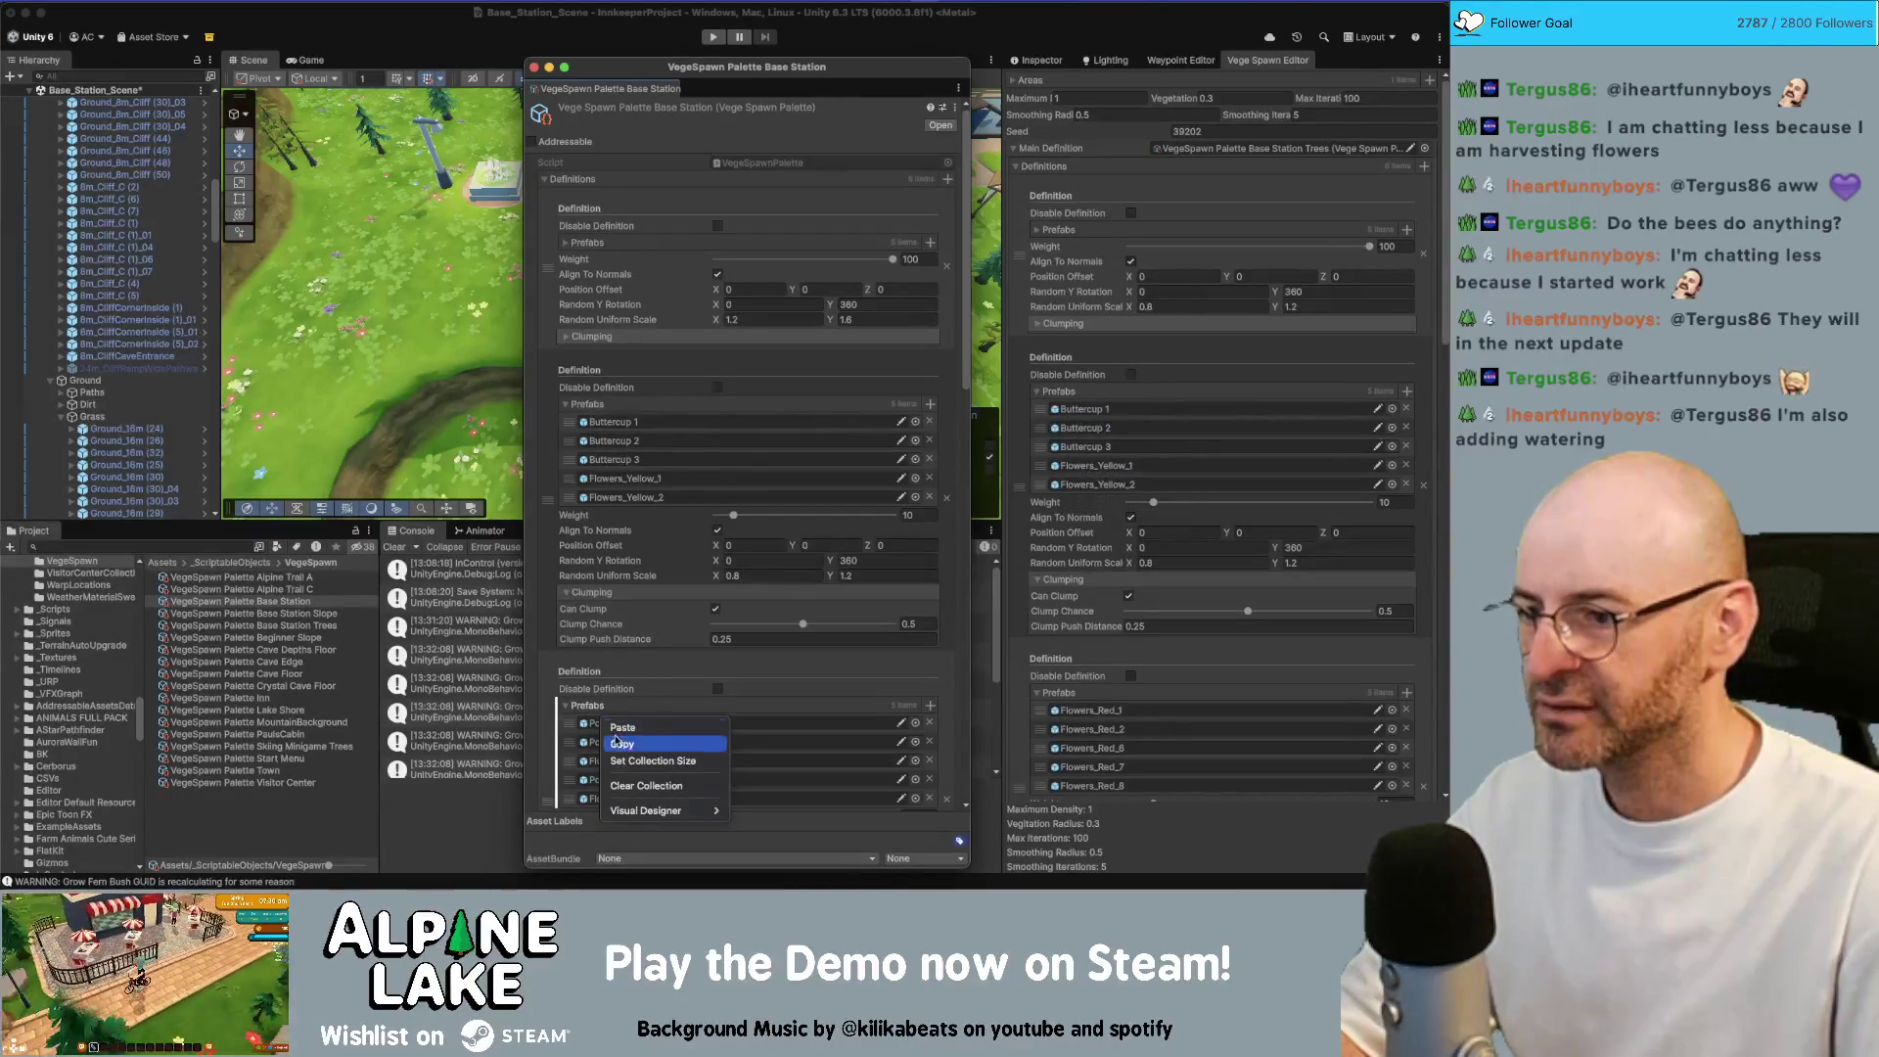
{"action": "left_click", "coordinate": [636, 734]}
{"action": "right_click", "coordinate": [1074, 697]}
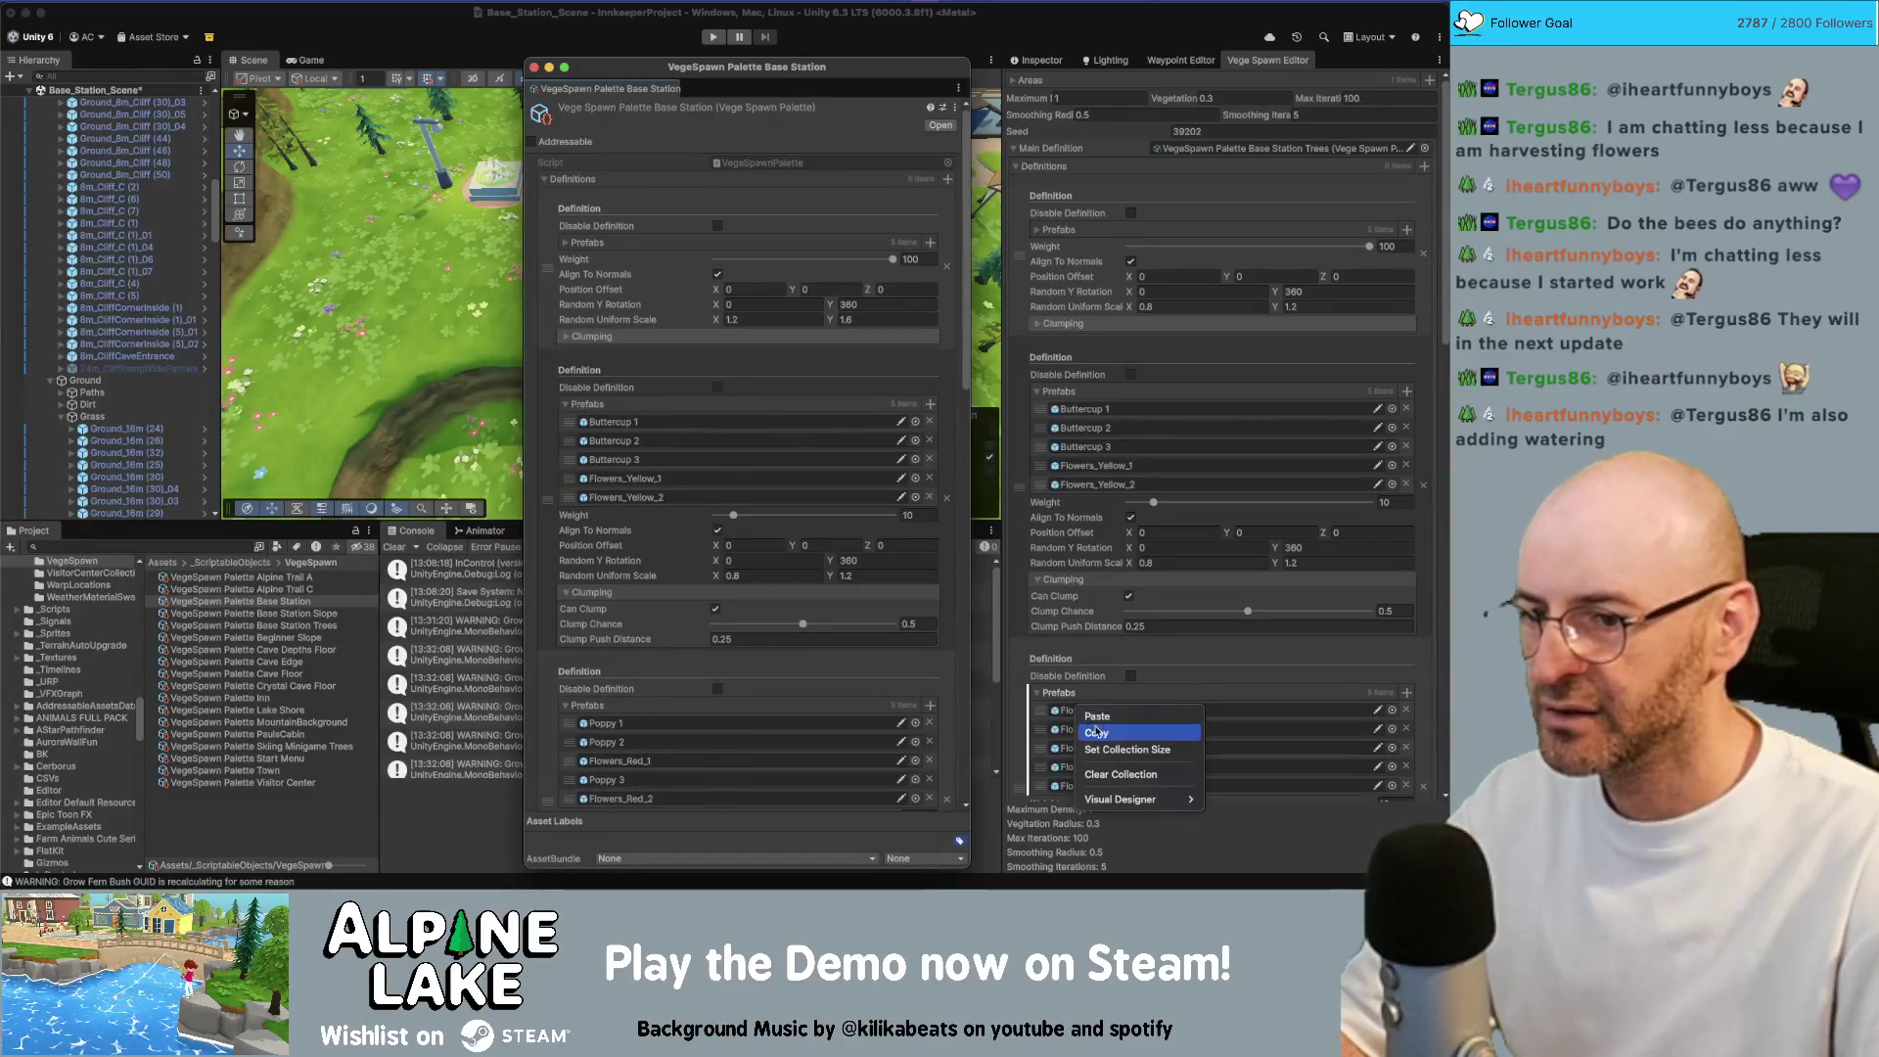
{"action": "left_click", "coordinate": [1086, 729]}
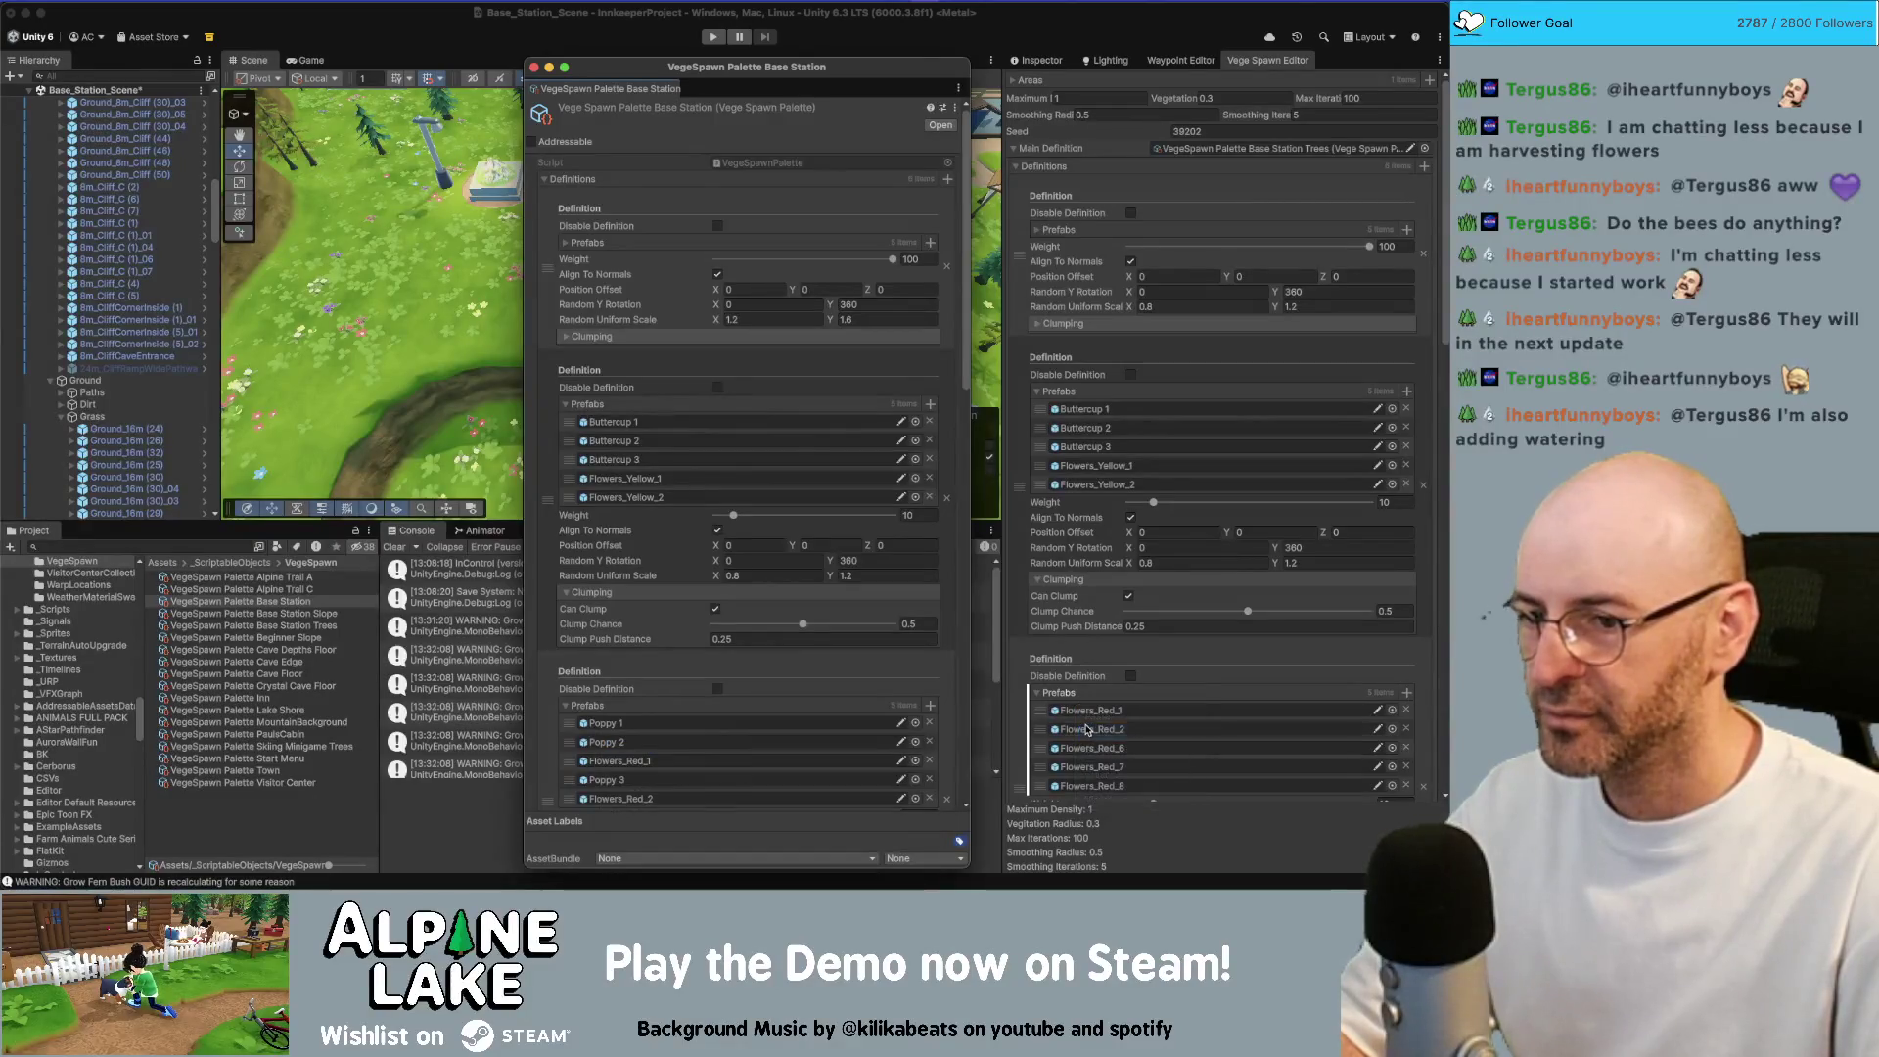
{"action": "right_click", "coordinate": [599, 706]}
{"action": "left_click", "coordinate": [617, 745]}
{"action": "right_click", "coordinate": [1076, 694]}
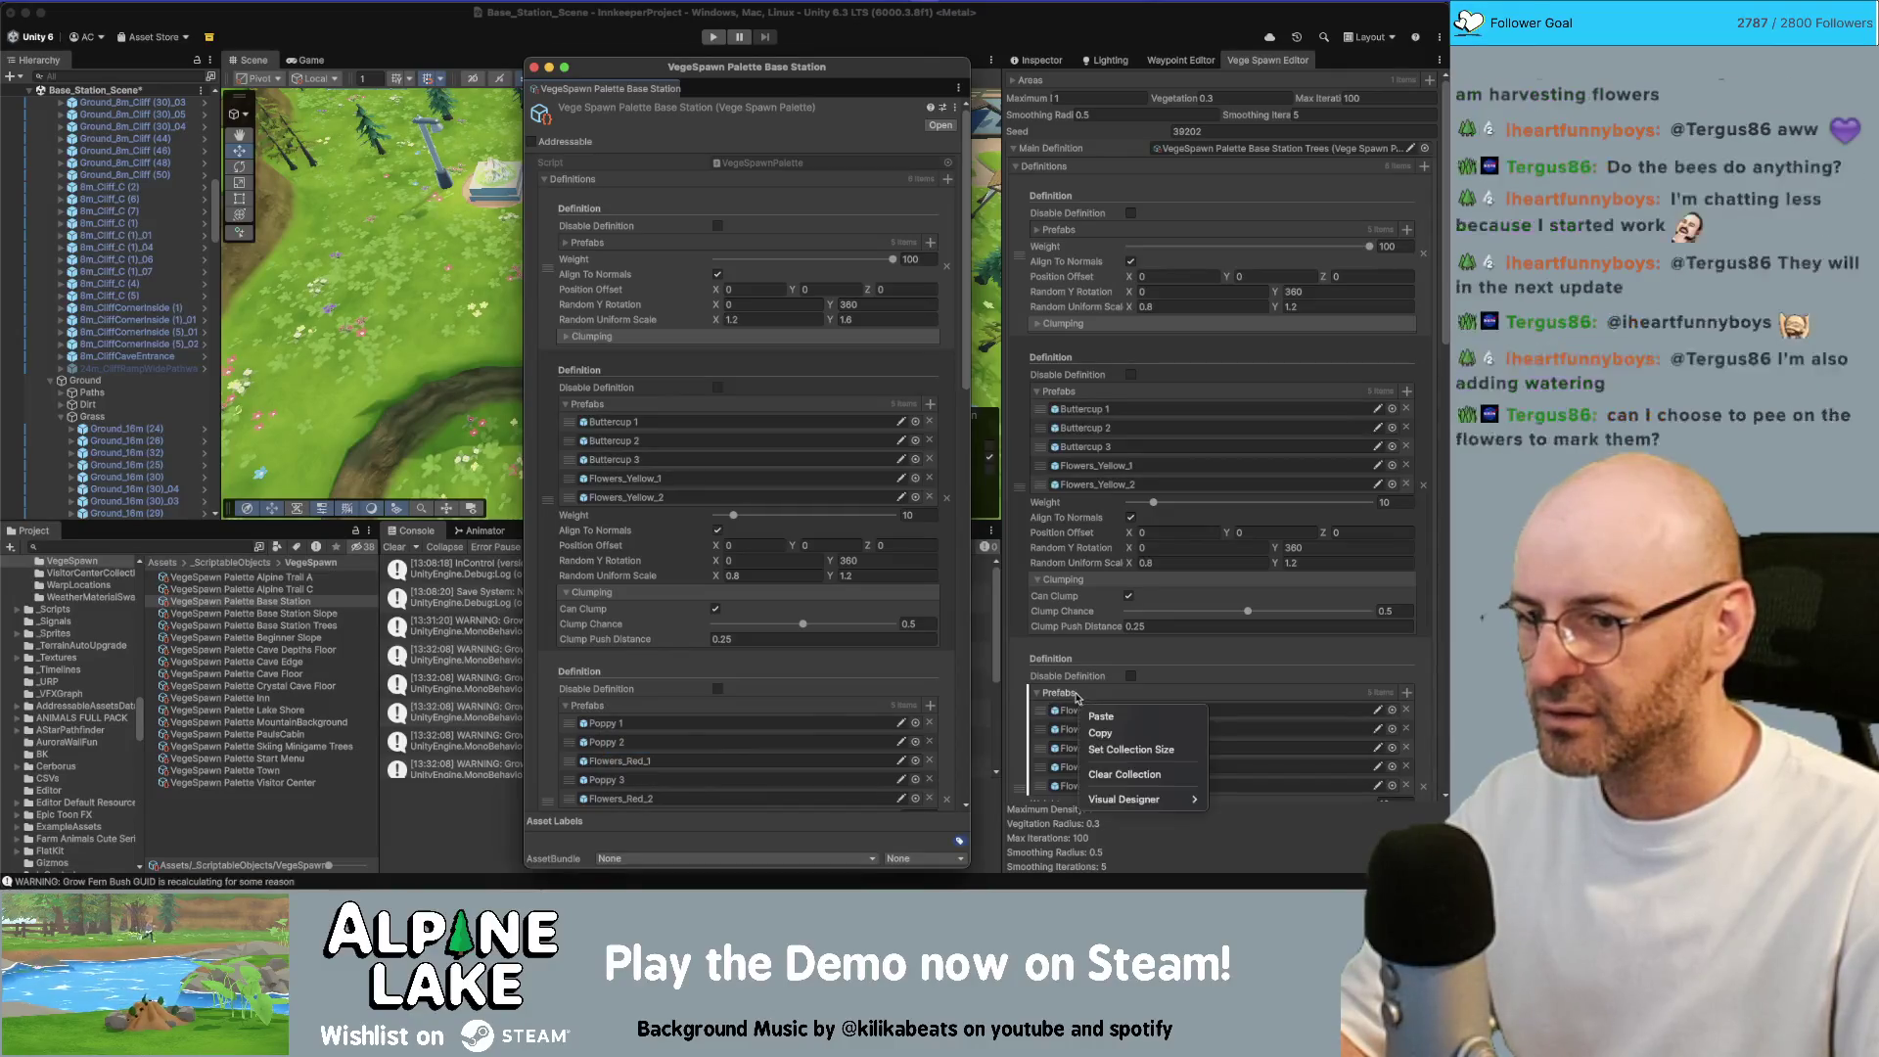
{"action": "left_click", "coordinate": [1100, 716]}
{"action": "scroll", "coordinate": [641, 612], "scroll_direction": "down", "scroll_amount": 5}
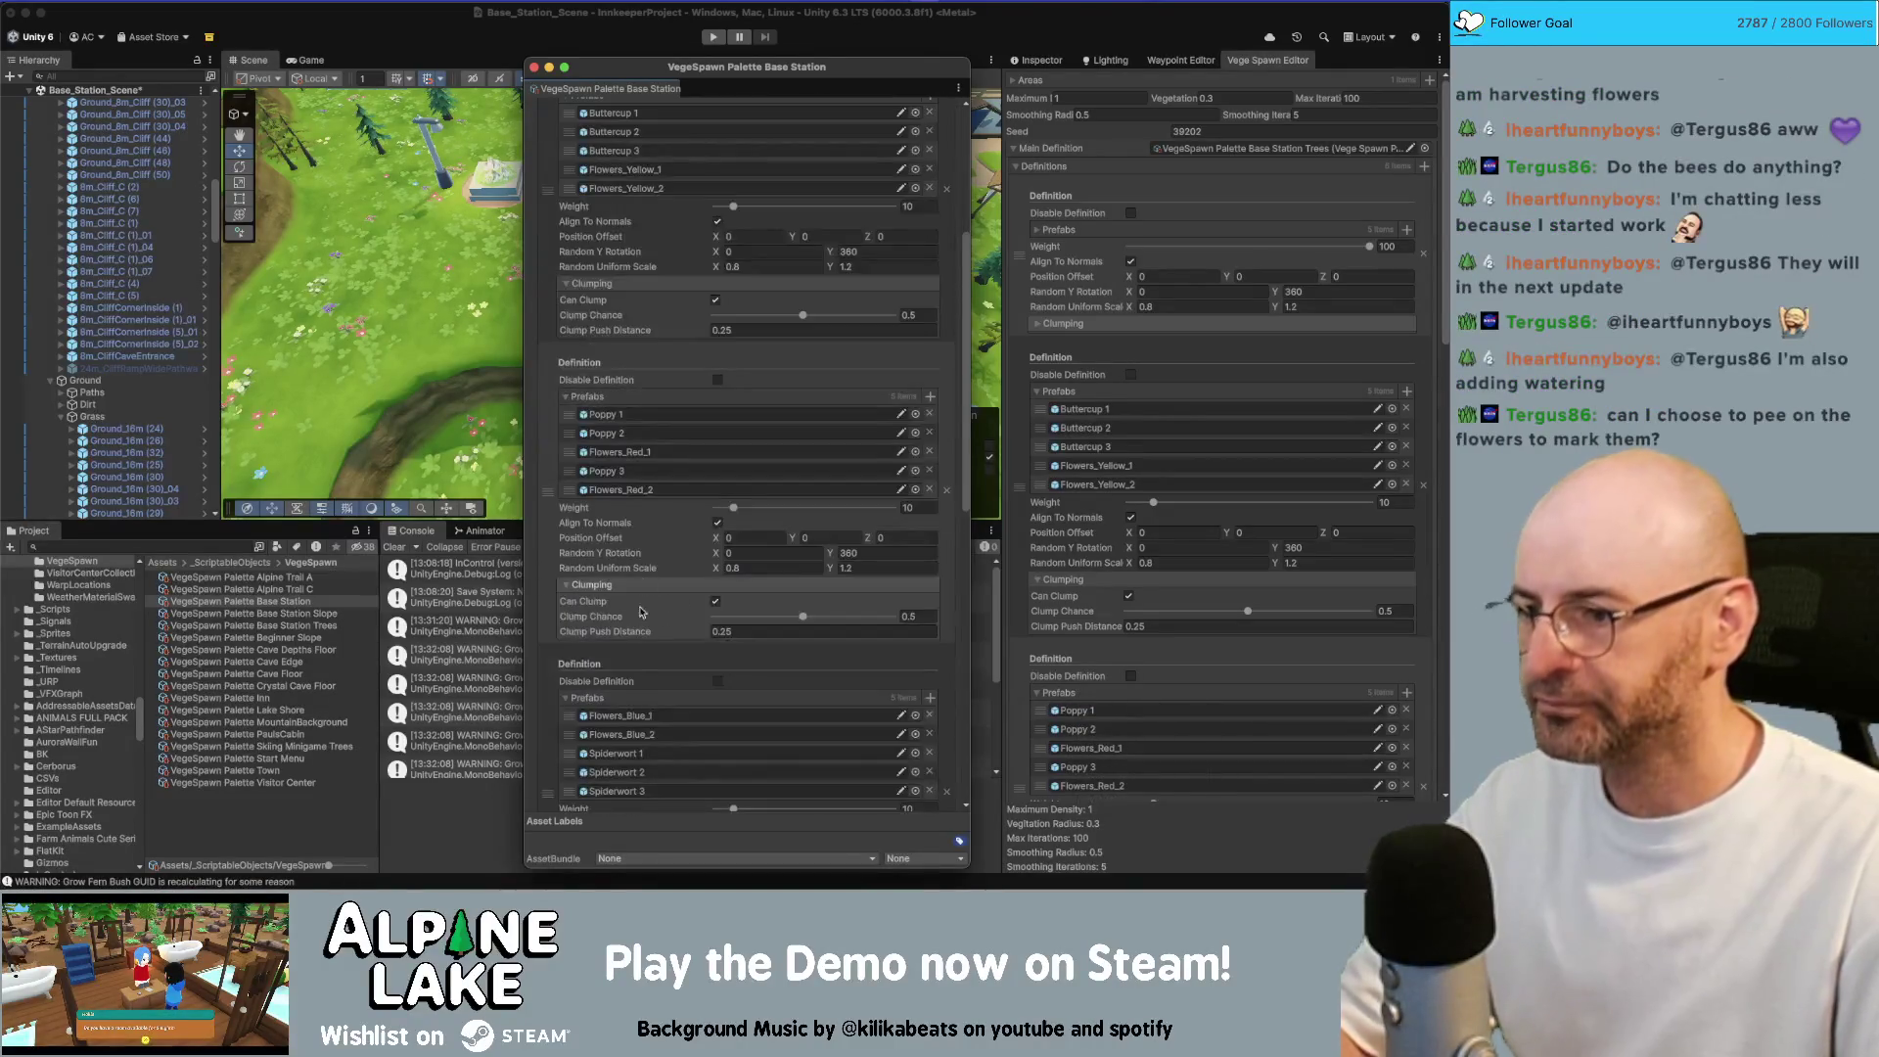
Copy the blue flower and spiderwort prefabs into the spawner's fourth definition
{"action": "right_click", "coordinate": [599, 700]}
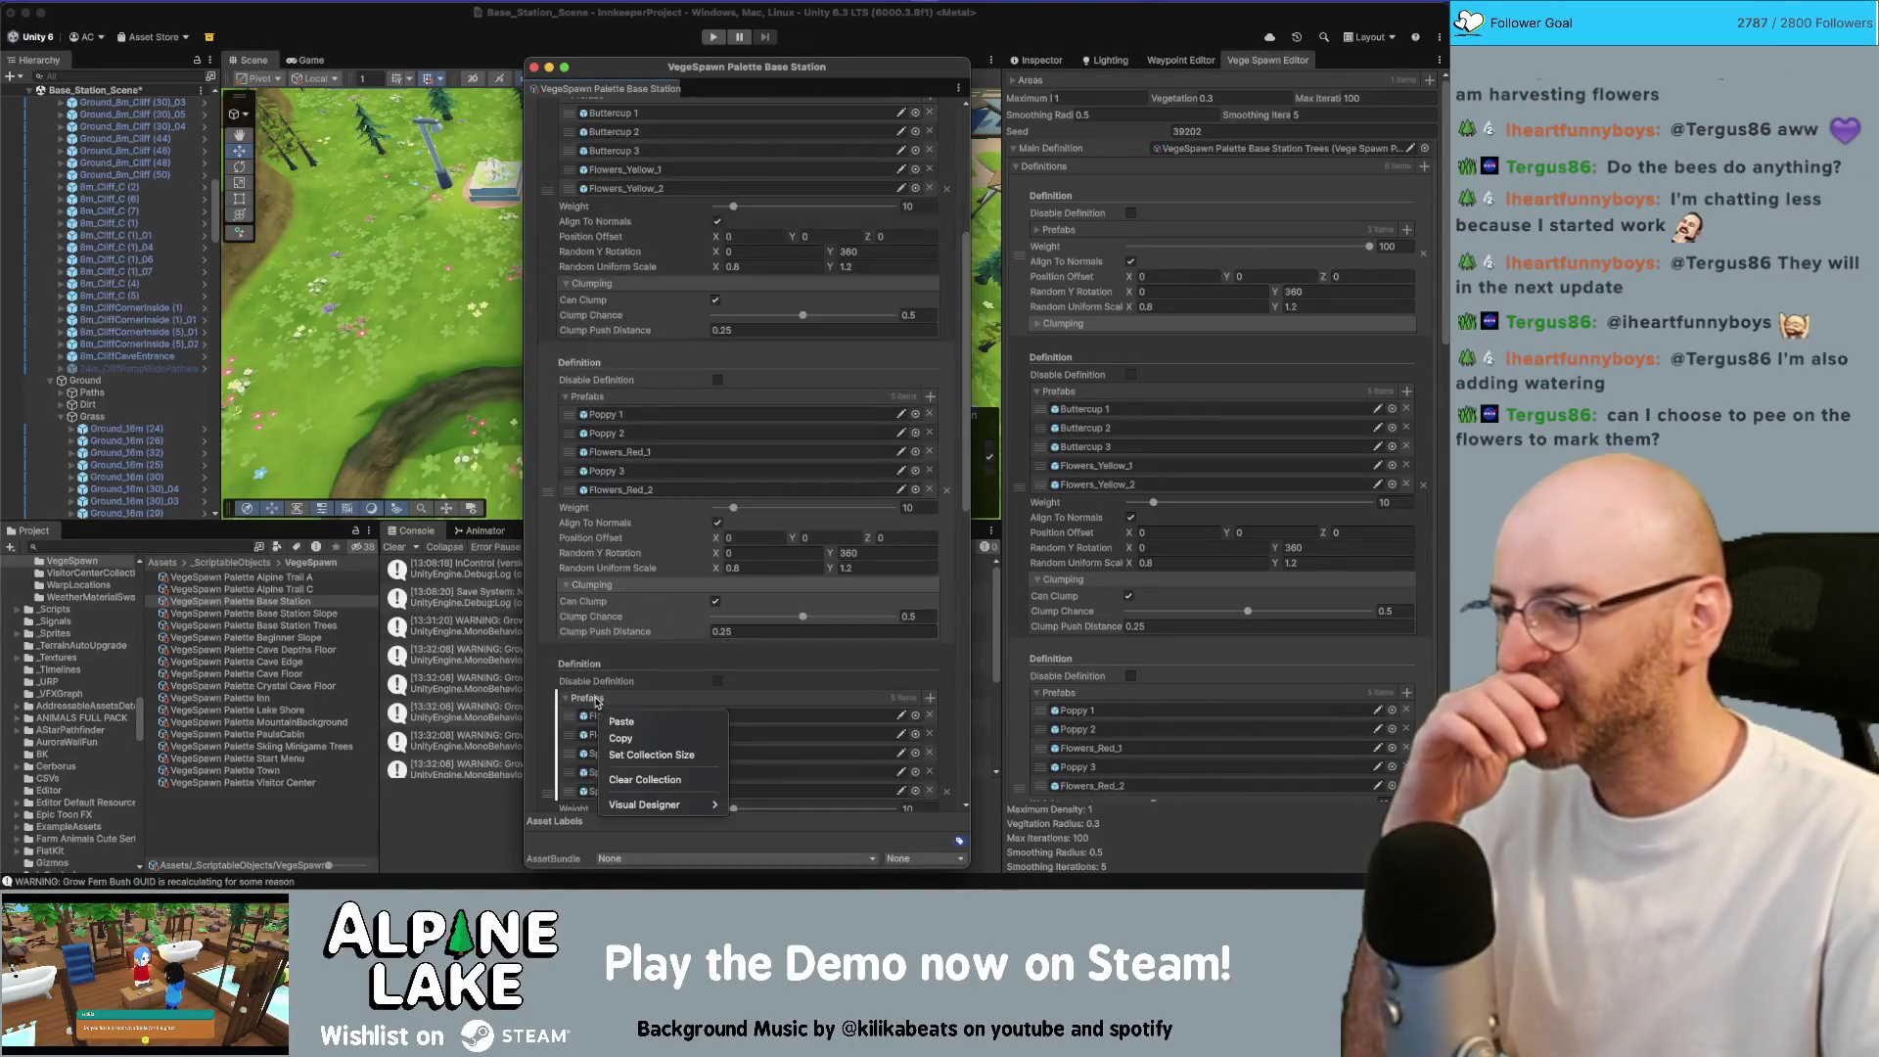
{"action": "left_click", "coordinate": [656, 737]}
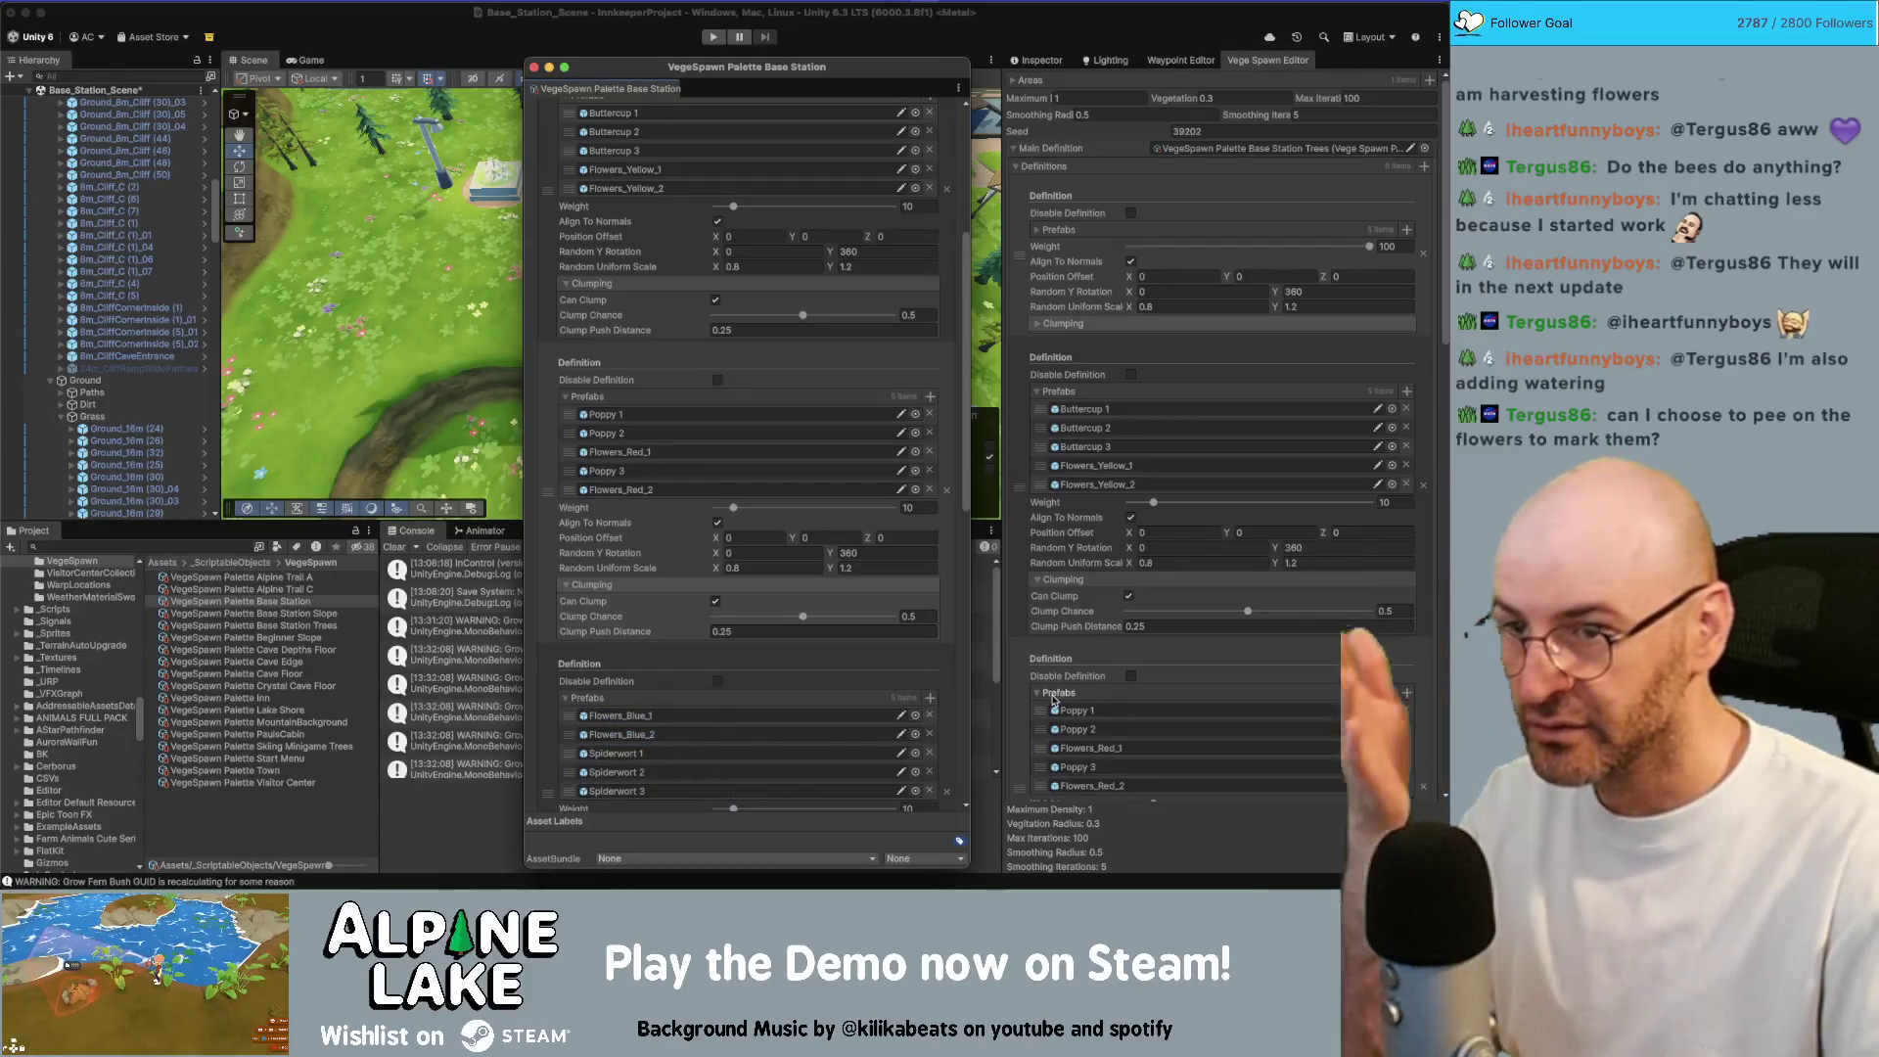
{"action": "scroll", "coordinate": [1053, 697], "scroll_direction": "down", "scroll_amount": 3}
{"action": "scroll", "coordinate": [1054, 698], "scroll_direction": "down", "scroll_amount": 4}
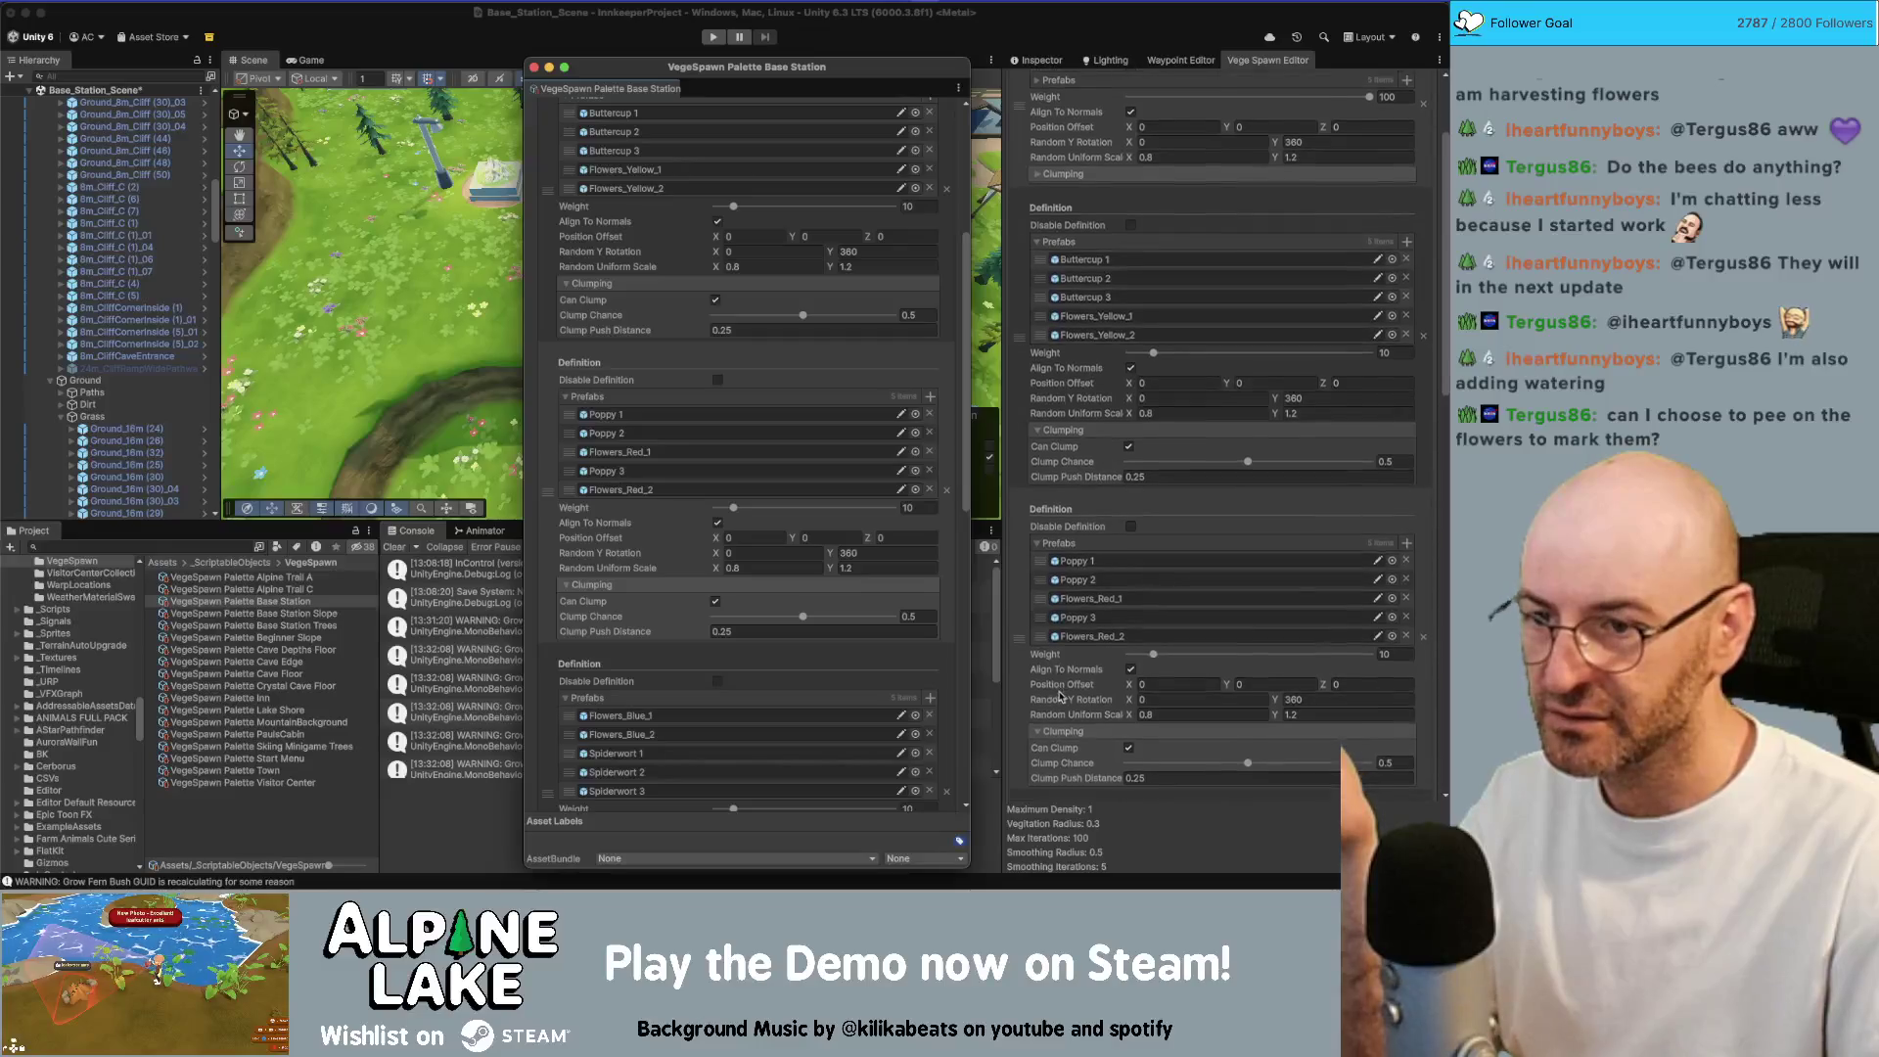
{"action": "right_click", "coordinate": [1067, 689]}
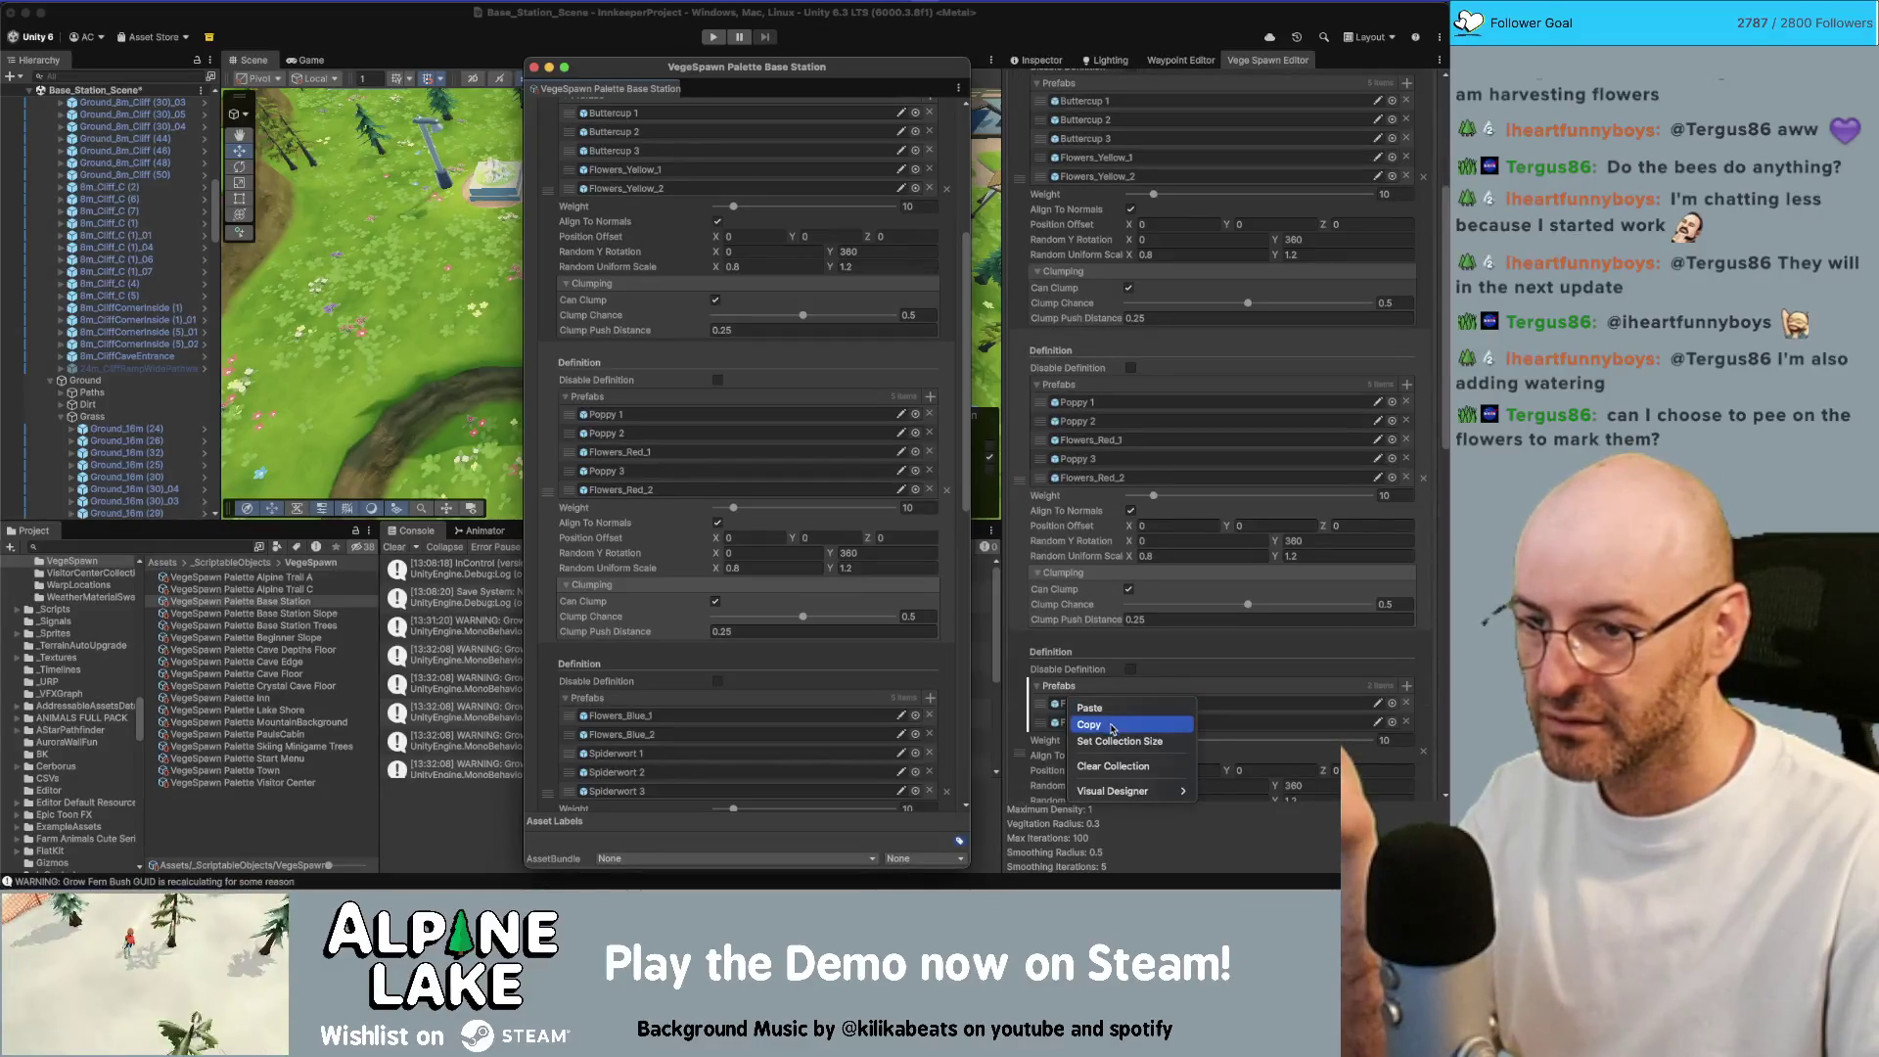
{"action": "left_click", "coordinate": [1091, 707]}
{"action": "scroll", "coordinate": [837, 641], "scroll_direction": "down", "scroll_amount": 5}
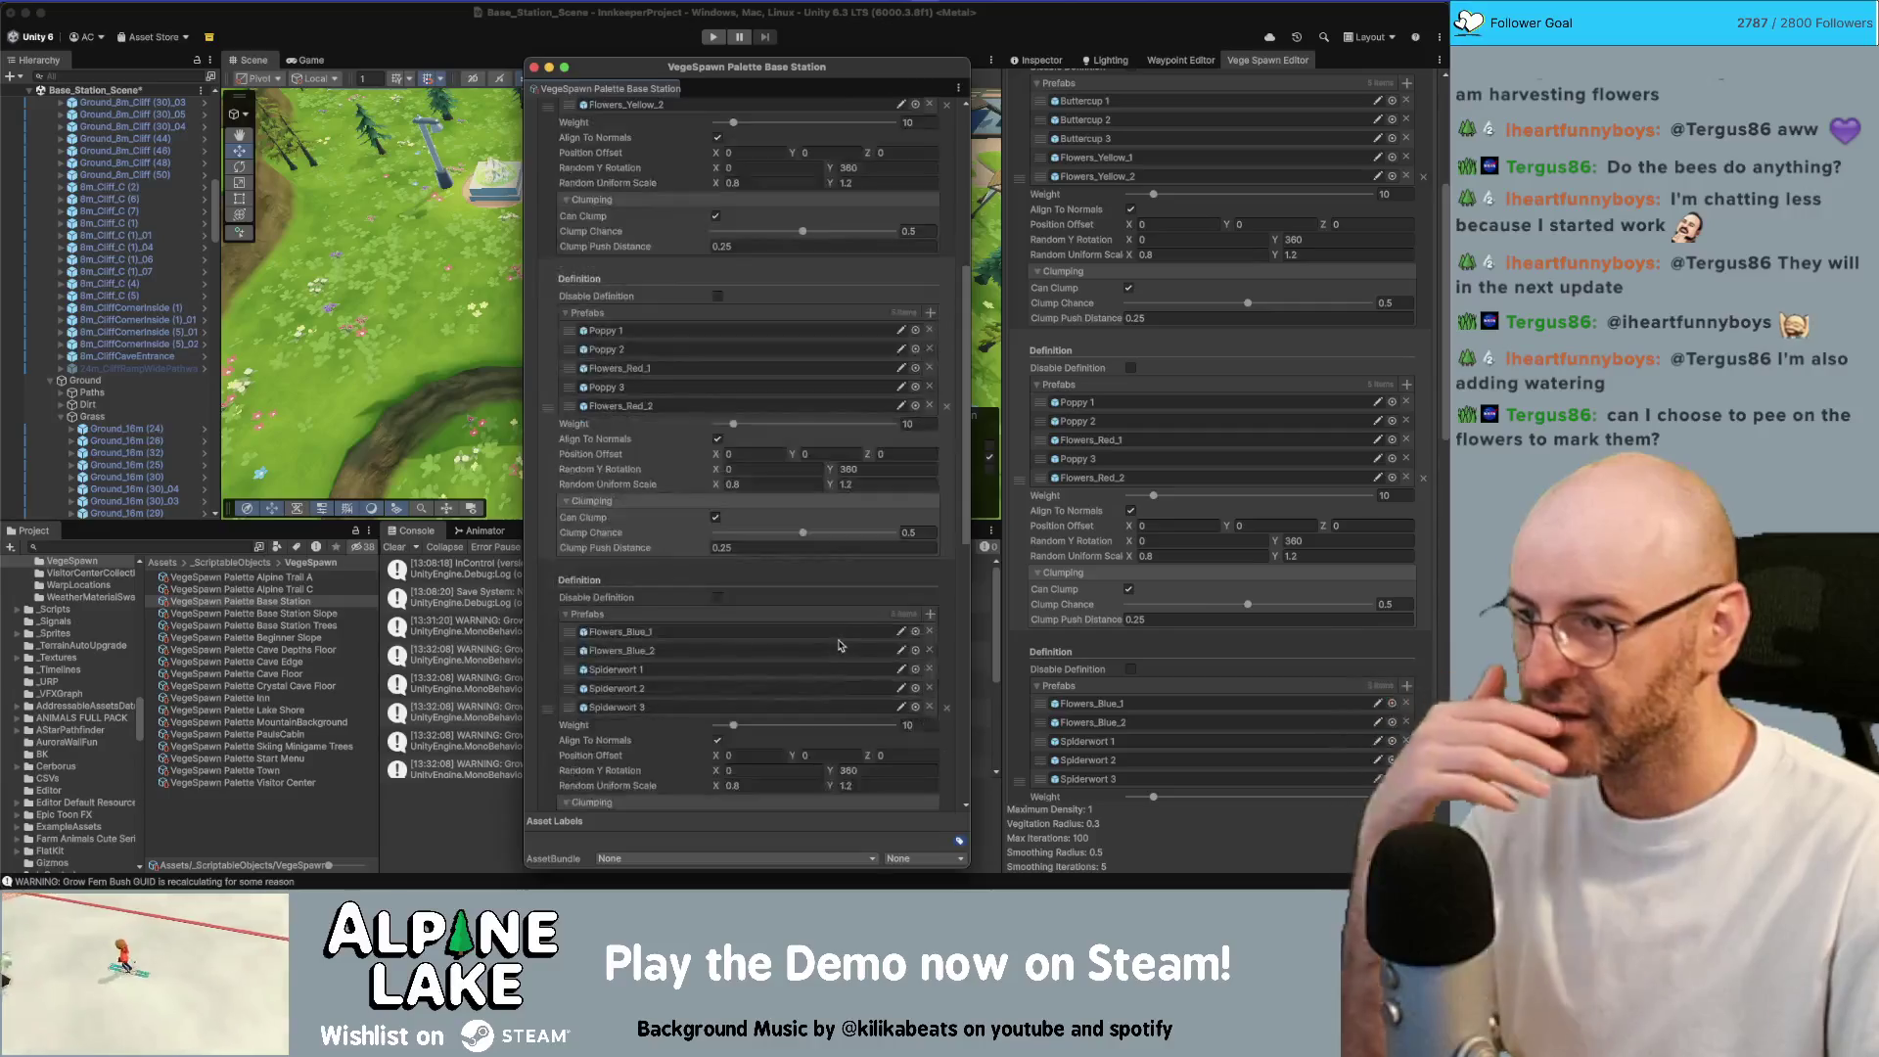
{"action": "scroll", "coordinate": [837, 641], "scroll_direction": "down", "scroll_amount": 1}
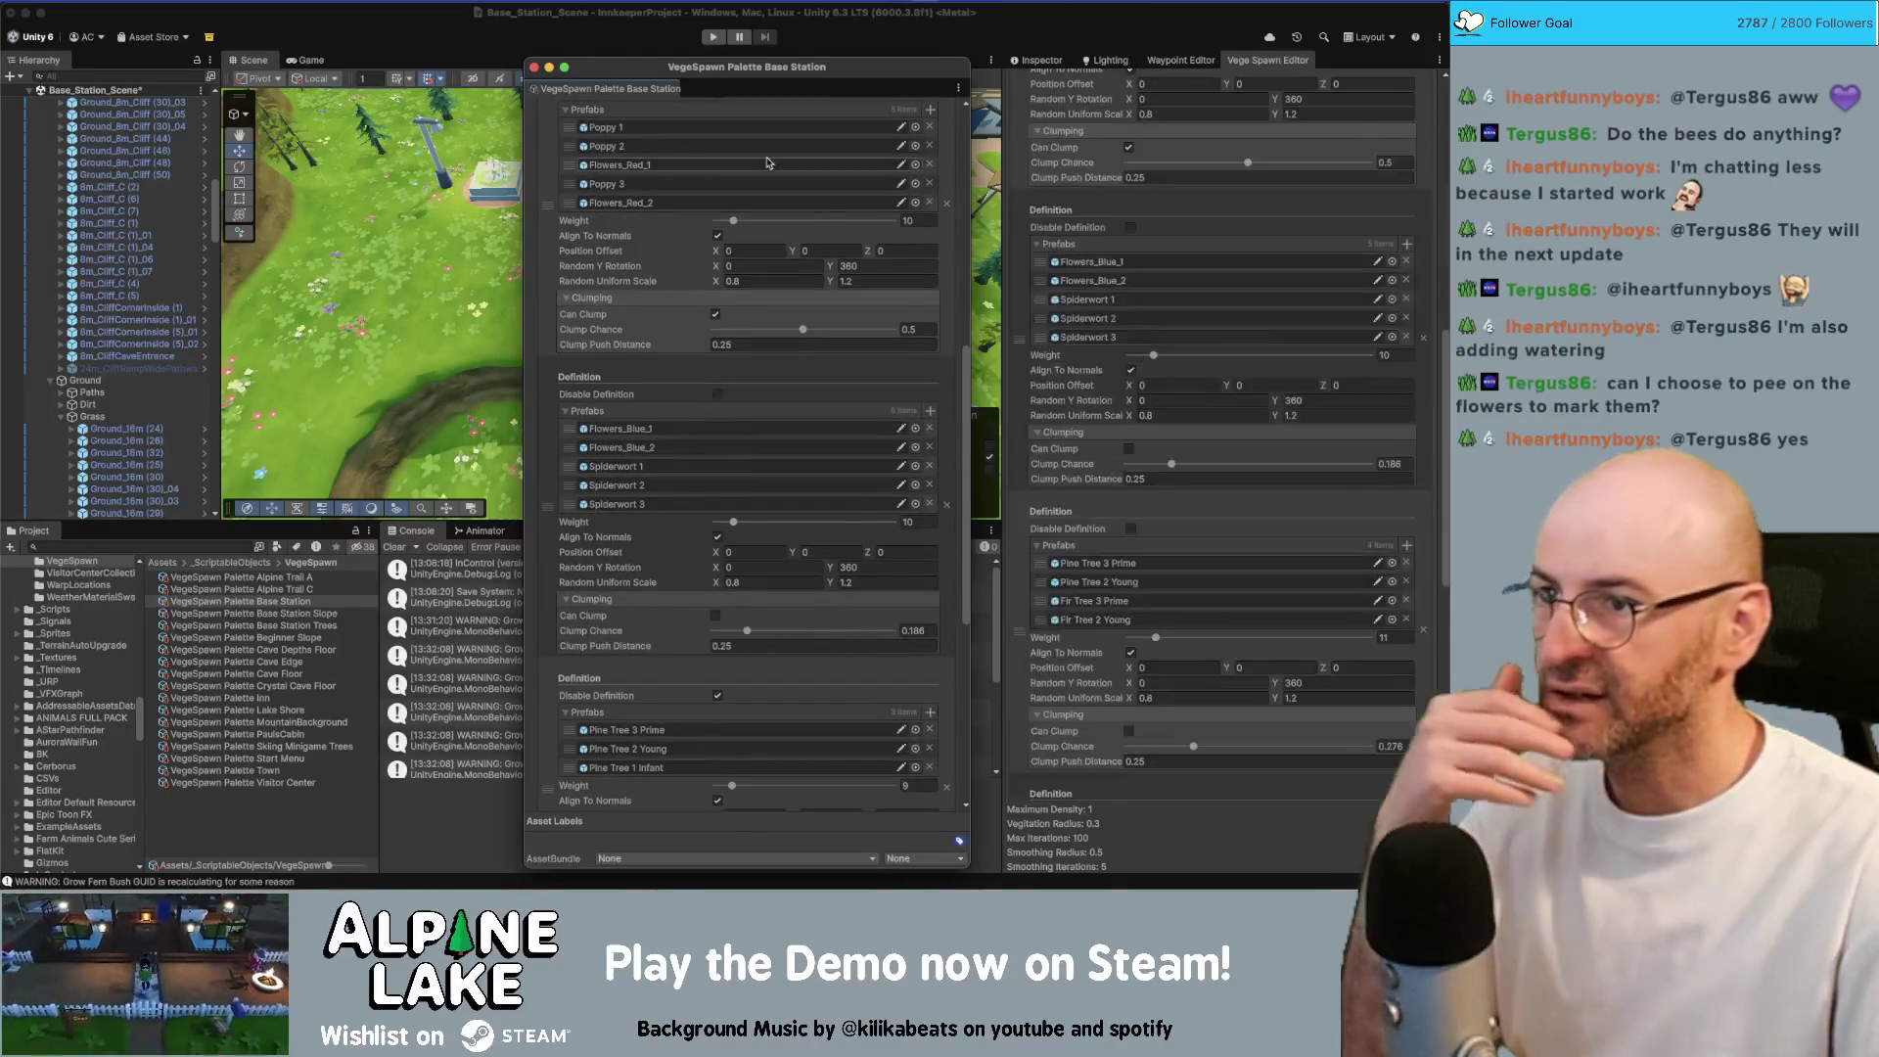
Close the palette window and populate the island areas with the new flowers
{"action": "left_click", "coordinate": [534, 67]}
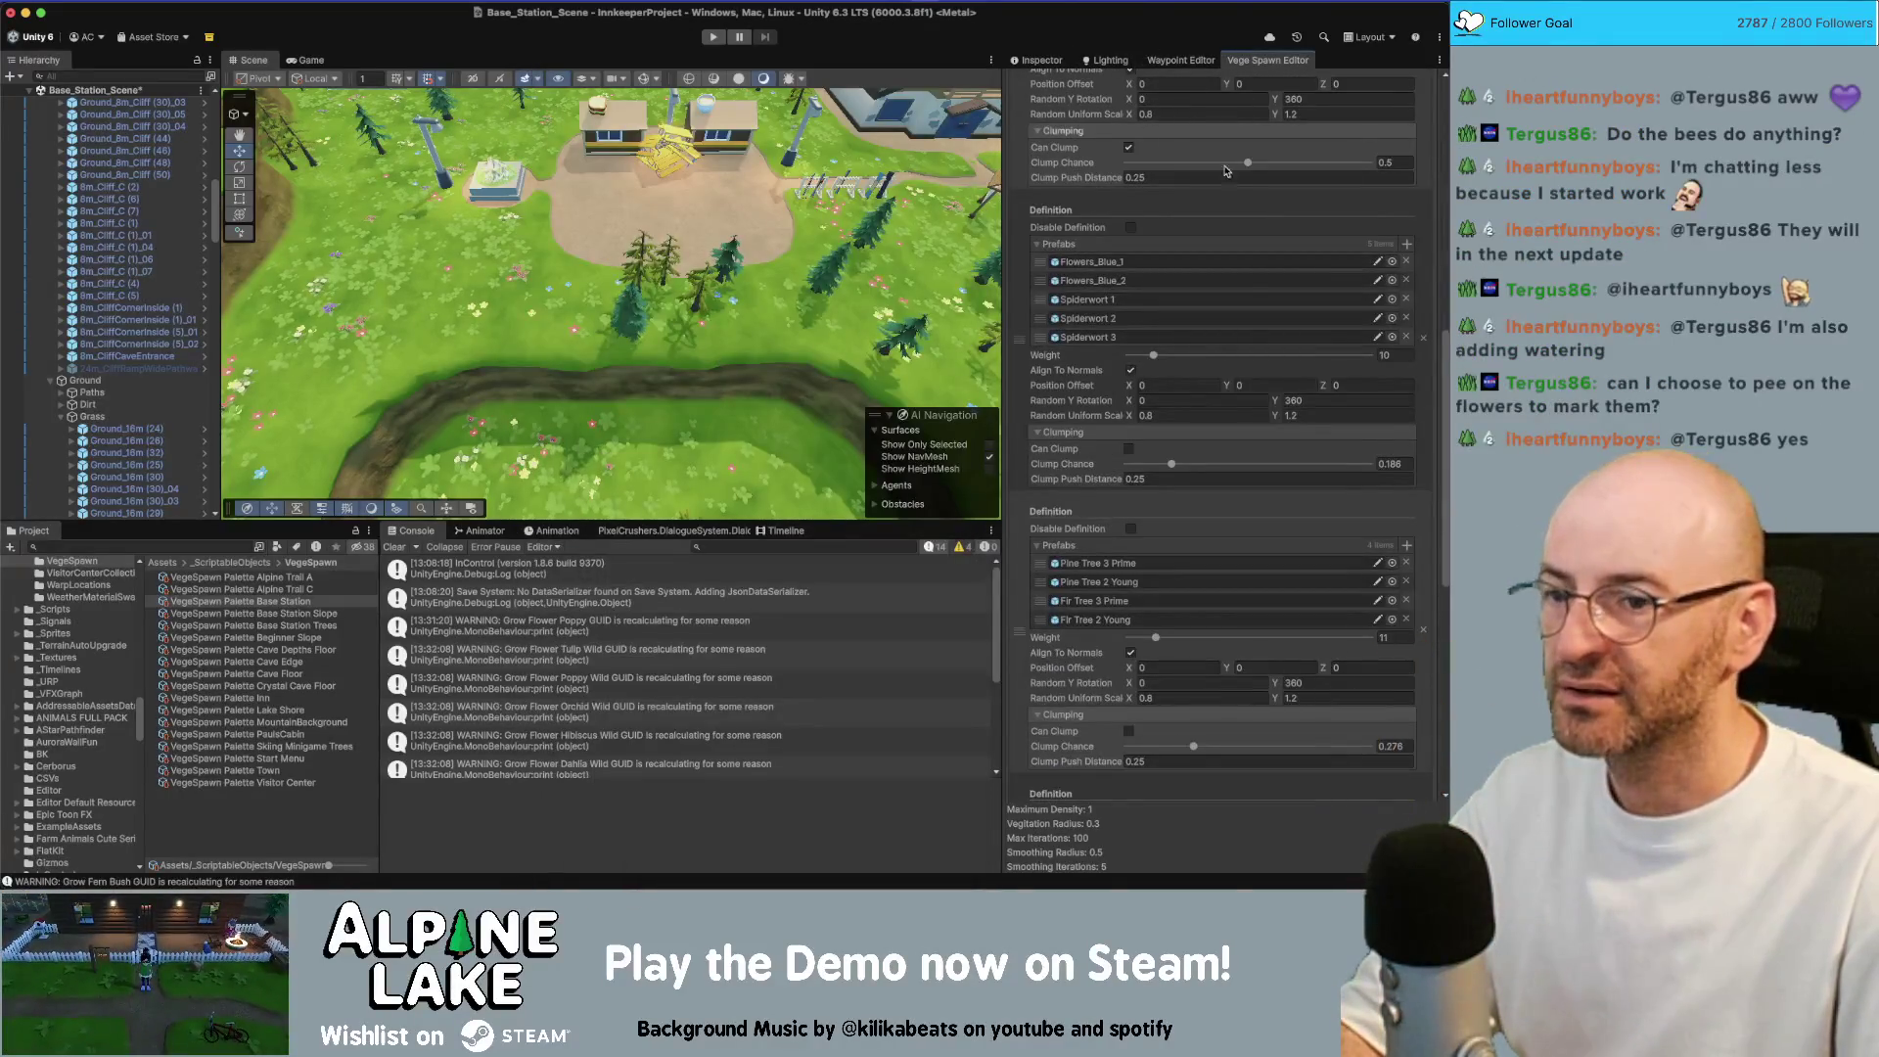
{"action": "scroll", "coordinate": [1224, 171], "scroll_direction": "down", "scroll_amount": 10}
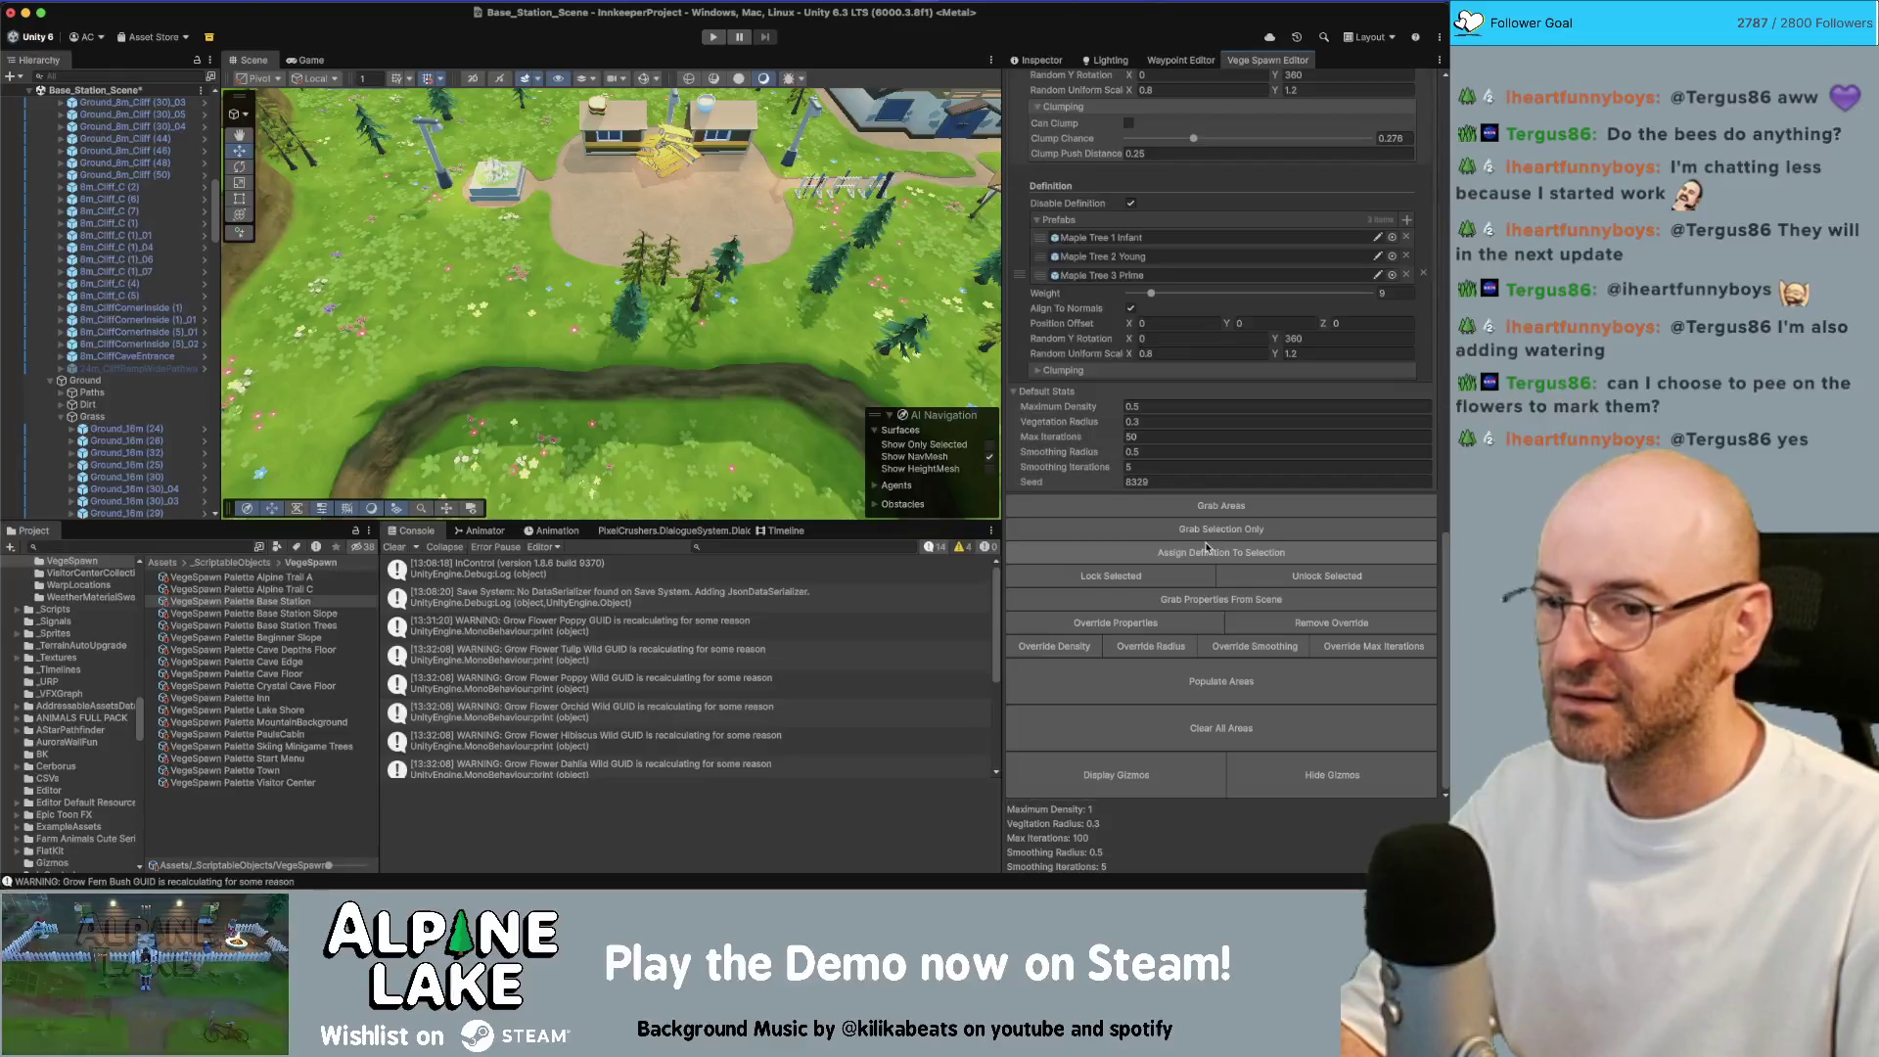
{"action": "left_click", "coordinate": [1213, 679]}
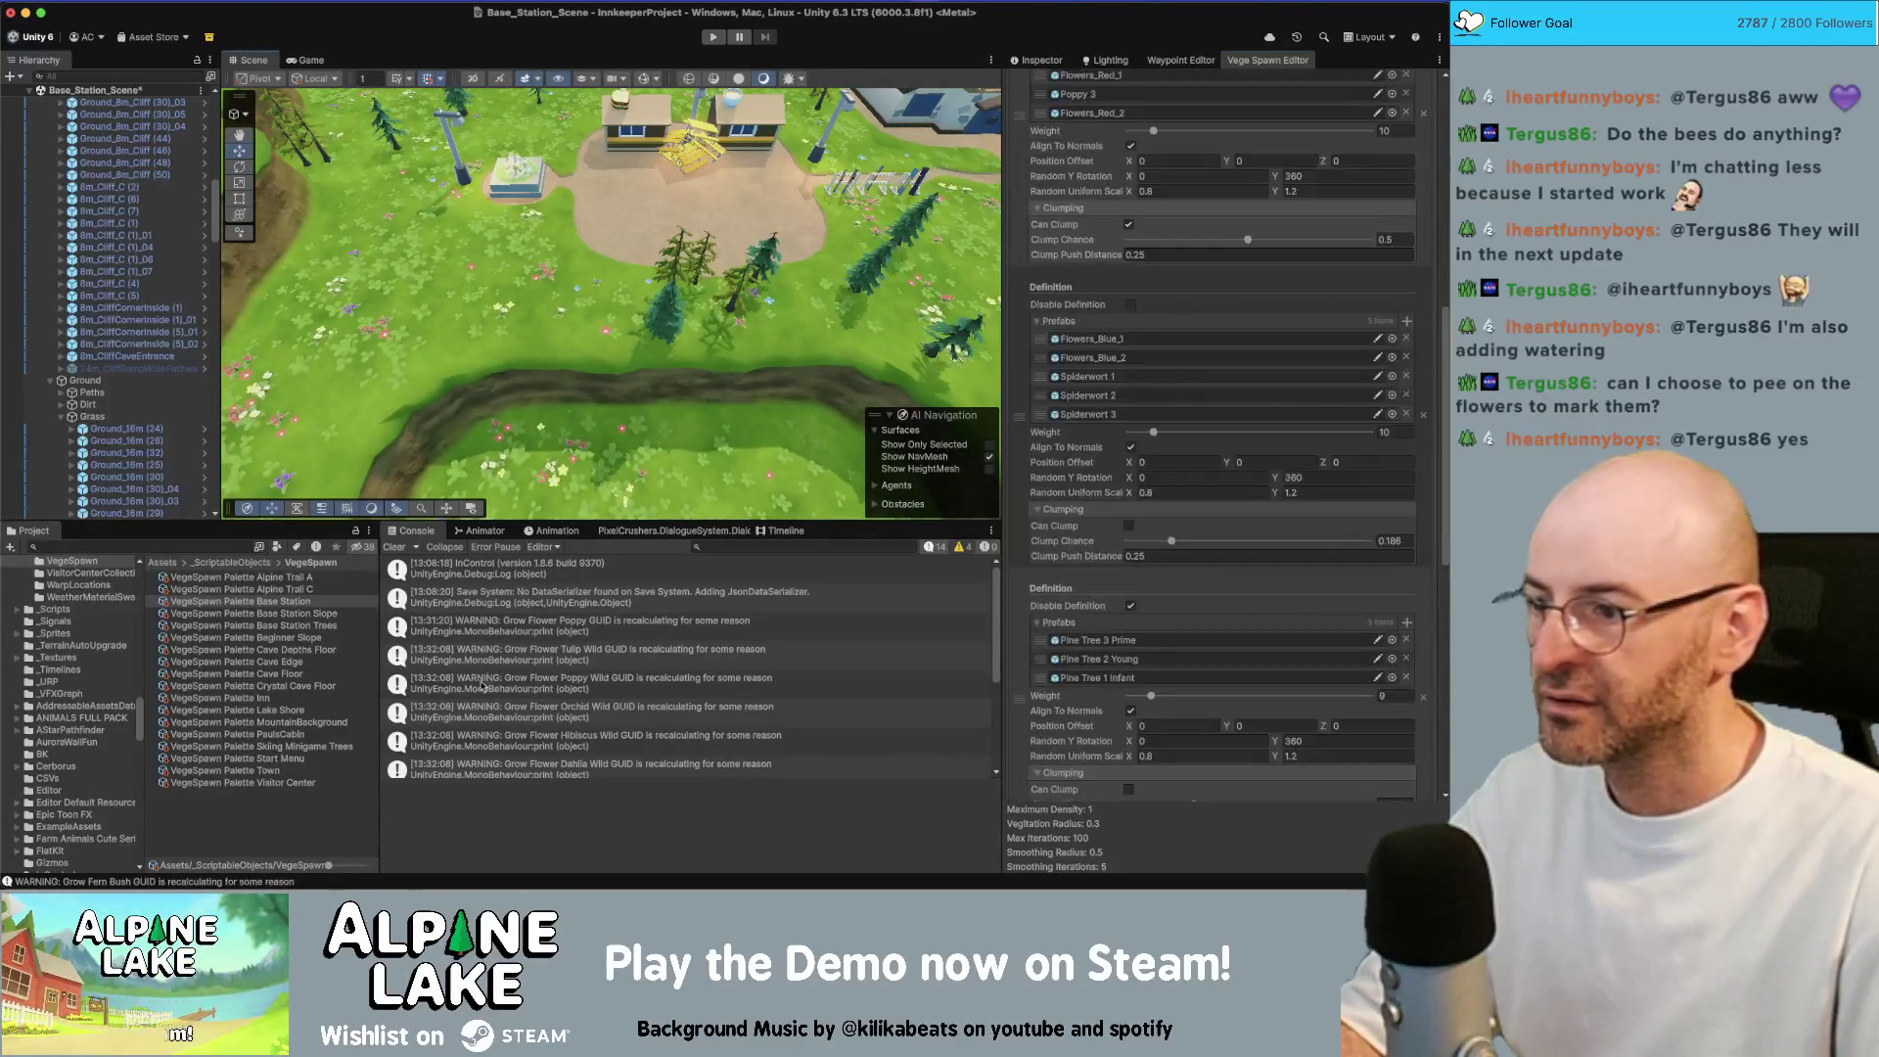
{"action": "left_click", "coordinate": [338, 627]}
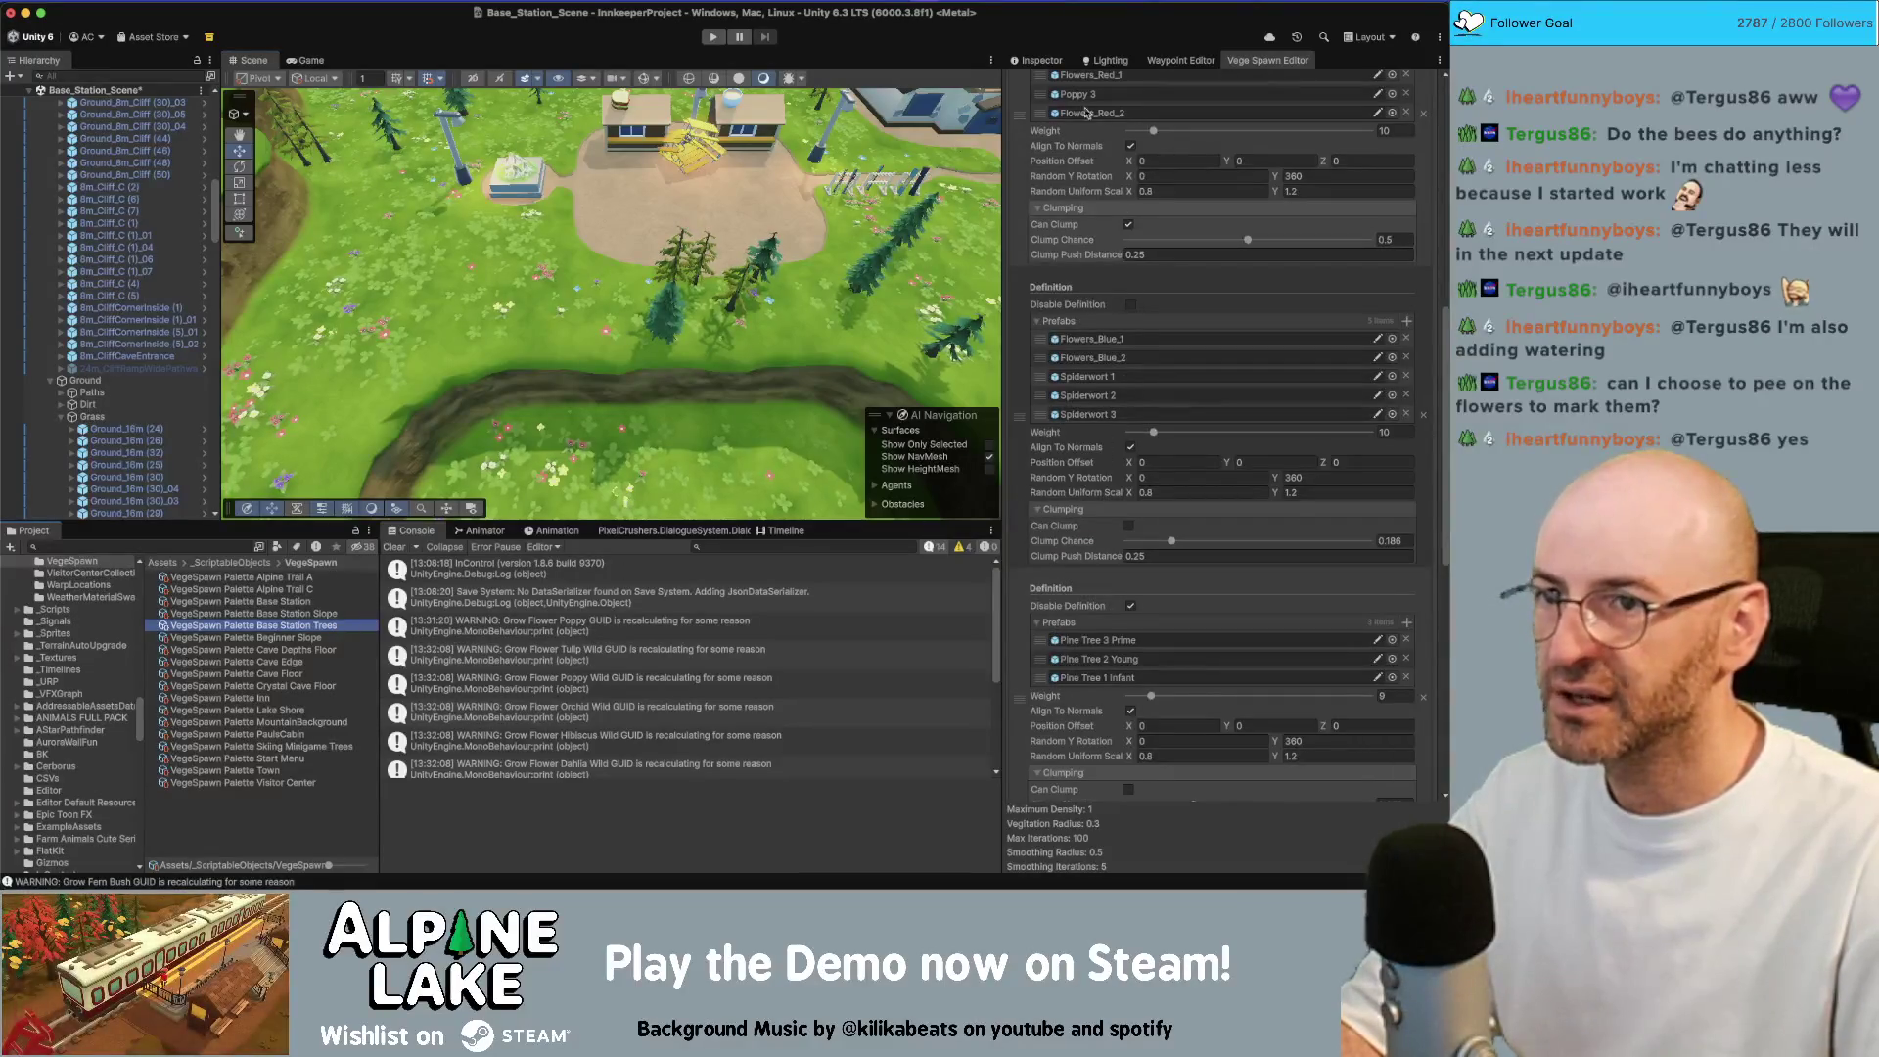
Raise the Base Station Trees first definition's minimum random scale to 1.2, making a 1.2–1.6 range
{"action": "left_click", "coordinate": [1032, 62]}
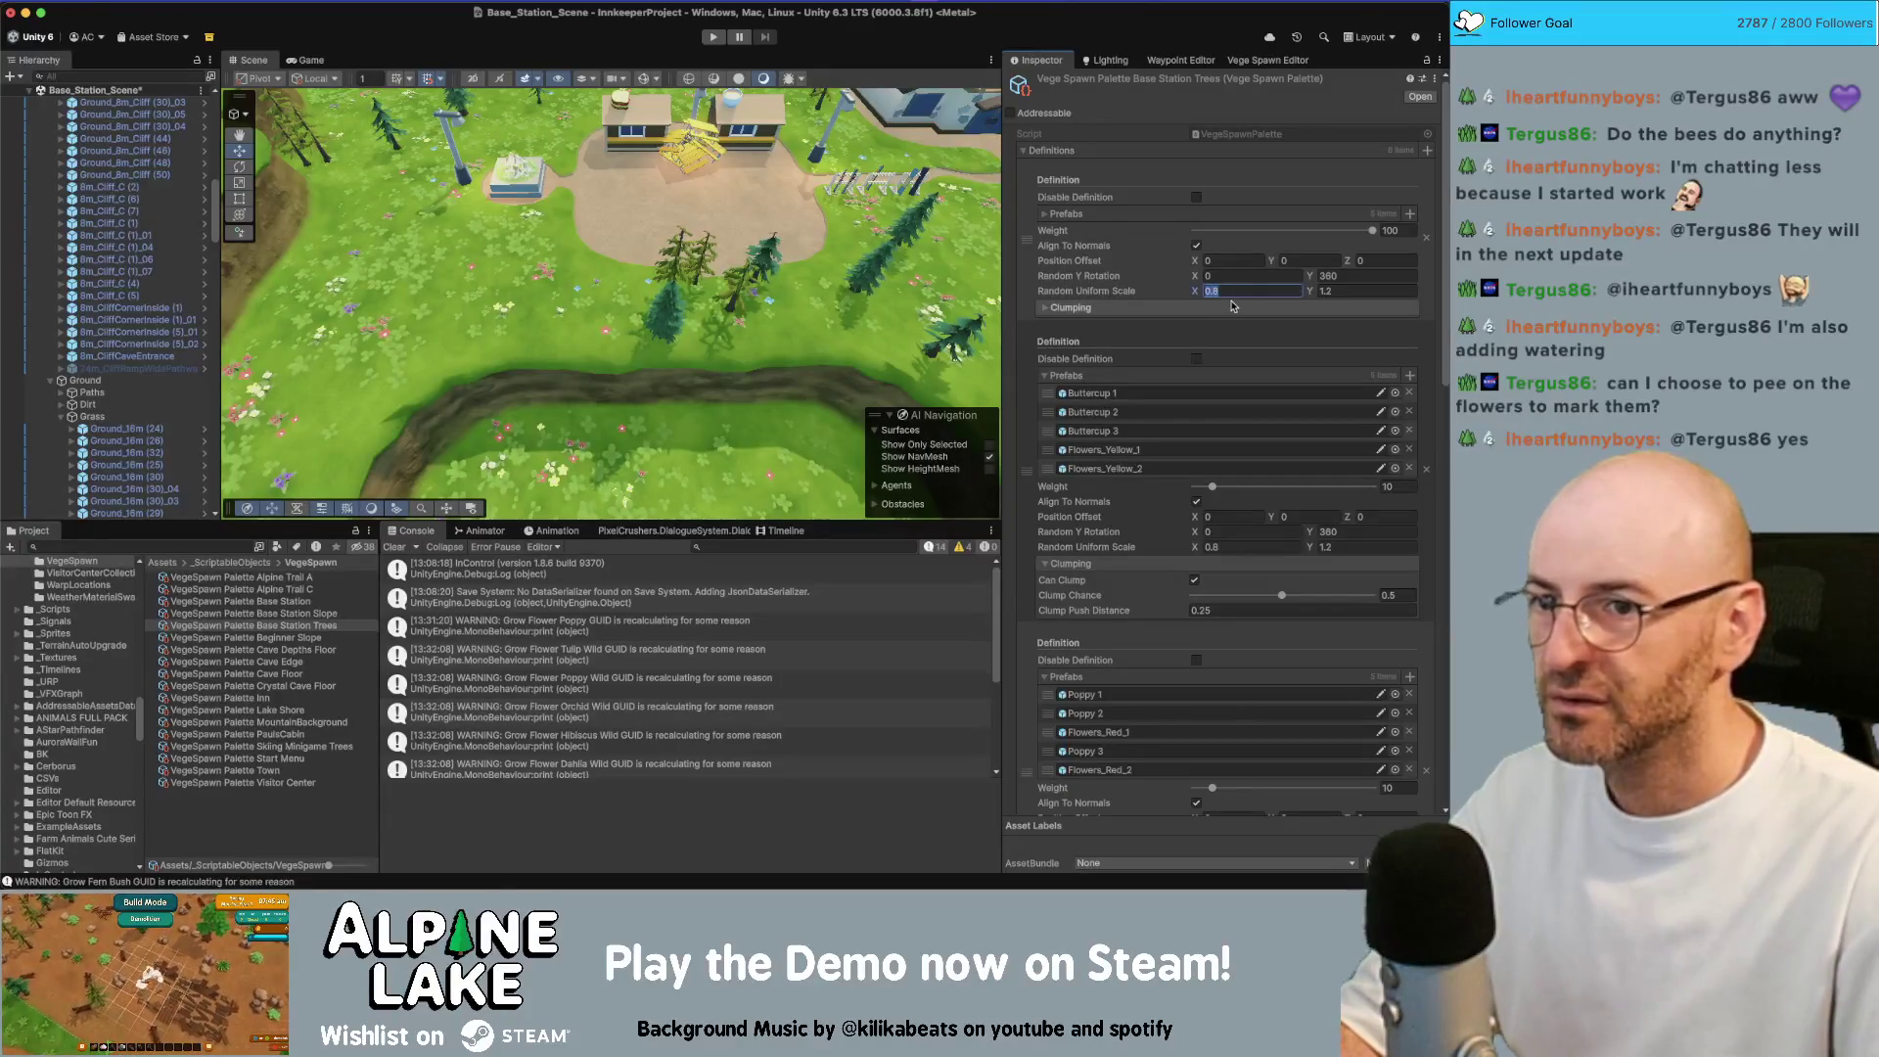
{"action": "type", "text": "1.2"}
{"action": "key", "text": "Tab"}
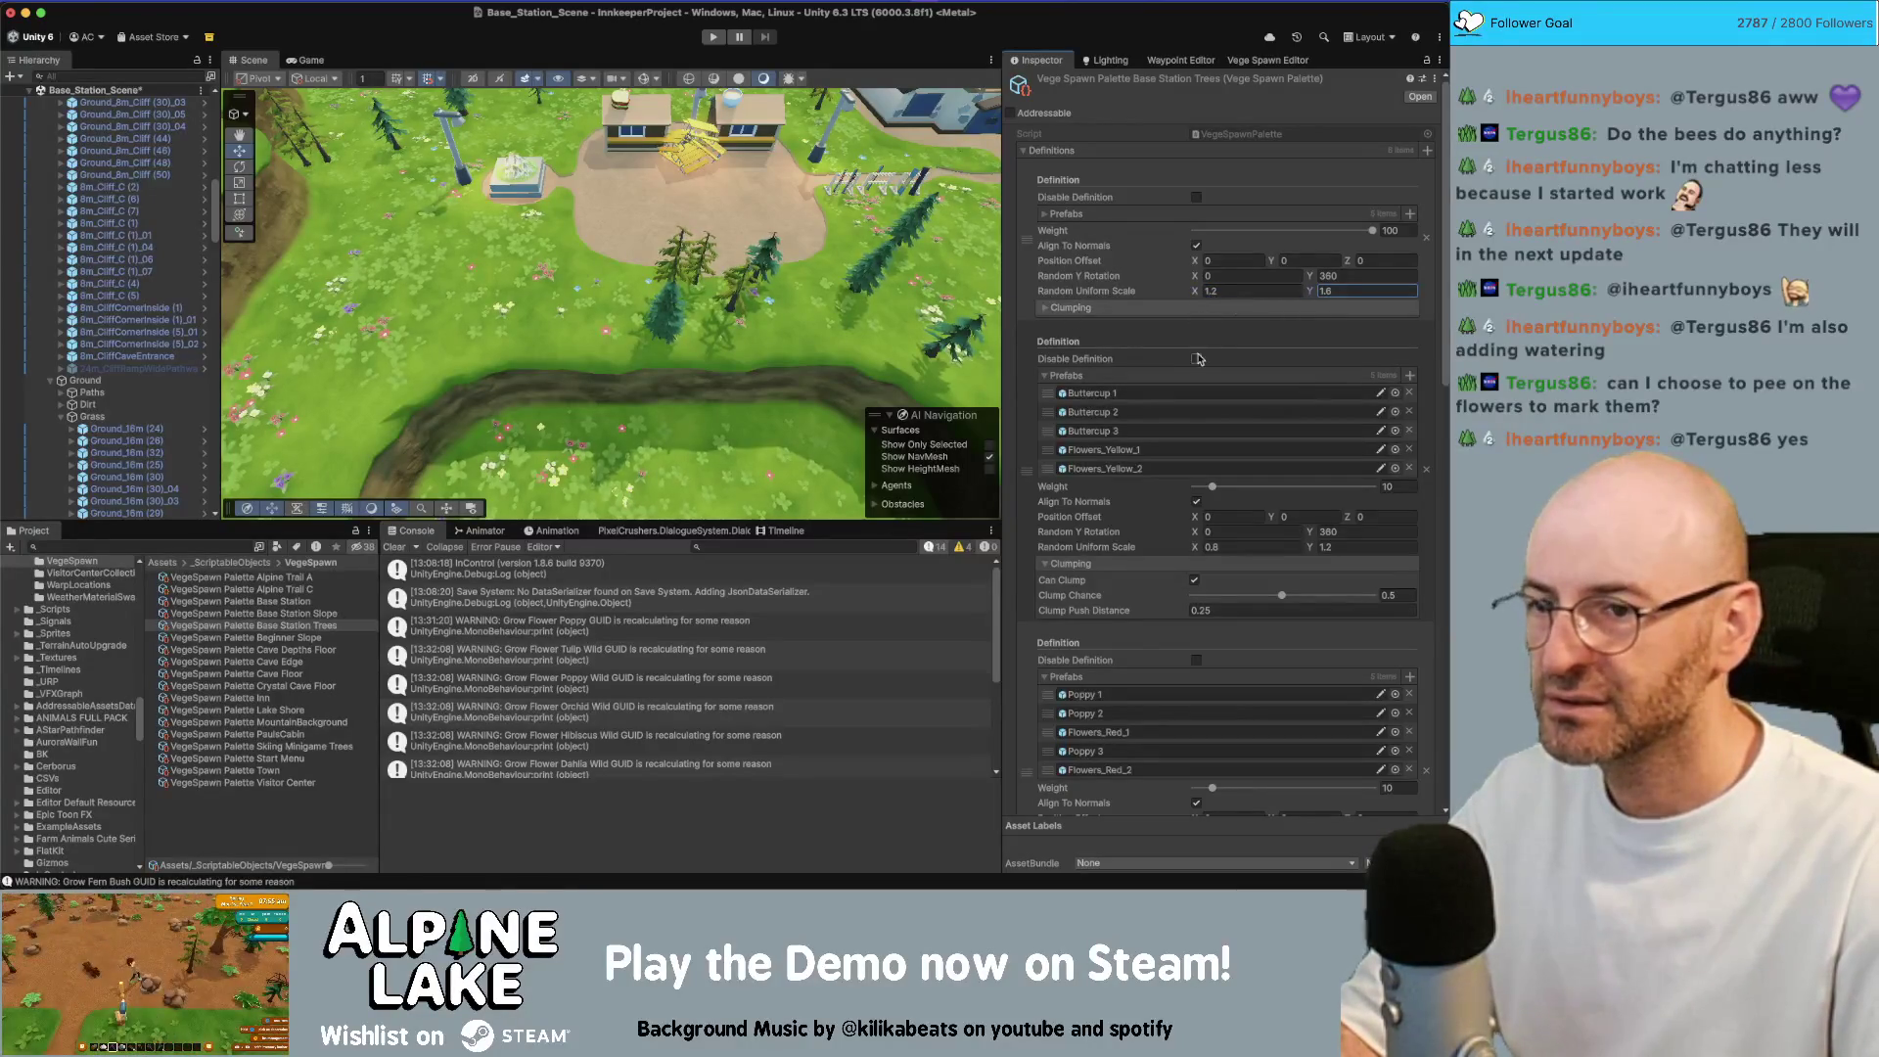
{"action": "left_click", "coordinate": [1268, 60]}
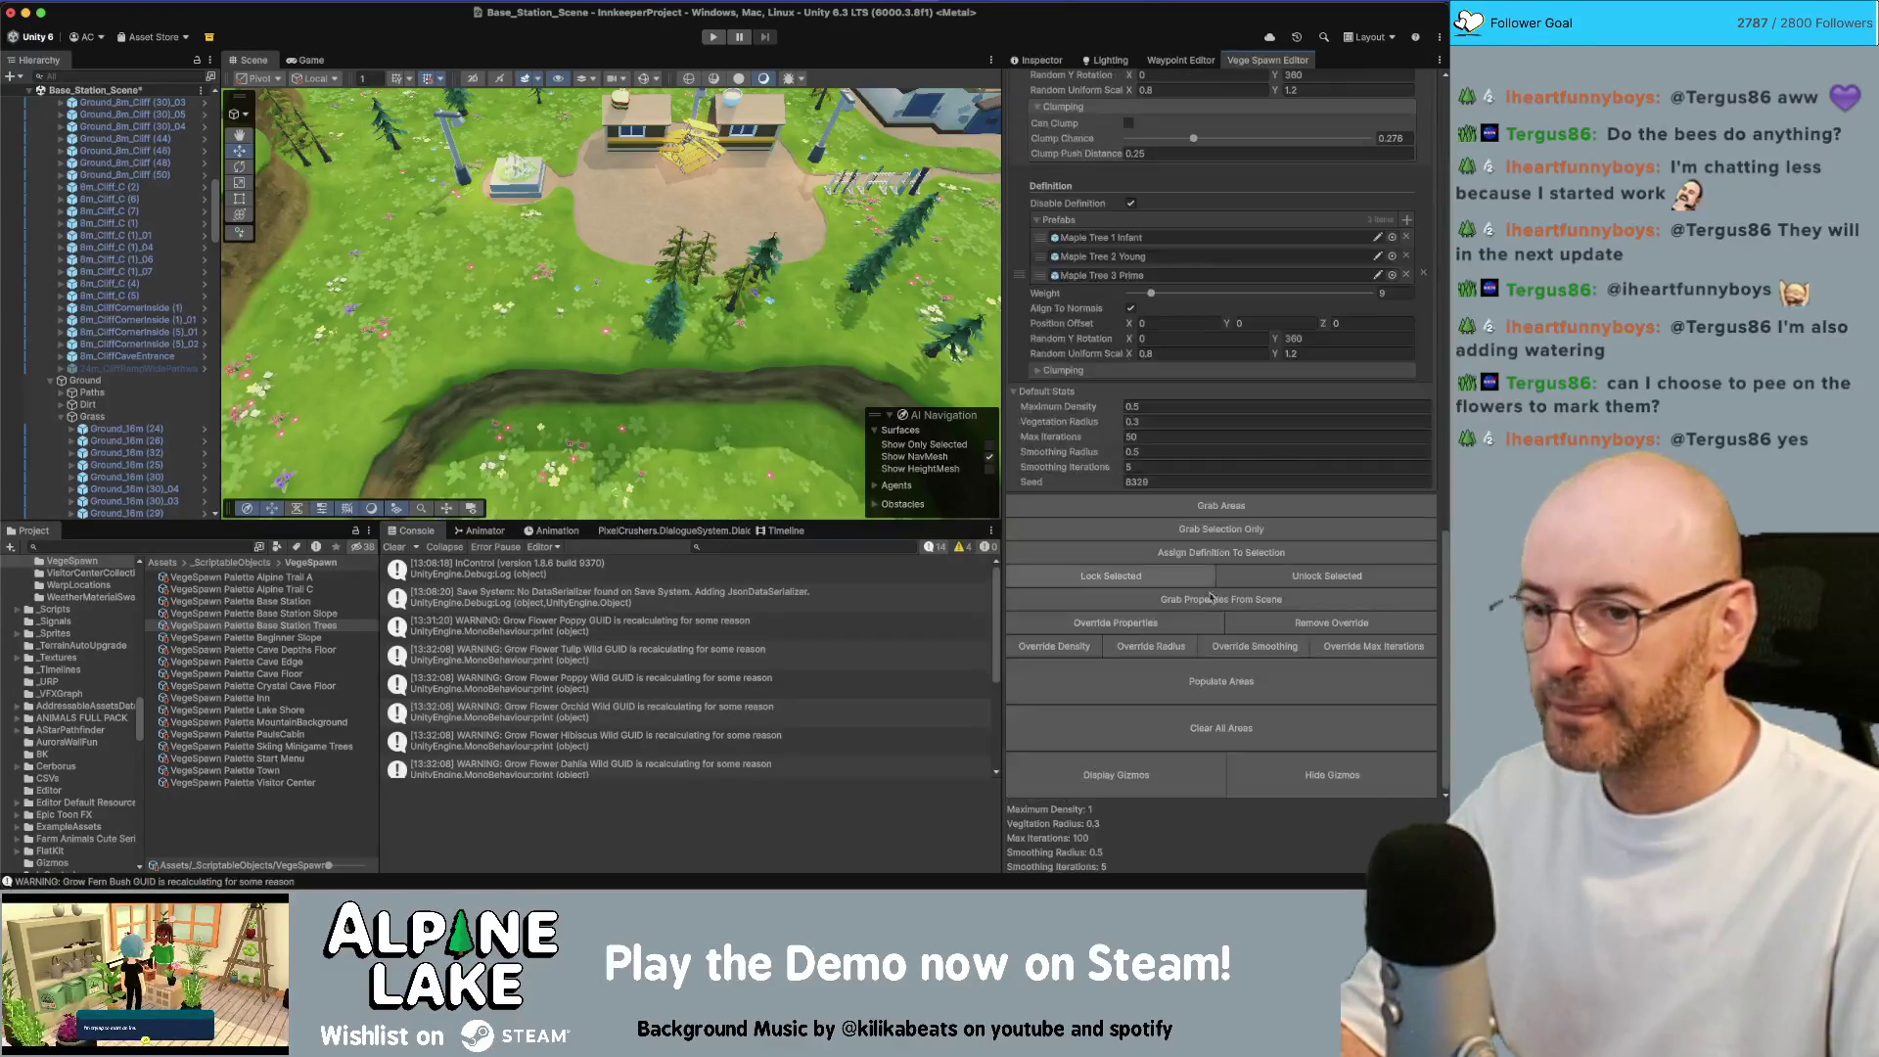
{"action": "left_click_drag", "start_coordinate": [626, 323], "coordinate": [607, 299]}
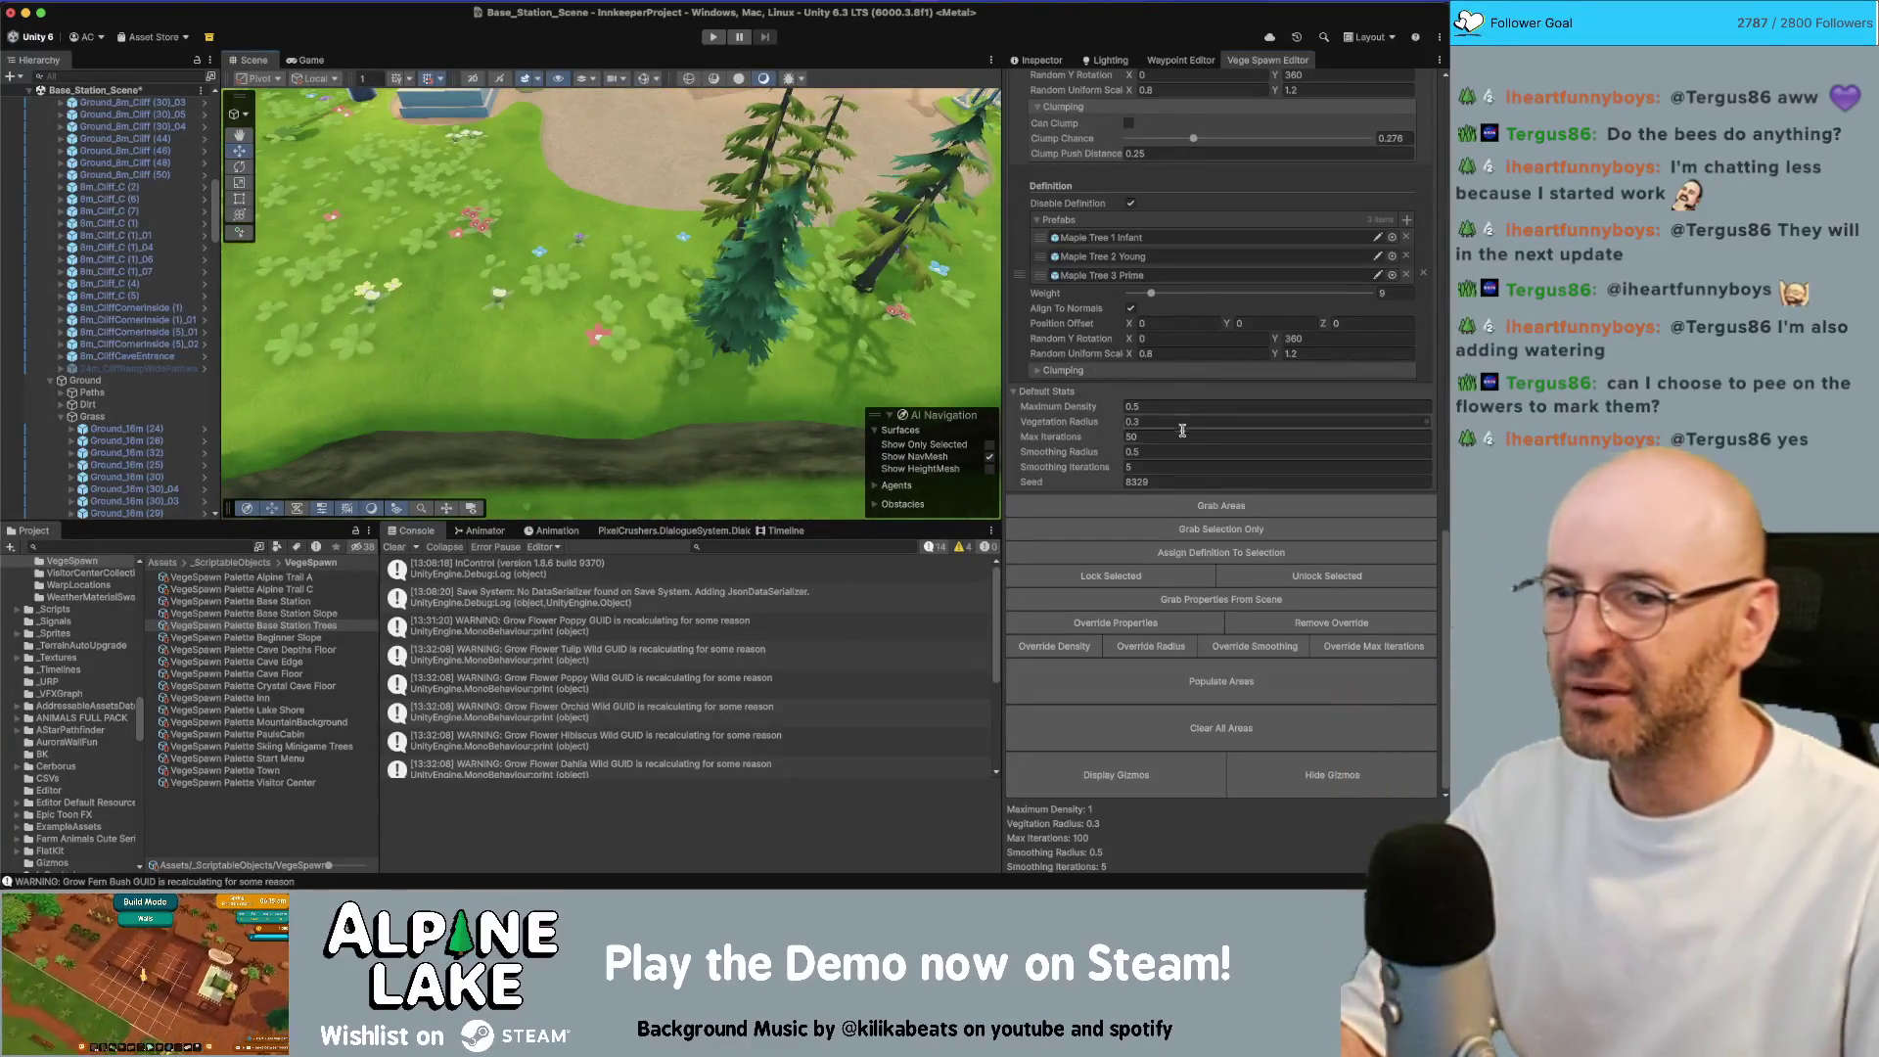
{"action": "scroll", "coordinate": [1165, 244], "scroll_direction": "up", "scroll_amount": 15}
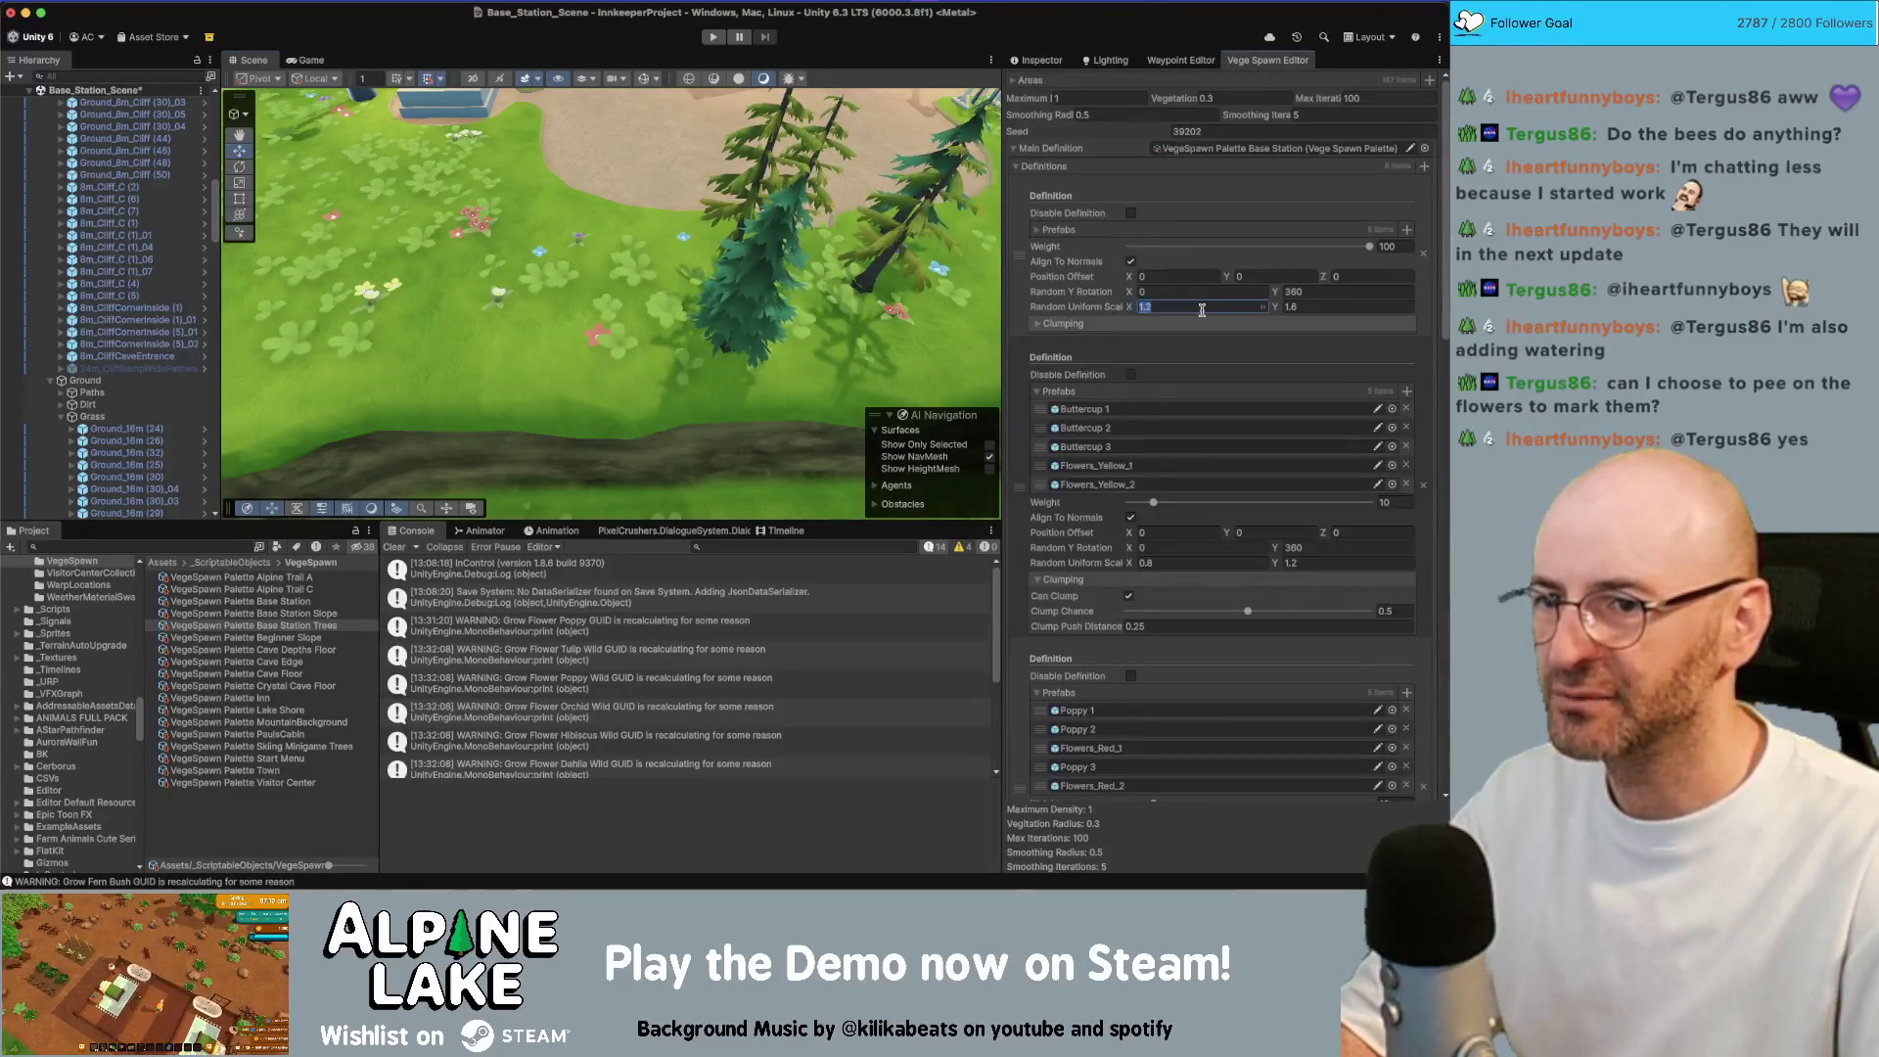
Enter a minimum scale of 1, then browse the Base Station, Slope and Beginner Slope palettes to reach Base Station Trees
{"action": "type", "text": "1"}
{"action": "key", "text": "Tab"}
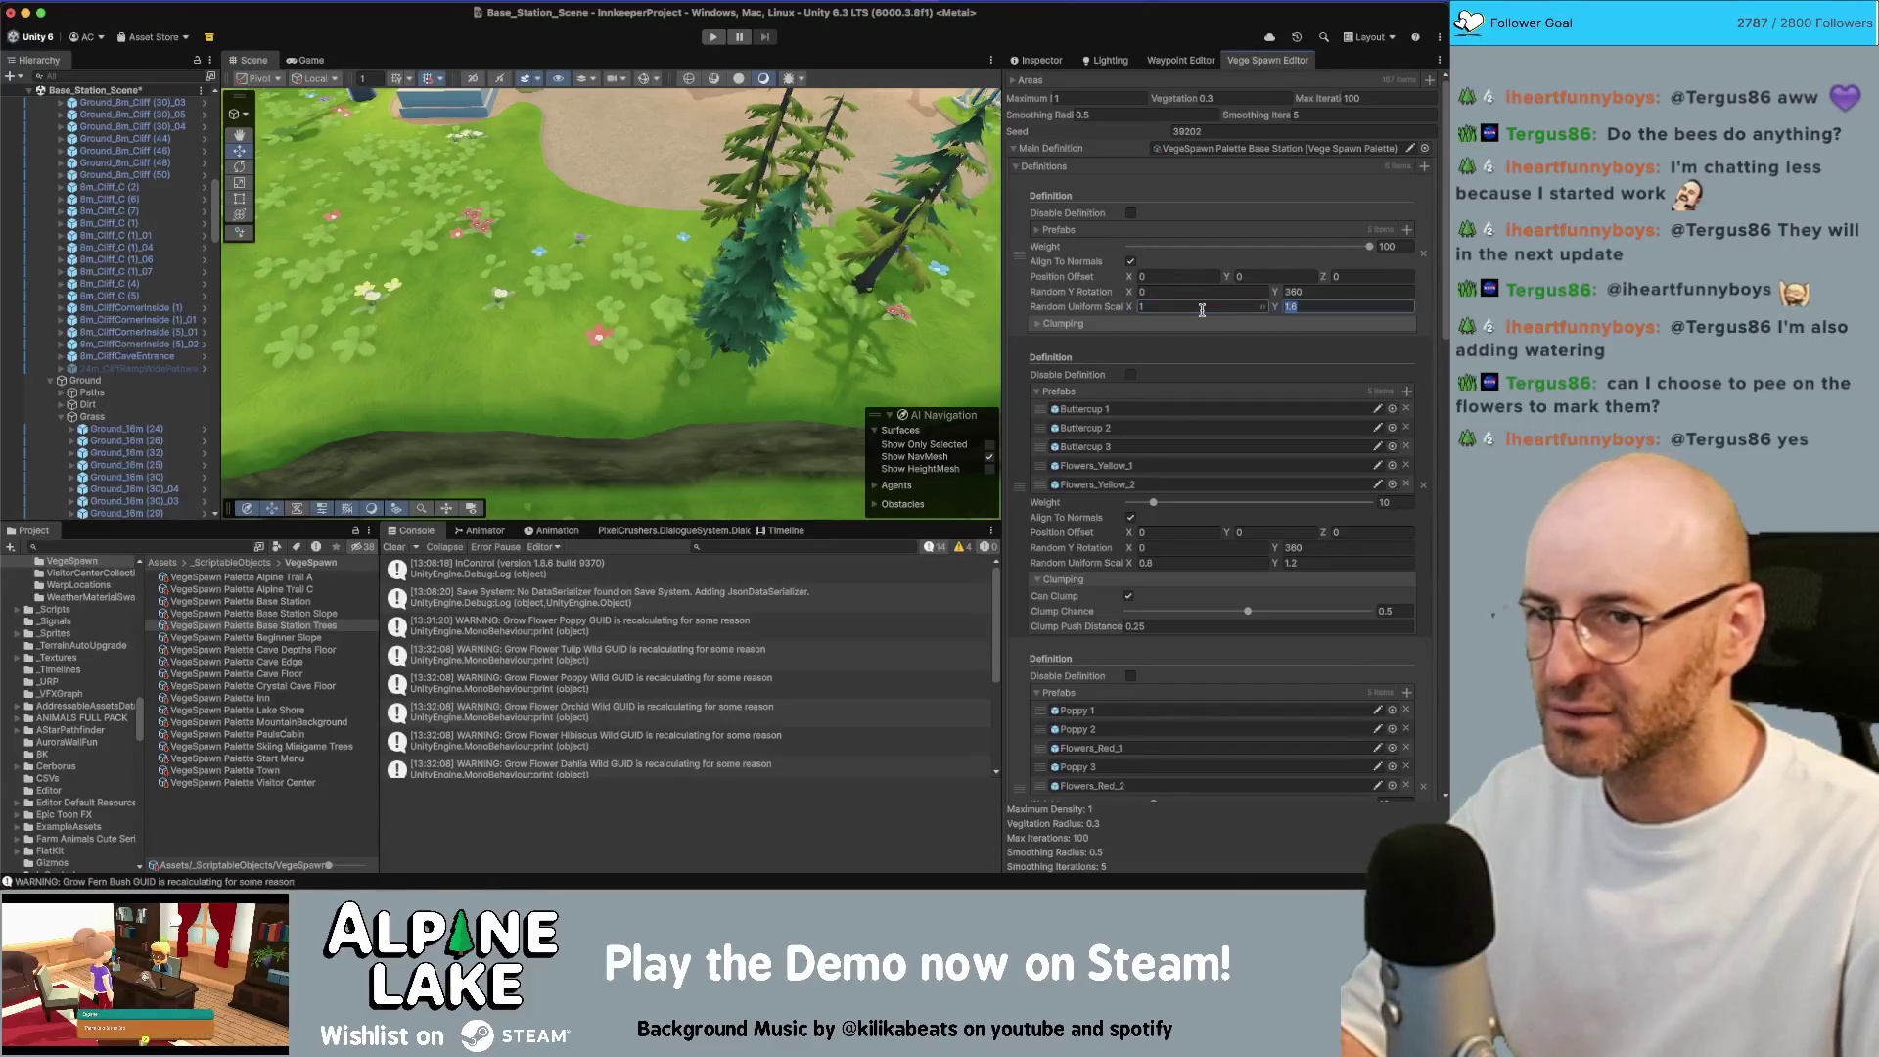
{"action": "left_click", "coordinate": [294, 600]}
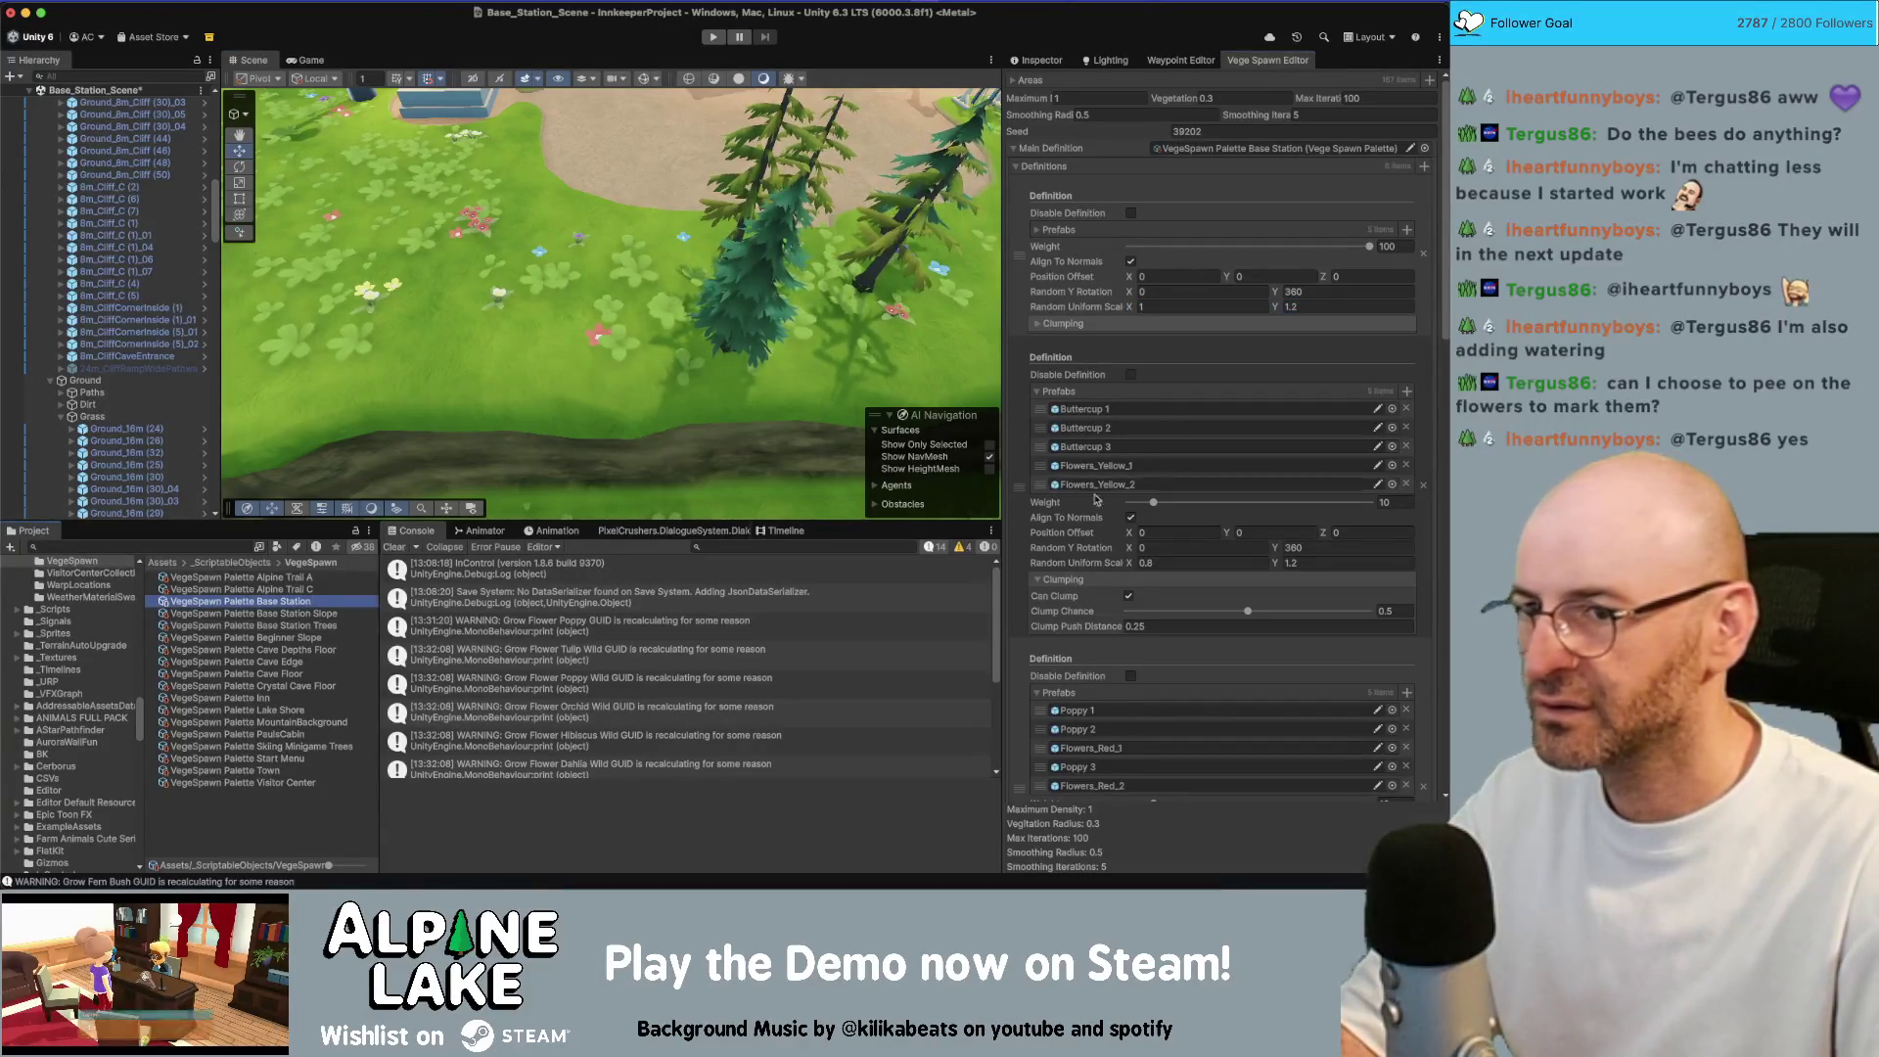
{"action": "left_click", "coordinate": [315, 613]}
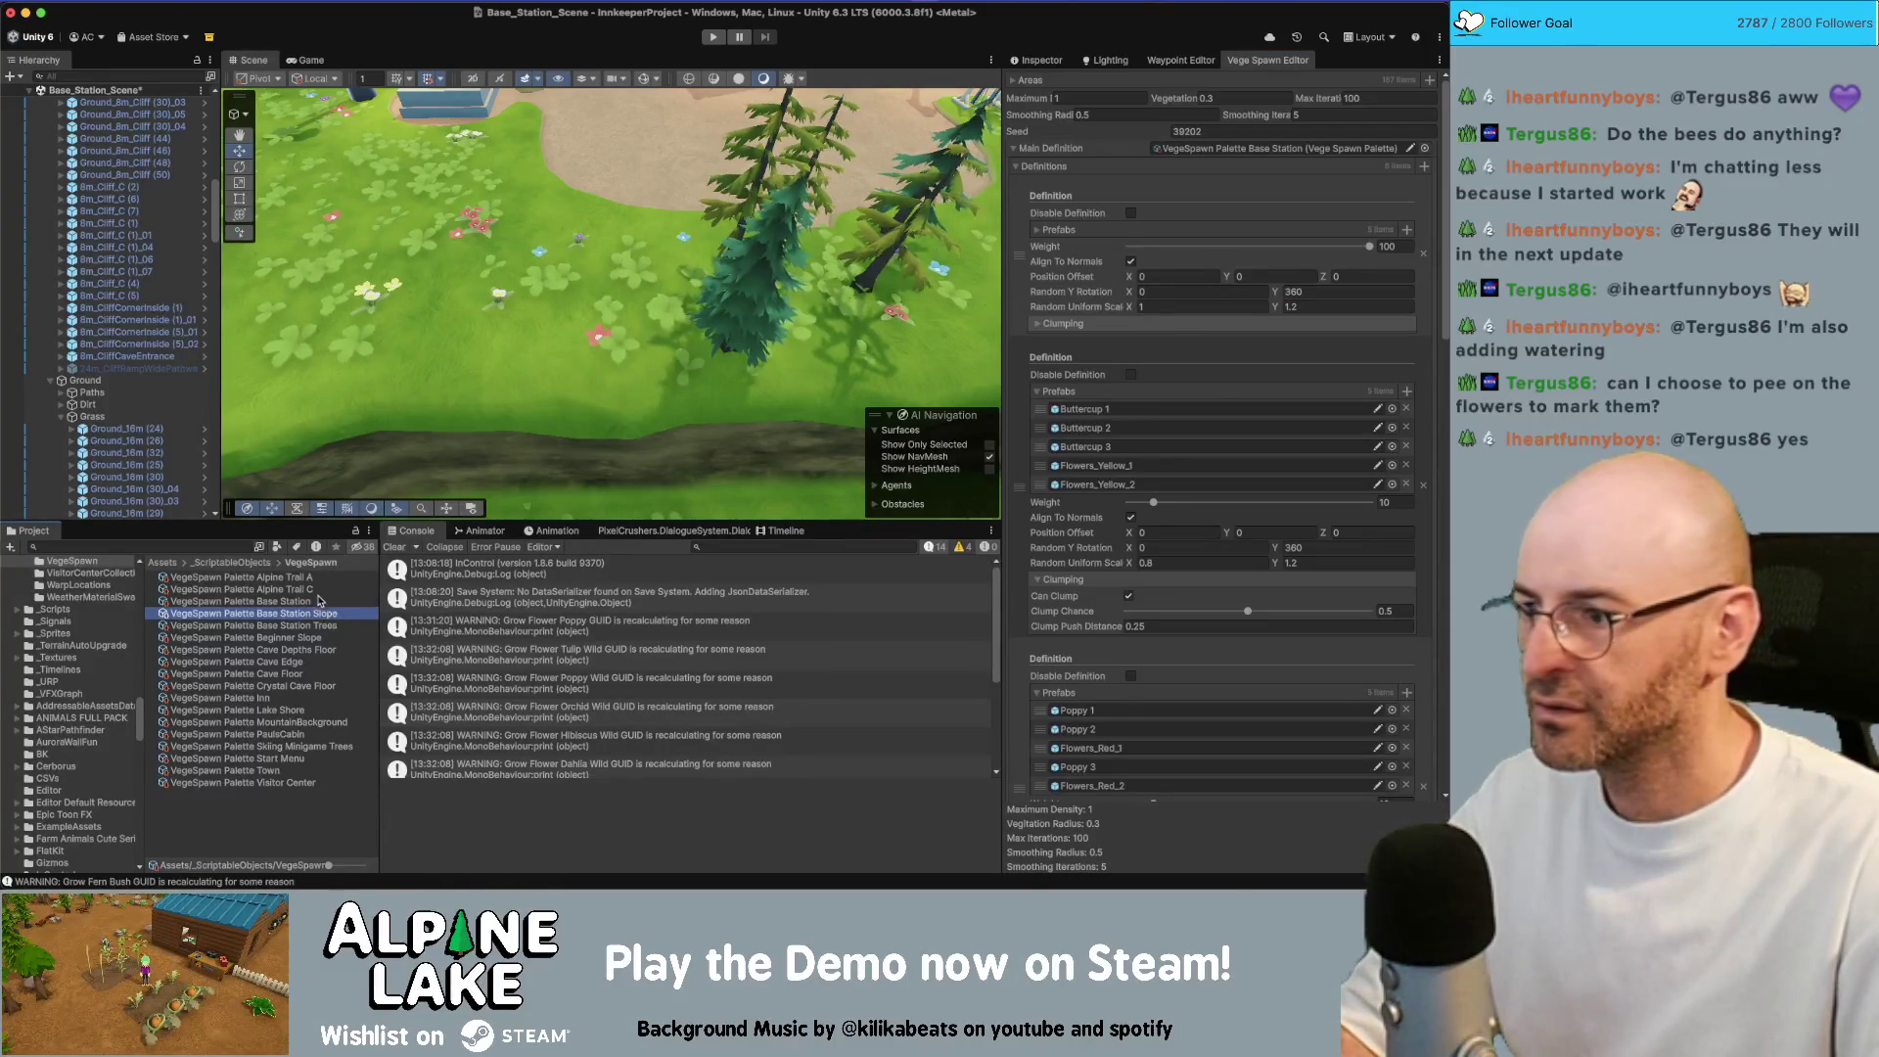
{"action": "left_click", "coordinate": [312, 625]}
{"action": "left_click", "coordinate": [304, 637]}
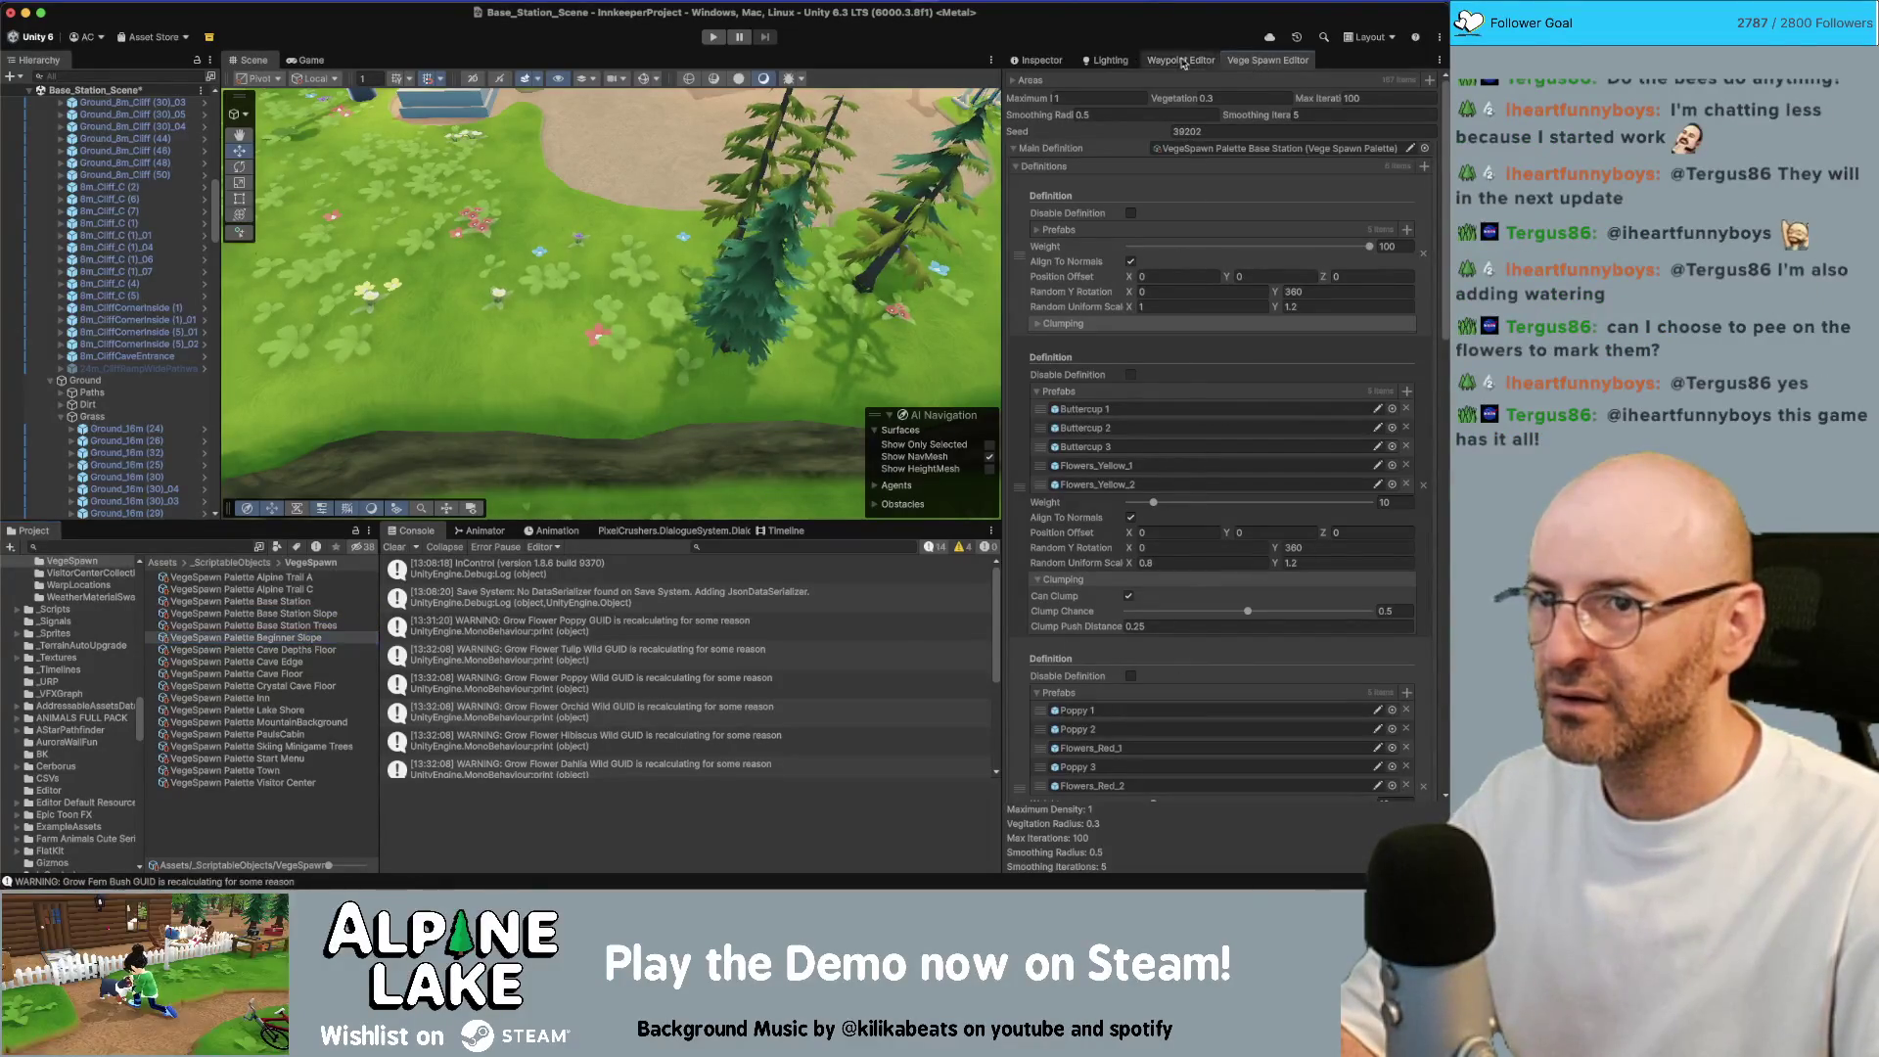
{"action": "left_click", "coordinate": [1041, 59]}
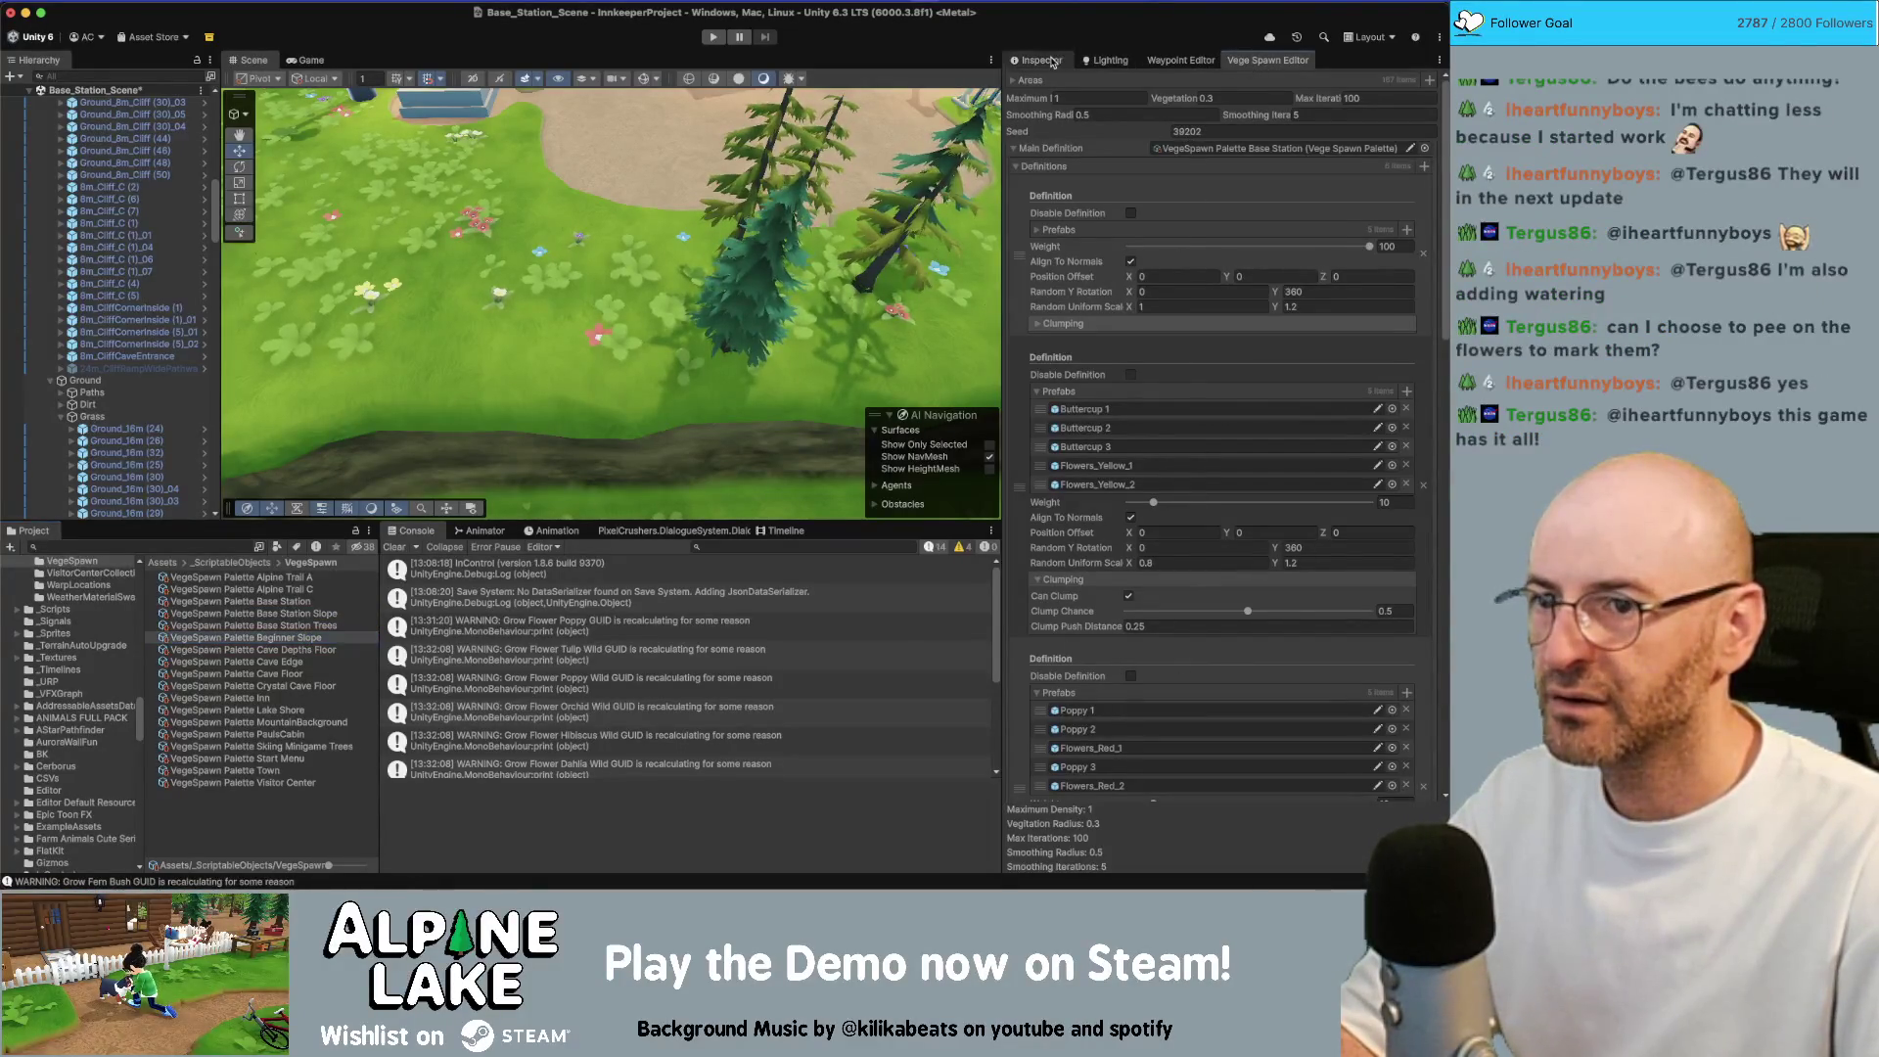
{"action": "left_click", "coordinate": [315, 613]}
{"action": "left_click", "coordinate": [314, 603]}
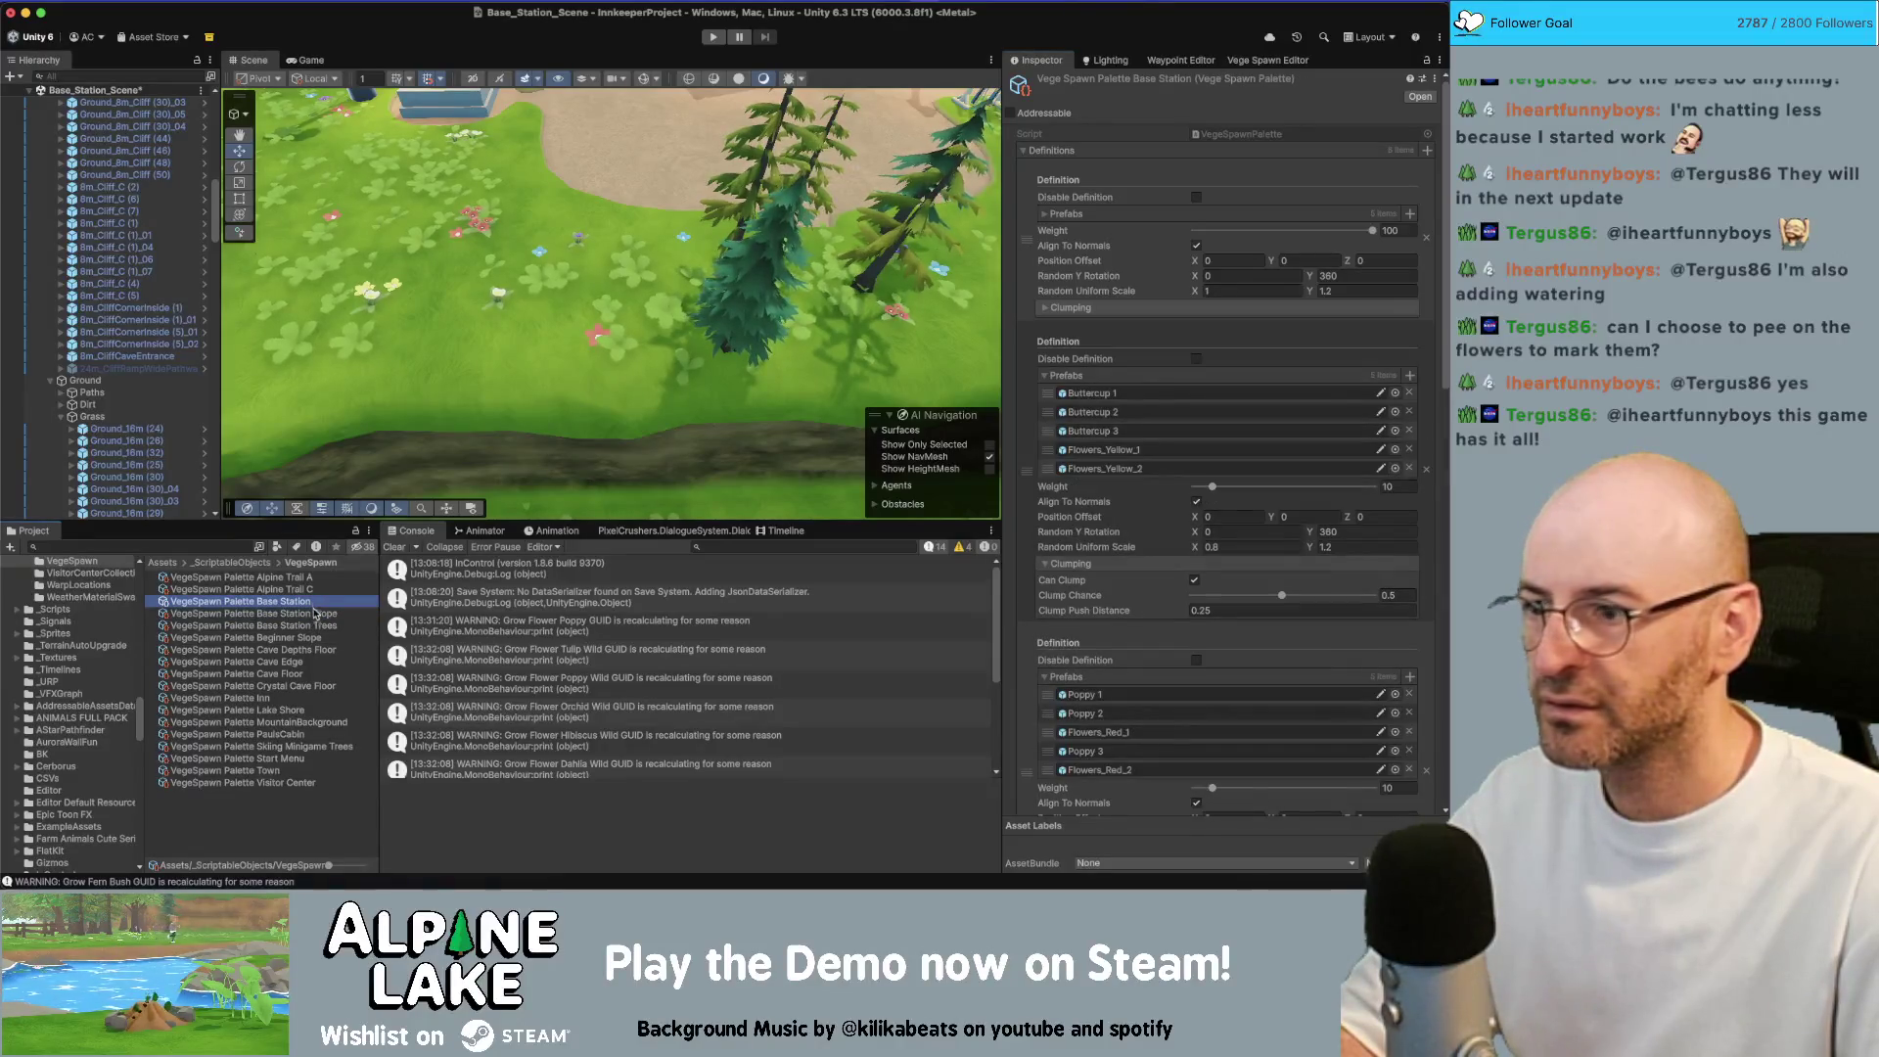
{"action": "left_click", "coordinate": [318, 626]}
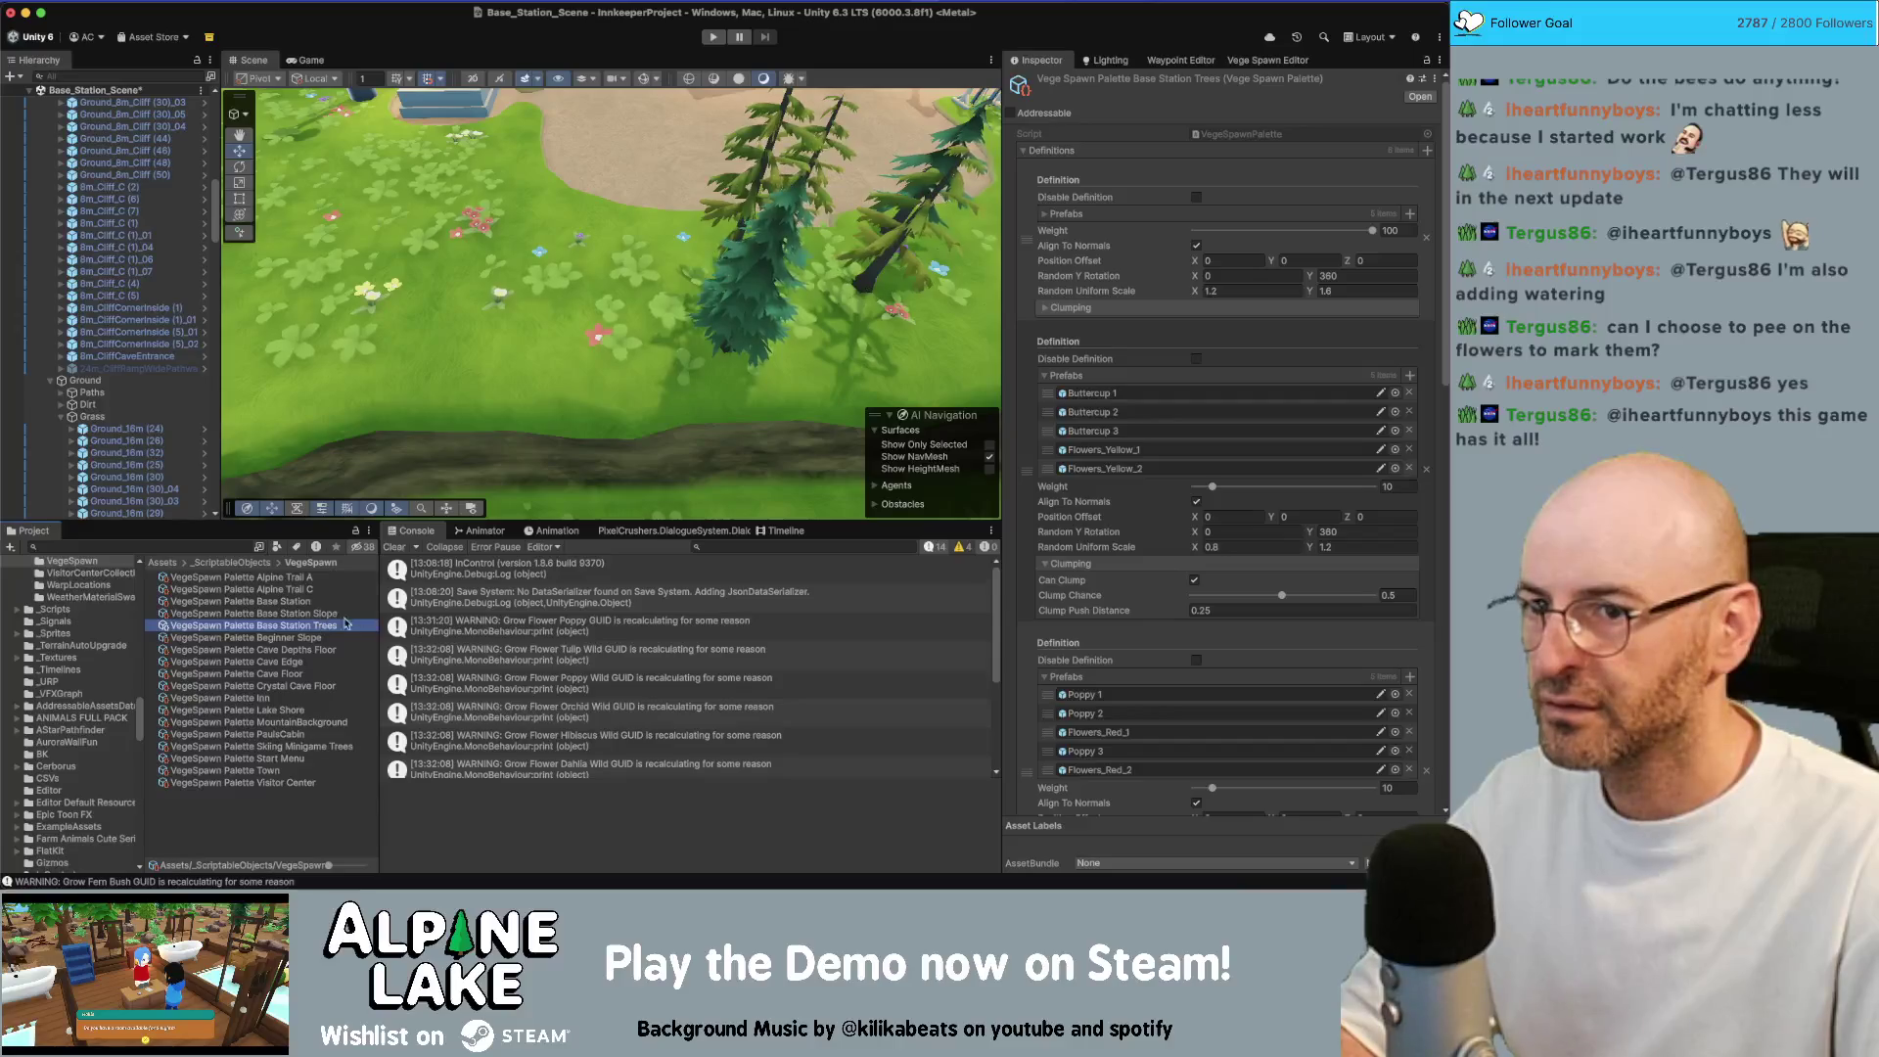
Set Base Station Trees' Random Uniform Scale minimum and maximum both to 1
{"action": "left_click", "coordinate": [1254, 291]}
{"action": "type", "text": "1"}
{"action": "key", "text": "Tab"}
{"action": "type", "text": "1"}
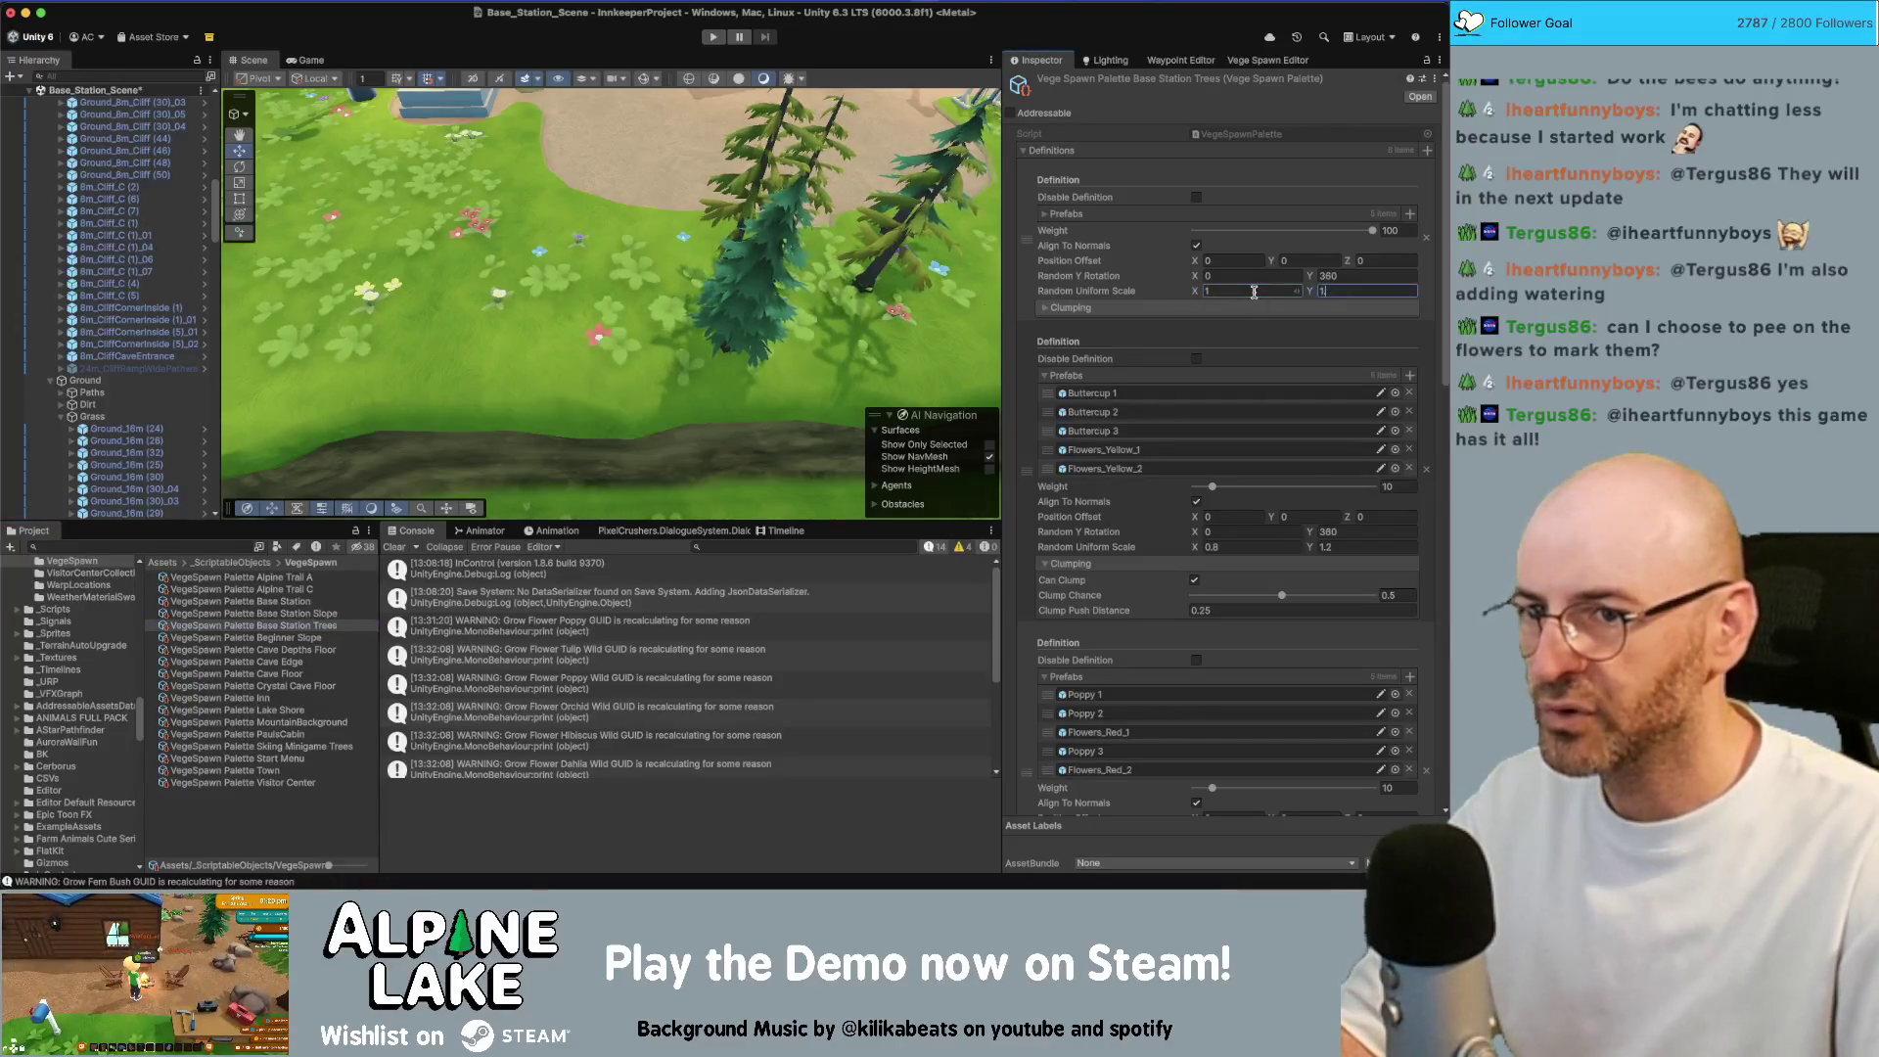
{"action": "scroll", "coordinate": [1254, 392], "scroll_direction": "down", "scroll_amount": 3}
{"action": "left_click", "coordinate": [1267, 60]}
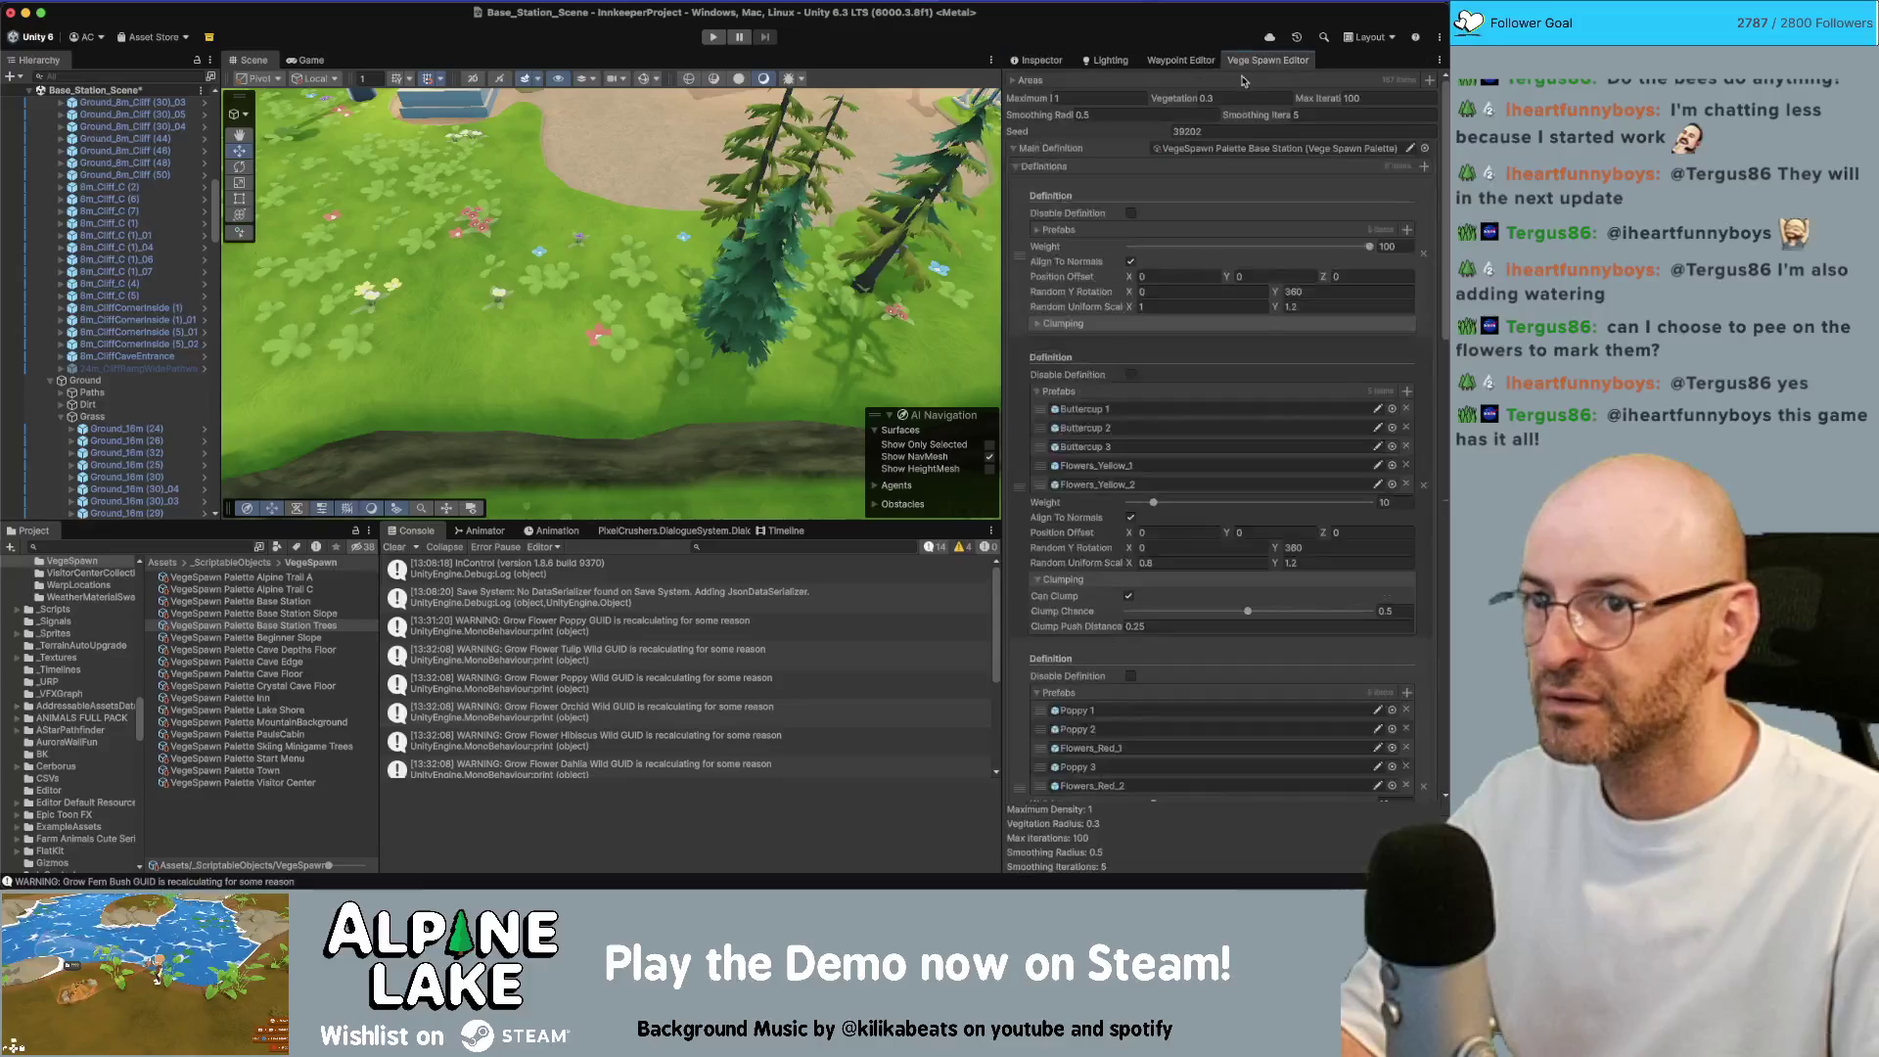
{"action": "scroll", "coordinate": [1210, 638], "scroll_direction": "down", "scroll_amount": 5}
{"action": "scroll", "coordinate": [1209, 638], "scroll_direction": "down", "scroll_amount": 10}
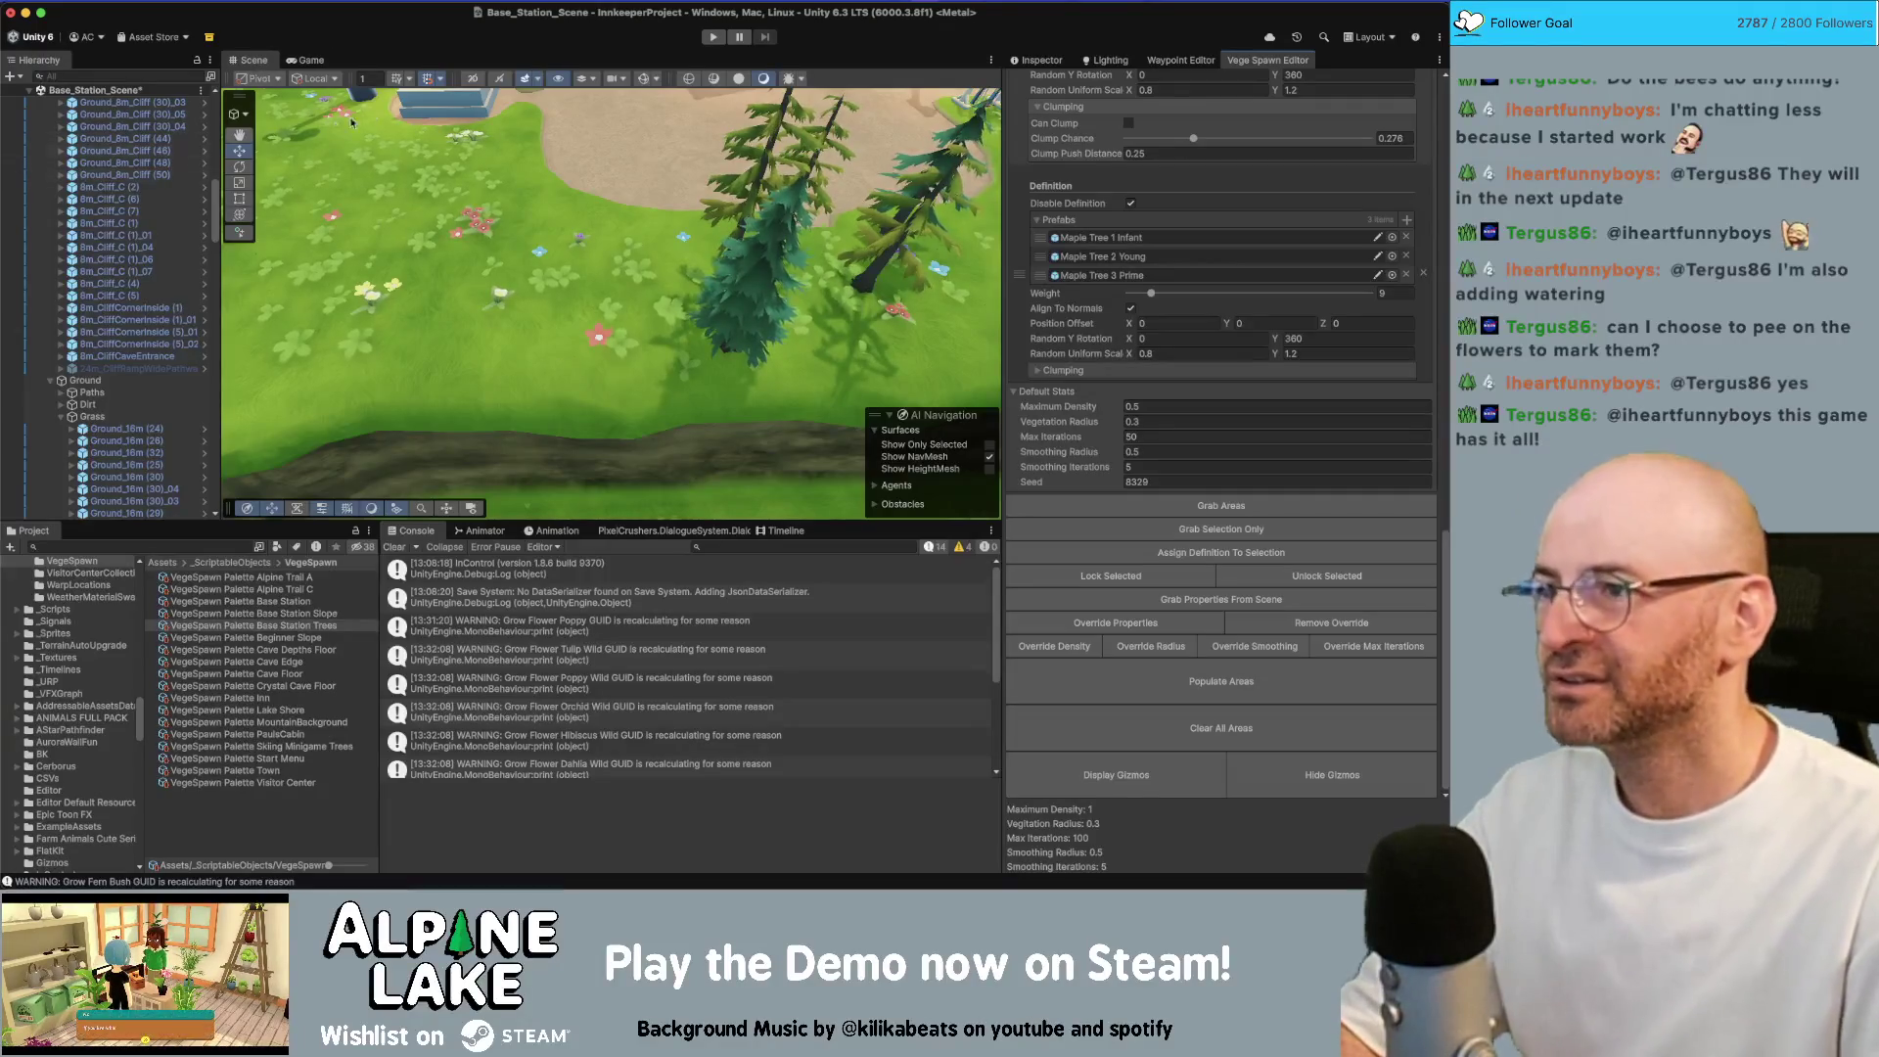
Fly past the statue's grass and flowers, then bring up Main_Game_Scene's Hierarchy context menu
{"action": "key", "text": "w"}
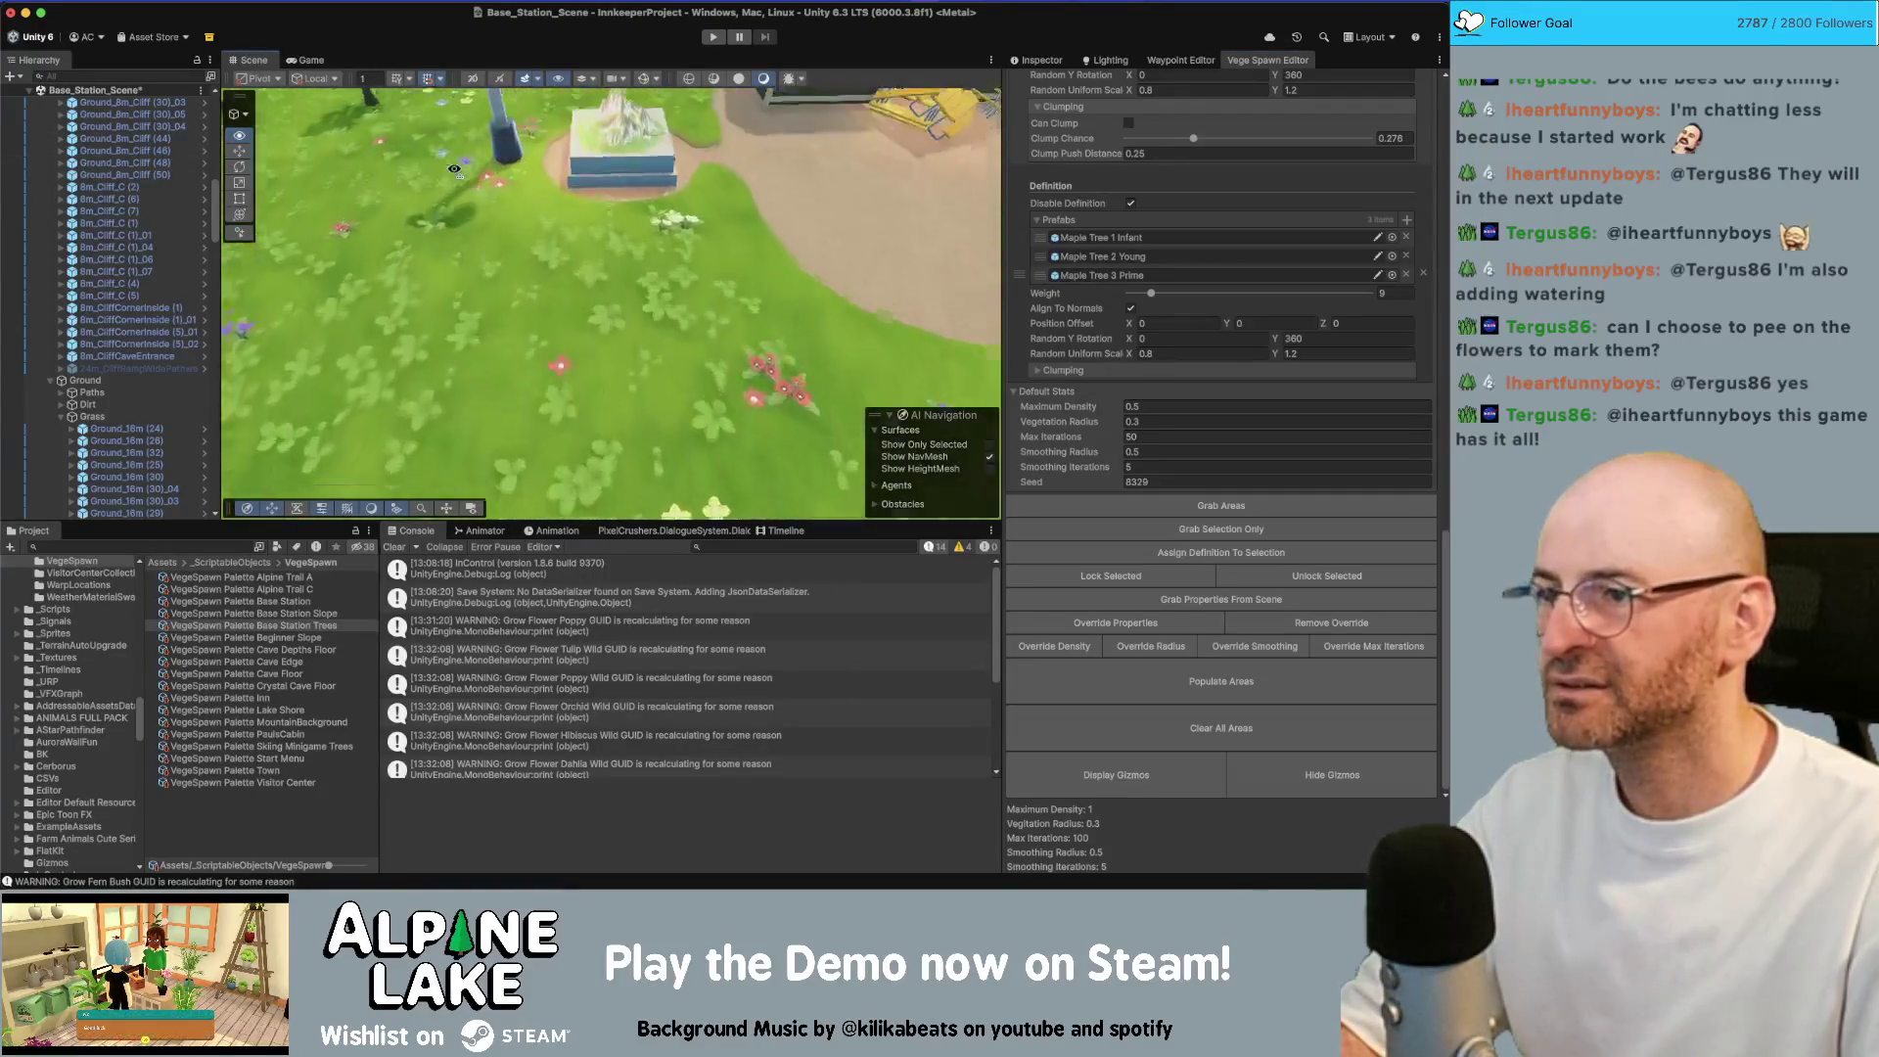
{"action": "key", "text": "d"}
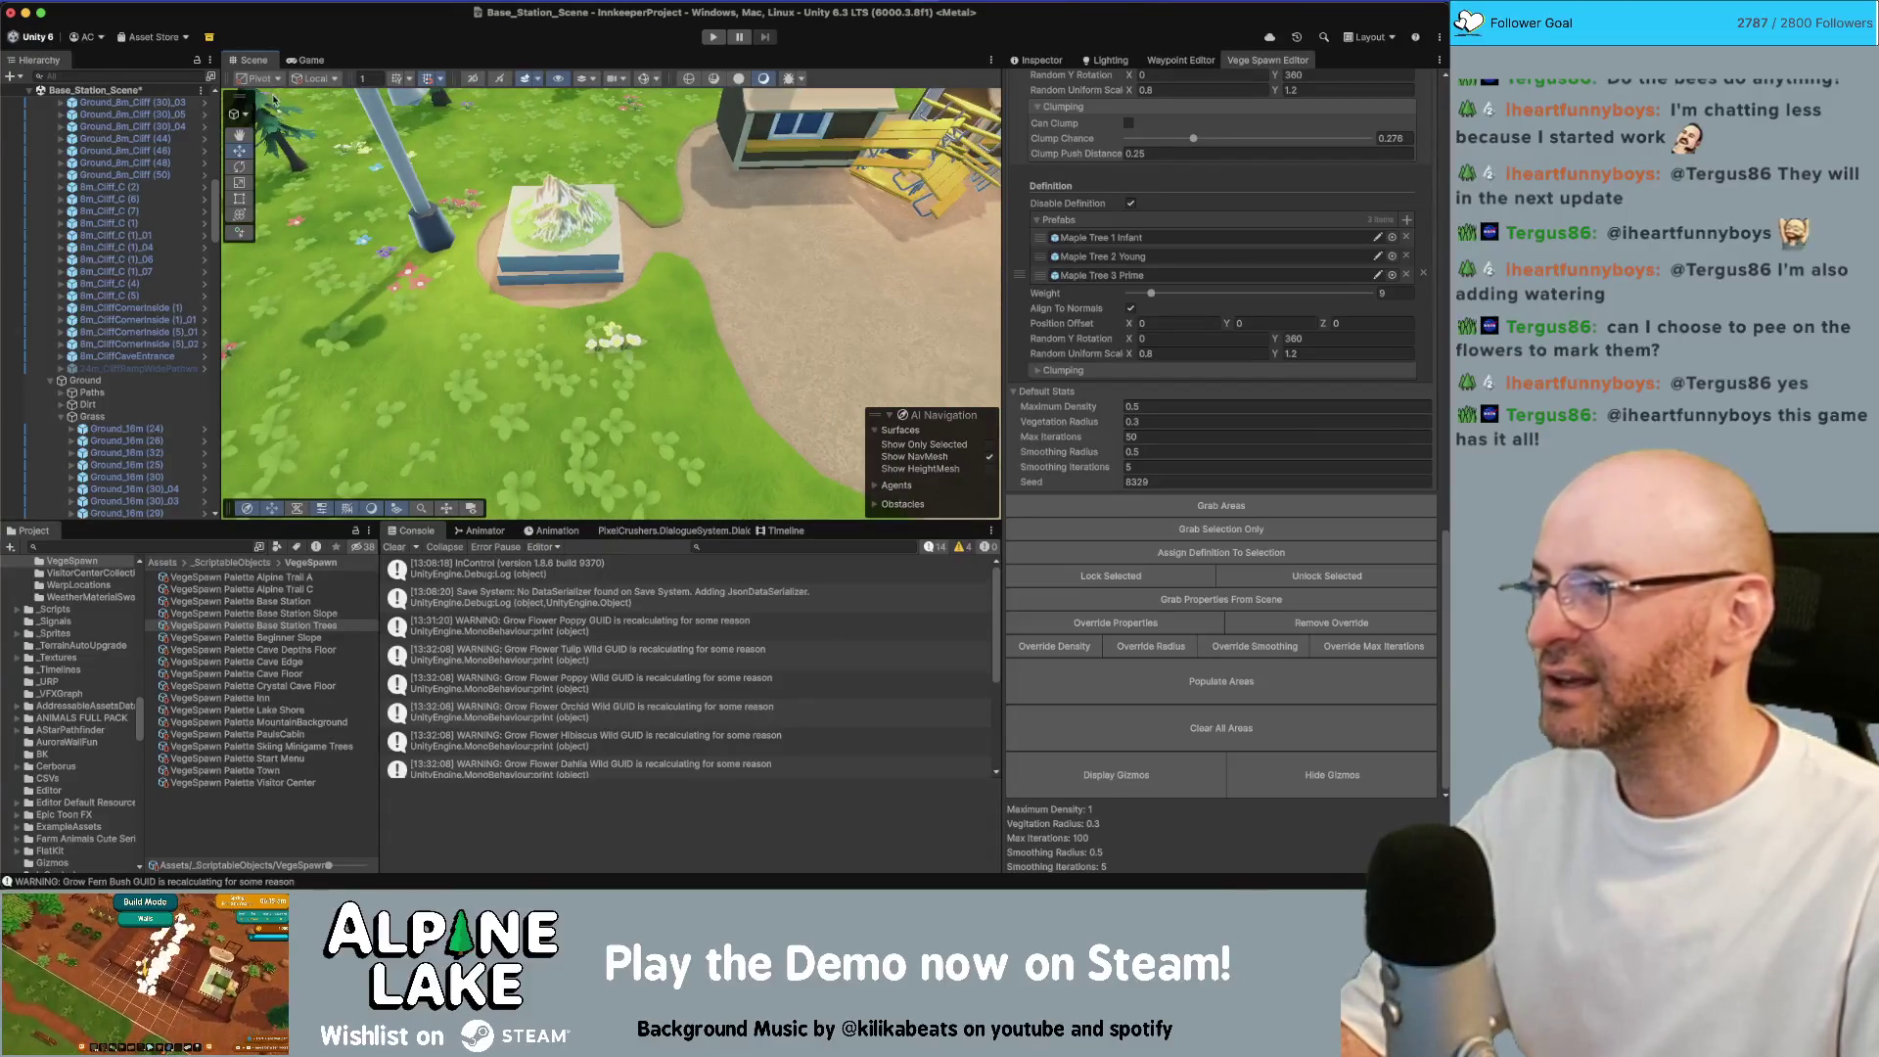
{"action": "scroll", "coordinate": [118, 245], "scroll_direction": "up", "scroll_amount": 10}
{"action": "right_click", "coordinate": [133, 92]}
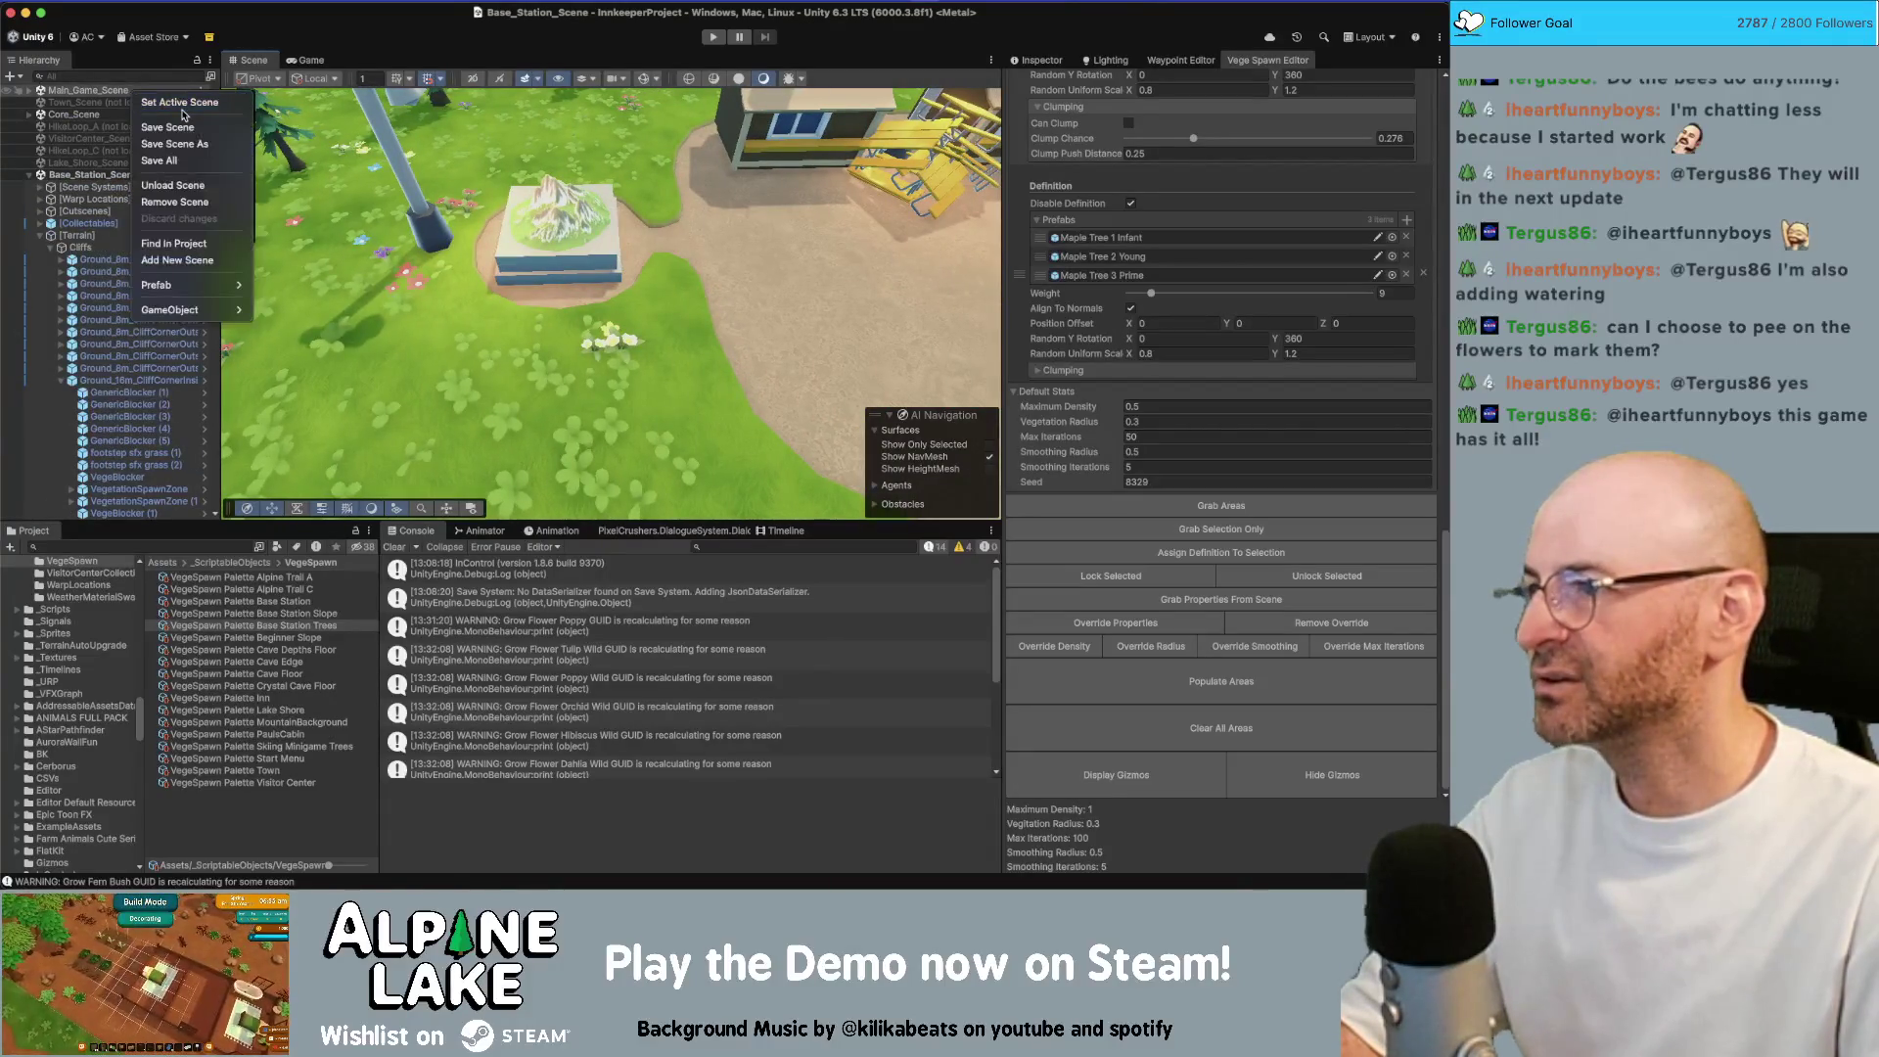
Set Main_Game_Scene as the active scene and enter Play mode
{"action": "left_click", "coordinate": [182, 106]}
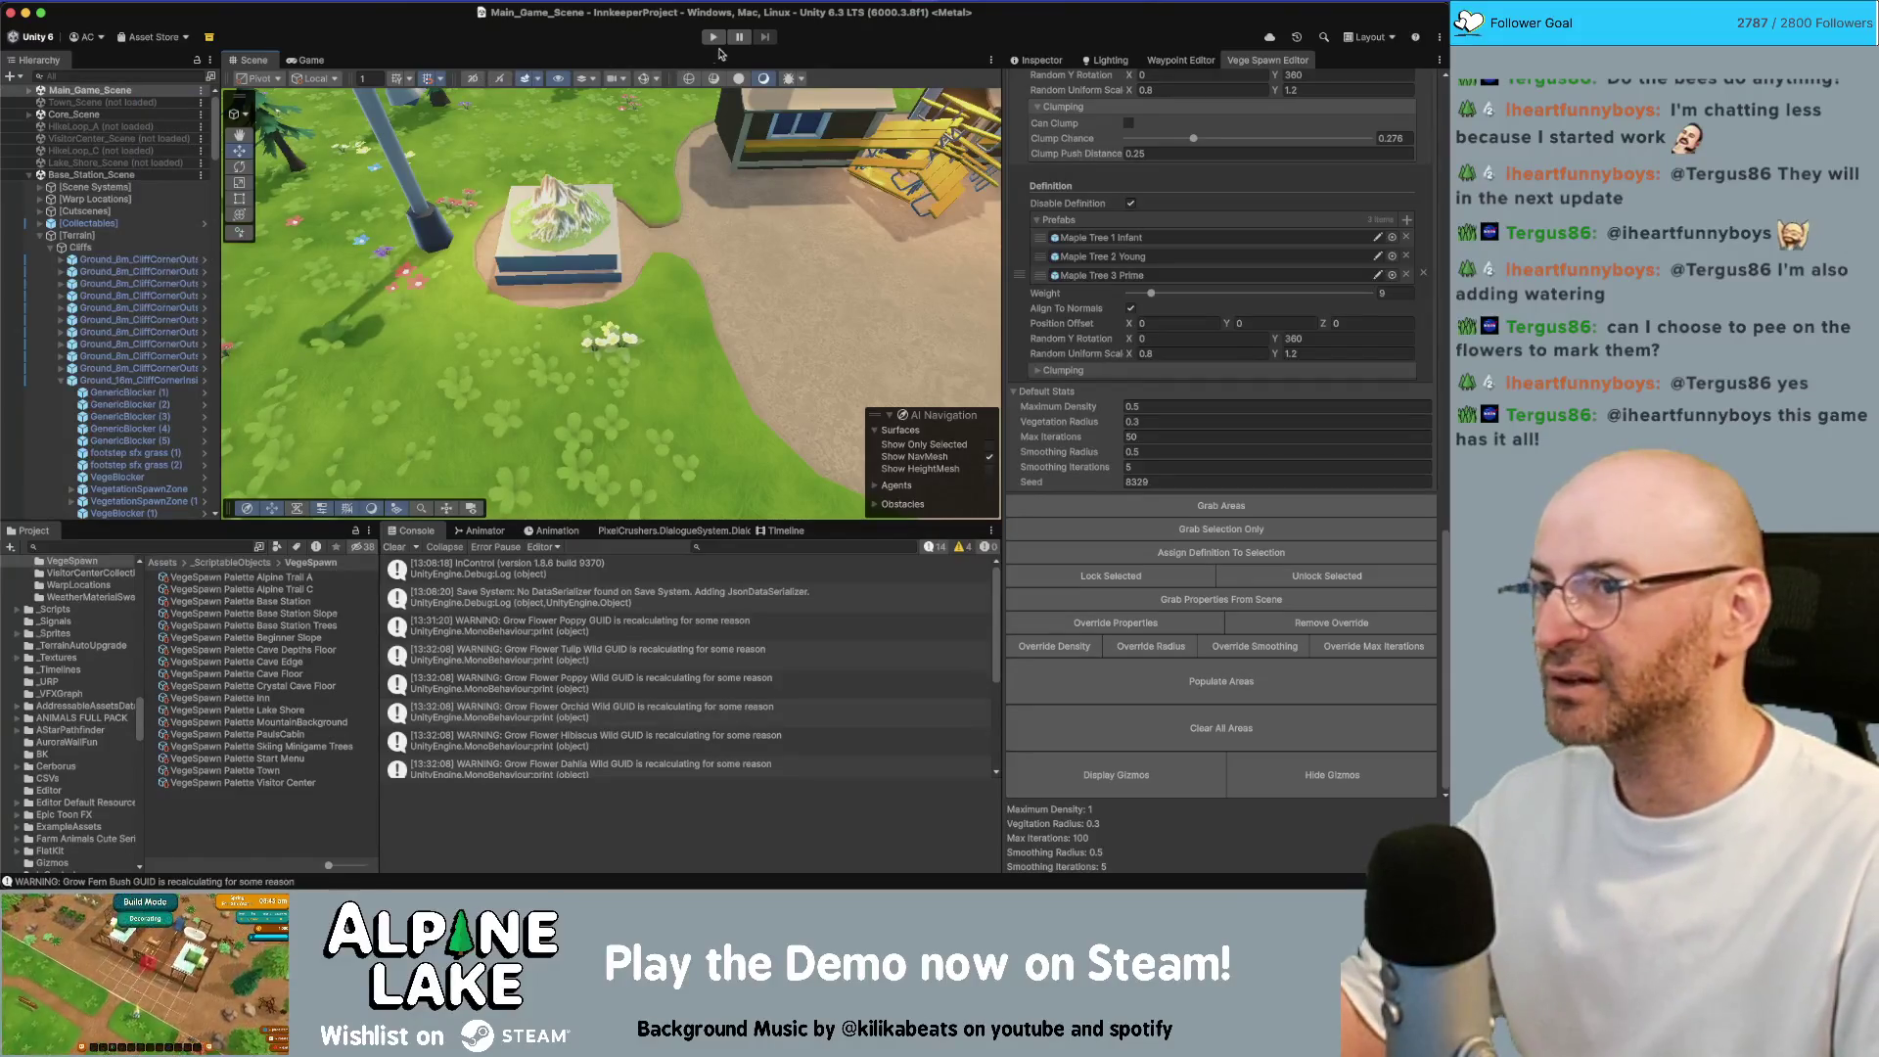
{"action": "left_click", "coordinate": [715, 39]}
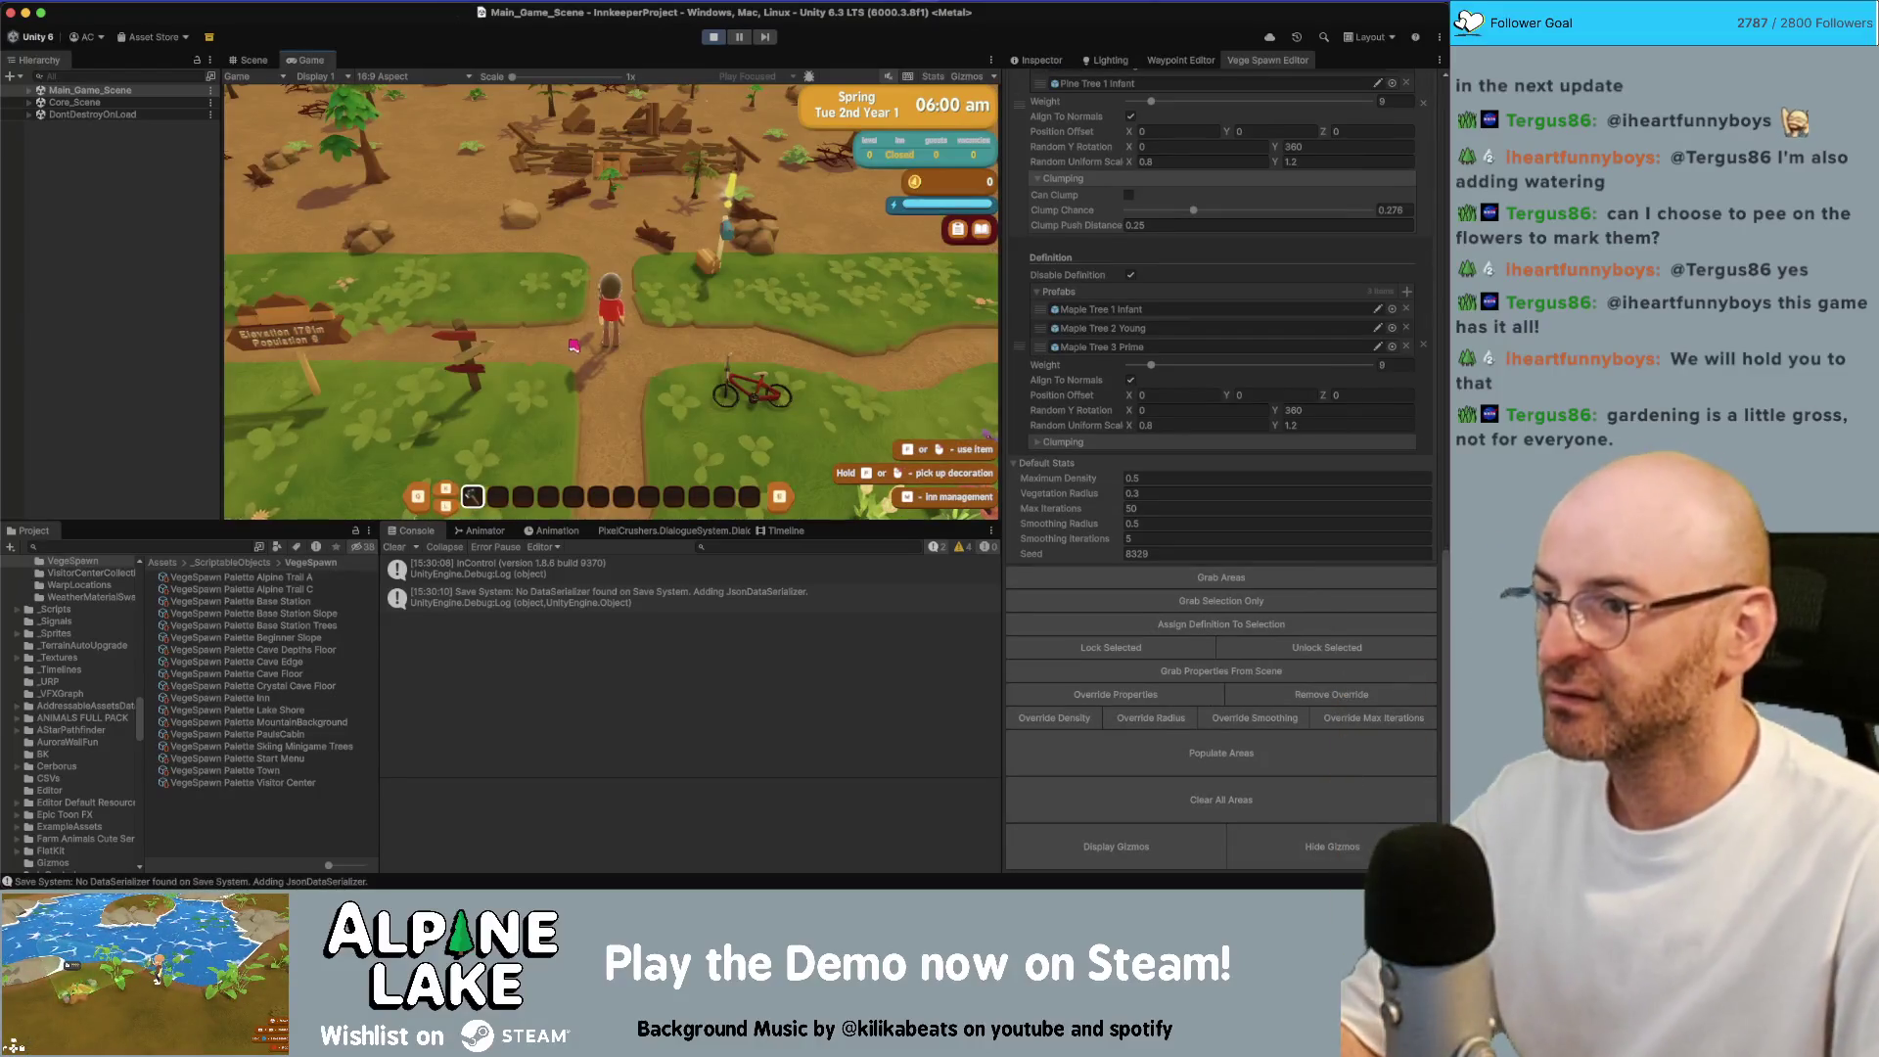
Walk the character past the flower beds and along the dirt path to the bicycle
{"action": "key", "text": "s"}
{"action": "key", "text": "d"}
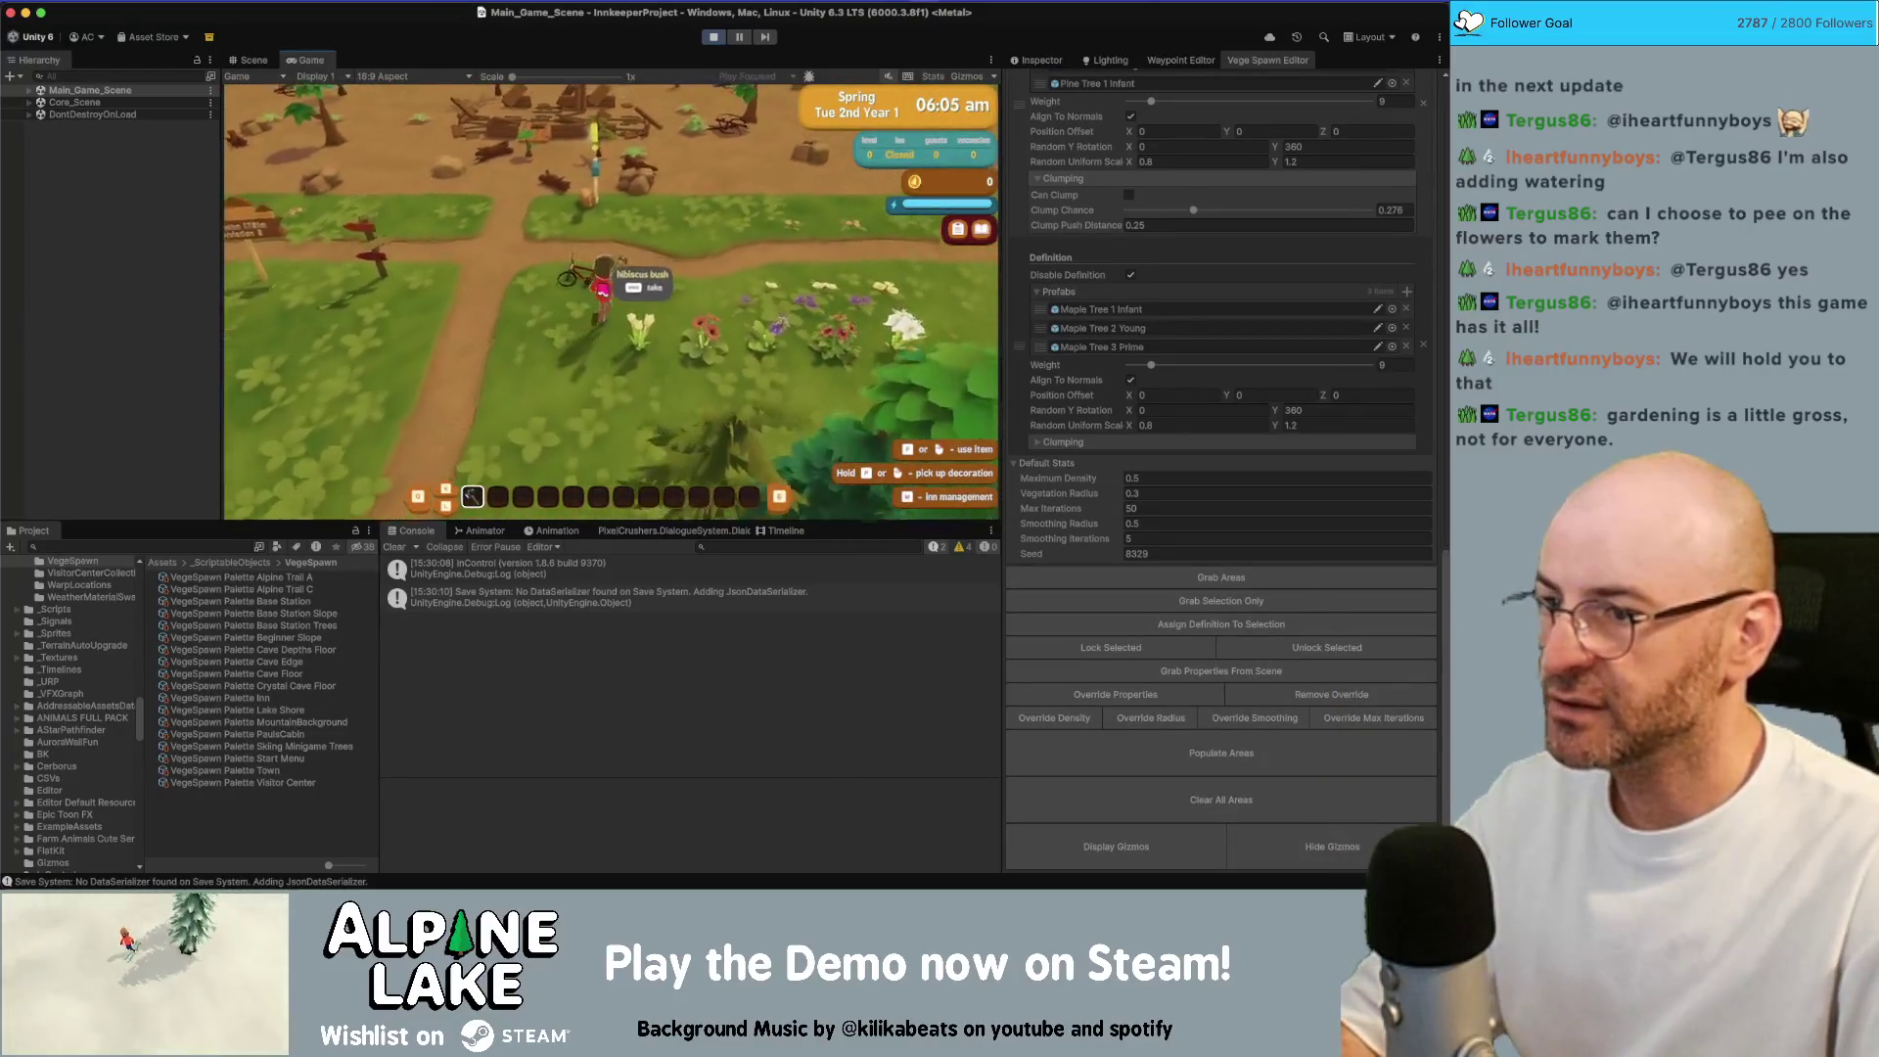
{"action": "key", "text": "w"}
{"action": "key", "text": "a"}
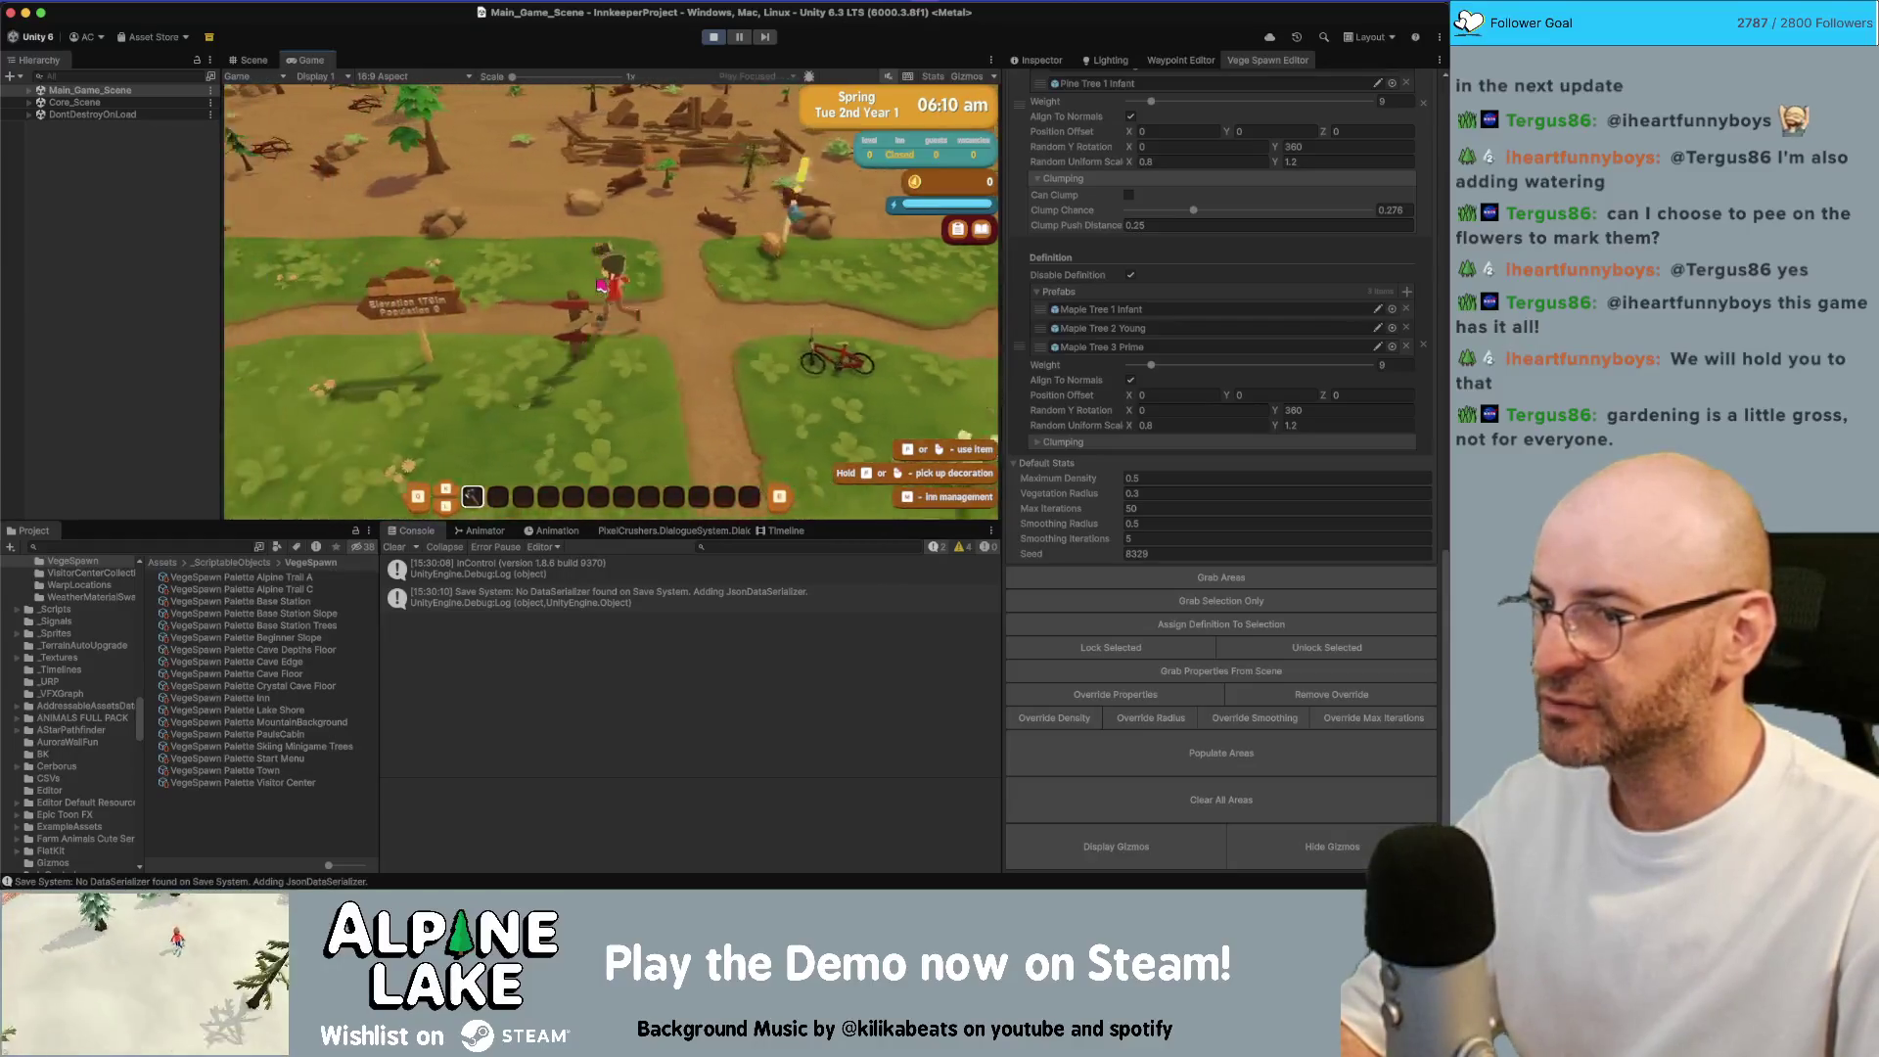
{"action": "key", "text": "d"}
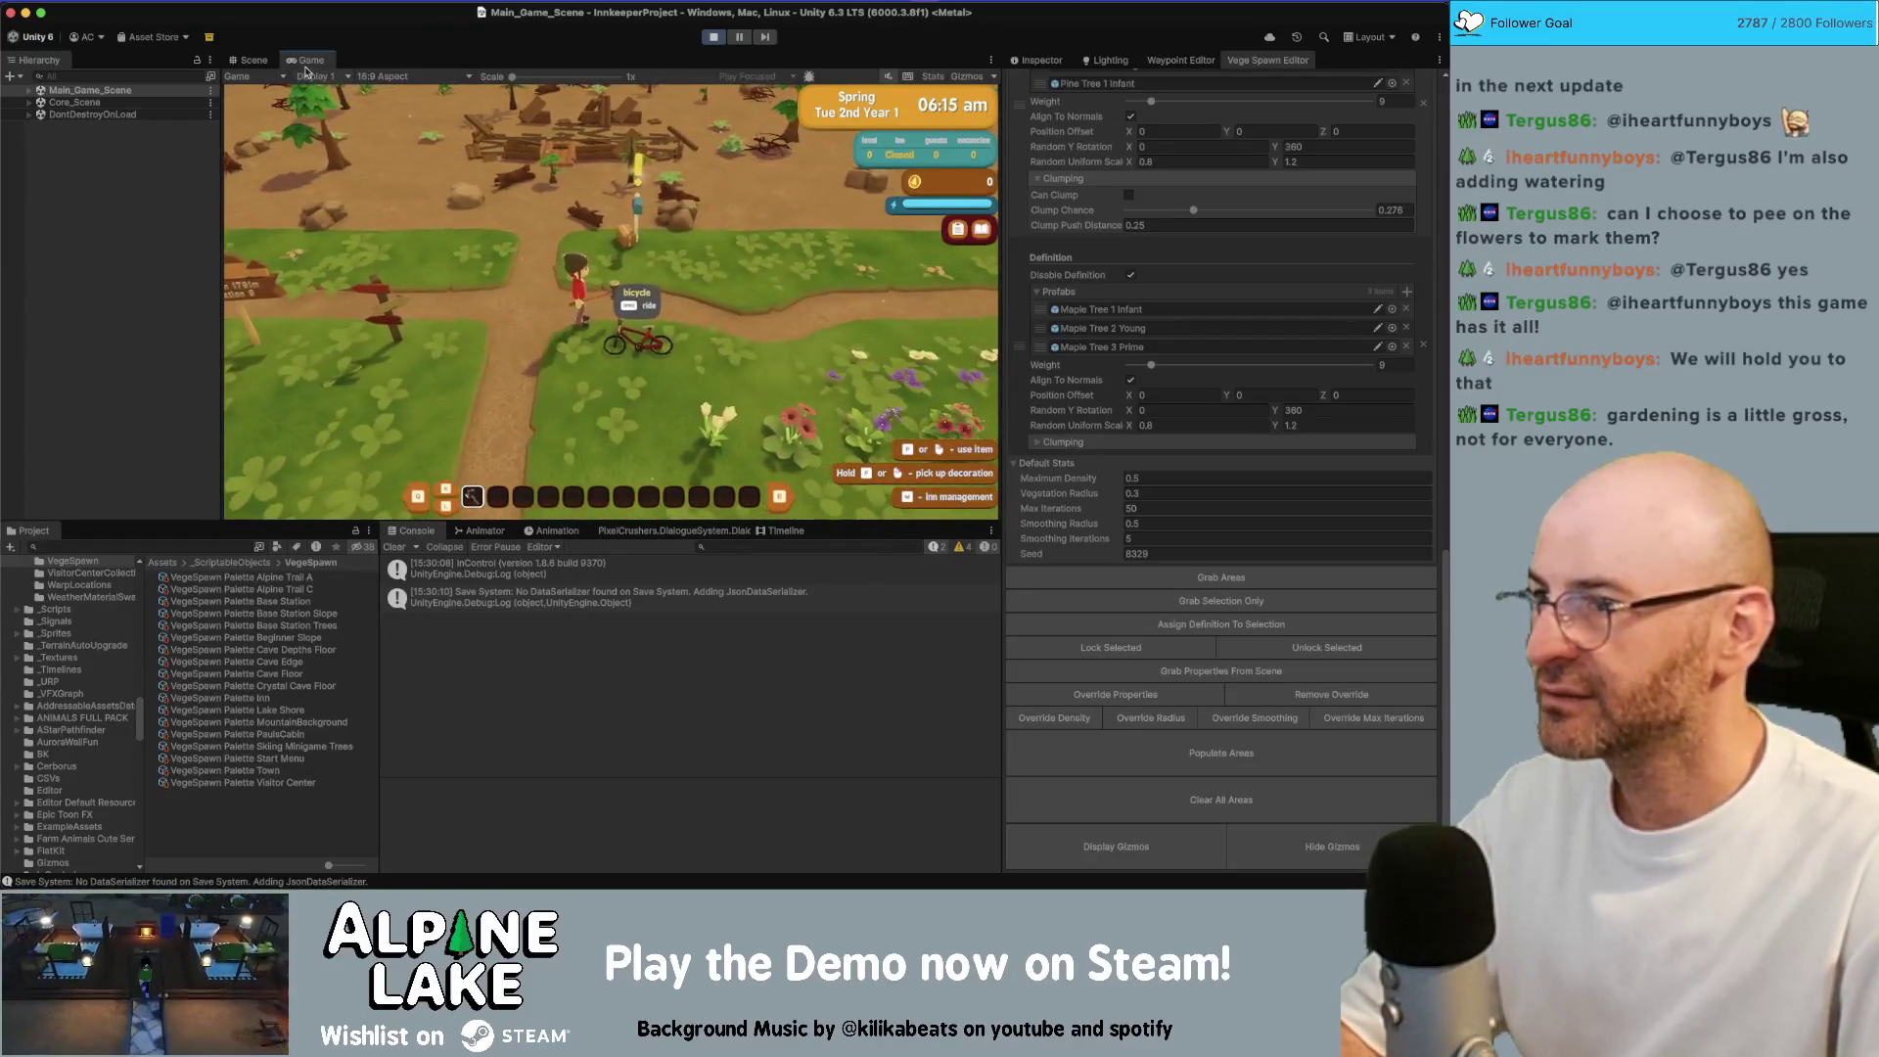
Ride the bicycle along the grassy path edges in a maximised Game view, then stop playing
{"action": "double_click", "coordinate": [305, 61]}
{"action": "key", "text": "space"}
{"action": "key", "text": "w"}
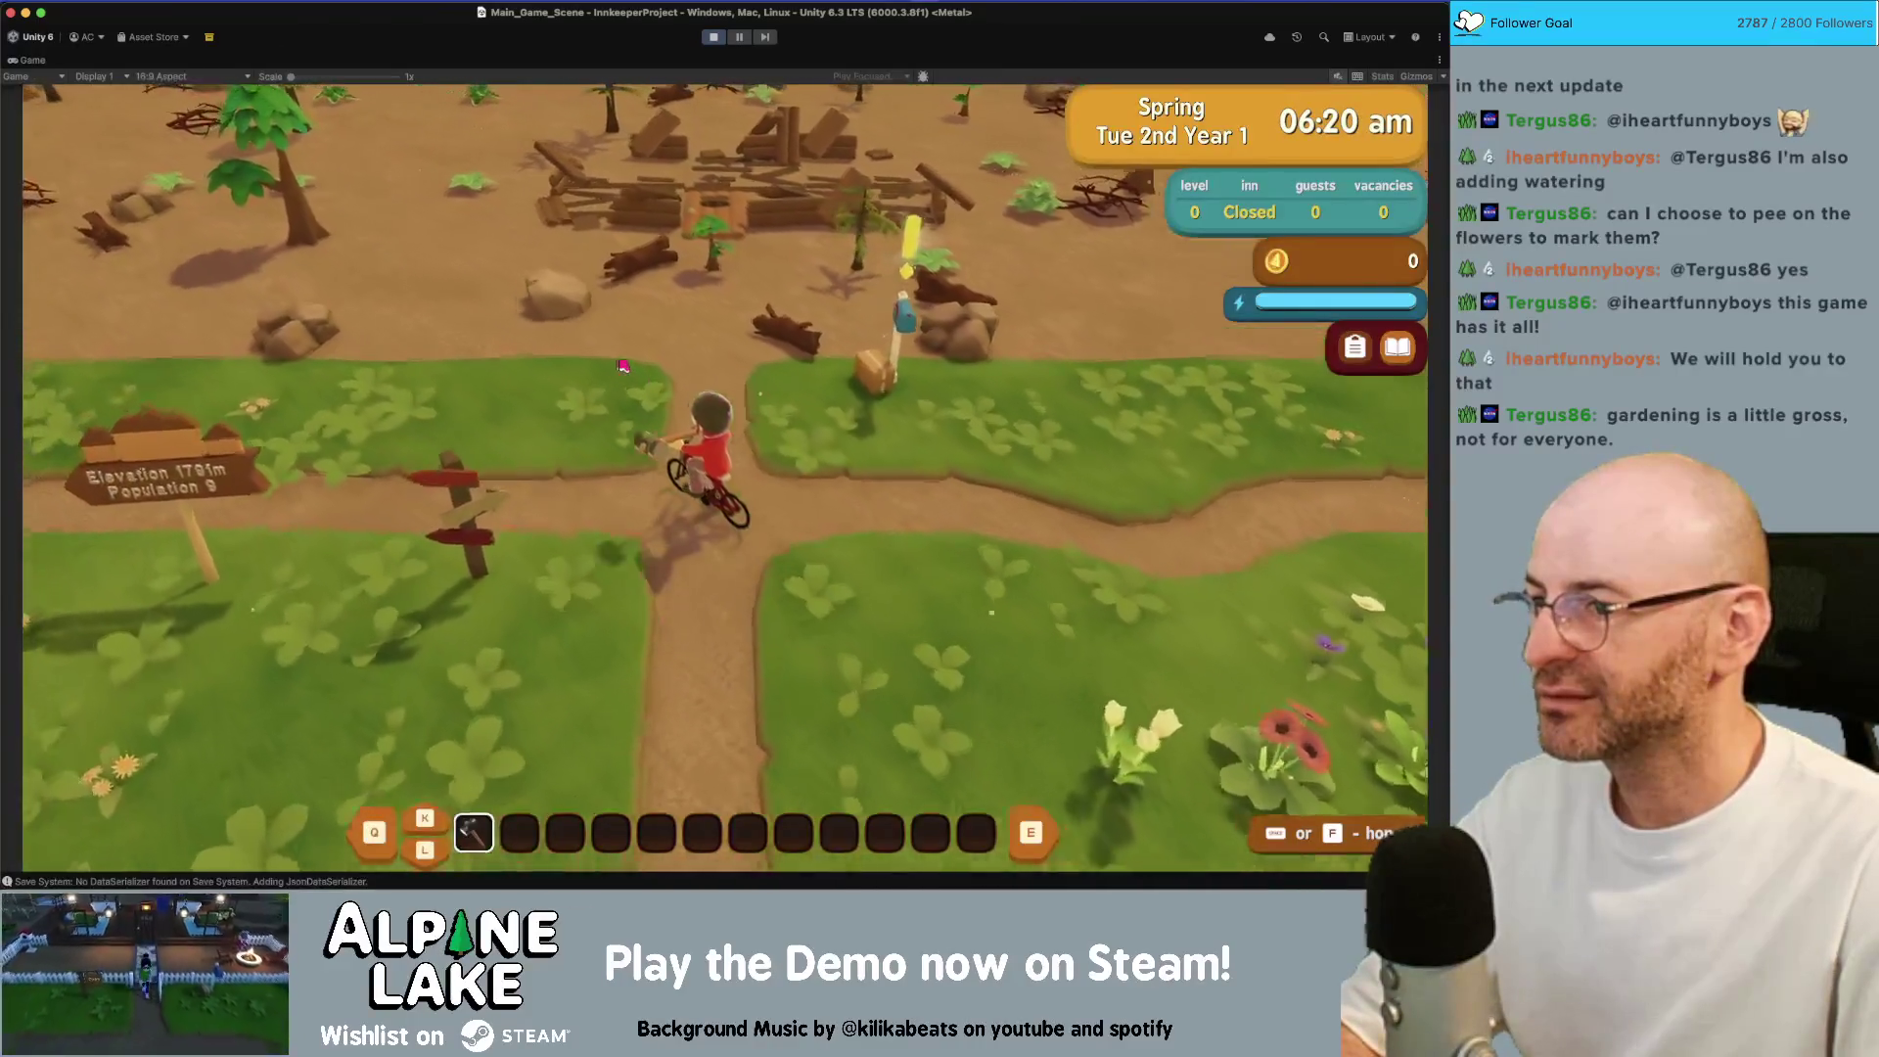
{"action": "key", "text": "a"}
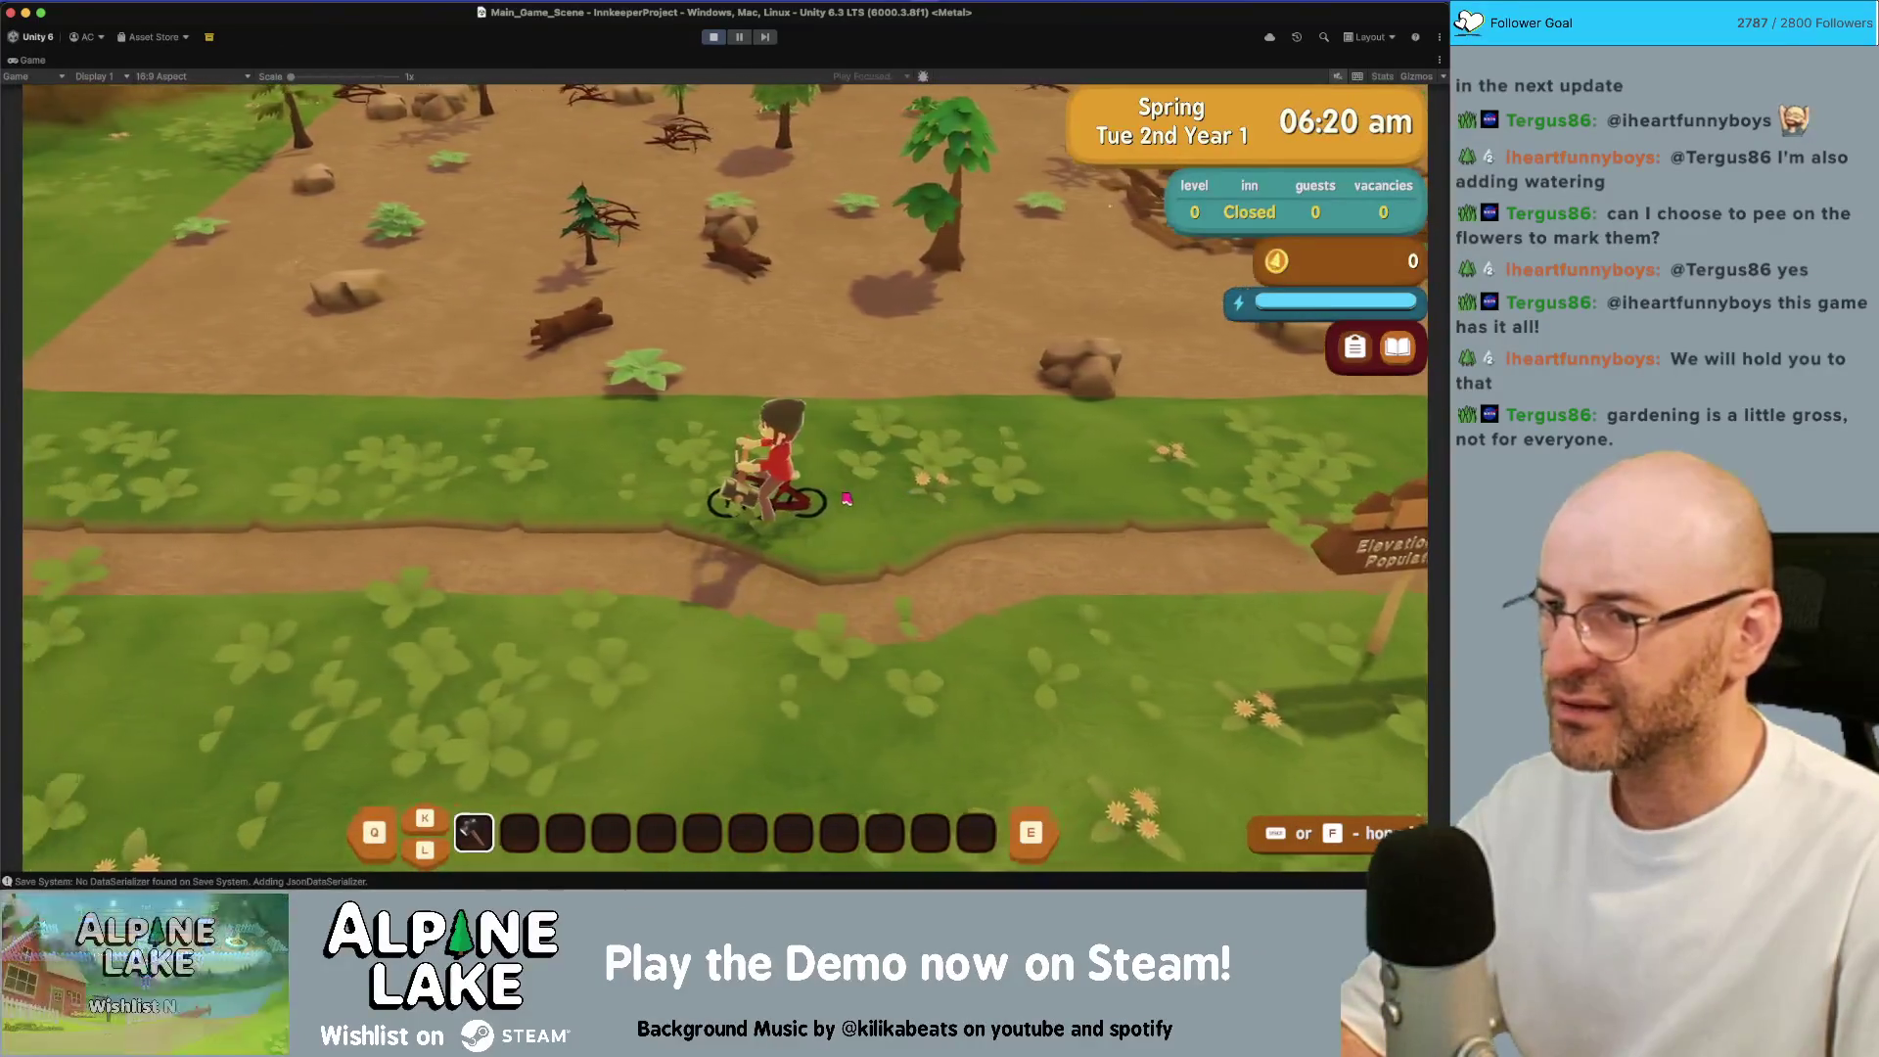
{"action": "key", "text": "a"}
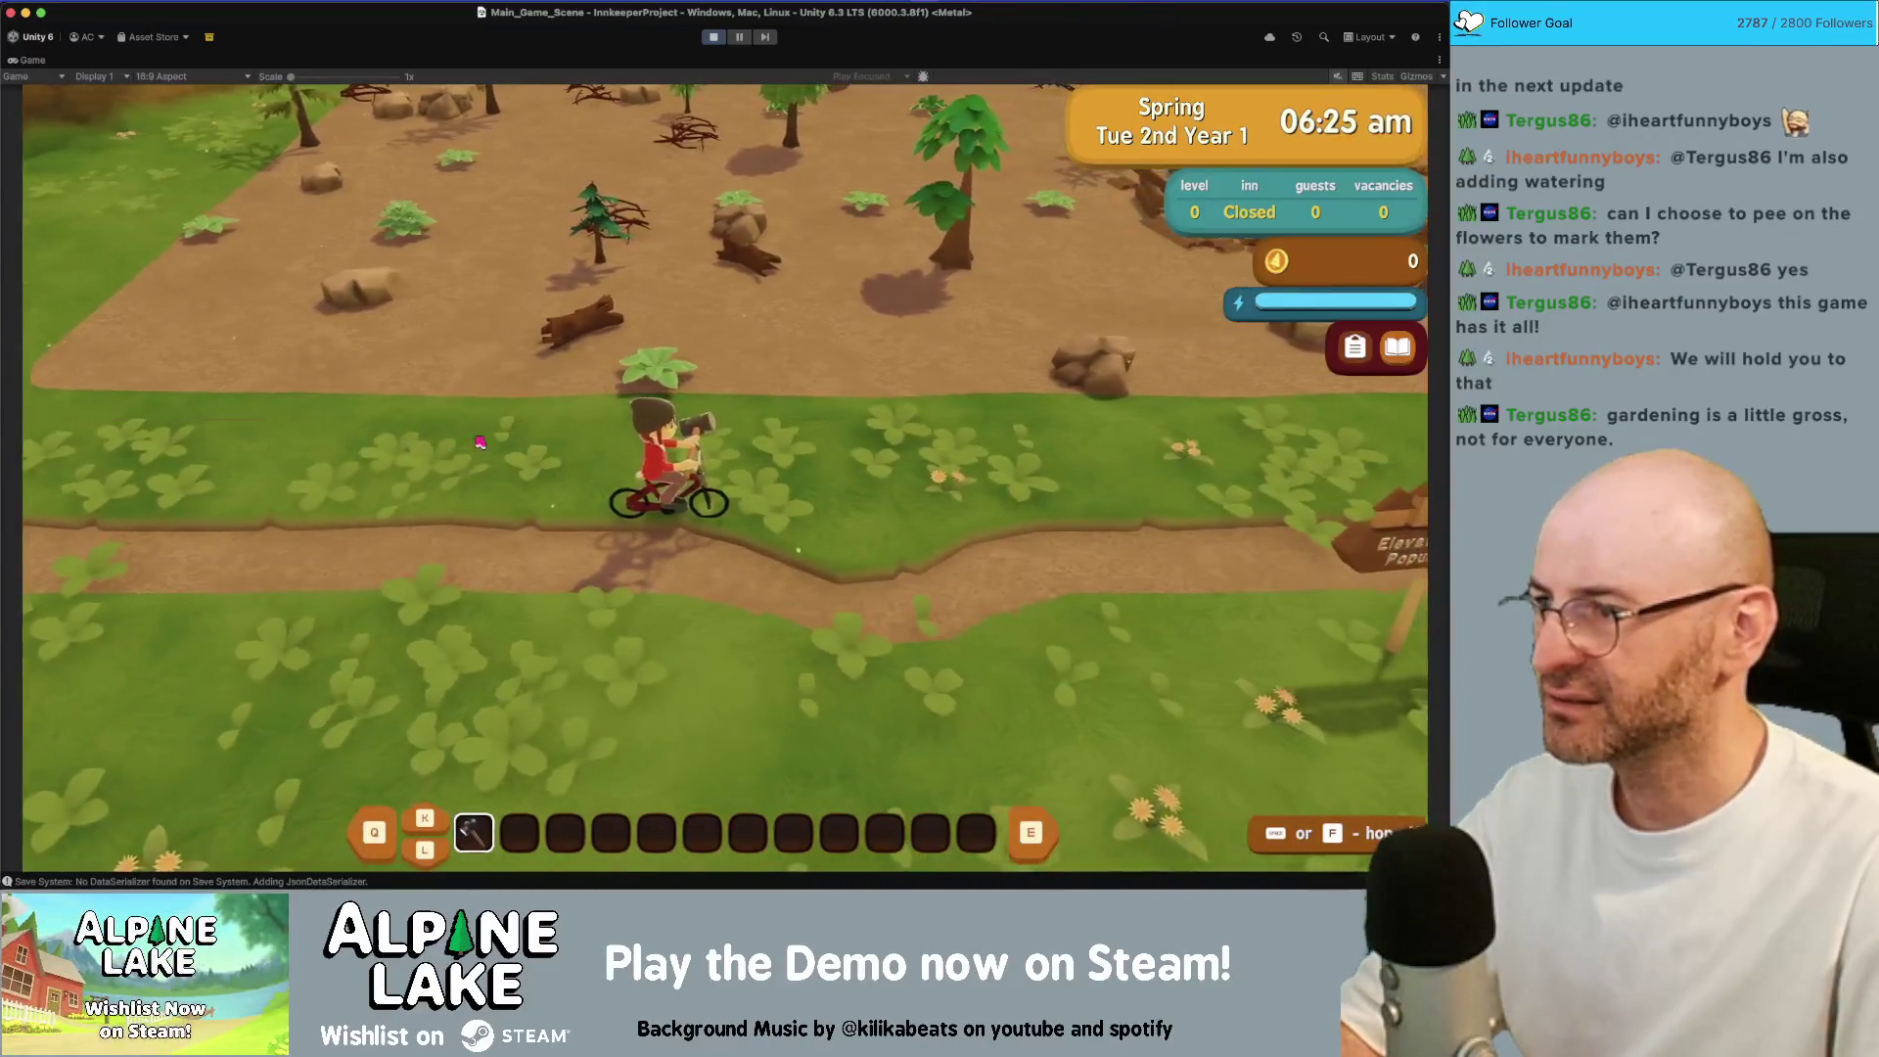
{"action": "key", "text": "d"}
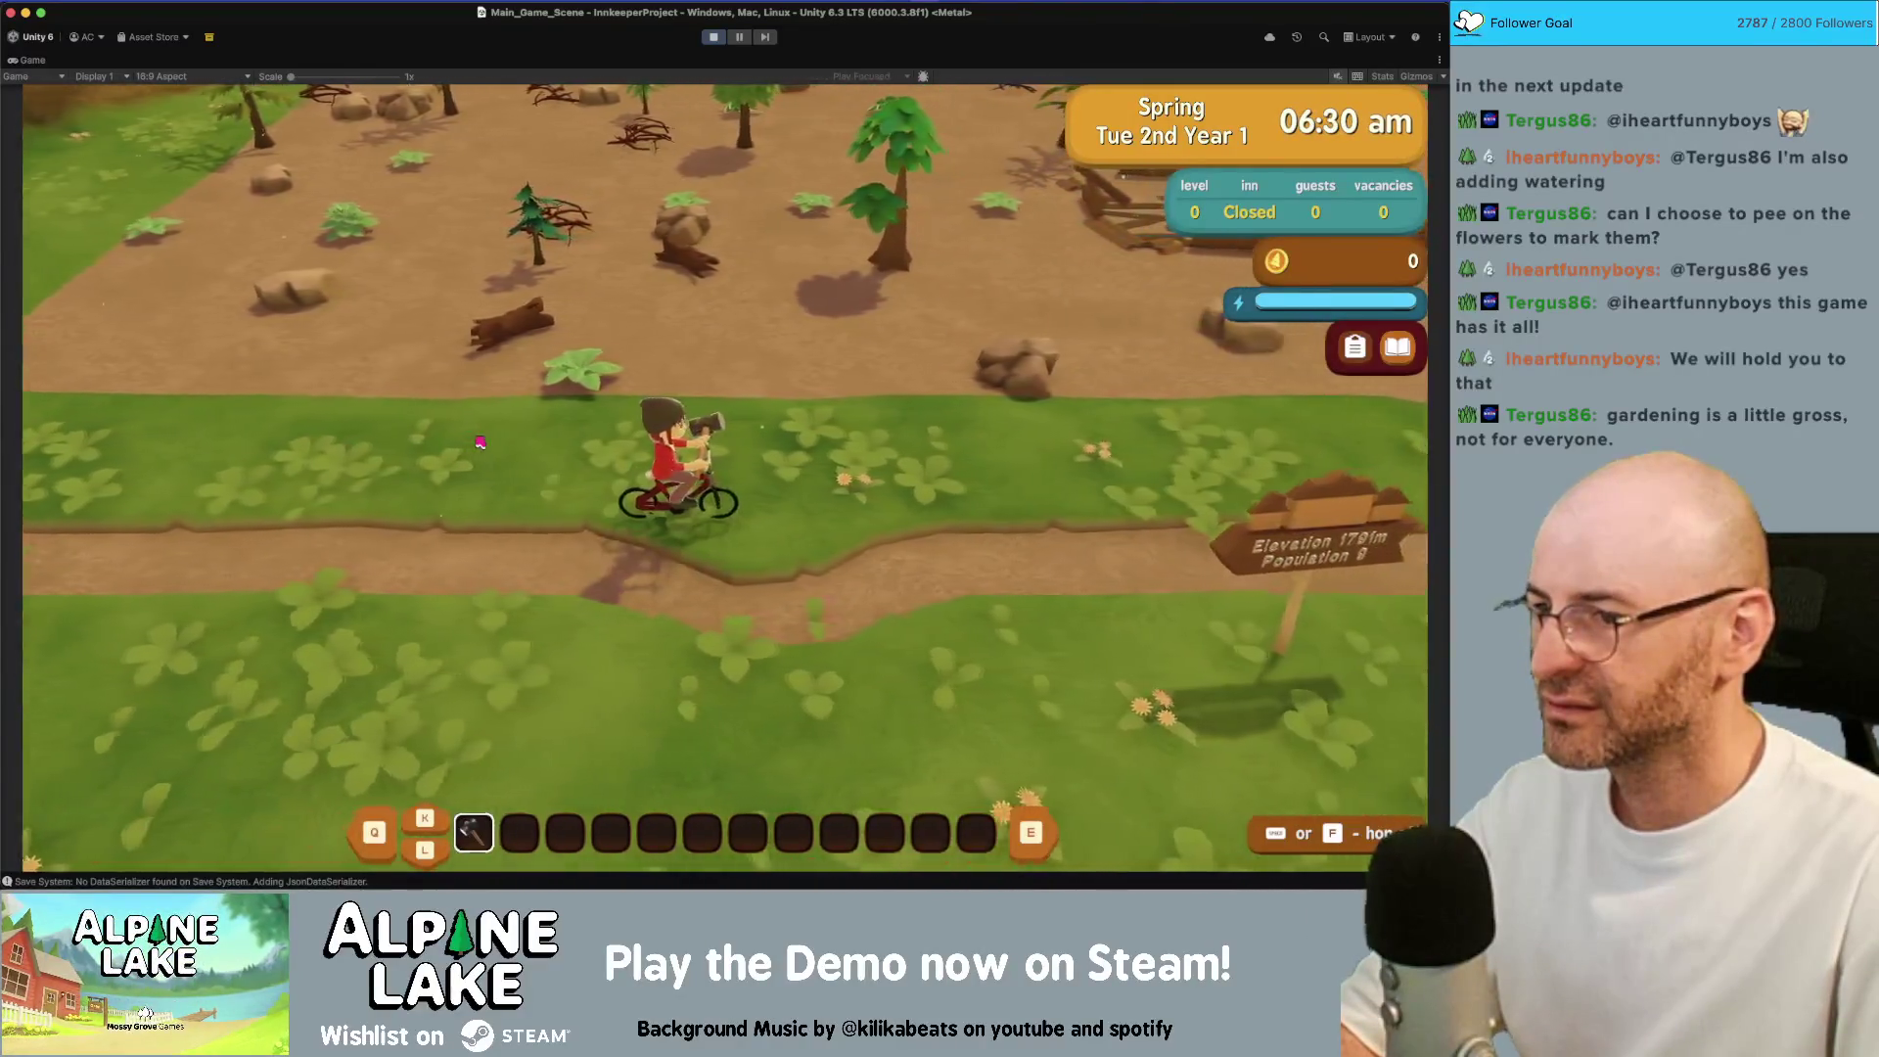
{"action": "key", "text": "w"}
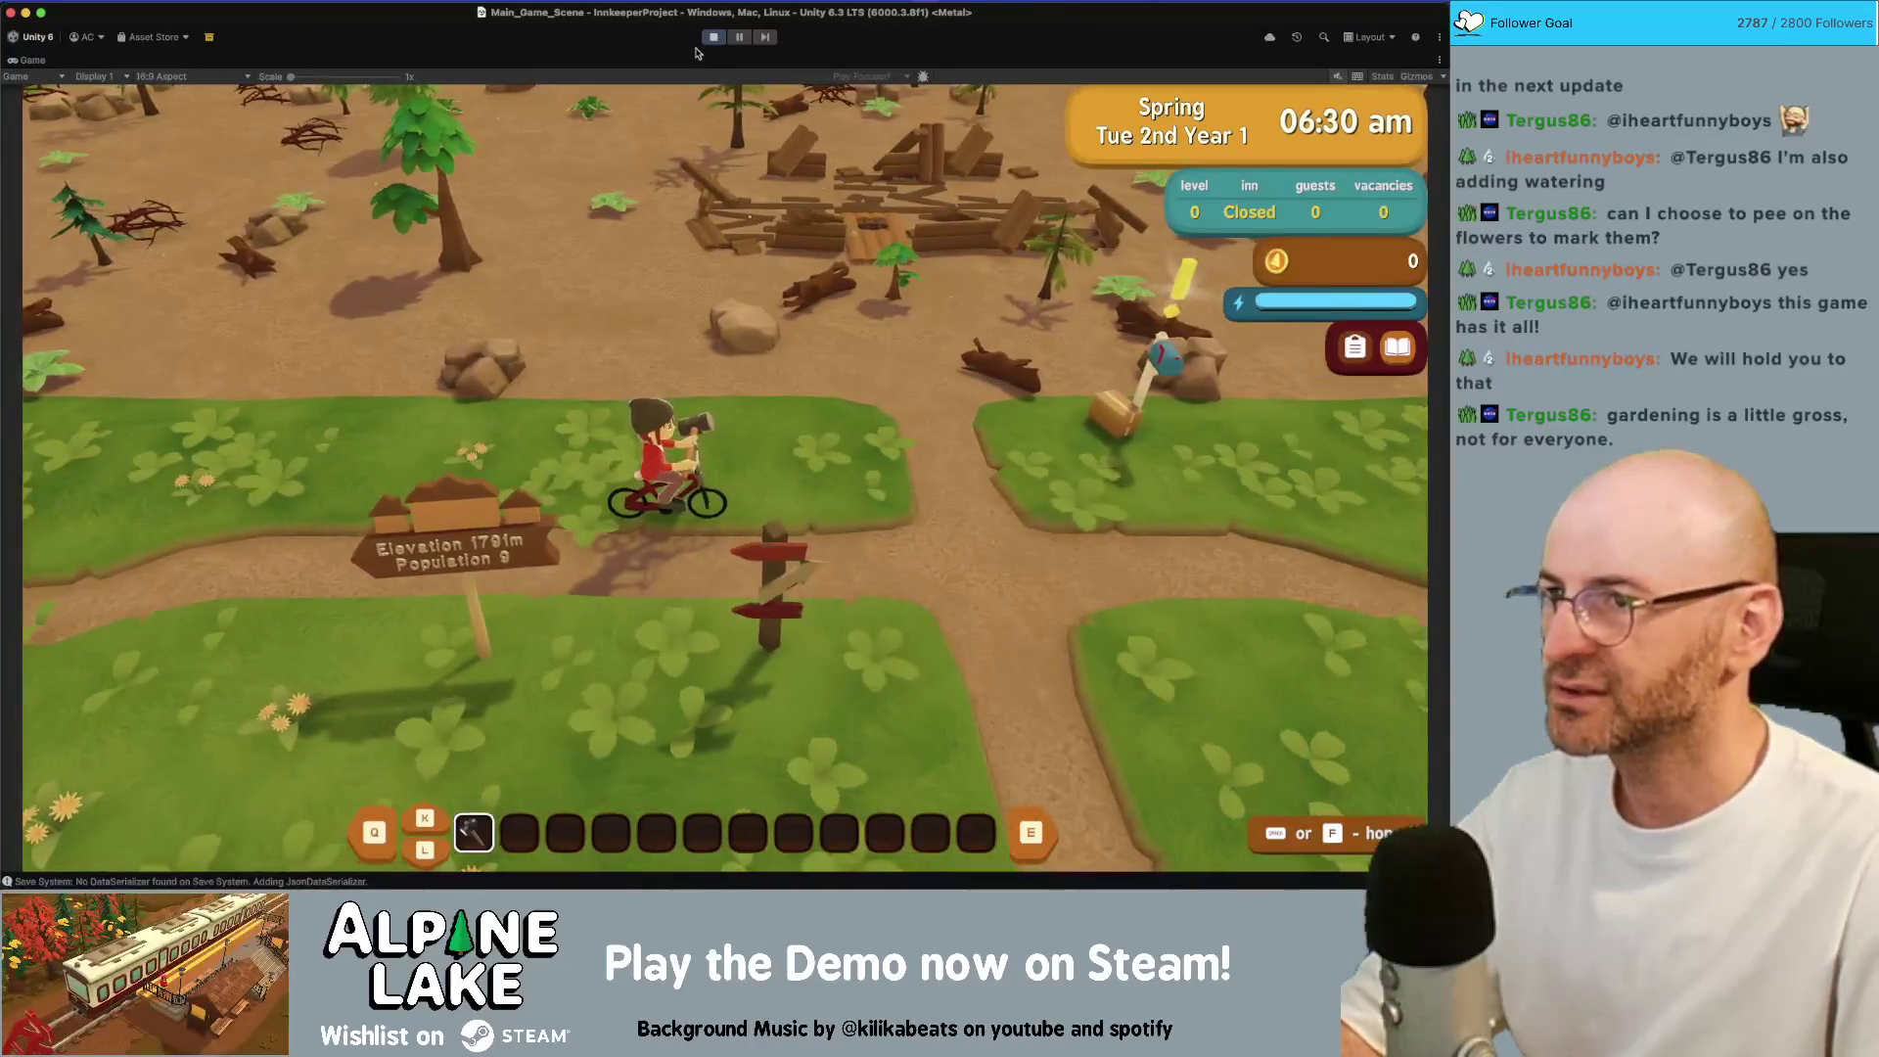
{"action": "left_click", "coordinate": [705, 41]}
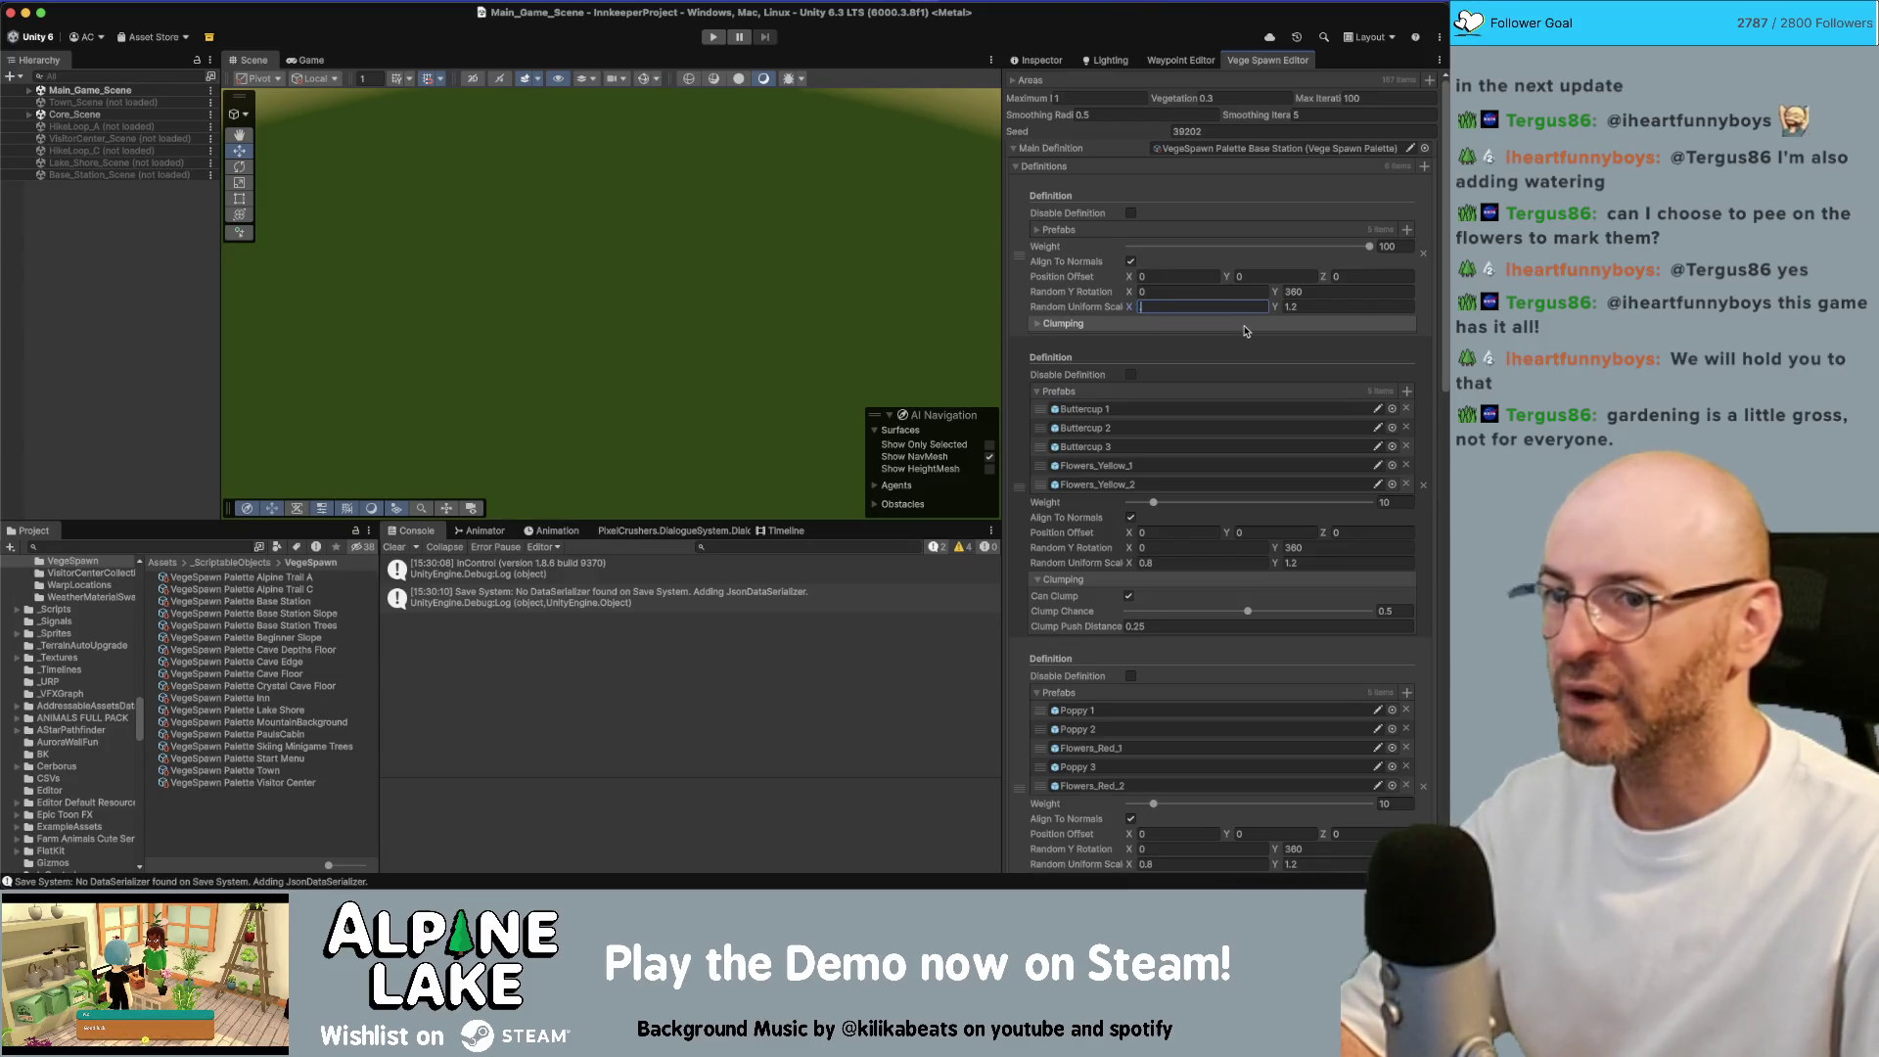
Set a vegetation definition's minimum random scale to 0.8
{"action": "type", "text": "0.8"}
{"action": "key", "text": "Tab"}
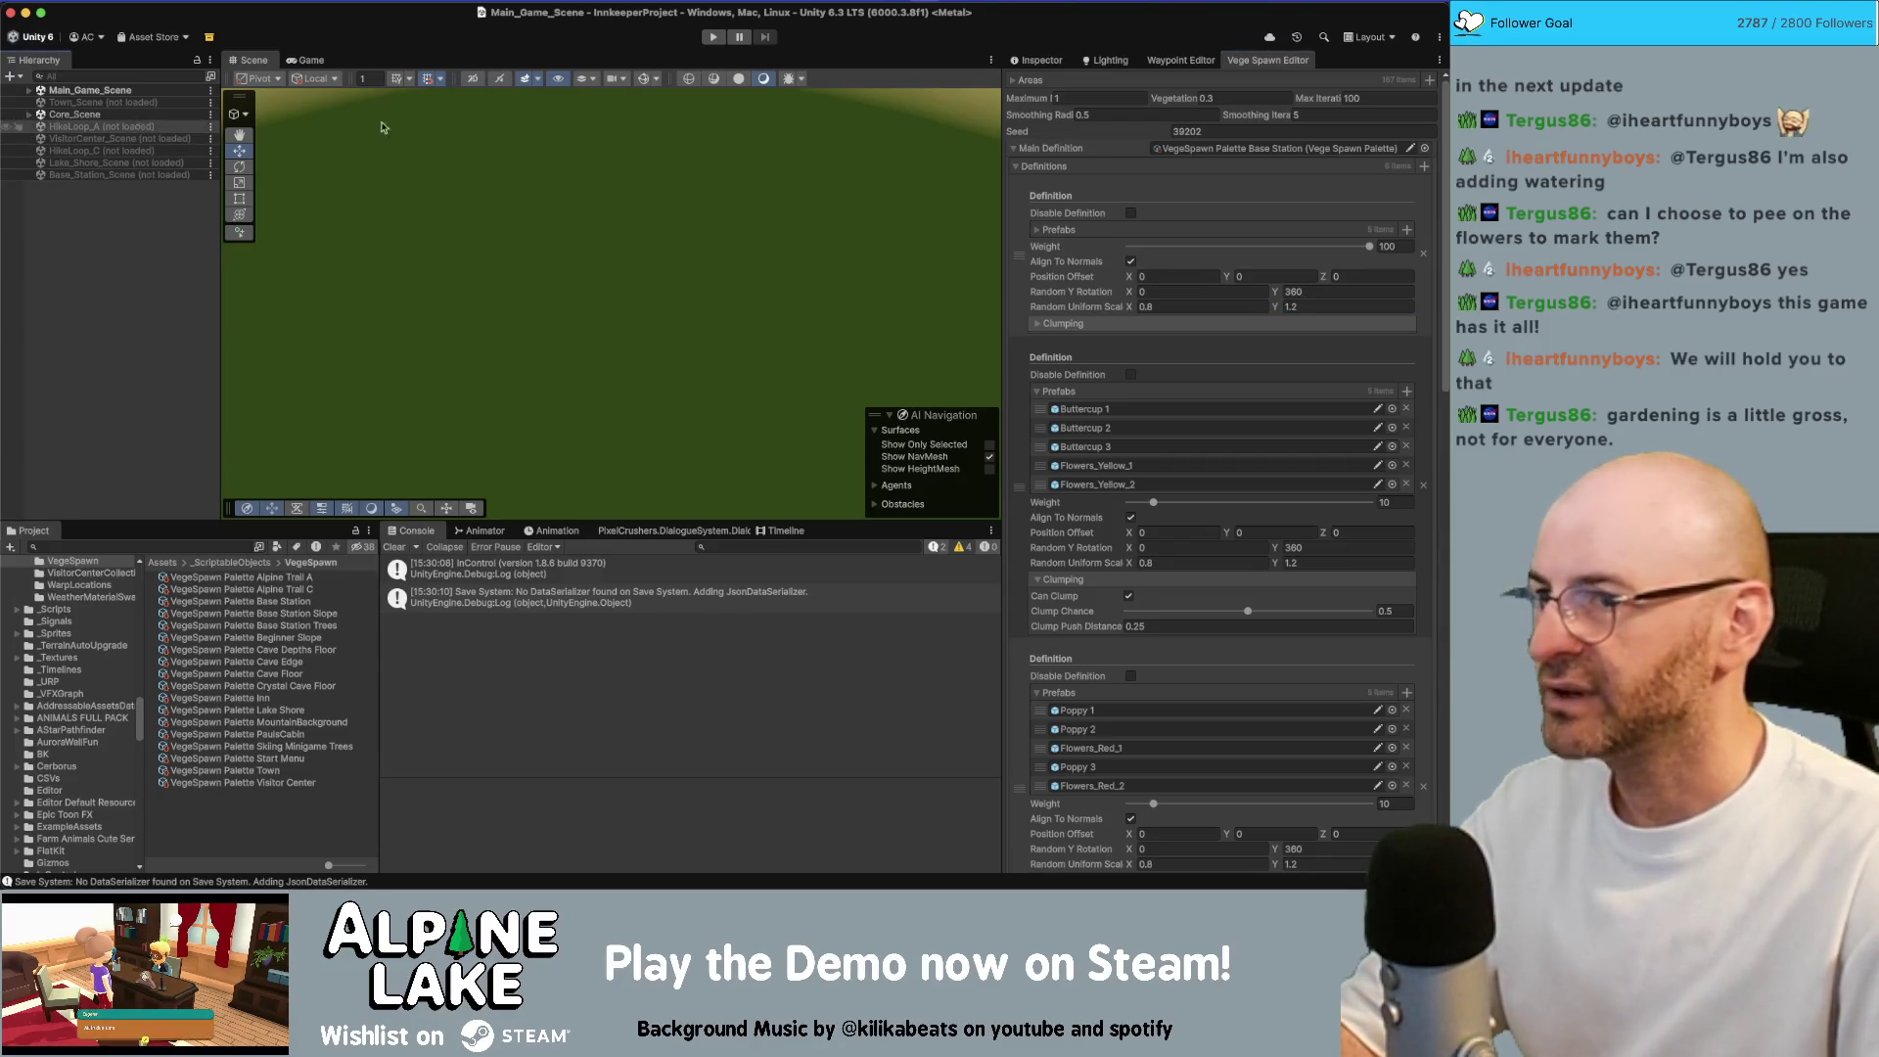
{"action": "scroll", "coordinate": [1206, 505], "scroll_direction": "down", "scroll_amount": 10}
{"action": "scroll", "coordinate": [1206, 505], "scroll_direction": "down", "scroll_amount": 6}
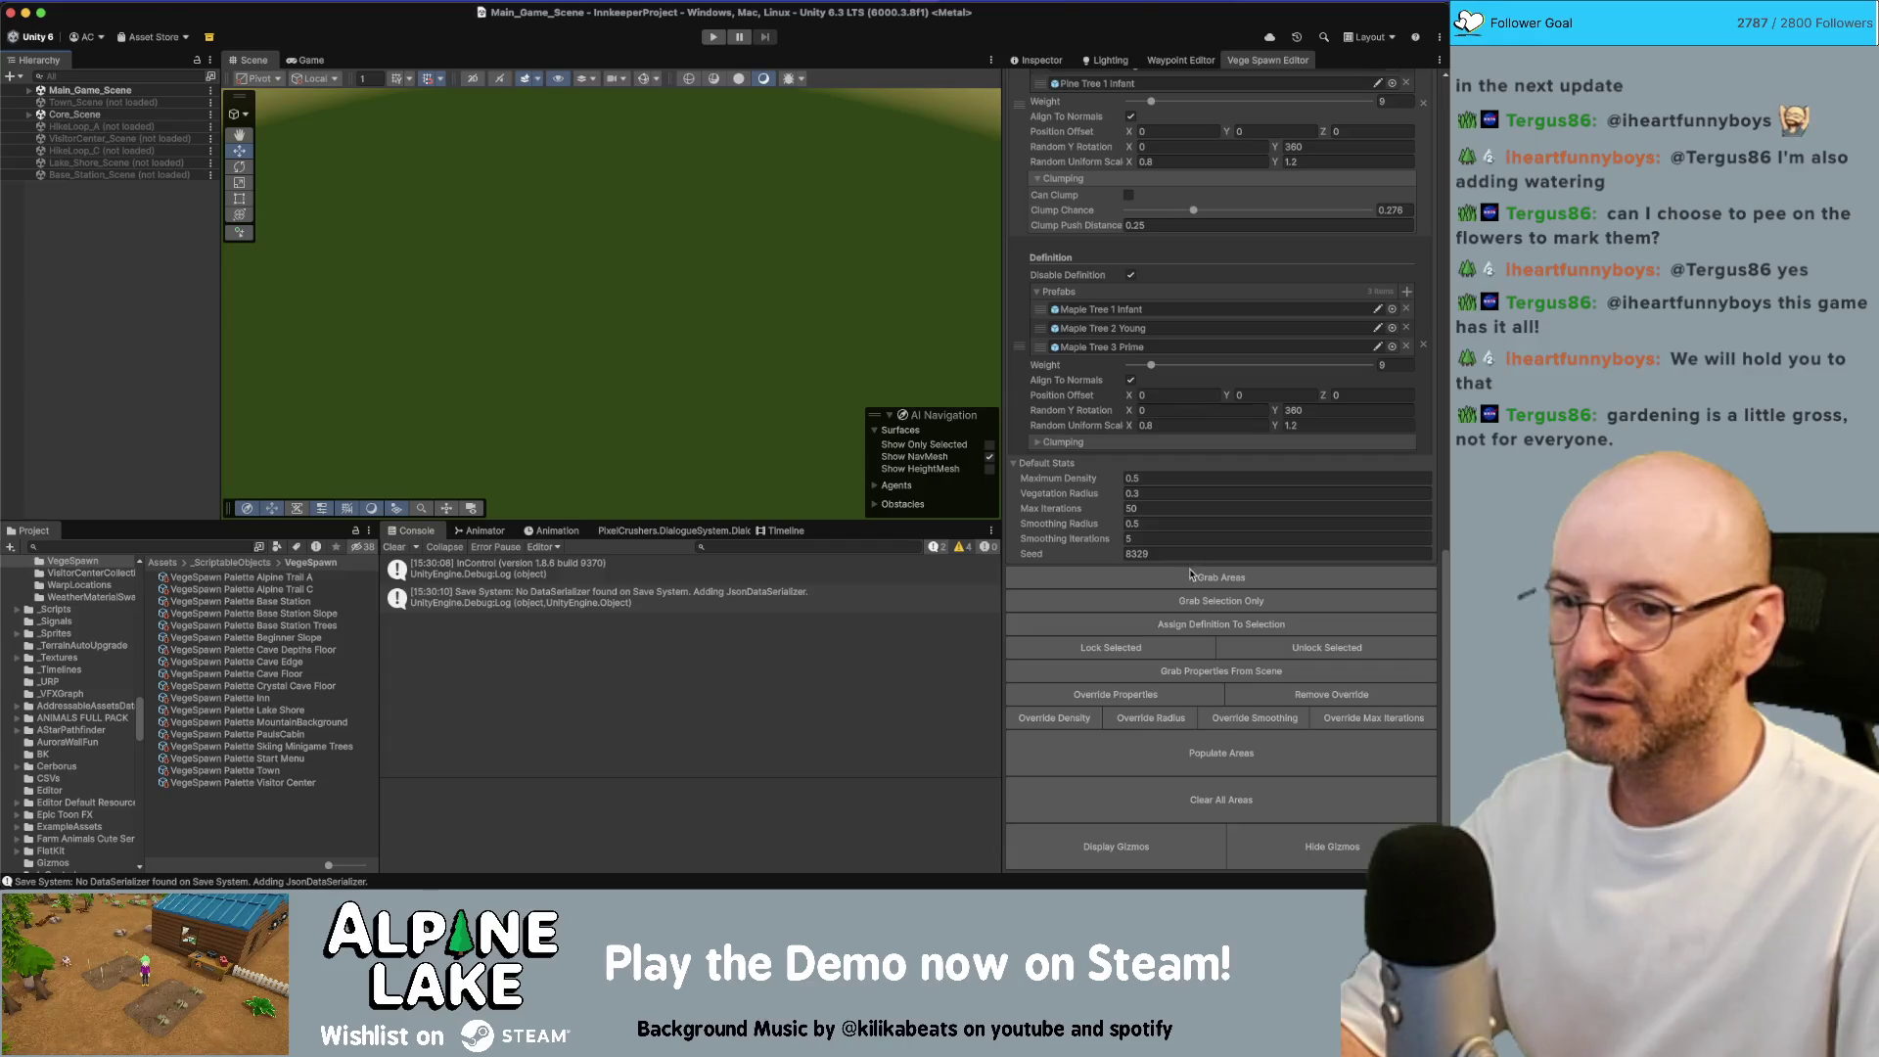
{"action": "scroll", "coordinate": [1155, 488], "scroll_direction": "up", "scroll_amount": 15}
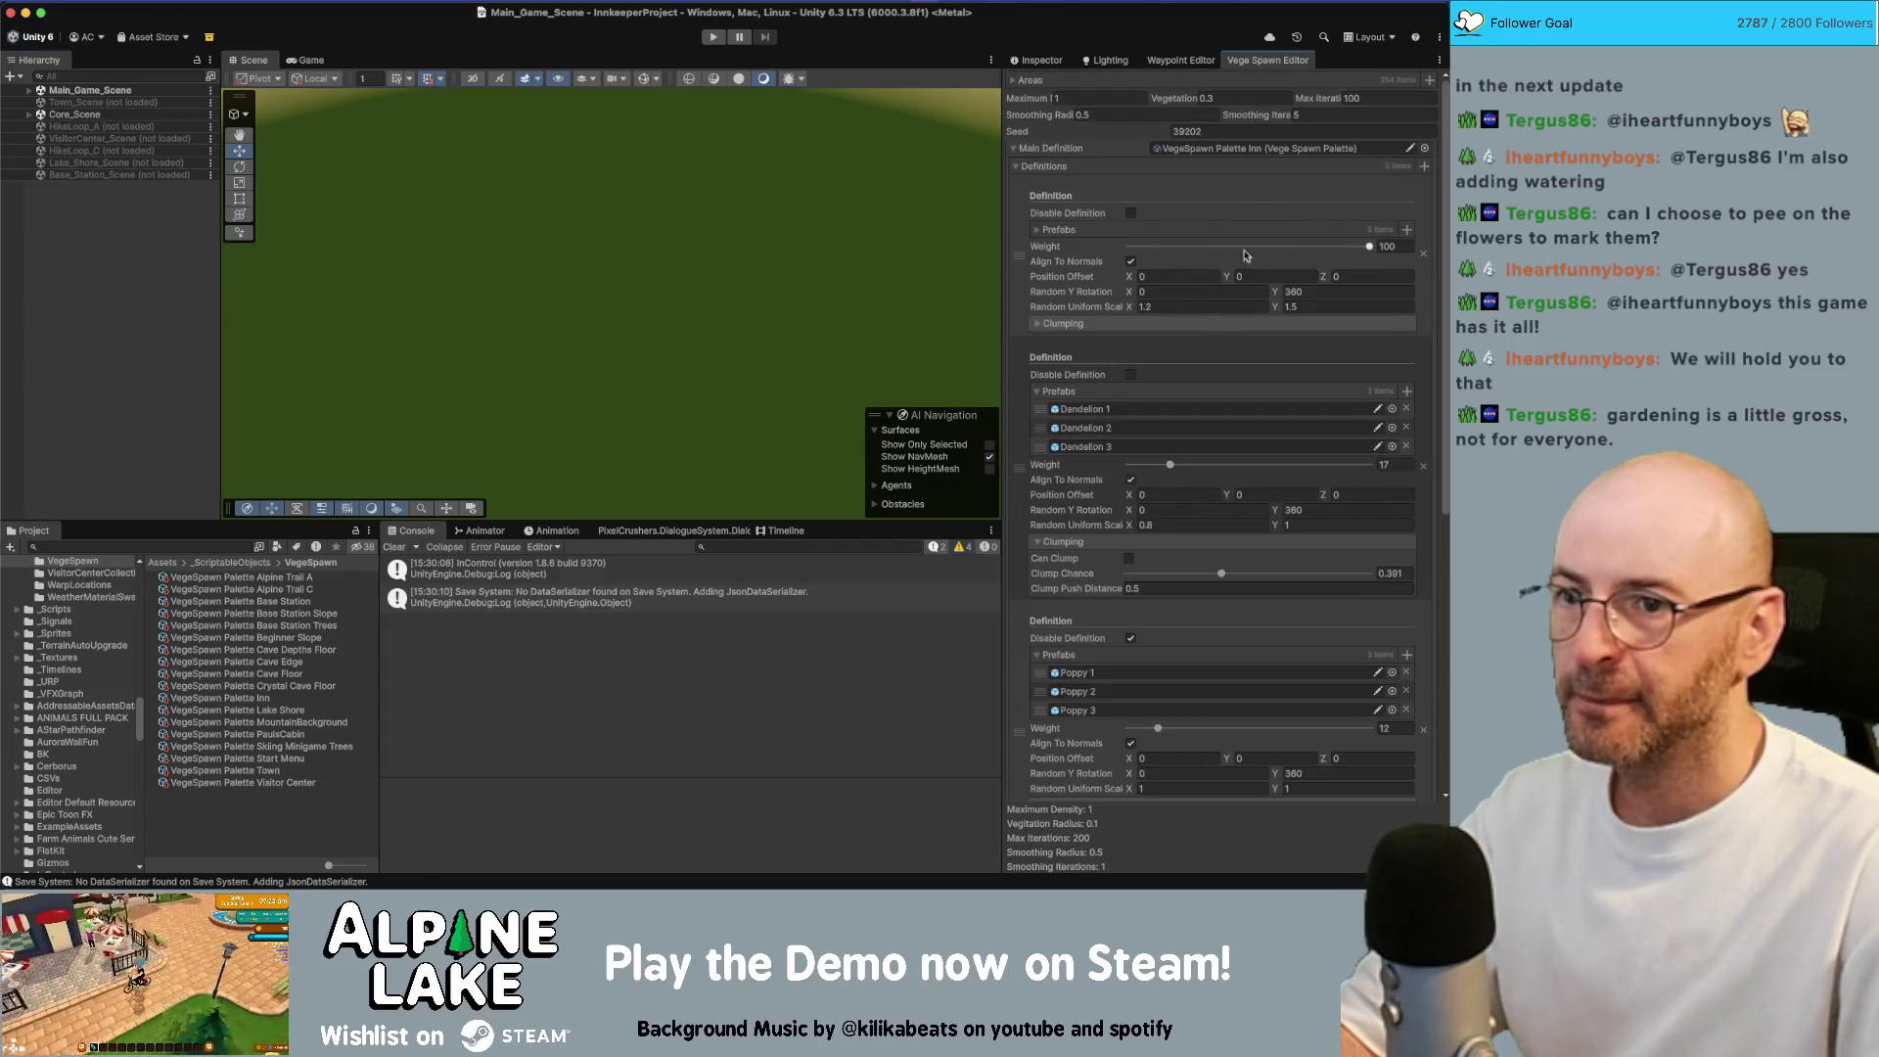
Rework the first definition's and the dandelion's minimum scale fields, then save the scene
{"action": "left_click", "coordinate": [1241, 306]}
{"action": "type", "text": "1"}
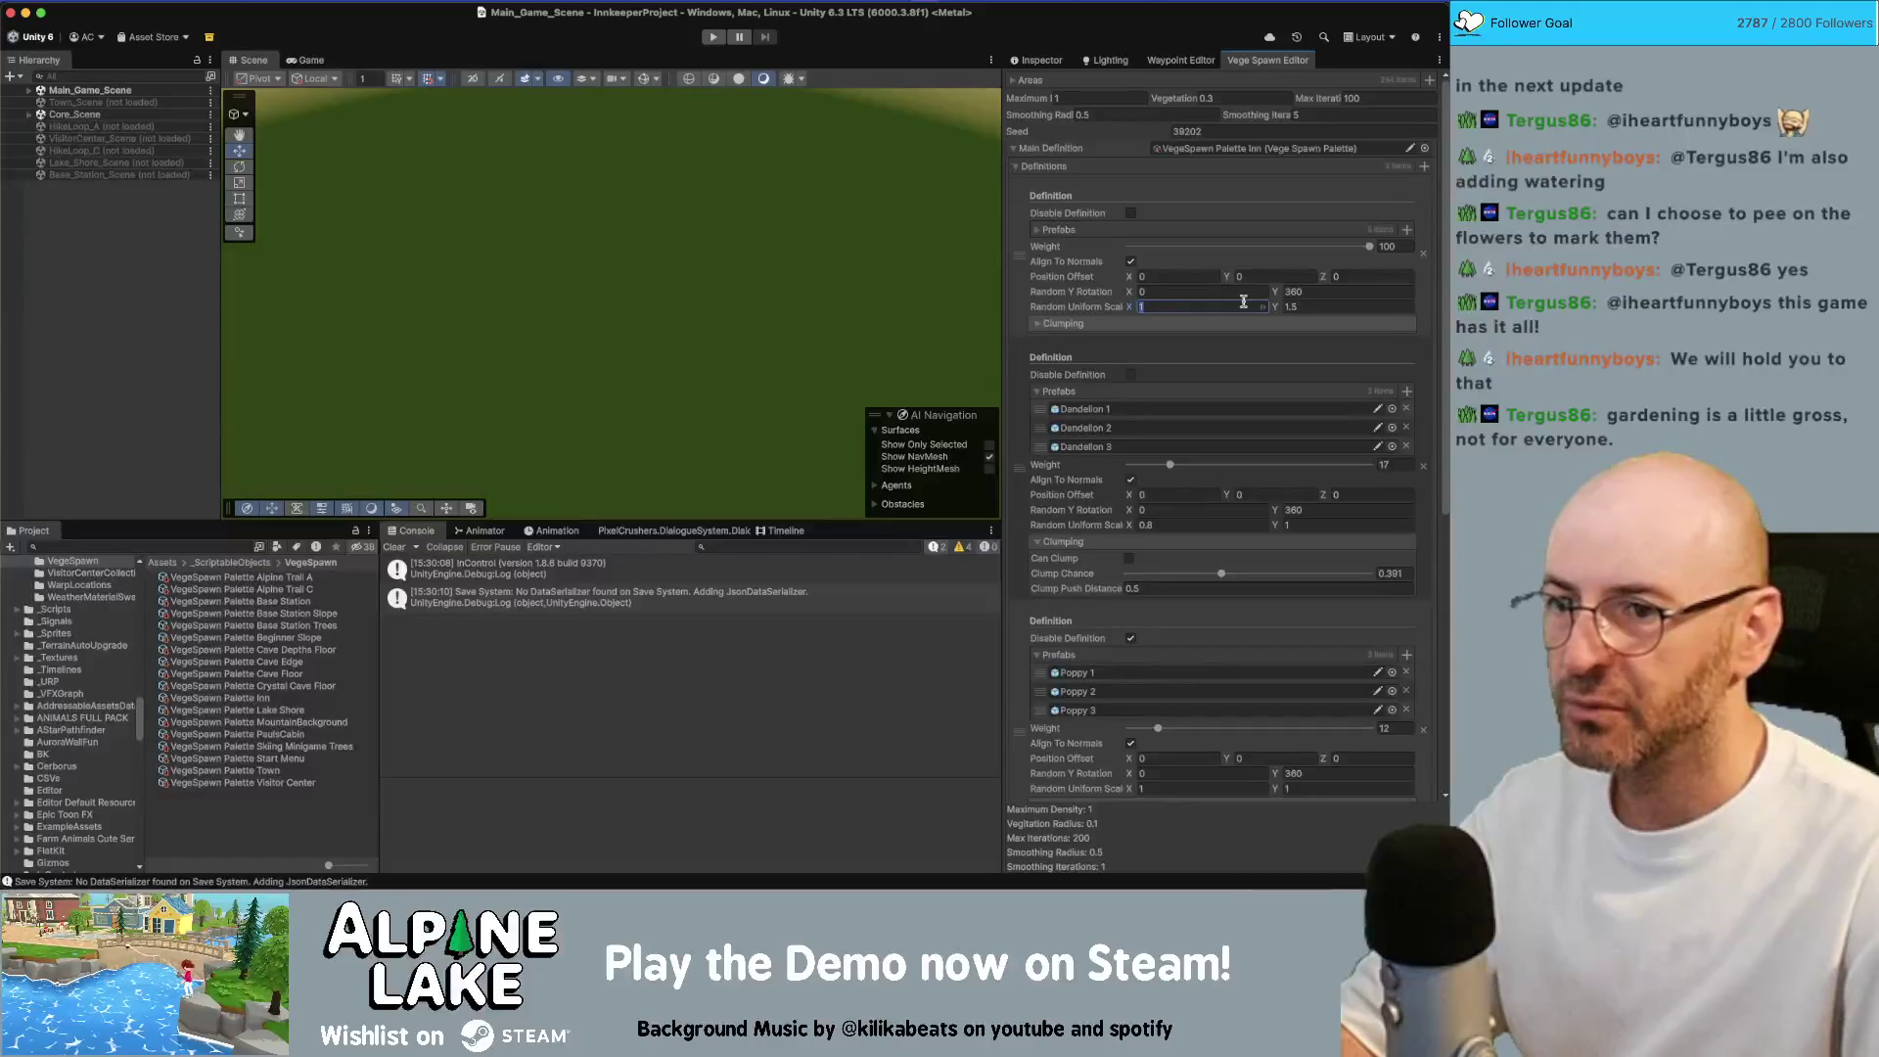
{"action": "key", "text": "BackSpace"}
{"action": "scroll", "coordinate": [1233, 441], "scroll_direction": "down", "scroll_amount": 10}
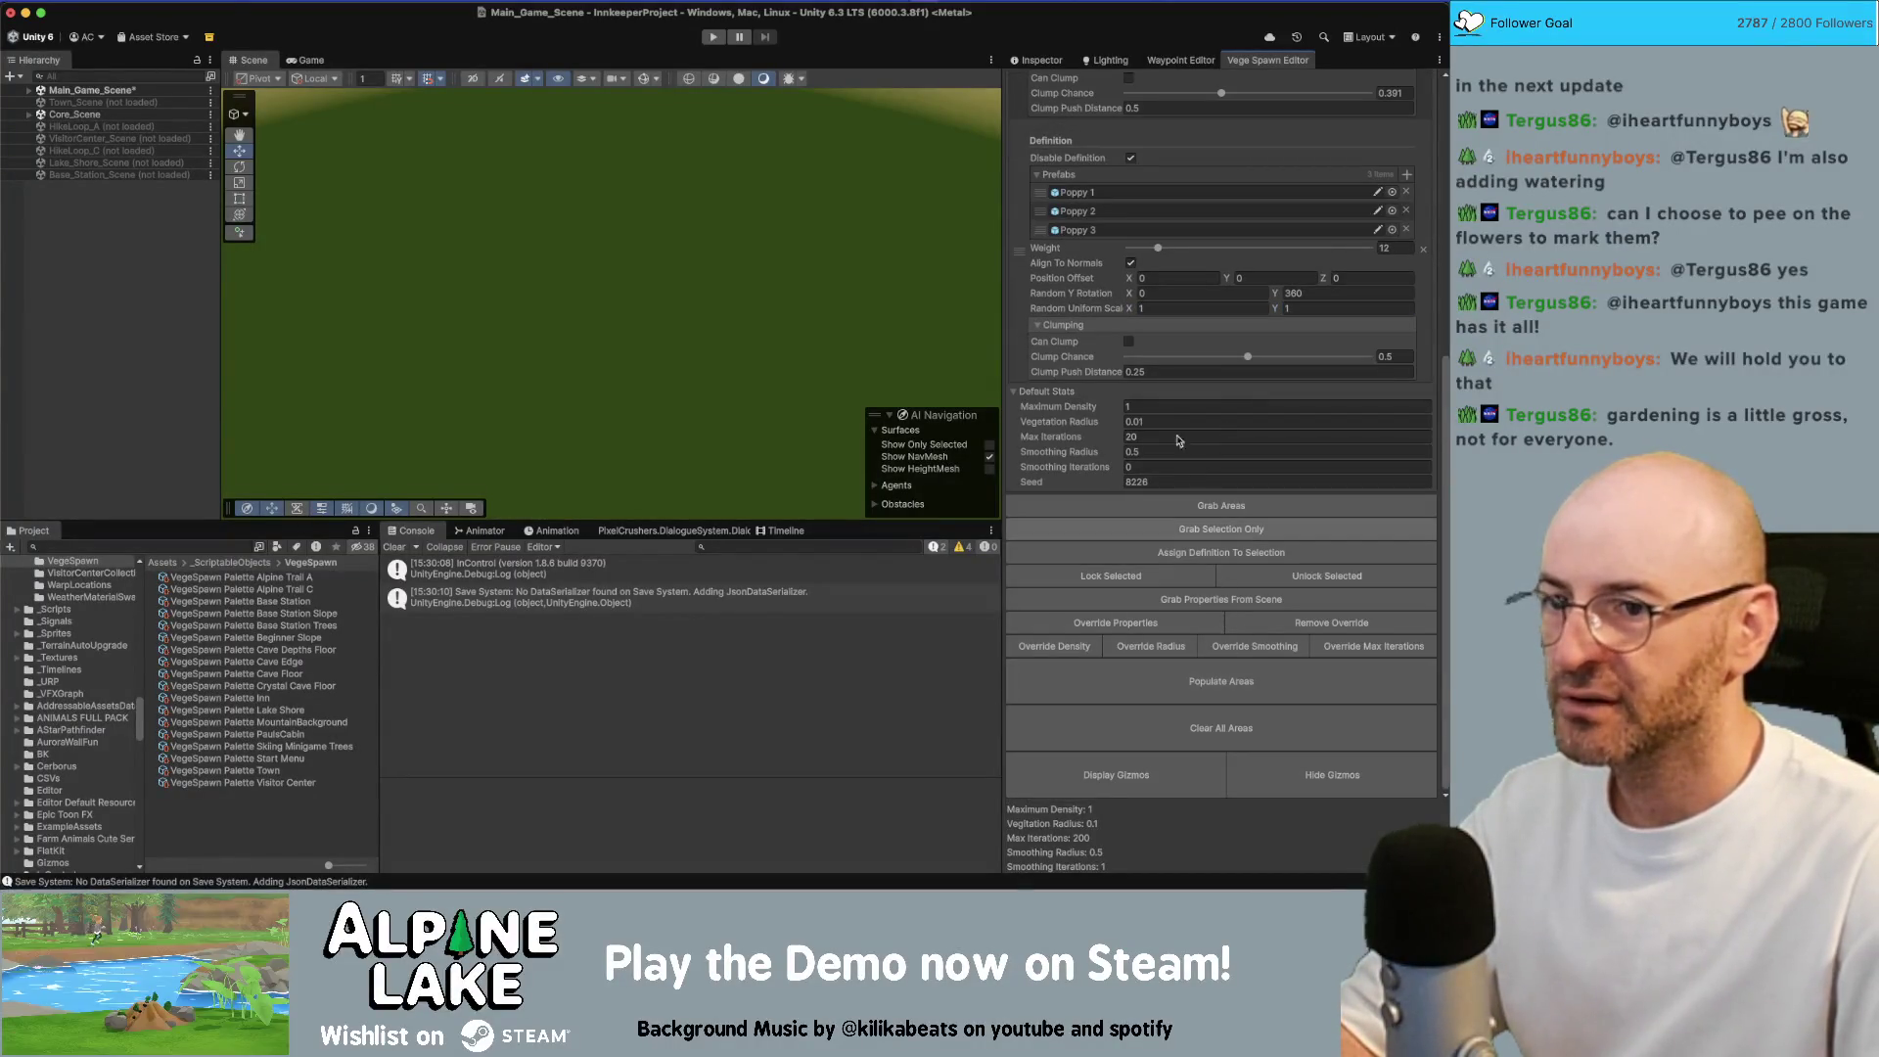
{"action": "scroll", "coordinate": [1178, 329], "scroll_direction": "up", "scroll_amount": 6}
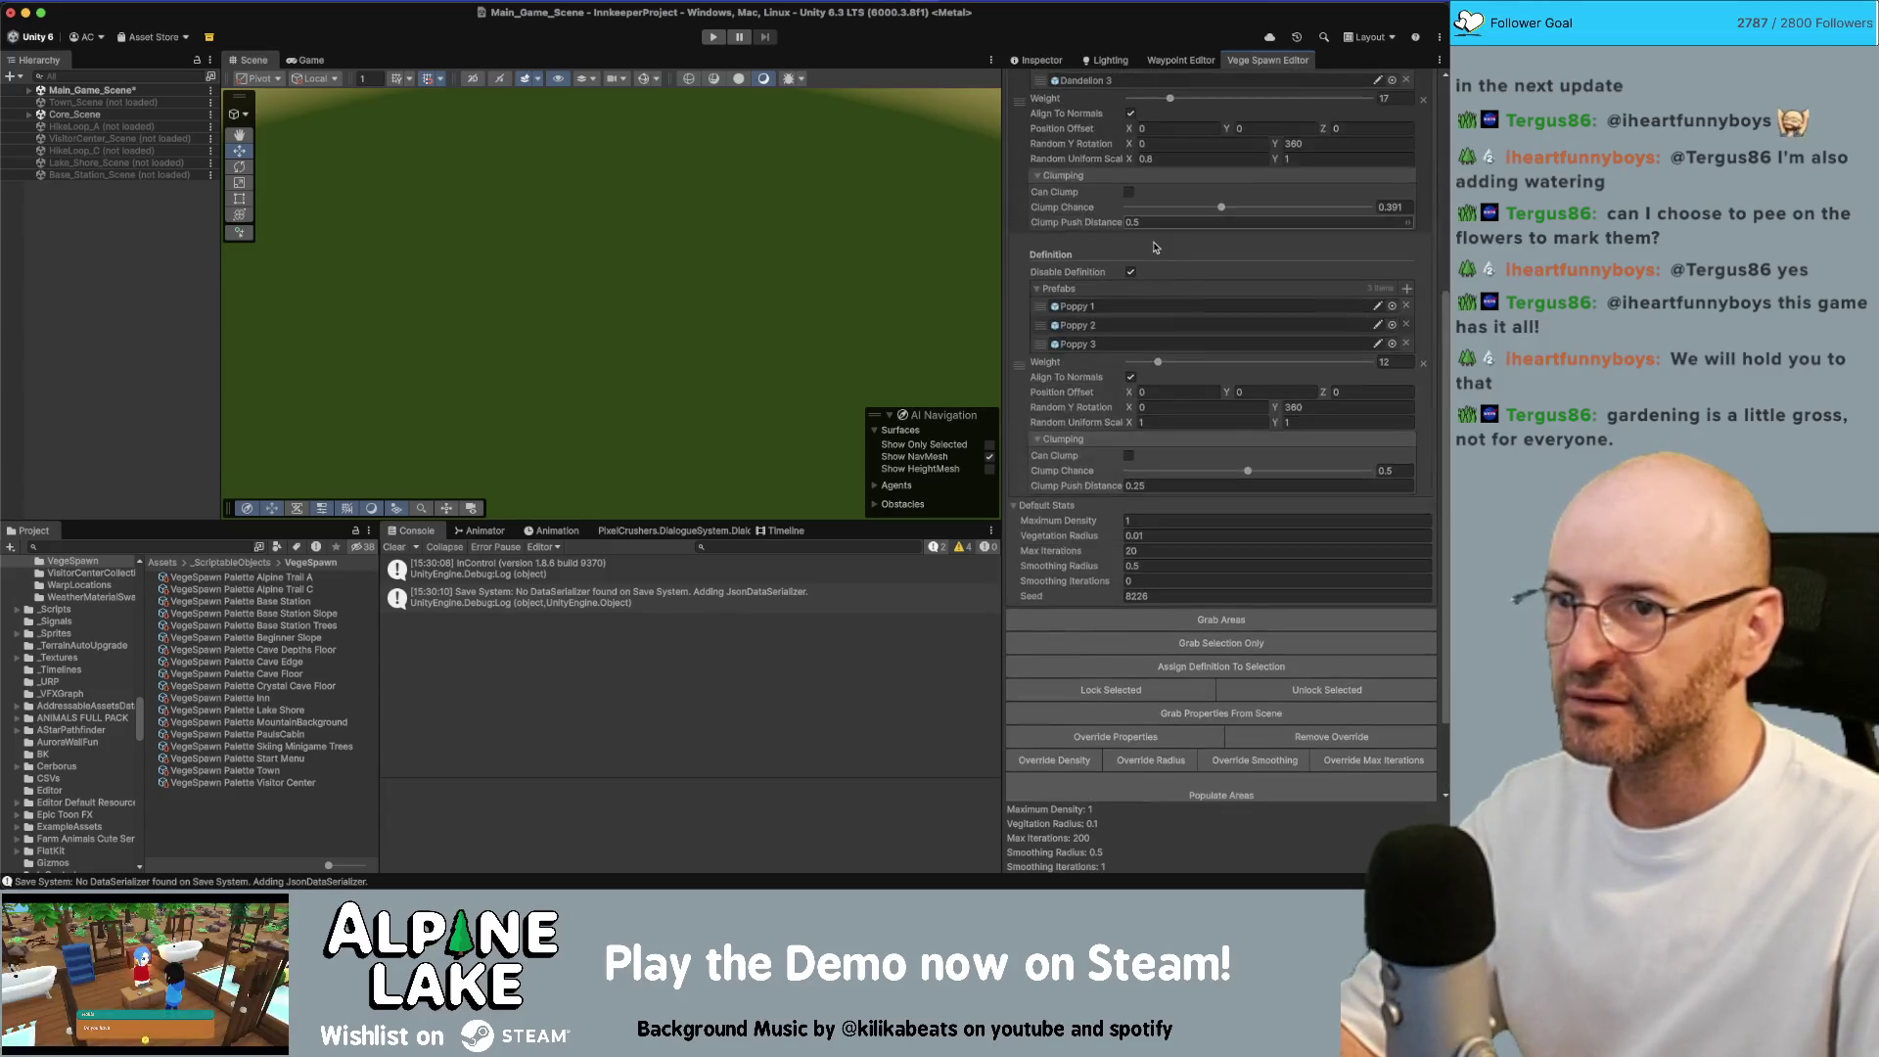
{"action": "left_click", "coordinate": [1171, 351]}
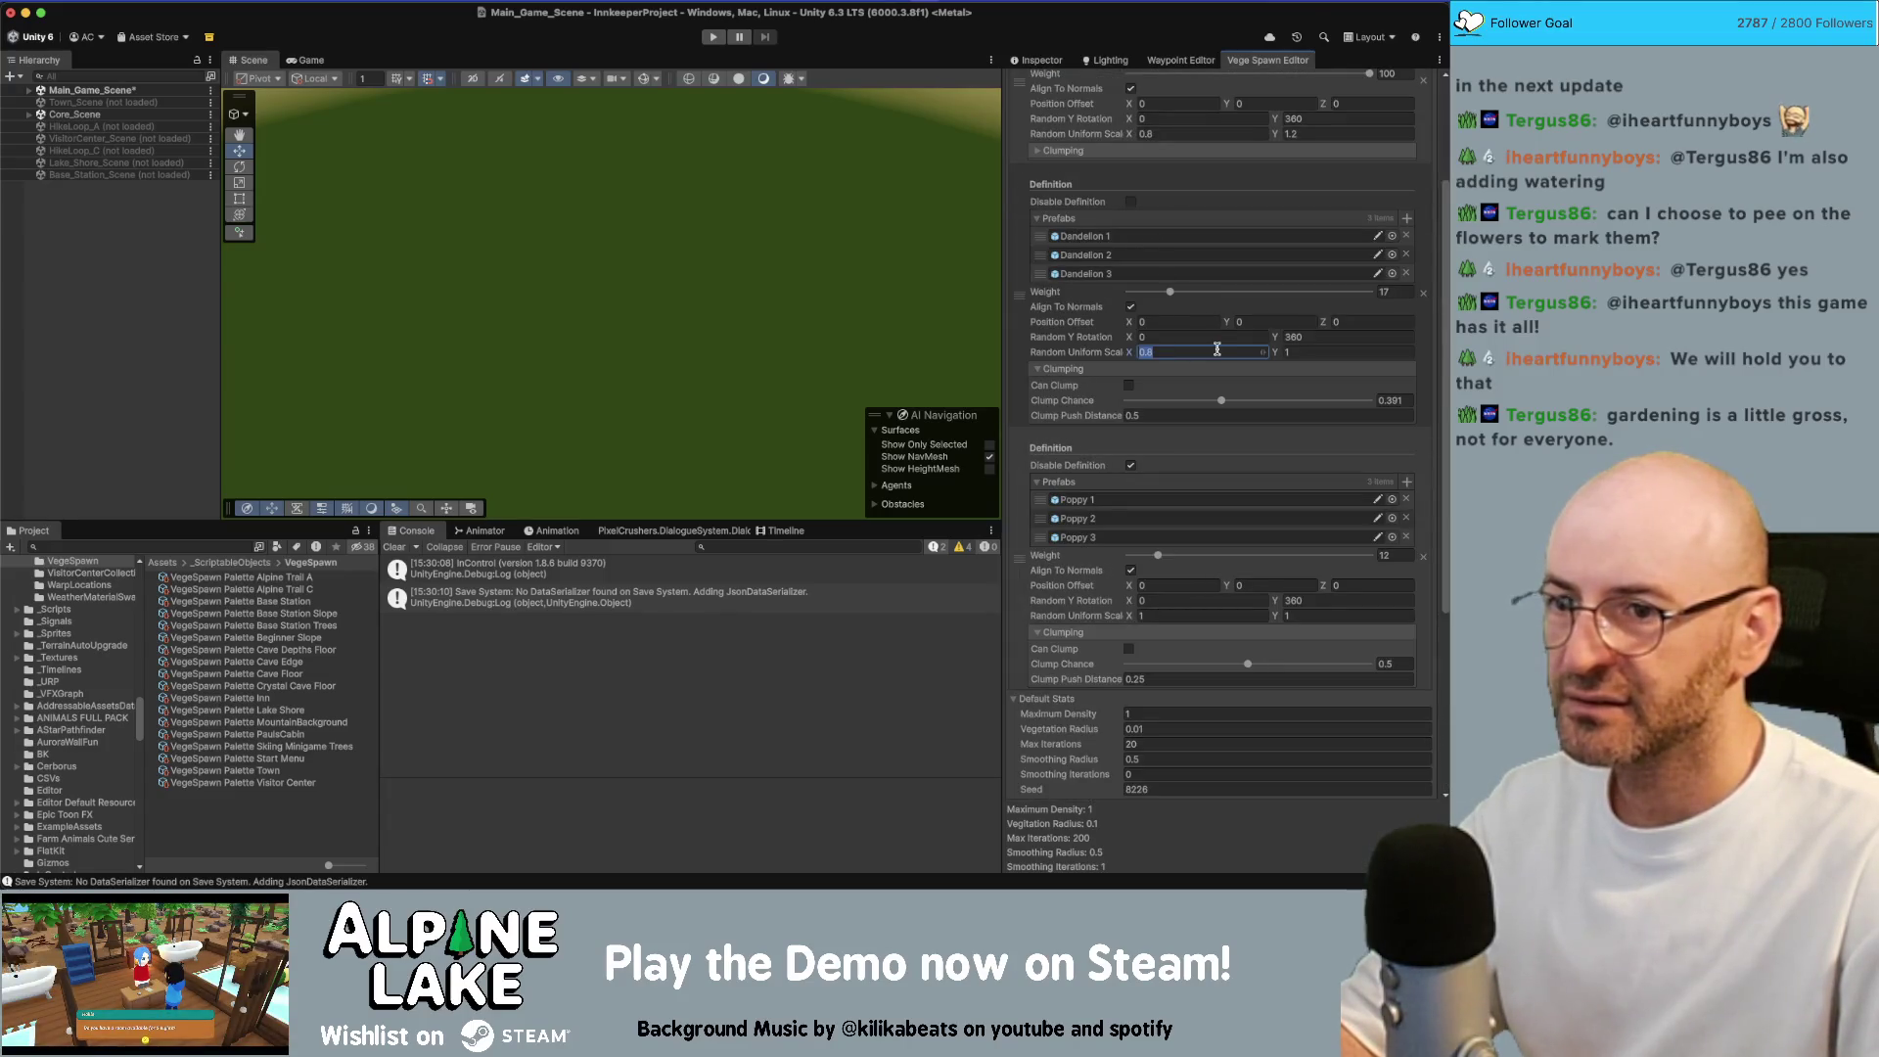
{"action": "scroll", "coordinate": [1216, 411], "scroll_direction": "down", "scroll_amount": 6}
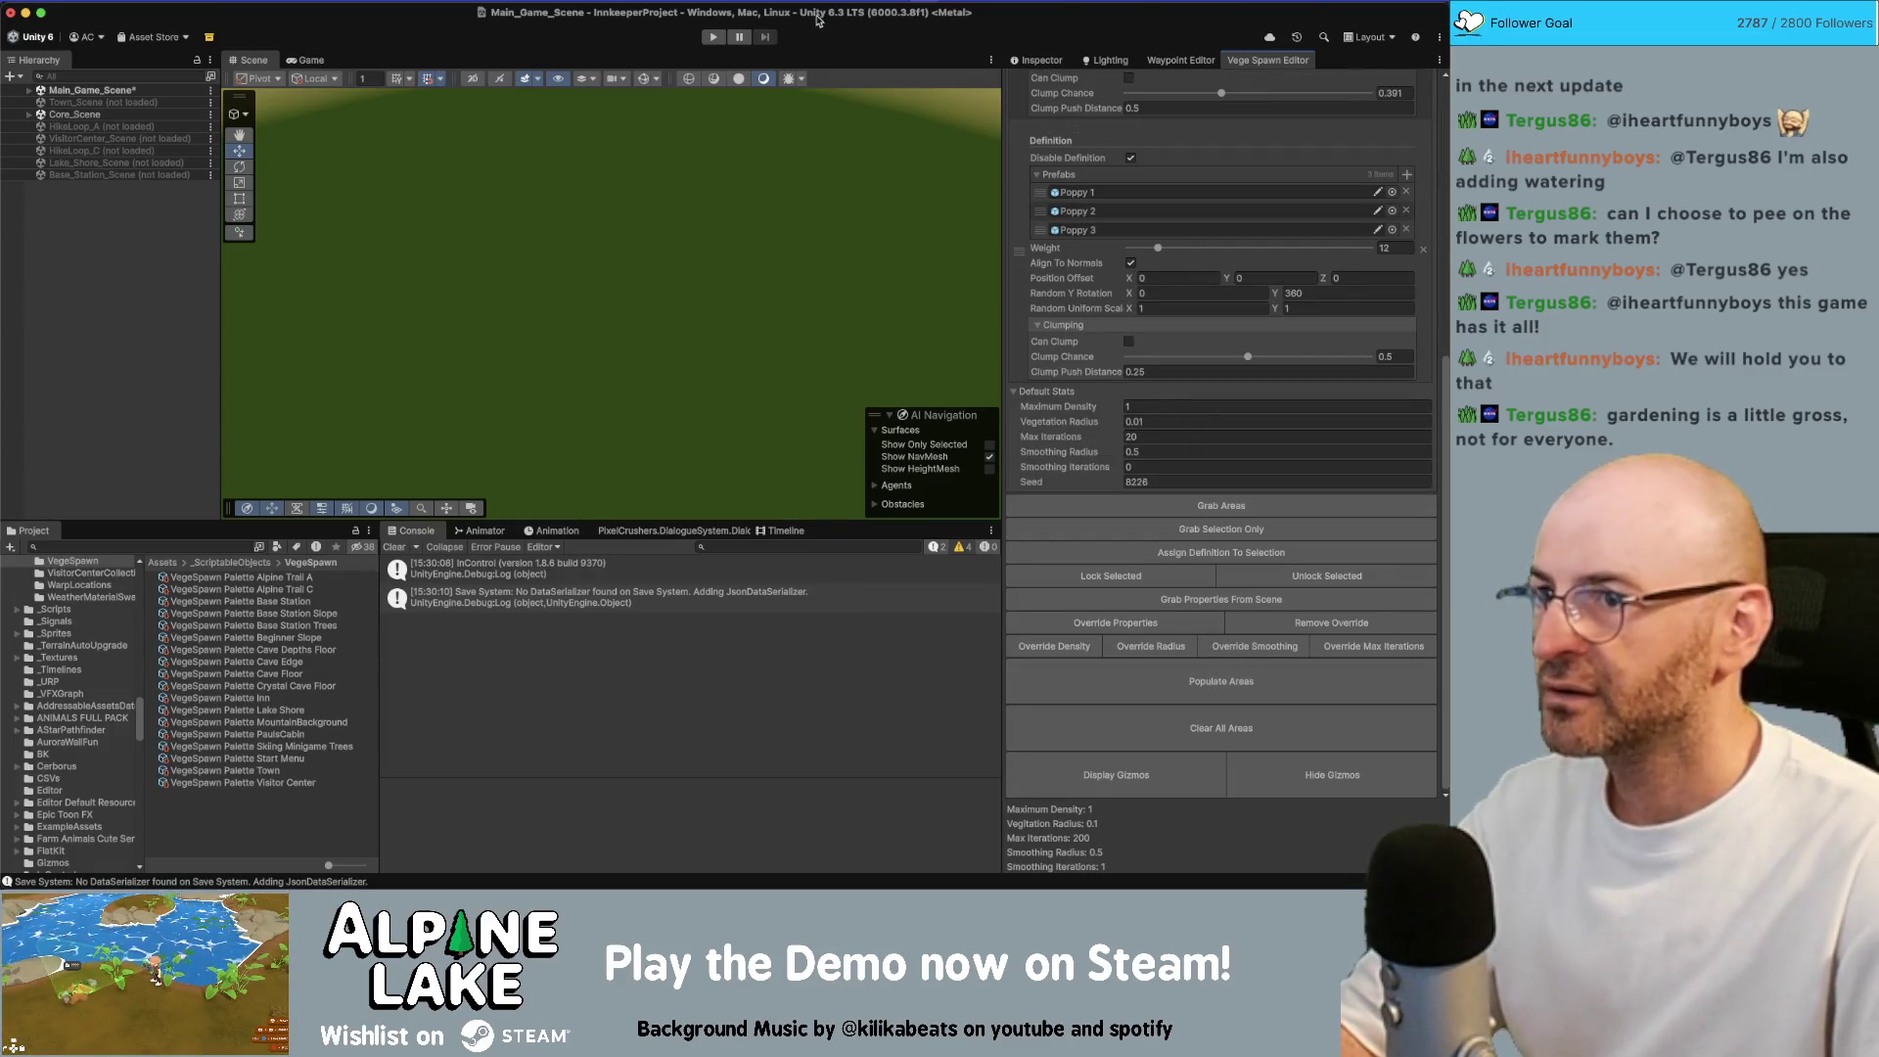
{"action": "key", "text": "super+s"}
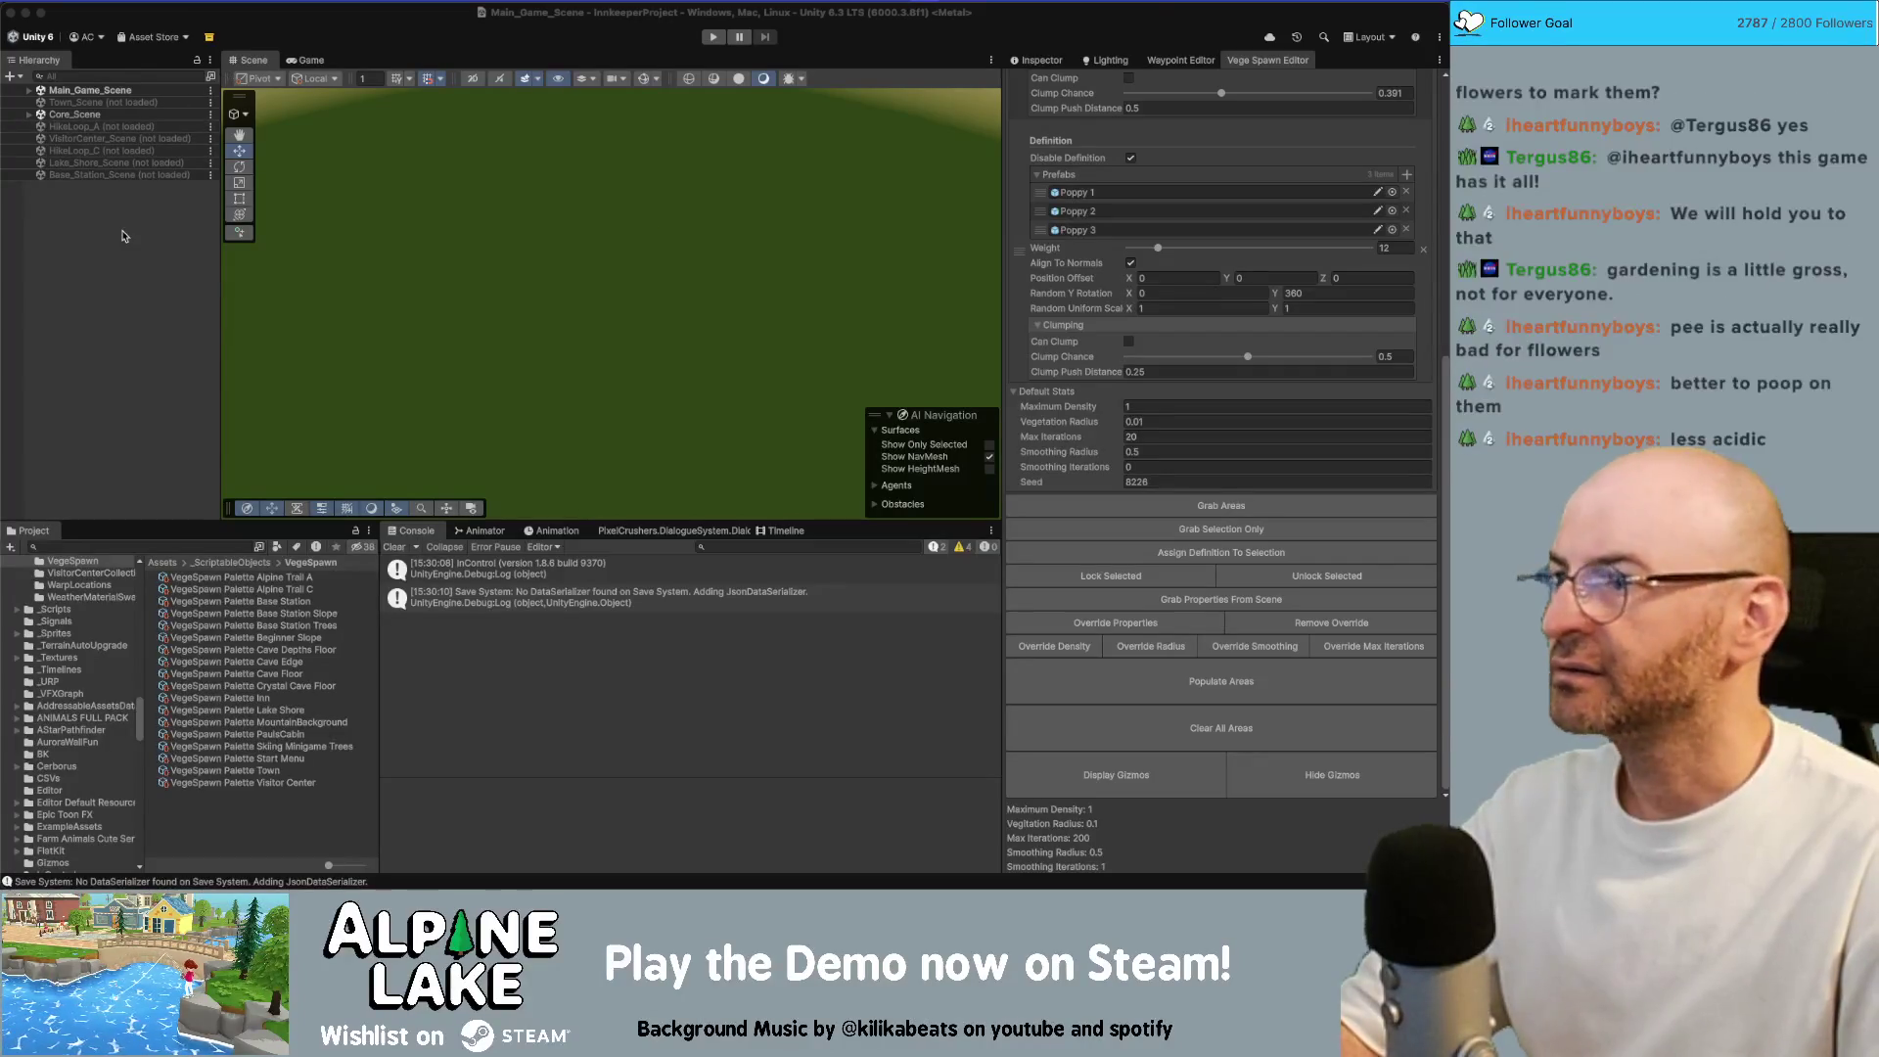
Bring the Unity editor window back into focus
{"action": "left_click", "coordinate": [558, 225]}
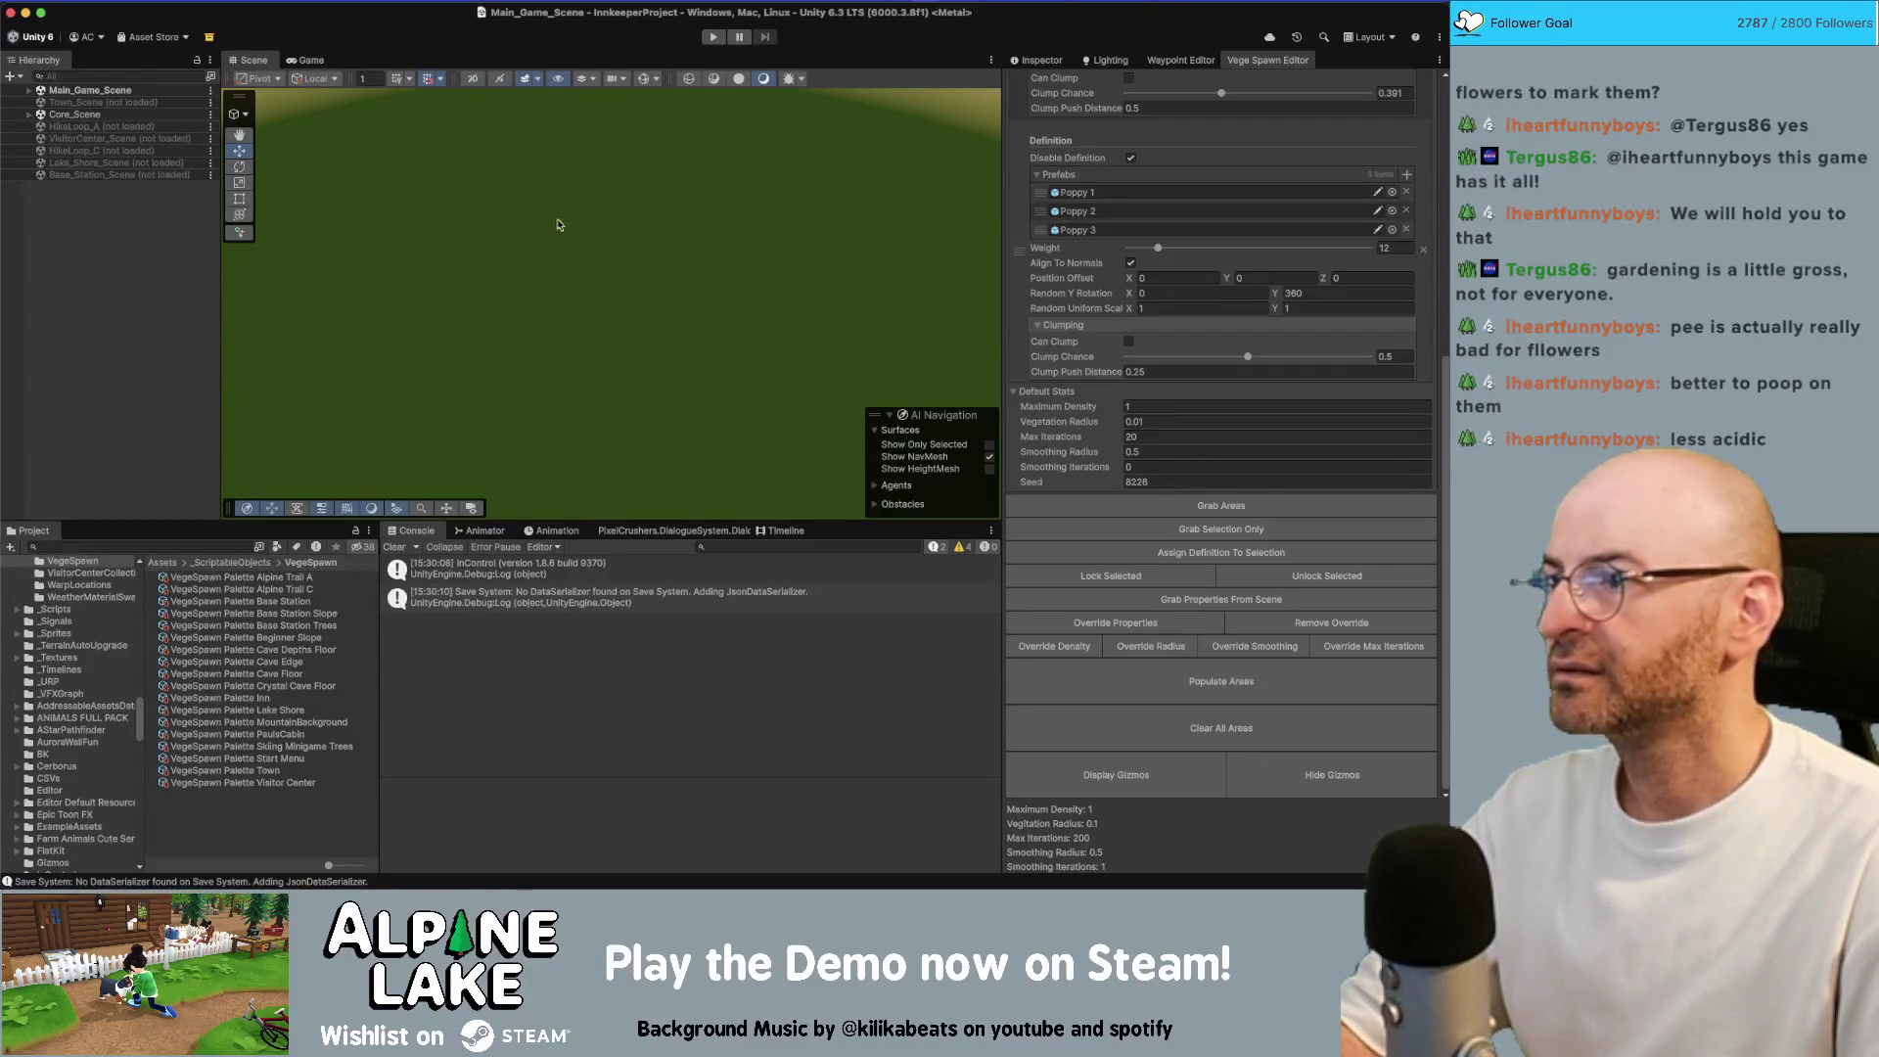
Start Play mode, maximise the Game view, mount the bike and ride past the Elevation sign into Town
{"action": "left_click", "coordinate": [716, 37]}
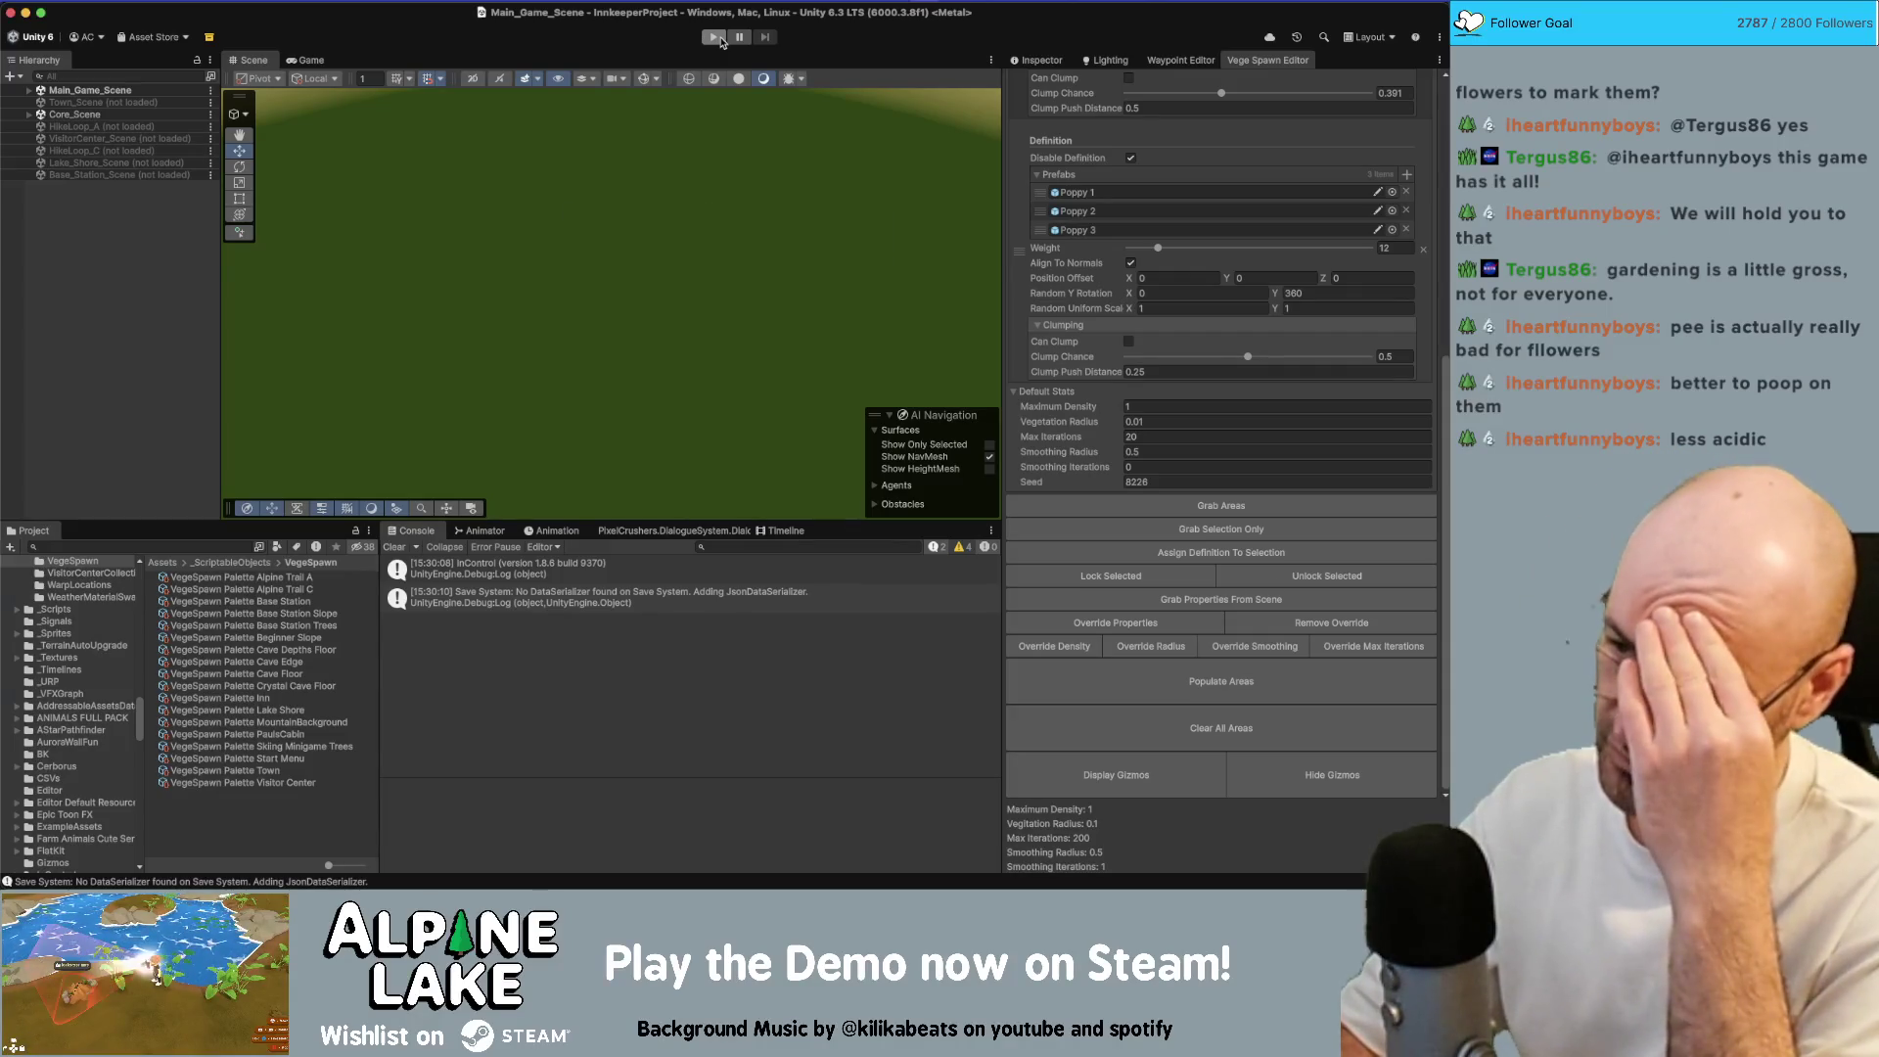
{"action": "left_click", "coordinate": [715, 37]}
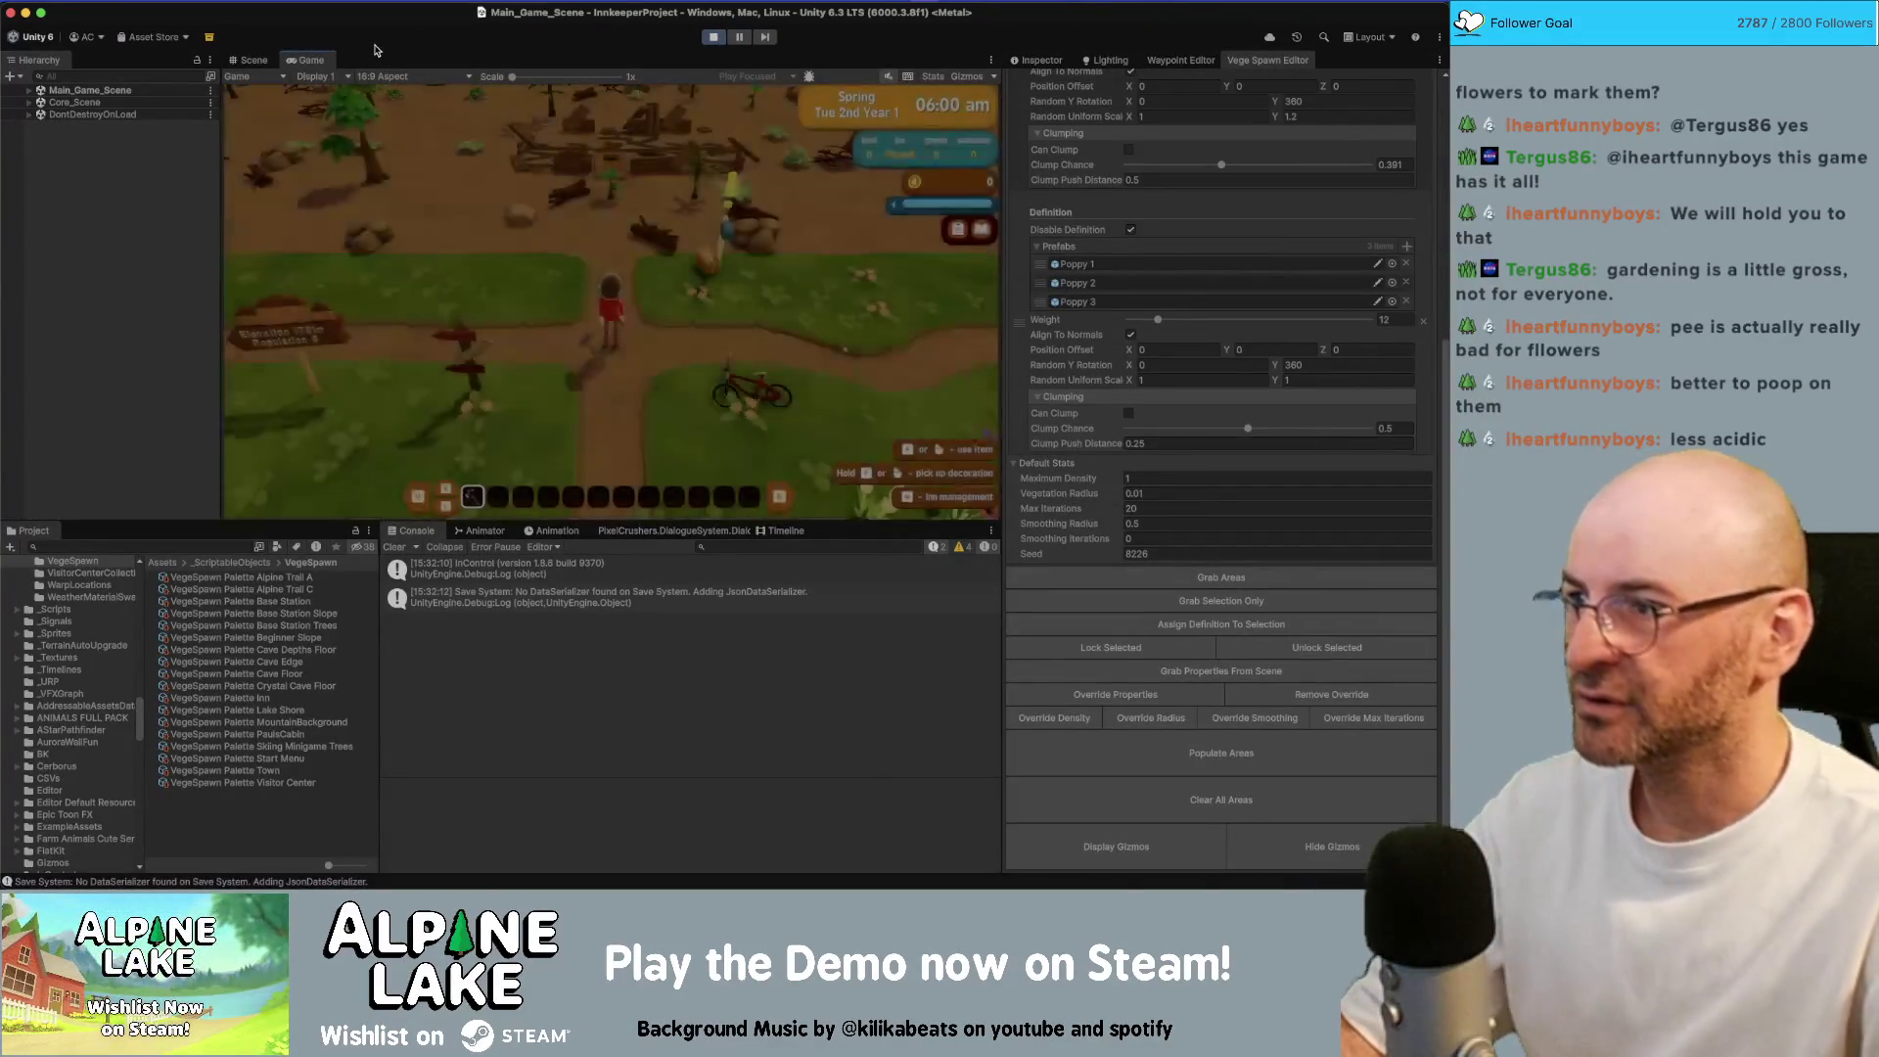
{"action": "key", "text": "shift+space"}
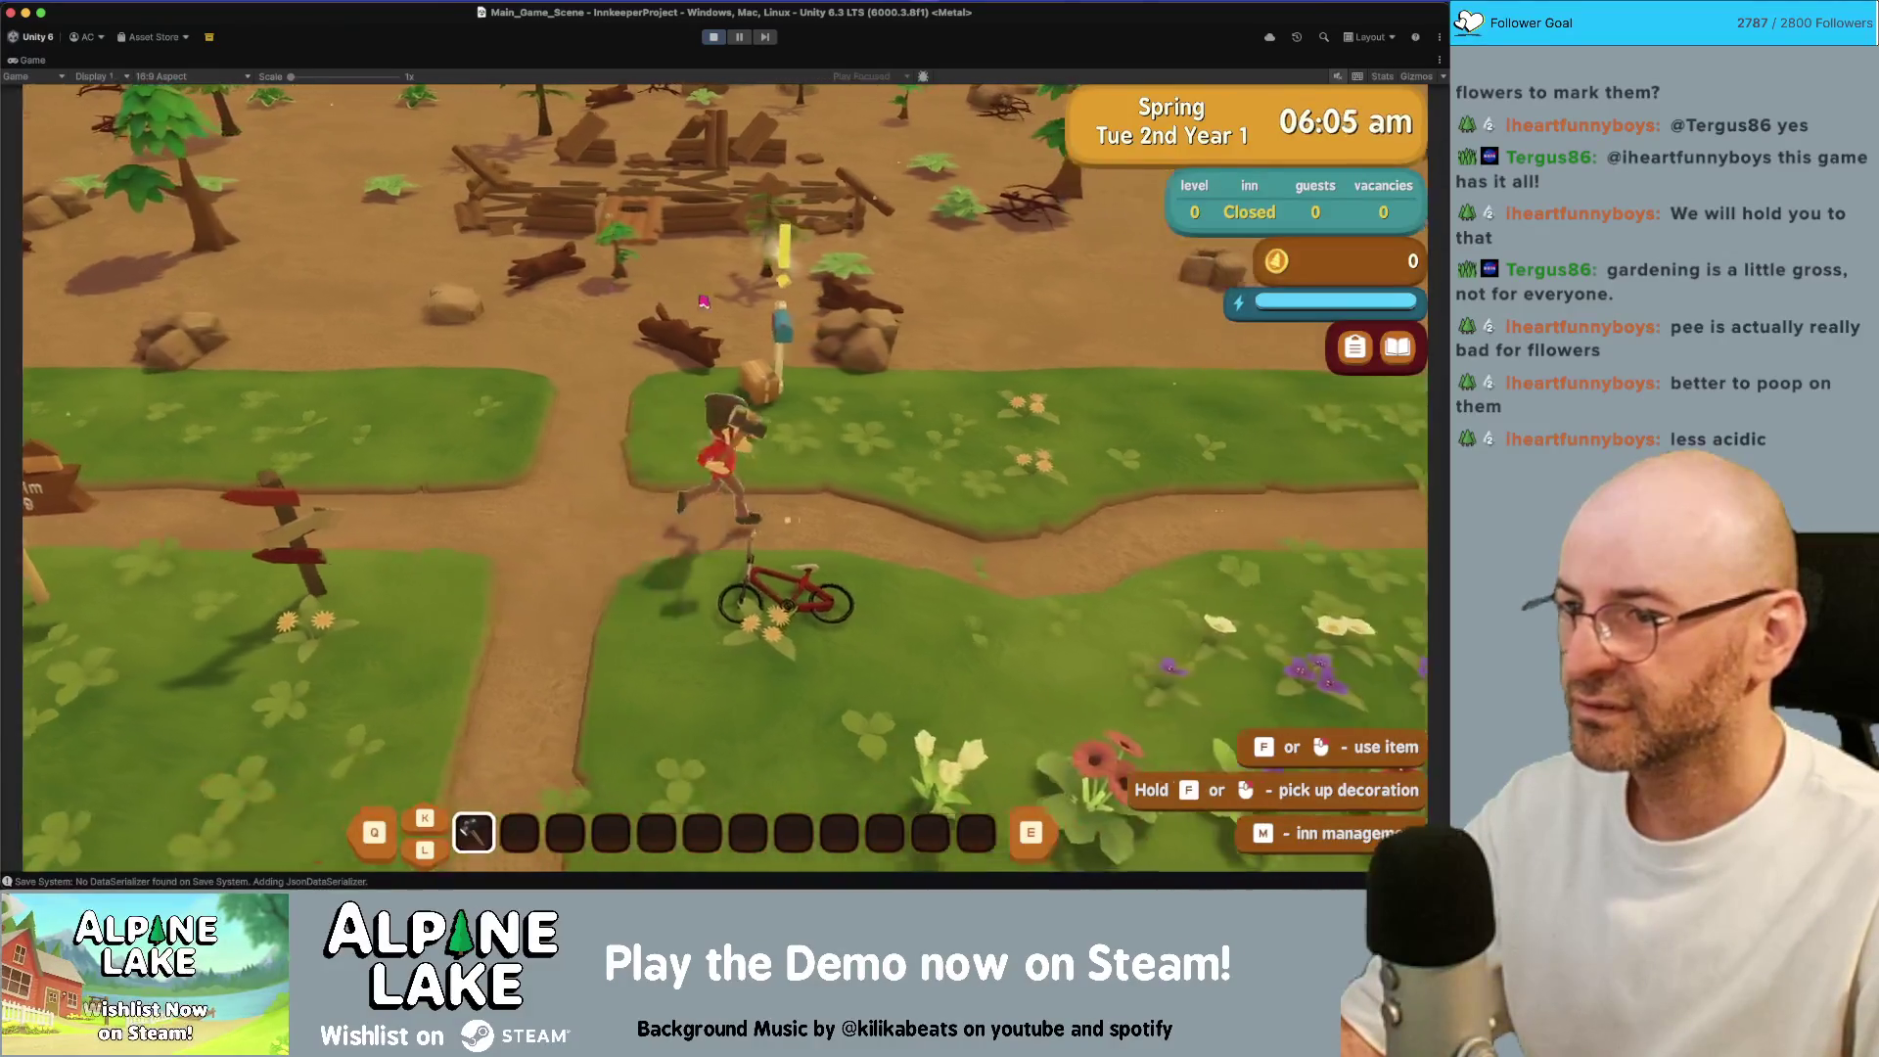
{"action": "key", "text": "s"}
{"action": "key", "text": "f"}
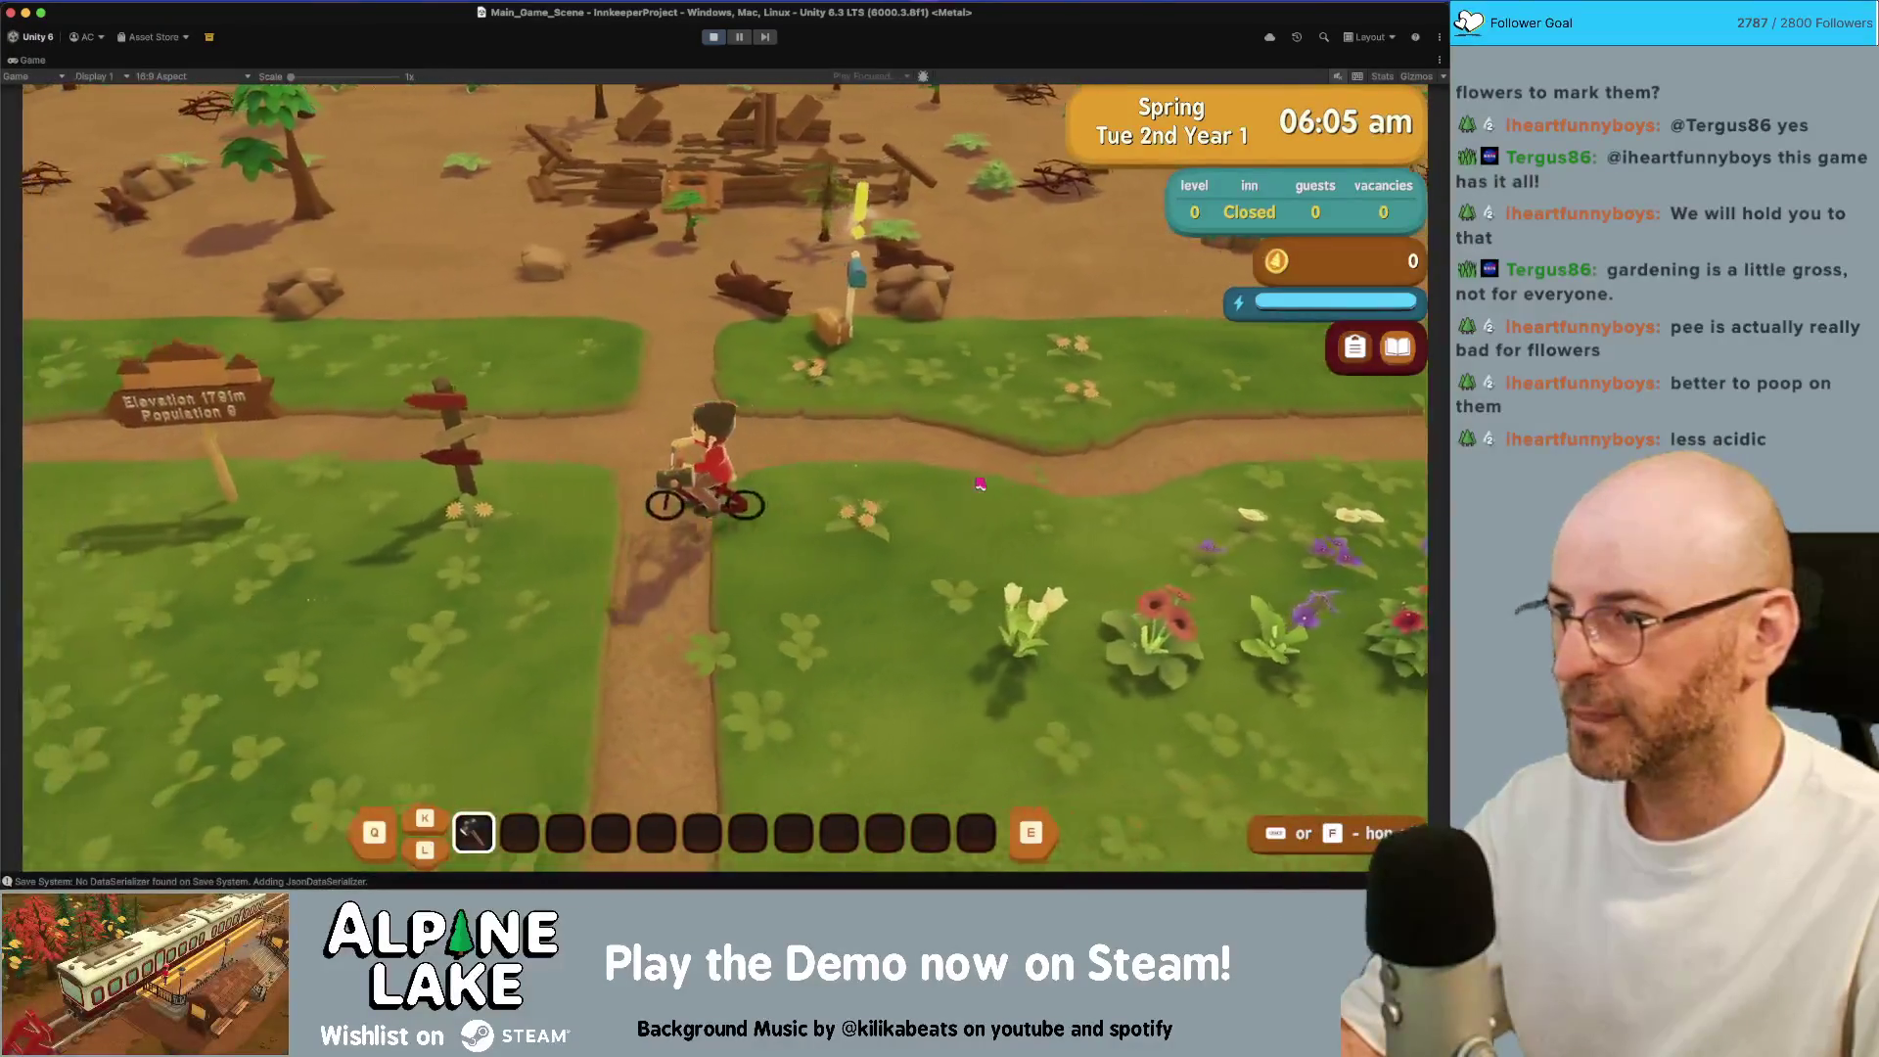
{"action": "key", "text": "a"}
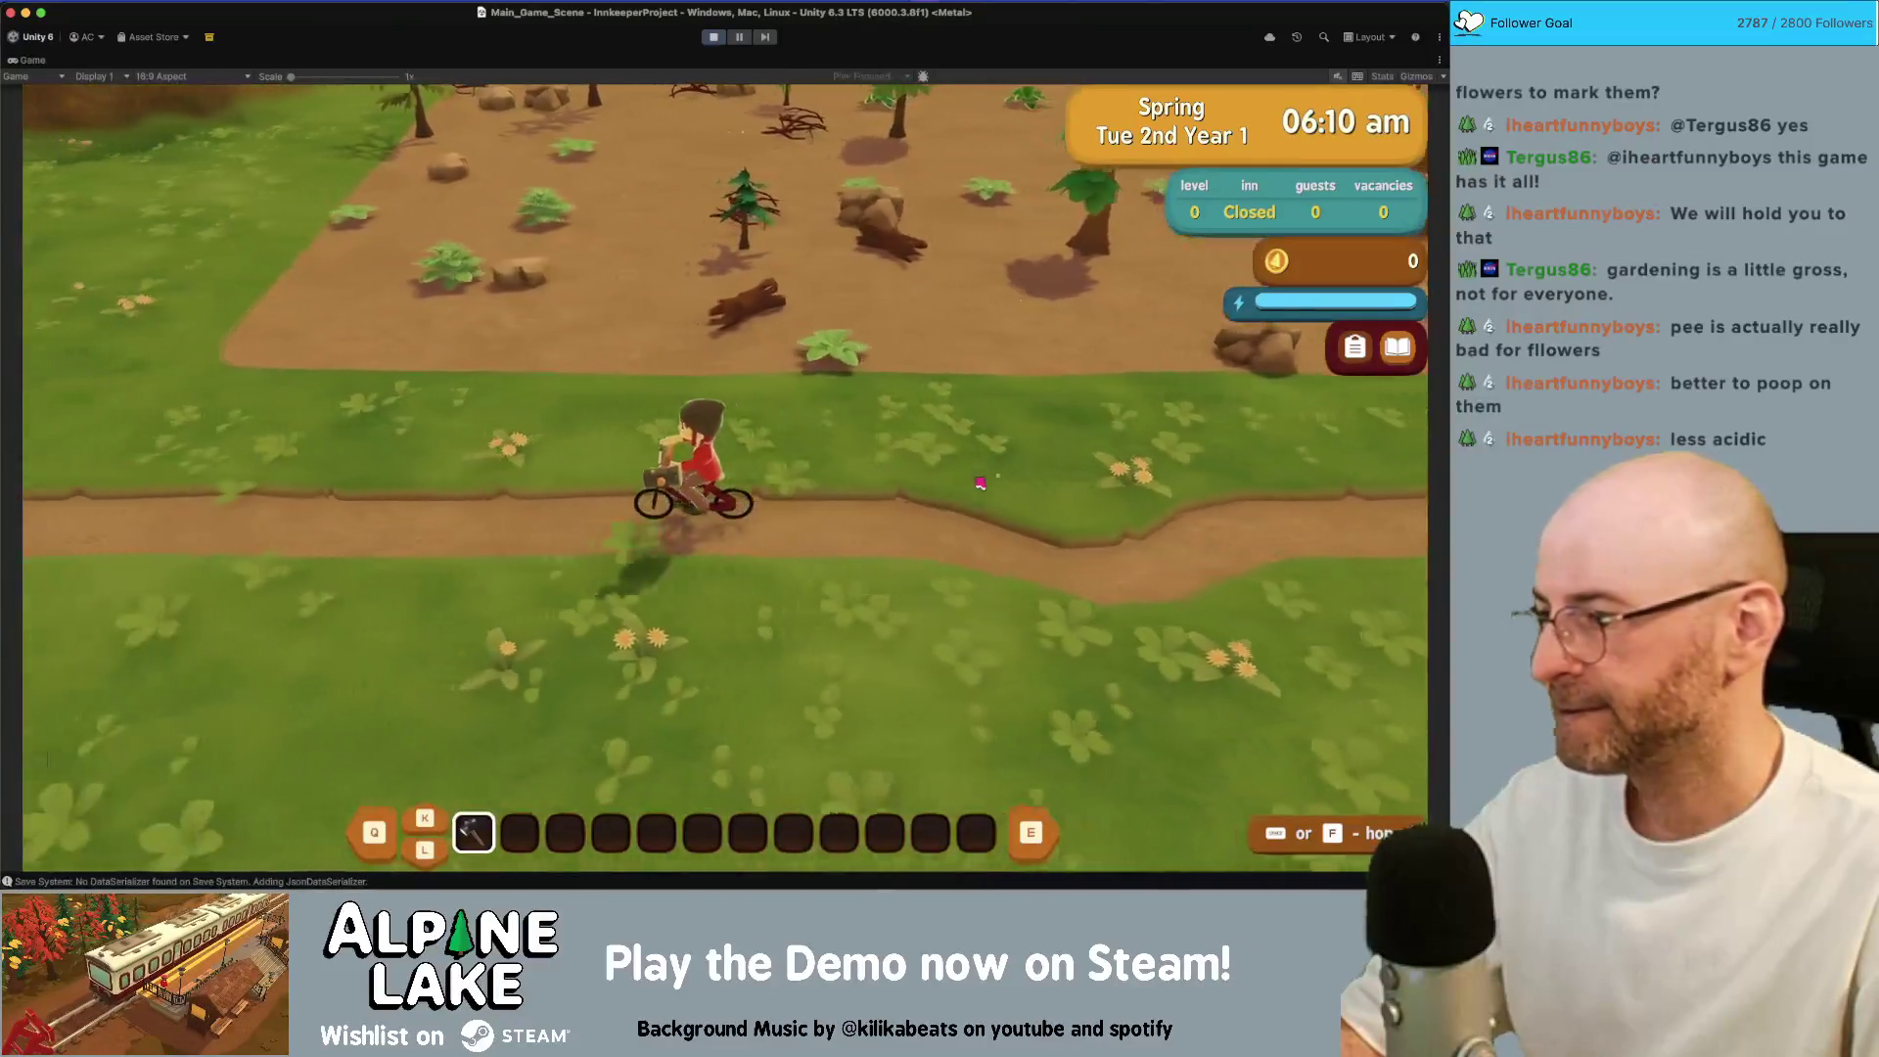
{"action": "key", "text": "a"}
{"action": "key", "text": "a"}
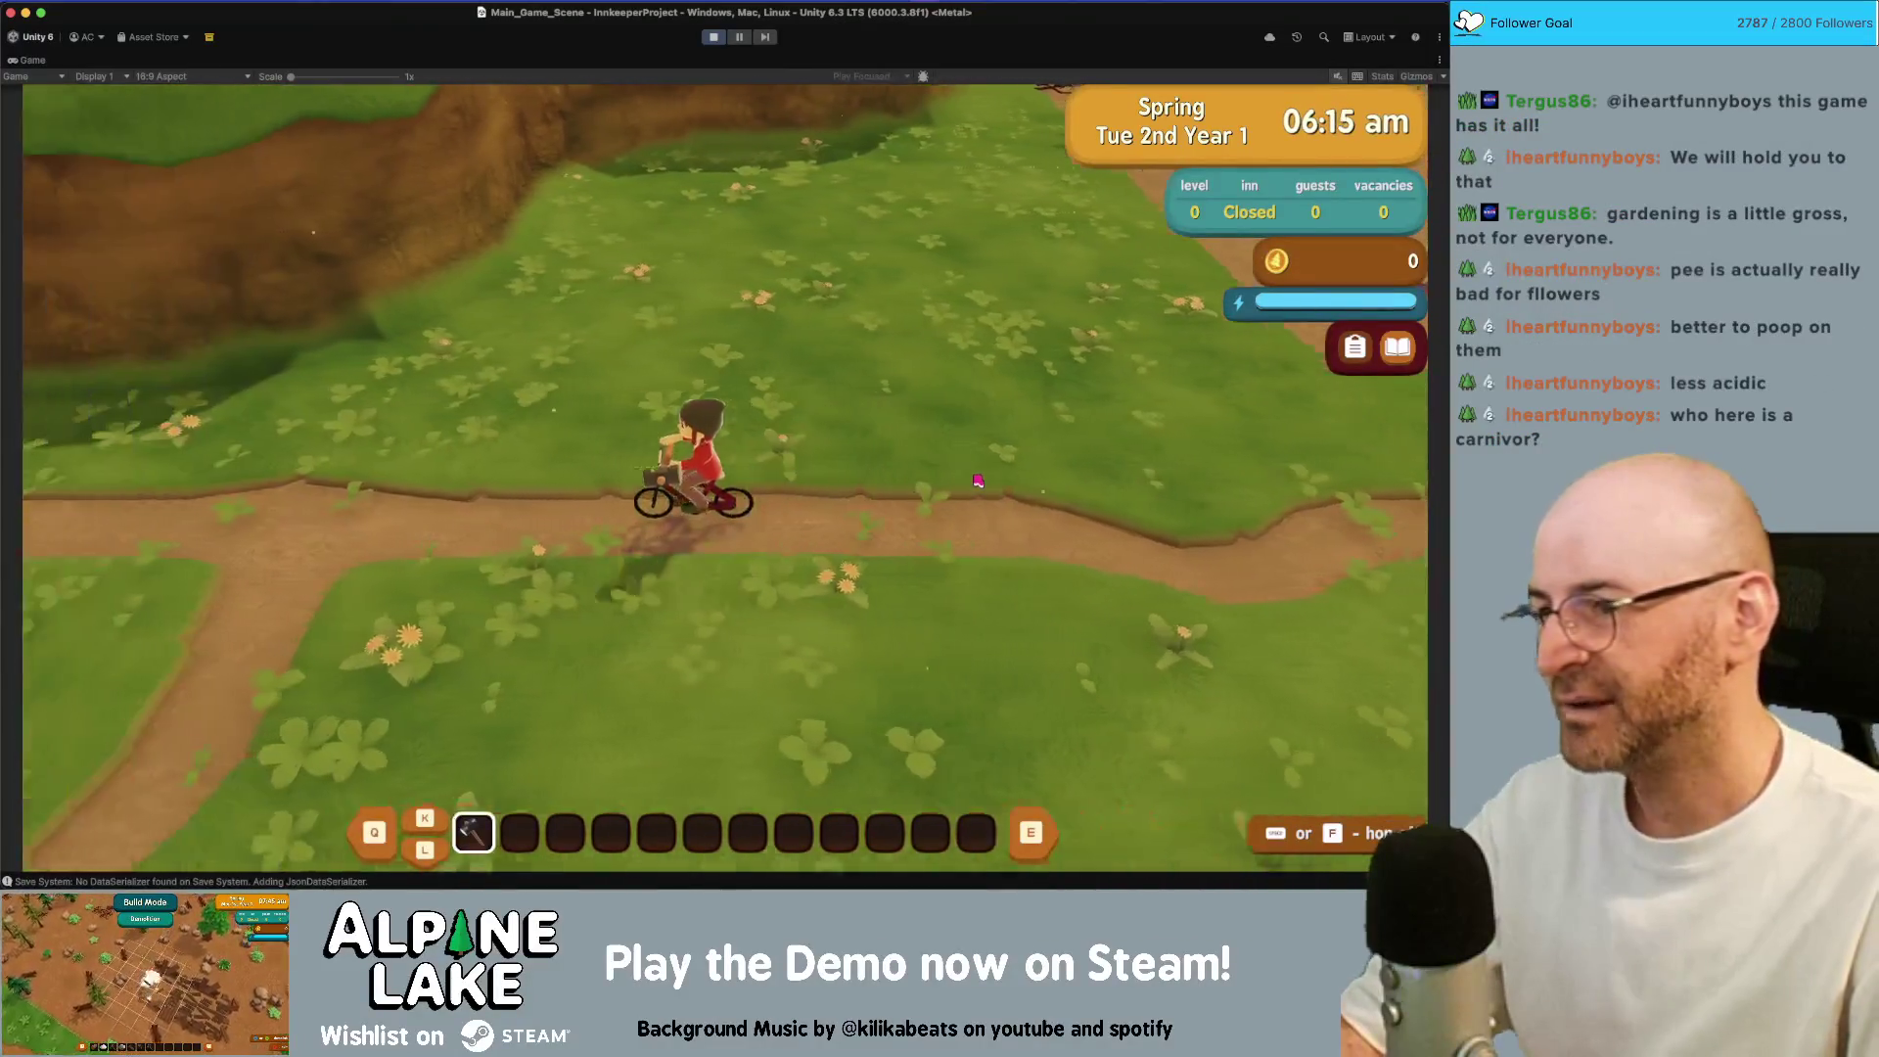
{"action": "key", "text": "d"}
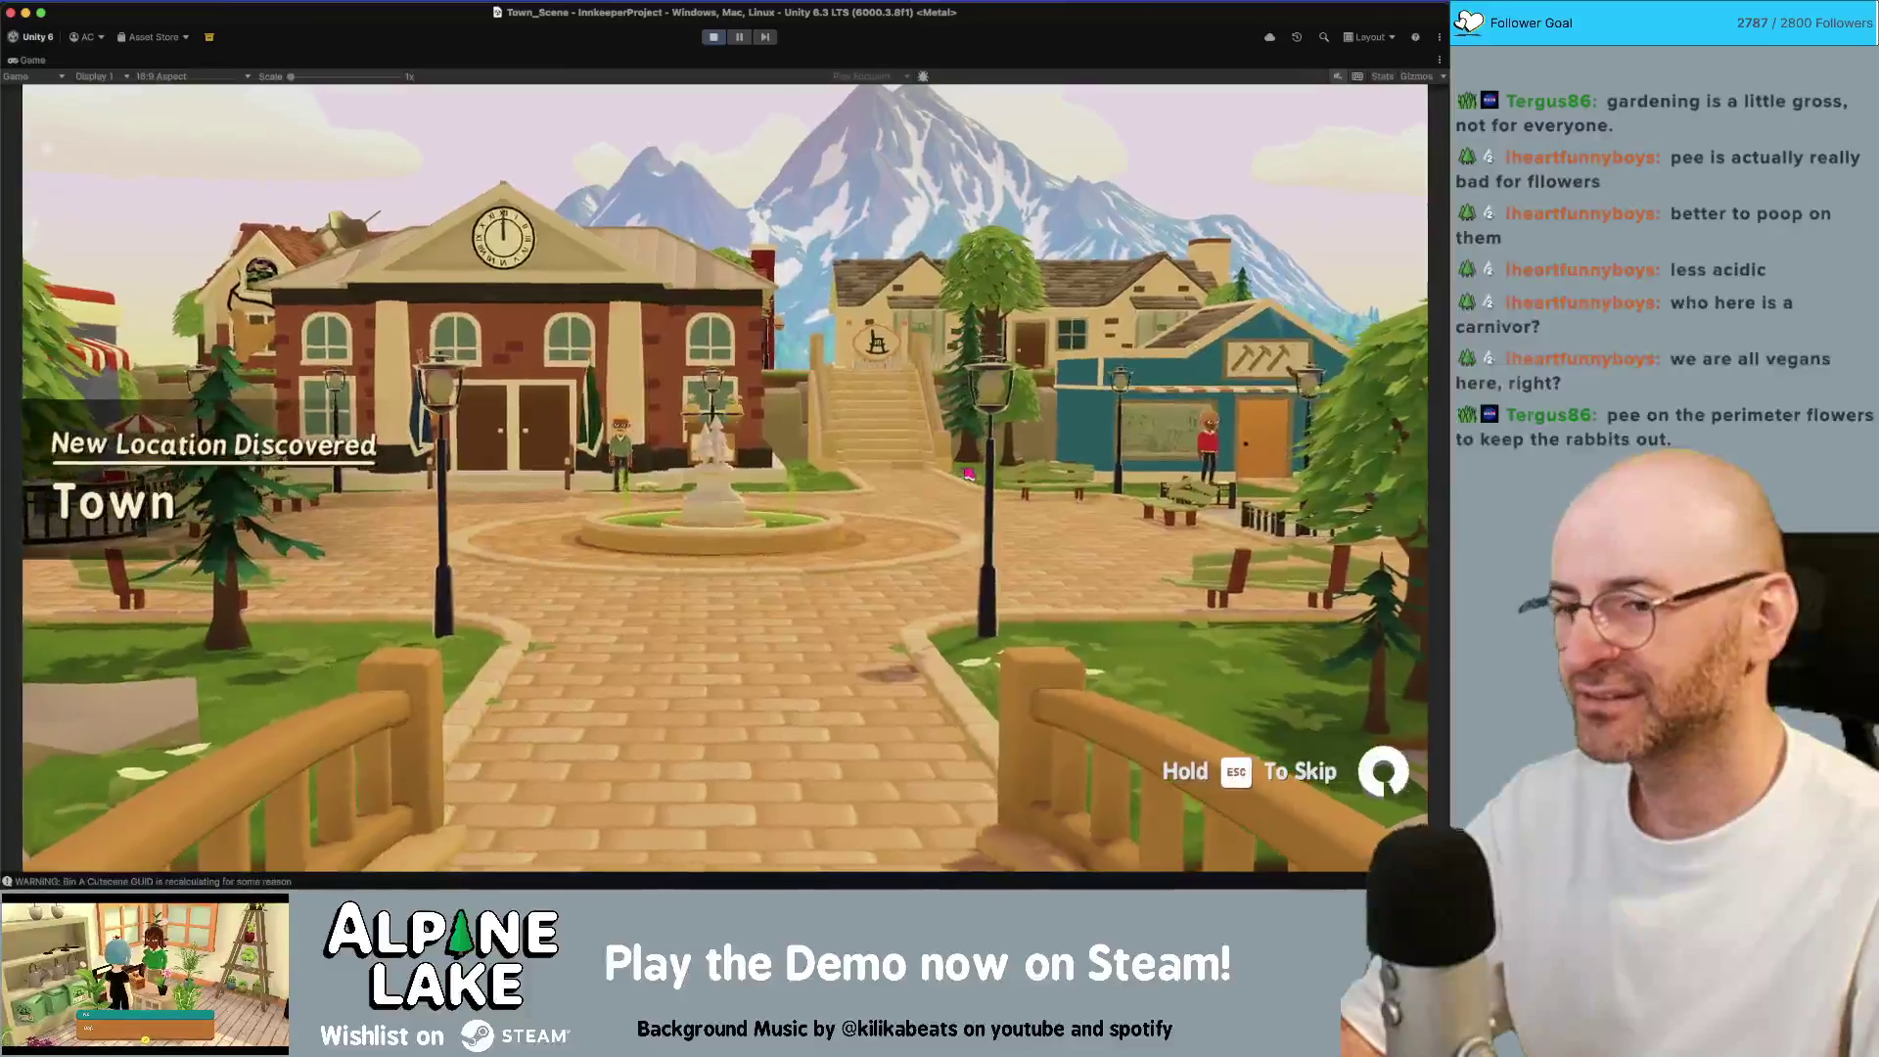
Skip the Town intro, ride over the bridge to the fountain and dismiss the Town Square message
{"action": "key", "text": "Escape"}
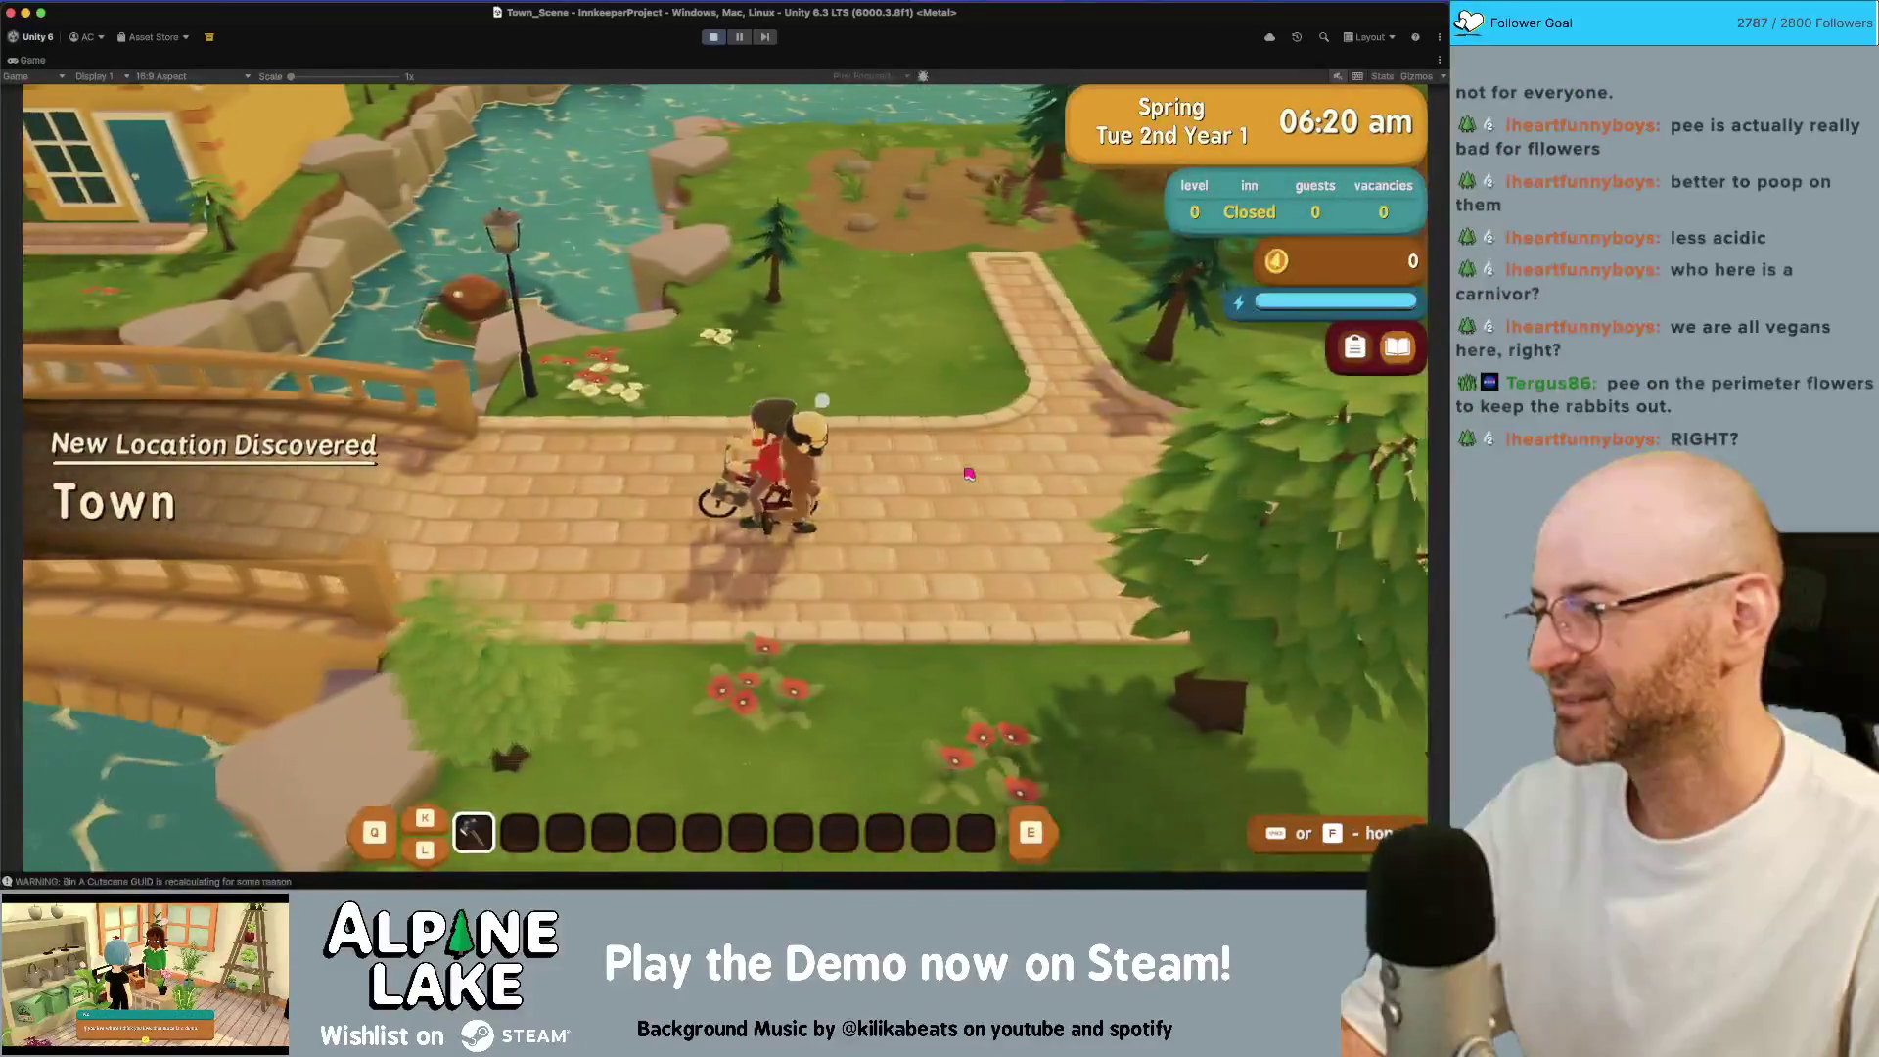
{"action": "key", "text": "a"}
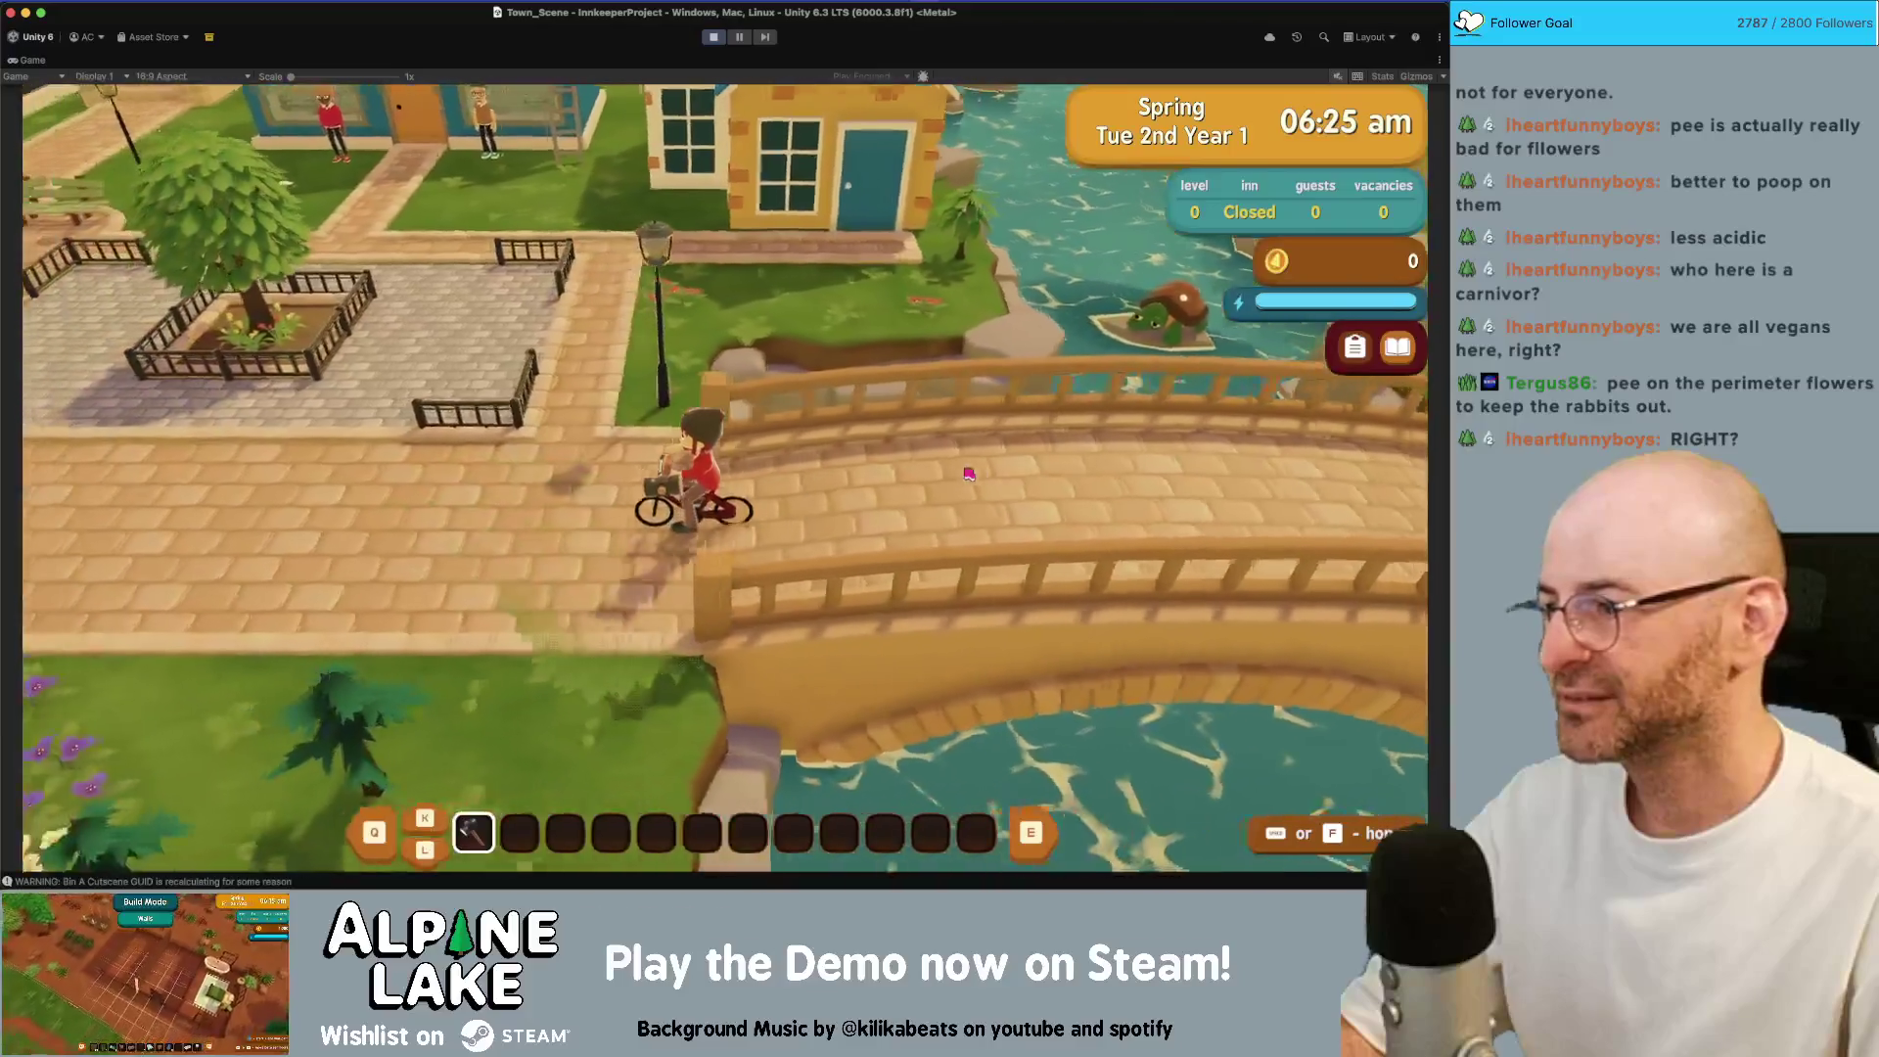
{"action": "key", "text": "a"}
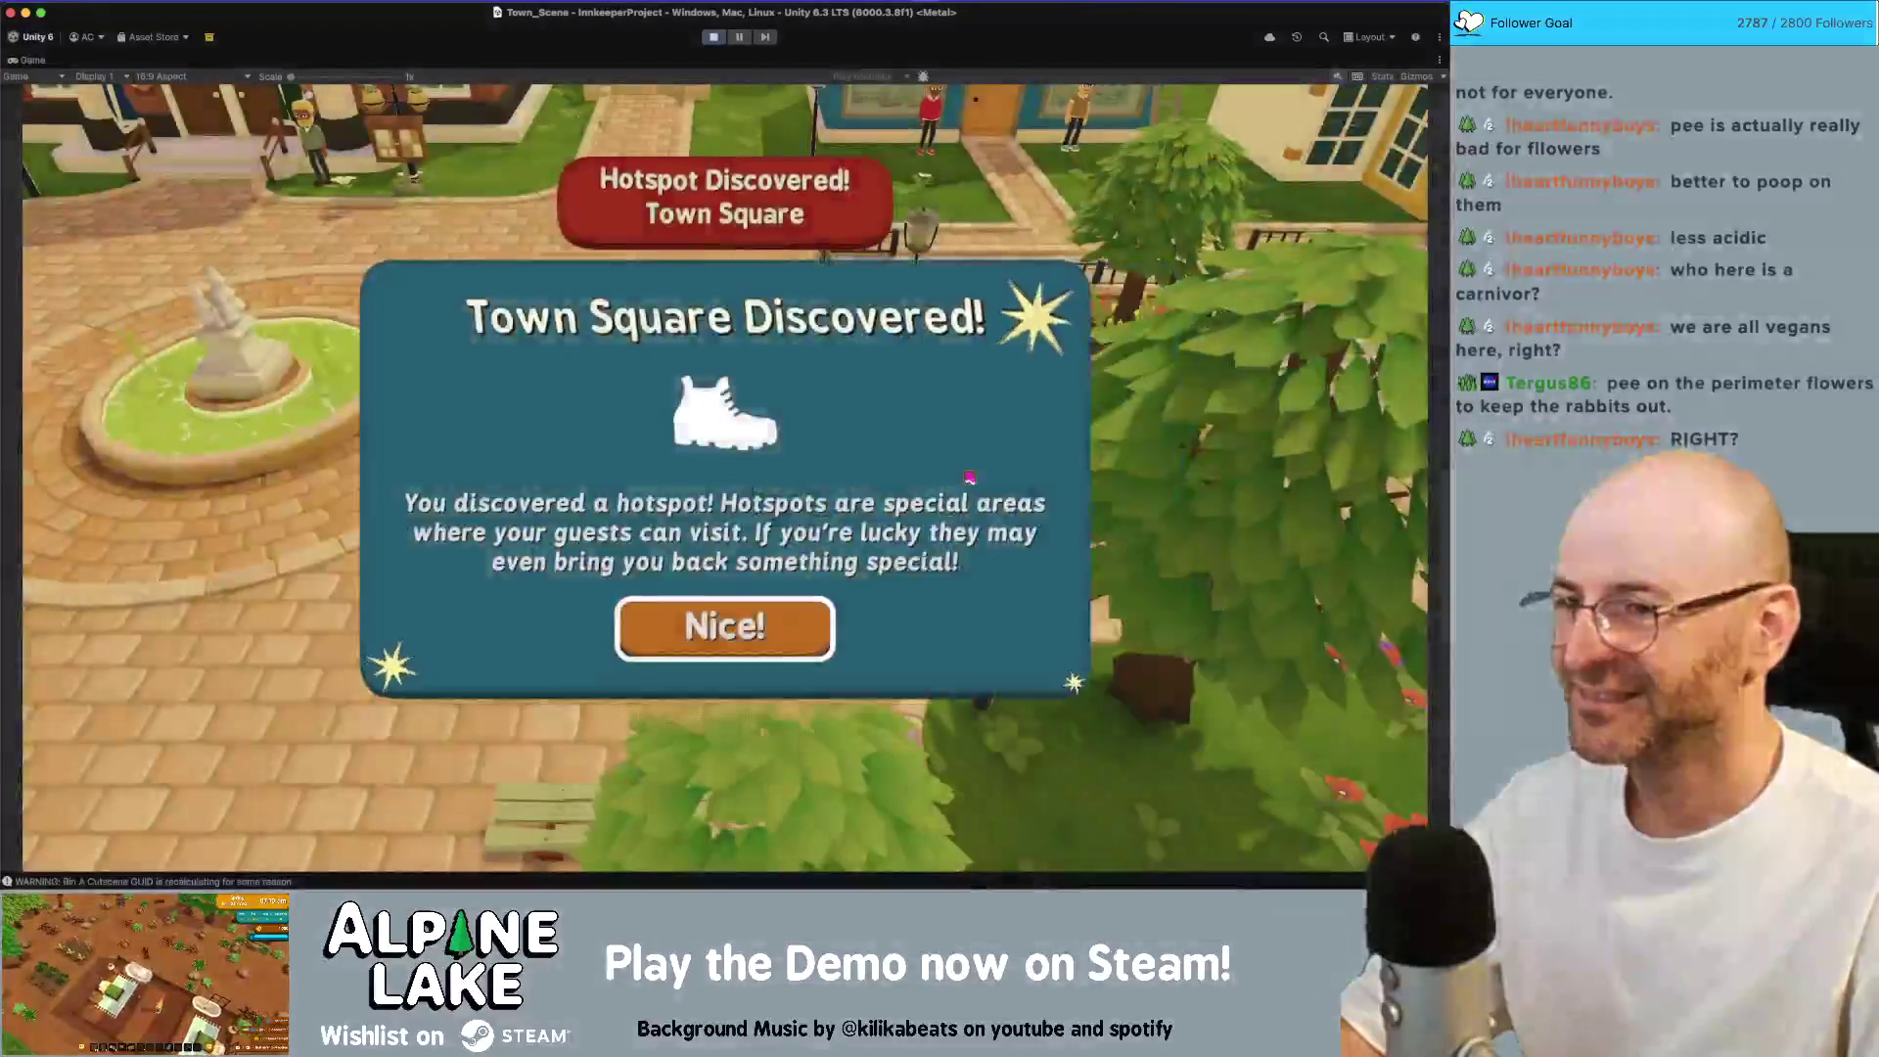
{"action": "left_click", "coordinate": [817, 607]}
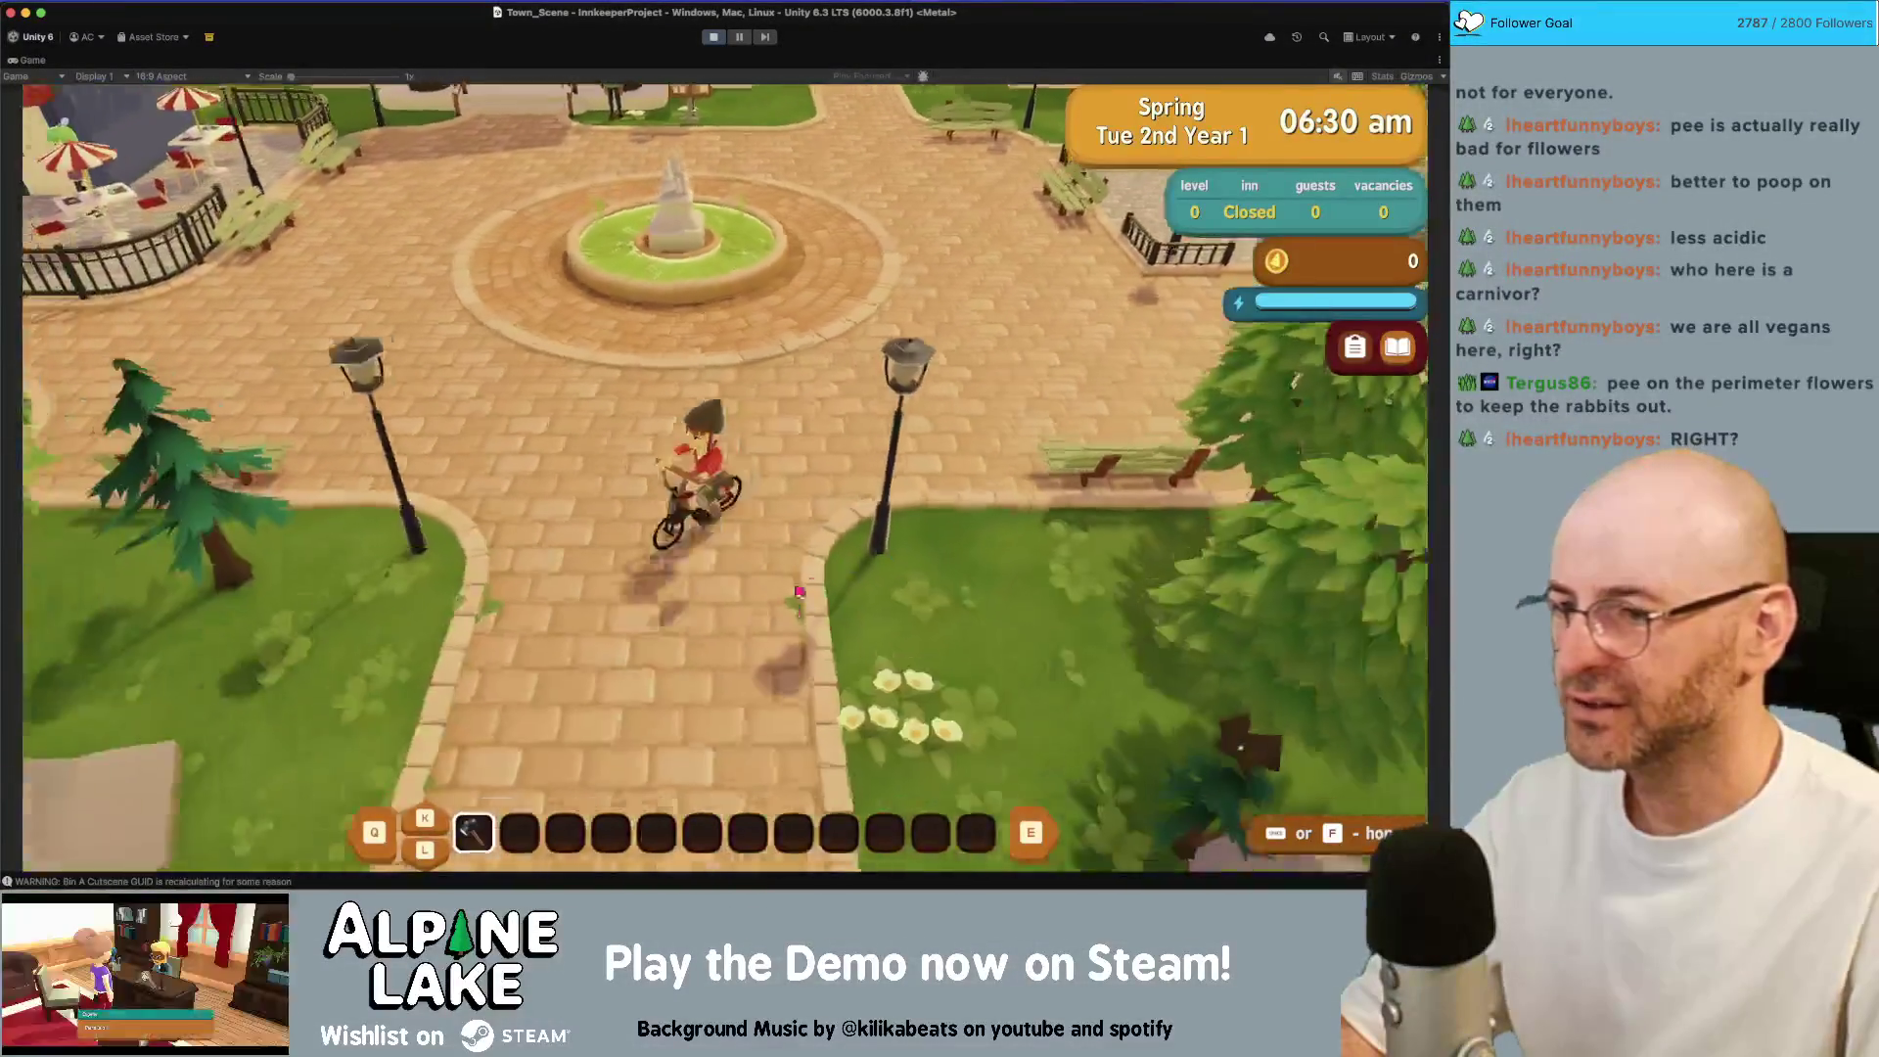
Tour the town by bike and on foot, crossing bridges past the café onto the stone path
{"action": "key", "text": "s"}
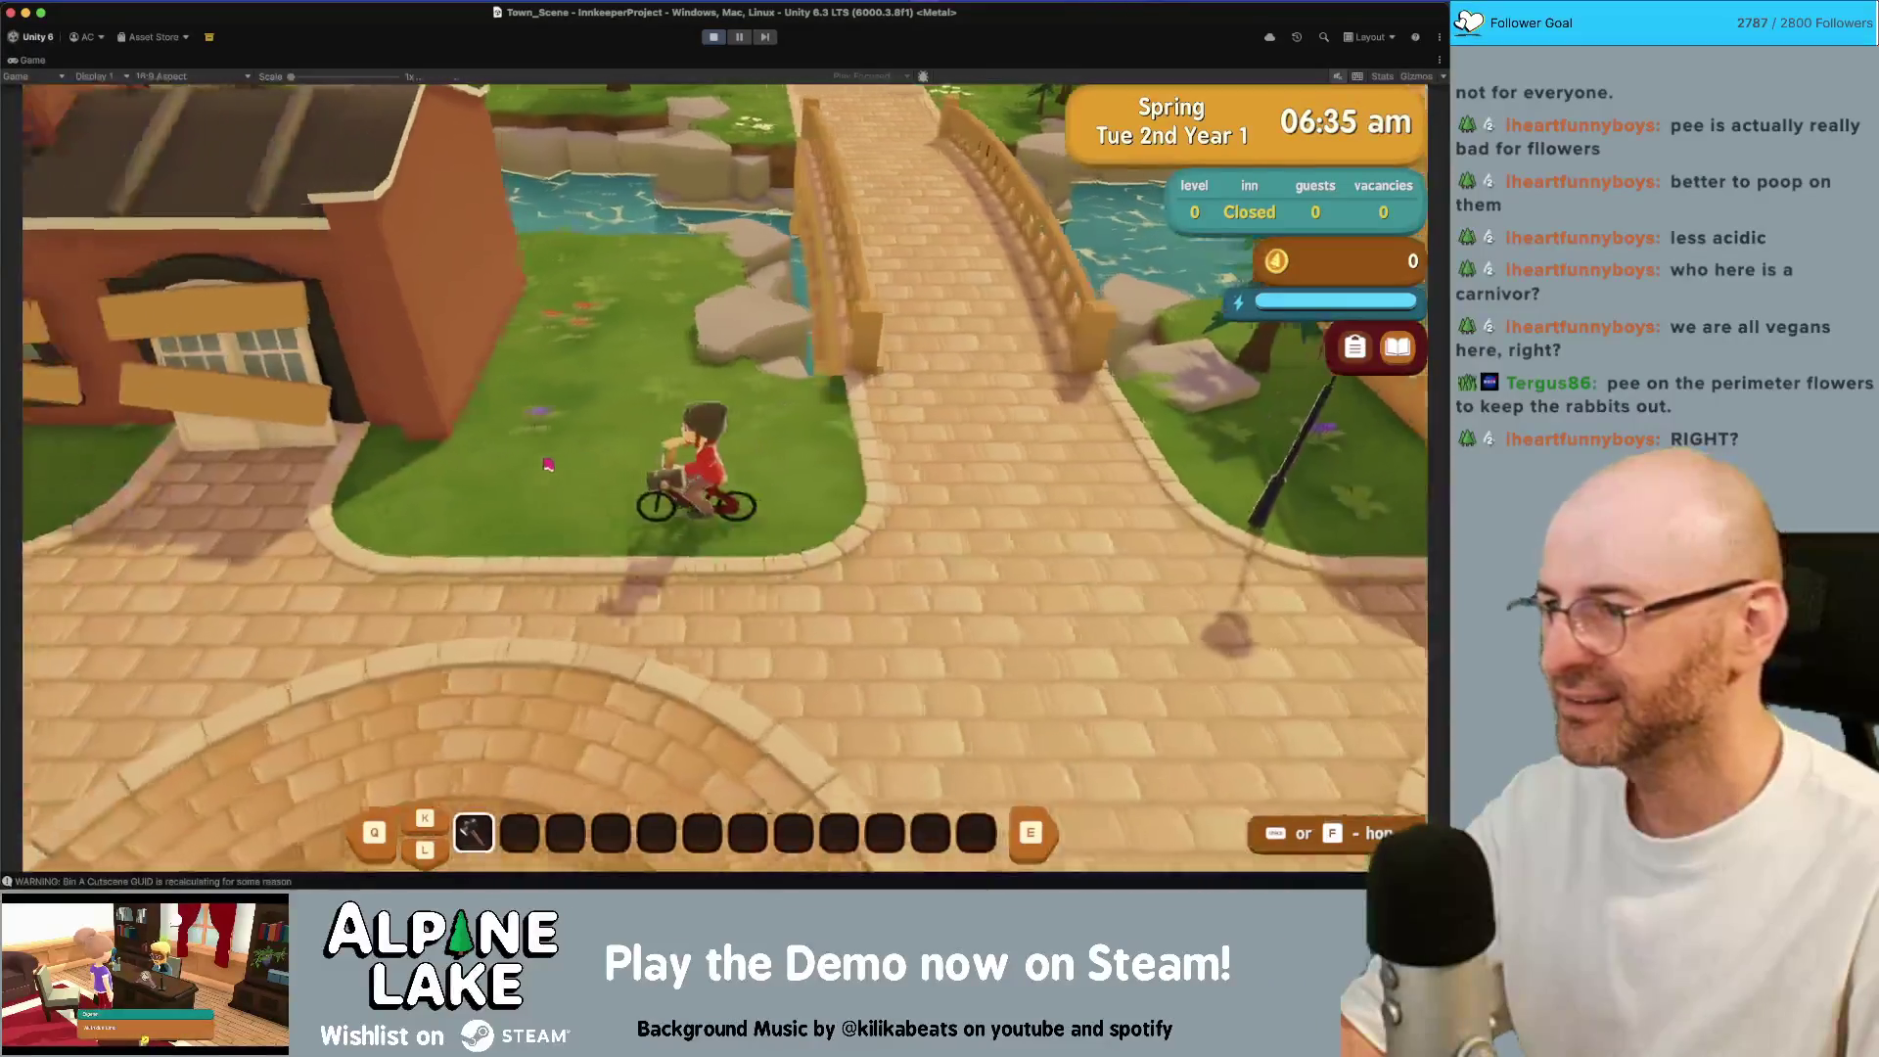
{"action": "key", "text": "a"}
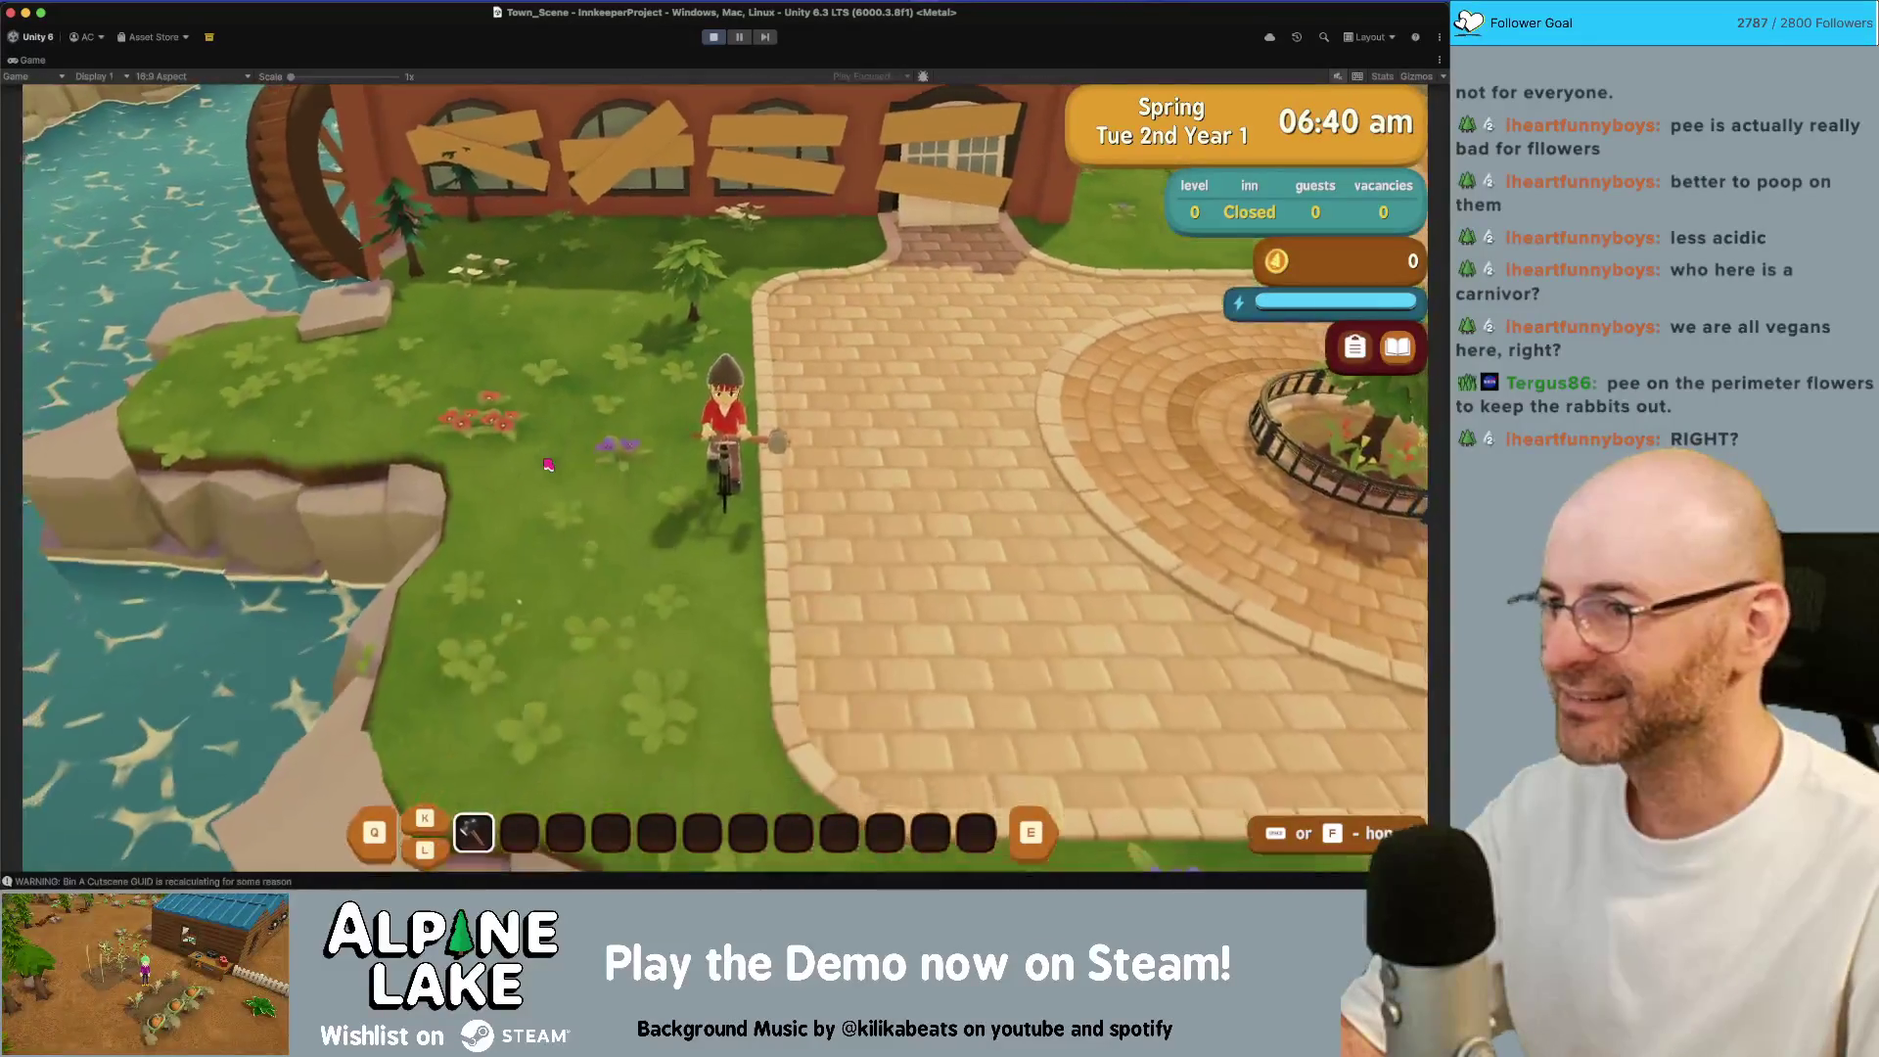
{"action": "key", "text": "d"}
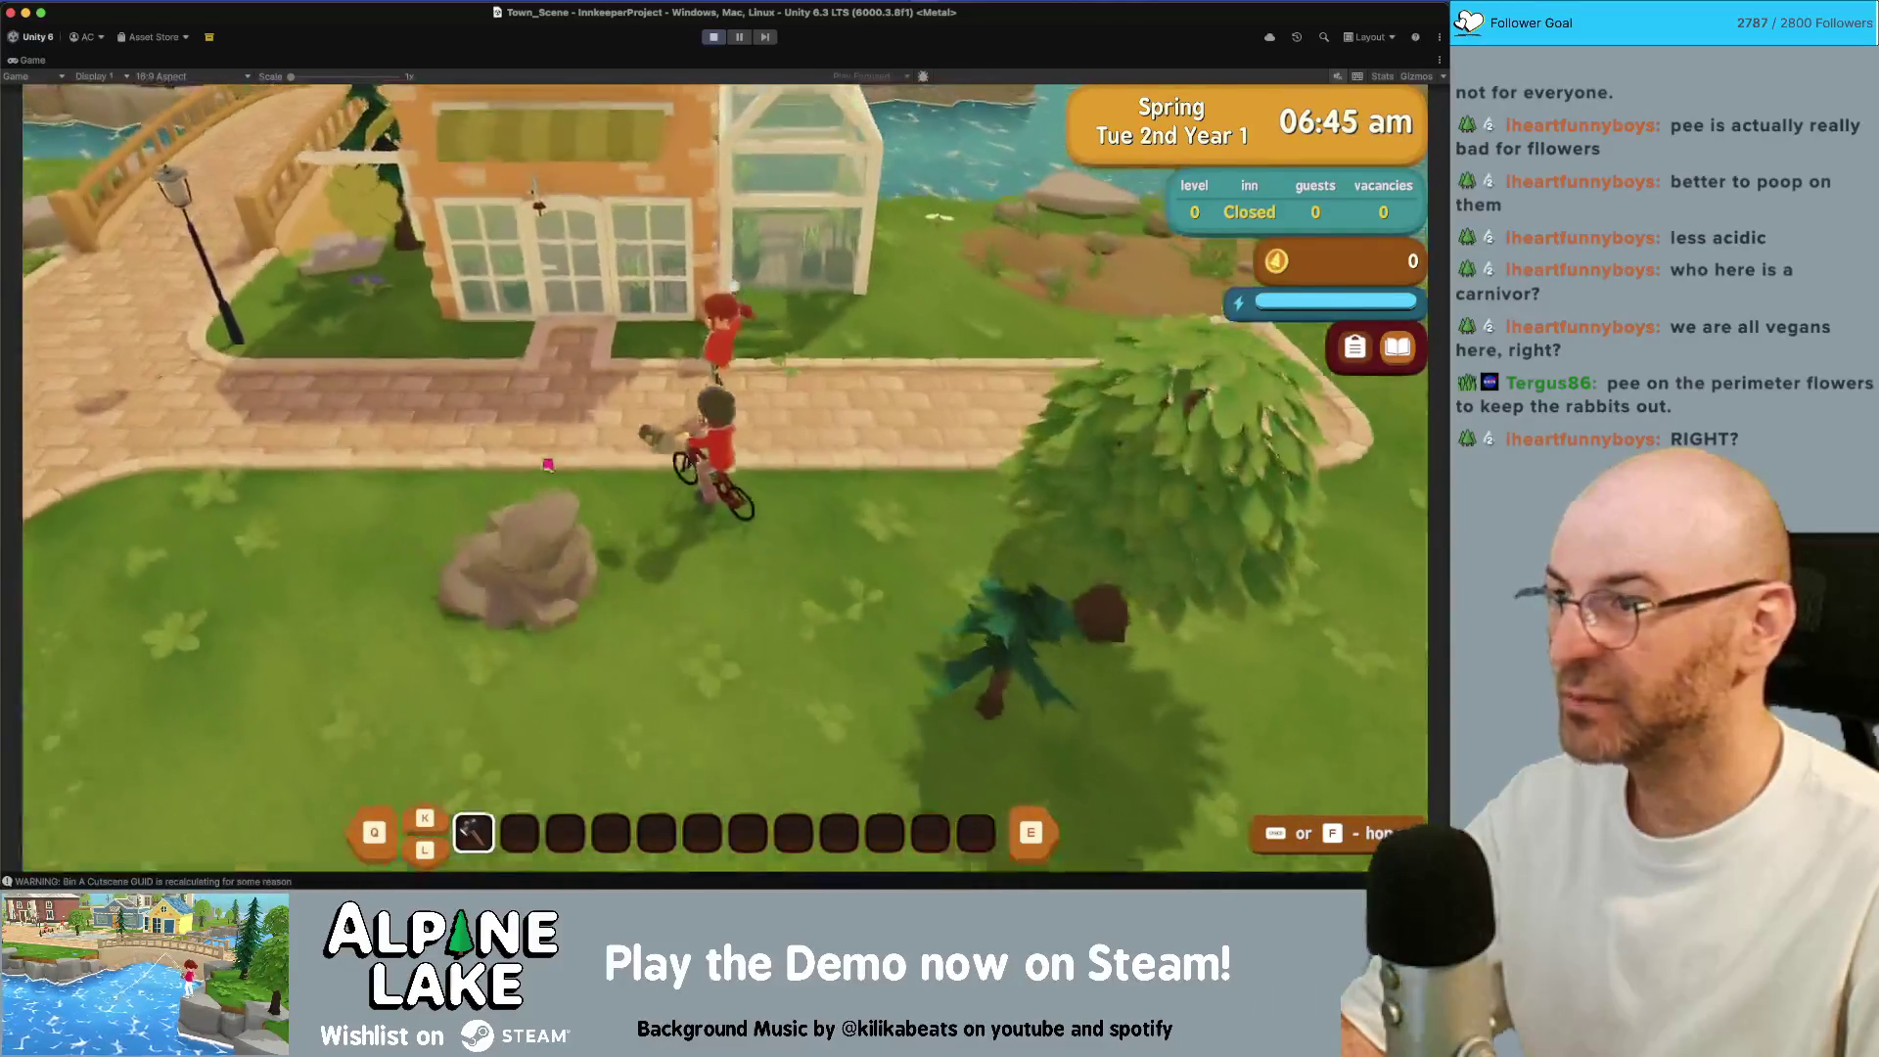
{"action": "key", "text": "a"}
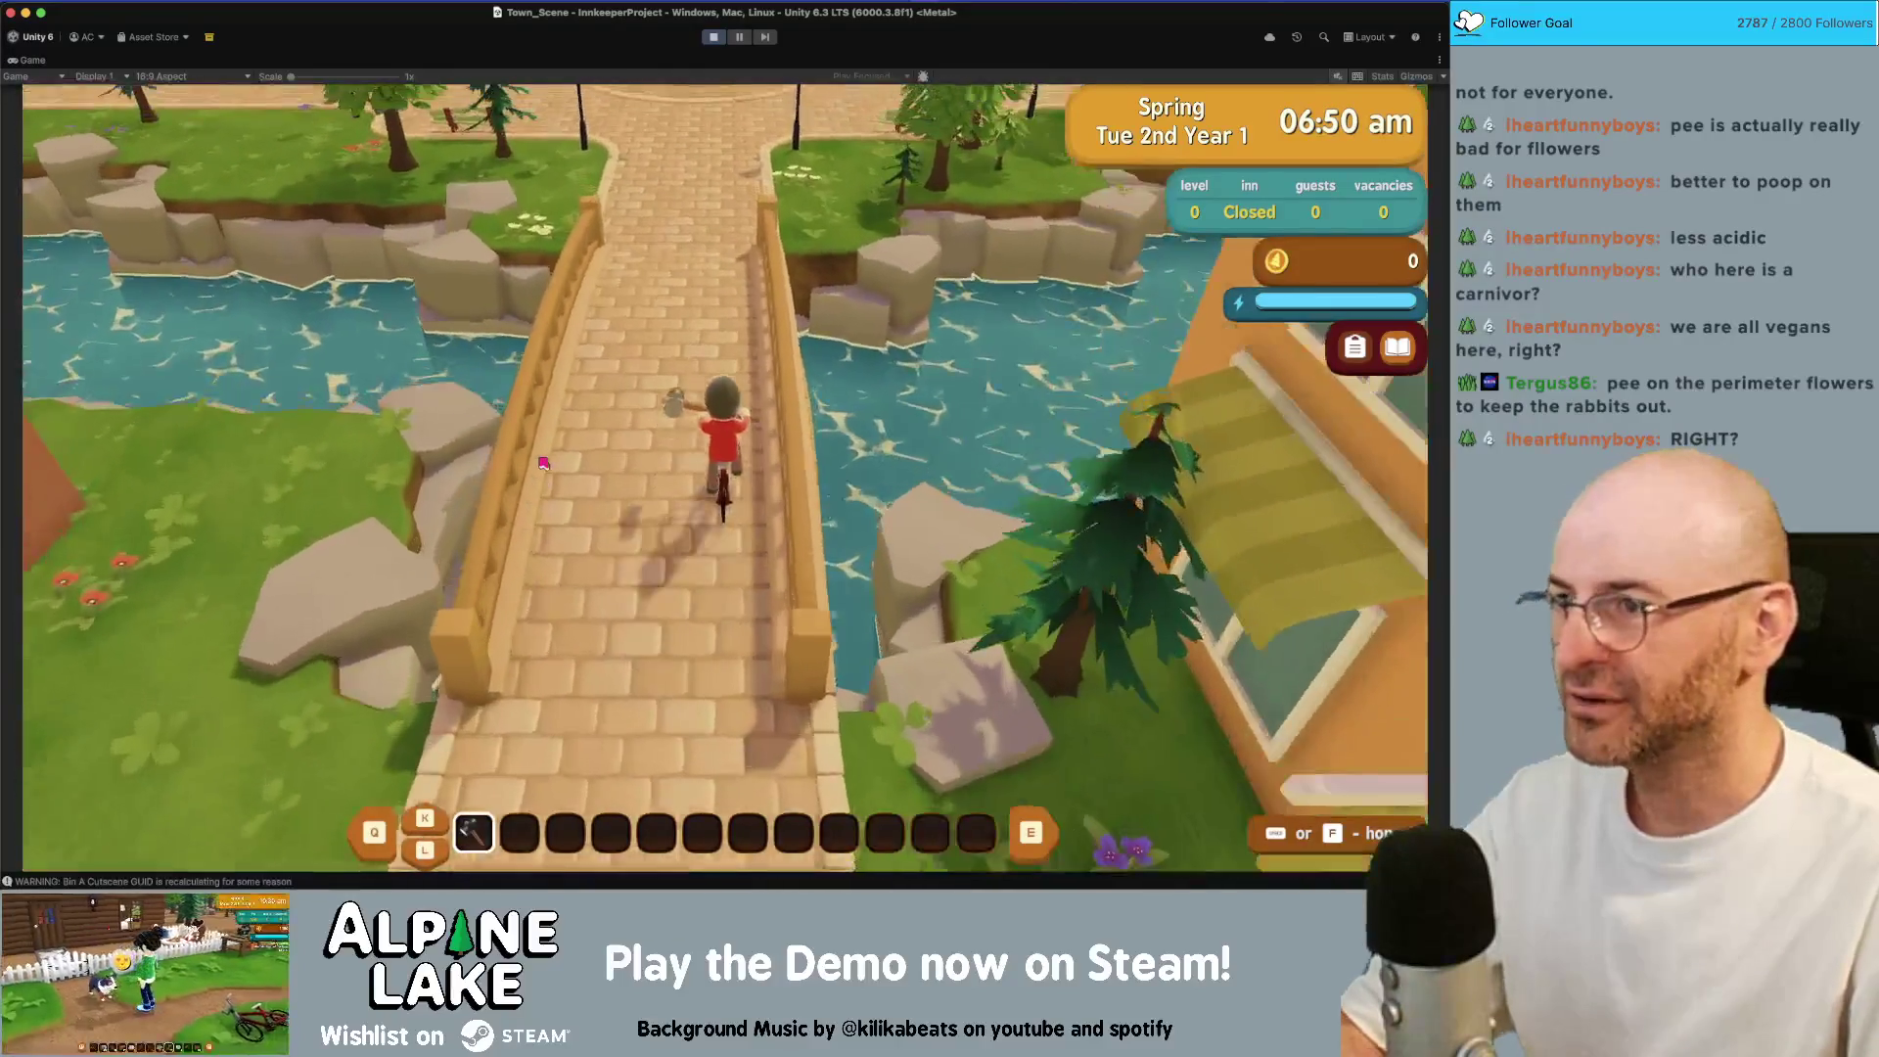
{"action": "key", "text": "f"}
{"action": "key", "text": "w"}
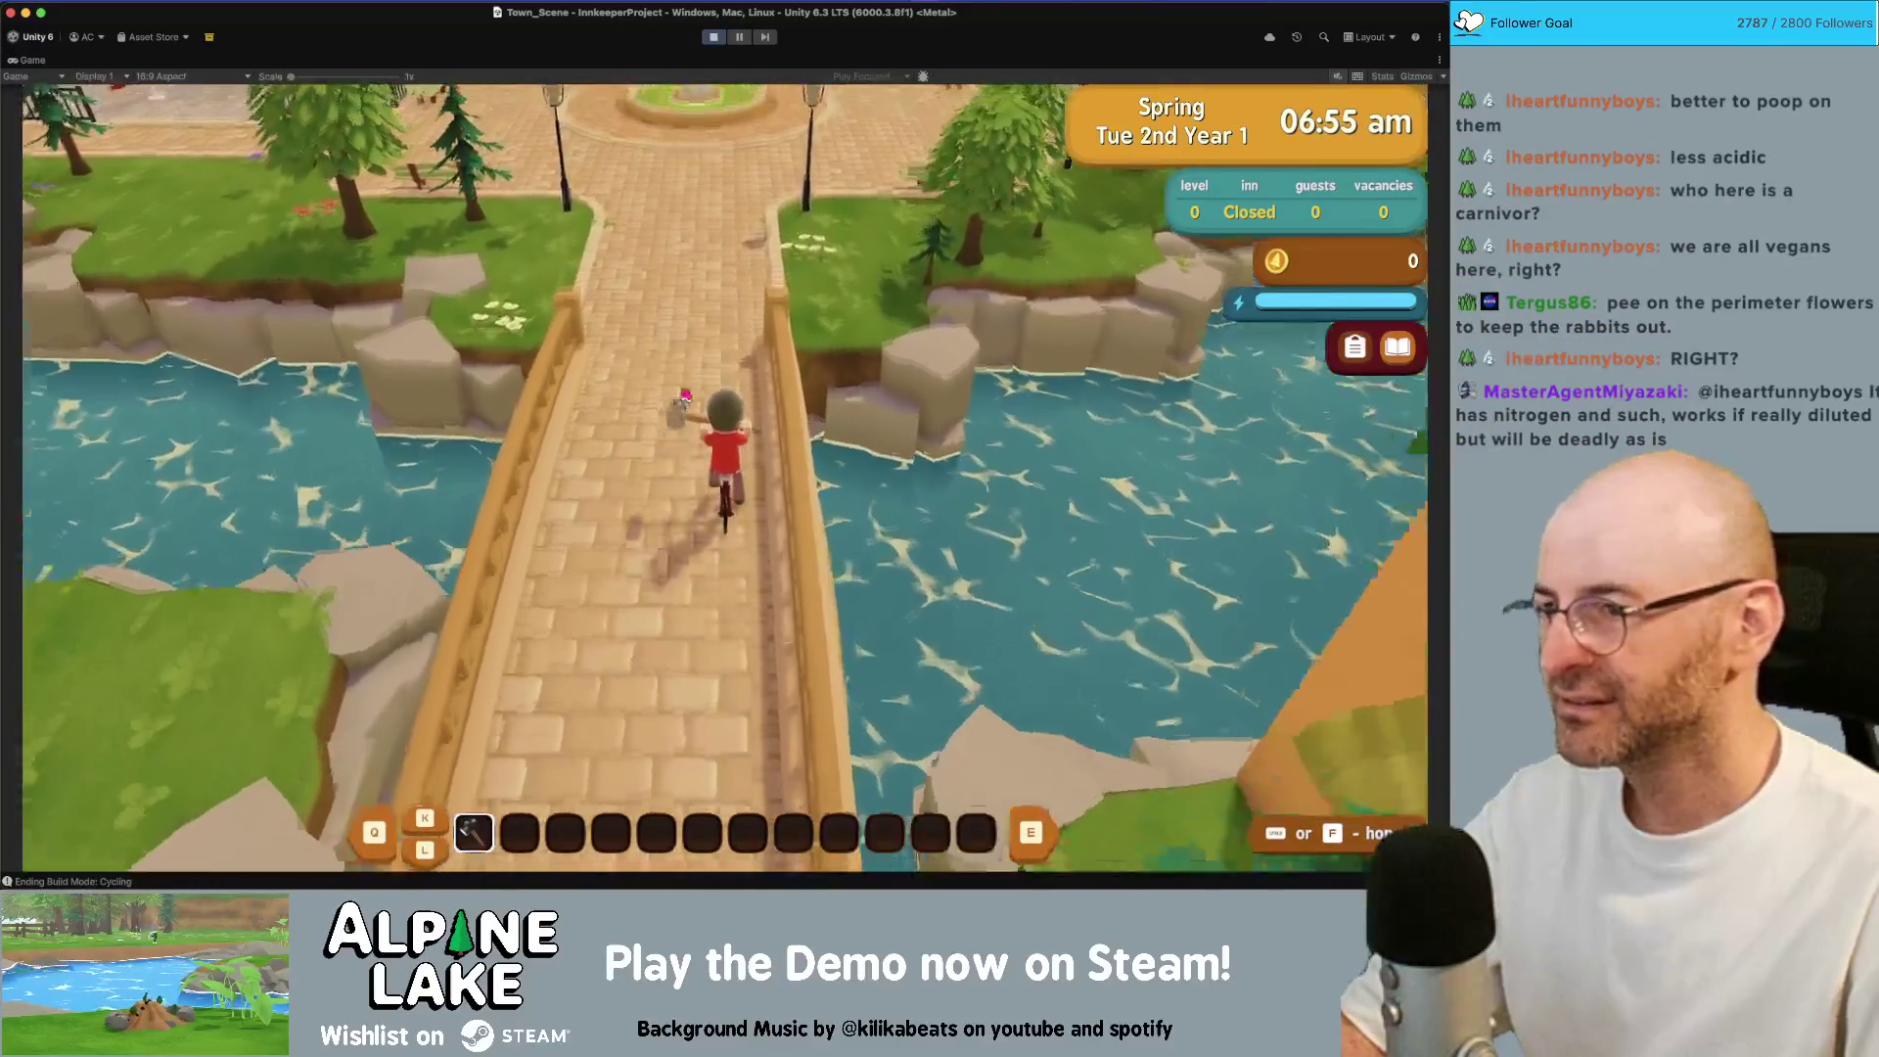
{"action": "key", "text": "w"}
{"action": "key", "text": "a"}
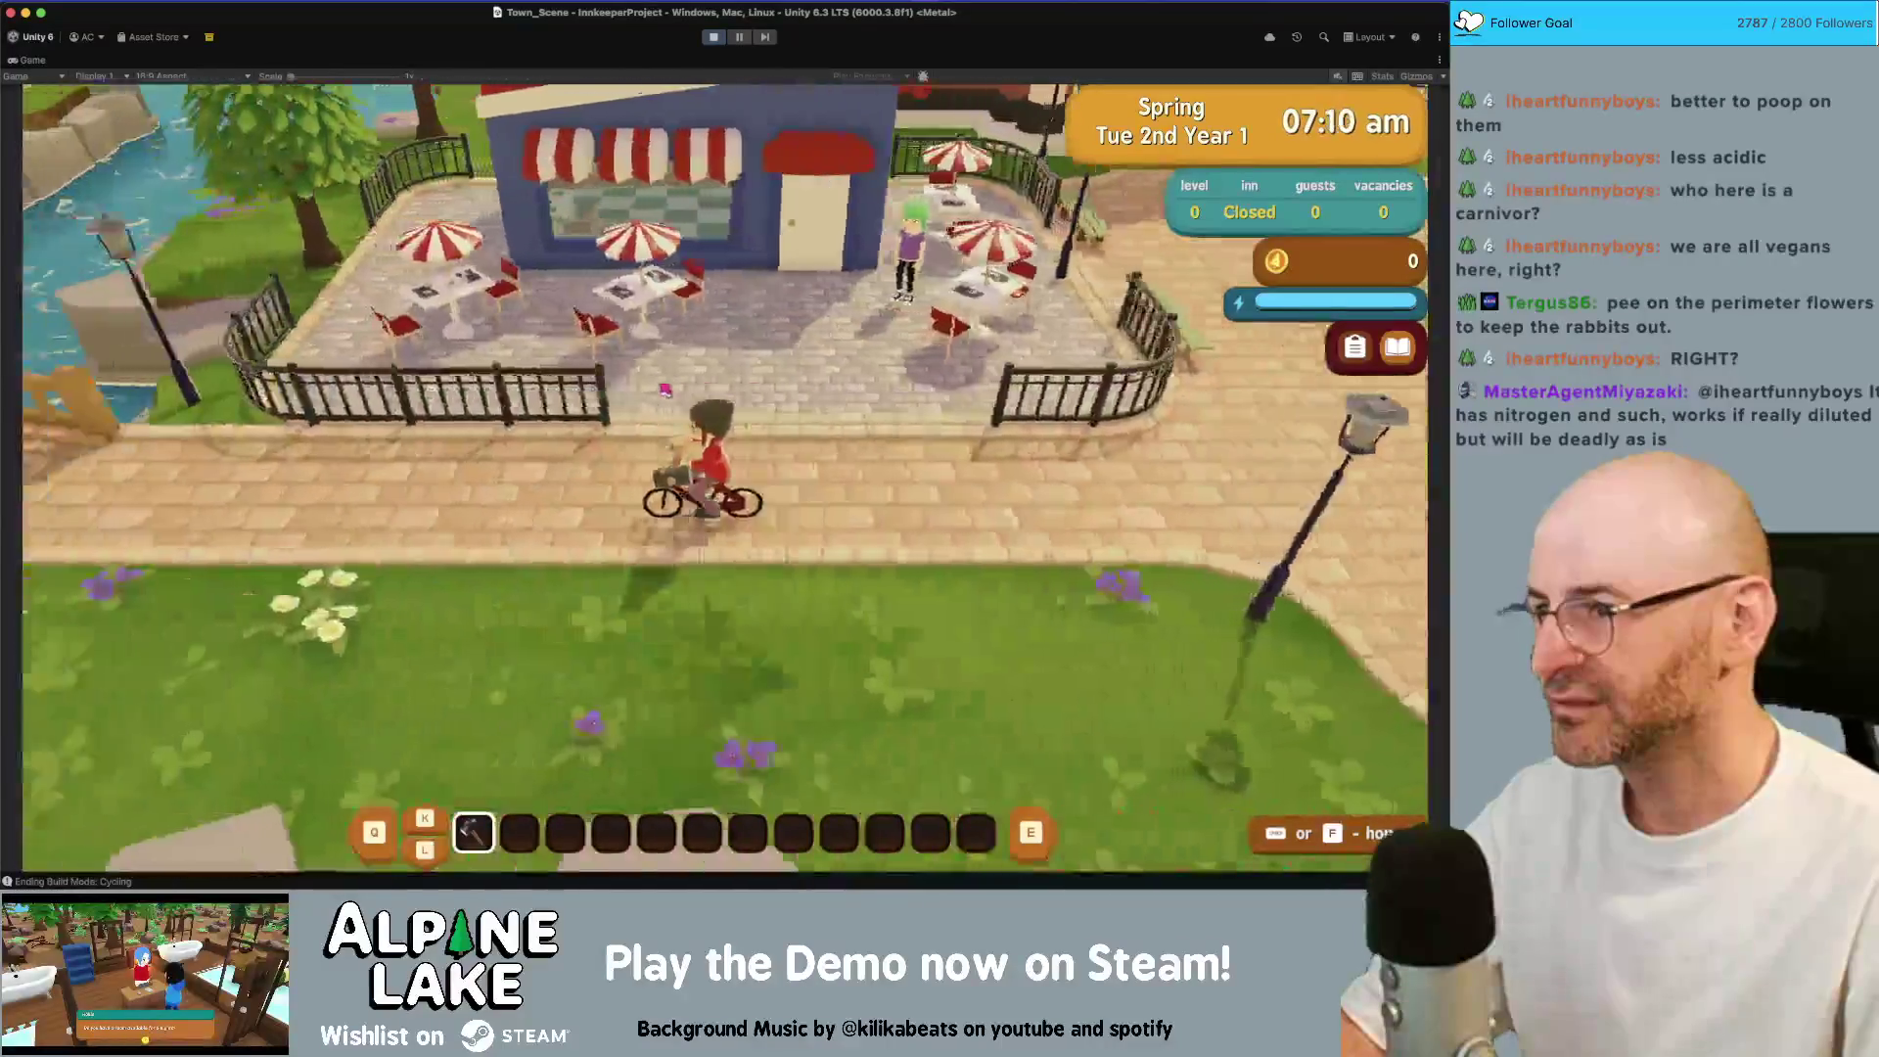
{"action": "key", "text": "a"}
{"action": "key", "text": "a"}
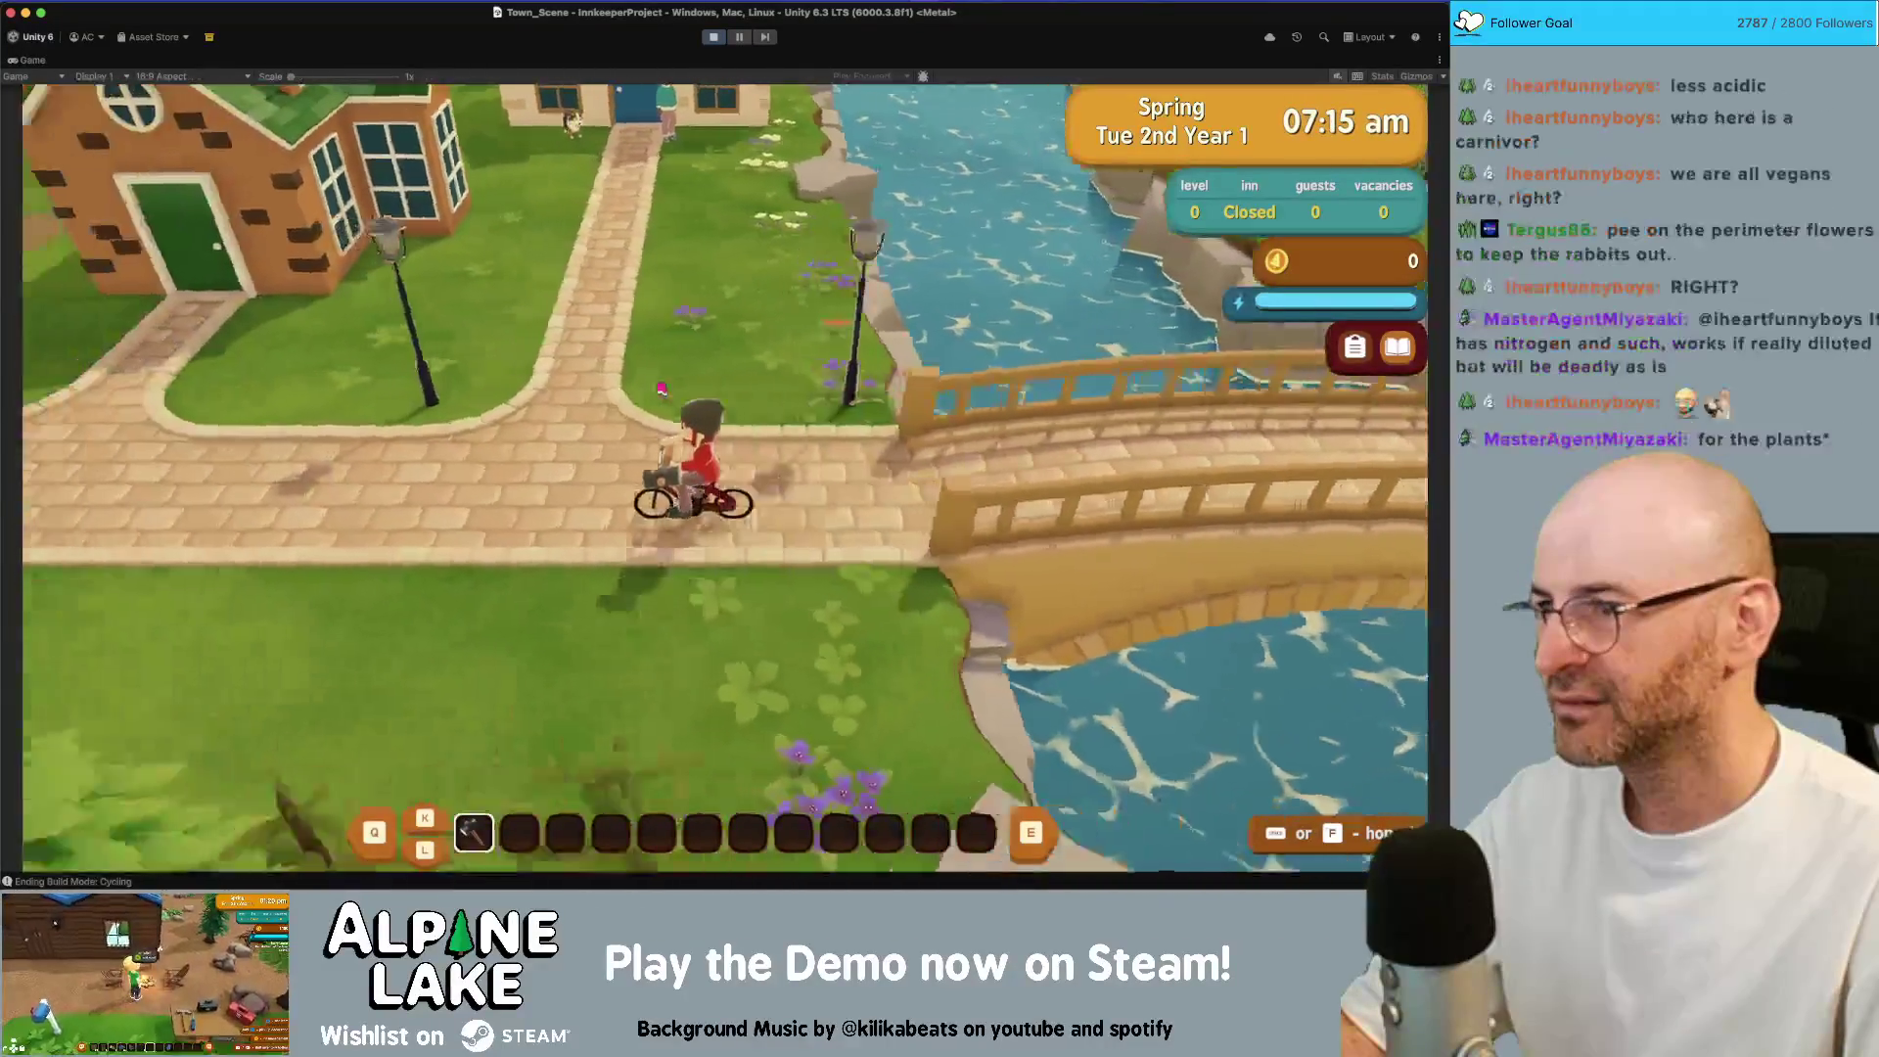
{"action": "key", "text": "a"}
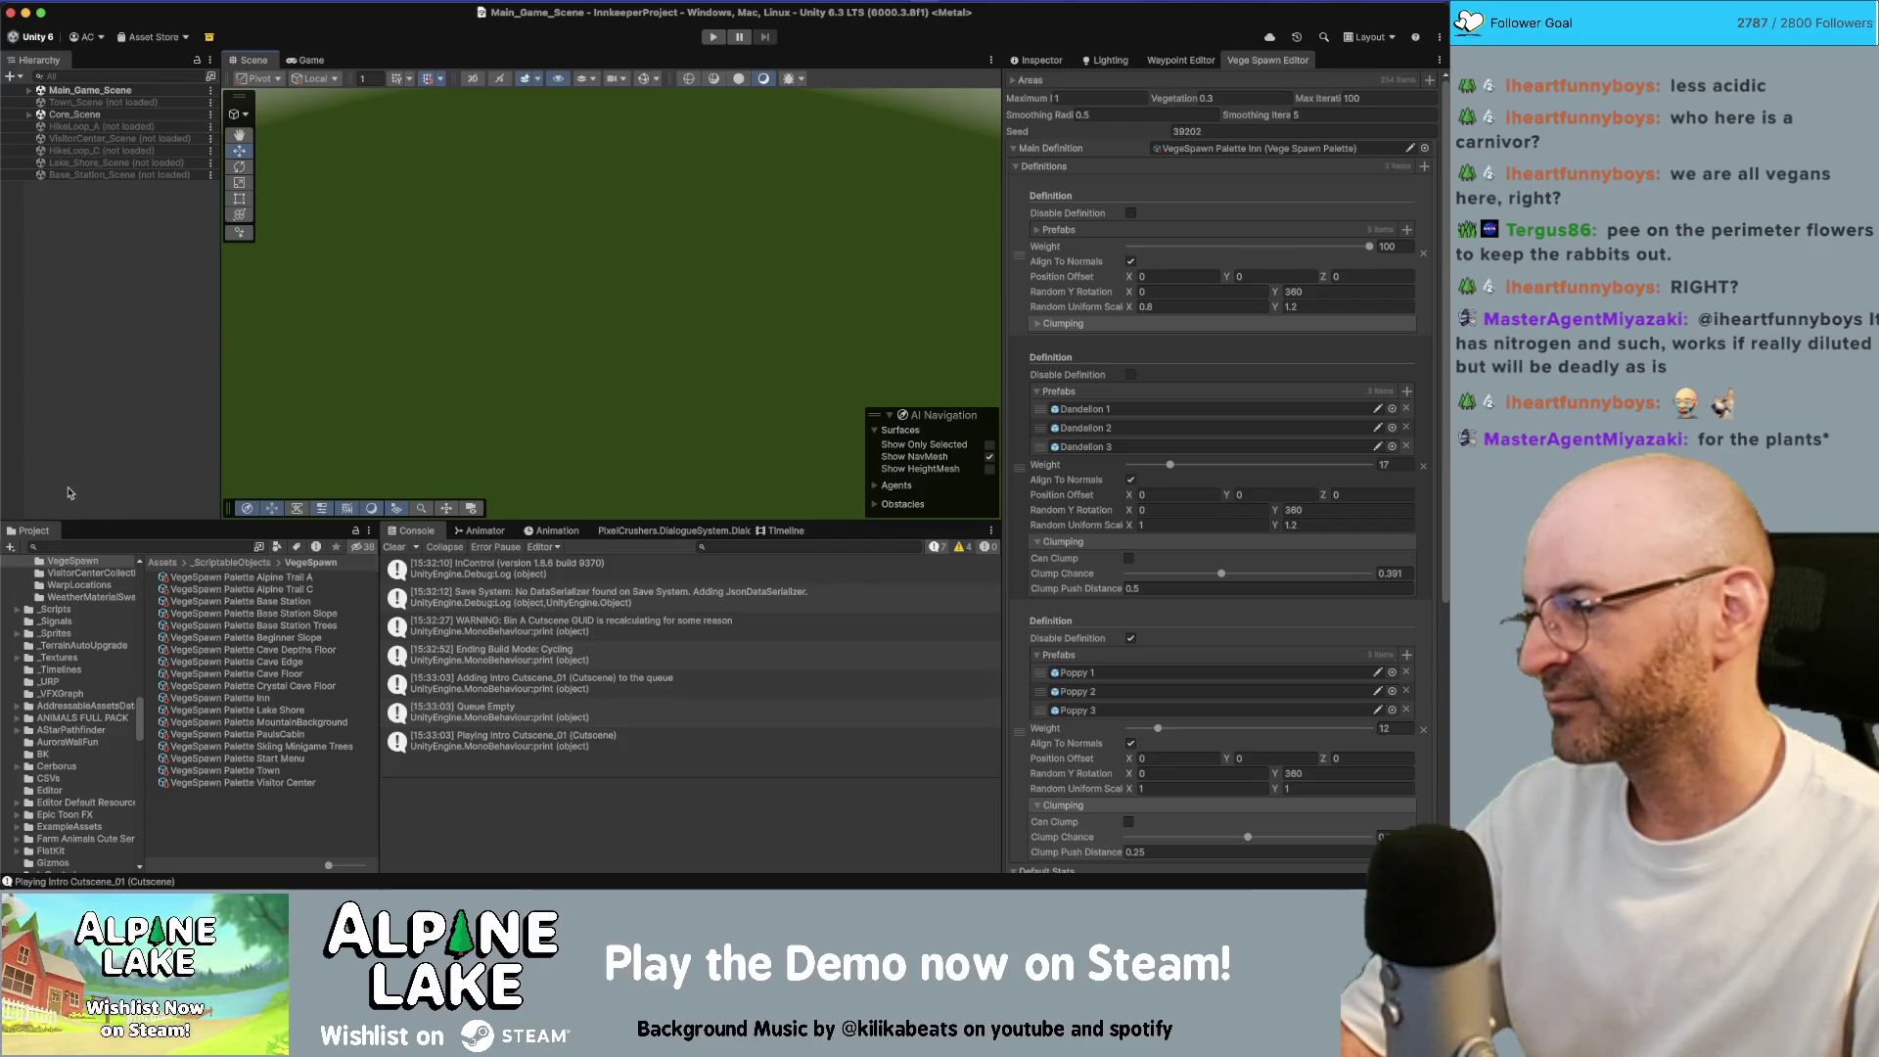
{"action": "right_click", "coordinate": [94, 103]}
{"action": "left_click", "coordinate": [109, 115]}
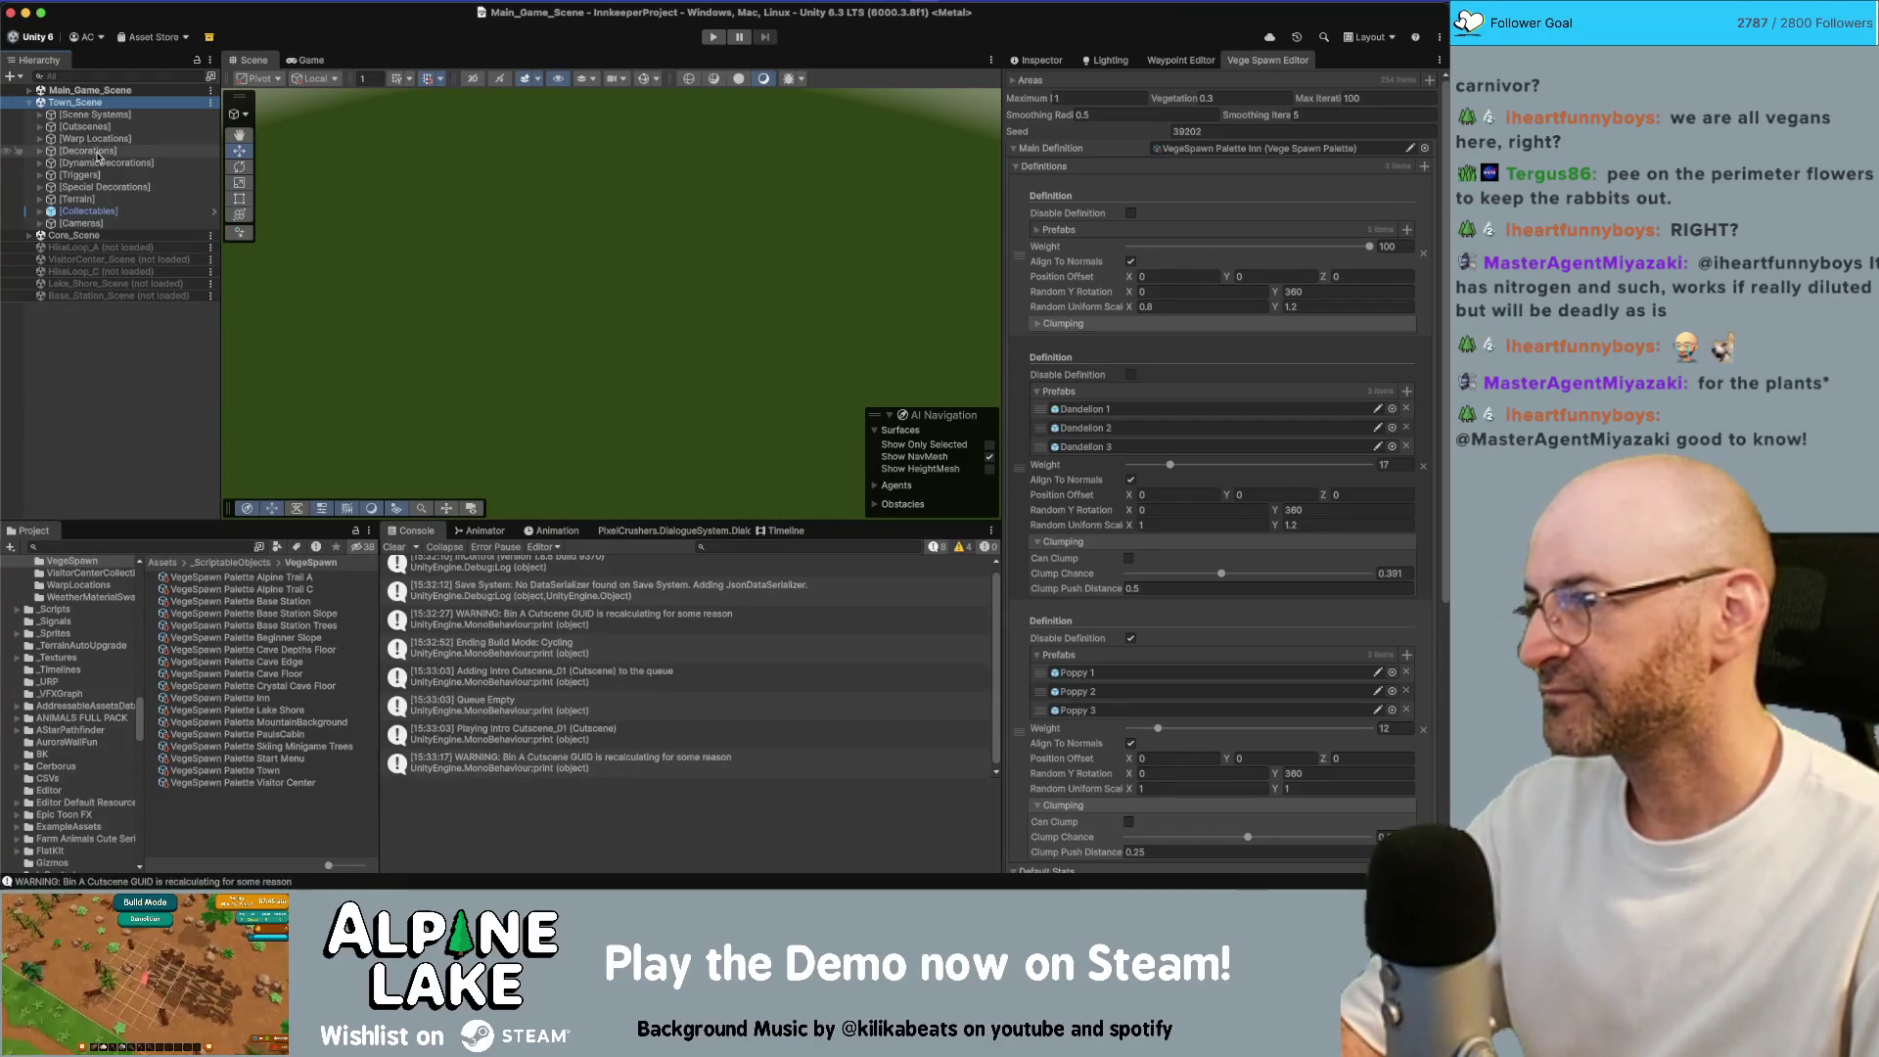
{"action": "left_click", "coordinate": [97, 187]}
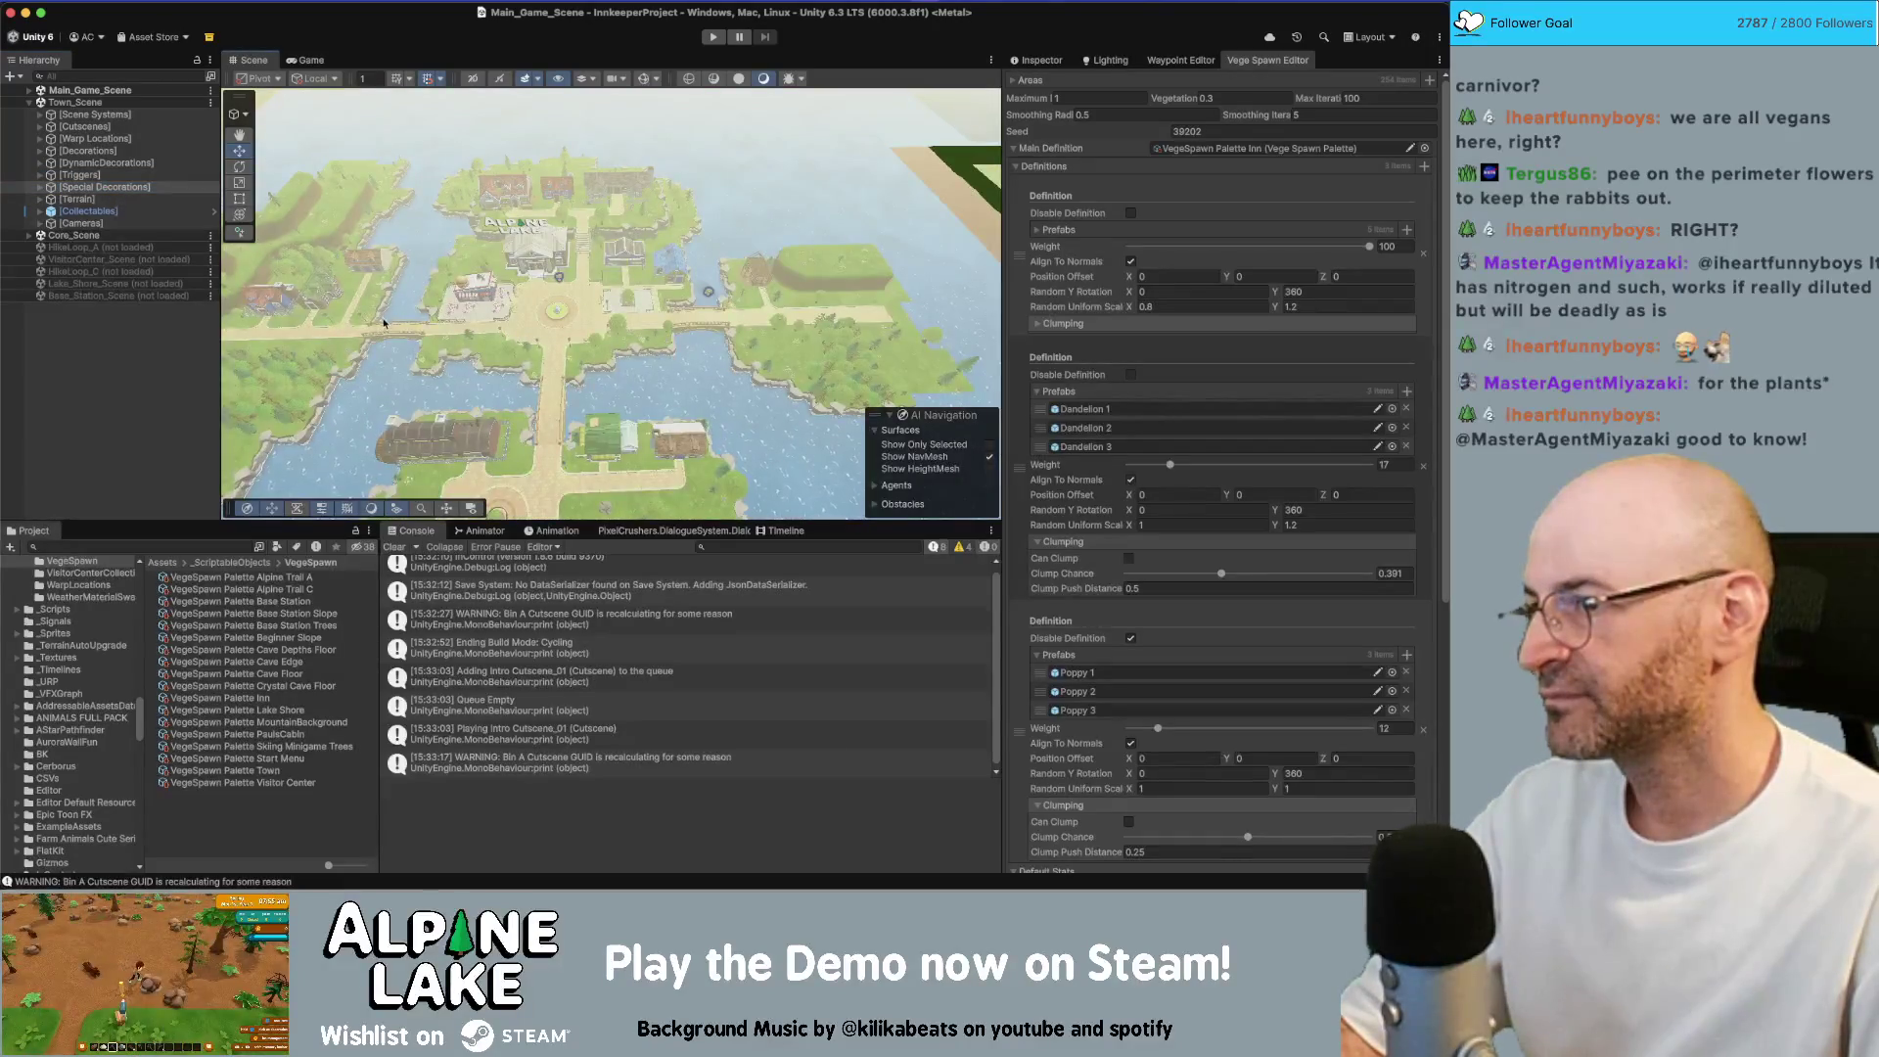
{"action": "left_click_drag", "start_coordinate": [339, 308], "coordinate": [381, 298]}
{"action": "scroll", "coordinate": [548, 294], "scroll_direction": "up", "scroll_amount": 10}
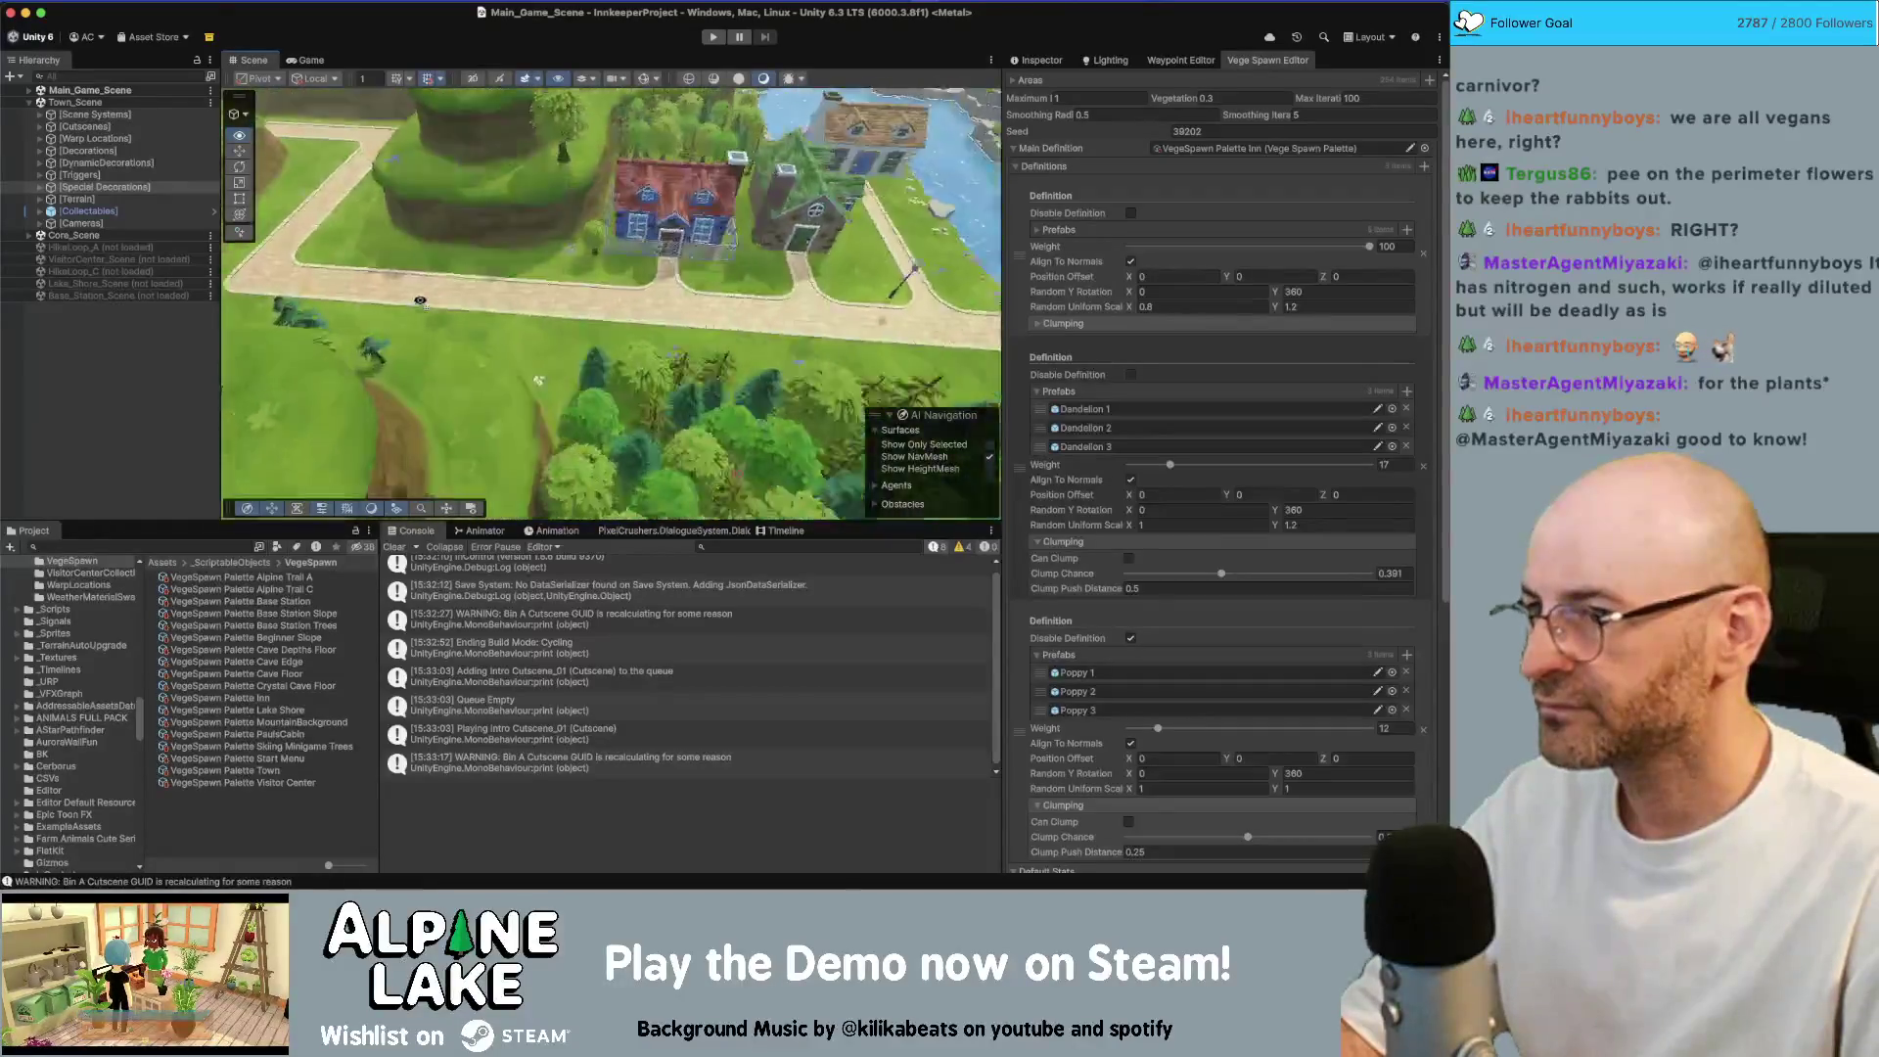
{"action": "left_click", "coordinate": [553, 279]}
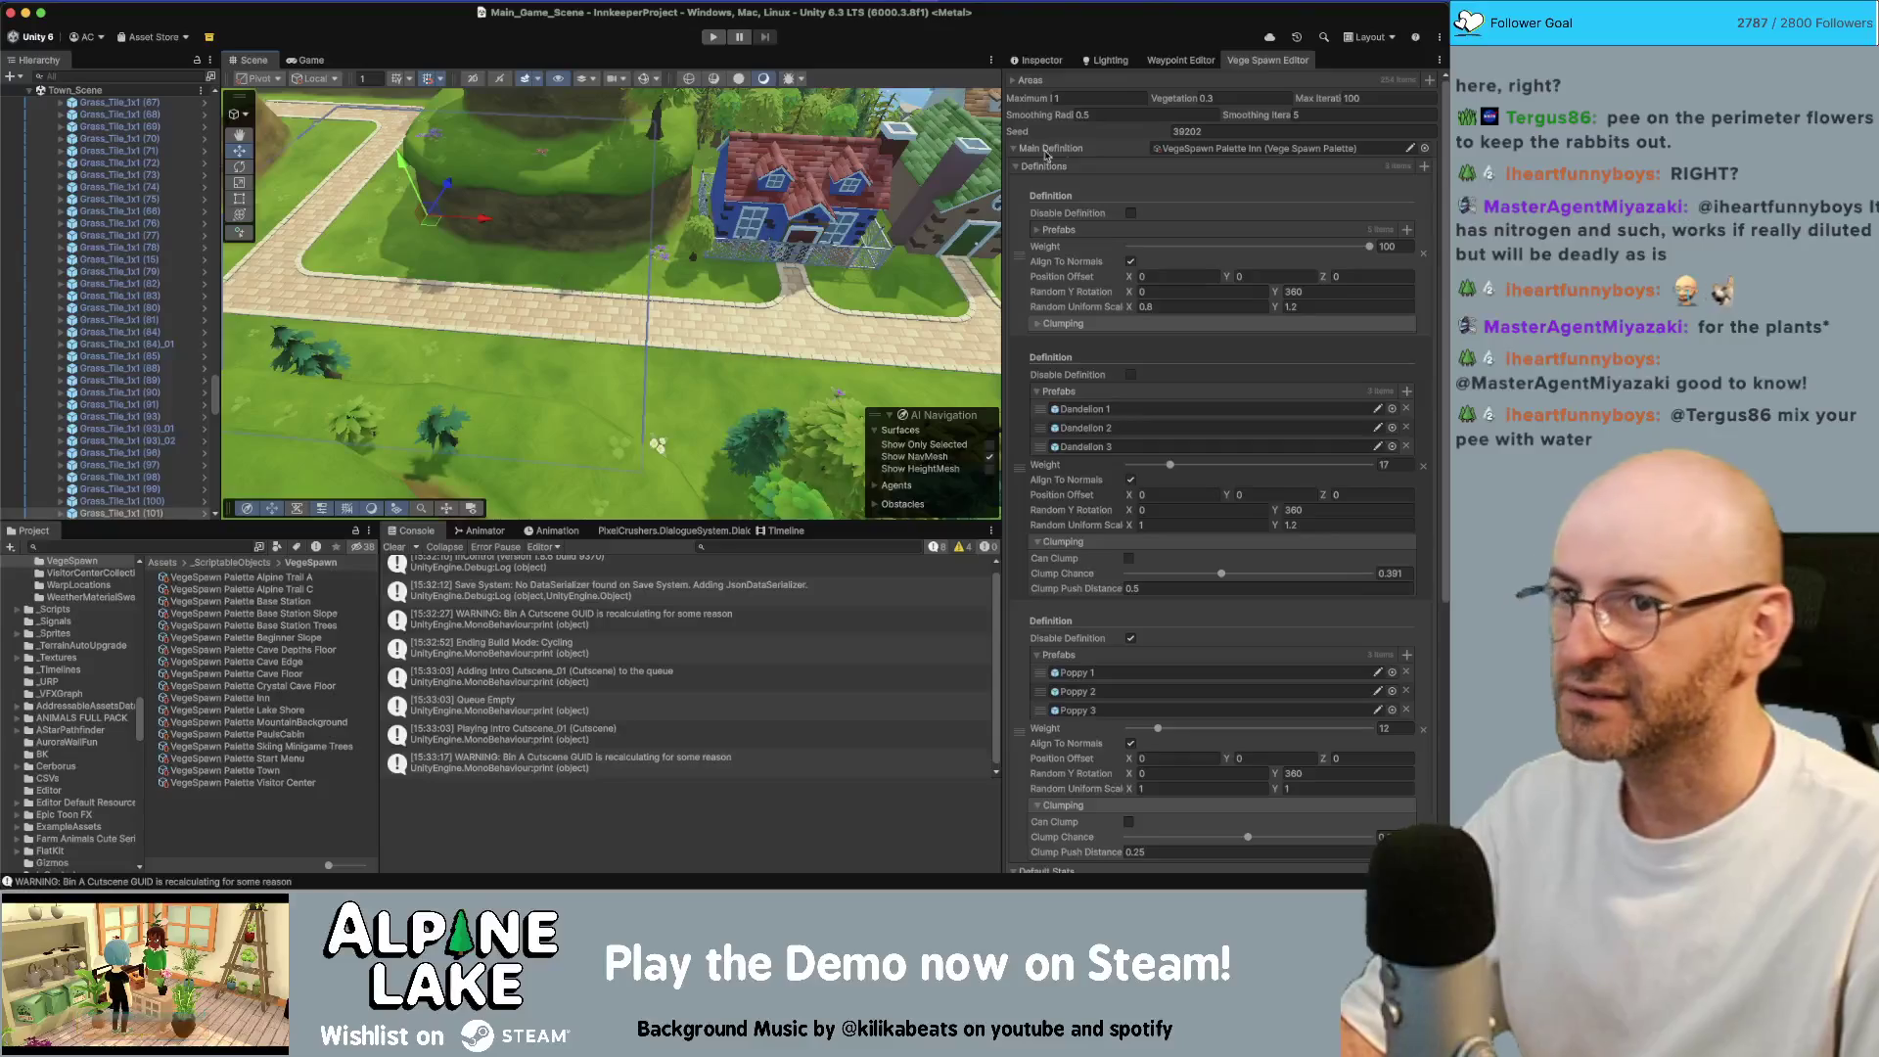
{"action": "left_click", "coordinate": [1041, 60]}
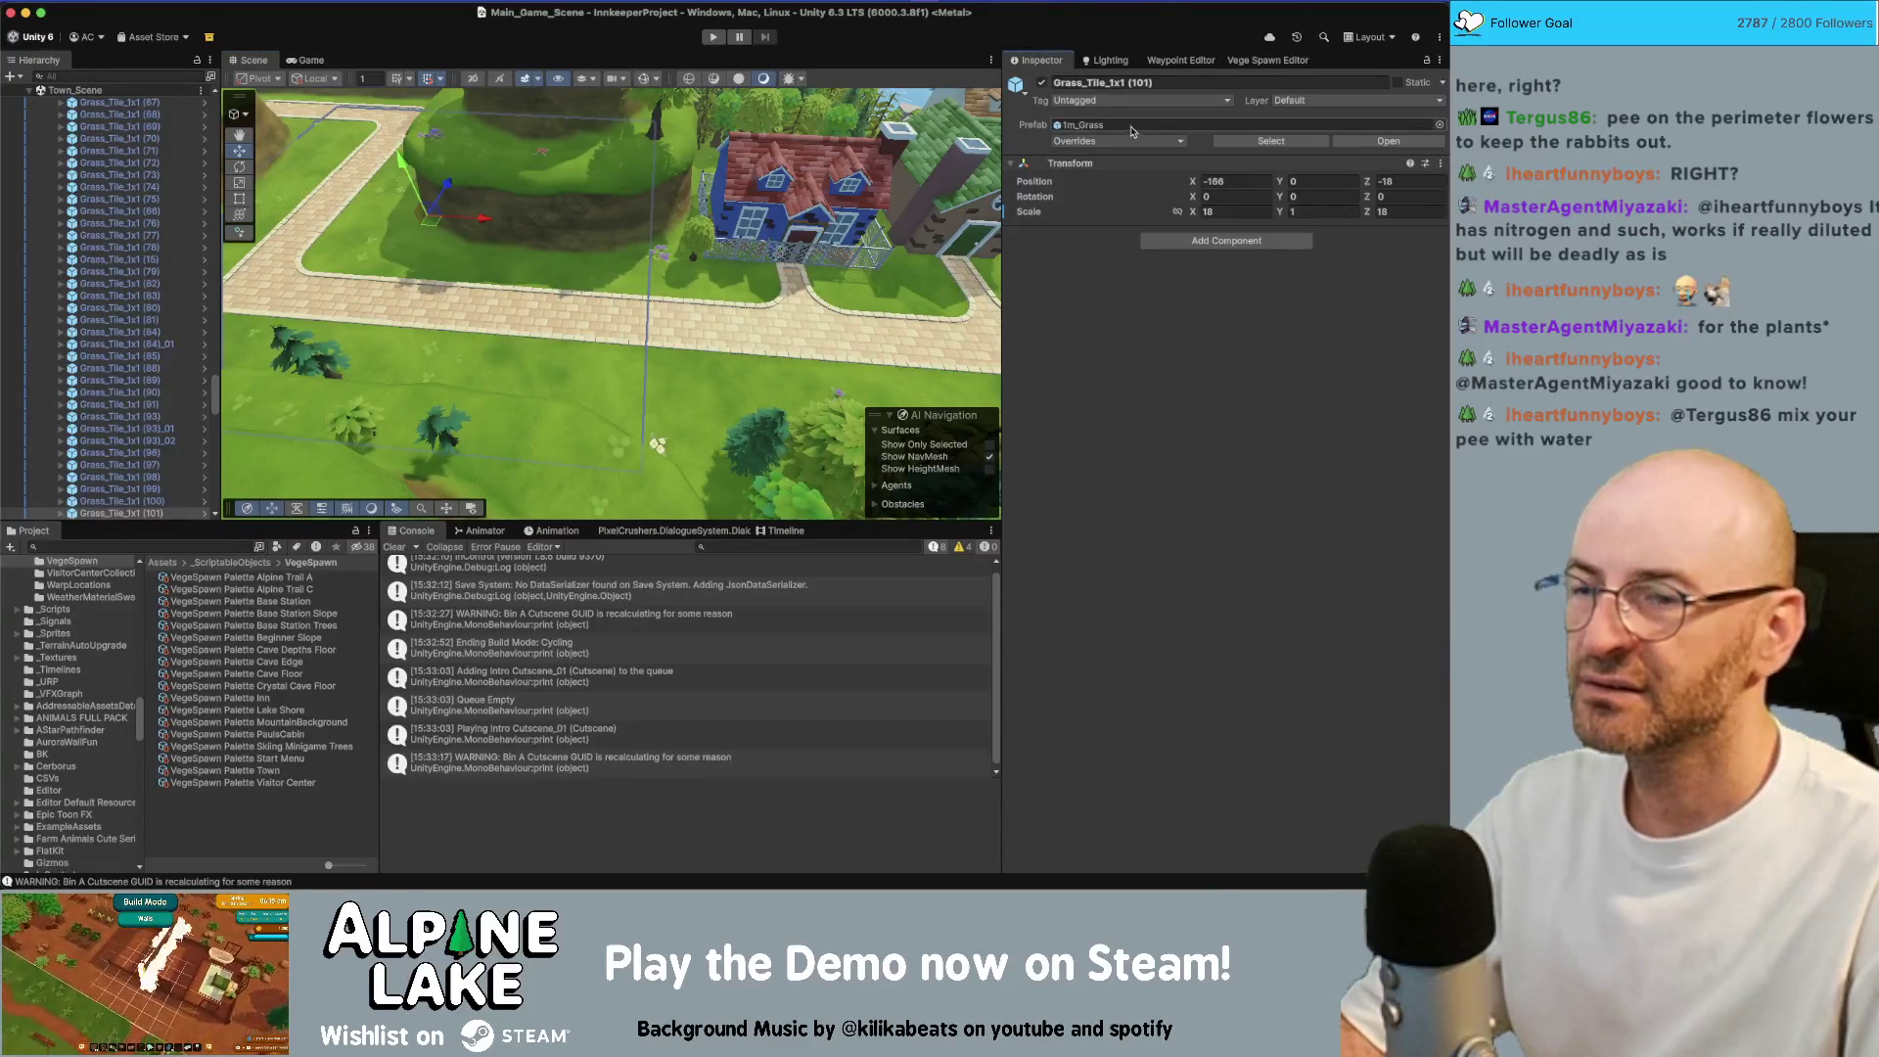
{"action": "scroll", "coordinate": [800, 245], "scroll_direction": "up", "scroll_amount": 5}
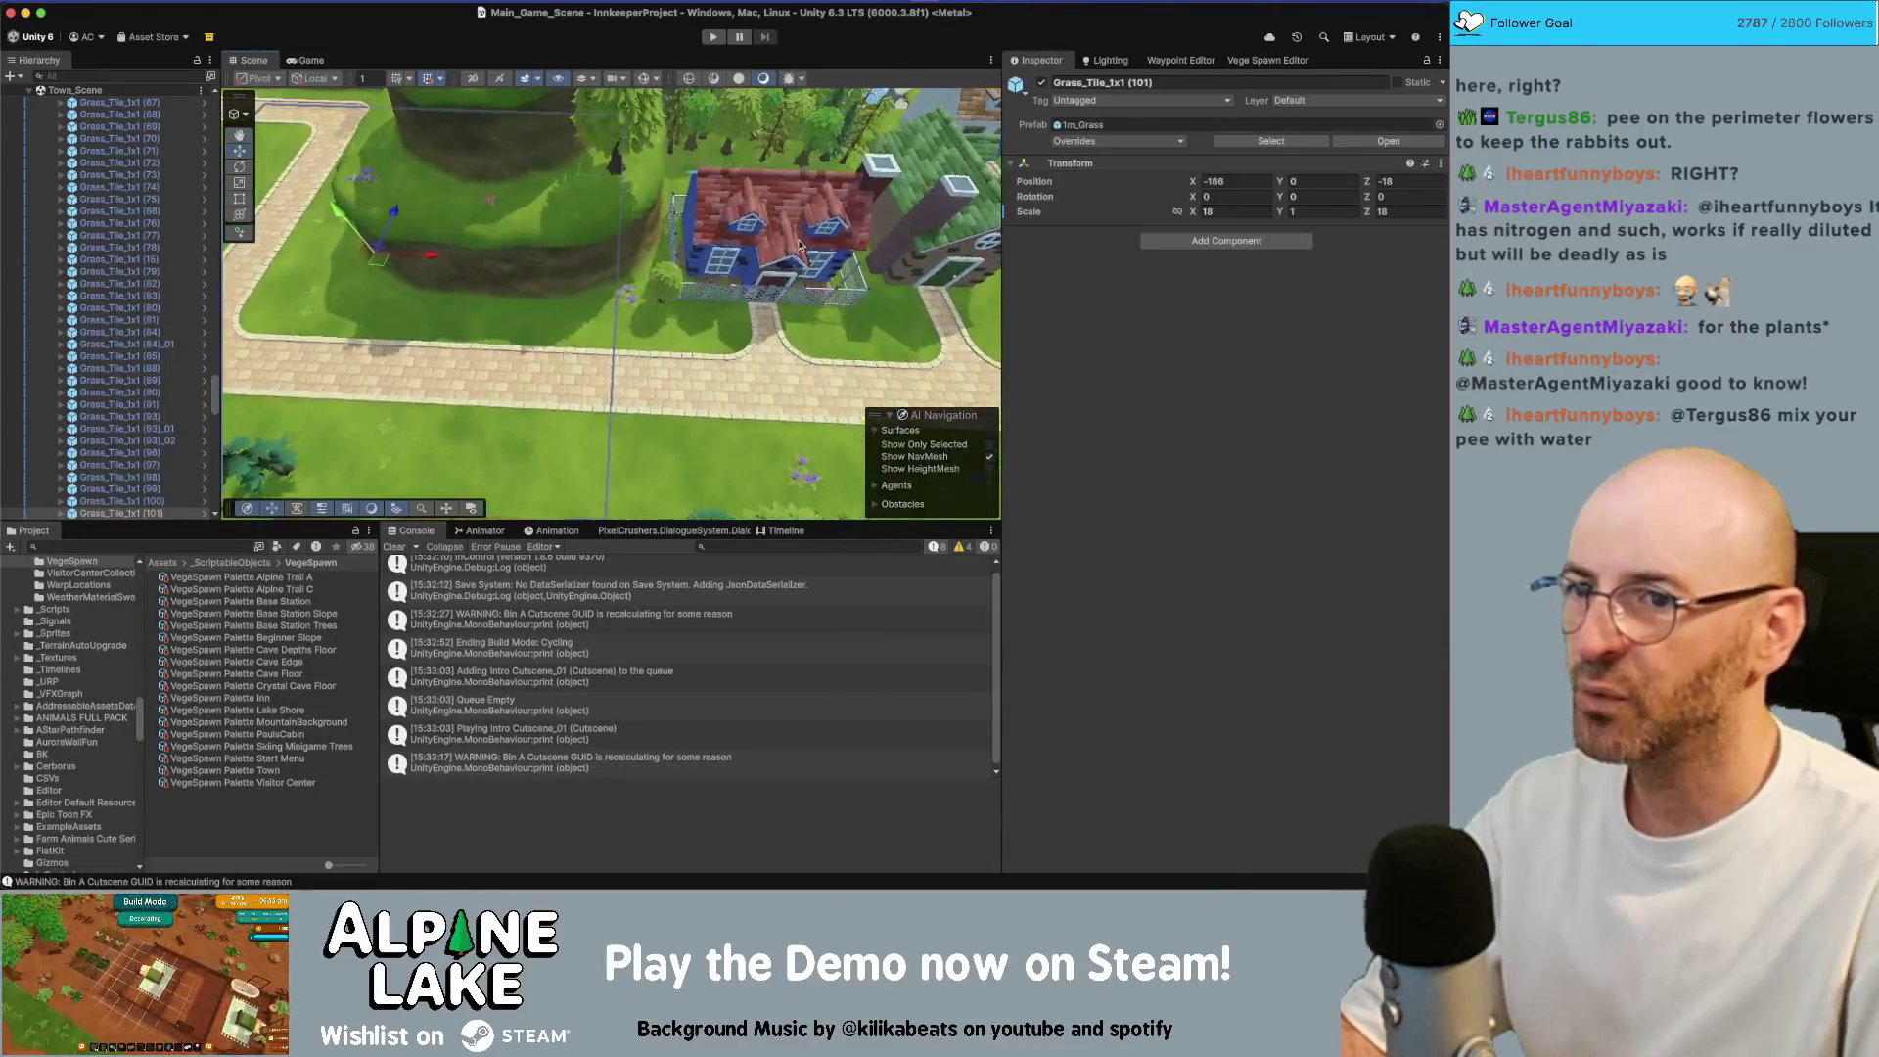
{"action": "scroll", "coordinate": [688, 274], "scroll_direction": "down", "scroll_amount": 5}
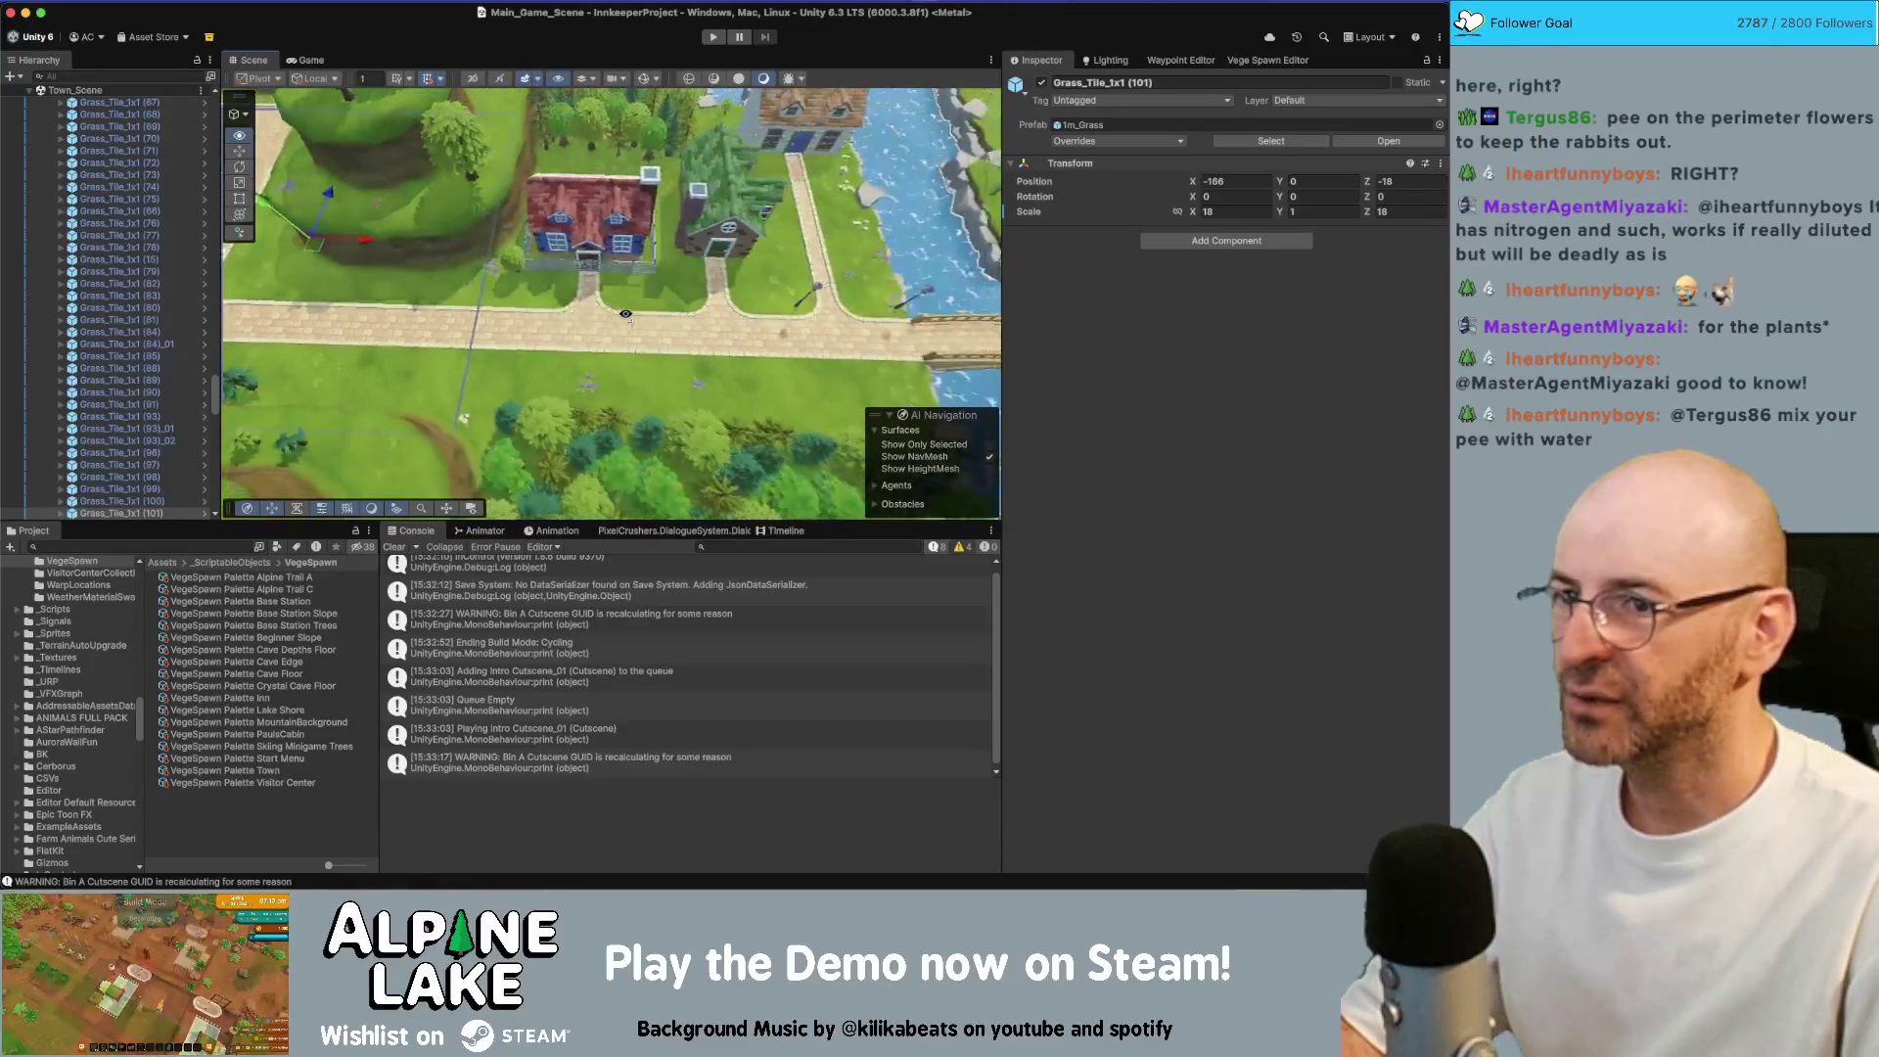
{"action": "left_click", "coordinate": [526, 380]}
{"action": "mouse_move", "coordinate": [527, 380]}
{"action": "left_mouse_down"}
{"action": "mouse_move", "coordinate": [689, 352]}
{"action": "mouse_move", "coordinate": [683, 225]}
{"action": "mouse_move", "coordinate": [643, 259]}
{"action": "left_mouse_up"}
{"action": "left_click", "coordinate": [683, 225]}
{"action": "left_click", "coordinate": [643, 259]}
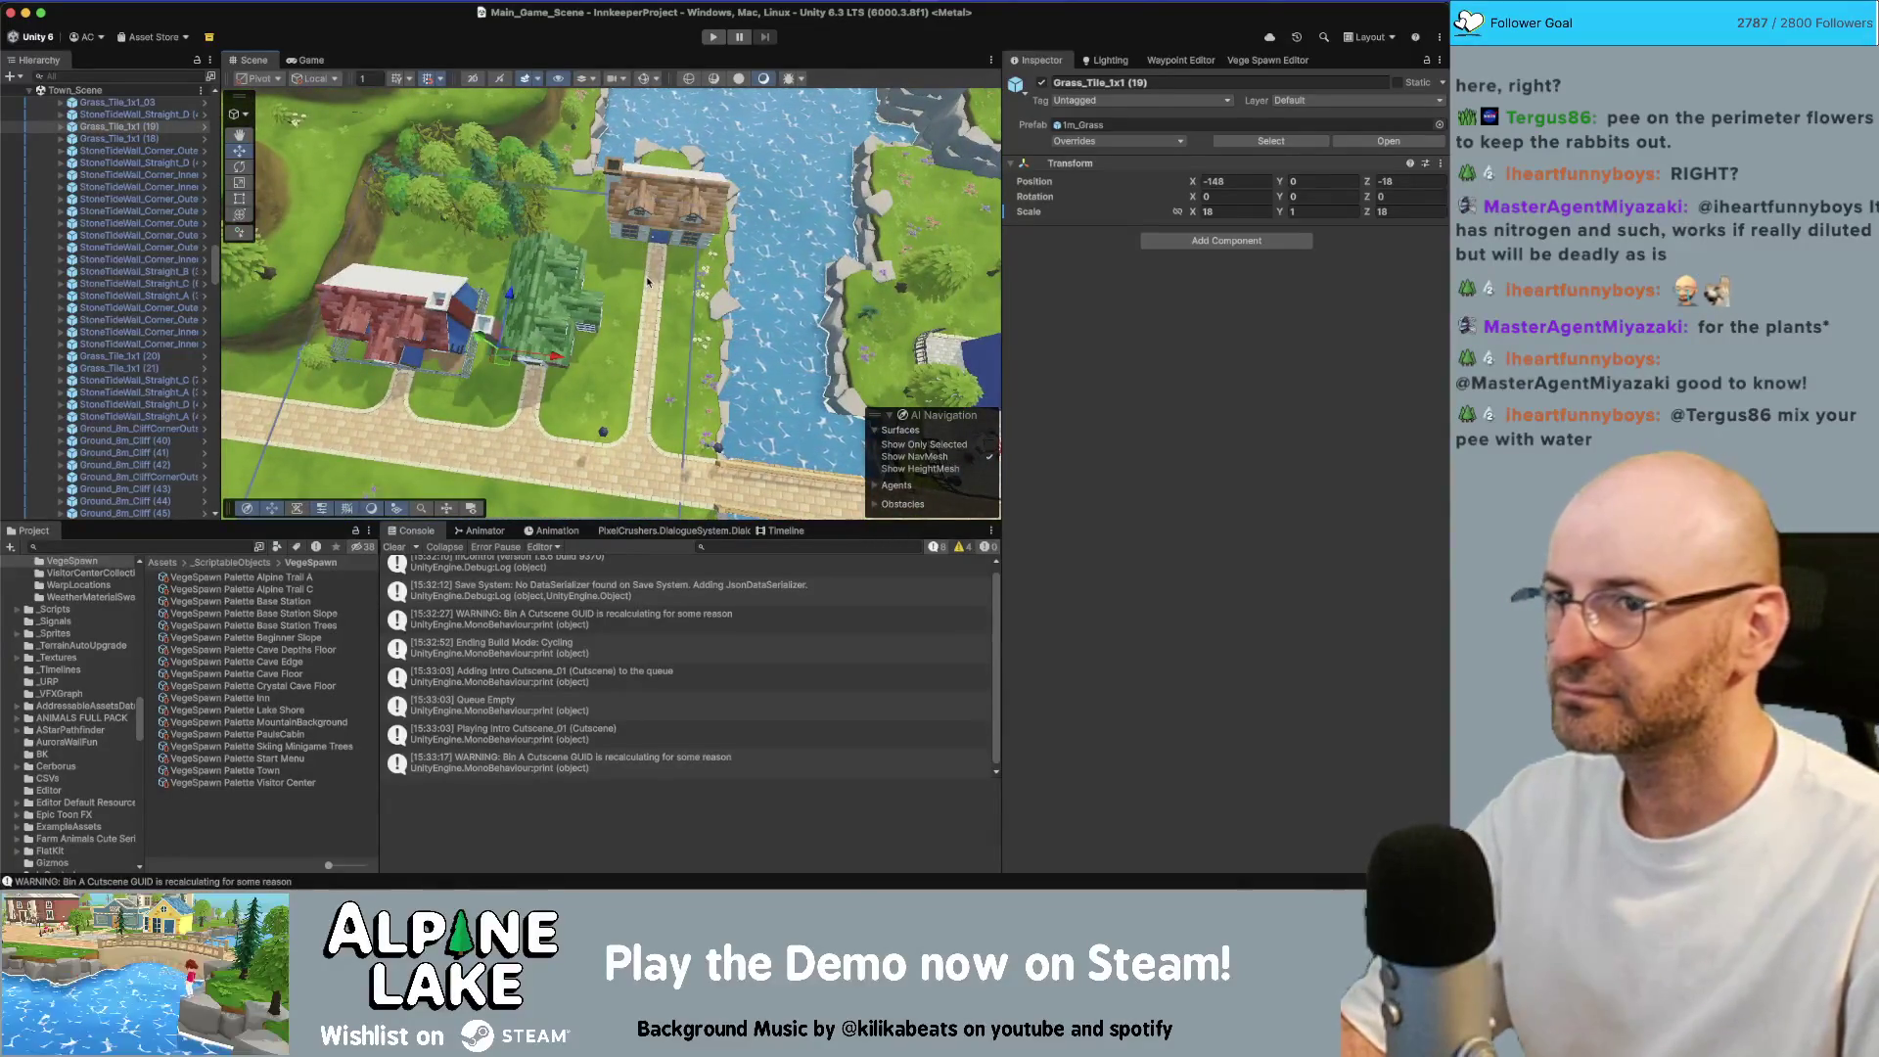
{"action": "left_click_drag", "start_coordinate": [649, 277], "coordinate": [663, 257]}
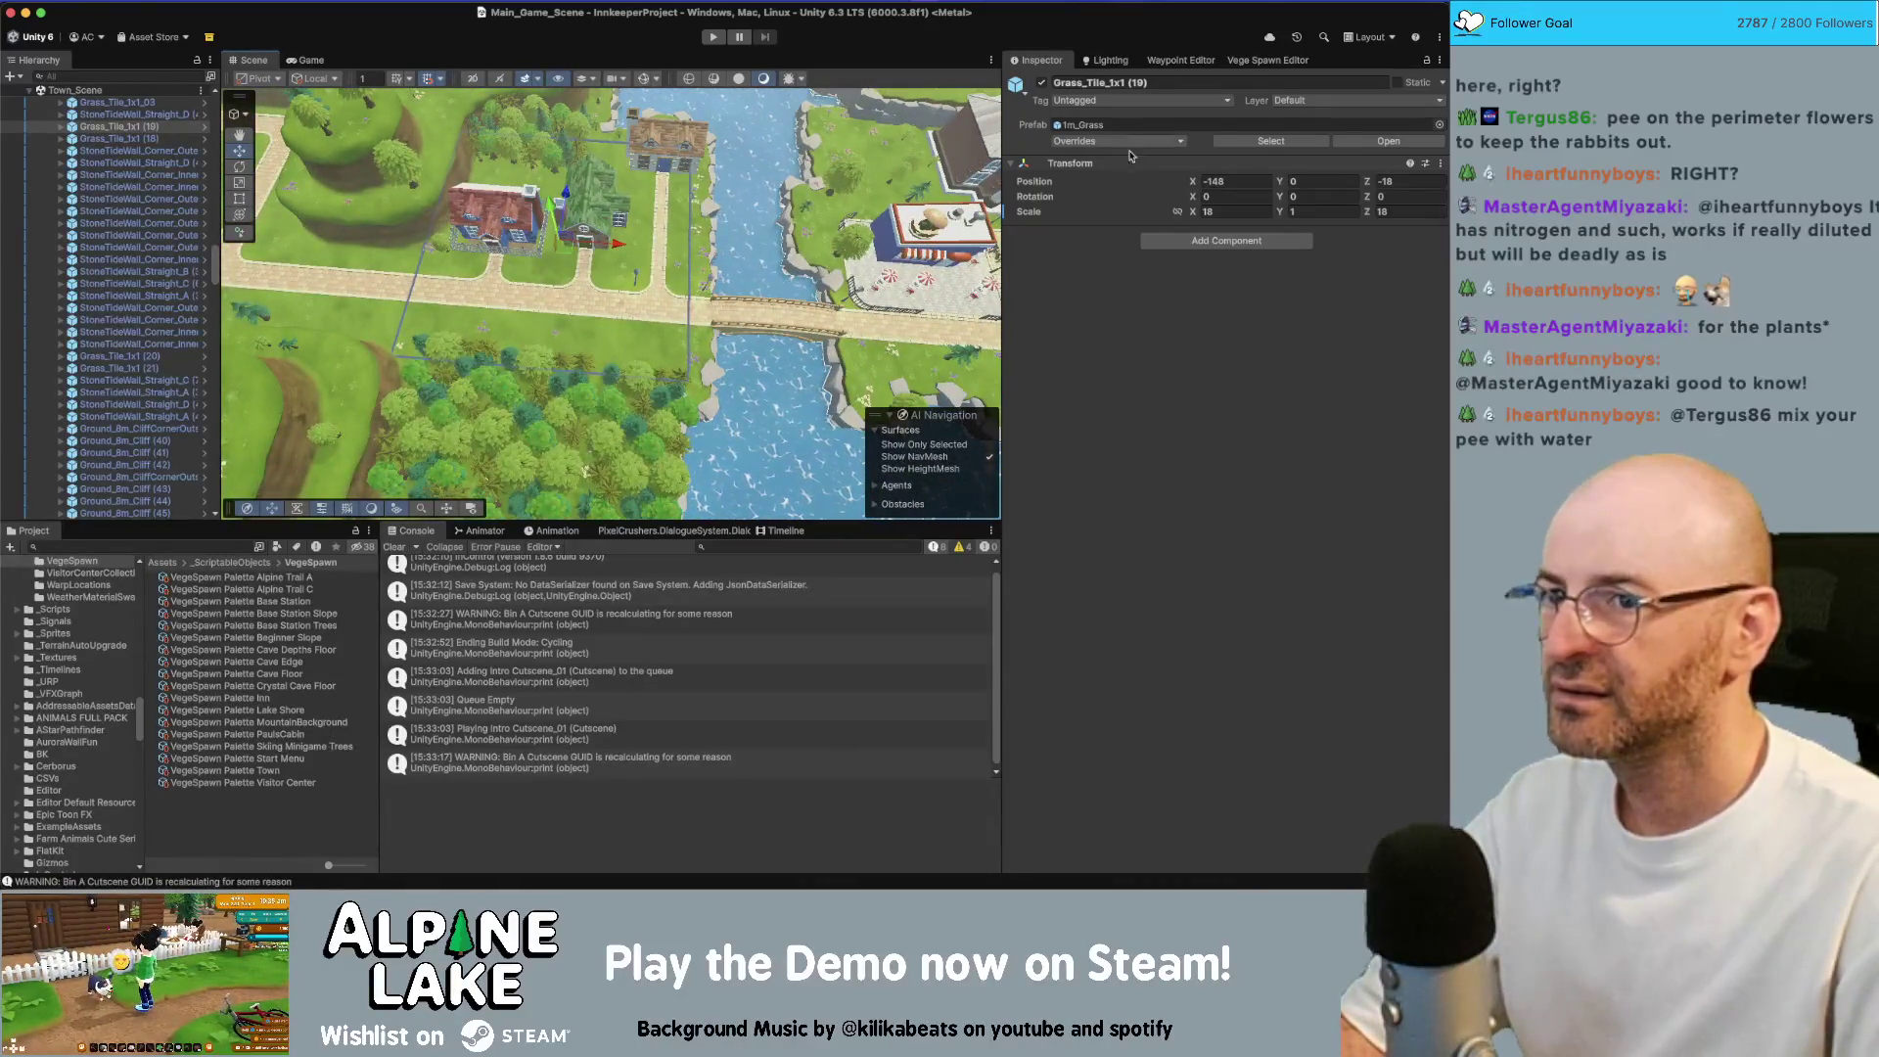
{"action": "mouse_move", "coordinate": [812, 253]}
{"action": "left_mouse_down"}
{"action": "mouse_move", "coordinate": [869, 261]}
{"action": "mouse_move", "coordinate": [724, 328]}
{"action": "mouse_move", "coordinate": [643, 246]}
{"action": "left_mouse_up"}
{"action": "left_click", "coordinate": [701, 338]}
{"action": "left_click", "coordinate": [646, 245]}
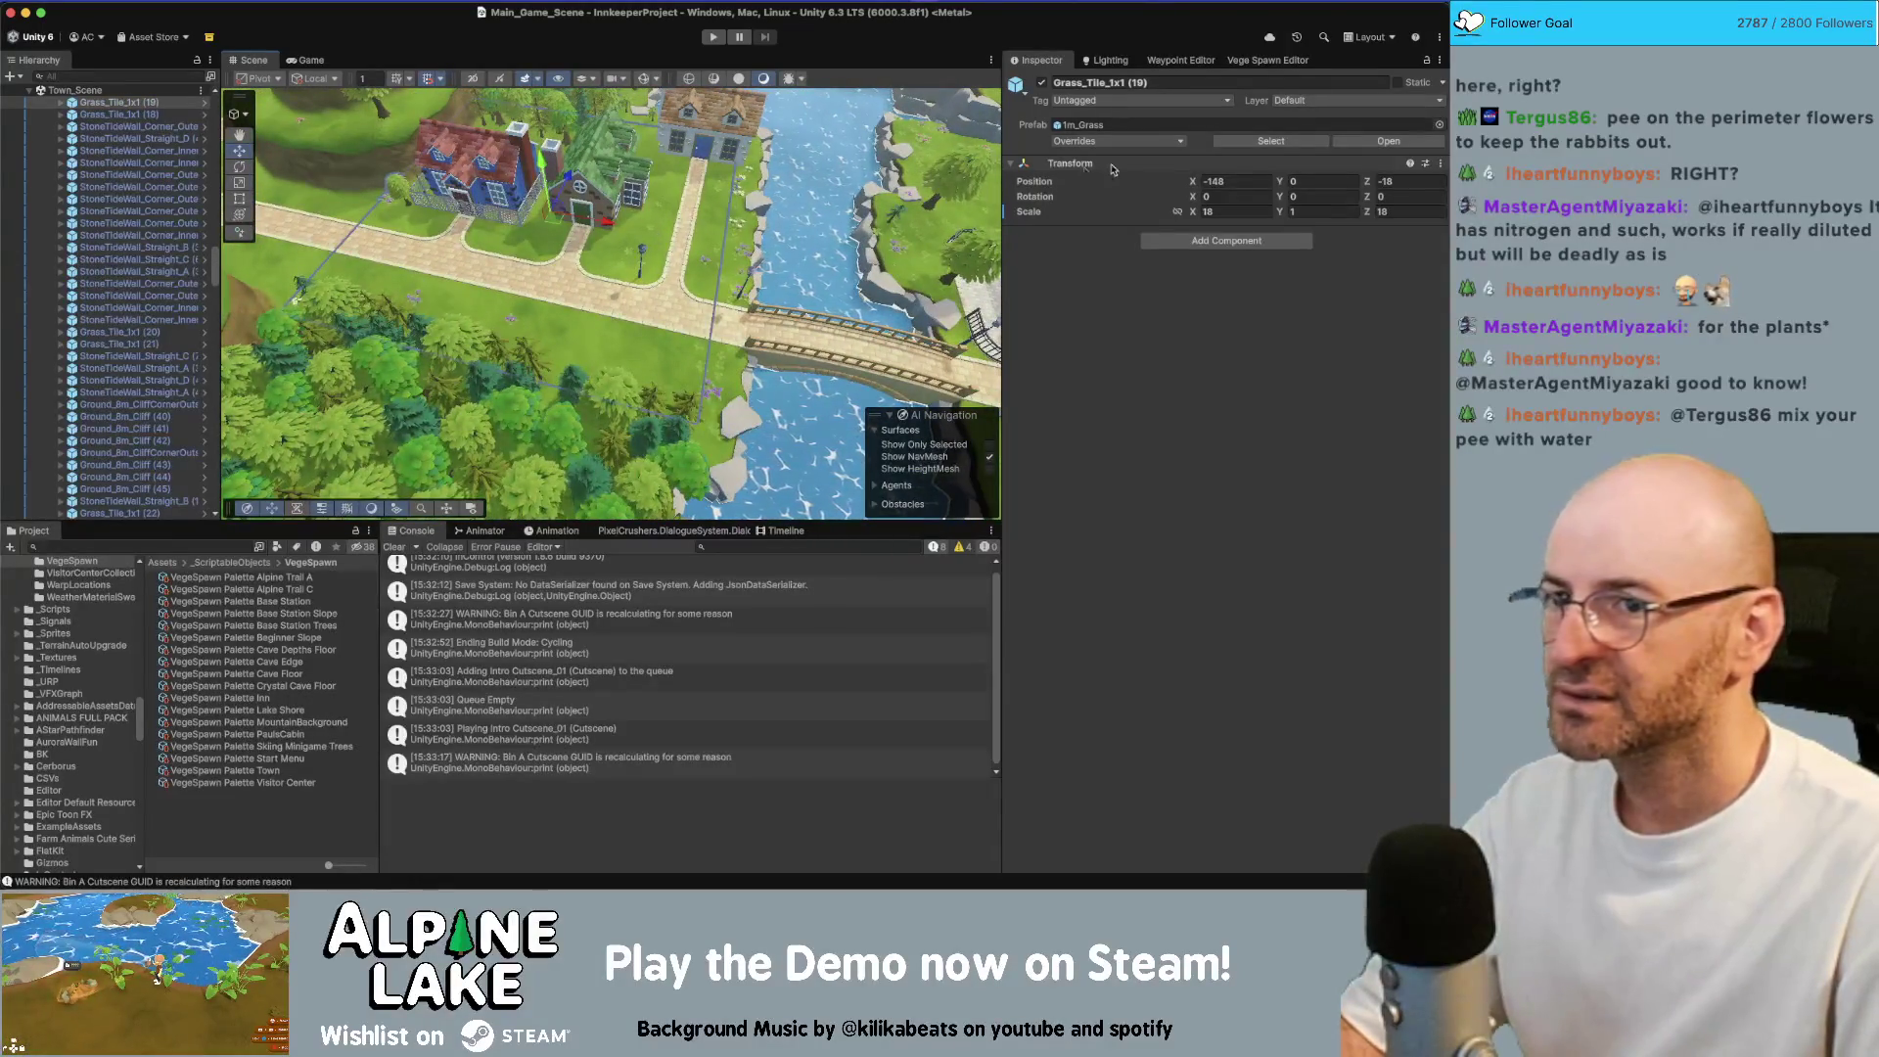
Scale Grass_Tile_1x1 (19) down to 2 and move it to the island edge
{"action": "left_click", "coordinate": [1218, 211]}
{"action": "type", "text": "2"}
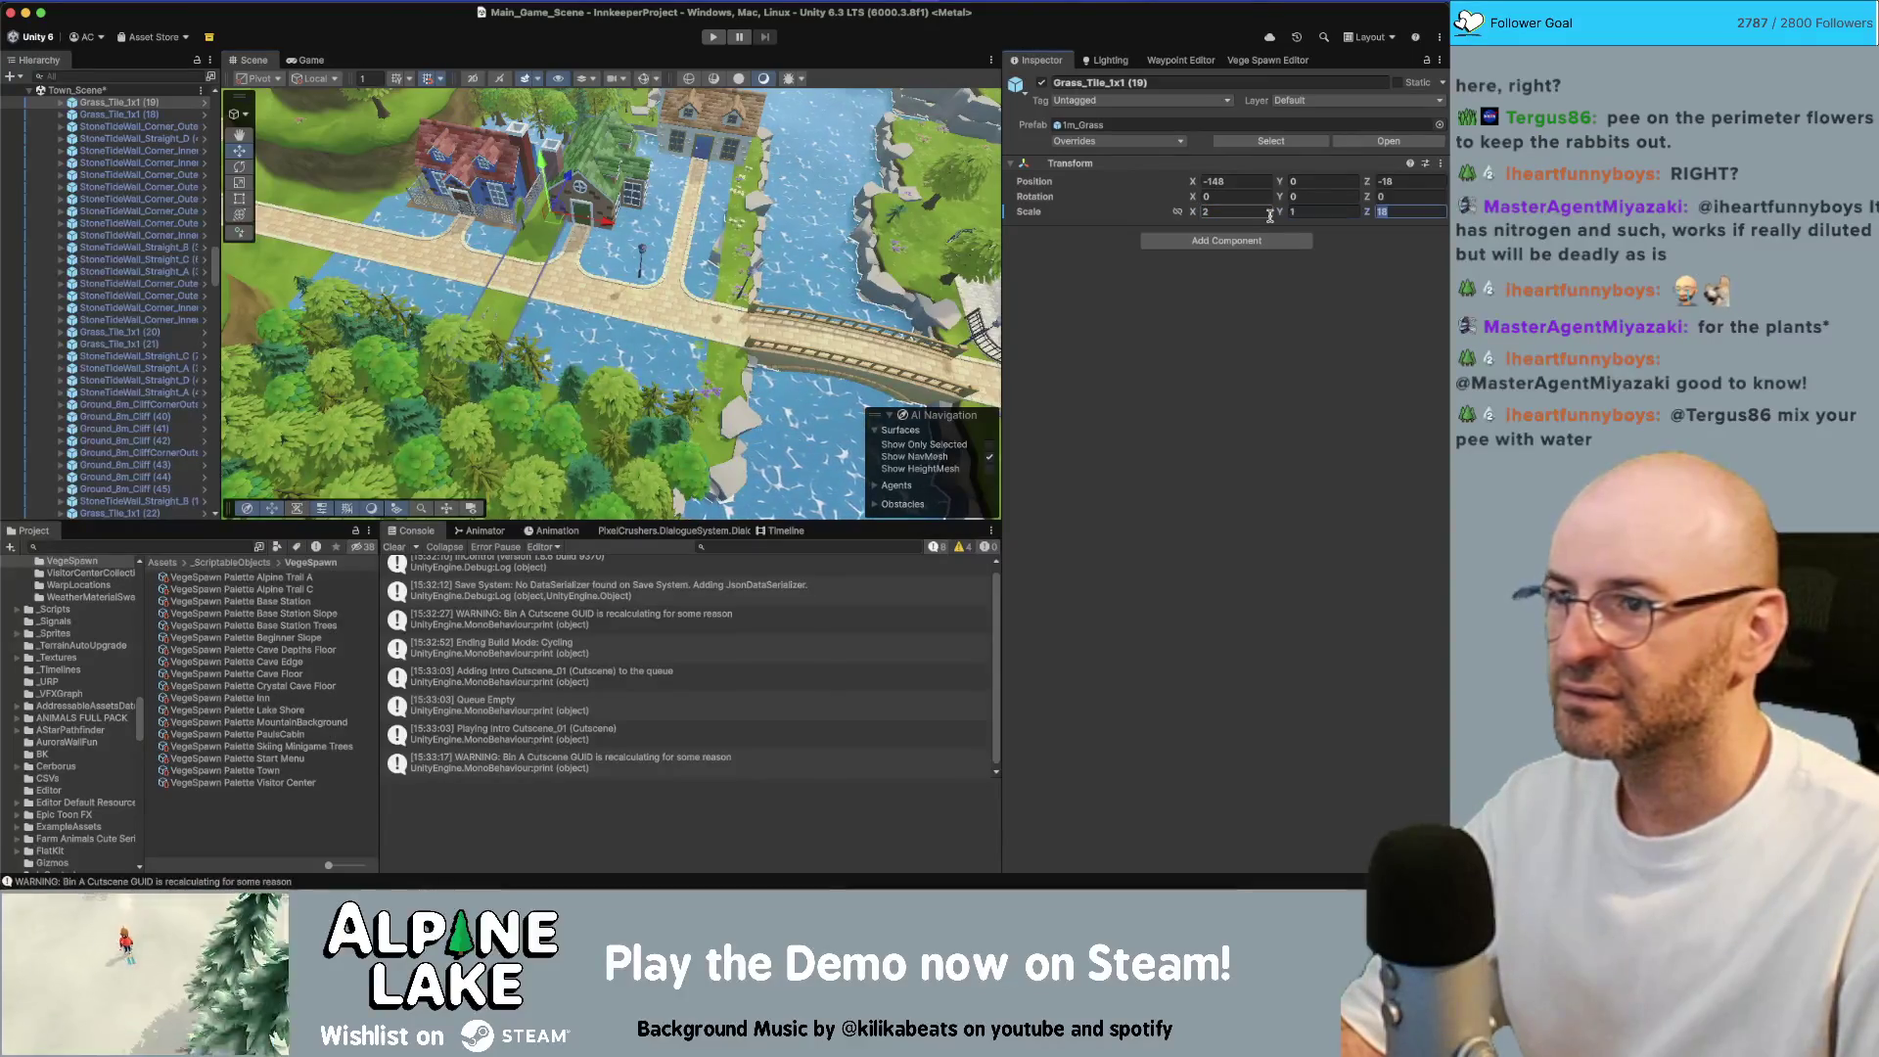
{"action": "key", "text": "Return"}
{"action": "mouse_move", "coordinate": [744, 225]}
{"action": "left_mouse_down"}
{"action": "mouse_move", "coordinate": [690, 193]}
{"action": "mouse_move", "coordinate": [502, 262]}
{"action": "mouse_move", "coordinate": [696, 181]}
{"action": "mouse_move", "coordinate": [563, 207]}
{"action": "mouse_move", "coordinate": [591, 223]}
{"action": "left_mouse_up"}
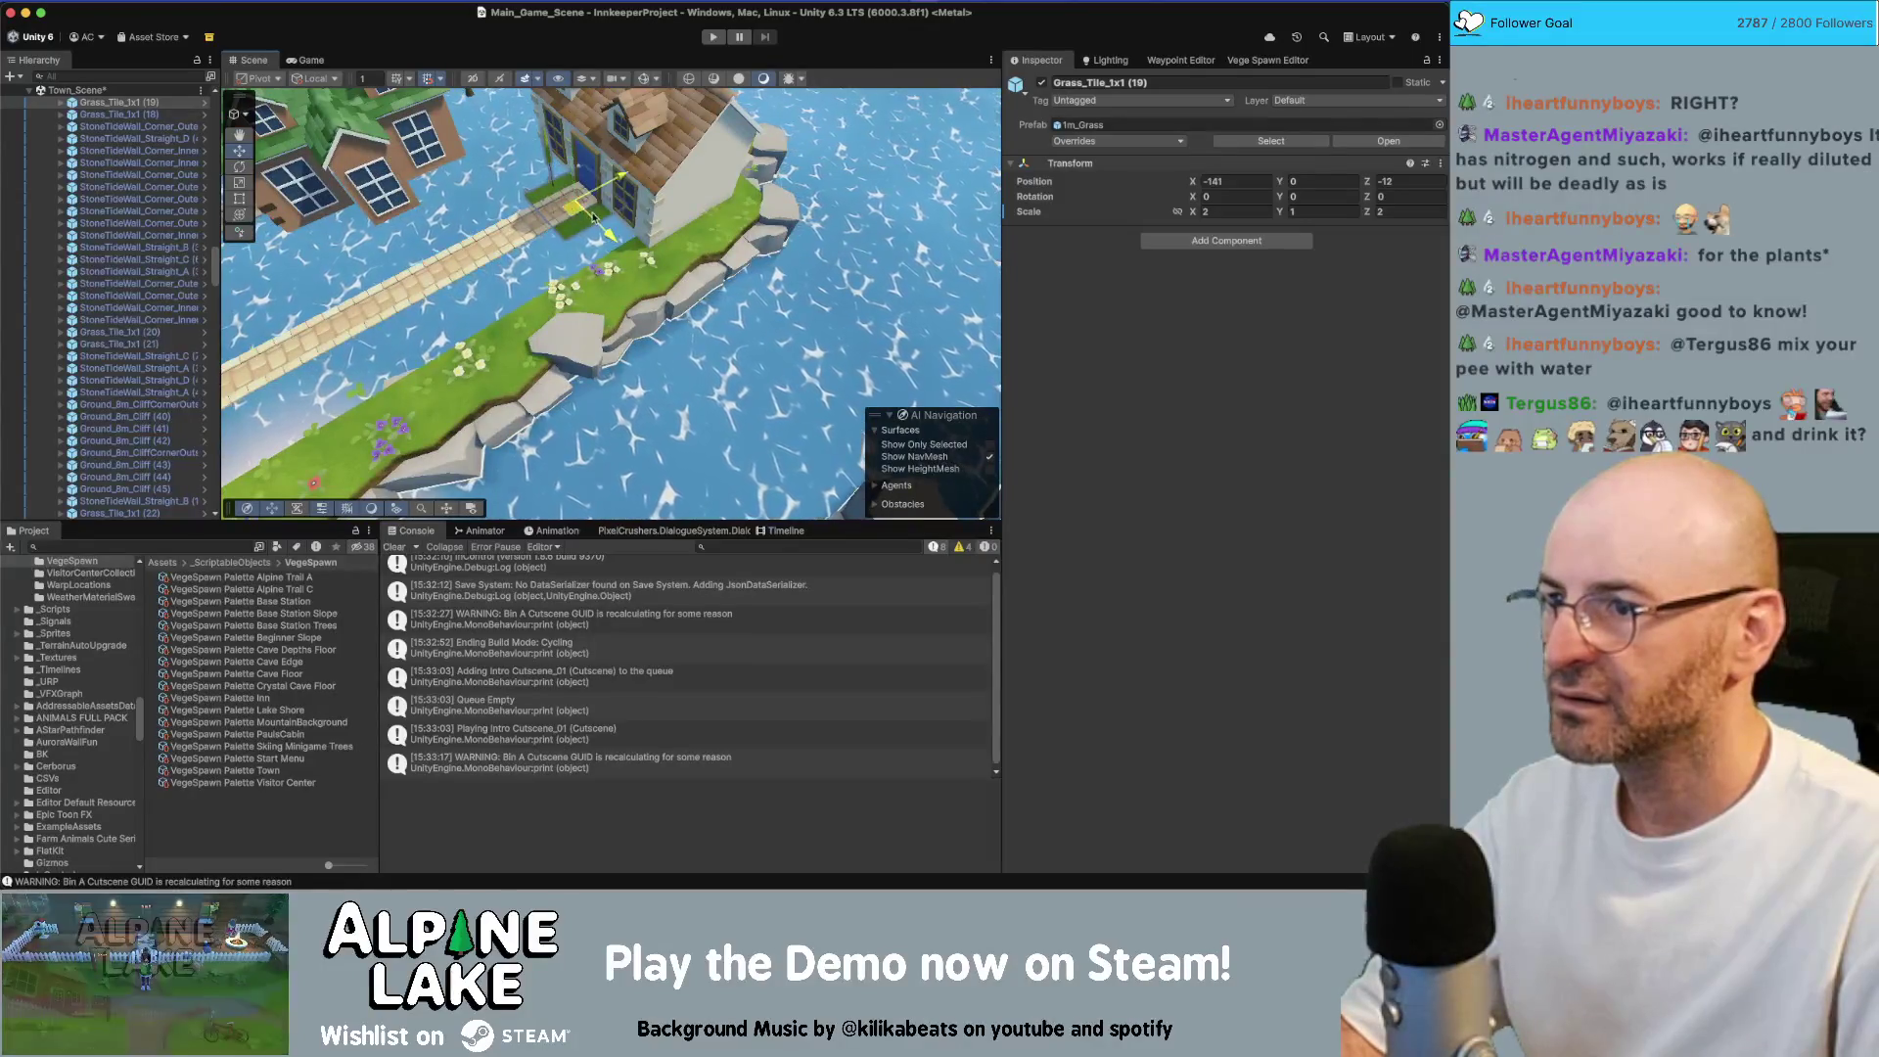
{"action": "scroll", "coordinate": [176, 245], "scroll_direction": "up", "scroll_amount": 10}
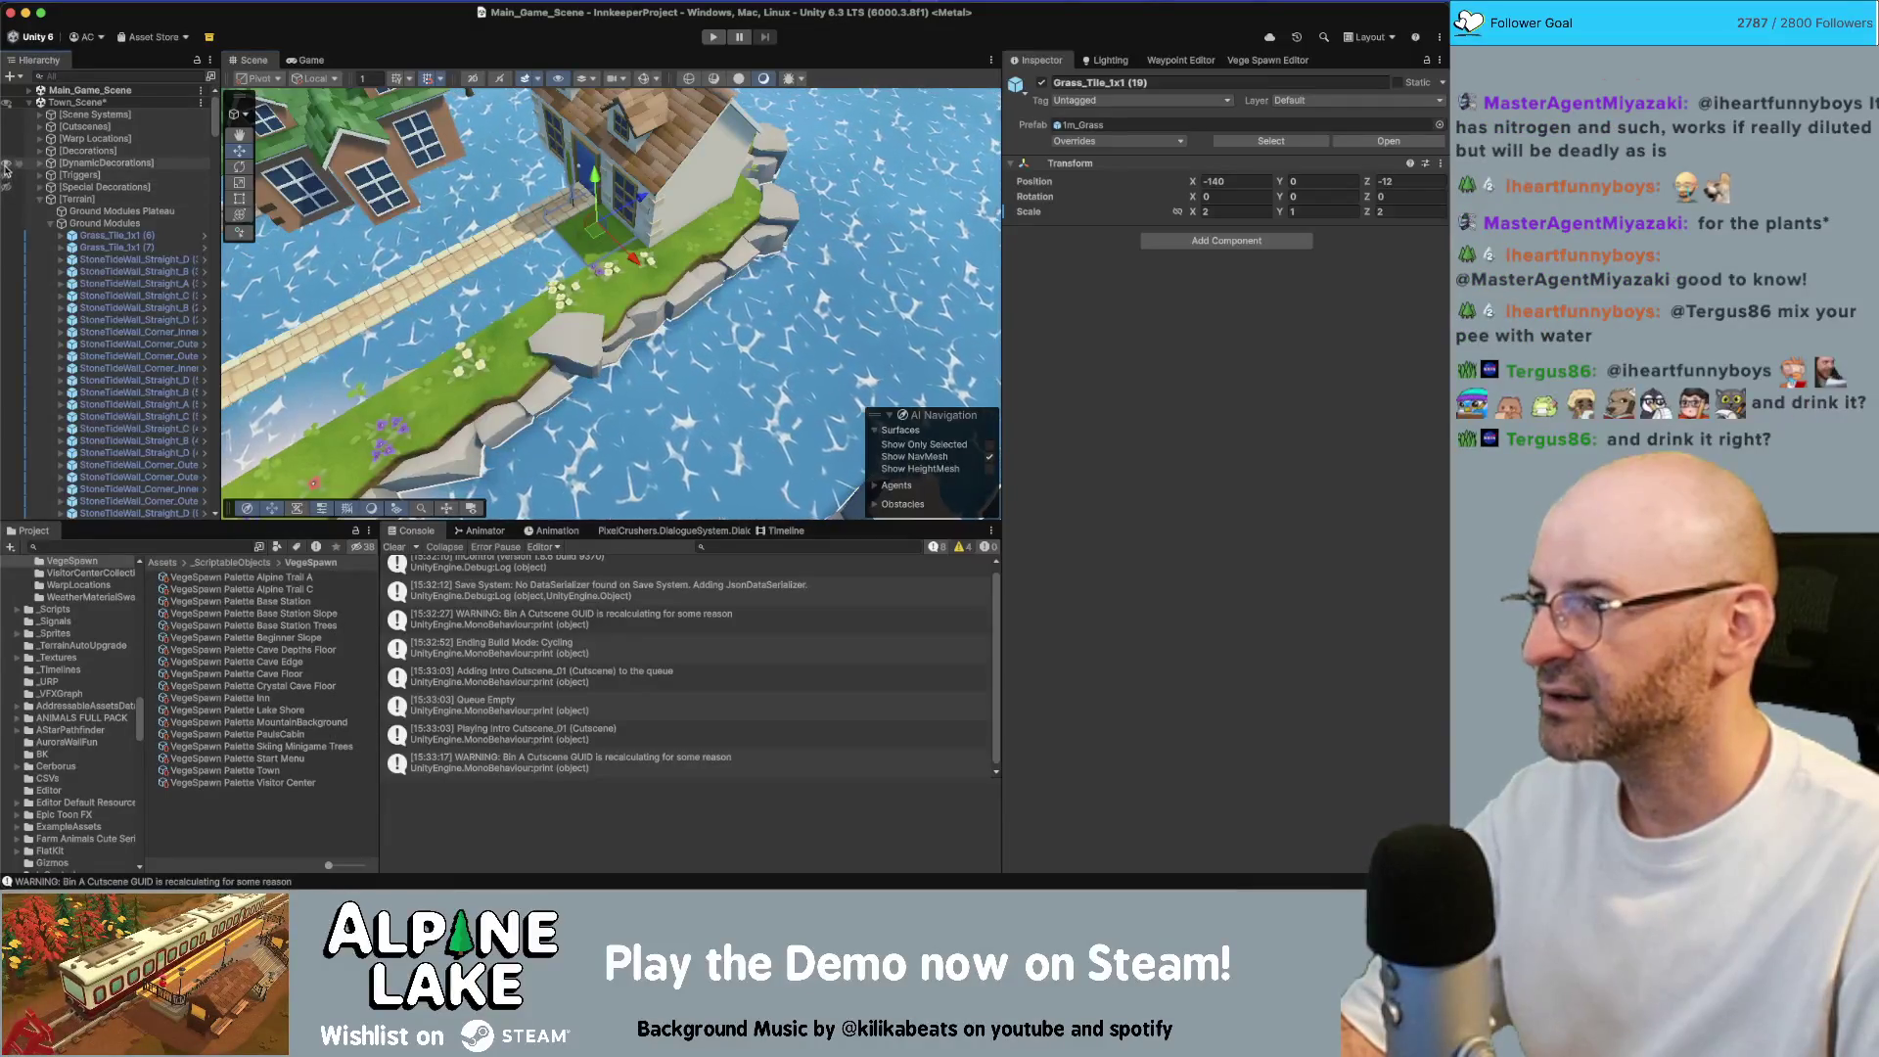
Hide [Decorations] so the houses vanish, then duplicate the grass tile one unit along the shore
{"action": "left_click", "coordinate": [7, 153]}
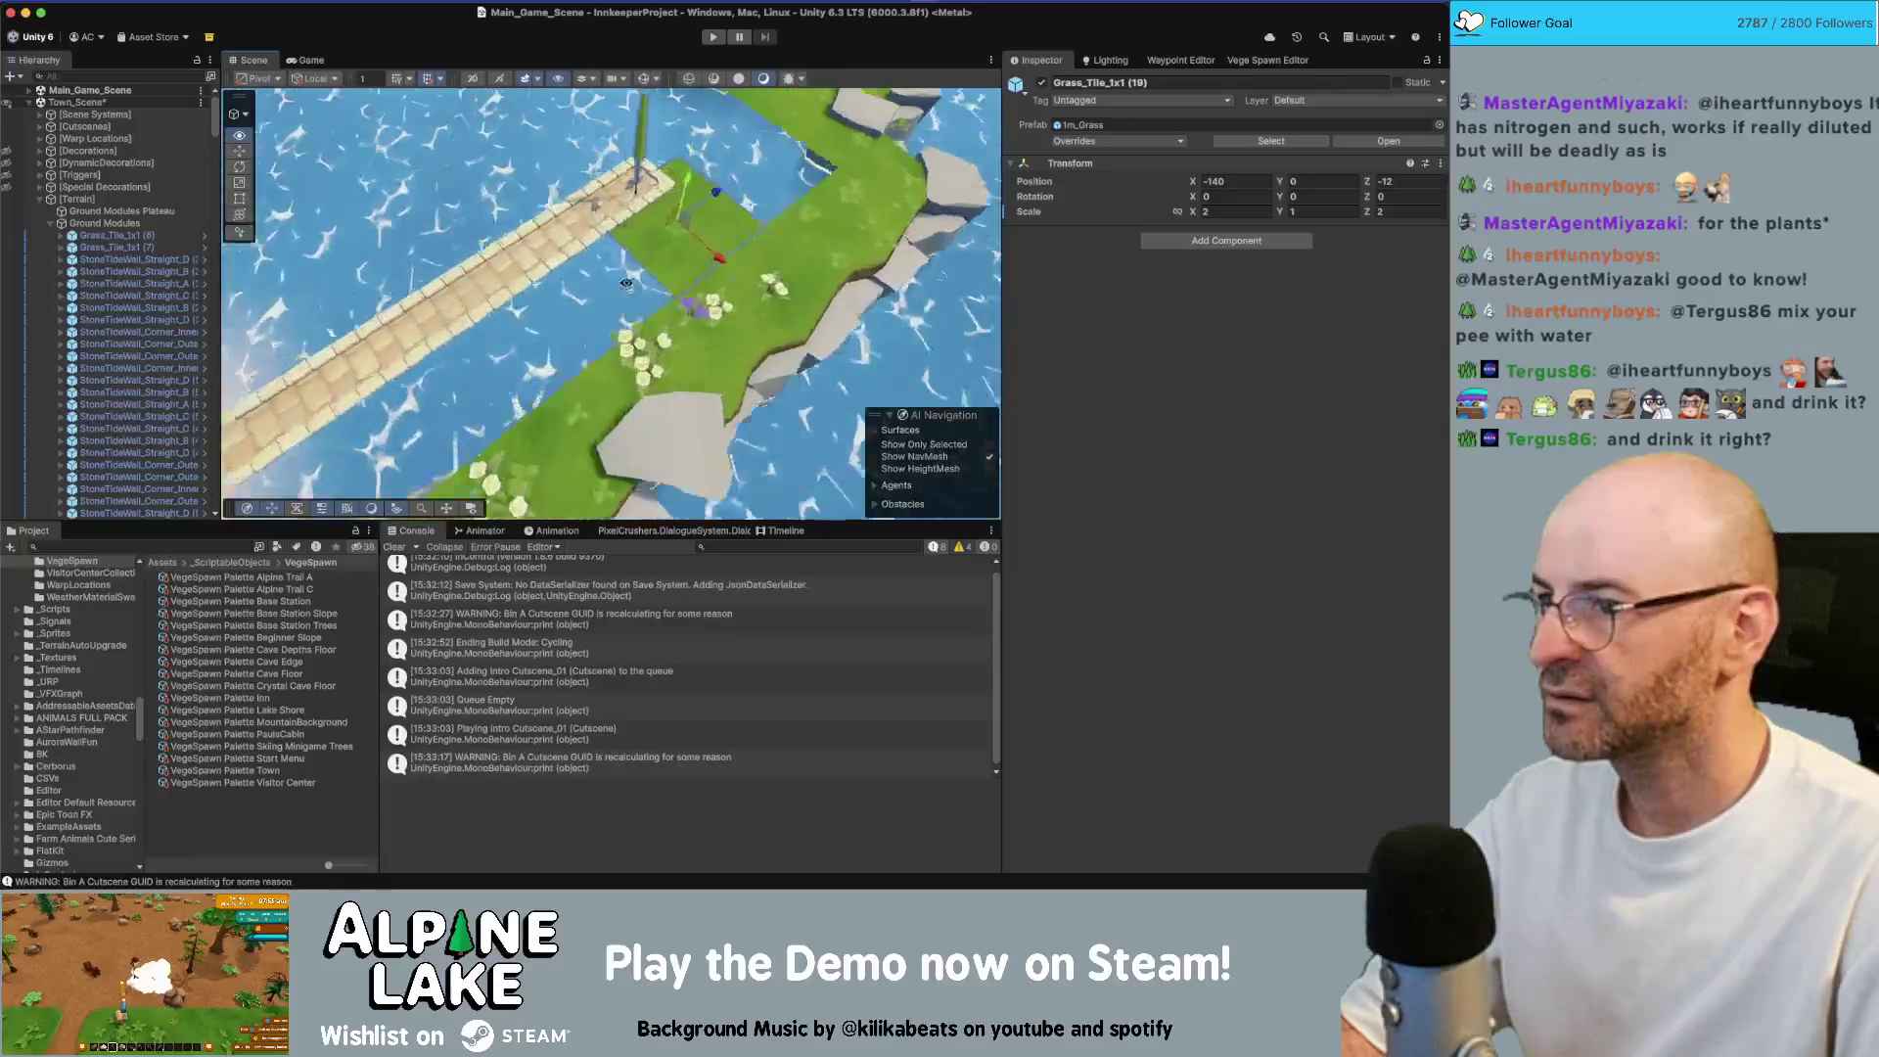
{"action": "mouse_move", "coordinate": [534, 286]}
{"action": "left_mouse_down"}
{"action": "mouse_move", "coordinate": [585, 321]}
{"action": "mouse_move", "coordinate": [682, 296]}
{"action": "left_mouse_up"}
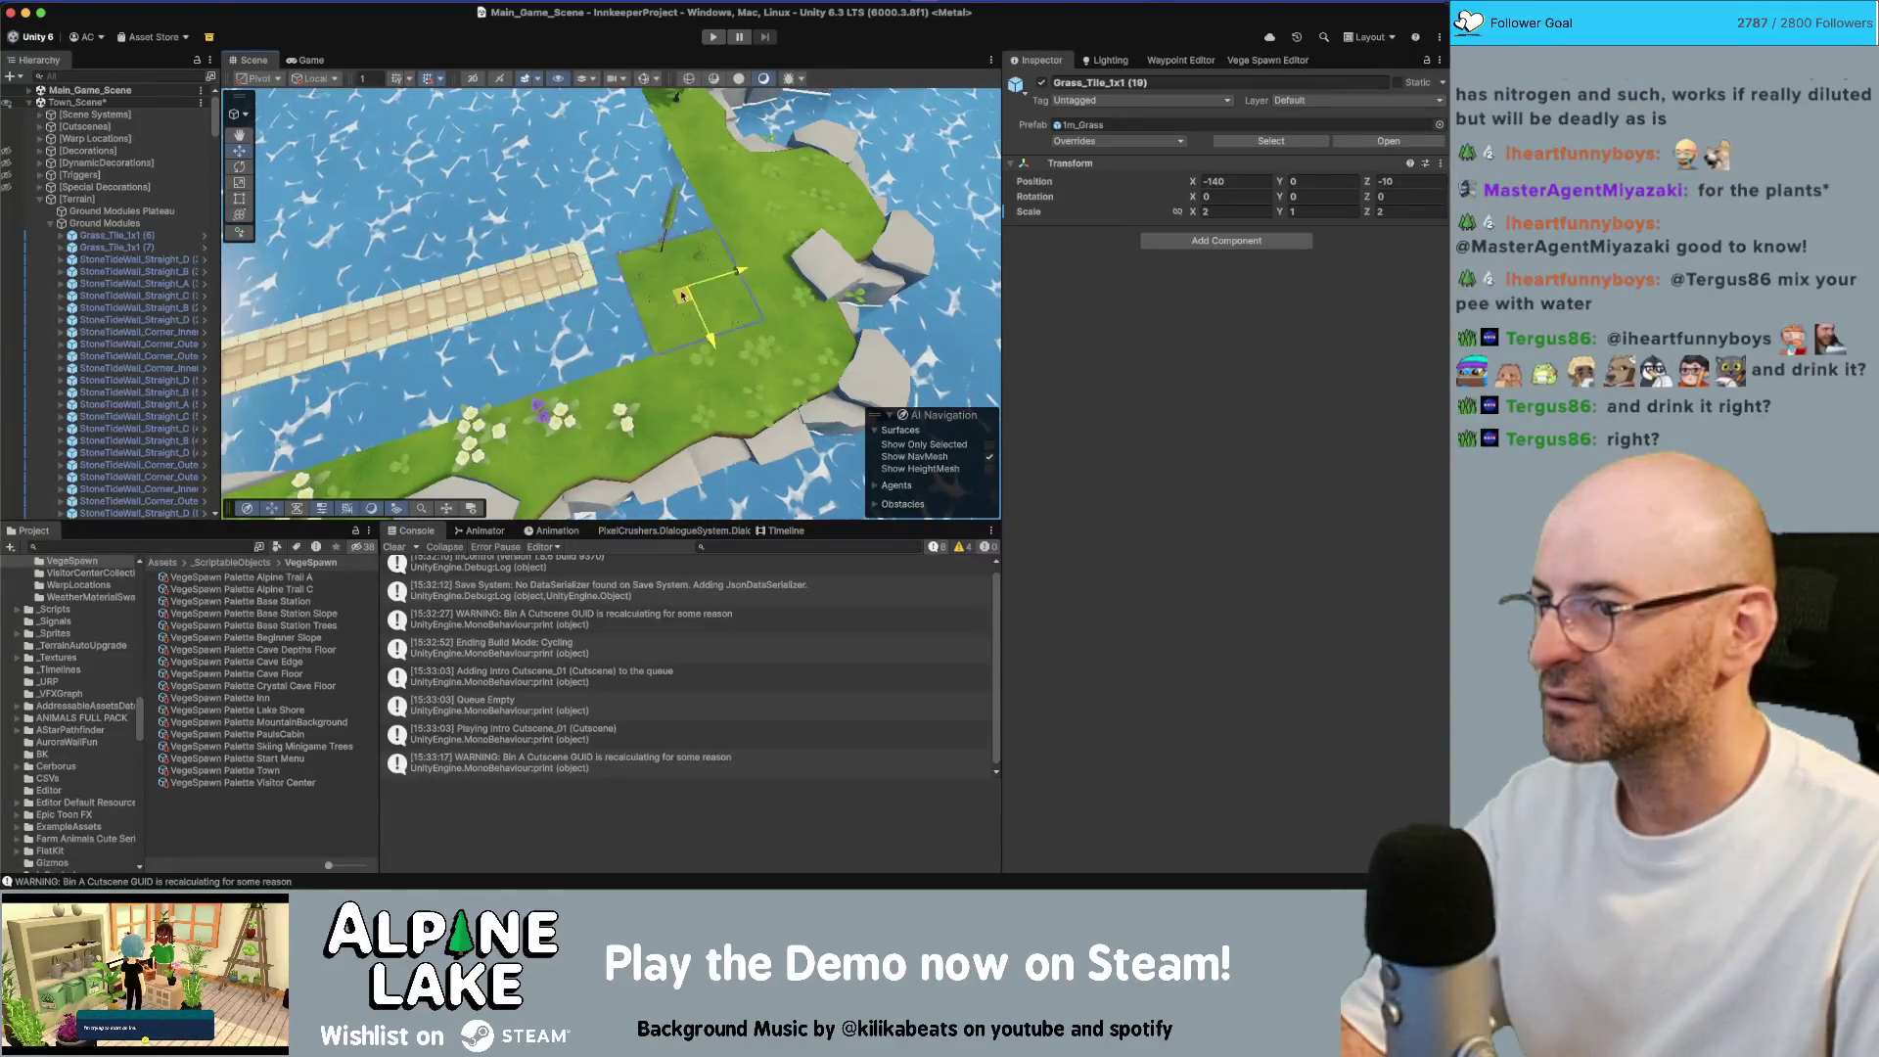
{"action": "scroll", "coordinate": [747, 284], "scroll_direction": "down", "scroll_amount": 3}
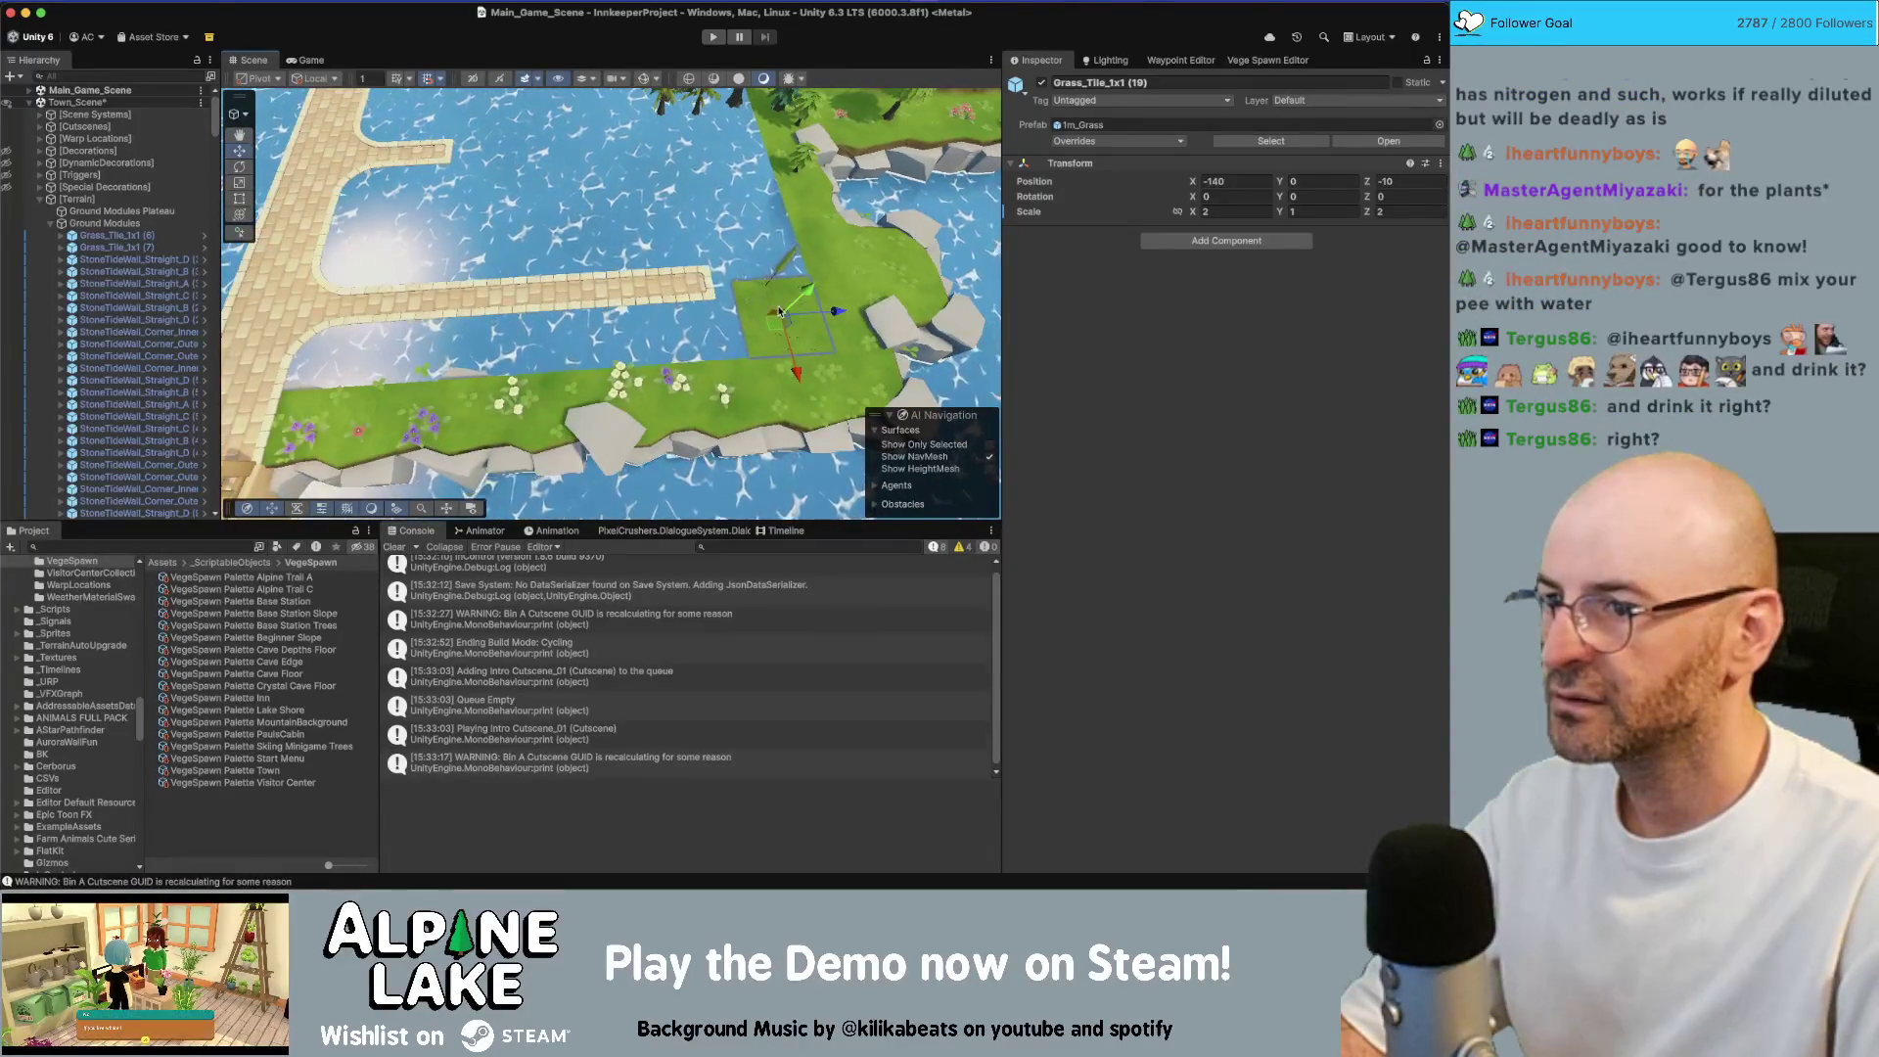
{"action": "key", "text": "ctrl+d"}
{"action": "left_click_drag", "start_coordinate": [777, 326], "coordinate": [670, 336]}
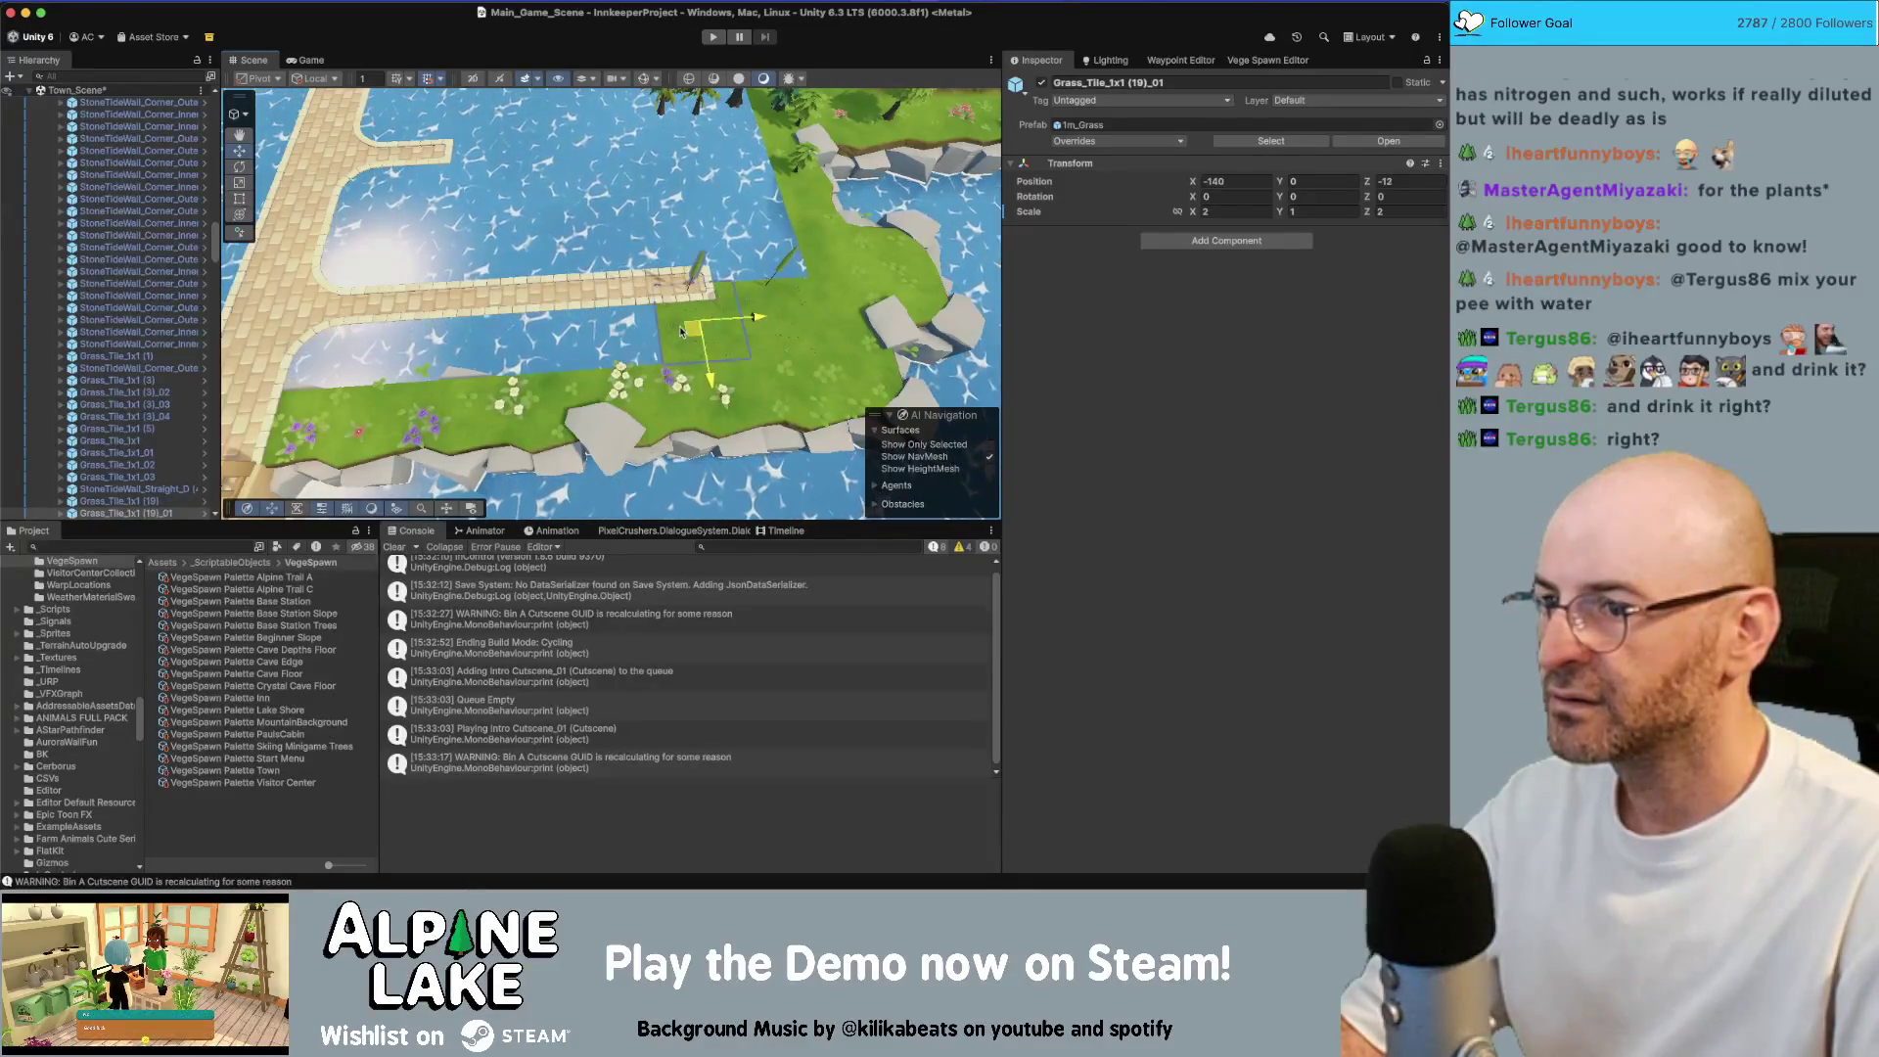
Add several more grass tile copies along the island edge, removing one extra copy
{"action": "scroll", "coordinate": [685, 338], "scroll_direction": "up", "scroll_amount": 3}
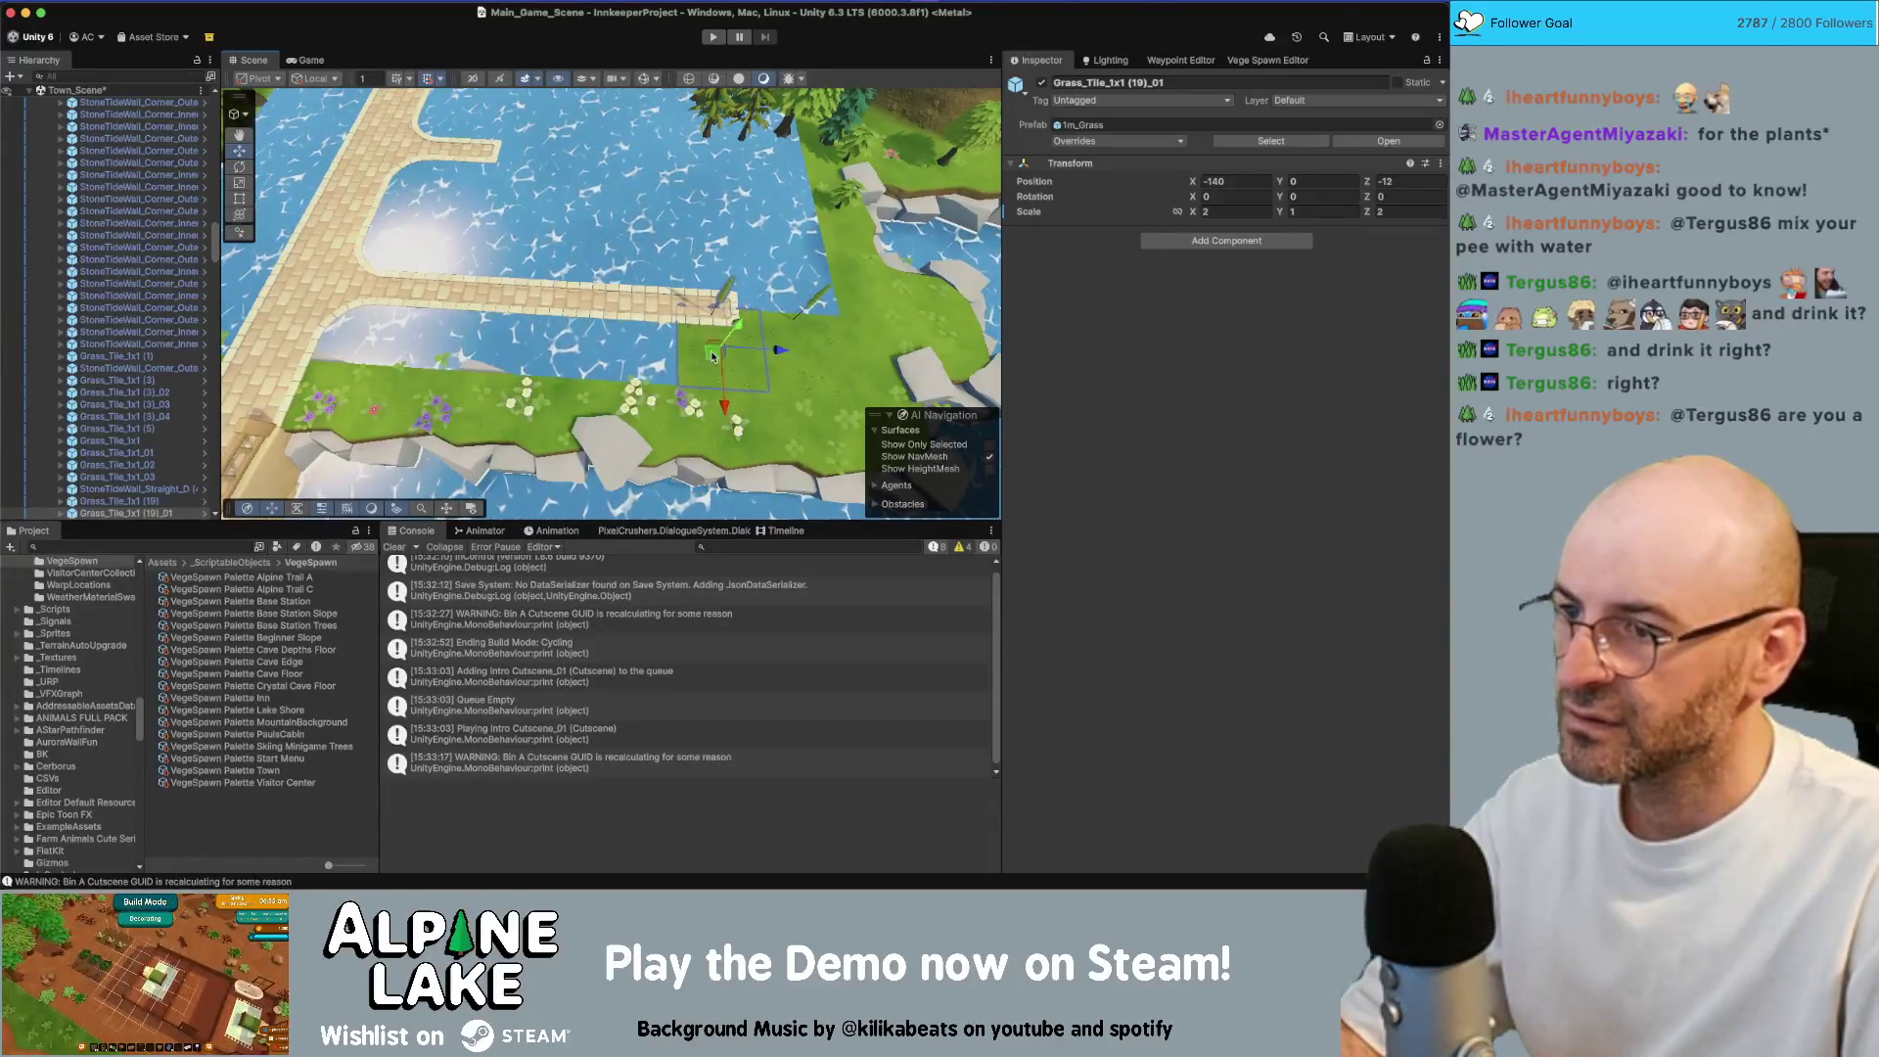
{"action": "key", "text": "ctrl+d"}
{"action": "left_click_drag", "start_coordinate": [714, 357], "coordinate": [449, 339]}
{"action": "key", "text": "ctrl+d"}
{"action": "key", "text": "ctrl+d"}
{"action": "key", "text": "ctrl+d"}
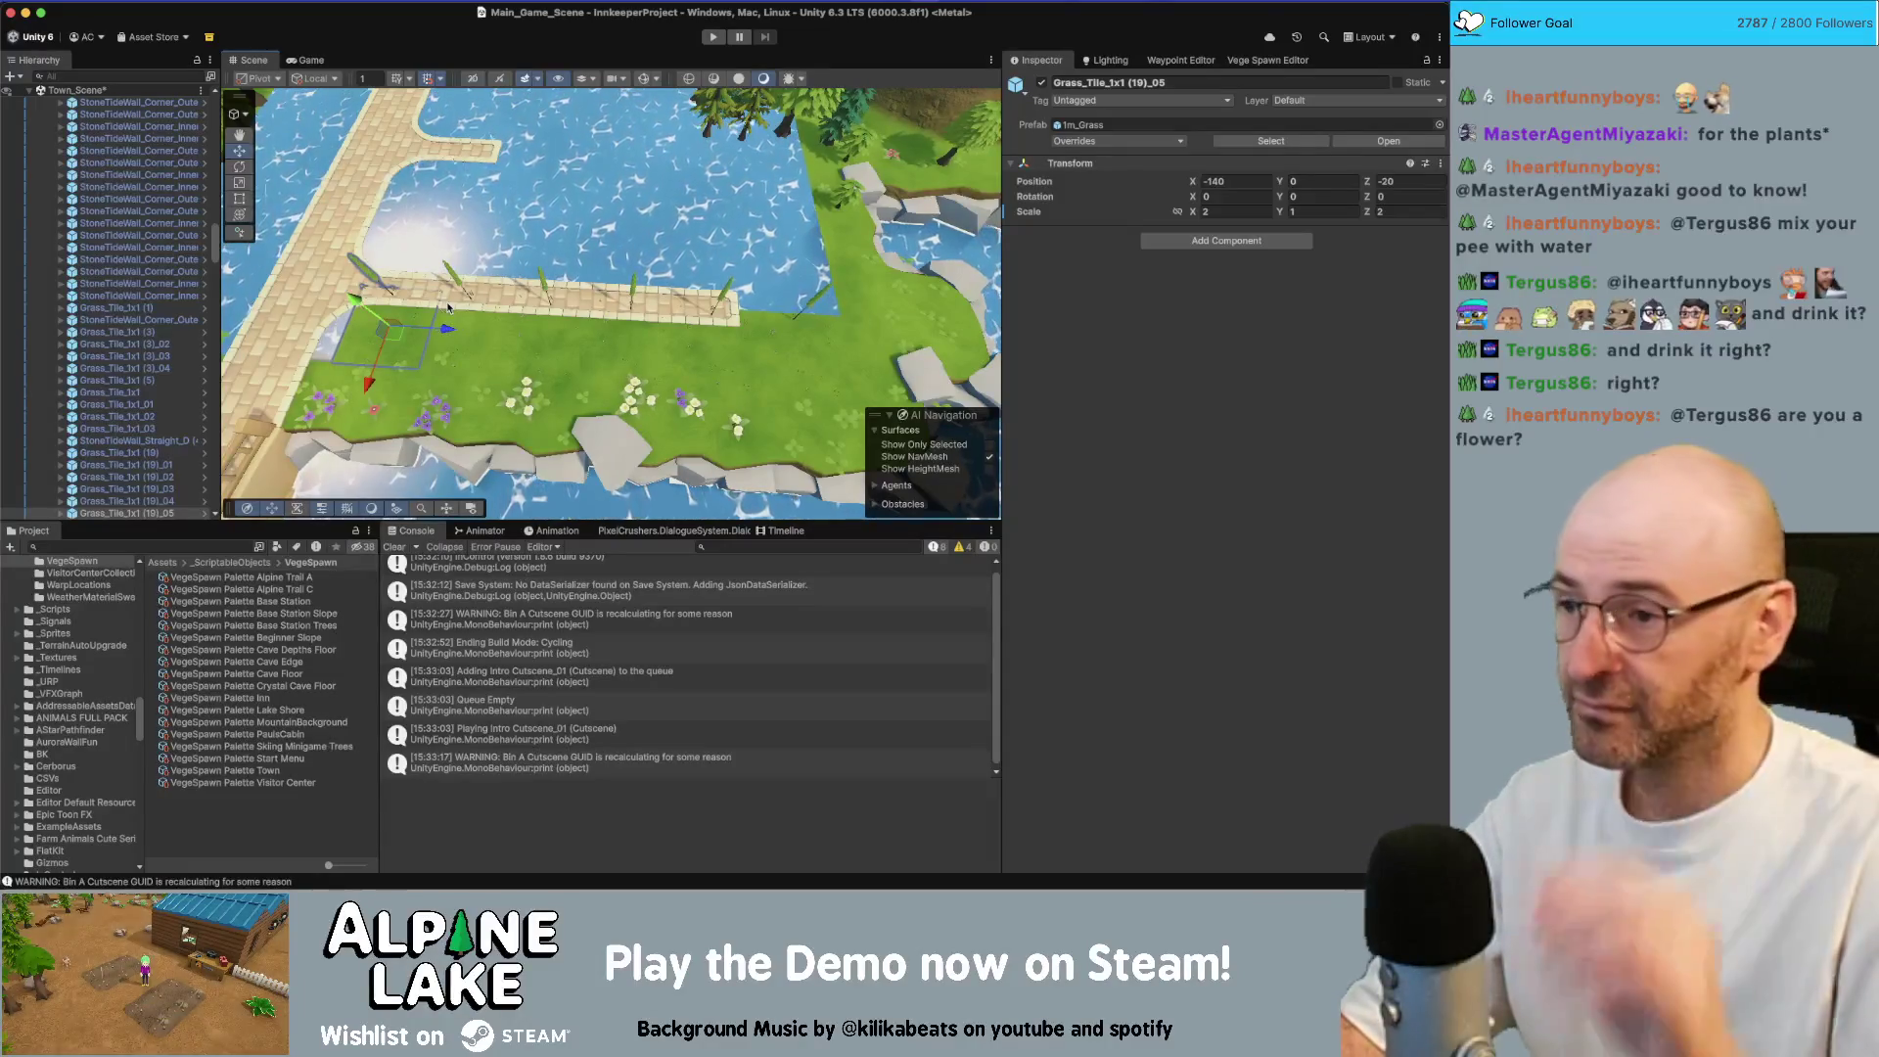
{"action": "key", "text": "f"}
{"action": "scroll", "coordinate": [600, 320], "scroll_direction": "down", "scroll_amount": 3}
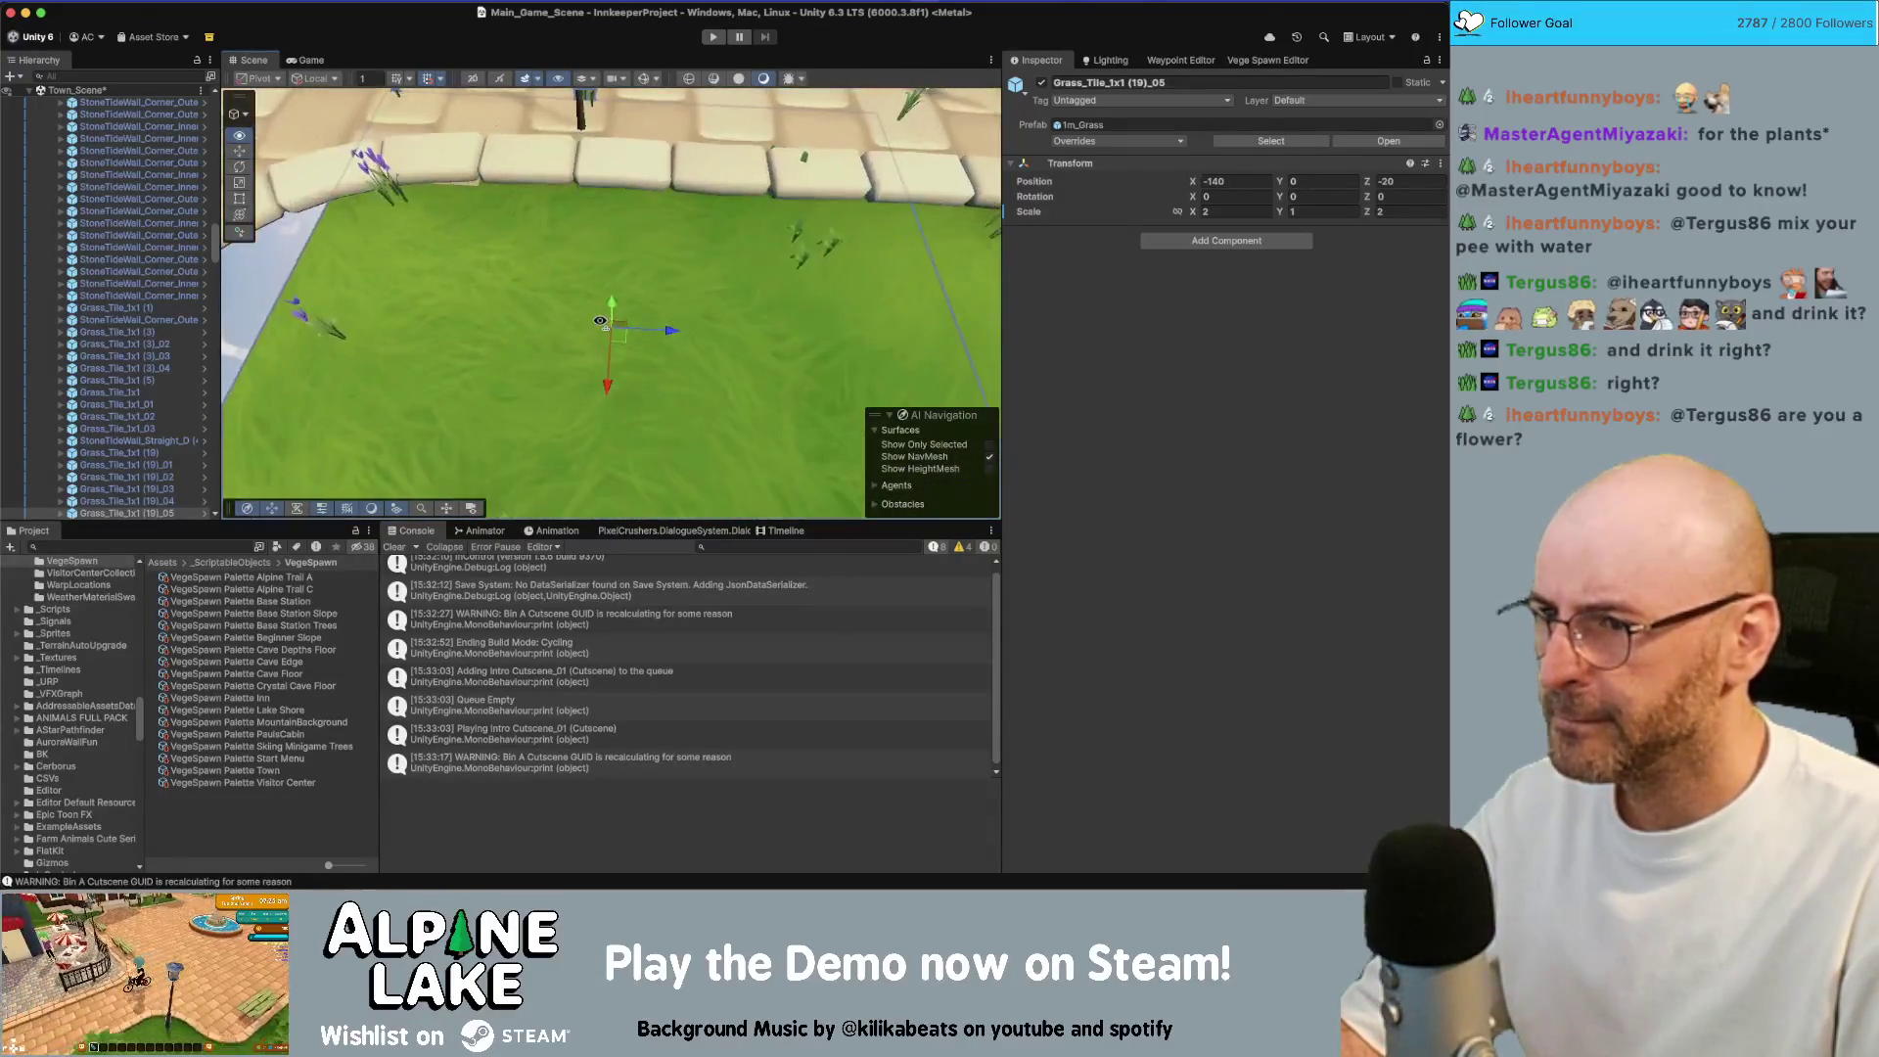
{"action": "key", "text": "ctrl+d"}
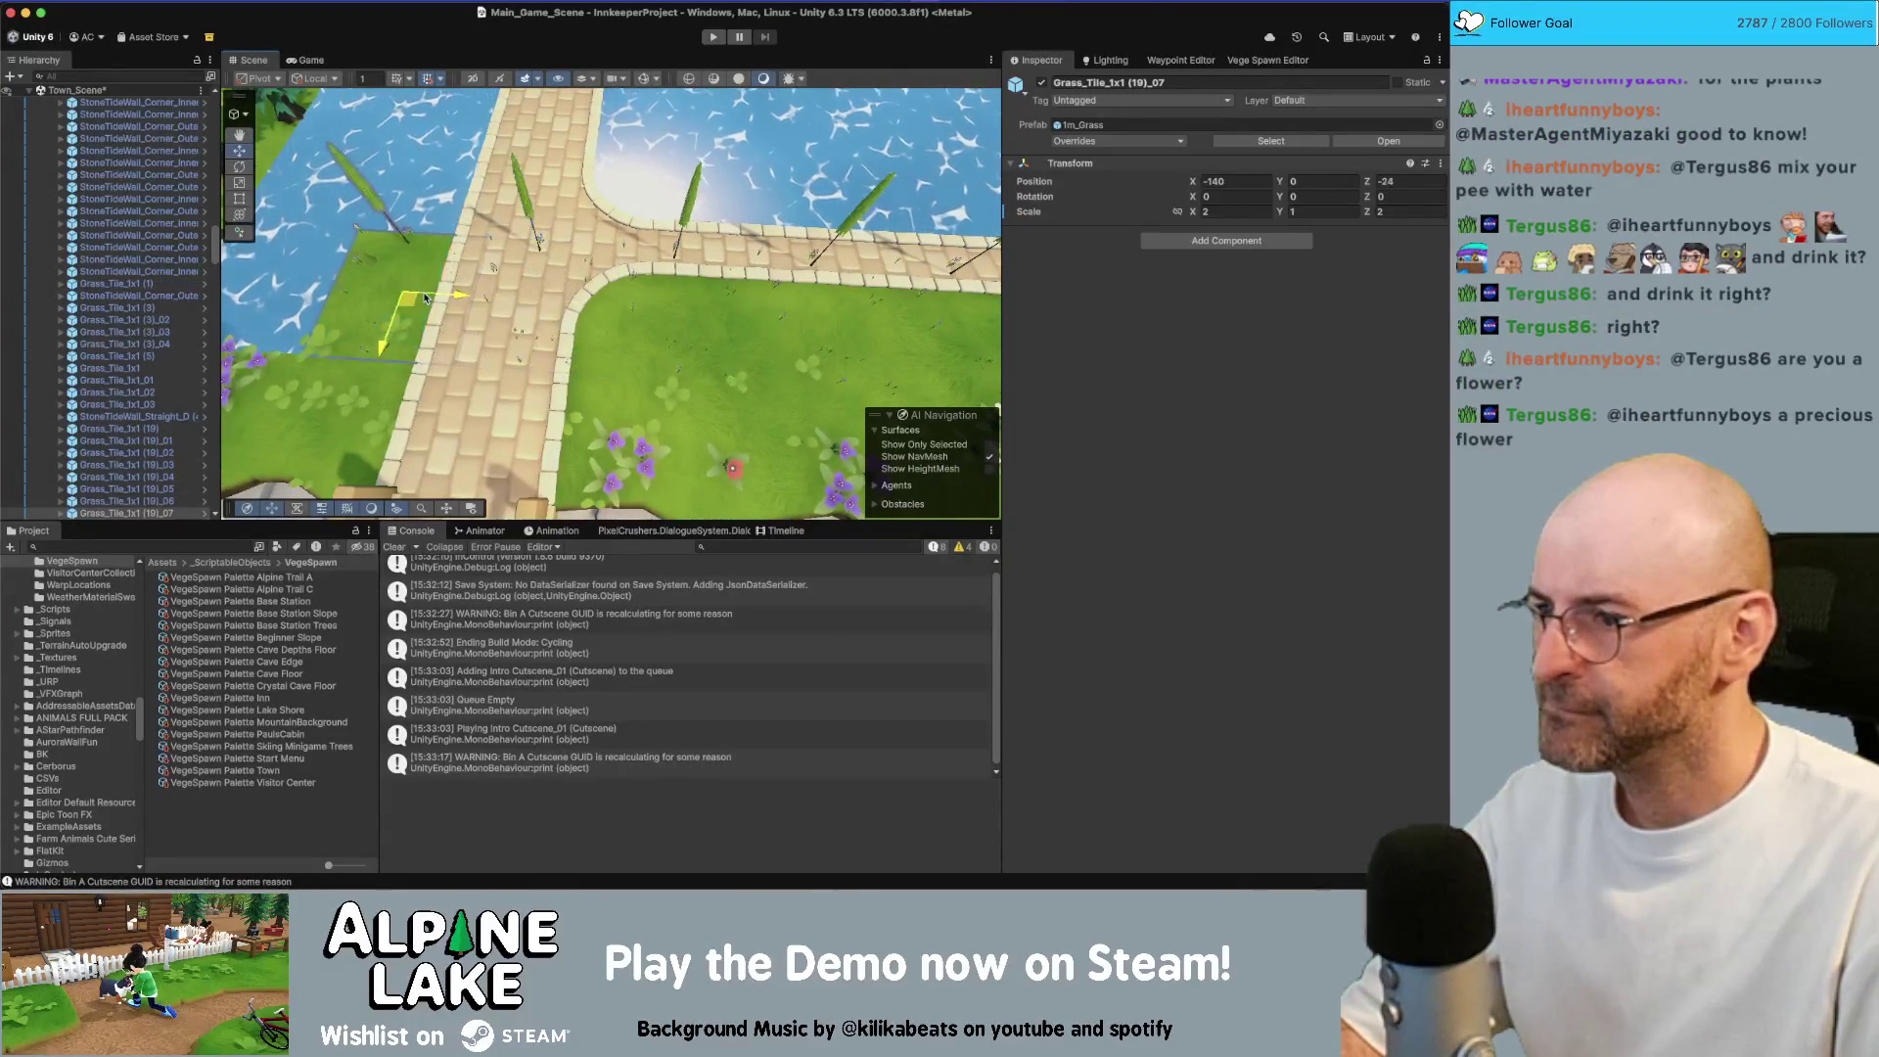
{"action": "key", "text": "f"}
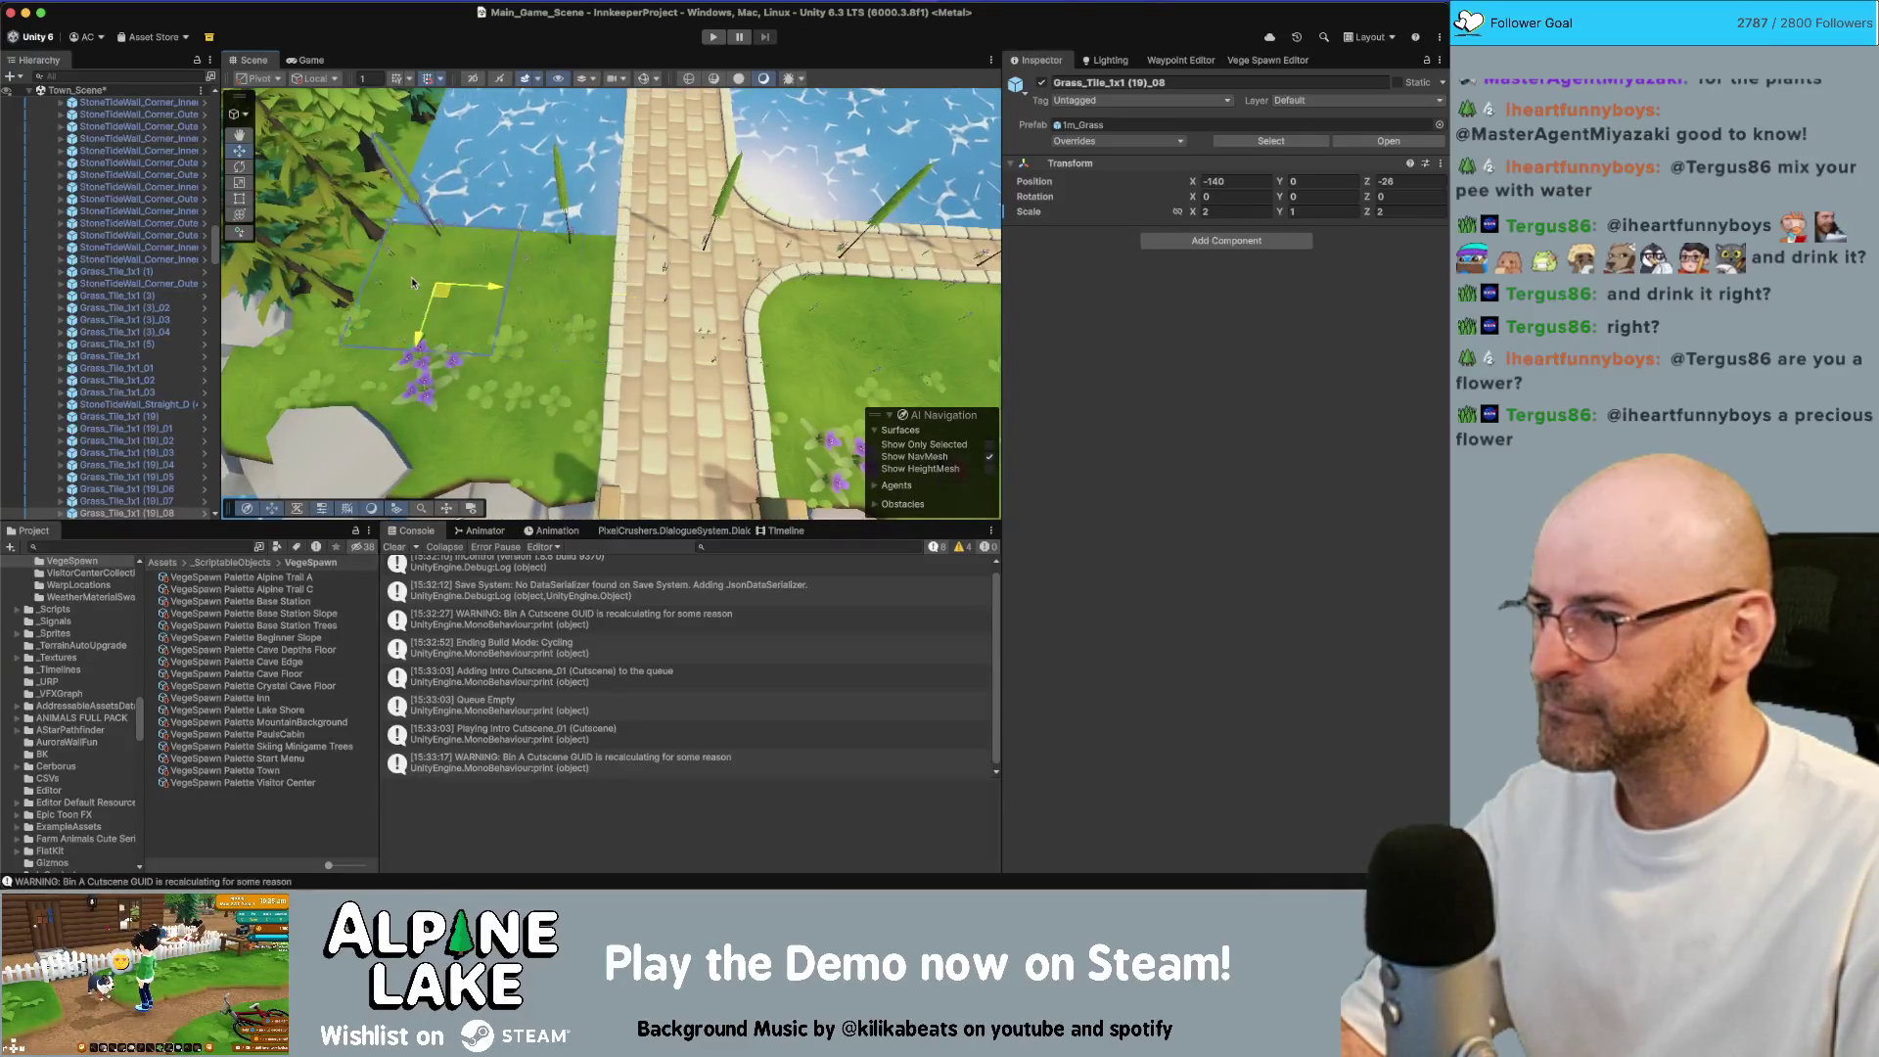
{"action": "key", "text": "ctrl+d"}
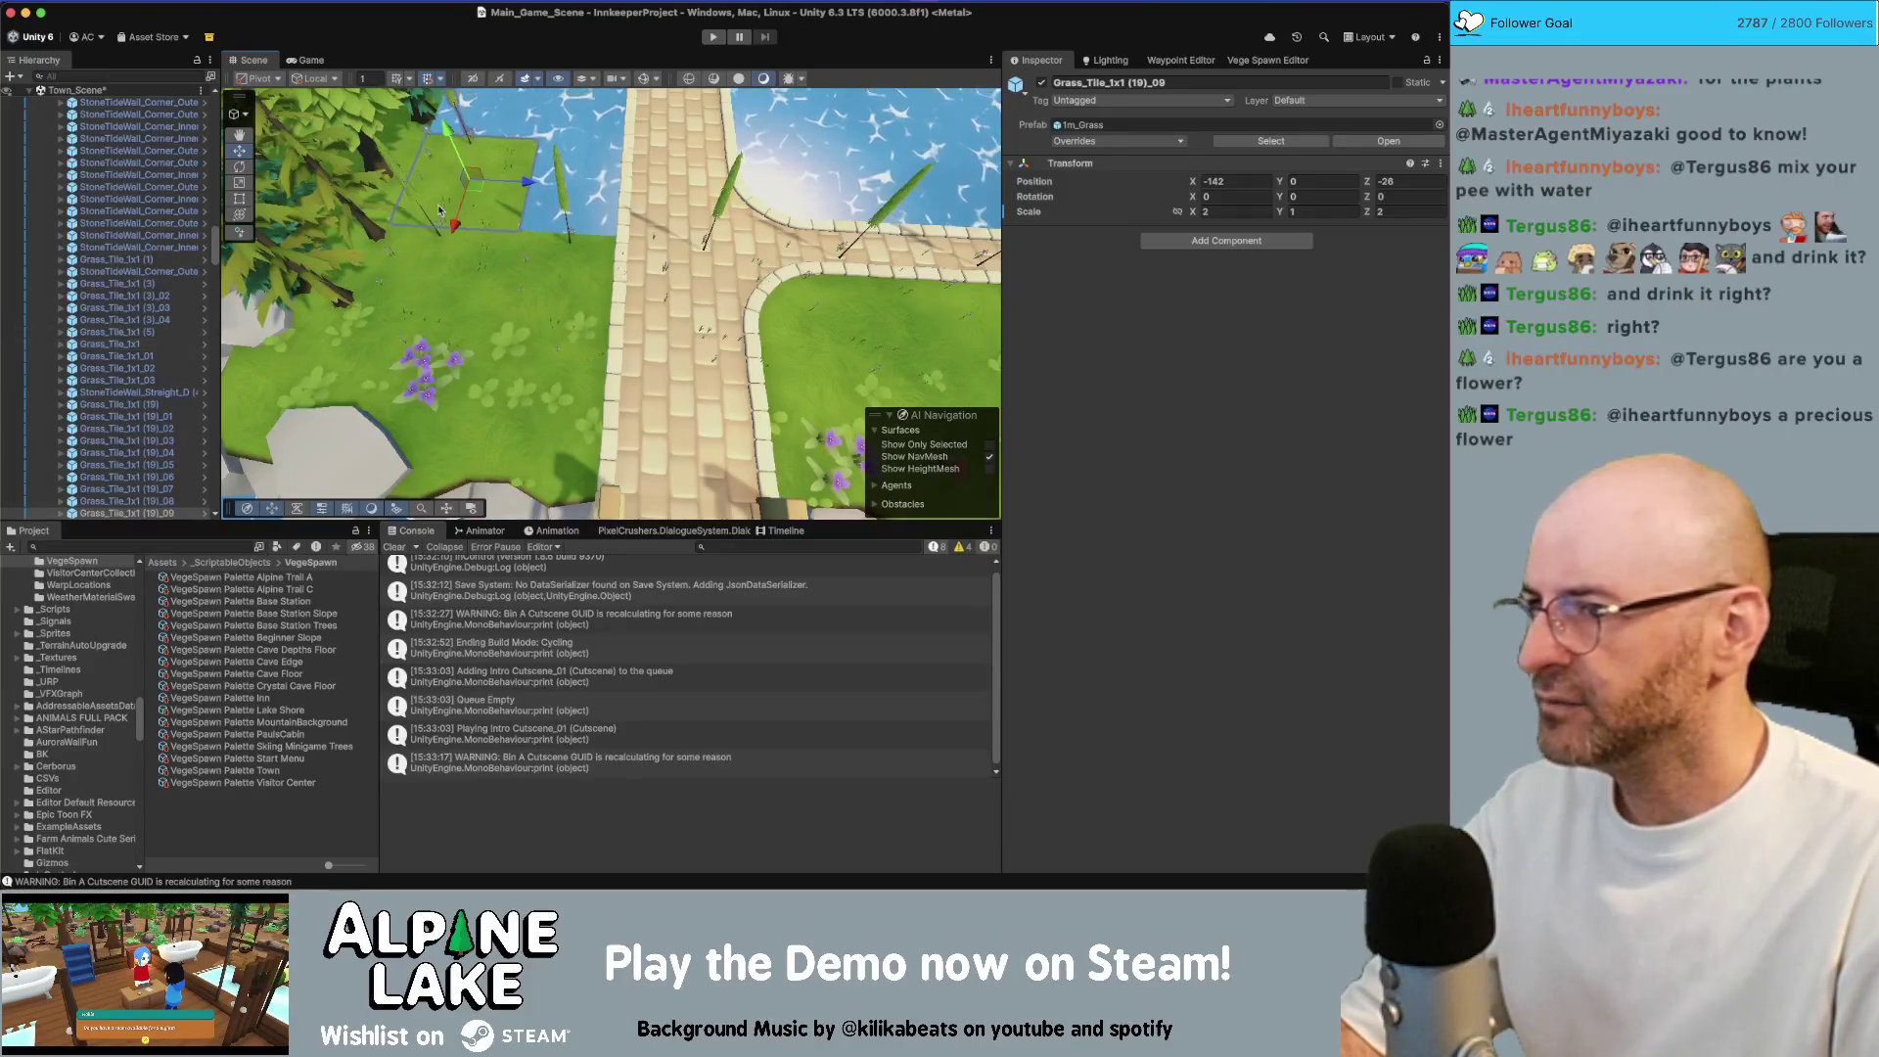
{"action": "key", "text": "Delete"}
{"action": "left_click", "coordinate": [438, 282]}
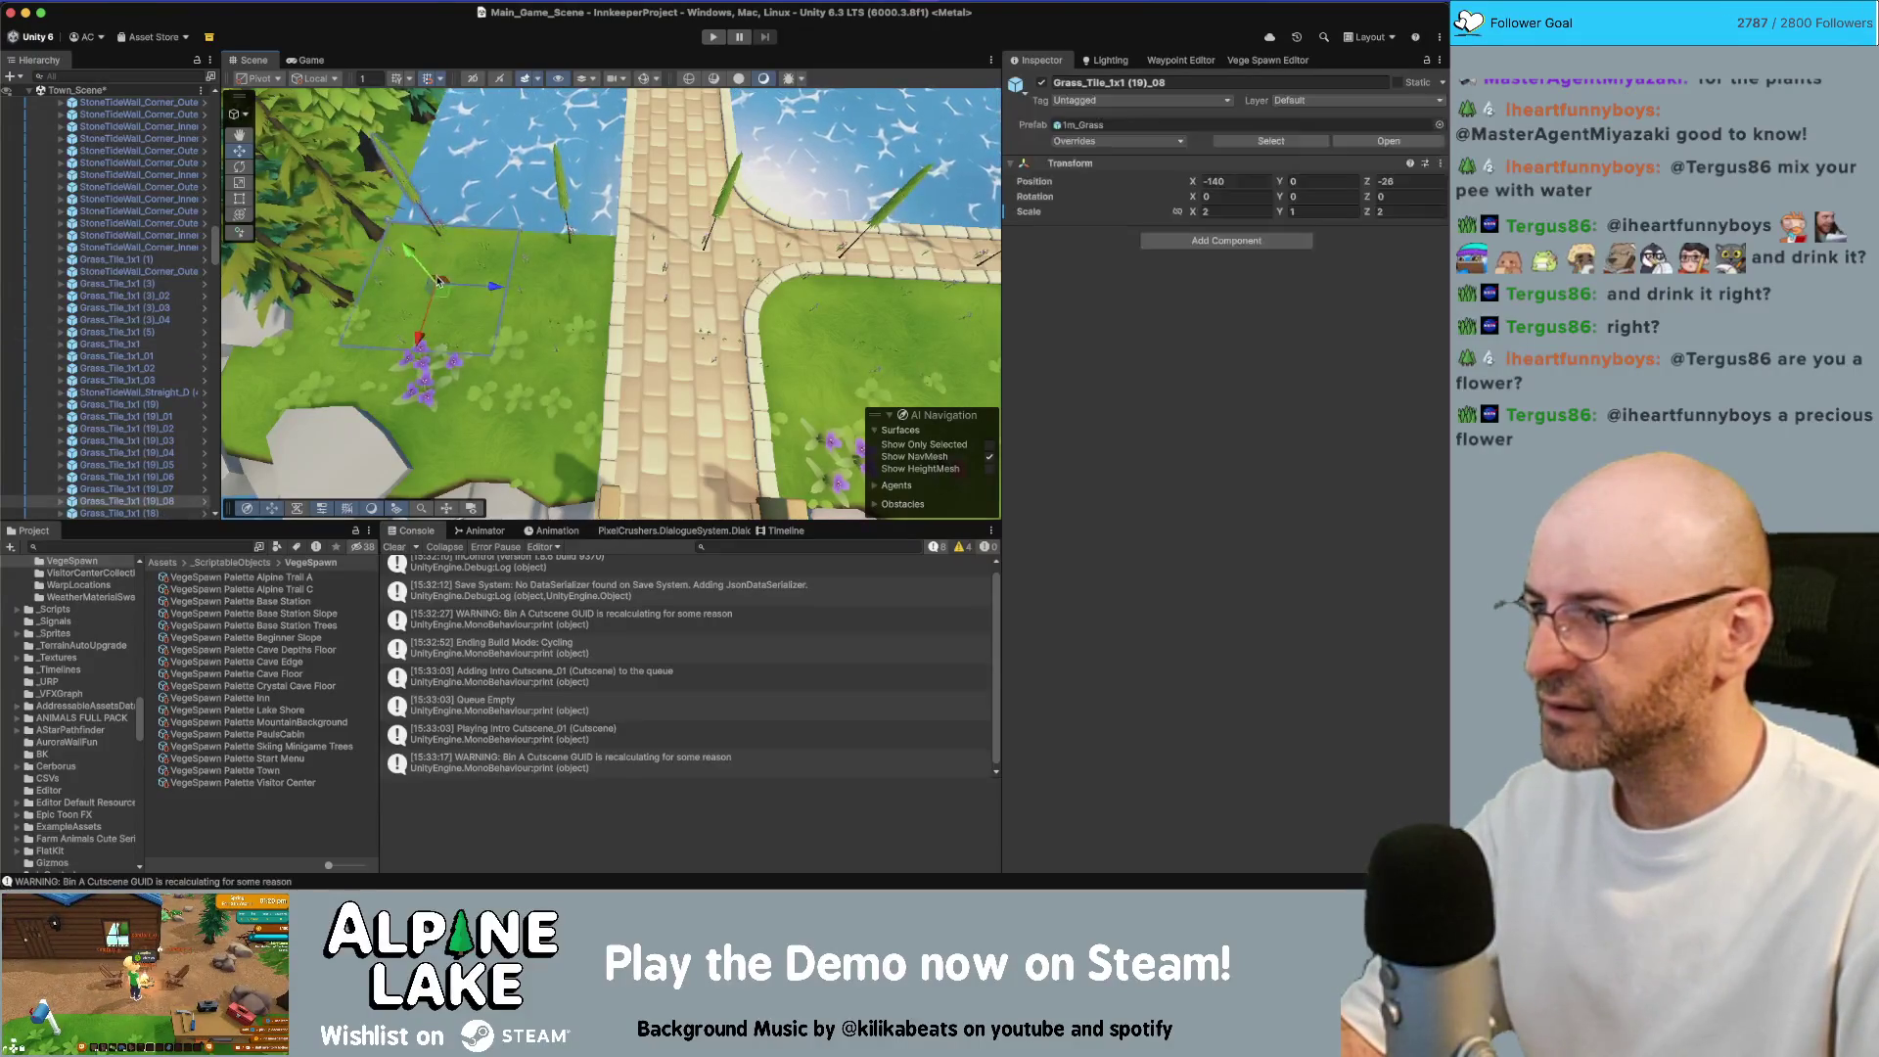
Select the nine-tile grass row and lay duplicated rows leftward over the water
{"action": "left_click", "coordinate": [162, 404], "text": "shift"}
{"action": "mouse_move", "coordinate": [626, 371]}
{"action": "left_mouse_down"}
{"action": "mouse_move", "coordinate": [721, 360]}
{"action": "mouse_move", "coordinate": [228, 427]}
{"action": "left_mouse_up"}
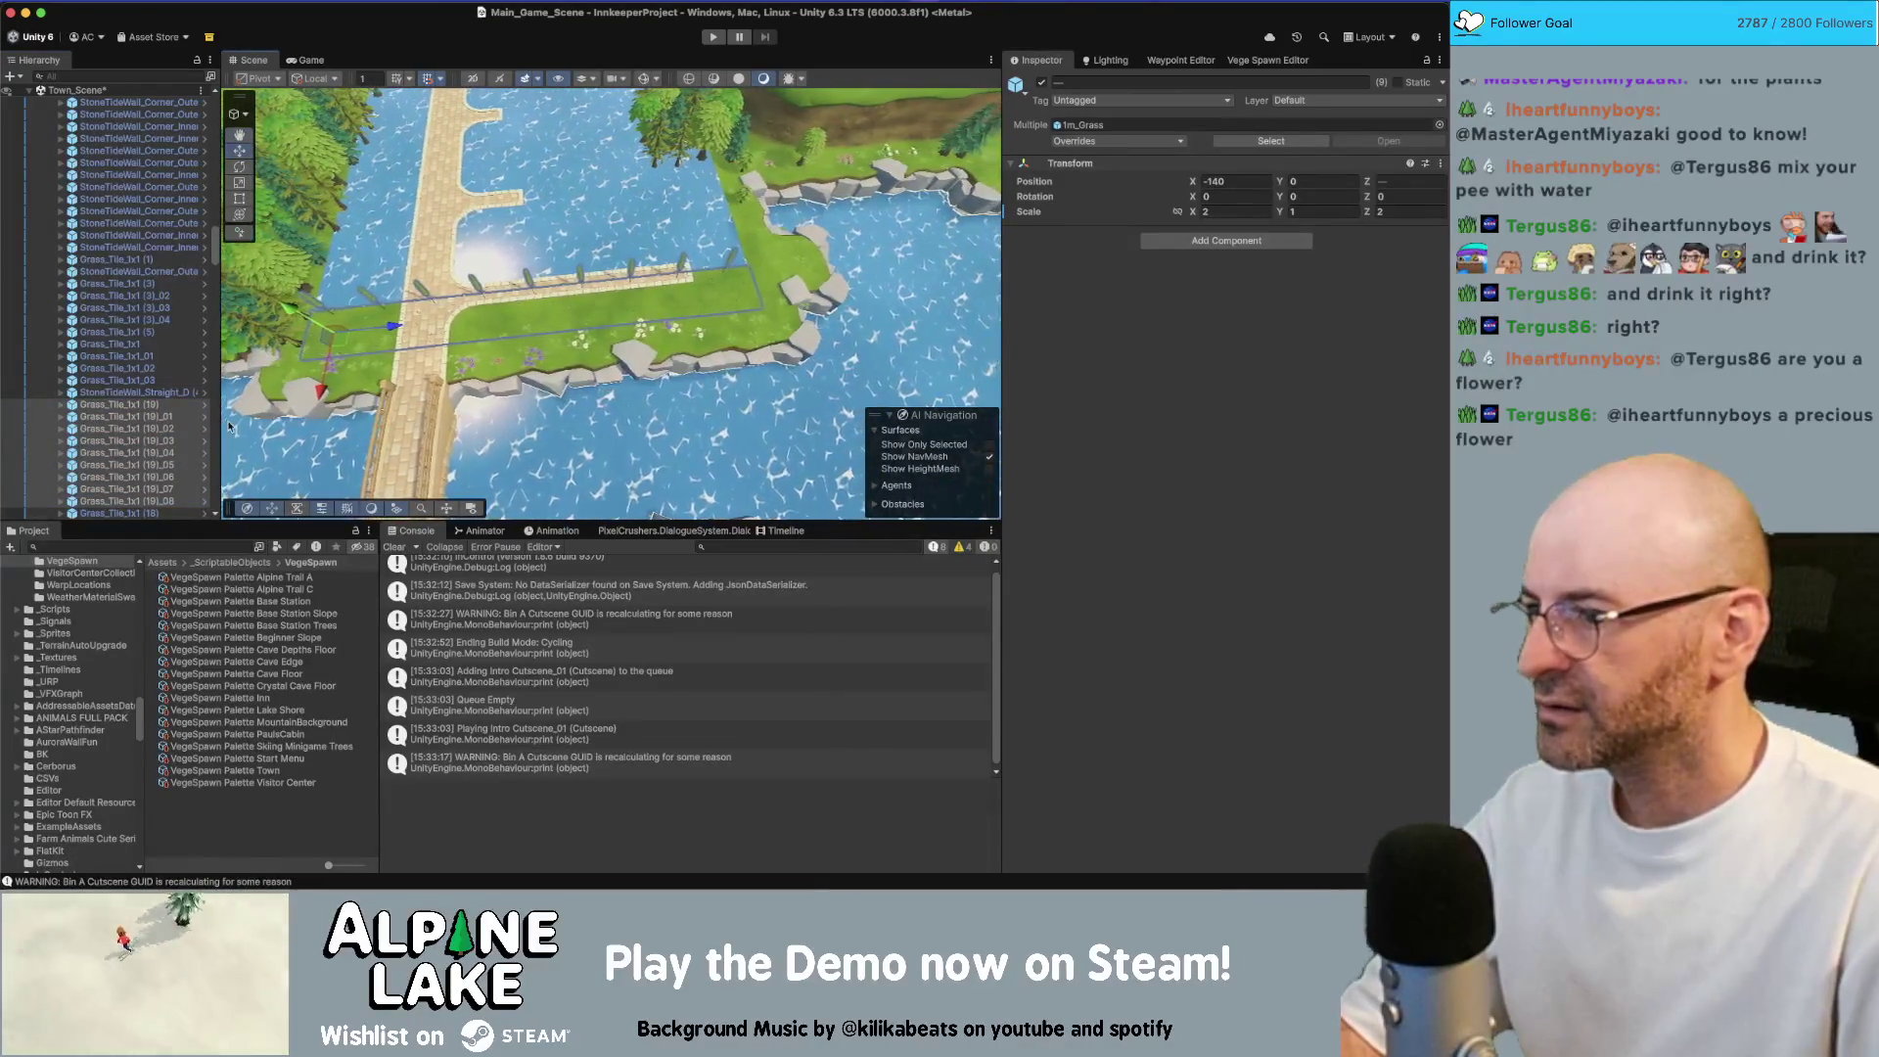
{"action": "scroll", "coordinate": [103, 438], "scroll_direction": "down", "scroll_amount": 1}
{"action": "left_click_drag", "start_coordinate": [294, 391], "coordinate": [741, 466]}
{"action": "key", "text": "super+d"}
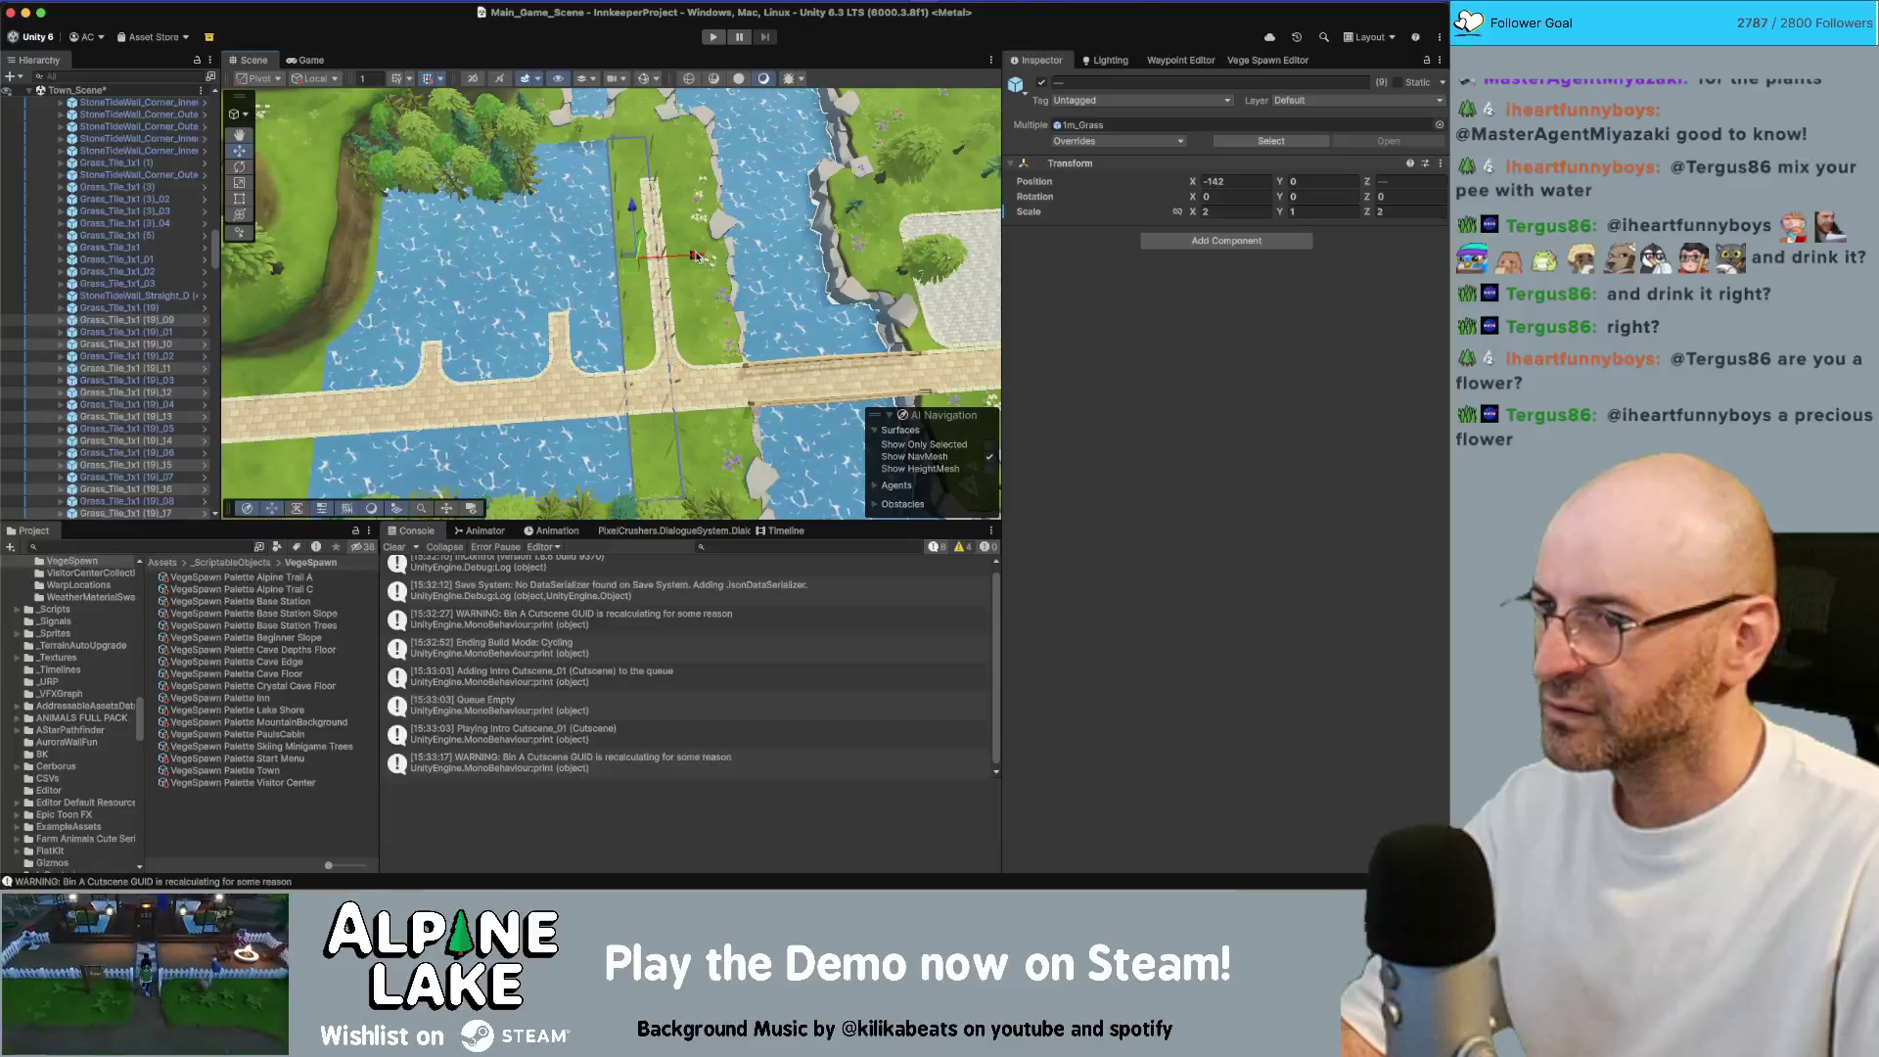
{"action": "key", "text": "super+d"}
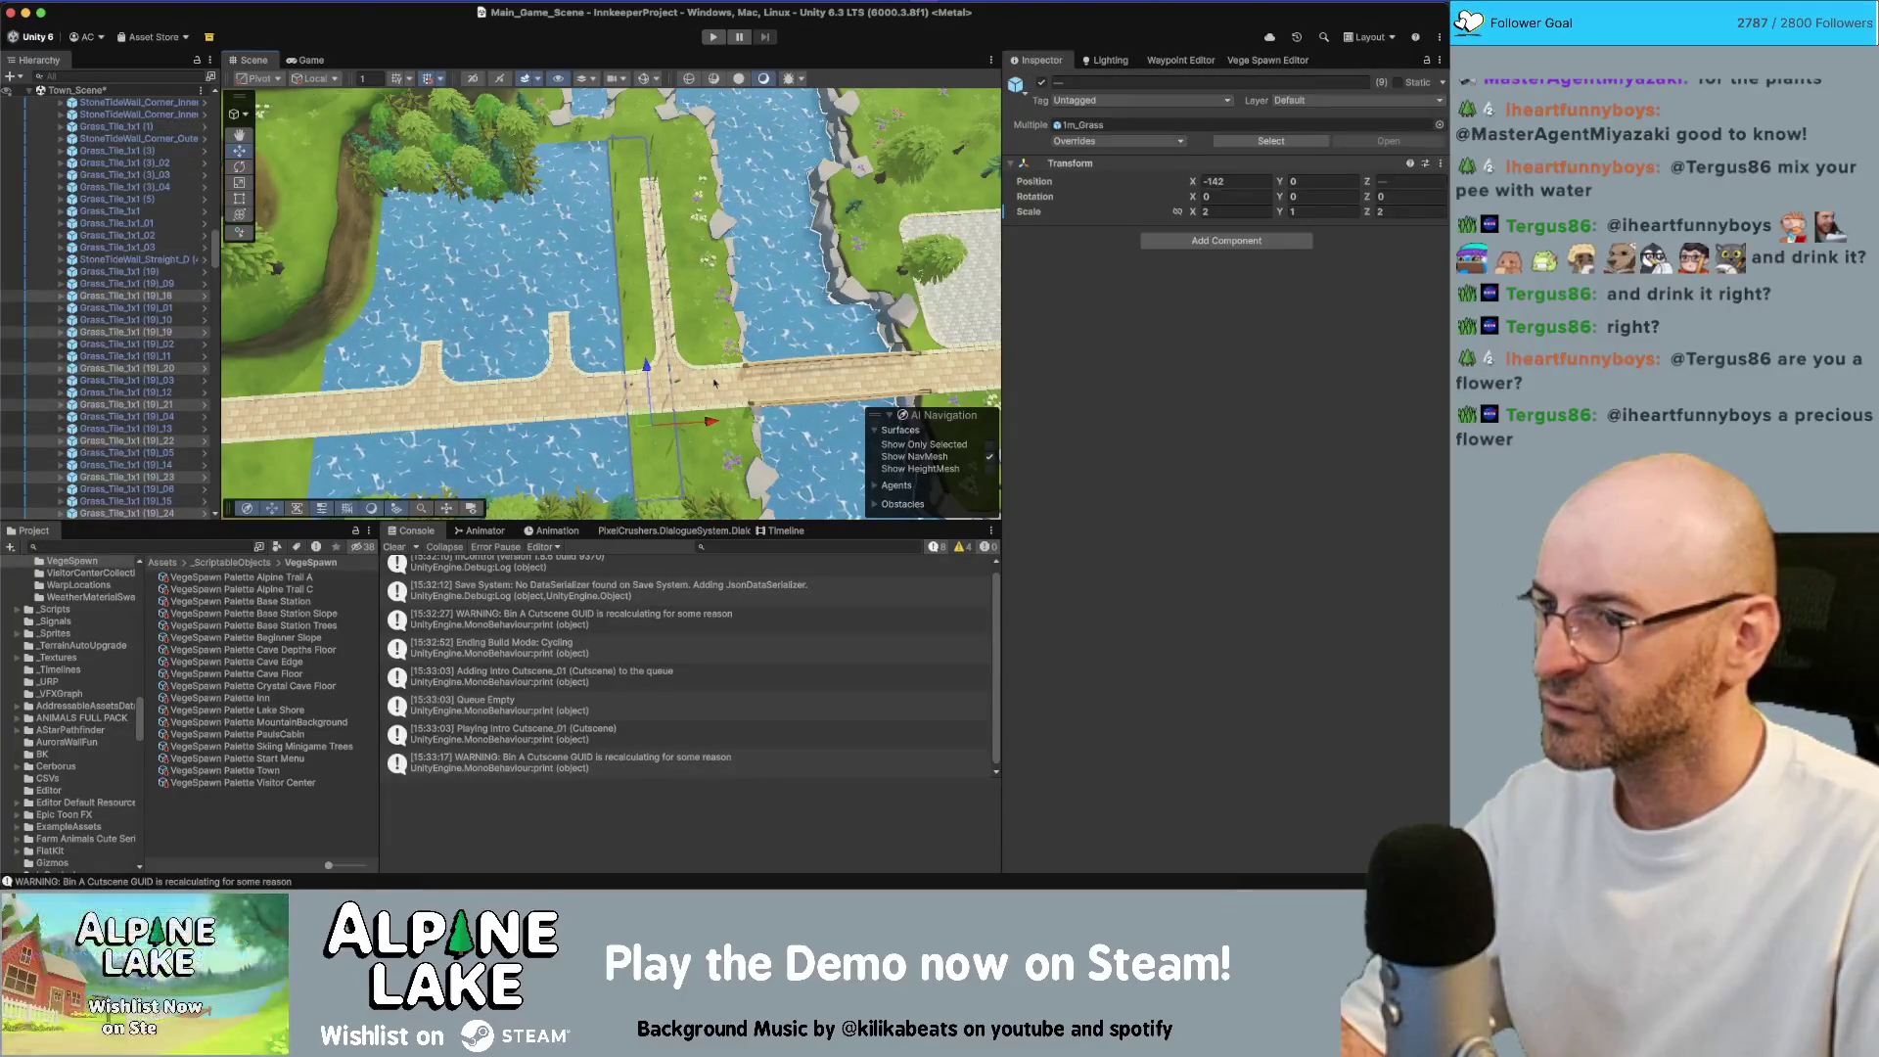
{"action": "left_click_drag", "start_coordinate": [683, 424], "coordinate": [669, 426]}
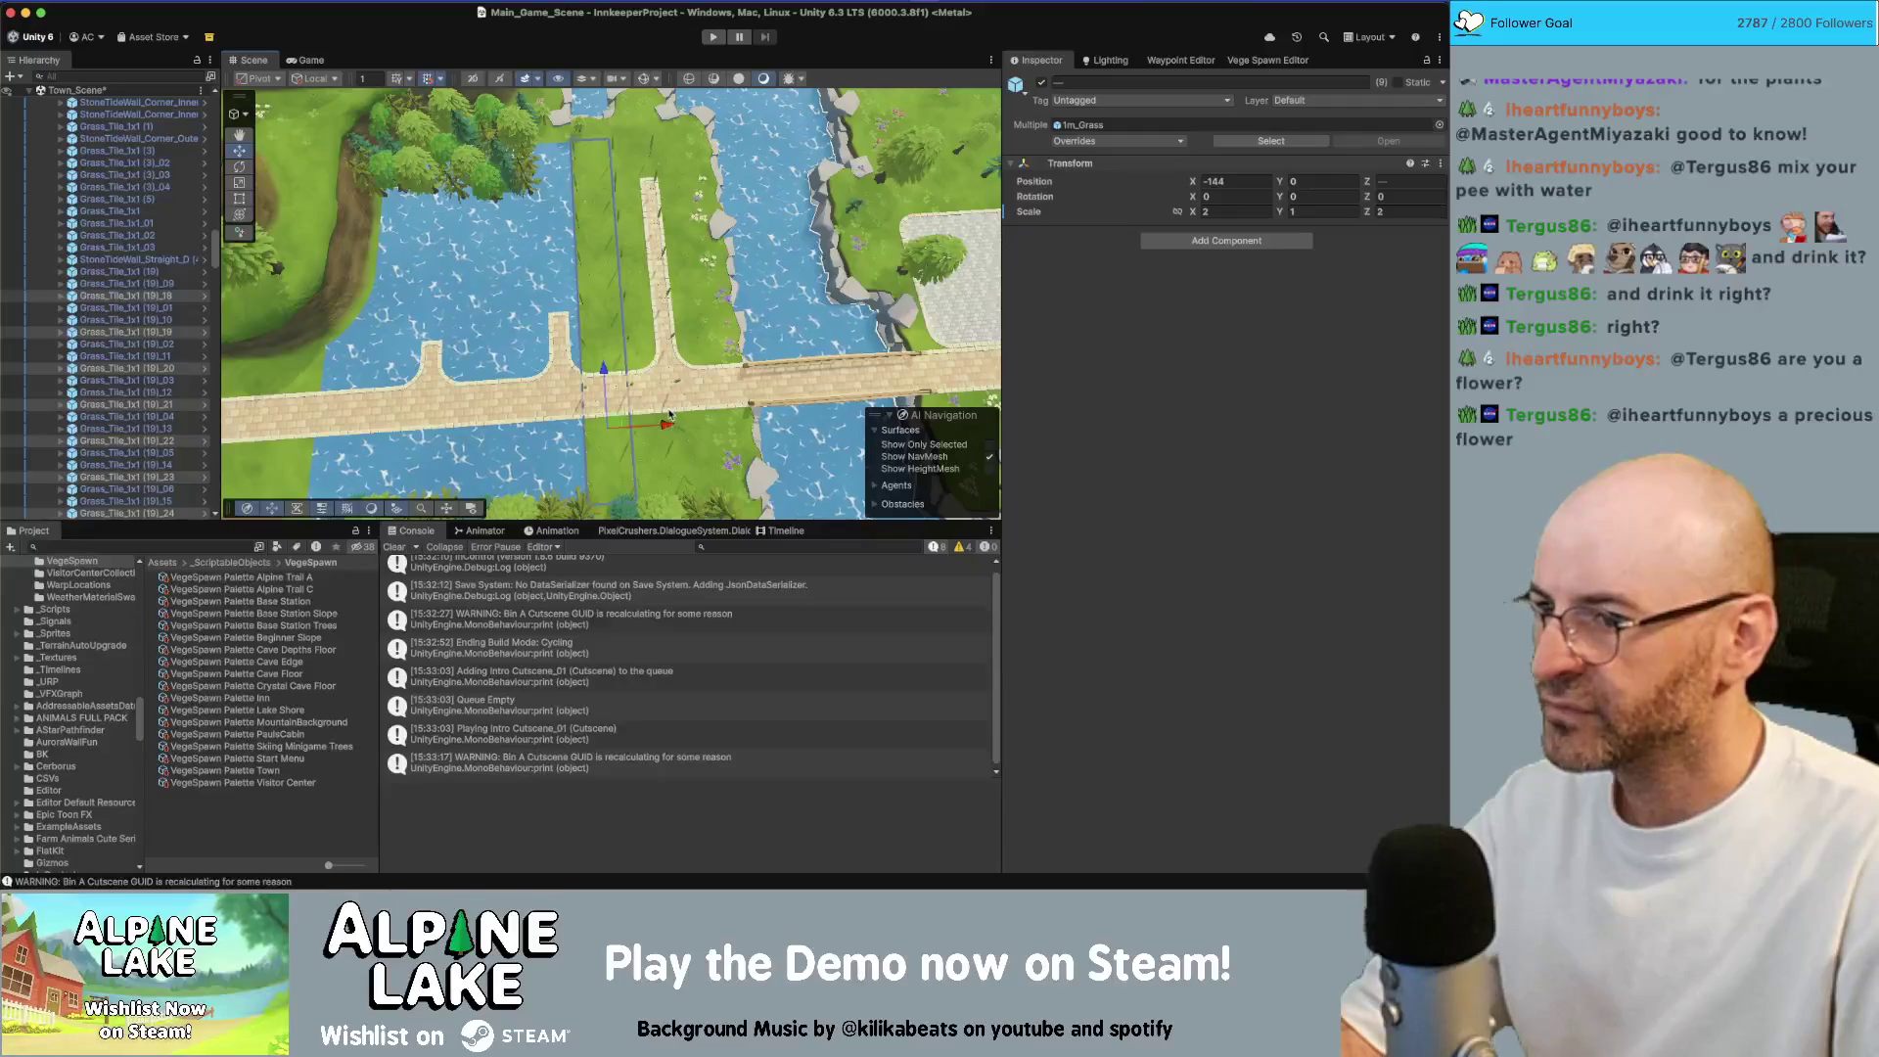
{"action": "key", "text": "super+d"}
{"action": "left_click_drag", "start_coordinate": [618, 298], "coordinate": [601, 299]}
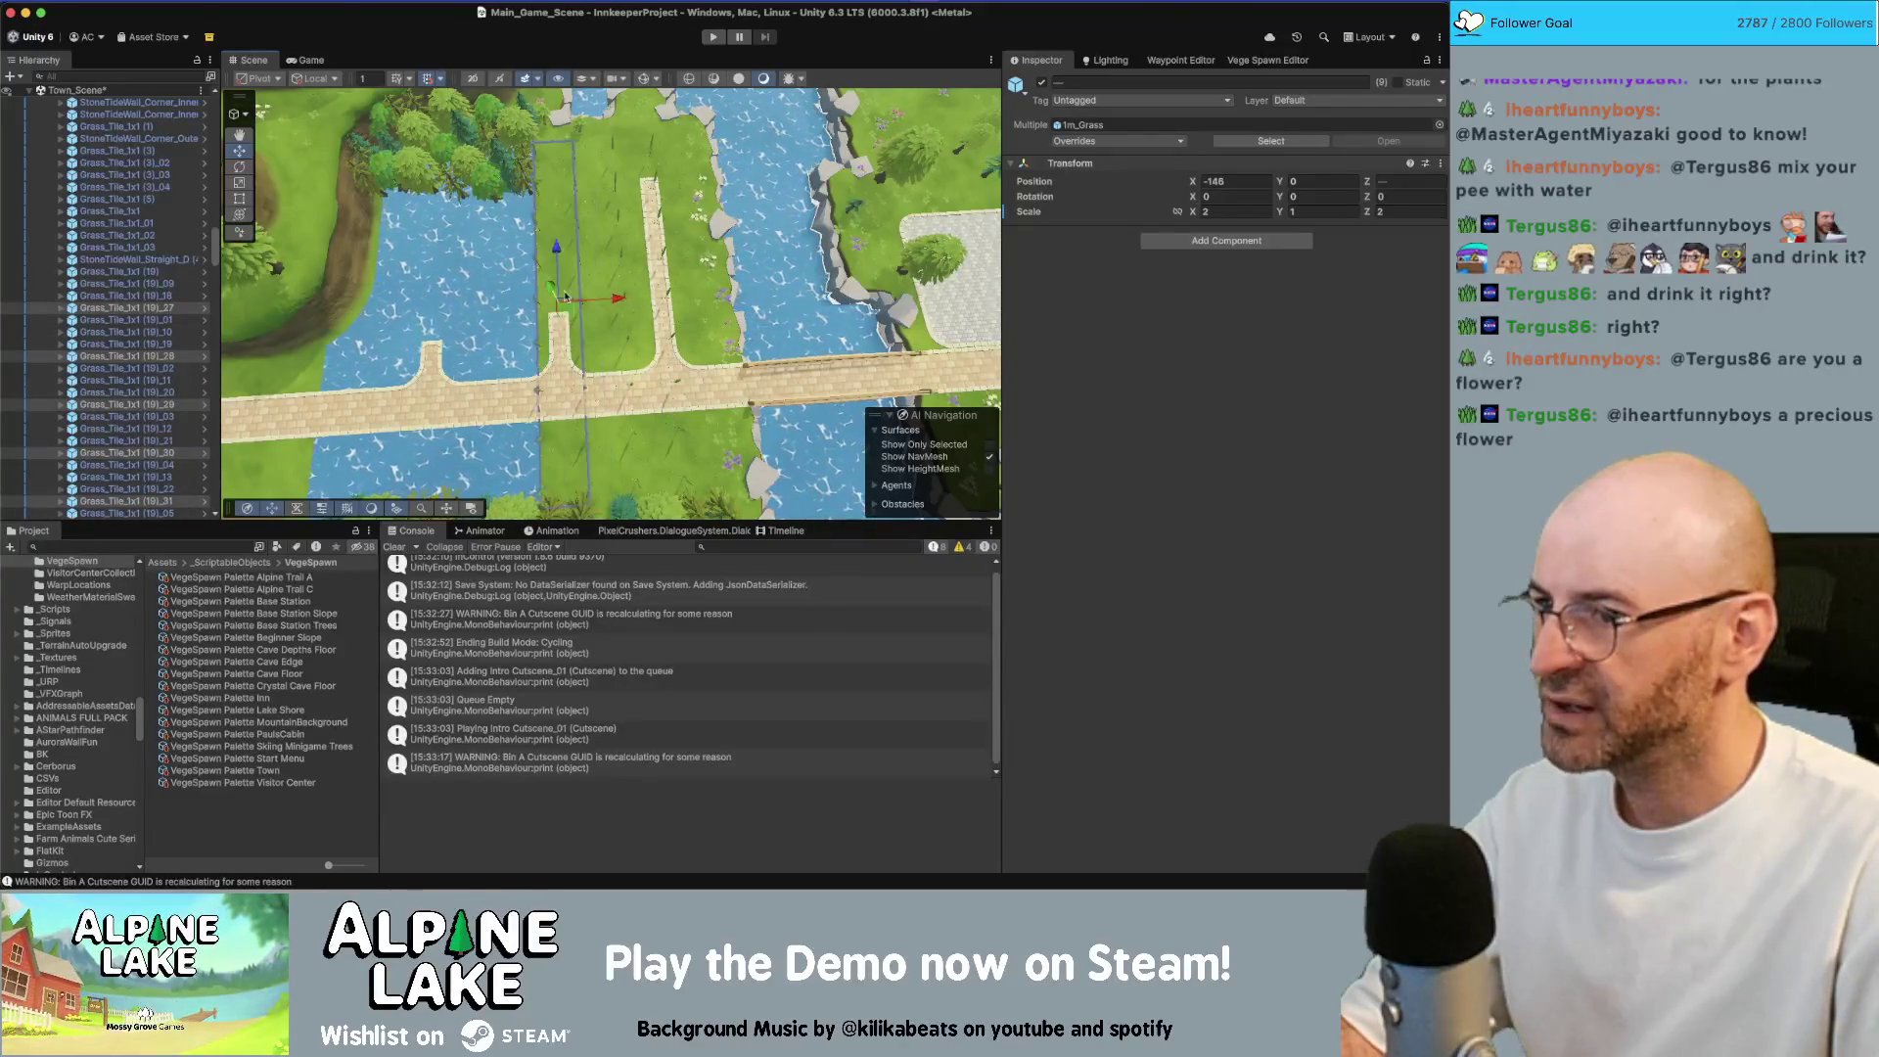
{"action": "key", "text": "super+d"}
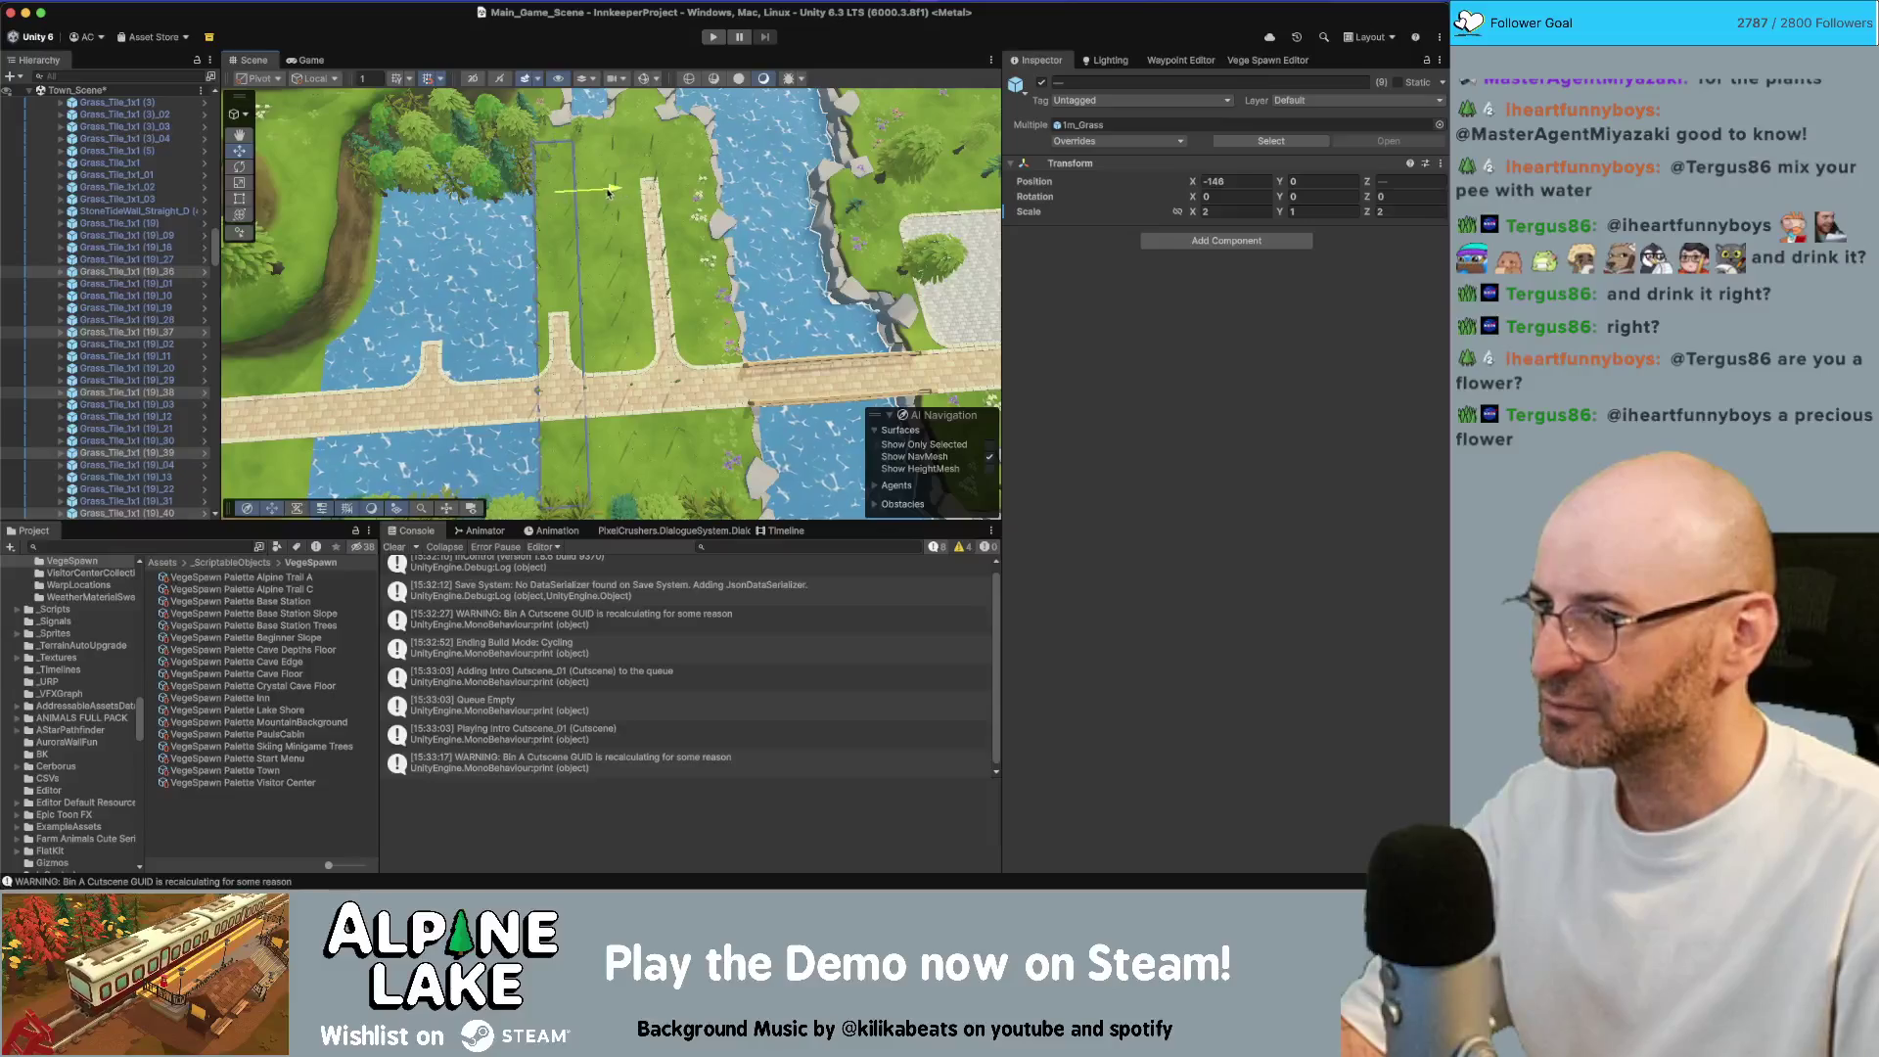
{"action": "left_click_drag", "start_coordinate": [608, 192], "coordinate": [583, 195]}
Add more duplicated grass rows to close the remaining gap, then save the Town scene
{"action": "key", "text": "super+d"}
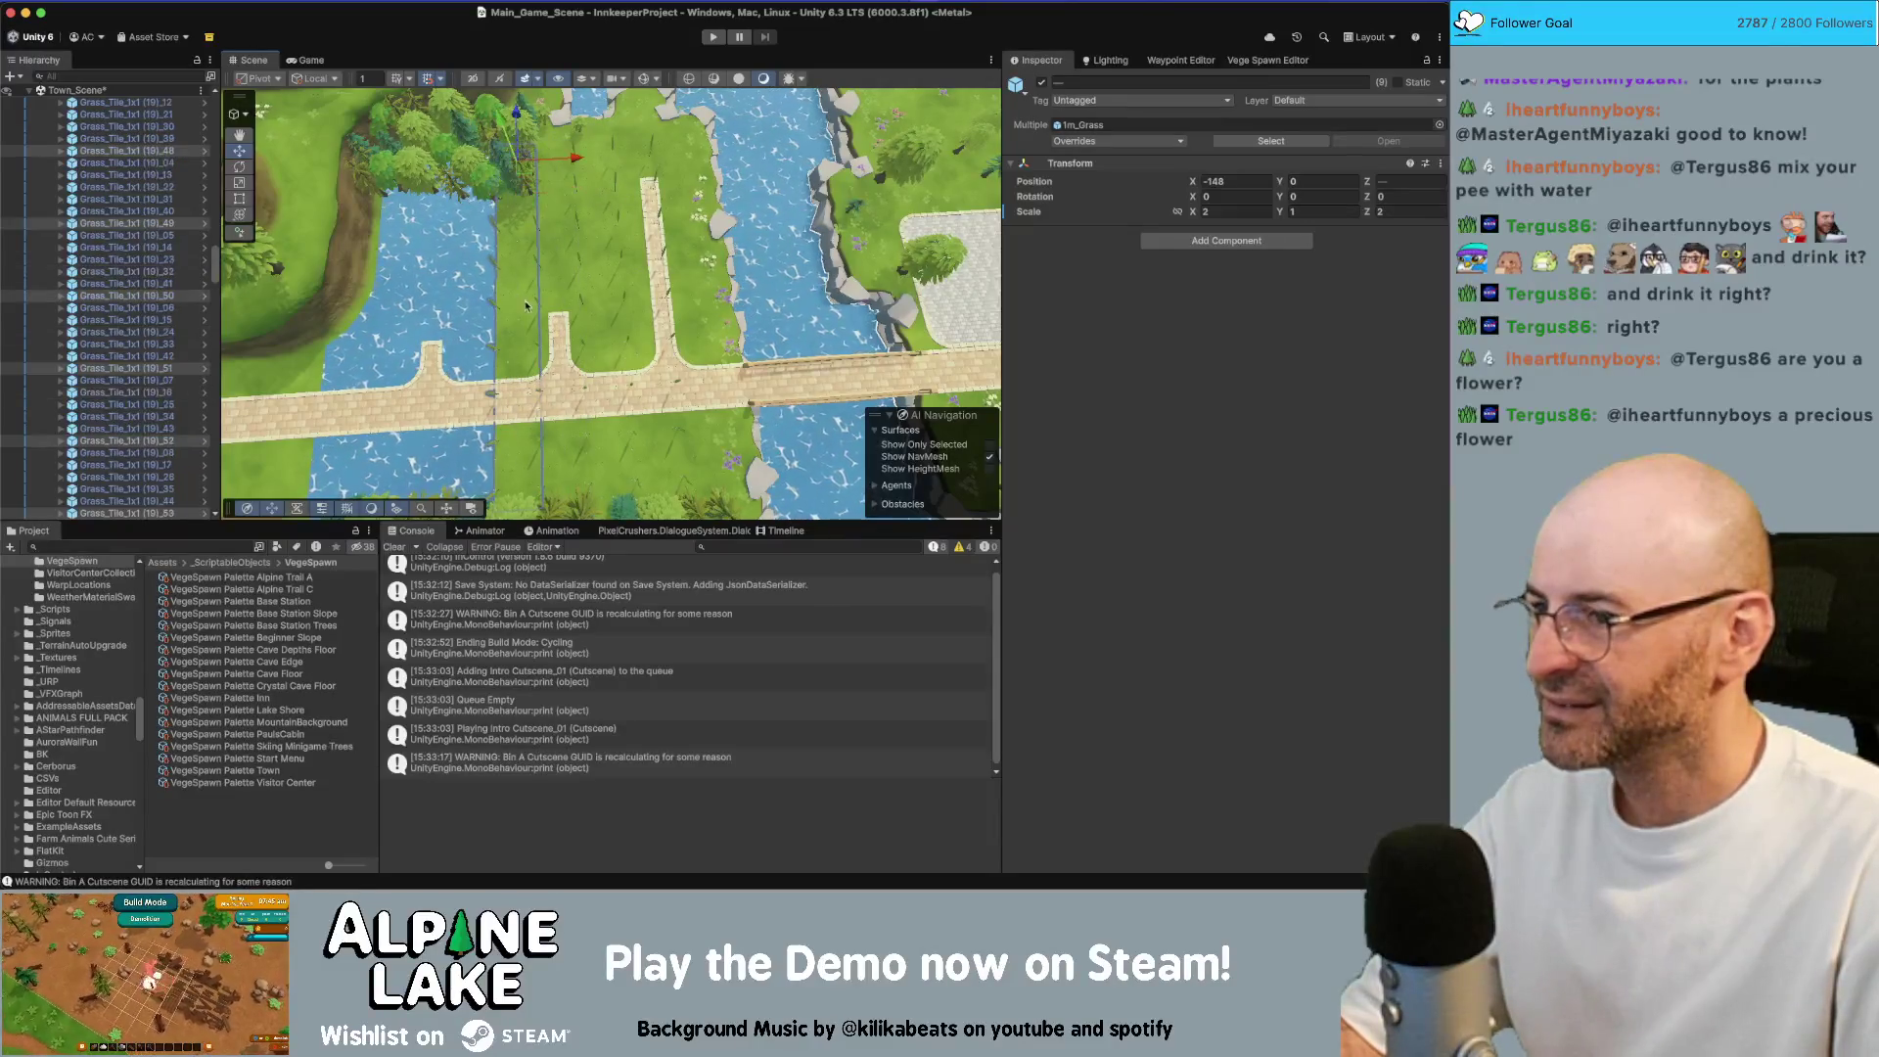
{"action": "left_click_drag", "start_coordinate": [573, 166], "coordinate": [517, 201]}
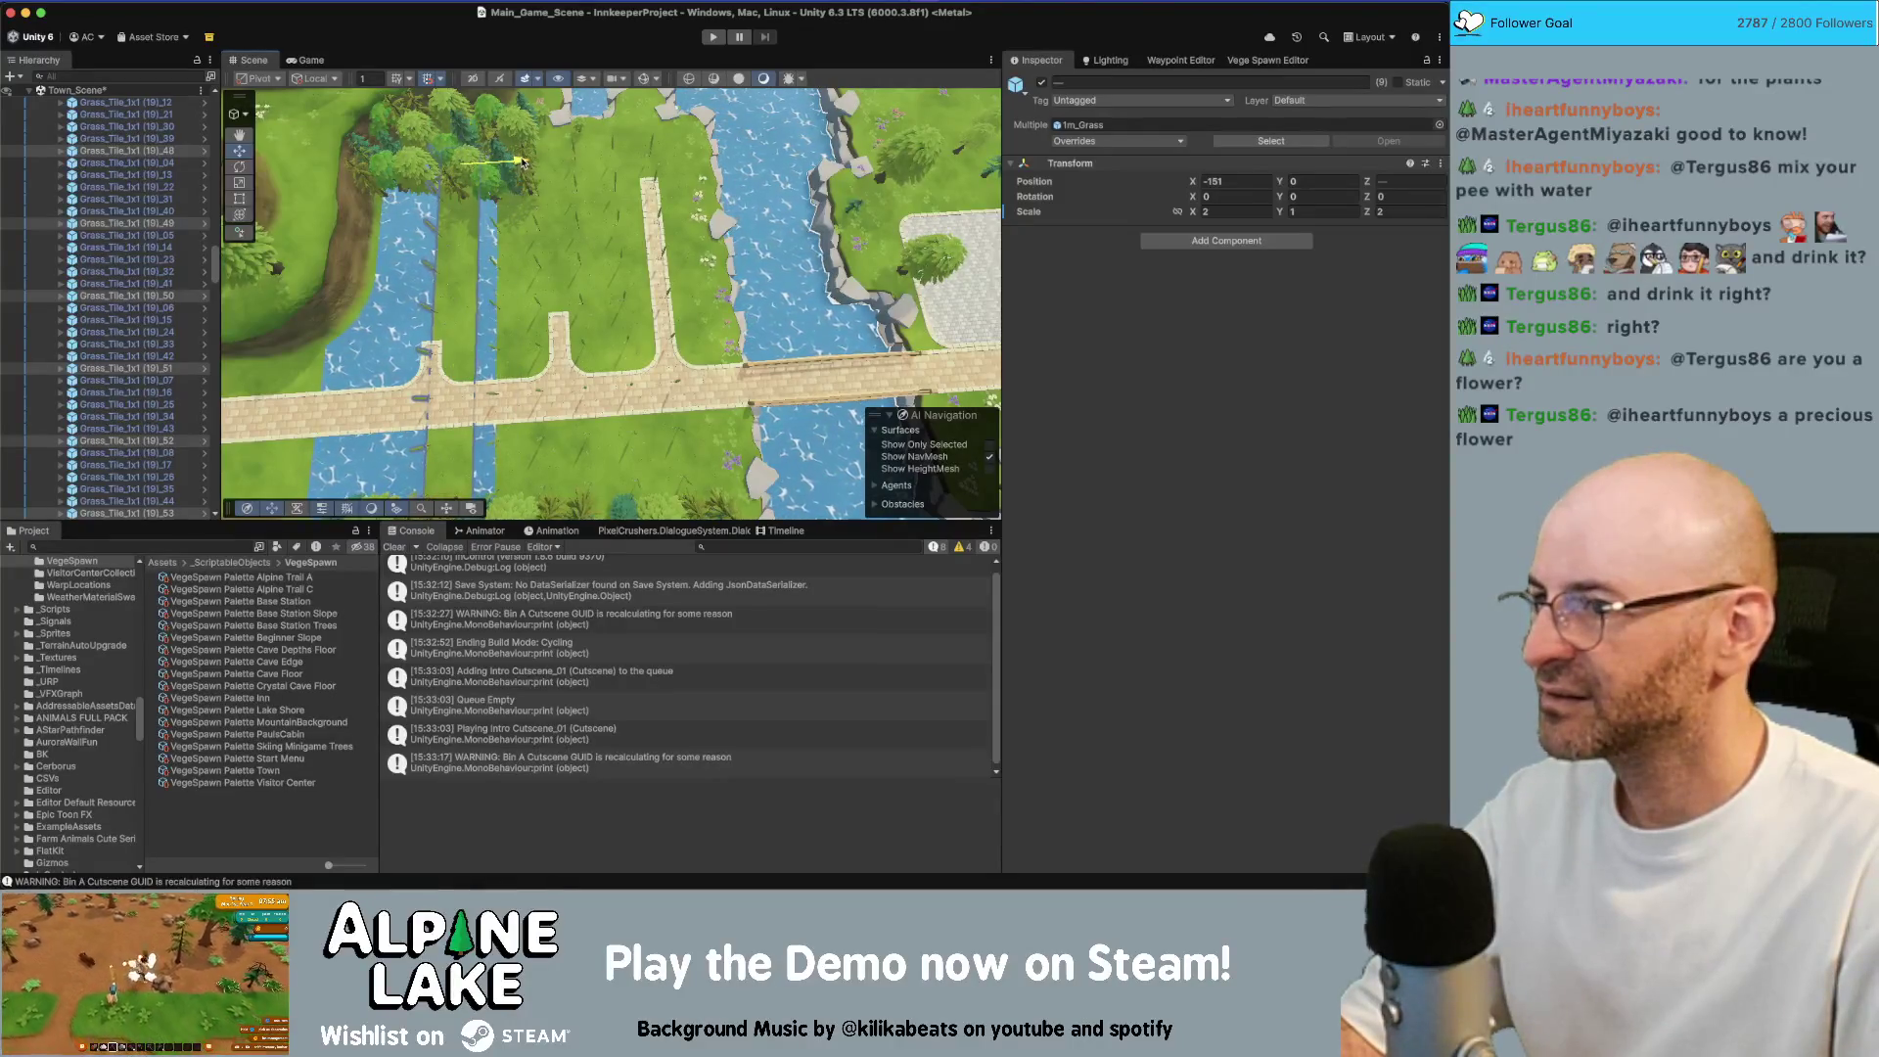
{"action": "left_click_drag", "start_coordinate": [525, 160], "coordinate": [503, 203]}
{"action": "key", "text": "super+d"}
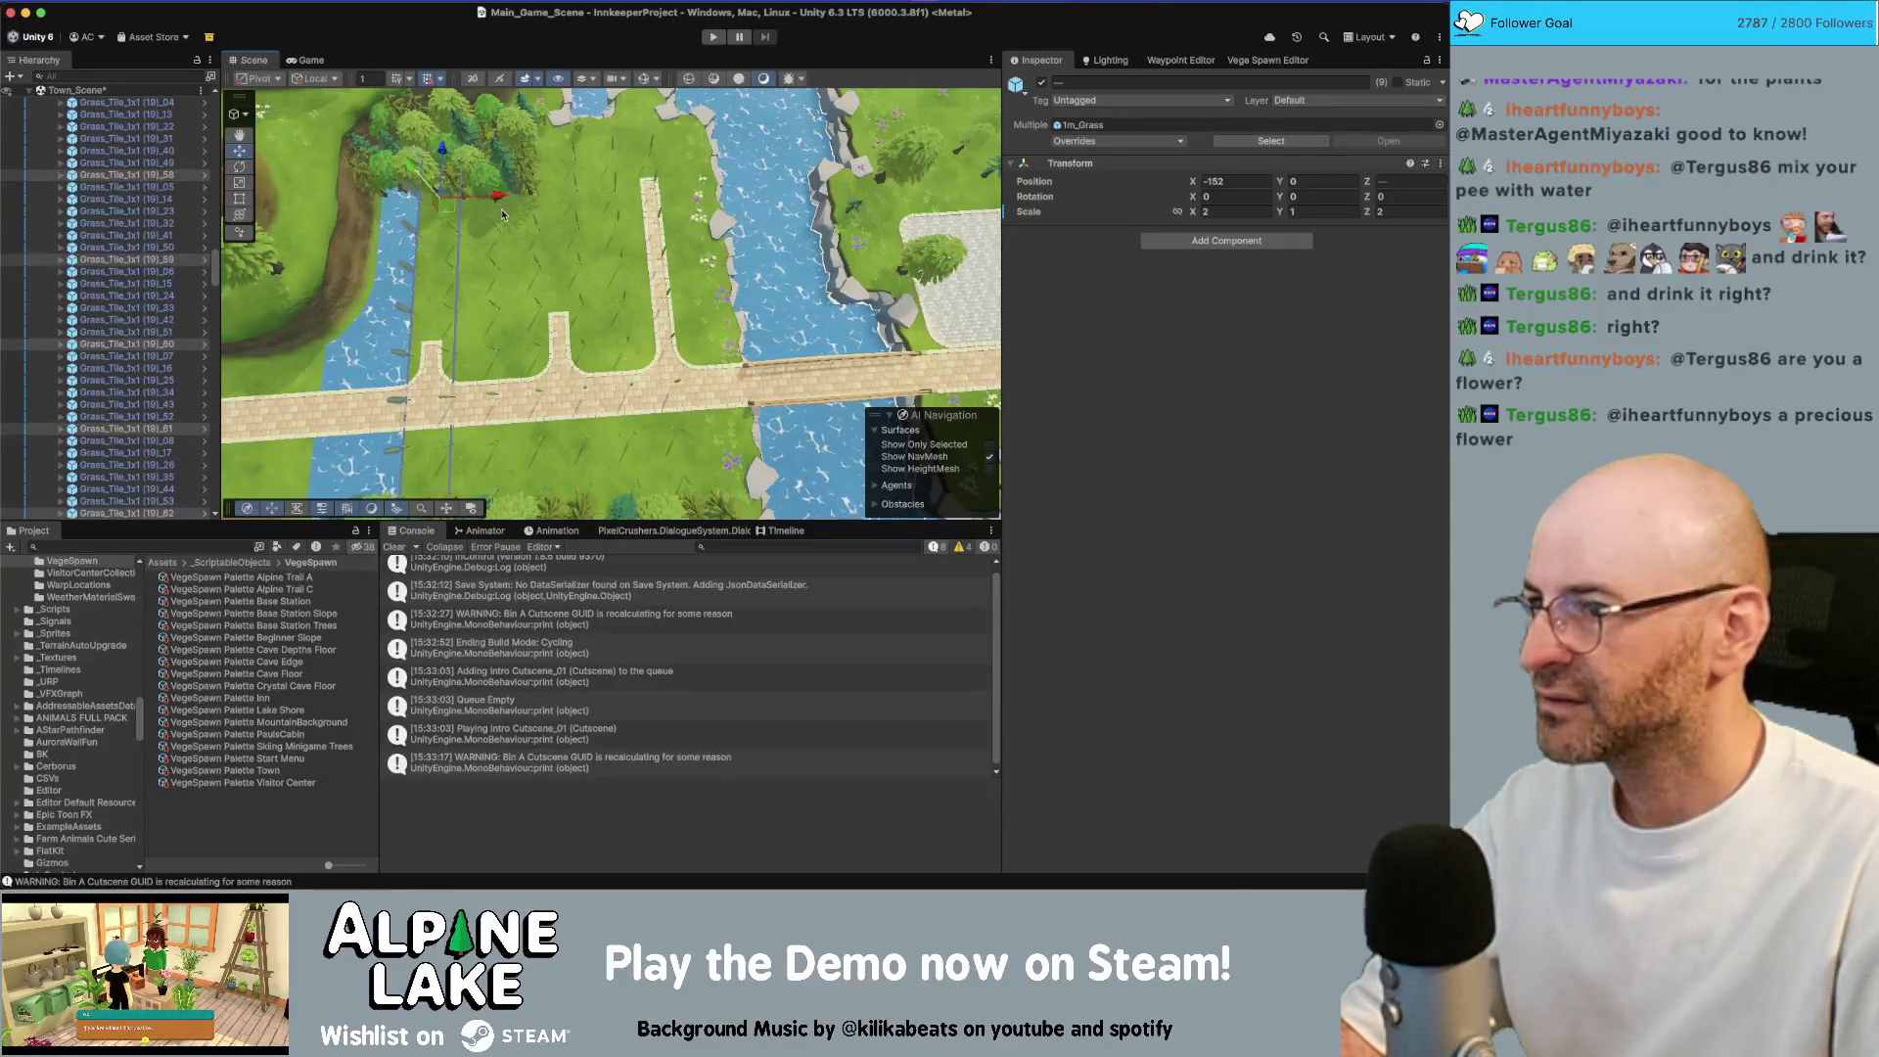
{"action": "key", "text": "super+d"}
{"action": "left_click_drag", "start_coordinate": [468, 346], "coordinate": [446, 344]}
{"action": "key", "text": "super+d"}
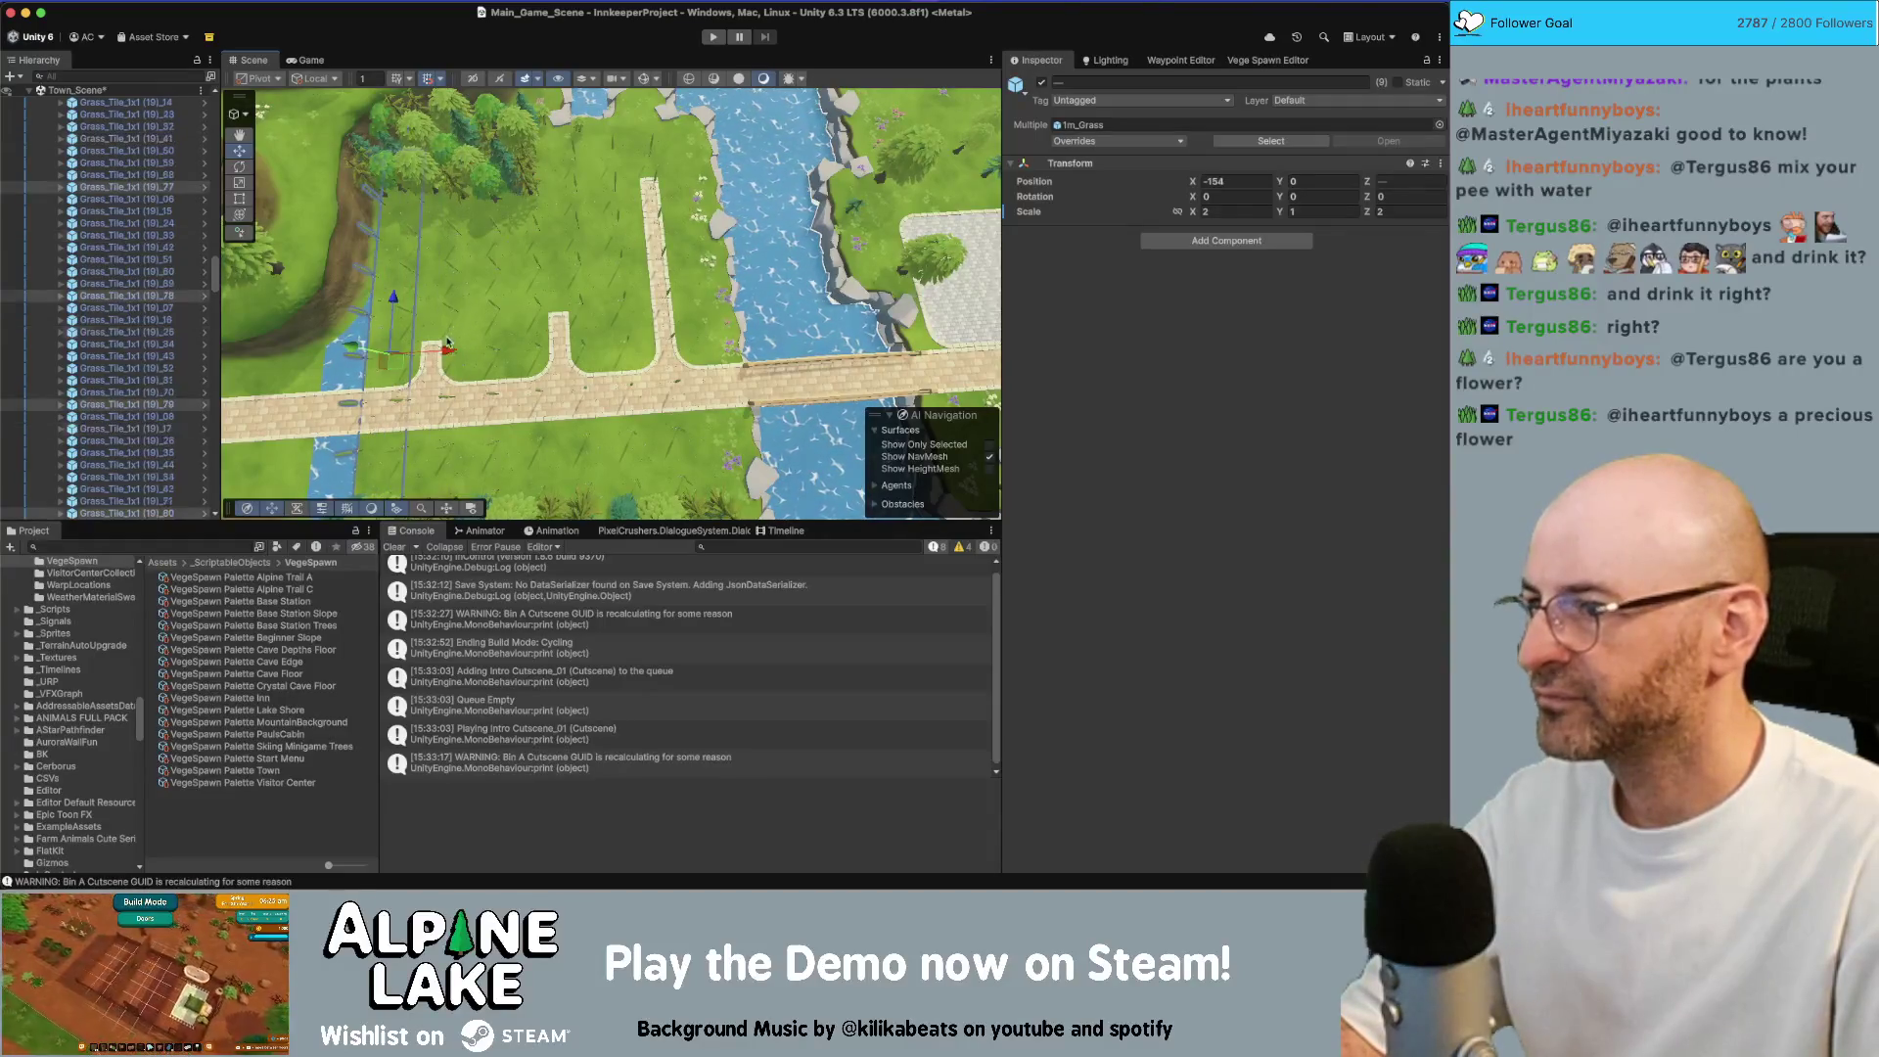
{"action": "left_click_drag", "start_coordinate": [462, 163], "coordinate": [434, 174]}
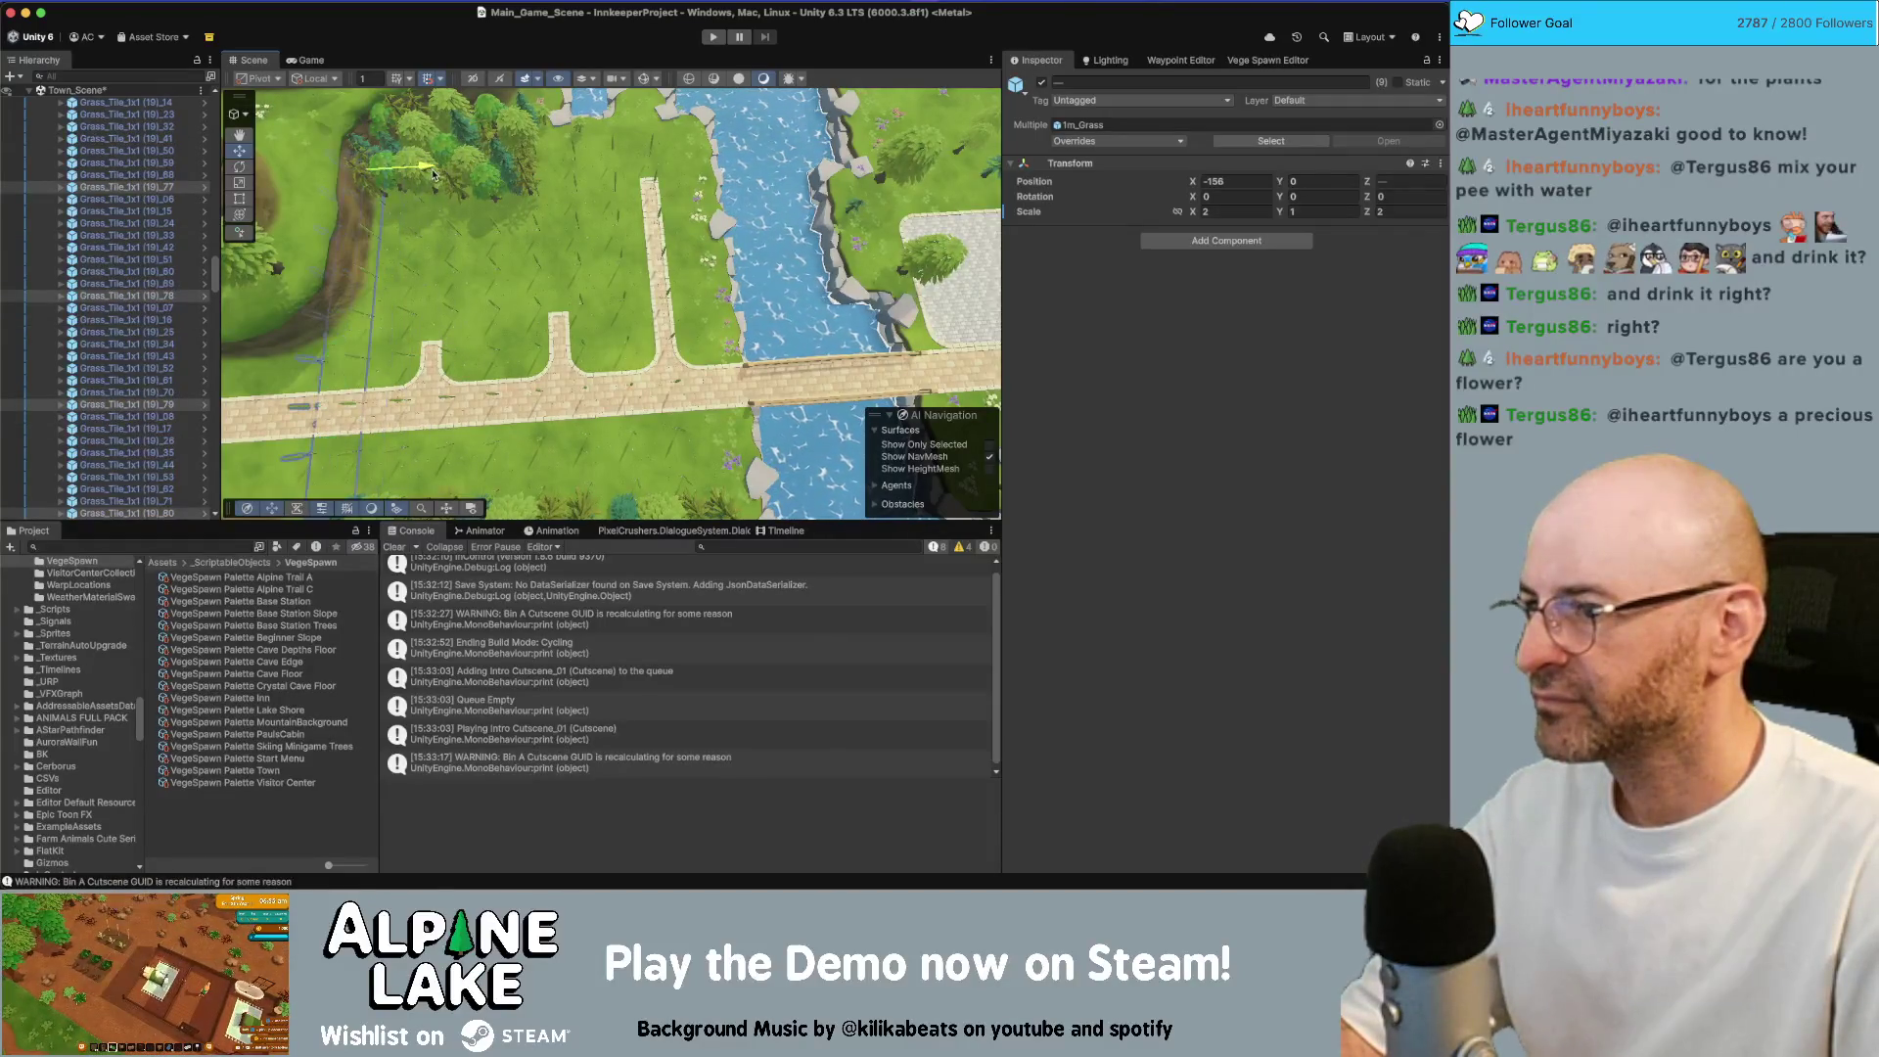
{"action": "left_click_drag", "start_coordinate": [552, 242], "coordinate": [728, 146]}
{"action": "key", "text": "super+s"}
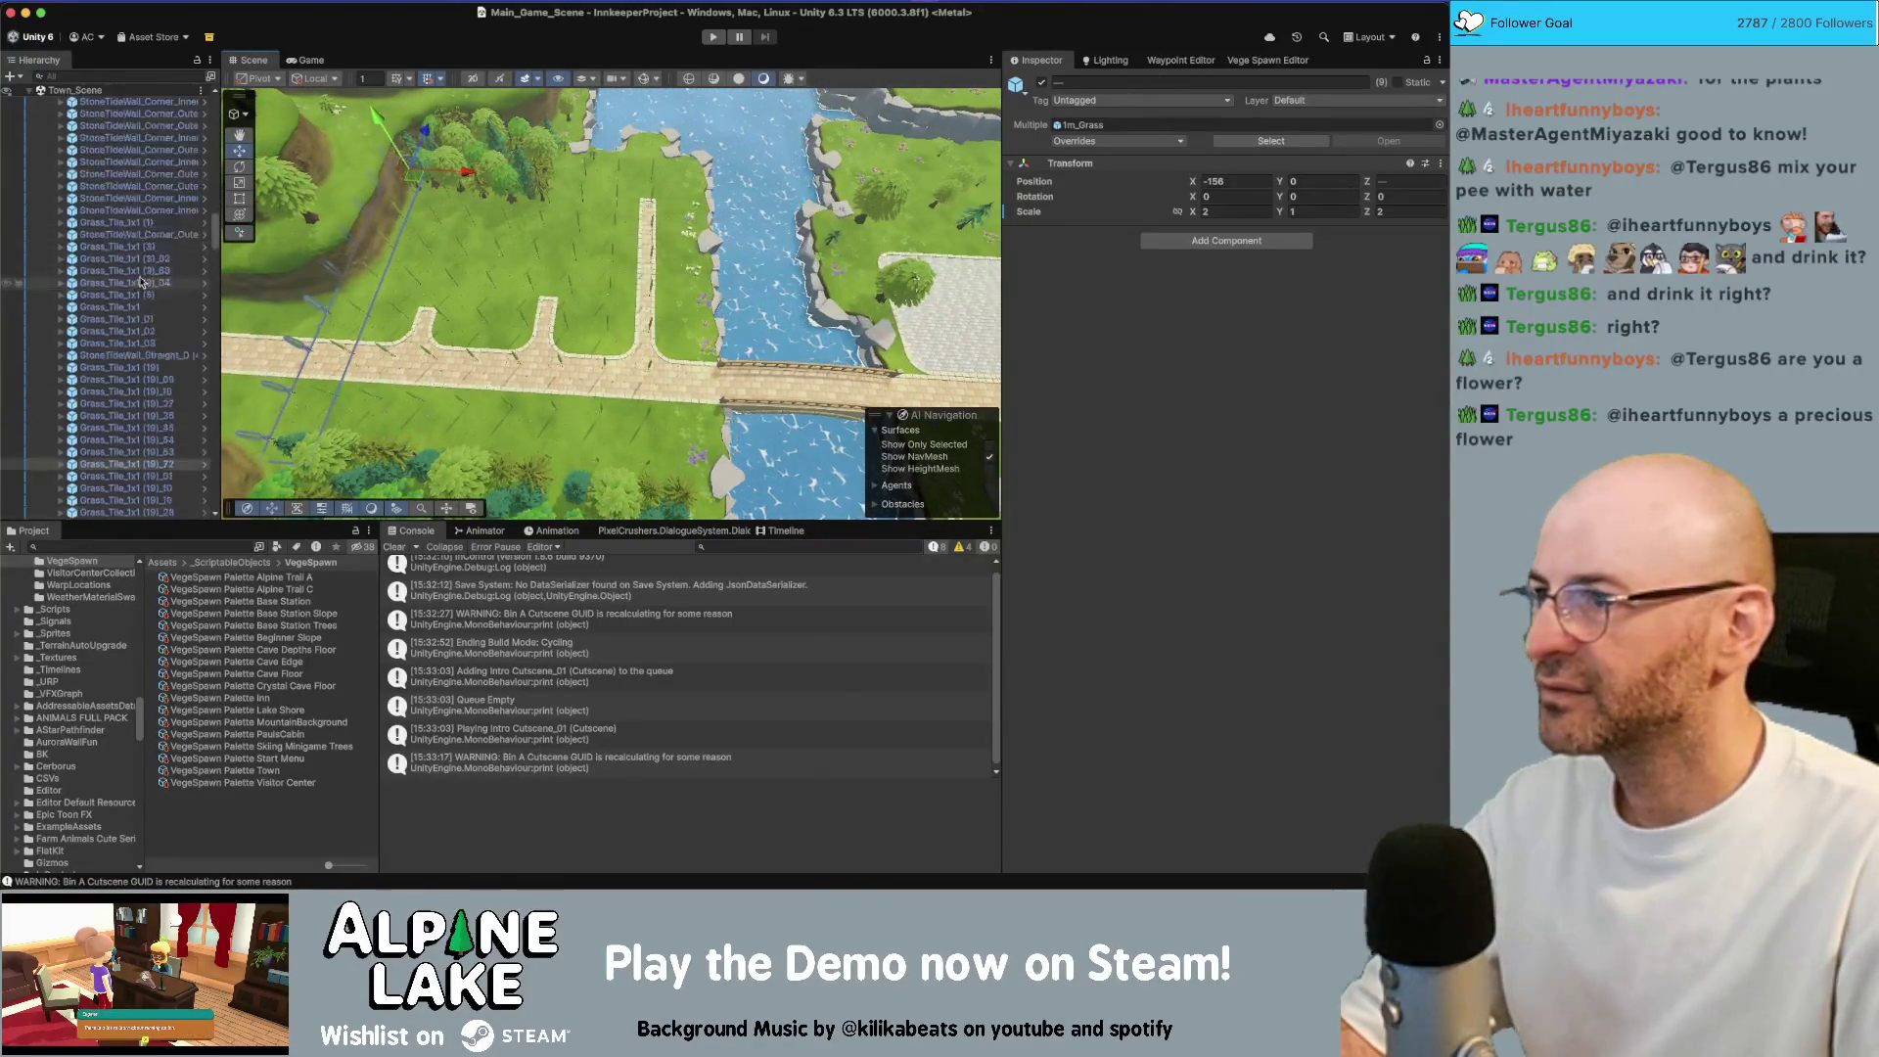
Select an island grass tile and locate its 1m_Grass source prefab
{"action": "scroll", "coordinate": [140, 277], "scroll_direction": "up", "scroll_amount": 10}
{"action": "scroll", "coordinate": [140, 277], "scroll_direction": "up", "scroll_amount": 5}
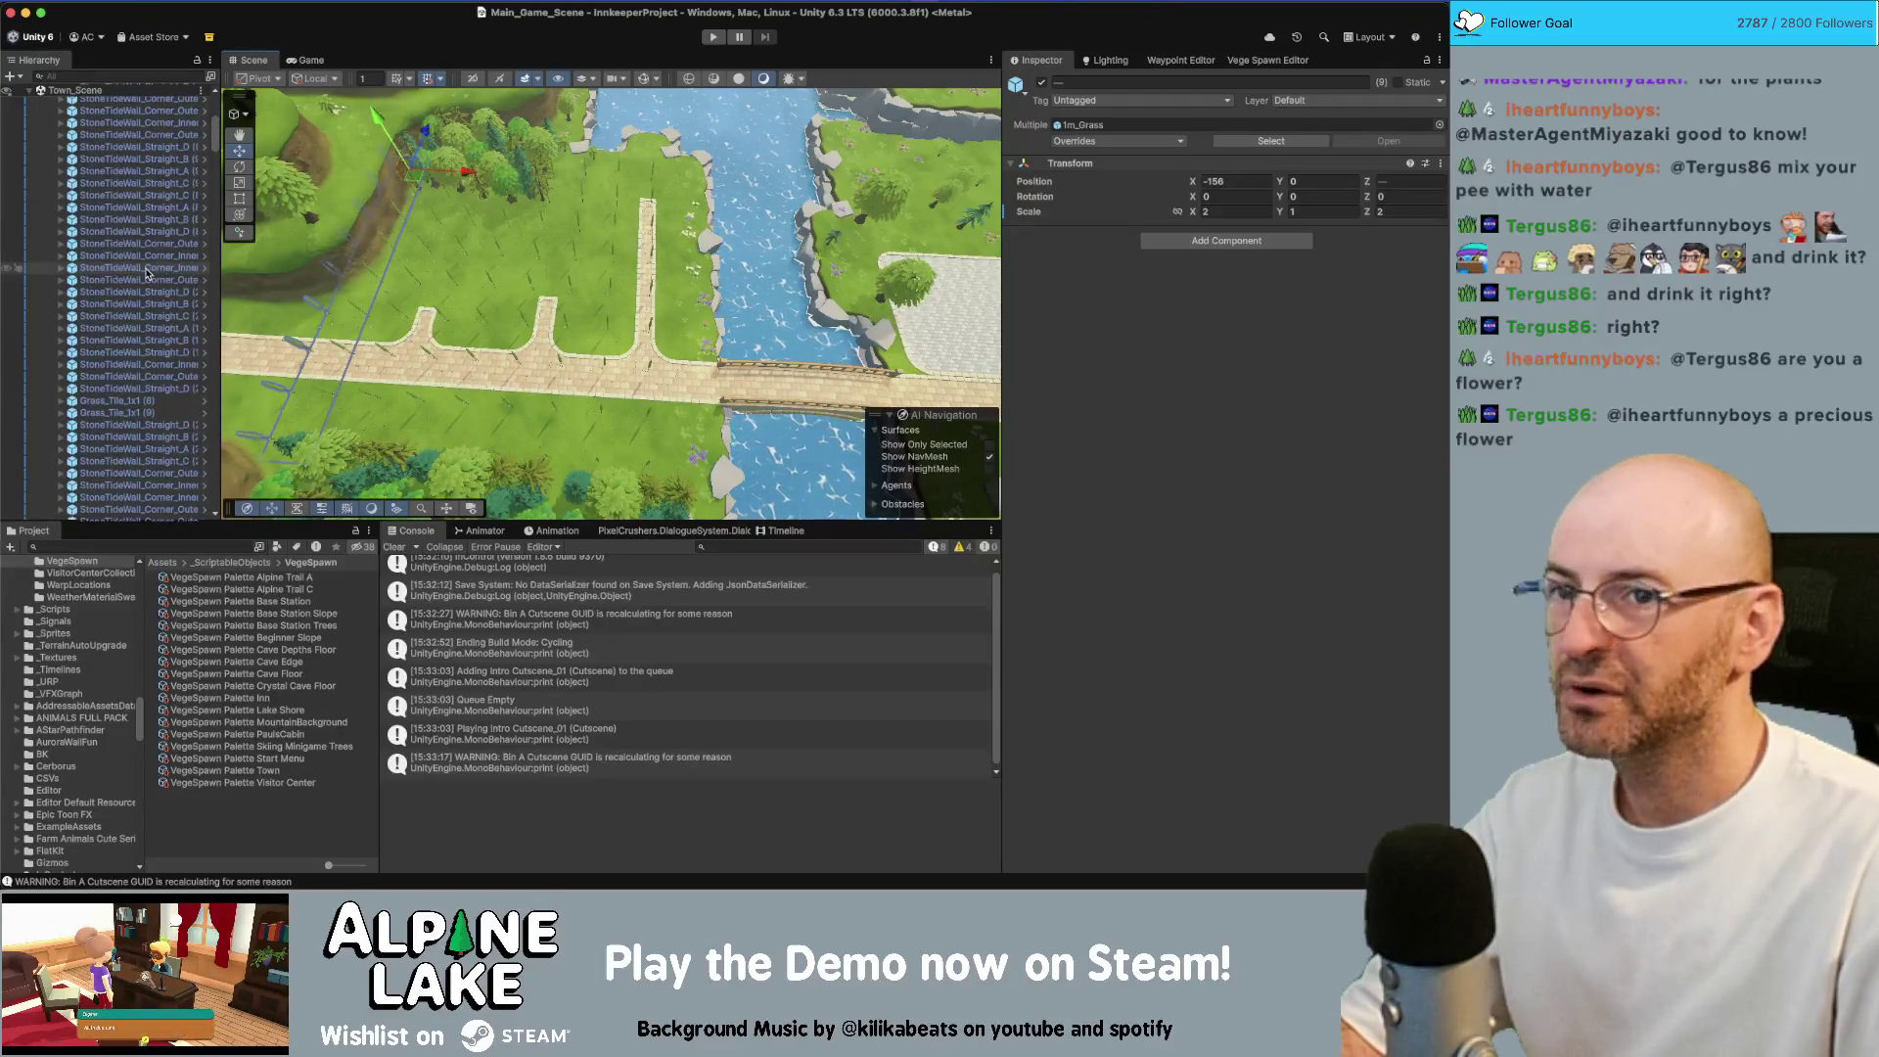
{"action": "scroll", "coordinate": [130, 195], "scroll_direction": "up", "scroll_amount": 5}
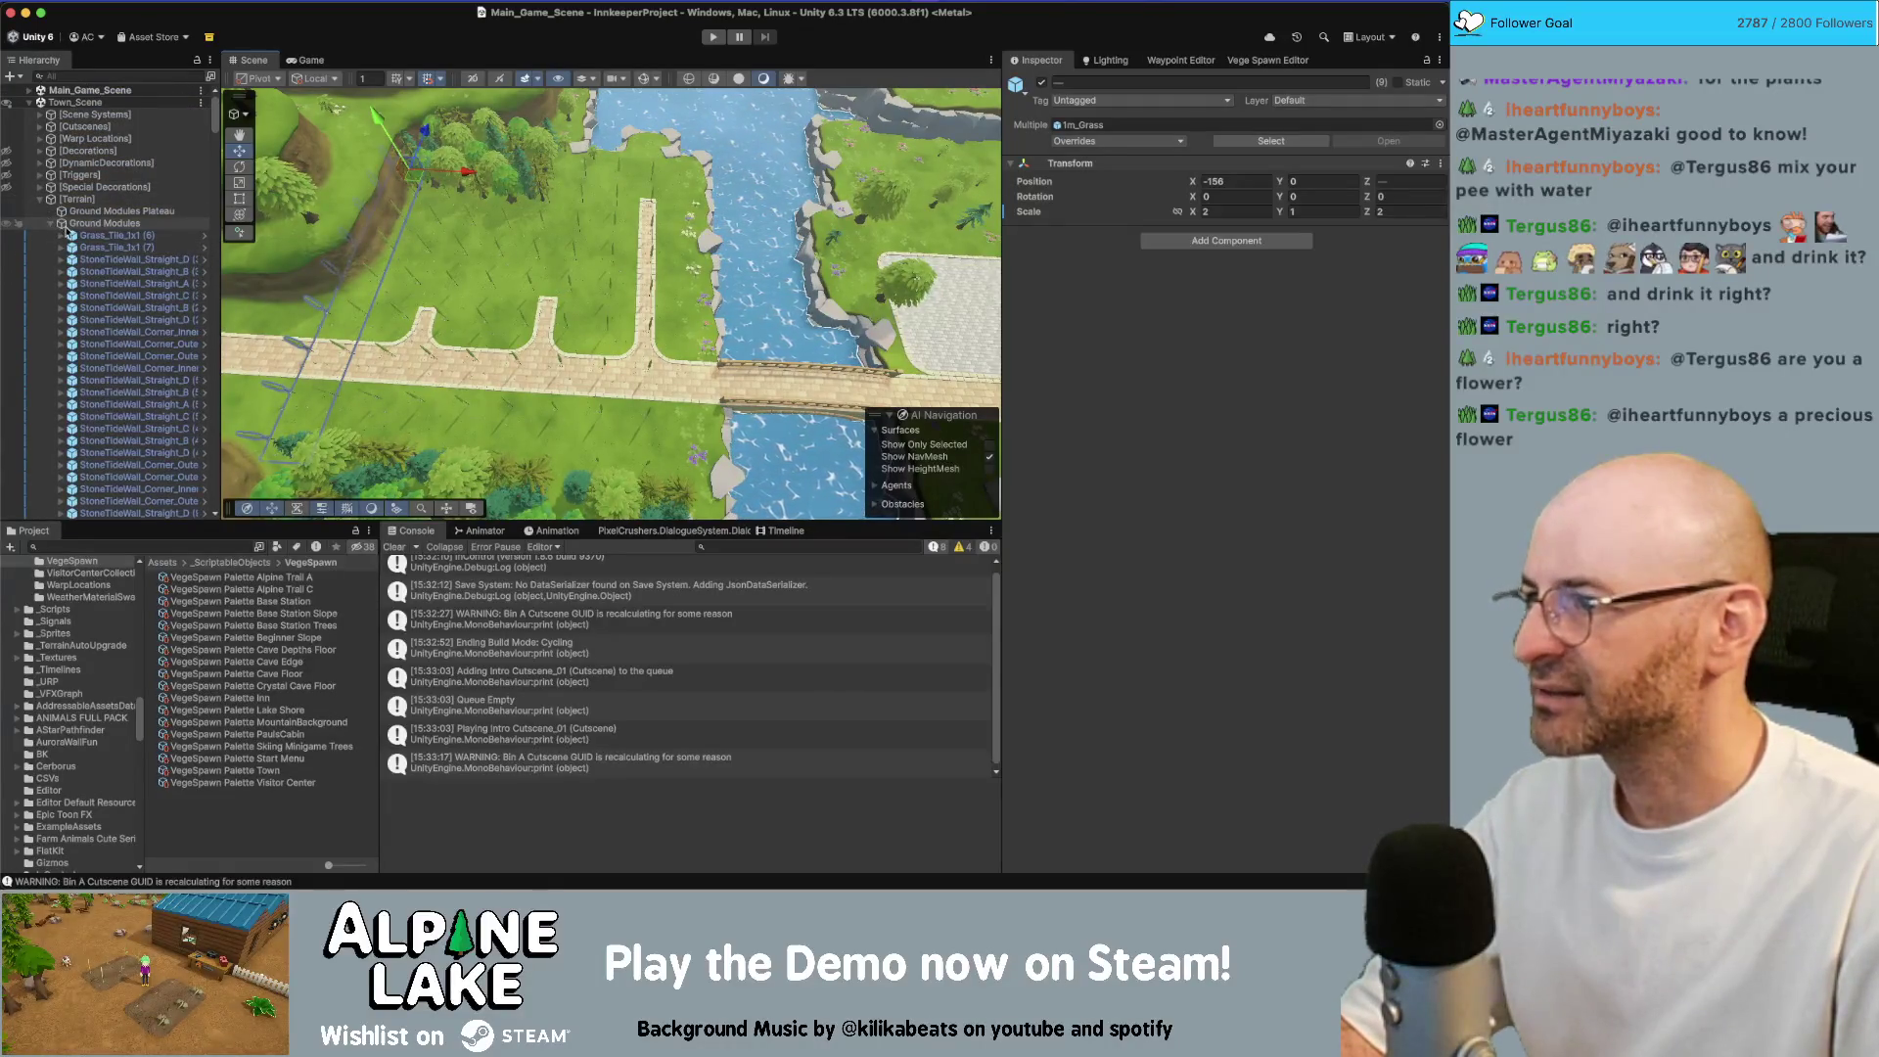
{"action": "left_click", "coordinate": [471, 279]}
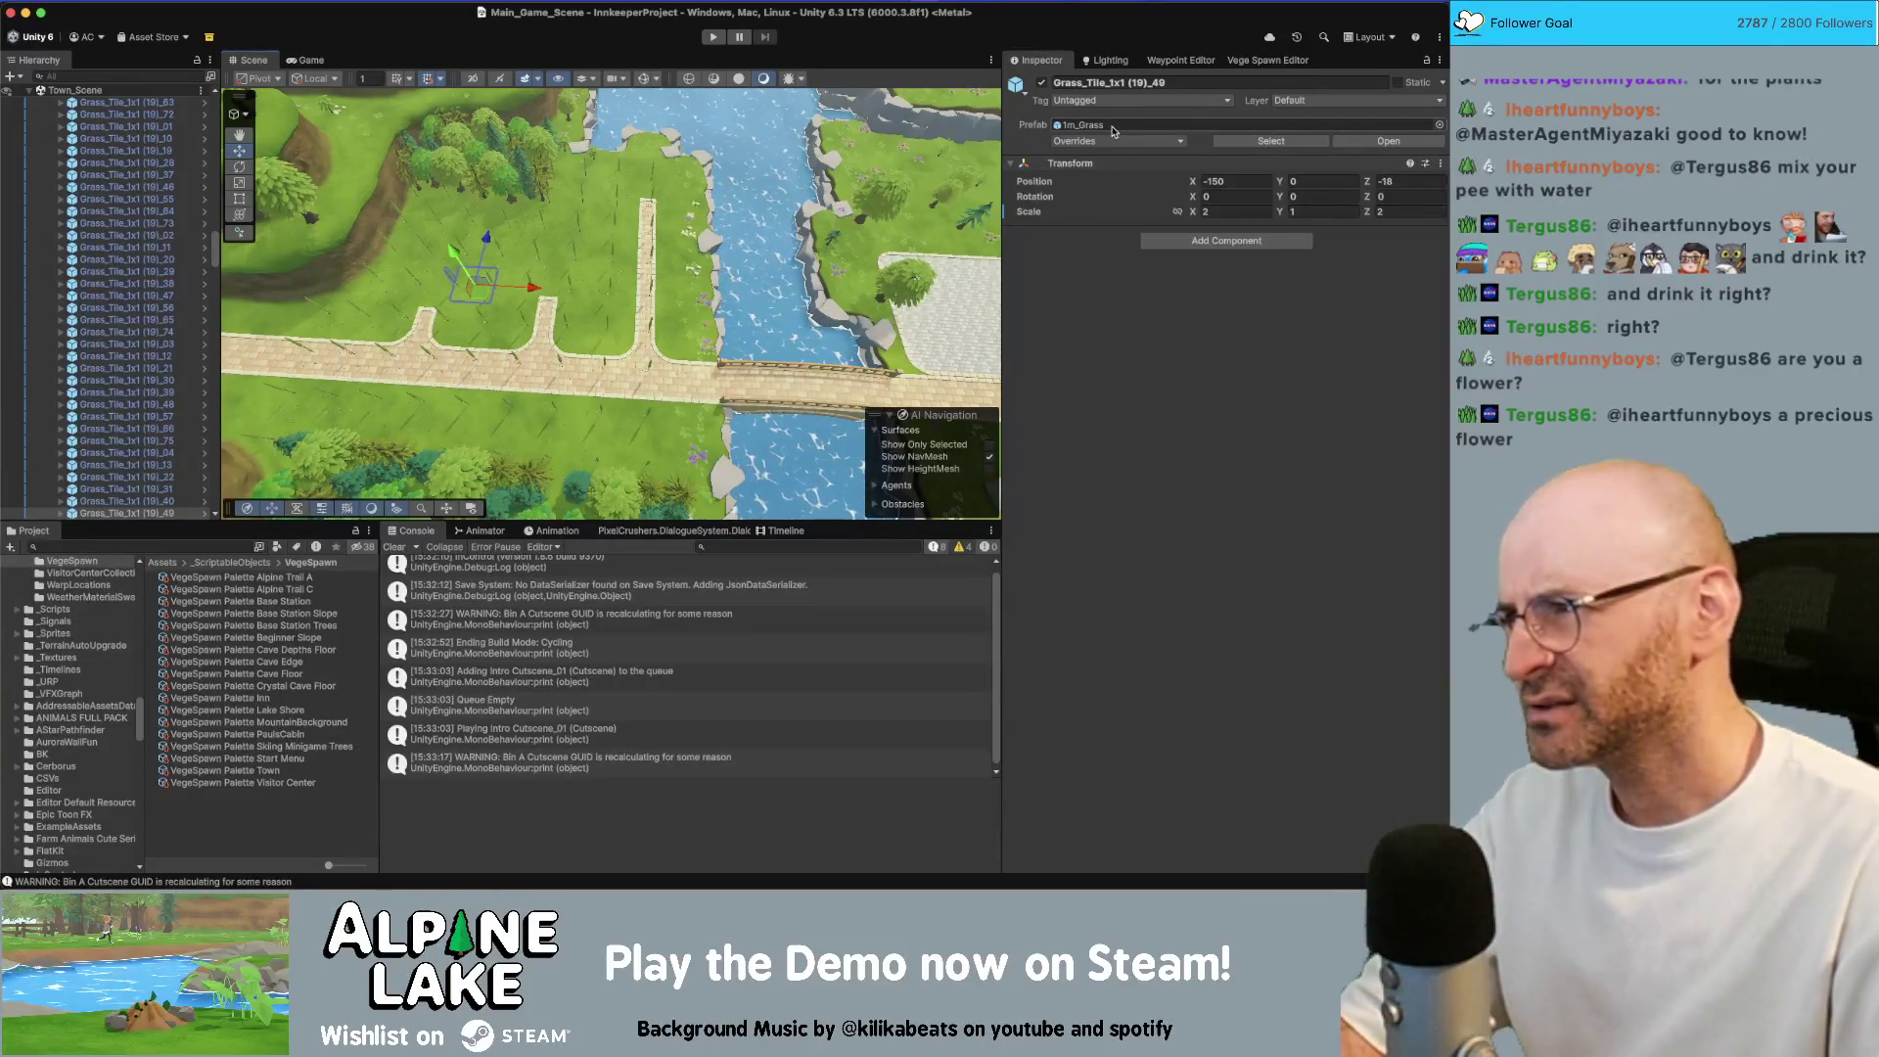
{"action": "scroll", "coordinate": [782, 201], "scroll_direction": "up", "scroll_amount": 5}
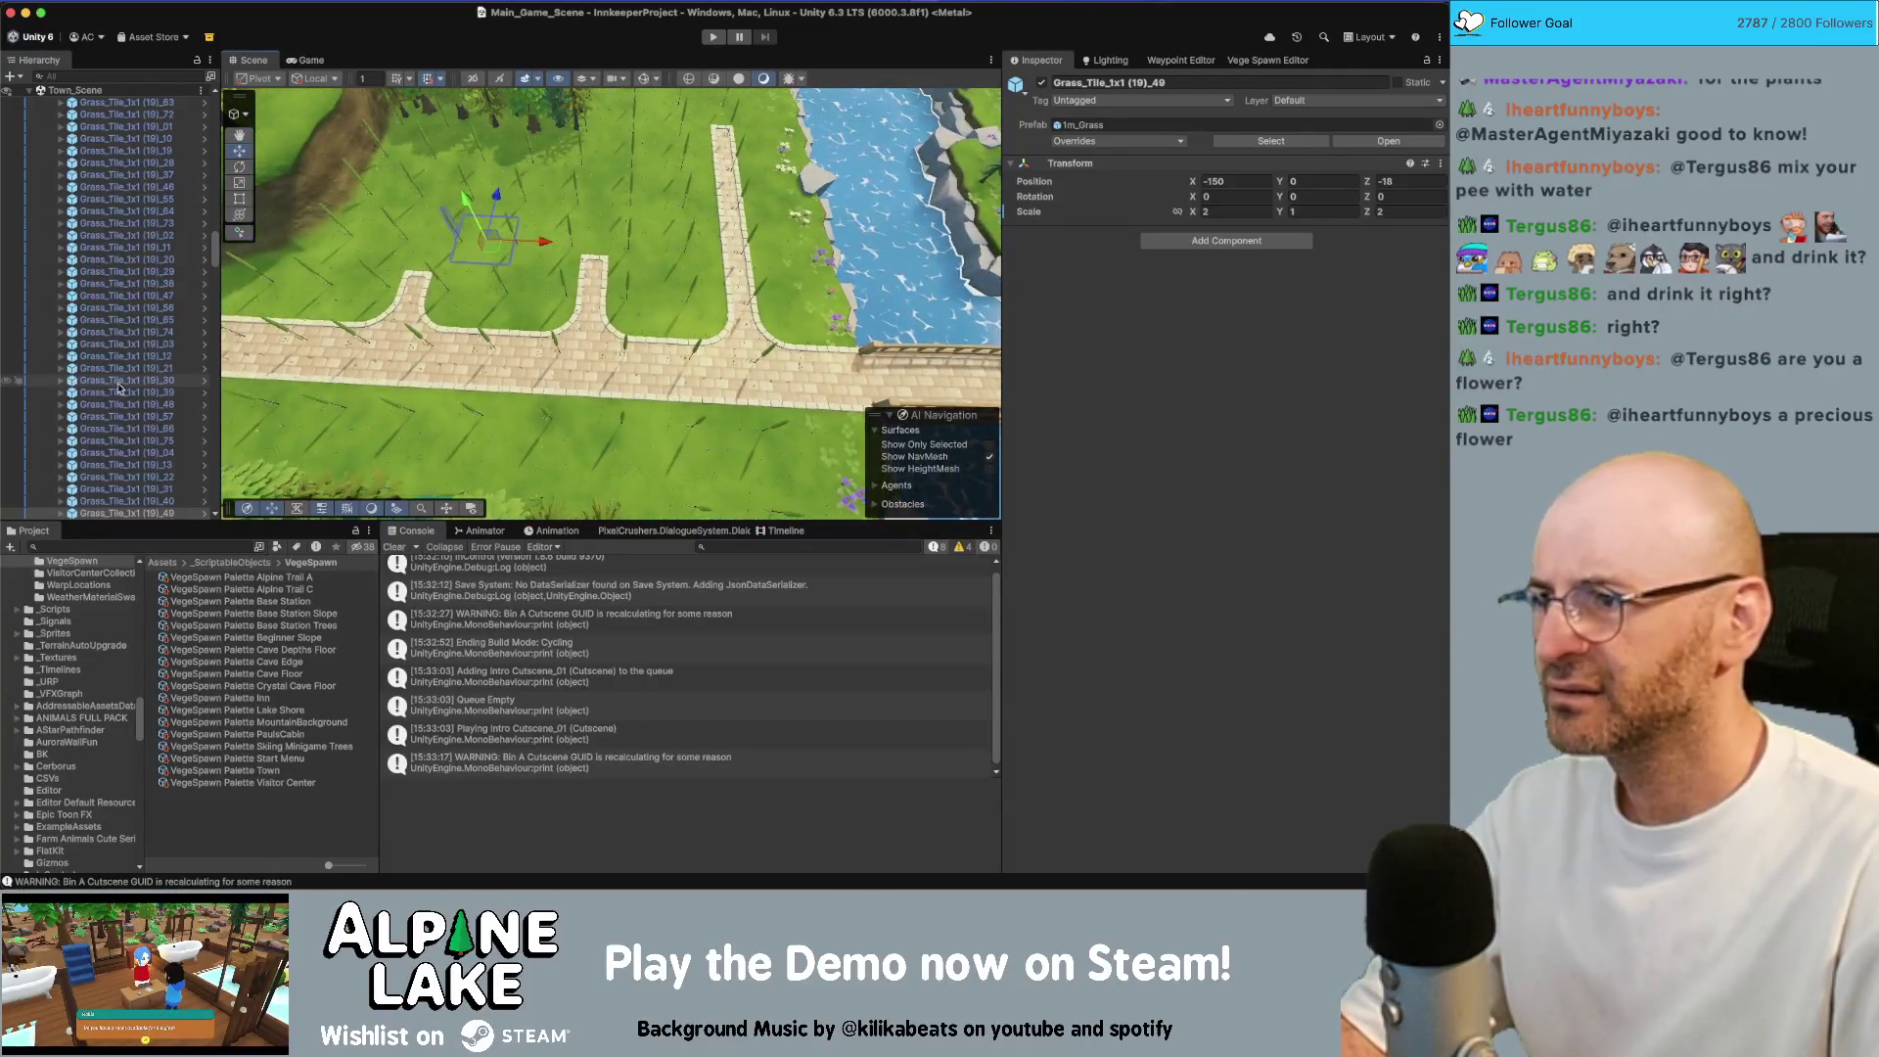
{"action": "scroll", "coordinate": [118, 387], "scroll_direction": "down", "scroll_amount": 2}
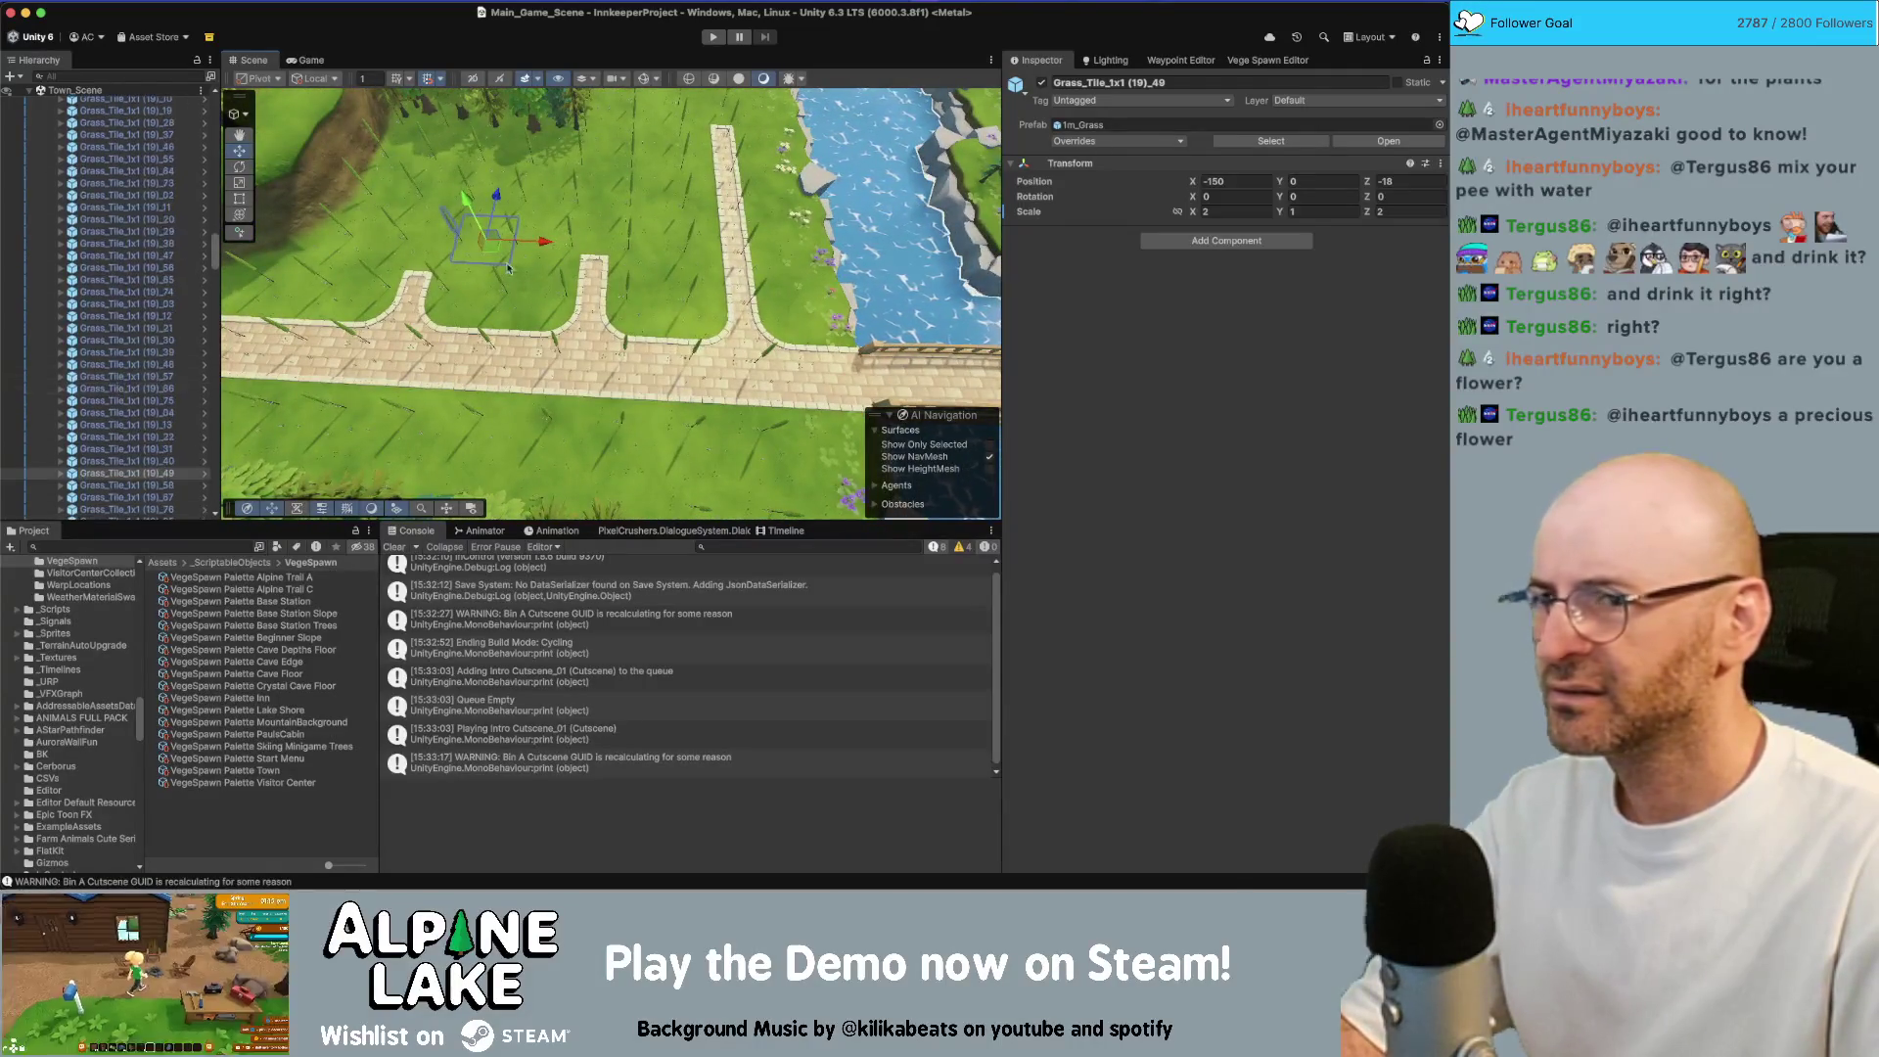
{"action": "left_click", "coordinate": [1270, 141]}
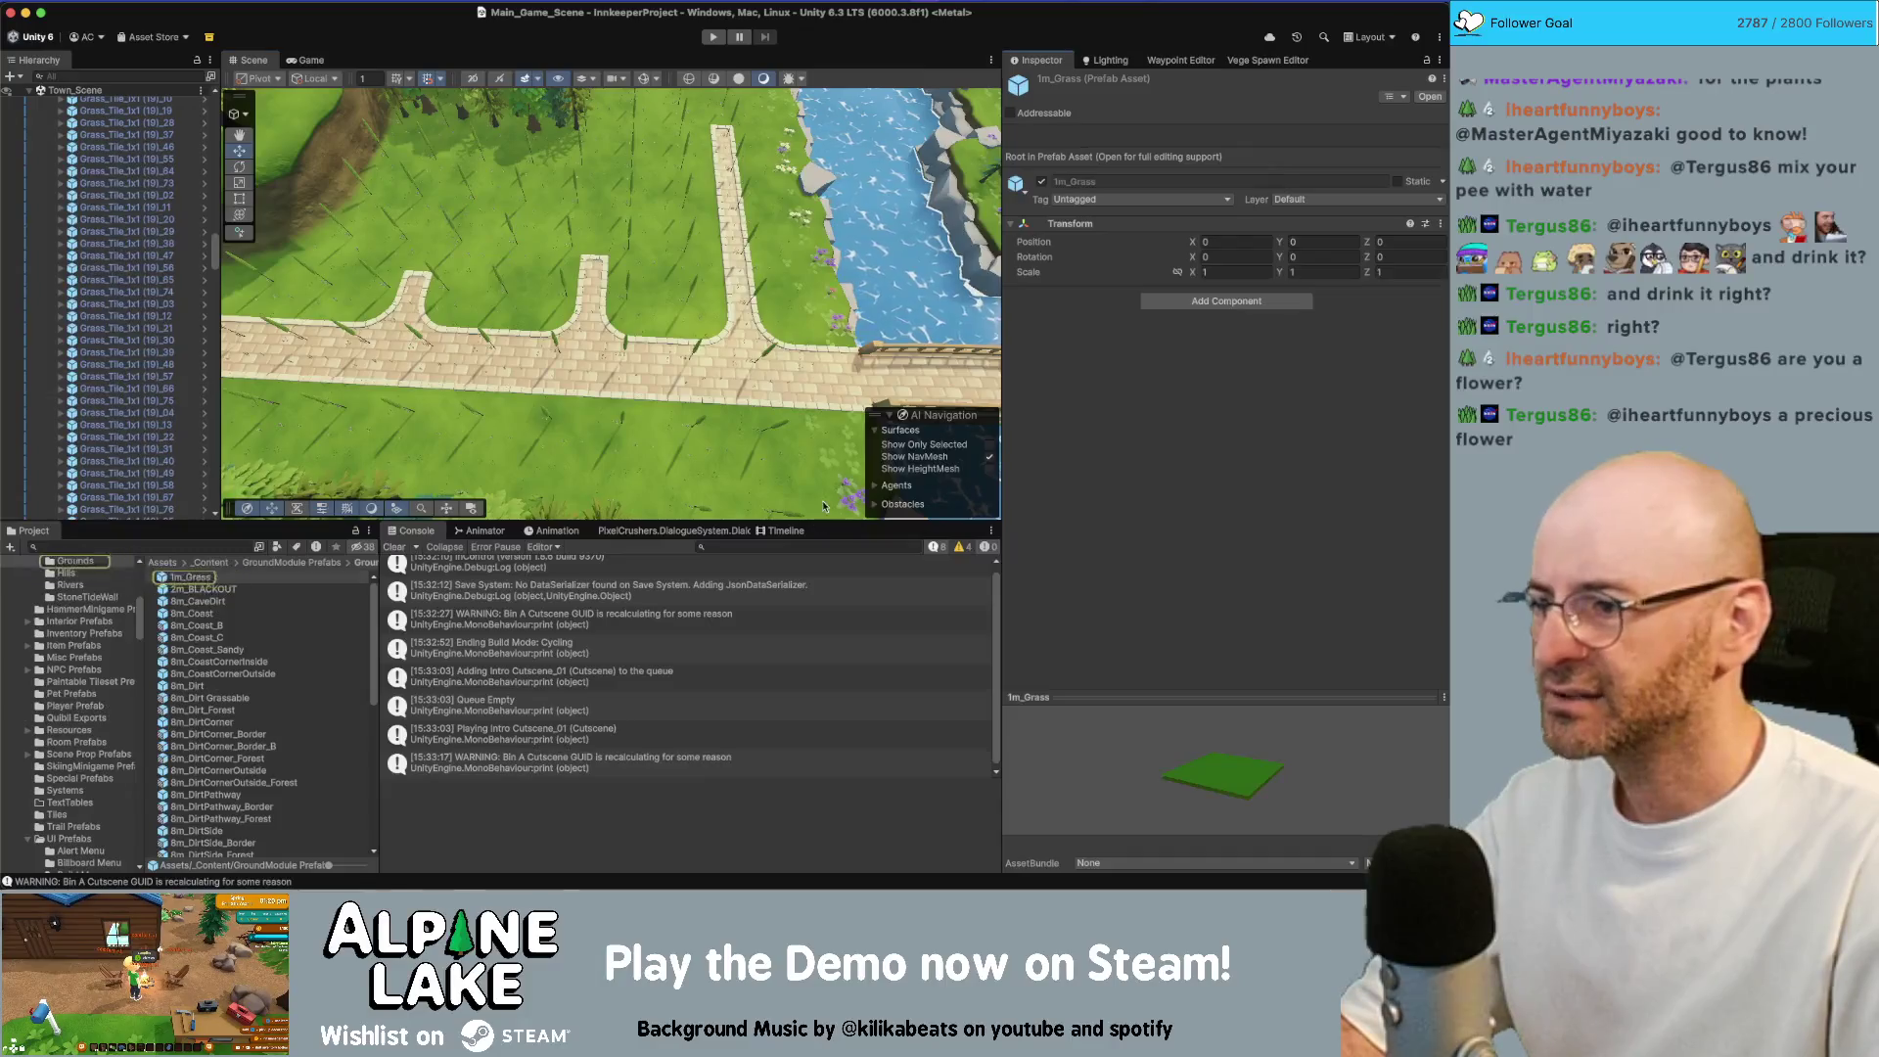
{"action": "left_click", "coordinate": [305, 580]}
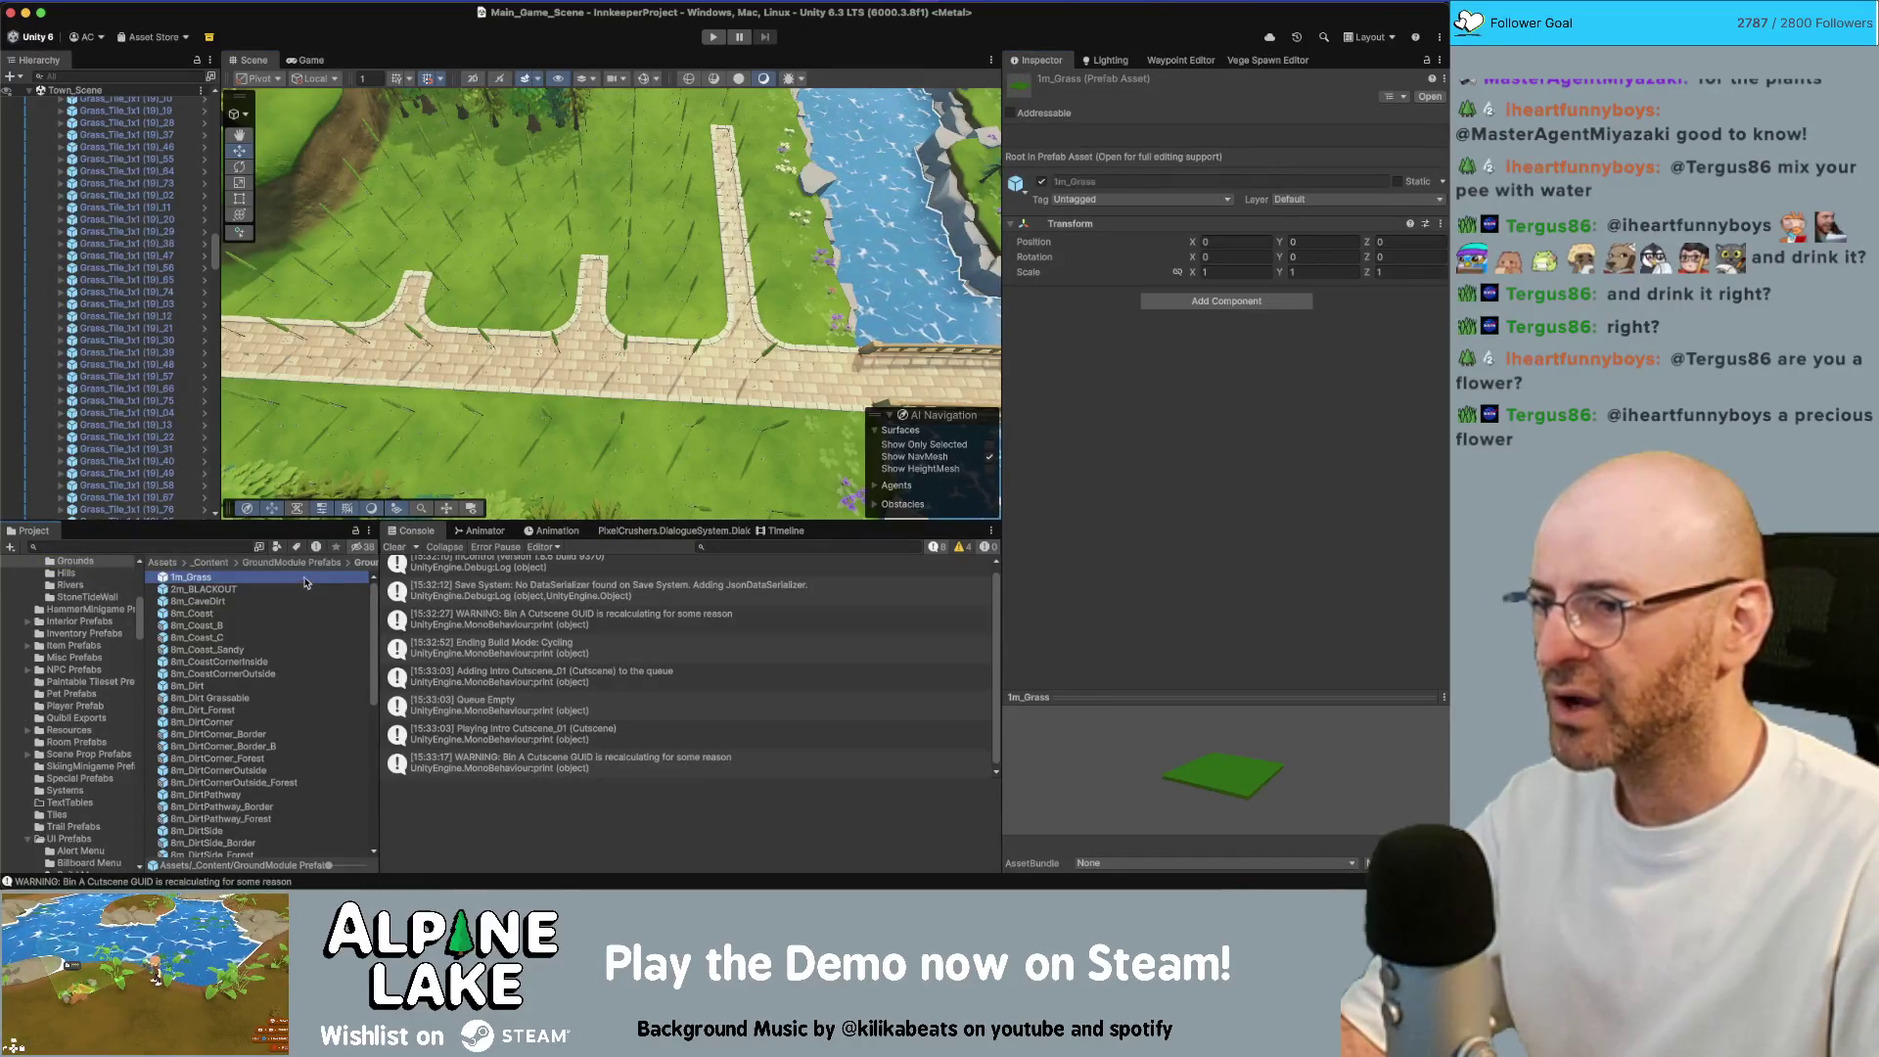
Duplicate the grass tile beside the cliff and move the copy to −157, 3, −6
{"action": "mouse_move", "coordinate": [587, 293]}
{"action": "left_mouse_down"}
{"action": "mouse_move", "coordinate": [567, 251]}
{"action": "mouse_move", "coordinate": [556, 392]}
{"action": "mouse_move", "coordinate": [463, 290]}
{"action": "mouse_move", "coordinate": [515, 288]}
{"action": "mouse_move", "coordinate": [553, 319]}
{"action": "mouse_move", "coordinate": [548, 293]}
{"action": "mouse_move", "coordinate": [508, 366]}
{"action": "left_mouse_up"}
{"action": "left_click", "coordinate": [474, 254]}
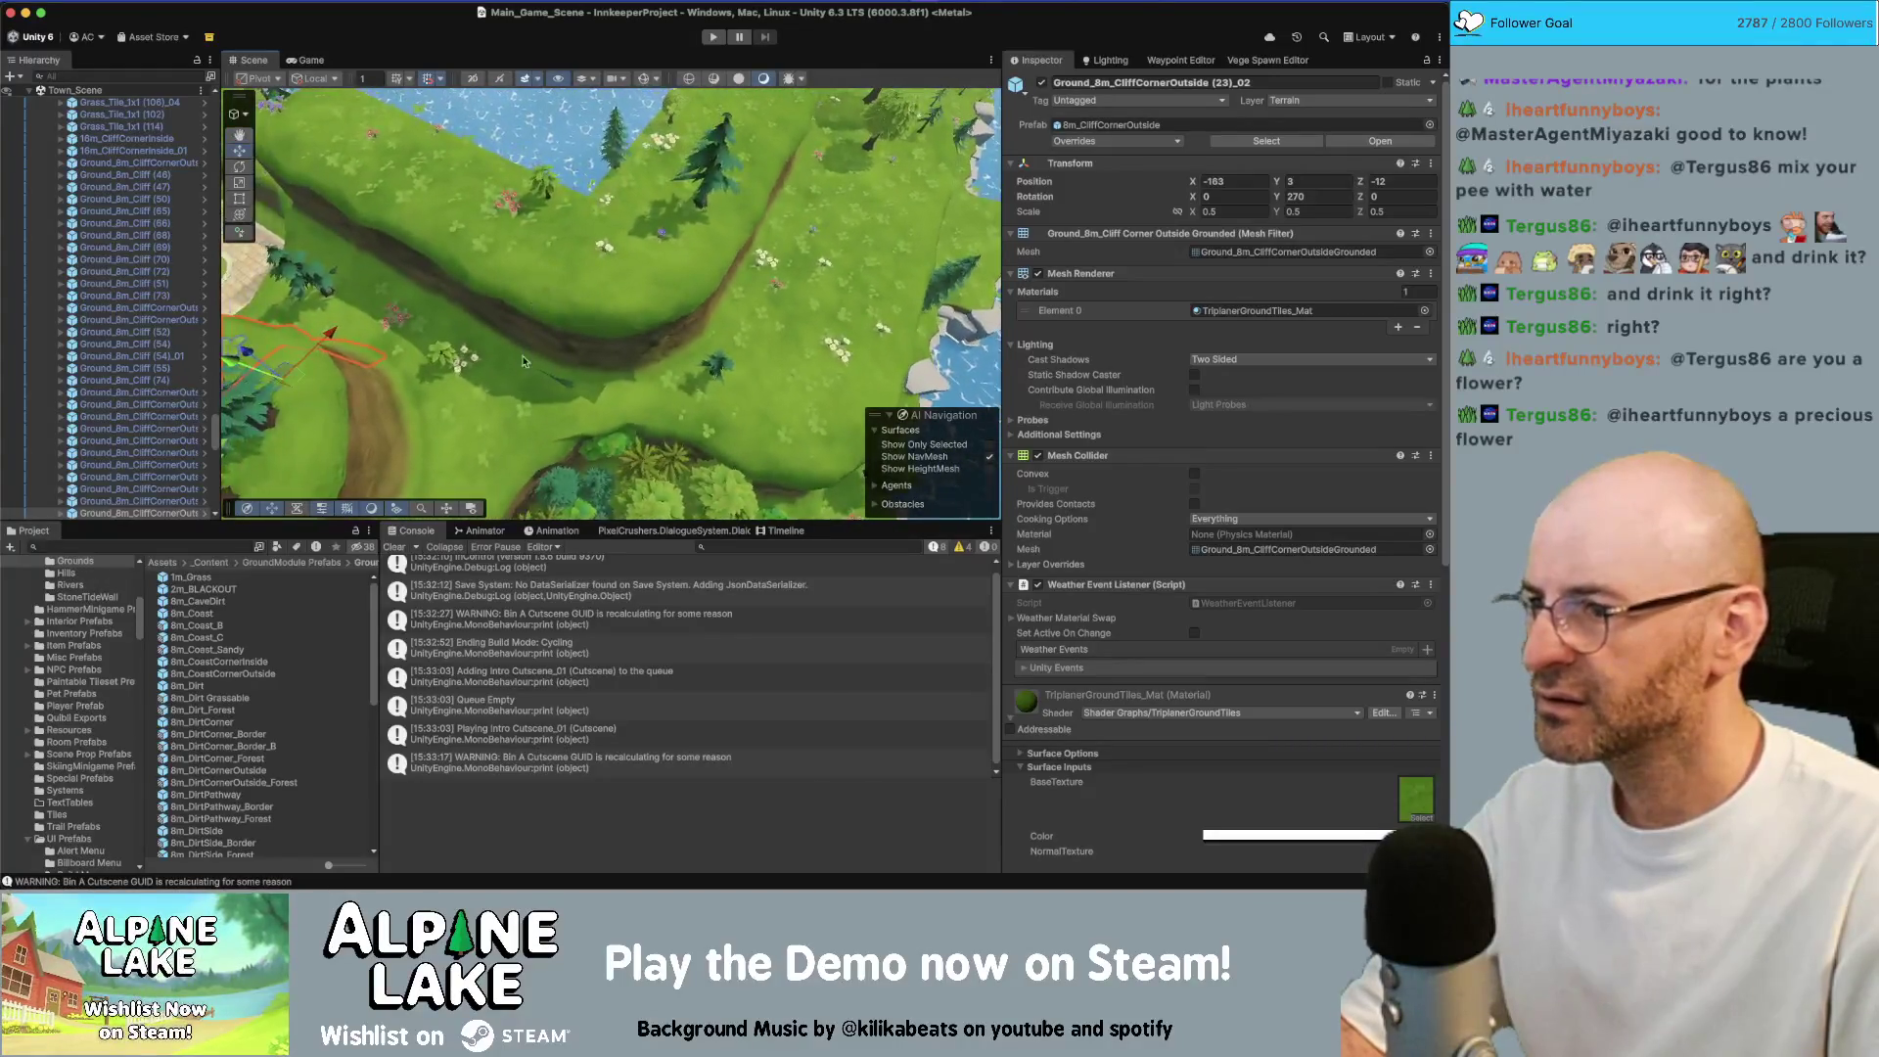
{"action": "left_click", "coordinate": [508, 366]}
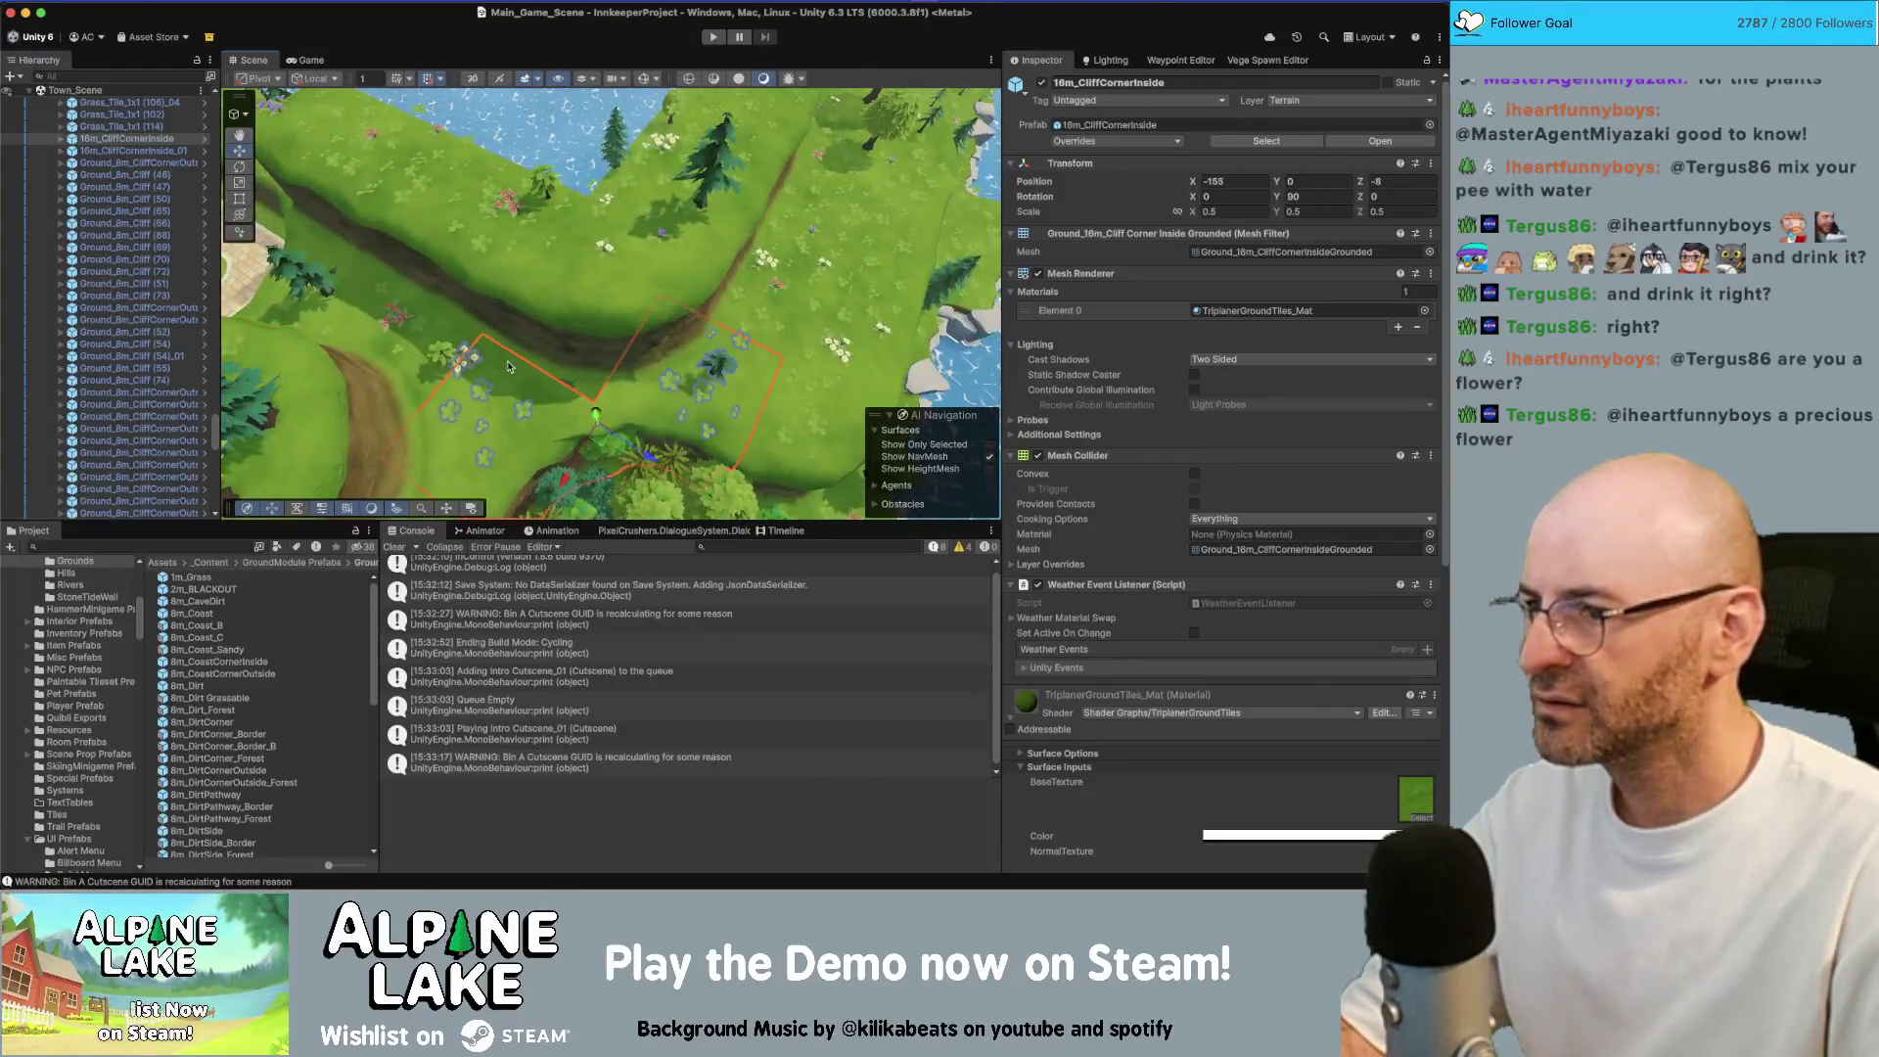
{"action": "left_click", "coordinate": [783, 311]}
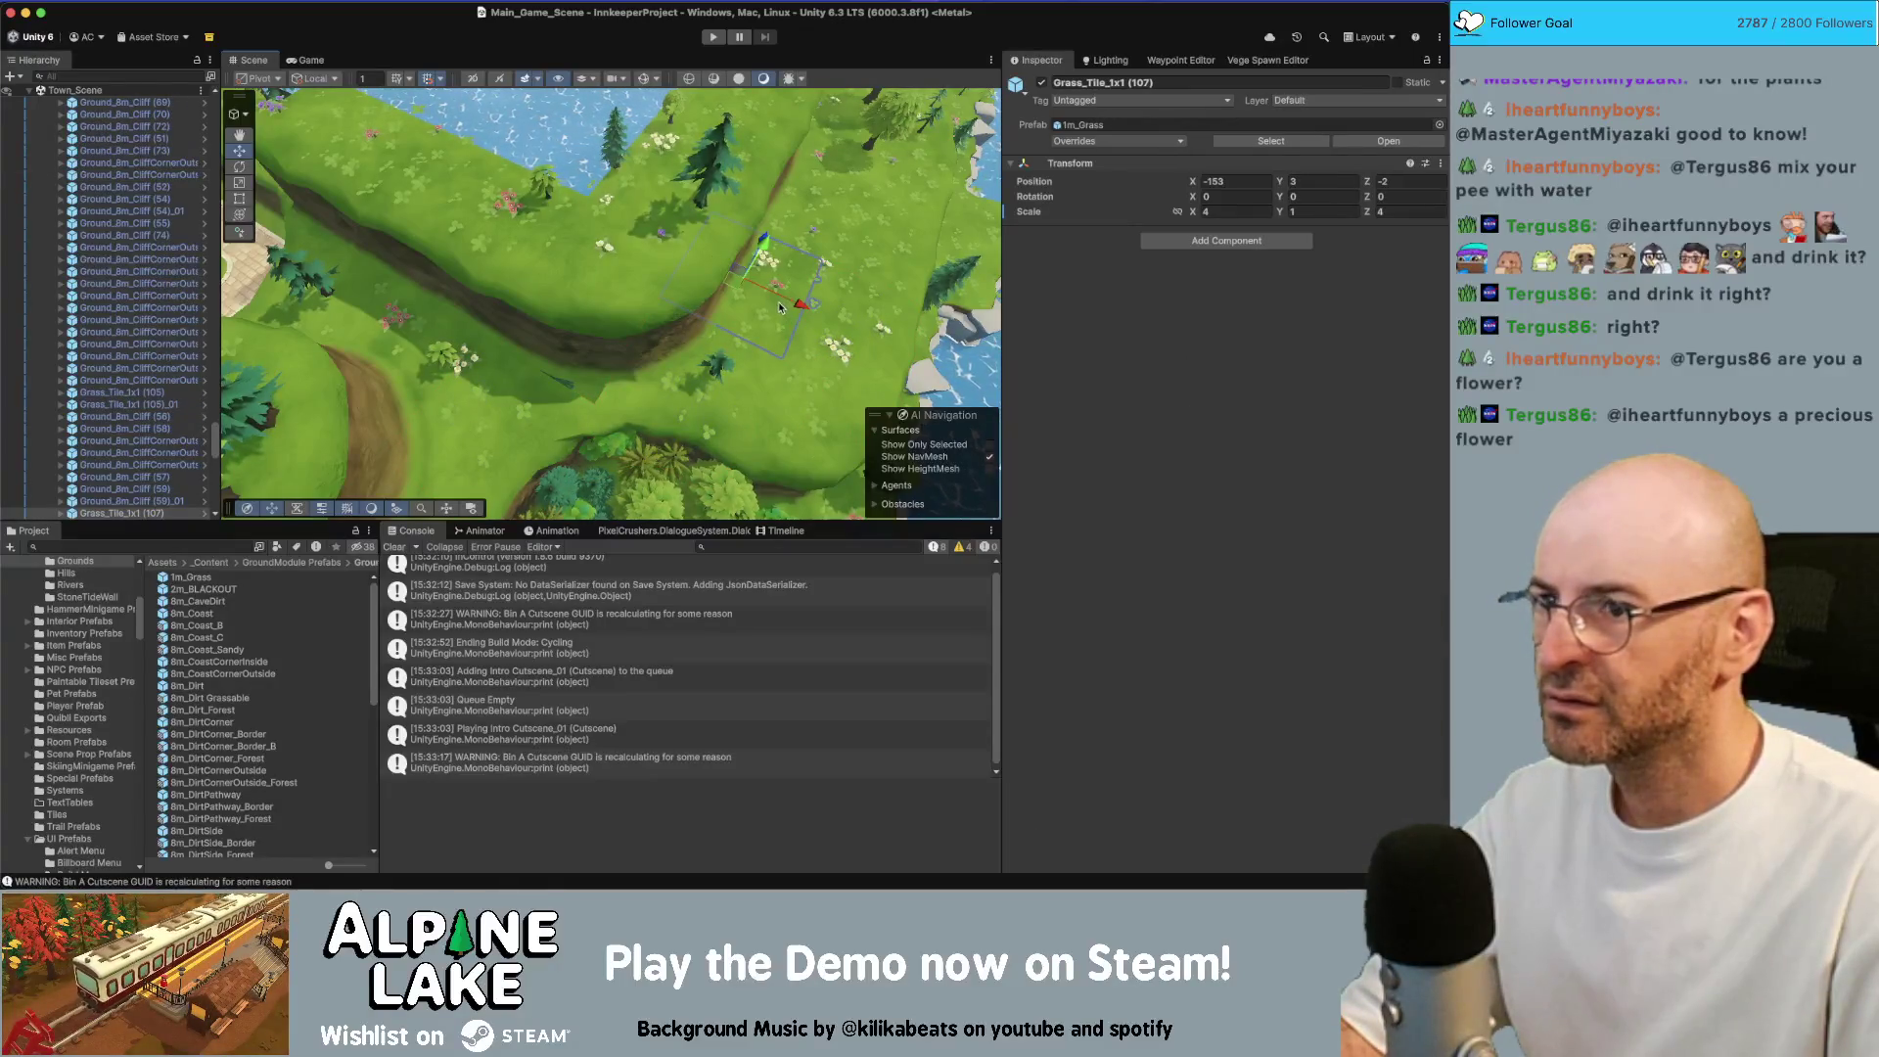
{"action": "key", "text": "super+d"}
{"action": "mouse_move", "coordinate": [736, 289]}
{"action": "left_mouse_down"}
{"action": "mouse_move", "coordinate": [616, 296]}
{"action": "mouse_move", "coordinate": [602, 327]}
{"action": "mouse_move", "coordinate": [717, 347]}
{"action": "mouse_move", "coordinate": [685, 323]}
{"action": "mouse_move", "coordinate": [705, 313]}
{"action": "left_mouse_up"}
{"action": "left_click", "coordinate": [1268, 60]}
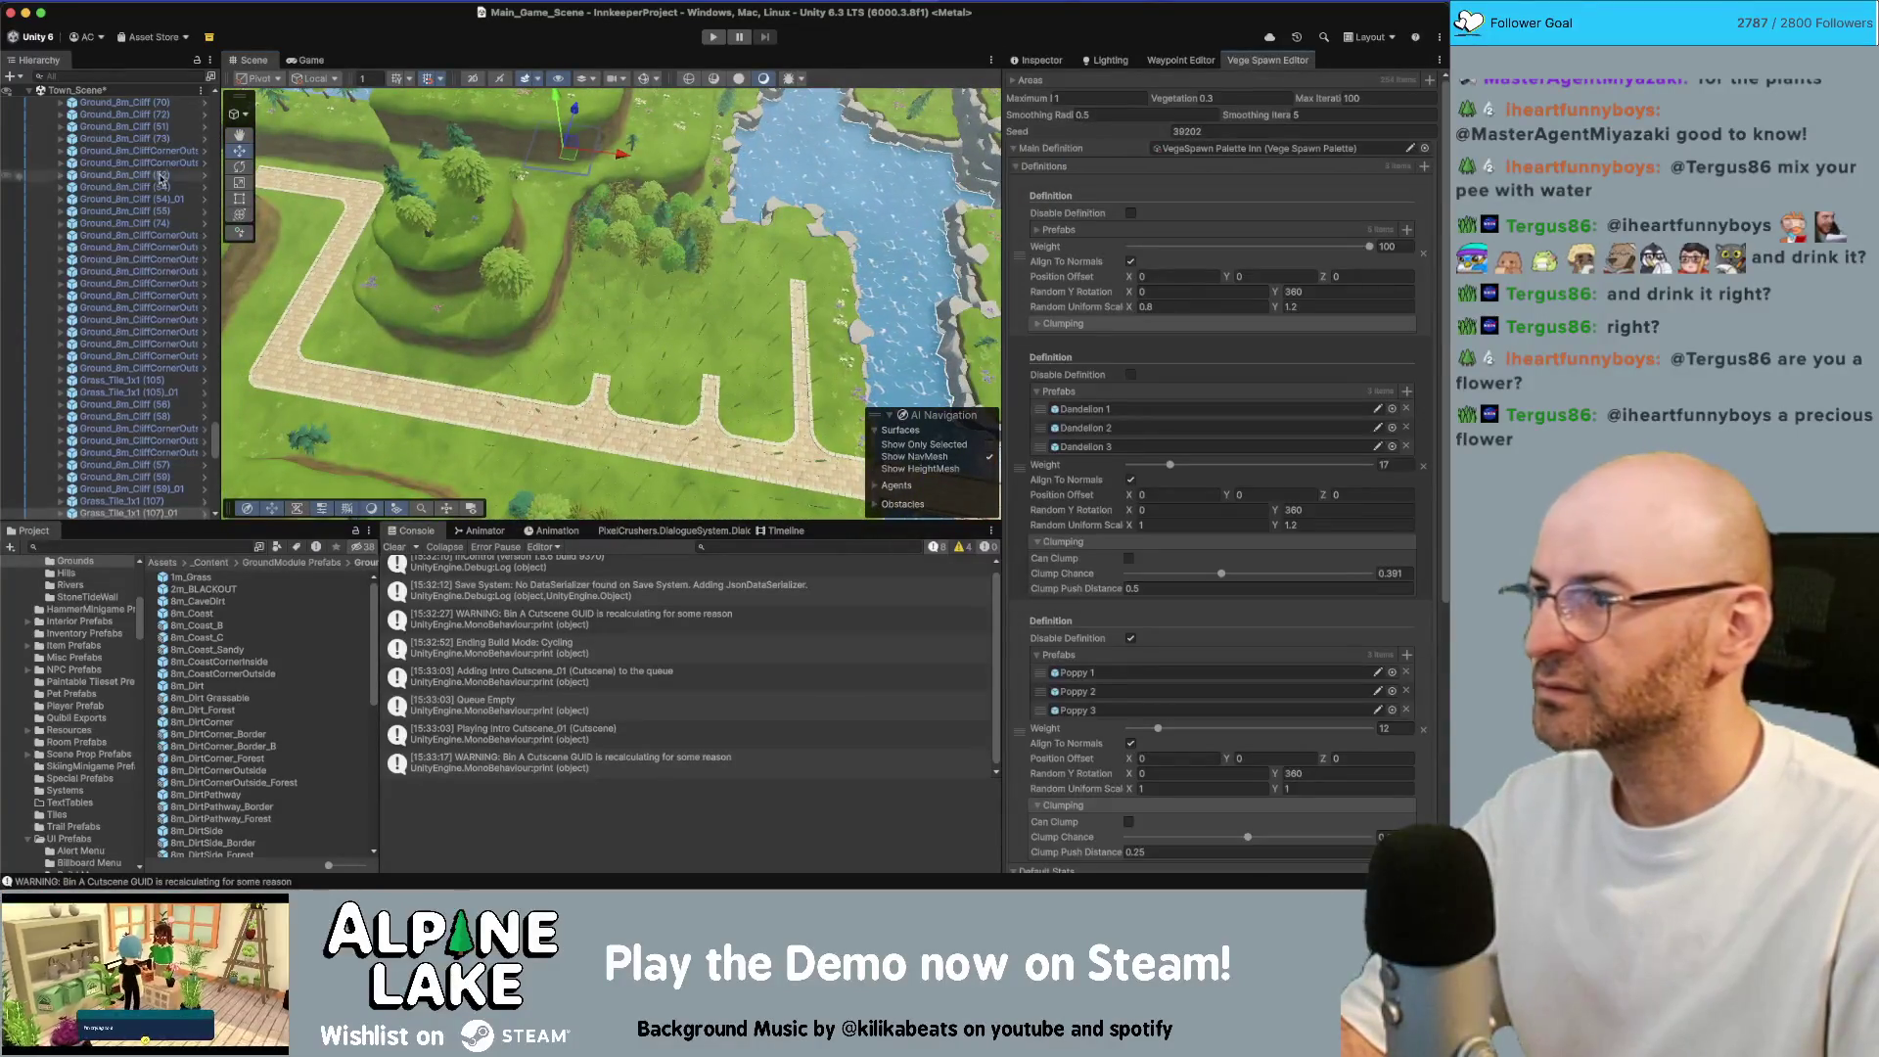
Make Town_Scene the active scene
{"action": "scroll", "coordinate": [151, 236], "scroll_direction": "up", "scroll_amount": 10}
{"action": "key", "text": "Left"}
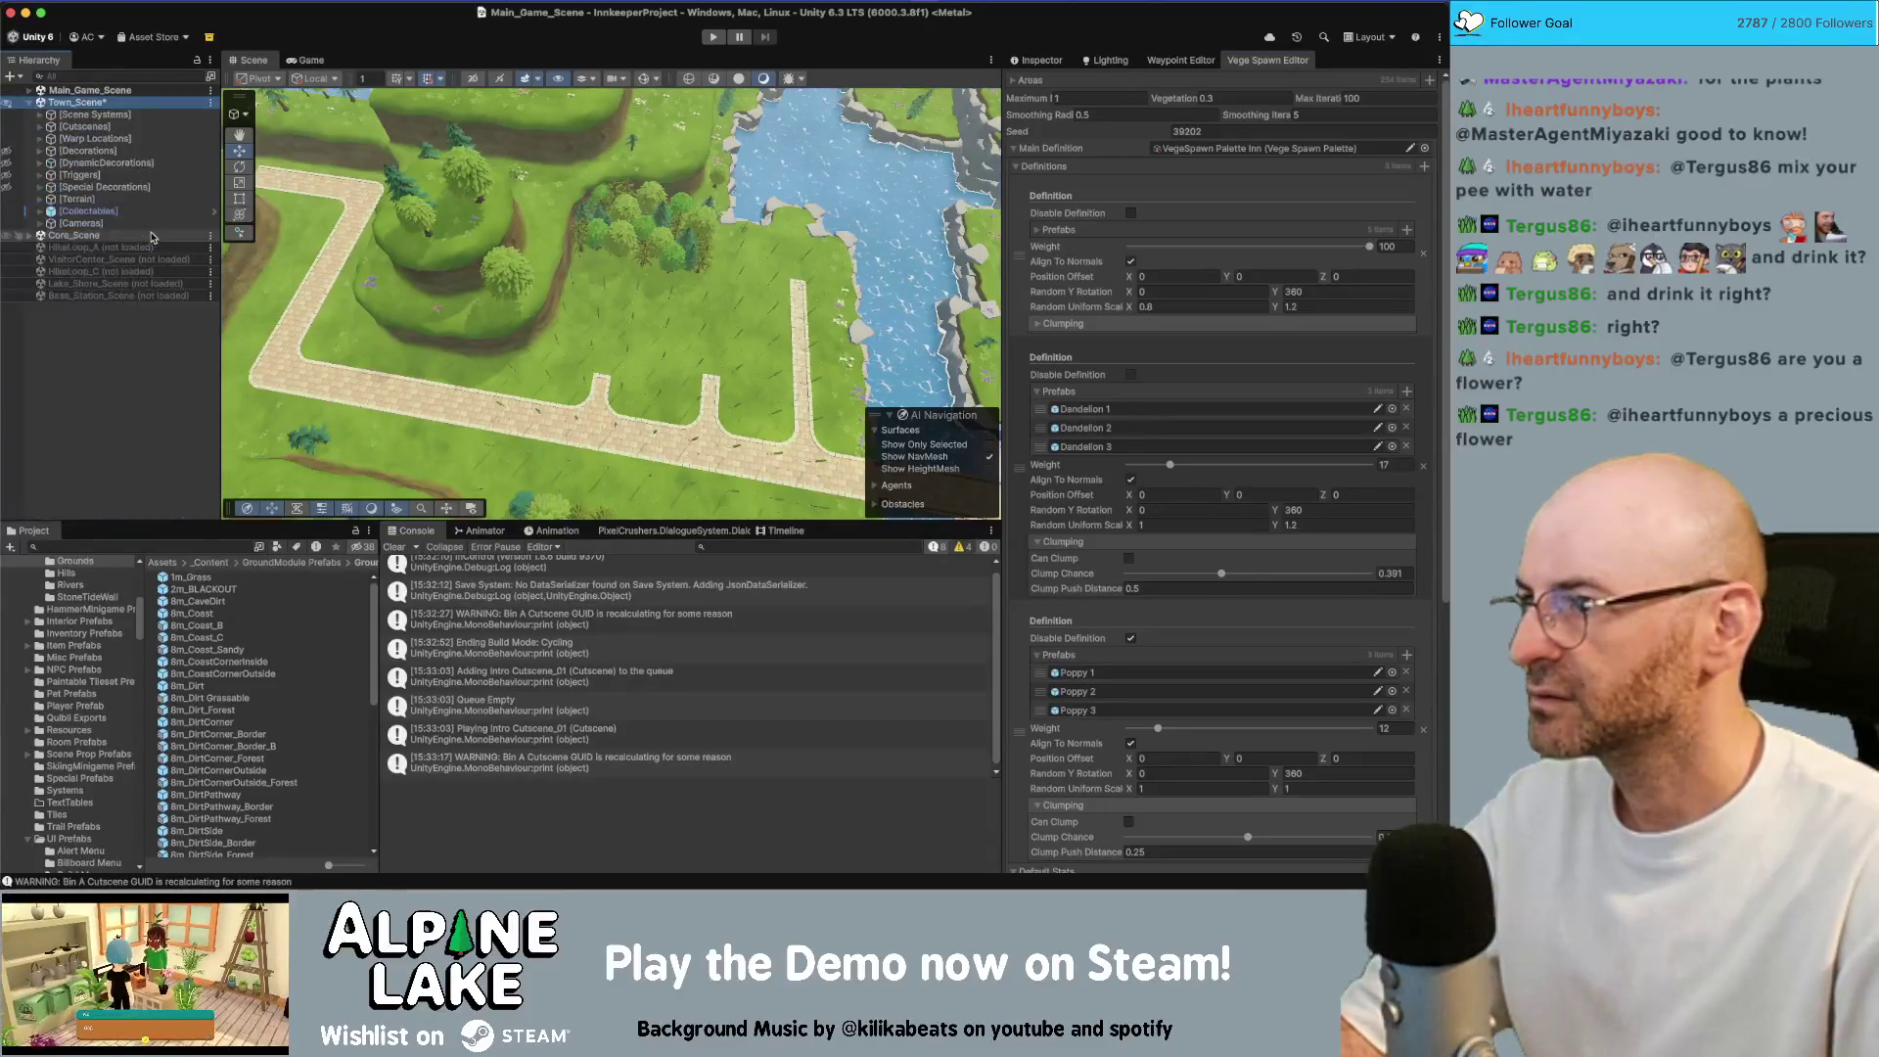
{"action": "right_click", "coordinate": [102, 103]}
{"action": "left_click", "coordinate": [126, 115]}
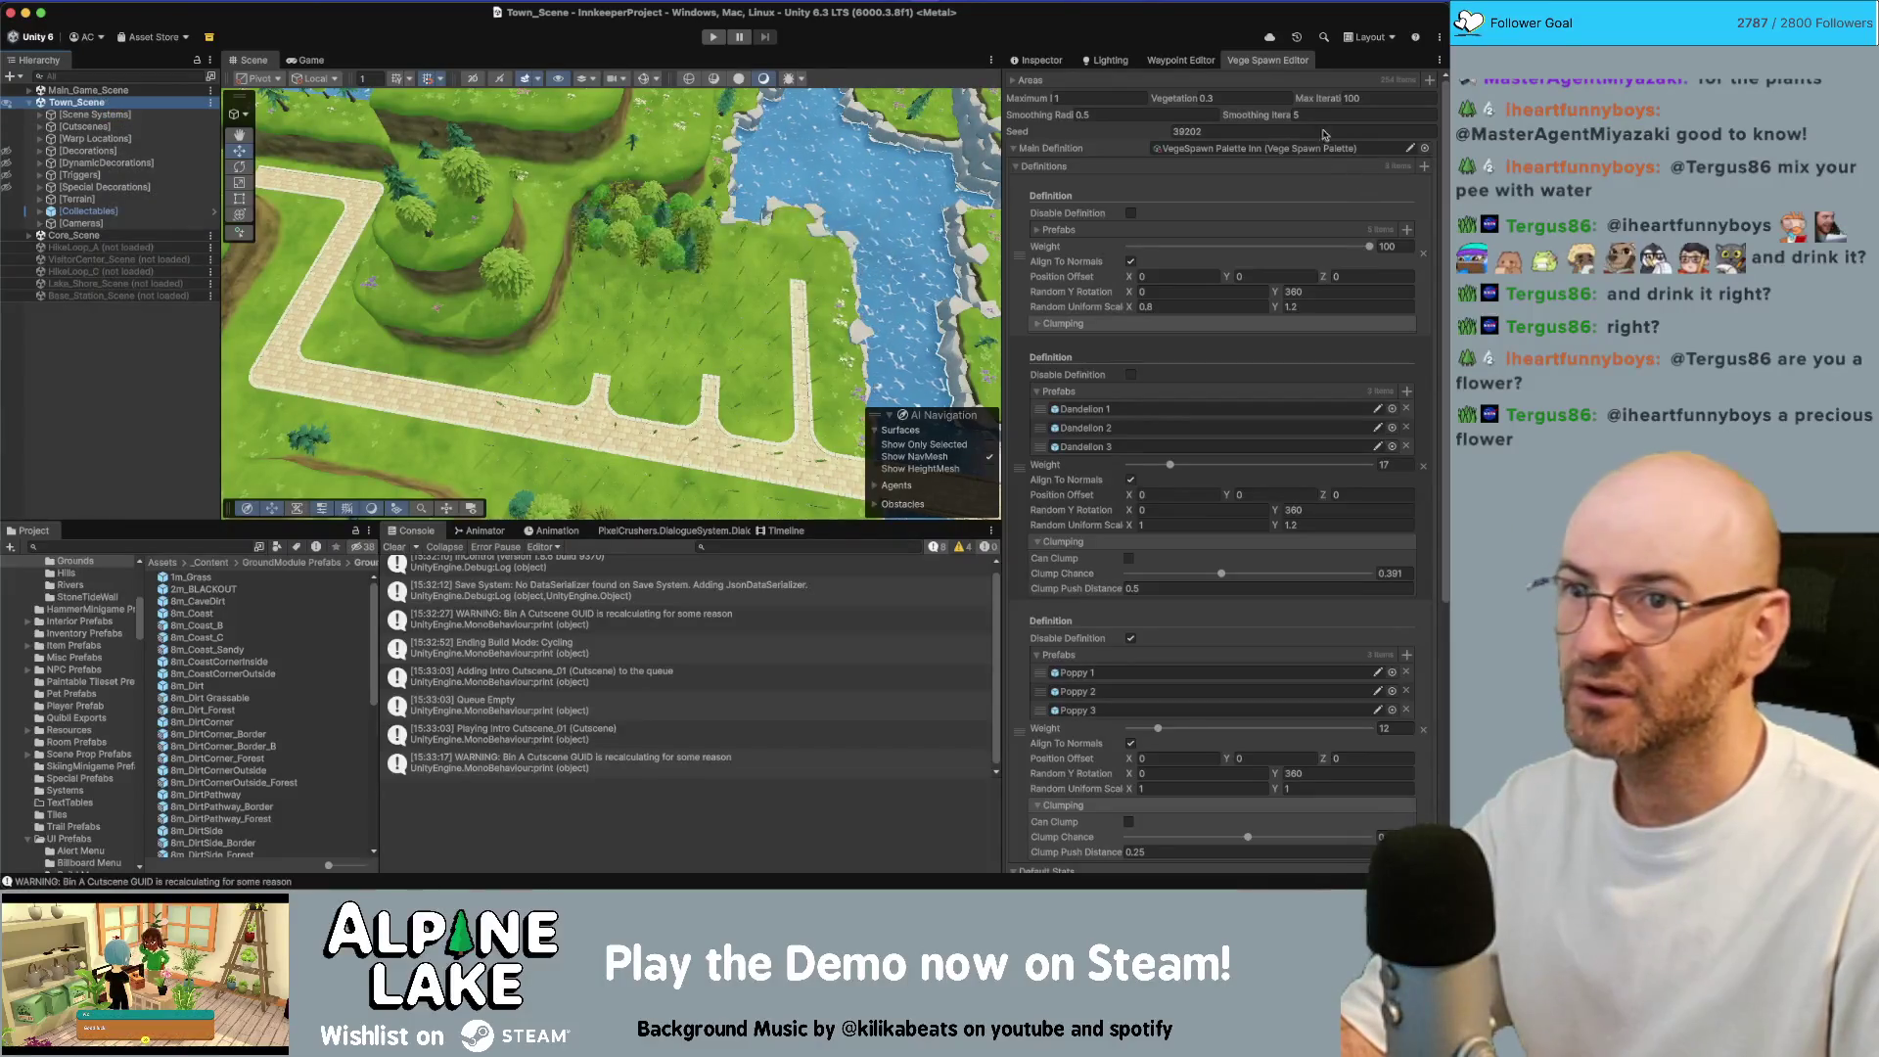
Grab and populate the vegetation areas, then select the large grass tile by the river
{"action": "scroll", "coordinate": [1234, 550], "scroll_direction": "down", "scroll_amount": 5}
{"action": "left_click", "coordinate": [1221, 578]}
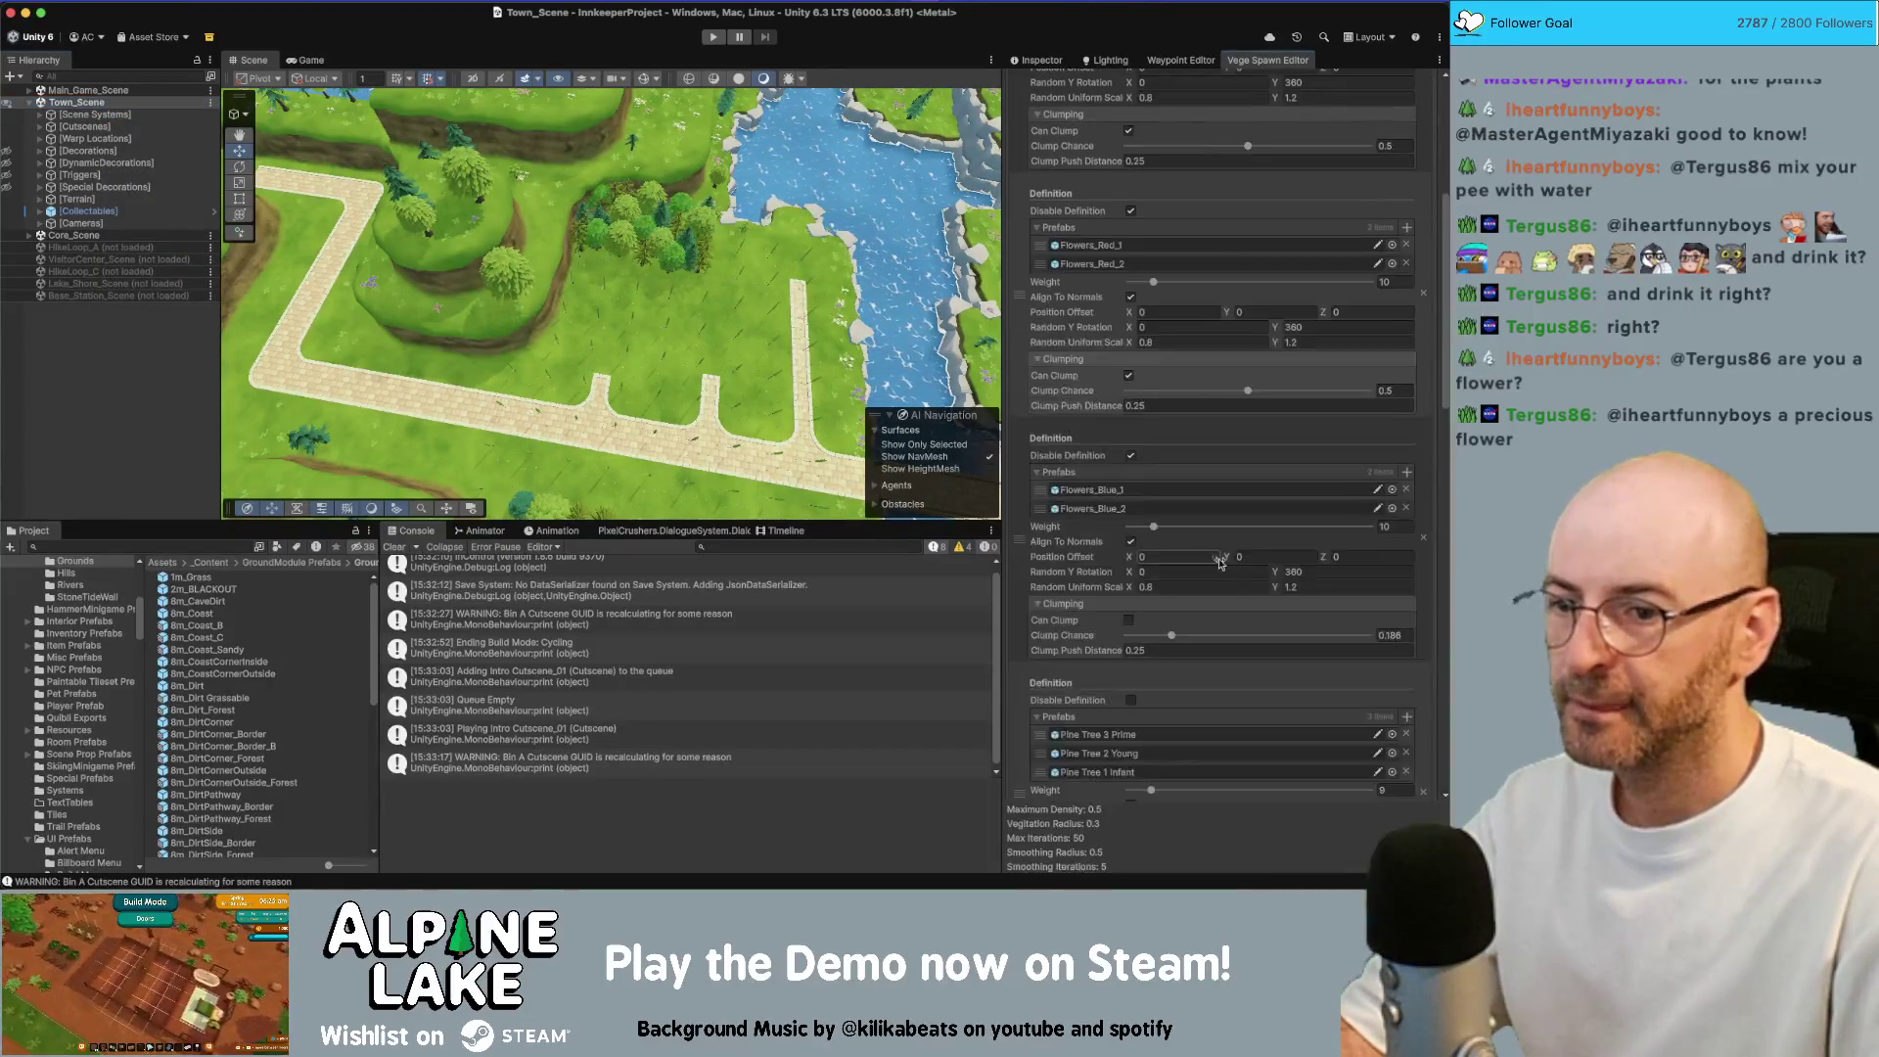
{"action": "left_click", "coordinate": [1212, 722]}
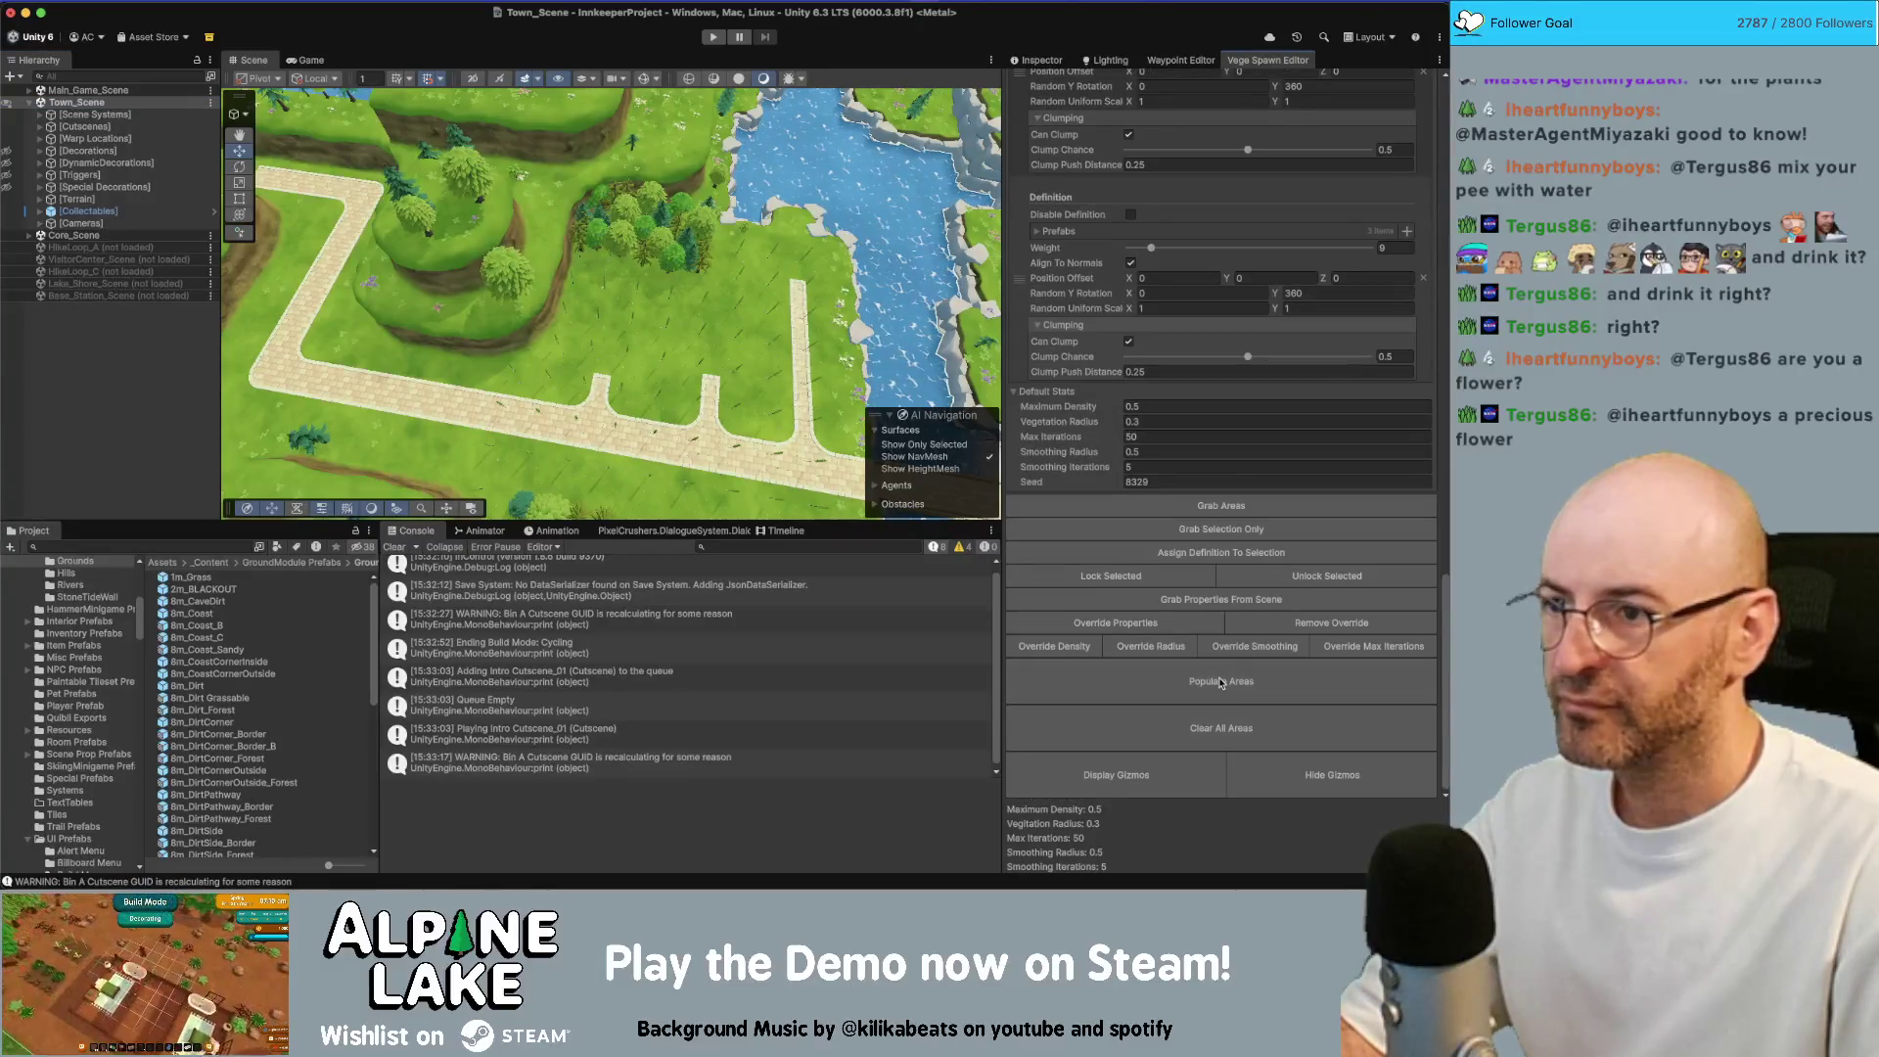
{"action": "left_click_drag", "start_coordinate": [902, 426], "coordinate": [780, 342]}
{"action": "left_click", "coordinate": [627, 372]}
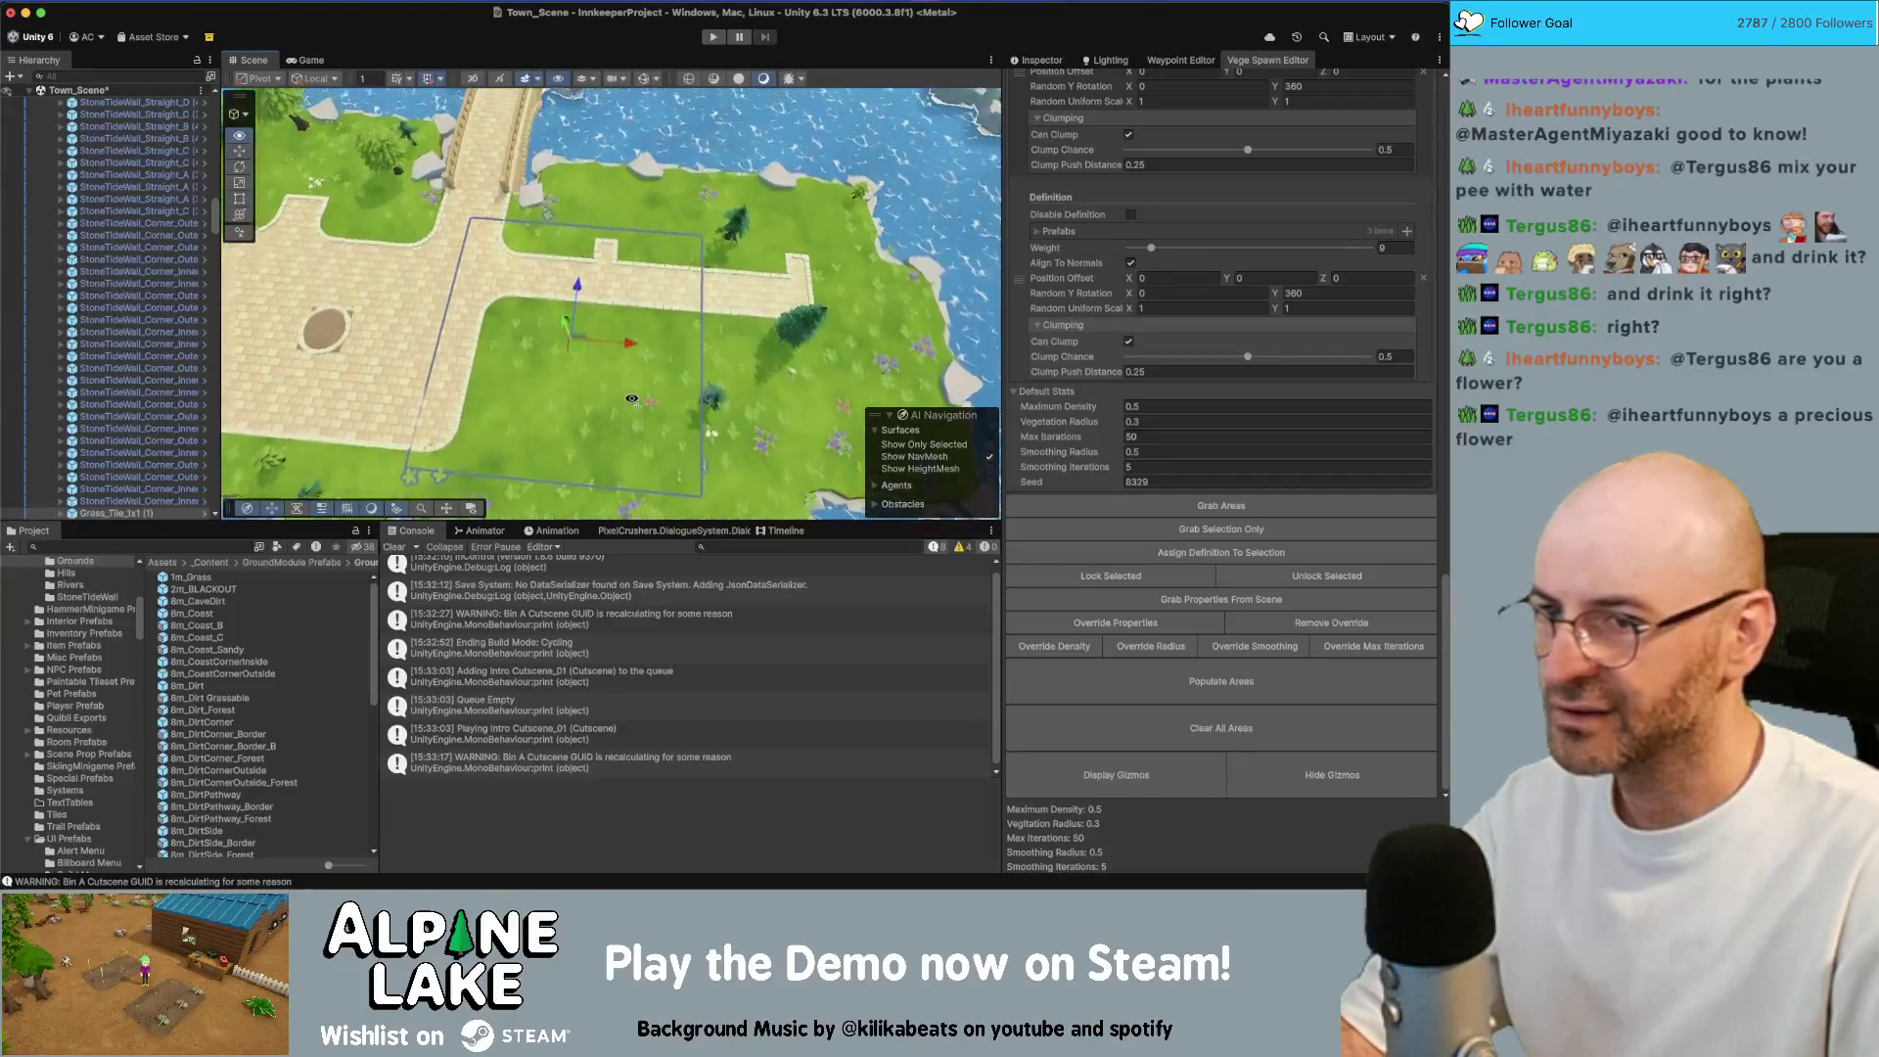
Scale the grass tile to 4 on X and Z and place it on the path edge
{"action": "scroll", "coordinate": [1059, 85], "scroll_direction": "up", "scroll_amount": 5}
{"action": "left_click", "coordinate": [1042, 60]}
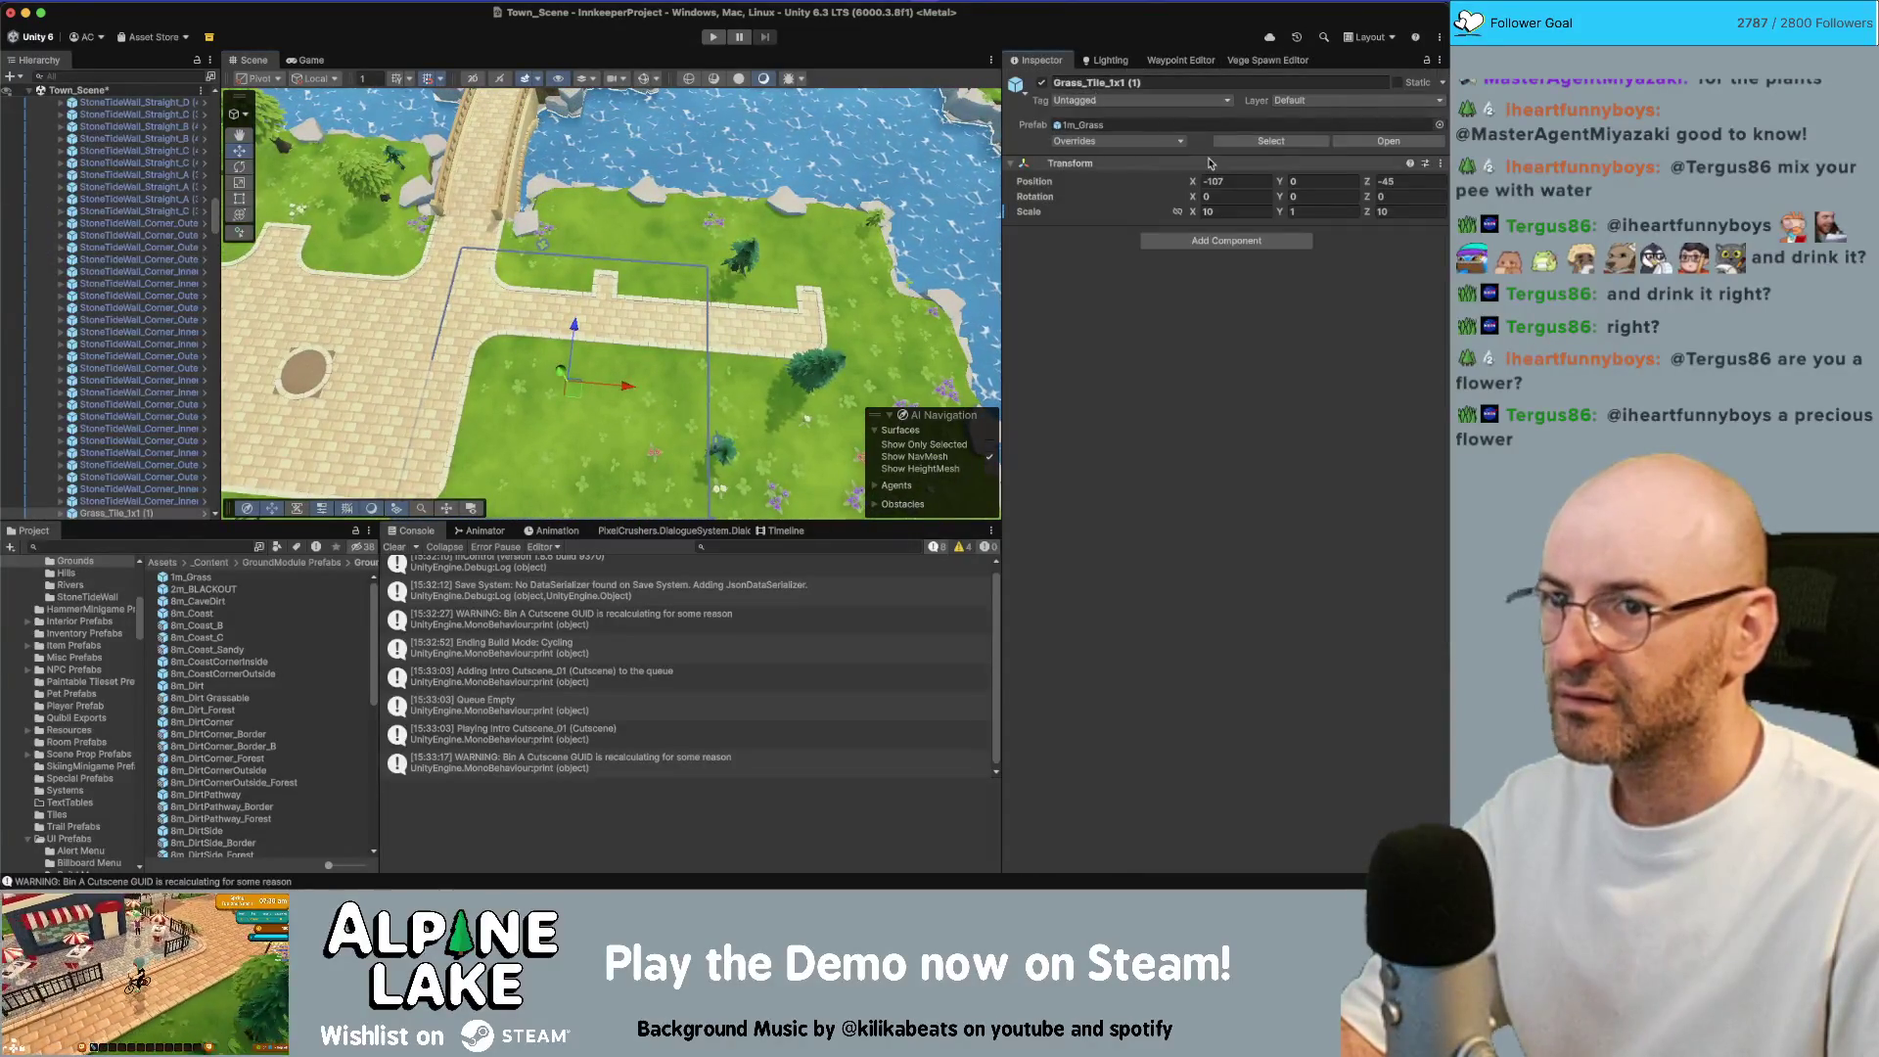
{"action": "left_click", "coordinate": [1232, 211]}
{"action": "type", "text": "4"}
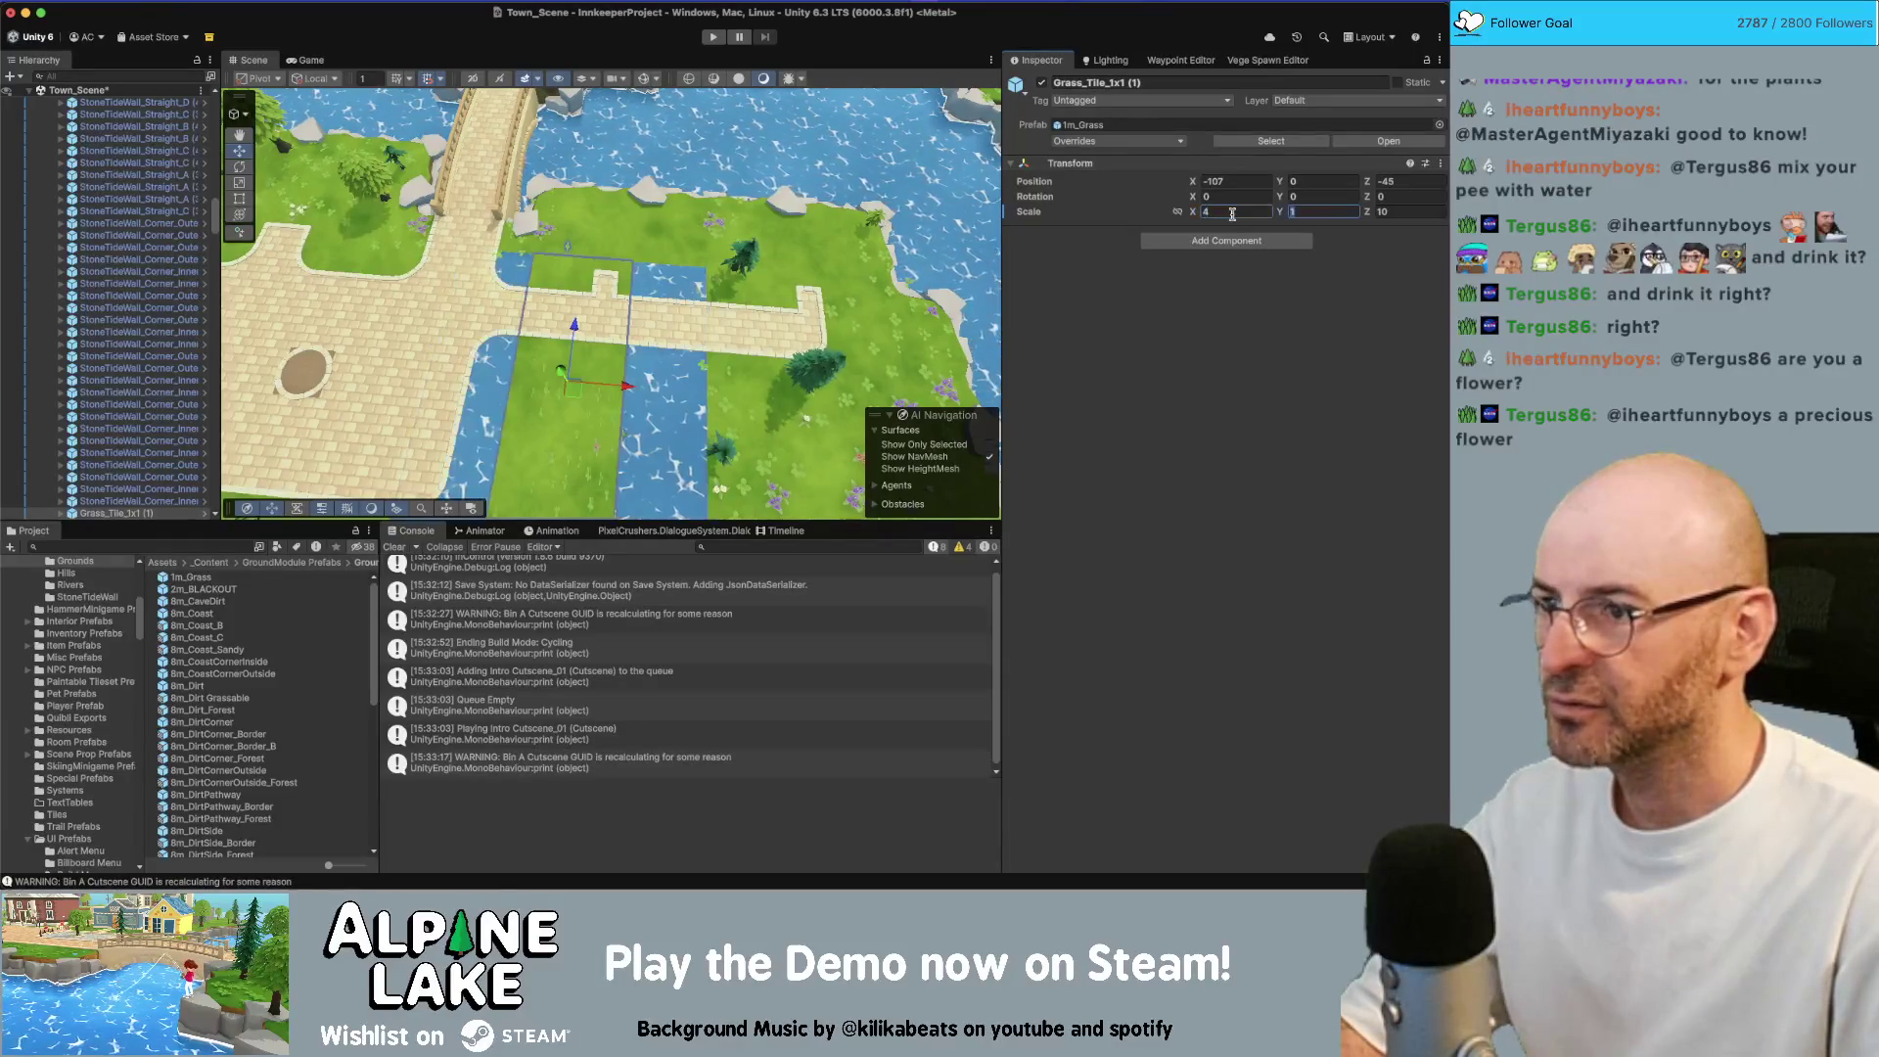
{"action": "key", "text": "Tab"}
{"action": "key", "text": "Tab"}
{"action": "type", "text": "4"}
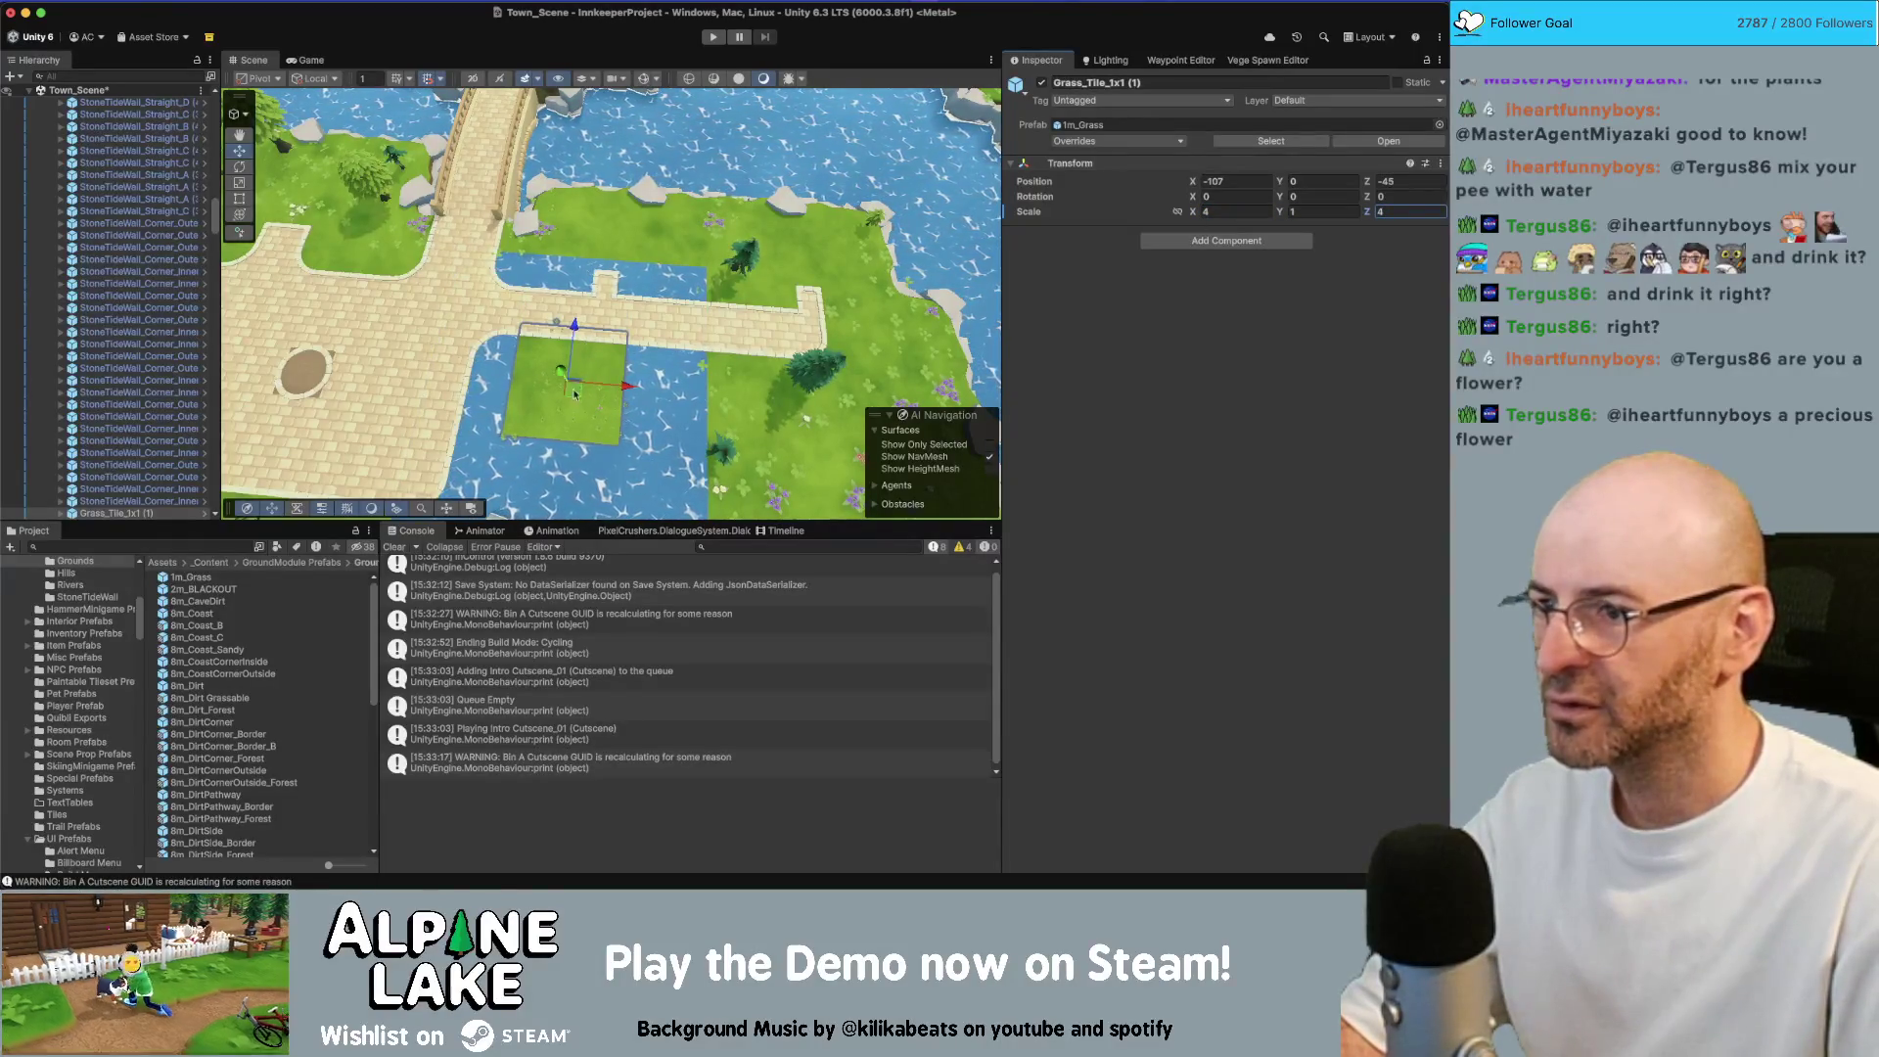
{"action": "mouse_move", "coordinate": [568, 401]}
{"action": "left_mouse_down"}
{"action": "mouse_move", "coordinate": [654, 333]}
{"action": "mouse_move", "coordinate": [534, 316]}
{"action": "left_mouse_up"}
{"action": "key", "text": "super+d"}
{"action": "key", "text": "f"}
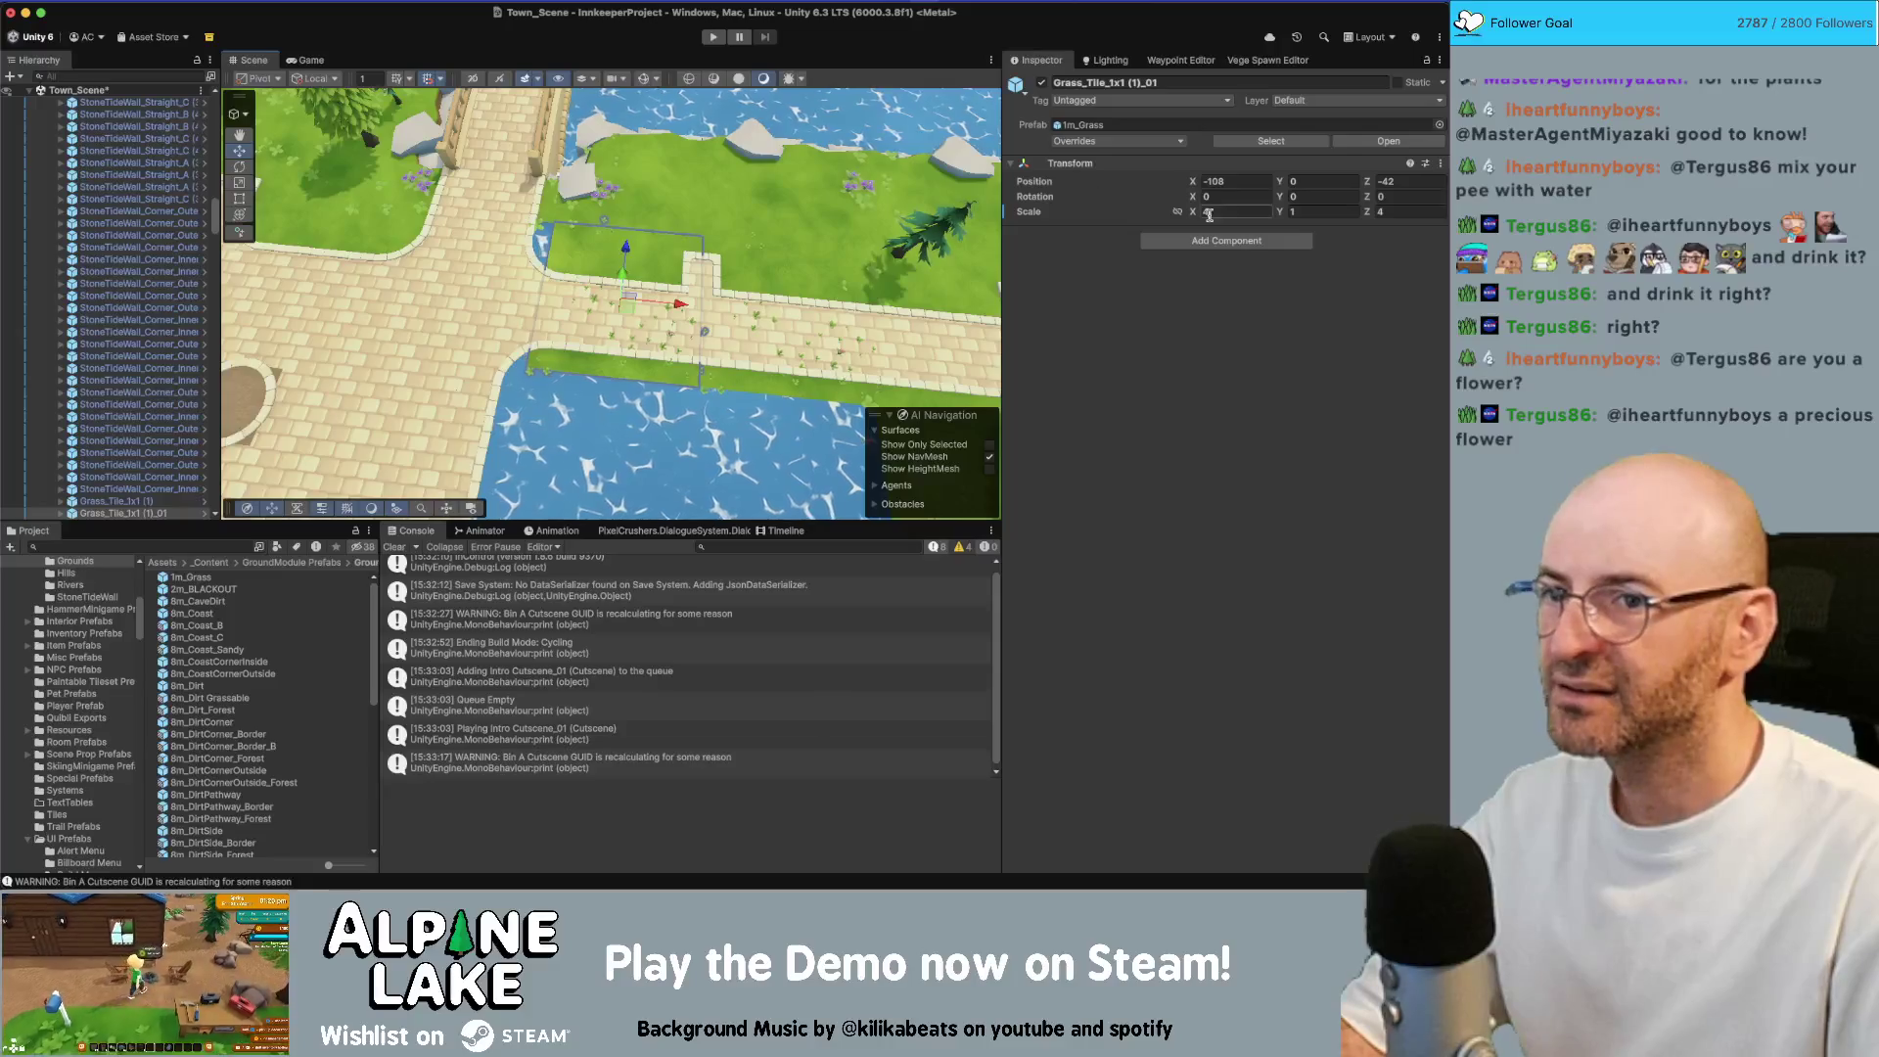
{"action": "key", "text": "super+z"}
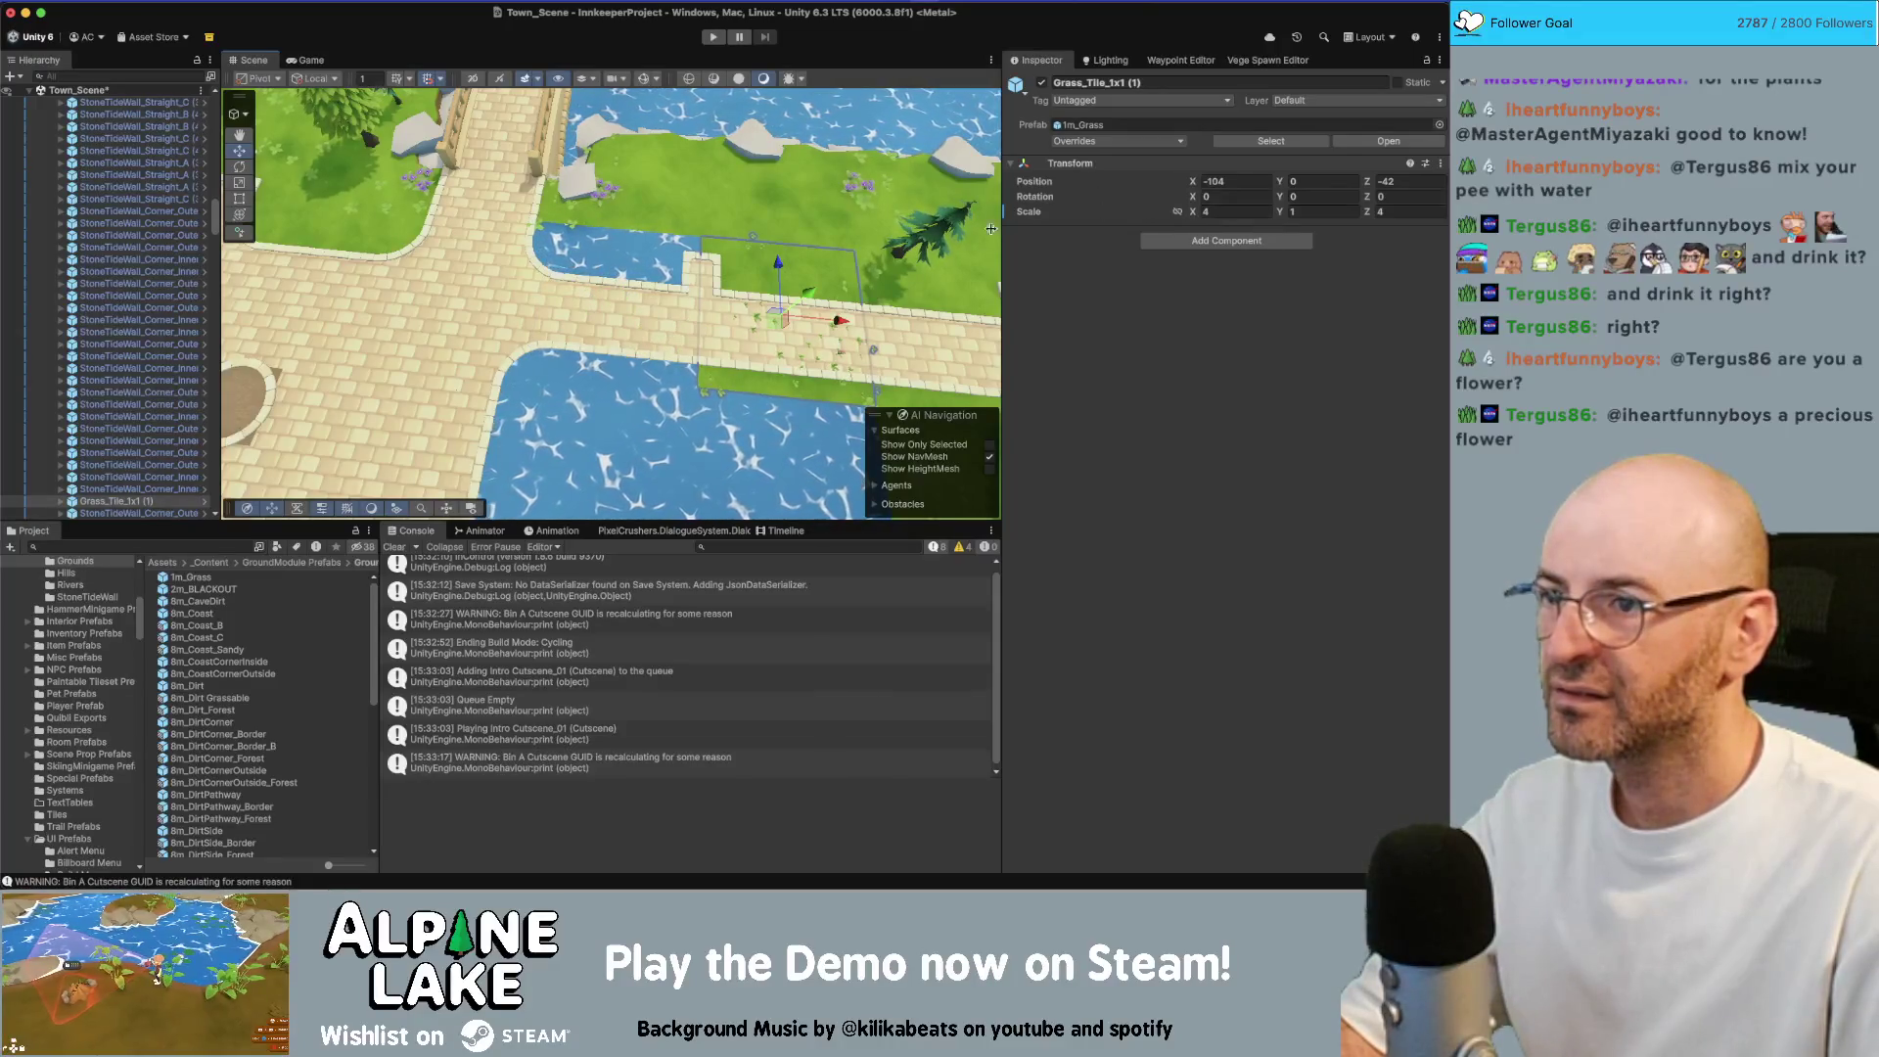
Scale the smaller grass tile to 2 on X and Z and duplicate it into a row along the water
{"action": "left_click_drag", "start_coordinate": [925, 236], "coordinate": [912, 294]}
{"action": "left_click", "coordinate": [810, 207]}
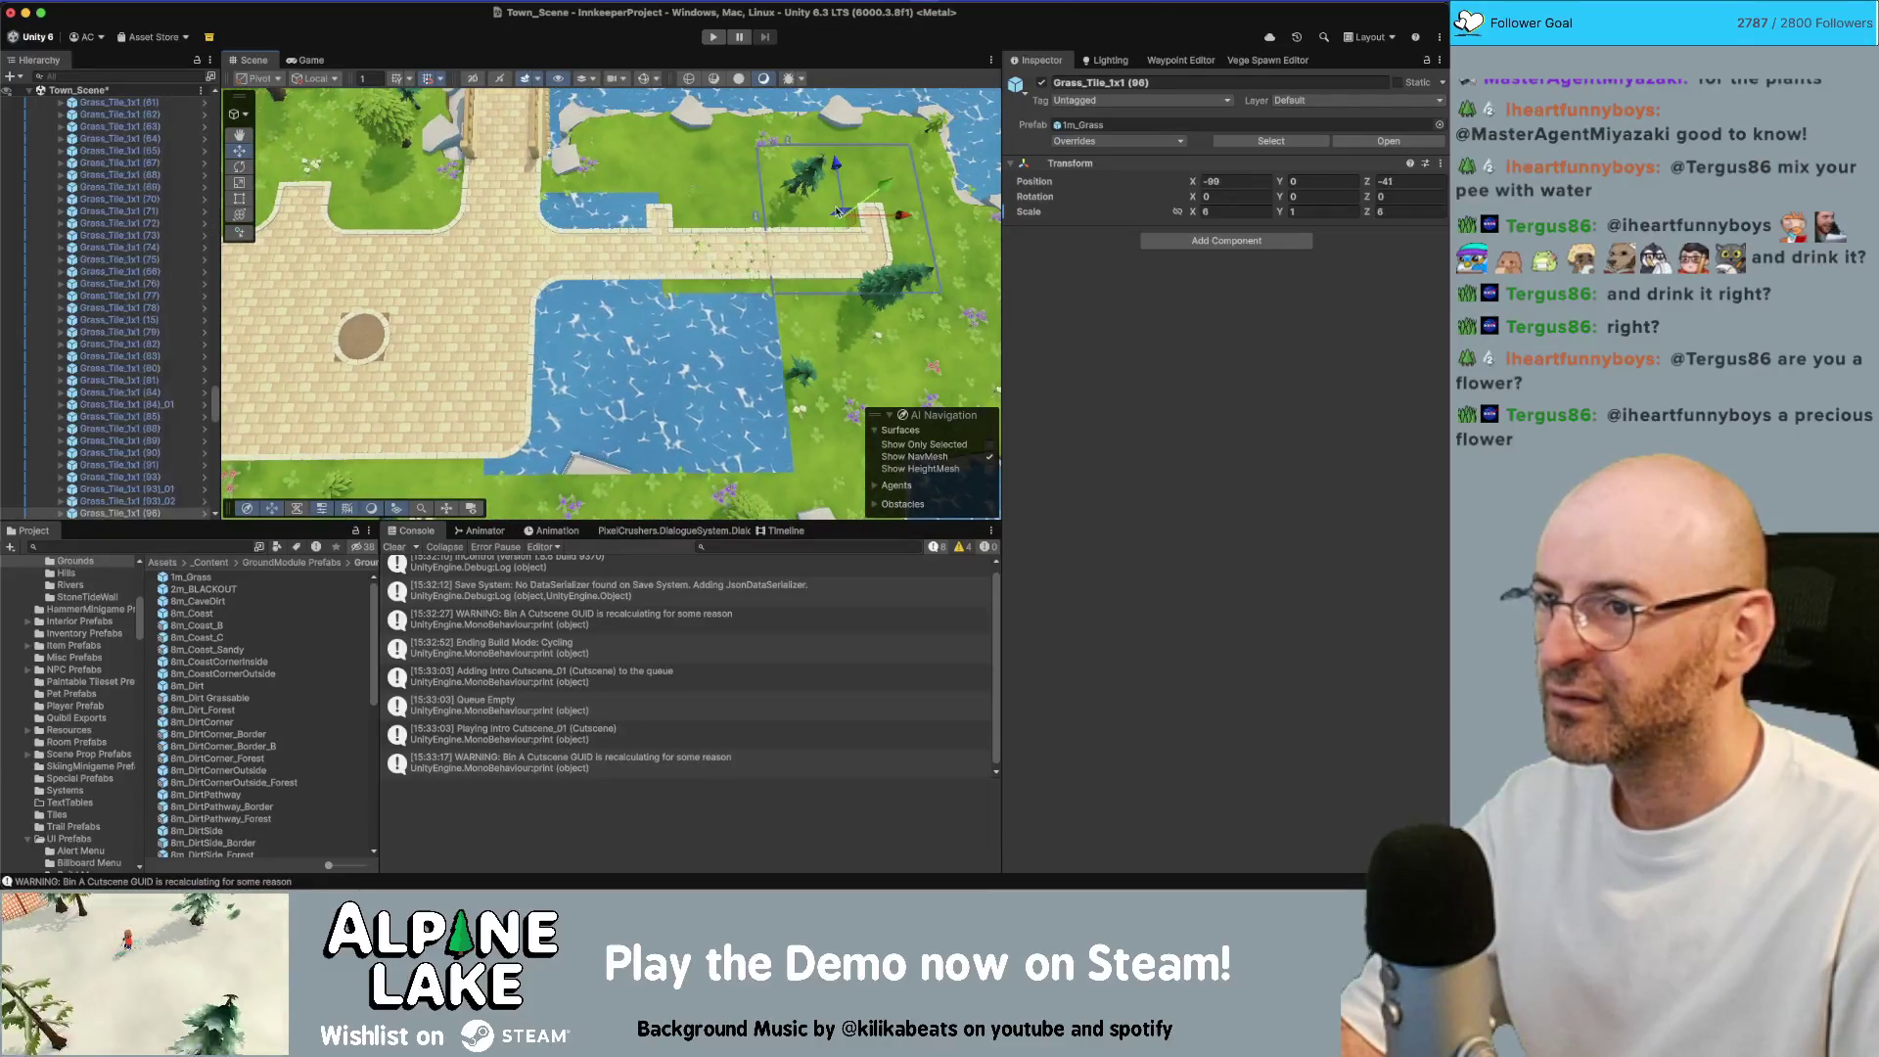
{"action": "left_click", "coordinate": [724, 249]}
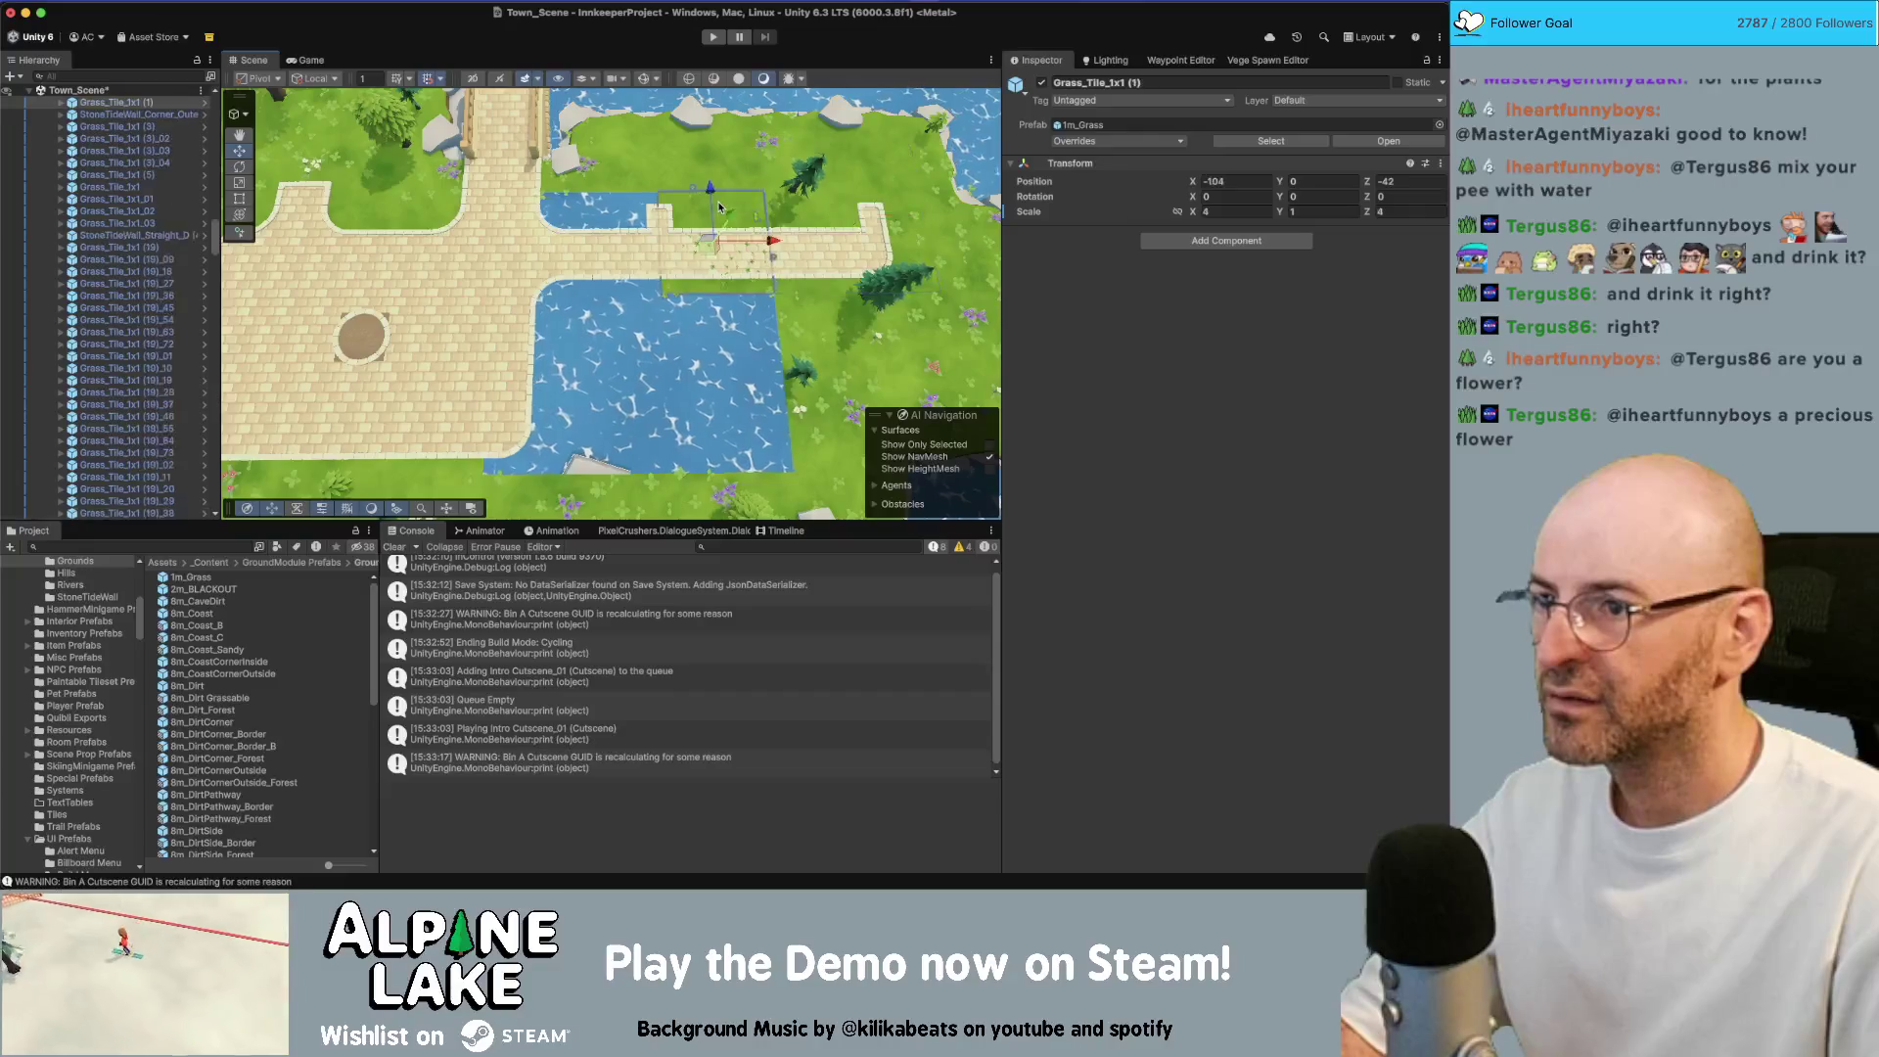
{"action": "left_click", "coordinate": [1217, 212]}
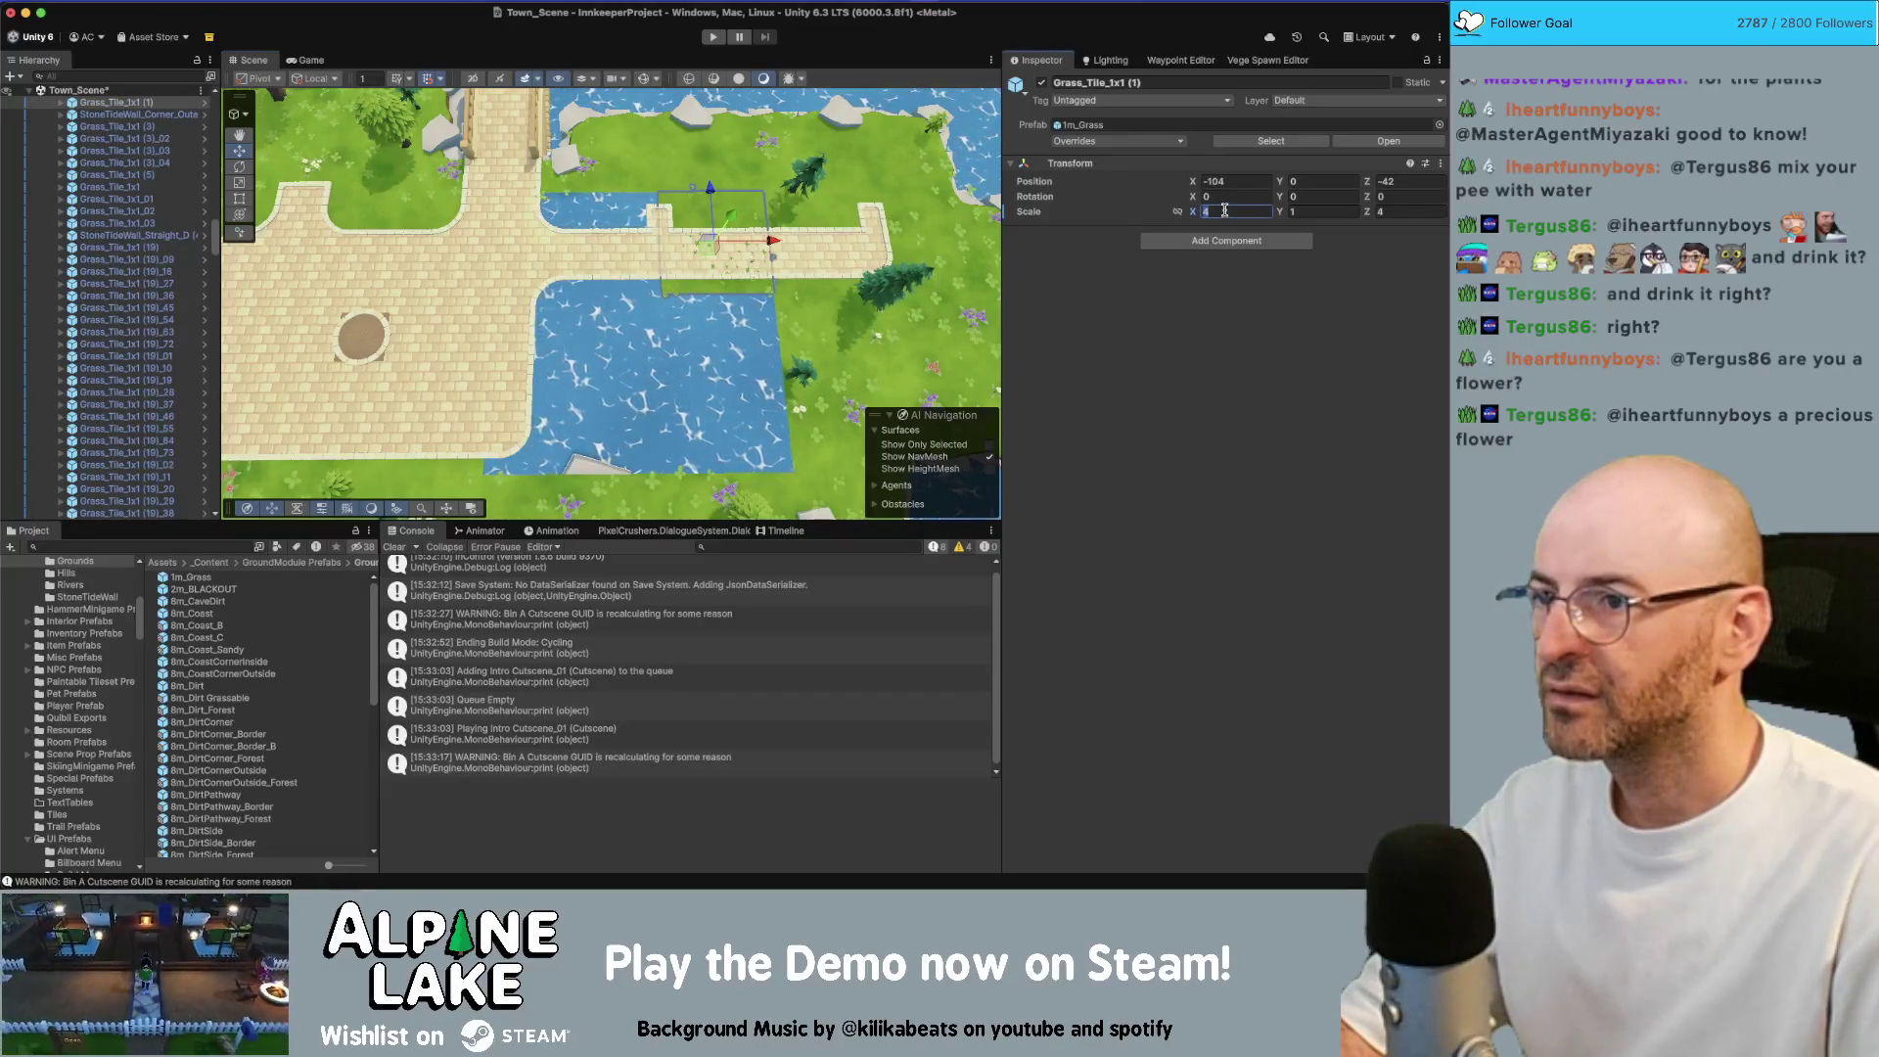
{"action": "type", "text": "2"}
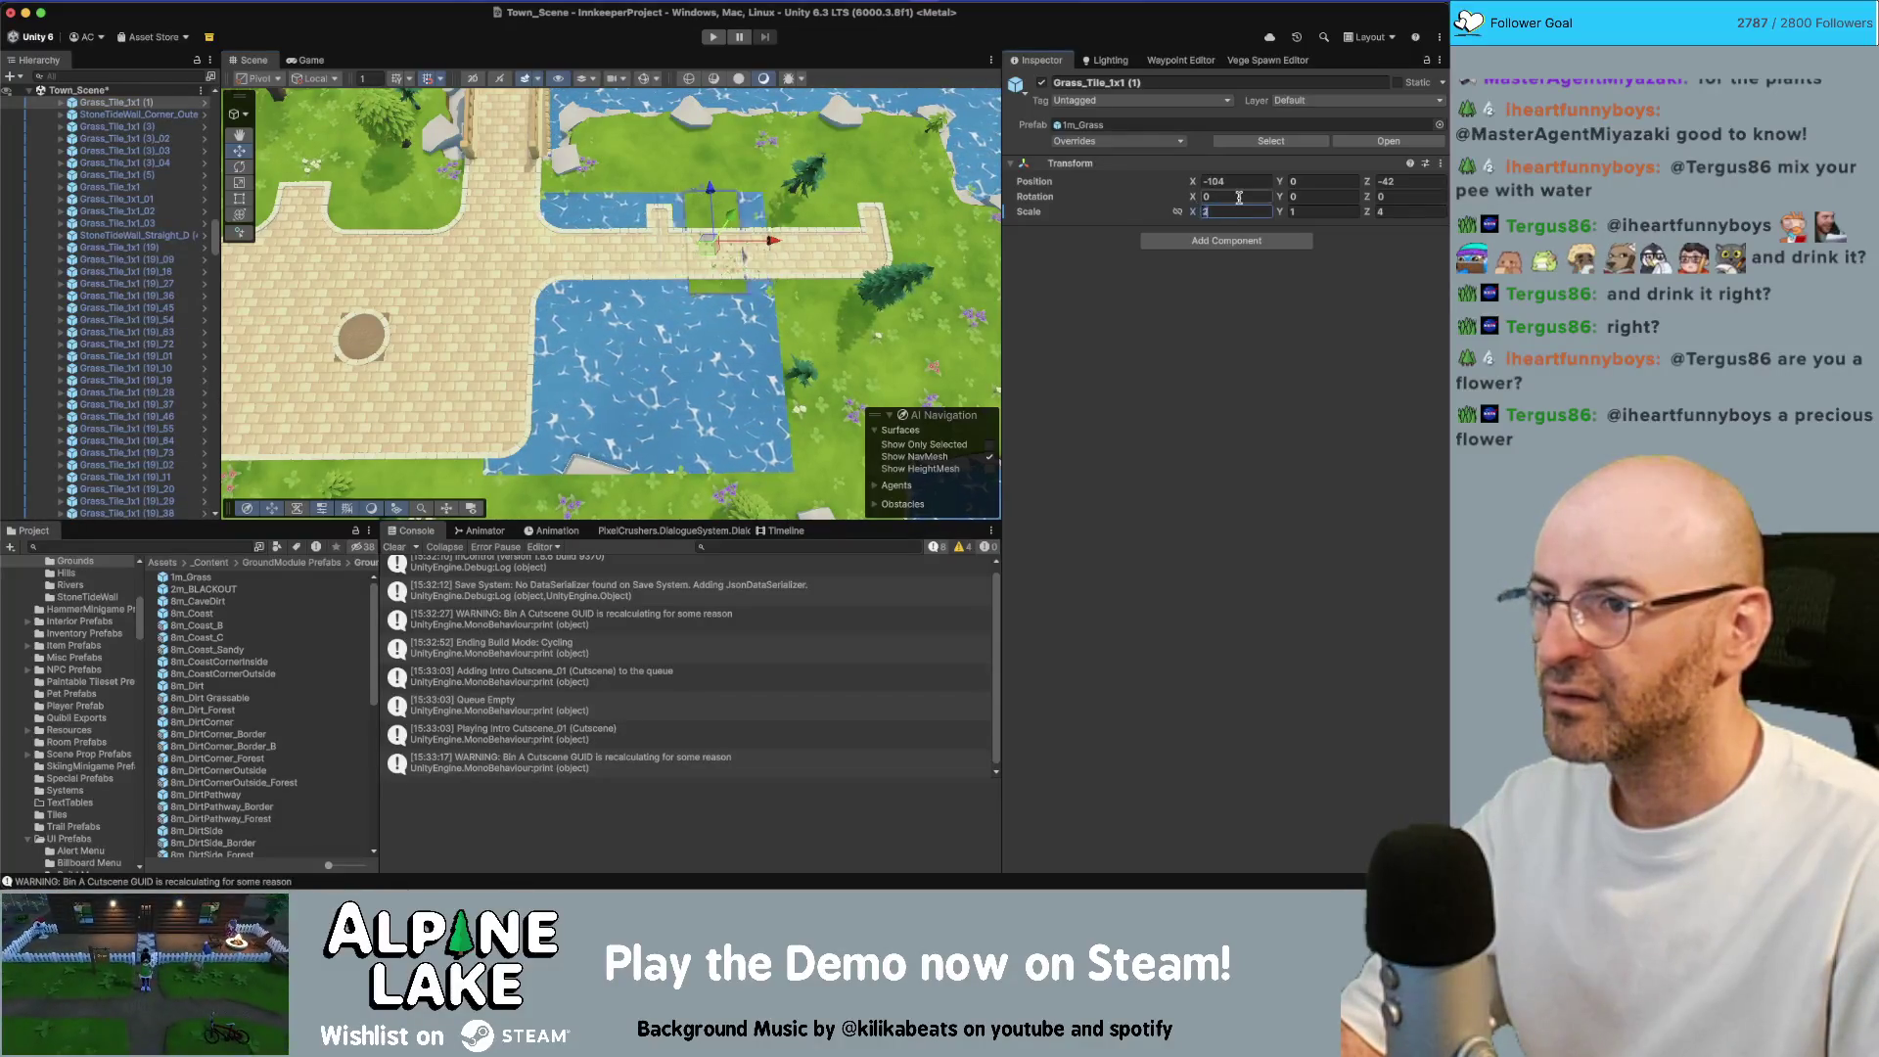
{"action": "key", "text": "Tab"}
{"action": "key", "text": "Tab"}
{"action": "type", "text": "2"}
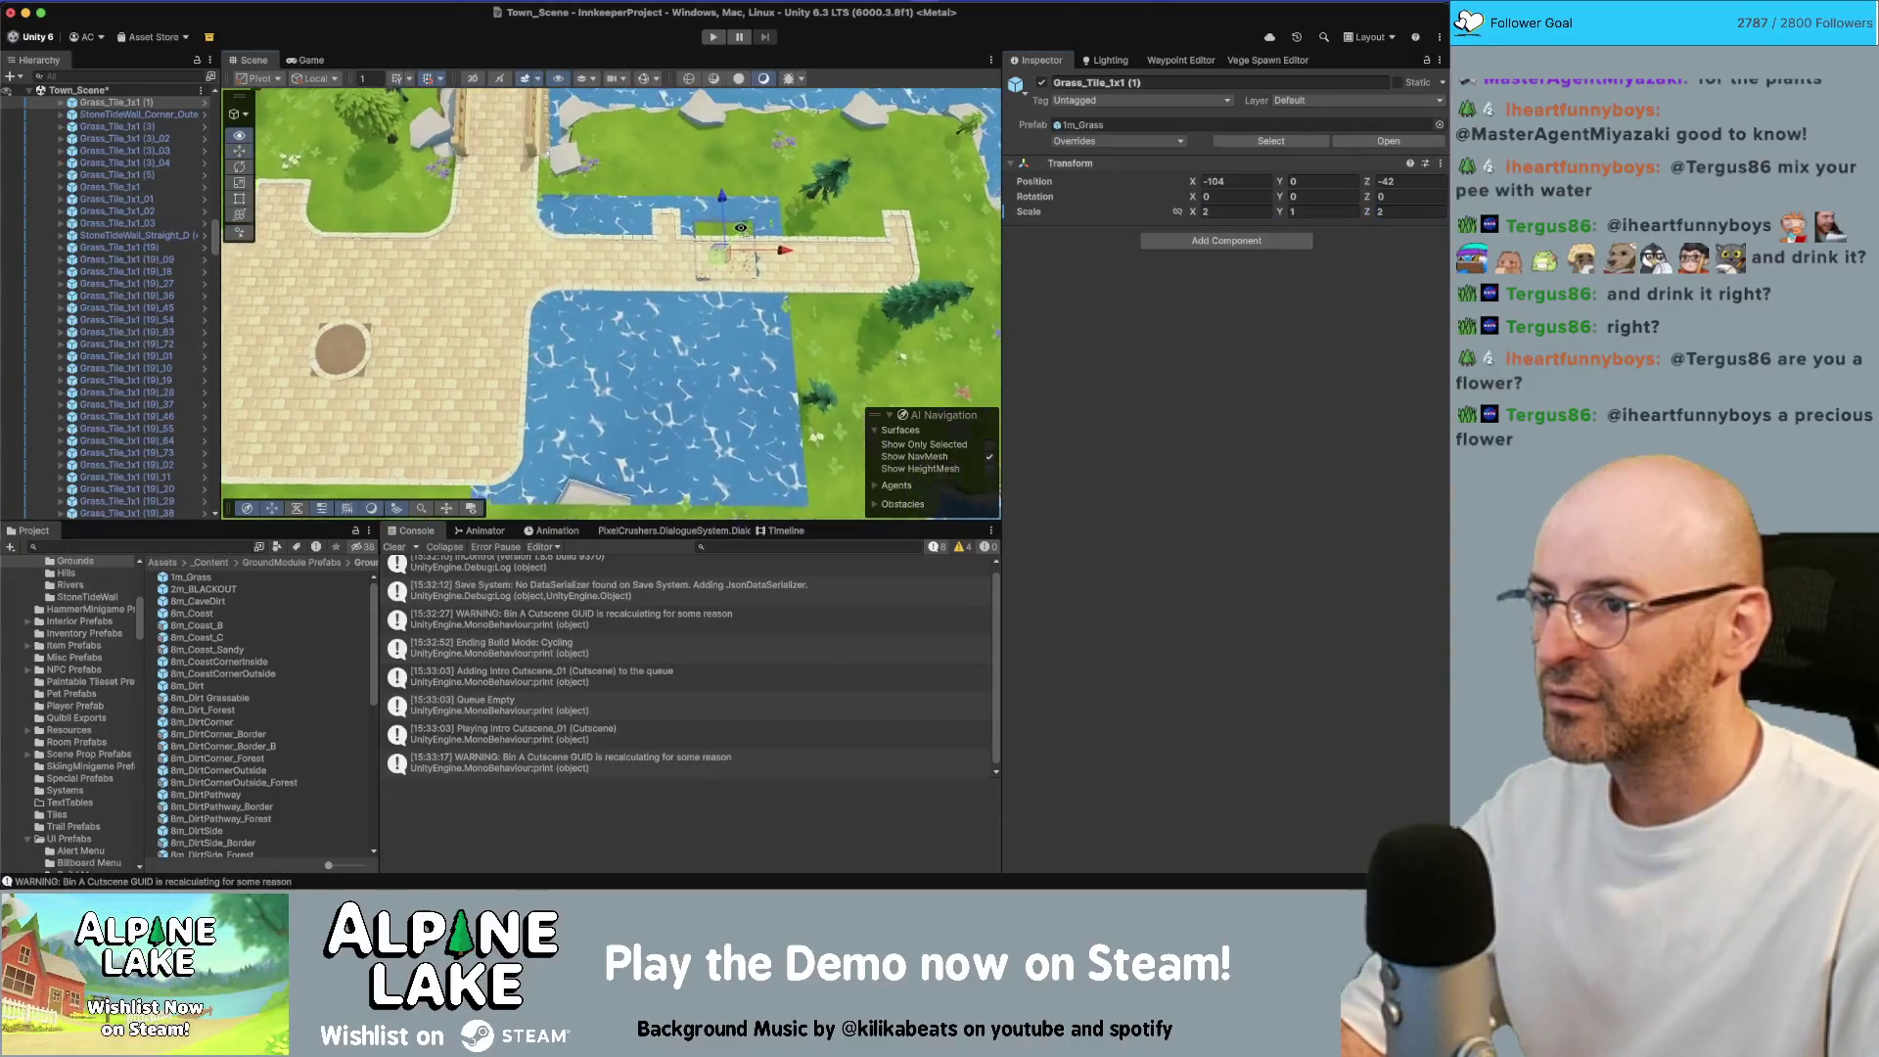
{"action": "scroll", "coordinate": [727, 264], "scroll_direction": "up", "scroll_amount": 2}
{"action": "key", "text": "super+d"}
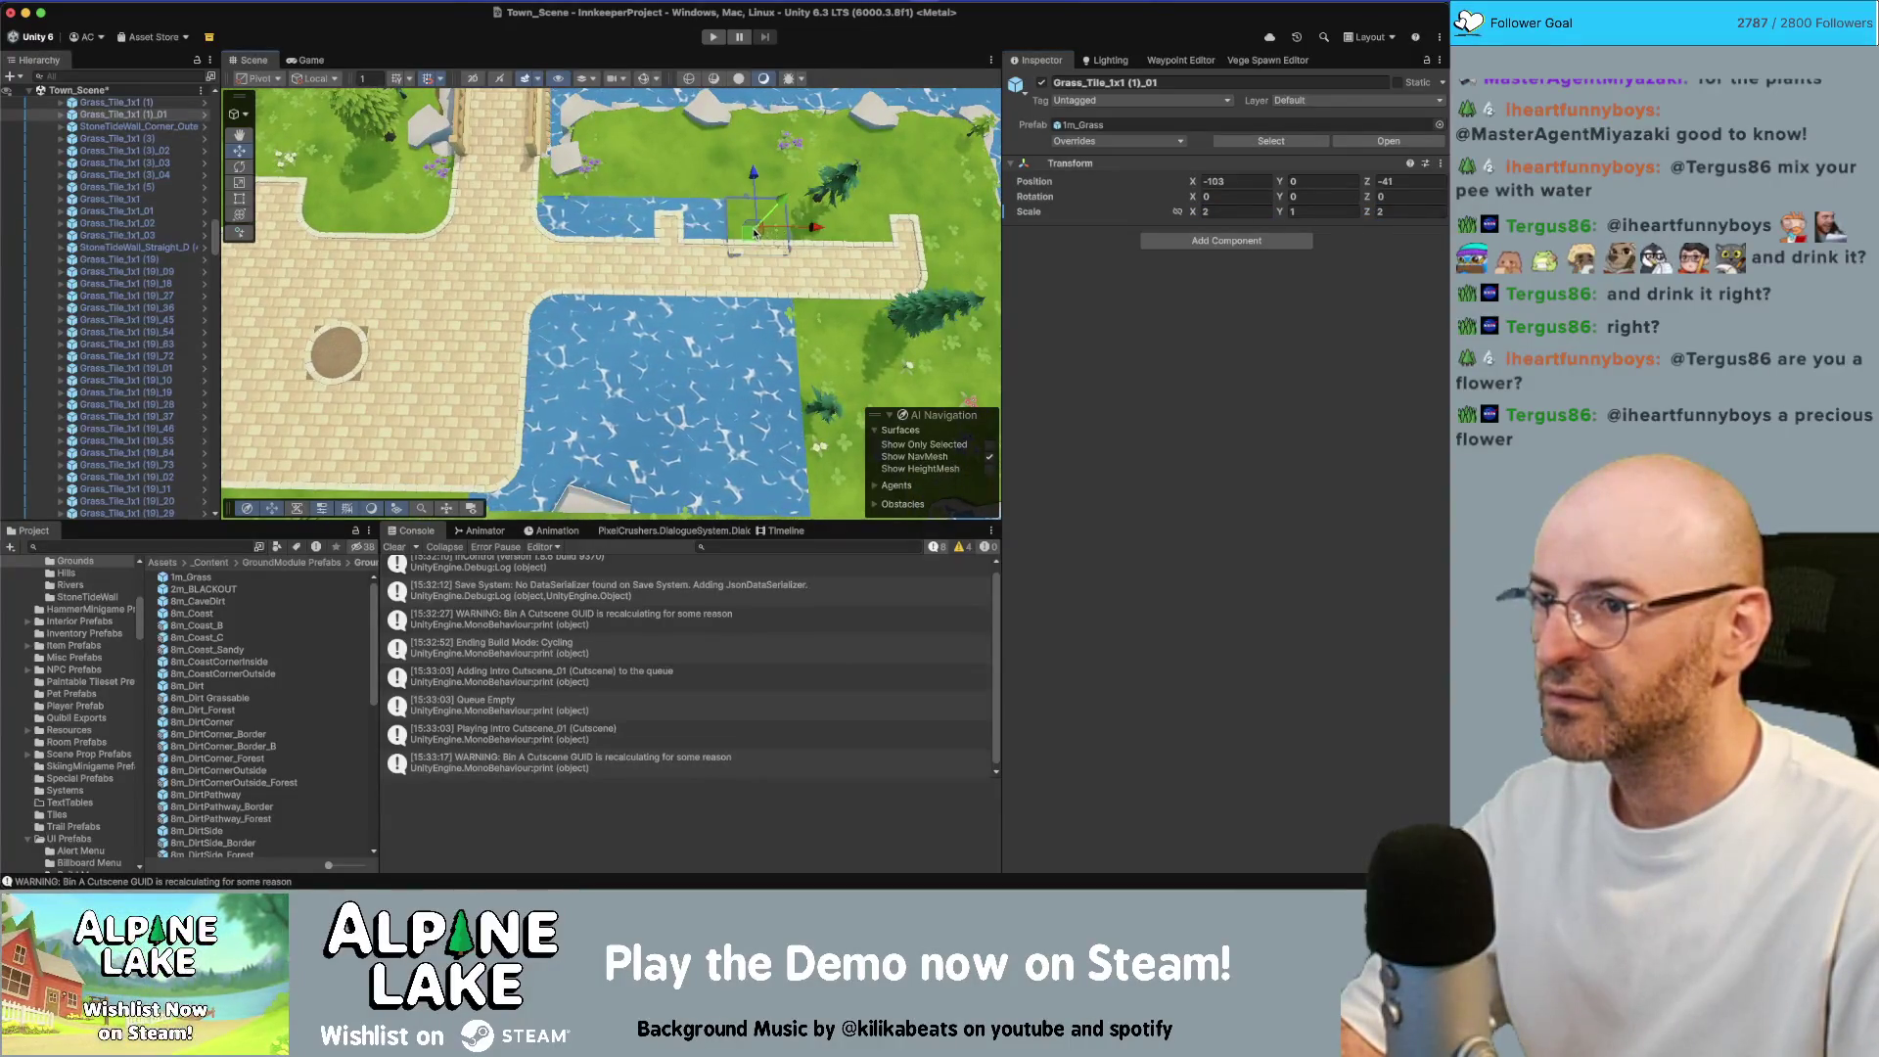
{"action": "mouse_move", "coordinate": [728, 265]}
{"action": "left_mouse_down"}
{"action": "mouse_move", "coordinate": [685, 223]}
{"action": "mouse_move", "coordinate": [556, 218]}
{"action": "mouse_move", "coordinate": [541, 411]}
{"action": "left_mouse_up"}
{"action": "key", "text": "super+d"}
{"action": "key", "text": "super+d"}
{"action": "scroll", "coordinate": [585, 231], "scroll_direction": "down", "scroll_amount": 2}
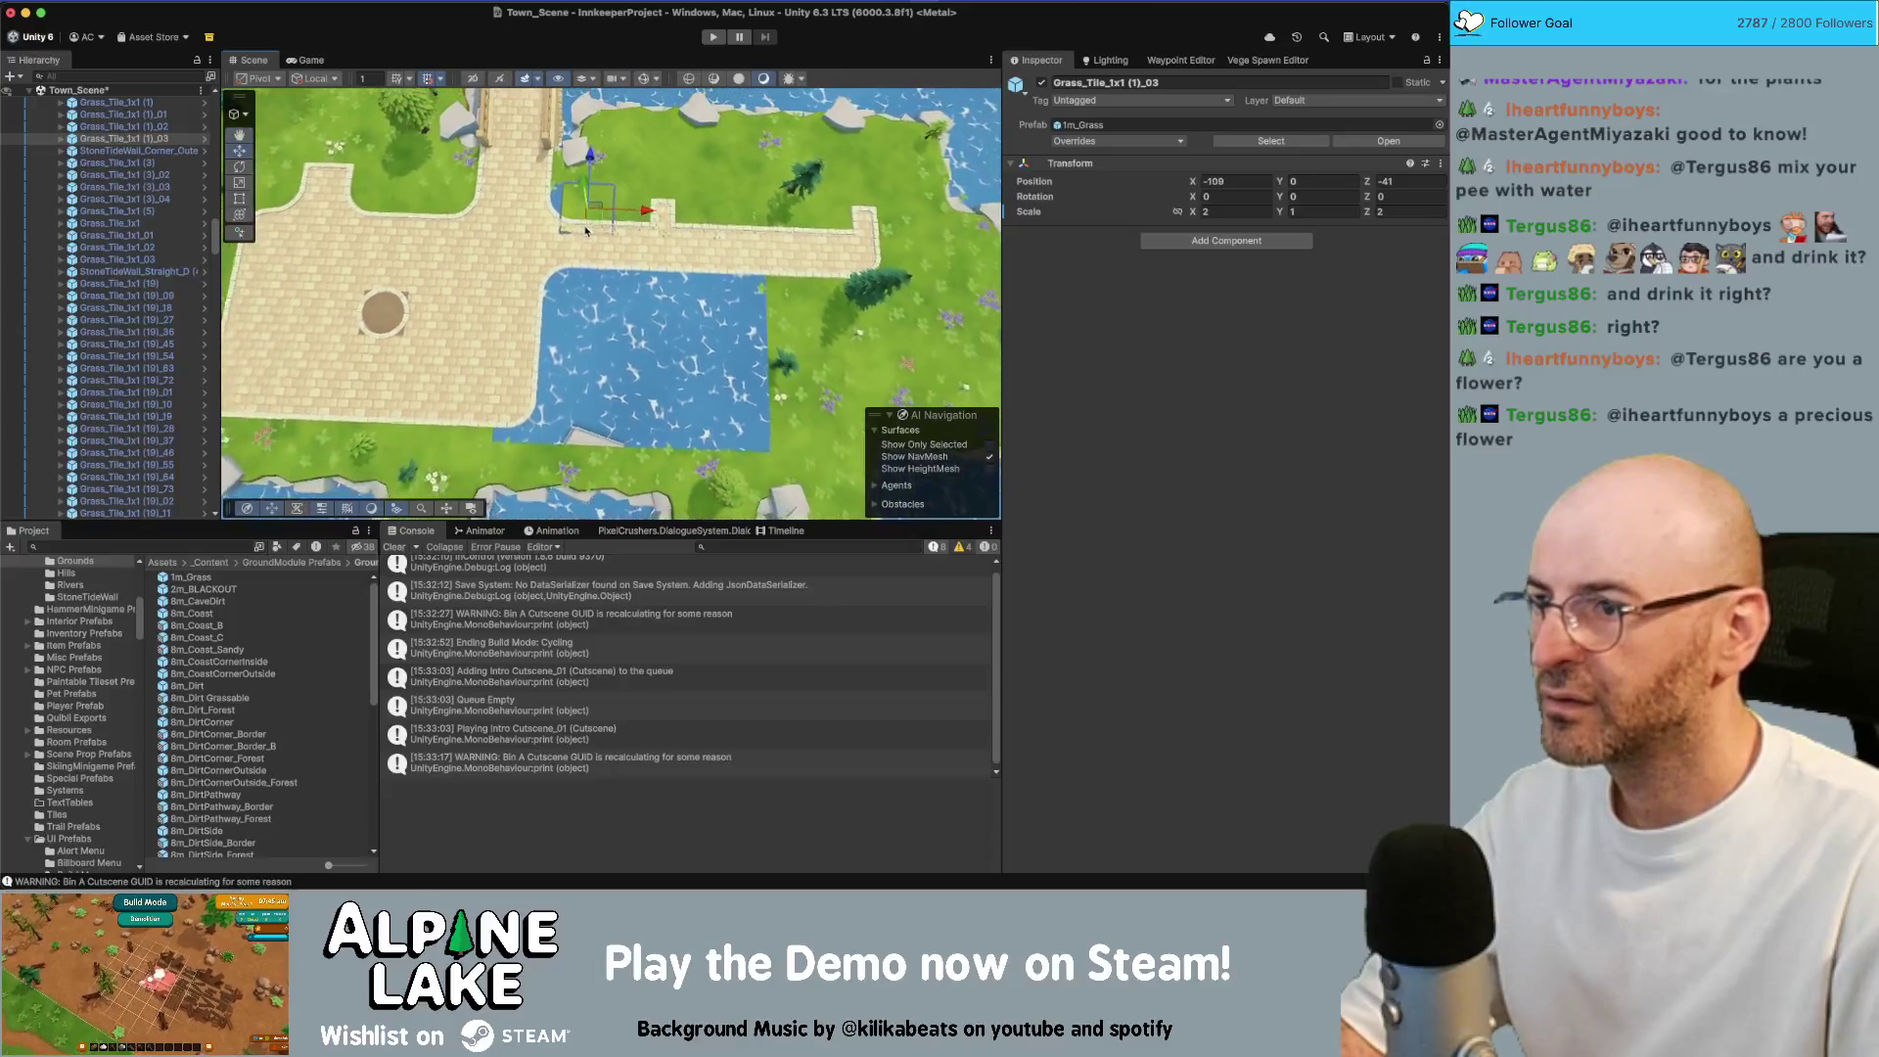
{"action": "key", "text": "super+d"}
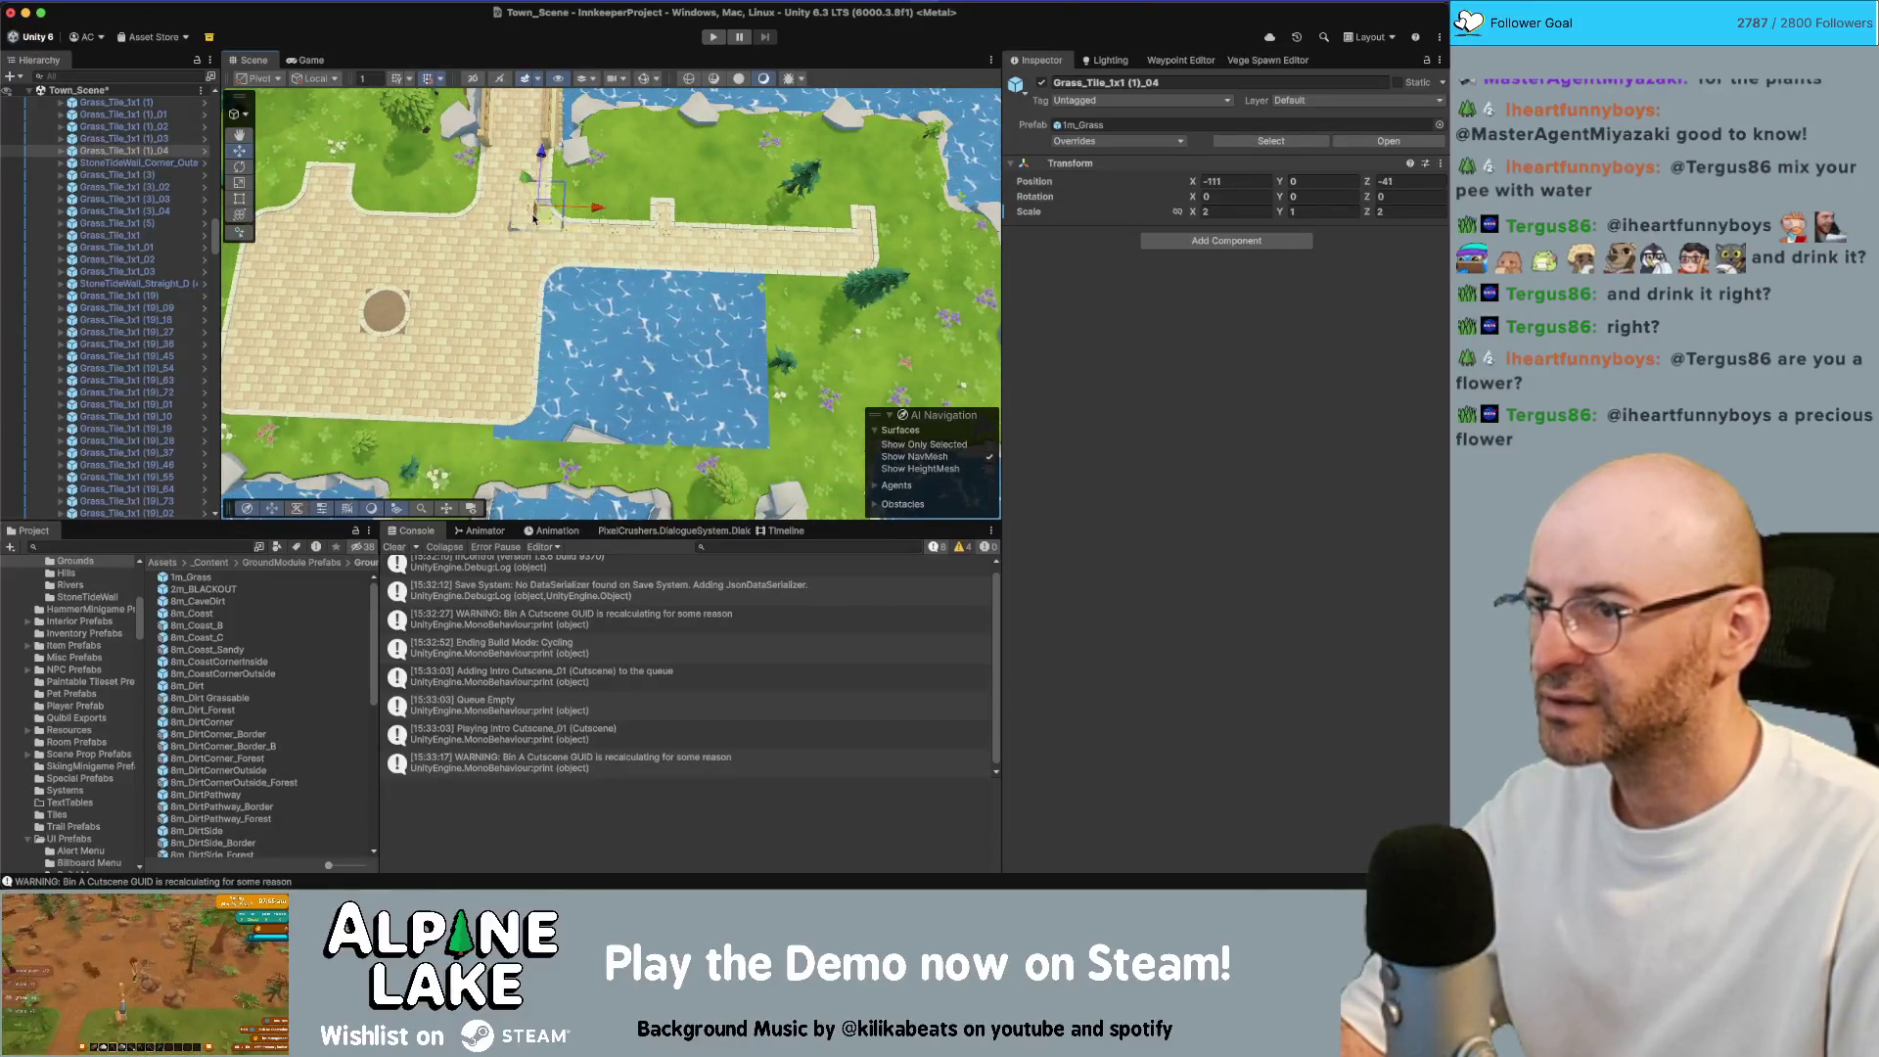
{"action": "scroll", "coordinate": [554, 182], "scroll_direction": "up", "scroll_amount": 2}
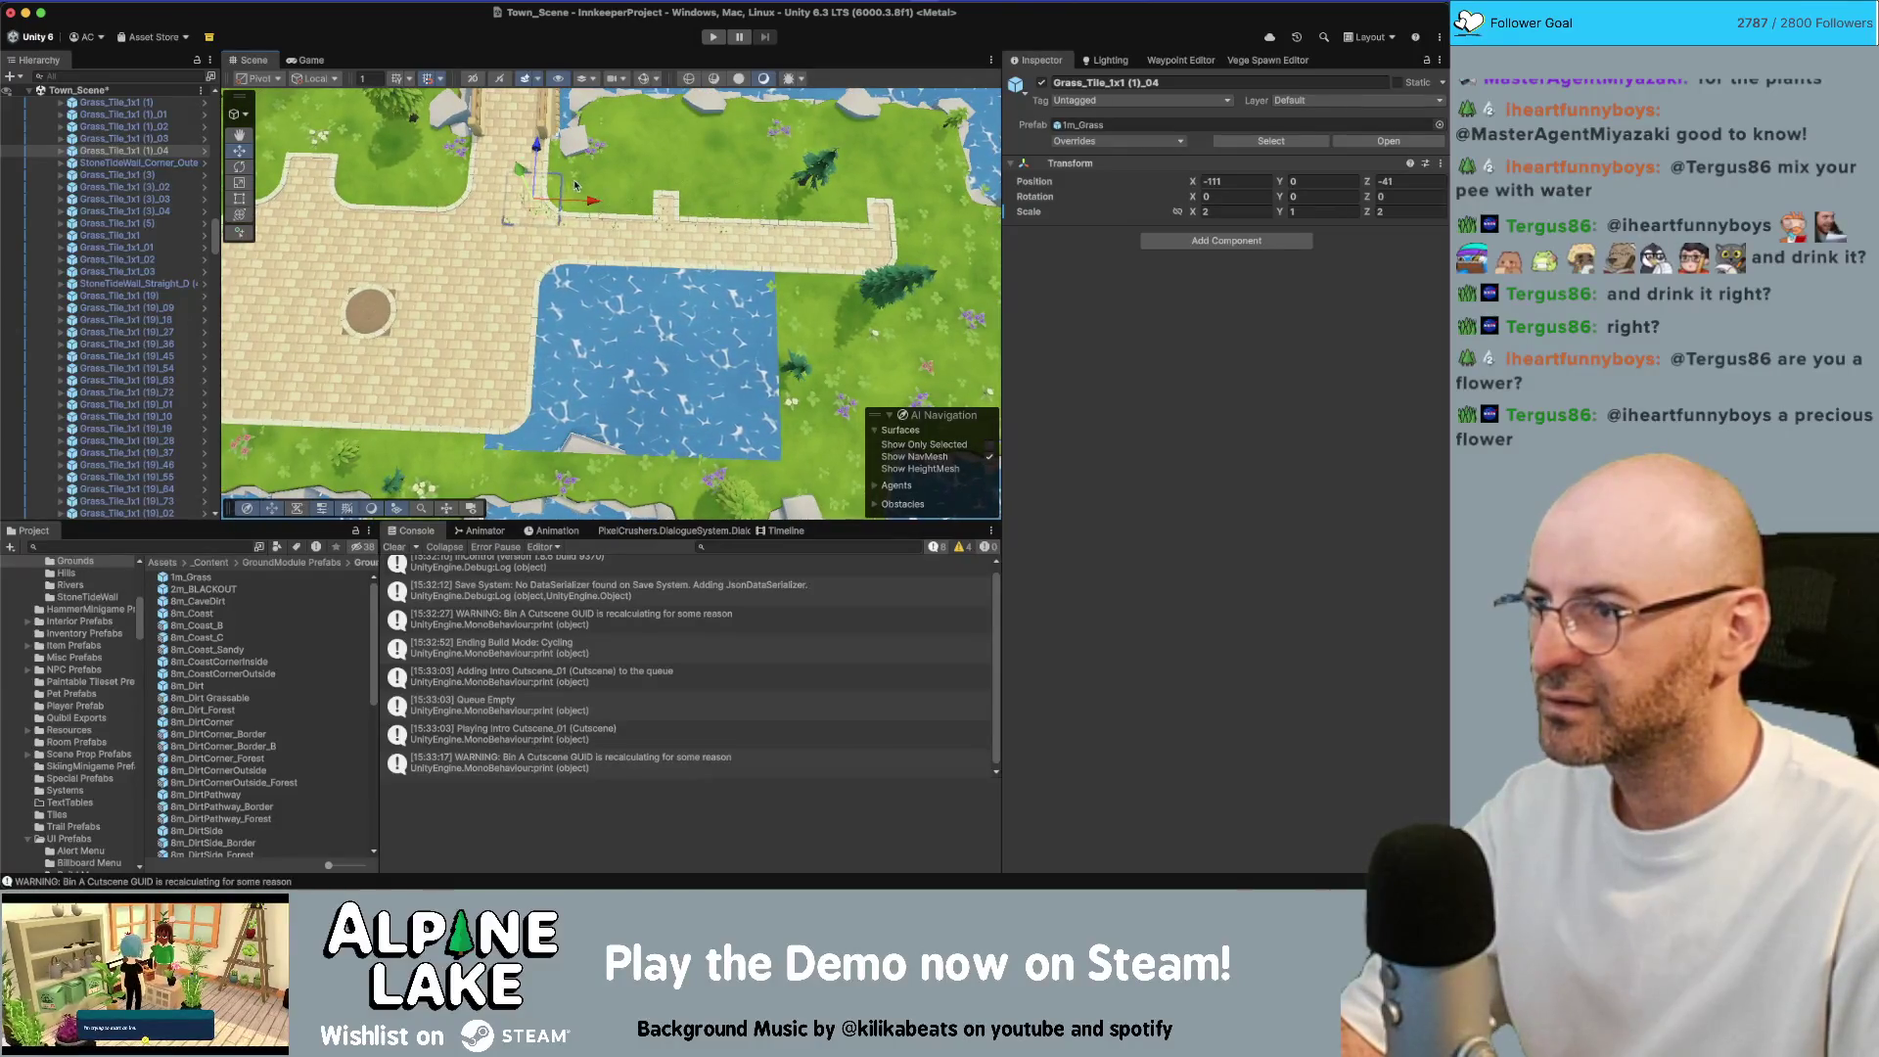
Duplicate the row of small grass tiles several times to cover the pool beside the path
{"action": "left_click", "coordinate": [171, 99], "text": "shift"}
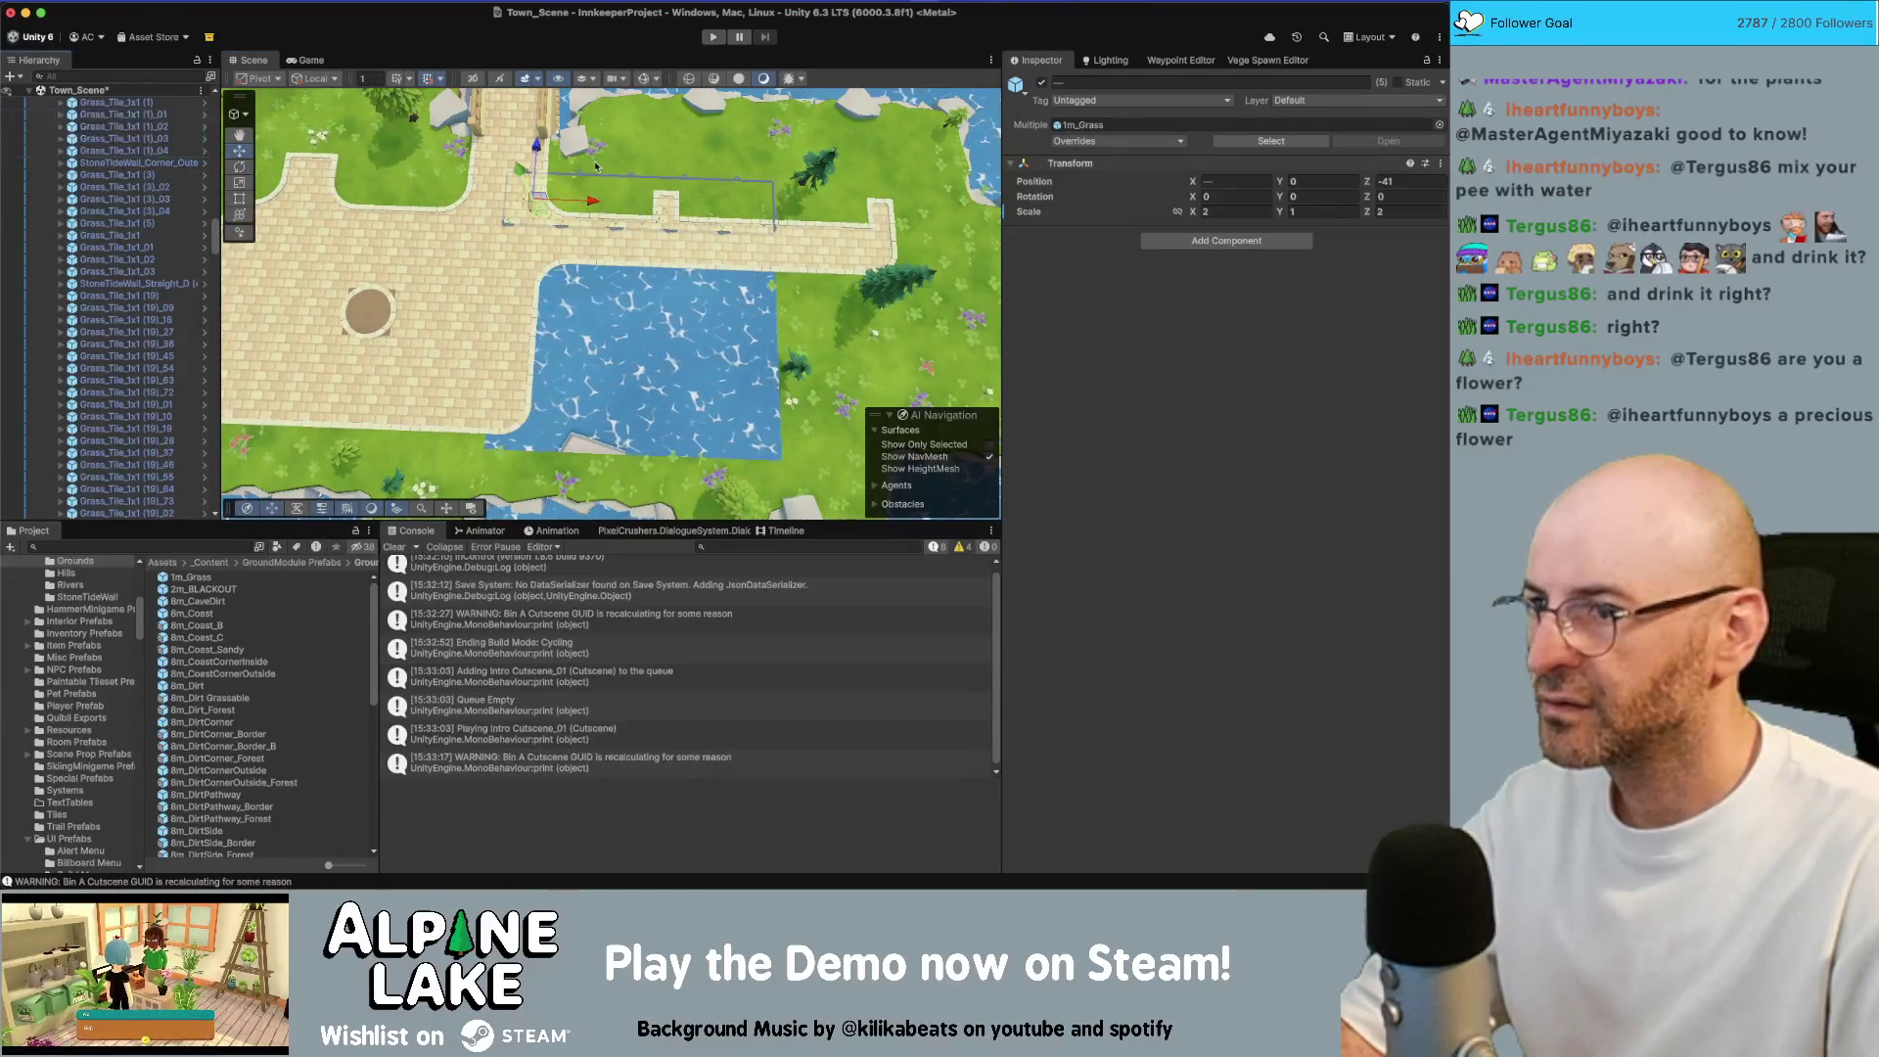
{"action": "key", "text": "super+d"}
{"action": "left_click_drag", "start_coordinate": [540, 180], "coordinate": [544, 195]}
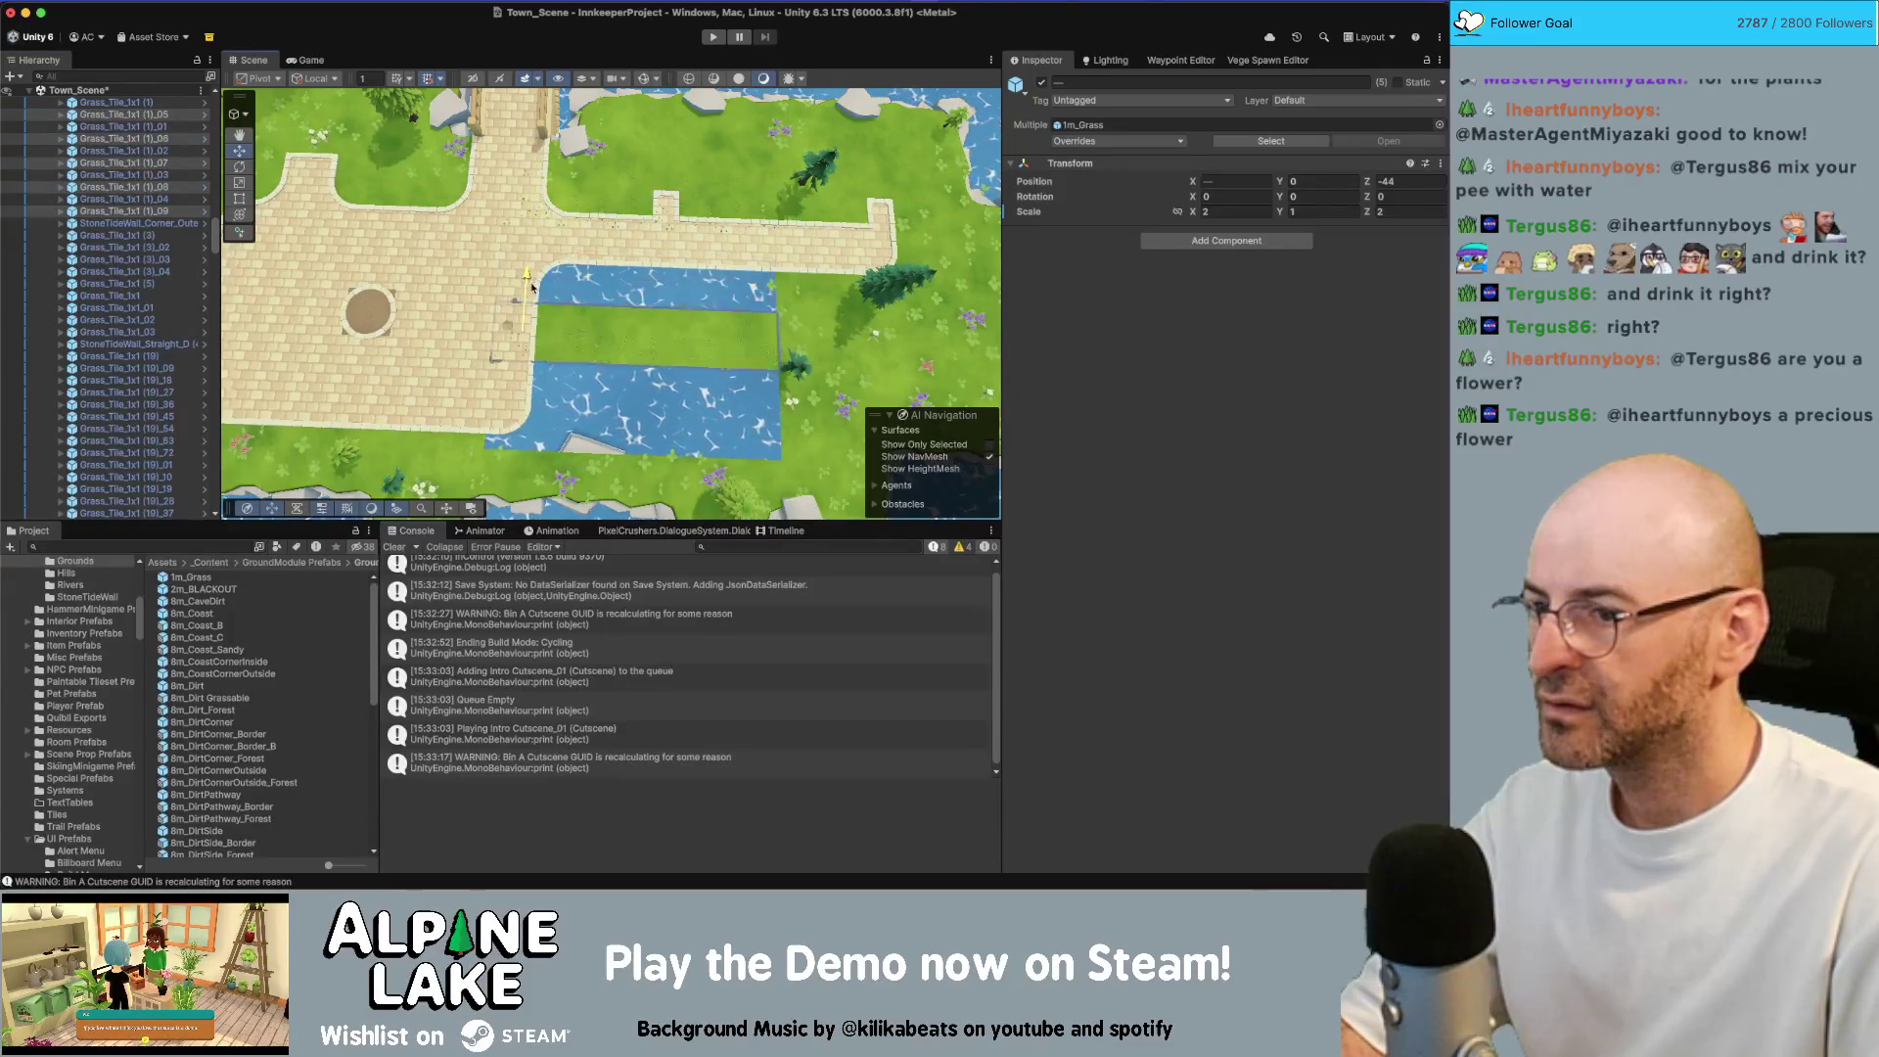
{"action": "key", "text": "super+d"}
{"action": "left_click_drag", "start_coordinate": [529, 352], "coordinate": [591, 360]}
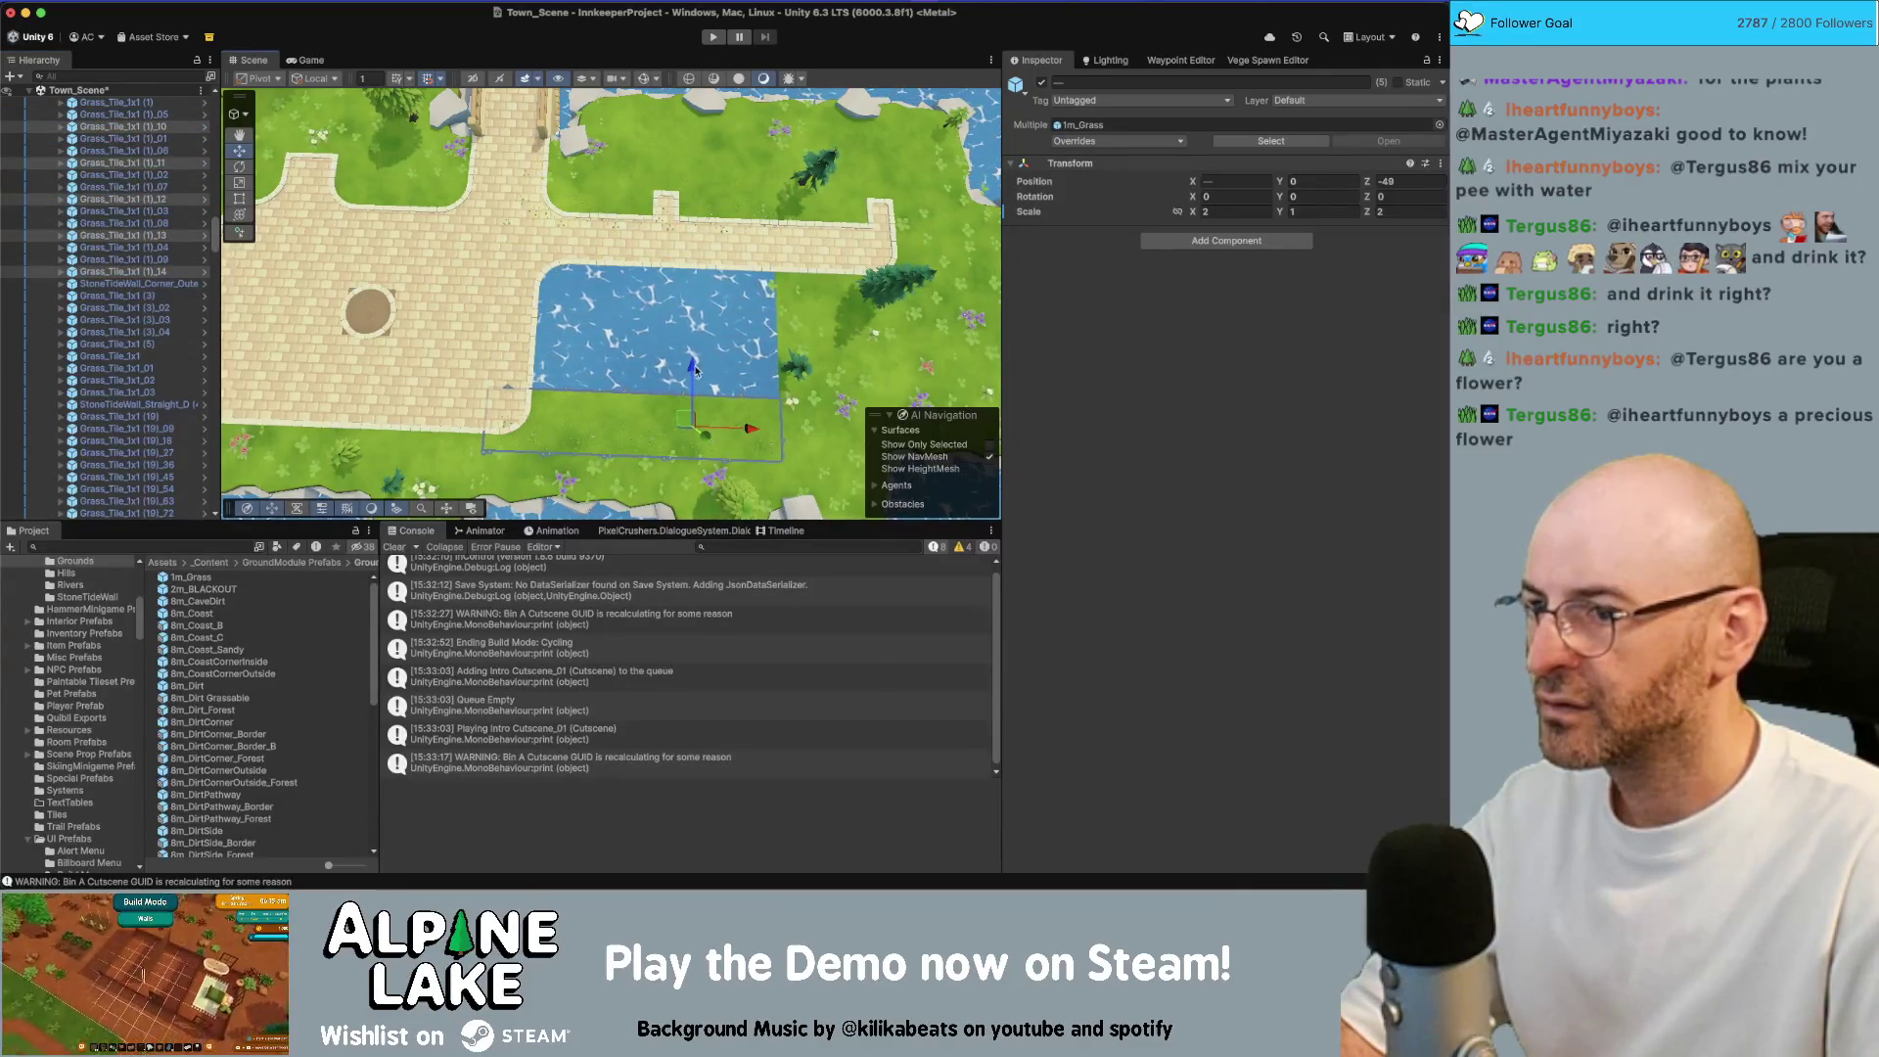
{"action": "key", "text": "super+d"}
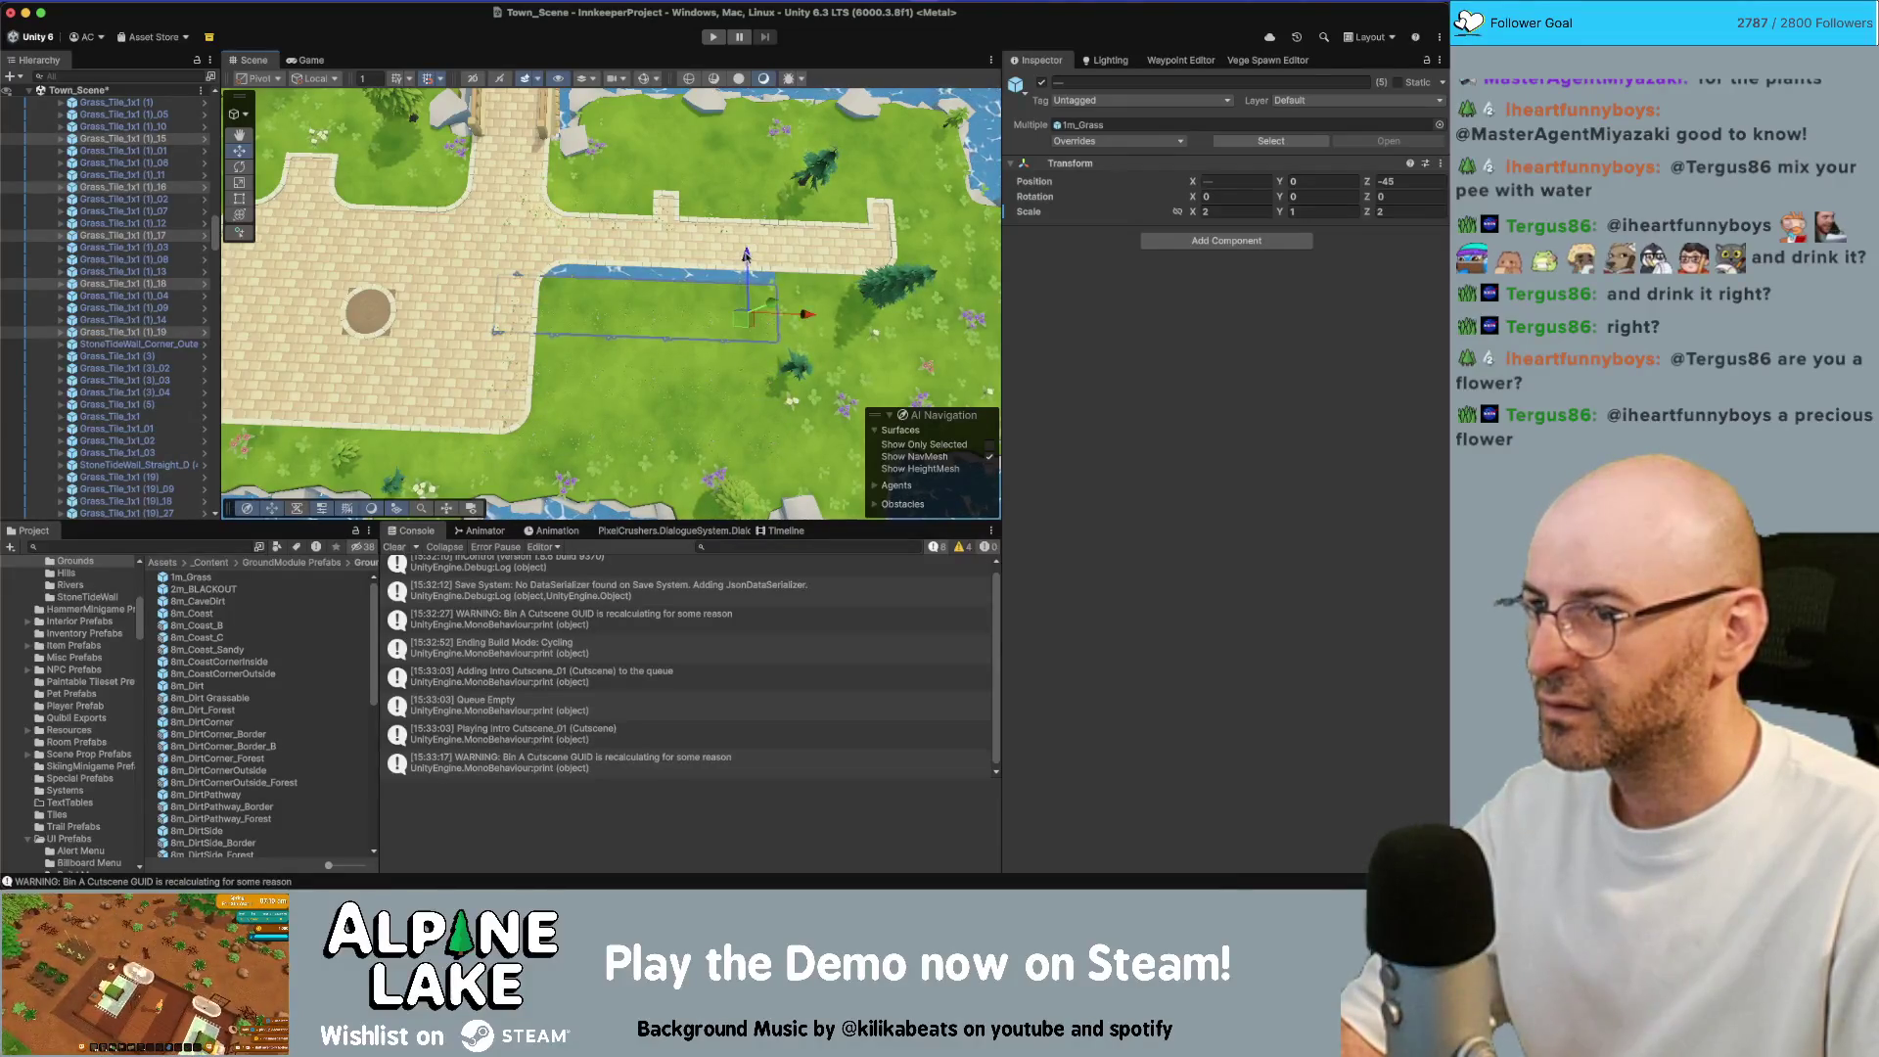
{"action": "key", "text": "super+d"}
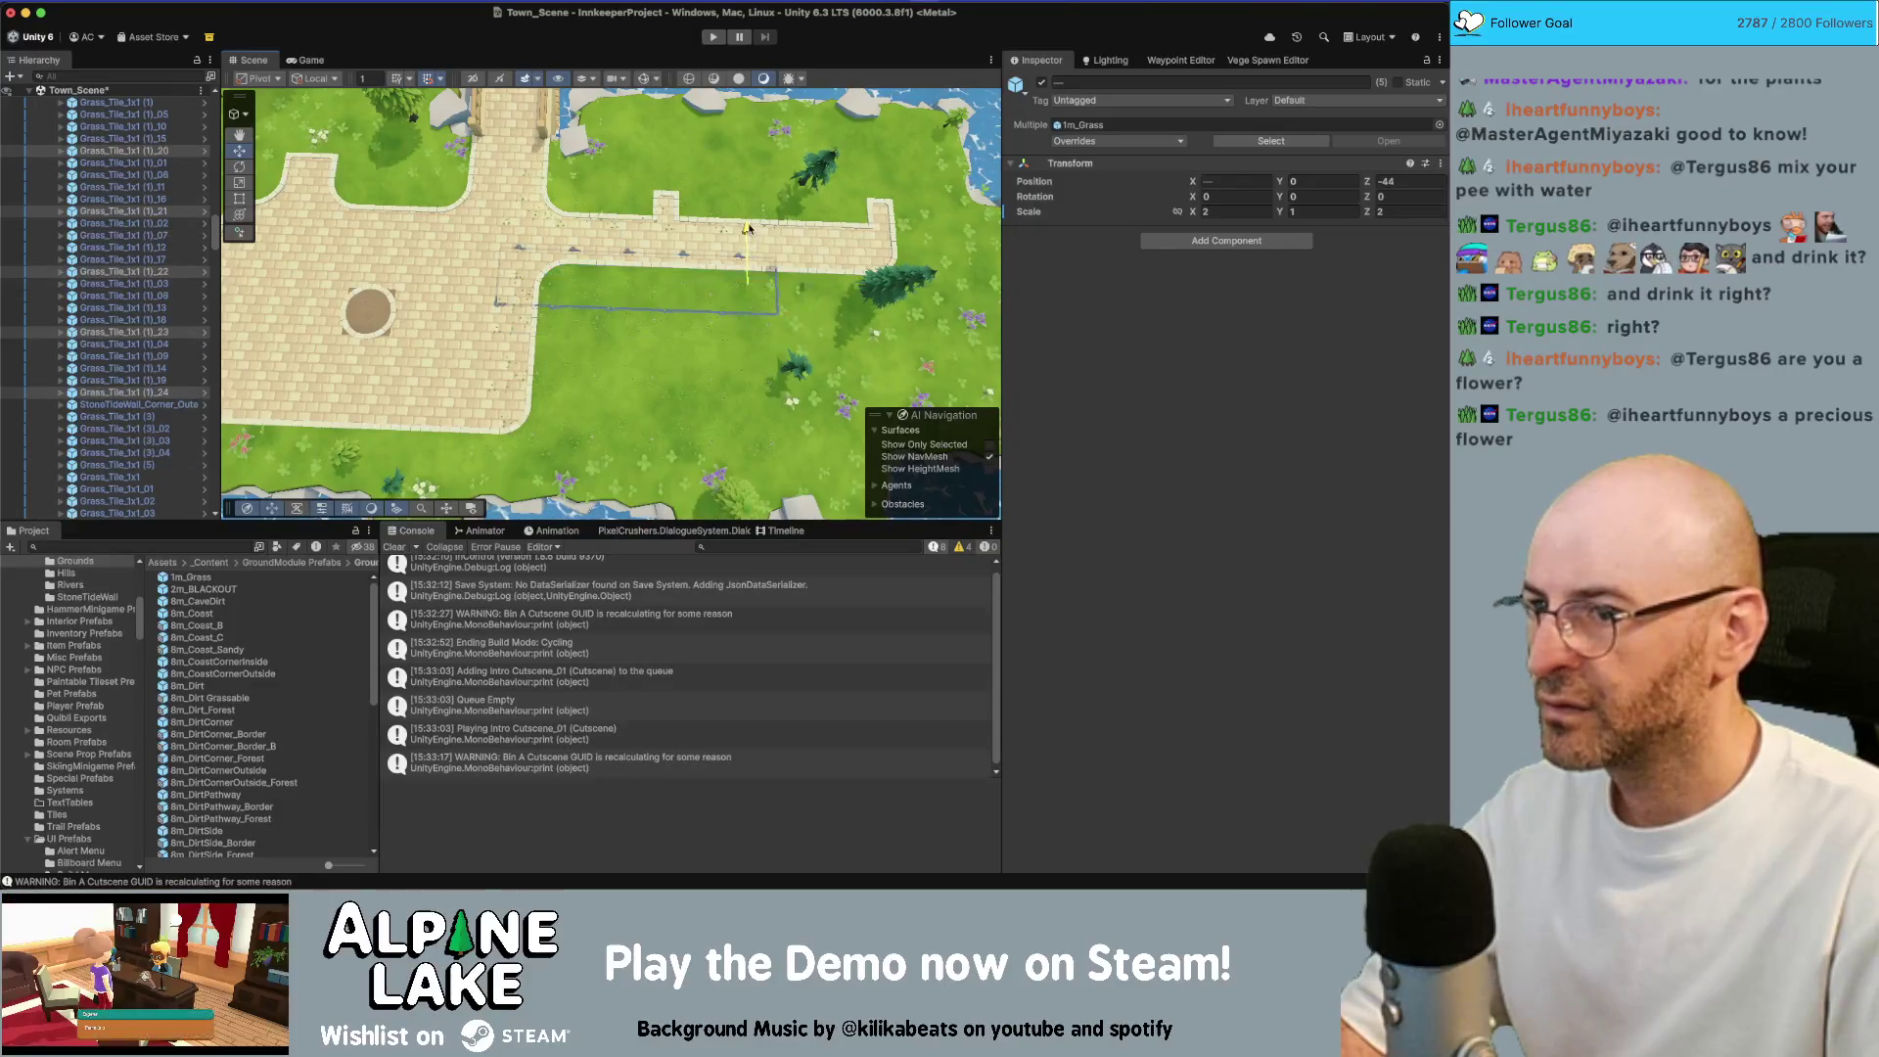
{"action": "left_click", "coordinate": [1244, 60]}
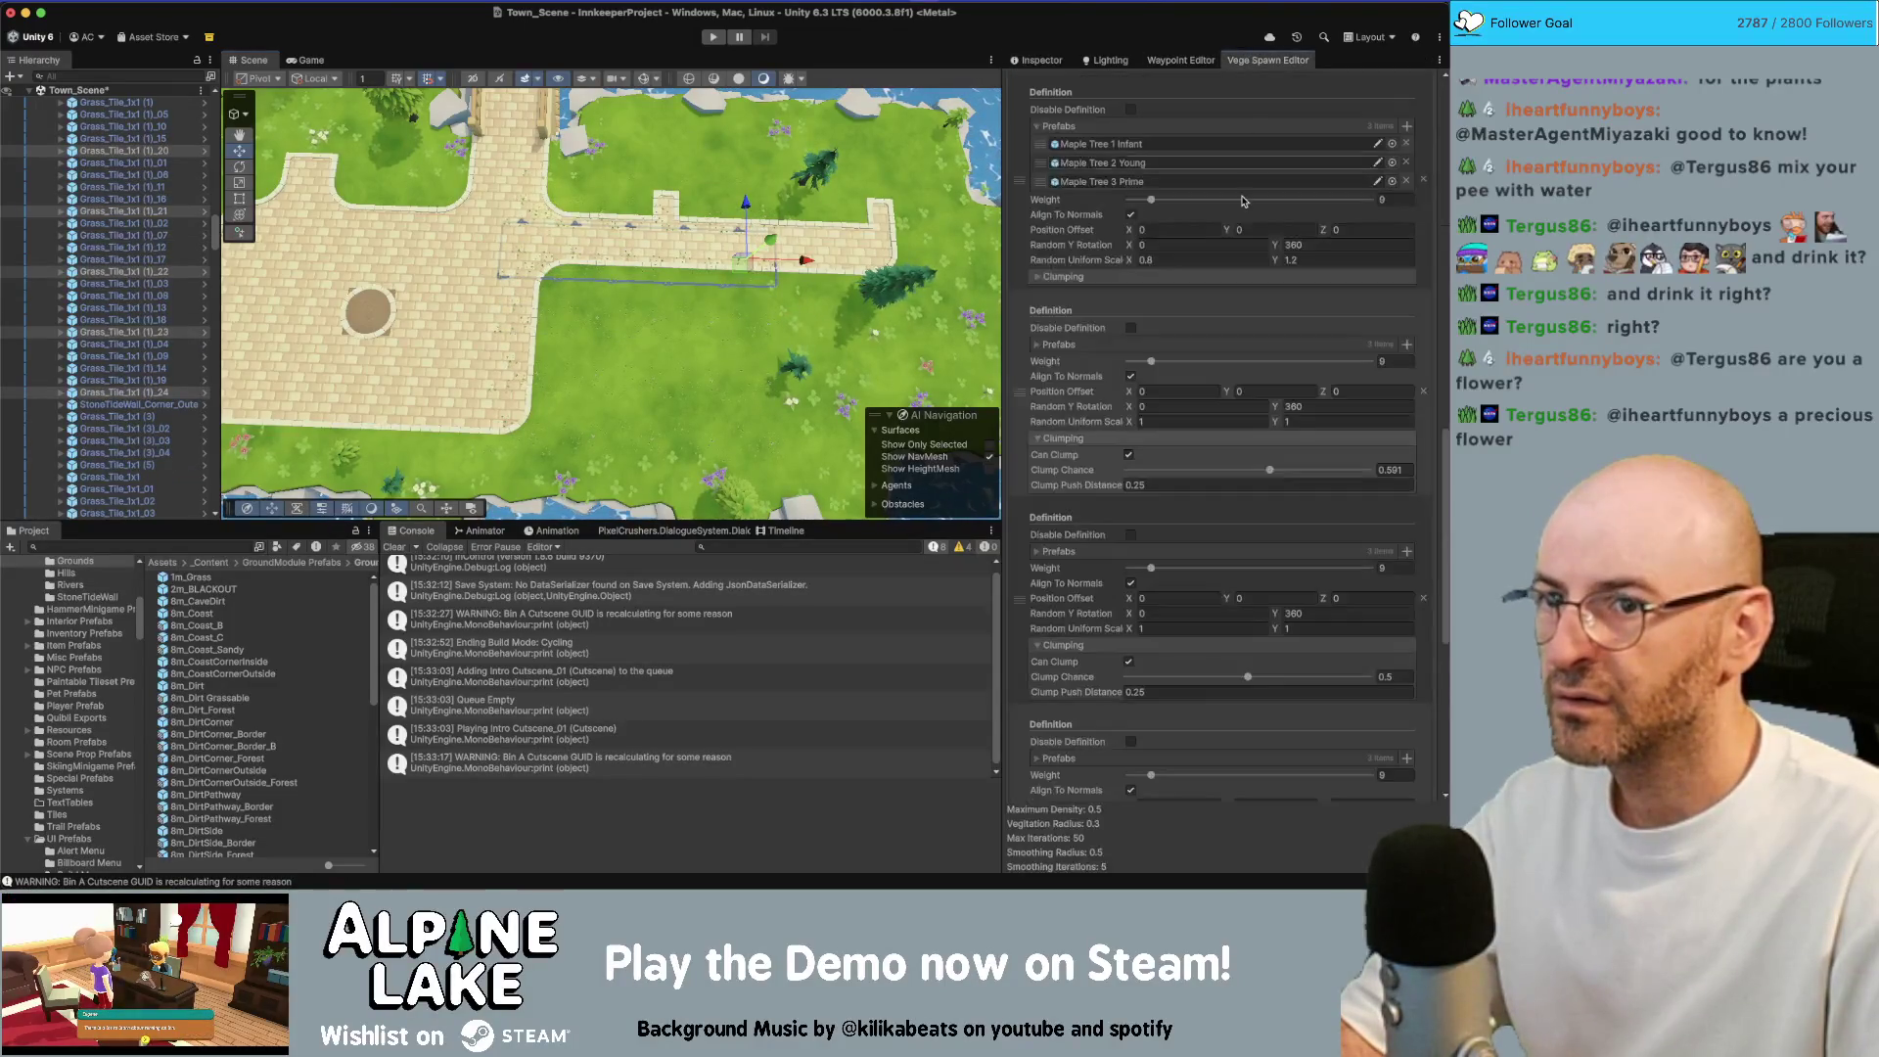
{"action": "scroll", "coordinate": [1219, 685], "scroll_direction": "down", "scroll_amount": 5}
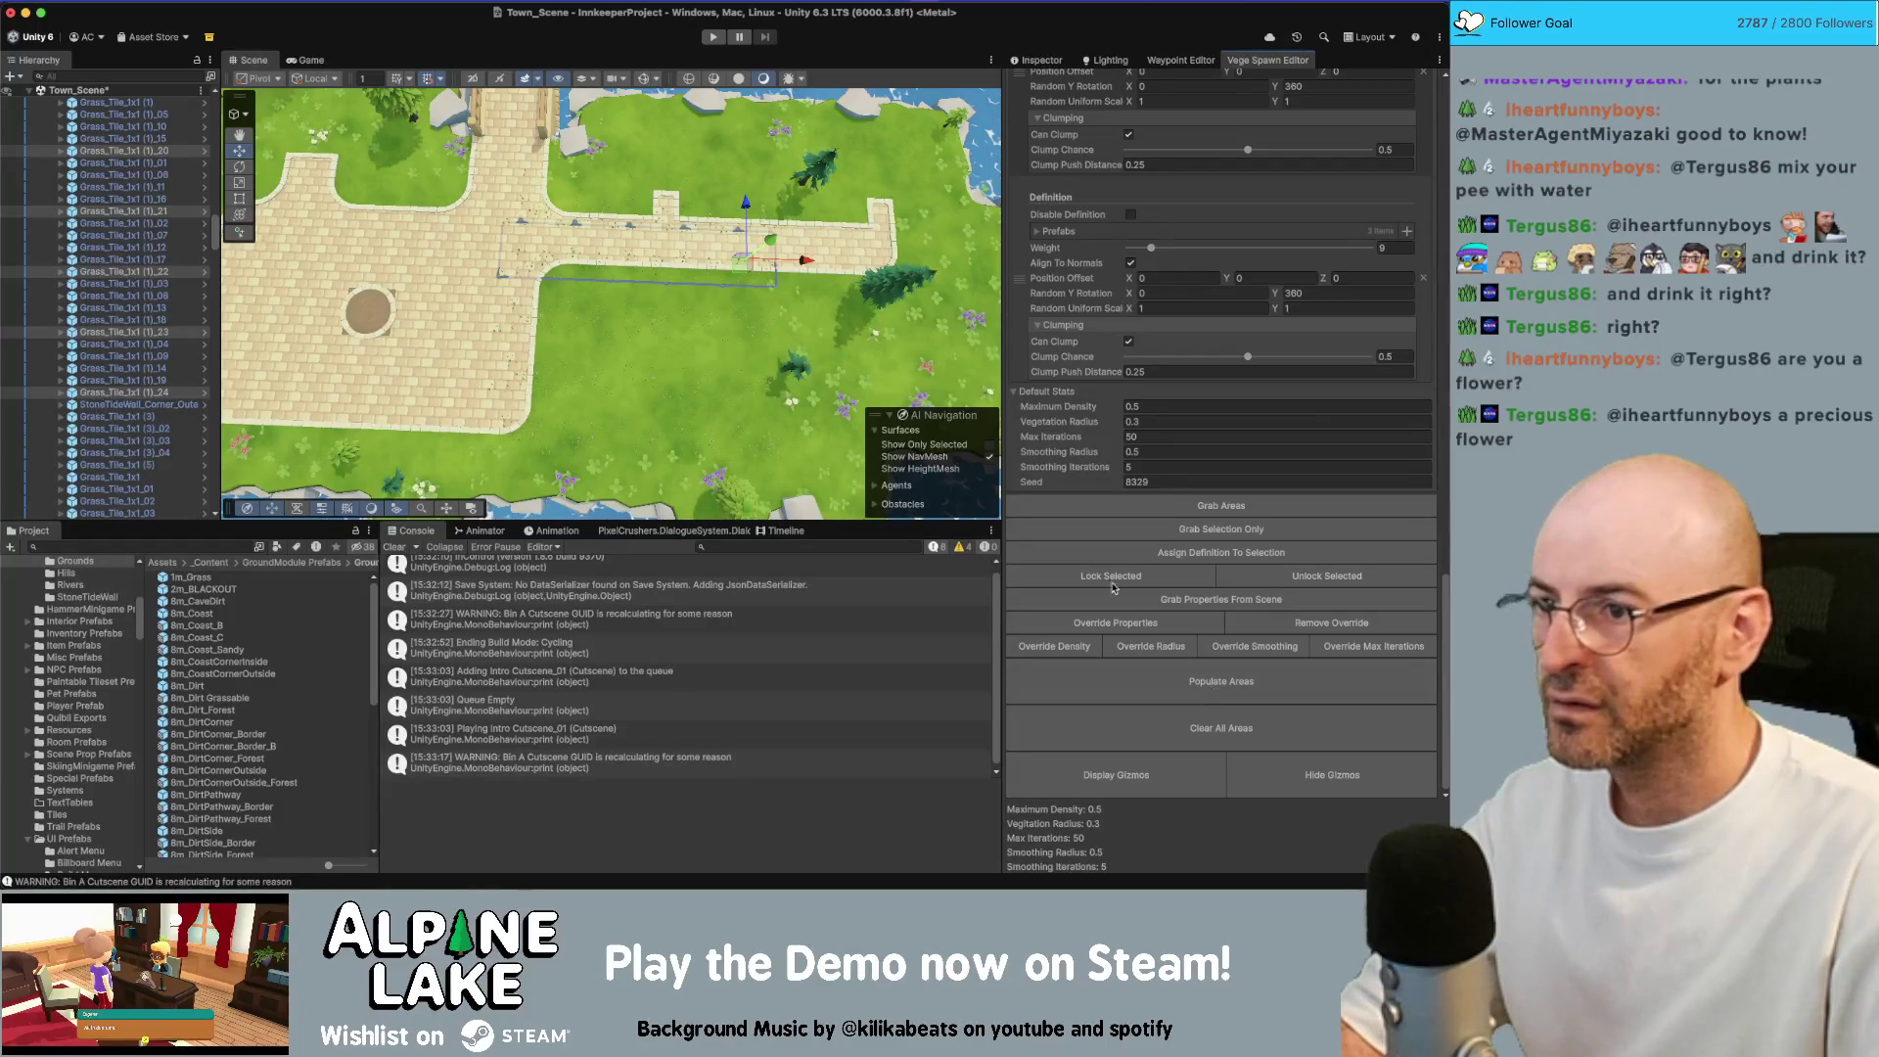
{"action": "mouse_move", "coordinate": [721, 277]}
{"action": "left_mouse_down"}
{"action": "mouse_move", "coordinate": [751, 319]}
{"action": "mouse_move", "coordinate": [526, 266]}
{"action": "left_mouse_up"}
{"action": "mouse_move", "coordinate": [525, 266]}
{"action": "left_mouse_down"}
{"action": "mouse_move", "coordinate": [645, 186]}
{"action": "mouse_move", "coordinate": [799, 380]}
{"action": "left_mouse_up"}
{"action": "key", "text": "f"}
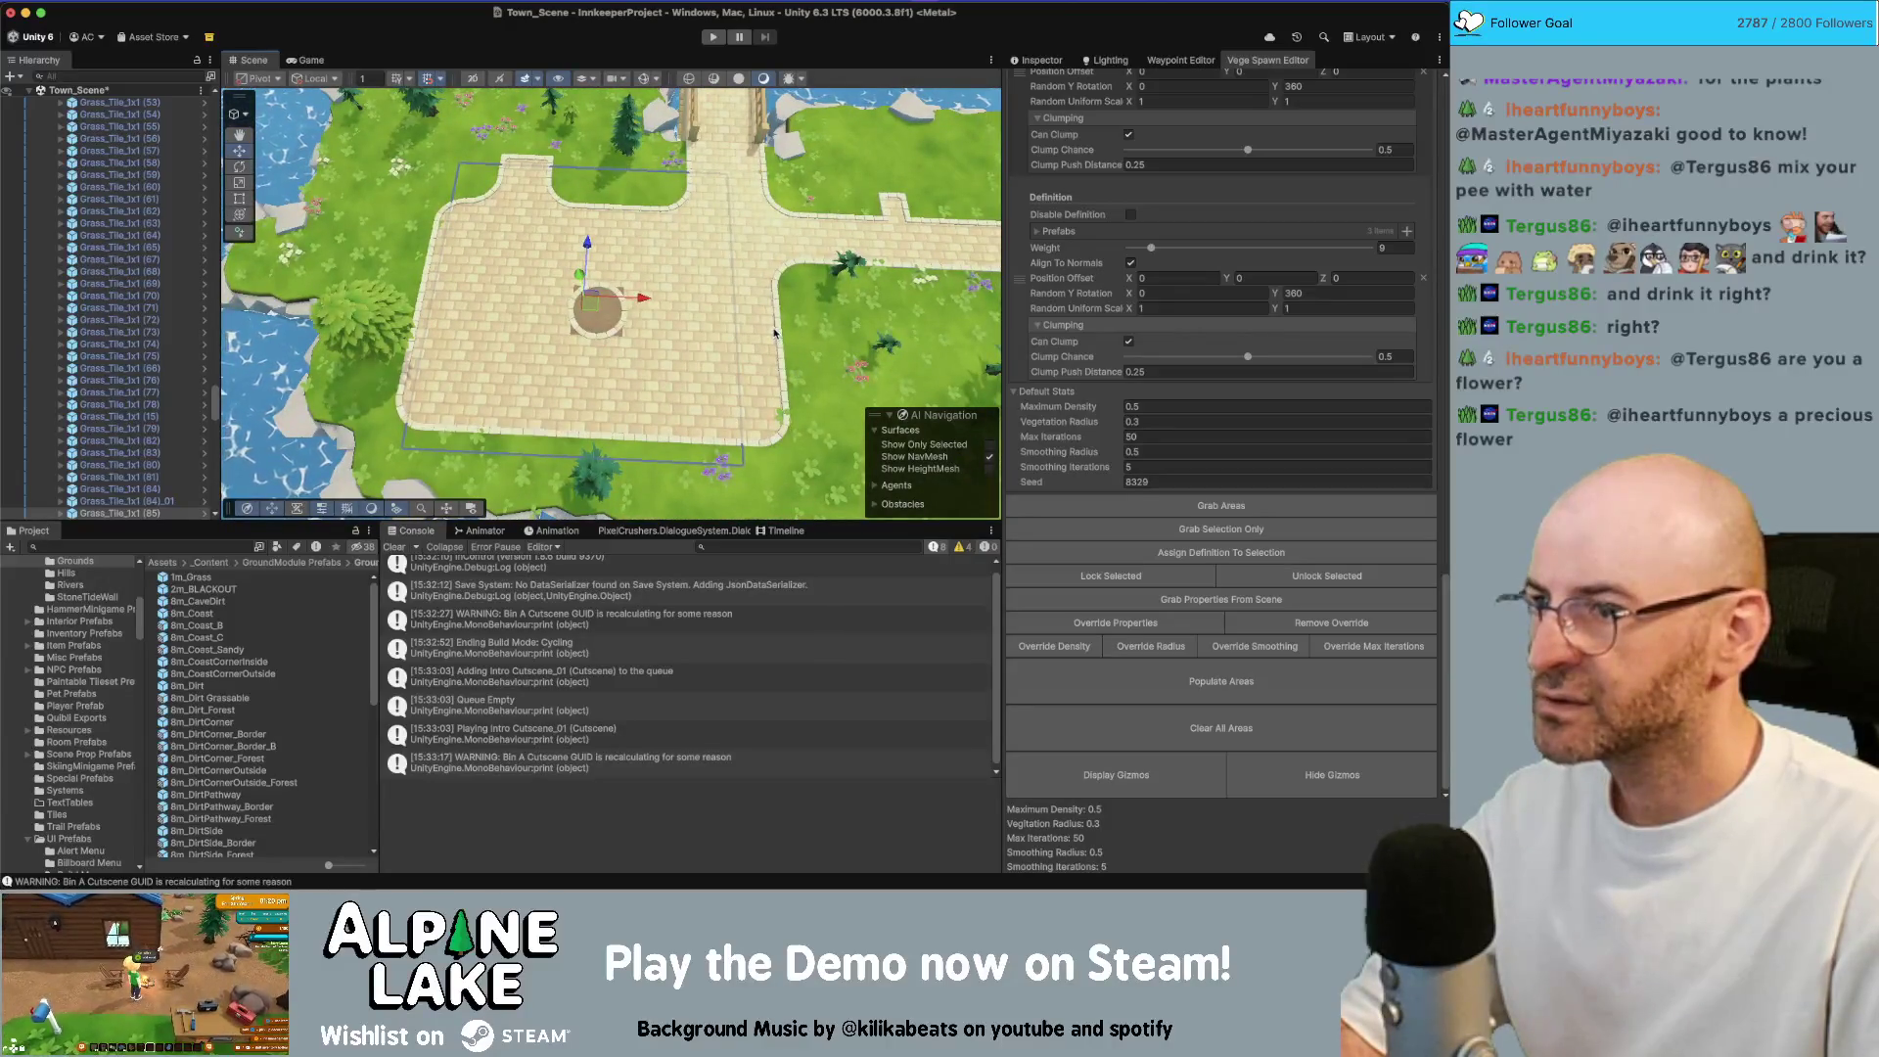
Set Grass_Tile_1x1 (85) scale X and Z to 5
{"action": "scroll", "coordinate": [1101, 210], "scroll_direction": "up", "scroll_amount": 10}
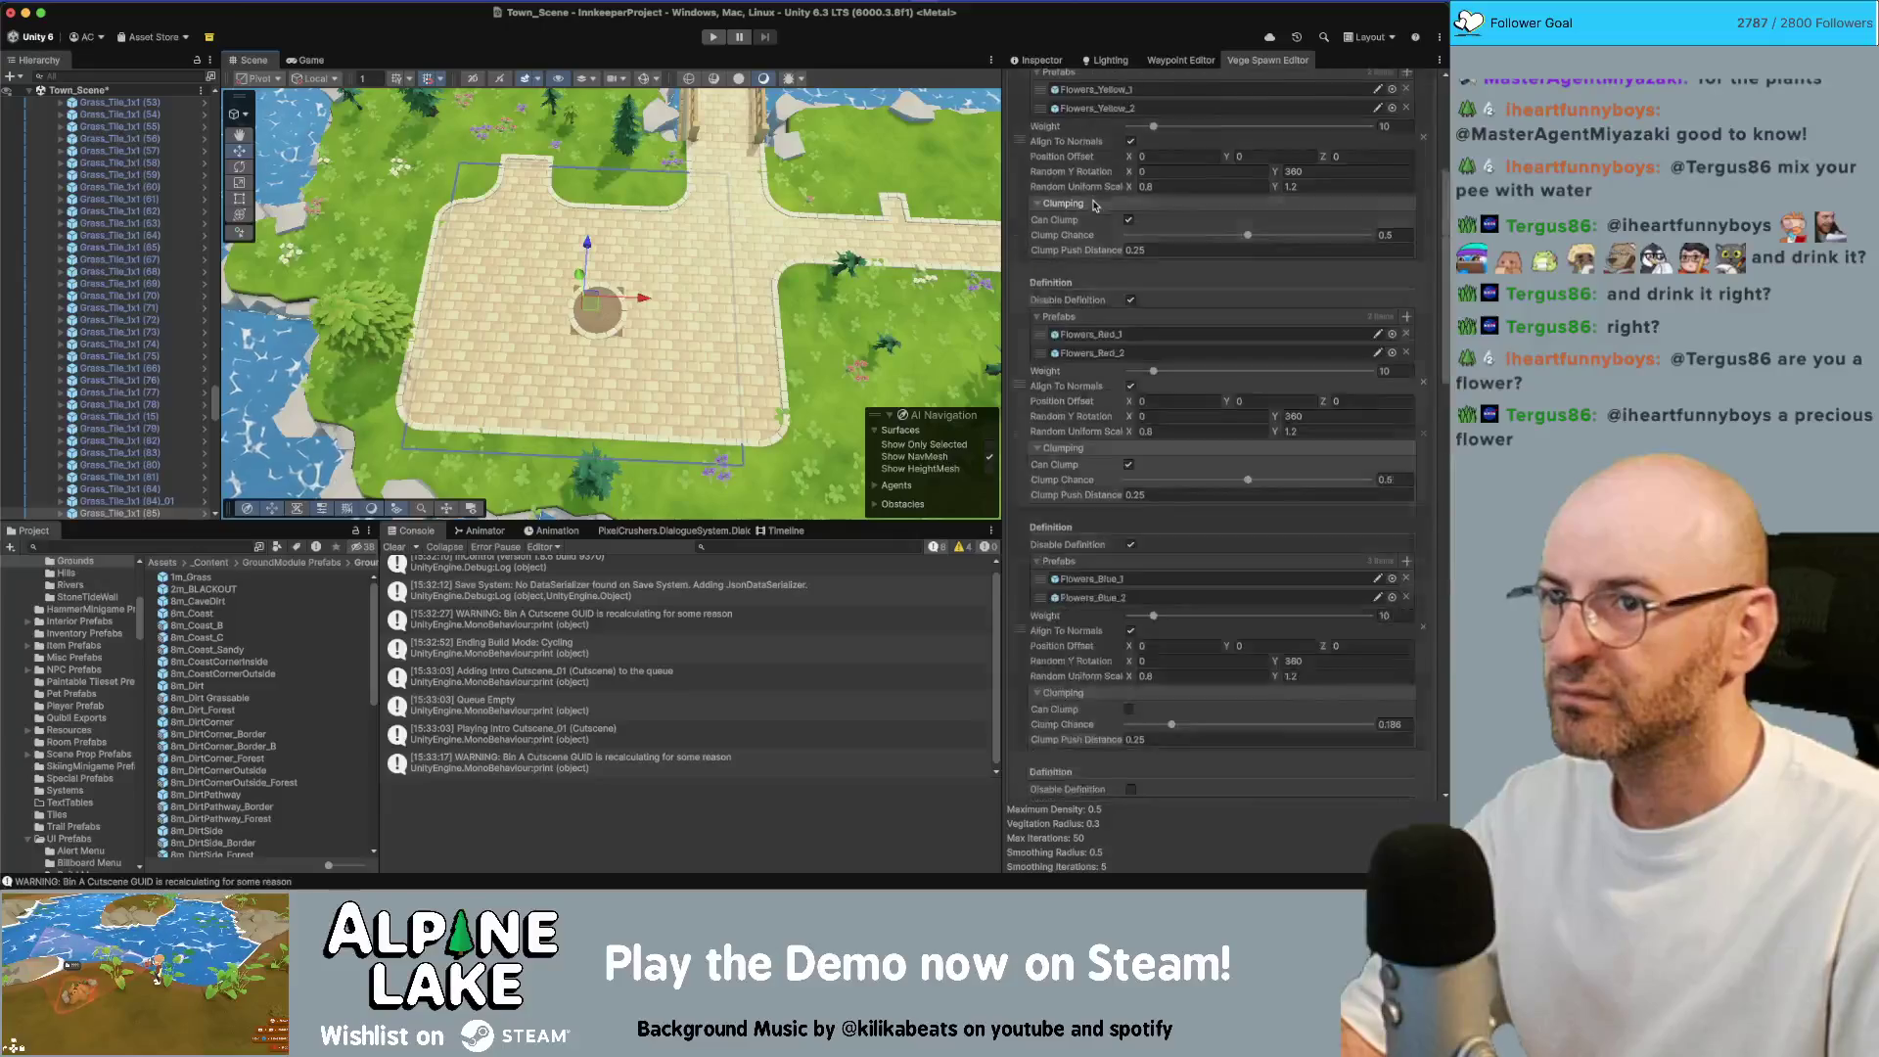
{"action": "left_click", "coordinate": [1064, 62]}
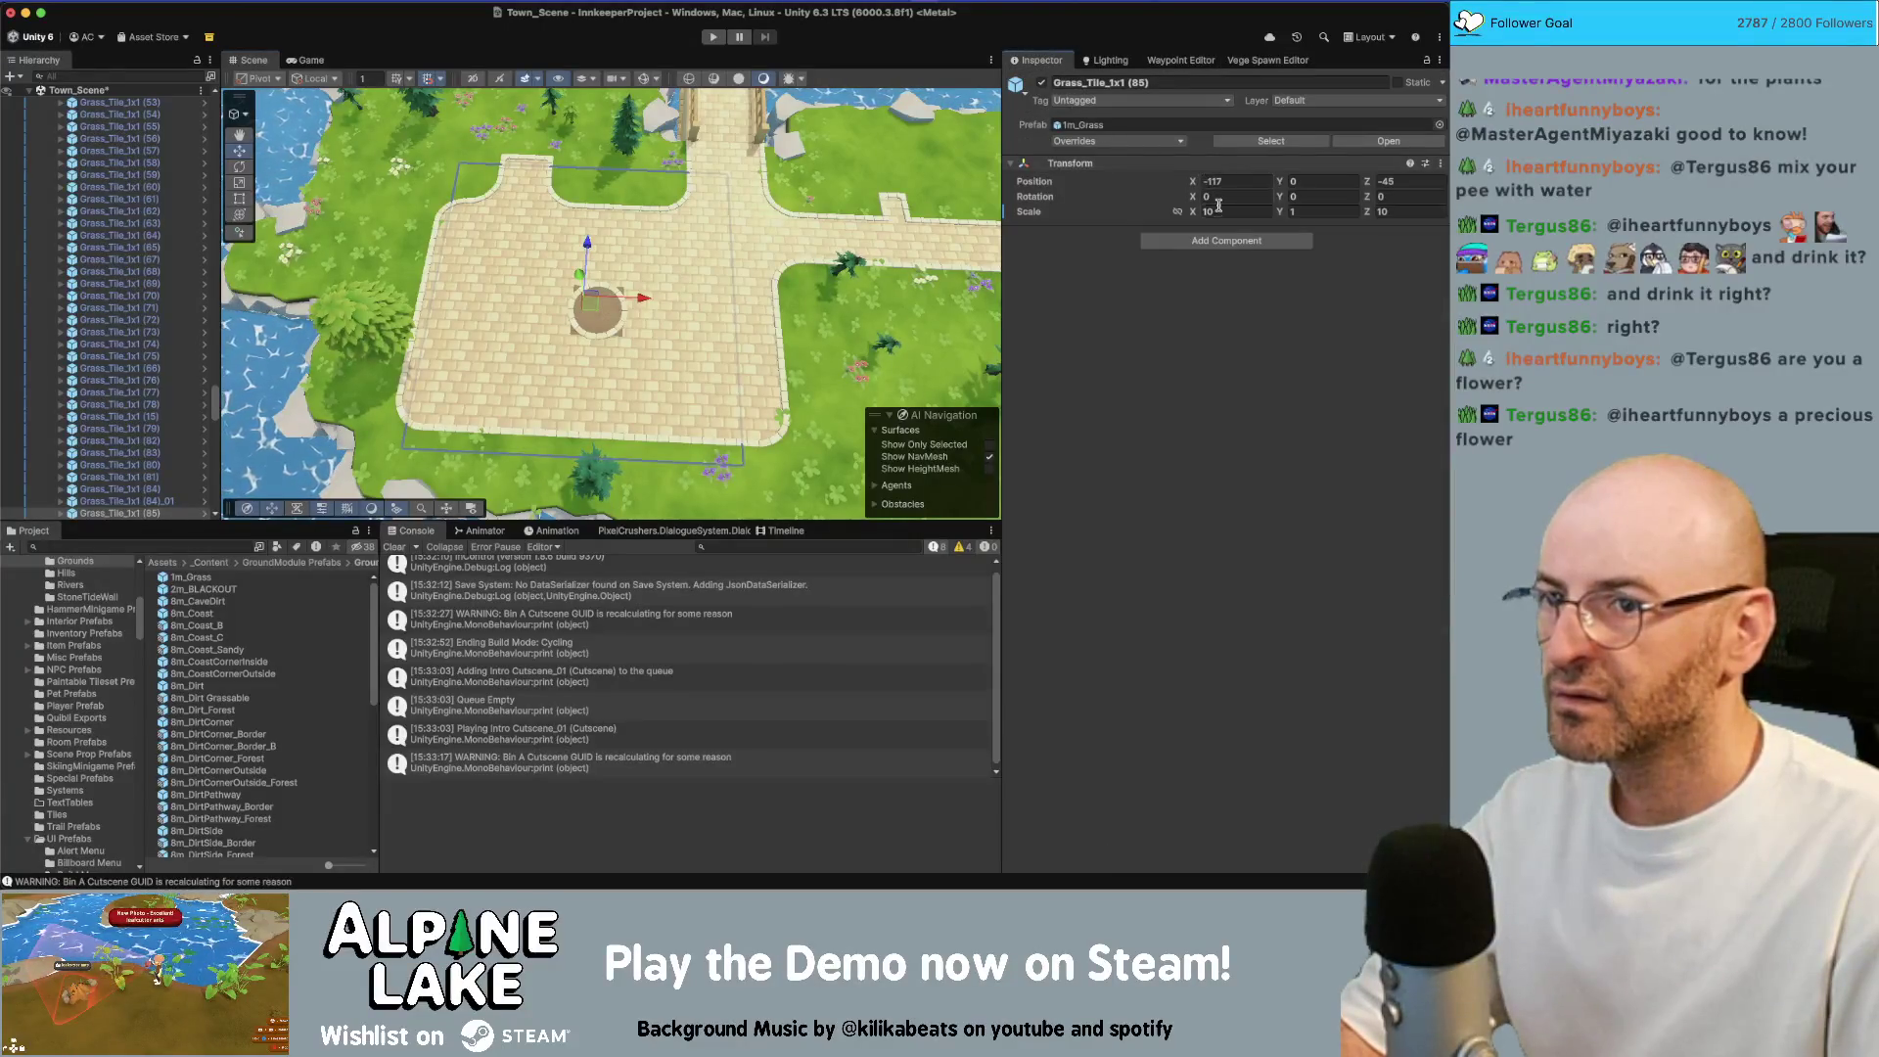
{"action": "type", "text": "5"}
{"action": "key", "text": "Tab"}
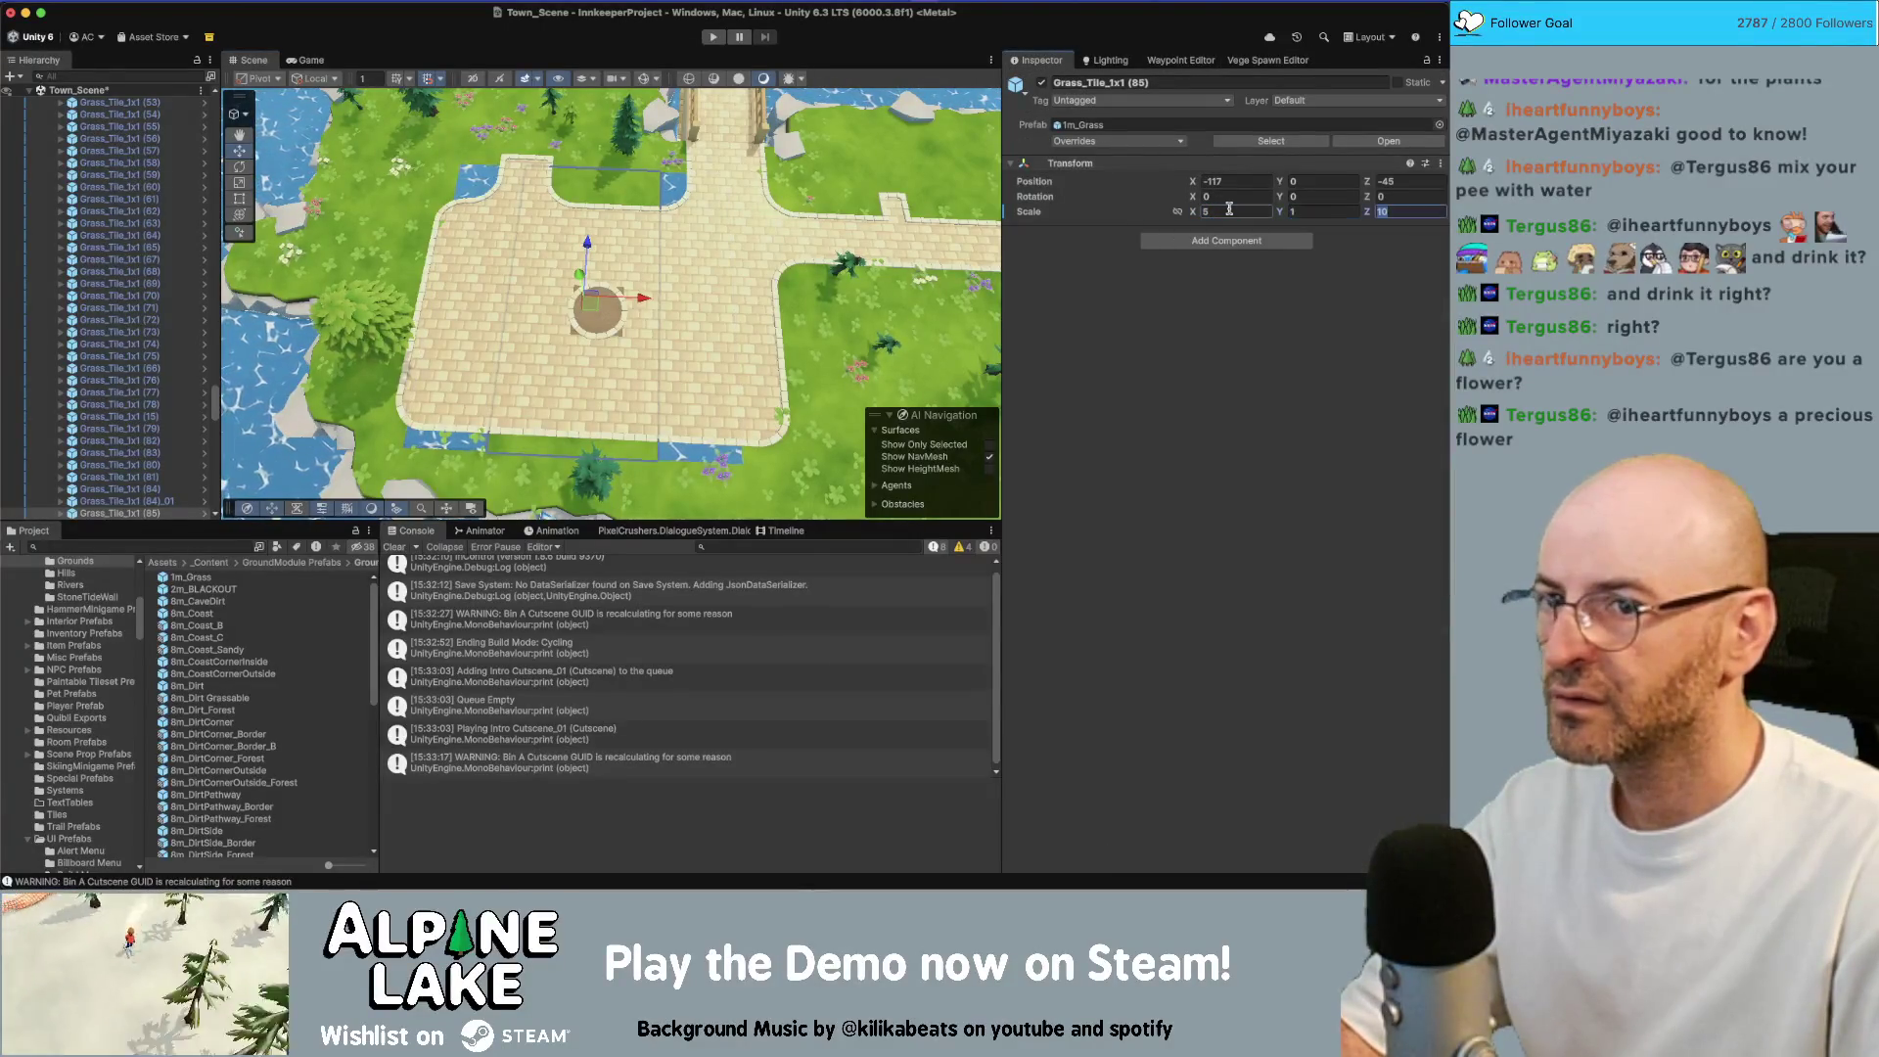
{"action": "type", "text": "5"}
{"action": "left_click_drag", "start_coordinate": [600, 306], "coordinate": [529, 239]}
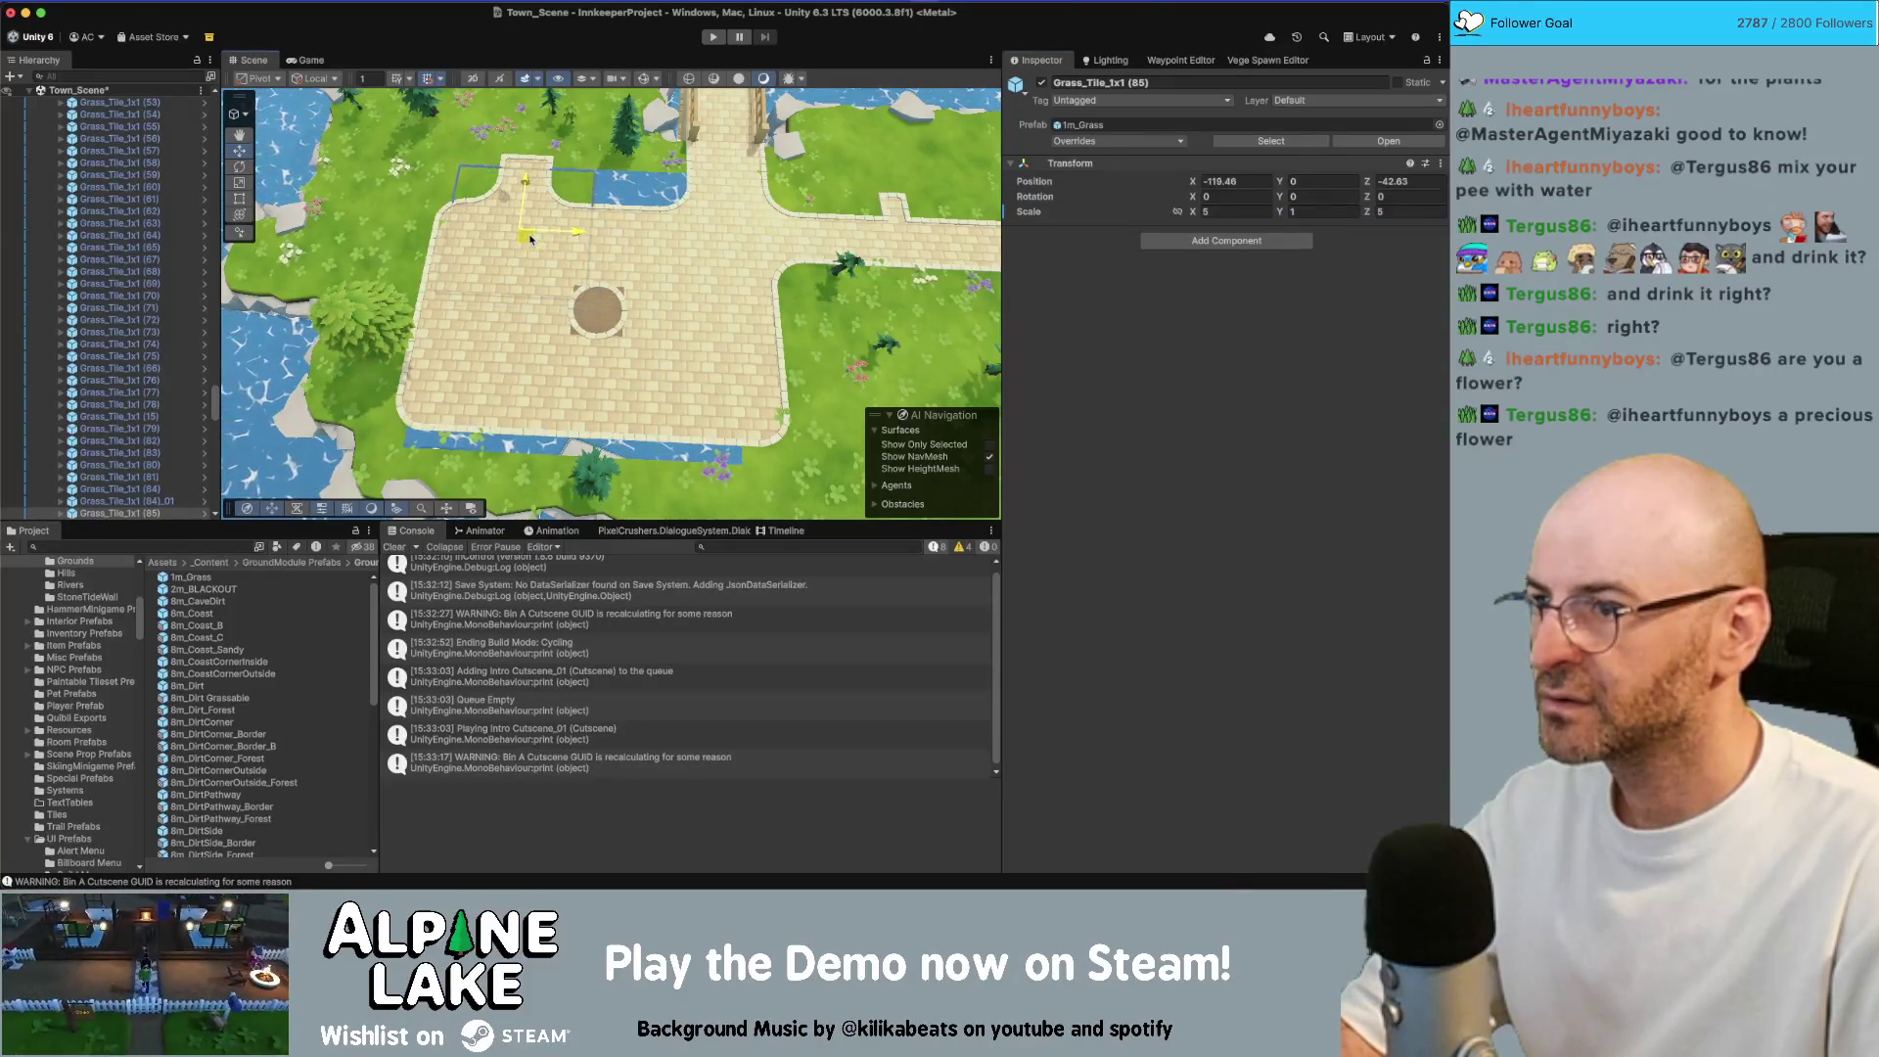
{"action": "key", "text": "super+z"}
{"action": "key", "text": "super+z"}
Set the grid snap to 0.5, place the tile at (-118, -43.5) and duplicate it
{"action": "left_click", "coordinate": [366, 78]}
{"action": "type", "text": ".5"}
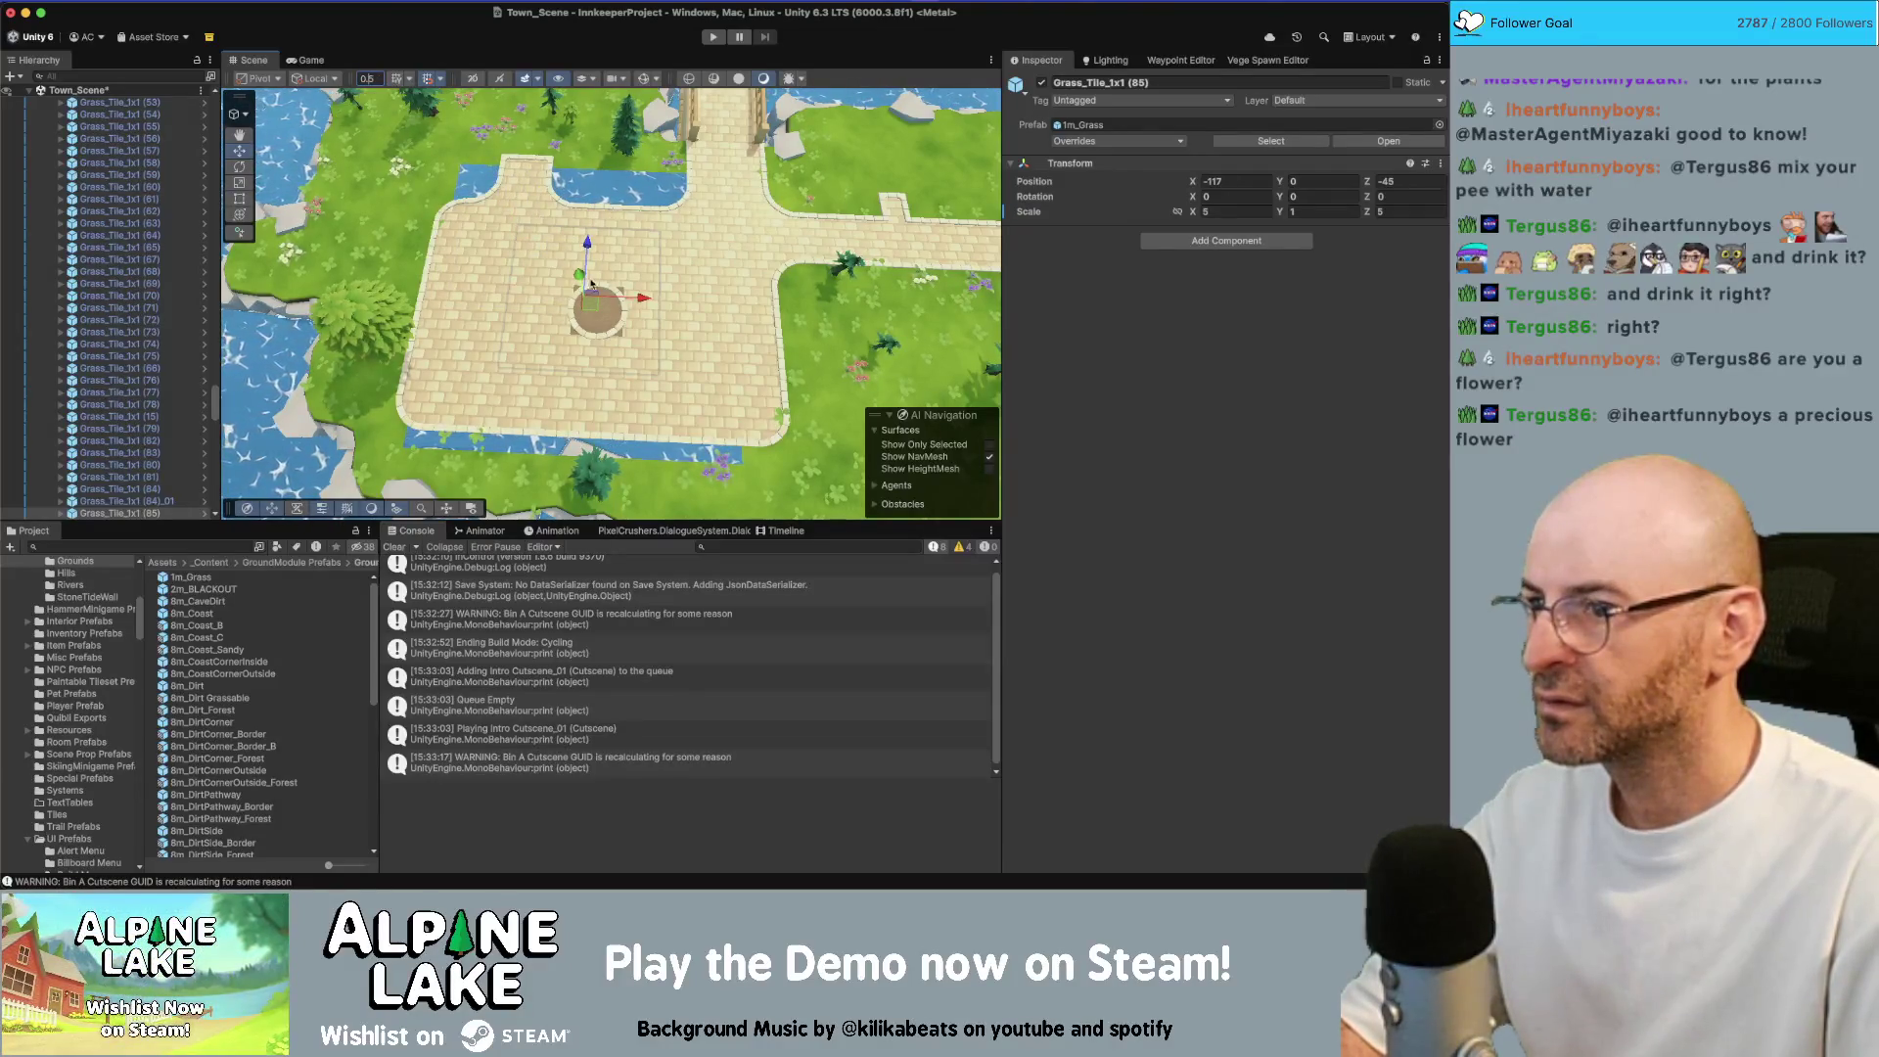
{"action": "mouse_move", "coordinate": [587, 297]}
{"action": "left_mouse_down"}
{"action": "mouse_move", "coordinate": [540, 235]}
{"action": "mouse_move", "coordinate": [666, 249]}
{"action": "mouse_move", "coordinate": [649, 369]}
{"action": "mouse_move", "coordinate": [519, 362]}
{"action": "left_mouse_up"}
{"action": "key", "text": "super+d"}
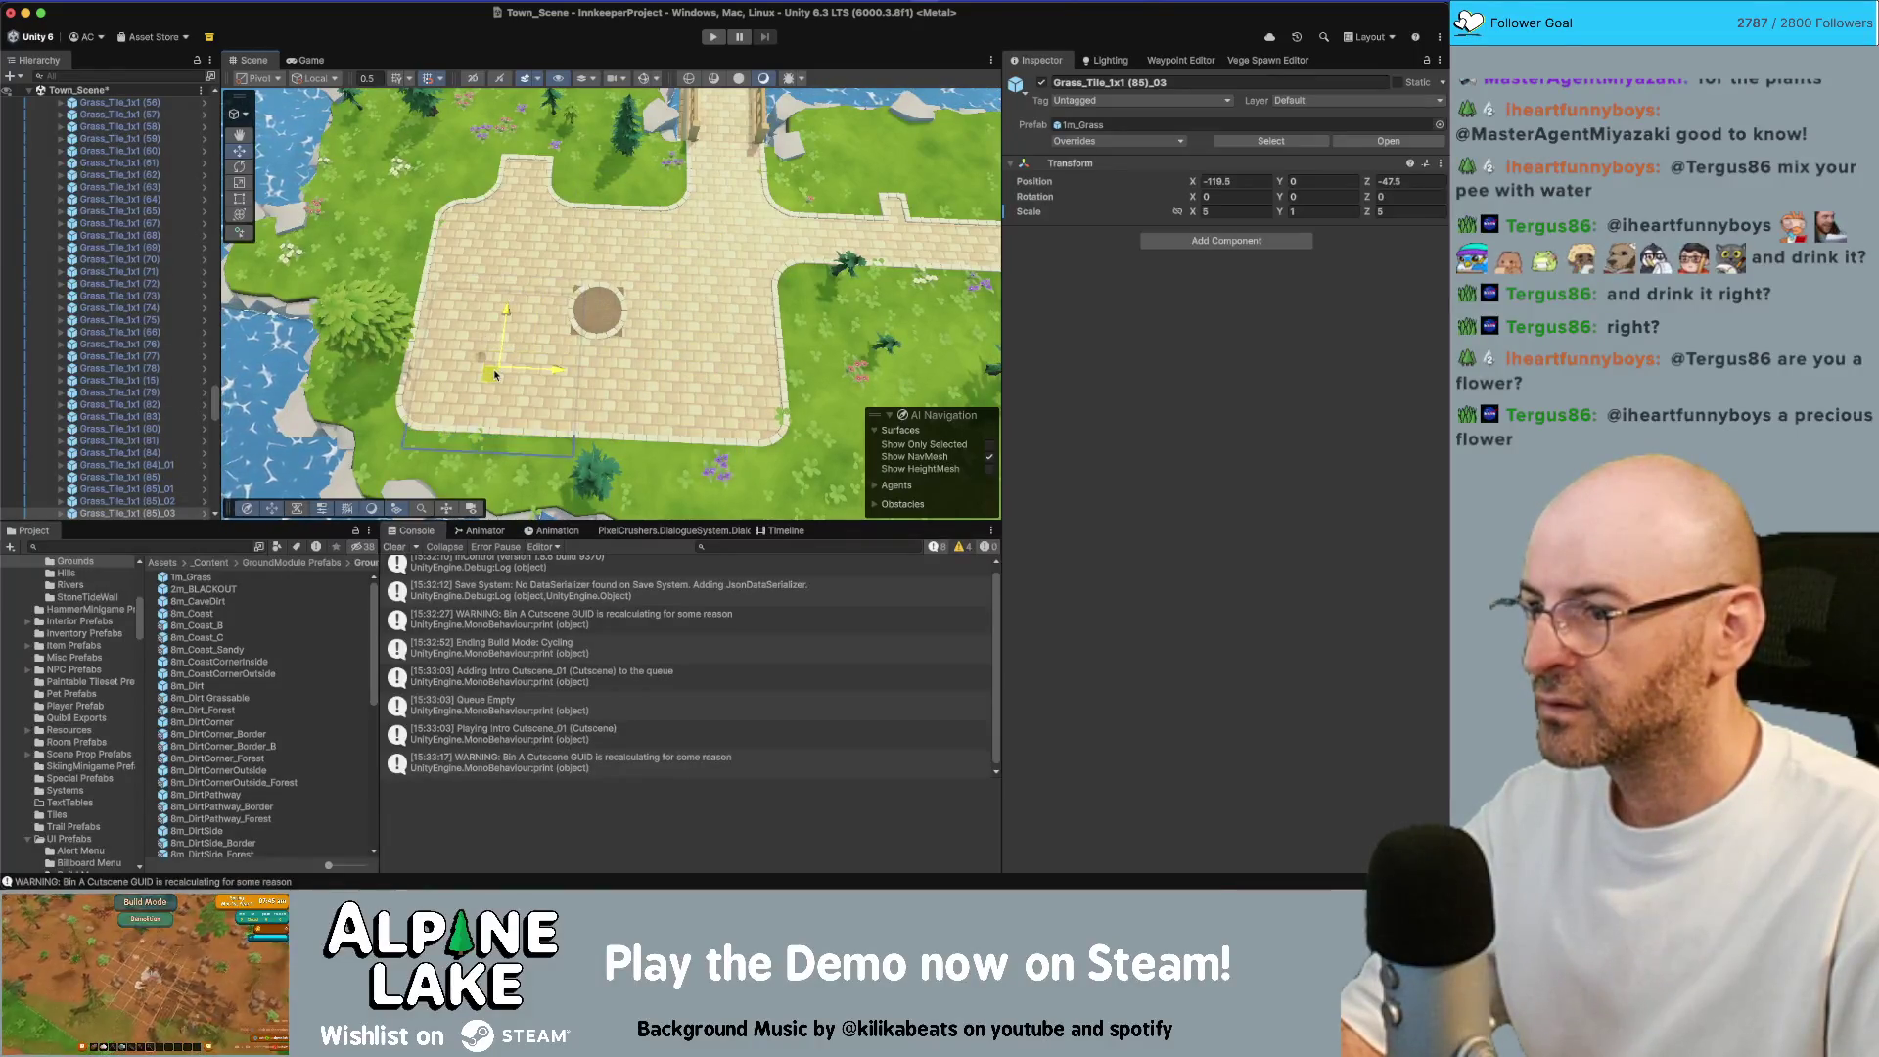
{"action": "left_click", "coordinate": [1267, 59]}
{"action": "scroll", "coordinate": [1213, 587], "scroll_direction": "down", "scroll_amount": 10}
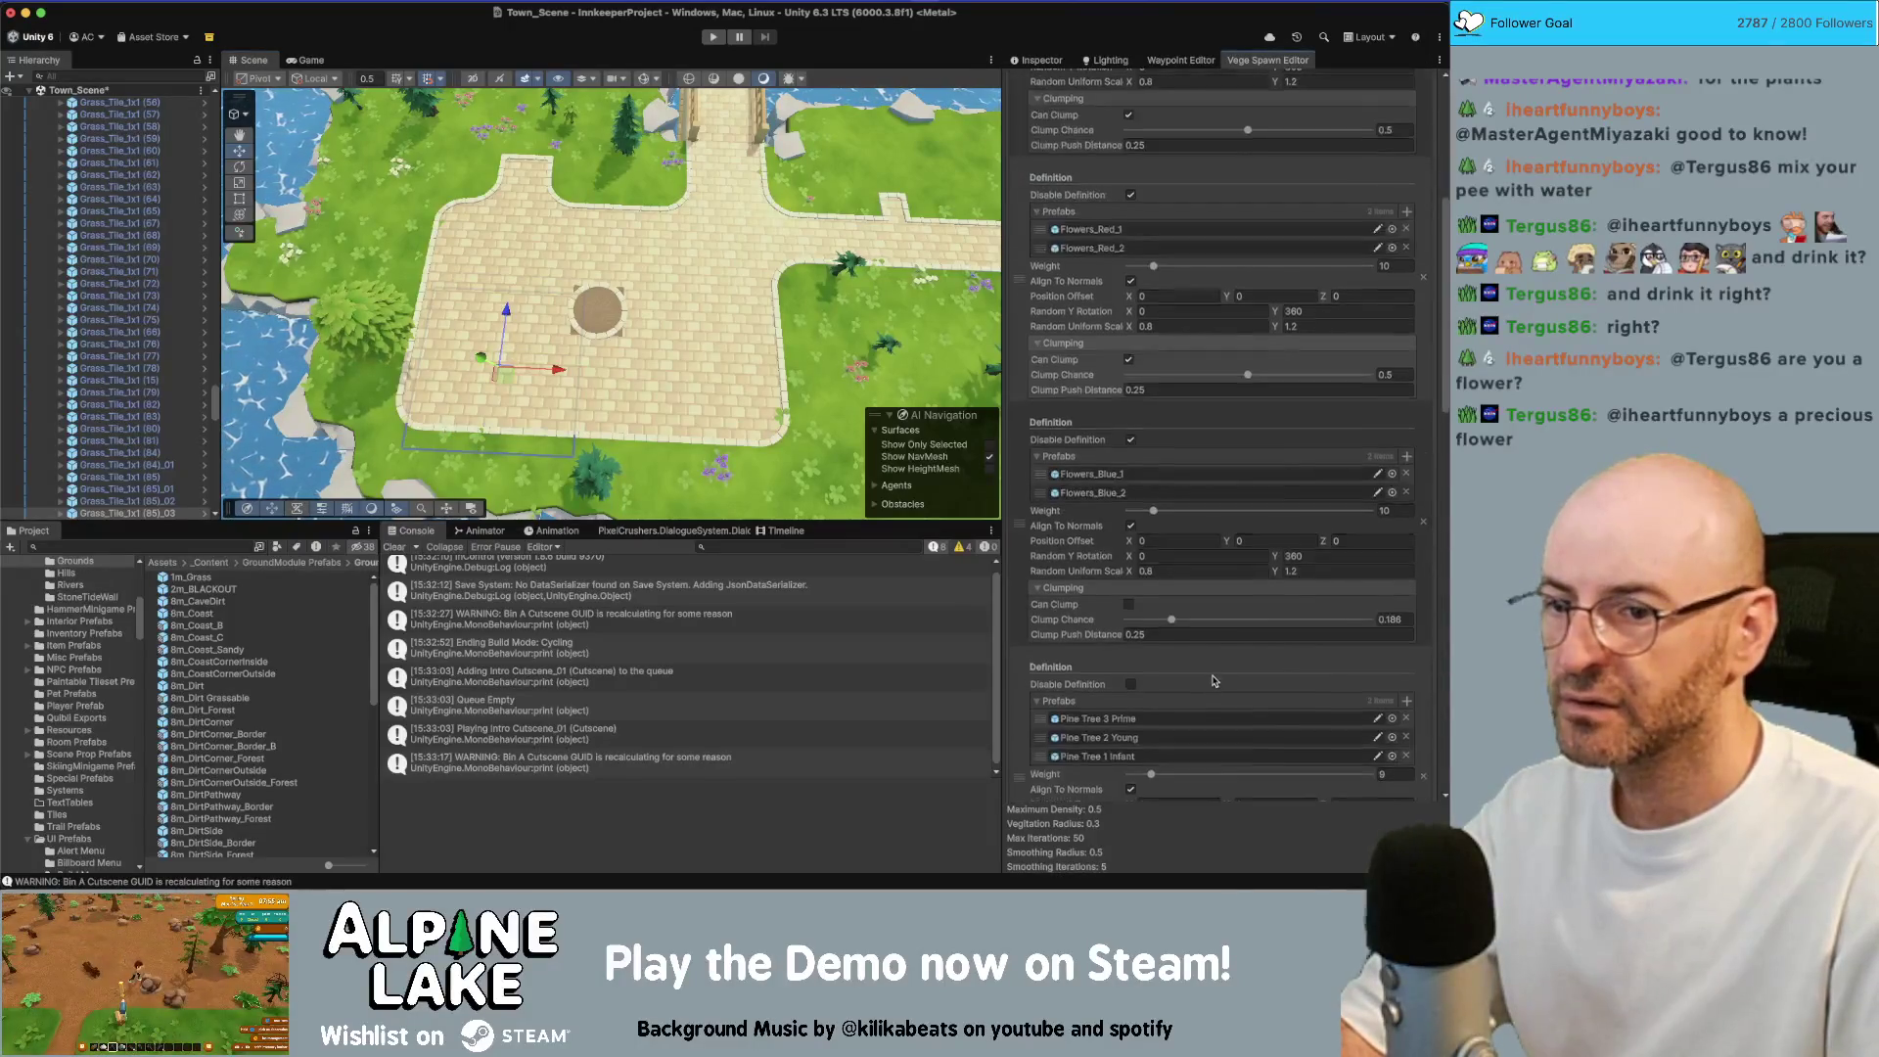
{"action": "scroll", "coordinate": [1214, 671], "scroll_direction": "down", "scroll_amount": 3}
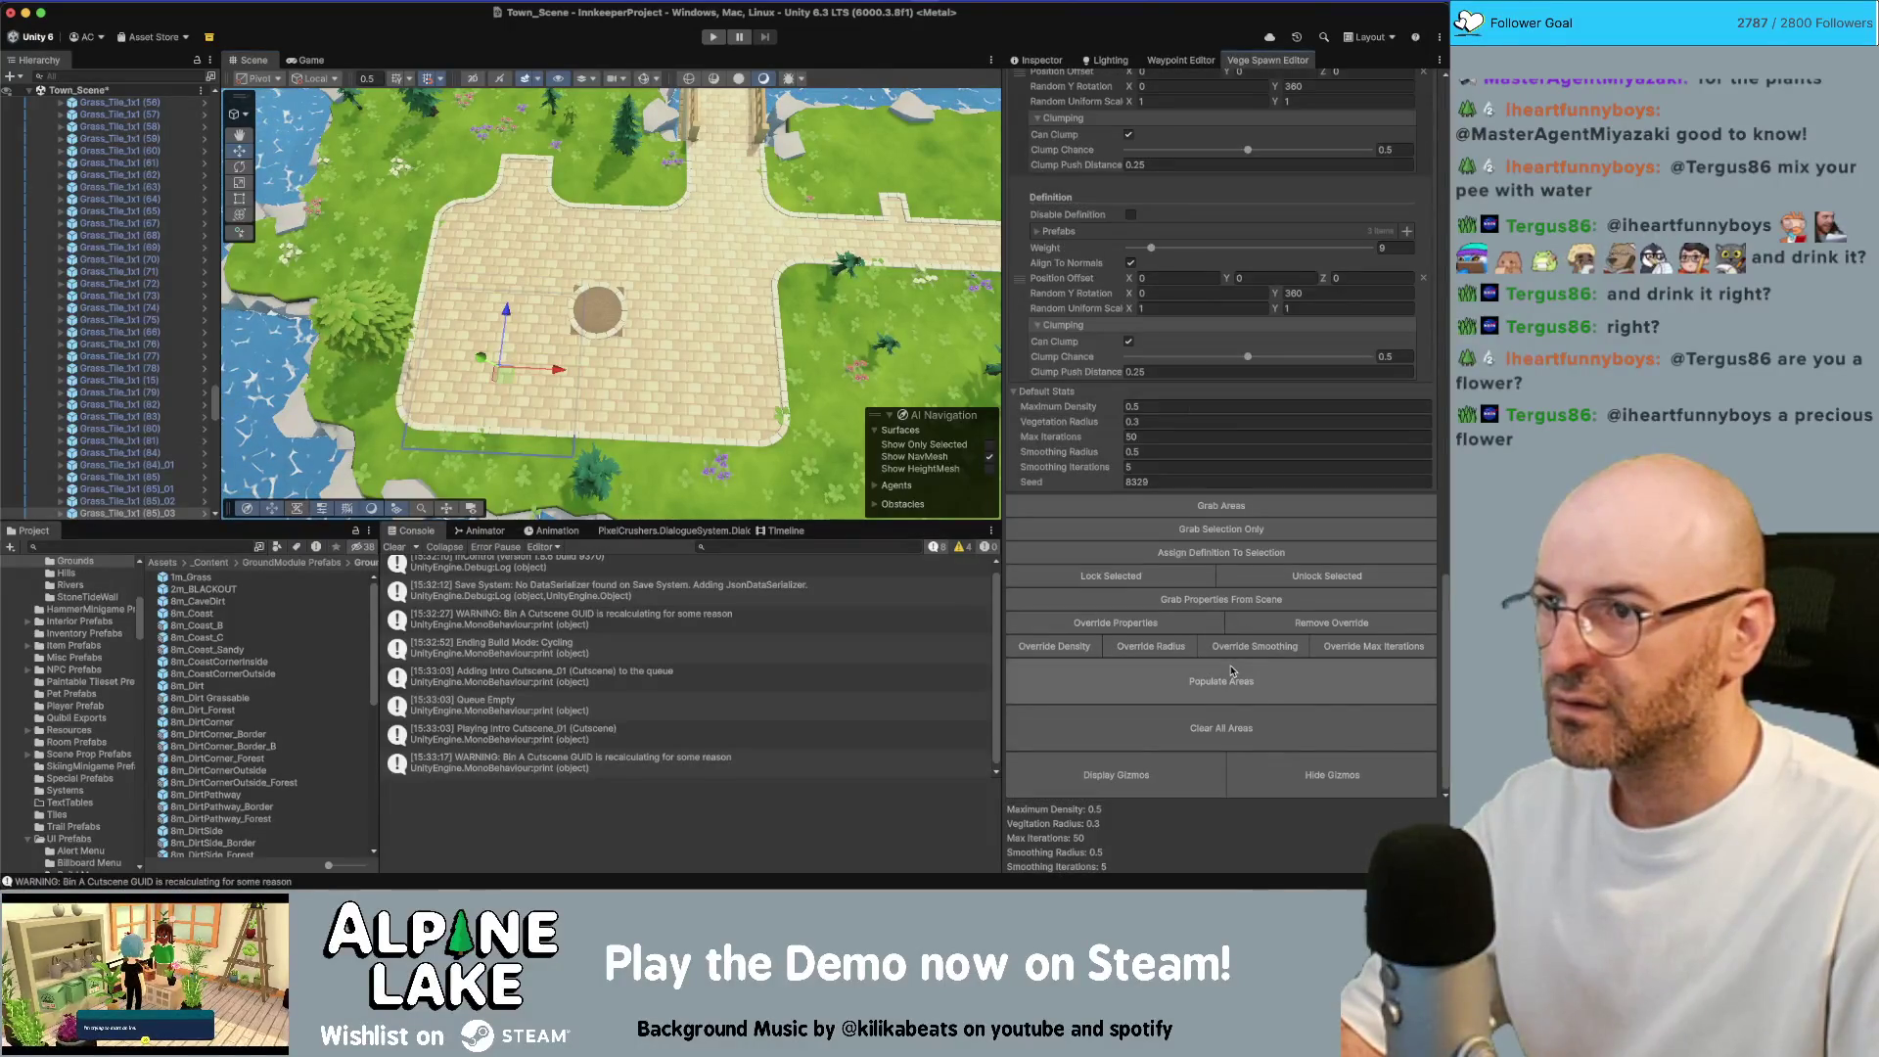
{"action": "mouse_move", "coordinate": [702, 371]}
{"action": "left_mouse_down"}
{"action": "mouse_move", "coordinate": [649, 168]}
{"action": "mouse_move", "coordinate": [568, 264]}
{"action": "left_mouse_up"}
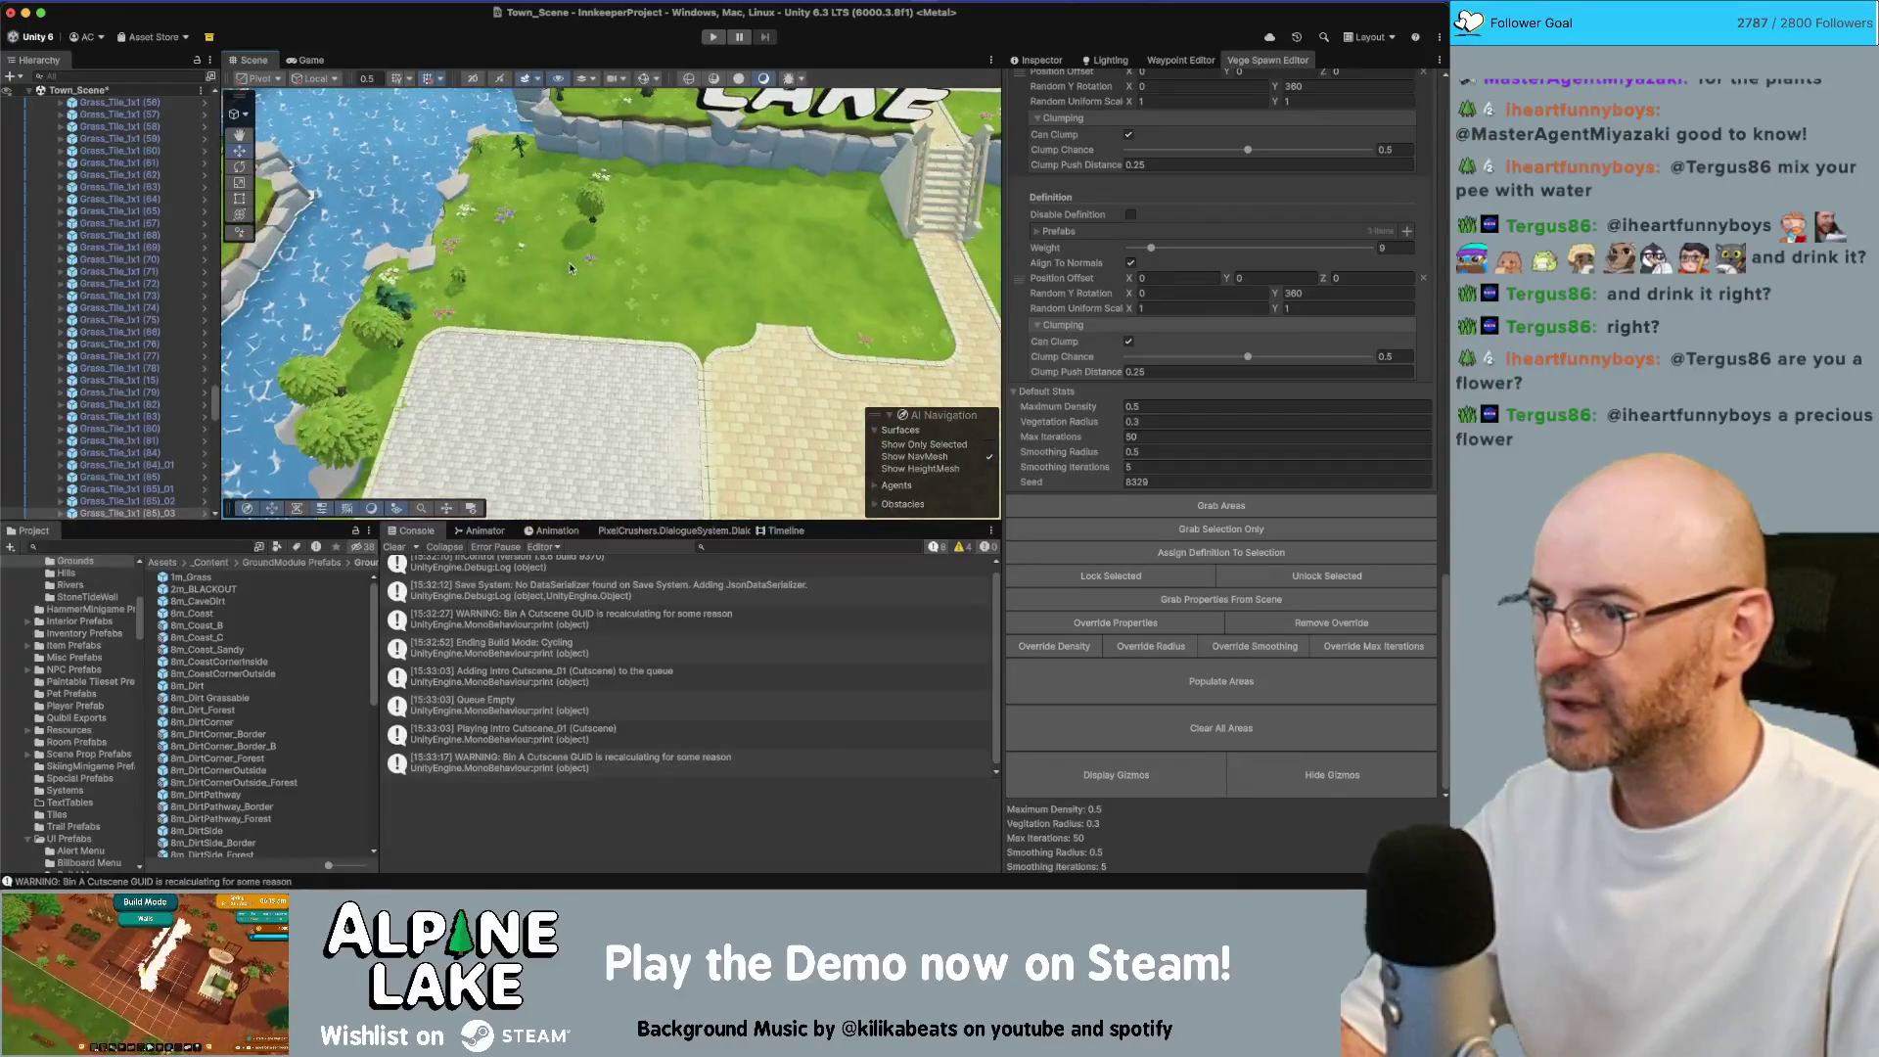
Inspect the Grass_Tile_1x1_02 and _03 transforms, then collapse the Hierarchy to top-level groups
{"action": "left_click", "coordinate": [568, 265]}
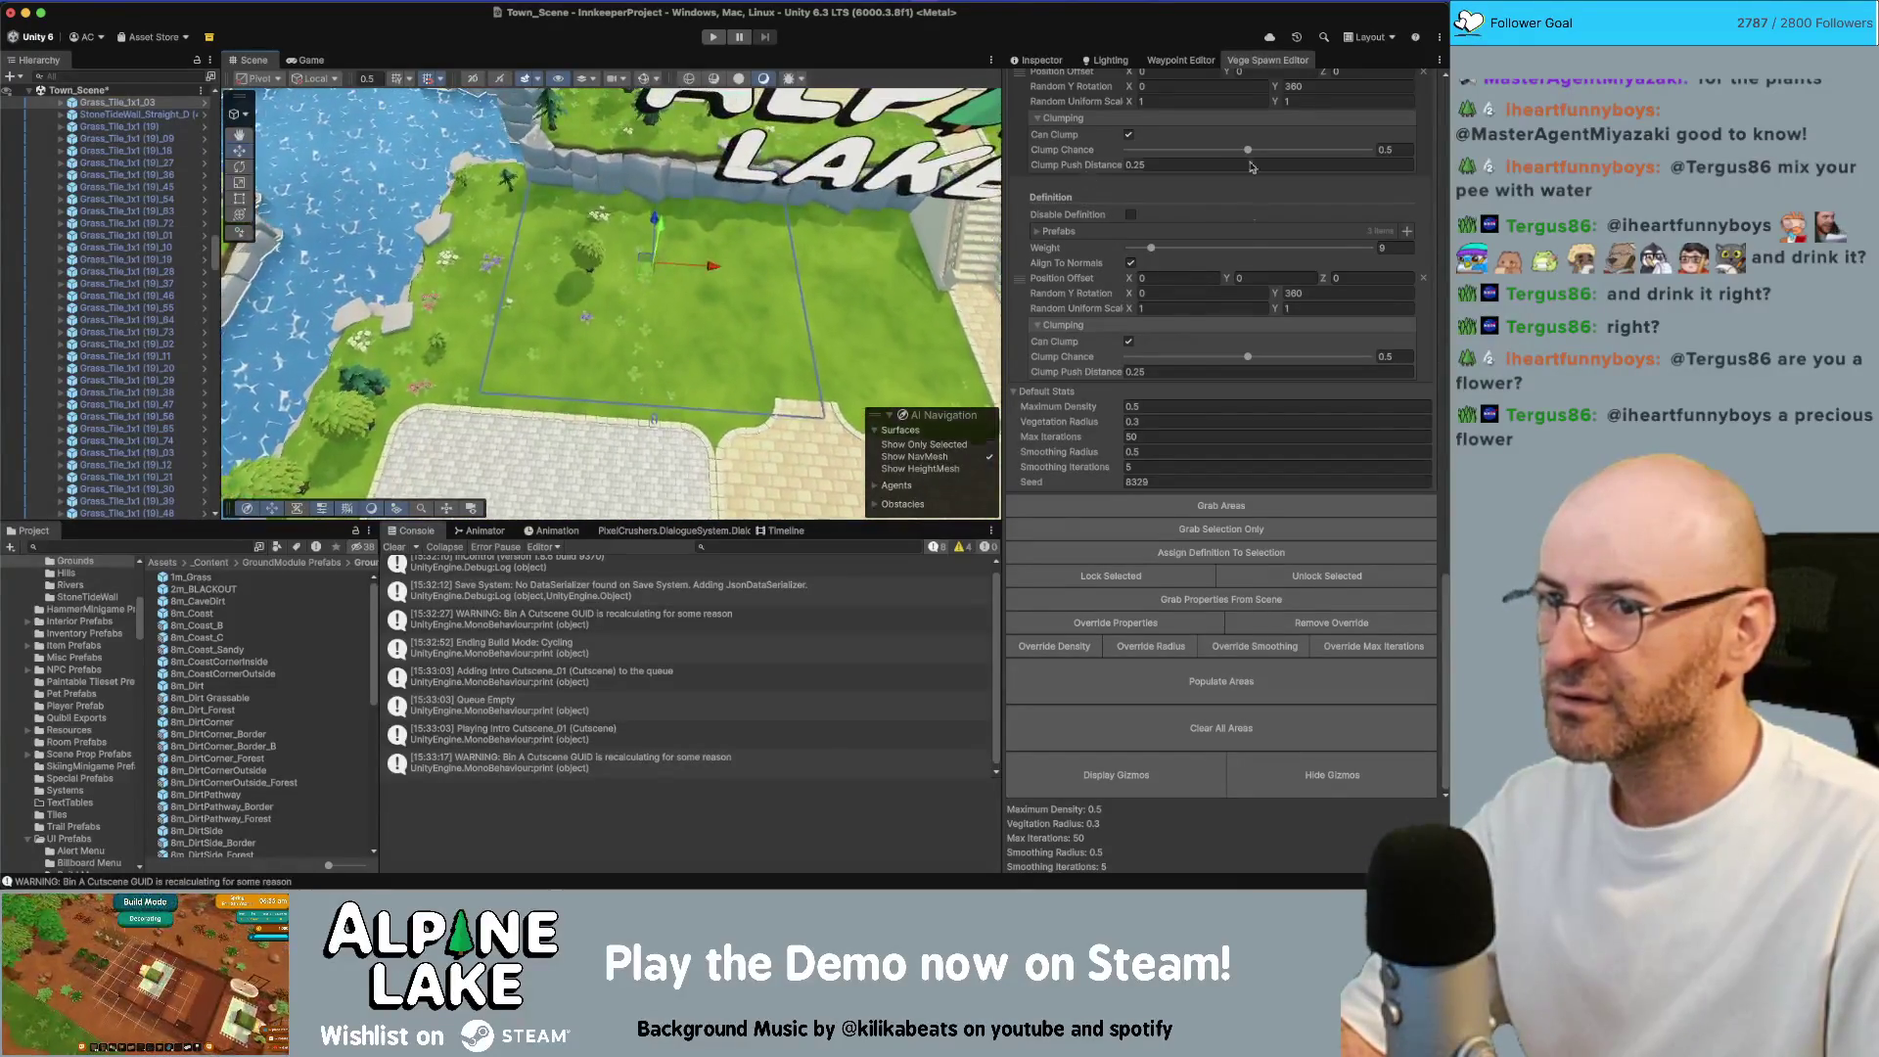
{"action": "scroll", "coordinate": [1223, 233], "scroll_direction": "up", "scroll_amount": 15}
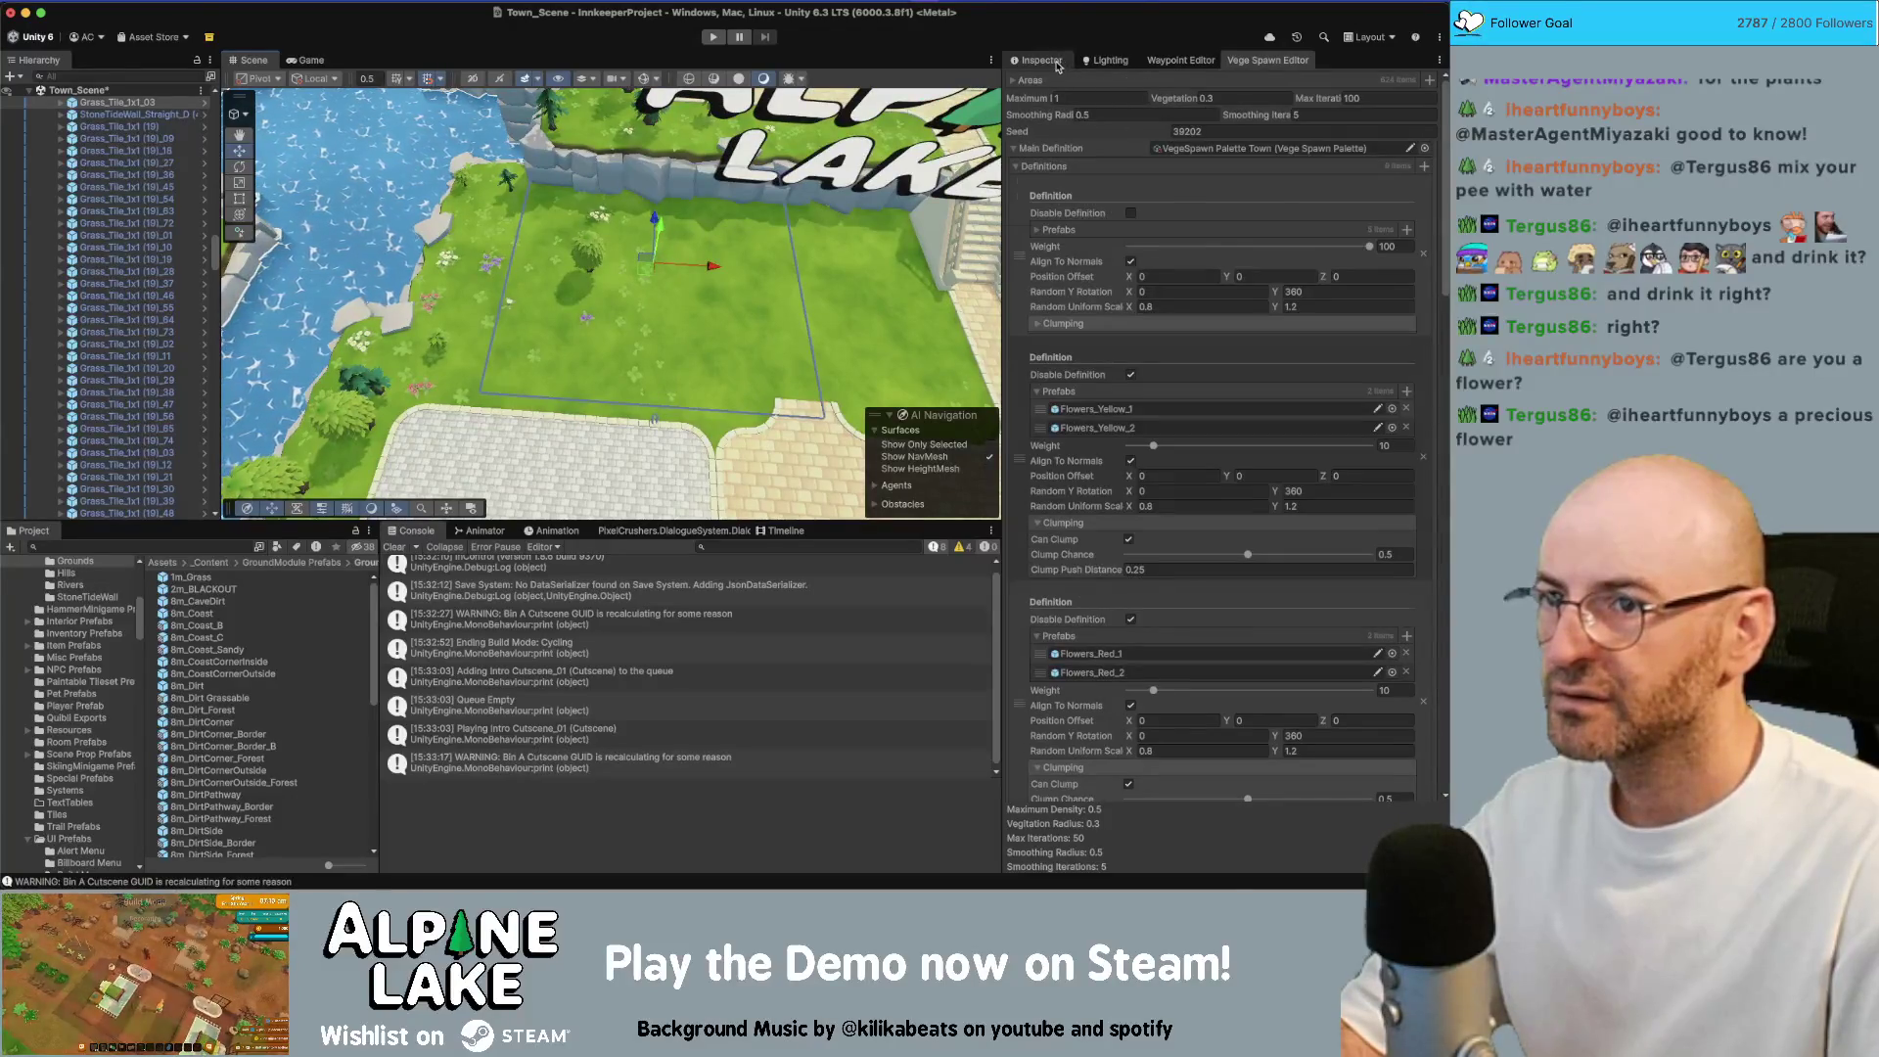
{"action": "left_click", "coordinate": [1057, 66]}
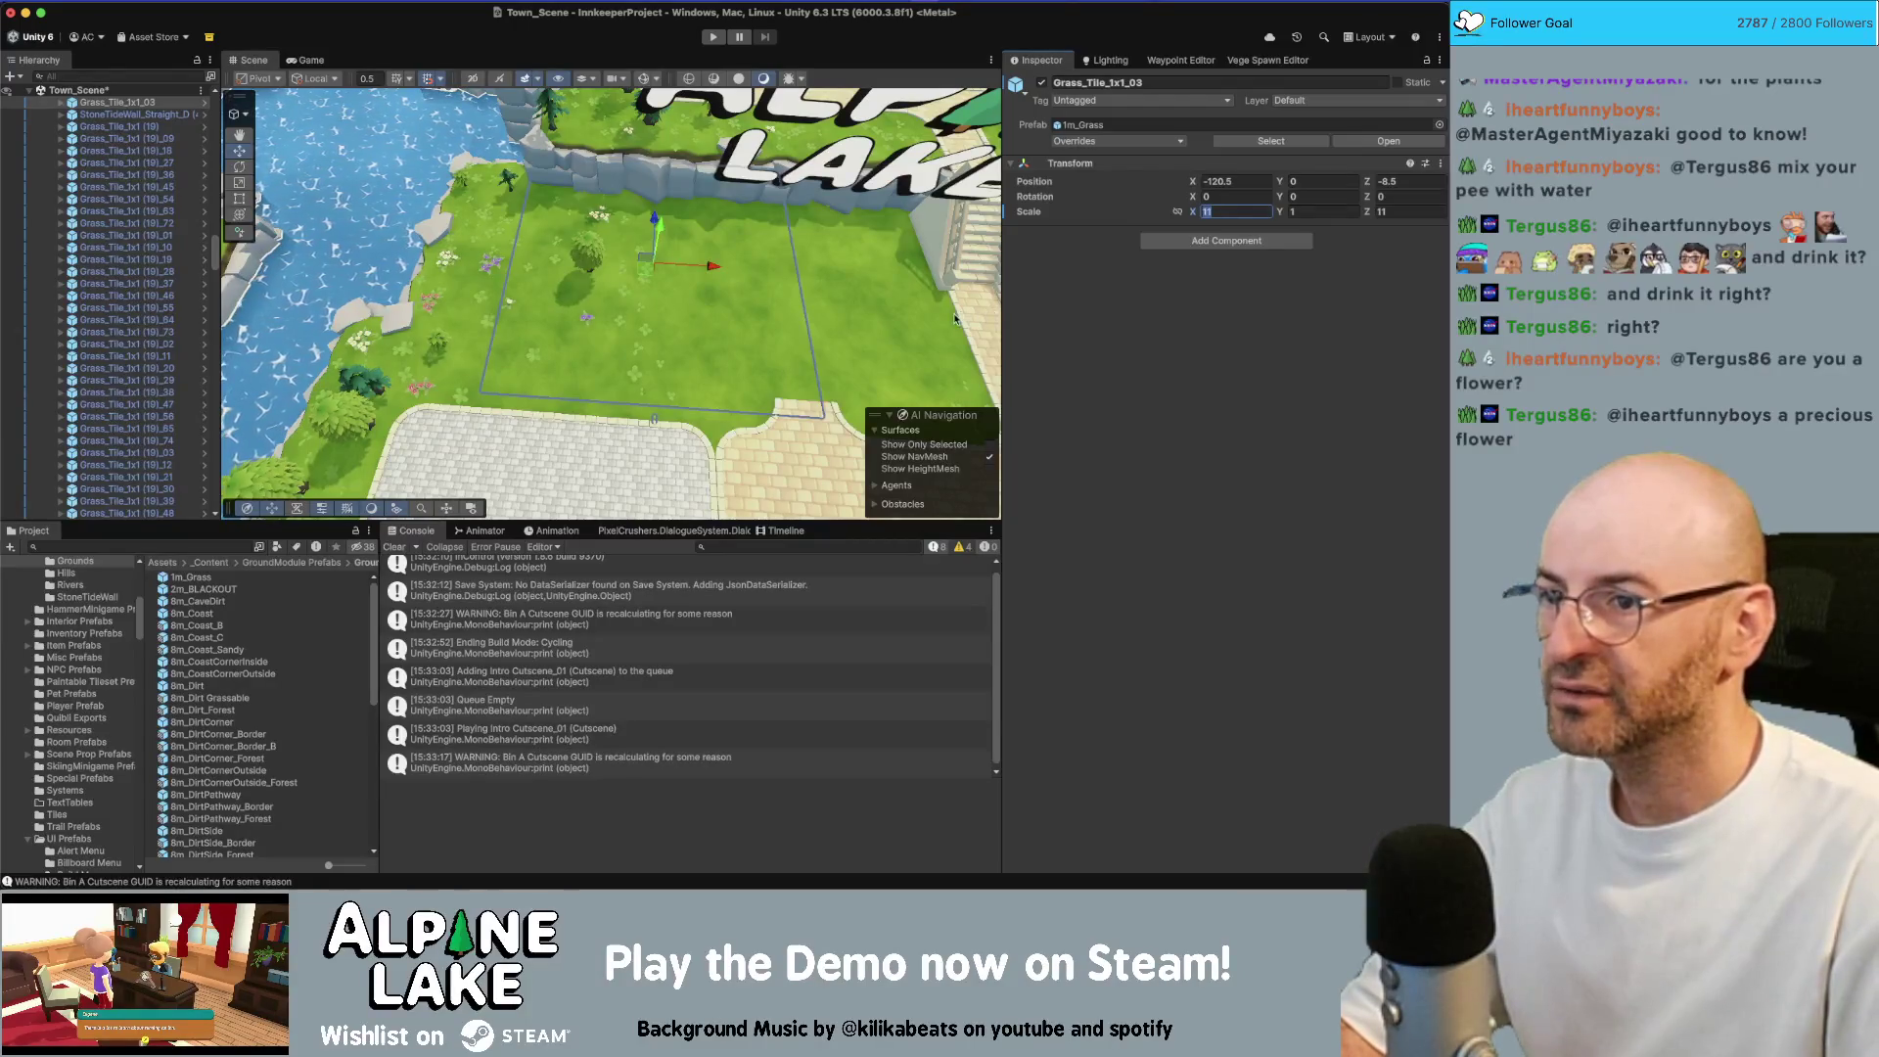
{"action": "left_click", "coordinate": [885, 318]}
{"action": "mouse_move", "coordinate": [884, 317]}
{"action": "left_mouse_down"}
{"action": "mouse_move", "coordinate": [850, 294]}
{"action": "mouse_move", "coordinate": [634, 289]}
{"action": "mouse_move", "coordinate": [673, 201]}
{"action": "mouse_move", "coordinate": [730, 189]}
{"action": "mouse_move", "coordinate": [895, 284]}
{"action": "left_mouse_up"}
{"action": "left_click", "coordinate": [694, 355]}
{"action": "left_click", "coordinate": [117, 151]}
{"action": "key", "text": "Left"}
{"action": "key", "text": "Left"}
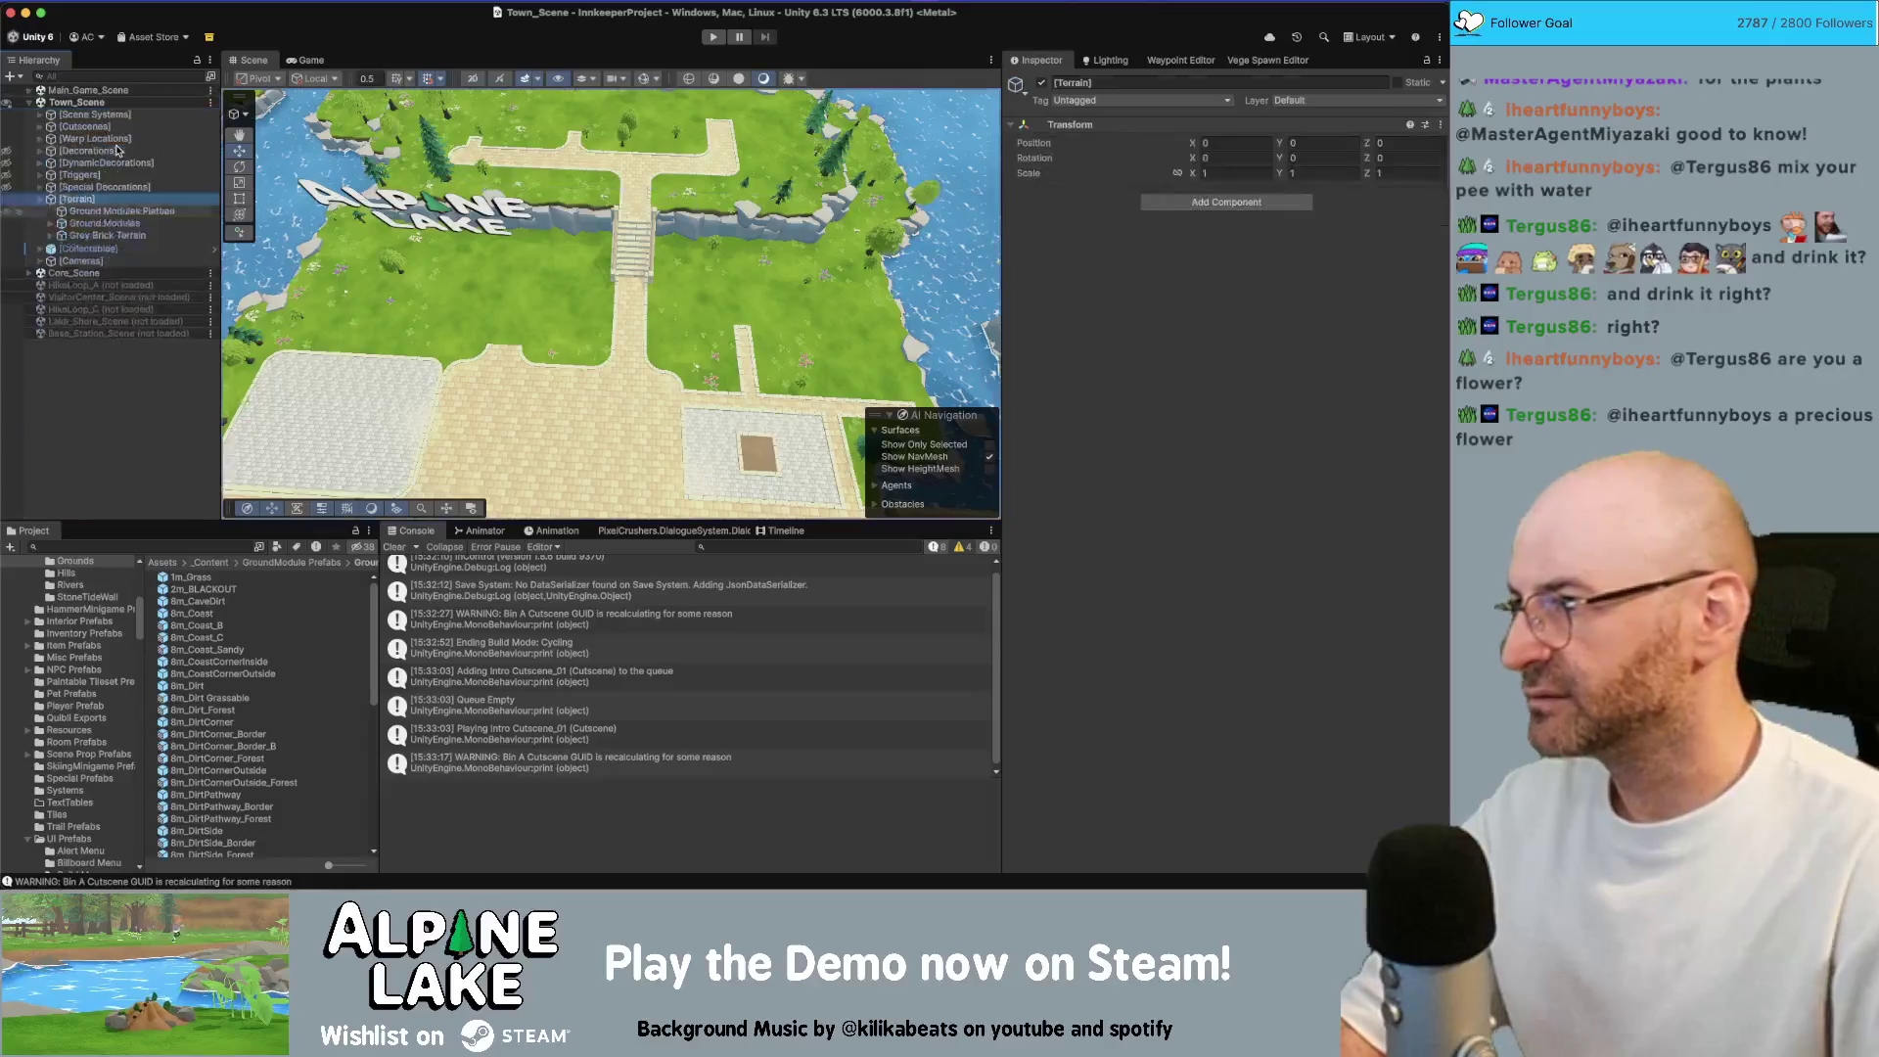
Unhide the Decorations group and fly the view past the river, town hall and houses
{"action": "left_click", "coordinate": [8, 152]}
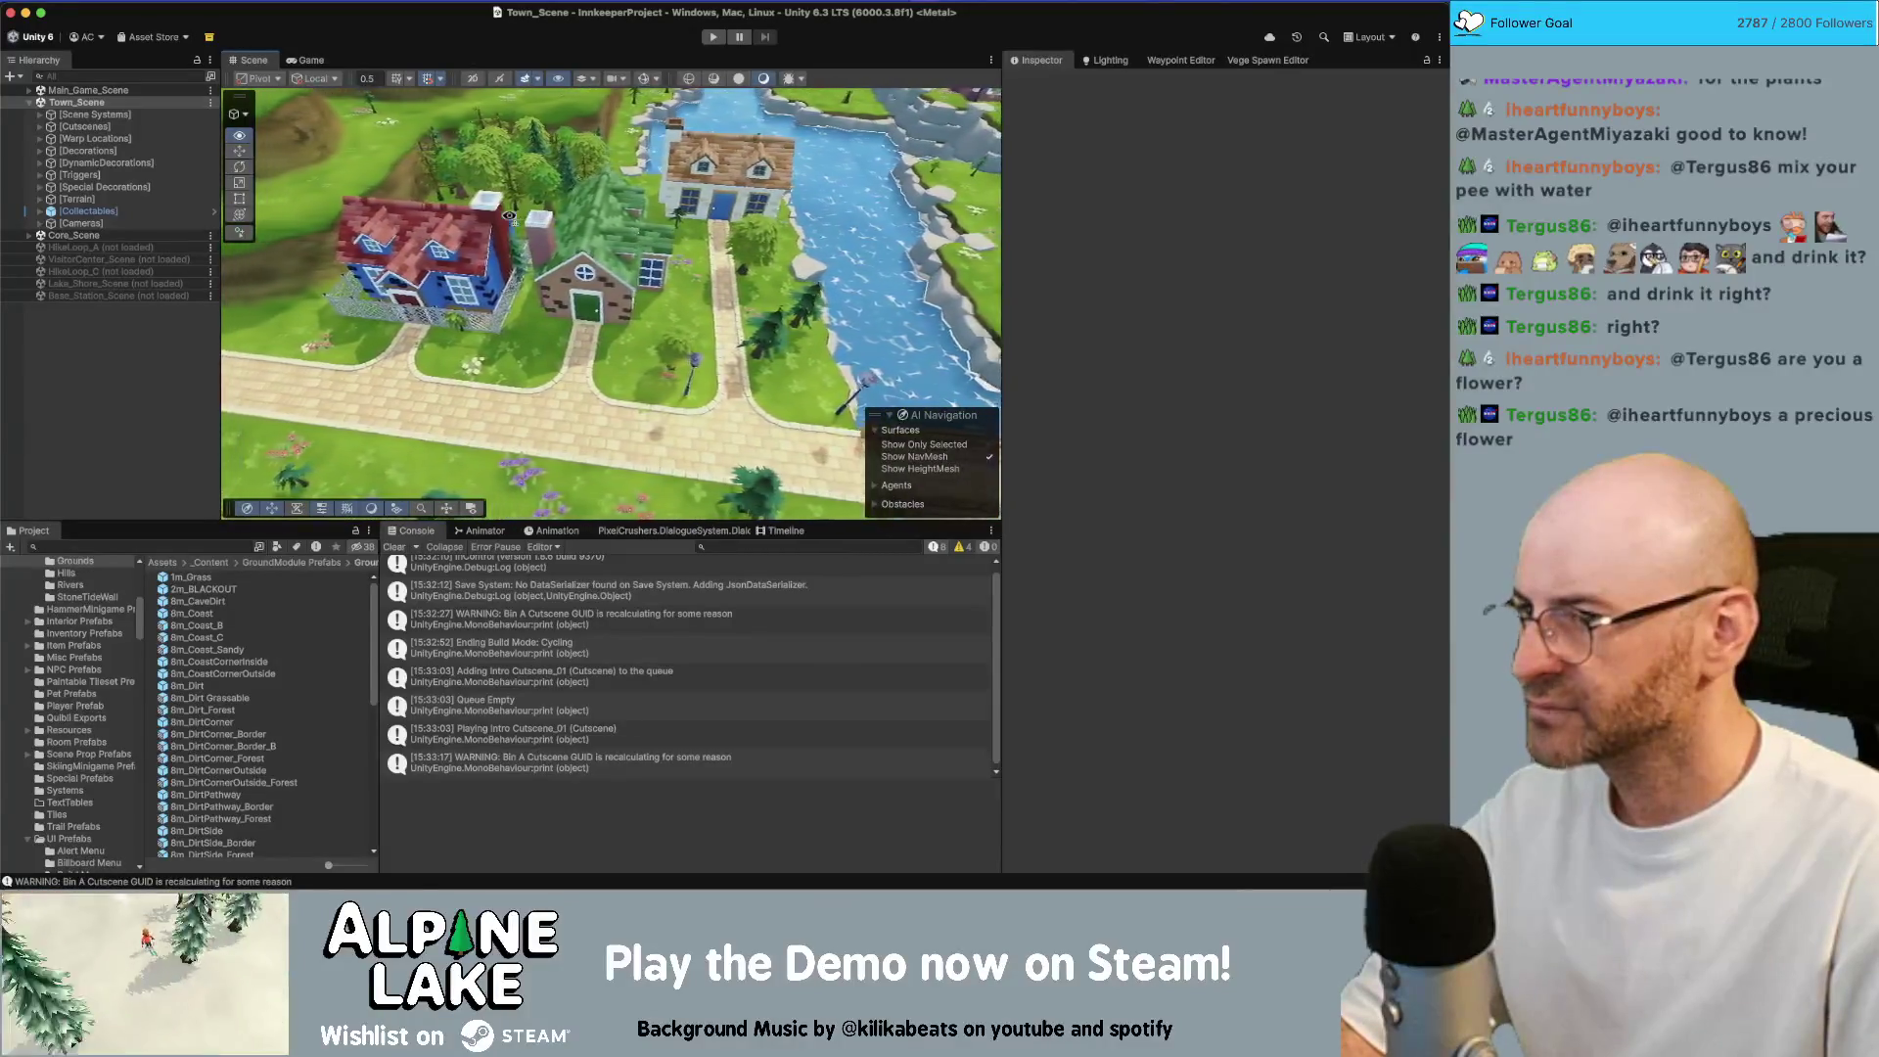
{"action": "left_click", "coordinate": [539, 293]}
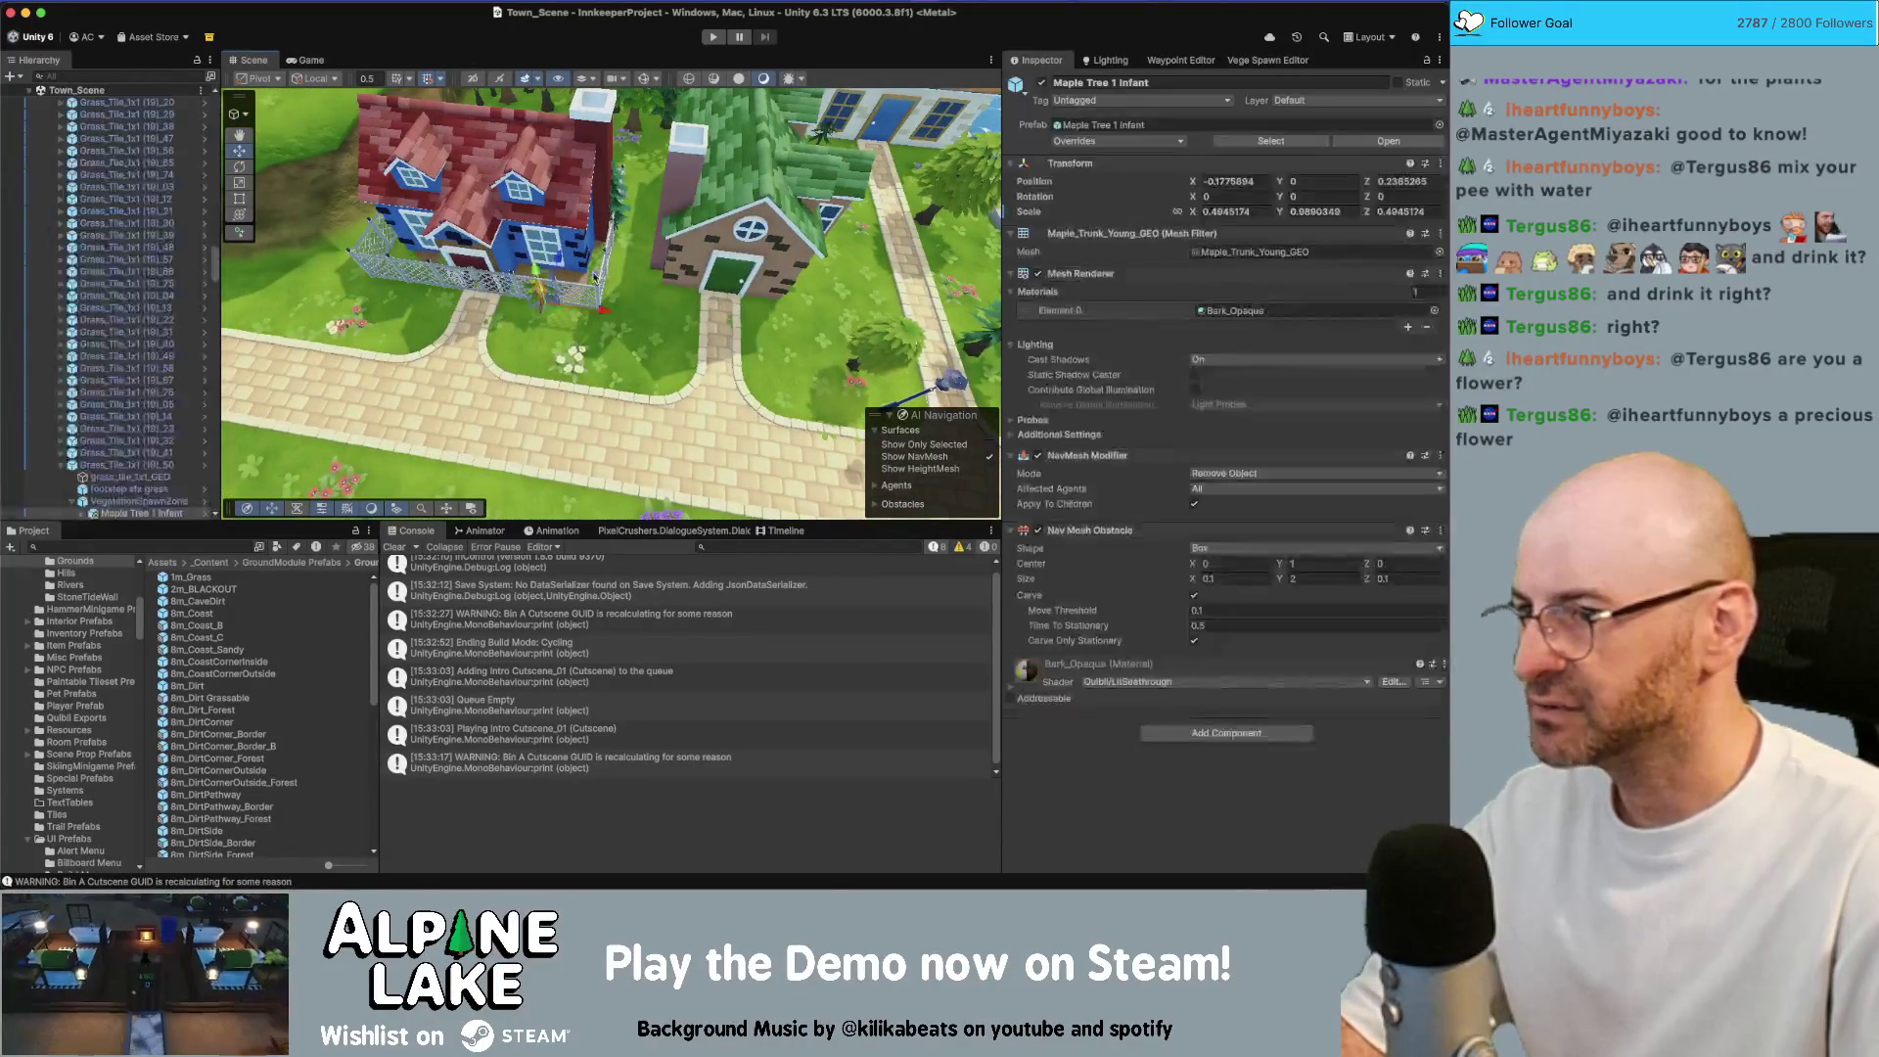
{"action": "key", "text": "Escape"}
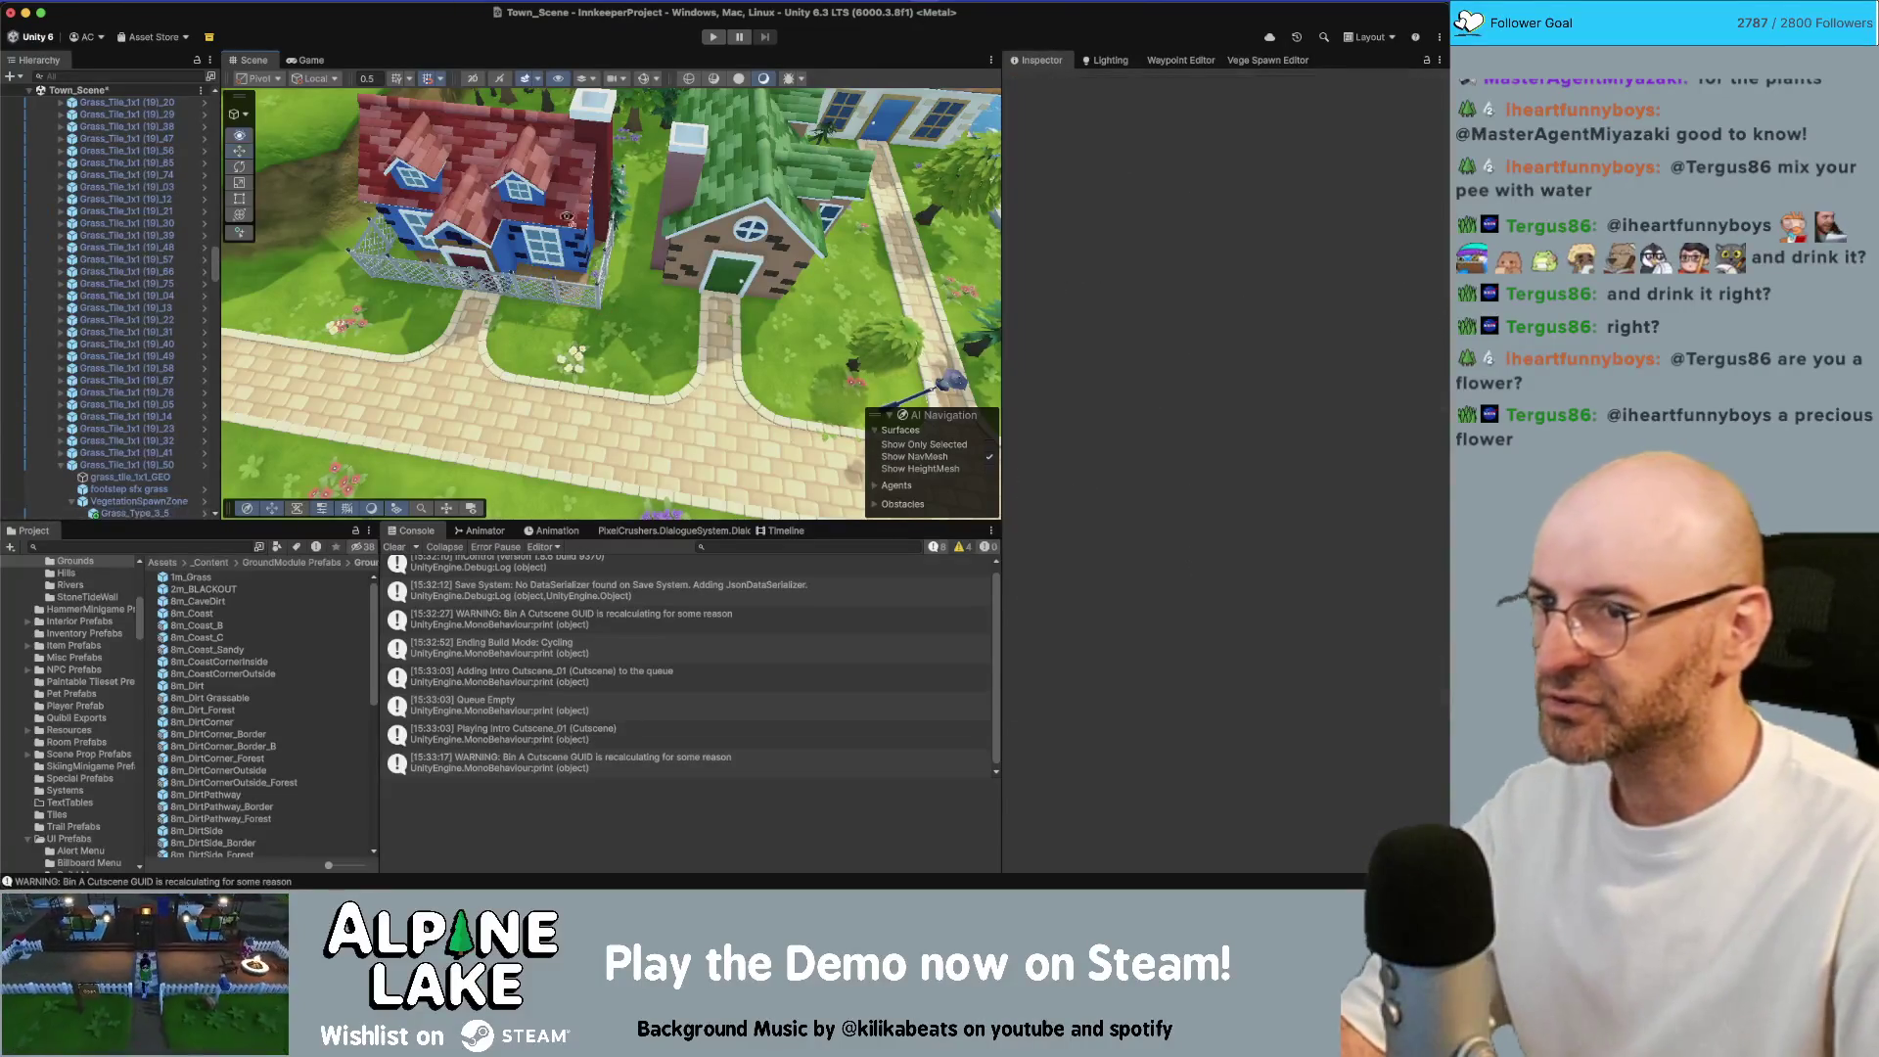
{"action": "key", "text": "w"}
{"action": "left_click", "coordinate": [584, 219]}
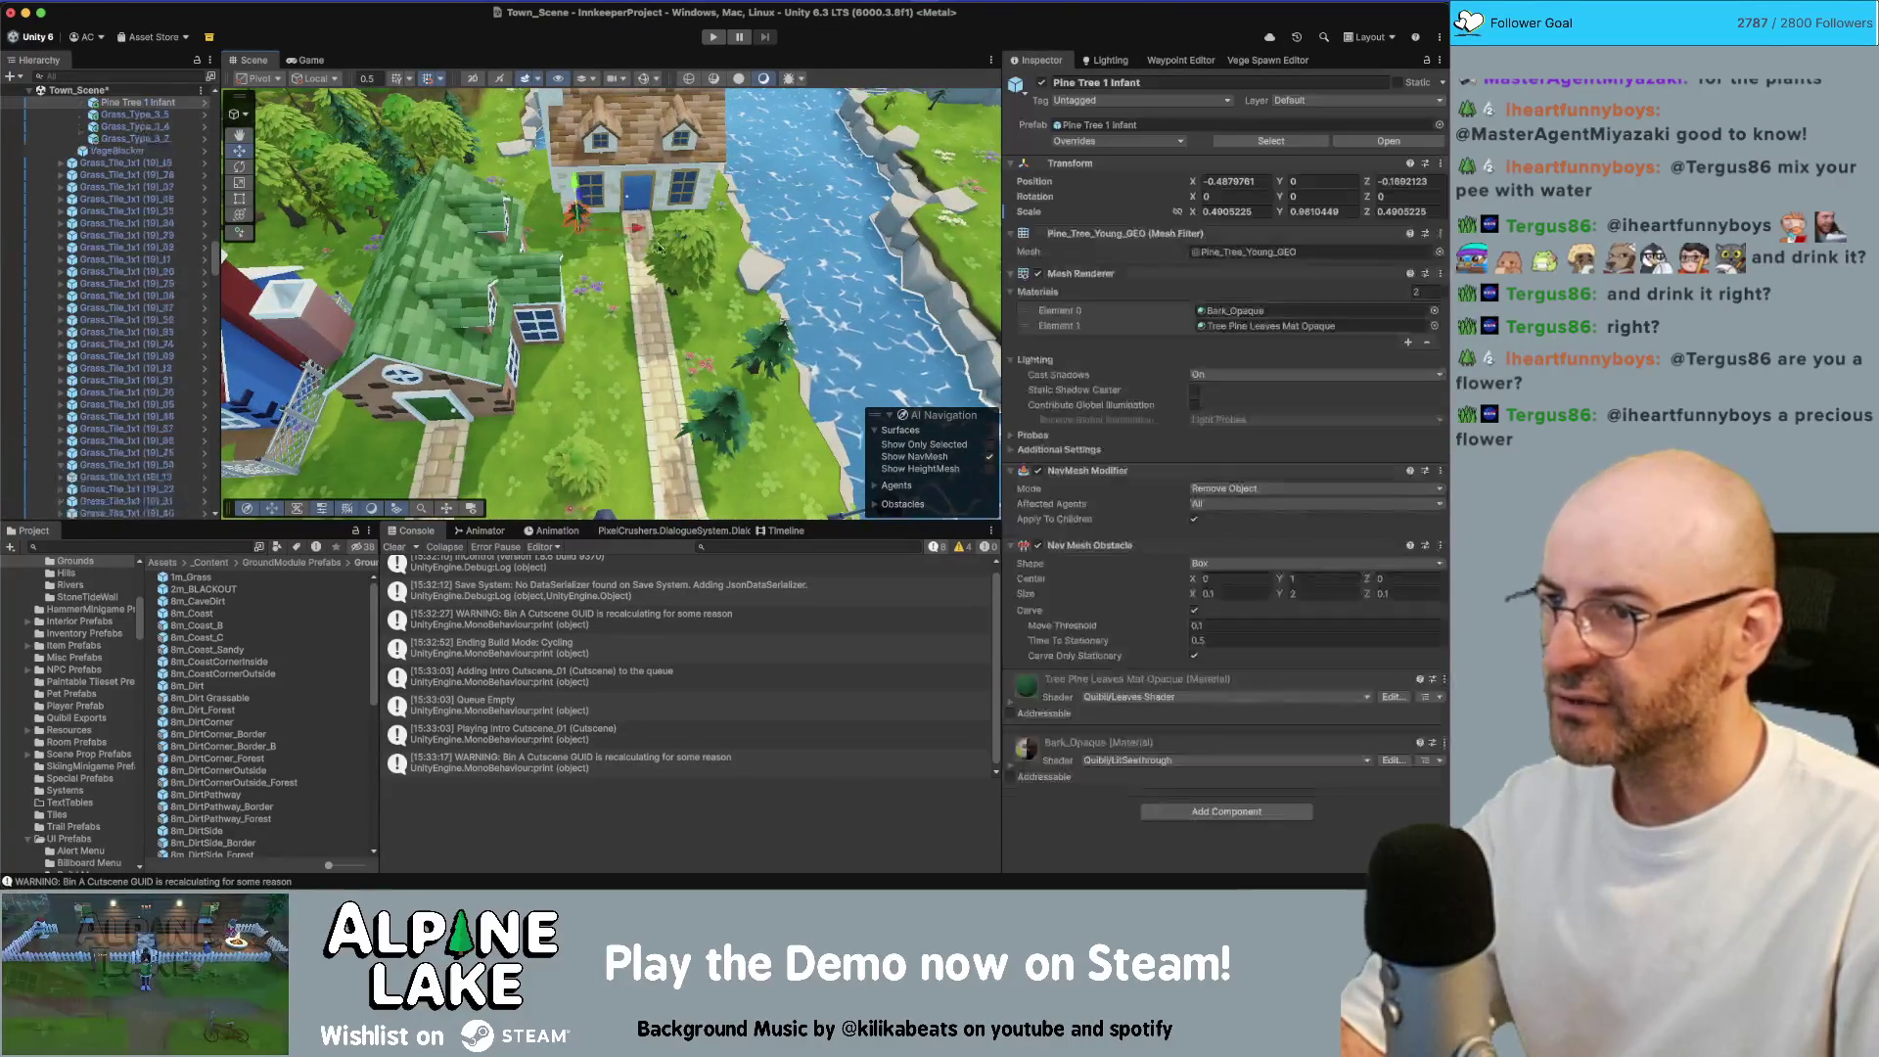
{"action": "key", "text": "Escape"}
{"action": "key", "text": "w"}
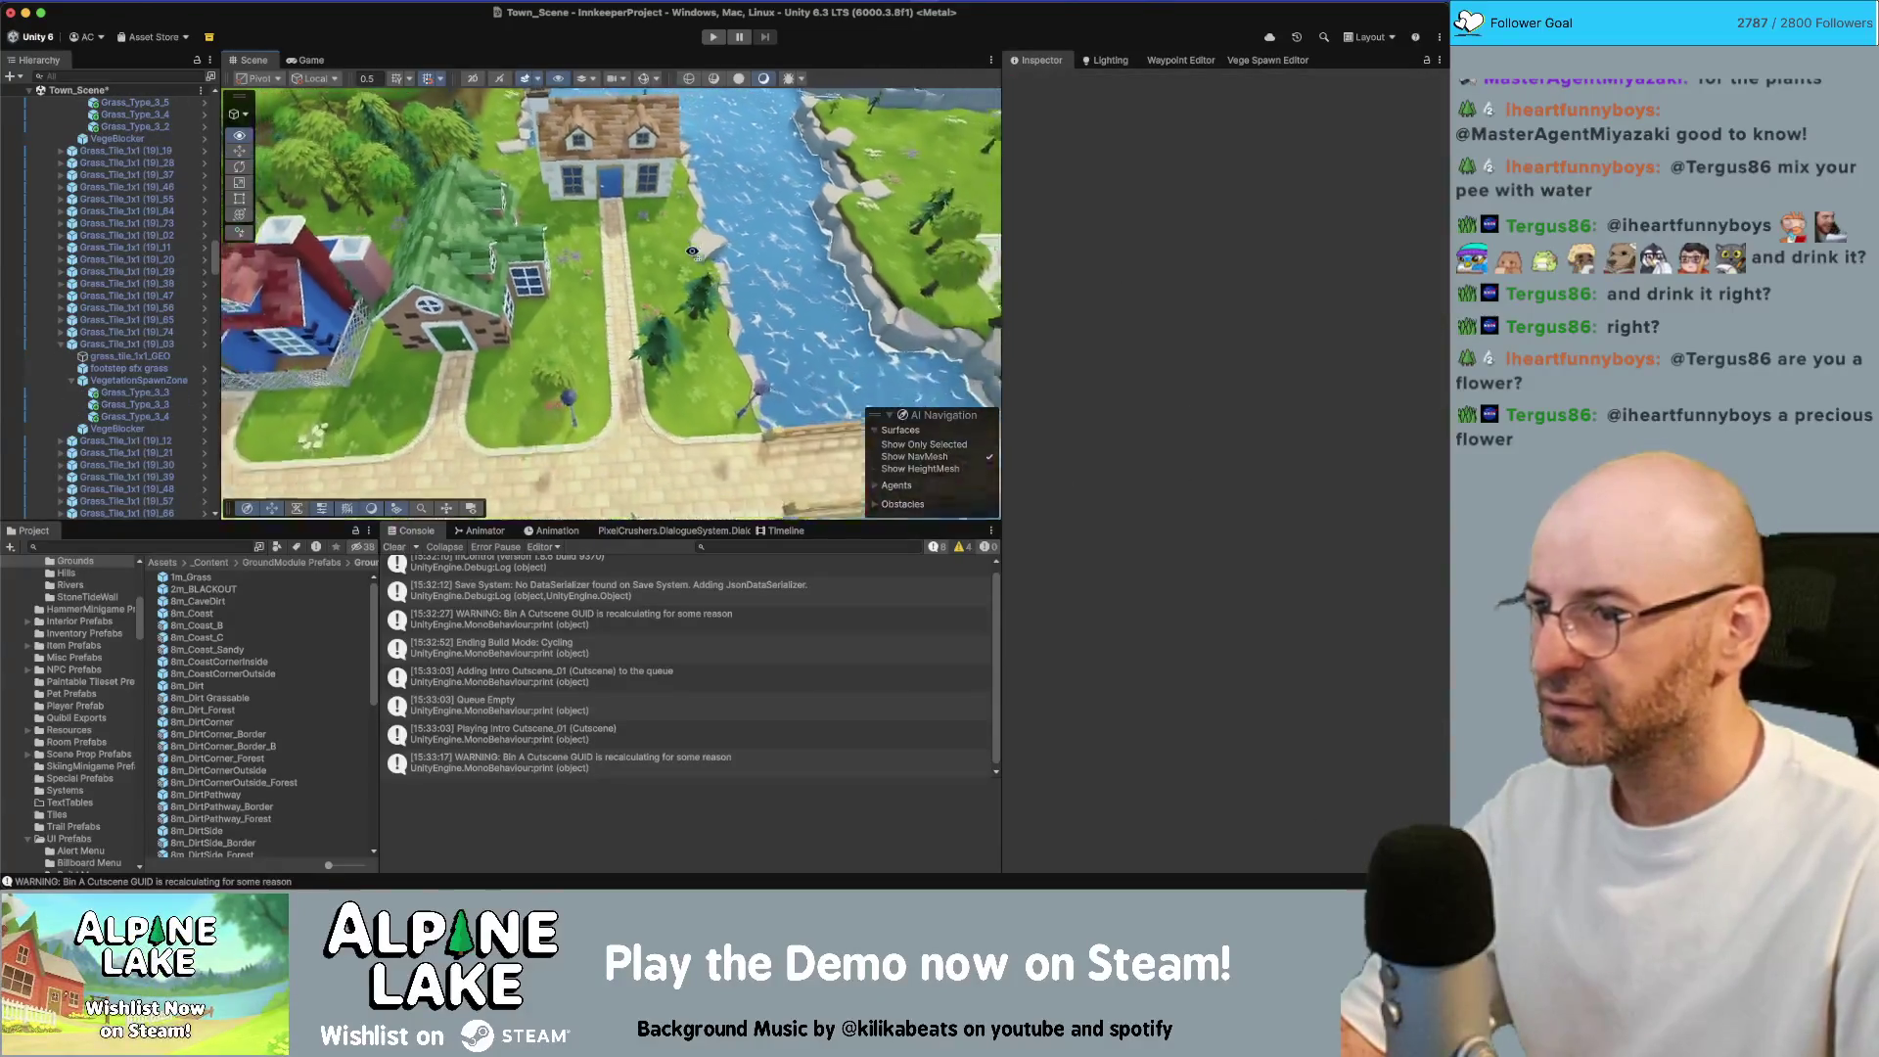
{"action": "key", "text": "w"}
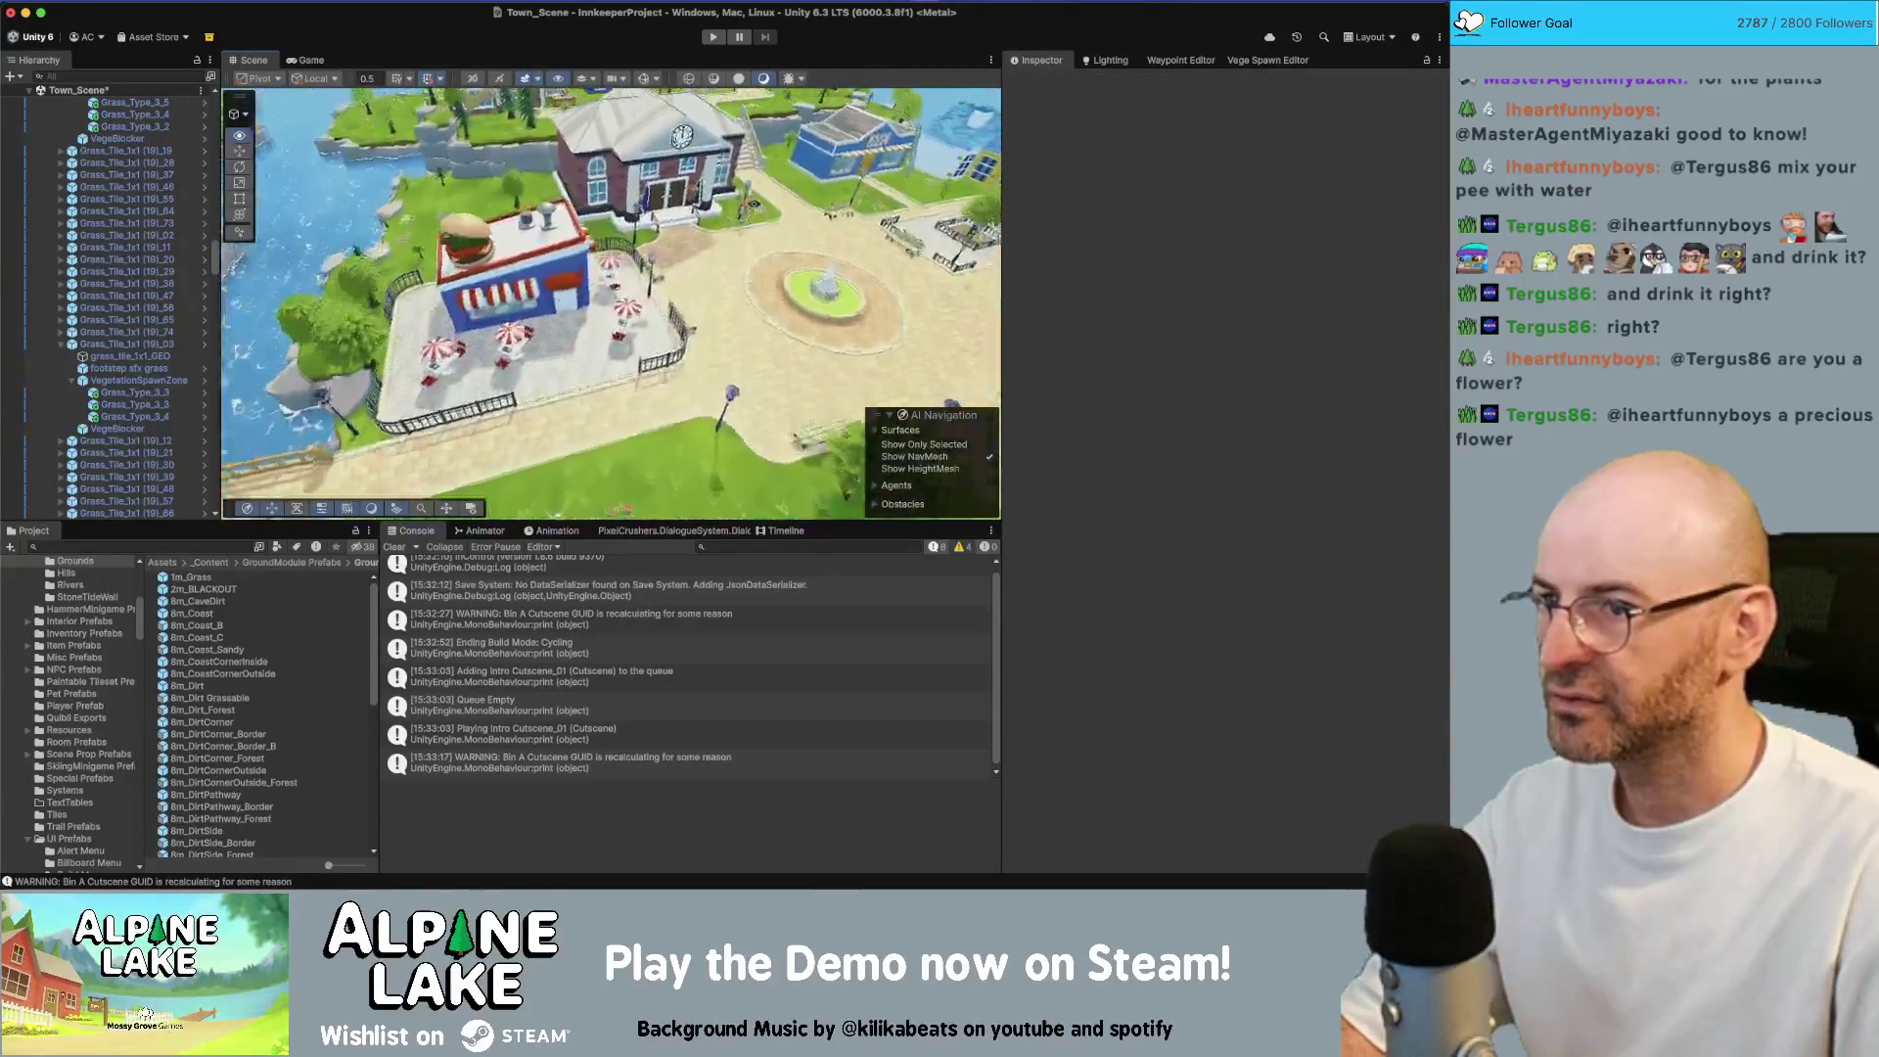
{"action": "key", "text": "w"}
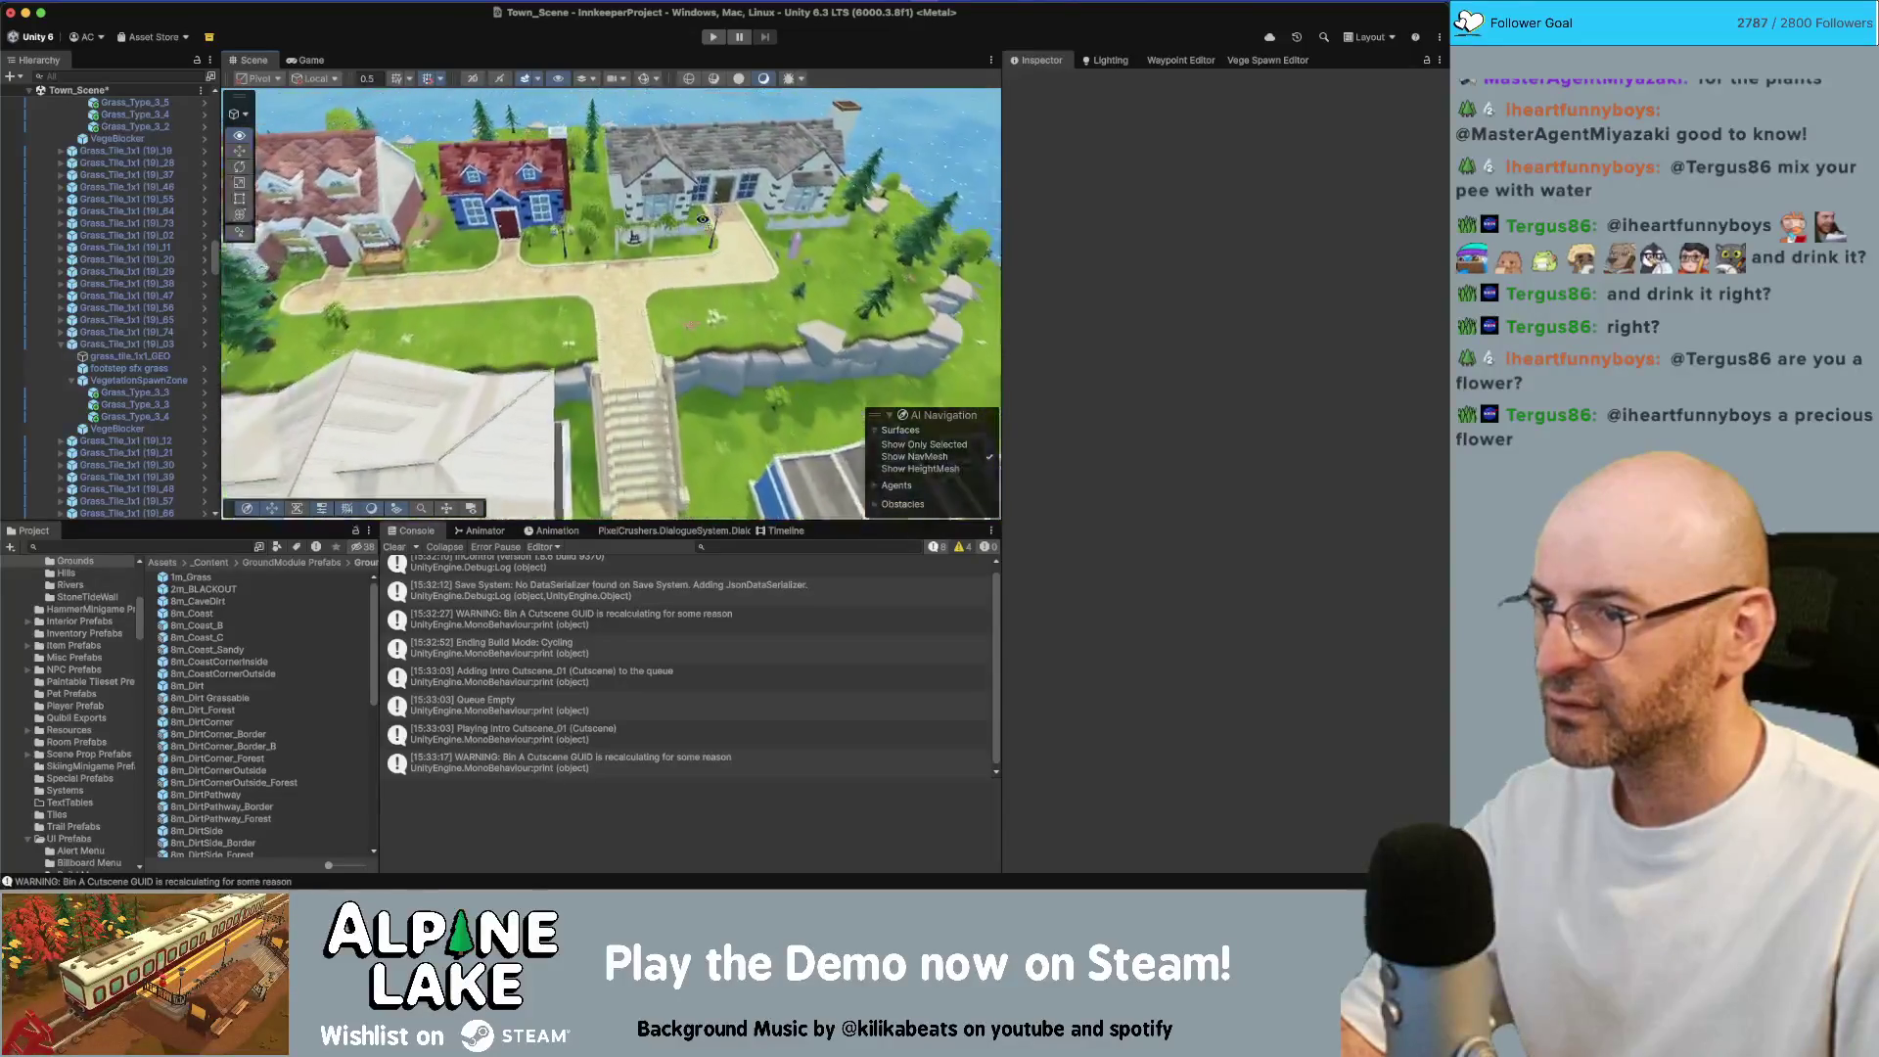
{"action": "key", "text": "a"}
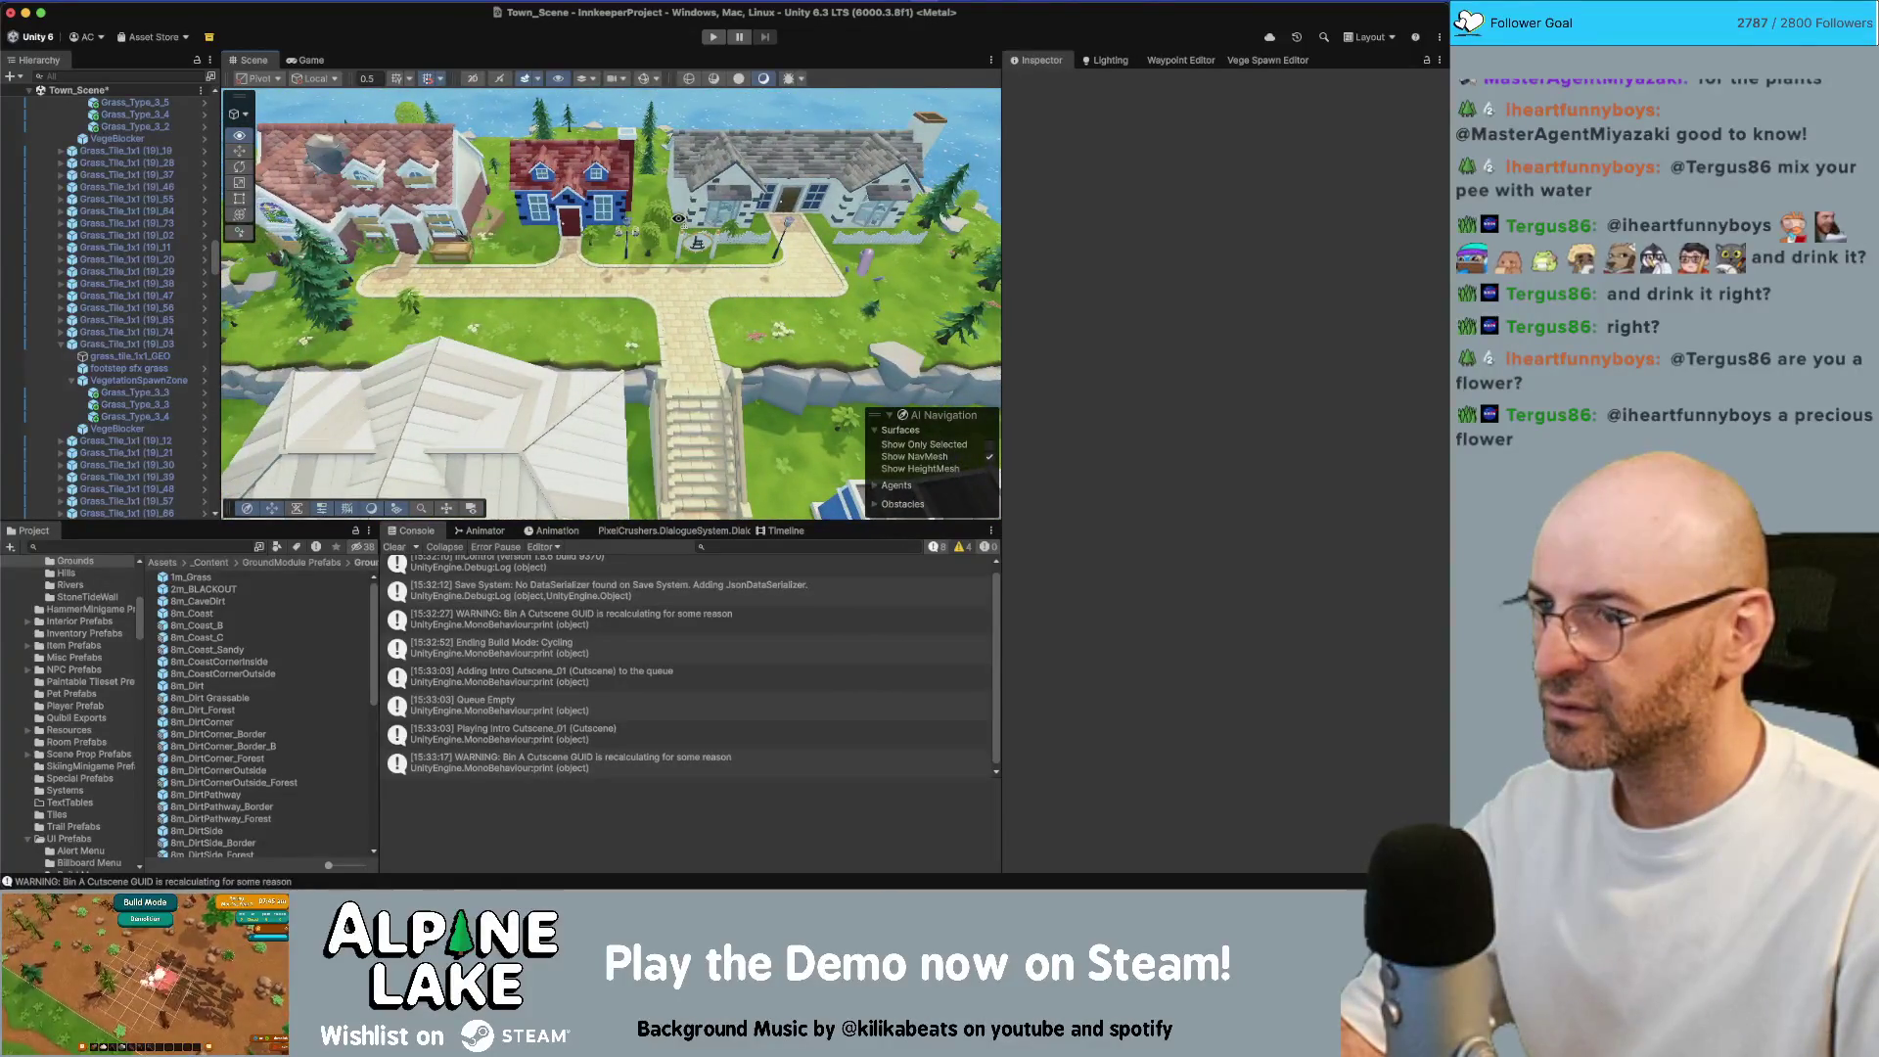
{"action": "key", "text": "s"}
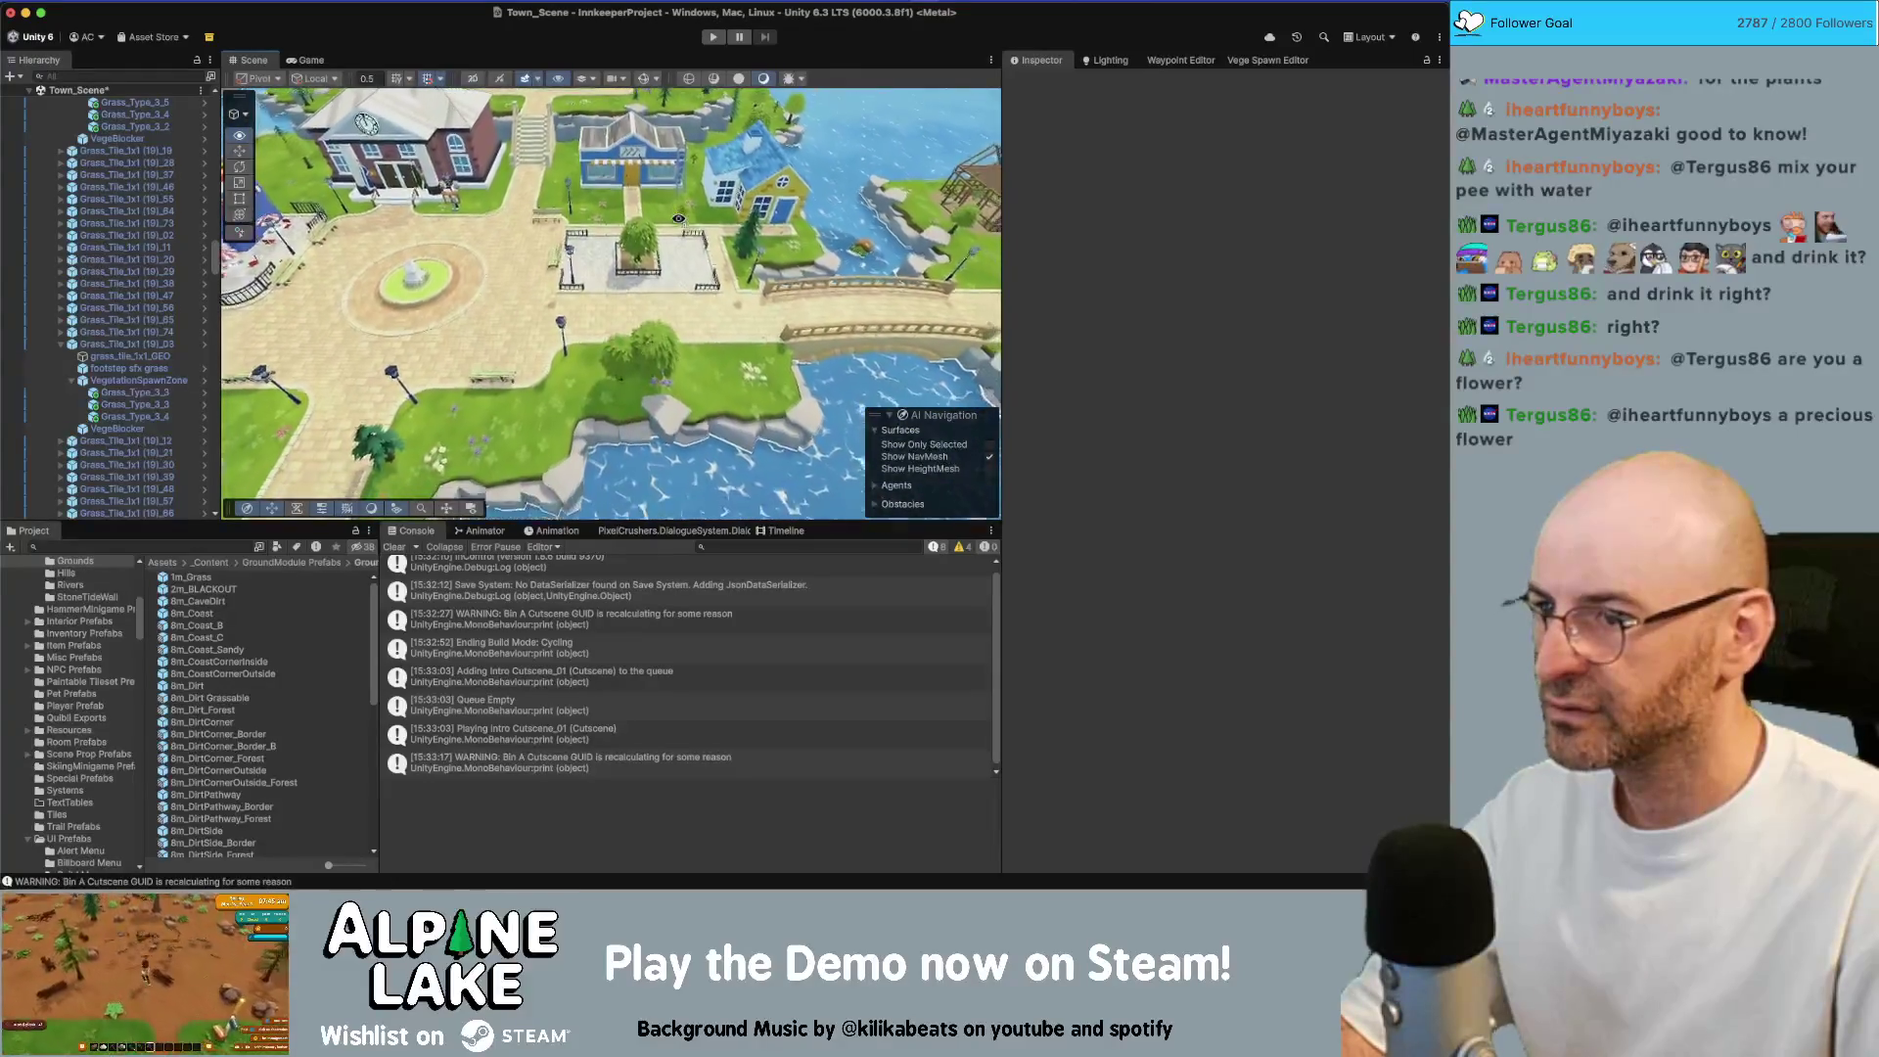
{"action": "key", "text": "w"}
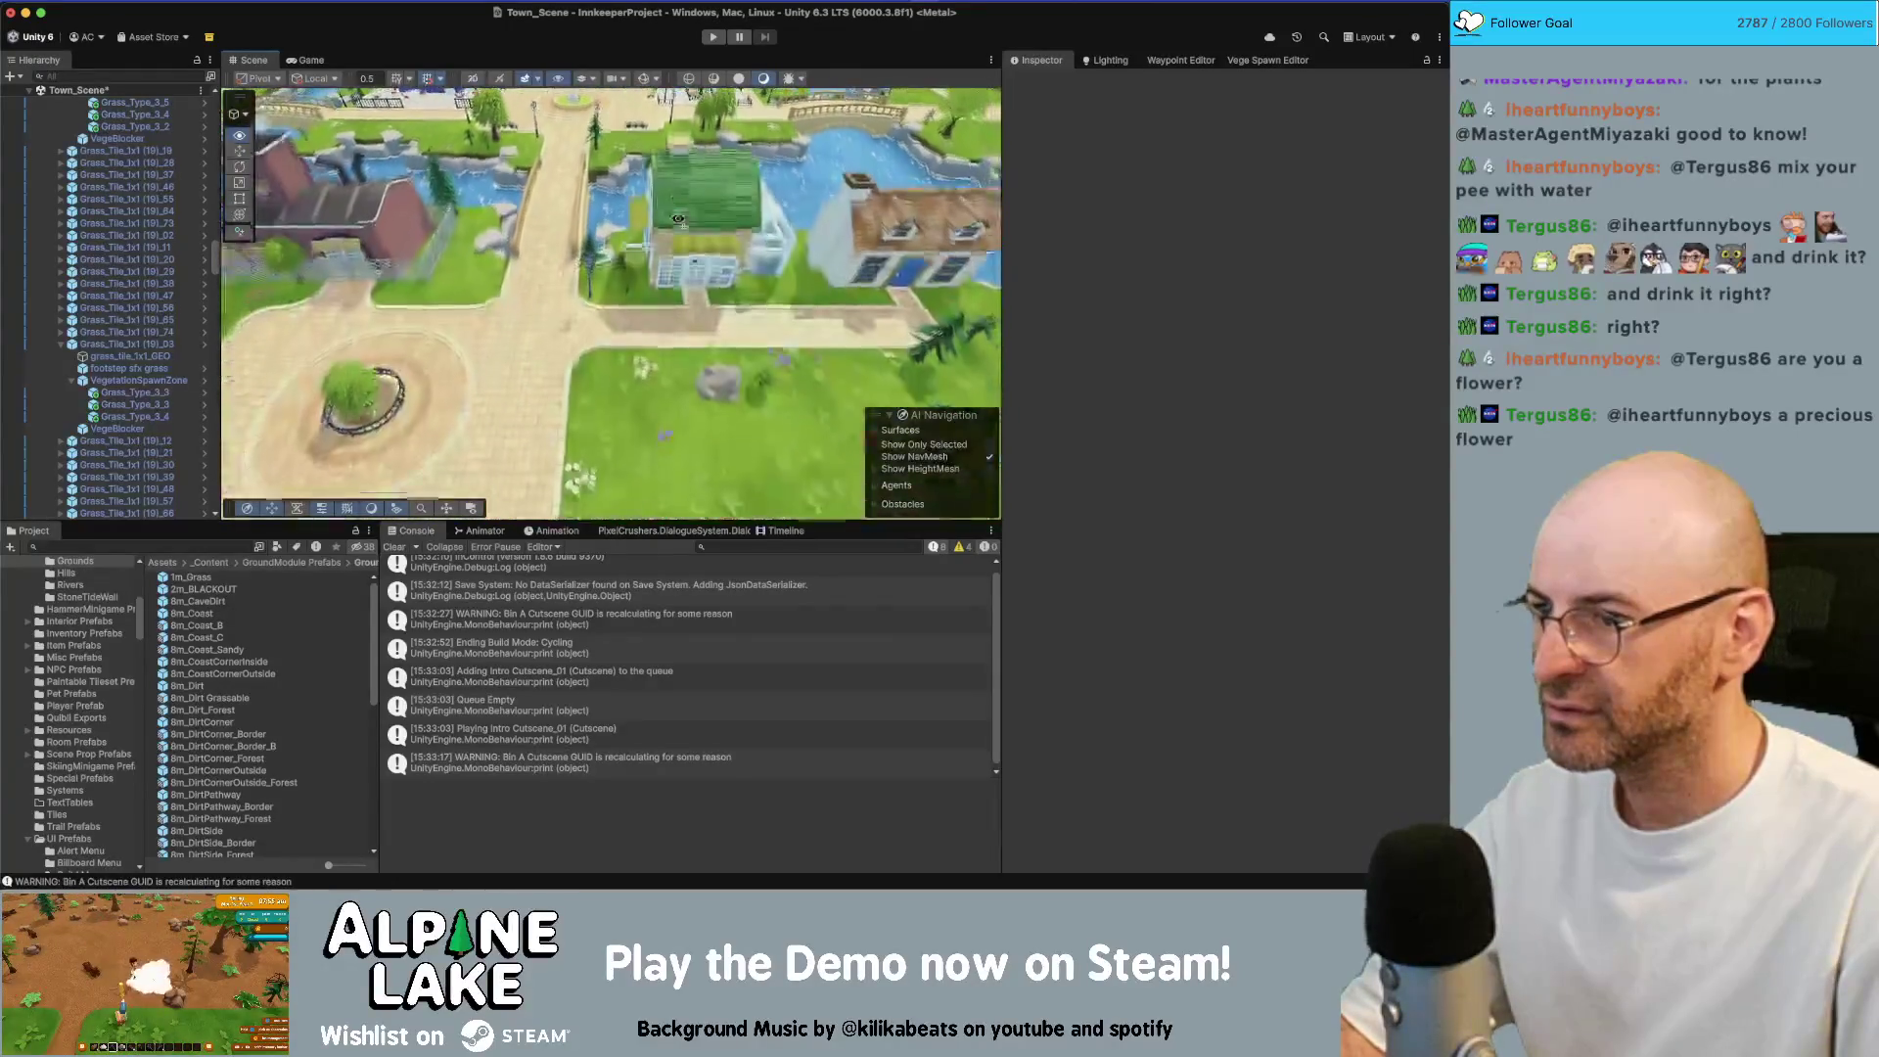
Nudge Maple Tree 3 Prime on the plaza and survey the grass near the circular plaza
{"action": "left_click", "coordinate": [697, 208]}
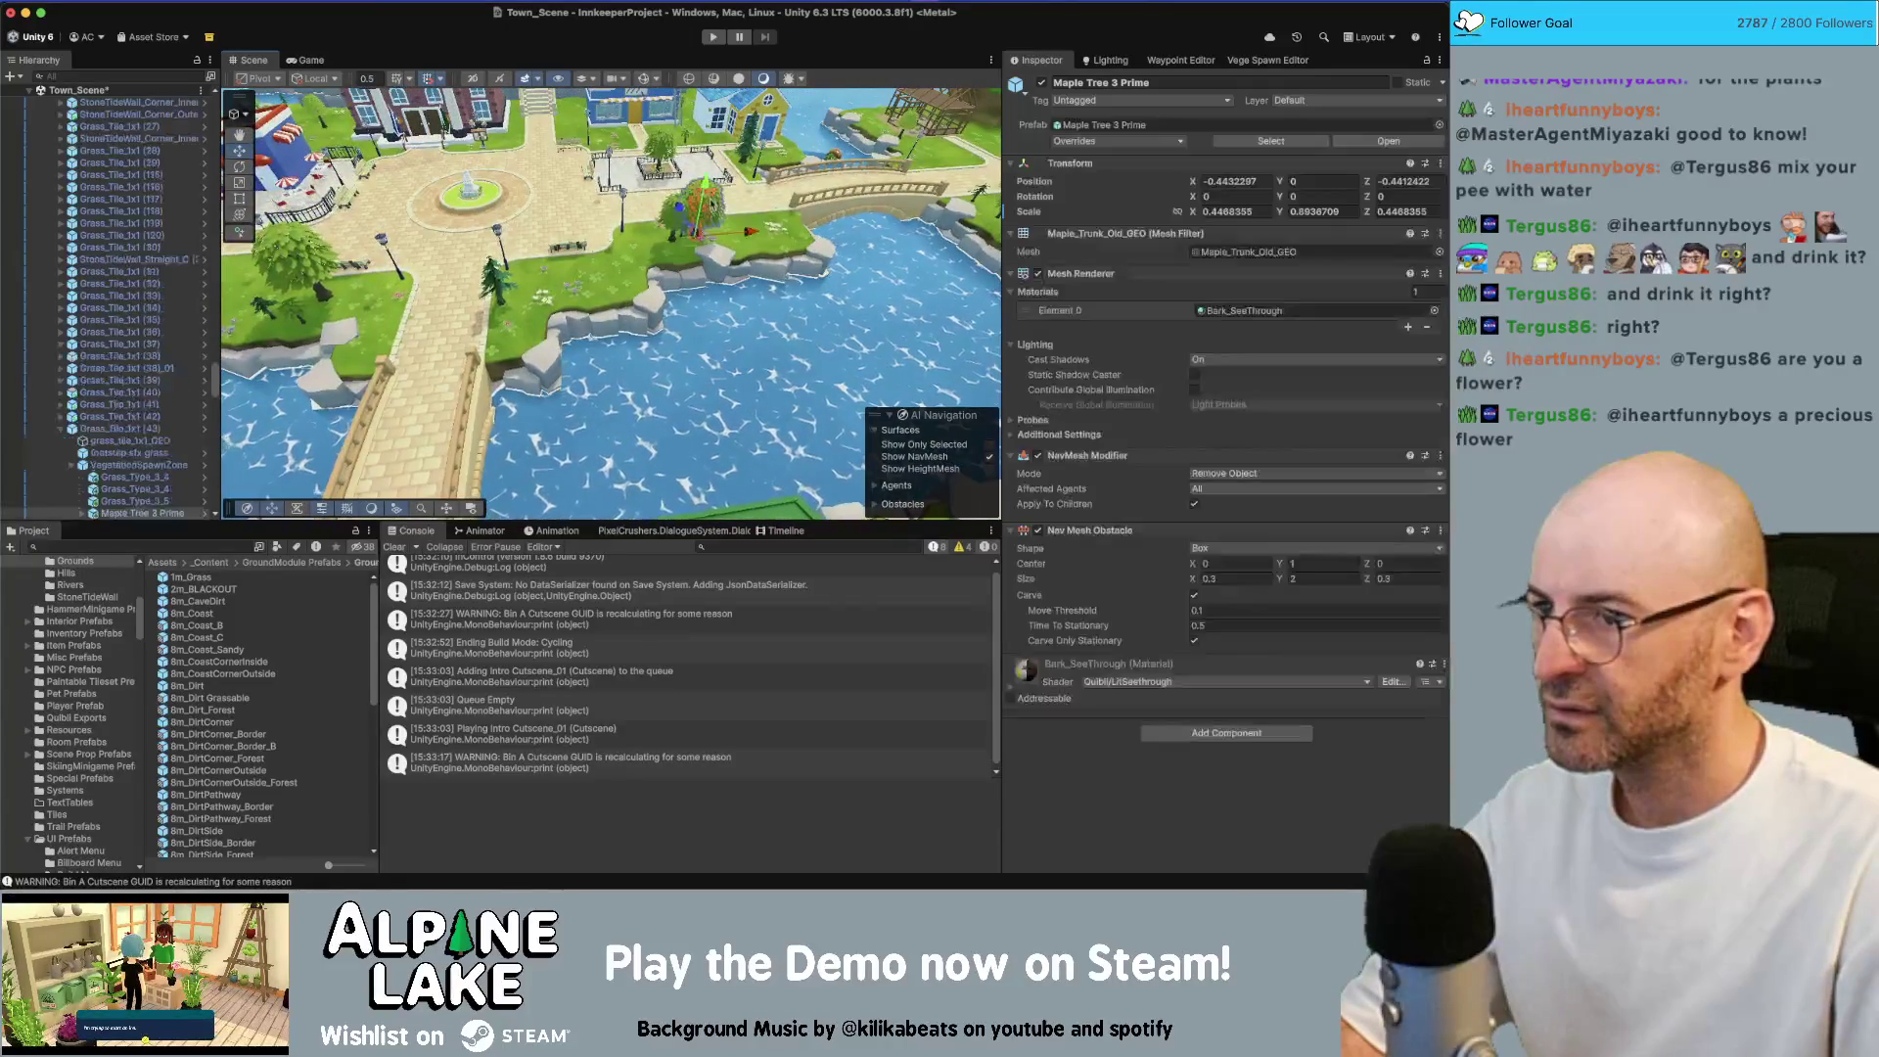
{"action": "mouse_move", "coordinate": [696, 213]}
{"action": "left_mouse_down"}
{"action": "mouse_move", "coordinate": [556, 307]}
{"action": "mouse_move", "coordinate": [617, 284]}
{"action": "left_mouse_up"}
{"action": "right_click", "coordinate": [674, 233]}
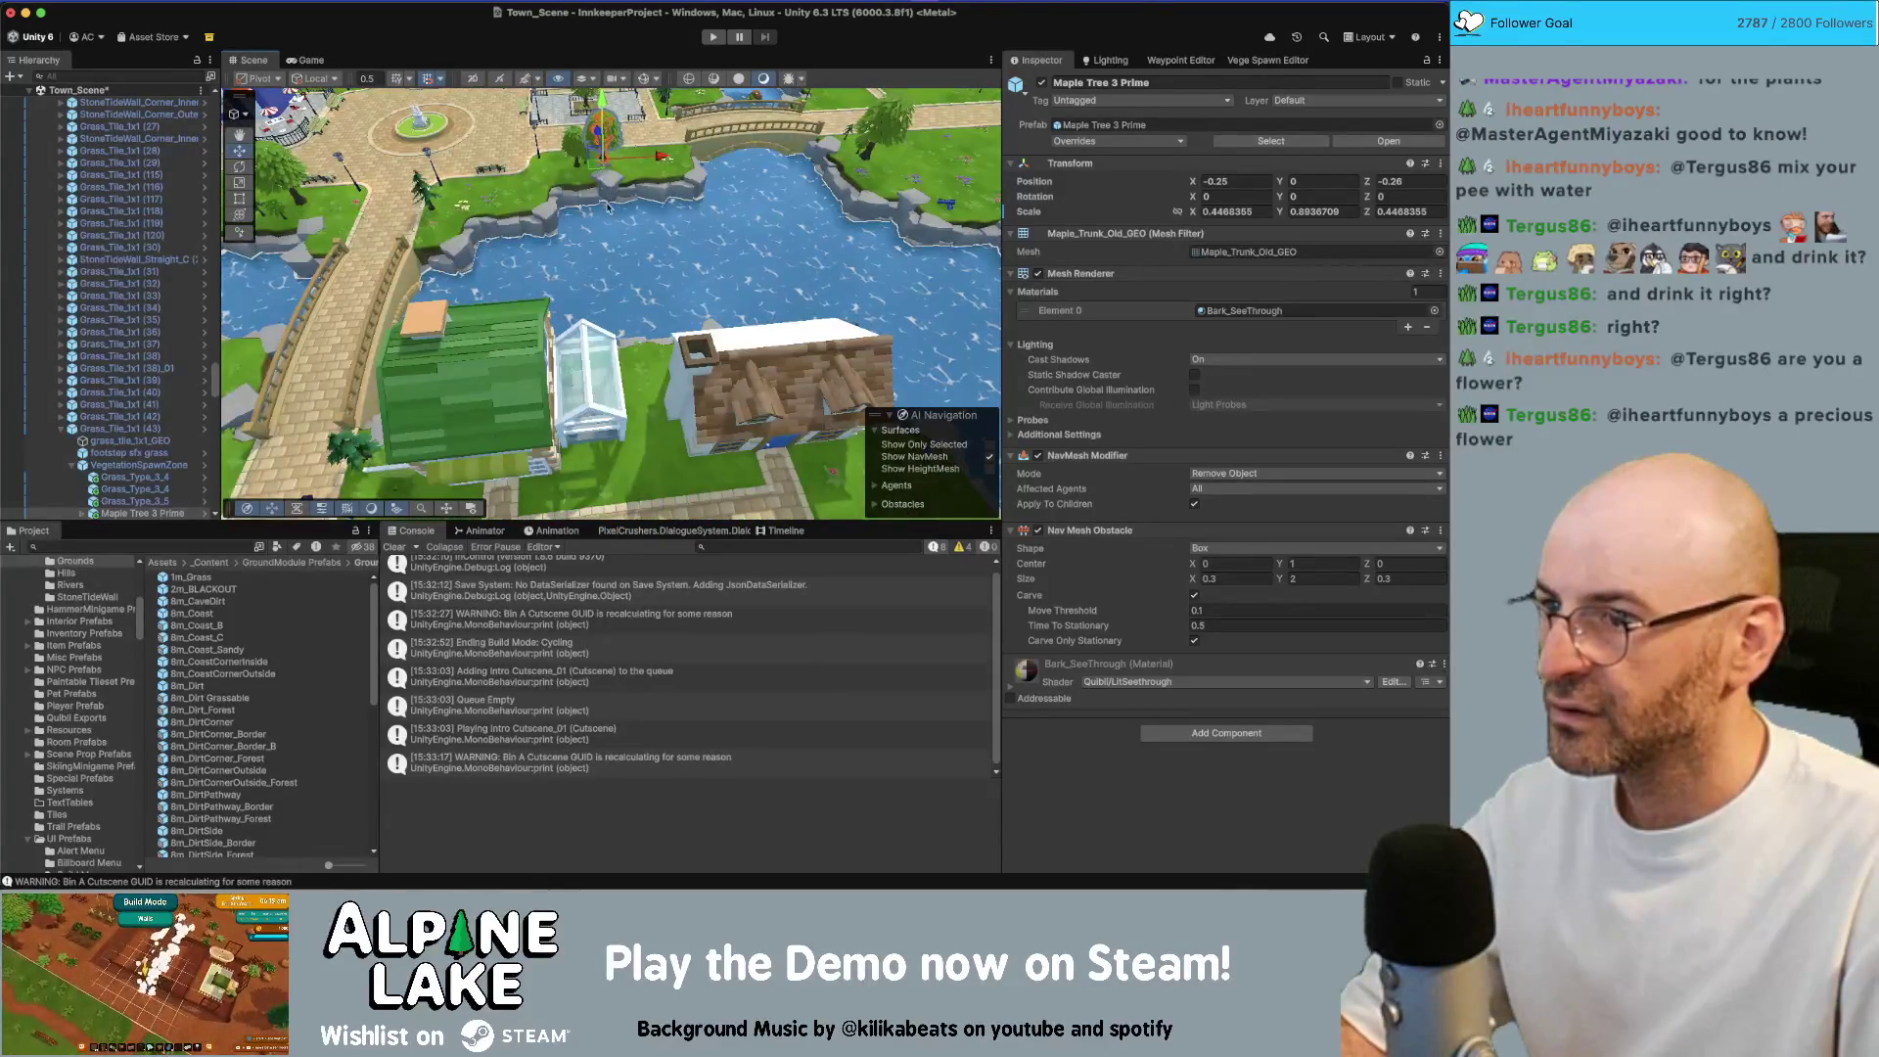
{"action": "key", "text": "s"}
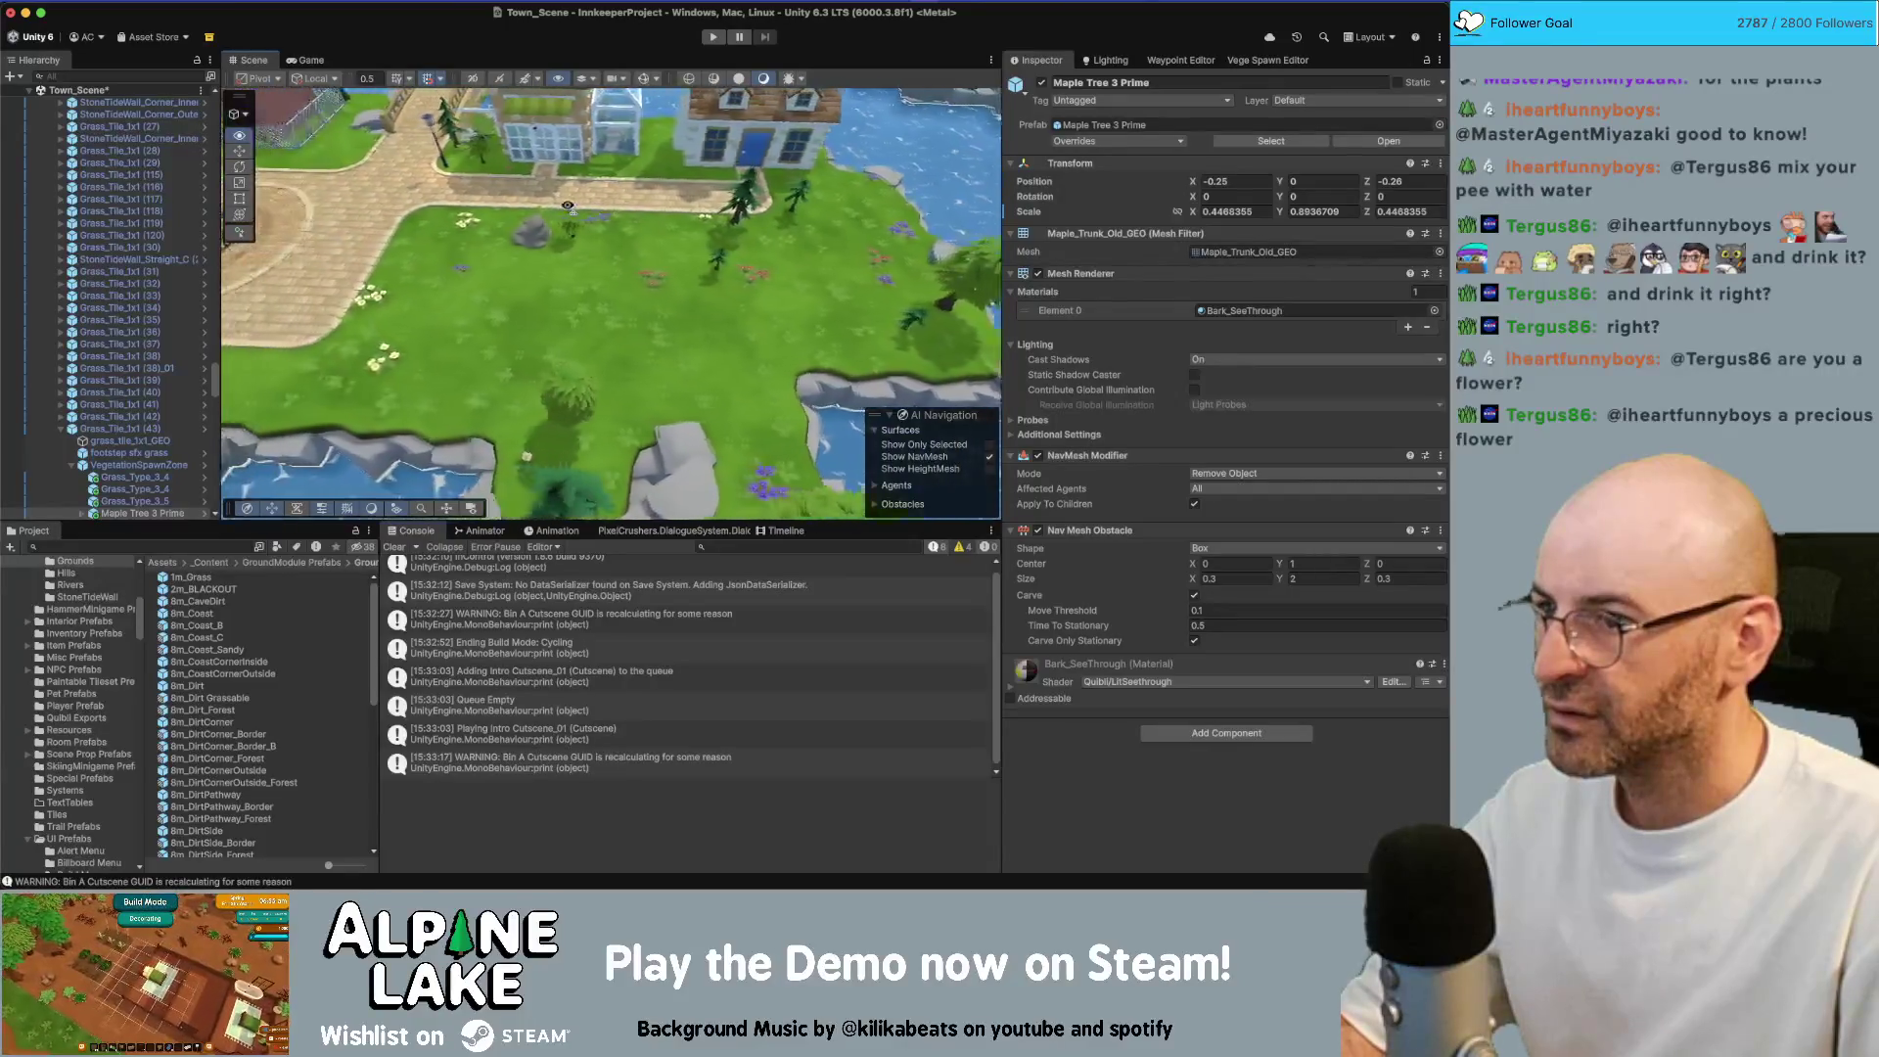
{"action": "key", "text": "s"}
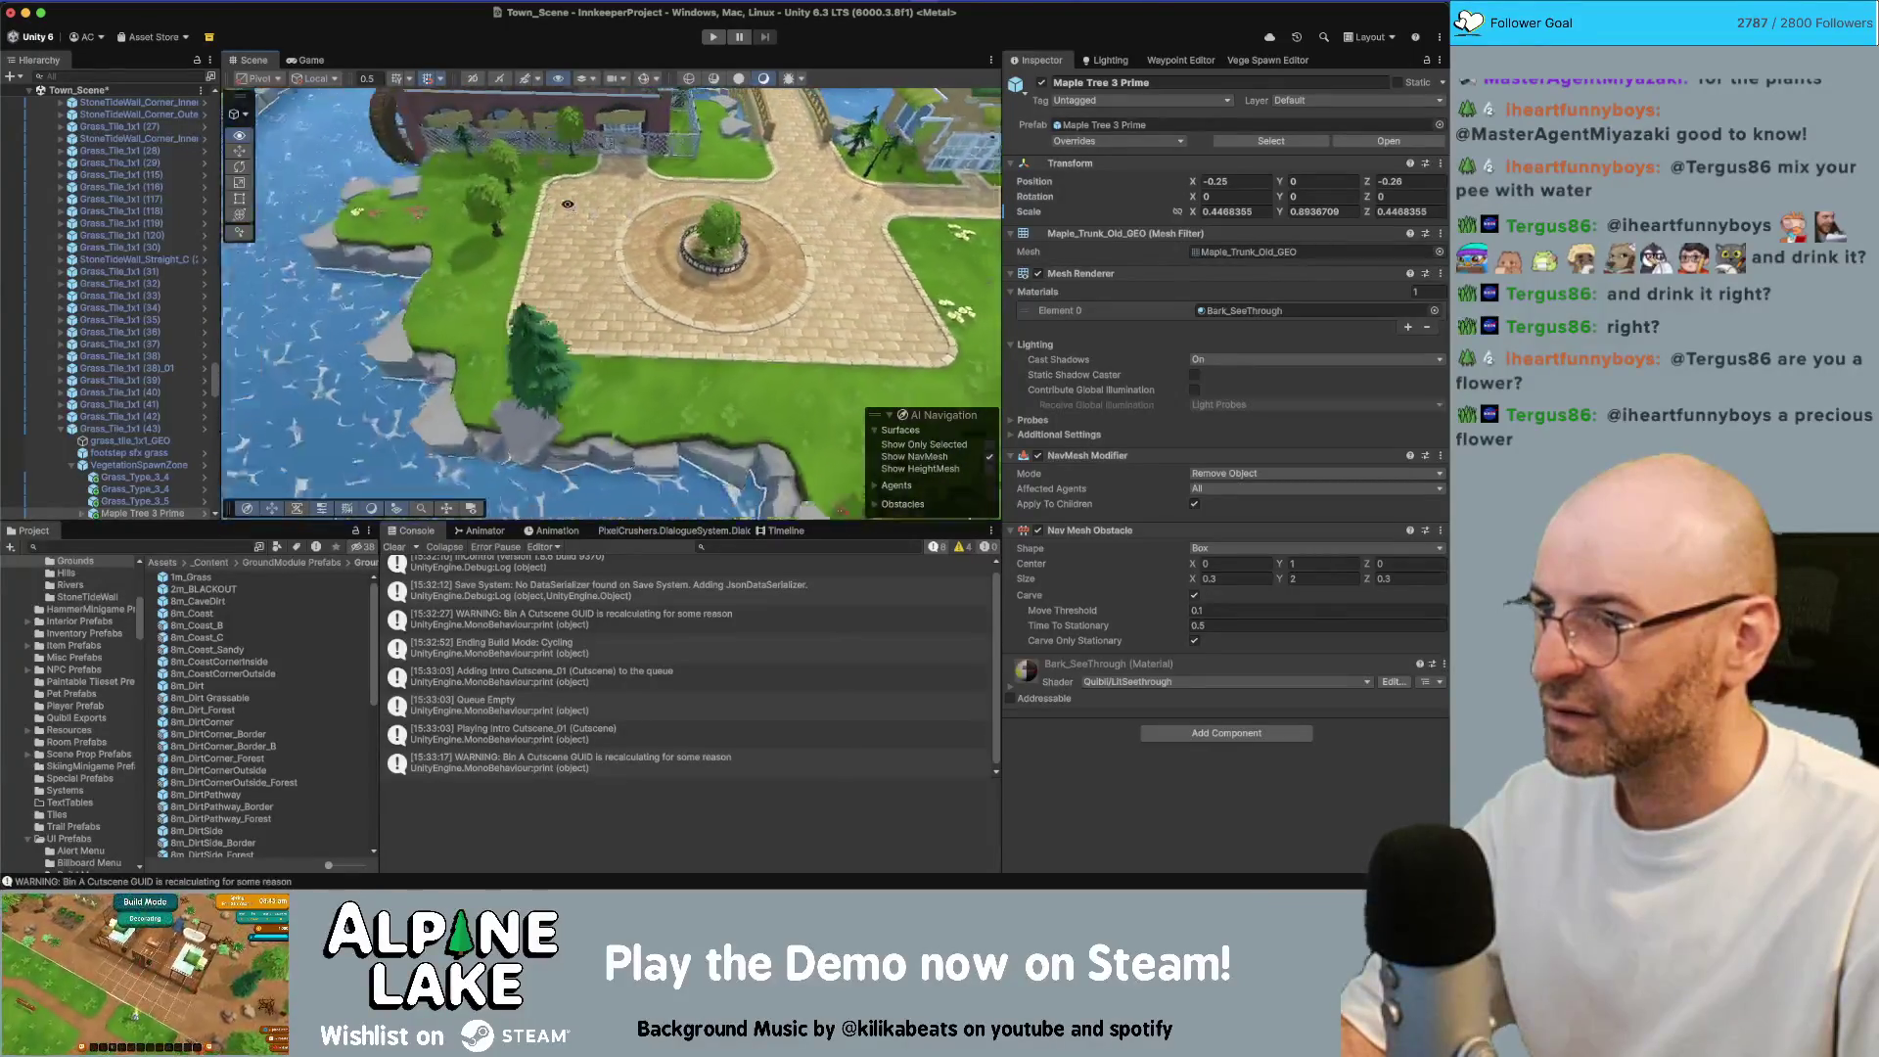
{"action": "key", "text": "s"}
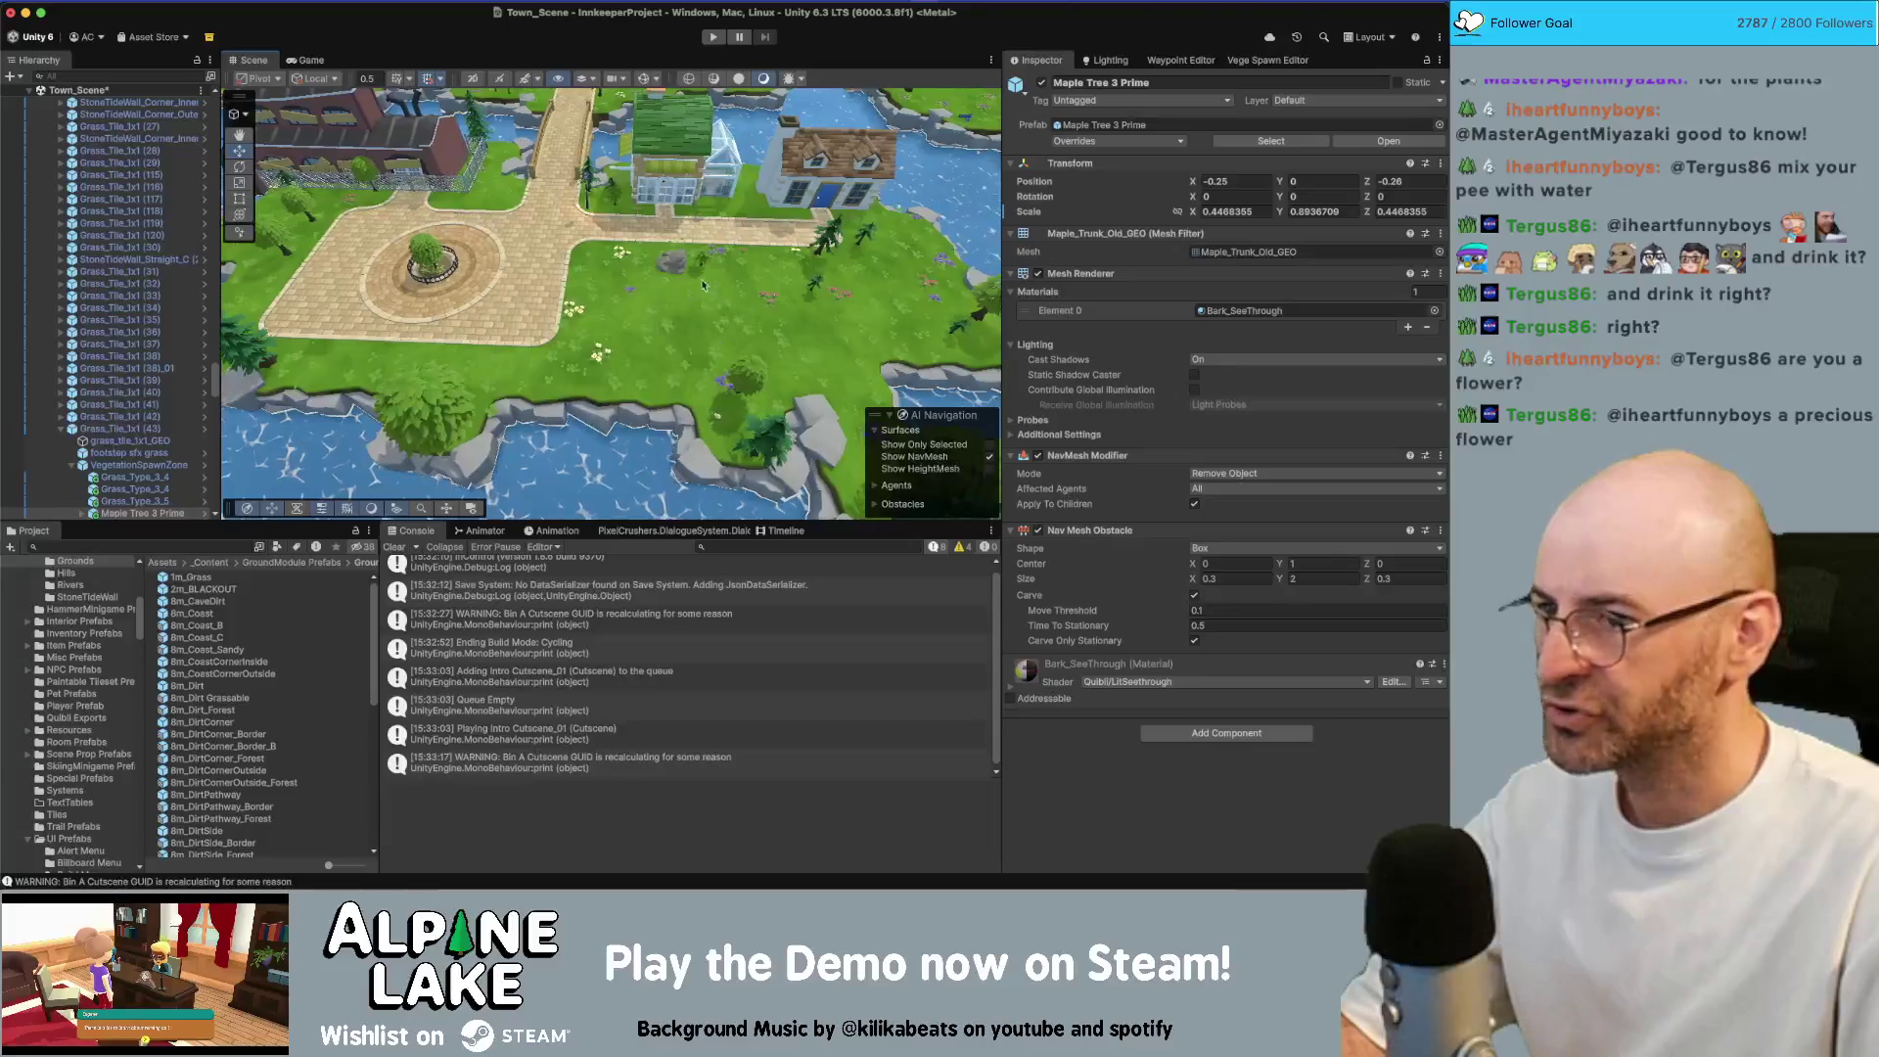
{"action": "left_click", "coordinate": [679, 301]}
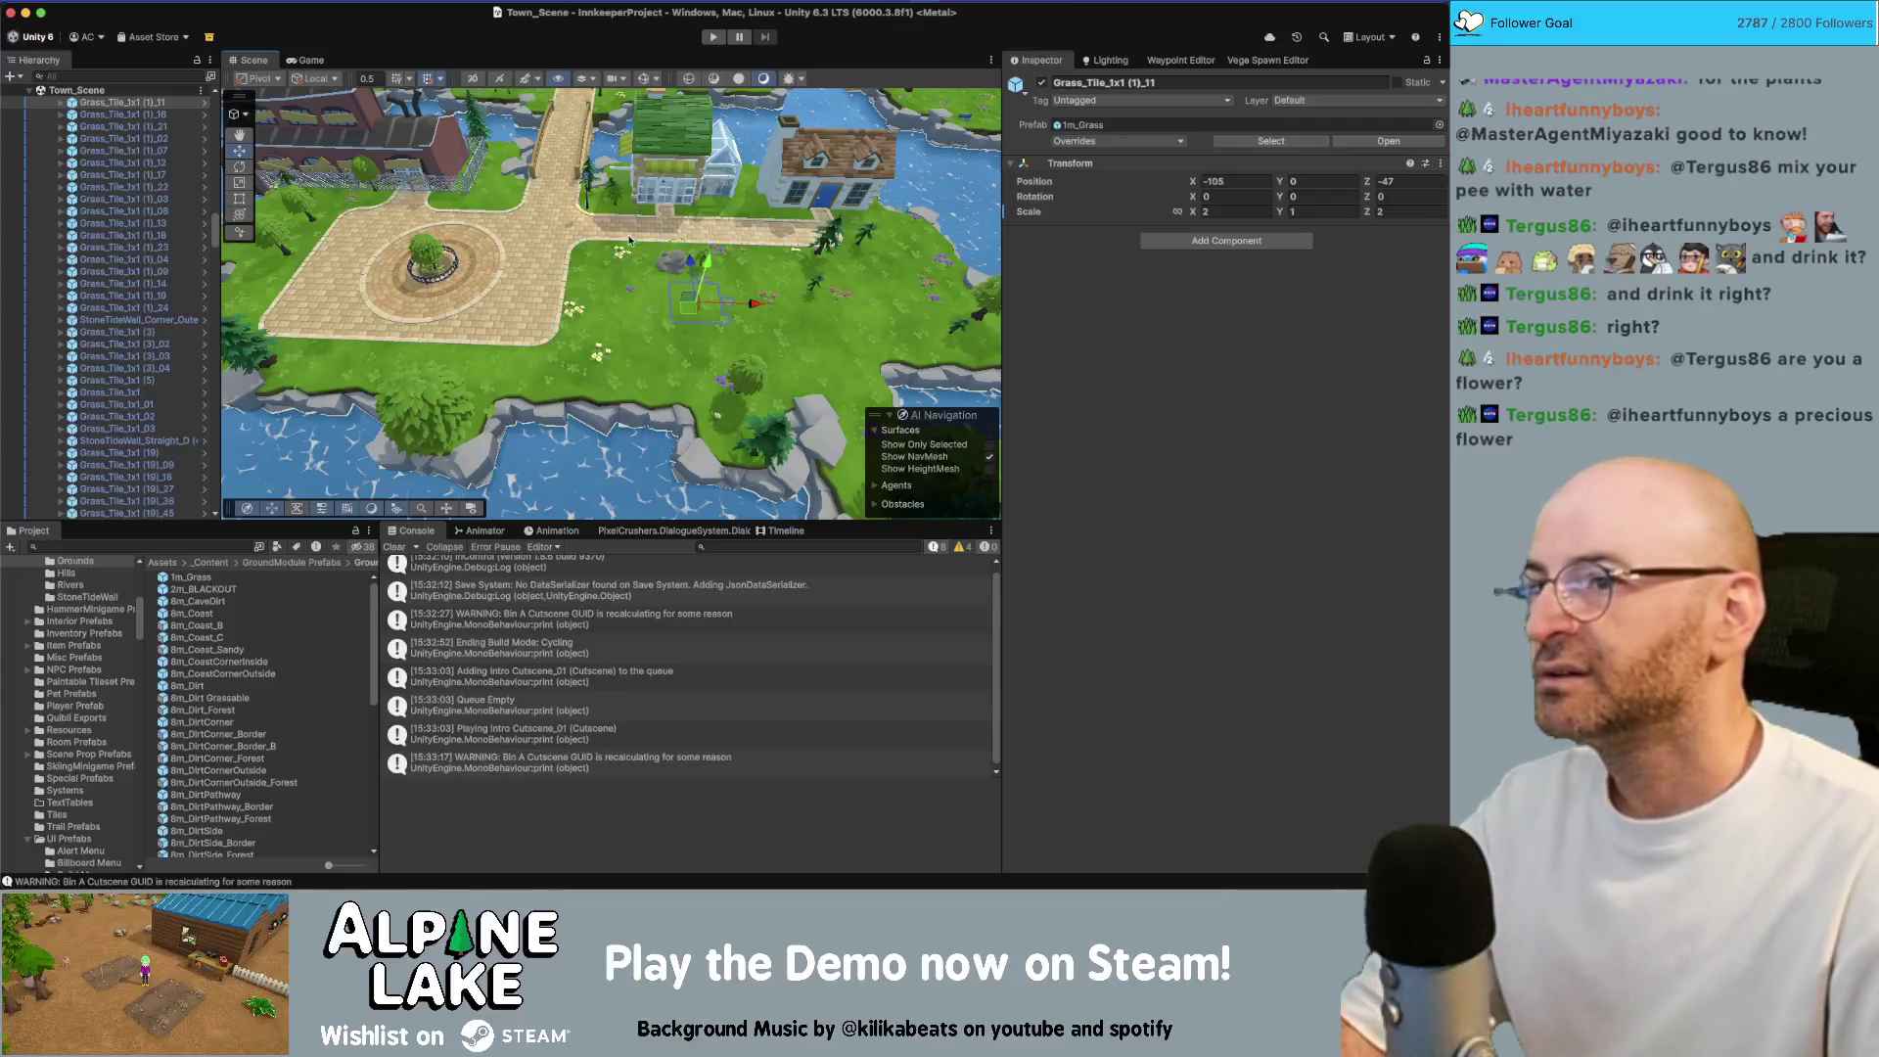
{"action": "key", "text": "s"}
{"action": "right_click", "coordinate": [127, 90]}
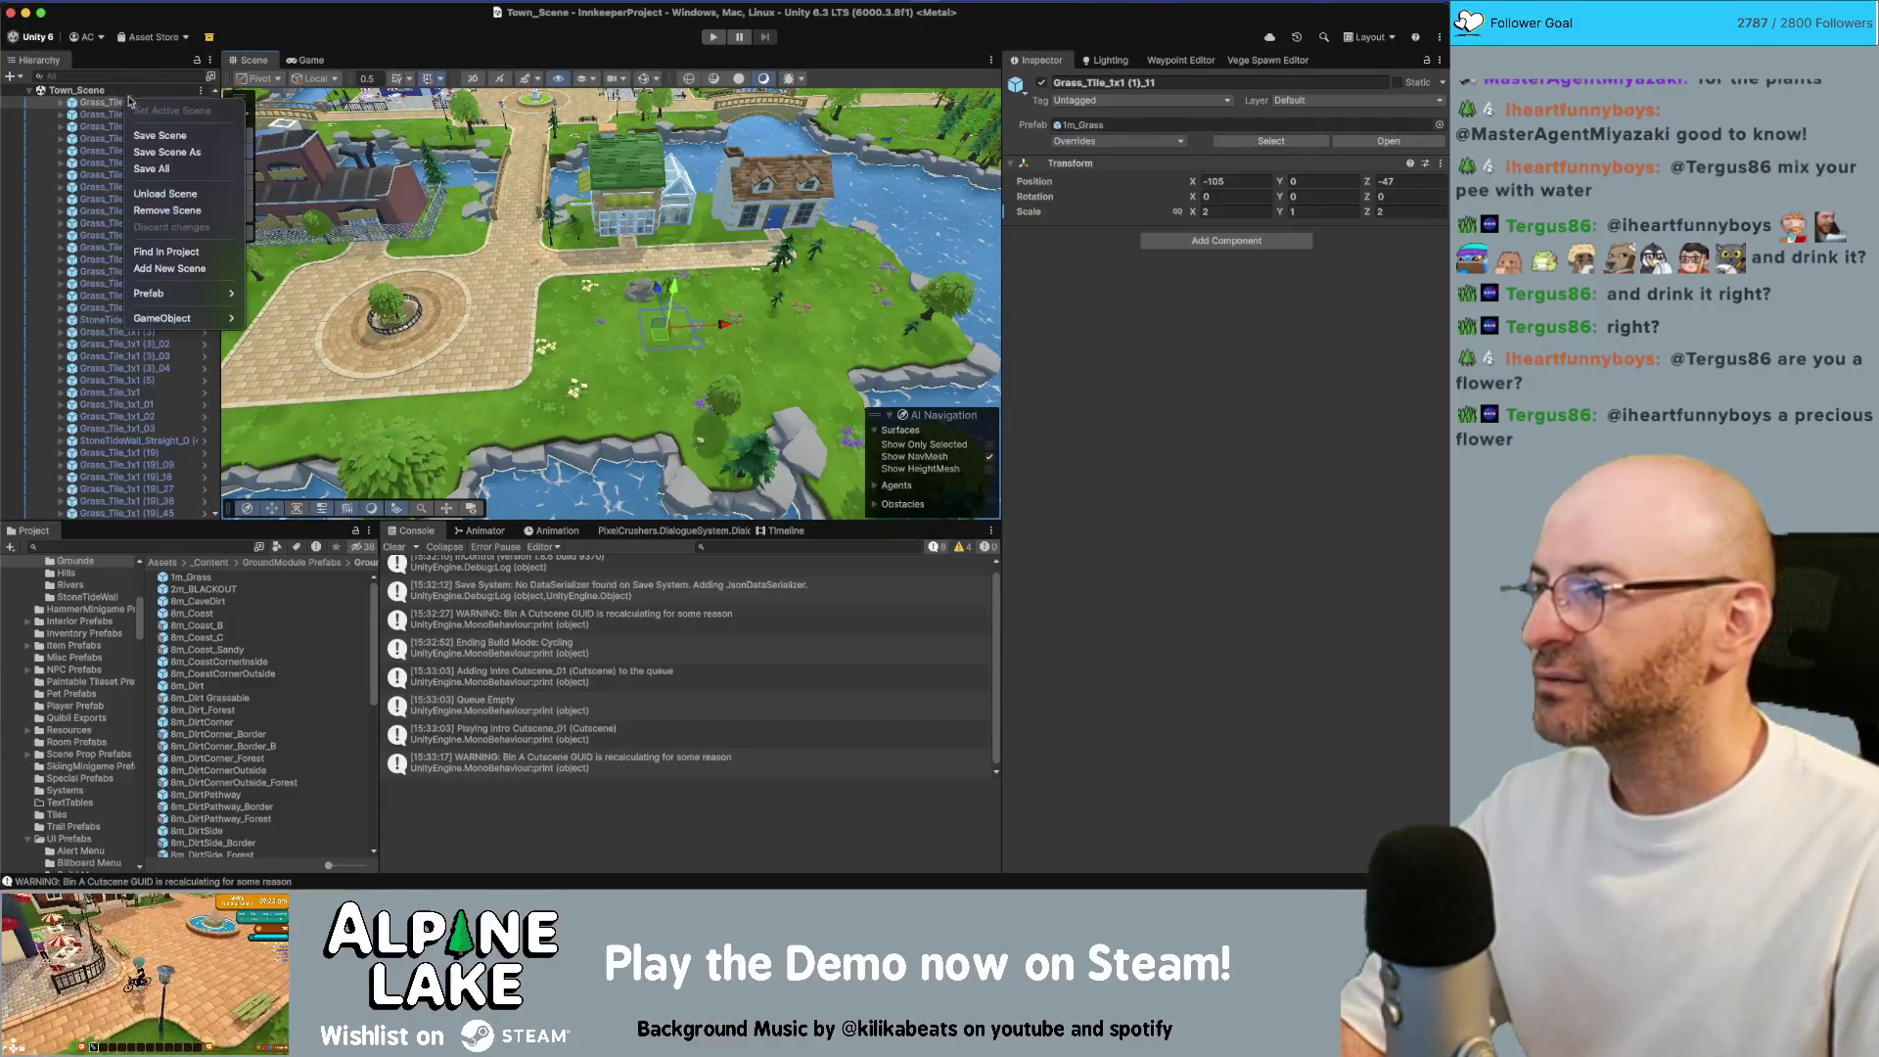
Unload Town_Scene, start Play mode, mount the bicycle and ride to the signpost crossroads
{"action": "left_click", "coordinate": [170, 192]}
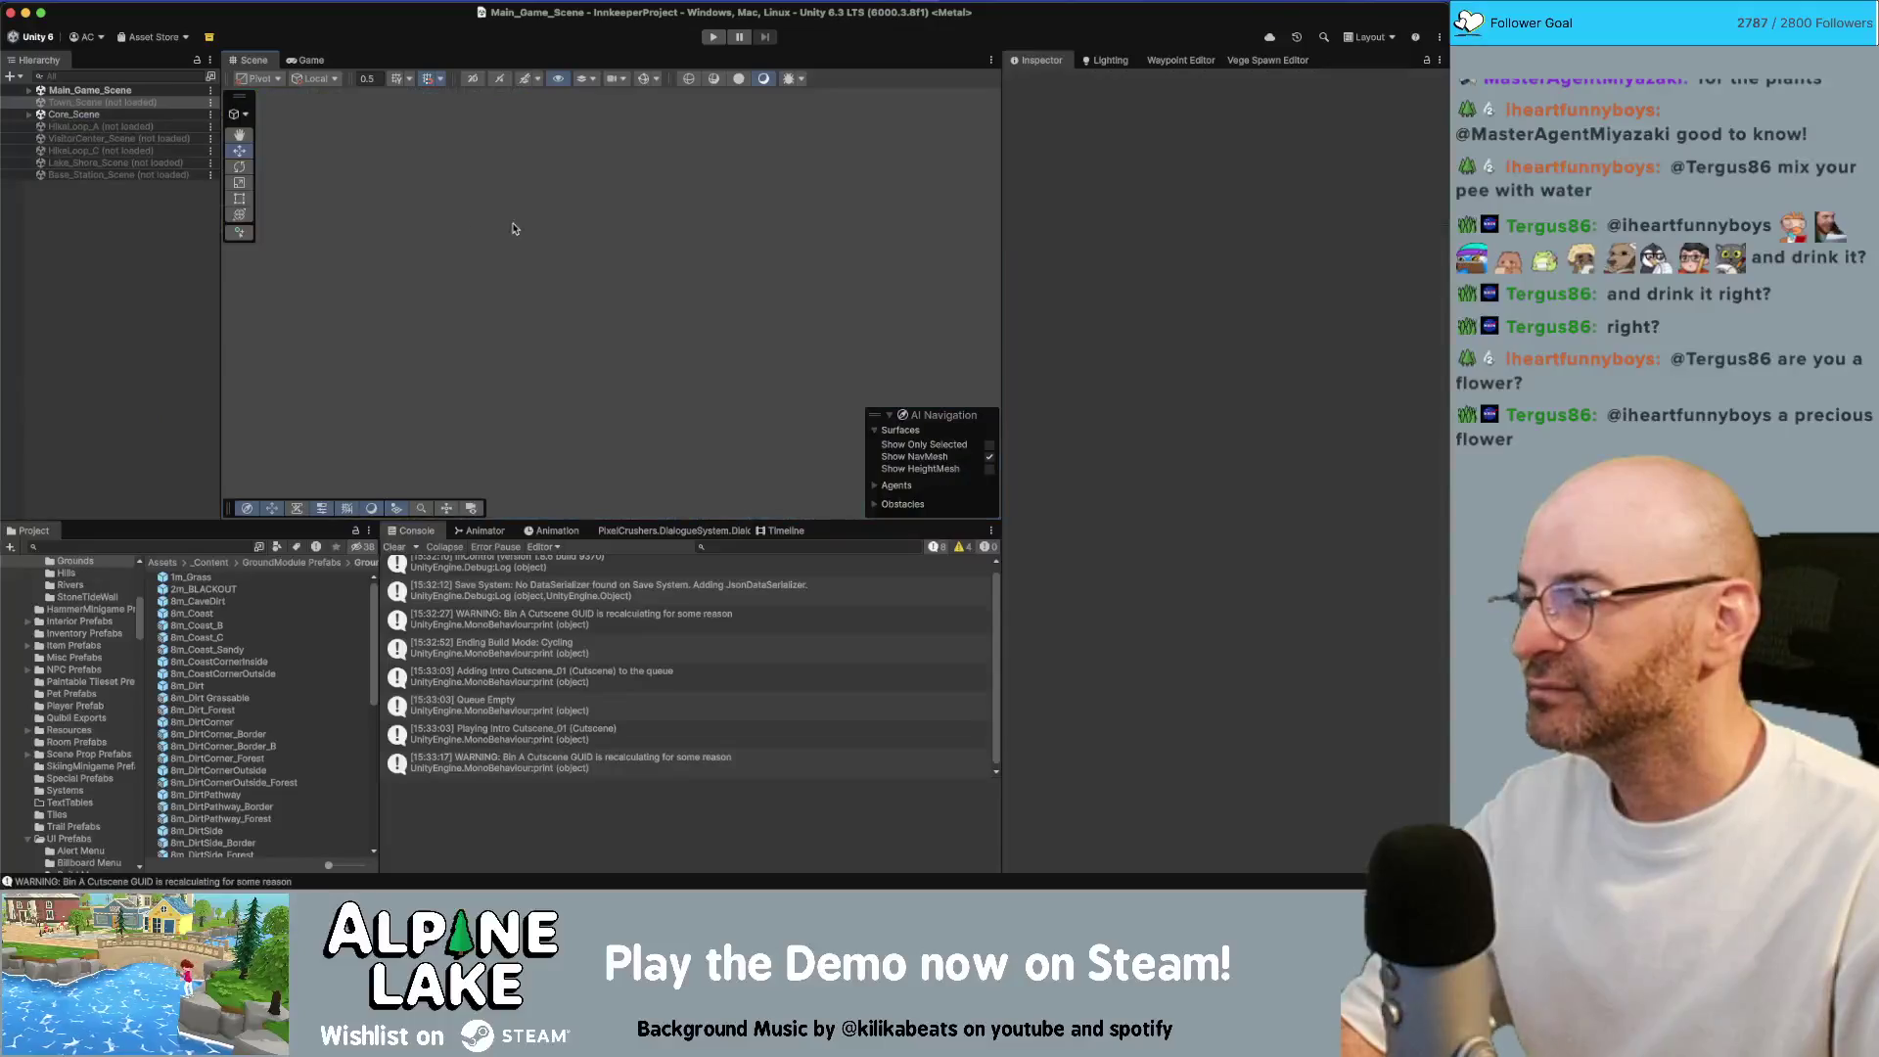
{"action": "left_click", "coordinate": [709, 39]}
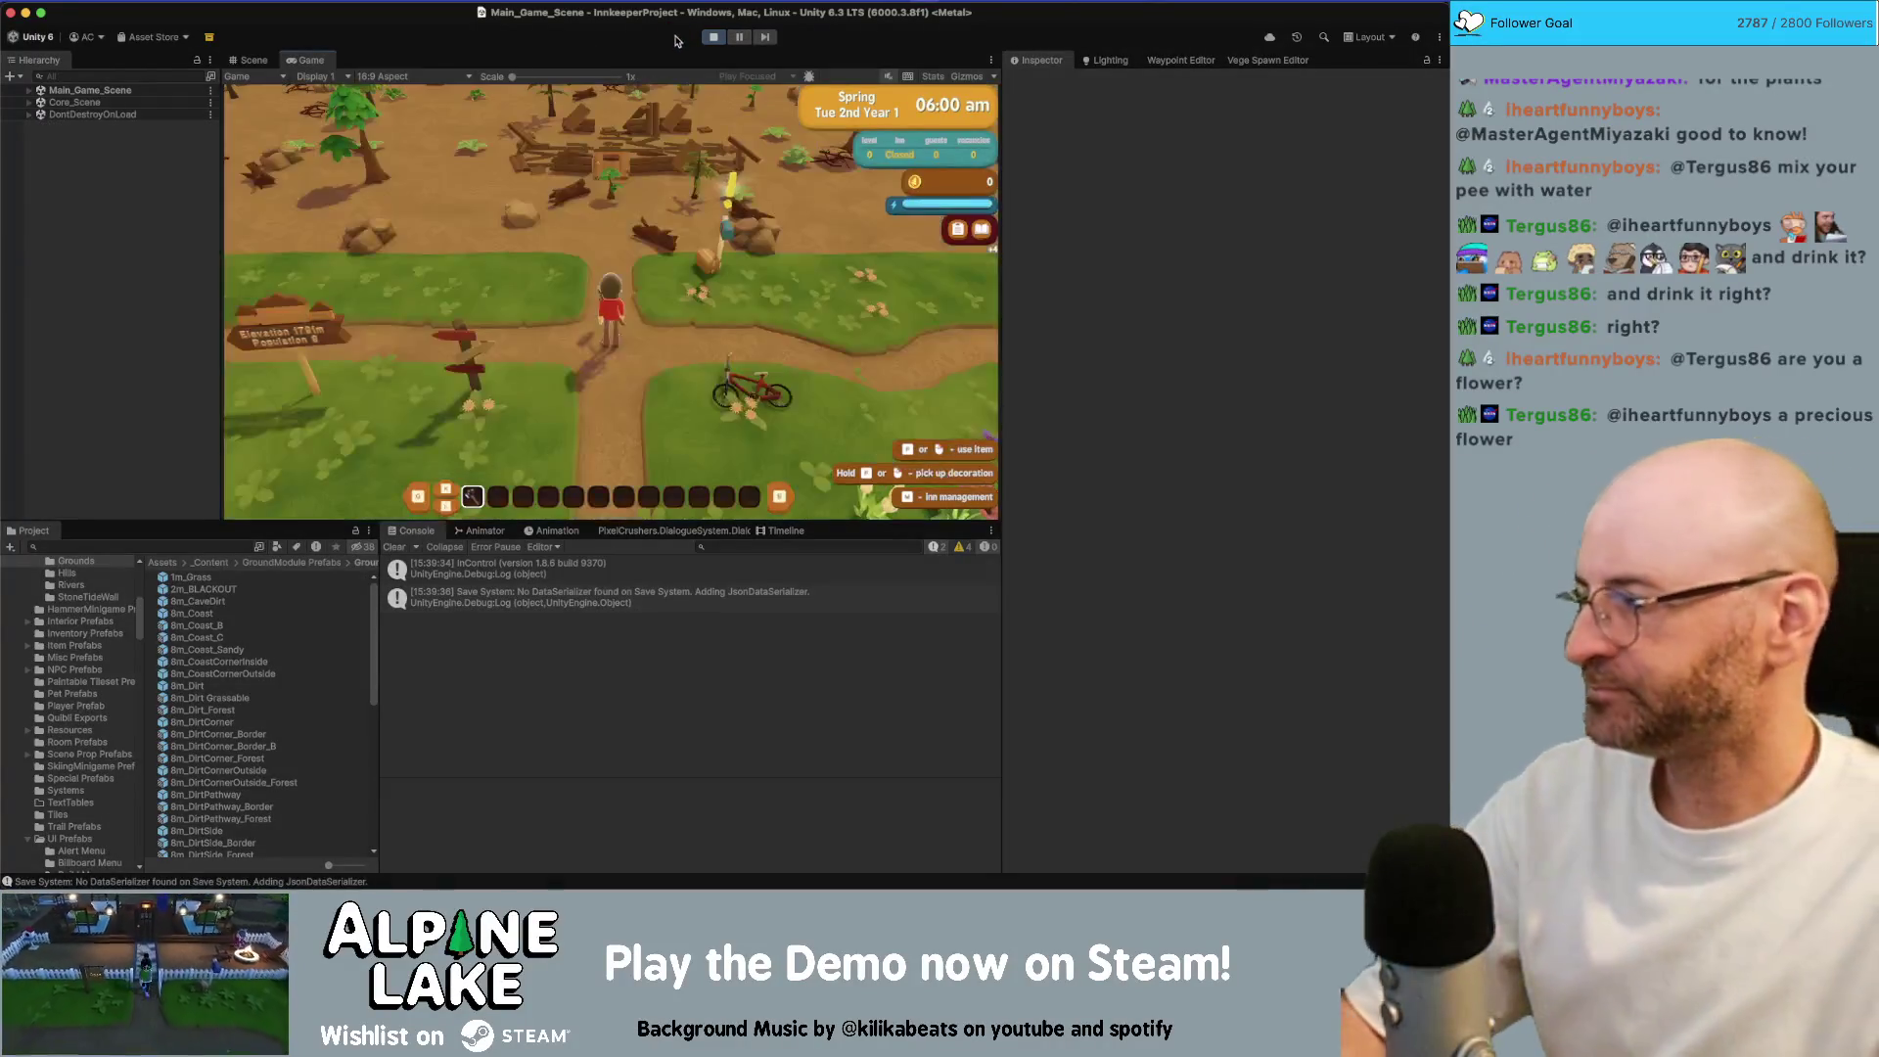
{"action": "key", "text": "e"}
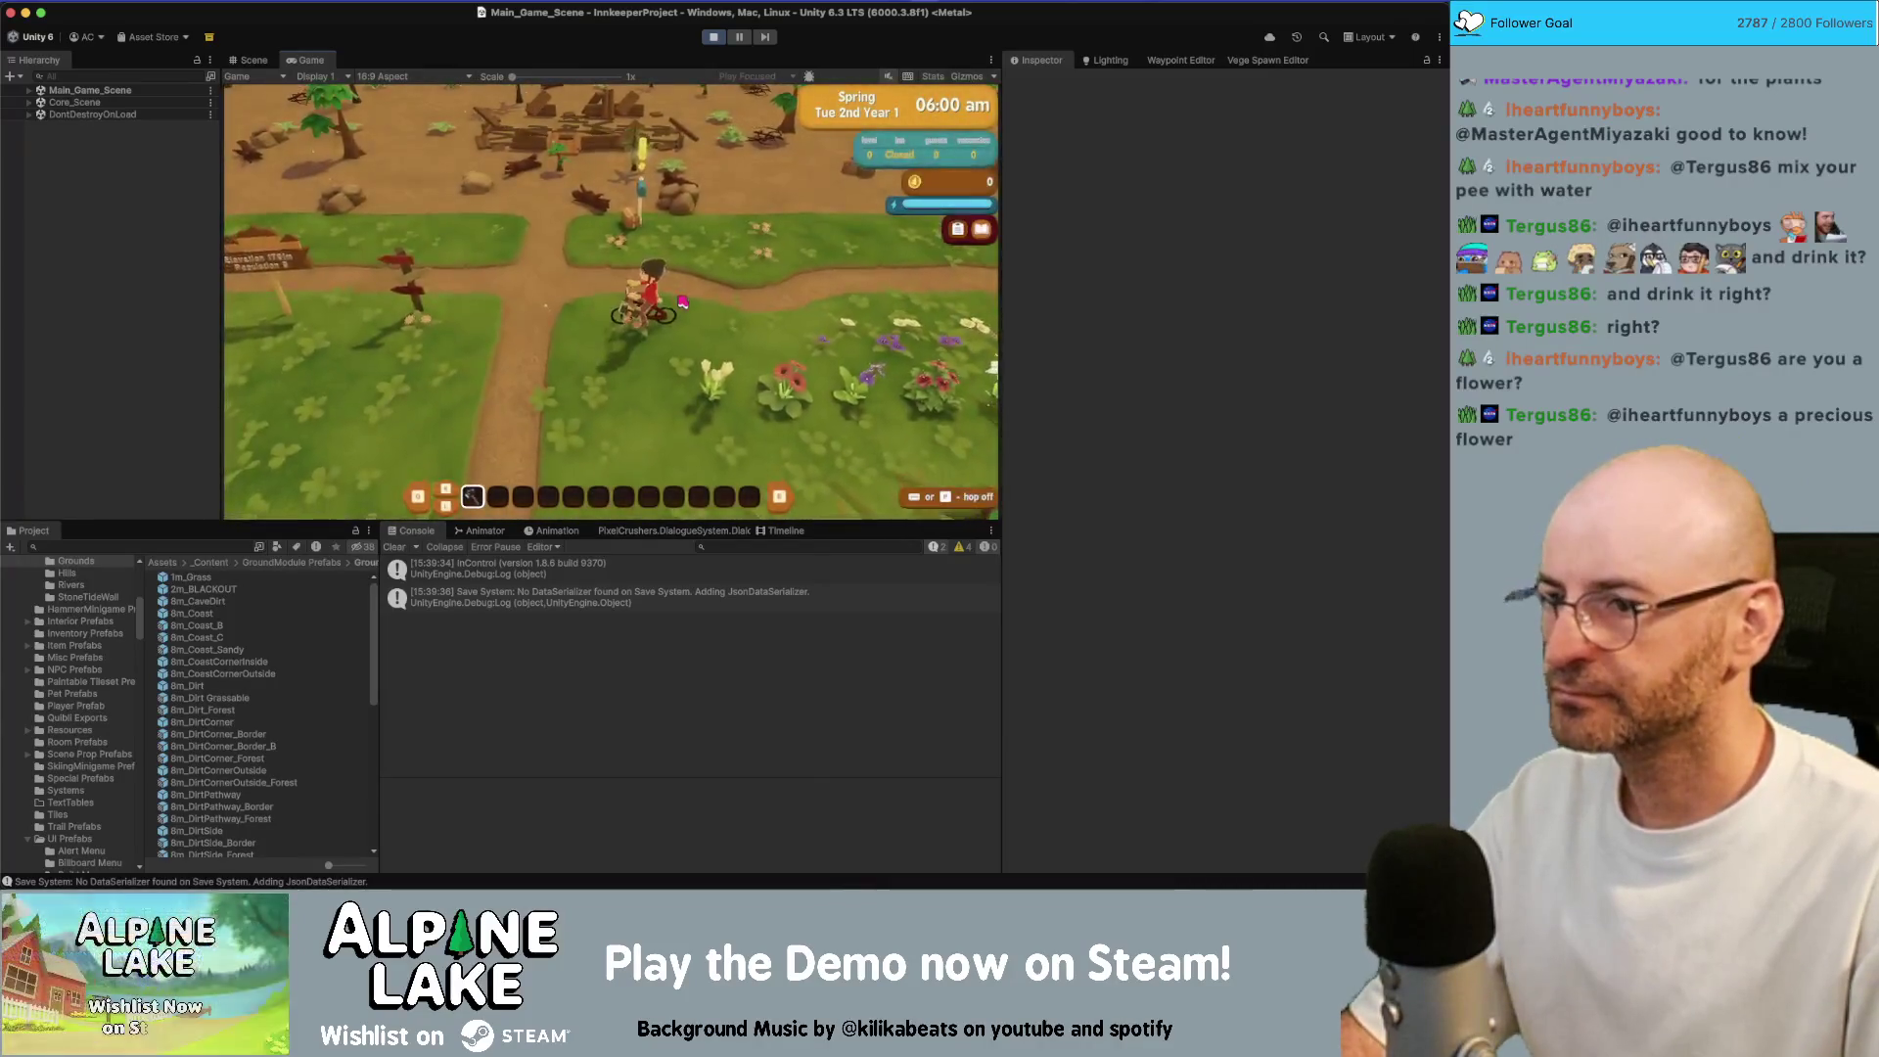
{"action": "key", "text": "a"}
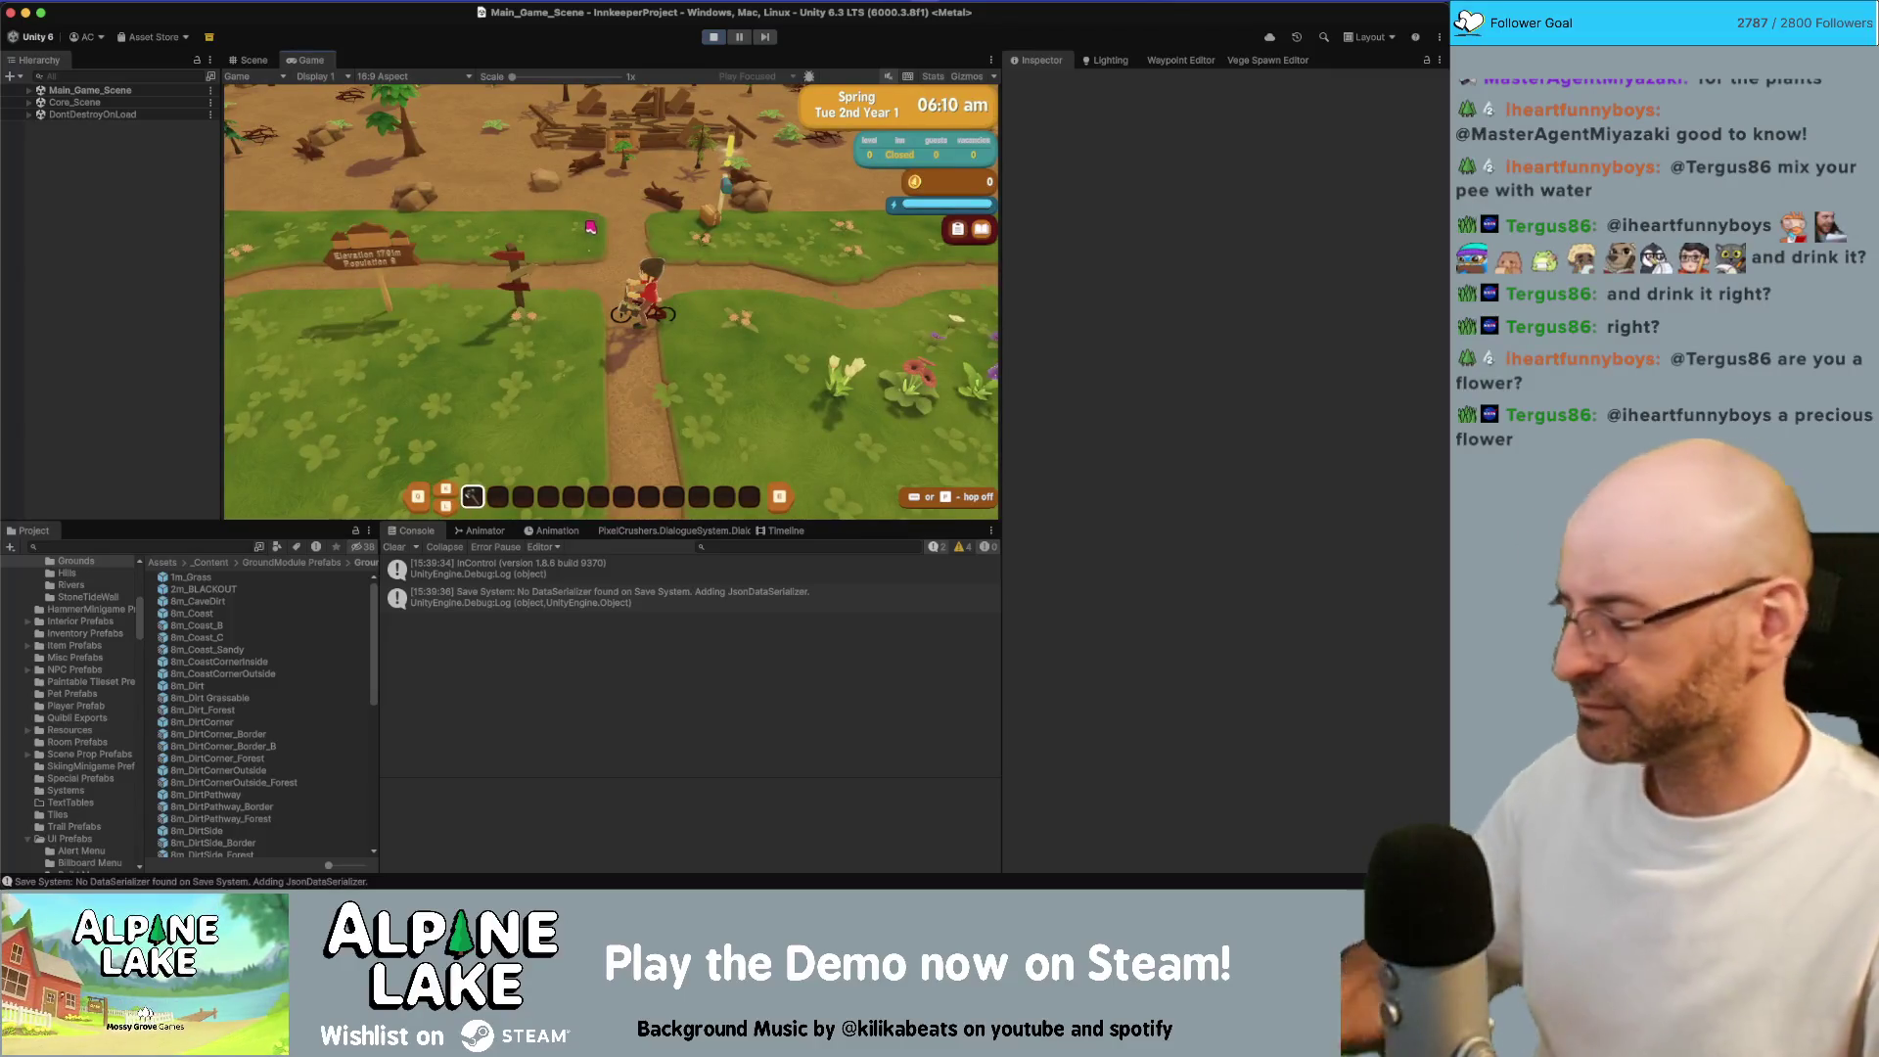
{"action": "key", "text": "s"}
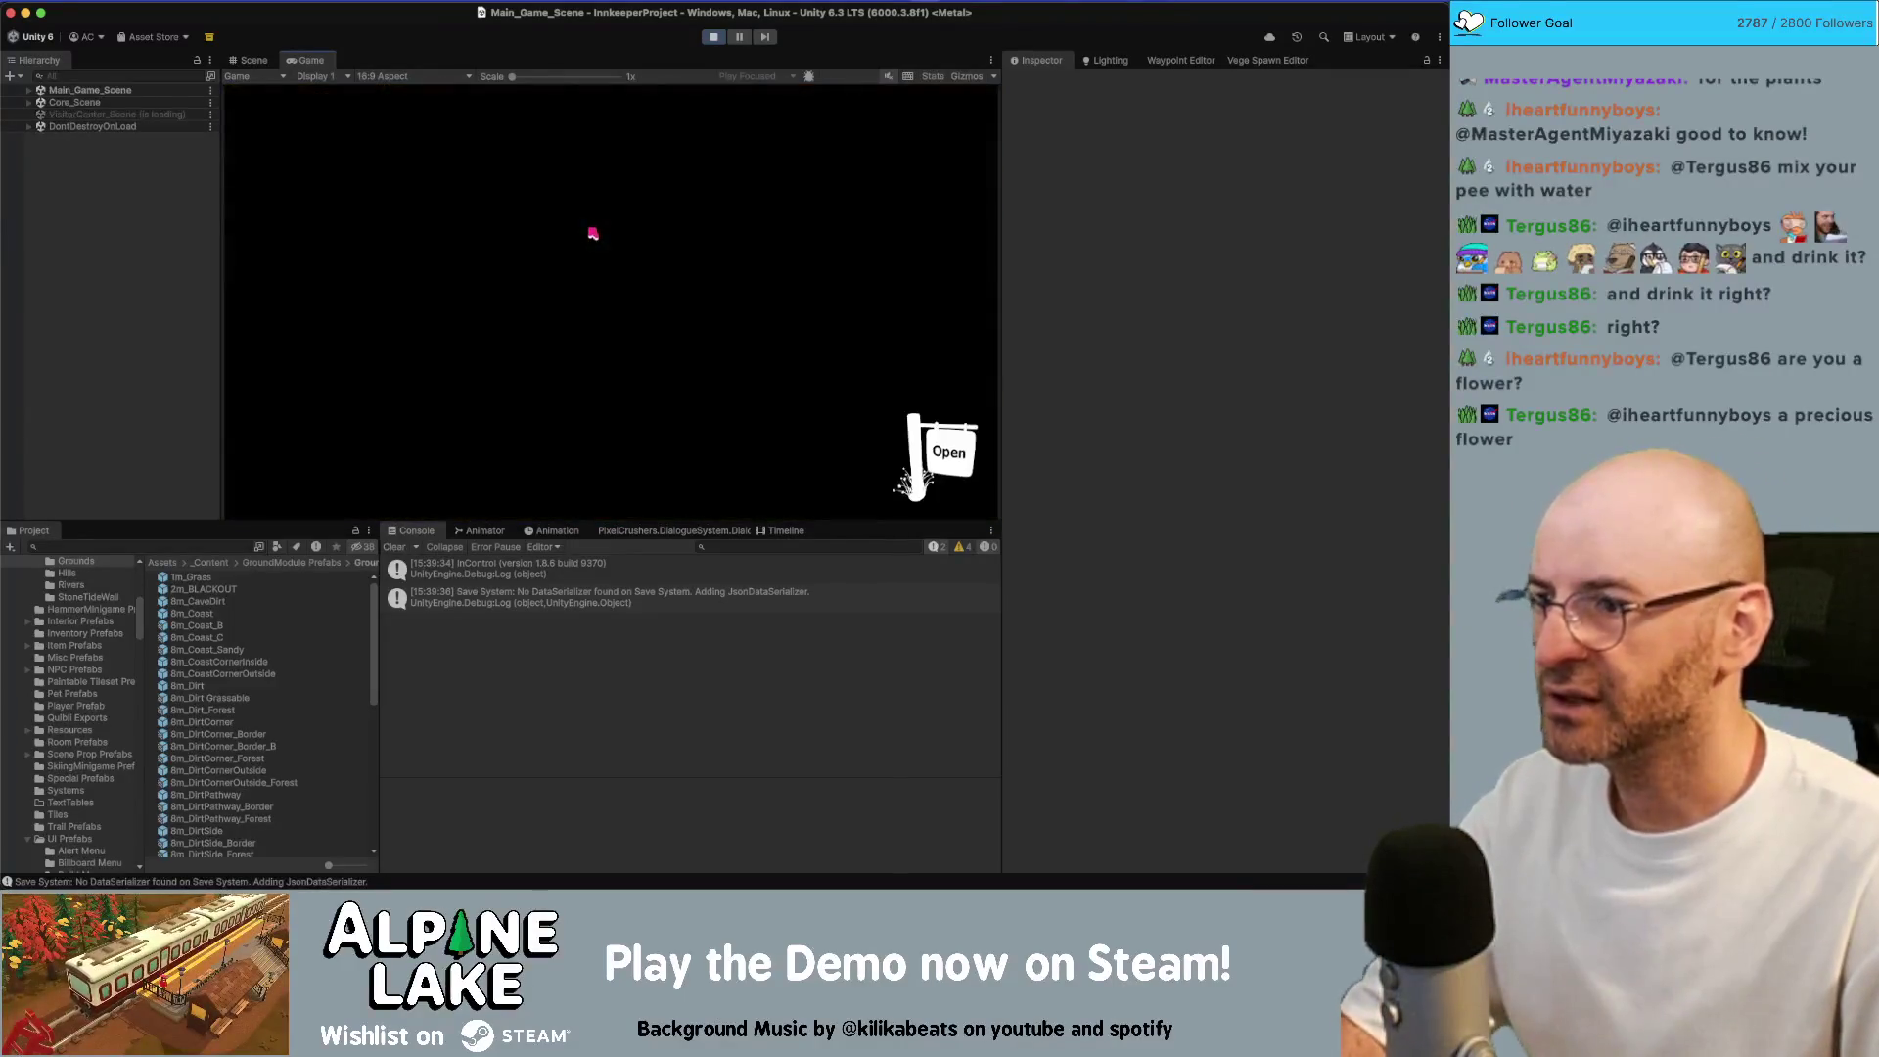
Maximize the Game view and ride to the Visitor Center, then east past the Alpine Trail sign
{"action": "key", "text": "shift+space"}
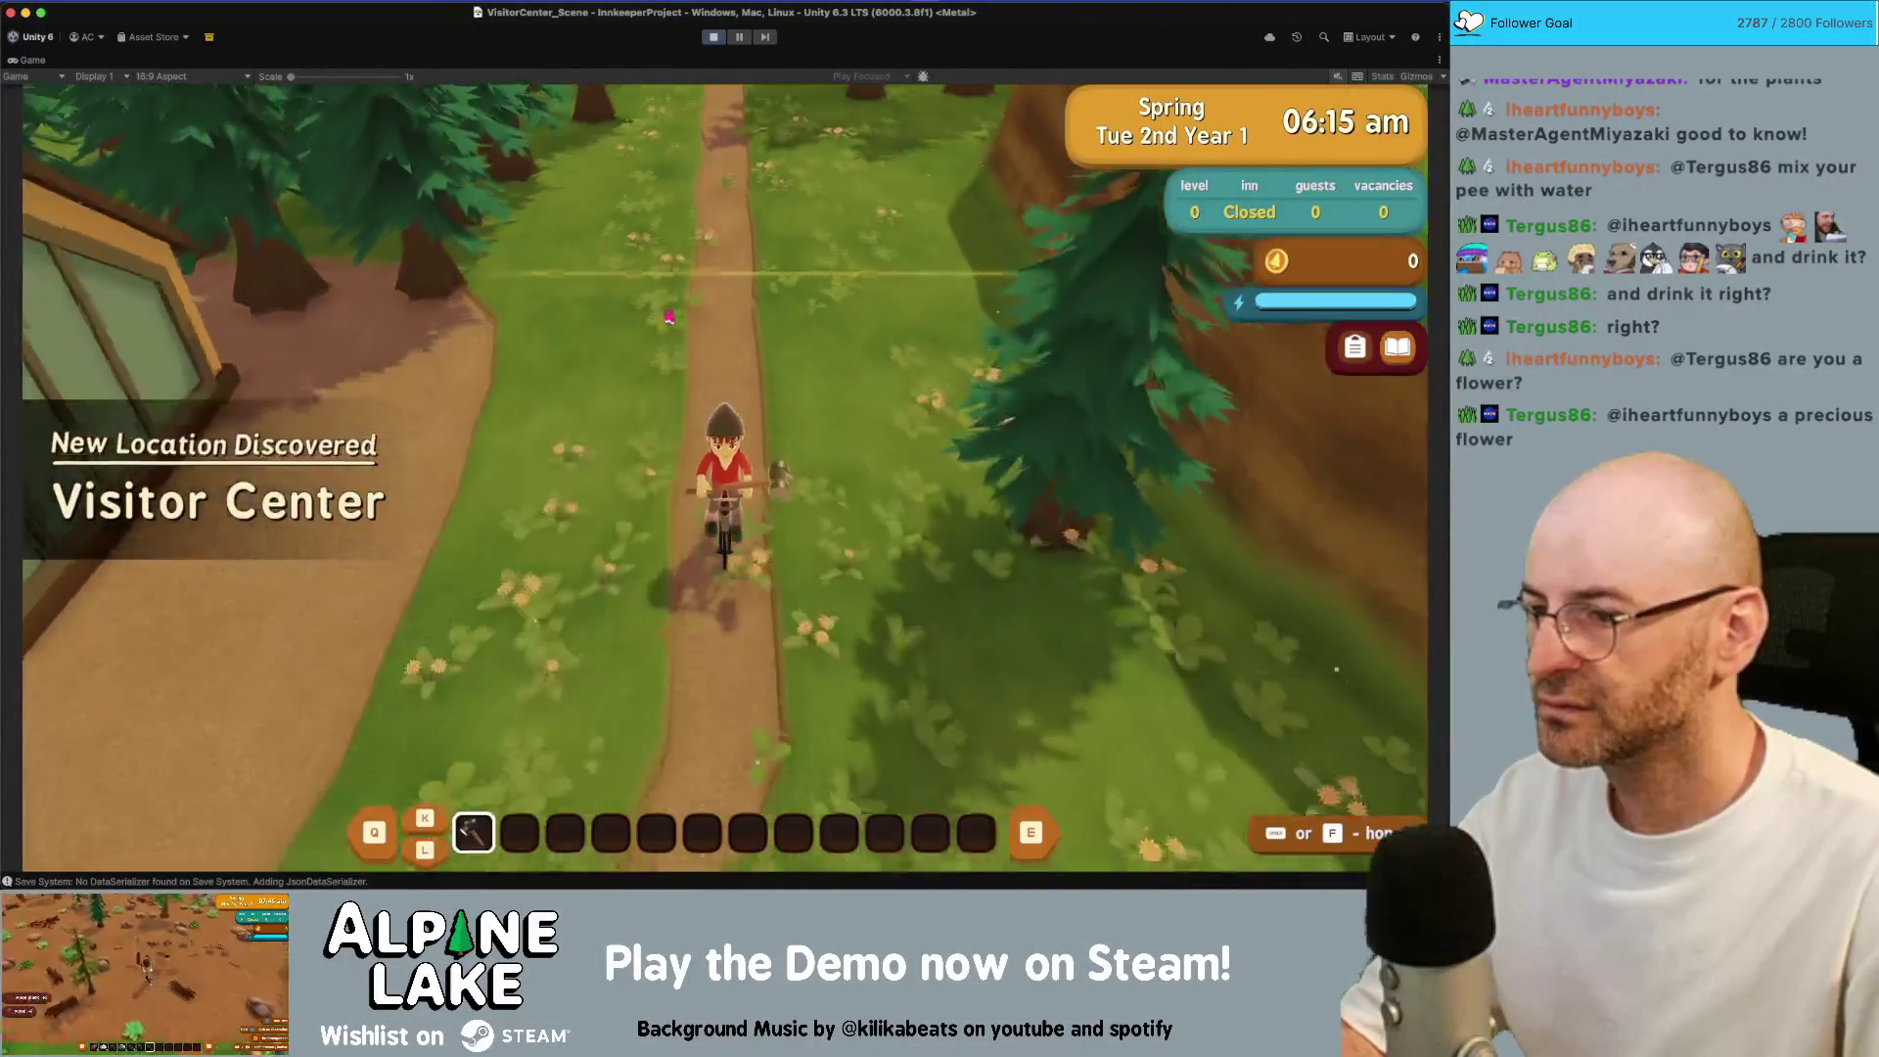
{"action": "key", "text": "s"}
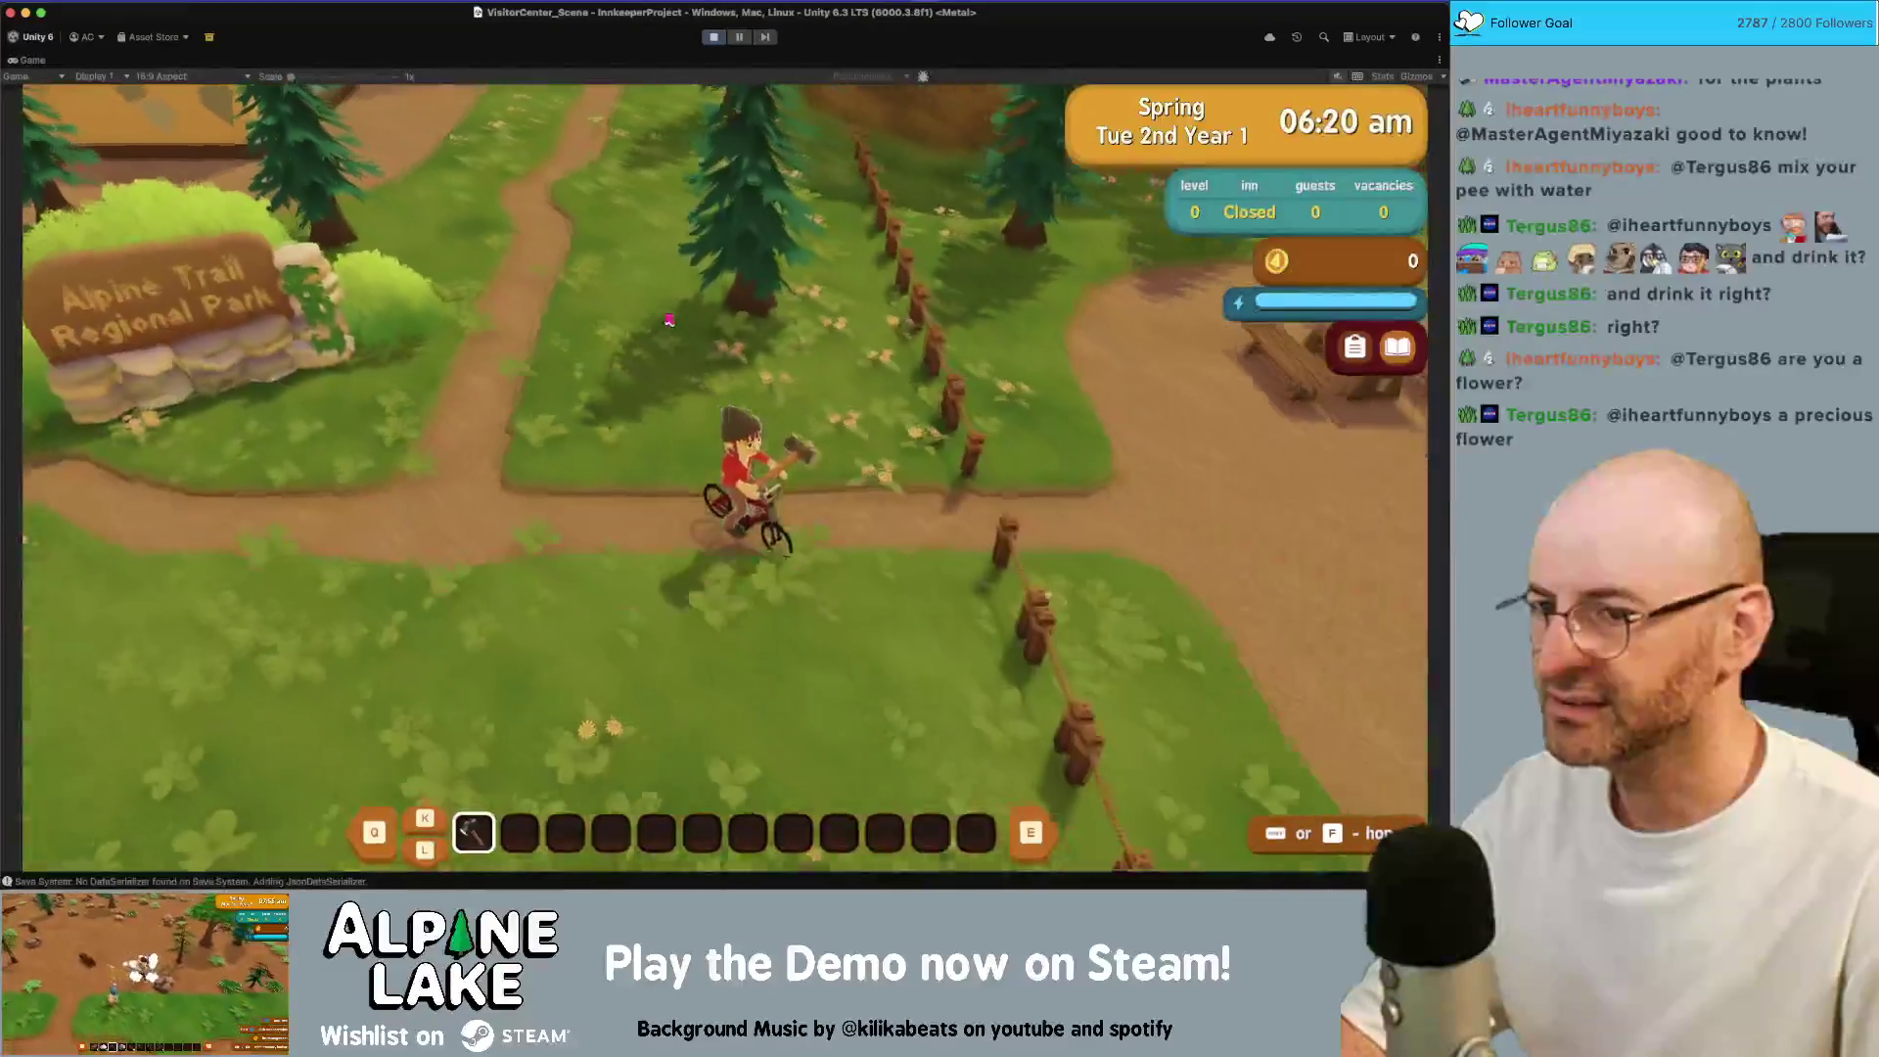
{"action": "key", "text": "a"}
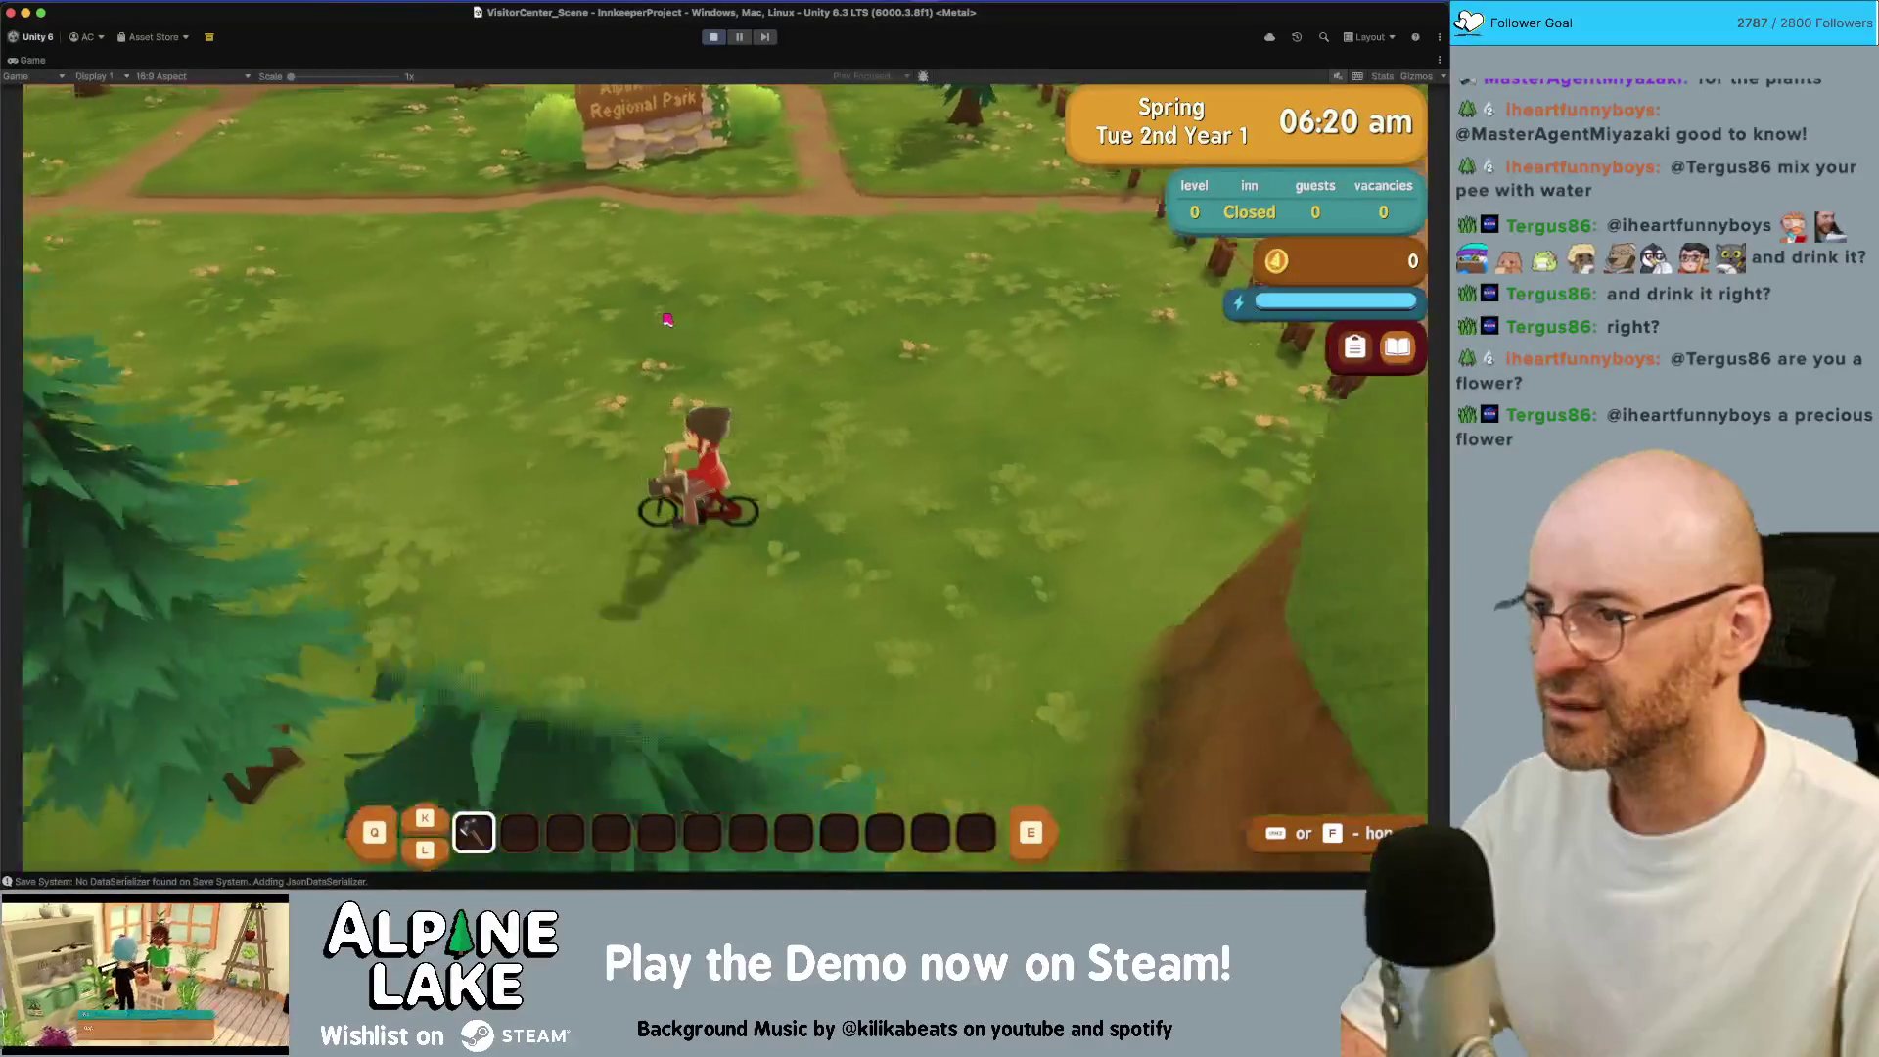
{"action": "key", "text": "w"}
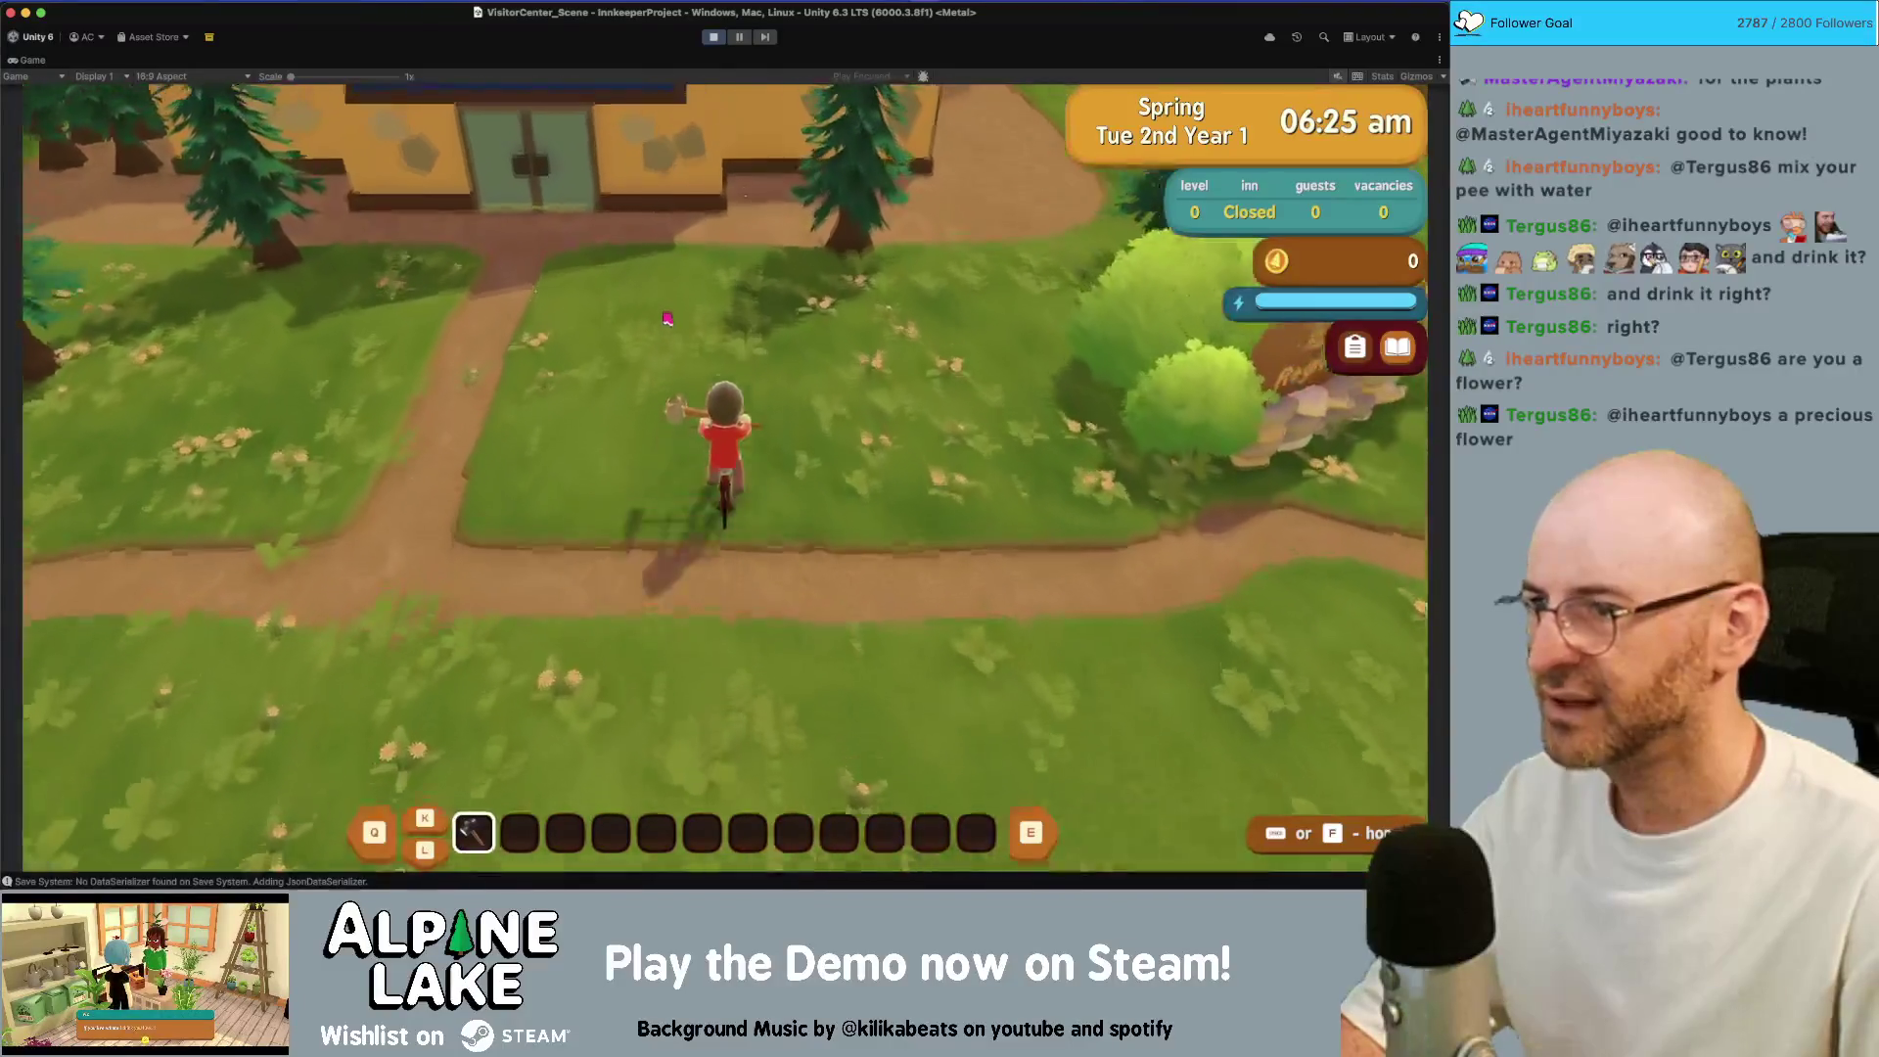
{"action": "key", "text": "a"}
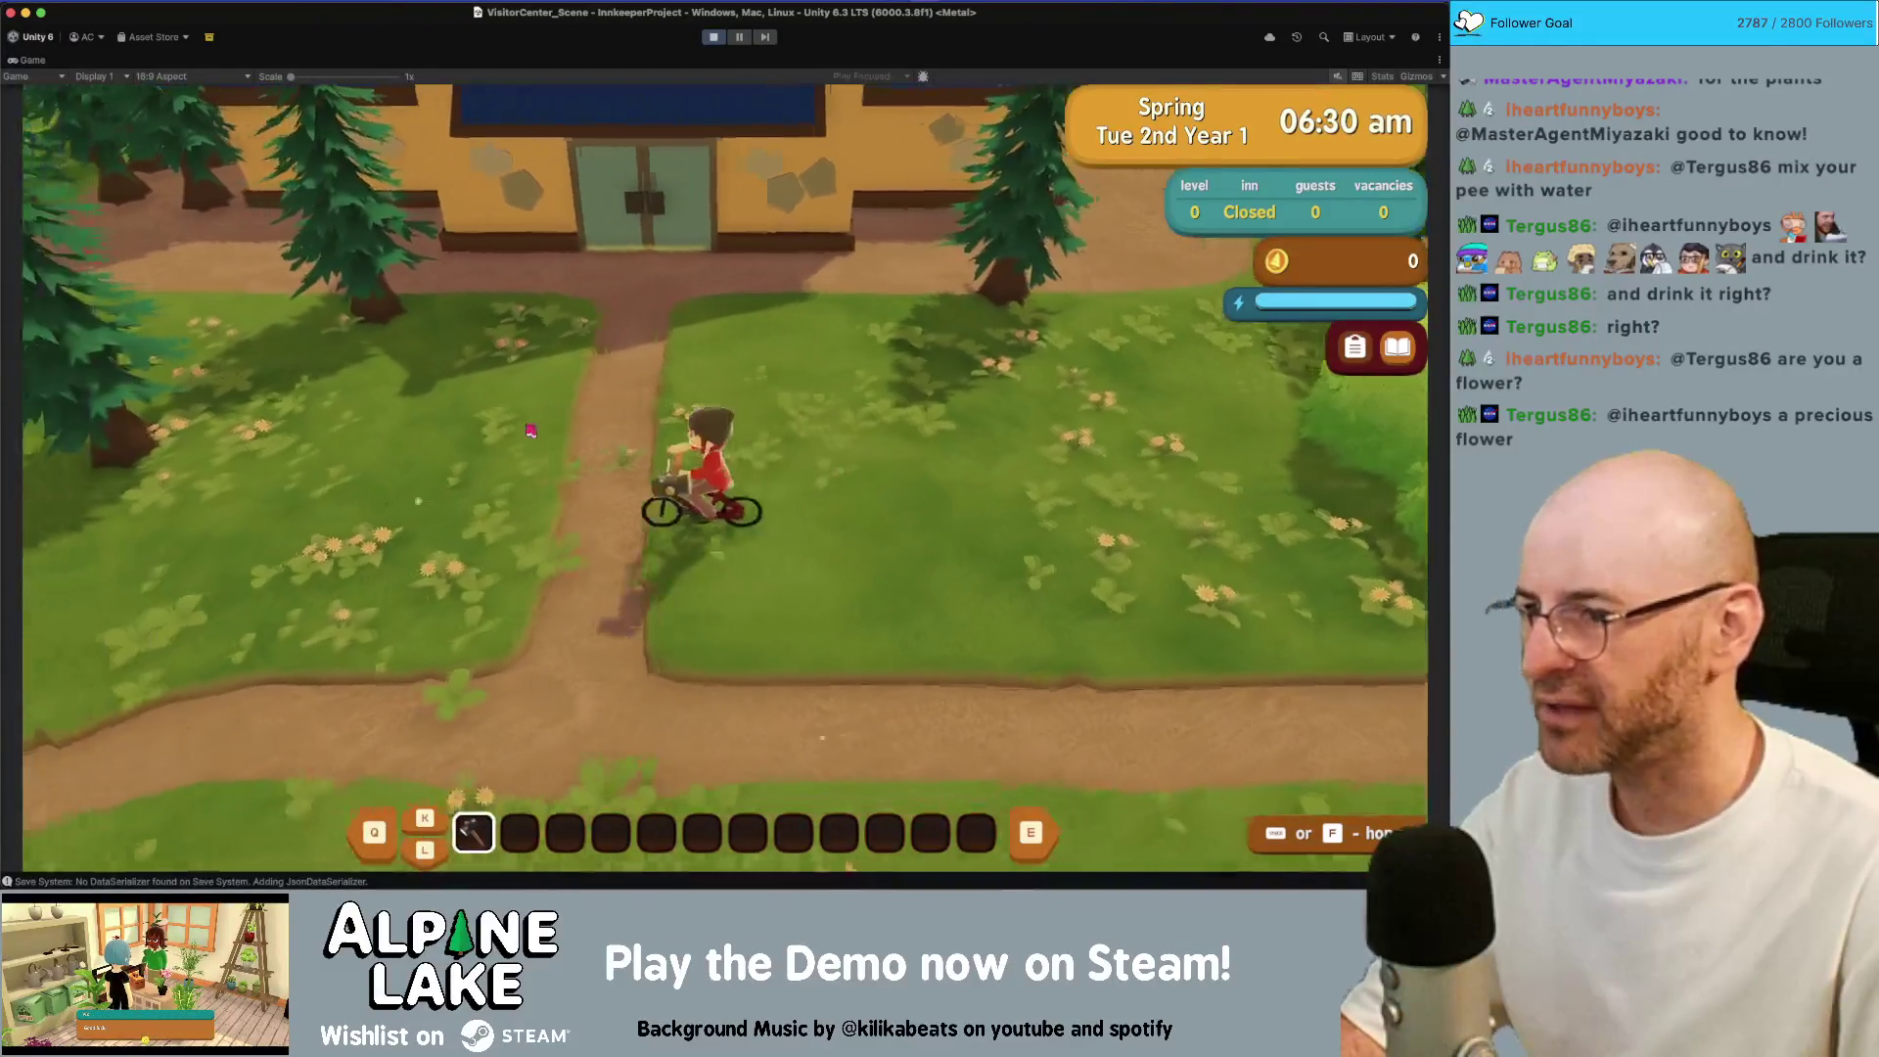
{"action": "key", "text": "d"}
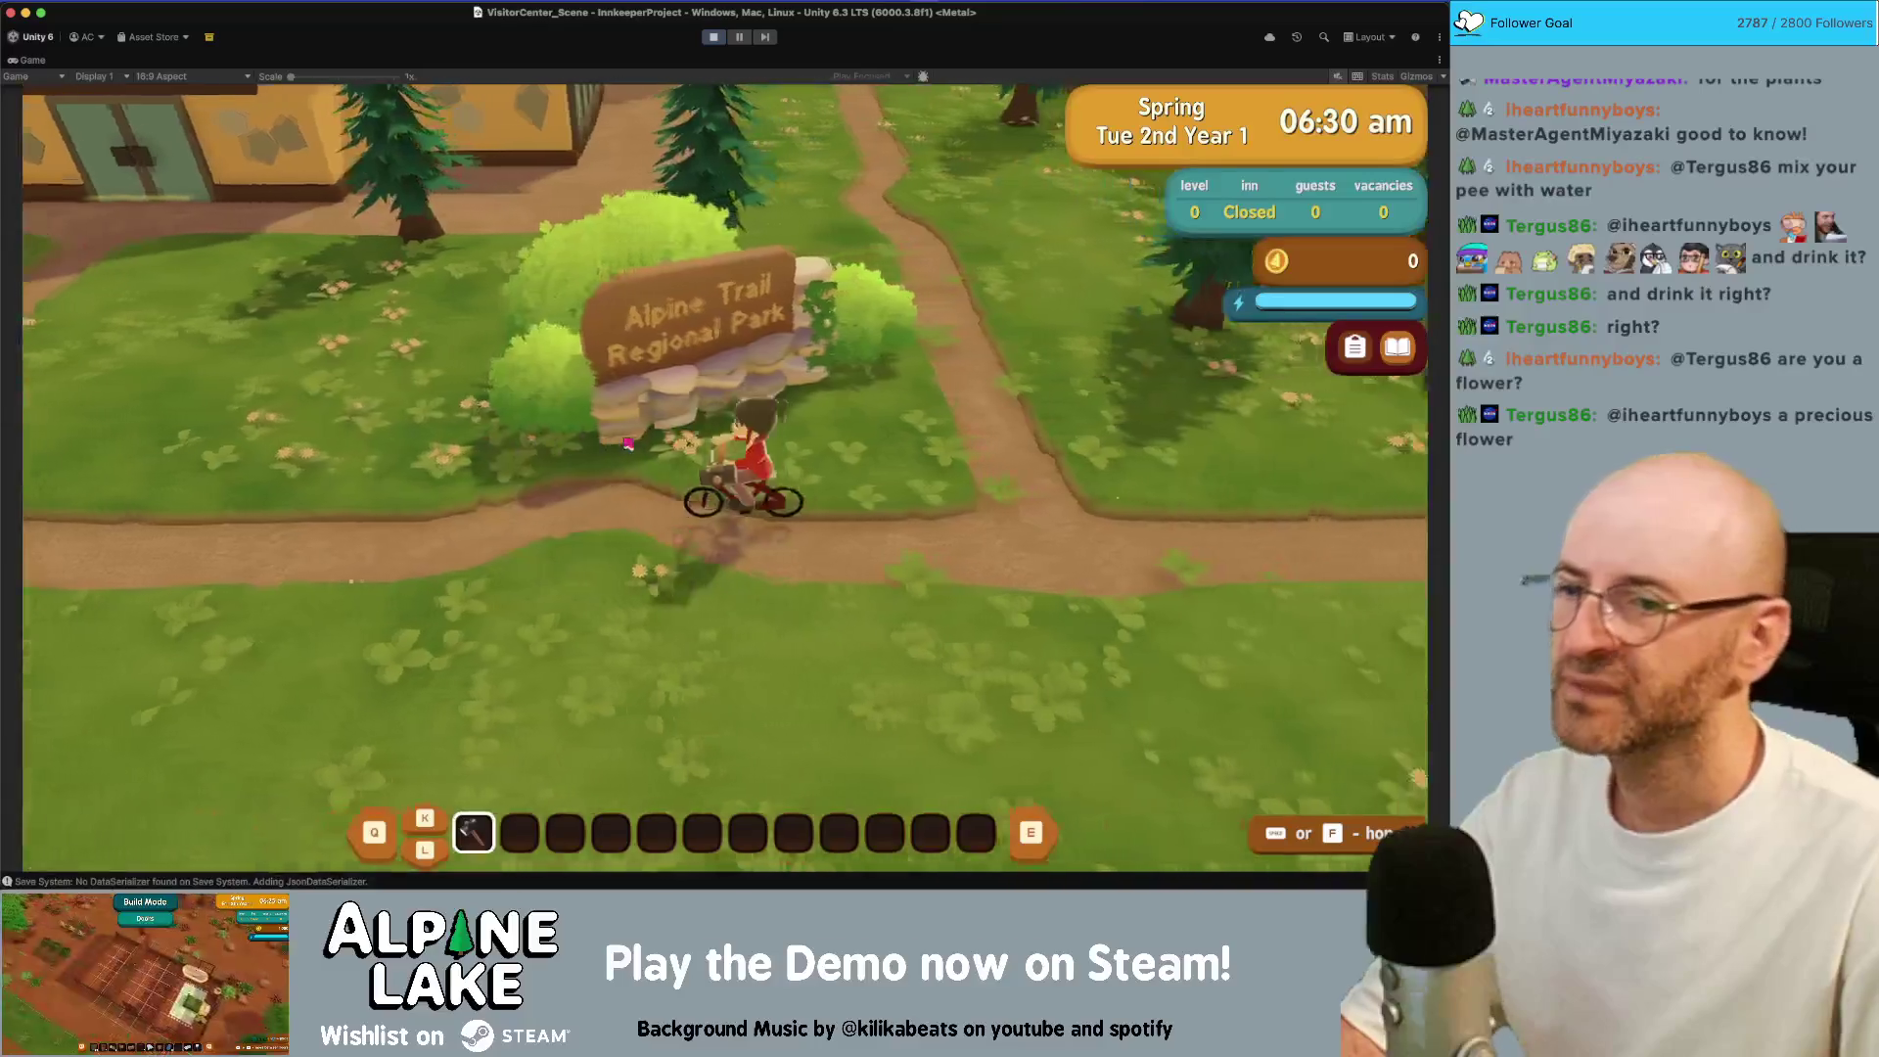
{"action": "key", "text": "d"}
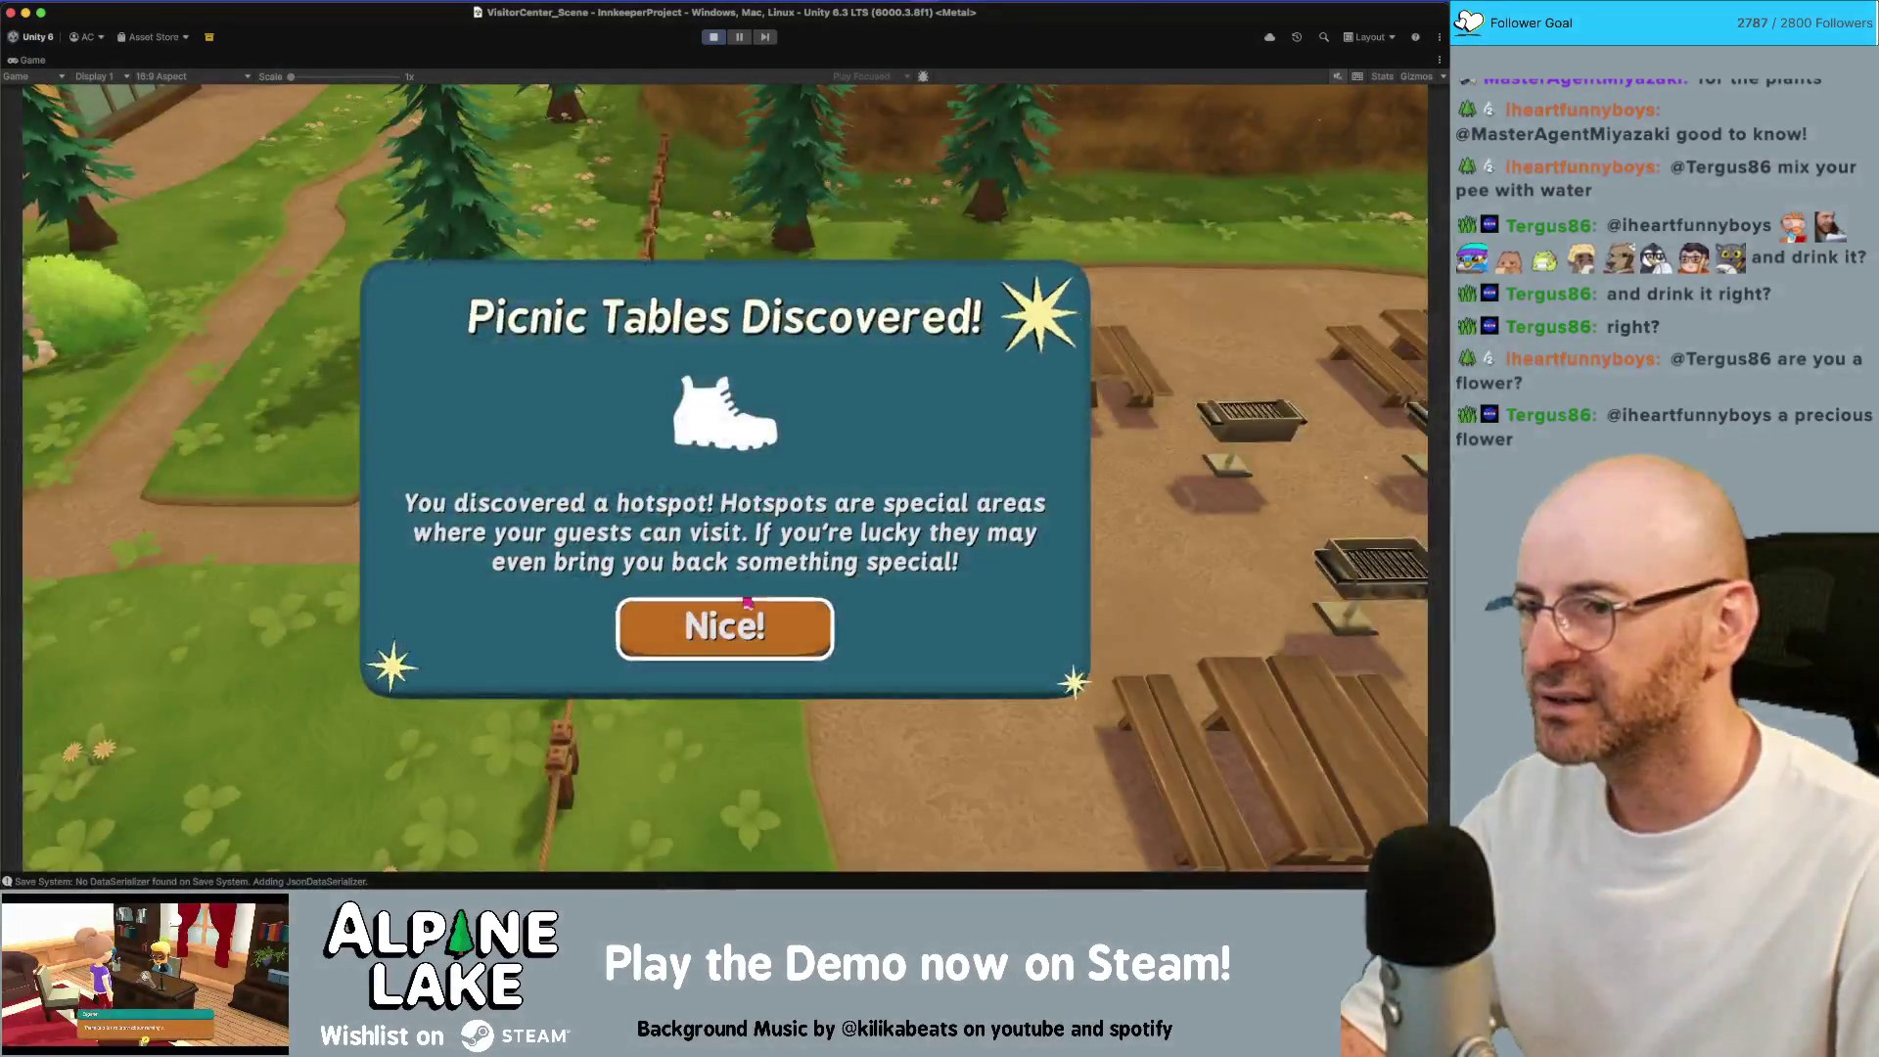
Dismiss the Picnic Tables discovery, ride through the picnic area, then restore the normal editor layout
{"action": "left_click", "coordinate": [754, 617]}
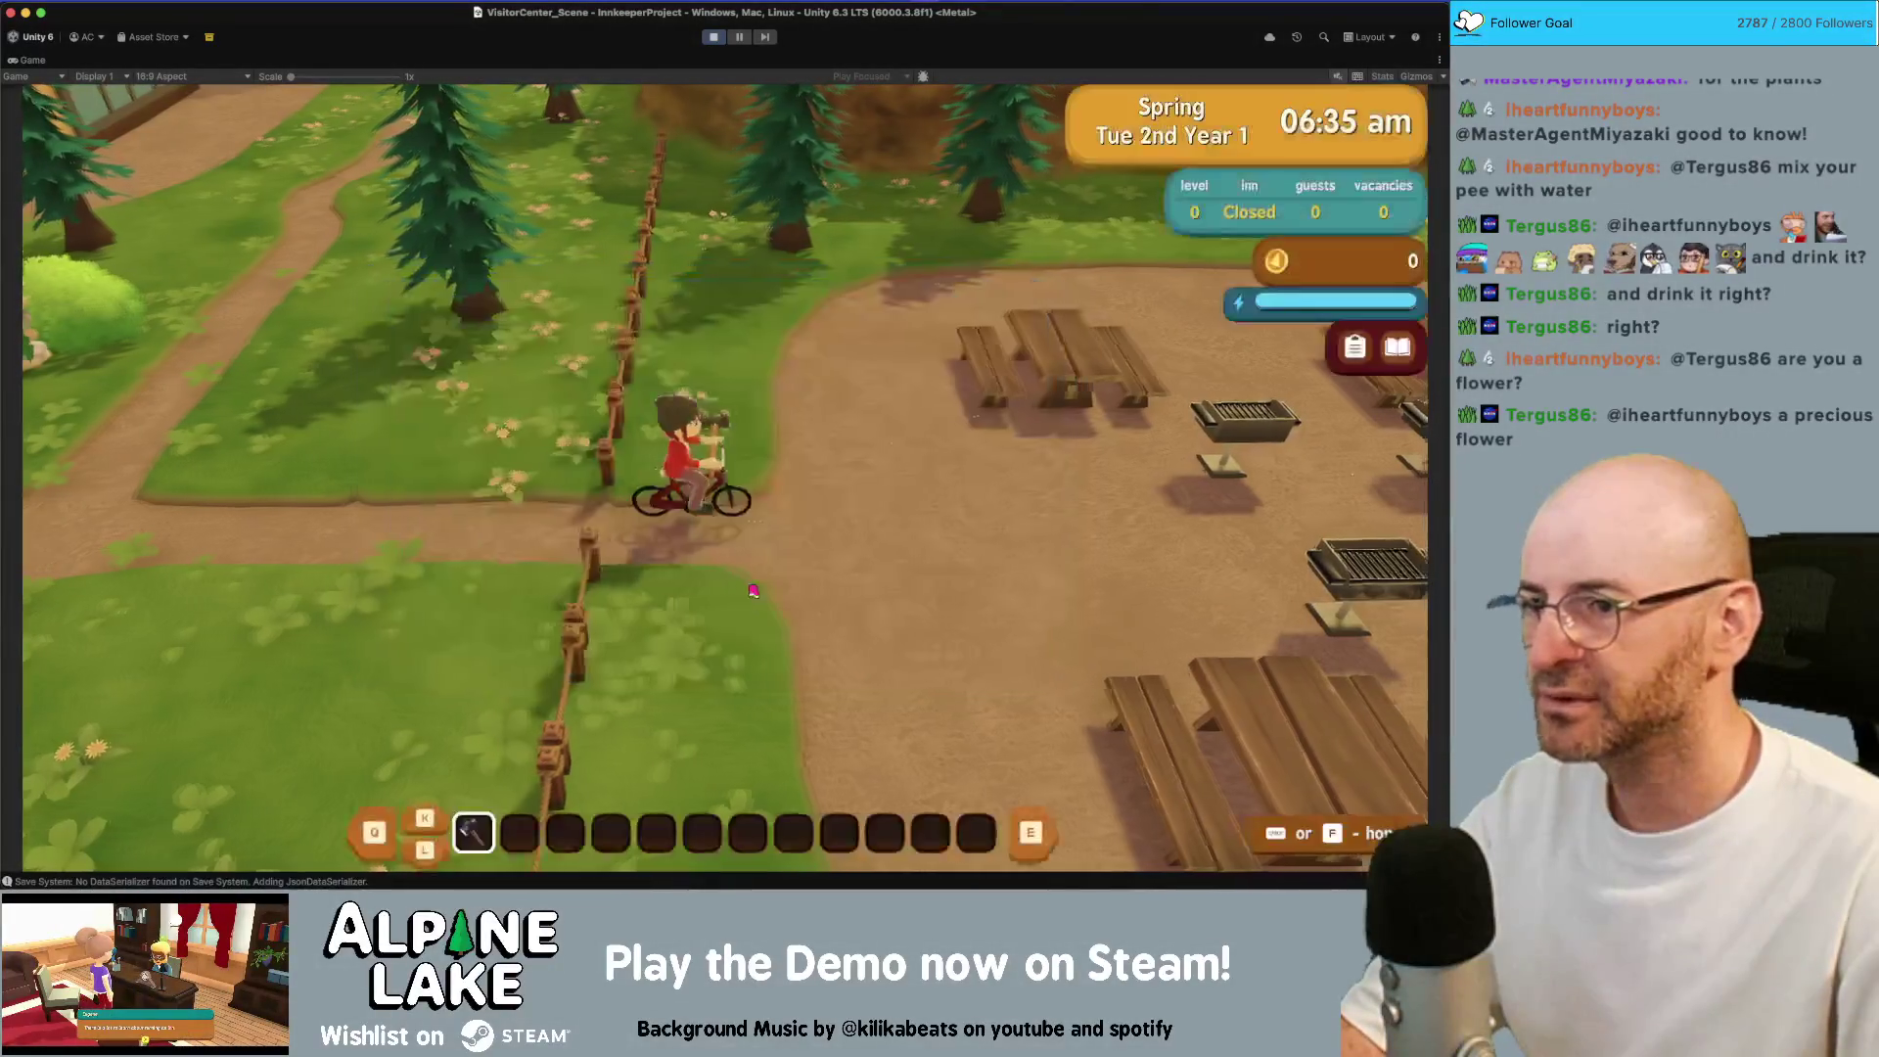
{"action": "key", "text": "d"}
{"action": "key", "text": "d"}
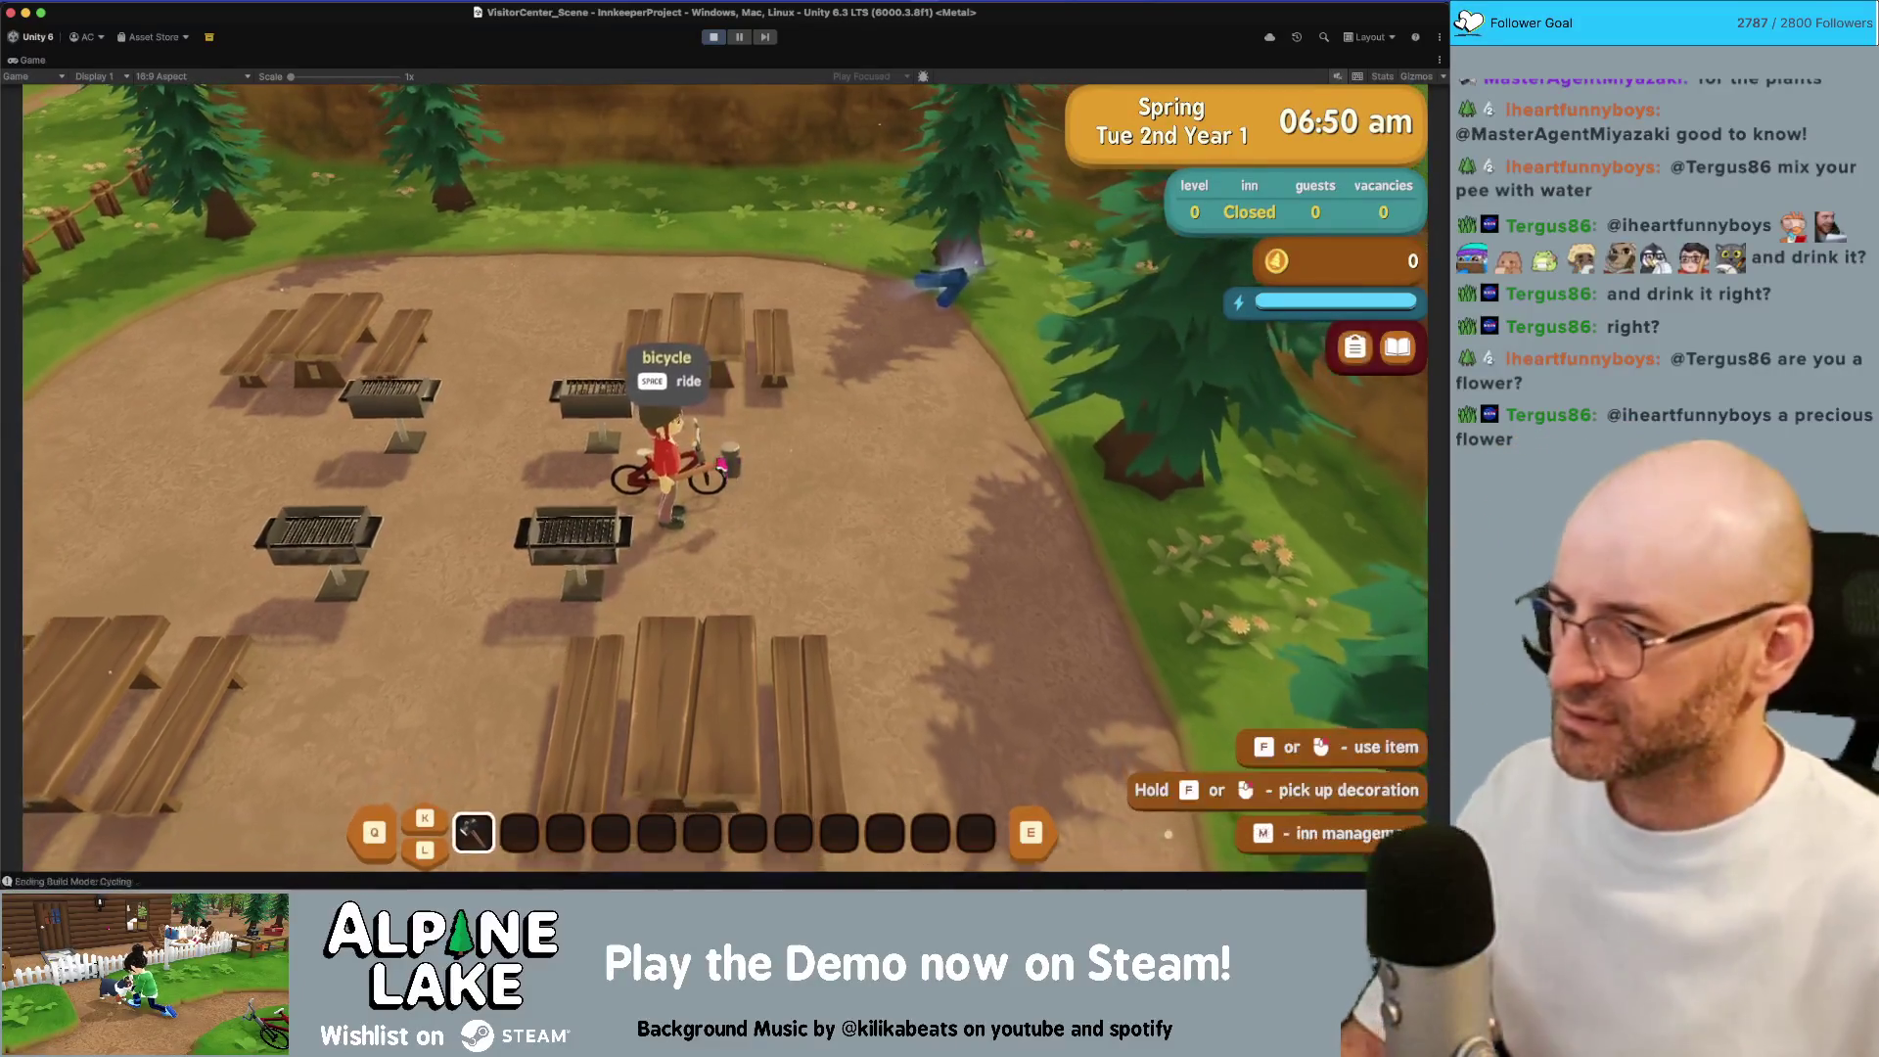
{"action": "key", "text": "w"}
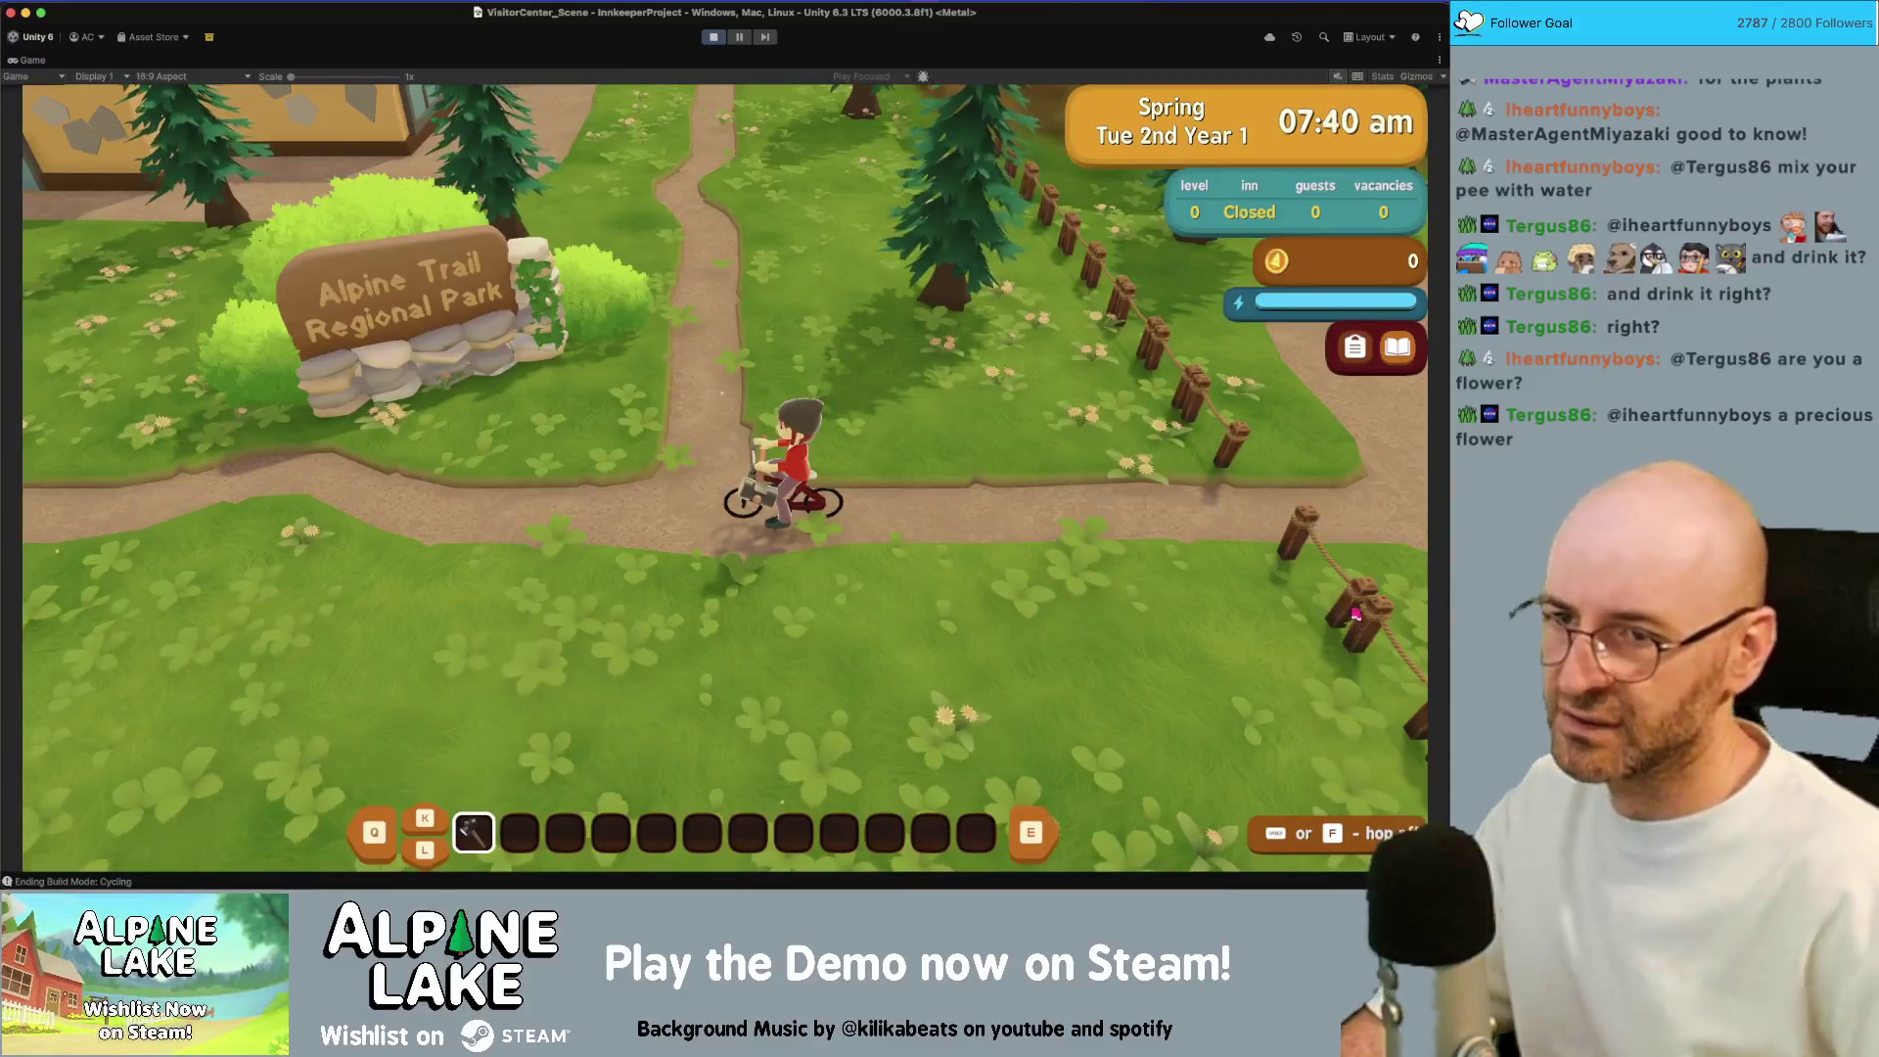
{"action": "key", "text": "a"}
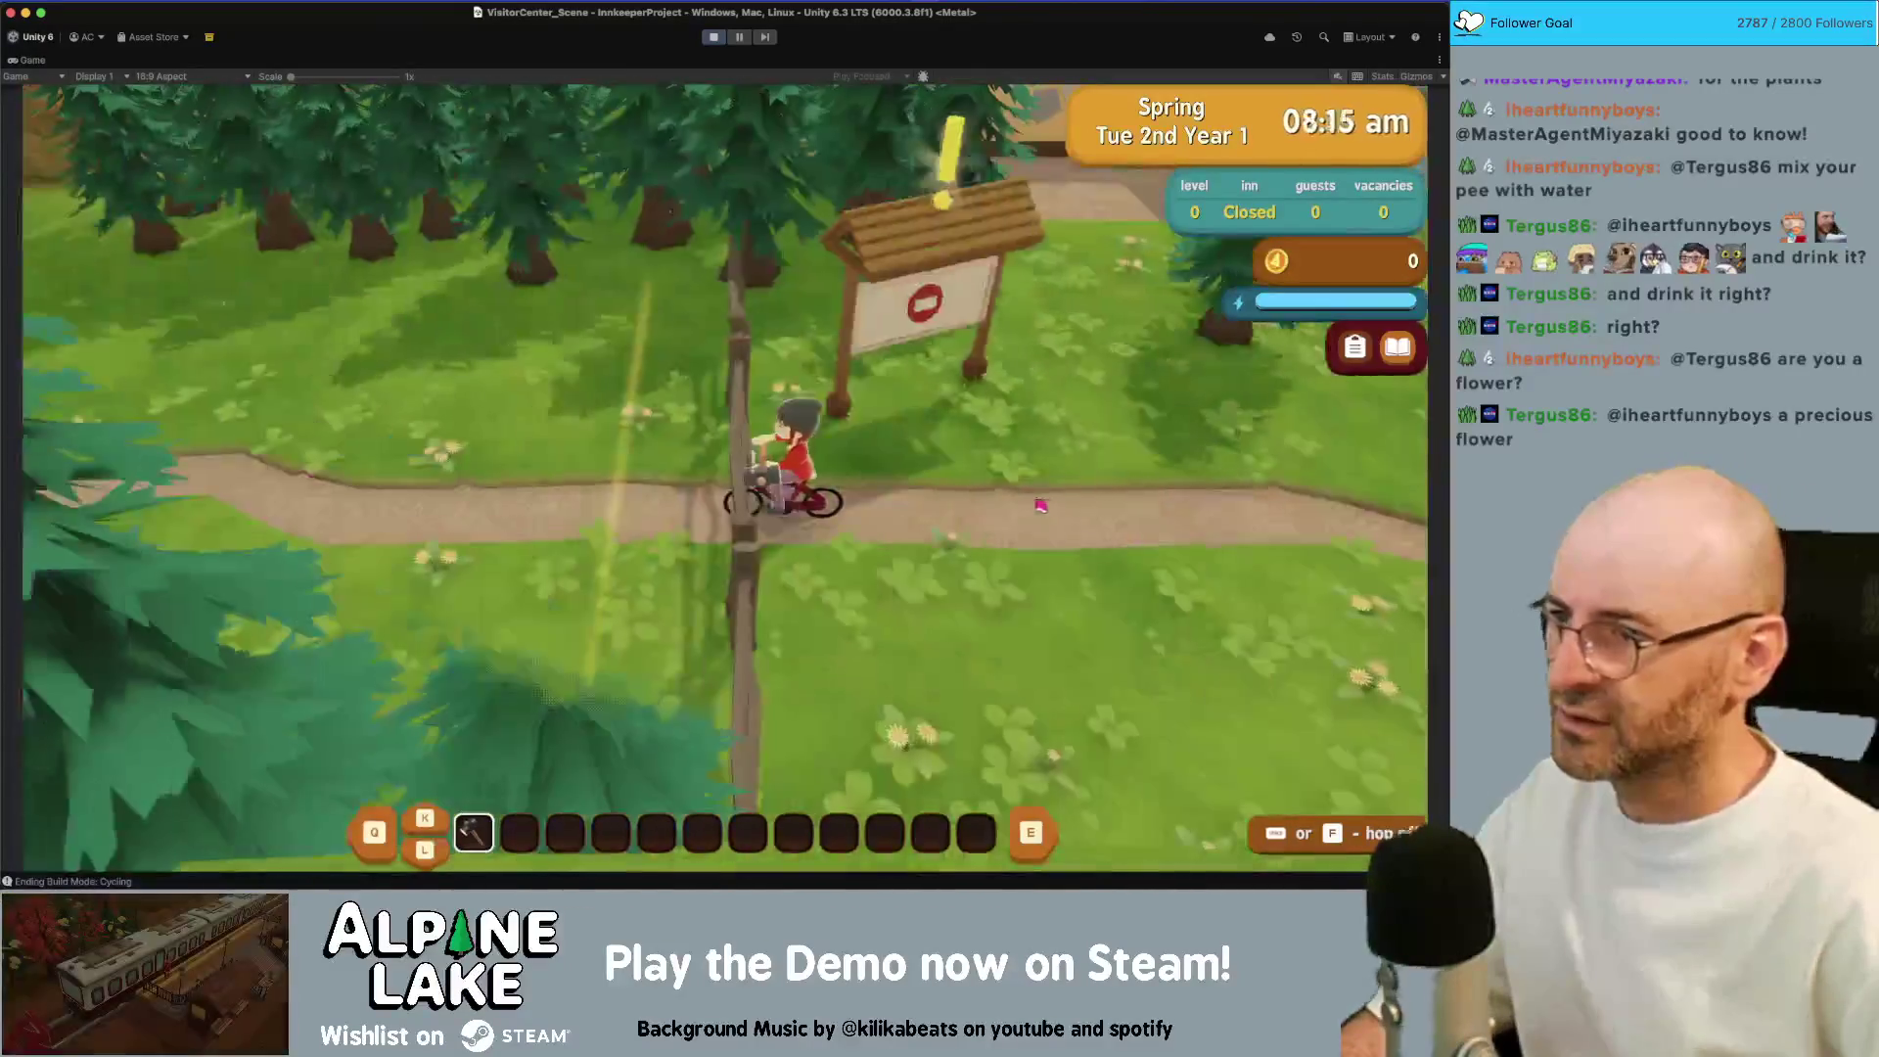
{"action": "key", "text": "a"}
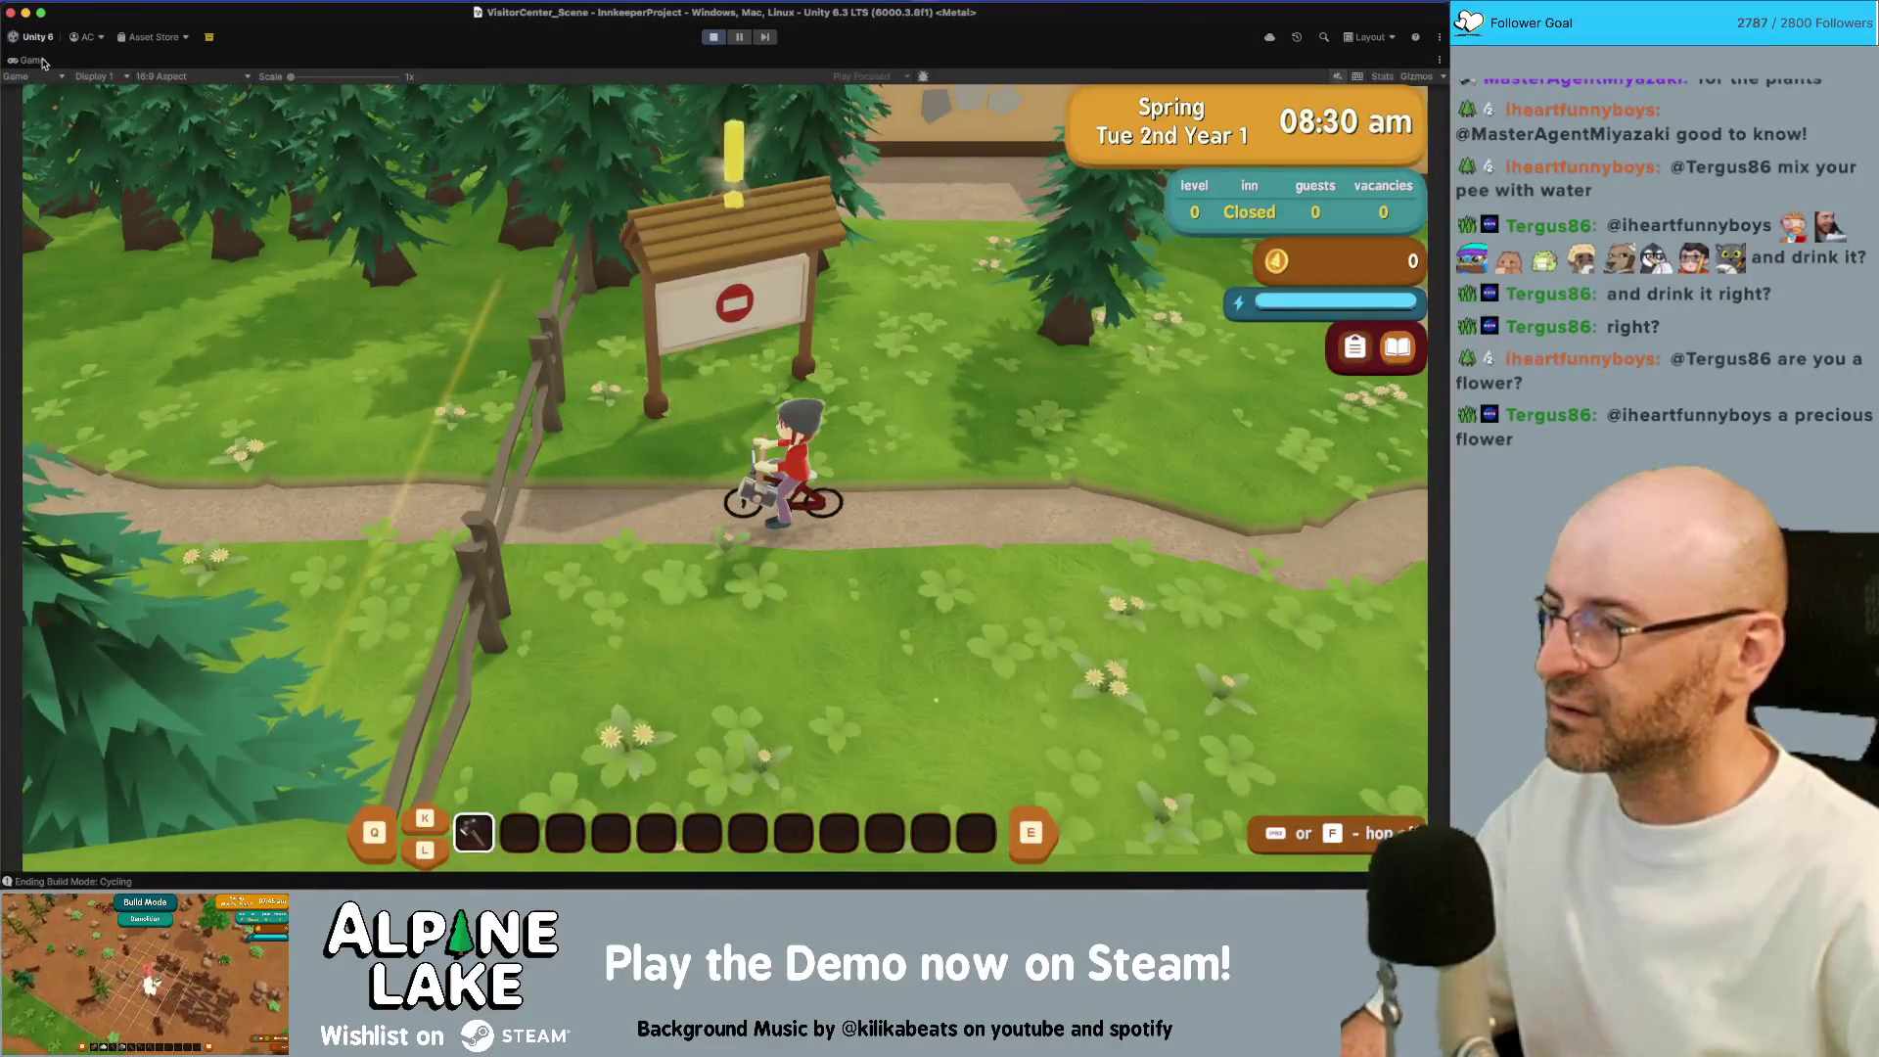
{"action": "double_click", "coordinate": [43, 63]}
Remount the bike, filter the Visitor Center Hierarchy to 'fence', then maximize the Game view and ride on
{"action": "key", "text": "space"}
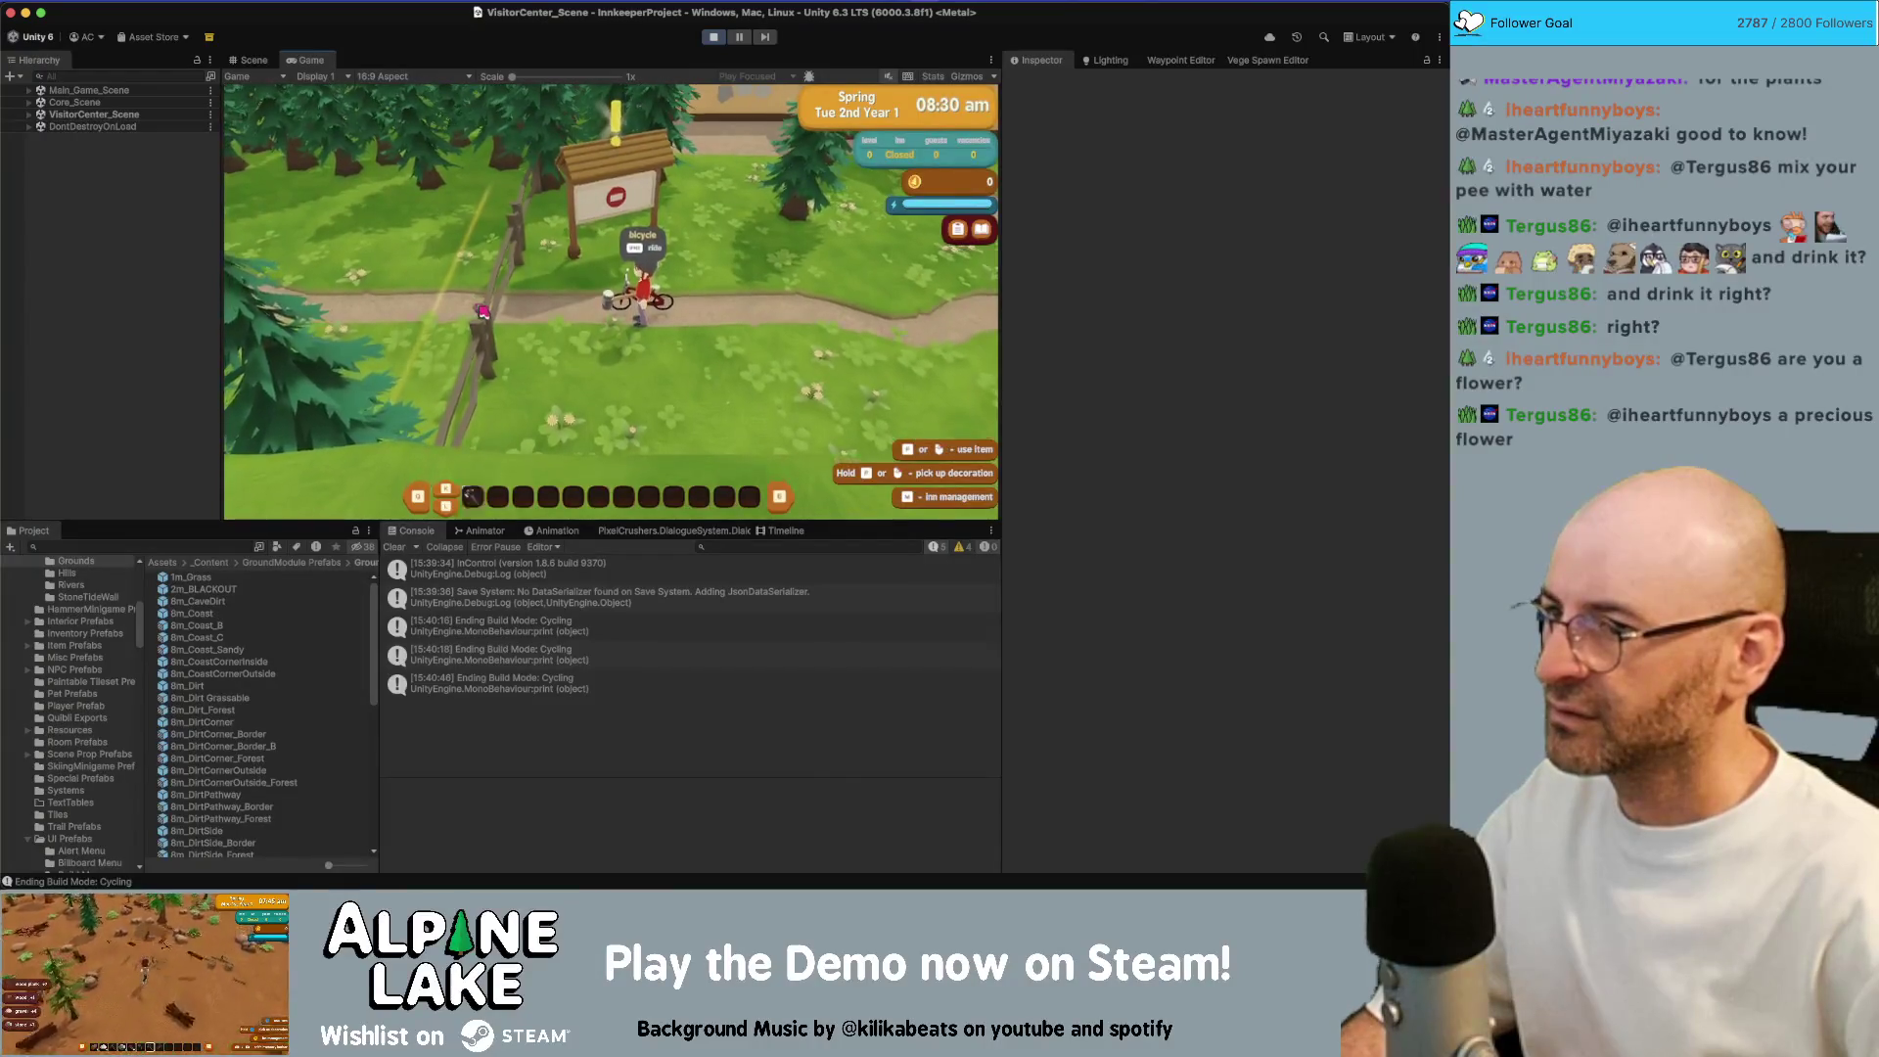
{"action": "key", "text": "space"}
{"action": "left_click", "coordinate": [253, 59]}
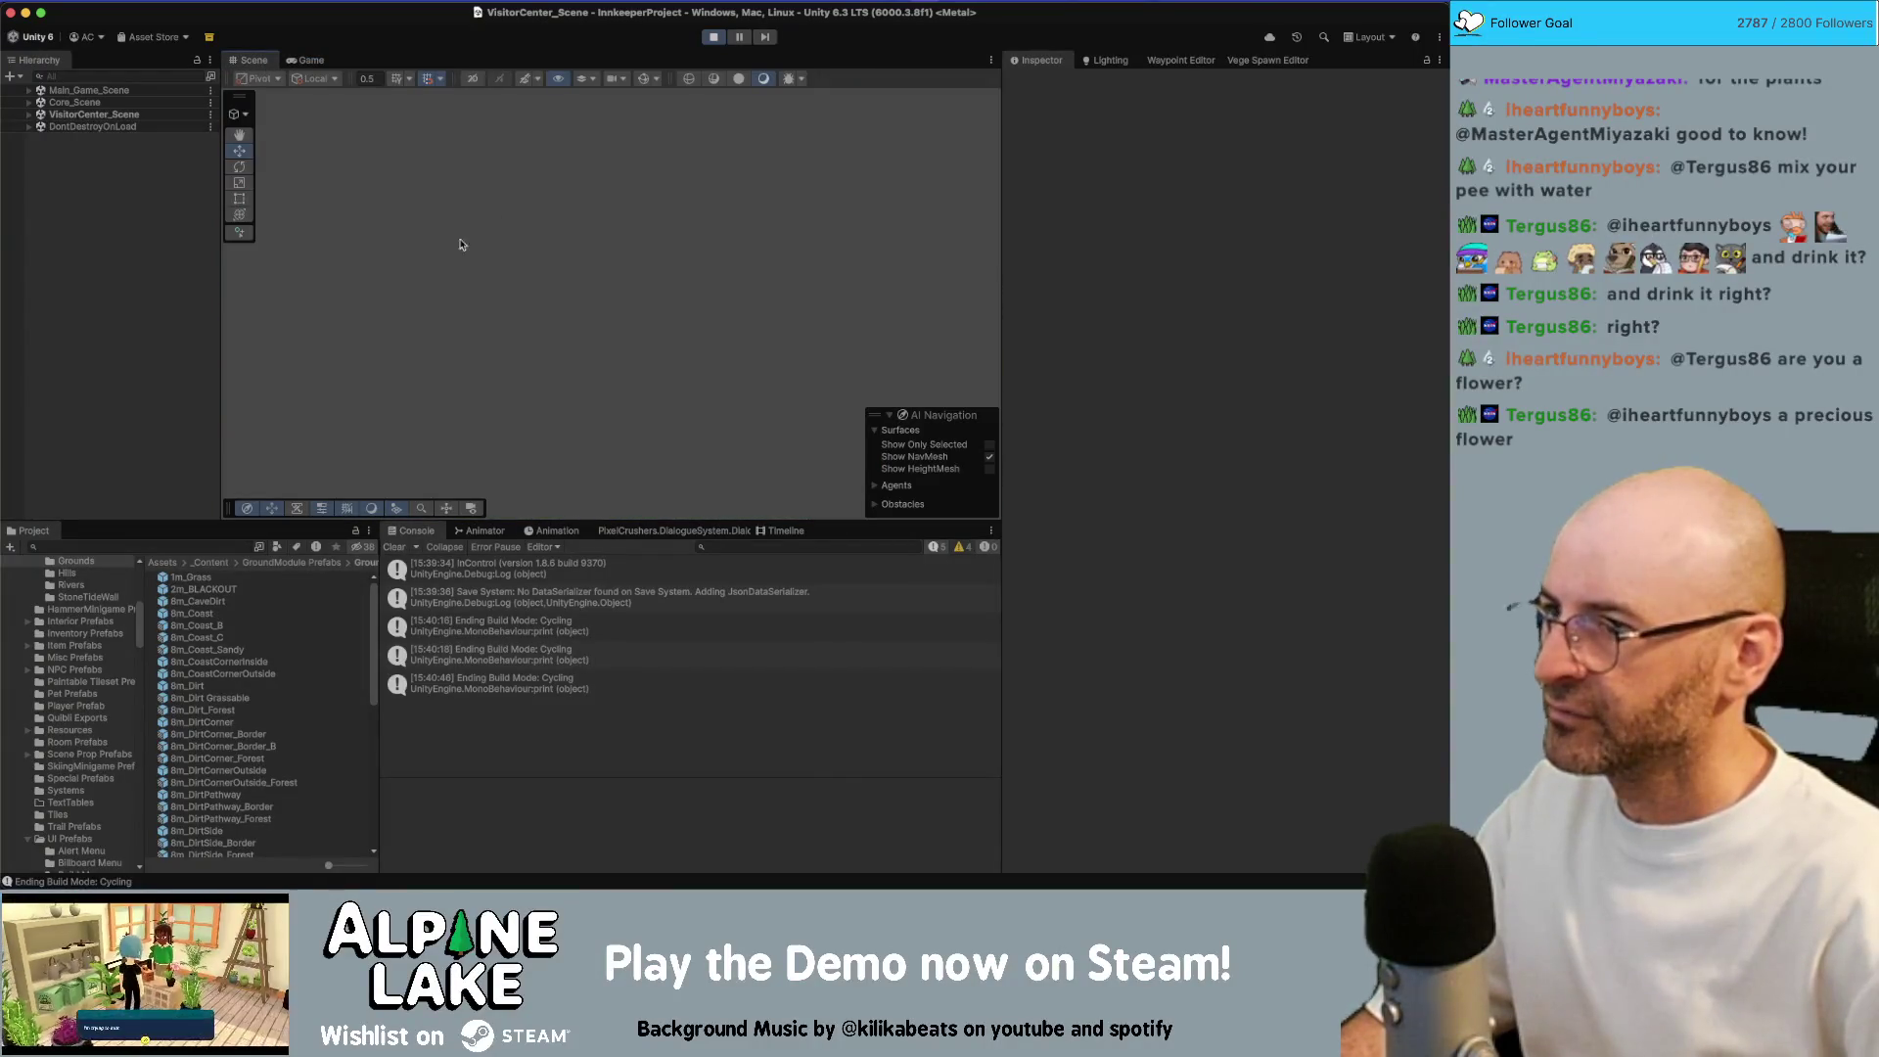
{"action": "left_click", "coordinate": [108, 77]}
{"action": "type", "text": "fence"}
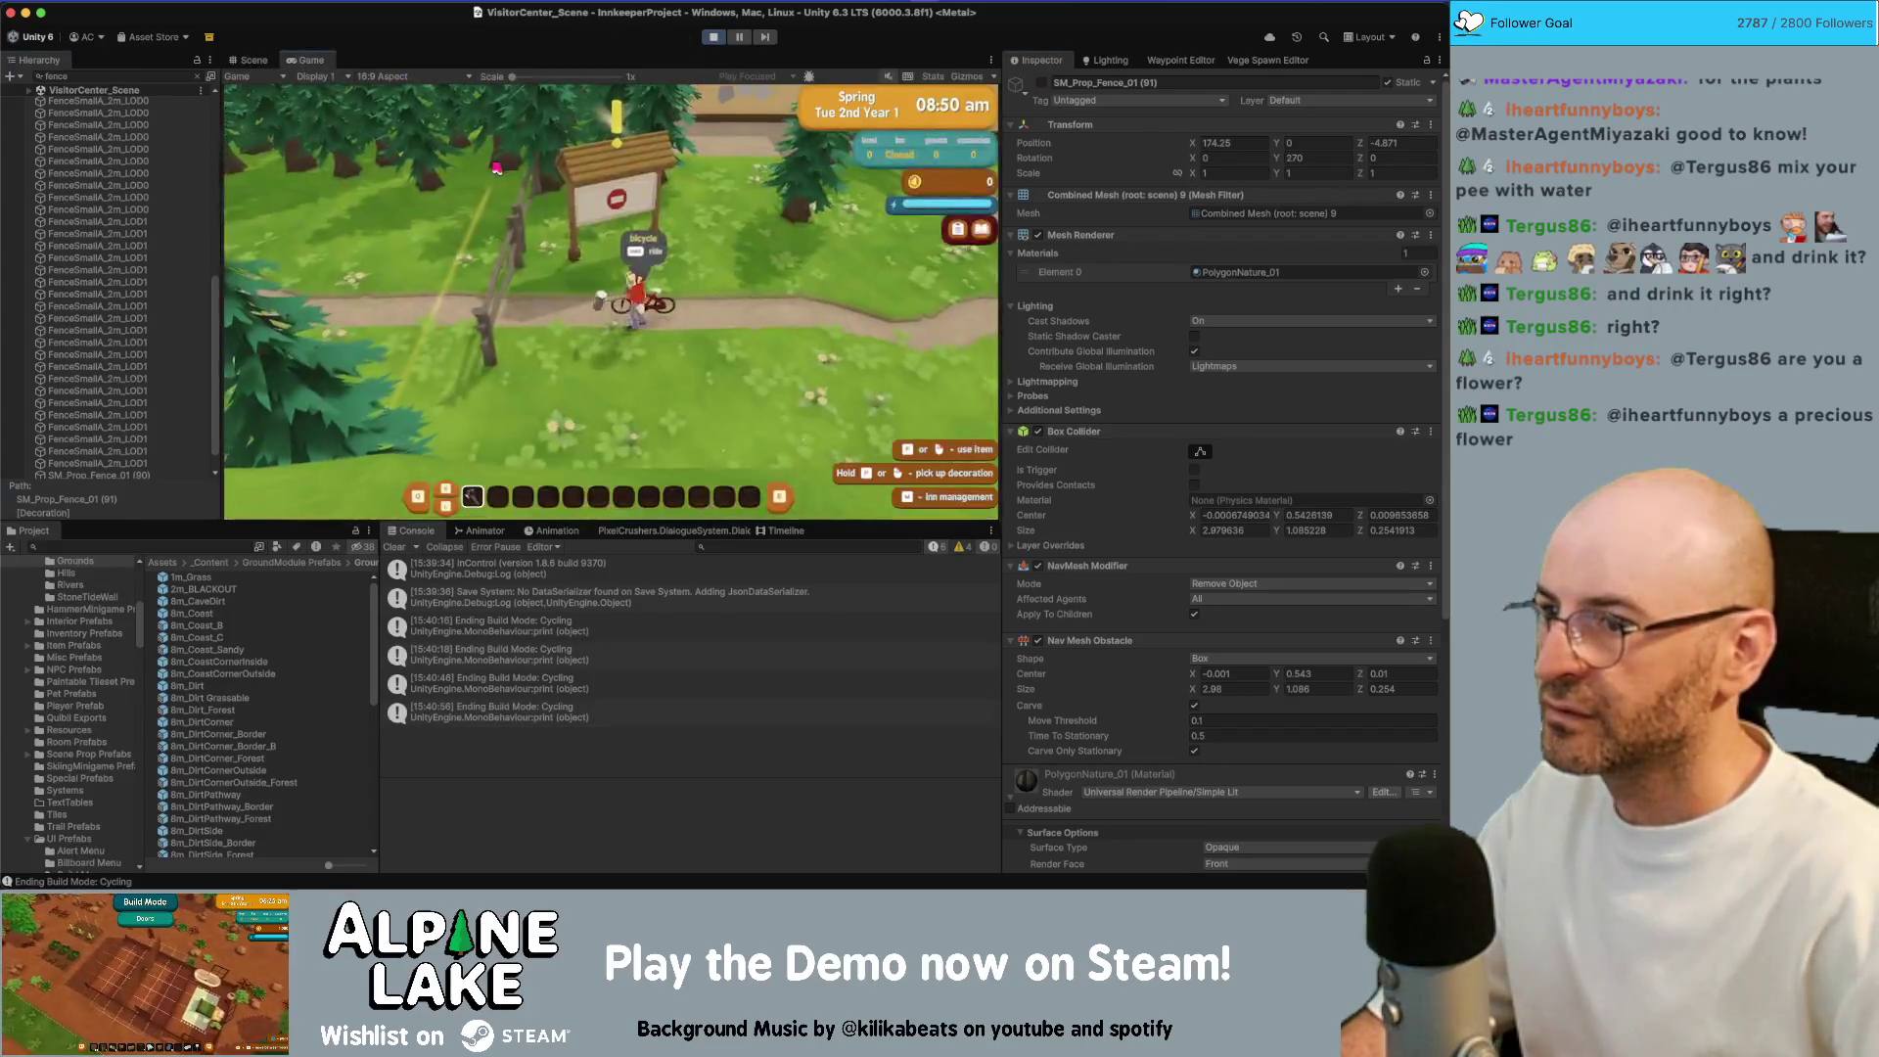
{"action": "key", "text": "a"}
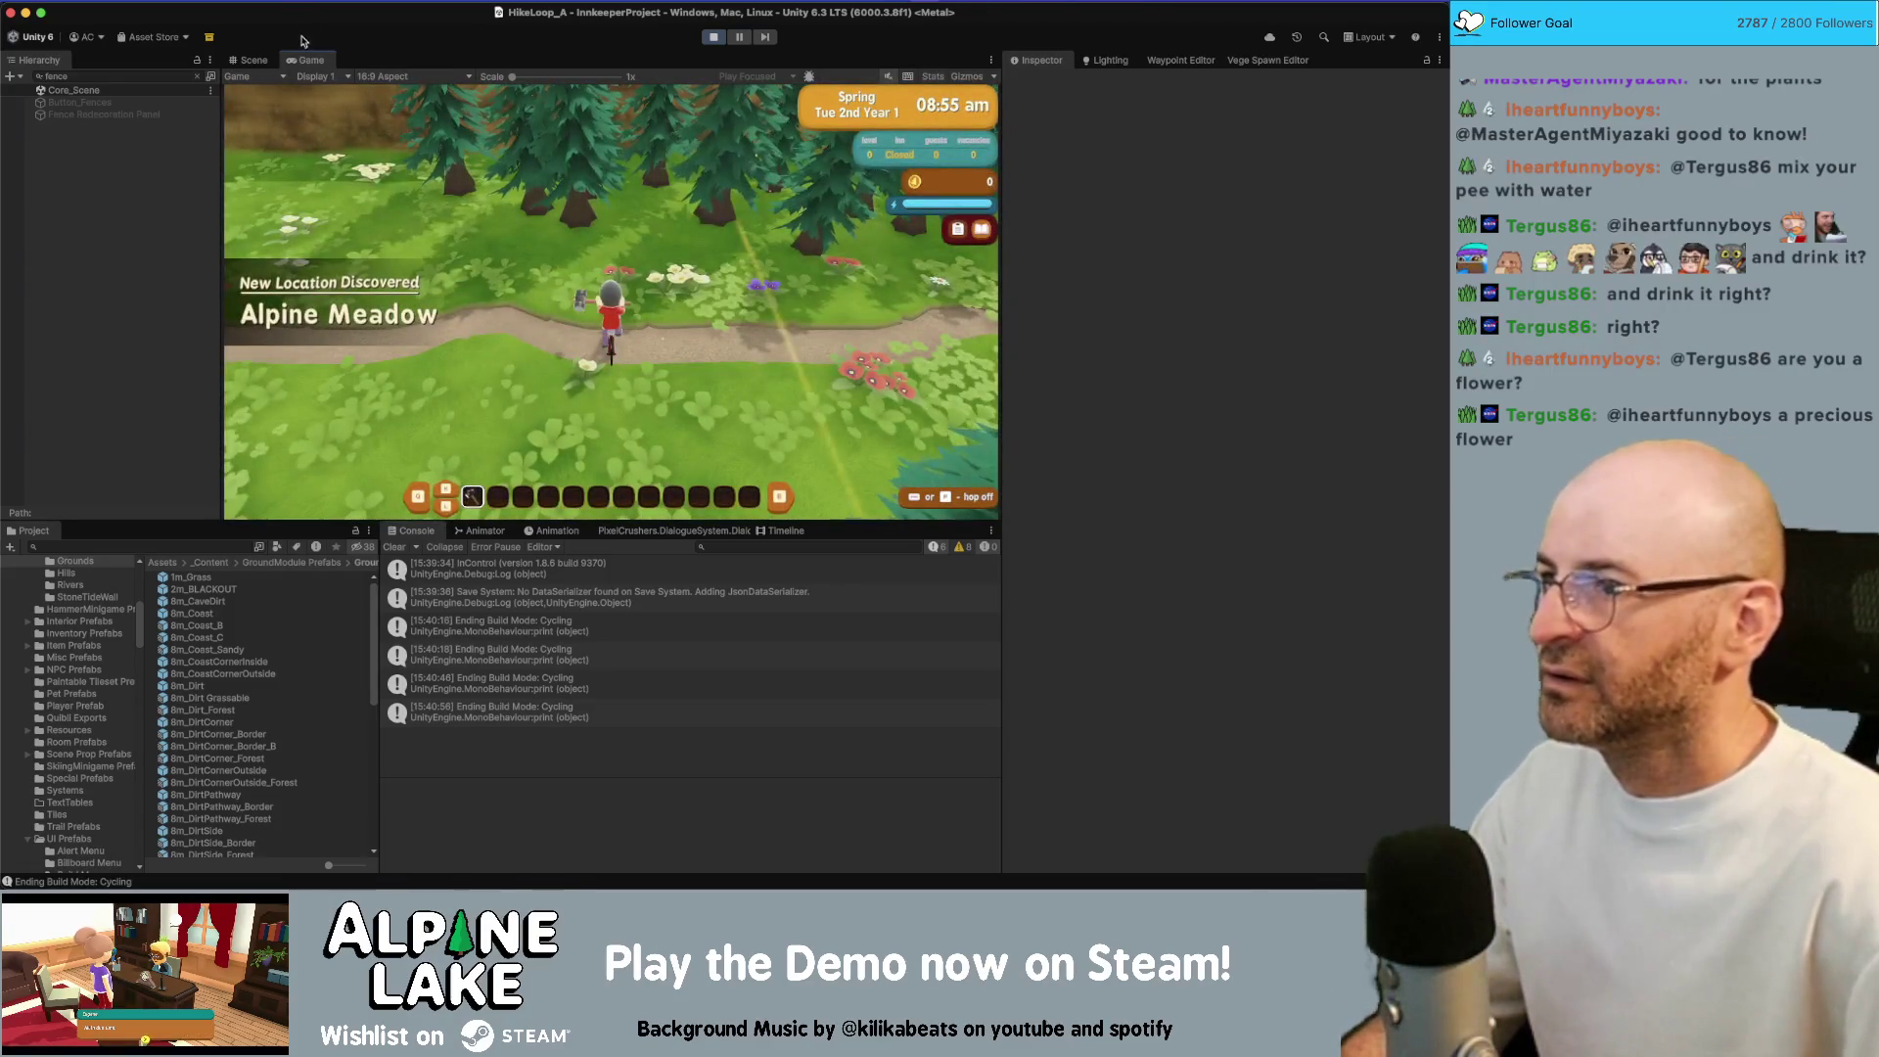
{"action": "key", "text": "shift+space"}
Ride north through the HikeLoop_A meadow, dismissing the Biomes popup, and follow the curving path into HikeLoop_B
{"action": "key", "text": "a"}
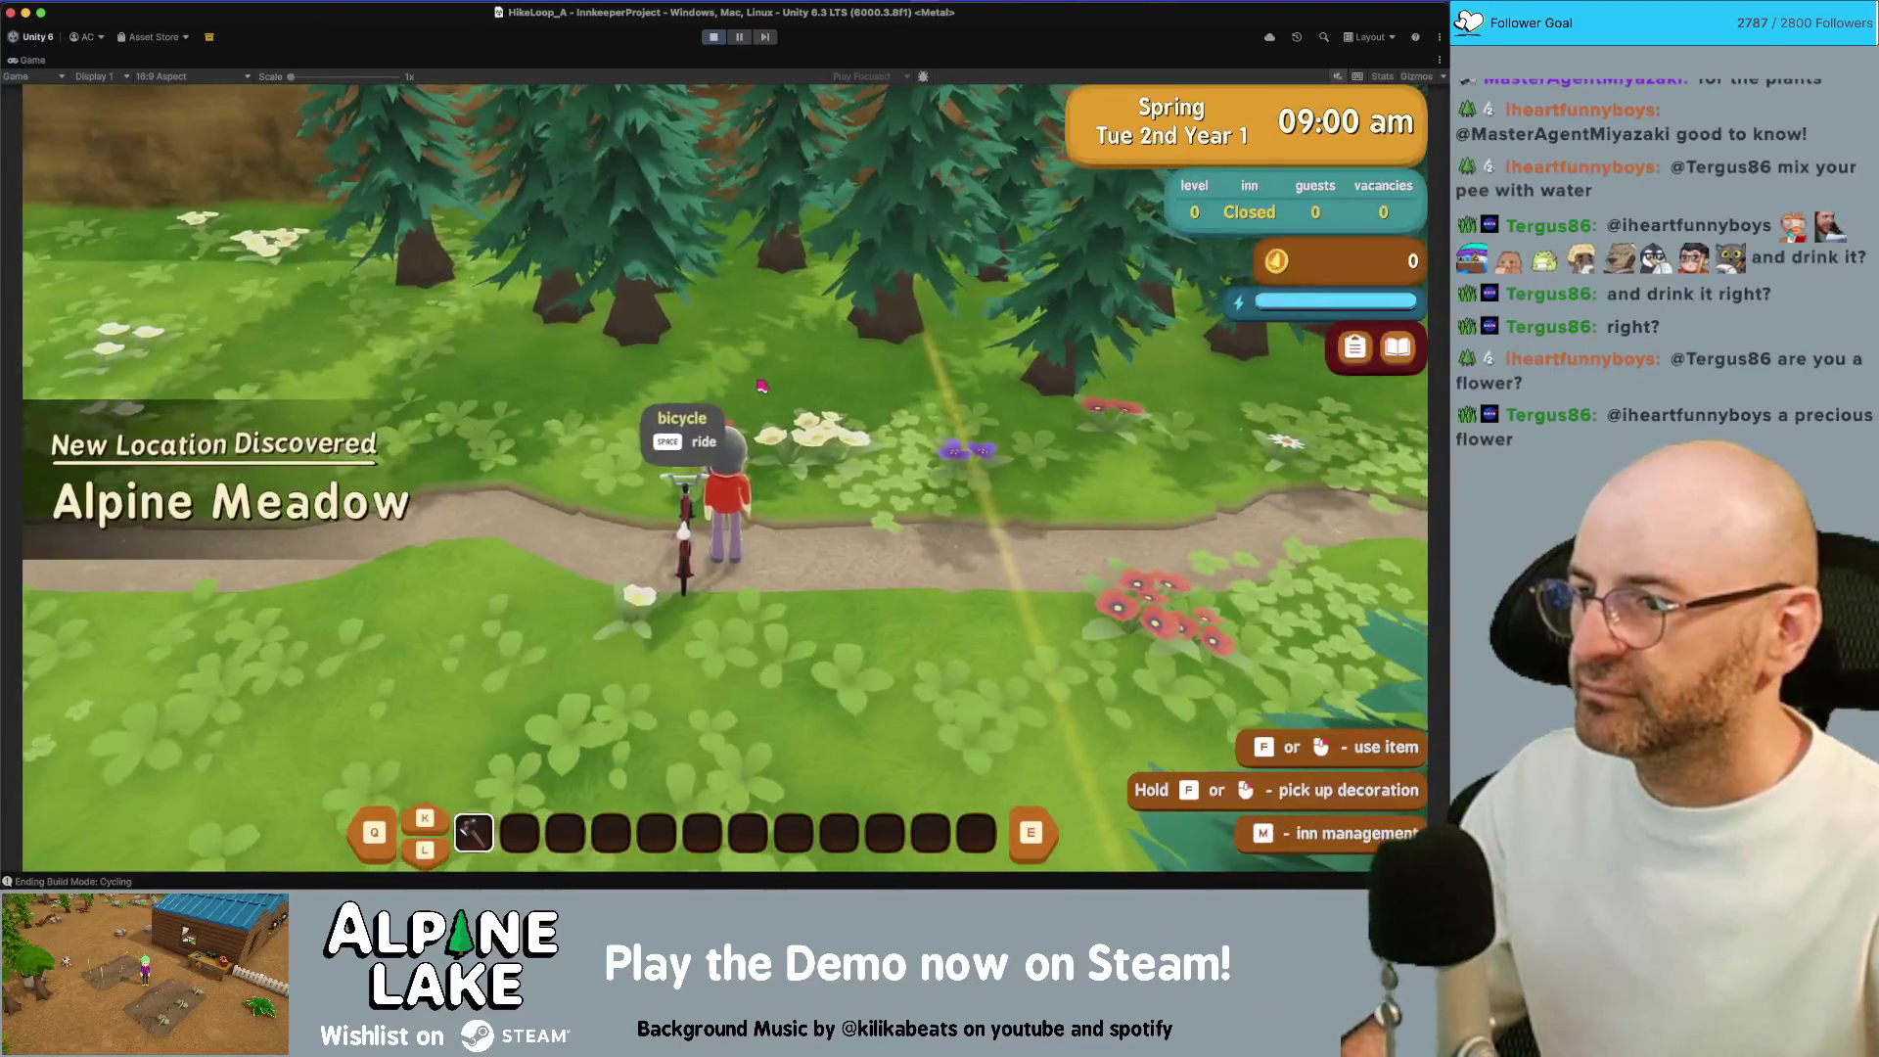
{"action": "key", "text": "w"}
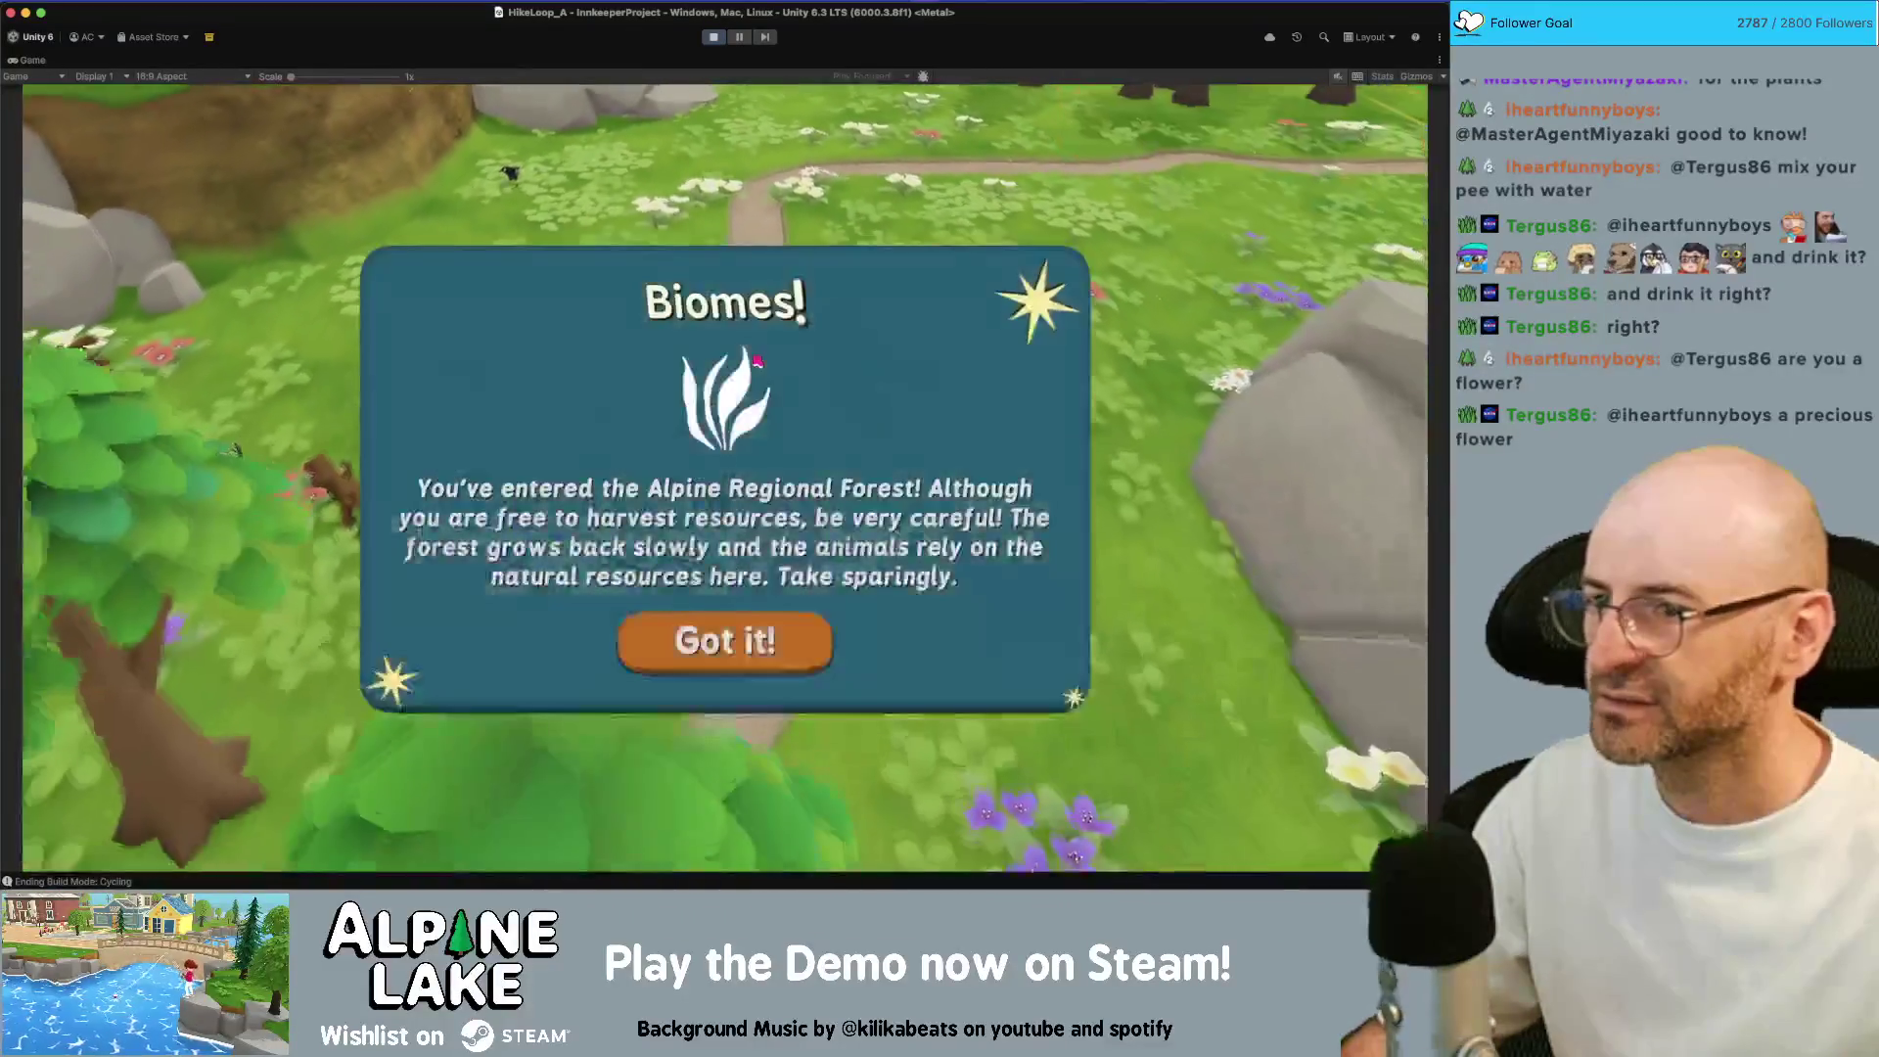
{"action": "left_click", "coordinate": [726, 622]}
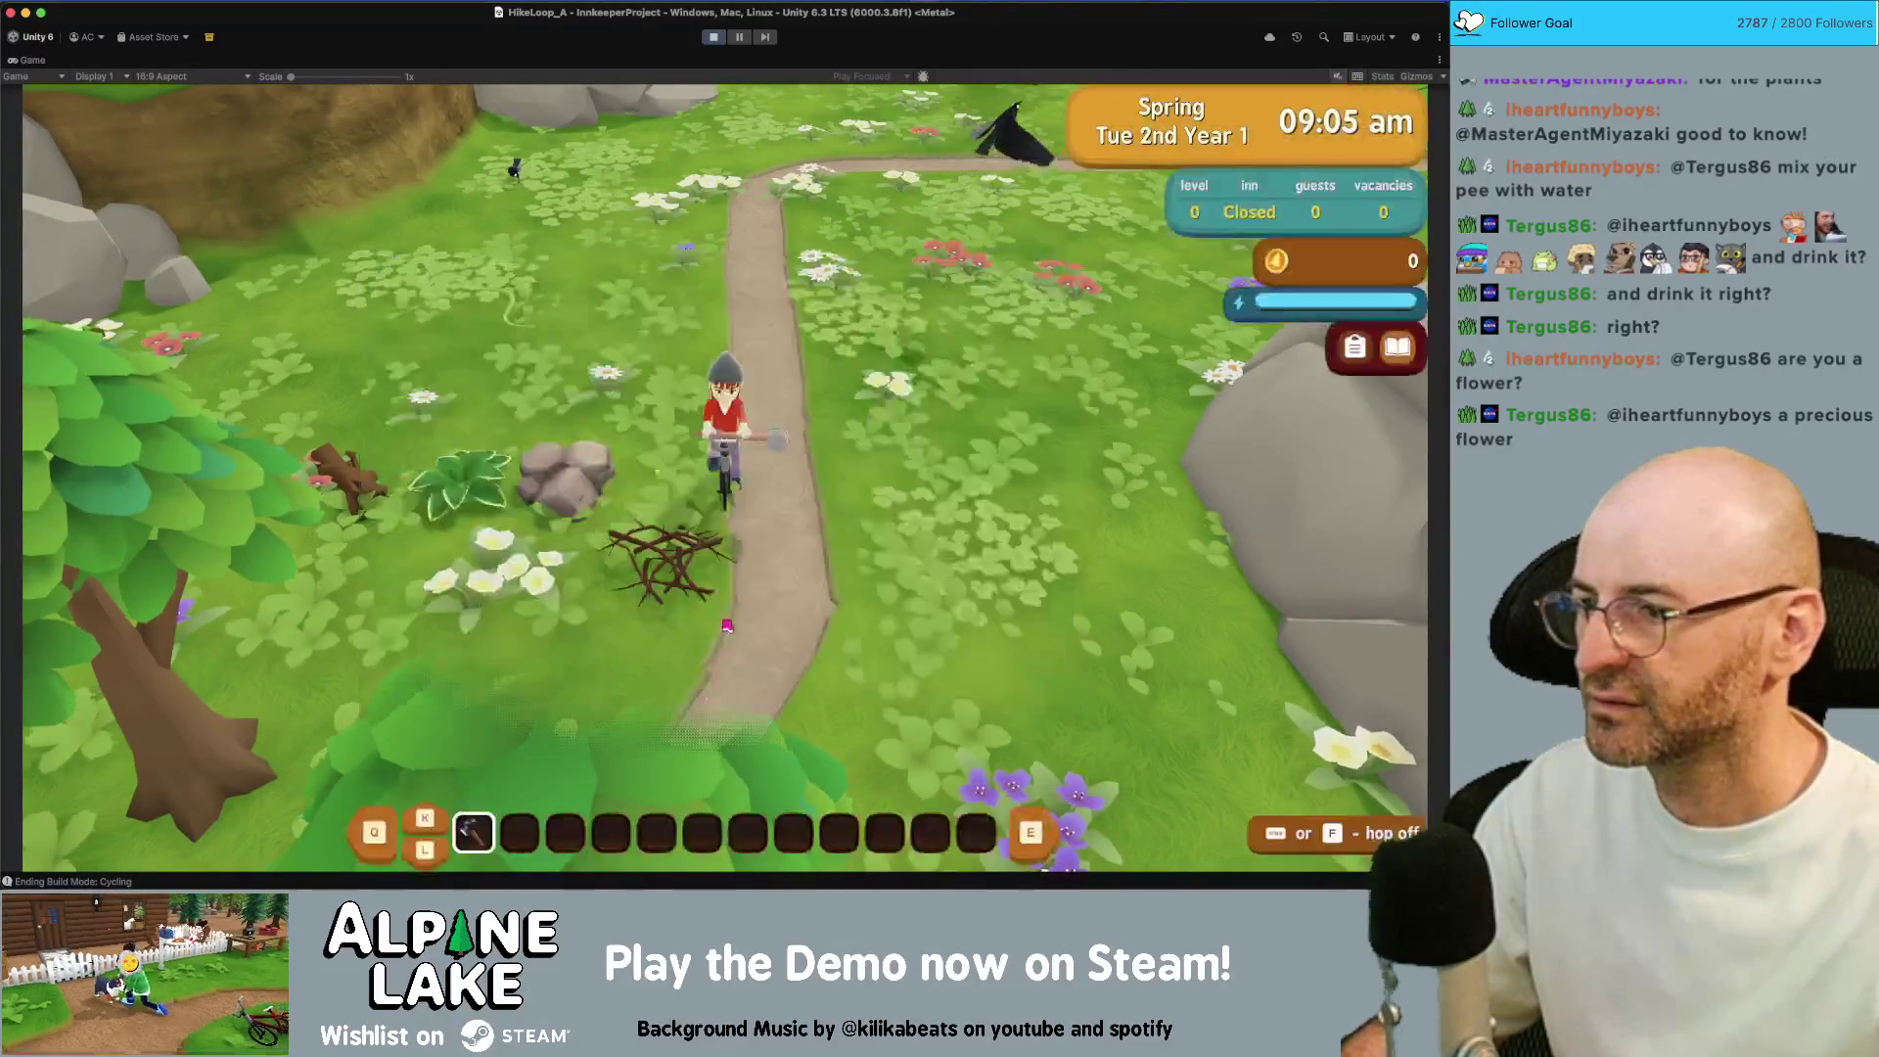
{"action": "key", "text": "w"}
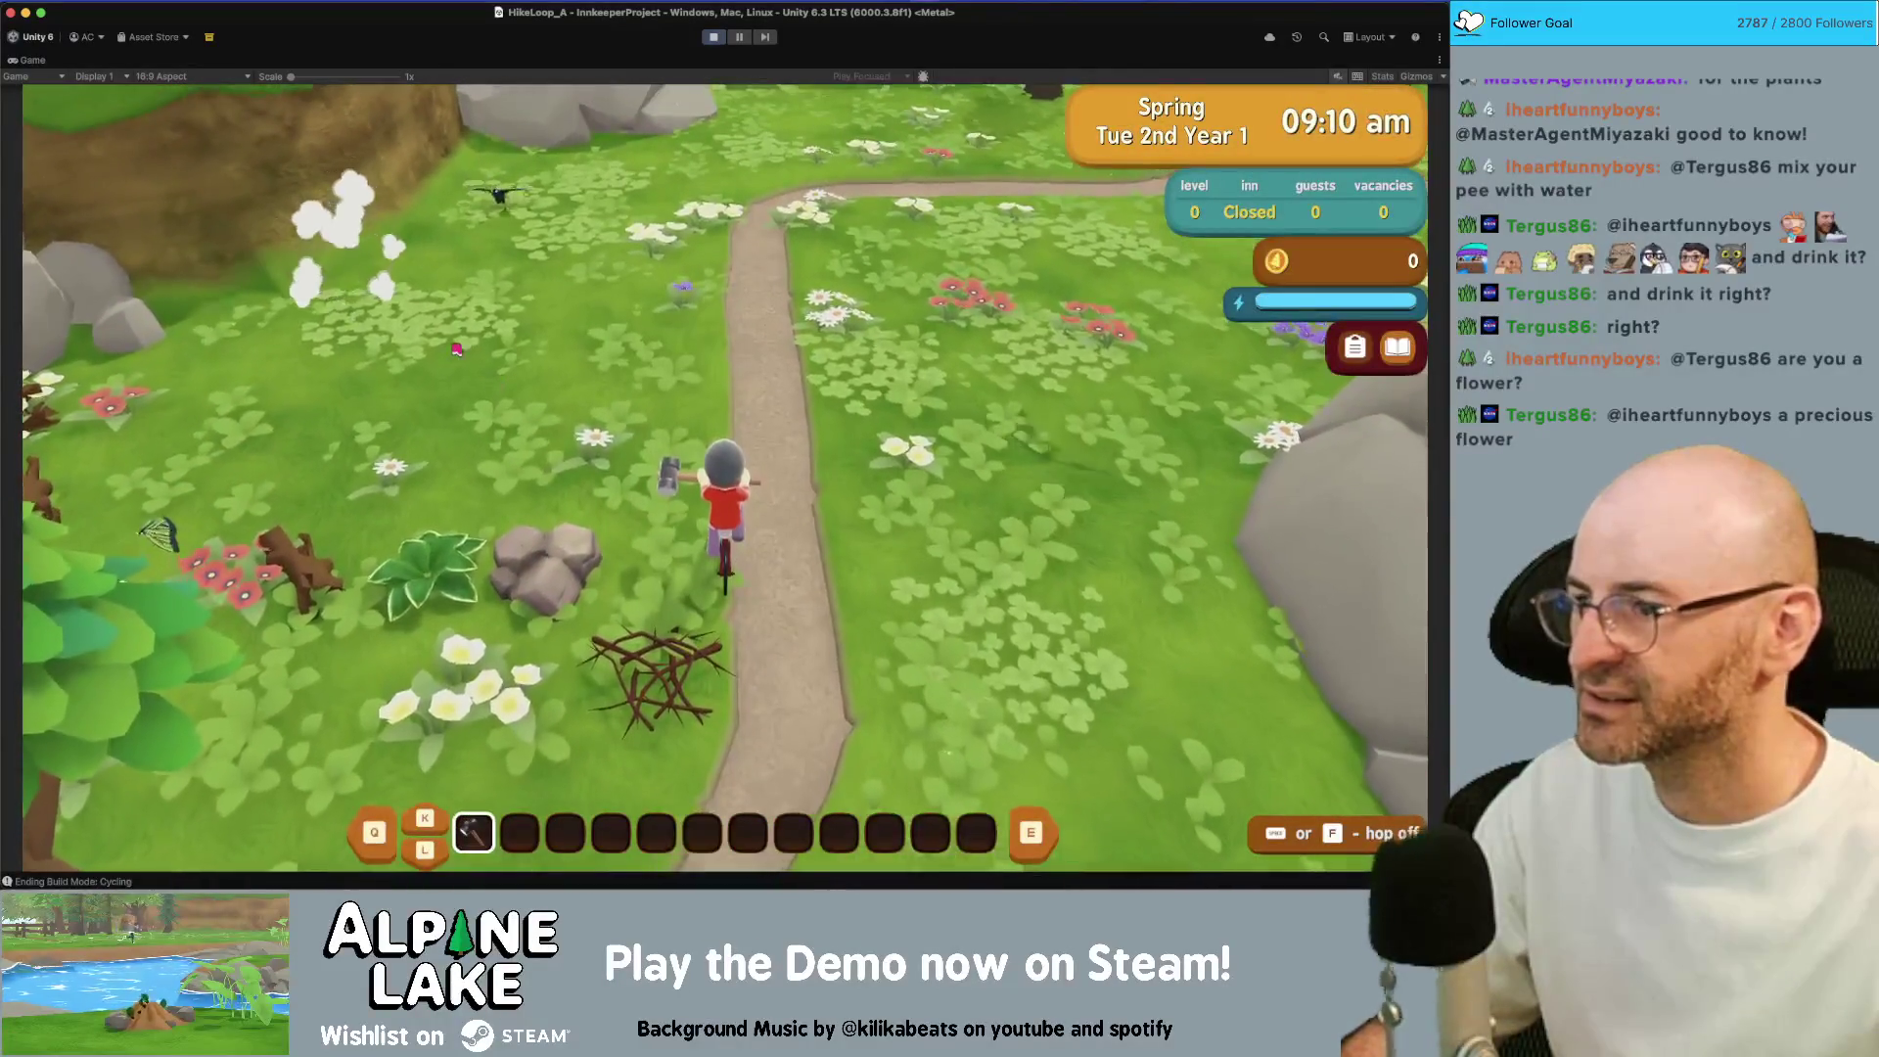
{"action": "key", "text": "d"}
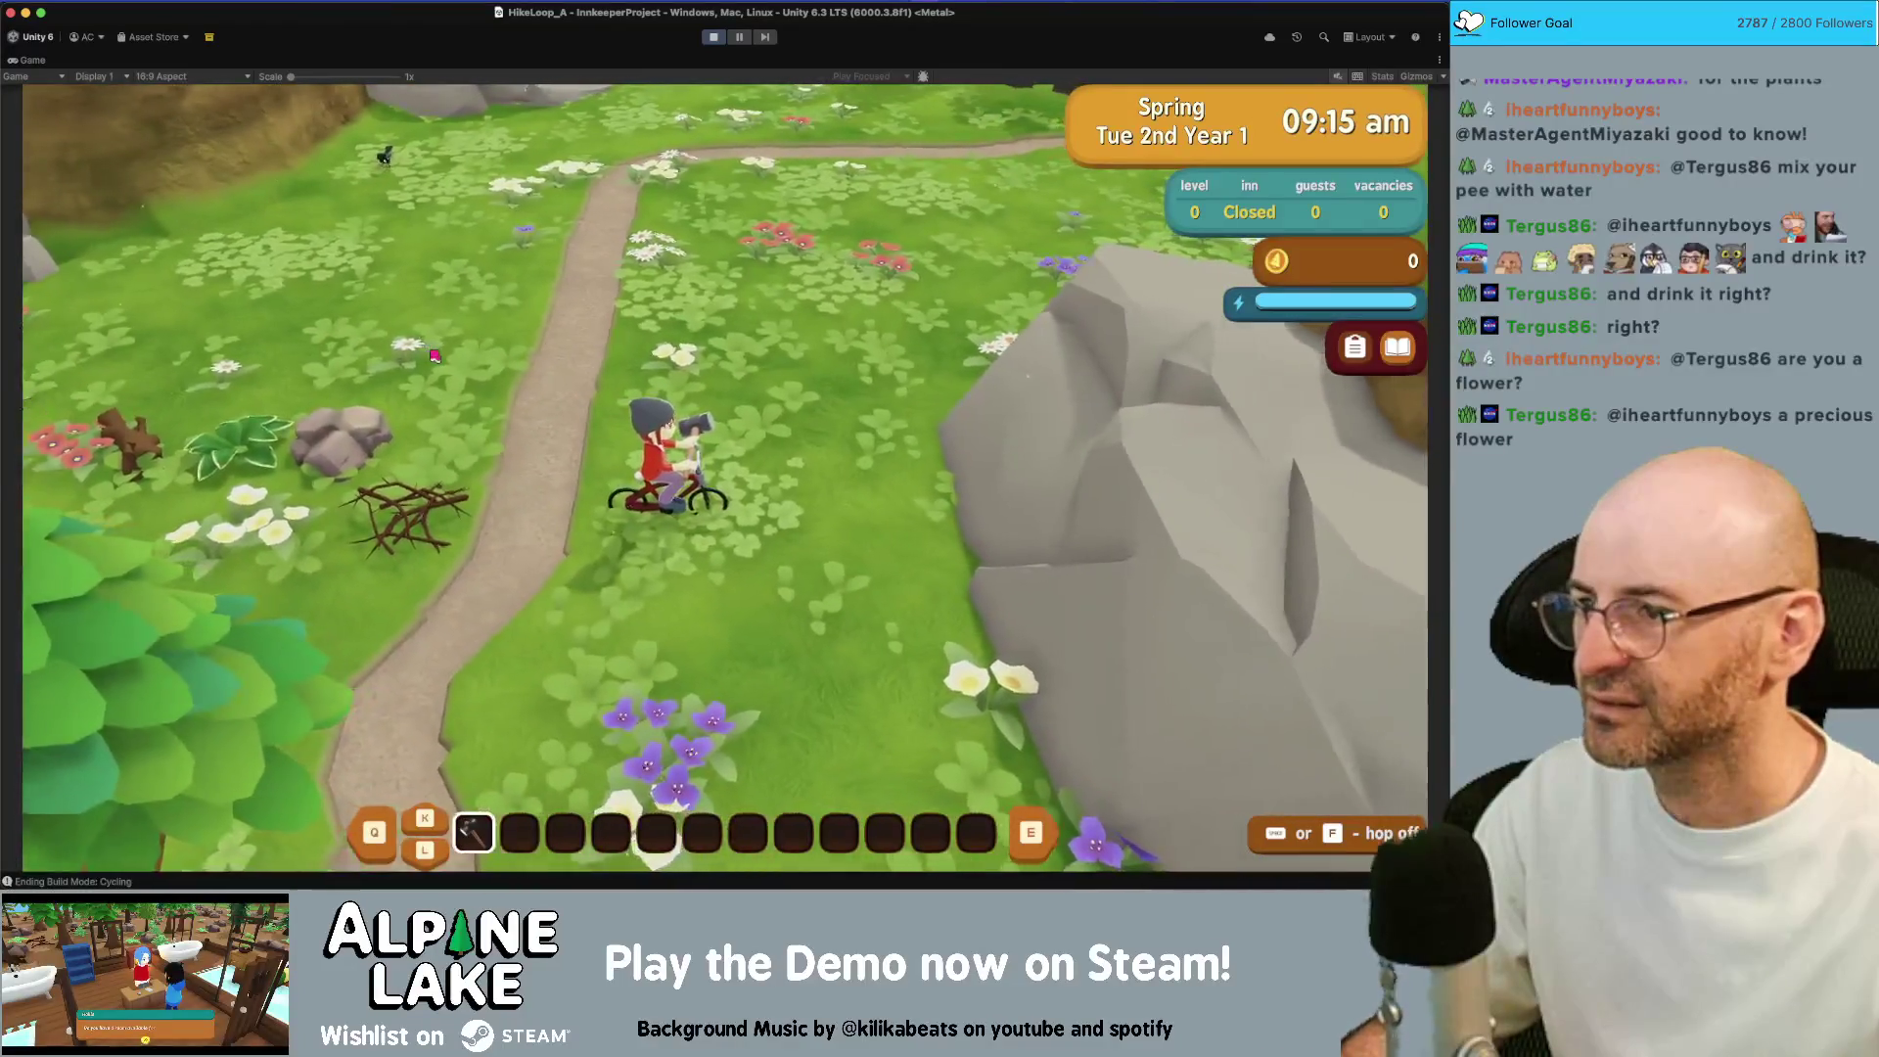
{"action": "key", "text": "s"}
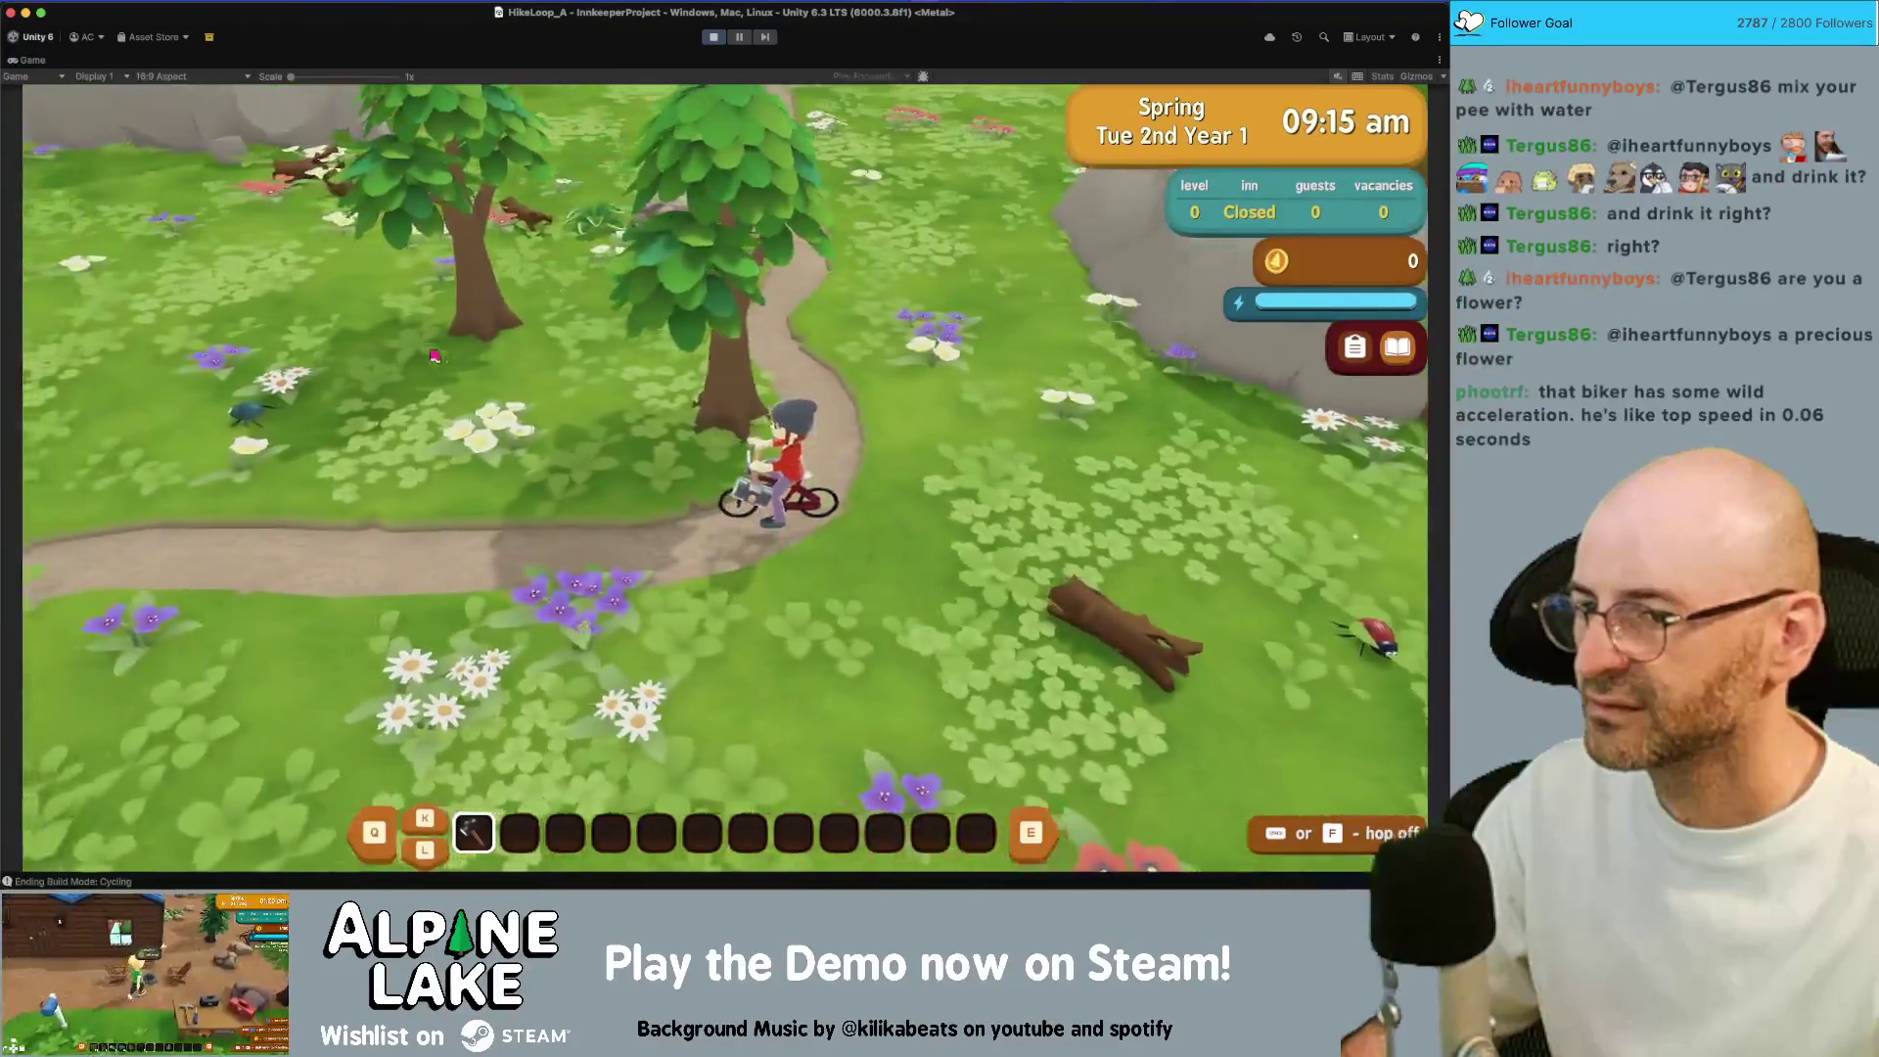
{"action": "key", "text": "d"}
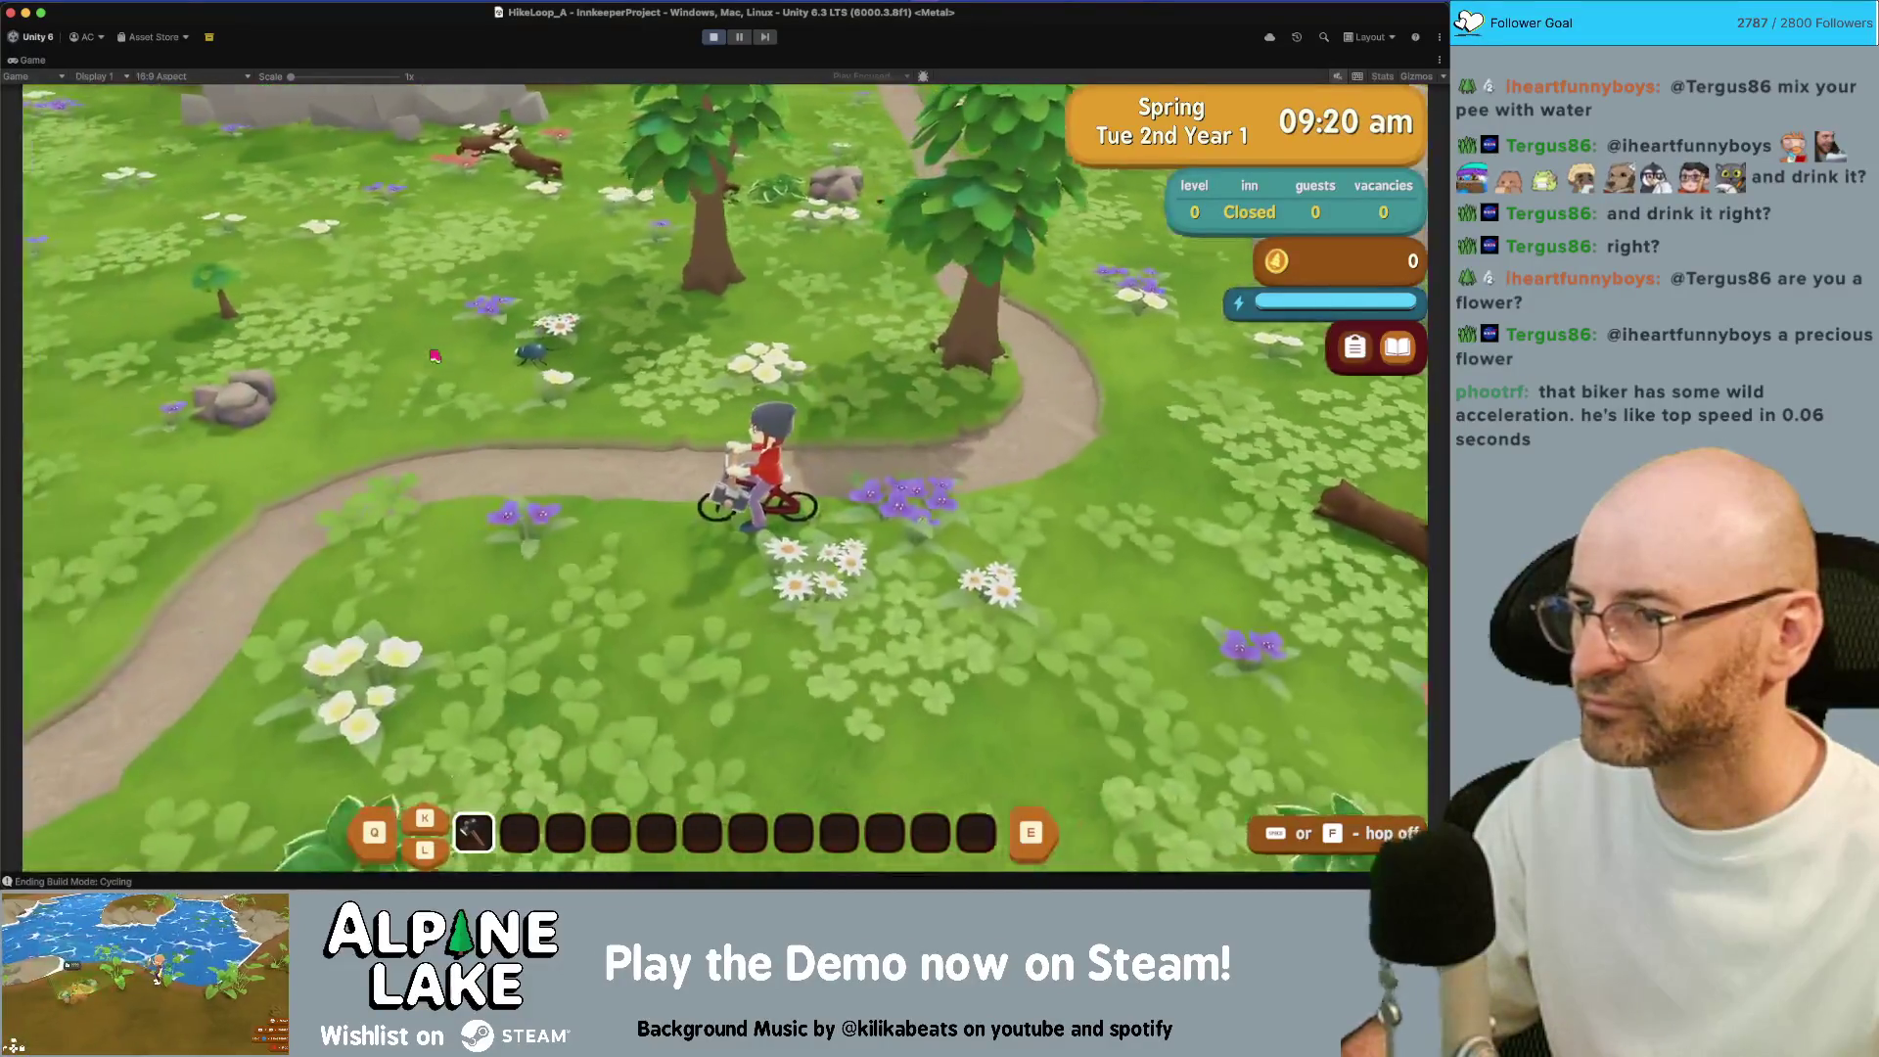
{"action": "key", "text": "a"}
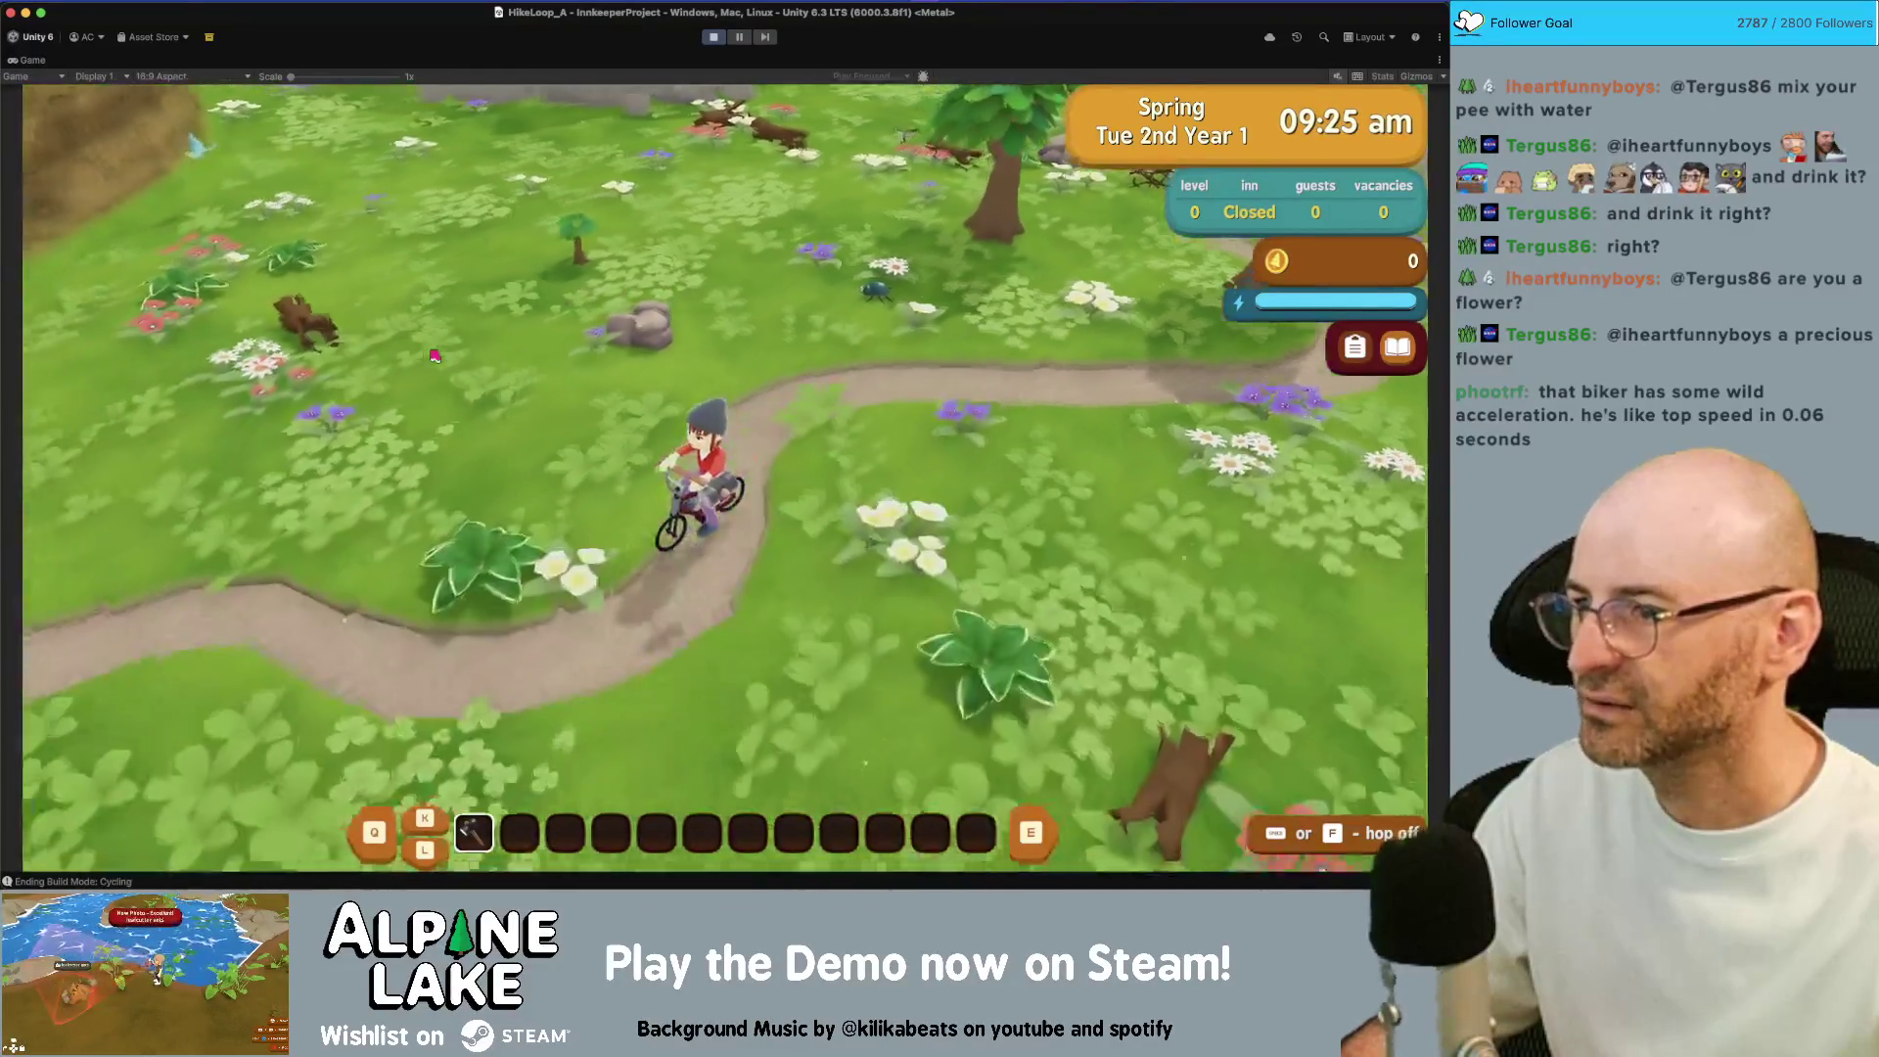
{"action": "key", "text": "s"}
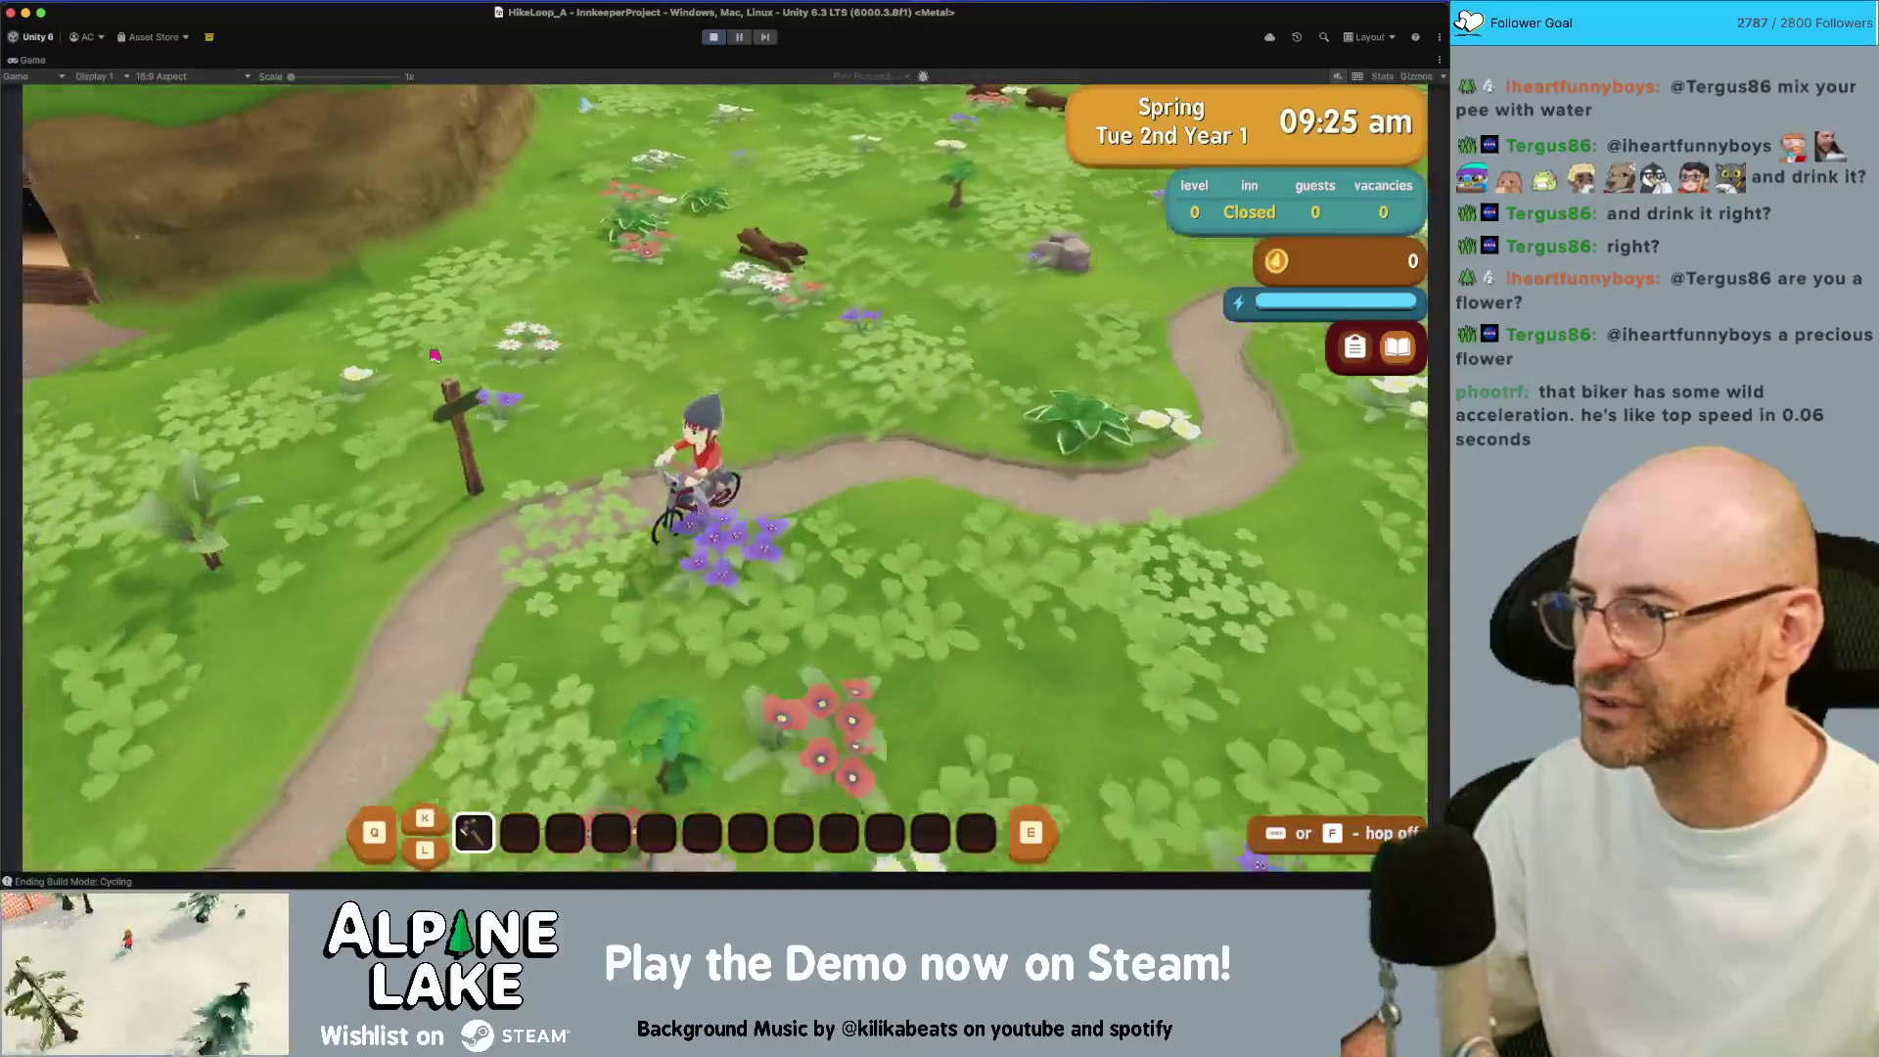
{"action": "key", "text": "s"}
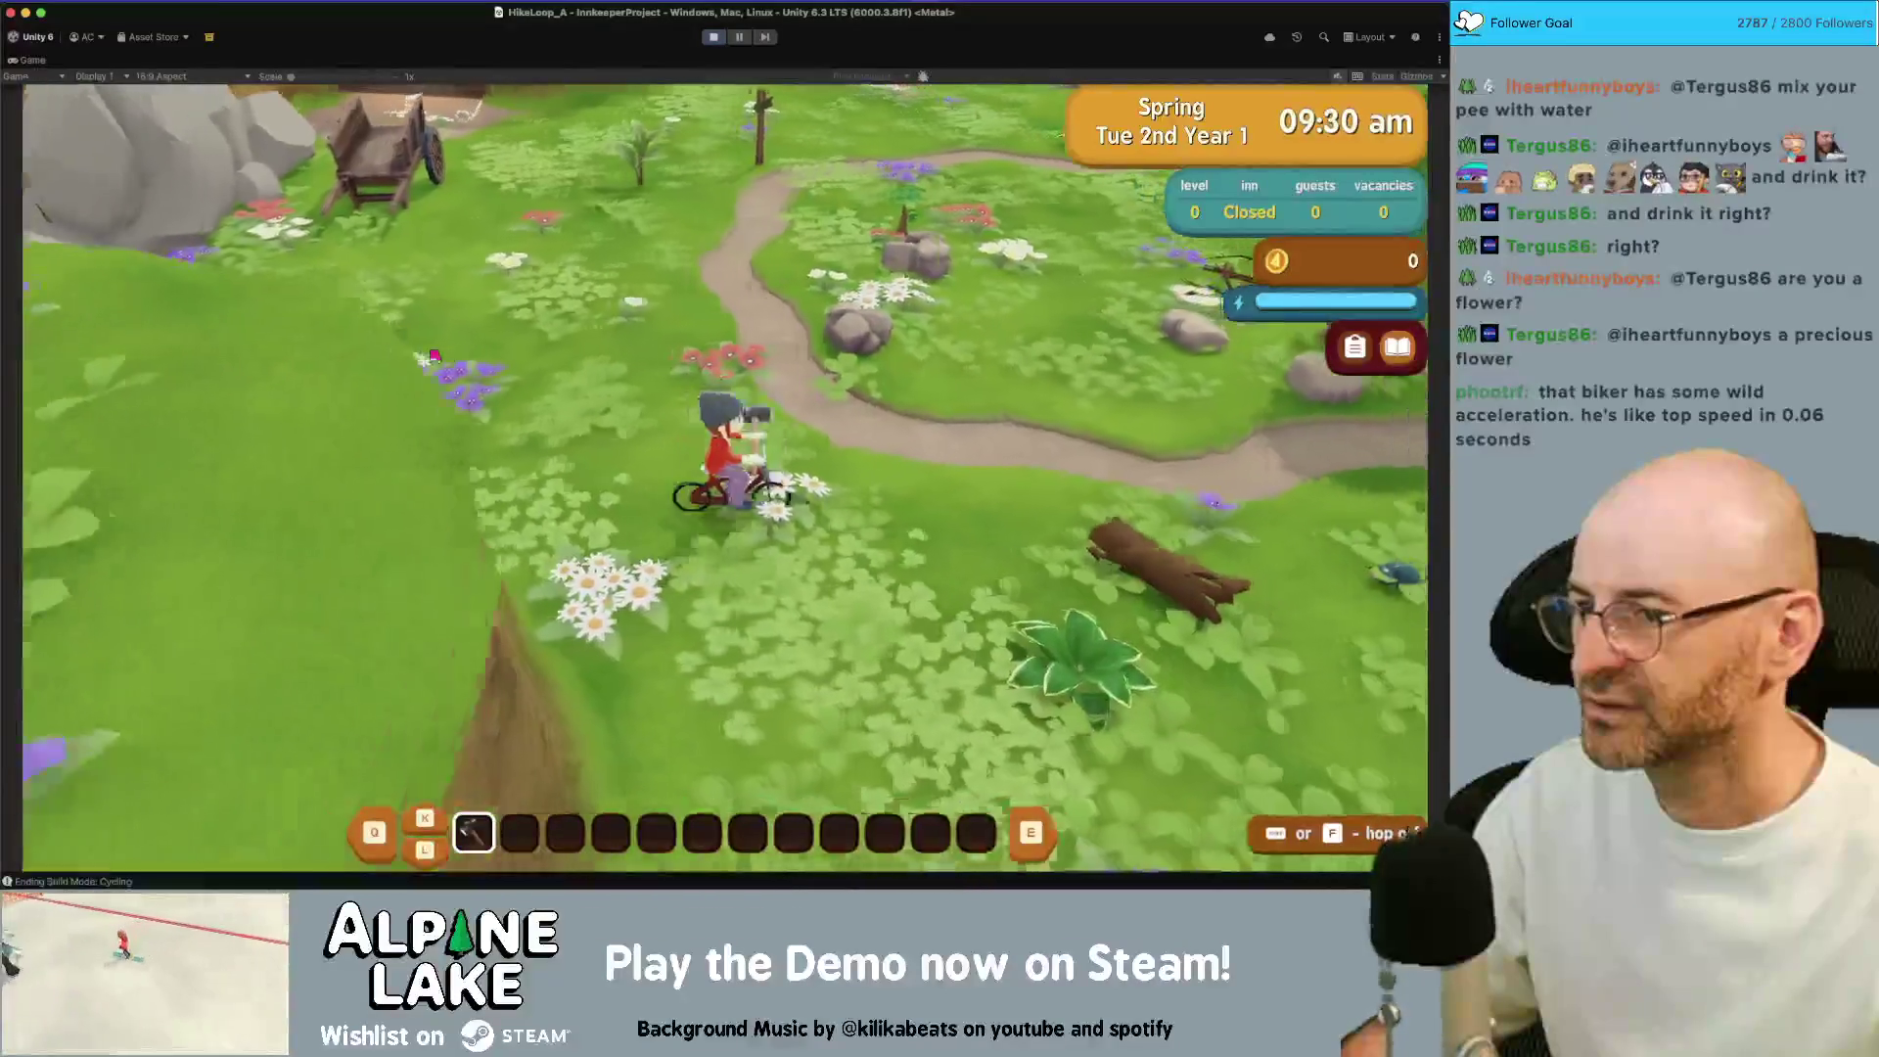
{"action": "key", "text": "s"}
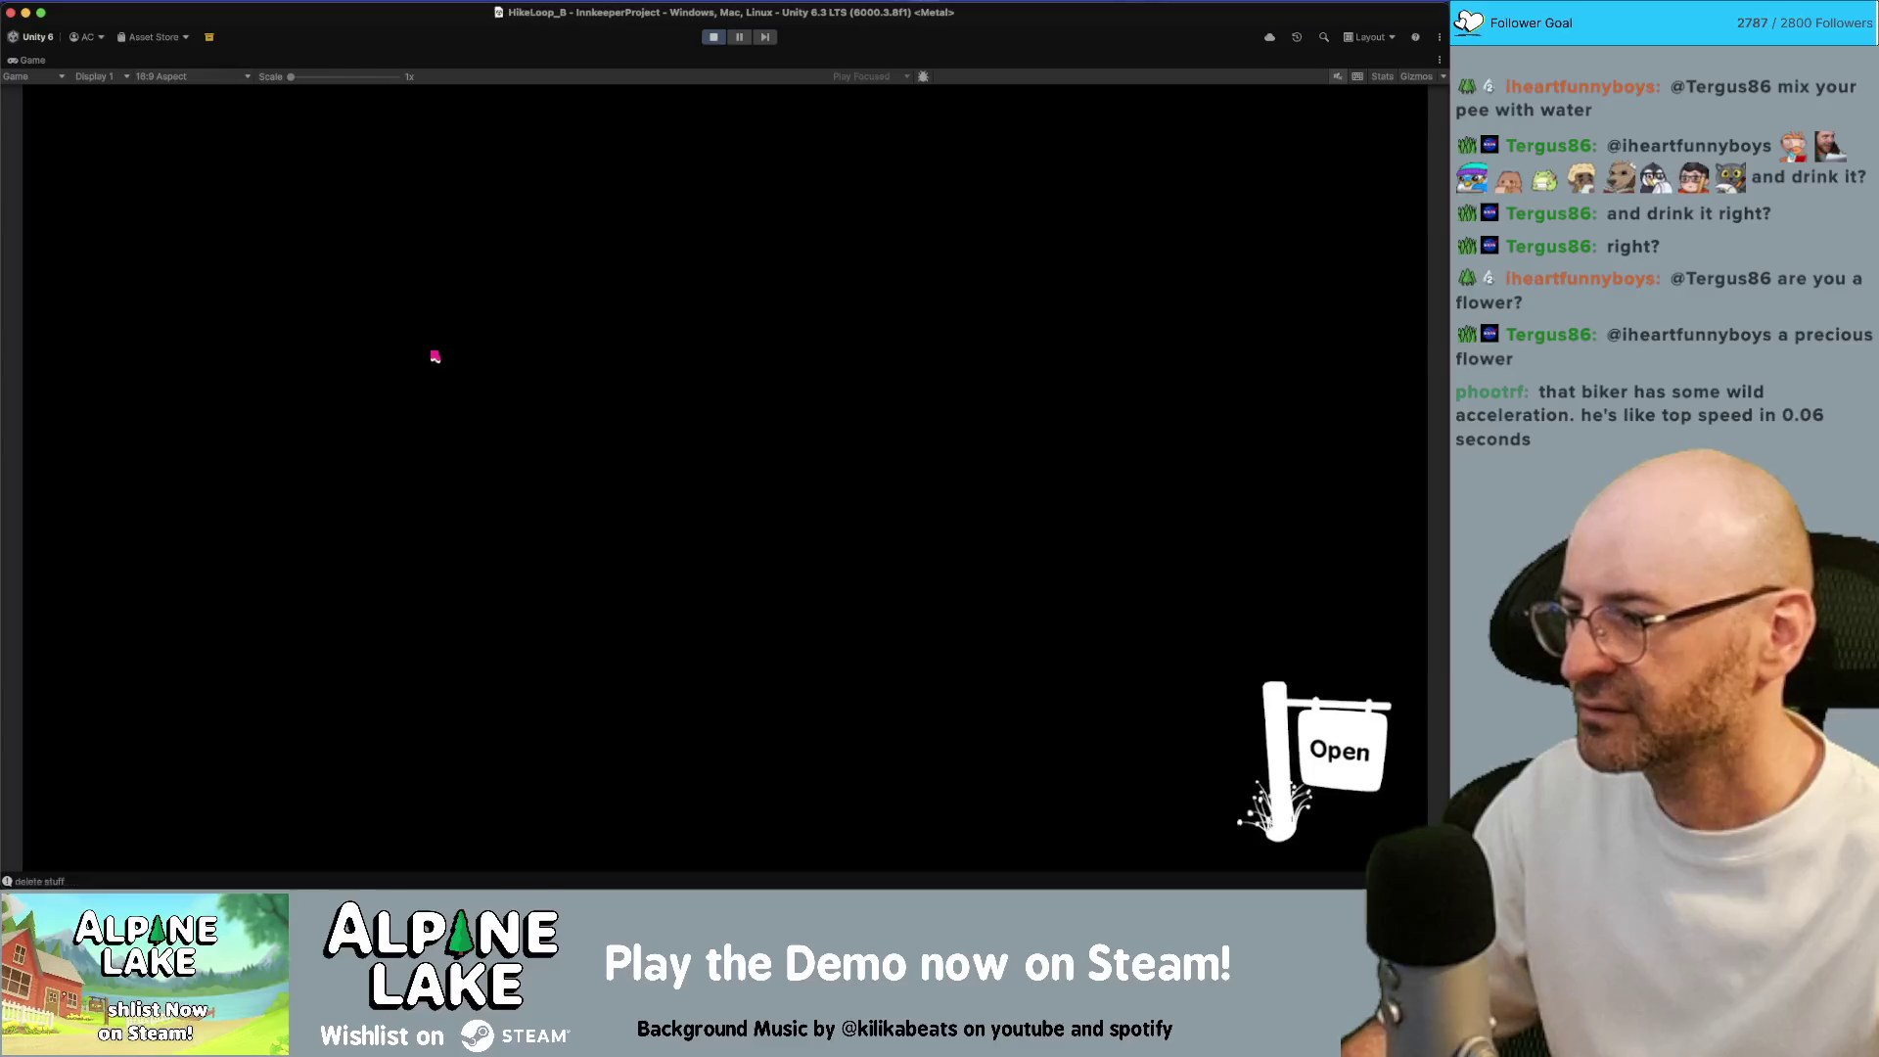
Ride around the duck pond picking up the fishing pole, then take the forest path into Timber Thicket
{"action": "key", "text": "s"}
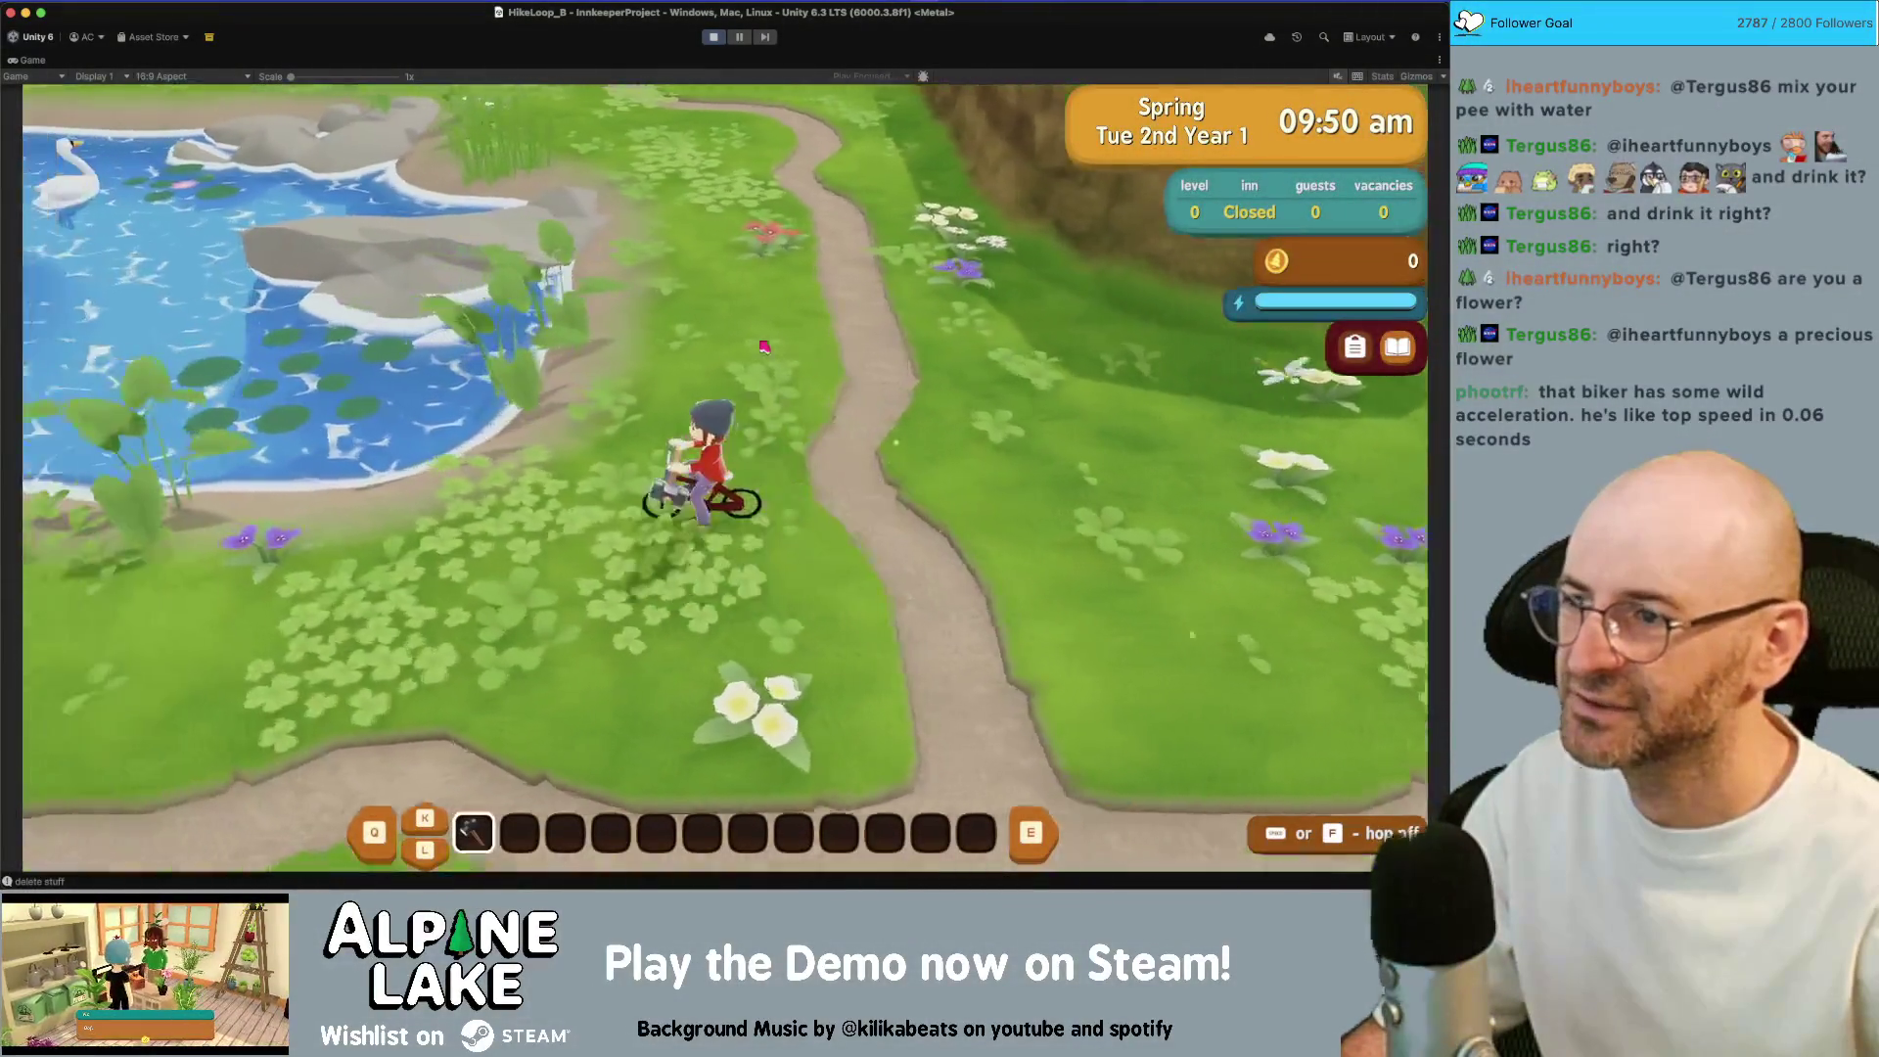
{"action": "key", "text": "s"}
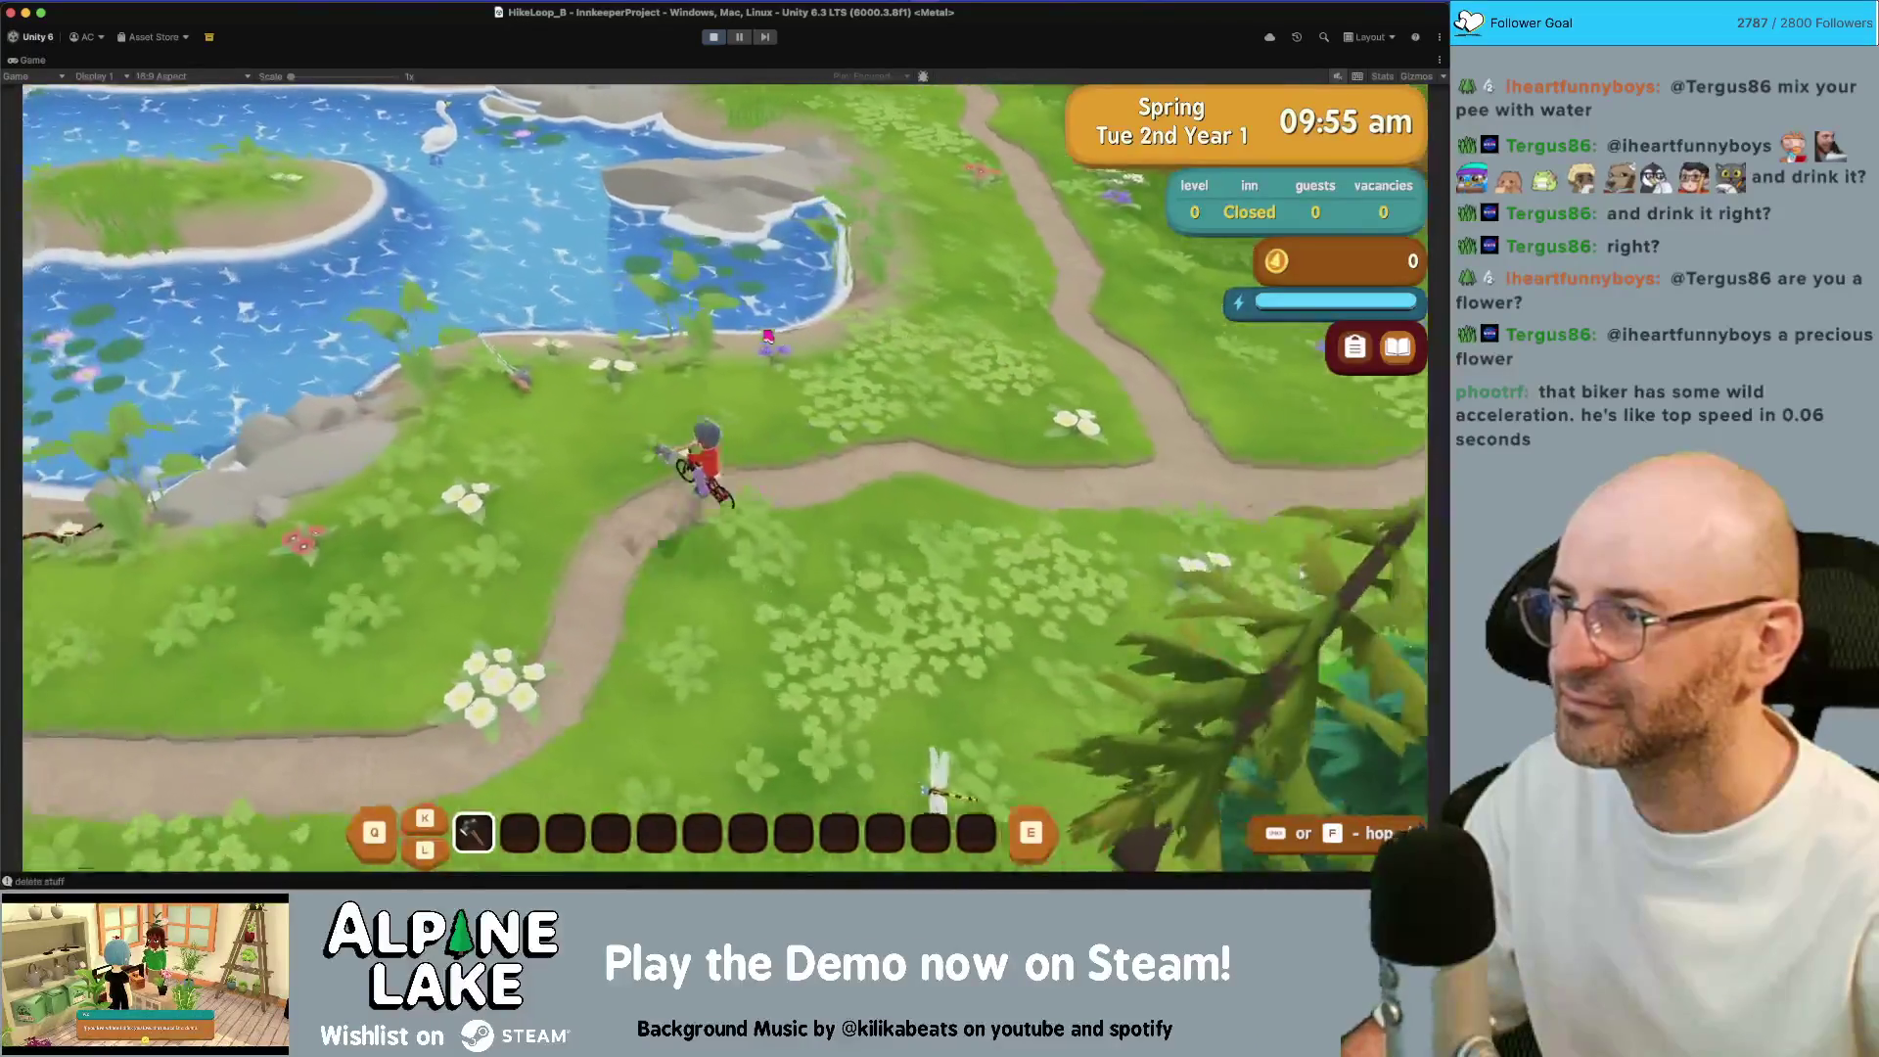
{"action": "key", "text": "w"}
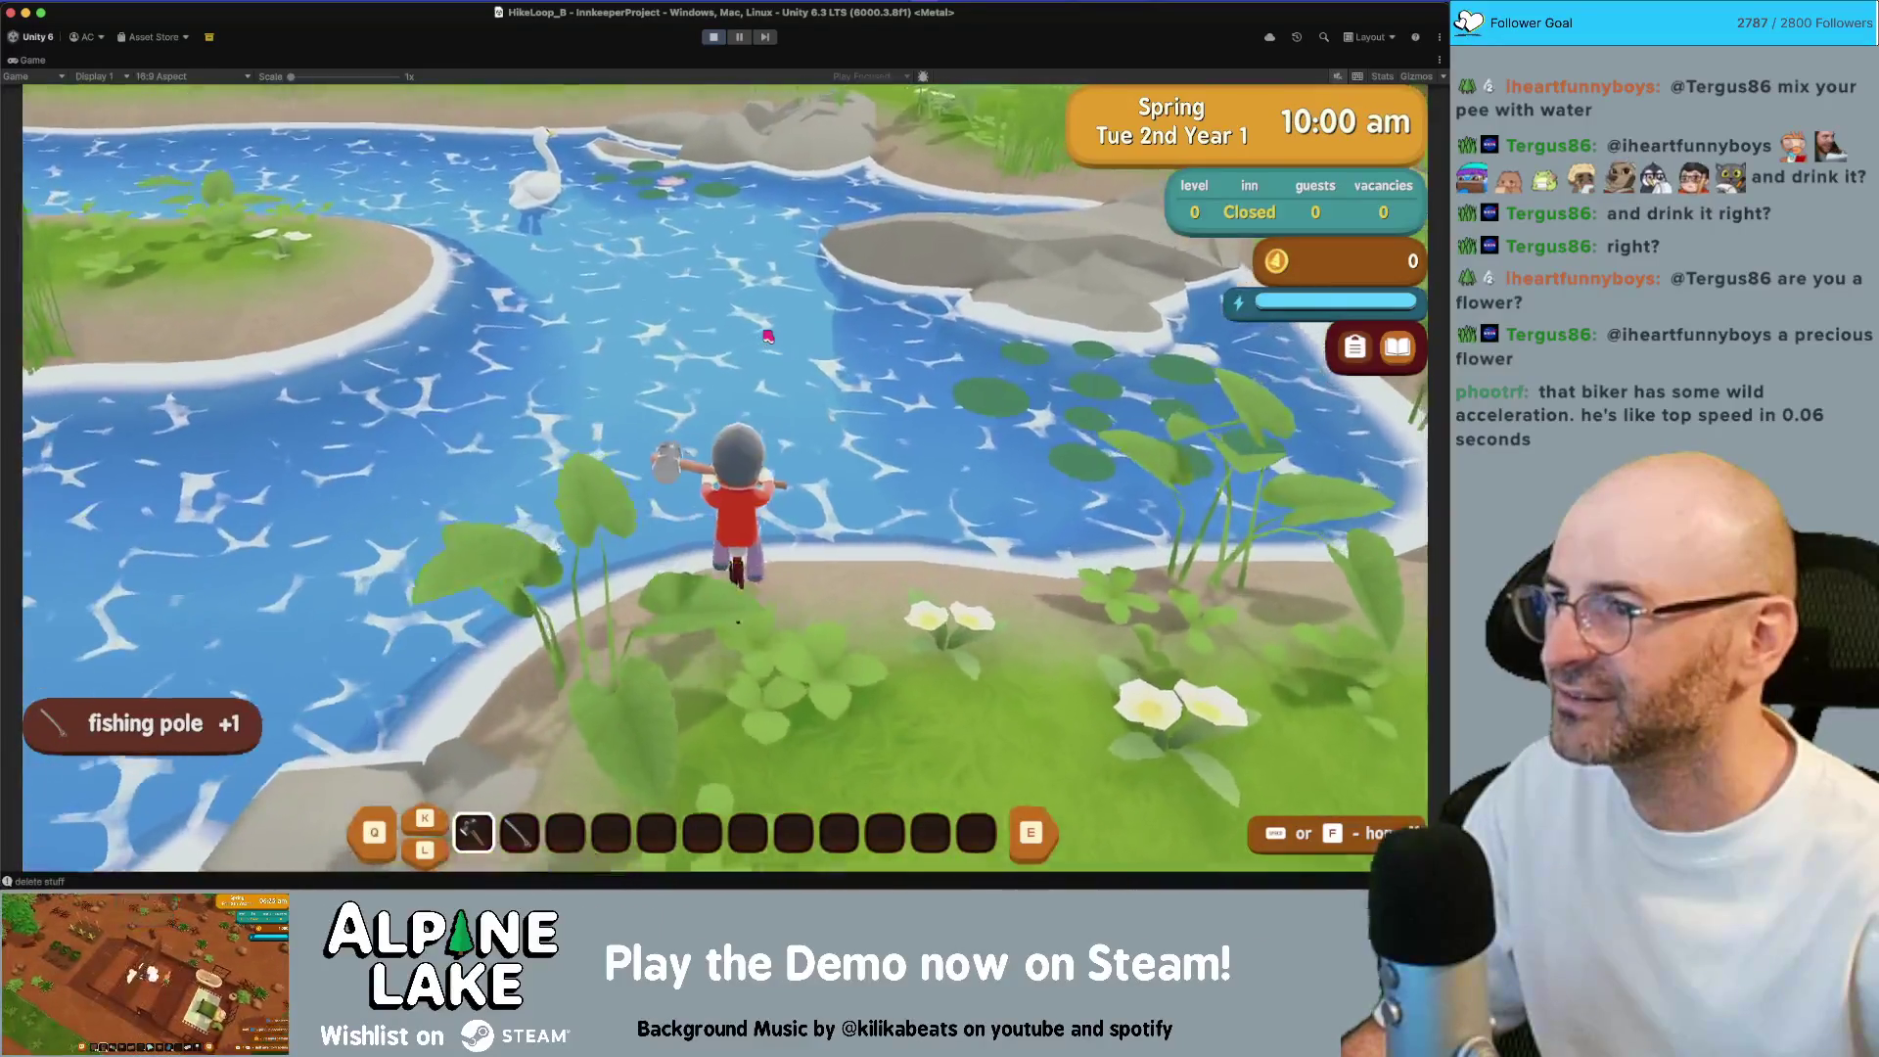
{"action": "key", "text": "a"}
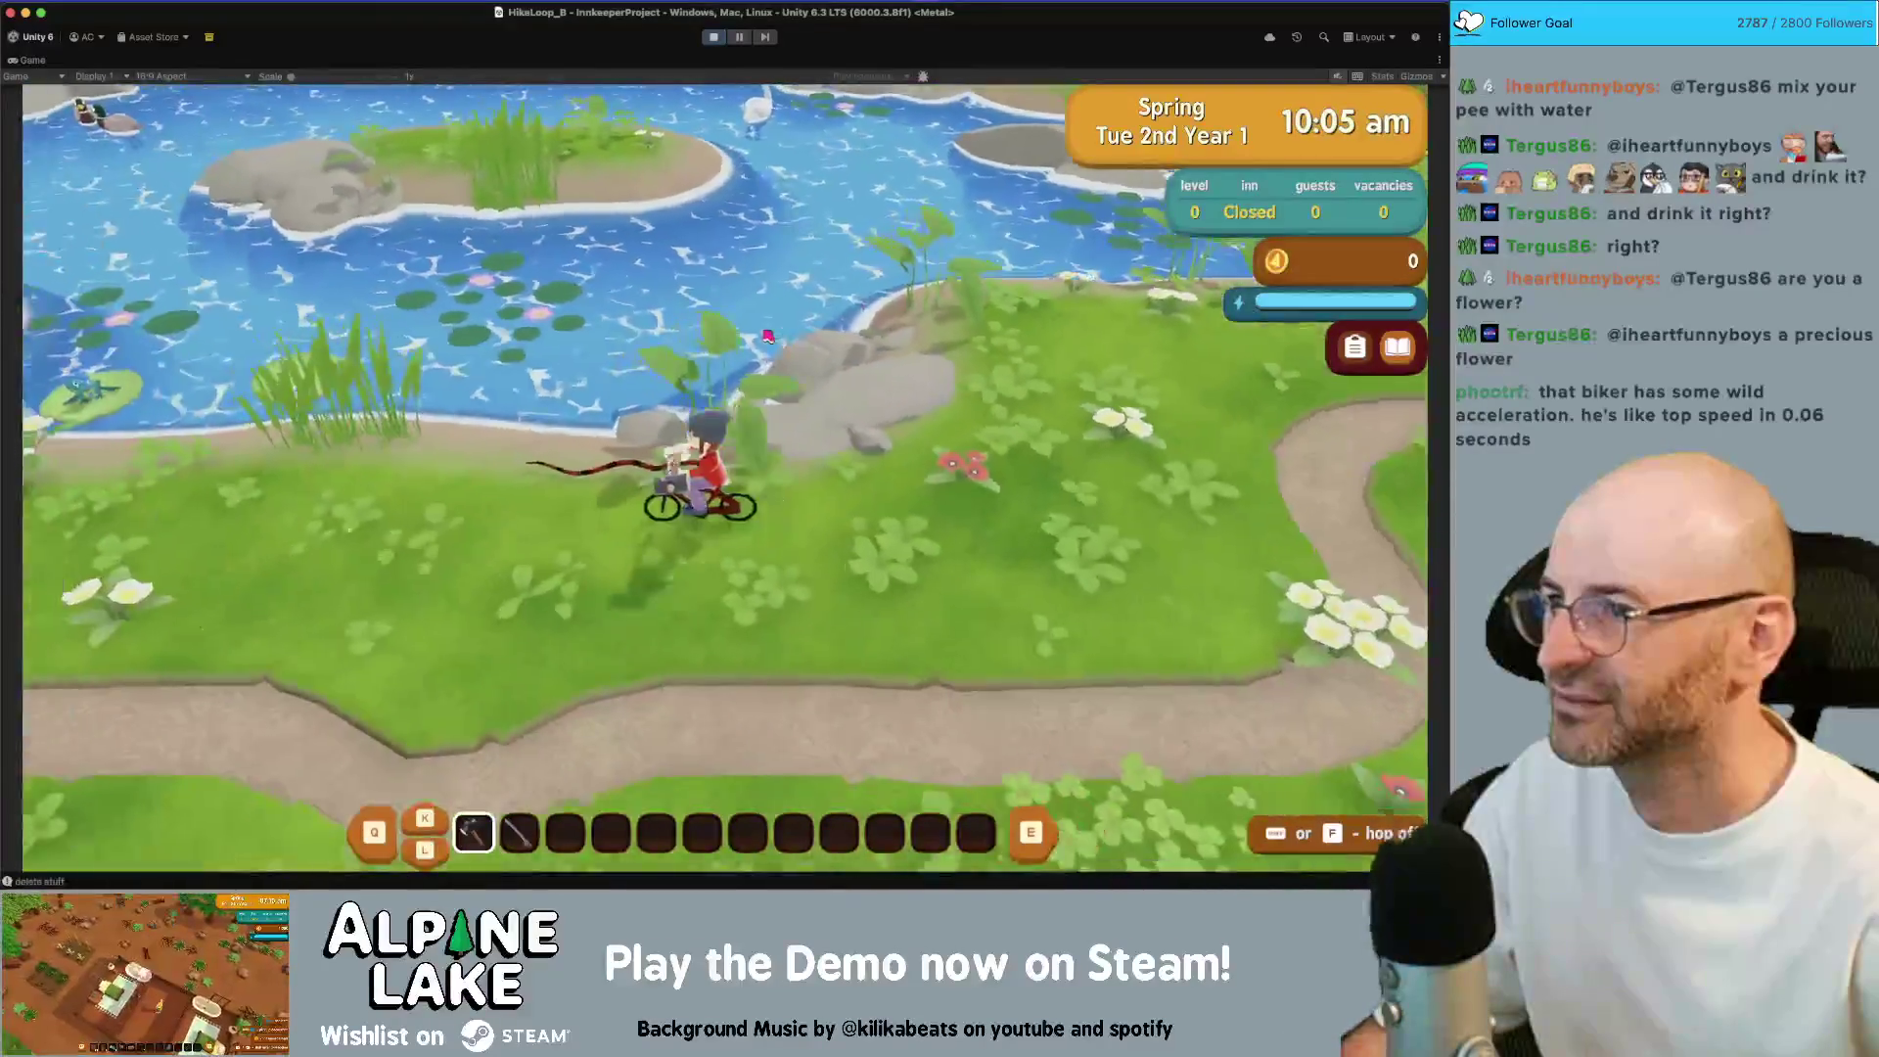
{"action": "key", "text": "a"}
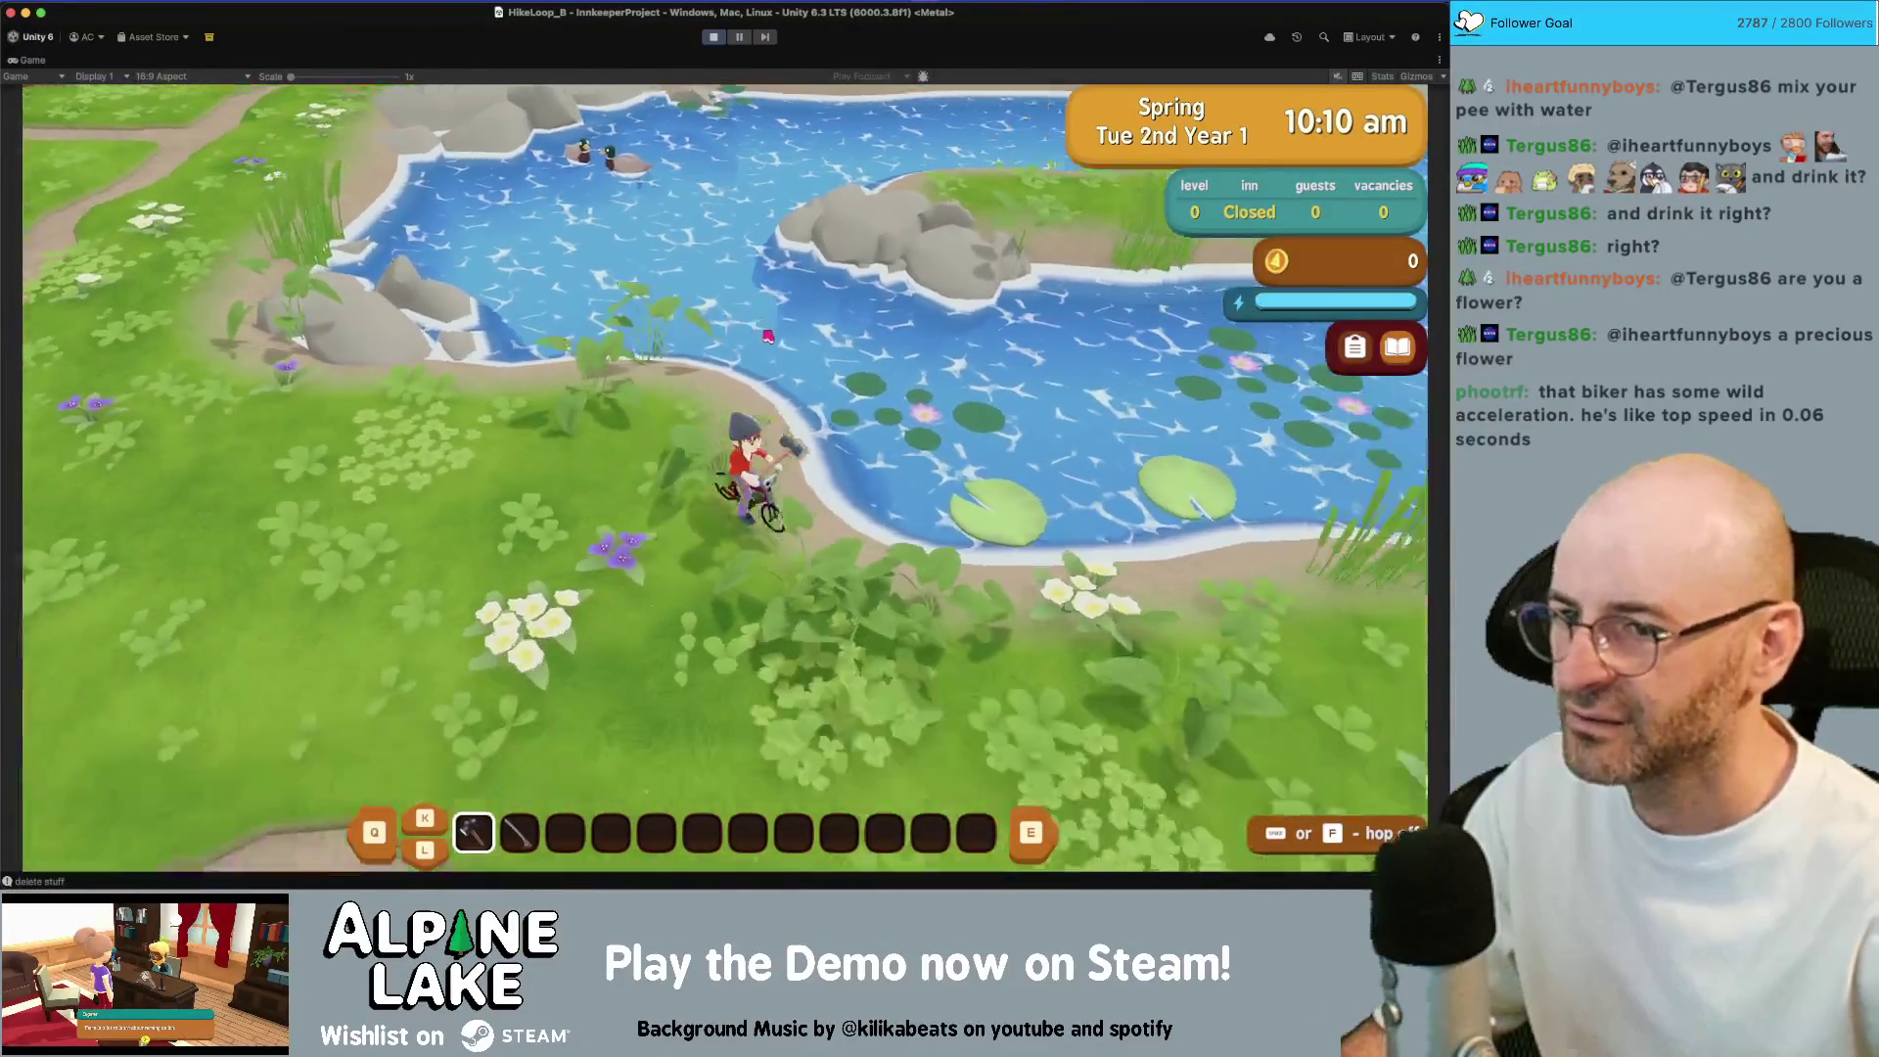
{"action": "key", "text": "d"}
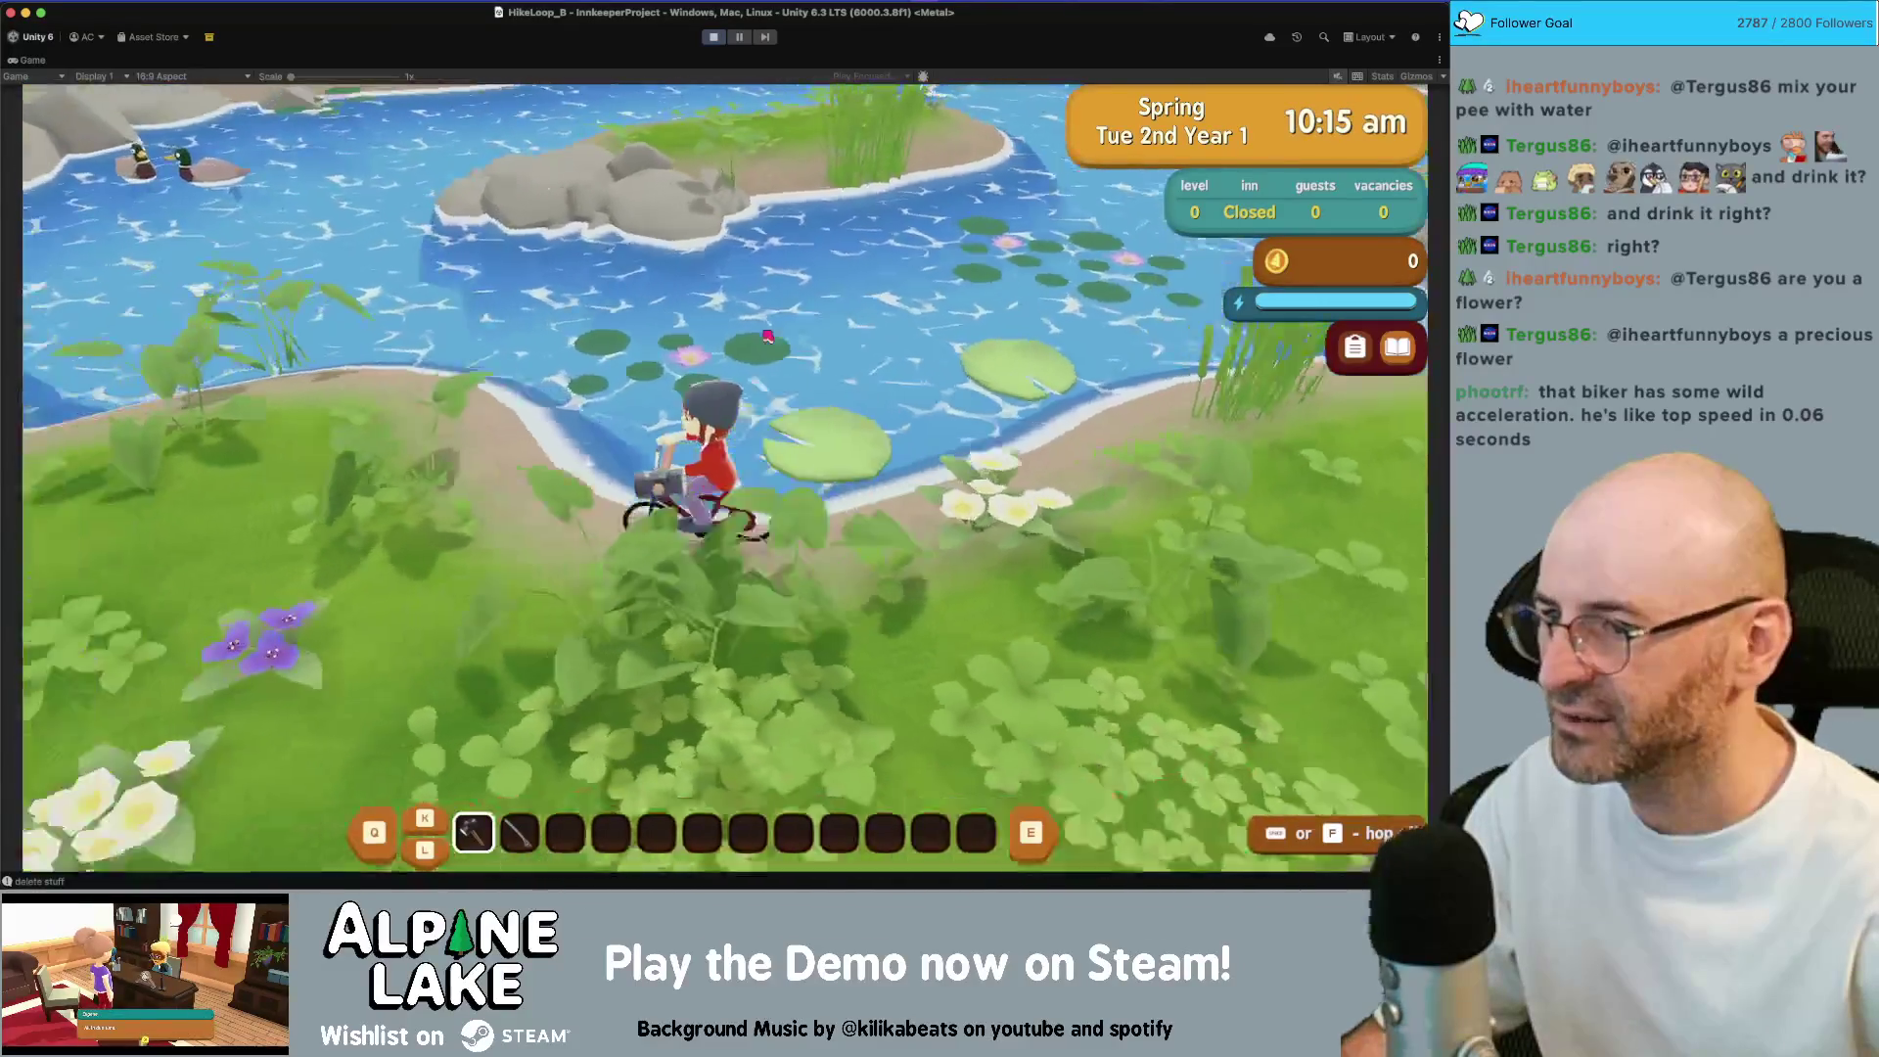
{"action": "key", "text": "w"}
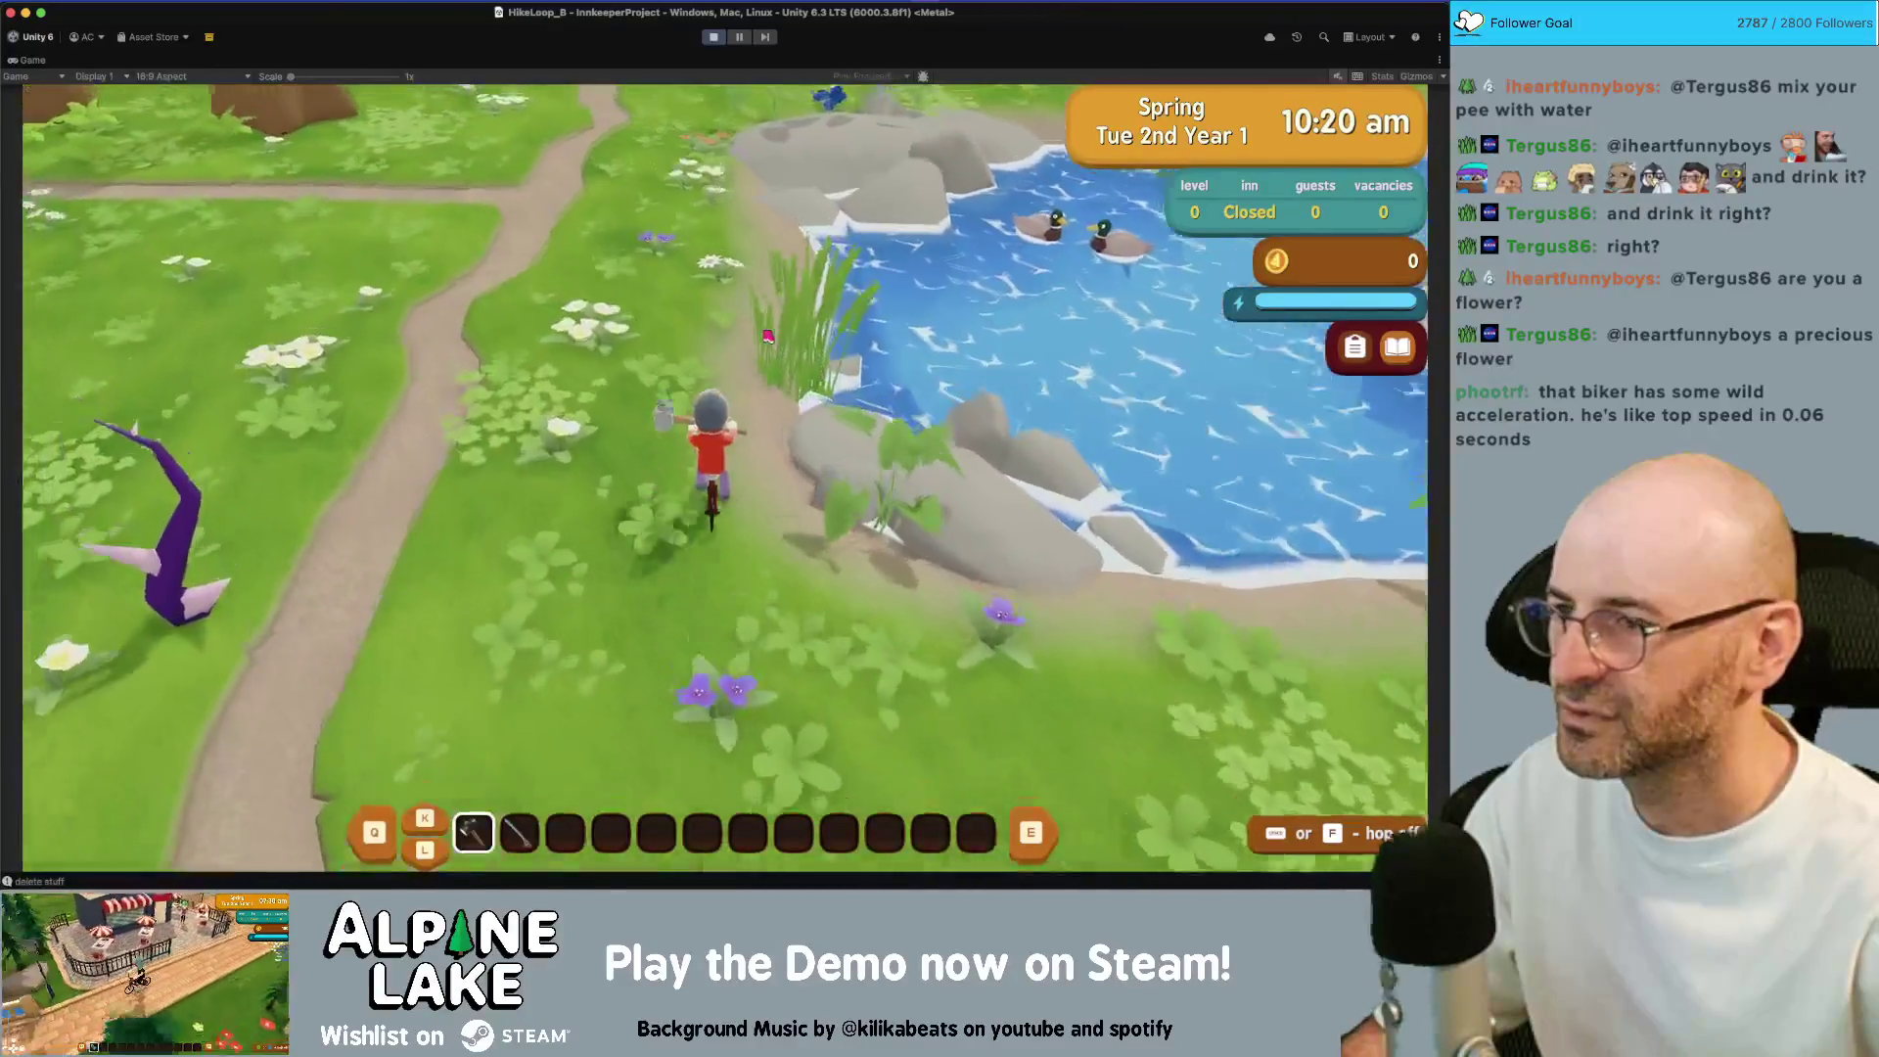
{"action": "key", "text": "d"}
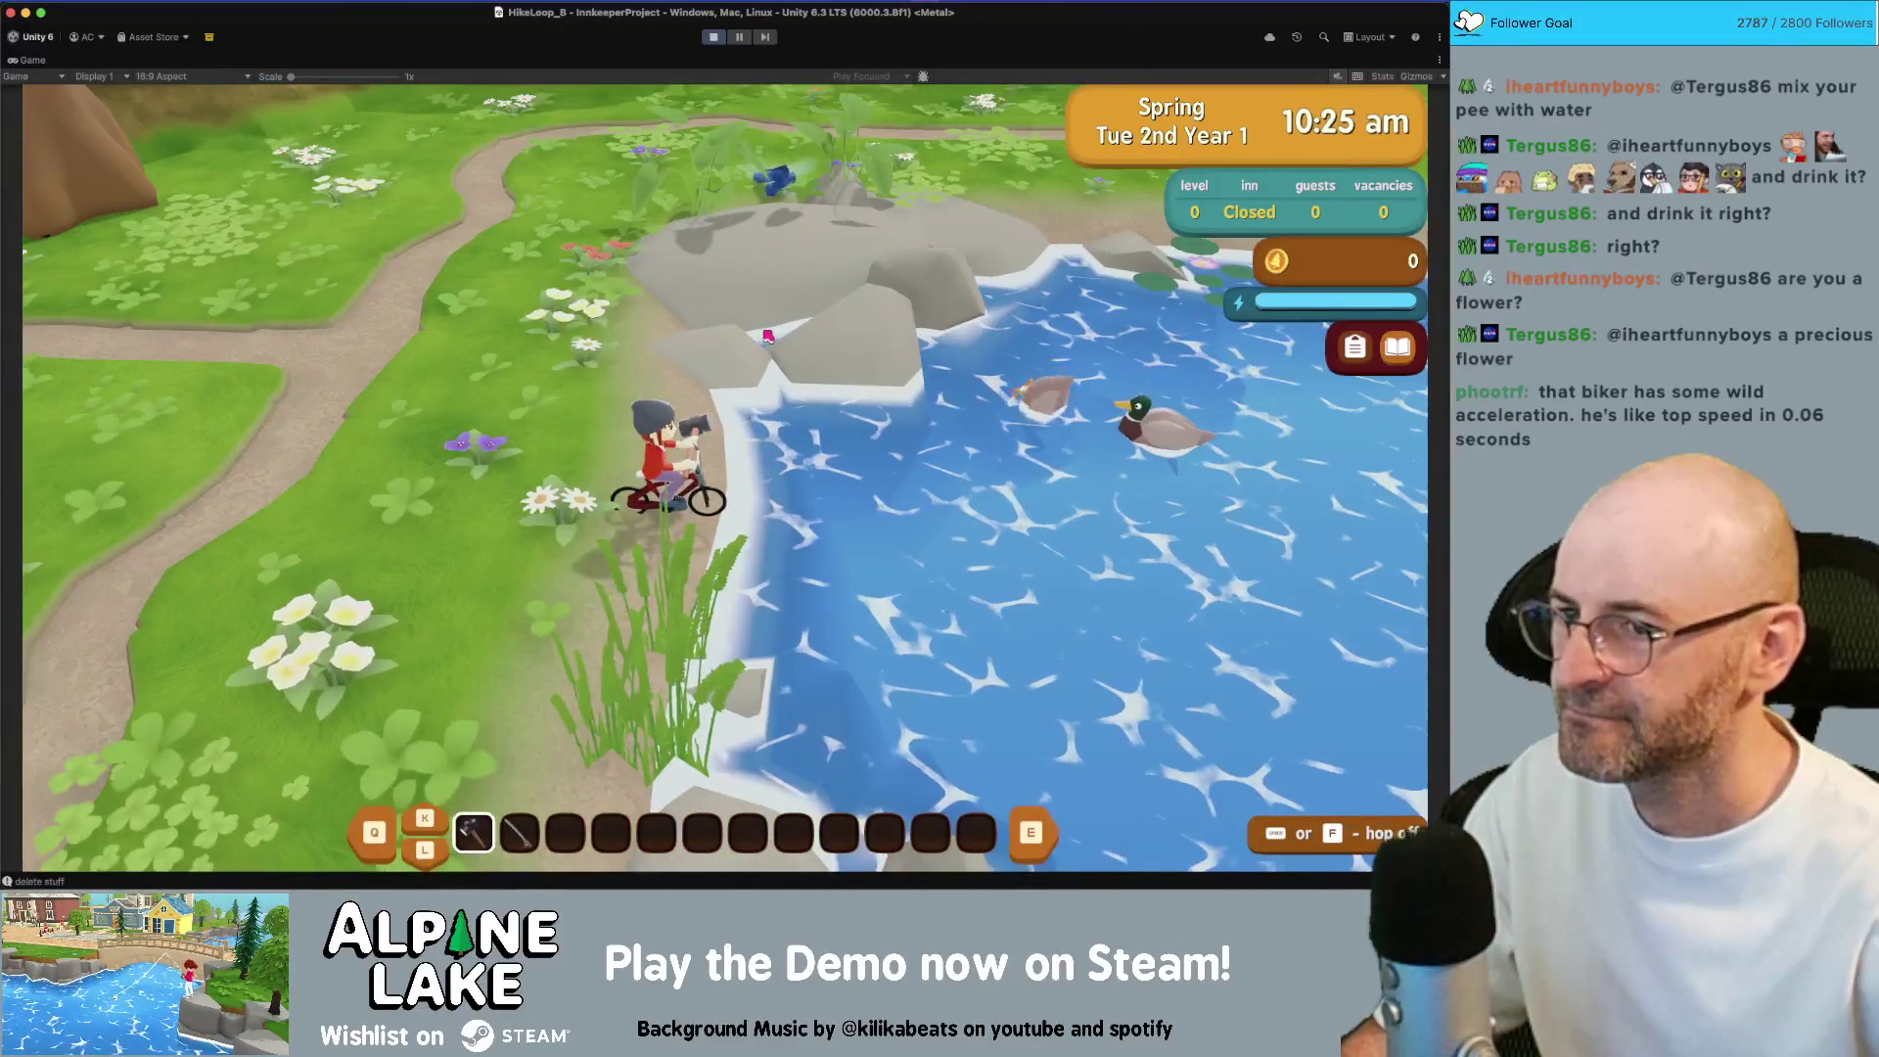
{"action": "key", "text": "a"}
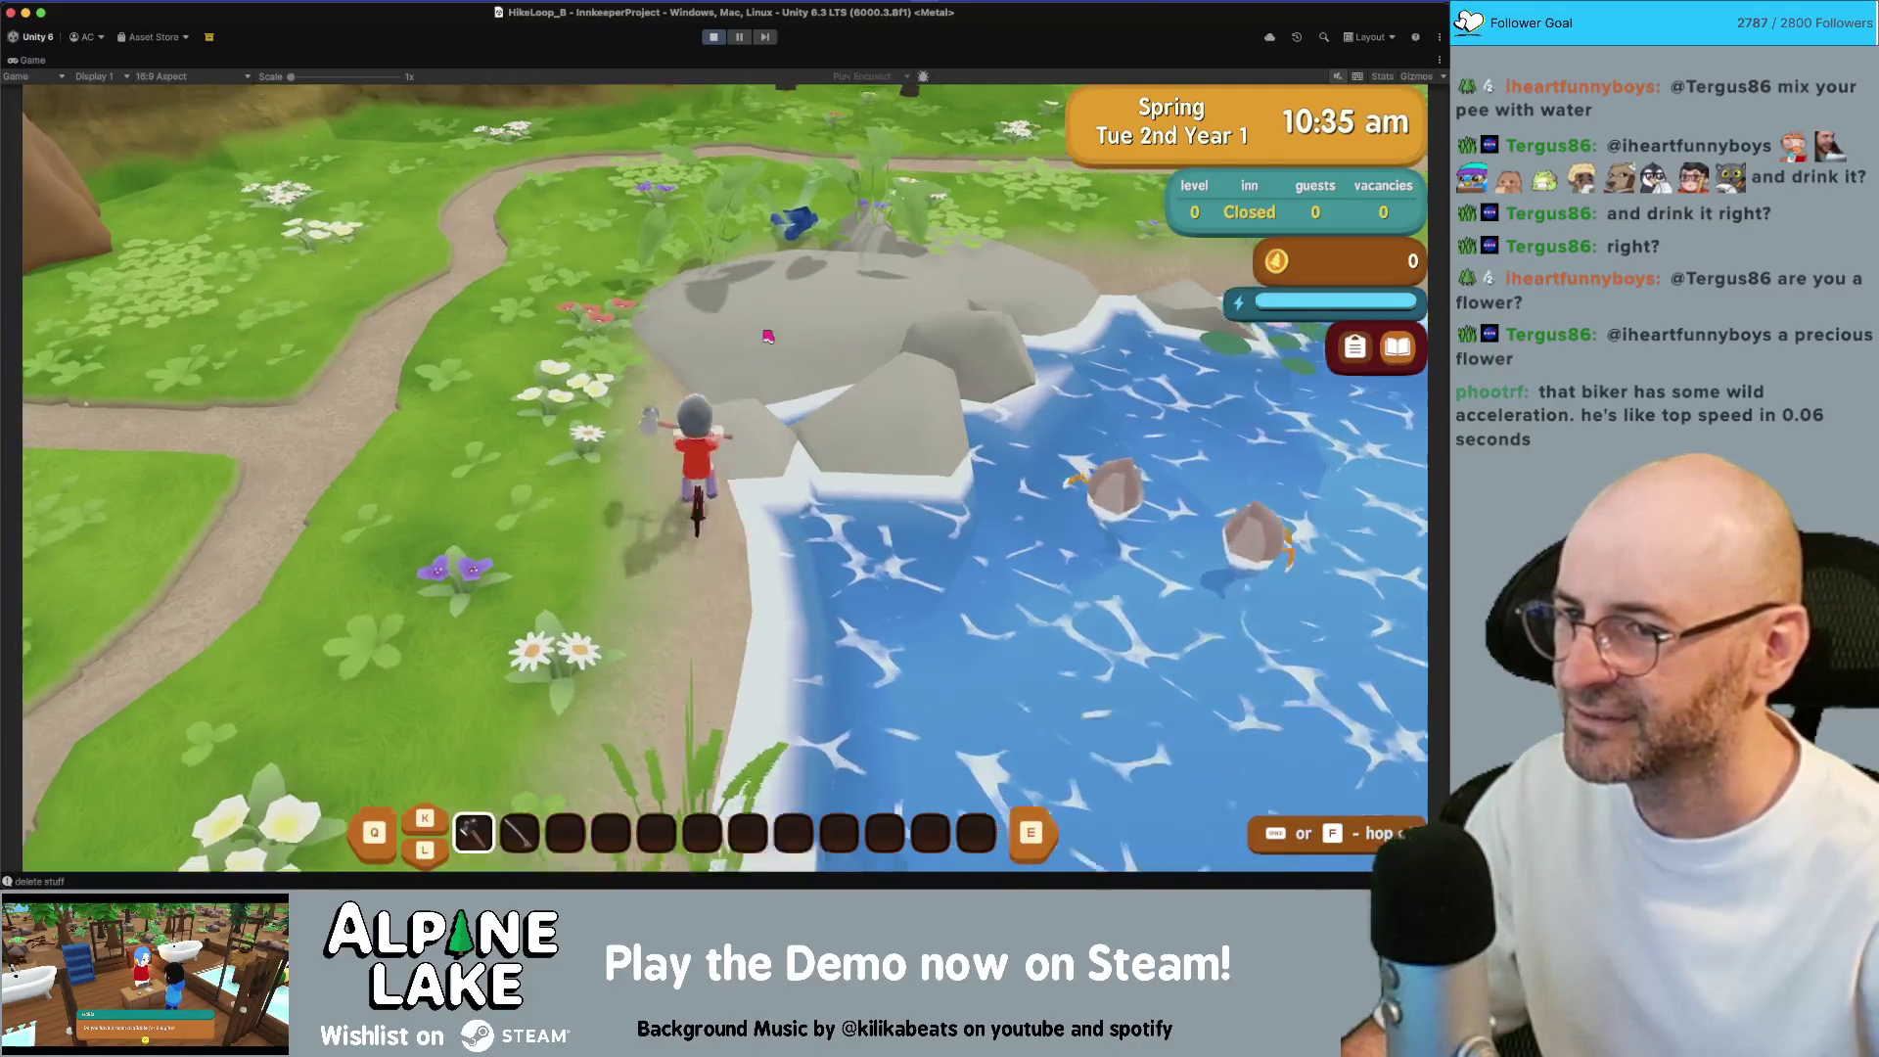
{"action": "key", "text": "d"}
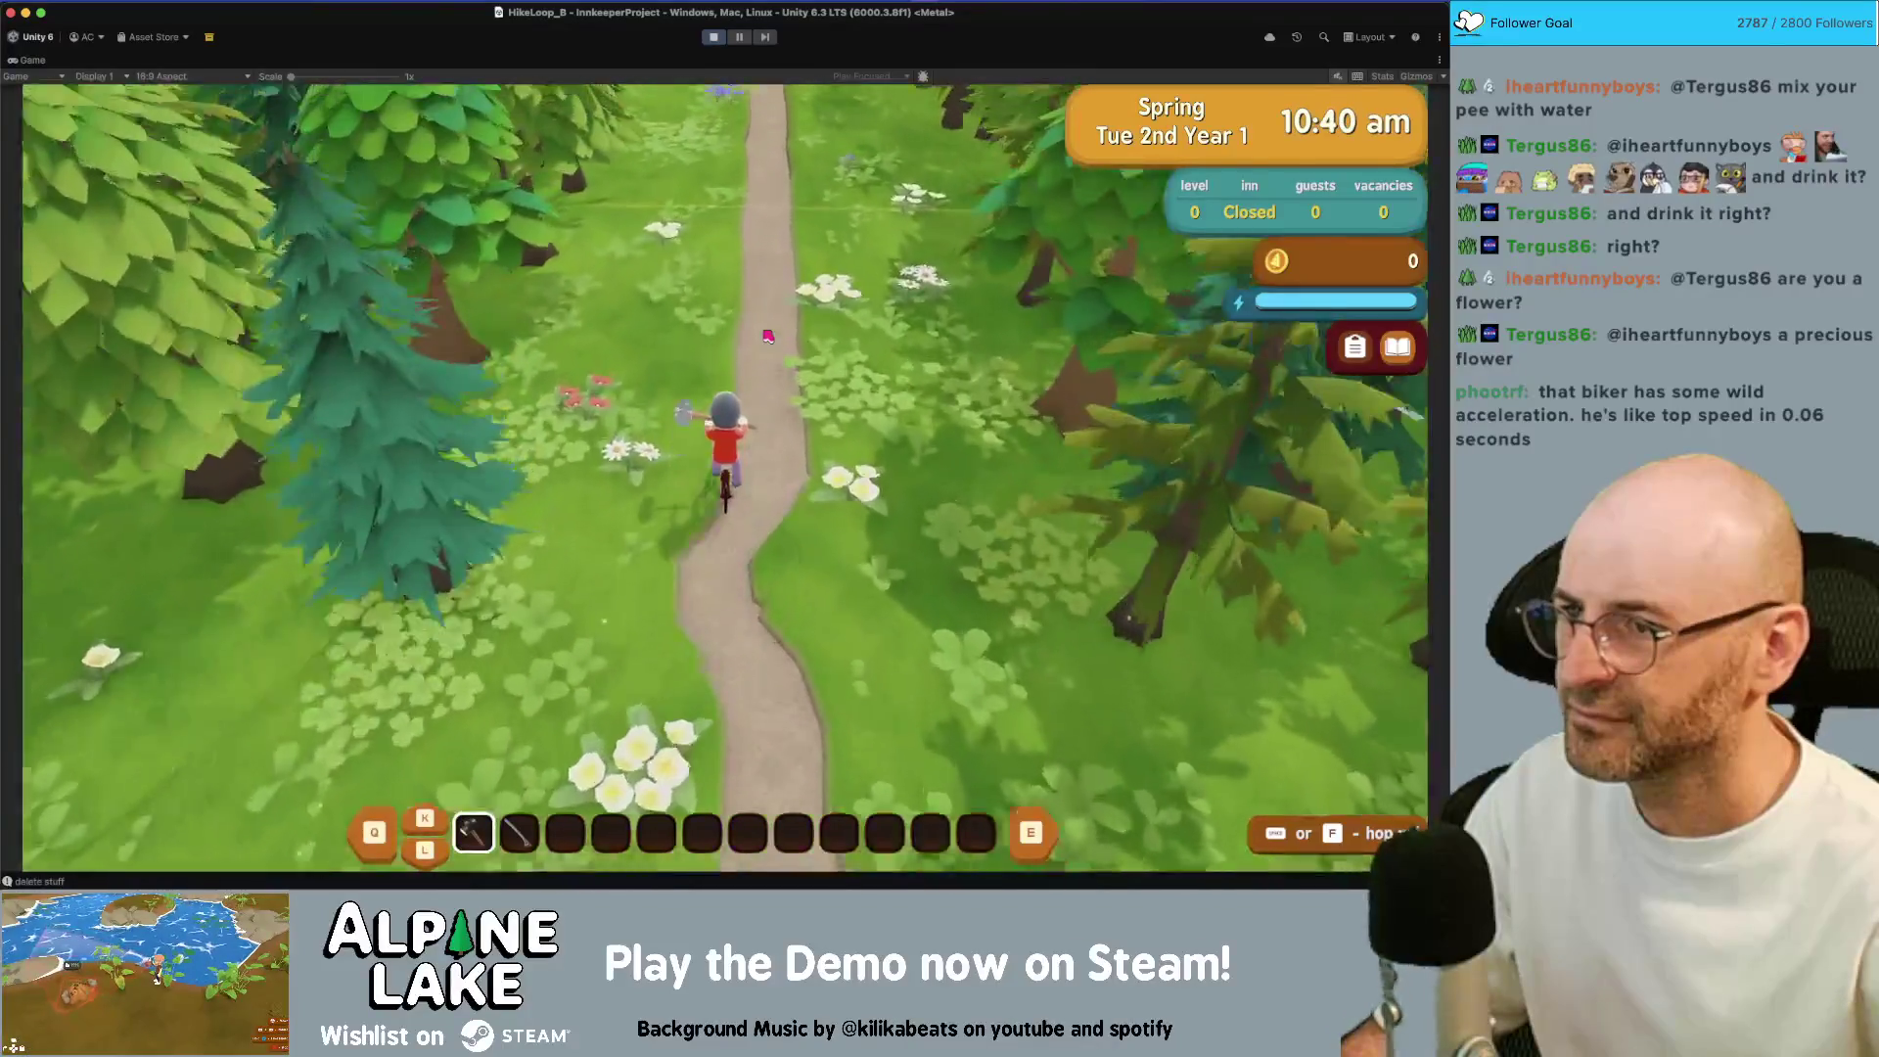
{"action": "key", "text": "w"}
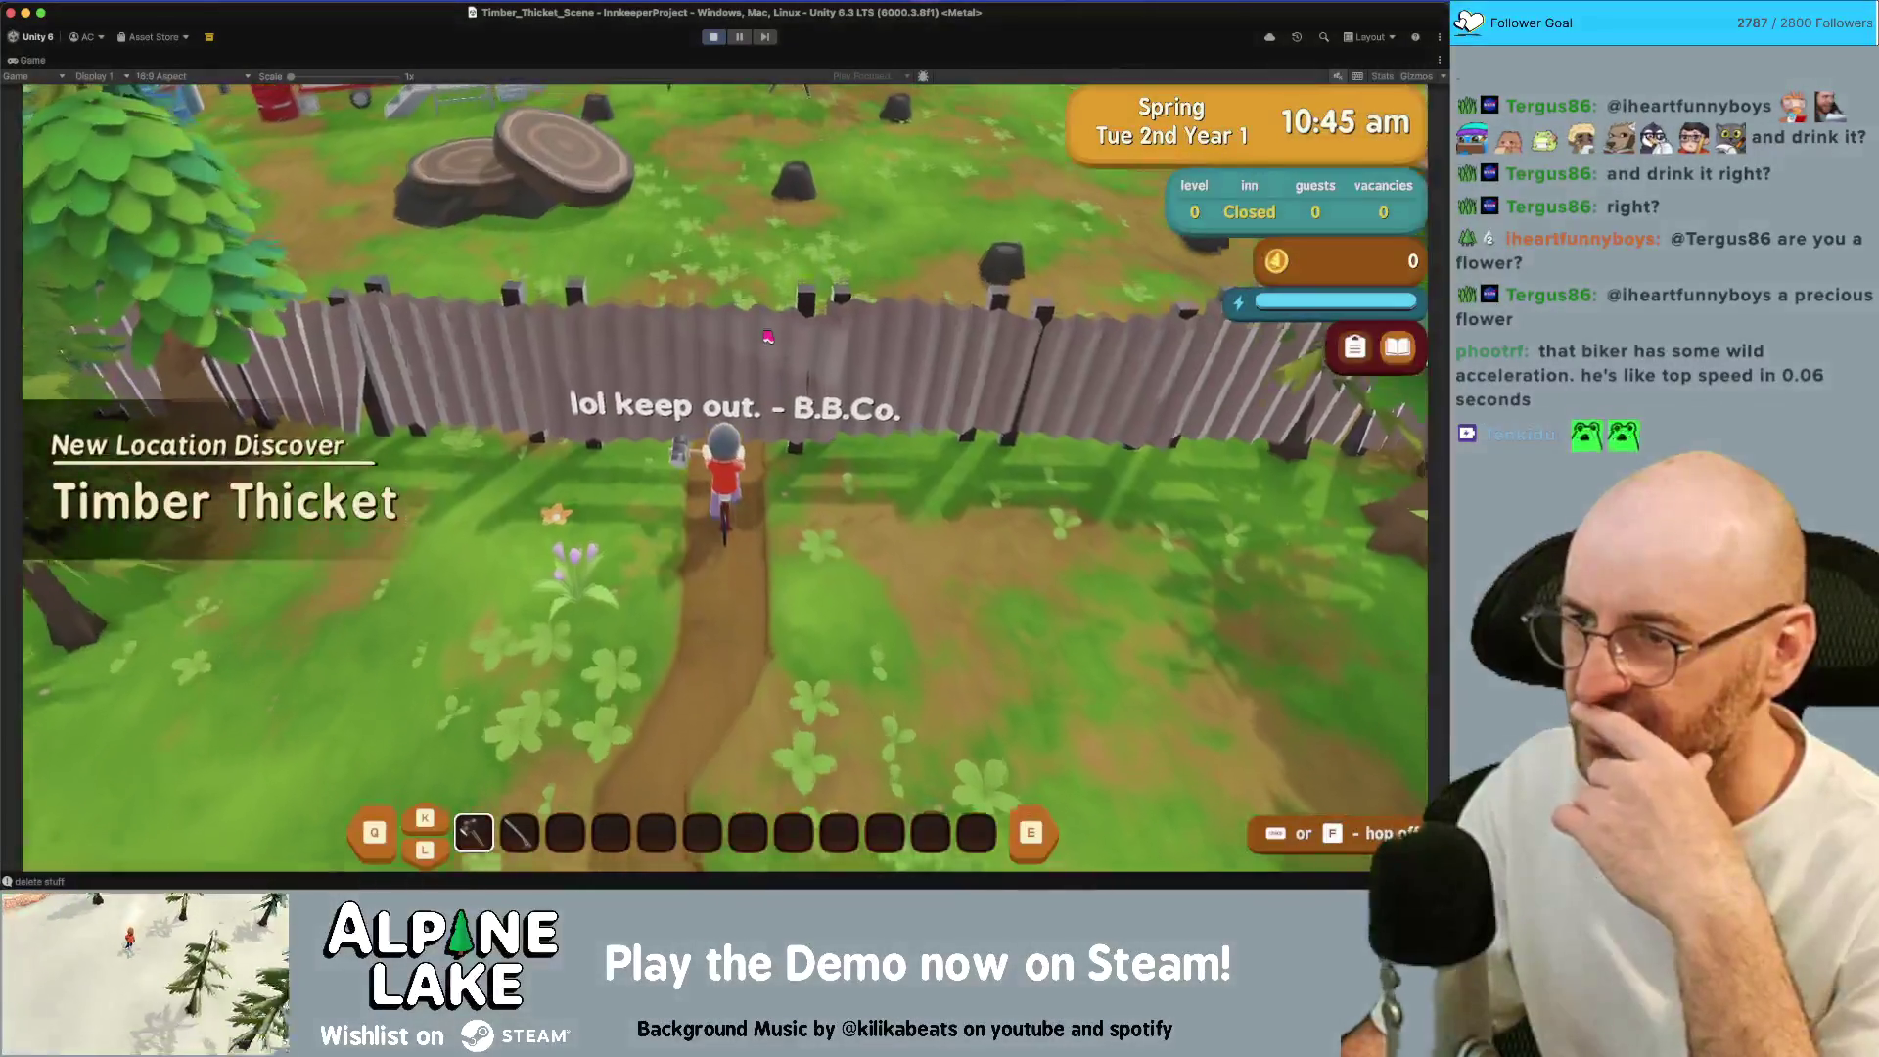
Ride along the fence back through HikeLoop_B's path crossroads and east into HikeLoop_C
{"action": "key", "text": "a"}
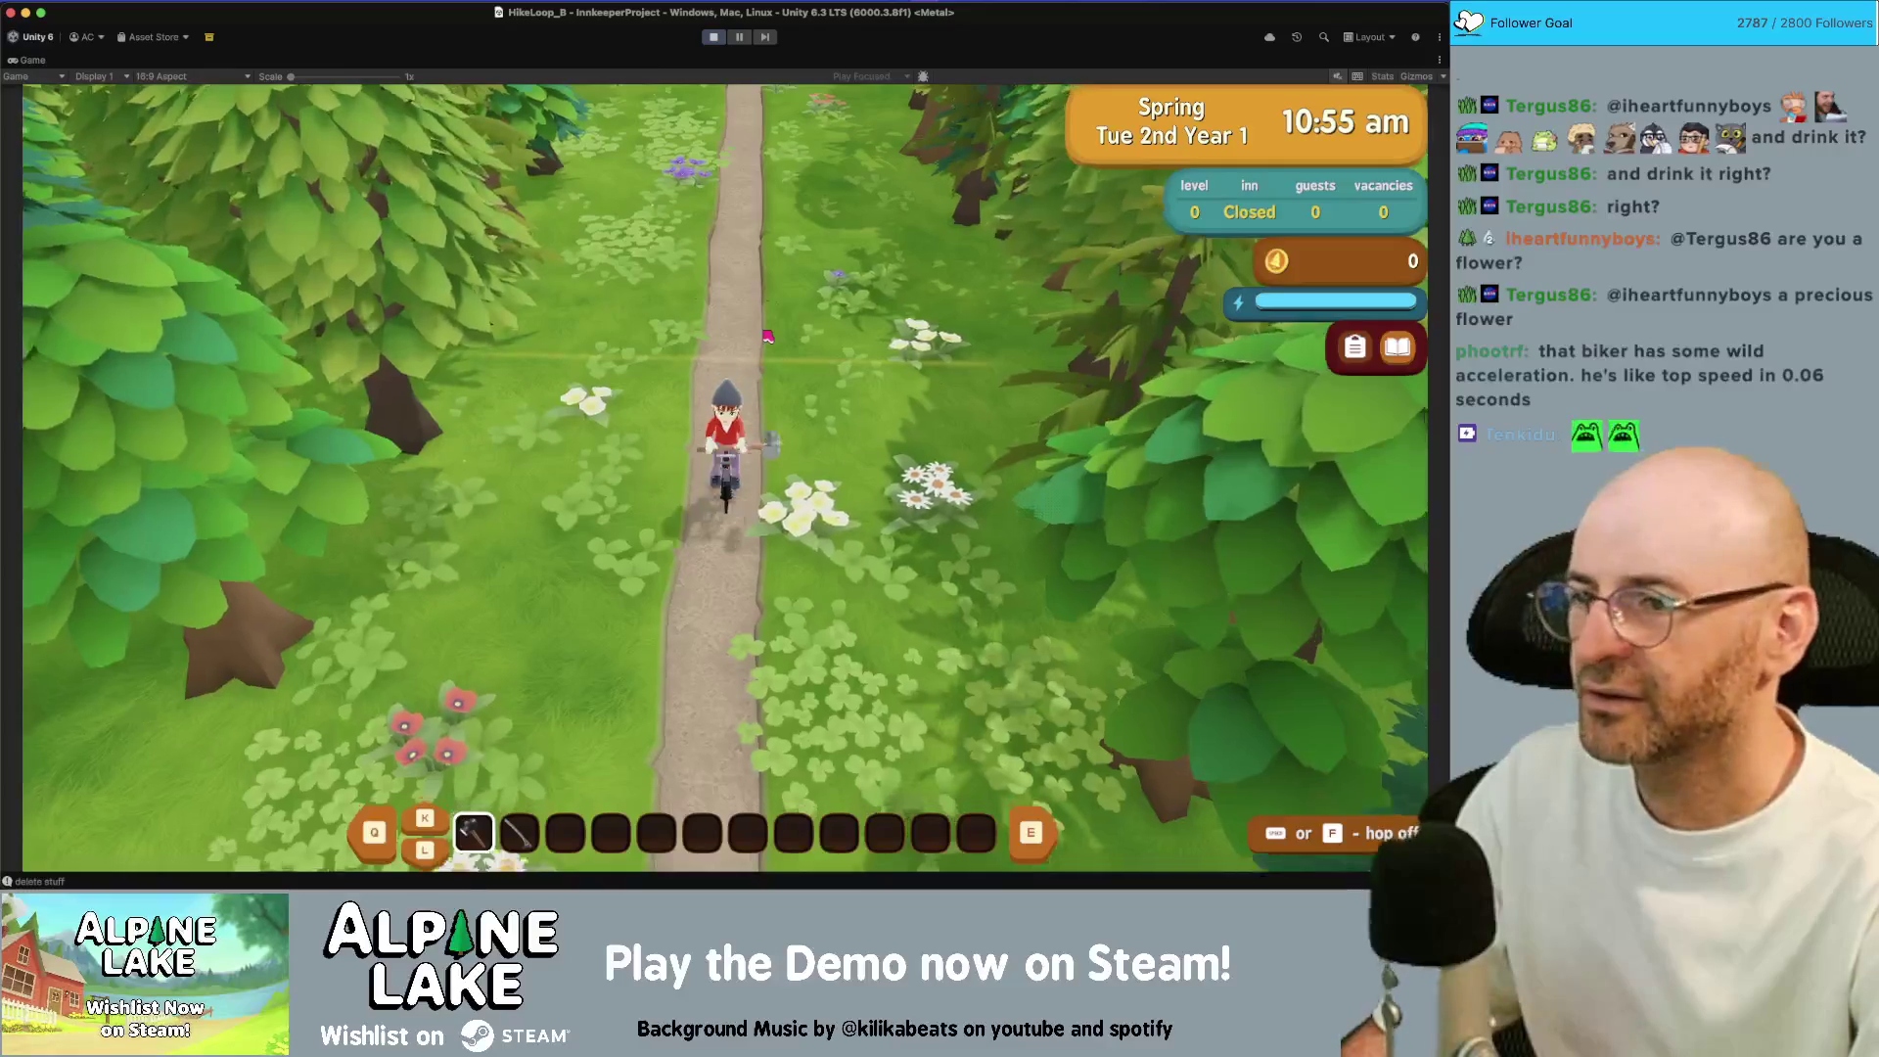
{"action": "key", "text": "a"}
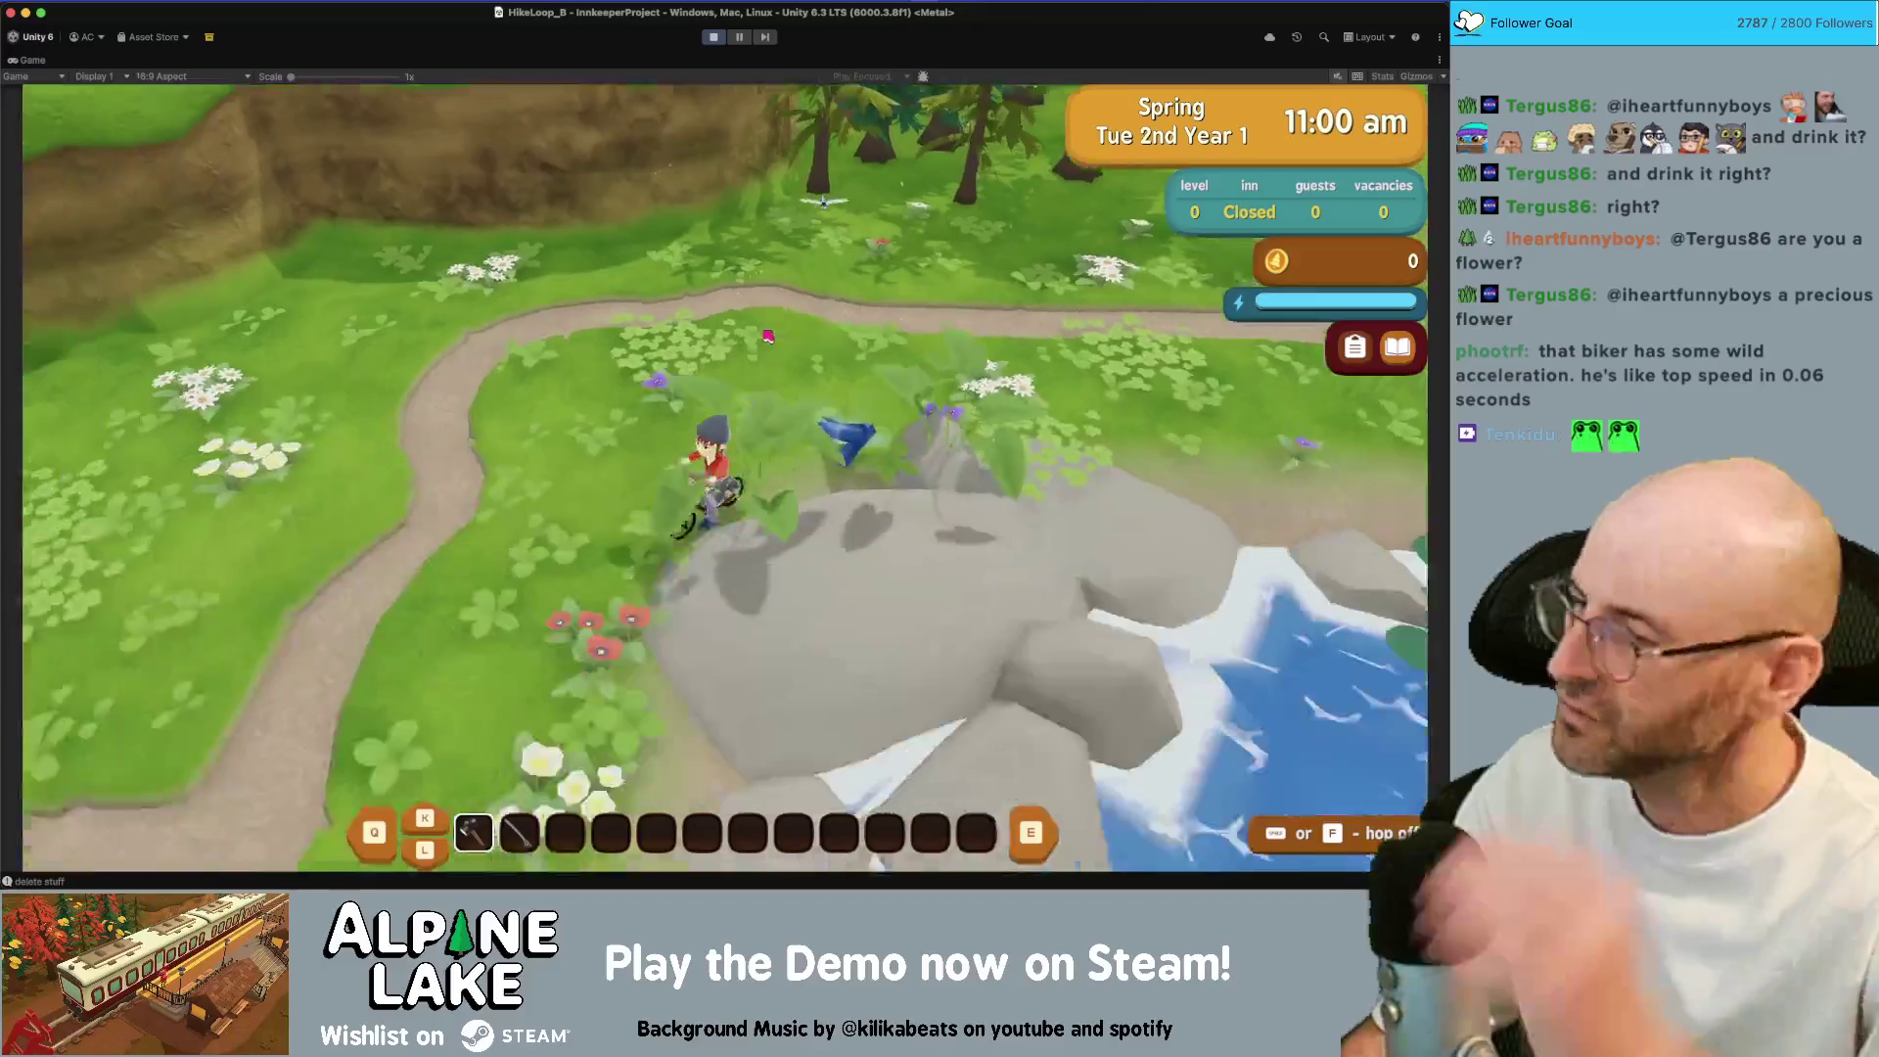
{"action": "key", "text": "s"}
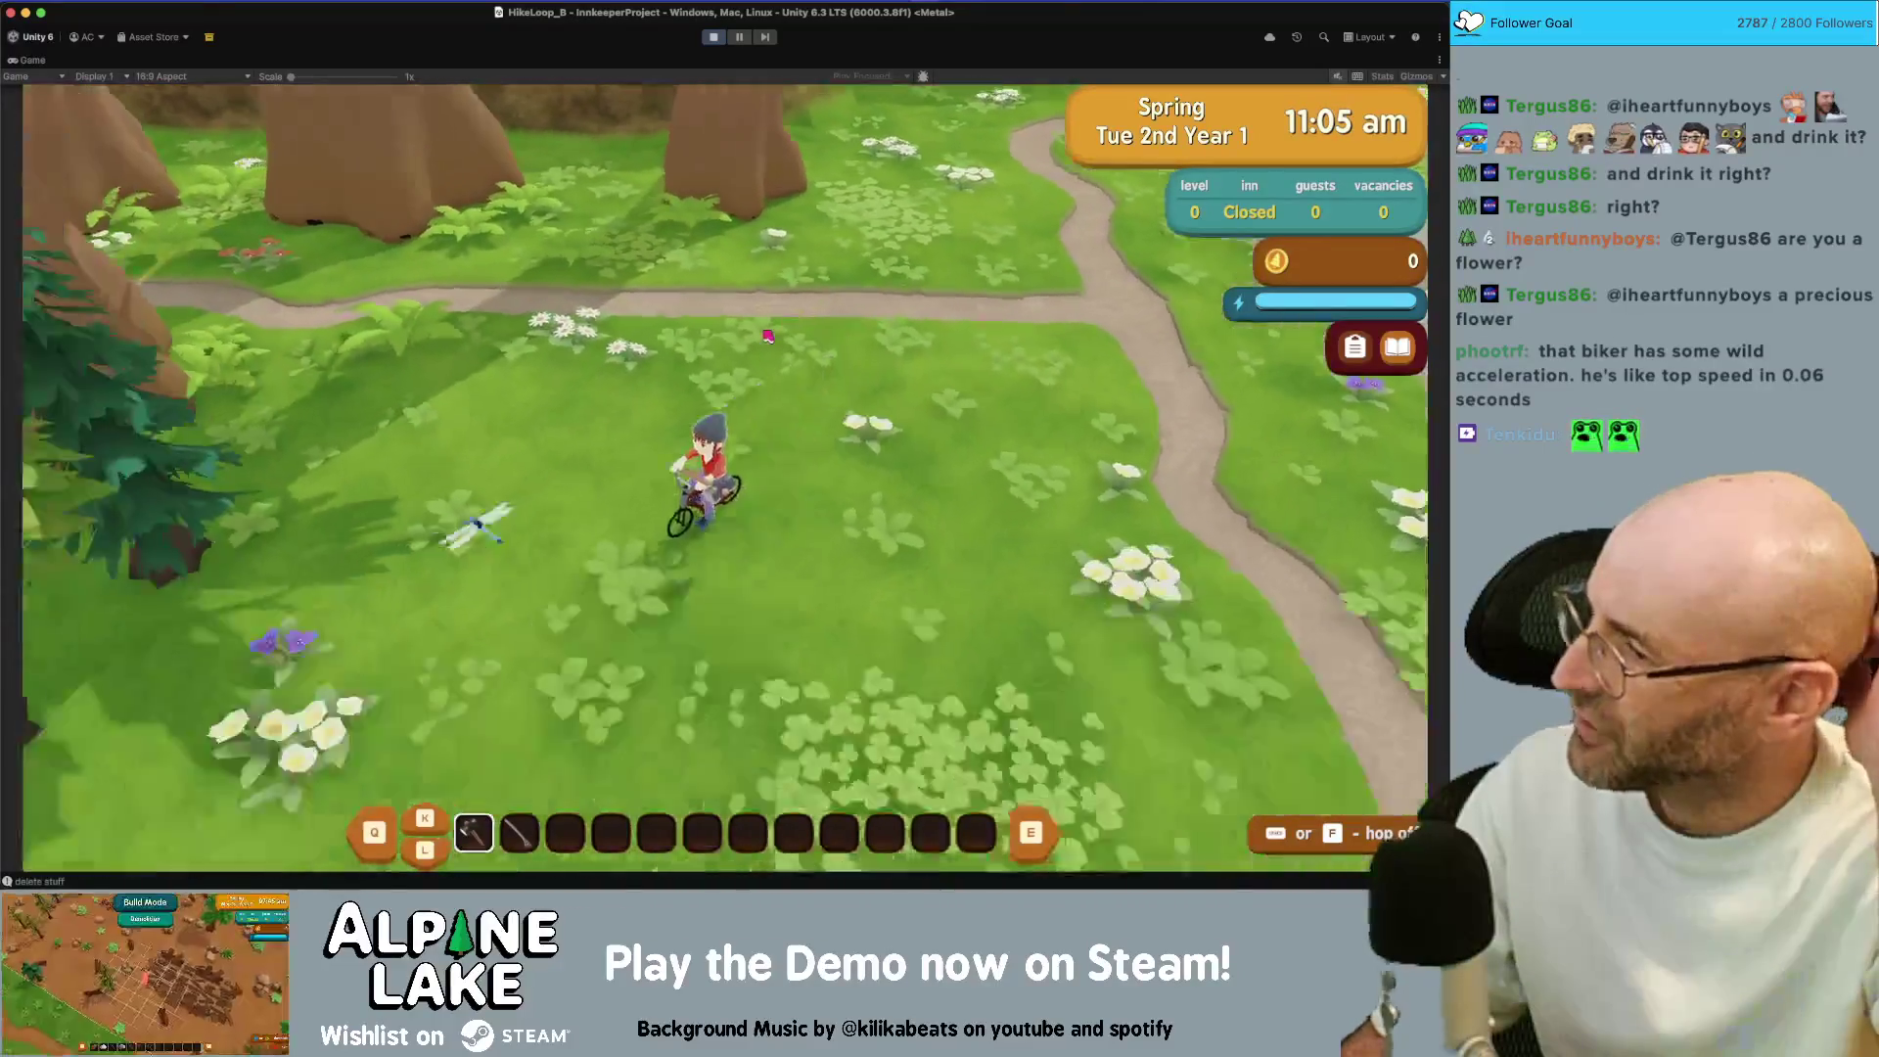
{"action": "key", "text": "s"}
{"action": "key", "text": "w"}
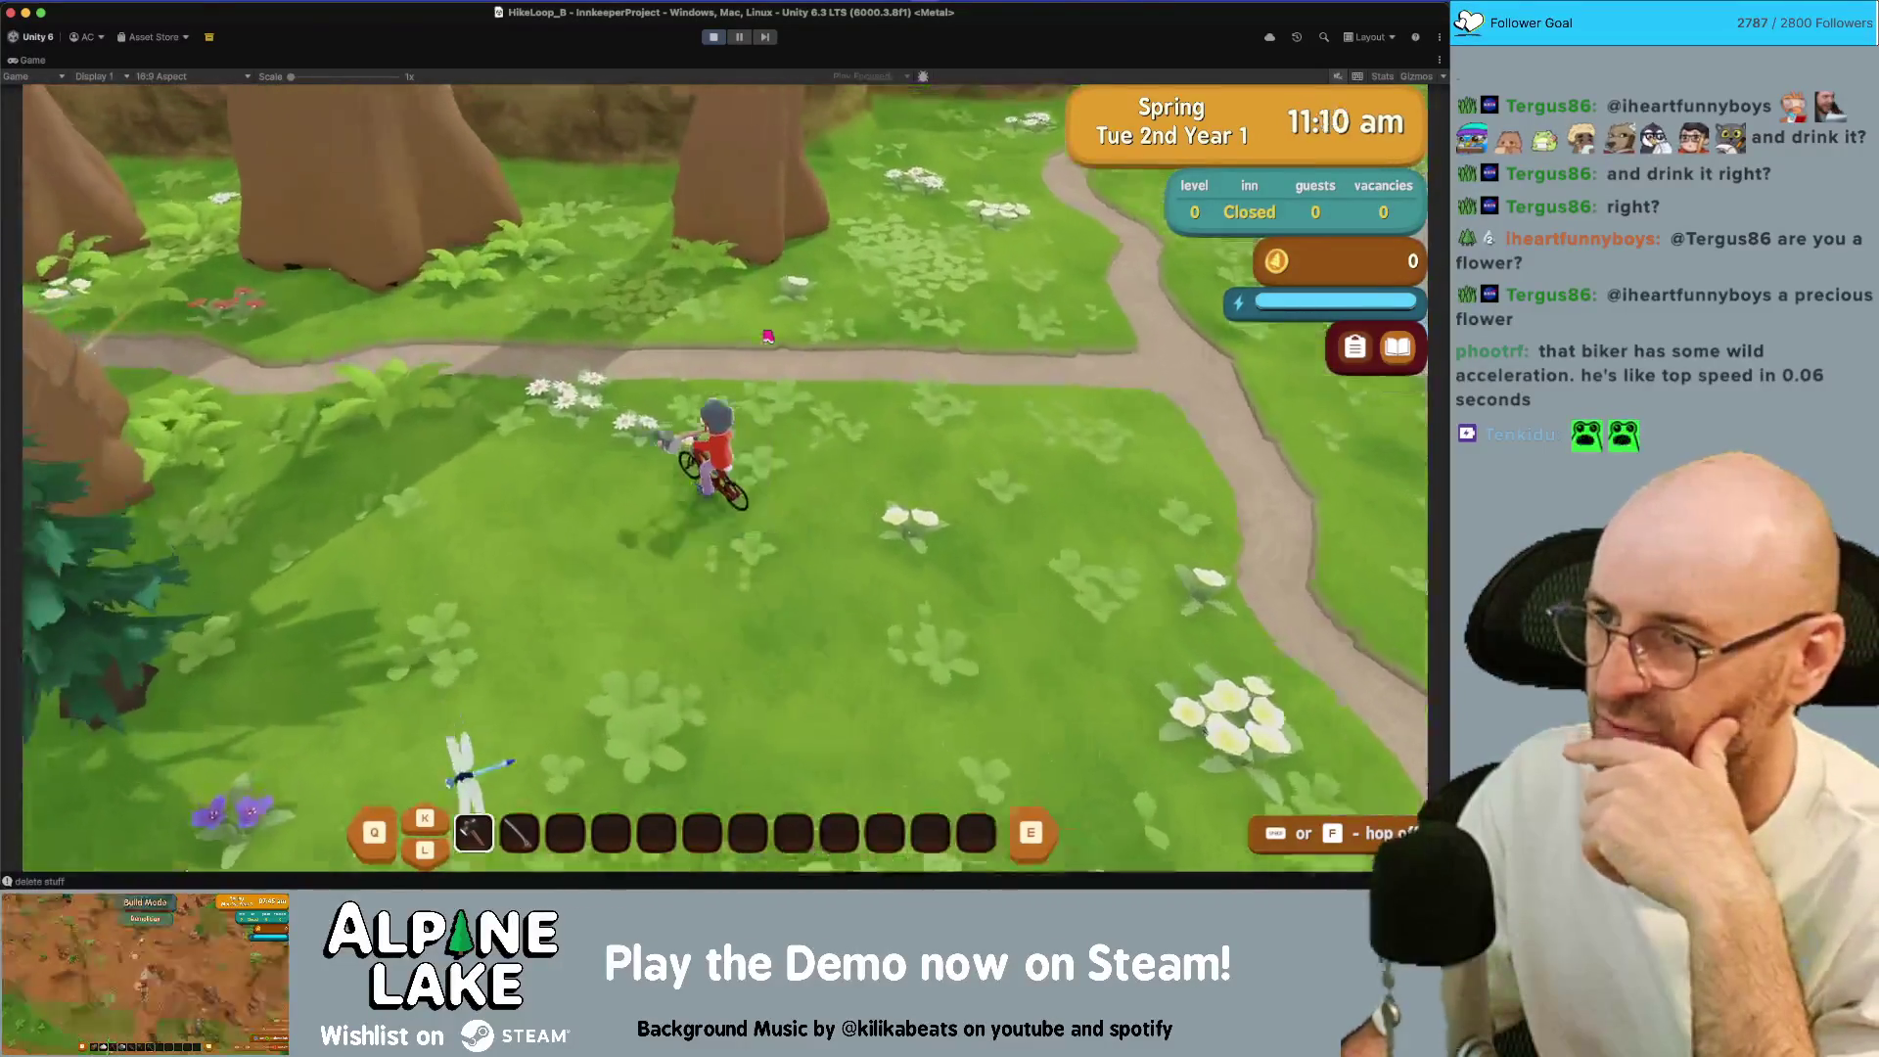
{"action": "key", "text": "d"}
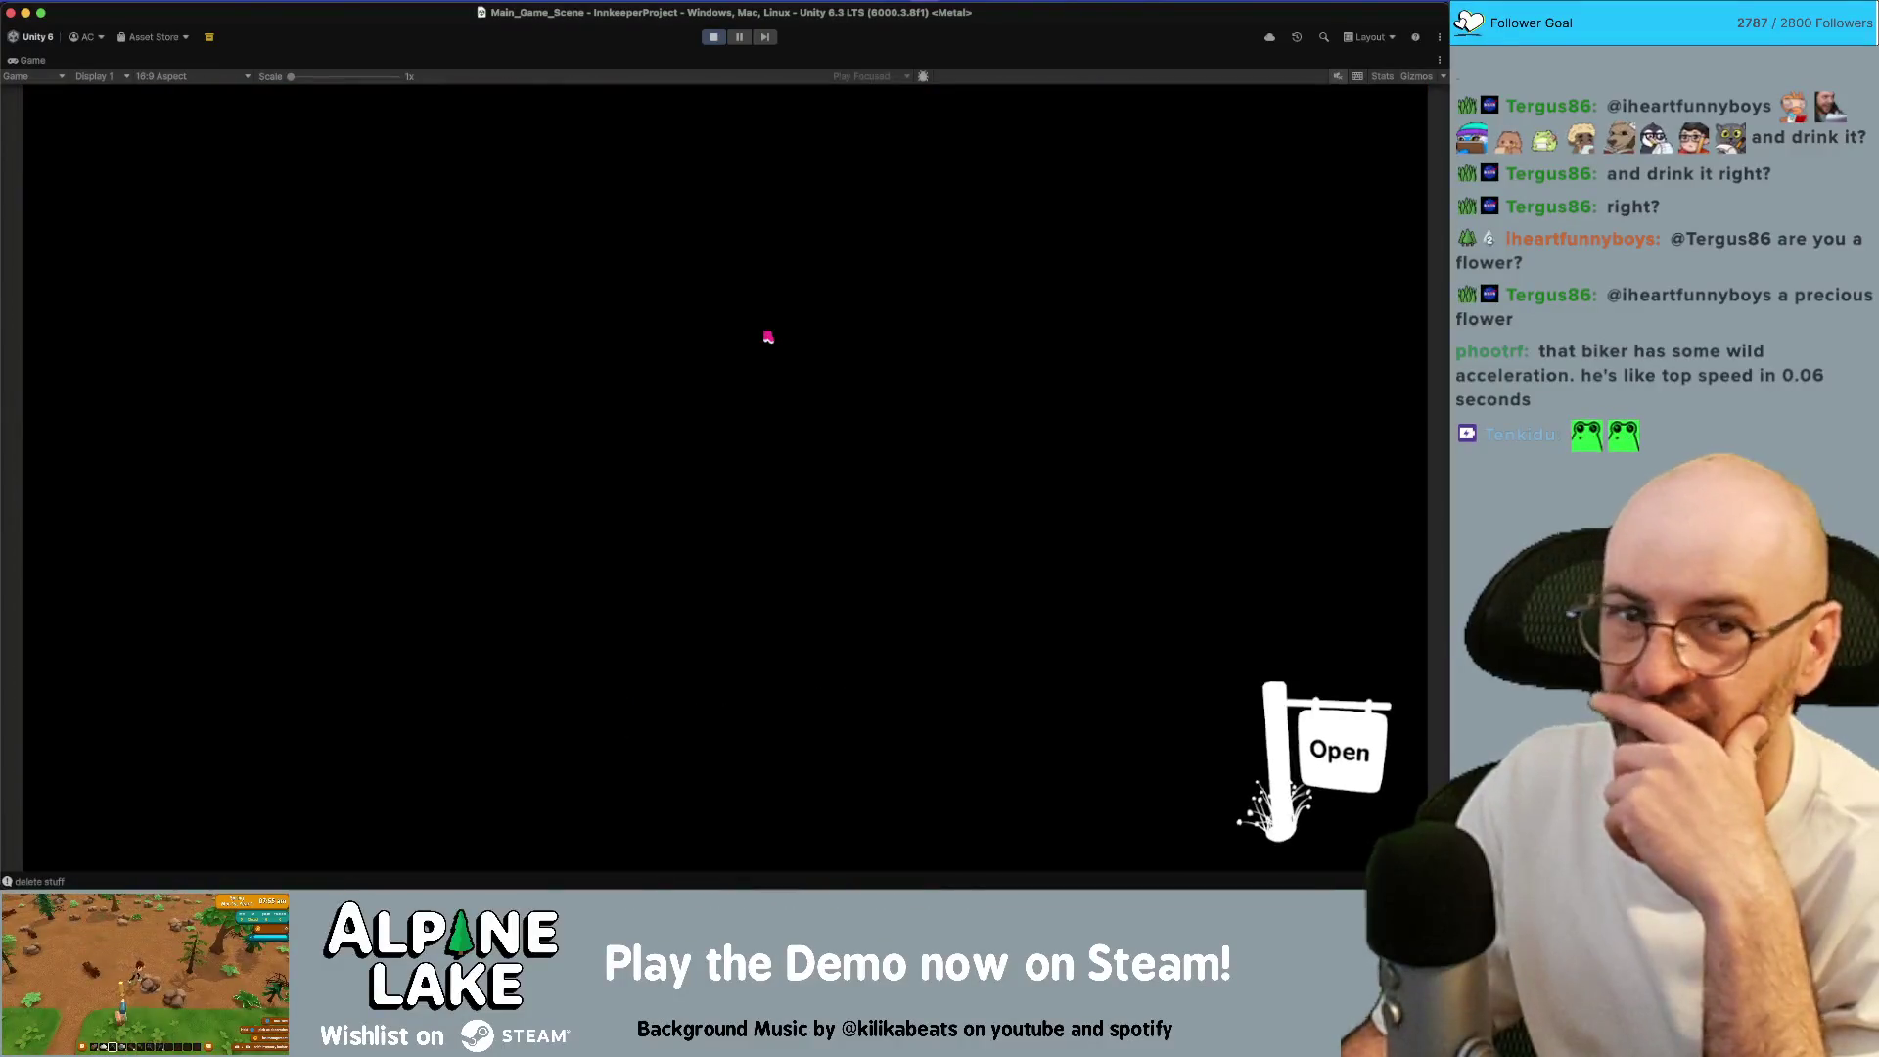
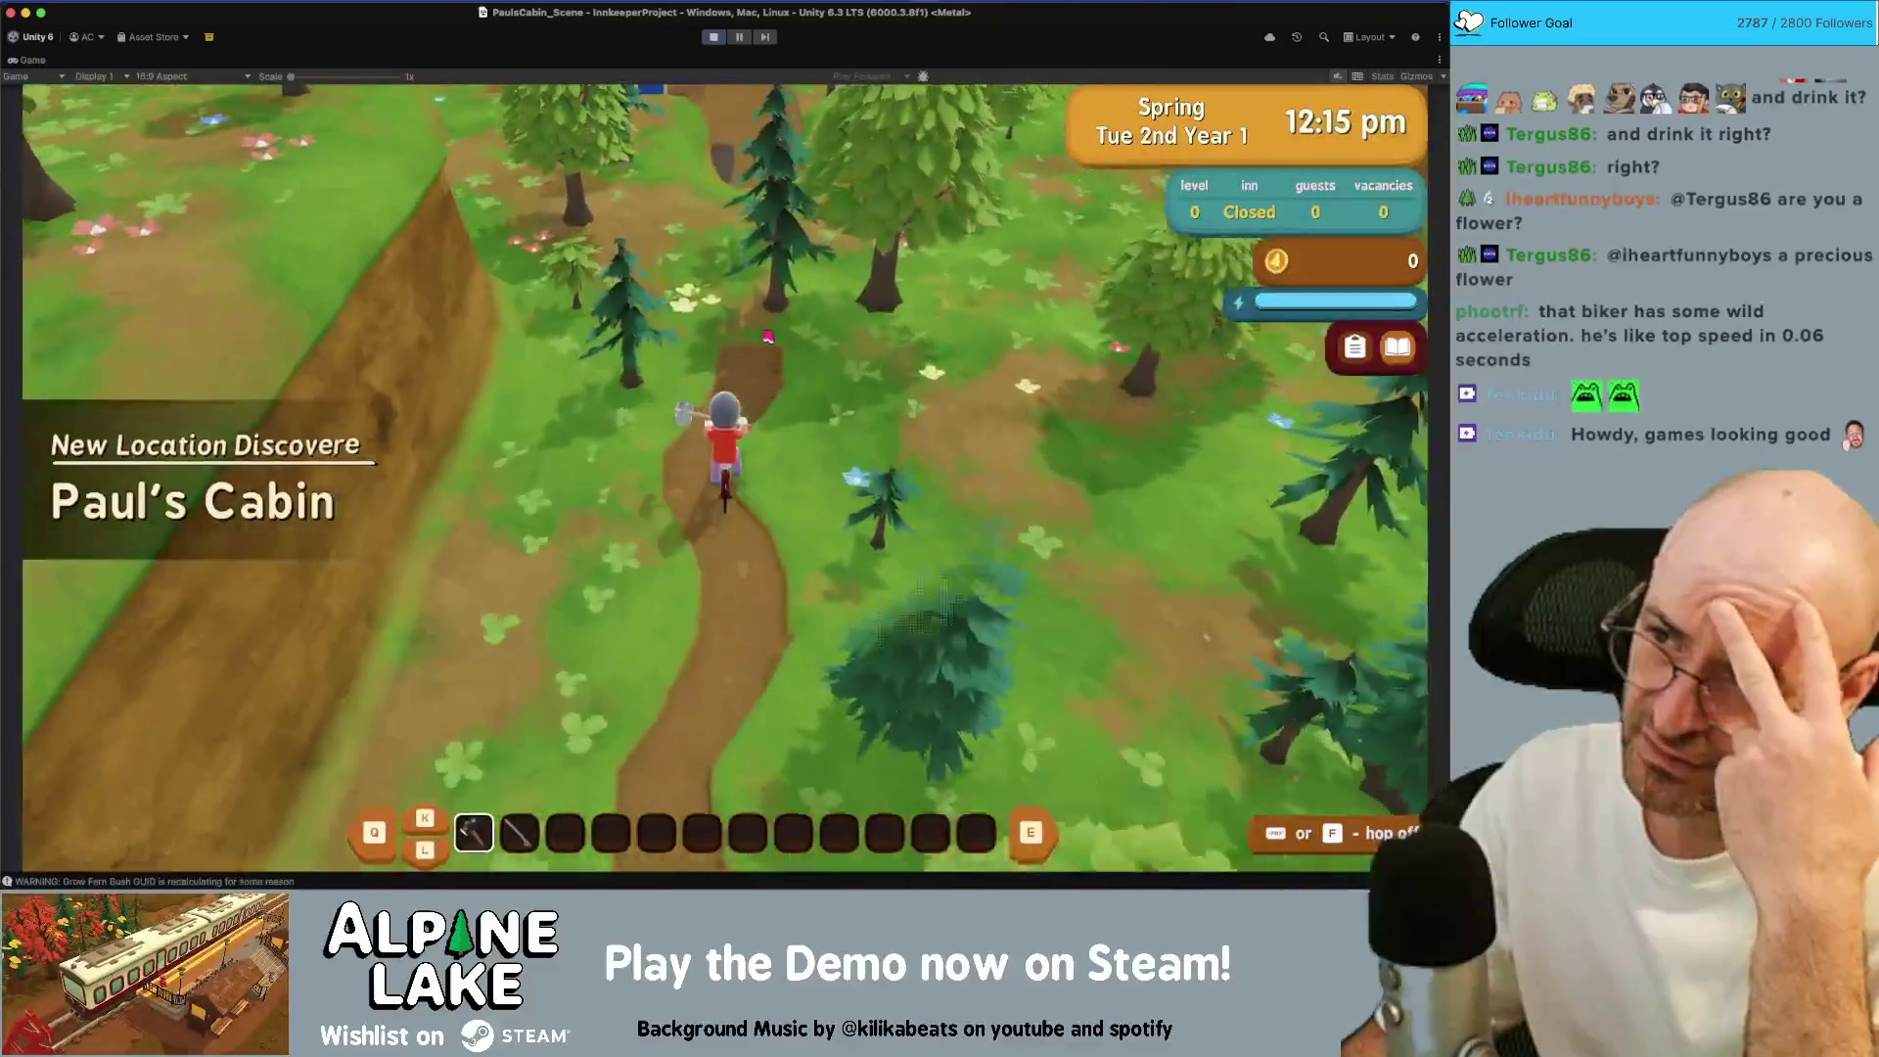
Ride the biker up the path and across the cabin yard, then stop the playtest
{"action": "key", "text": "w"}
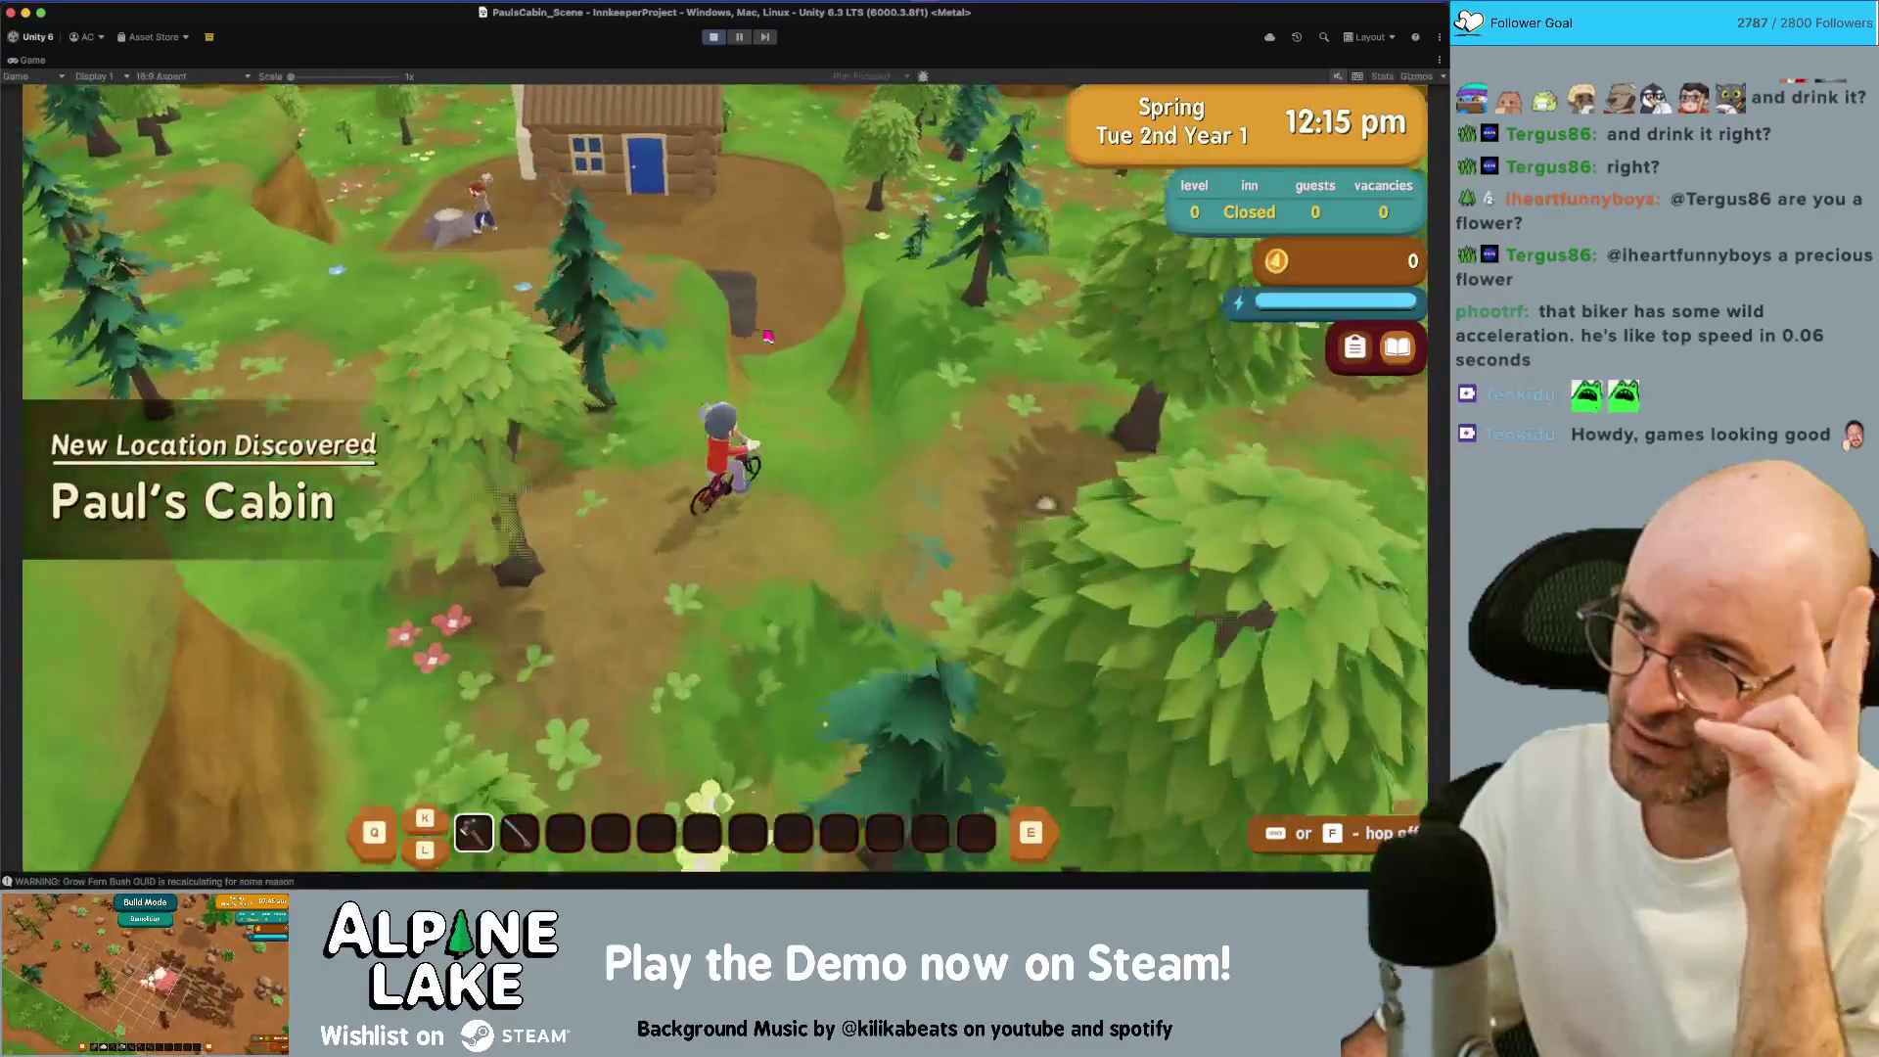
{"action": "key", "text": "w"}
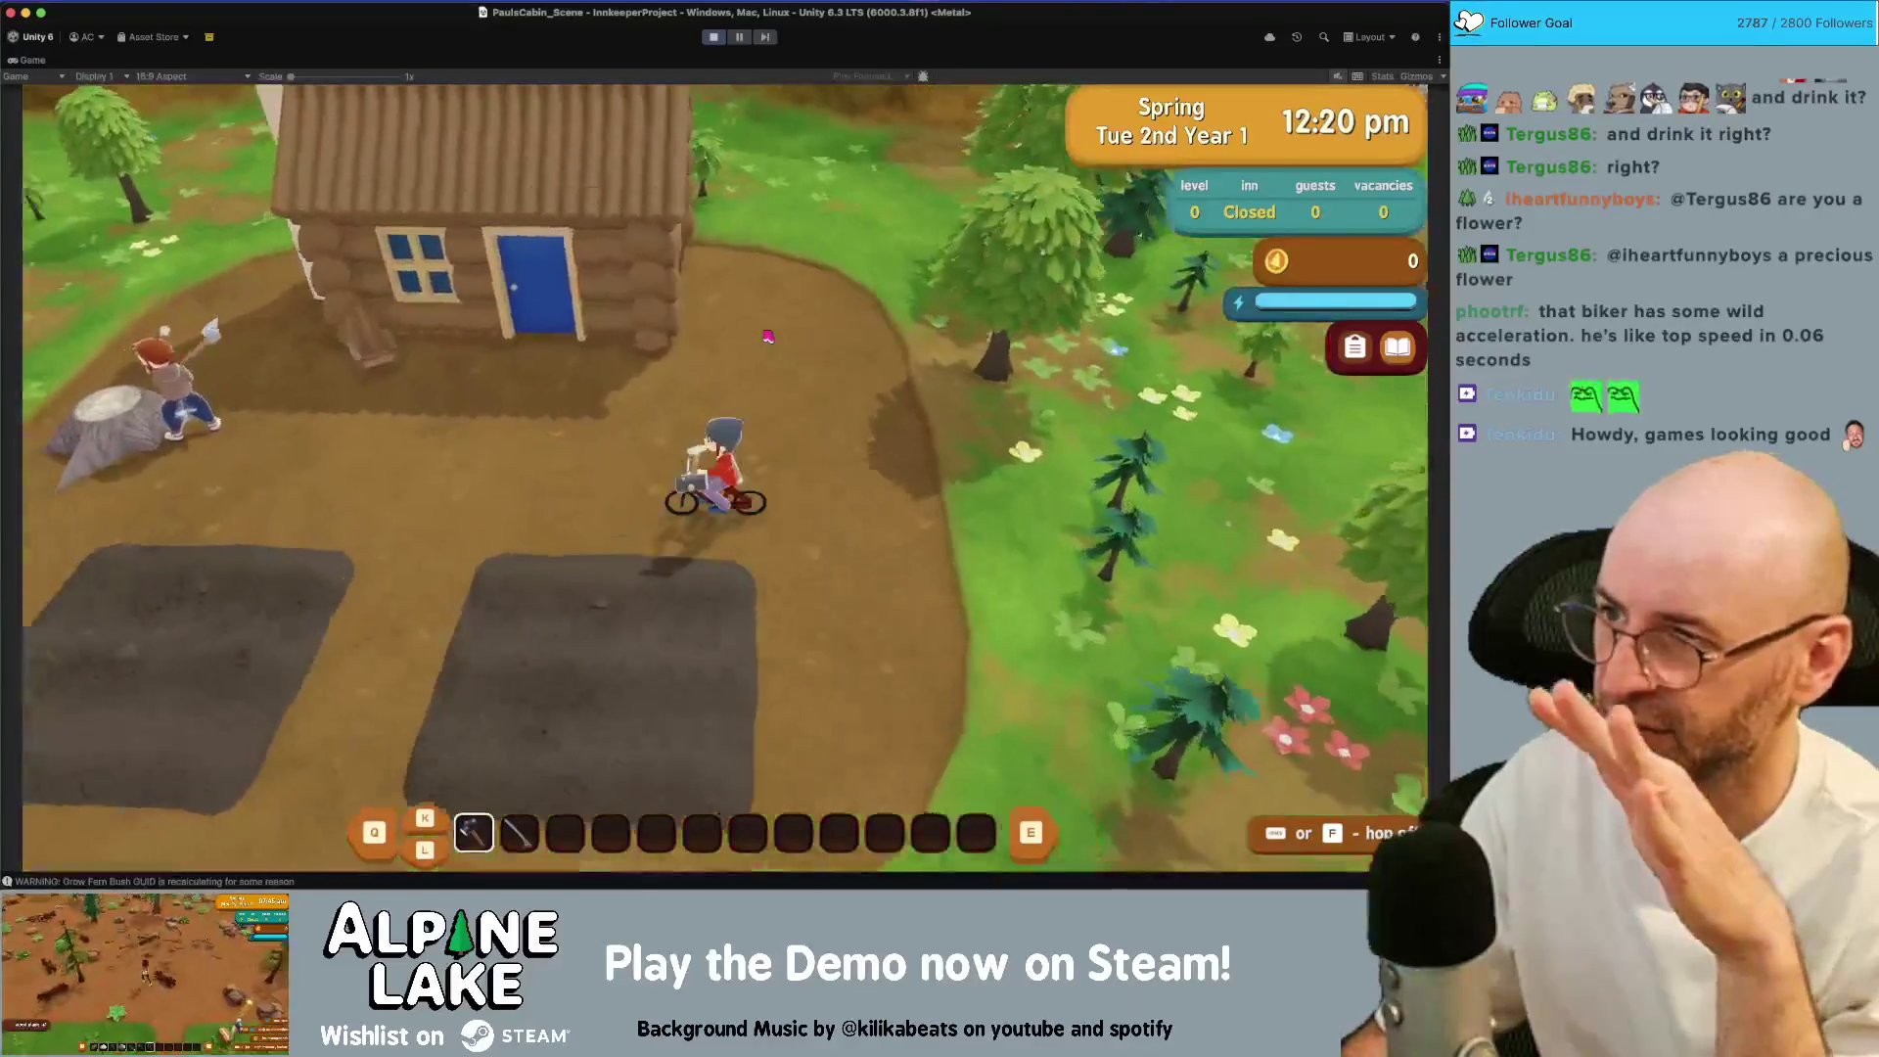
{"action": "key", "text": "a"}
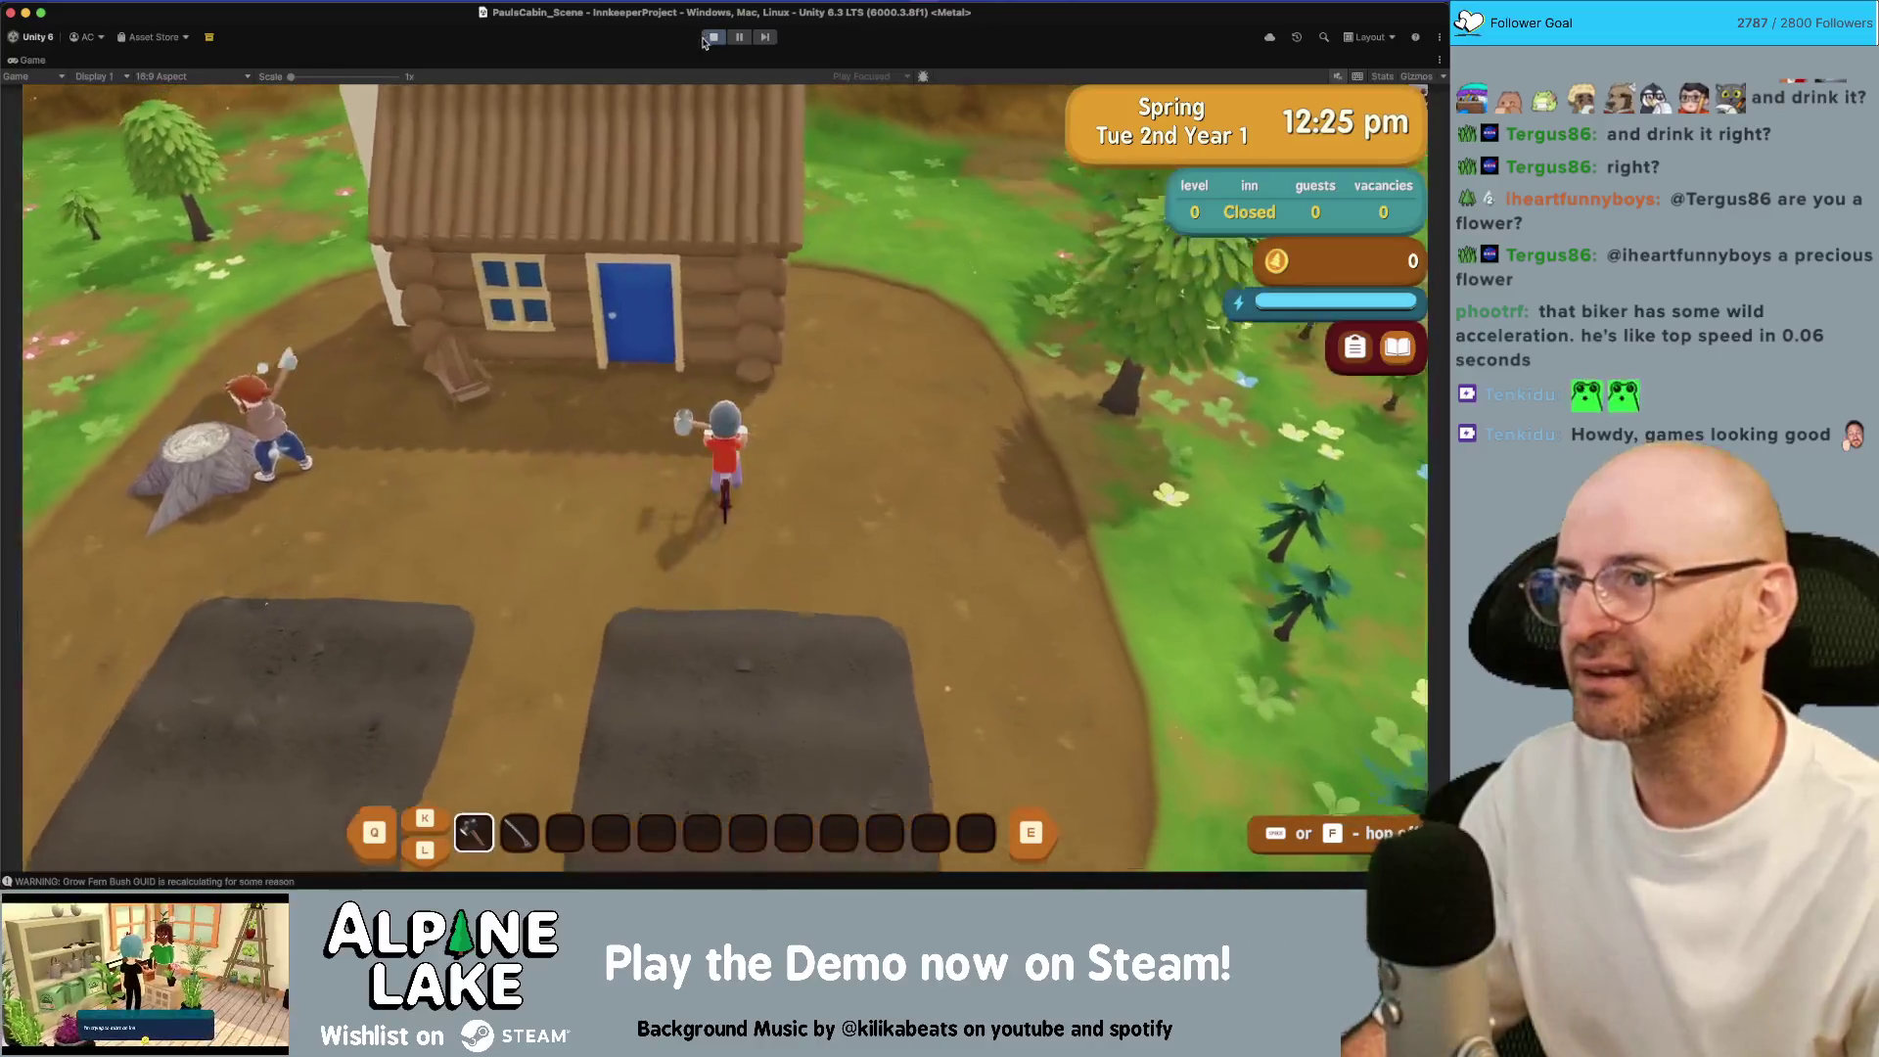
{"action": "left_click", "coordinate": [712, 38]}
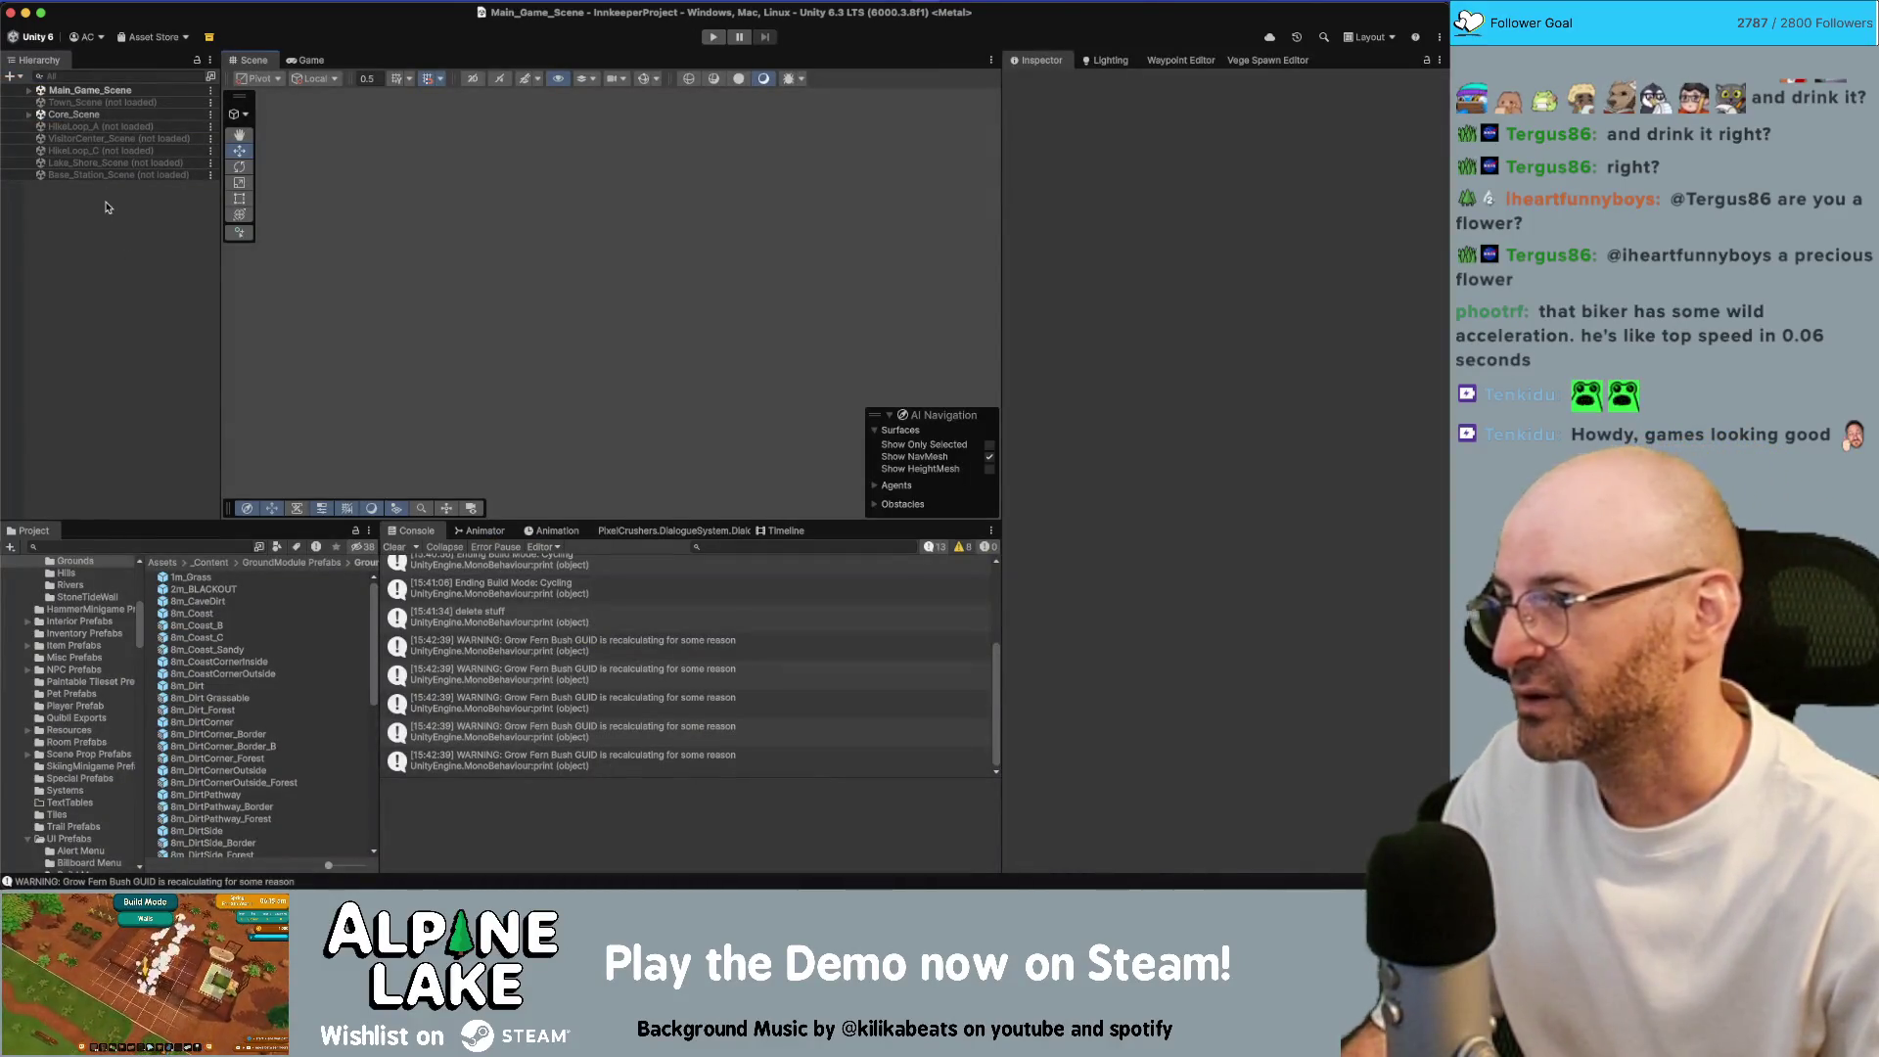
Search the project for 'beginner slope scene' and open Slope_Beginner_Scene
{"action": "left_click", "coordinate": [105, 545]}
{"action": "type", "text": "beginner s"}
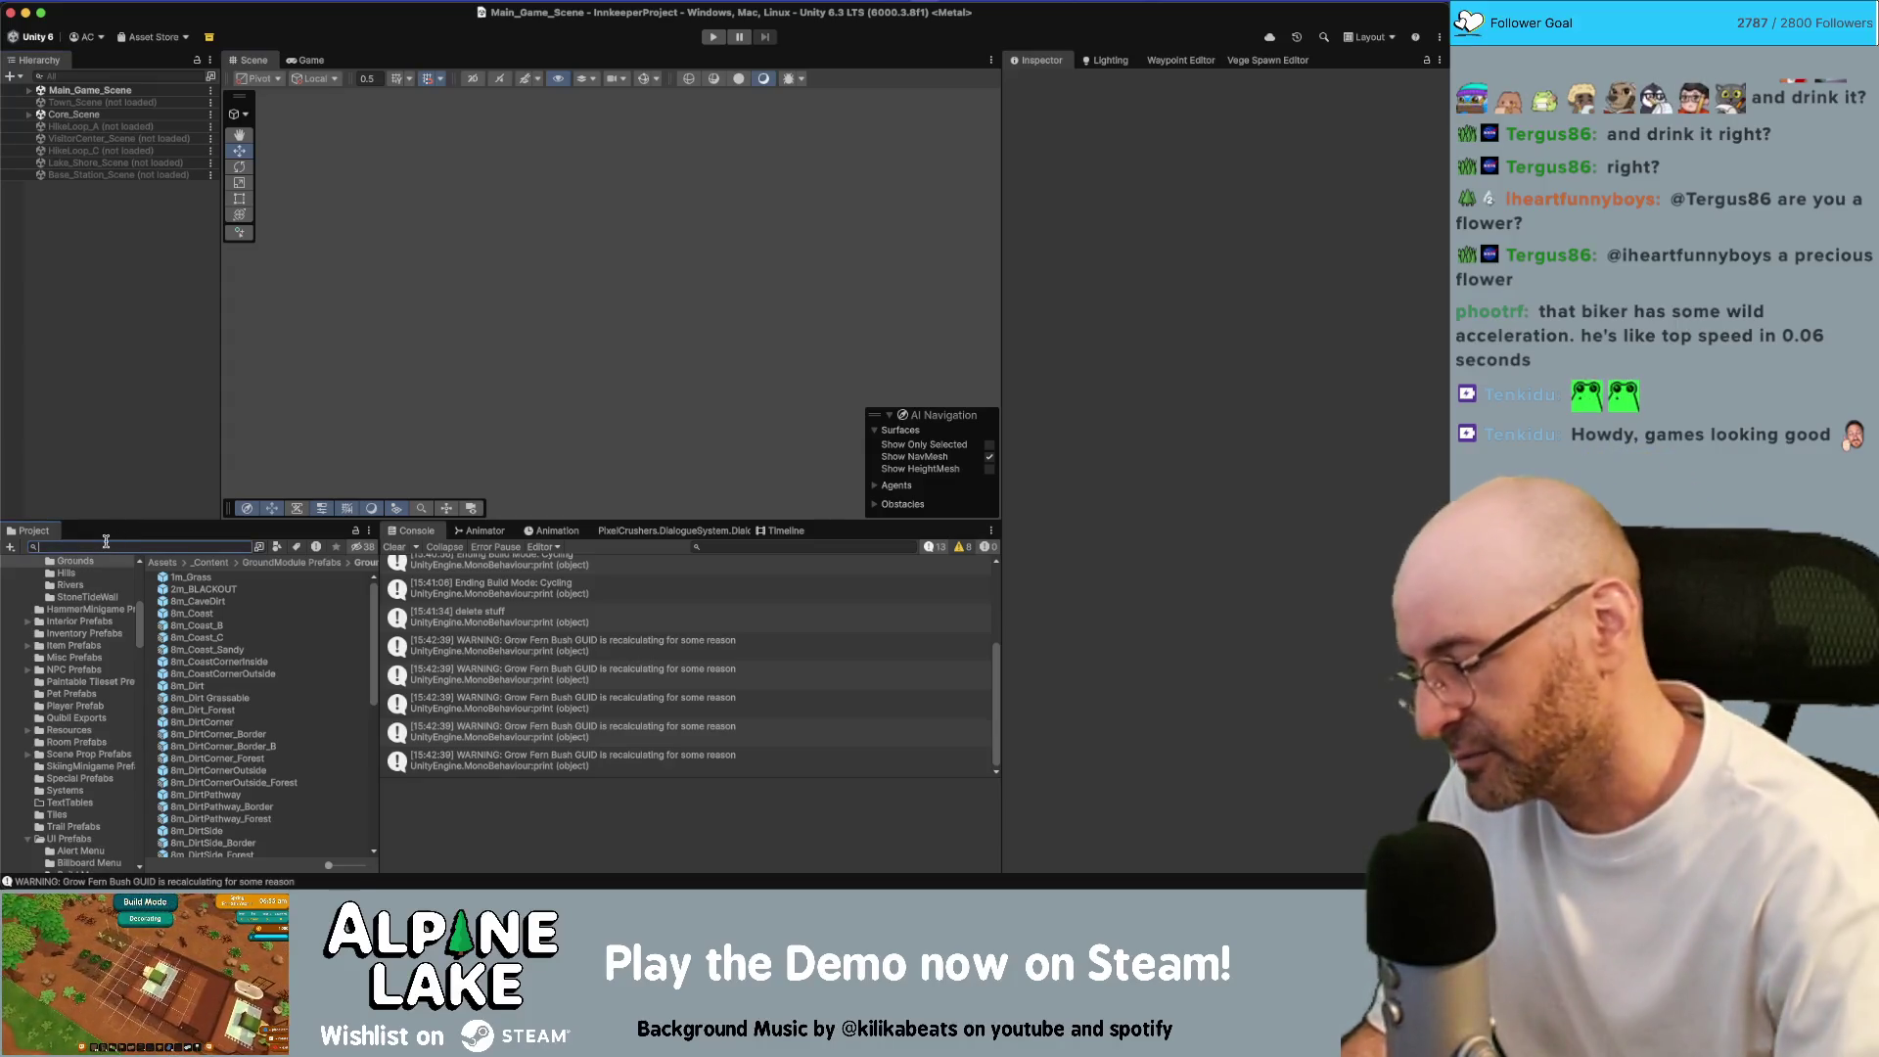
{"action": "type", "text": "lope scene"}
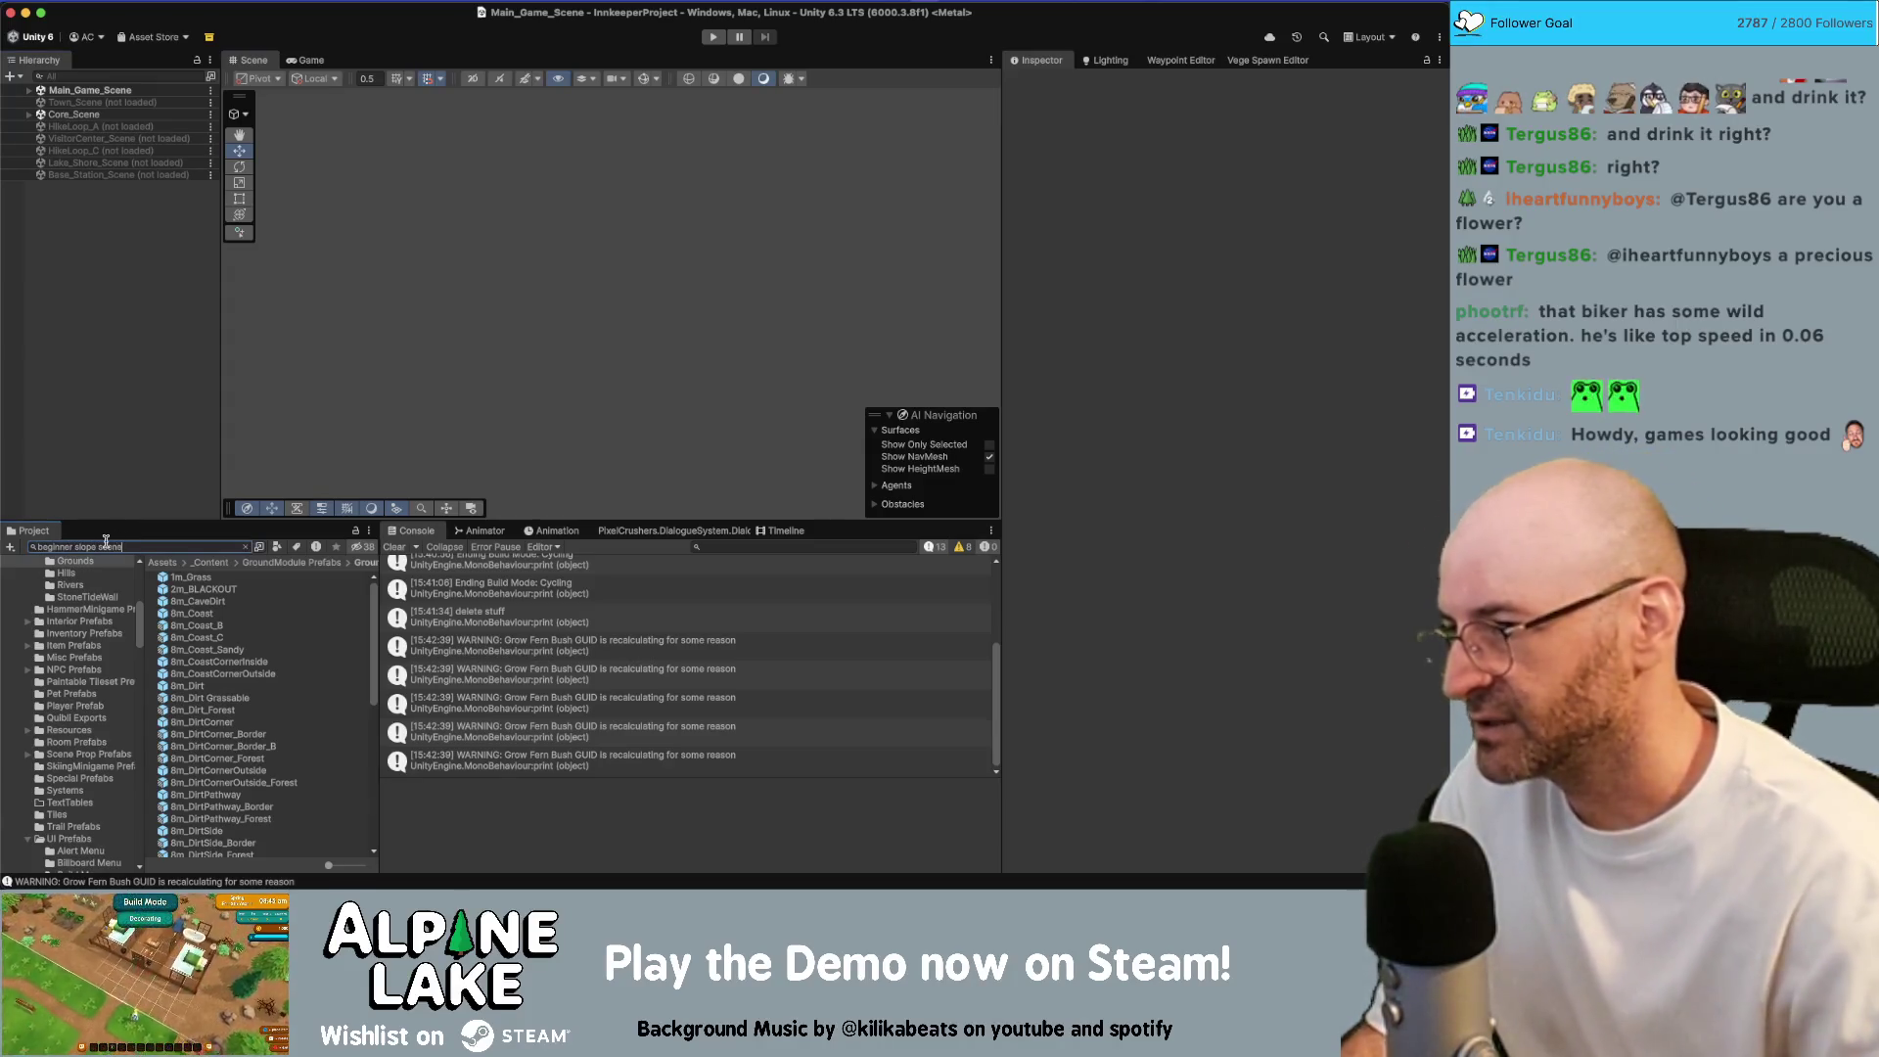
{"action": "key", "text": "Down"}
{"action": "key", "text": "Return"}
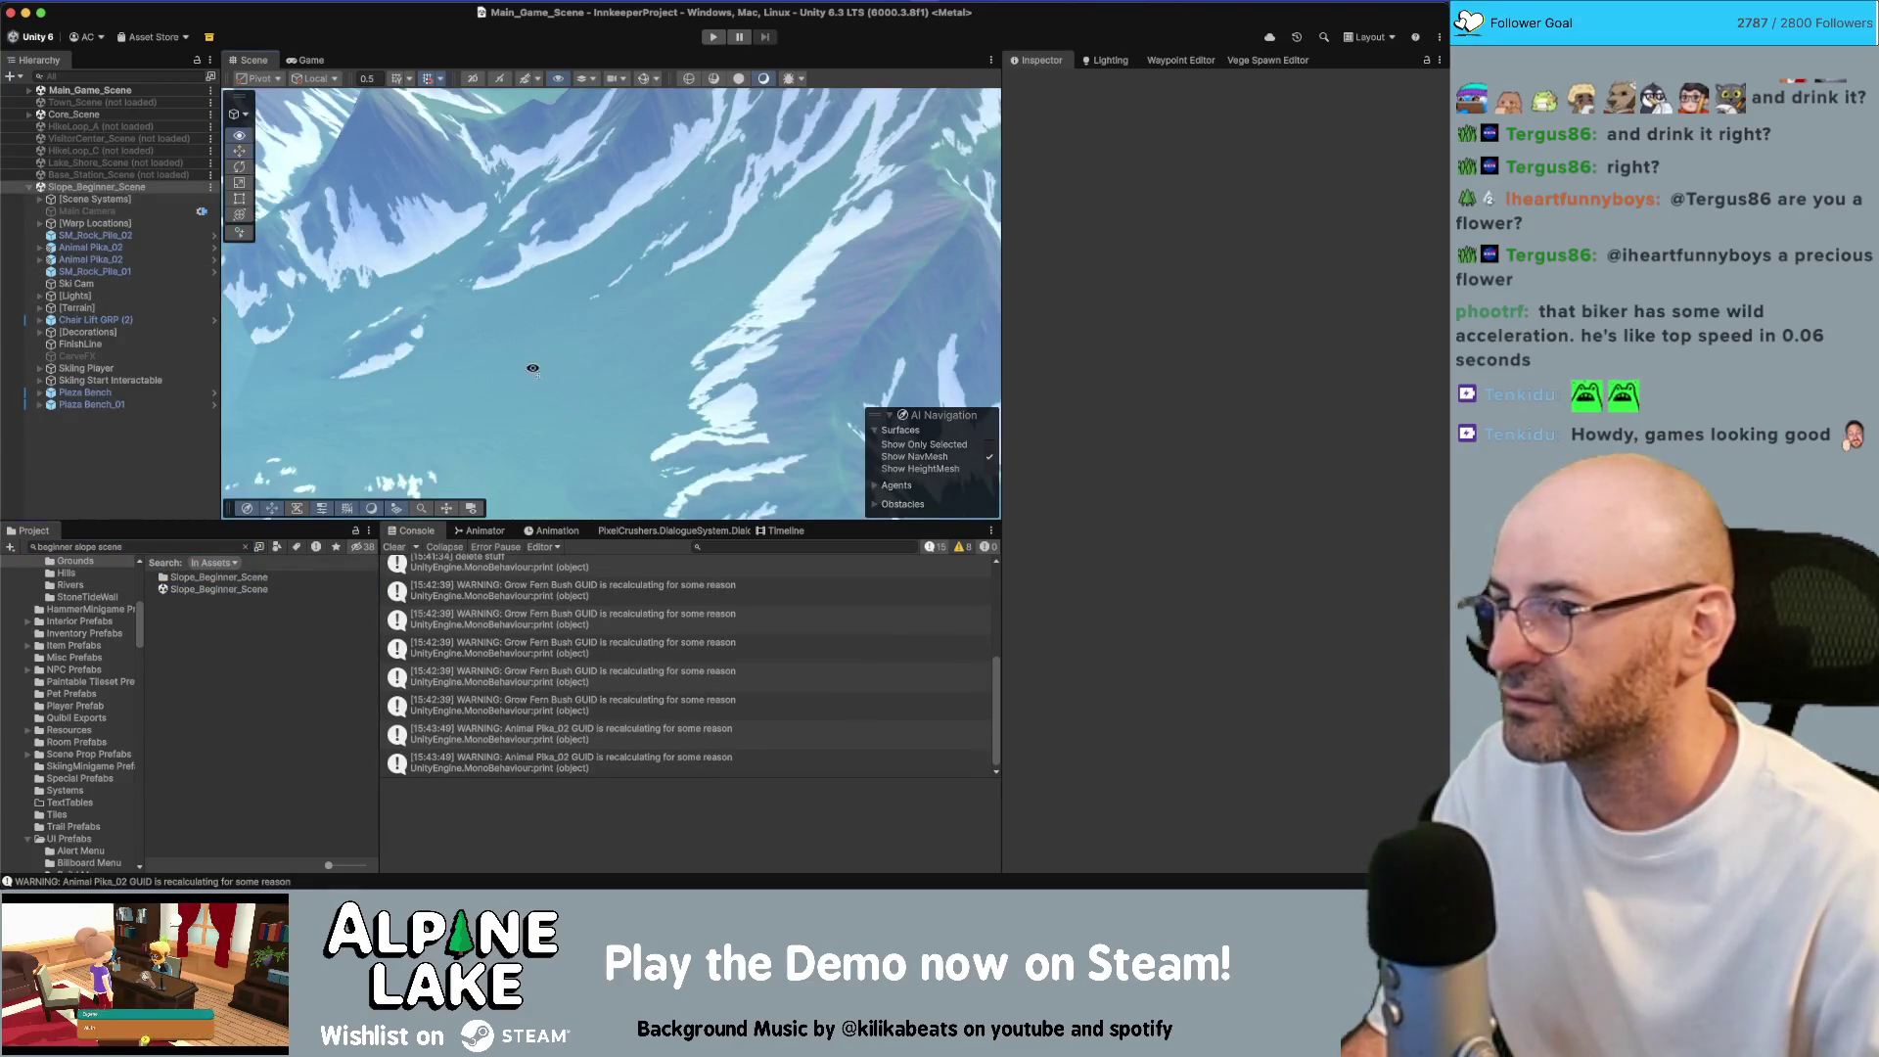
Frame the Scene view on Ski Cam and orbit around the grassy slope
{"action": "left_click", "coordinate": [76, 282]}
{"action": "key", "text": "f"}
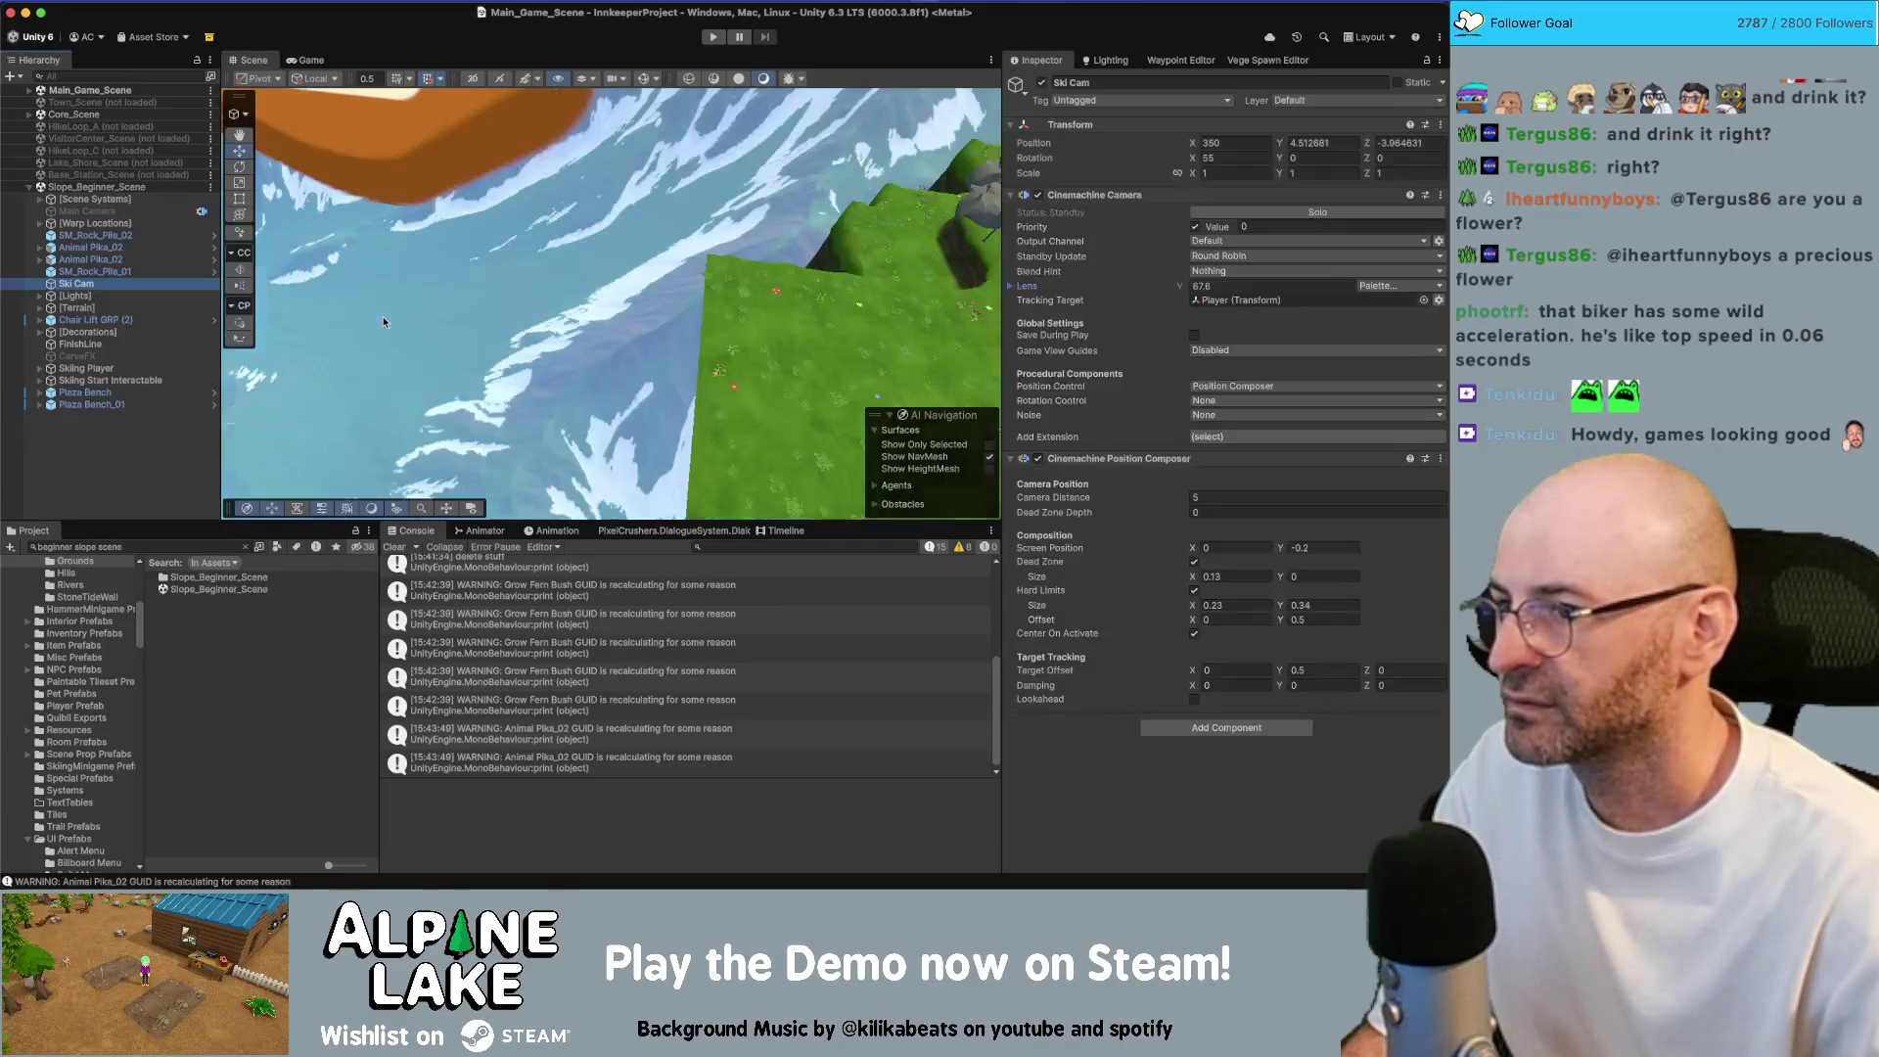
{"action": "scroll", "coordinate": [547, 318], "scroll_direction": "down", "scroll_amount": 5}
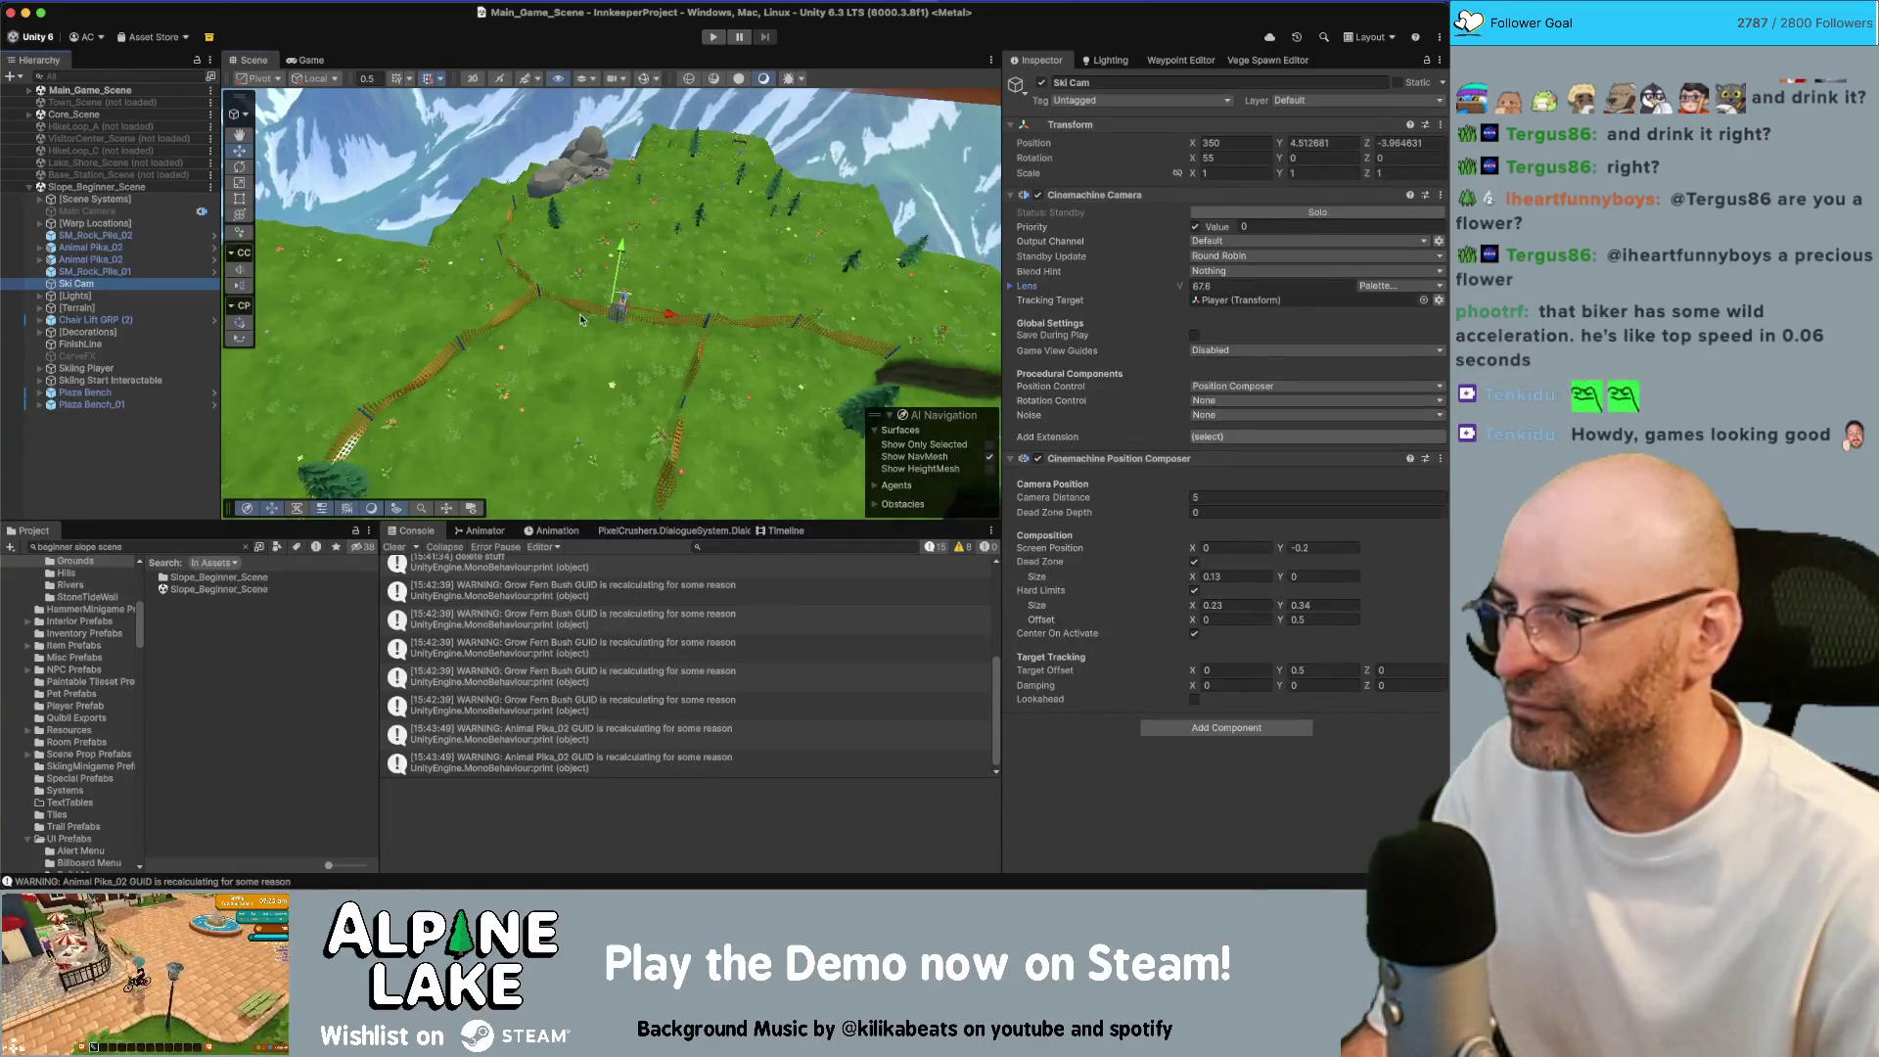
{"action": "scroll", "coordinate": [587, 334], "scroll_direction": "up", "scroll_amount": 5}
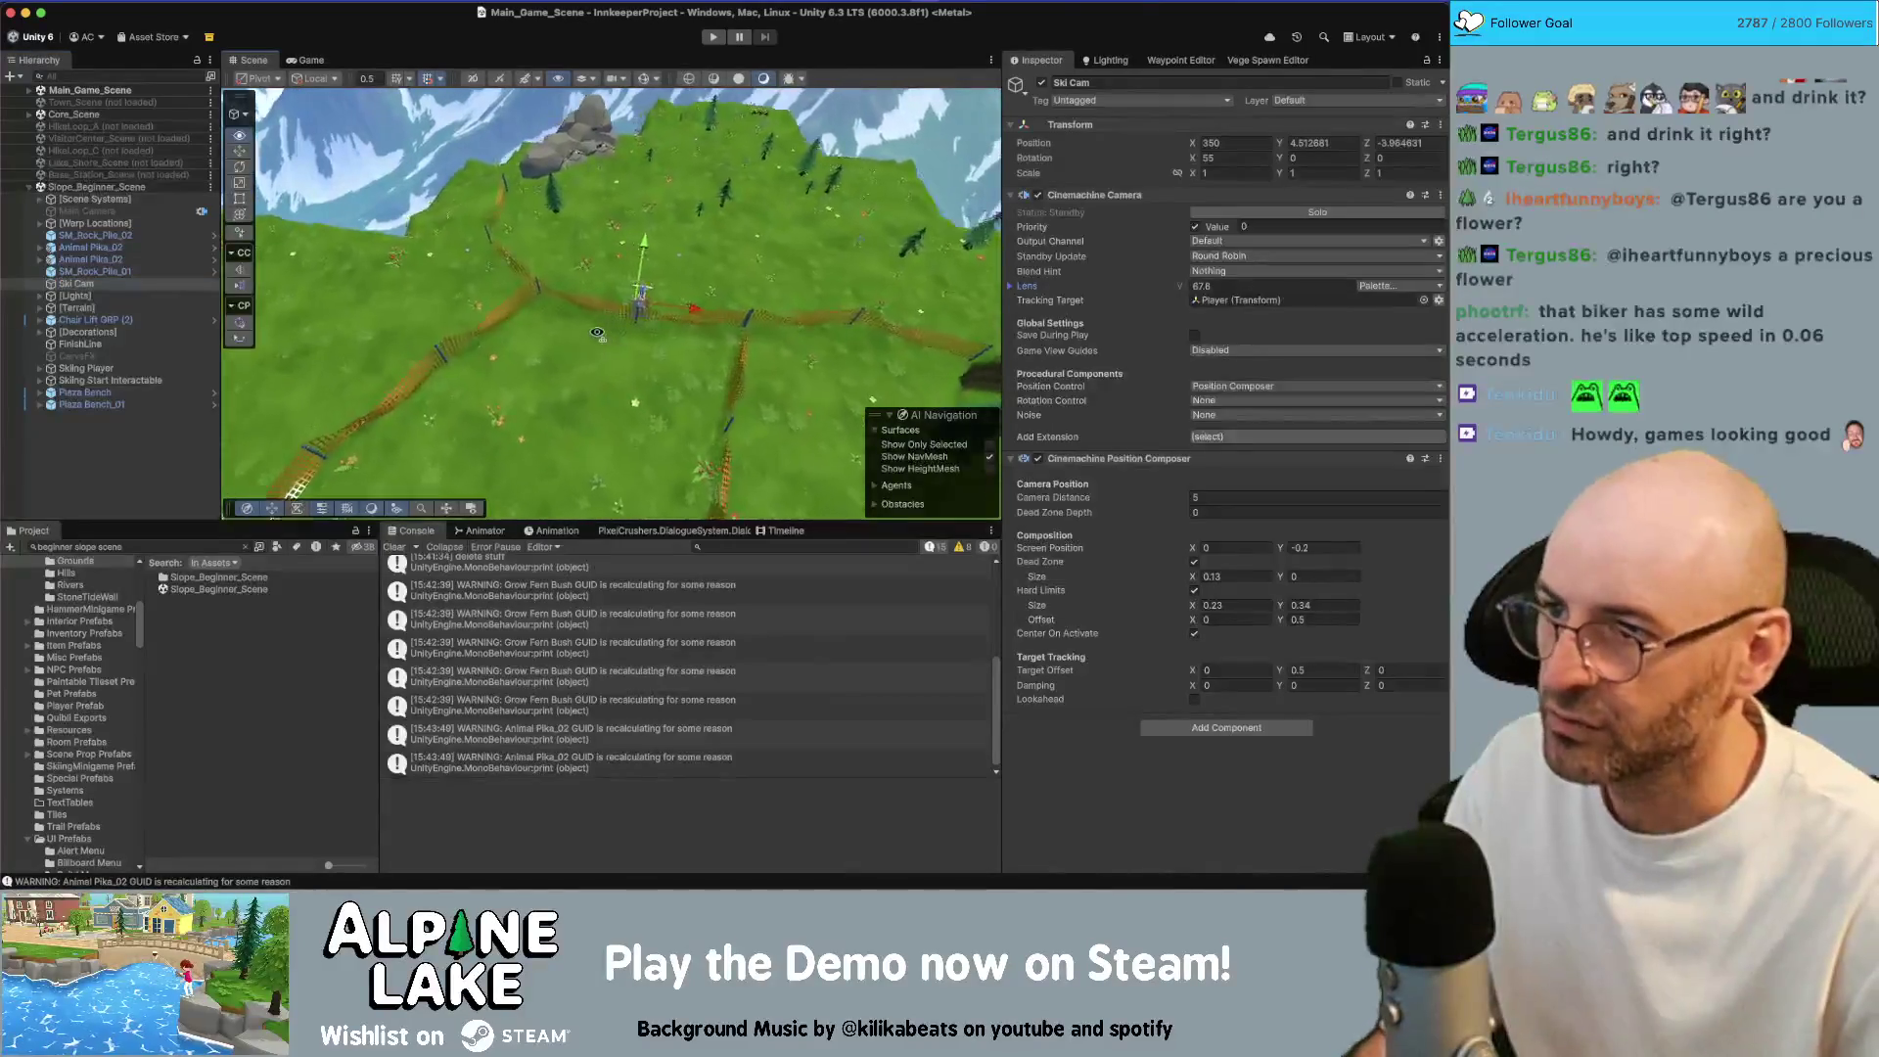
{"action": "left_click_drag", "start_coordinate": [633, 321], "coordinate": [670, 305]}
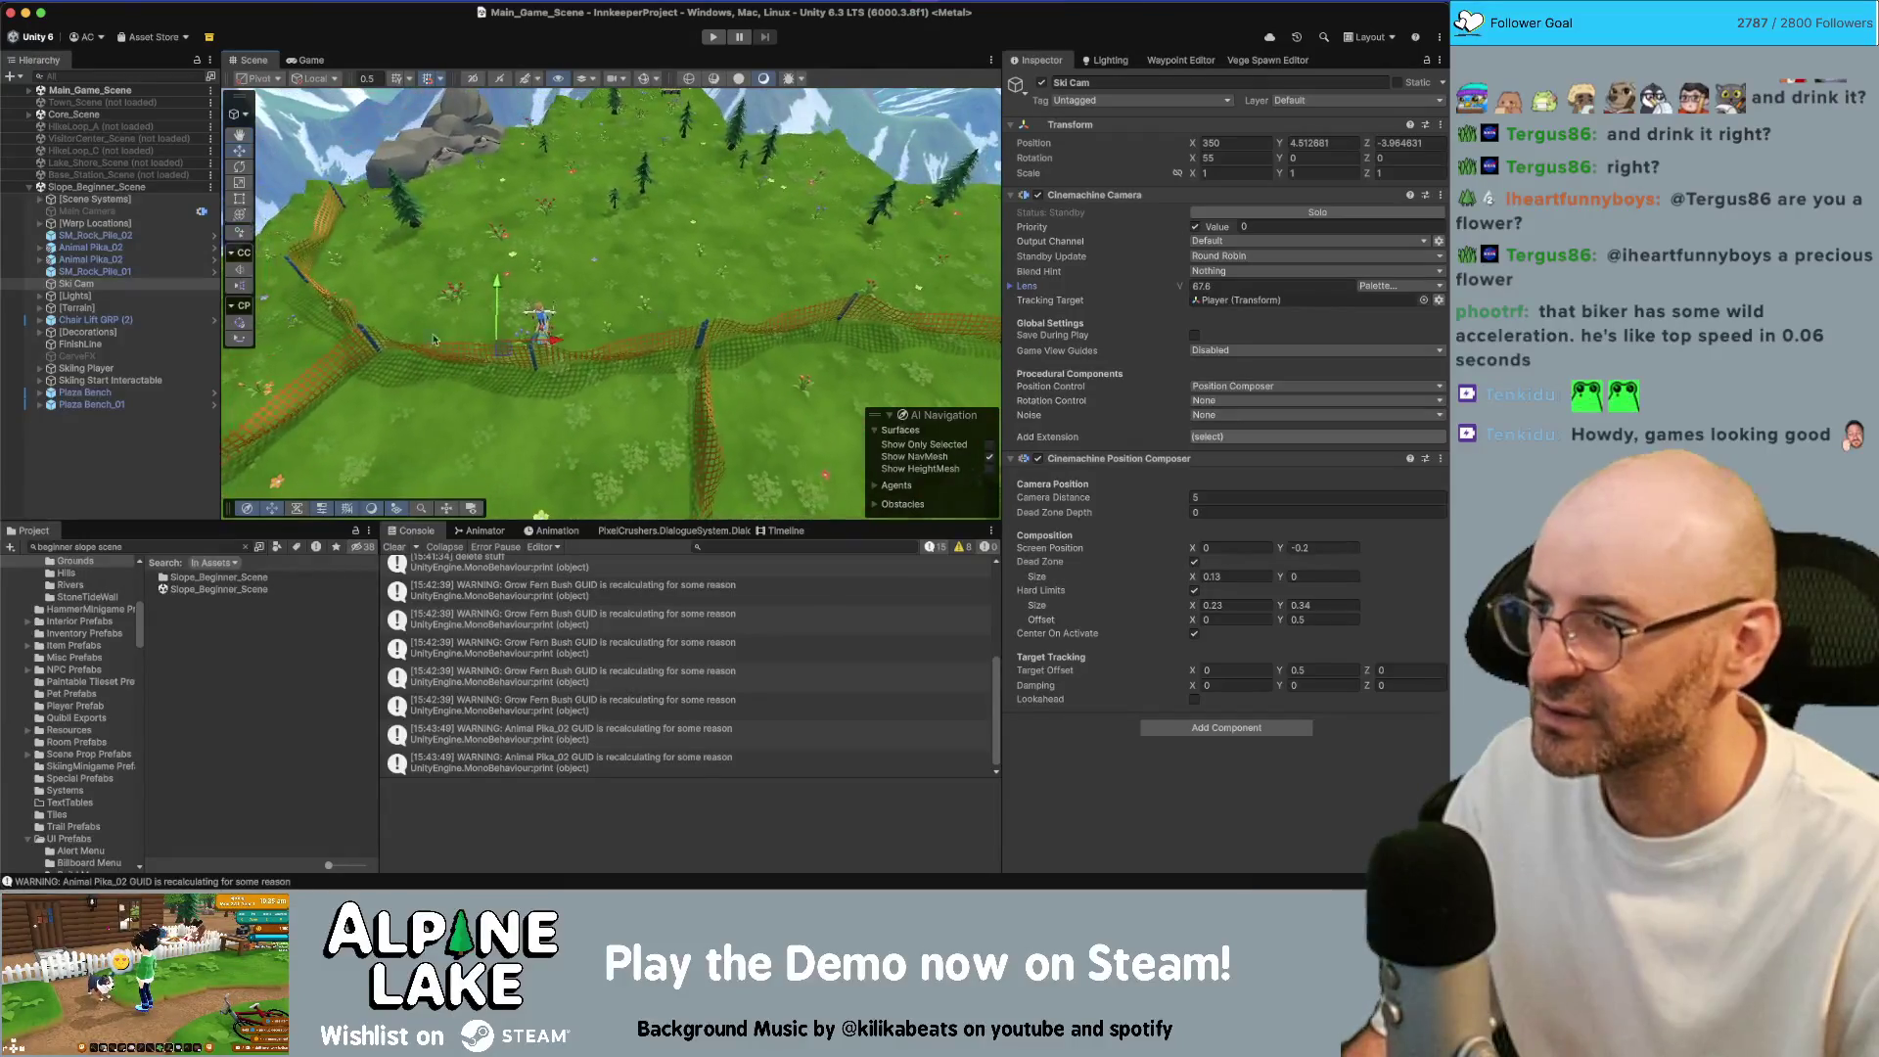
Search the project for 'beginne' and open the VegeSpawn Palette Beginner Slope asset
{"action": "left_click", "coordinate": [162, 545]}
{"action": "type", "text": "beginn"}
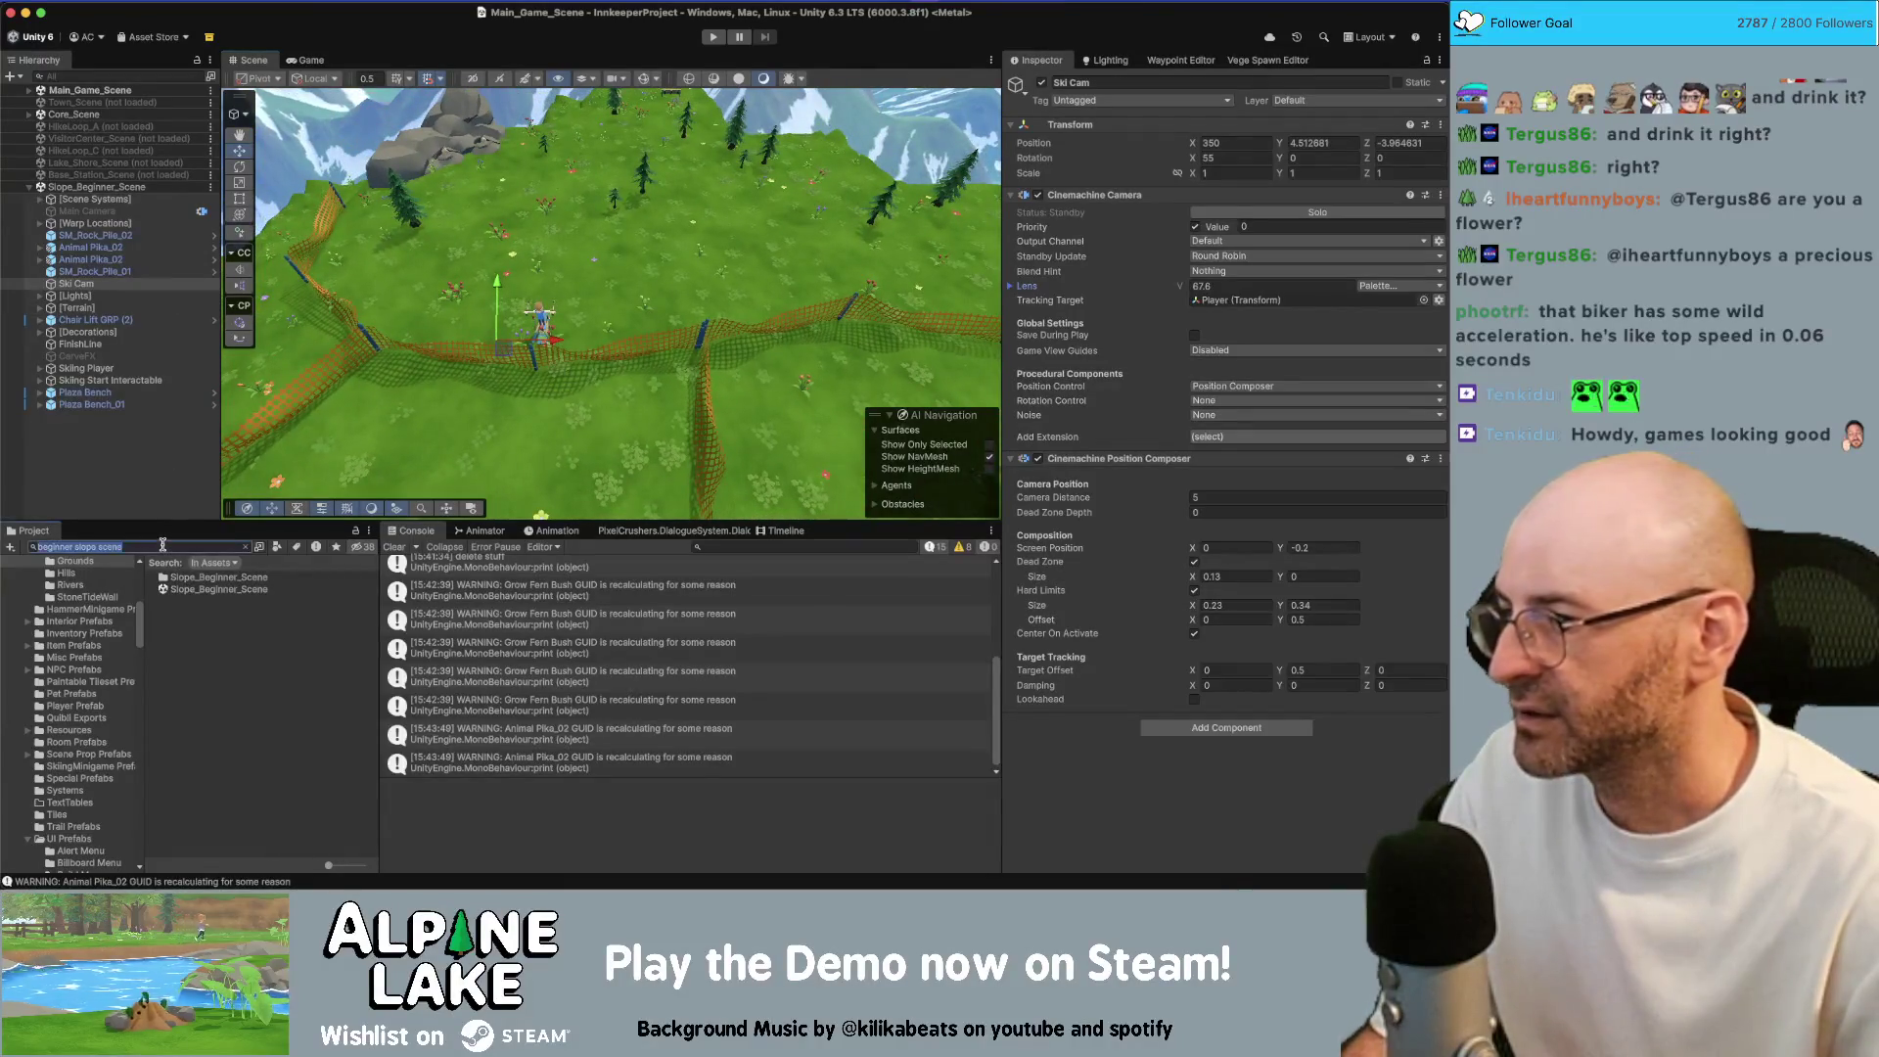
{"action": "type", "text": "e"}
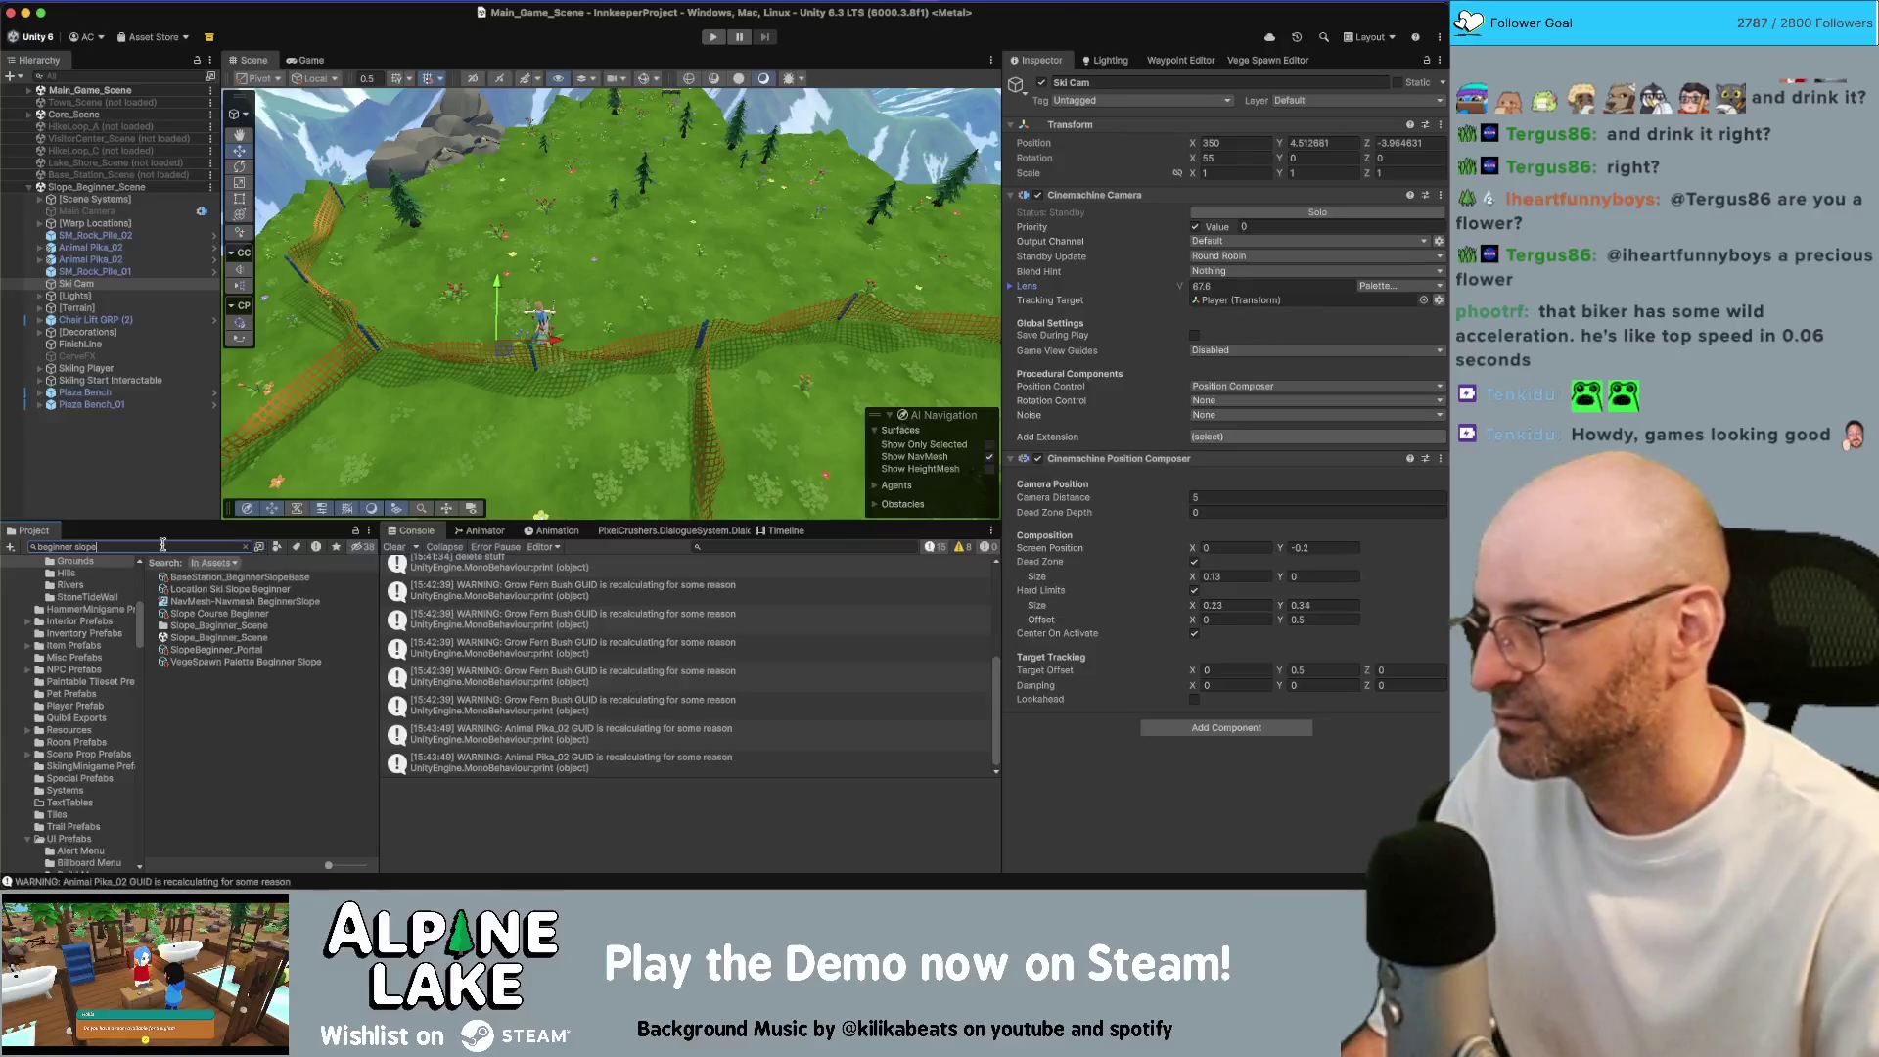
{"action": "left_click", "coordinate": [206, 662]}
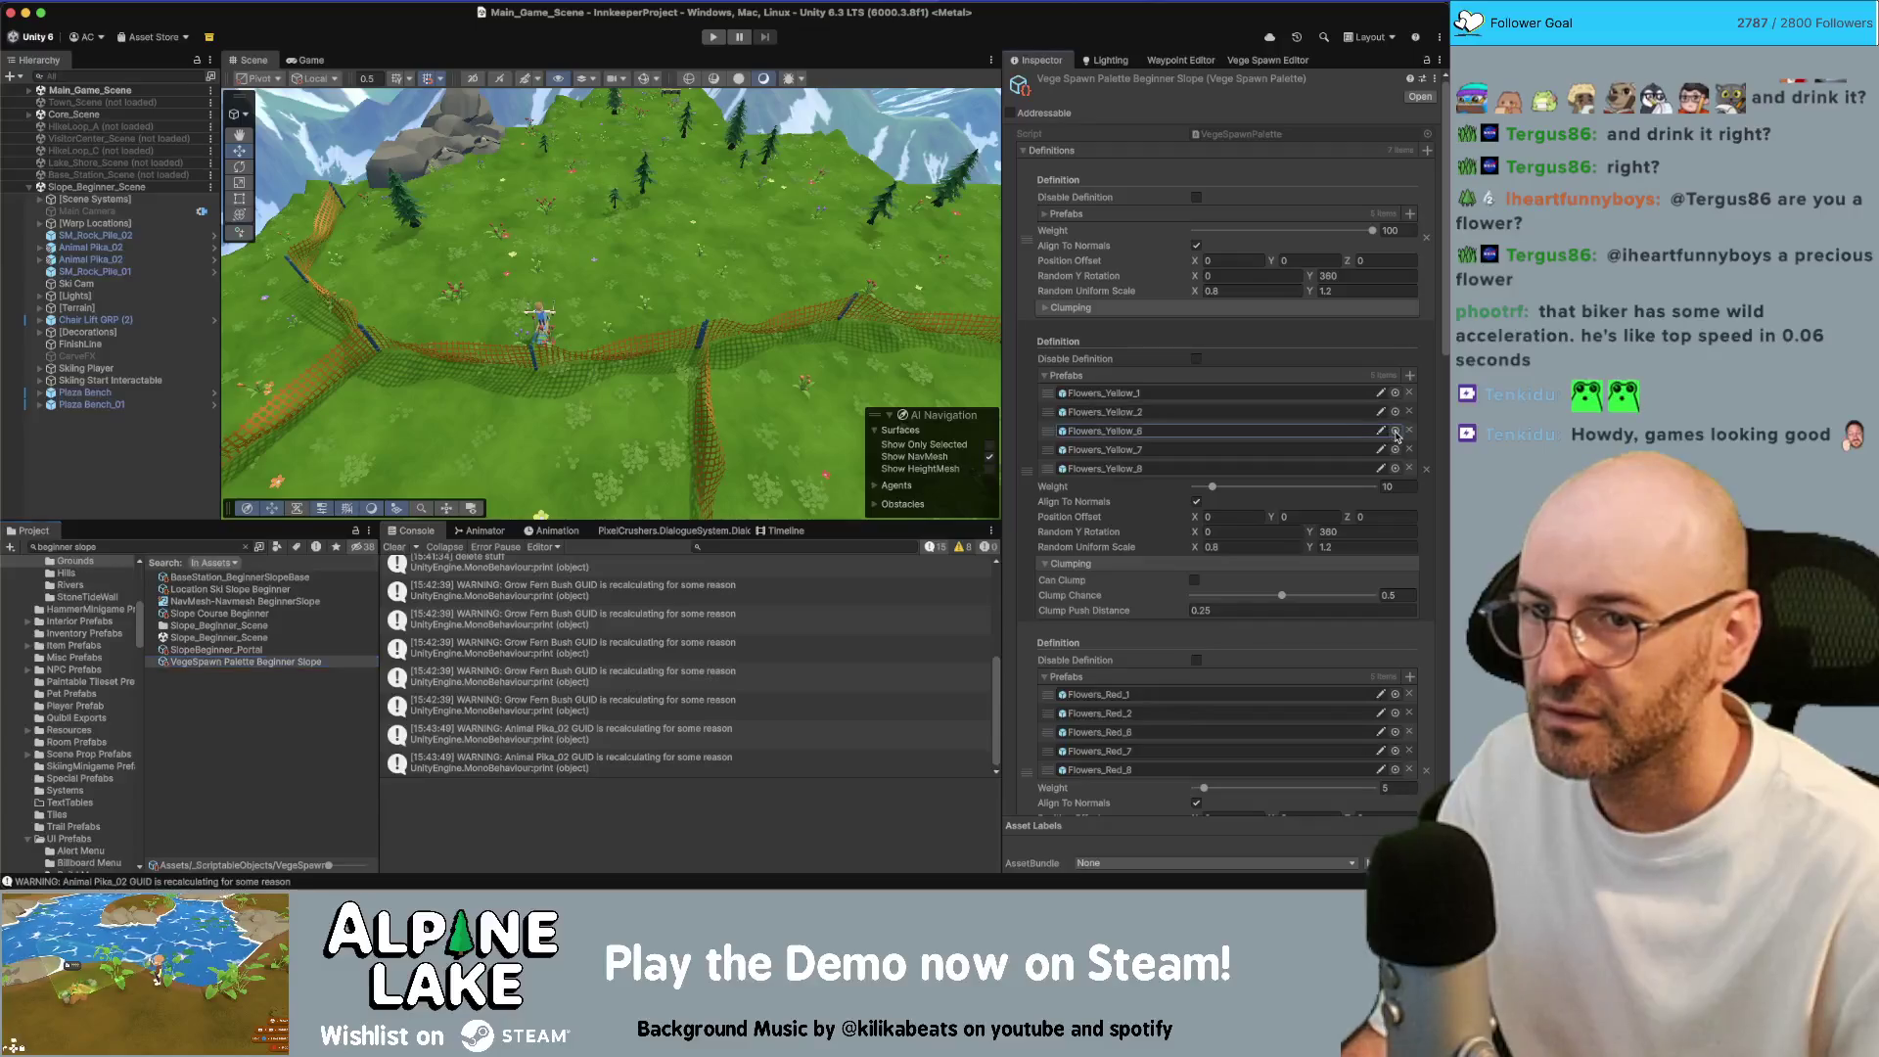
Replace the Flowers_Yellow_6–8 prefabs with Buttercup 1, 2 and 3
{"action": "left_click", "coordinate": [1395, 468]}
{"action": "type", "text": "buttercup"}
{"action": "key", "text": "Down"}
{"action": "key", "text": "Return"}
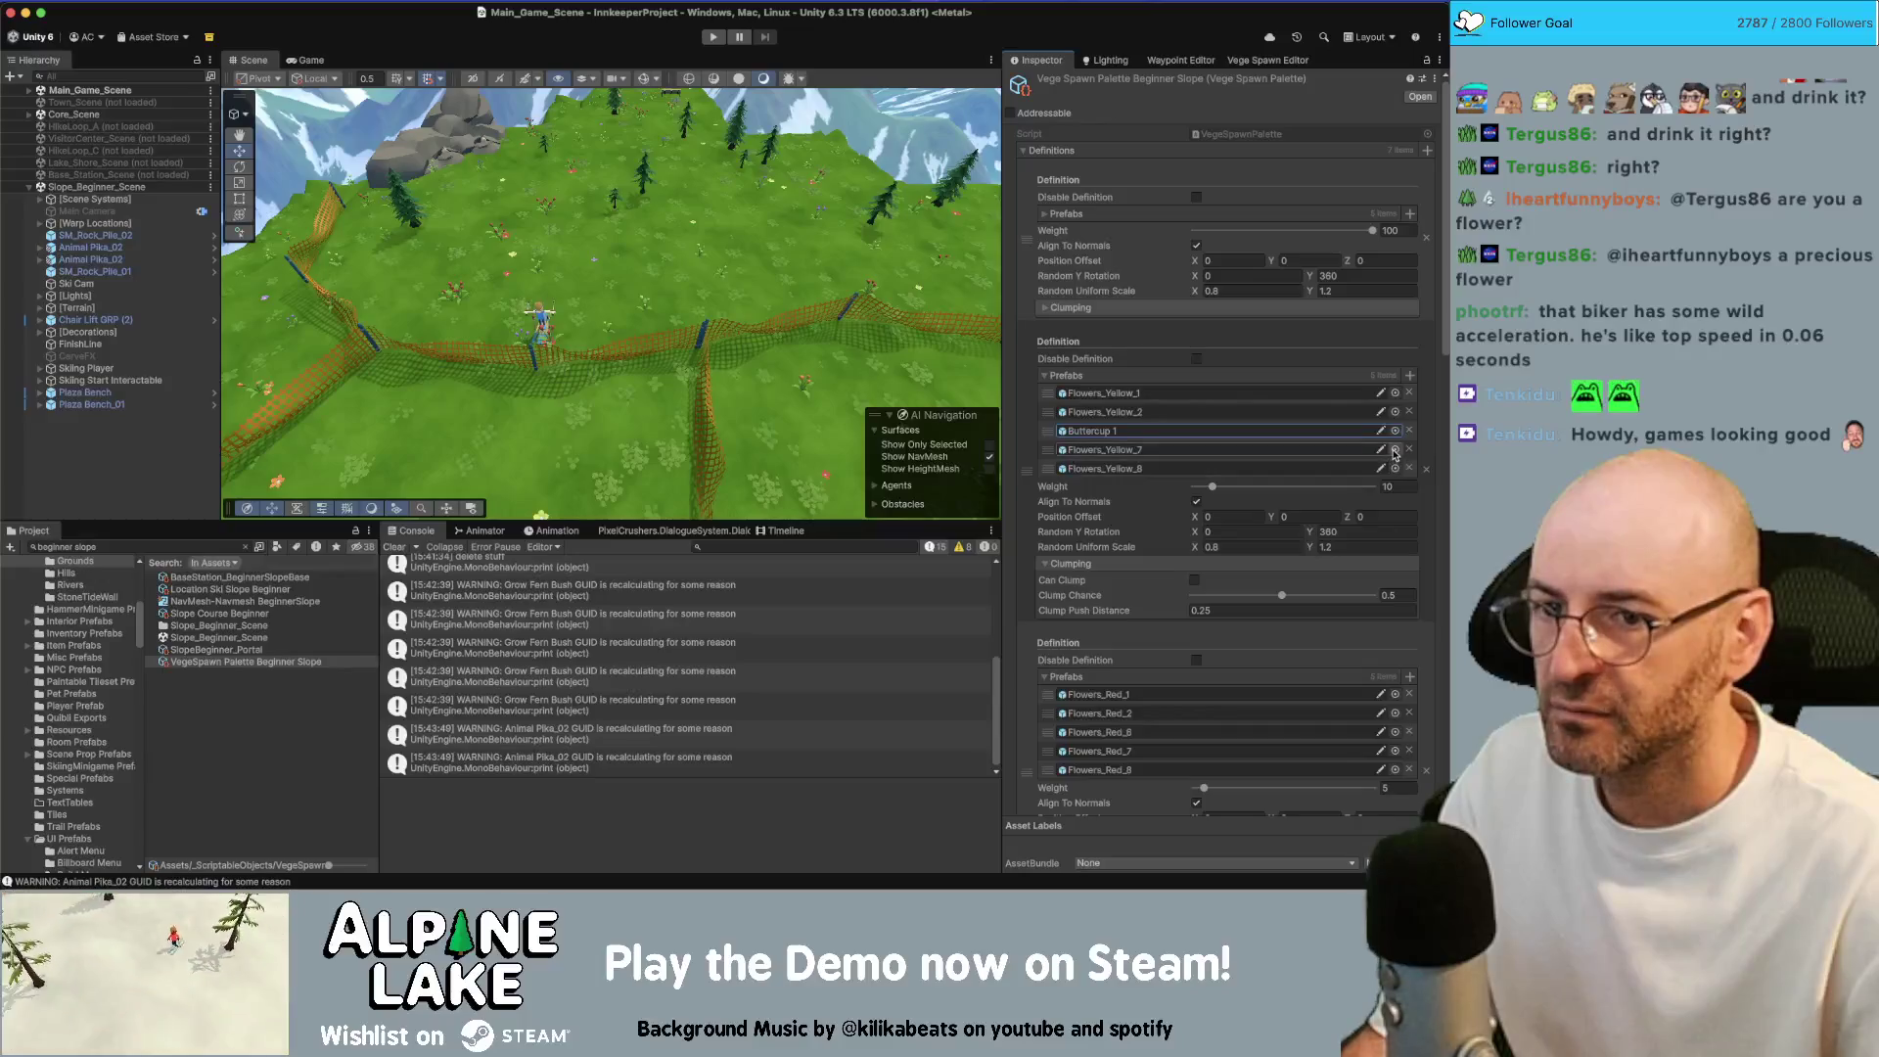
{"action": "left_click", "coordinate": [1394, 449]}
{"action": "type", "text": "butt"}
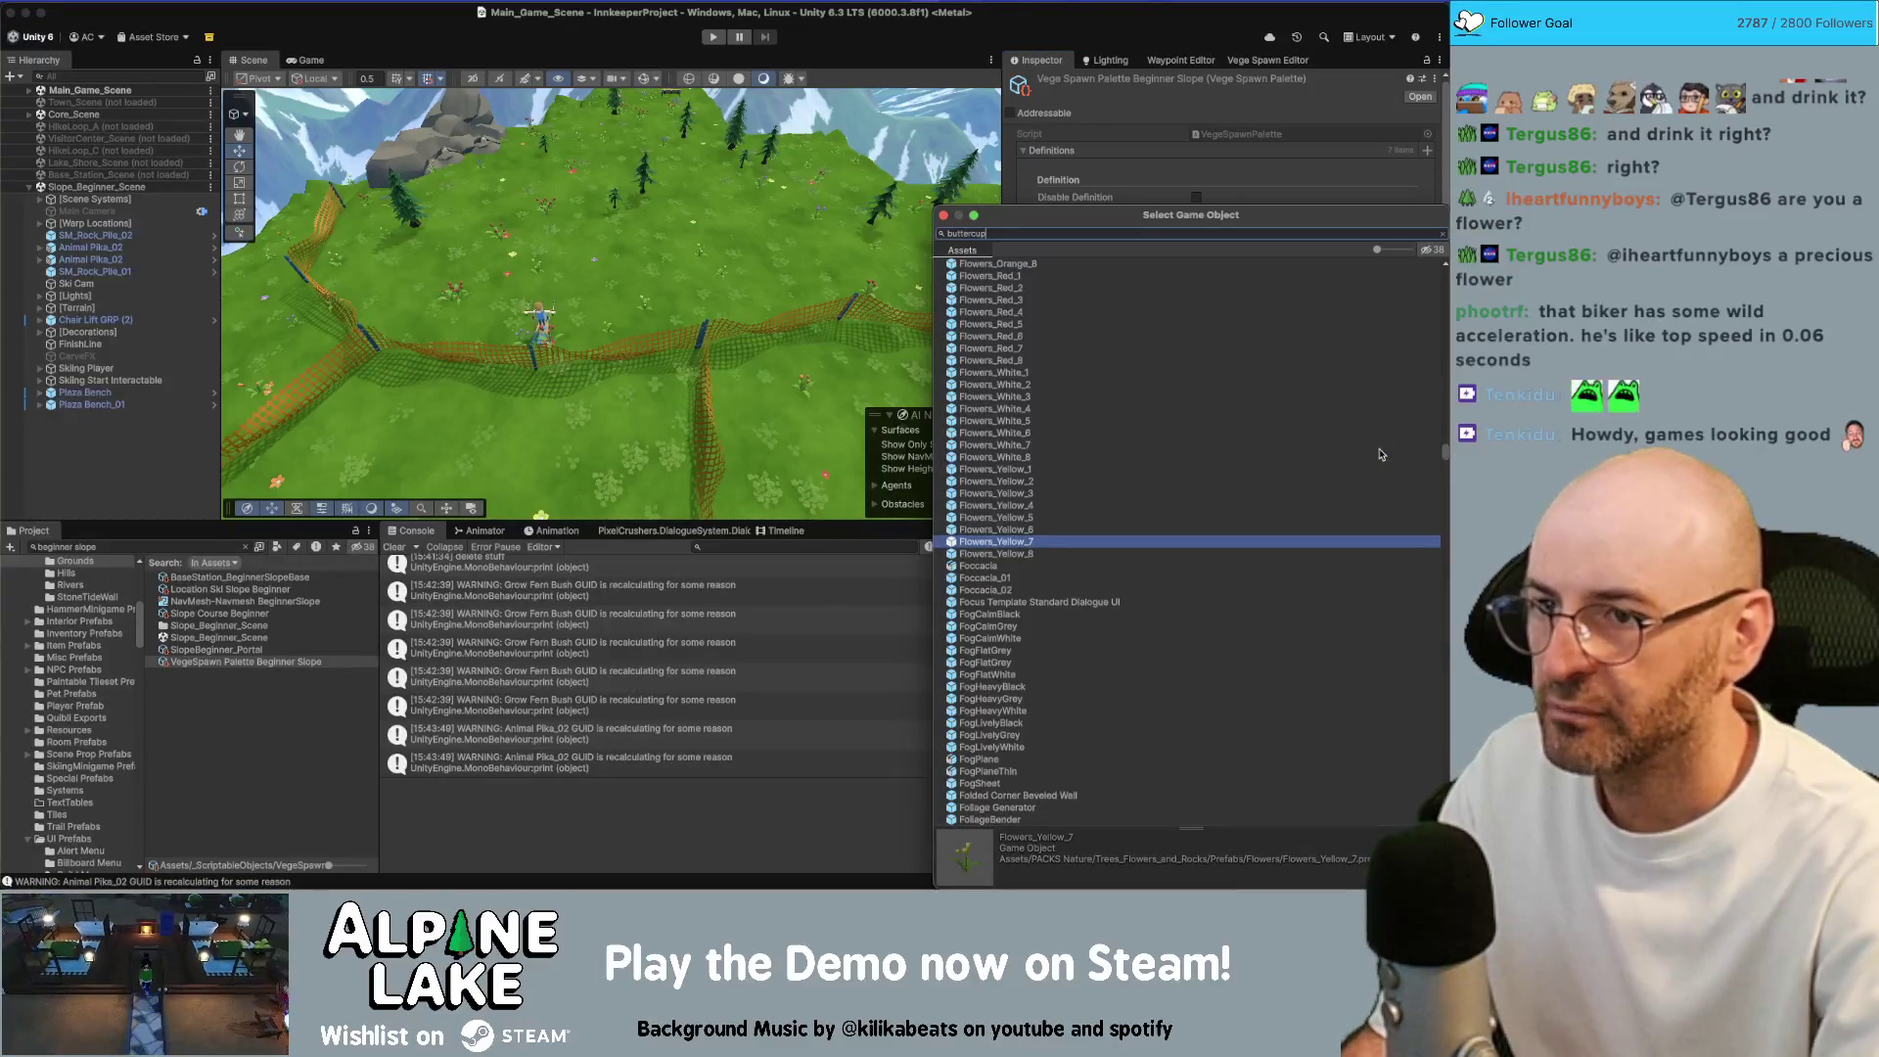
{"action": "type", "text": "ercup"}
{"action": "key", "text": "Down"}
{"action": "key", "text": "Down"}
{"action": "key", "text": "Return"}
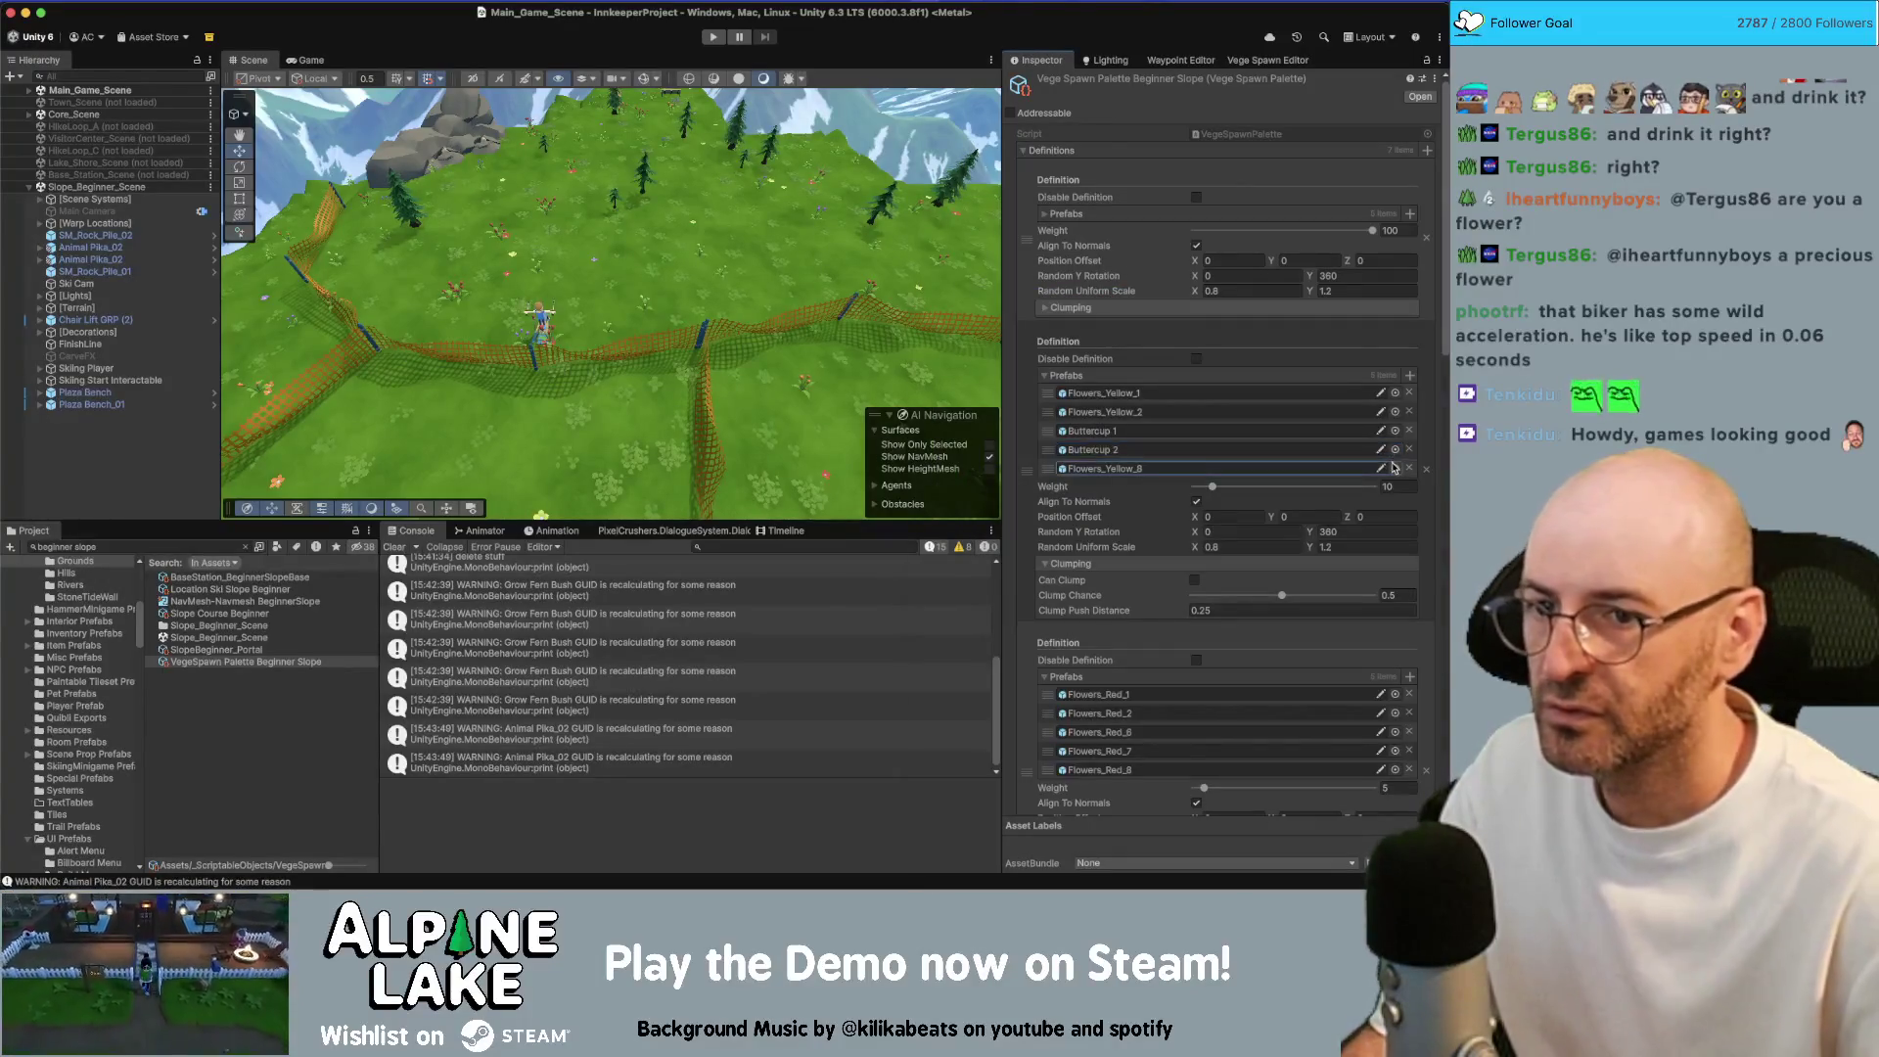
{"action": "left_click", "coordinate": [1395, 467]}
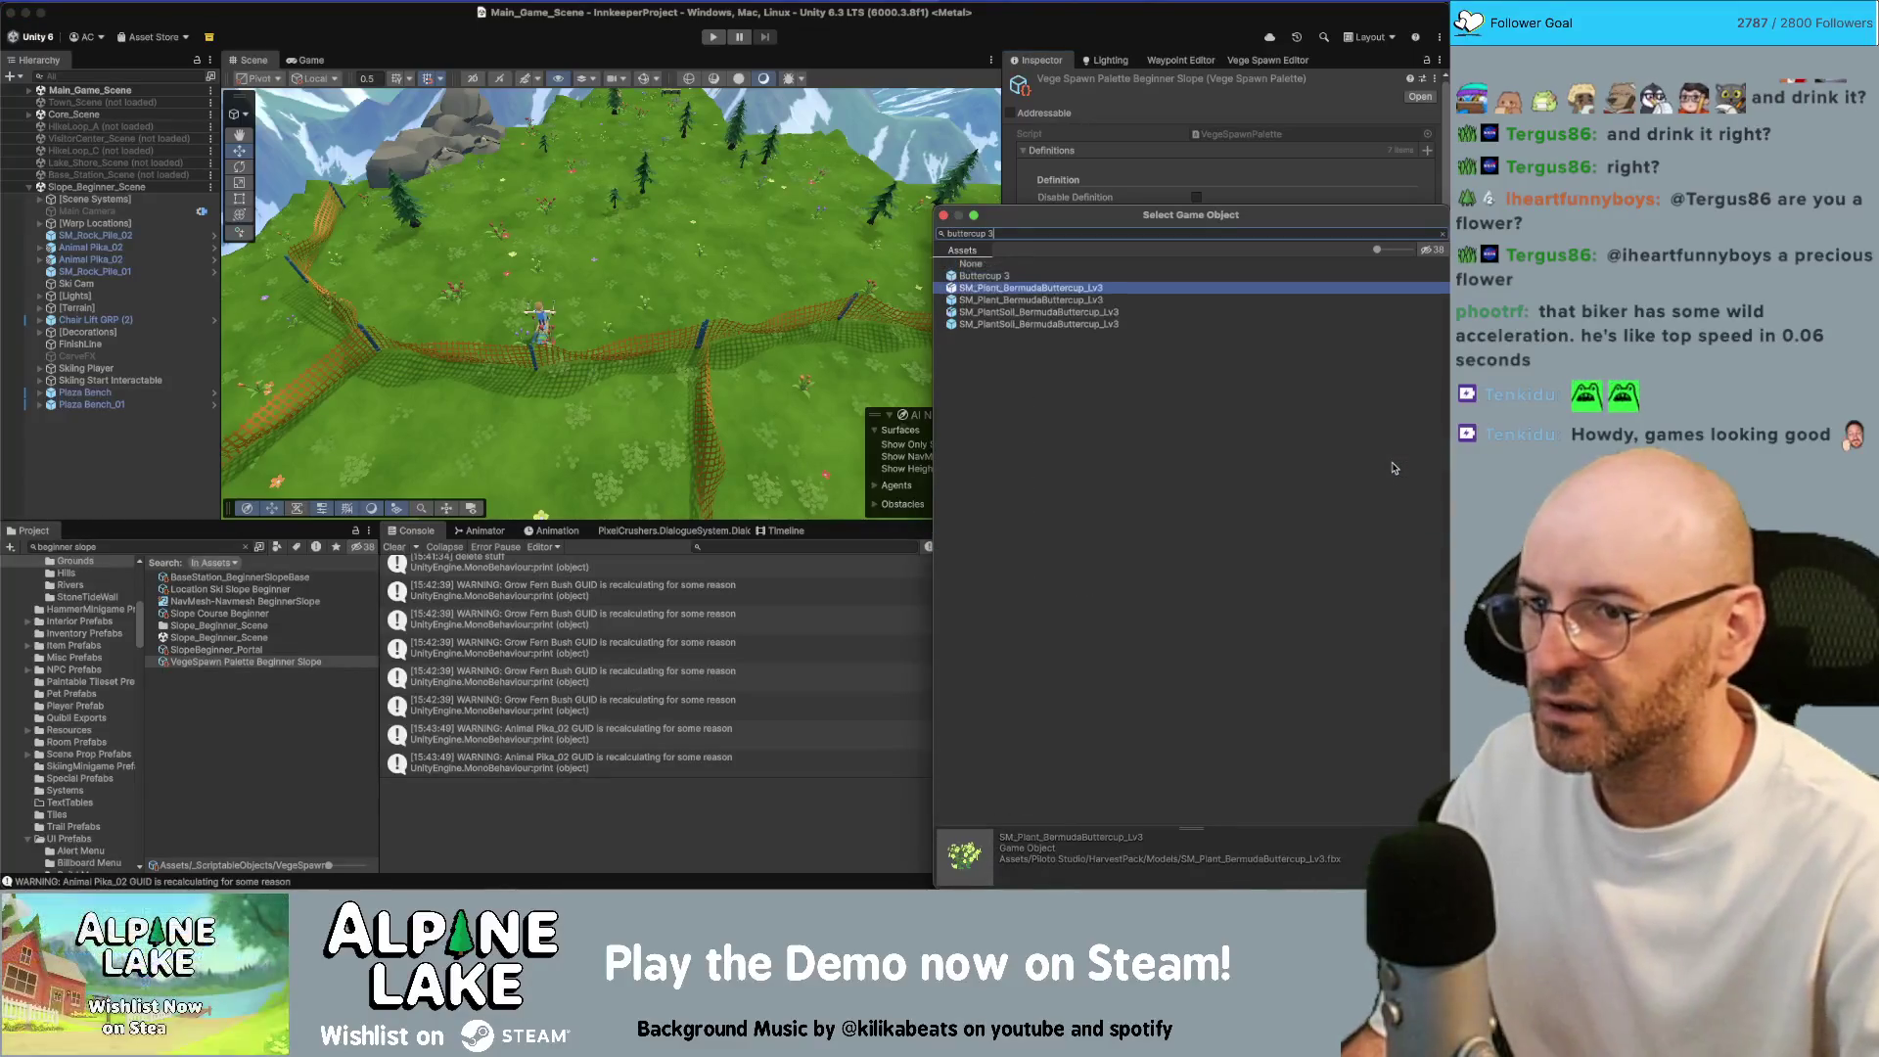
{"action": "key", "text": "Return"}
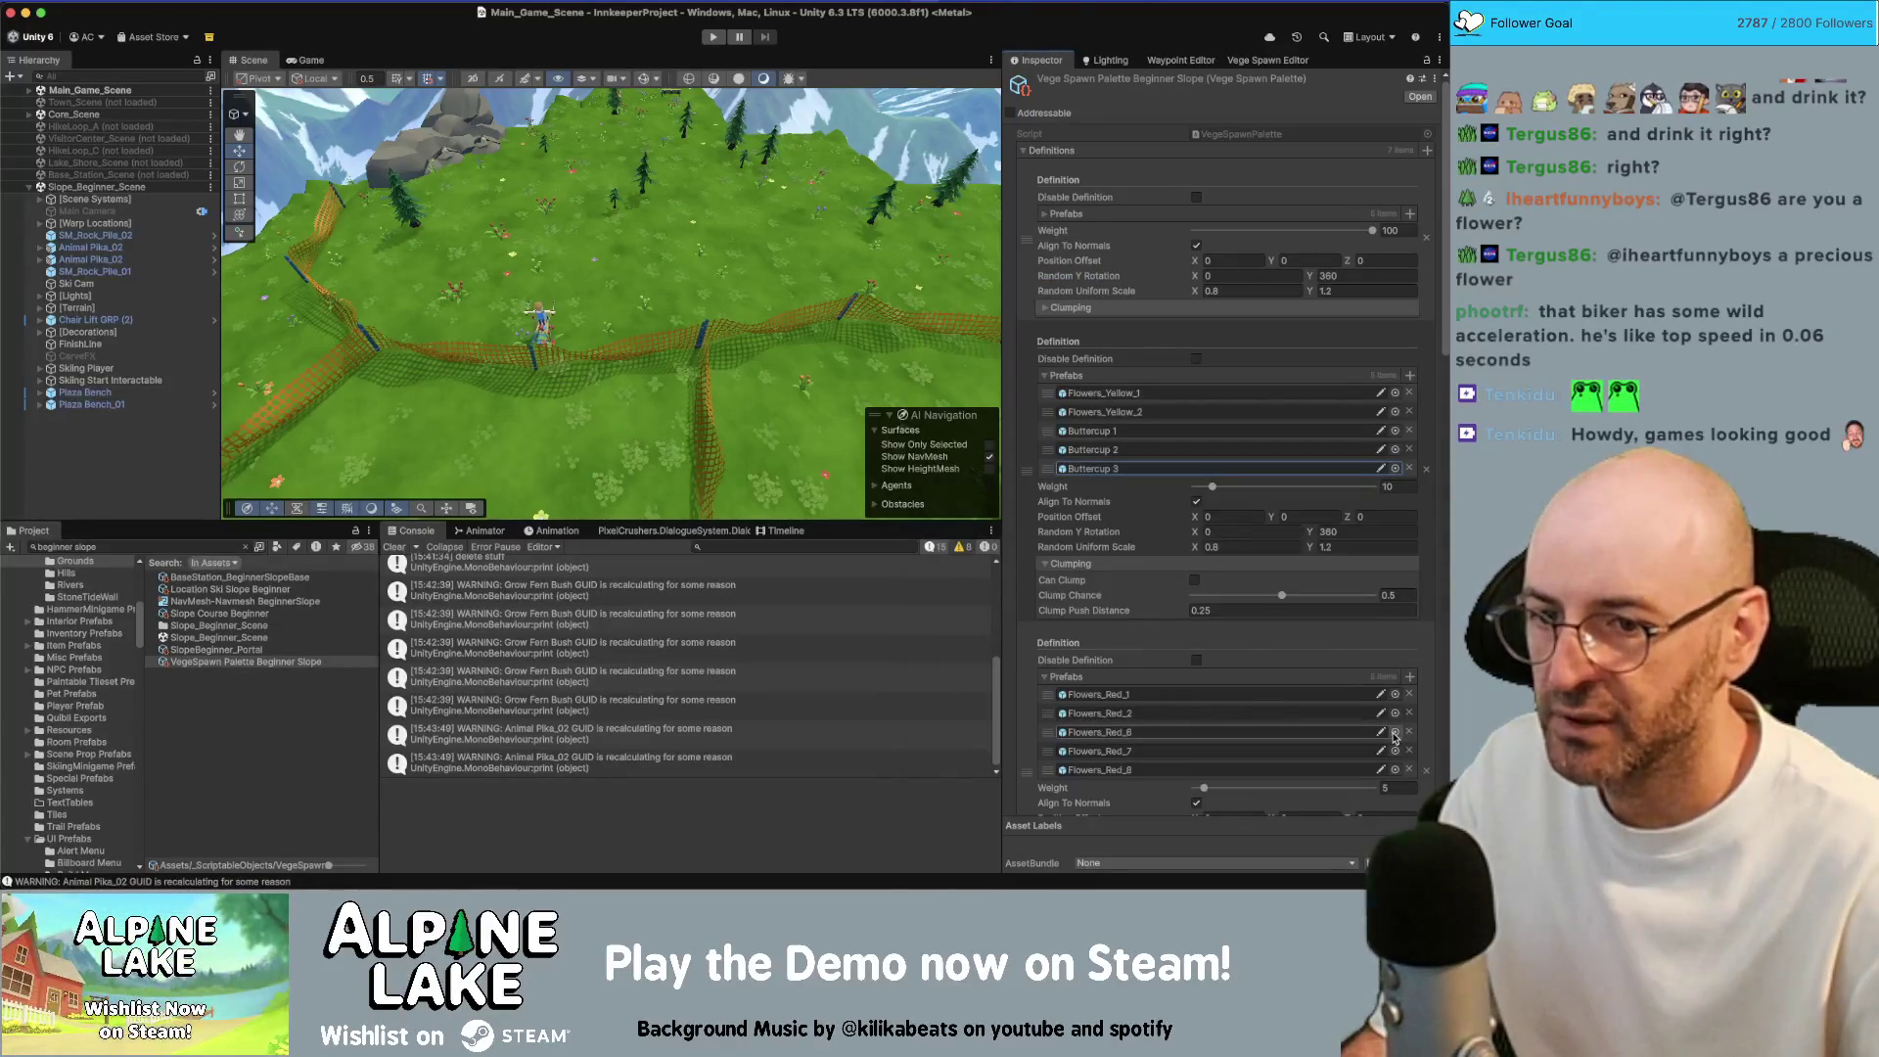
Replace the Flowers_Red_6–8 prefabs with Poppy 1, 2 and 3
{"action": "left_click", "coordinate": [1395, 732]}
{"action": "type", "text": "poppy1"}
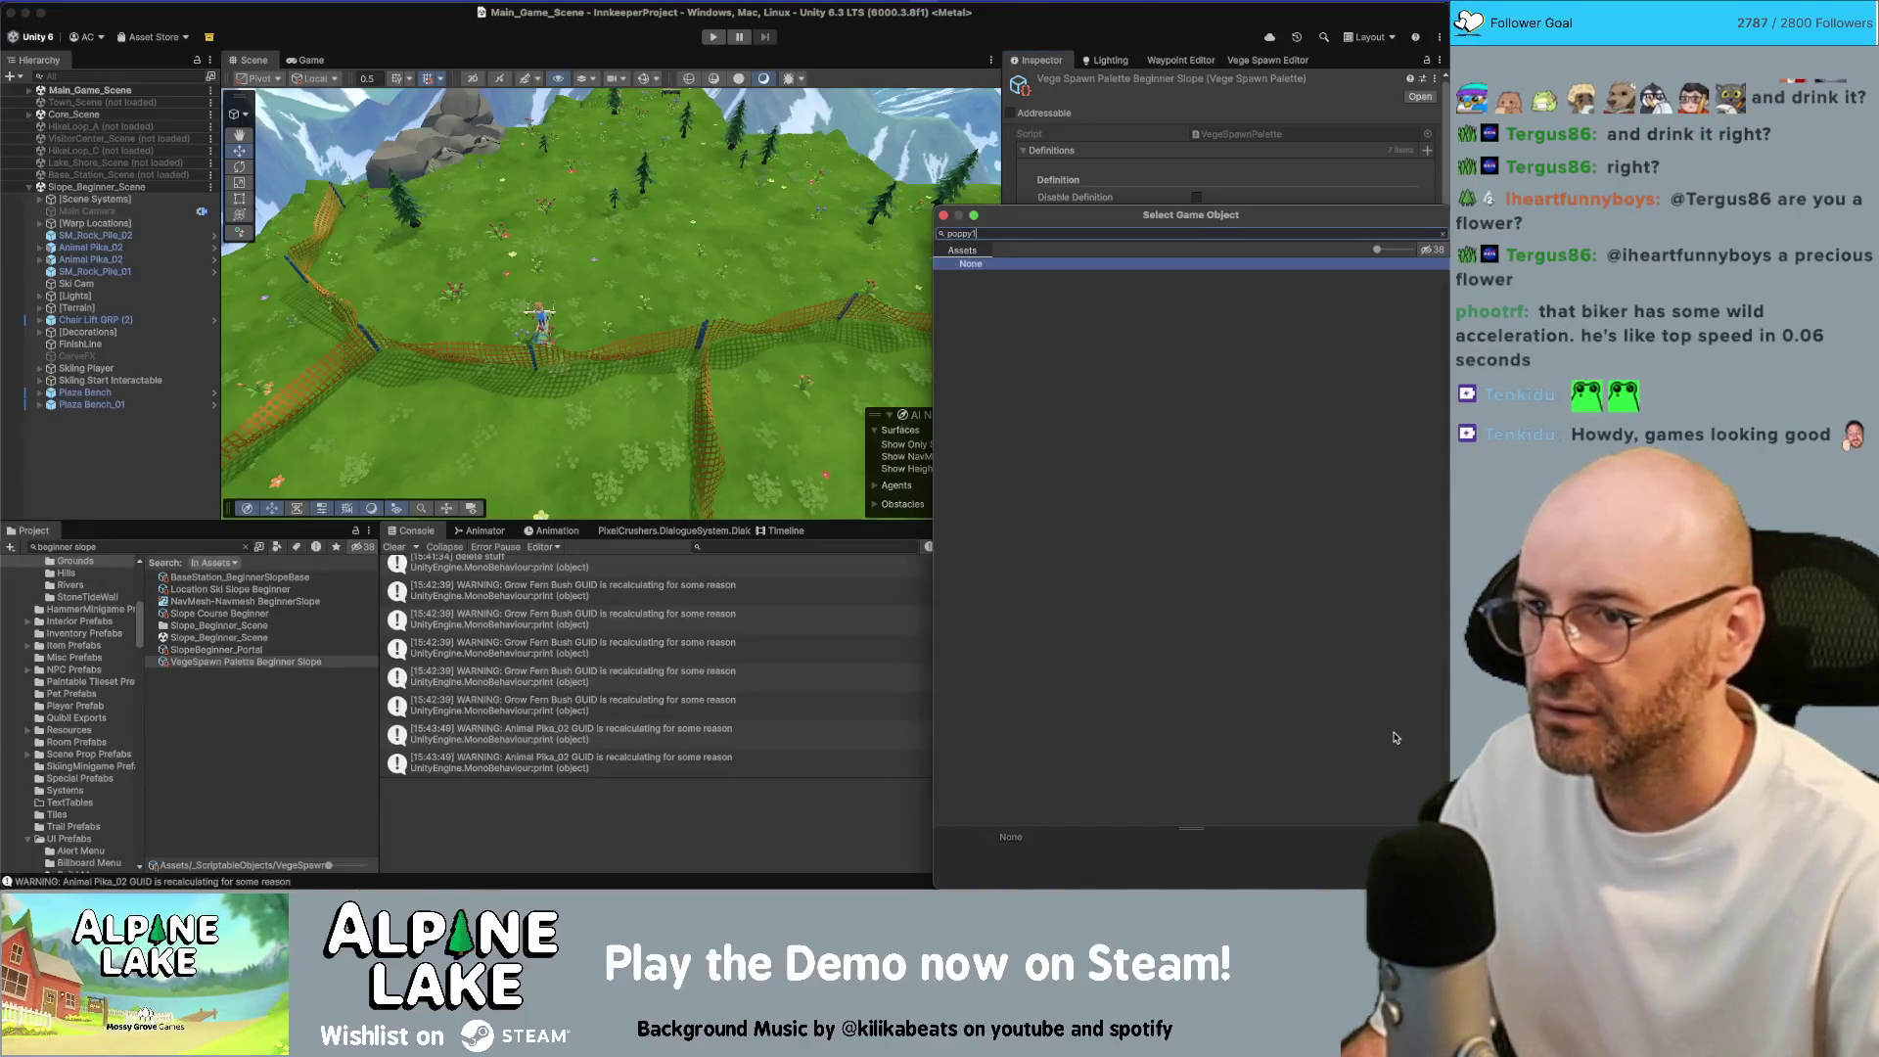
{"action": "key", "text": "BackSpace"}
{"action": "type", "text": " 1"}
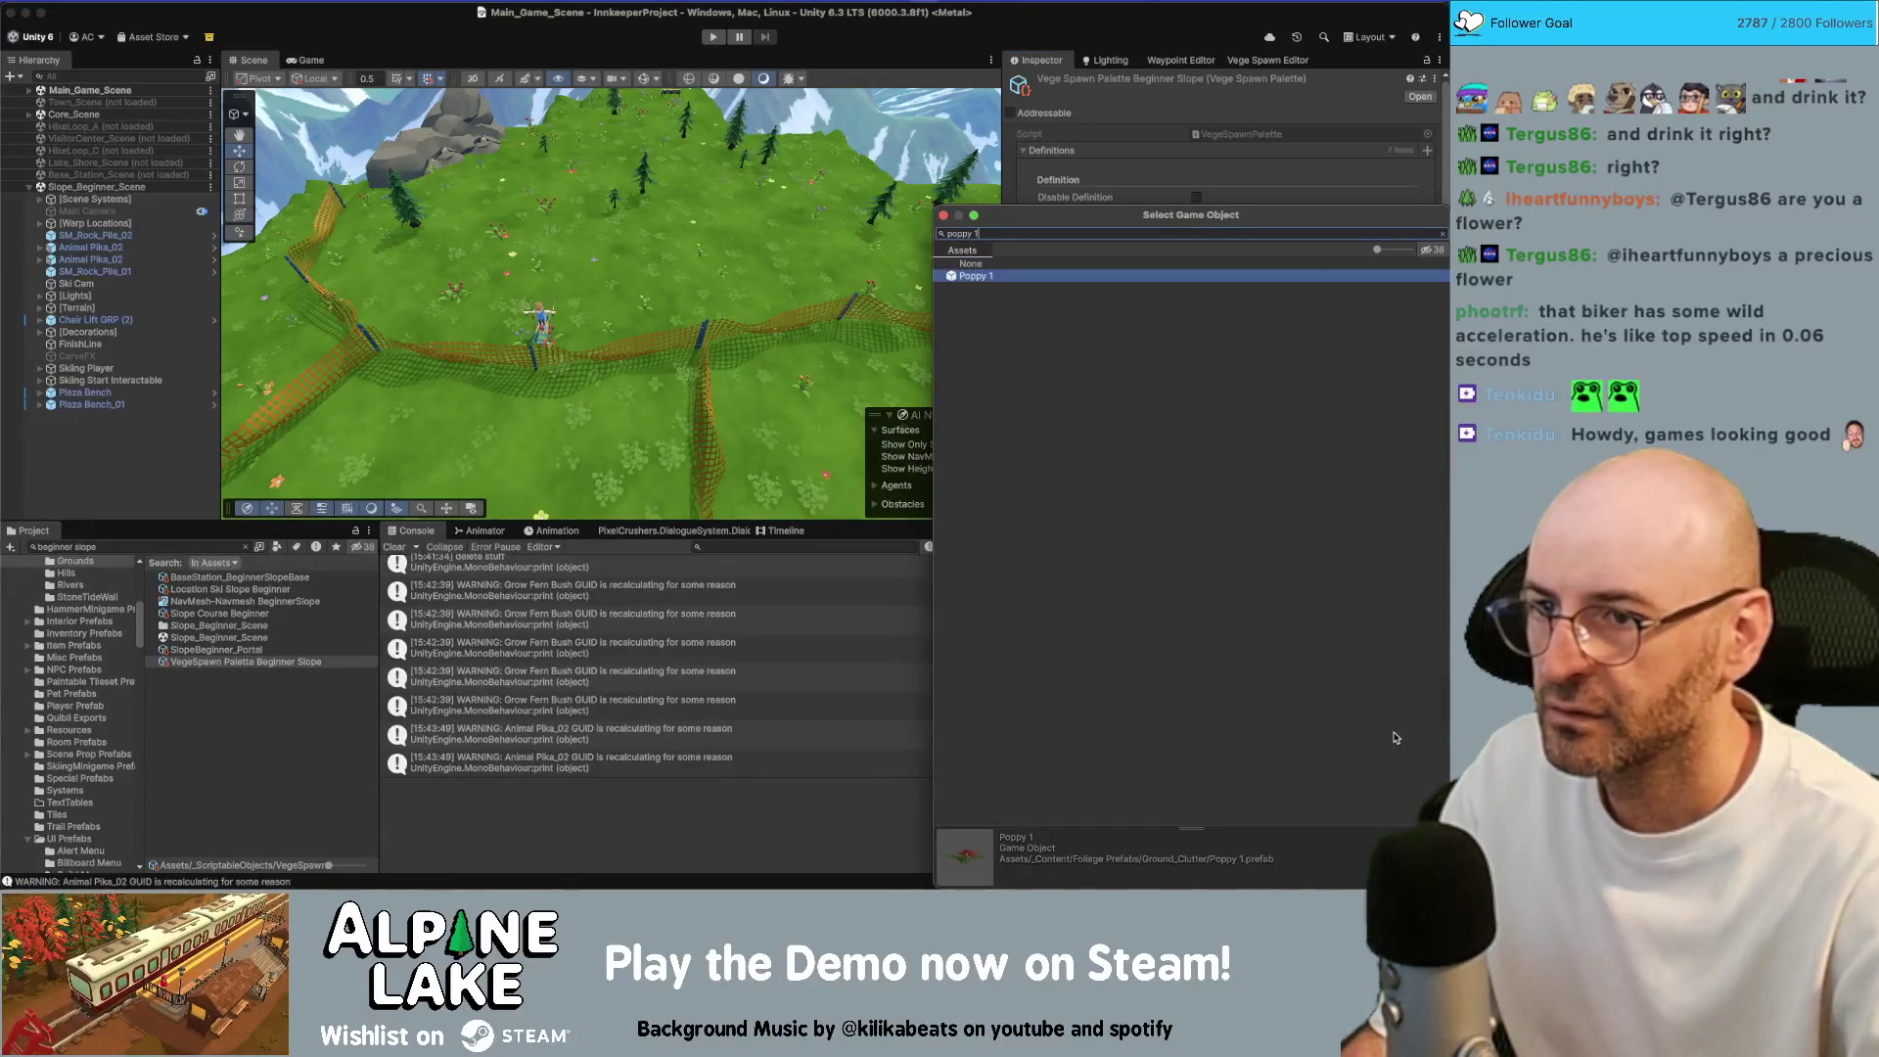
{"action": "key", "text": "Return"}
{"action": "left_click", "coordinate": [1397, 751]}
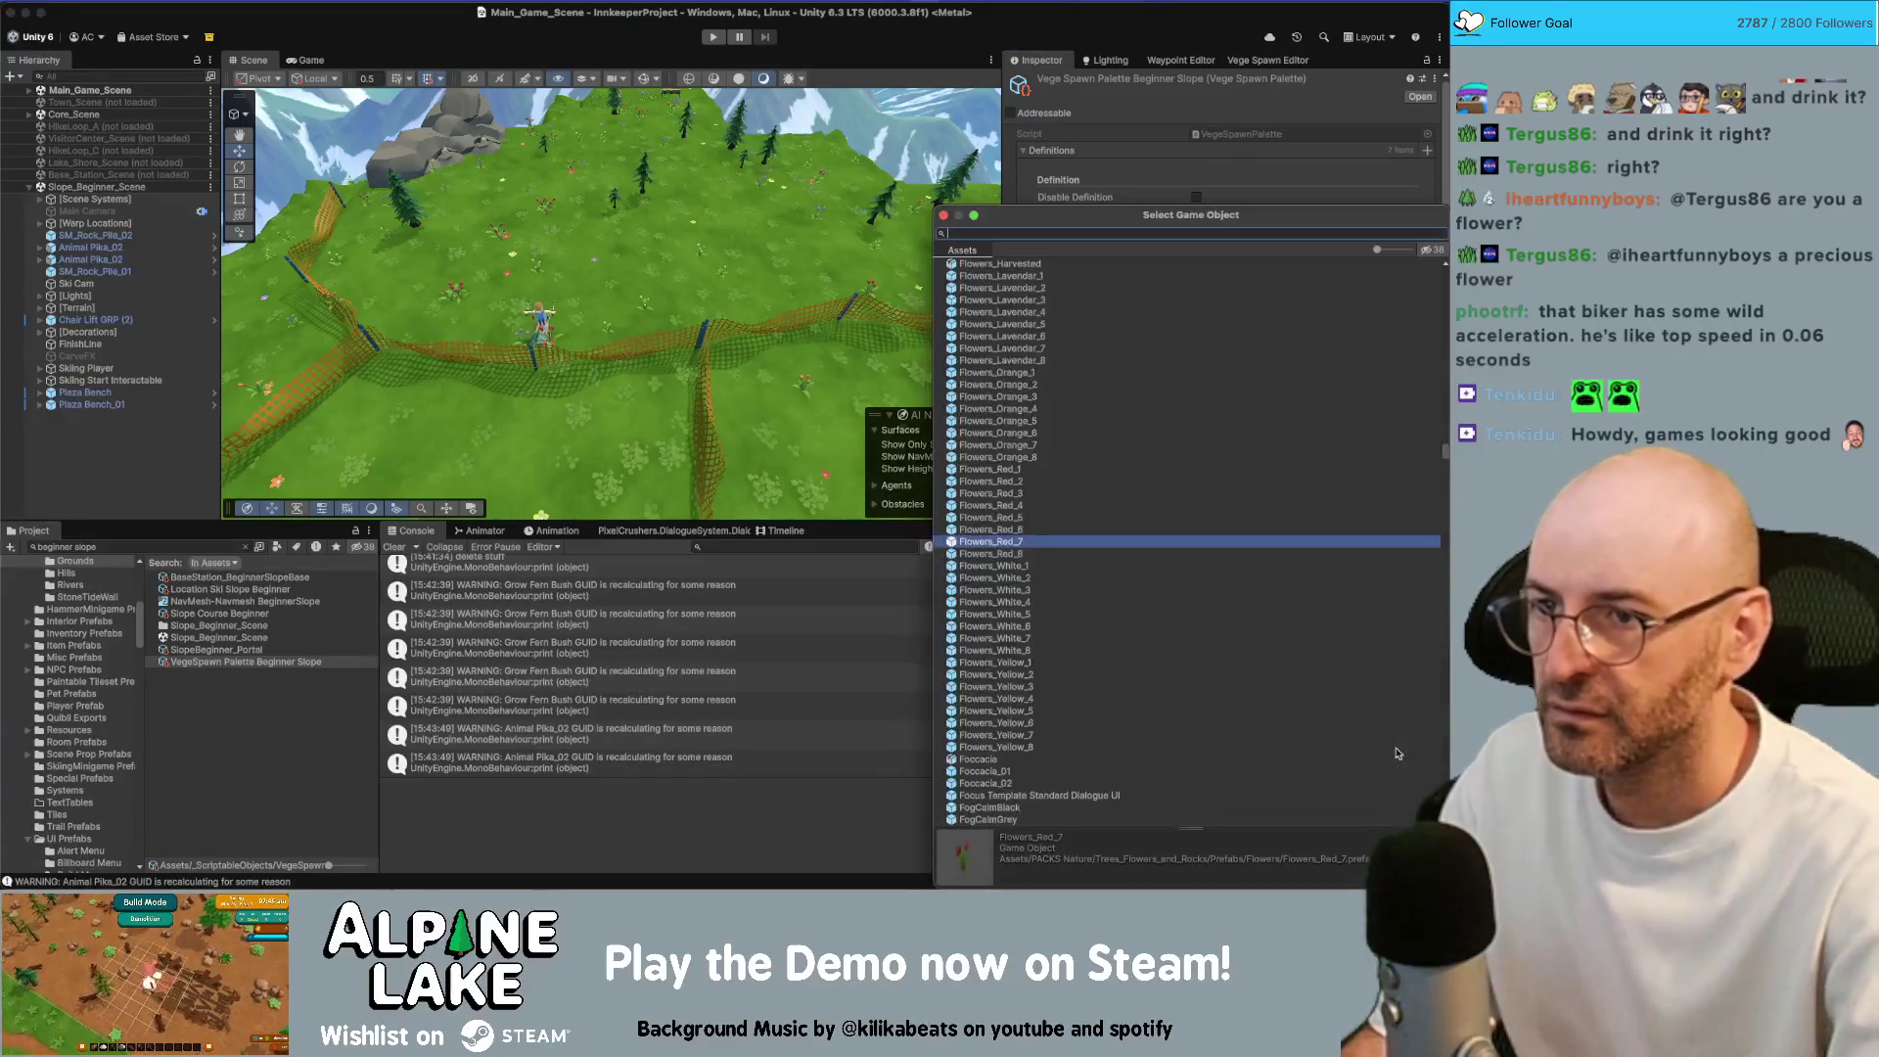
{"action": "key", "text": "Return"}
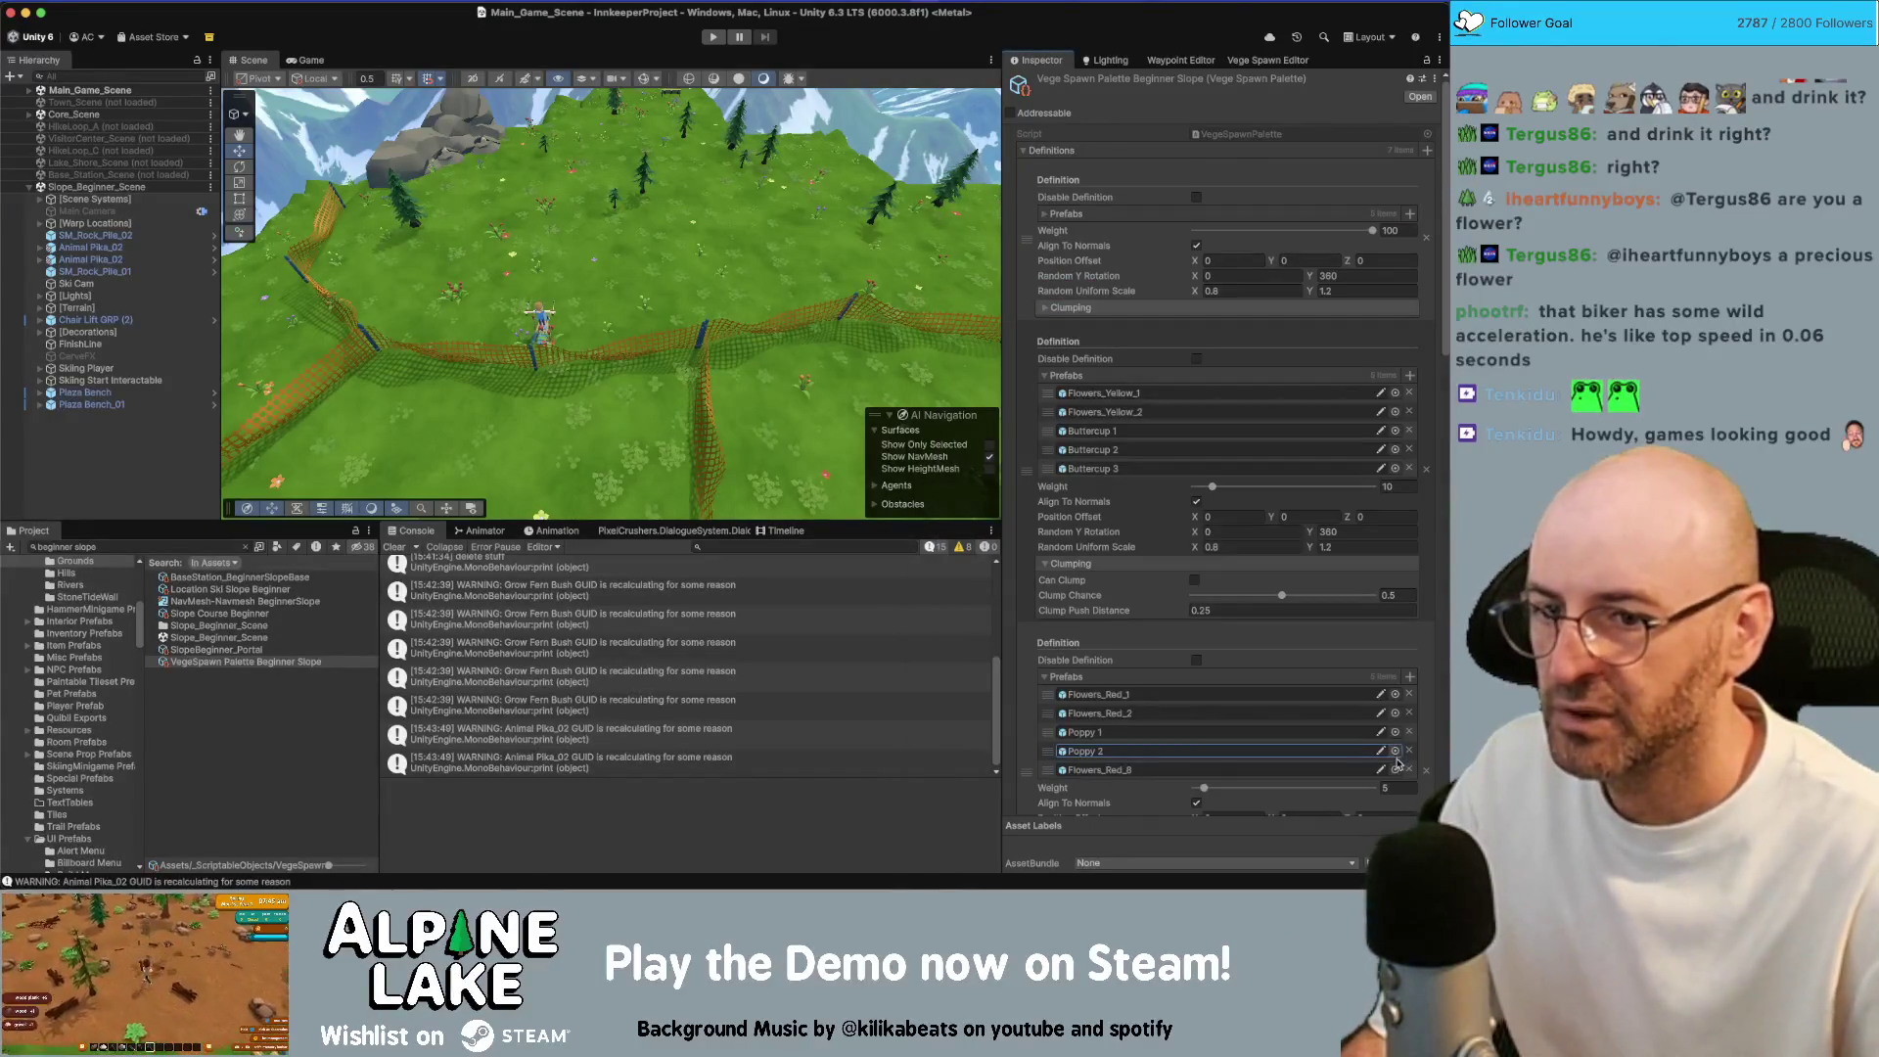
{"action": "left_click", "coordinate": [1396, 771]}
{"action": "key", "text": "Return"}
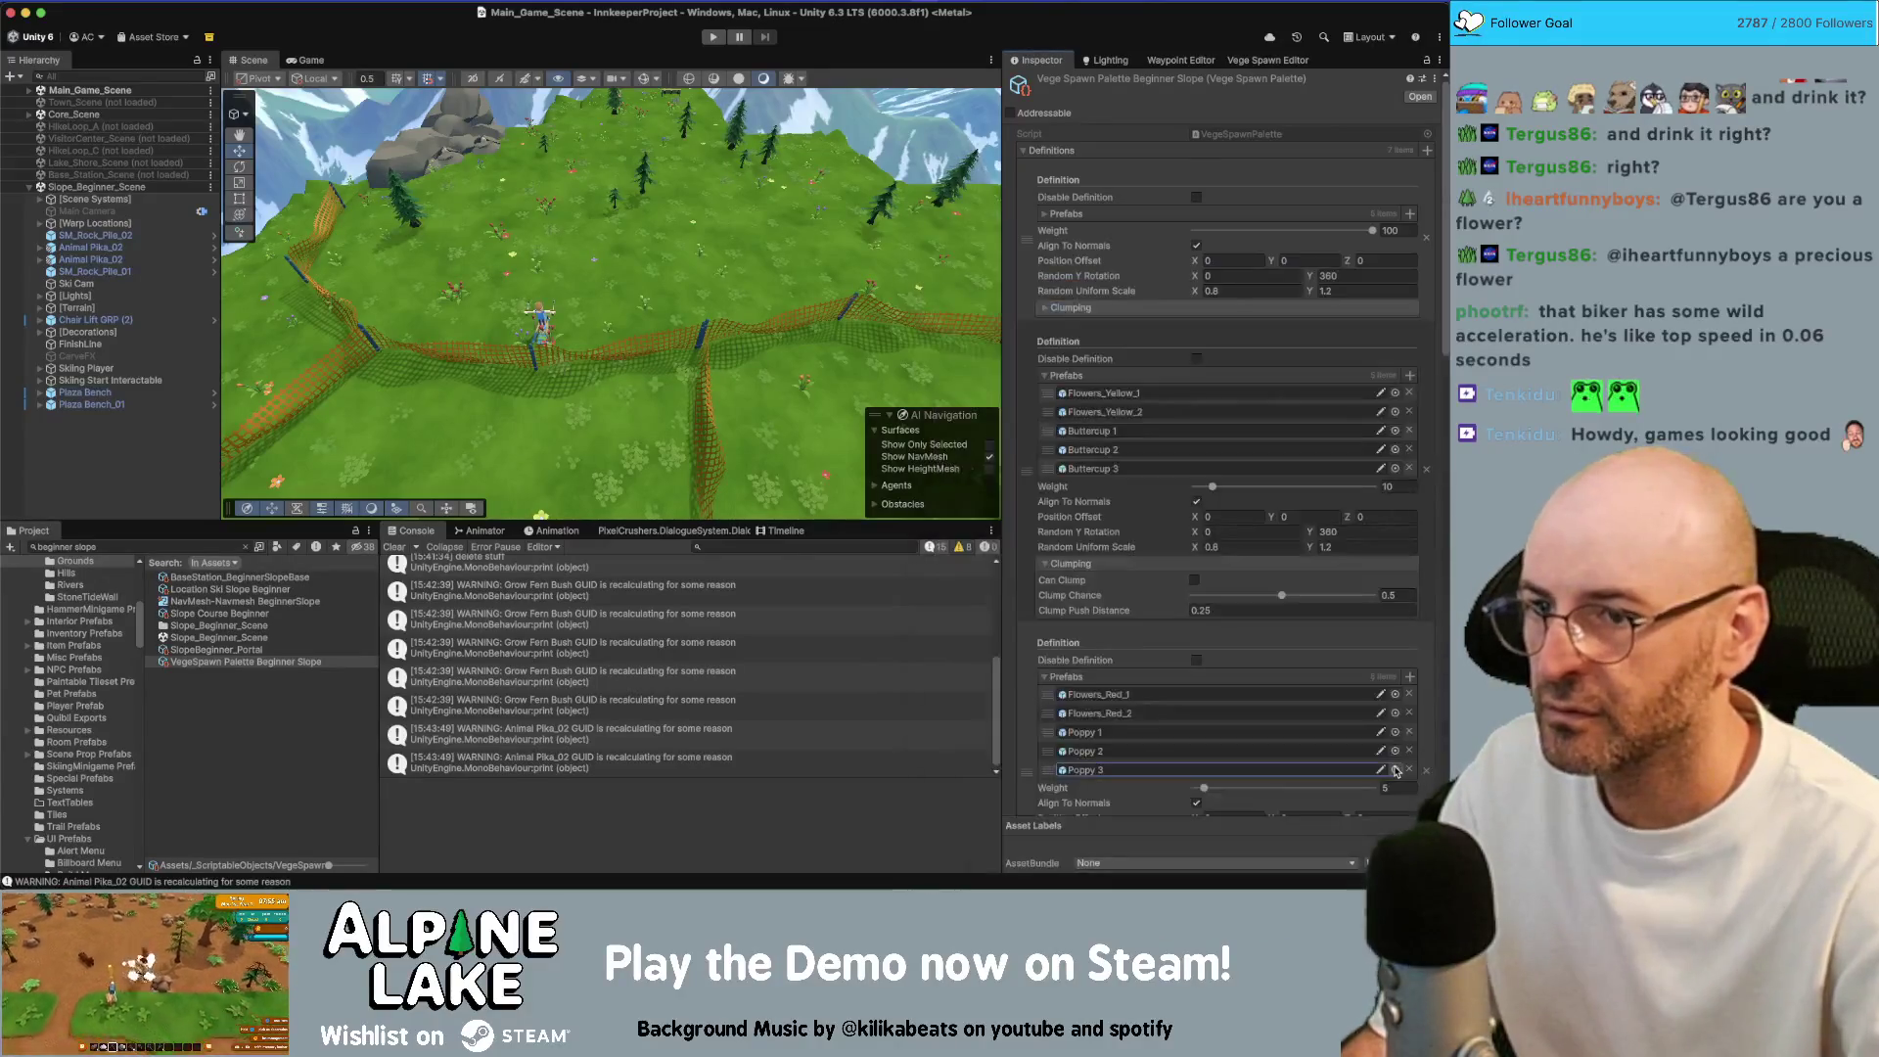
{"action": "scroll", "coordinate": [1370, 744], "scroll_direction": "down", "scroll_amount": 8}
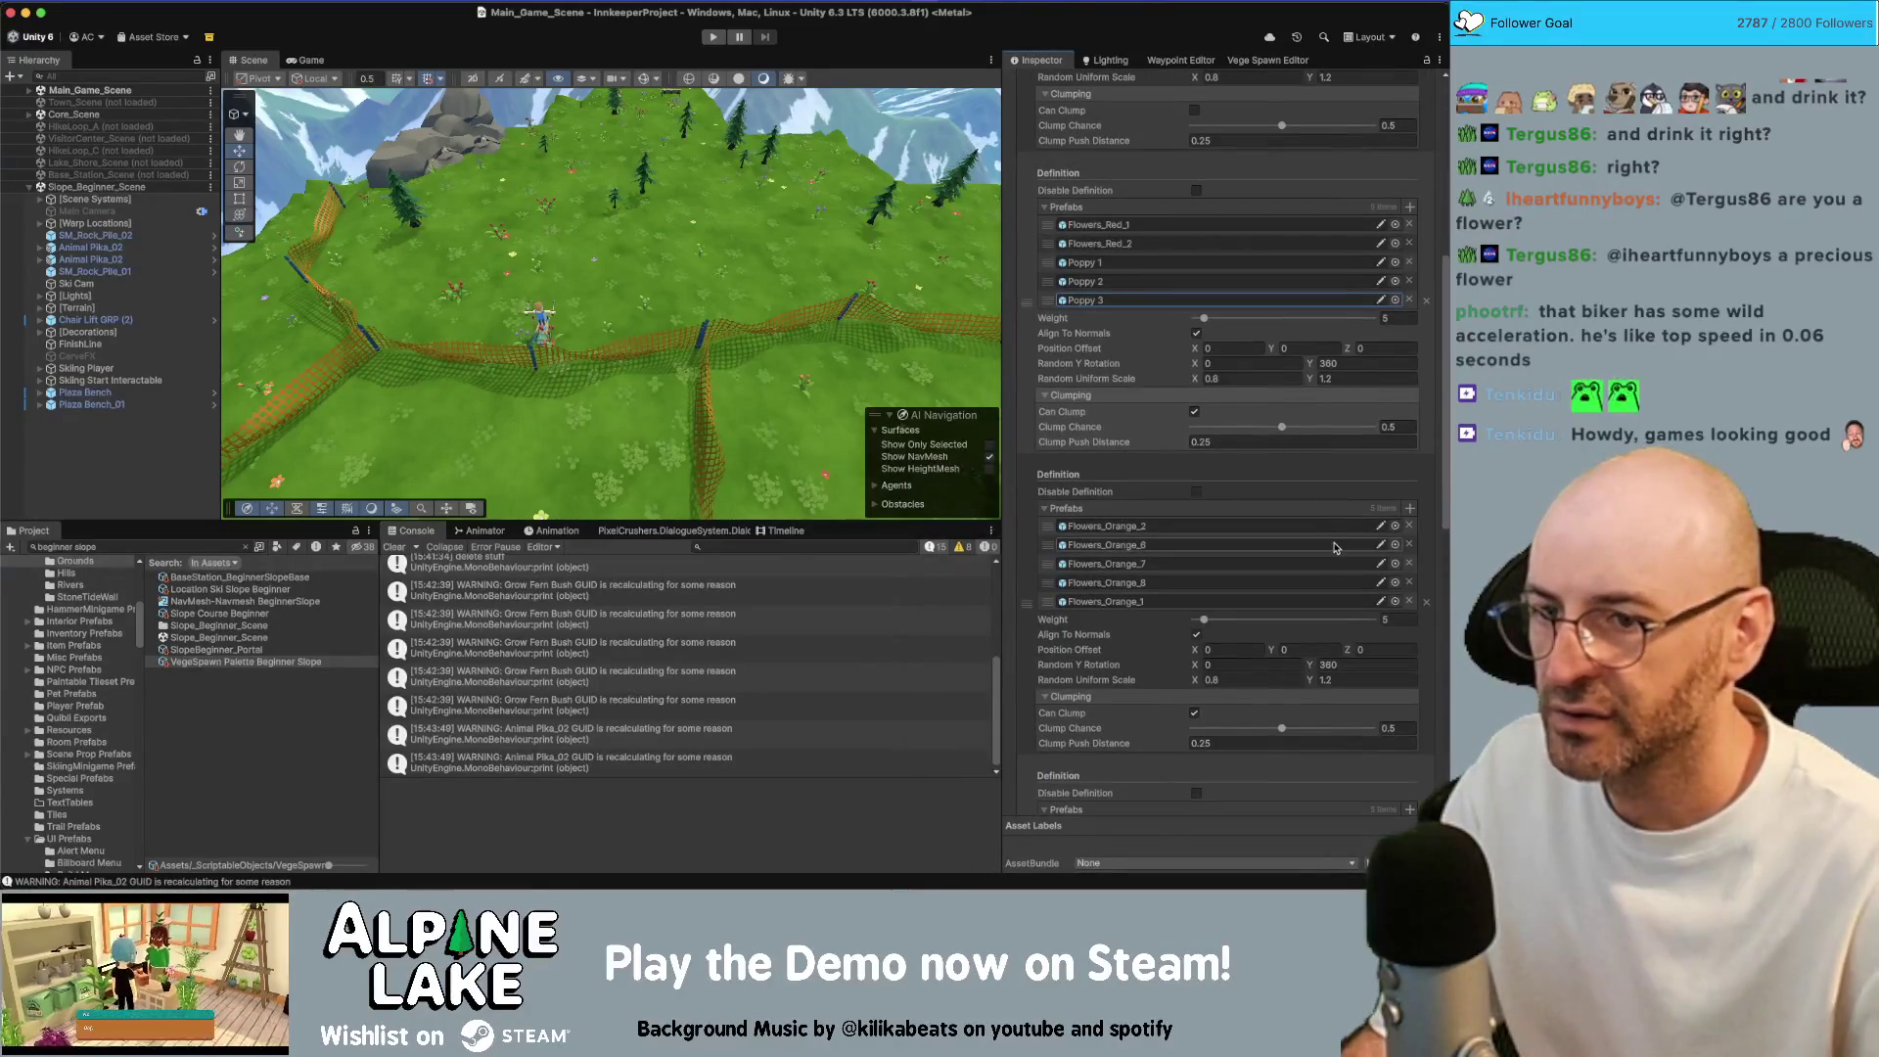
Assign Dandelion 2 to an orange flower slot
{"action": "left_click", "coordinate": [1396, 545]}
{"action": "type", "text": "dand"}
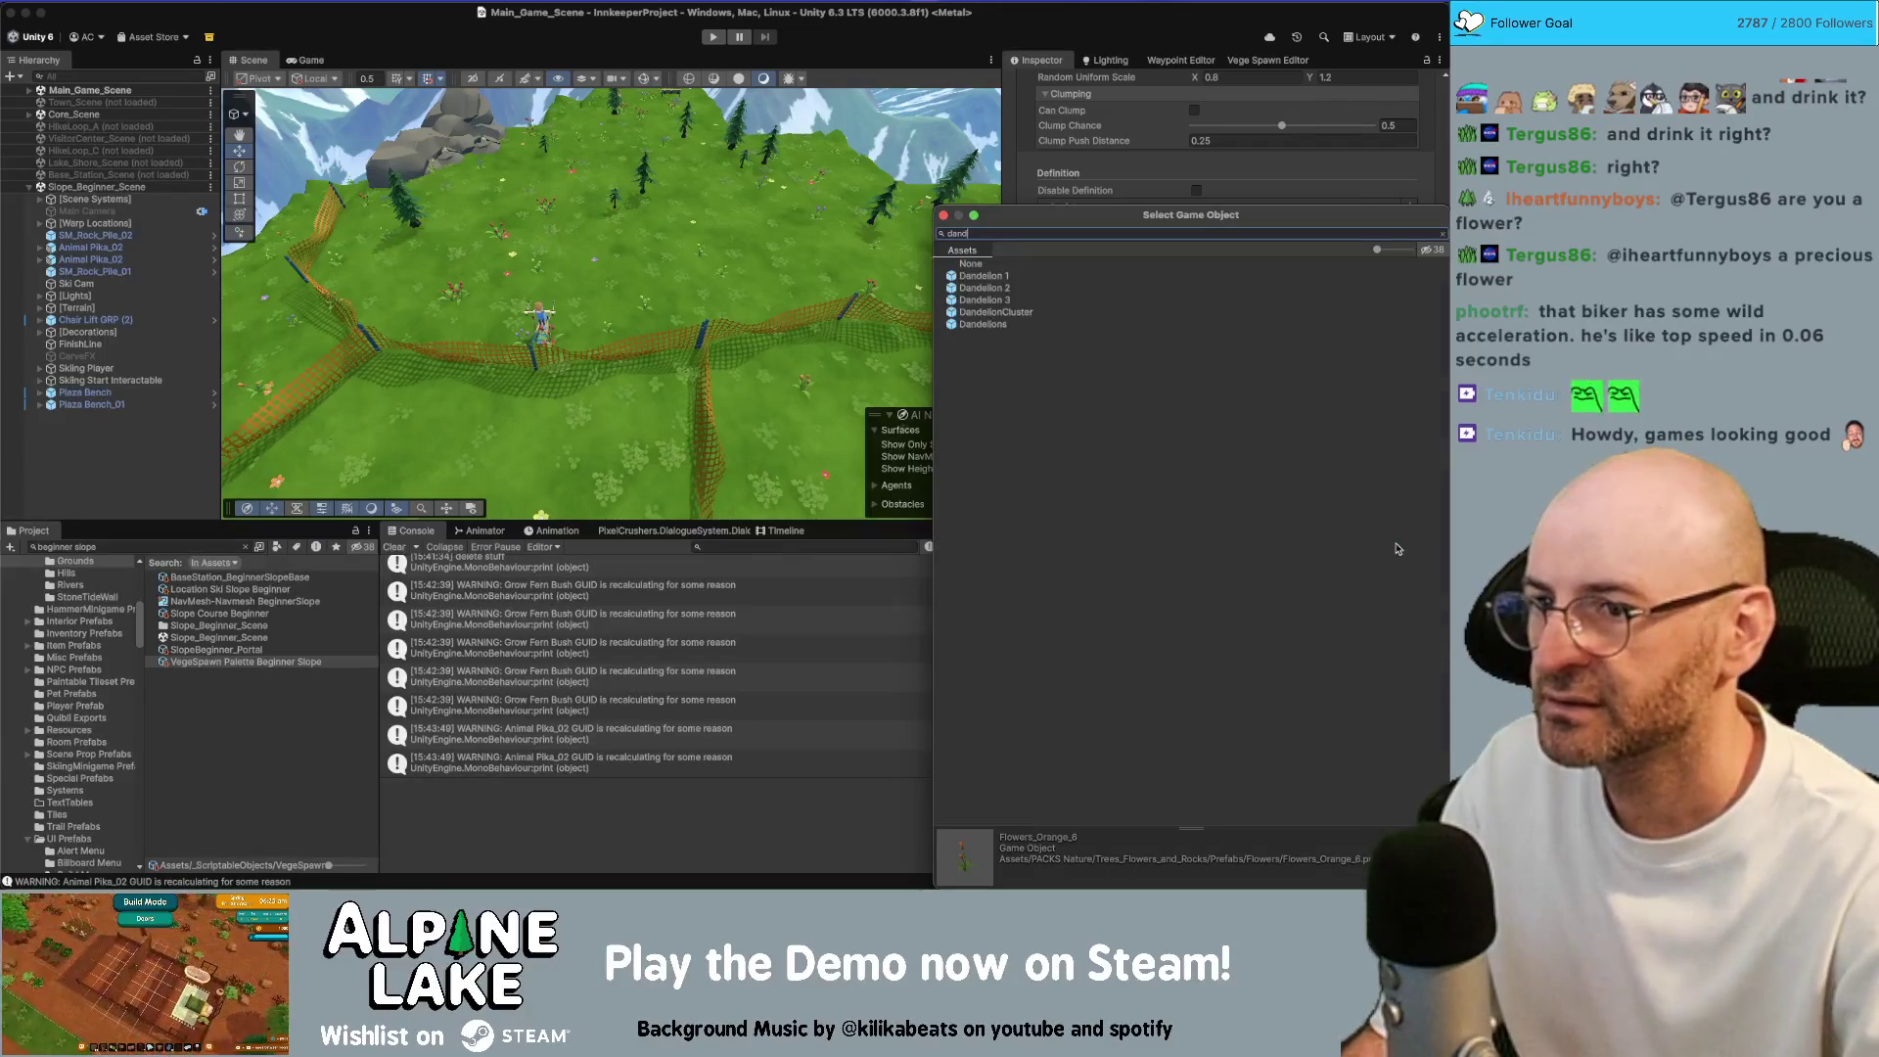
{"action": "key", "text": "BackSpace"}
{"action": "key", "text": "BackSpace"}
{"action": "key", "text": "BackSpace"}
{"action": "left_click", "coordinate": [1397, 542]}
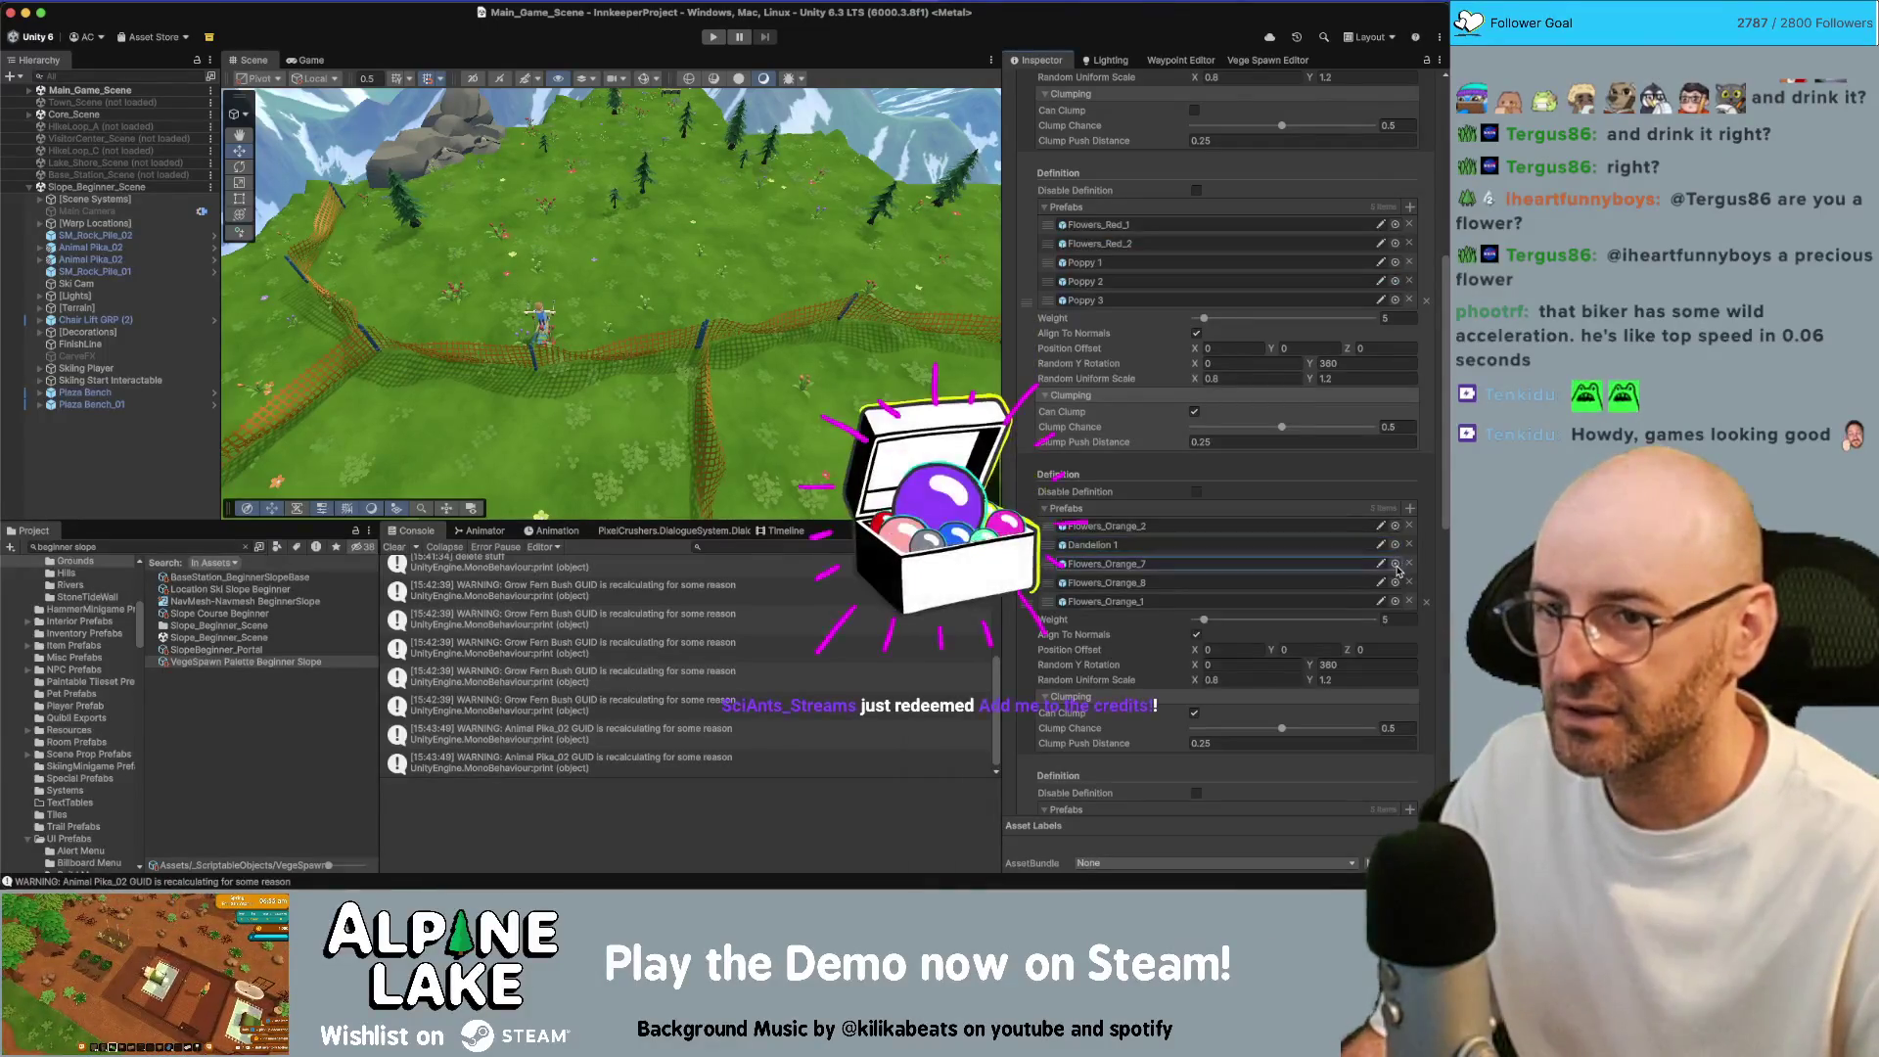
{"action": "key", "text": "Return"}
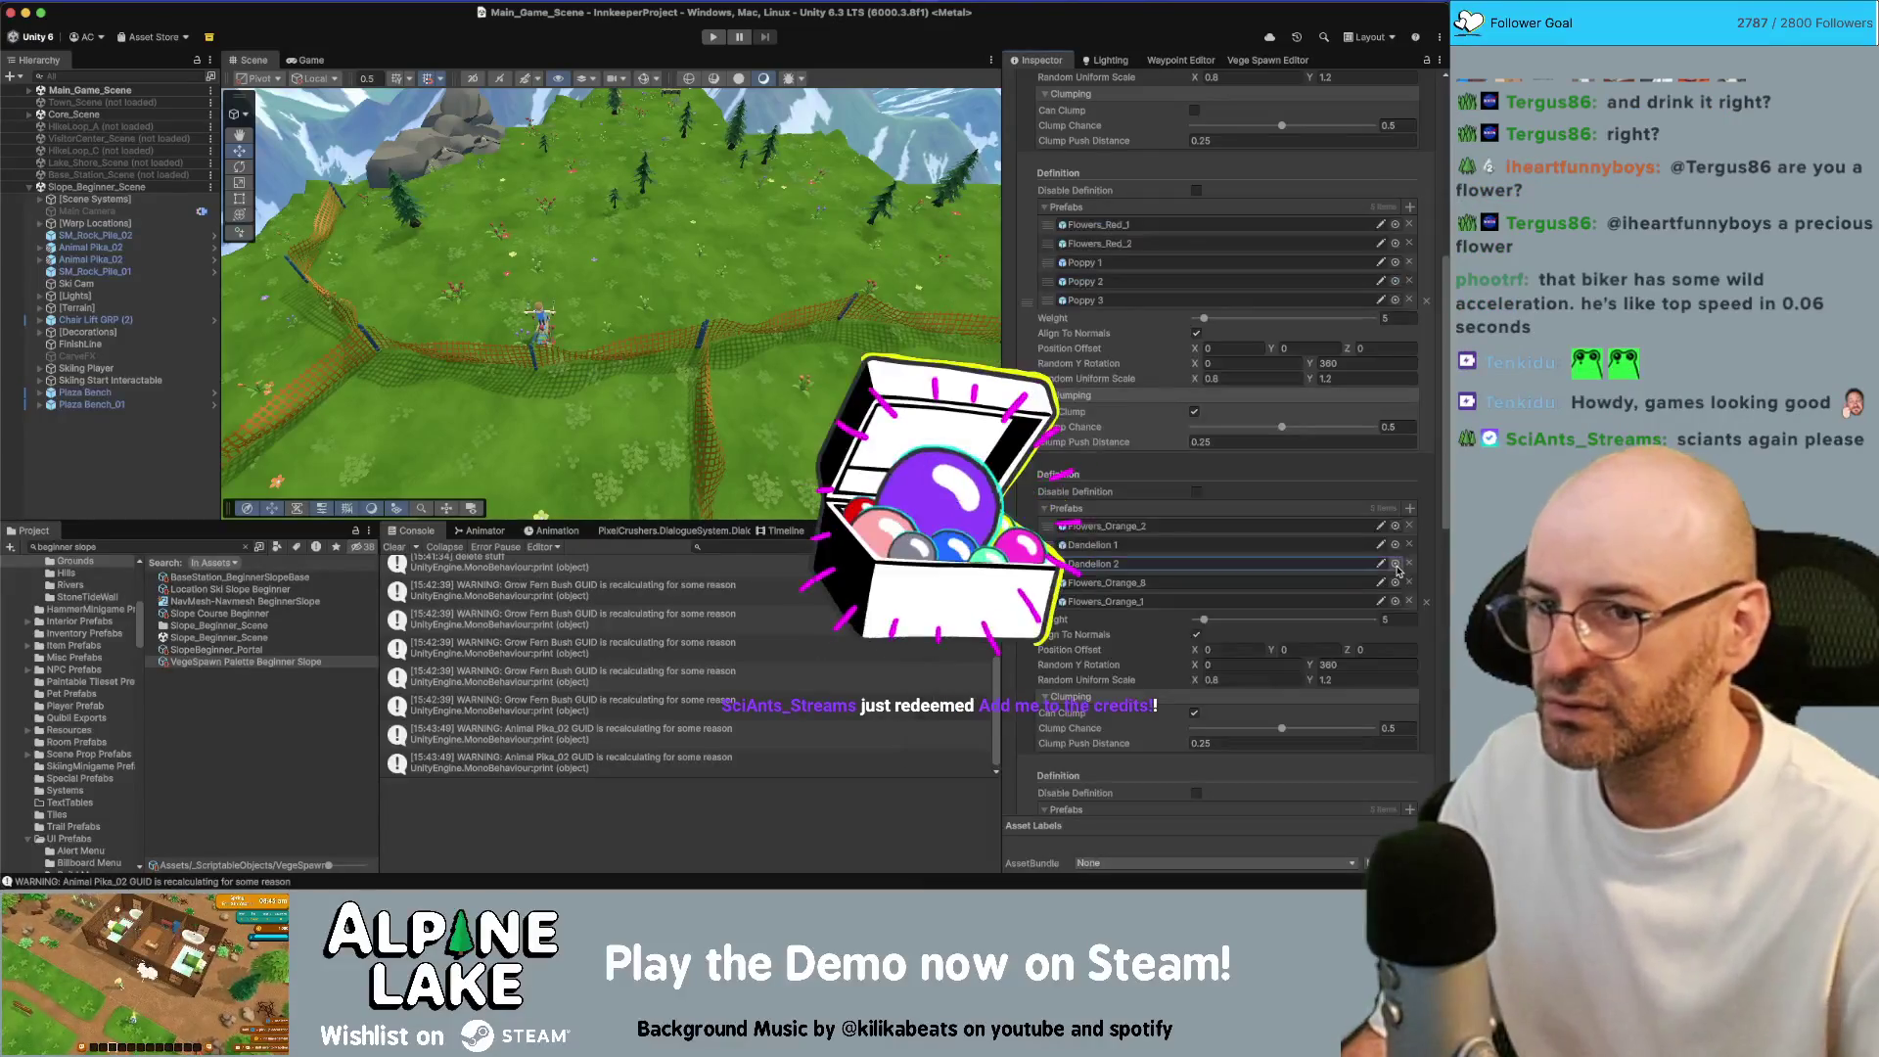
Assign Dandelion 3 to the Flowers_Orange_8 slot and move Flowers_Orange_1 to the list's top
{"action": "left_click", "coordinate": [1396, 581]}
{"action": "type", "text": "dand 3"}
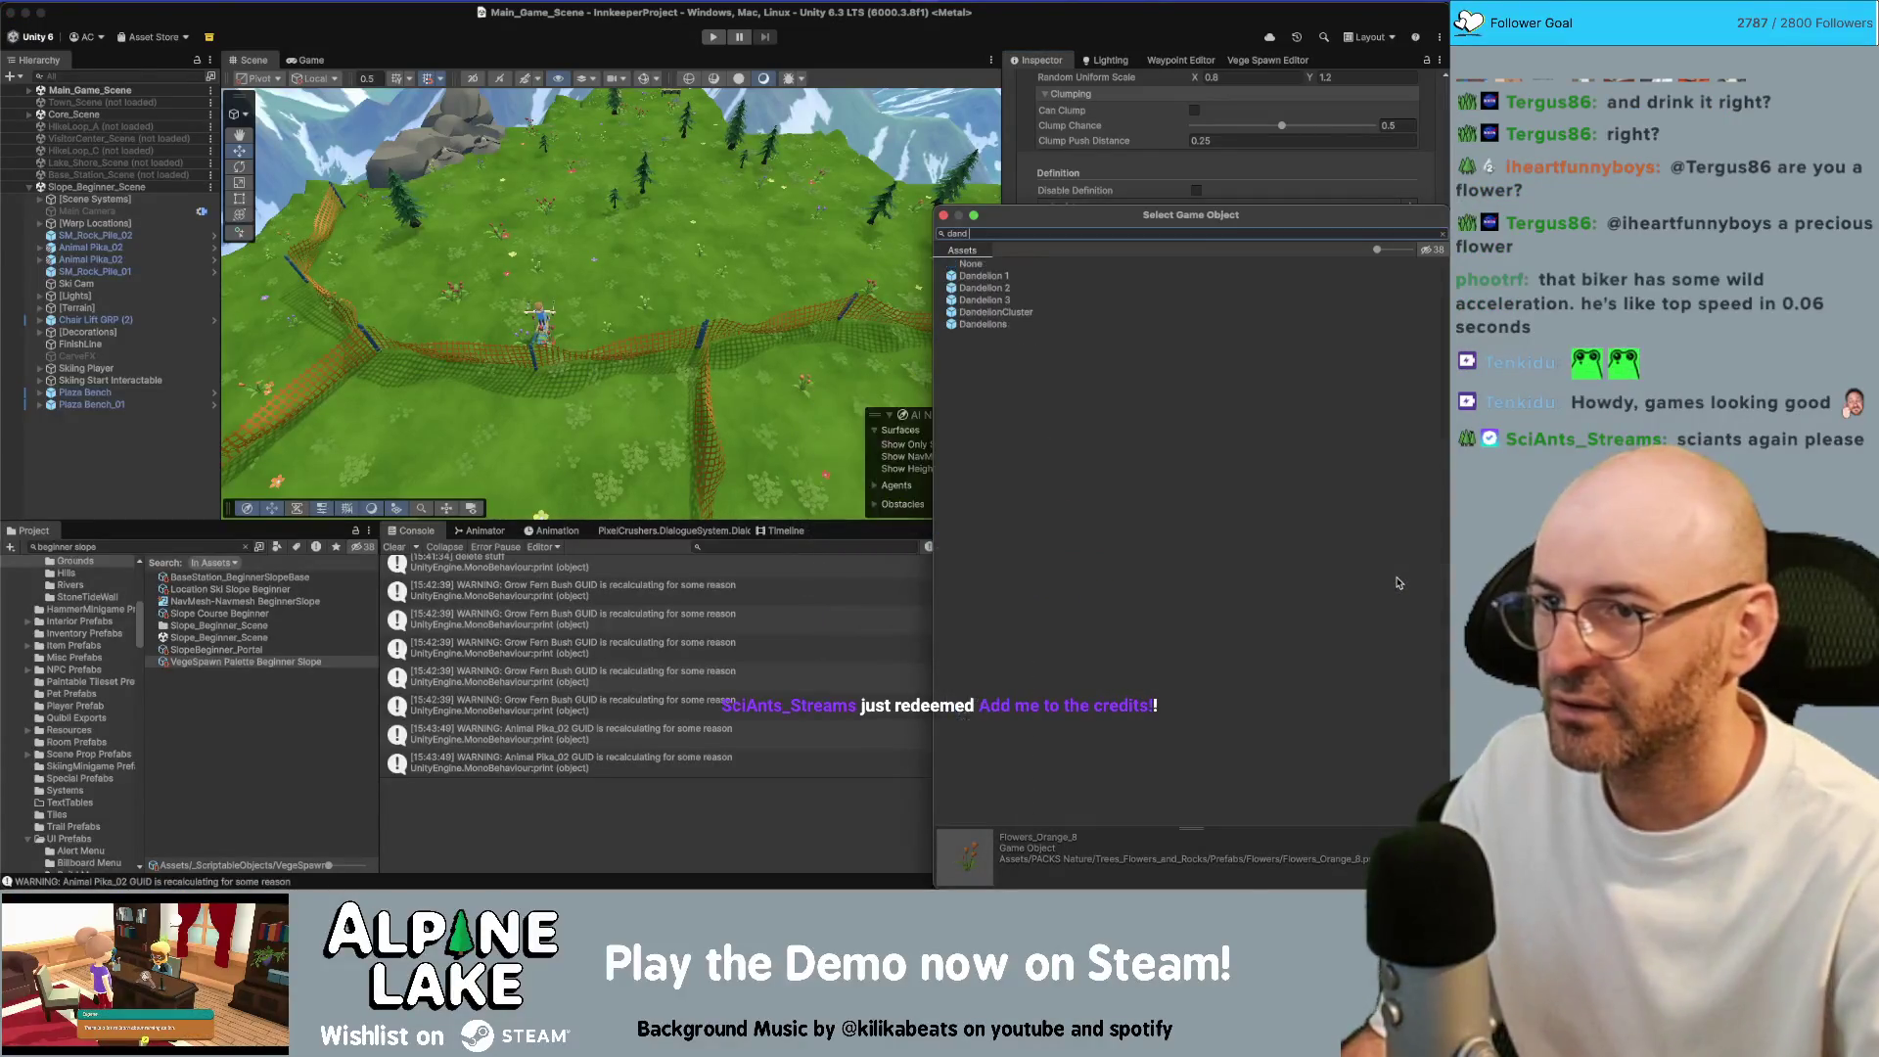
{"action": "key", "text": "Return"}
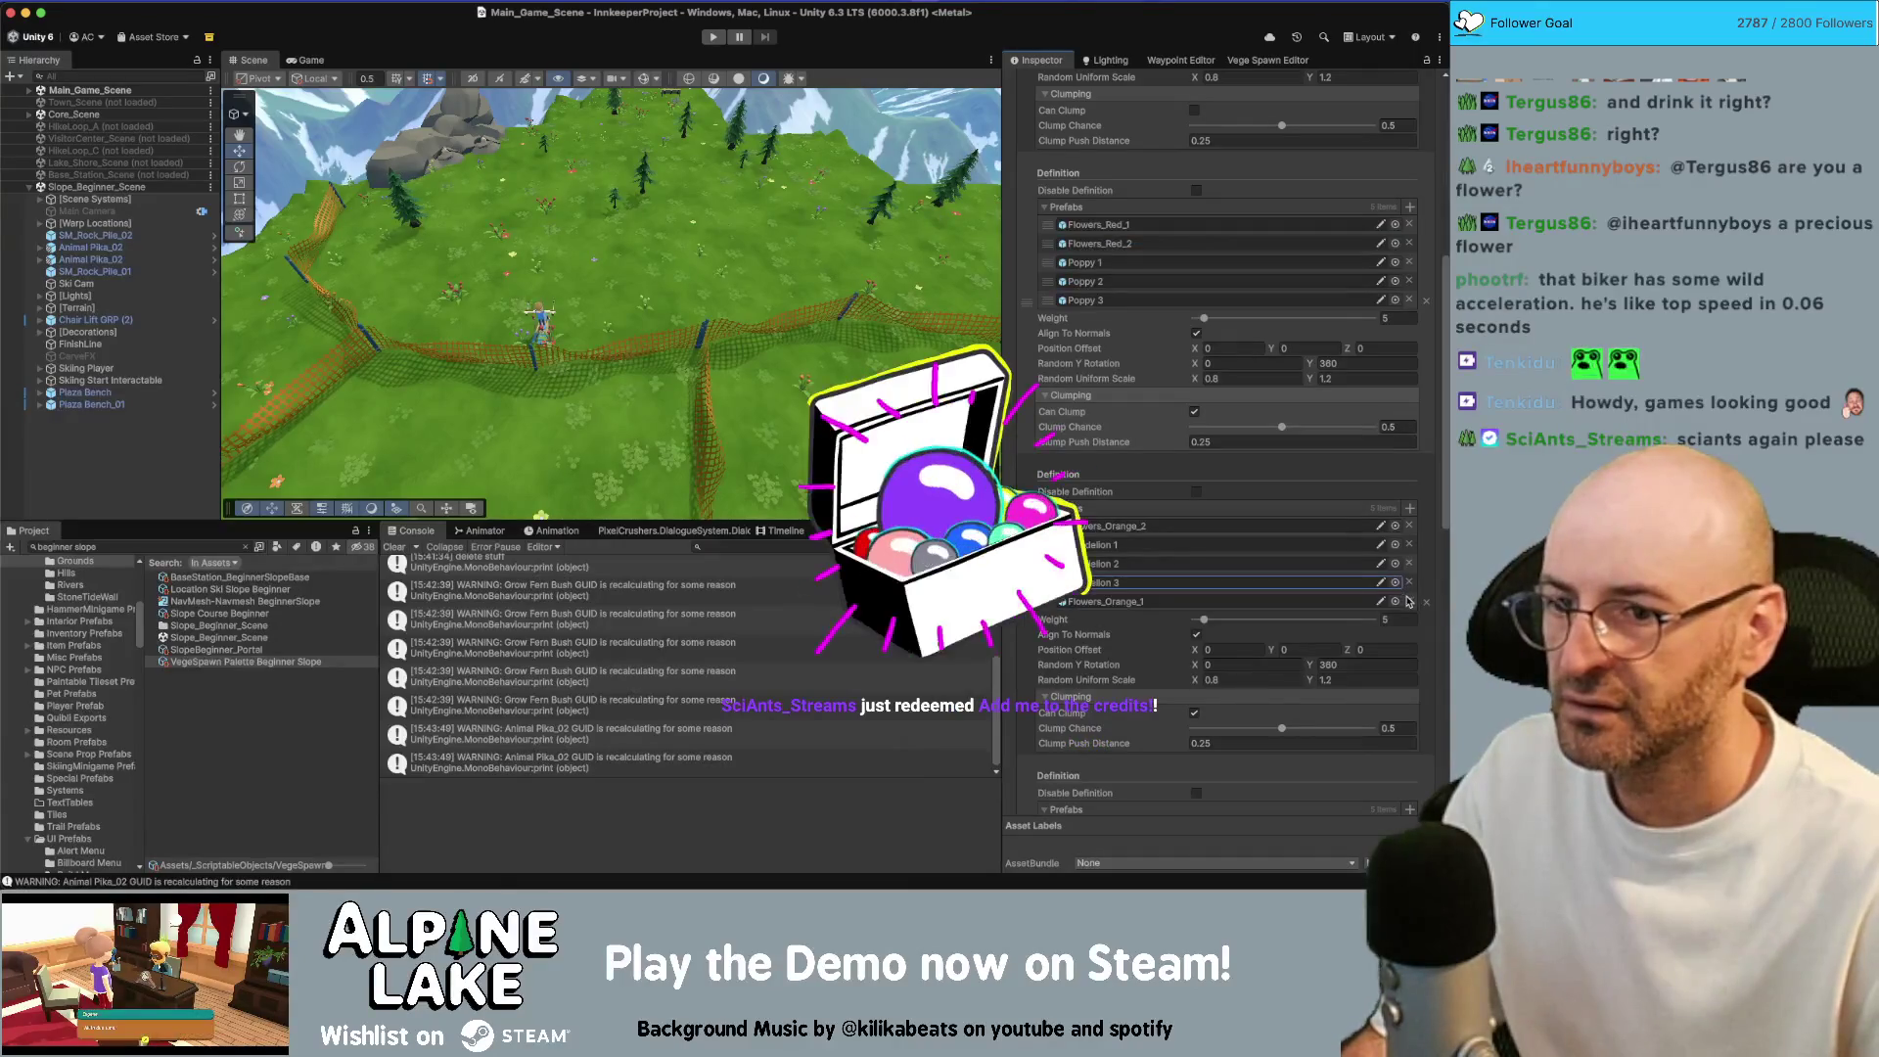
{"action": "left_click_drag", "start_coordinate": [1046, 601], "coordinate": [1047, 526]}
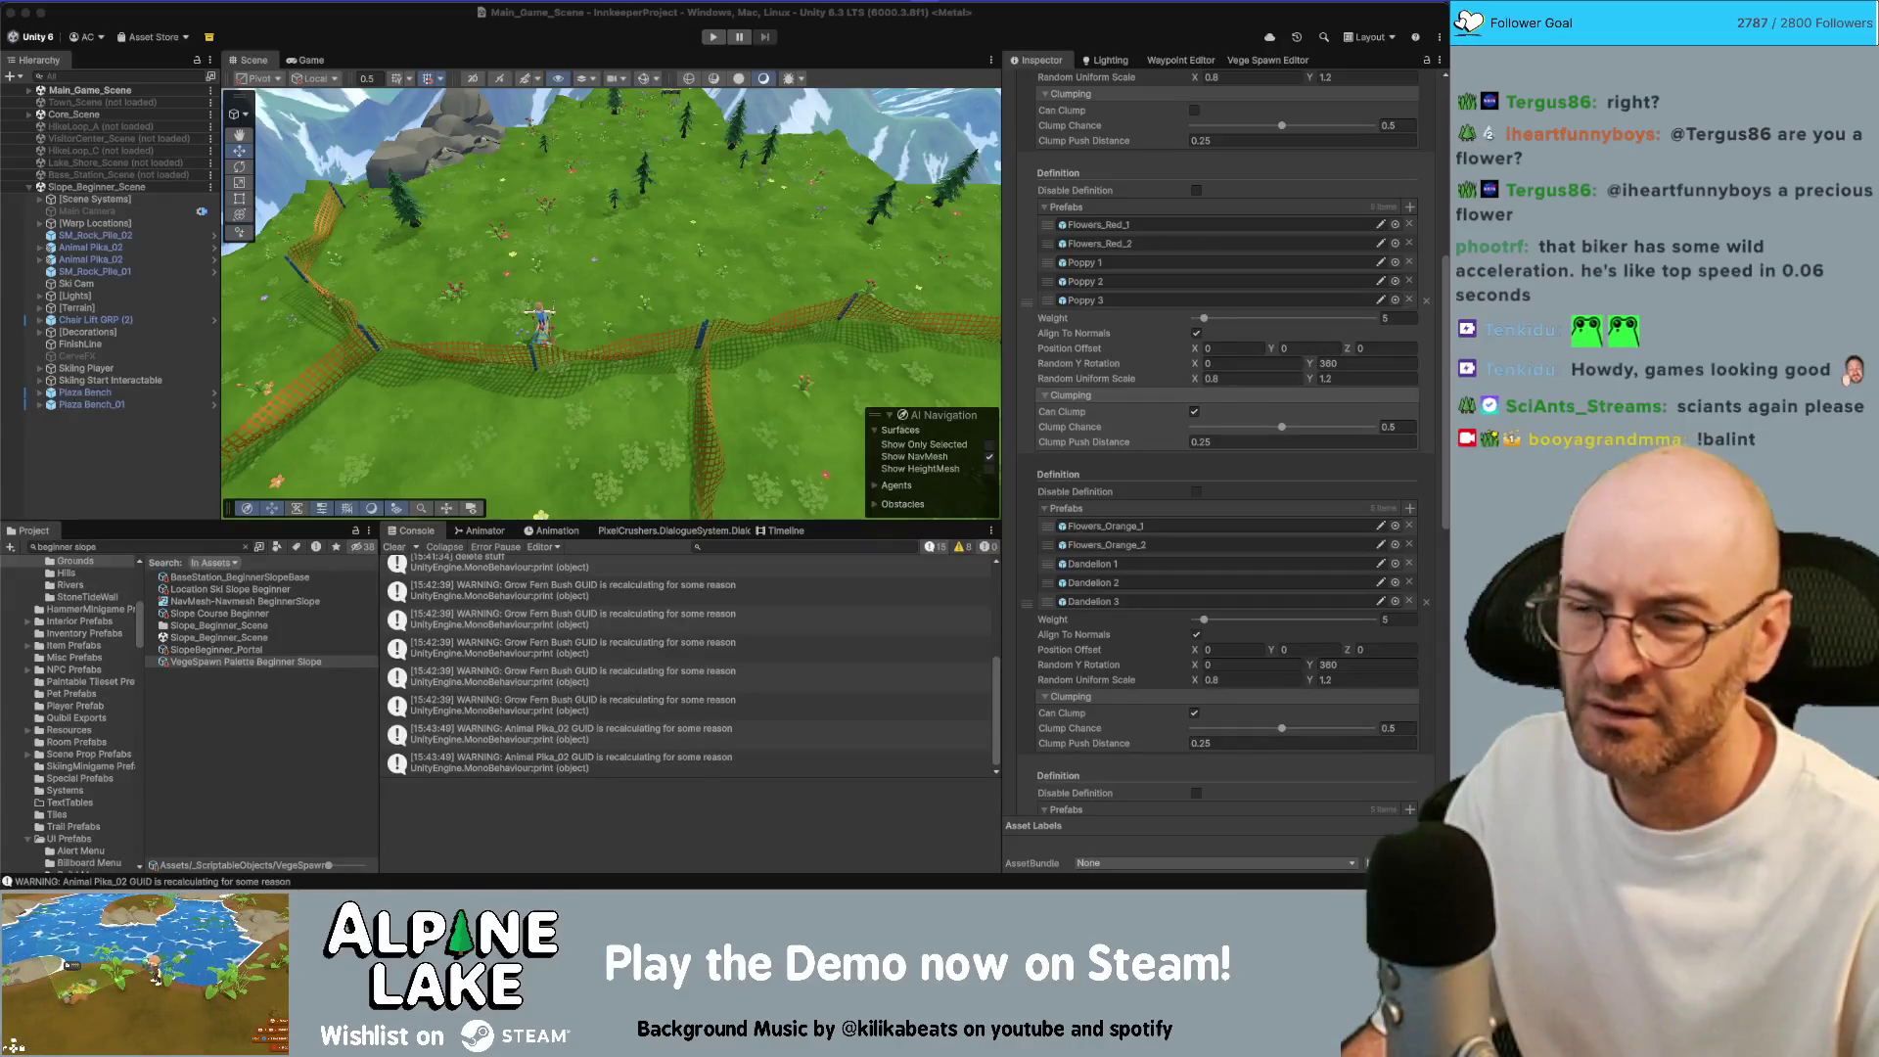
{"action": "key", "text": "super+Tab"}
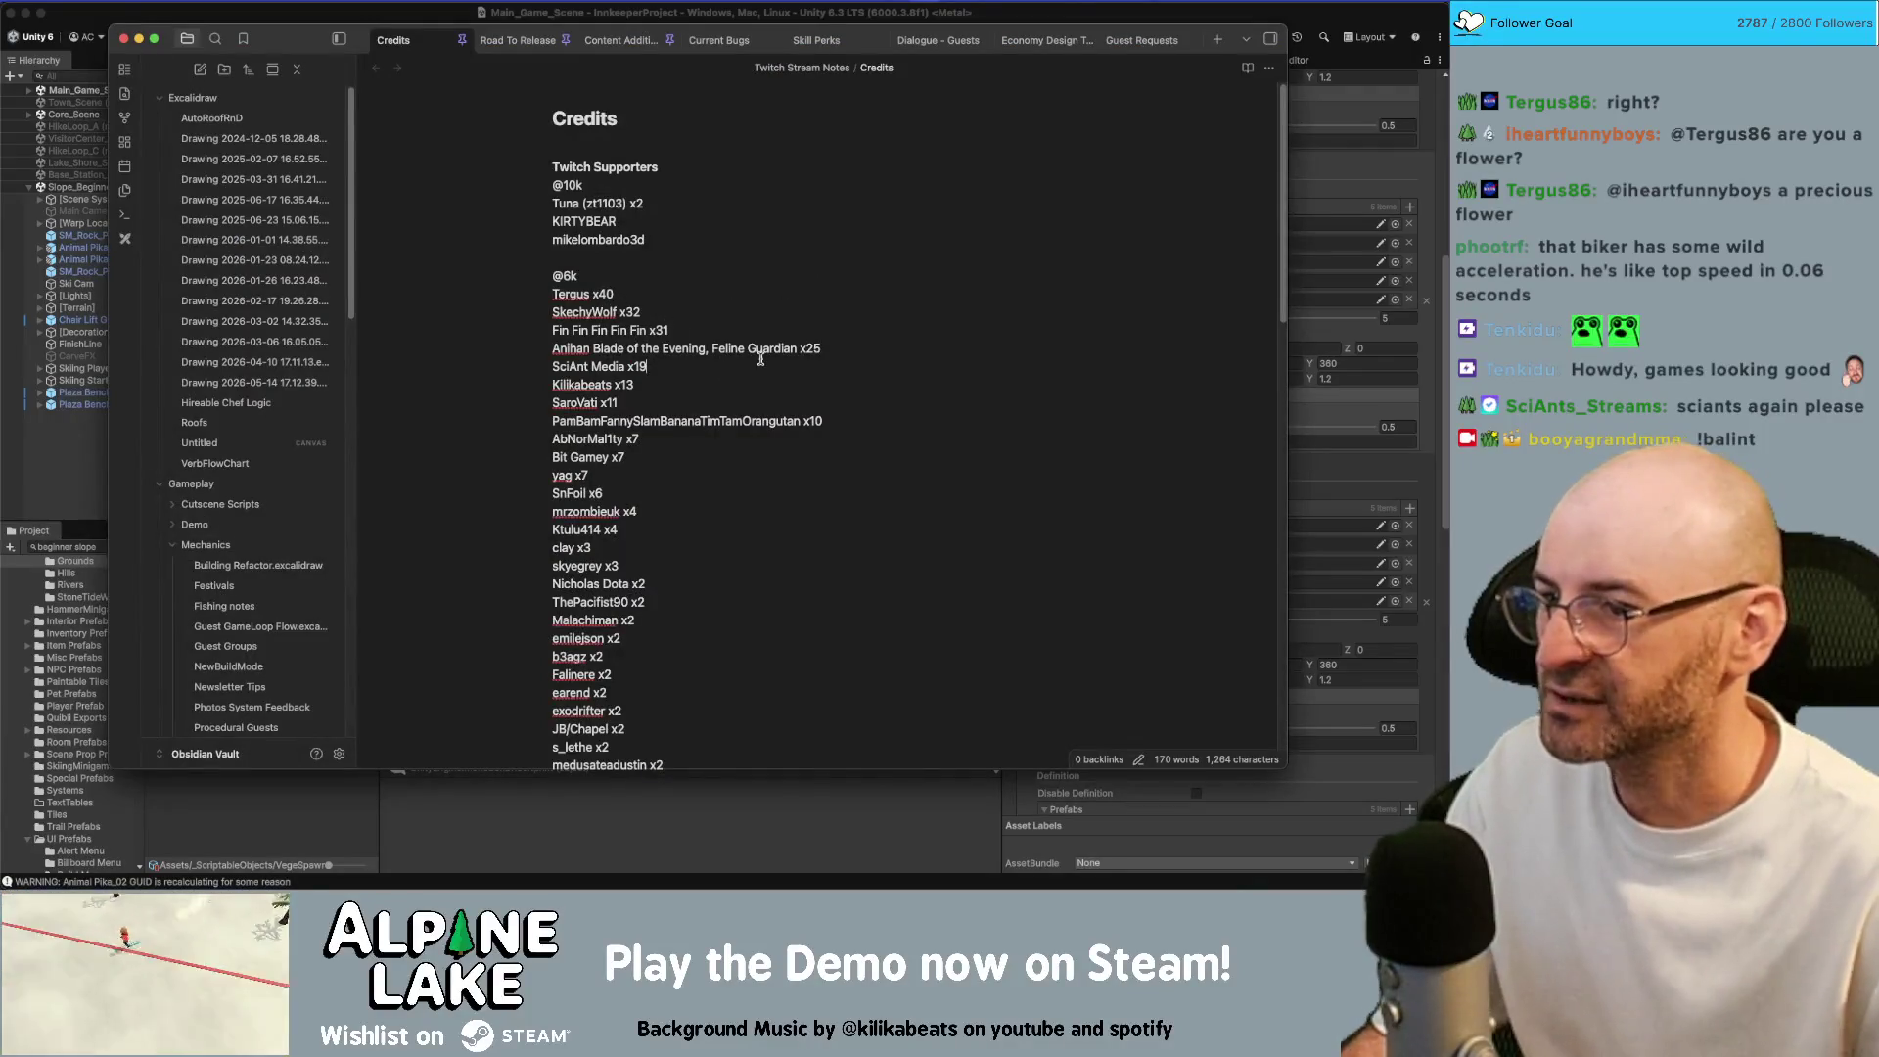
Change the supporter's count in the Credits note from x19 to x20, then return to Unity
{"action": "key", "text": "BackSpace"}
{"action": "key", "text": "BackSpace"}
{"action": "type", "text": "20"}
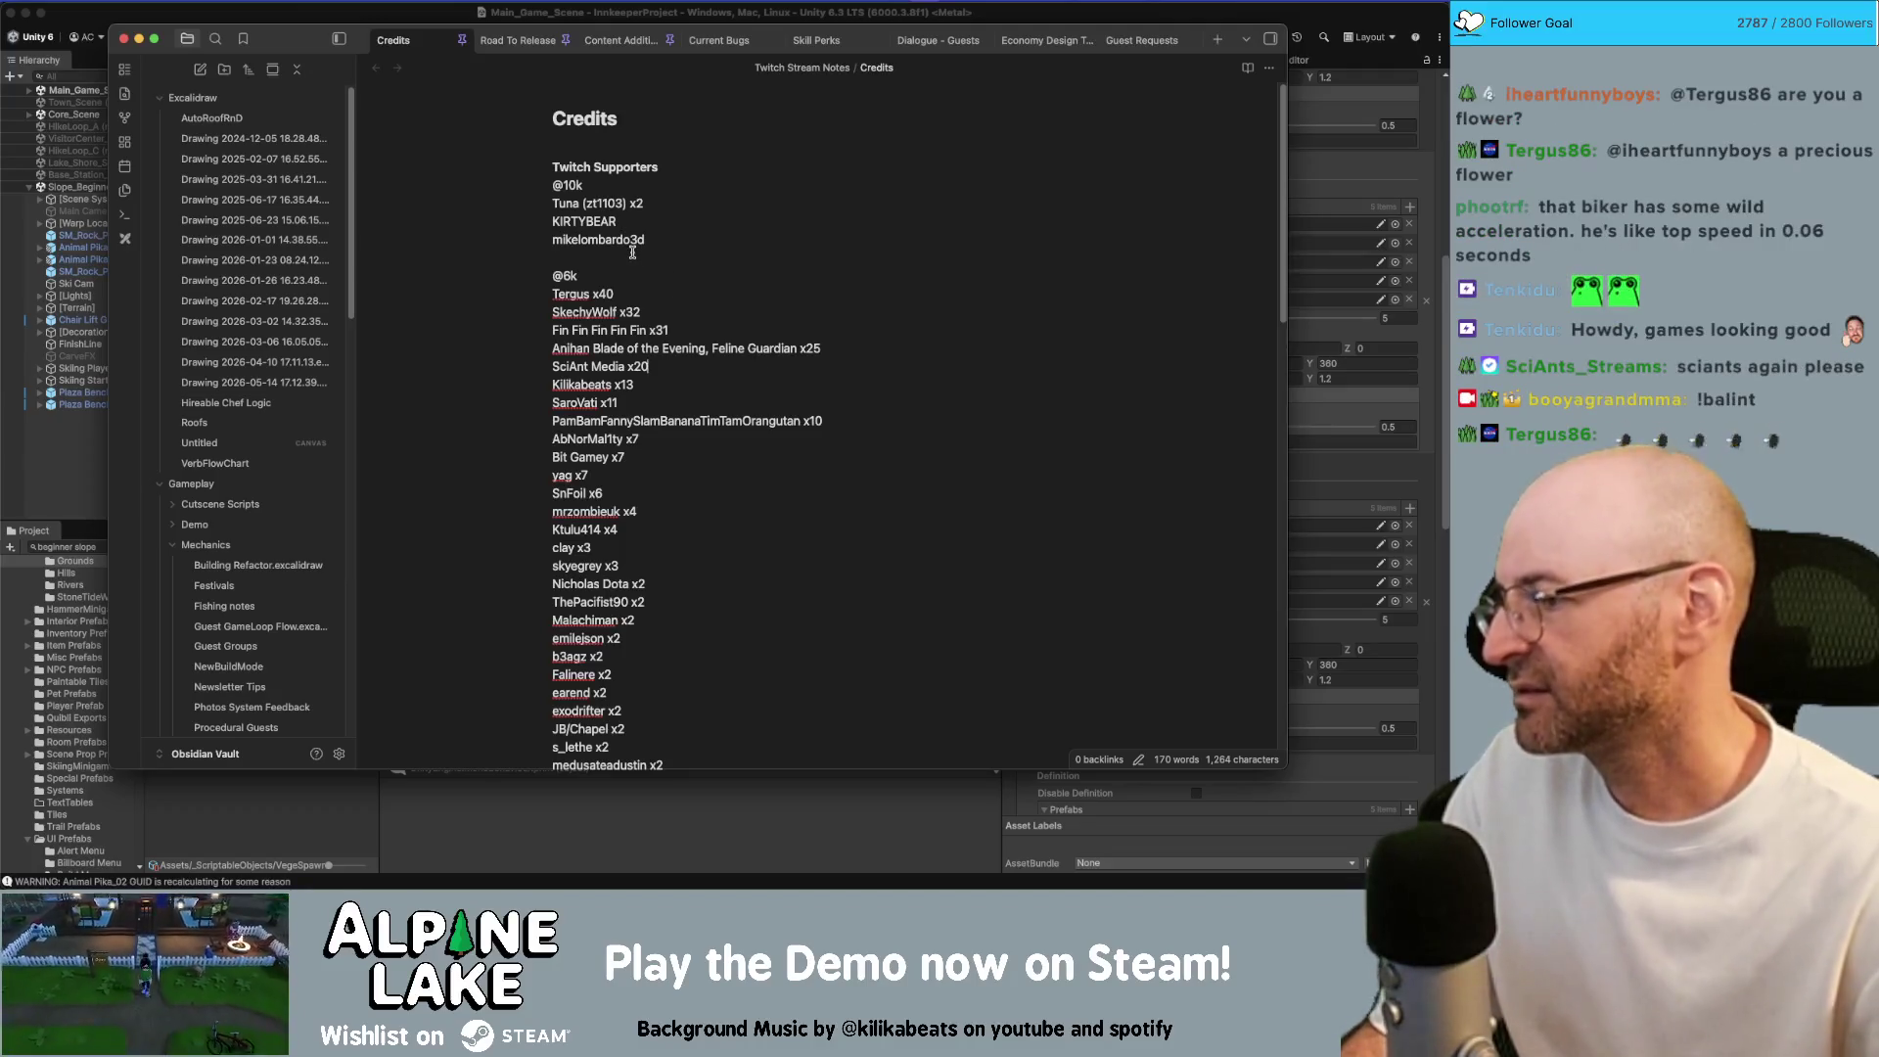
{"action": "left_click", "coordinate": [377, 11]}
{"action": "left_click_drag", "start_coordinate": [563, 332], "coordinate": [604, 334]}
Set Slope_Beginner_Scene as the active scene and bring up the Vege Spawn Editor
{"action": "right_click", "coordinate": [140, 188]}
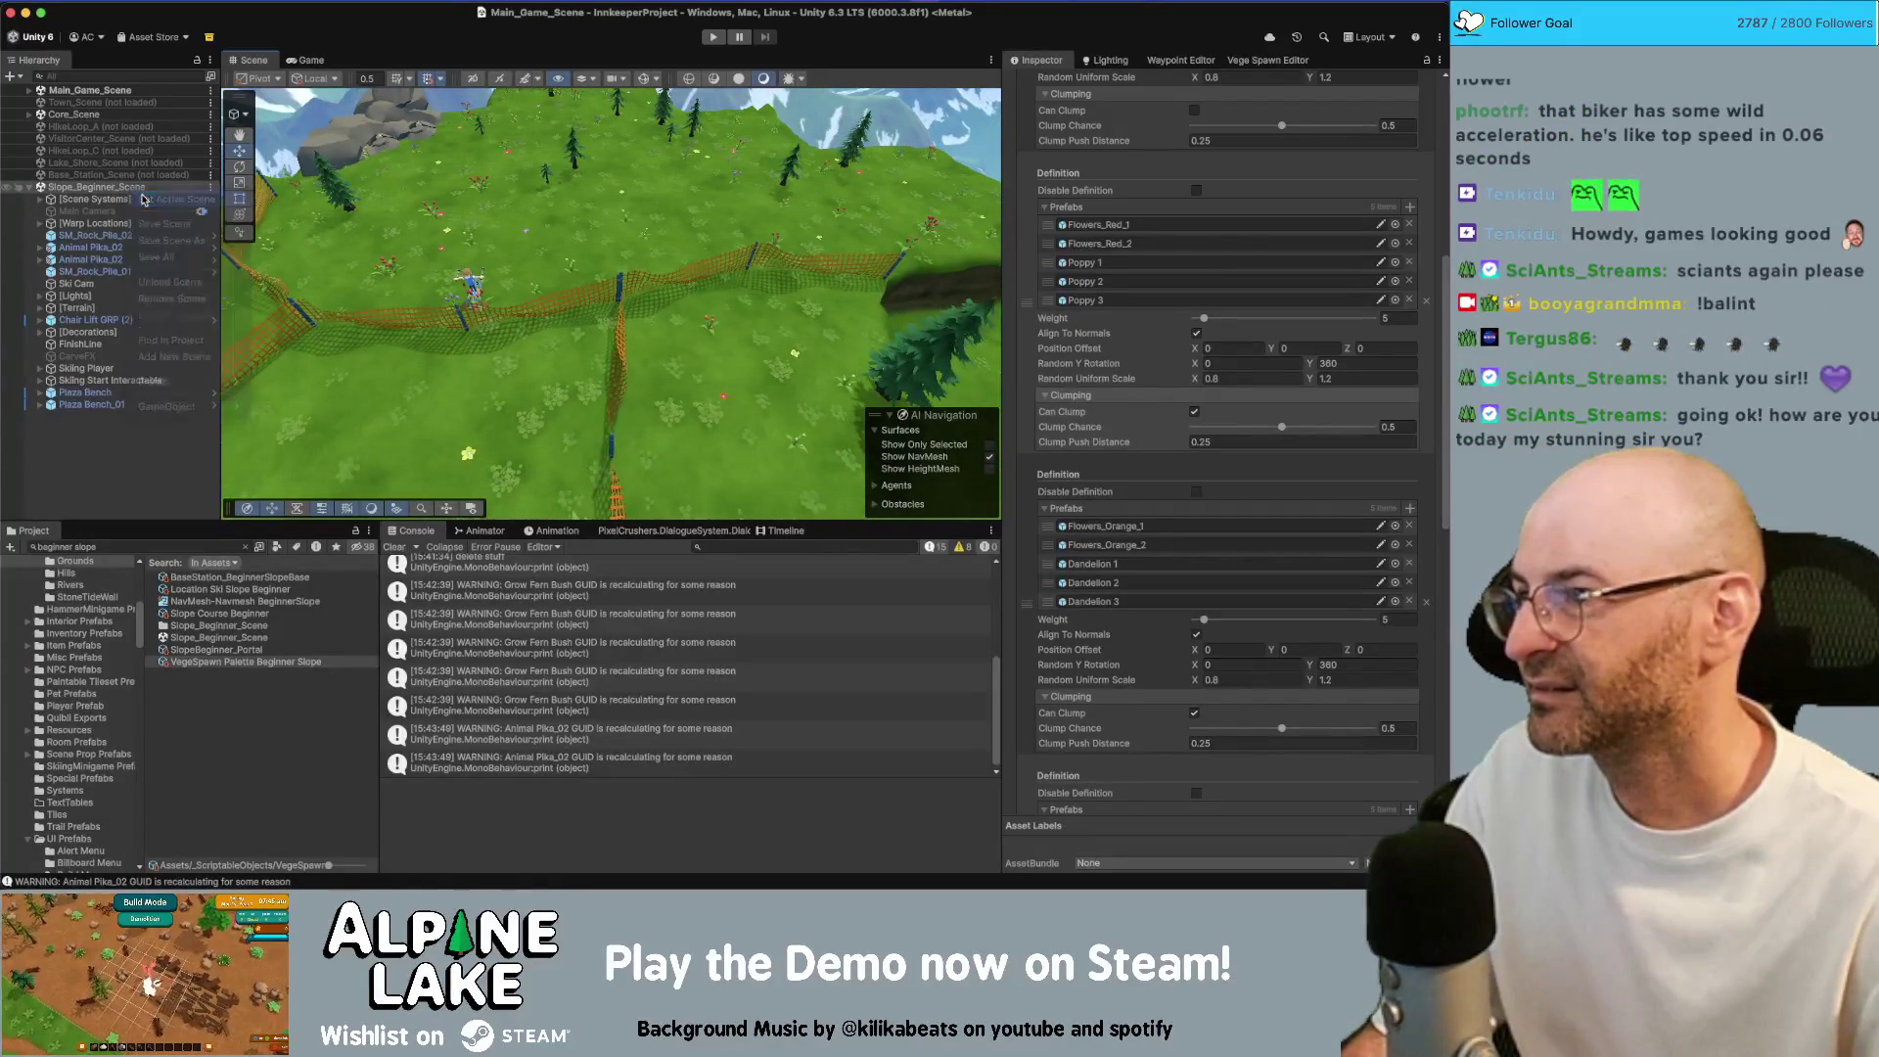
{"action": "left_click", "coordinate": [143, 199]}
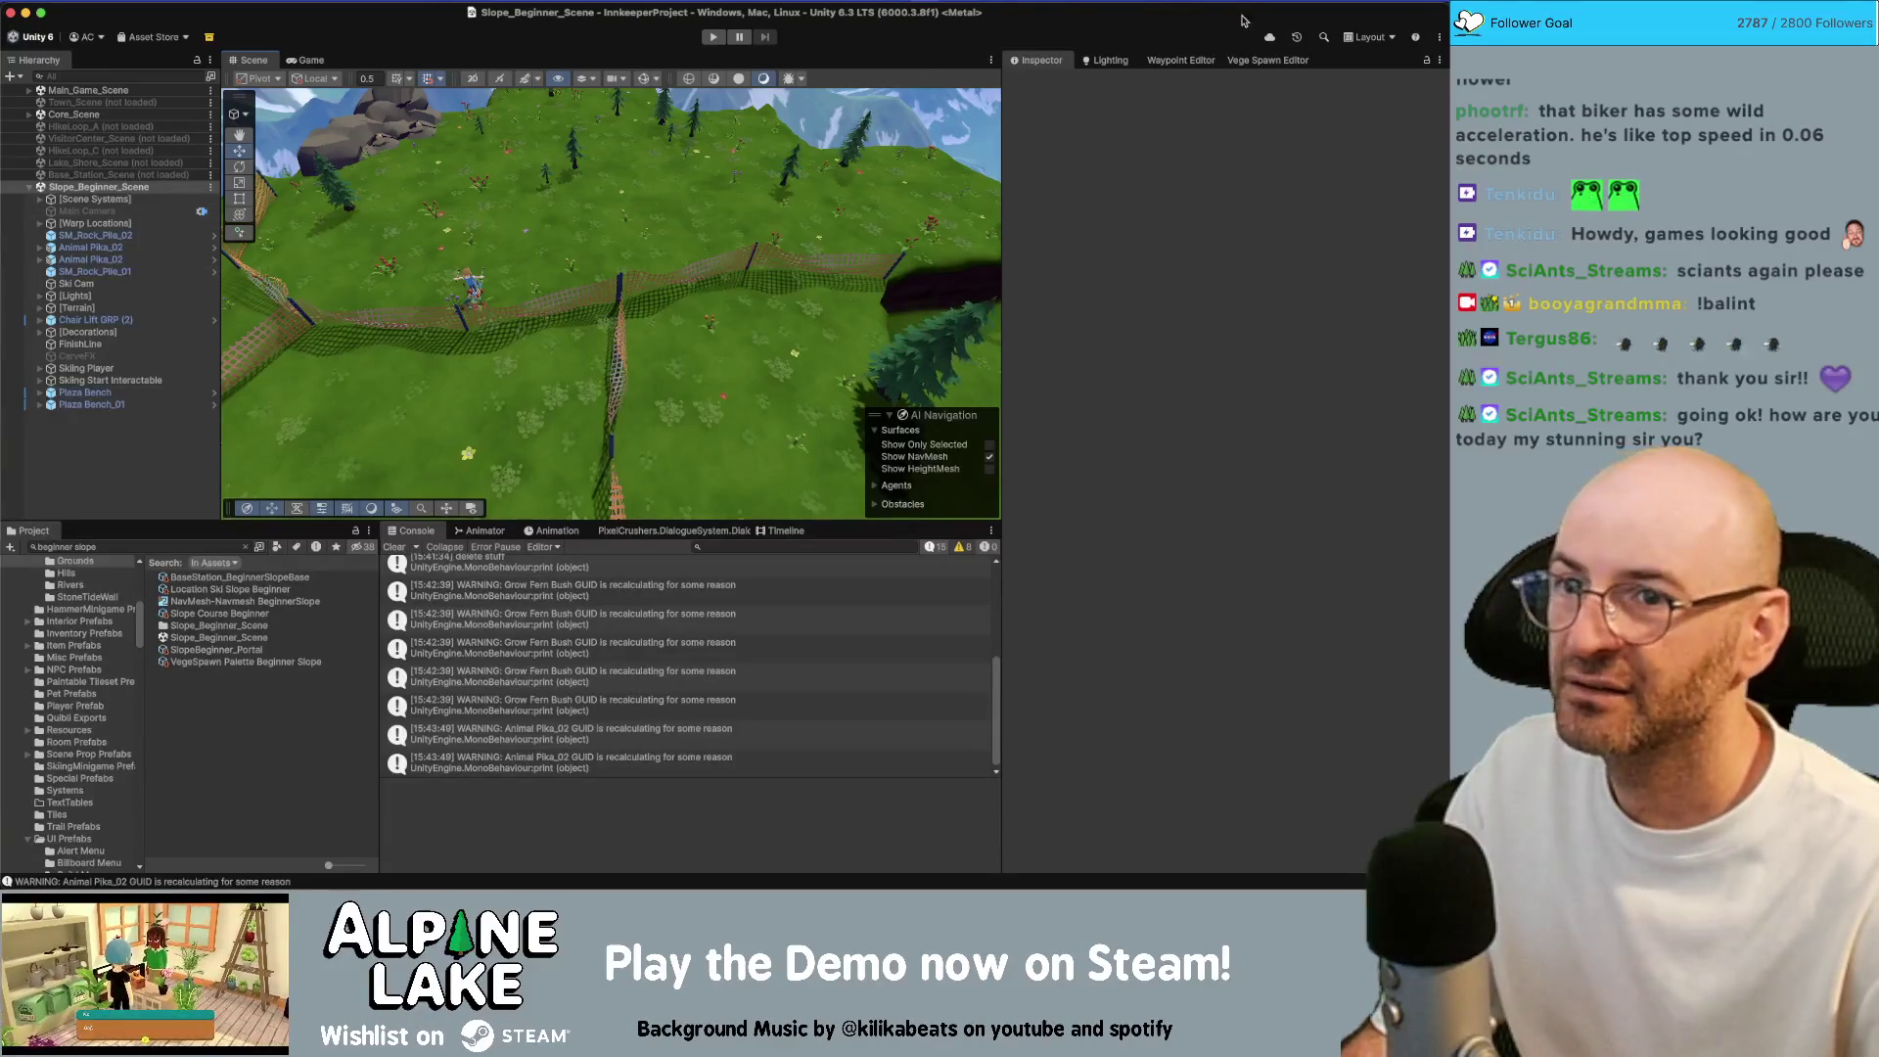
{"action": "left_click", "coordinate": [1241, 63]}
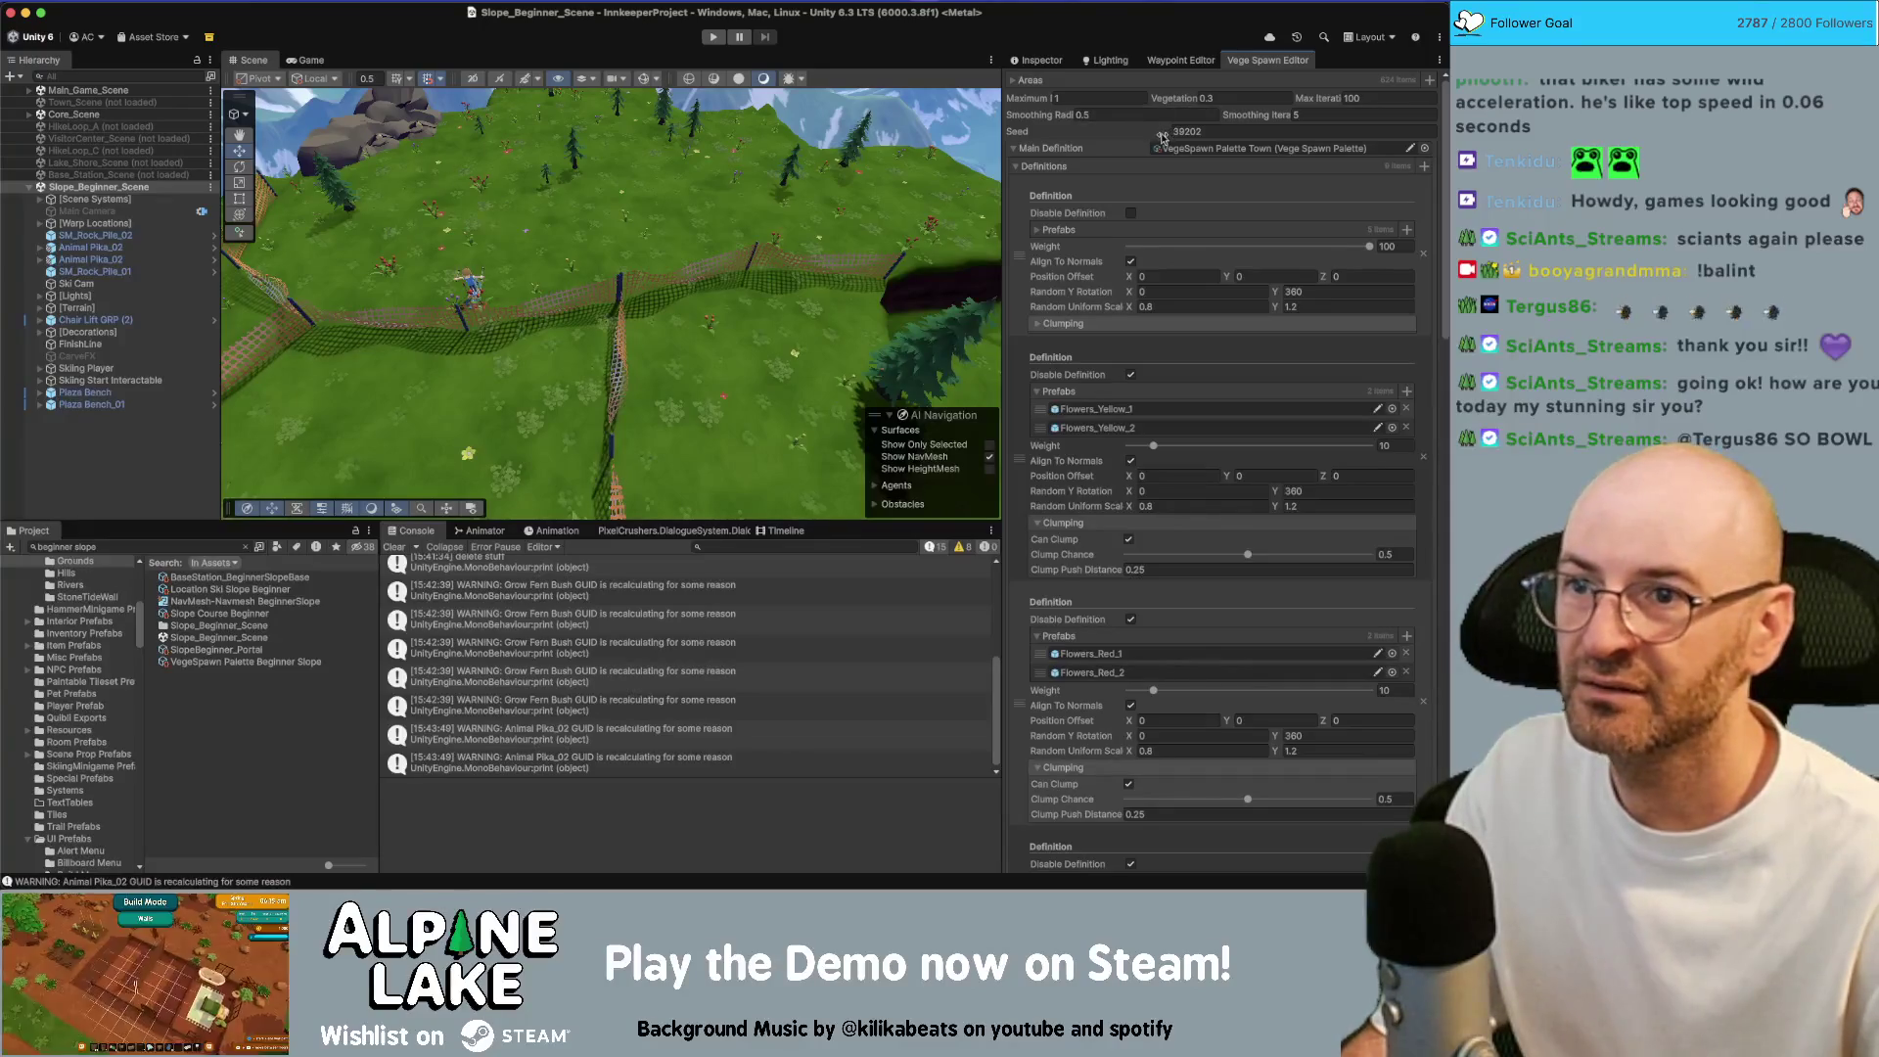
Collapse the Areas and Definitions foldouts in the Vege Spawn Editor
{"action": "left_click", "coordinate": [1014, 82]}
{"action": "left_click", "coordinate": [1014, 82]}
{"action": "left_click", "coordinate": [1014, 83]}
{"action": "left_click", "coordinate": [1014, 82]}
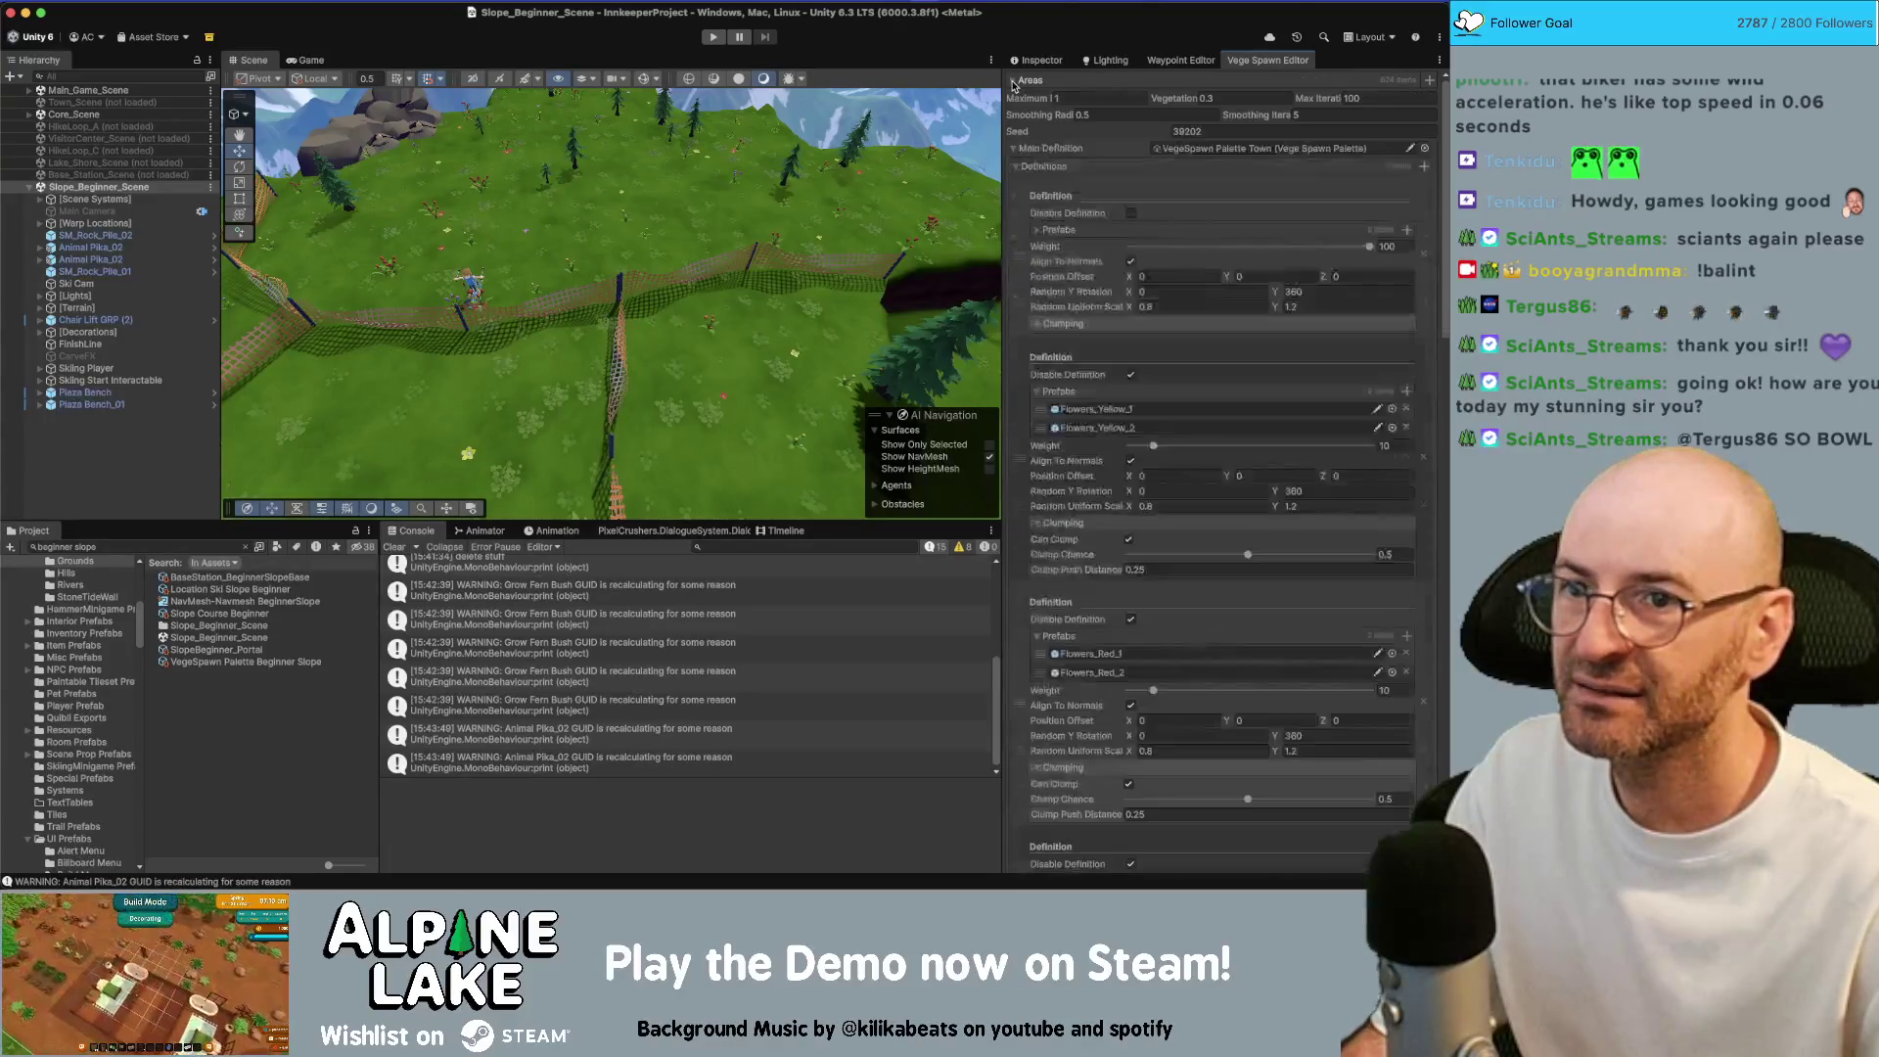
{"action": "left_click", "coordinate": [1034, 168]}
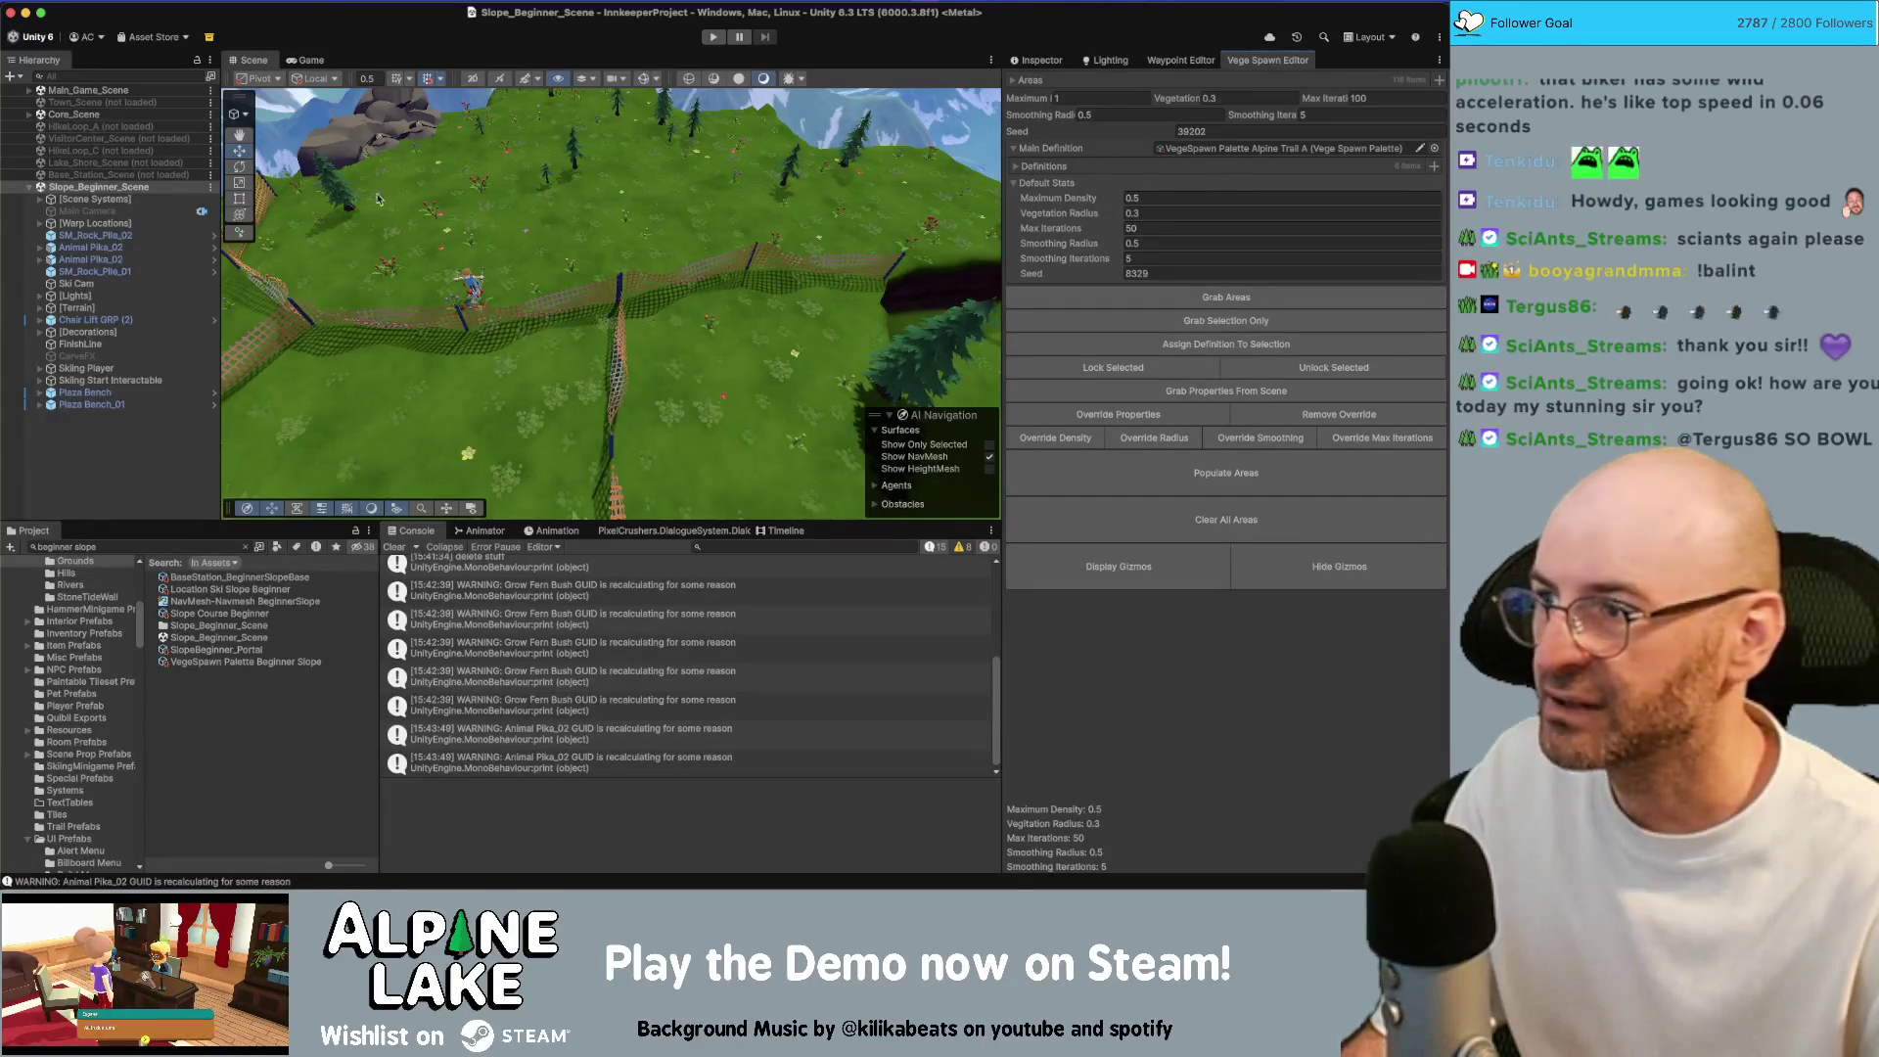
{"action": "left_click_drag", "start_coordinate": [529, 258], "coordinate": [307, 242]}
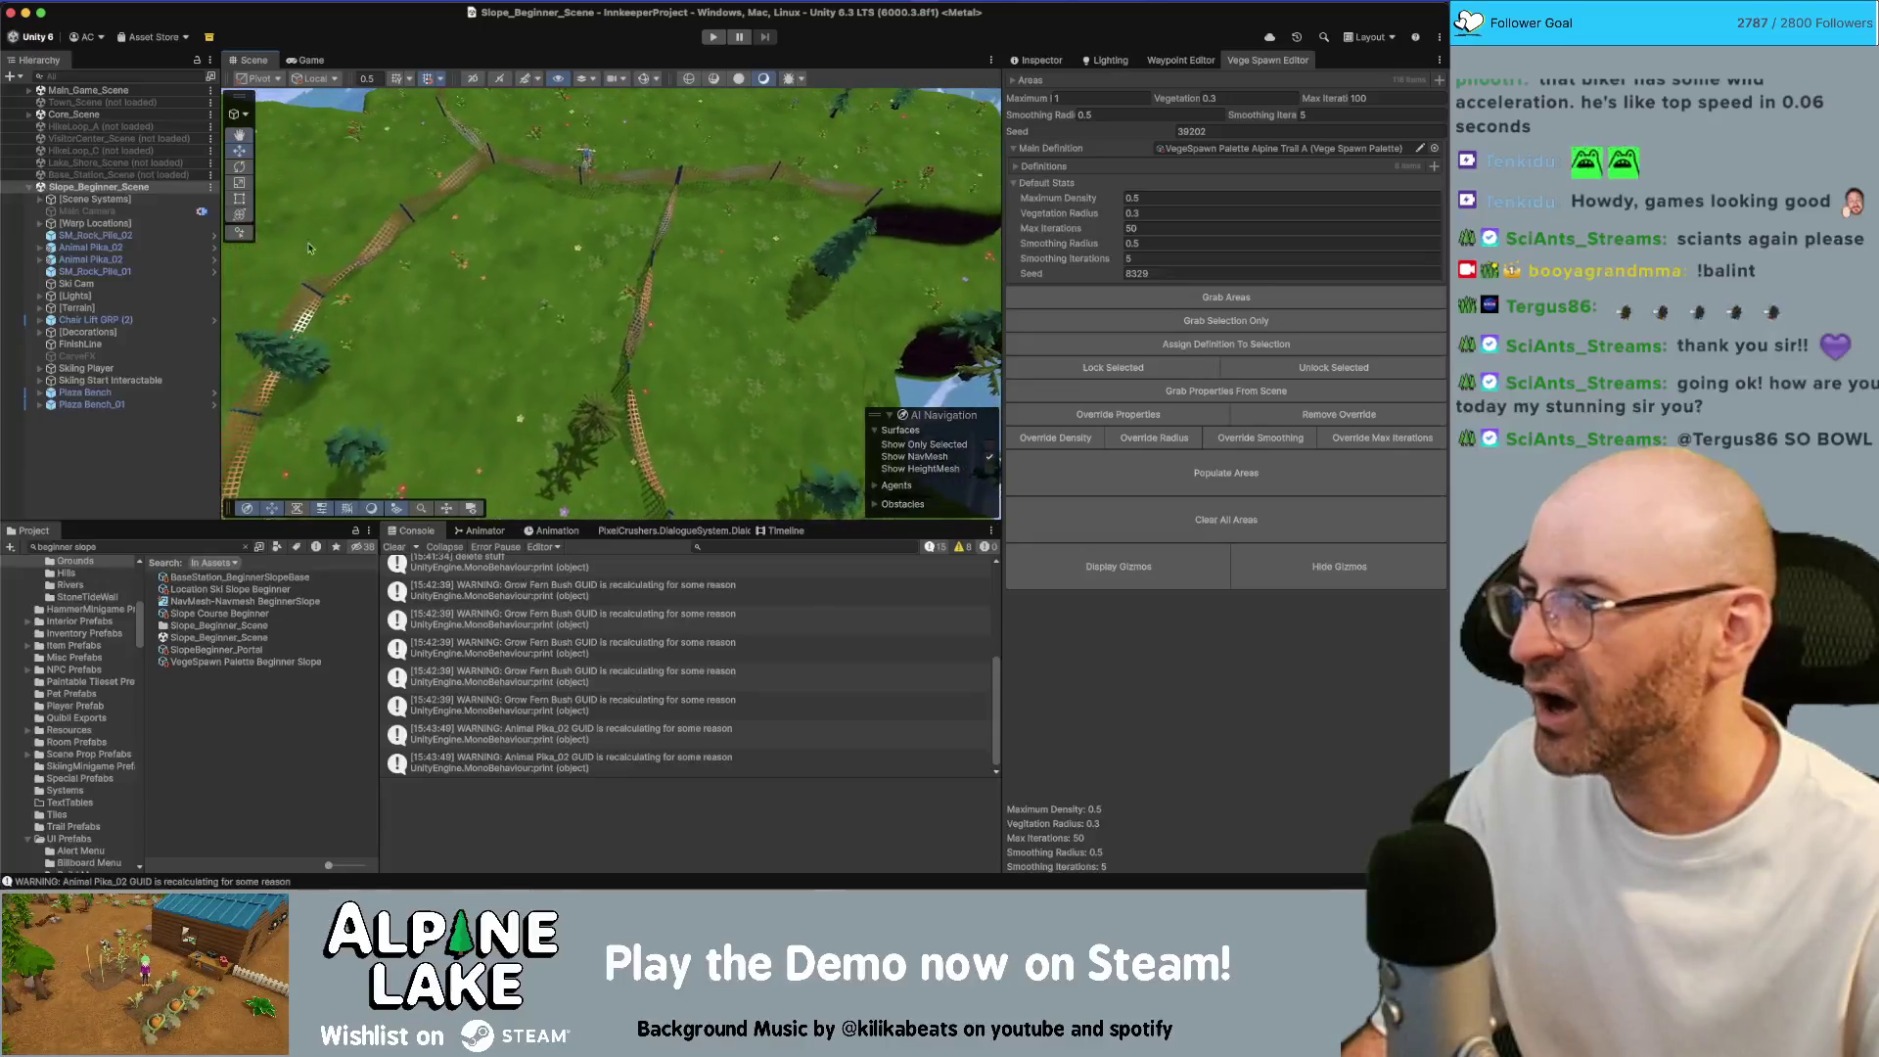
{"action": "left_click", "coordinate": [120, 72]}
Filter the Hierarchy by 'veget' and frame the first vegetation spawn zone
{"action": "type", "text": "vegeb"}
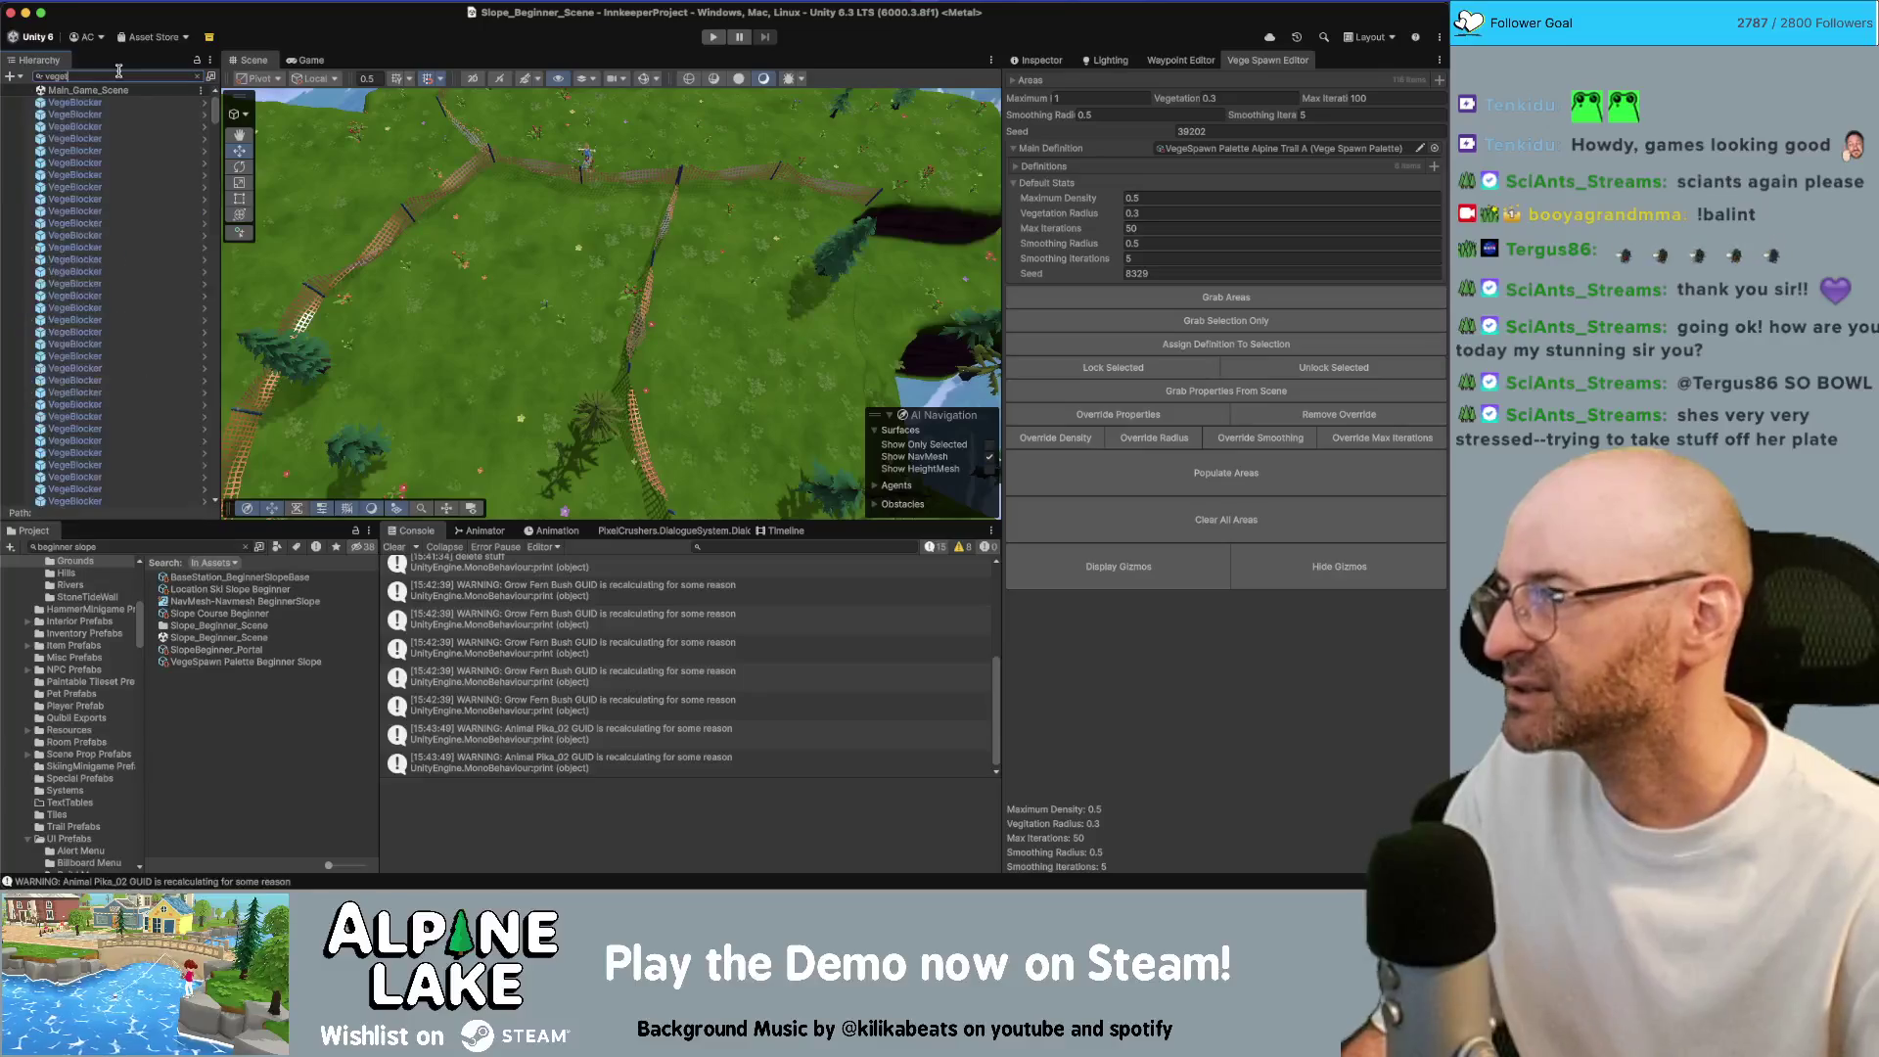
{"action": "type", "text": "t"}
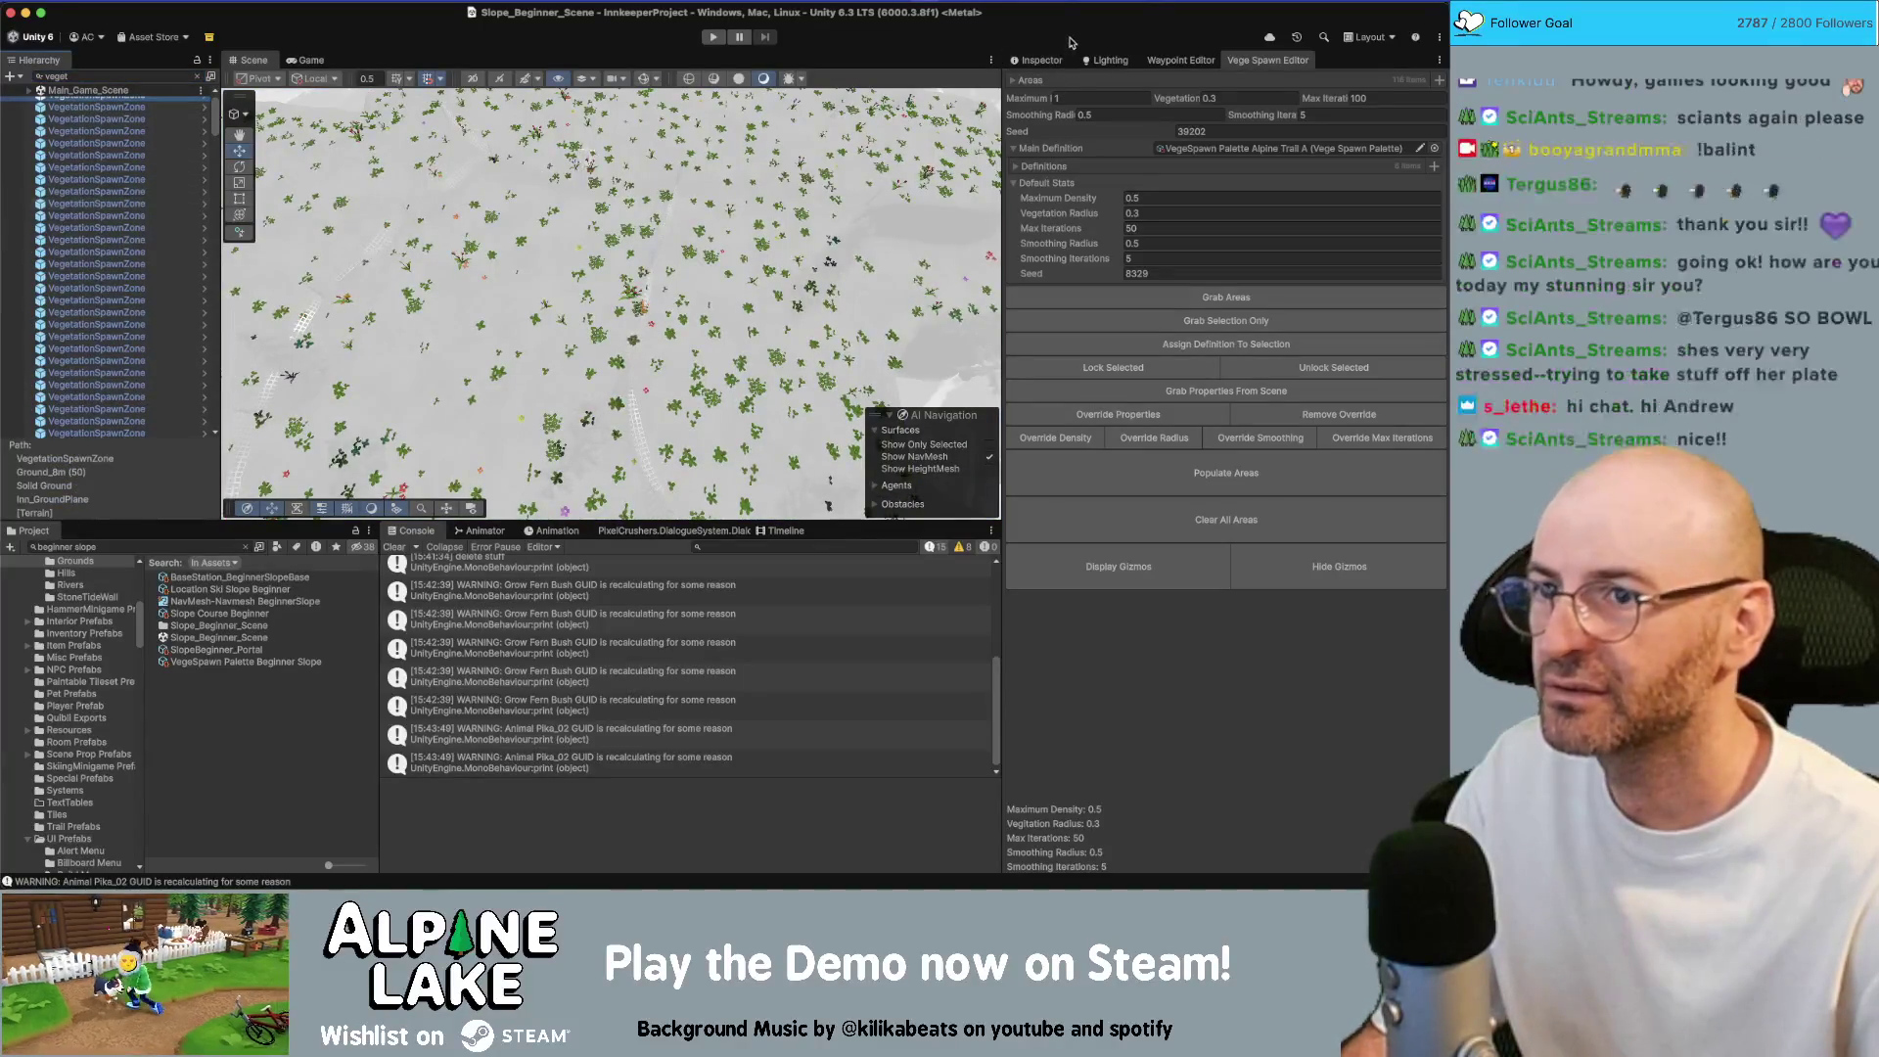
{"action": "left_click", "coordinate": [1057, 59]}
{"action": "left_click", "coordinate": [130, 179]}
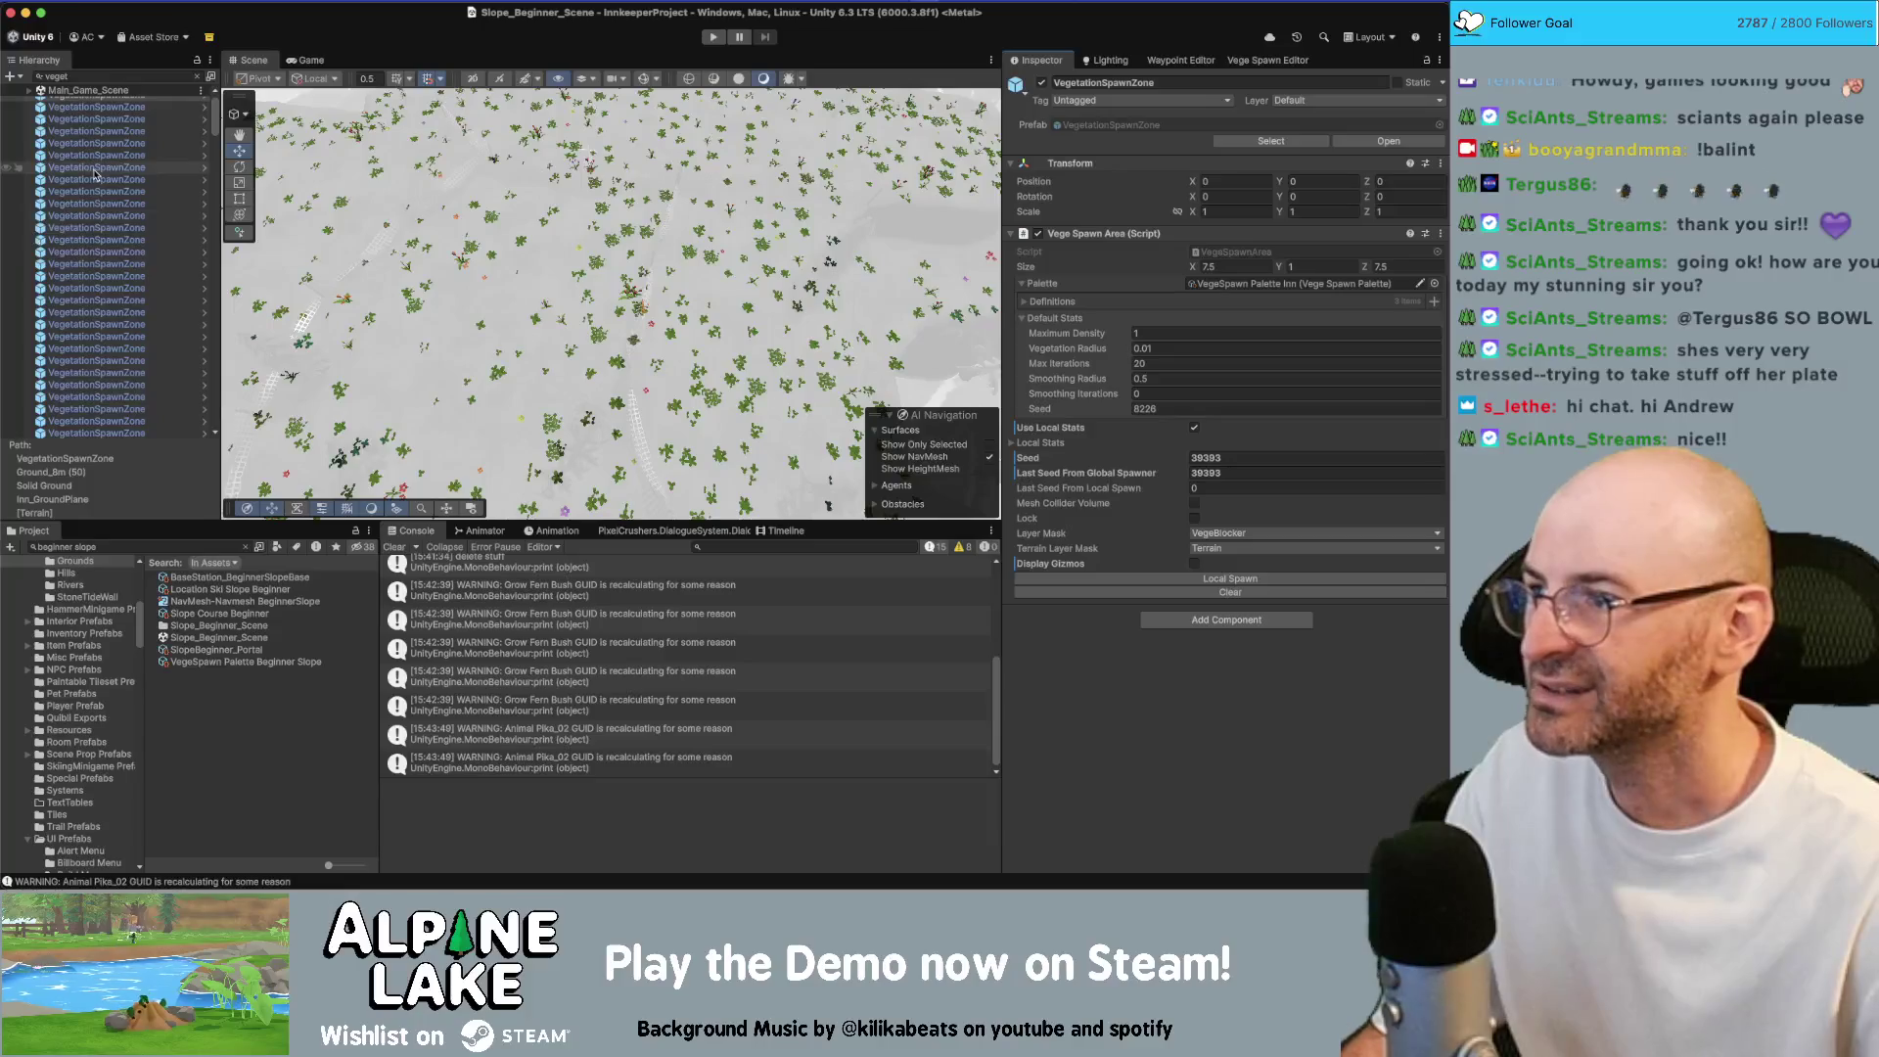
{"action": "scroll", "coordinate": [125, 133], "scroll_direction": "up", "scroll_amount": 1}
{"action": "double_click", "coordinate": [98, 101]}
{"action": "mouse_move", "coordinate": [607, 294]}
{"action": "left_mouse_down"}
{"action": "mouse_move", "coordinate": [821, 153]}
{"action": "mouse_move", "coordinate": [656, 149]}
{"action": "left_mouse_up"}
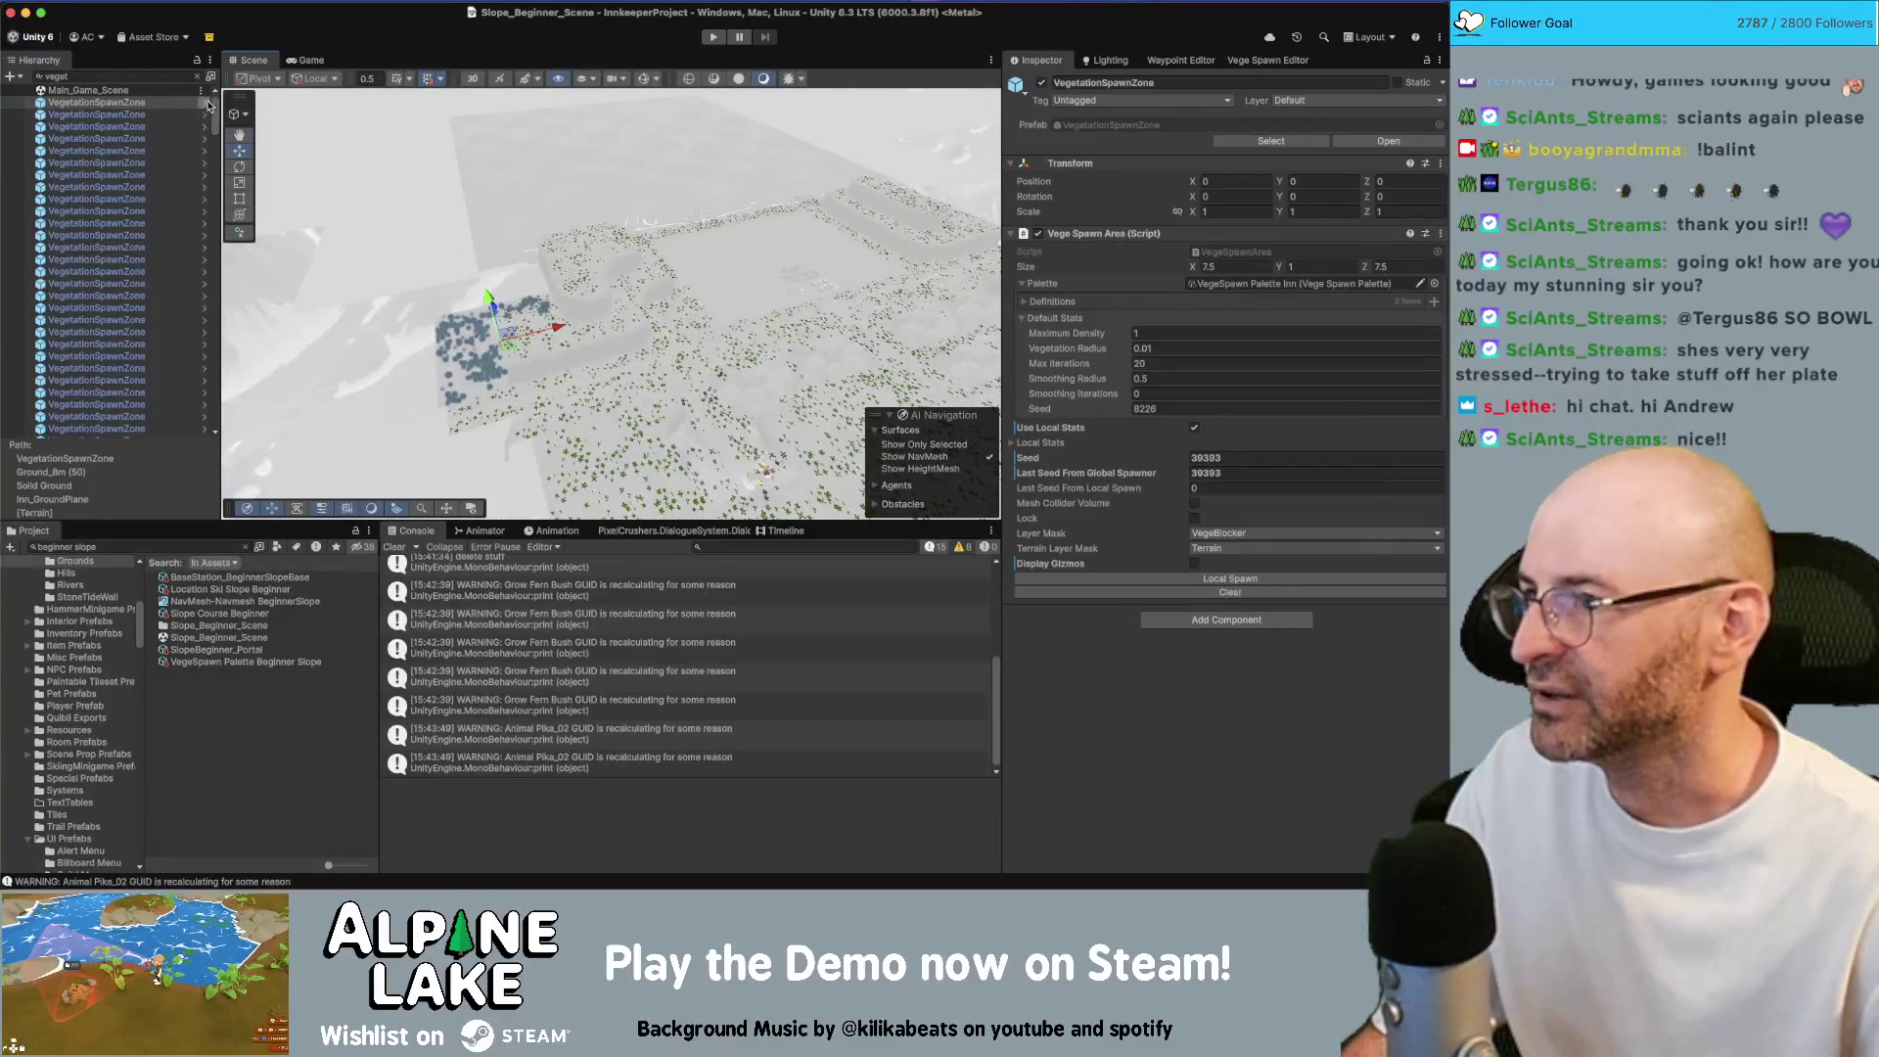
{"action": "scroll", "coordinate": [208, 321], "scroll_direction": "up", "scroll_amount": 5}
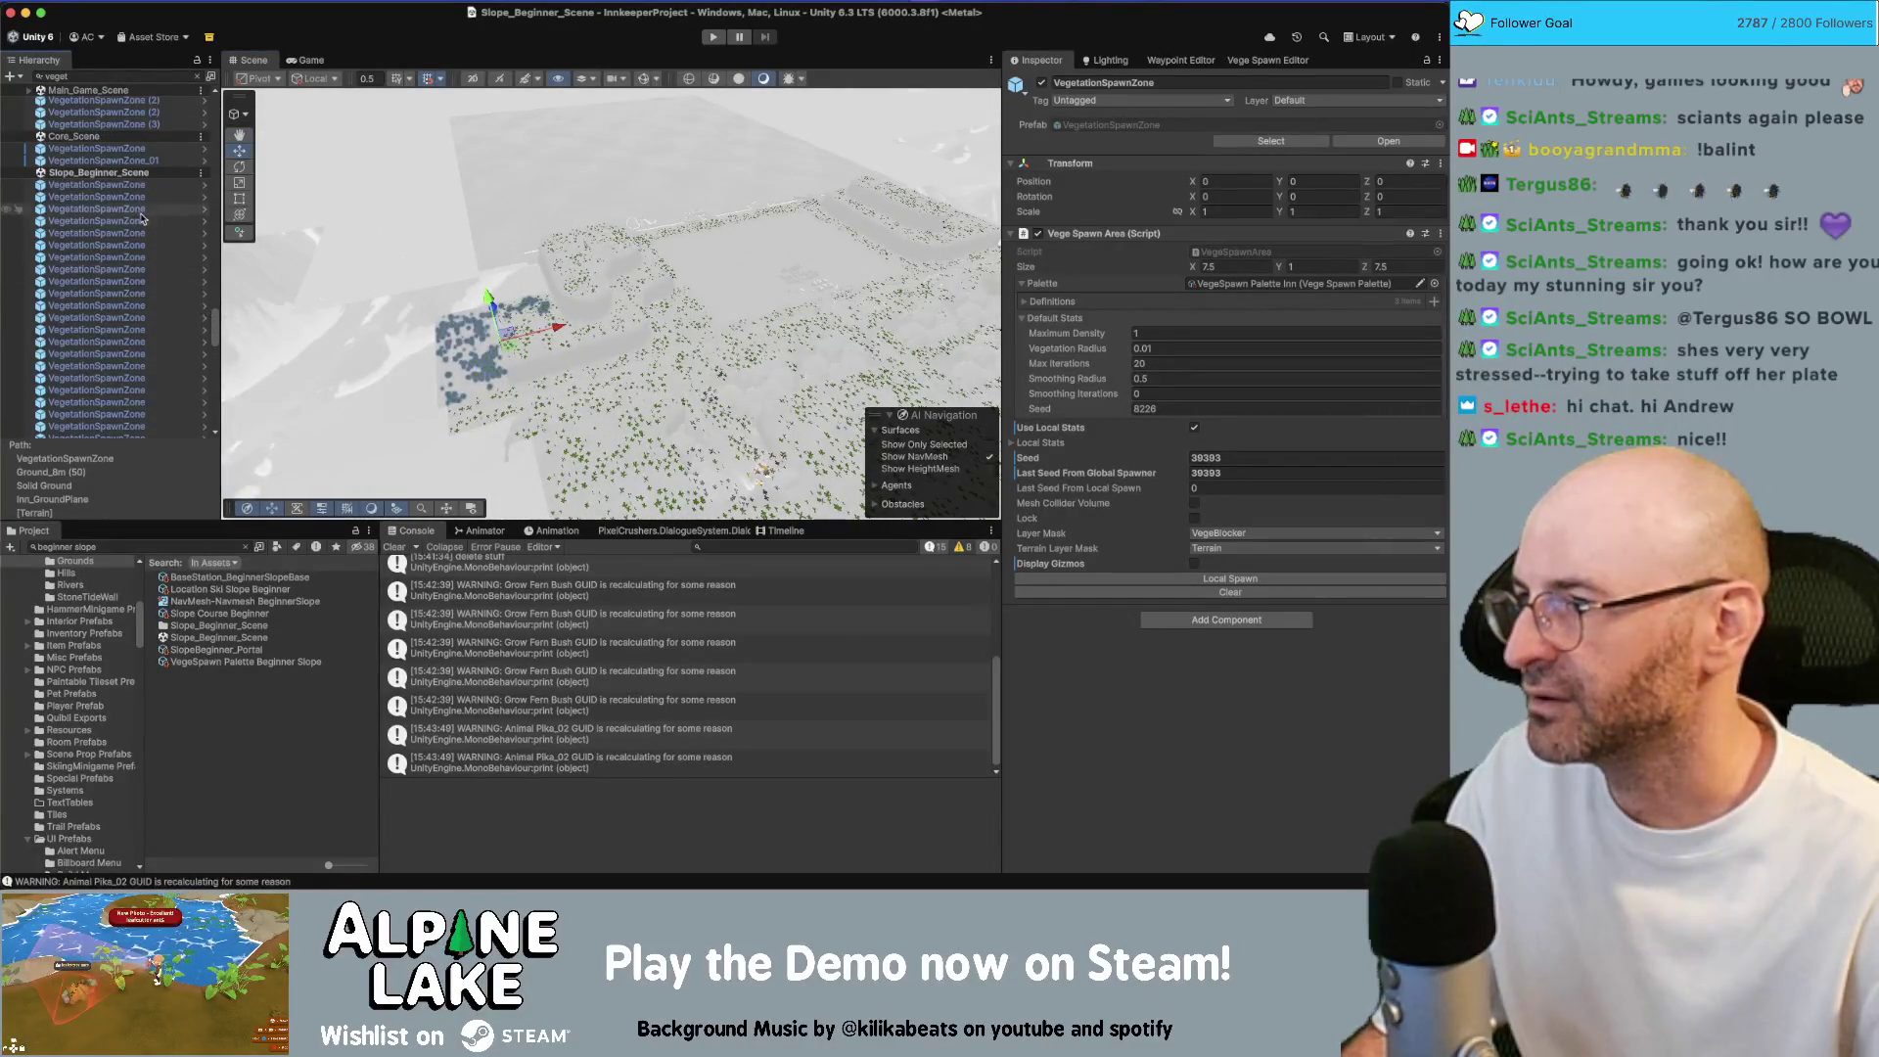
Step through the VegetationSpawnZone objects to compare their settings
{"action": "left_click", "coordinate": [138, 186]}
{"action": "key", "text": "Down"}
{"action": "key", "text": "Down"}
{"action": "key", "text": "Down"}
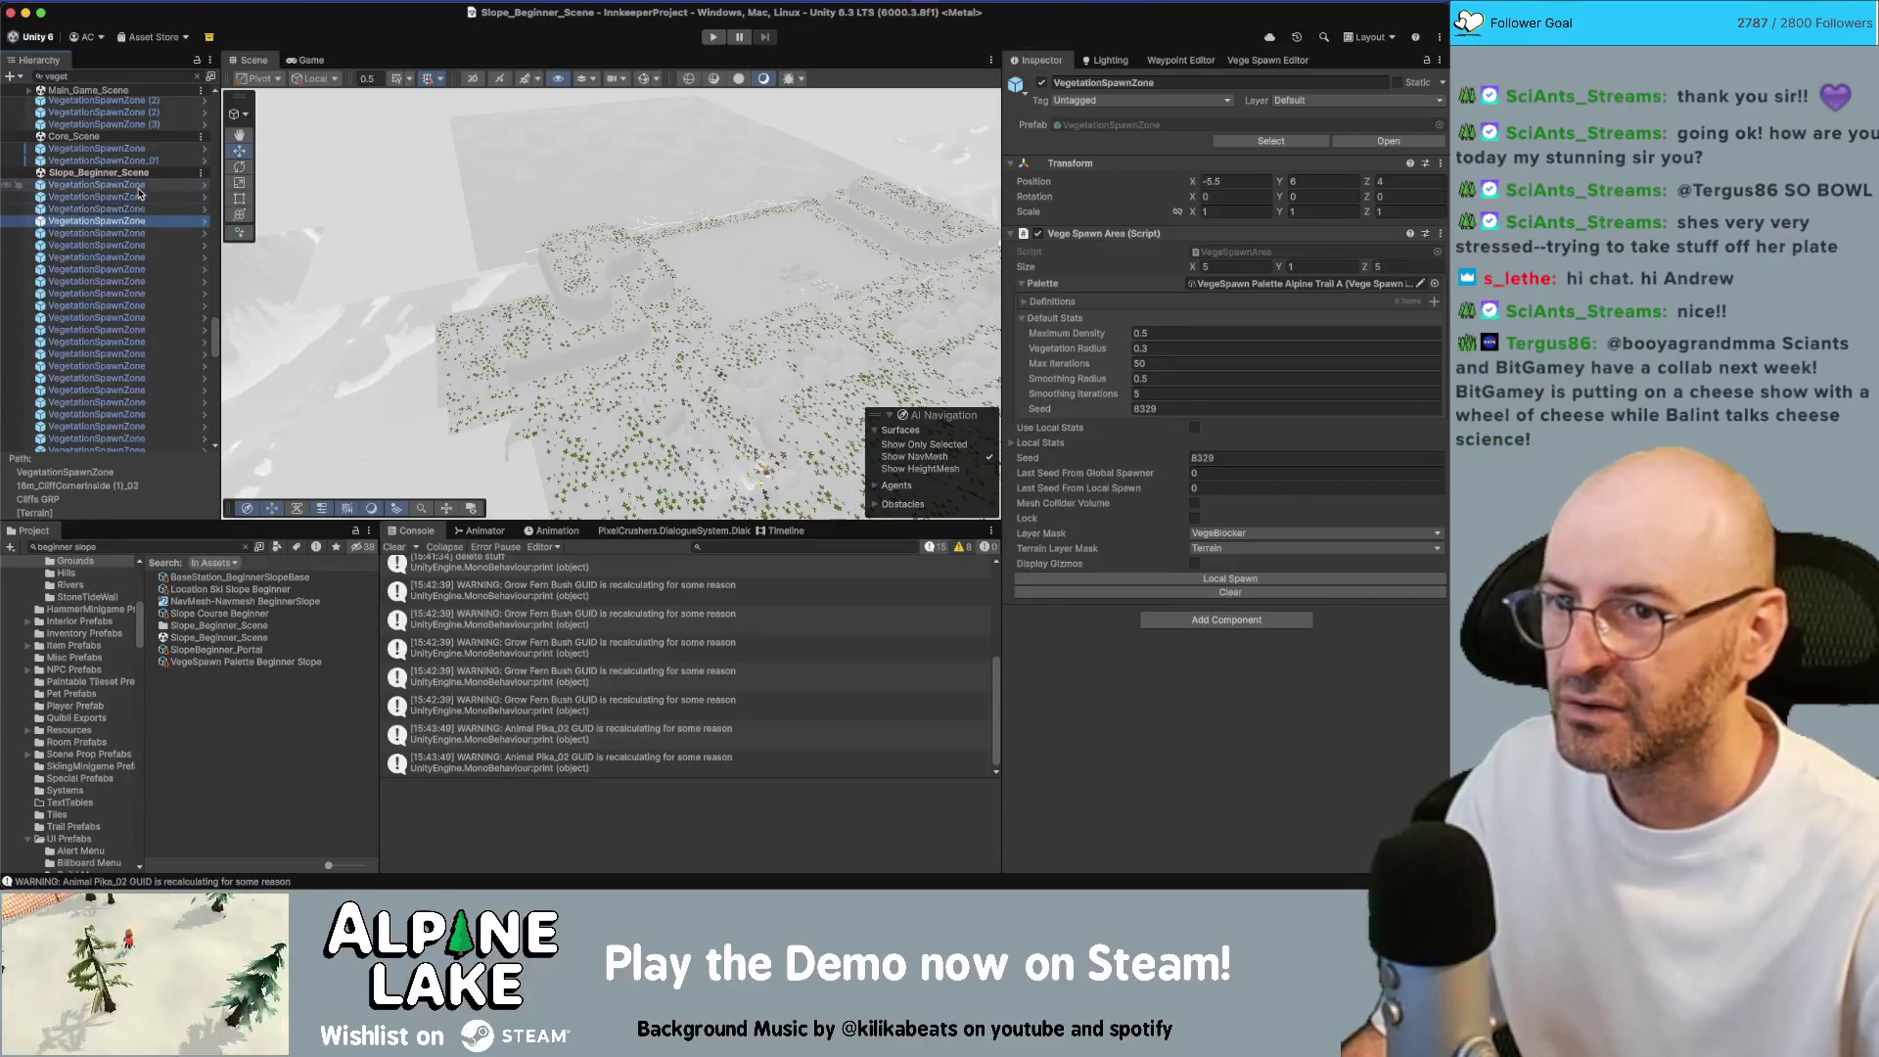
{"action": "key", "text": "Down"}
{"action": "key", "text": "Down"}
{"action": "key", "text": "Down"}
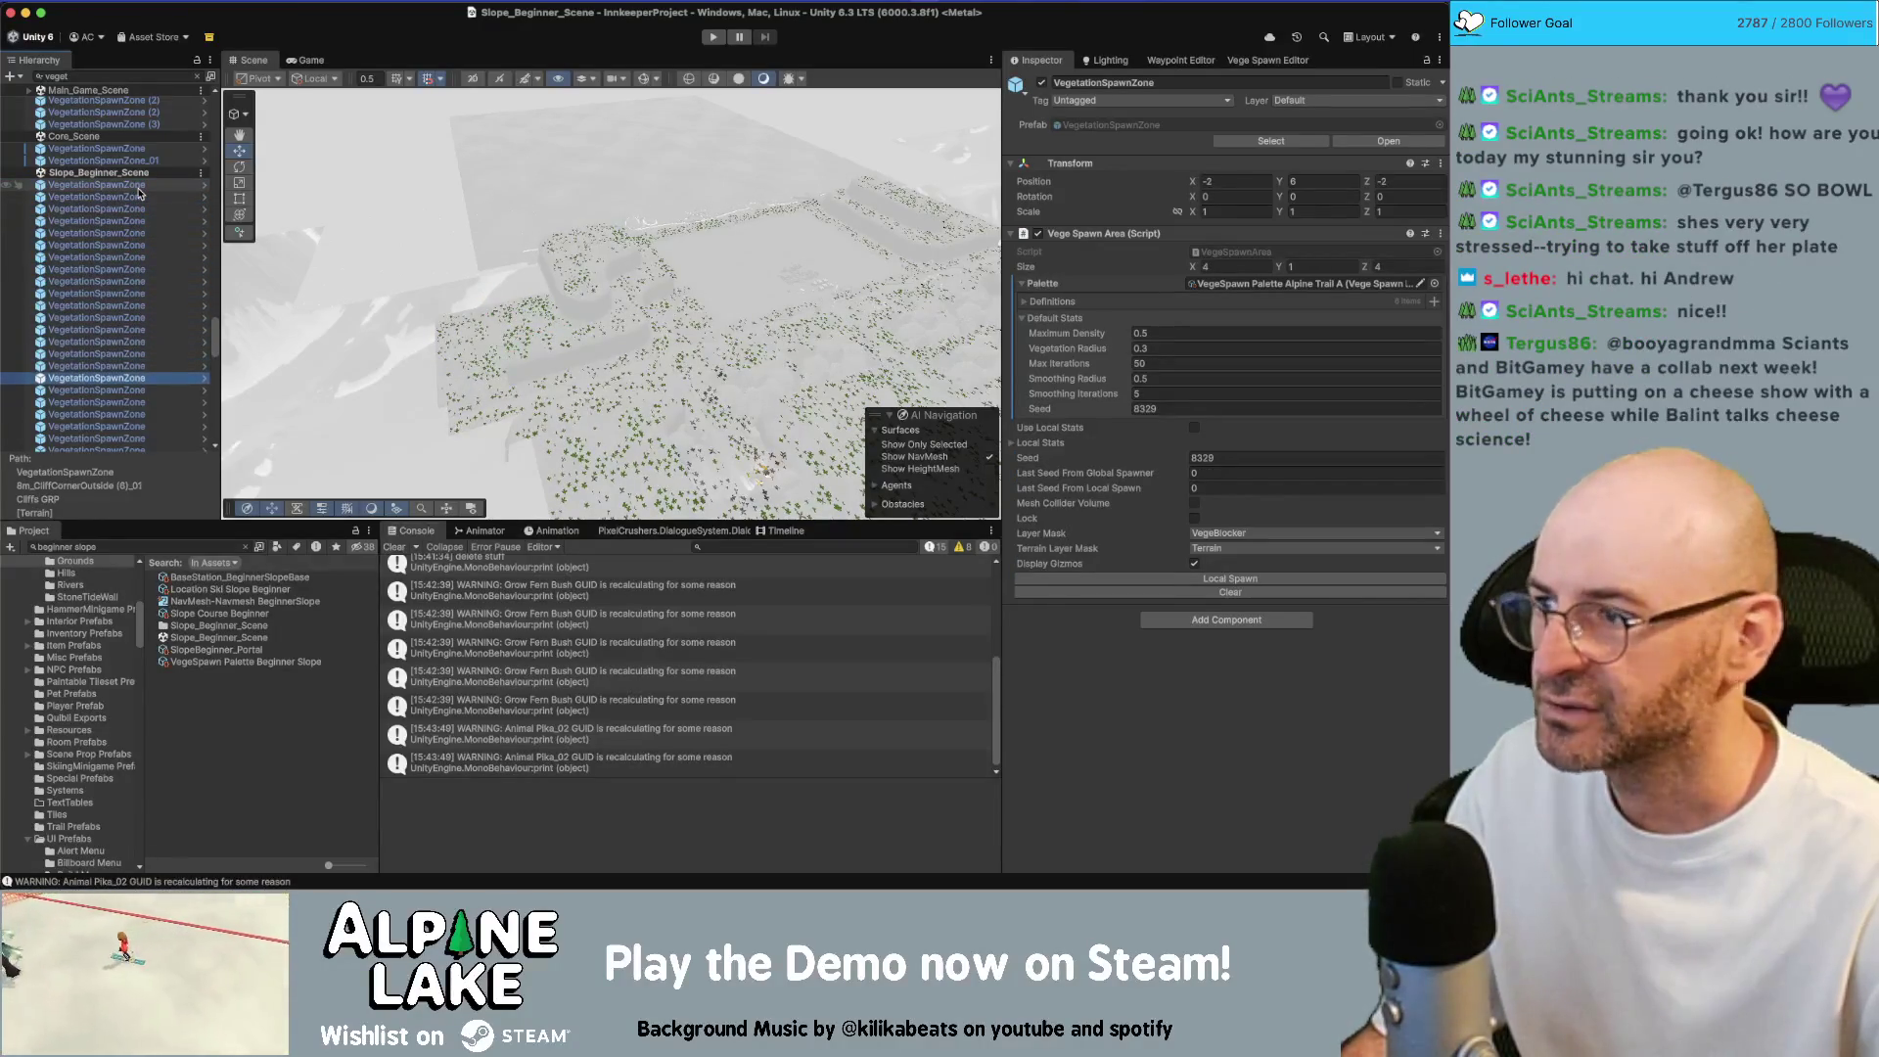
{"action": "scroll", "coordinate": [142, 211], "scroll_direction": "down", "scroll_amount": 3}
{"action": "left_click", "coordinate": [143, 215]}
{"action": "key", "text": "Down"}
{"action": "key", "text": "Down"}
{"action": "key", "text": "Down"}
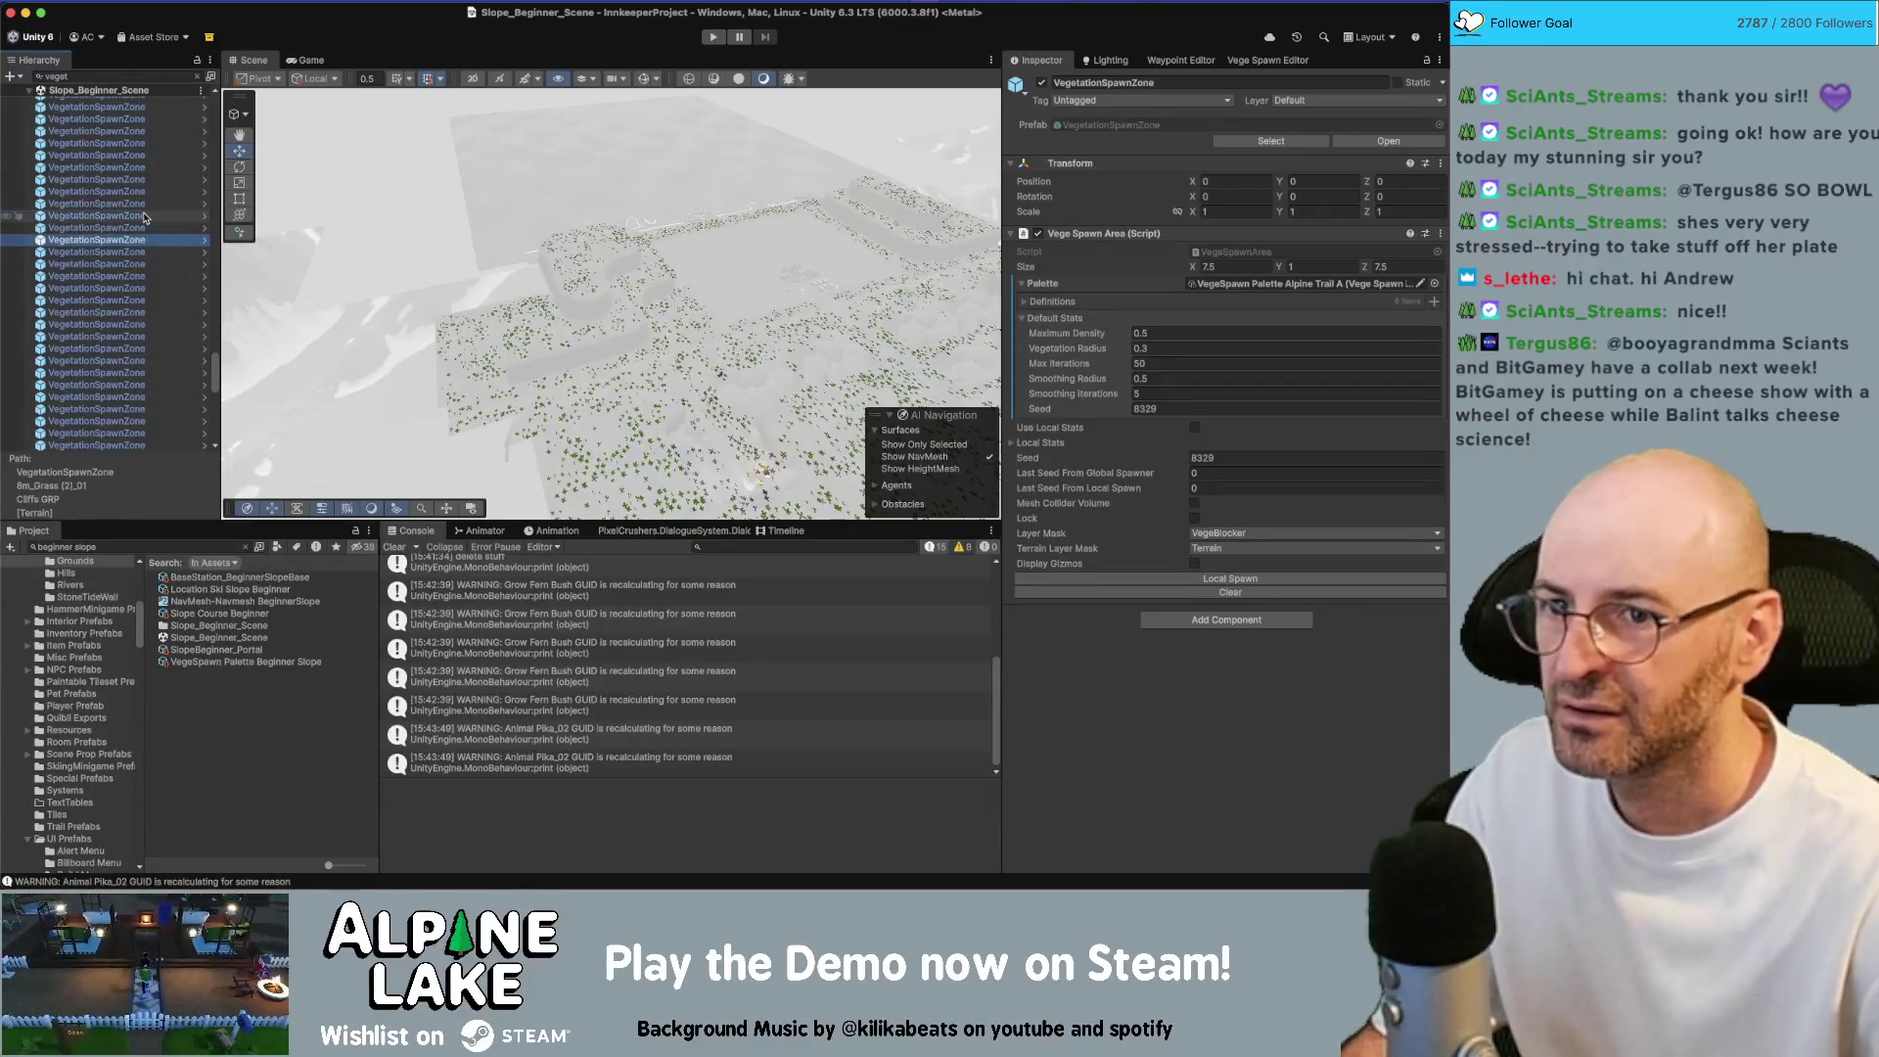
{"action": "key", "text": "Down"}
{"action": "key", "text": "Down"}
{"action": "key", "text": "Down"}
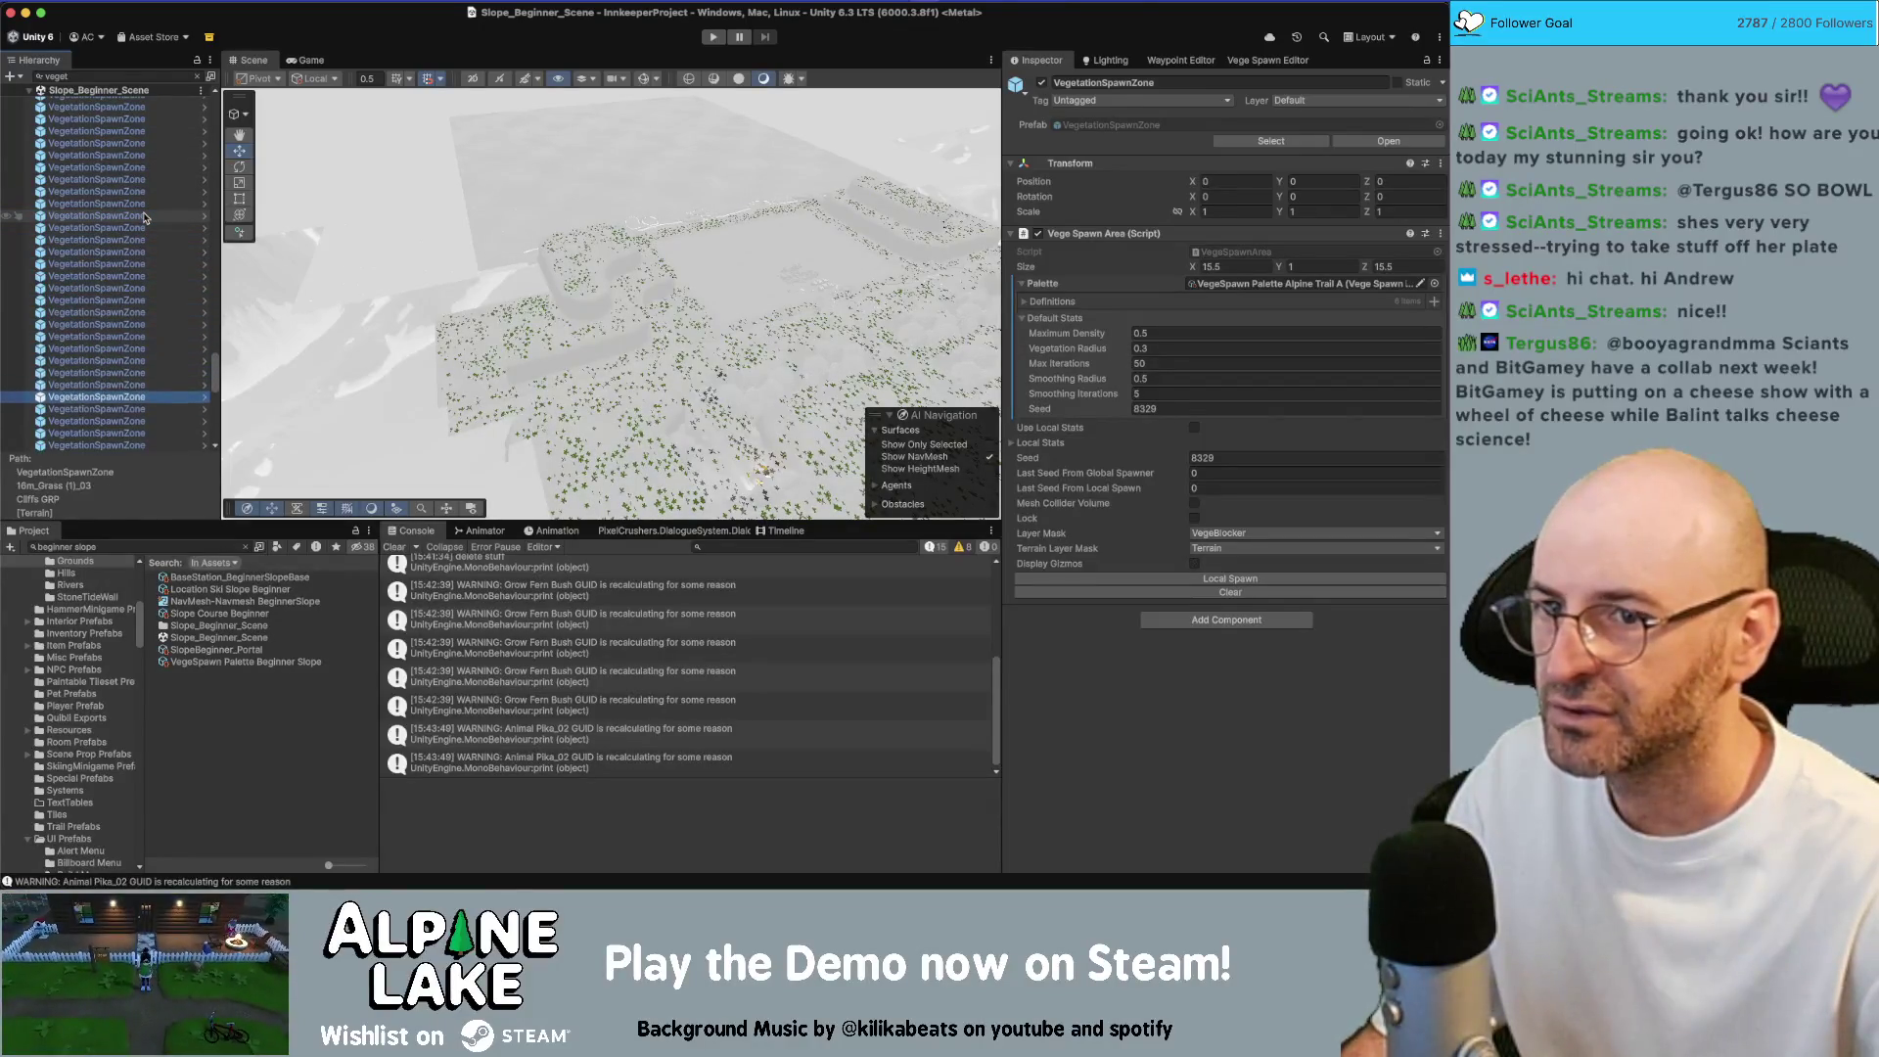
{"action": "key", "text": "Down"}
{"action": "key", "text": "Down"}
{"action": "key", "text": "Down"}
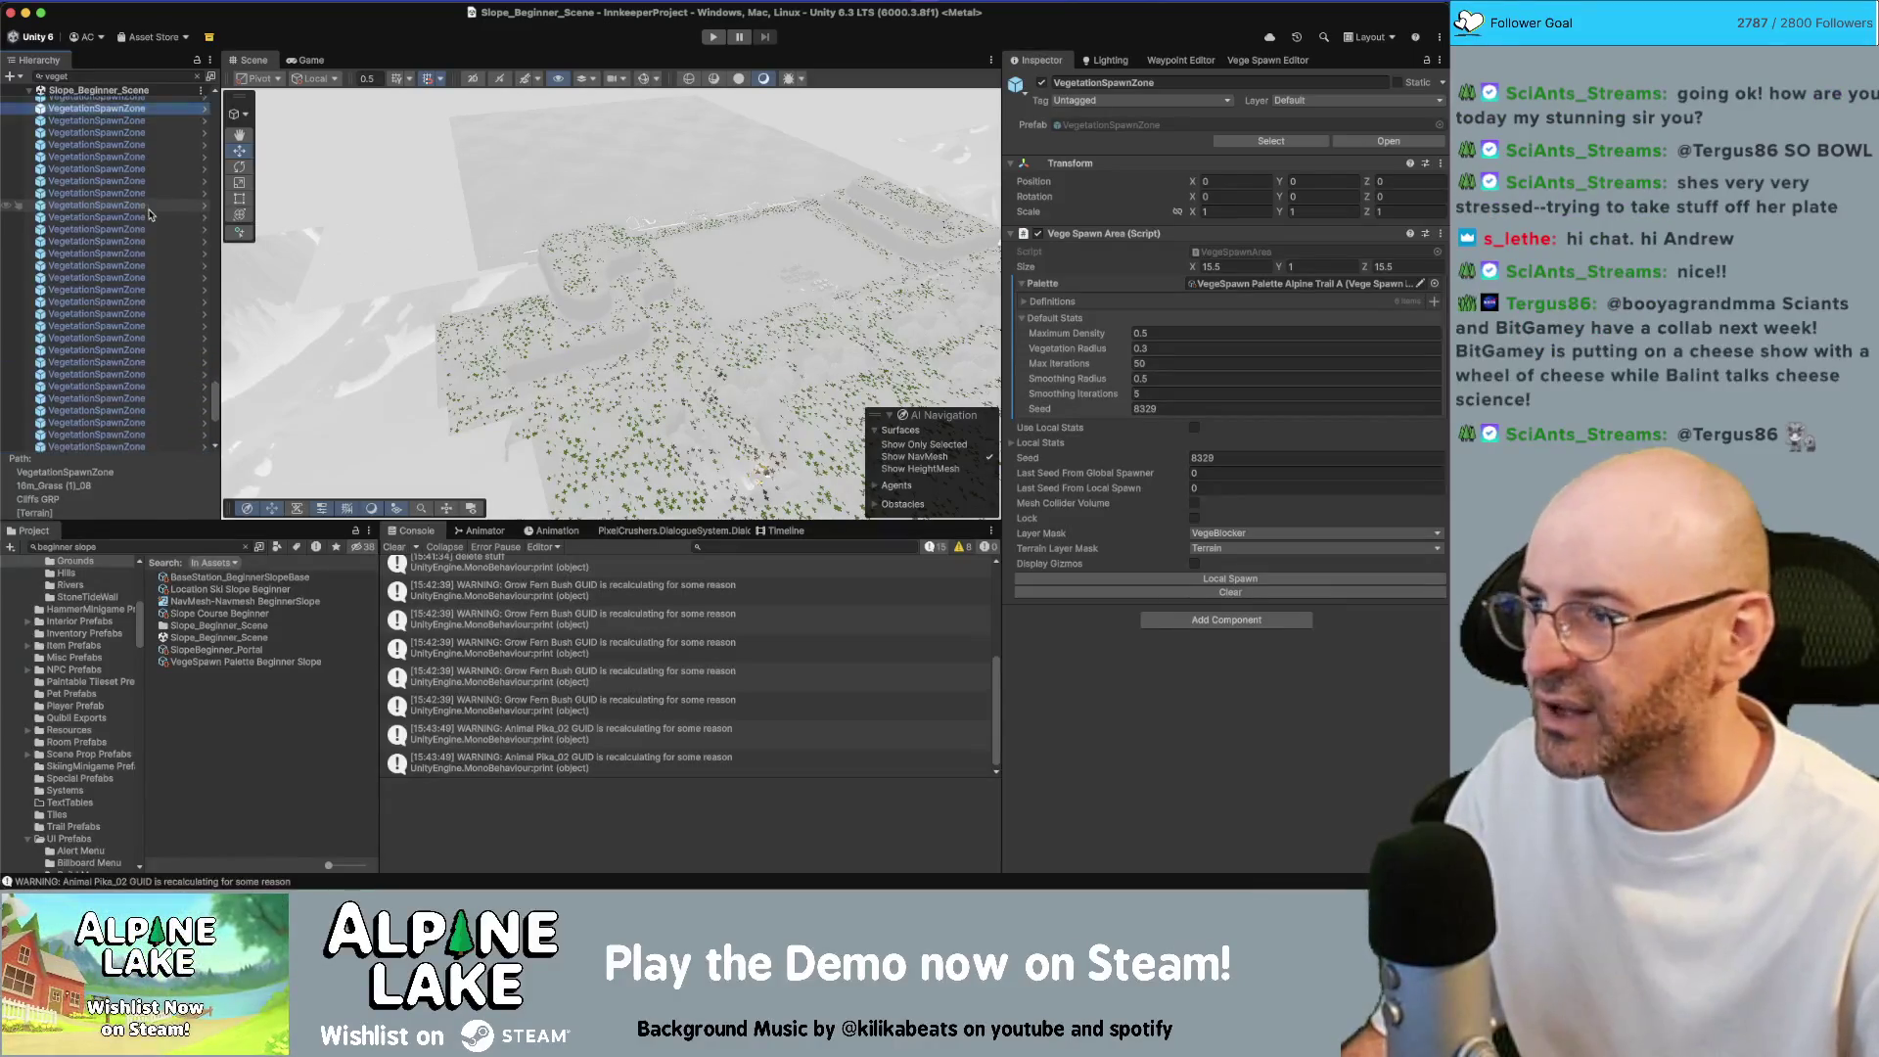
{"action": "left_click", "coordinate": [142, 227]}
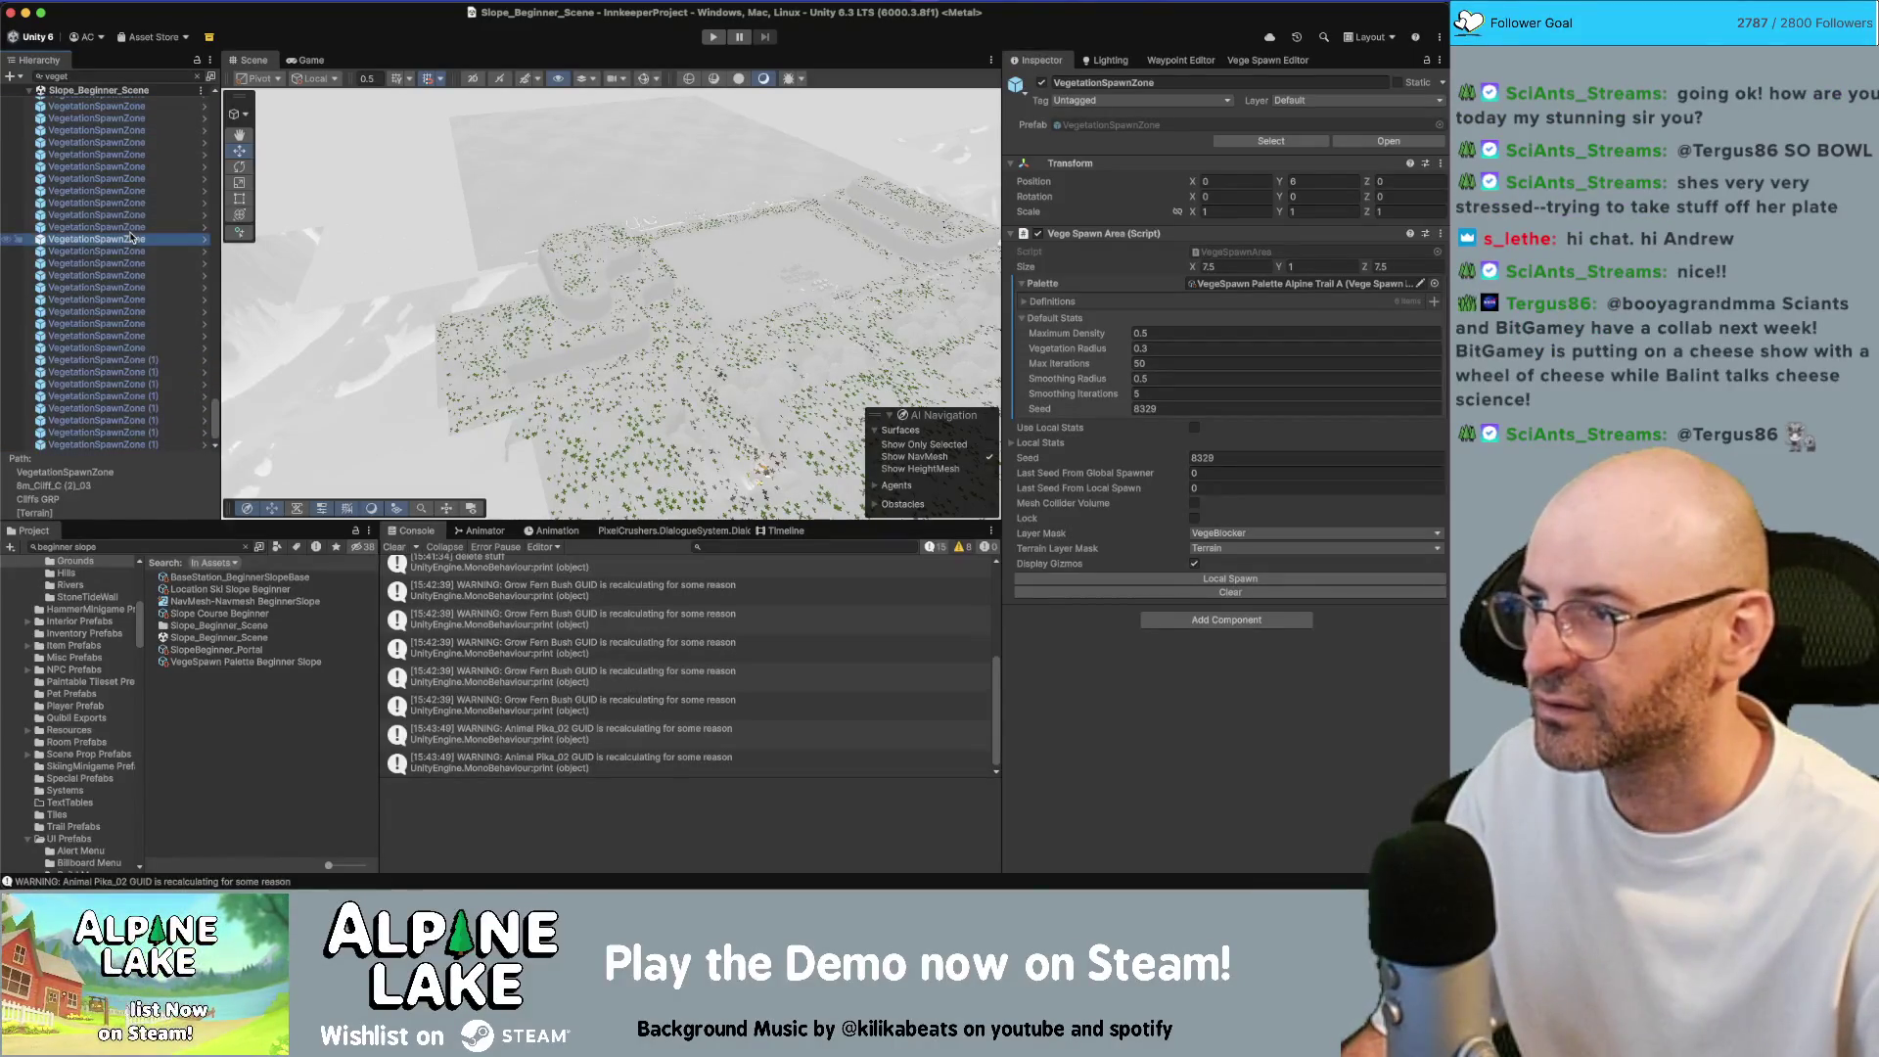
{"action": "left_click", "coordinate": [117, 288]}
{"action": "left_click", "coordinate": [112, 347]}
{"action": "left_click", "coordinate": [113, 385]}
{"action": "left_click", "coordinate": [112, 276]}
{"action": "left_click", "coordinate": [113, 227]}
{"action": "left_click", "coordinate": [112, 179]}
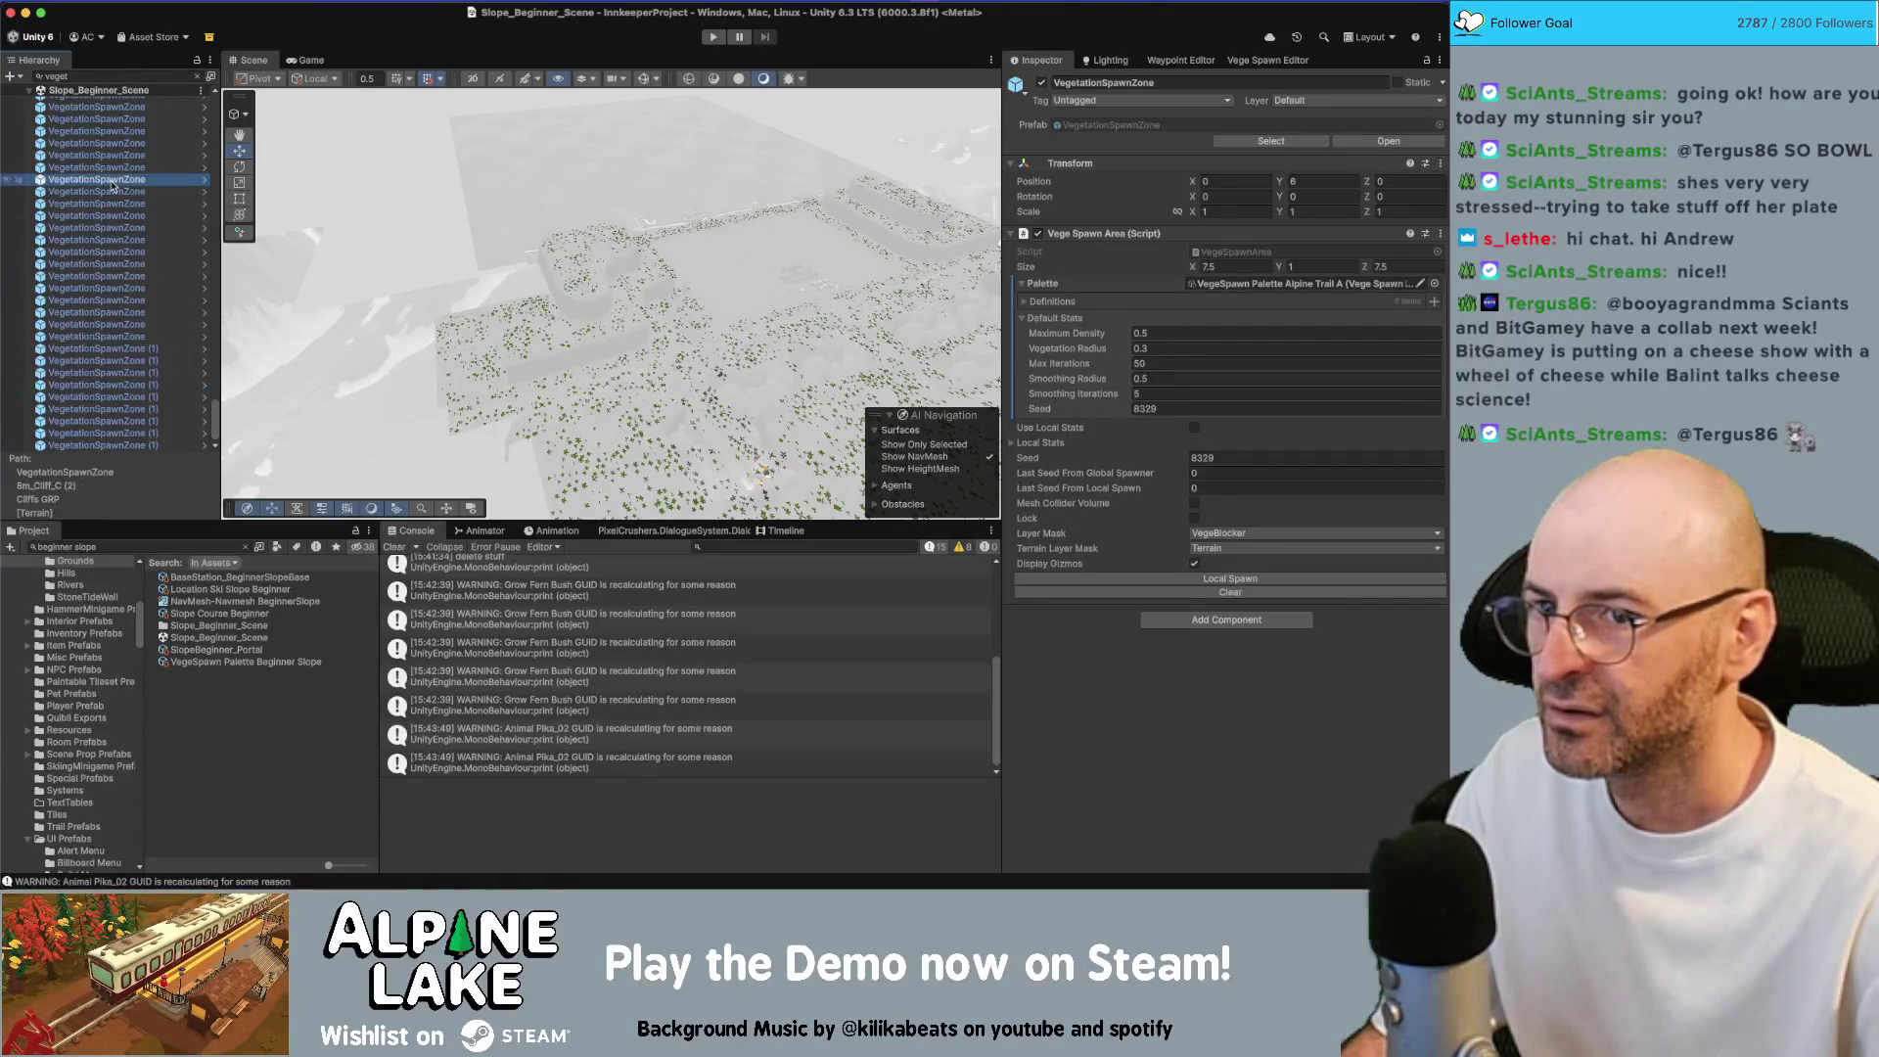
{"action": "left_click", "coordinate": [117, 436]}
Select all 116 spawn zones under Slope_Beginner_Scene
{"action": "scroll", "coordinate": [127, 401], "scroll_direction": "down", "scroll_amount": 5}
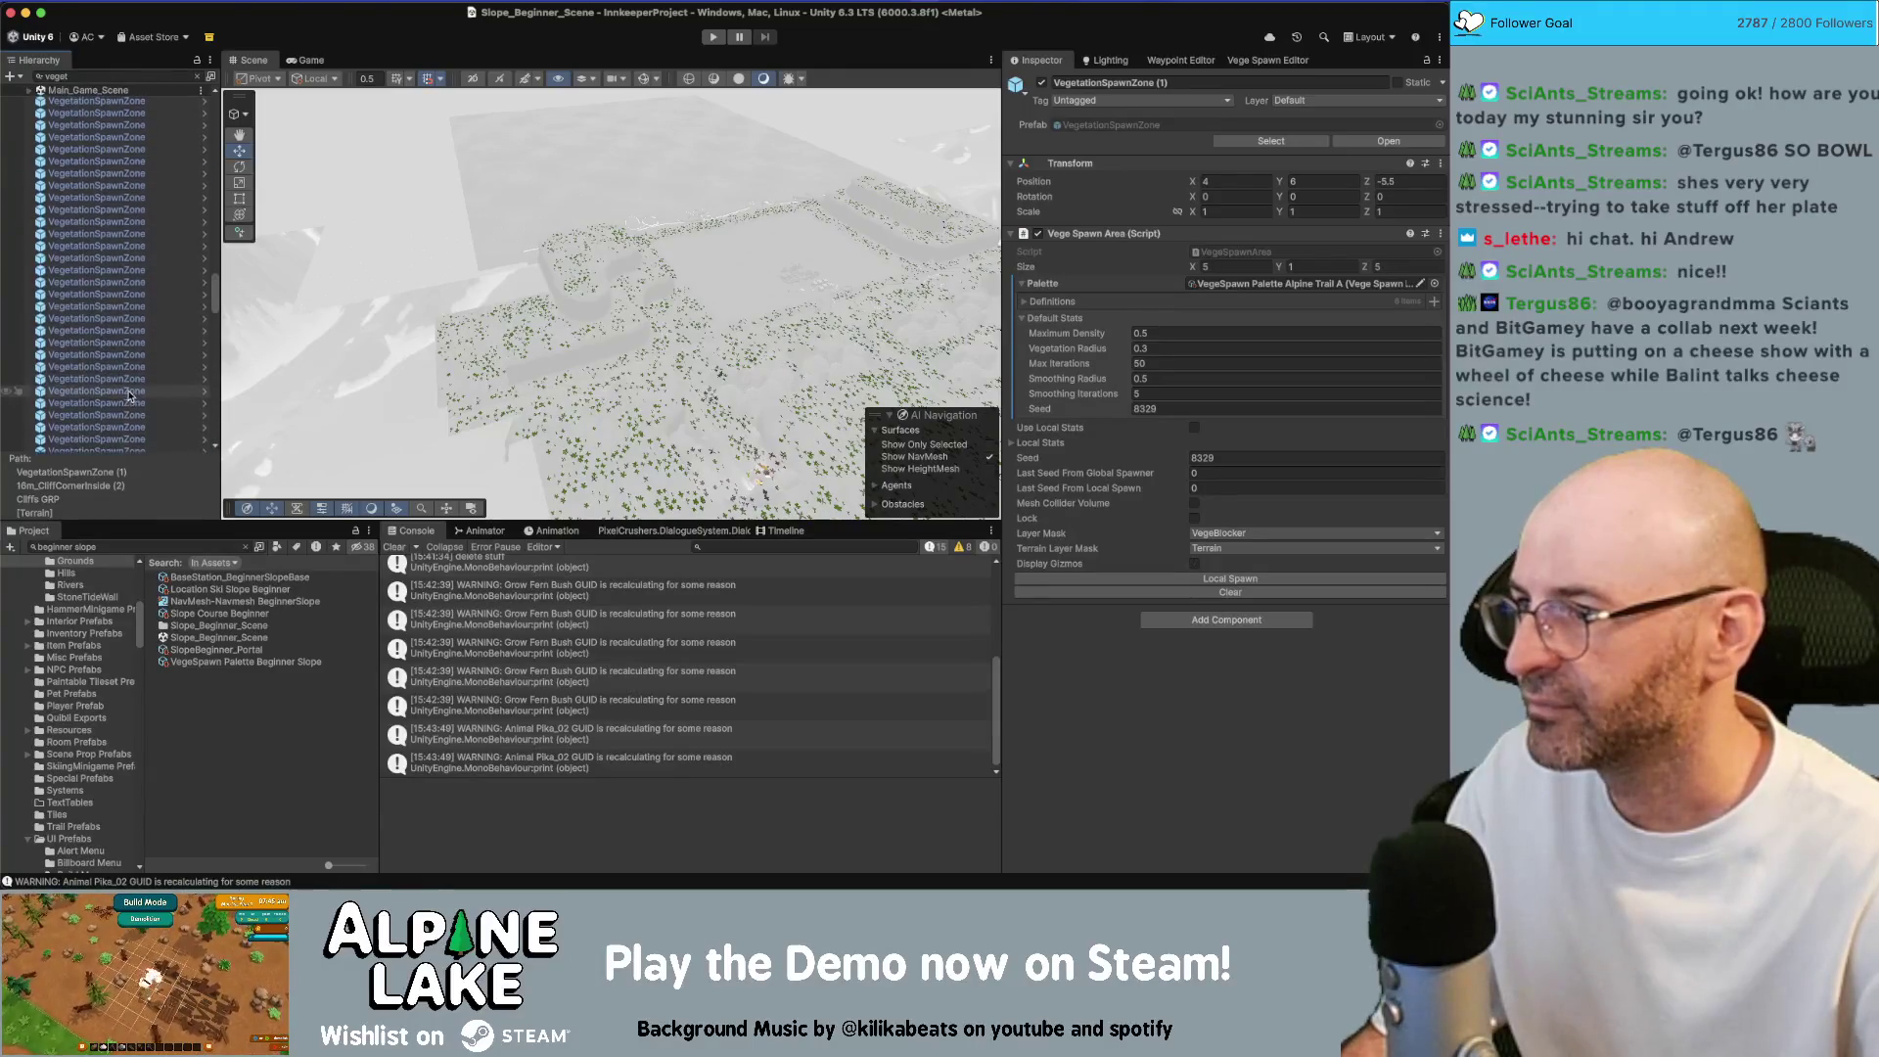
{"action": "scroll", "coordinate": [130, 391], "scroll_direction": "down", "scroll_amount": 10}
{"action": "scroll", "coordinate": [130, 382], "scroll_direction": "down", "scroll_amount": 15}
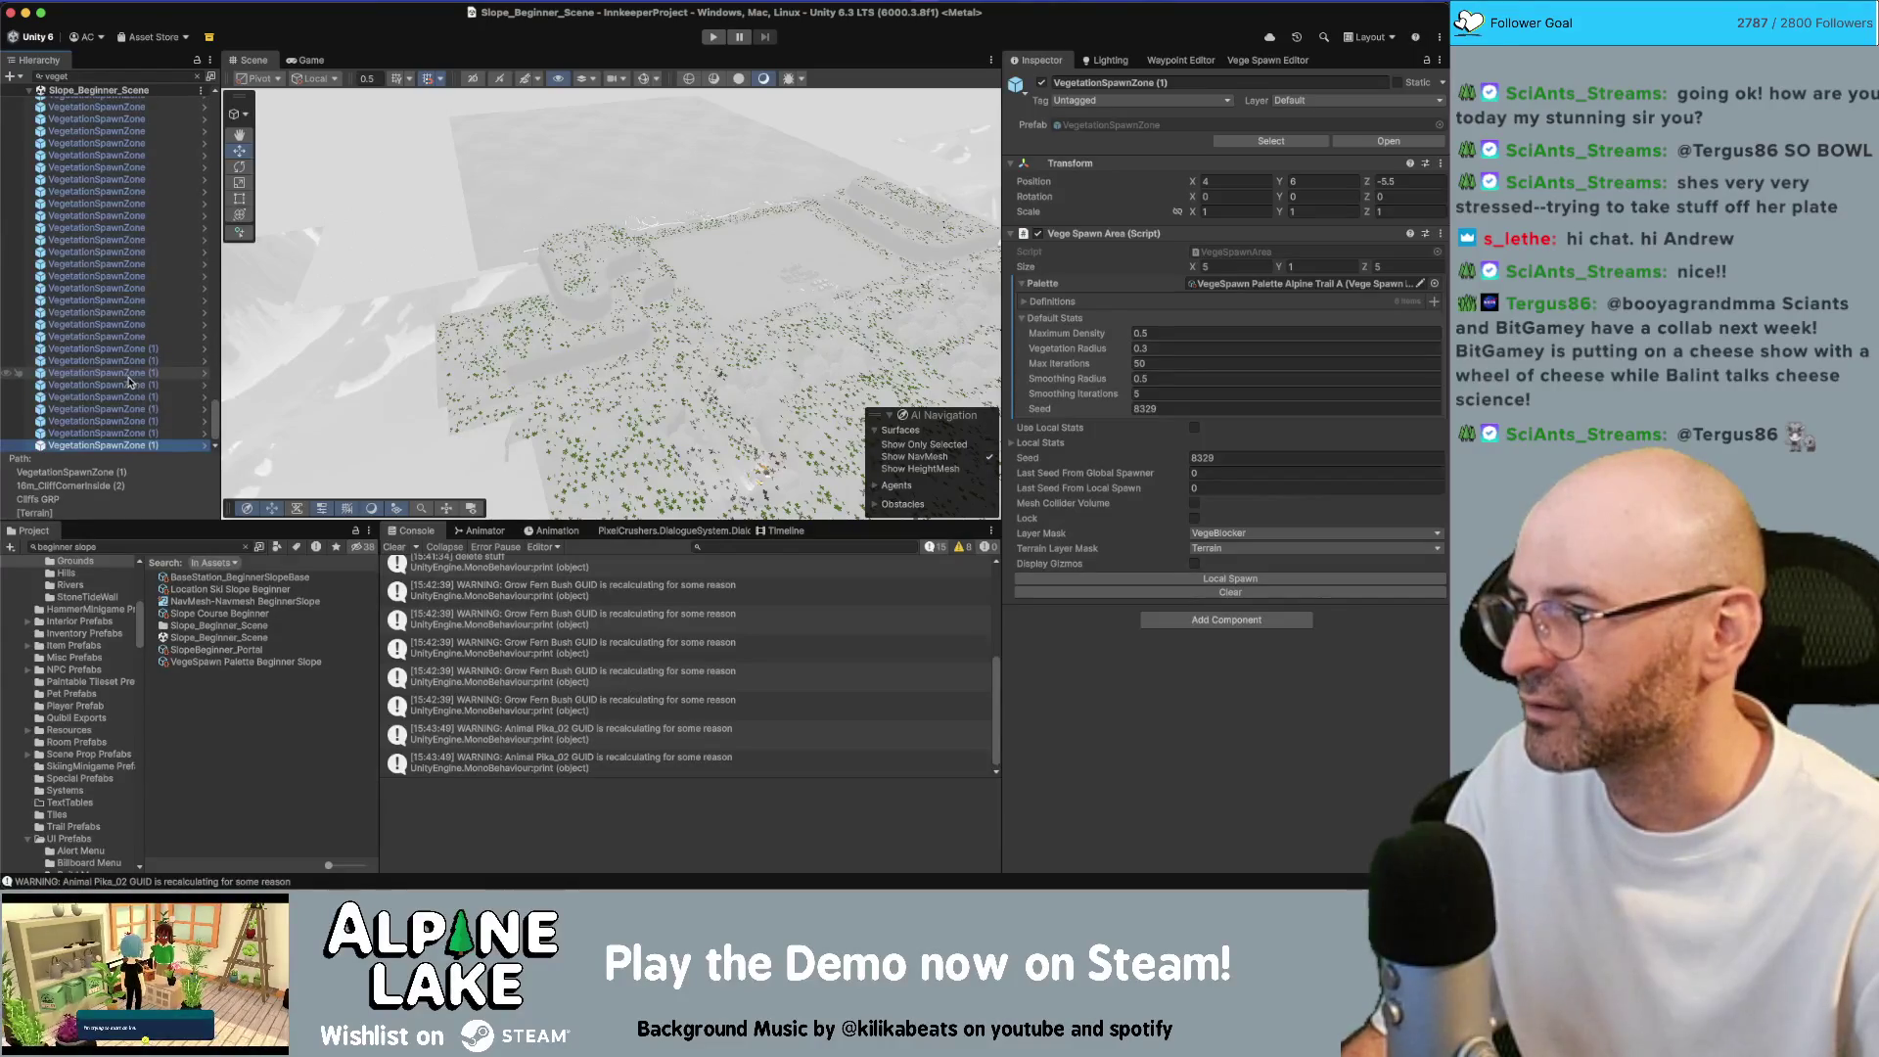
{"action": "scroll", "coordinate": [130, 381], "scroll_direction": "up", "scroll_amount": 15}
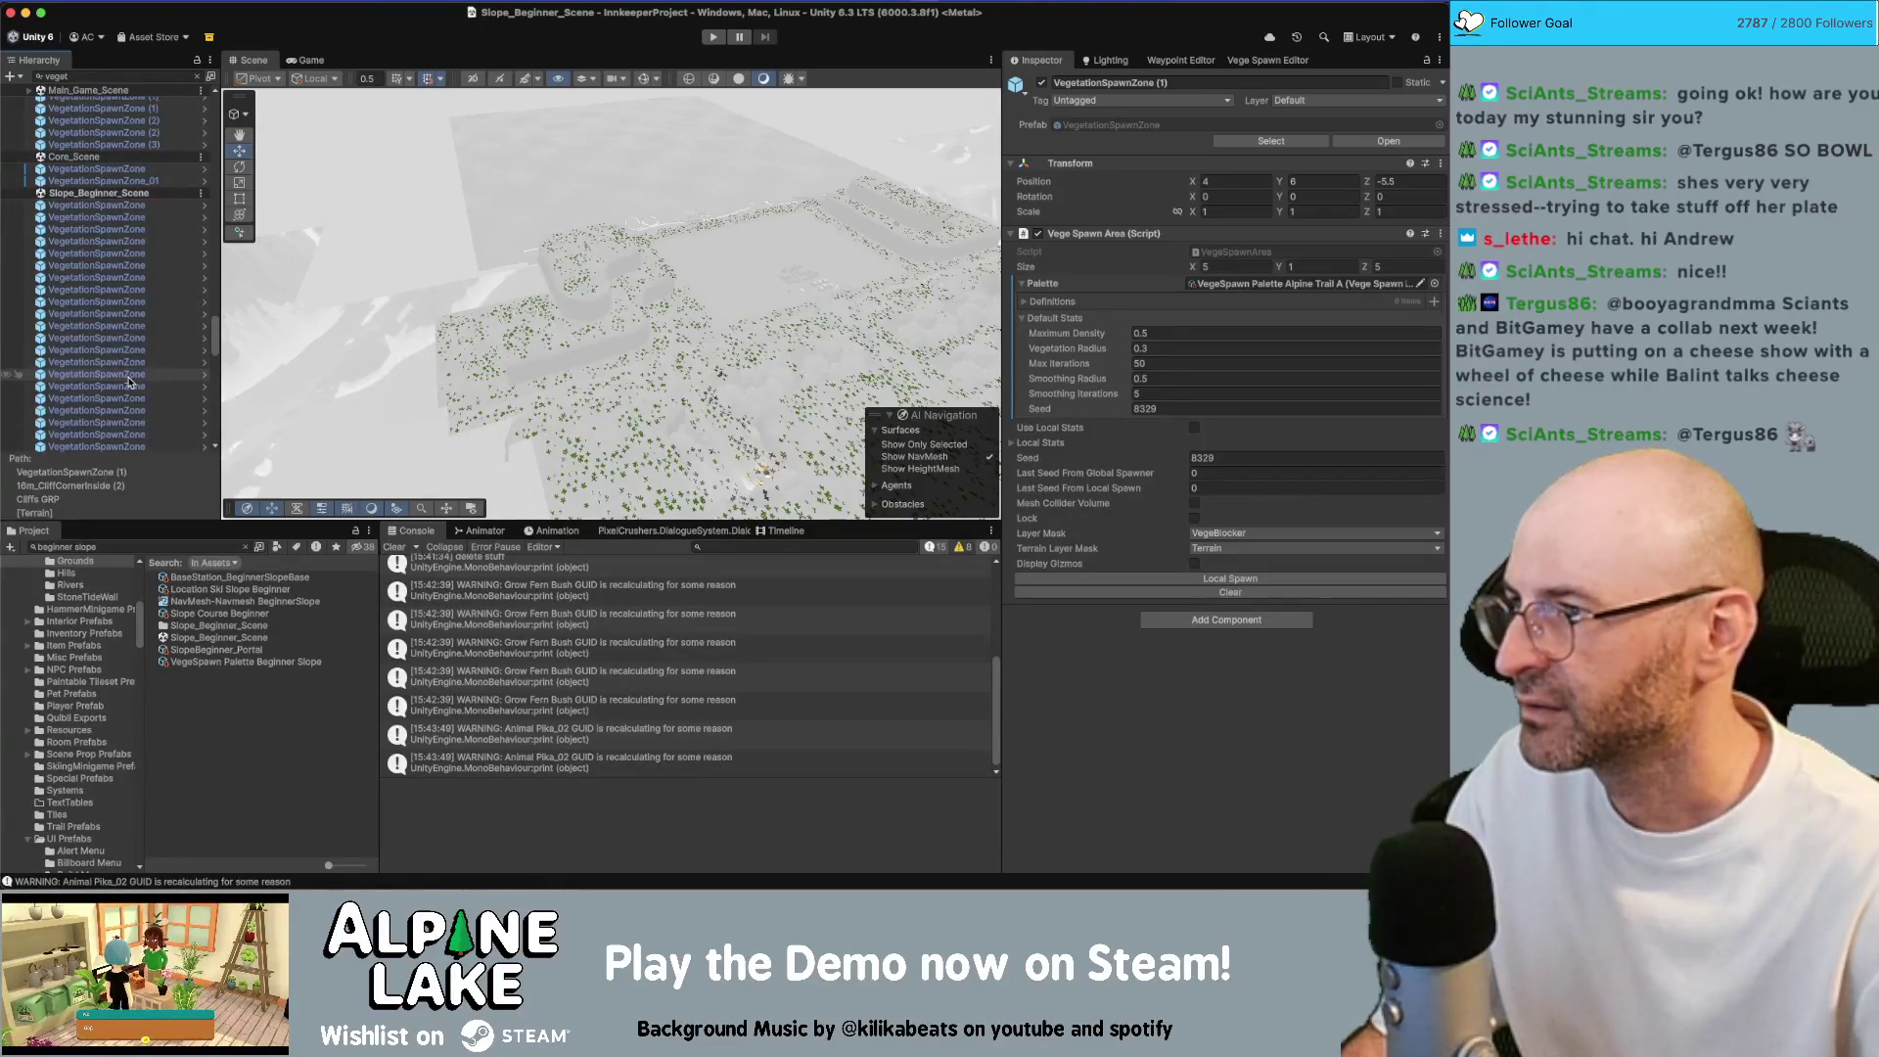
{"action": "left_click", "coordinate": [125, 208], "text": "shift"}
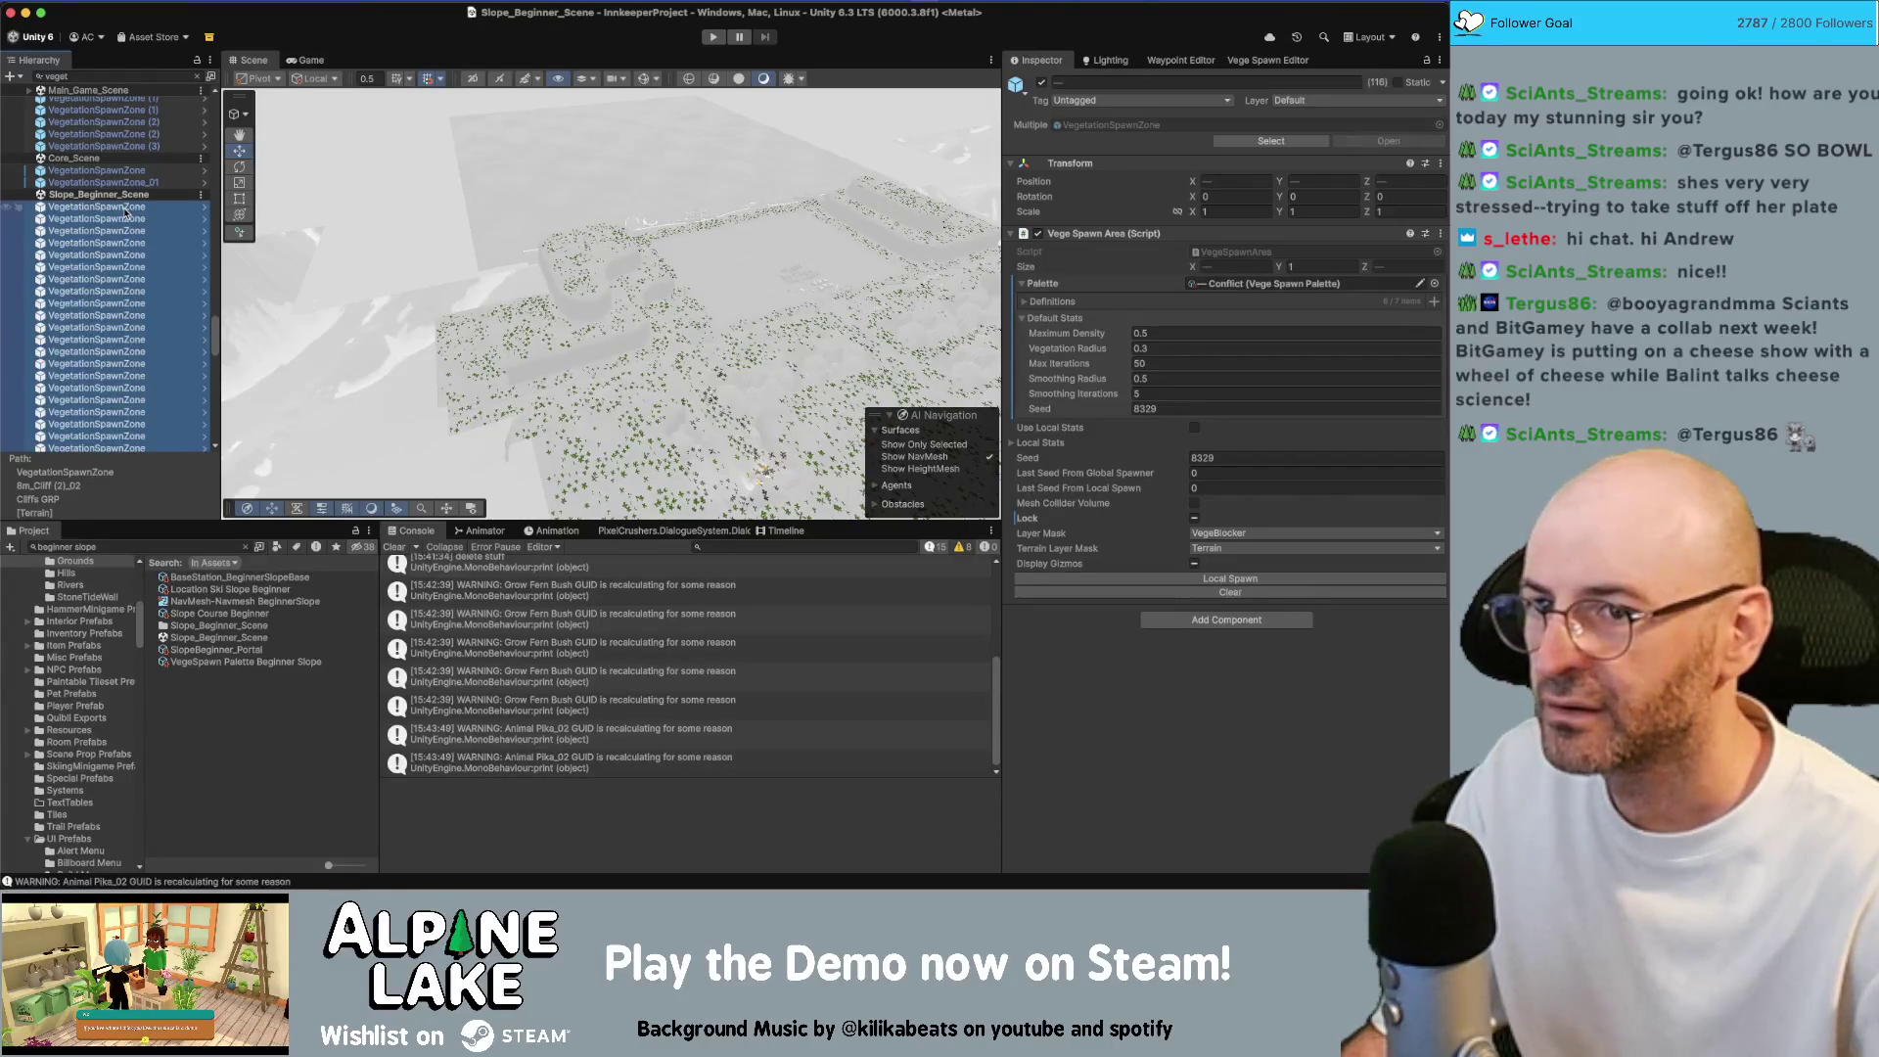
Assign the VegeSpawn Palette Beginner Slope palette to all selected spawn zones
{"action": "left_click", "coordinate": [1436, 283]}
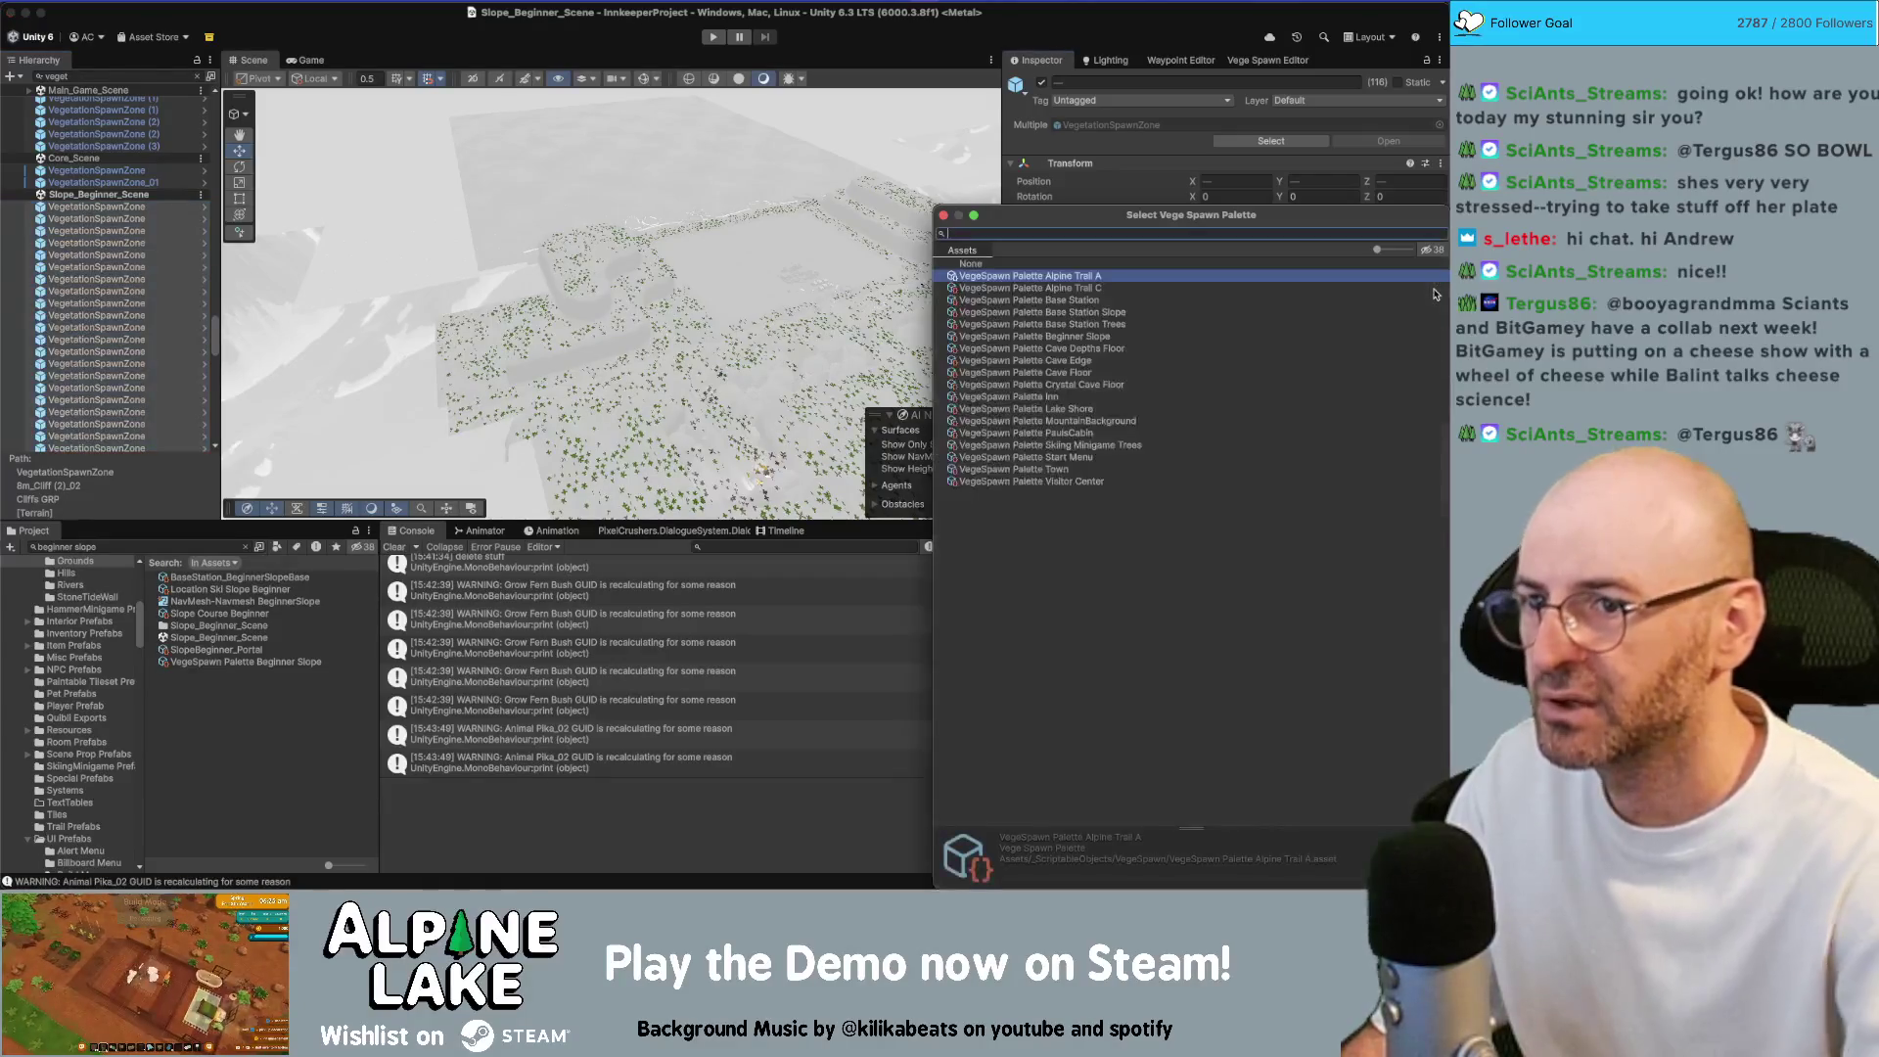
{"action": "type", "text": "beginner"}
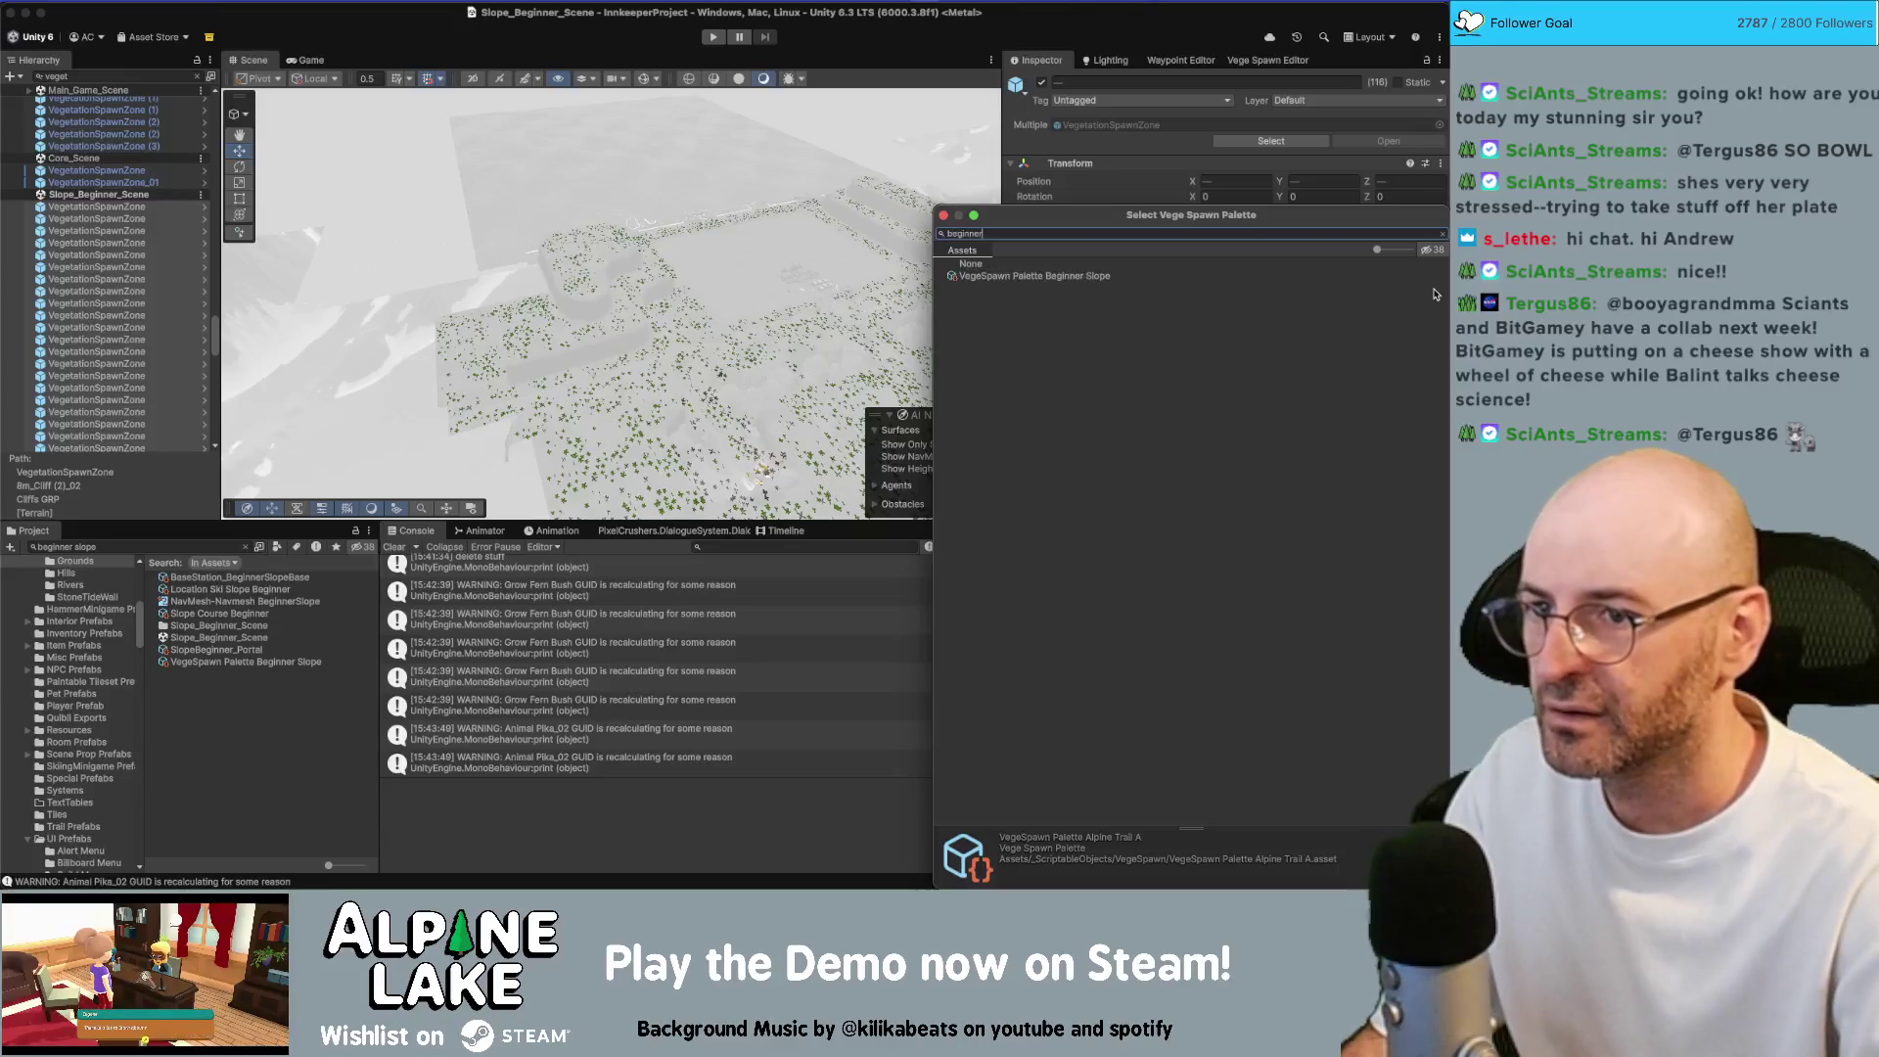
{"action": "double_click", "coordinate": [1409, 275]}
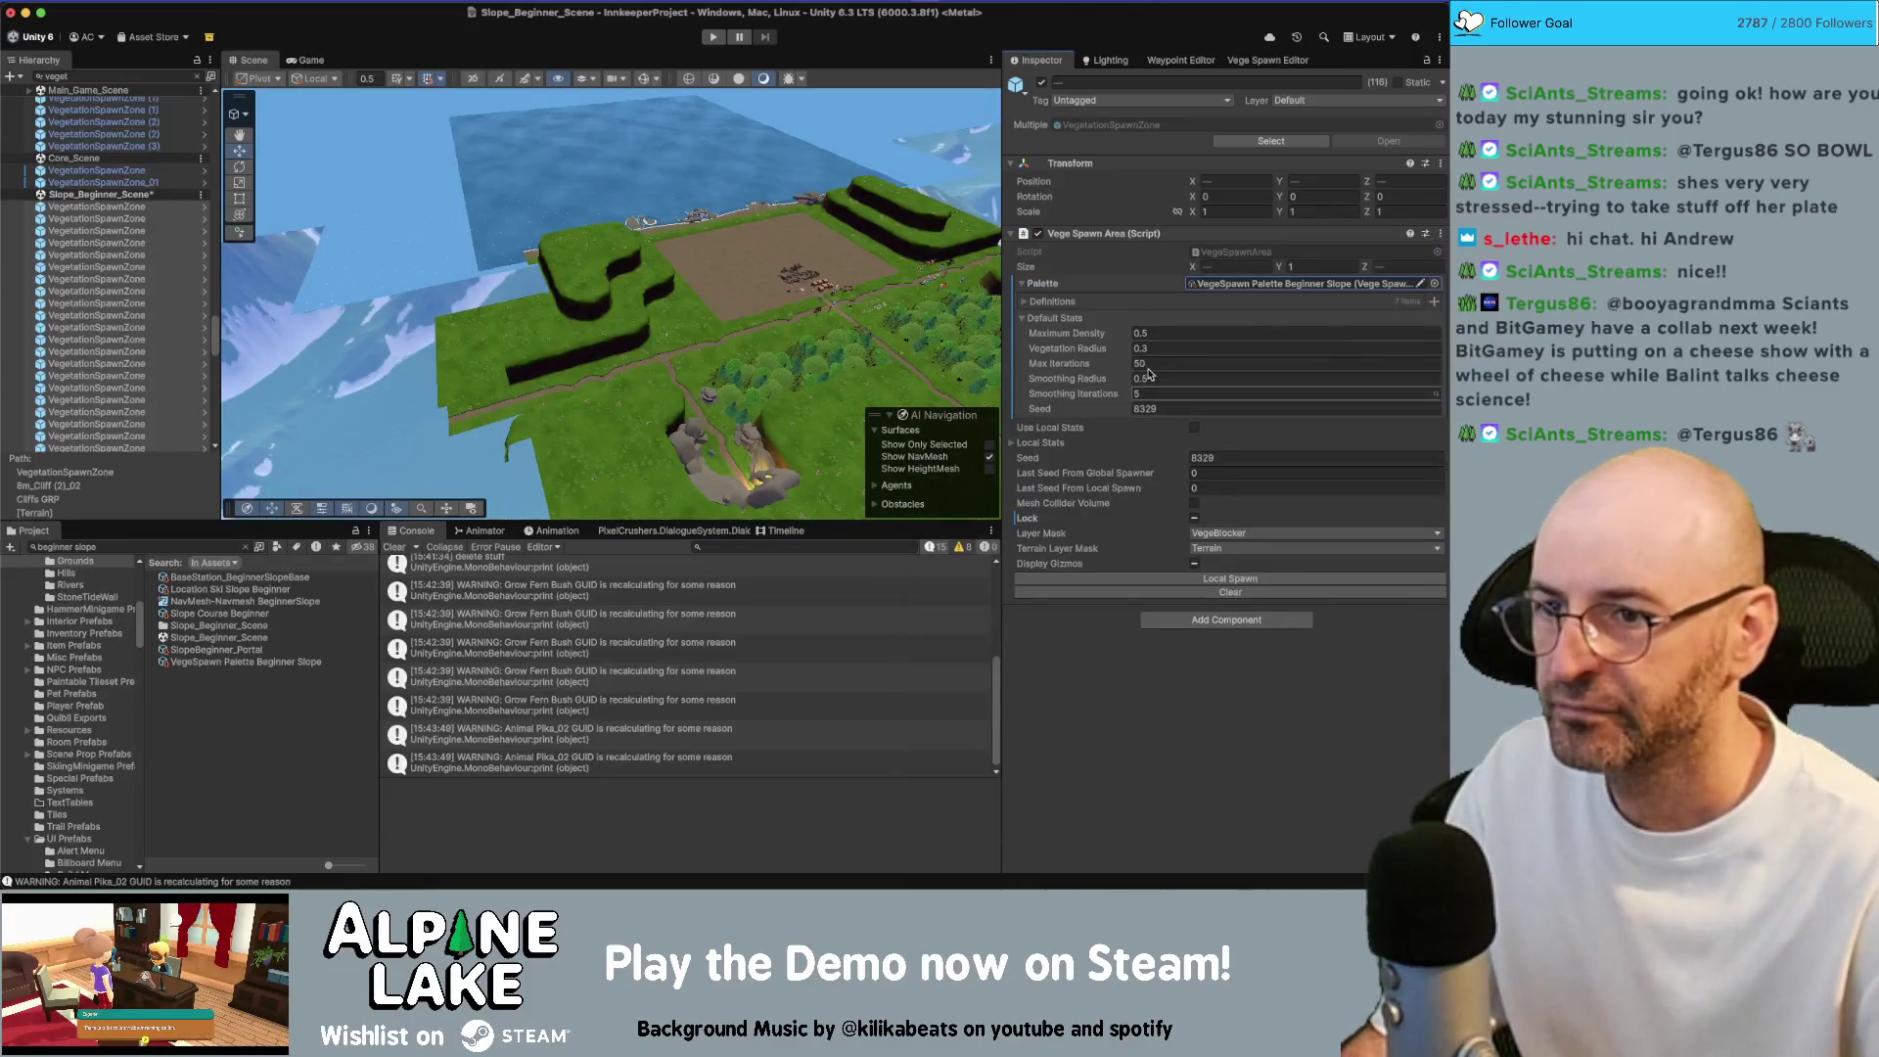
Clear the Hierarchy filter and focus the view on Fir Tree 3 Prime
{"action": "left_click", "coordinate": [208, 75]}
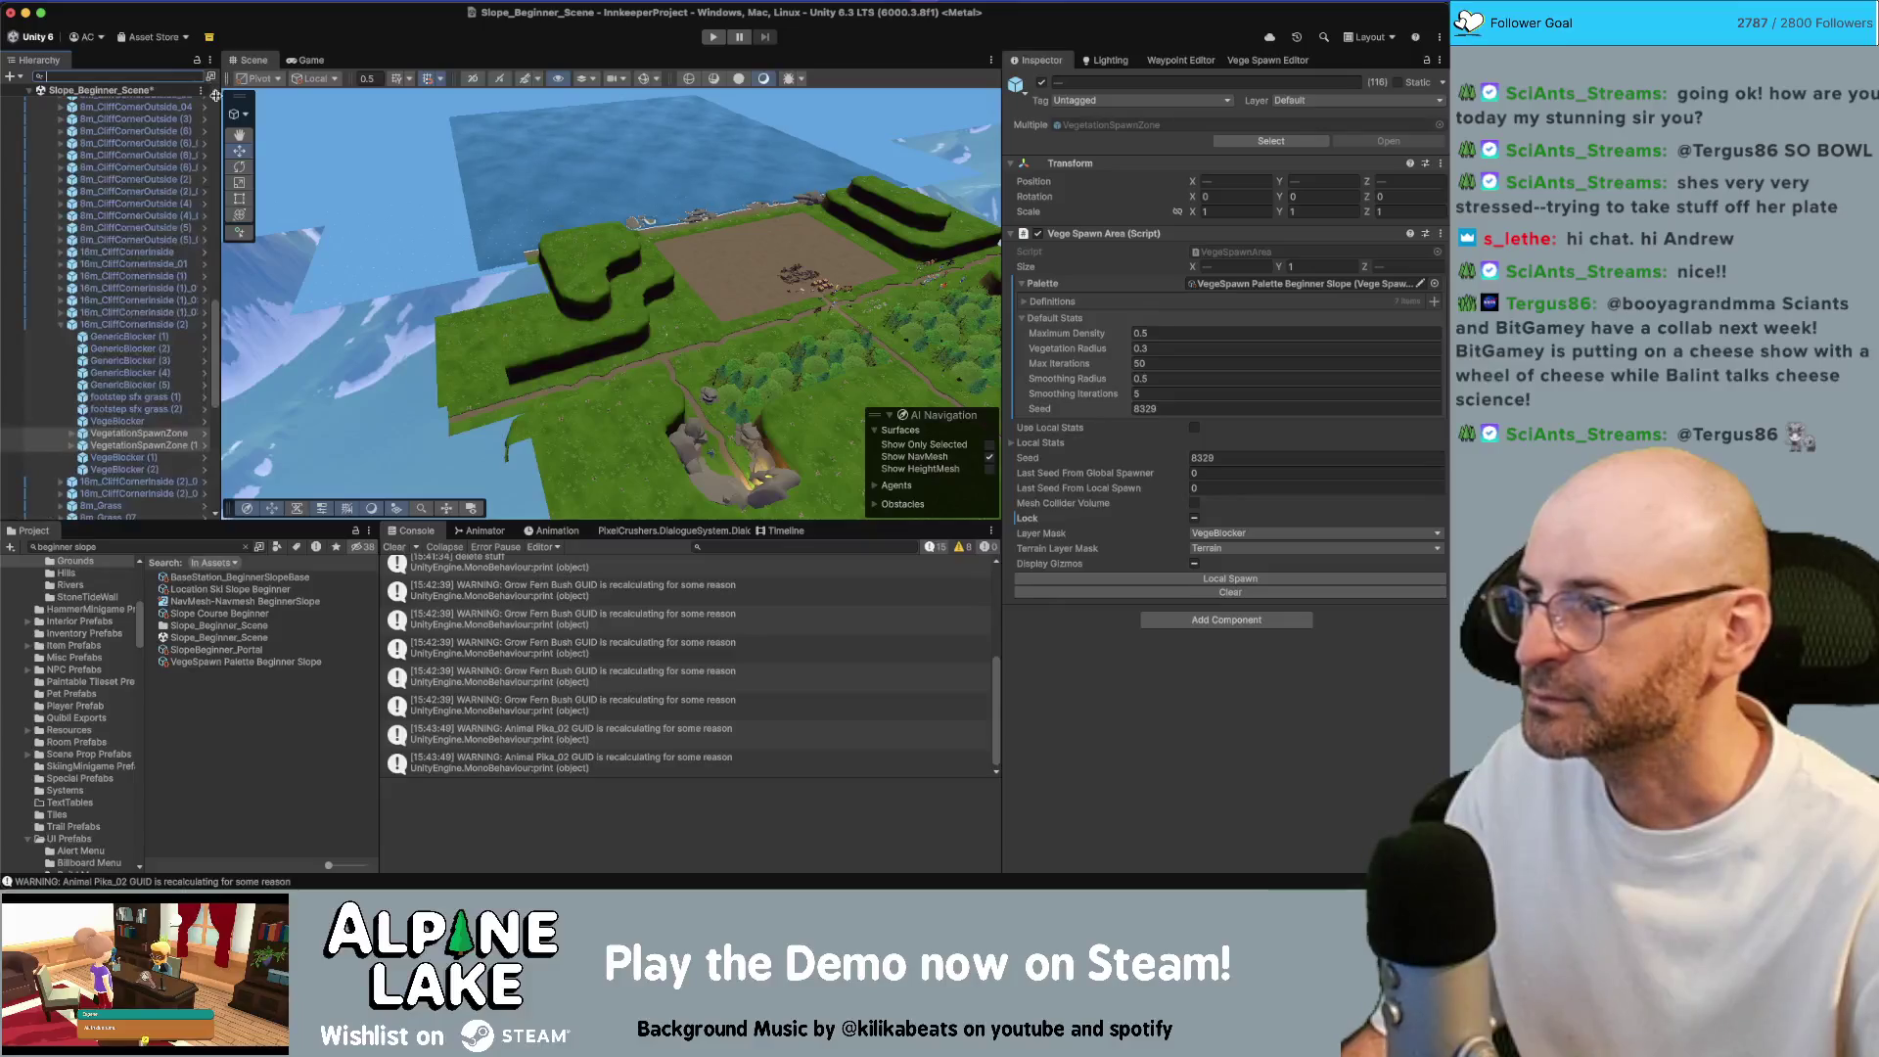
{"action": "type", "text": "f"}
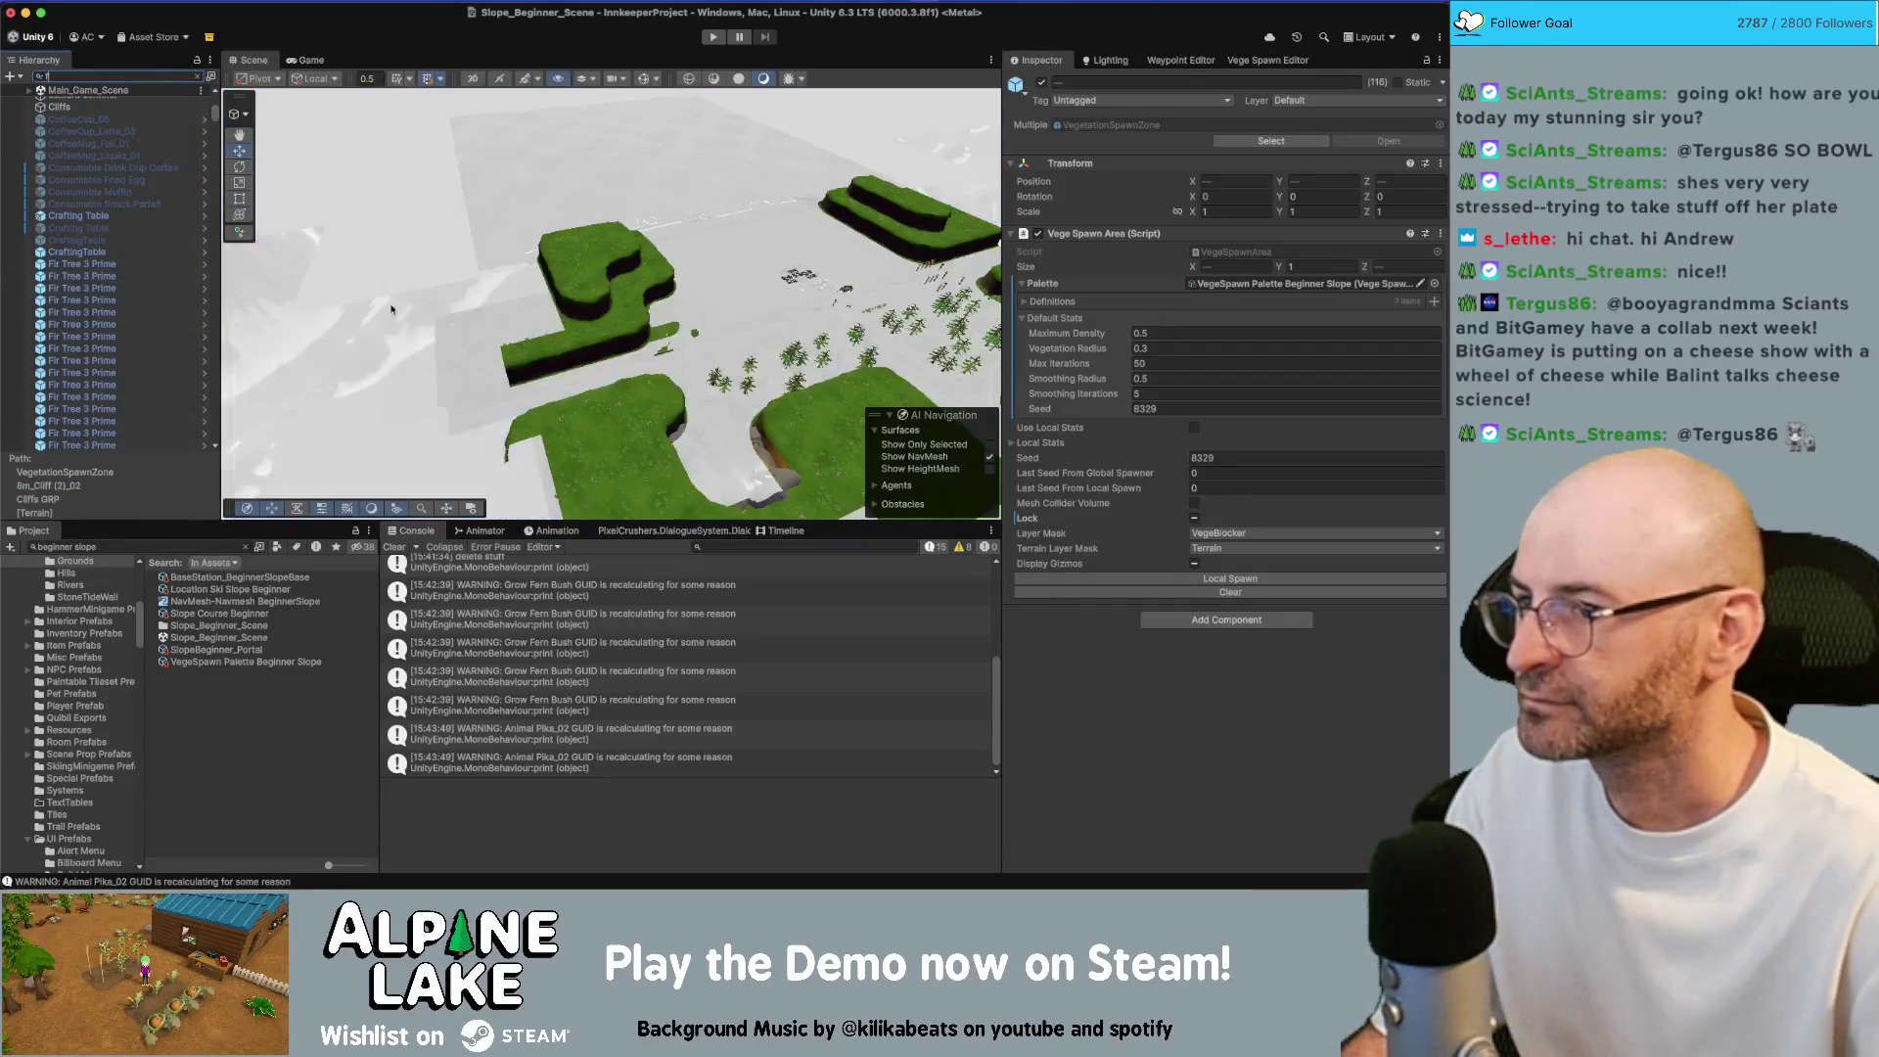
{"action": "left_click", "coordinate": [98, 324]}
{"action": "double_click", "coordinate": [149, 327]}
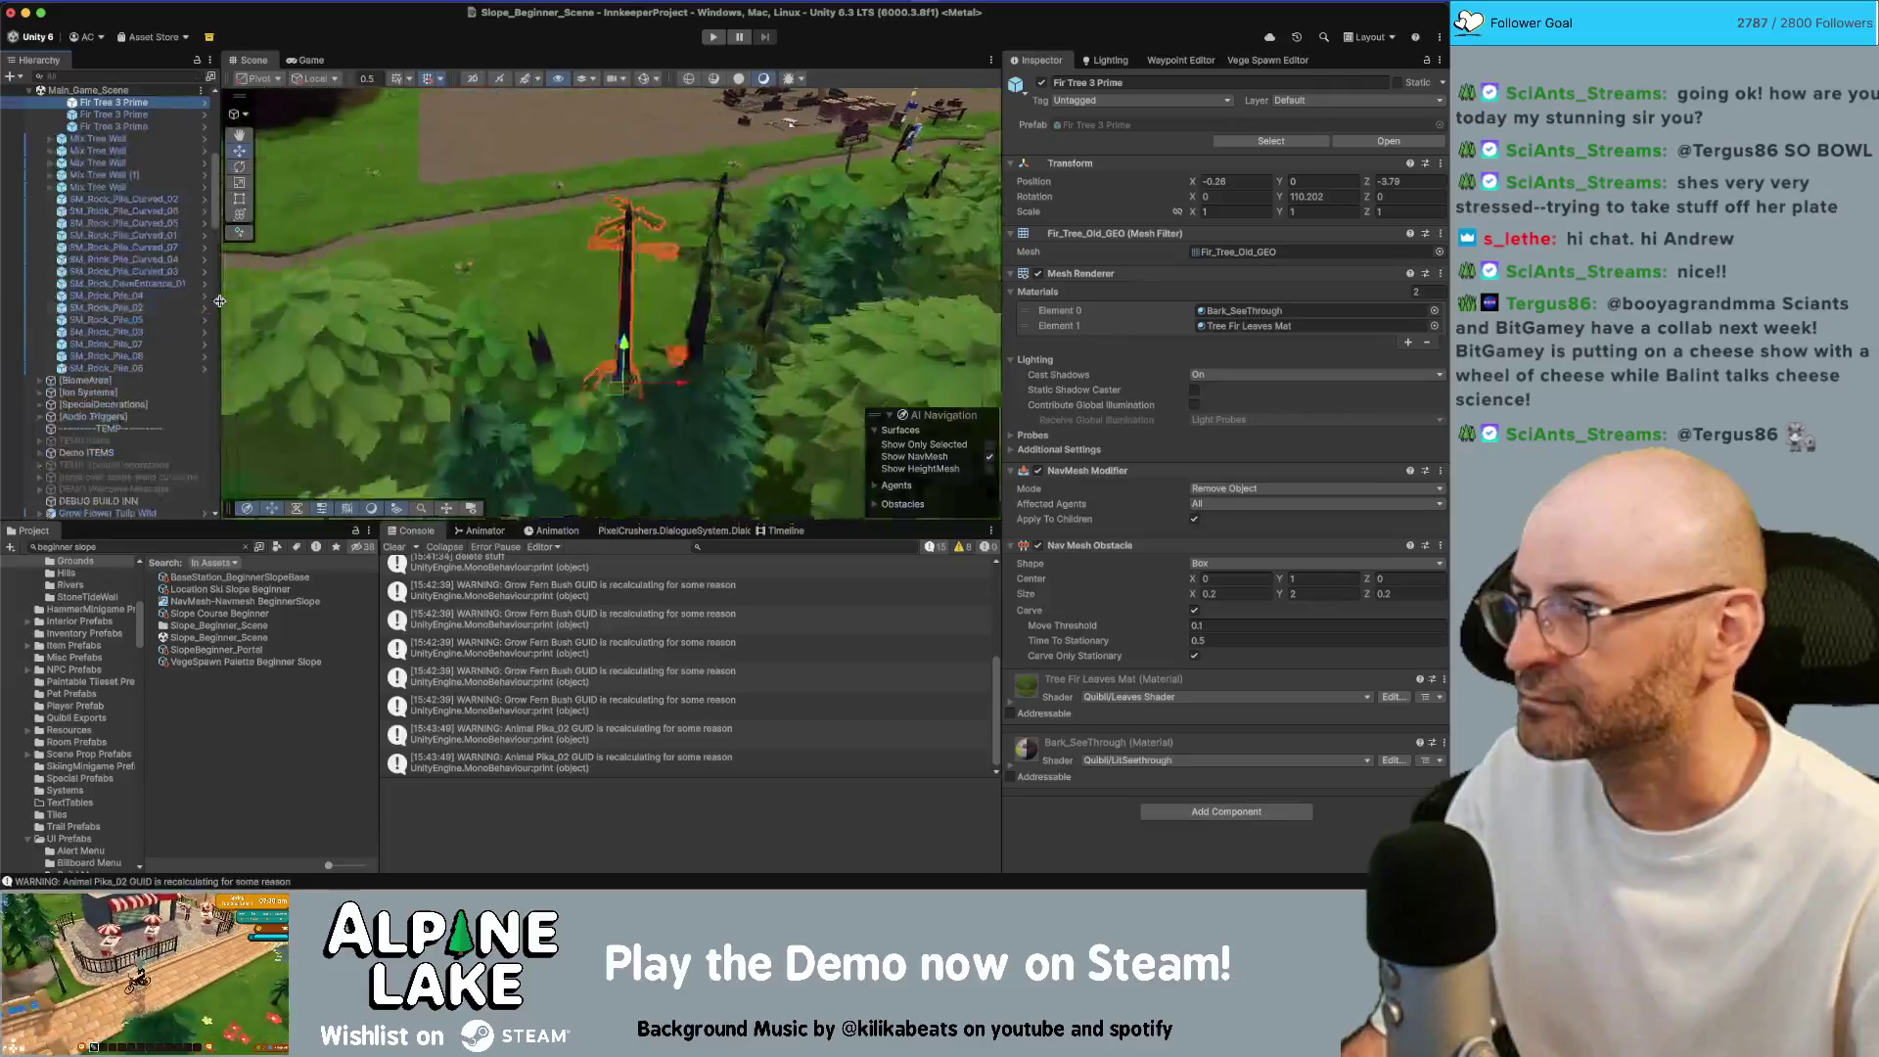
Select the 16m_Grass (5)_02 ground tile, frame it and zoom out over the hillside
{"action": "left_click", "coordinate": [198, 76]}
{"action": "left_click", "coordinate": [186, 286]}
{"action": "key", "text": "f"}
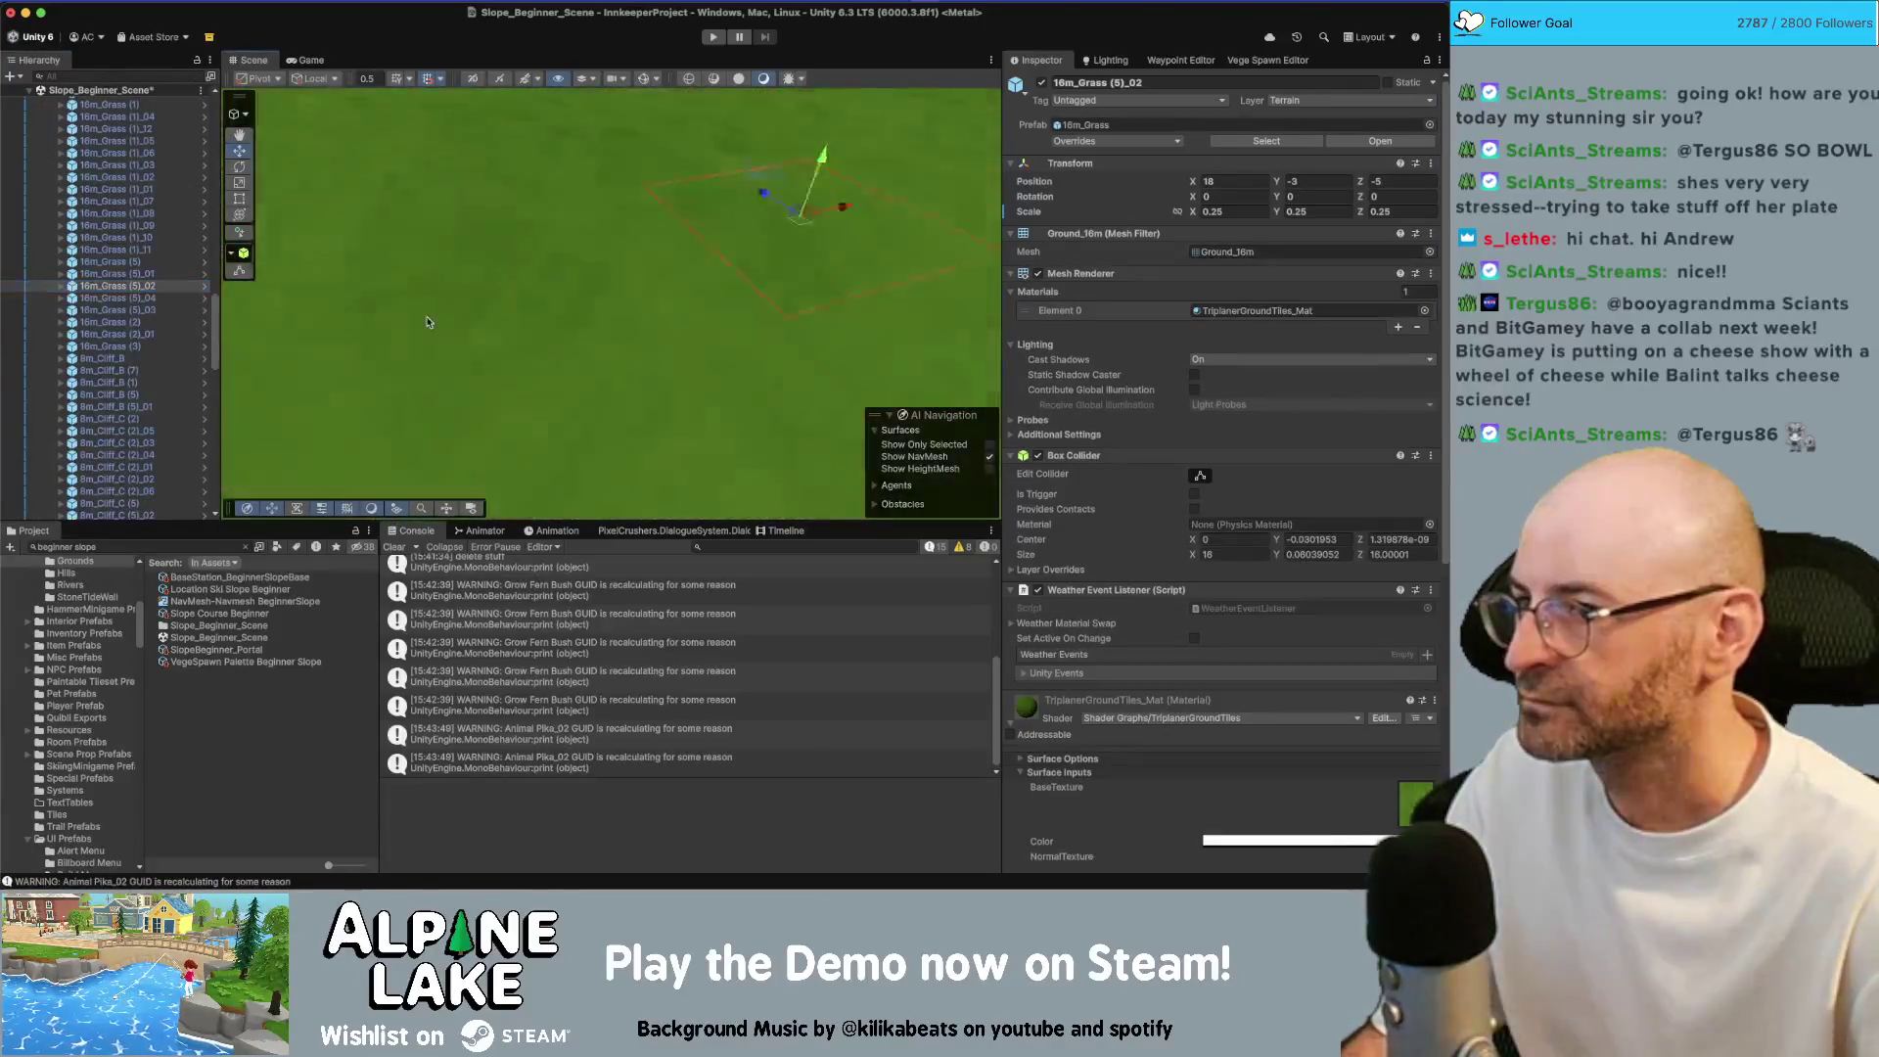
{"action": "scroll", "coordinate": [594, 340], "scroll_direction": "down", "scroll_amount": 10}
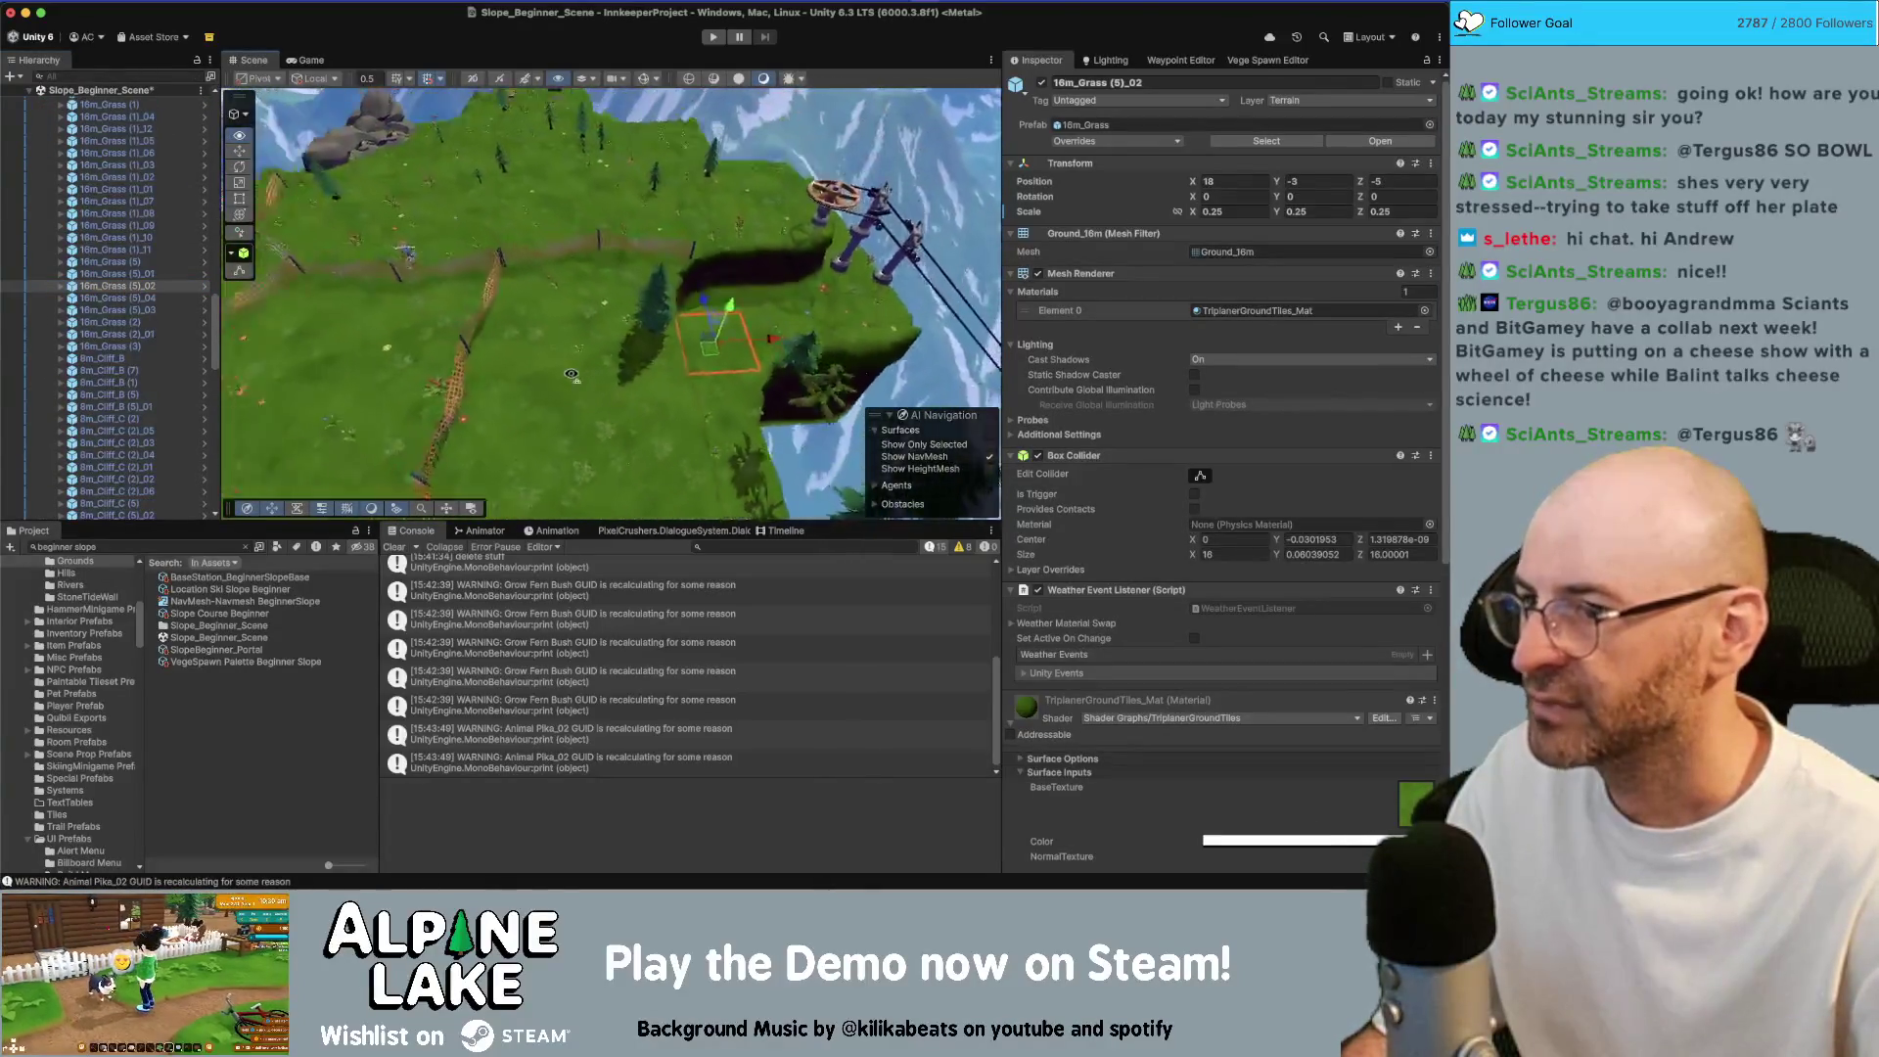
Set the Vege Spawn Editor's main definition to the Beginner Slope palette and populate the areas
{"action": "left_click", "coordinate": [1299, 60]}
{"action": "left_click", "coordinate": [1217, 312]}
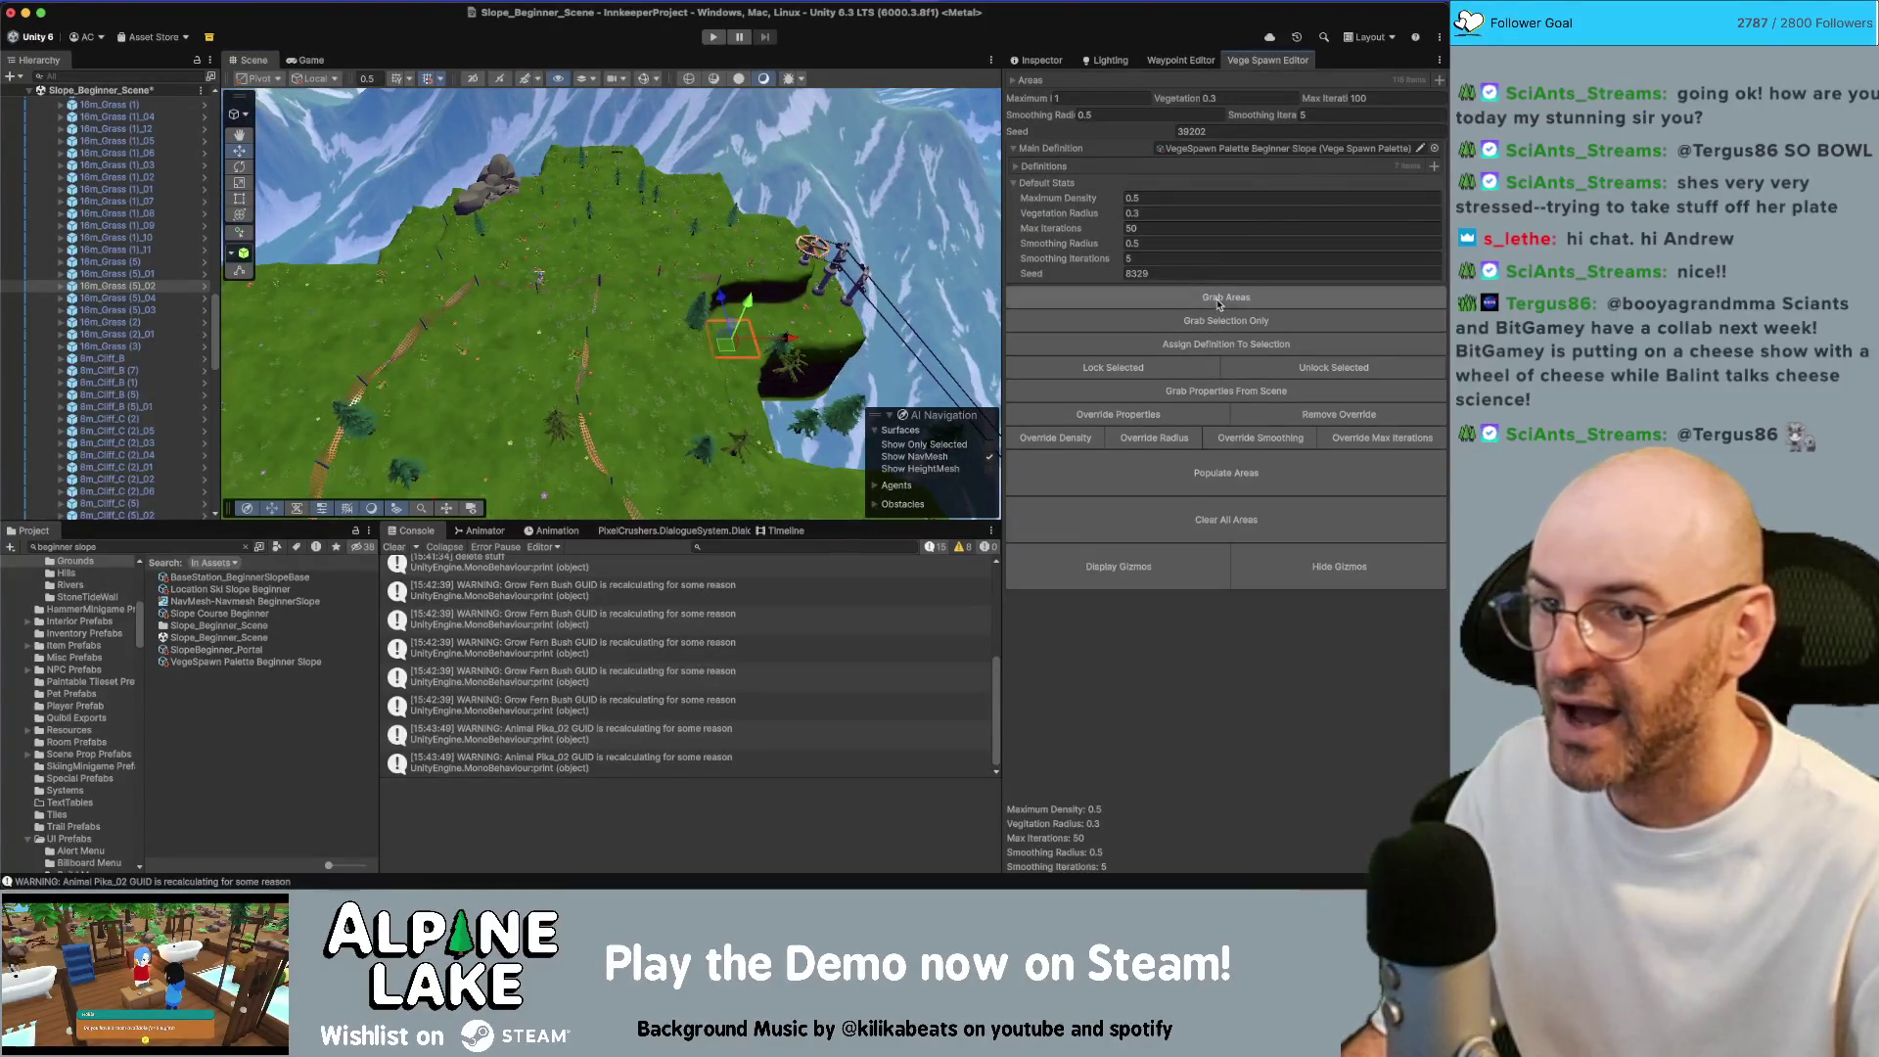
{"action": "left_click", "coordinate": [1214, 464]}
Orbit around the slope and select grass areas to inspect the spawned flowers
{"action": "left_click_drag", "start_coordinate": [665, 421], "coordinate": [673, 391]}
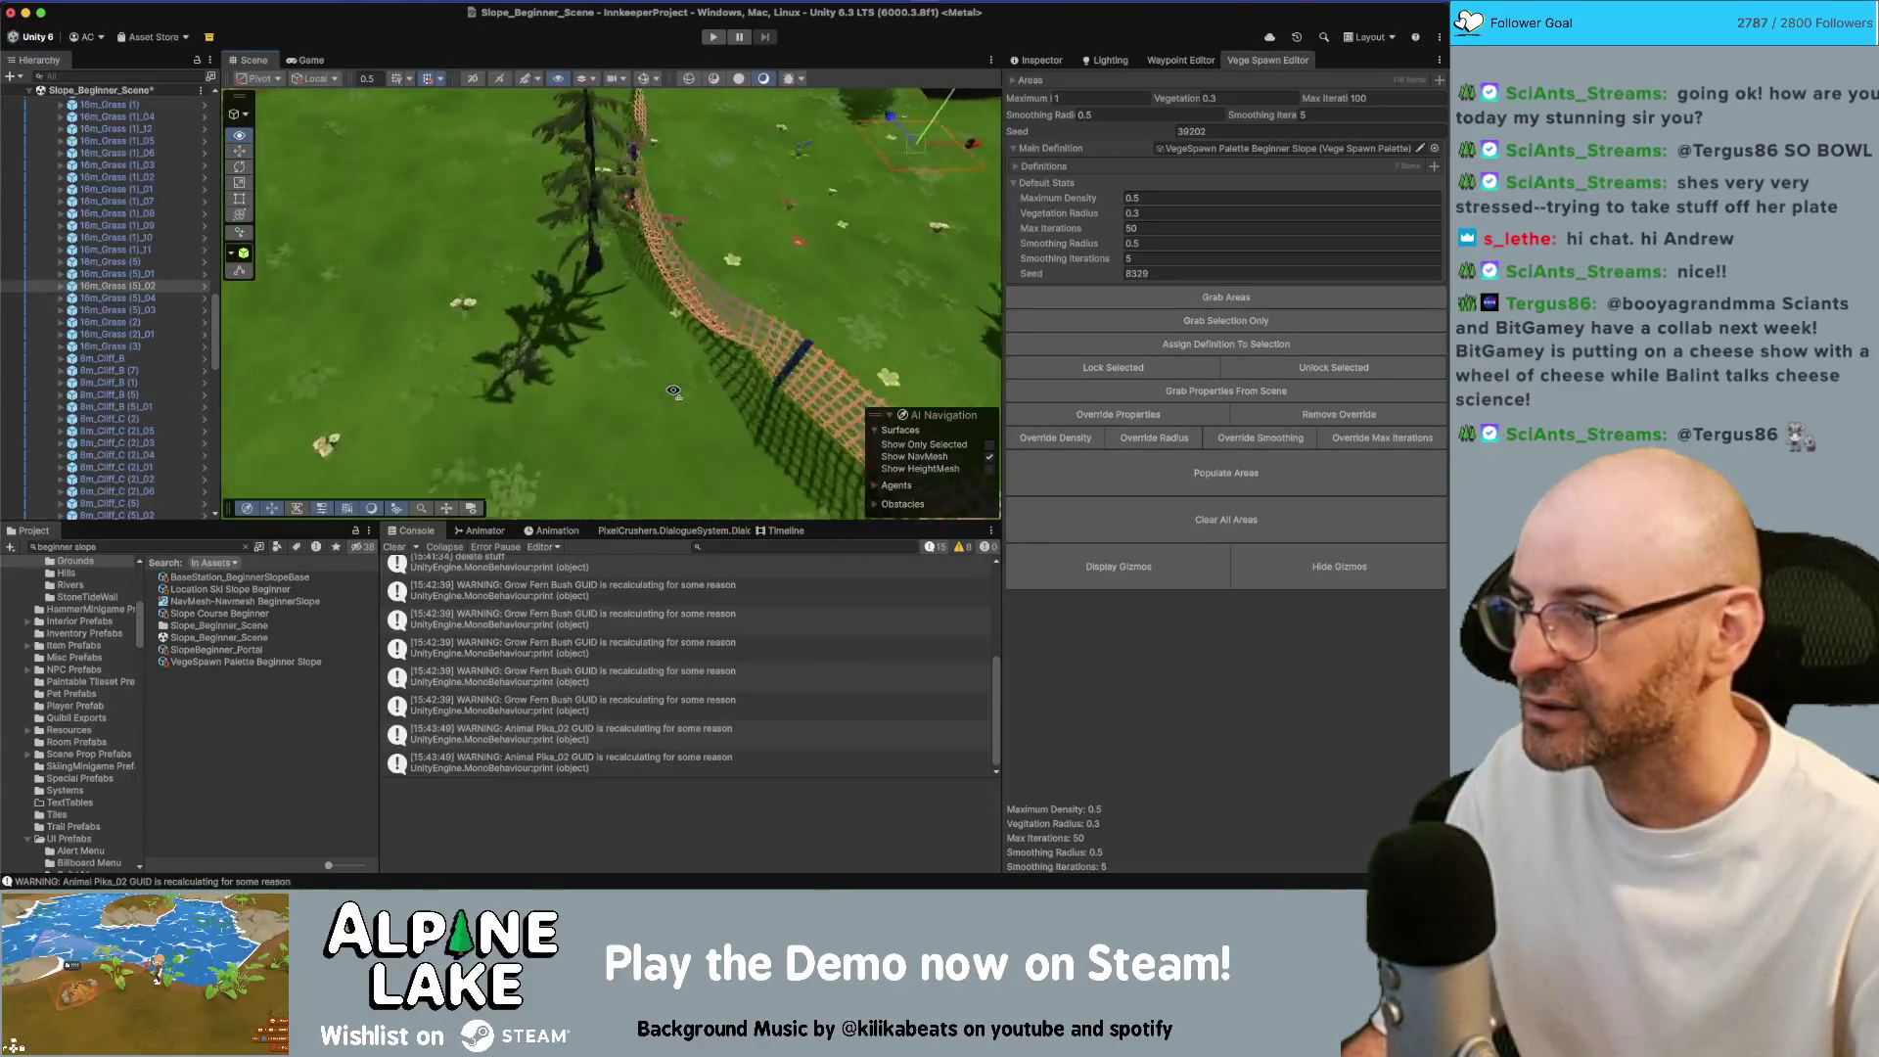
{"action": "mouse_move", "coordinate": [673, 391]}
{"action": "left_mouse_down"}
{"action": "mouse_move", "coordinate": [680, 435]}
{"action": "mouse_move", "coordinate": [645, 323]}
{"action": "left_mouse_up"}
{"action": "left_click", "coordinate": [616, 252]}
{"action": "left_click", "coordinate": [605, 335]}
{"action": "left_click", "coordinate": [591, 242]}
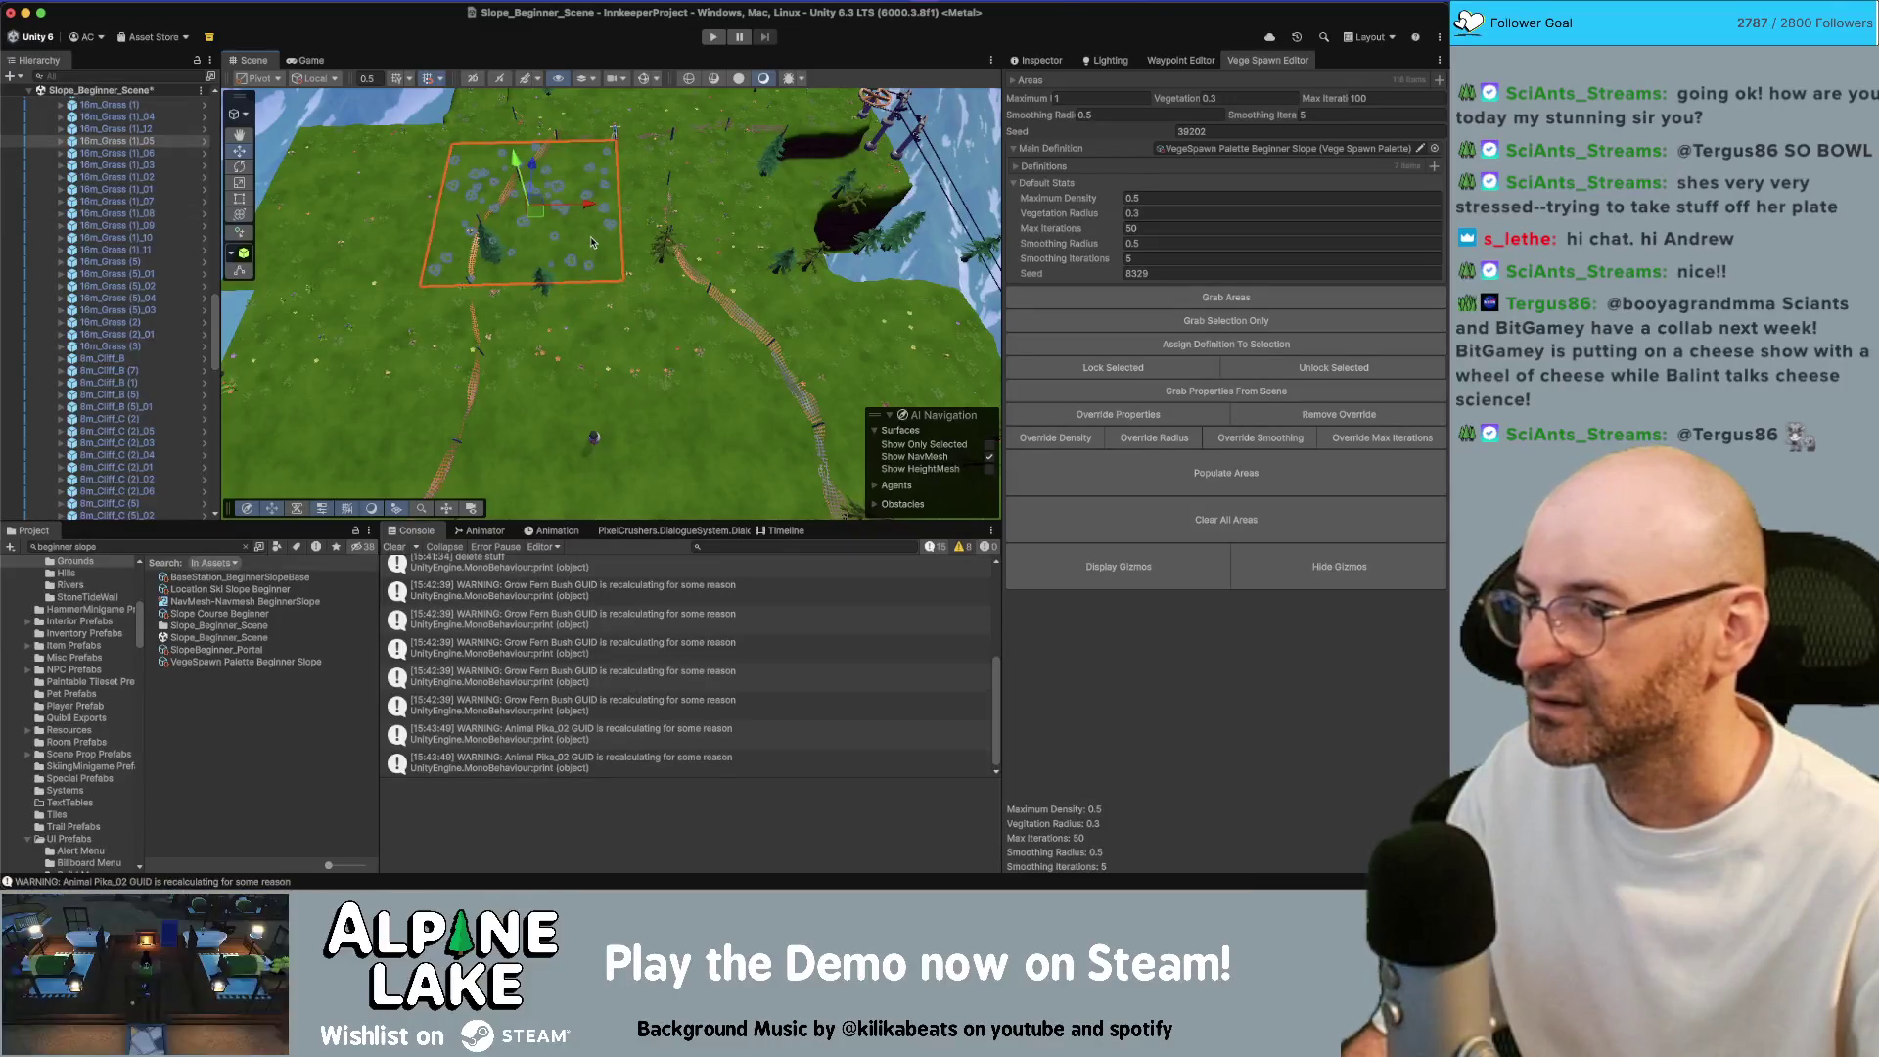
{"action": "mouse_move", "coordinate": [590, 345]}
{"action": "left_mouse_down"}
{"action": "mouse_move", "coordinate": [475, 321]}
{"action": "mouse_move", "coordinate": [661, 283]}
{"action": "mouse_move", "coordinate": [625, 248]}
{"action": "mouse_move", "coordinate": [632, 263]}
{"action": "left_mouse_up"}
{"action": "left_click", "coordinate": [509, 323]}
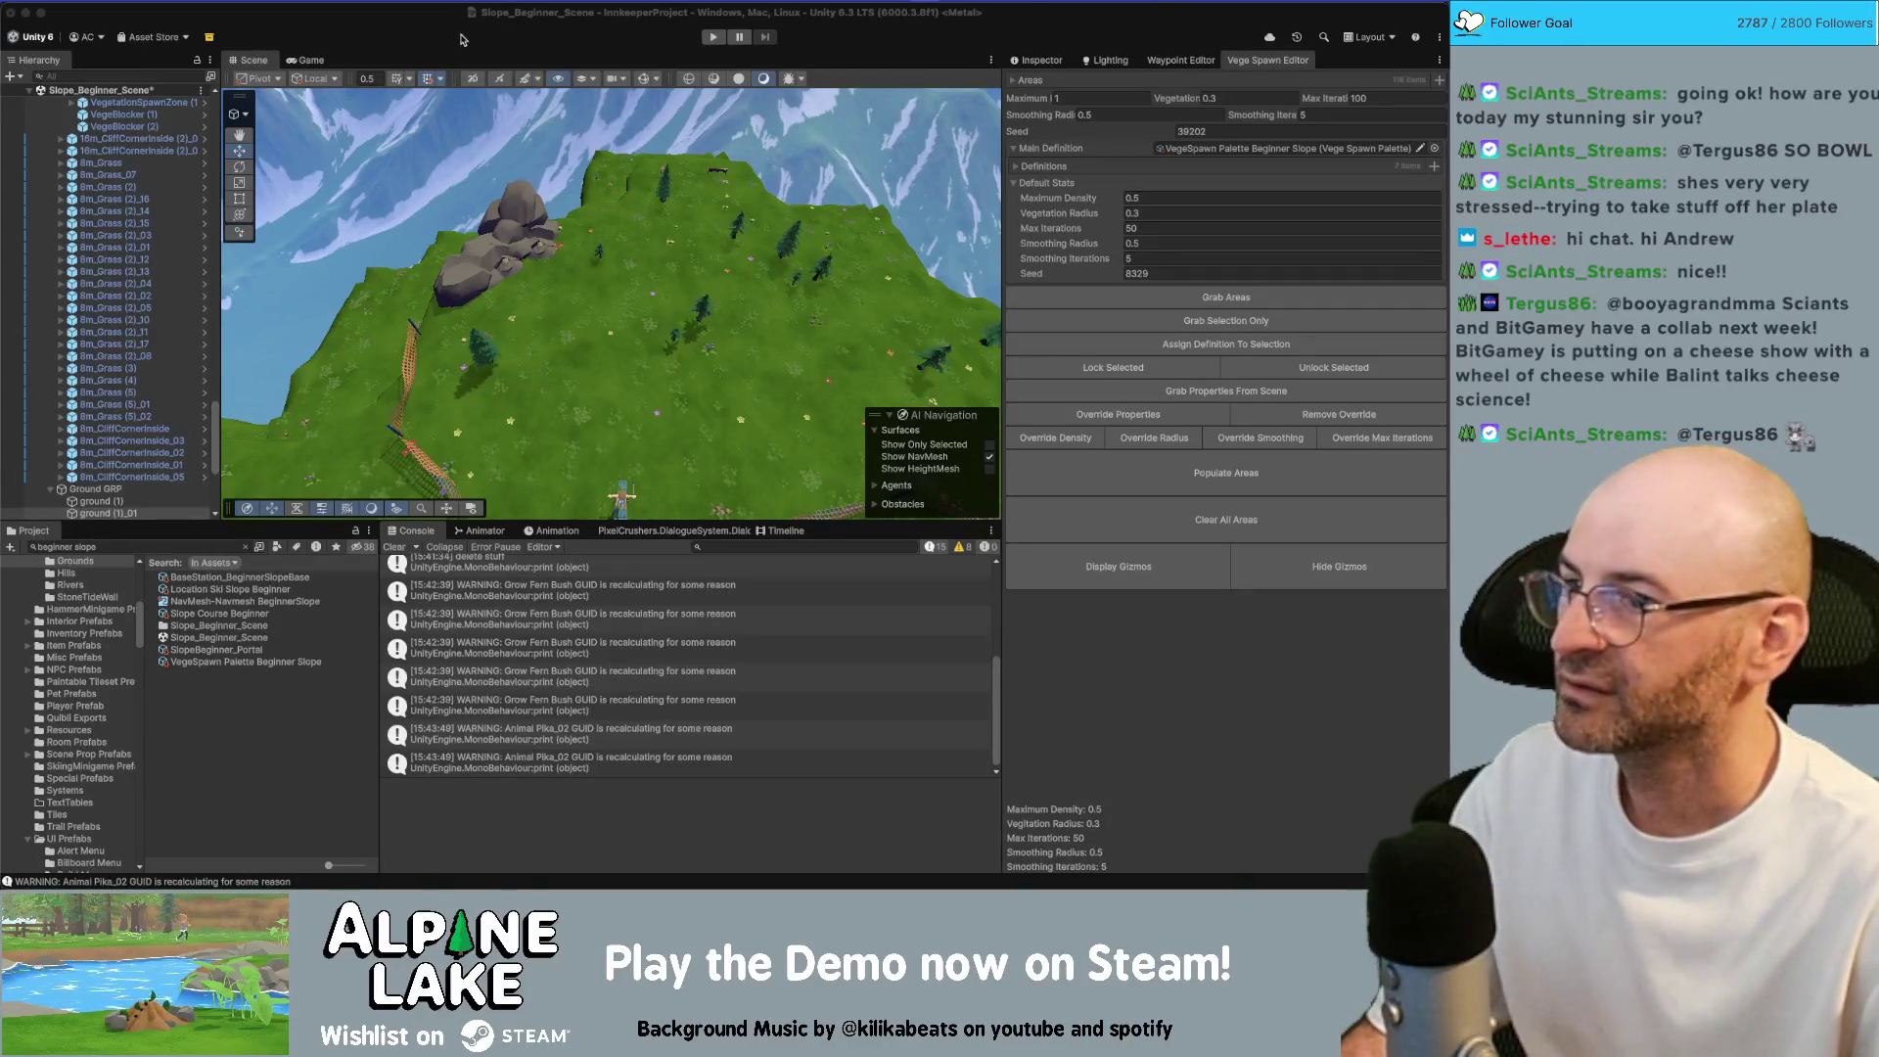
{"action": "key", "text": "w"}
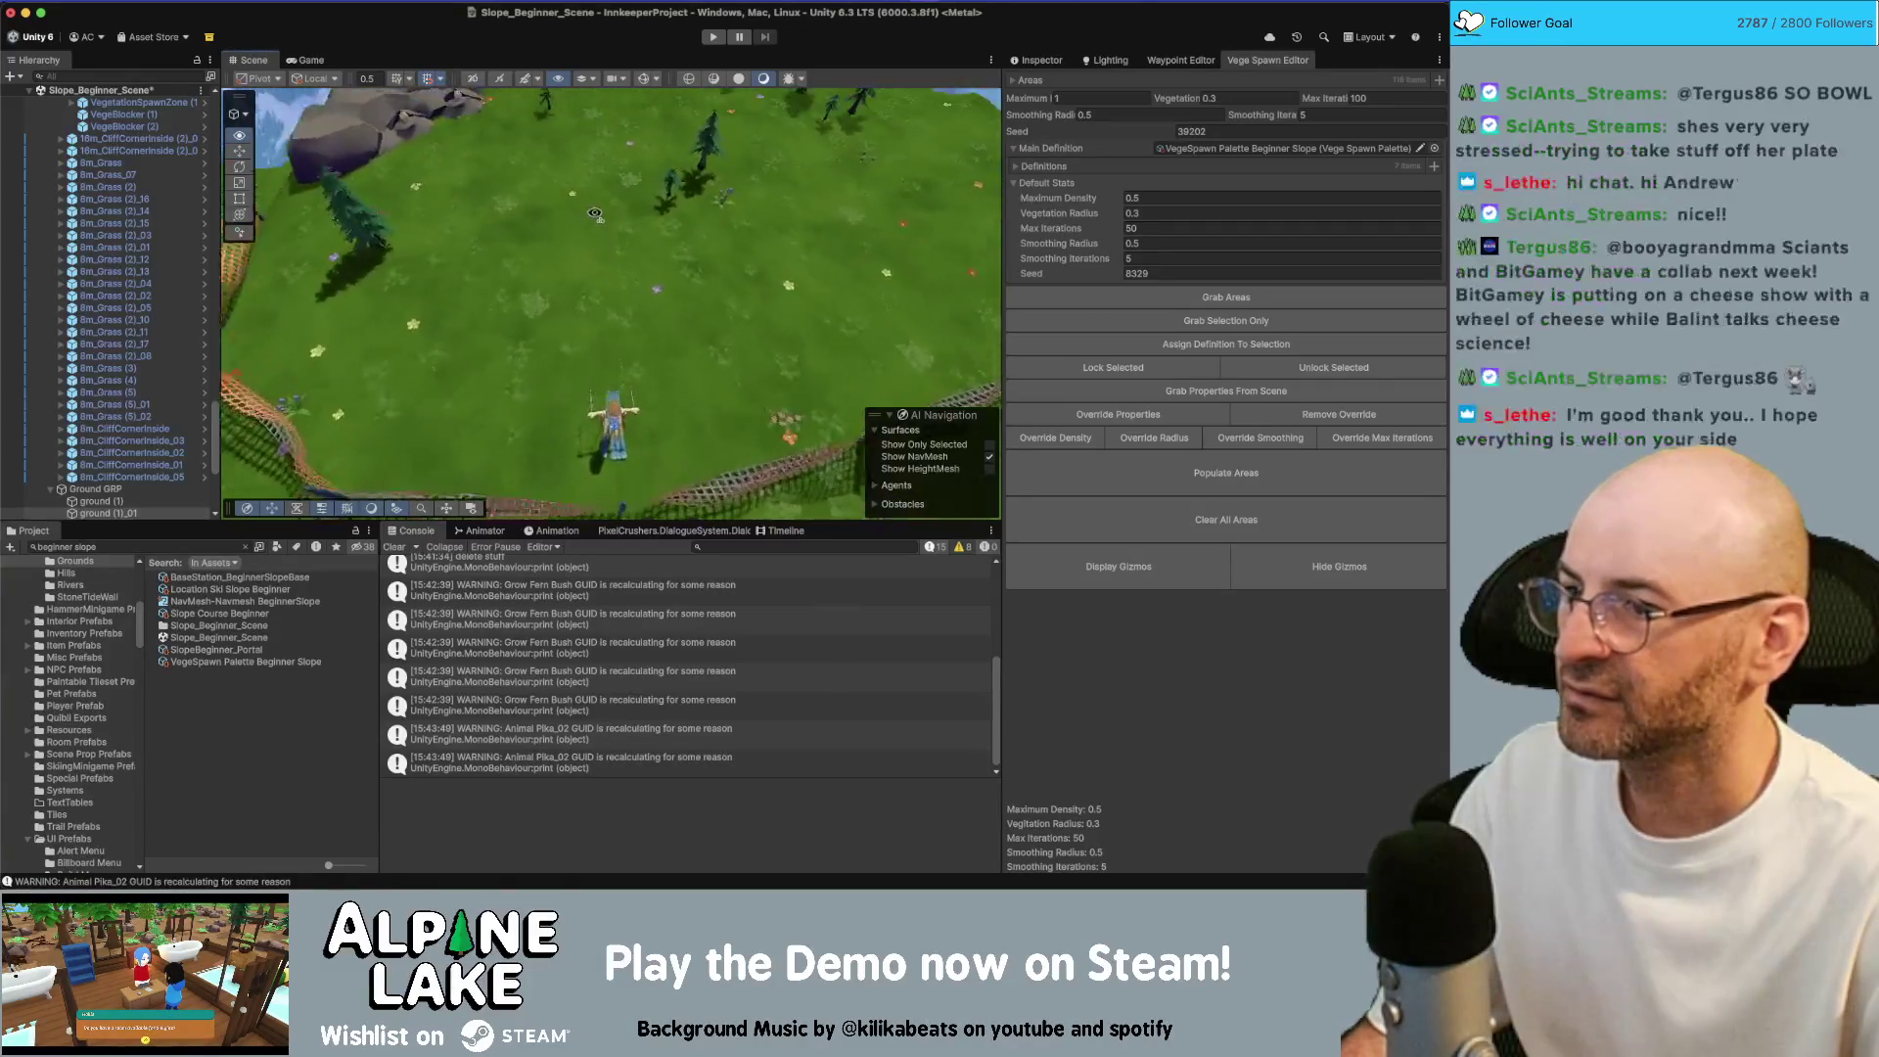
Set the Groundcover_Clovers definition's random uniform scale to 2–2
{"action": "left_click", "coordinate": [487, 242]}
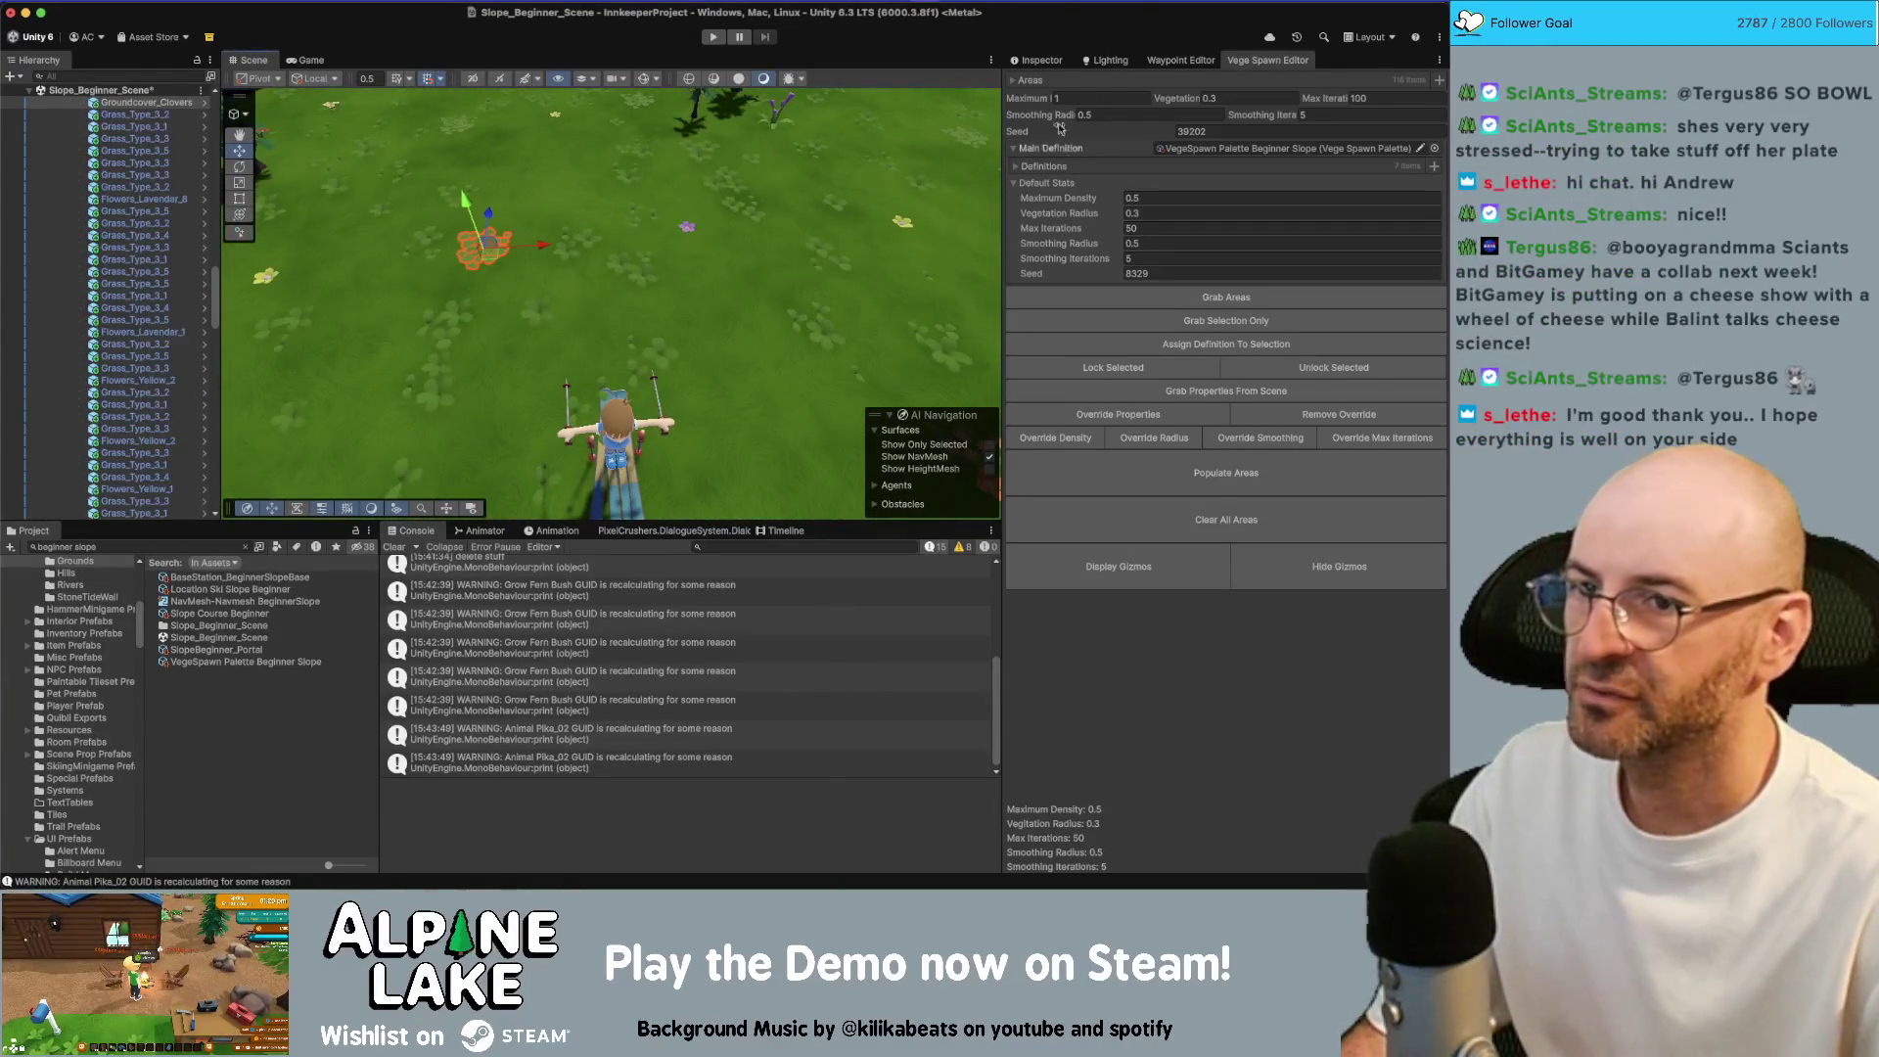
{"action": "left_click", "coordinate": [1043, 166]}
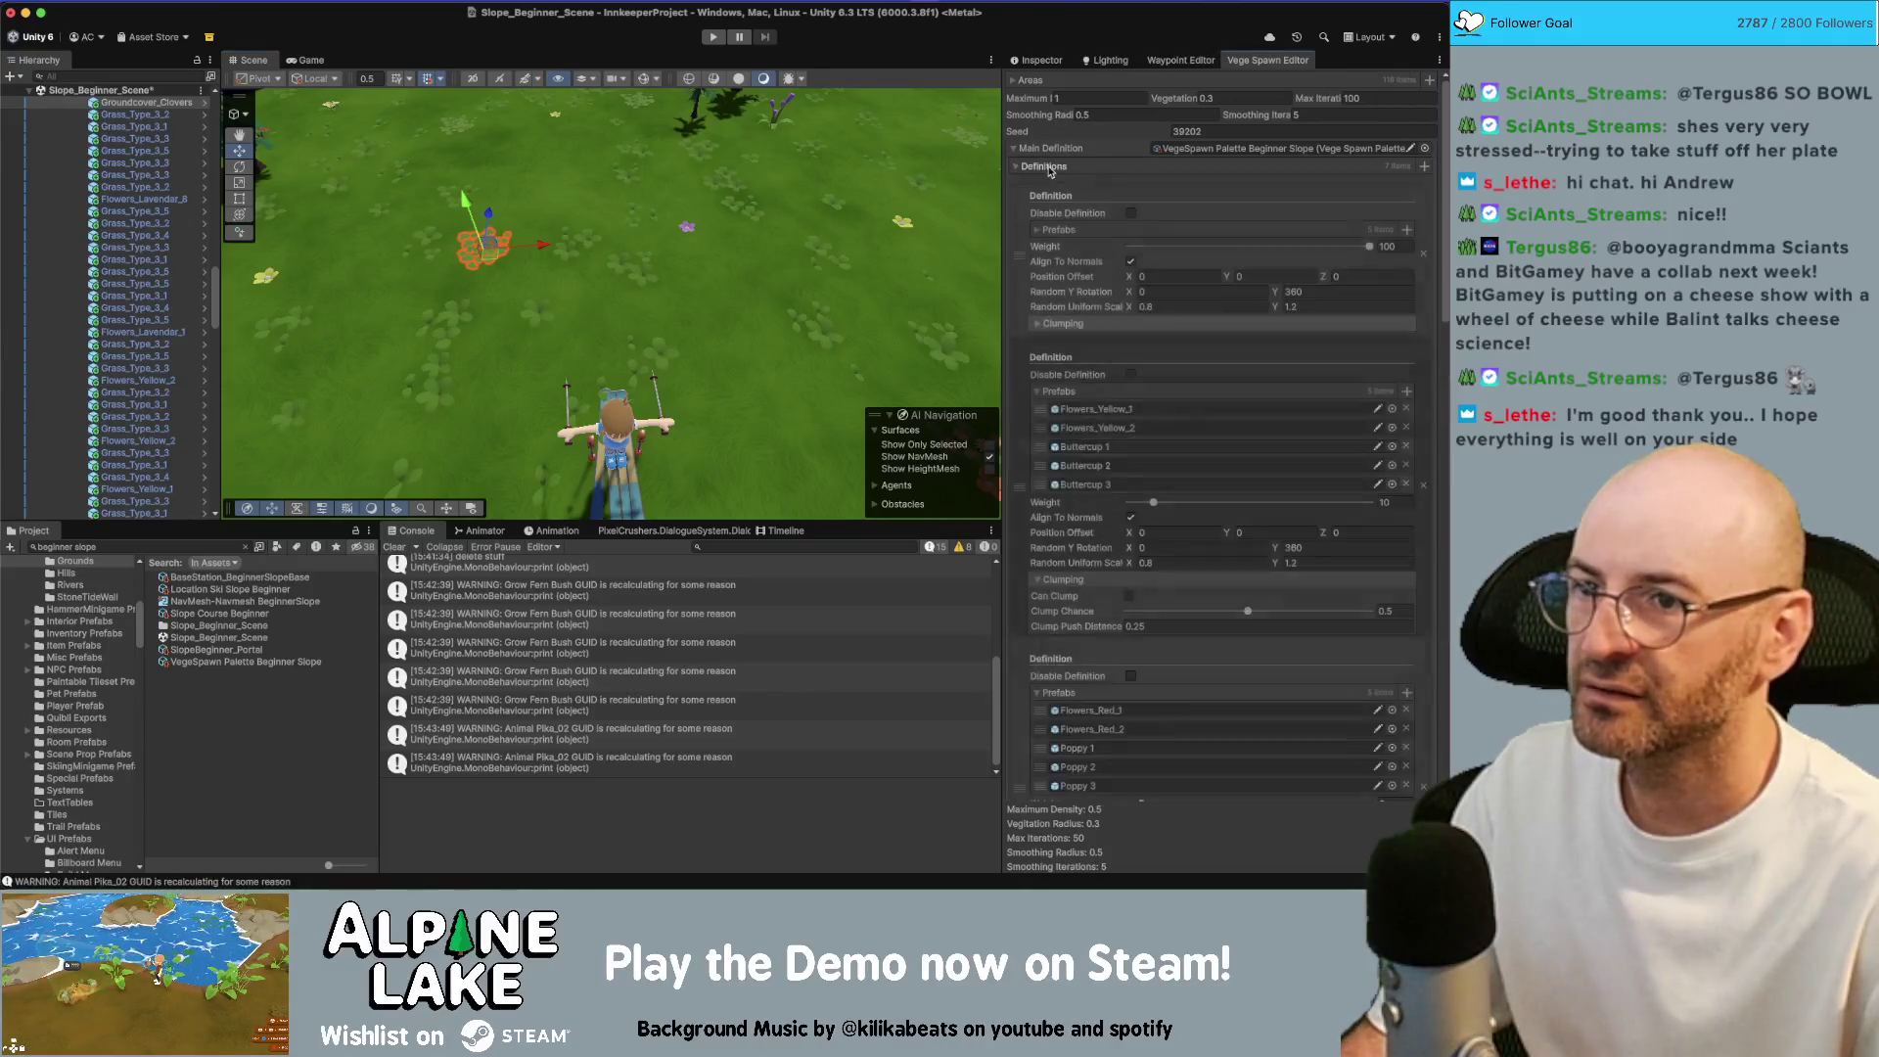
{"action": "scroll", "coordinate": [1106, 421], "scroll_direction": "down", "scroll_amount": 5}
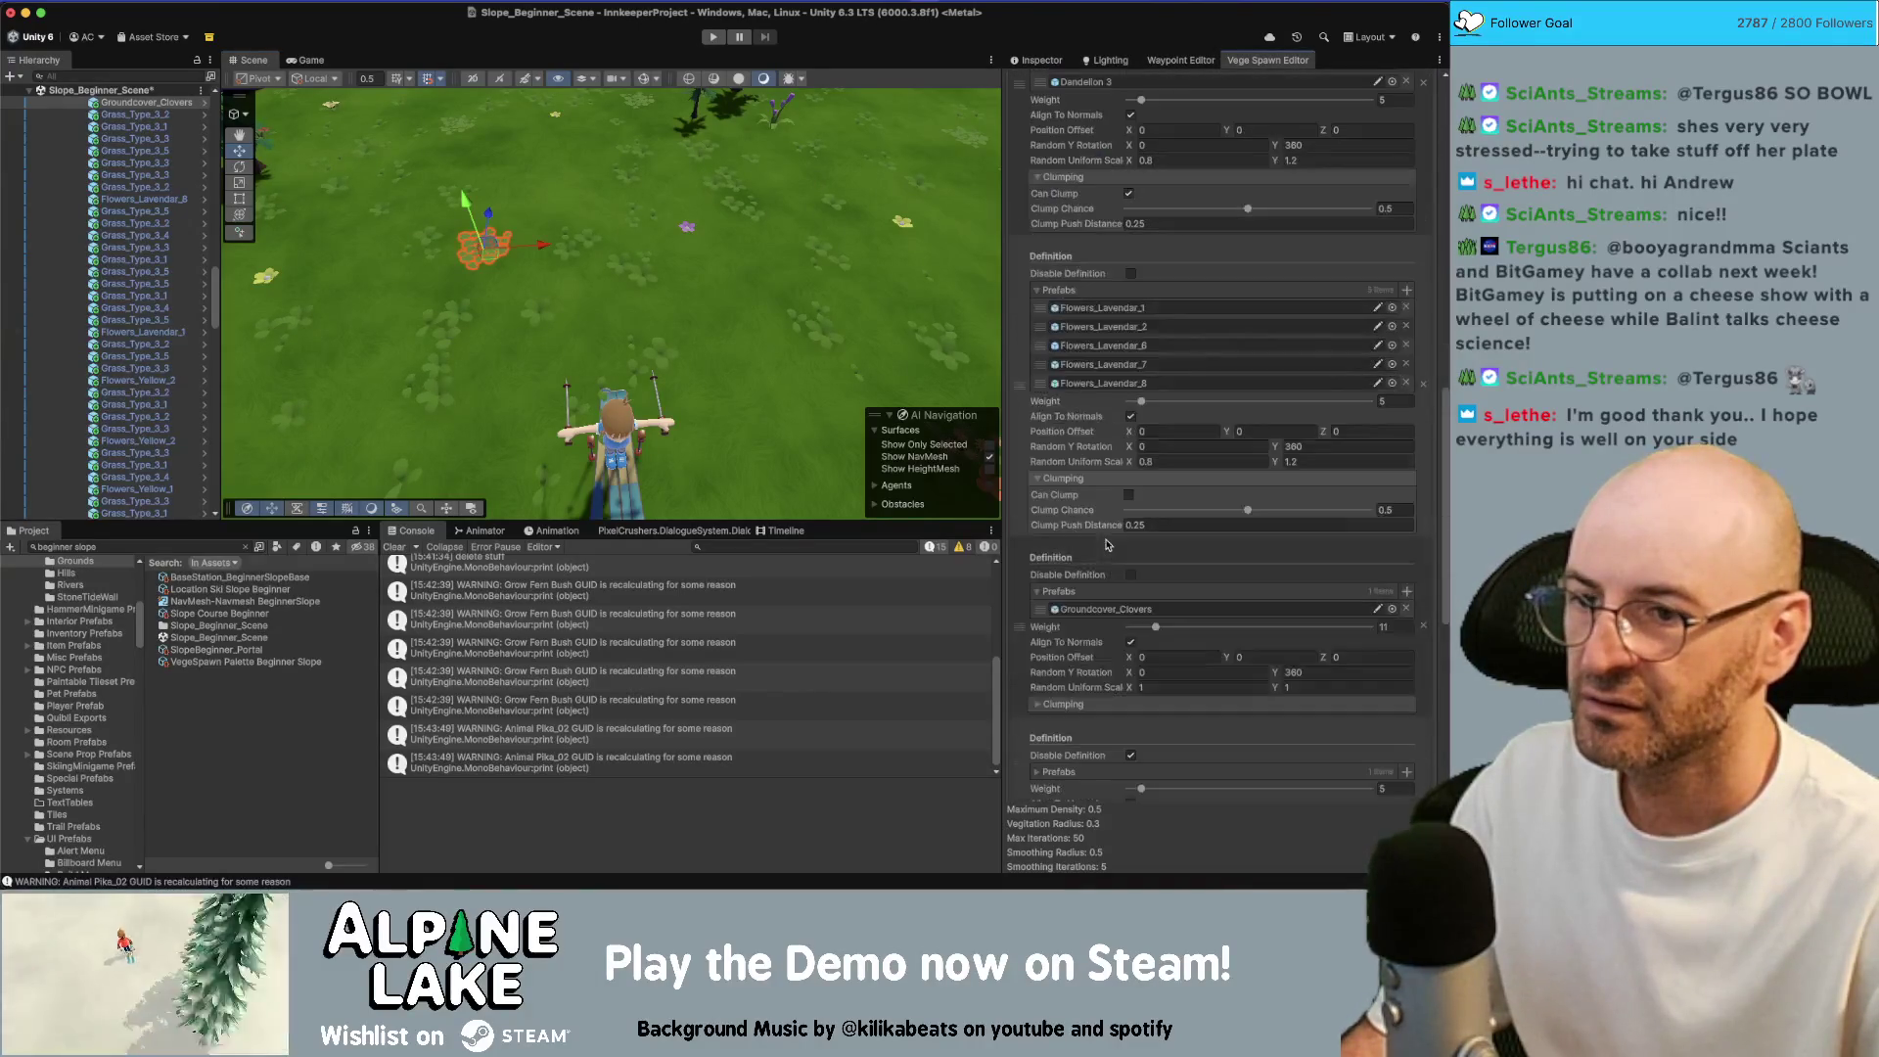
{"action": "scroll", "coordinate": [1155, 616], "scroll_direction": "down", "scroll_amount": 1}
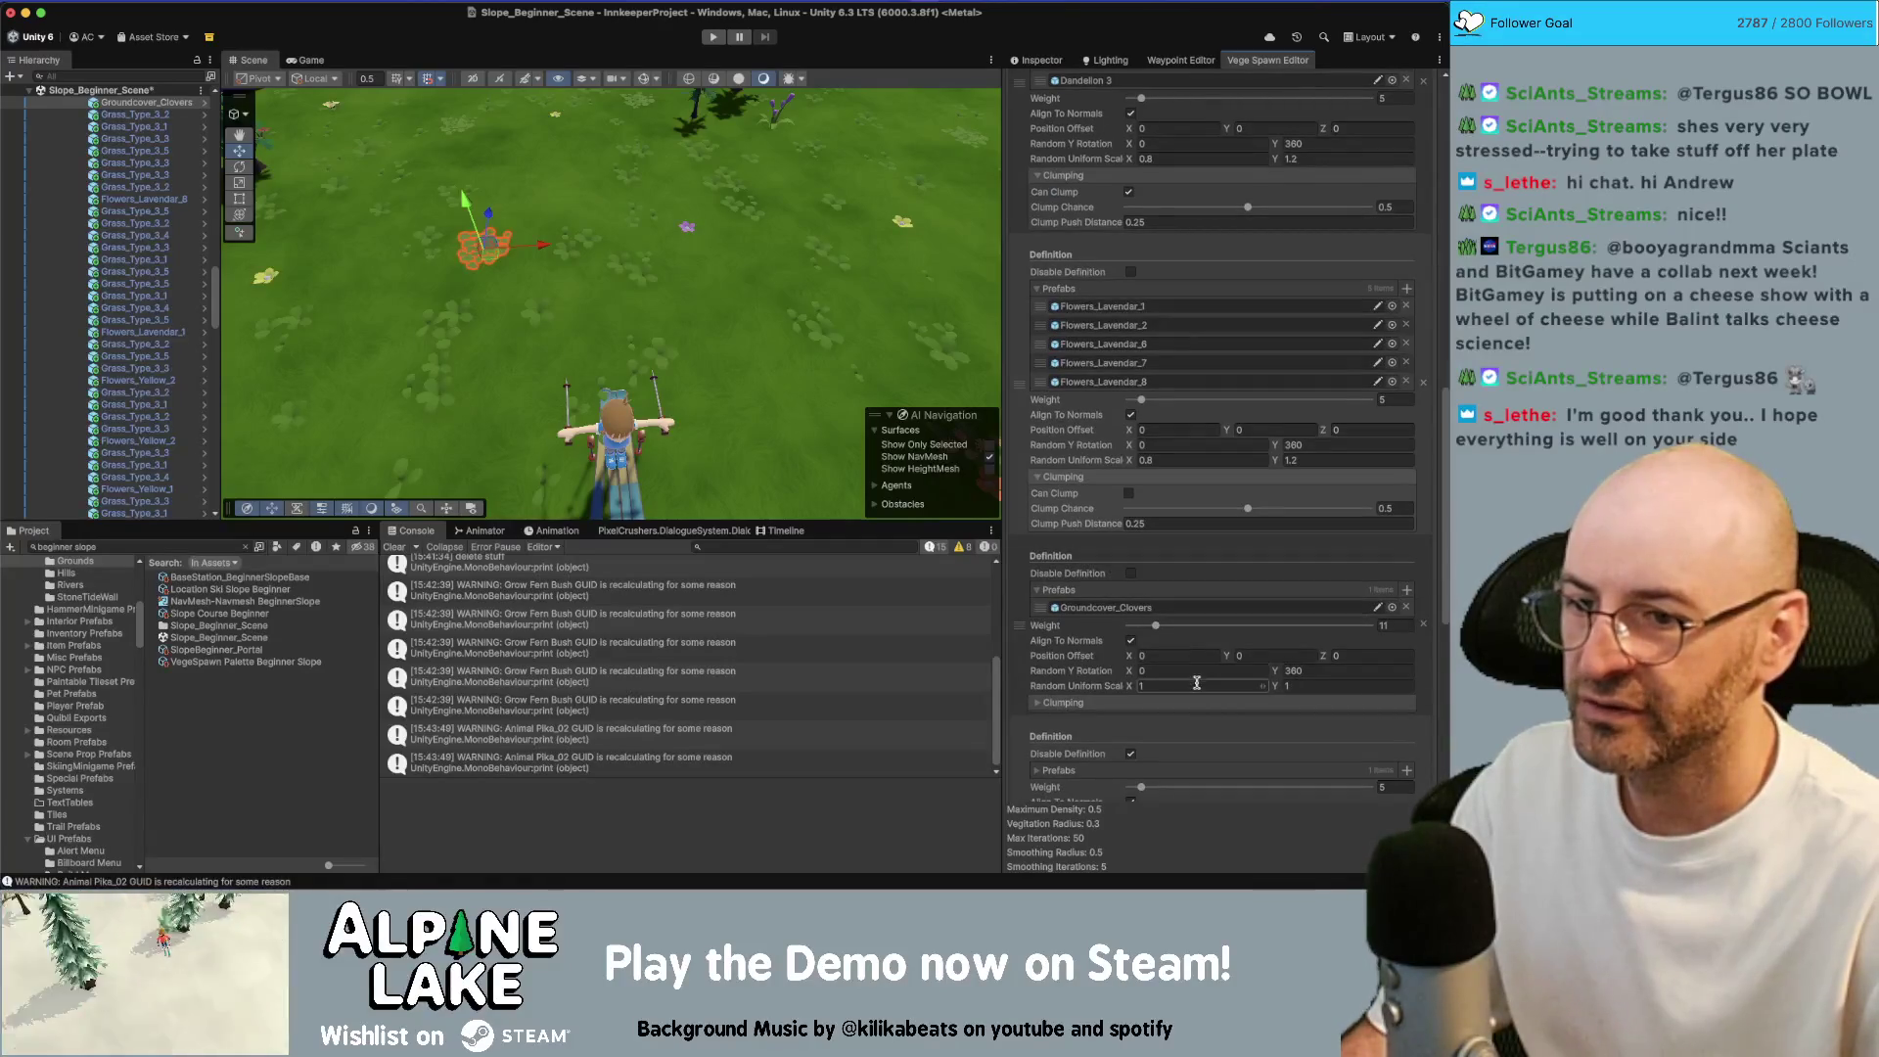
{"action": "scroll", "coordinate": [1196, 683], "scroll_direction": "down", "scroll_amount": 10}
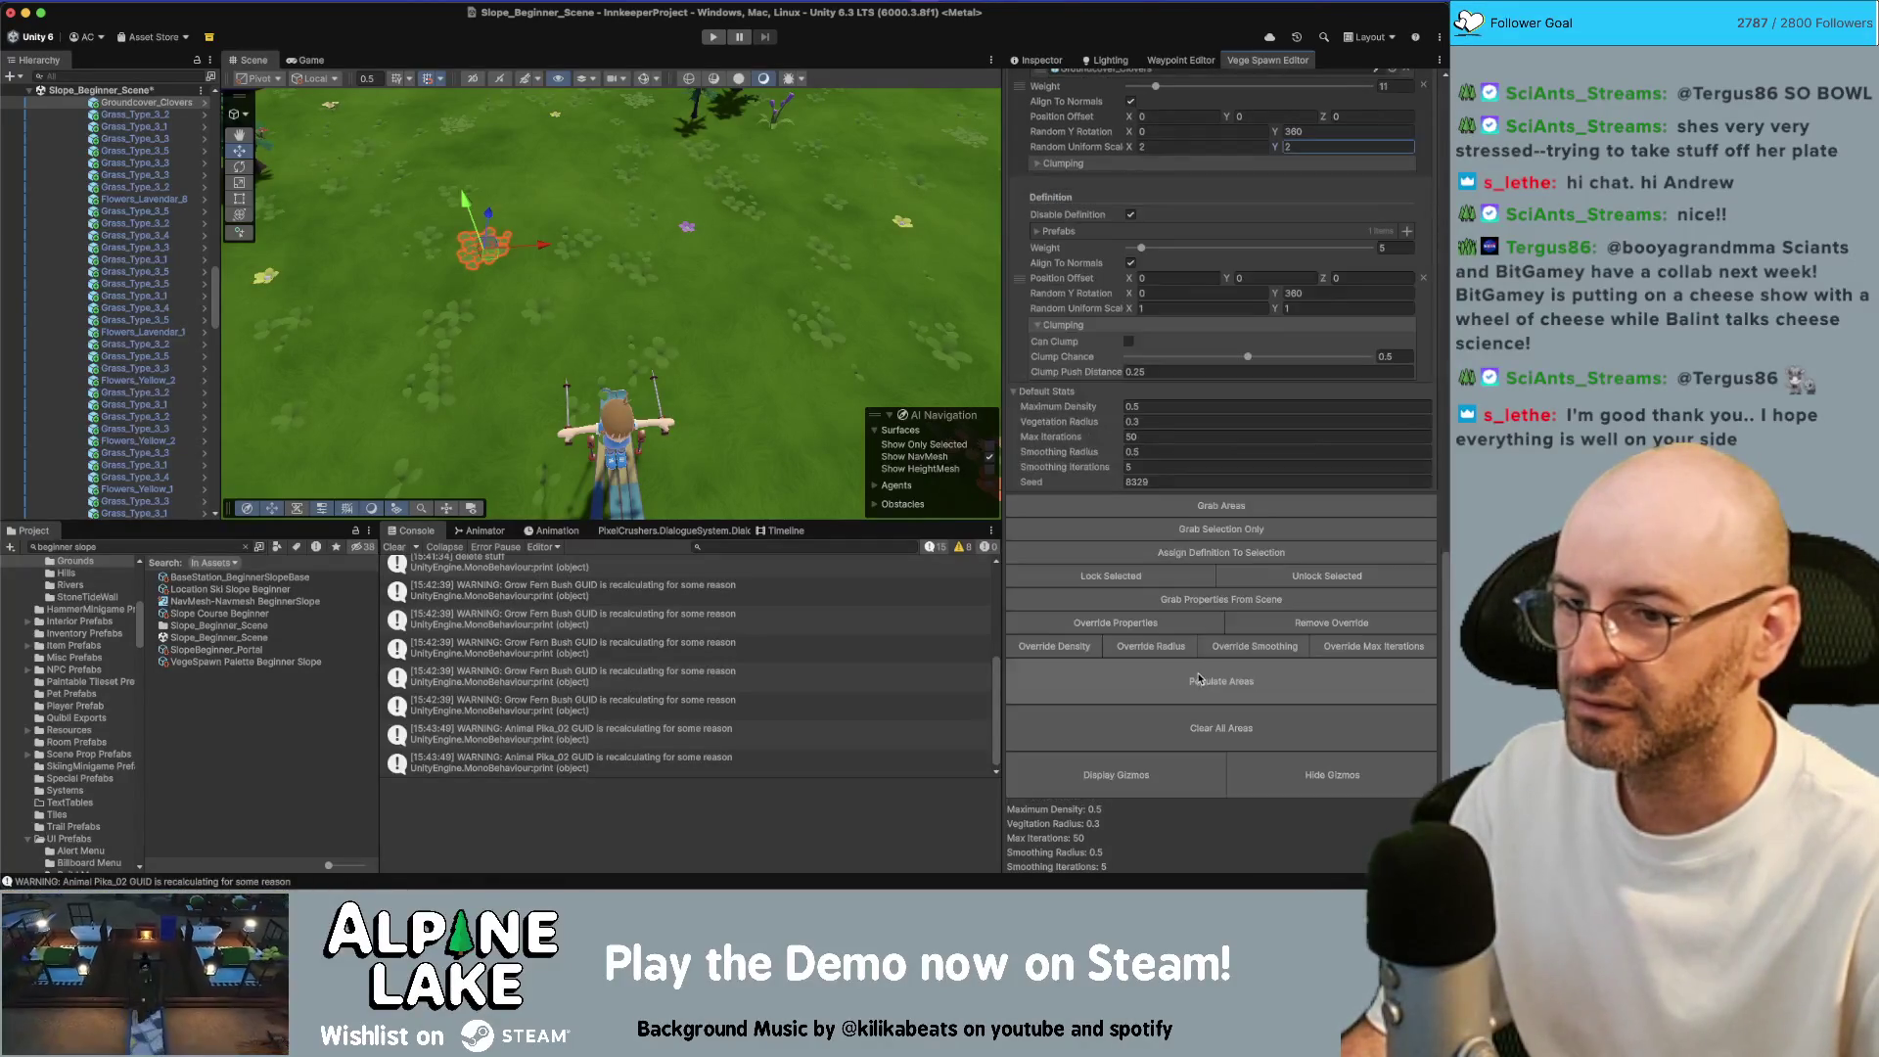
{"action": "left_click", "coordinate": [1198, 675]}
Orbit the view up toward the mountains to check the larger clover patches
{"action": "mouse_move", "coordinate": [752, 323]}
{"action": "left_mouse_down"}
{"action": "mouse_move", "coordinate": [726, 203]}
{"action": "mouse_move", "coordinate": [739, 316]}
{"action": "left_mouse_up"}
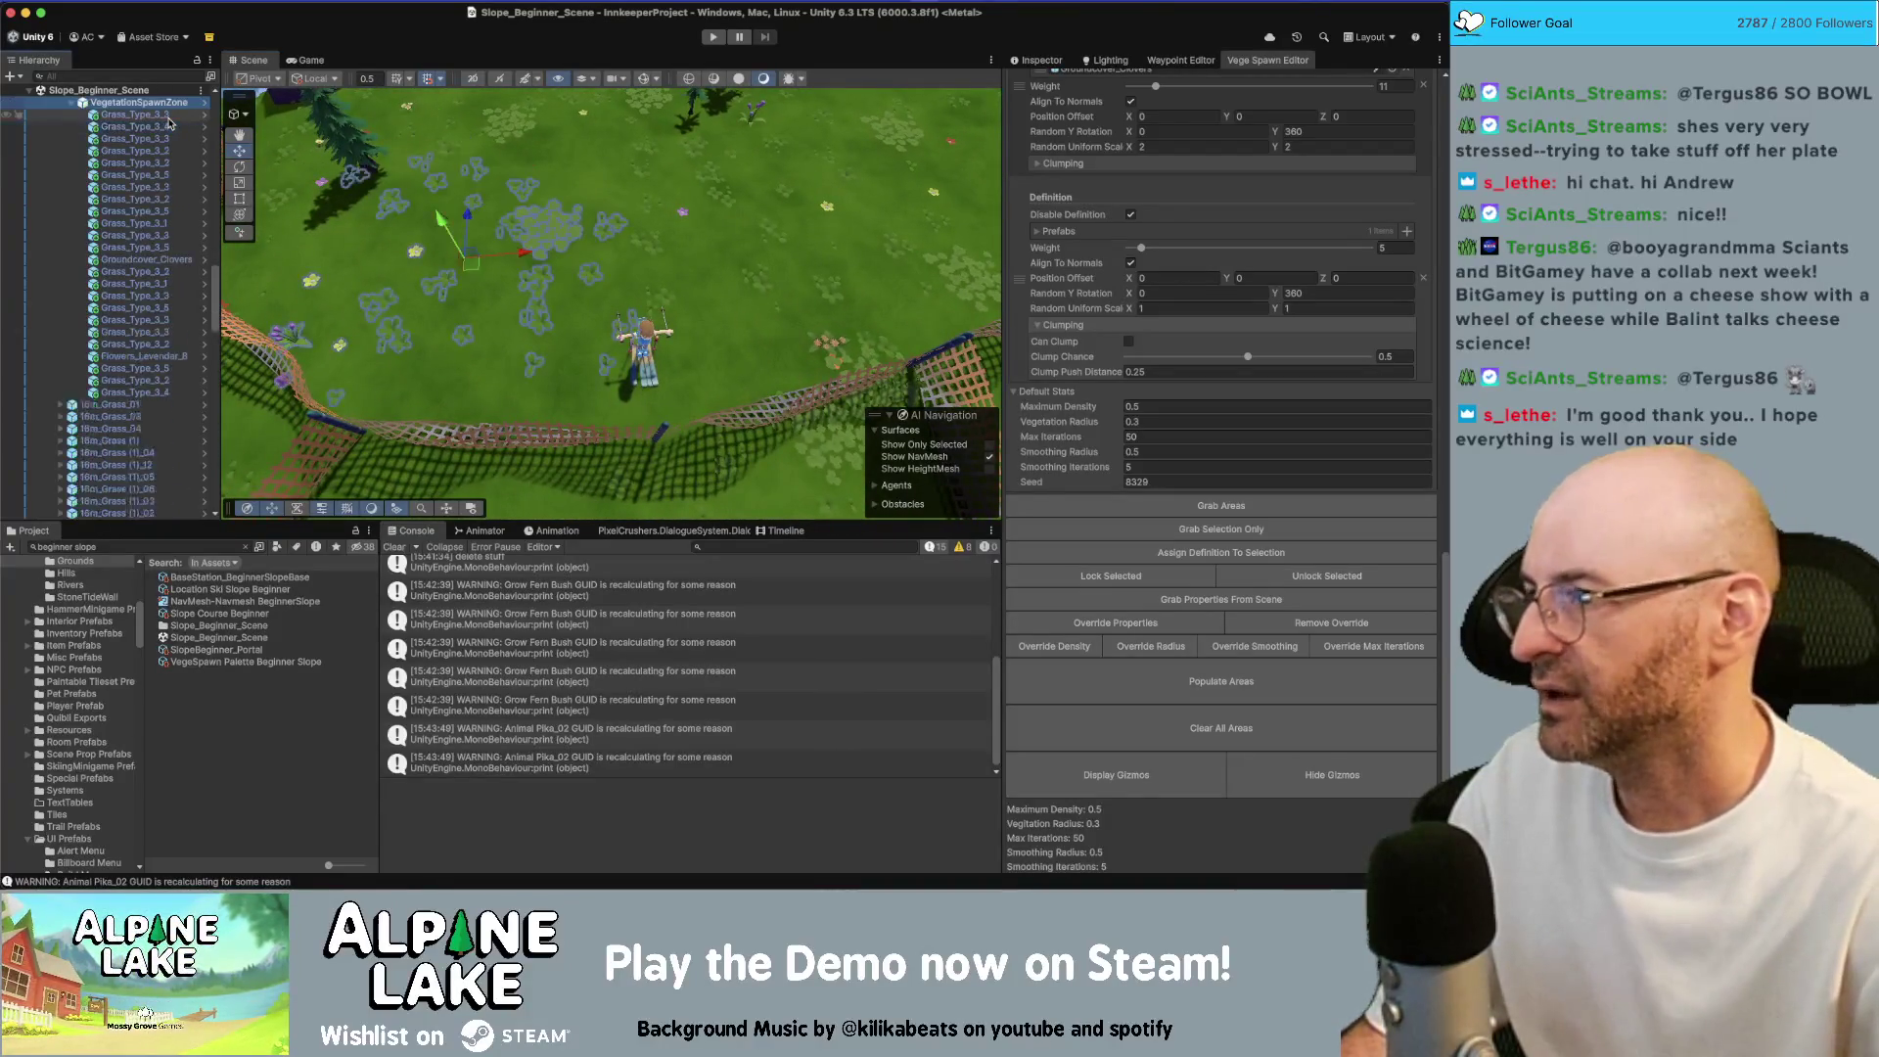
{"action": "scroll", "coordinate": [156, 124], "scroll_direction": "up", "scroll_amount": 10}
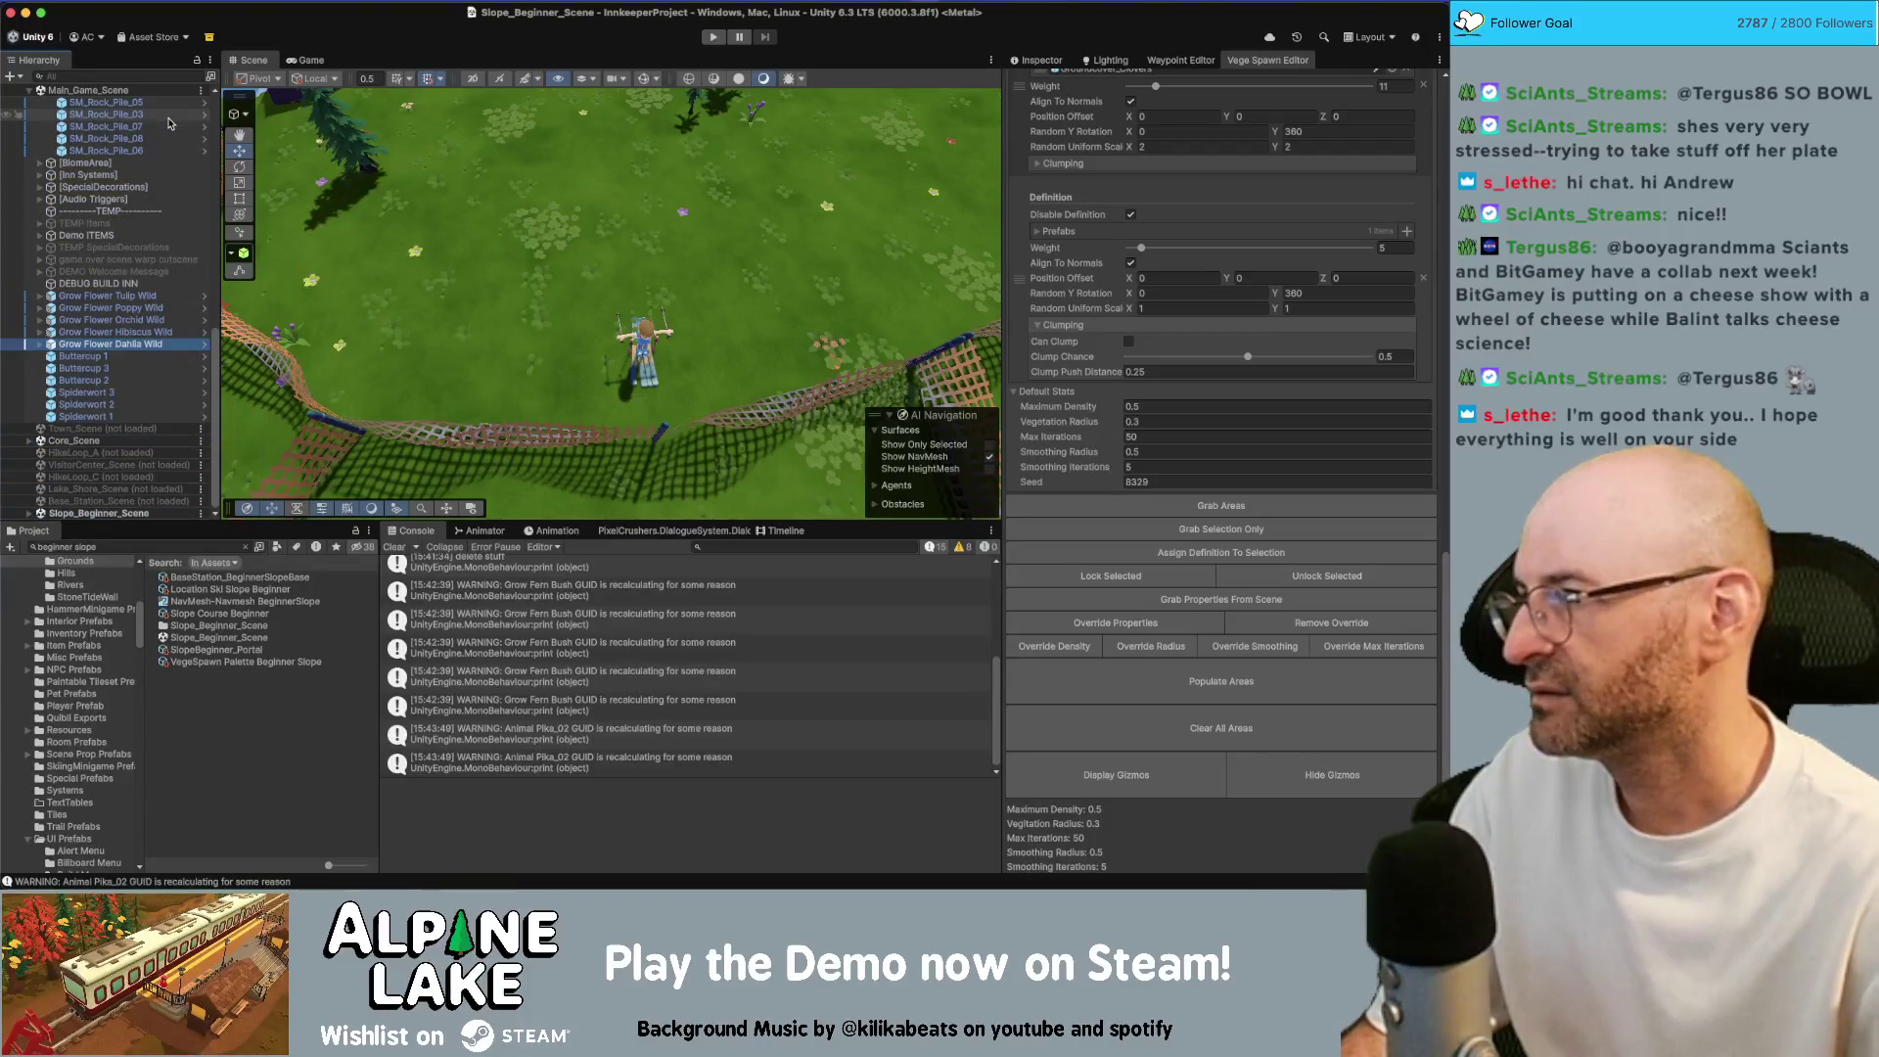
{"action": "right_click", "coordinate": [157, 93]}
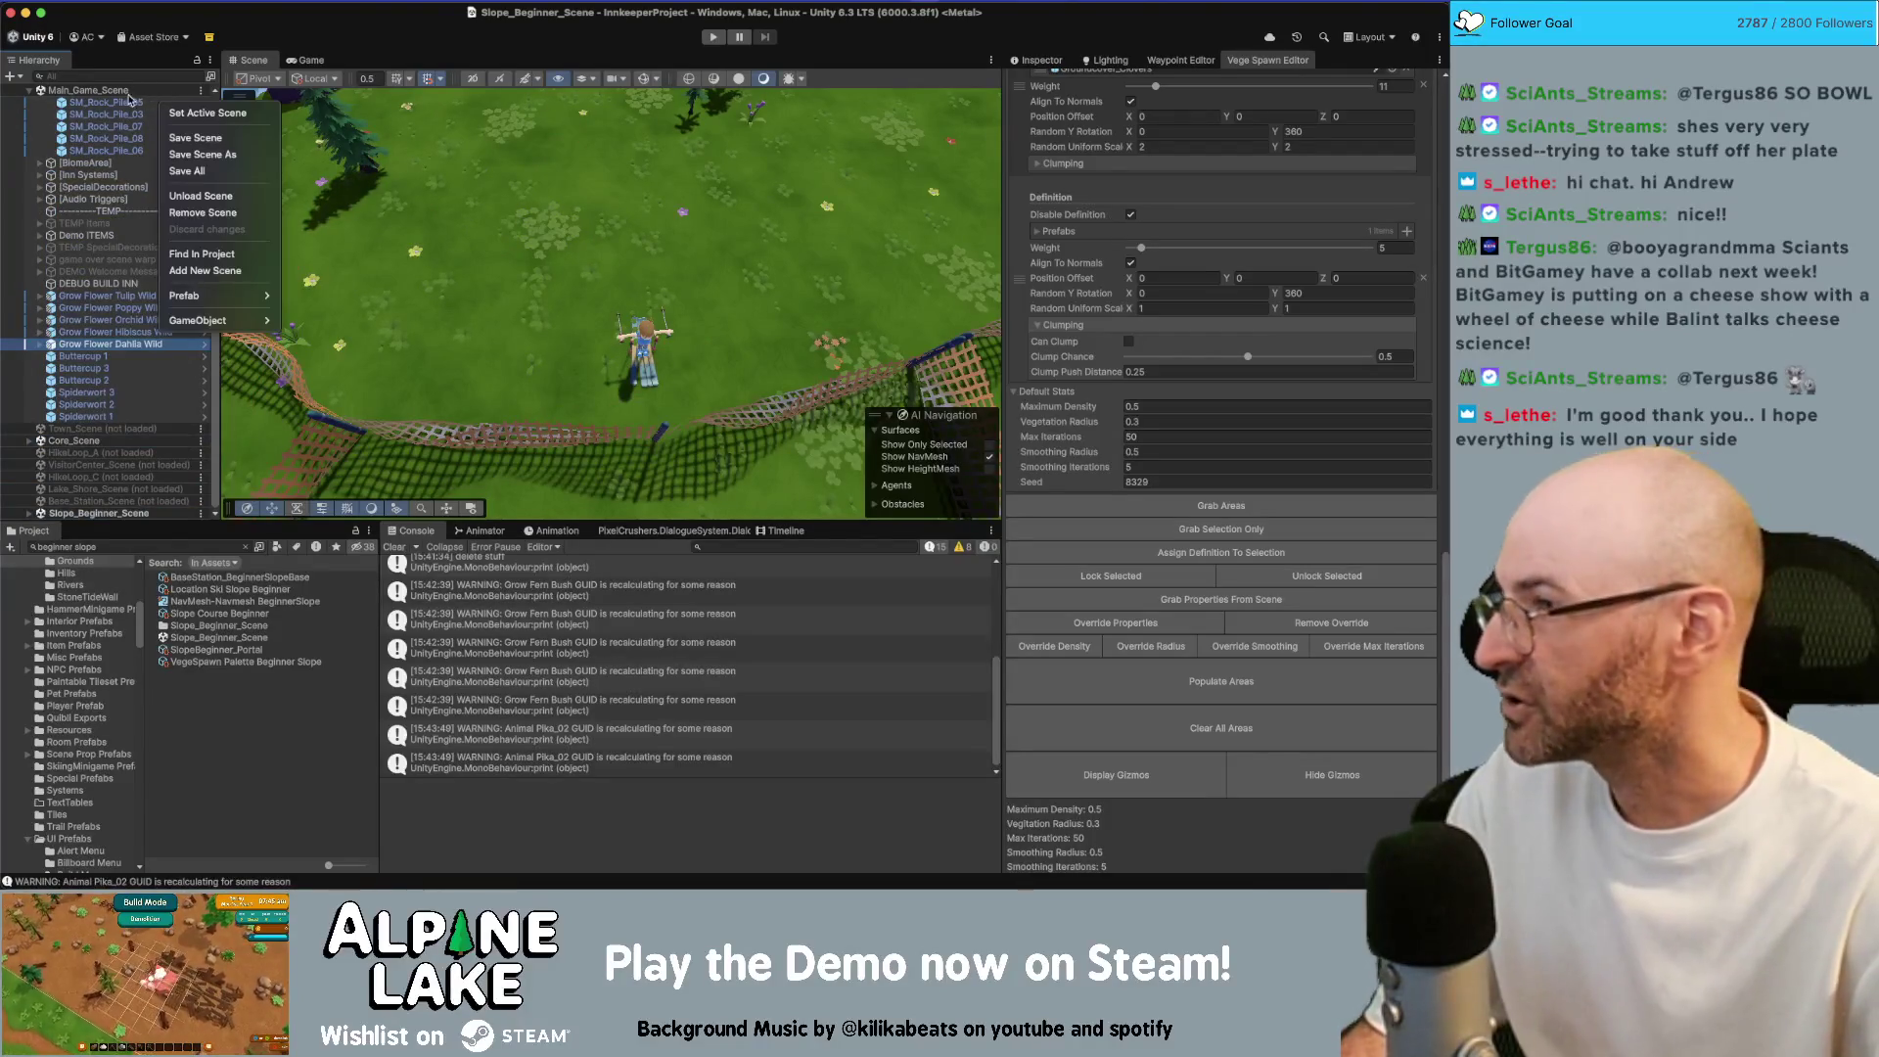
Save and unload Slope_Beginner_Scene, then add Timber_Thicket_Scene from the Project to the Hierarchy
{"action": "right_click", "coordinate": [74, 512]}
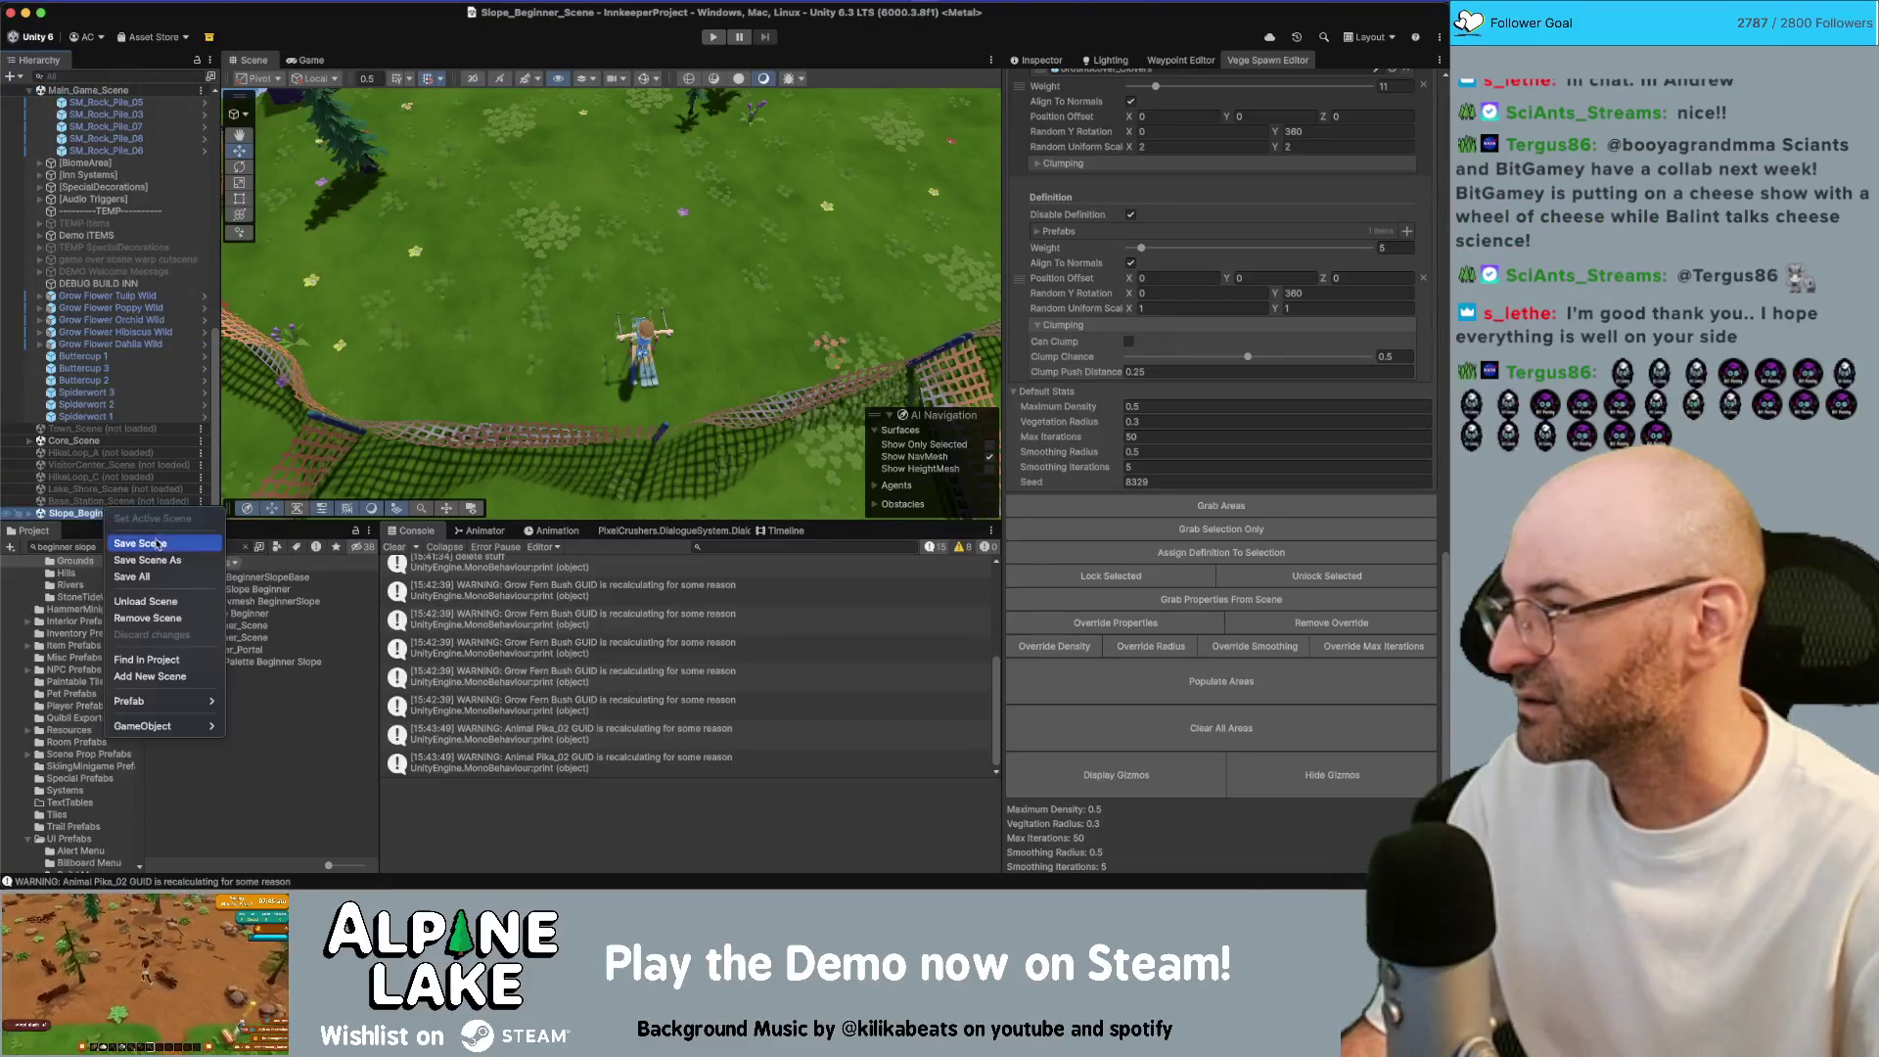
{"action": "left_click", "coordinate": [156, 601]}
{"action": "left_click", "coordinate": [124, 543]}
{"action": "type", "text": "timber thicket sd"}
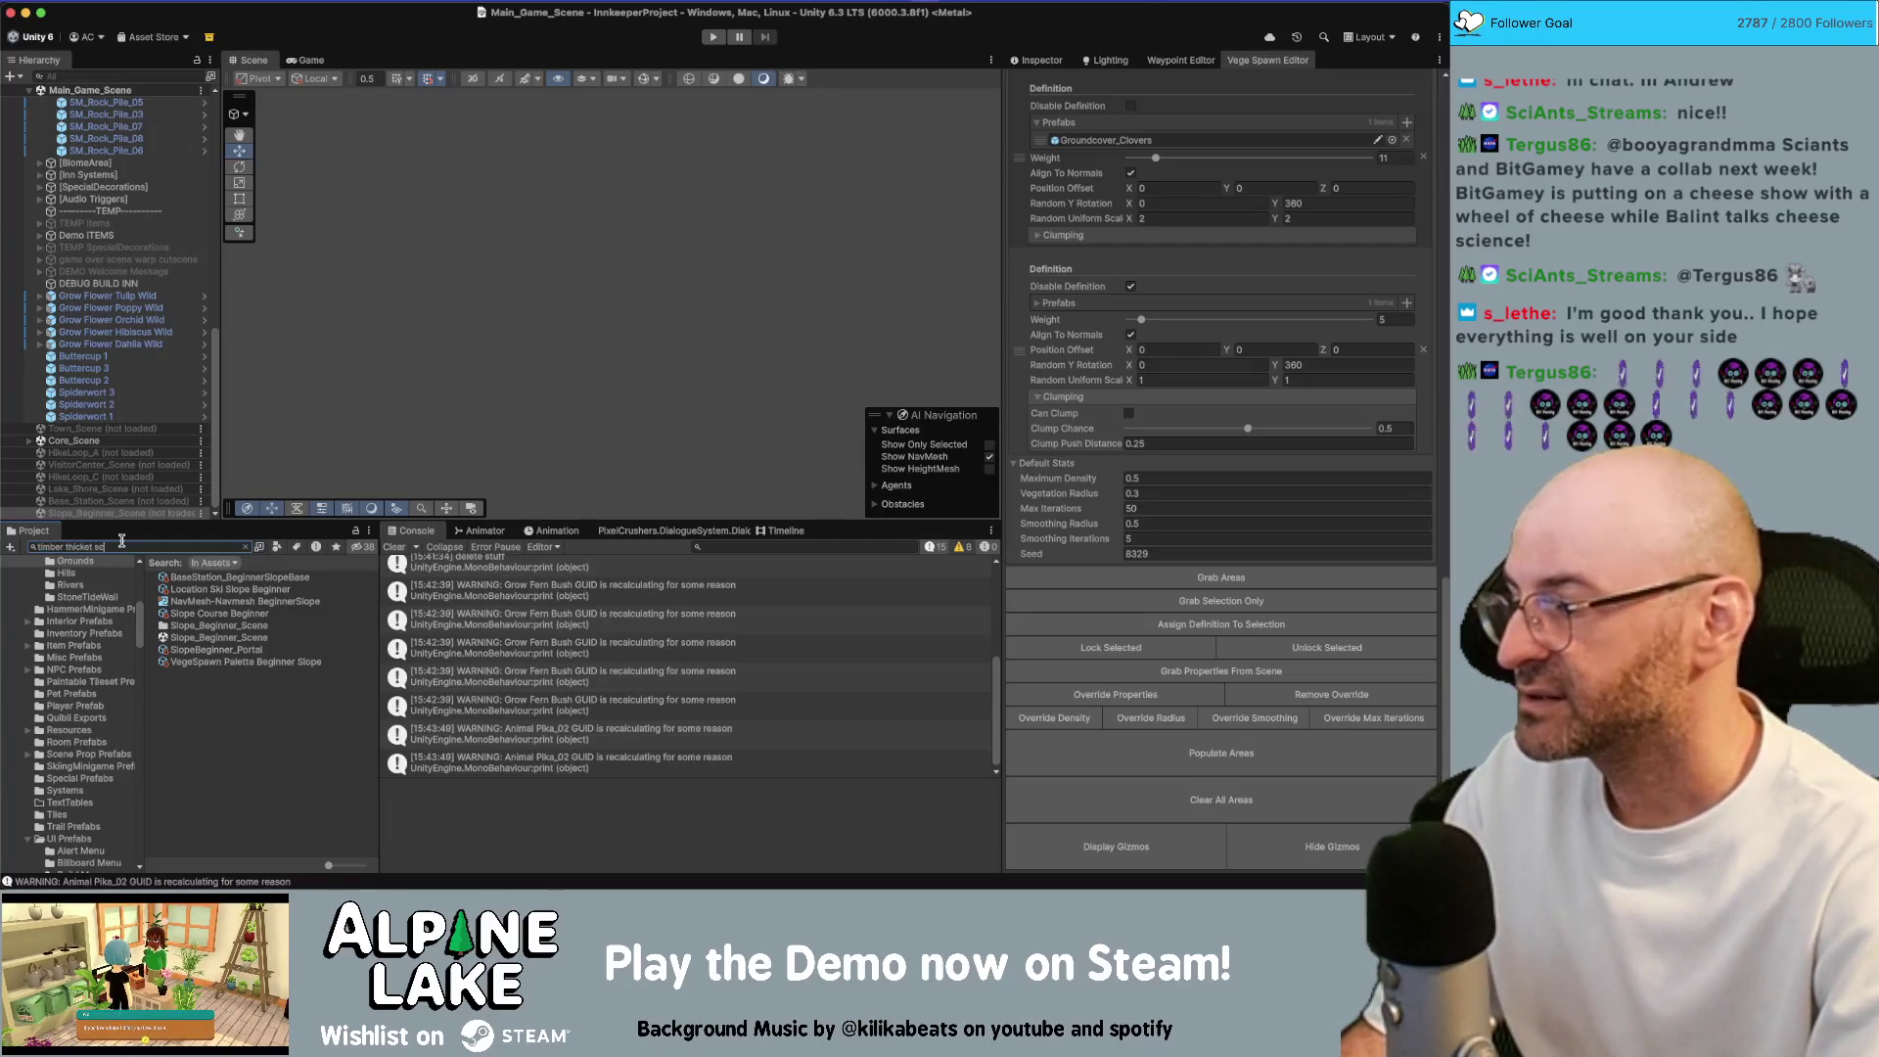
{"action": "type", "text": "ene"}
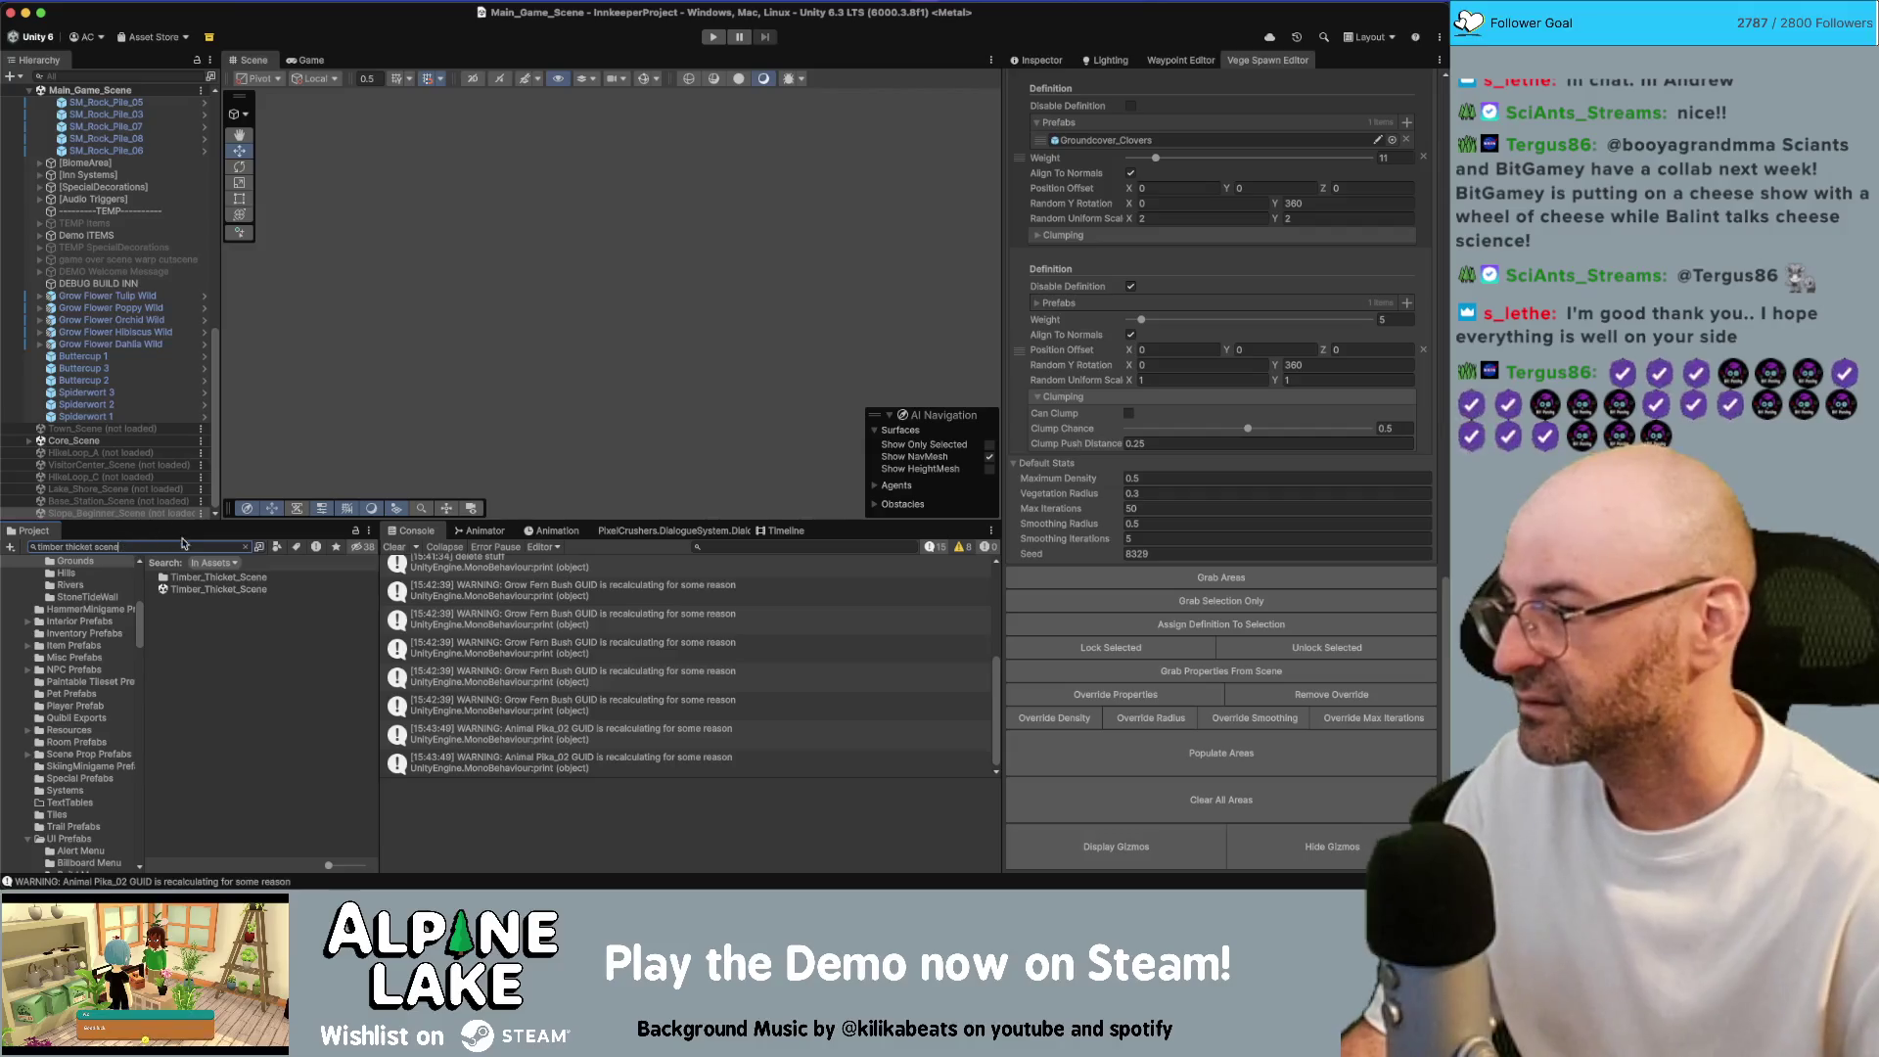
{"action": "left_click_drag", "start_coordinate": [198, 592], "coordinate": [143, 498]}
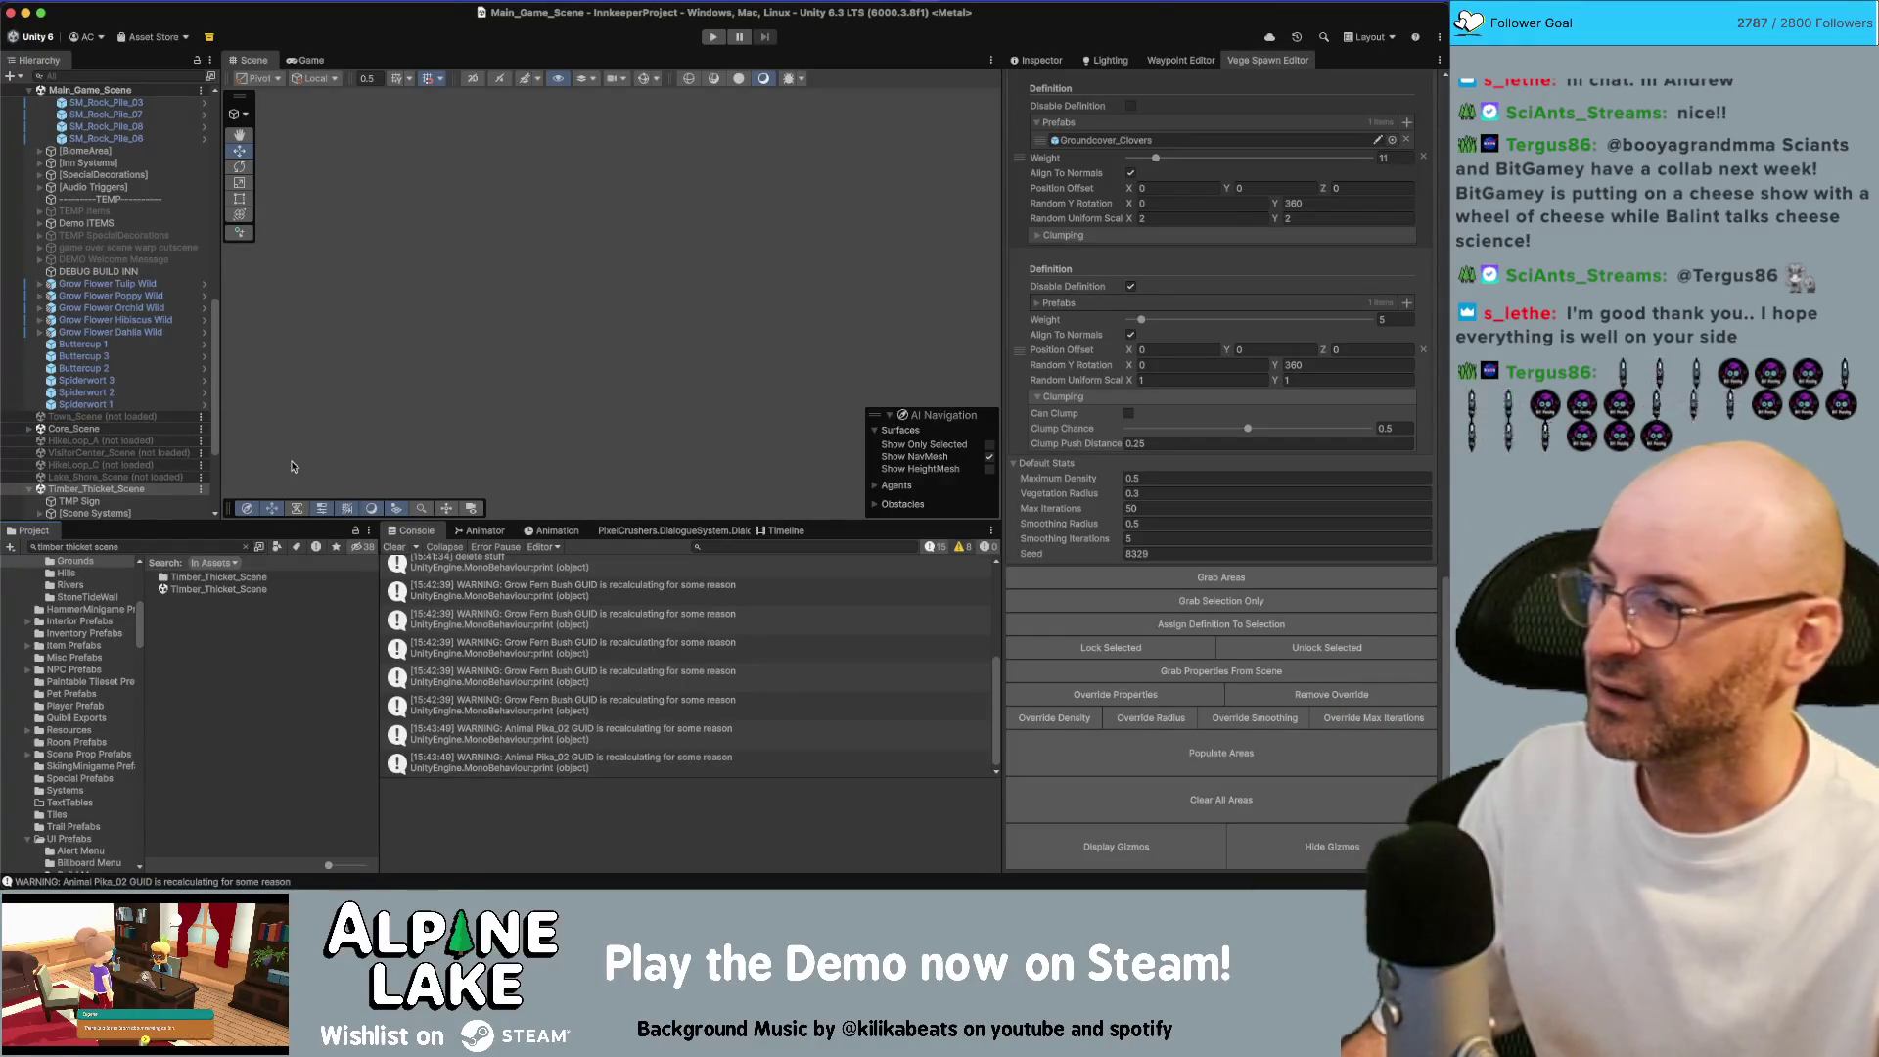
{"action": "scroll", "coordinate": [128, 411], "scroll_direction": "down", "scroll_amount": 5}
{"action": "left_click", "coordinate": [127, 416]}
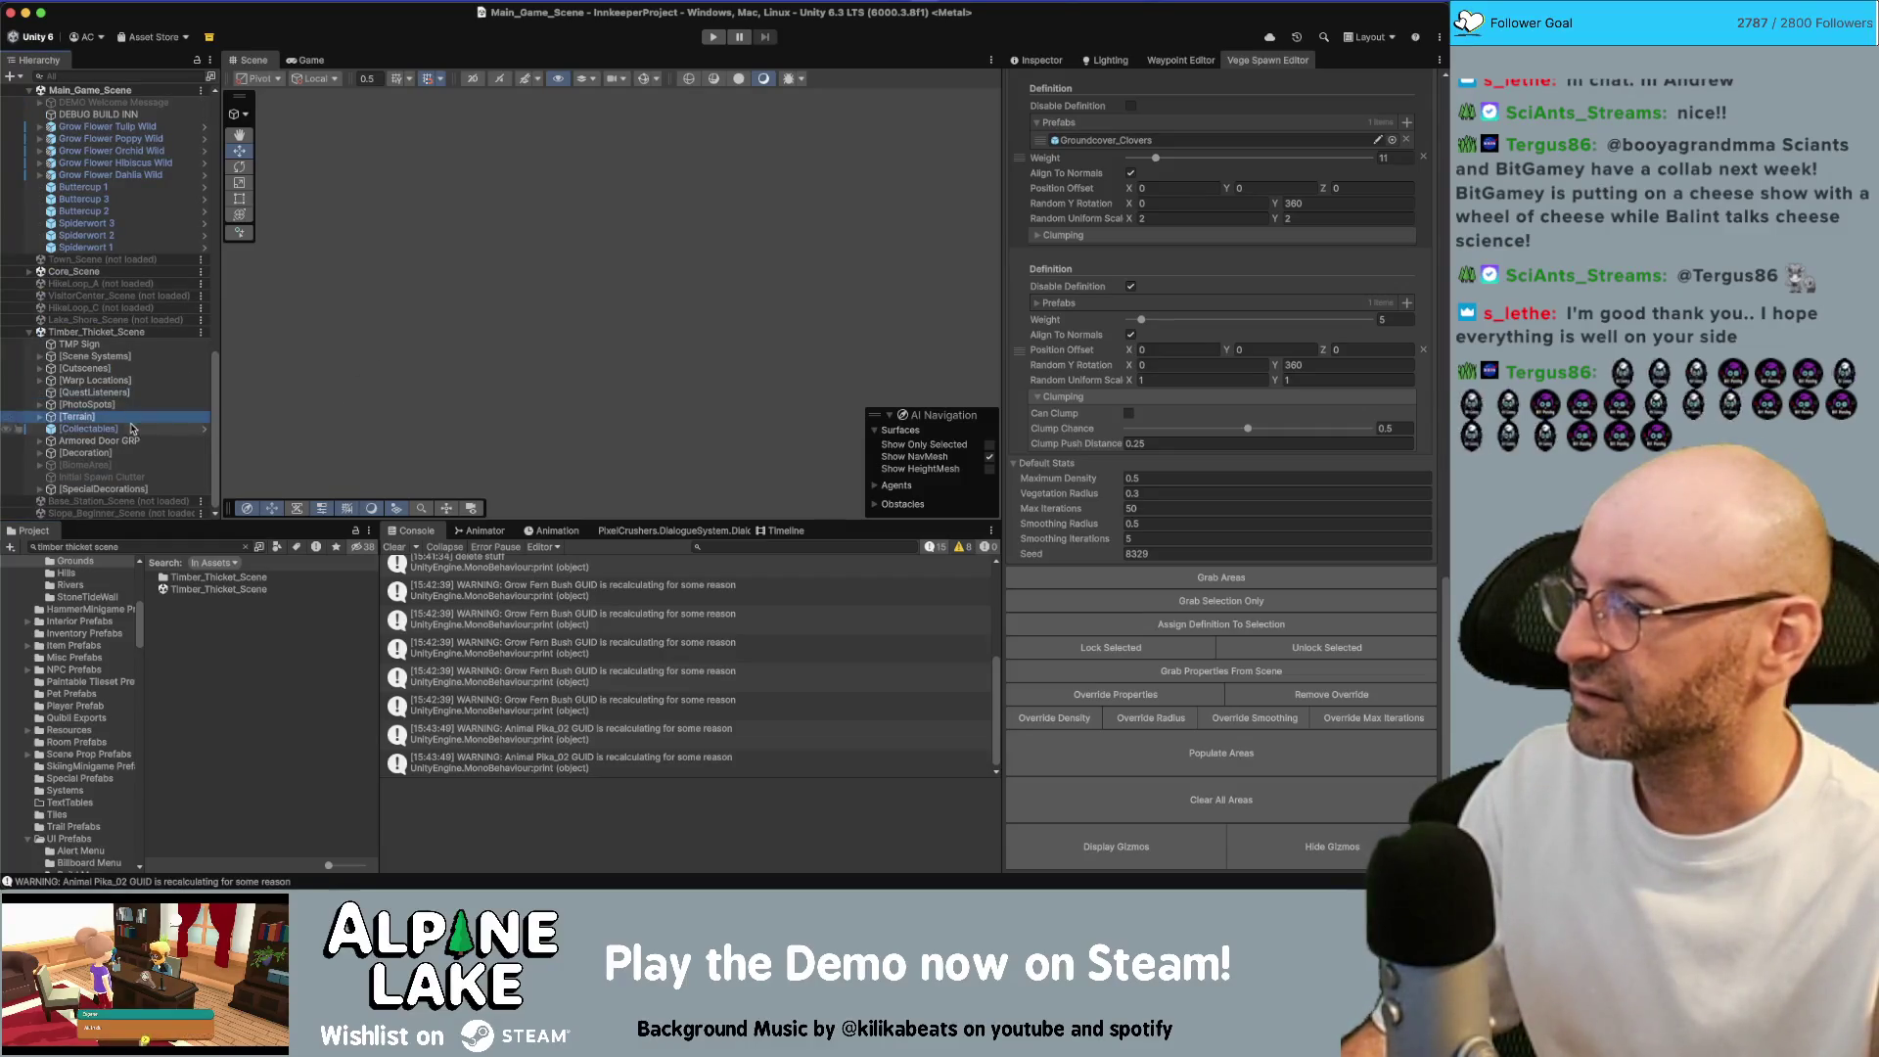
Browse Timber_Thicket_Scene's groups, expand Terrain and frame the 8m_Cliff_B_Forest piece
{"action": "left_click", "coordinate": [151, 405]}
{"action": "left_click", "coordinate": [147, 428]}
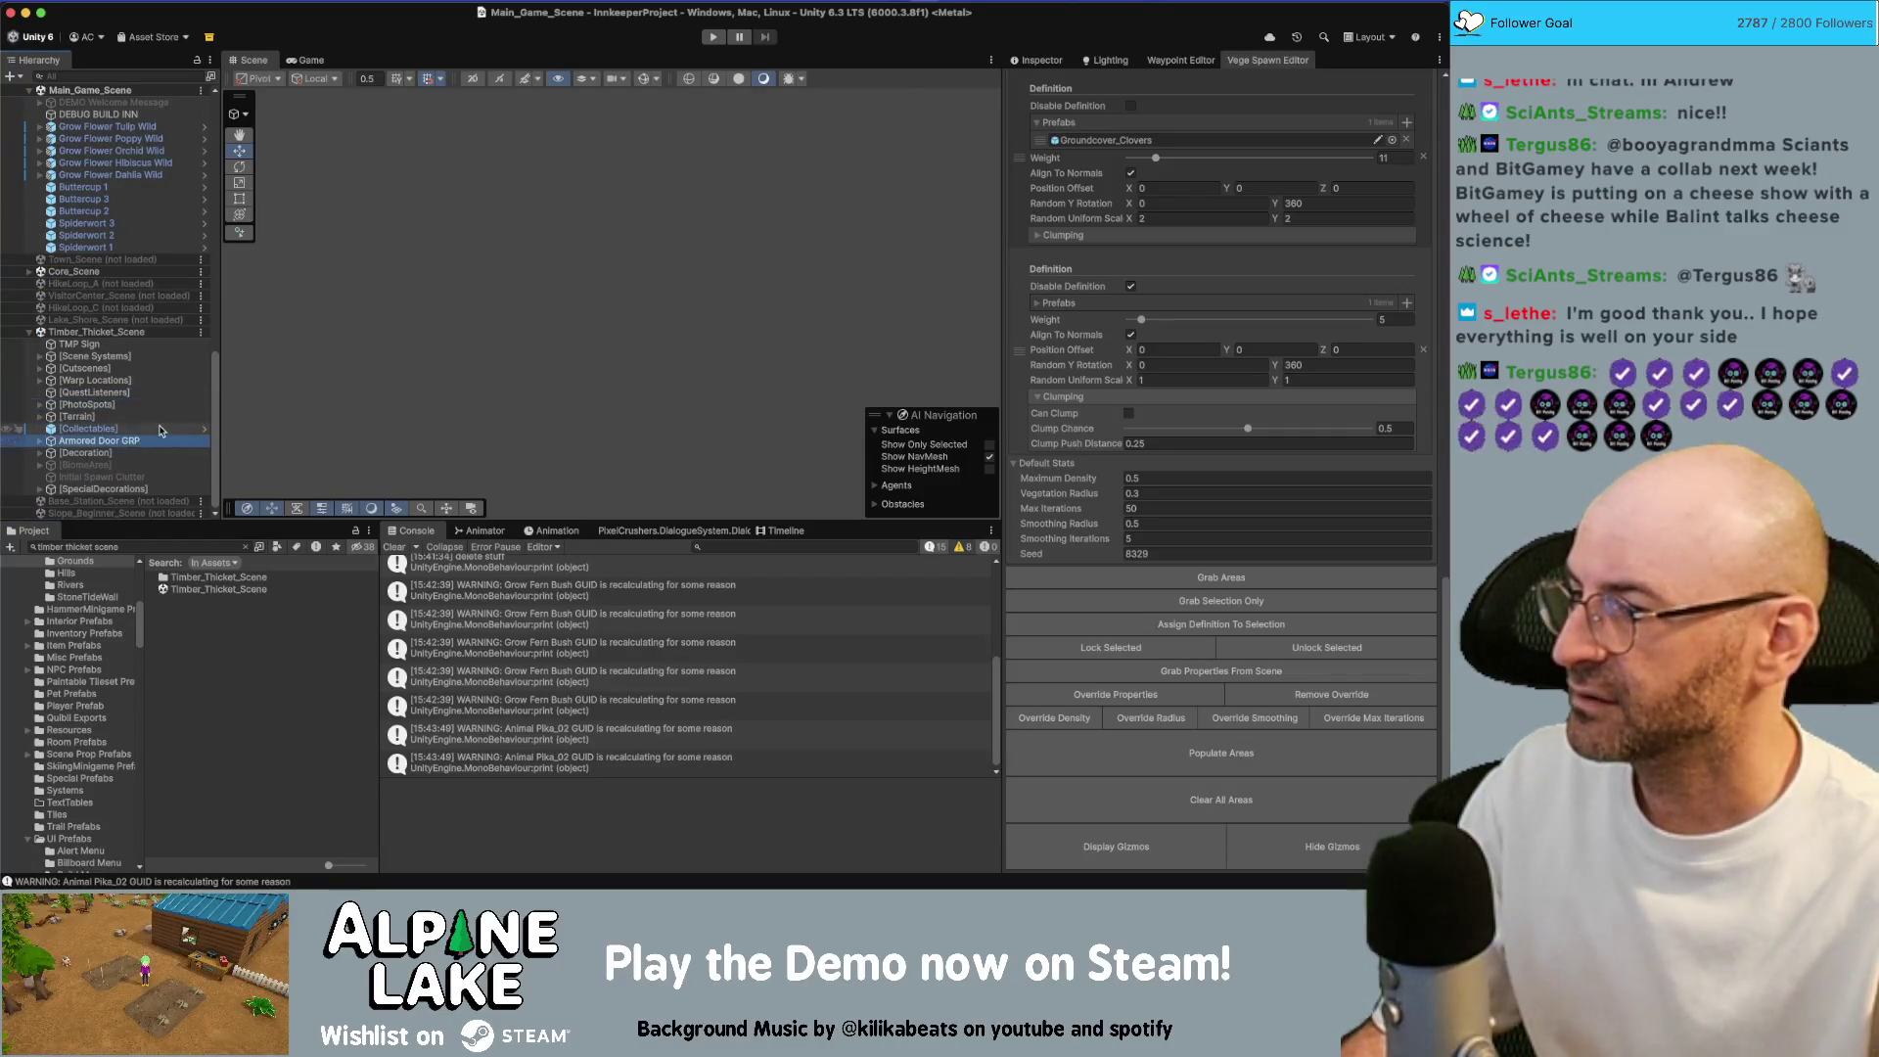
{"action": "key", "text": "Up"}
{"action": "key", "text": "Up"}
{"action": "key", "text": "Up"}
{"action": "key", "text": "Down"}
{"action": "key", "text": "Down"}
{"action": "key", "text": "Down"}
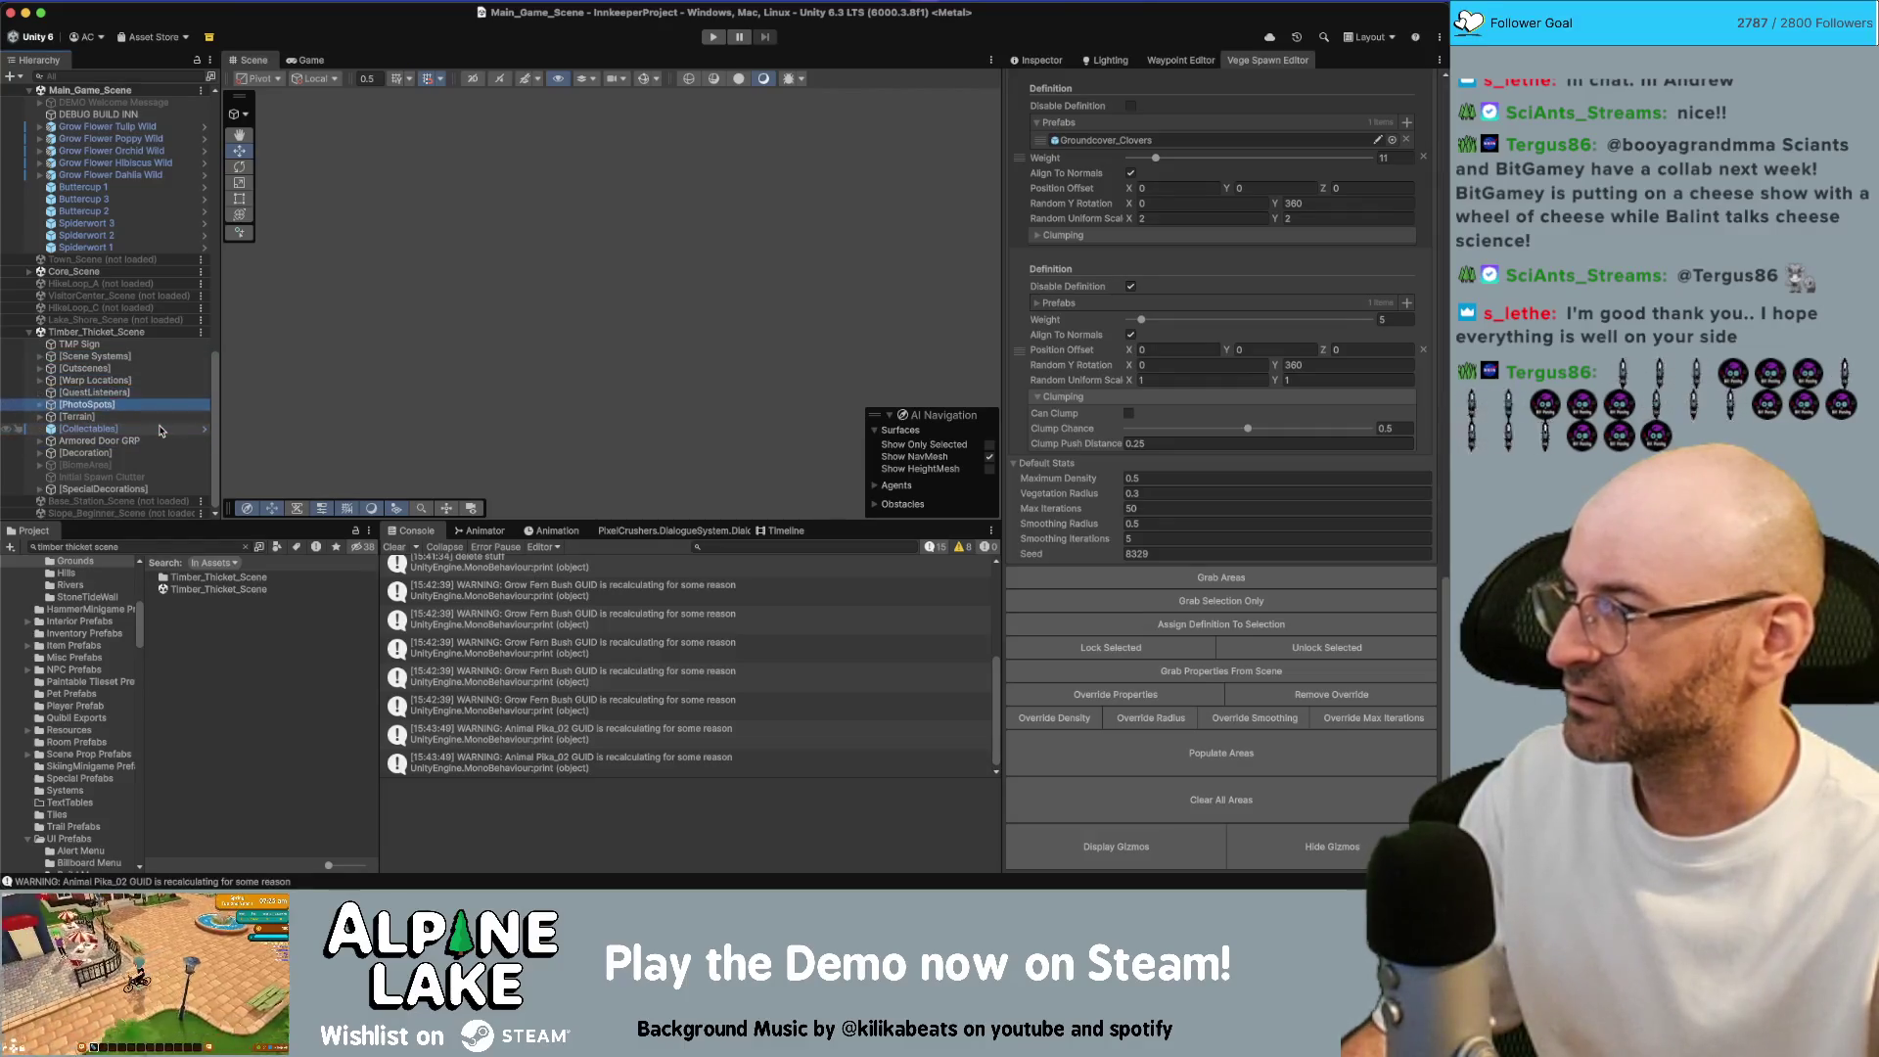
{"action": "key", "text": "Right"}
{"action": "key", "text": "Down"}
{"action": "key", "text": "Down"}
{"action": "key", "text": "Down"}
{"action": "key", "text": "f"}
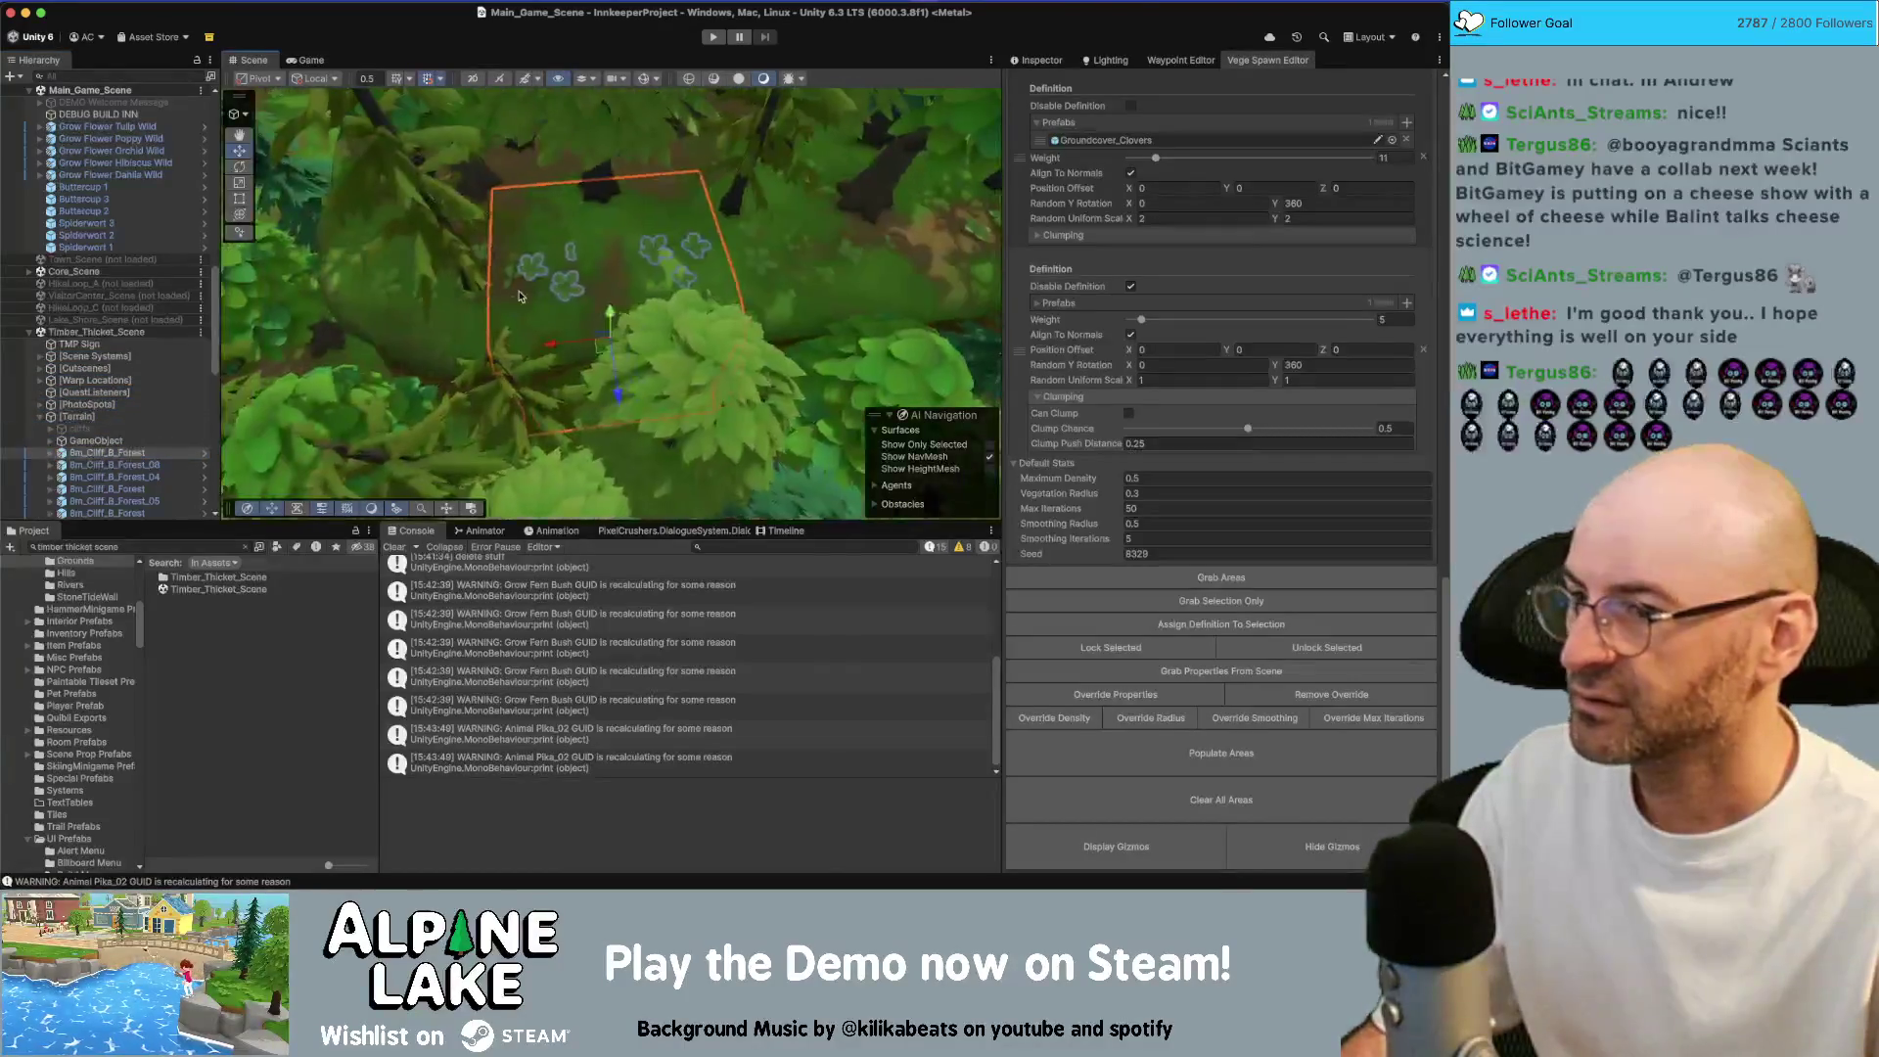
{"action": "scroll", "coordinate": [510, 289], "scroll_direction": "down", "scroll_amount": 3}
{"action": "scroll", "coordinate": [510, 289], "scroll_direction": "up", "scroll_amount": 8}
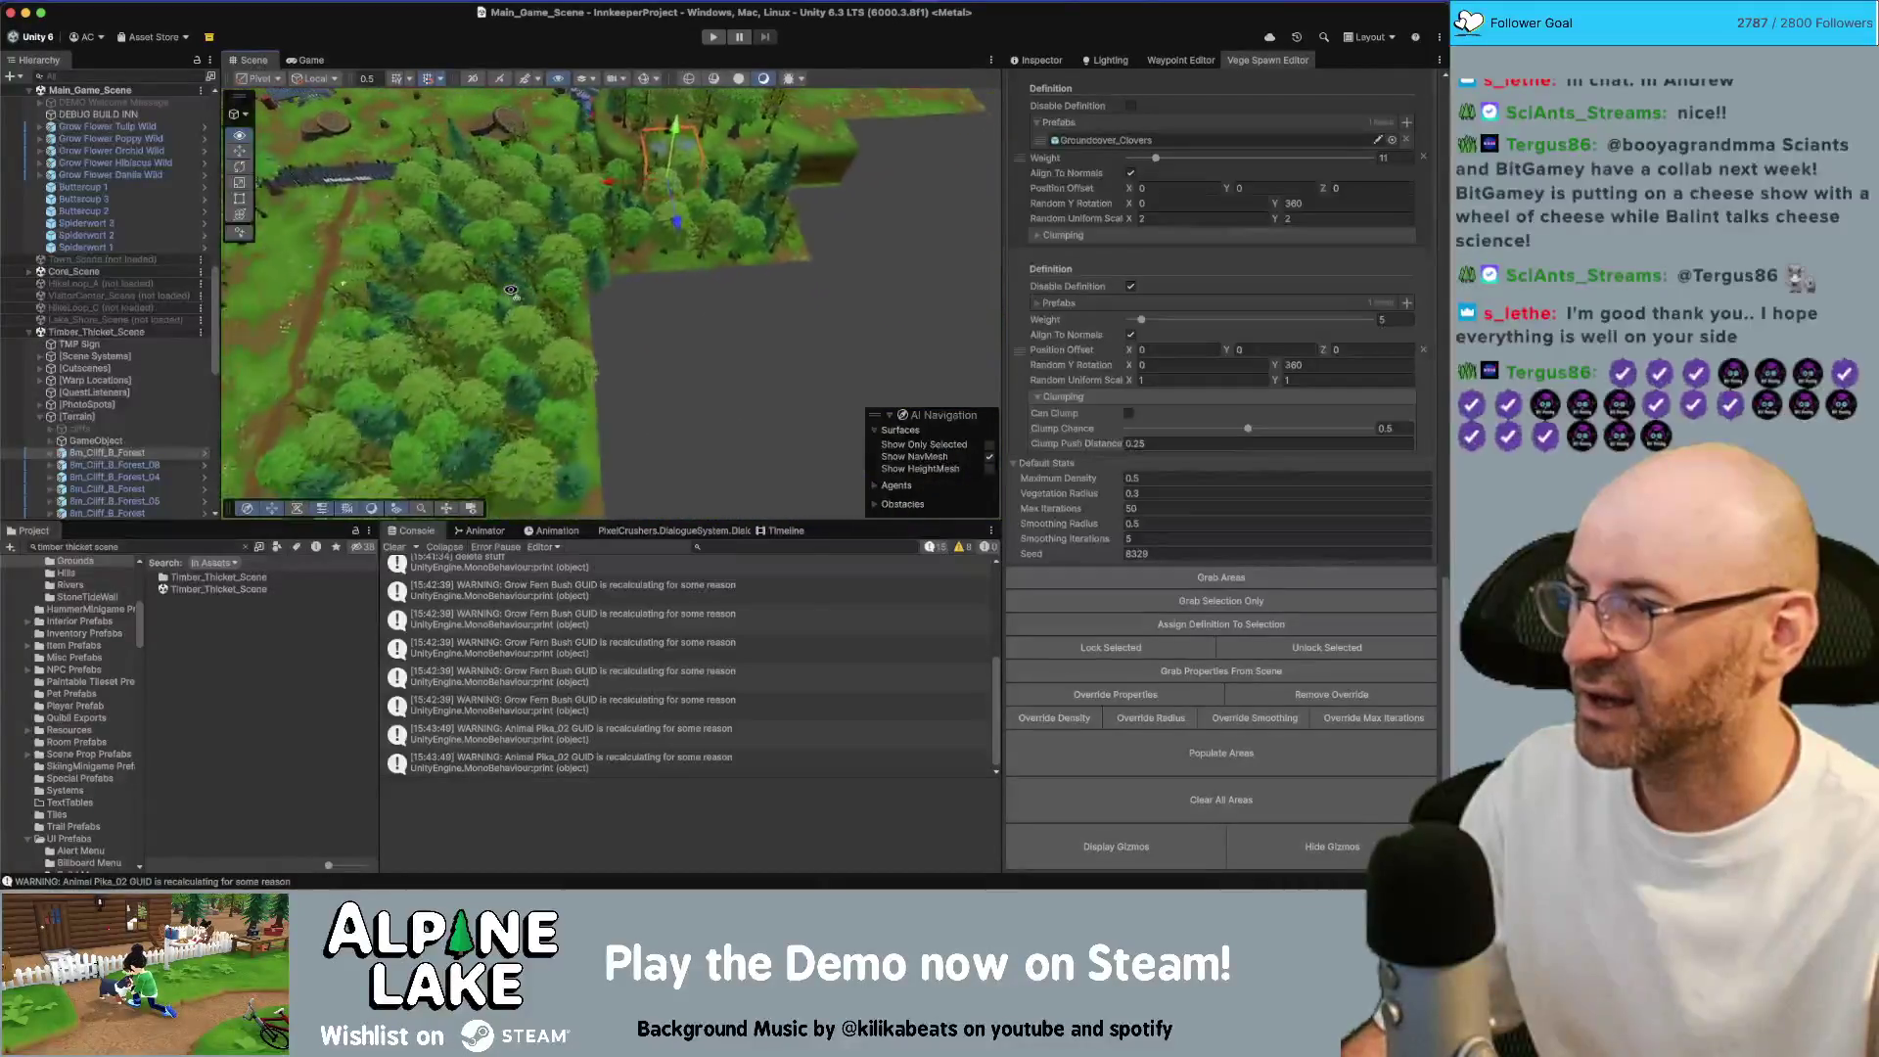
{"action": "key", "text": "w"}
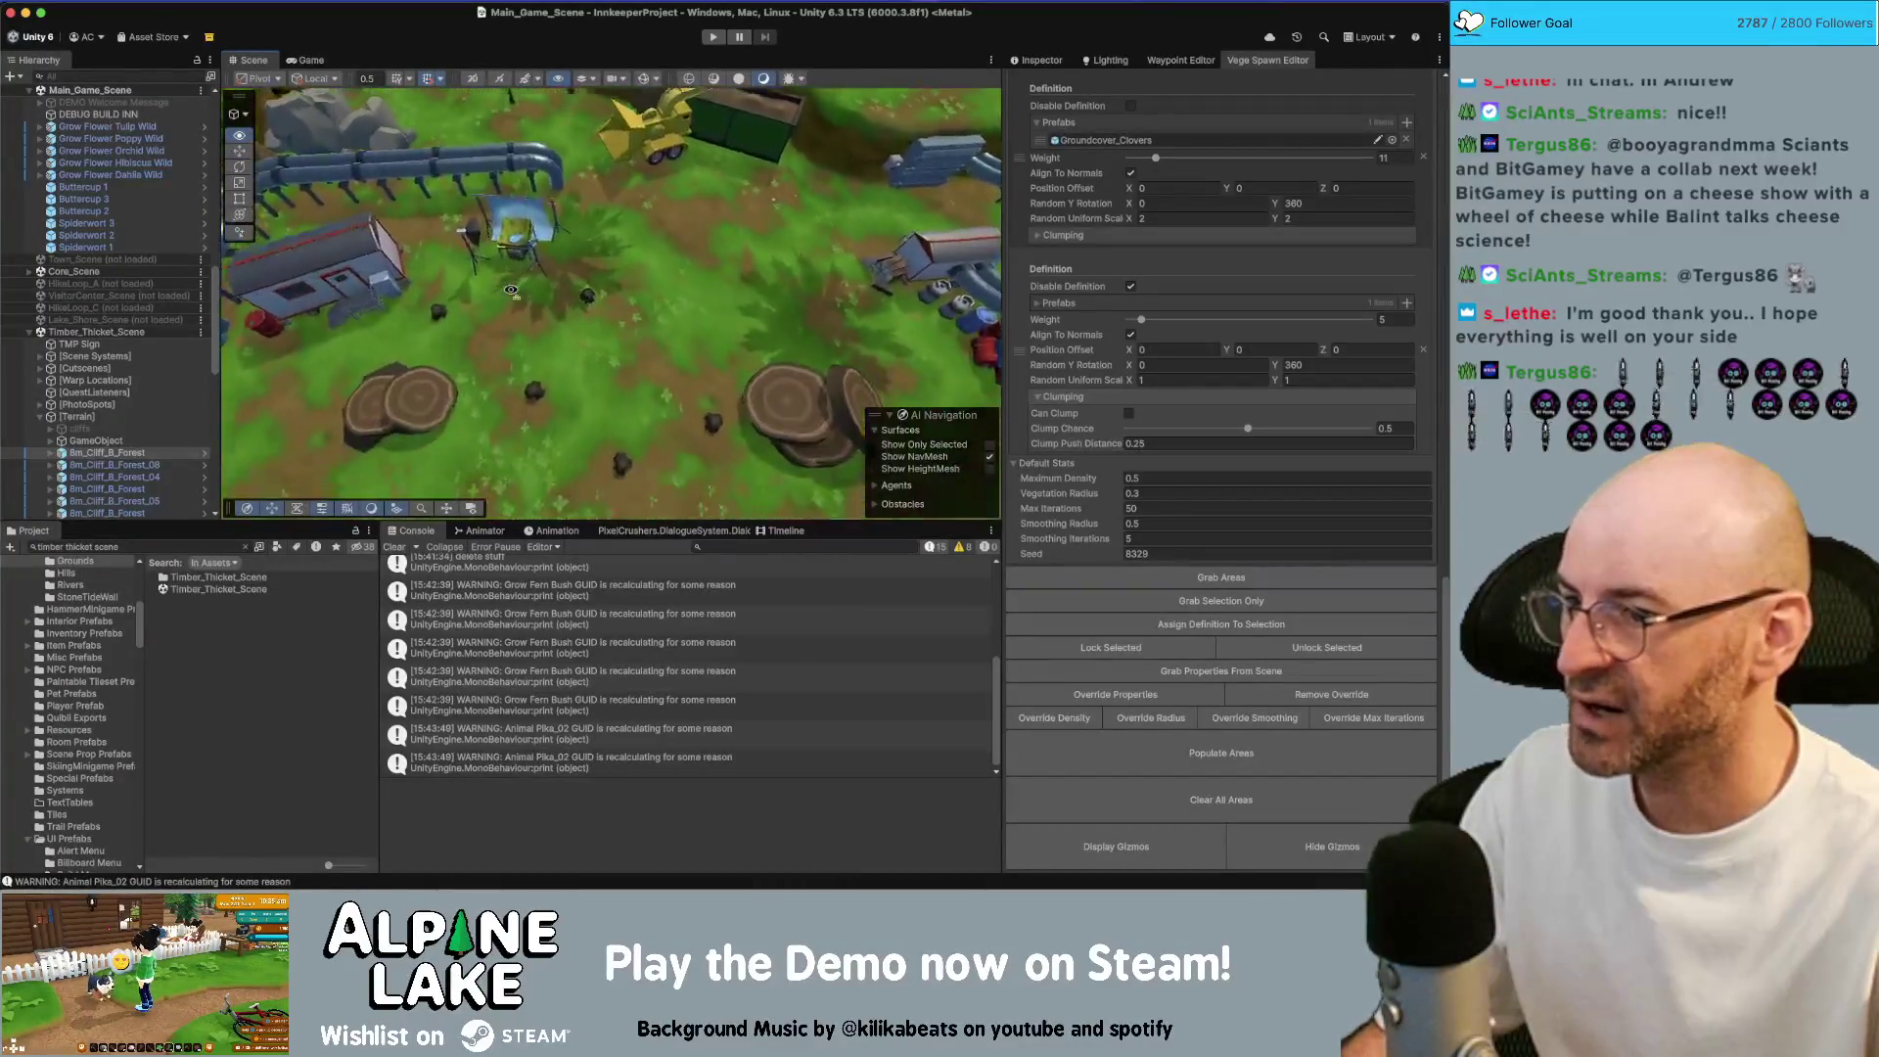
Inspect the clover patches and the 16m_Grass_Forest_01 grass patch, collapsing the main palette definition details
{"action": "left_click", "coordinate": [515, 284]}
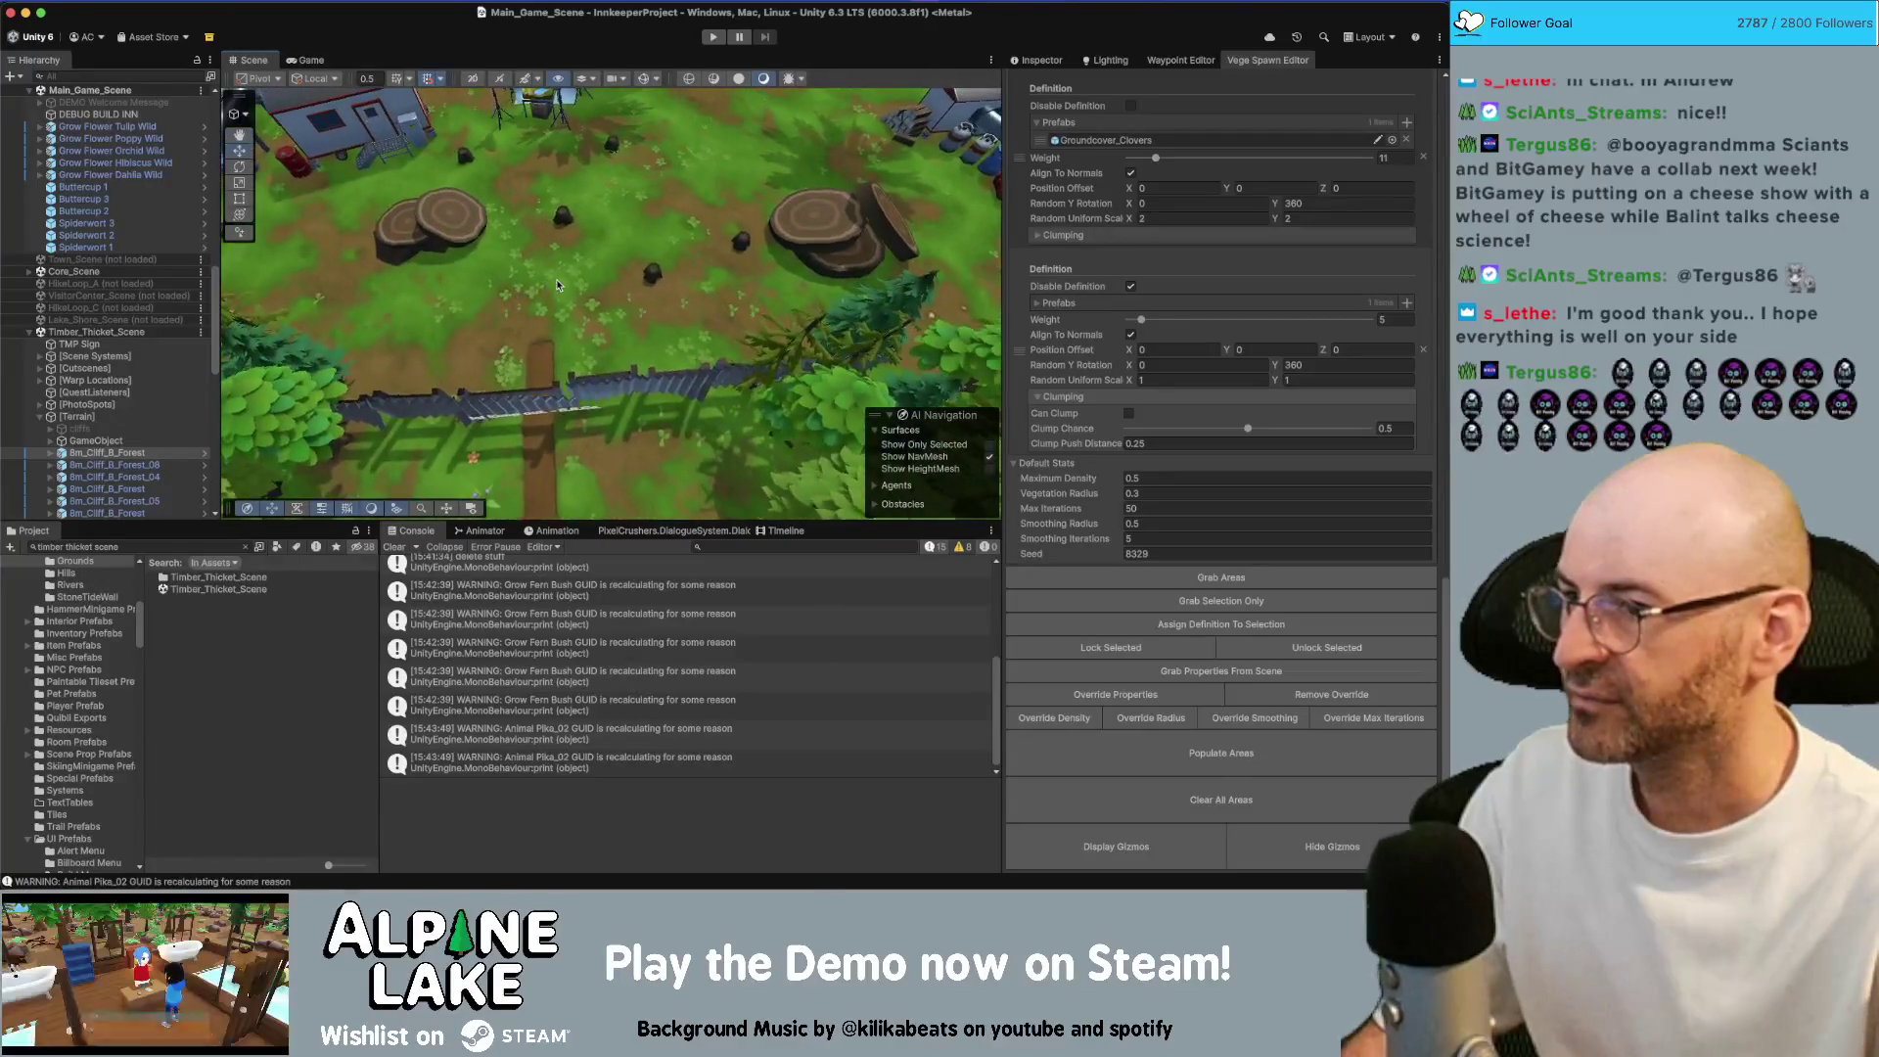
{"action": "scroll", "coordinate": [413, 279], "scroll_direction": "down", "scroll_amount": 10}
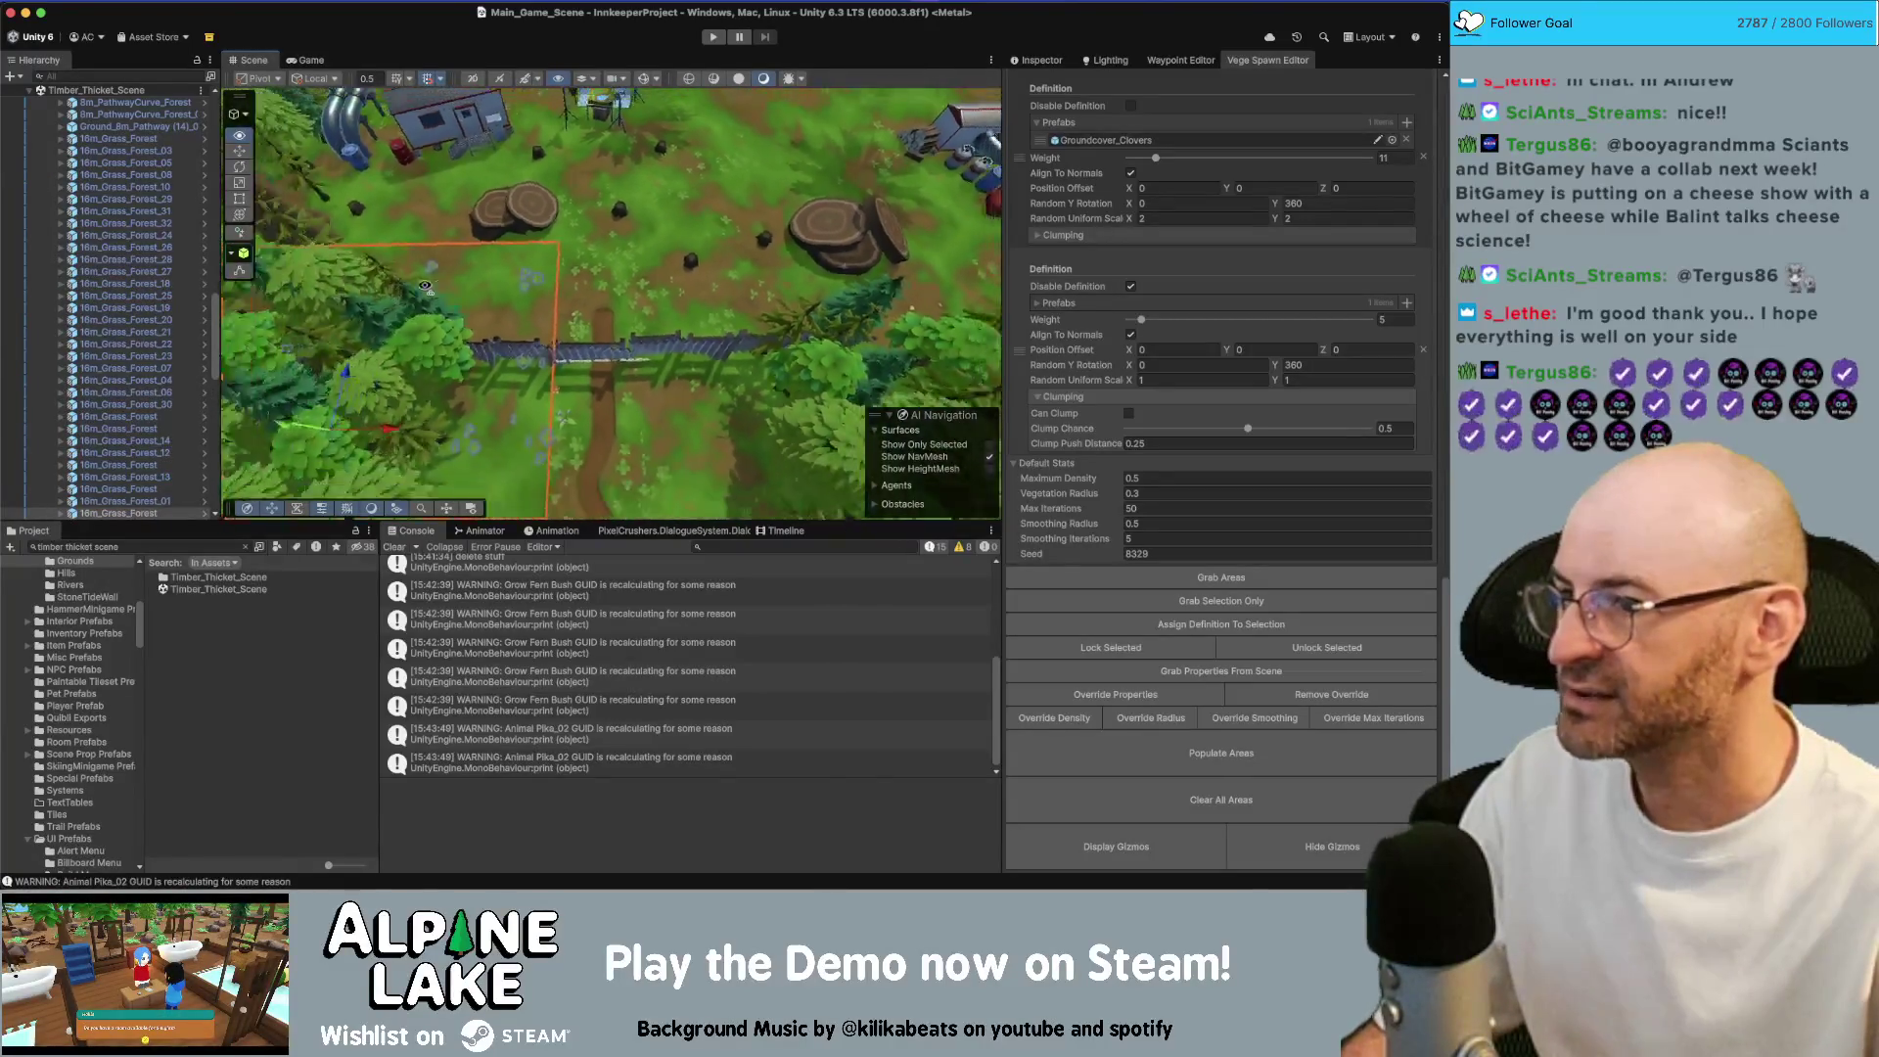
{"action": "left_click", "coordinate": [506, 276]}
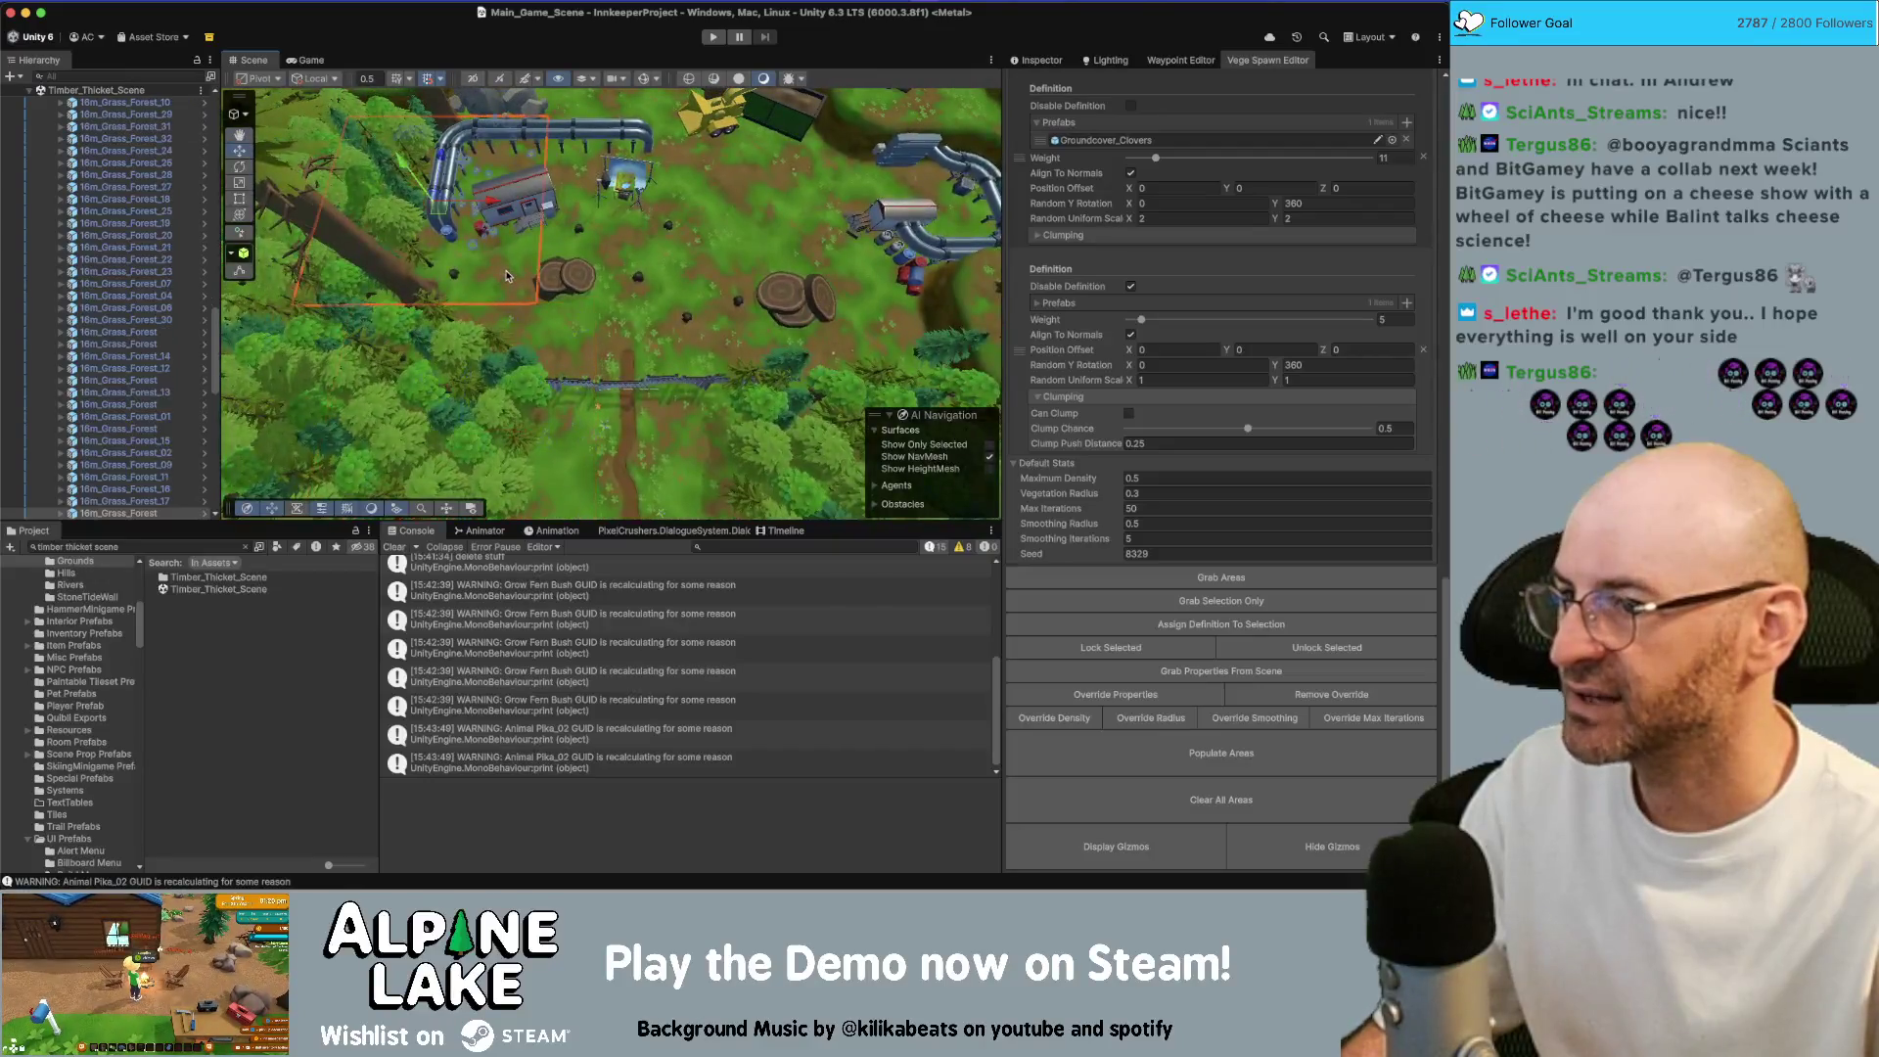
{"action": "left_click", "coordinate": [616, 256]}
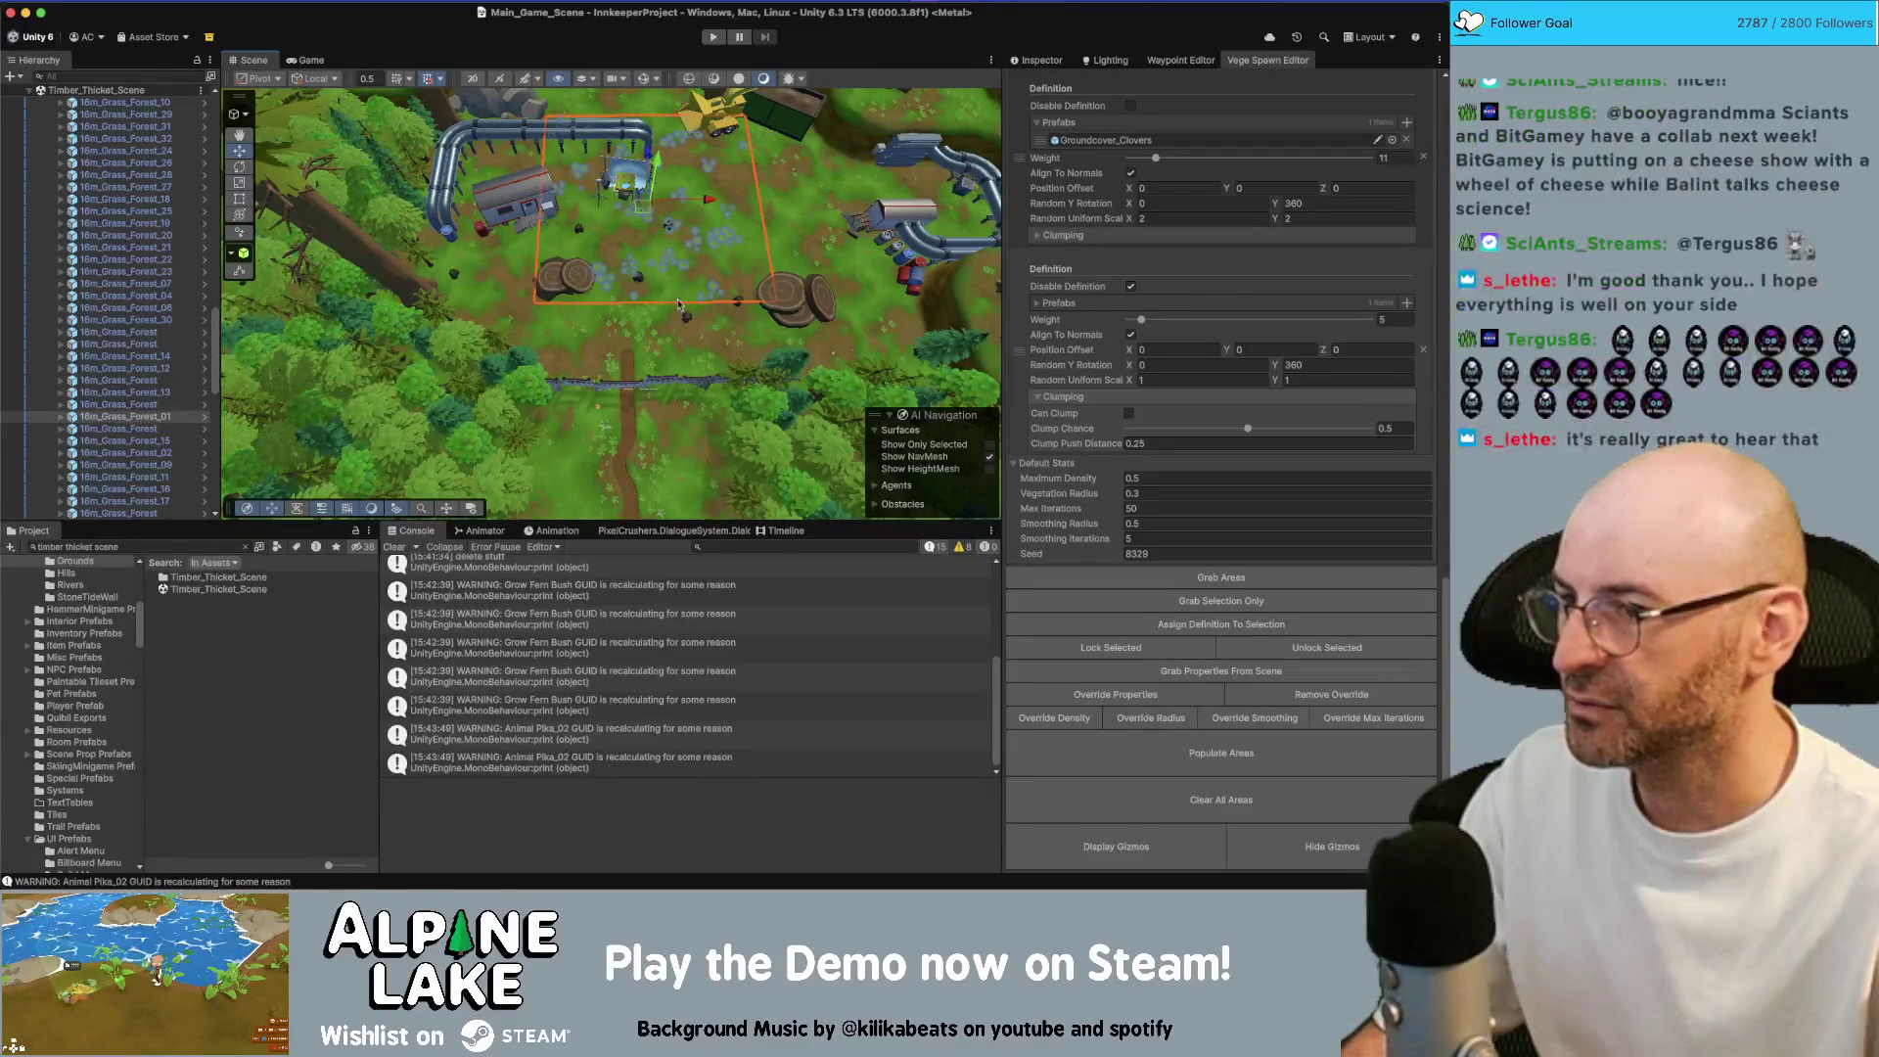
{"action": "left_click", "coordinate": [569, 351]}
{"action": "left_click", "coordinate": [616, 349]}
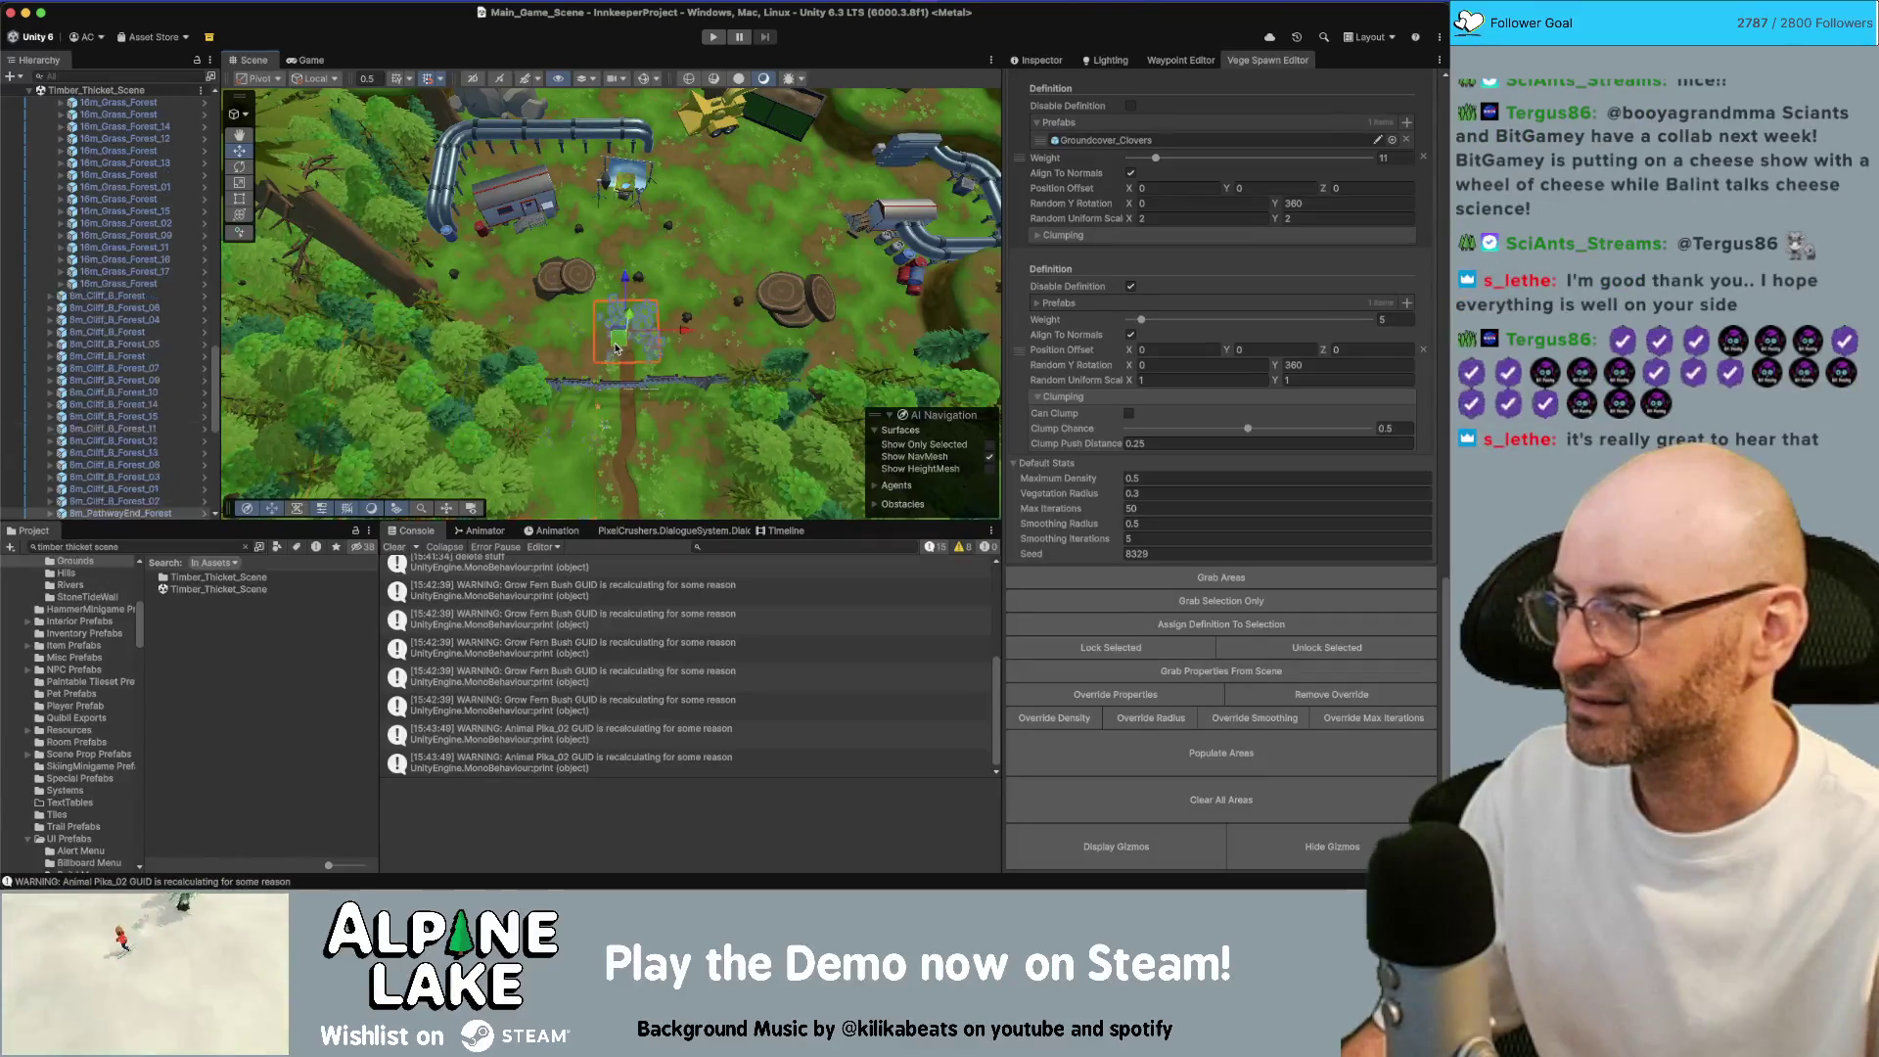
{"action": "left_click", "coordinate": [739, 252]}
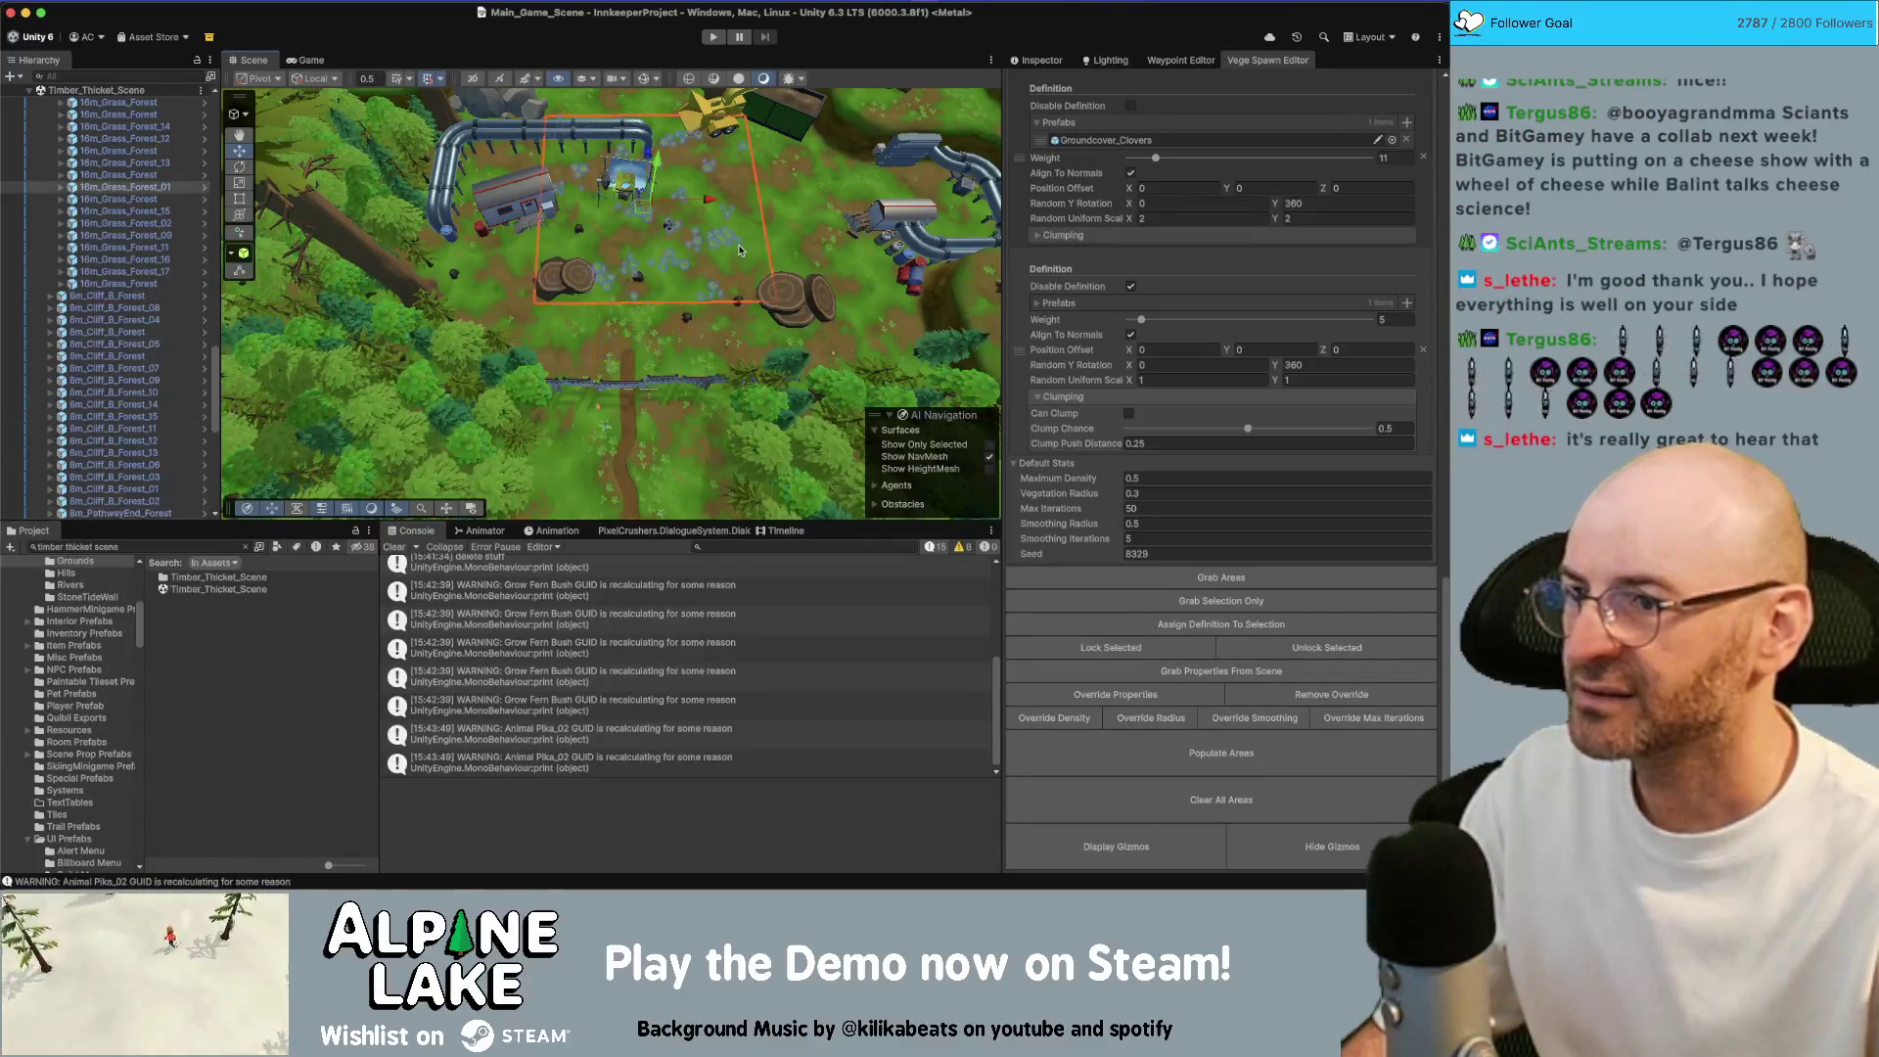
{"action": "scroll", "coordinate": [1032, 230], "scroll_direction": "up", "scroll_amount": 5}
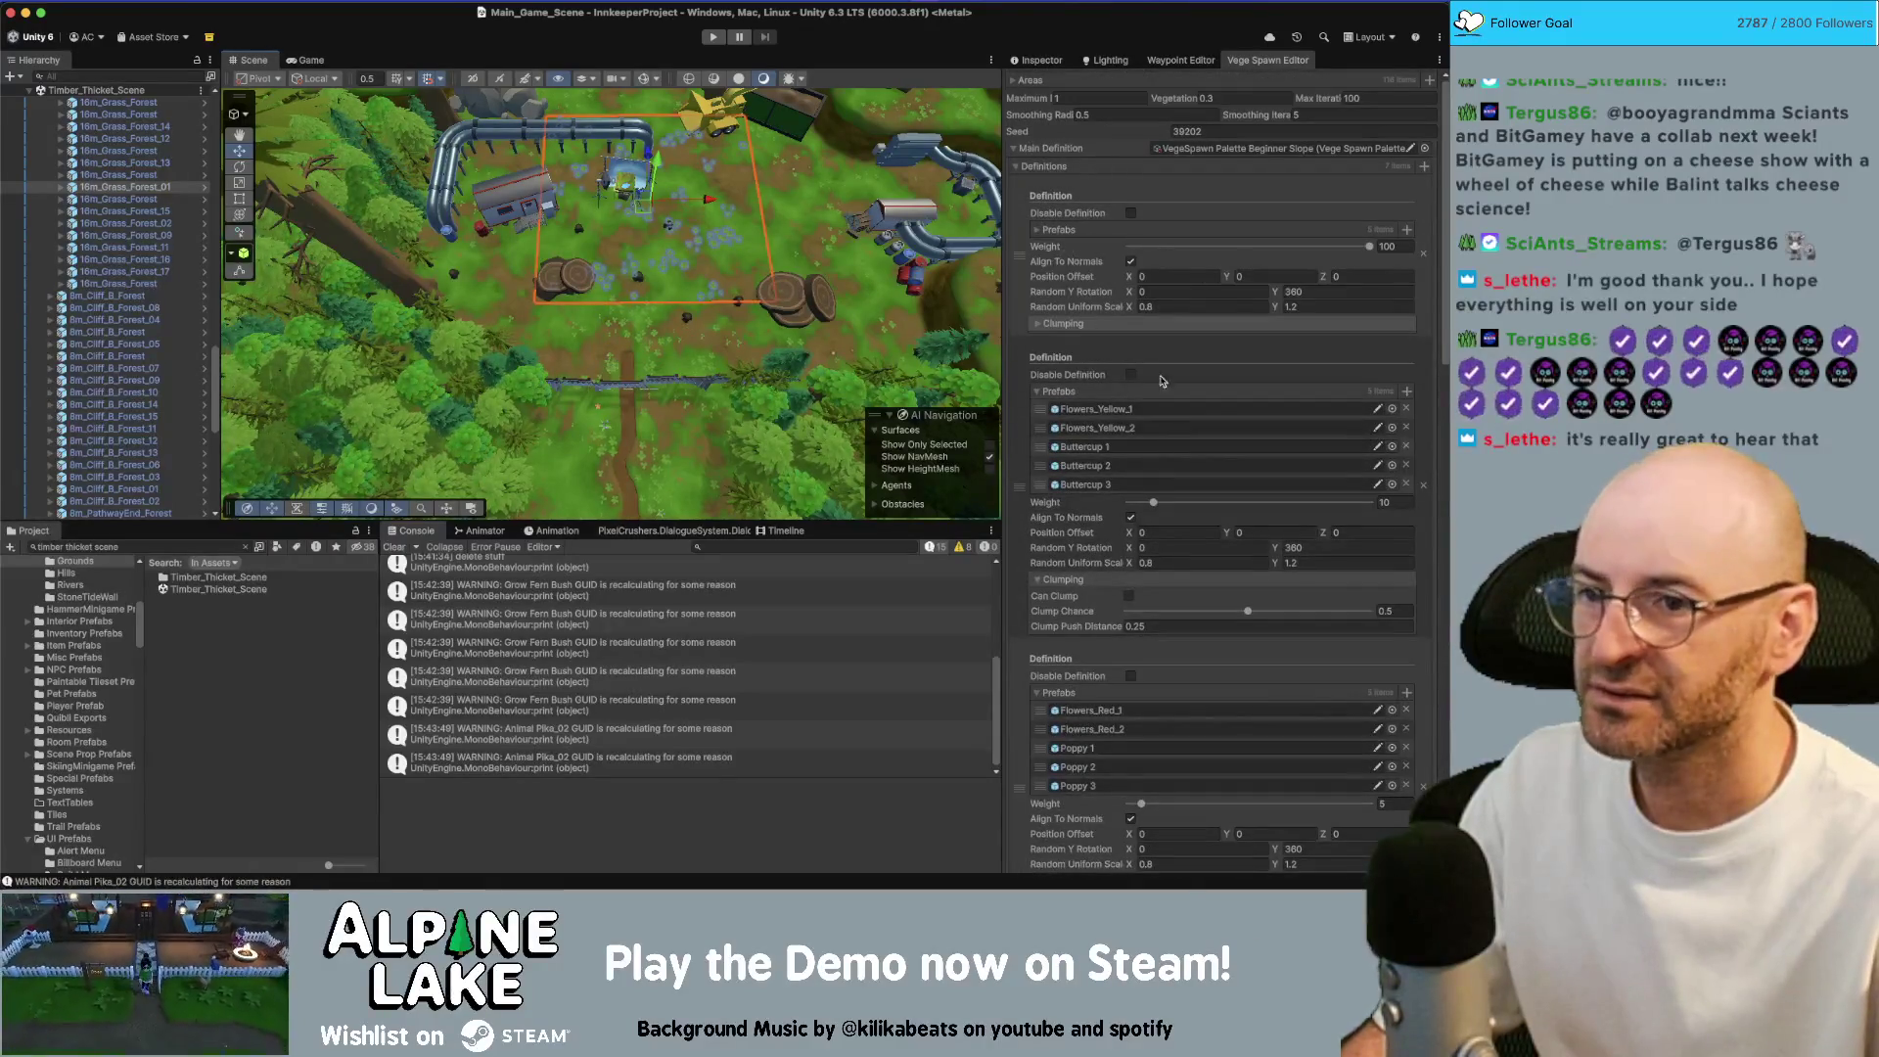
{"action": "scroll", "coordinate": [1194, 580], "scroll_direction": "down", "scroll_amount": 10}
{"action": "scroll", "coordinate": [1194, 581], "scroll_direction": "up", "scroll_amount": 10}
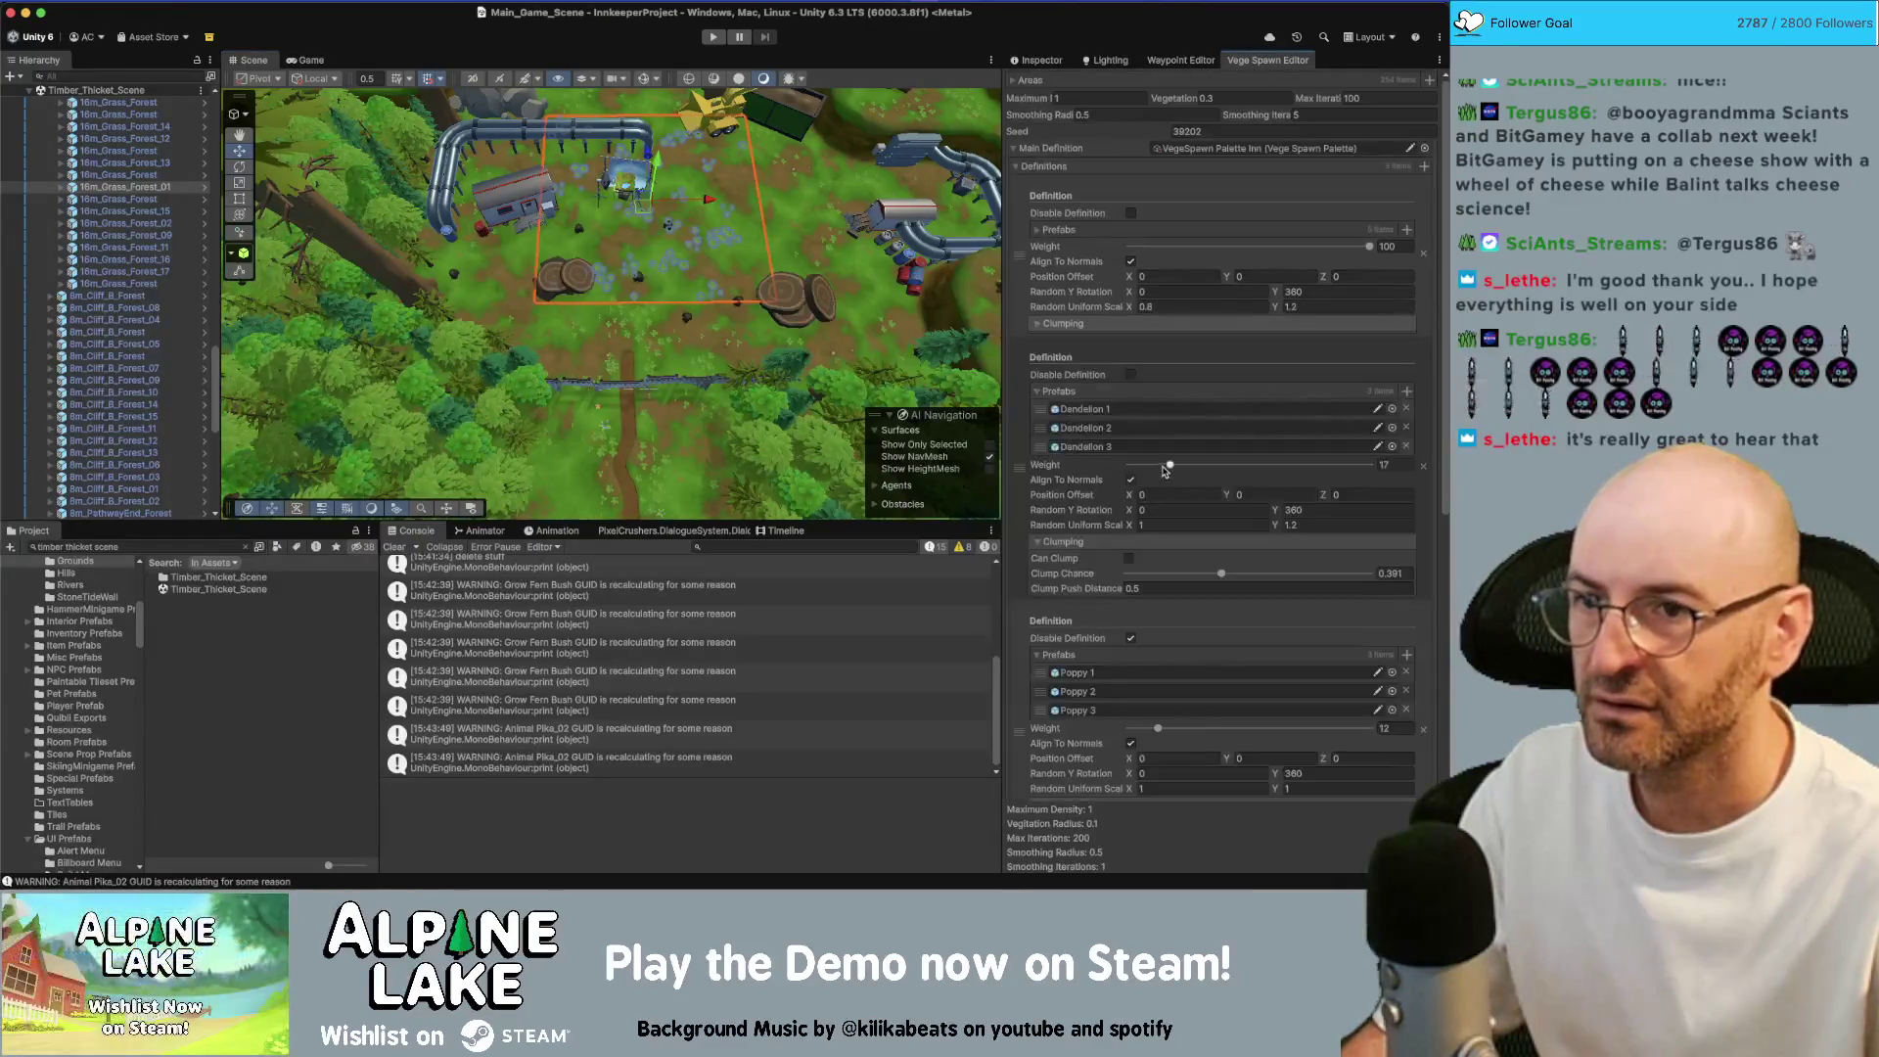
{"action": "left_click", "coordinate": [1014, 151]}
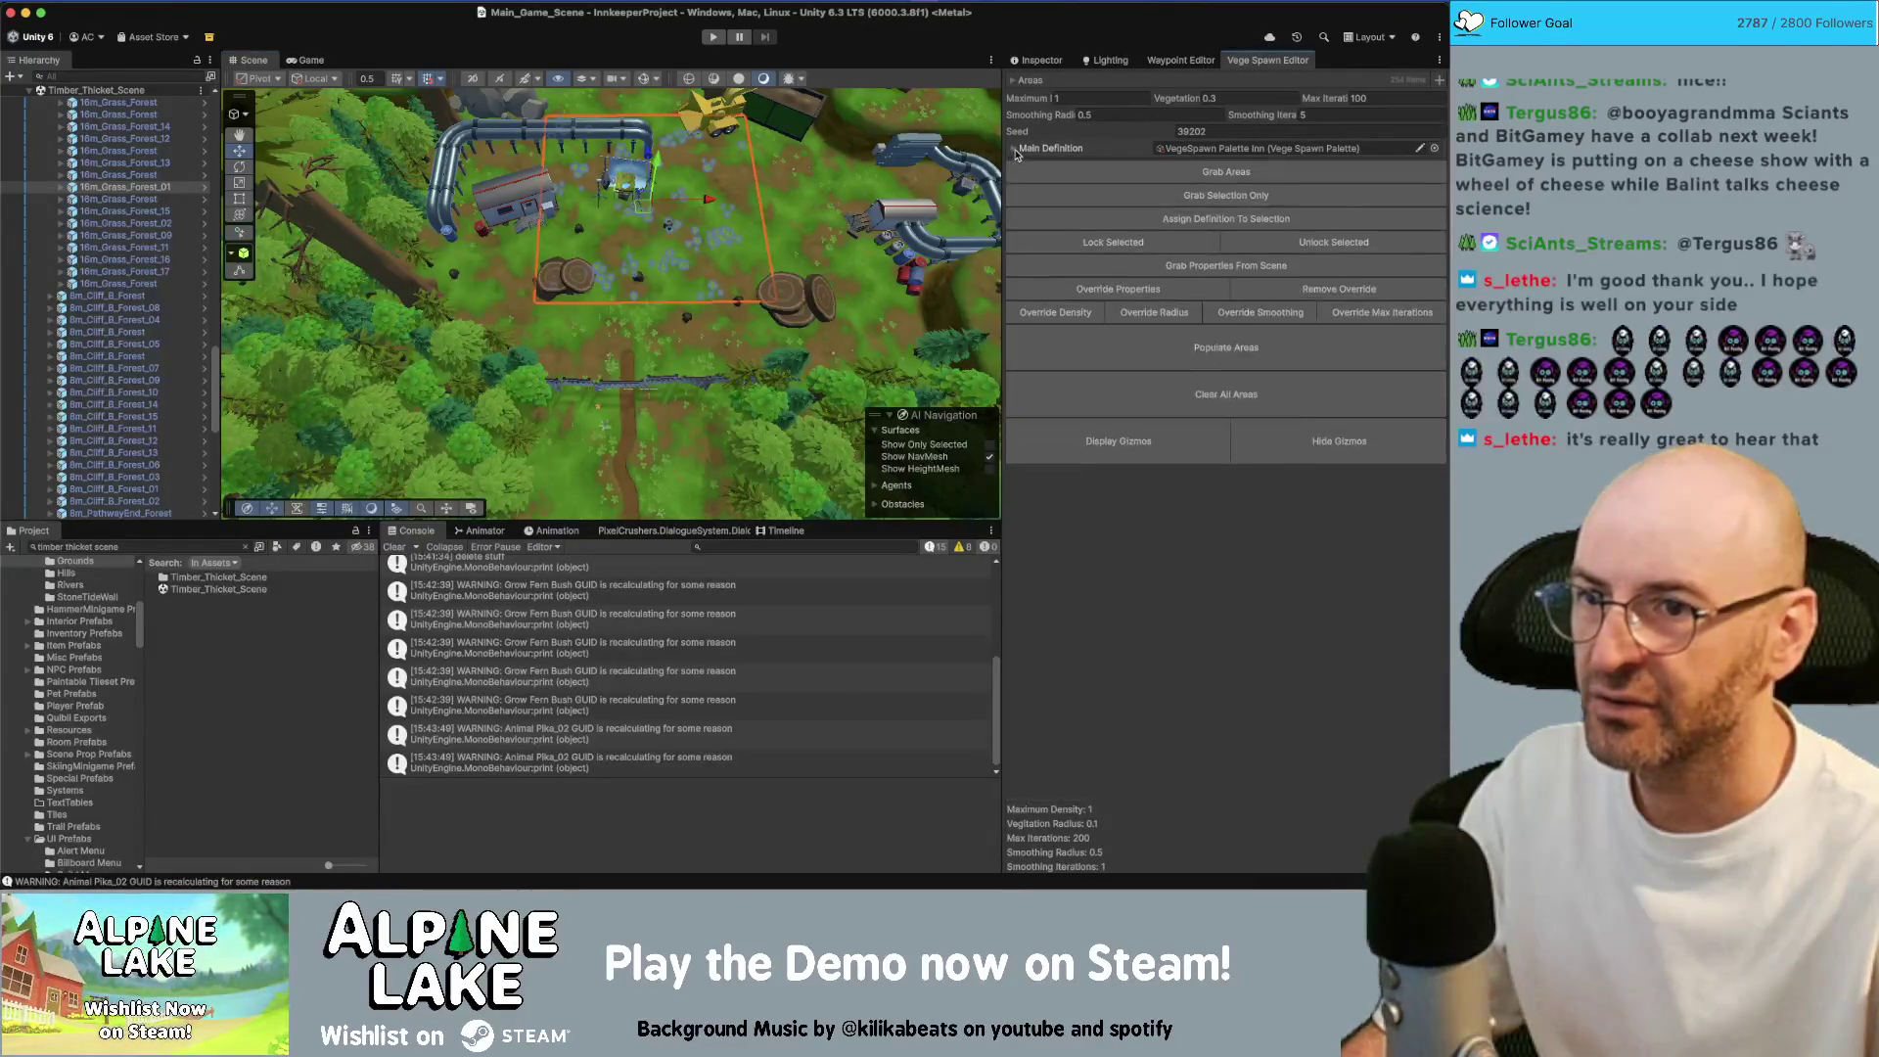
Set Timber_Thicket_Scene as the active scene and filter the Hierarchy for vegetation objects
{"action": "right_click", "coordinate": [134, 90]}
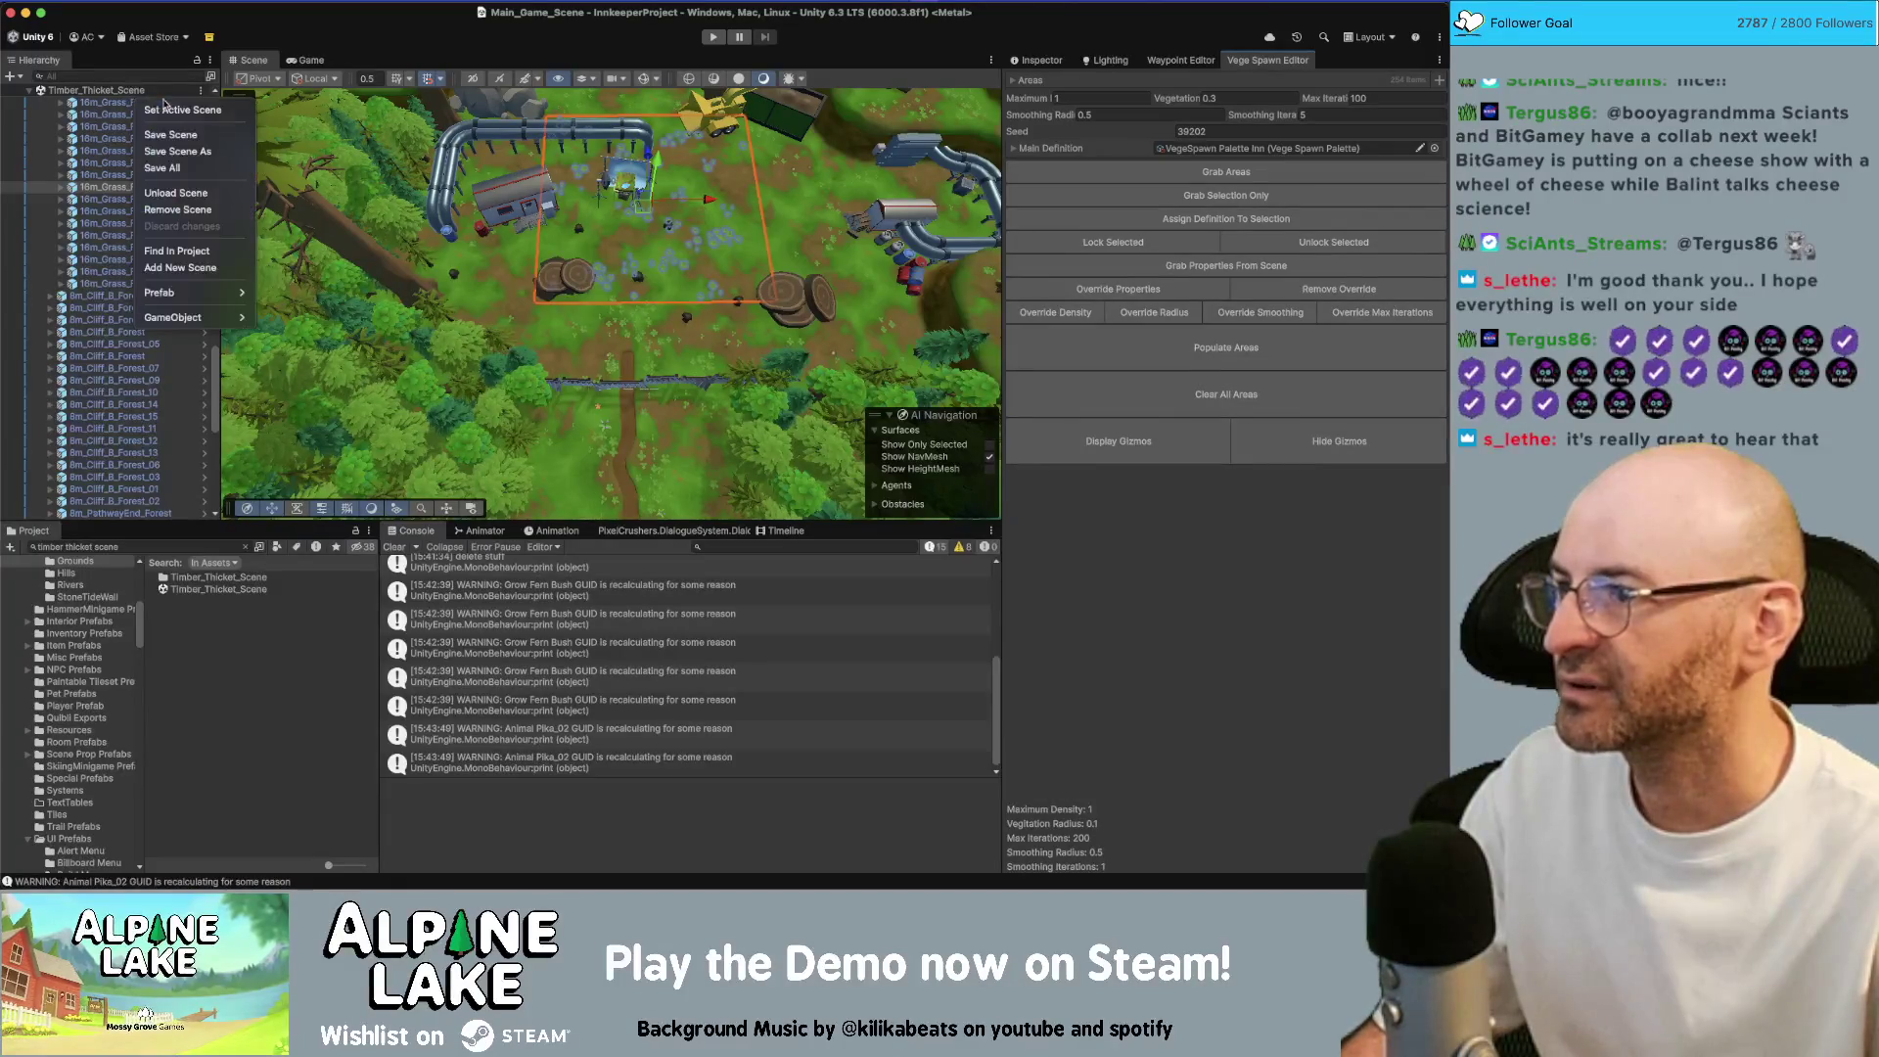
{"action": "left_click", "coordinate": [176, 110]}
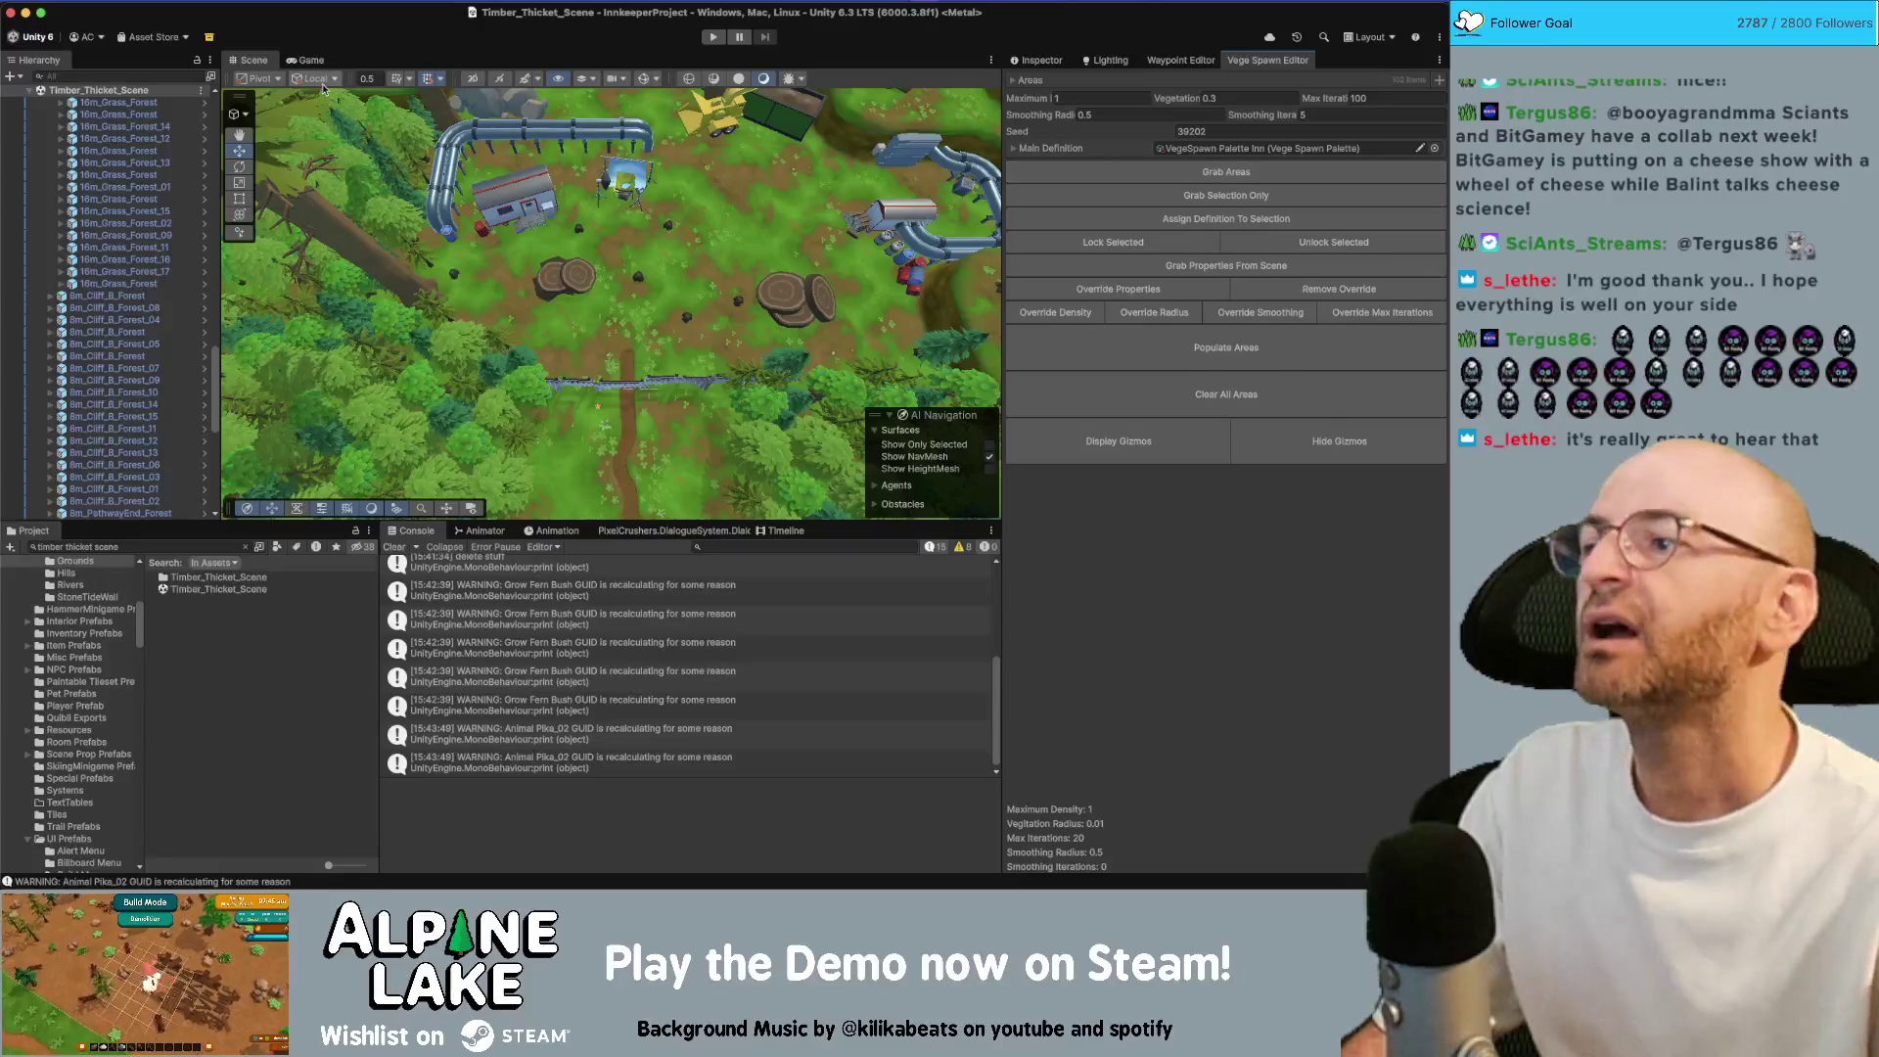
{"action": "left_click", "coordinate": [118, 200]}
{"action": "scroll", "coordinate": [122, 203], "scroll_direction": "up", "scroll_amount": 3}
{"action": "left_click", "coordinate": [144, 244]}
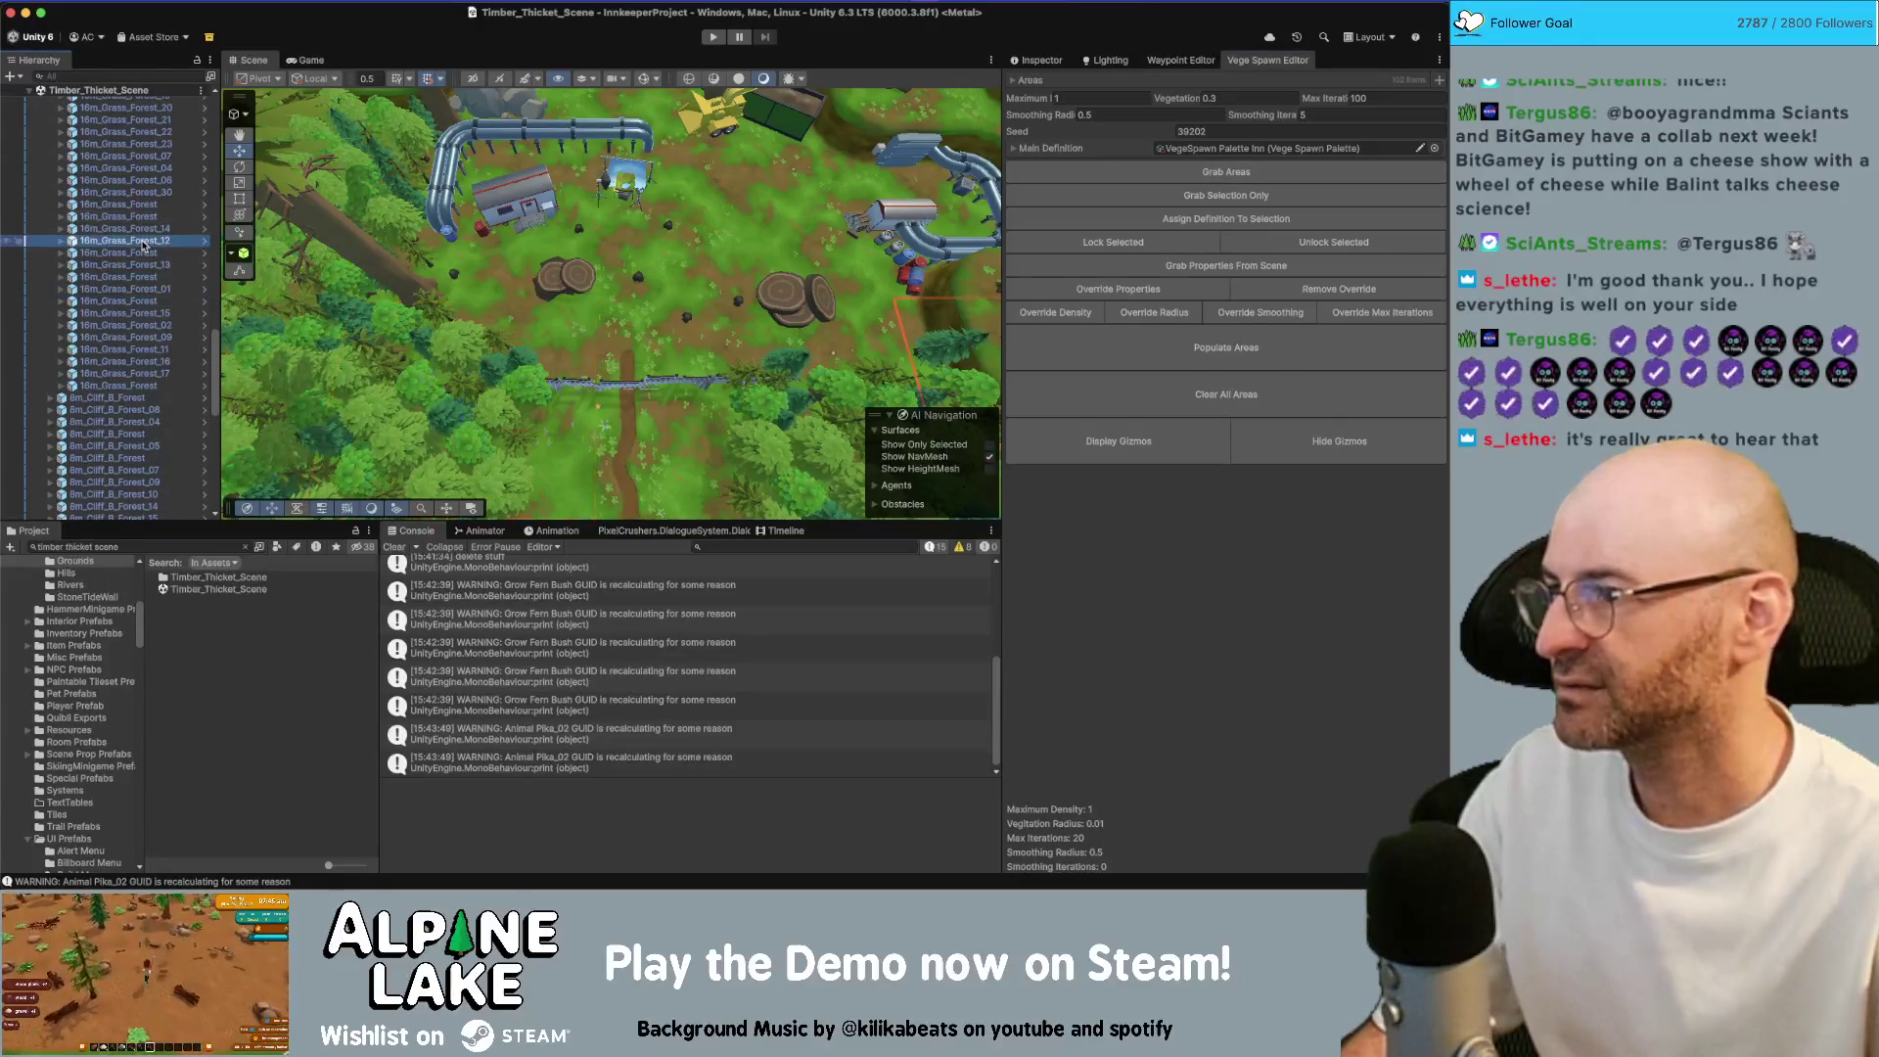
{"action": "key", "text": "ctrl+shift+n"}
{"action": "left_click", "coordinate": [131, 73]}
{"action": "type", "text": "ta"}
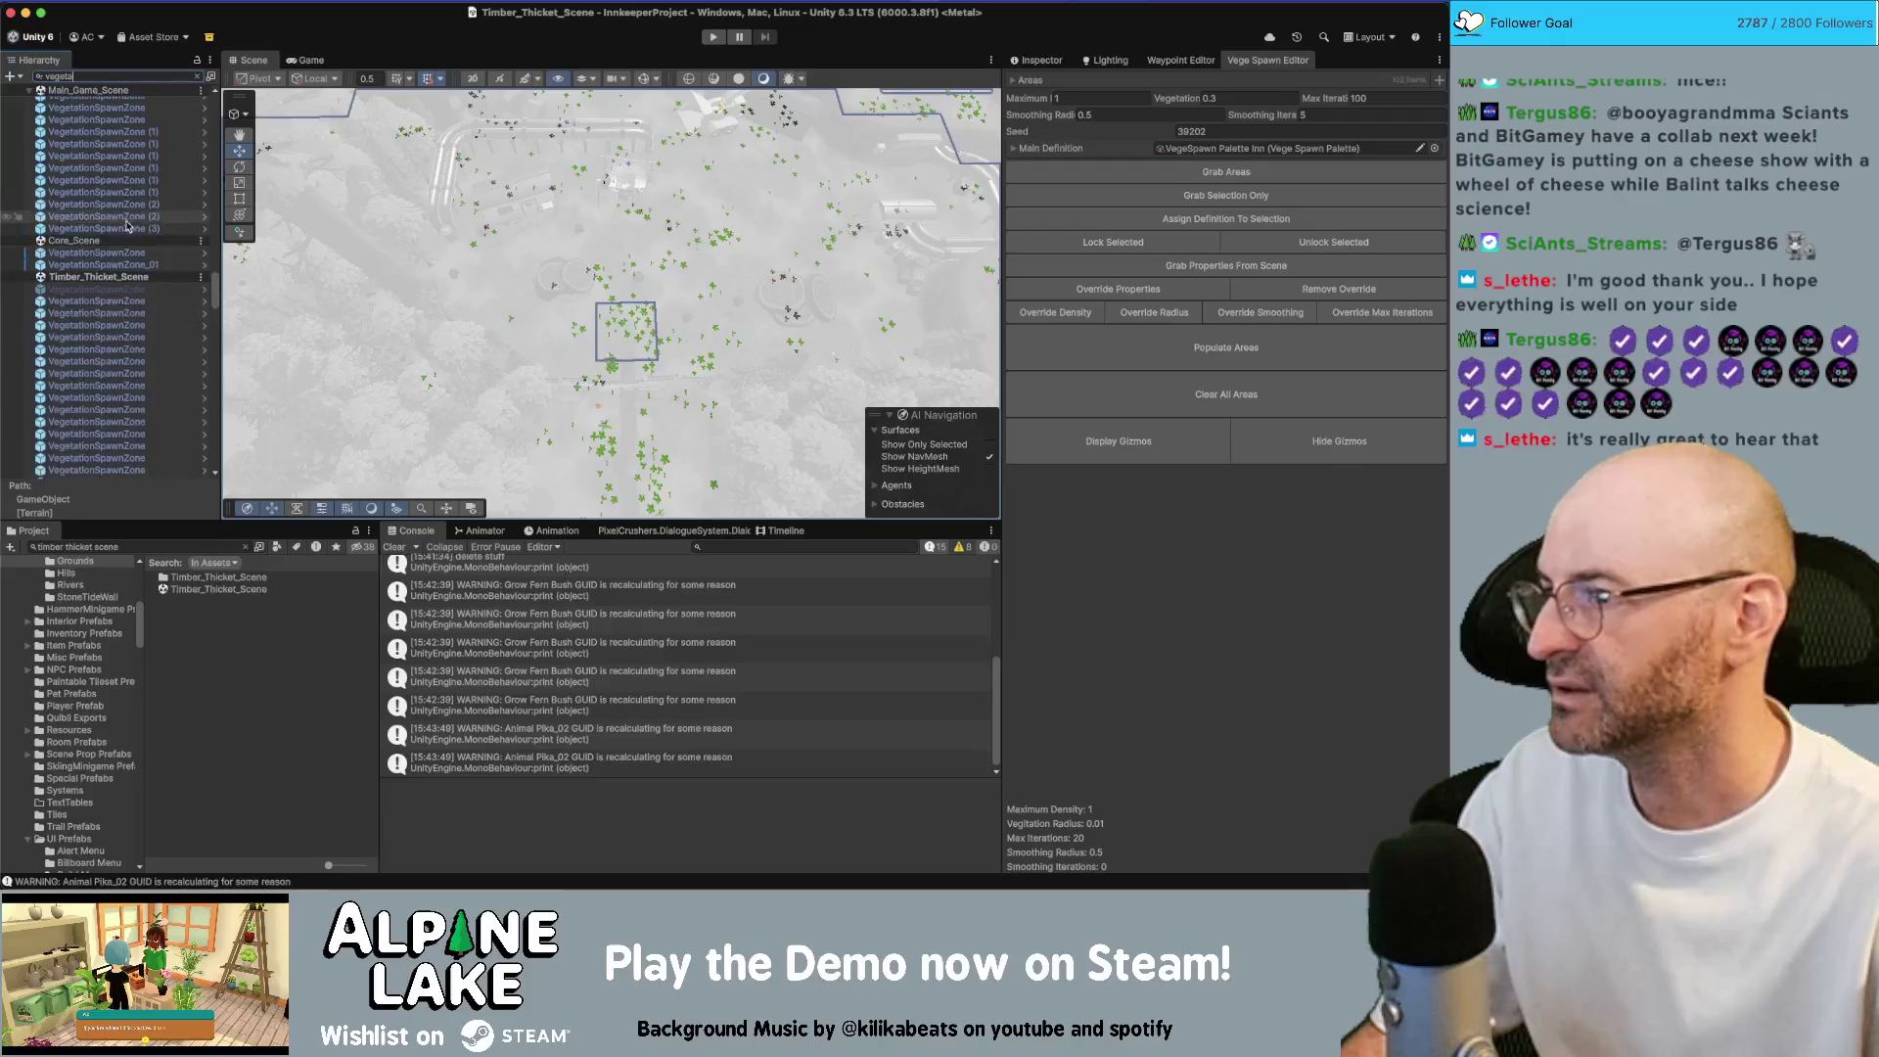
Select all listed vegetation spawn zones and view their palette options in the Inspector
{"action": "left_click", "coordinate": [118, 291]}
{"action": "scroll", "coordinate": [118, 297], "scroll_direction": "down", "scroll_amount": 10}
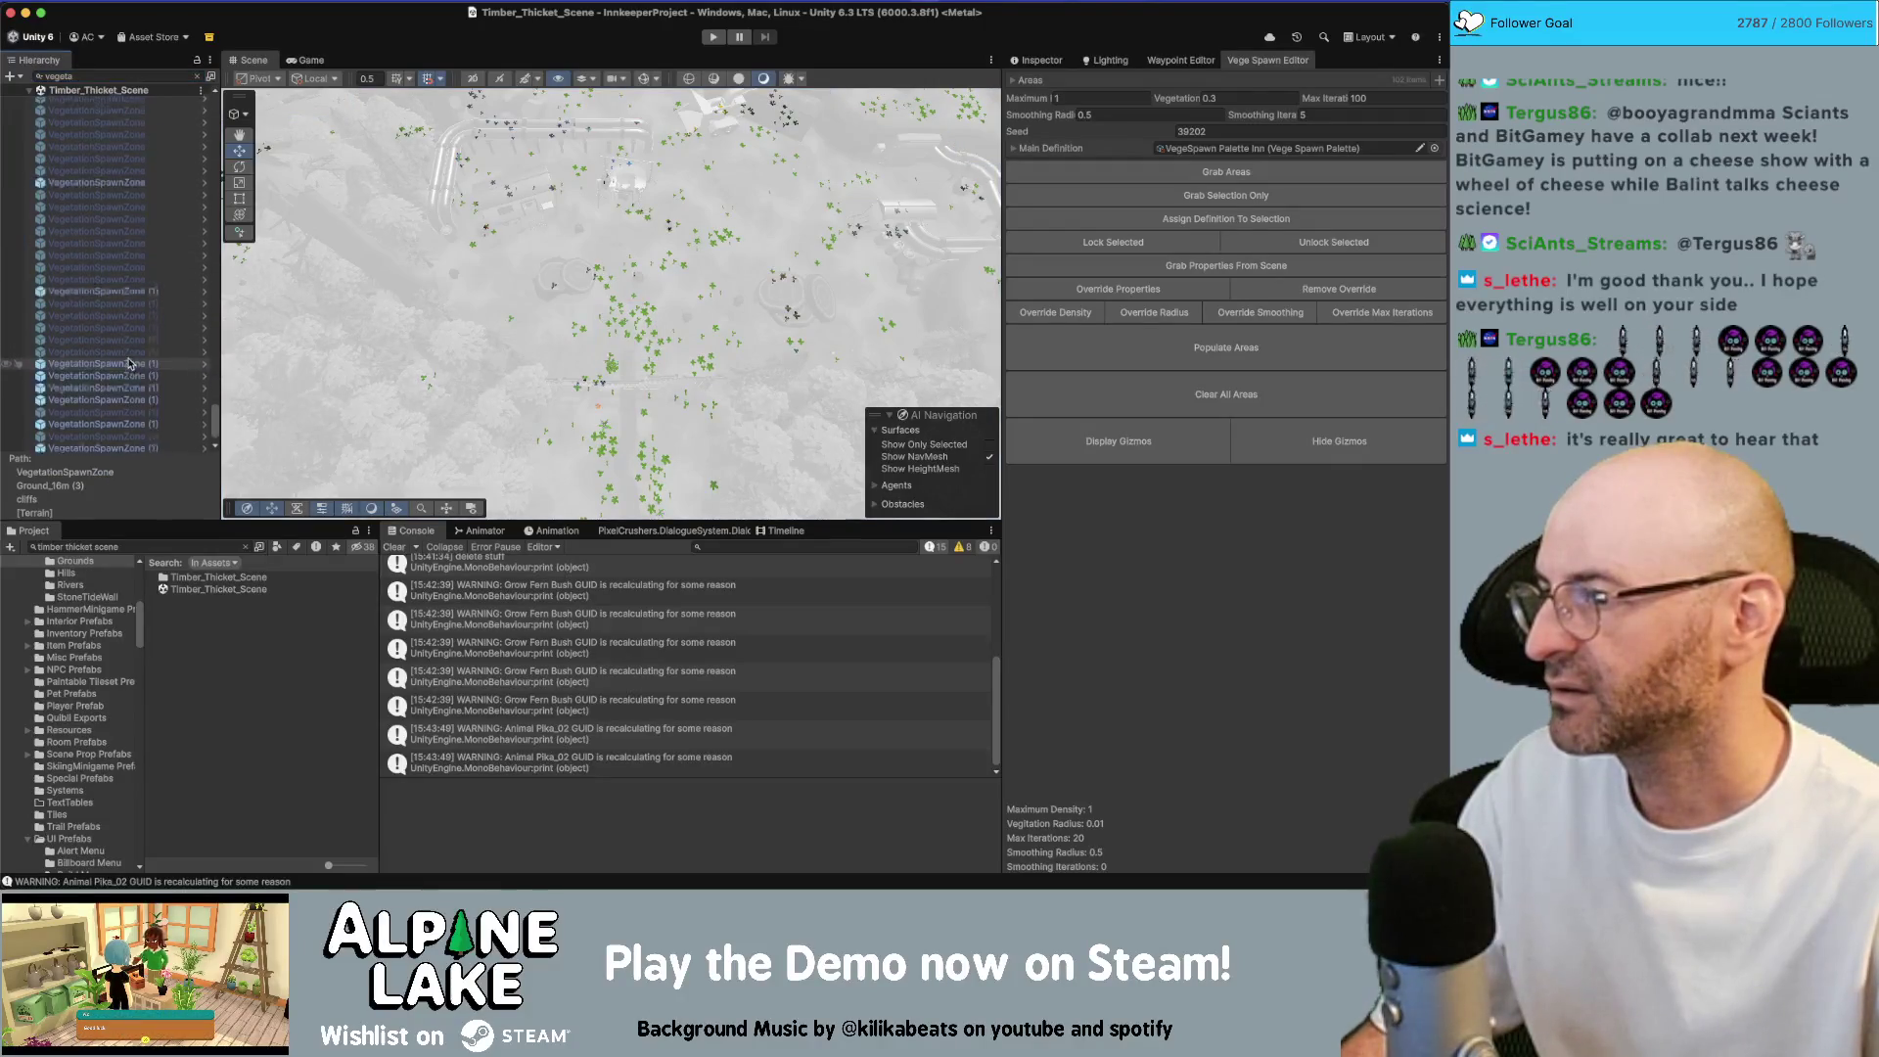
{"action": "left_click", "coordinate": [120, 446], "text": "shift"}
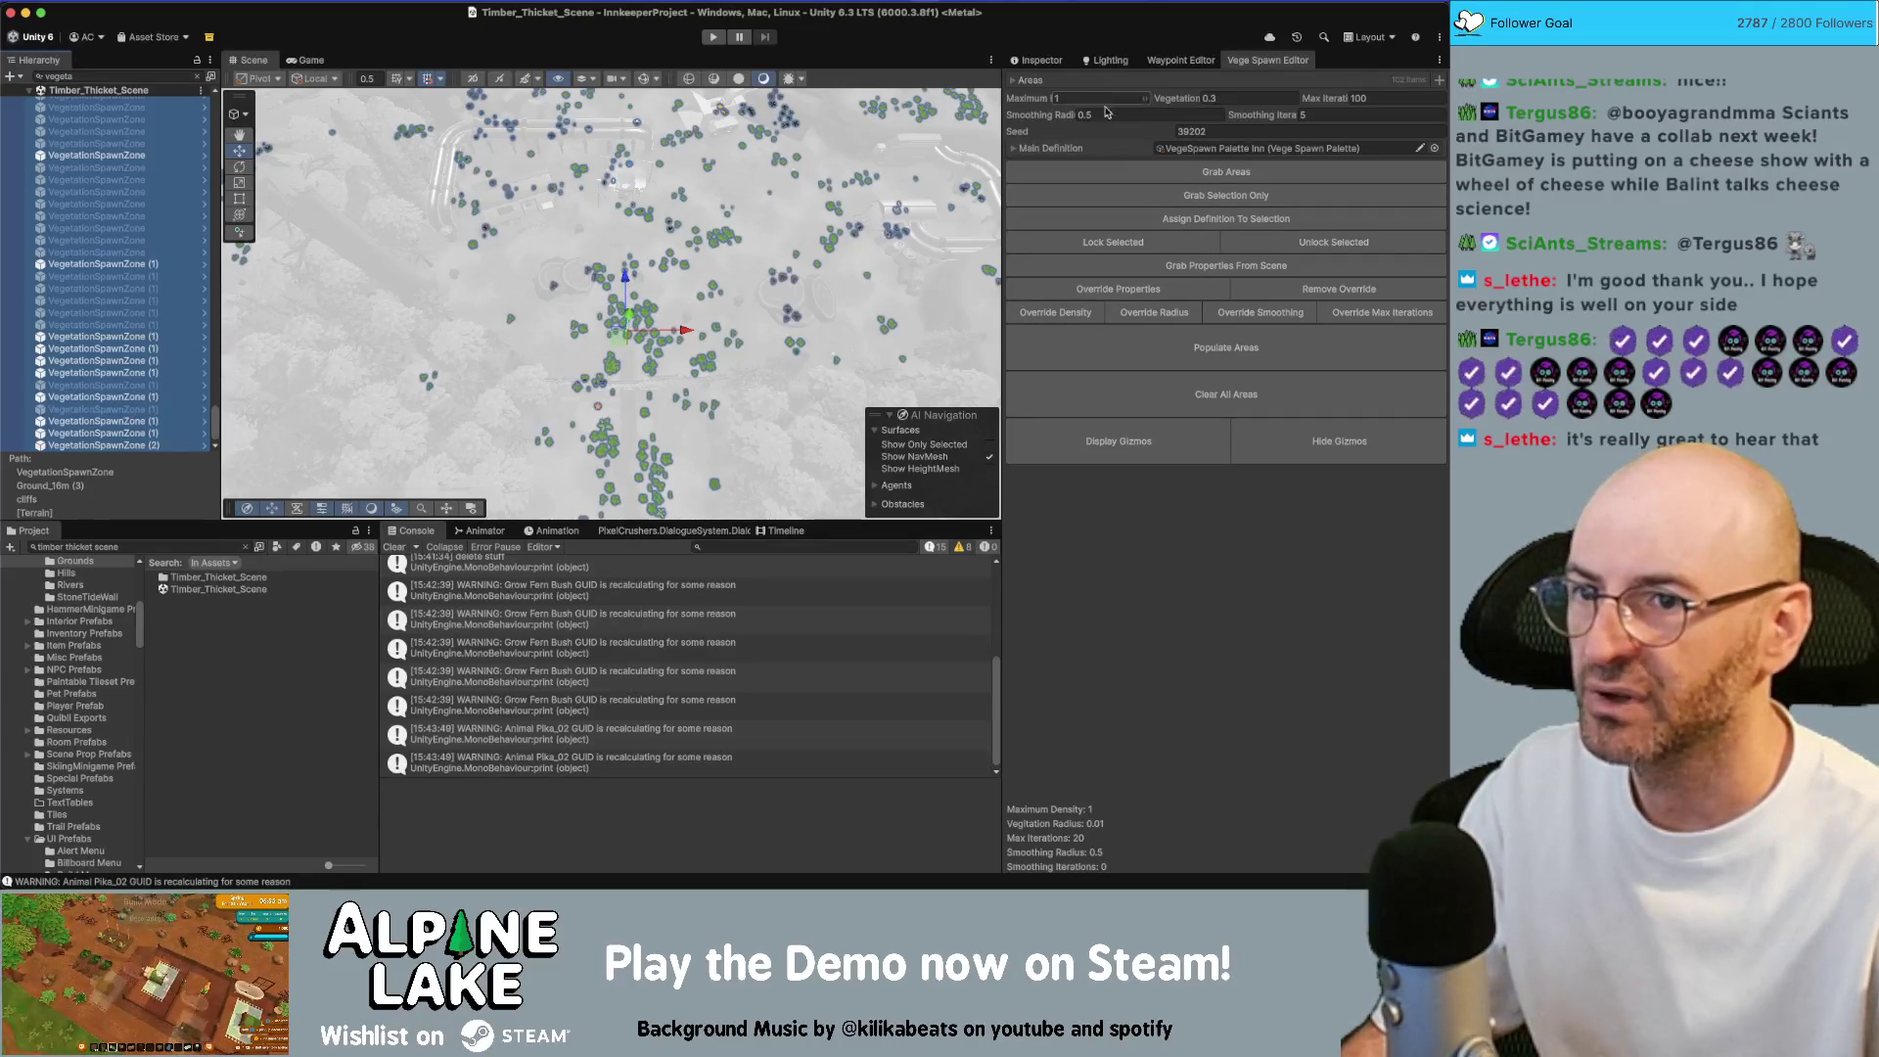
{"action": "left_click", "coordinate": [1041, 60]}
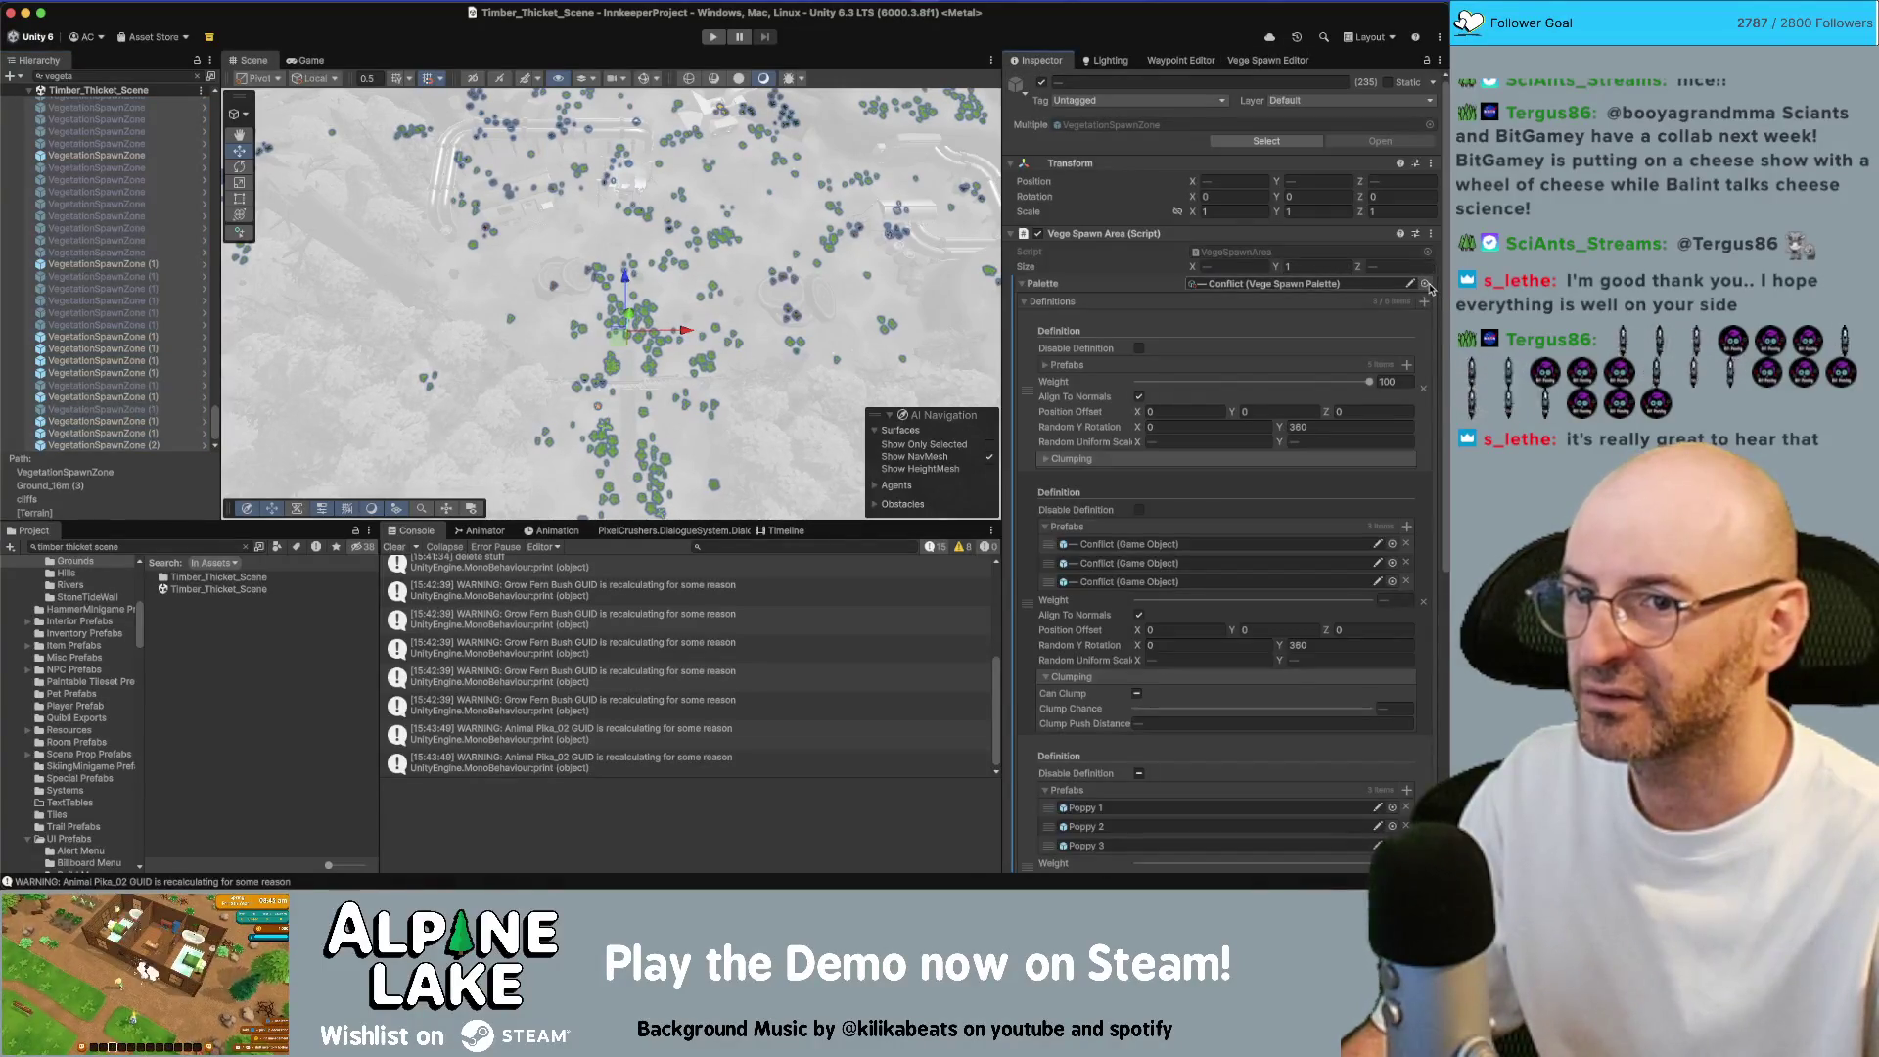
{"action": "left_click", "coordinate": [1426, 284]}
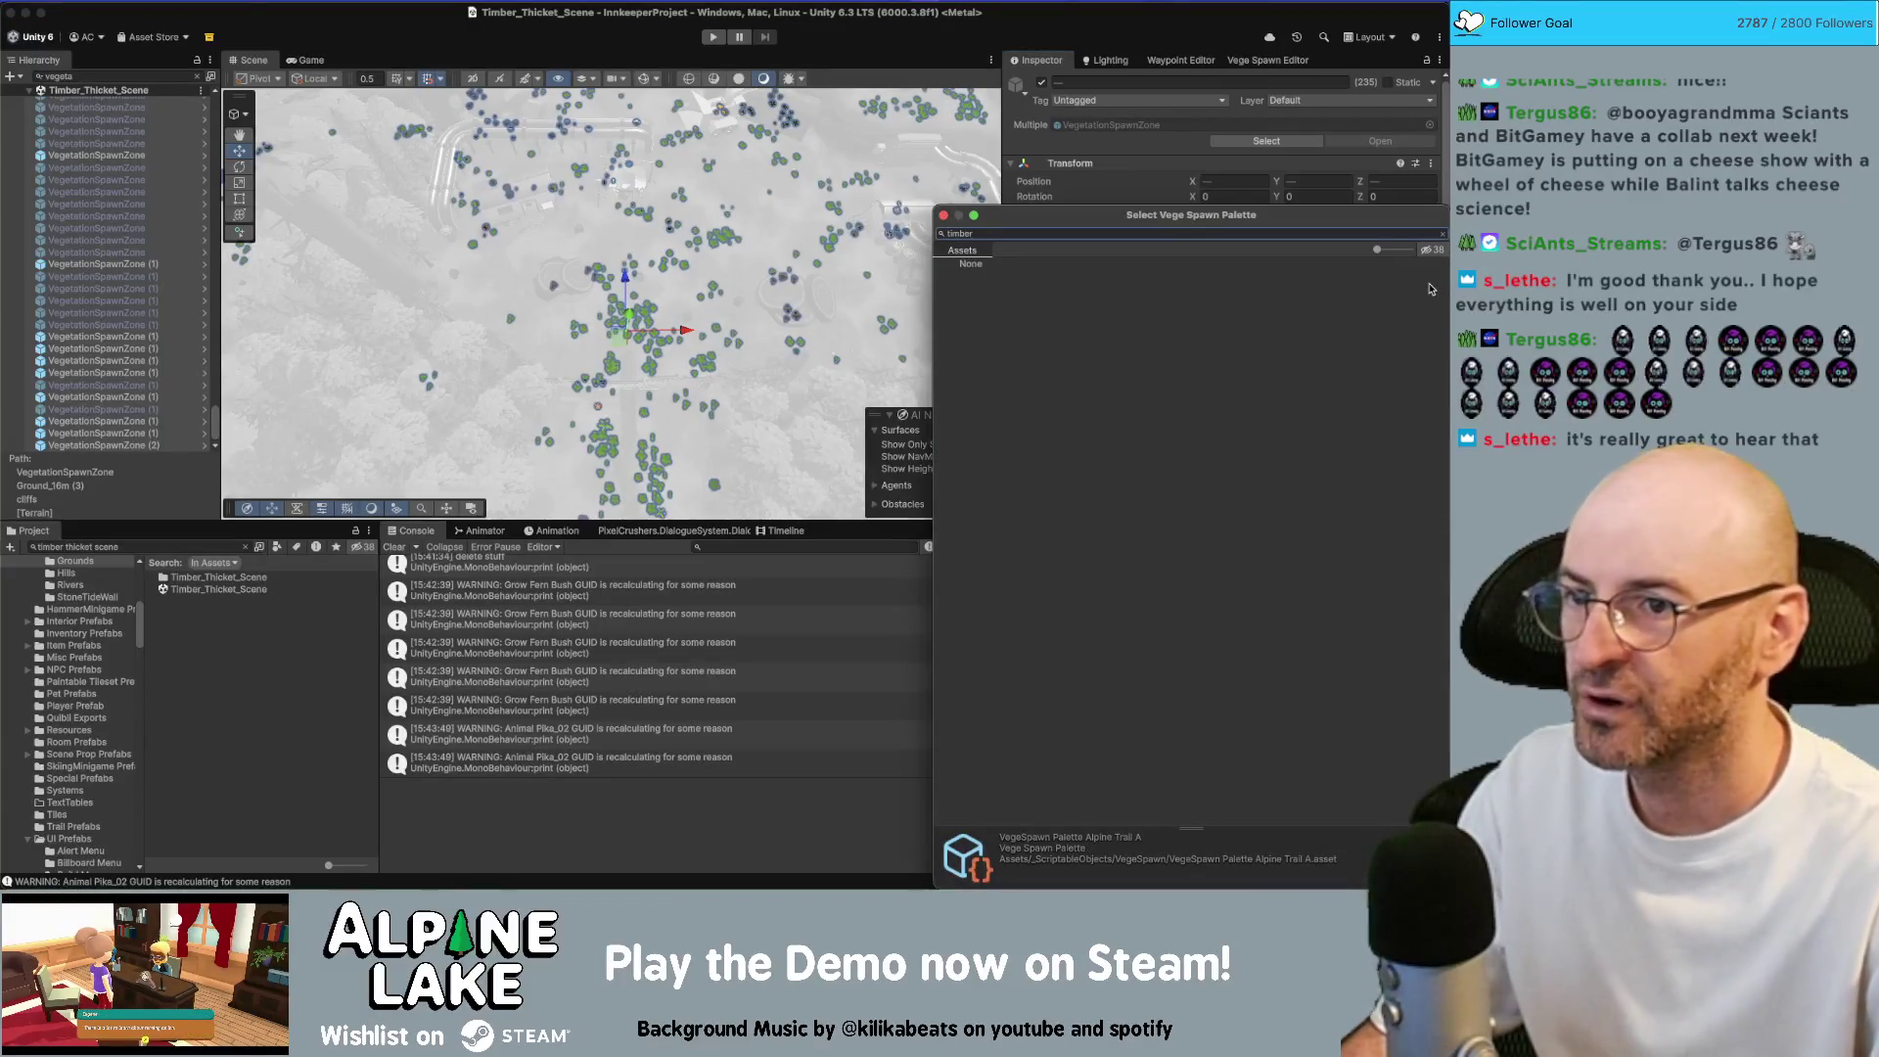
{"action": "key", "text": "BackSpace"}
{"action": "key", "text": "BackSpace"}
{"action": "key", "text": "BackSpace"}
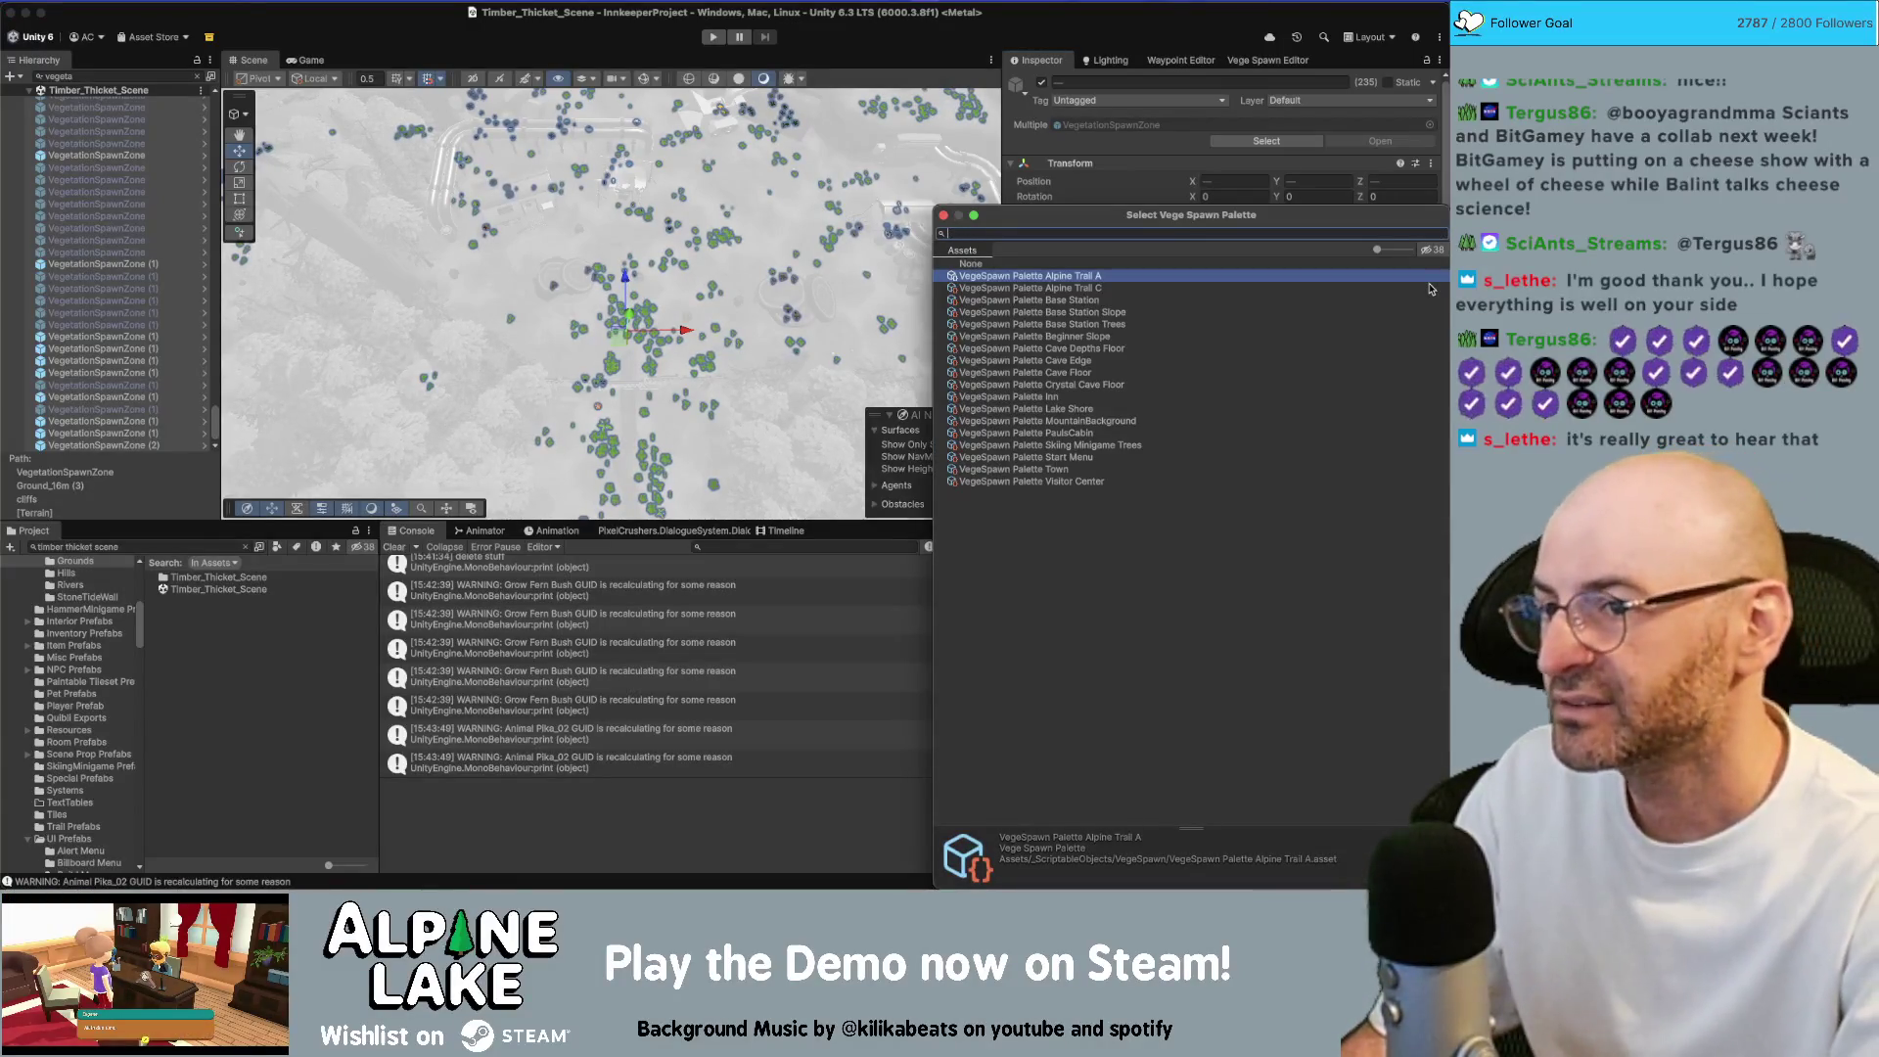
{"action": "key", "text": "Return"}
Compare individual spawn zones' palettes, including VegetationSpawnZone (2), then reselect all Timber_Thicket_Scene zones
{"action": "left_click", "coordinate": [132, 196]}
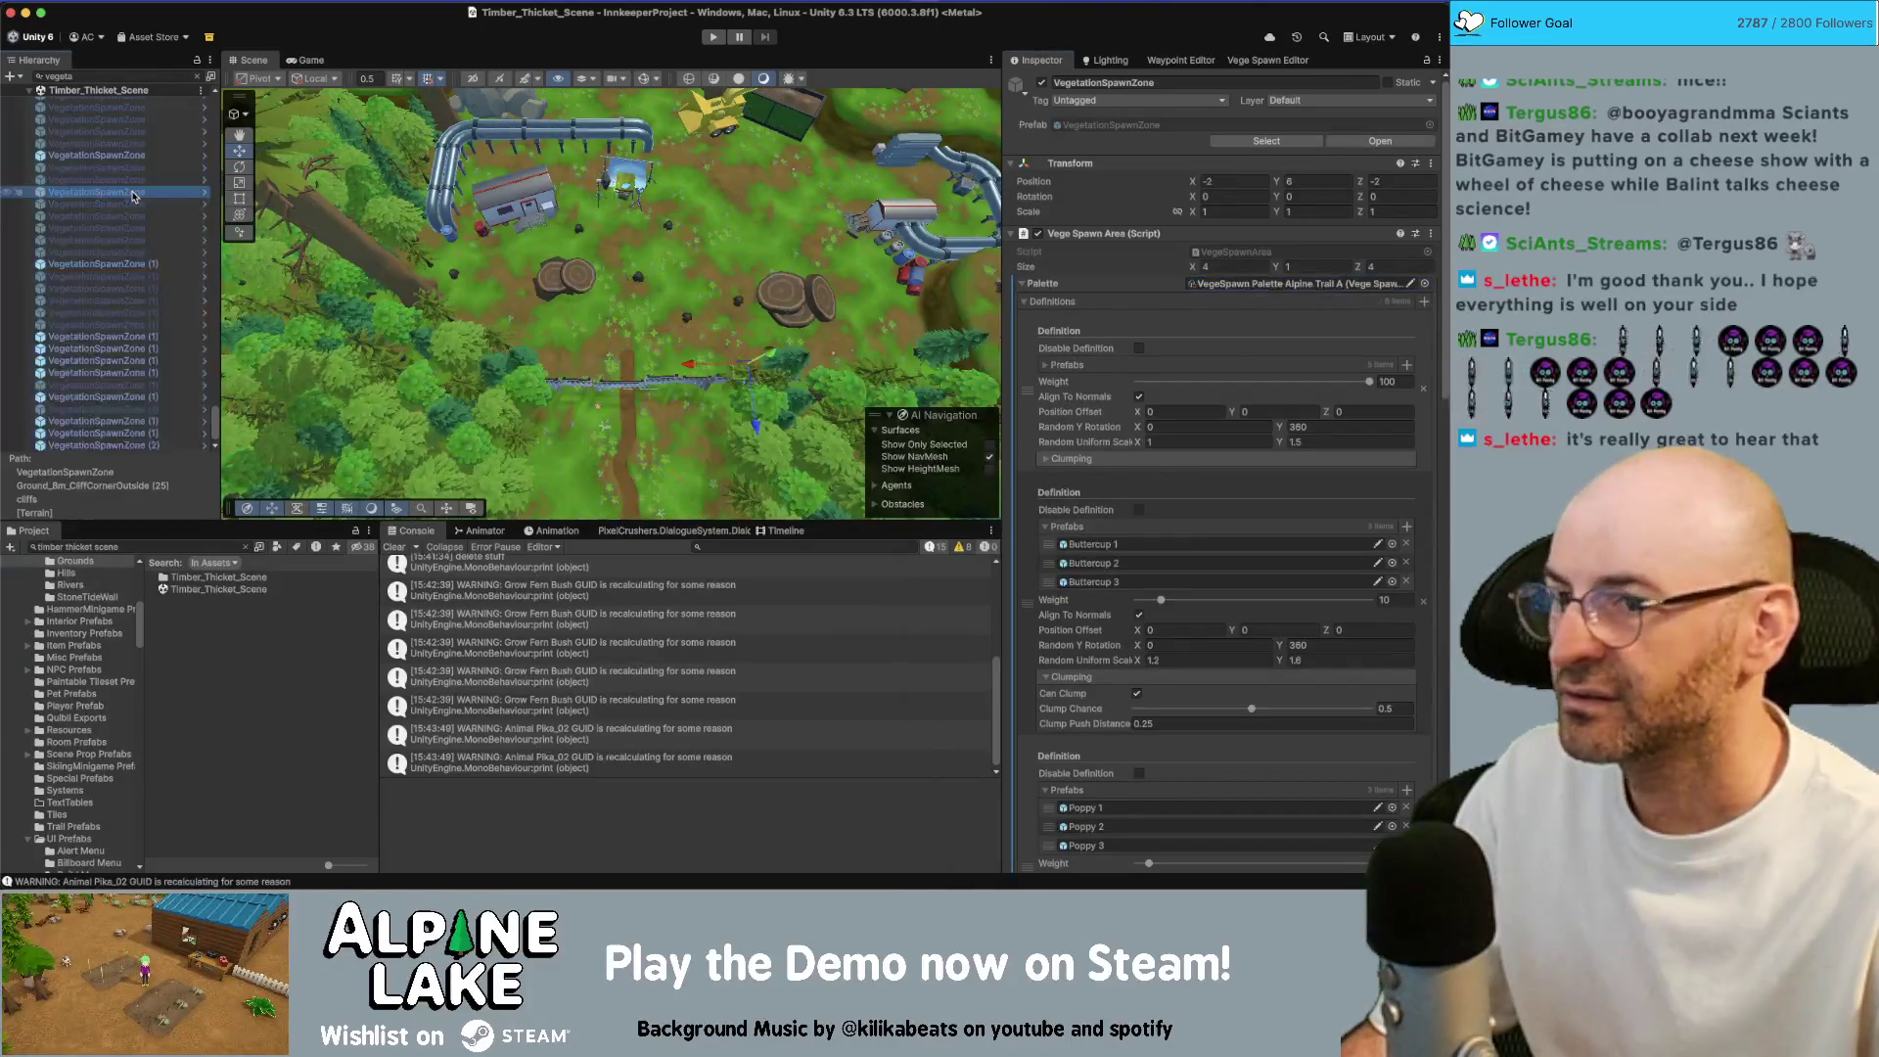
{"action": "key", "text": "Up"}
{"action": "key", "text": "Up"}
{"action": "key", "text": "Up"}
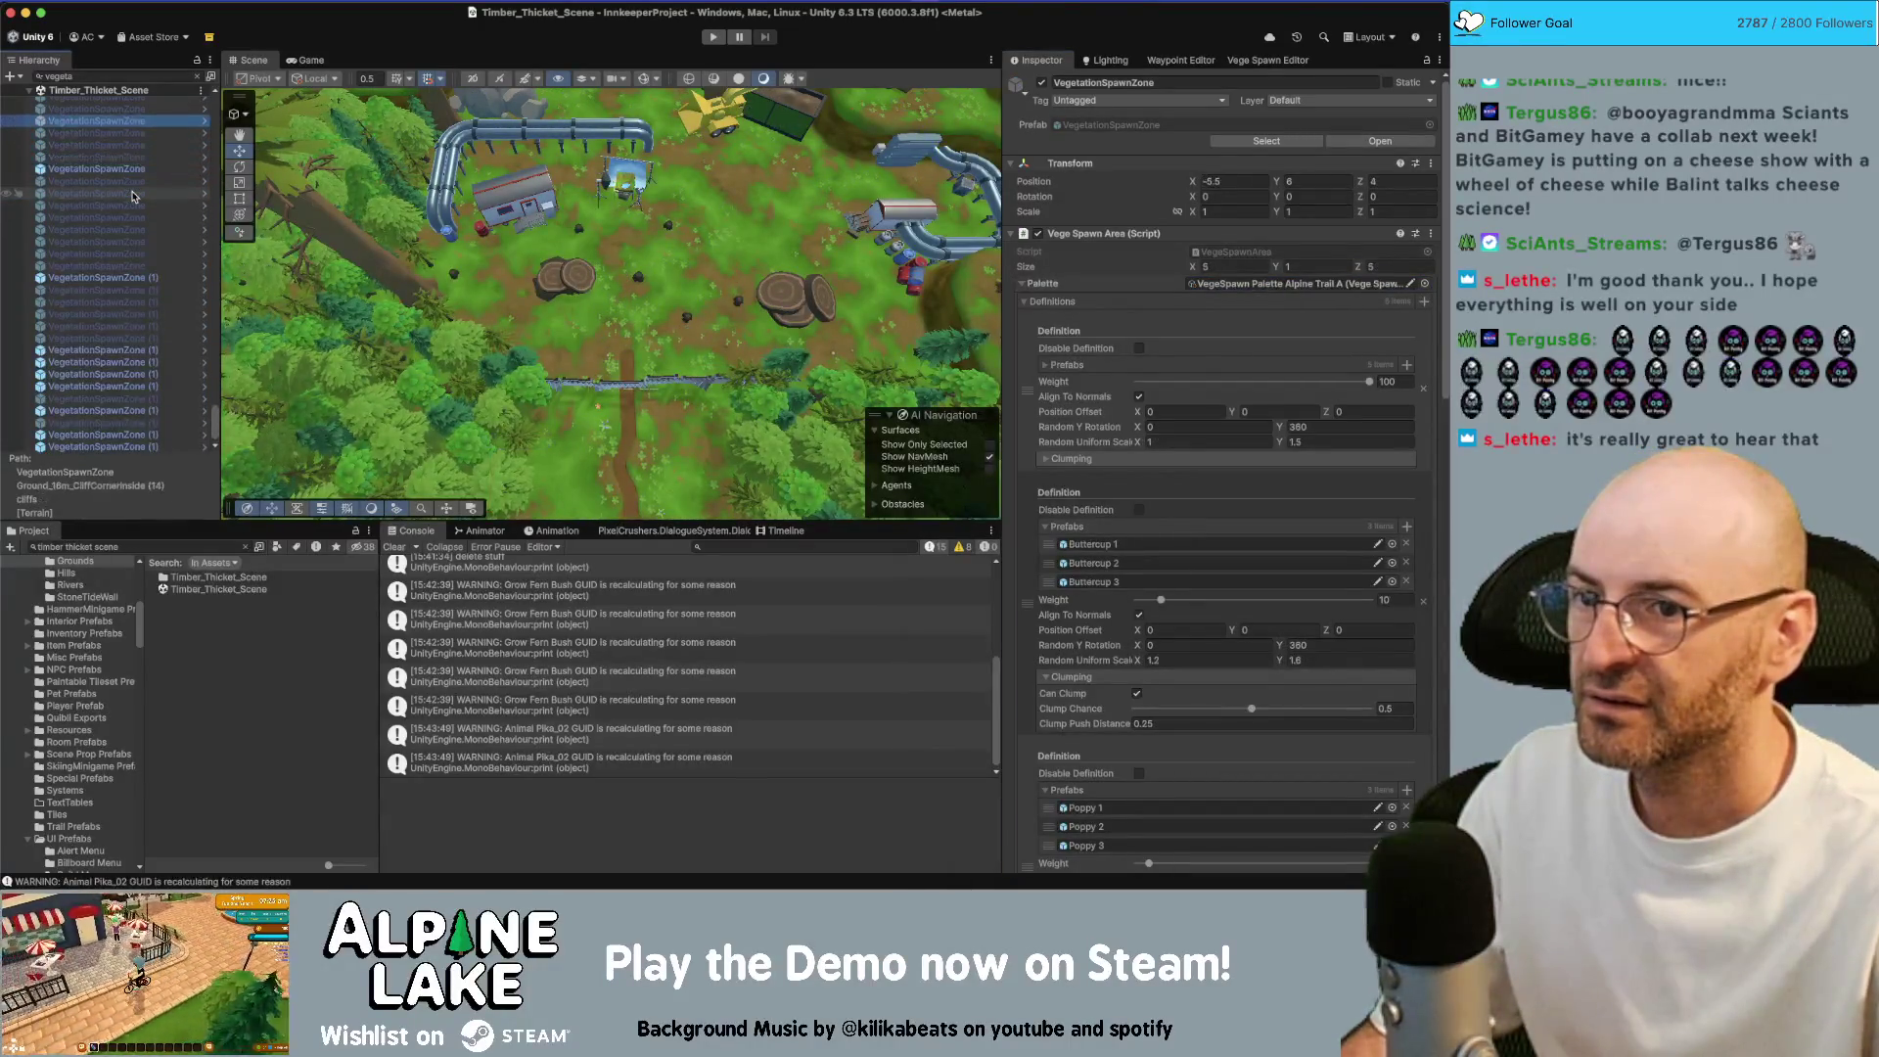
{"action": "key", "text": "Up"}
{"action": "key", "text": "Up"}
{"action": "key", "text": "Up"}
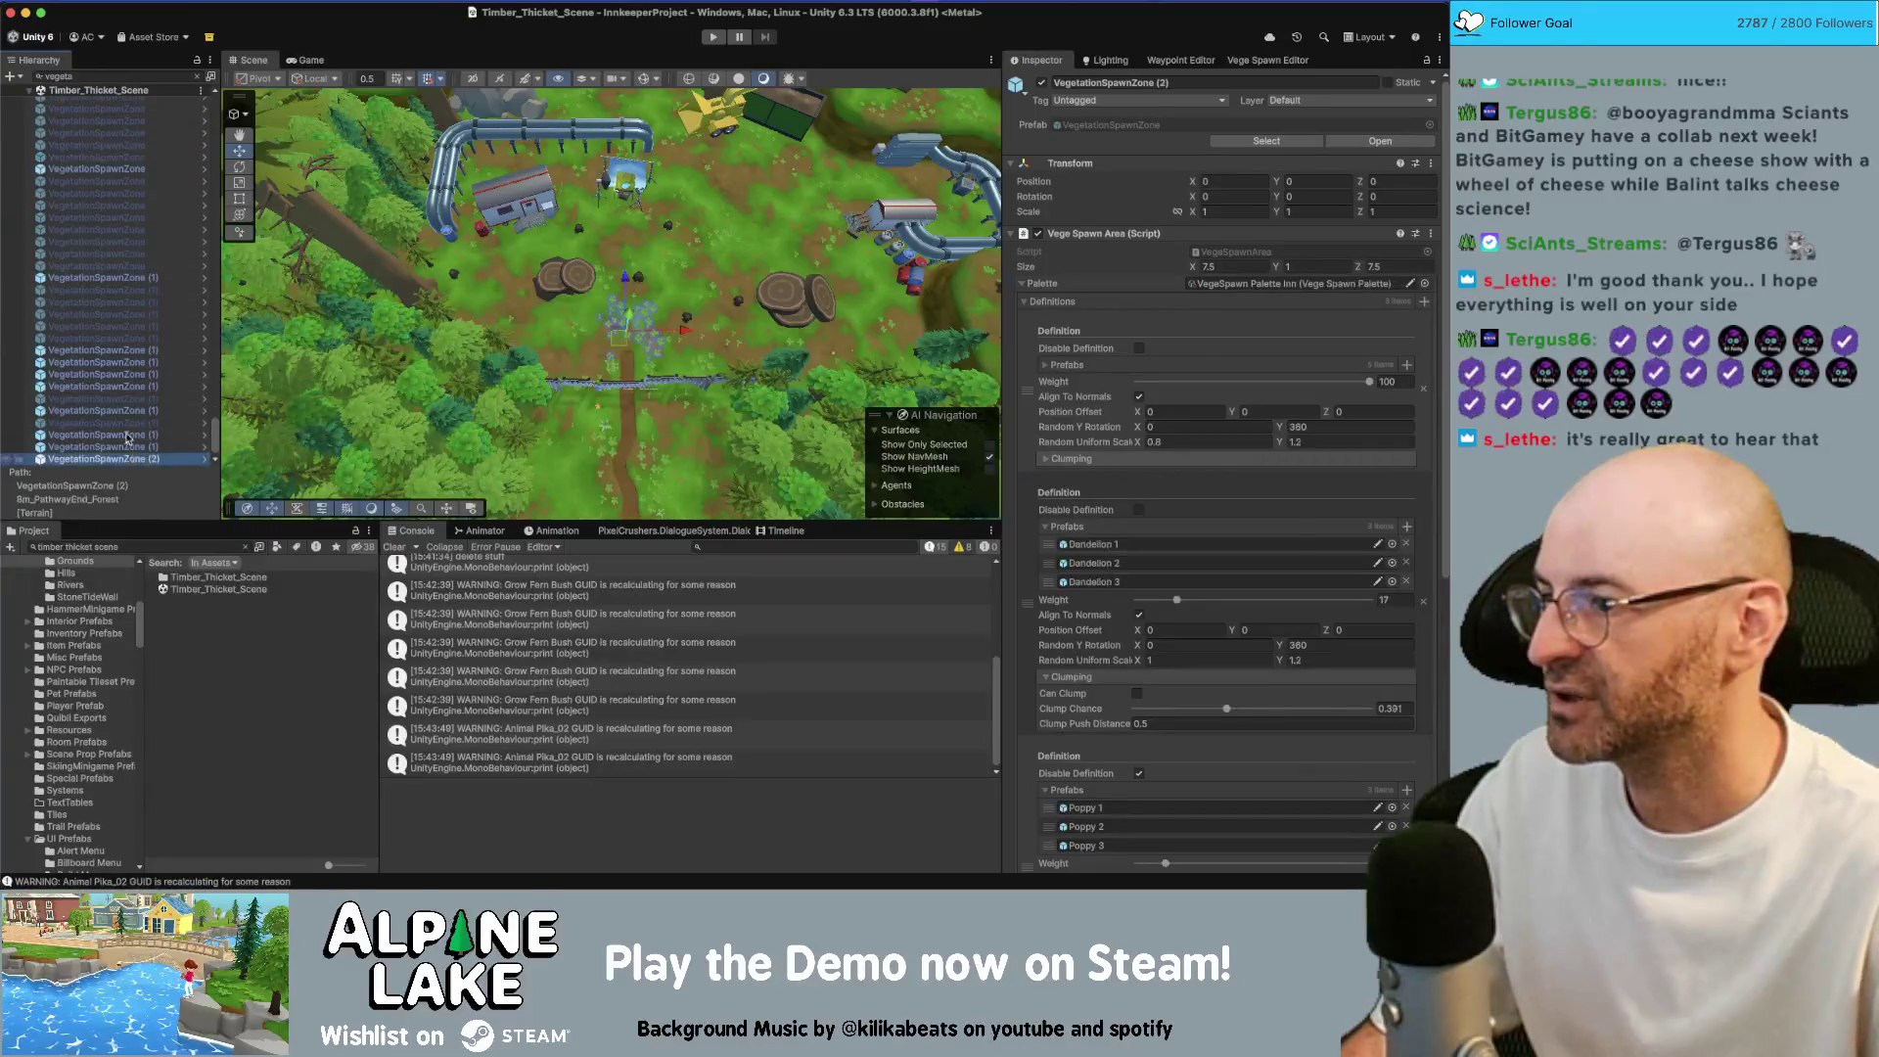
{"action": "scroll", "coordinate": [131, 400], "scroll_direction": "up", "scroll_amount": 10}
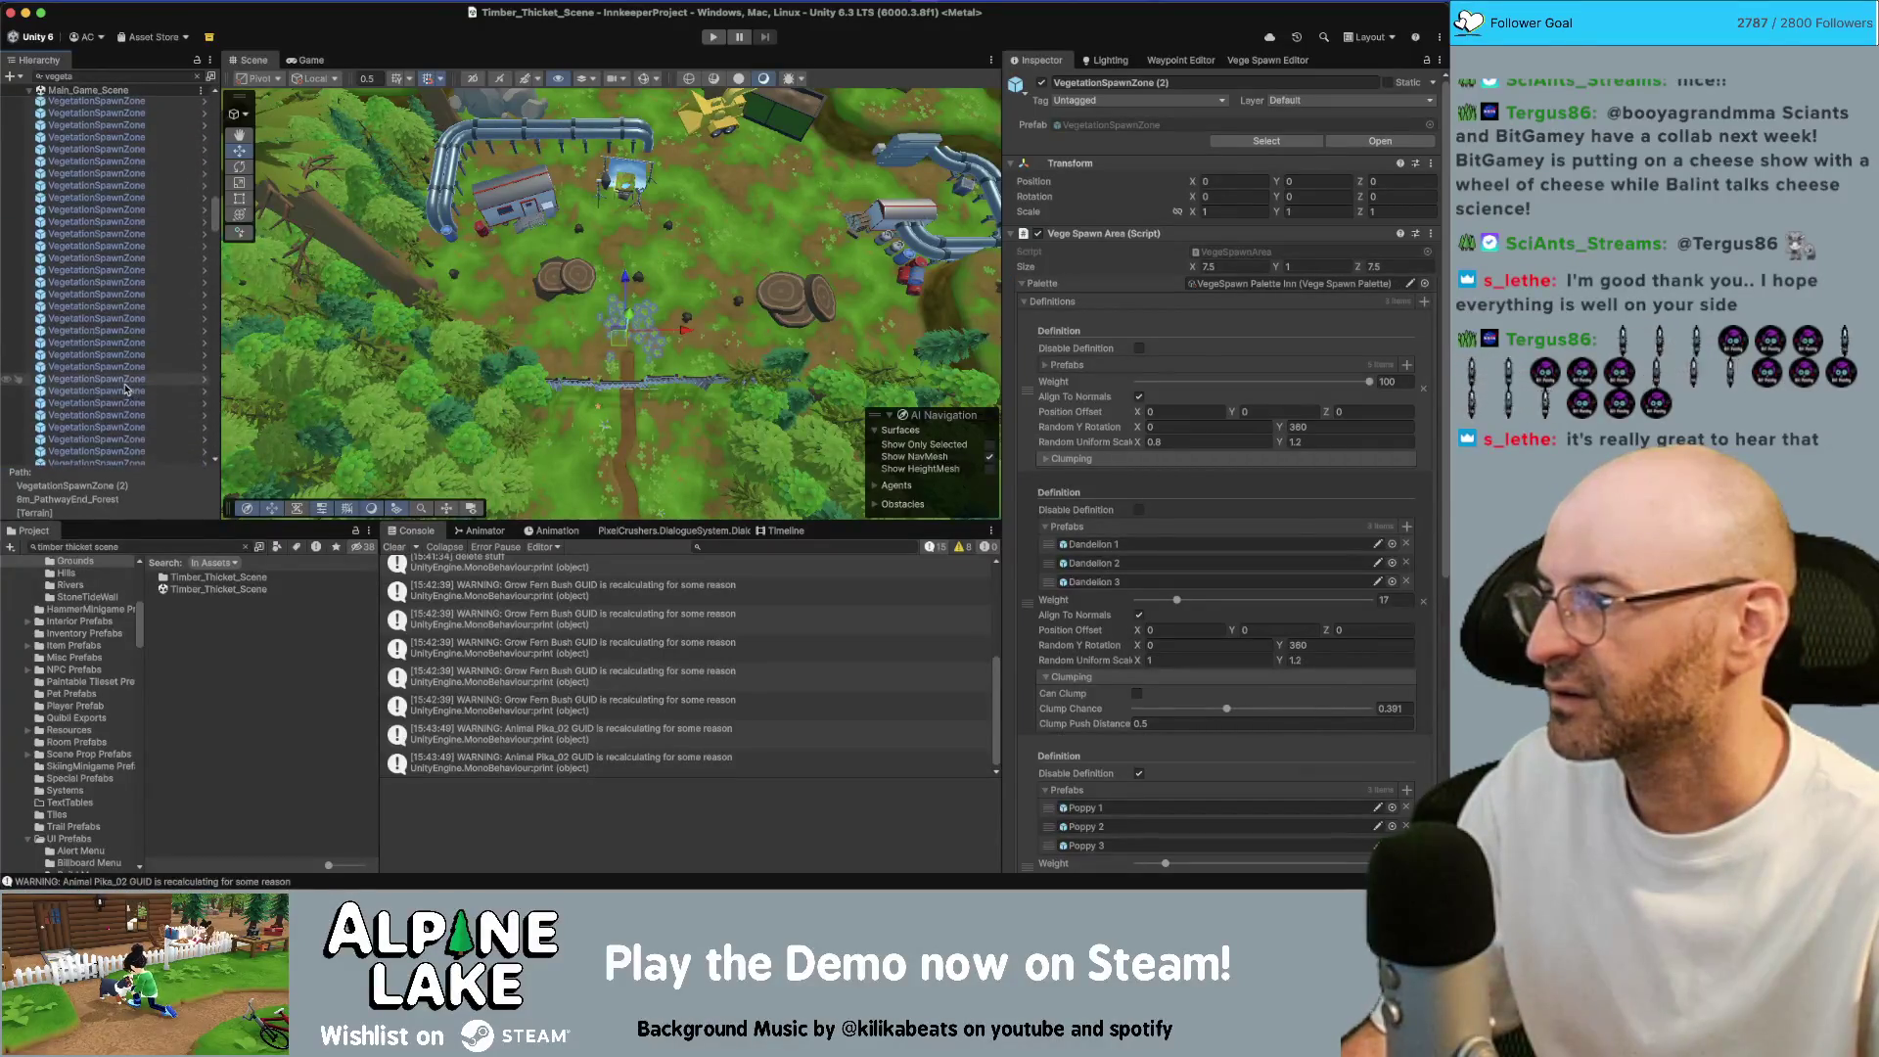
{"action": "scroll", "coordinate": [124, 388], "scroll_direction": "up", "scroll_amount": 10}
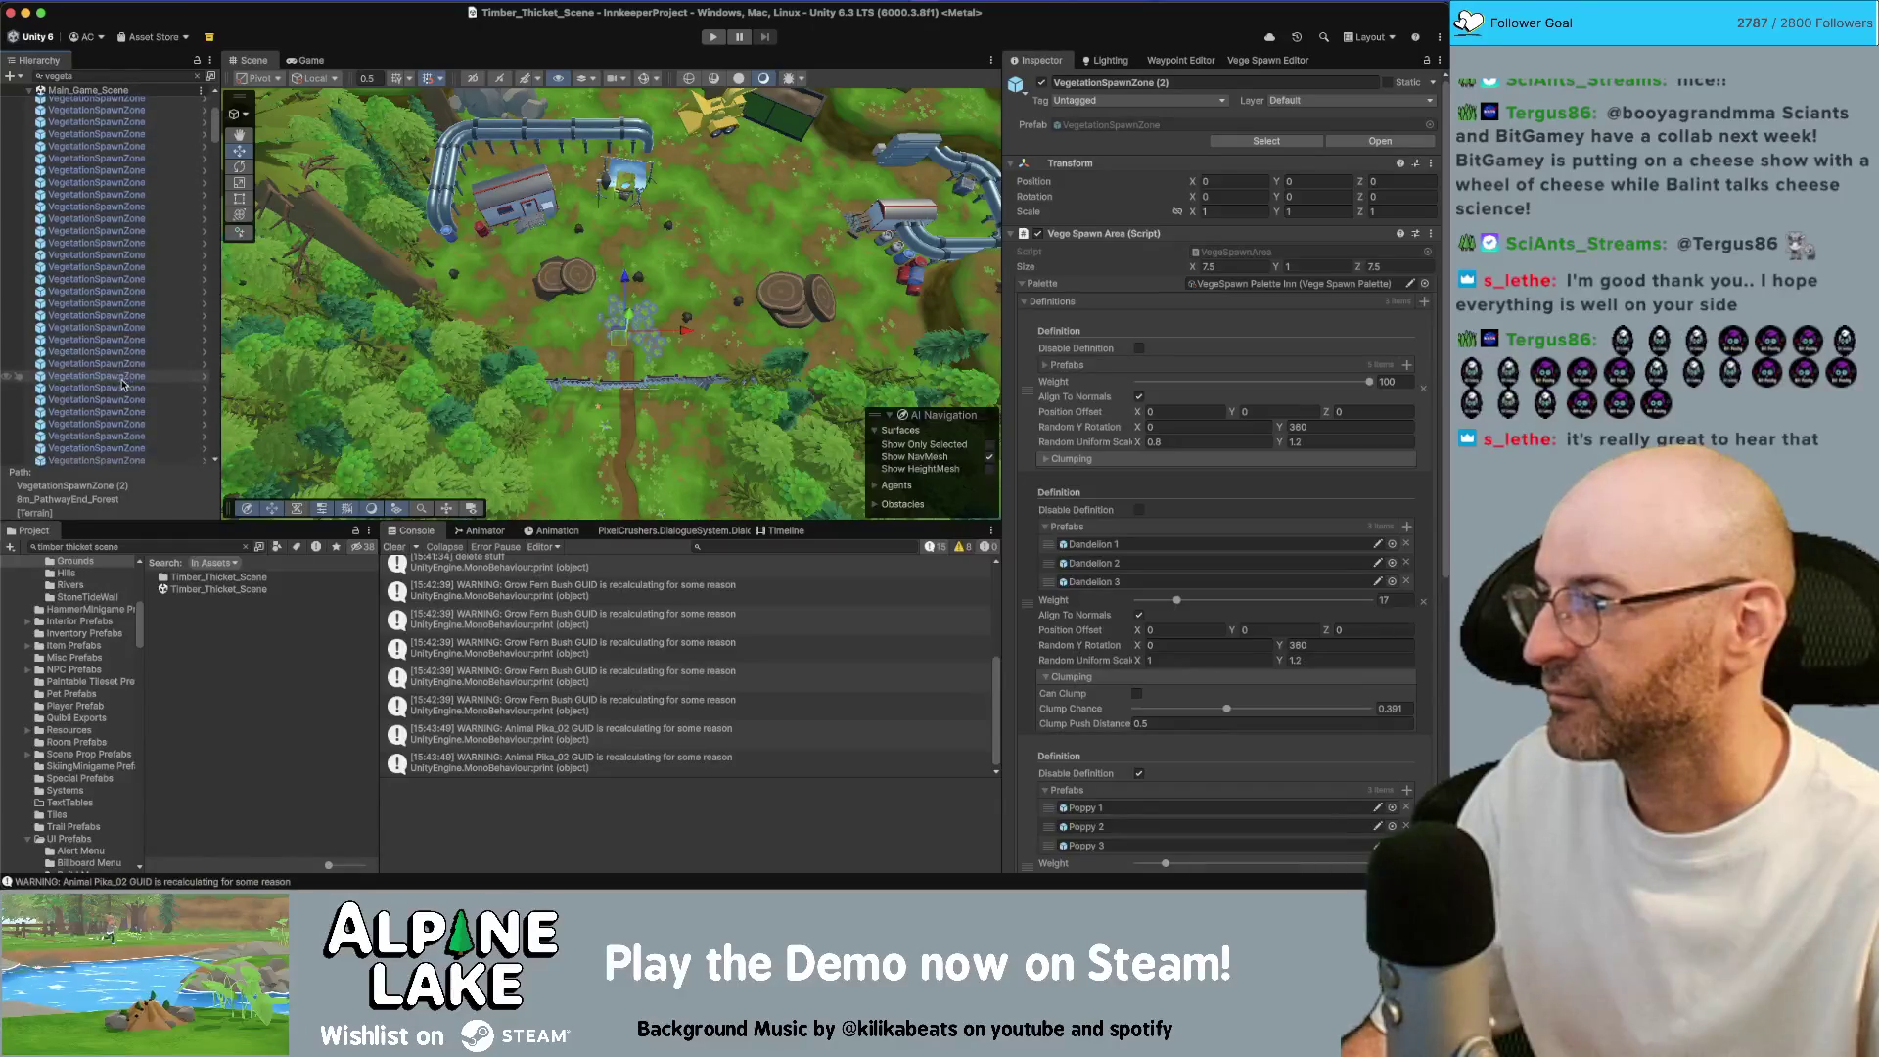
{"action": "scroll", "coordinate": [122, 382], "scroll_direction": "down", "scroll_amount": 10}
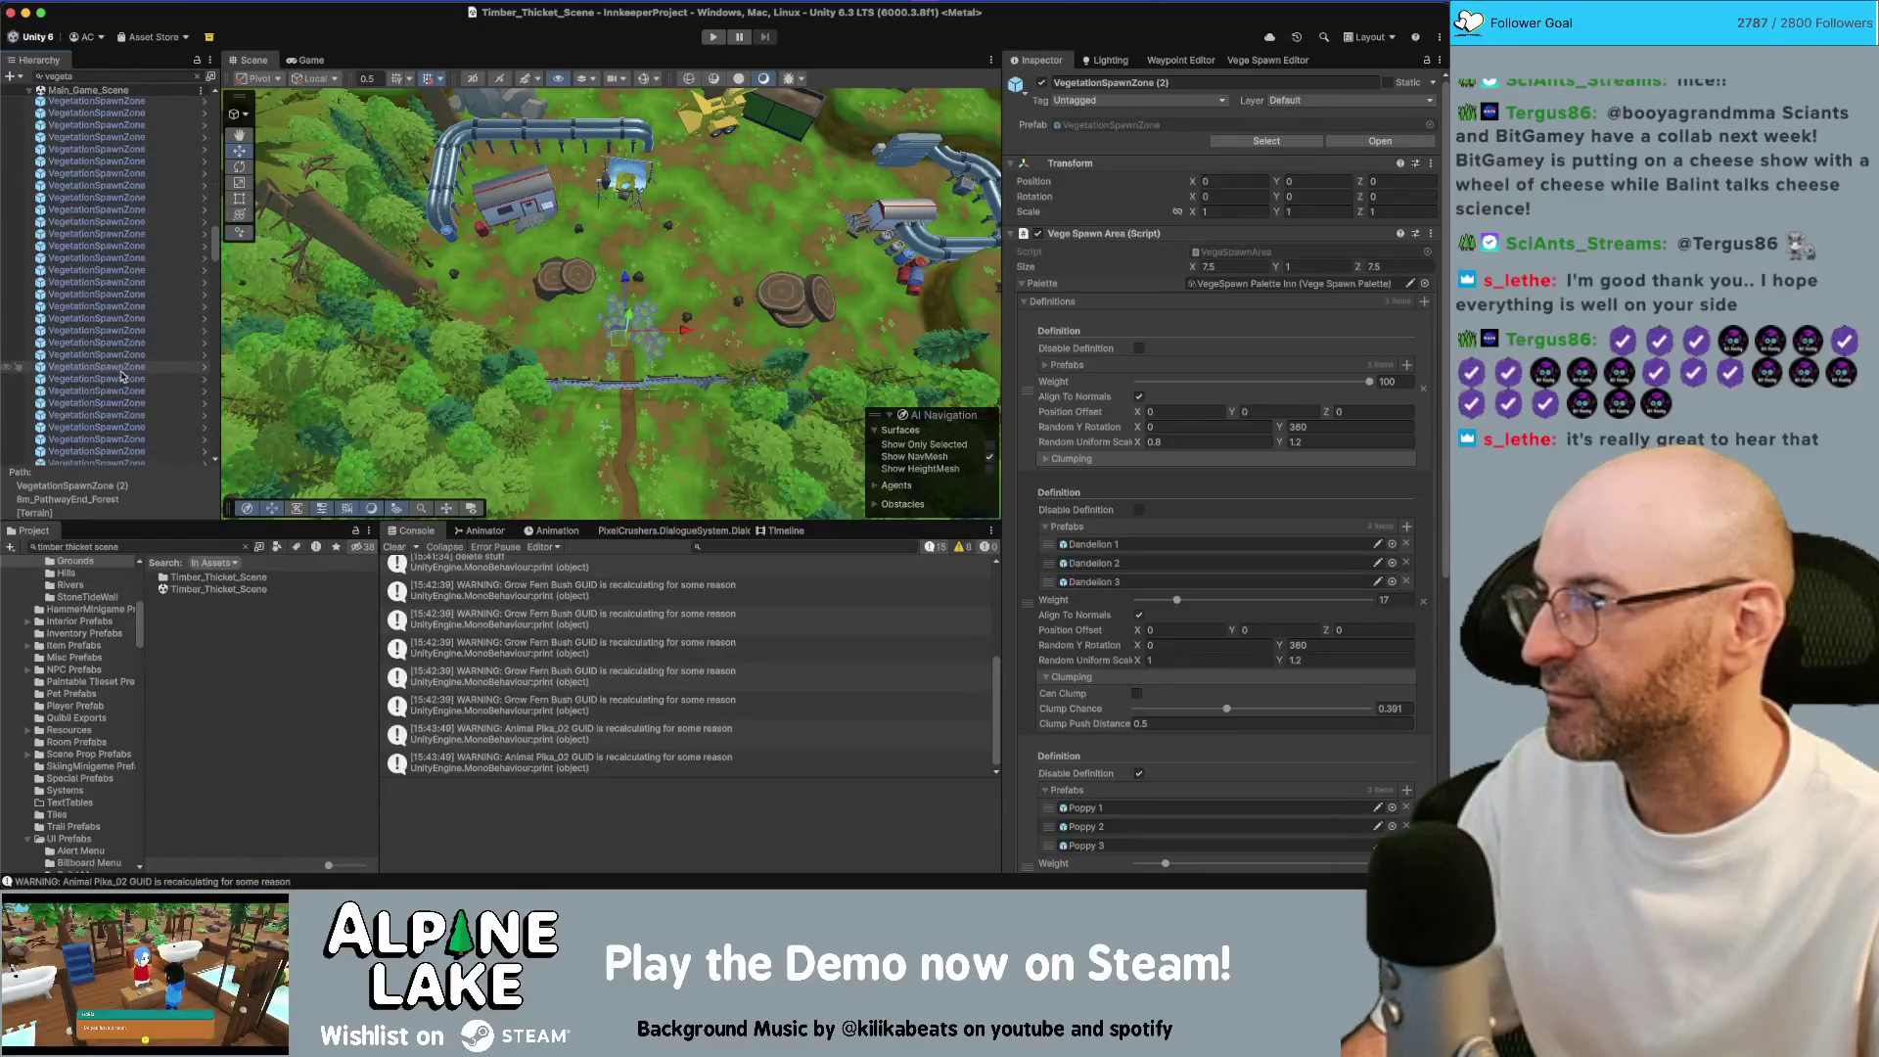
{"action": "left_click", "coordinate": [98, 194], "text": "shift"}
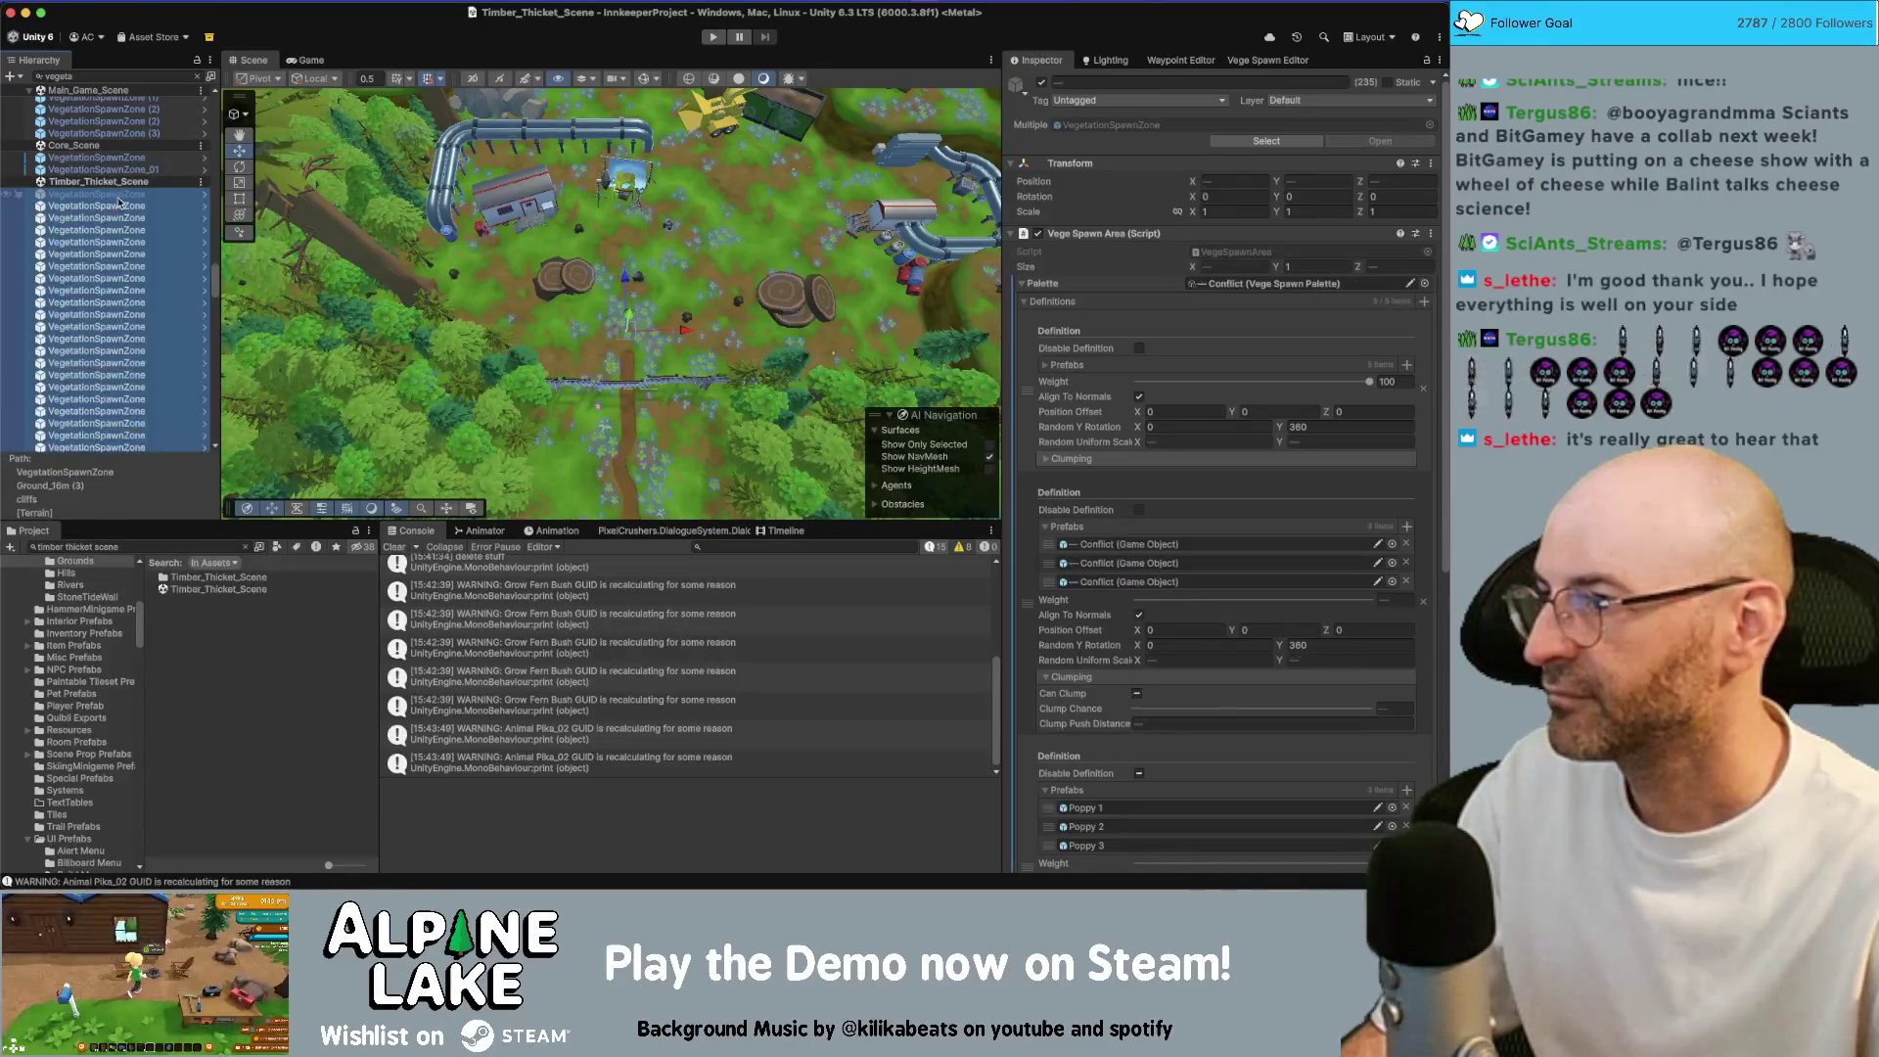
Assign the Alpine Trail A palette to all selected spawn zones and clear the Hierarchy search
{"action": "left_click", "coordinate": [1425, 283]}
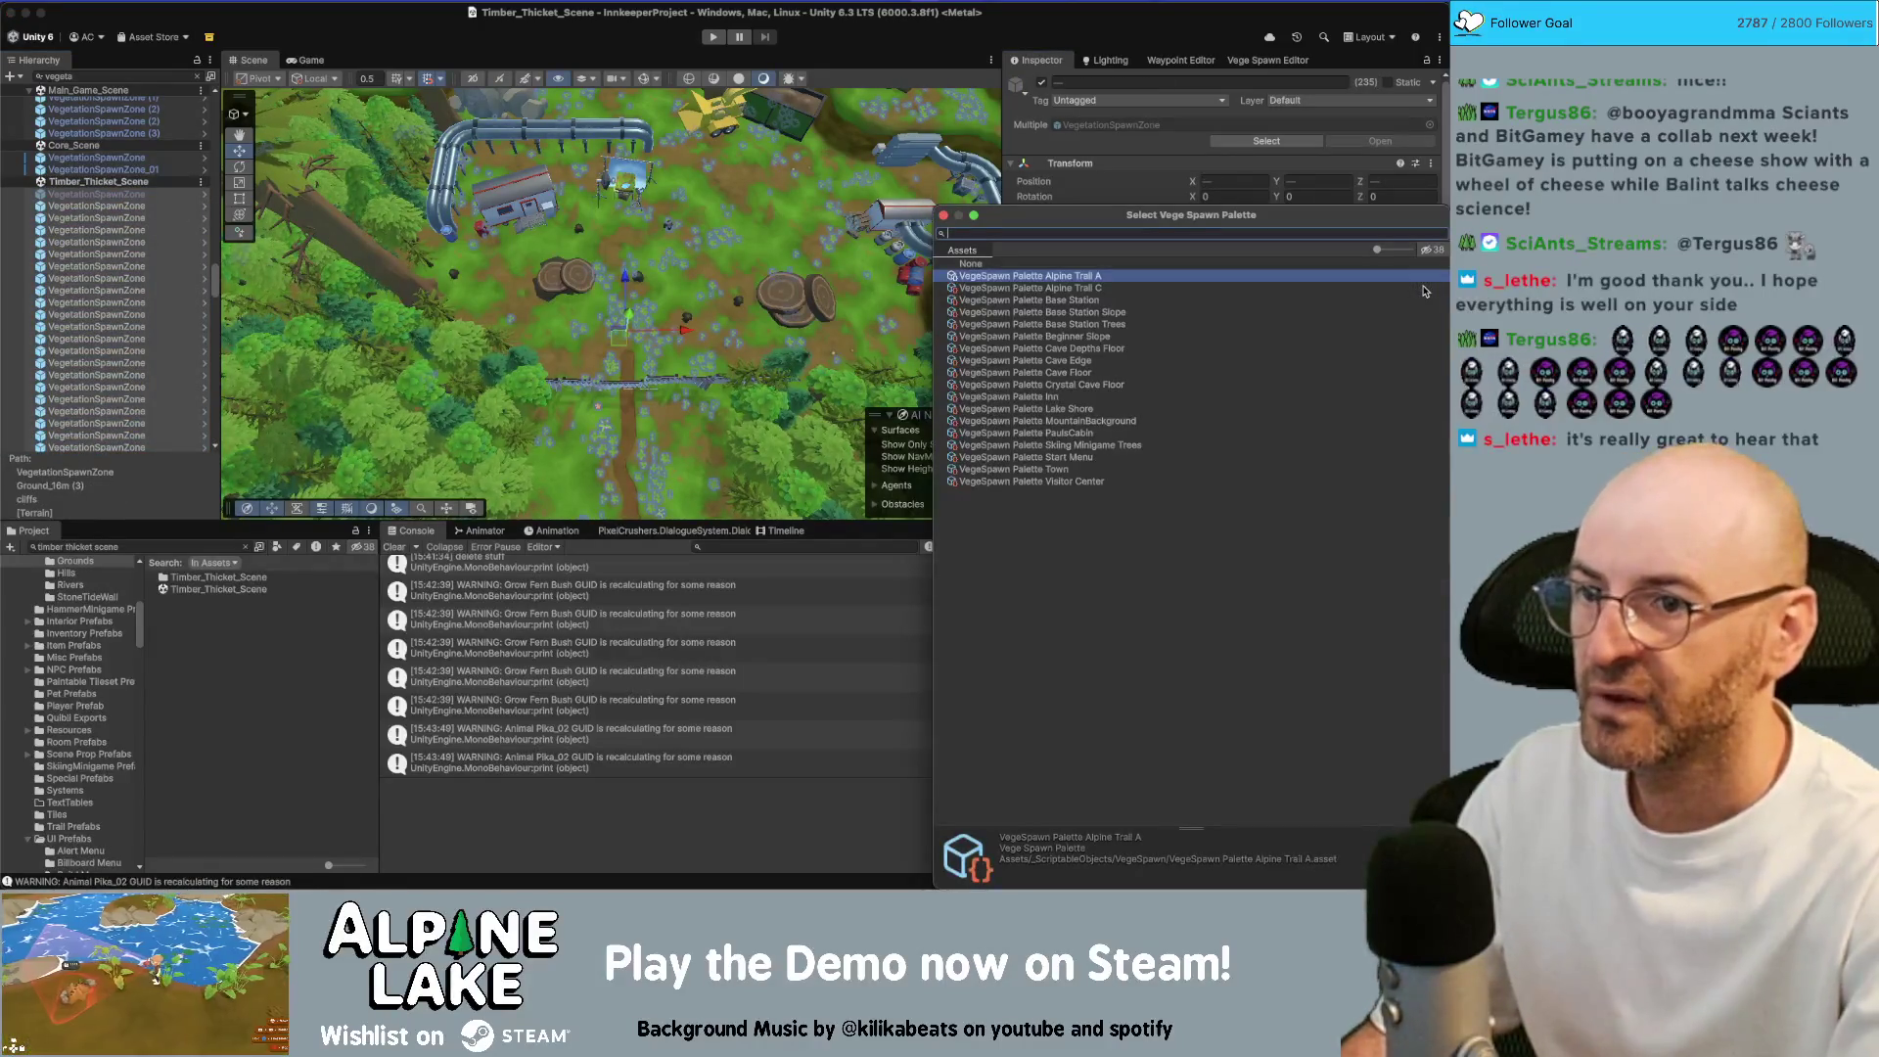
{"action": "left_click", "coordinate": [1424, 289]}
{"action": "double_click", "coordinate": [1421, 276]}
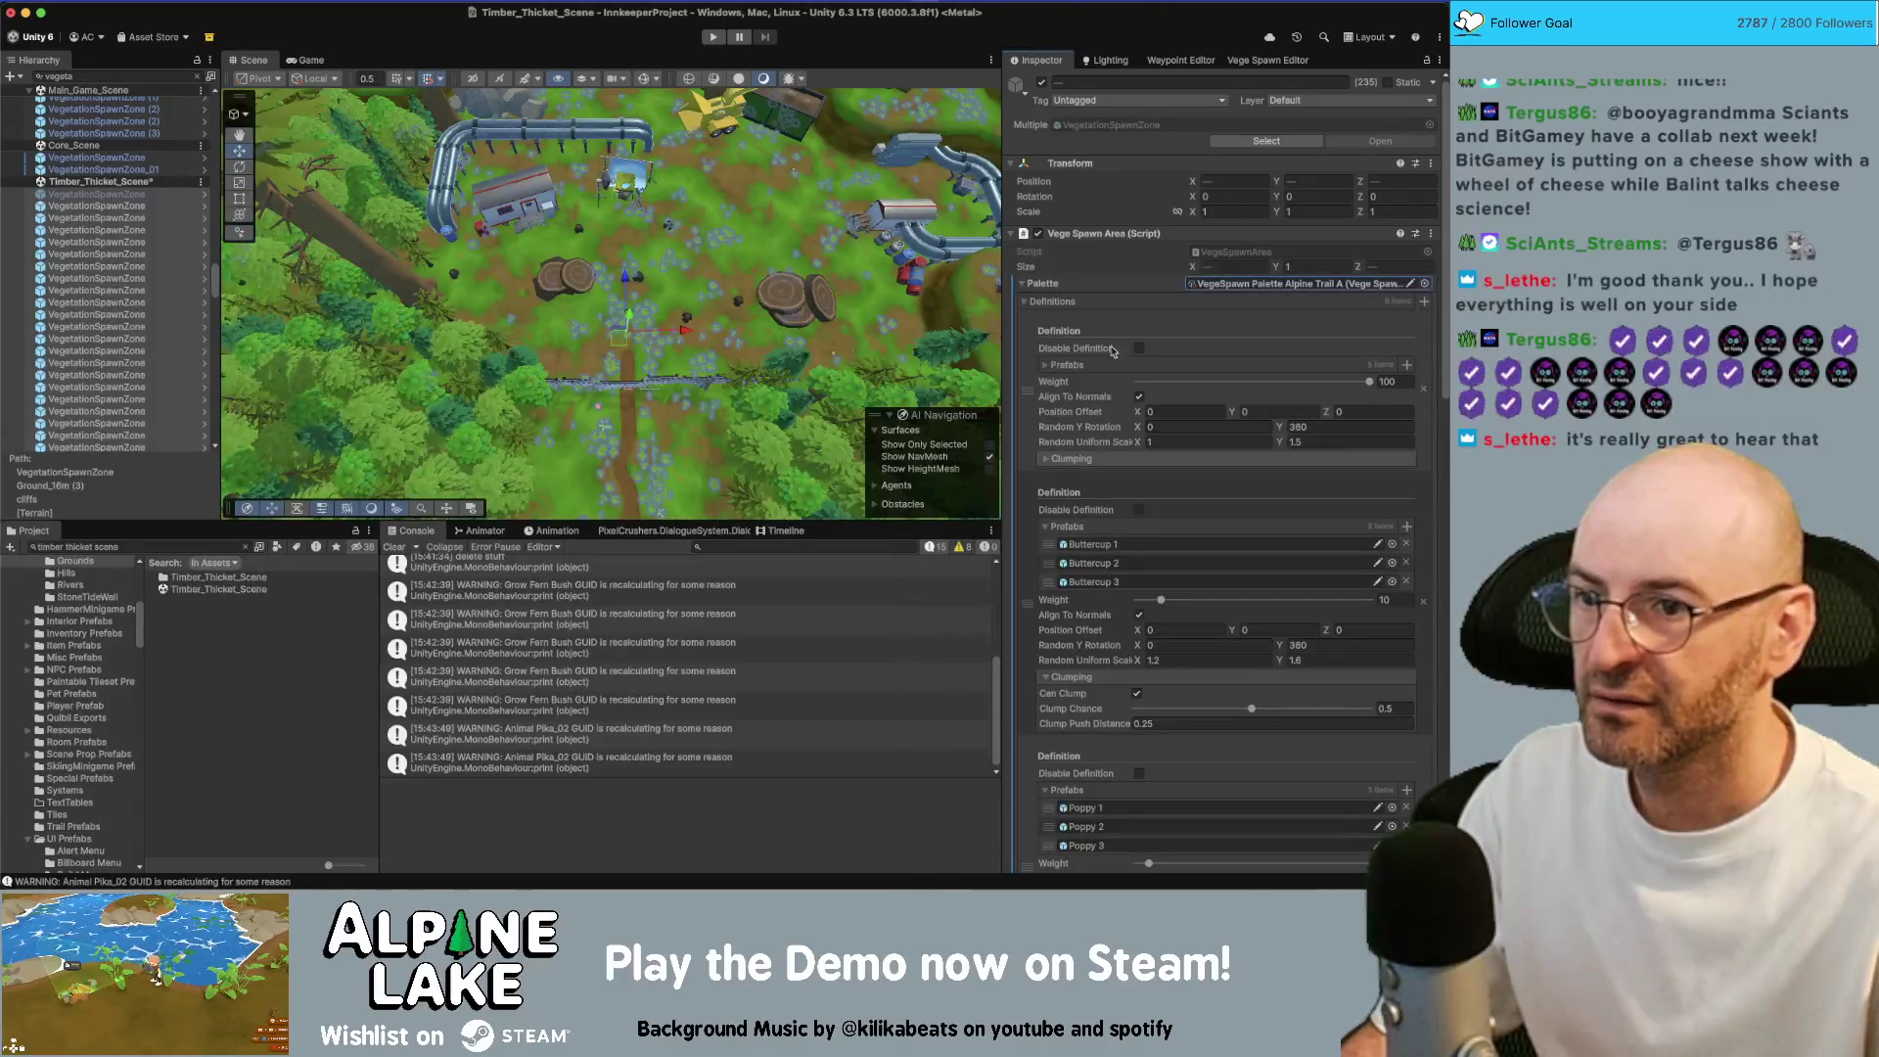
{"action": "left_click", "coordinate": [207, 315]}
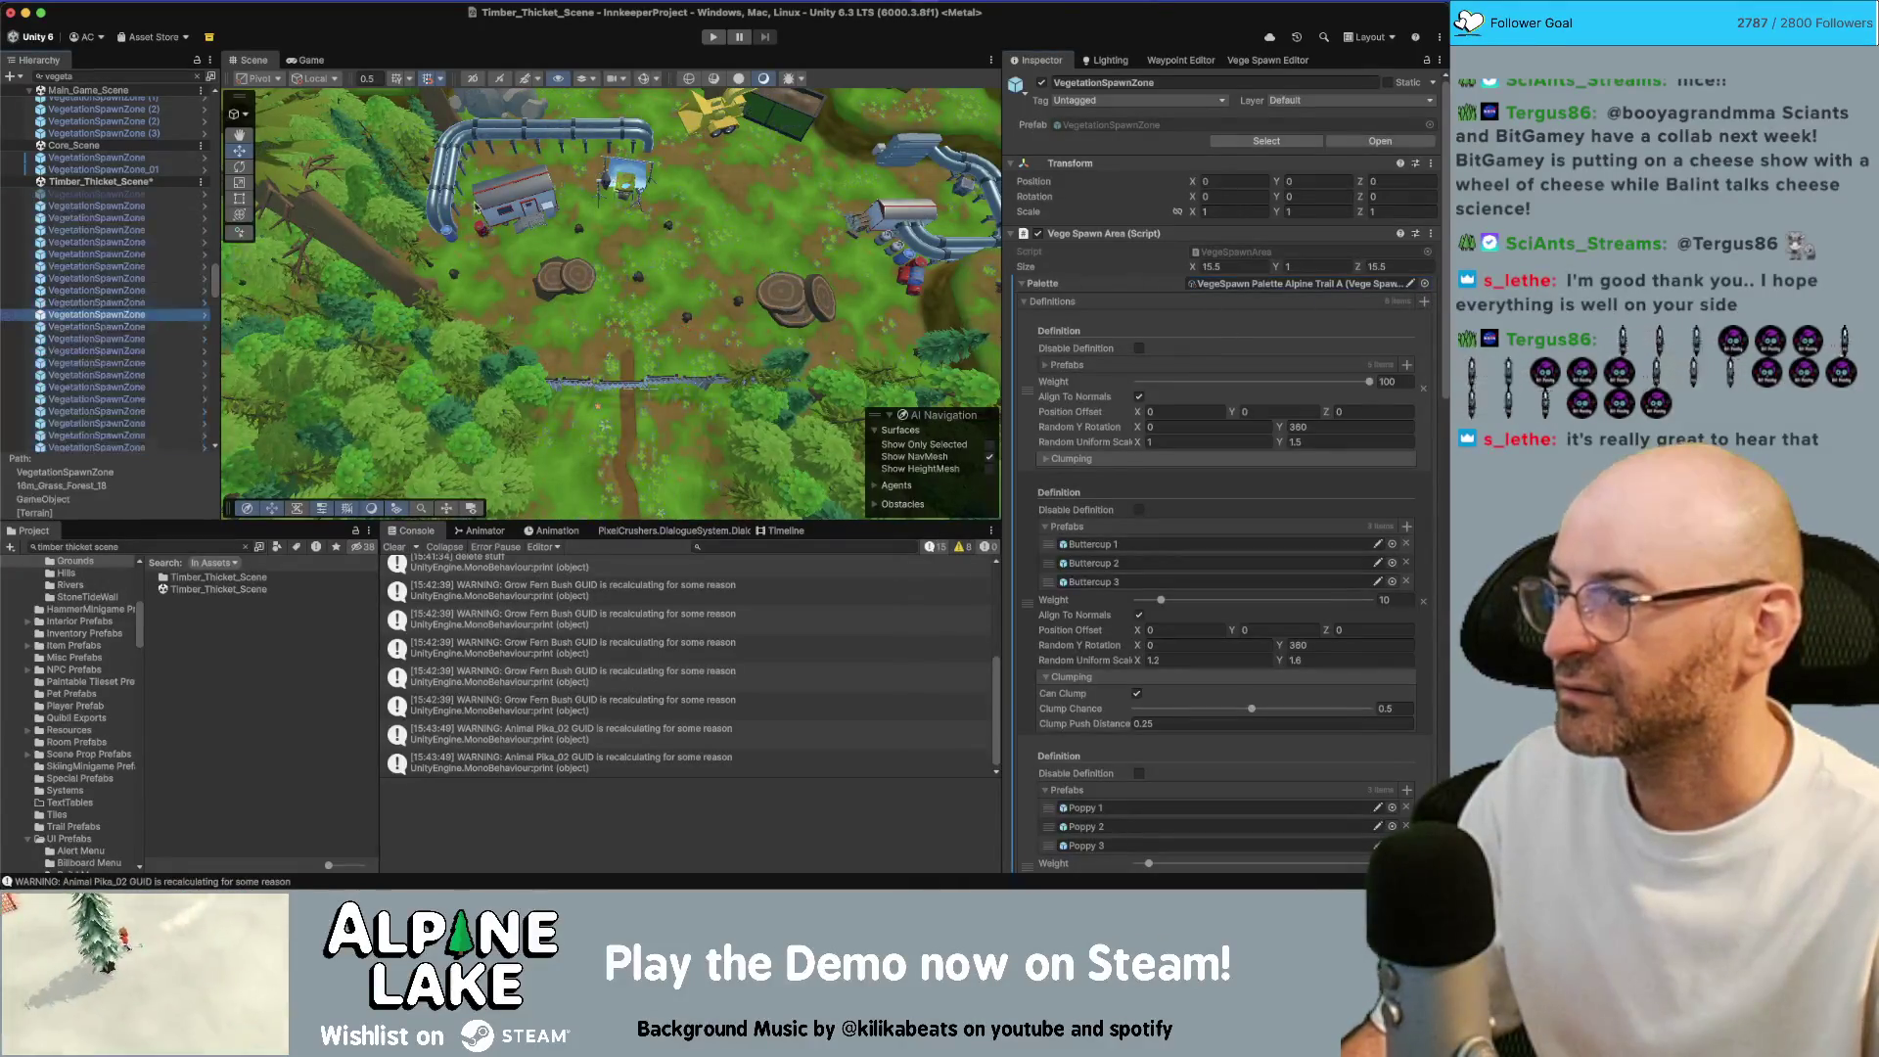
{"action": "scroll", "coordinate": [1246, 614], "scroll_direction": "down", "scroll_amount": 15}
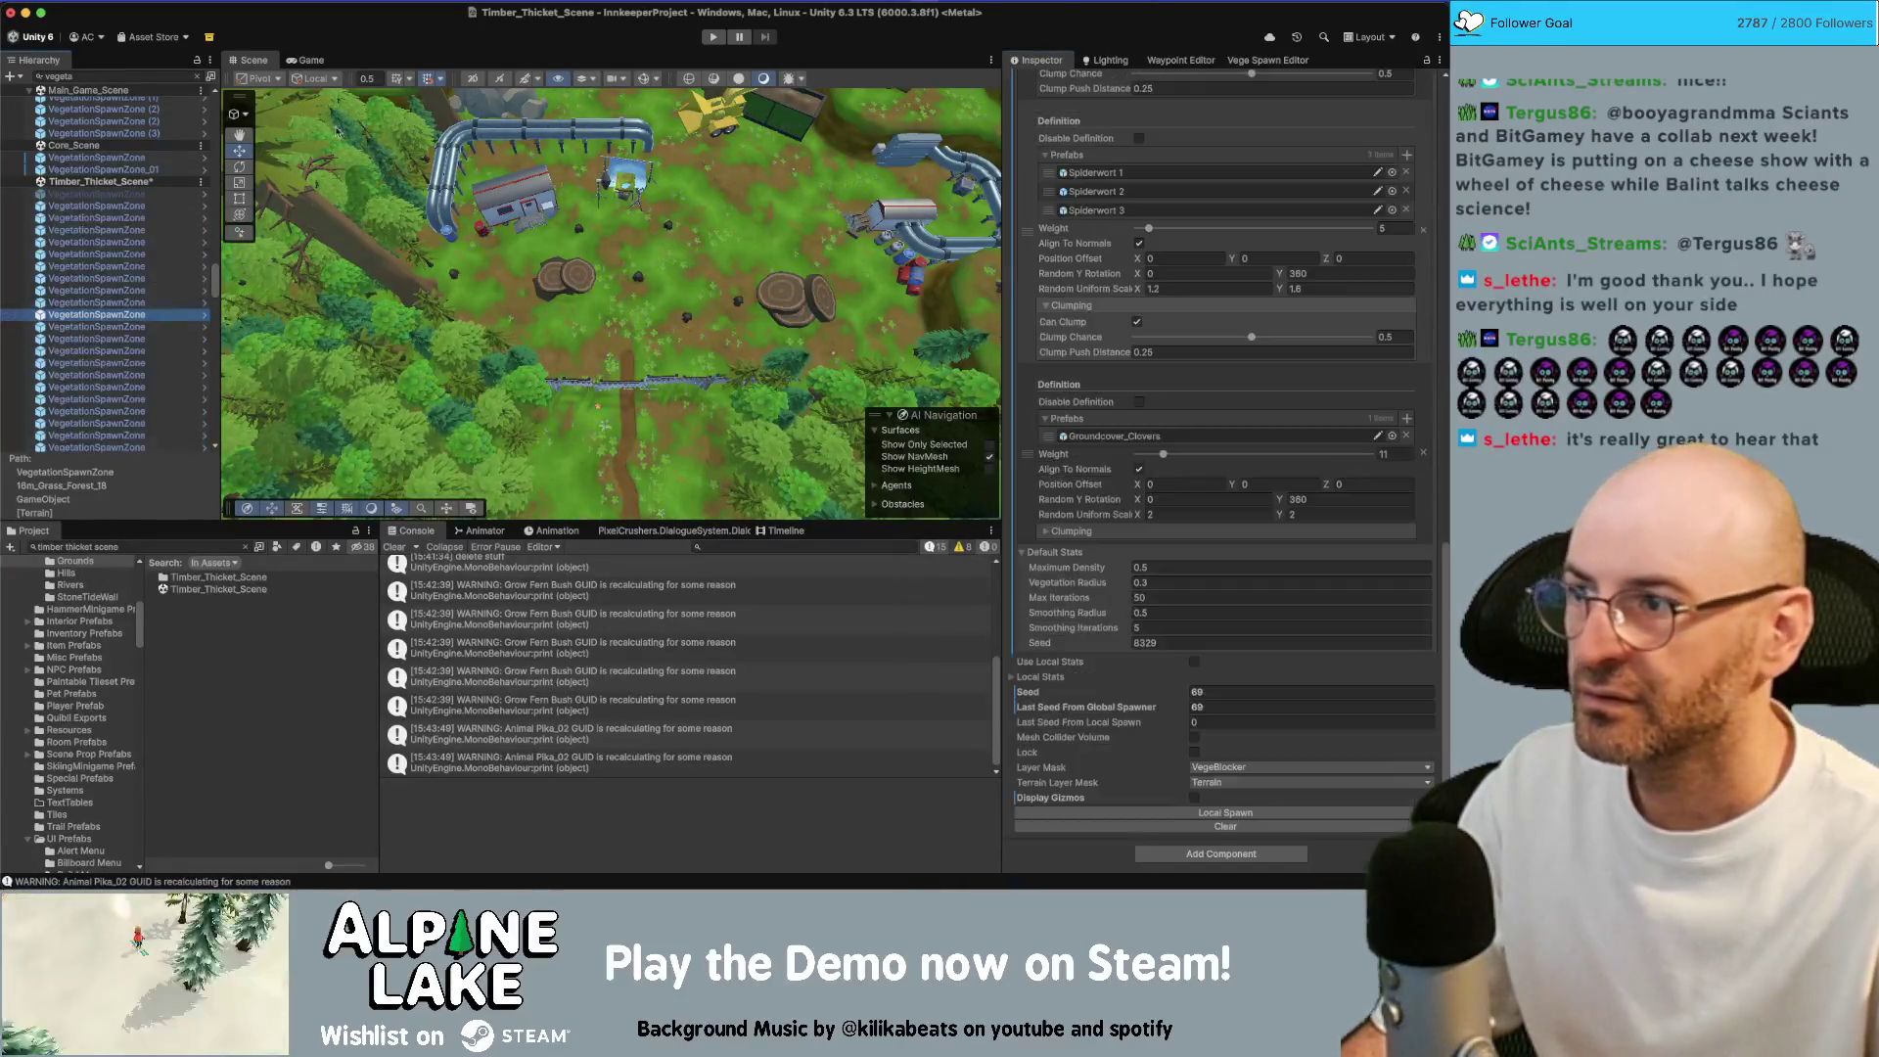
{"action": "left_click", "coordinate": [196, 79]}
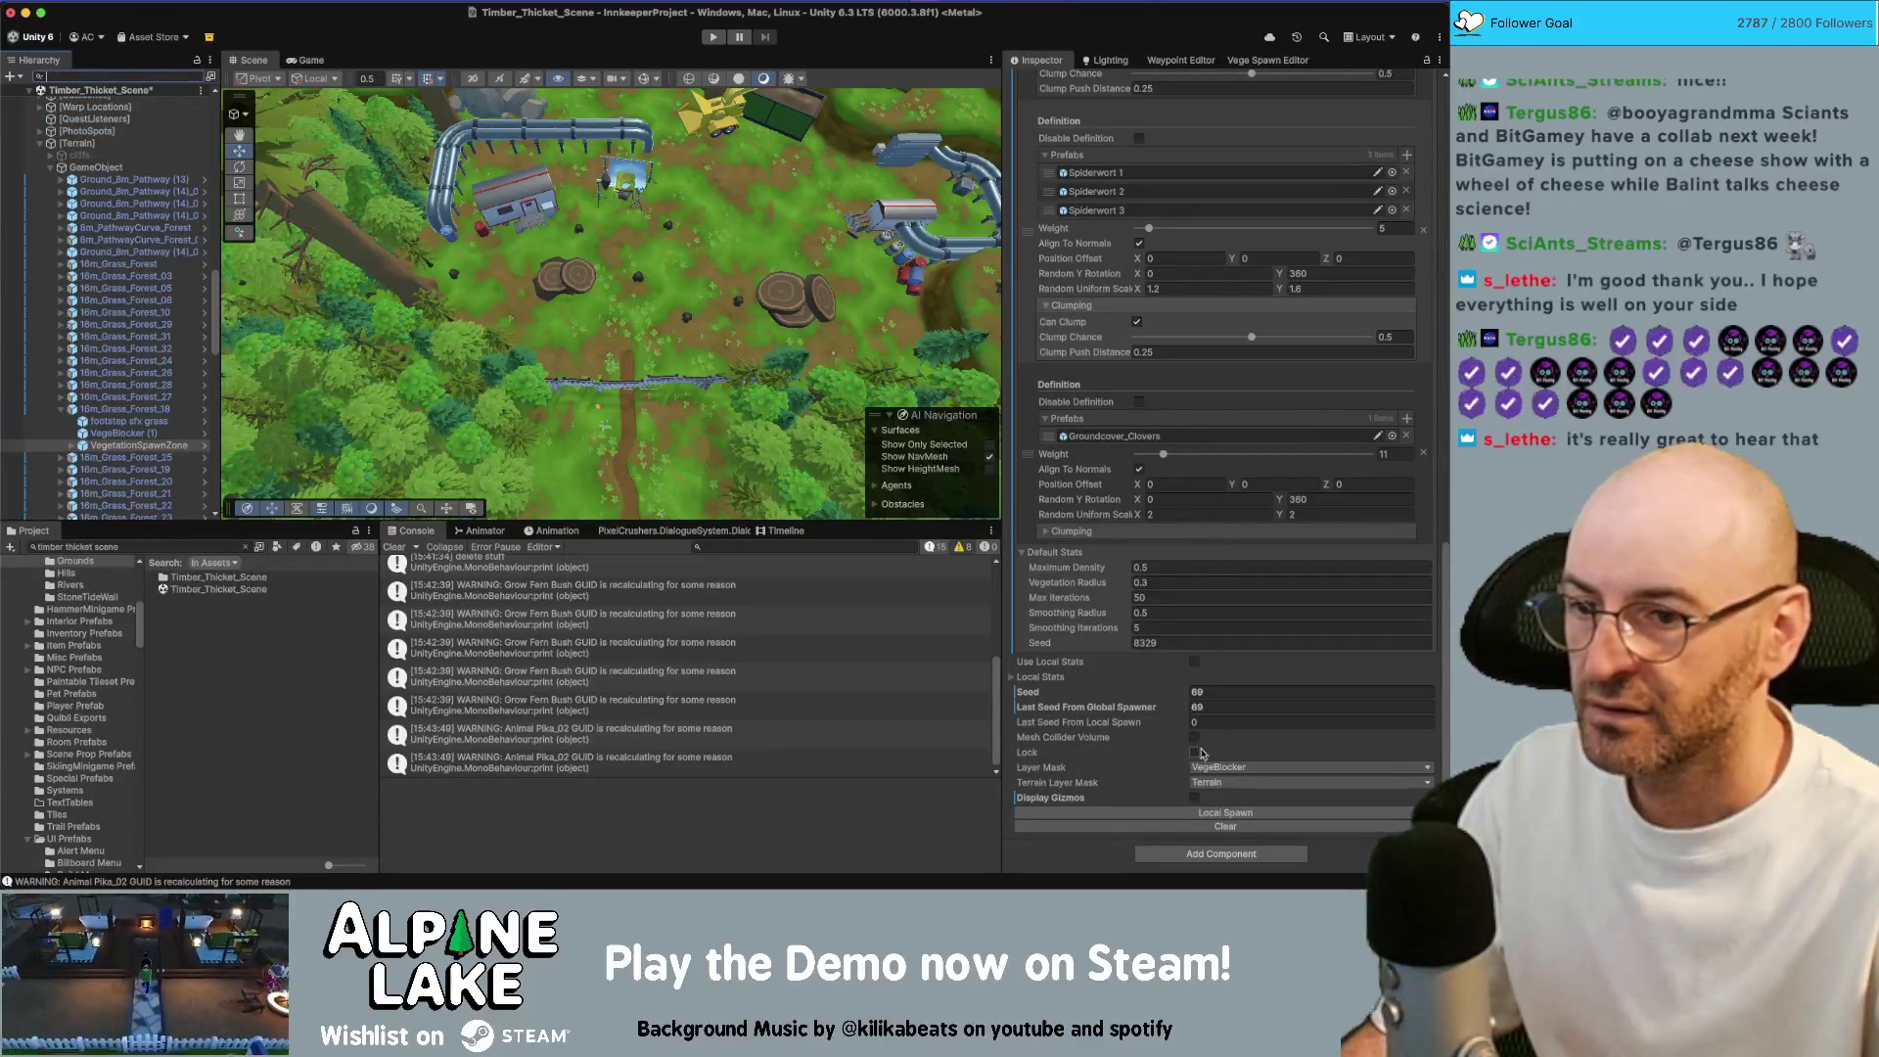
Populate Areas in the Vege Spawn Editor and orbit the view to check the vegetation
{"action": "left_click", "coordinate": [1267, 60]}
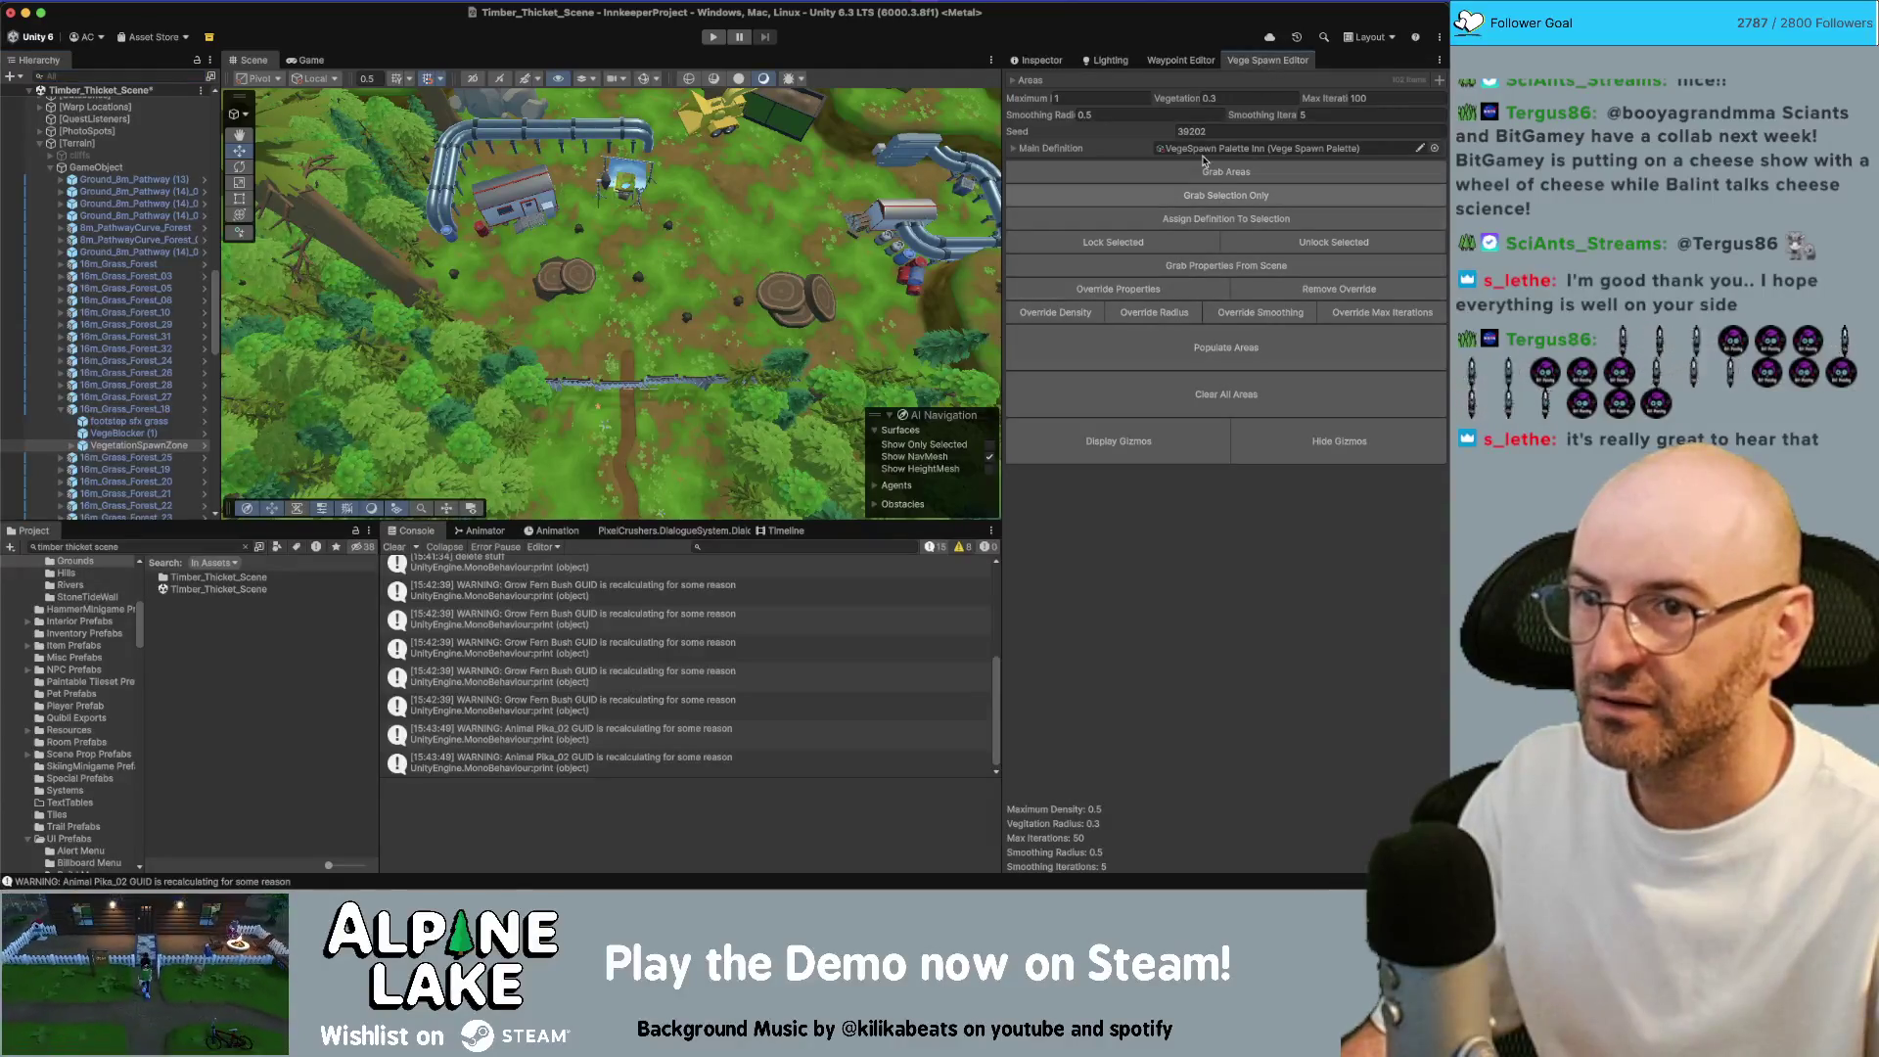
{"action": "left_click", "coordinate": [1224, 337]}
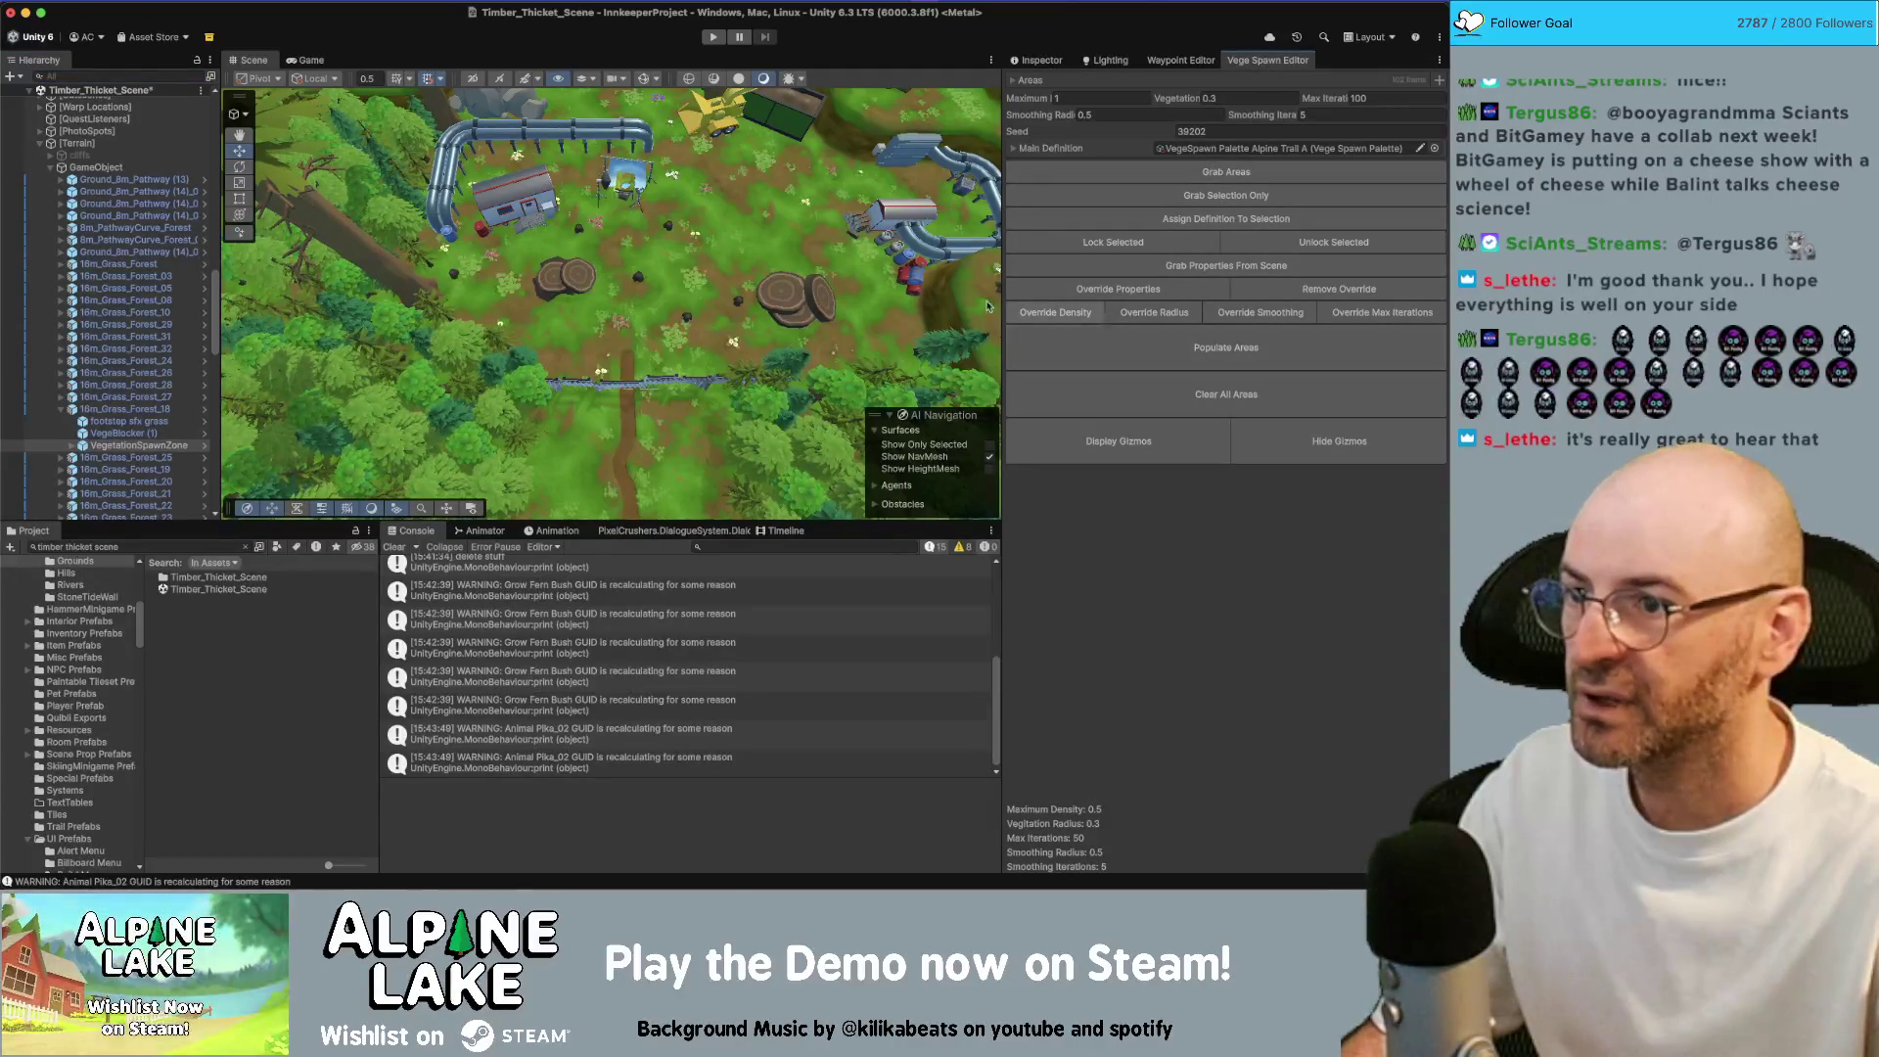
{"action": "mouse_move", "coordinate": [851, 293]}
{"action": "left_mouse_down"}
{"action": "mouse_move", "coordinate": [666, 264]}
{"action": "mouse_move", "coordinate": [617, 289]}
{"action": "left_mouse_up"}
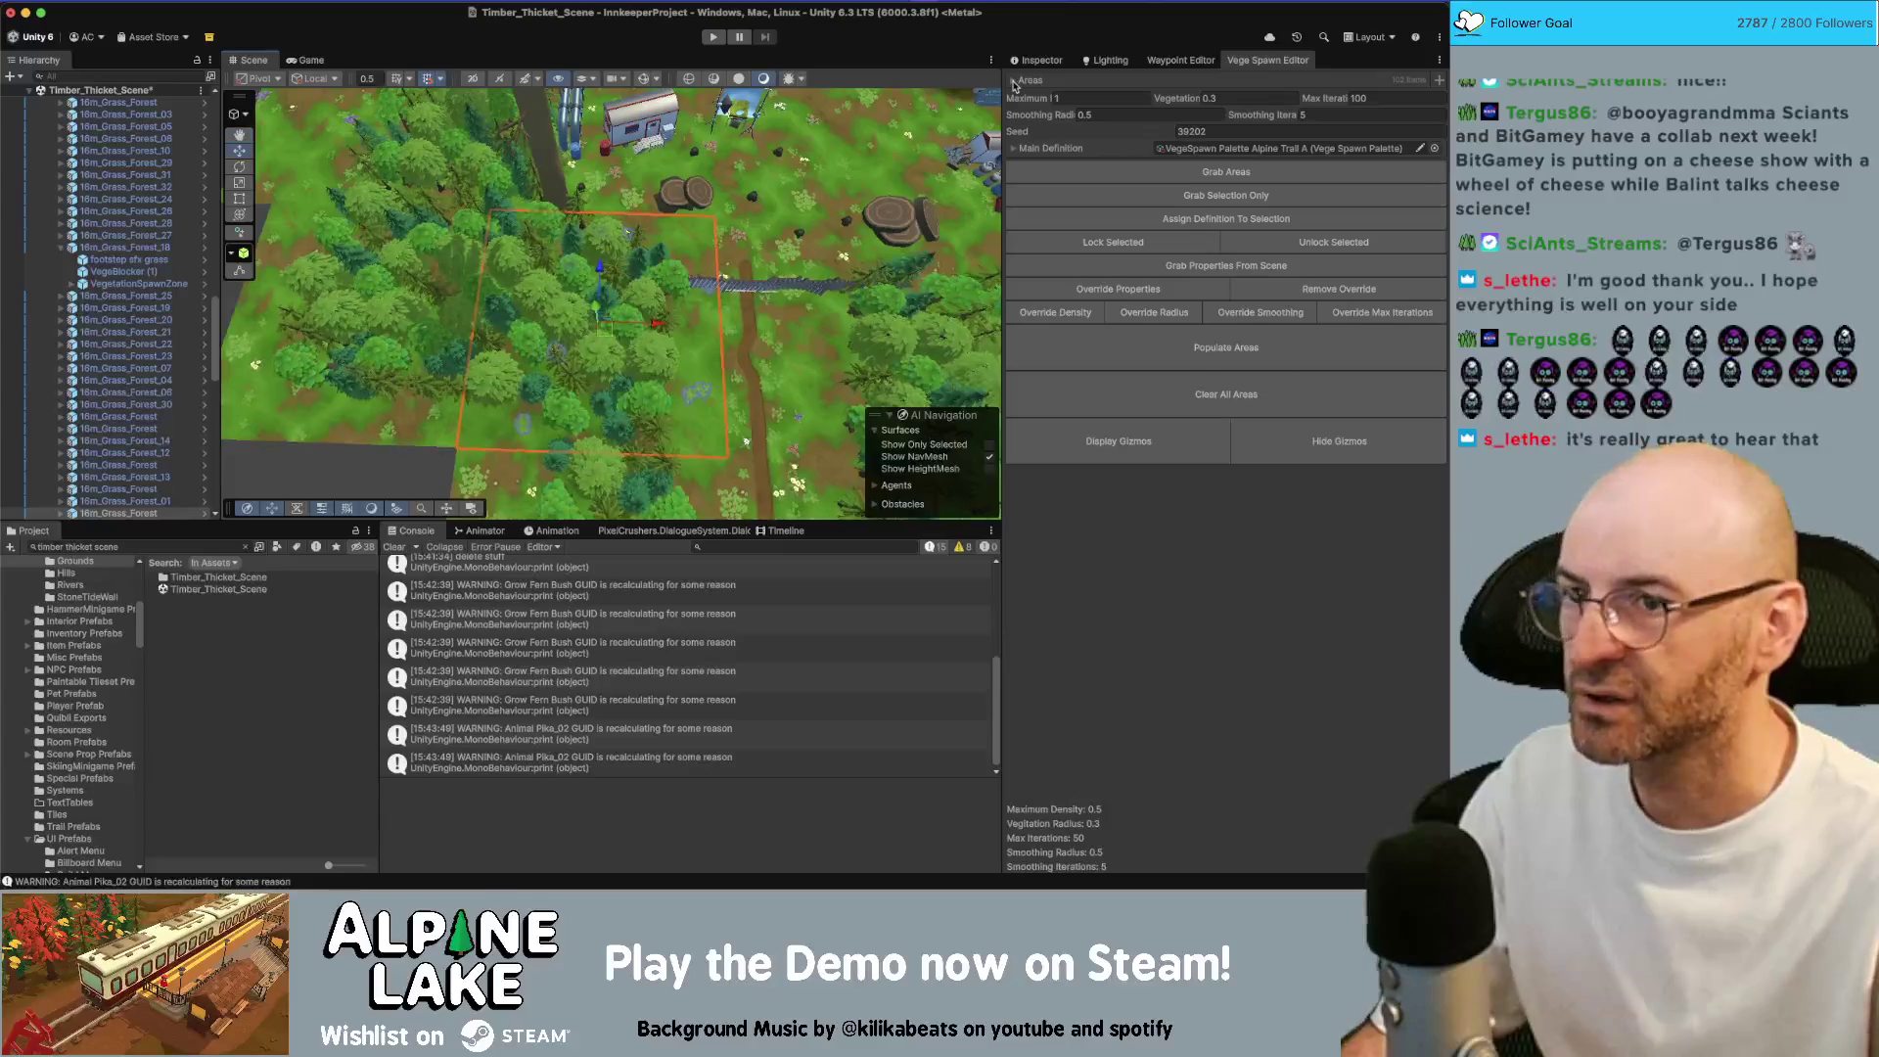
{"action": "left_click", "coordinate": [1038, 59]}
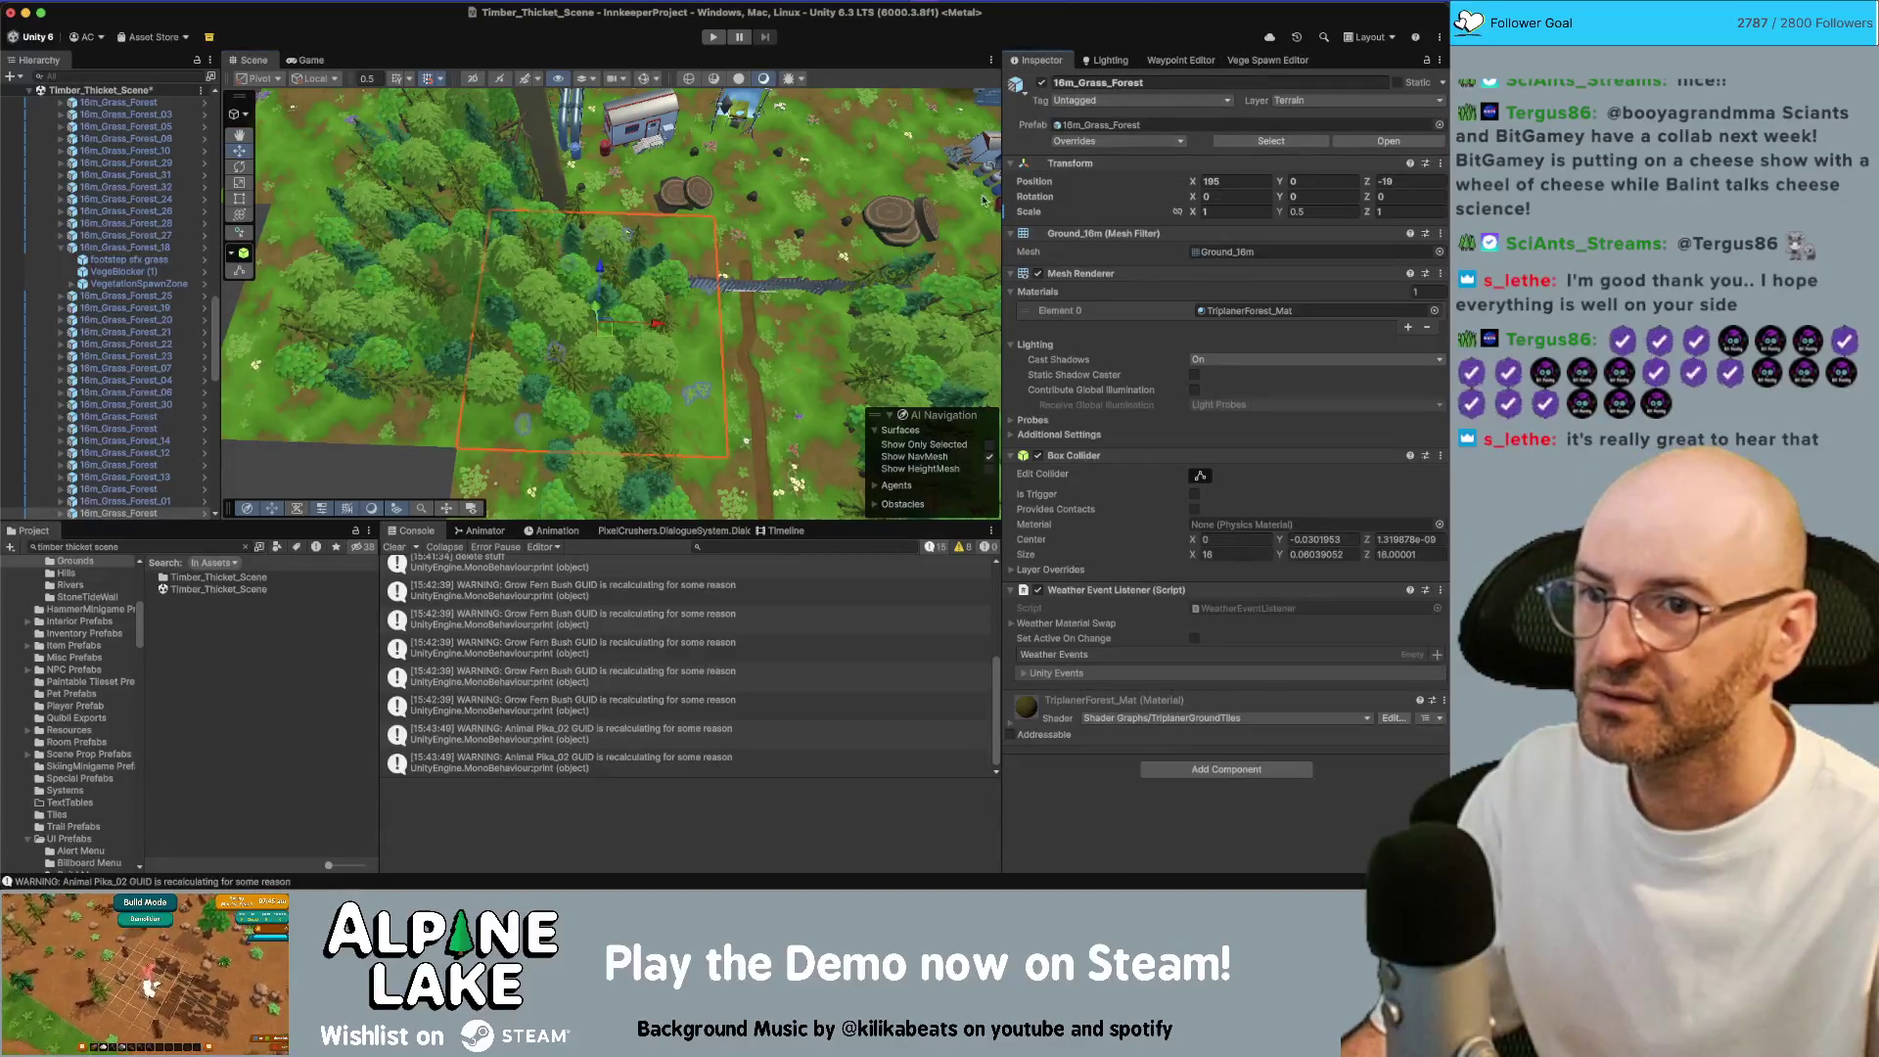
Scale the 16m_Grass_Forest tile beside the path to 0.5, reposition it and make two duplicates
{"action": "mouse_move", "coordinate": [690, 168]}
{"action": "left_mouse_down"}
{"action": "mouse_move", "coordinate": [754, 154]}
{"action": "mouse_move", "coordinate": [765, 182]}
{"action": "mouse_move", "coordinate": [775, 171]}
{"action": "mouse_move", "coordinate": [567, 307]}
{"action": "left_mouse_up"}
{"action": "left_click", "coordinate": [764, 152]}
{"action": "left_click", "coordinate": [549, 306]}
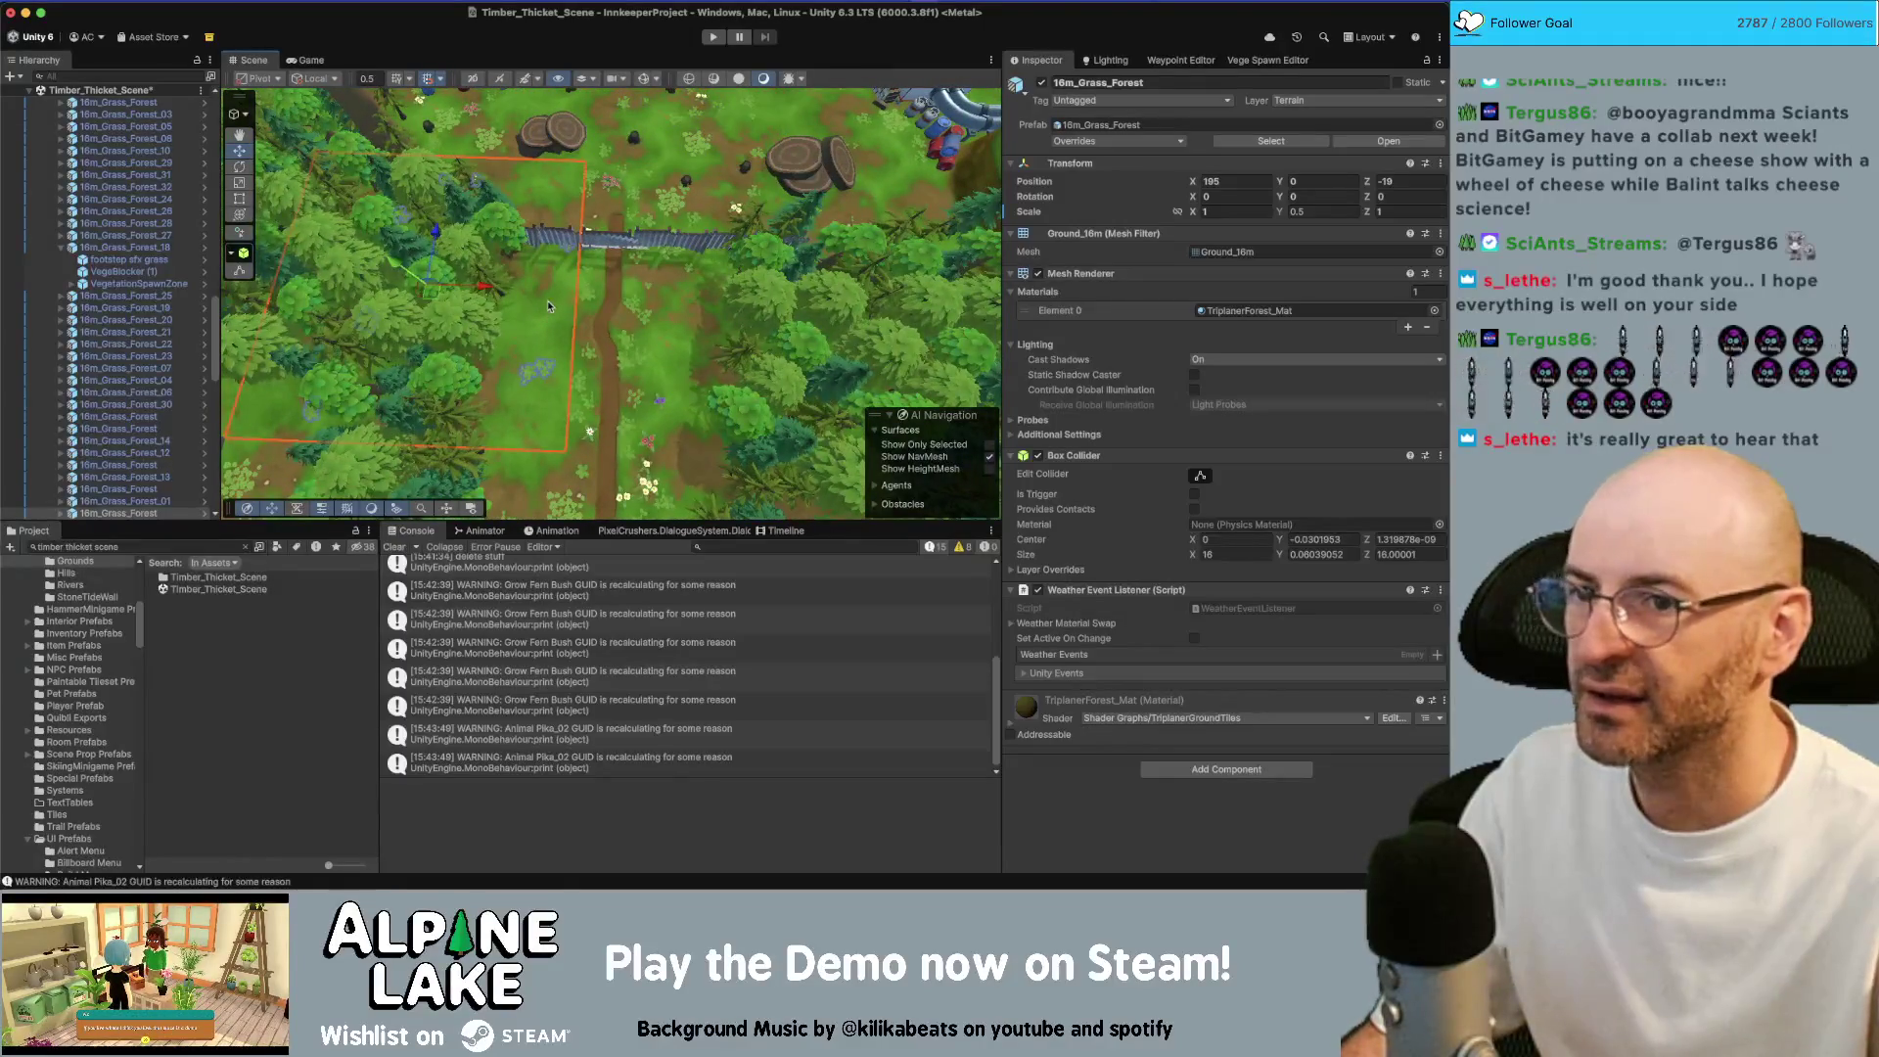
{"action": "type", "text": "0.5"}
{"action": "key", "text": "Tab"}
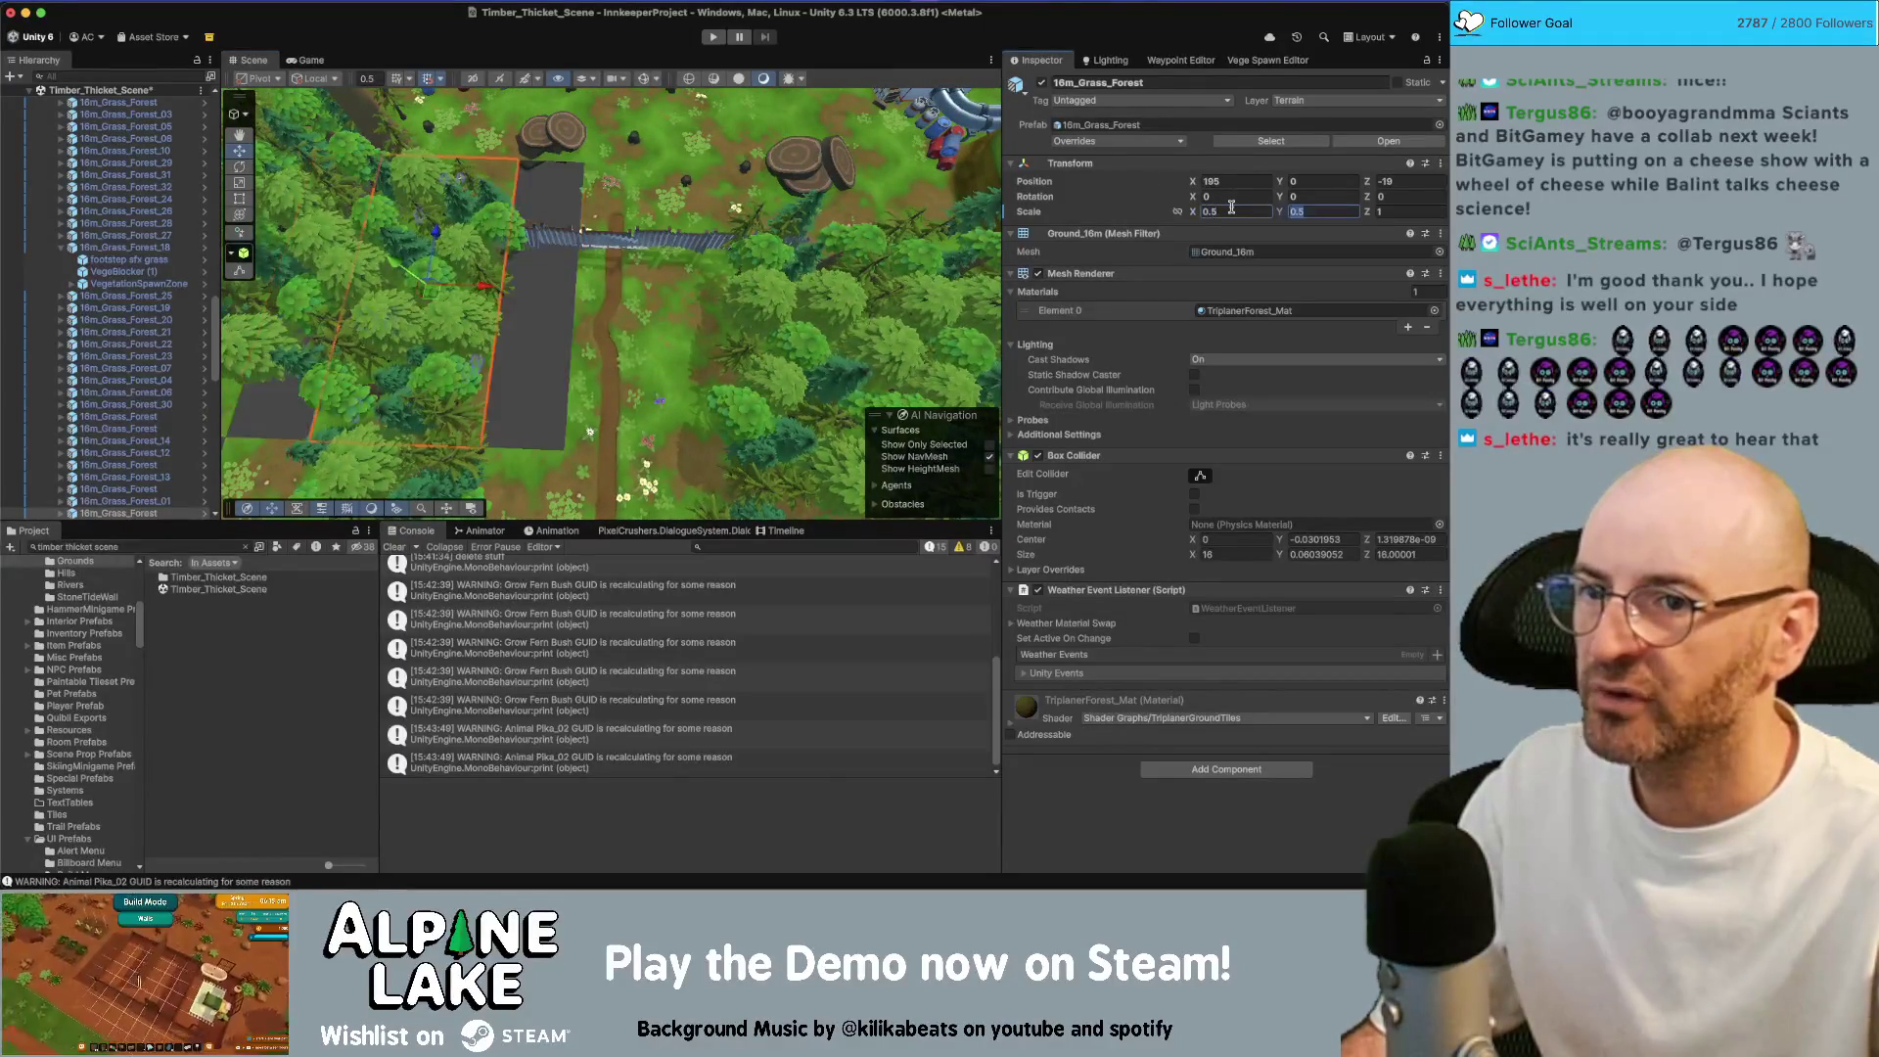
{"action": "left_click_drag", "start_coordinate": [425, 298], "coordinate": [511, 231]}
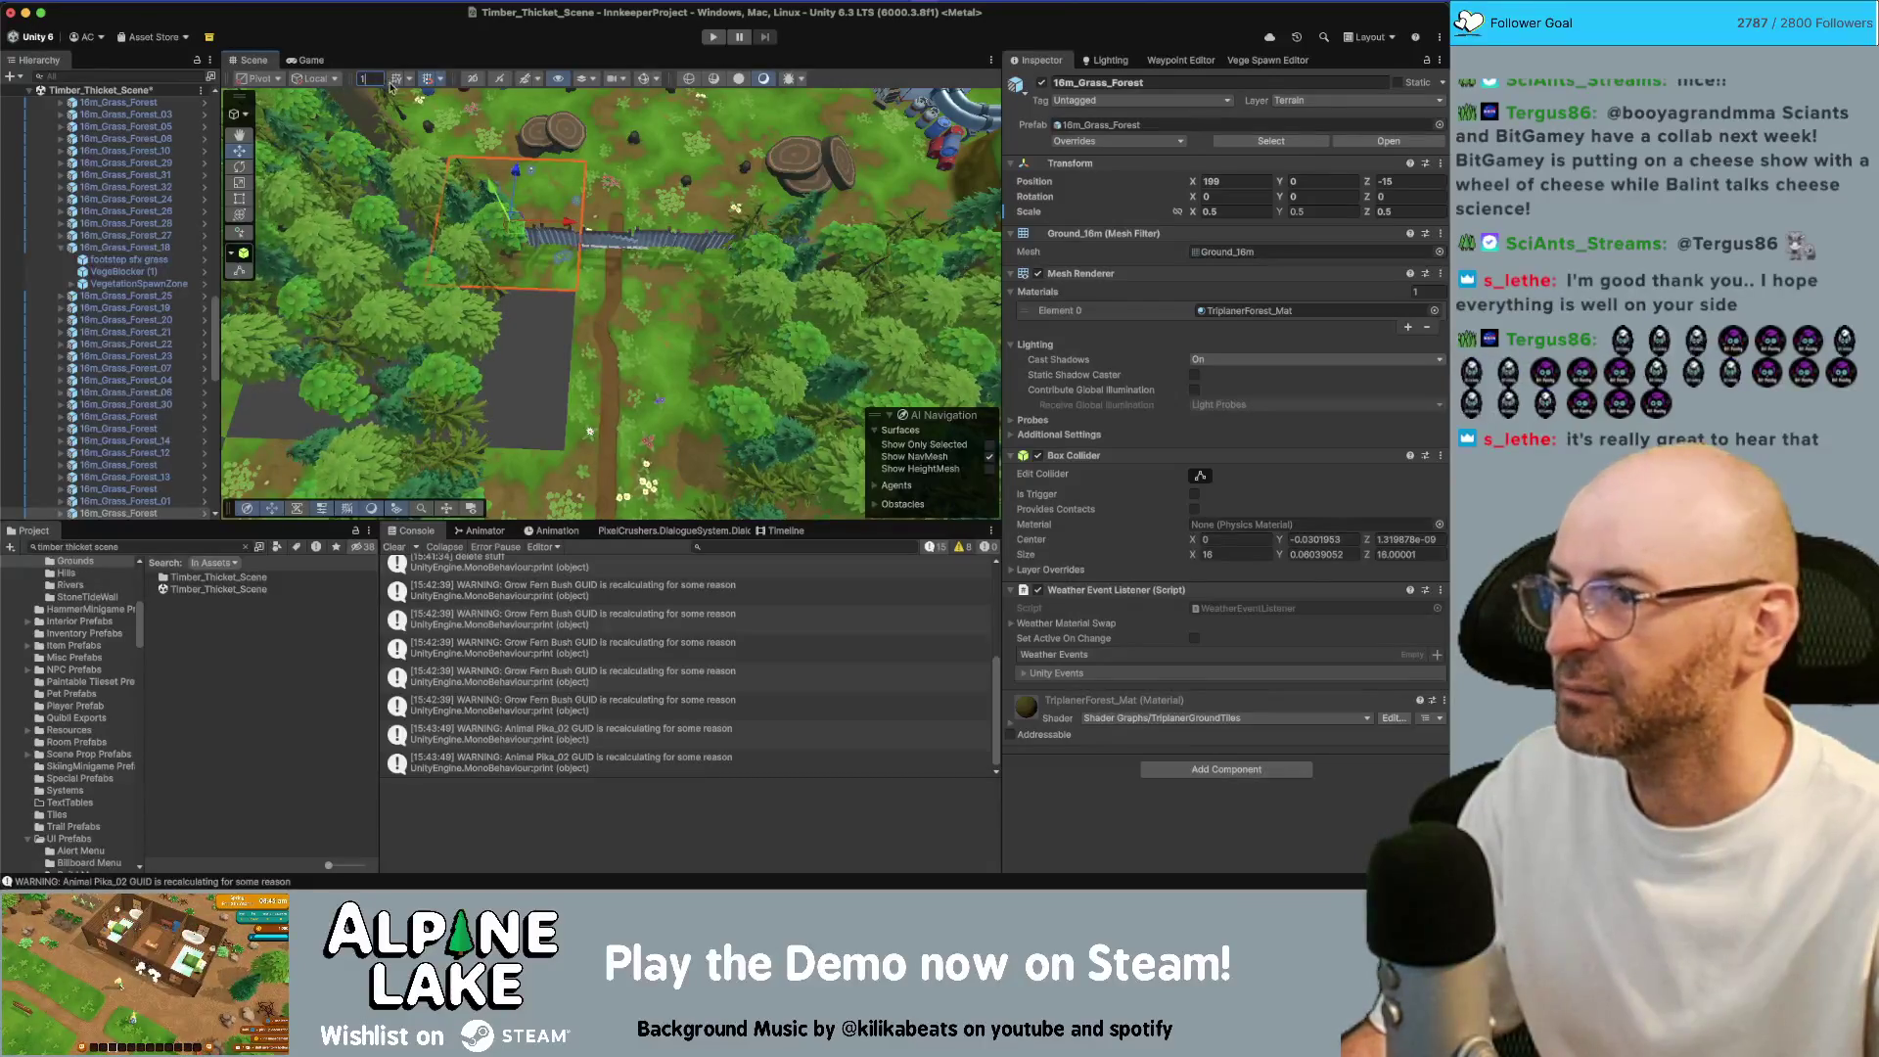
{"action": "key", "text": "super+d"}
{"action": "mouse_move", "coordinate": [554, 233]}
{"action": "left_mouse_down"}
{"action": "mouse_move", "coordinate": [499, 377]}
{"action": "mouse_move", "coordinate": [416, 376]}
{"action": "mouse_move", "coordinate": [448, 326]}
{"action": "mouse_move", "coordinate": [393, 368]}
{"action": "mouse_move", "coordinate": [428, 243]}
{"action": "left_mouse_up"}
{"action": "key", "text": "super+d"}
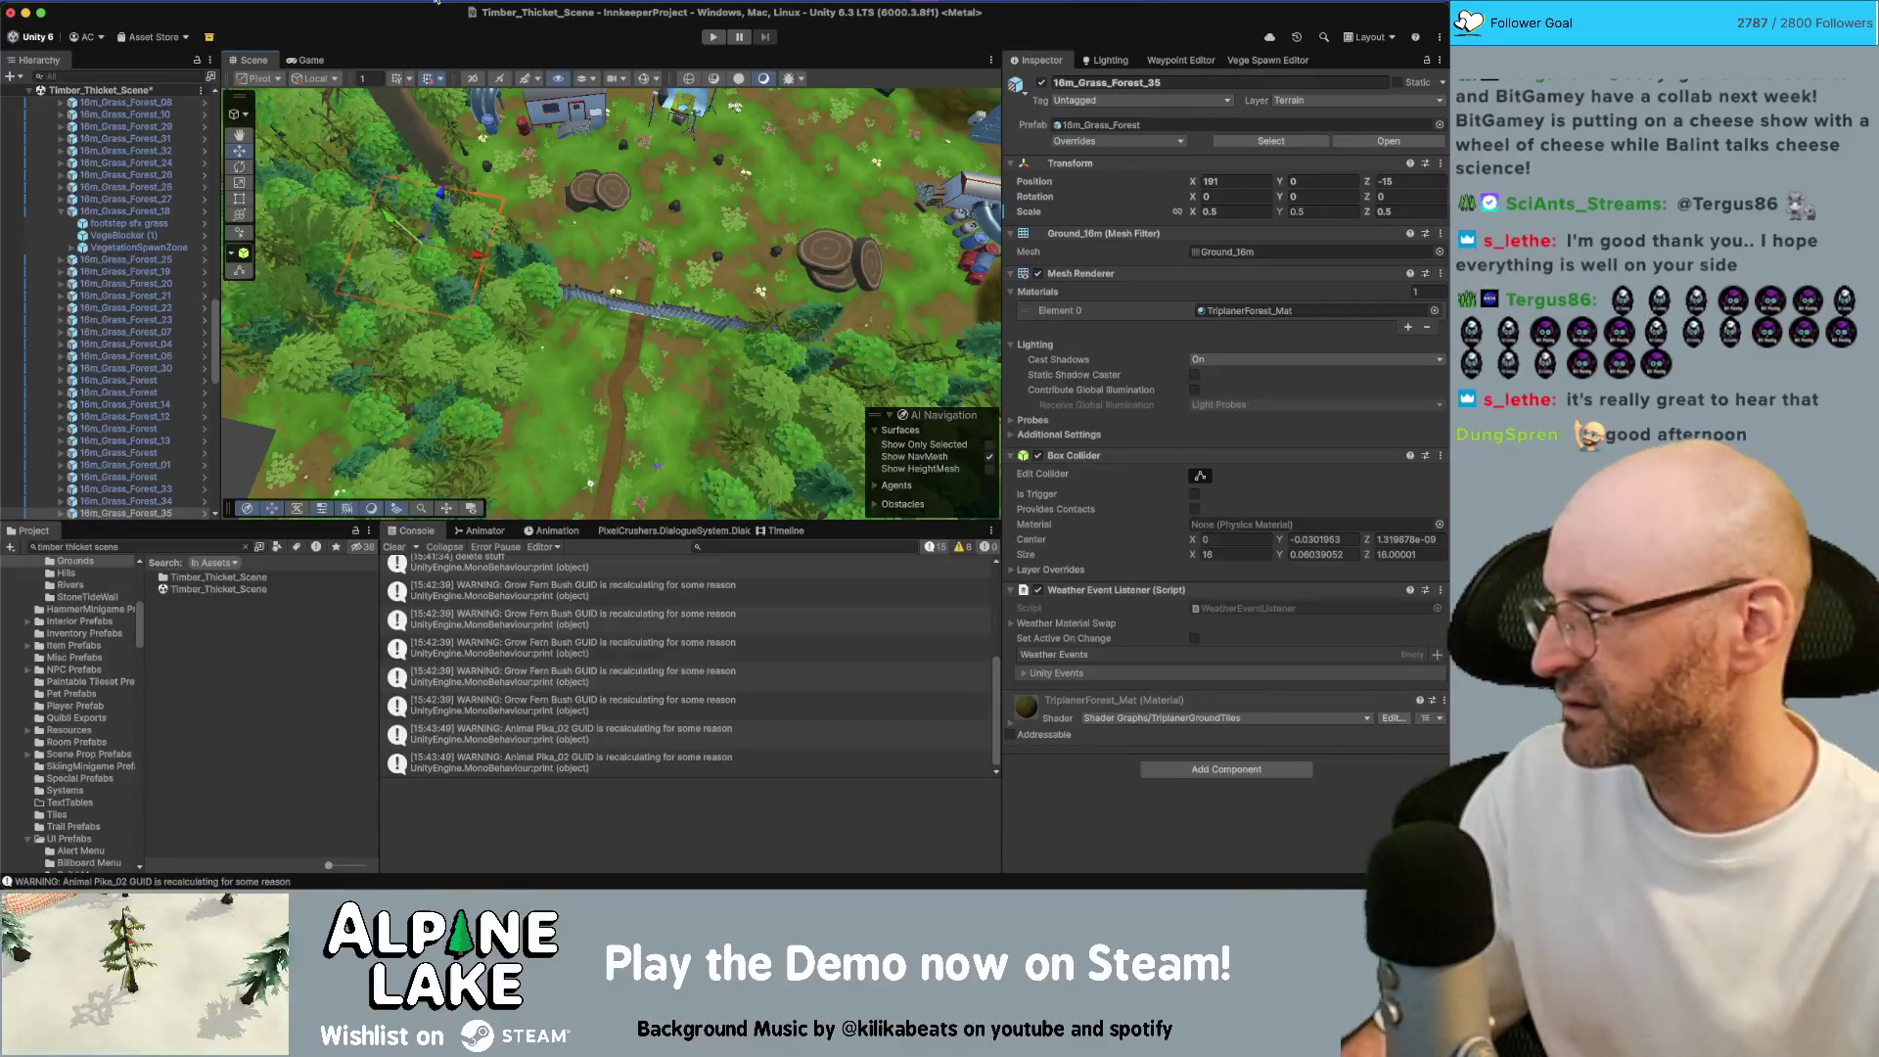
{"action": "mouse_move", "coordinate": [641, 235]}
{"action": "left_mouse_down"}
{"action": "mouse_move", "coordinate": [691, 243]}
{"action": "mouse_move", "coordinate": [649, 255]}
{"action": "left_mouse_up"}
Scale another grass tile to 0.5, move and duplicate it, then nudge 16m_Grass_Forest_38
{"action": "left_click", "coordinate": [647, 257]}
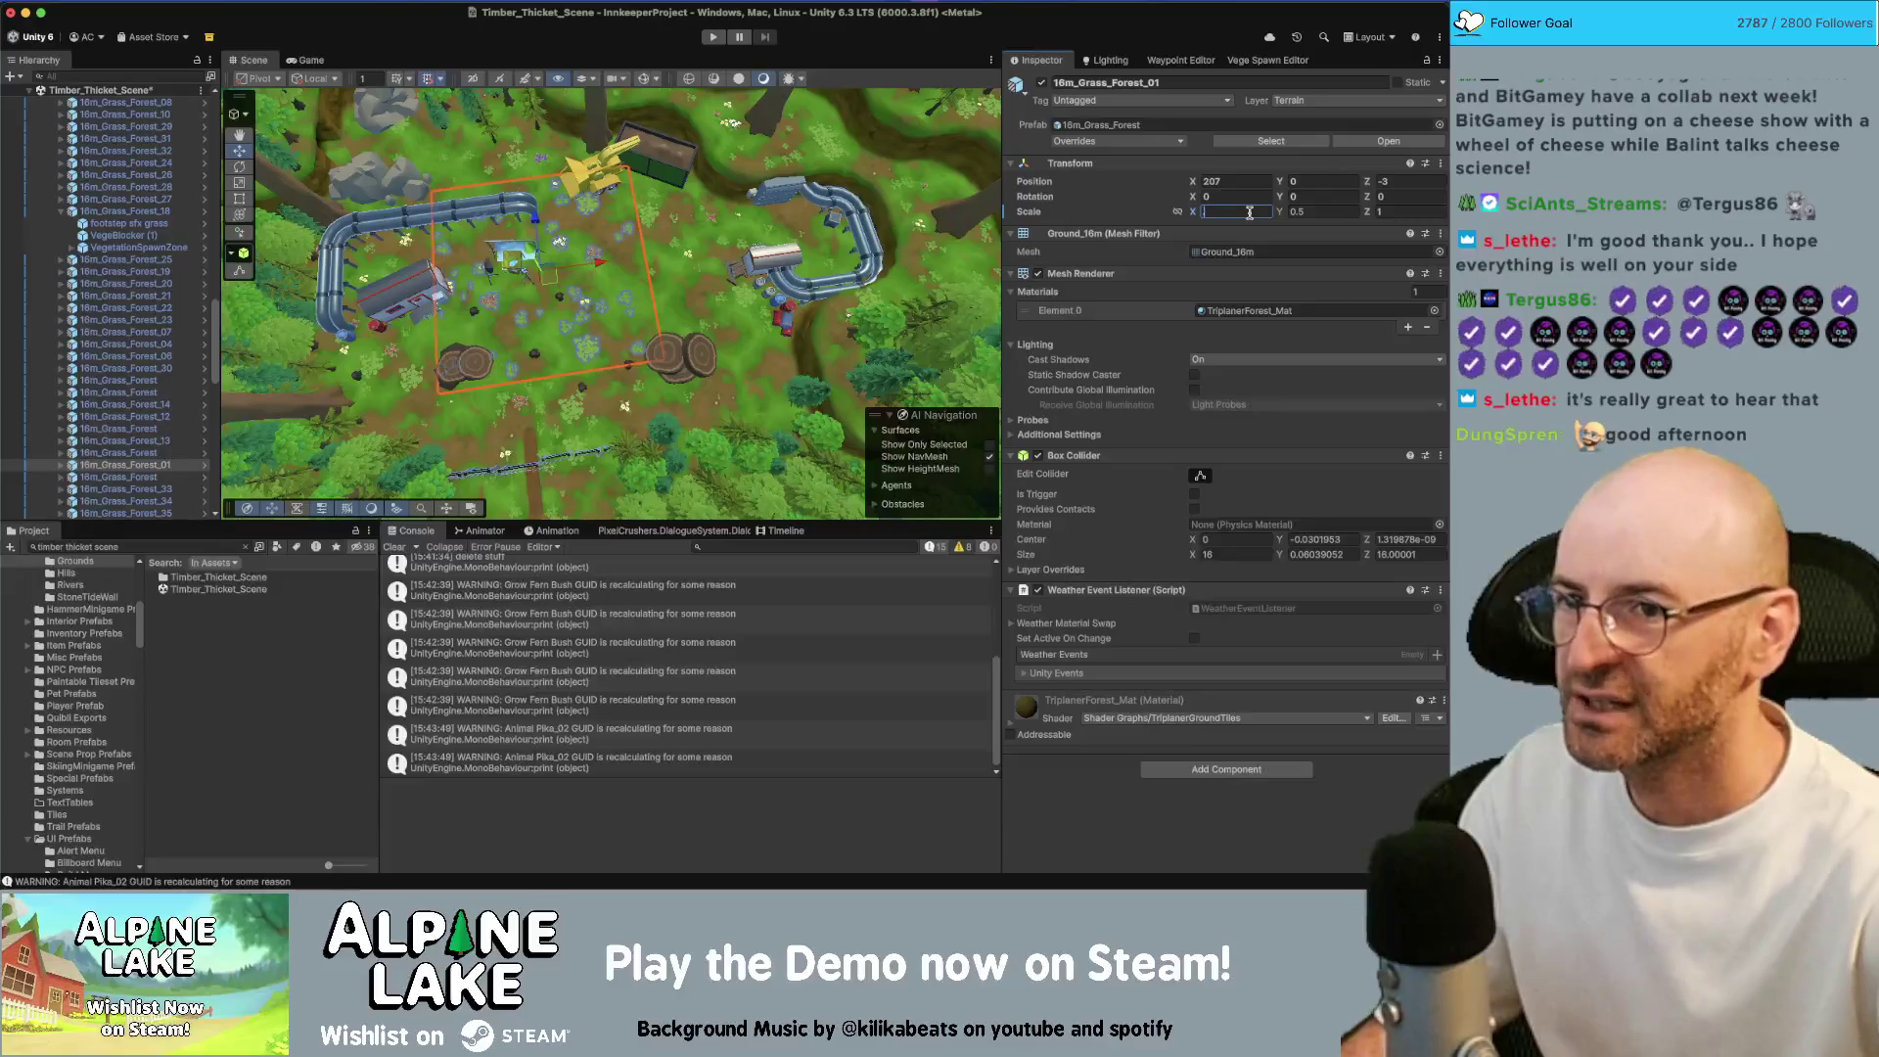
{"action": "type", "text": ".5"}
{"action": "key", "text": "Tab"}
{"action": "key", "text": "Tab"}
{"action": "type", "text": ".5"}
{"action": "mouse_move", "coordinate": [563, 269]}
{"action": "left_mouse_down"}
{"action": "mouse_move", "coordinate": [525, 329]}
{"action": "mouse_move", "coordinate": [610, 318]}
{"action": "mouse_move", "coordinate": [599, 241]}
{"action": "left_mouse_up"}
{"action": "key", "text": "ctrl+d"}
{"action": "key", "text": "ctrl+d"}
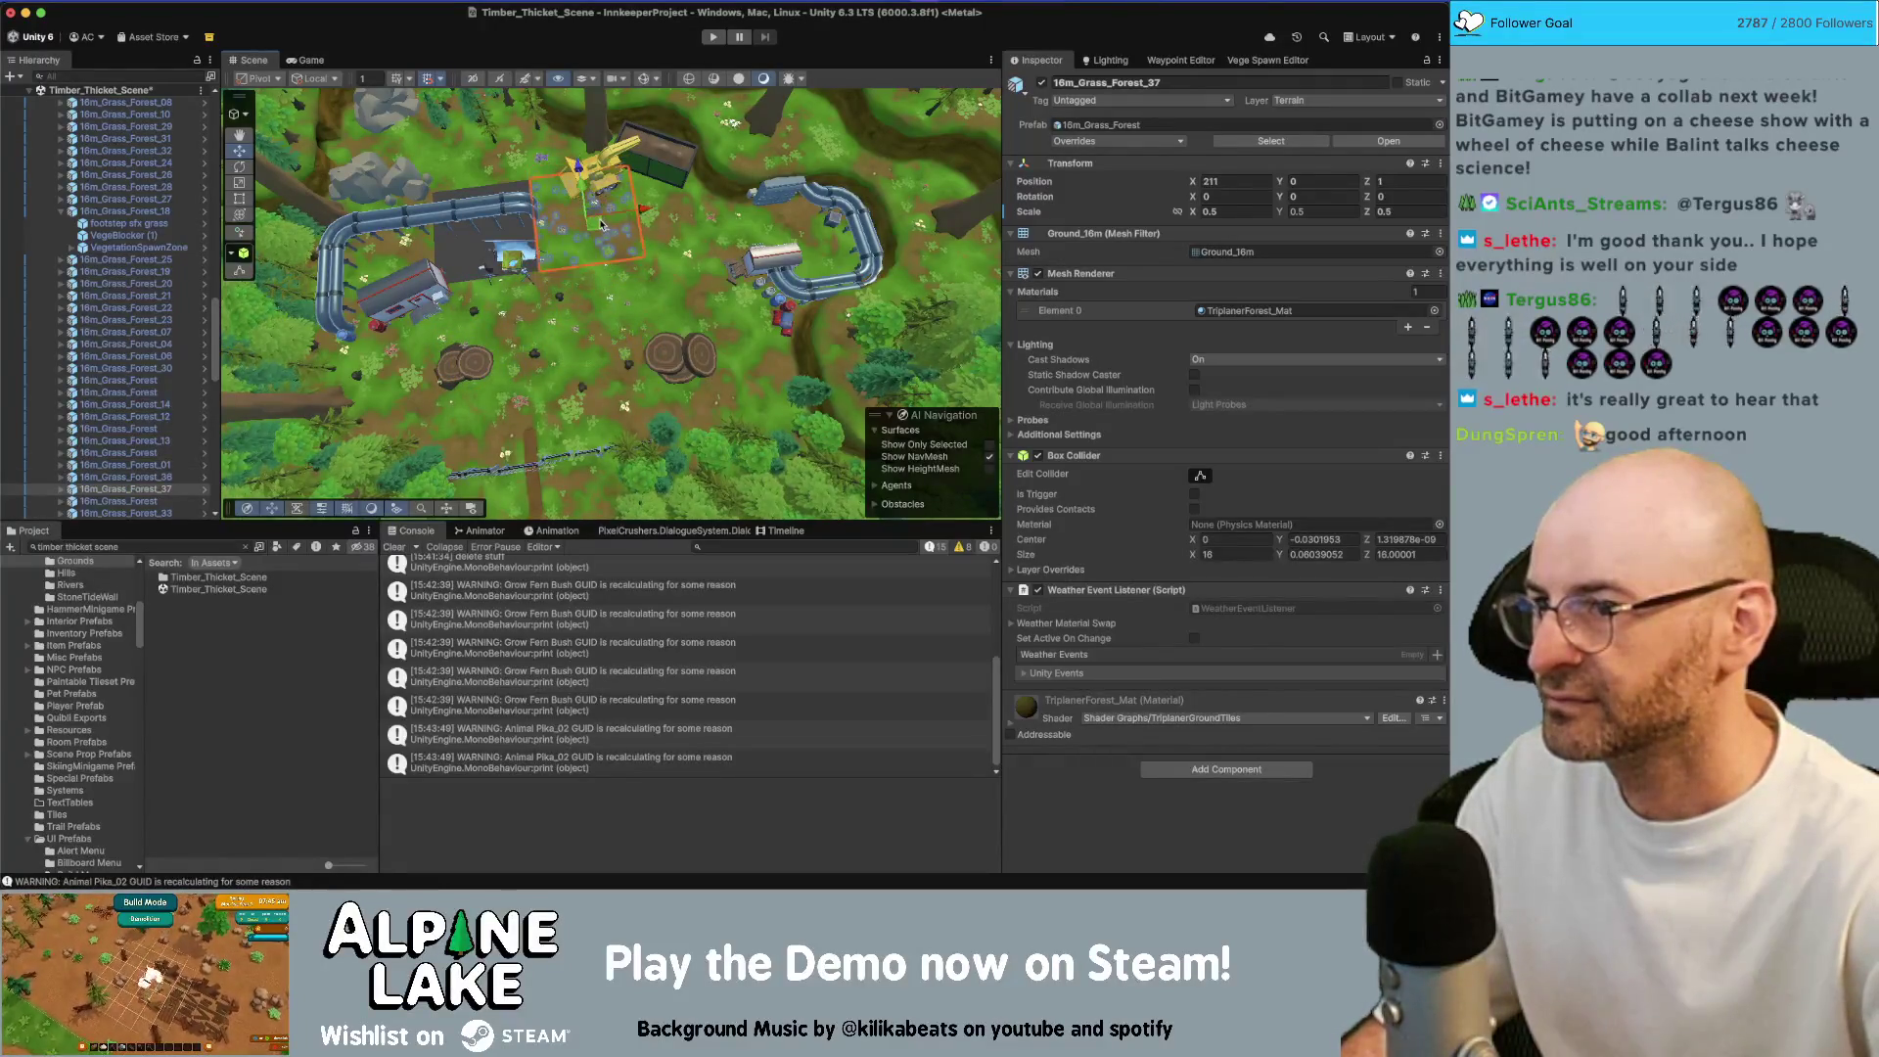
{"action": "left_click", "coordinate": [516, 233]}
{"action": "left_click_drag", "start_coordinate": [509, 232], "coordinate": [505, 235]}
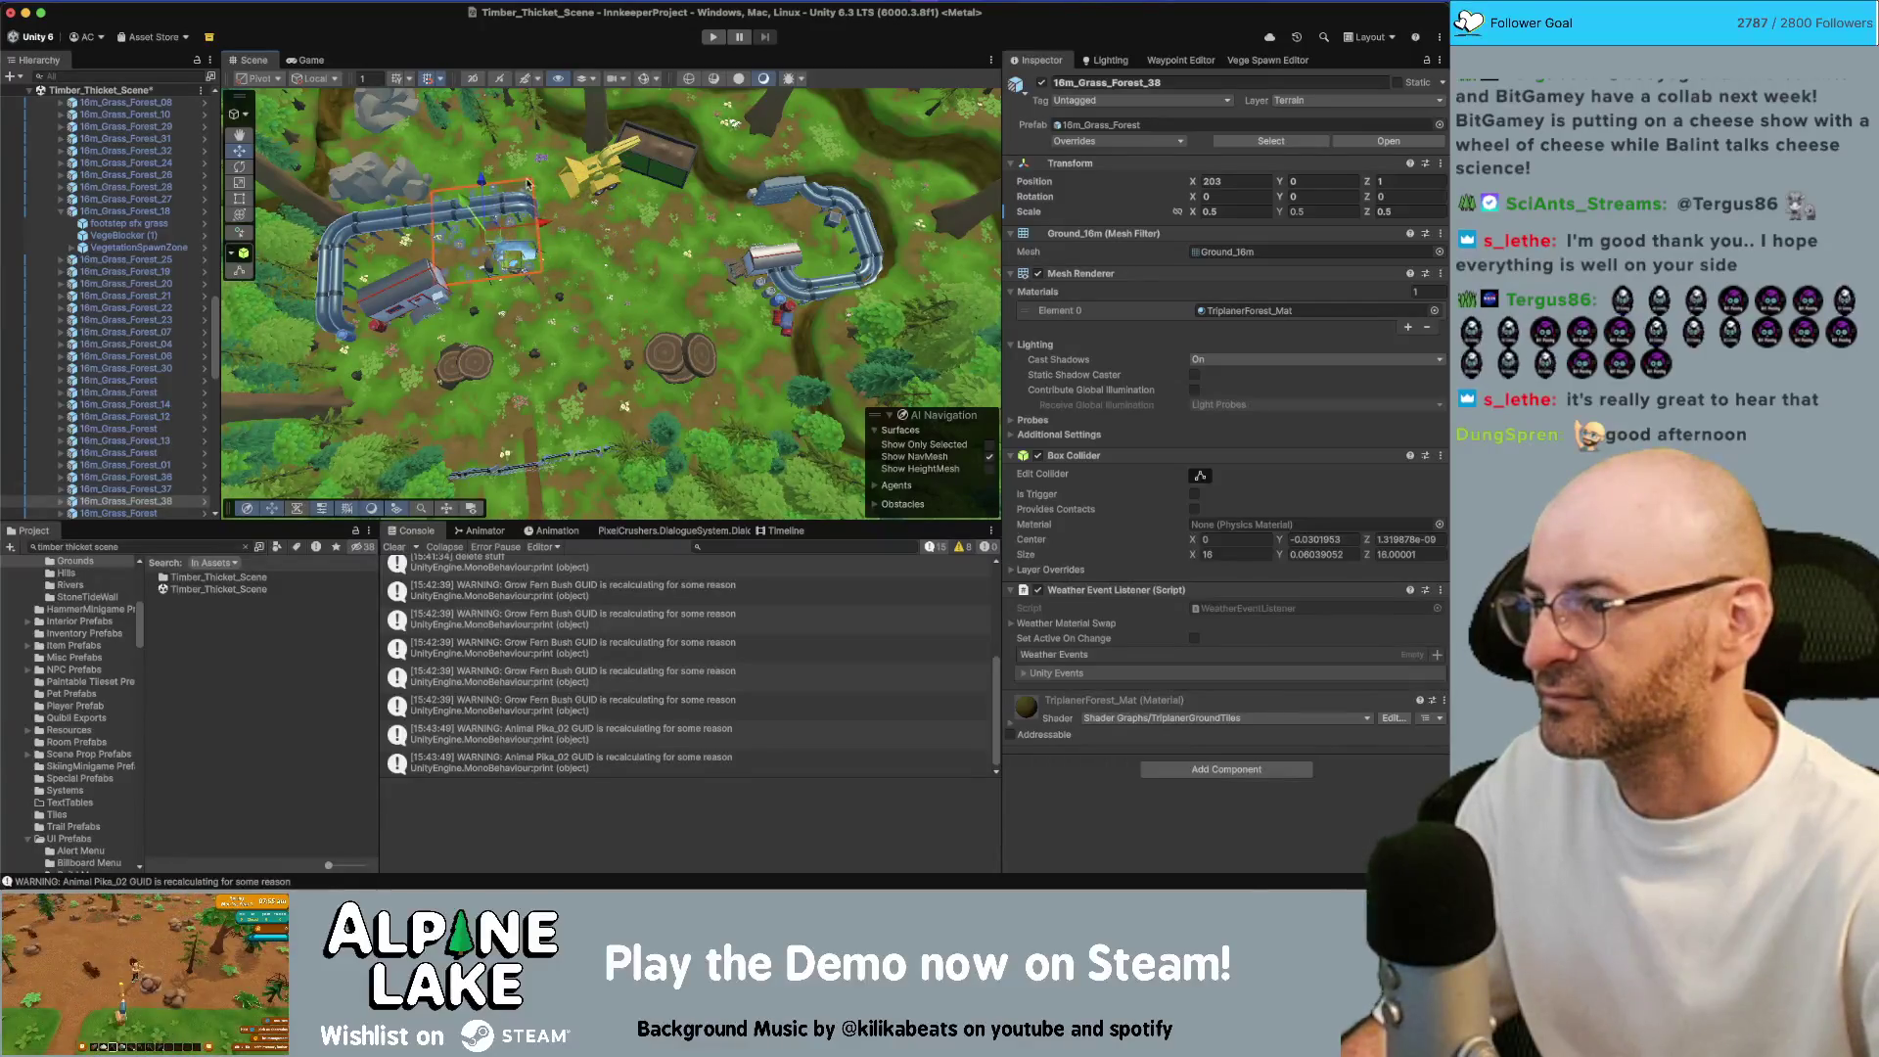
{"action": "key", "text": "Up"}
{"action": "key", "text": "Up"}
{"action": "key", "text": "Up"}
Halve another full-size tile and duplicate 16m_Grass_Forest_40 as _41, one tile width right
{"action": "left_click", "coordinate": [501, 189]}
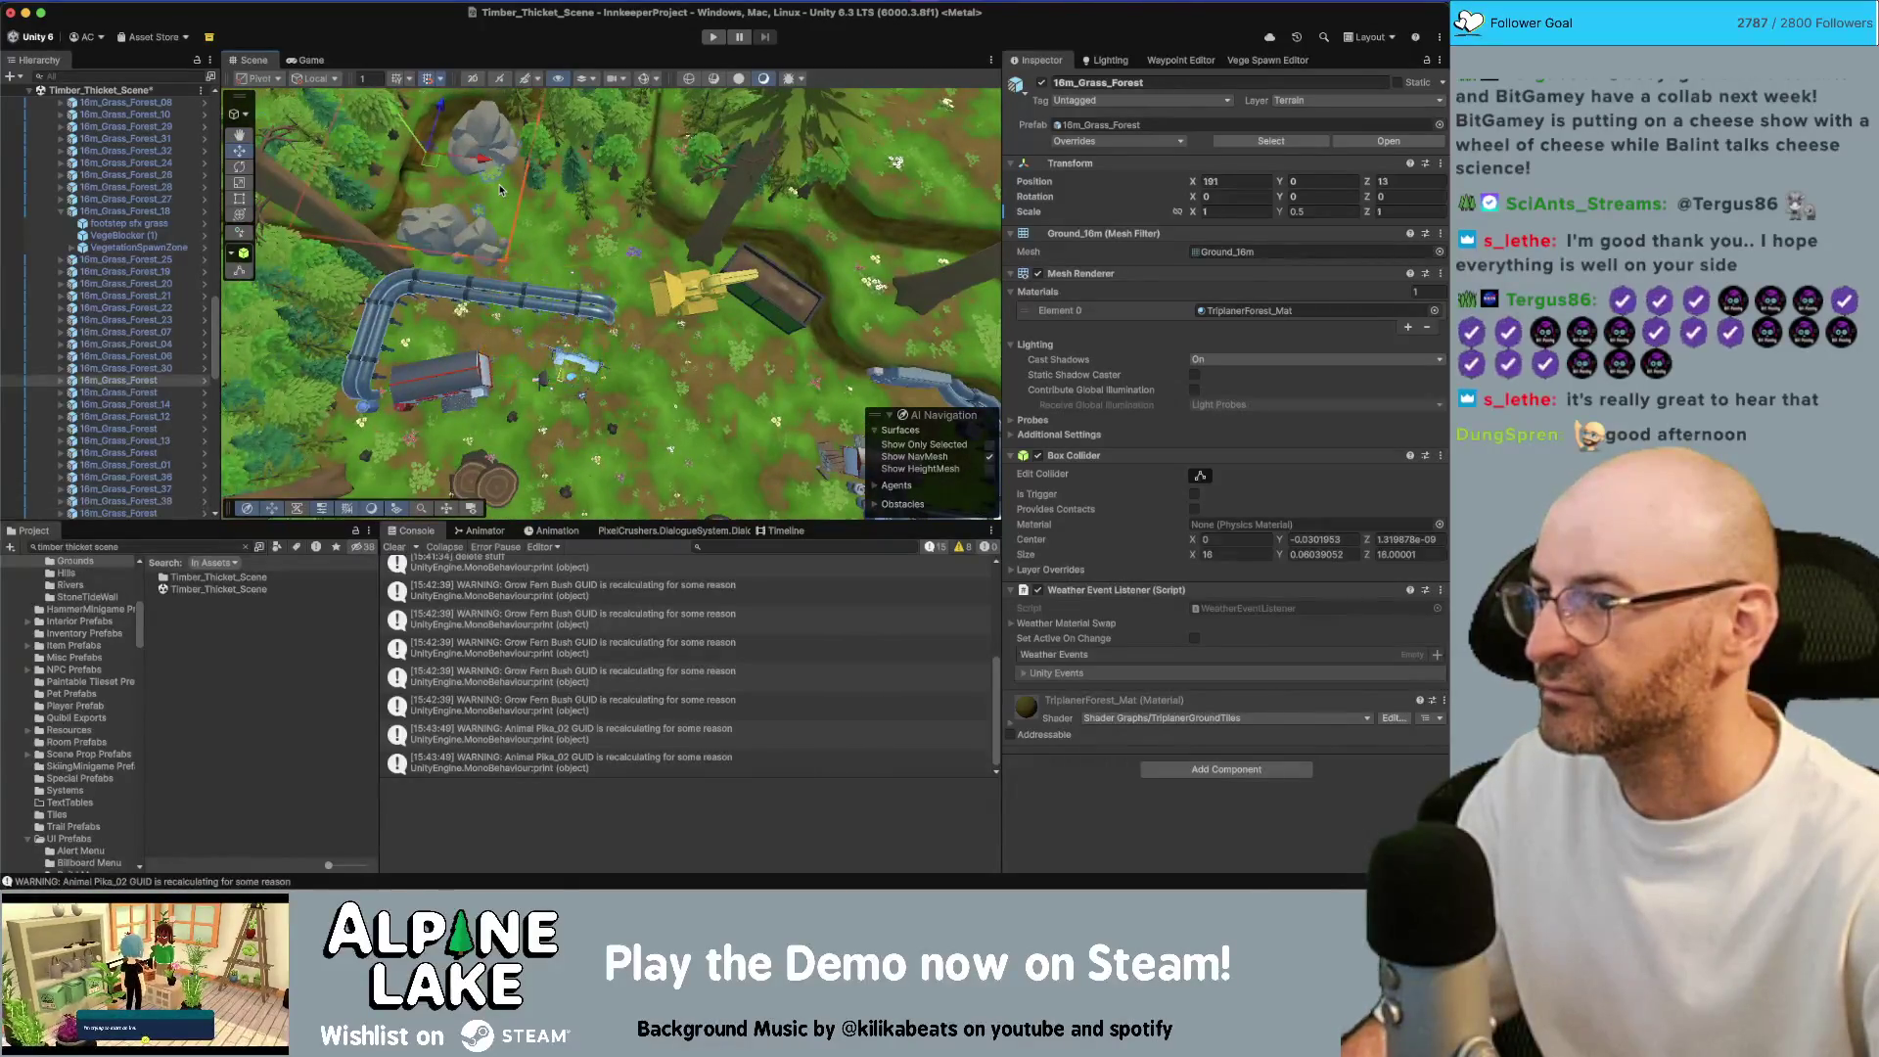
{"action": "left_click", "coordinate": [563, 208]}
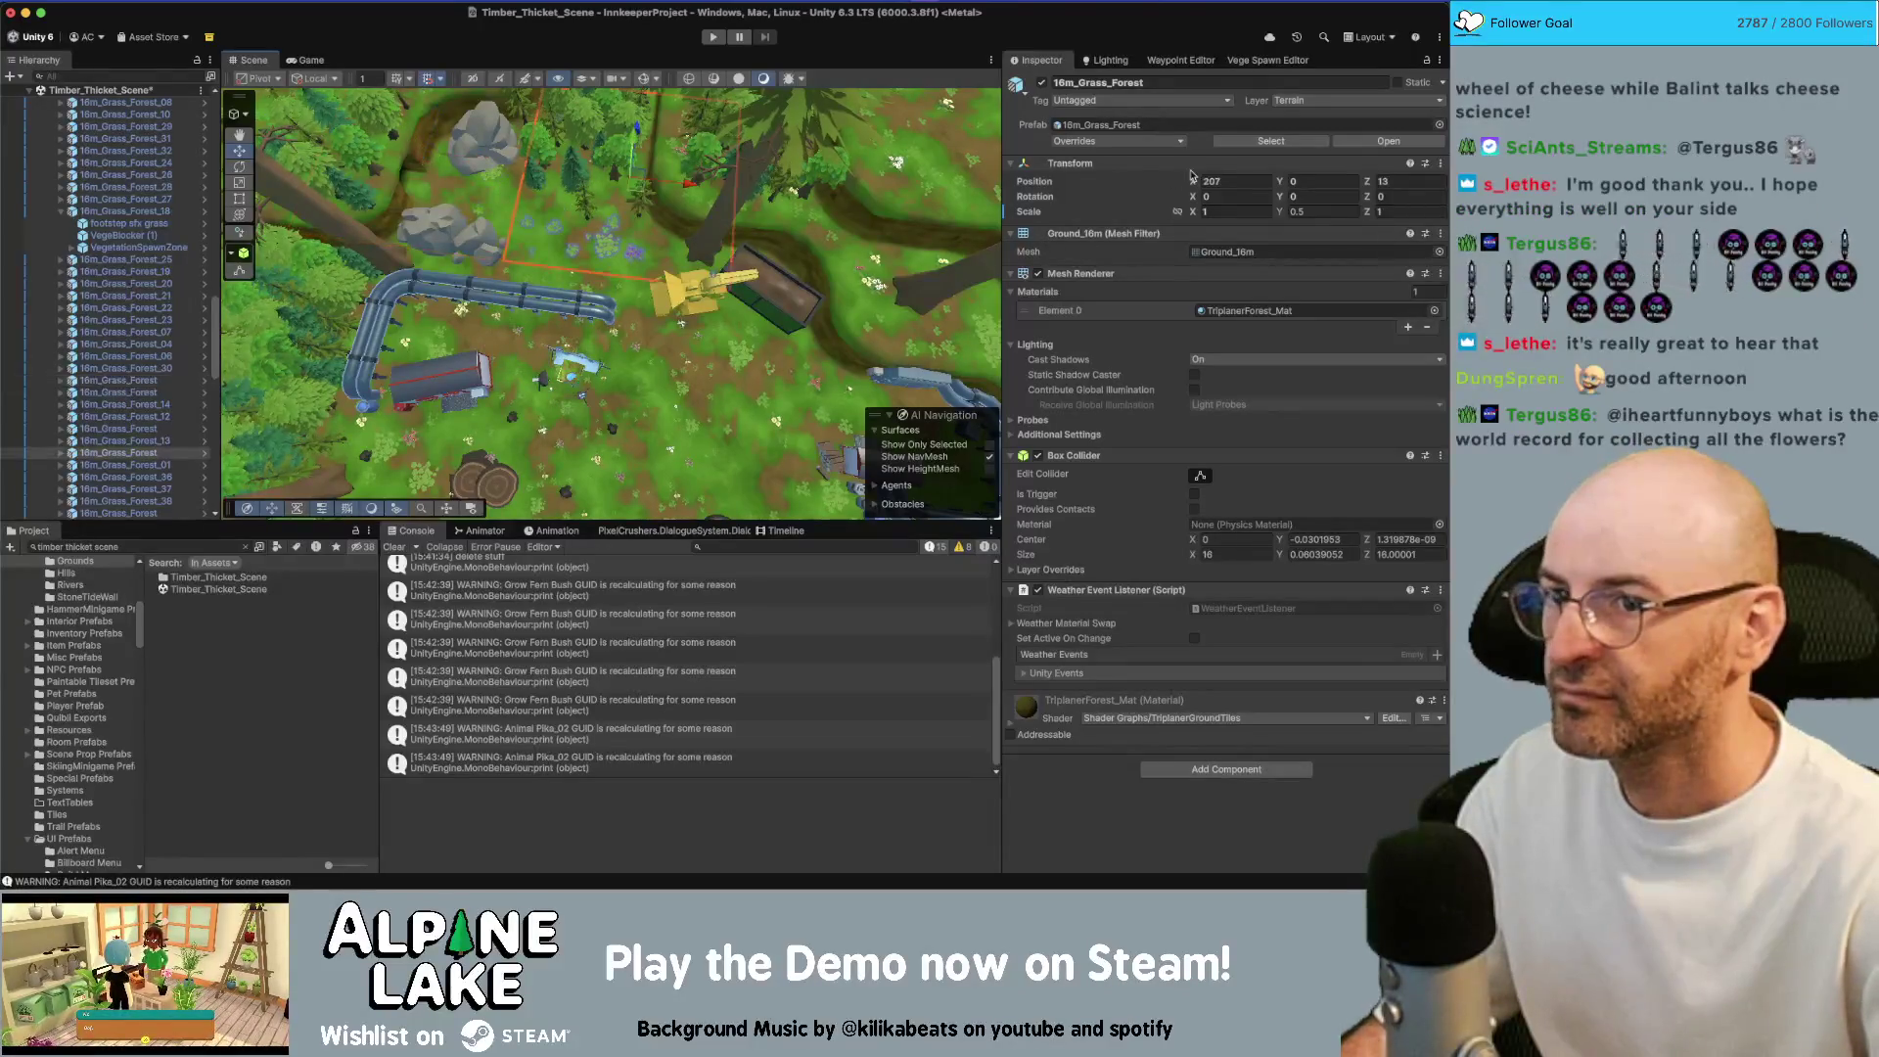
{"action": "type", "text": ".5"}
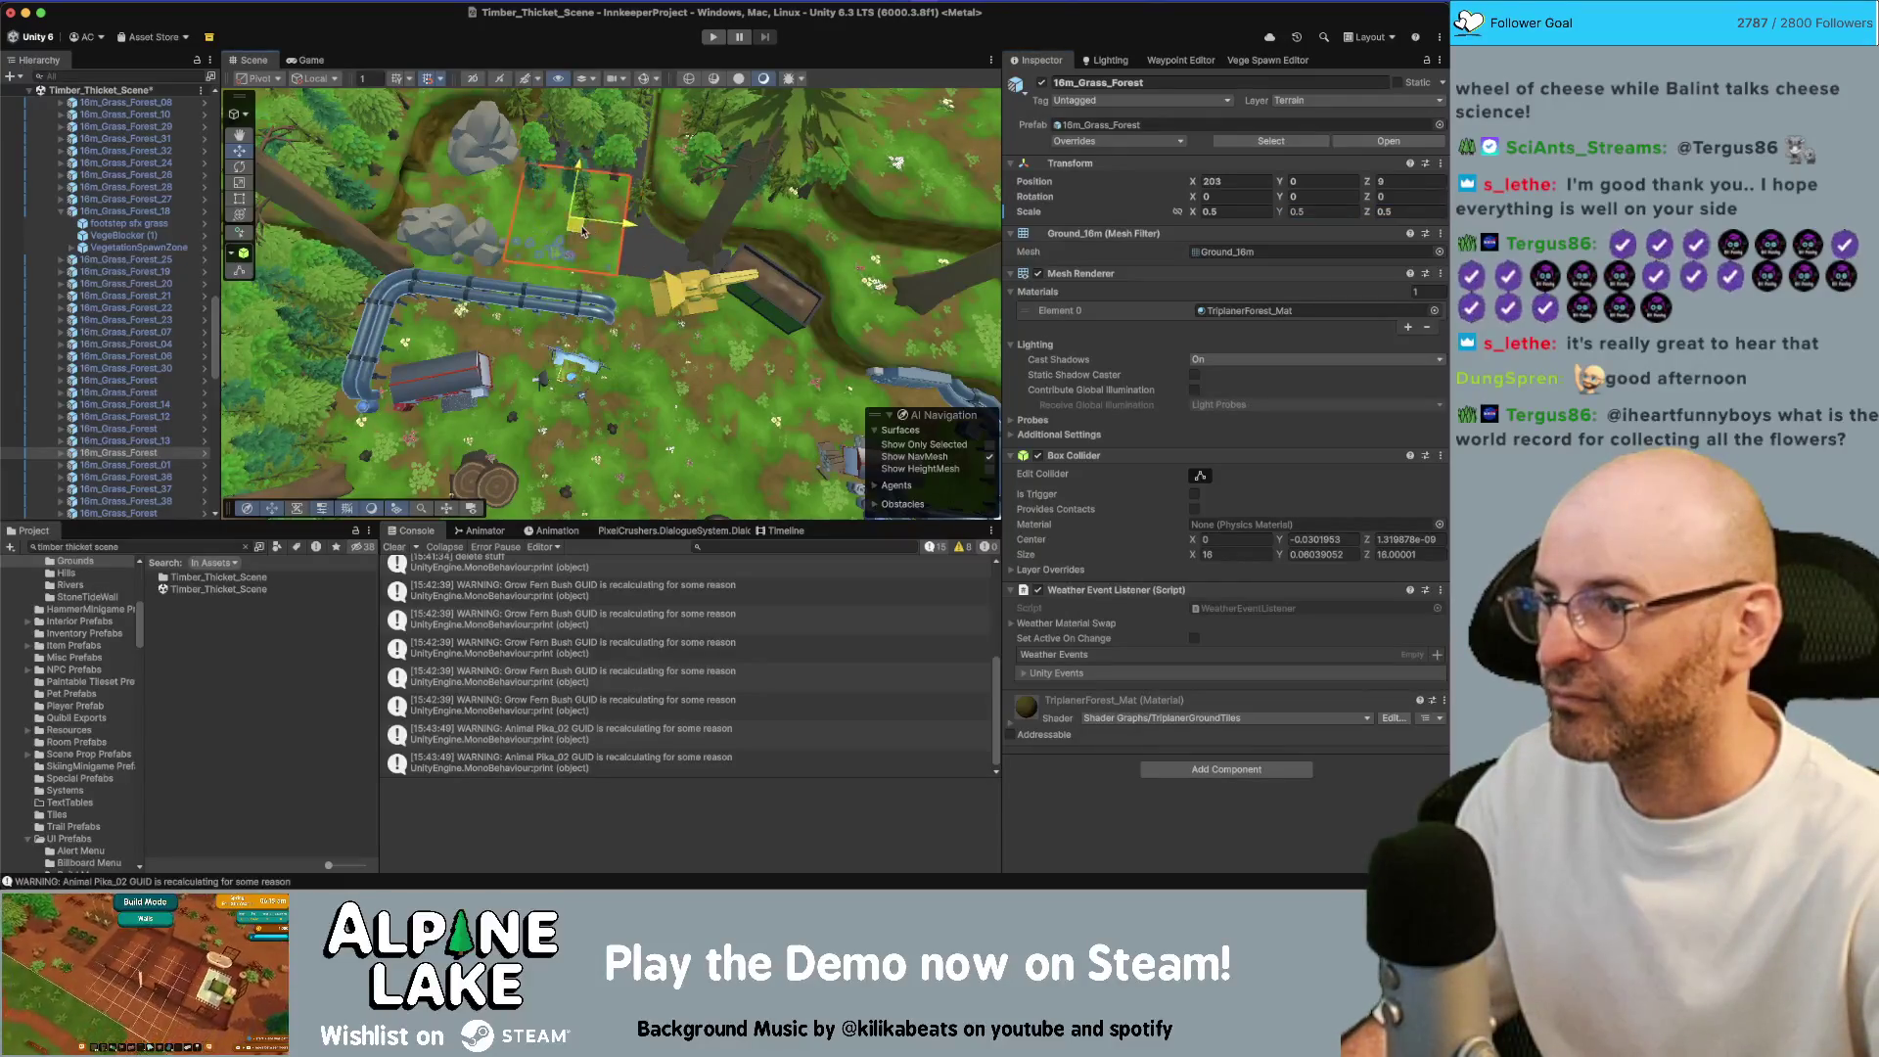
{"action": "key", "text": "super+d"}
{"action": "key", "text": "super+d"}
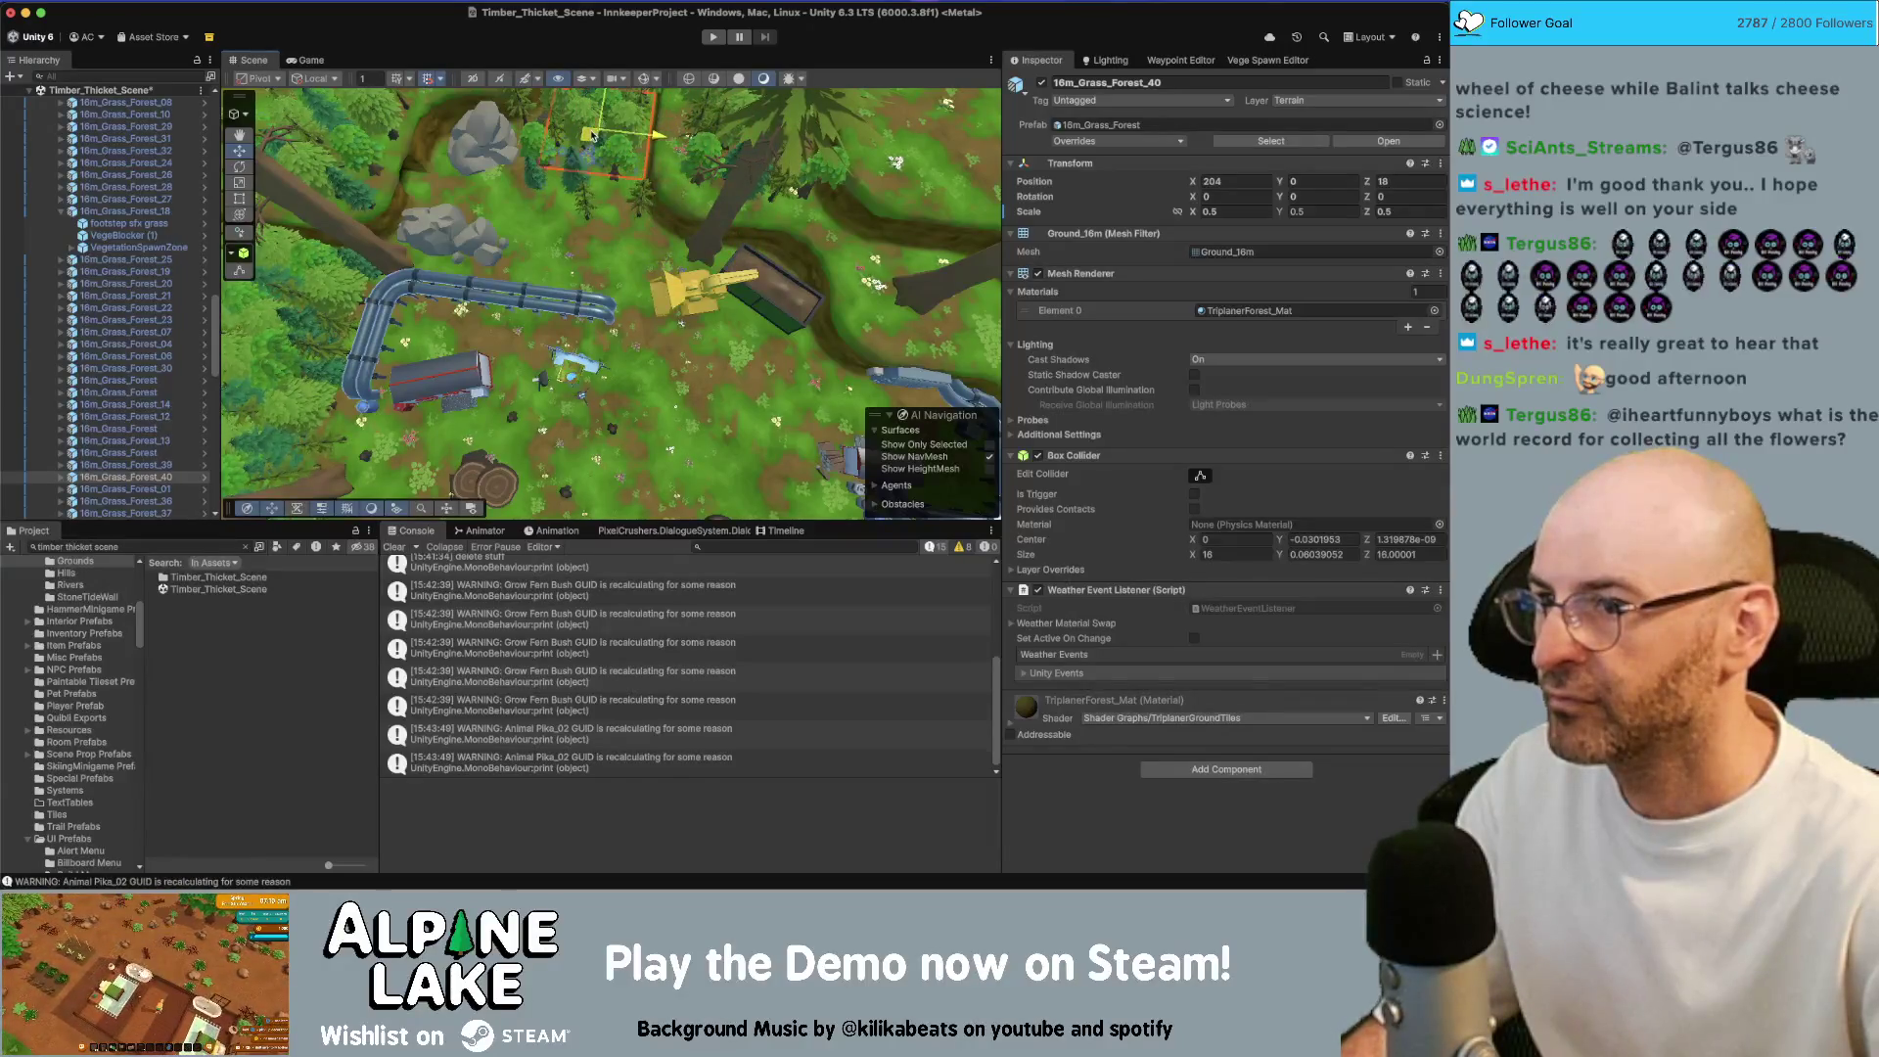
{"action": "key", "text": "f"}
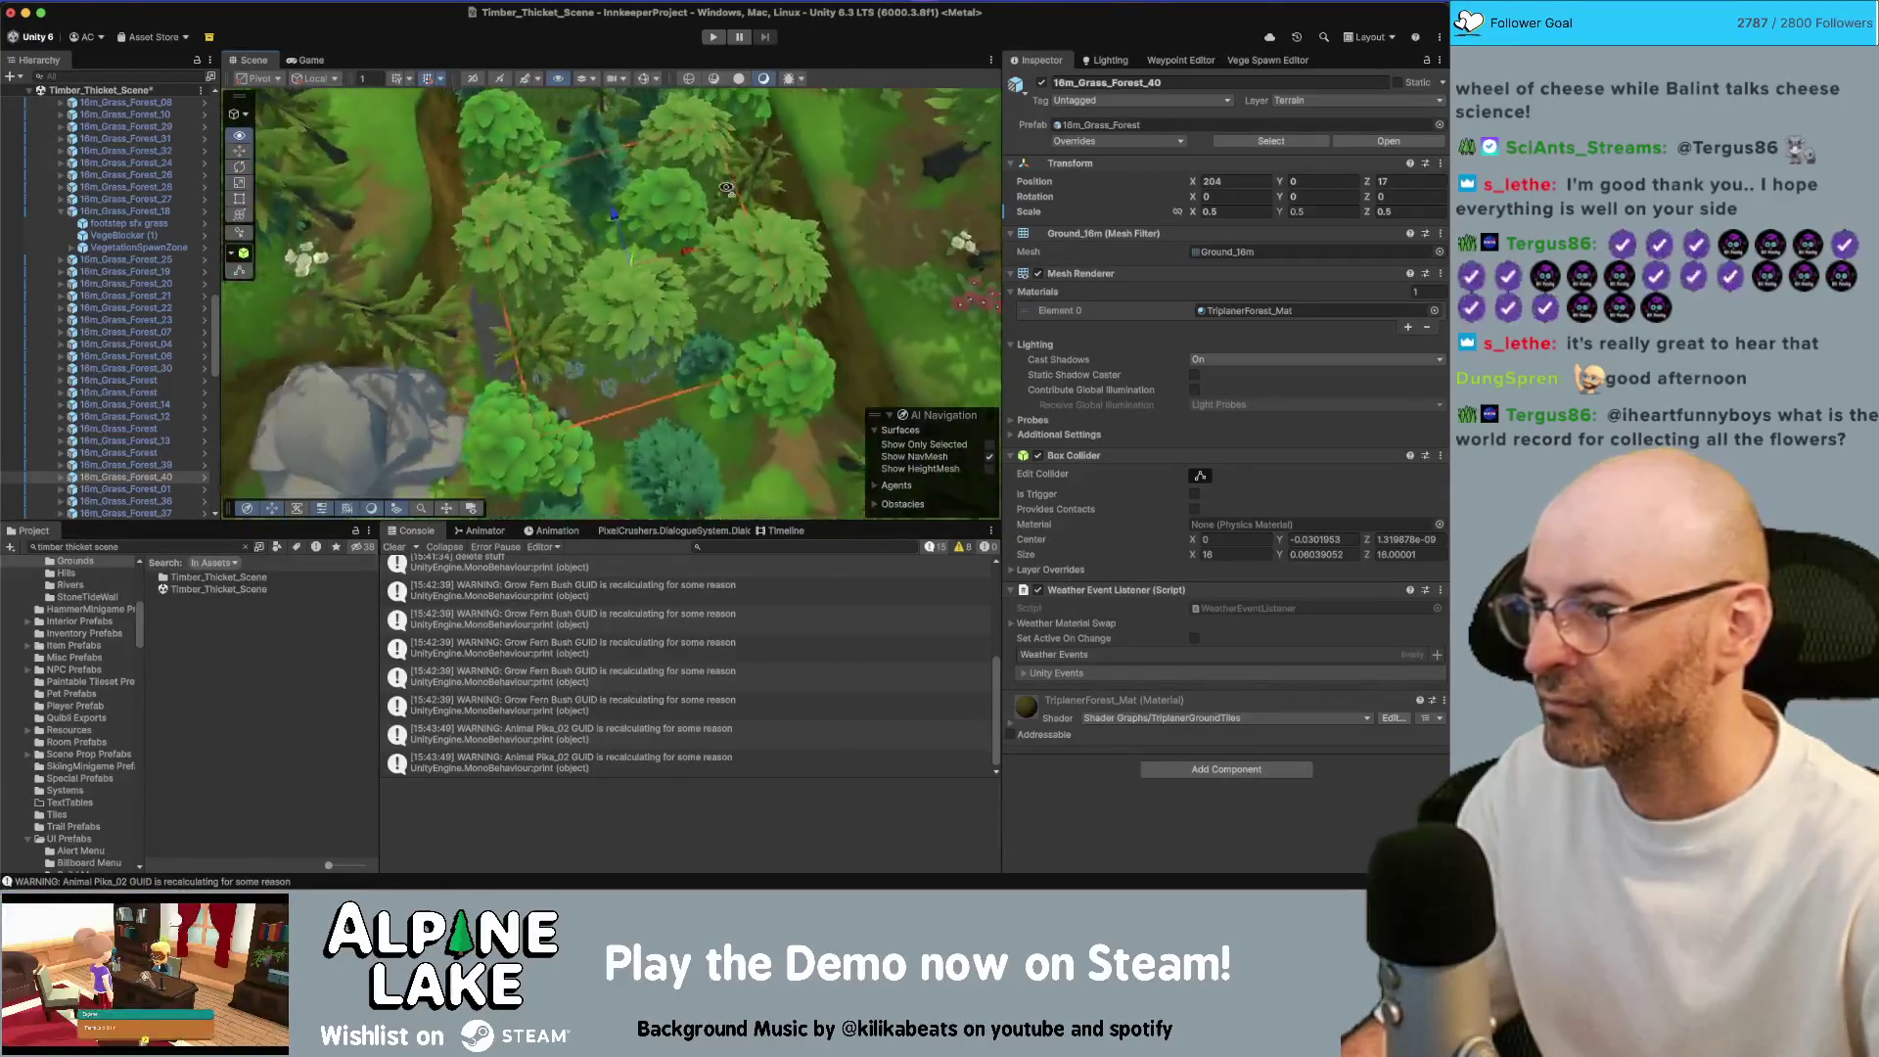
{"action": "left_click", "coordinate": [683, 259]}
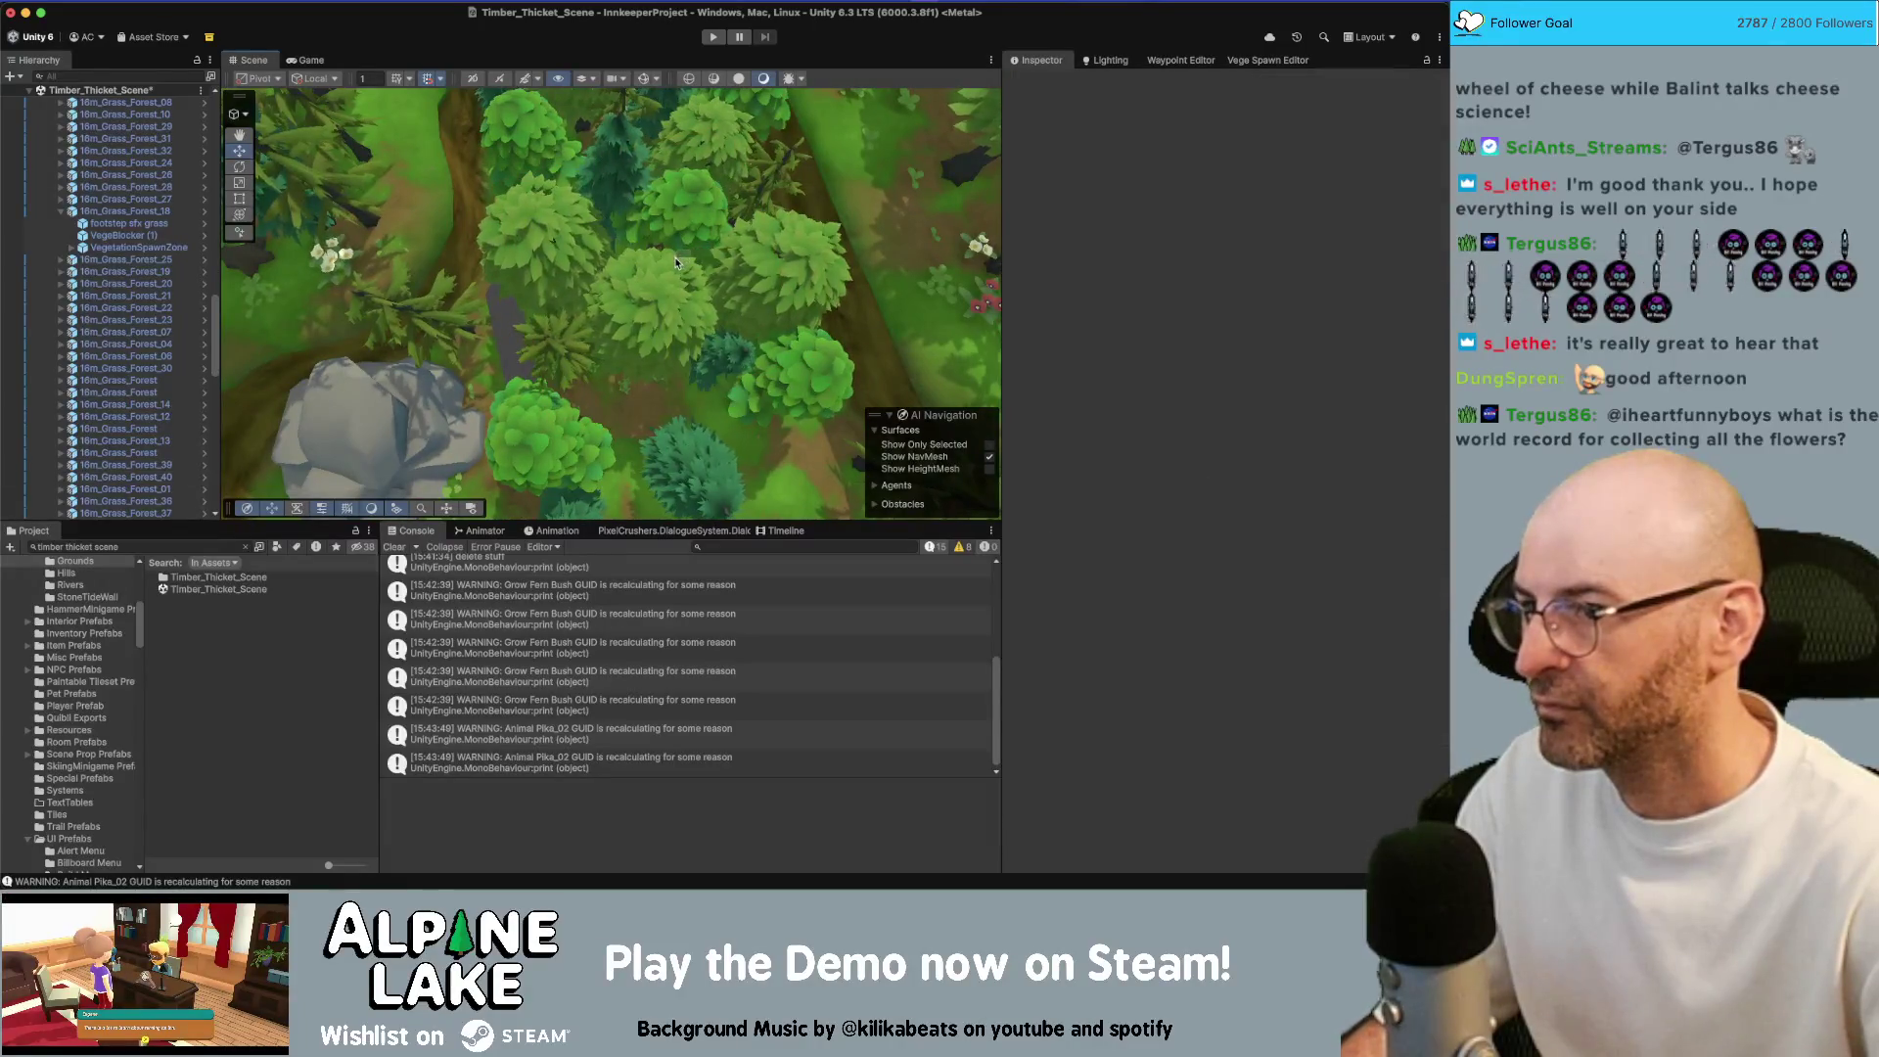
{"action": "left_click", "coordinate": [674, 258]}
{"action": "key", "text": "ctrl+d"}
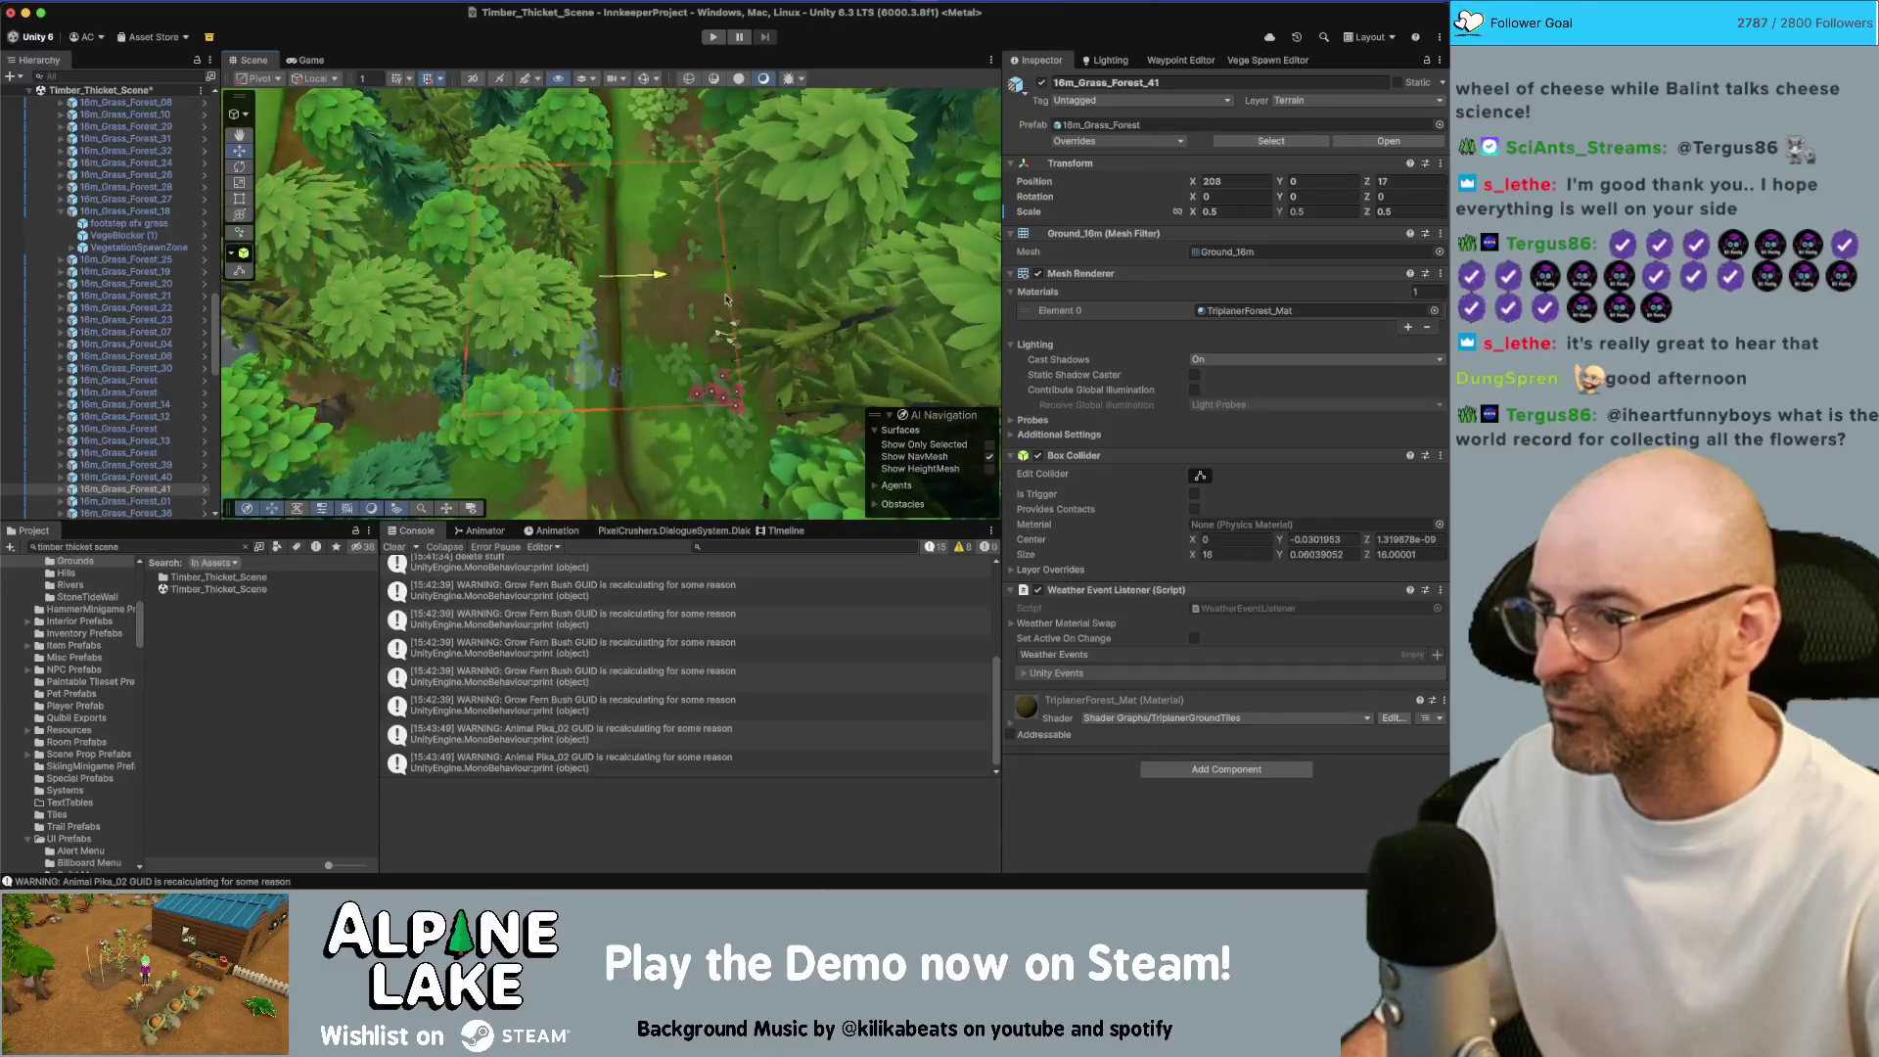
{"action": "left_click_drag", "start_coordinate": [507, 278], "coordinate": [677, 282]}
{"action": "scroll", "coordinate": [677, 282], "scroll_direction": "down", "scroll_amount": 10}
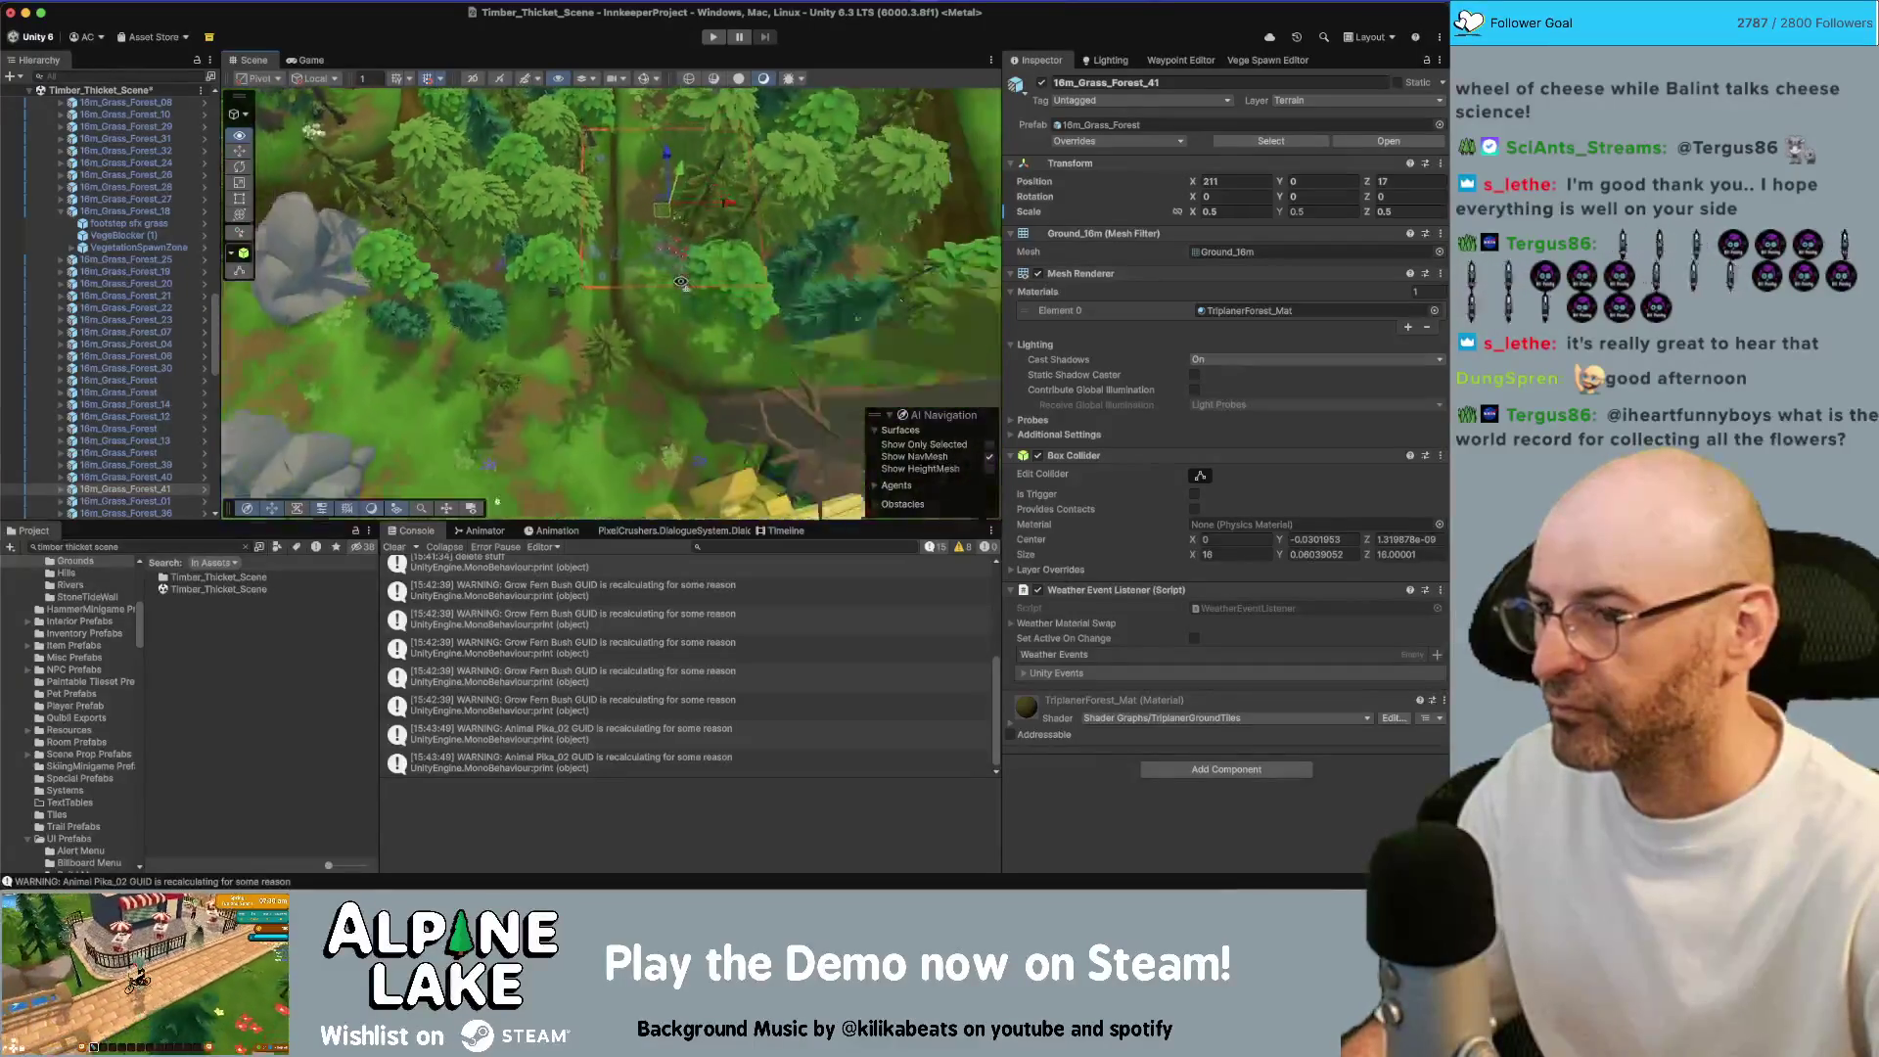
Set 16m_Grass_Forest_36 Z scale to 0.5, duplicate it three times and place a copy by the pipes
{"action": "left_click", "coordinate": [702, 243]}
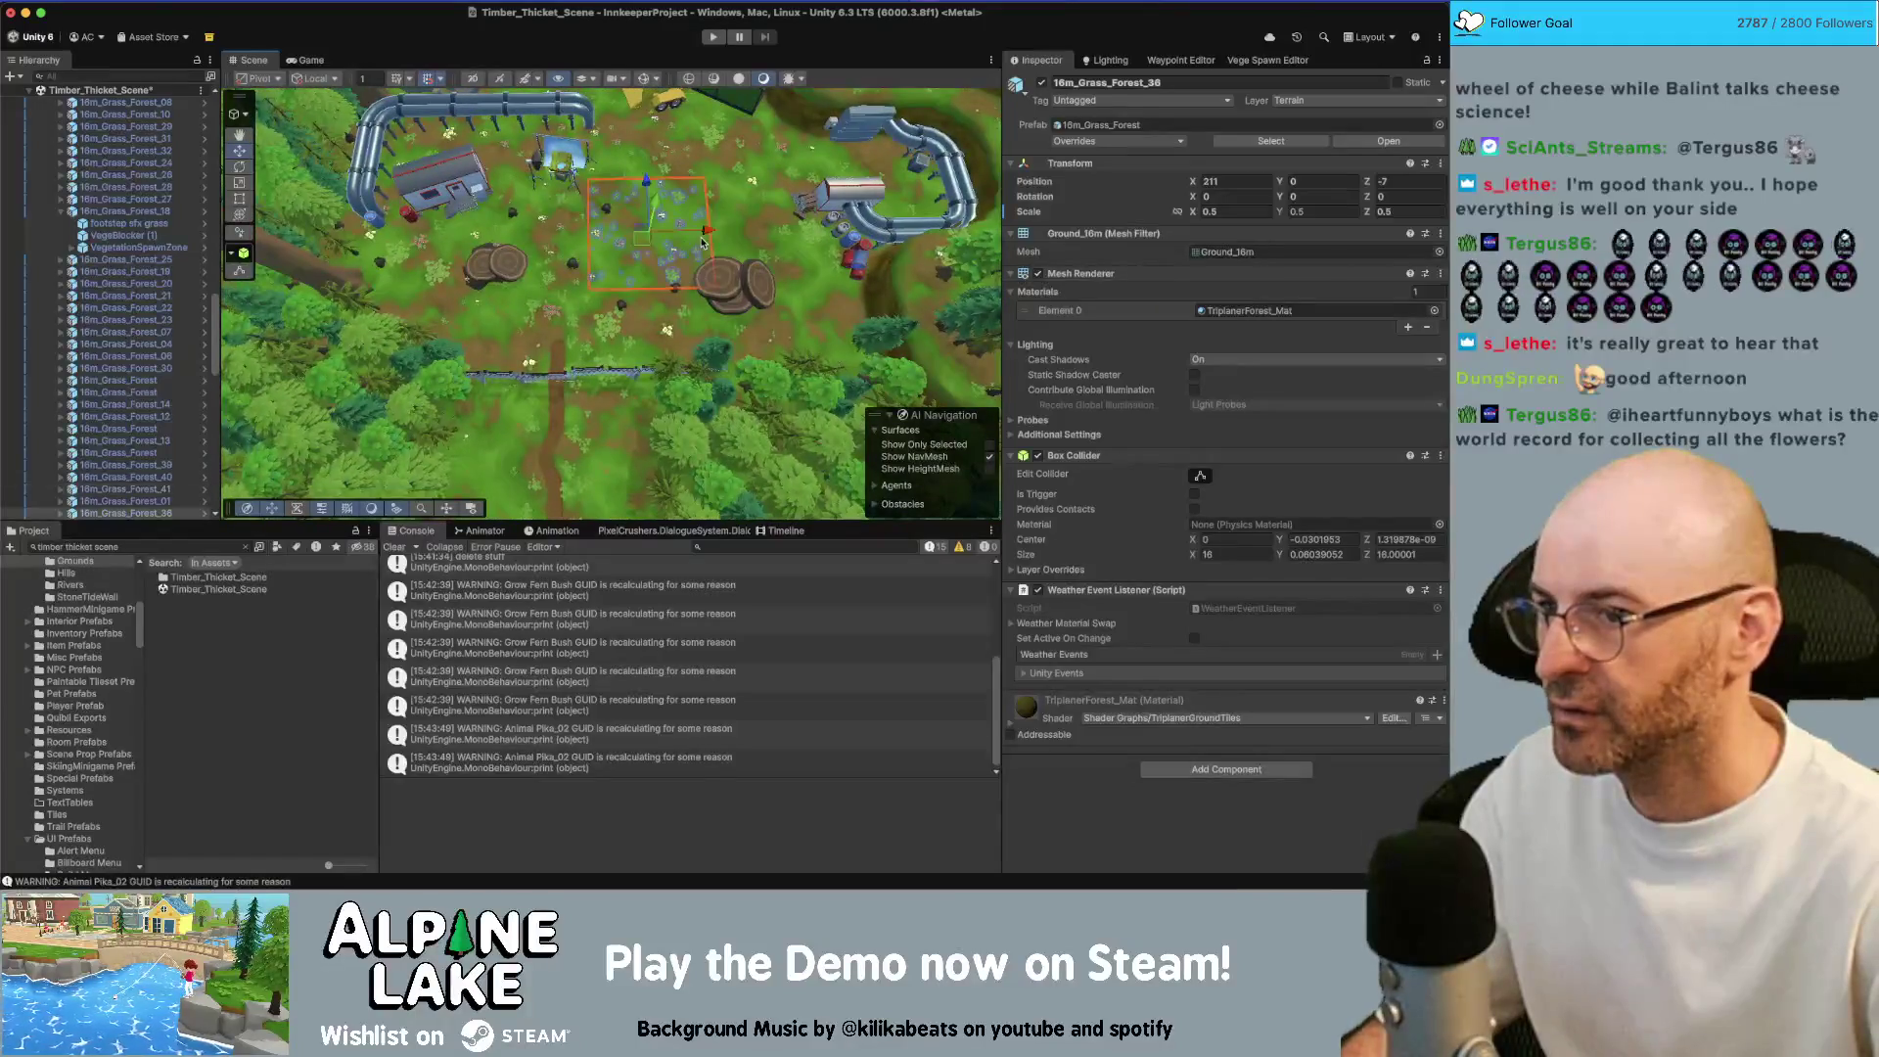
{"action": "left_click", "coordinate": [1219, 210]}
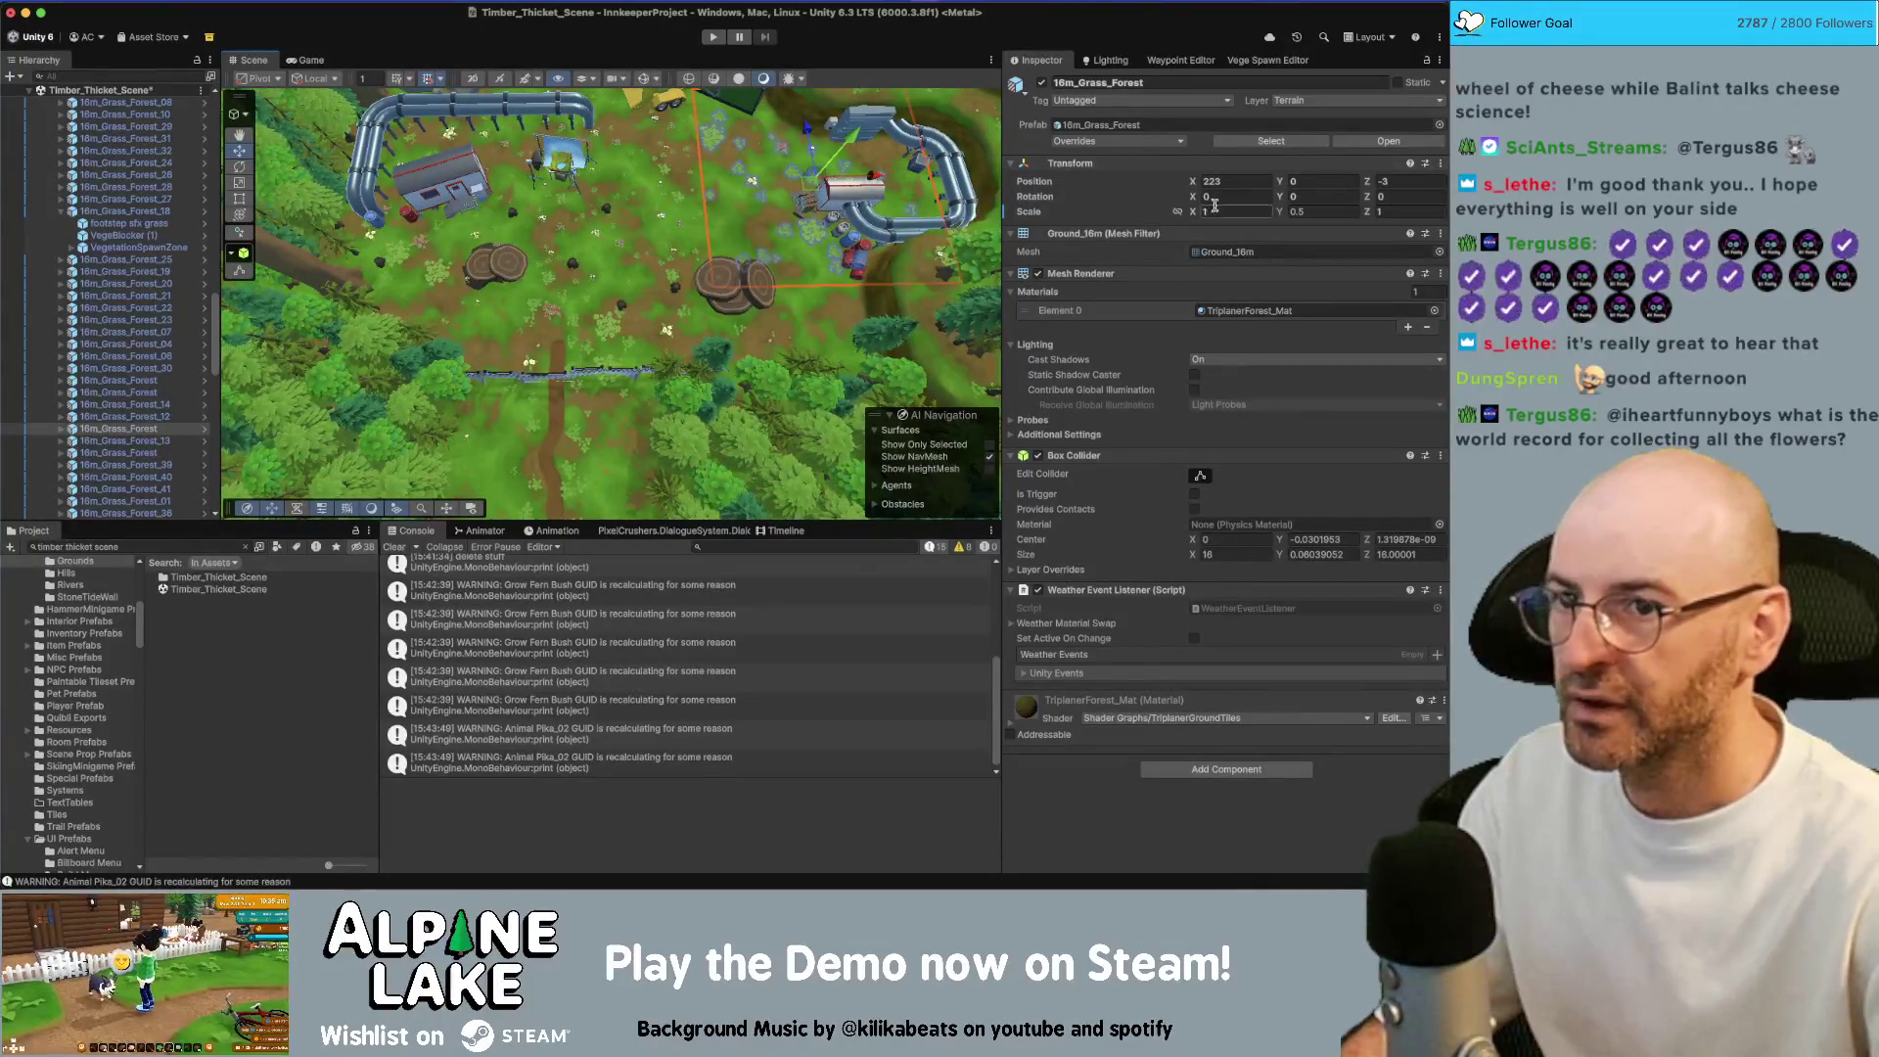
{"action": "type", "text": "0.5"}
{"action": "key", "text": "Return"}
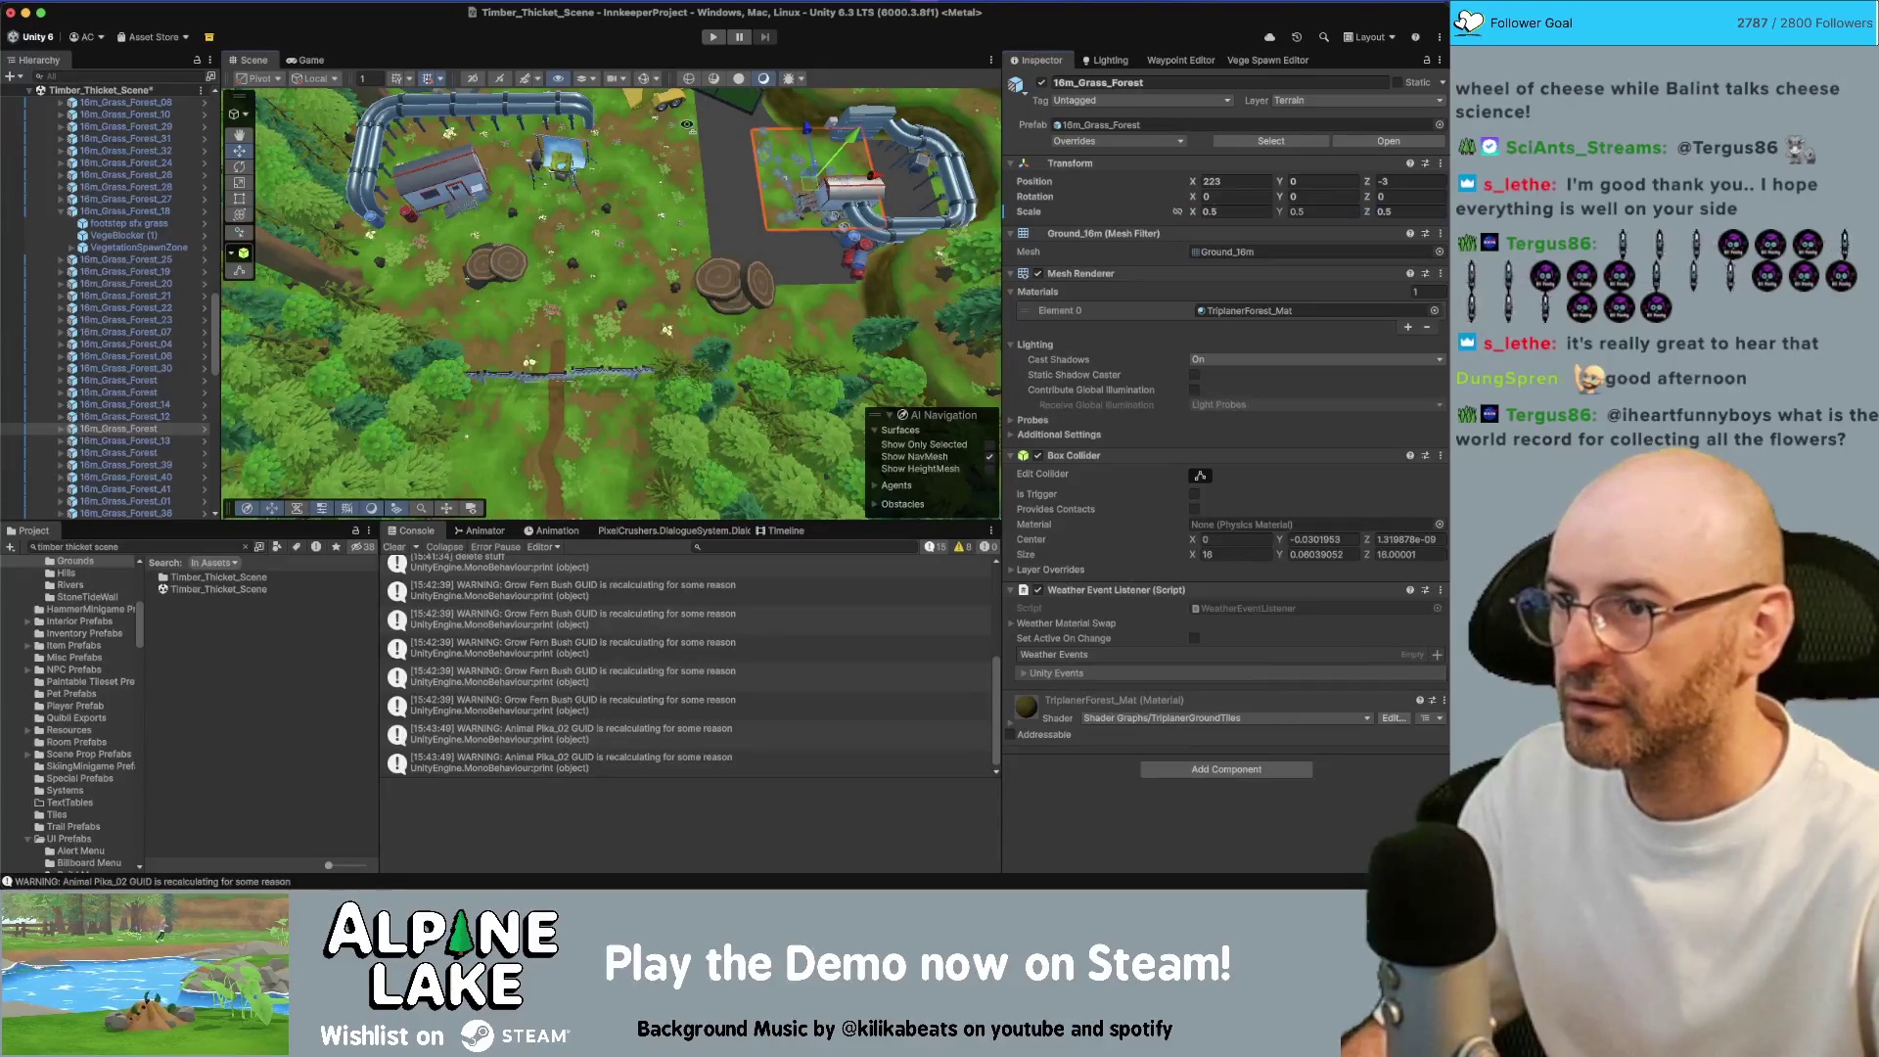
{"action": "scroll", "coordinate": [750, 171], "scroll_direction": "up", "scroll_amount": 3}
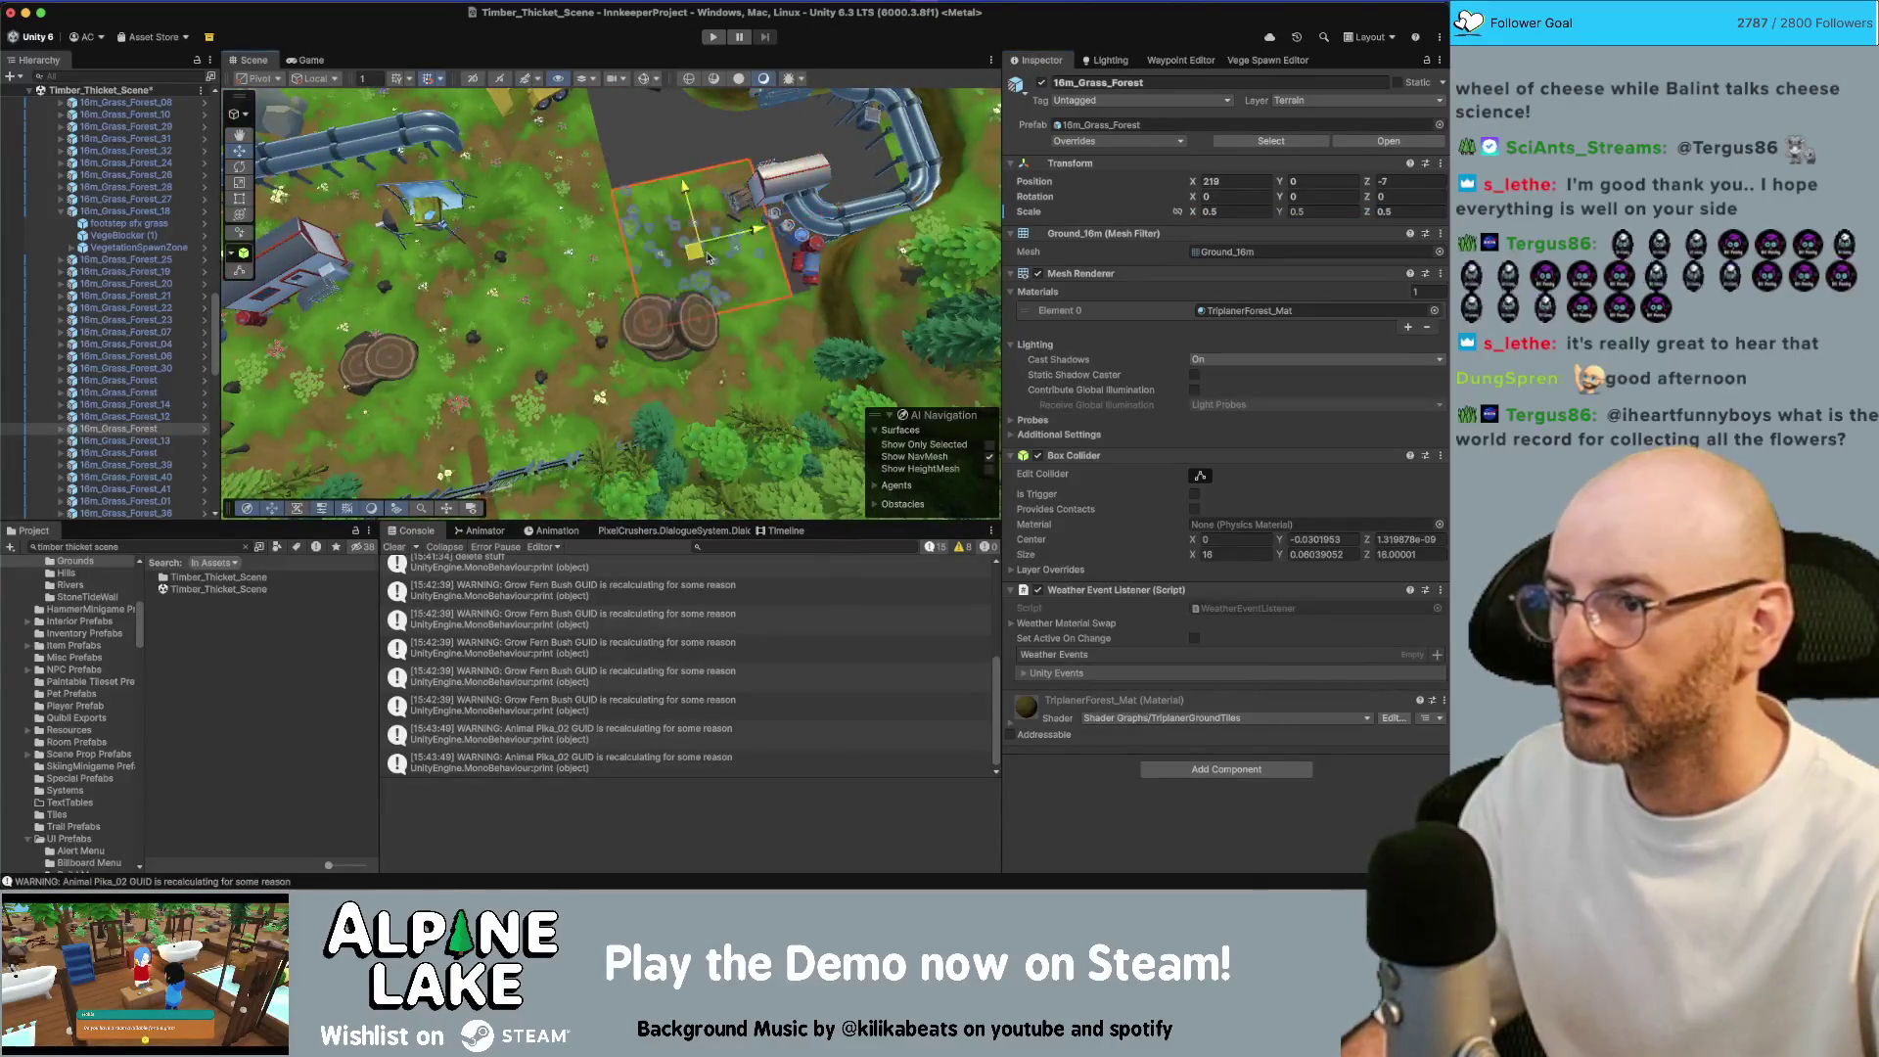
{"action": "key", "text": "ctrl+d"}
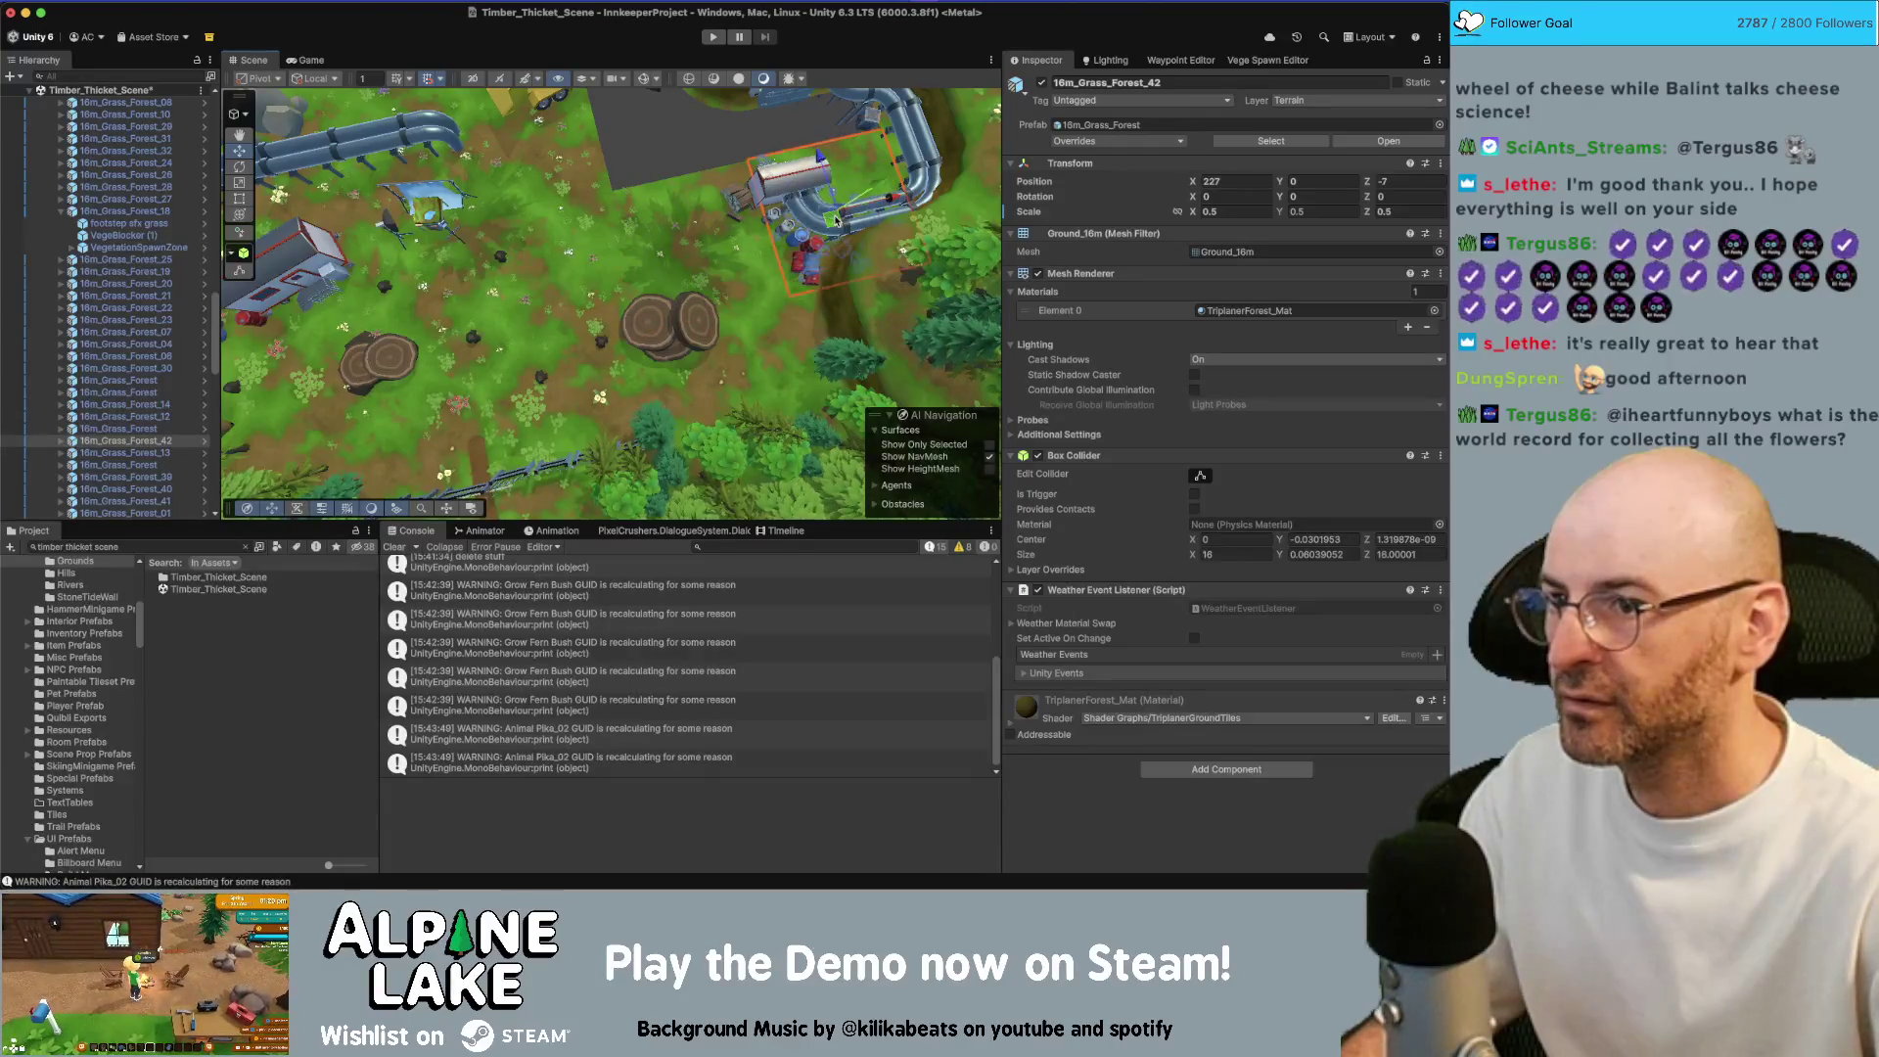
{"action": "key", "text": "ctrl+d"}
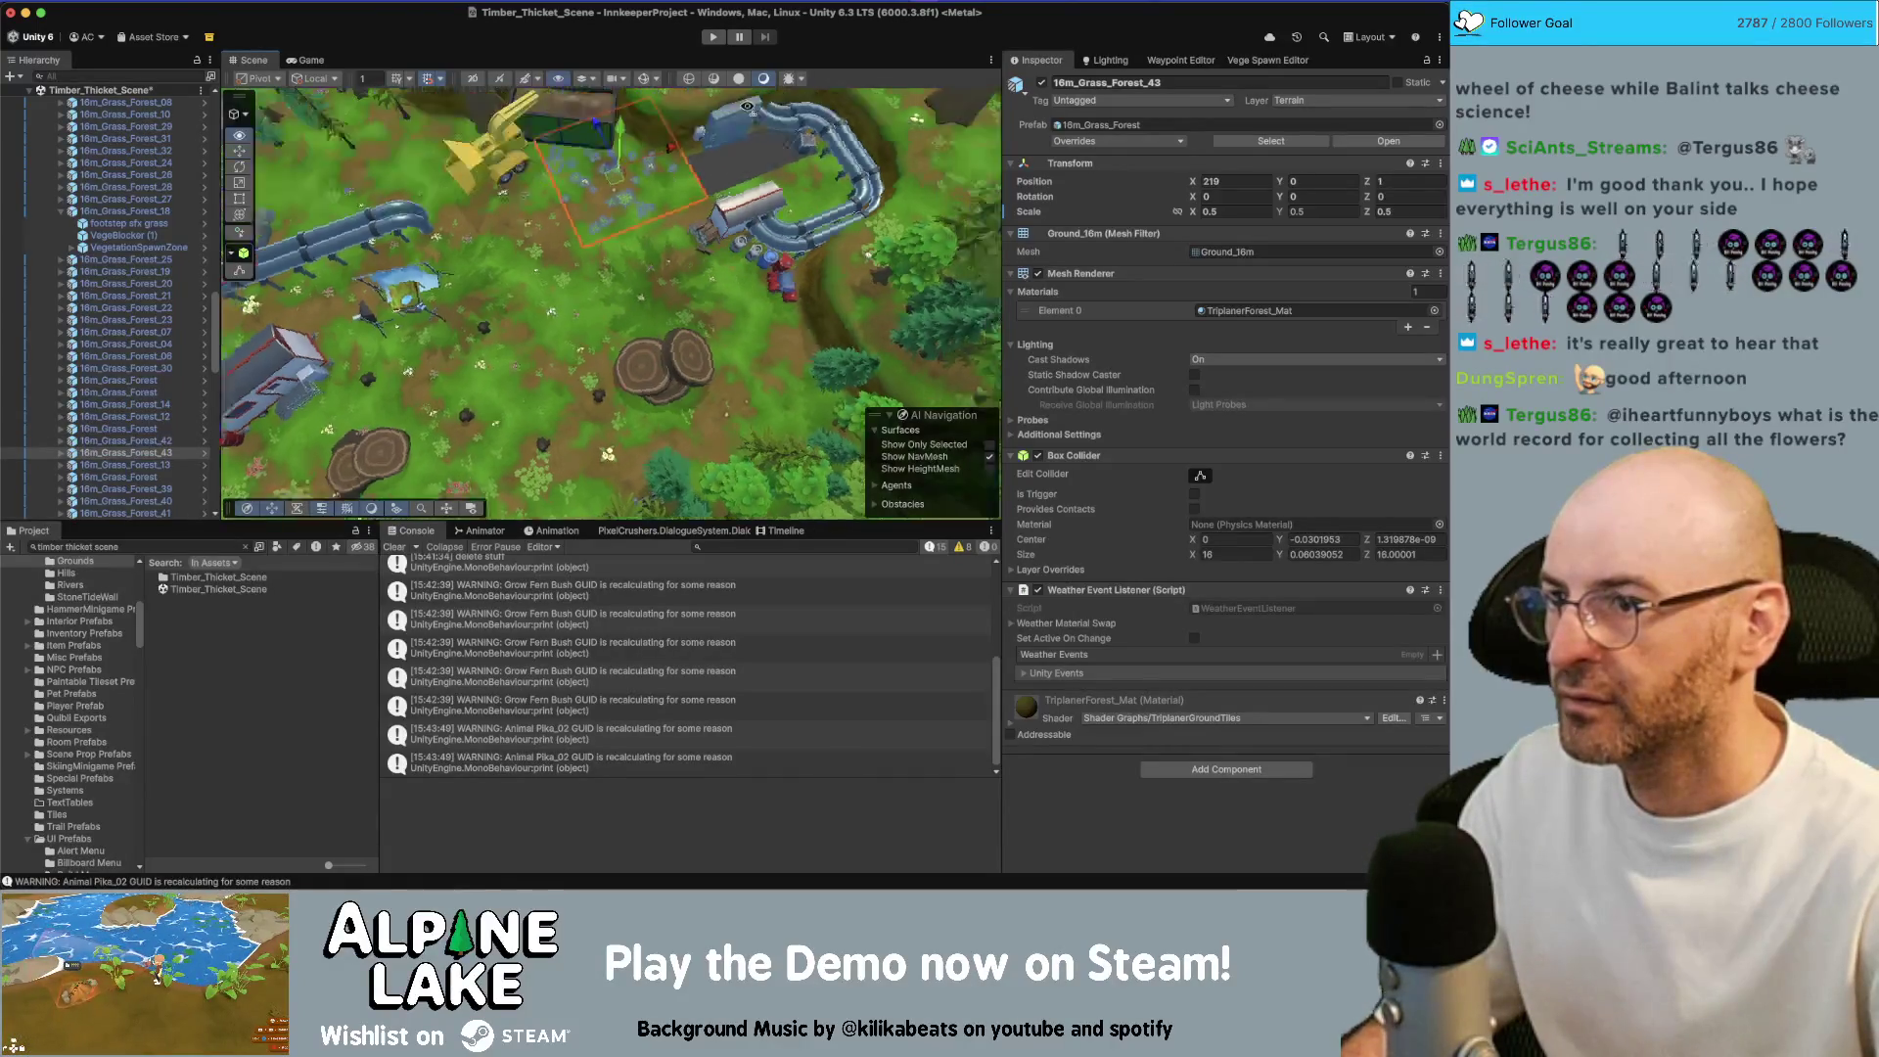
{"action": "key", "text": "ctrl+d"}
{"action": "mouse_move", "coordinate": [685, 168]}
{"action": "left_mouse_down"}
{"action": "mouse_move", "coordinate": [690, 191]}
{"action": "mouse_move", "coordinate": [479, 230]}
{"action": "left_mouse_up"}
Repopulate the spawn areas and orbit the view to check the new flowers
{"action": "left_click", "coordinate": [1268, 60]}
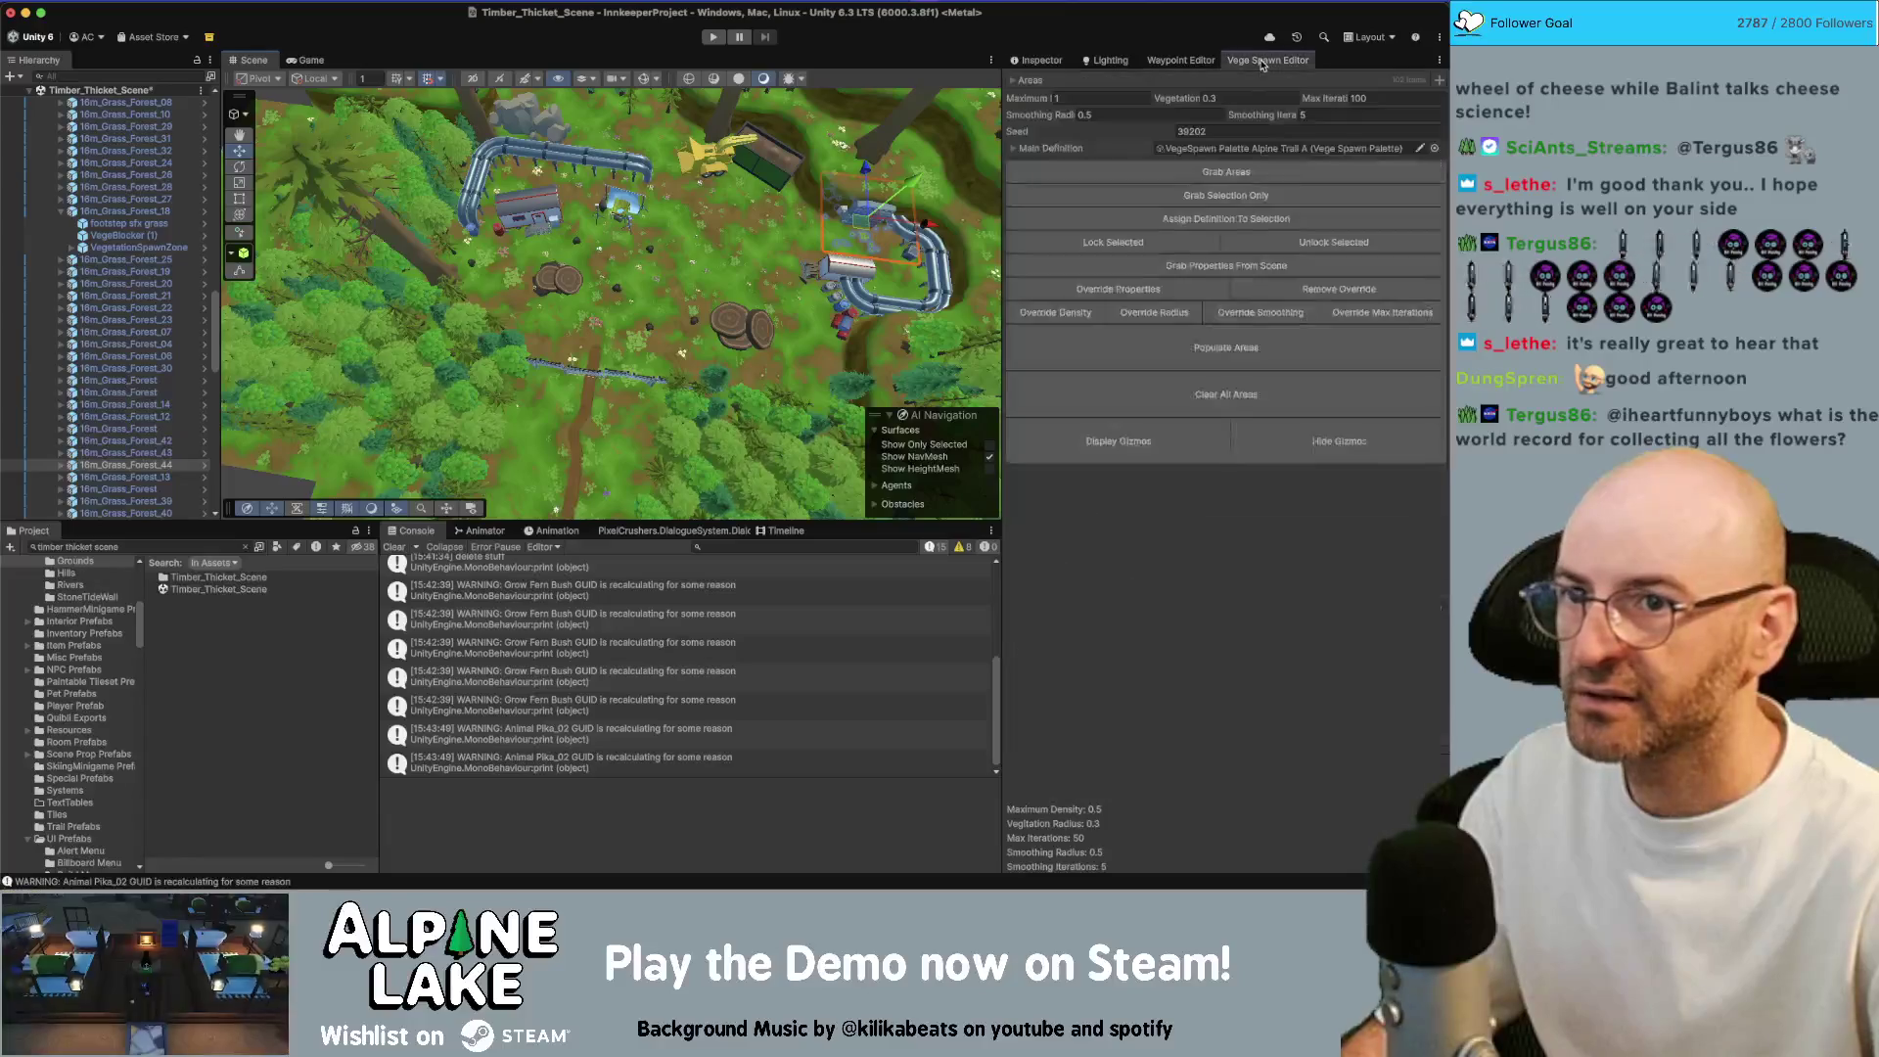
{"action": "left_click", "coordinate": [1269, 348]}
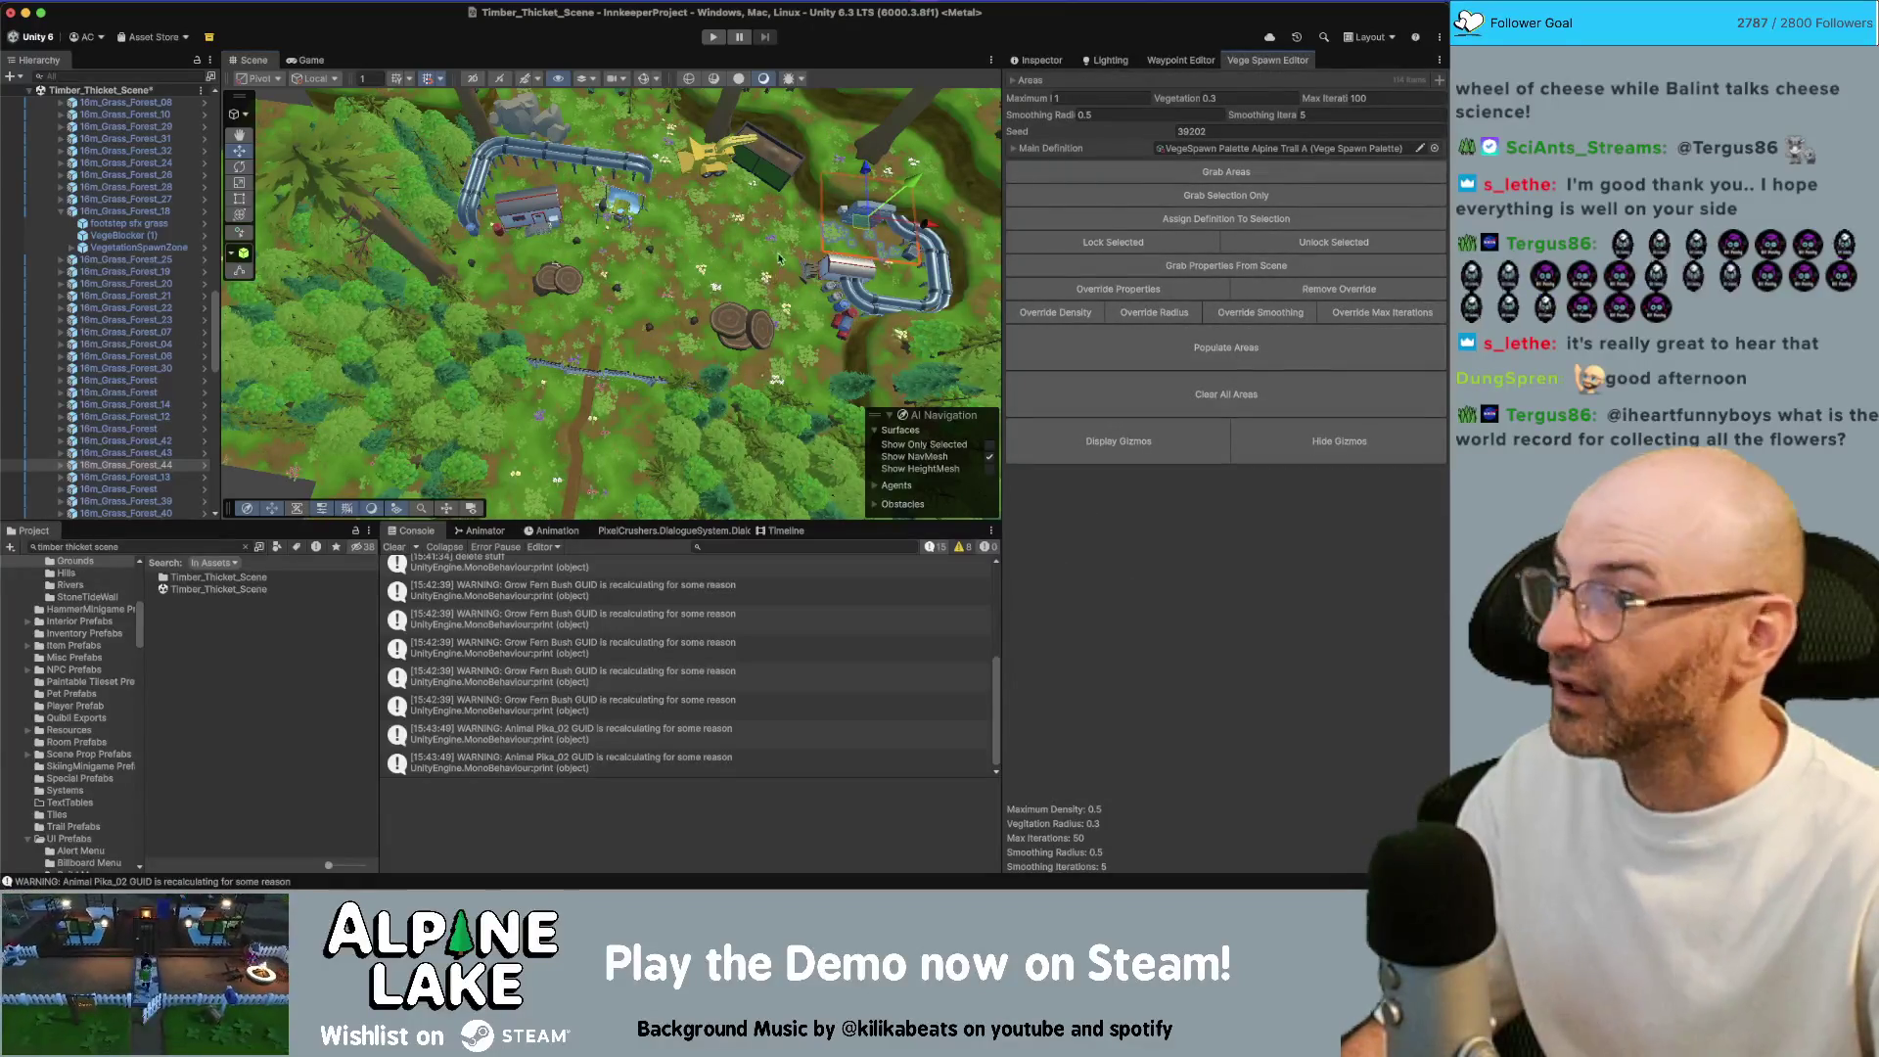
{"action": "left_click_drag", "start_coordinate": [628, 267], "coordinate": [534, 262]}
{"action": "left_click", "coordinate": [527, 262]}
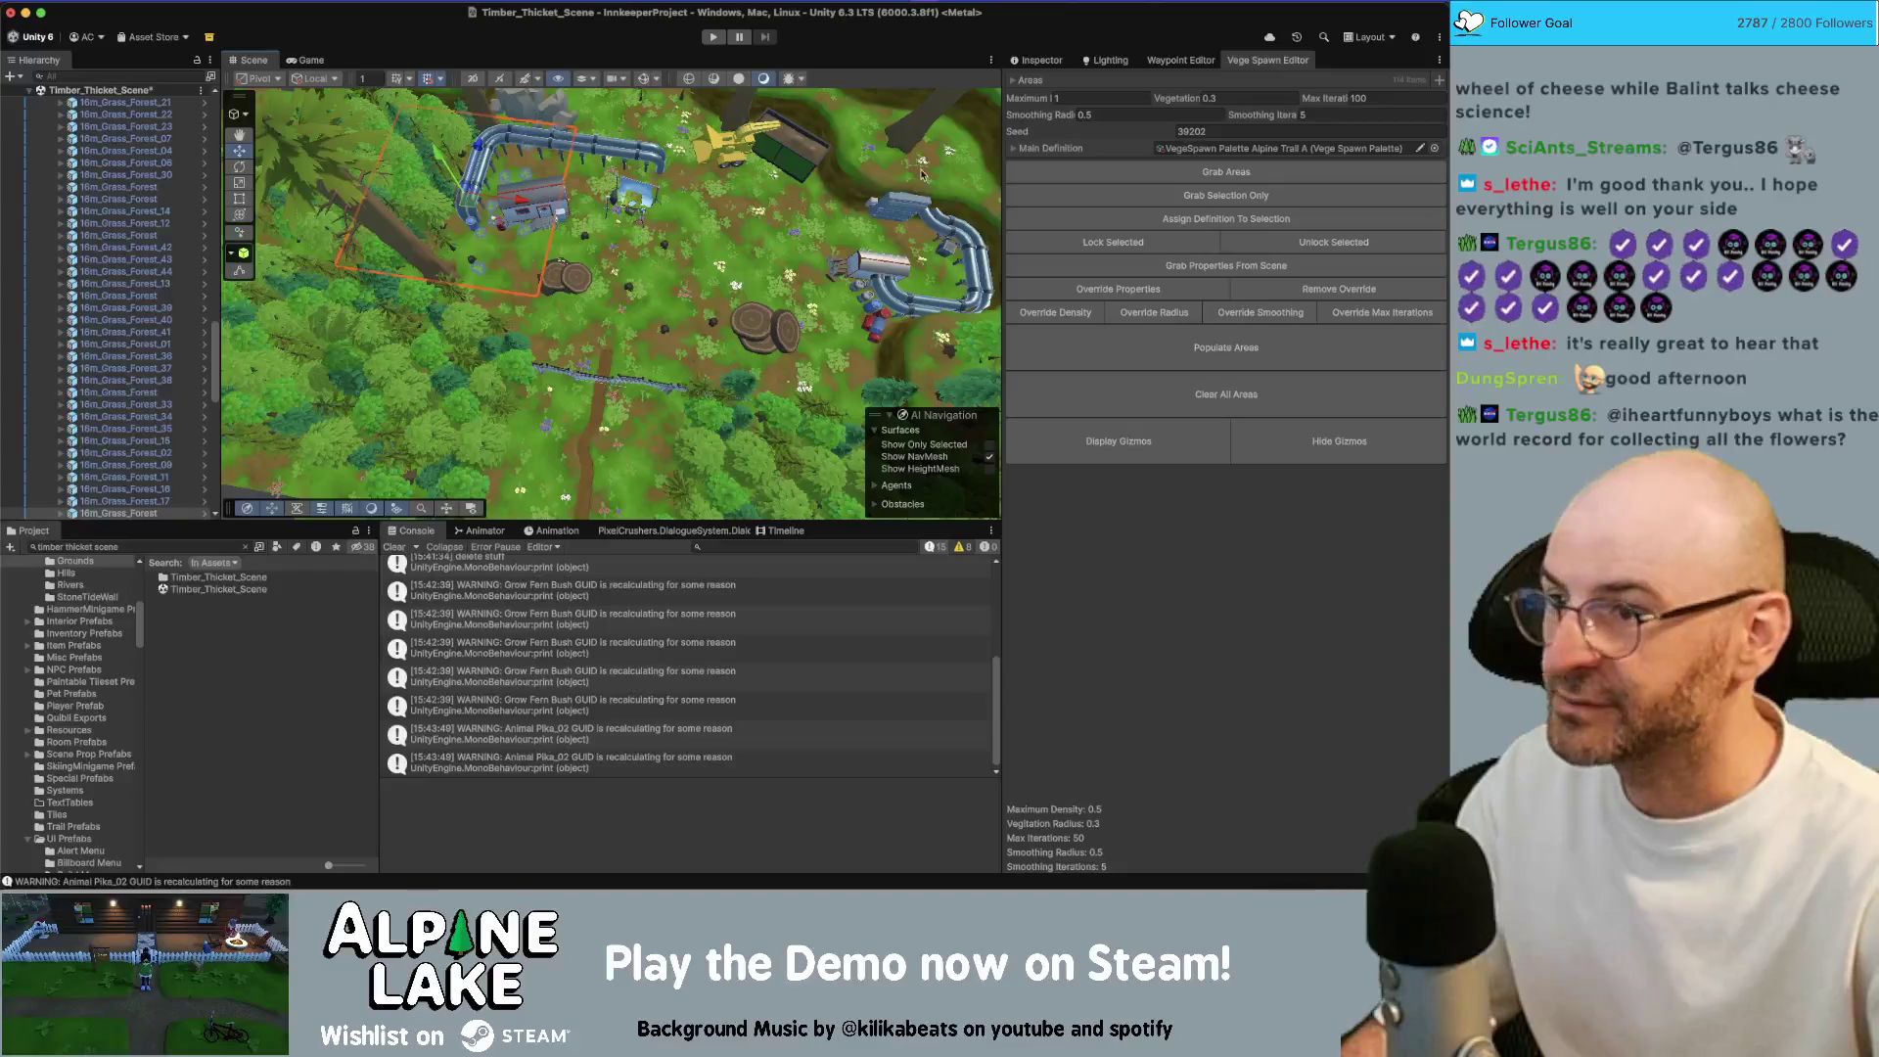
Set the tile's Z scale to 0.5, frame 16m_Grass_Forest_46 and nudge it into place
{"action": "left_click", "coordinate": [1036, 60]}
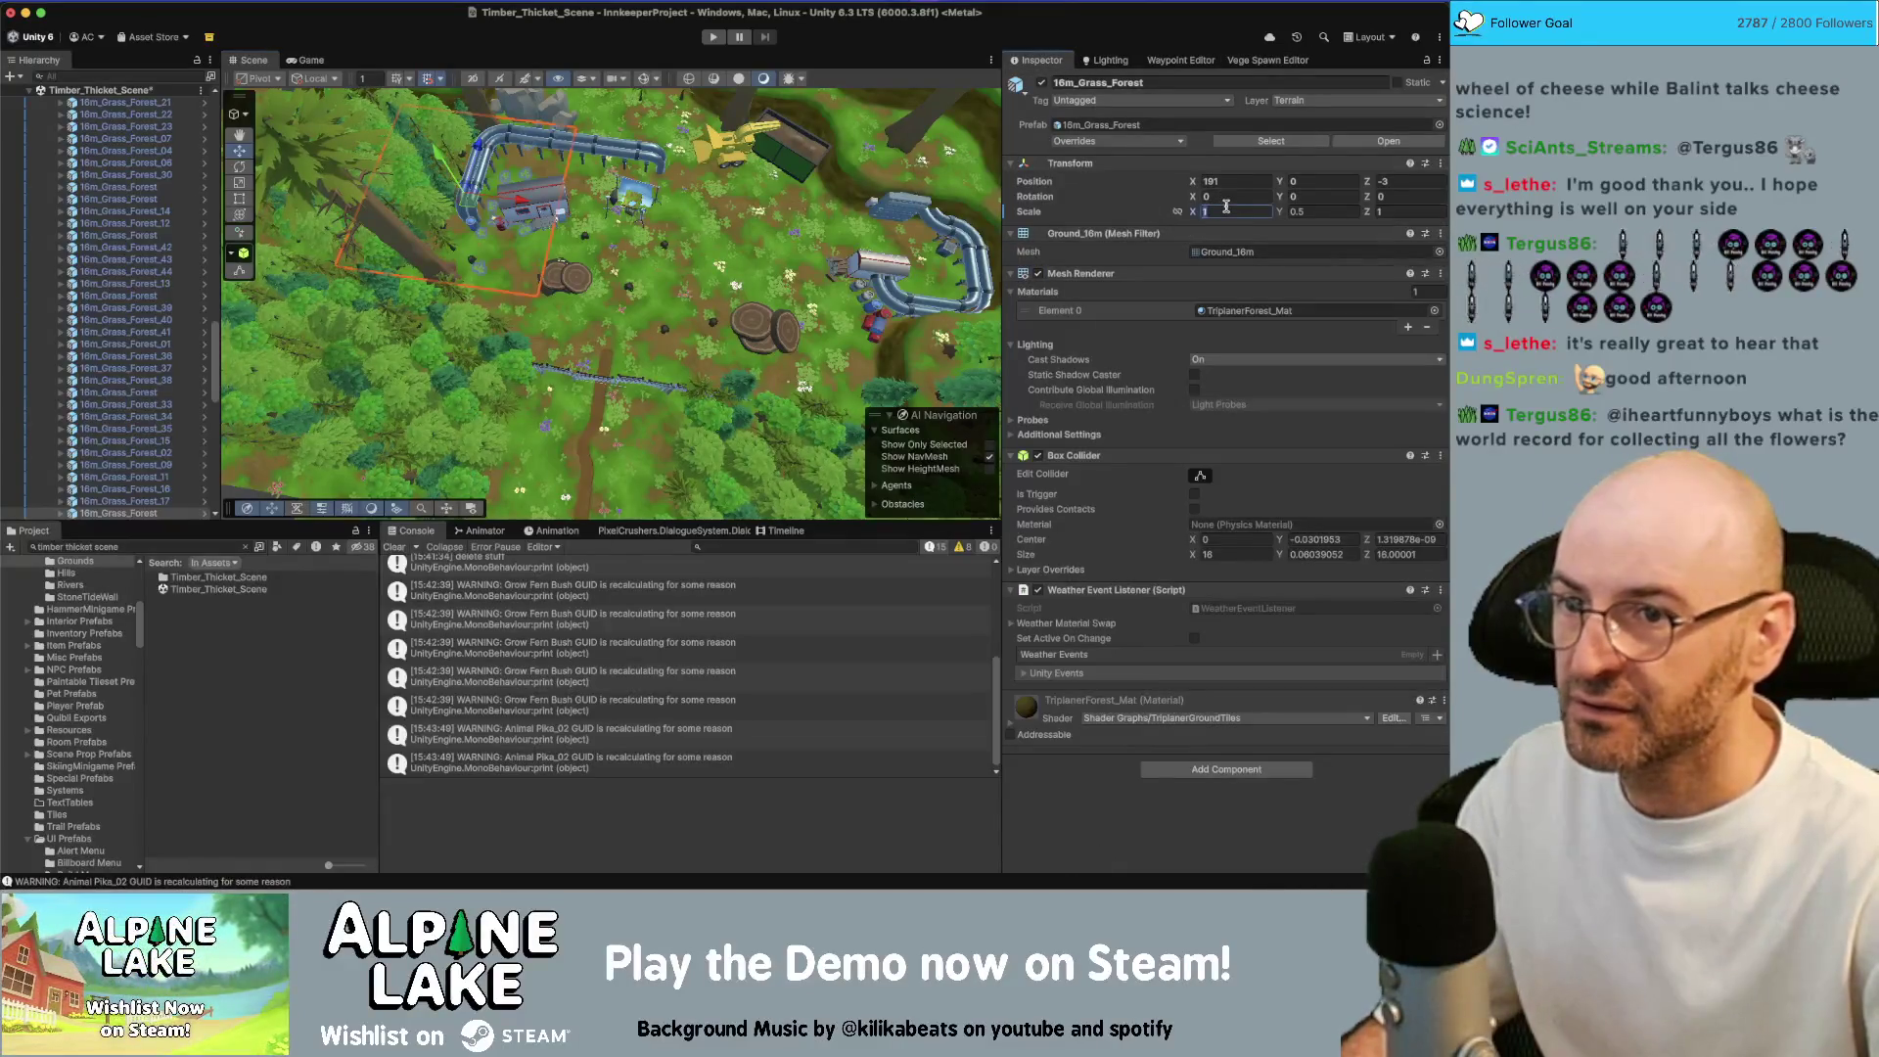
{"action": "type", "text": "0.5"}
{"action": "key", "text": "Return"}
{"action": "scroll", "coordinate": [482, 258], "scroll_direction": "up", "scroll_amount": 3}
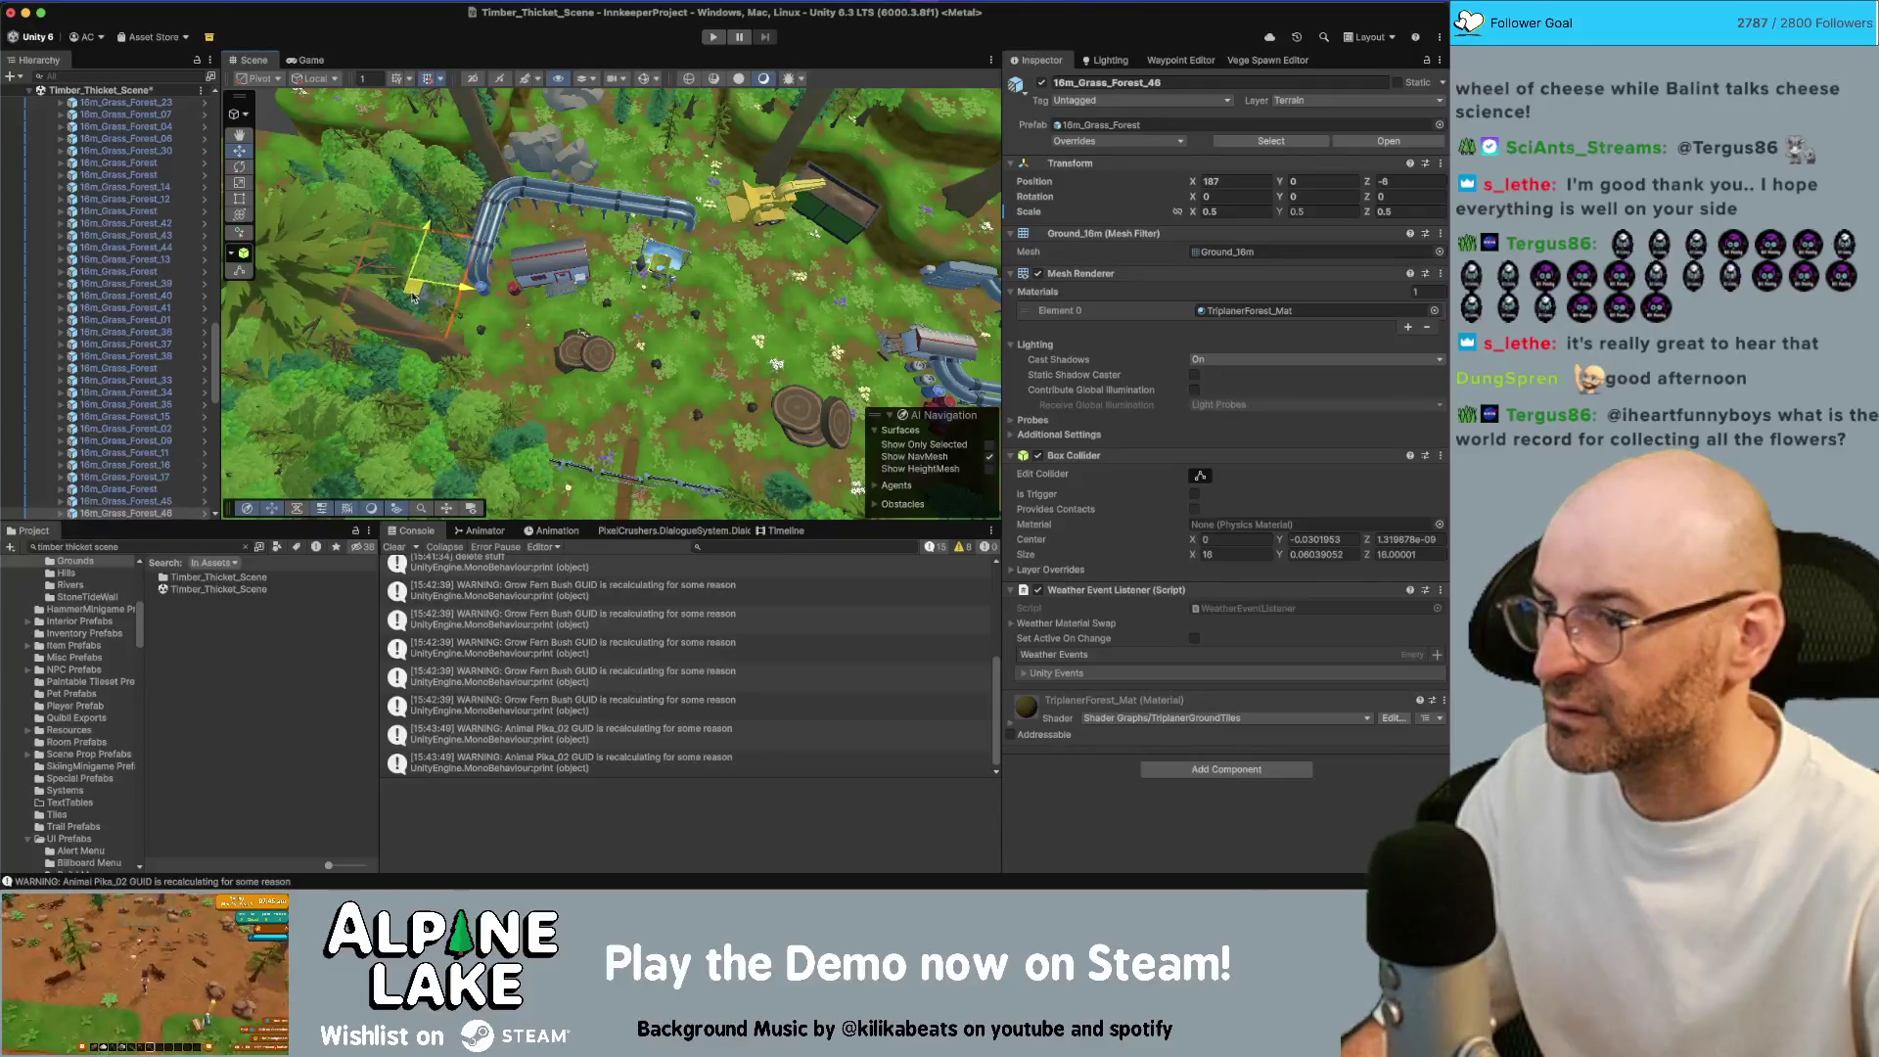
{"action": "key", "text": "f"}
{"action": "mouse_move", "coordinate": [588, 300]}
{"action": "left_mouse_down"}
{"action": "mouse_move", "coordinate": [624, 263]}
{"action": "mouse_move", "coordinate": [444, 270]}
{"action": "left_mouse_up"}
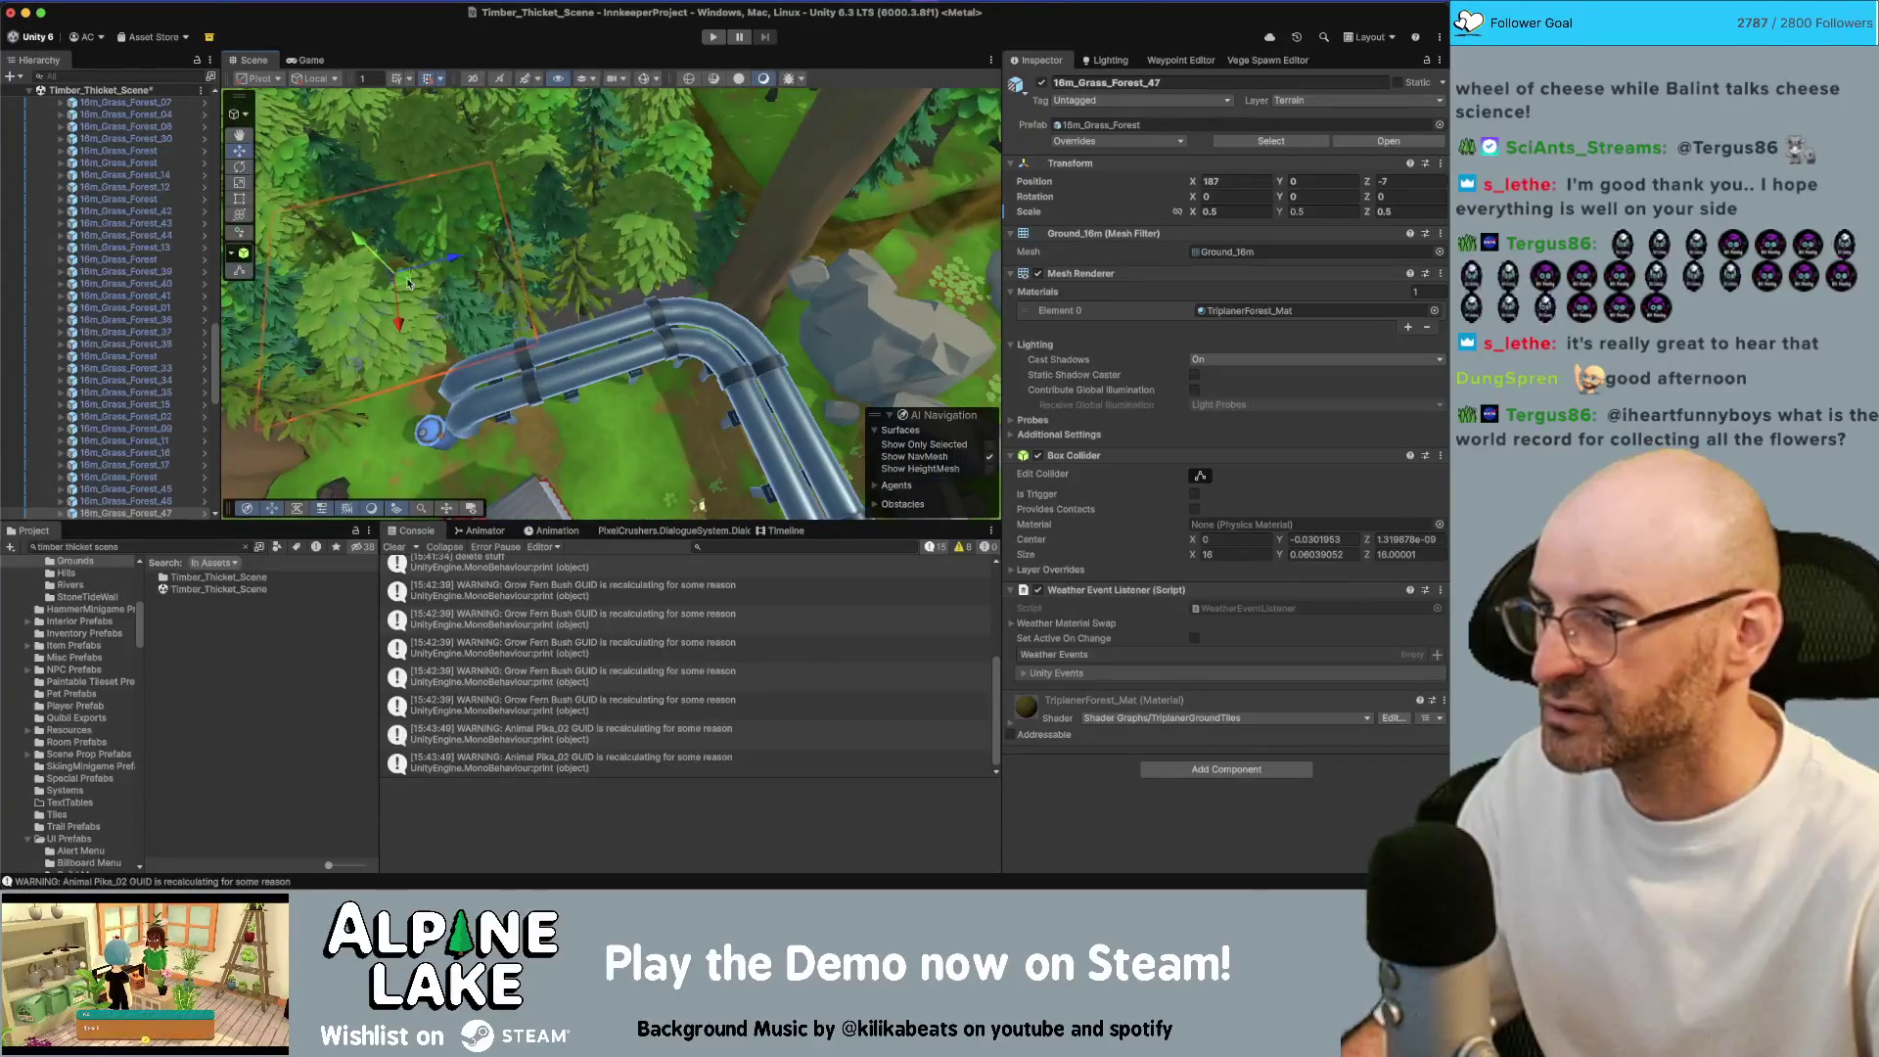
Open the Vege Spawn Editor and fly over the meadow to inspect vegetation around the stumps
{"action": "key", "text": "Down"}
{"action": "key", "text": "Down"}
{"action": "key", "text": "Down"}
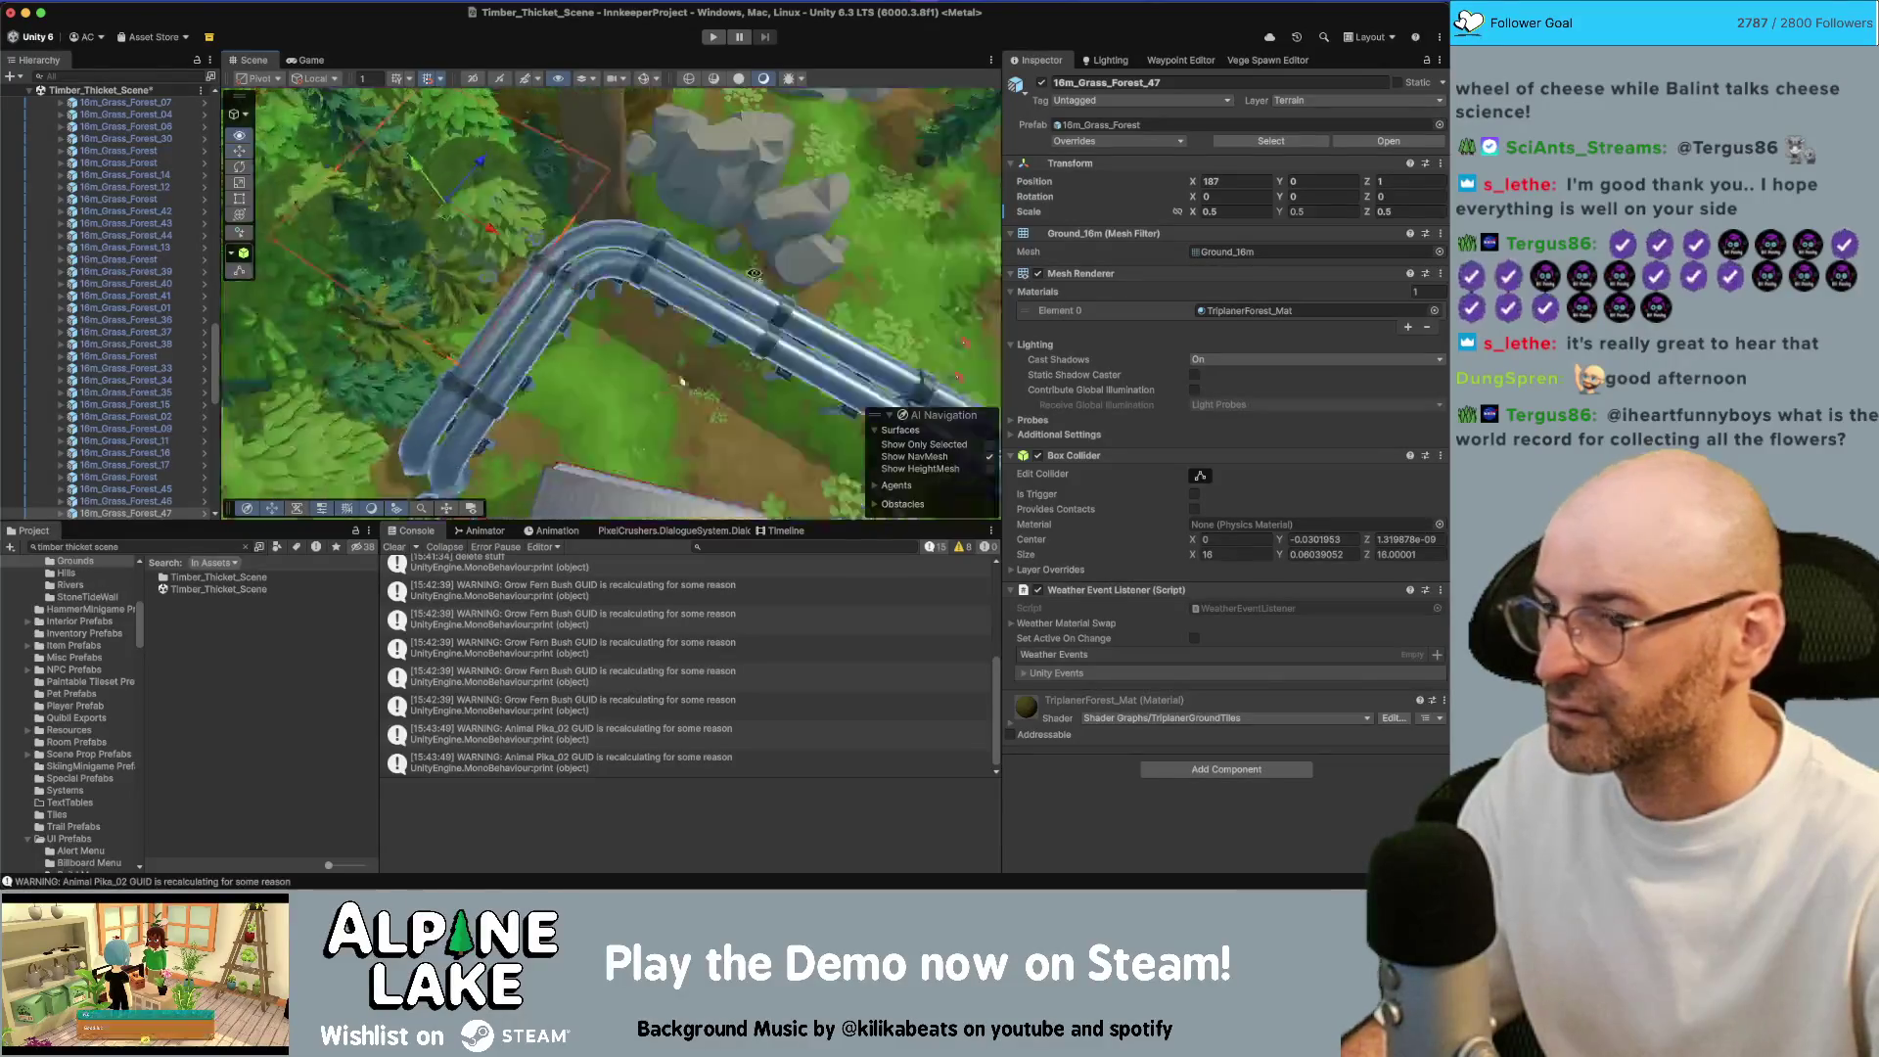
{"action": "left_click", "coordinate": [1292, 60]}
{"action": "key", "text": "Down"}
{"action": "key", "text": "Down"}
{"action": "key", "text": "Down"}
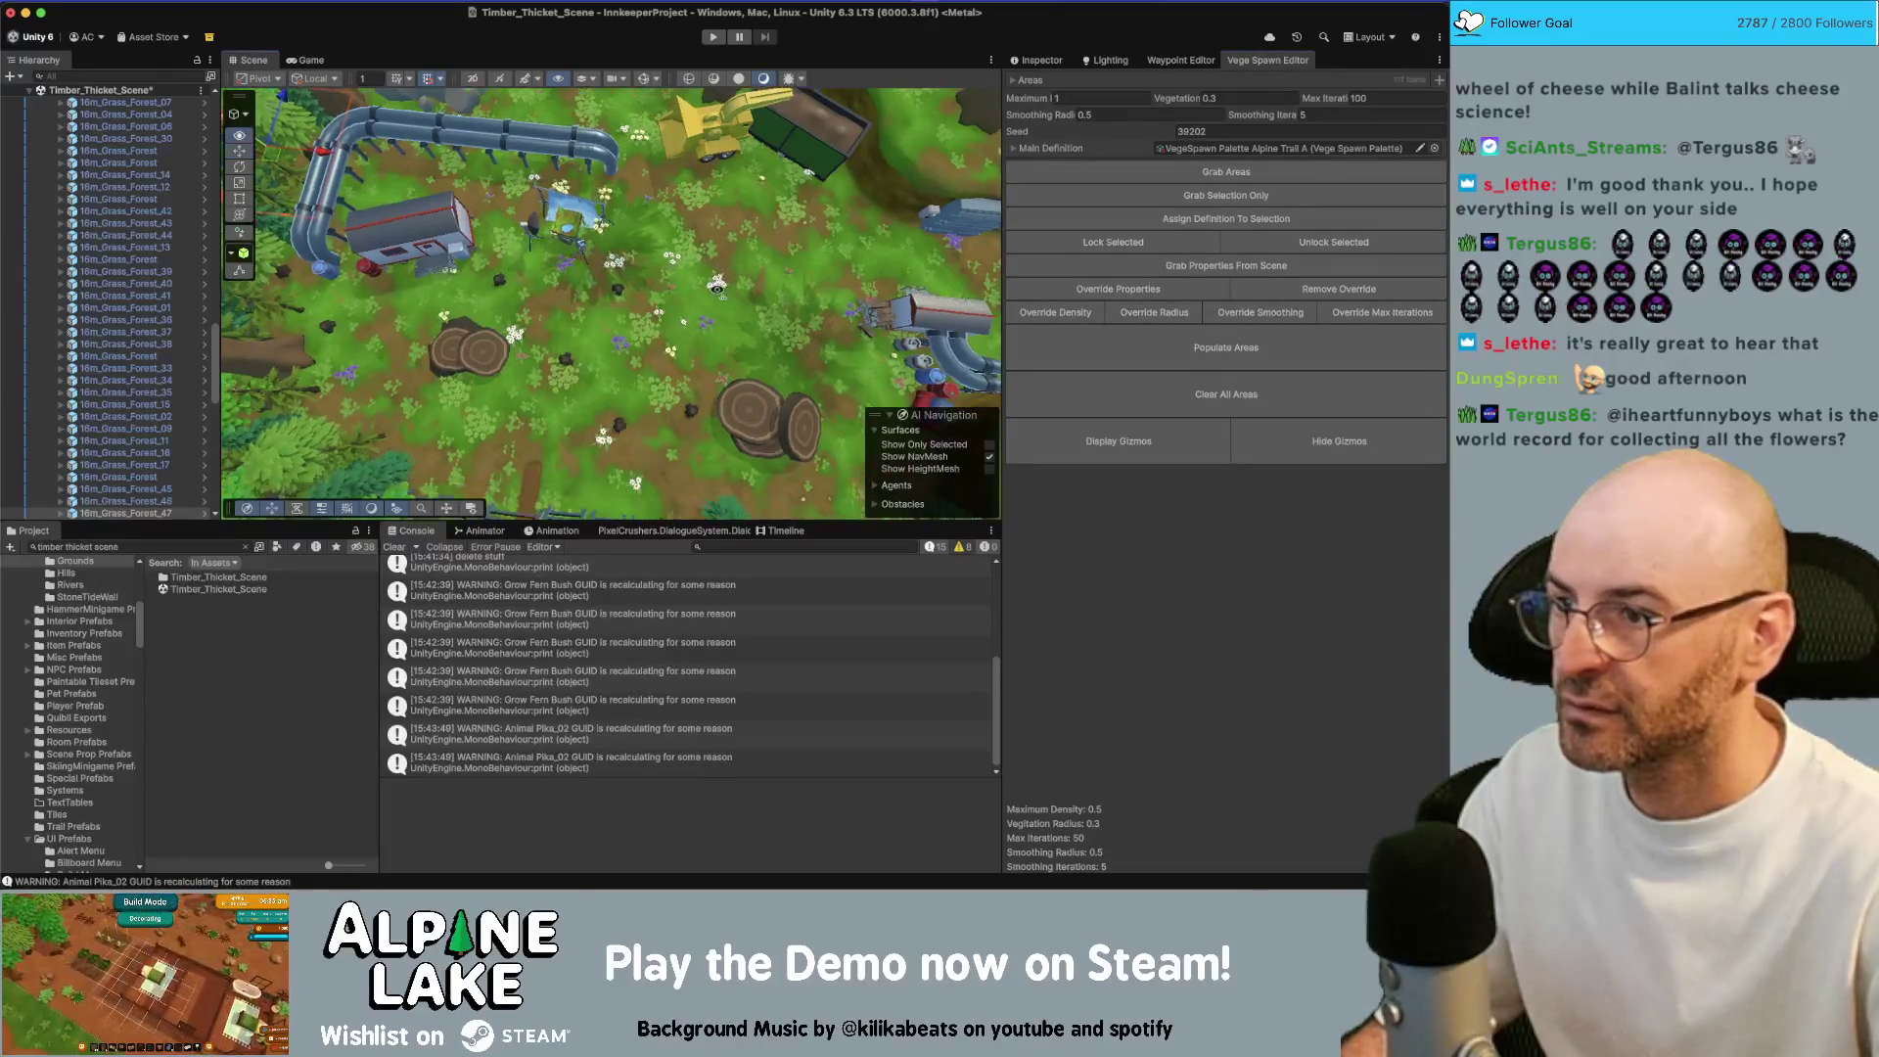
{"action": "key", "text": "Up"}
{"action": "key", "text": "Up"}
{"action": "key", "text": "Up"}
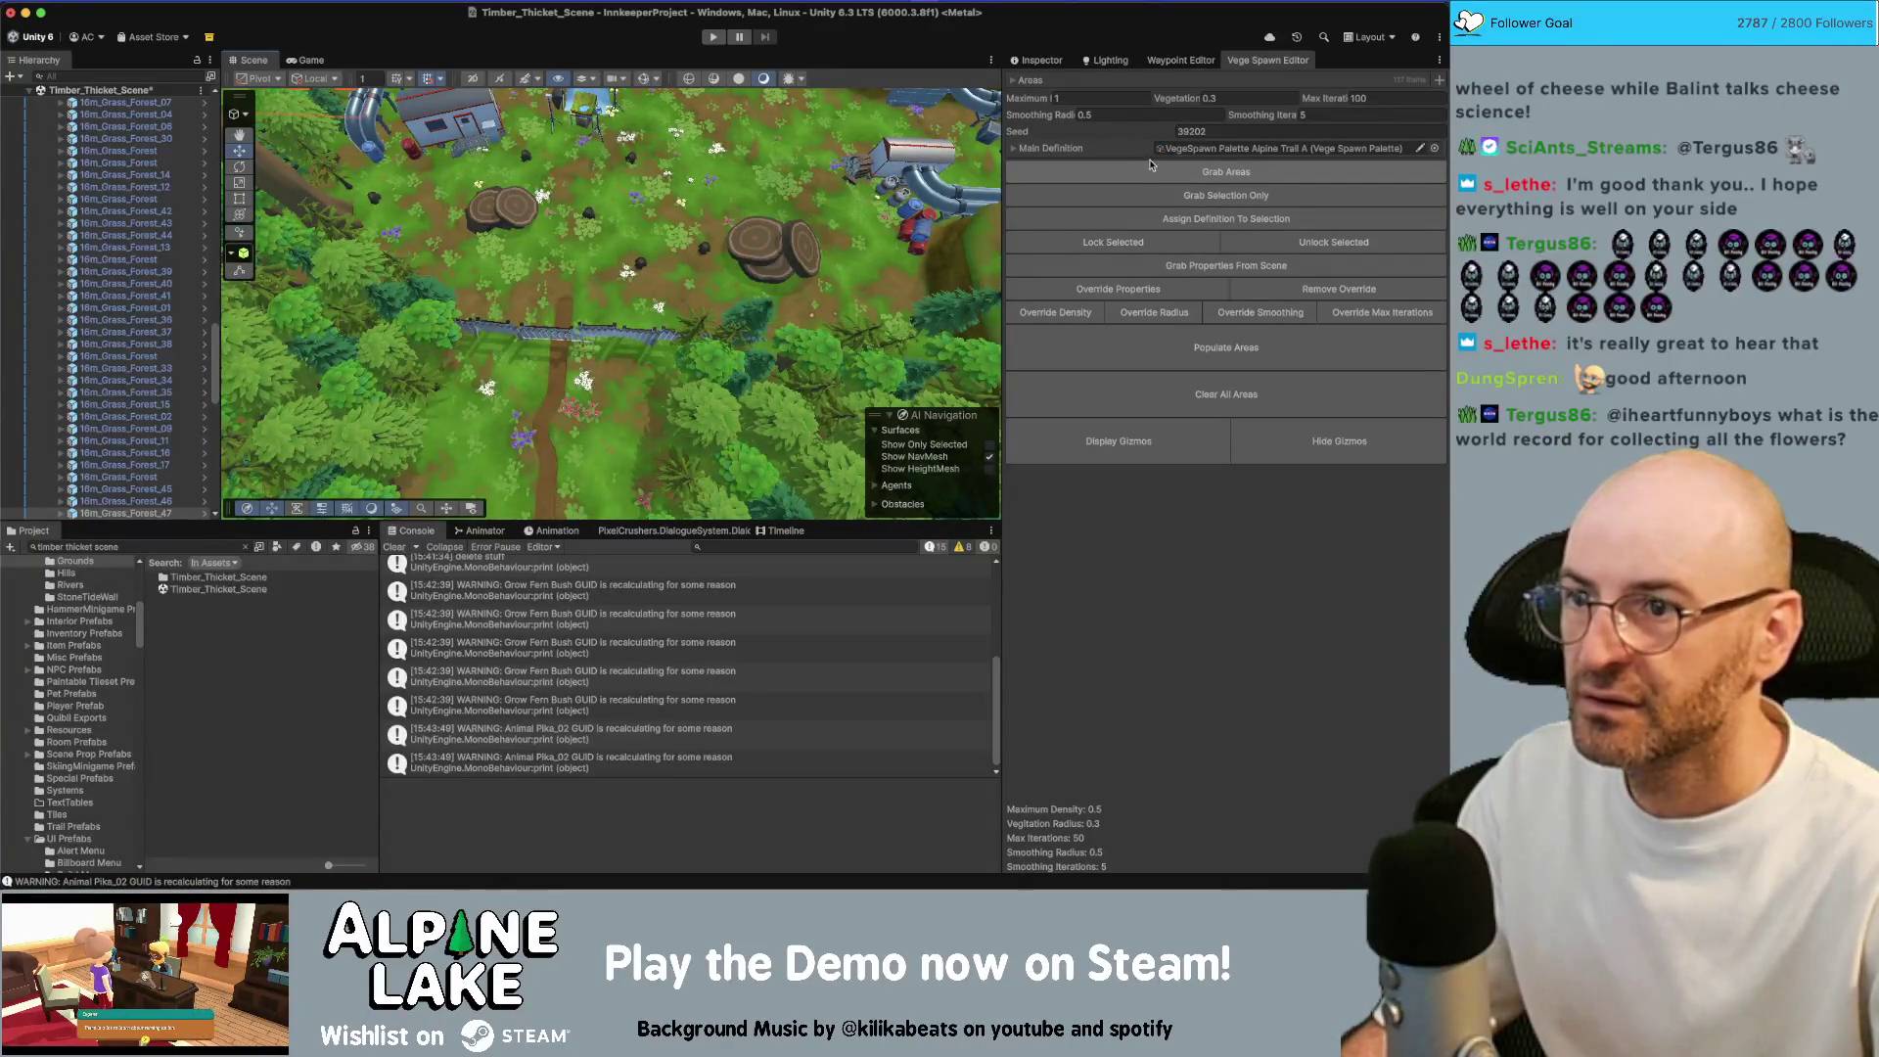
{"action": "key", "text": "w"}
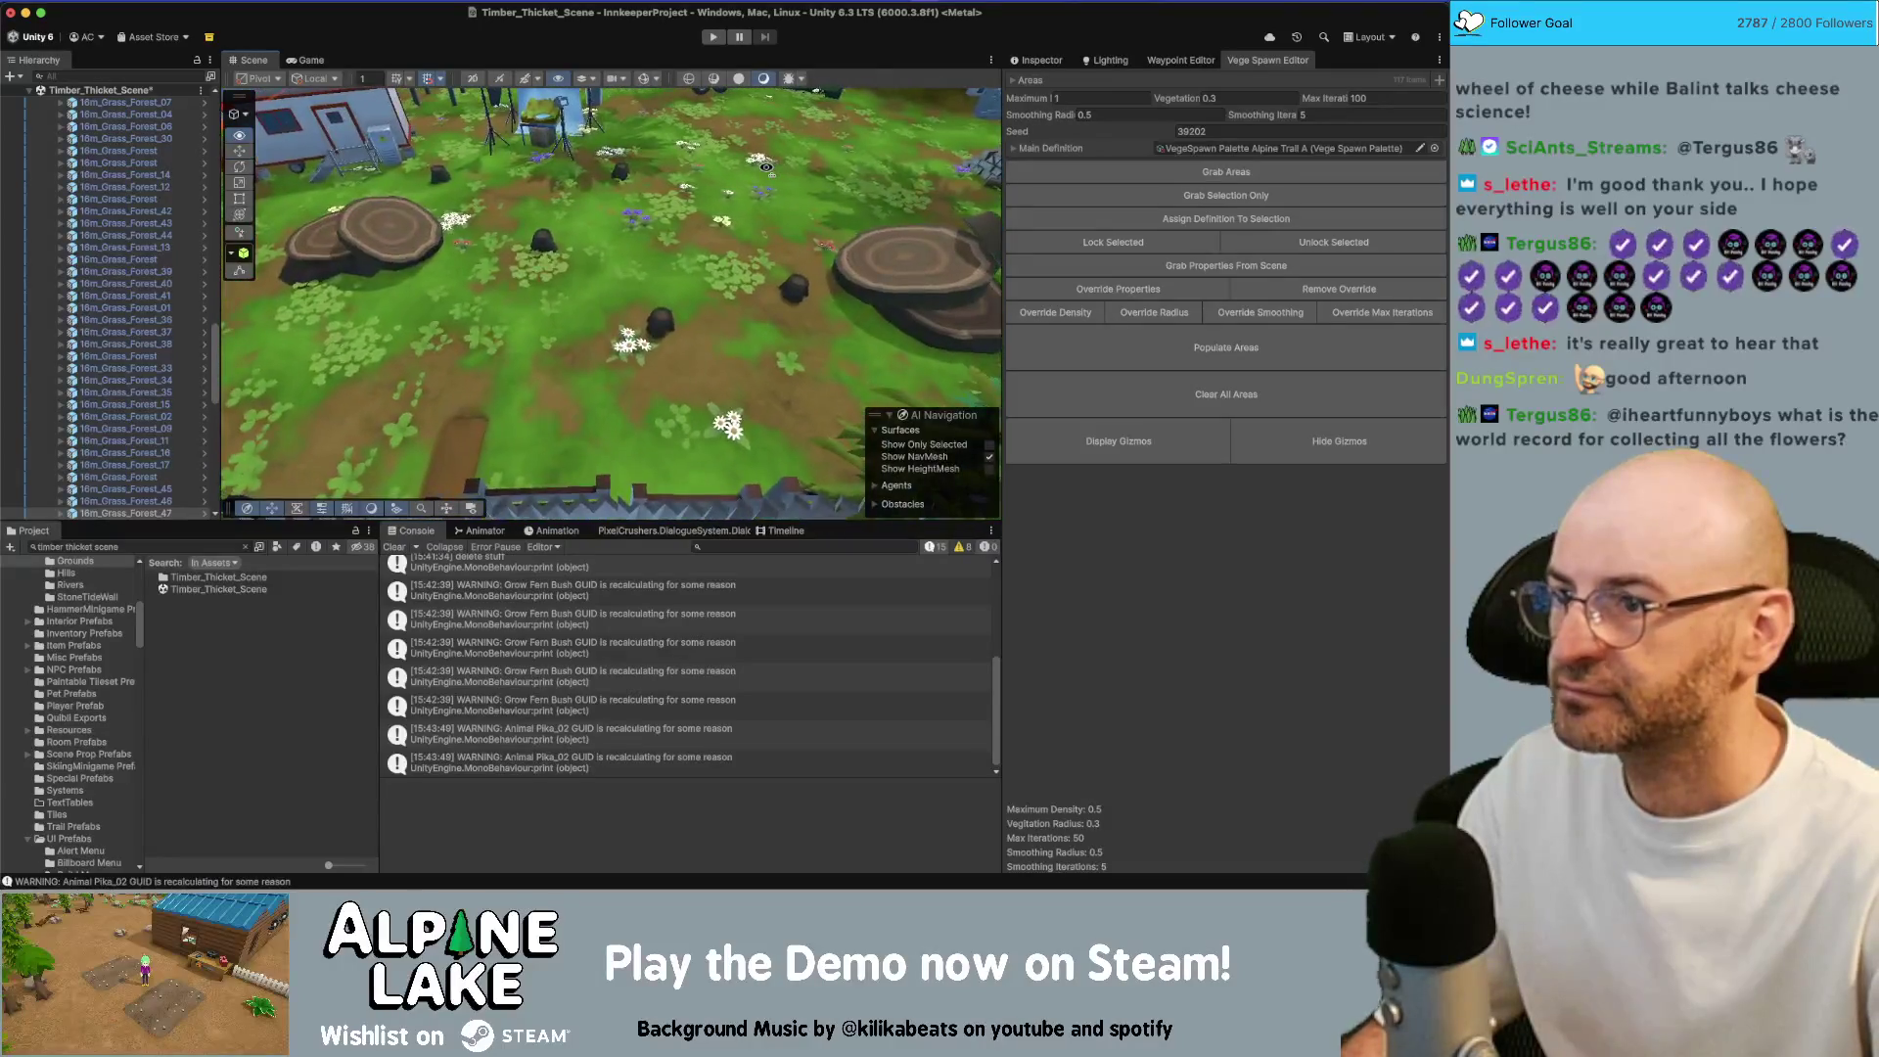
{"action": "key", "text": "s"}
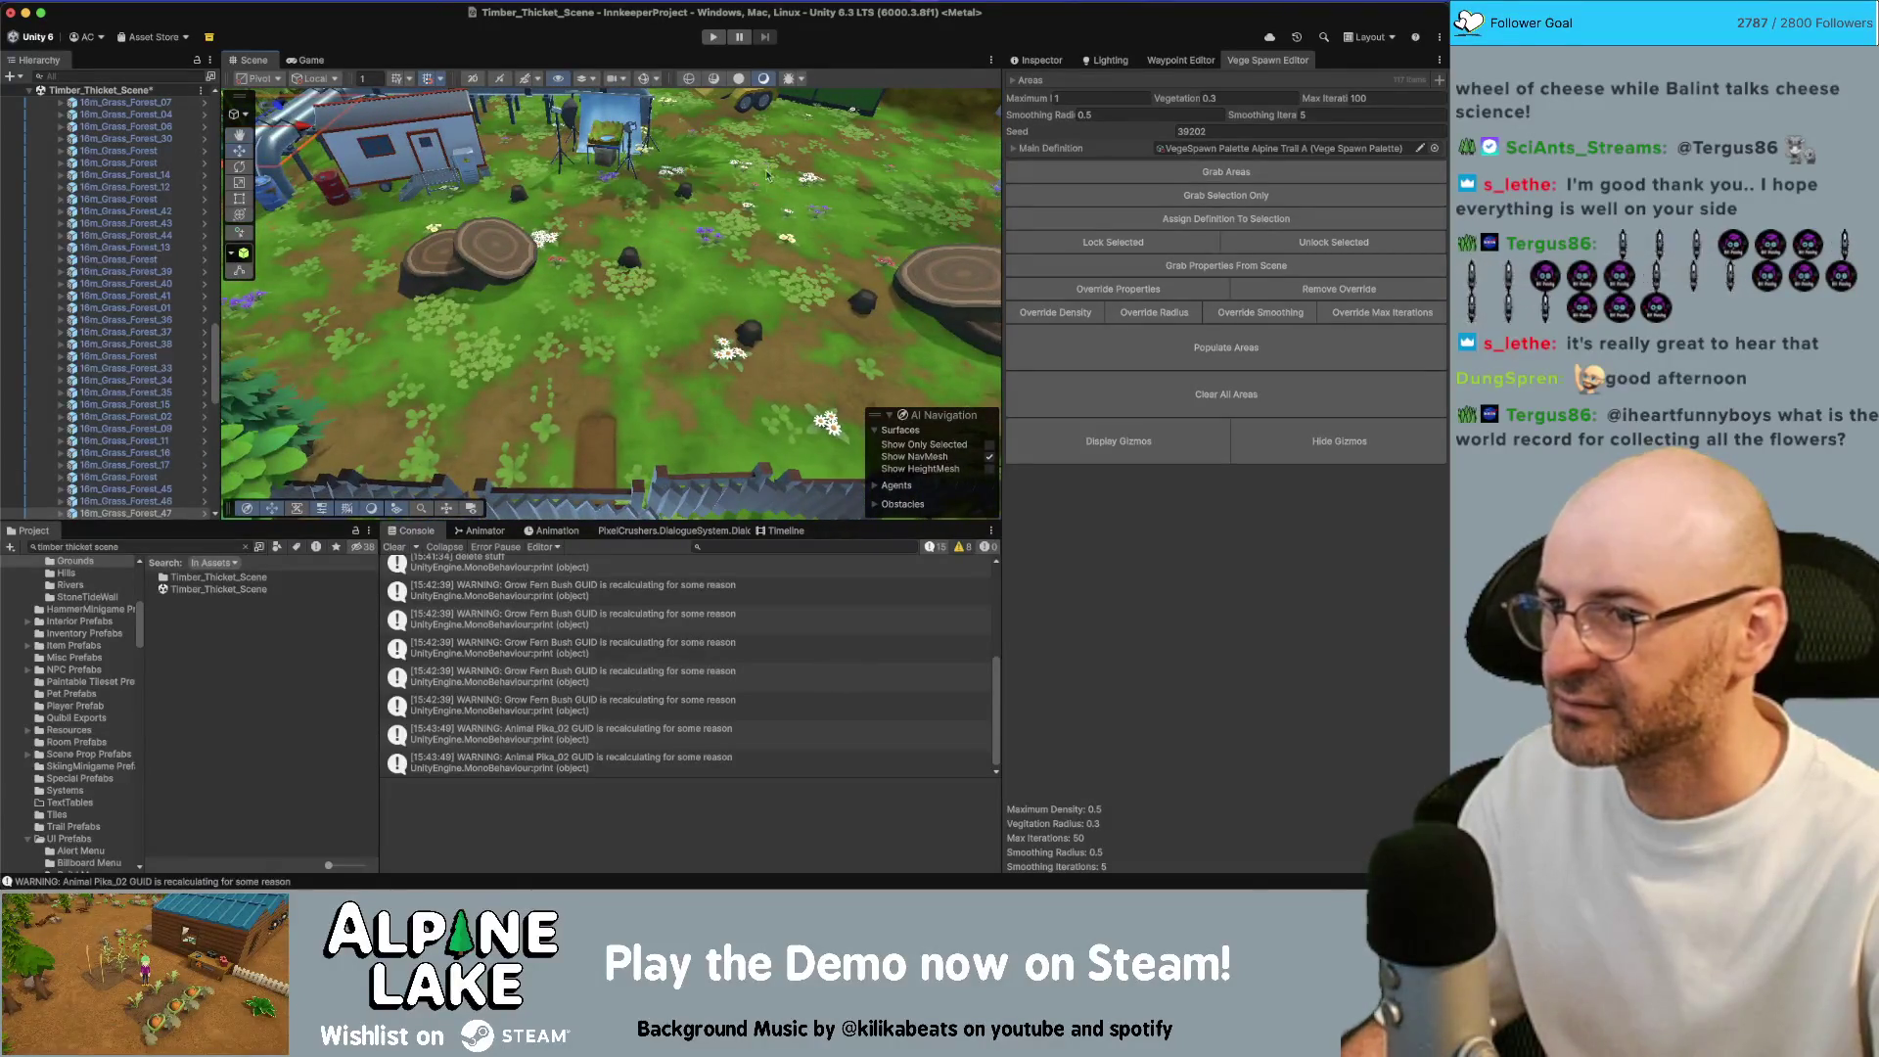
{"action": "left_click", "coordinate": [627, 261]}
{"action": "key", "text": "f"}
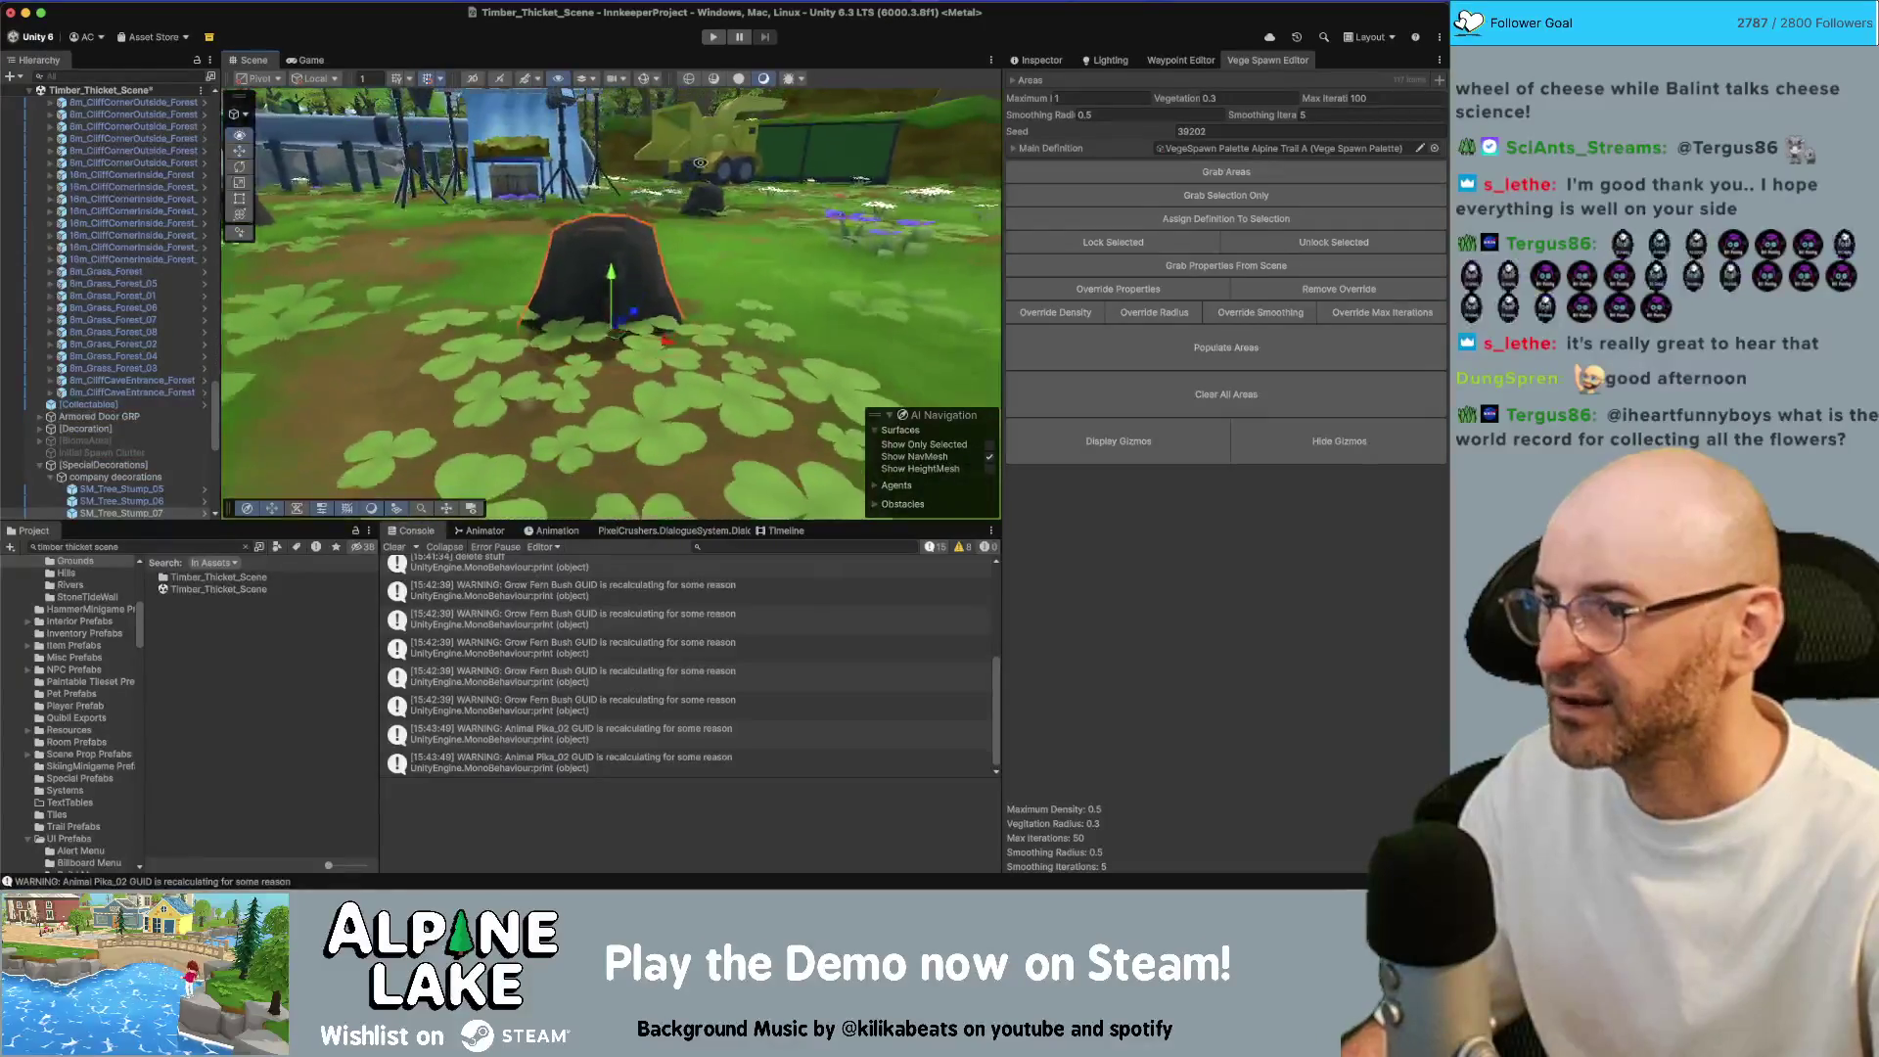
{"action": "left_click_drag", "start_coordinate": [544, 195], "coordinate": [675, 271]}
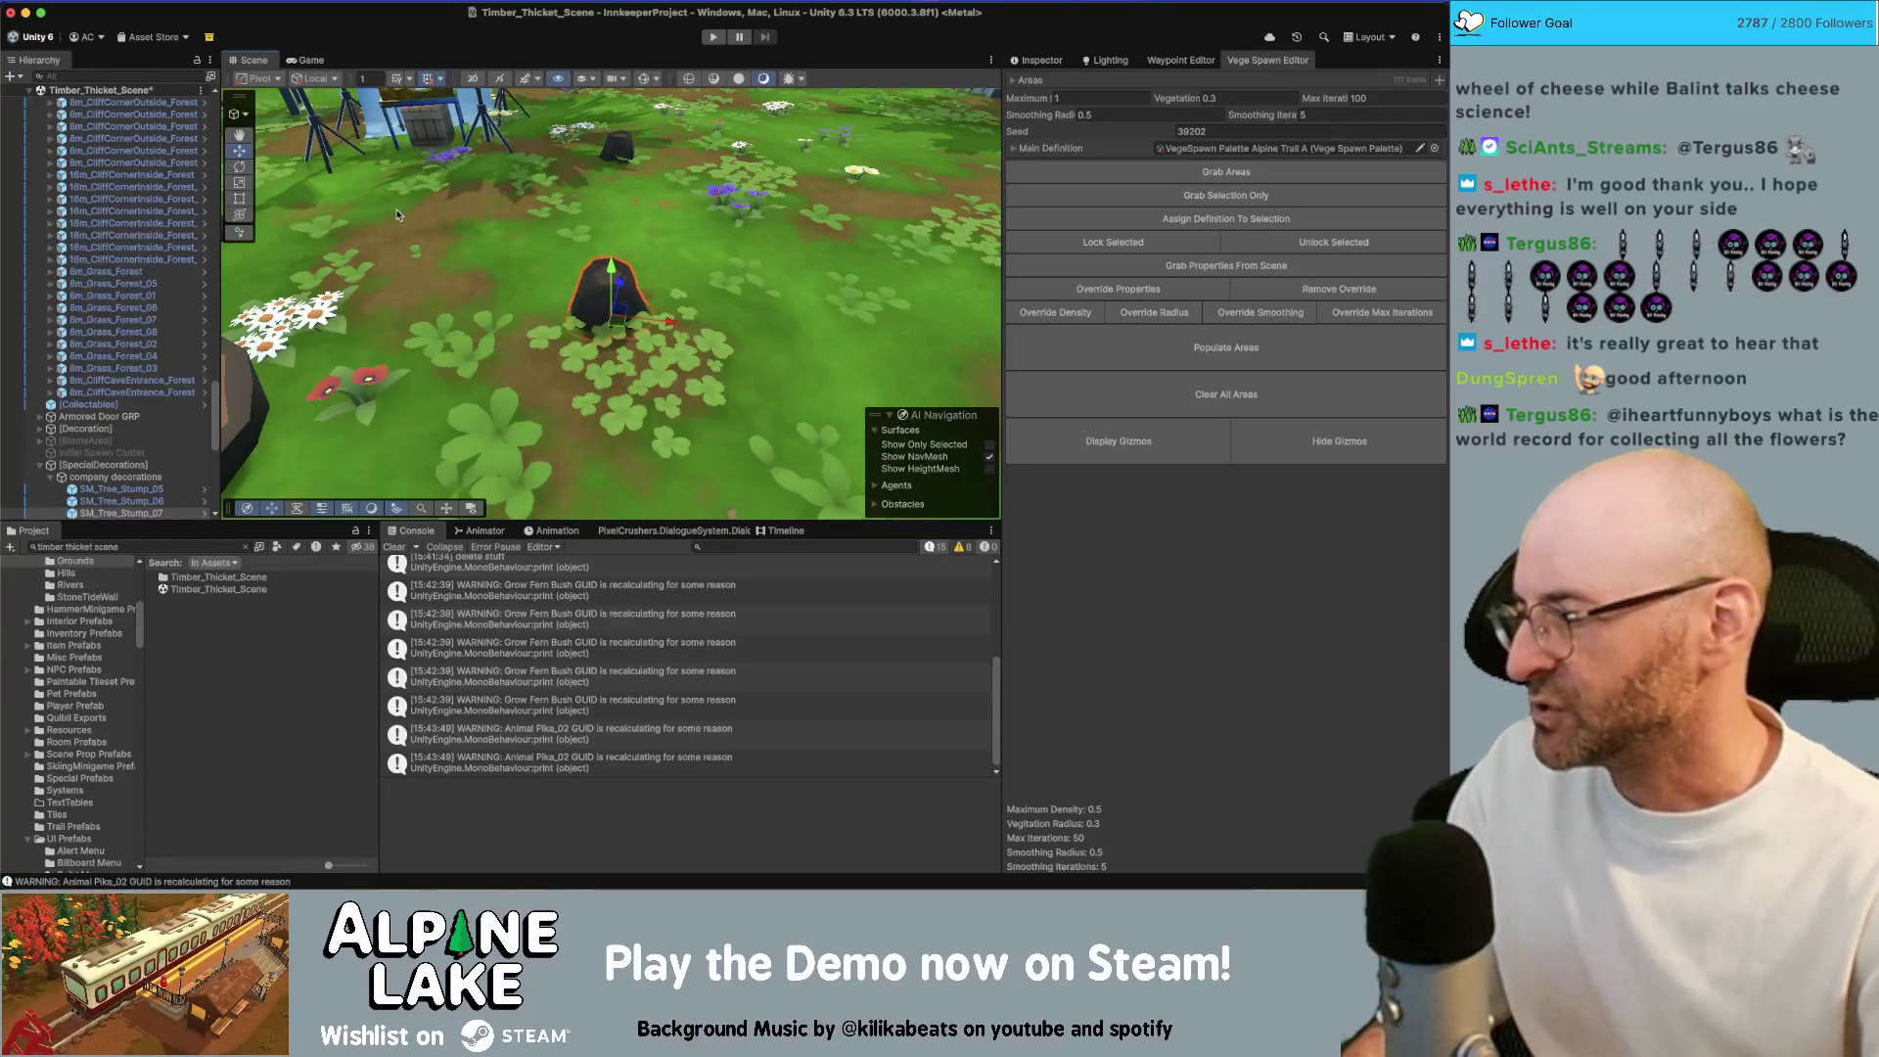
{"action": "mouse_move", "coordinate": [416, 195]}
{"action": "left_mouse_down"}
{"action": "mouse_move", "coordinate": [486, 284]}
{"action": "mouse_move", "coordinate": [615, 347]}
{"action": "left_mouse_up"}
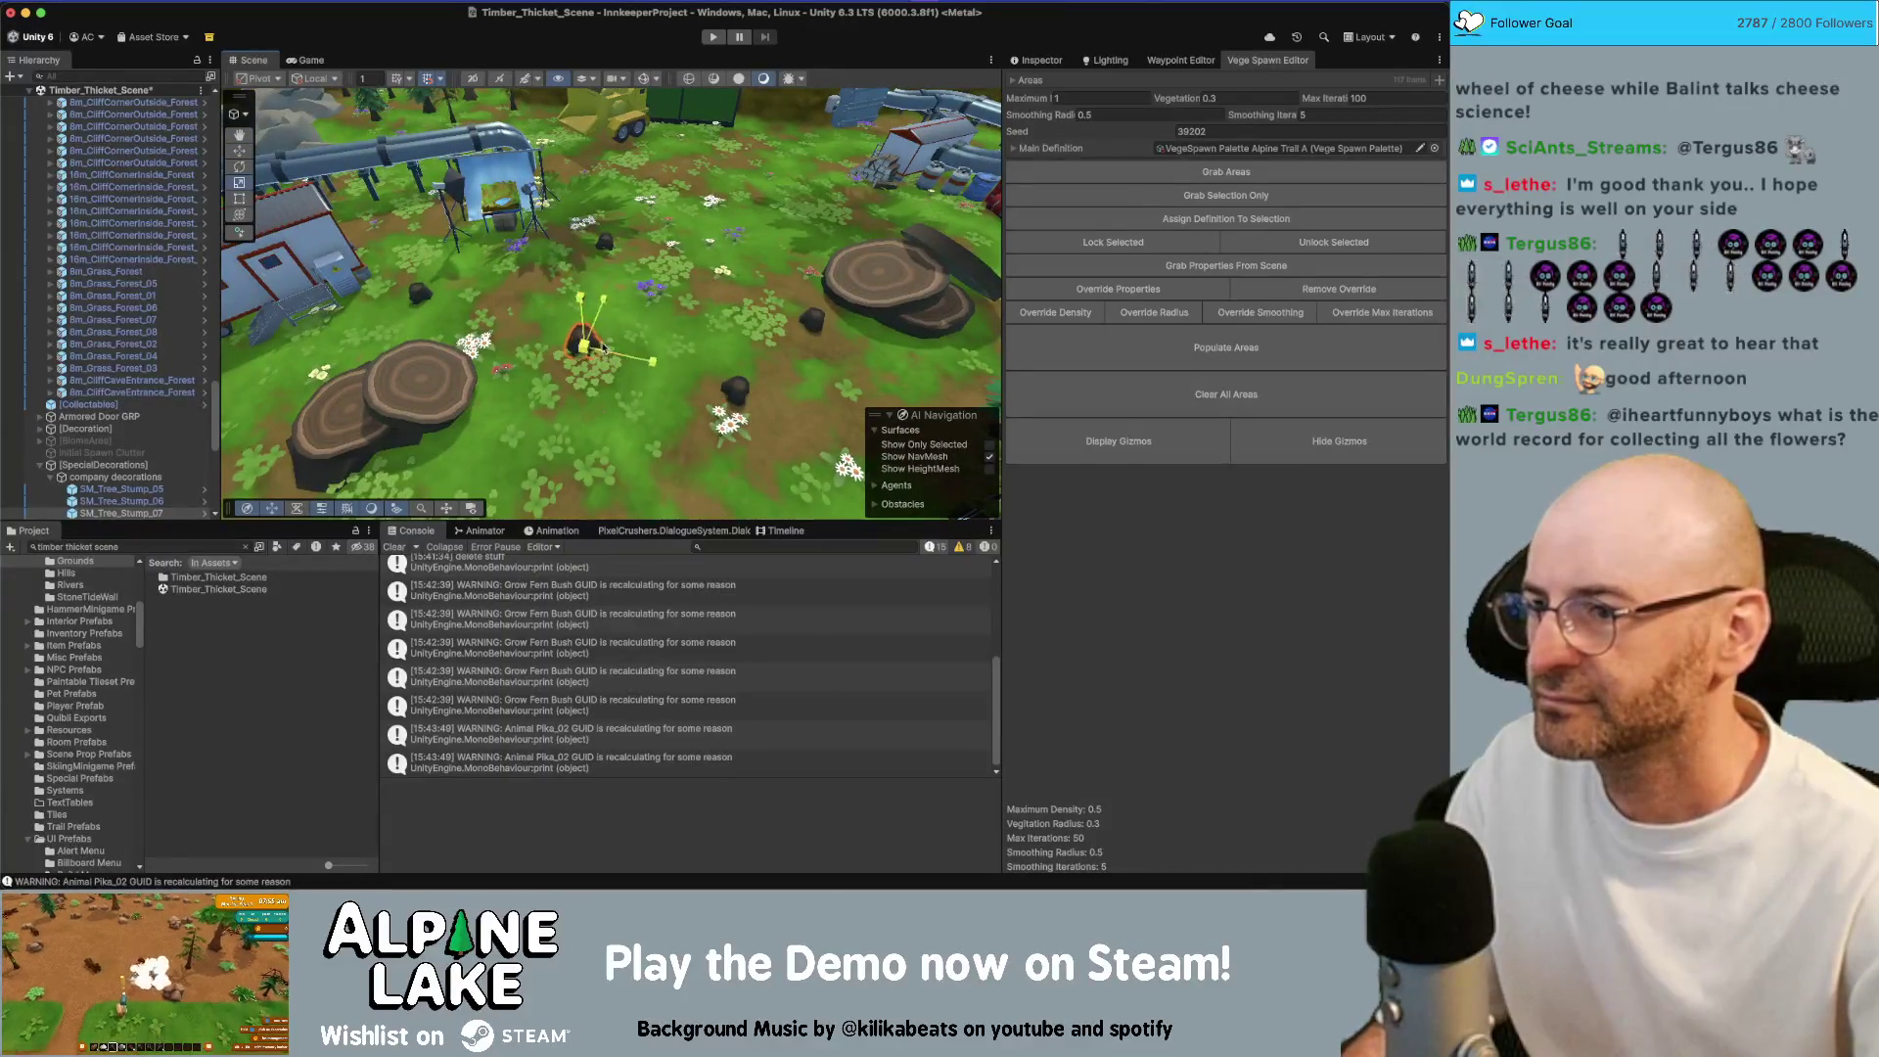
{"action": "left_click", "coordinate": [428, 299]}
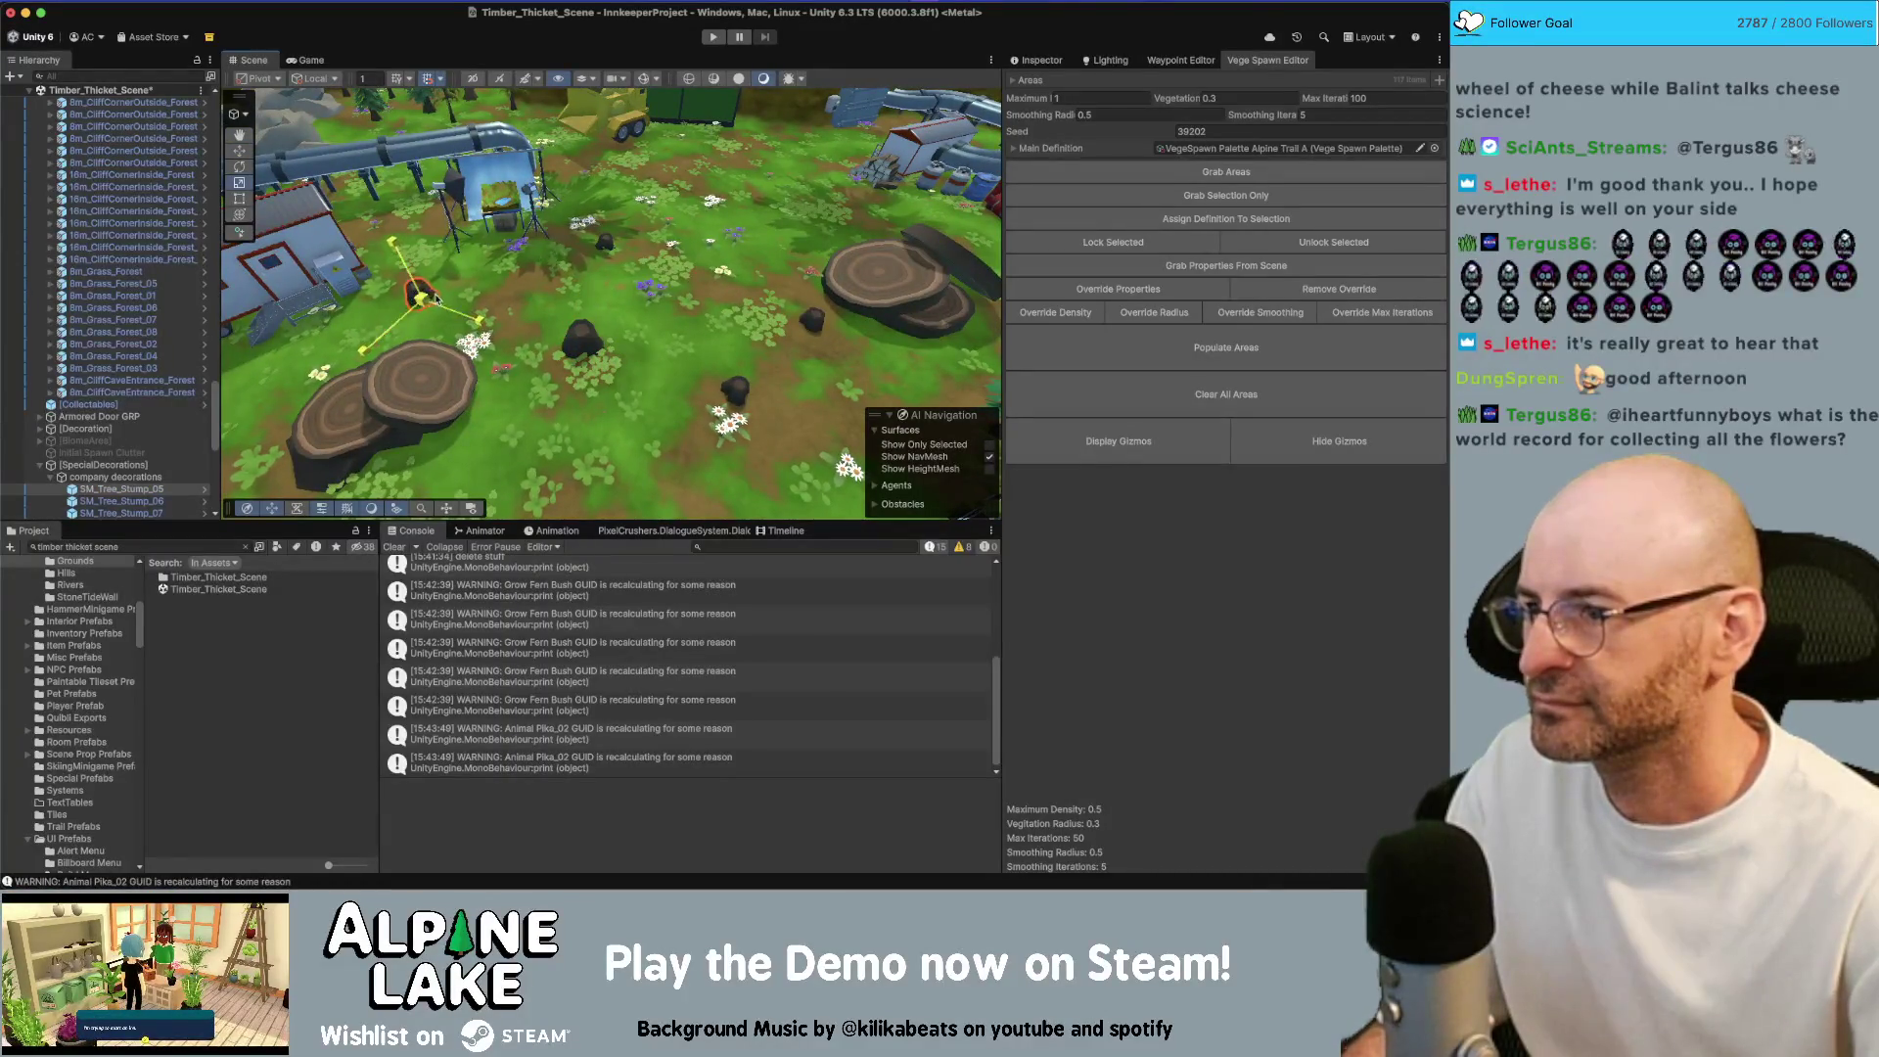
{"action": "left_click", "coordinate": [607, 244]}
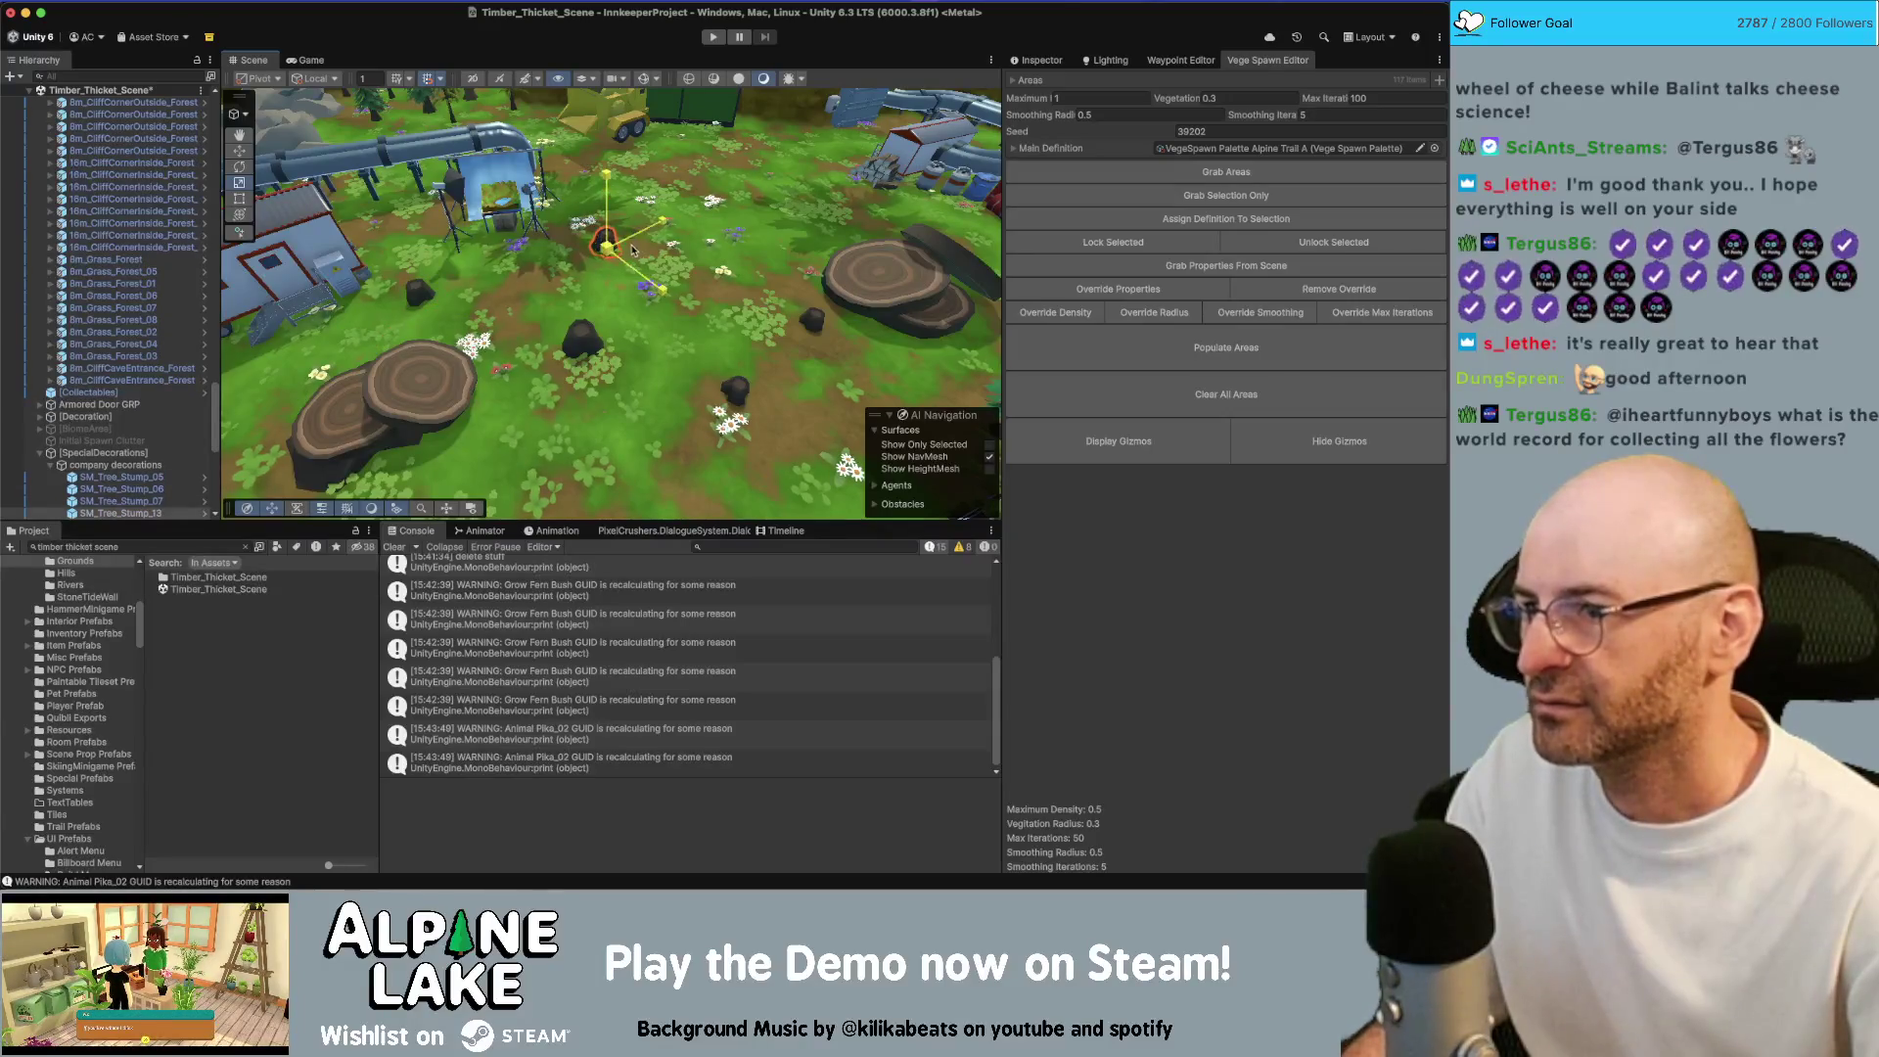
{"action": "left_click", "coordinate": [733, 395]}
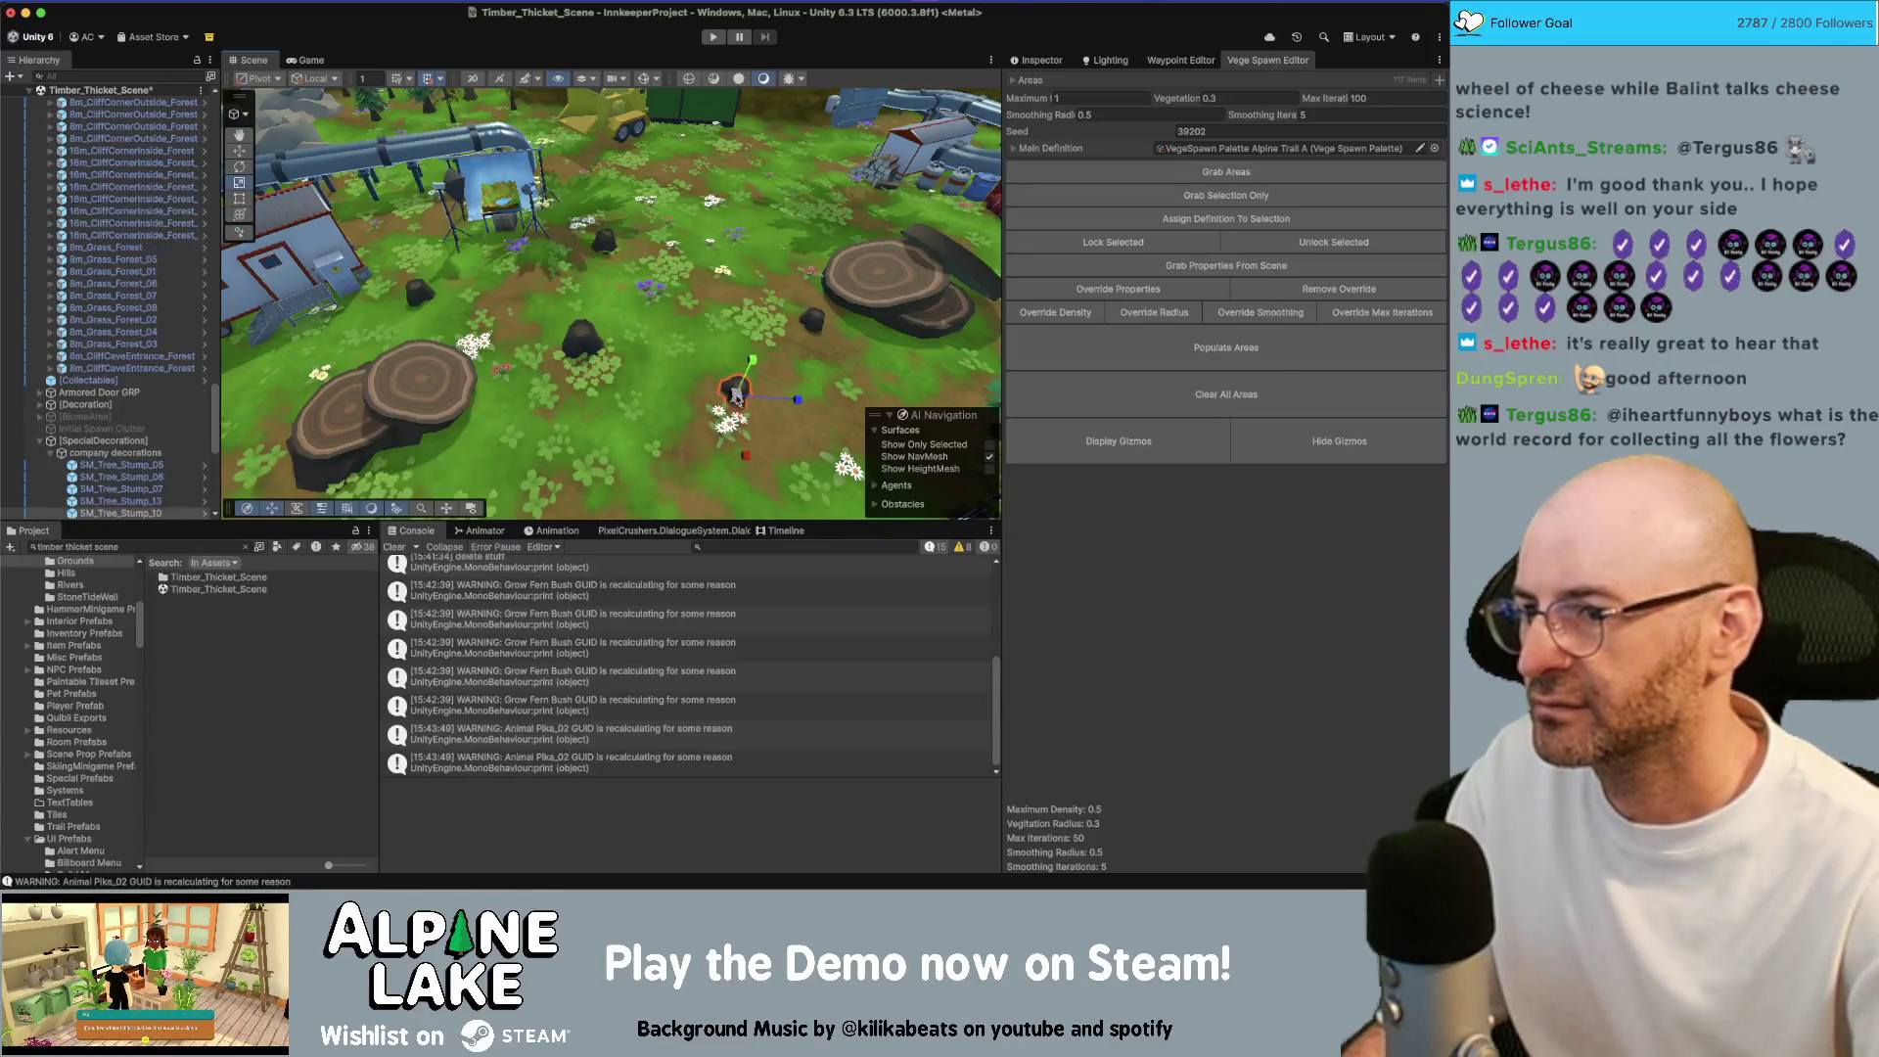
{"action": "left_click", "coordinate": [814, 322]}
{"action": "left_click_drag", "start_coordinate": [769, 309], "coordinate": [298, 208]}
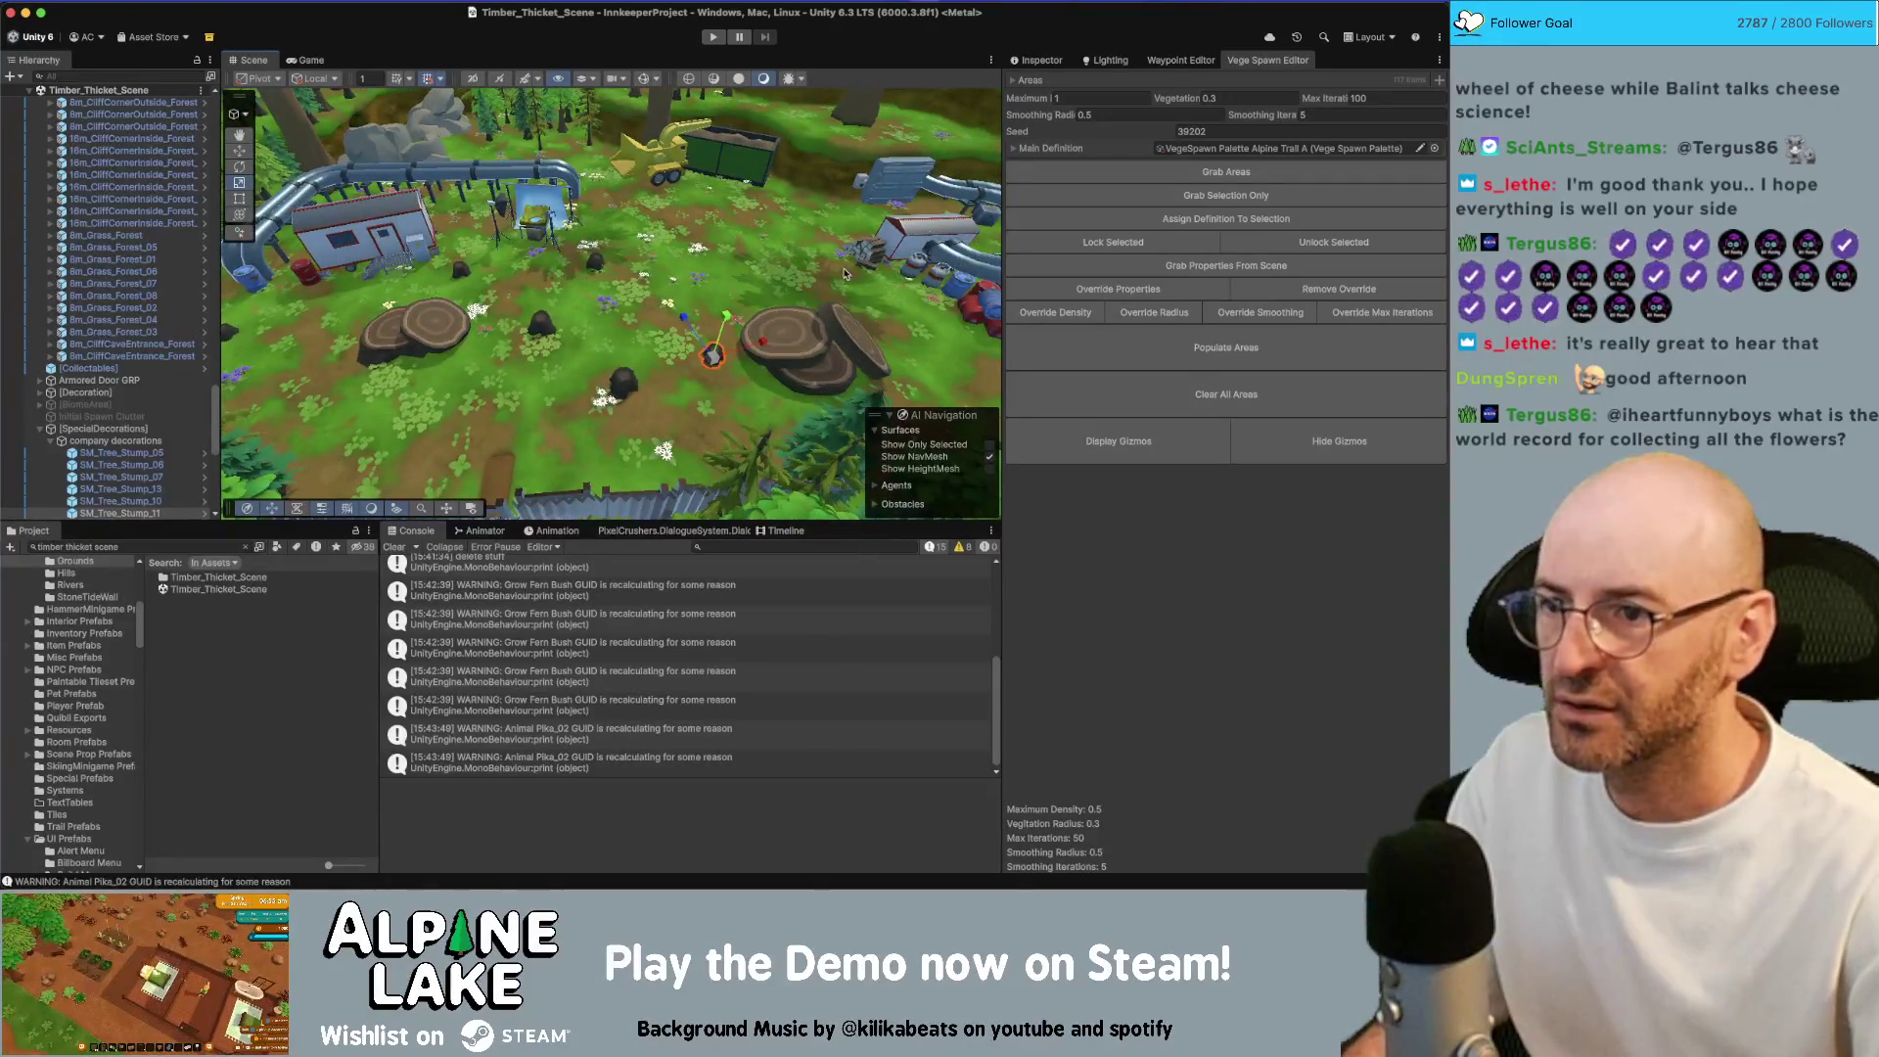
{"action": "left_click_drag", "start_coordinate": [762, 266], "coordinate": [638, 344]}
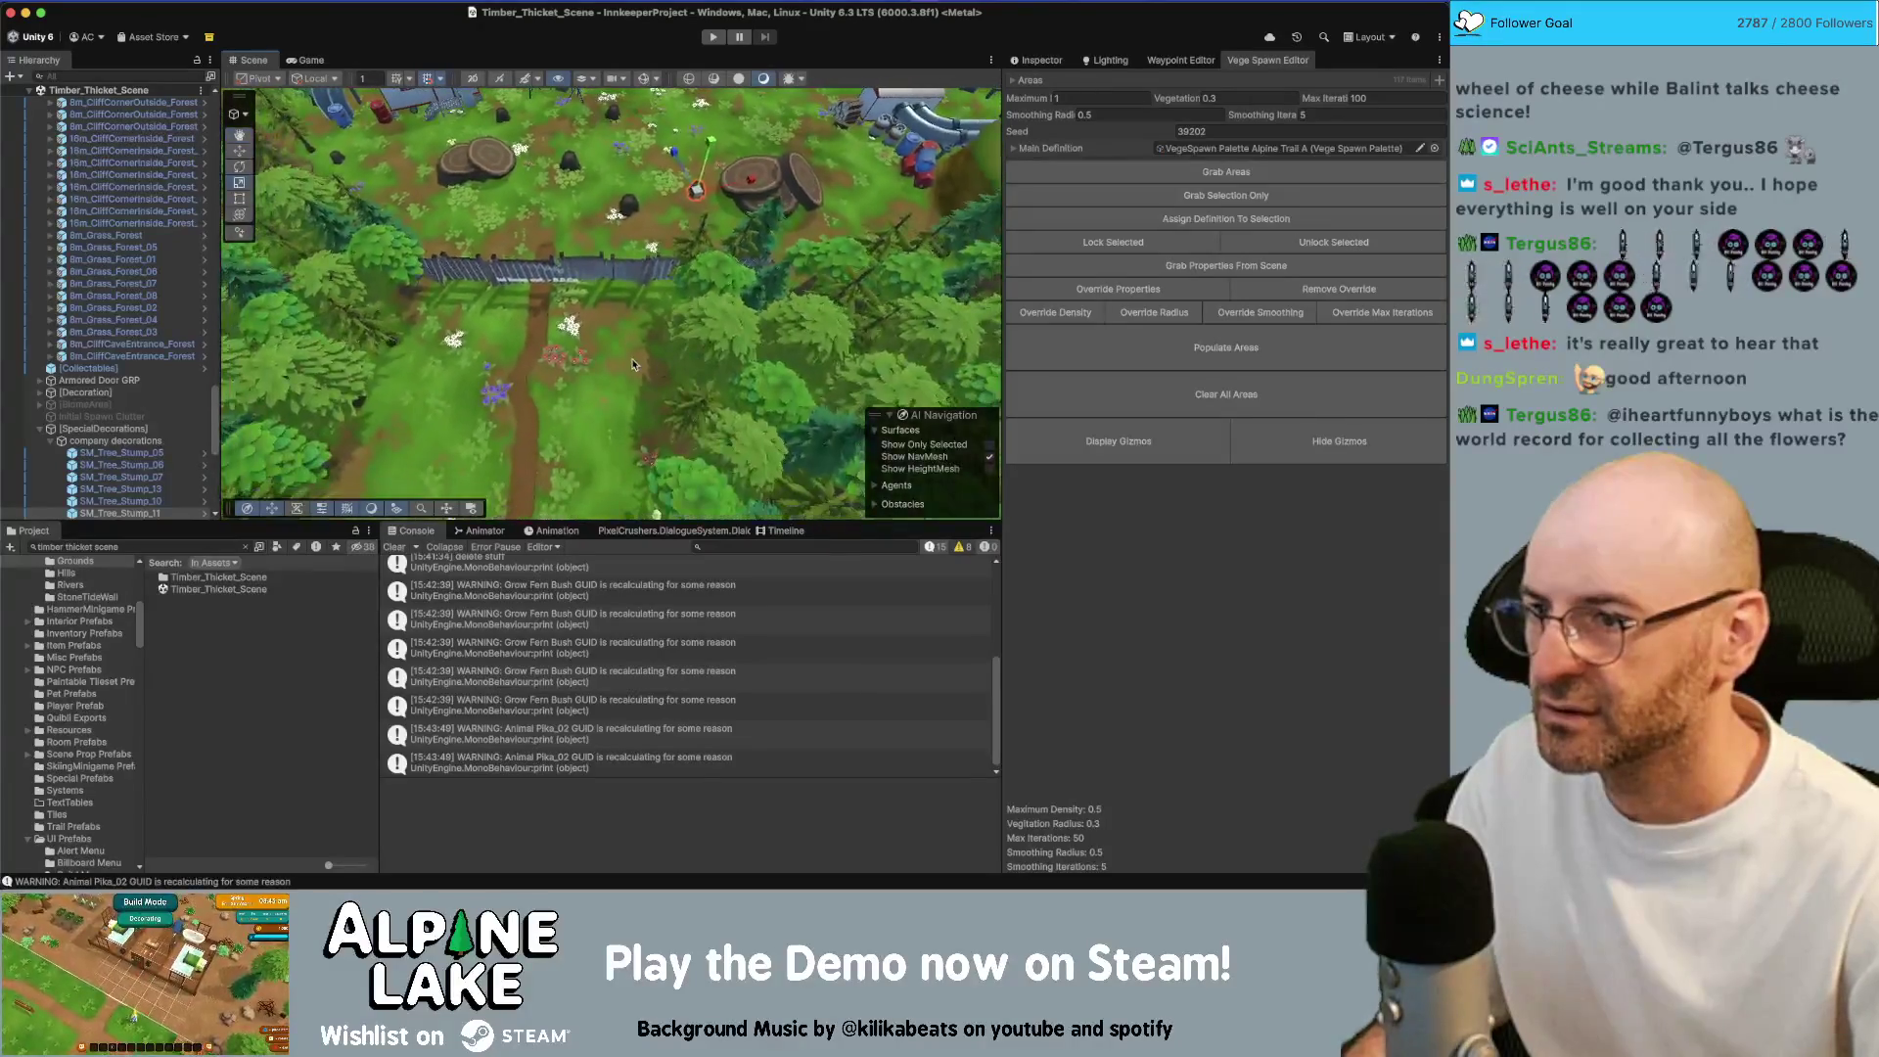
Scale the grass tile by the fence to 0.5 on X and Z, move it into the gap, and duplicate it
{"action": "left_click", "coordinate": [638, 343]}
{"action": "left_click", "coordinate": [1037, 59]}
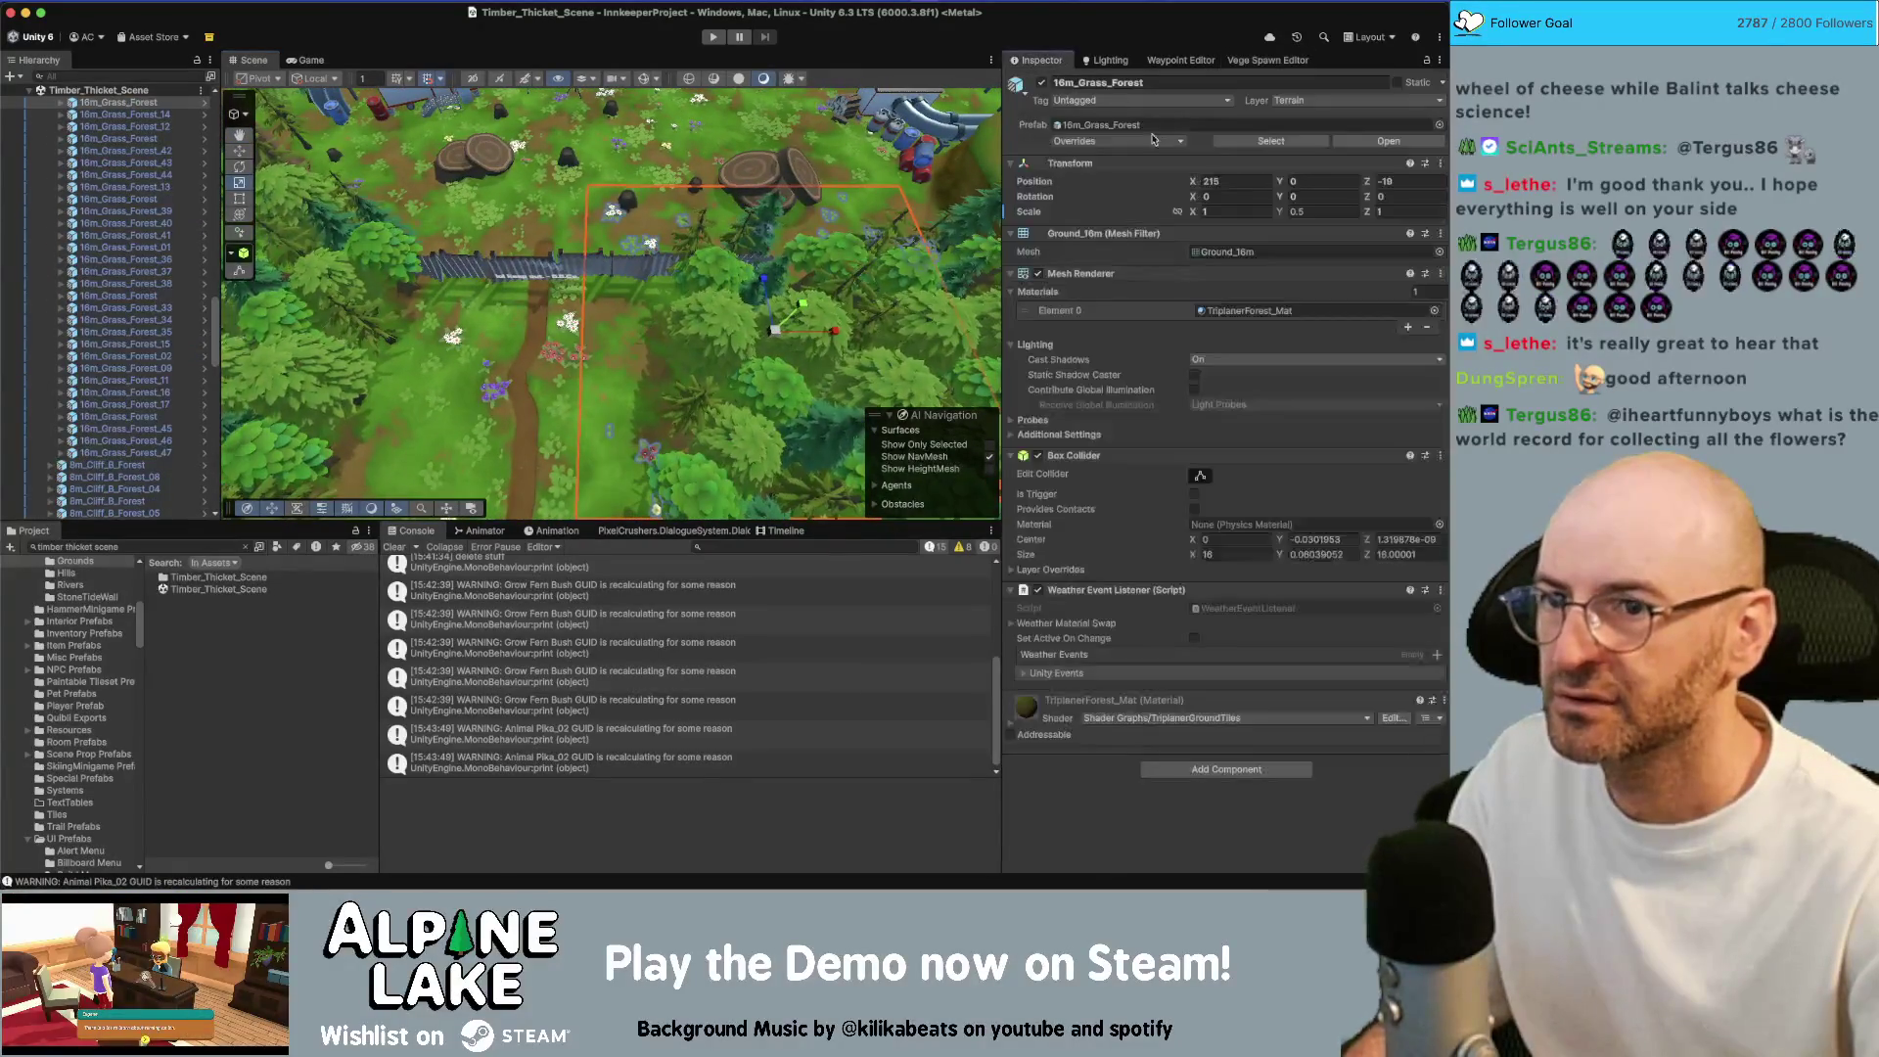
{"action": "left_click", "coordinate": [1241, 211]}
{"action": "type", "text": "0.5"}
{"action": "key", "text": "Tab"}
{"action": "key", "text": "Tab"}
{"action": "type", "text": "0.5"}
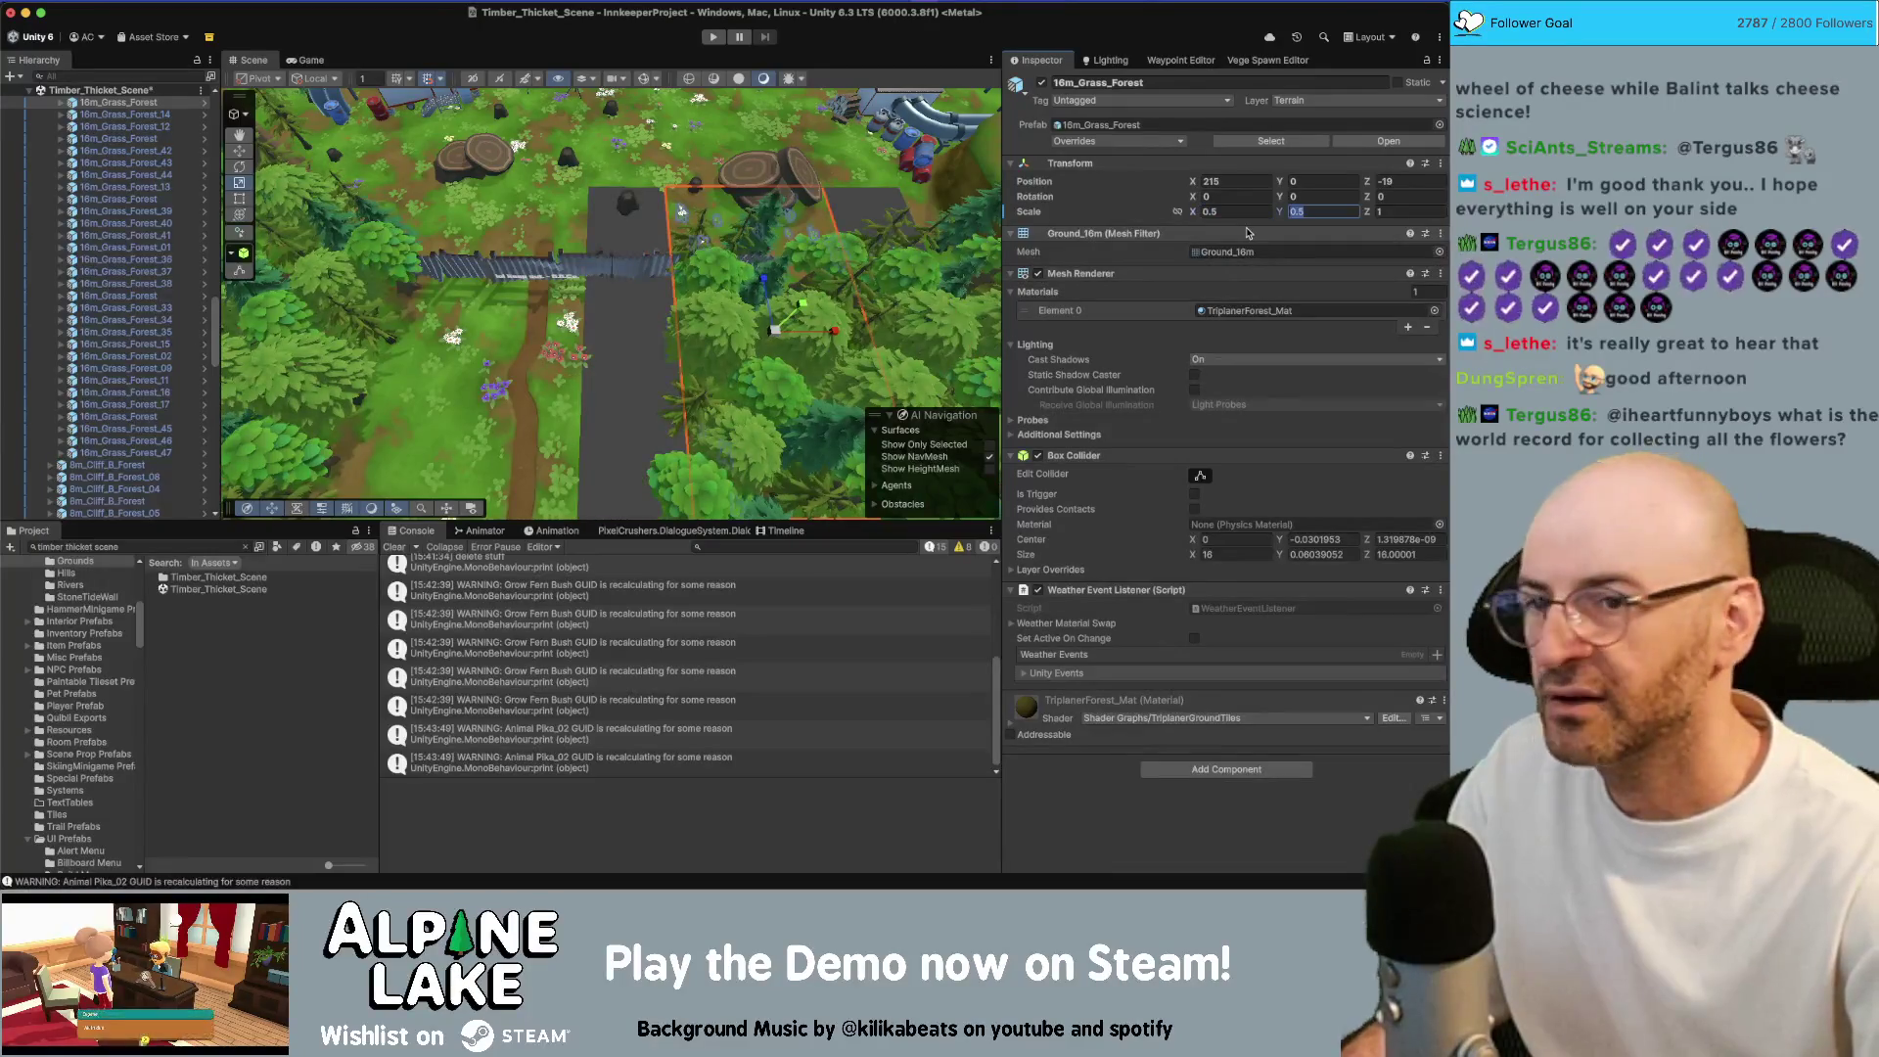
{"action": "left_click", "coordinate": [770, 328]}
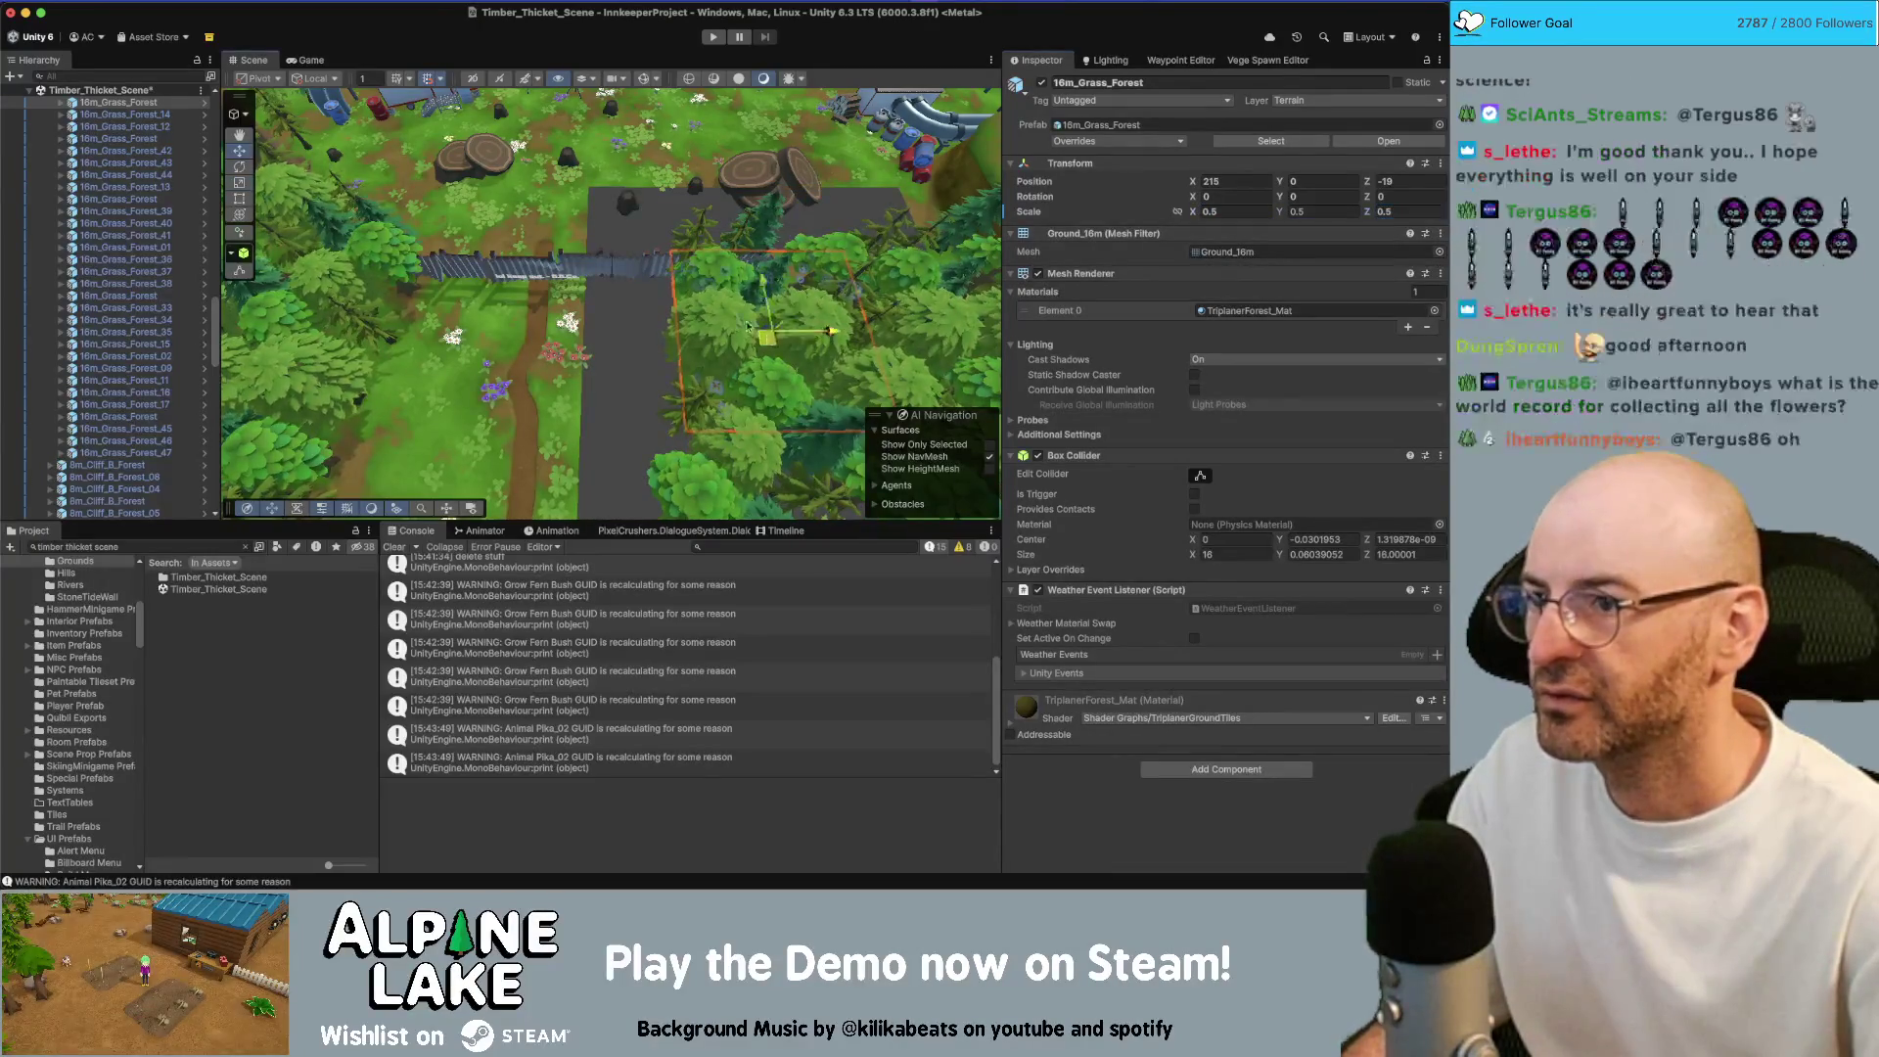
{"action": "mouse_move", "coordinate": [689, 283]}
{"action": "left_mouse_down"}
{"action": "mouse_move", "coordinate": [727, 318]}
{"action": "mouse_move", "coordinate": [664, 264]}
{"action": "mouse_move", "coordinate": [804, 261]}
{"action": "left_mouse_up"}
{"action": "key", "text": "super+d"}
{"action": "key", "text": "super+d"}
{"action": "mouse_move", "coordinate": [631, 320]}
{"action": "left_mouse_down"}
{"action": "mouse_move", "coordinate": [389, 317]}
{"action": "mouse_move", "coordinate": [636, 421]}
{"action": "left_mouse_up"}
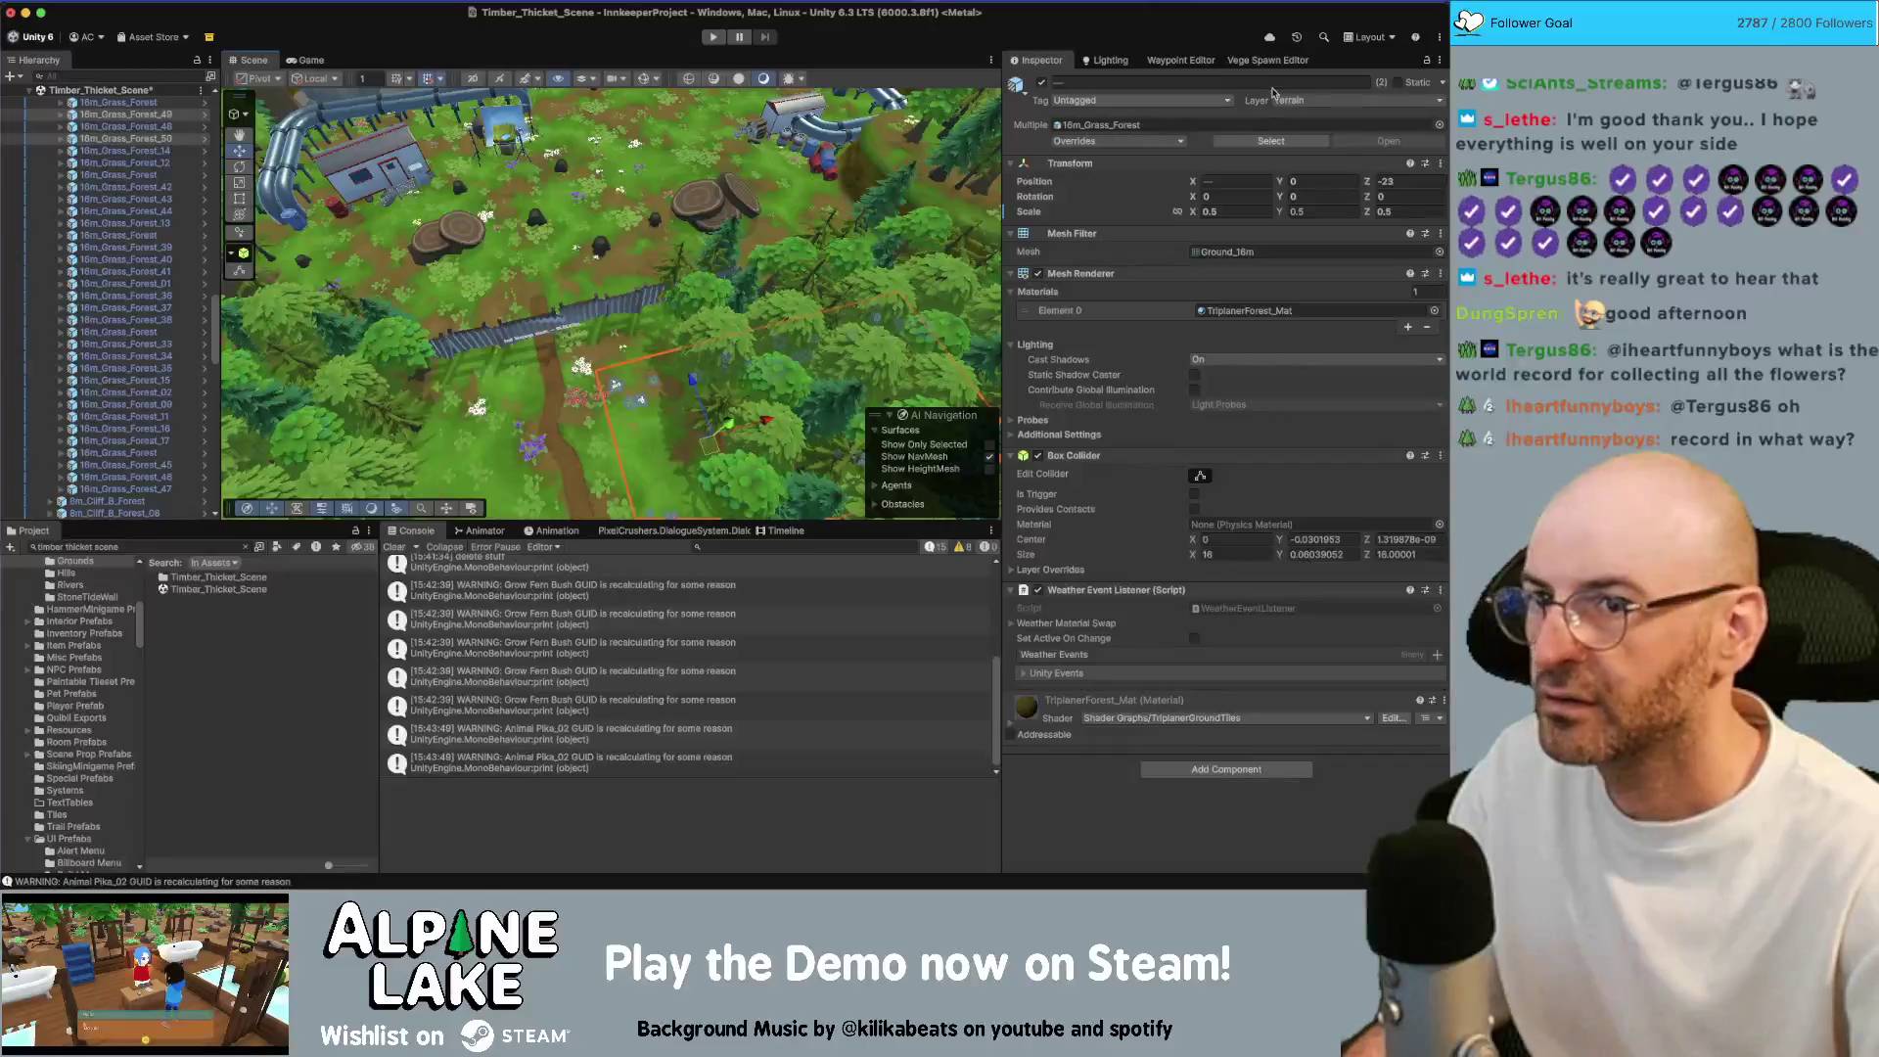
Populate Areas in the Vege Spawn Editor and expand the Main Definition's plant list
{"action": "left_click", "coordinate": [1267, 60]}
{"action": "left_click", "coordinate": [1219, 347]}
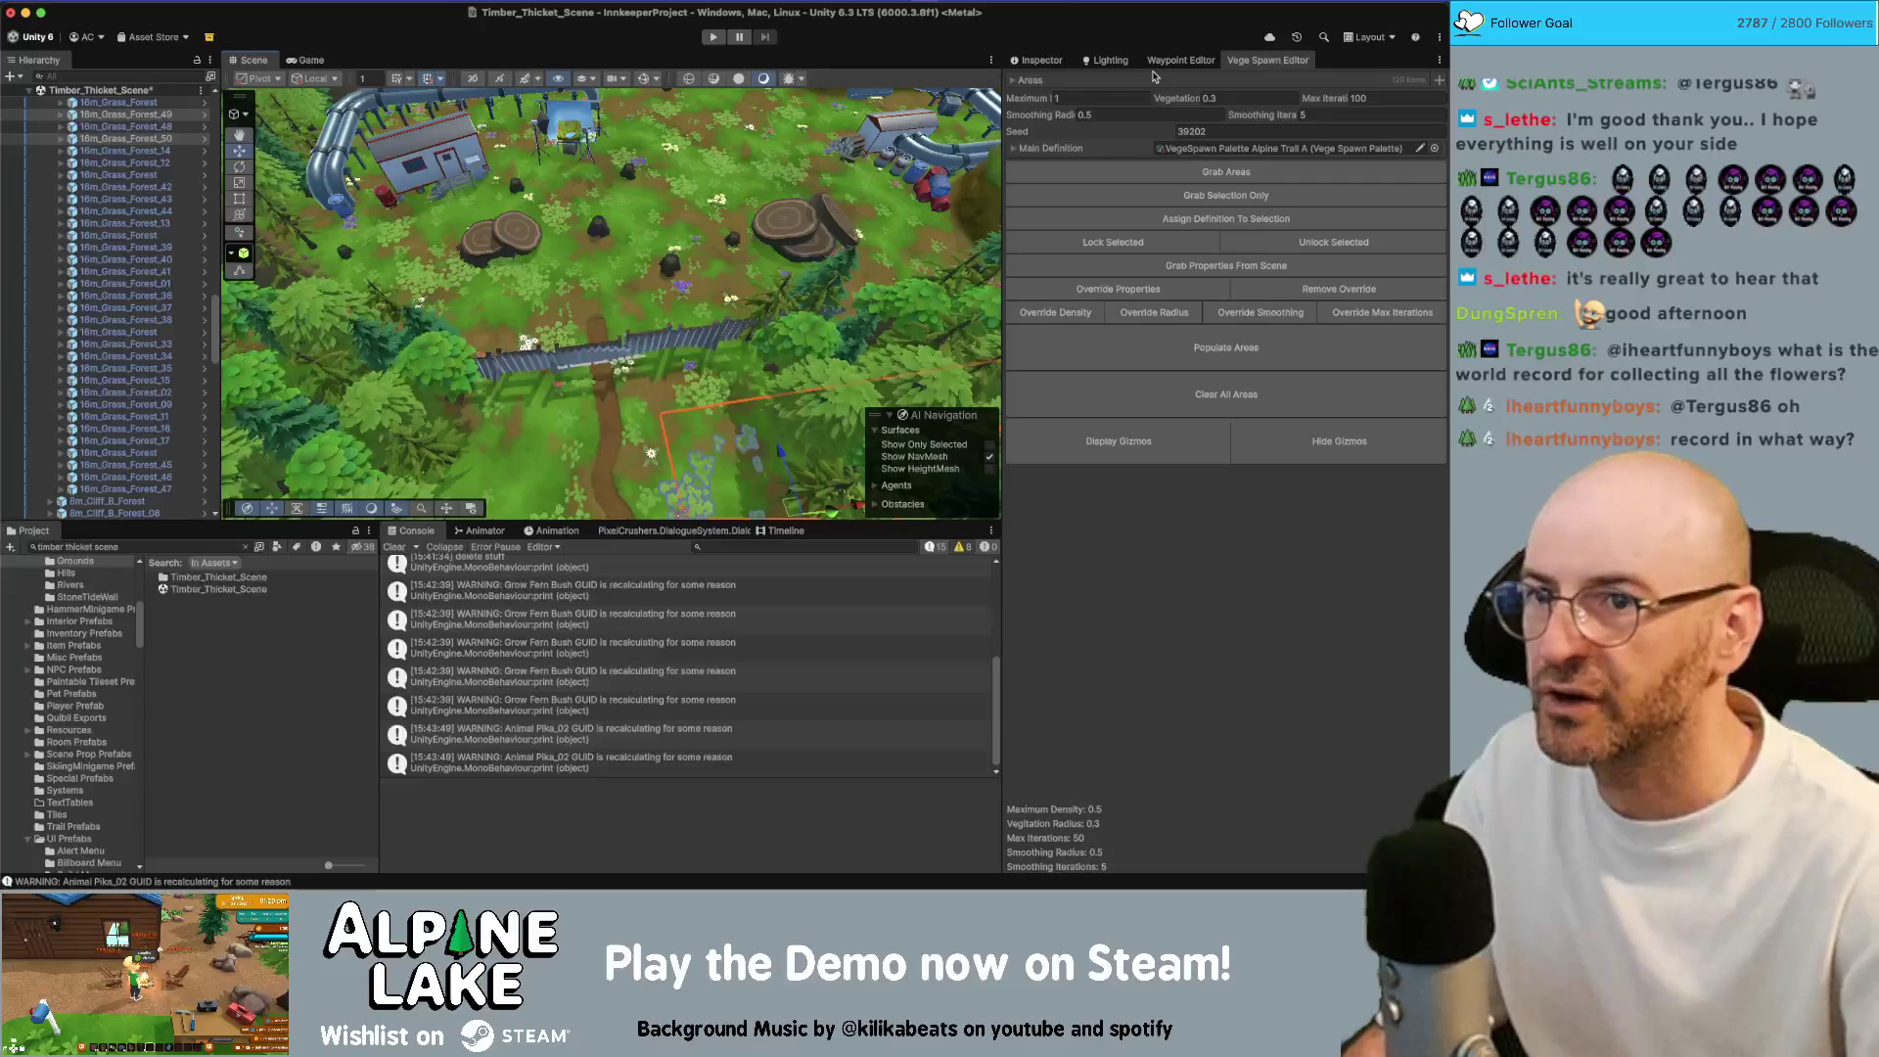
{"action": "left_click", "coordinate": [1016, 149]}
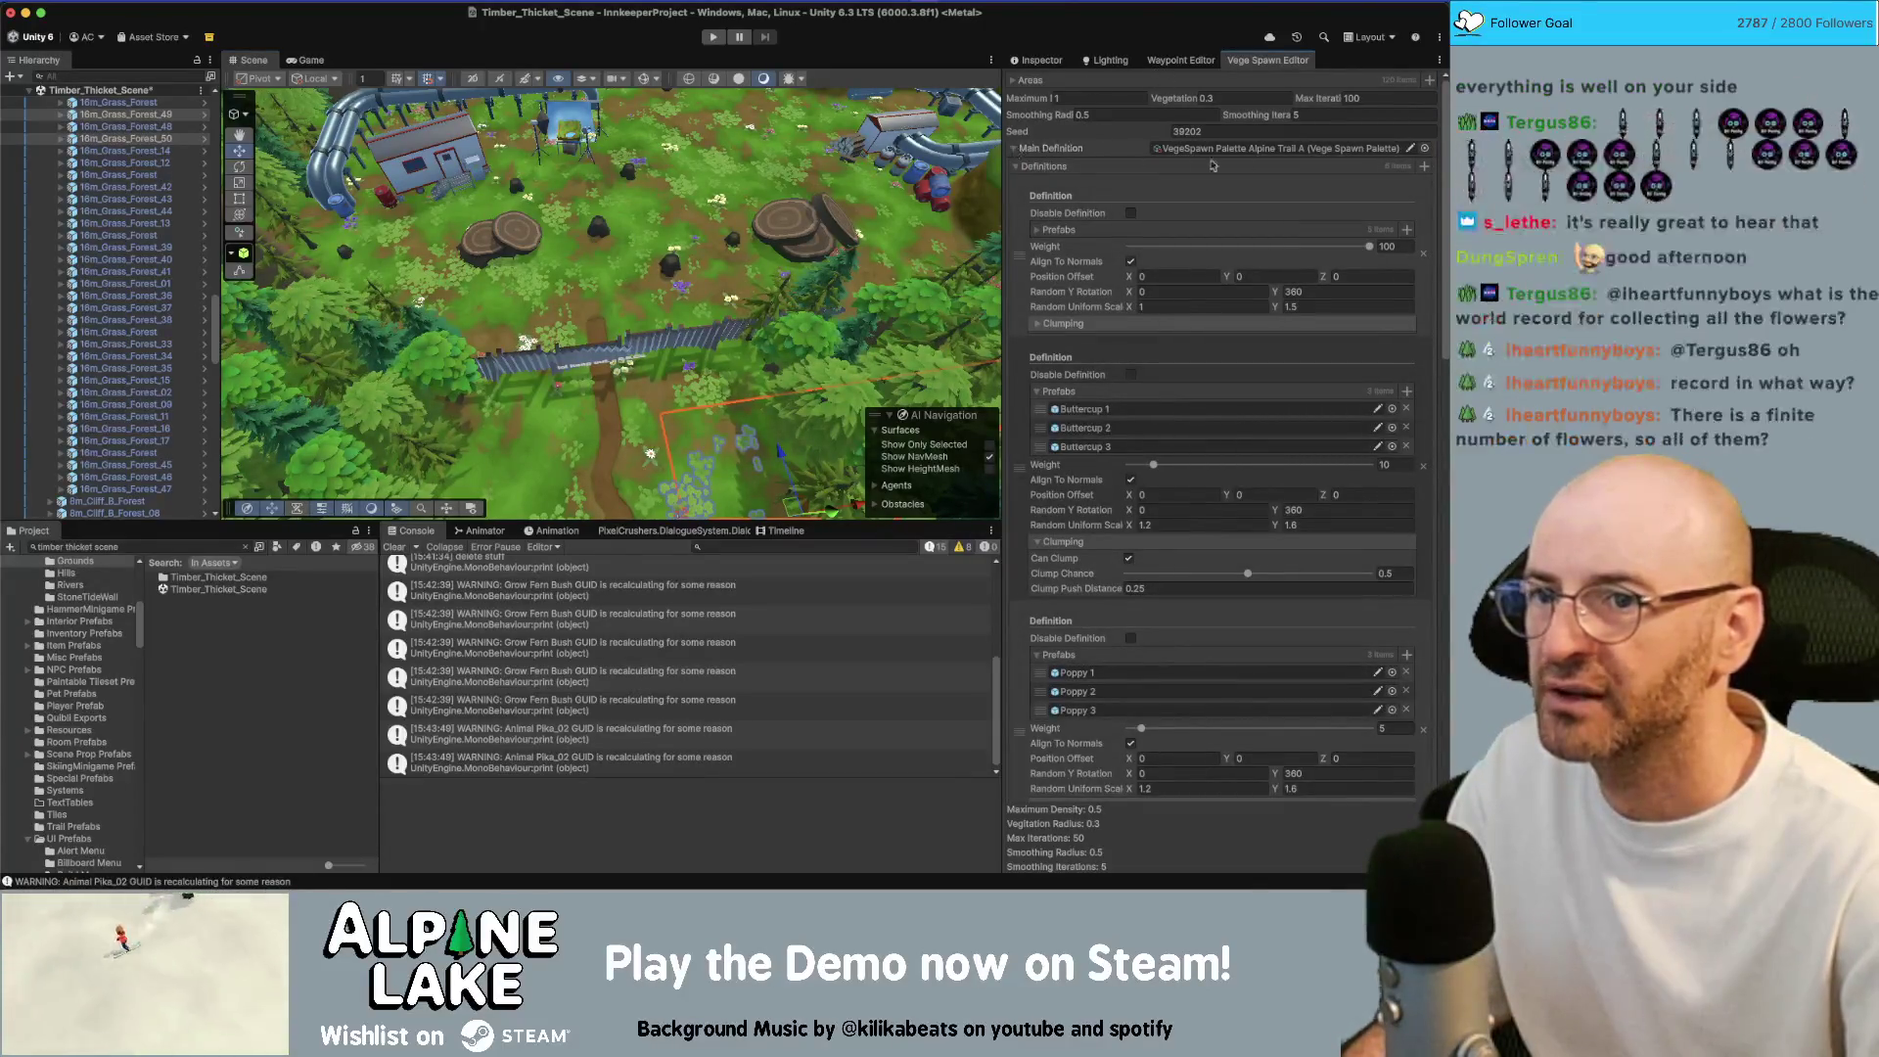
Duplicate the Alpine Trail A palette asset and rename the copy to 'Timber Thicket'
{"action": "left_click", "coordinate": [1258, 151]}
{"action": "left_click", "coordinate": [303, 578]}
{"action": "key", "text": "super+d"}
{"action": "key", "text": "Return"}
{"action": "key", "text": "BackSpace"}
{"action": "key", "text": "BackSpace"}
{"action": "key", "text": "BackSpace"}
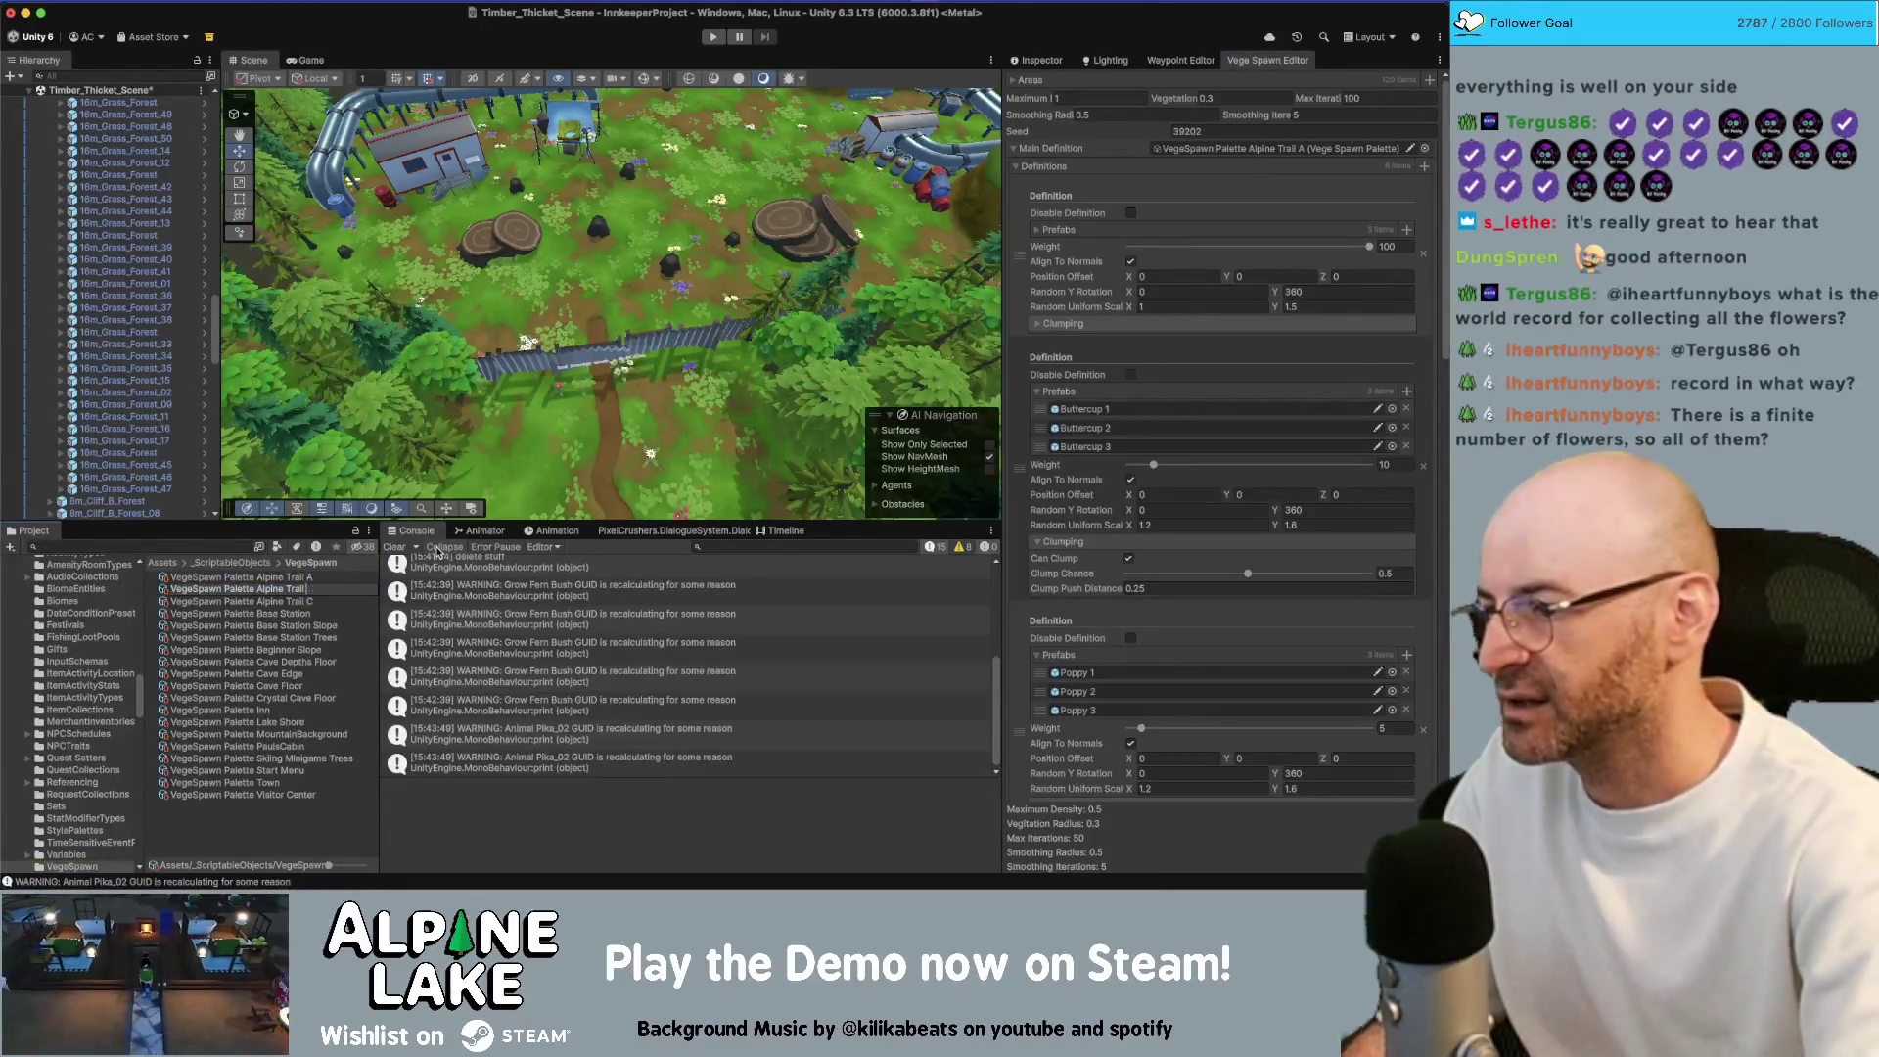
{"action": "key", "text": "BackSpace"}
{"action": "key", "text": "BackSpace"}
{"action": "key", "text": "BackSpace"}
{"action": "key", "text": "BackSpace"}
{"action": "type", "text": "Timber Thicket"}
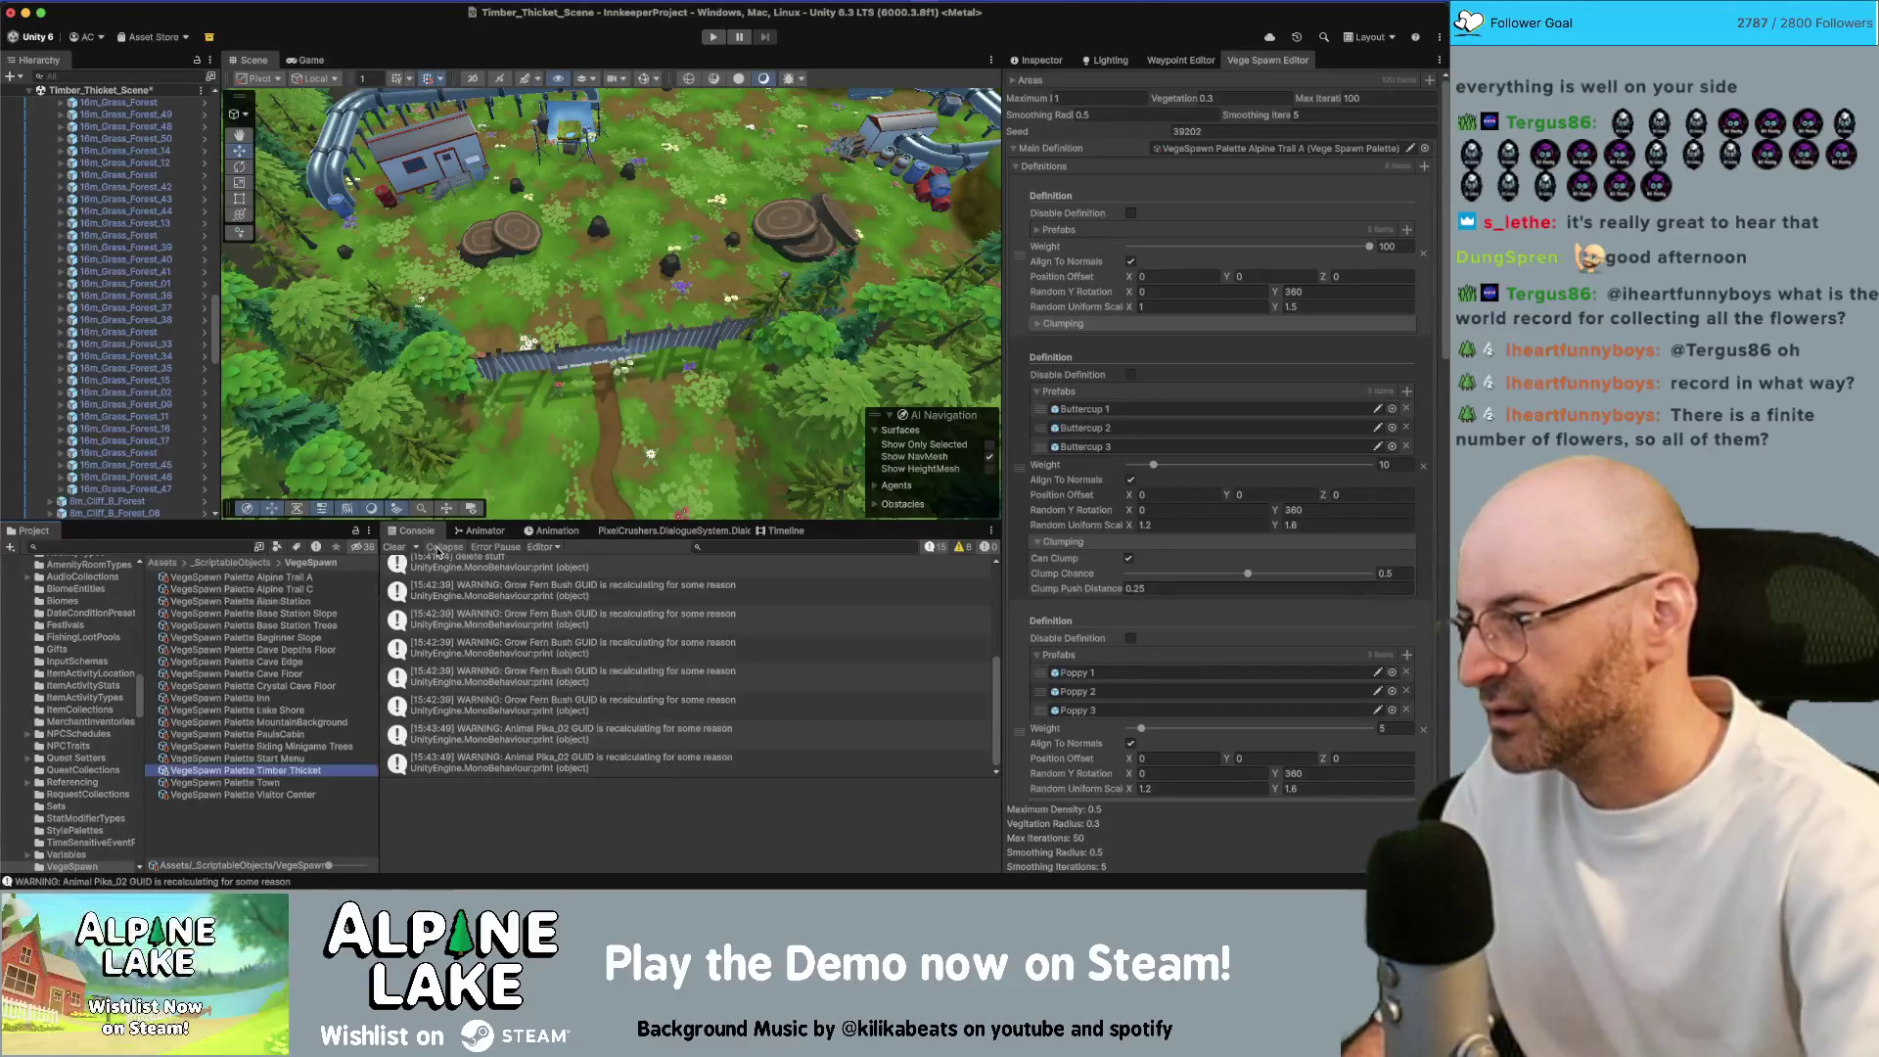
{"action": "key", "text": "Return"}
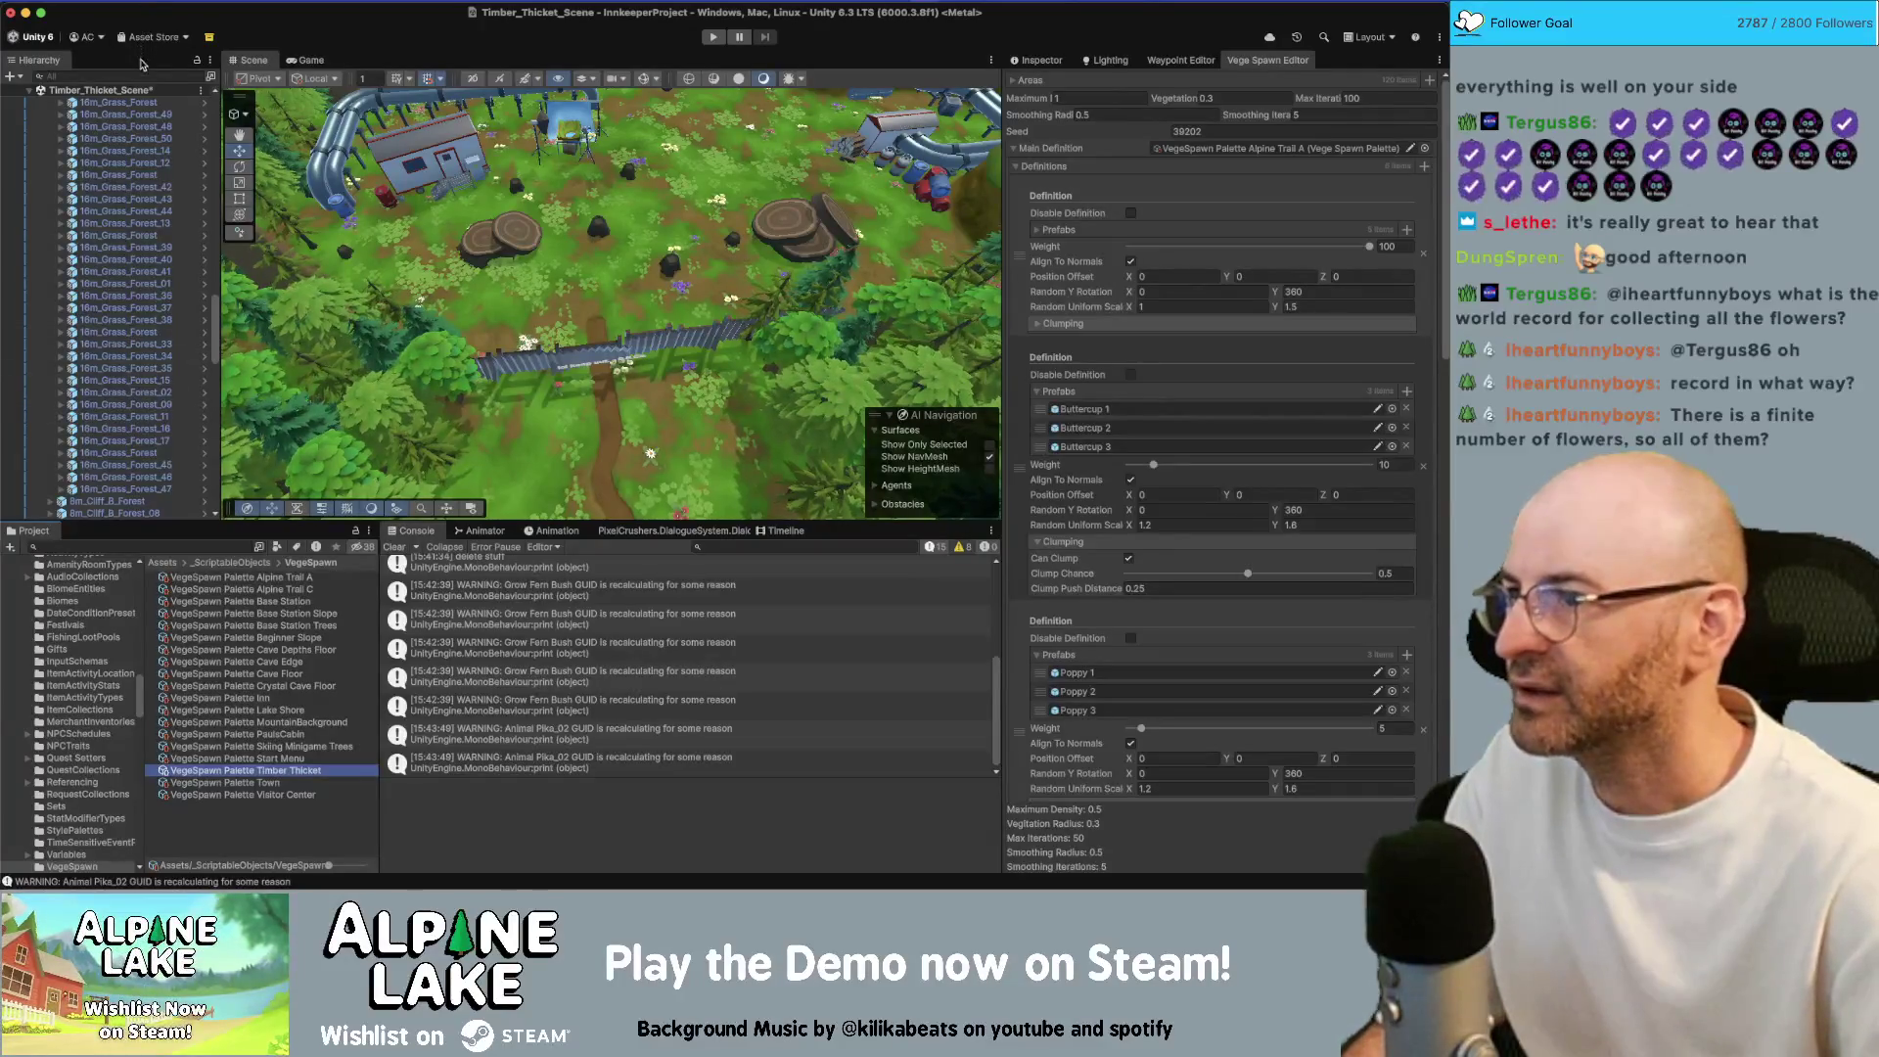
Filter the Hierarchy by 'vege' and assign the Timber Thicket palette to all spawn zones
{"action": "left_click", "coordinate": [140, 72]}
{"action": "type", "text": "vegeta"}
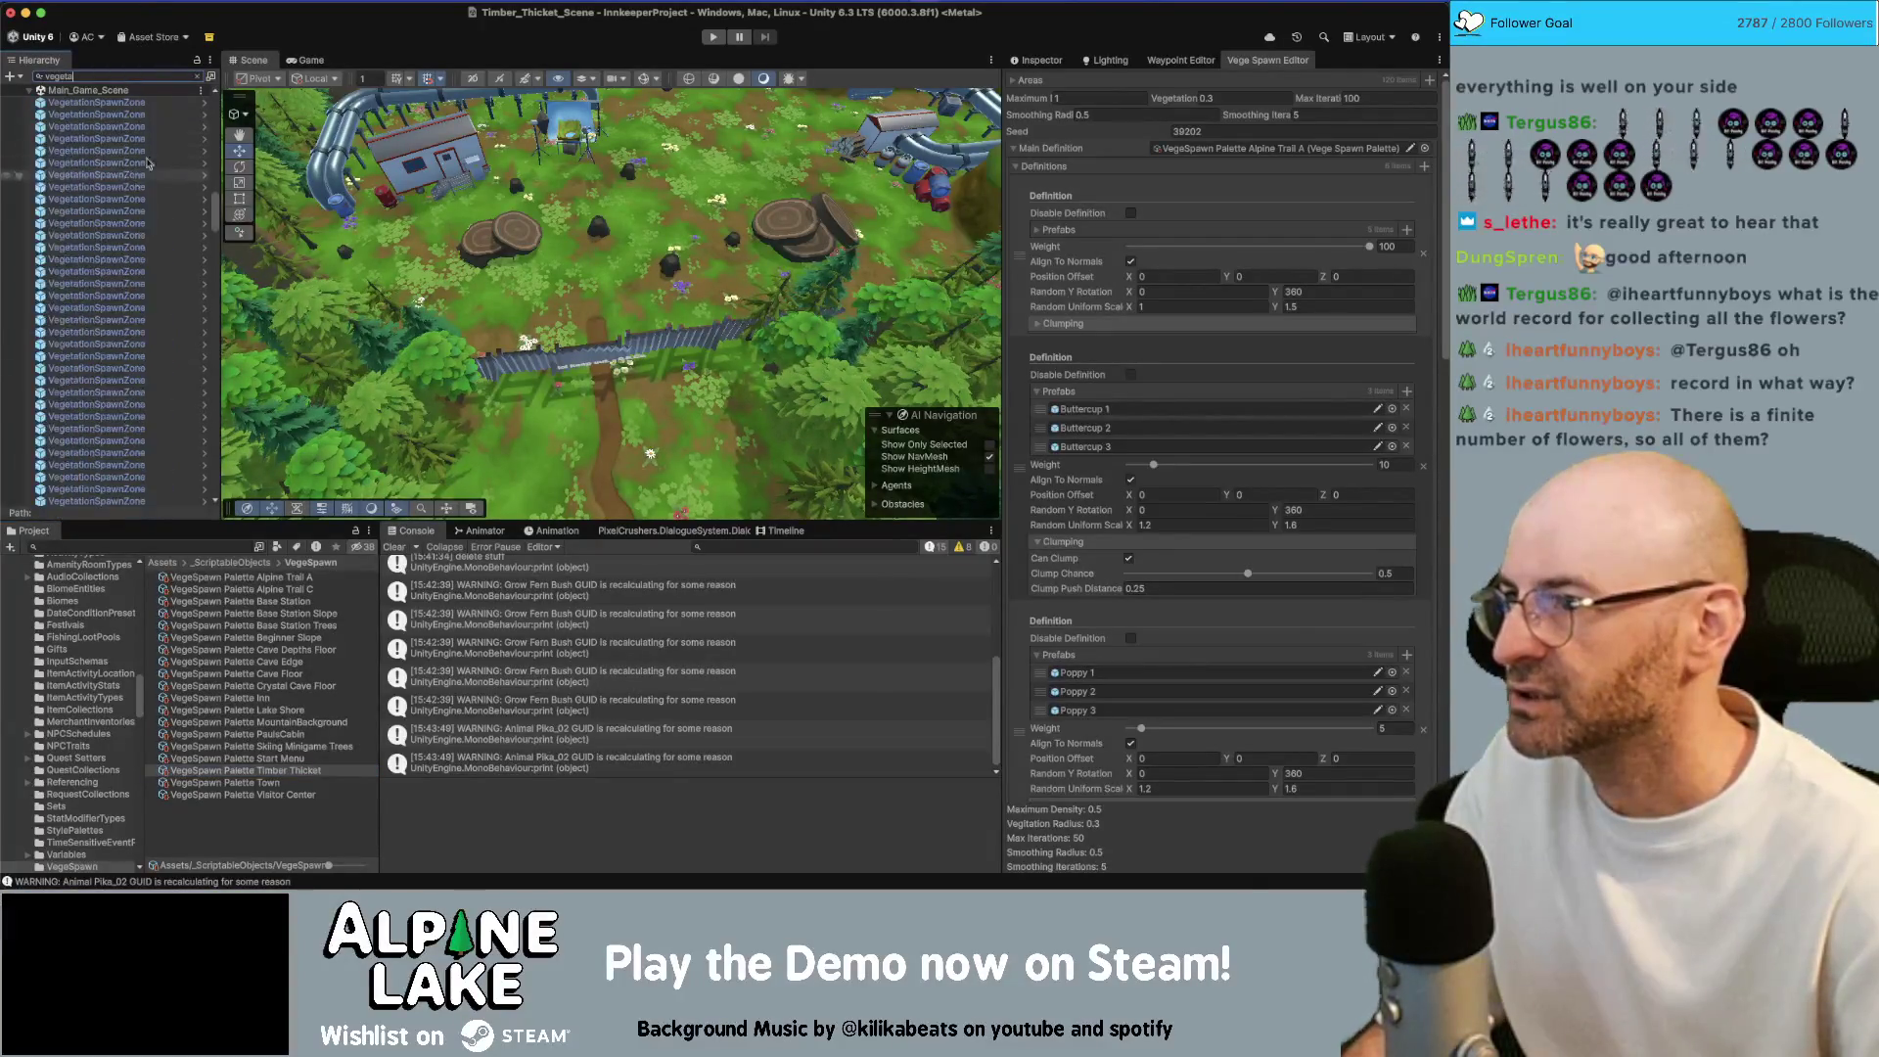
{"action": "scroll", "coordinate": [145, 192], "scroll_direction": "down", "scroll_amount": 5}
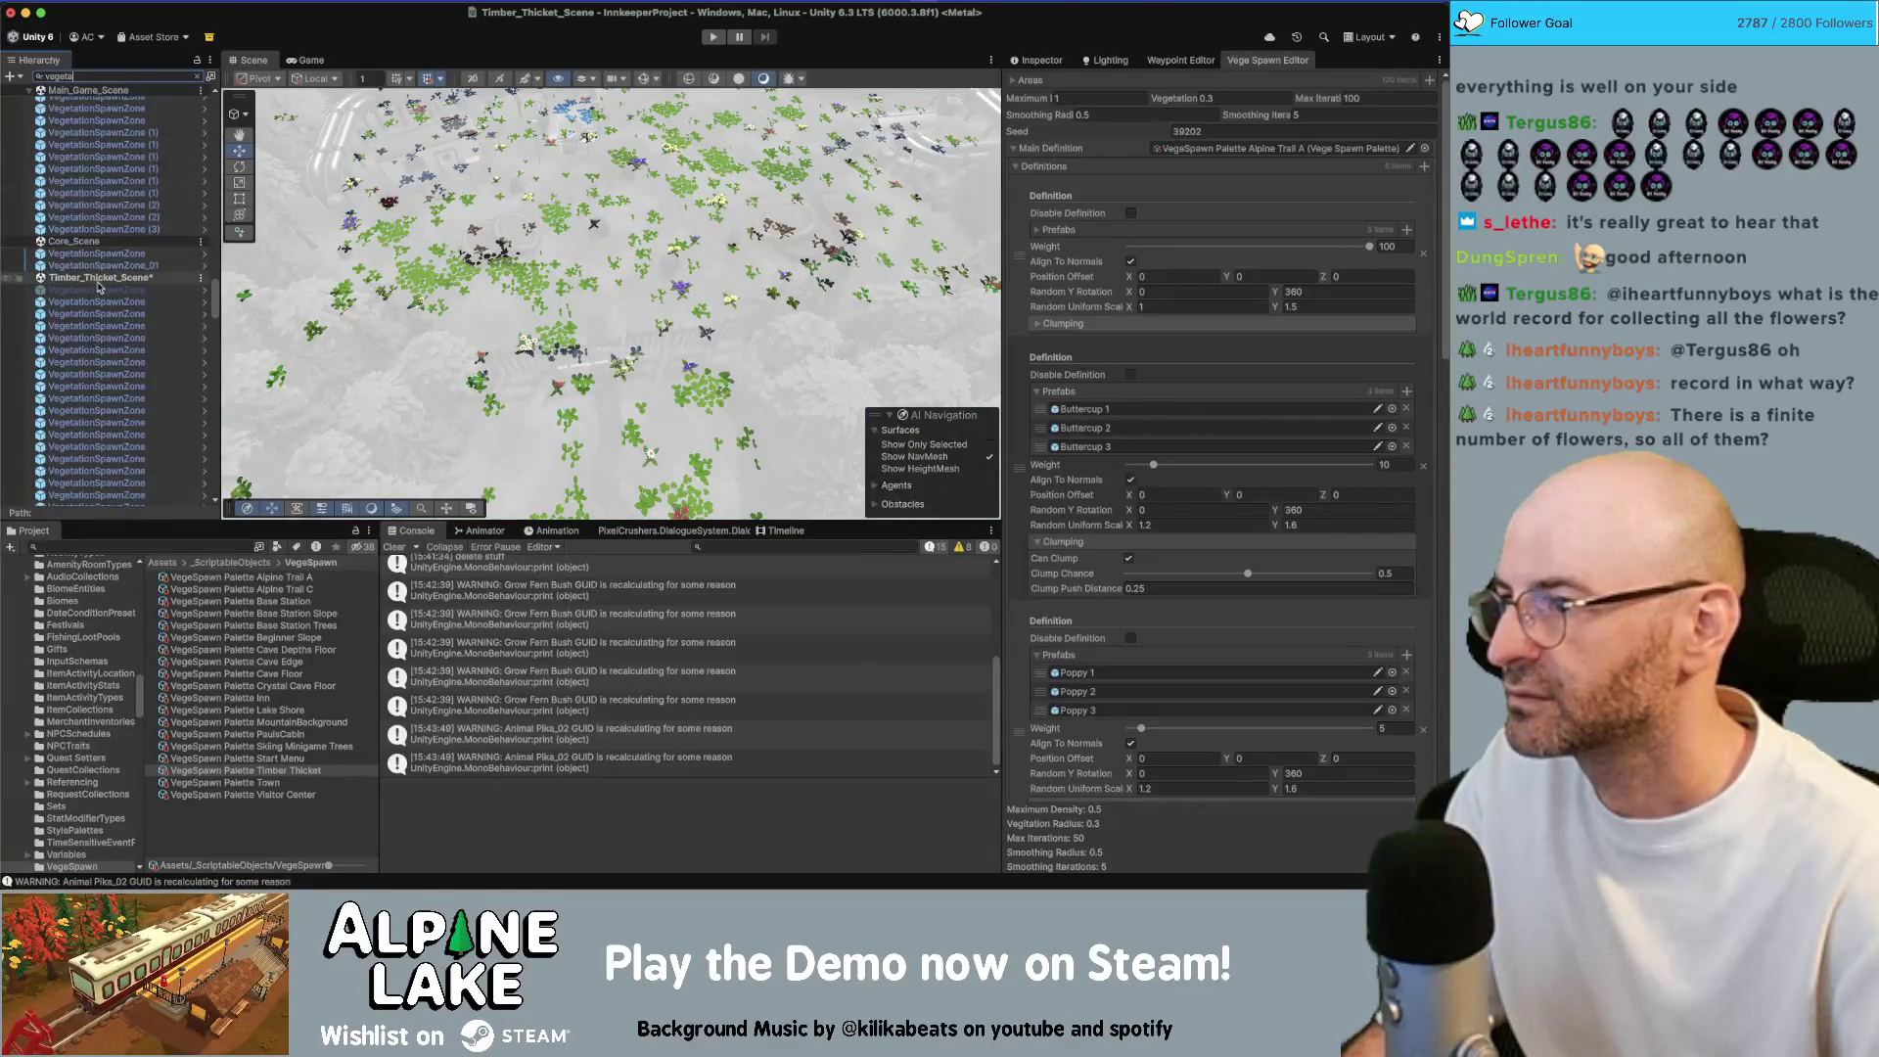
{"action": "scroll", "coordinate": [125, 334], "scroll_direction": "down", "scroll_amount": 5}
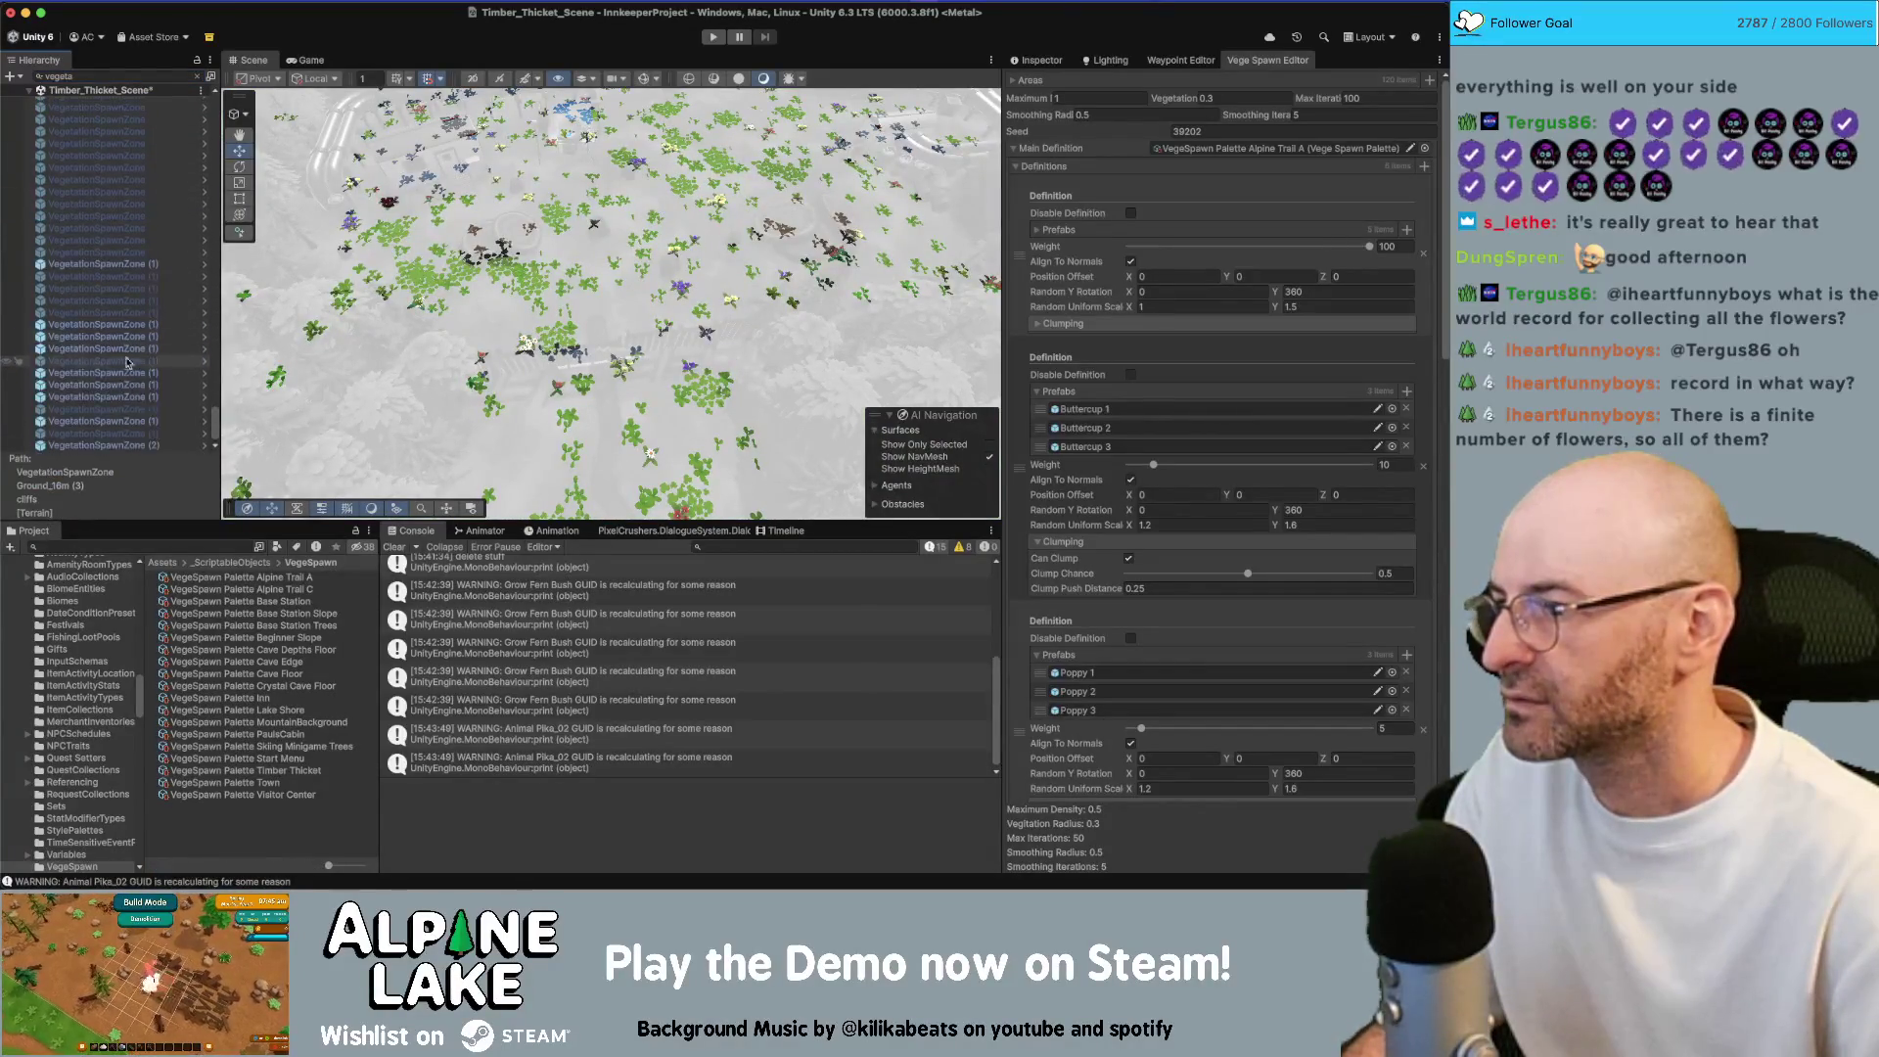
{"action": "left_click", "coordinate": [137, 437], "text": "shift"}
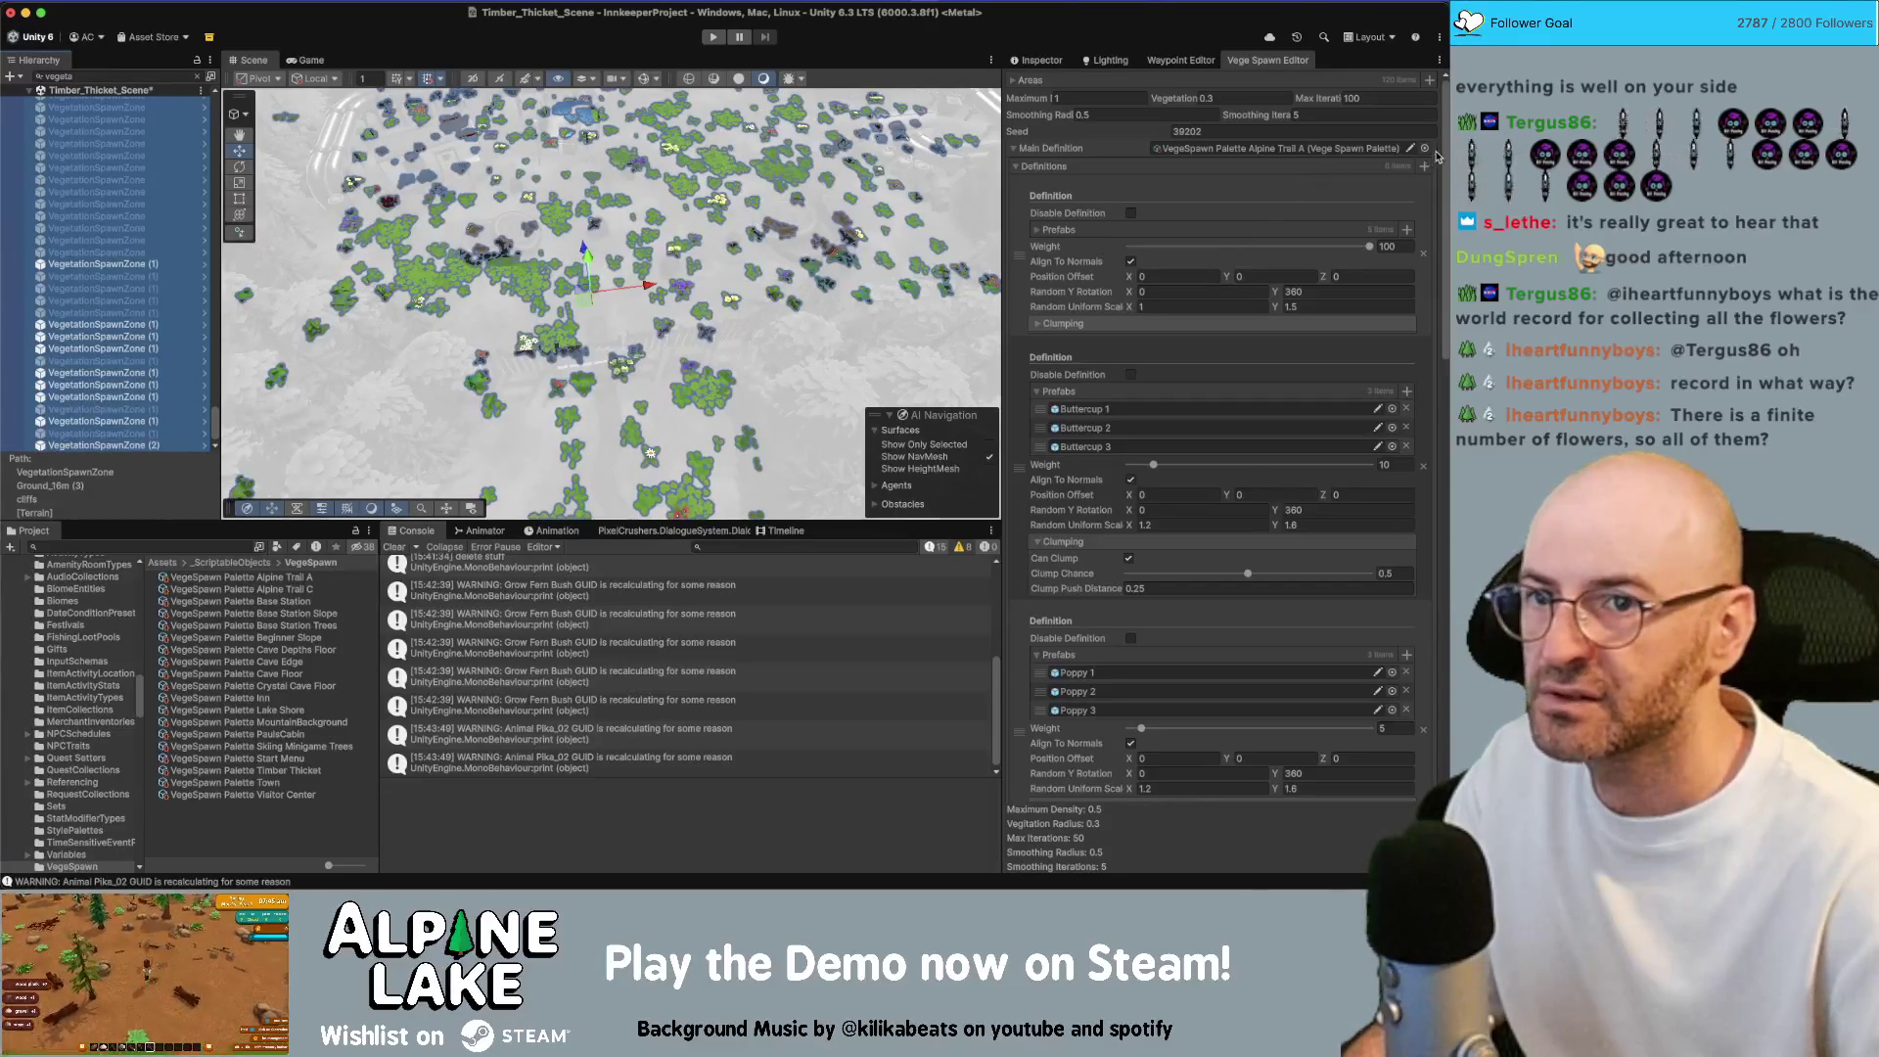
{"action": "left_click", "coordinate": [1050, 65]}
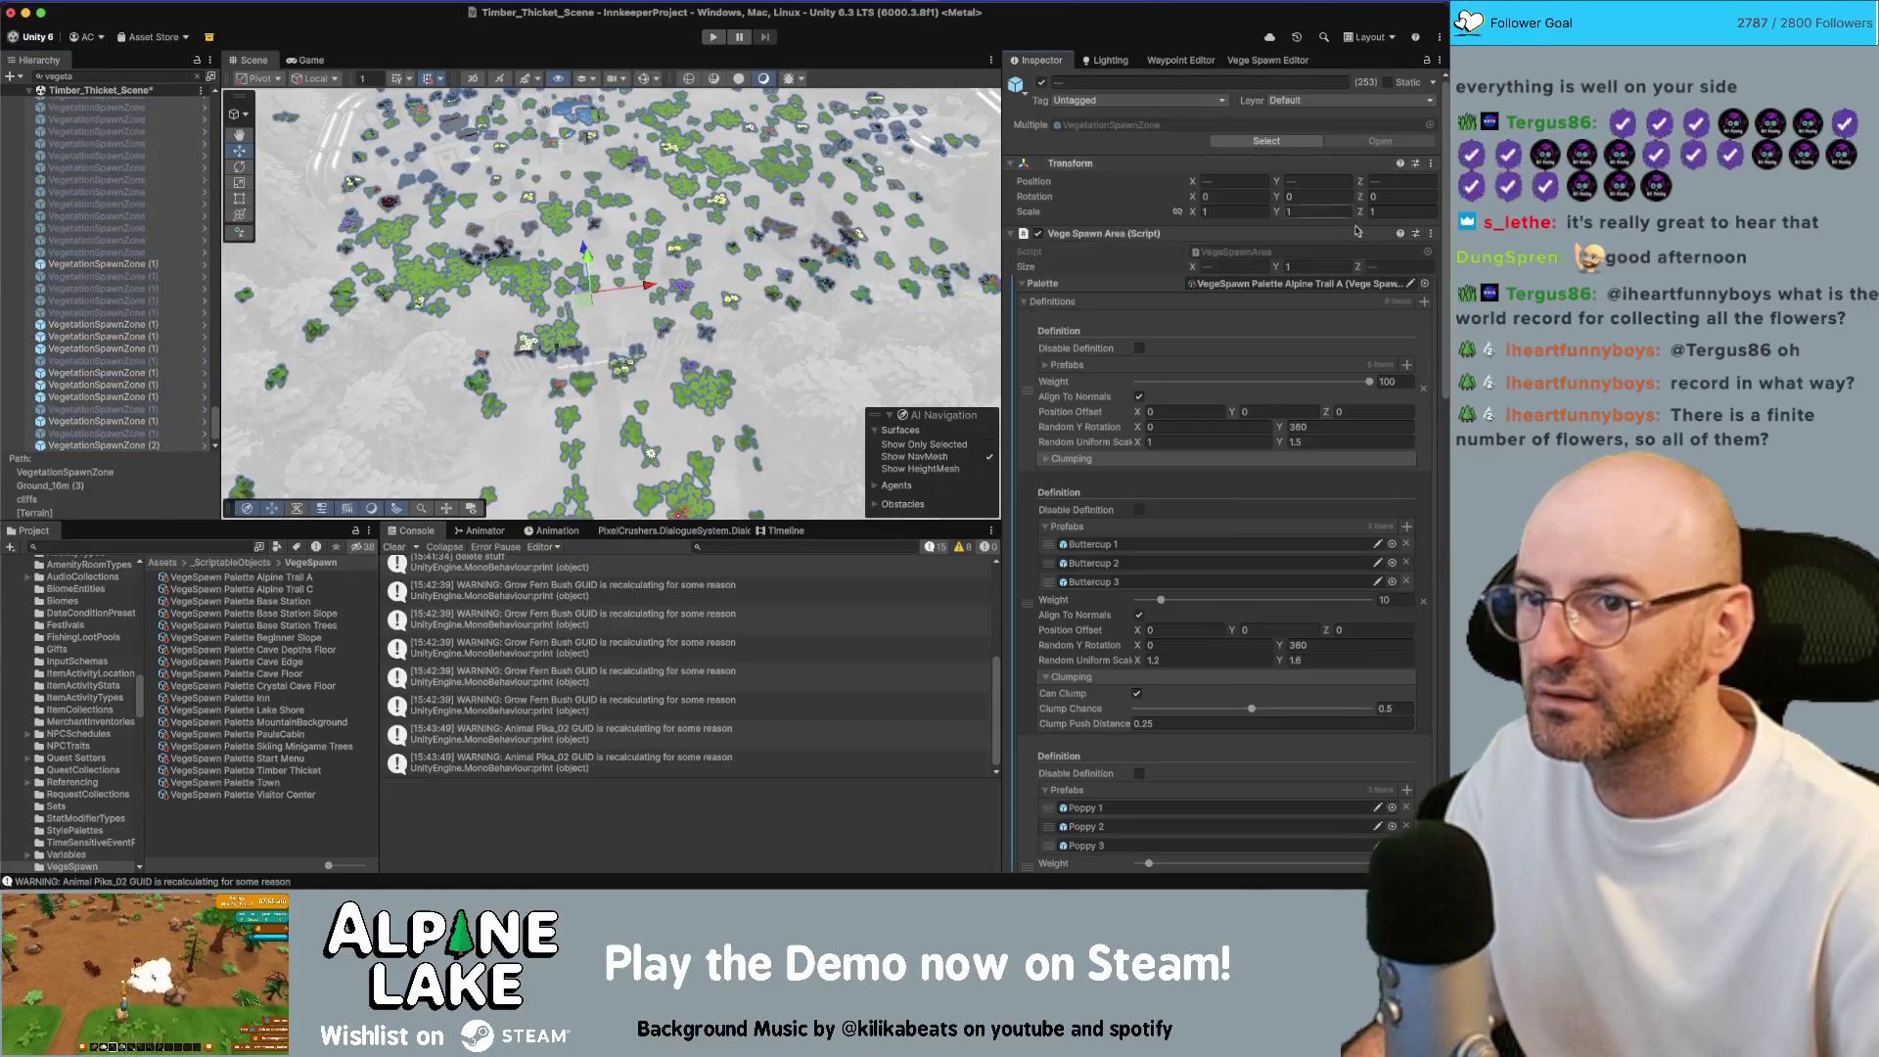
{"action": "left_click", "coordinate": [1425, 284]}
{"action": "type", "text": "timber thi"}
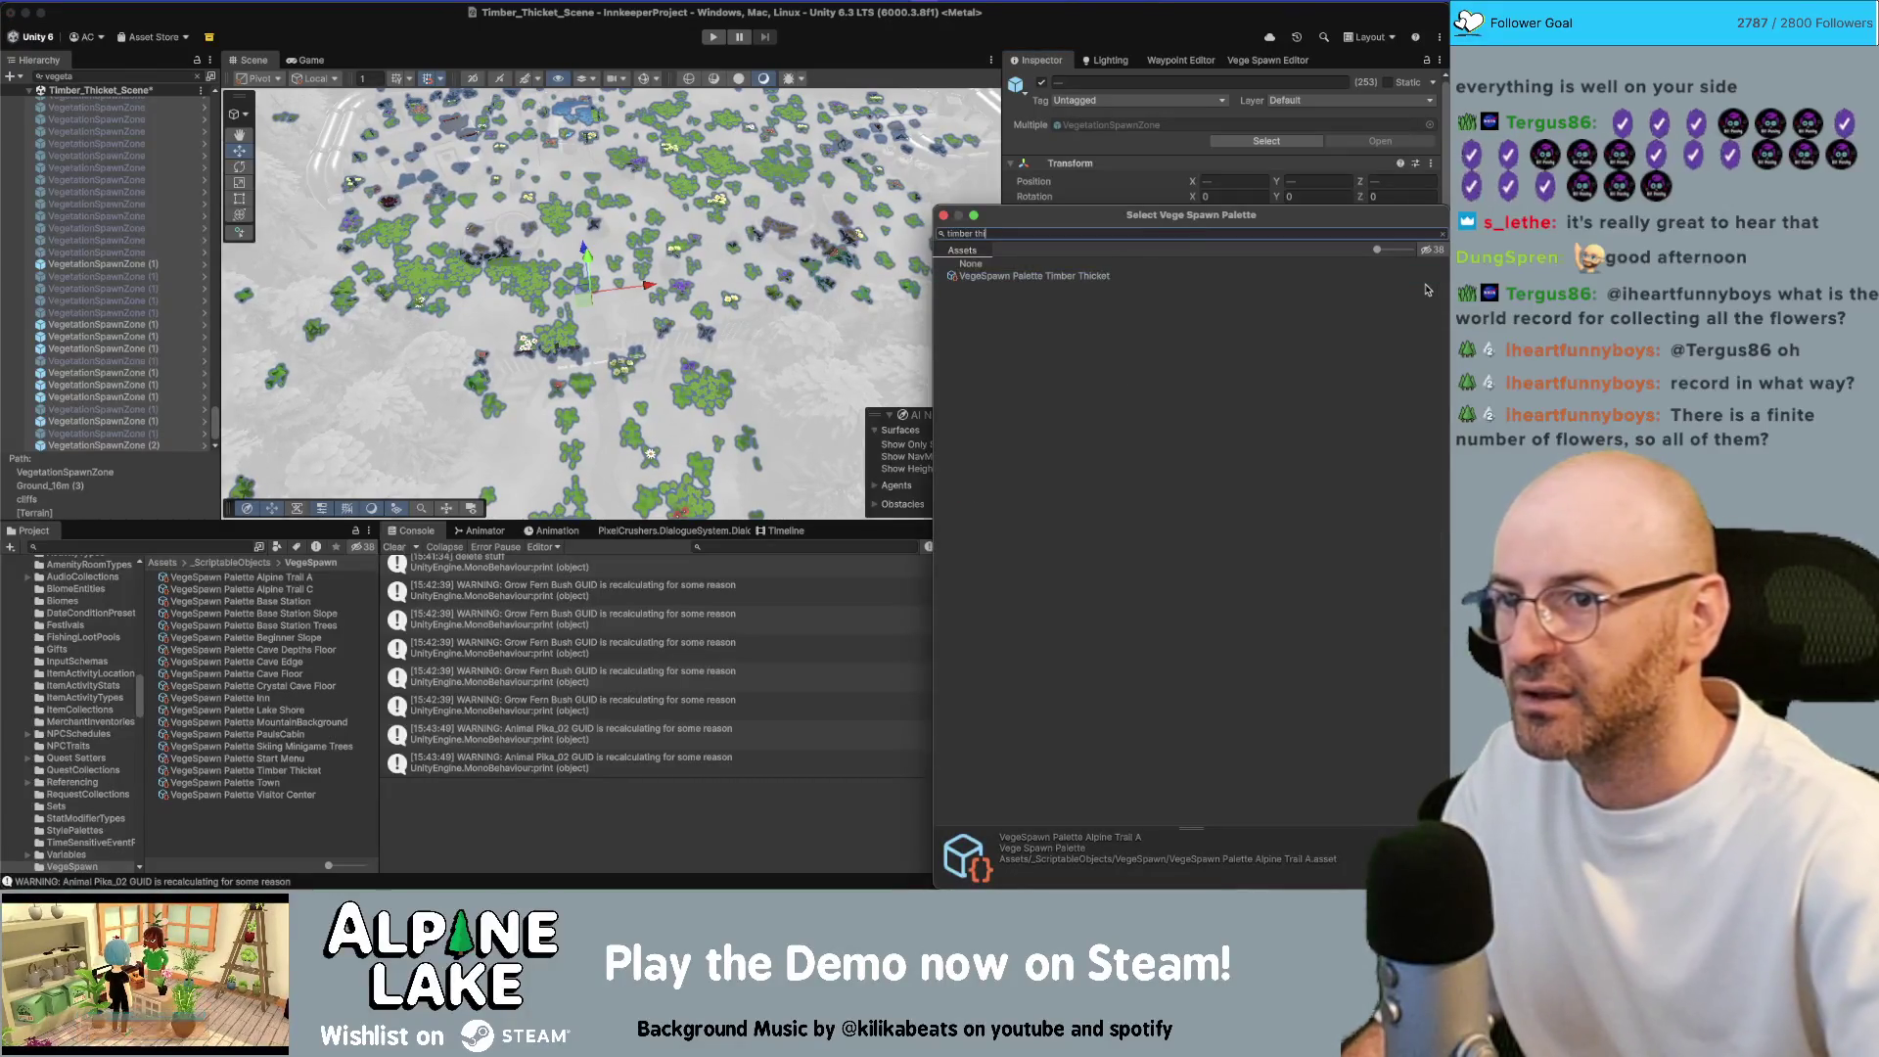
{"action": "double_click", "coordinate": [1409, 276]}
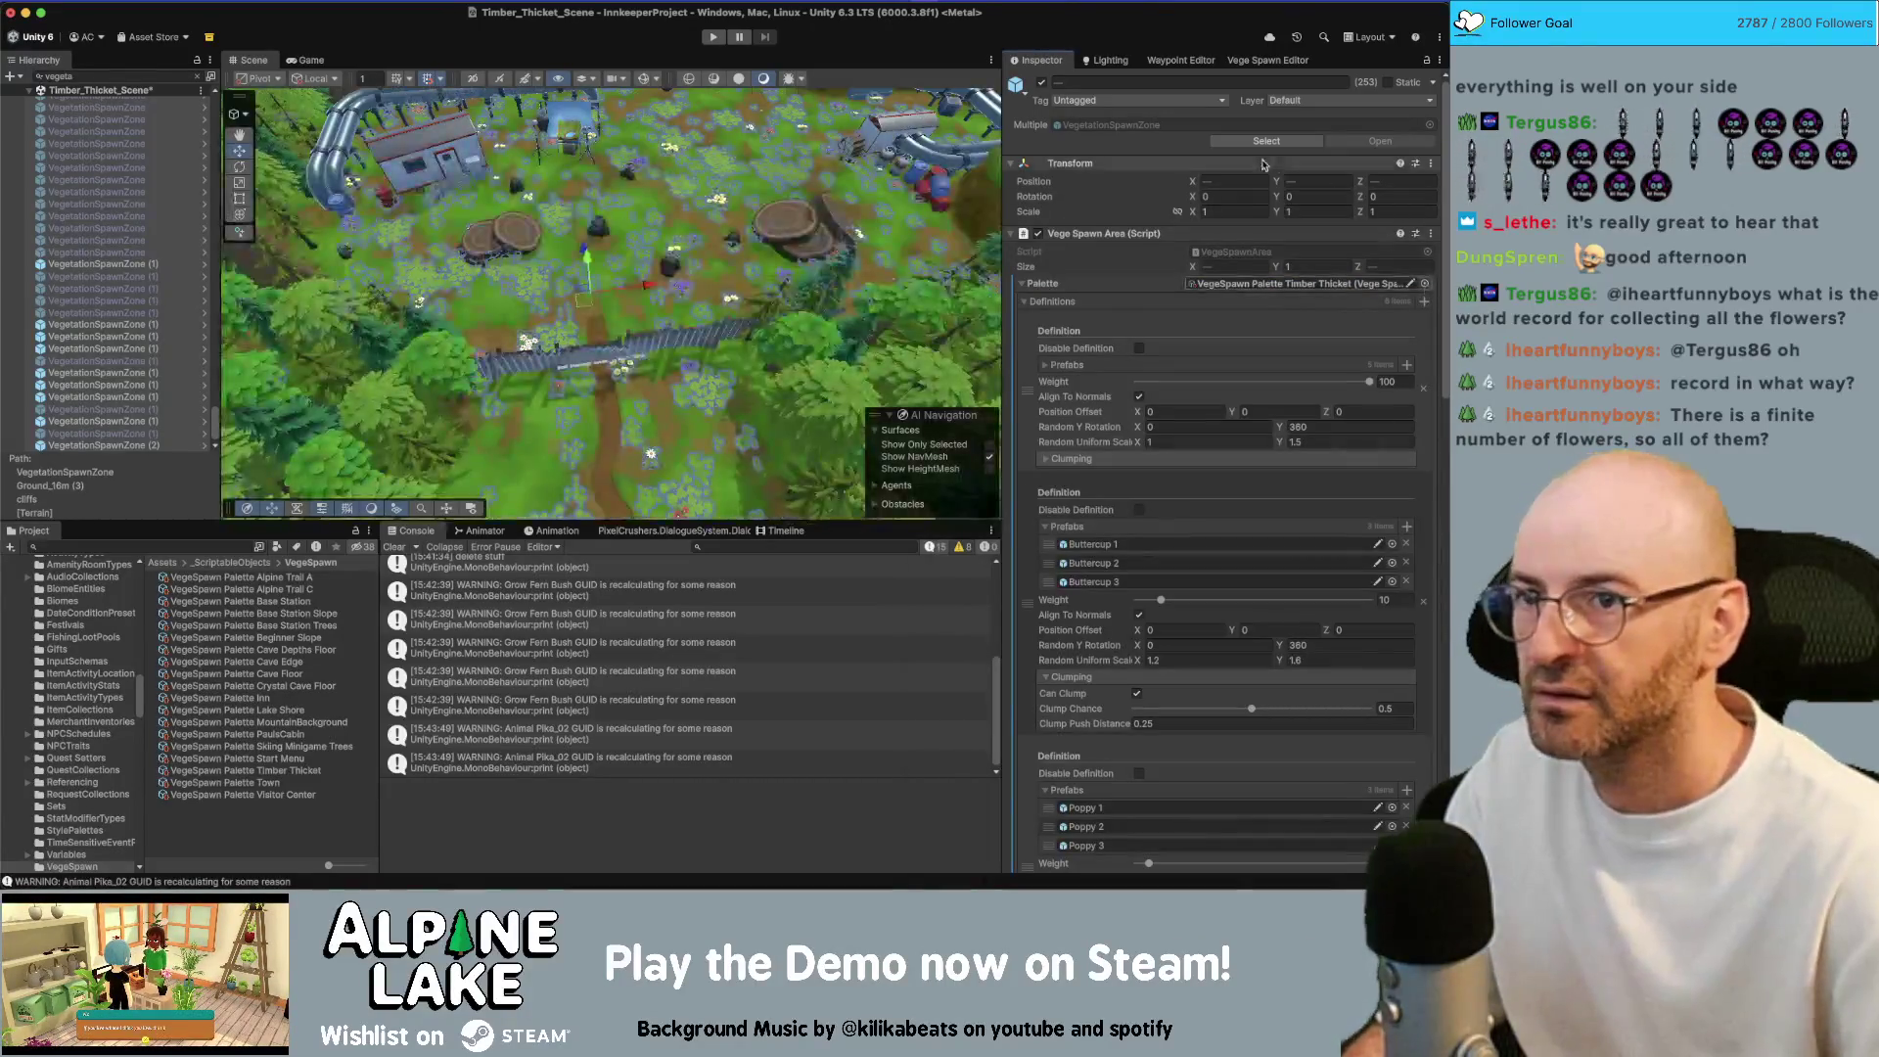
Check the Timber Thicket palette's definitions and grab the scene's spawn areas in the Vege Spawn Editor
{"action": "left_click", "coordinate": [1248, 62]}
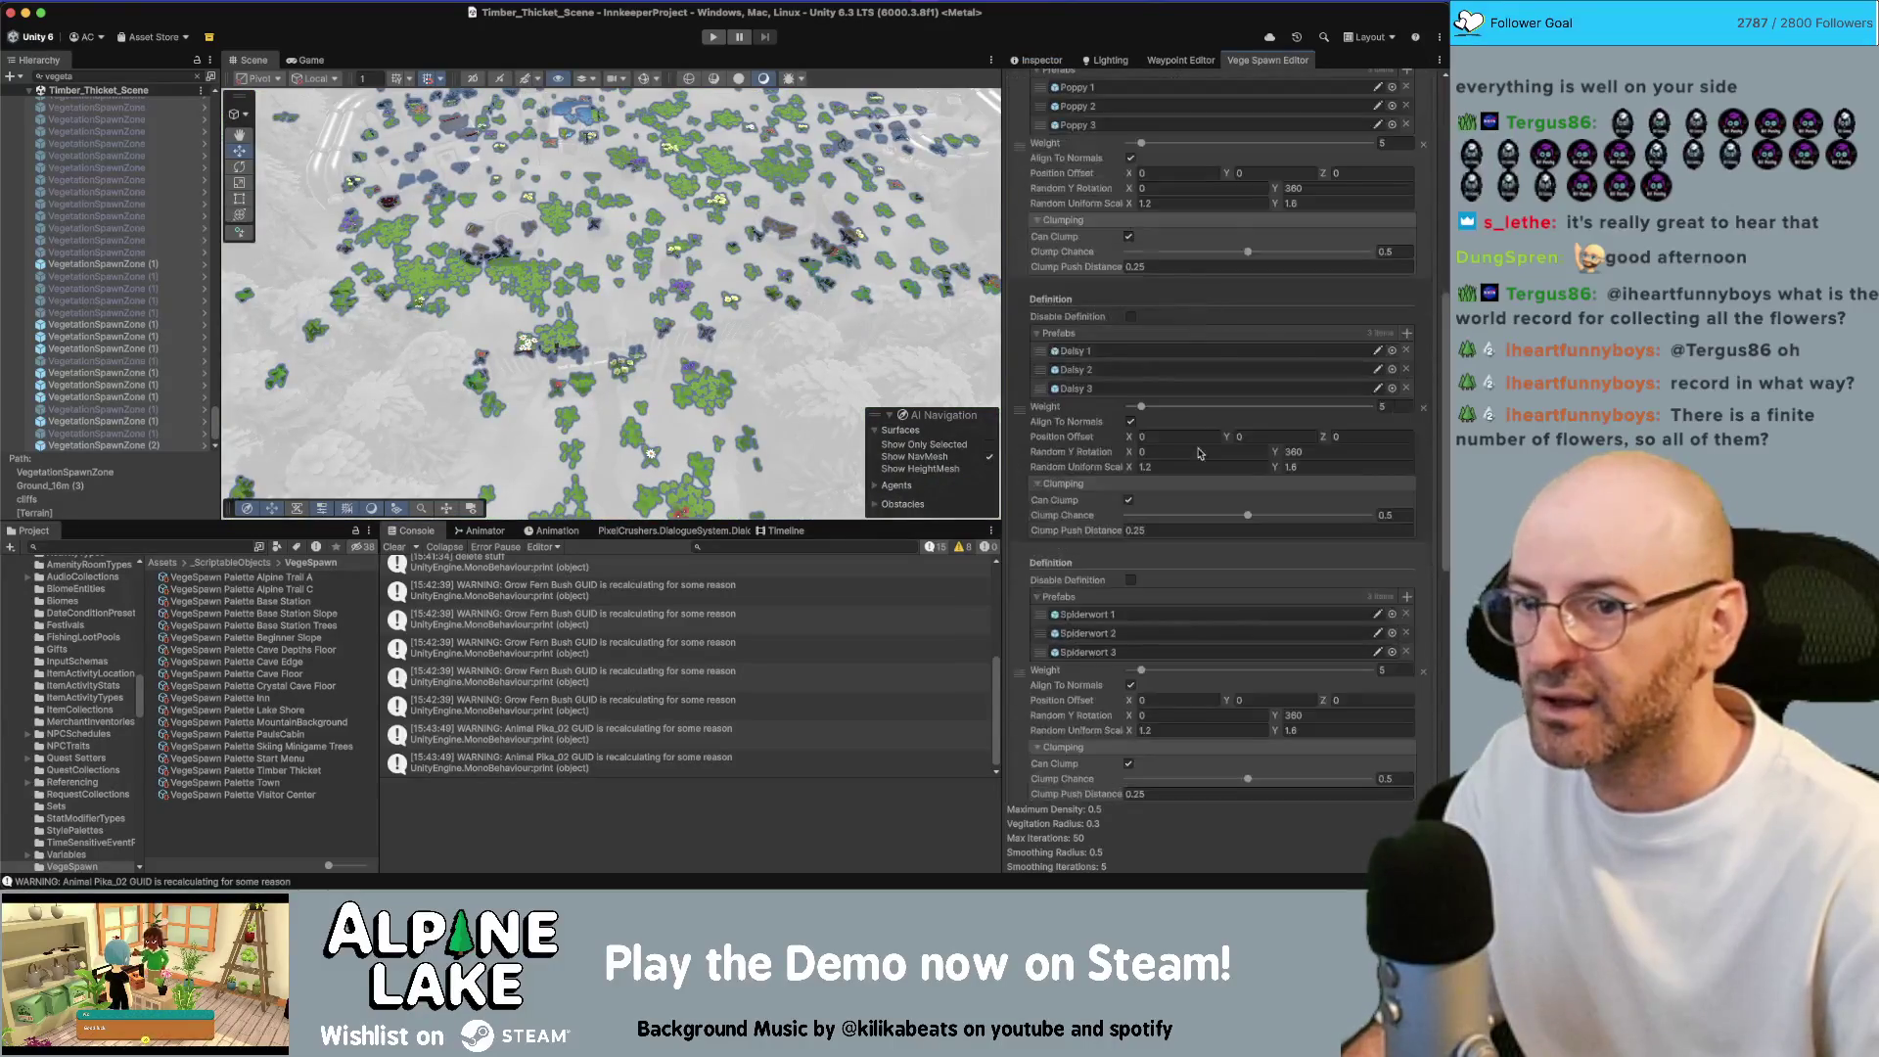
{"action": "left_click", "coordinate": [315, 772]}
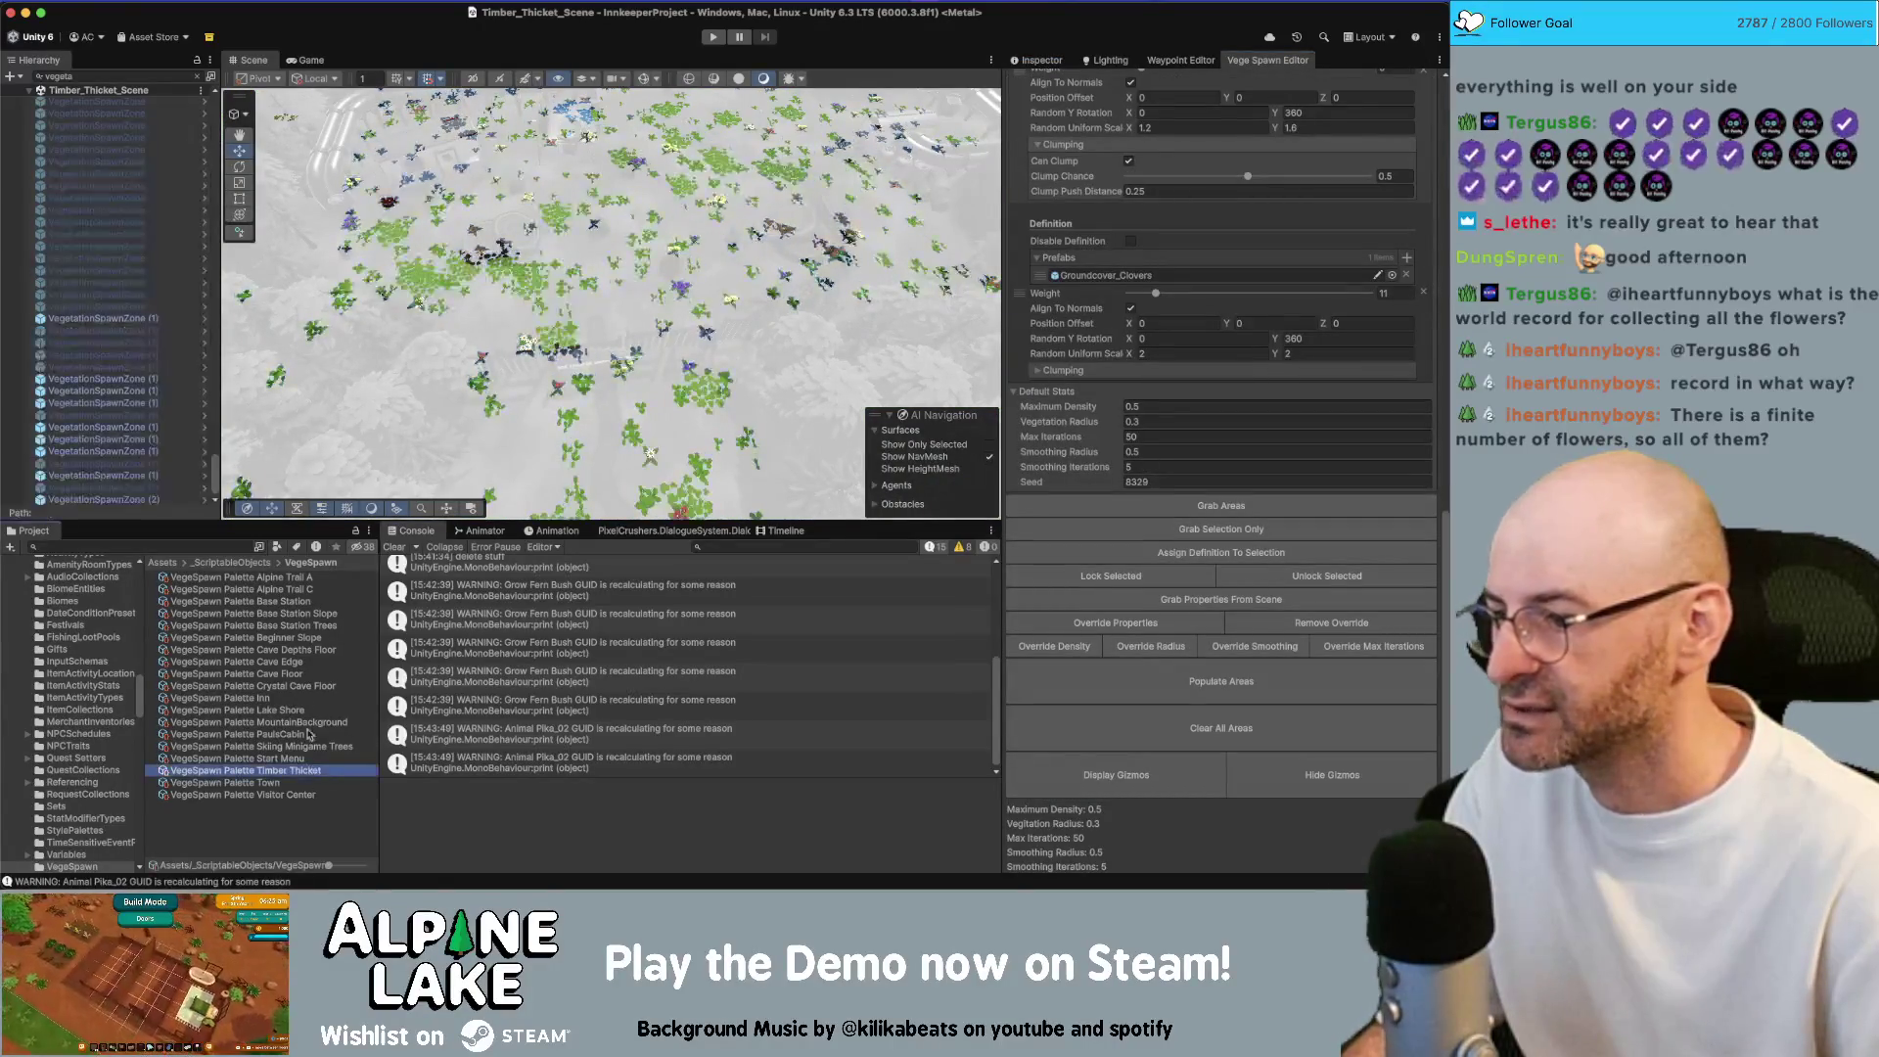
{"action": "left_click", "coordinate": [1043, 63]}
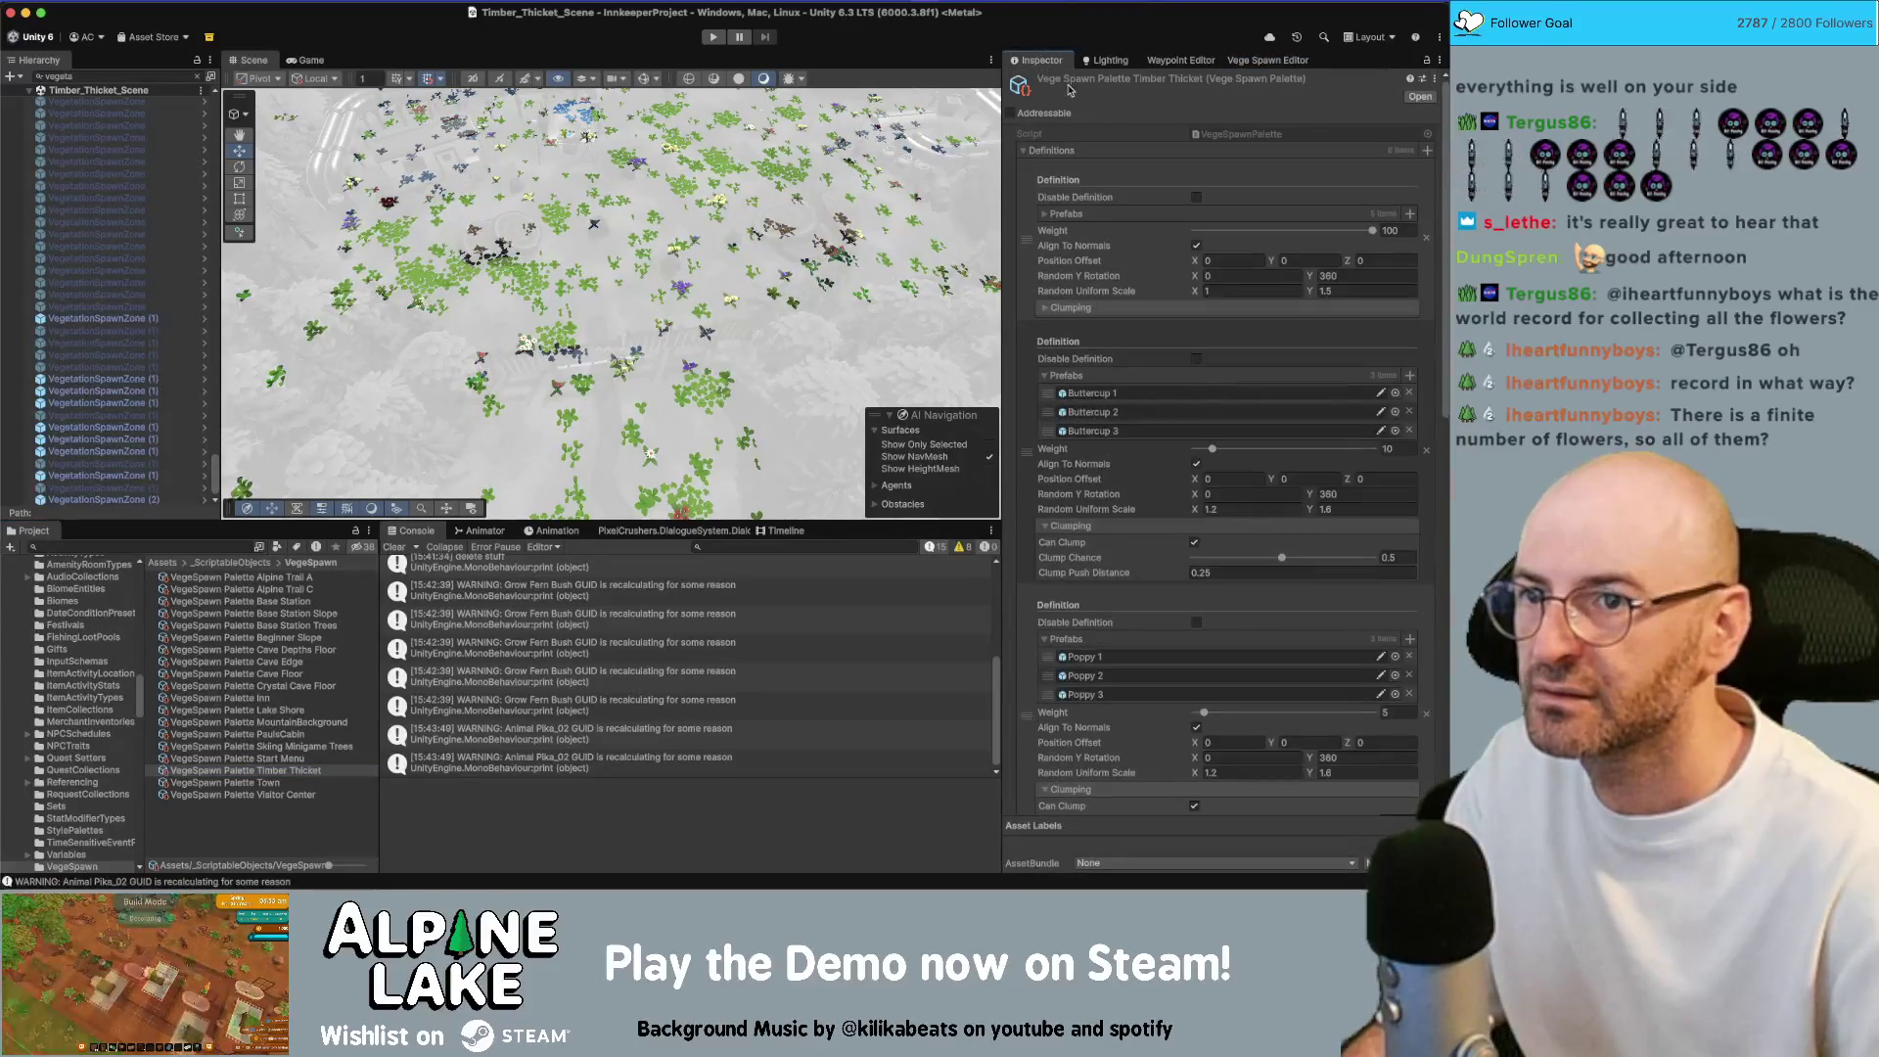
{"action": "left_click", "coordinate": [1258, 63]}
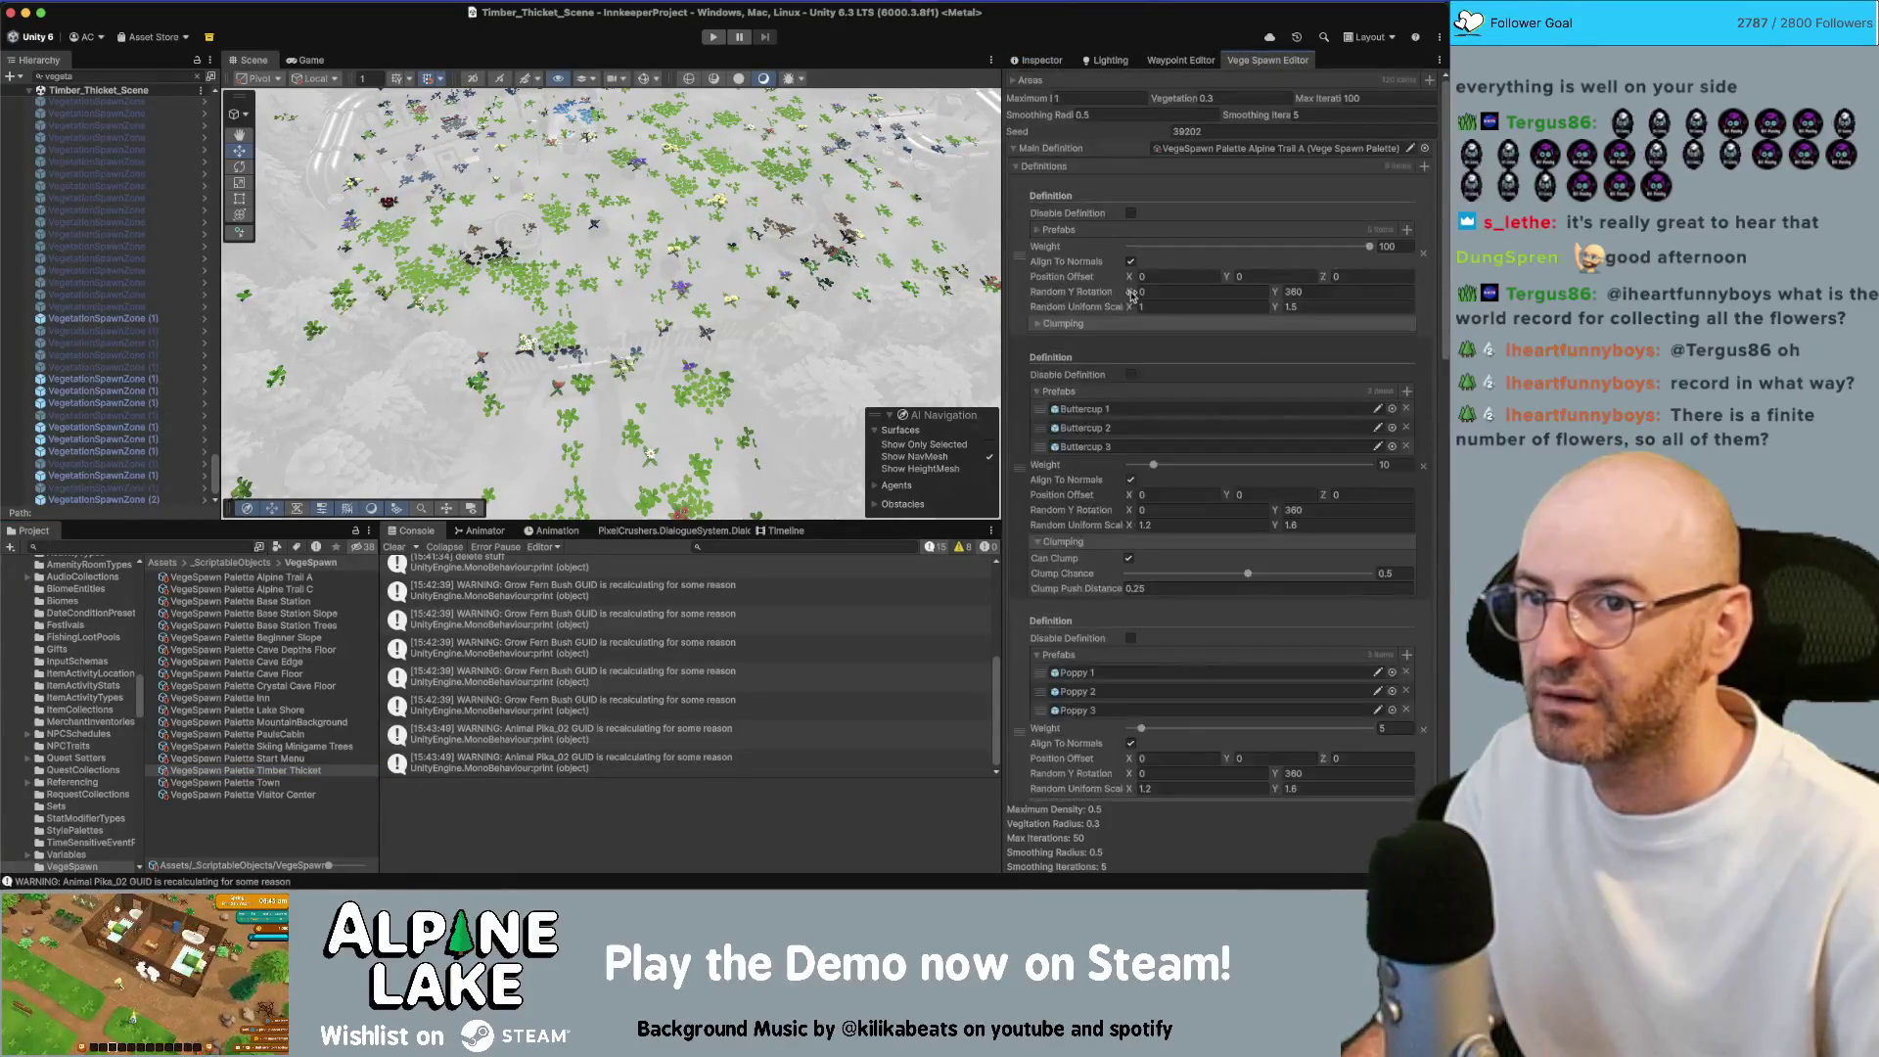
{"action": "left_click", "coordinate": [1202, 546]}
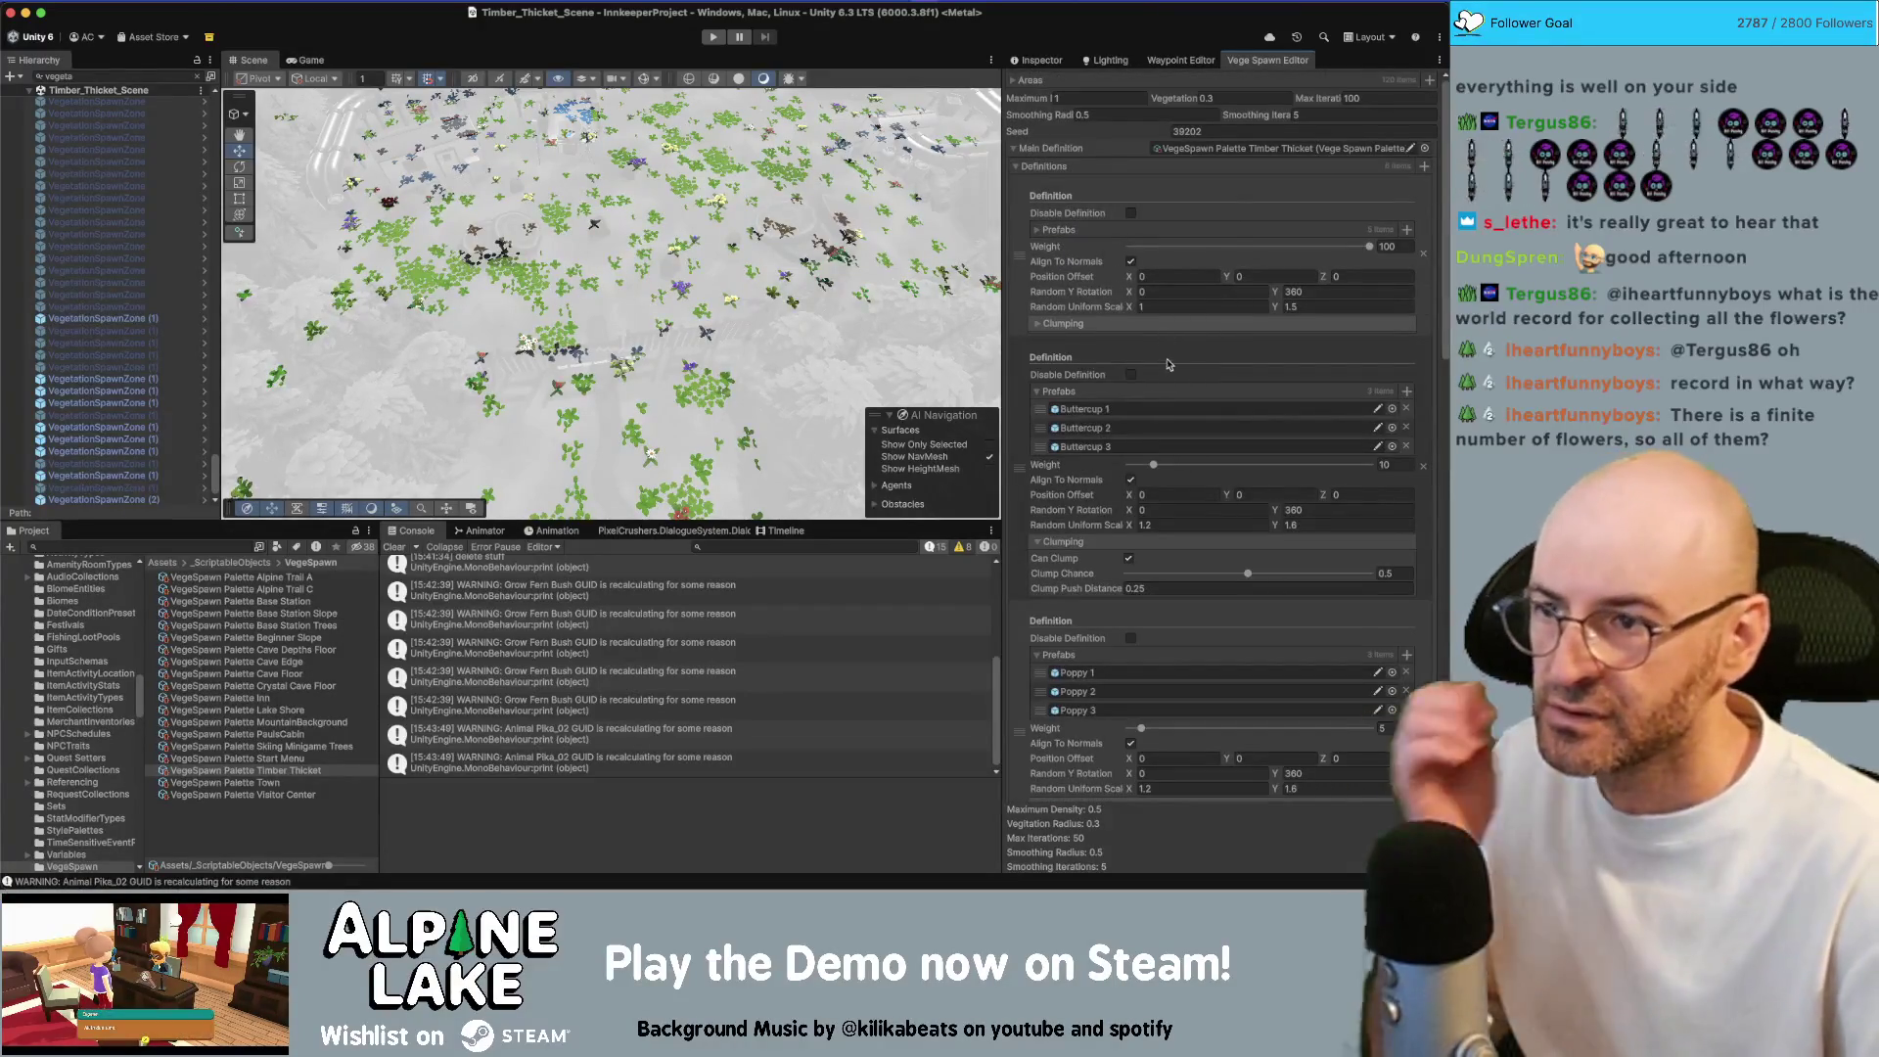
Clear the Hierarchy filter and set the Groundcover_Clovers weight to 3
{"action": "left_click", "coordinate": [198, 75]}
{"action": "scroll", "coordinate": [1133, 446], "scroll_direction": "down", "scroll_amount": 10}
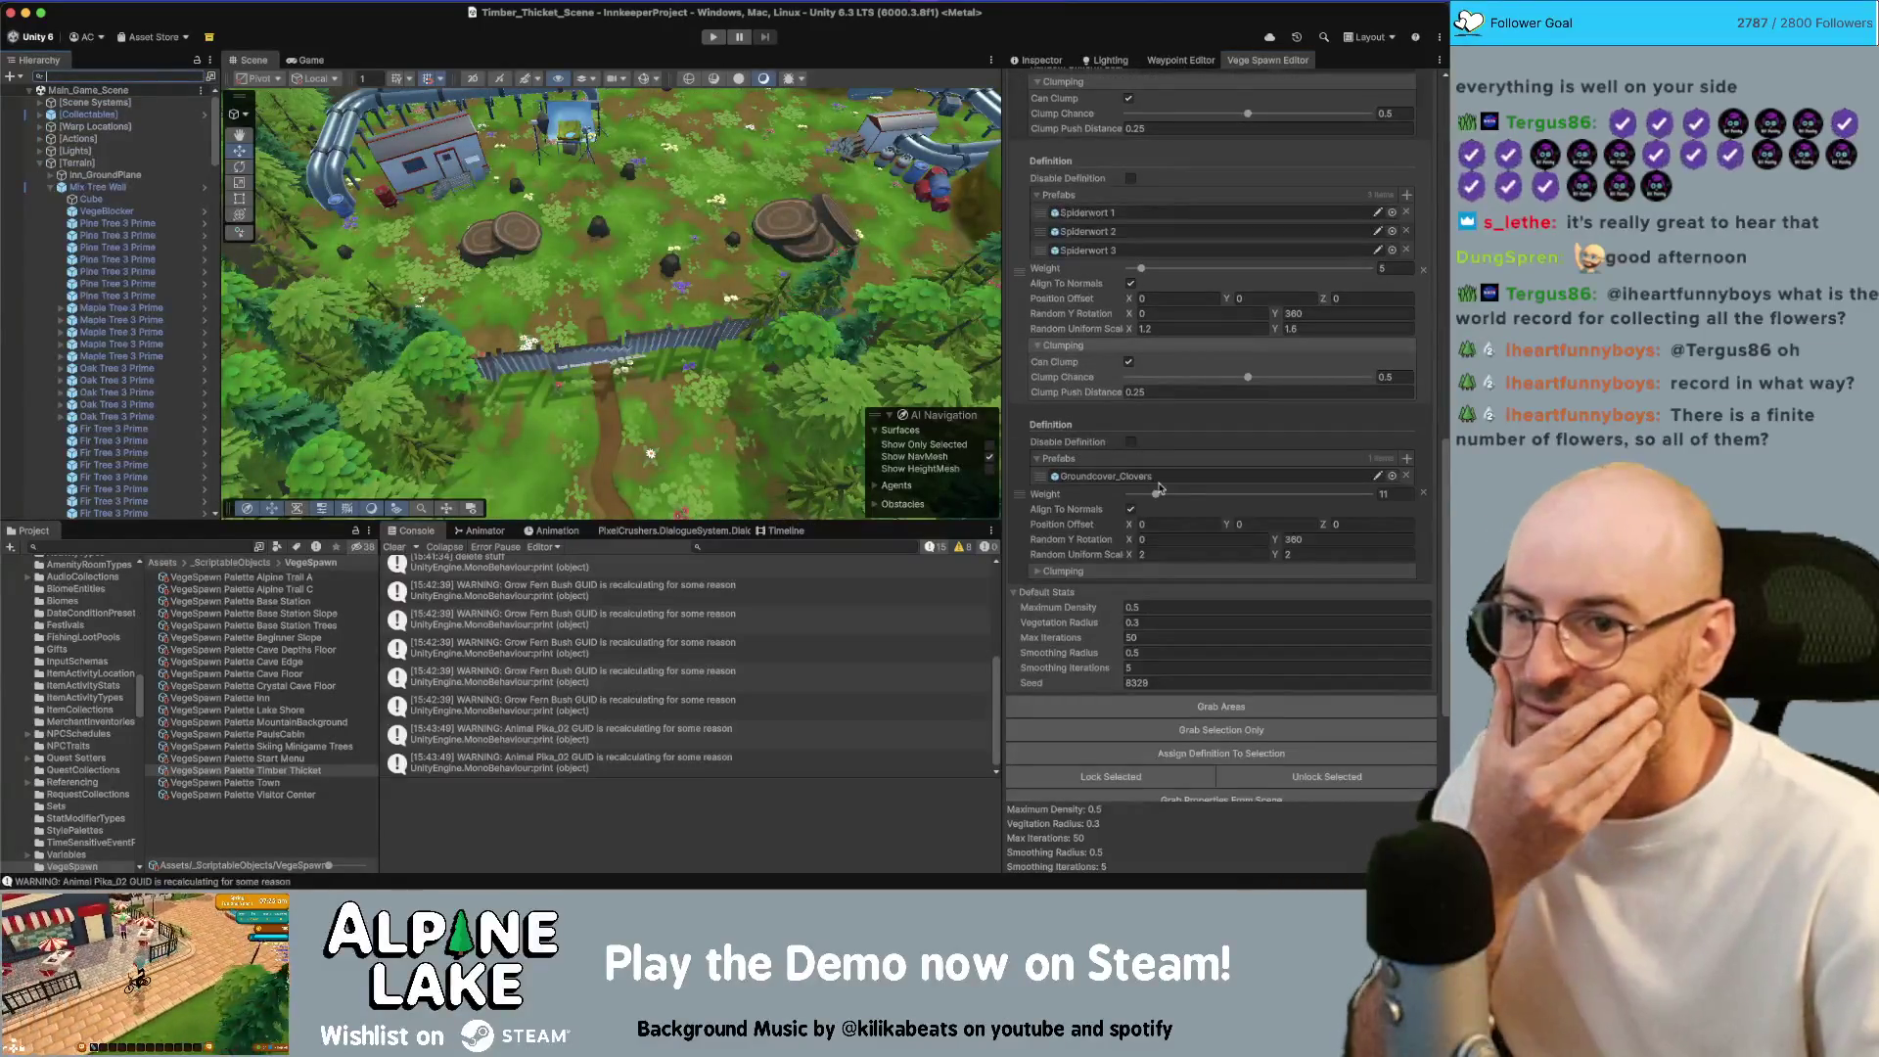
{"action": "left_click", "coordinate": [1399, 492]}
{"action": "type", "text": "3"}
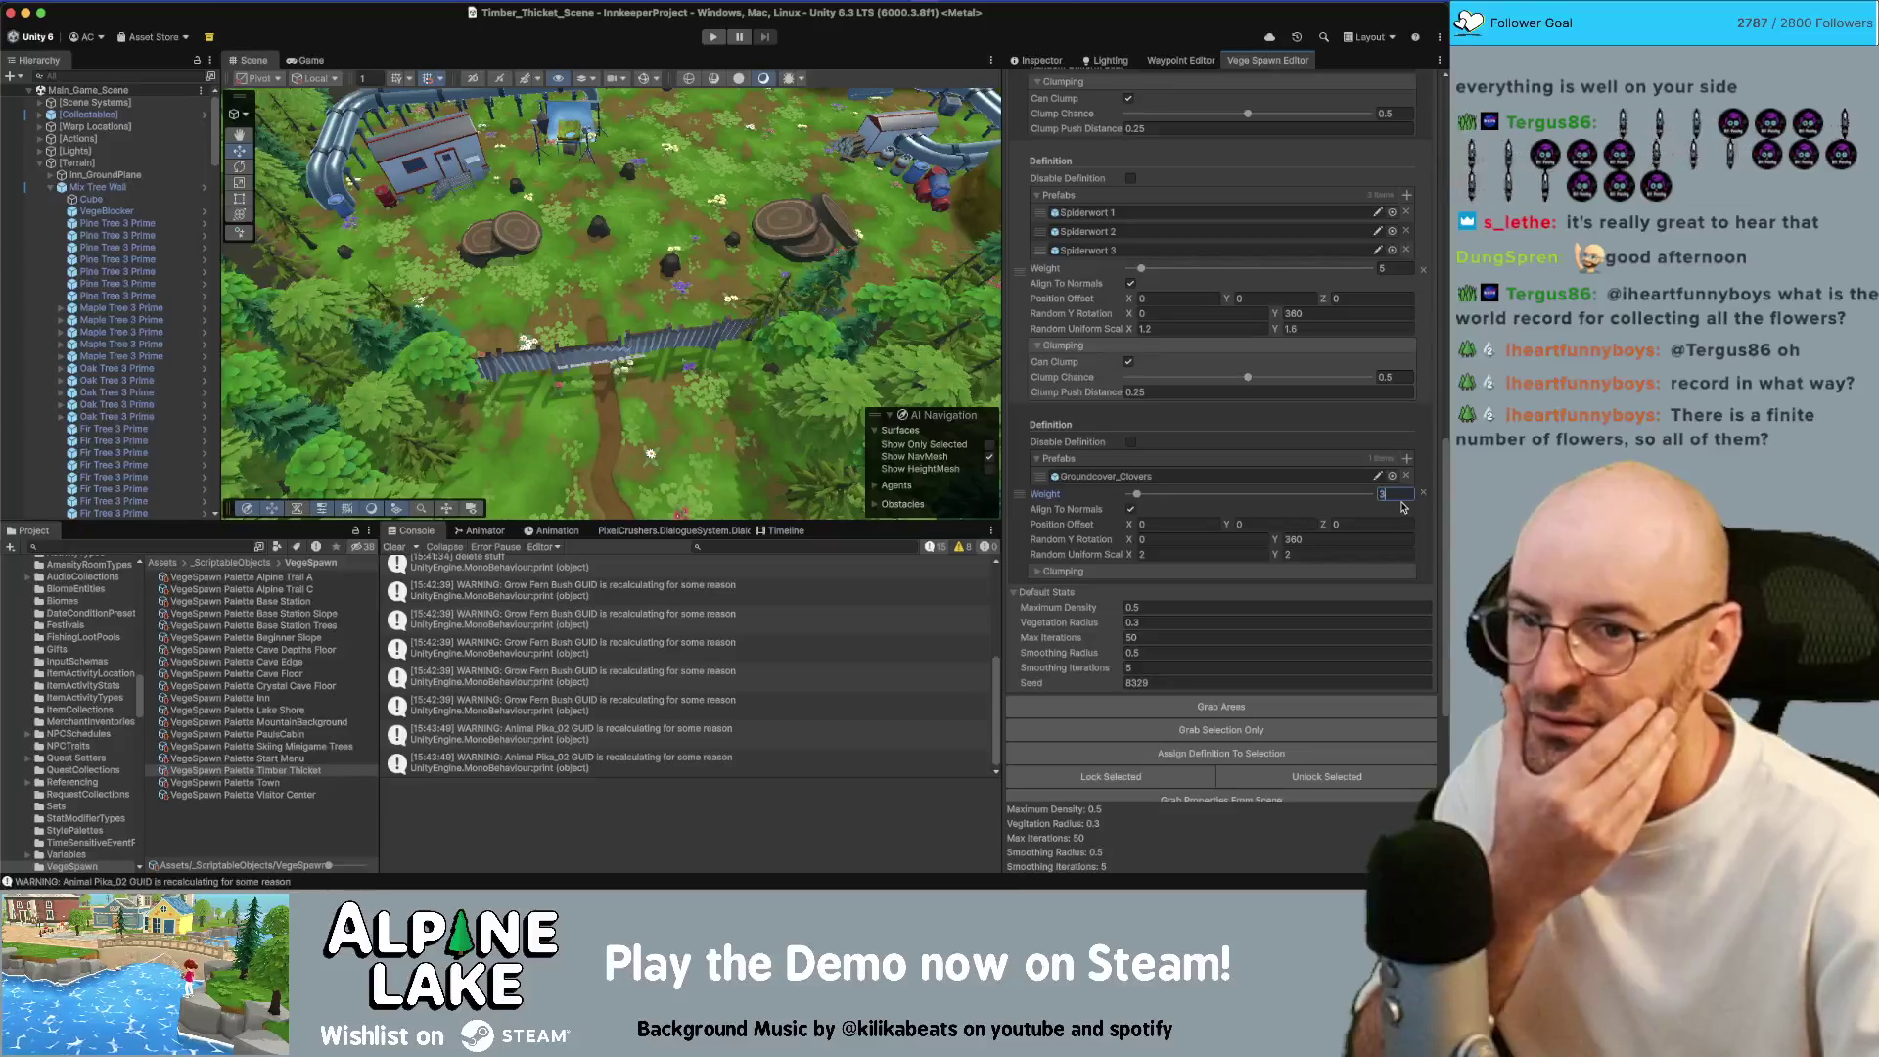
{"action": "scroll", "coordinate": [1257, 696], "scroll_direction": "down", "scroll_amount": 5}
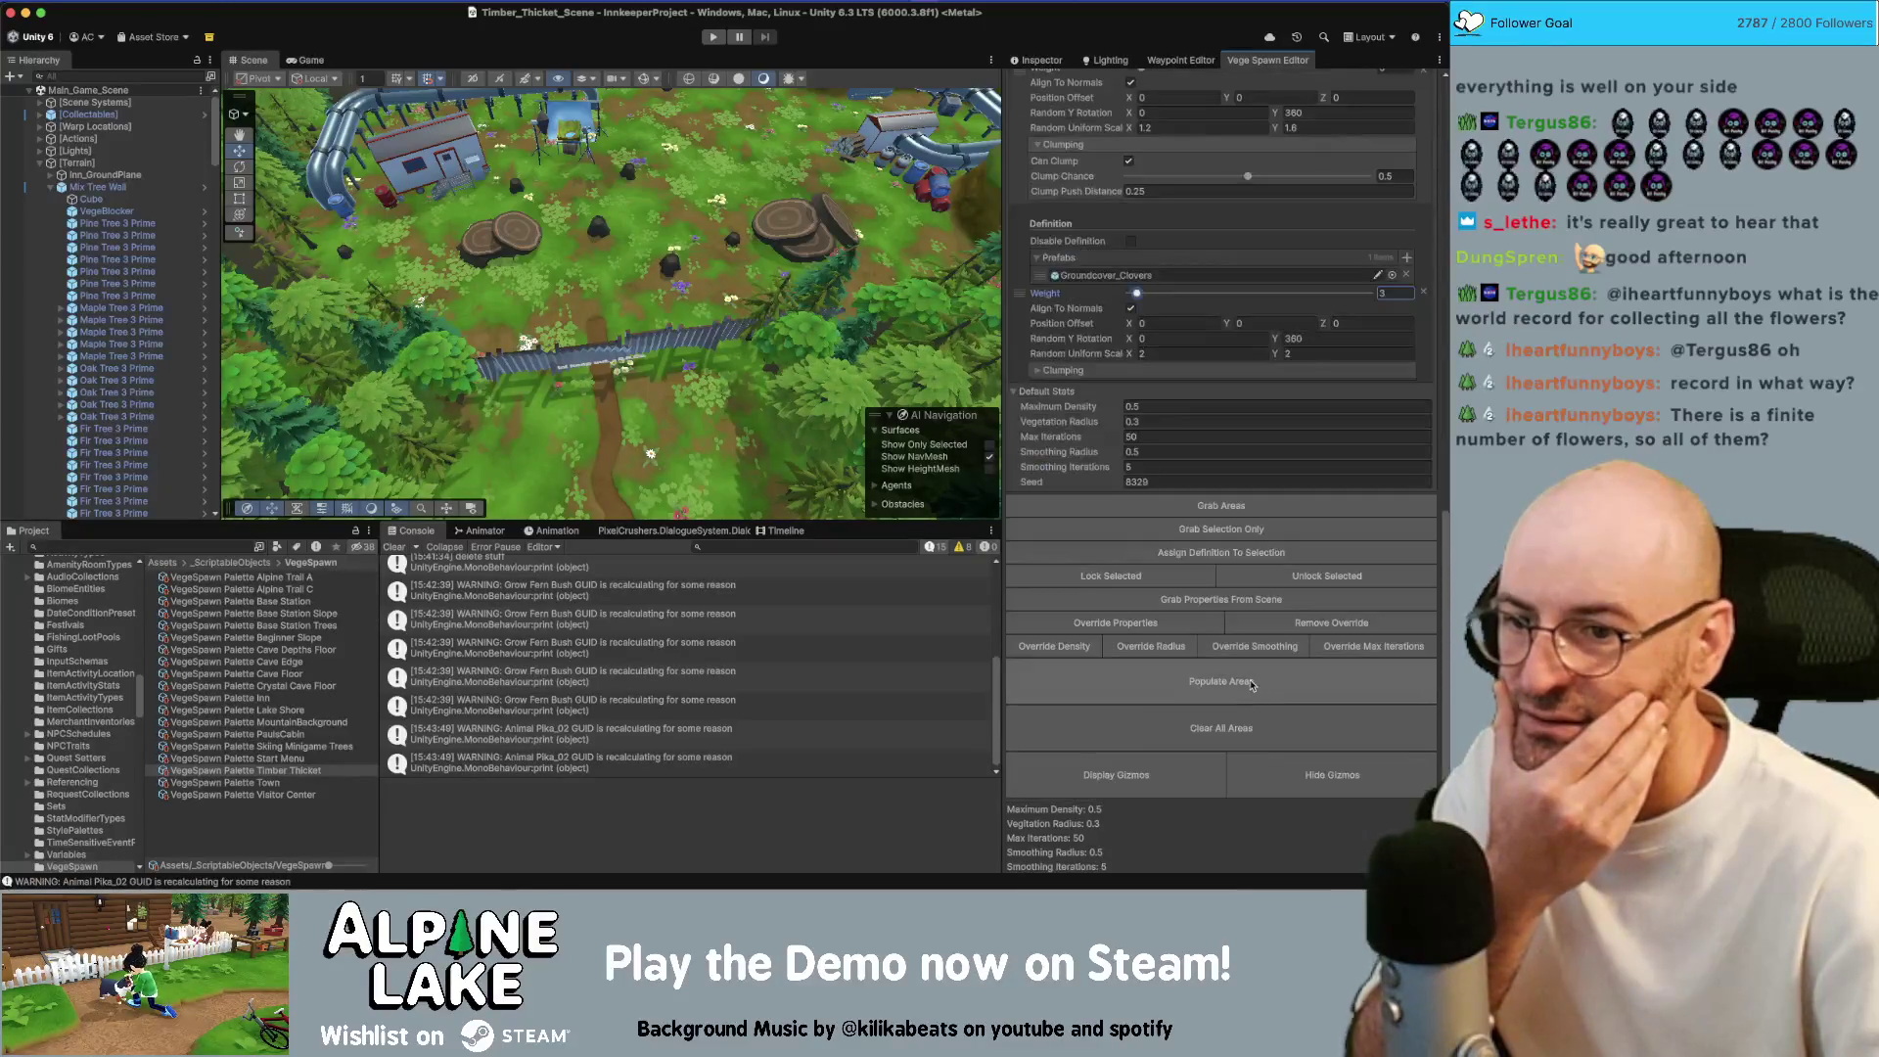
{"action": "left_click_drag", "start_coordinate": [691, 305], "coordinate": [675, 251]}
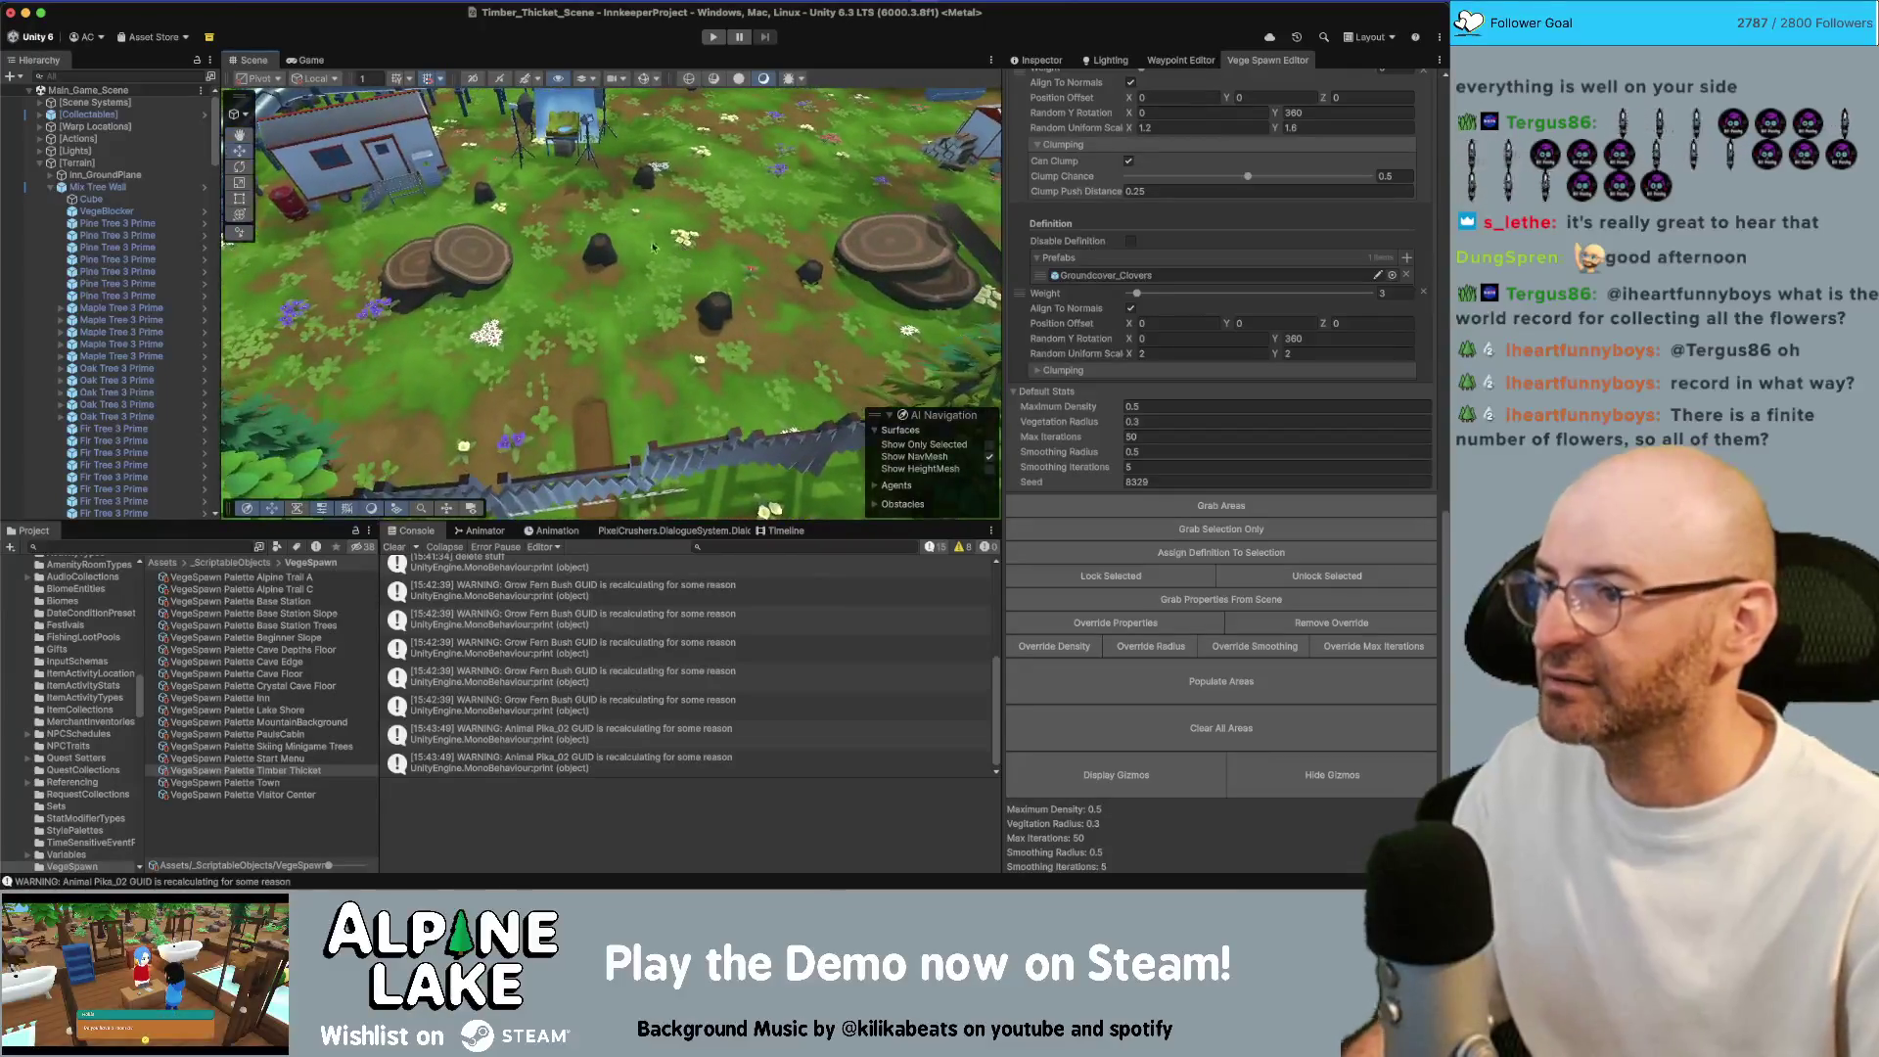
Collapse the Terrain group and search the Project for the cabin scene
{"action": "left_click", "coordinate": [40, 162]}
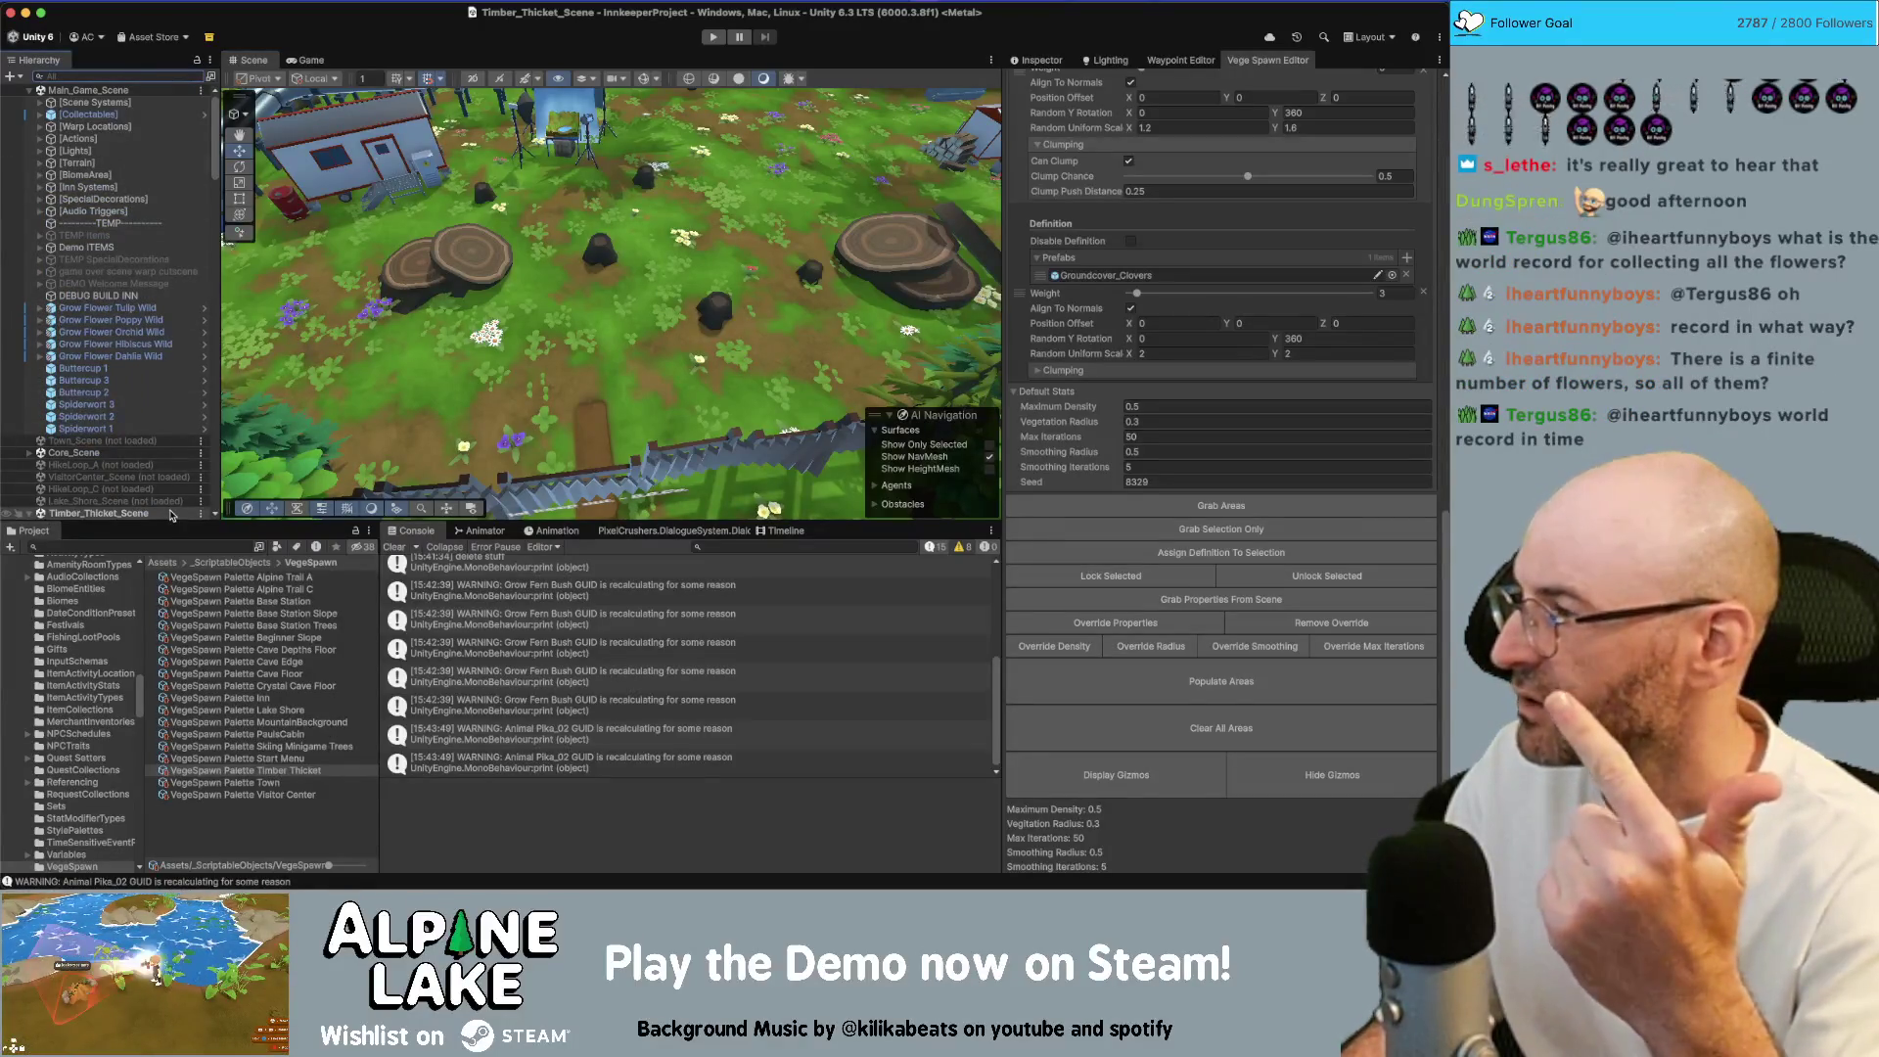
{"action": "left_click", "coordinate": [174, 547]}
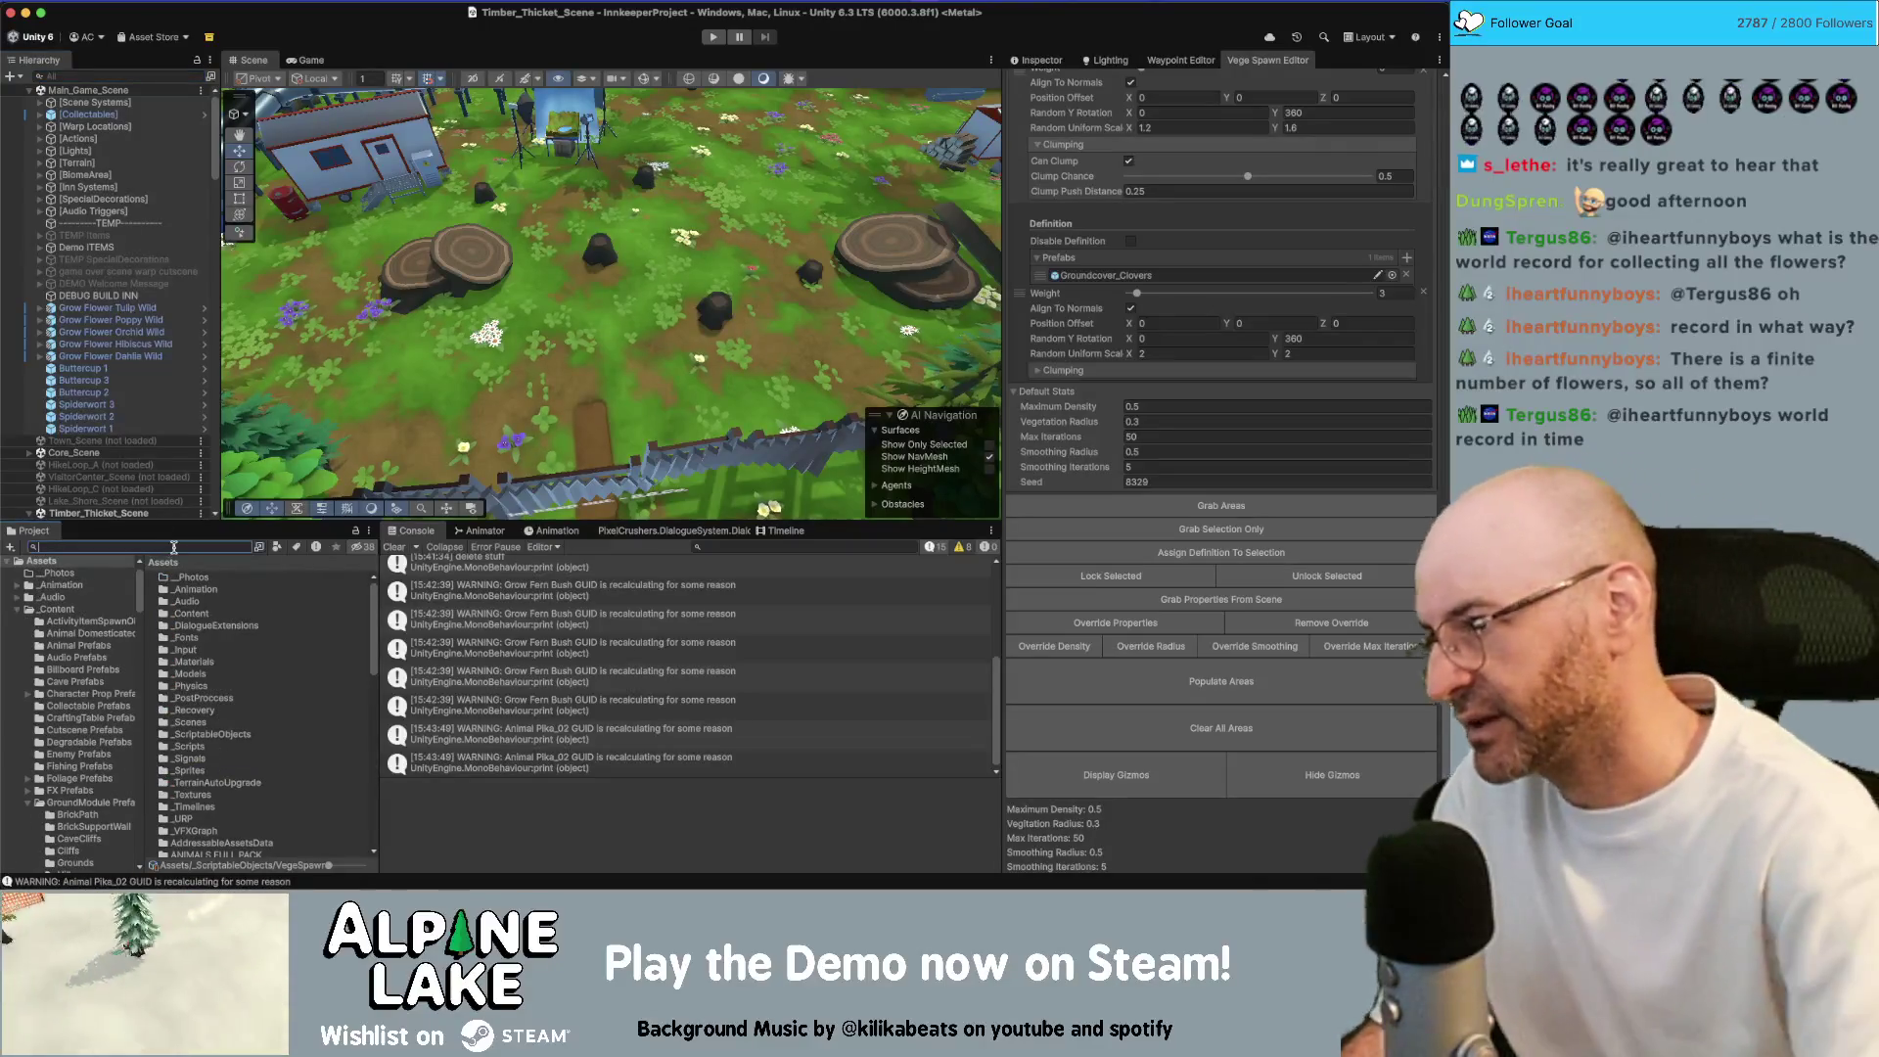
{"action": "type", "text": "paus cabin sc"}
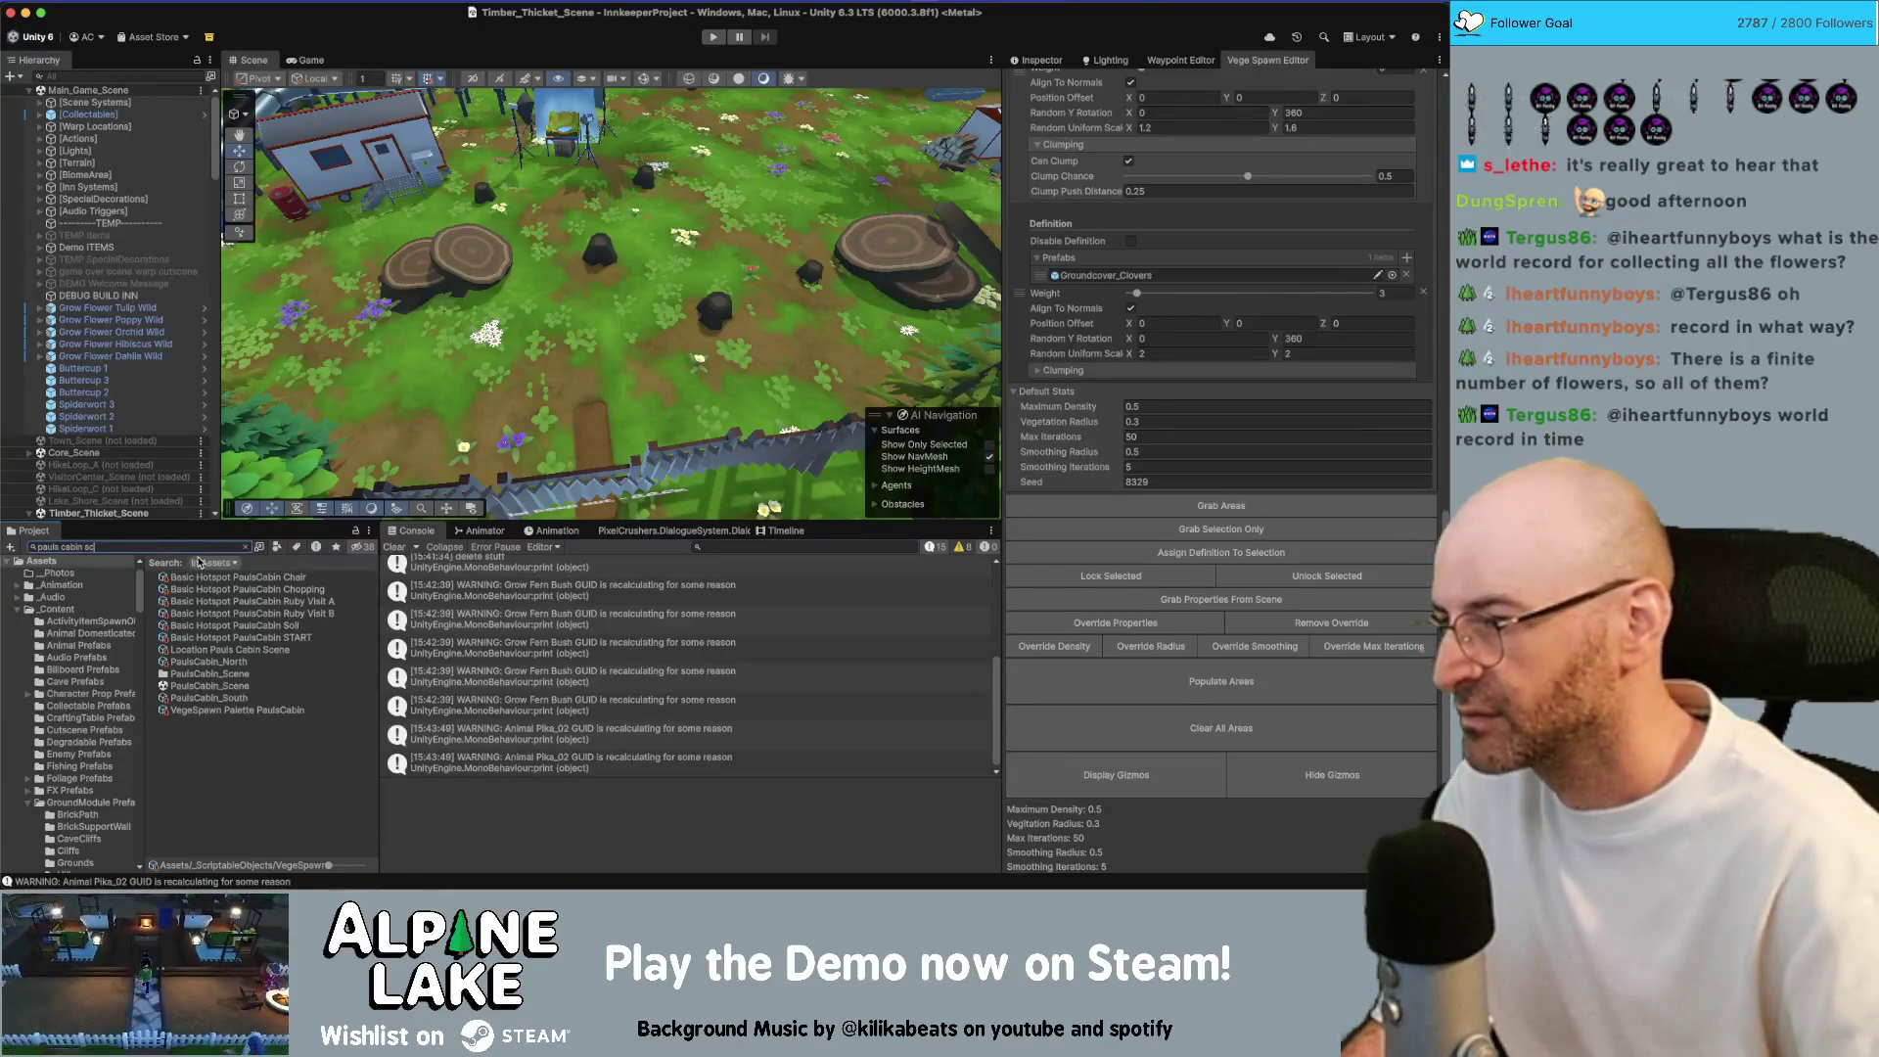
Load PaulsCabin_Scene into the Hierarchy and unload Timber_Thicket_Scene
{"action": "left_click_drag", "start_coordinate": [207, 687], "coordinate": [133, 479]}
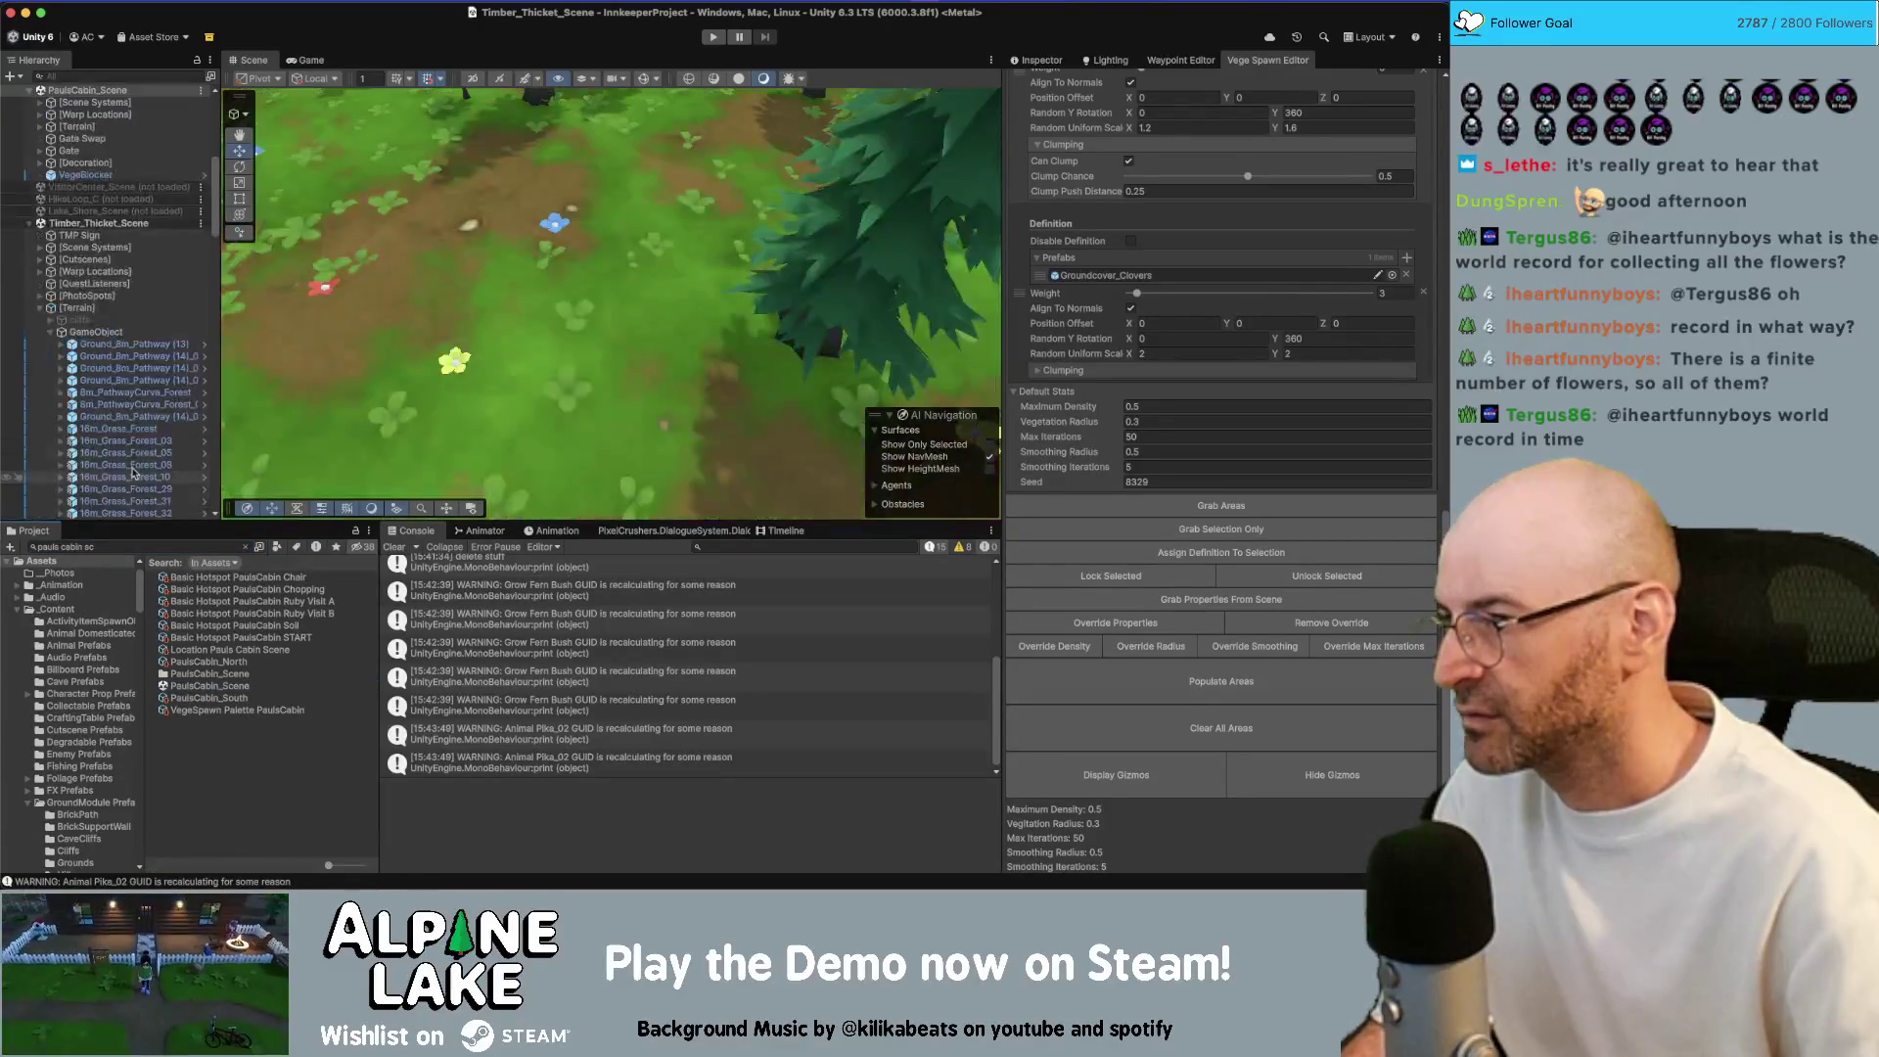
{"action": "right_click", "coordinate": [78, 225]}
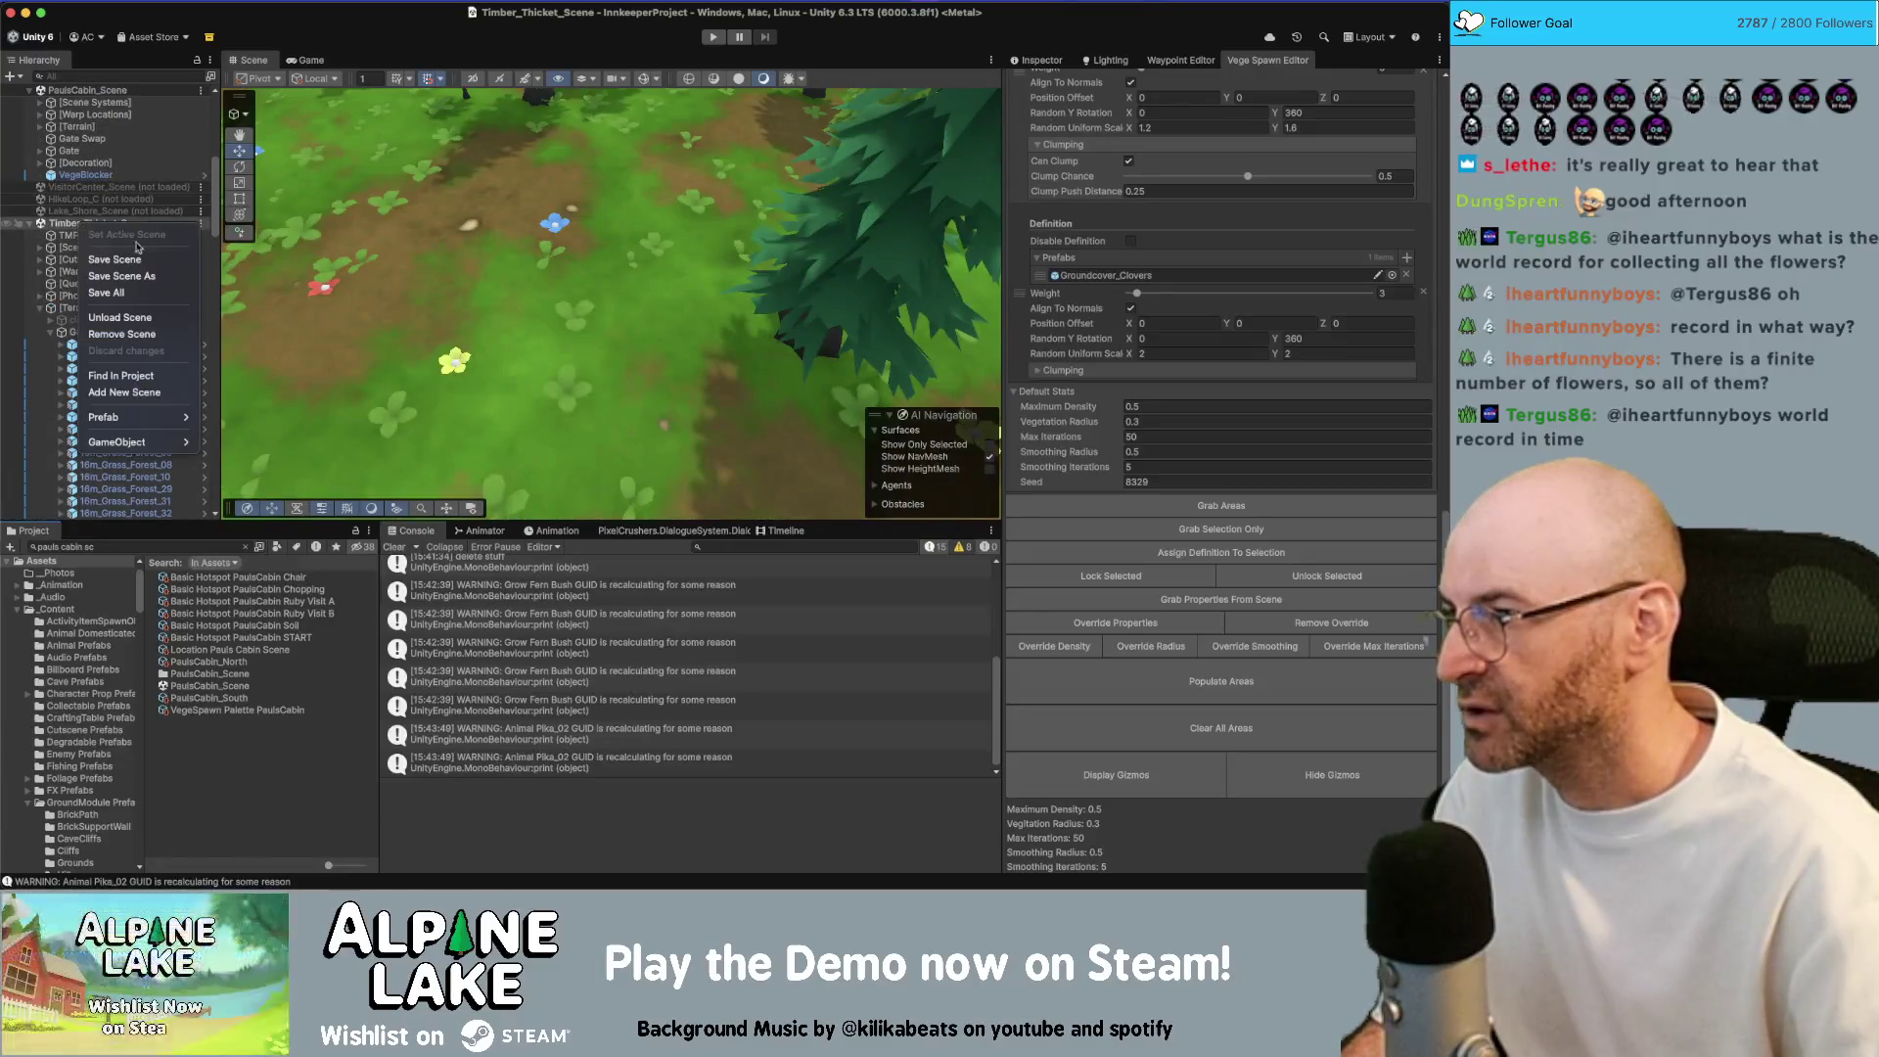
{"action": "left_click", "coordinate": [144, 318]}
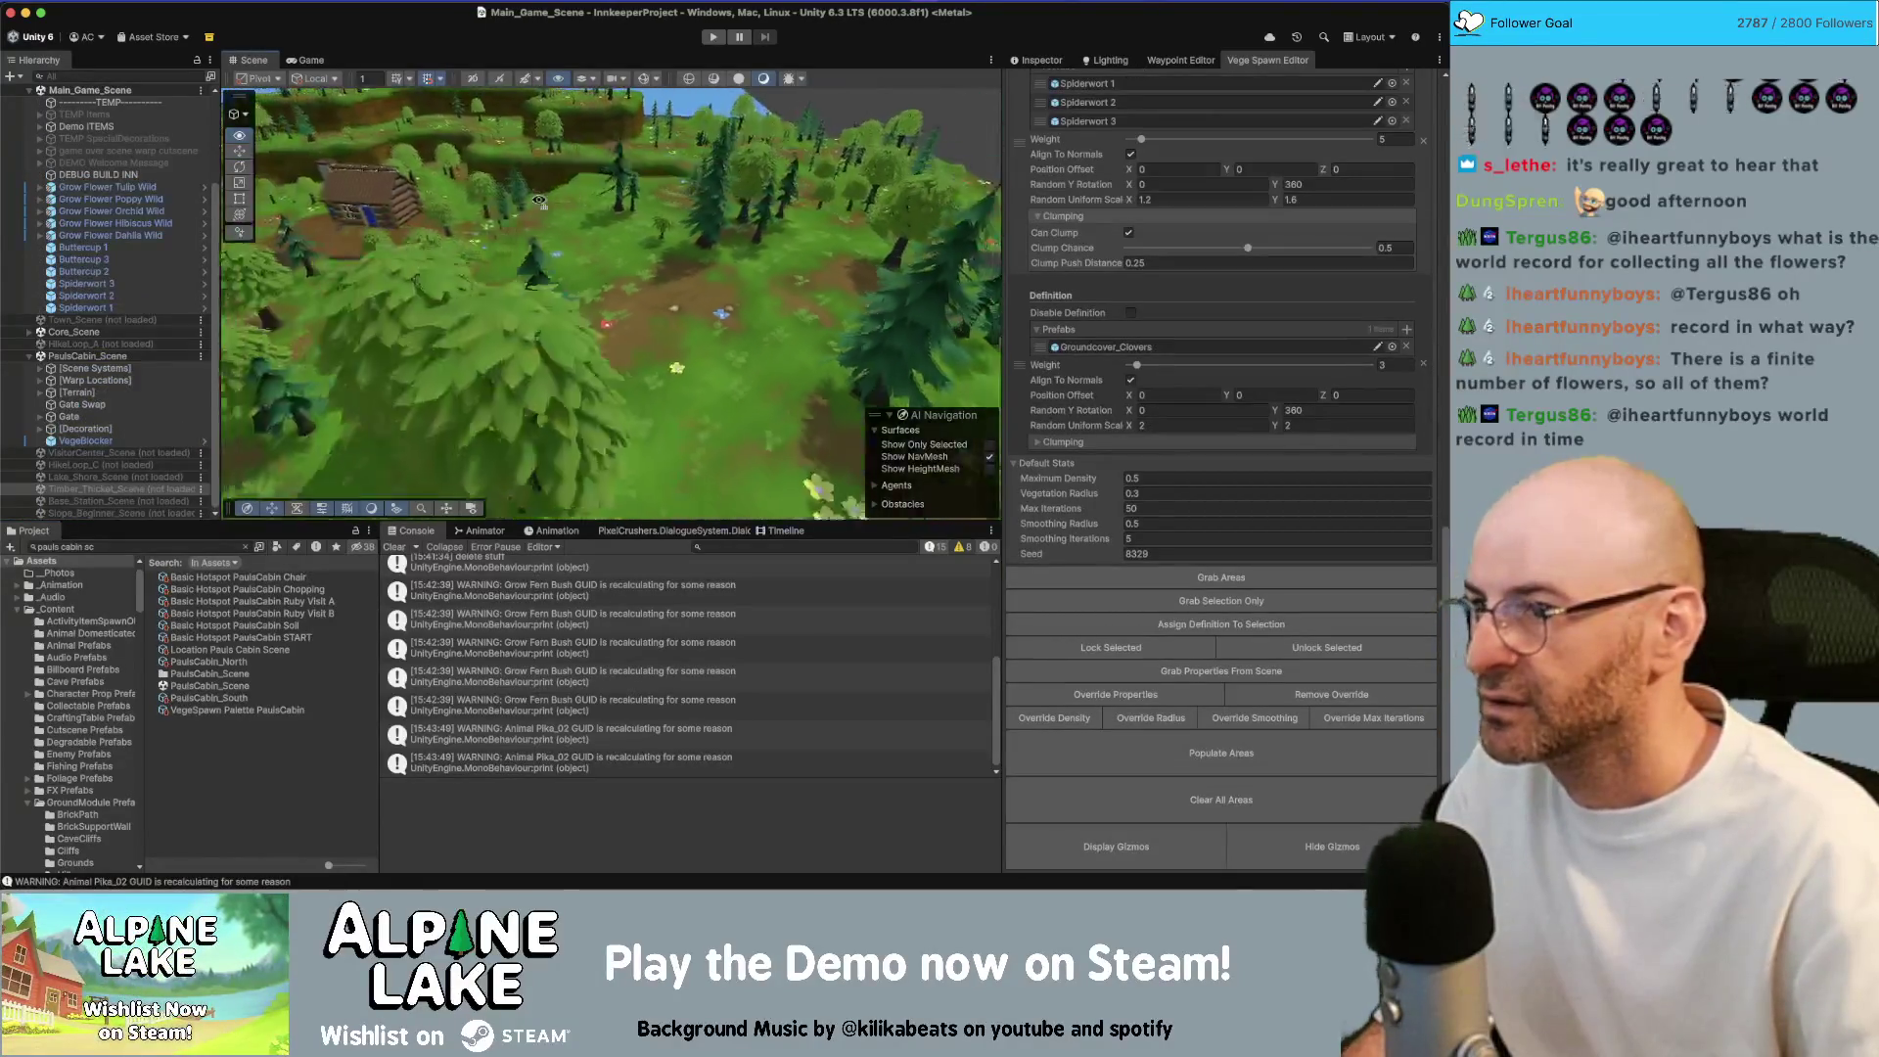
Make PaulsCabin_Scene the active scene
{"action": "left_click", "coordinate": [382, 353]}
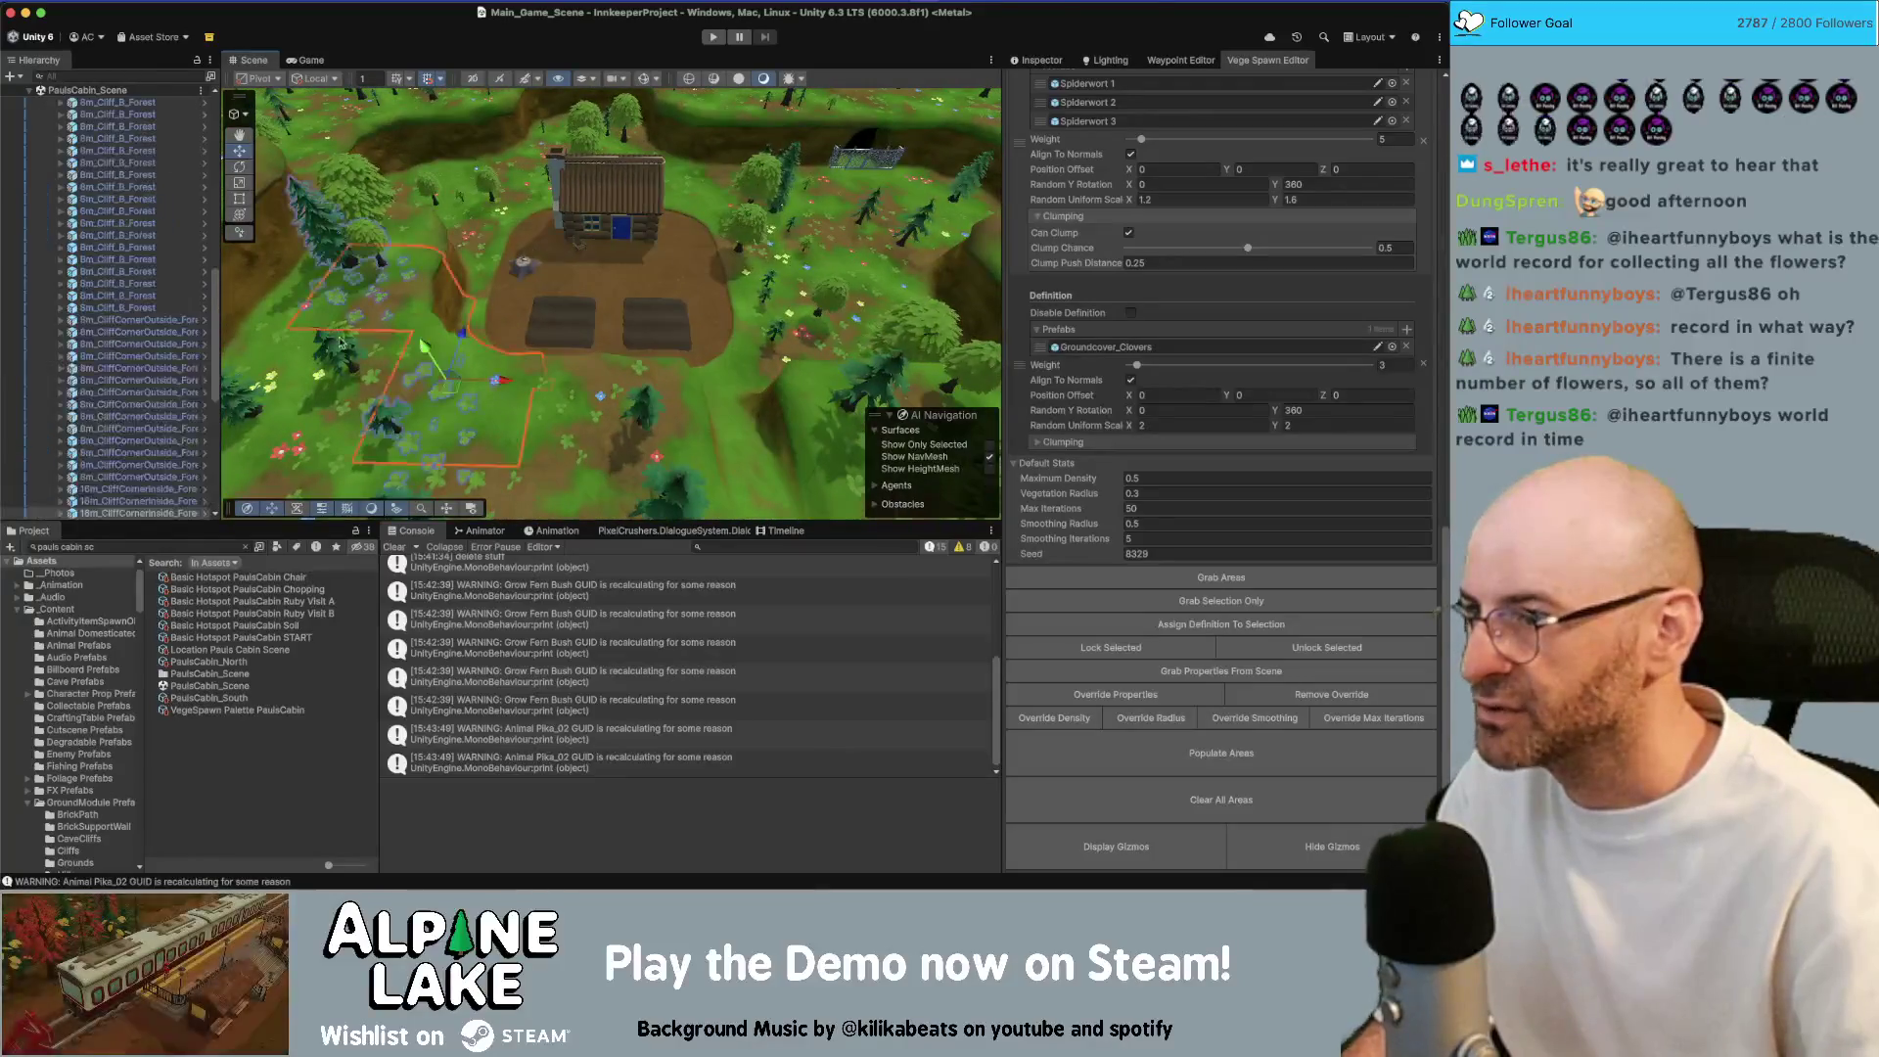
{"action": "right_click", "coordinate": [113, 89]}
{"action": "left_click", "coordinate": [126, 109]}
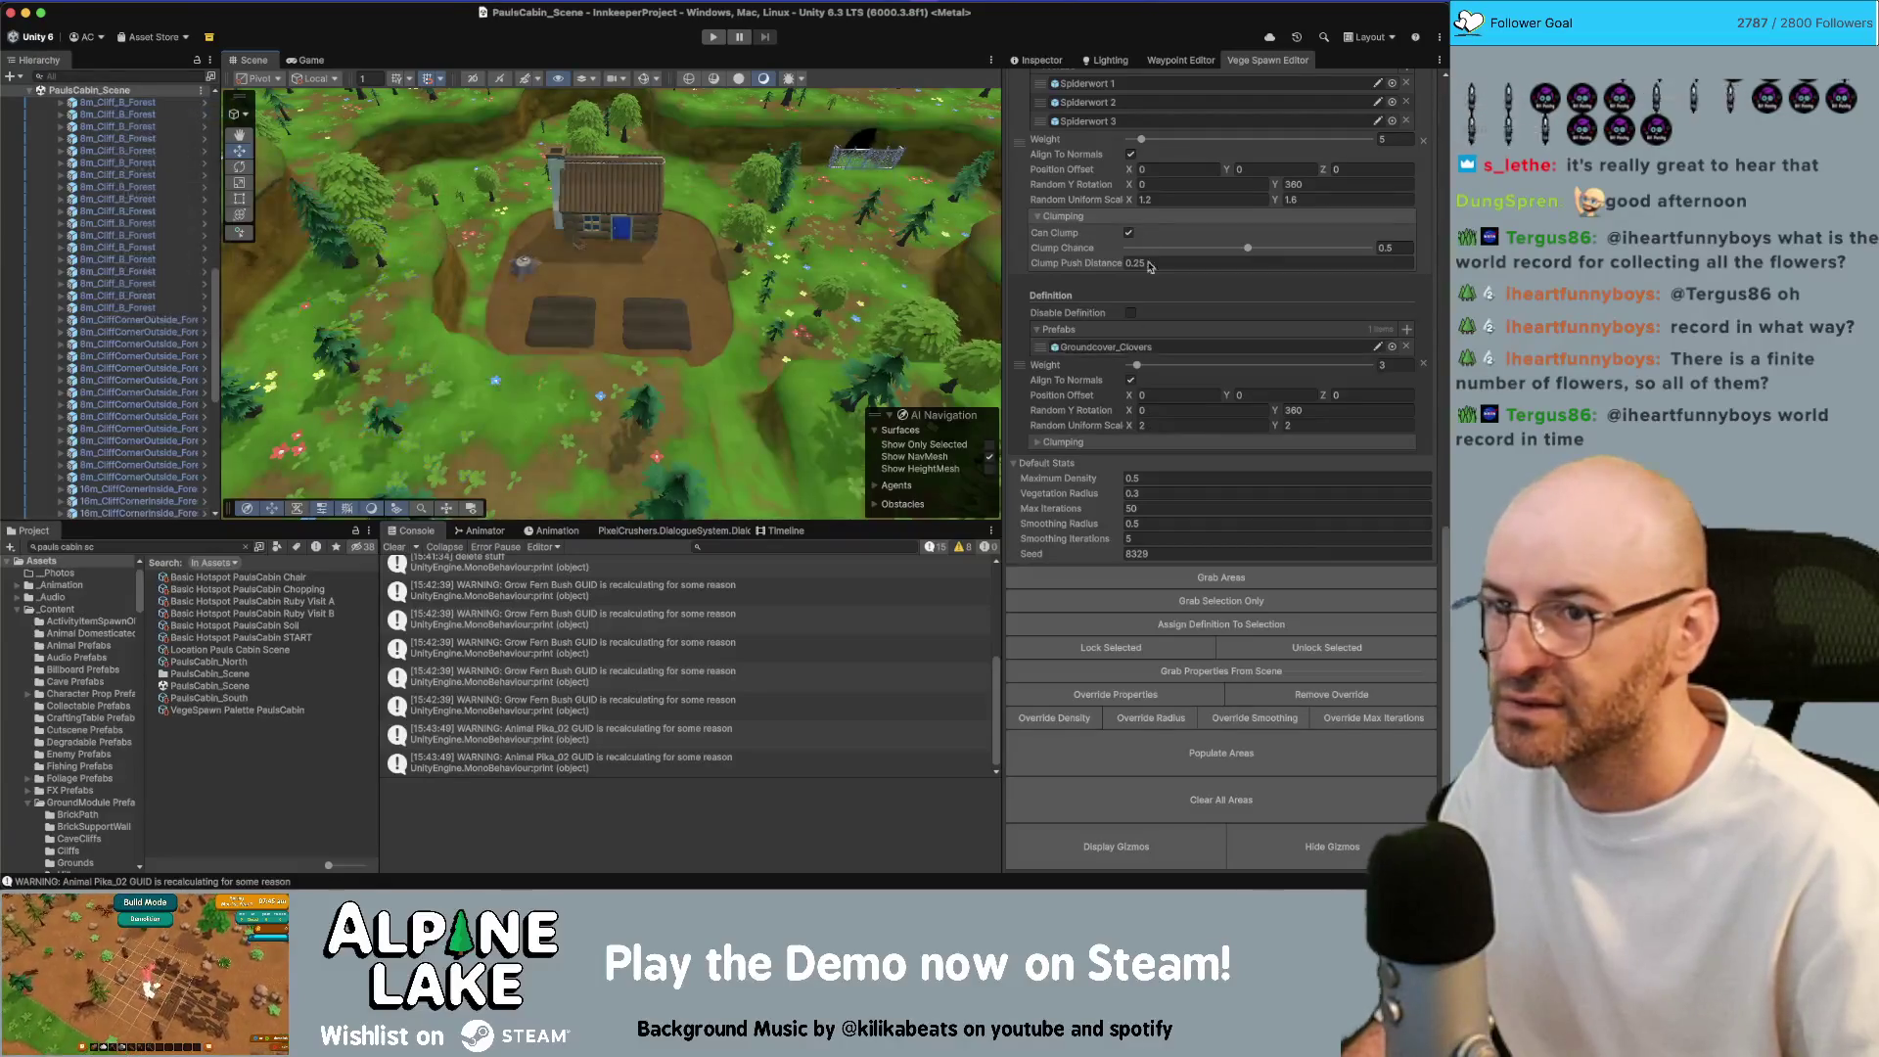
Grab the cabin's spawn areas and add Buttercup 1–3 to the yellow flowers definition
{"action": "left_click", "coordinate": [1184, 579]}
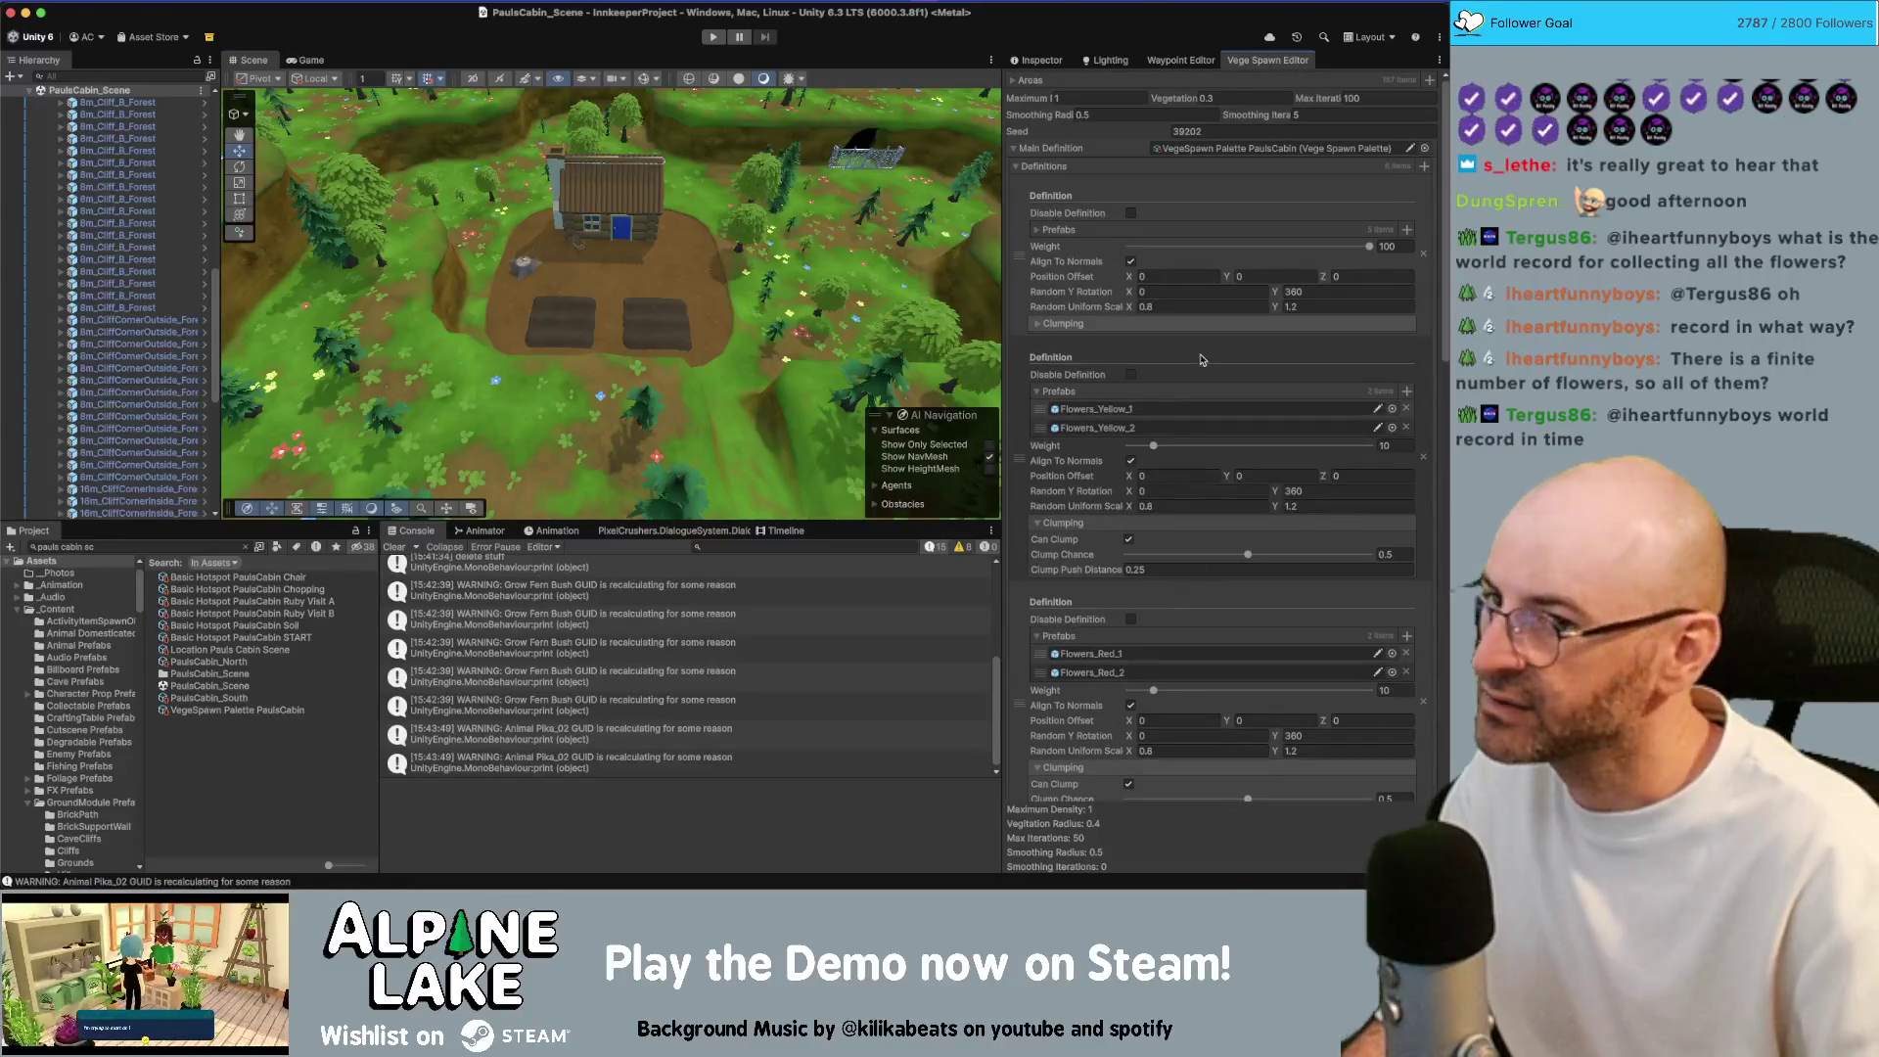
{"action": "left_click", "coordinate": [1407, 393]}
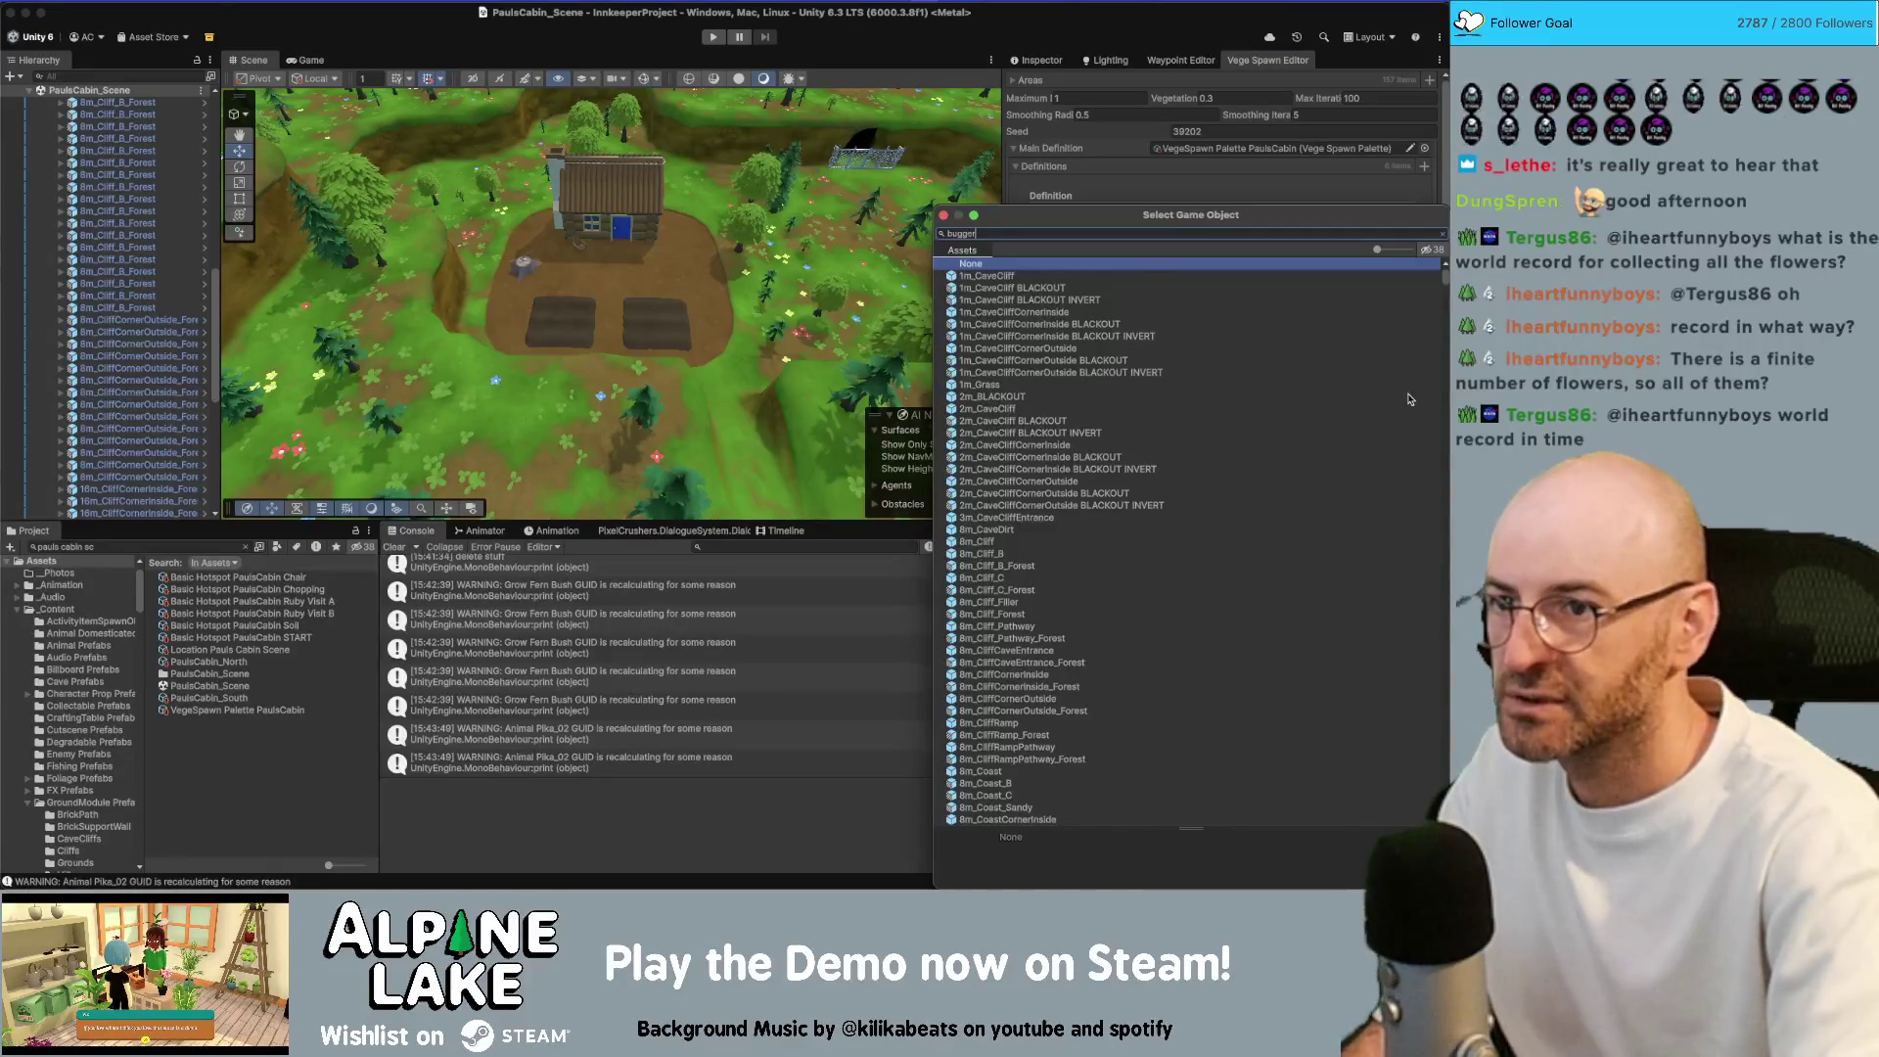
{"action": "key", "text": "BackSpace"}
{"action": "key", "text": "BackSpace"}
{"action": "key", "text": "BackSpace"}
{"action": "type", "text": "tt"}
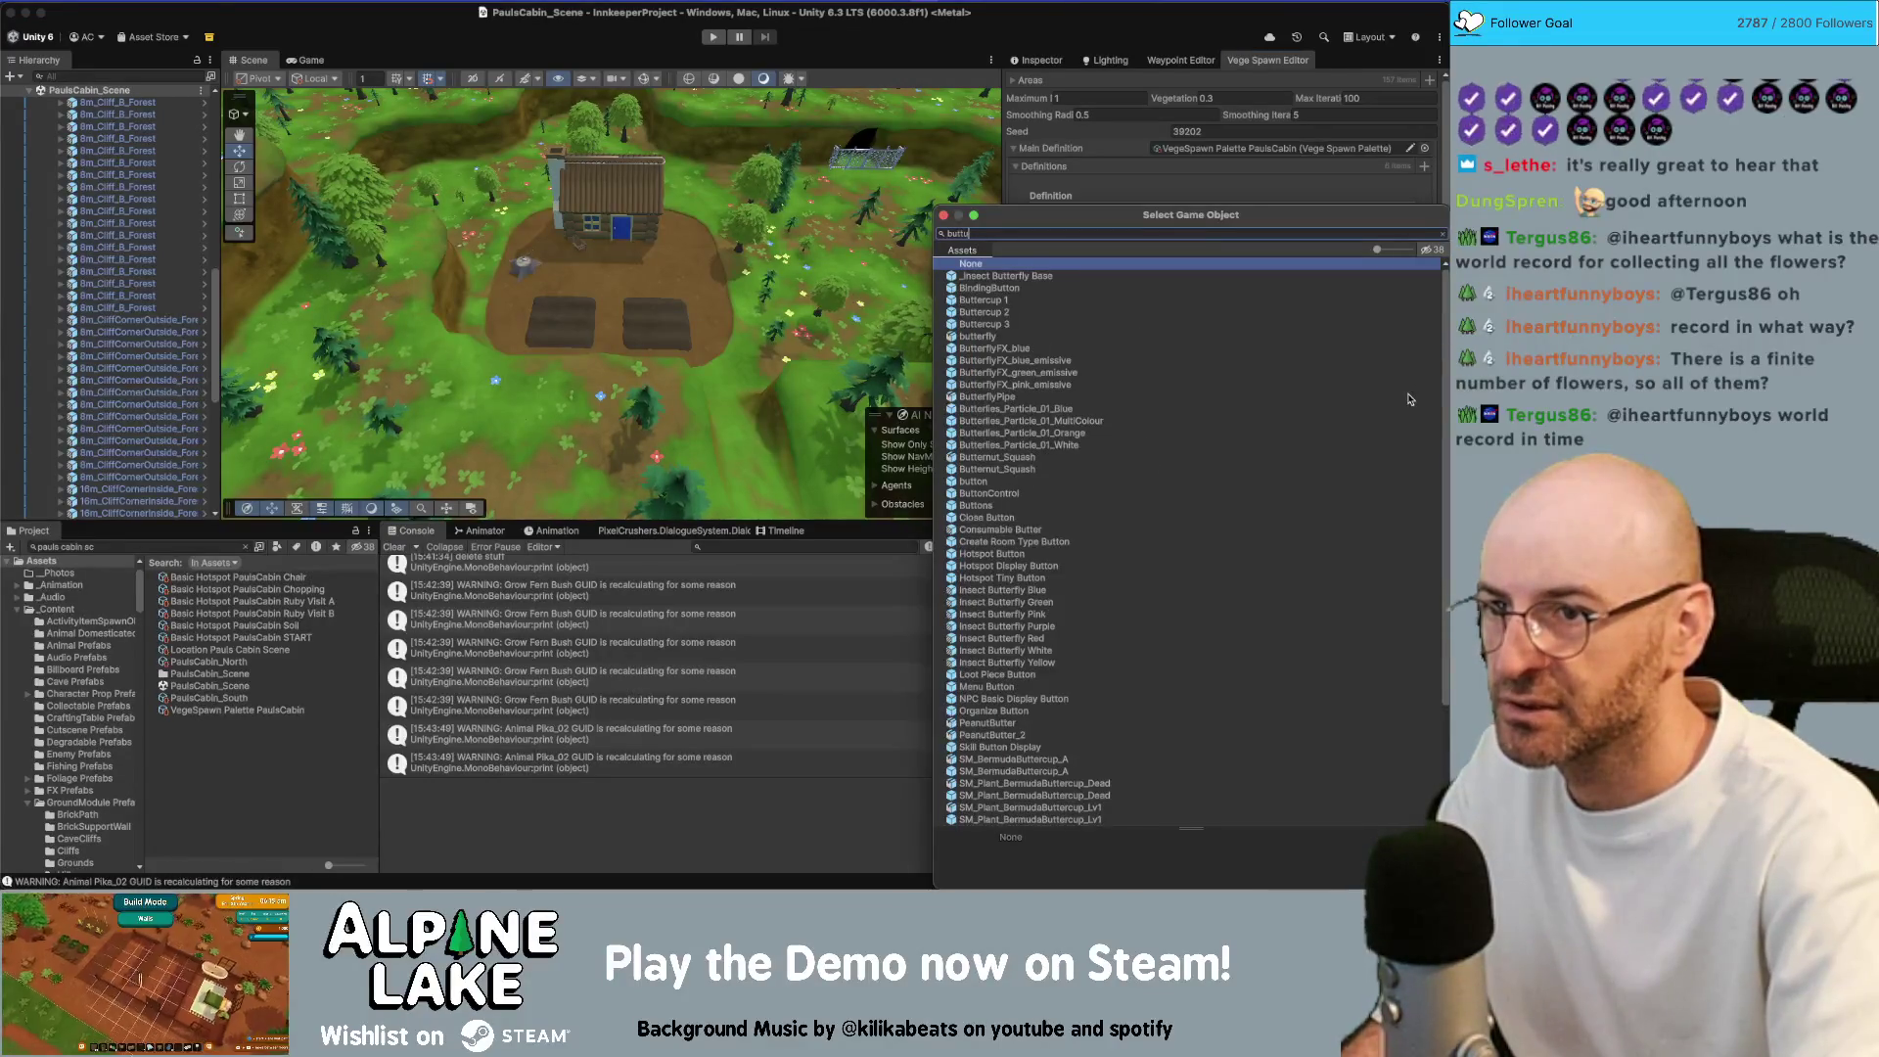
{"action": "type", "text": "ercup"}
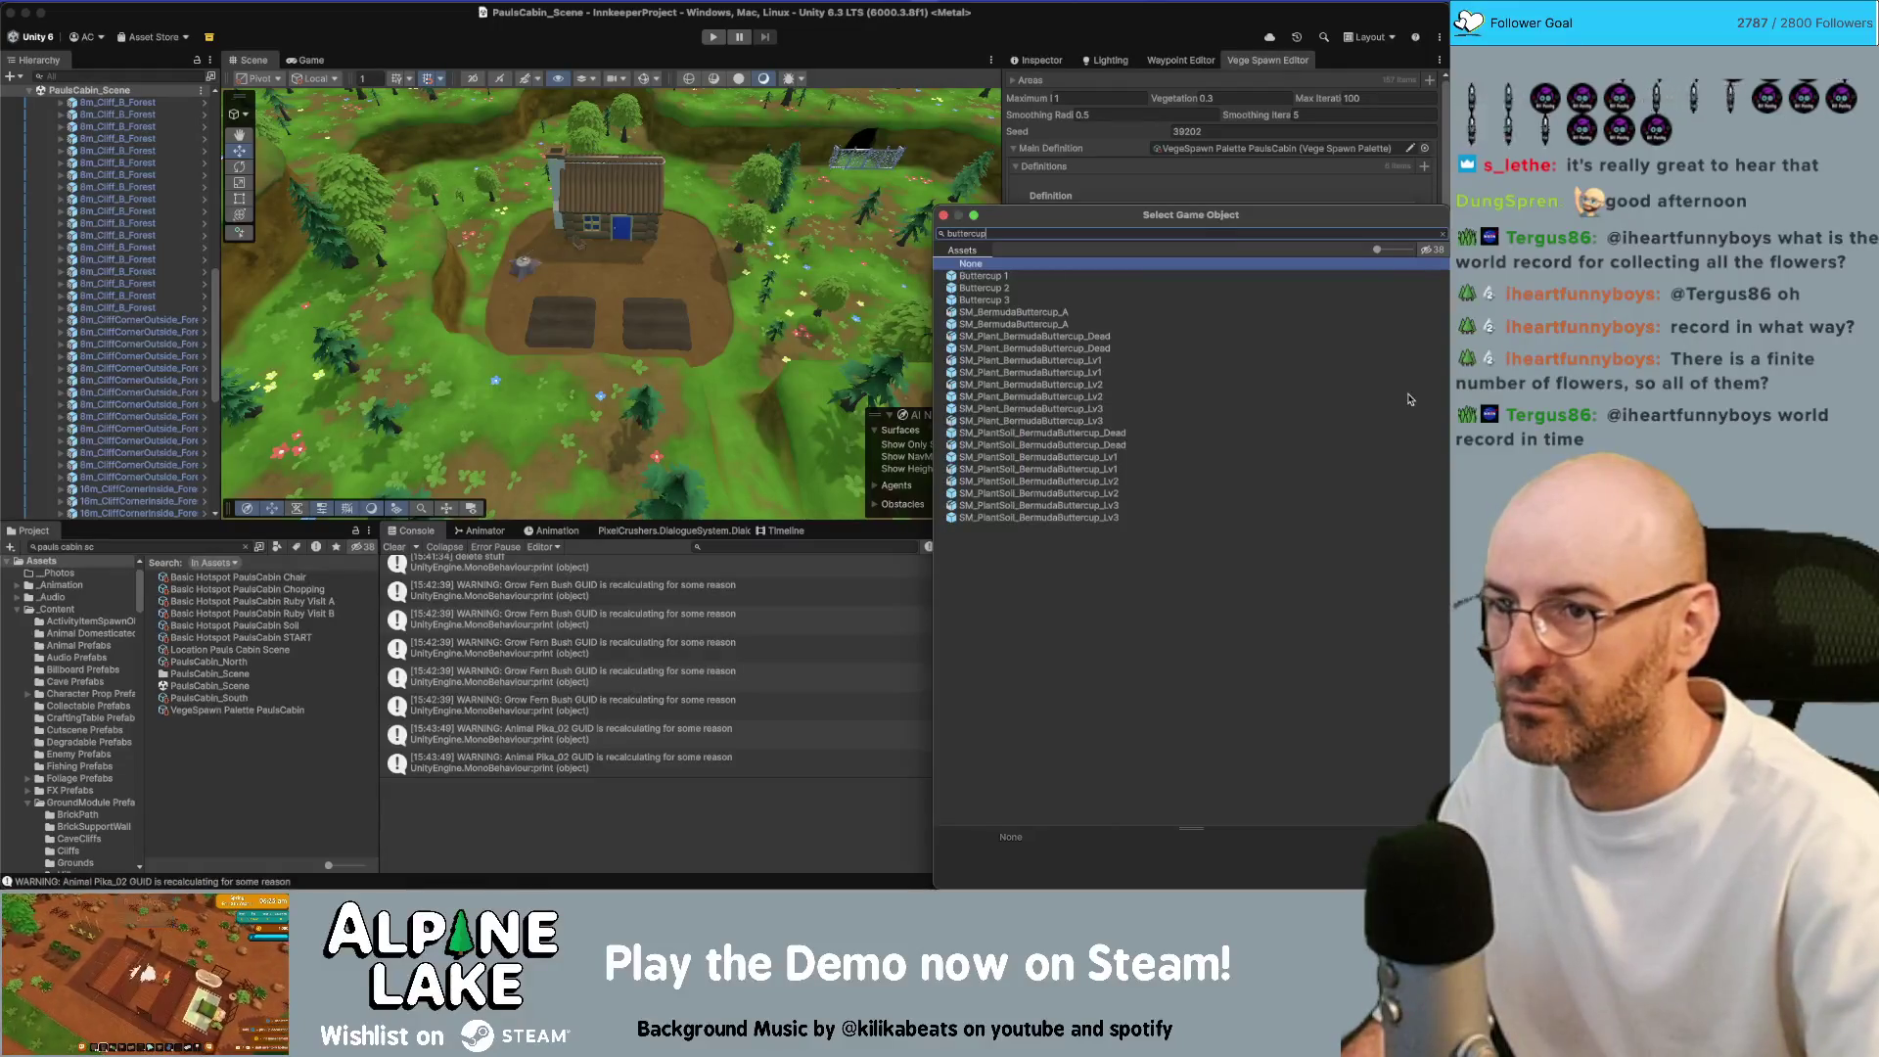
{"action": "key", "text": "Down"}
{"action": "key", "text": "Return"}
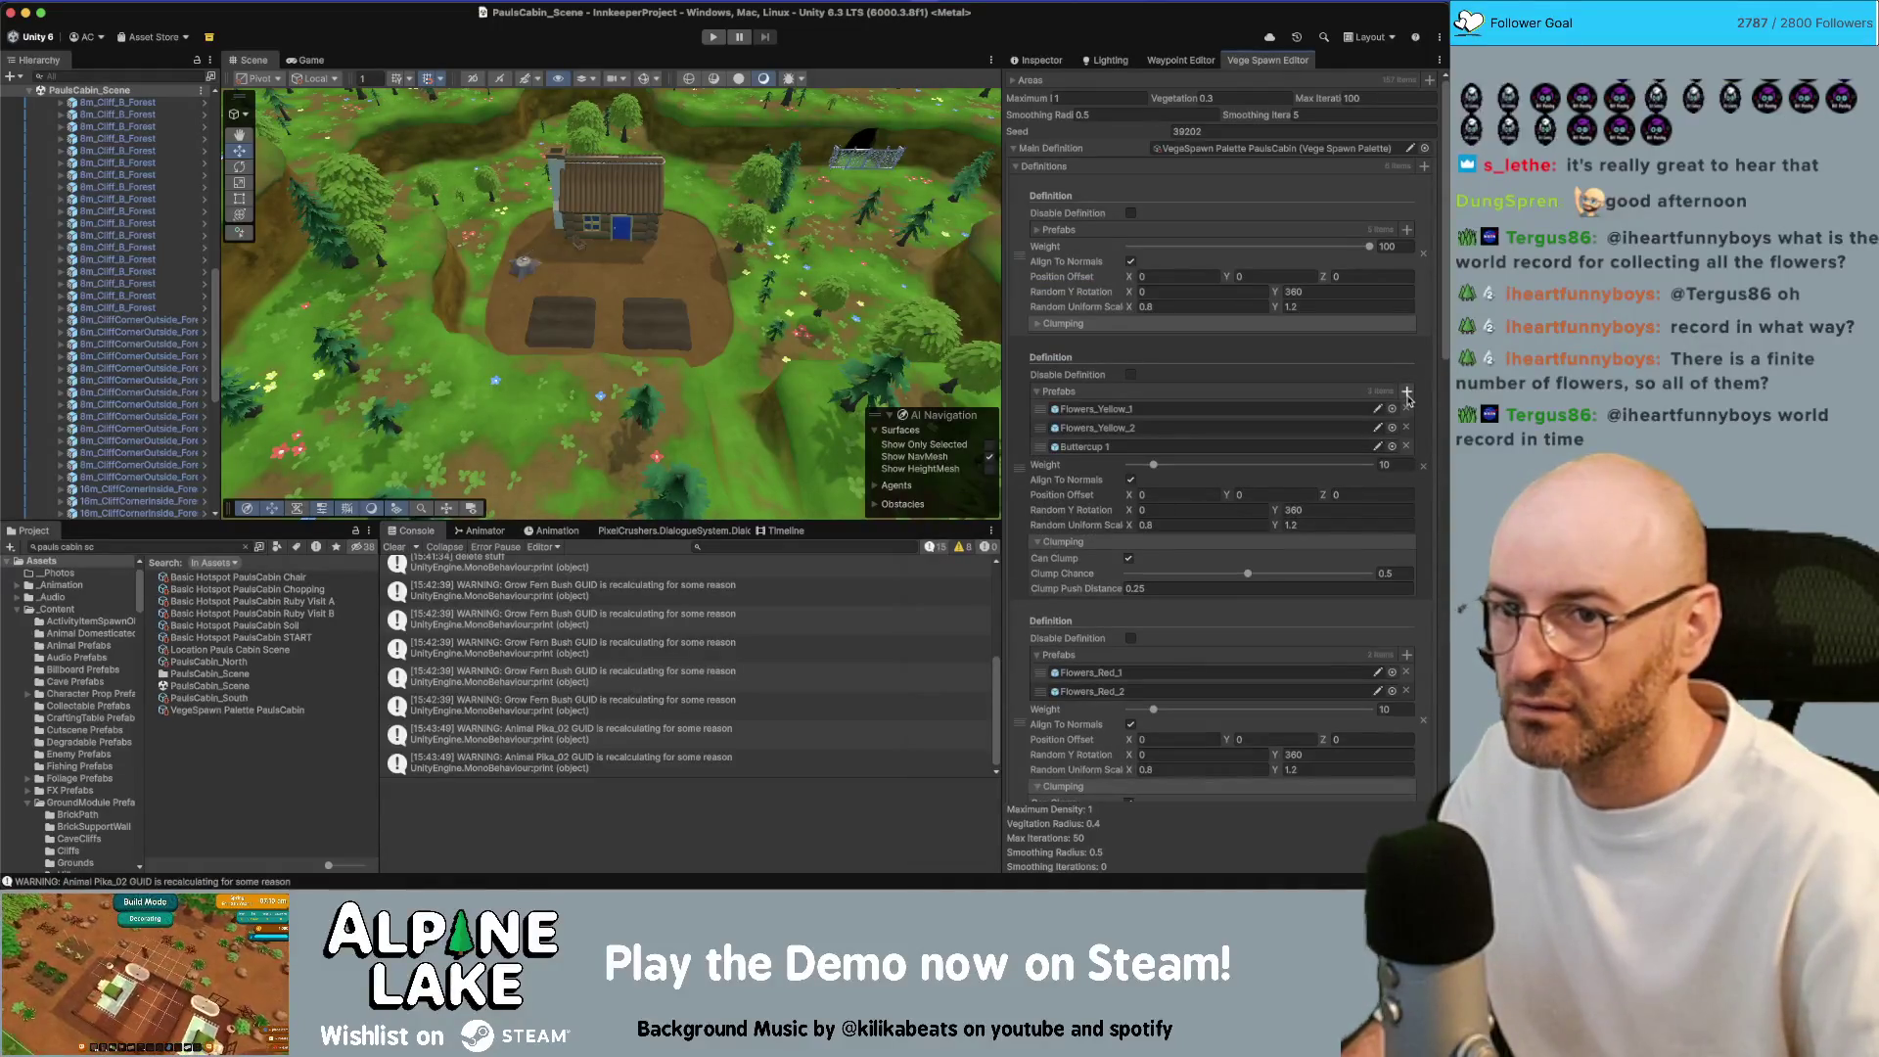
{"action": "left_click", "coordinate": [1408, 392]}
{"action": "key", "text": "Down"}
{"action": "key", "text": "Down"}
{"action": "key", "text": "Return"}
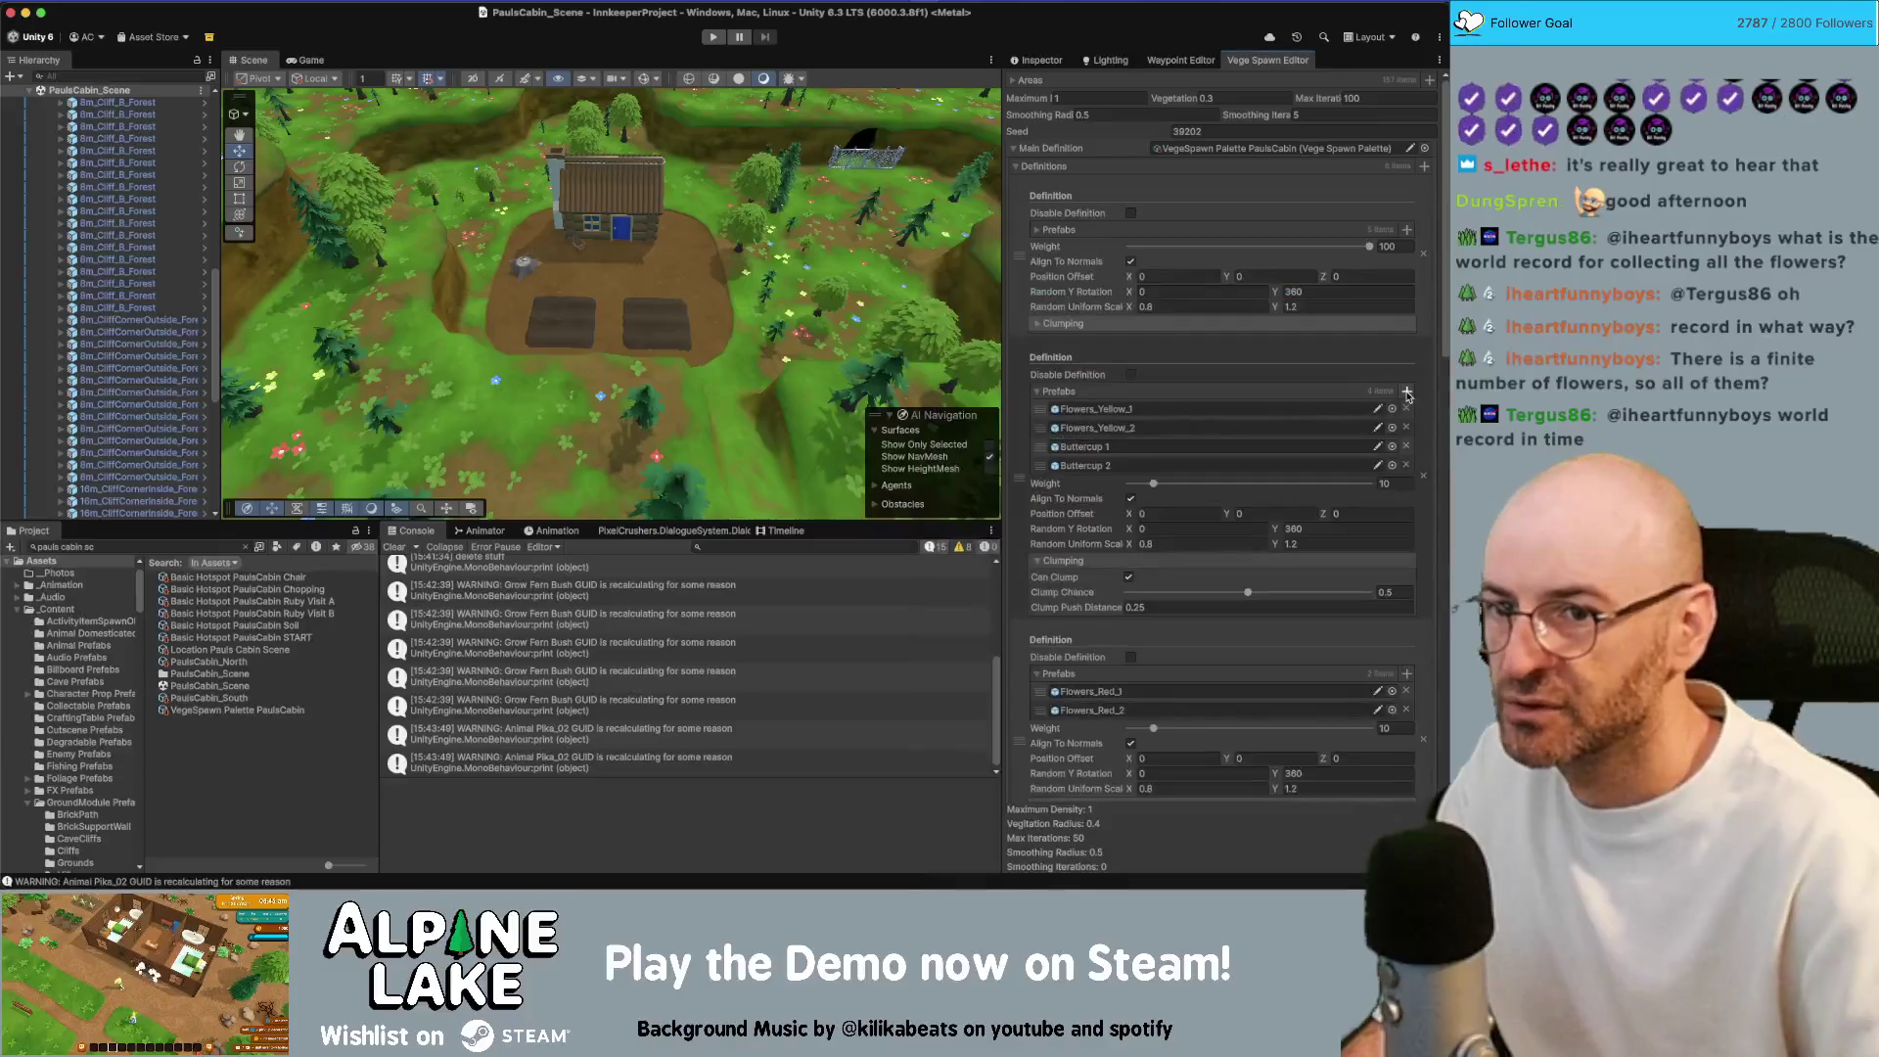
{"action": "left_click", "coordinate": [1407, 393]}
{"action": "key", "text": "Down"}
{"action": "key", "text": "Down"}
{"action": "key", "text": "Down"}
{"action": "key", "text": "Return"}
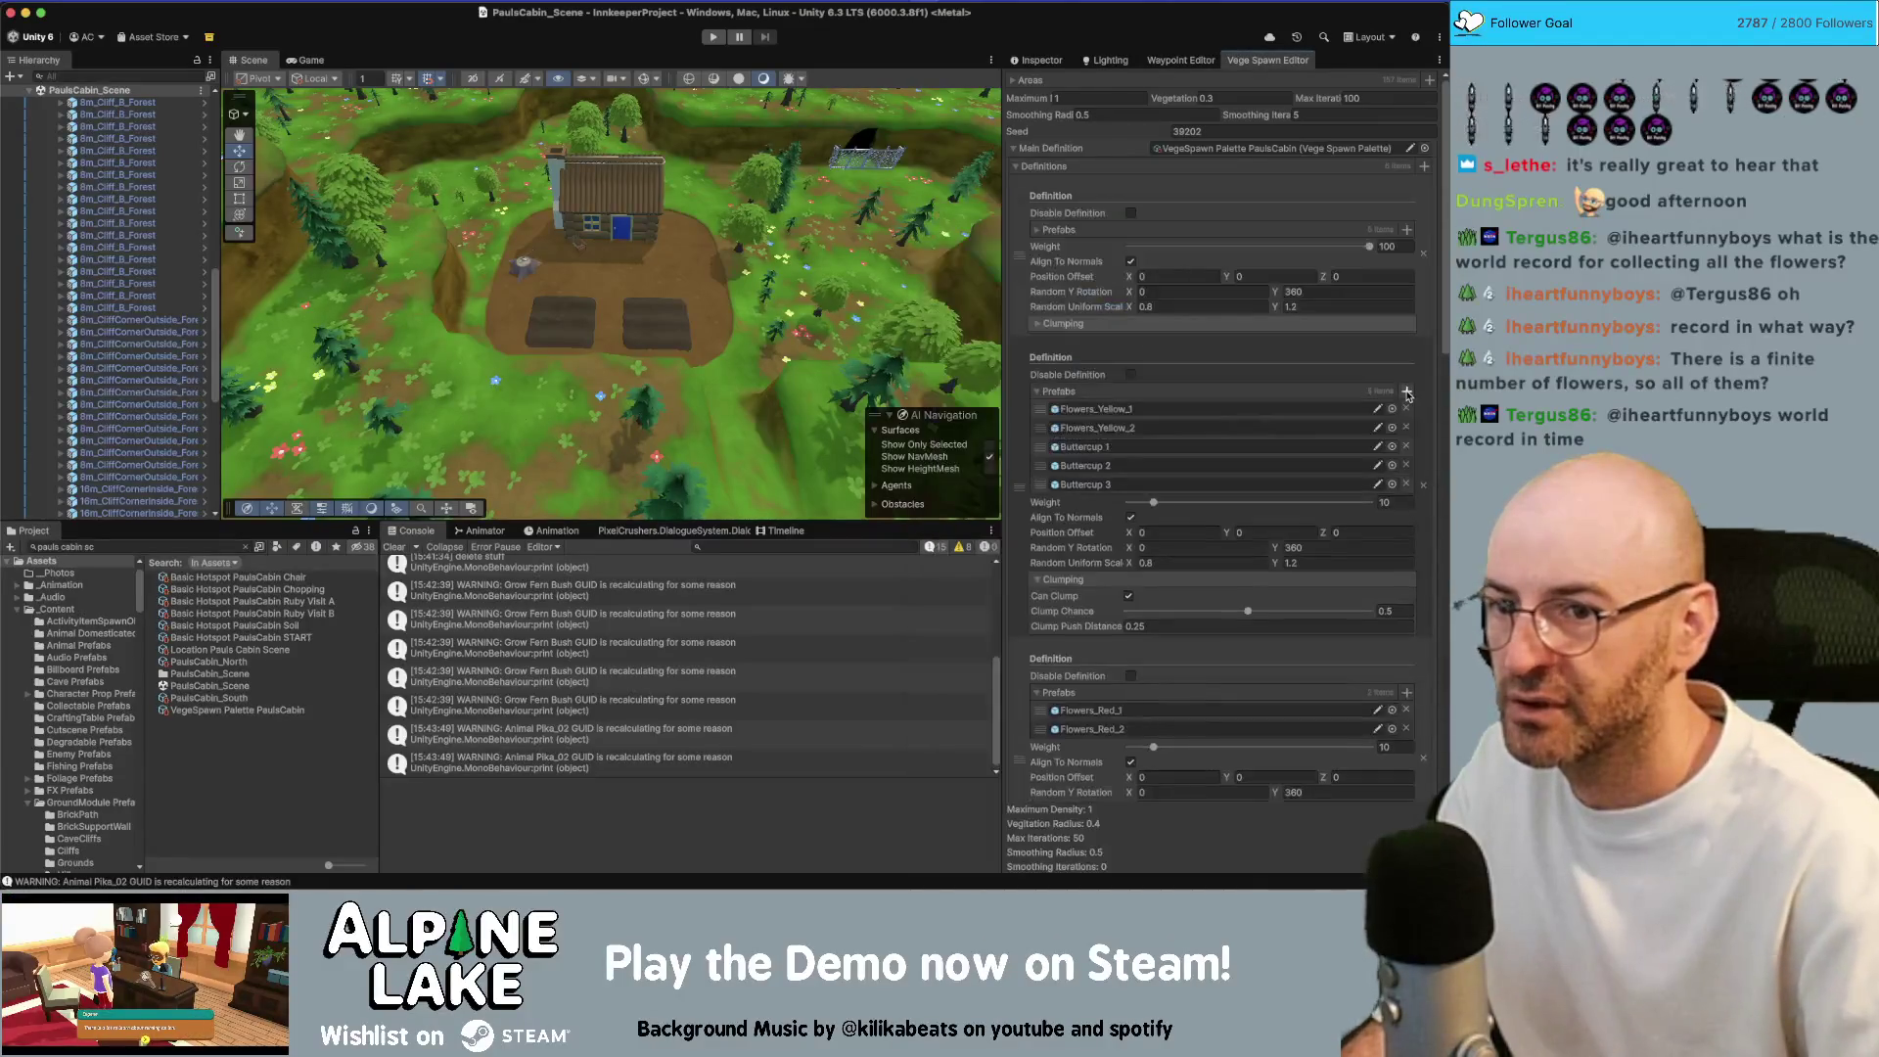
Add Poppy 1–3 to the red flowers definition
{"action": "scroll", "coordinate": [1394, 489], "scroll_direction": "down", "scroll_amount": 2}
{"action": "left_click", "coordinate": [1407, 618]}
{"action": "type", "text": "poppy 1"}
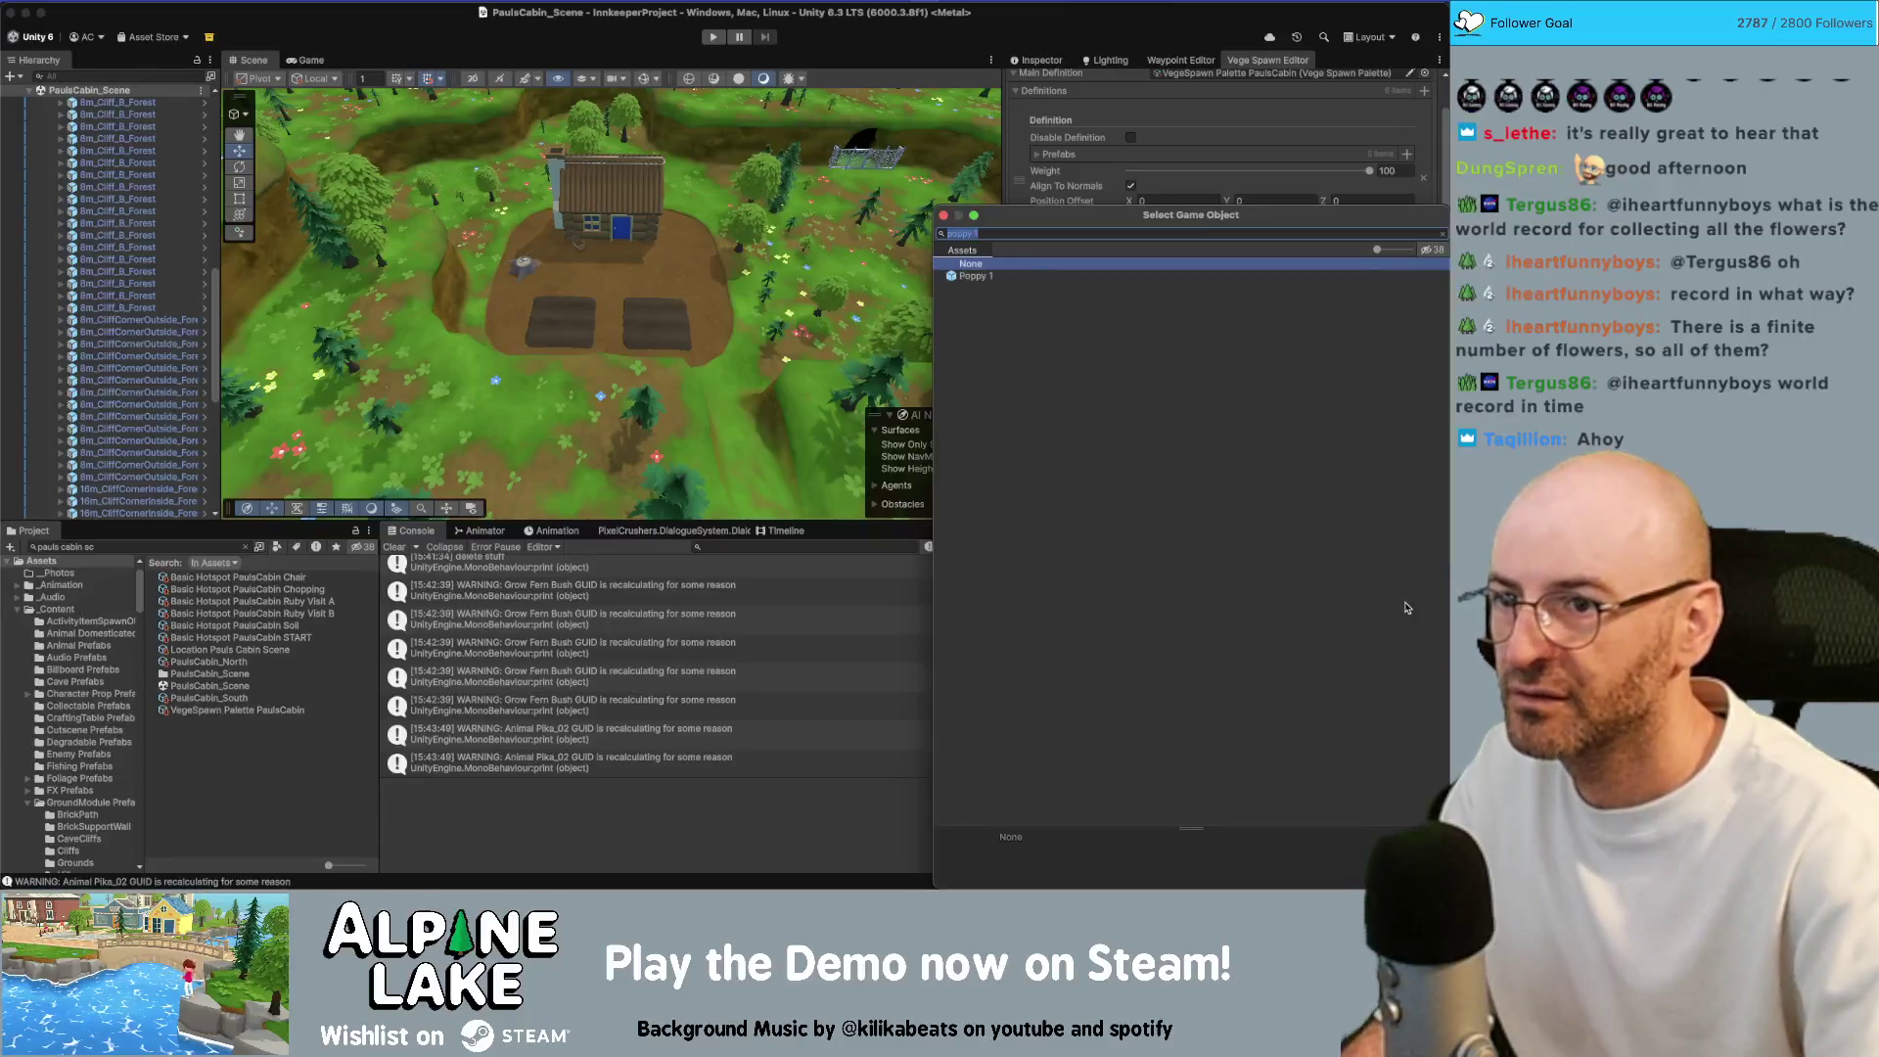
{"action": "key", "text": "Down"}
{"action": "key", "text": "Return"}
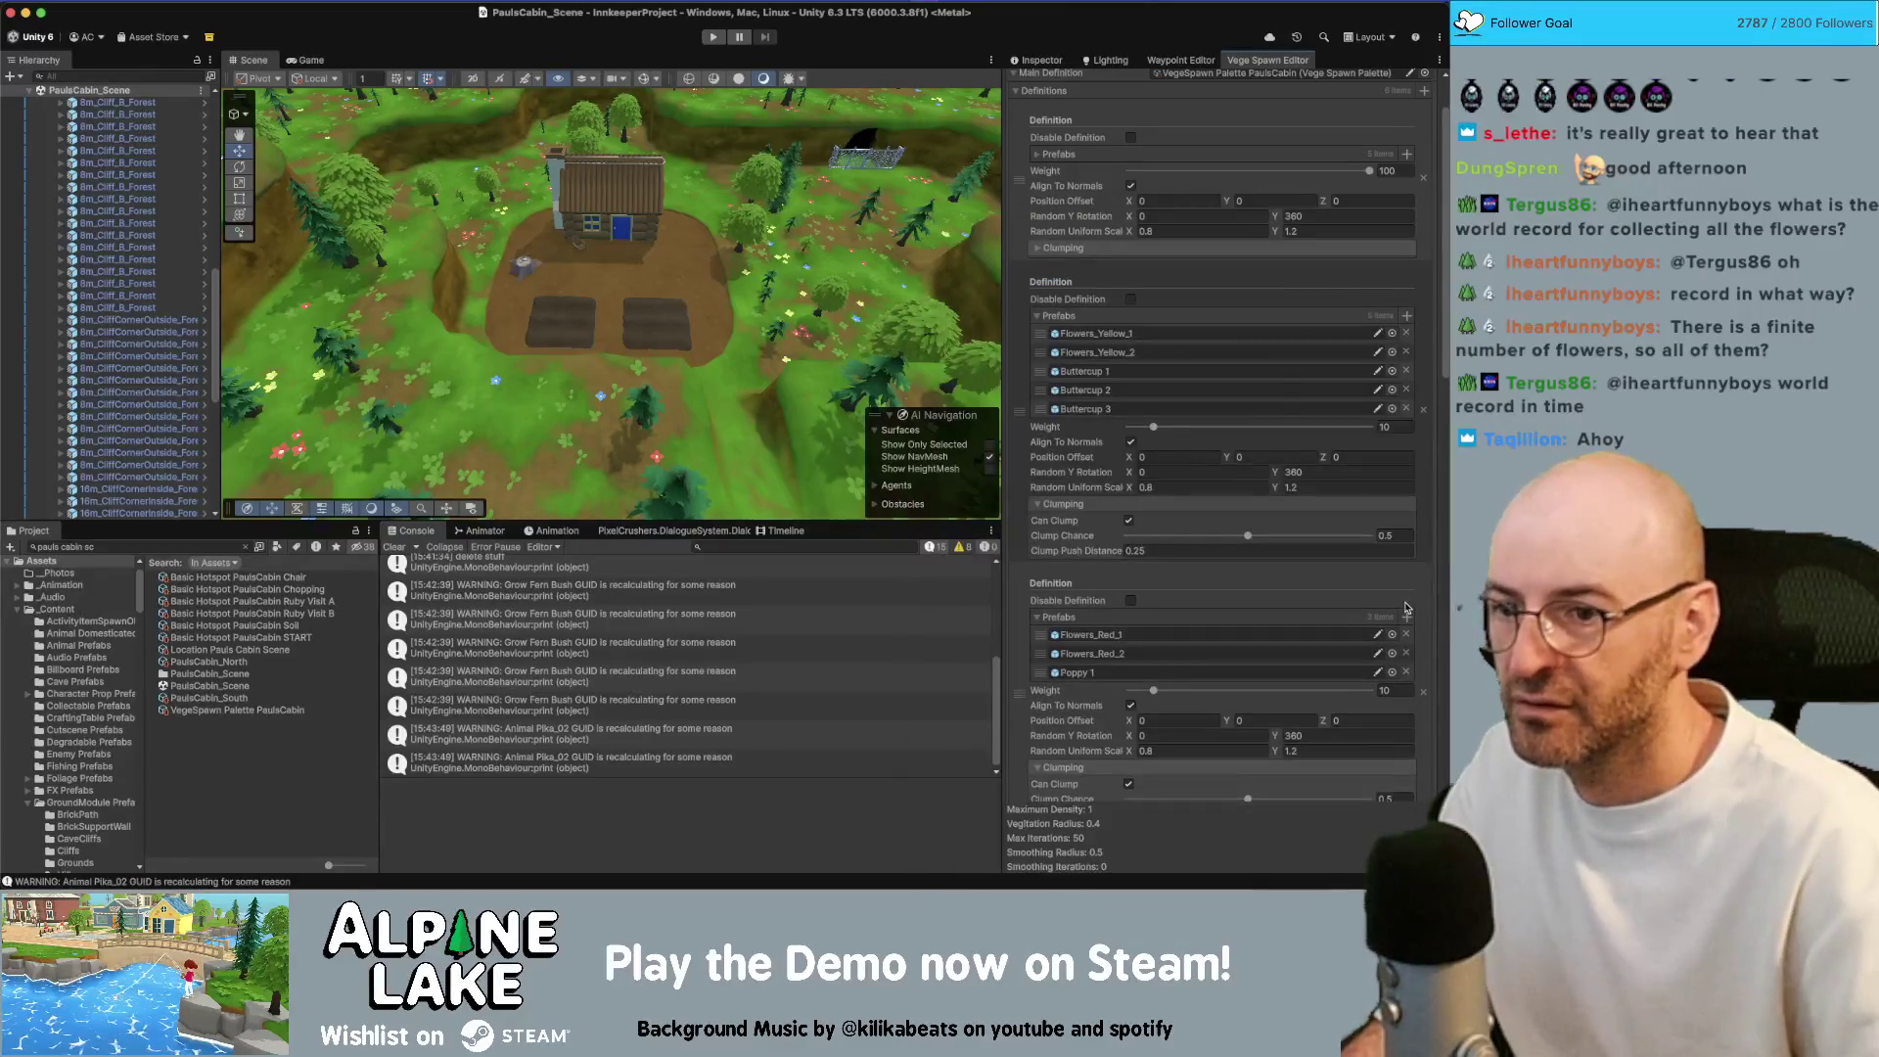
{"action": "left_click", "coordinate": [1406, 620]}
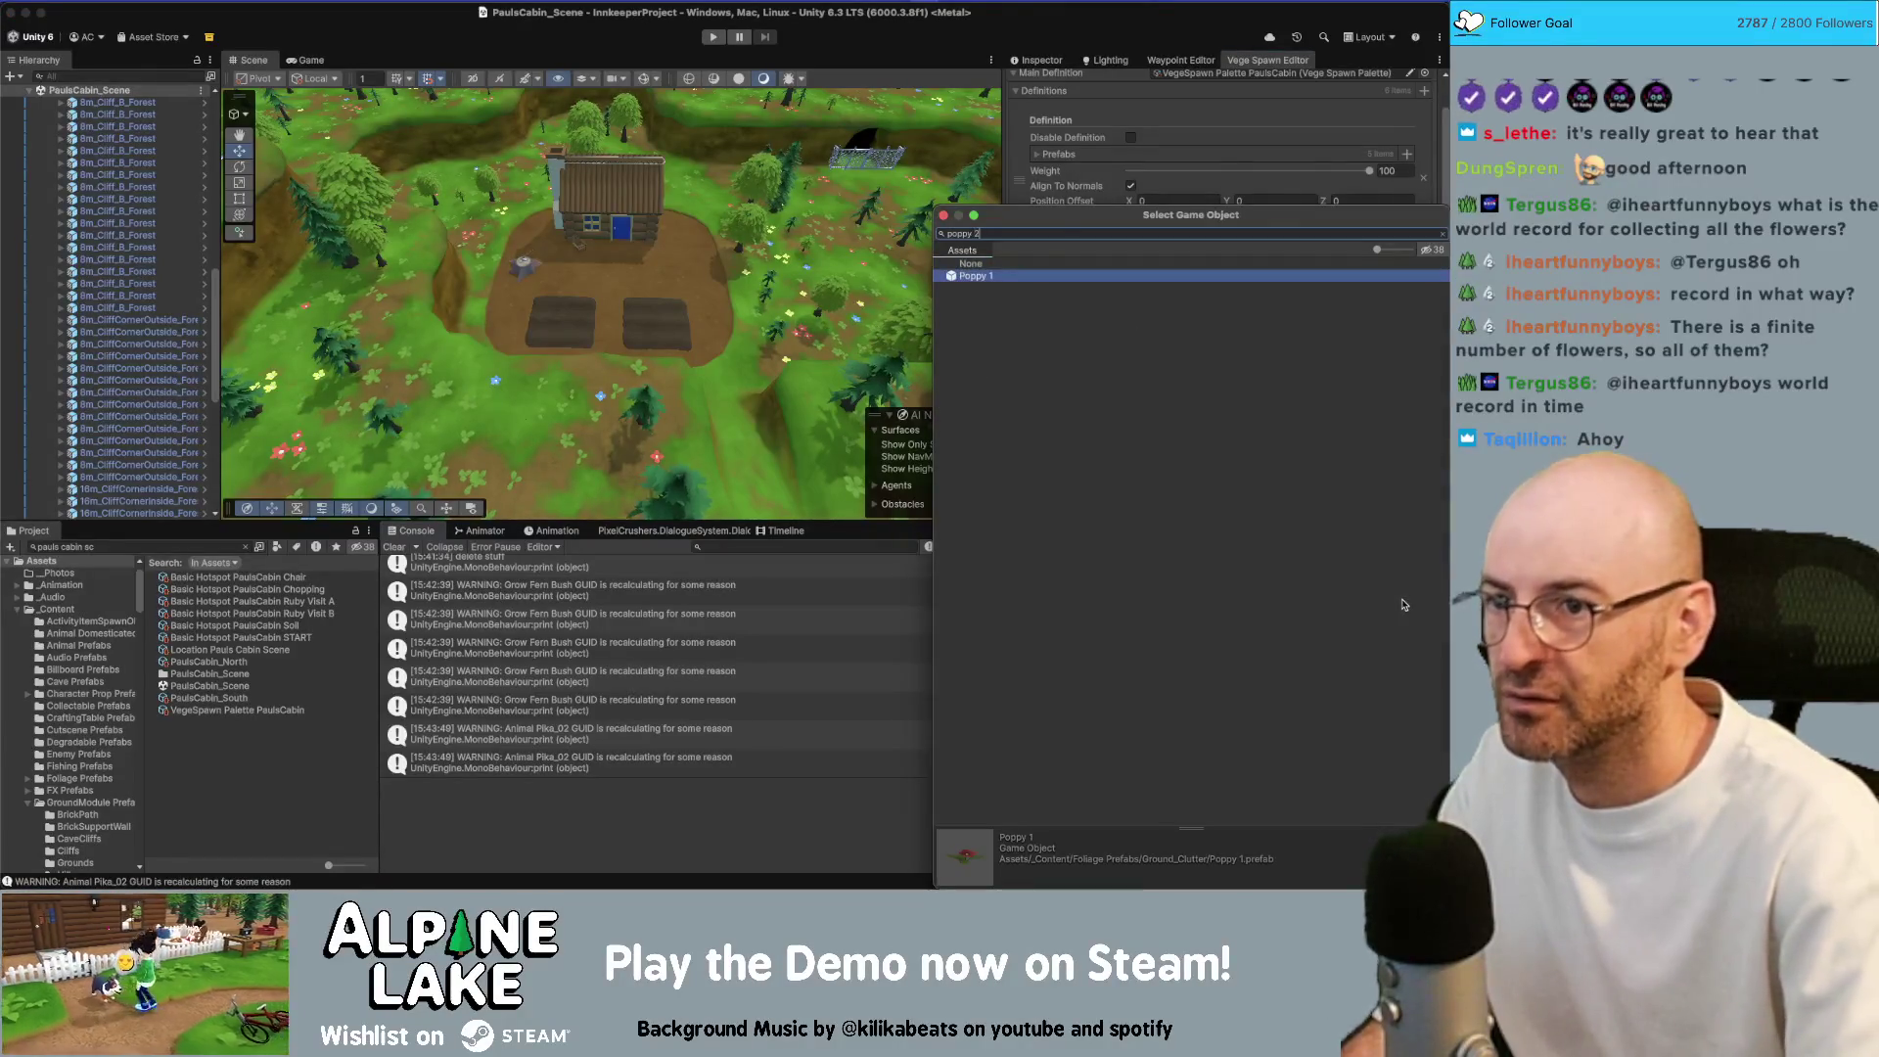
{"action": "key", "text": "Return"}
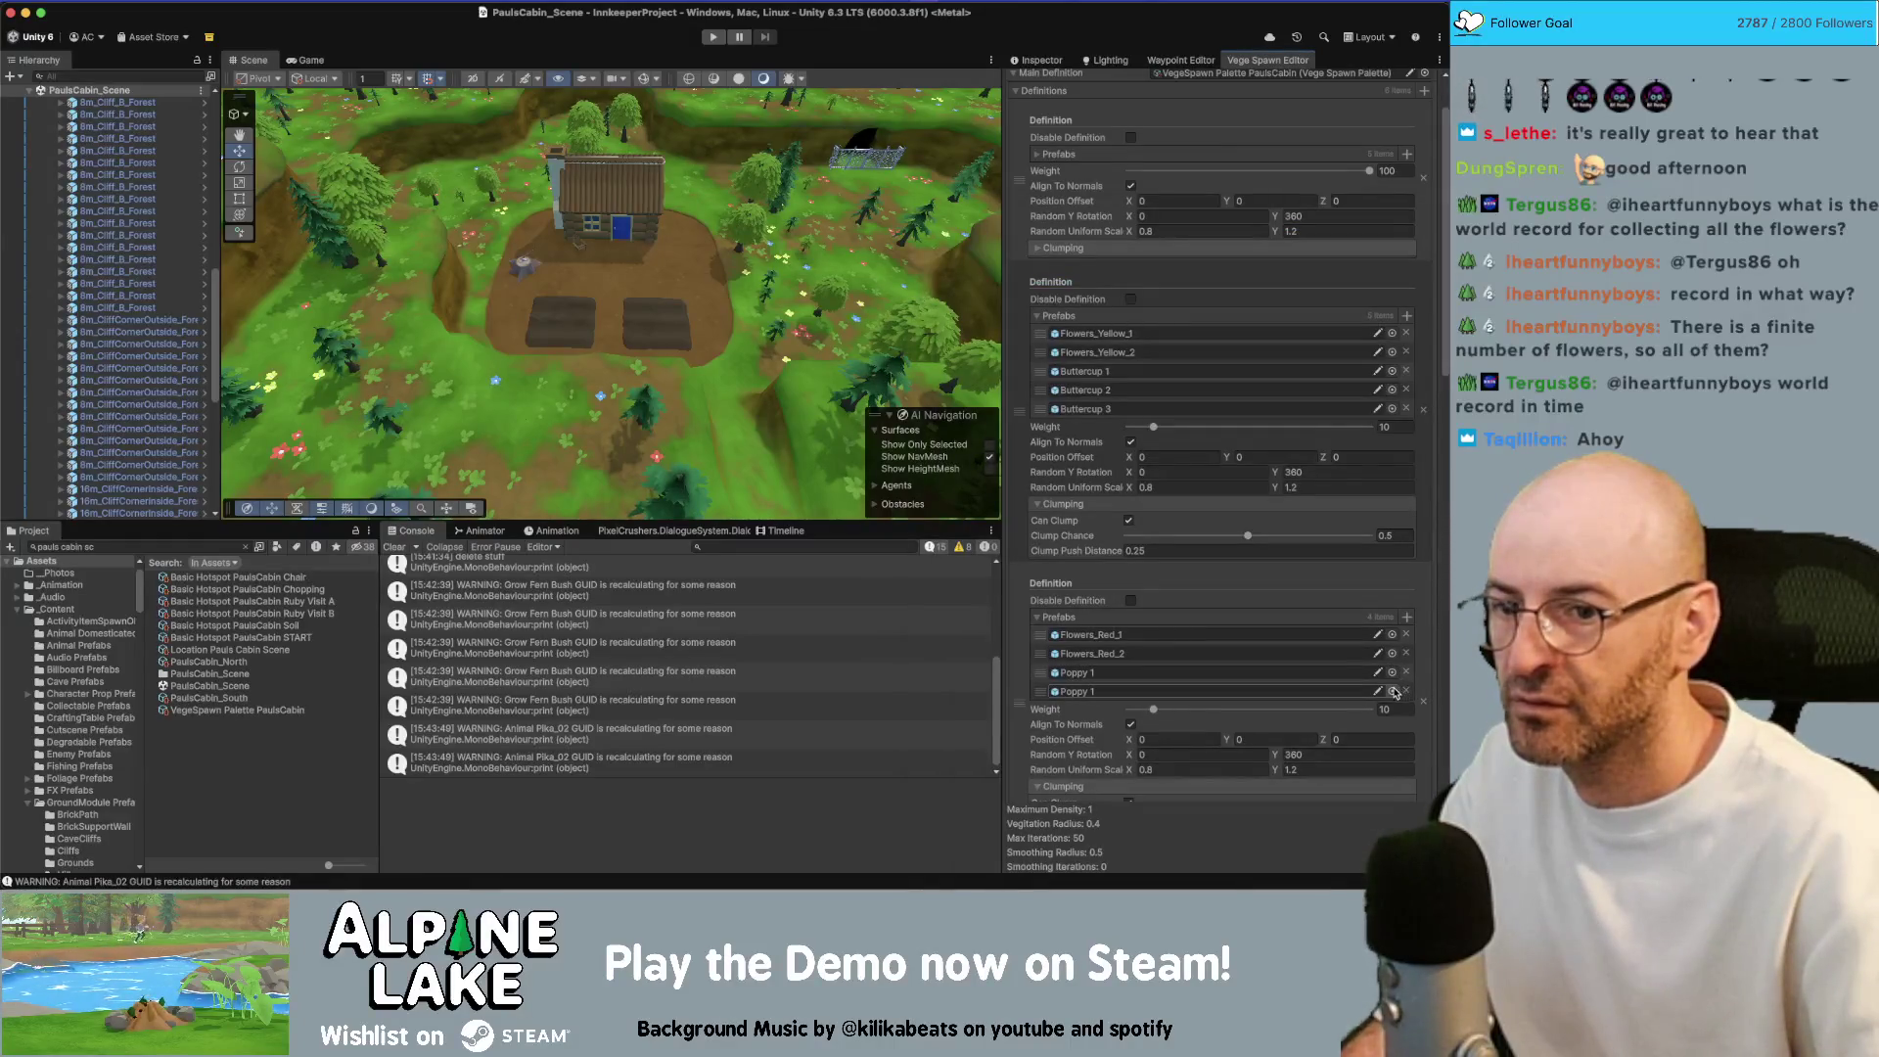
{"action": "left_click", "coordinate": [1393, 692]}
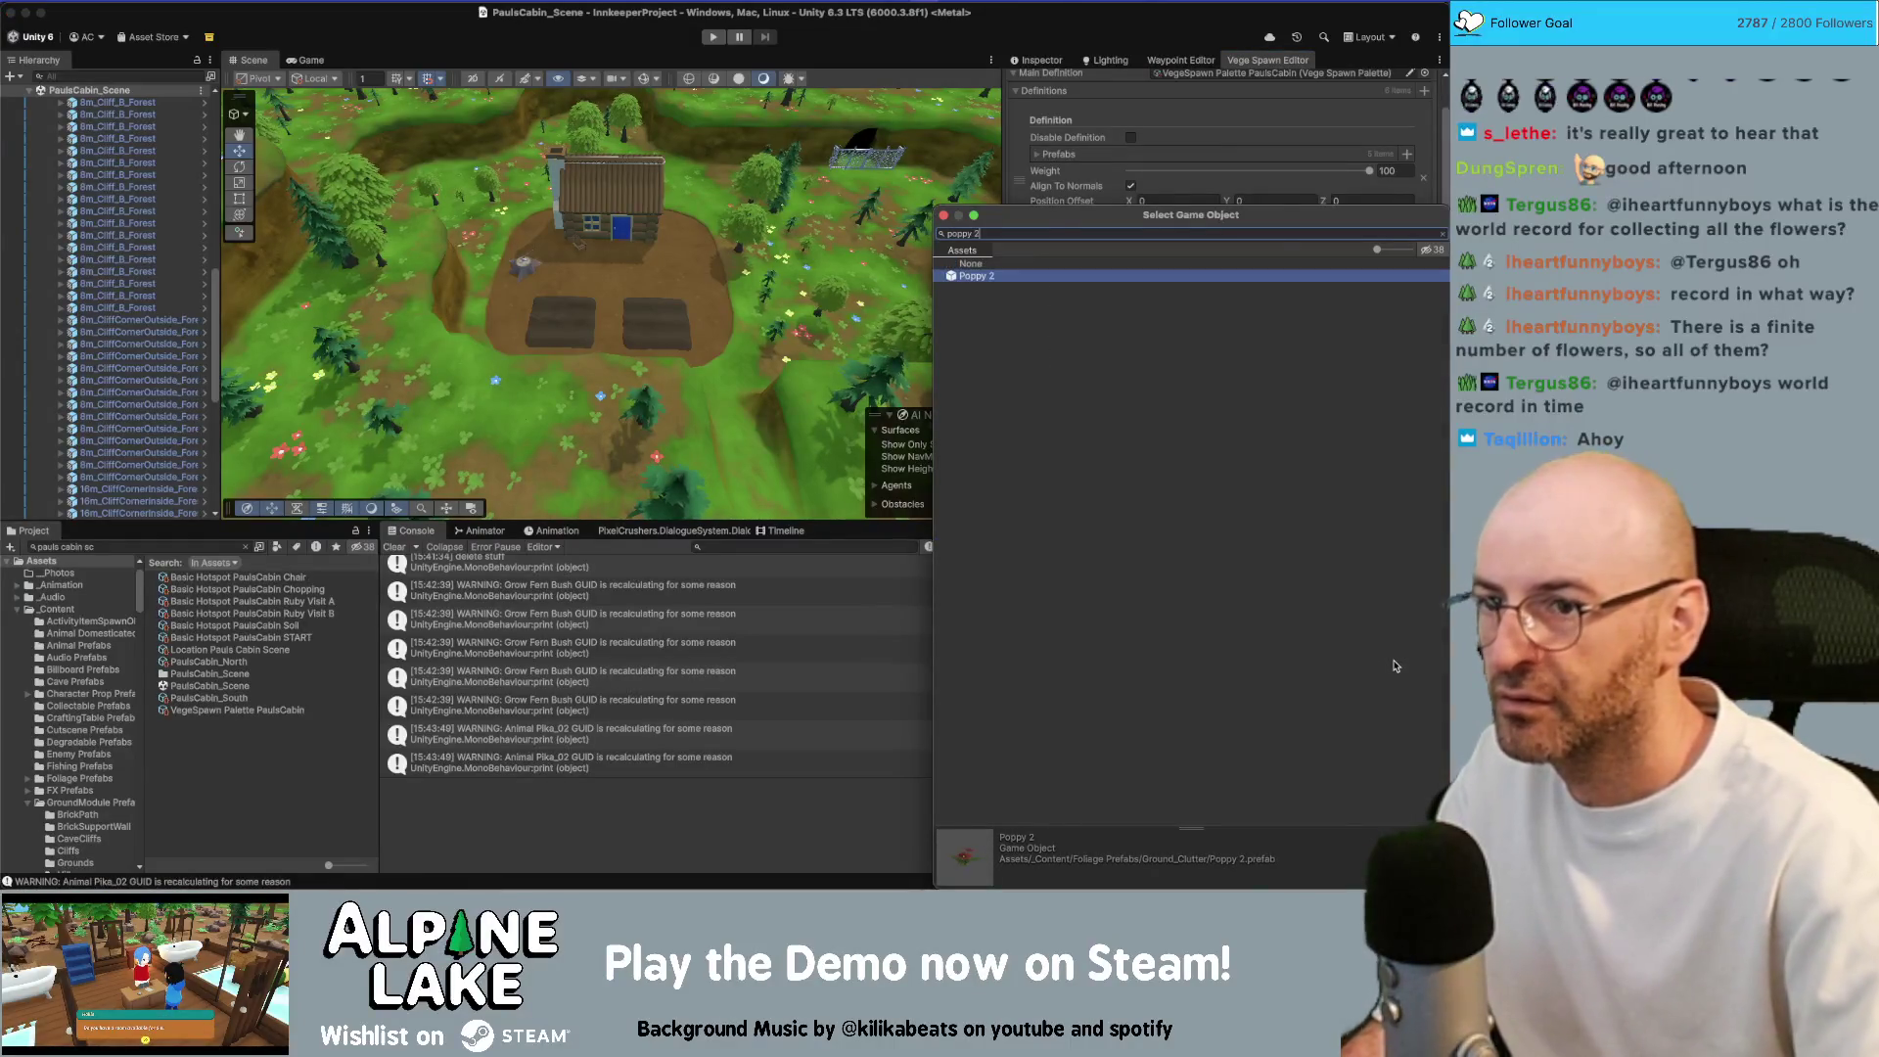
{"action": "key", "text": "Return"}
{"action": "left_click", "coordinate": [1407, 621]}
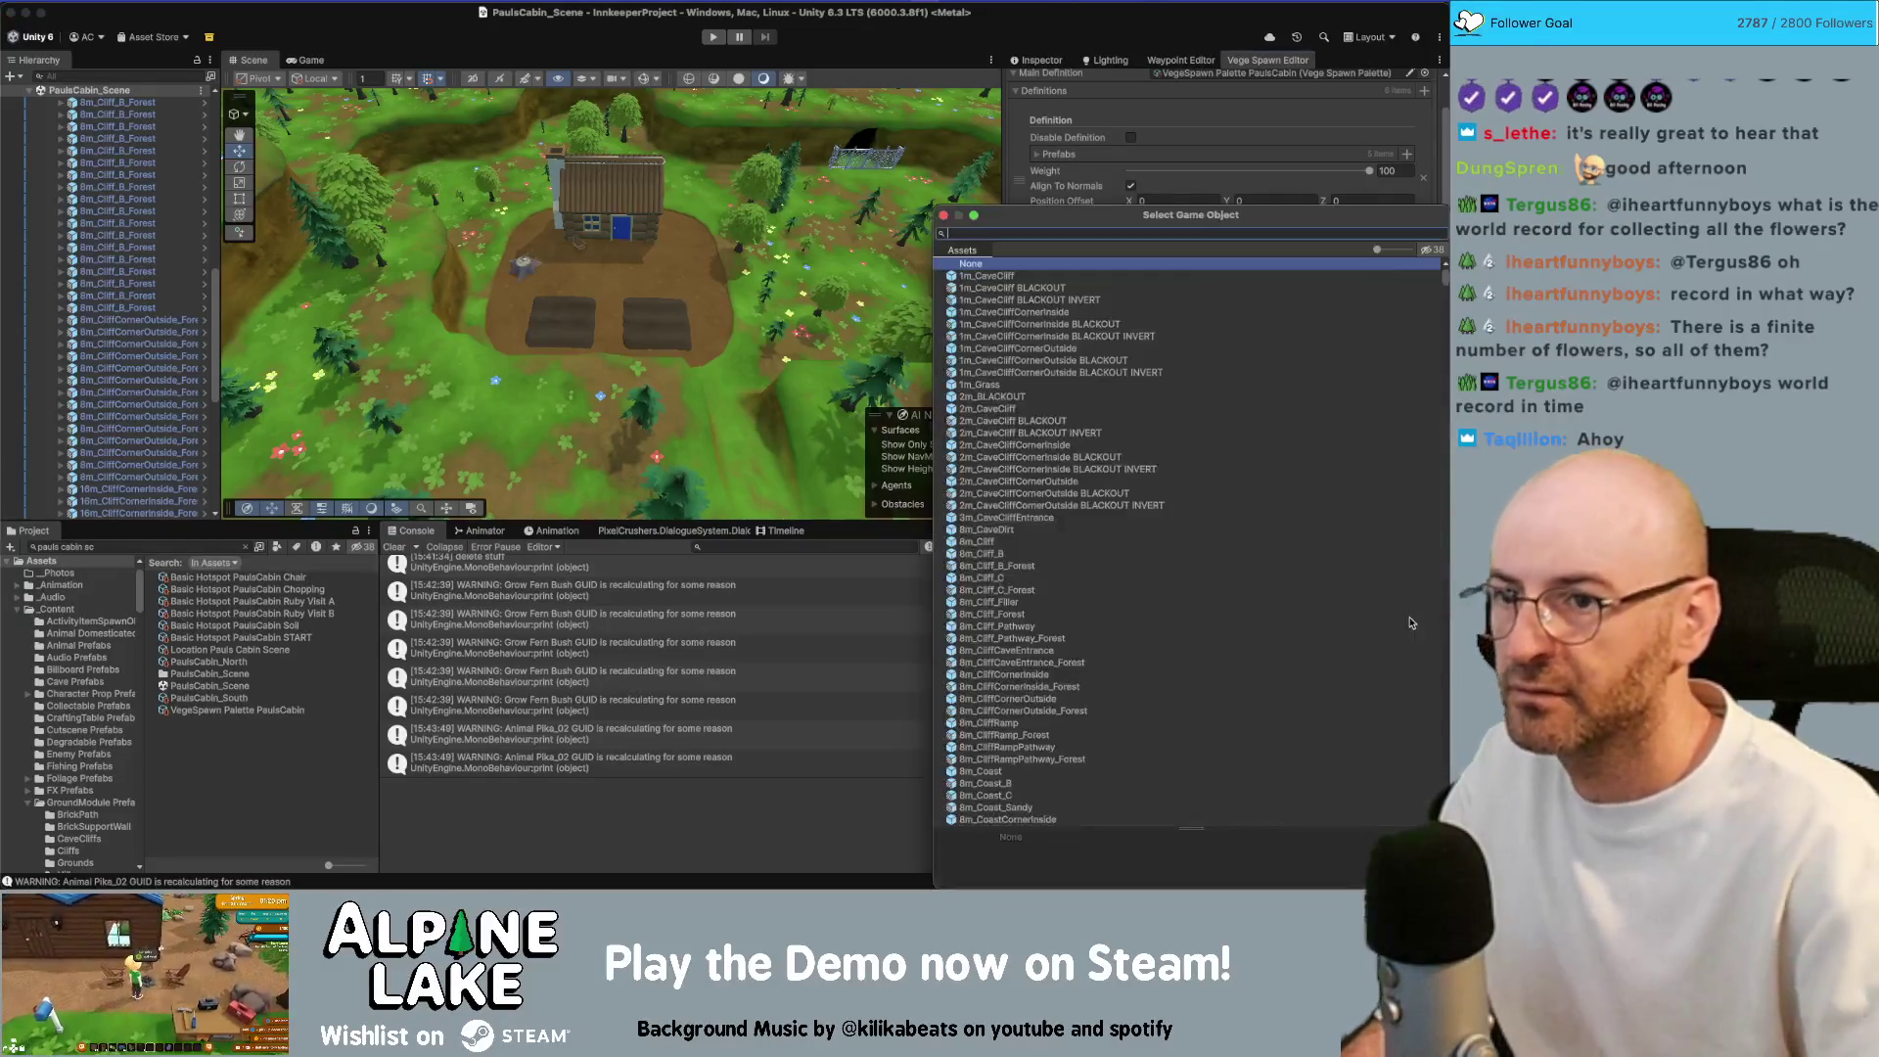
{"action": "type", "text": "poppy 3"}
{"action": "key", "text": "Return"}
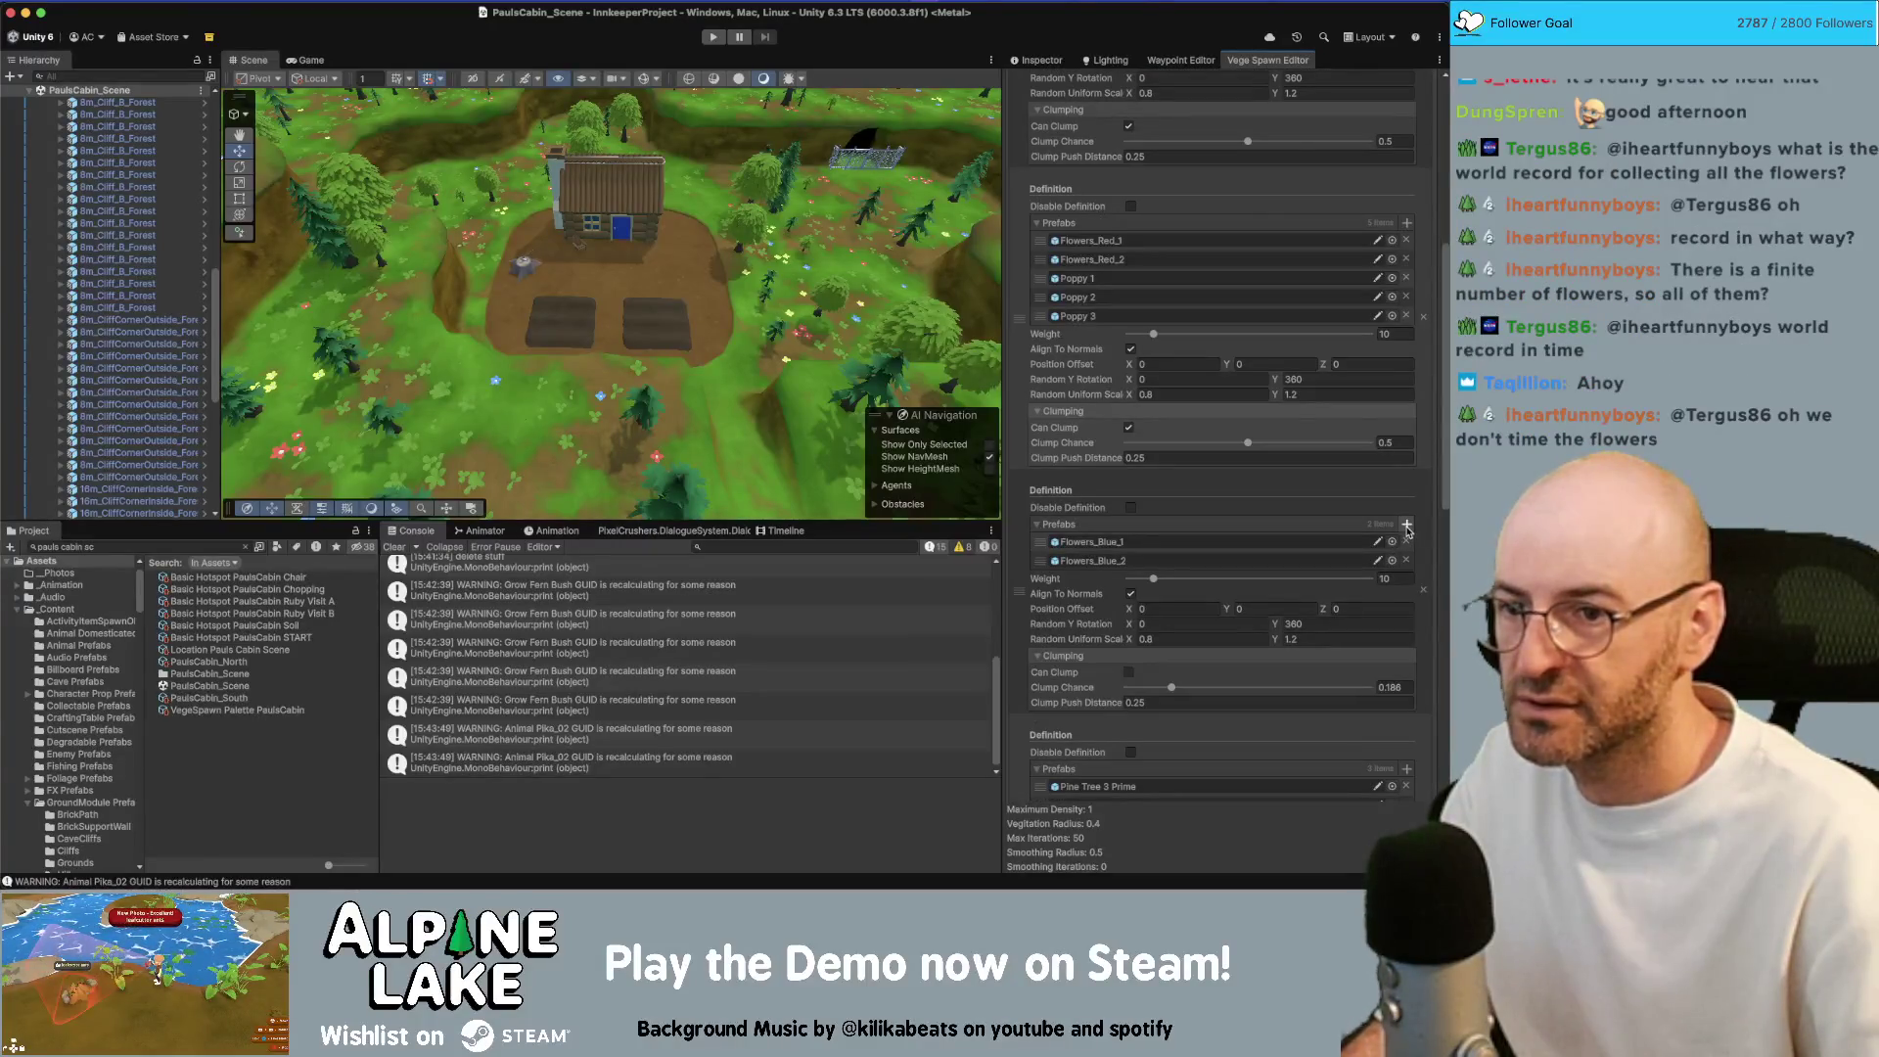
Add Spiderwort 1–3 to the blue flowers definition
{"action": "left_click", "coordinate": [1406, 527]}
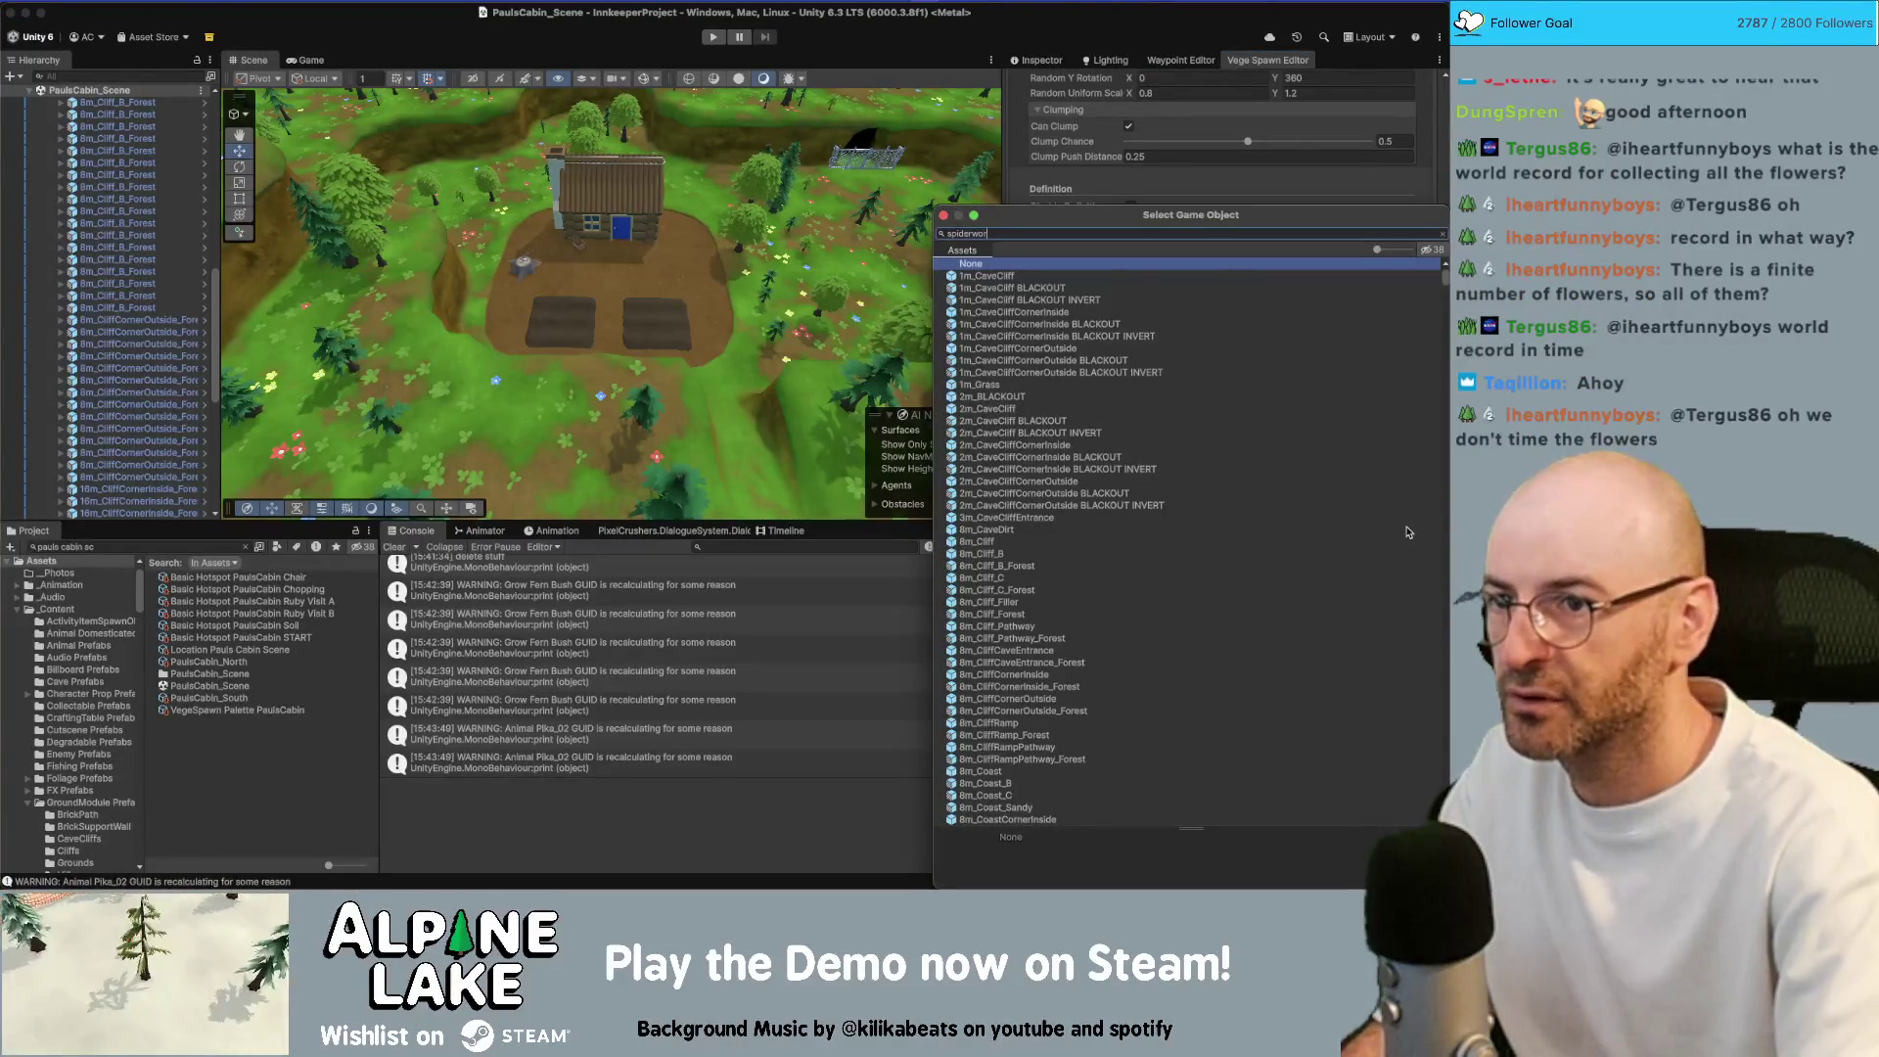
{"action": "key", "text": "Down"}
{"action": "key", "text": "Return"}
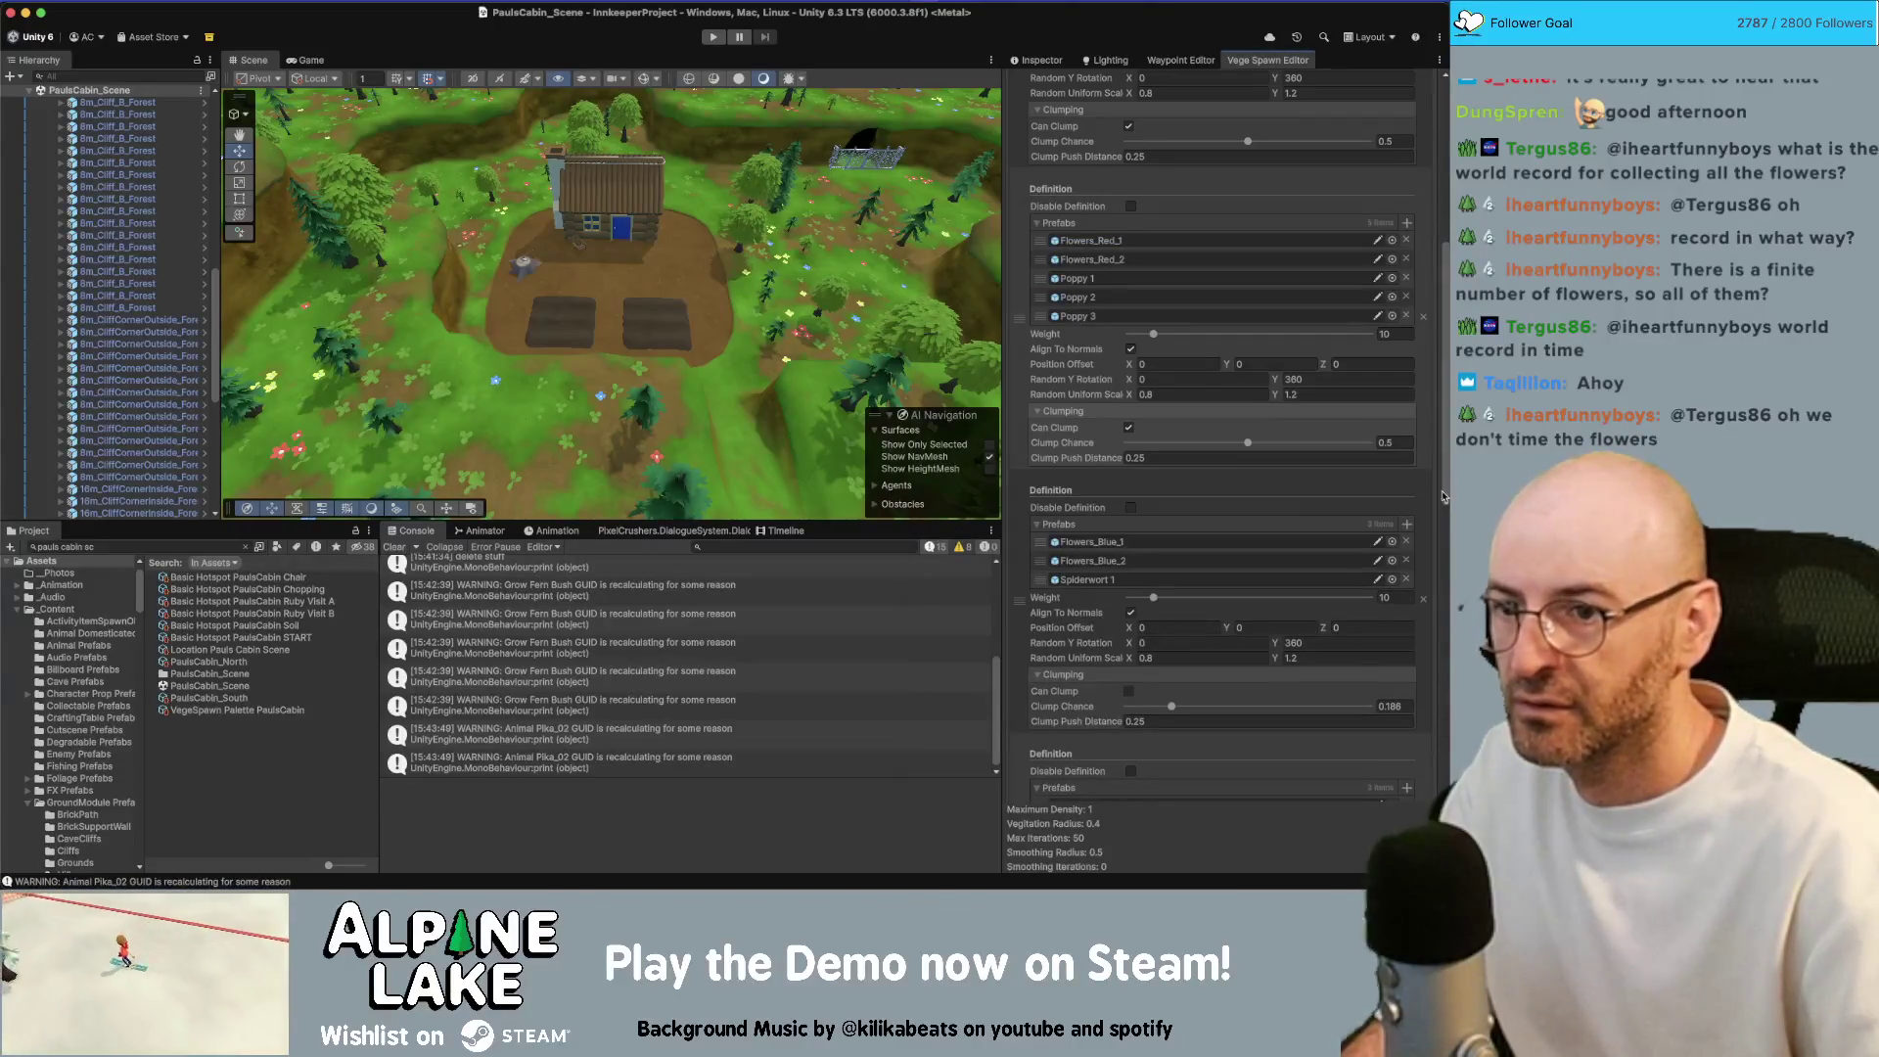
{"action": "left_click", "coordinate": [1406, 527]}
{"action": "key", "text": "Down"}
{"action": "key", "text": "Return"}
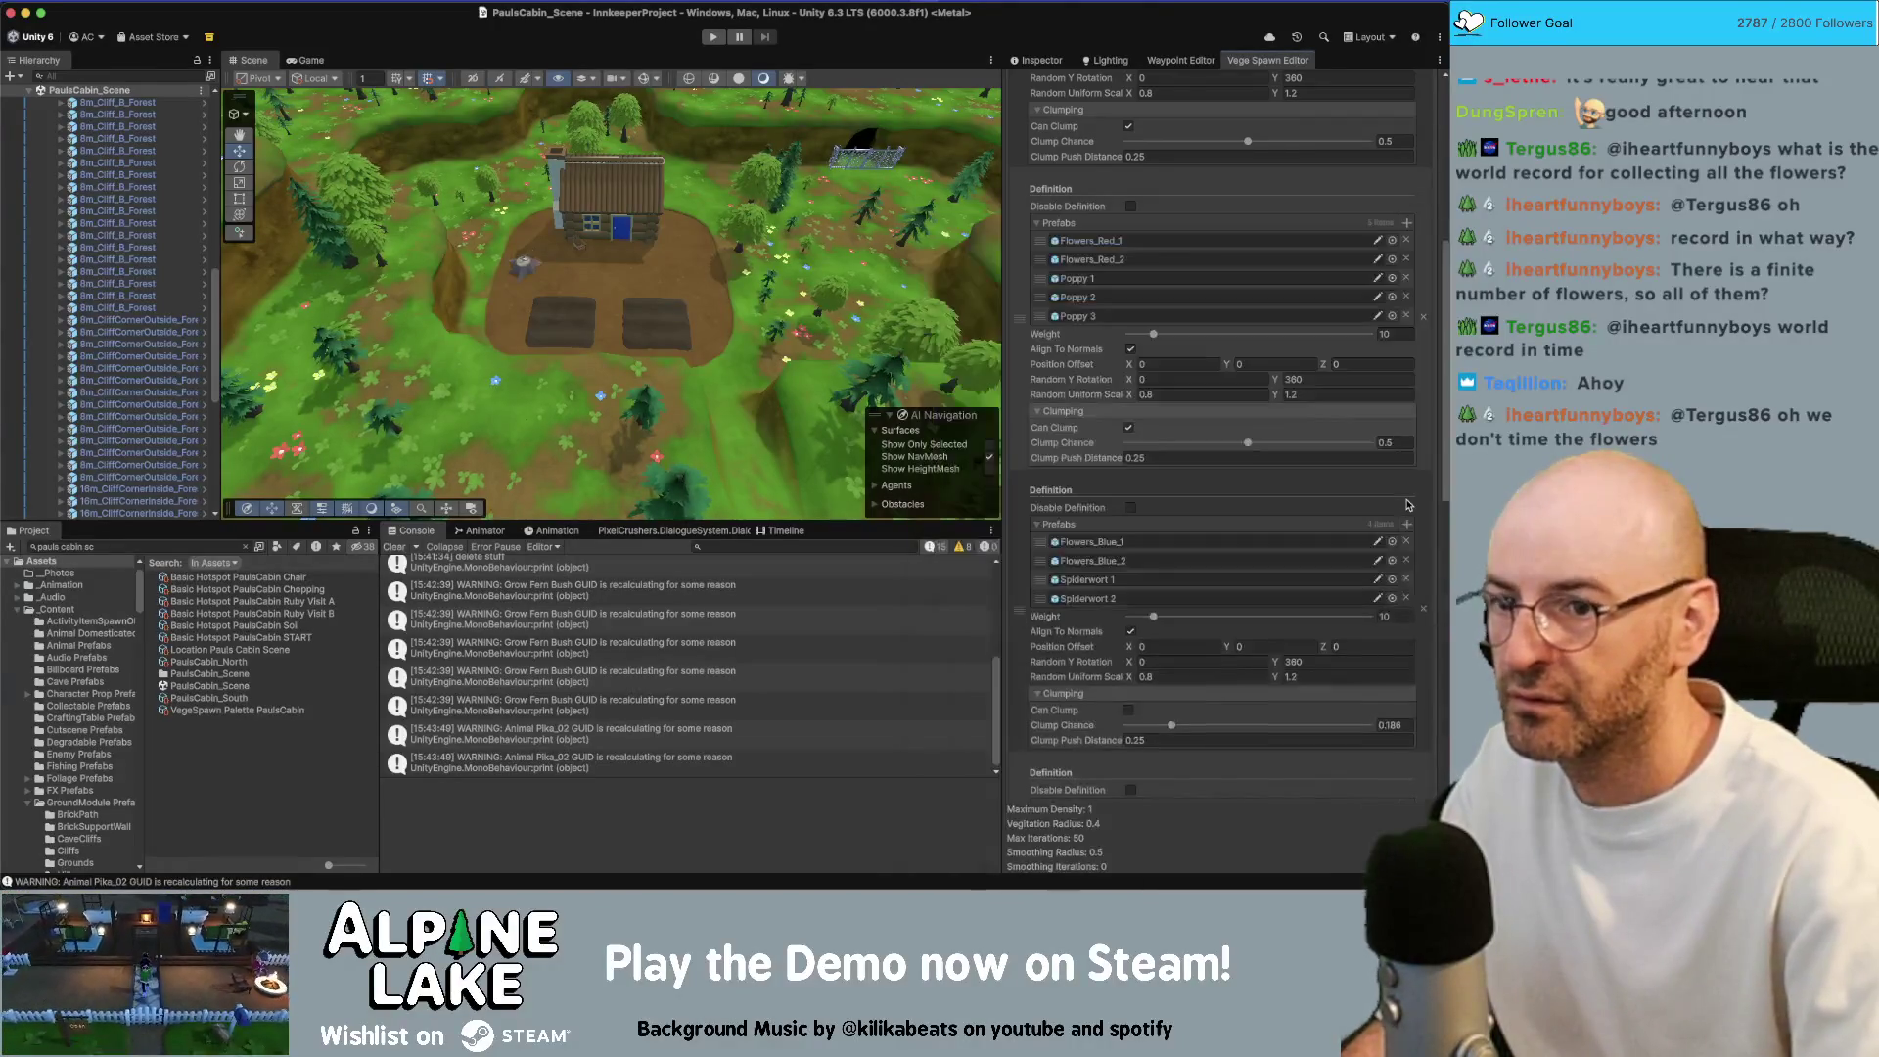
{"action": "left_click", "coordinate": [1406, 524]}
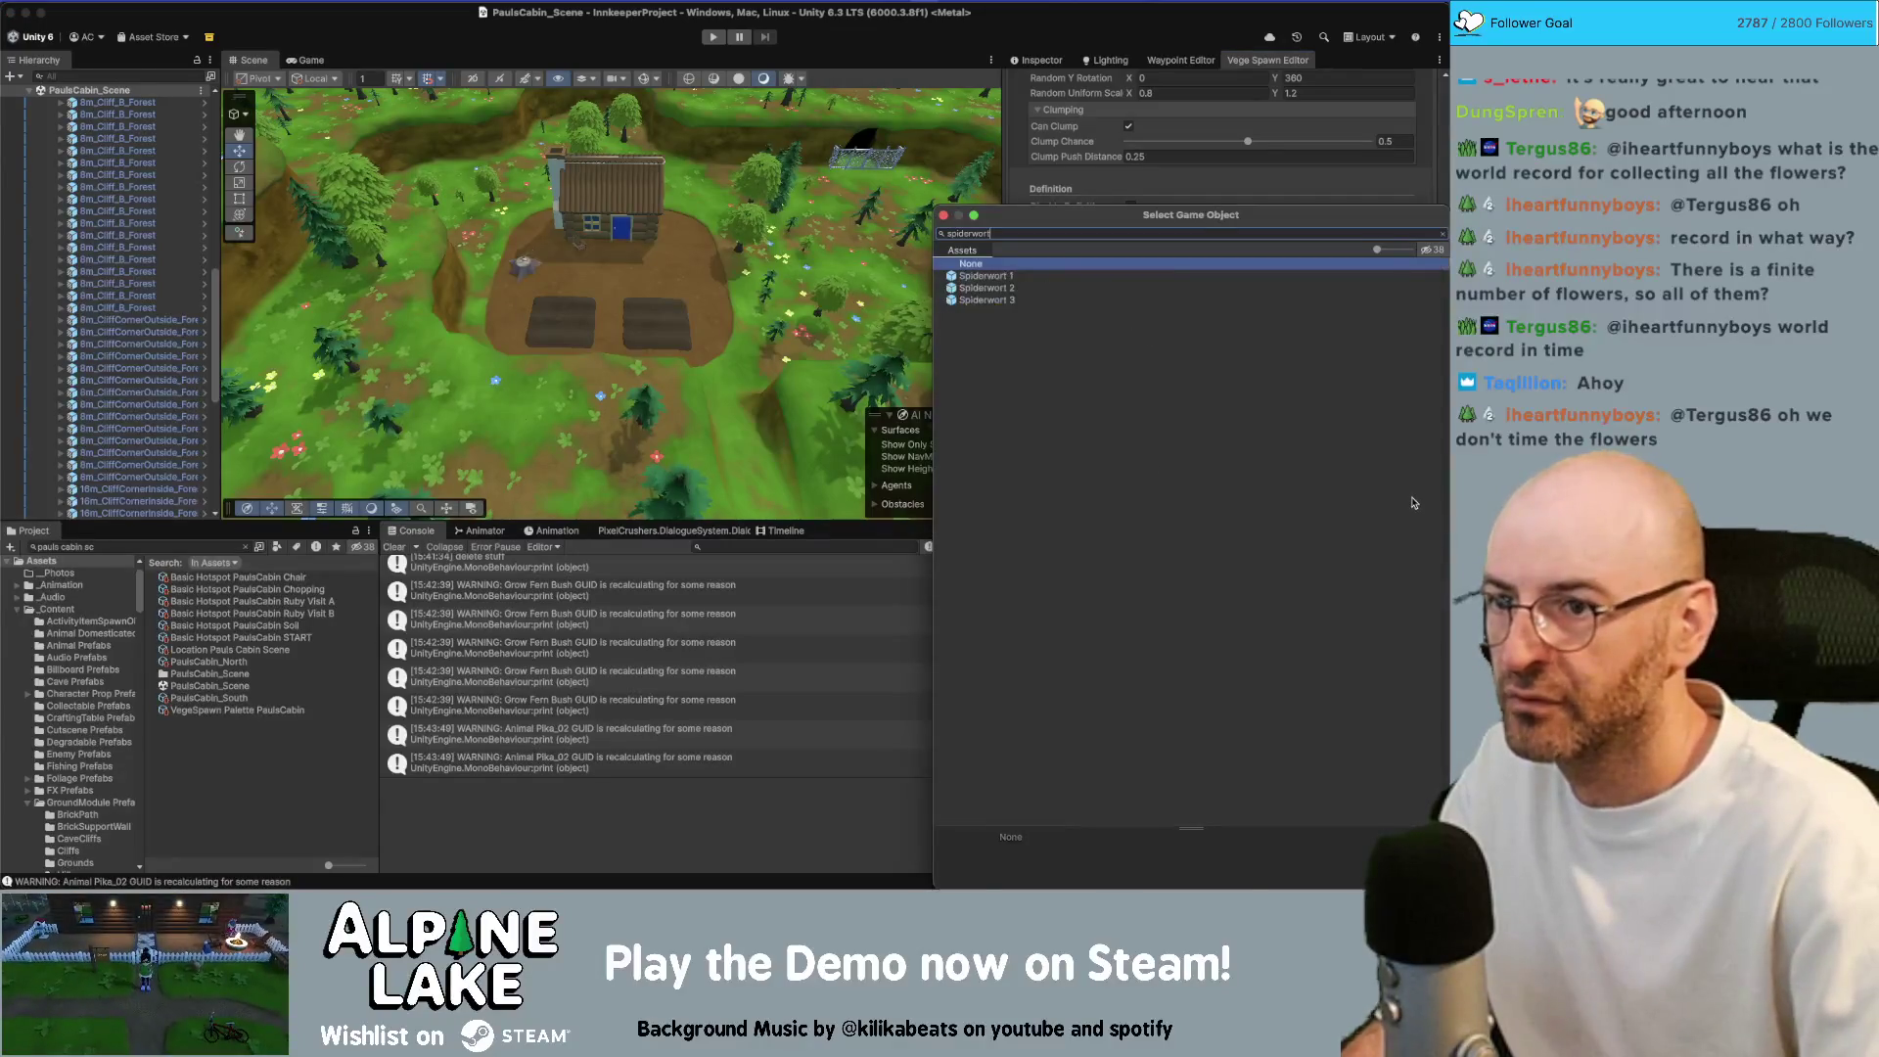
{"action": "key", "text": "Down"}
{"action": "key", "text": "Return"}
{"action": "scroll", "coordinate": [1261, 528], "scroll_direction": "down", "scroll_amount": 5}
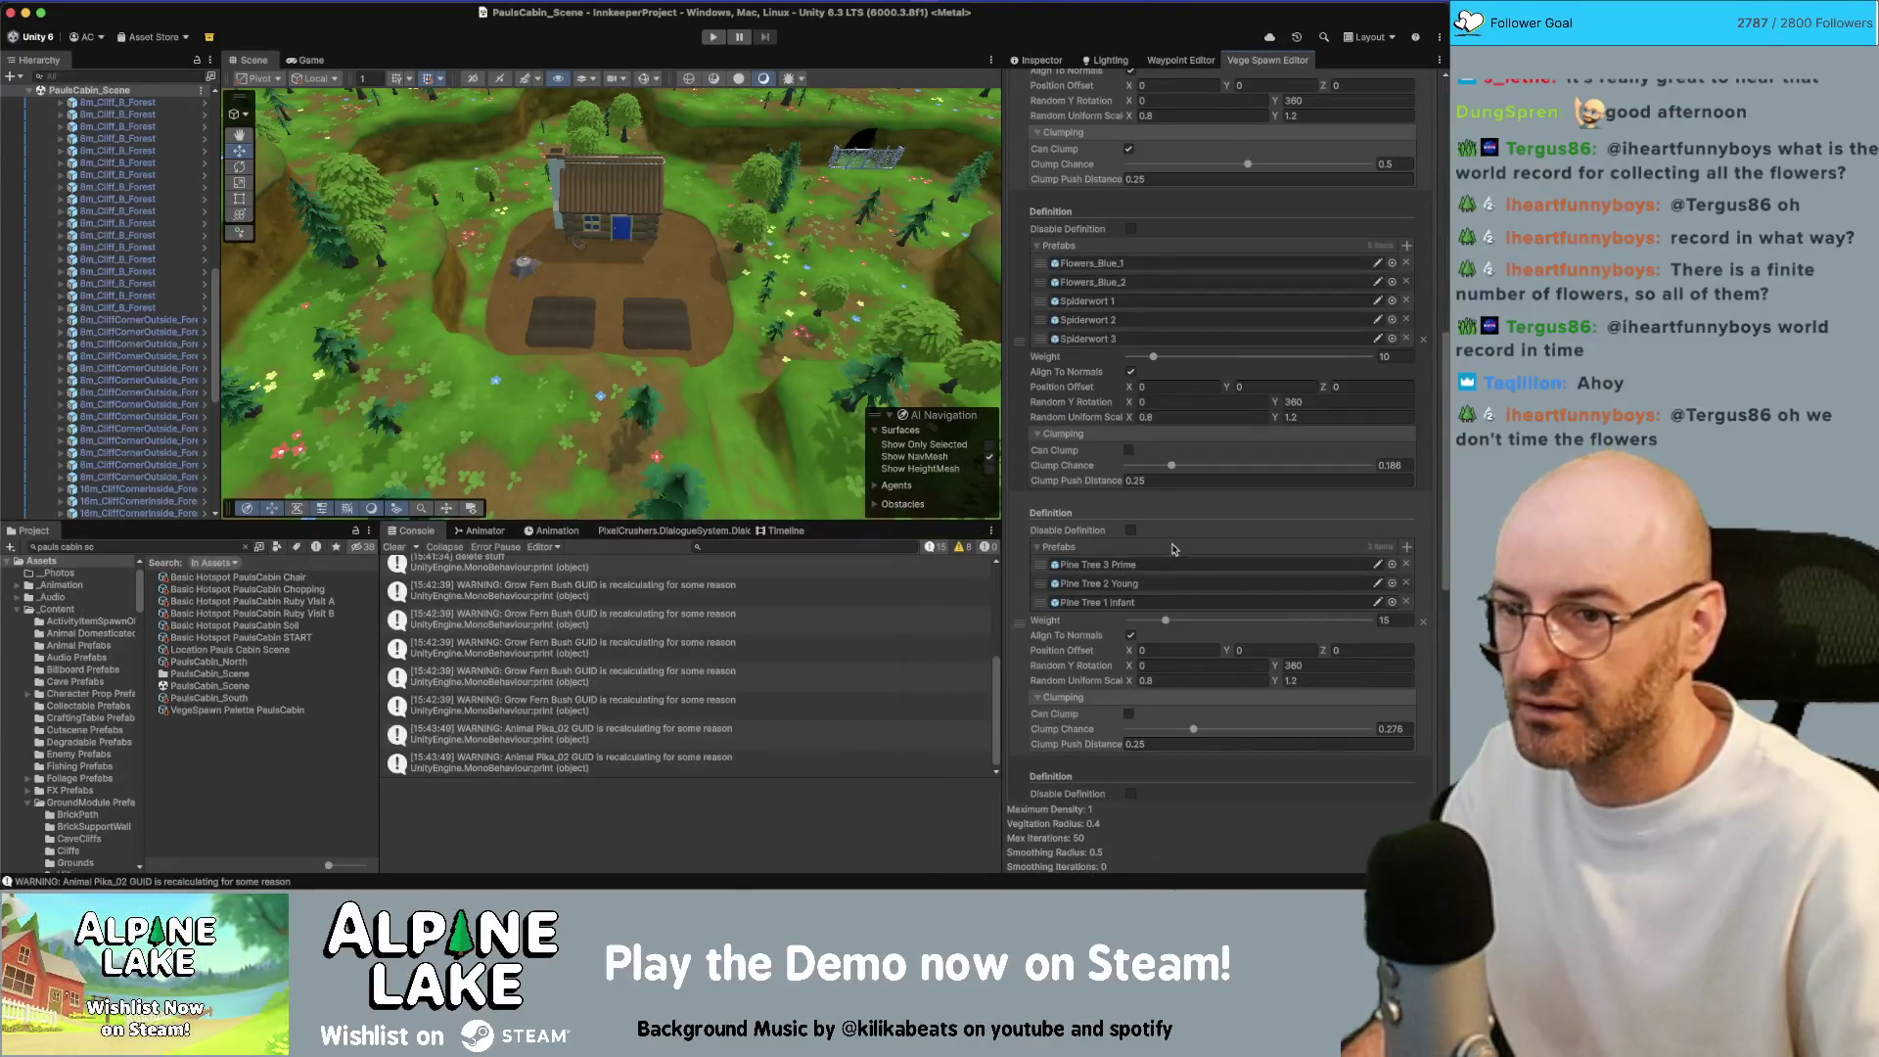
{"action": "scroll", "coordinate": [1174, 550], "scroll_direction": "down", "scroll_amount": 10}
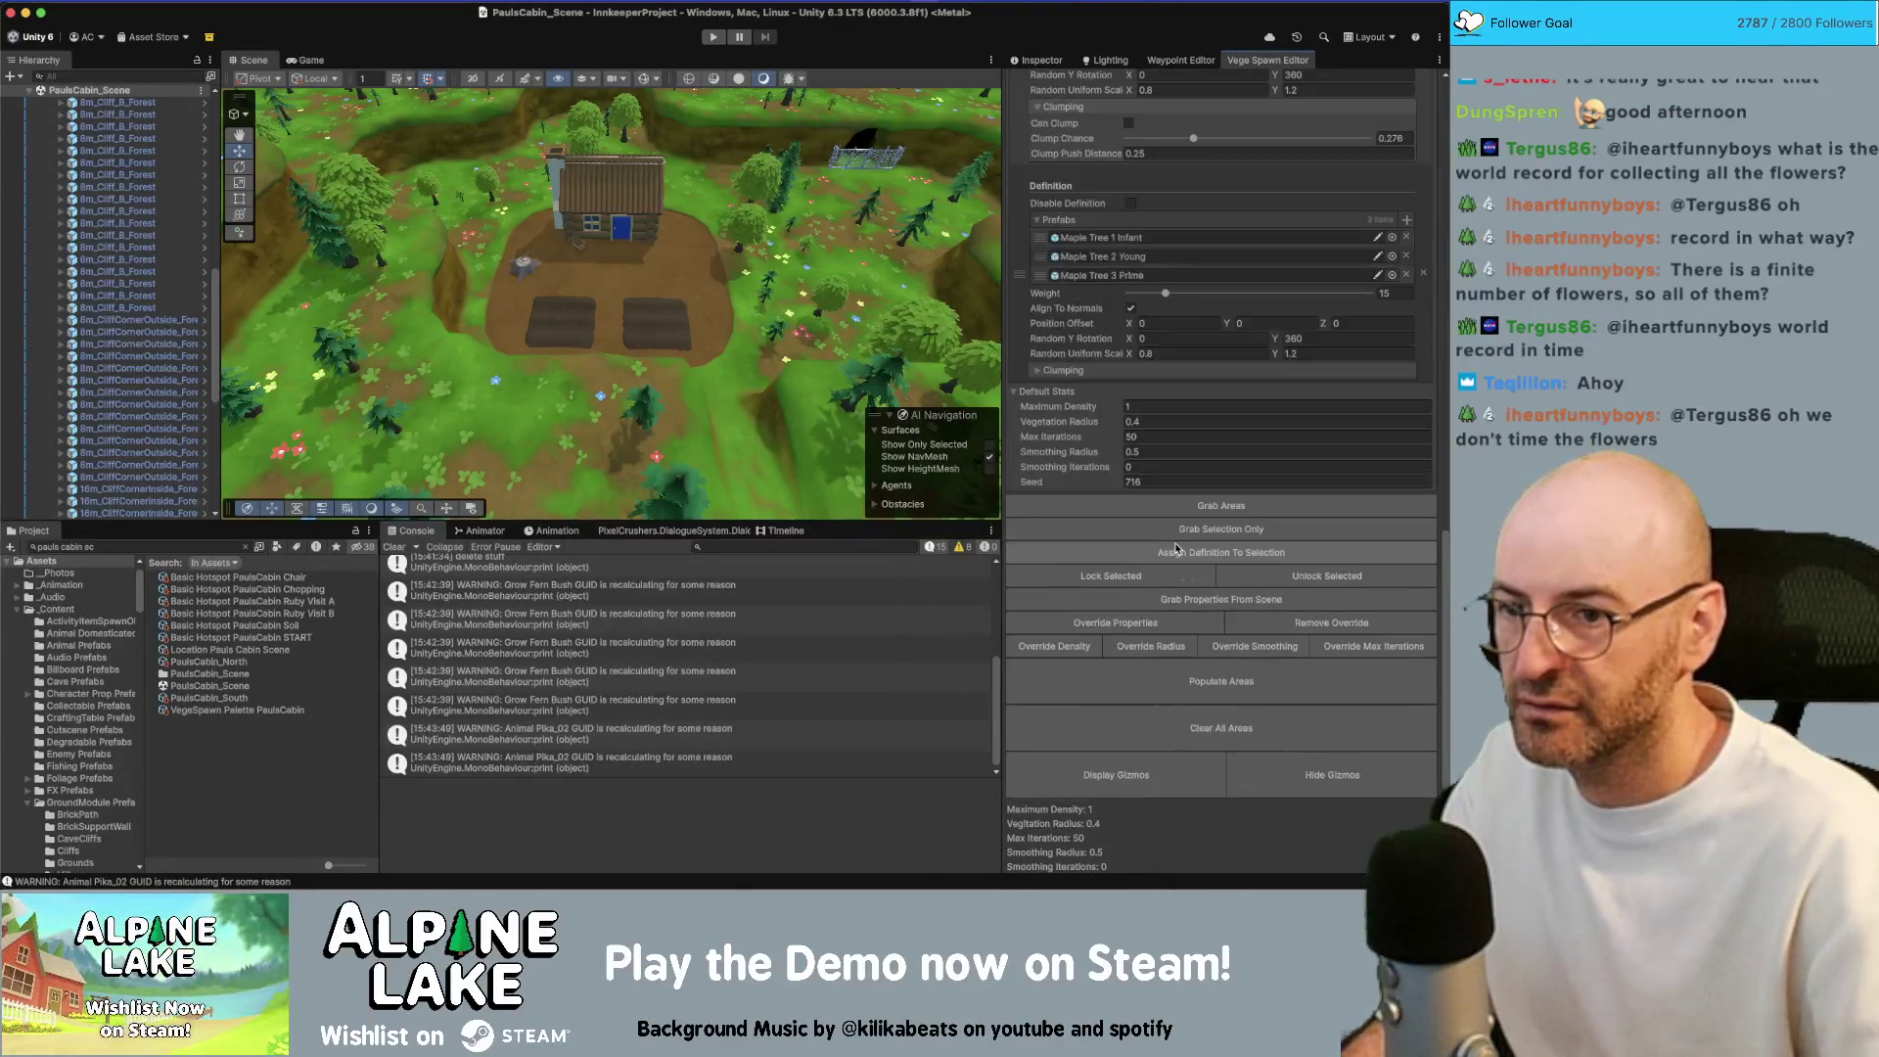
Populate the cabin's grass areas and orbit the Scene view to inspect the vegetation
{"action": "left_click", "coordinate": [1214, 677]}
{"action": "left_click_drag", "start_coordinate": [724, 372], "coordinate": [673, 389]}
{"action": "scroll", "coordinate": [1142, 286], "scroll_direction": "up", "scroll_amount": 10}
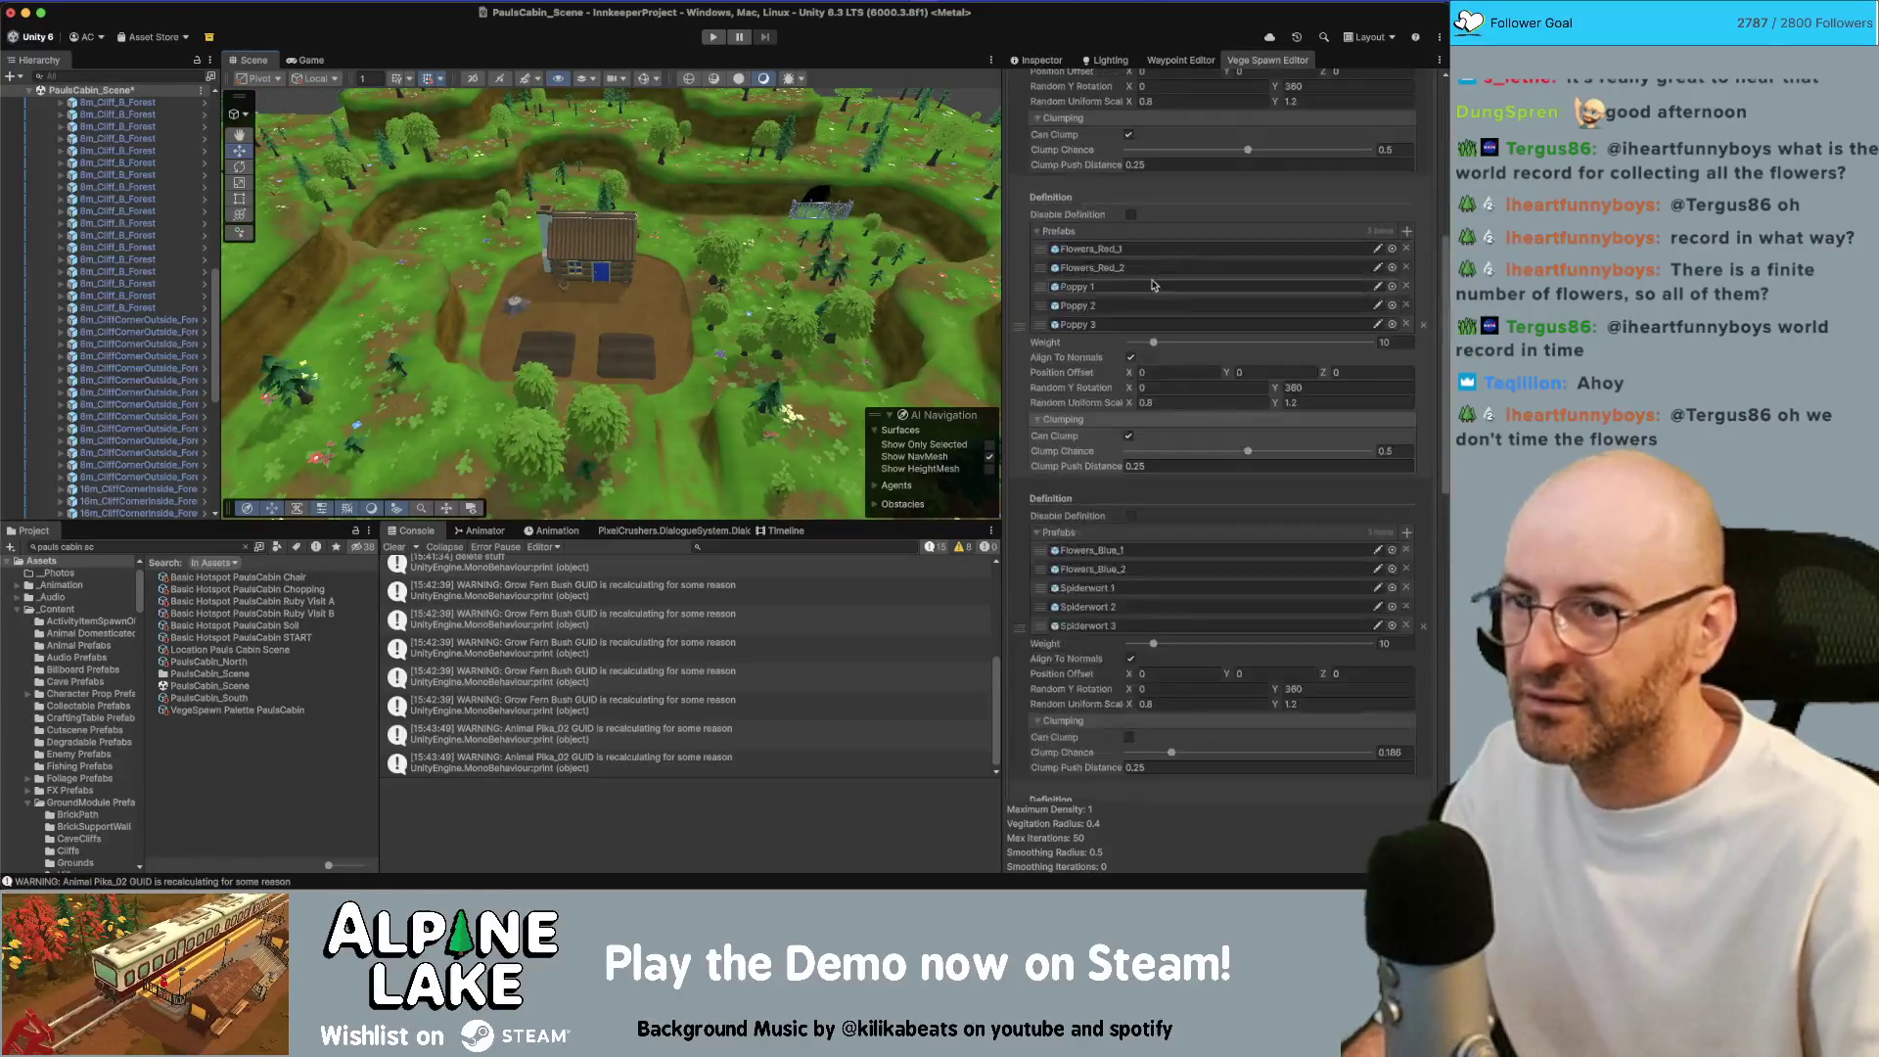
{"action": "scroll", "coordinate": [1154, 280], "scroll_direction": "up", "scroll_amount": 5}
Collapse the definitions list and regenerate the flowers with a new seed
{"action": "left_click", "coordinate": [1062, 168]}
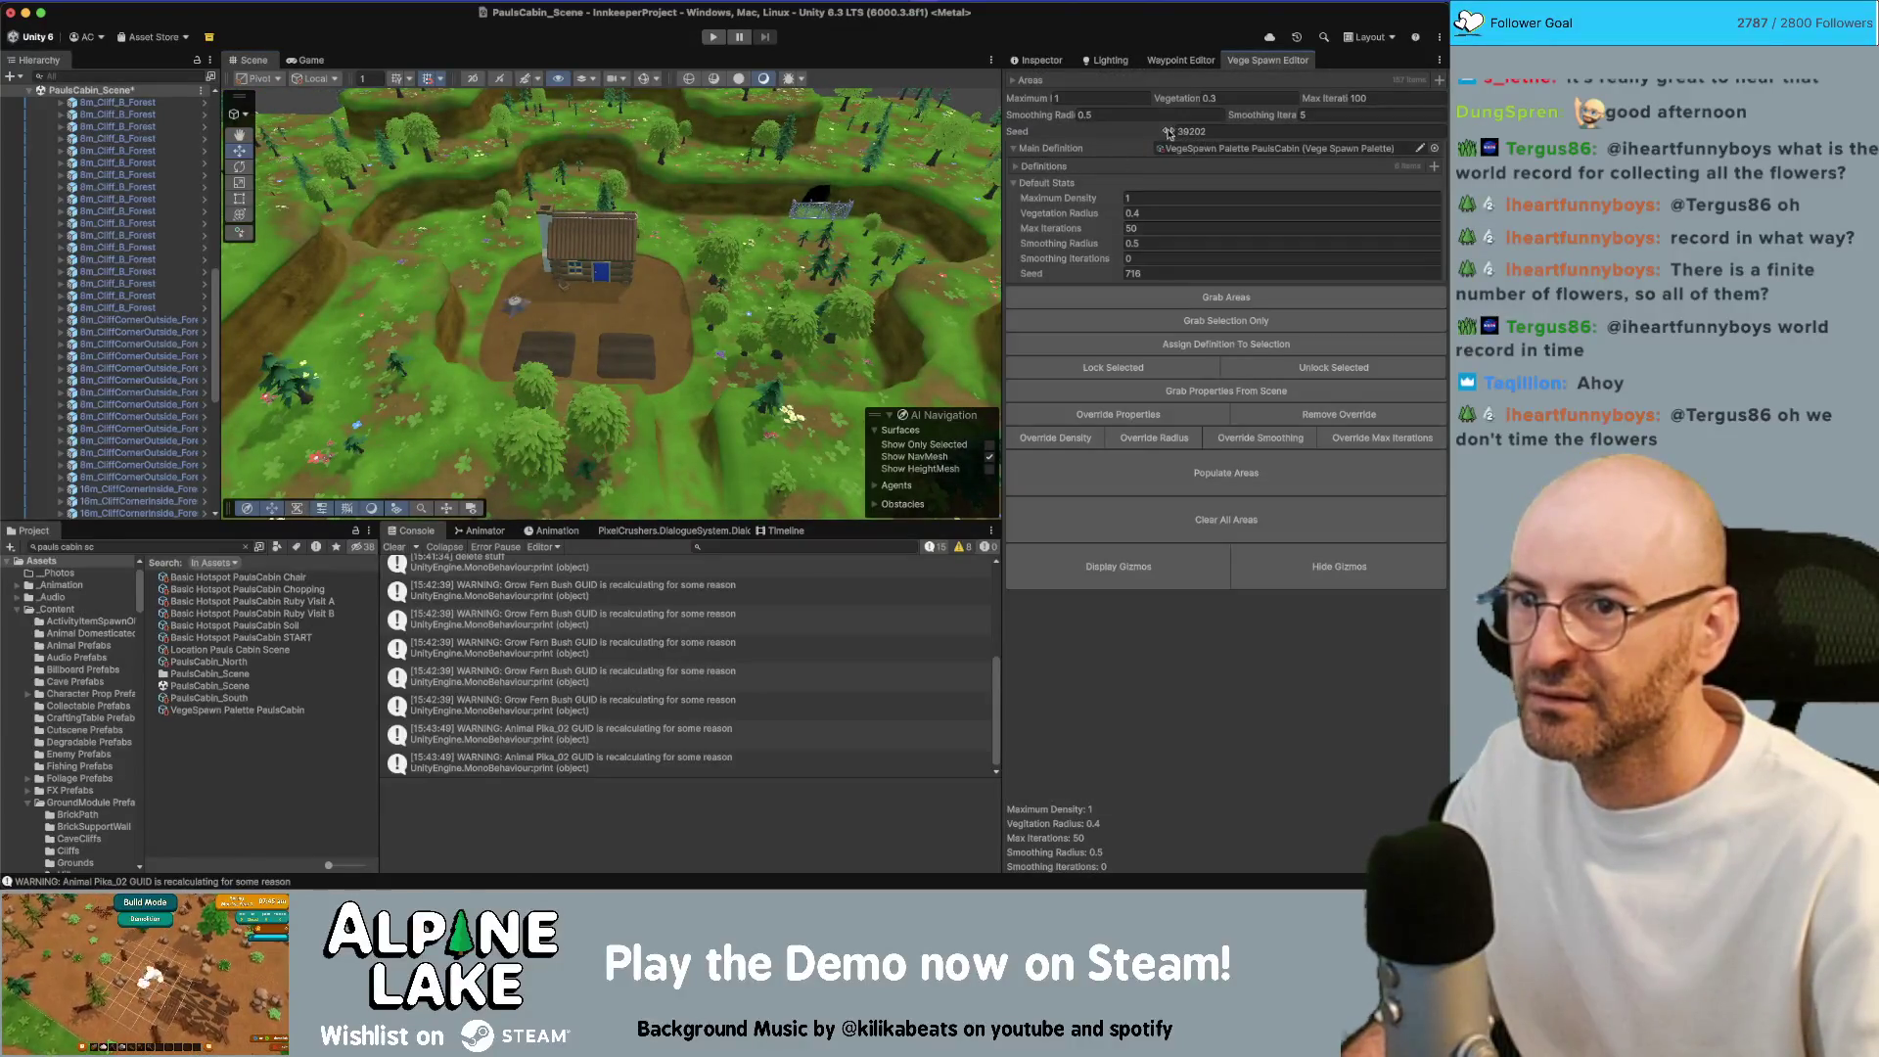
{"action": "left_click", "coordinate": [1223, 472]}
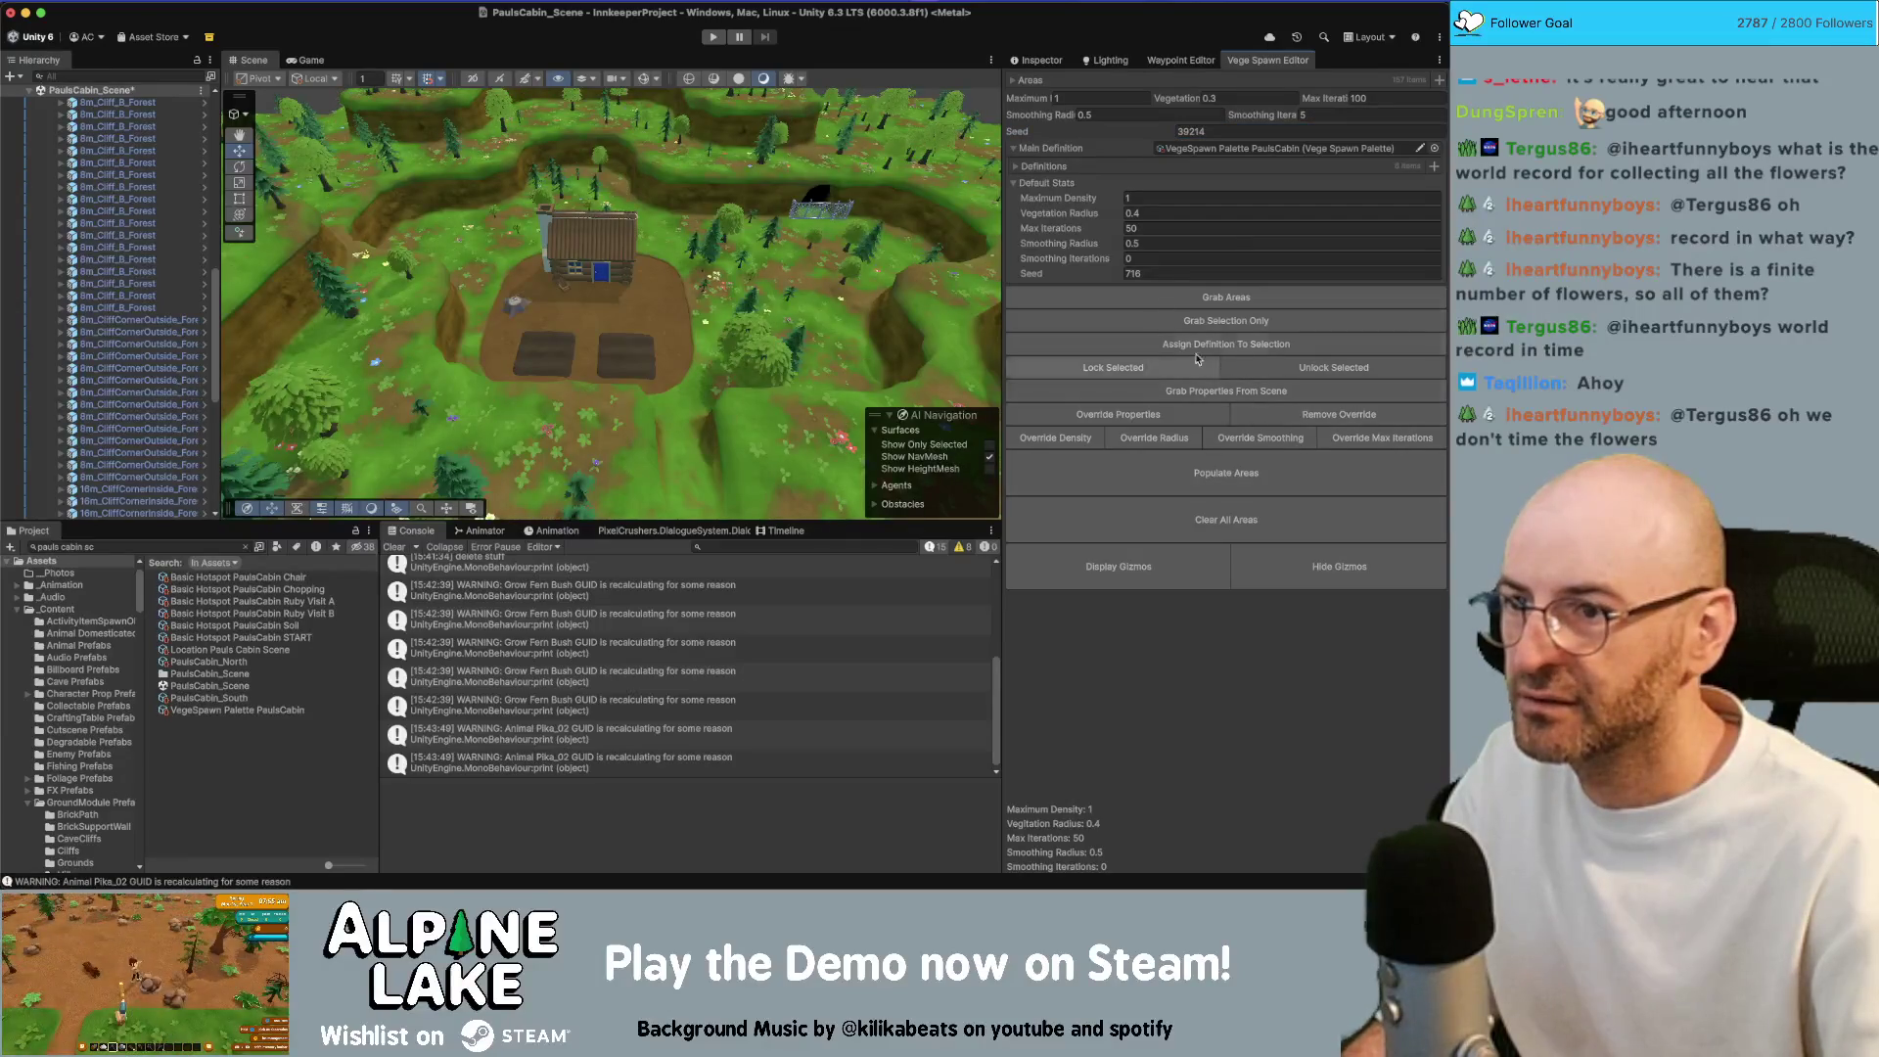
{"action": "left_click", "coordinate": [1141, 136]}
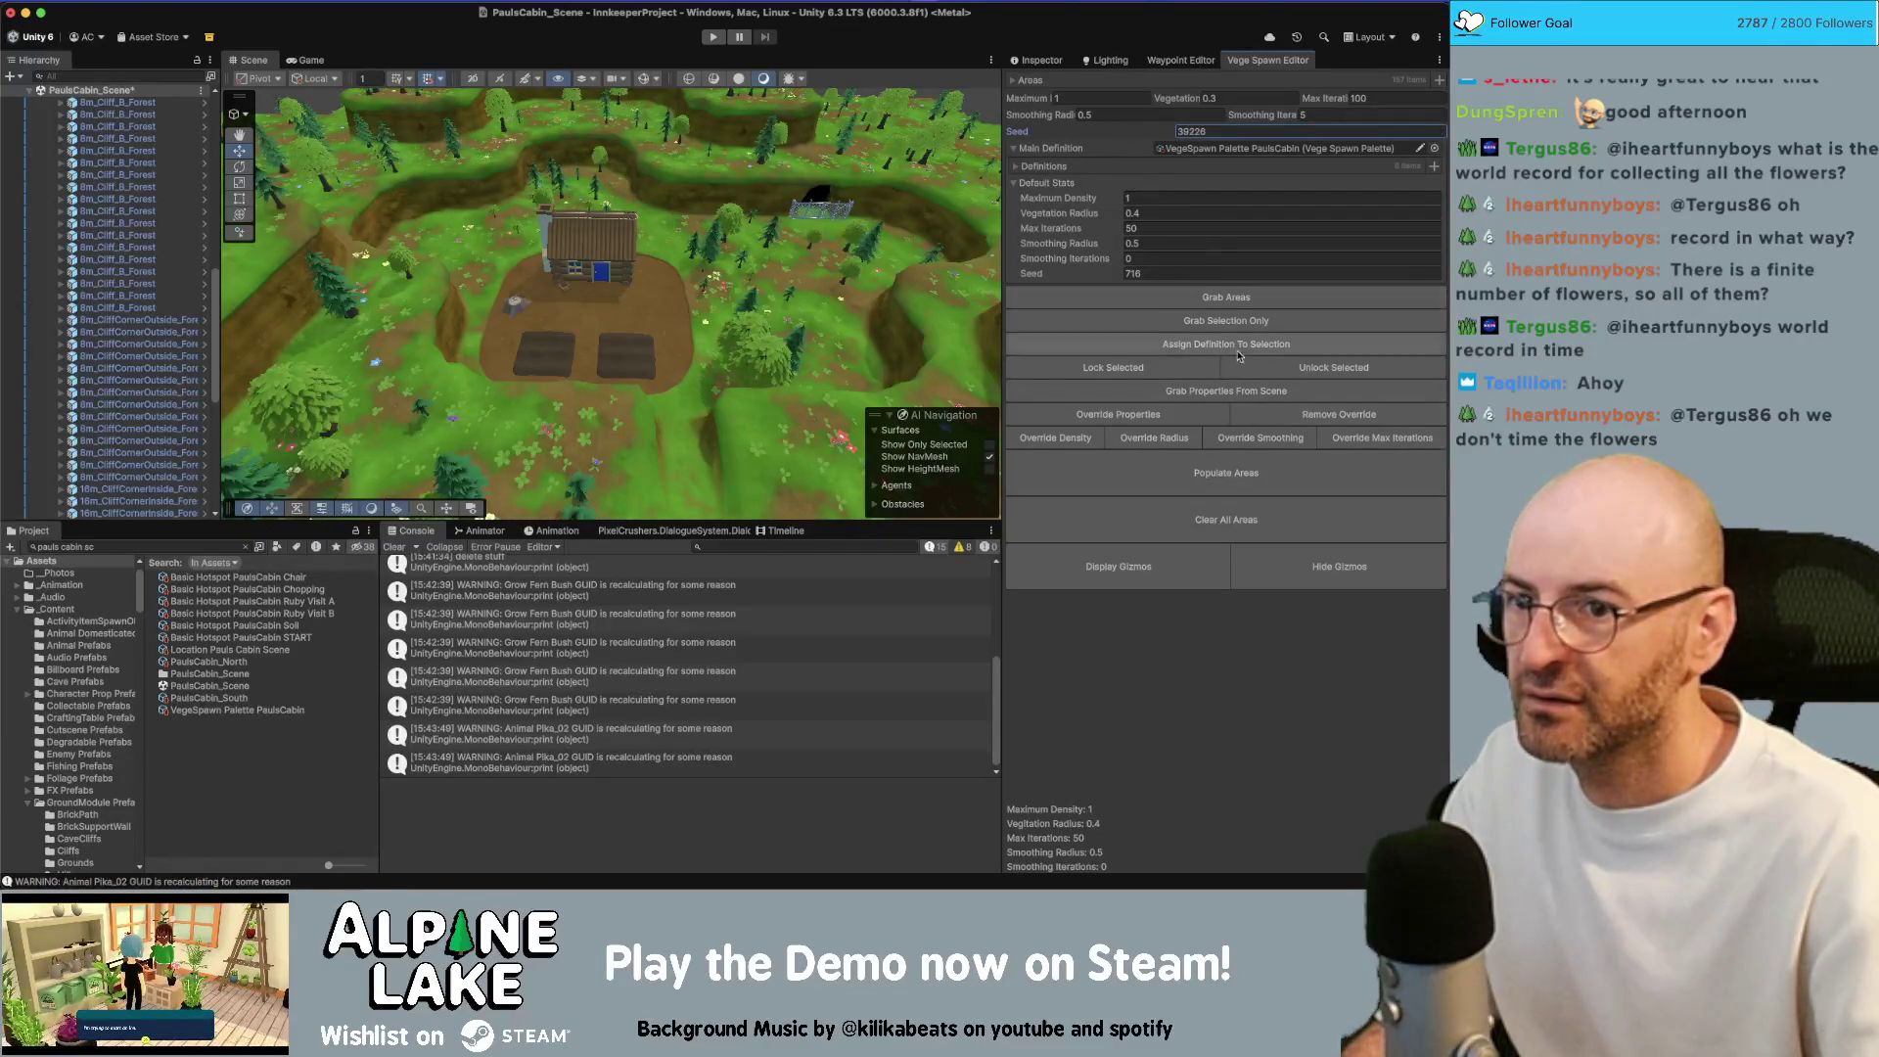
{"action": "left_click", "coordinate": [1235, 468]}
{"action": "mouse_move", "coordinate": [861, 342]}
{"action": "left_mouse_down"}
{"action": "mouse_move", "coordinate": [813, 293]}
{"action": "mouse_move", "coordinate": [793, 310]}
{"action": "left_mouse_up"}
{"action": "scroll", "coordinate": [792, 310], "scroll_direction": "down", "scroll_amount": 5}
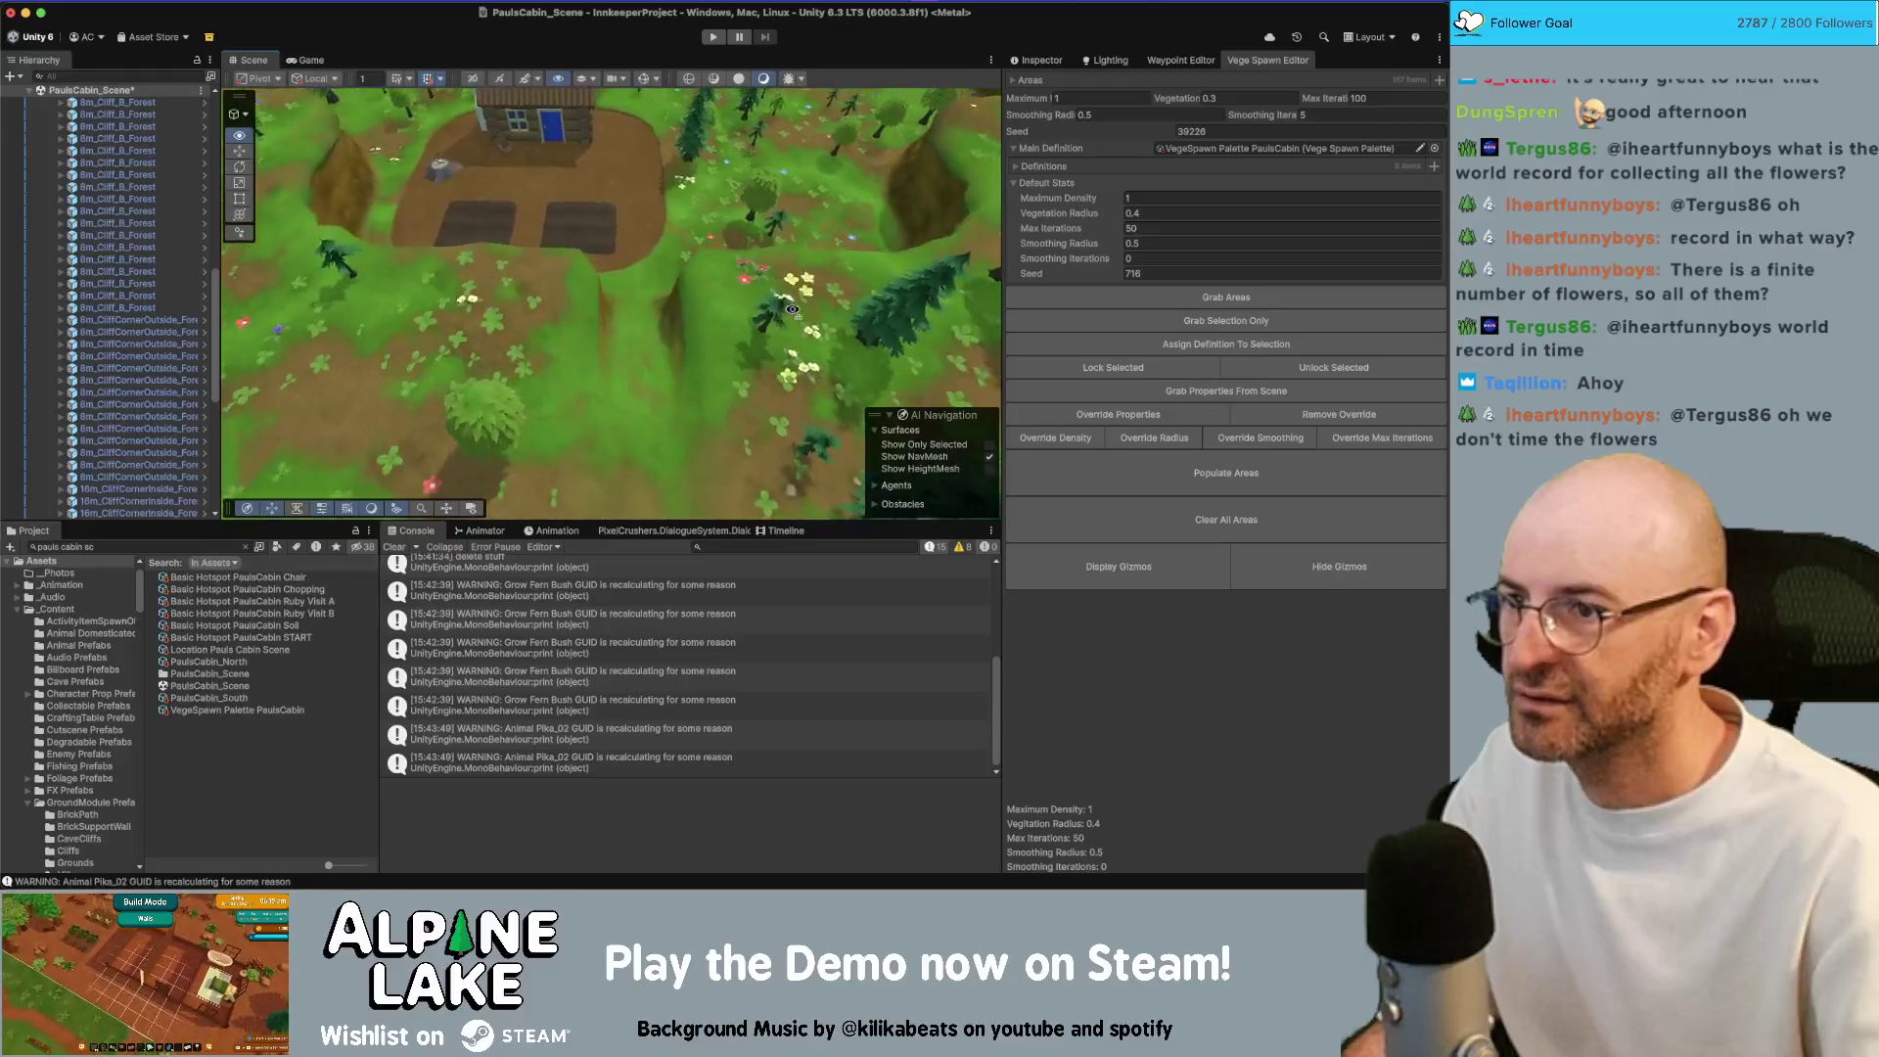
Select several grass and cliff tiles around the cabin and inspect their properties
{"action": "left_click", "coordinate": [1188, 62]}
{"action": "left_click", "coordinate": [1104, 61]}
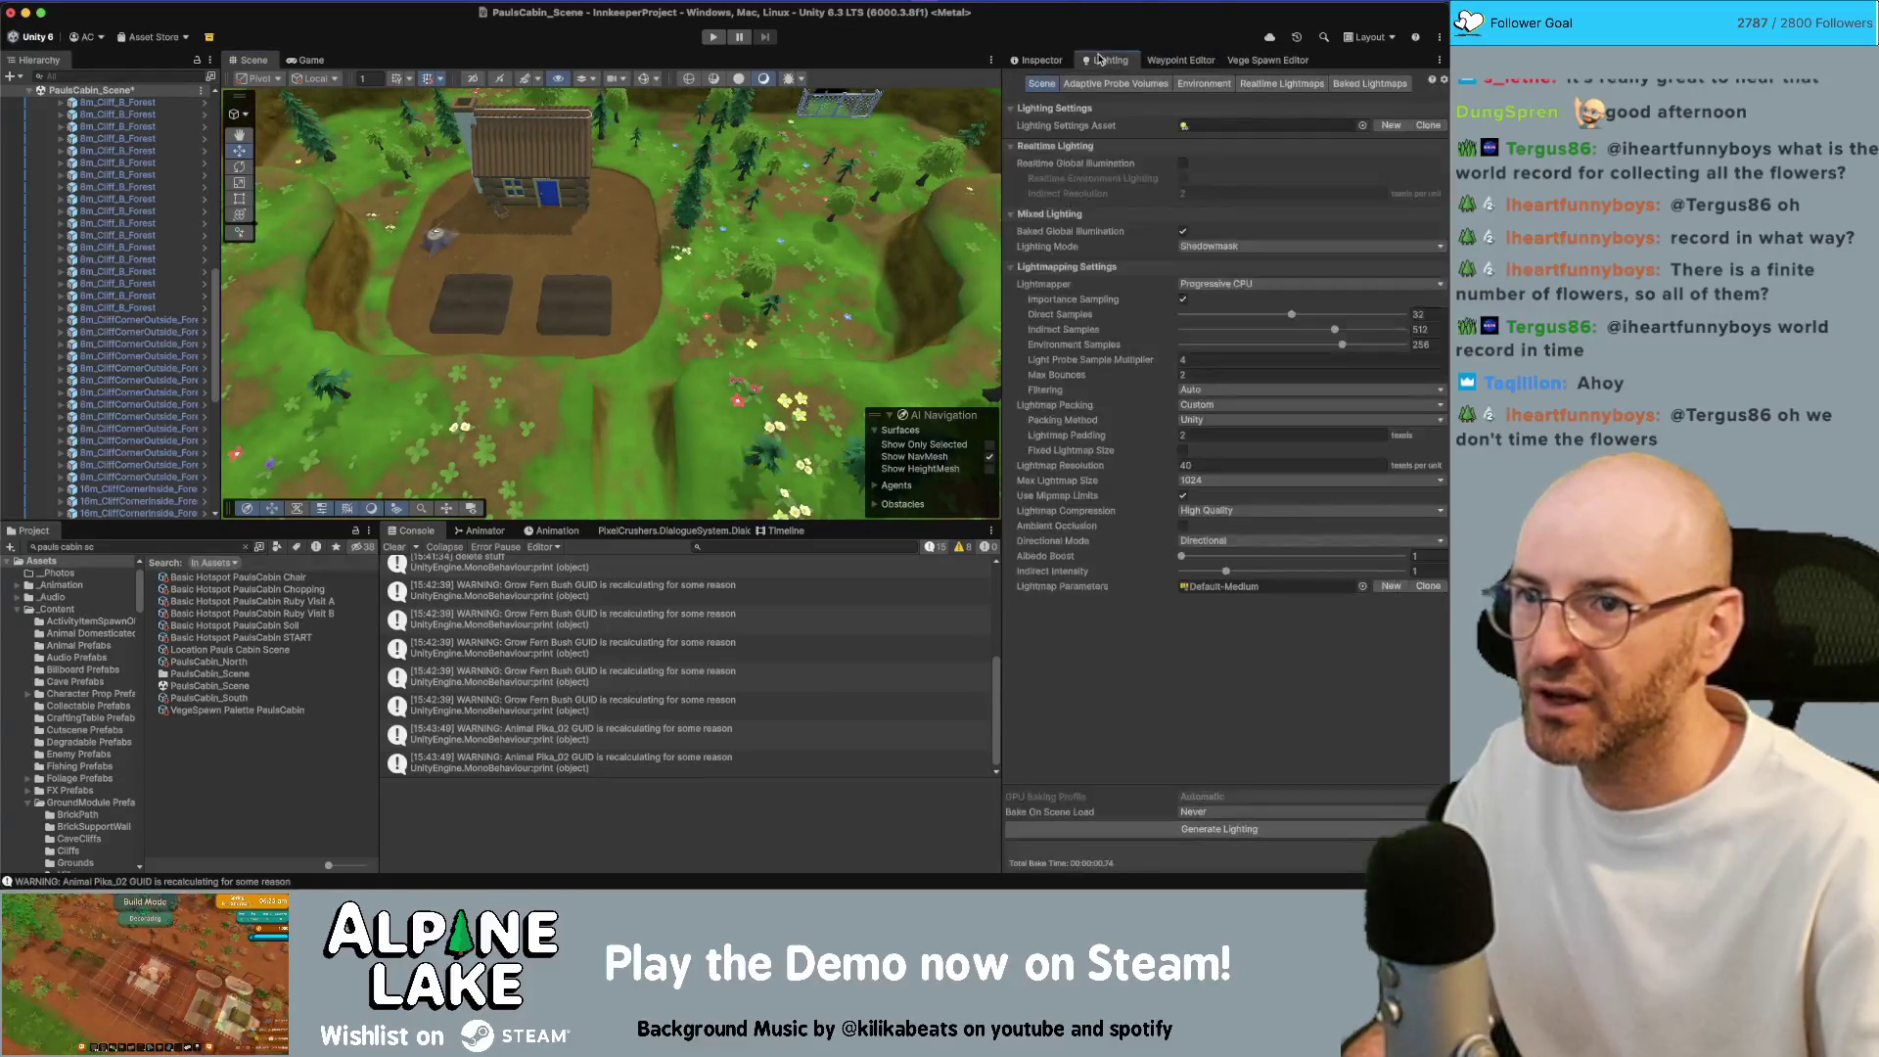
{"action": "left_click", "coordinate": [1266, 59]}
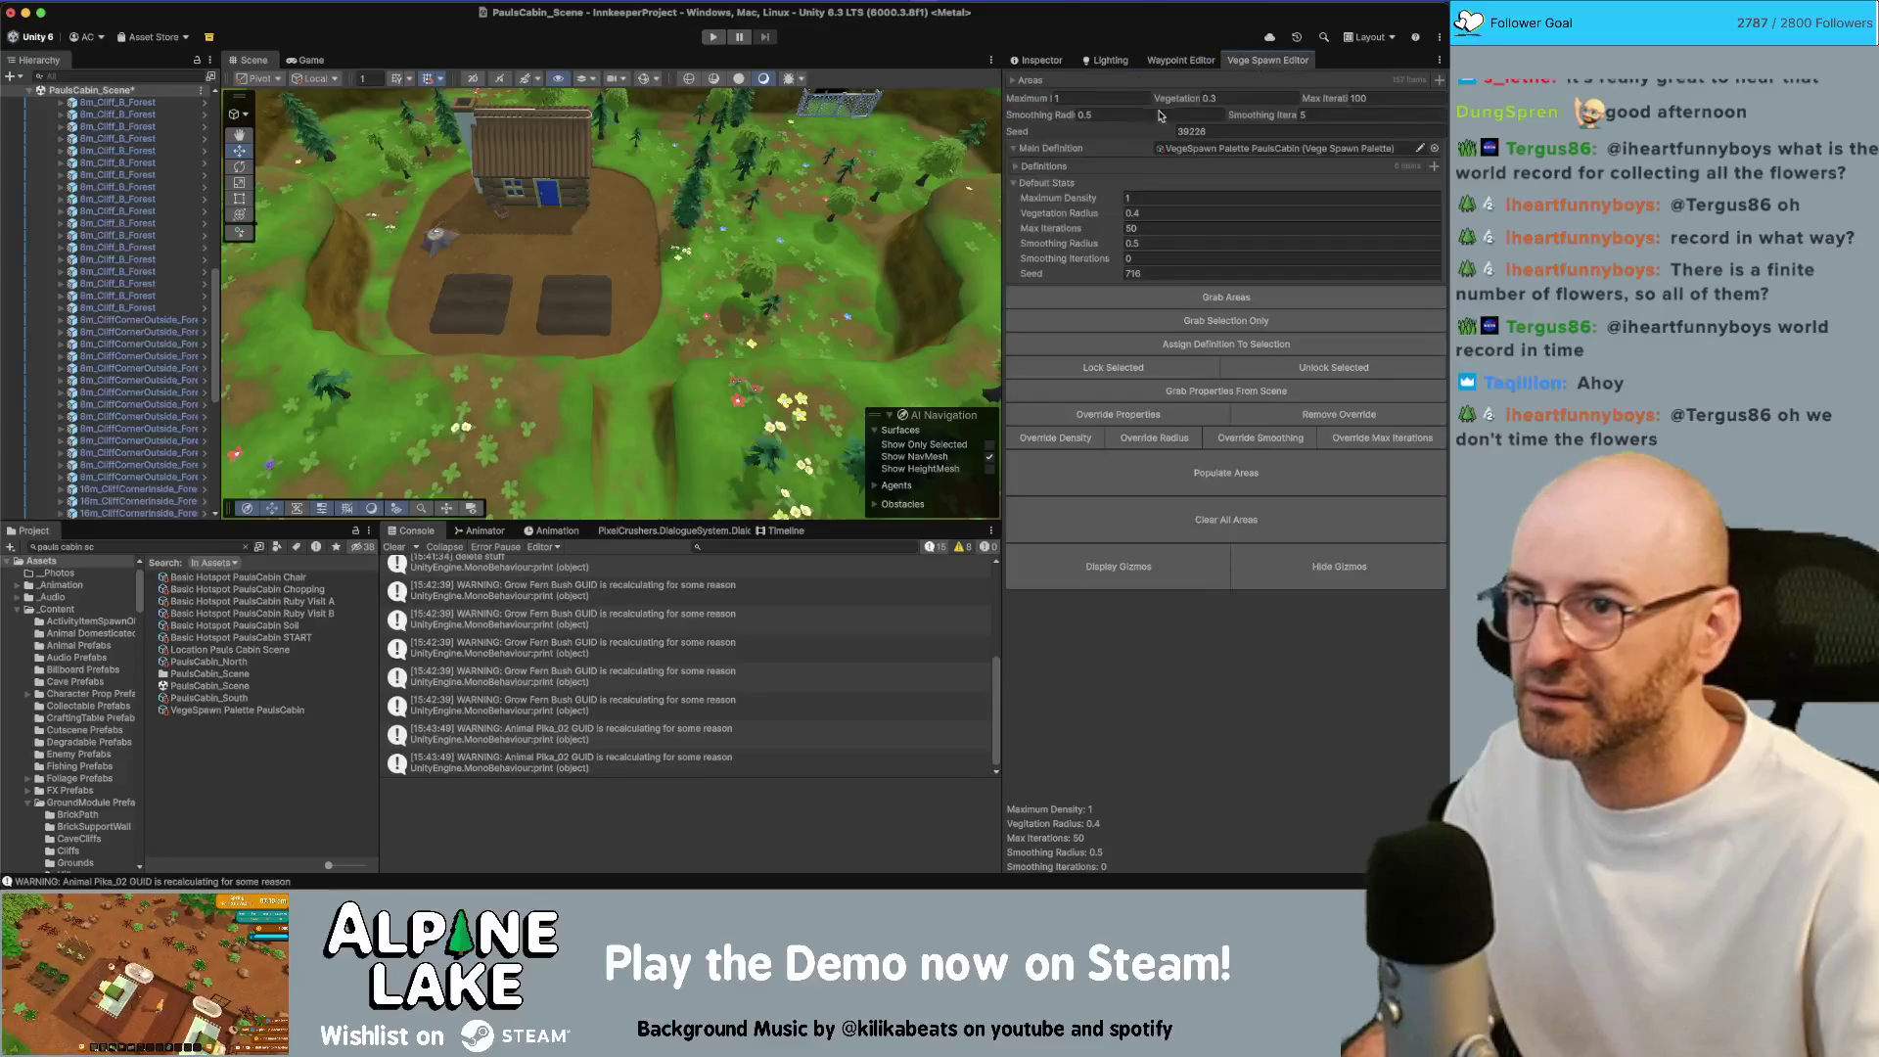
{"action": "left_click_drag", "start_coordinate": [548, 323], "coordinate": [528, 333]}
{"action": "left_click", "coordinate": [529, 335]}
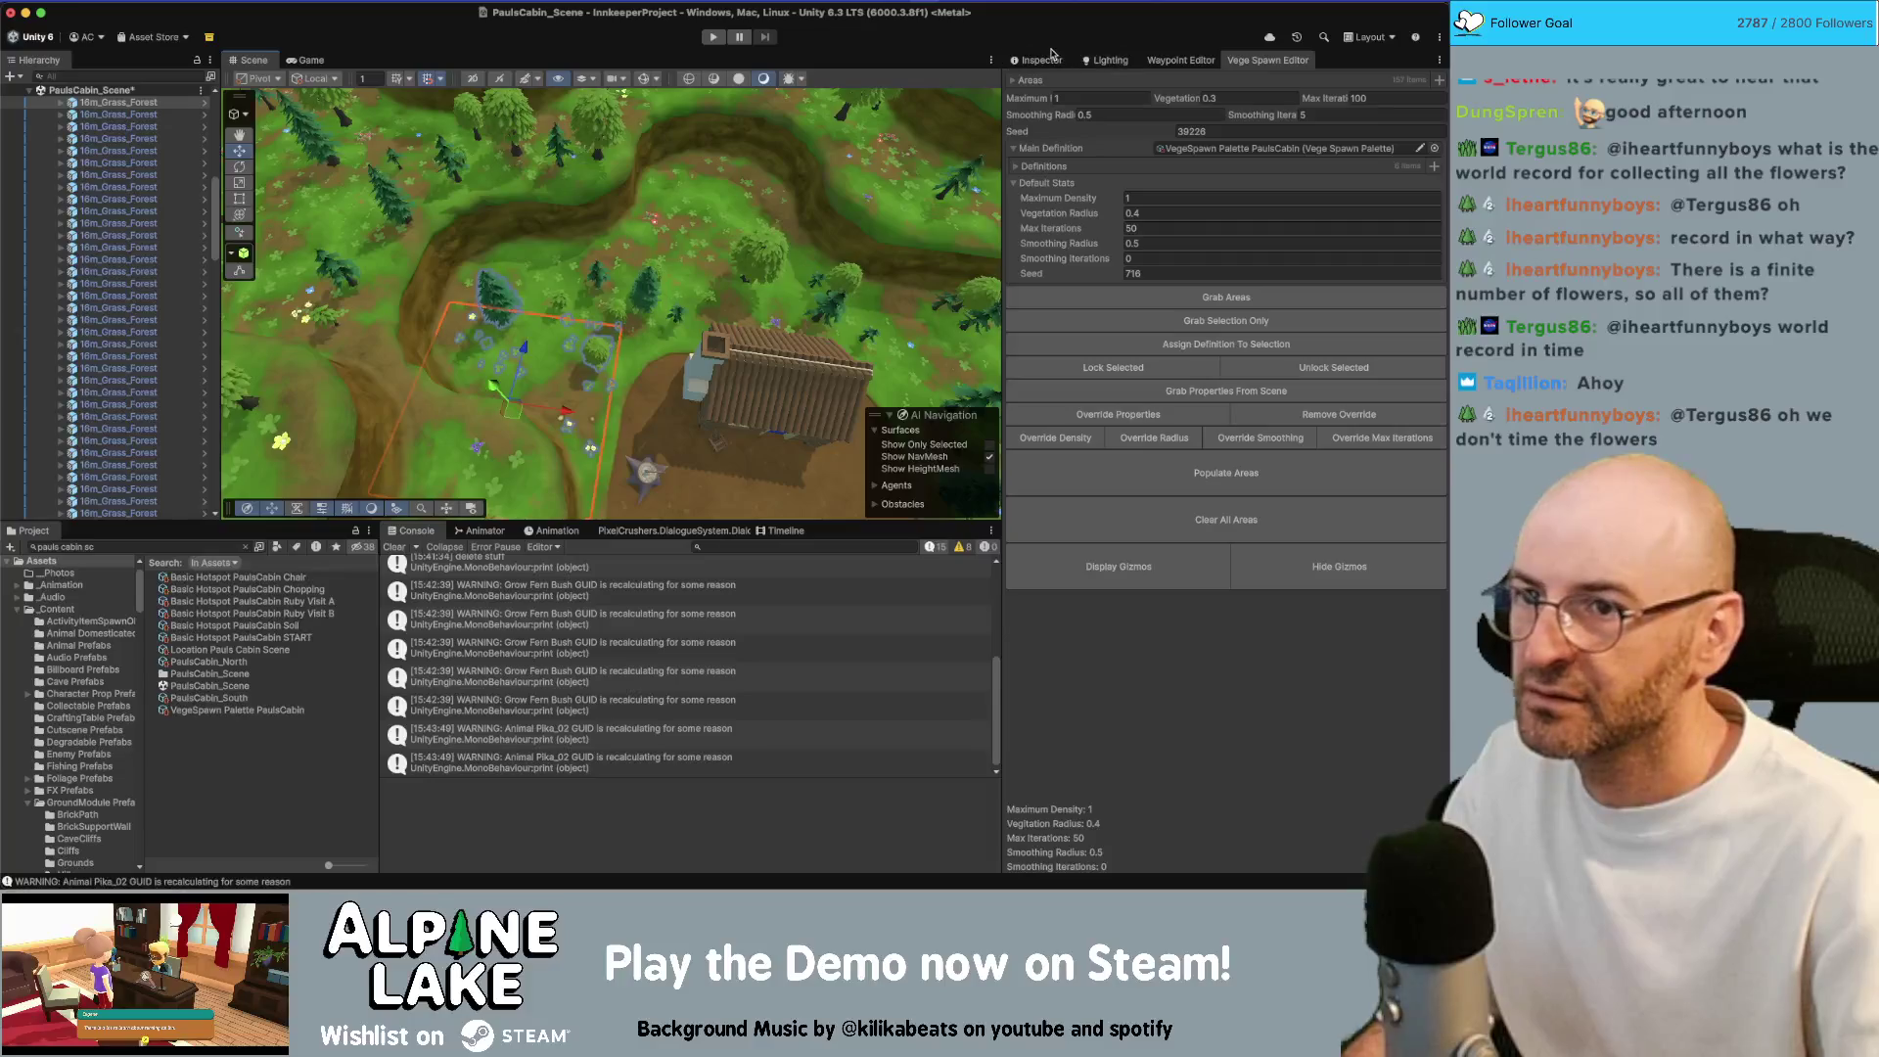
{"action": "left_click", "coordinate": [1042, 59]}
{"action": "mouse_move", "coordinate": [645, 266]}
{"action": "left_mouse_down"}
{"action": "mouse_move", "coordinate": [616, 262]}
{"action": "mouse_move", "coordinate": [697, 358]}
{"action": "mouse_move", "coordinate": [721, 339]}
{"action": "left_mouse_up"}
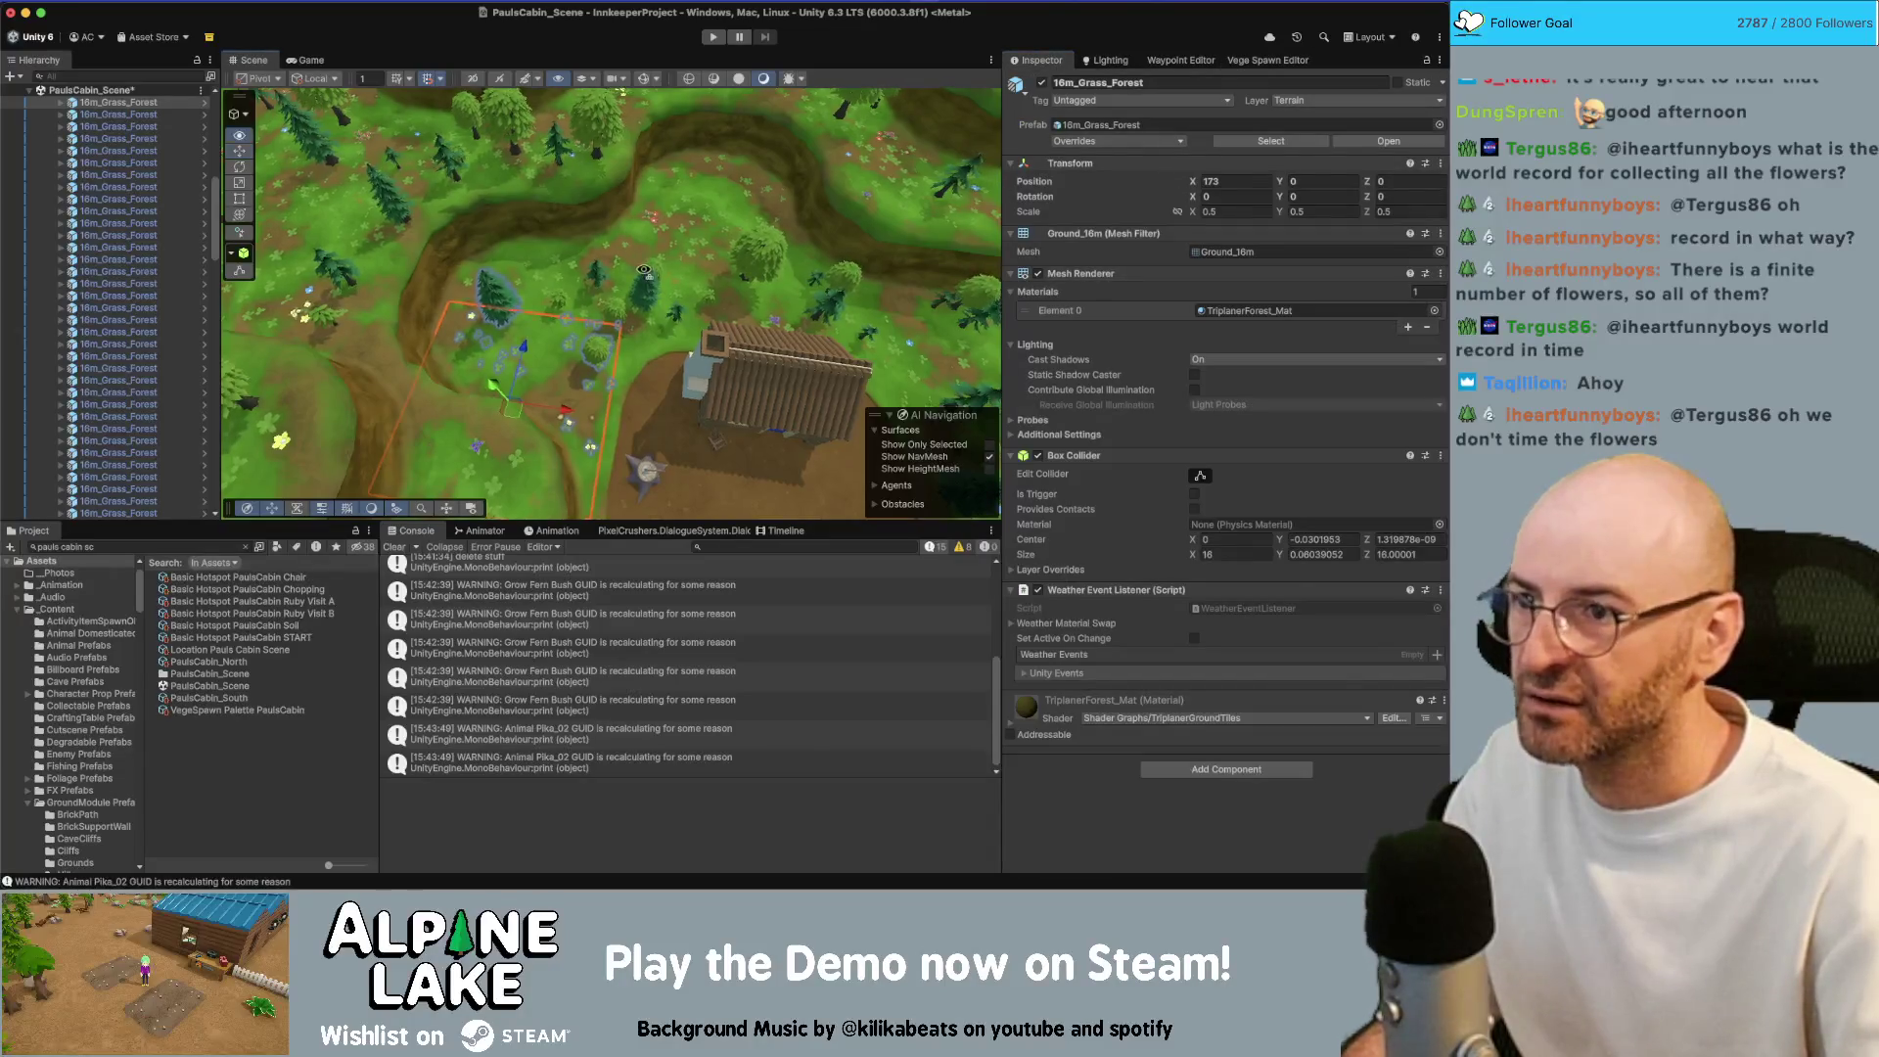
{"action": "left_click", "coordinate": [724, 351]}
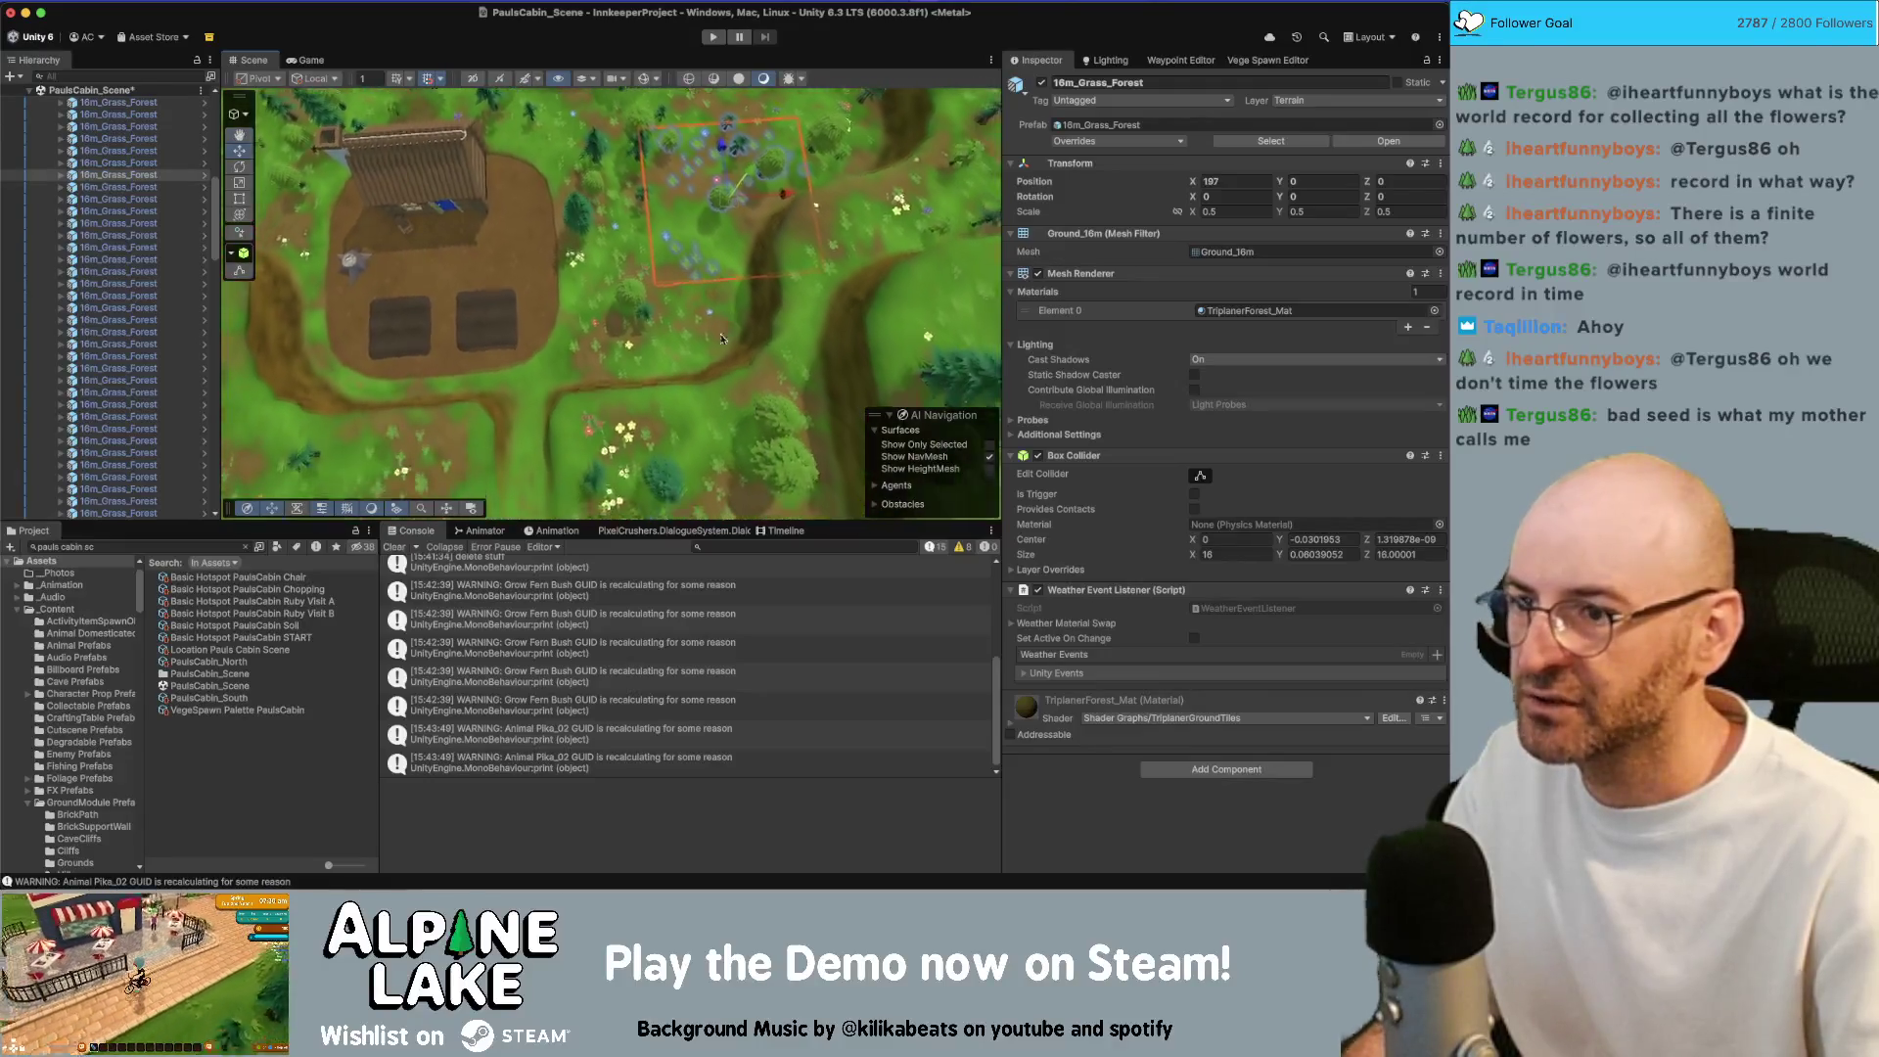
{"action": "left_click", "coordinate": [684, 402]}
{"action": "mouse_move", "coordinate": [685, 402]}
{"action": "left_mouse_down"}
{"action": "mouse_move", "coordinate": [819, 340]}
{"action": "mouse_move", "coordinate": [626, 186]}
{"action": "mouse_move", "coordinate": [605, 184]}
{"action": "mouse_move", "coordinate": [663, 280]}
{"action": "mouse_move", "coordinate": [491, 228]}
{"action": "left_mouse_up"}
{"action": "left_click", "coordinate": [585, 151]}
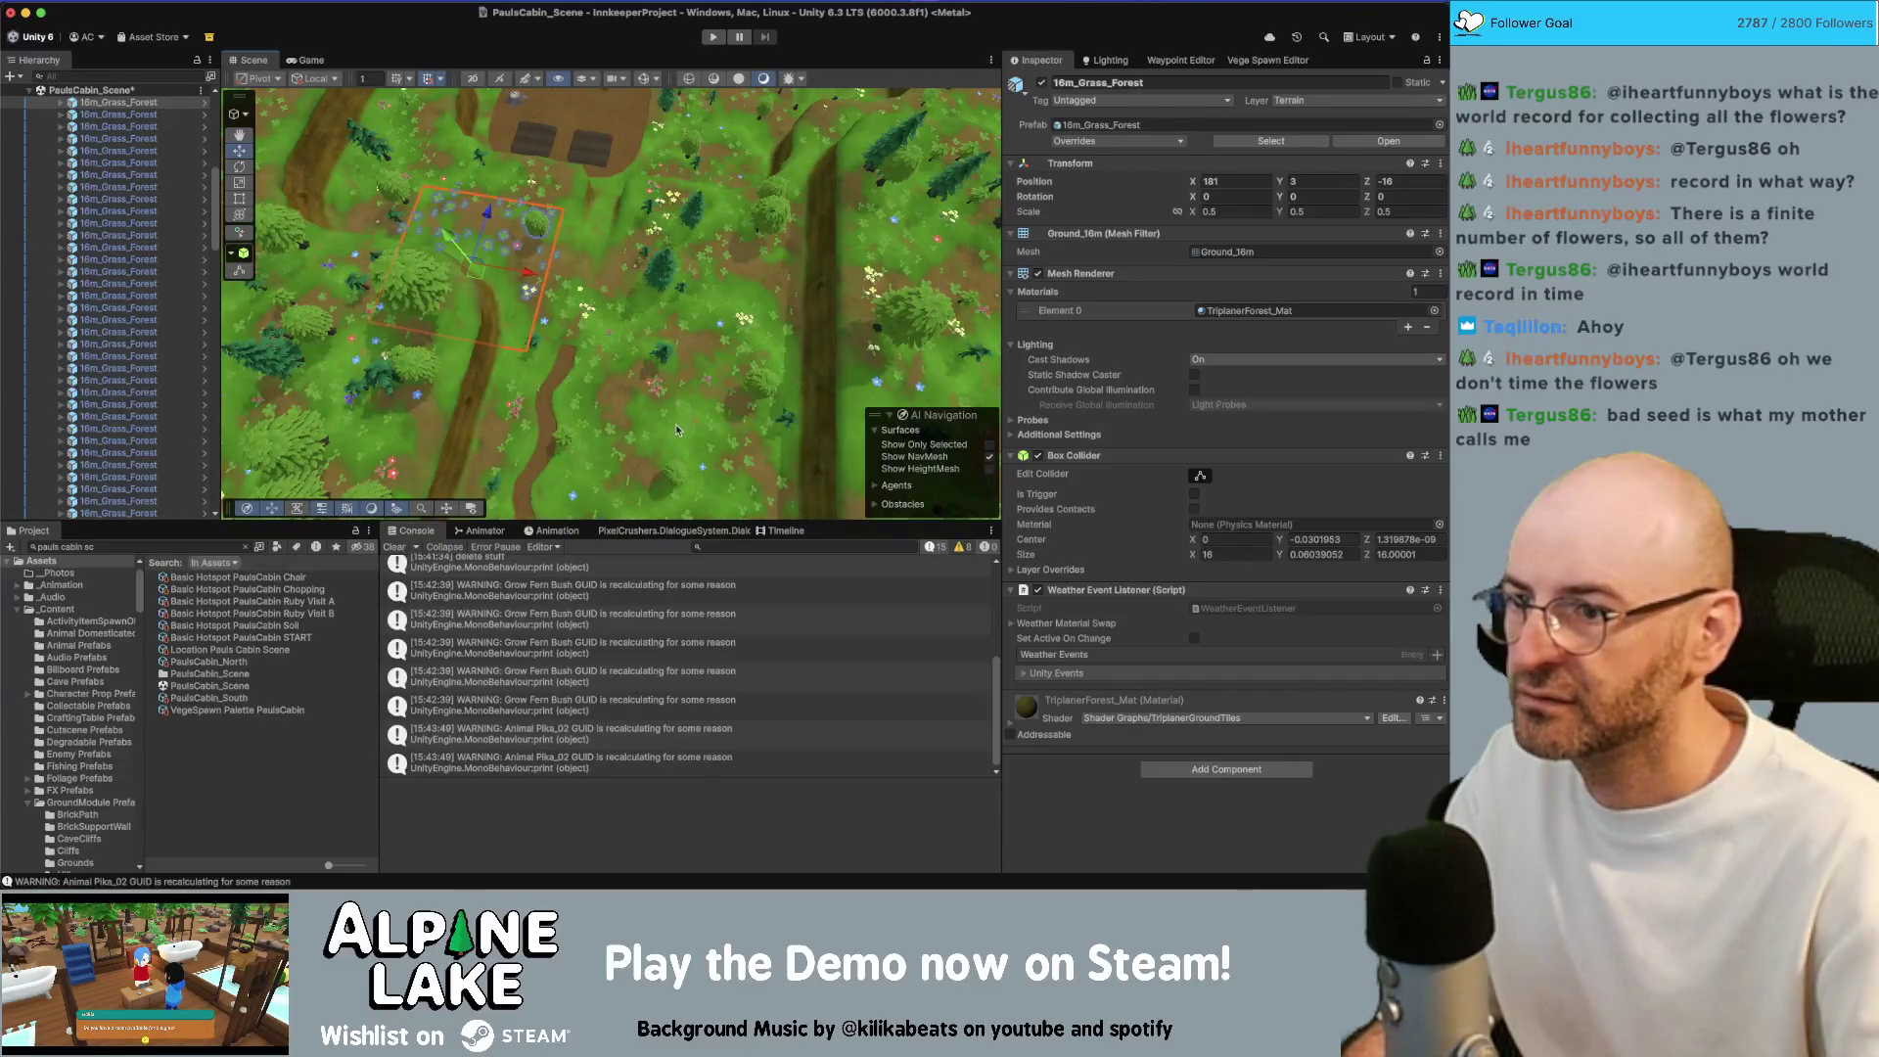
Settle on the 16m_Grass_Forest tile beside the cabin path and return to the Vege Spawn Editor
{"action": "left_click", "coordinate": [622, 403]}
{"action": "mouse_move", "coordinate": [646, 362]}
{"action": "left_mouse_down"}
{"action": "mouse_move", "coordinate": [512, 326]}
{"action": "mouse_move", "coordinate": [569, 289]}
{"action": "left_mouse_up"}
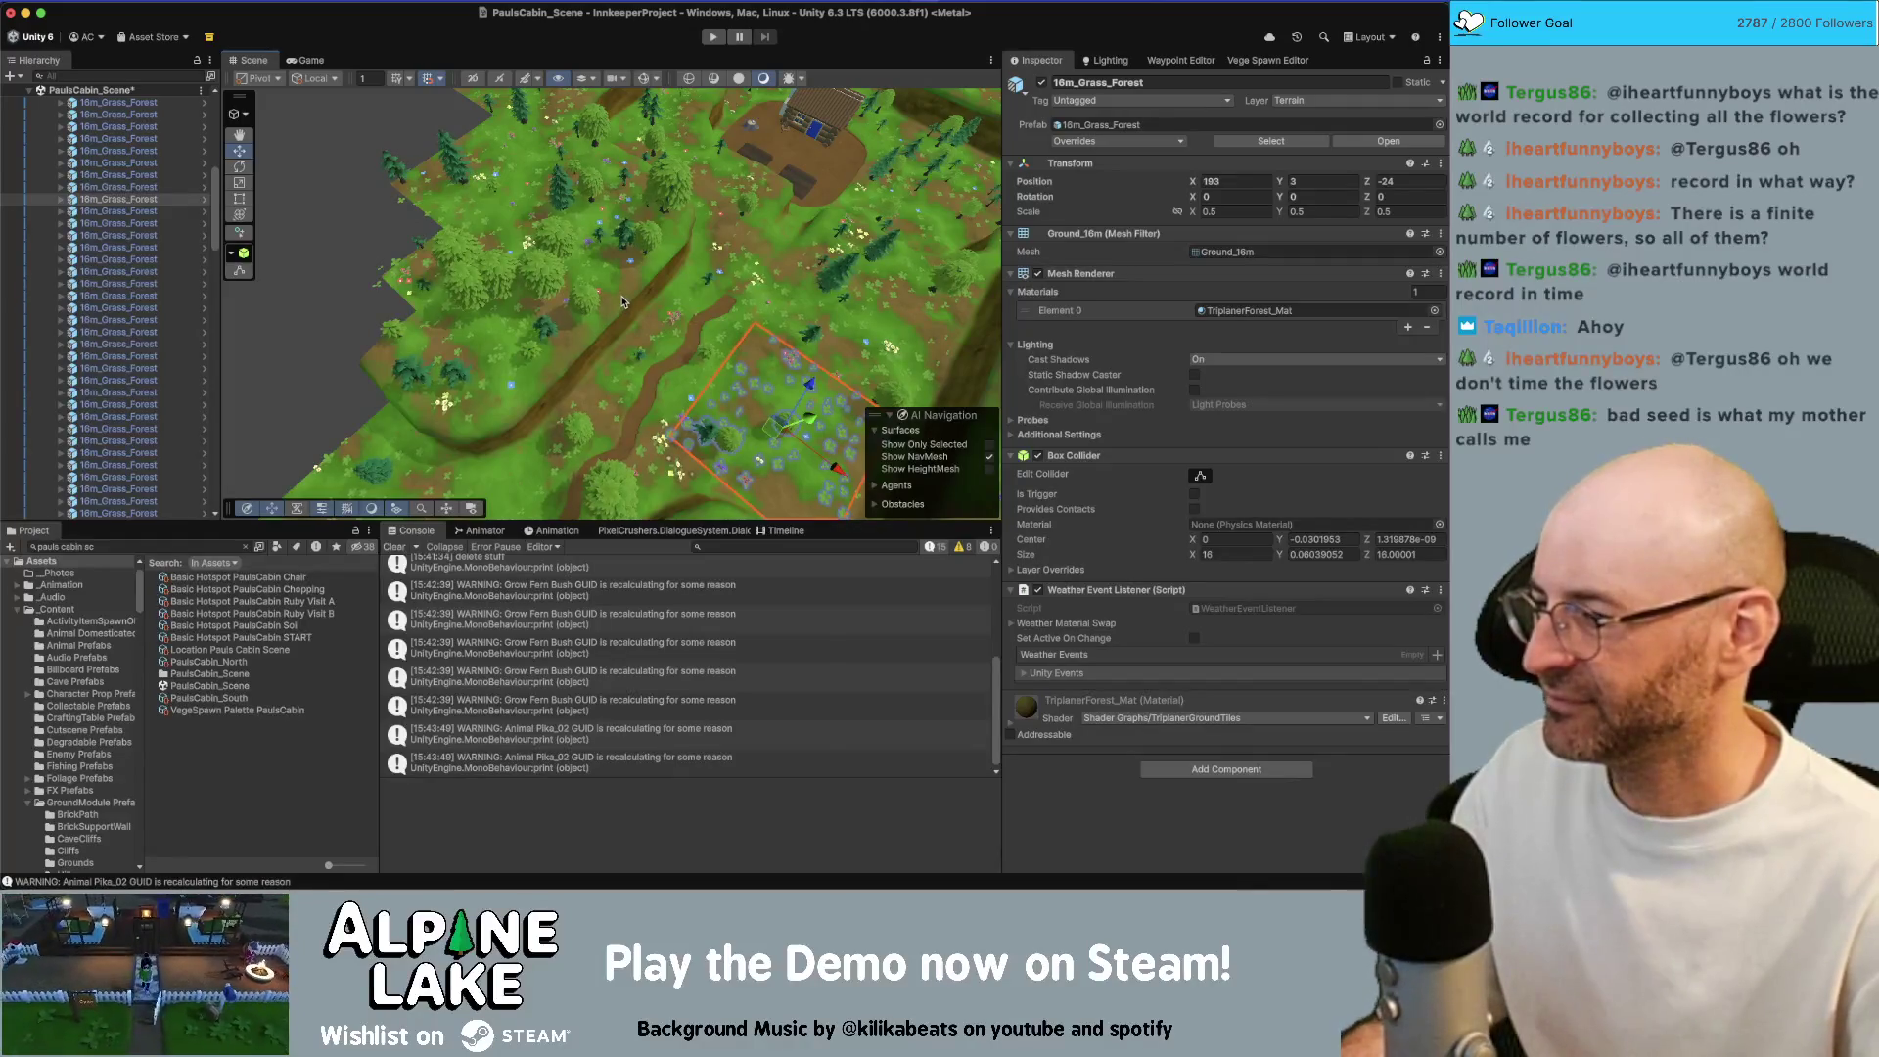
{"action": "key", "text": "w"}
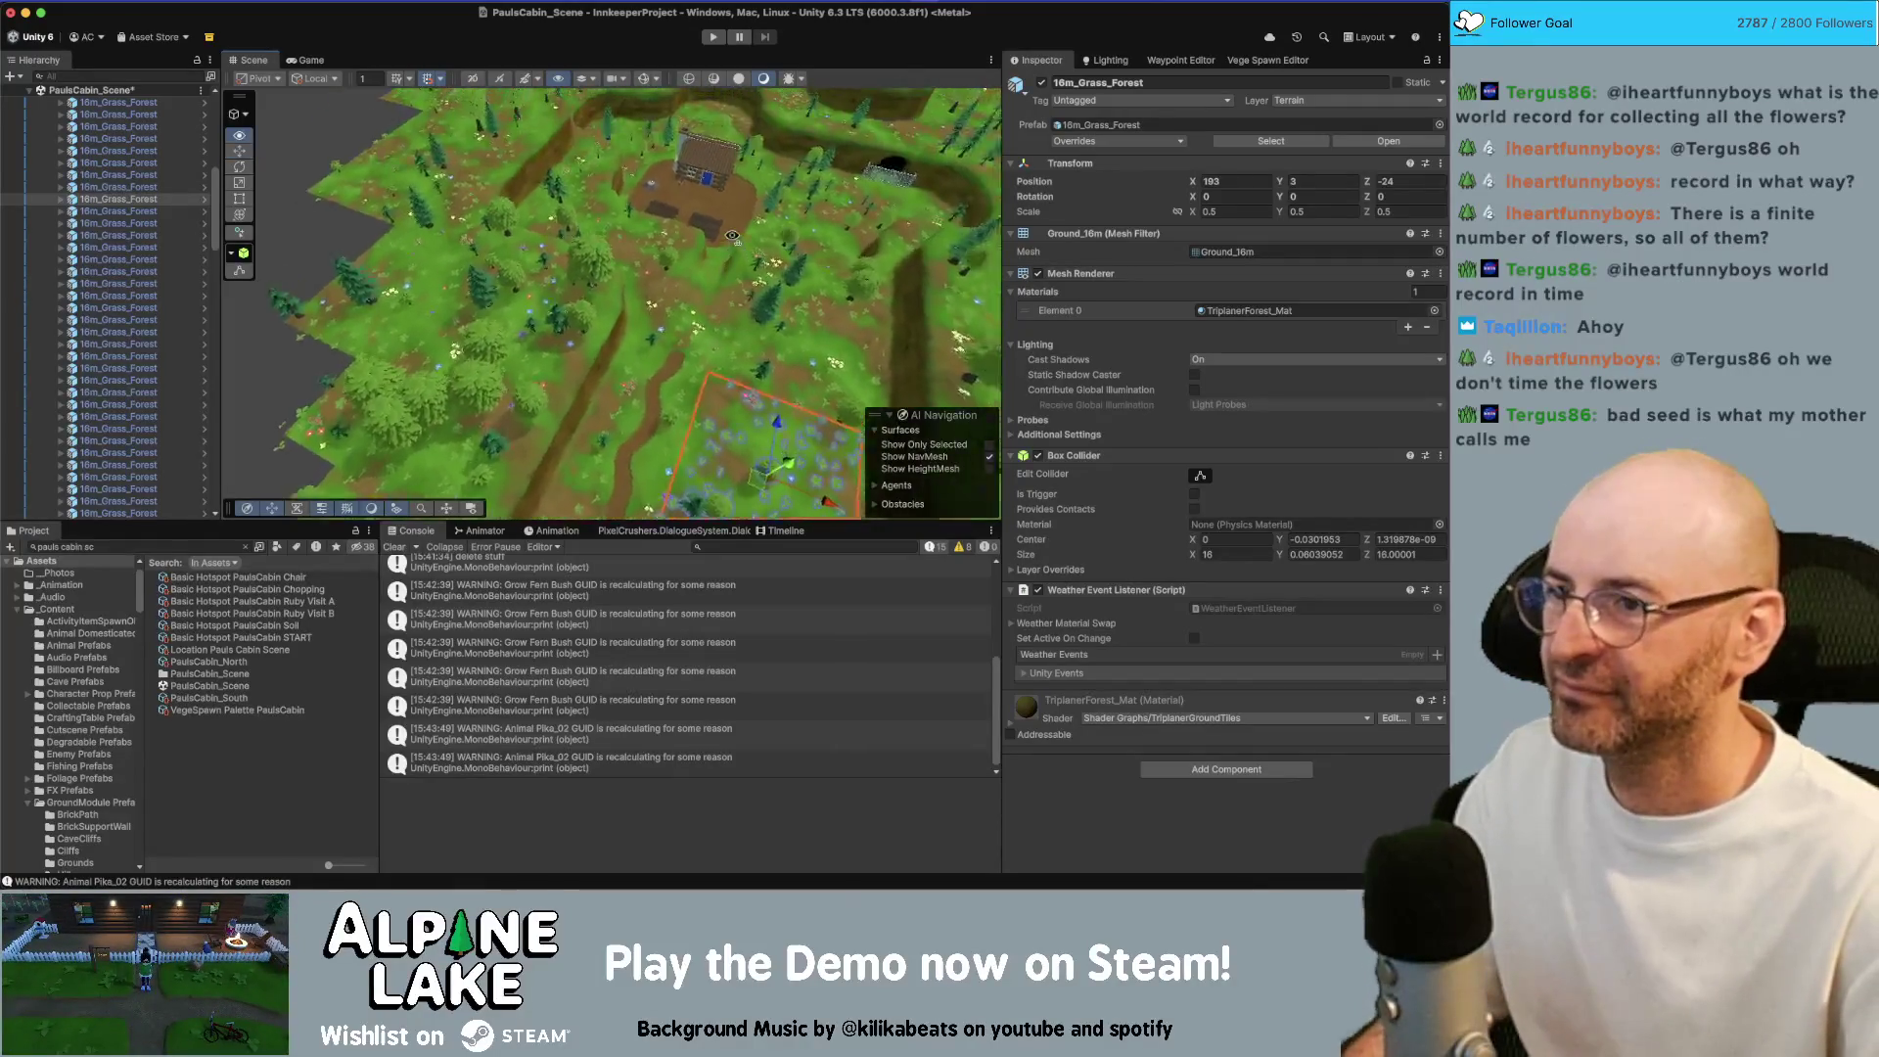
{"action": "left_click", "coordinate": [736, 302]}
{"action": "left_click_drag", "start_coordinate": [736, 302], "coordinate": [680, 258]}
{"action": "key", "text": "d"}
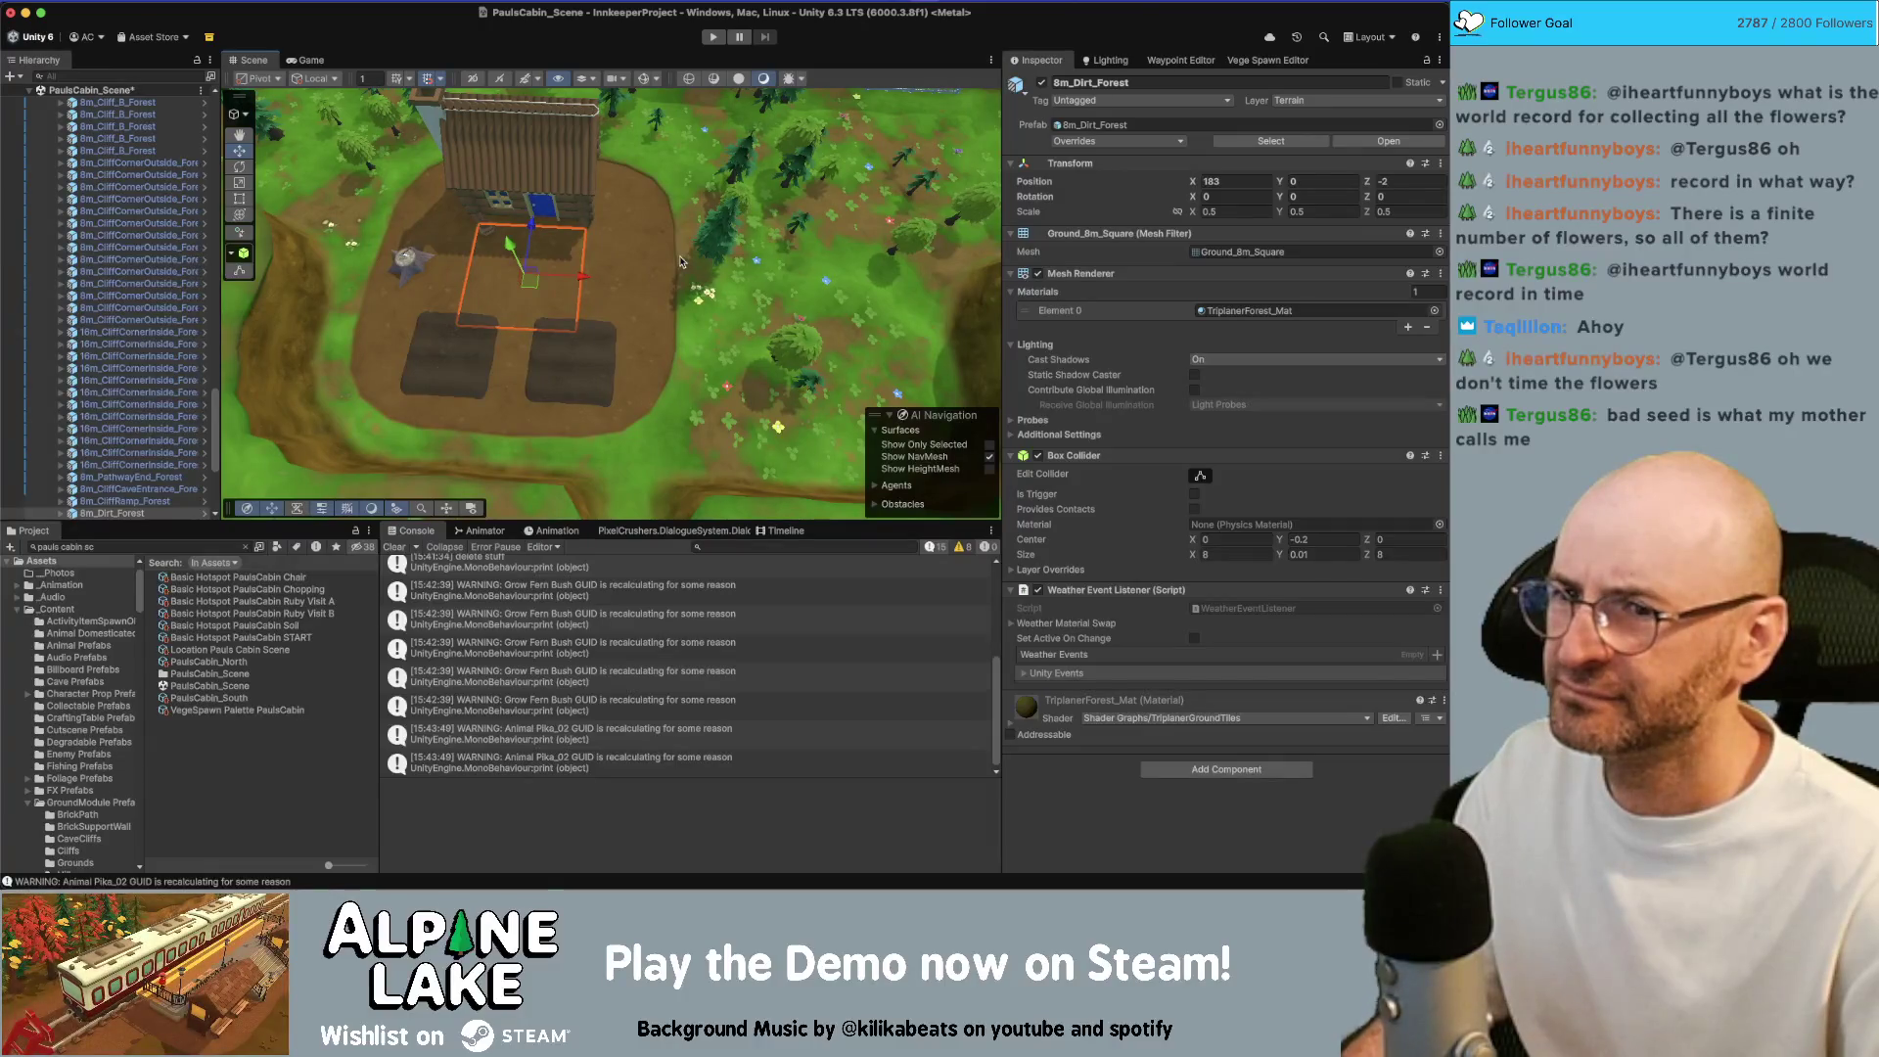
{"action": "left_click", "coordinate": [848, 273]}
{"action": "key", "text": "d"}
{"action": "left_click", "coordinate": [626, 286]}
{"action": "left_click", "coordinate": [732, 286]}
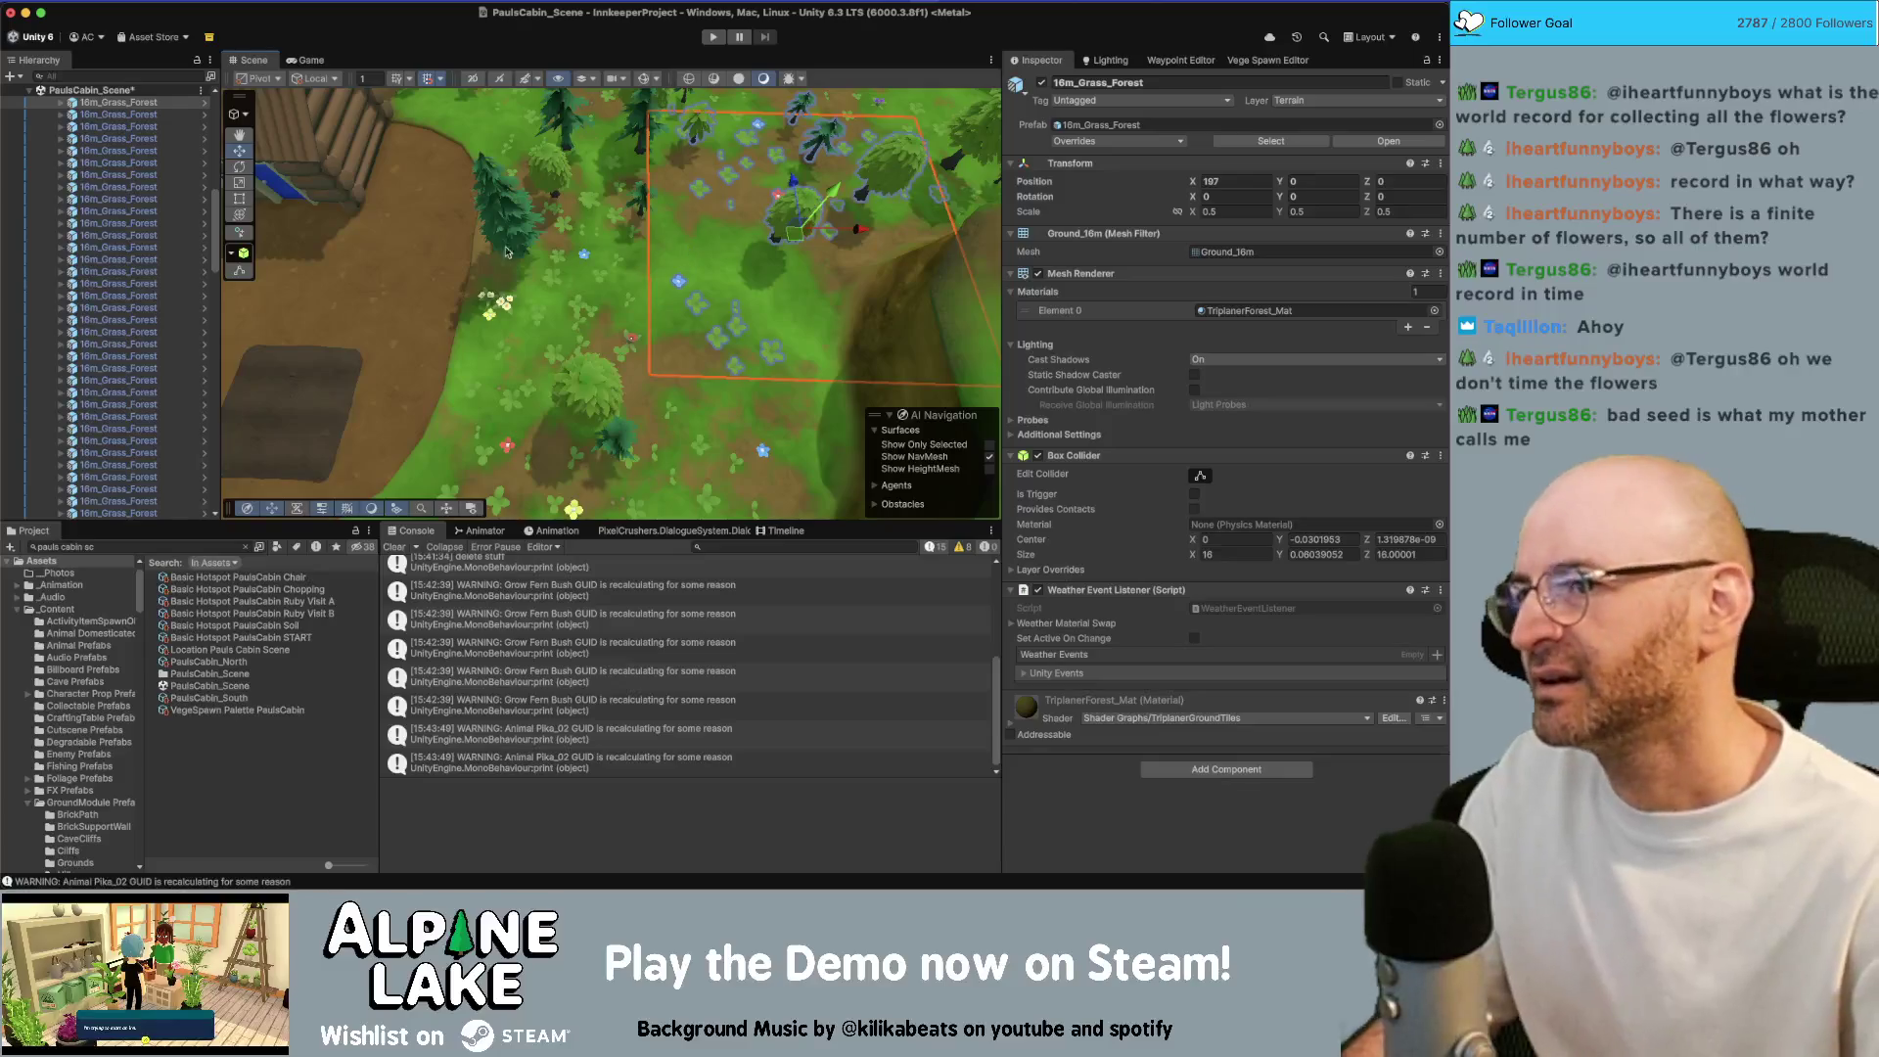
{"action": "mouse_move", "coordinate": [688, 254]}
{"action": "left_mouse_down"}
{"action": "mouse_move", "coordinate": [705, 287]}
{"action": "mouse_move", "coordinate": [669, 279]}
{"action": "left_mouse_up"}
{"action": "left_click", "coordinate": [1269, 61]}
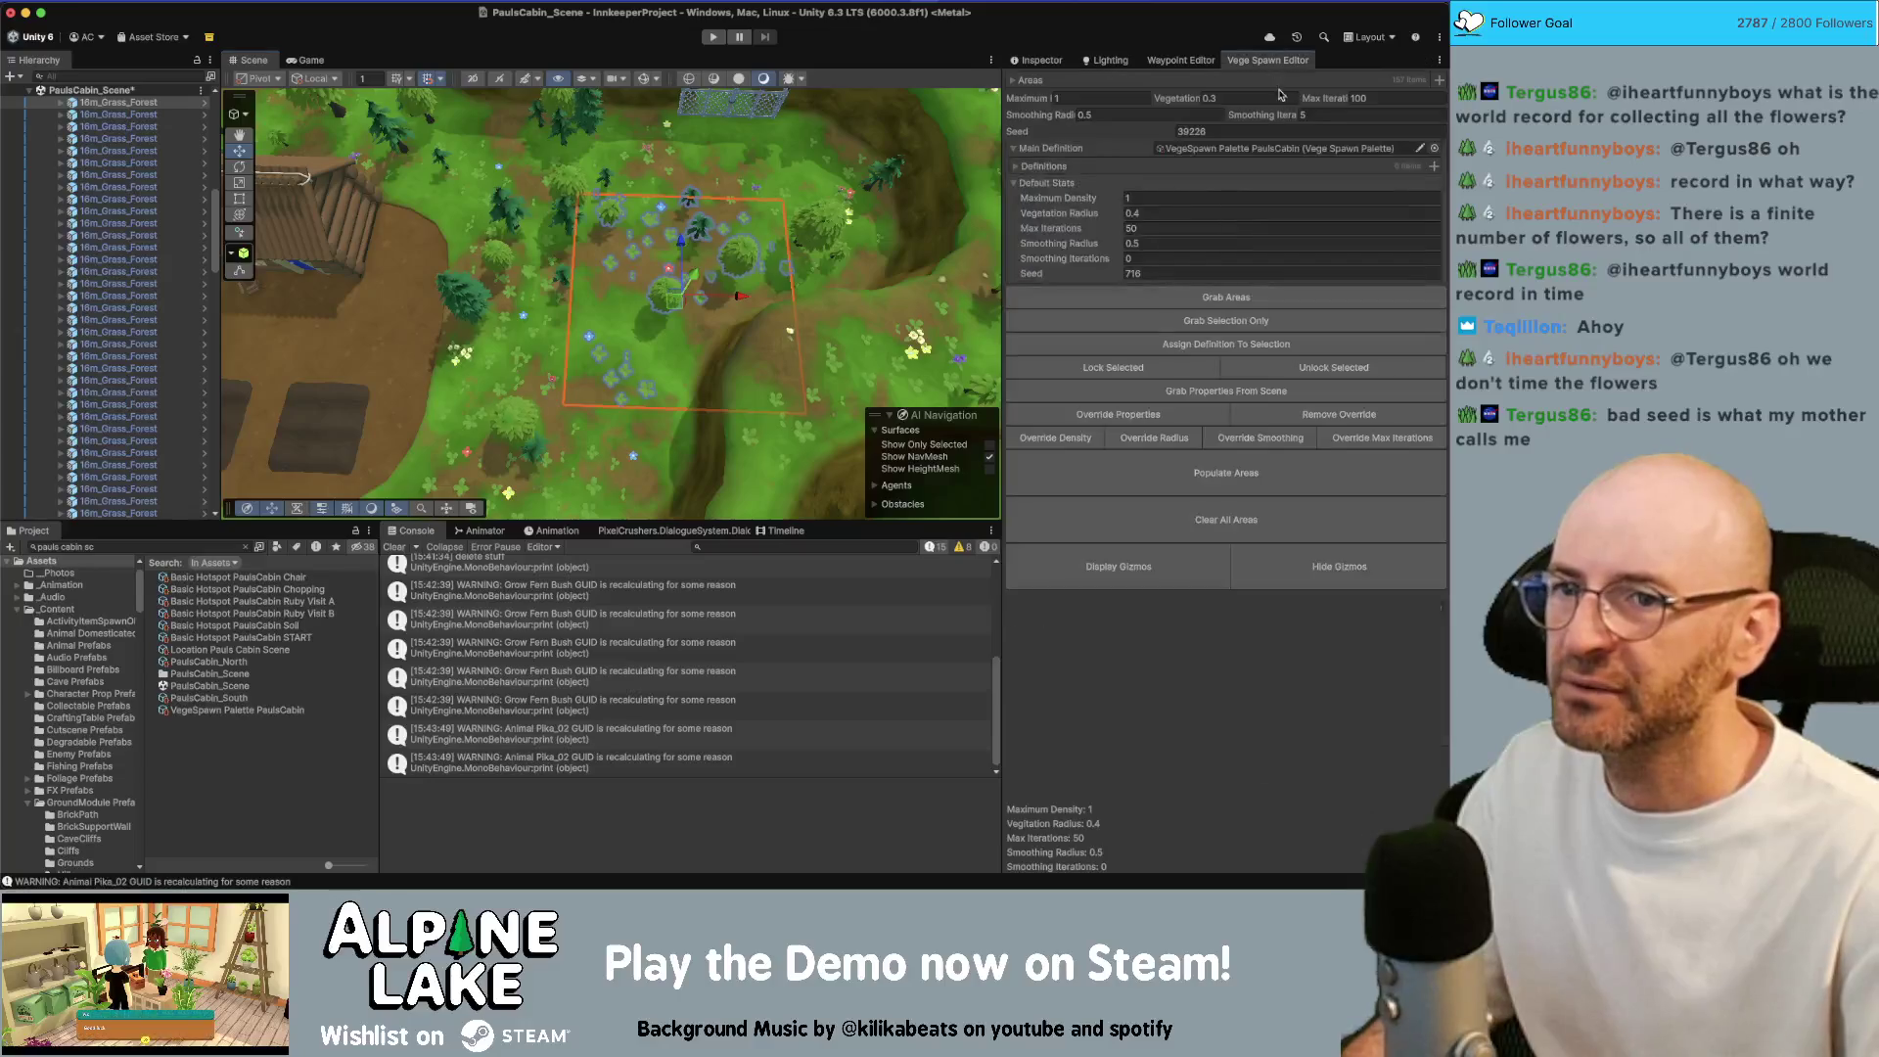
Set Max Iterations to 200, grab the selected grass tile and repopulate it
{"action": "left_click", "coordinate": [1358, 99]}
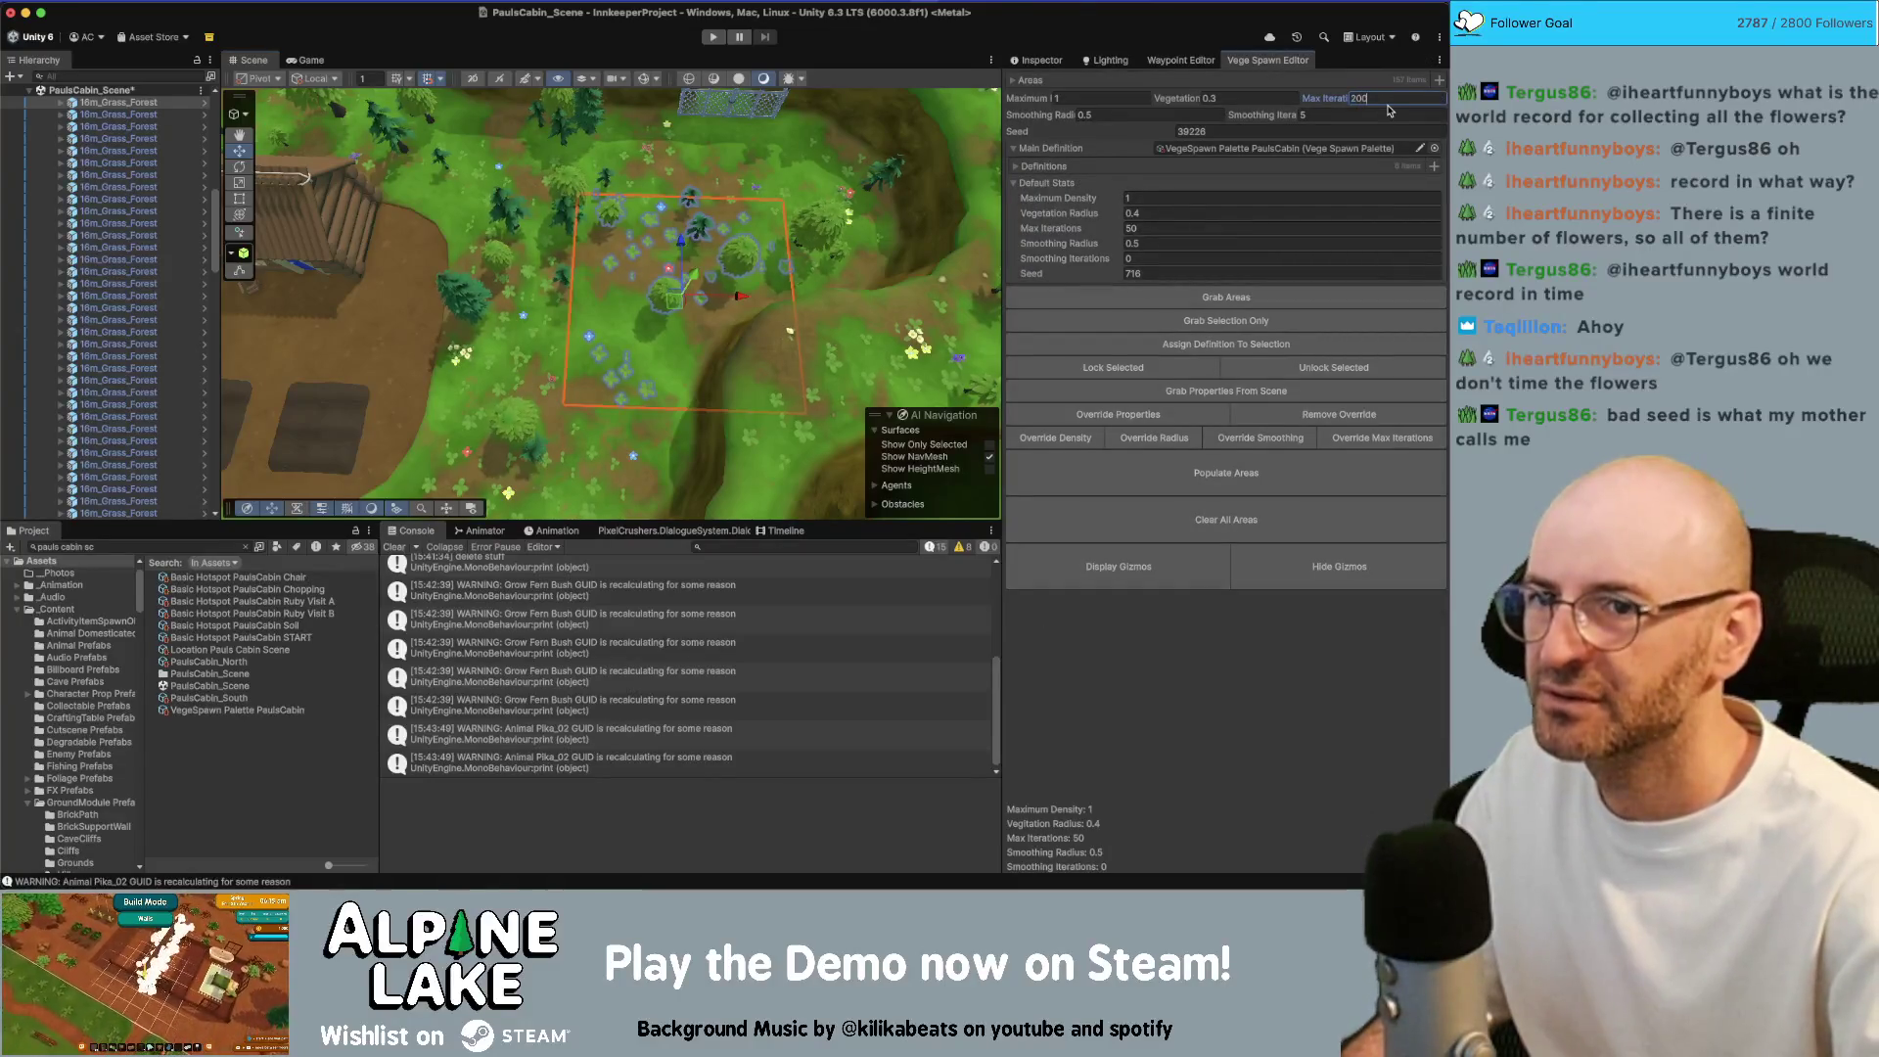
{"action": "left_click", "coordinate": [1224, 299]}
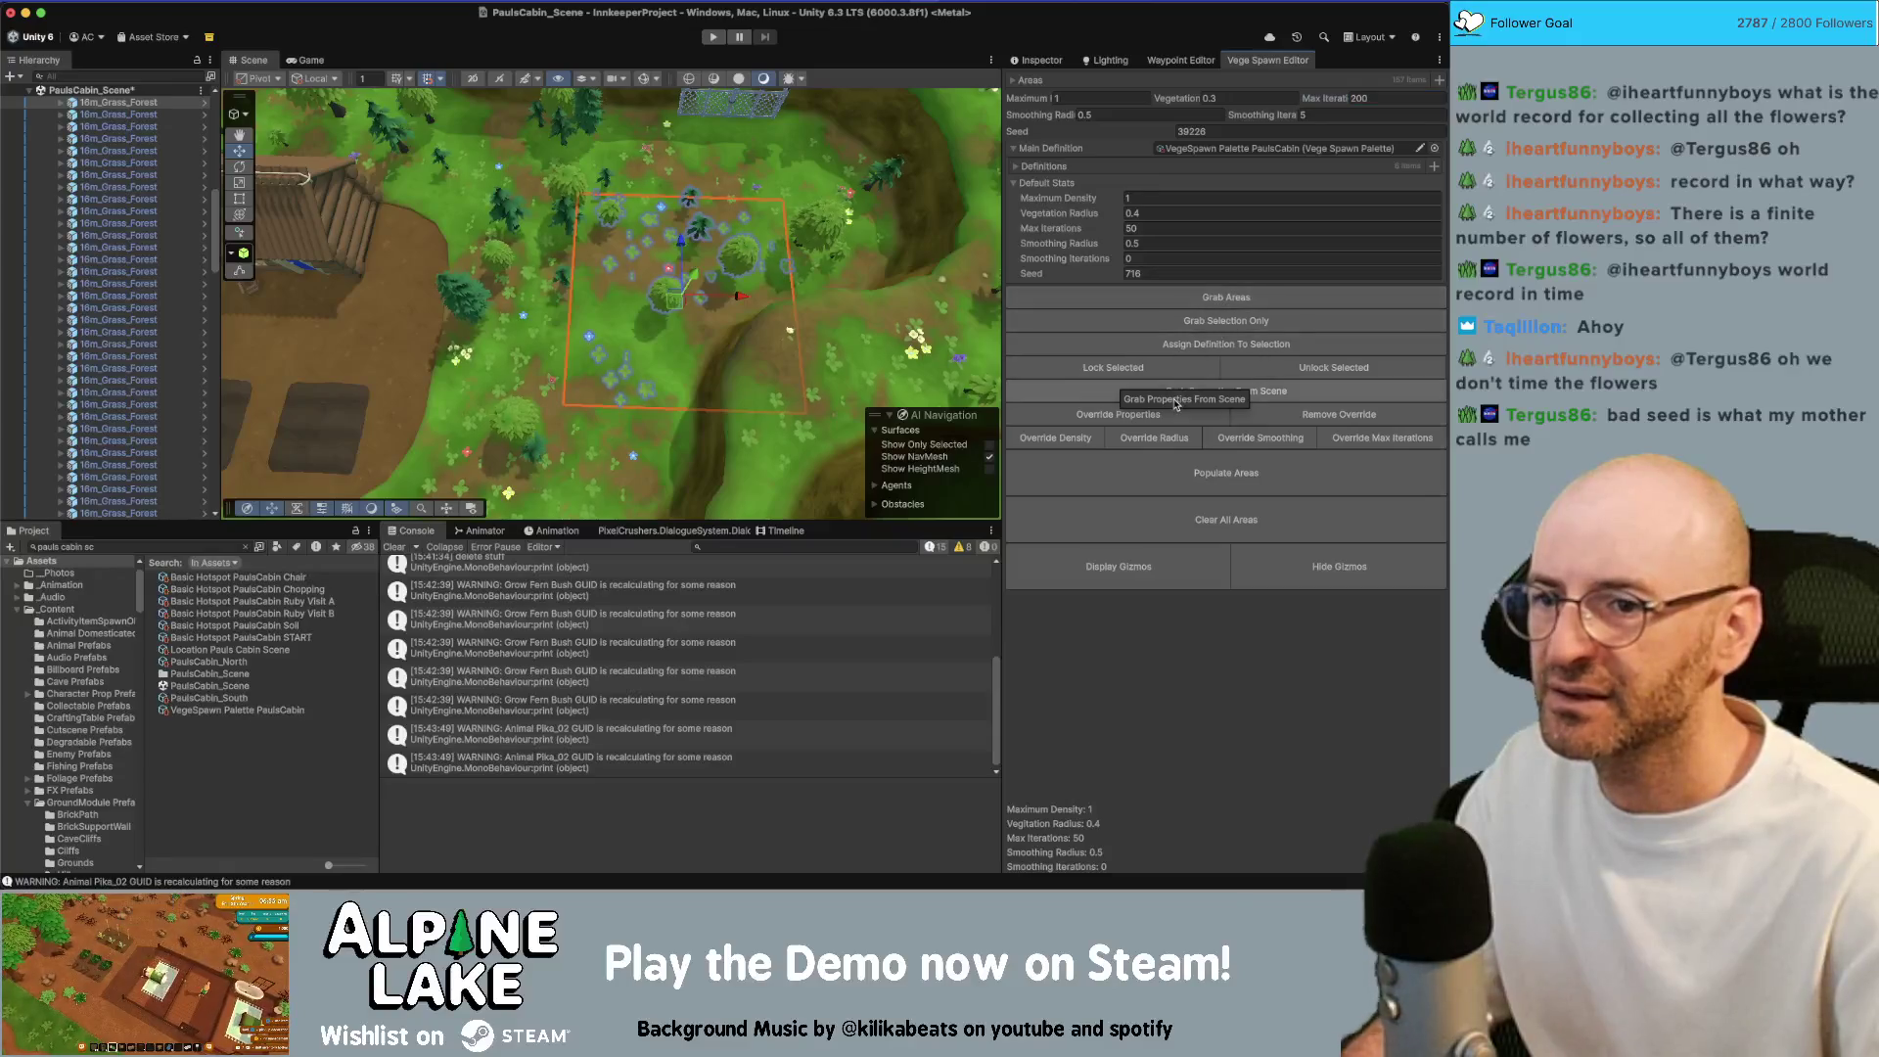
{"action": "left_click", "coordinate": [1182, 456]}
{"action": "left_click_drag", "start_coordinate": [685, 330], "coordinate": [685, 330]}
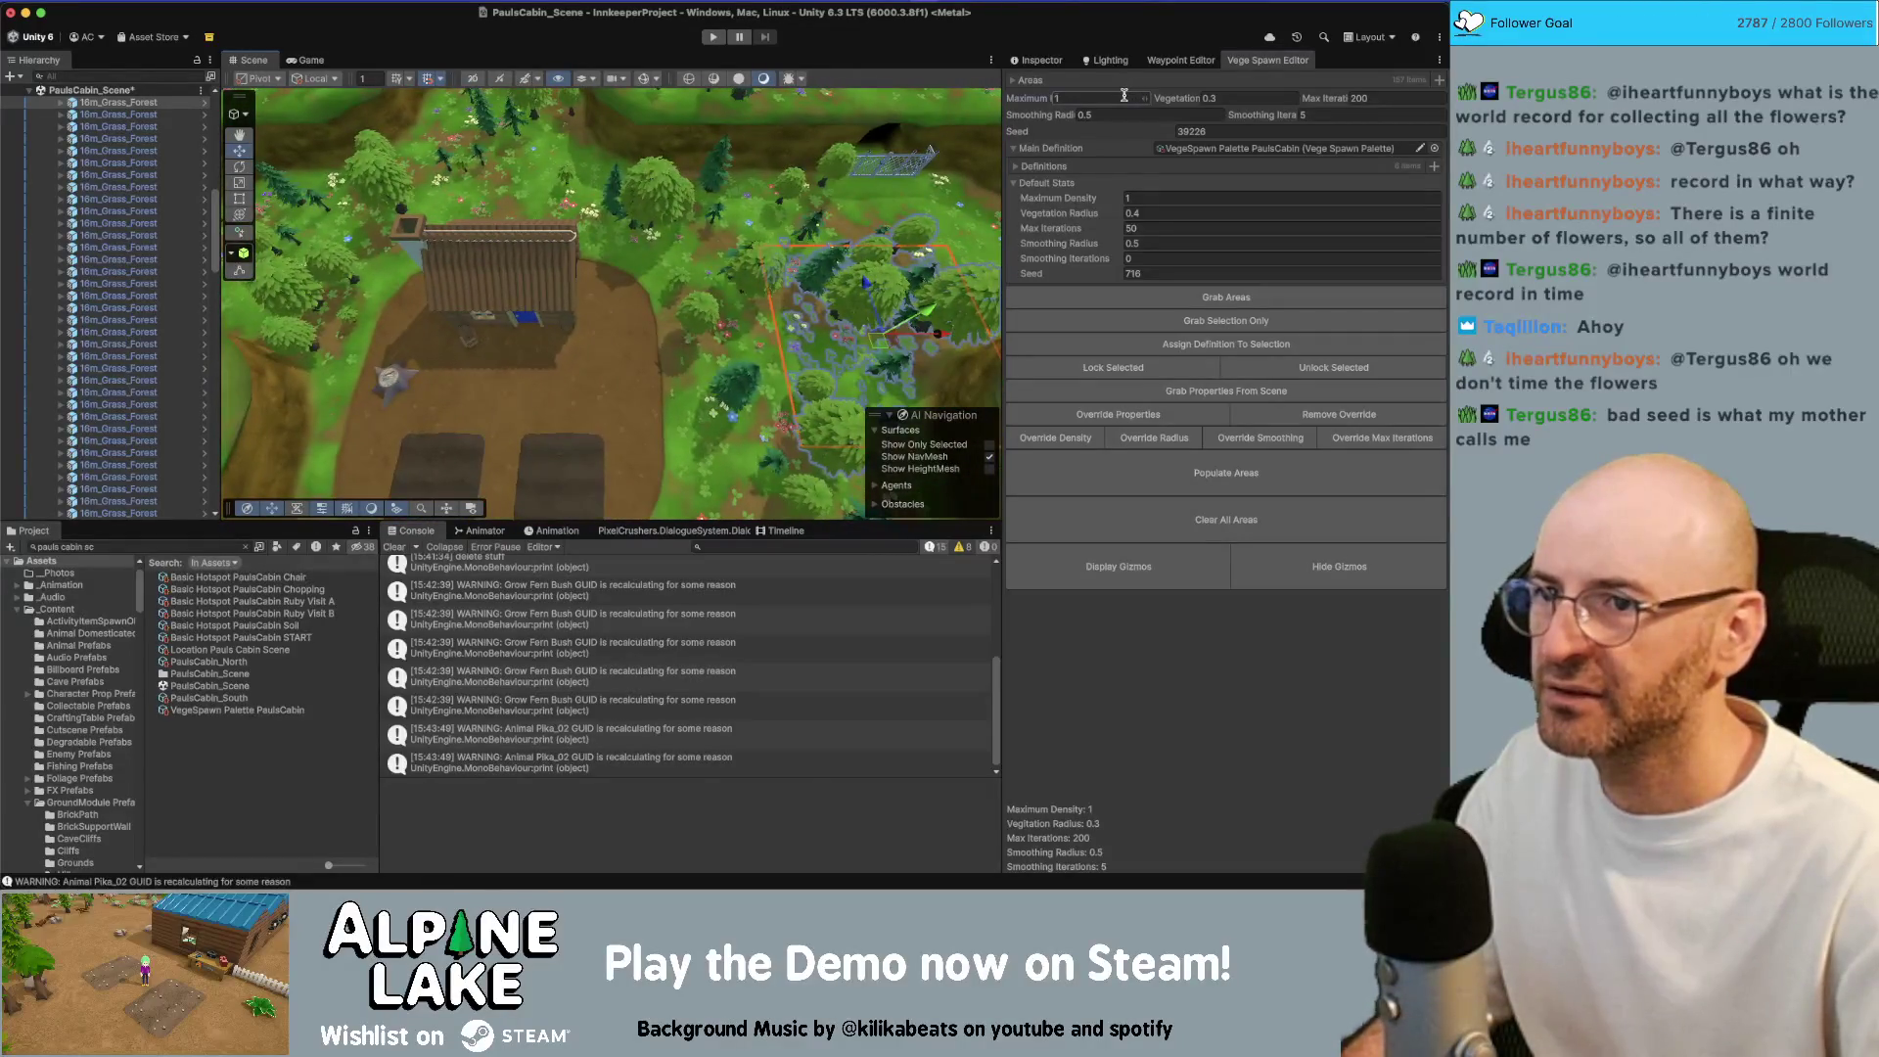
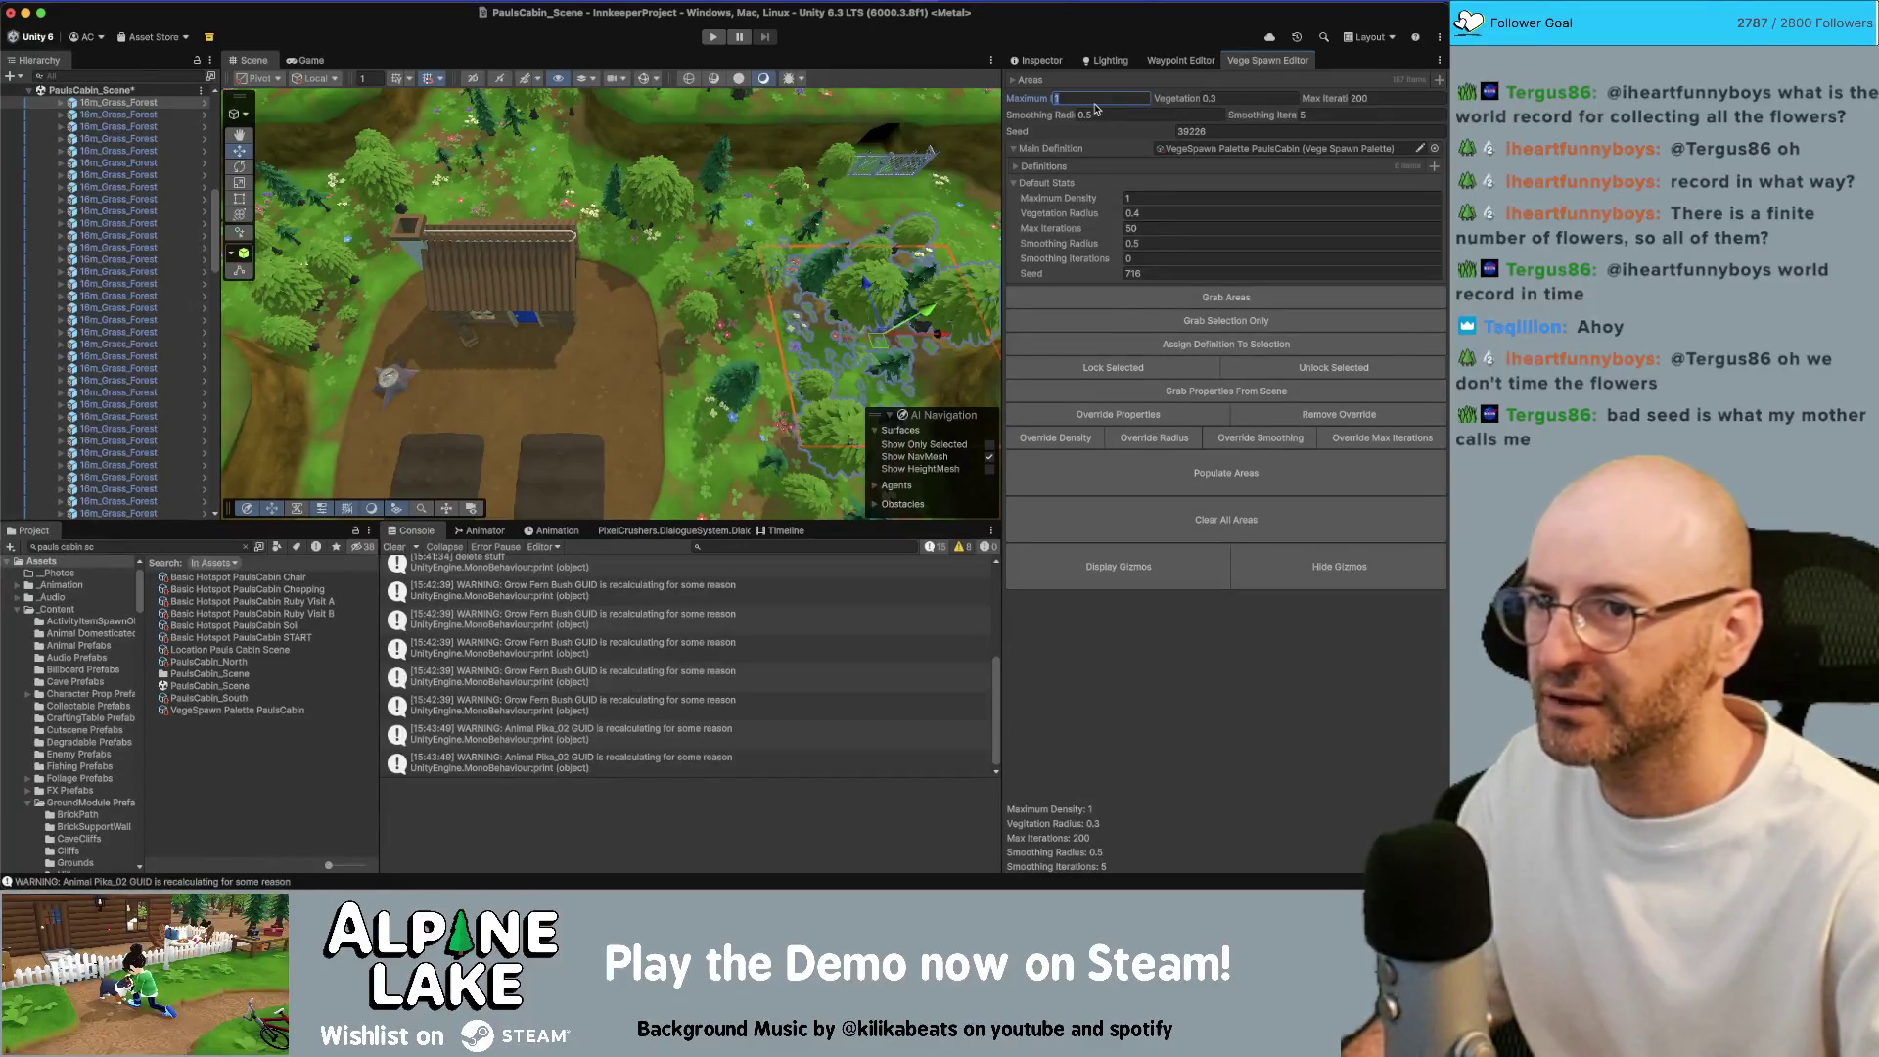
{"action": "type", "text": "0.5"}
Apply the 0.5 maximum density to the vegetation area and orbit to inspect the regenerated plants
{"action": "left_click", "coordinate": [1158, 475]}
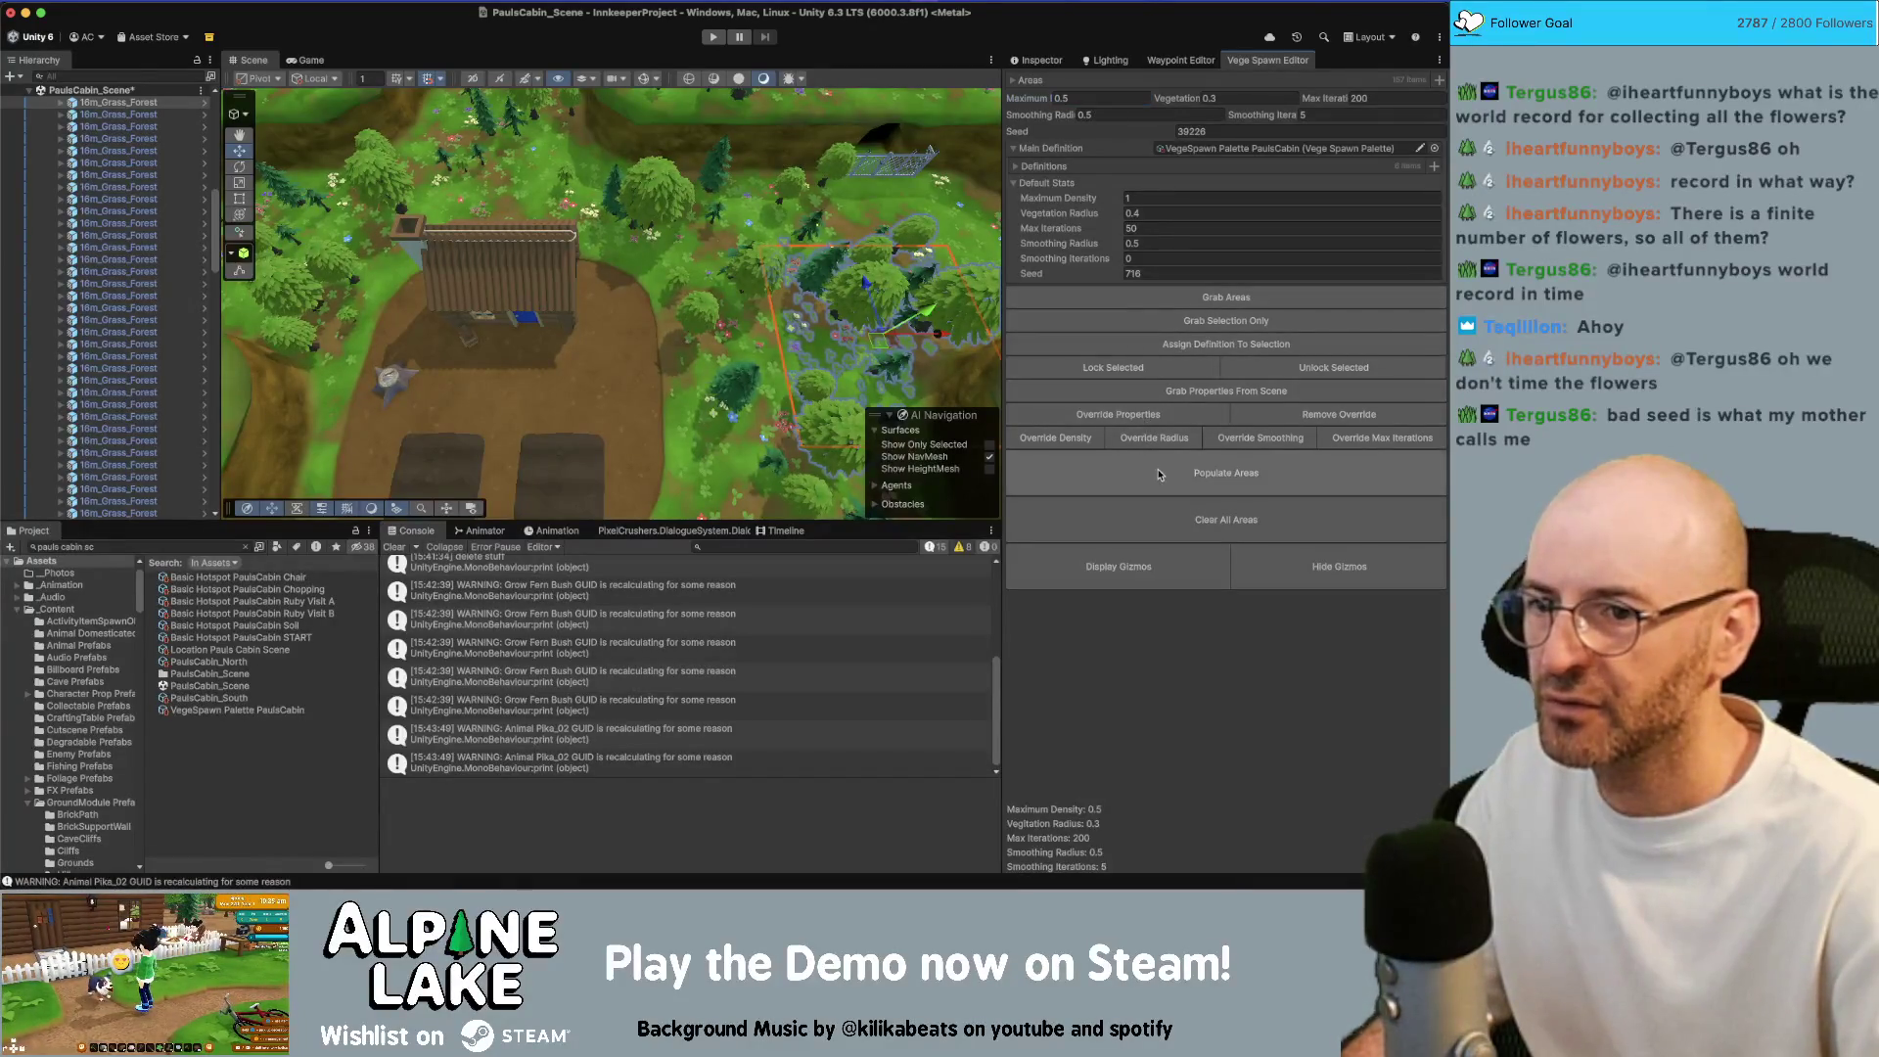
{"action": "left_click_drag", "start_coordinate": [852, 318], "coordinate": [820, 302]}
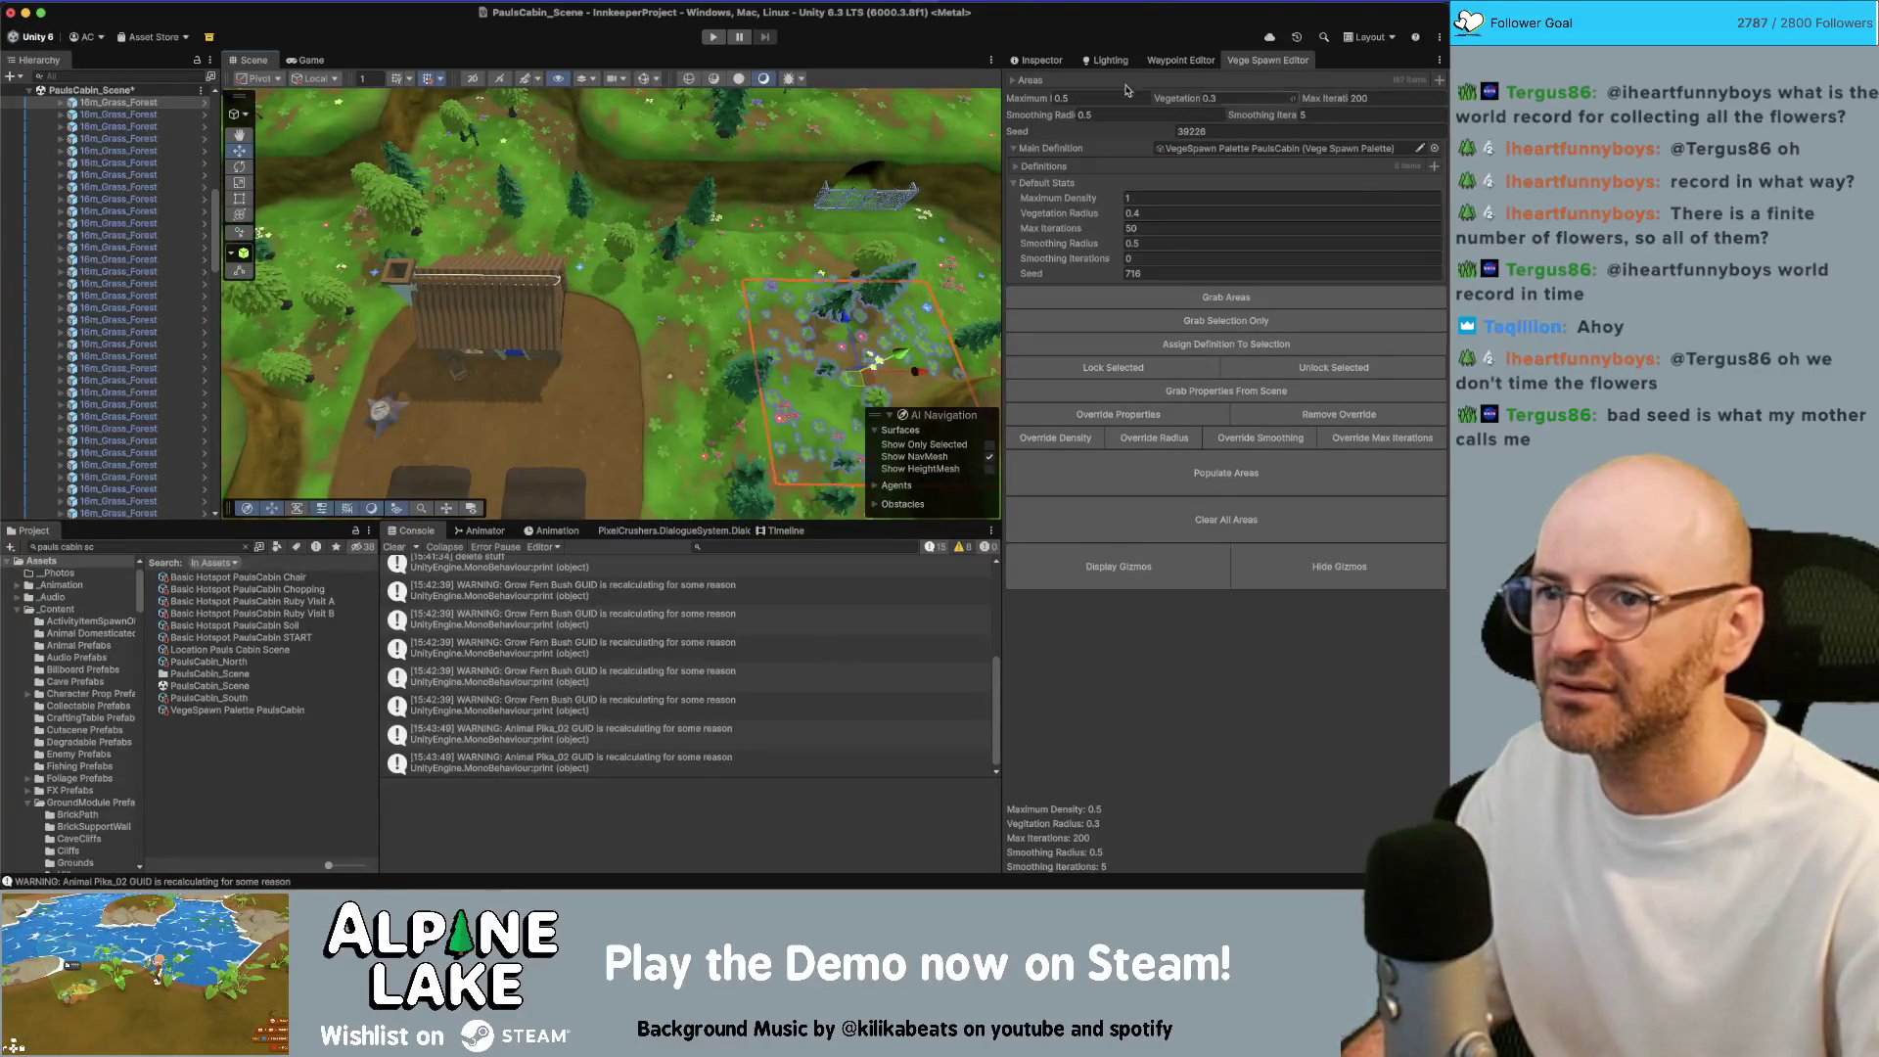
{"action": "mouse_move", "coordinate": [797, 223]}
{"action": "left_mouse_down"}
{"action": "mouse_move", "coordinate": [743, 253]}
{"action": "mouse_move", "coordinate": [747, 183]}
{"action": "mouse_move", "coordinate": [604, 268]}
{"action": "left_mouse_up"}
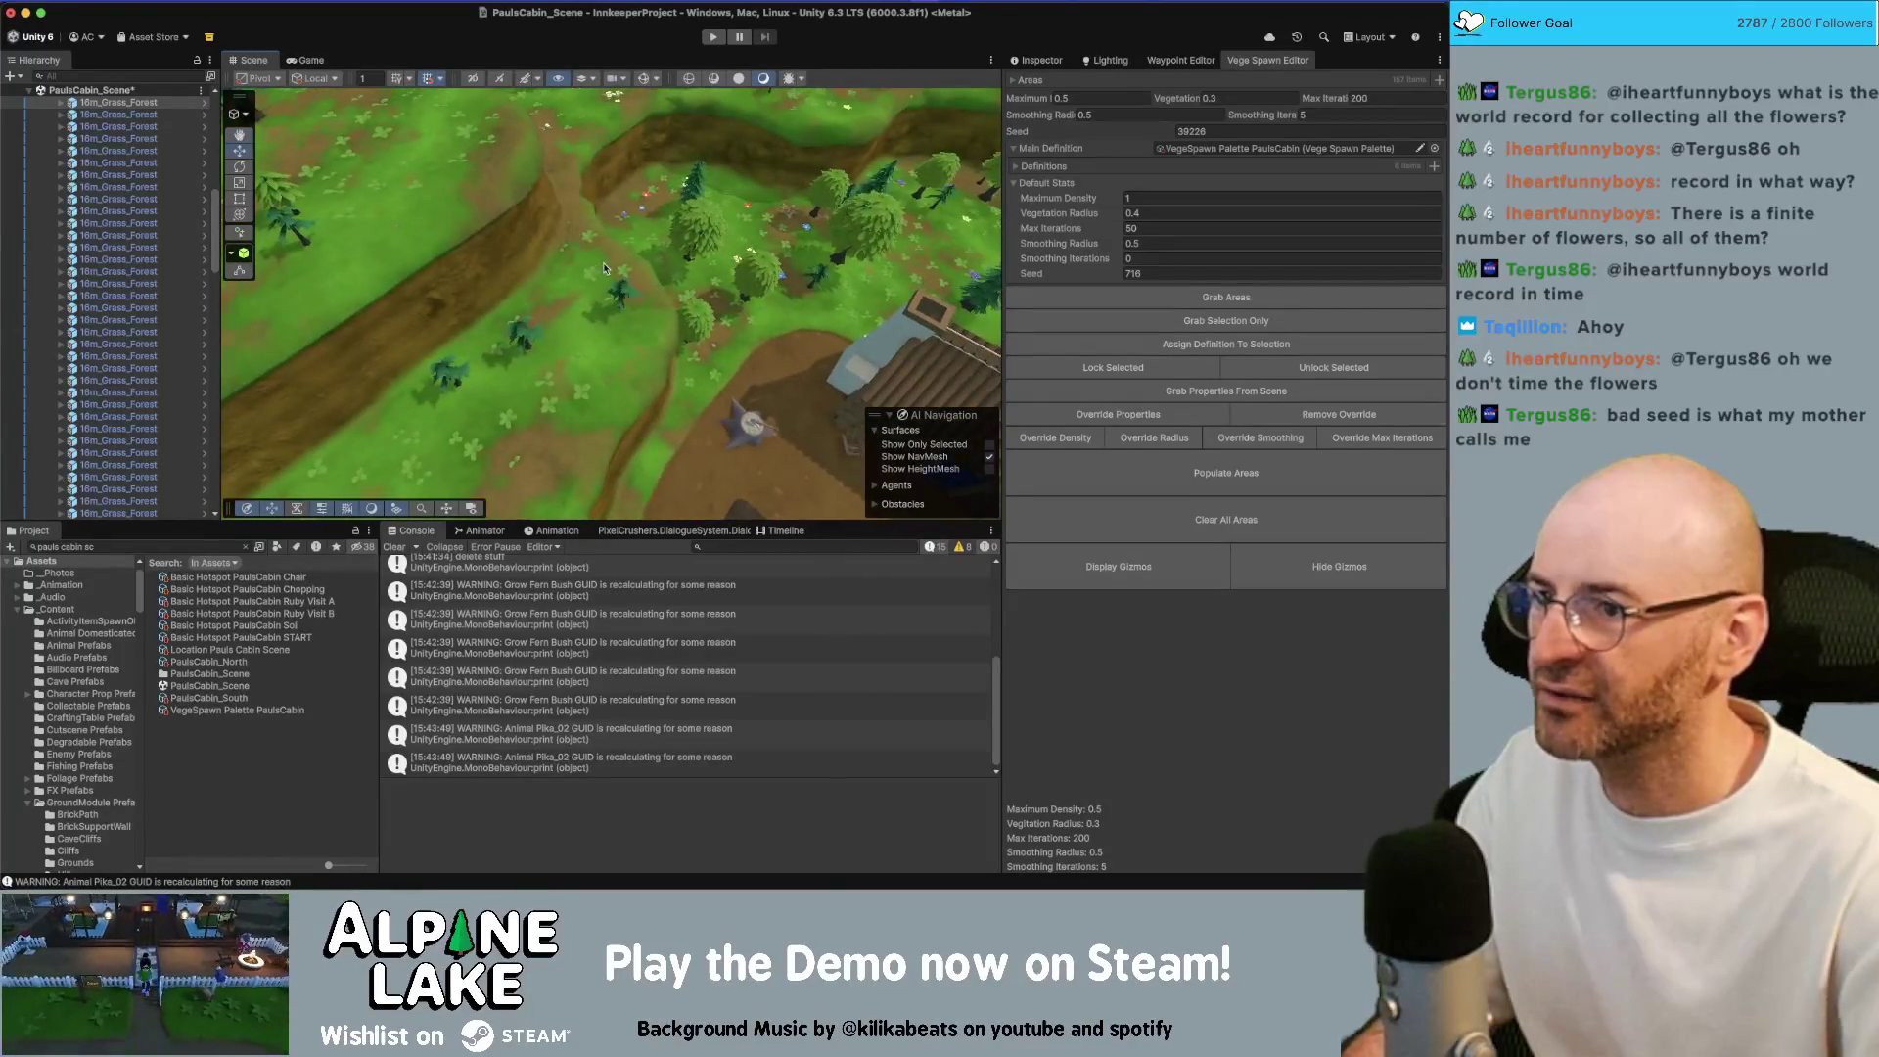
{"action": "left_click", "coordinate": [626, 289]}
{"action": "mouse_move", "coordinate": [565, 200]}
{"action": "left_mouse_down"}
{"action": "mouse_move", "coordinate": [910, 215]}
{"action": "mouse_move", "coordinate": [756, 184]}
{"action": "left_mouse_up"}
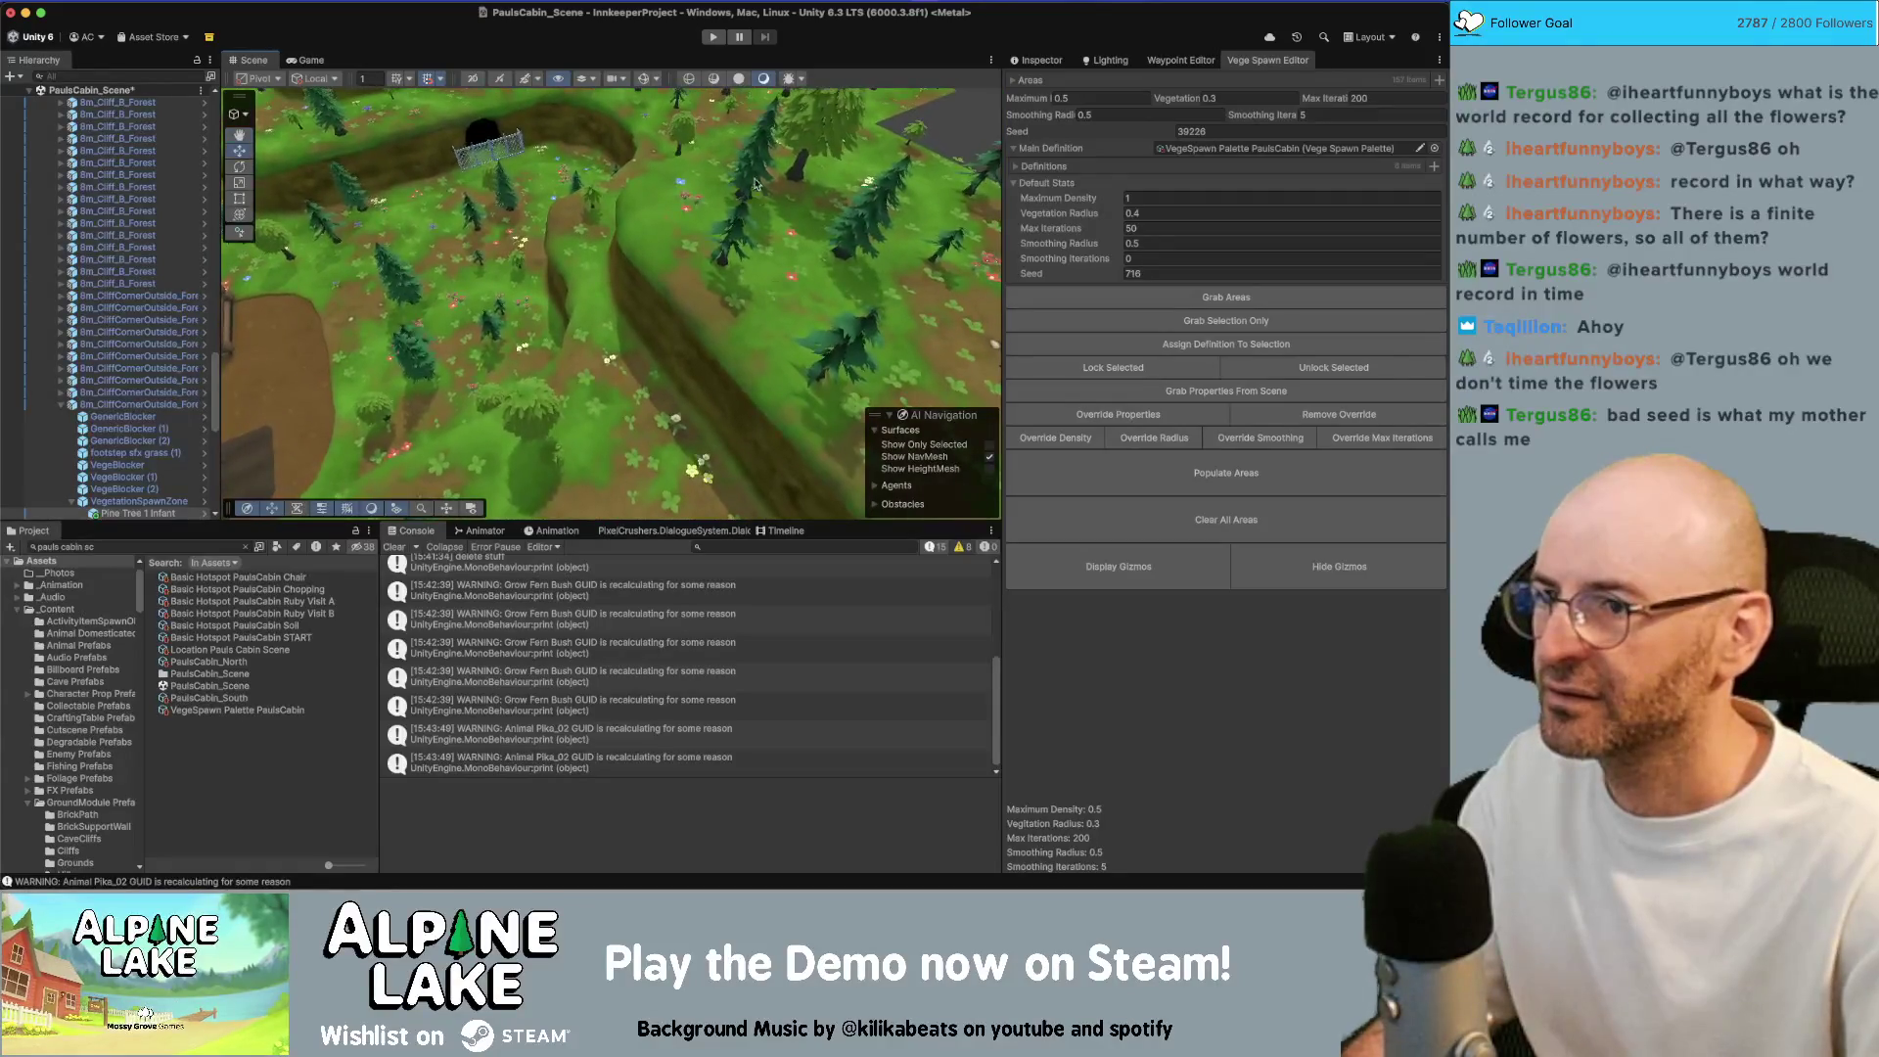
Duplicate Pine Tree 3 Prime, then undo the duplicate
{"action": "left_click", "coordinate": [757, 184]}
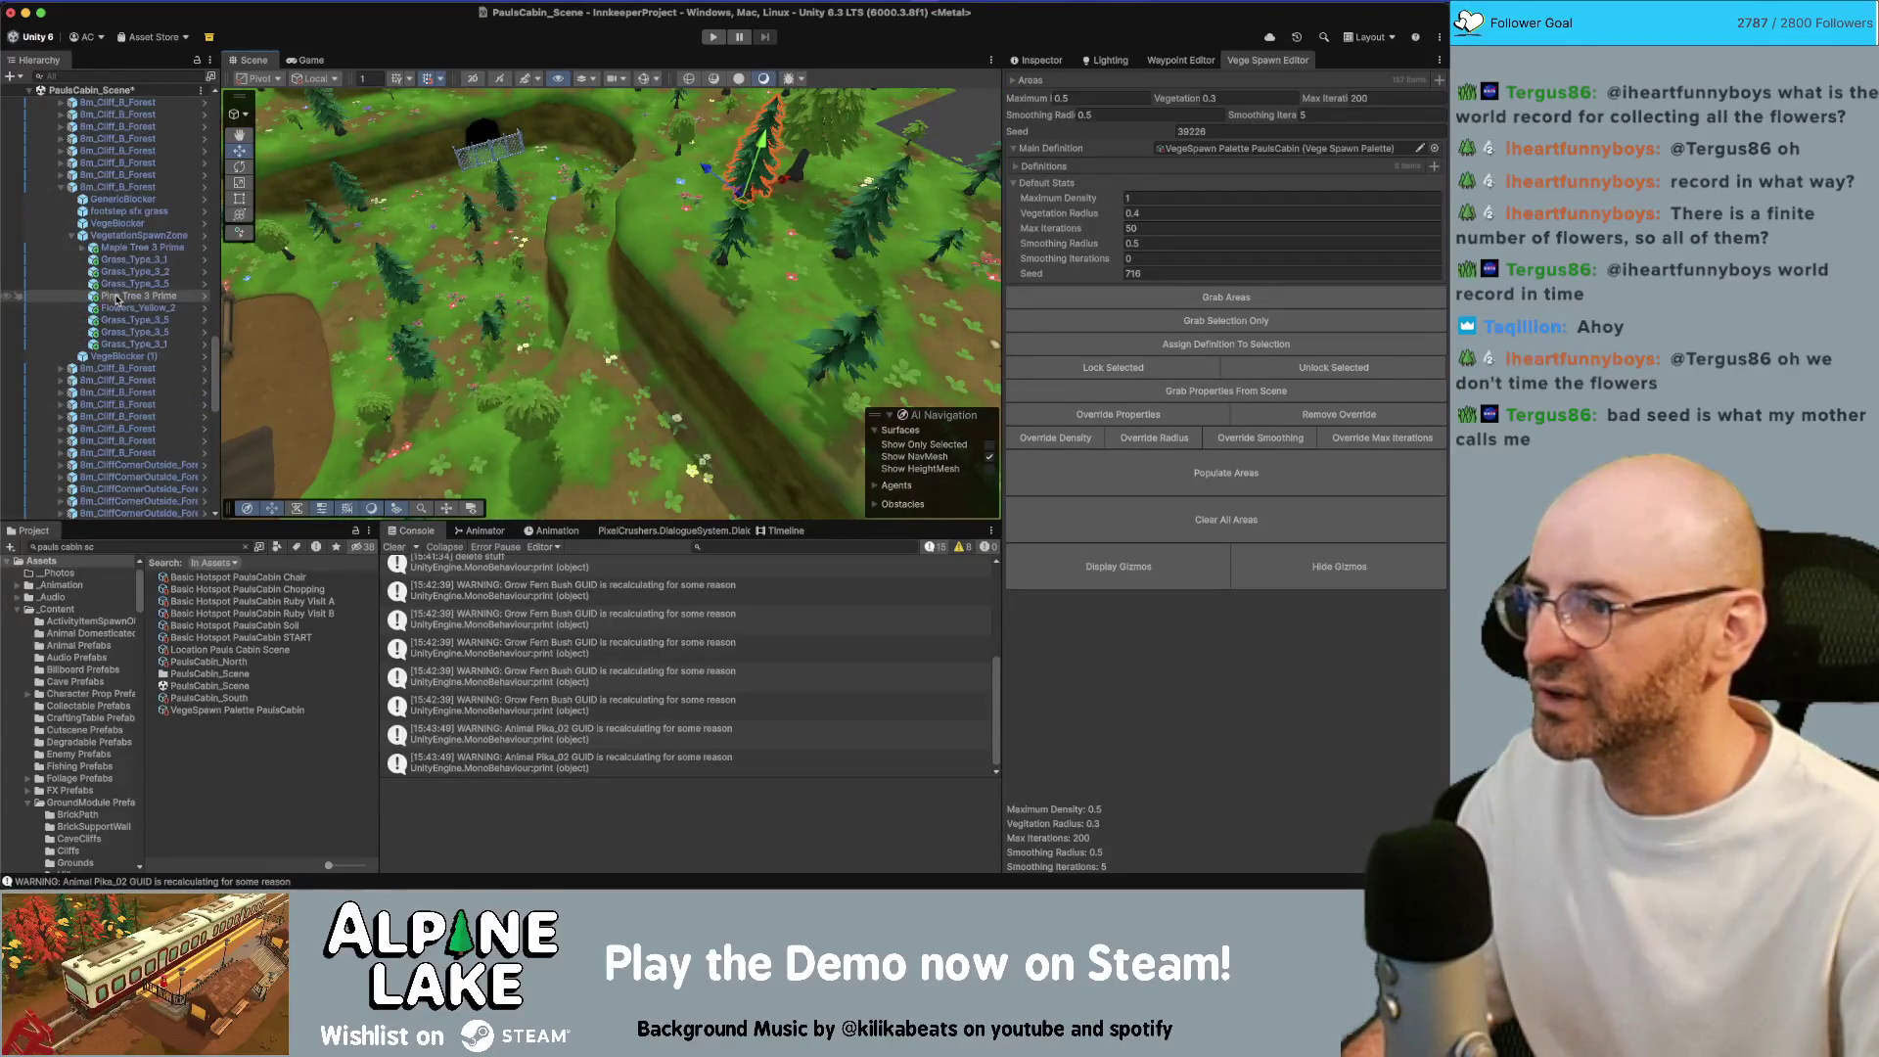
{"action": "key", "text": "super+d"}
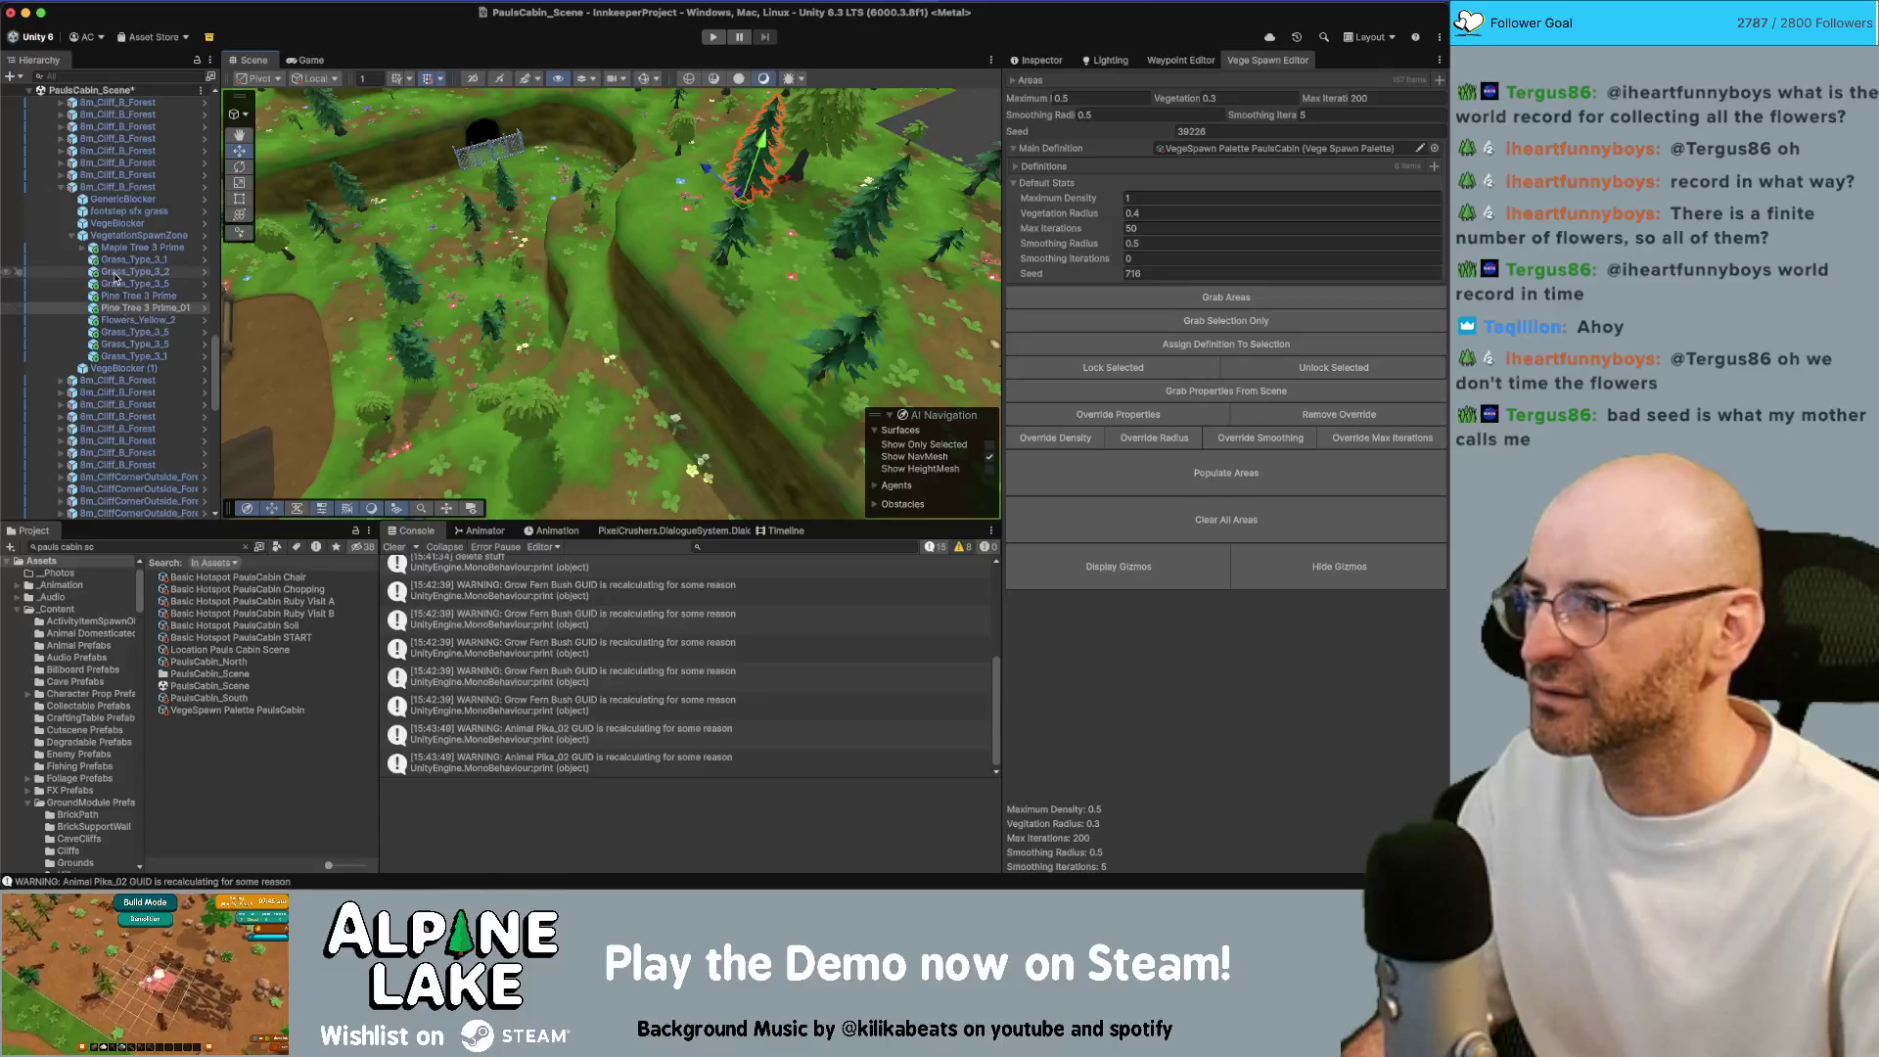
{"action": "key", "text": "super+z"}
Expand the PaulsCabin_Scene hierarchy and frame the Gate Swap gate in view
{"action": "left_click", "coordinate": [68, 188]}
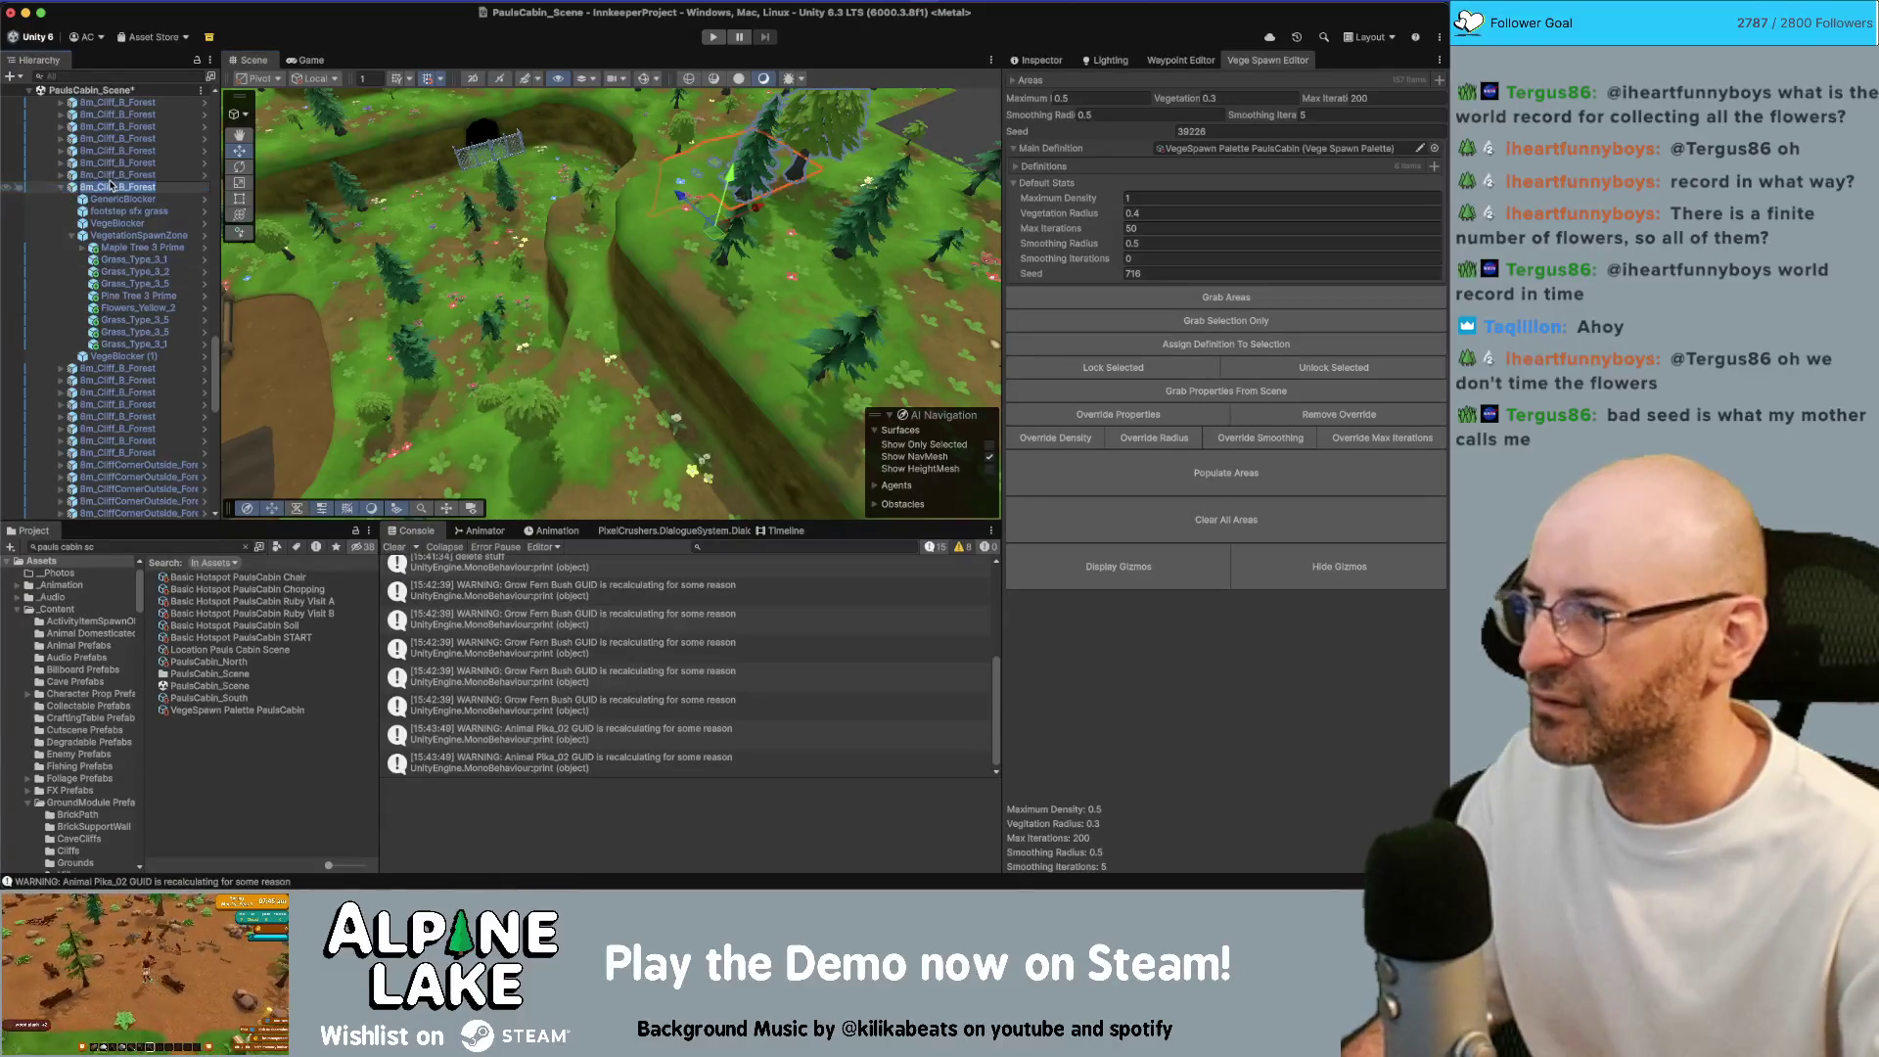
{"action": "scroll", "coordinate": [109, 183], "scroll_direction": "up", "scroll_amount": 10}
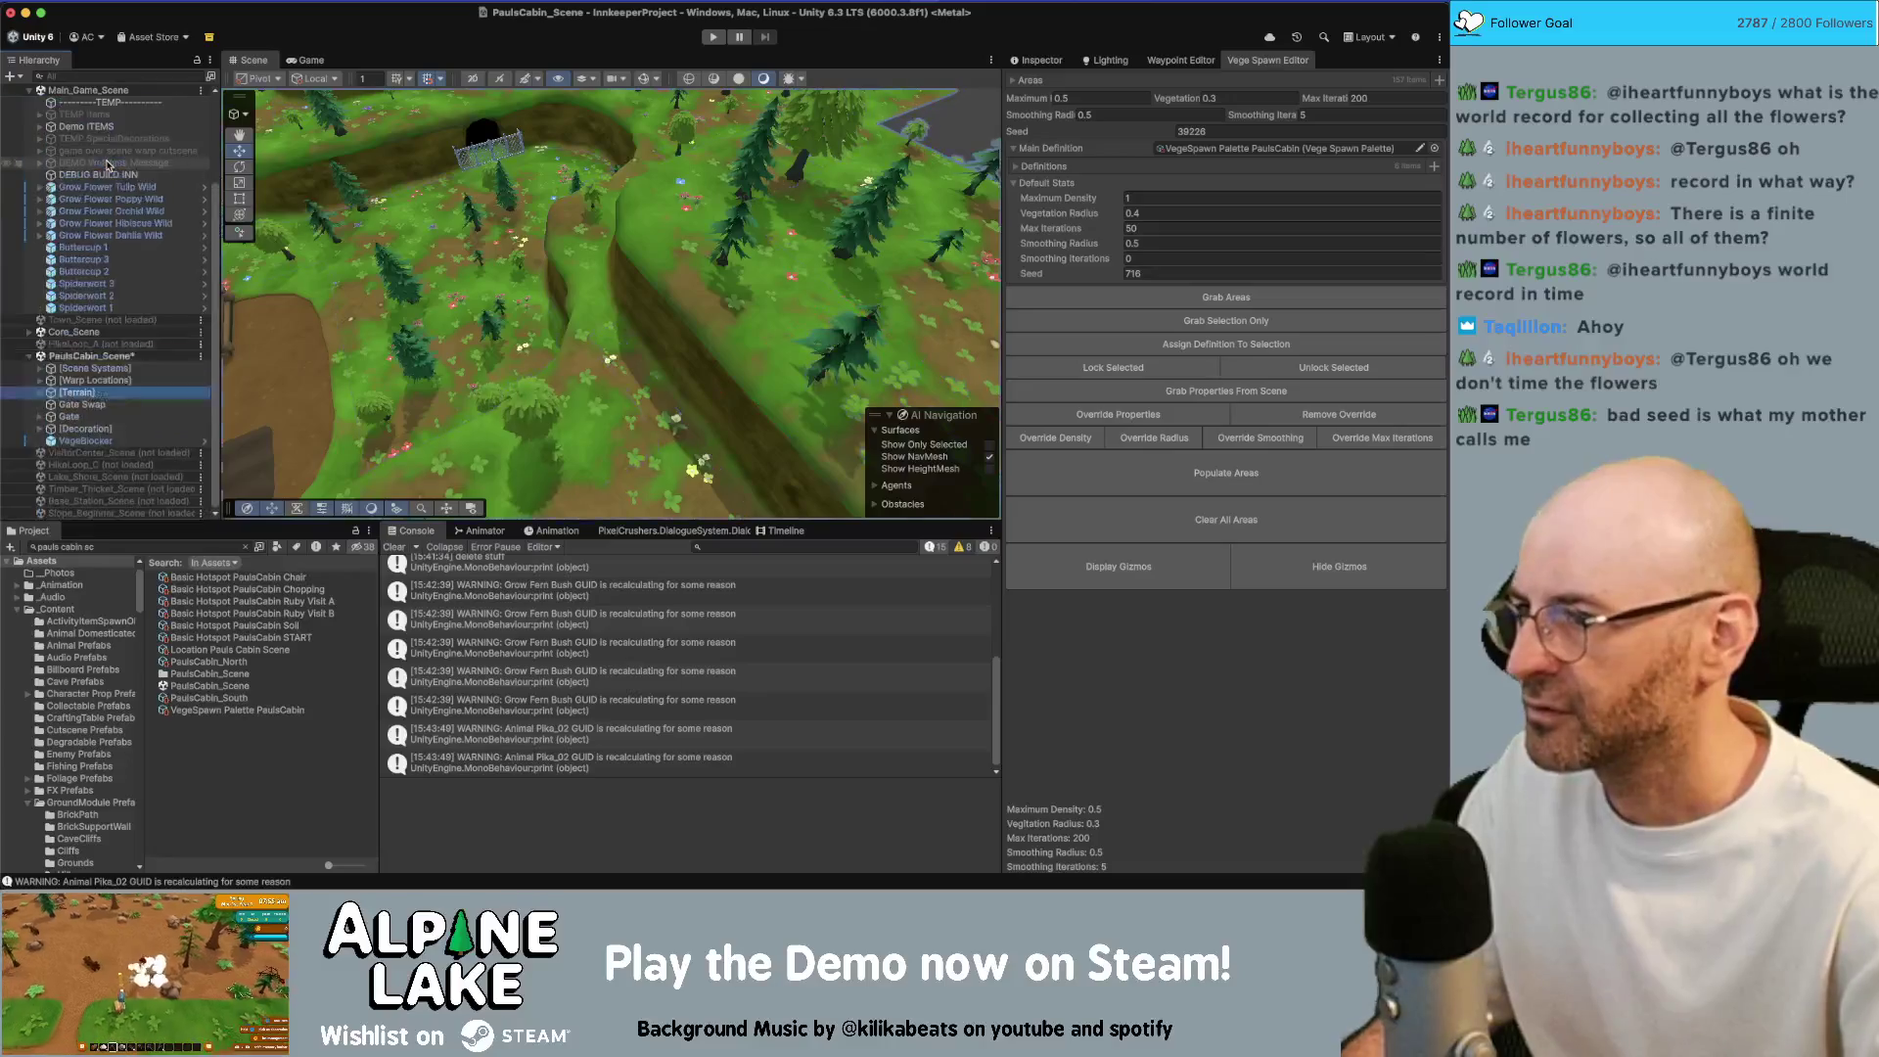
{"action": "left_click", "coordinate": [91, 440]}
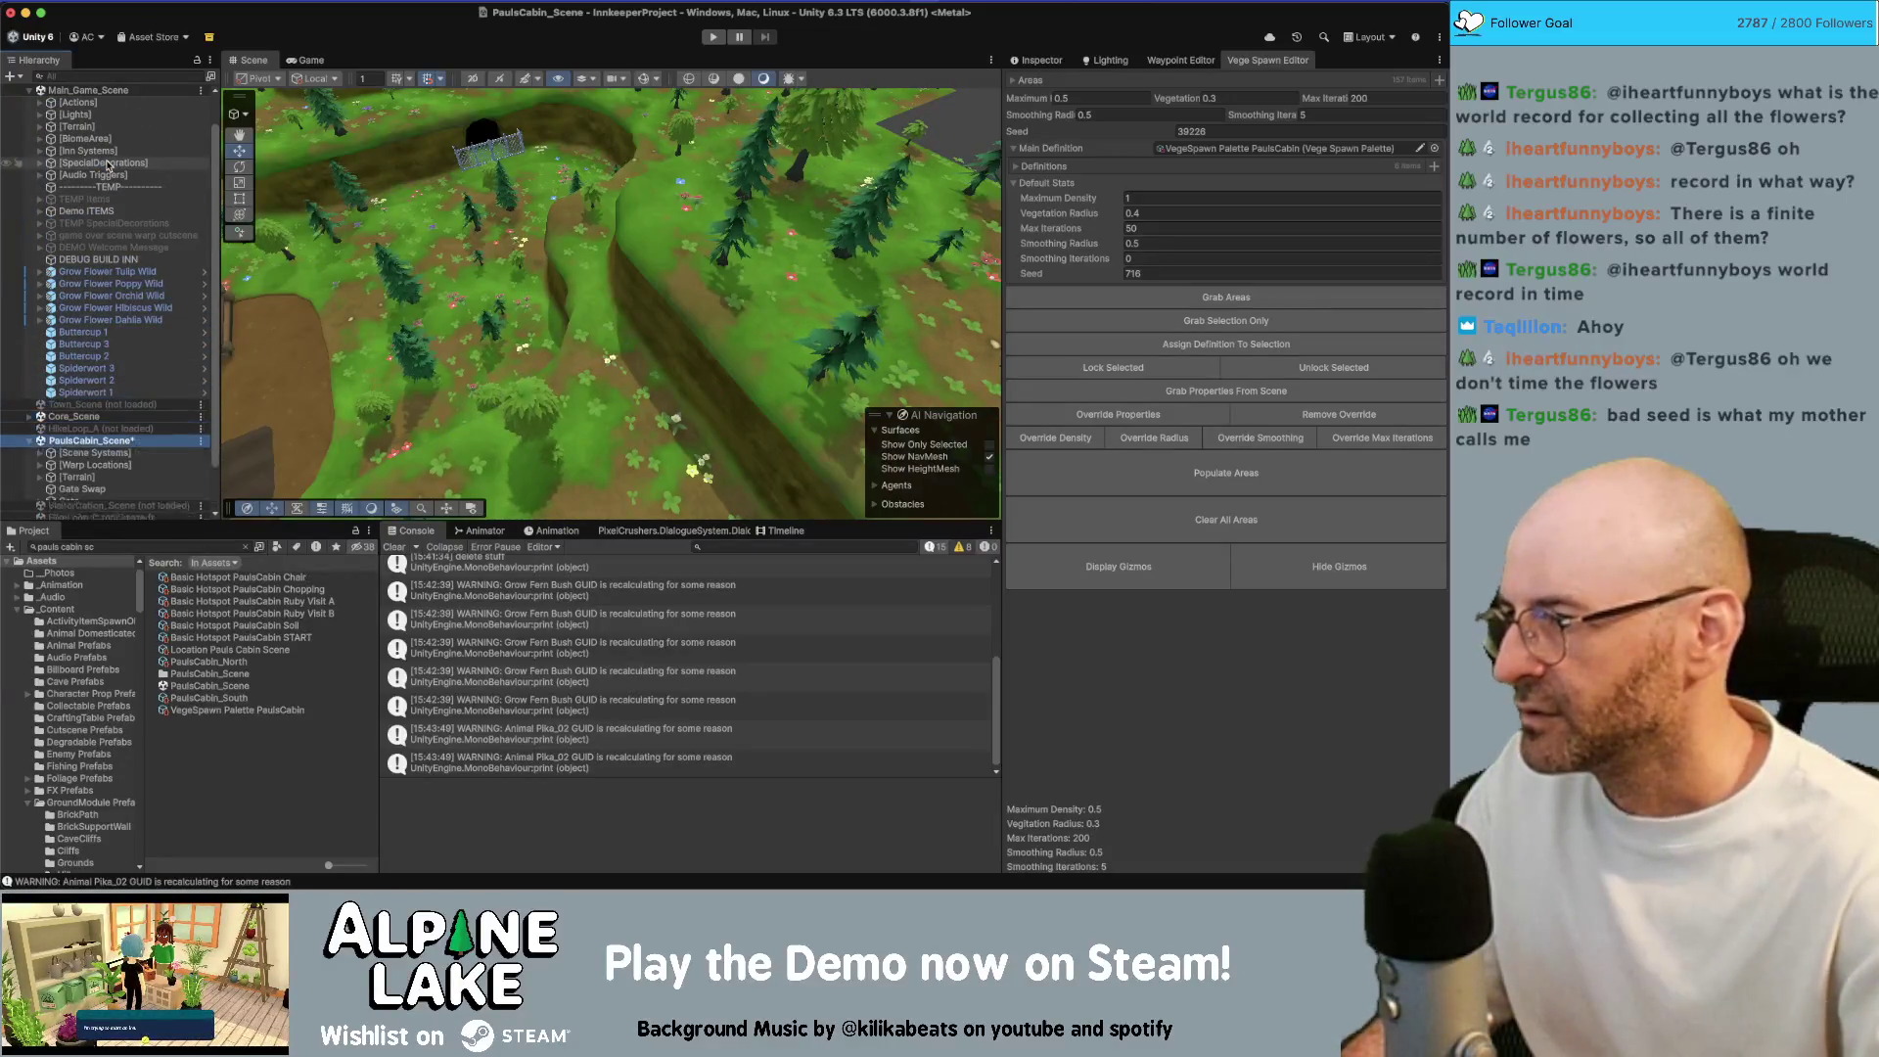
{"action": "key", "text": "Right"}
{"action": "left_click_drag", "start_coordinate": [239, 285], "coordinate": [121, 400]}
{"action": "double_click", "coordinate": [121, 404]}
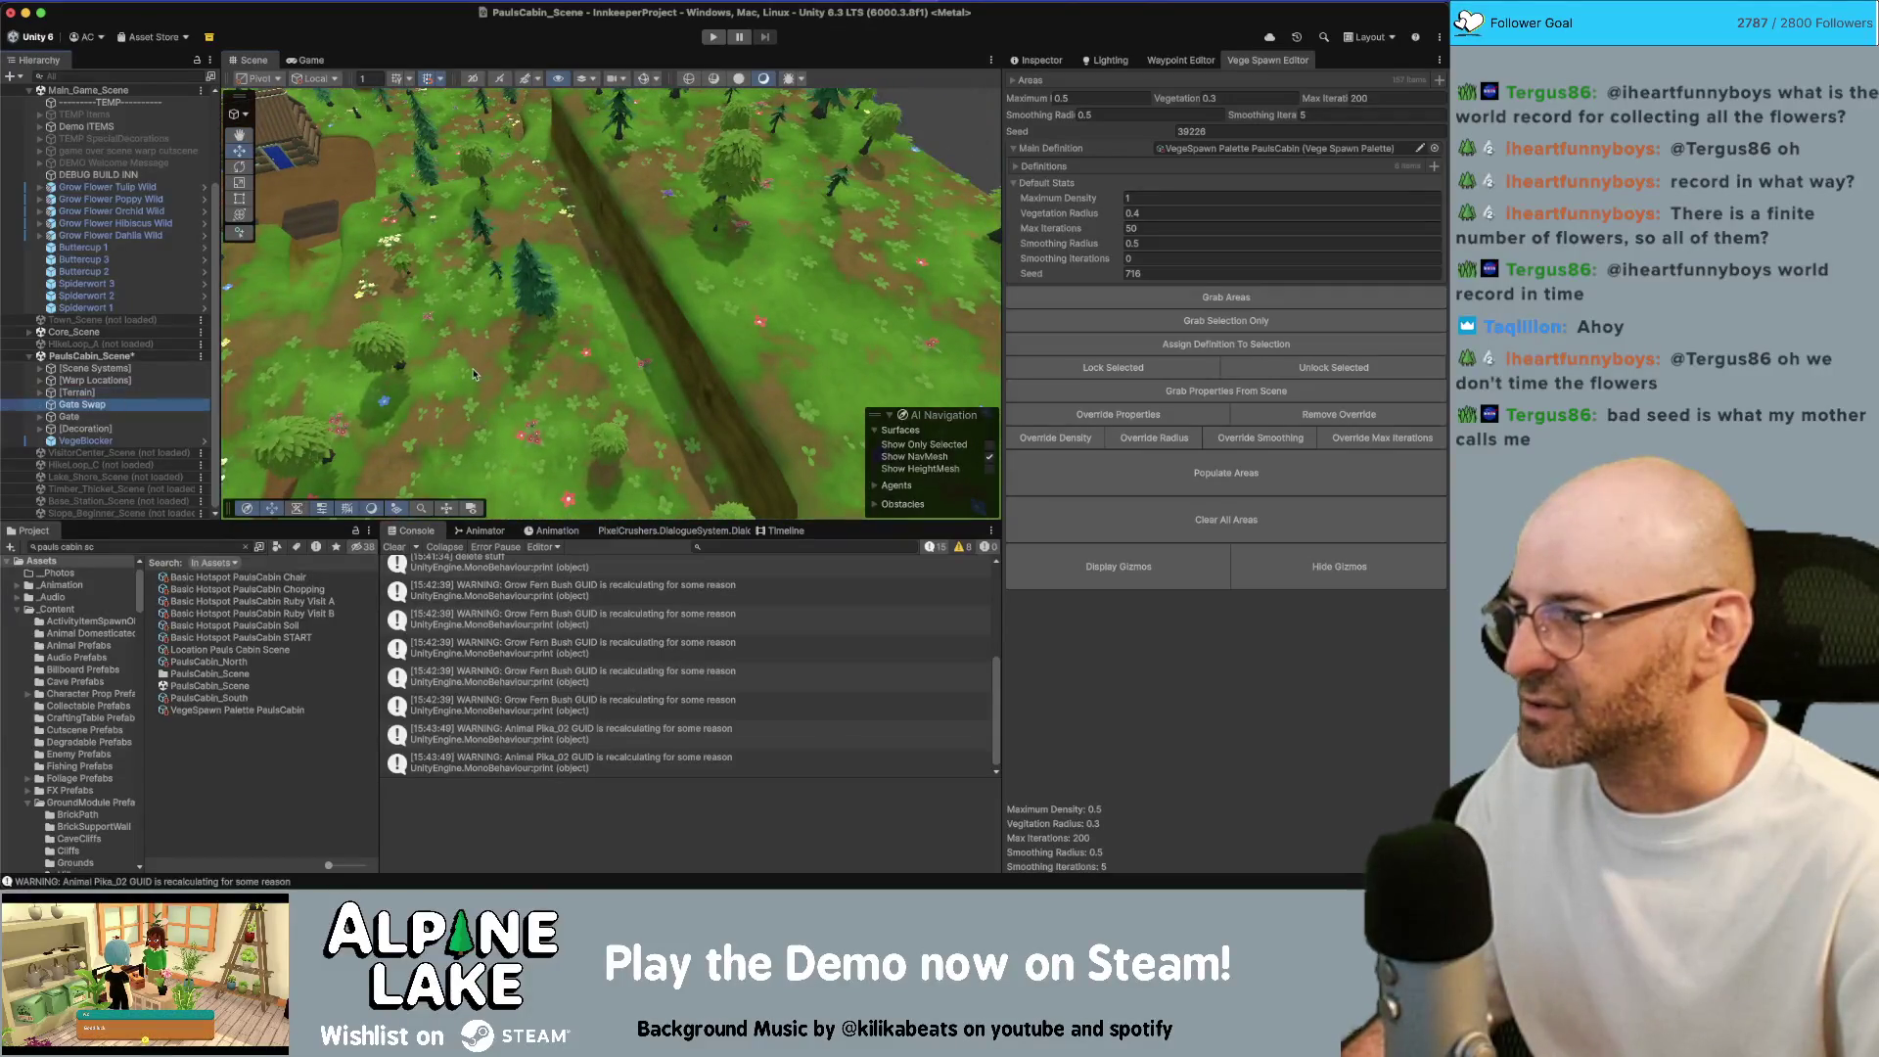
{"action": "key", "text": "f"}
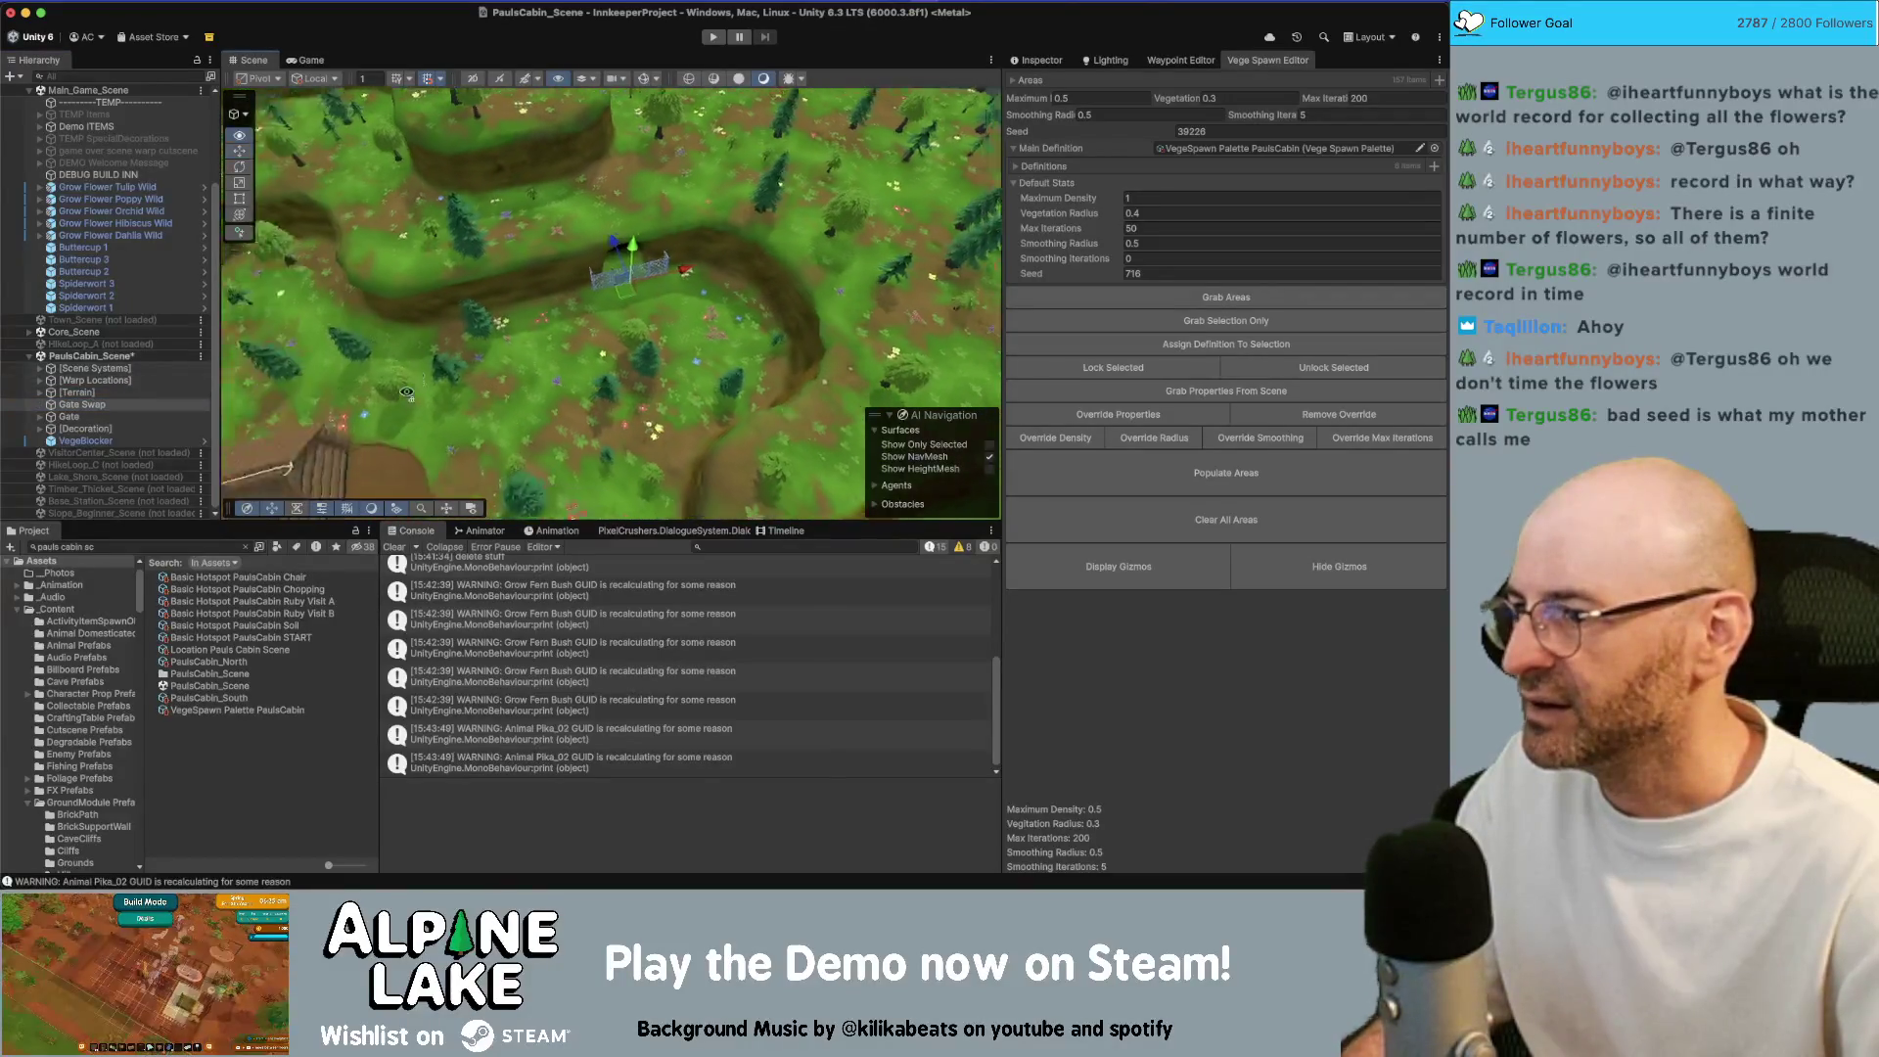
Expand the Decoration and Terrain groups and select the Terrain group
{"action": "left_click", "coordinate": [43, 429]}
{"action": "scroll", "coordinate": [59, 425], "scroll_direction": "down", "scroll_amount": 6}
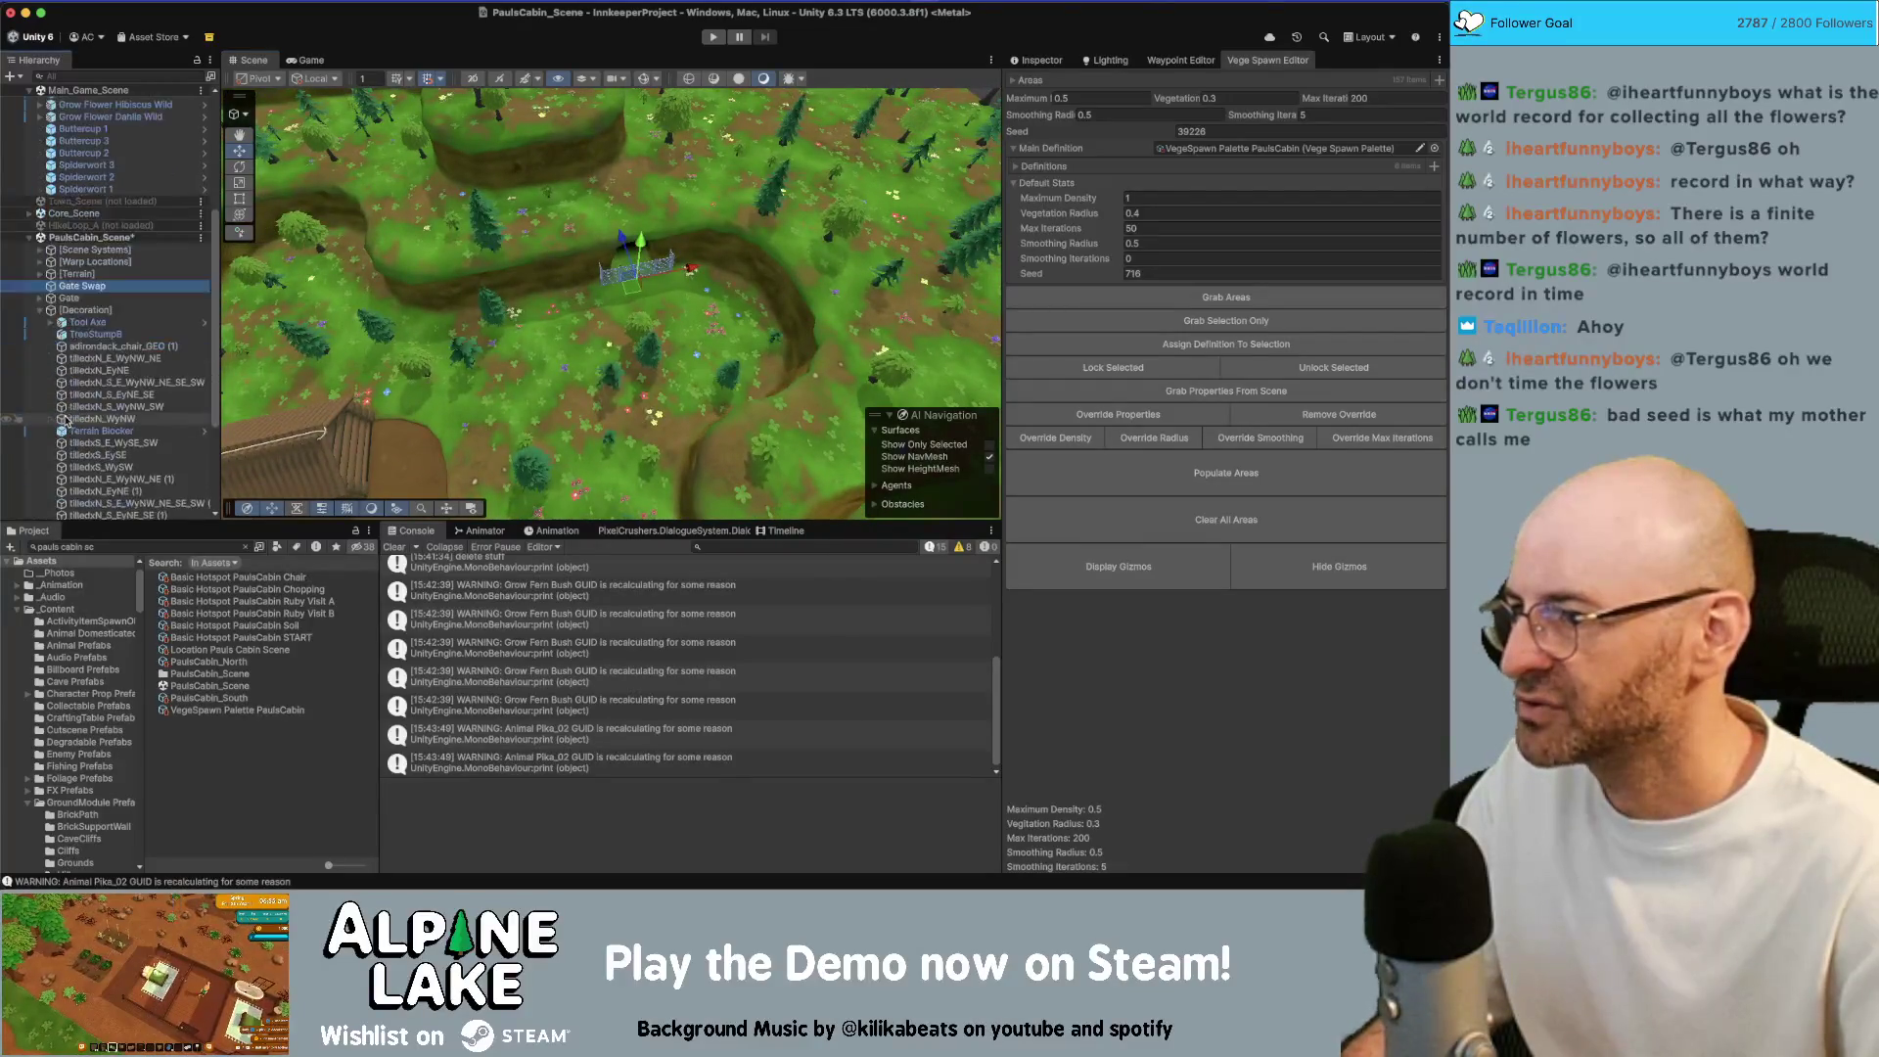
{"action": "left_click_drag", "start_coordinate": [350, 262], "coordinate": [383, 237]}
{"action": "scroll", "coordinate": [137, 238], "scroll_direction": "up", "scroll_amount": 4}
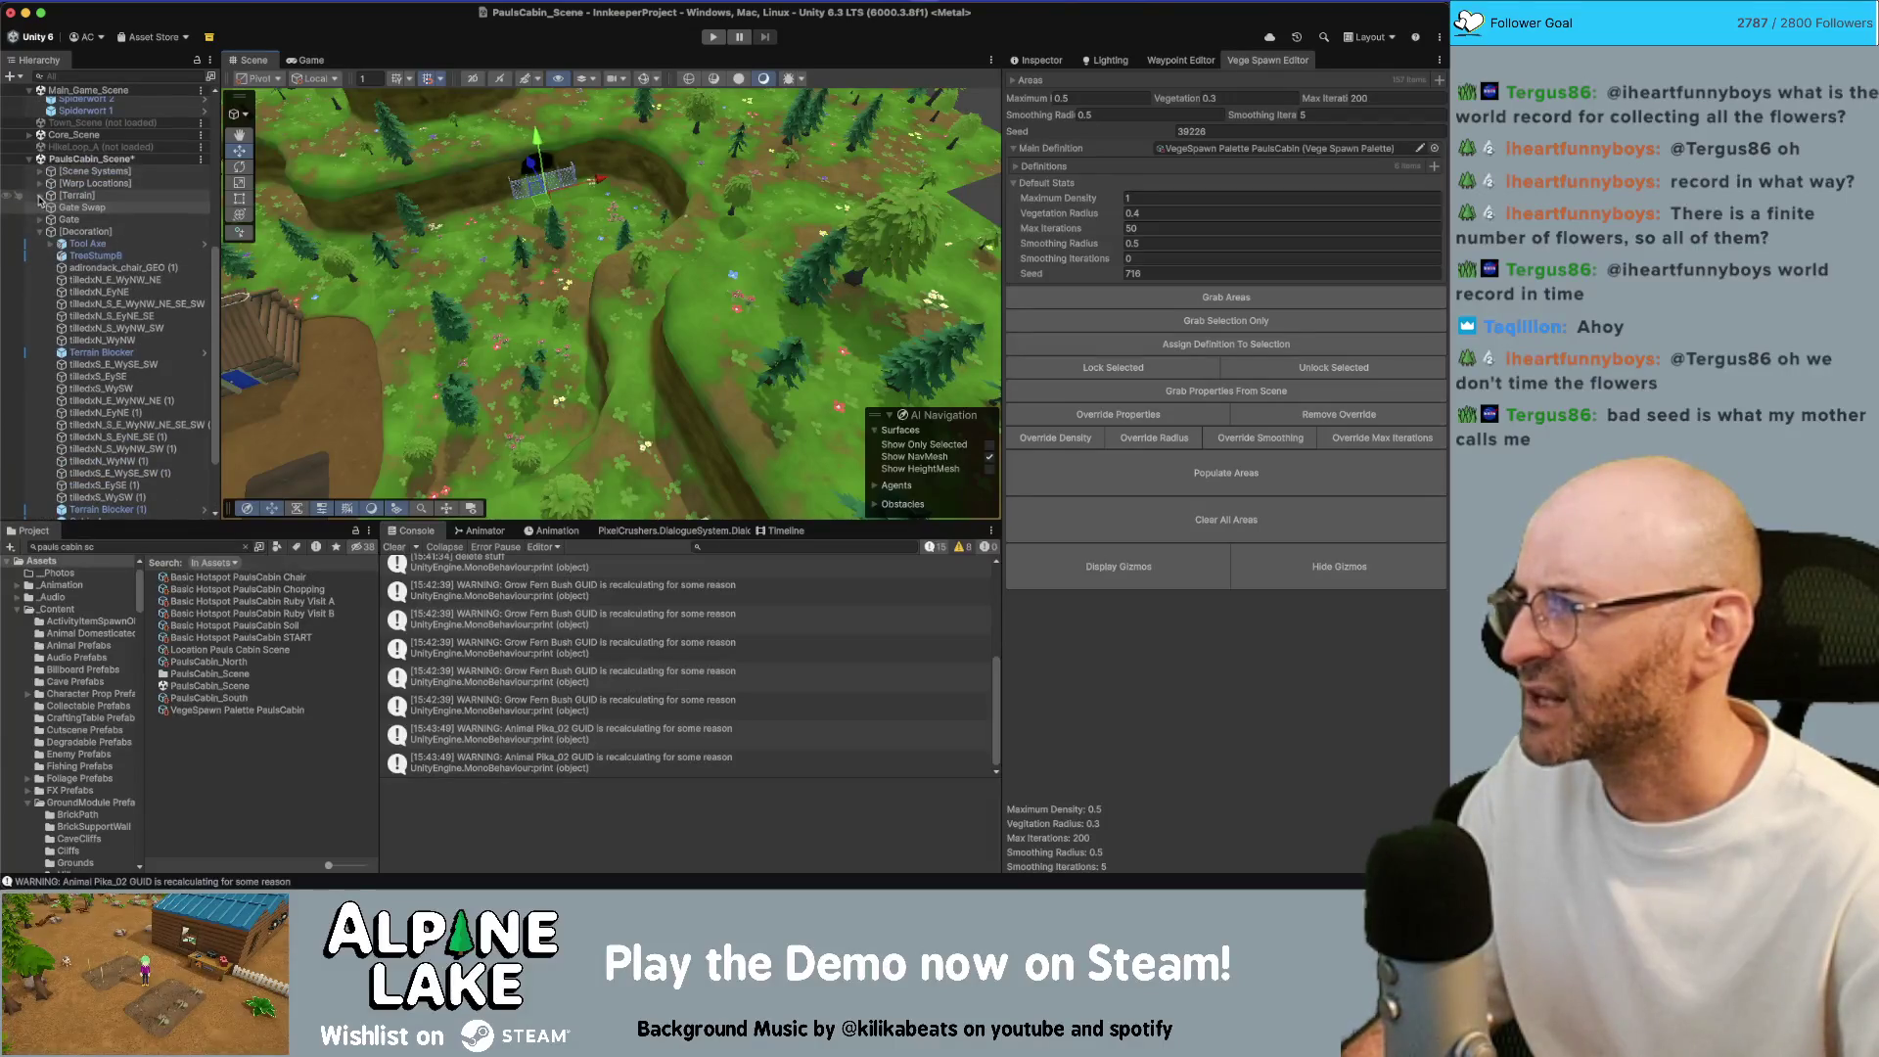
{"action": "left_click", "coordinate": [40, 195]}
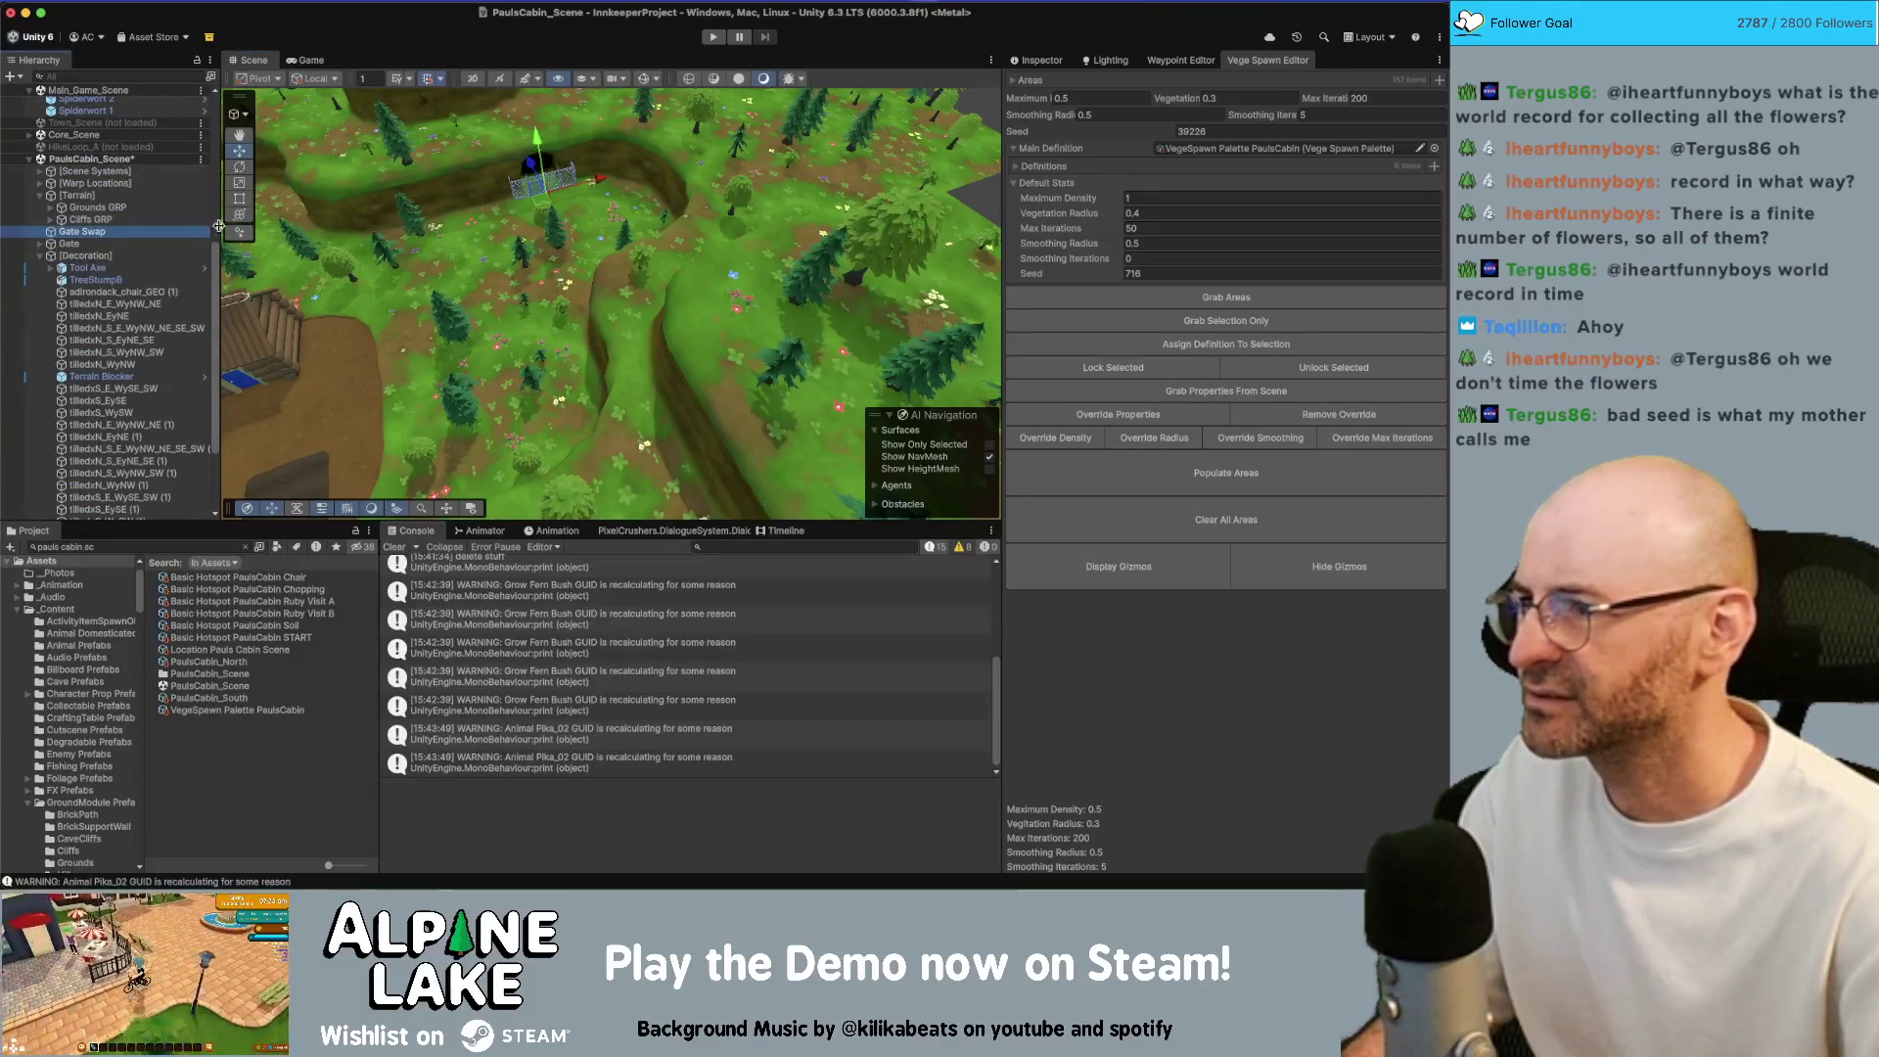
{"action": "left_click", "coordinate": [78, 196]}
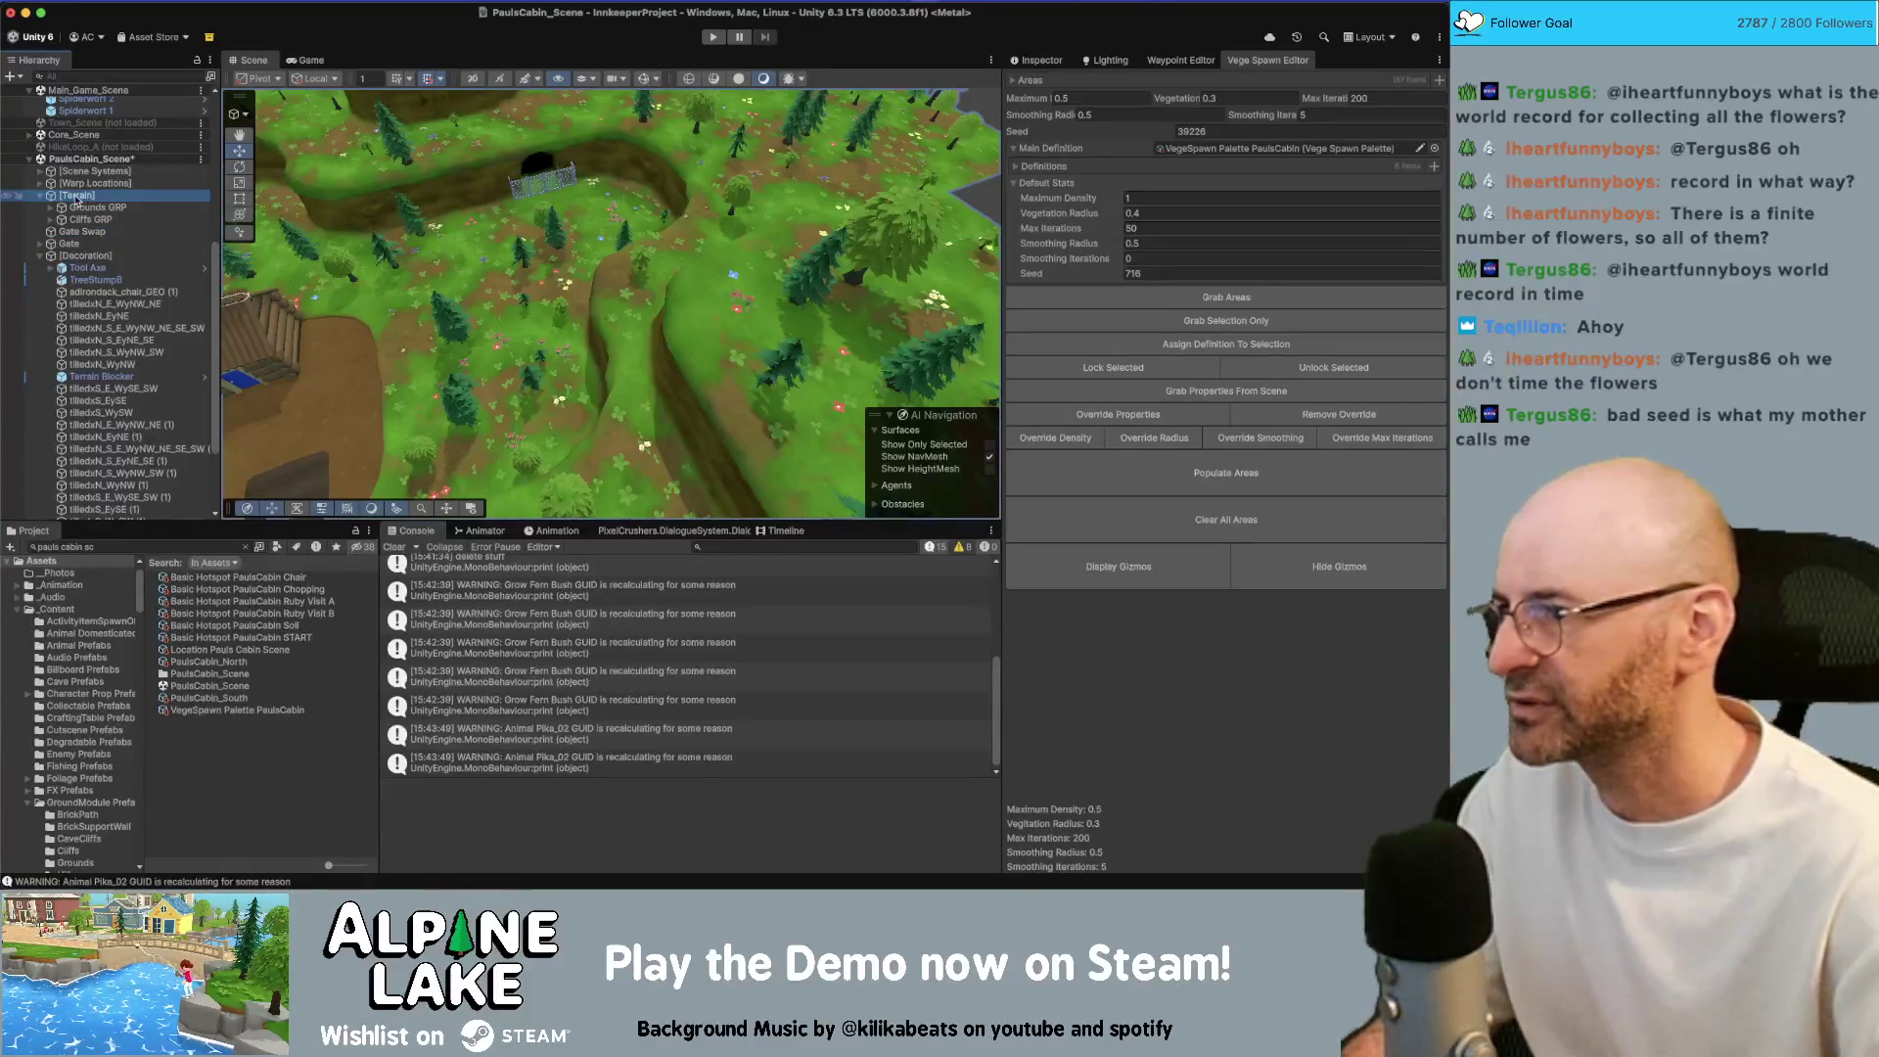
Create an empty object named Trees and move it into the Decoration group
{"action": "right_click", "coordinate": [78, 200]}
{"action": "left_click", "coordinate": [122, 448]}
{"action": "type", "text": "Trees"}
{"action": "key", "text": "Return"}
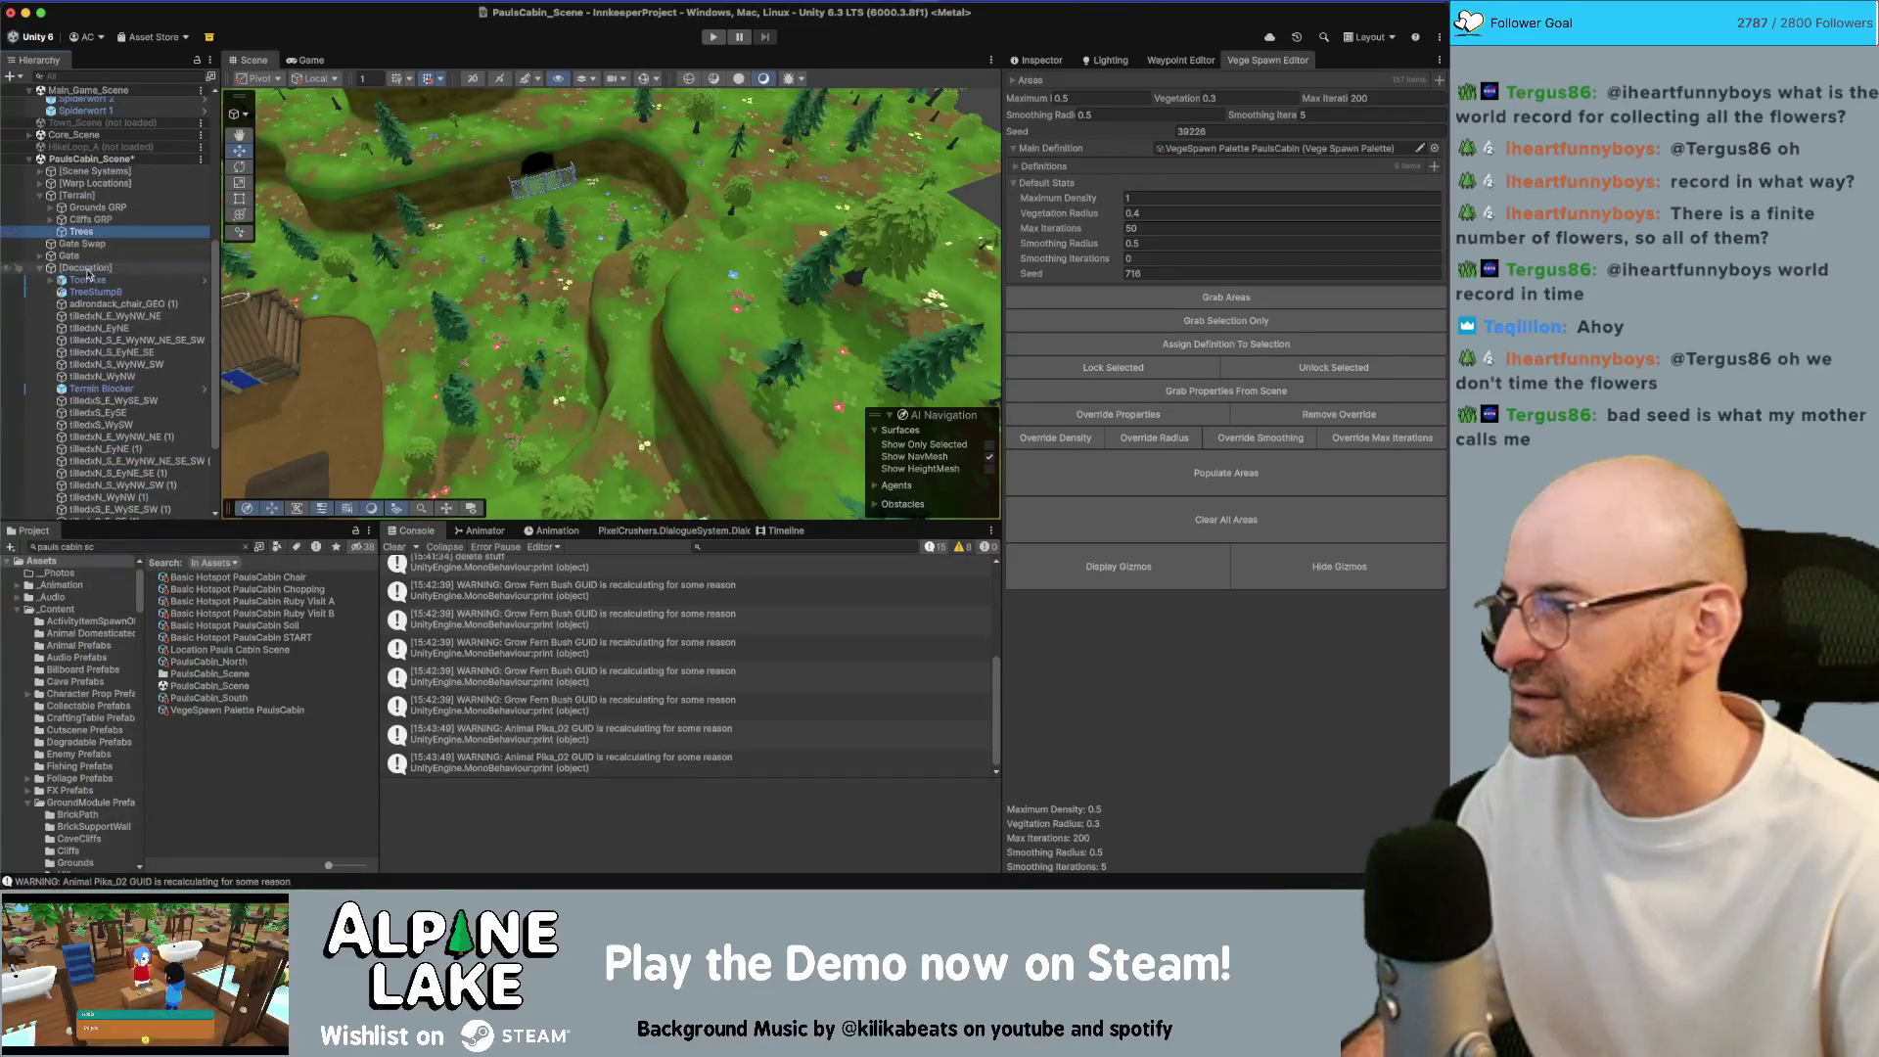
{"action": "left_click_drag", "start_coordinate": [87, 276], "coordinate": [86, 270]}
{"action": "left_click", "coordinate": [1033, 61]}
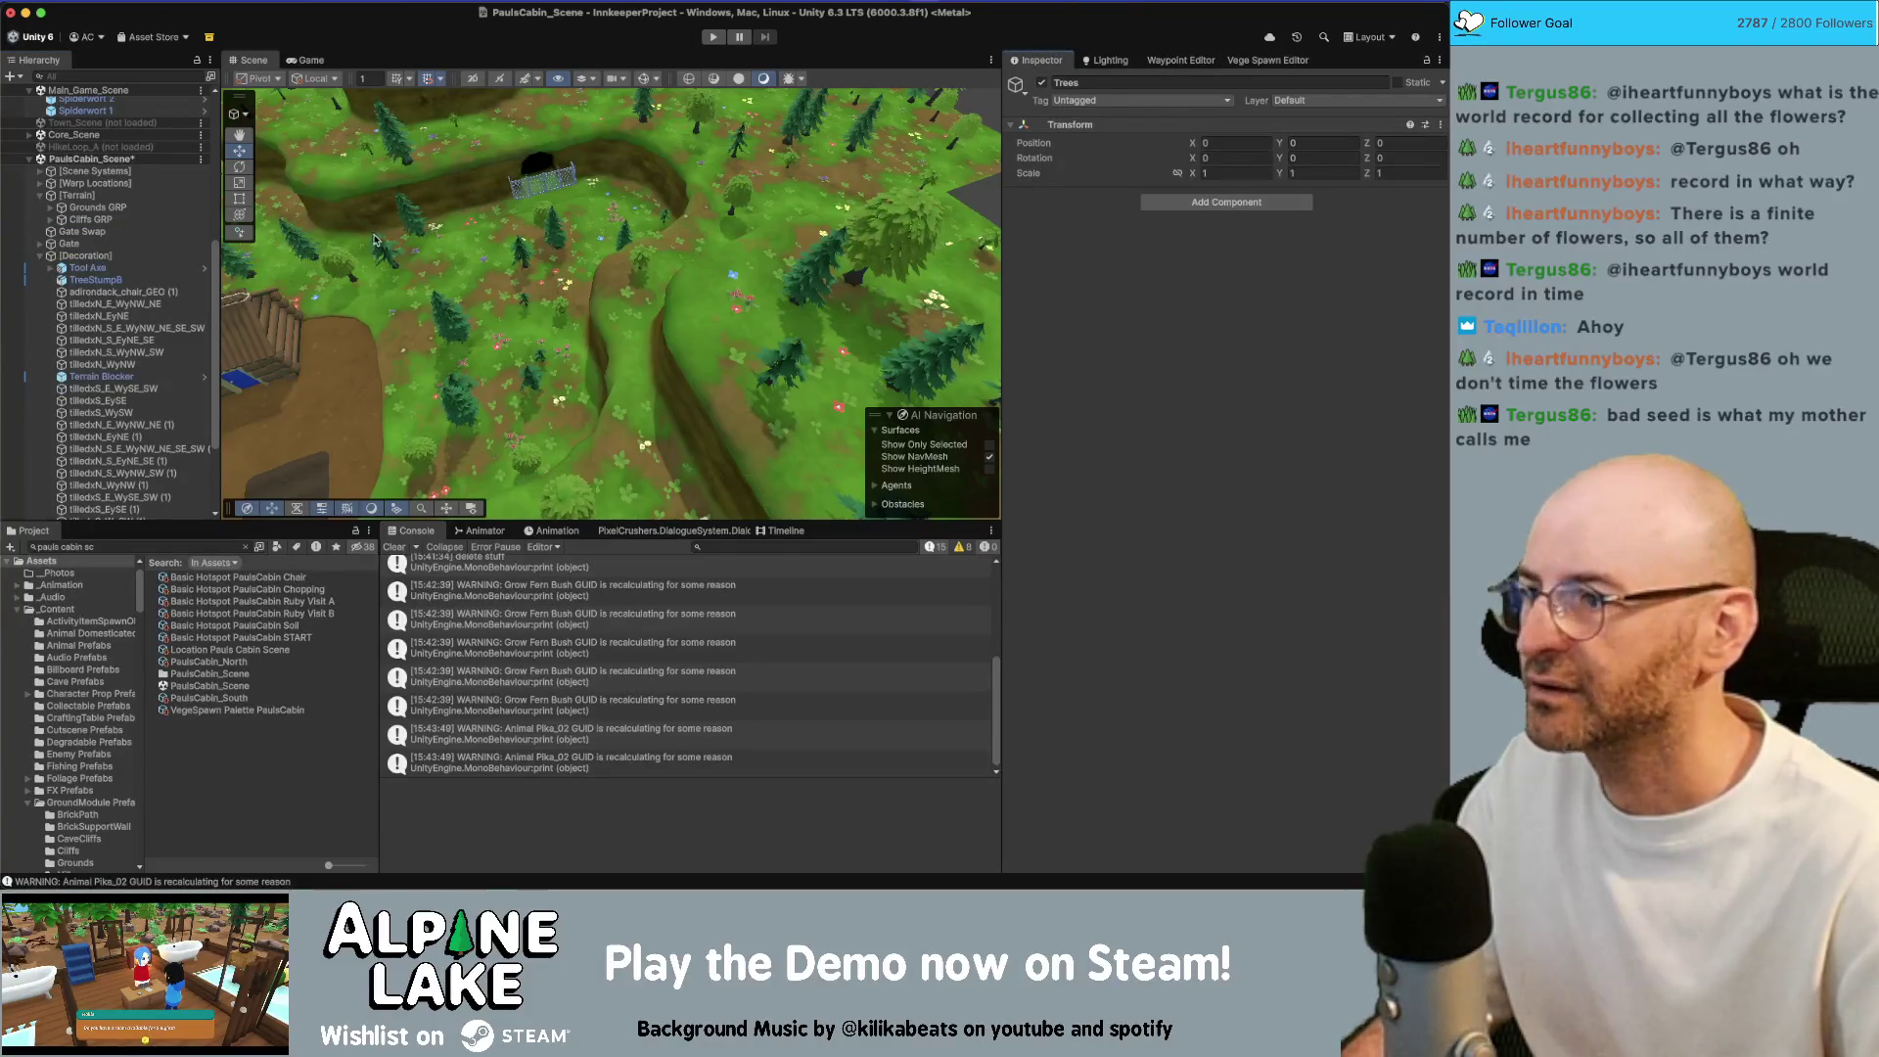
Move Pine Tree 3 Prime into the Trees group and frame it in view
{"action": "left_click", "coordinate": [808, 283]}
{"action": "scroll", "coordinate": [108, 401], "scroll_direction": "down", "scroll_amount": 3}
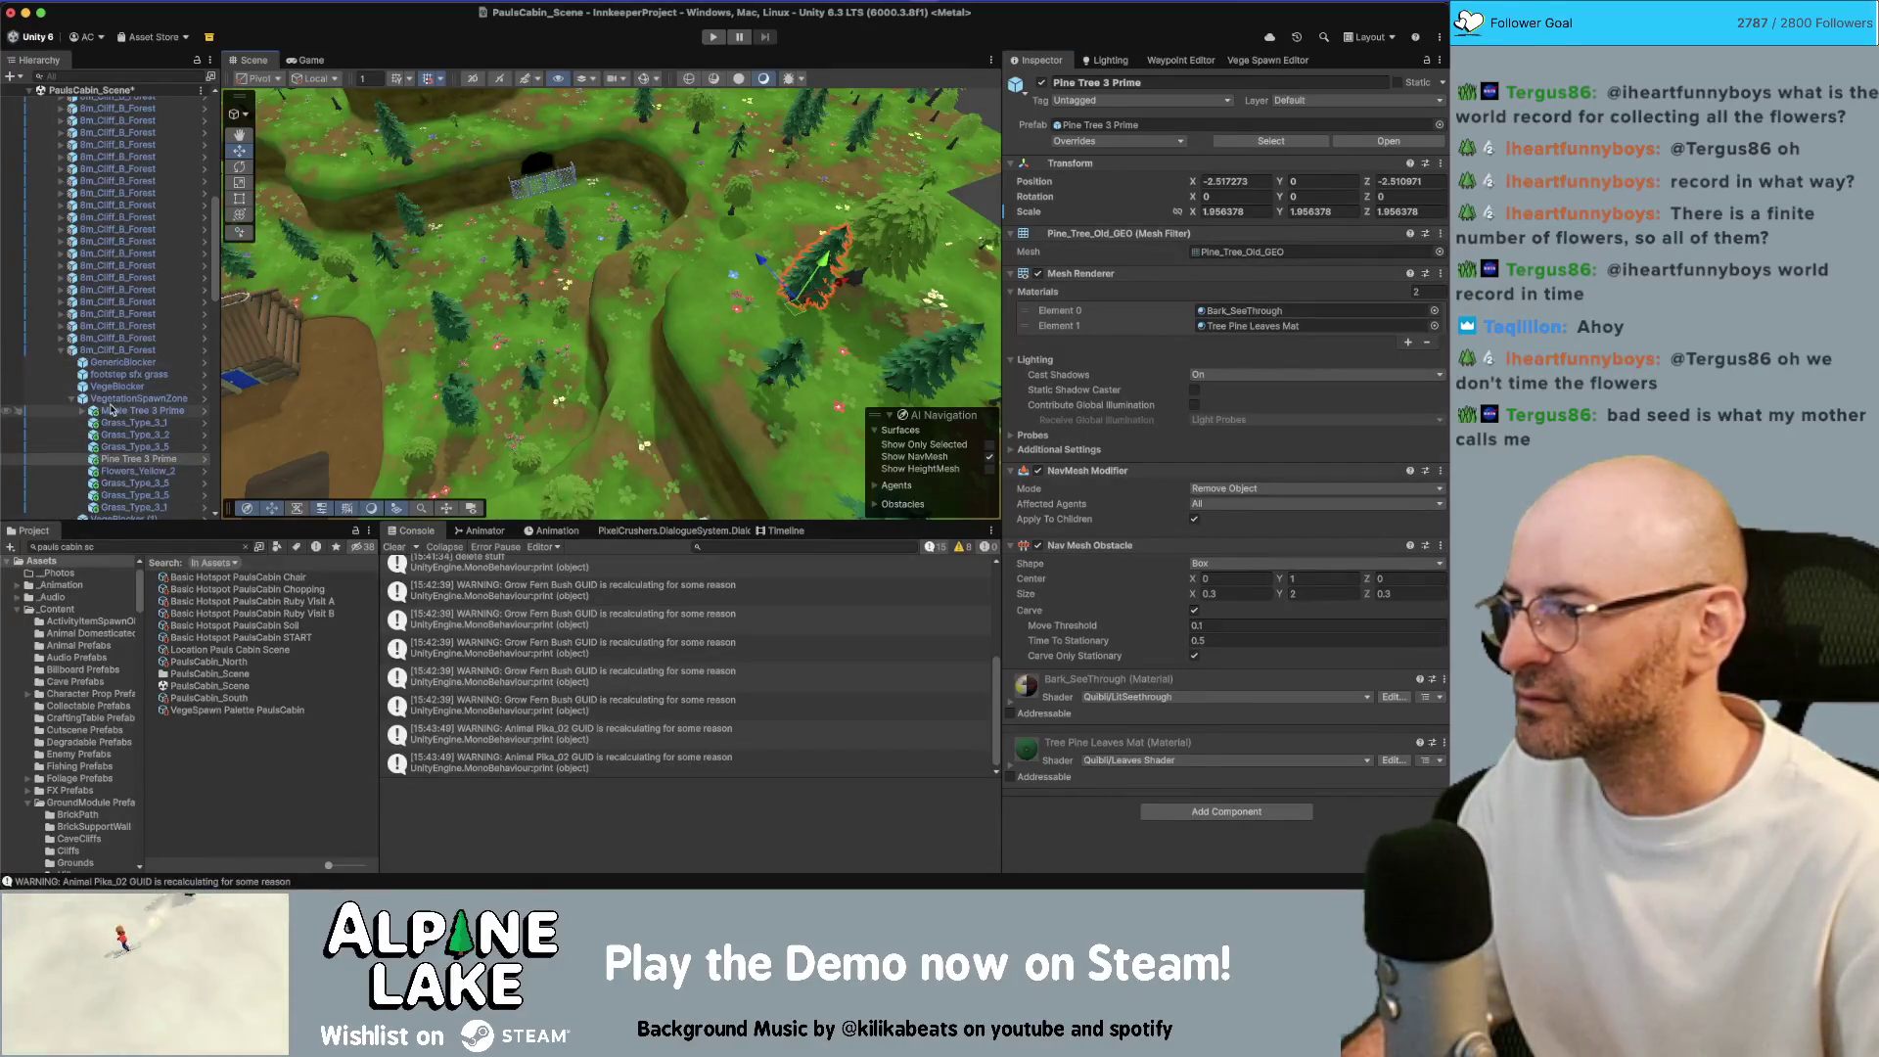
{"action": "scroll", "coordinate": [112, 410], "scroll_direction": "down", "scroll_amount": 1}
{"action": "left_click", "coordinate": [88, 284]}
{"action": "key", "text": "Left"}
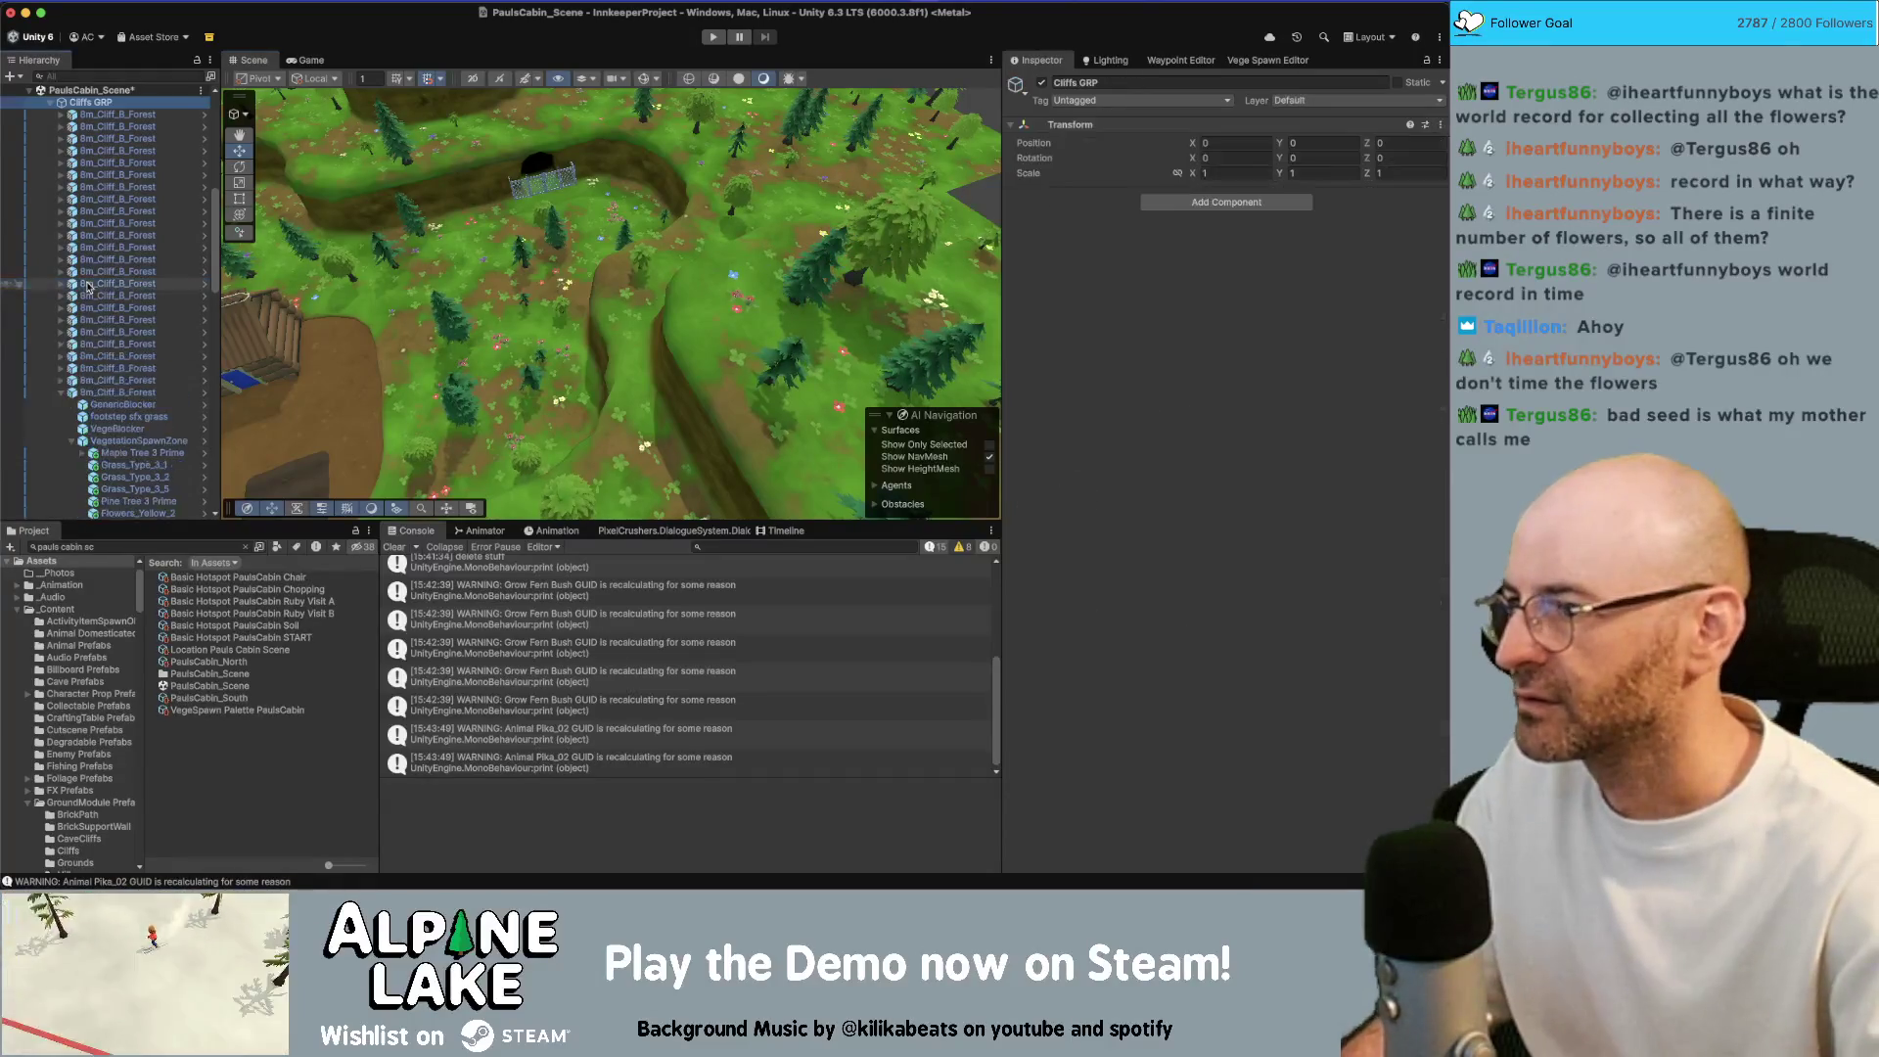
{"action": "key", "text": "Left"}
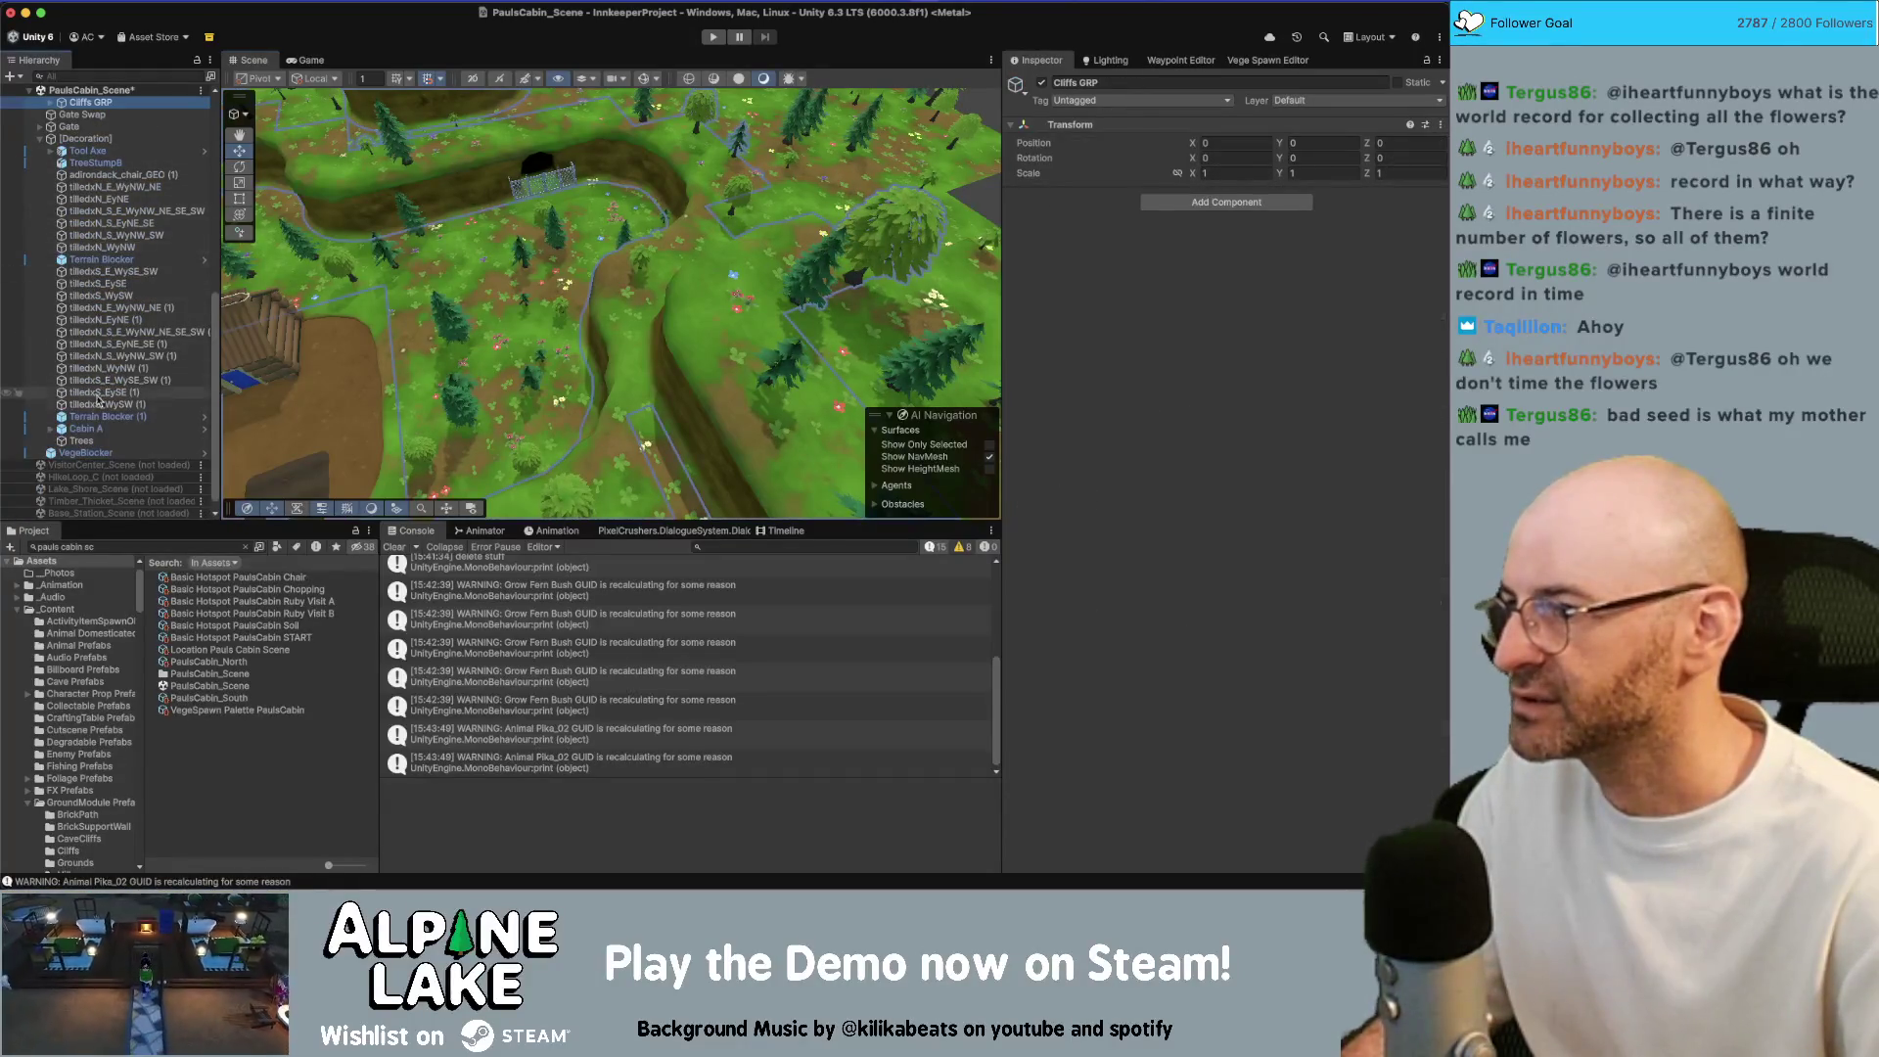
{"action": "key", "text": "ctrl+z"}
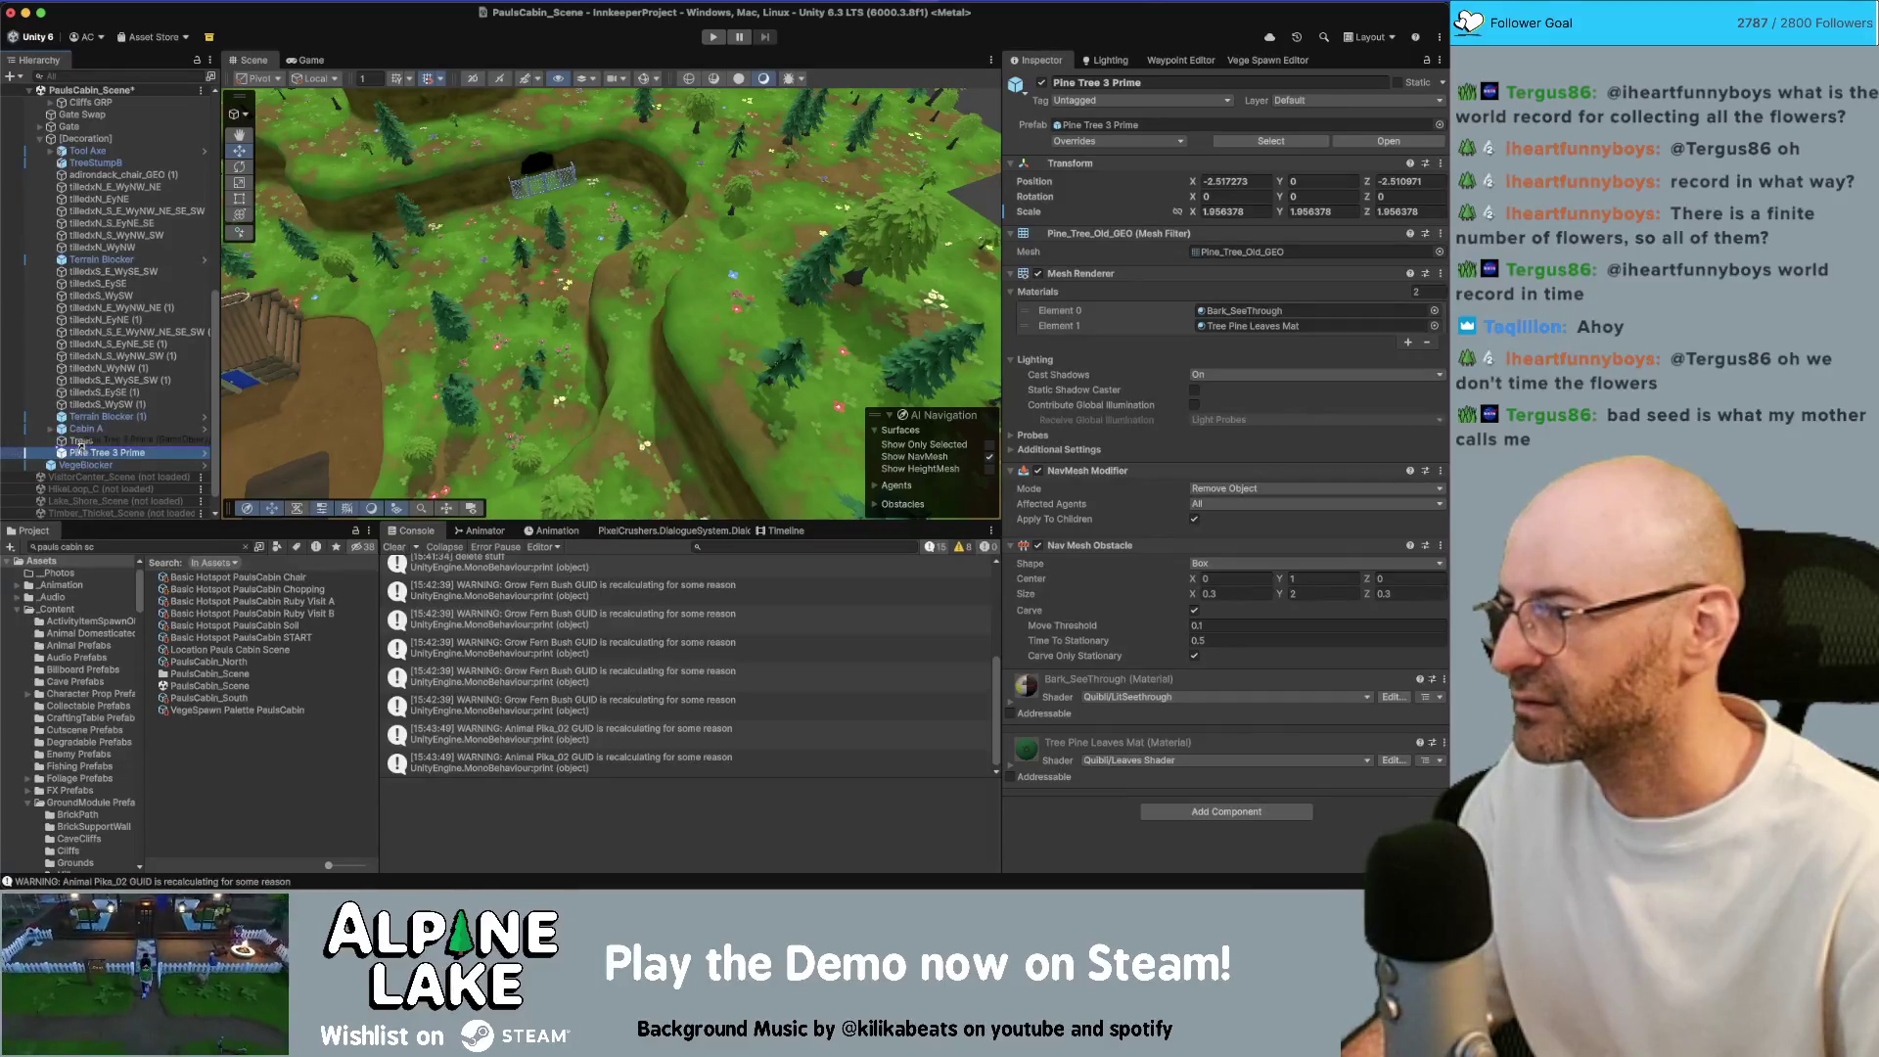
{"action": "left_click_drag", "start_coordinate": [80, 442], "coordinate": [82, 440]}
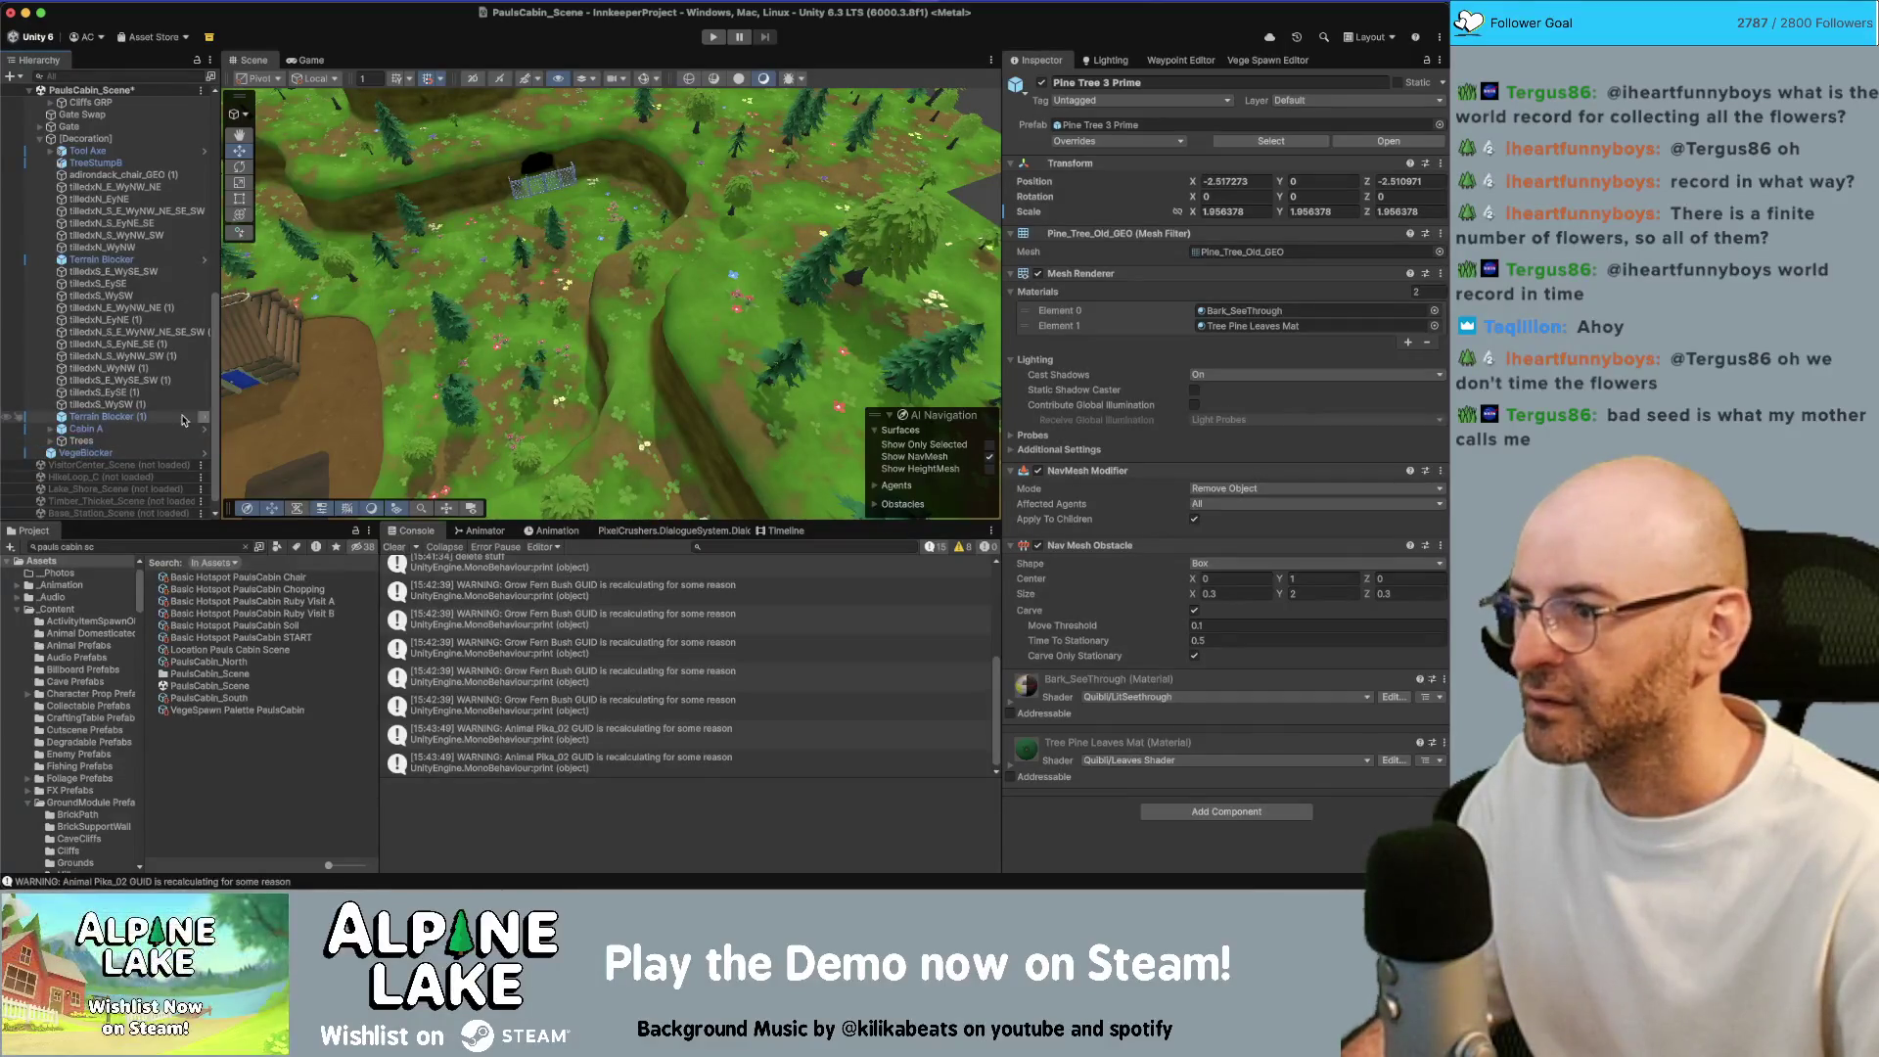
{"action": "left_click", "coordinate": [50, 439]}
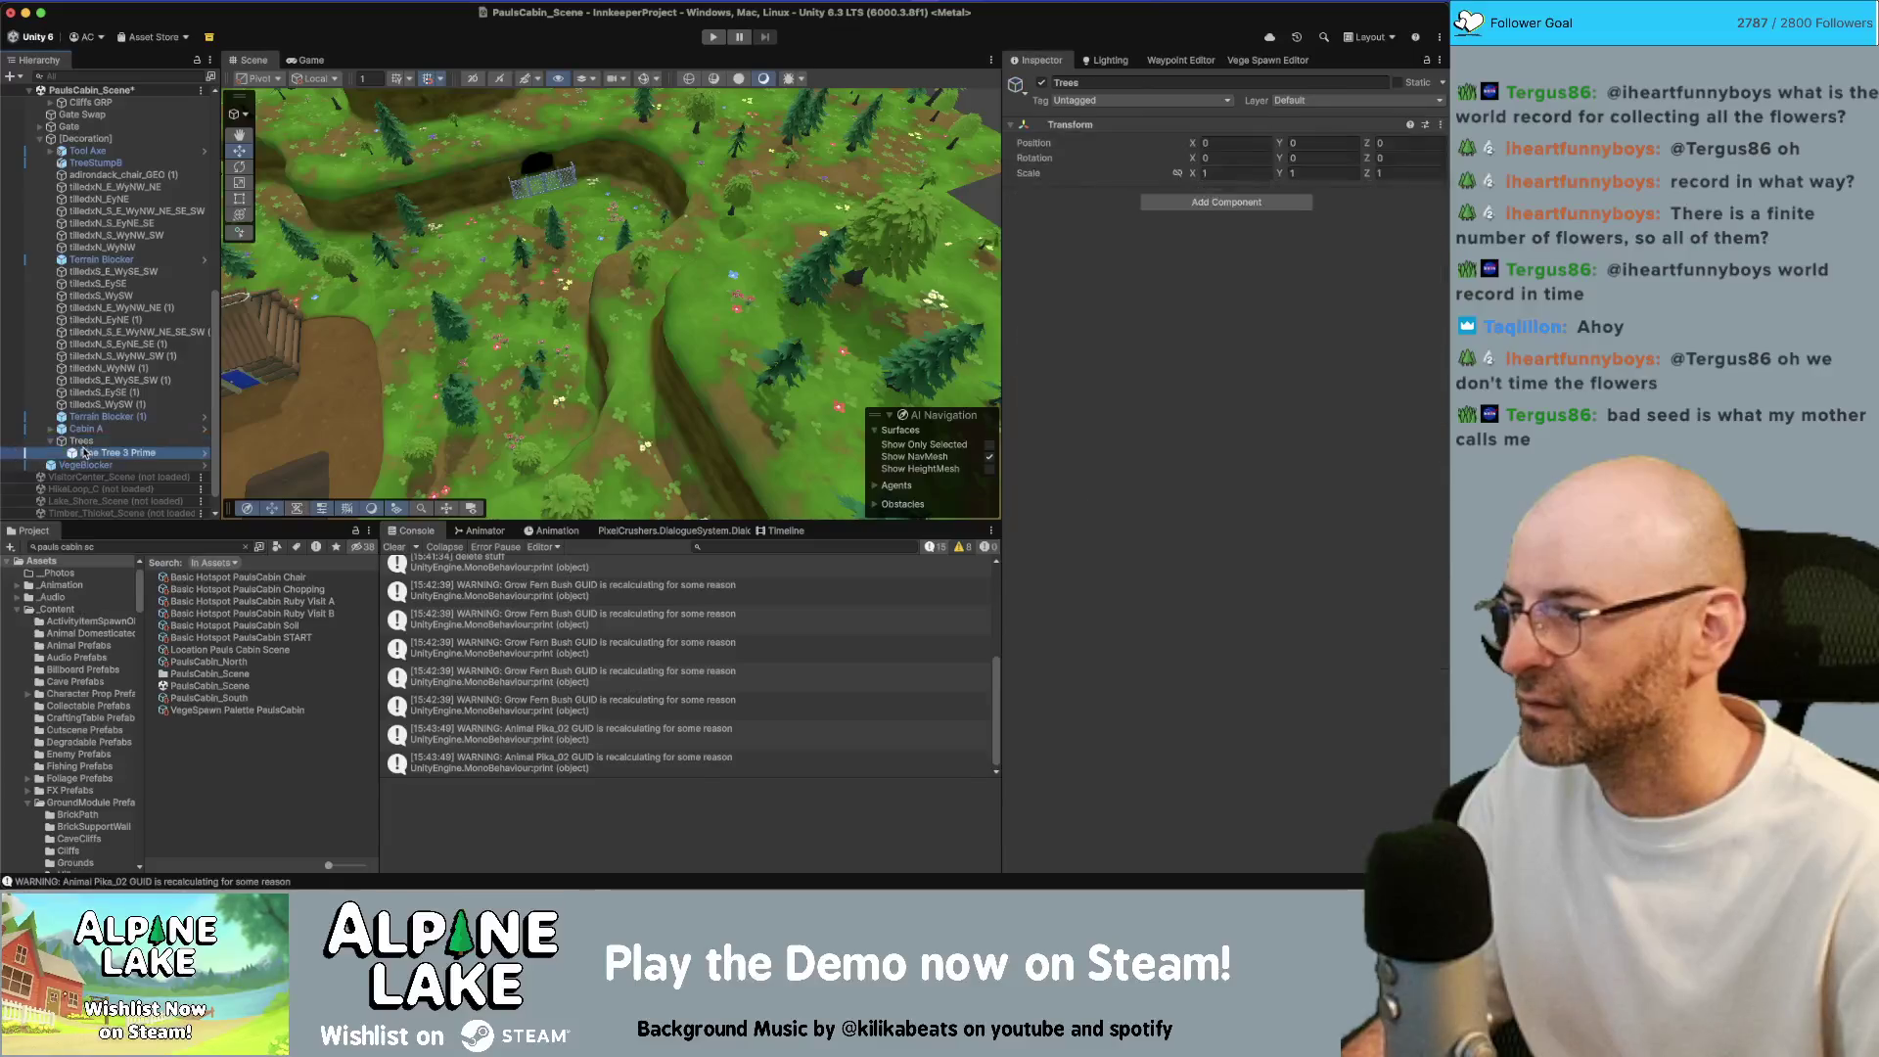
{"action": "key", "text": "f"}
{"action": "scroll", "coordinate": [635, 355], "scroll_direction": "down", "scroll_amount": 5}
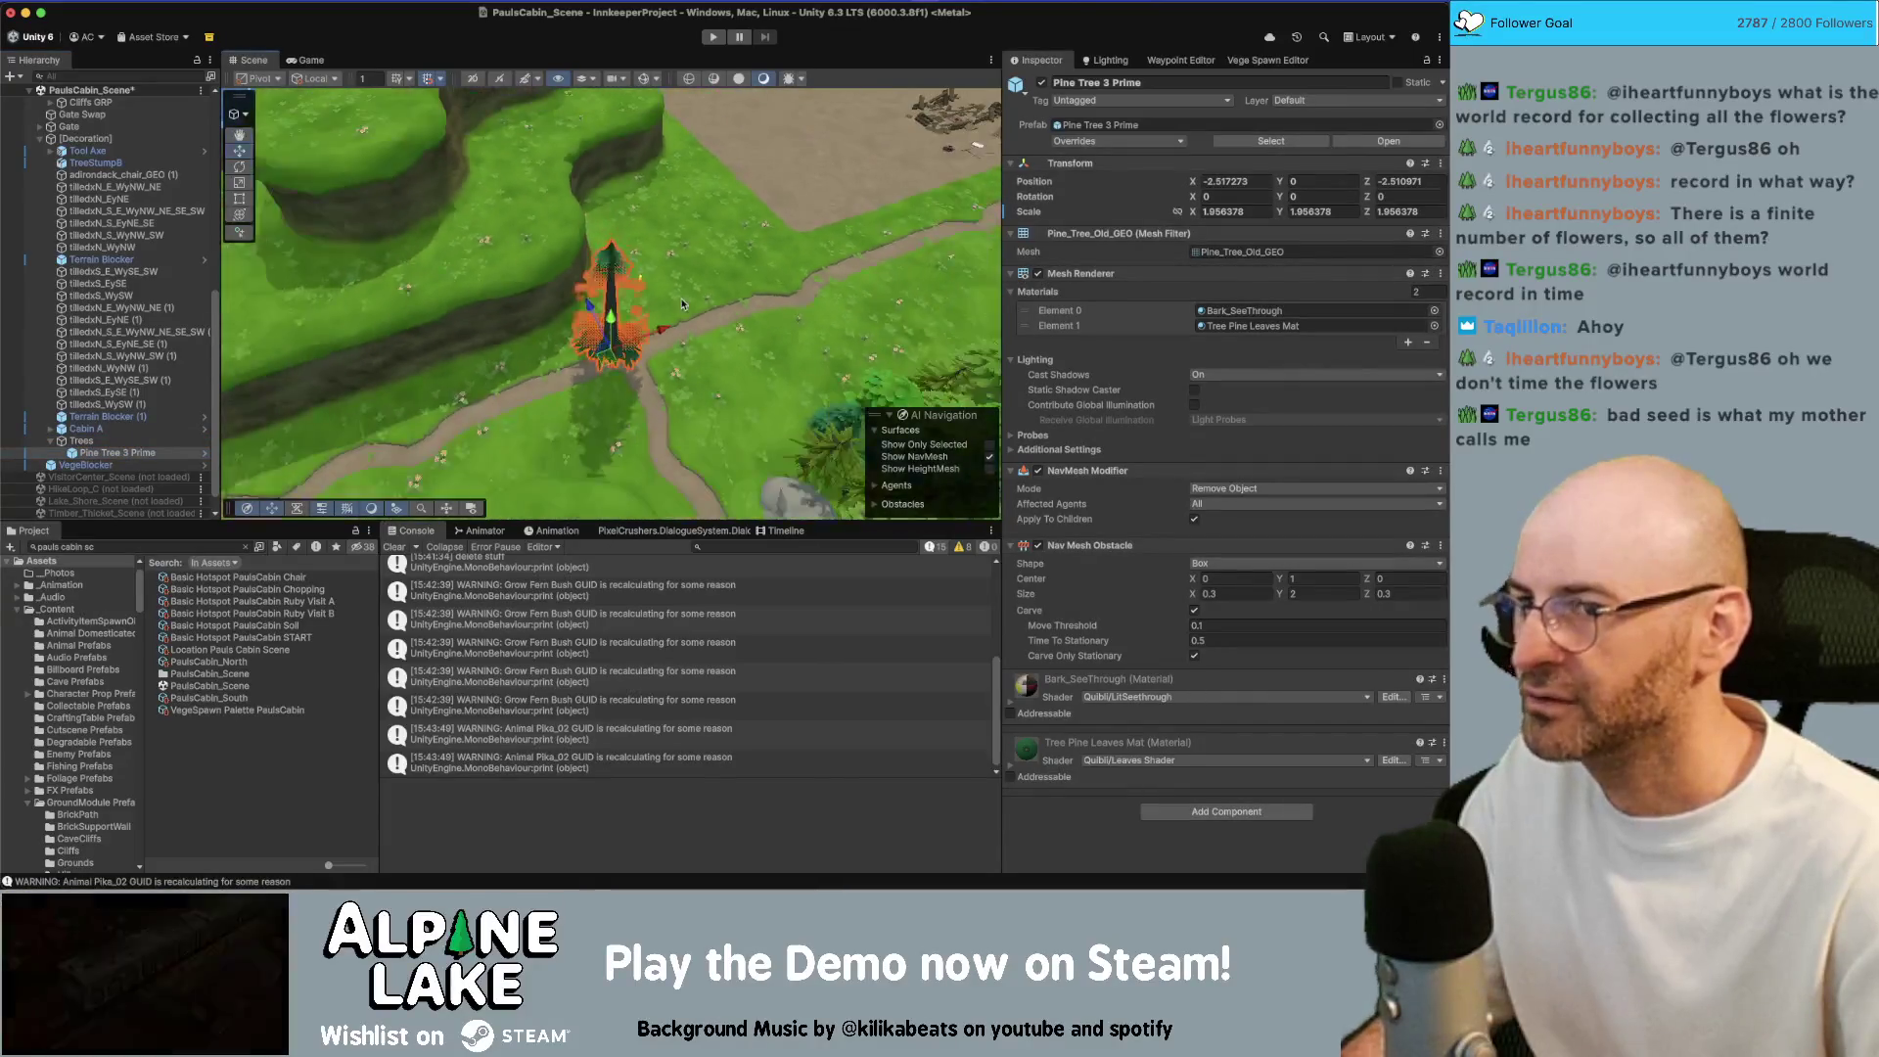
Set the pine tree's X and Z position to 0 and its scale X to 1
{"action": "left_click", "coordinate": [1252, 183]}
{"action": "type", "text": "0"}
{"action": "key", "text": "Tab"}
{"action": "key", "text": "Tab"}
{"action": "type", "text": "0"}
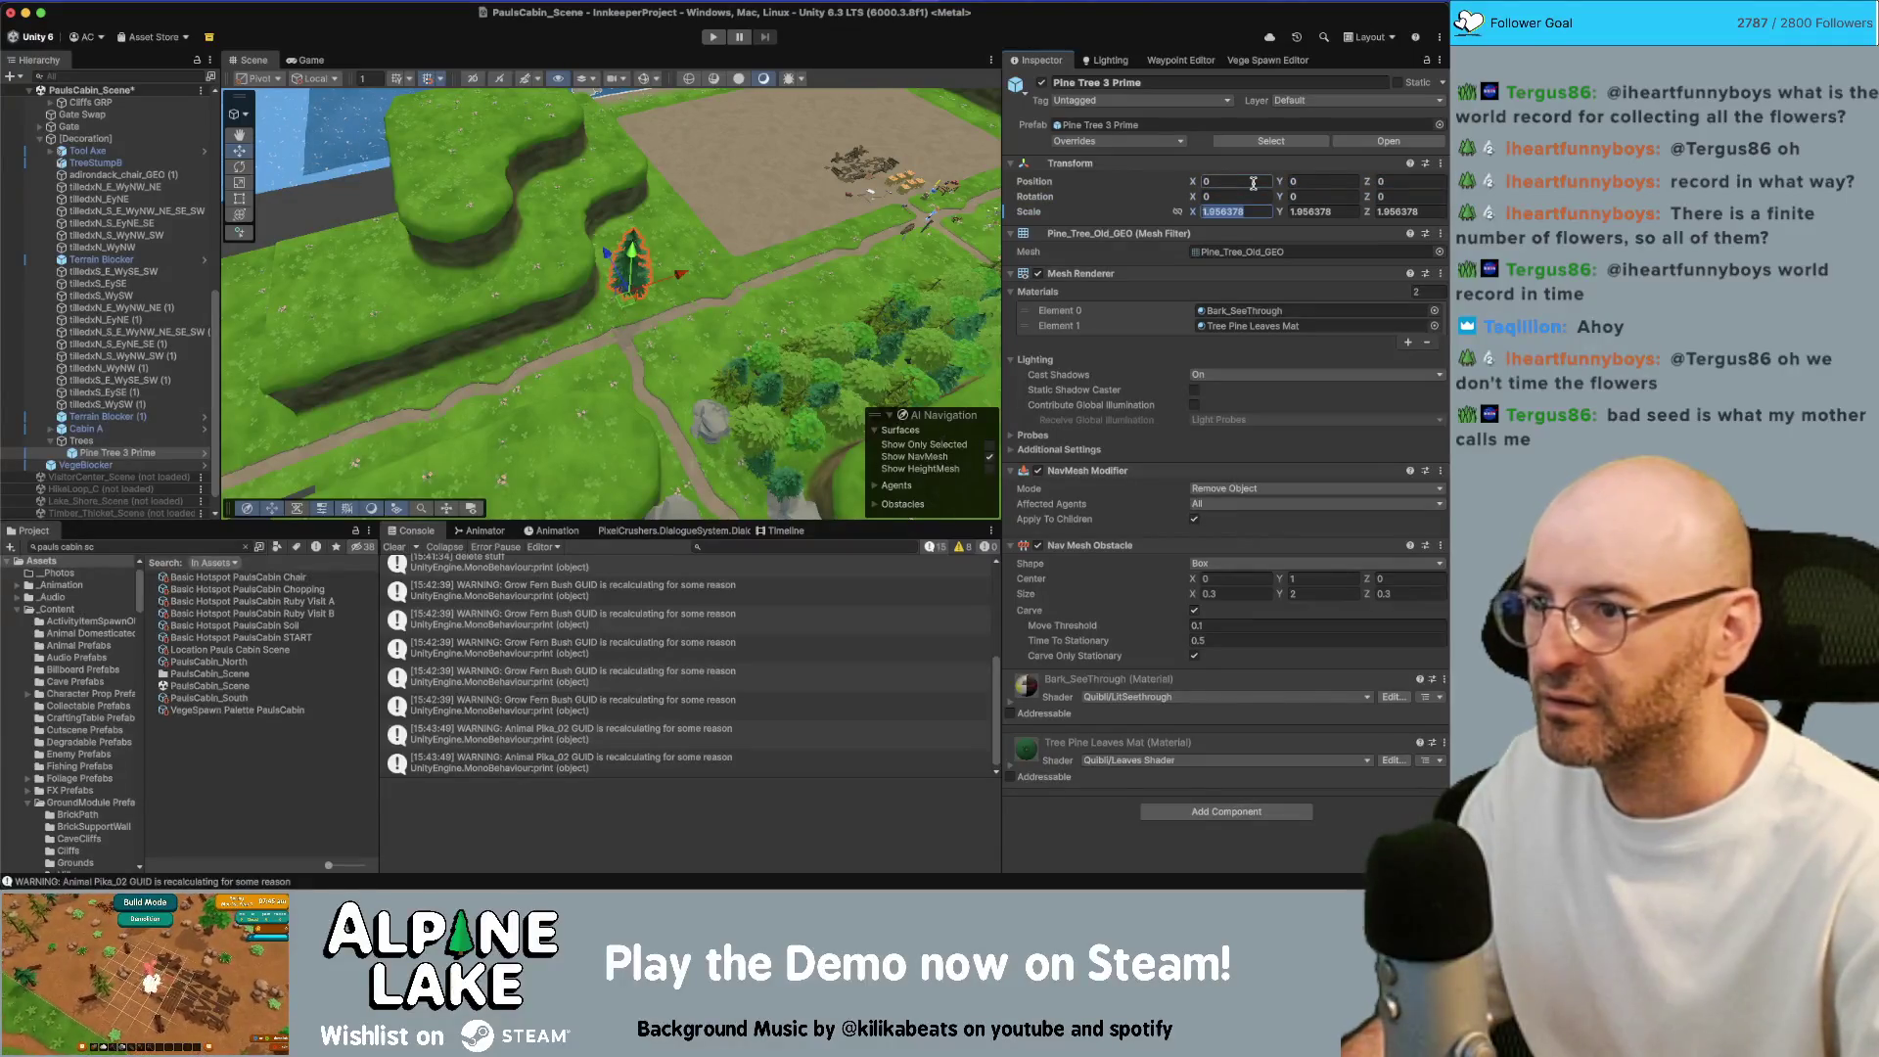
{"action": "left_click", "coordinate": [82, 441]}
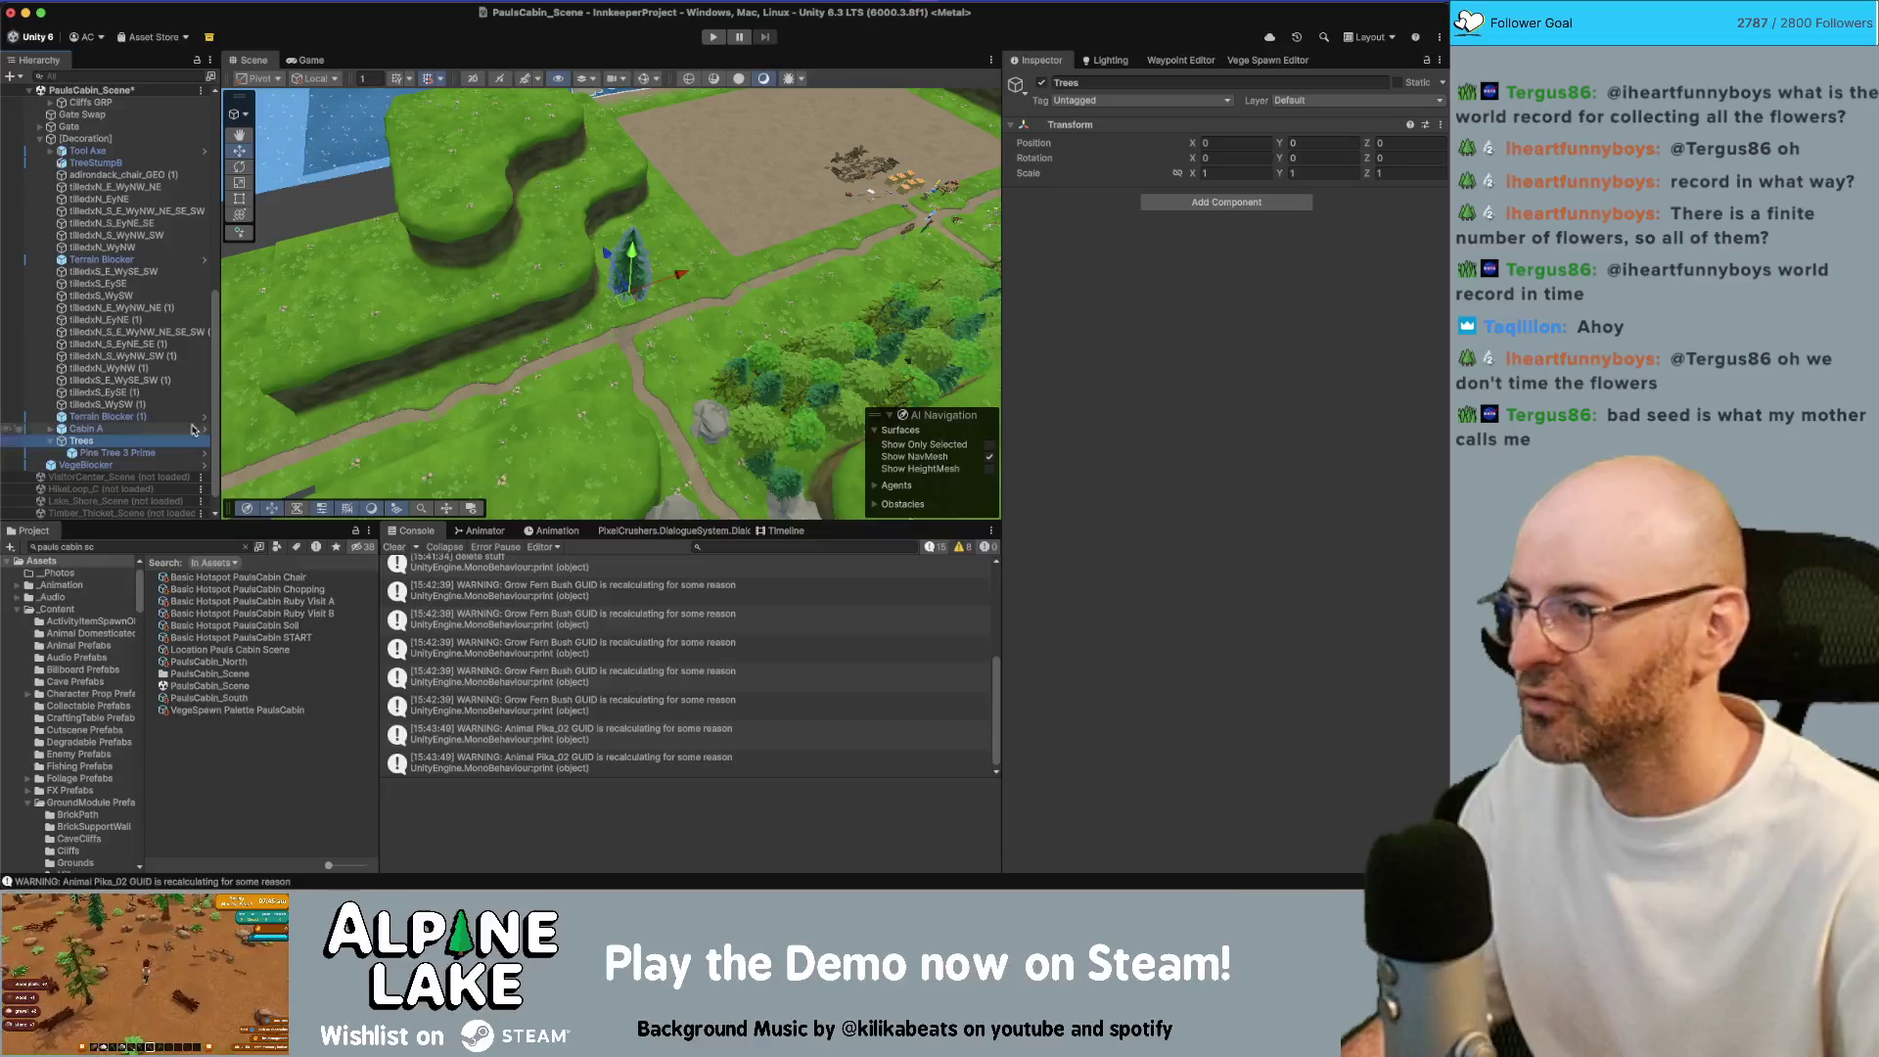
{"action": "left_click", "coordinate": [147, 452]}
{"action": "type", "text": "1"}
{"action": "key", "text": "Tab"}
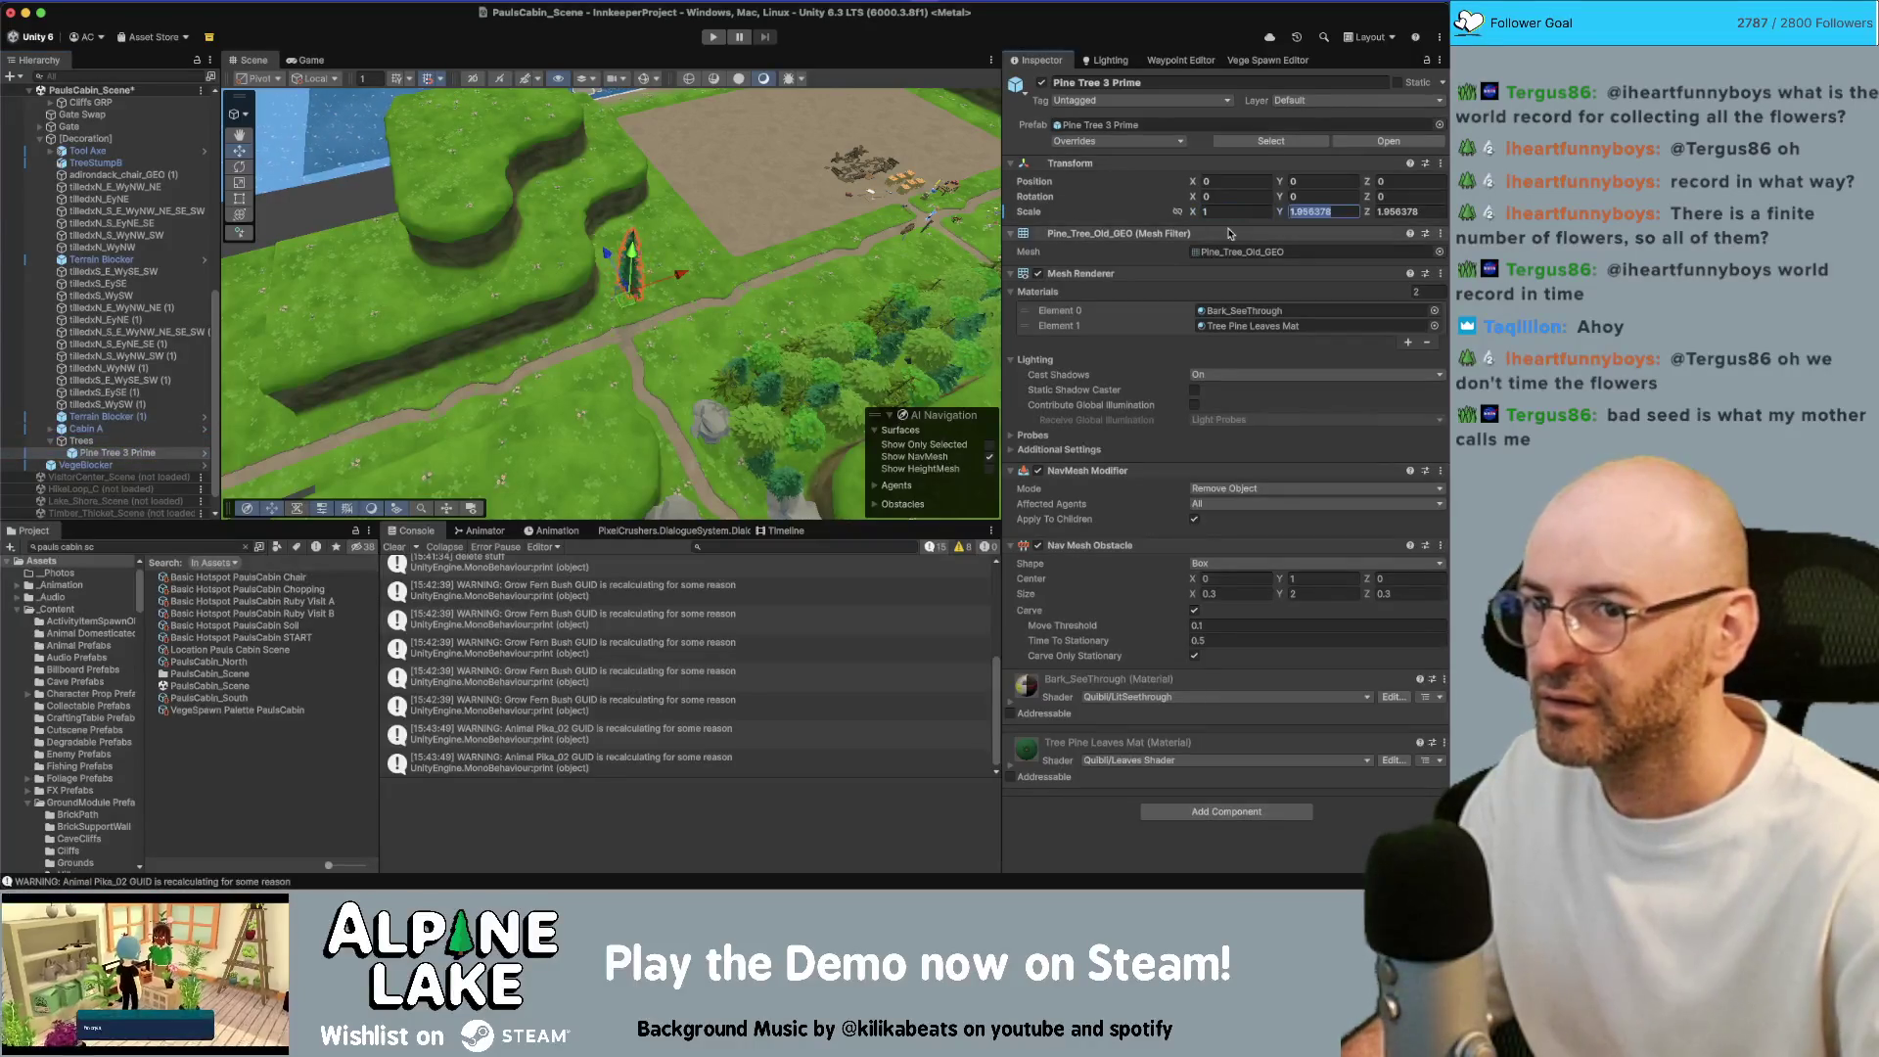
{"action": "scroll", "coordinate": [795, 217], "scroll_direction": "down", "scroll_amount": 10}
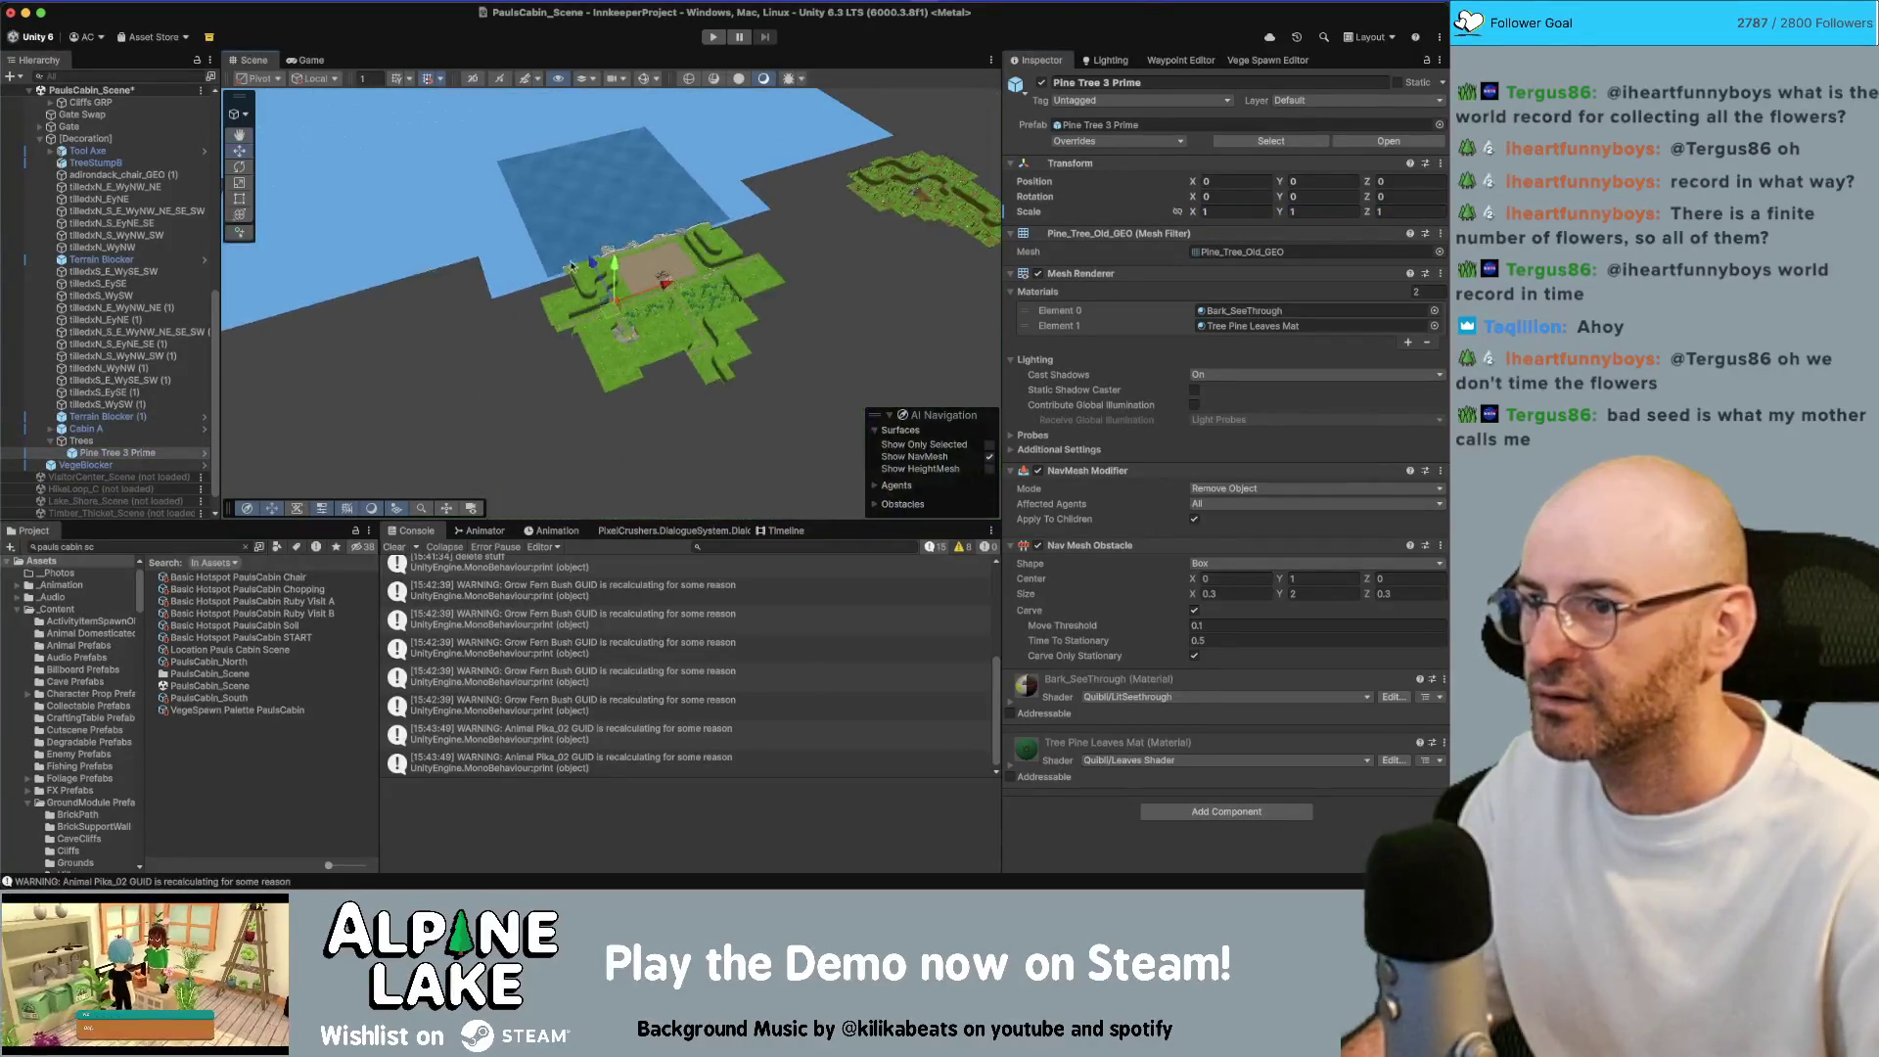
Place the pine back on the island terrain and turn on the NavMesh overlay
{"action": "left_click_drag", "start_coordinate": [937, 204], "coordinate": [919, 186]}
{"action": "key", "text": "f"}
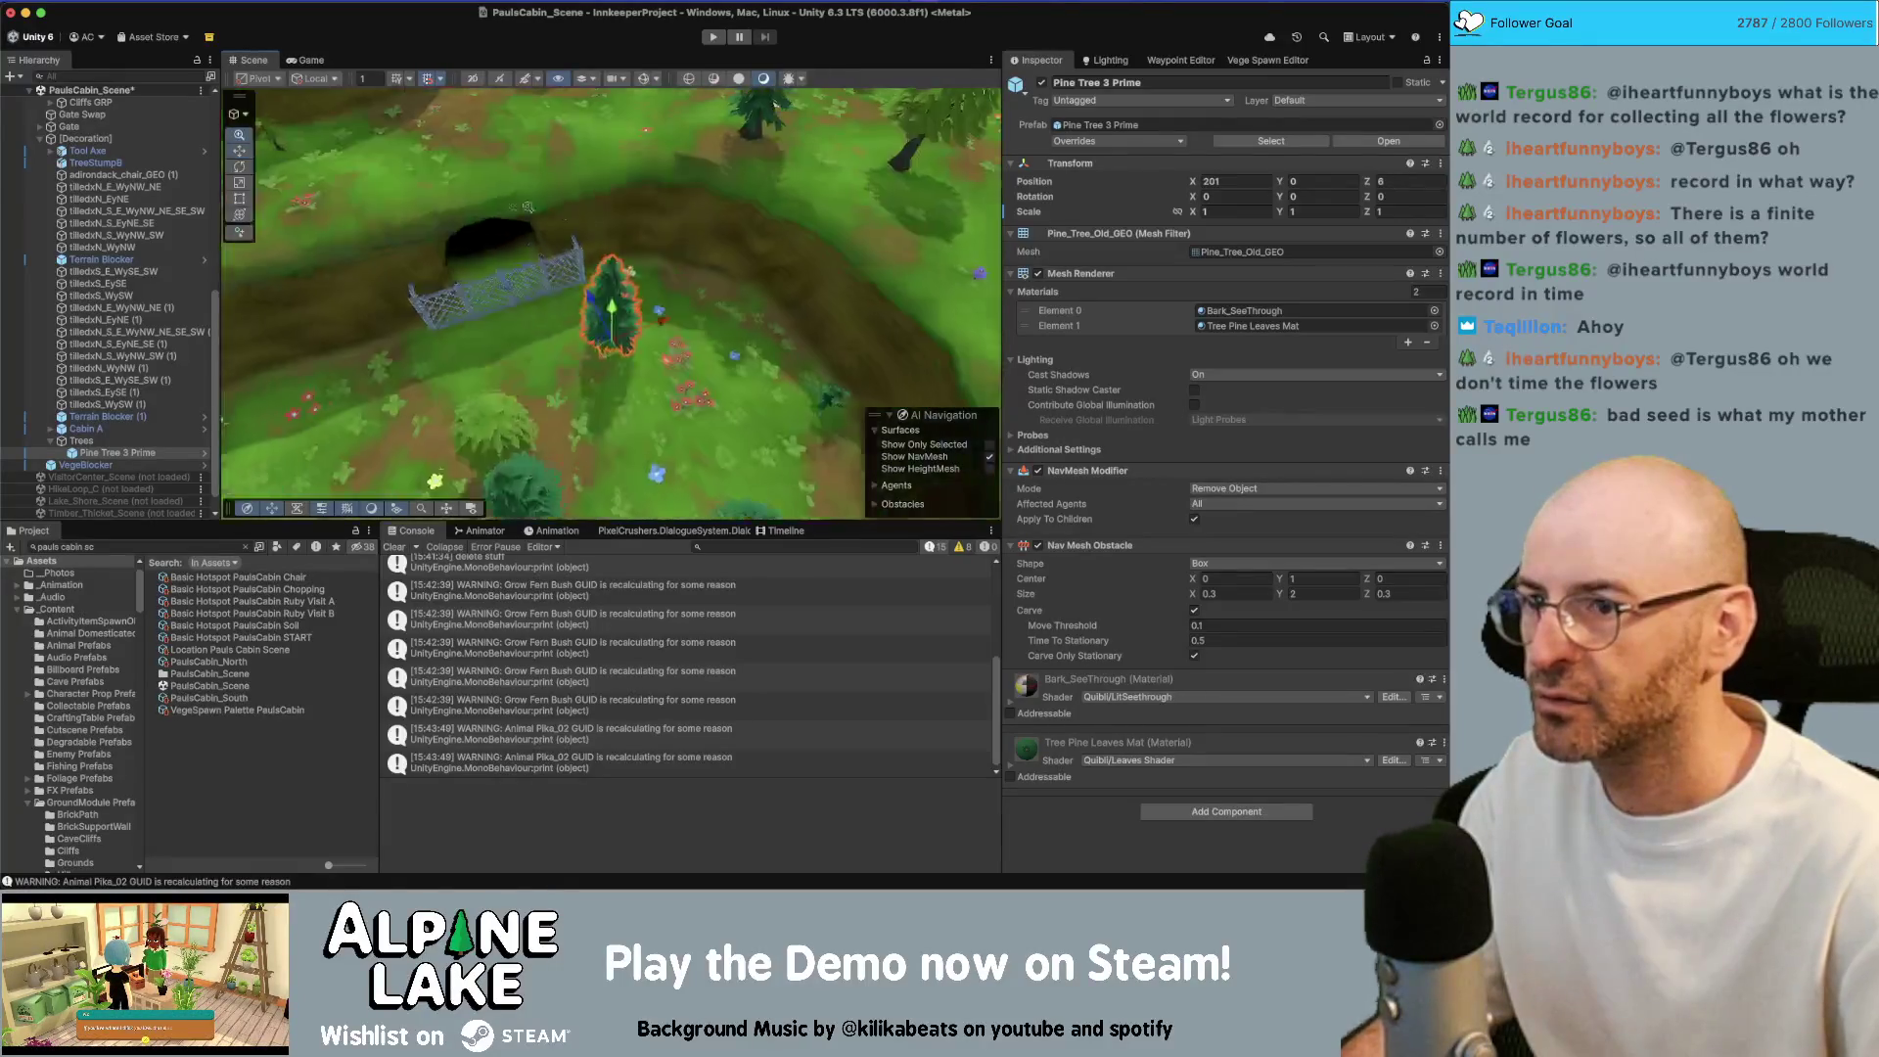
{"action": "left_click_drag", "start_coordinate": [644, 354], "coordinate": [551, 223]}
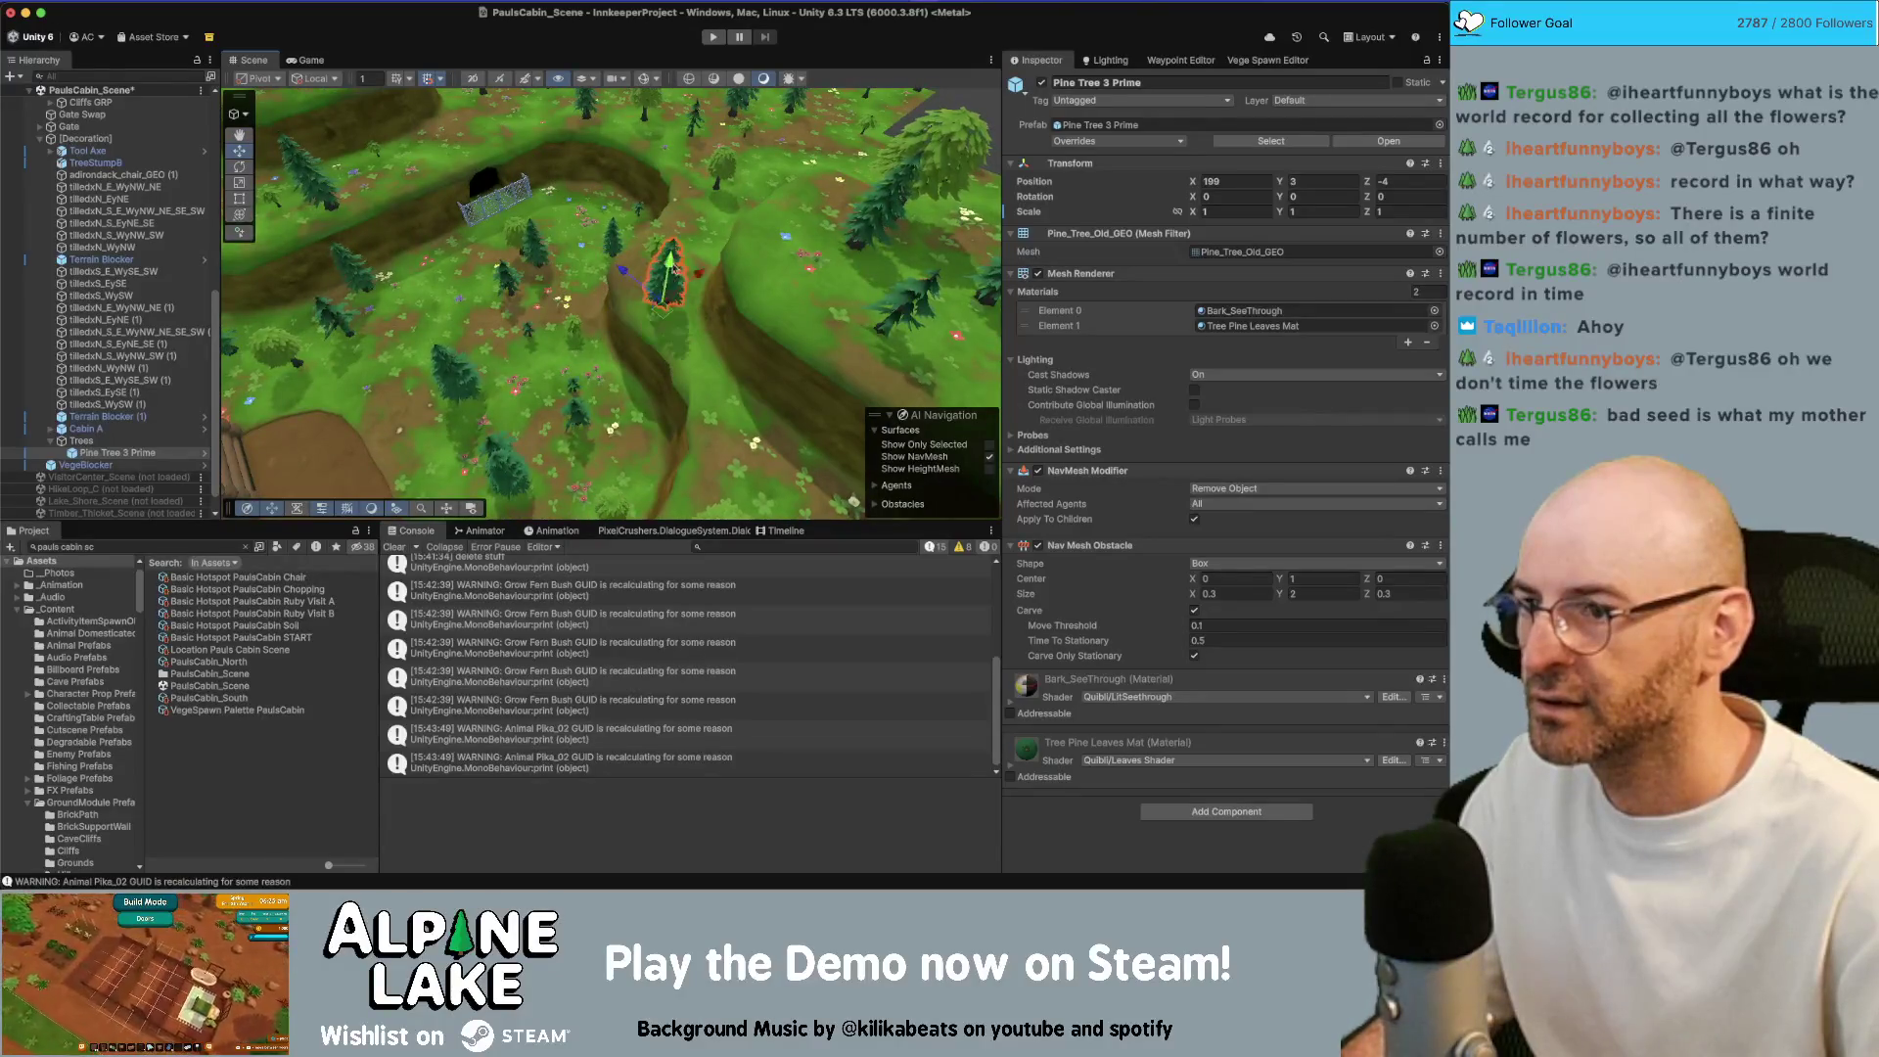
{"action": "left_click", "coordinate": [682, 349]}
{"action": "left_click", "coordinate": [672, 350]}
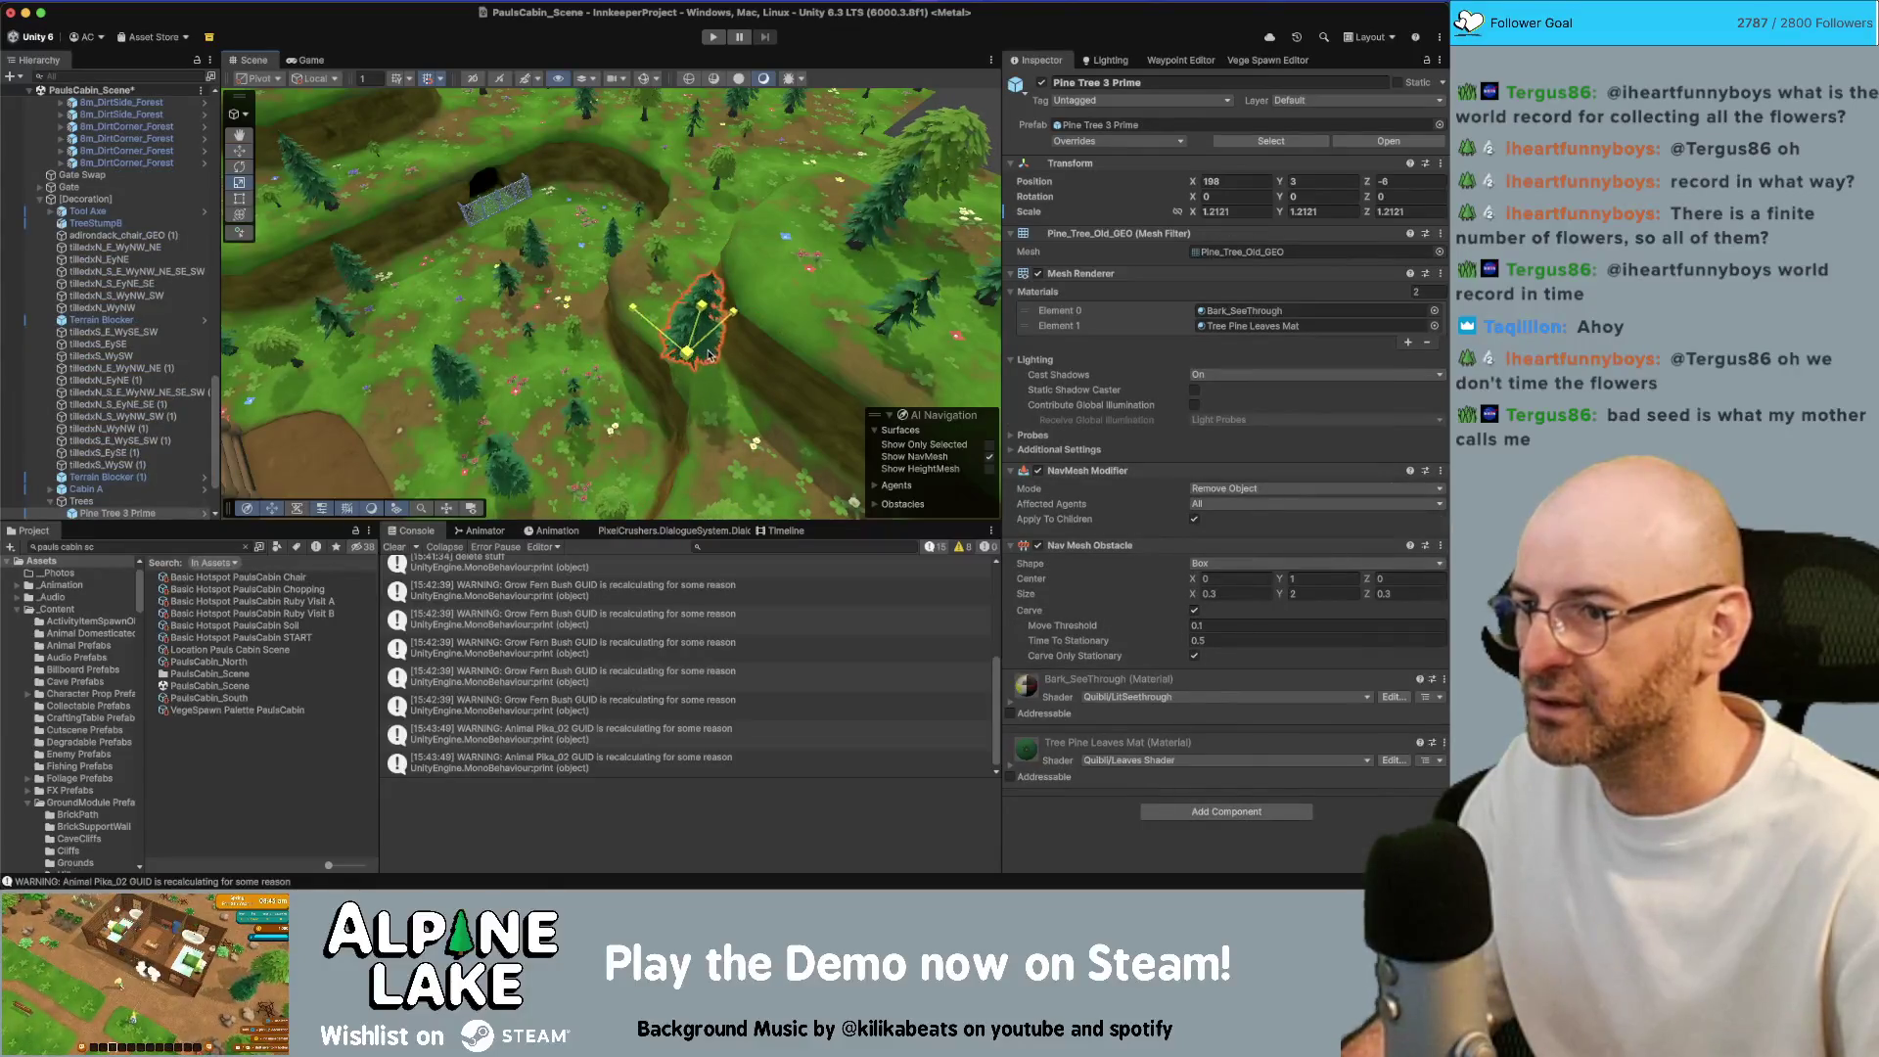
{"action": "left_click_drag", "start_coordinate": [717, 352], "coordinate": [641, 106]}
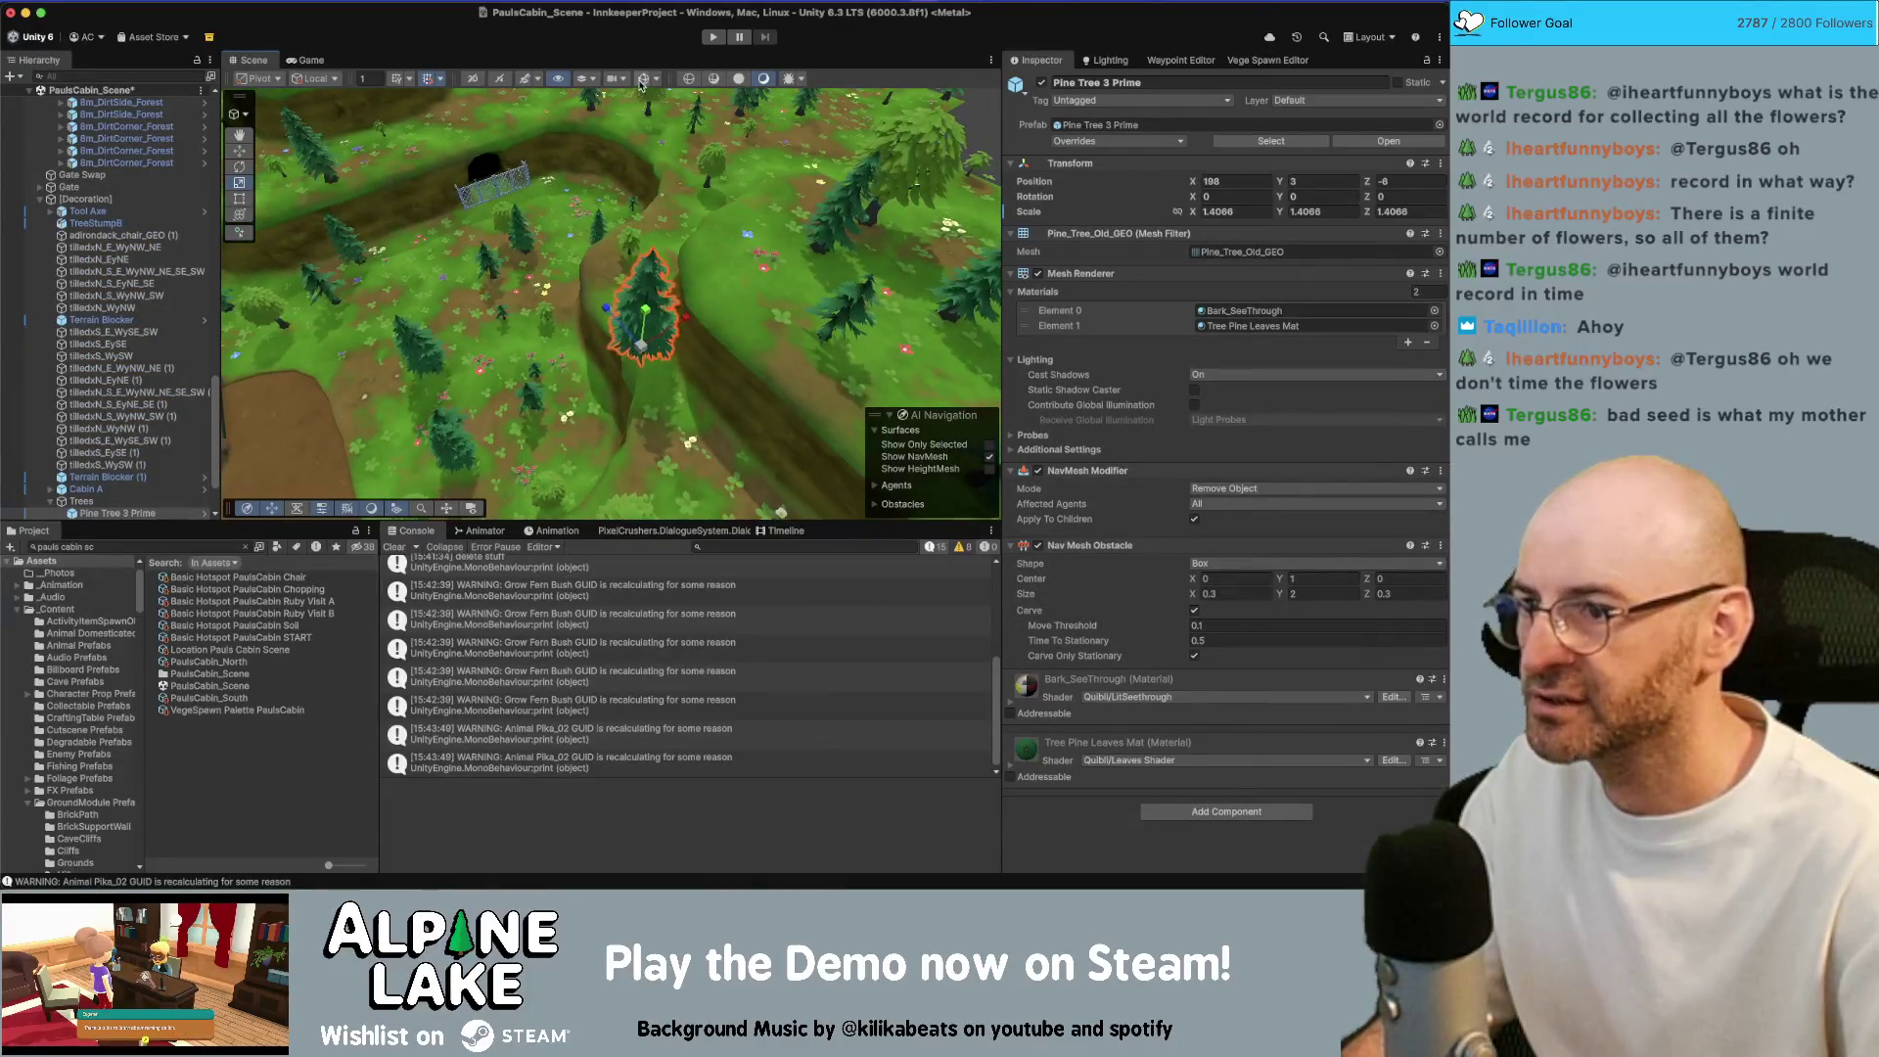
{"action": "left_click", "coordinate": [640, 82]}
{"action": "left_click_drag", "start_coordinate": [616, 225], "coordinate": [562, 293]}
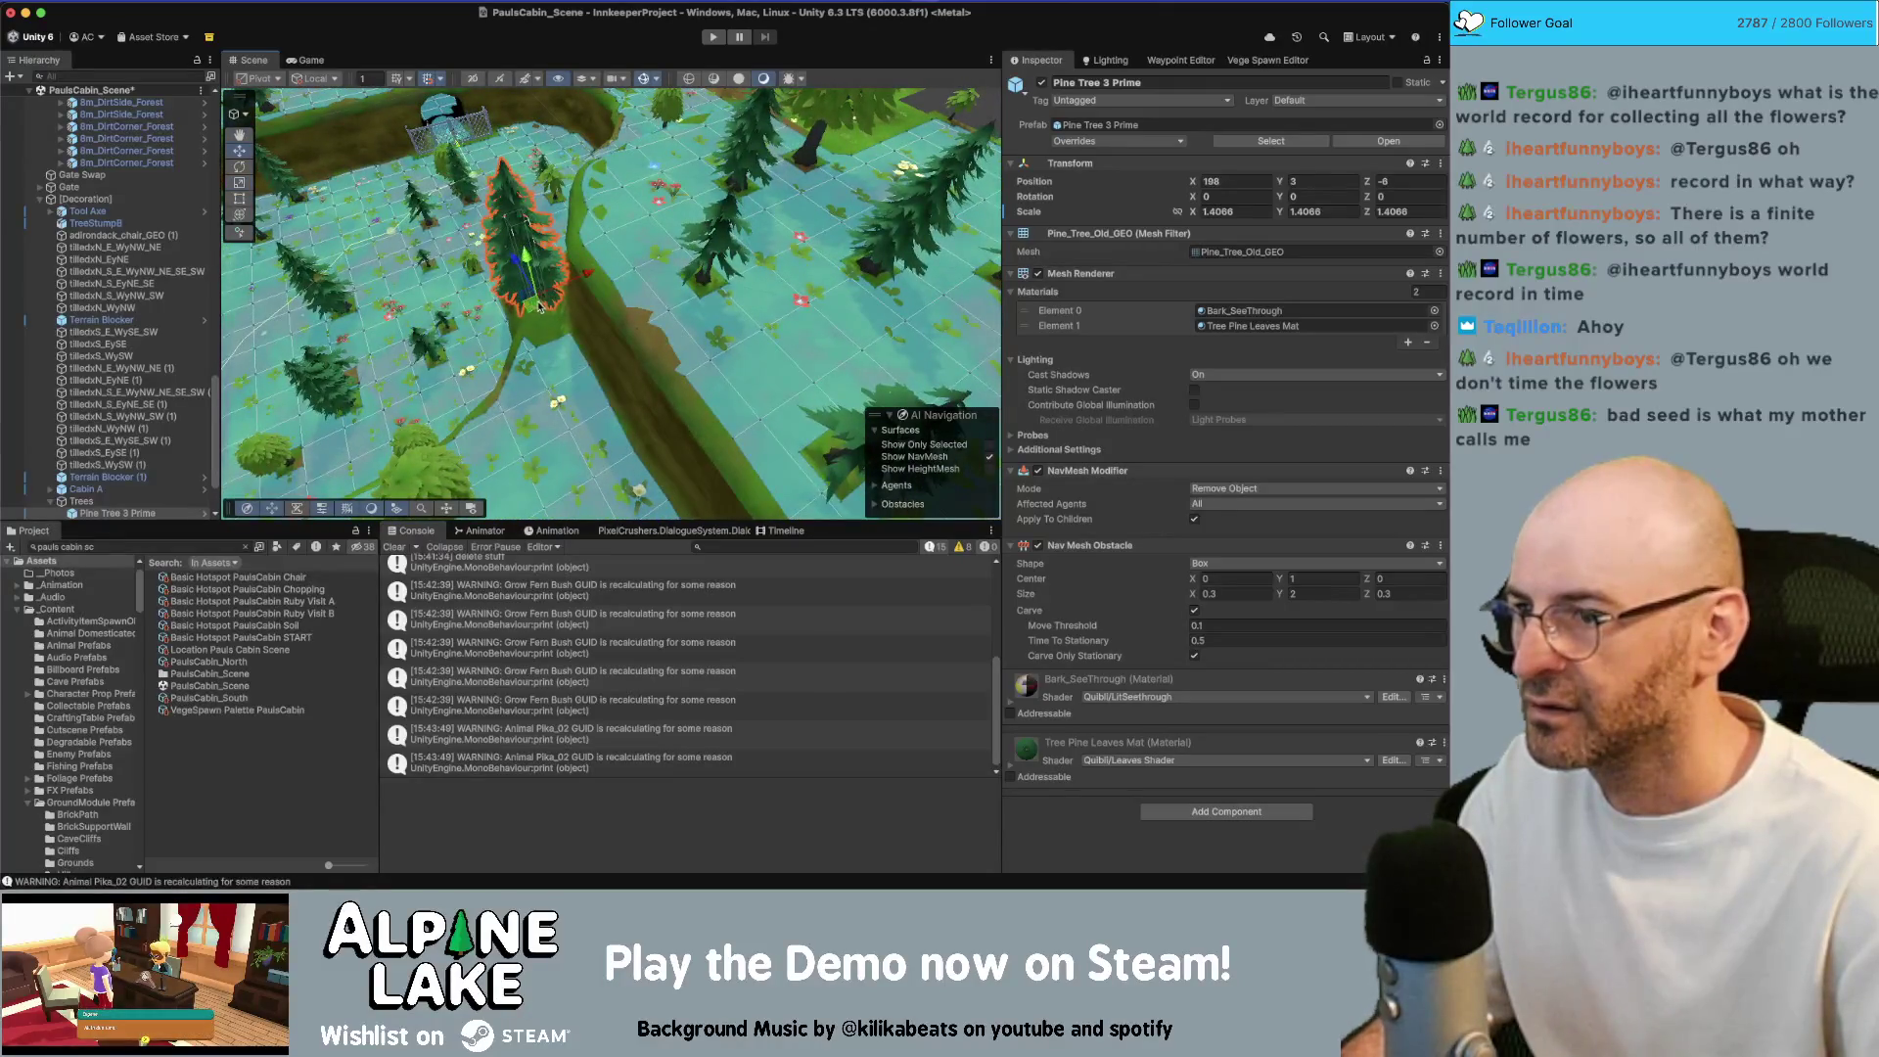
{"action": "scroll", "coordinate": [542, 297], "scroll_direction": "down", "scroll_amount": 5}
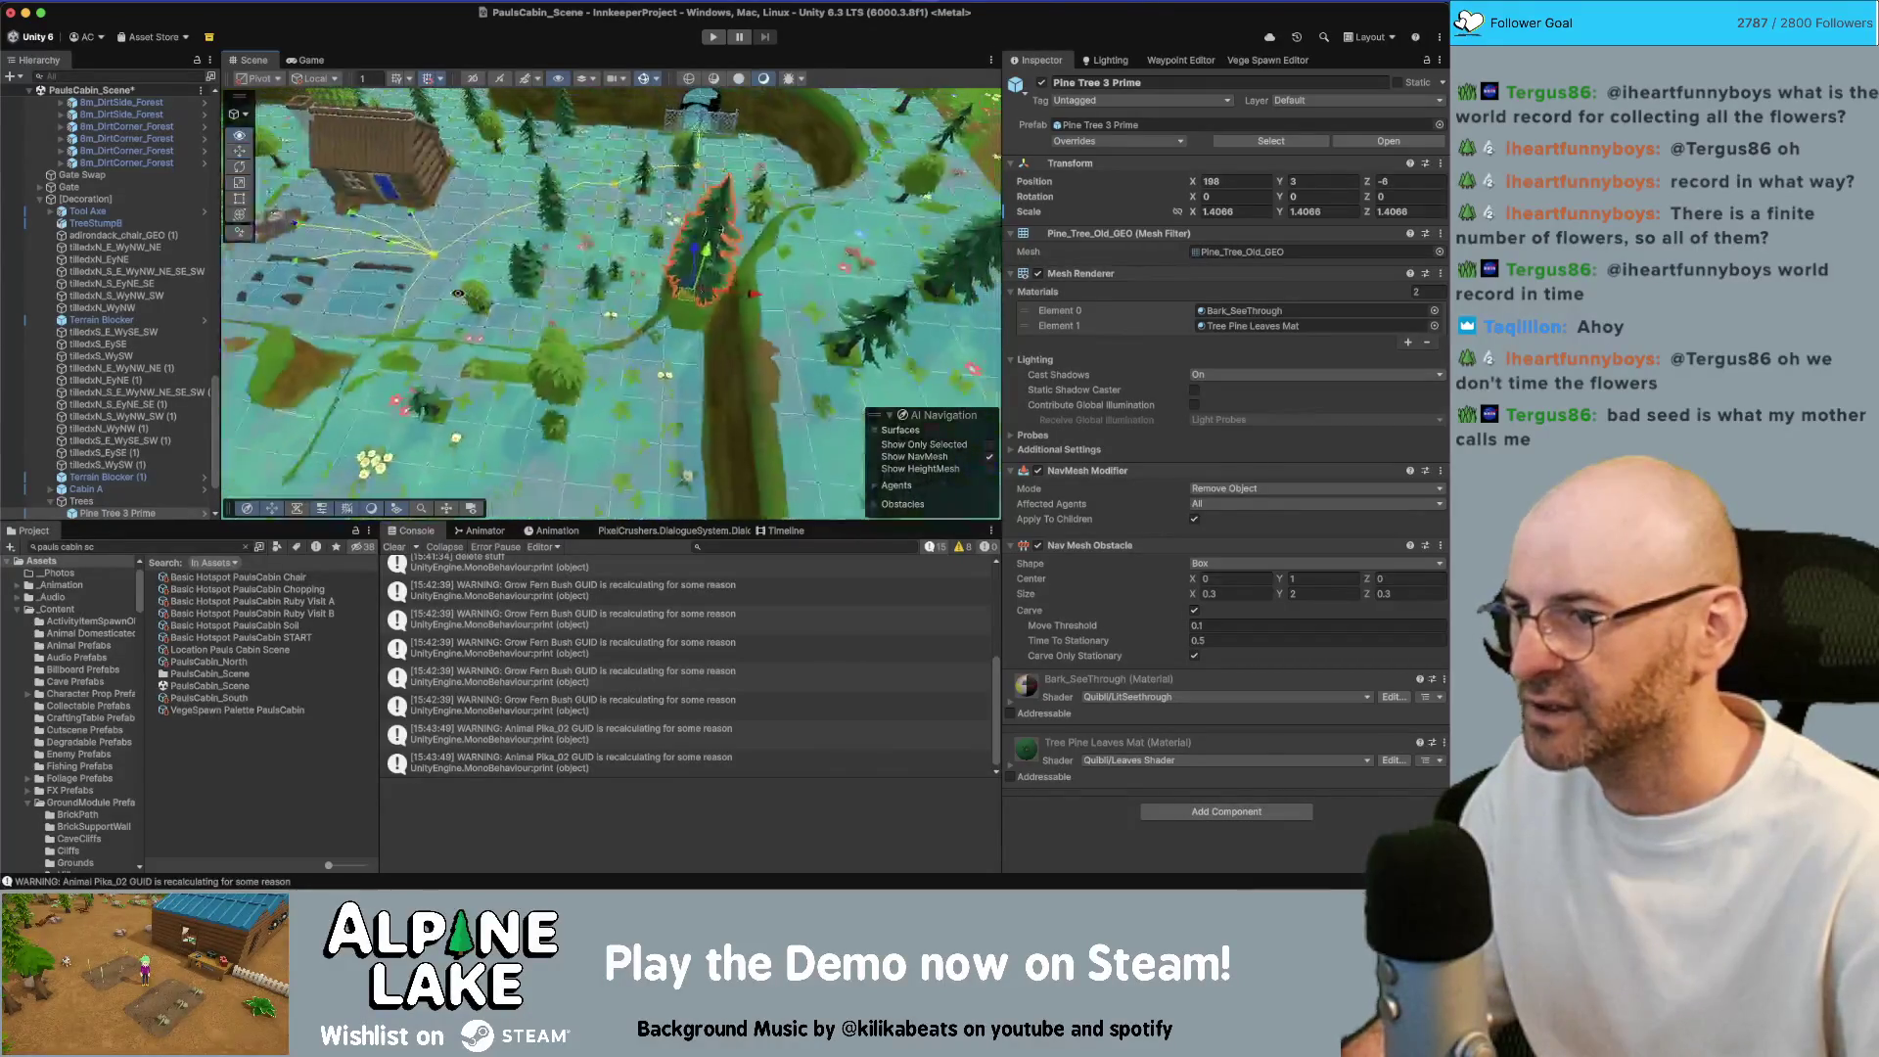
Duplicate Pine Tree 3 Prime and move the copy to the upper-left of the cabin
{"action": "key", "text": "super+d"}
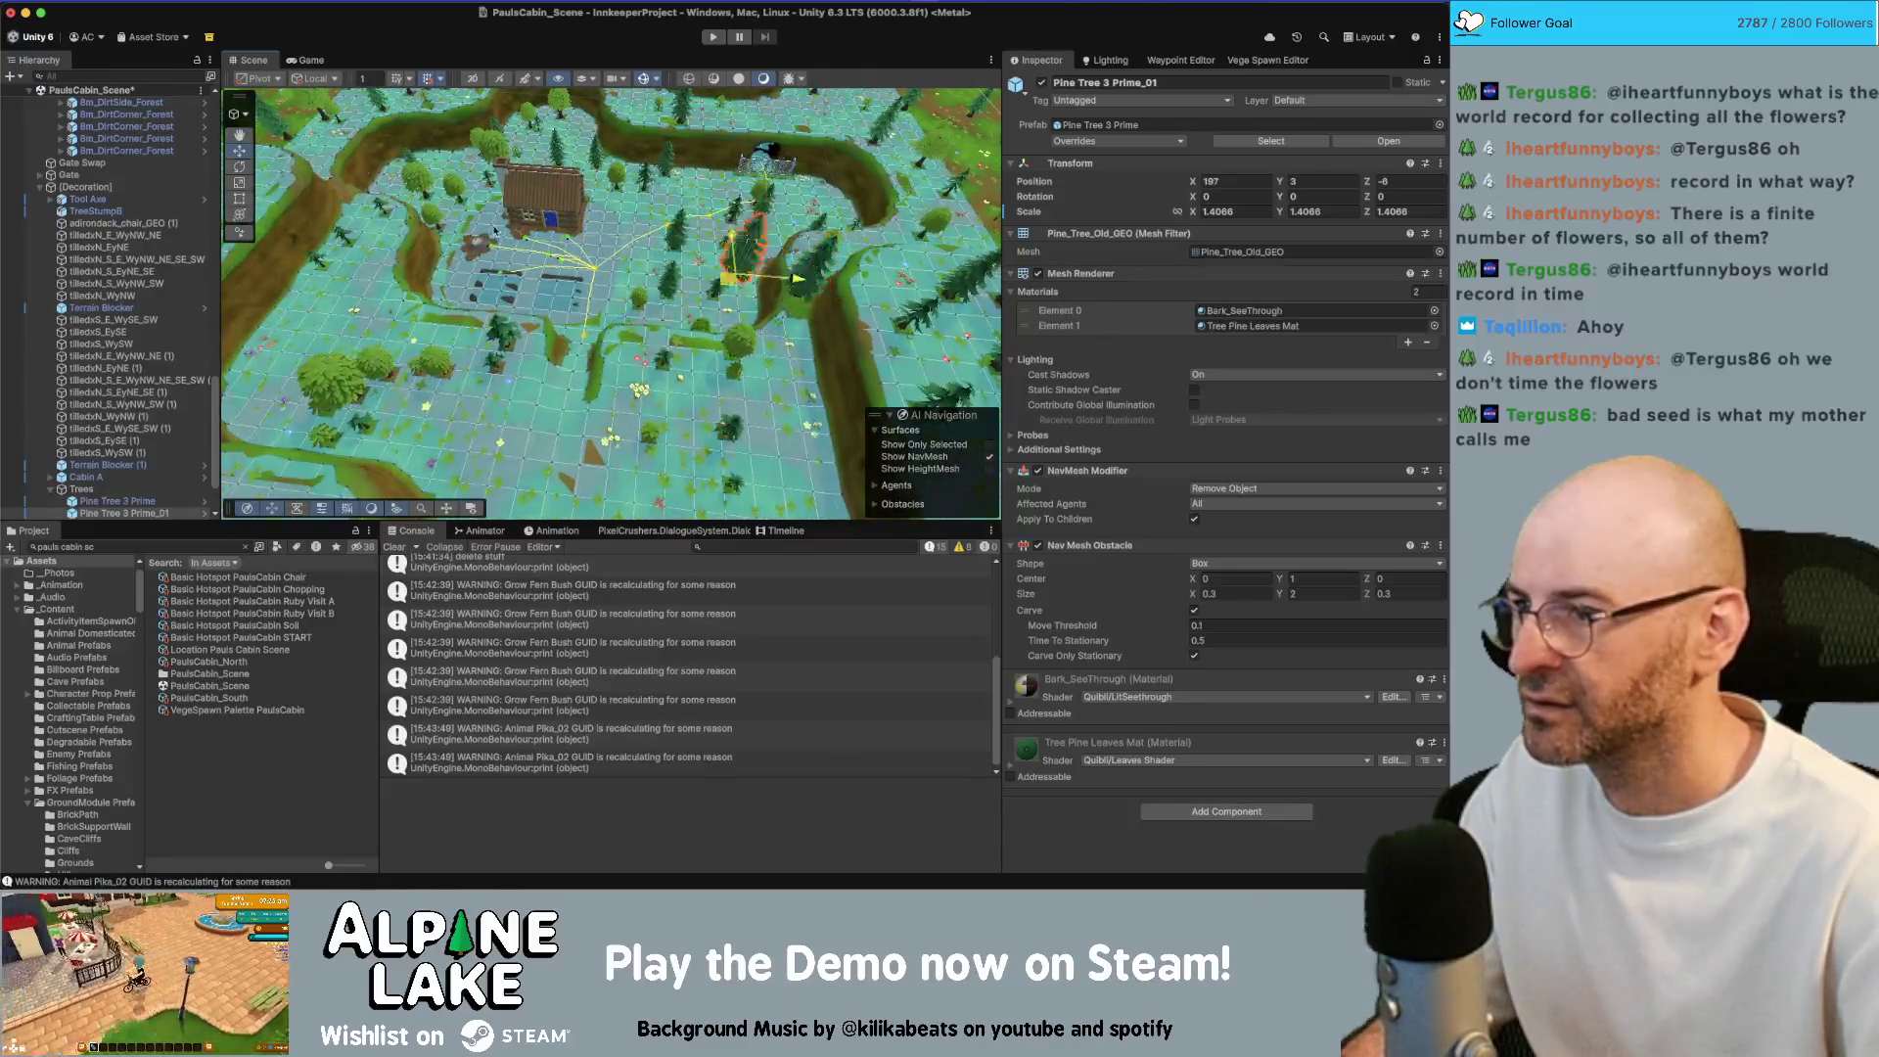
{"action": "mouse_move", "coordinate": [494, 231]}
{"action": "left_mouse_down"}
{"action": "mouse_move", "coordinate": [357, 203]}
{"action": "mouse_move", "coordinate": [760, 417]}
{"action": "mouse_move", "coordinate": [729, 362]}
{"action": "left_mouse_up"}
{"action": "scroll", "coordinate": [335, 199], "scroll_direction": "up", "scroll_amount": 5}
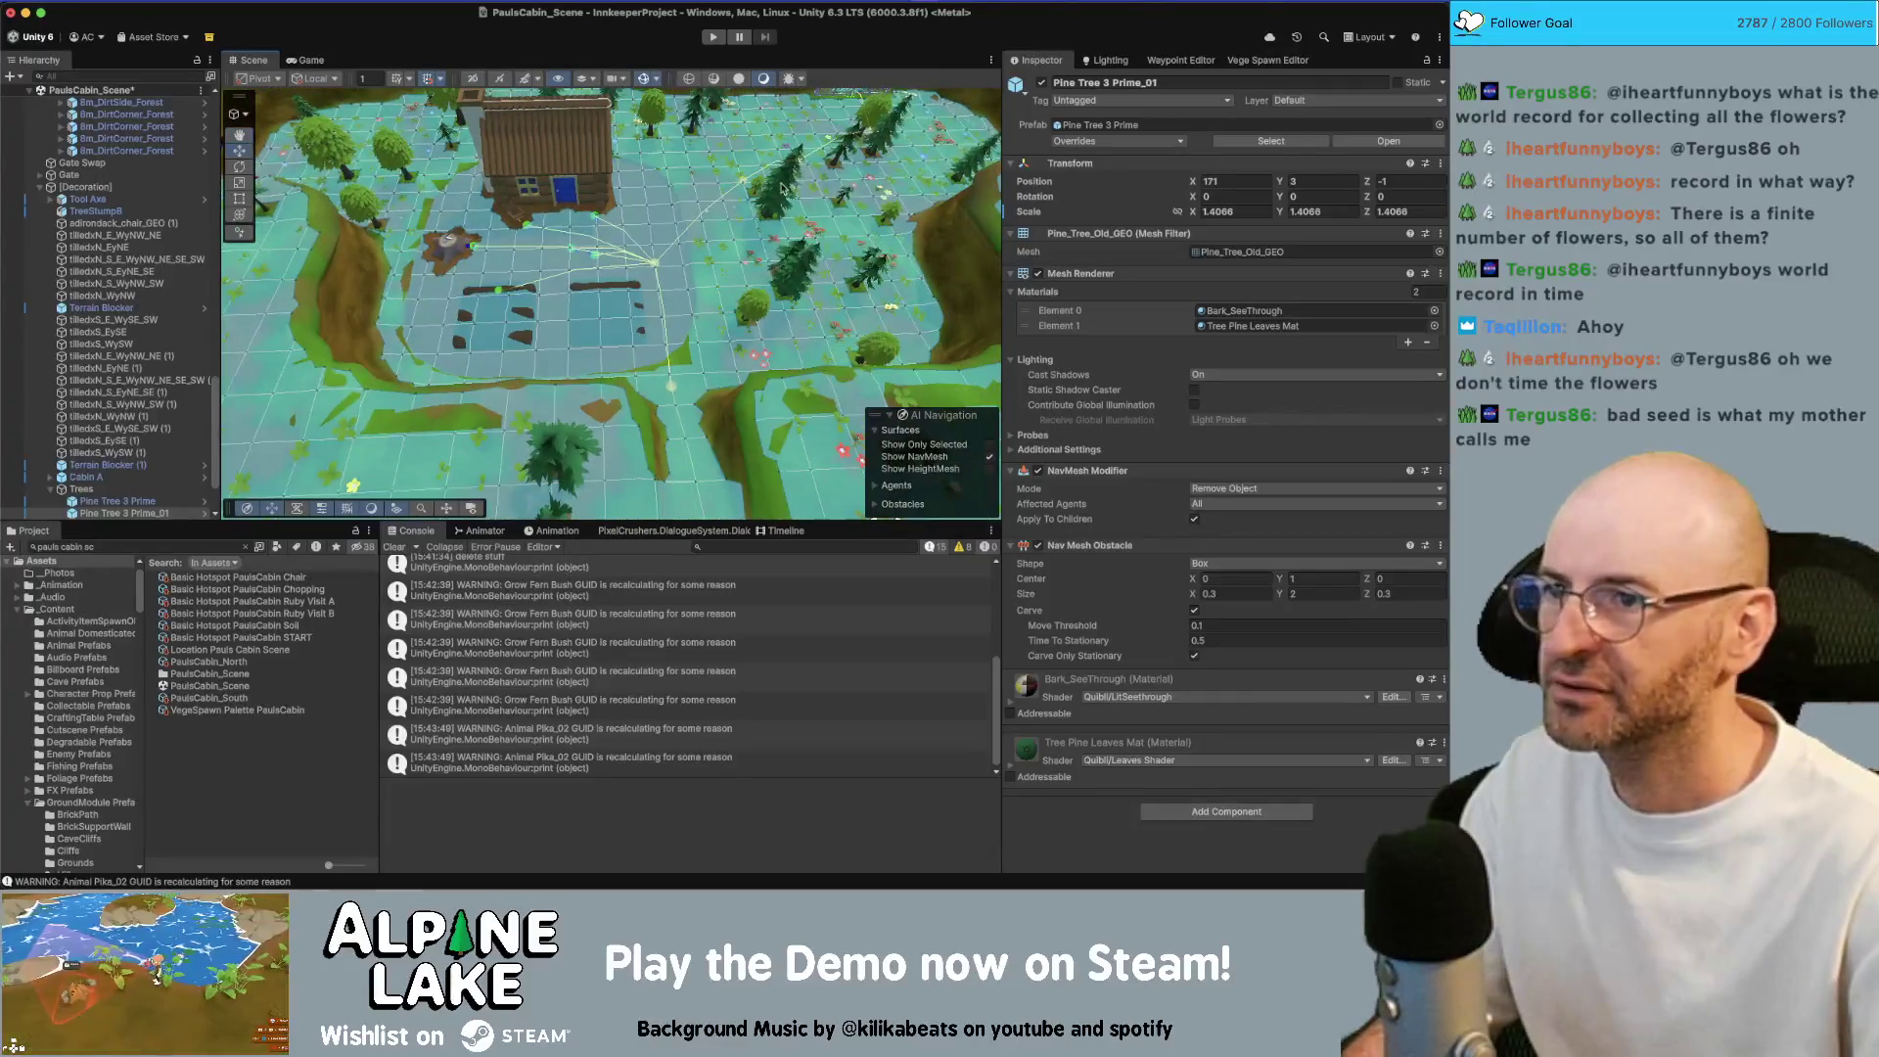
{"action": "scroll", "coordinate": [112, 332], "scroll_direction": "down", "scroll_amount": 3}
{"action": "scroll", "coordinate": [104, 407], "scroll_direction": "up", "scroll_amount": 12}
{"action": "scroll", "coordinate": [86, 440], "scroll_direction": "down", "scroll_amount": 7}
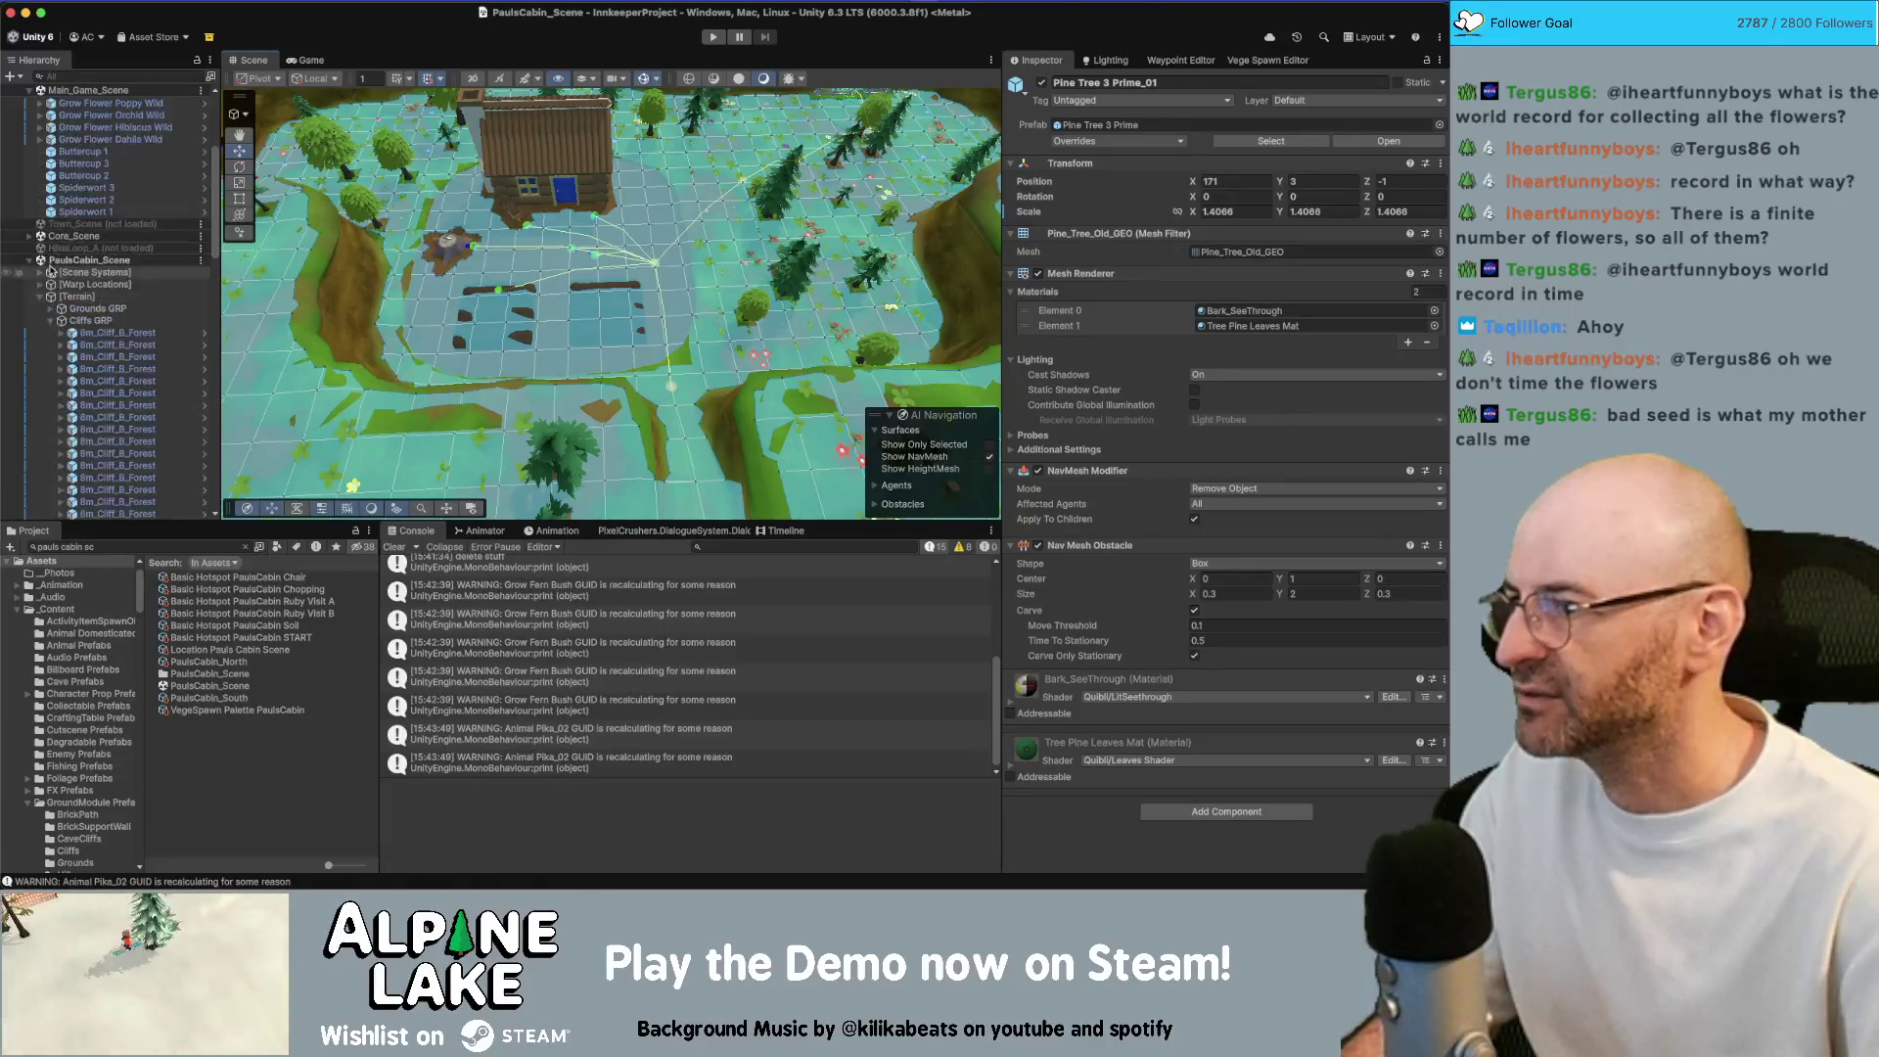
Bake the NavMesh Surface on the Navmesh object under Scene Systems
{"action": "left_click", "coordinate": [40, 273]}
{"action": "left_click", "coordinate": [88, 295]}
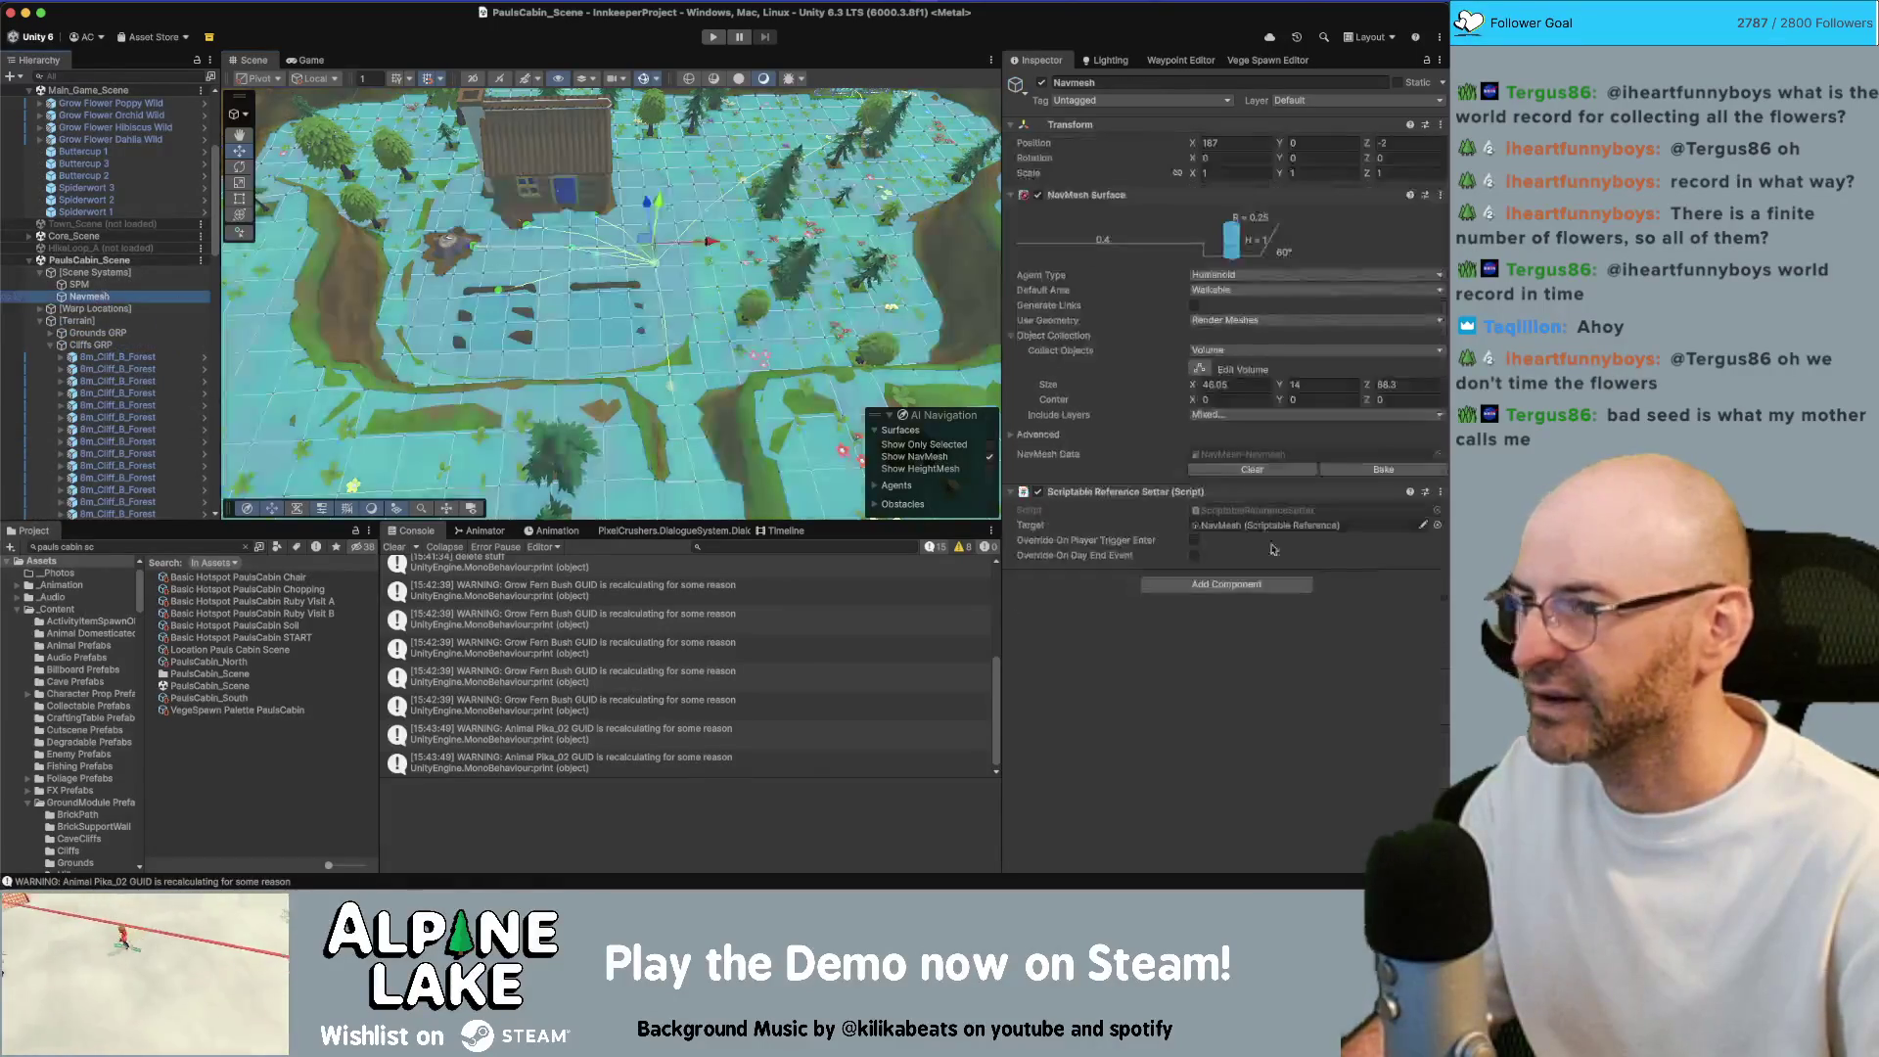
{"action": "left_click", "coordinate": [1381, 471]}
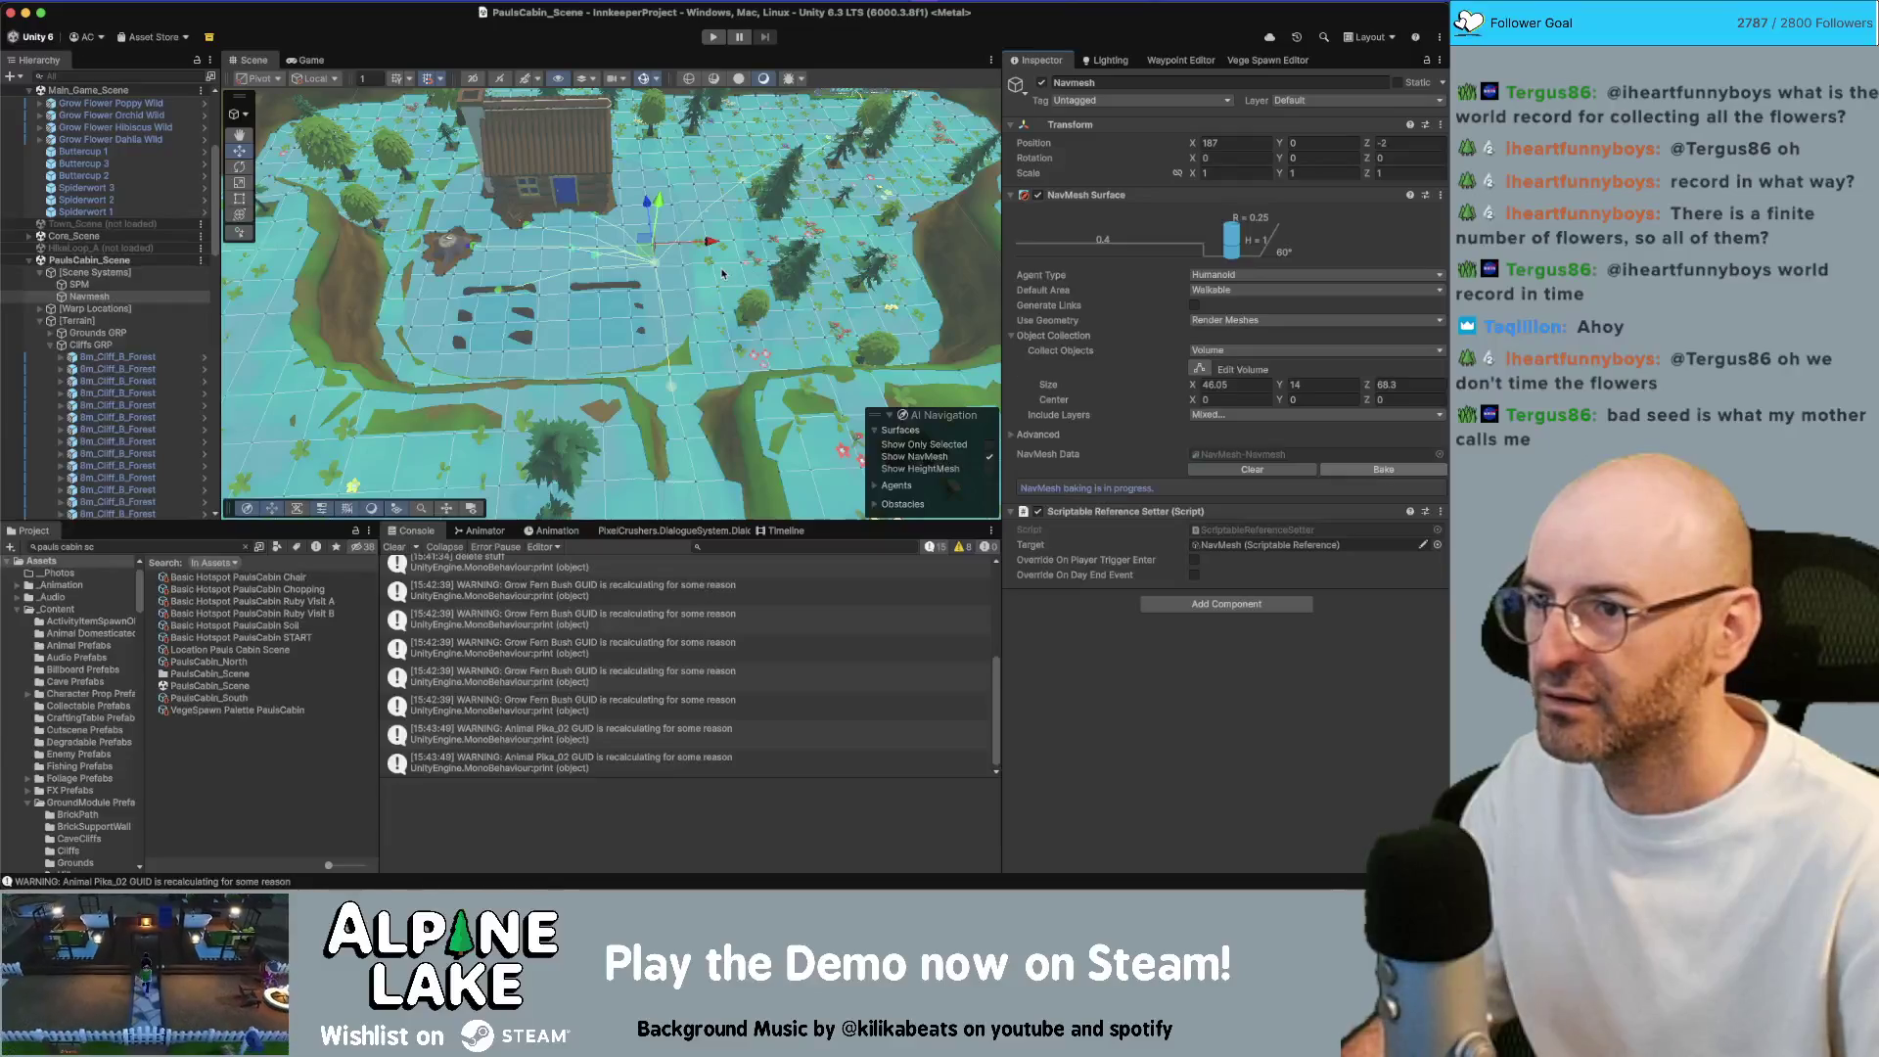
{"action": "left_click_drag", "start_coordinate": [615, 250], "coordinate": [556, 249]}
{"action": "scroll", "coordinate": [557, 249], "scroll_direction": "up", "scroll_amount": 10}
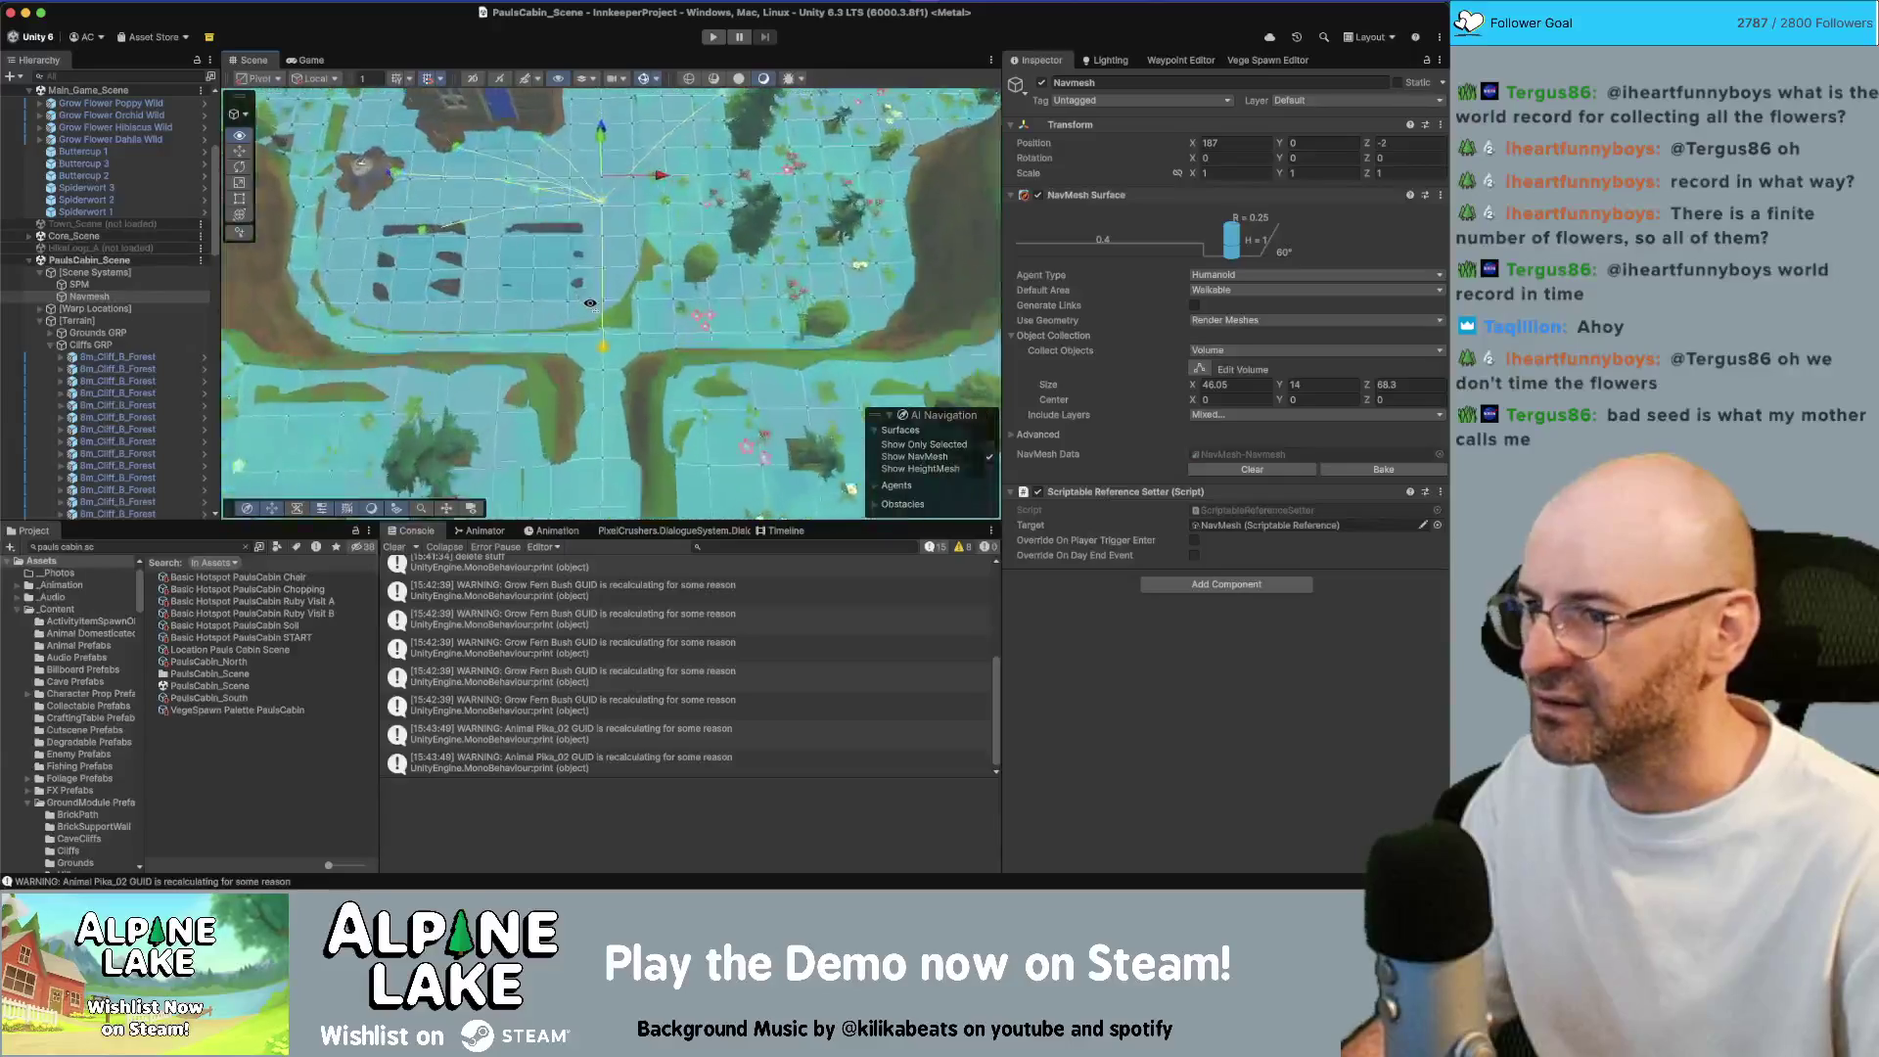
{"action": "mouse_move", "coordinate": [561, 316]}
{"action": "left_mouse_down"}
{"action": "mouse_move", "coordinate": [1311, 242]}
{"action": "mouse_move", "coordinate": [310, 154]}
{"action": "mouse_move", "coordinate": [208, 173]}
{"action": "mouse_move", "coordinate": [578, 228]}
{"action": "mouse_move", "coordinate": [976, 434]}
{"action": "mouse_move", "coordinate": [626, 300]}
{"action": "mouse_move", "coordinate": [688, 283]}
{"action": "left_mouse_up"}
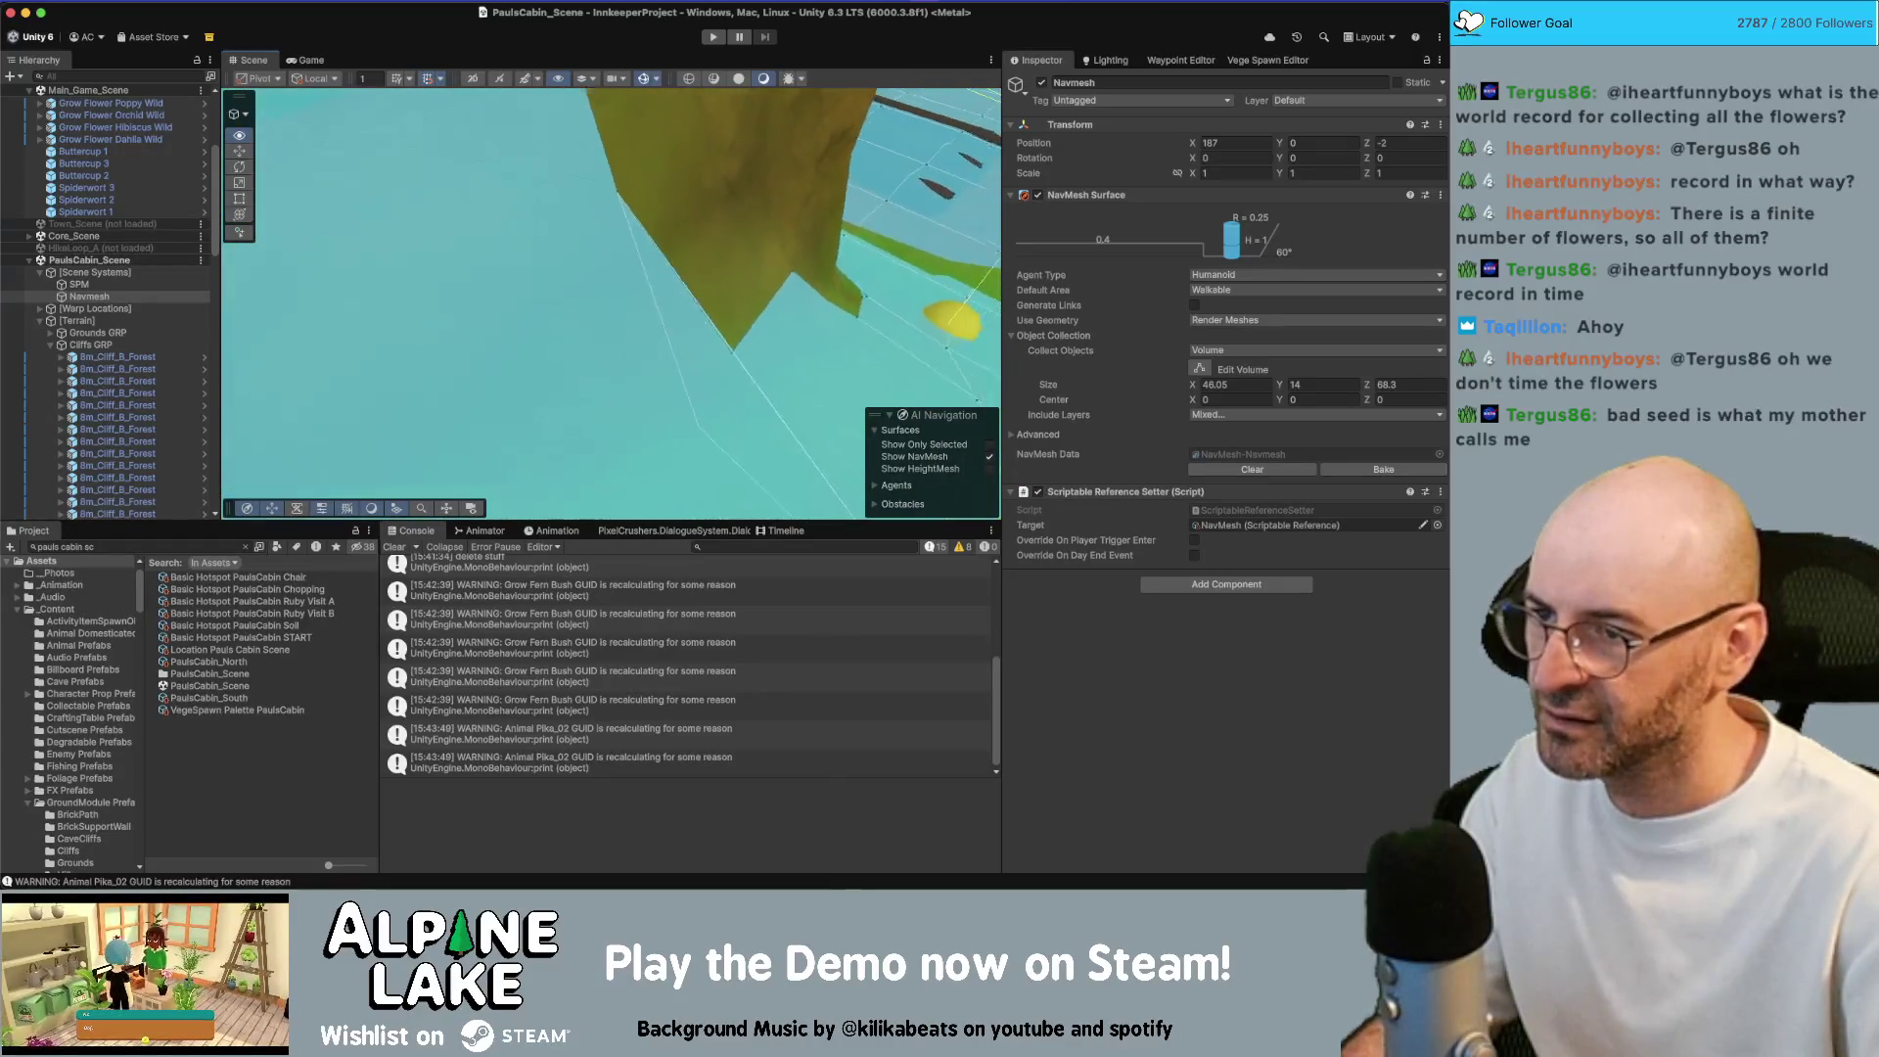
{"action": "key", "text": "f"}
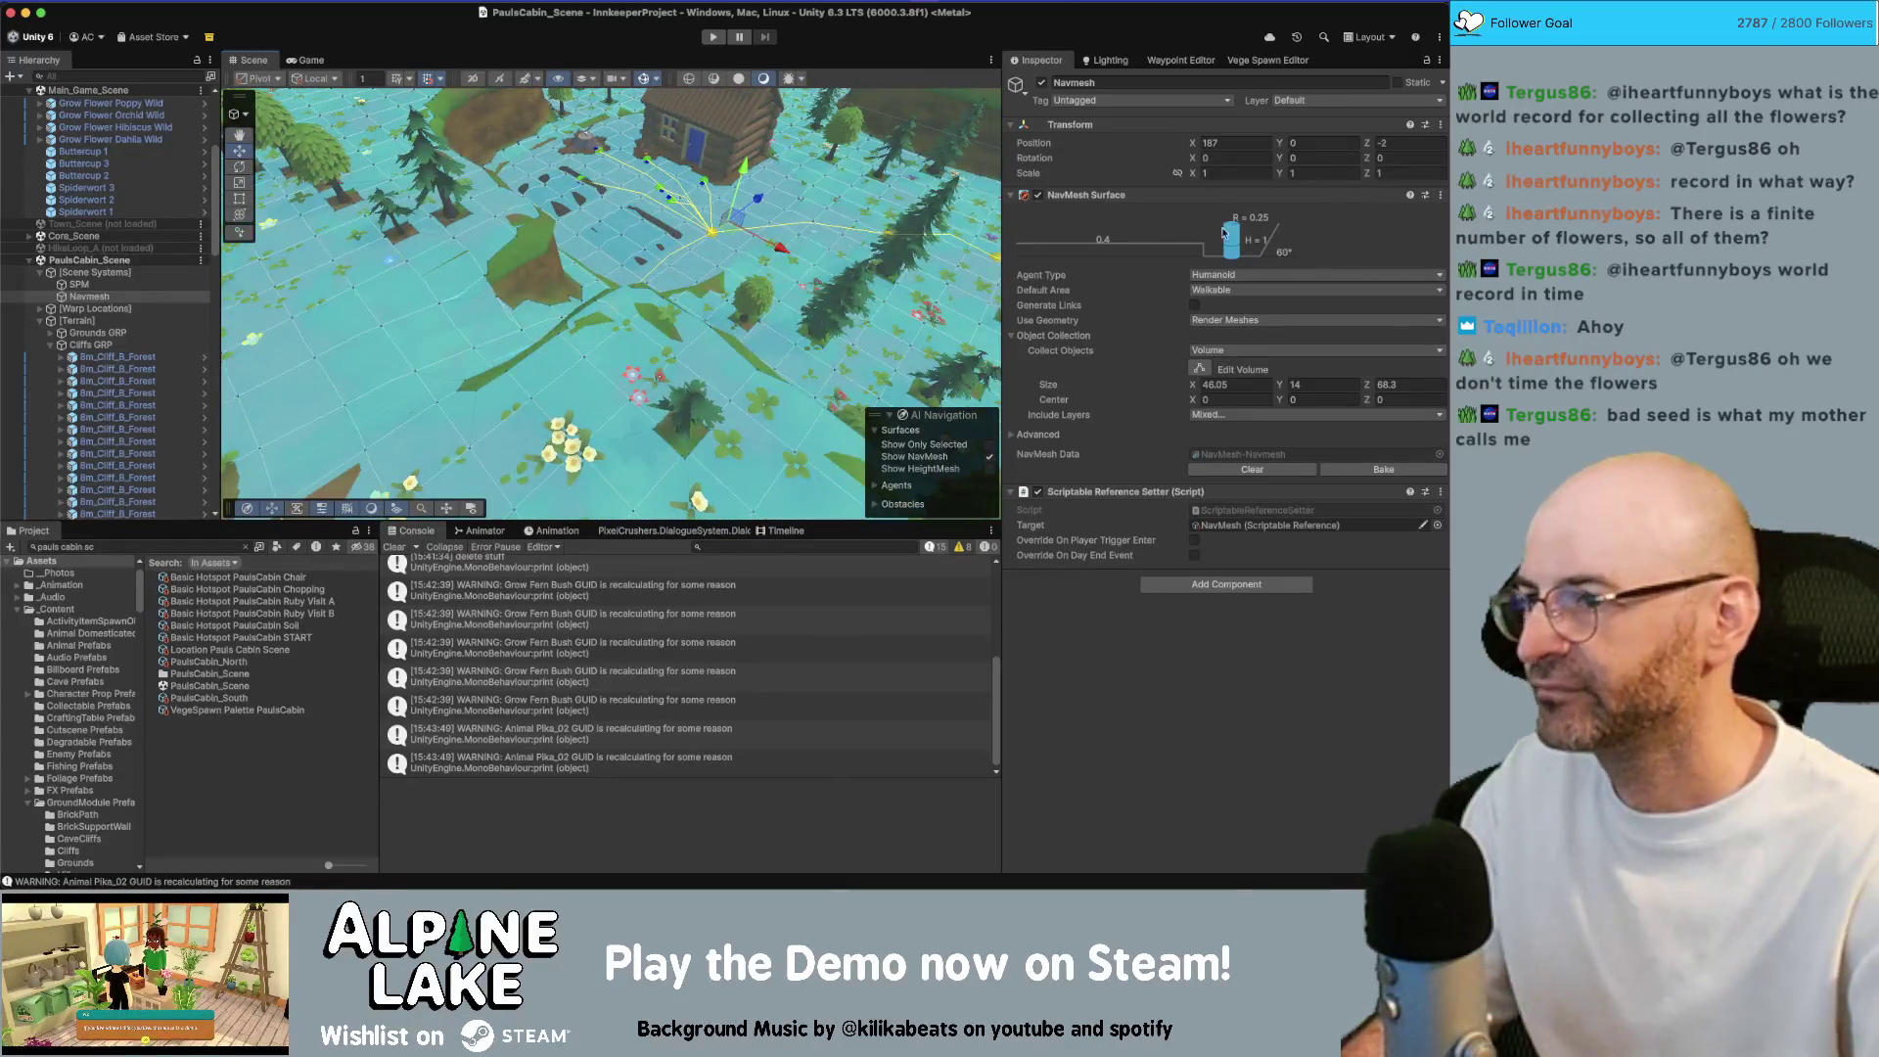
{"action": "left_click_drag", "start_coordinate": [838, 252], "coordinate": [997, 211]}
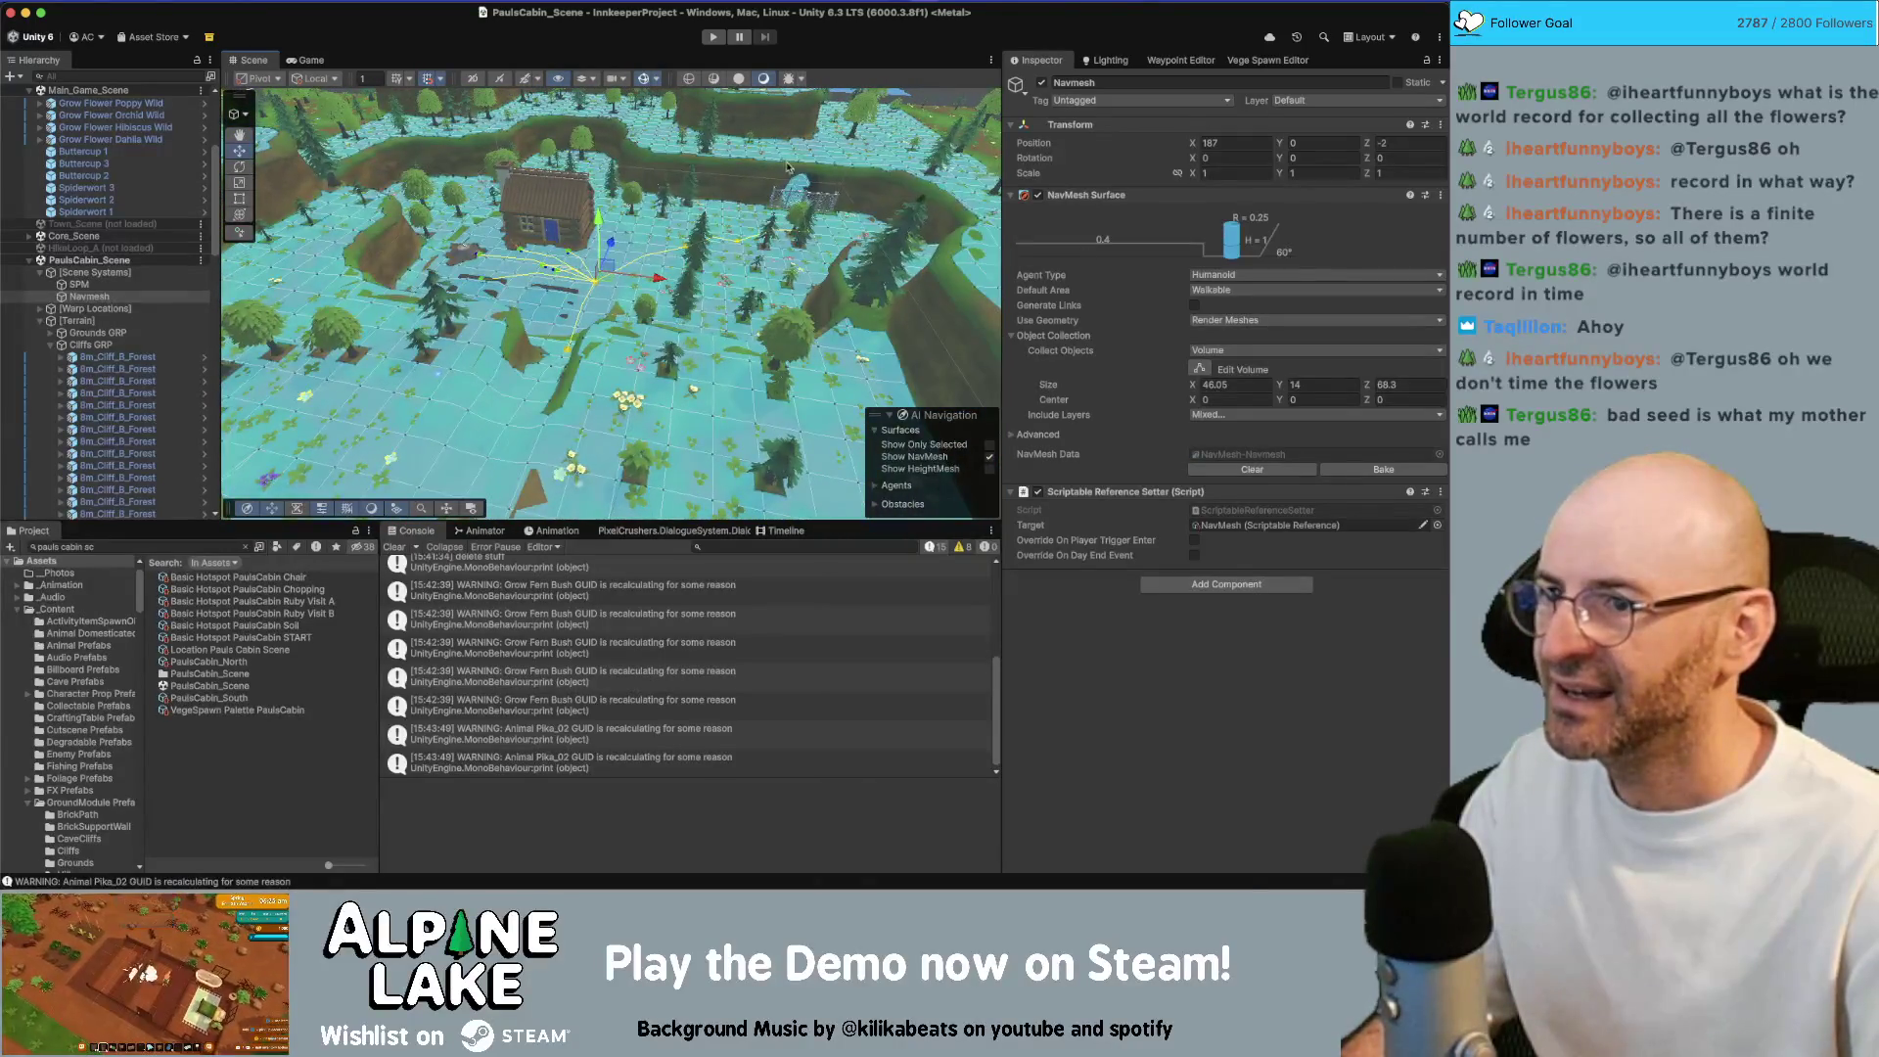
{"action": "scroll", "coordinate": [808, 169], "scroll_direction": "up", "scroll_amount": 10}
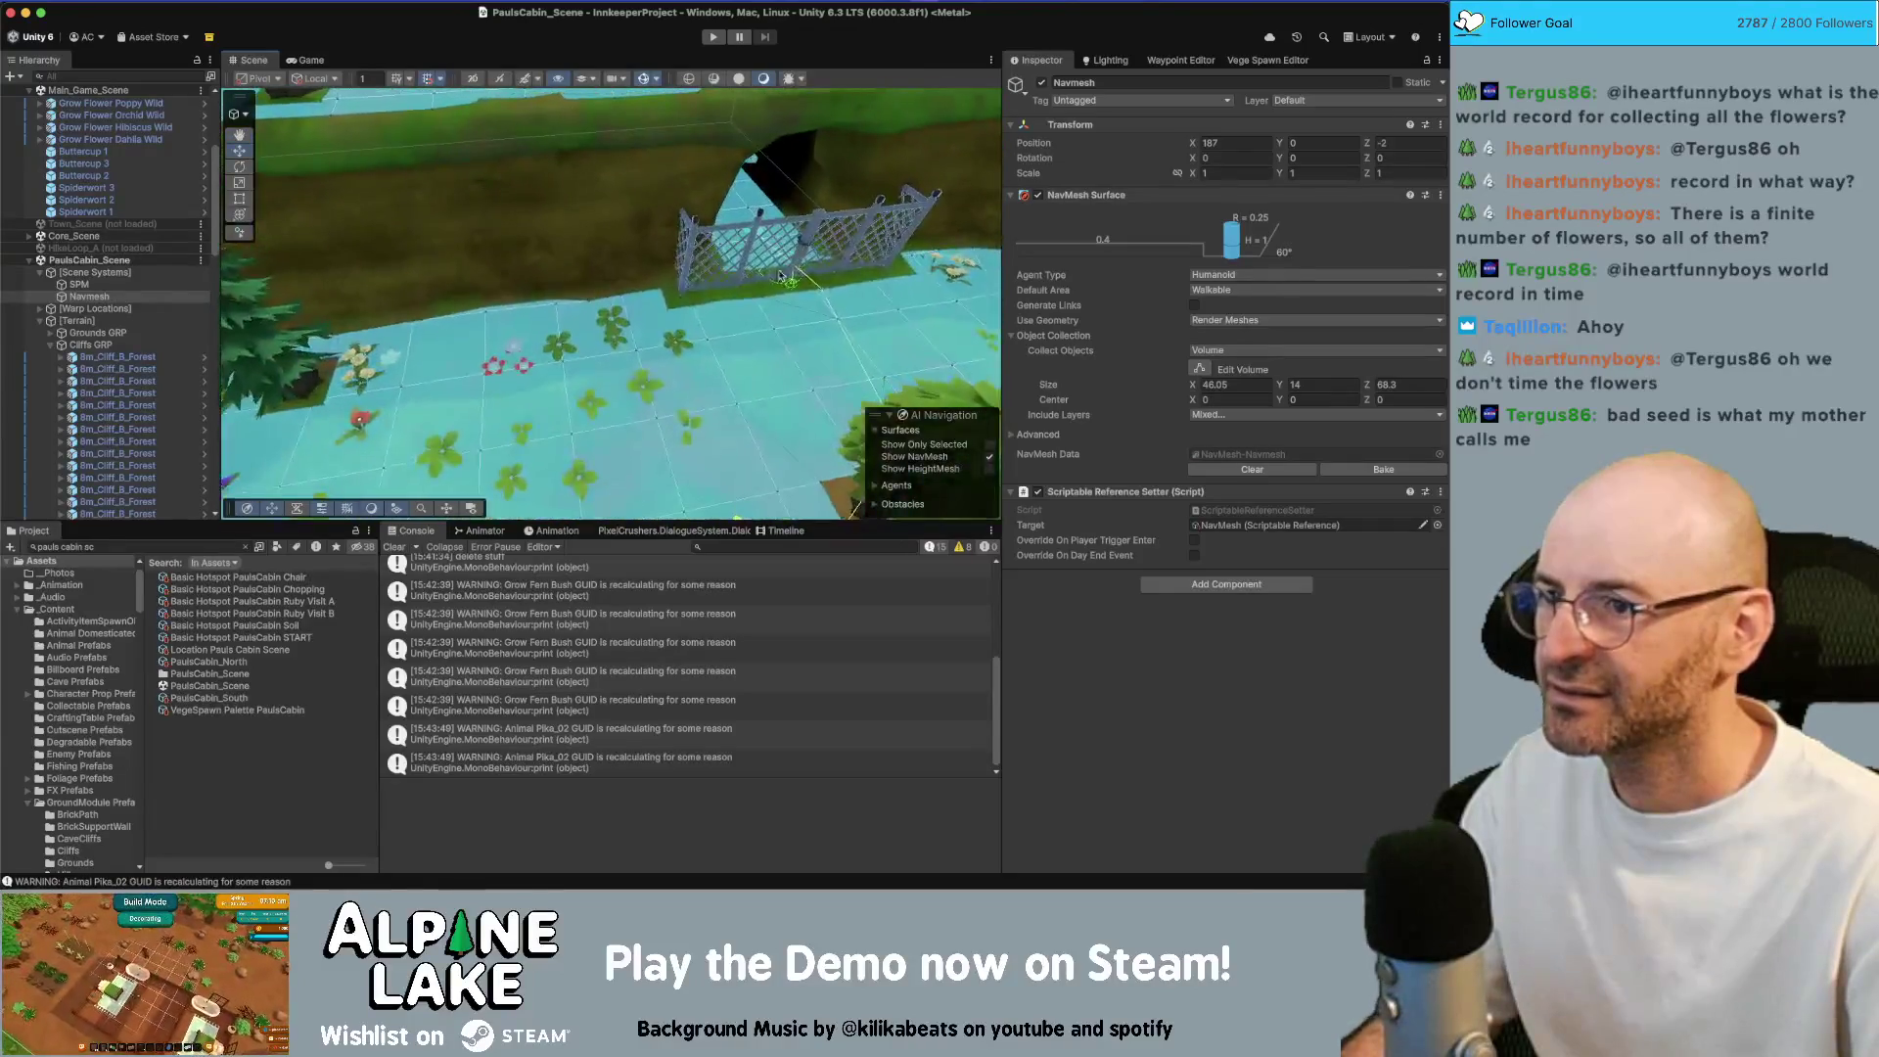
Toggle the Chain Link Gate's active checkbox off and back on
{"action": "left_click", "coordinate": [779, 235]}
{"action": "left_click", "coordinate": [859, 221]}
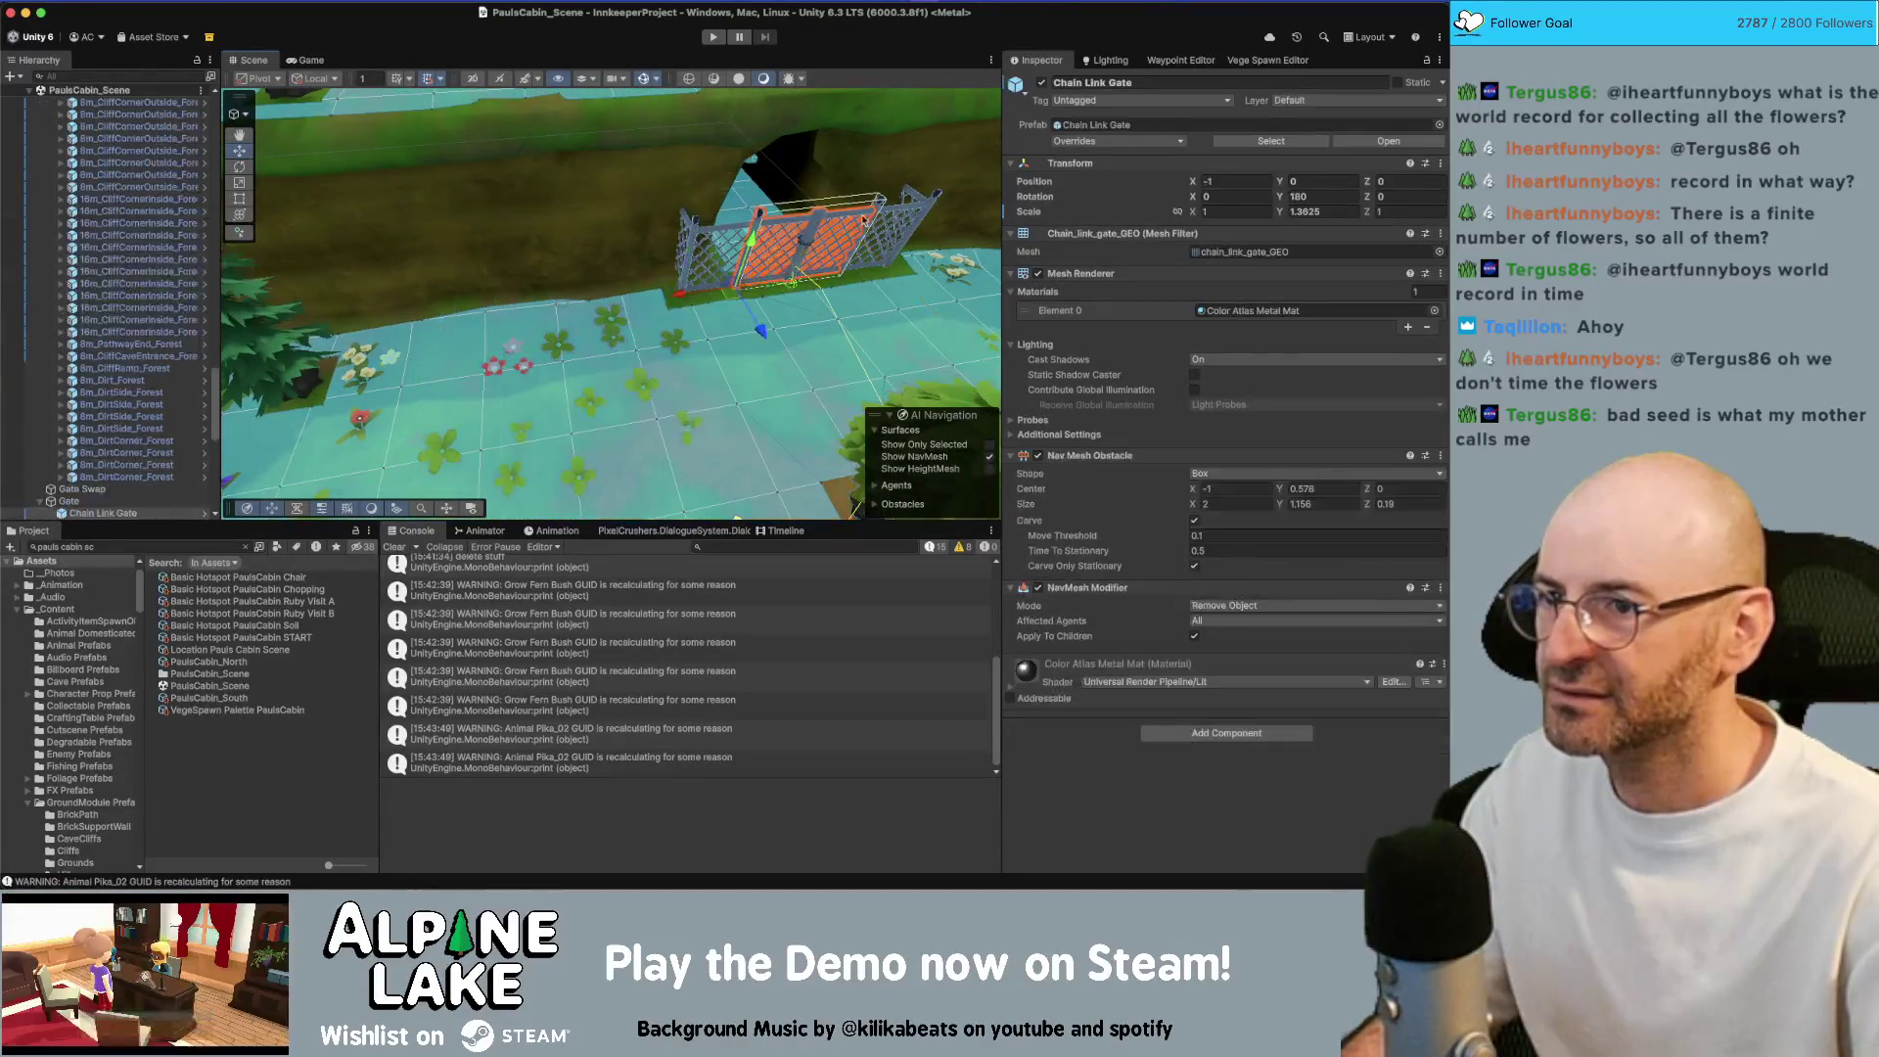
{"action": "left_click", "coordinate": [1042, 83]}
{"action": "left_click", "coordinate": [1042, 83]}
{"action": "scroll", "coordinate": [452, 177], "scroll_direction": "down", "scroll_amount": 5}
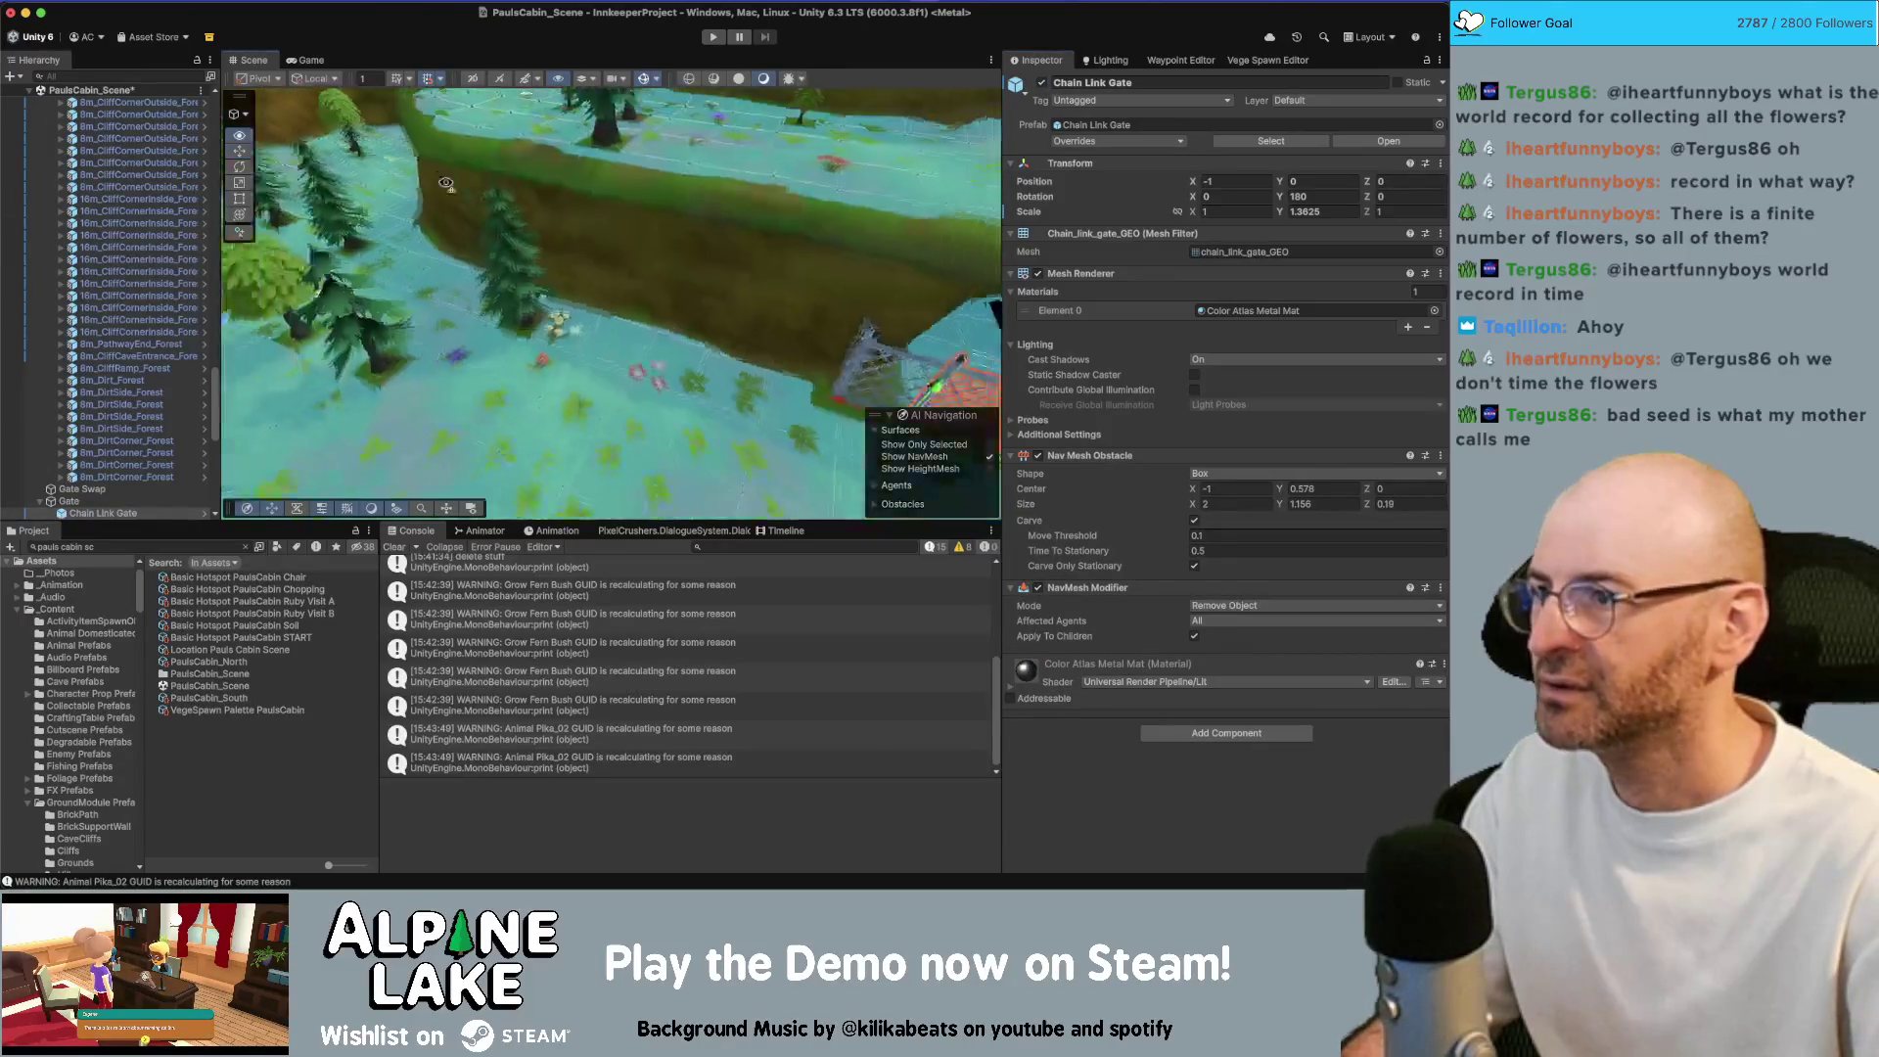
{"action": "left_click_drag", "start_coordinate": [452, 177], "coordinate": [573, 218]}
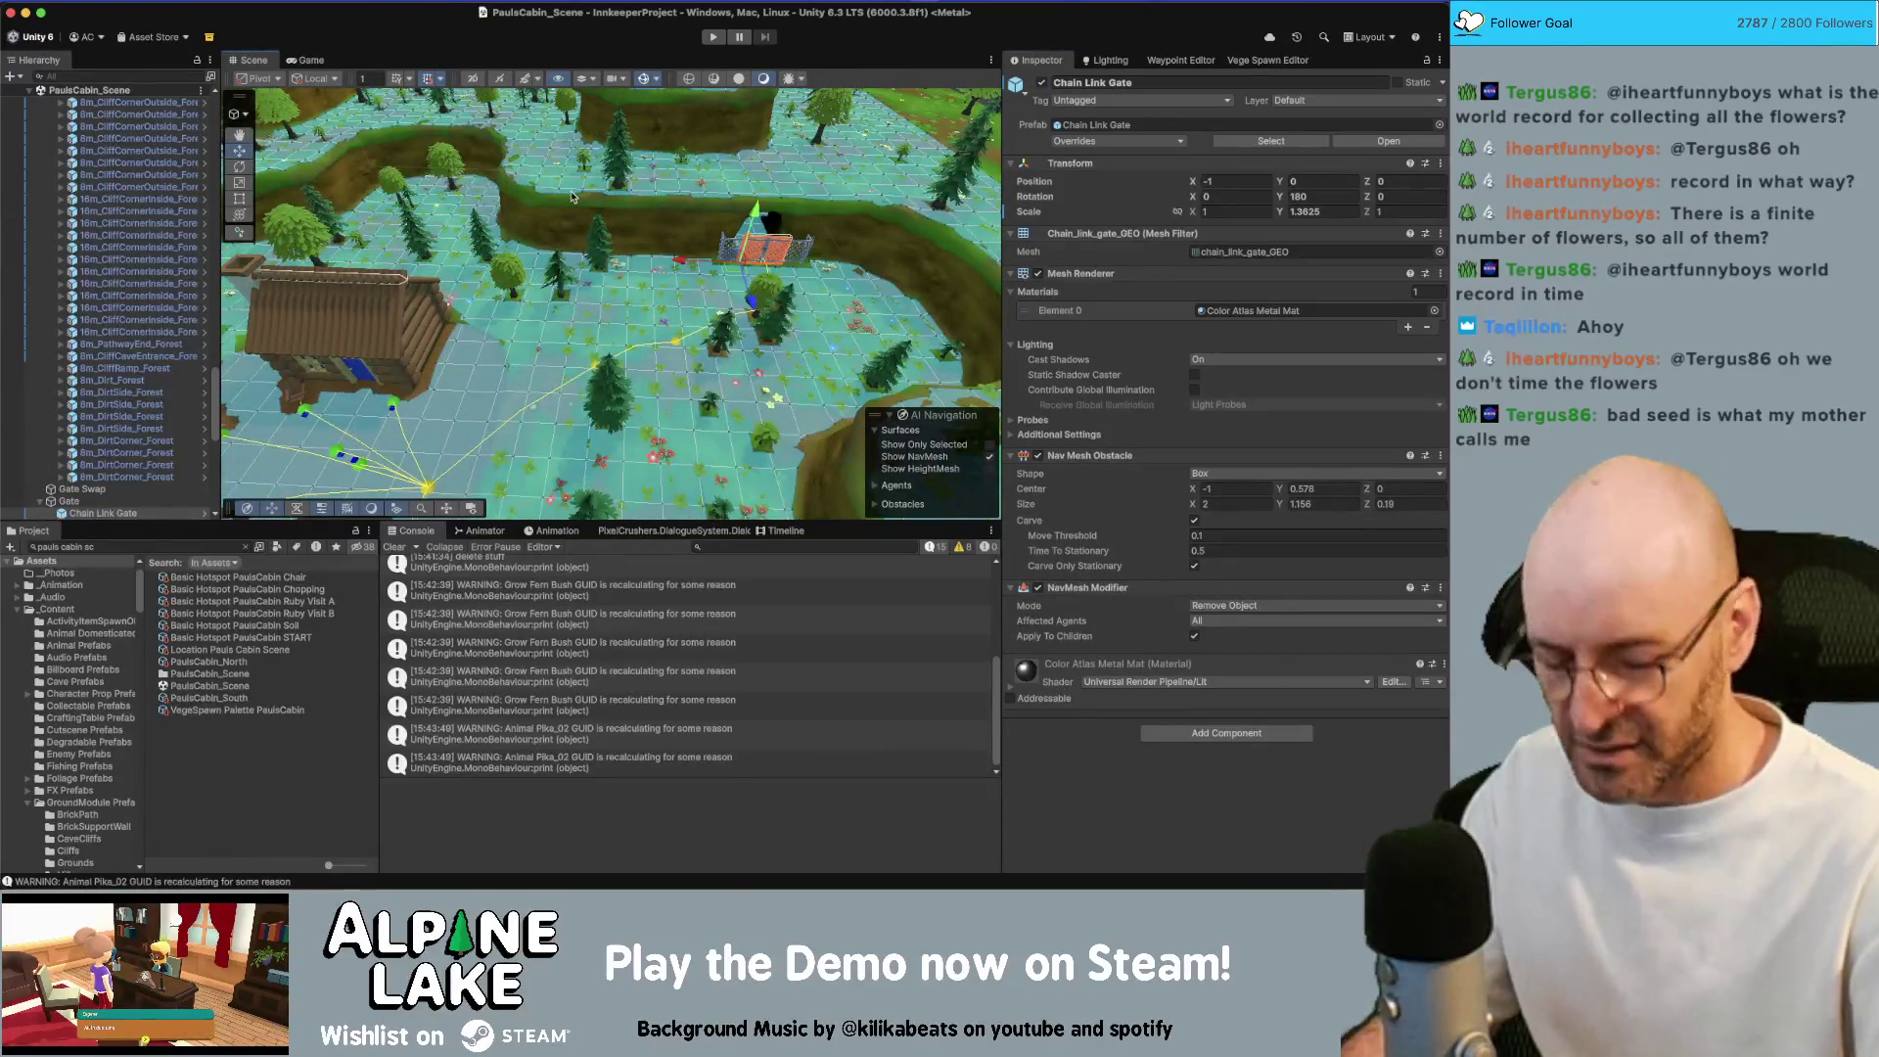
{"action": "key", "text": "super+Tab"}
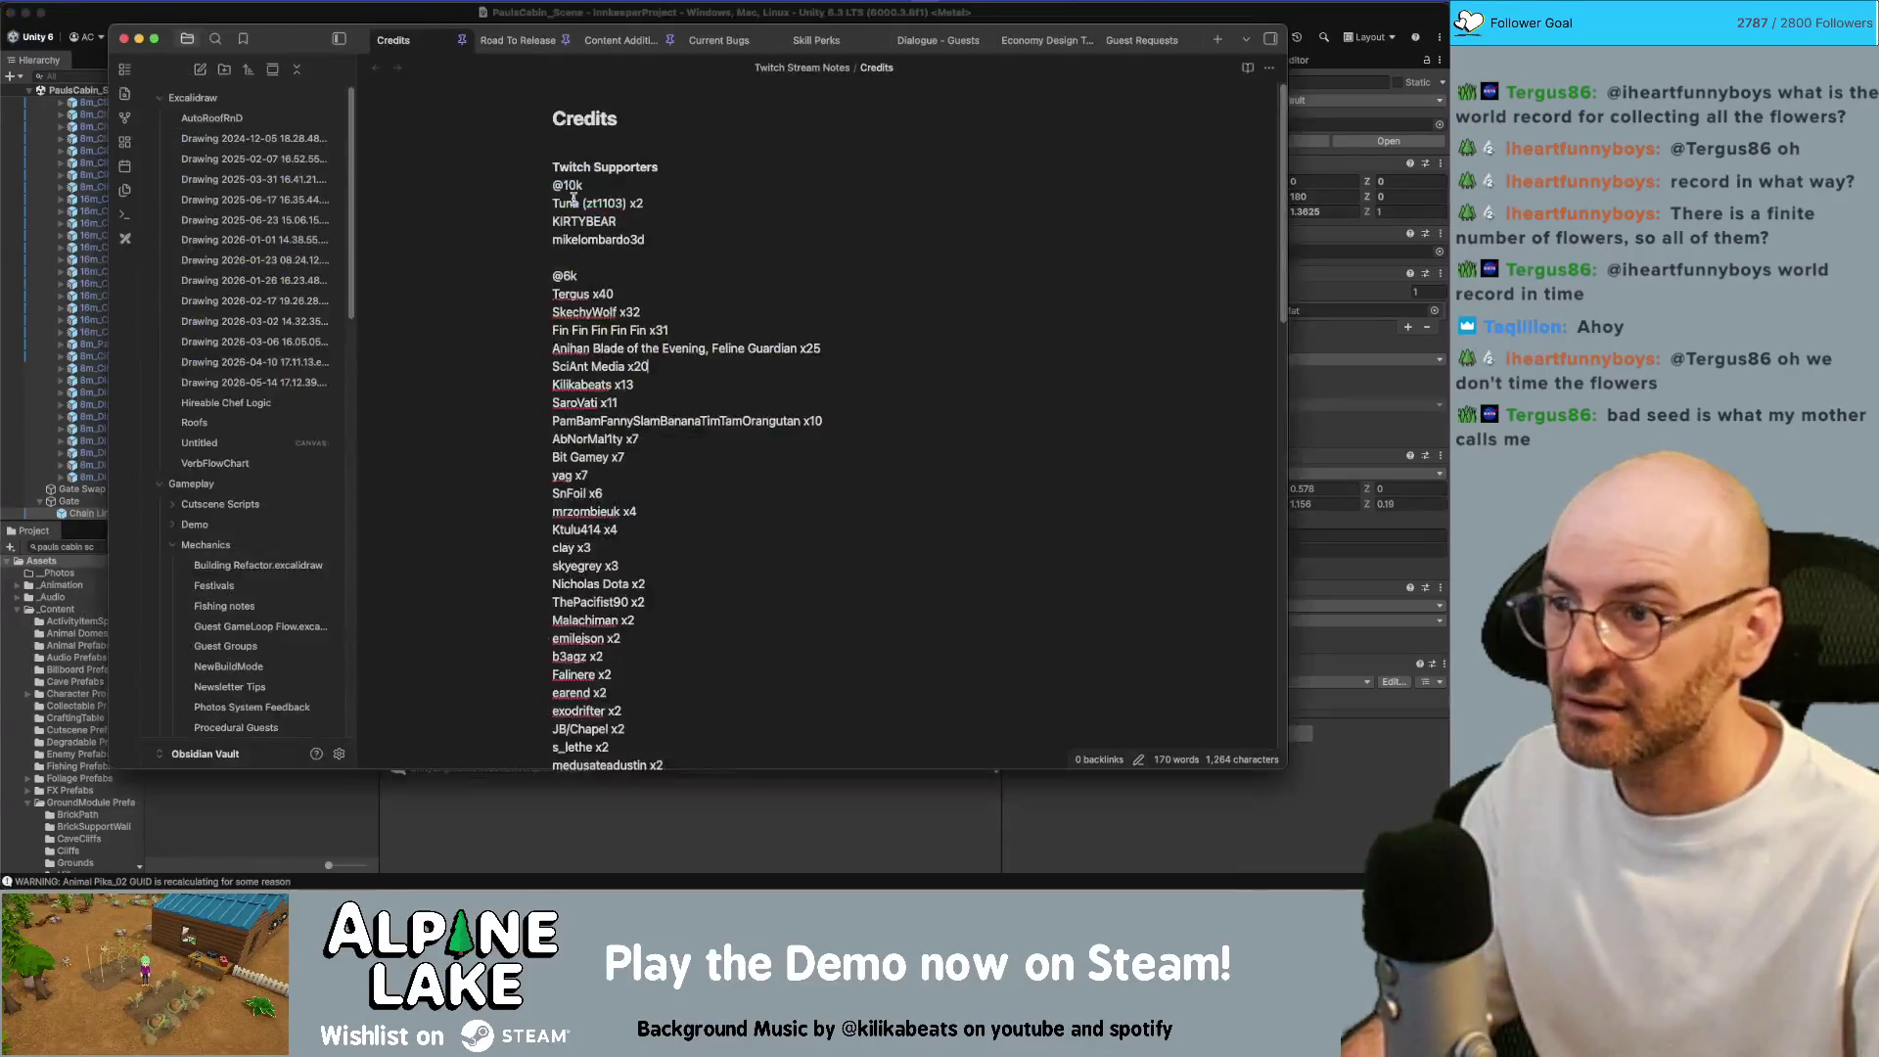
Hide the Obsidian Credits note and collapse PaulsCabin_Scene in the Hierarchy
{"action": "key", "text": "super+Tab"}
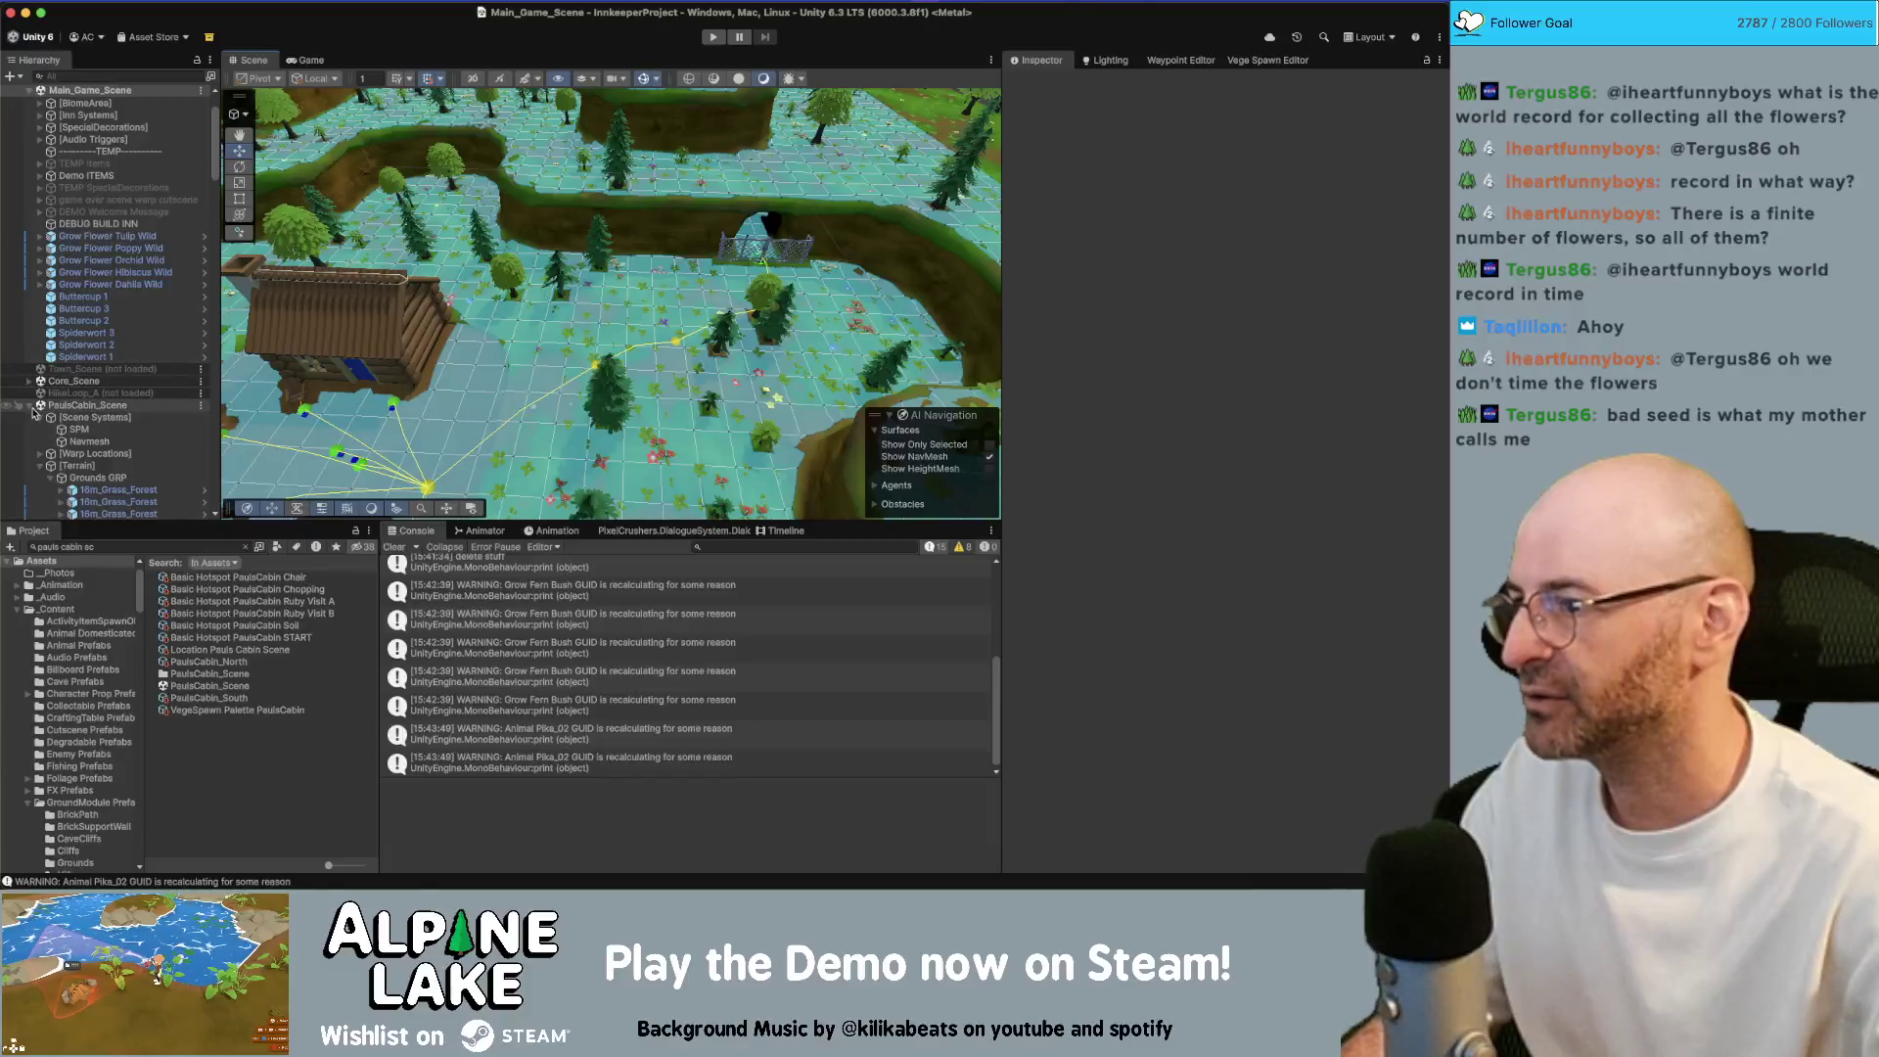
{"action": "left_click", "coordinate": [29, 407]}
Unload PaulsCabin_Scene from the Hierarchy
{"action": "right_click", "coordinate": [100, 441]}
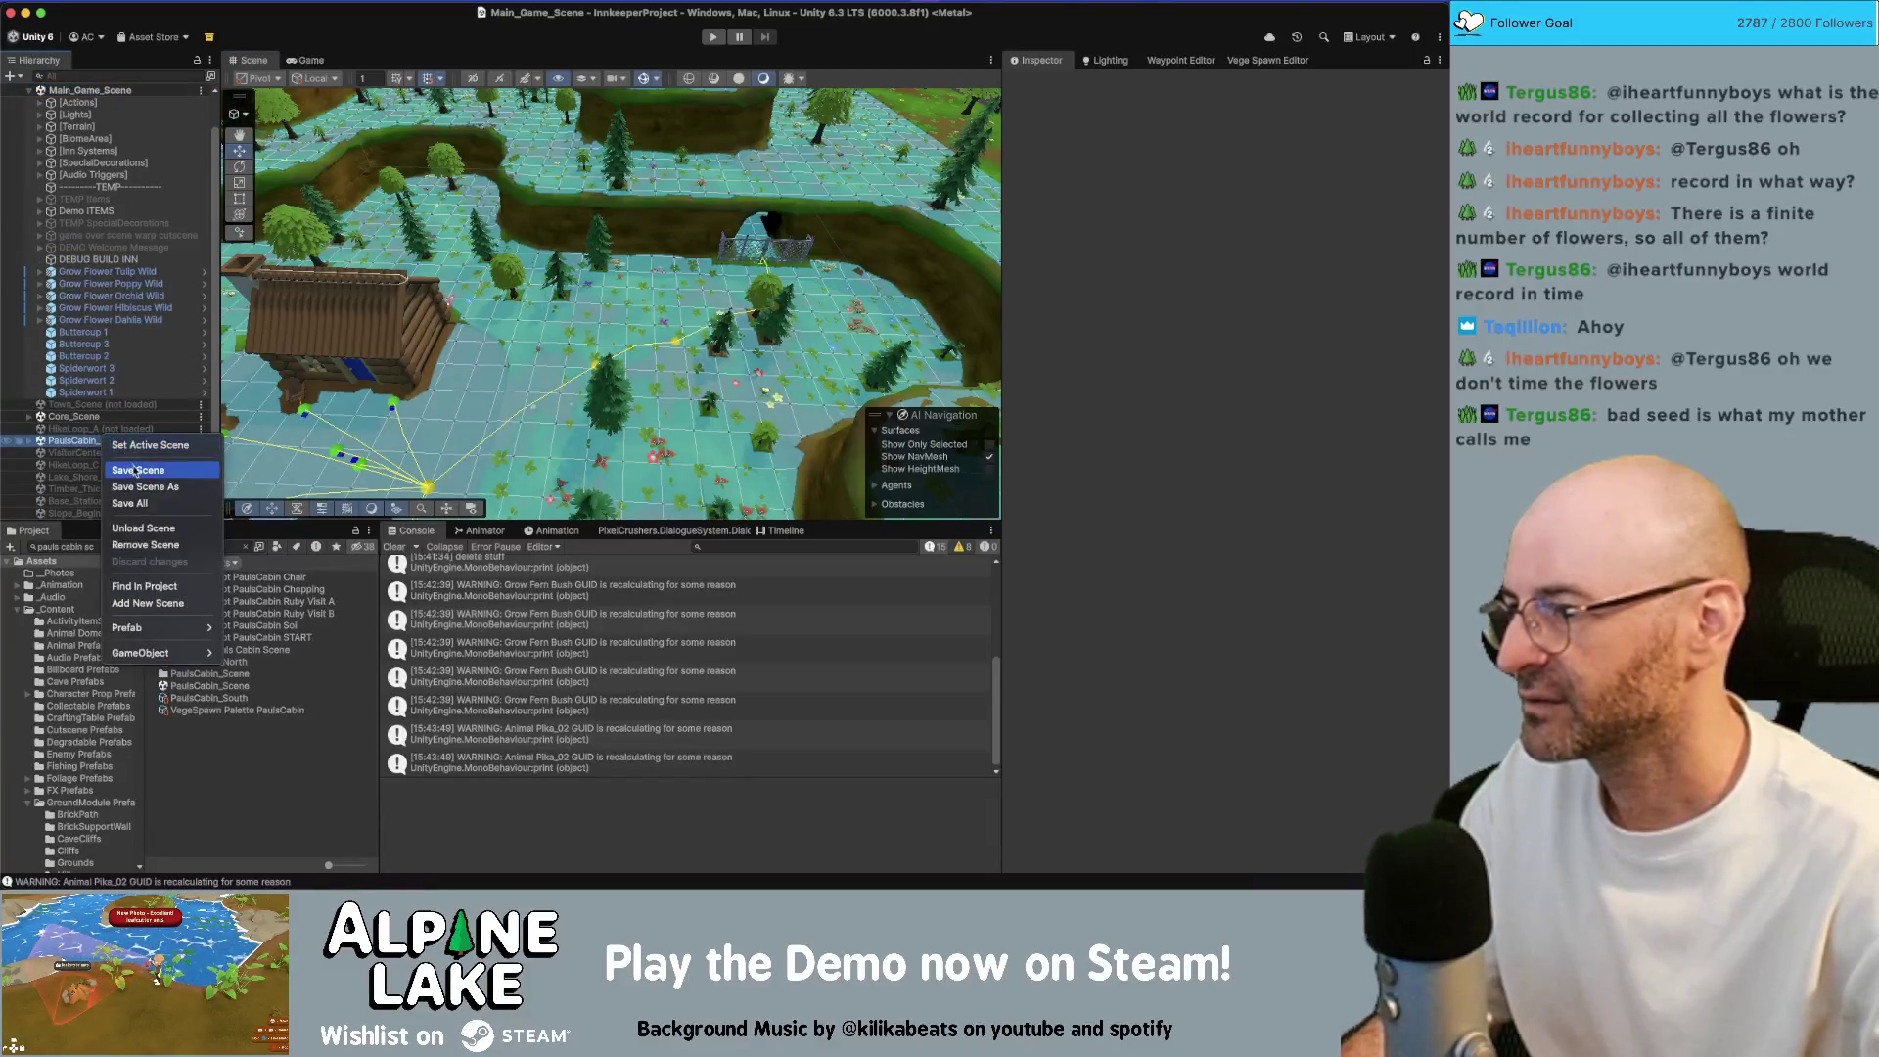
{"action": "left_click", "coordinate": [139, 527]}
{"action": "left_click_drag", "start_coordinate": [463, 354], "coordinate": [457, 372]}
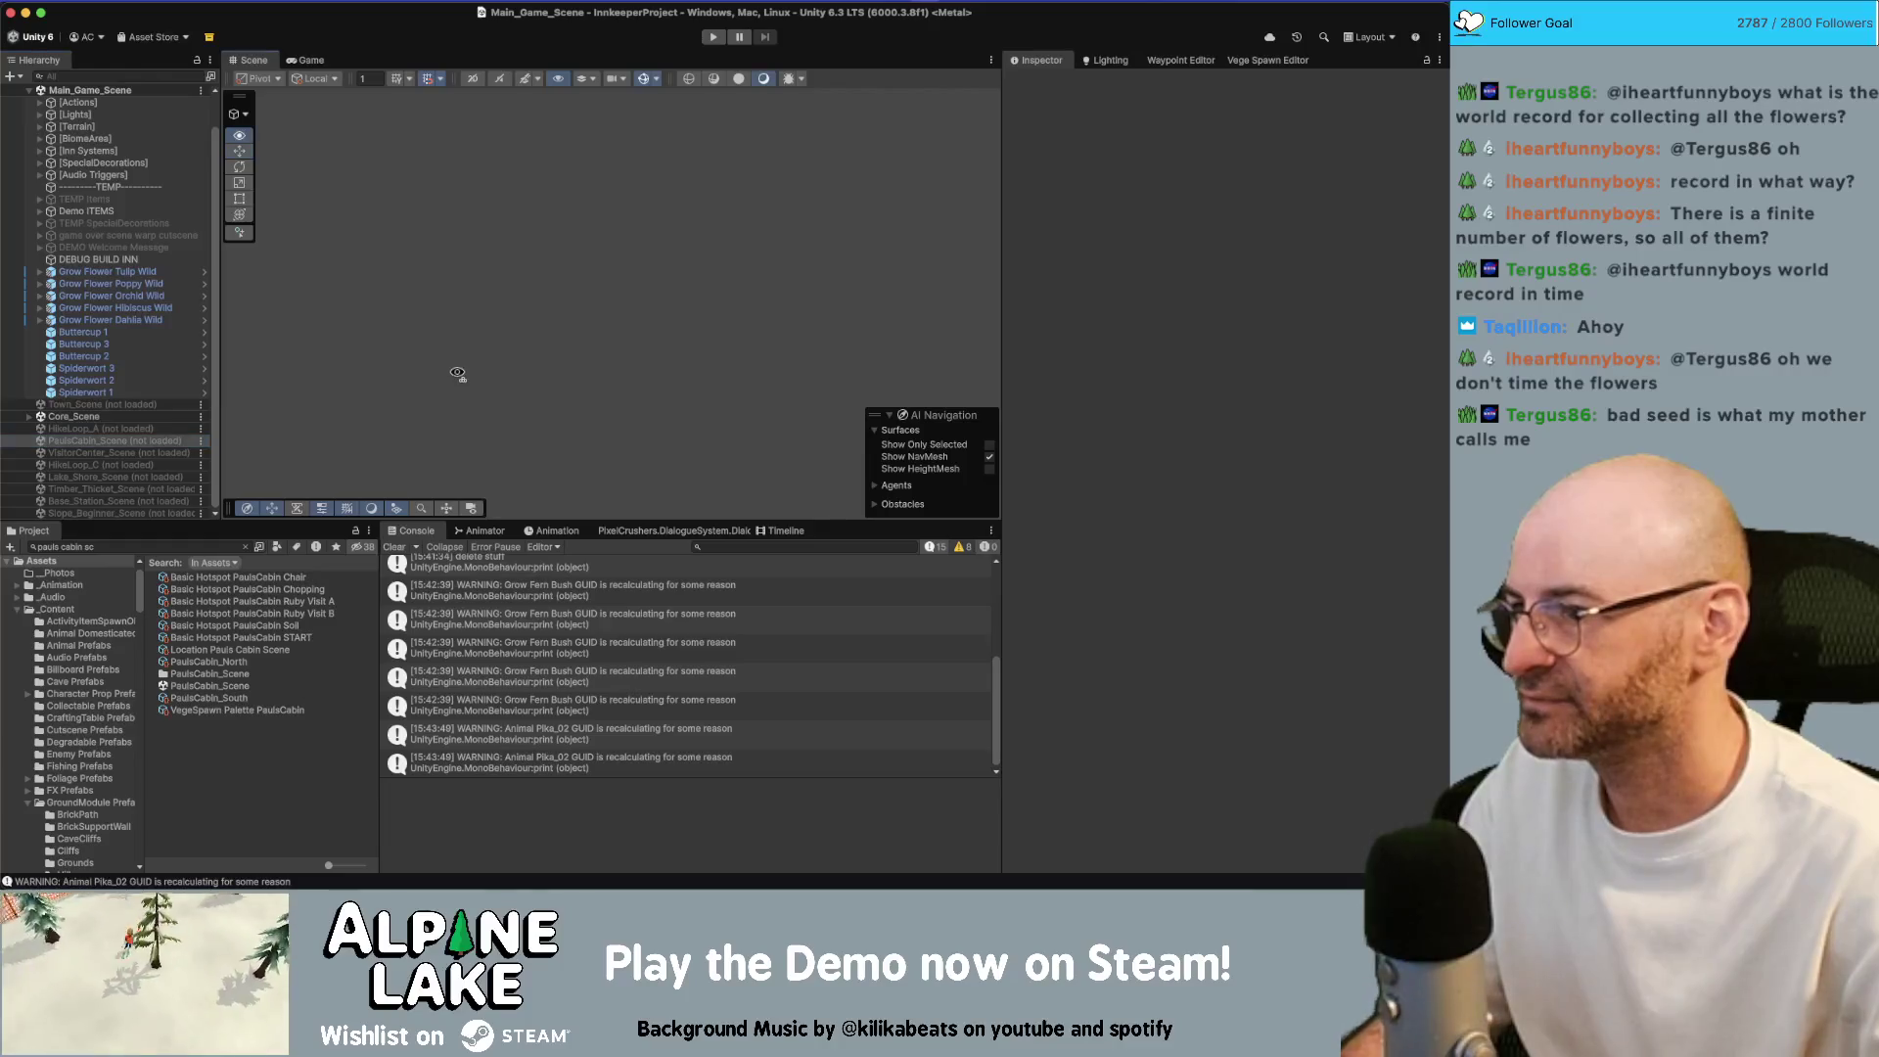
Delete the Grow Flower objects from Tulip Wild through Spiderwort, then load Town_Scene
{"action": "double_click", "coordinate": [111, 283]}
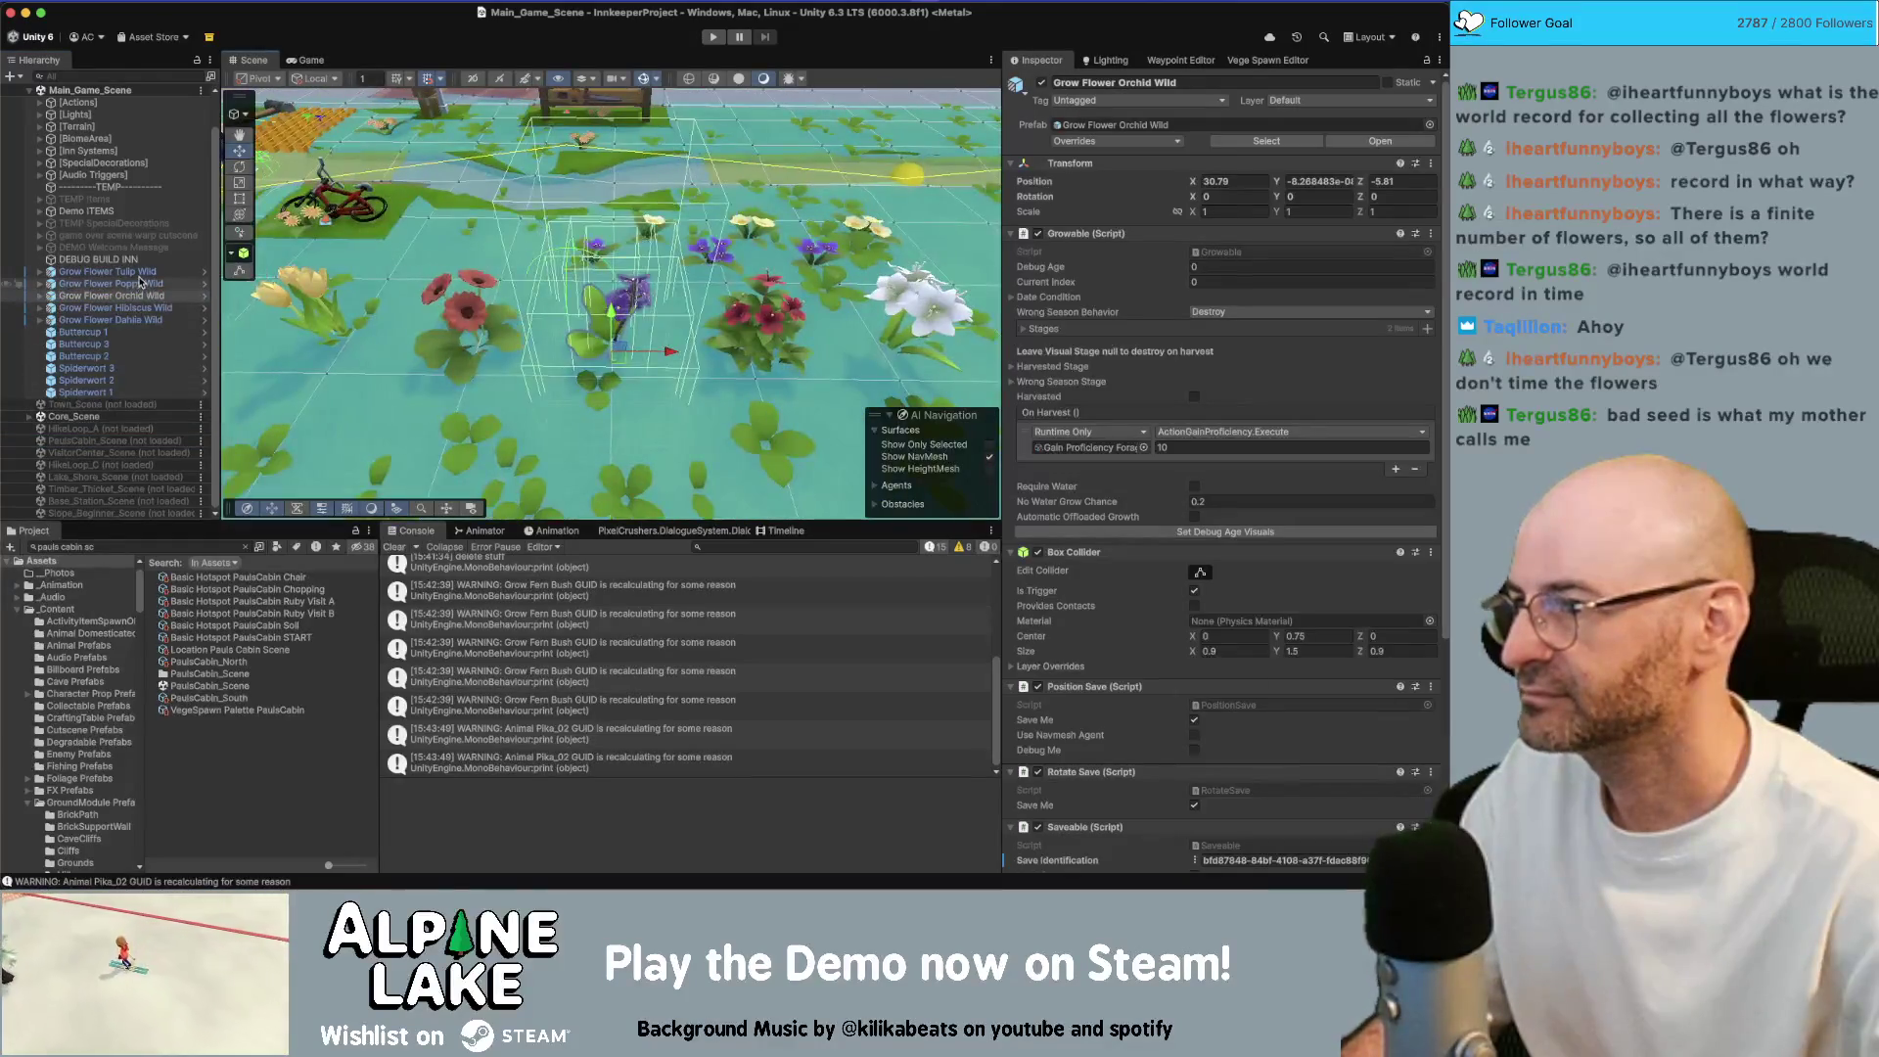
{"action": "key", "text": "Up"}
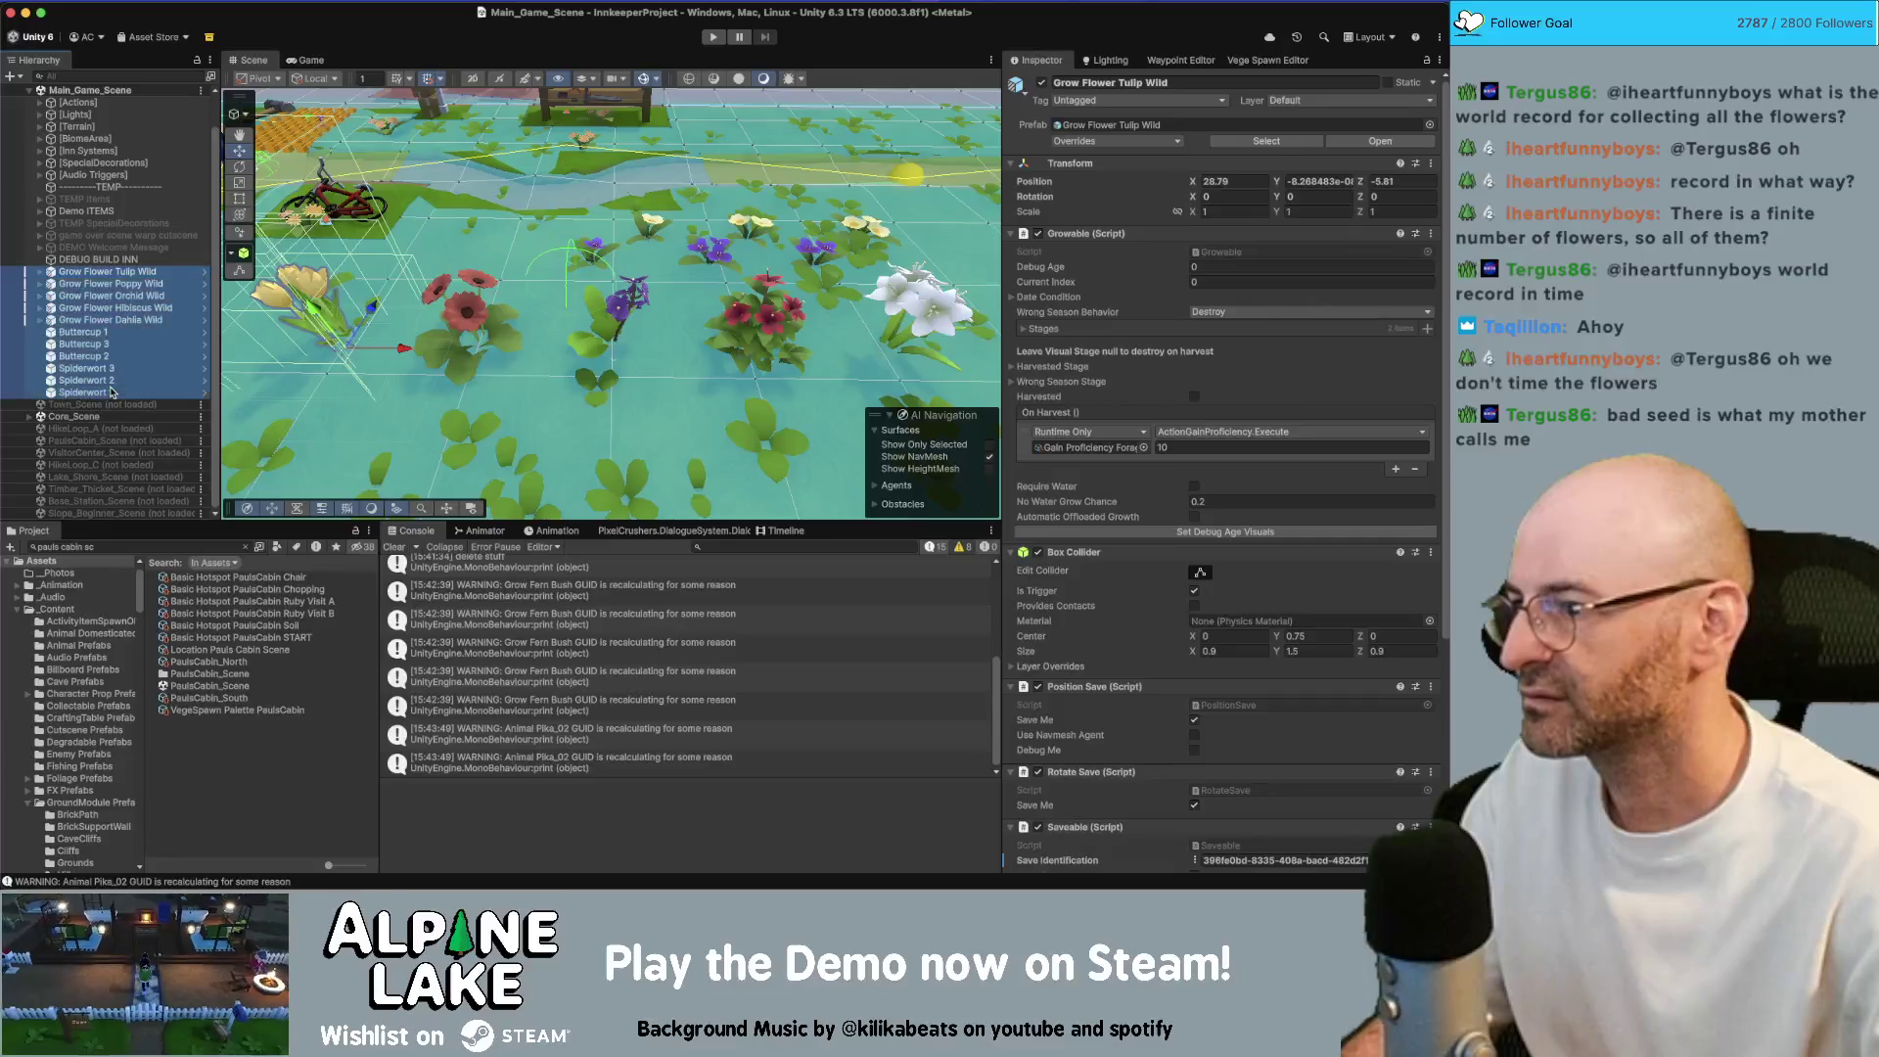
{"action": "left_click", "coordinate": [111, 391], "text": "shift"}
{"action": "key", "text": "Delete"}
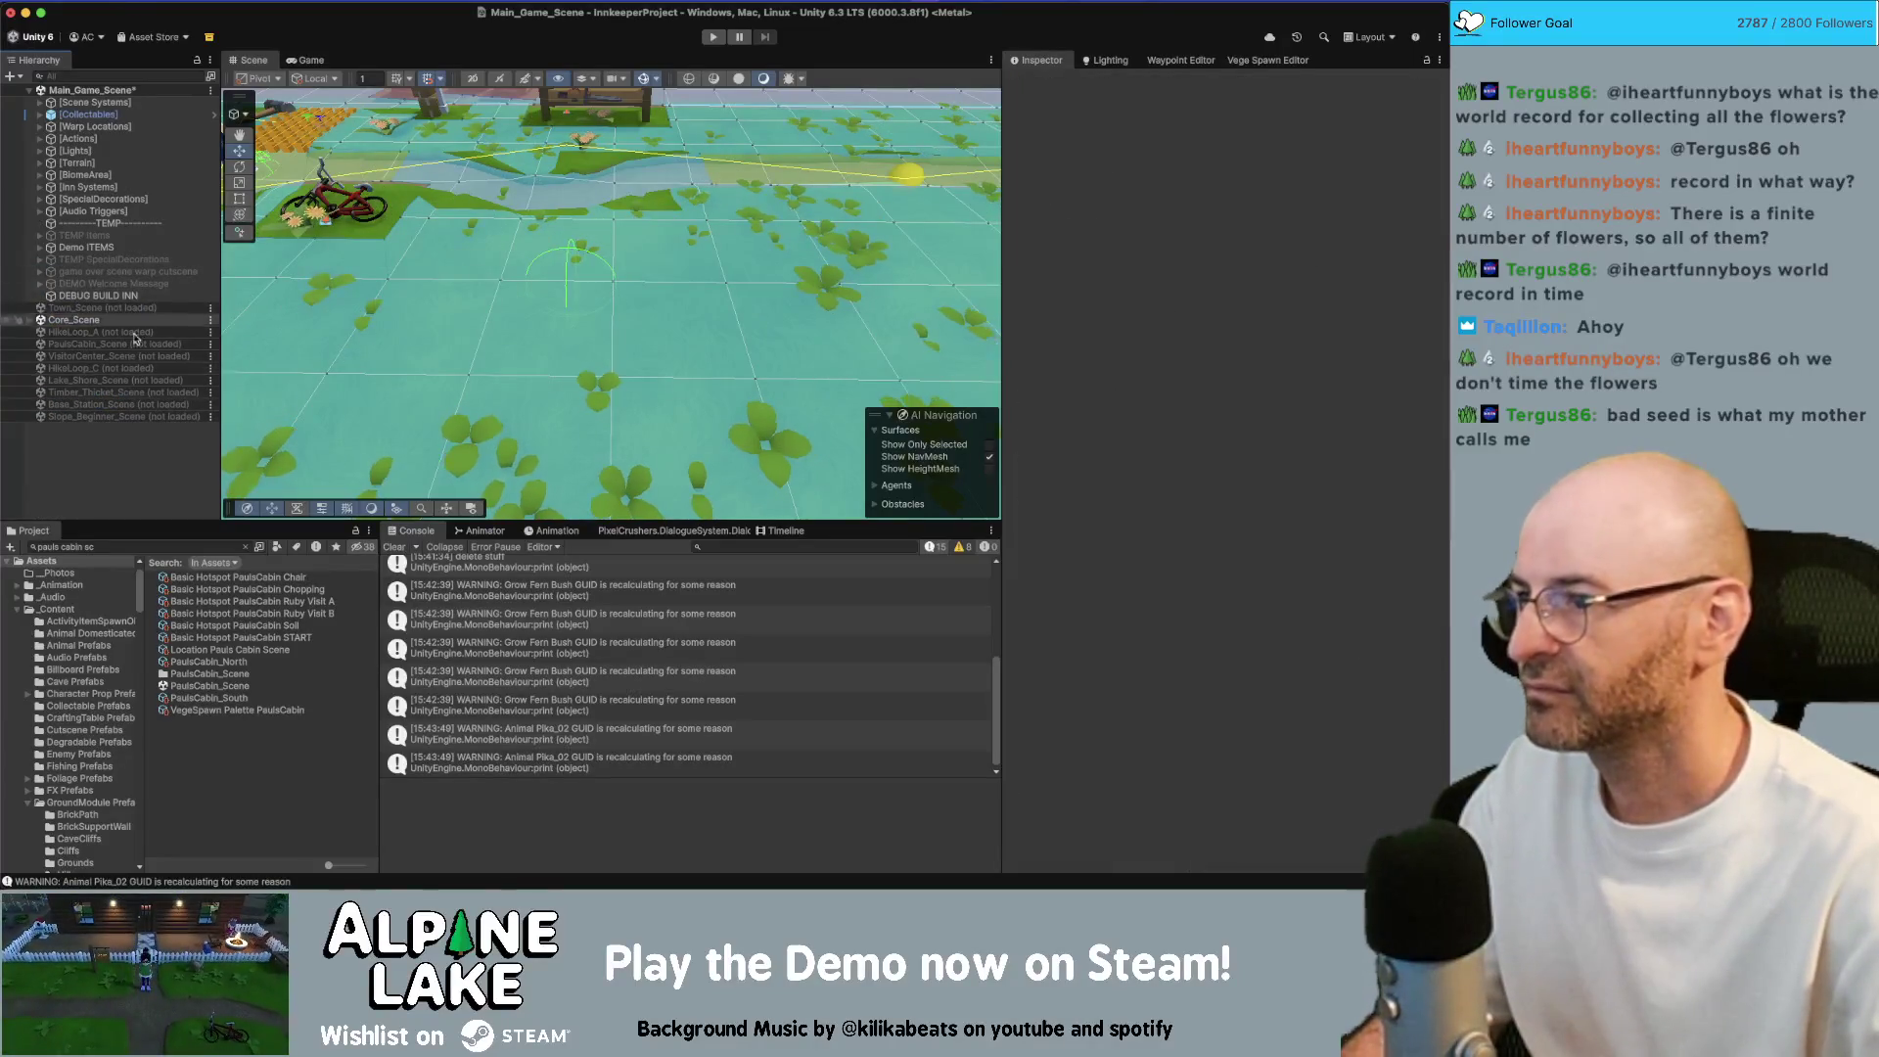
{"action": "left_click", "coordinate": [103, 309]}
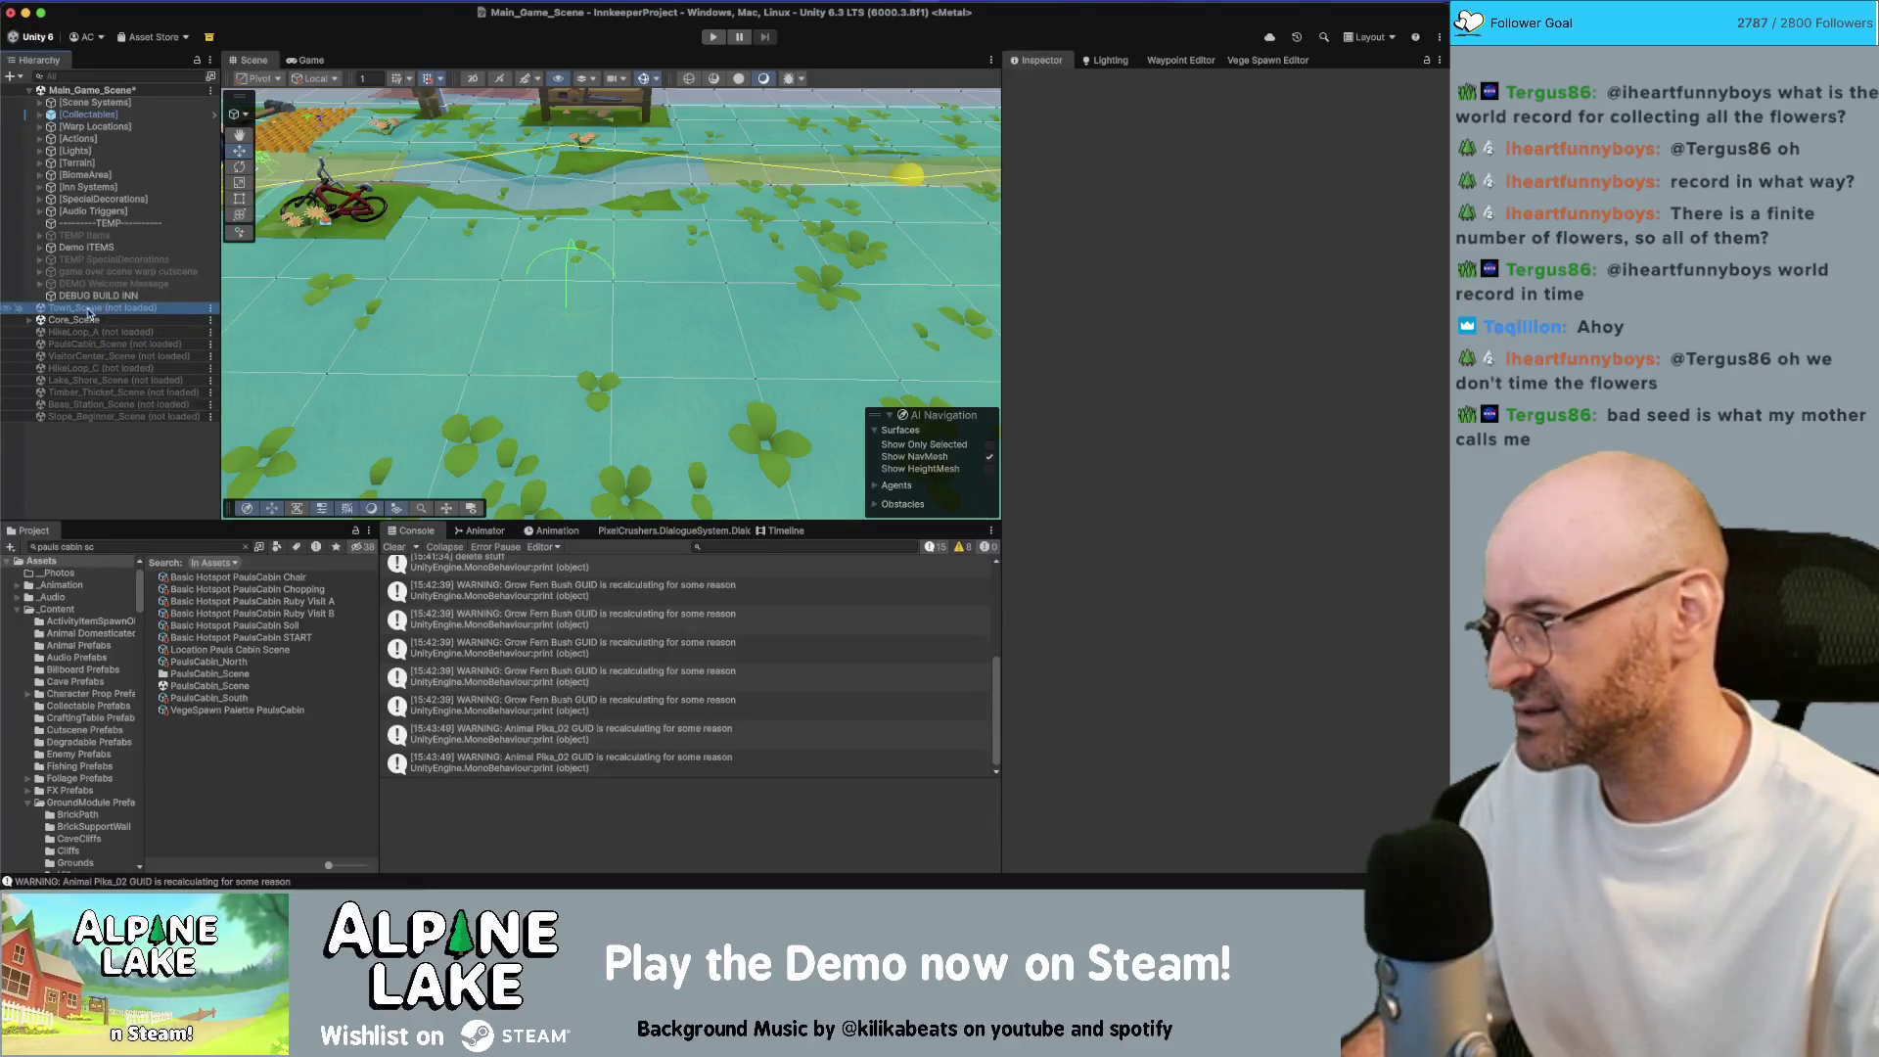
{"action": "double_click", "coordinate": [88, 356]}
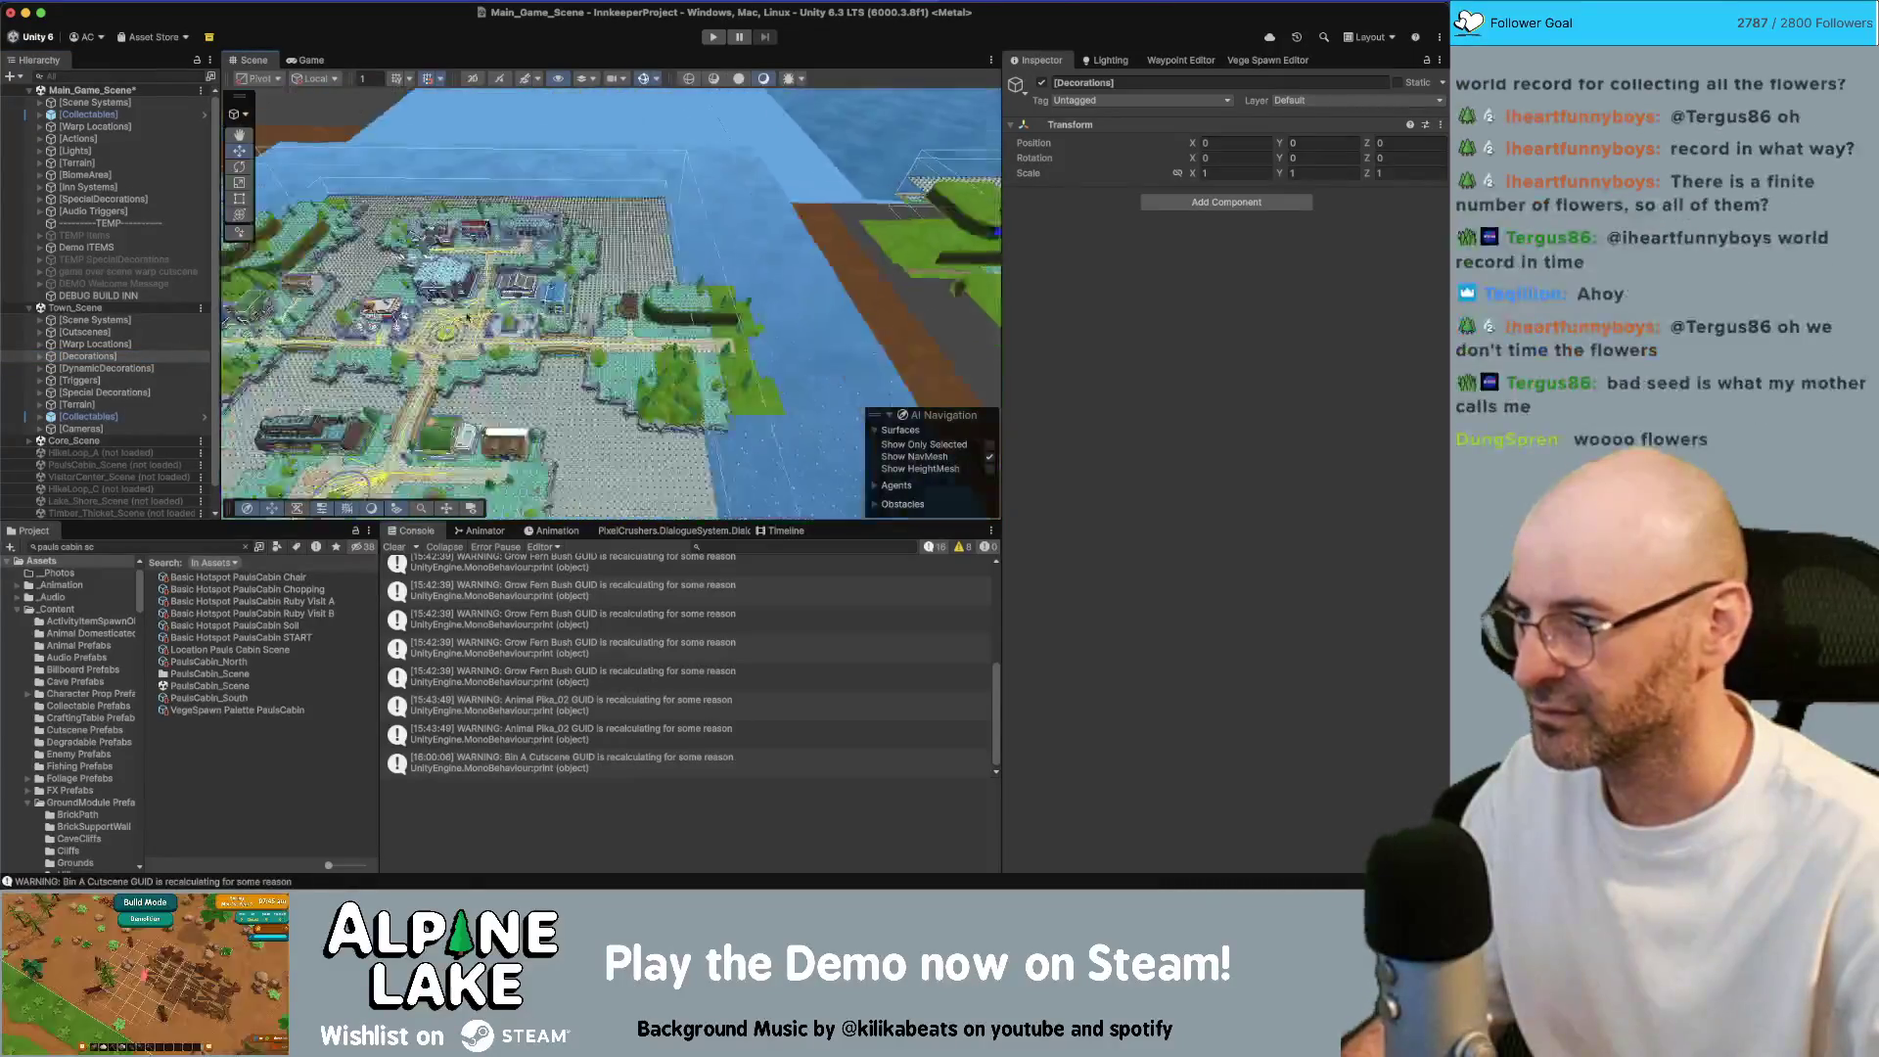
Tilt the Scene view down onto the Town_Fountain's flower bed, selecting Flowers_Yellow_5 (1)
{"action": "key", "text": "Down"}
{"action": "scroll", "coordinate": [411, 340], "scroll_direction": "up", "scroll_amount": 5}
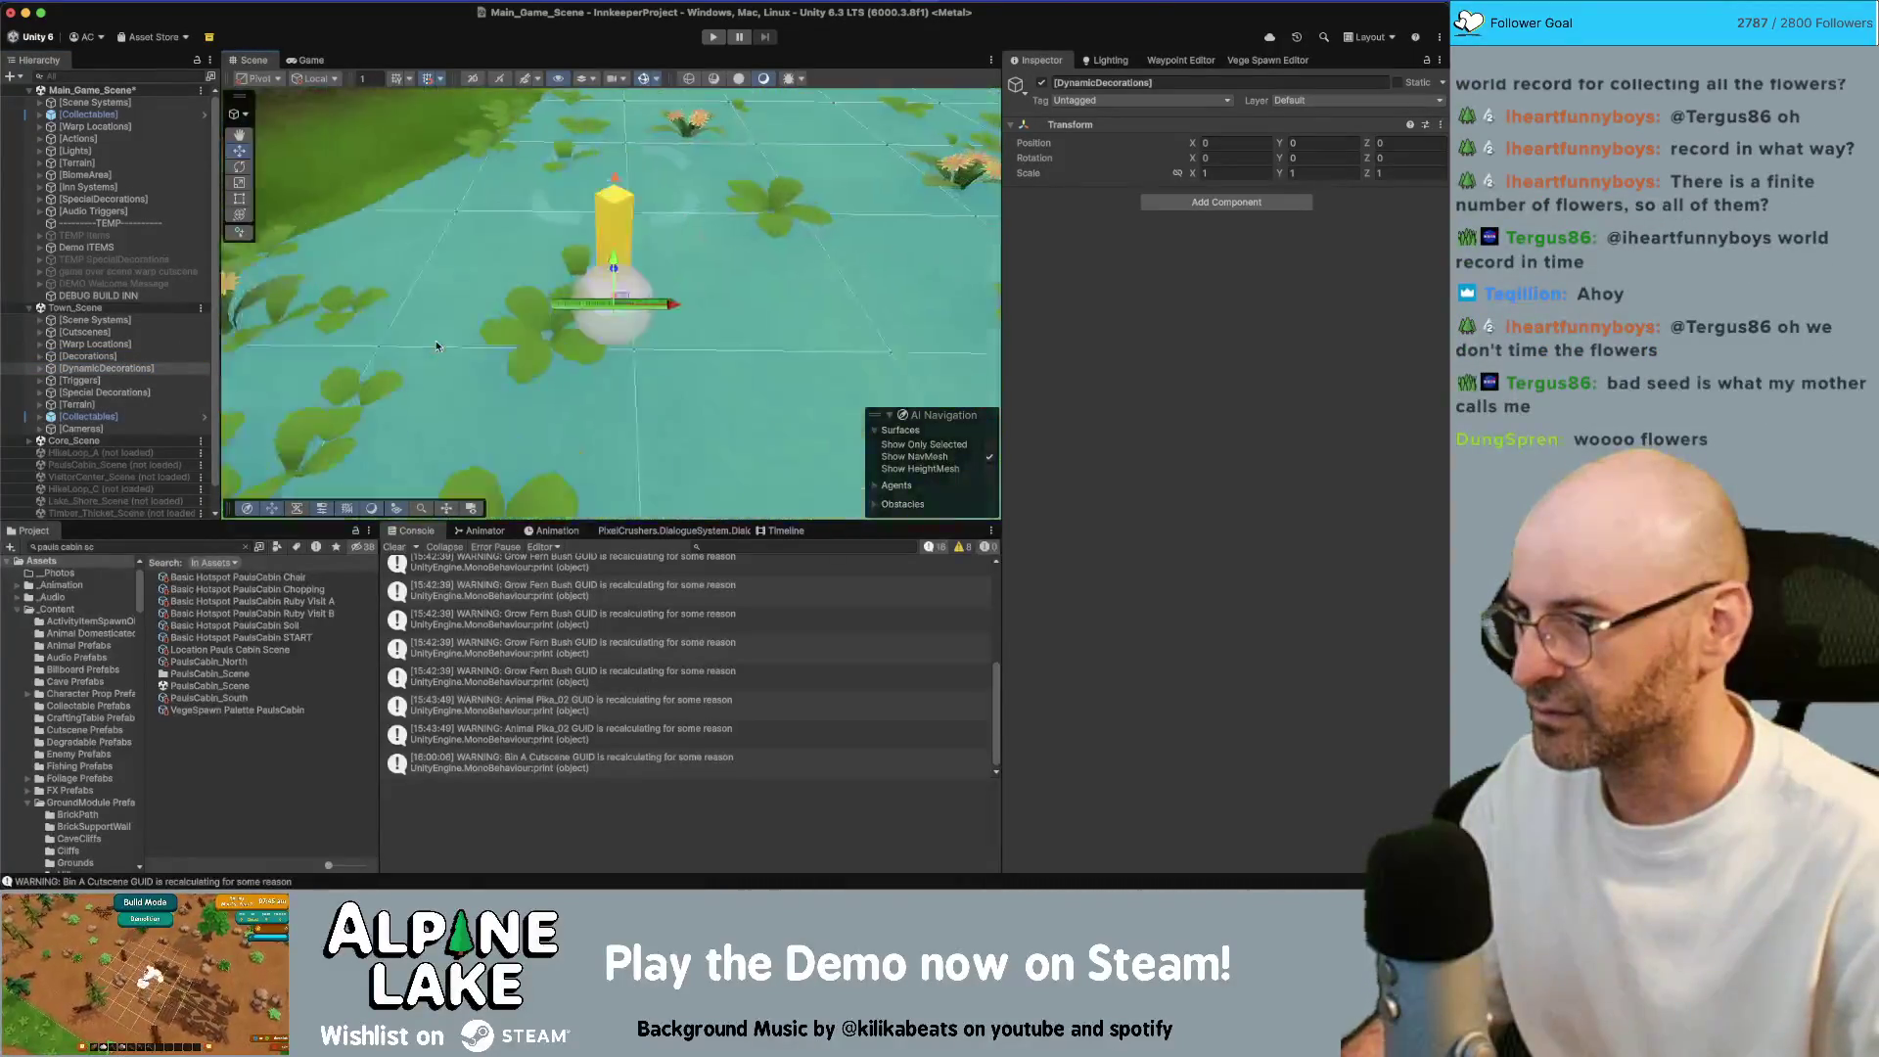
{"action": "scroll", "coordinate": [371, 335], "scroll_direction": "down", "scroll_amount": 5}
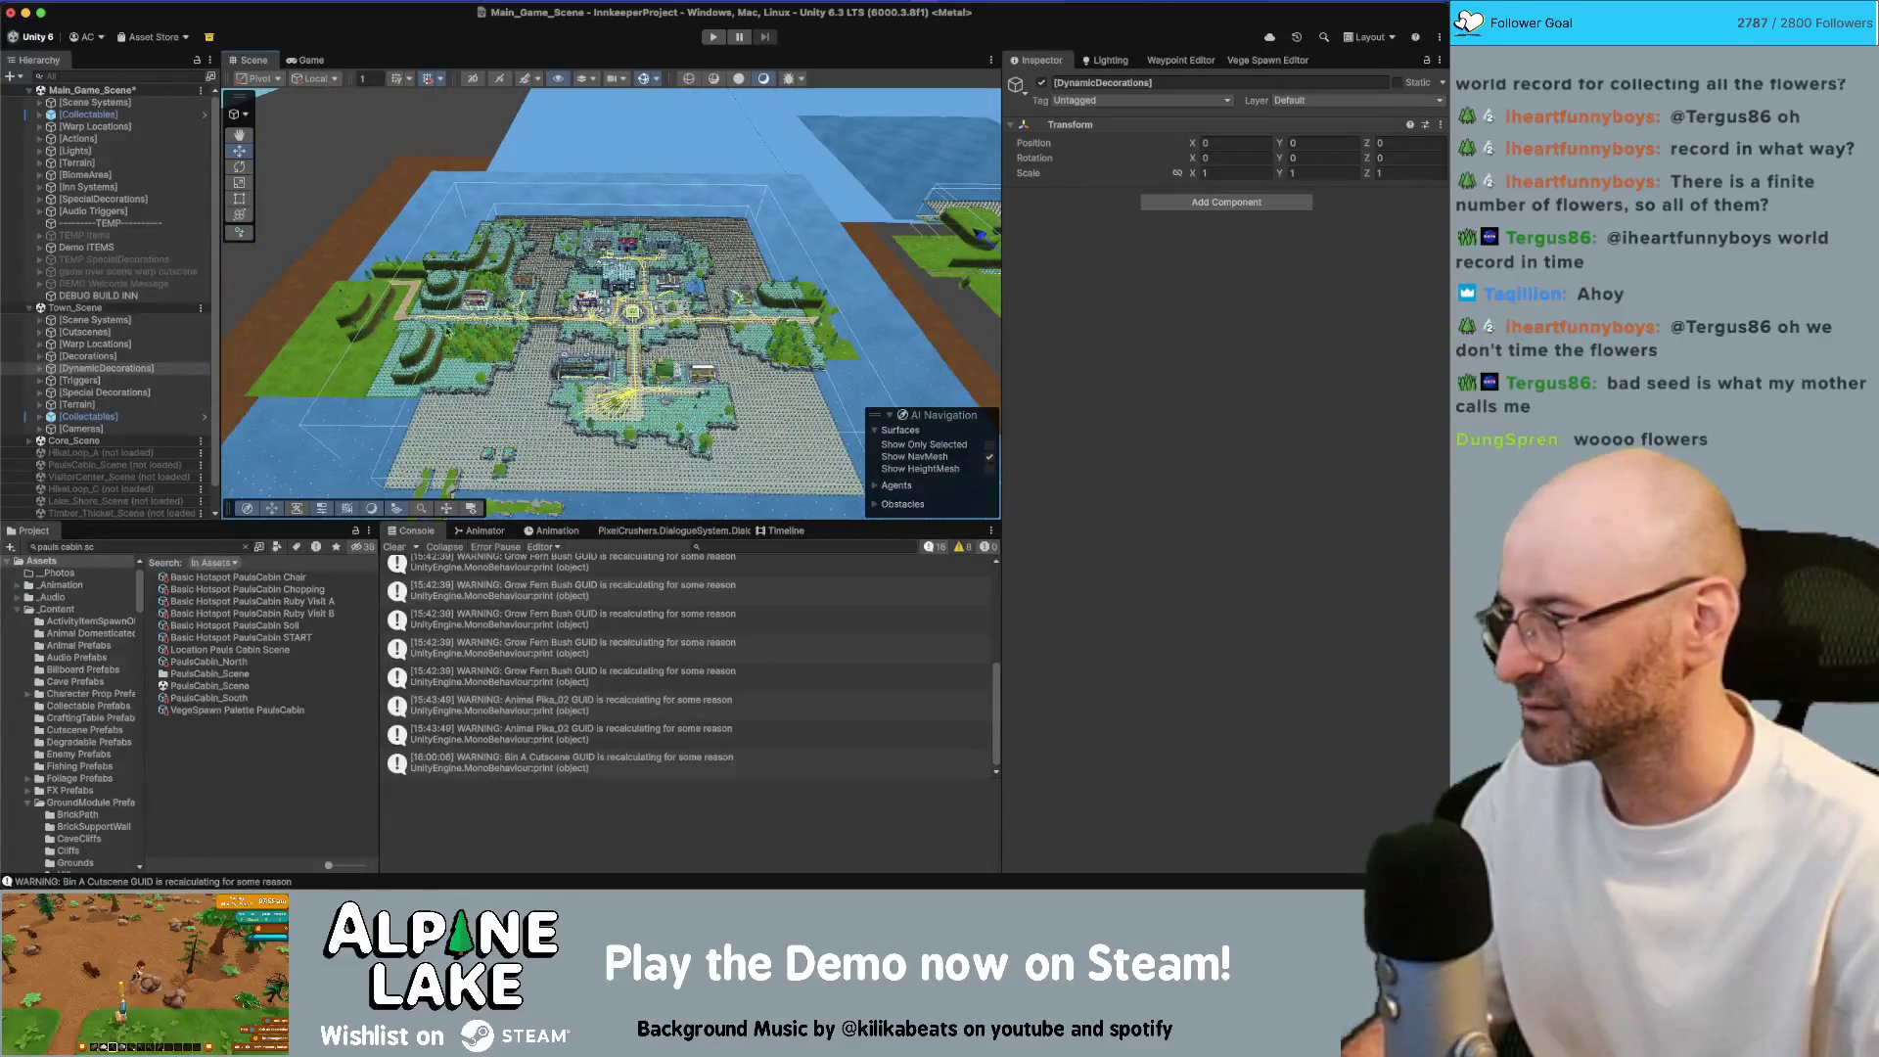
{"action": "scroll", "coordinate": [685, 101], "scroll_direction": "up", "scroll_amount": 2}
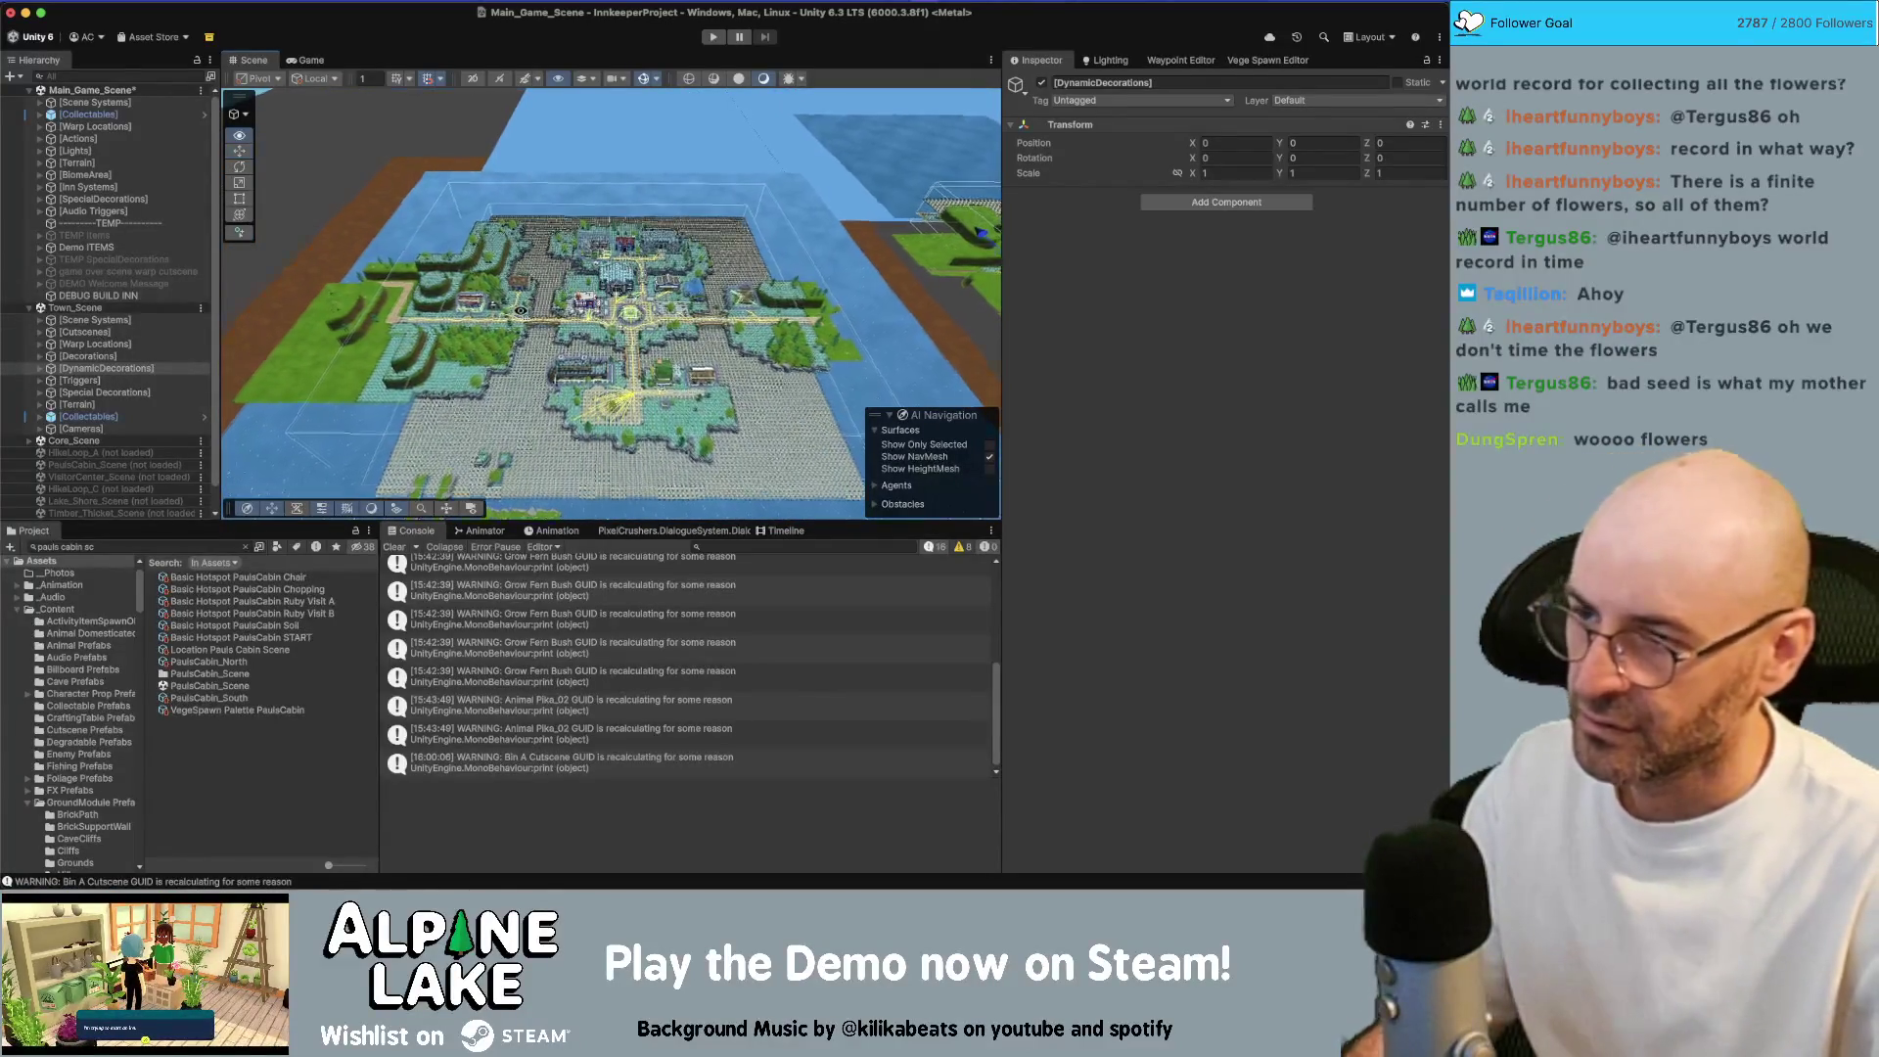
{"action": "scroll", "coordinate": [630, 313], "scroll_direction": "up", "scroll_amount": 3}
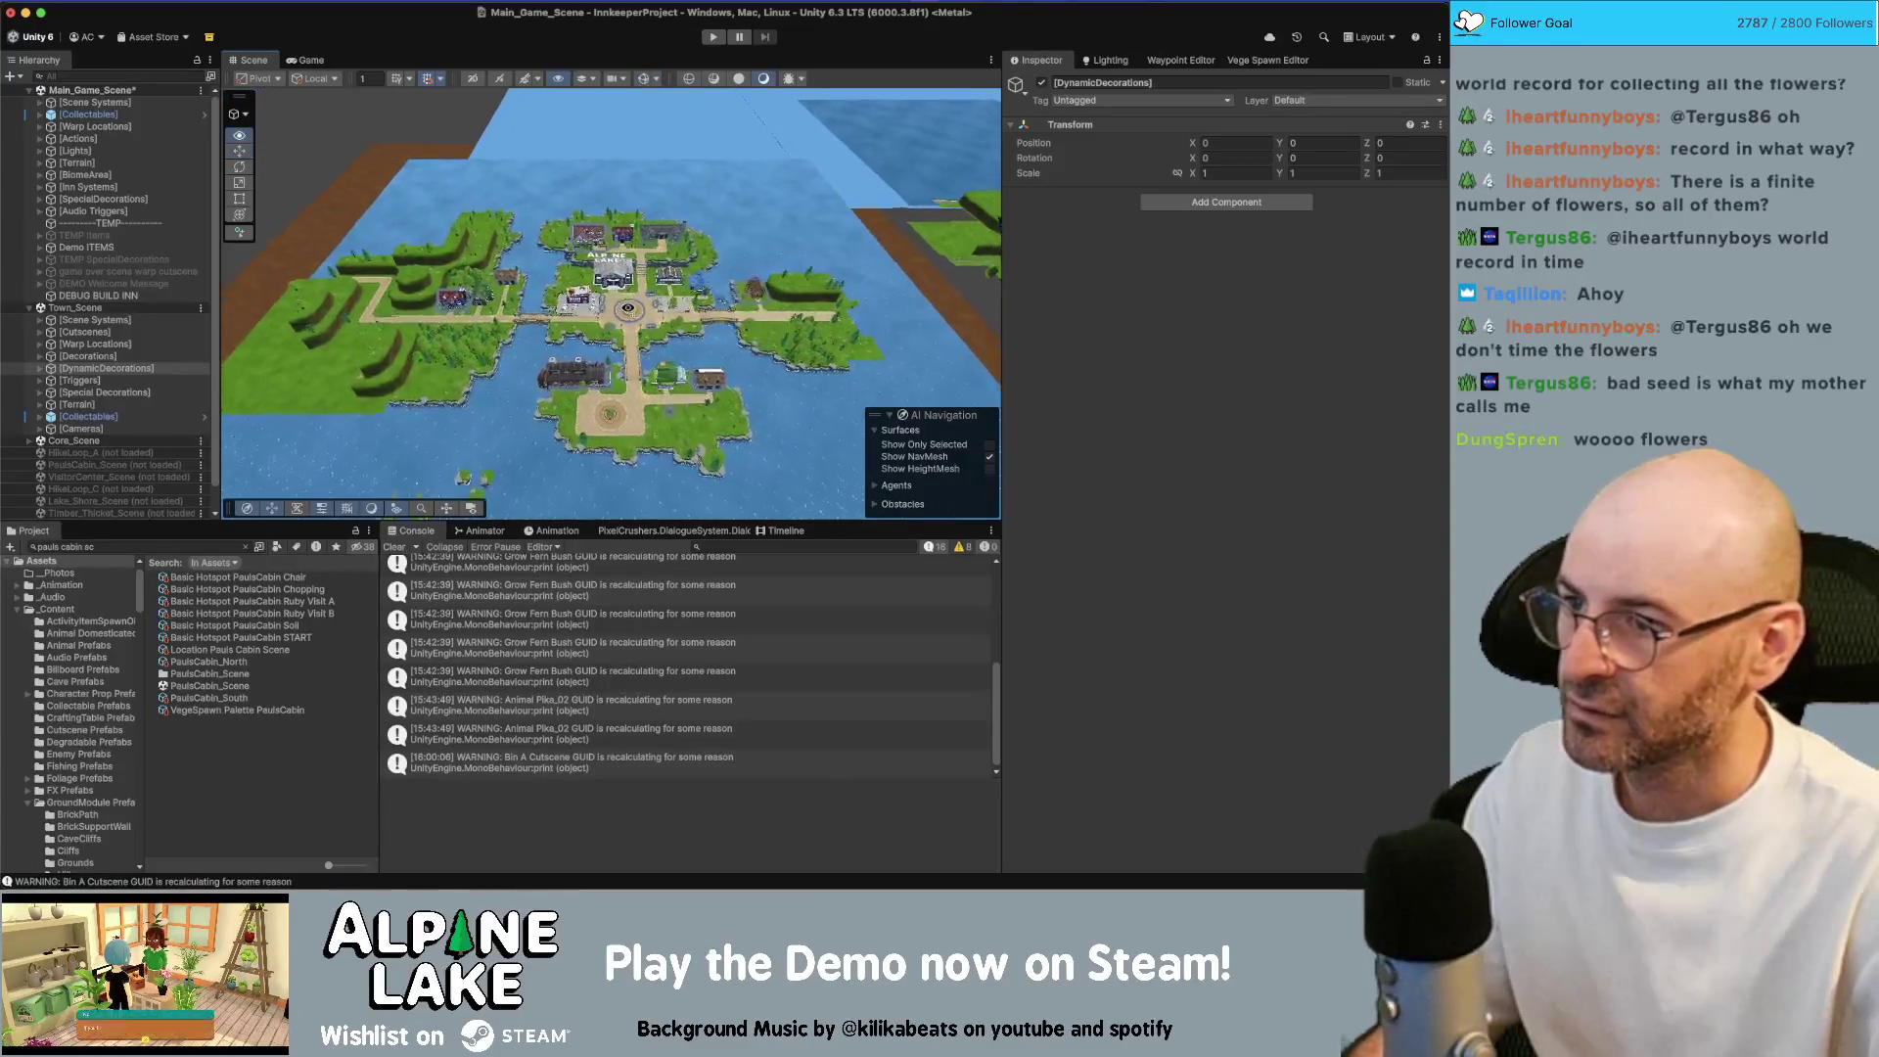
{"action": "left_click", "coordinate": [630, 314]}
{"action": "scroll", "coordinate": [621, 313], "scroll_direction": "up", "scroll_amount": 10}
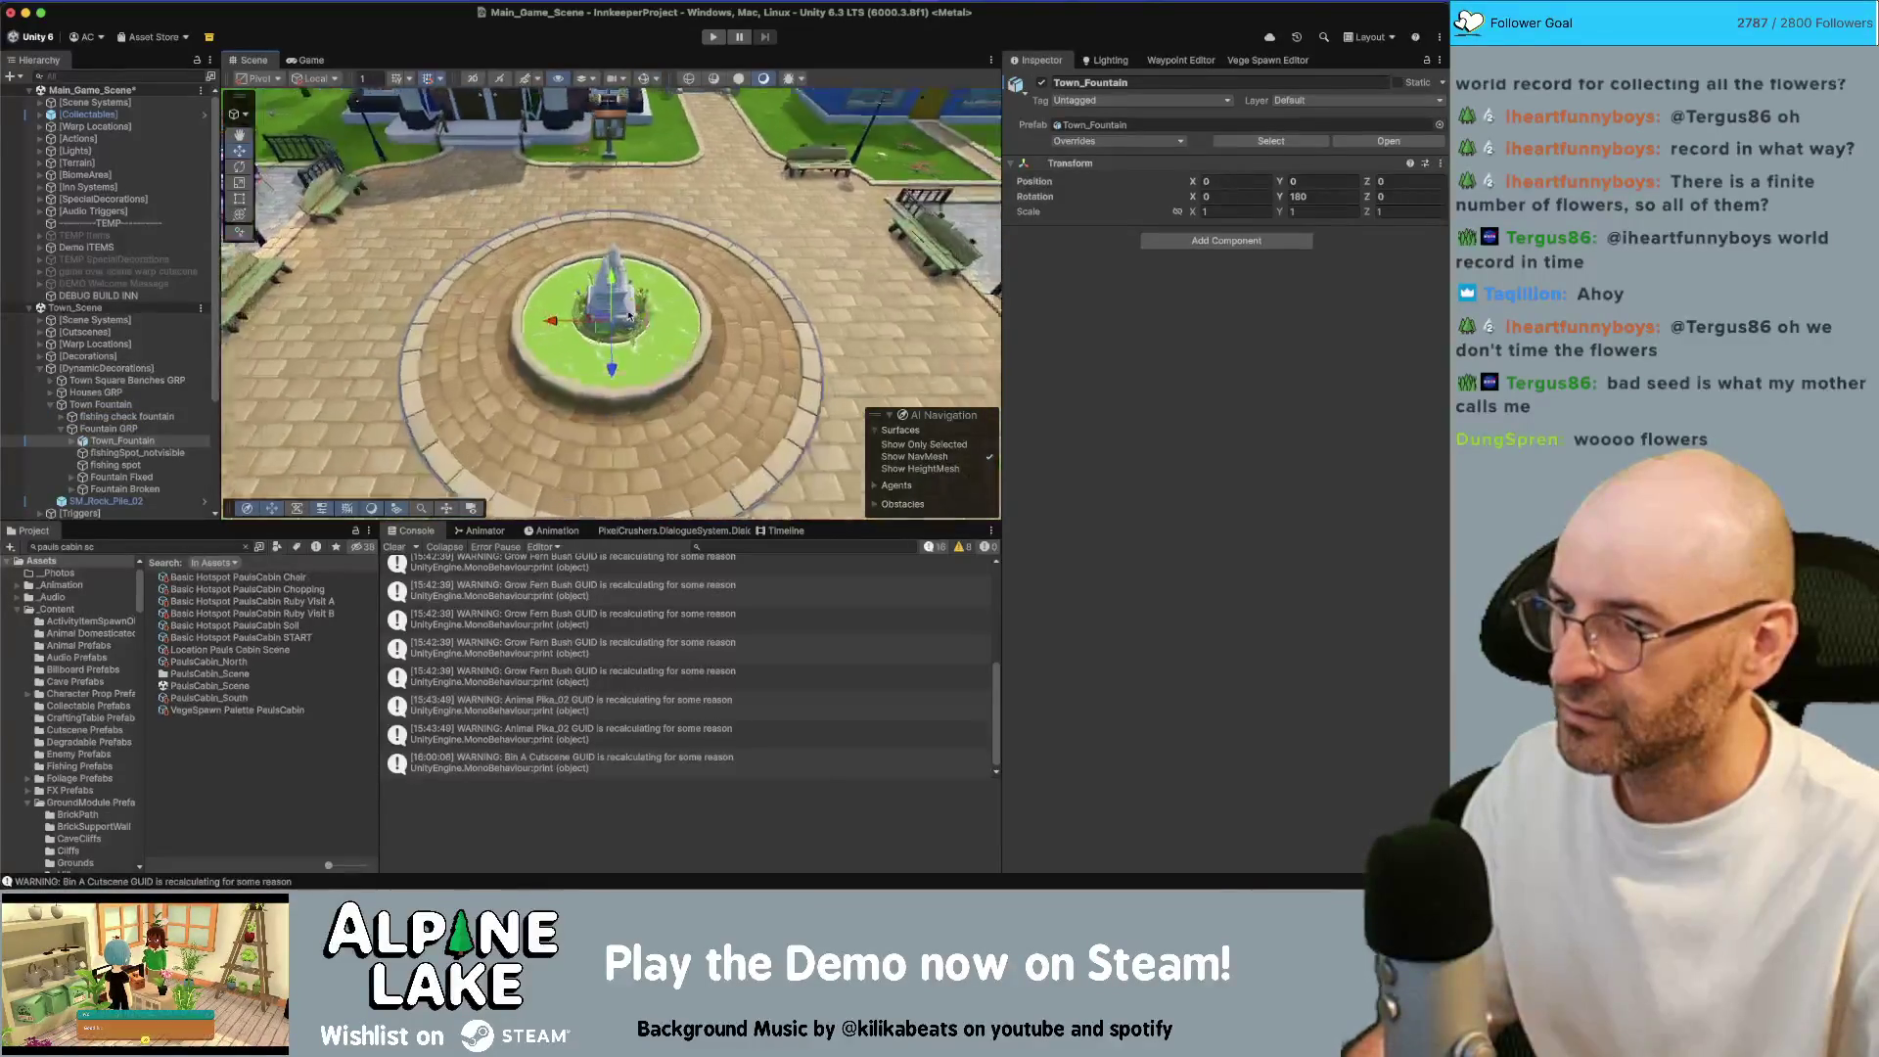
{"action": "left_click", "coordinate": [618, 316]}
{"action": "scroll", "coordinate": [135, 395], "scroll_direction": "down", "scroll_amount": 3}
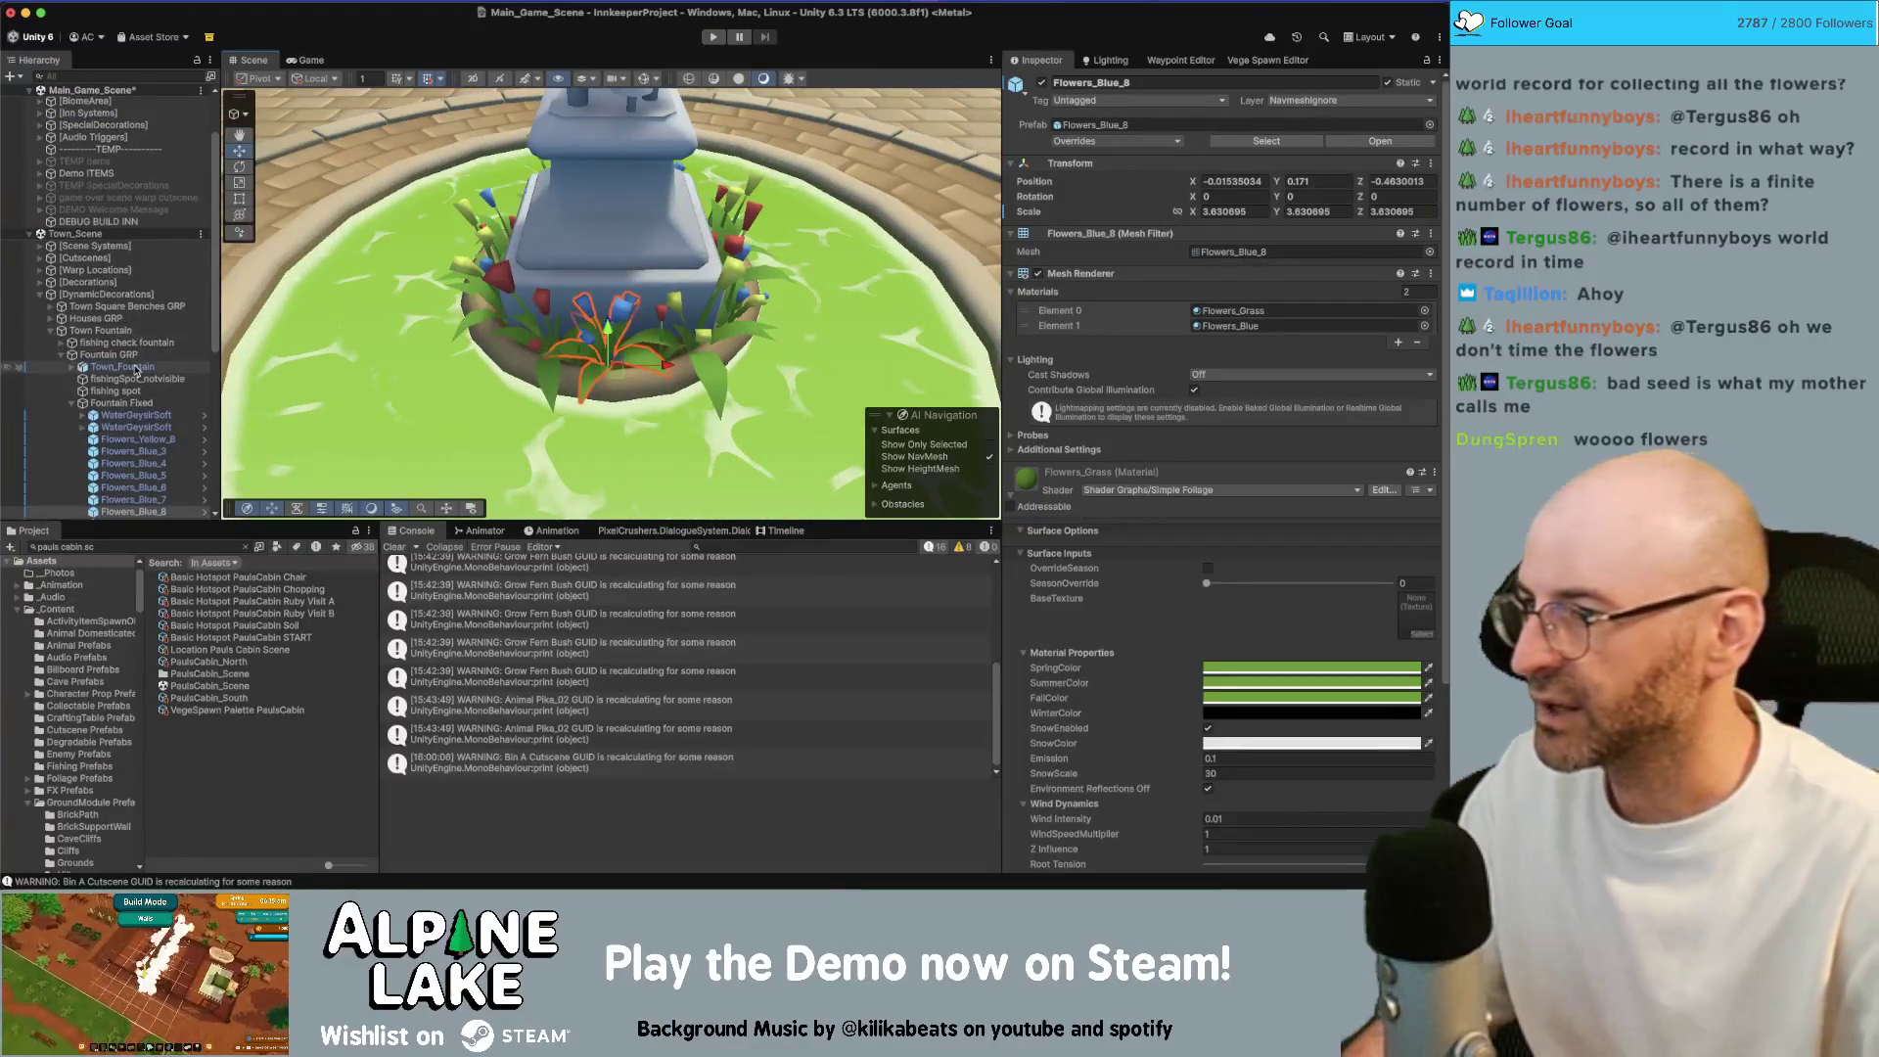
{"action": "scroll", "coordinate": [135, 394], "scroll_direction": "down", "scroll_amount": 3}
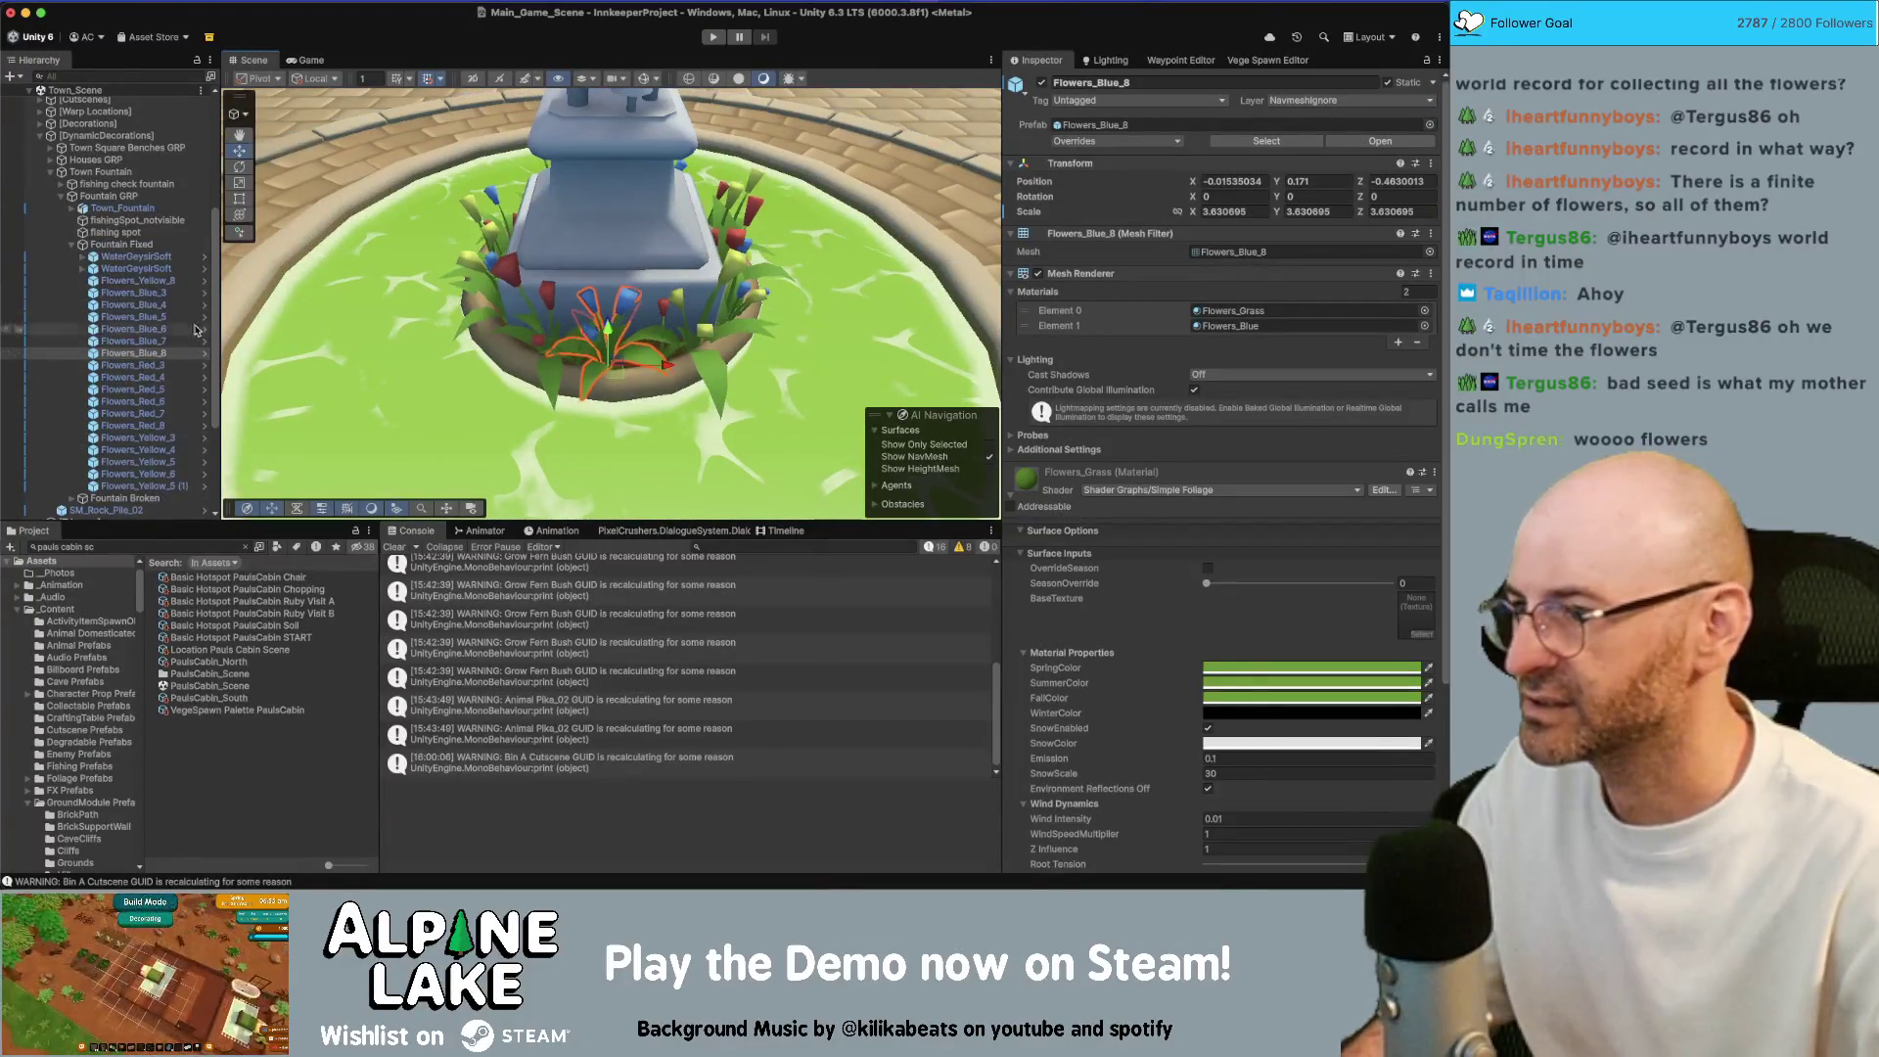
{"action": "left_click", "coordinate": [152, 486]}
{"action": "mouse_move", "coordinate": [555, 268]}
{"action": "left_mouse_down", "text": "alt"}
{"action": "mouse_move", "coordinate": [646, 284]}
{"action": "mouse_move", "coordinate": [579, 256]}
{"action": "mouse_move", "coordinate": [607, 86]}
{"action": "left_mouse_up", "text": "alt"}
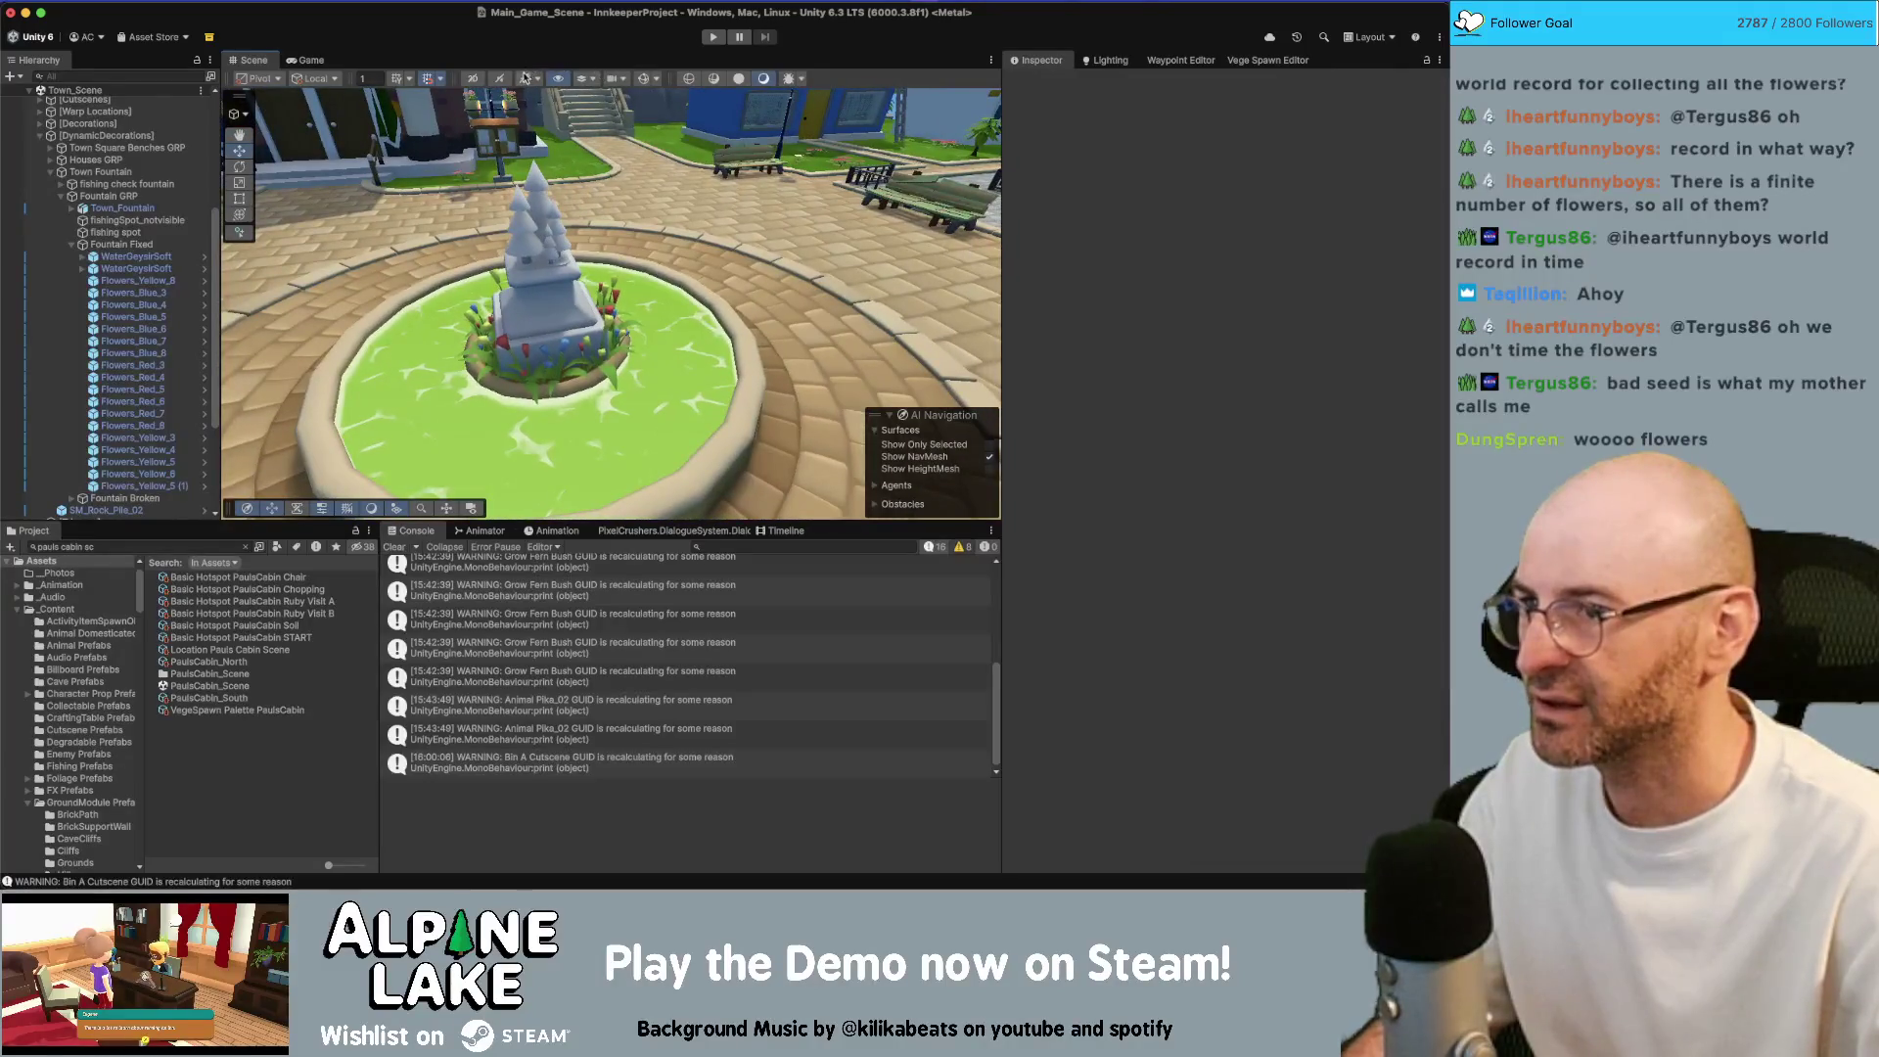
{"action": "scroll", "coordinate": [552, 95], "scroll_direction": "up", "scroll_amount": 5}
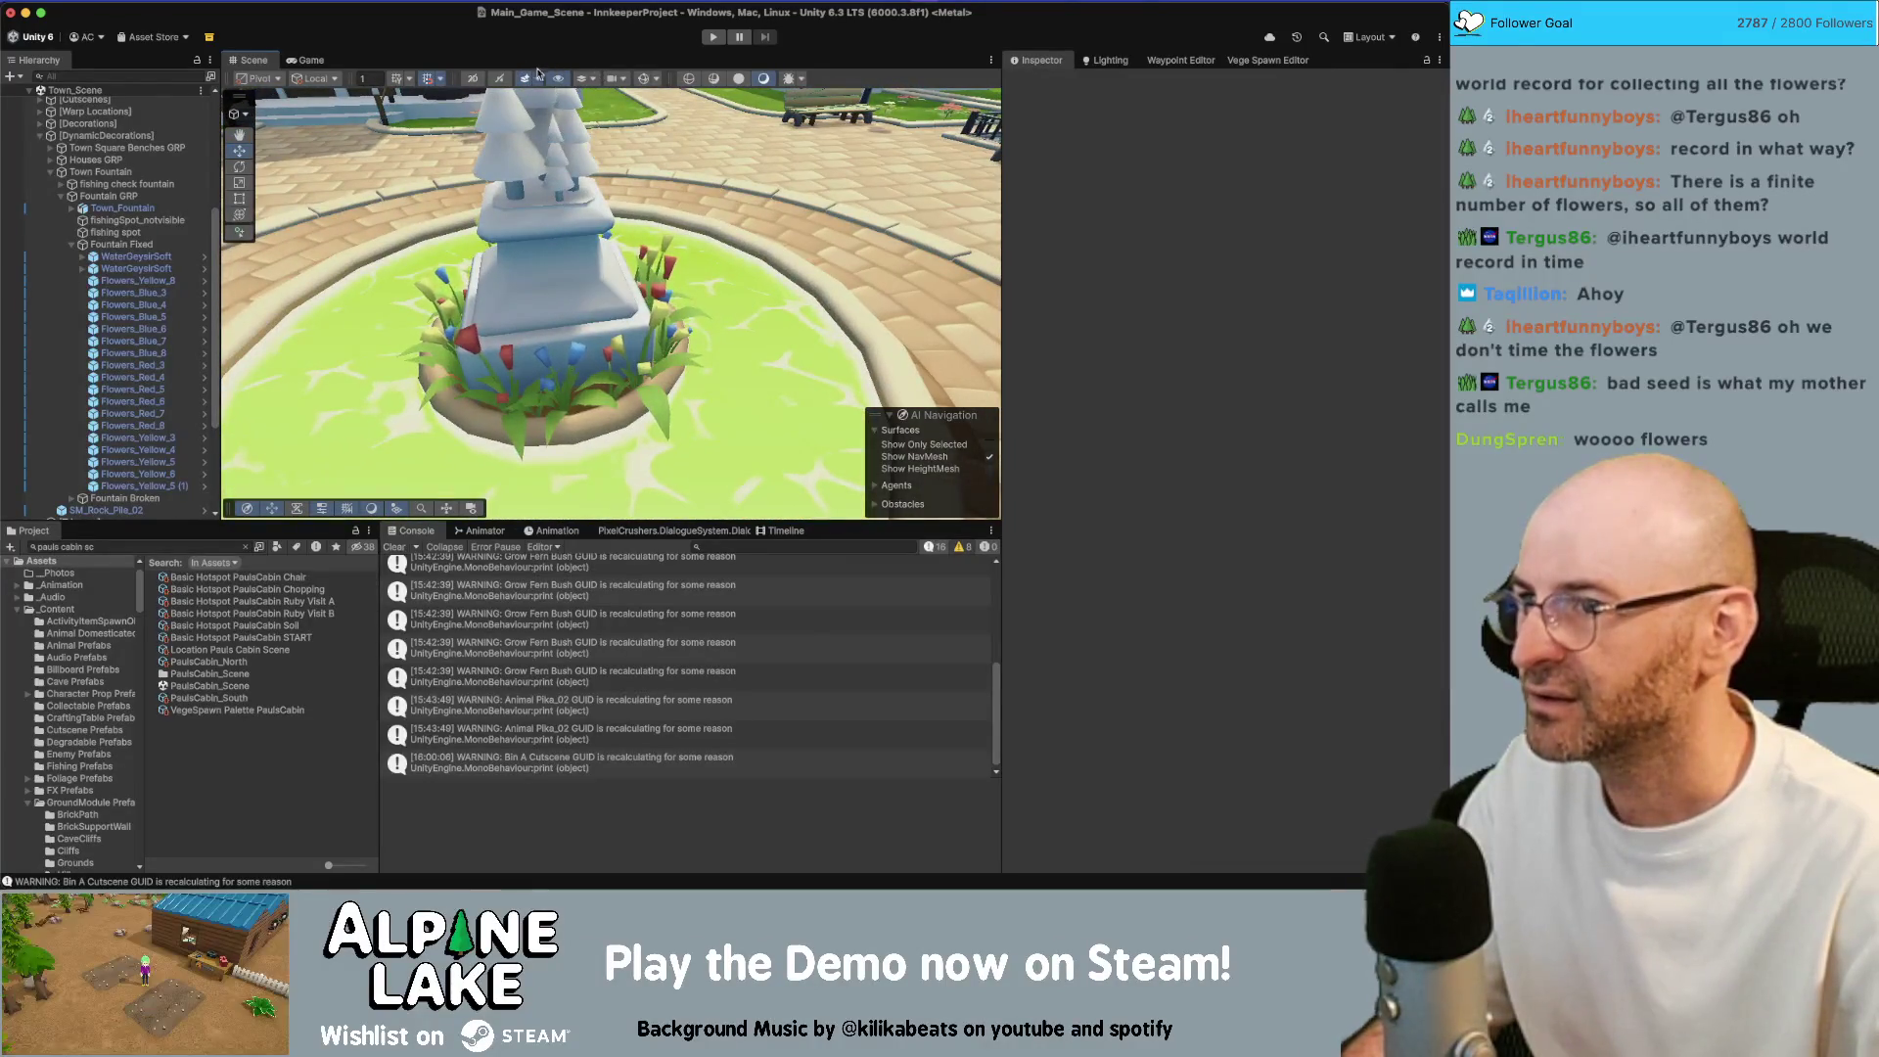
{"action": "left_click_drag", "start_coordinate": [490, 196], "coordinate": [448, 354], "text": "alt"}
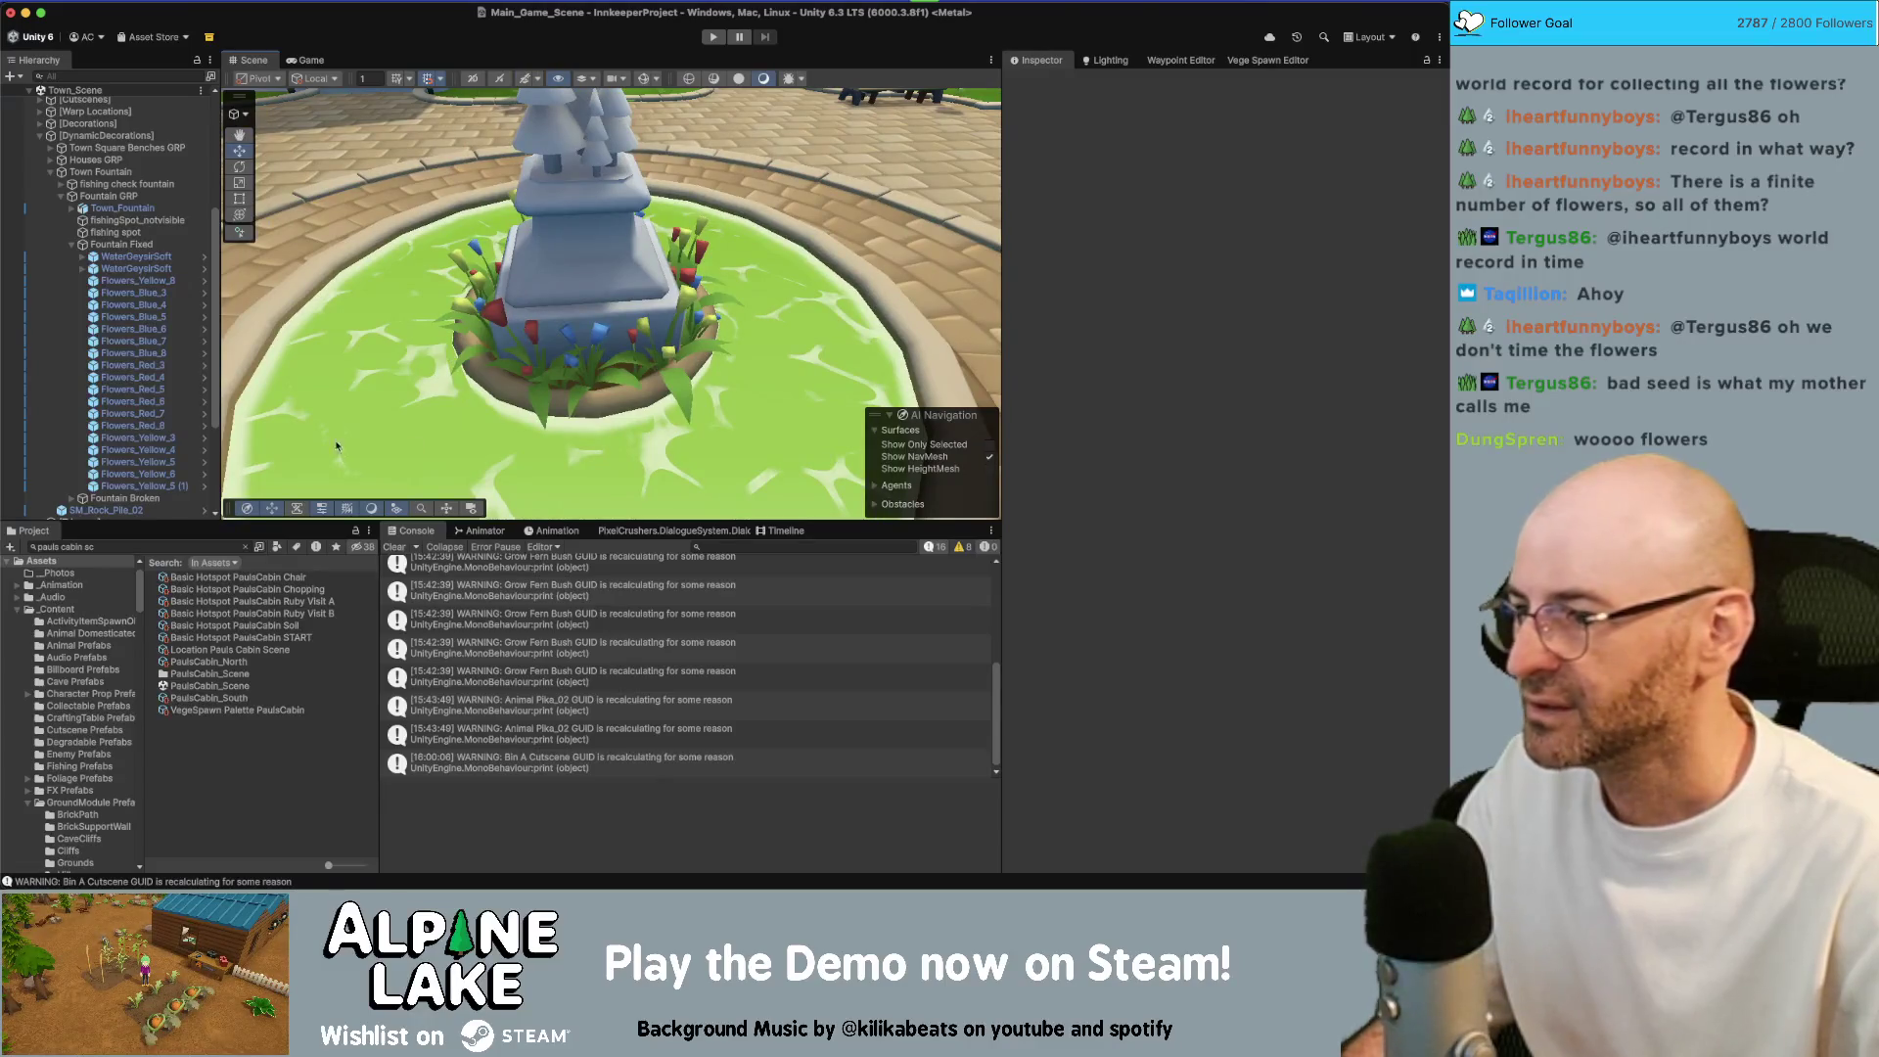
{"action": "left_click", "coordinate": [164, 547]}
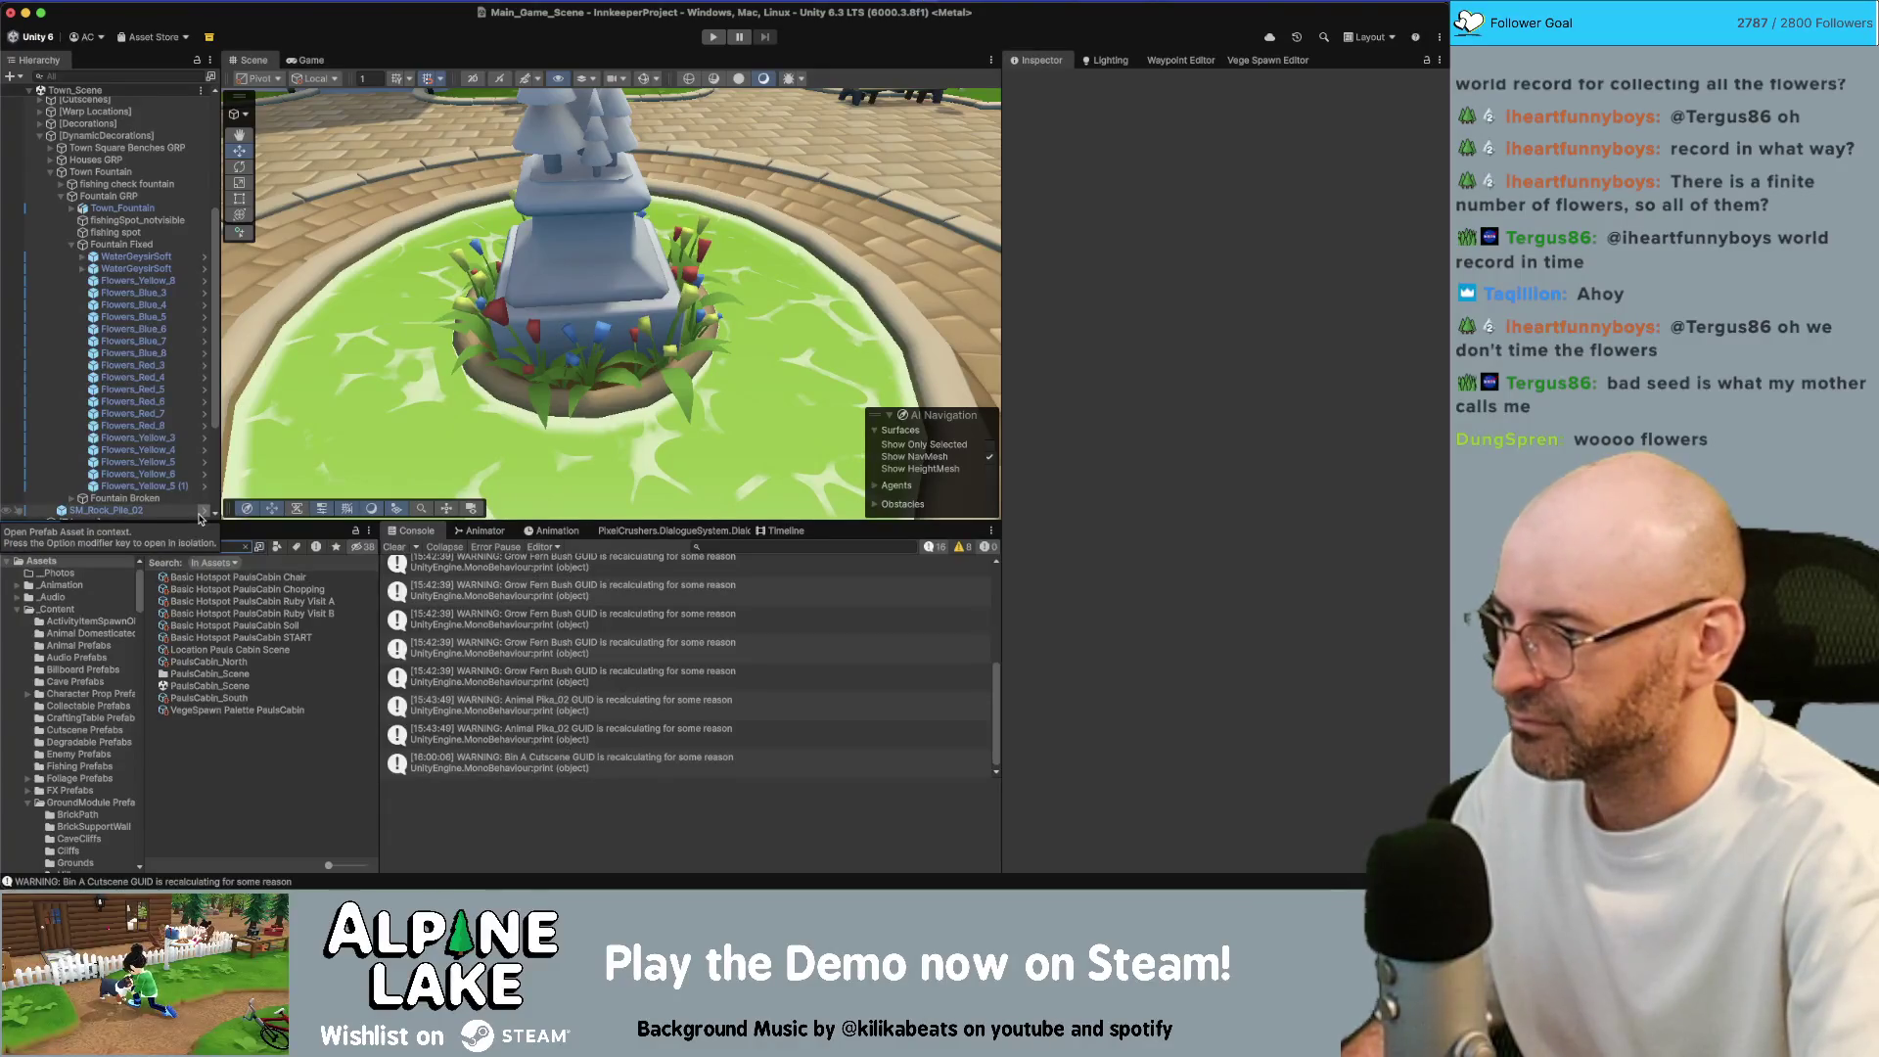
Search 'butter' and drag all Ground_Clutter flower prefabs onto the fountain's right rim
{"action": "type", "text": "butter"}
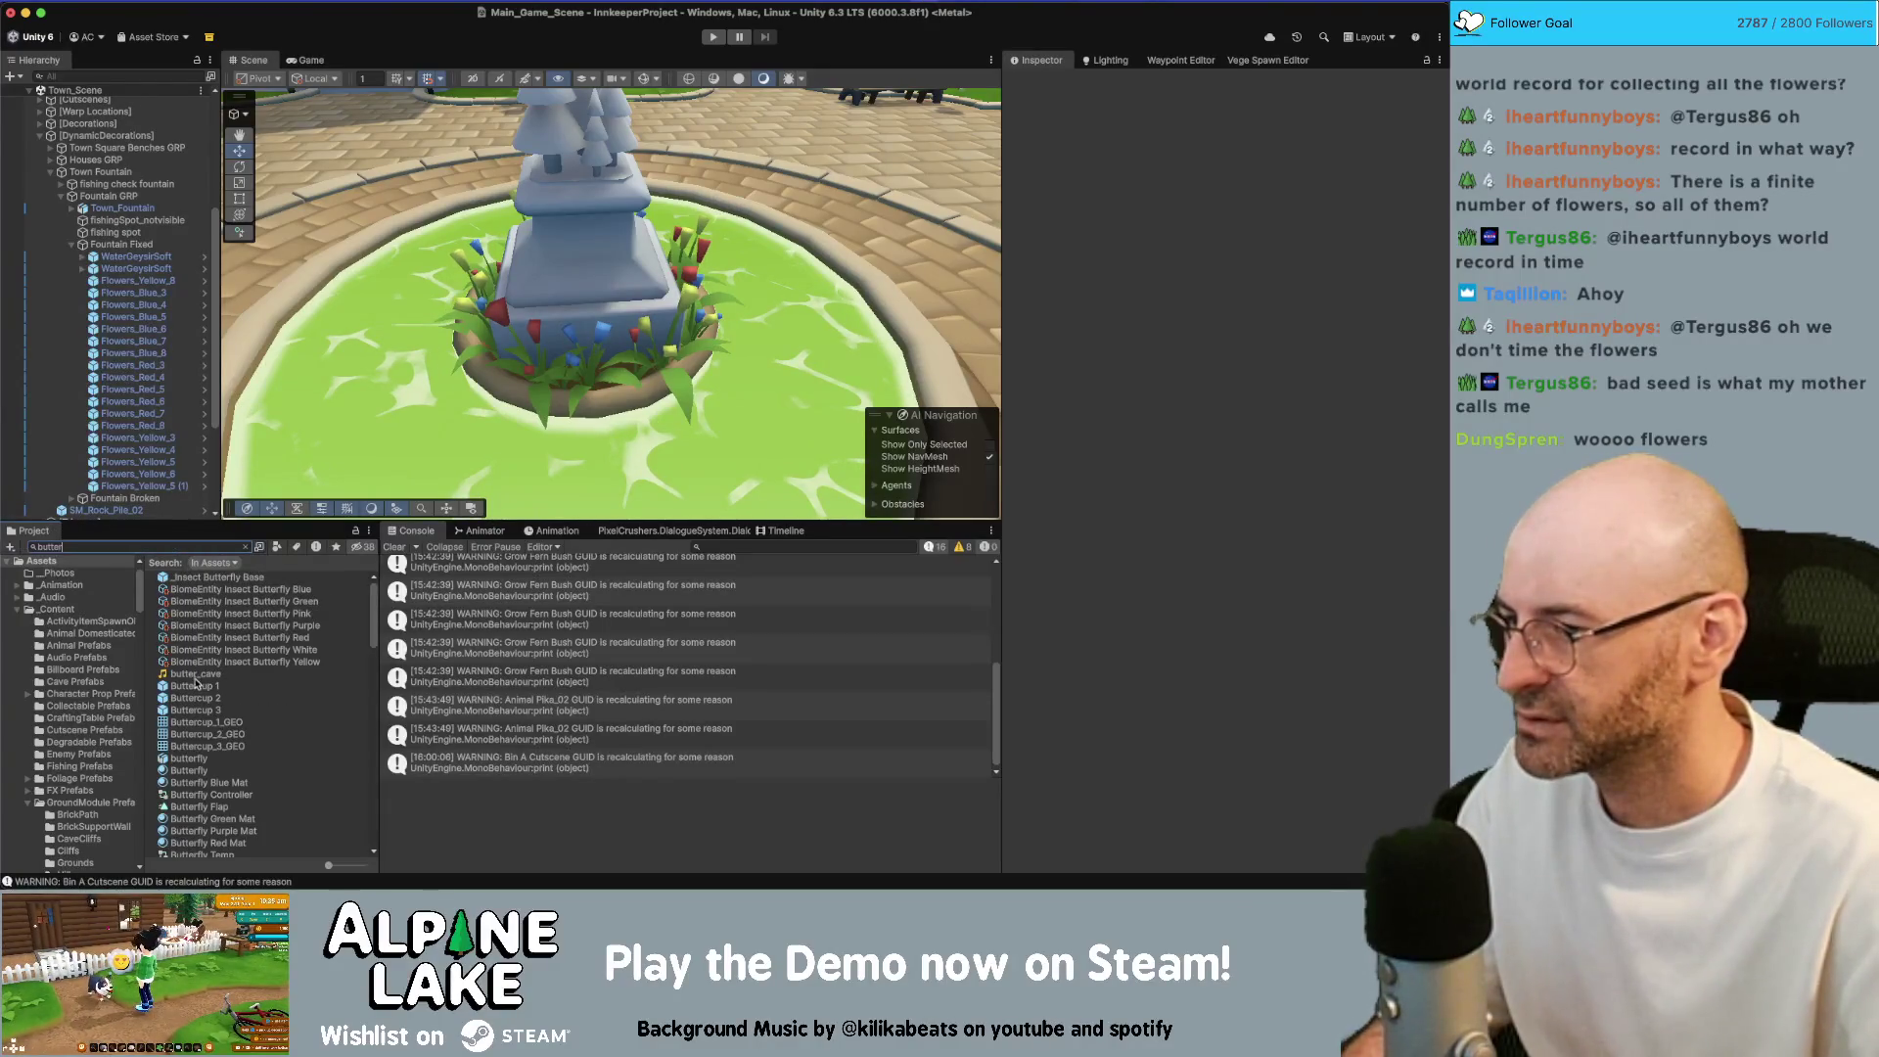
{"action": "left_click", "coordinate": [196, 685]}
{"action": "left_click", "coordinate": [250, 547]}
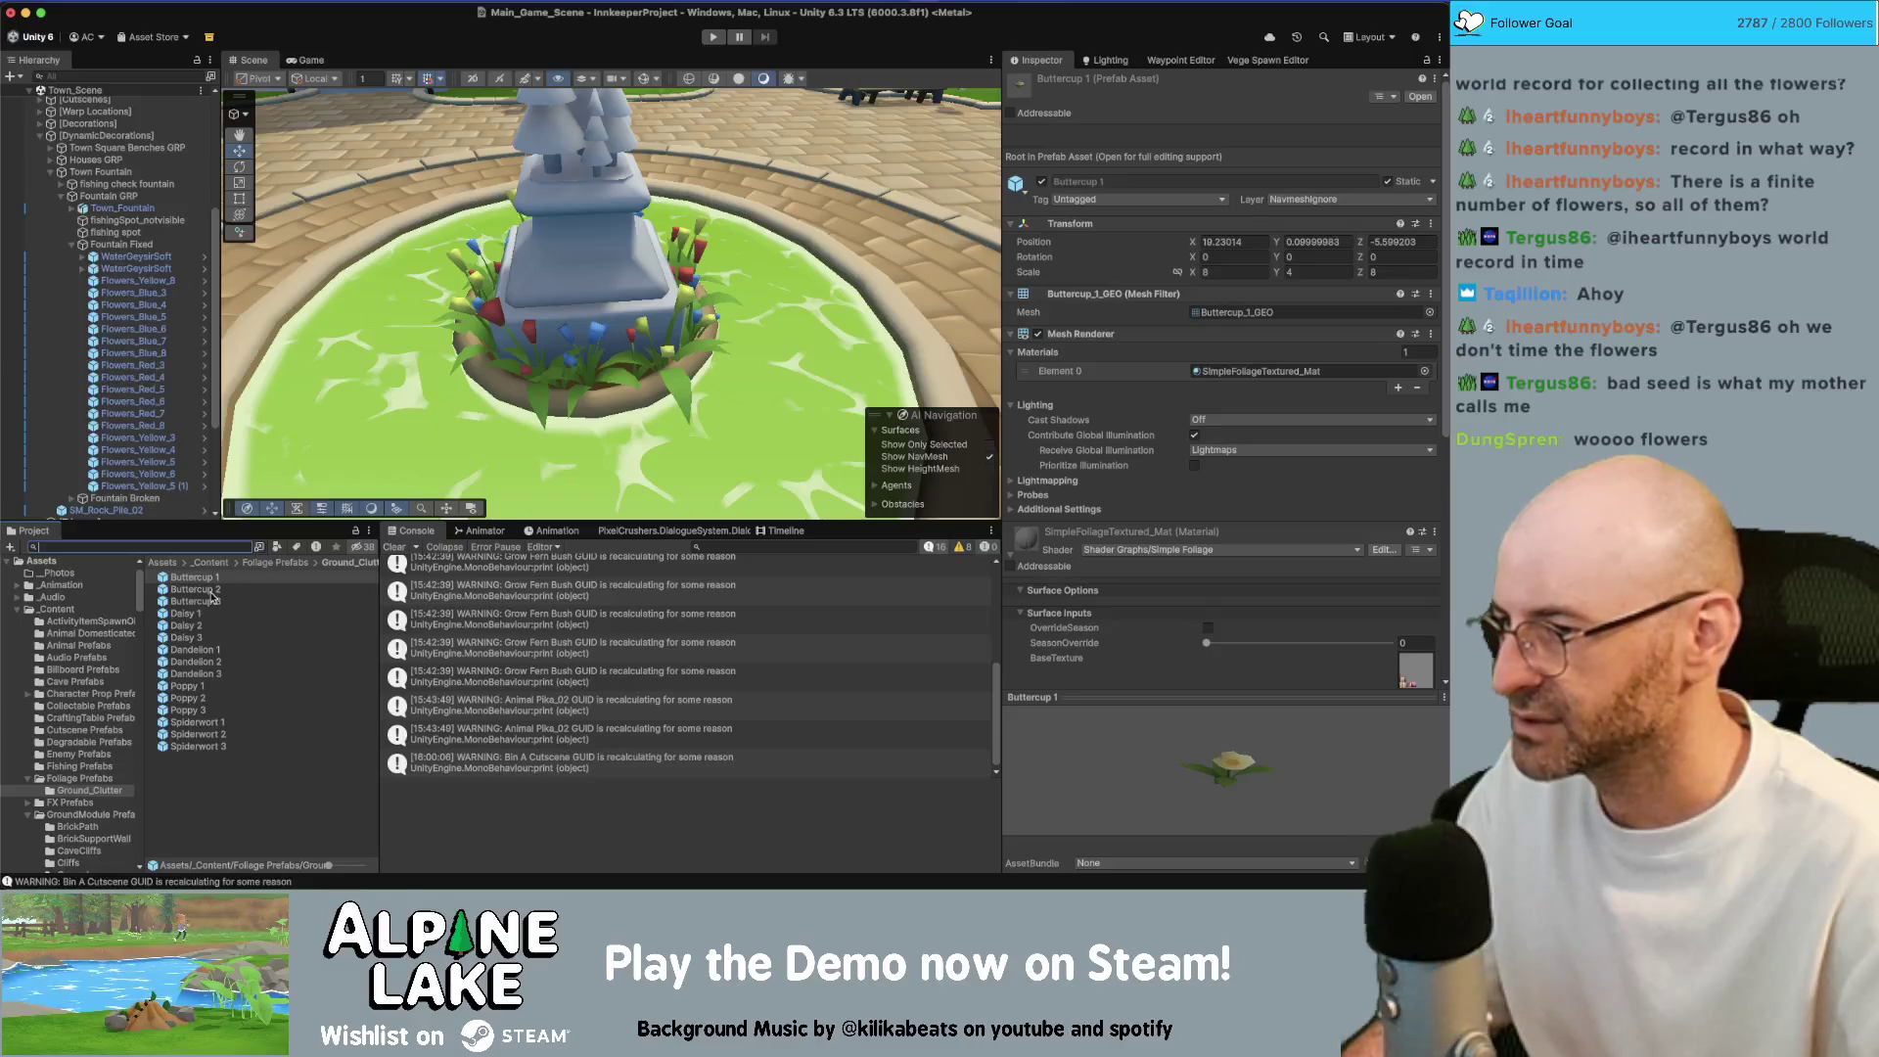
{"action": "left_click", "coordinate": [196, 746], "text": "shift"}
{"action": "mouse_move", "coordinate": [200, 650]}
{"action": "left_mouse_down"}
{"action": "mouse_move", "coordinate": [587, 450]}
{"action": "mouse_move", "coordinate": [691, 458]}
{"action": "left_mouse_up"}
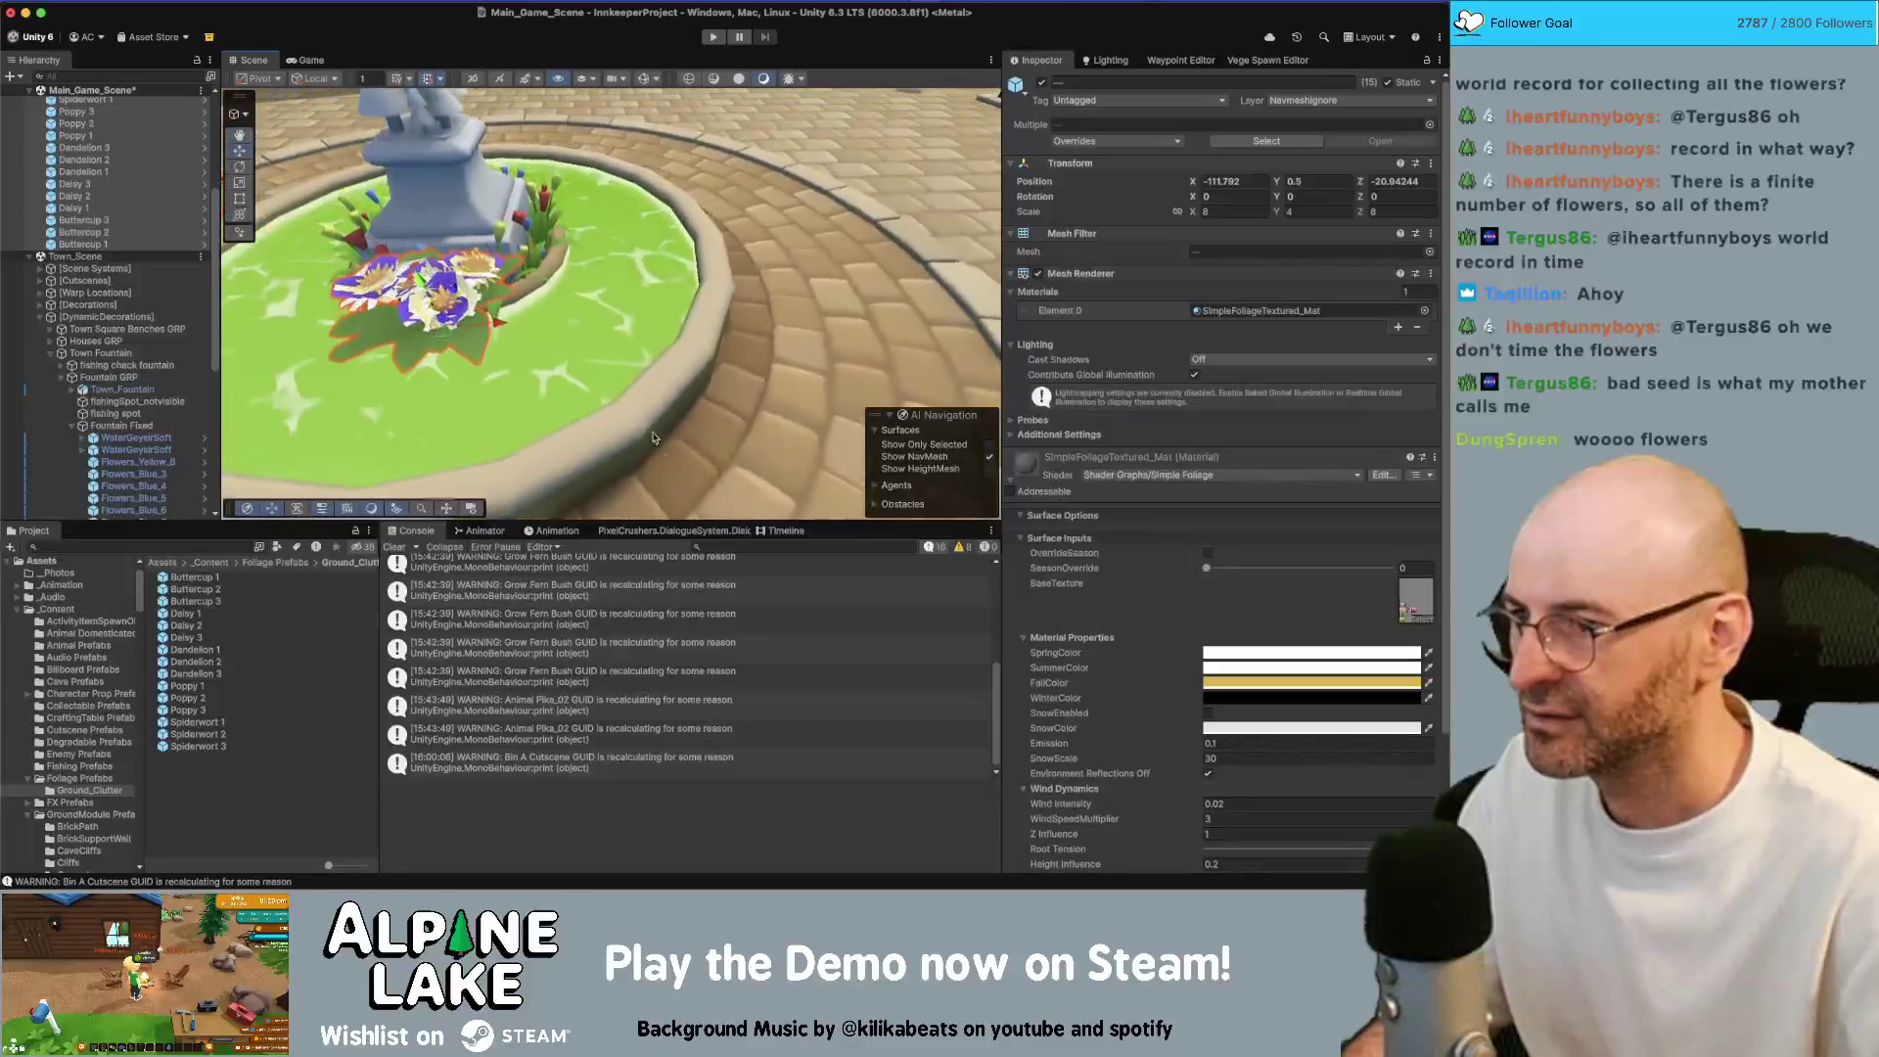
{"action": "left_click_drag", "start_coordinate": [499, 330], "coordinate": [599, 332]}
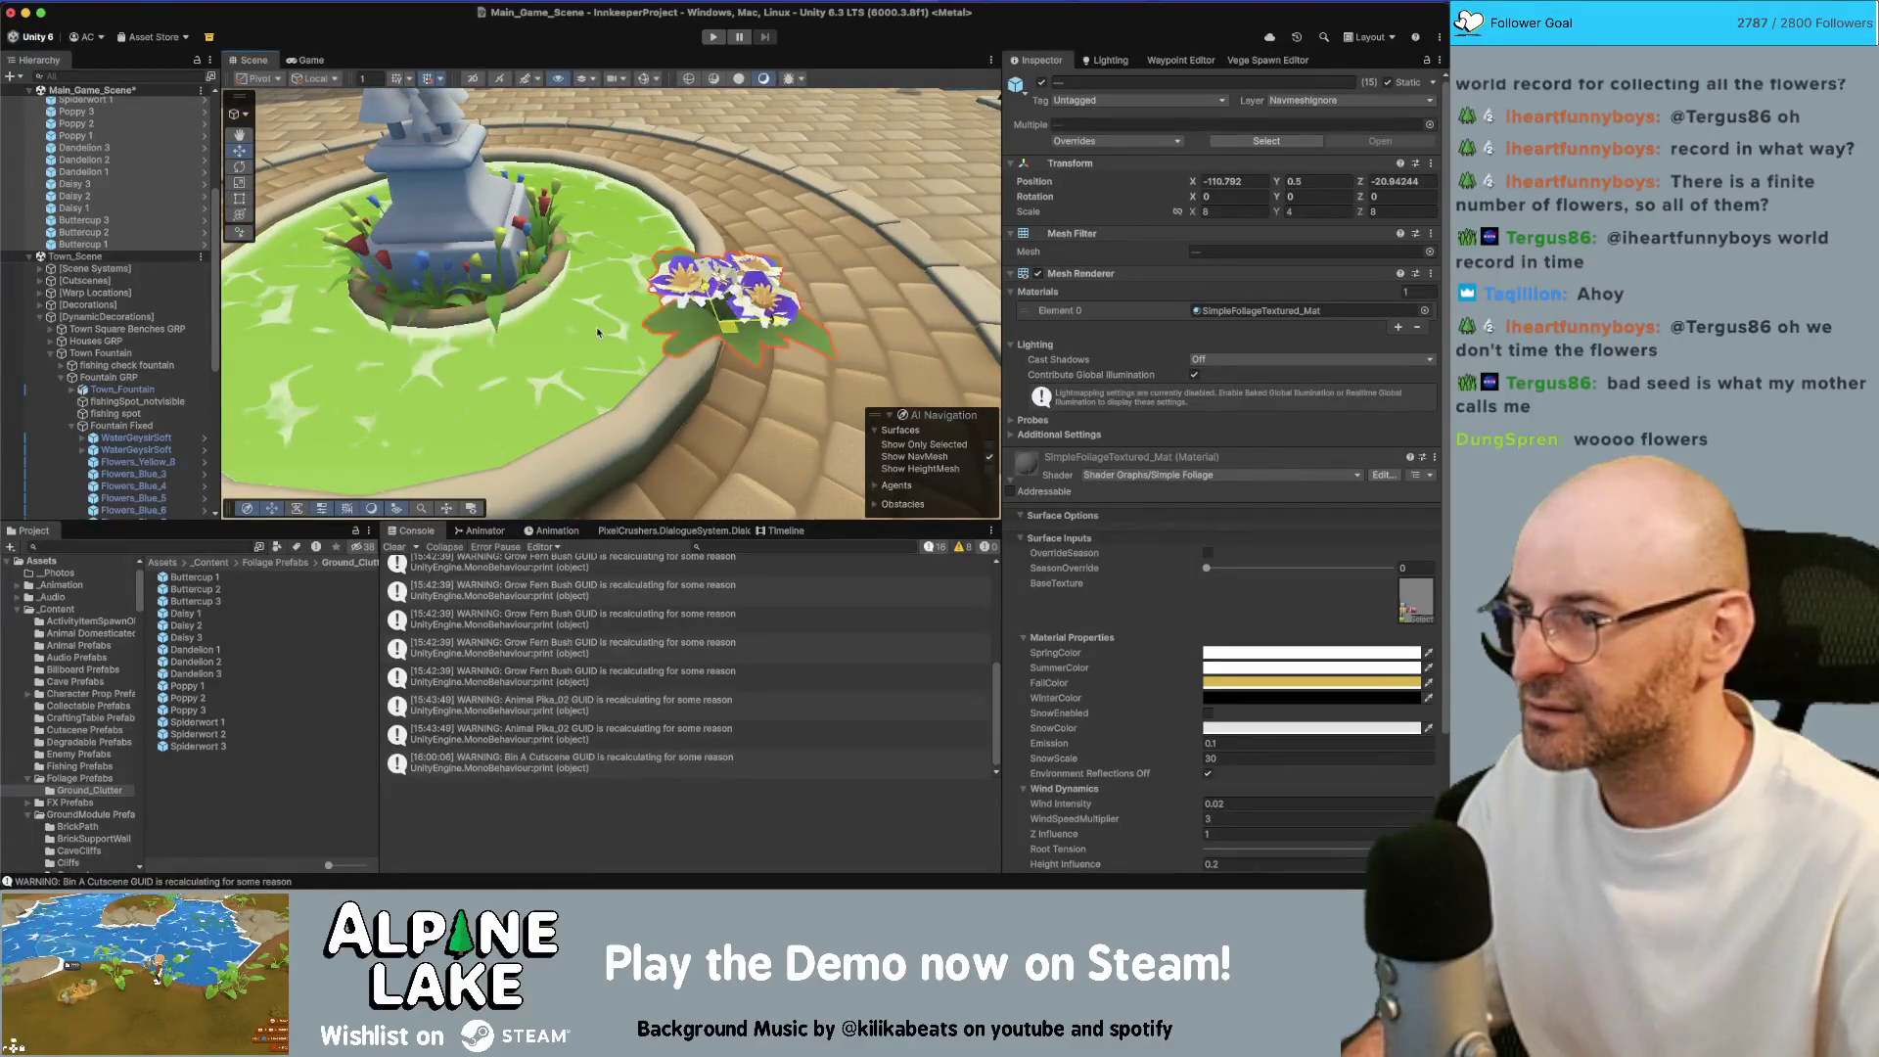
Set the flower cluster's Y scale to 8
{"action": "left_click_drag", "start_coordinate": [725, 358], "coordinate": [729, 137]}
{"action": "key", "text": "r"}
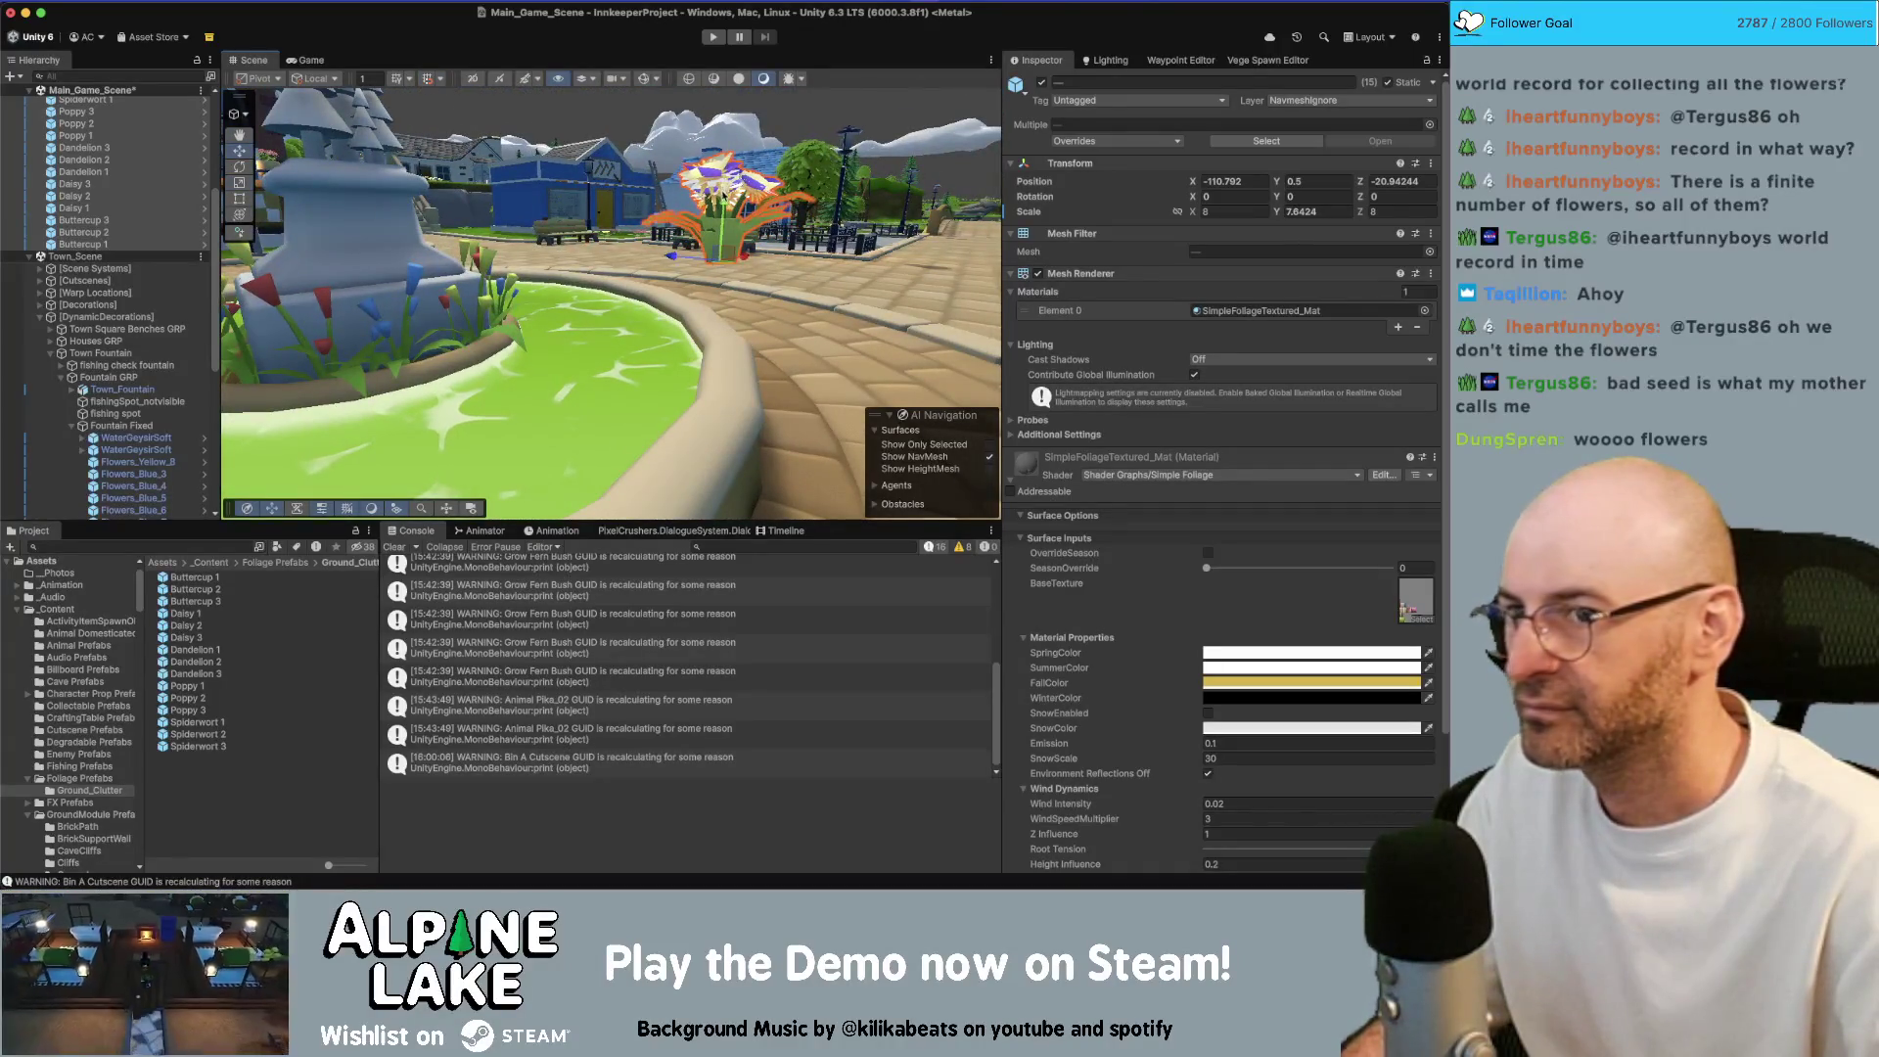
{"action": "left_click", "coordinate": [1316, 212]}
{"action": "type", "text": "8"}
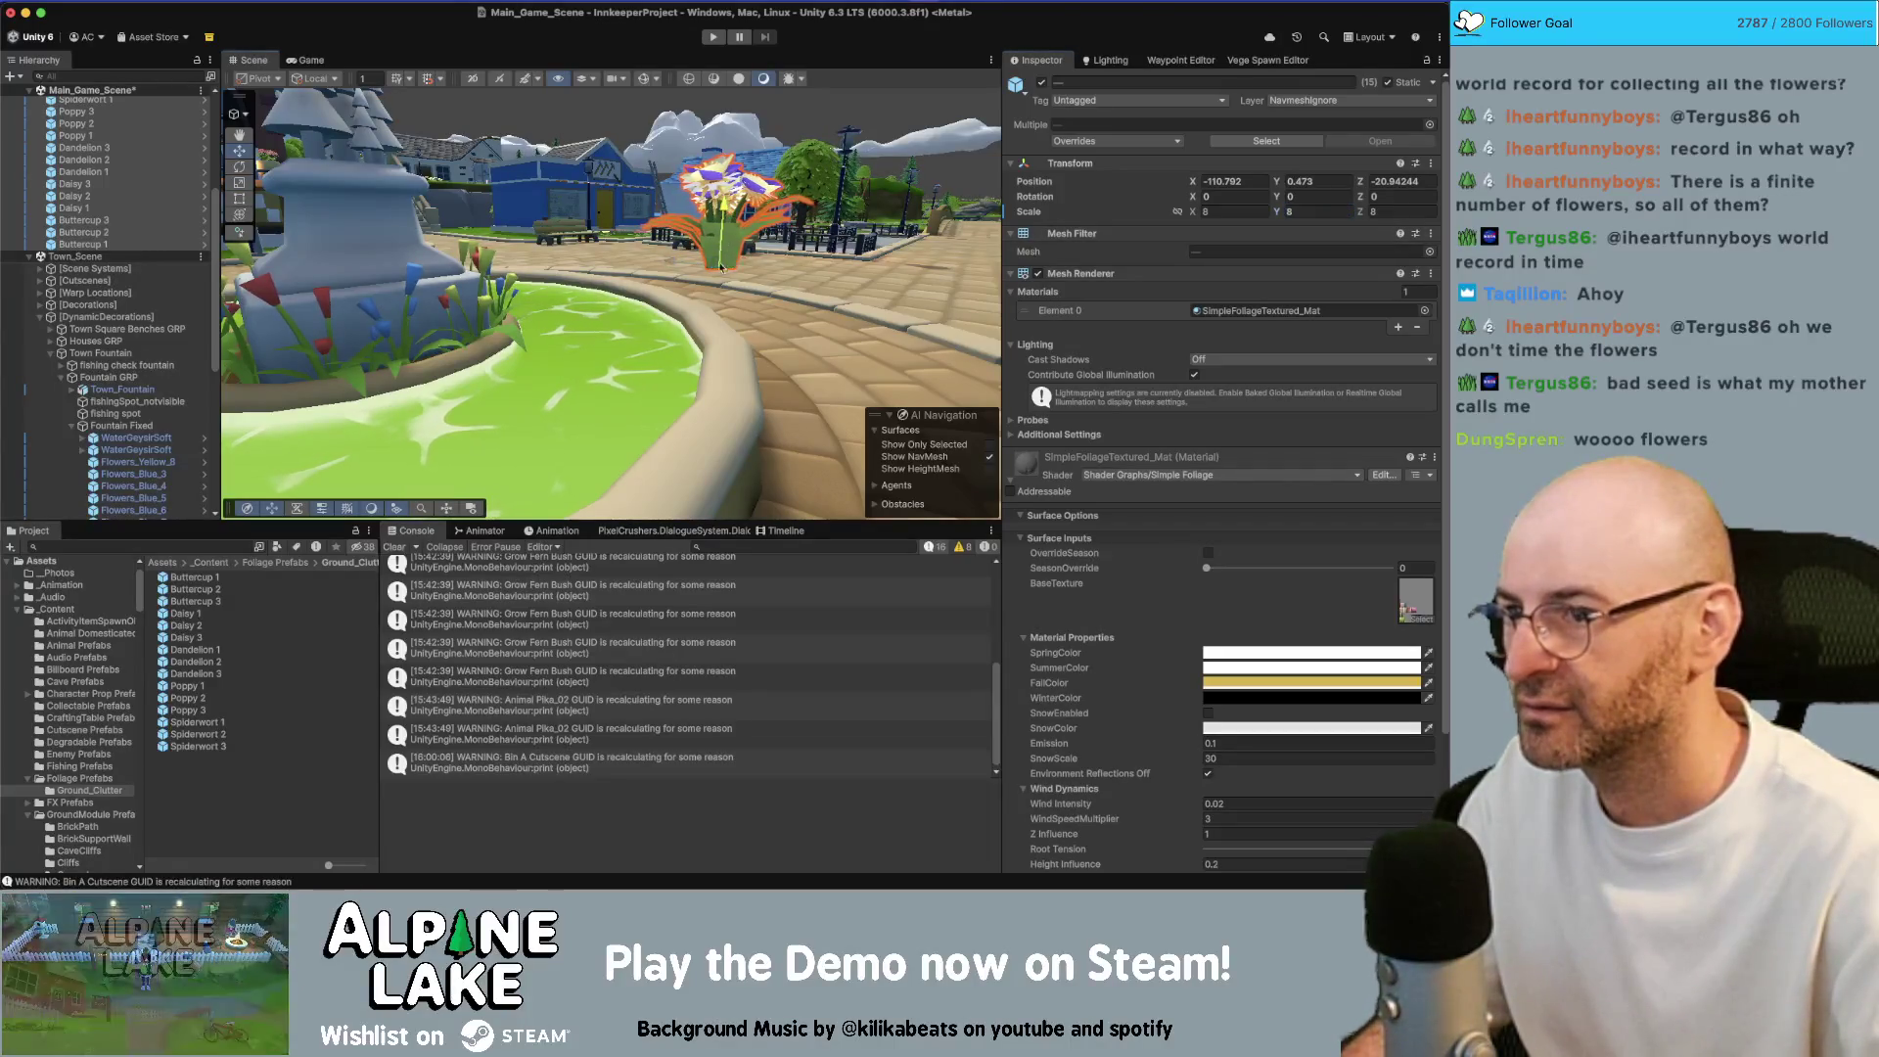
{"action": "left_click_drag", "start_coordinate": [718, 282], "coordinate": [504, 245]}
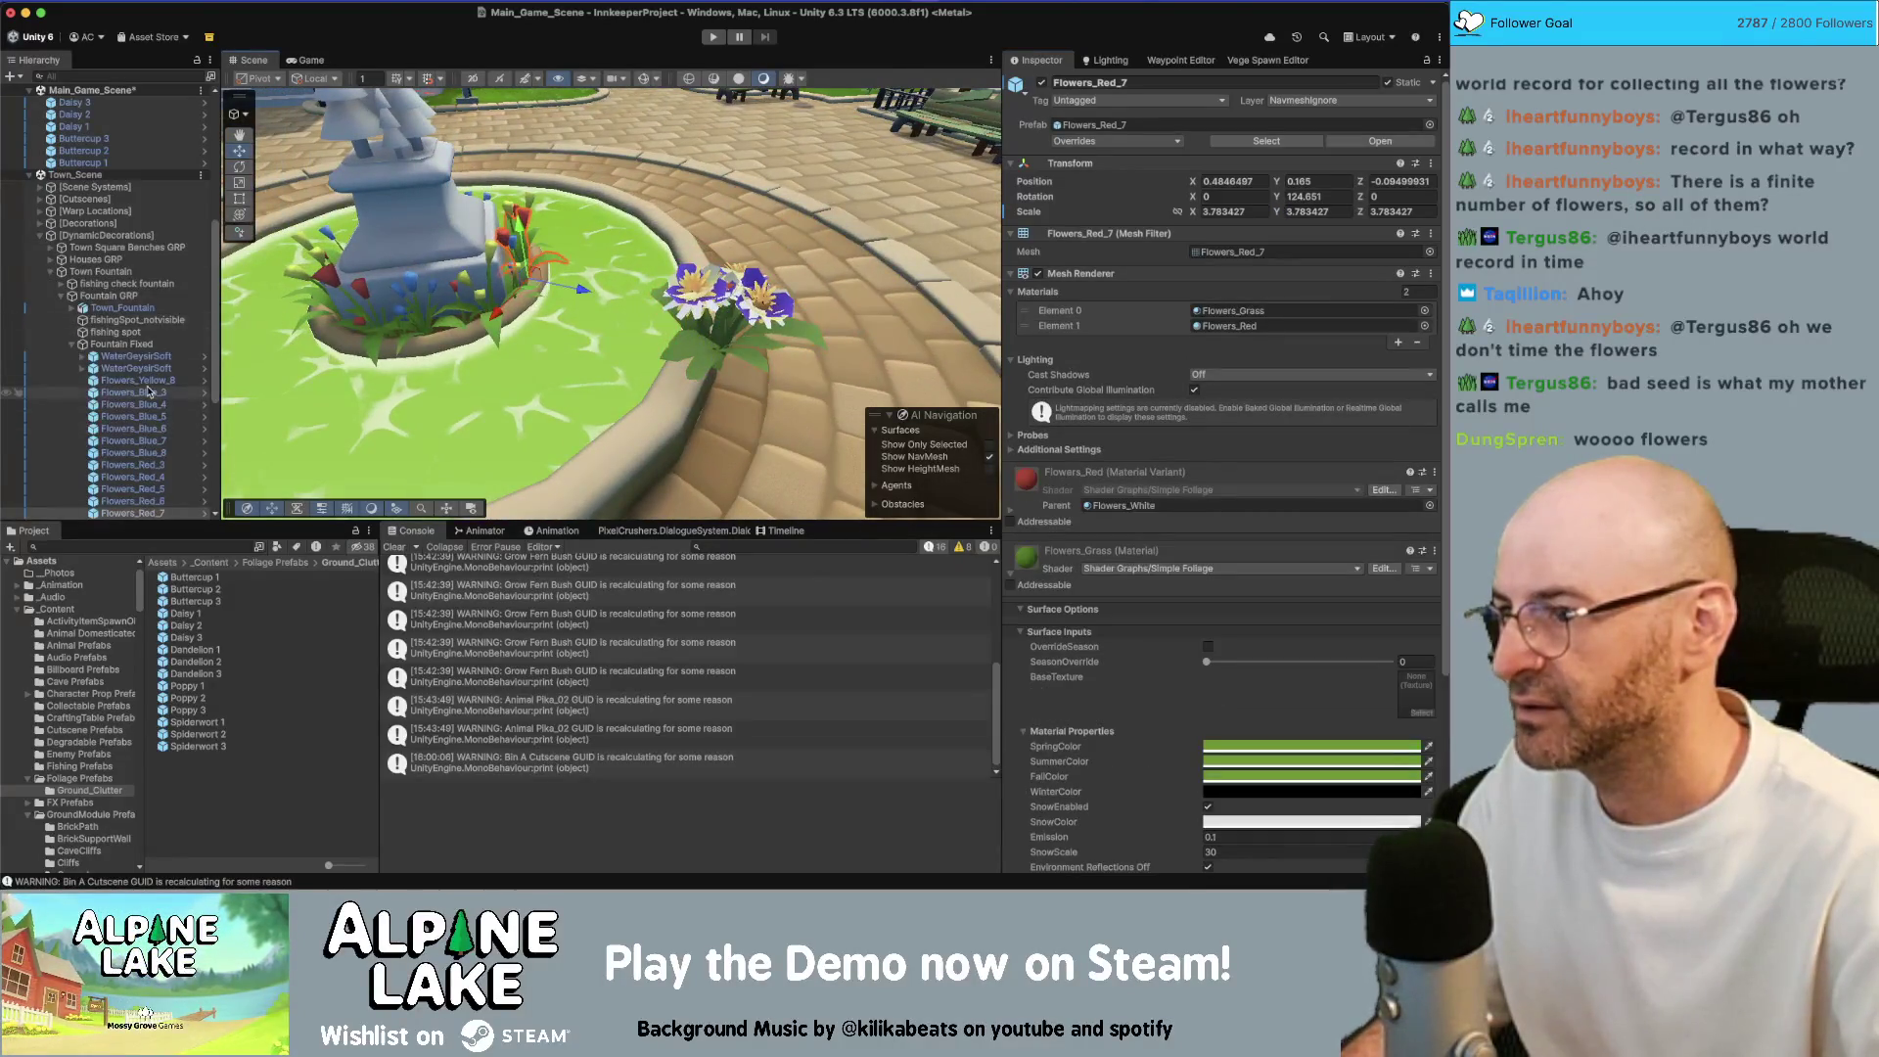
Replace Flowers_Blue_3 through Flowers_Blue_8 with Spiderwort 3 using Replace GameObjects
{"action": "left_click", "coordinate": [149, 392]}
{"action": "scroll", "coordinate": [161, 313], "scroll_direction": "down", "scroll_amount": 5}
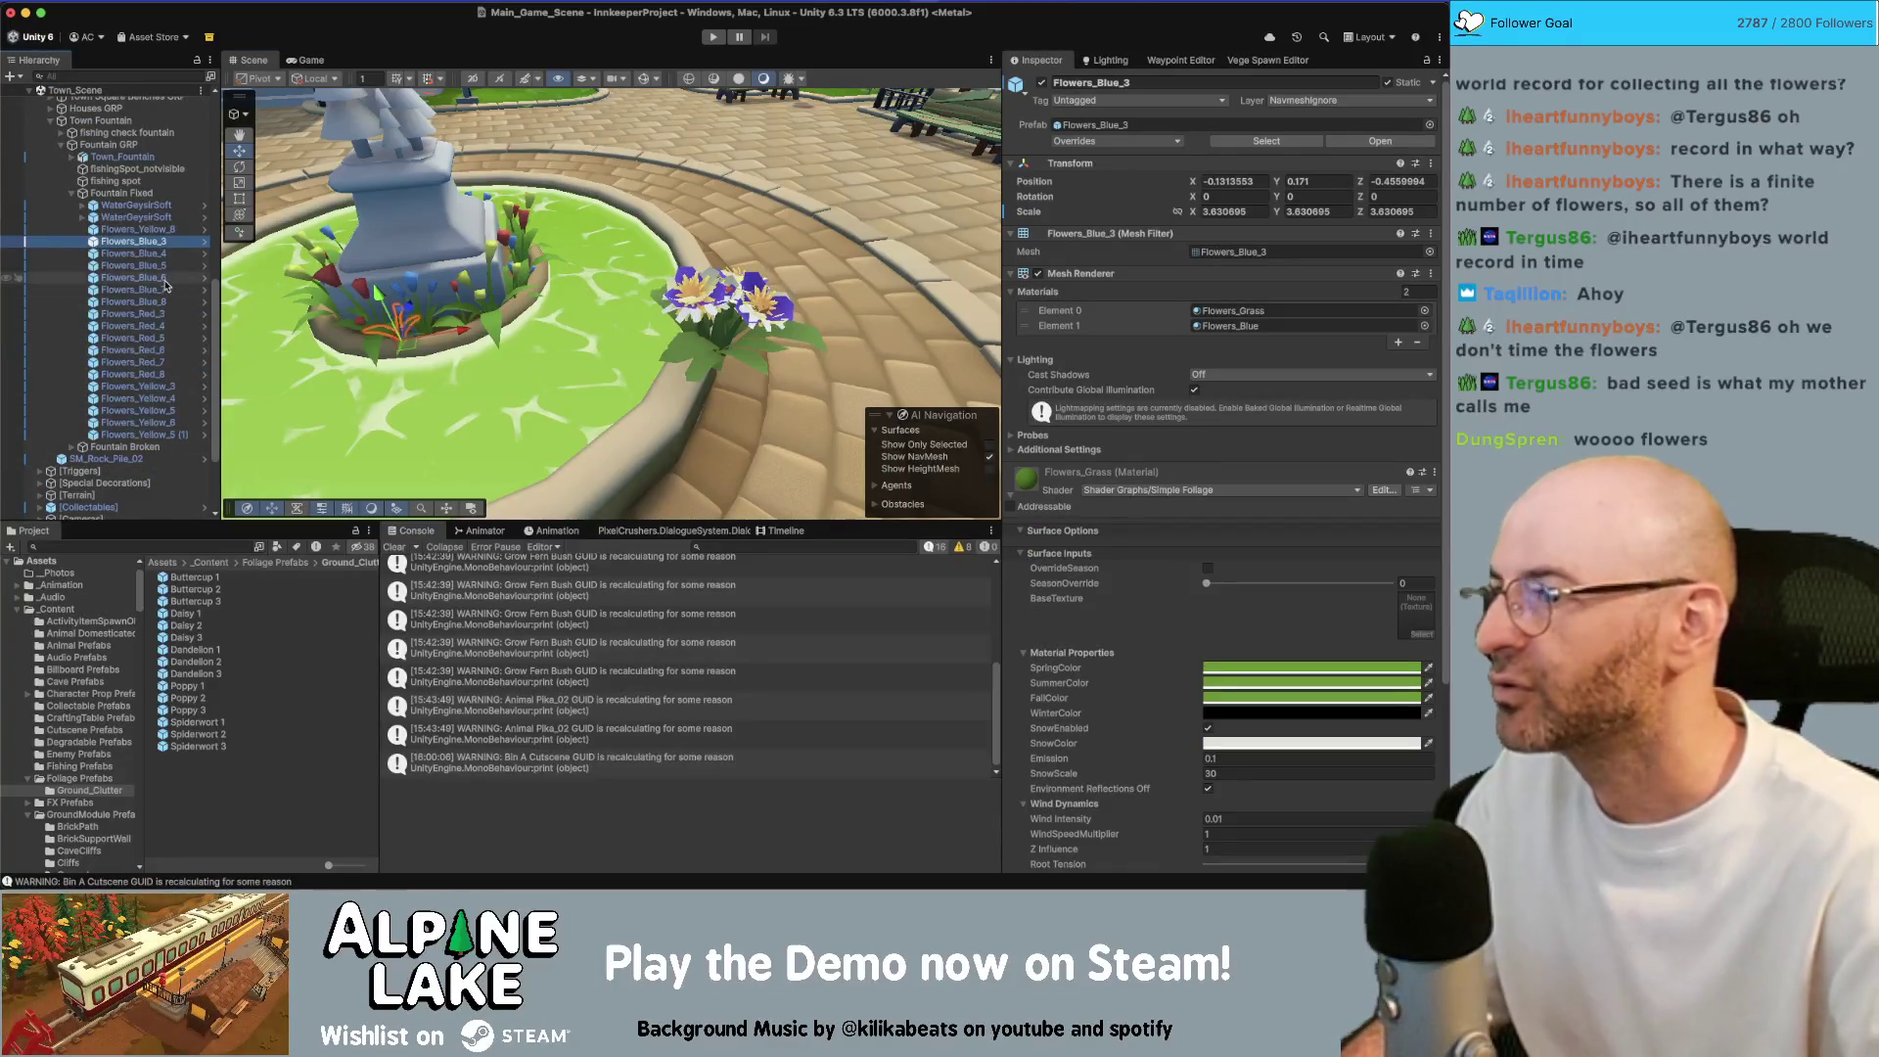
{"action": "left_click", "coordinate": [162, 303], "text": "shift"}
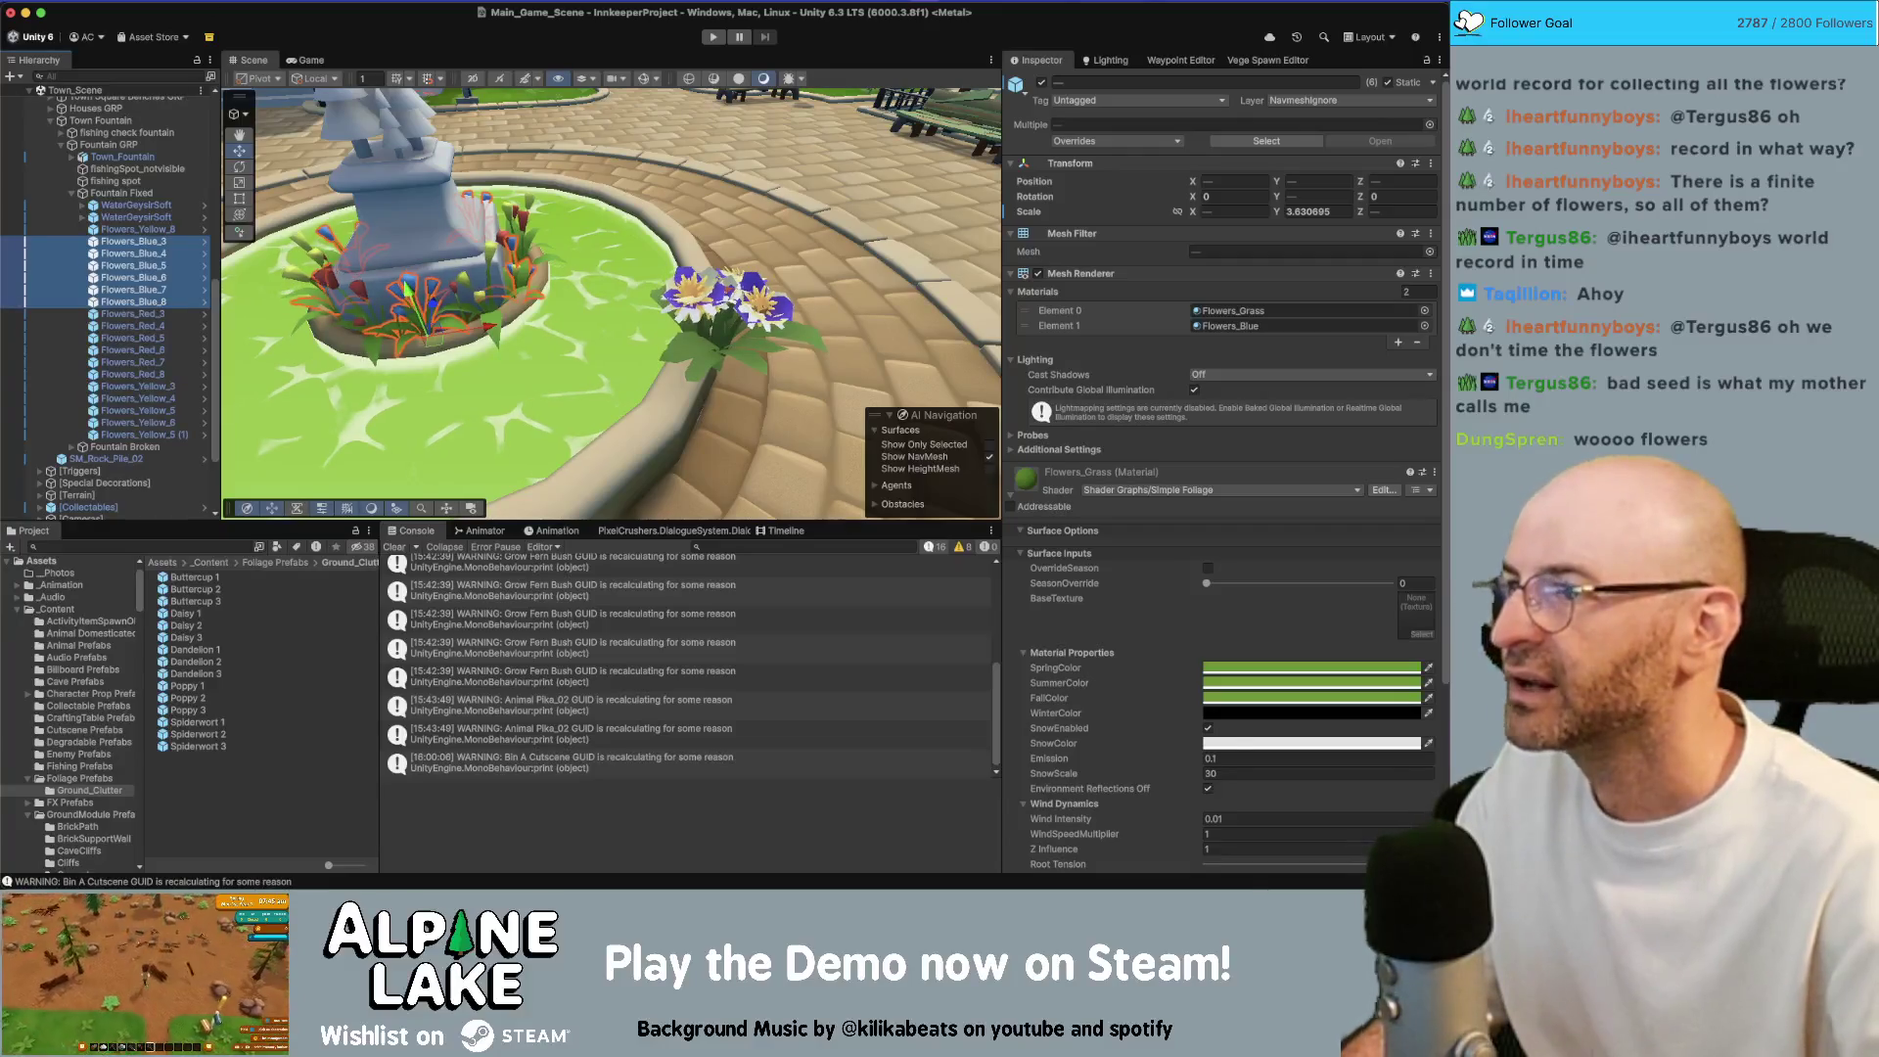
{"action": "left_click", "coordinate": [338, 0]}
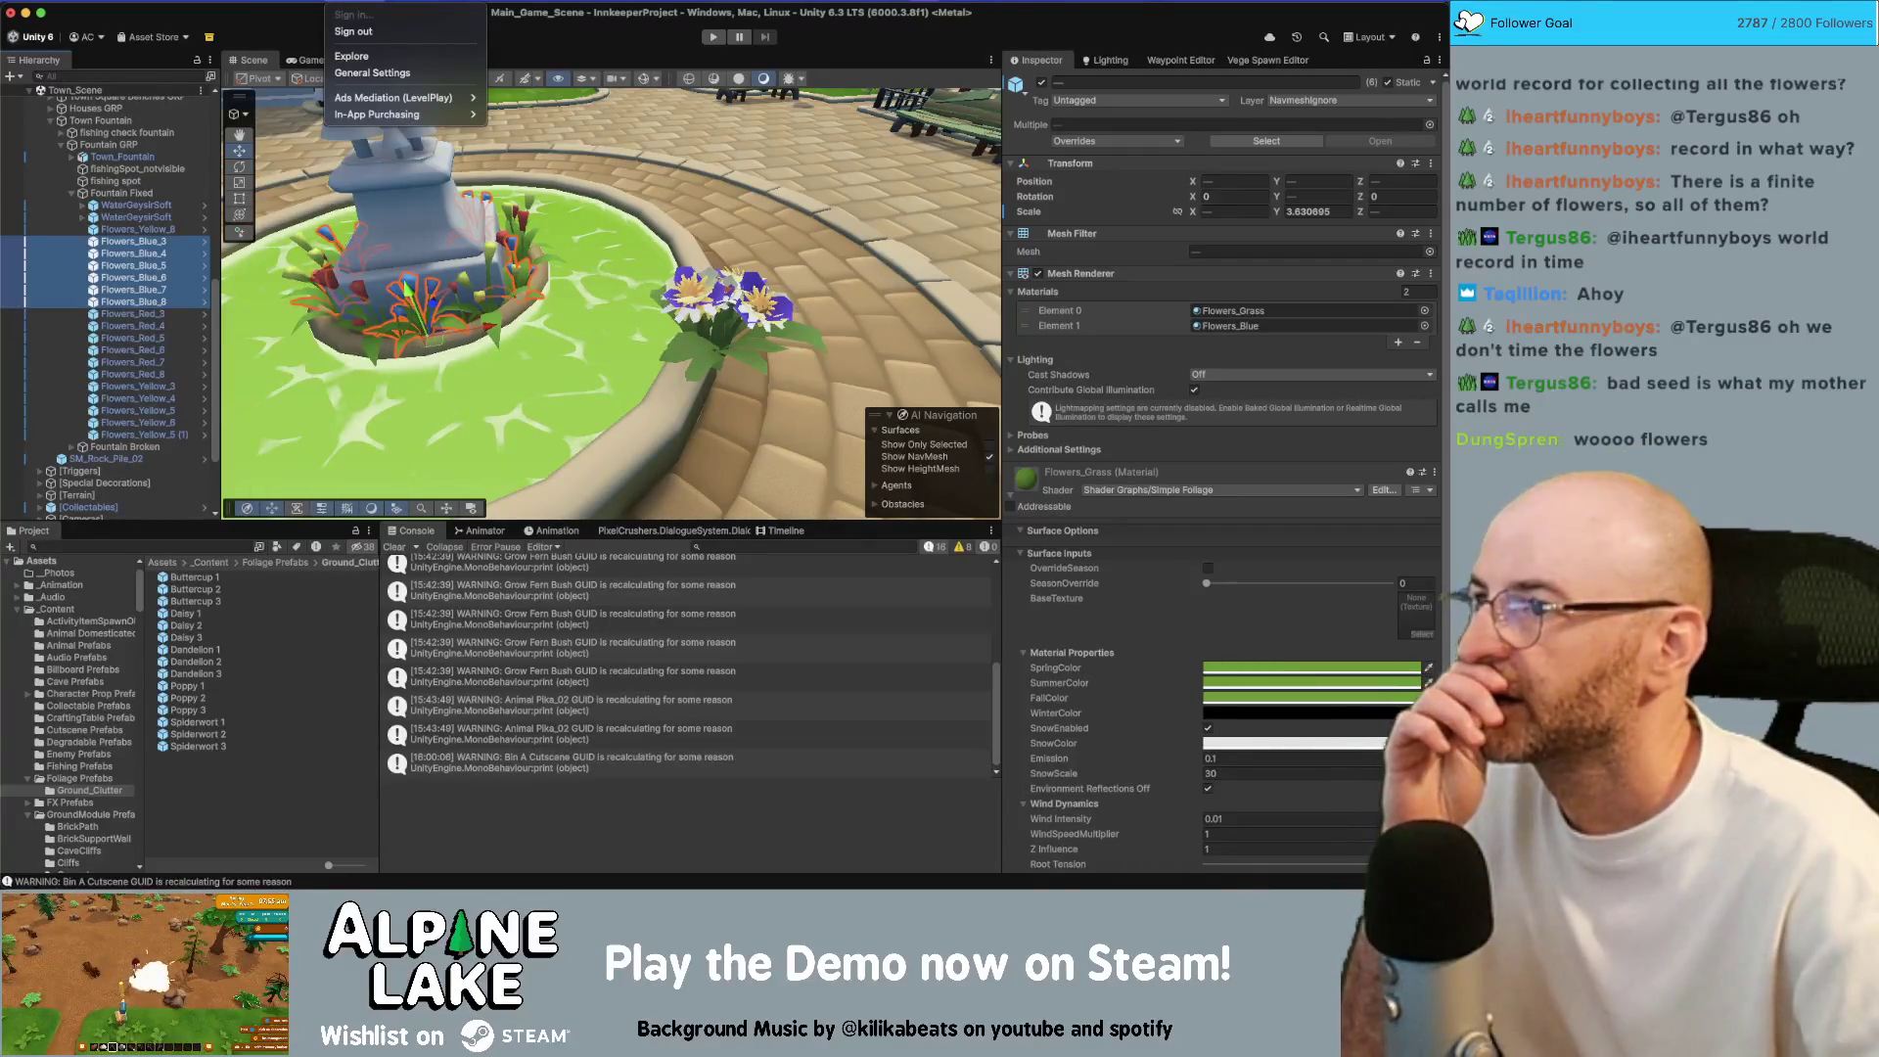
{"action": "mouse_move", "coordinate": [391, 0]}
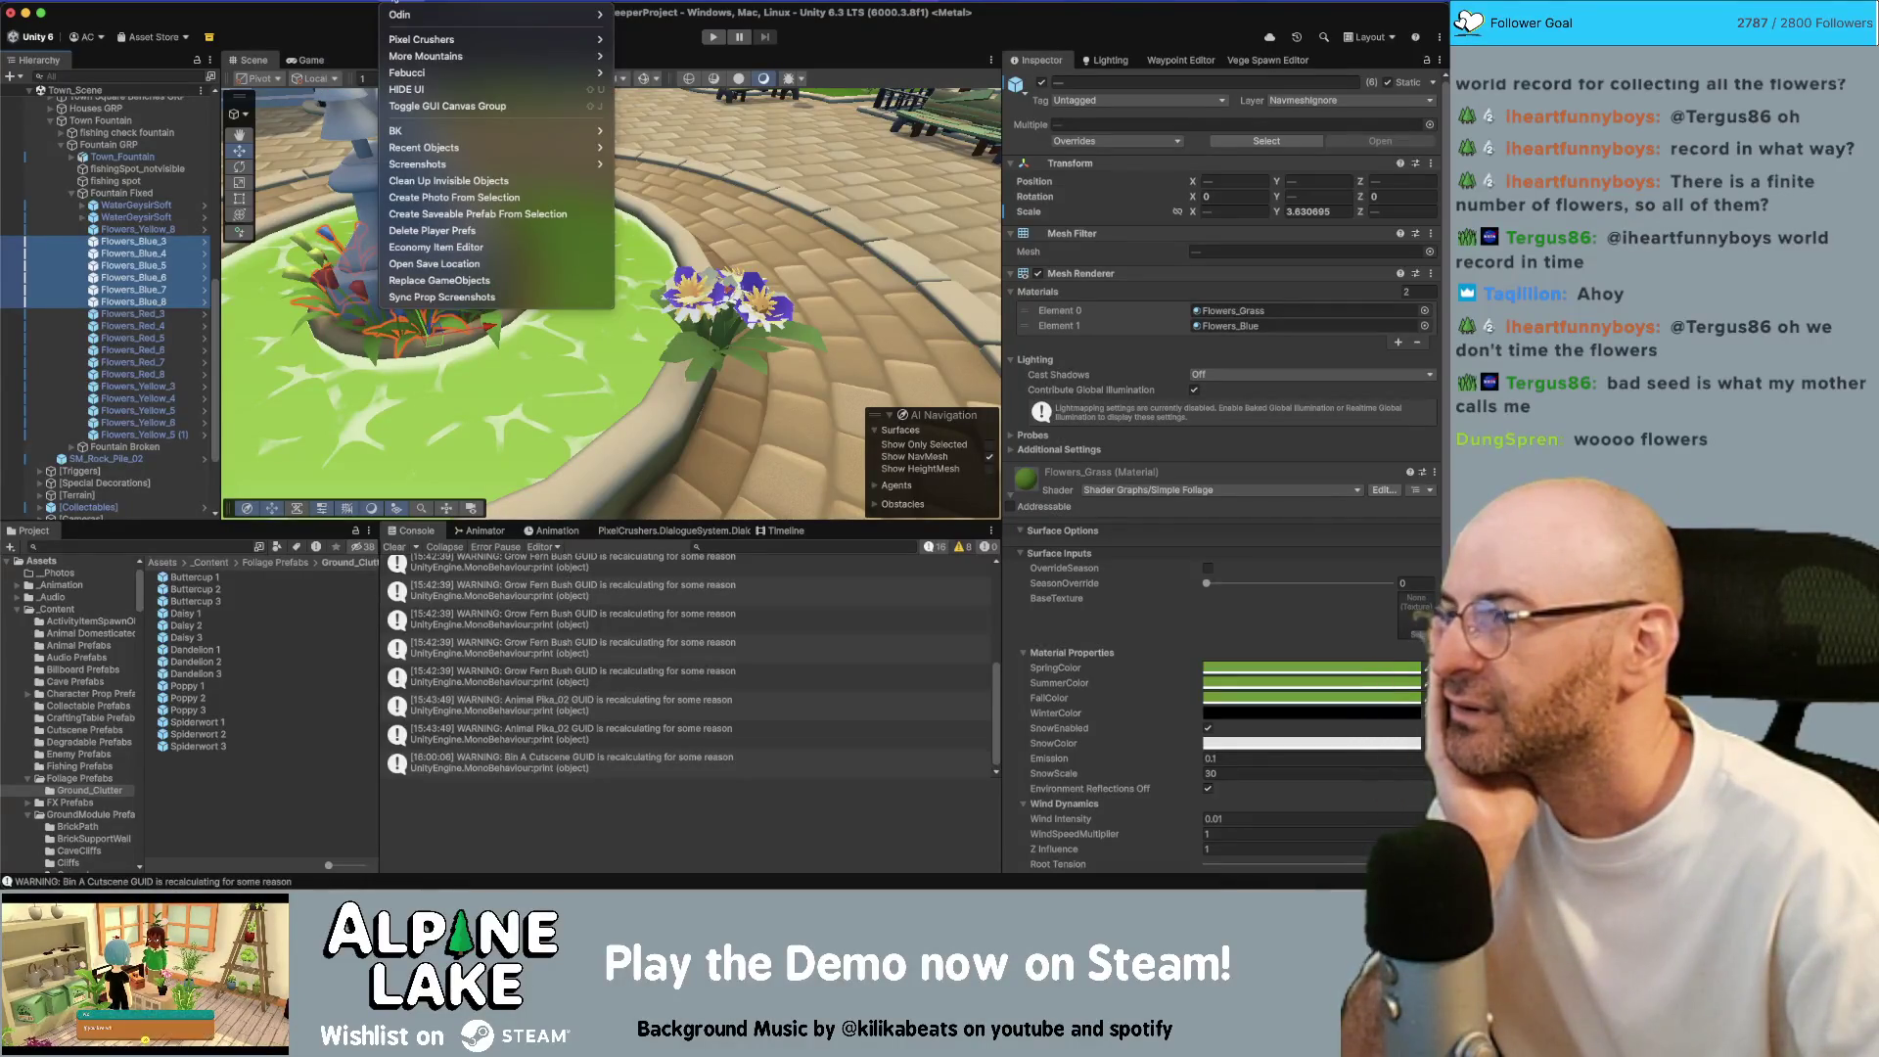
{"action": "left_click", "coordinate": [431, 280]}
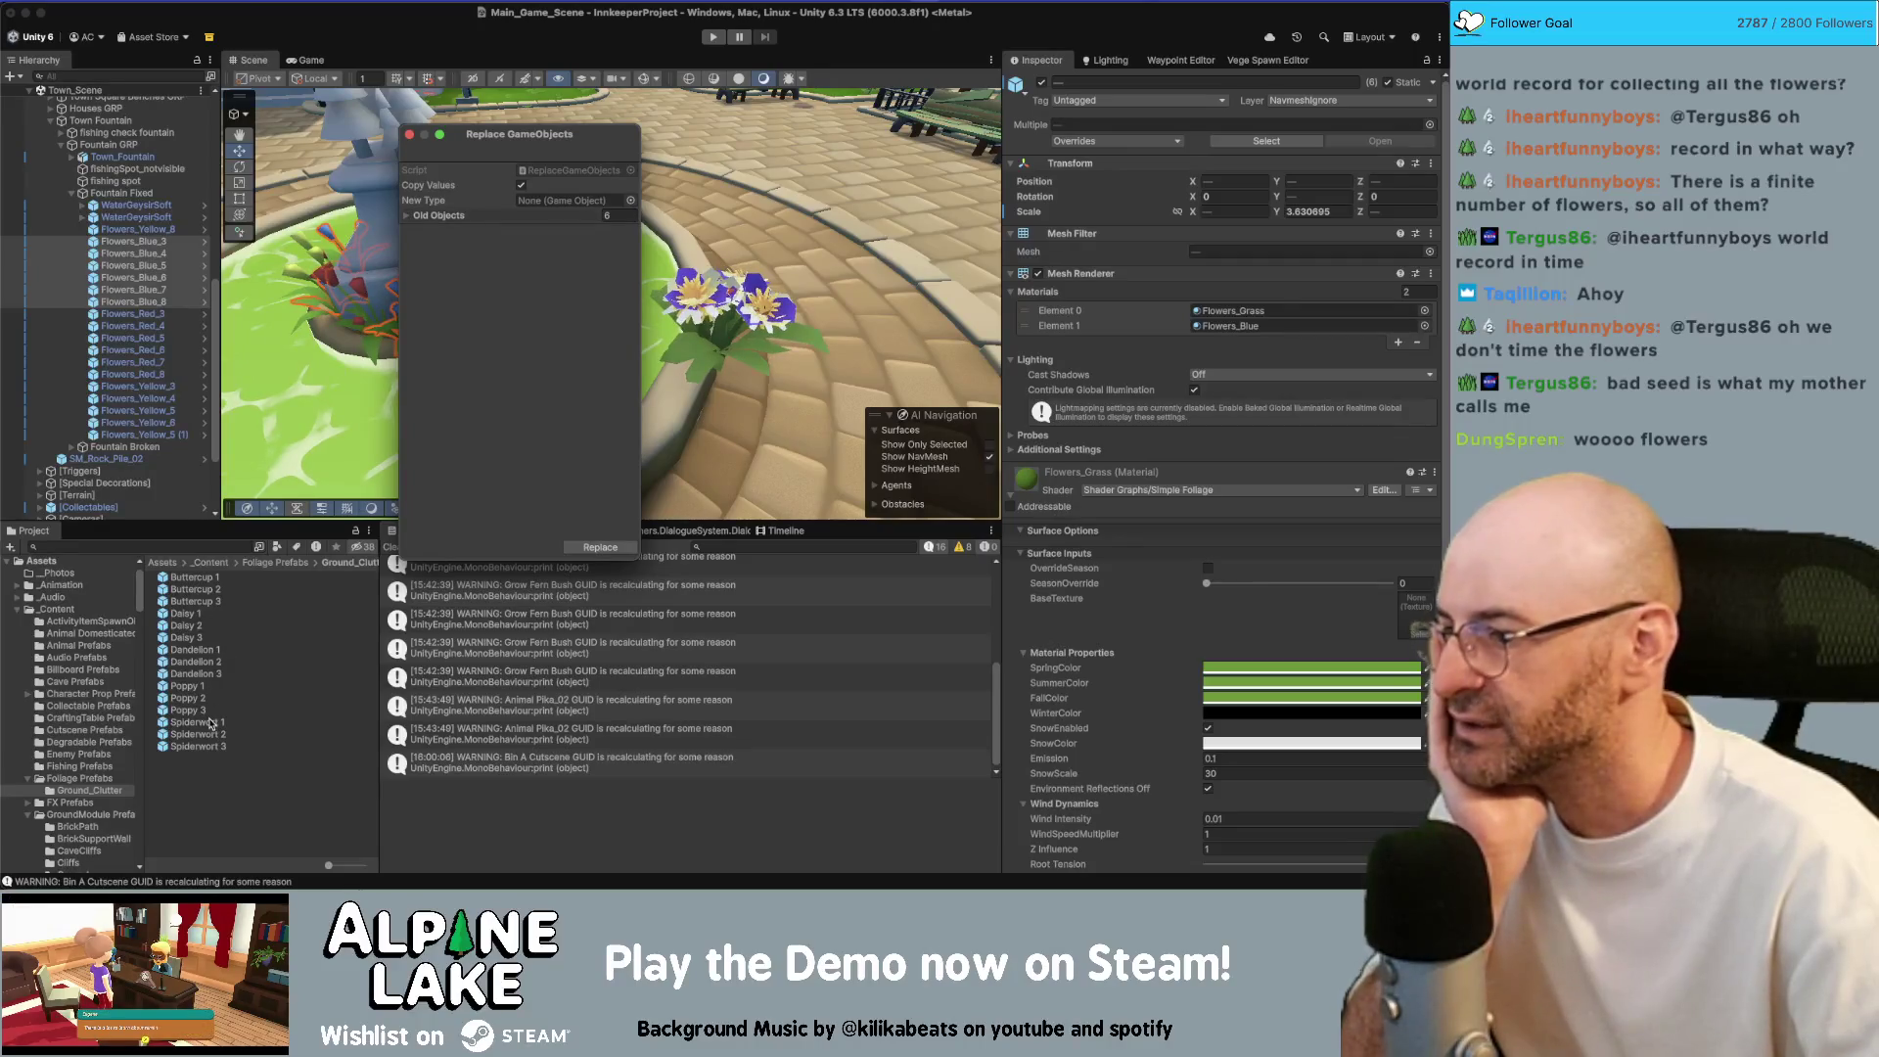
{"action": "mouse_move", "coordinate": [206, 749]}
{"action": "left_mouse_down"}
{"action": "mouse_move", "coordinate": [420, 332]}
{"action": "mouse_move", "coordinate": [499, 217]}
{"action": "mouse_move", "coordinate": [570, 200]}
{"action": "left_mouse_up"}
{"action": "left_click", "coordinate": [600, 547]}
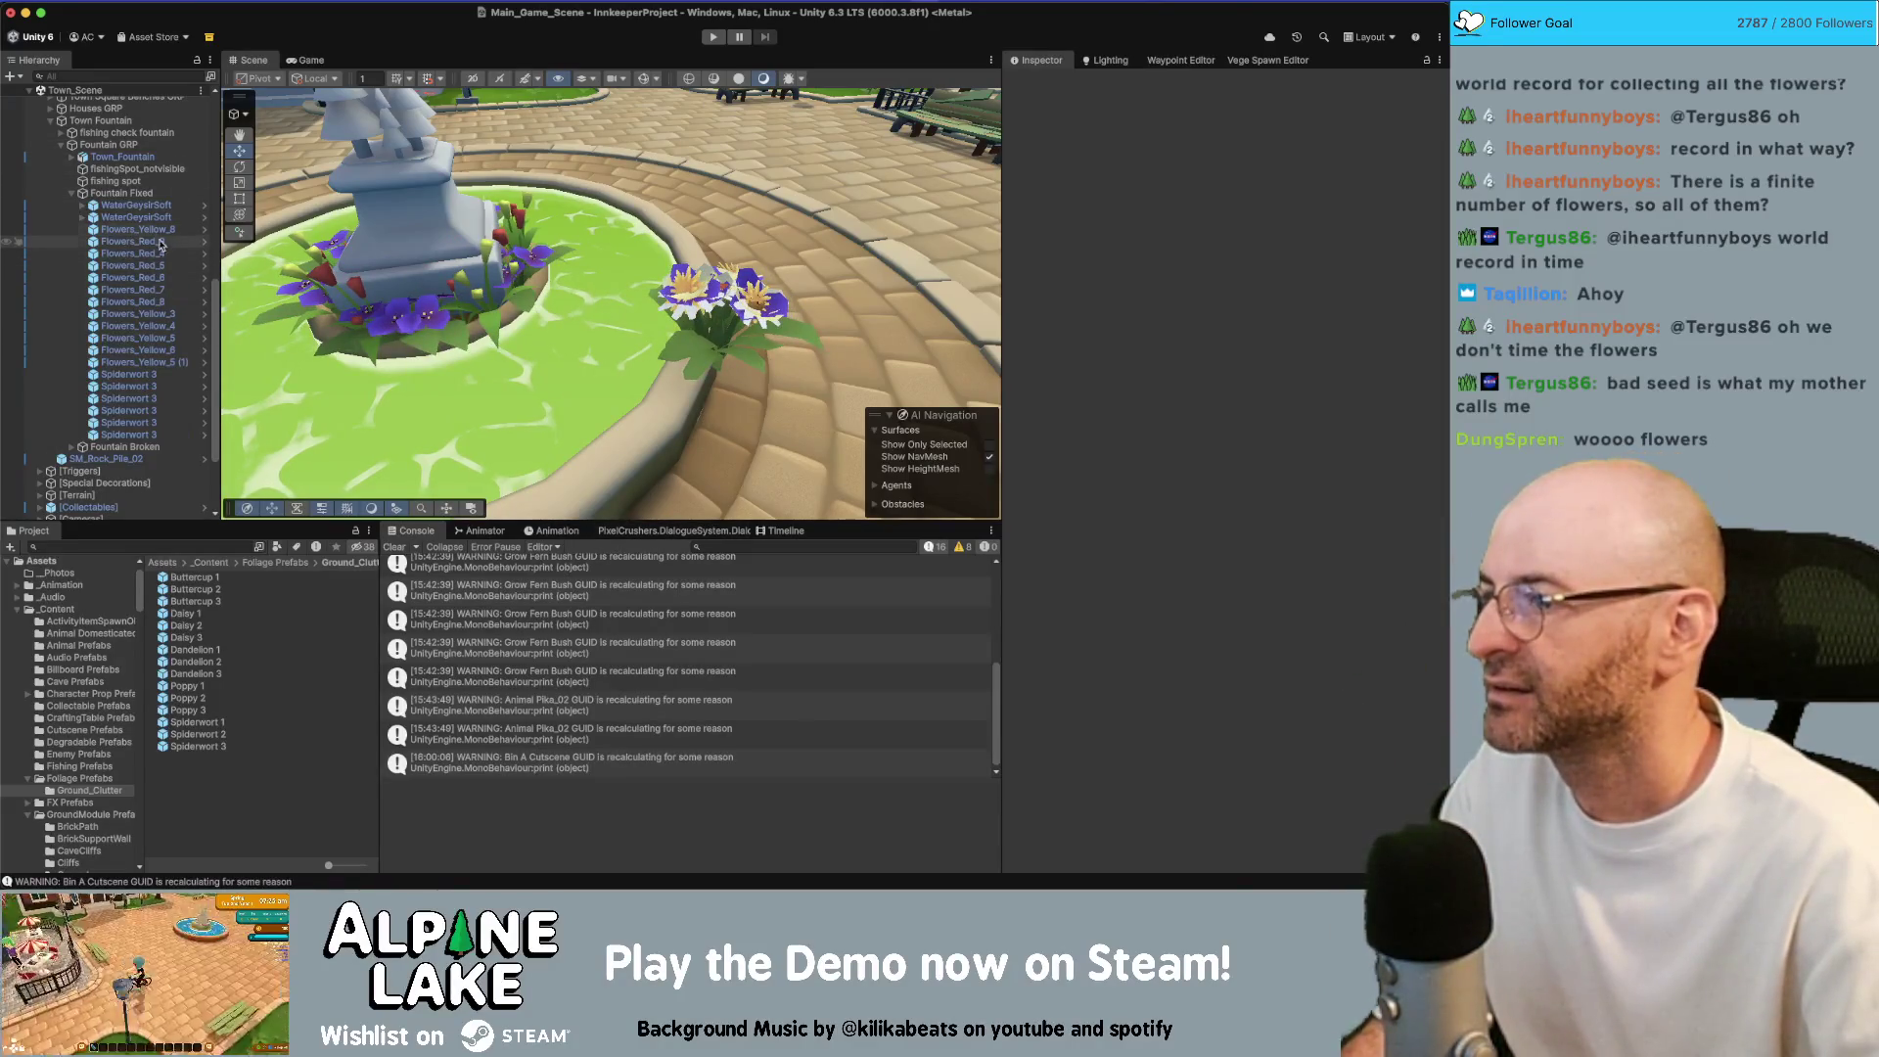
Replace the six Flowers_Red objects (3 to 8) with Poppy 3
{"action": "left_click", "coordinate": [332, 0]}
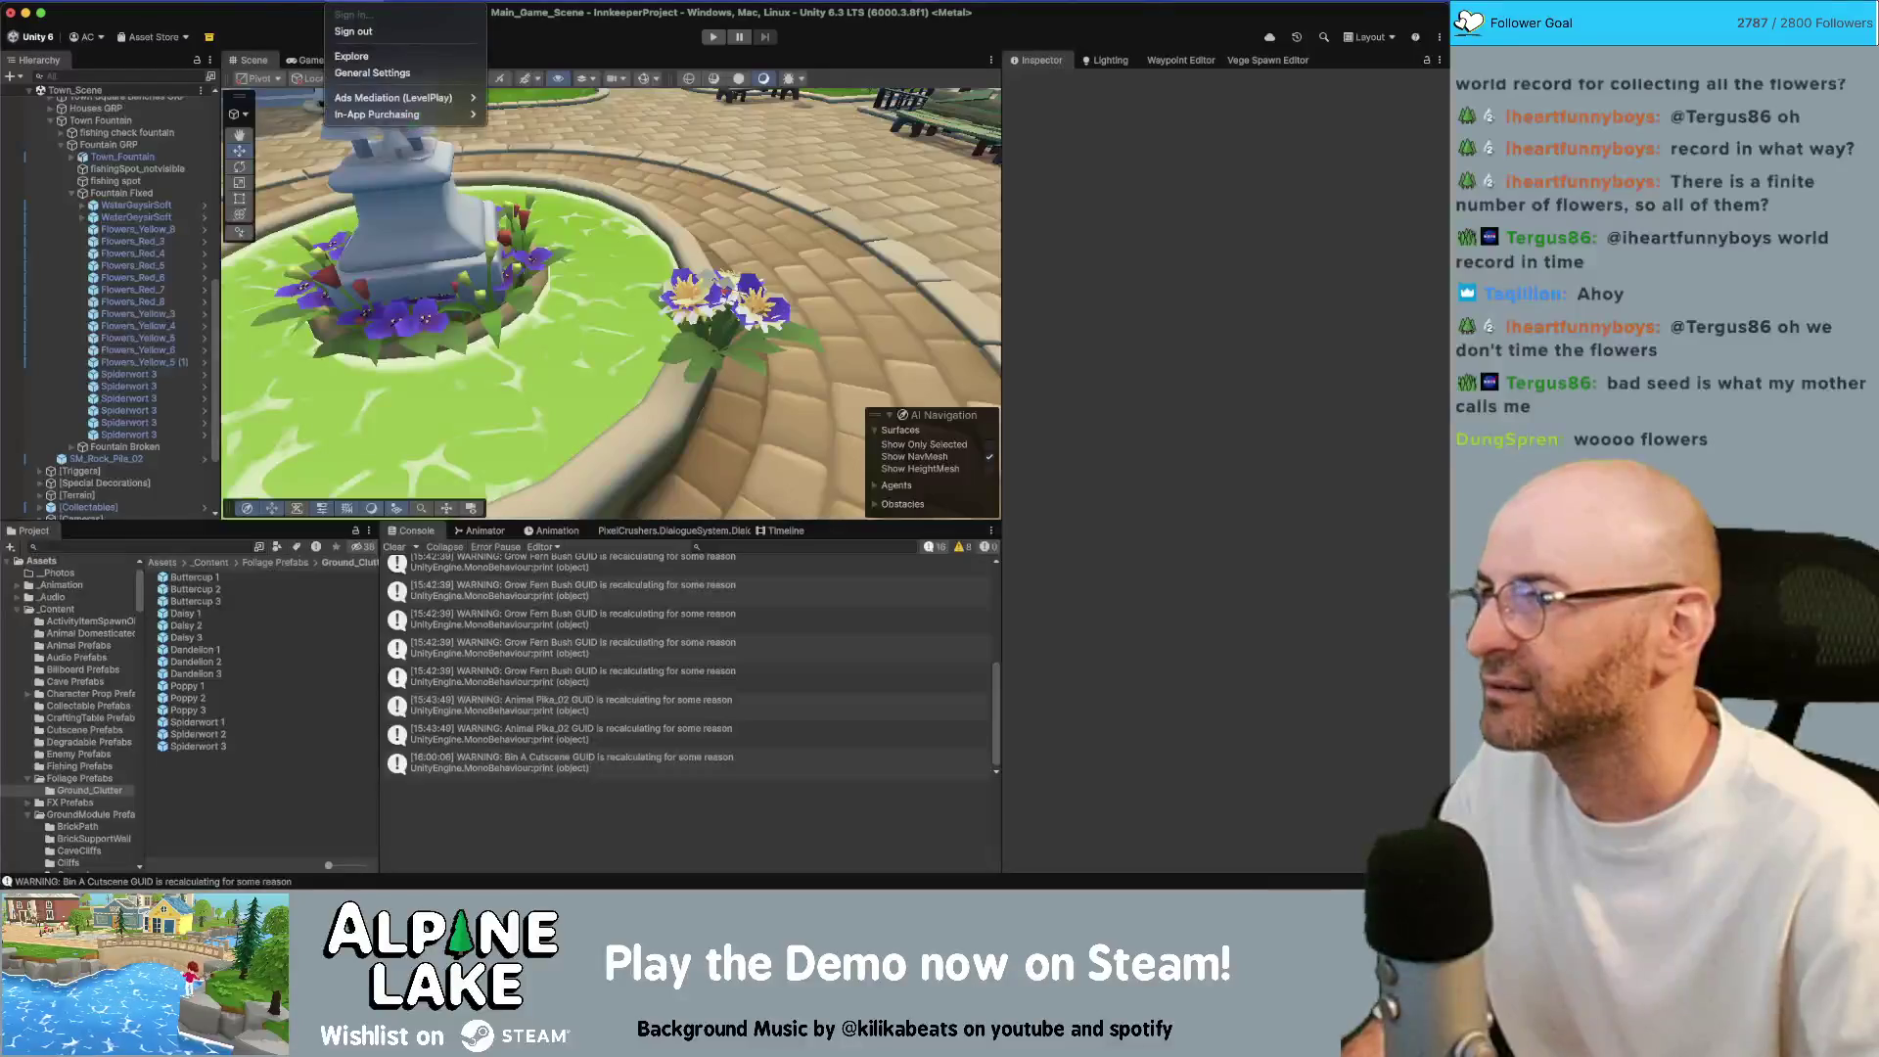
{"action": "left_click", "coordinate": [439, 285]}
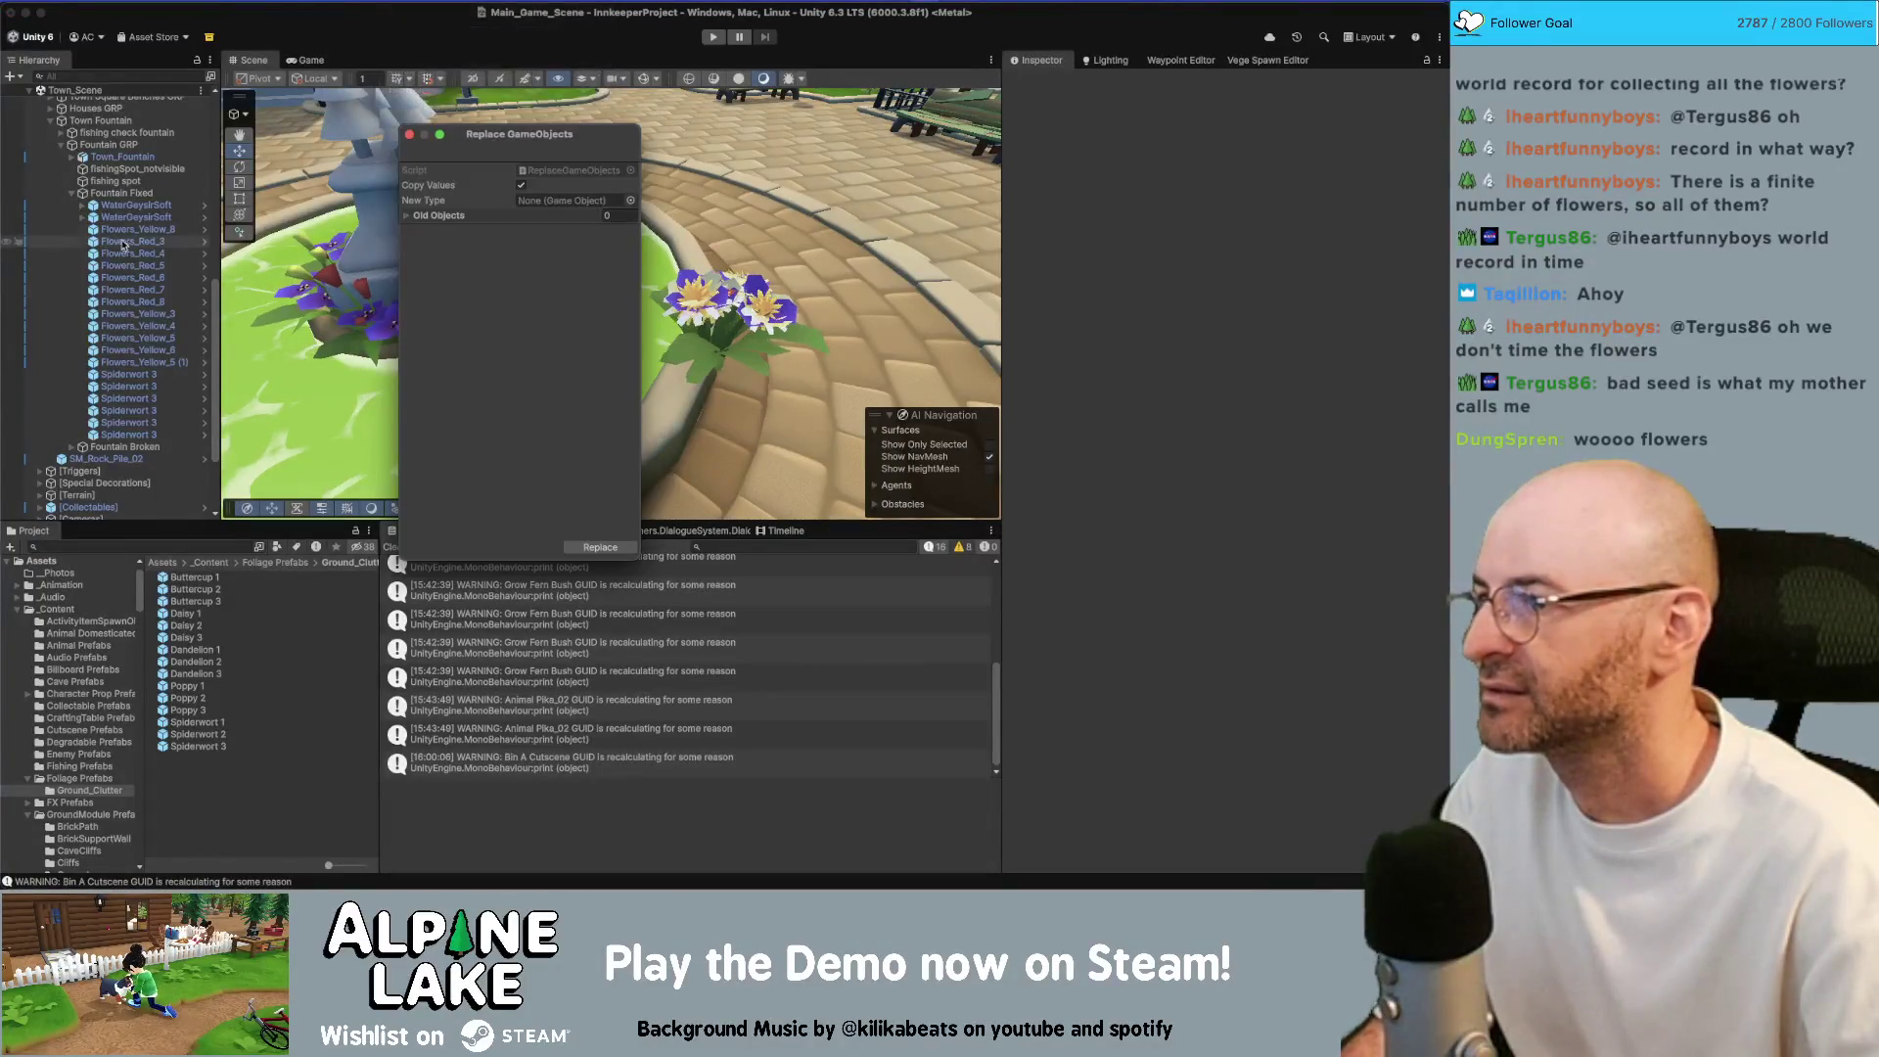
{"action": "left_click", "coordinate": [132, 241]}
{"action": "left_click", "coordinate": [137, 302], "text": "shift"}
{"action": "left_click_drag", "start_coordinate": [132, 267], "coordinate": [490, 215]}
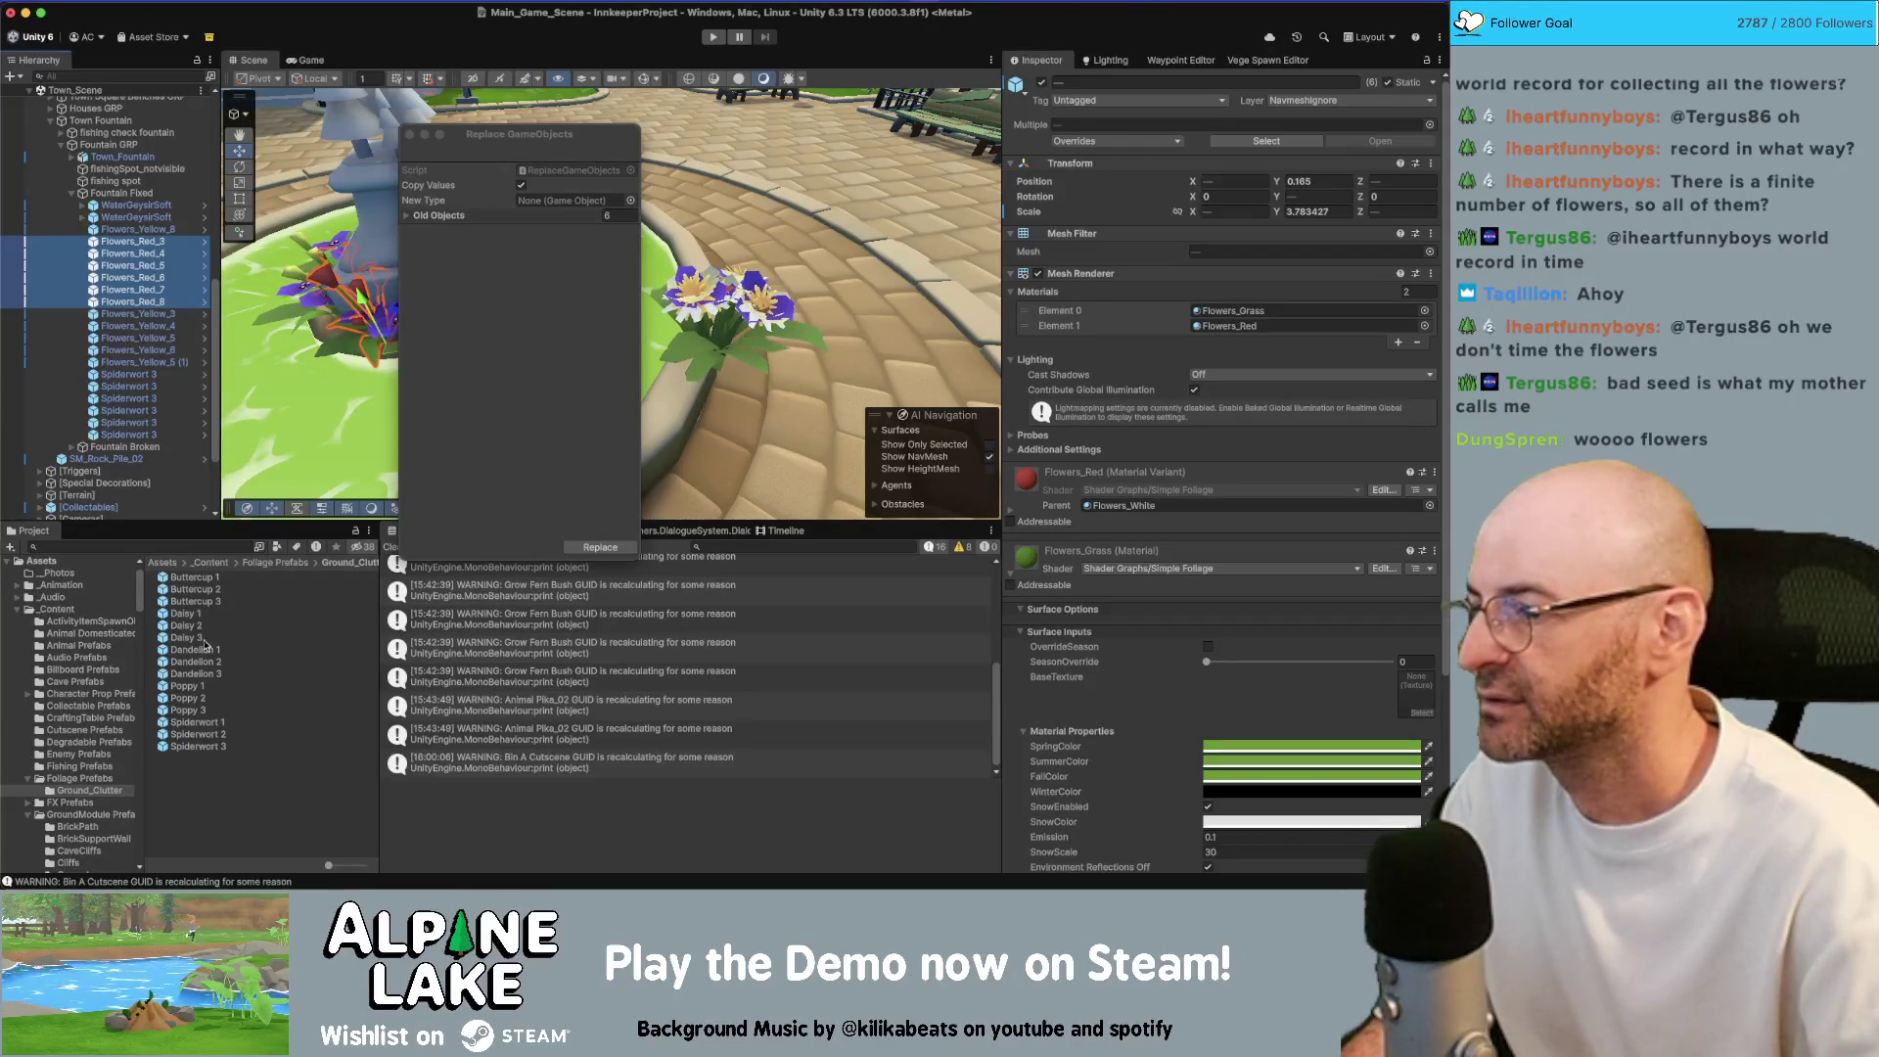
{"action": "left_click_drag", "start_coordinate": [191, 713], "coordinate": [568, 200]}
{"action": "left_click", "coordinate": [594, 545]}
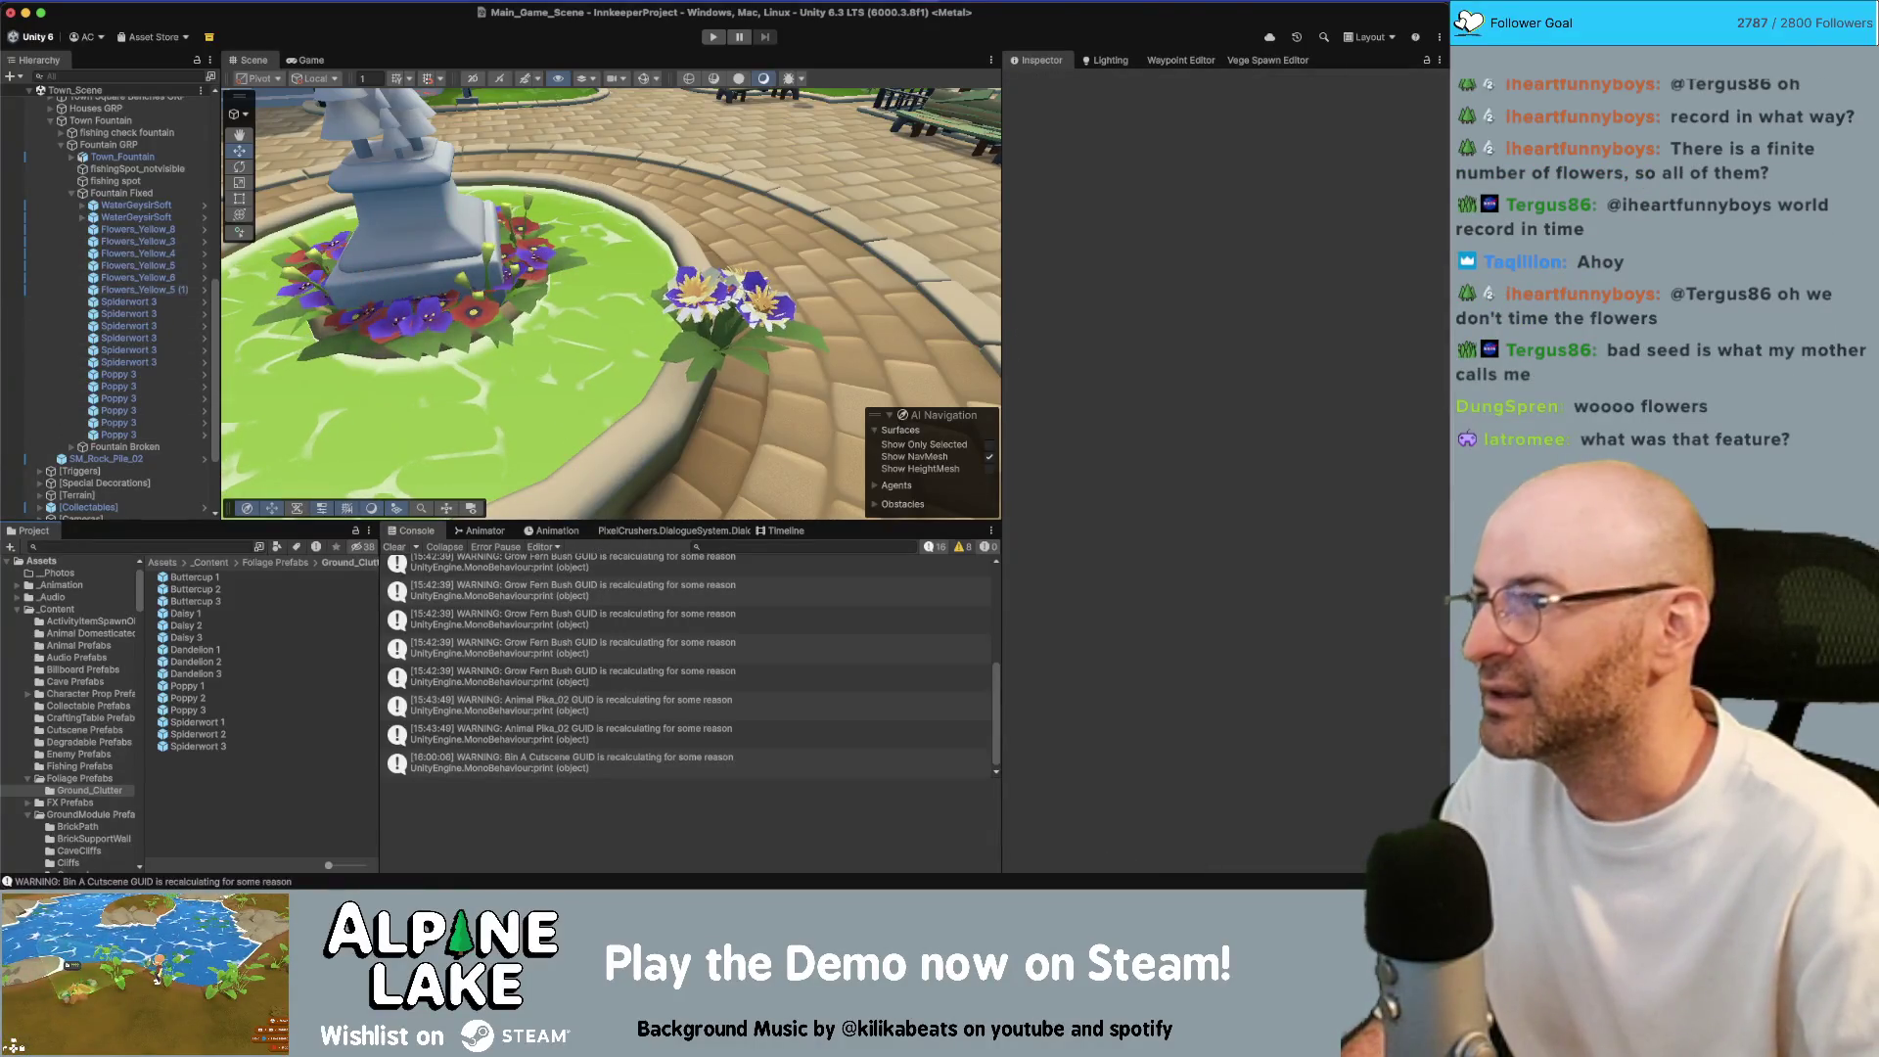
Replace the six Flowers_Yellow objects with Buttercup 3
{"action": "left_click", "coordinate": [420, 0]}
{"action": "left_click", "coordinate": [435, 281]}
{"action": "left_click", "coordinate": [137, 229]}
{"action": "left_click", "coordinate": [157, 290], "text": "shift"}
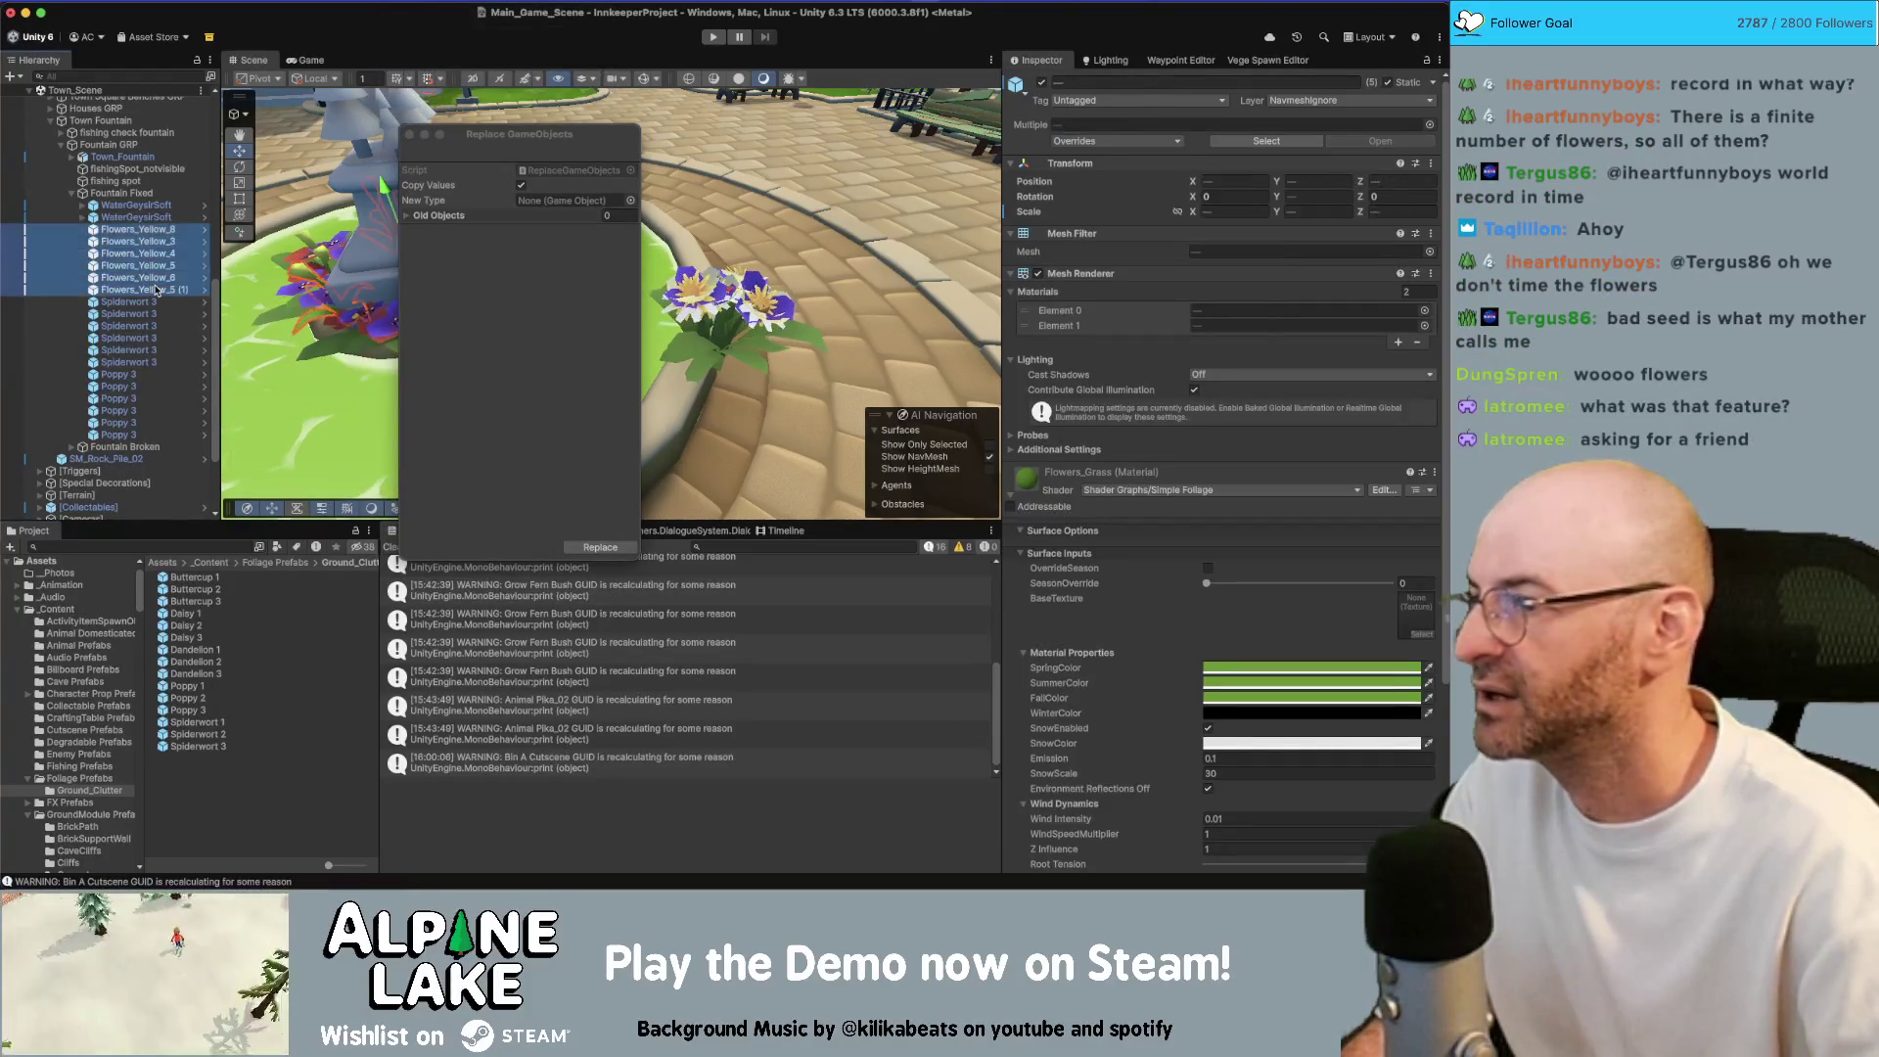
{"action": "left_click_drag", "start_coordinate": [531, 208], "coordinate": [532, 203]}
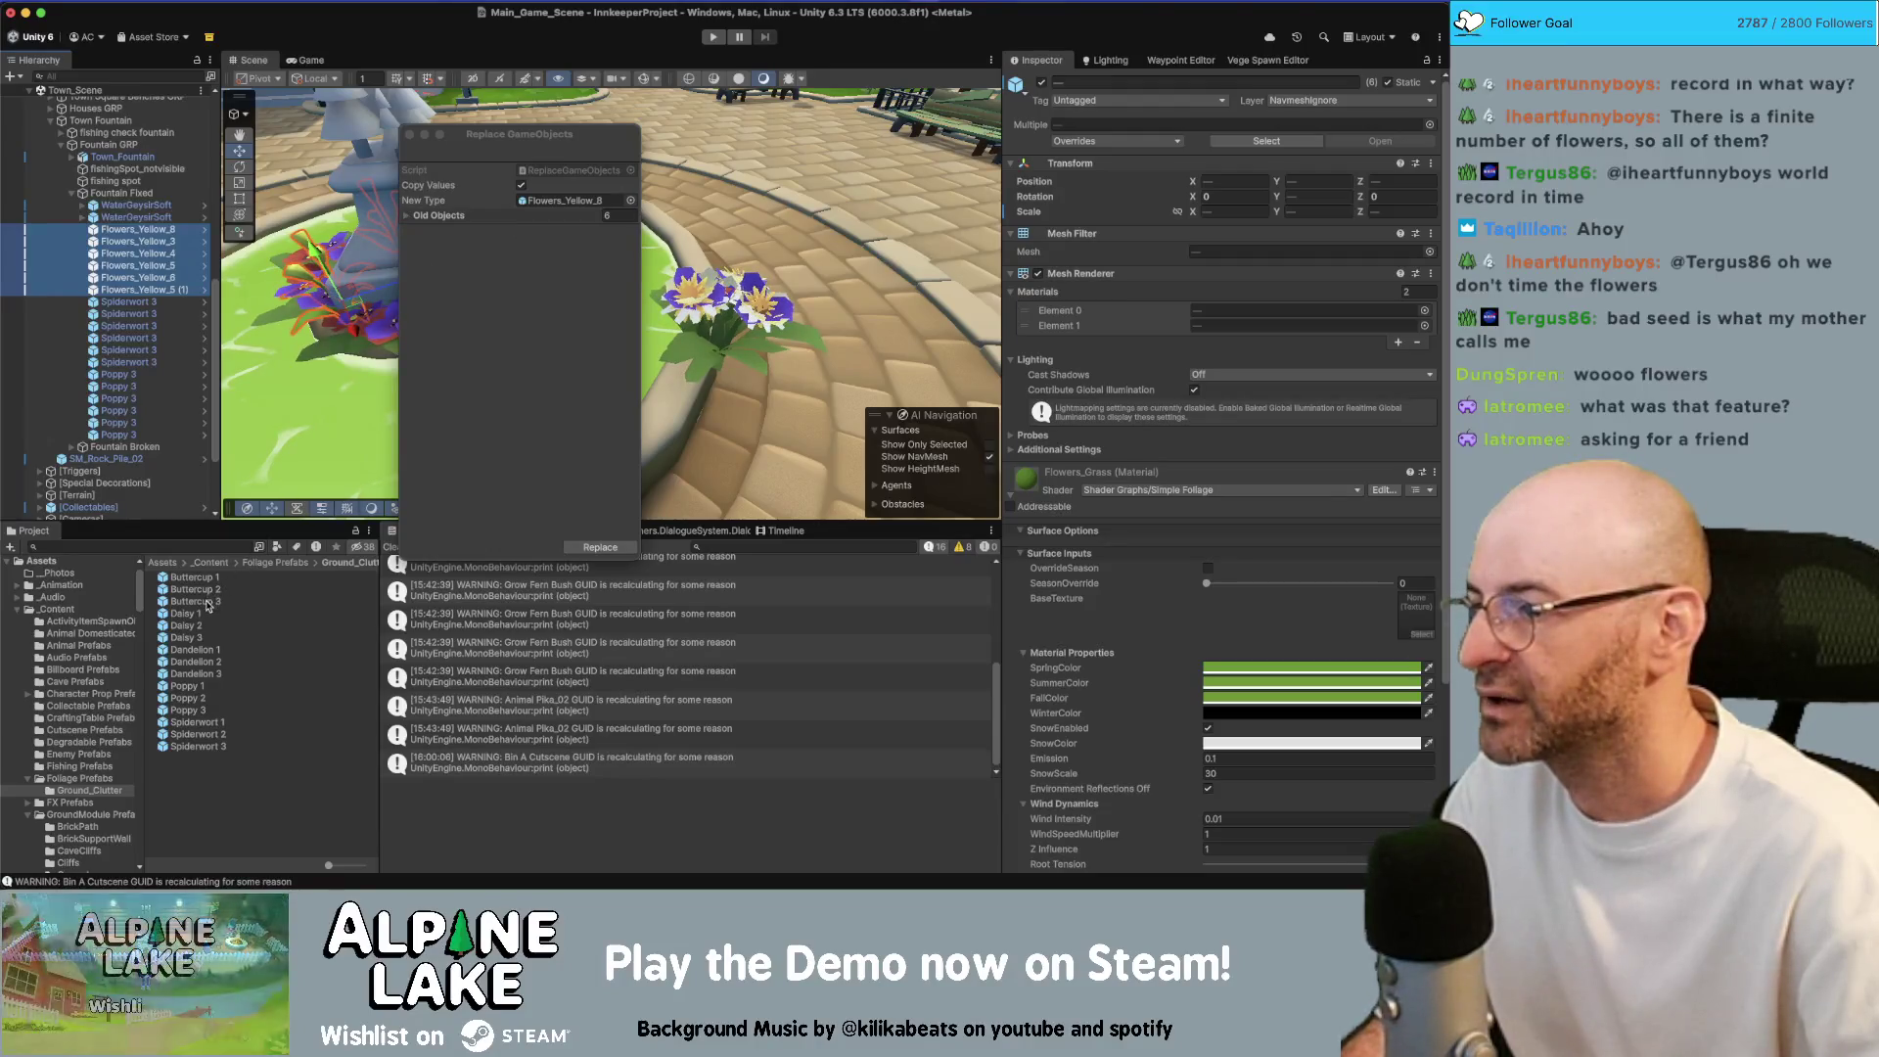
{"action": "left_click_drag", "start_coordinate": [207, 607], "coordinate": [519, 203]}
{"action": "left_click", "coordinate": [601, 547]}
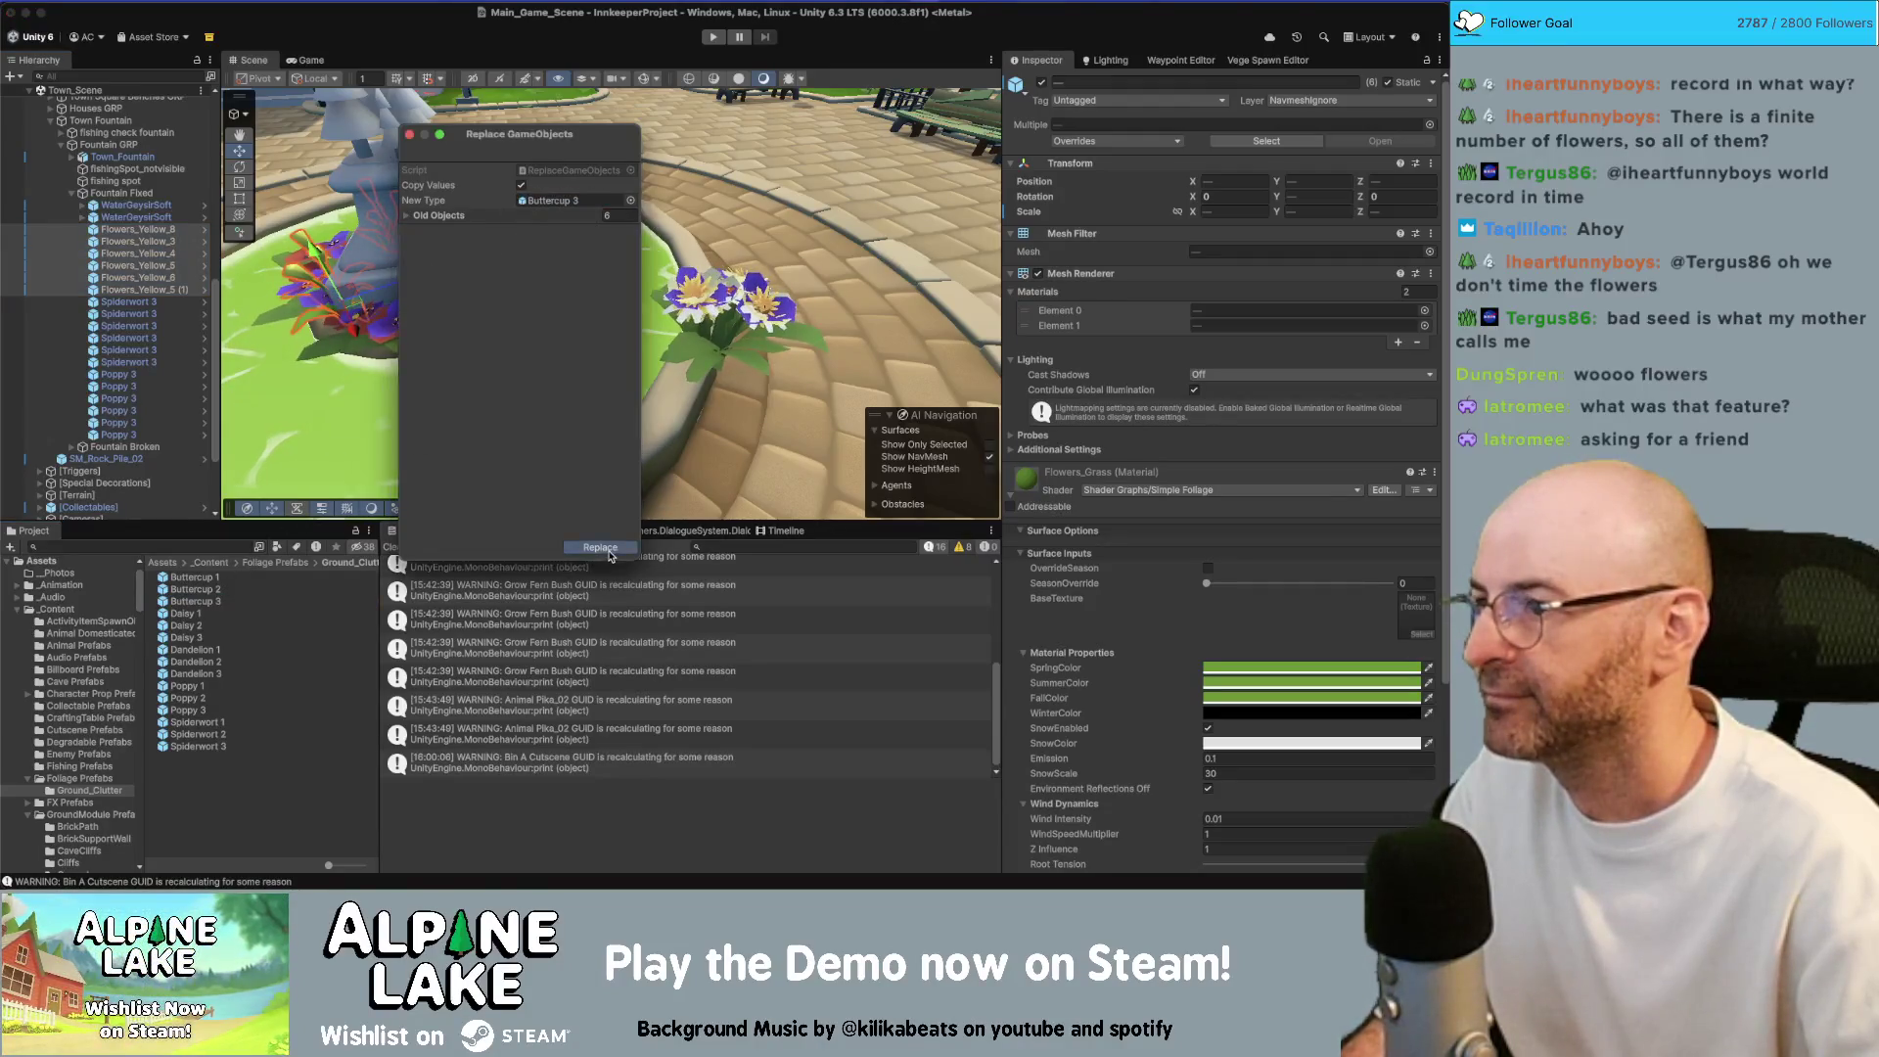
{"action": "left_click", "coordinate": [150, 241]}
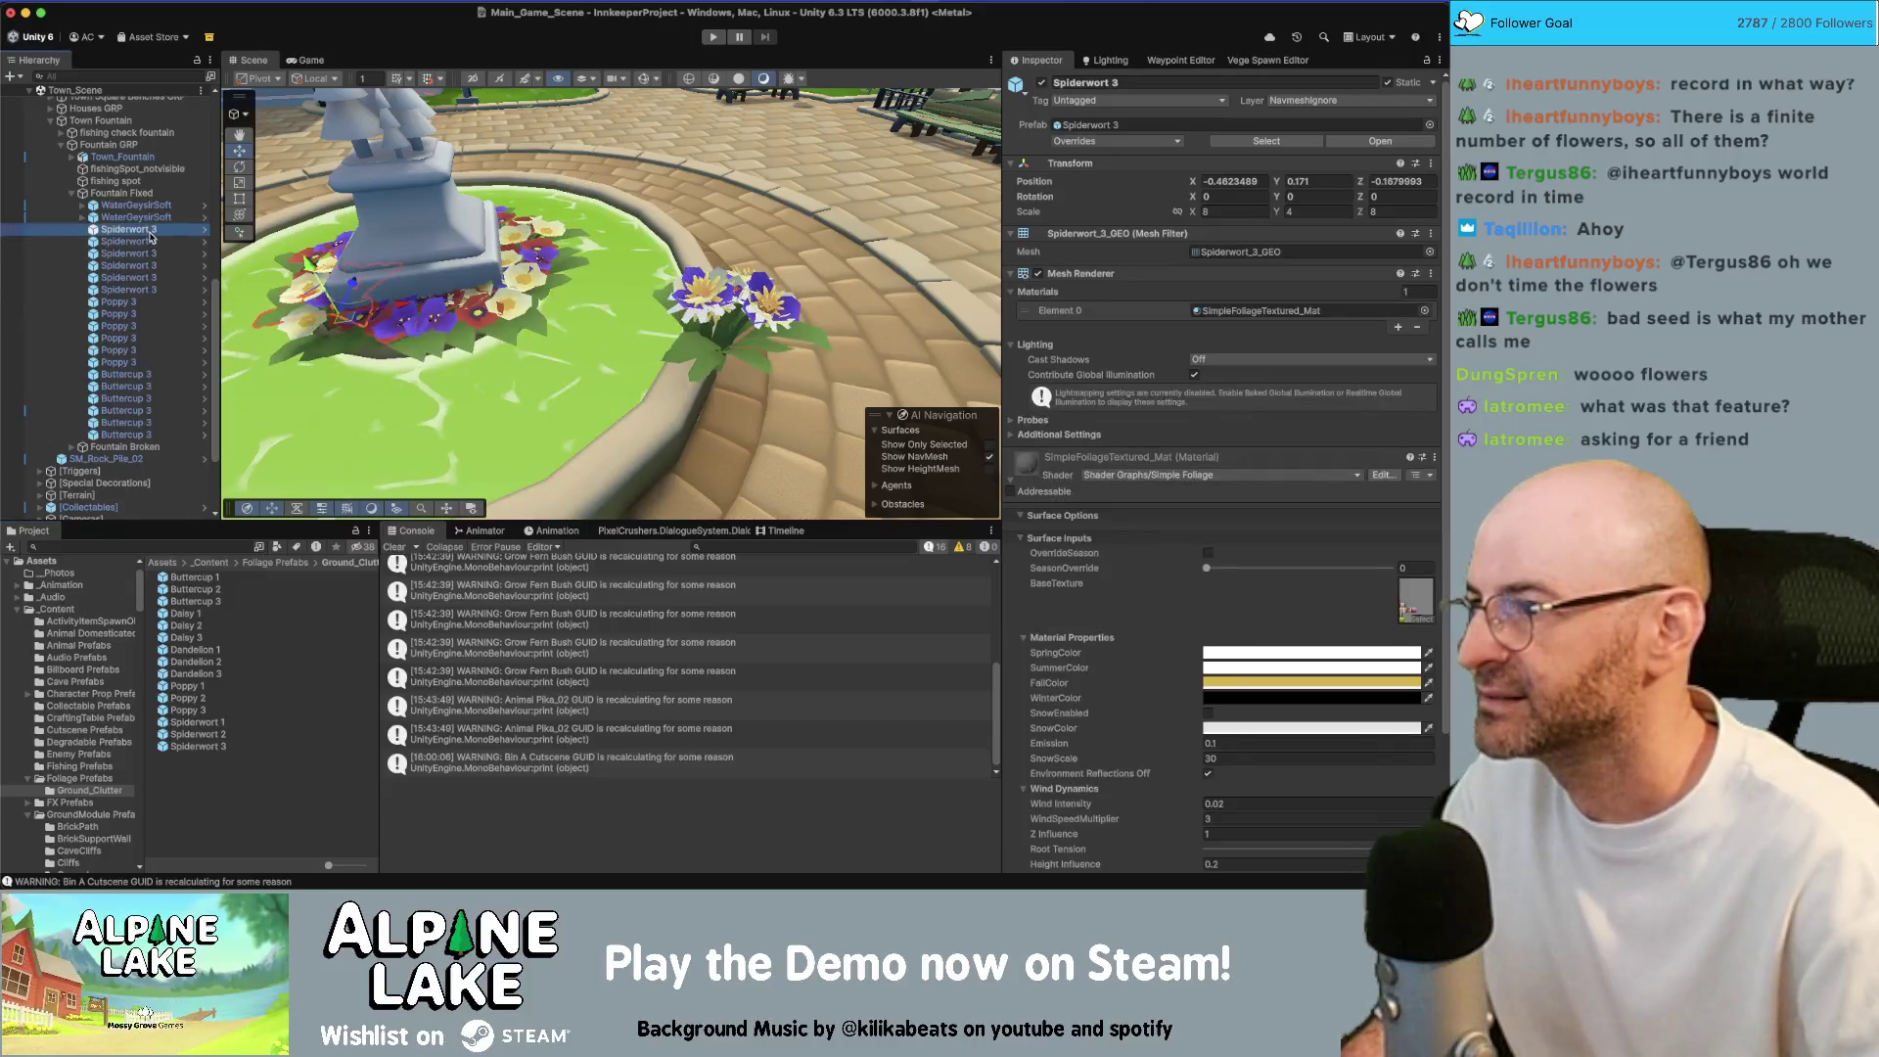
Extend the selection through the last Buttercup 3 and set the flowers' Y scale to 8
{"action": "left_click", "coordinate": [125, 434], "text": "shift"}
{"action": "left_click", "coordinate": [1311, 211]}
{"action": "type", "text": "8"}
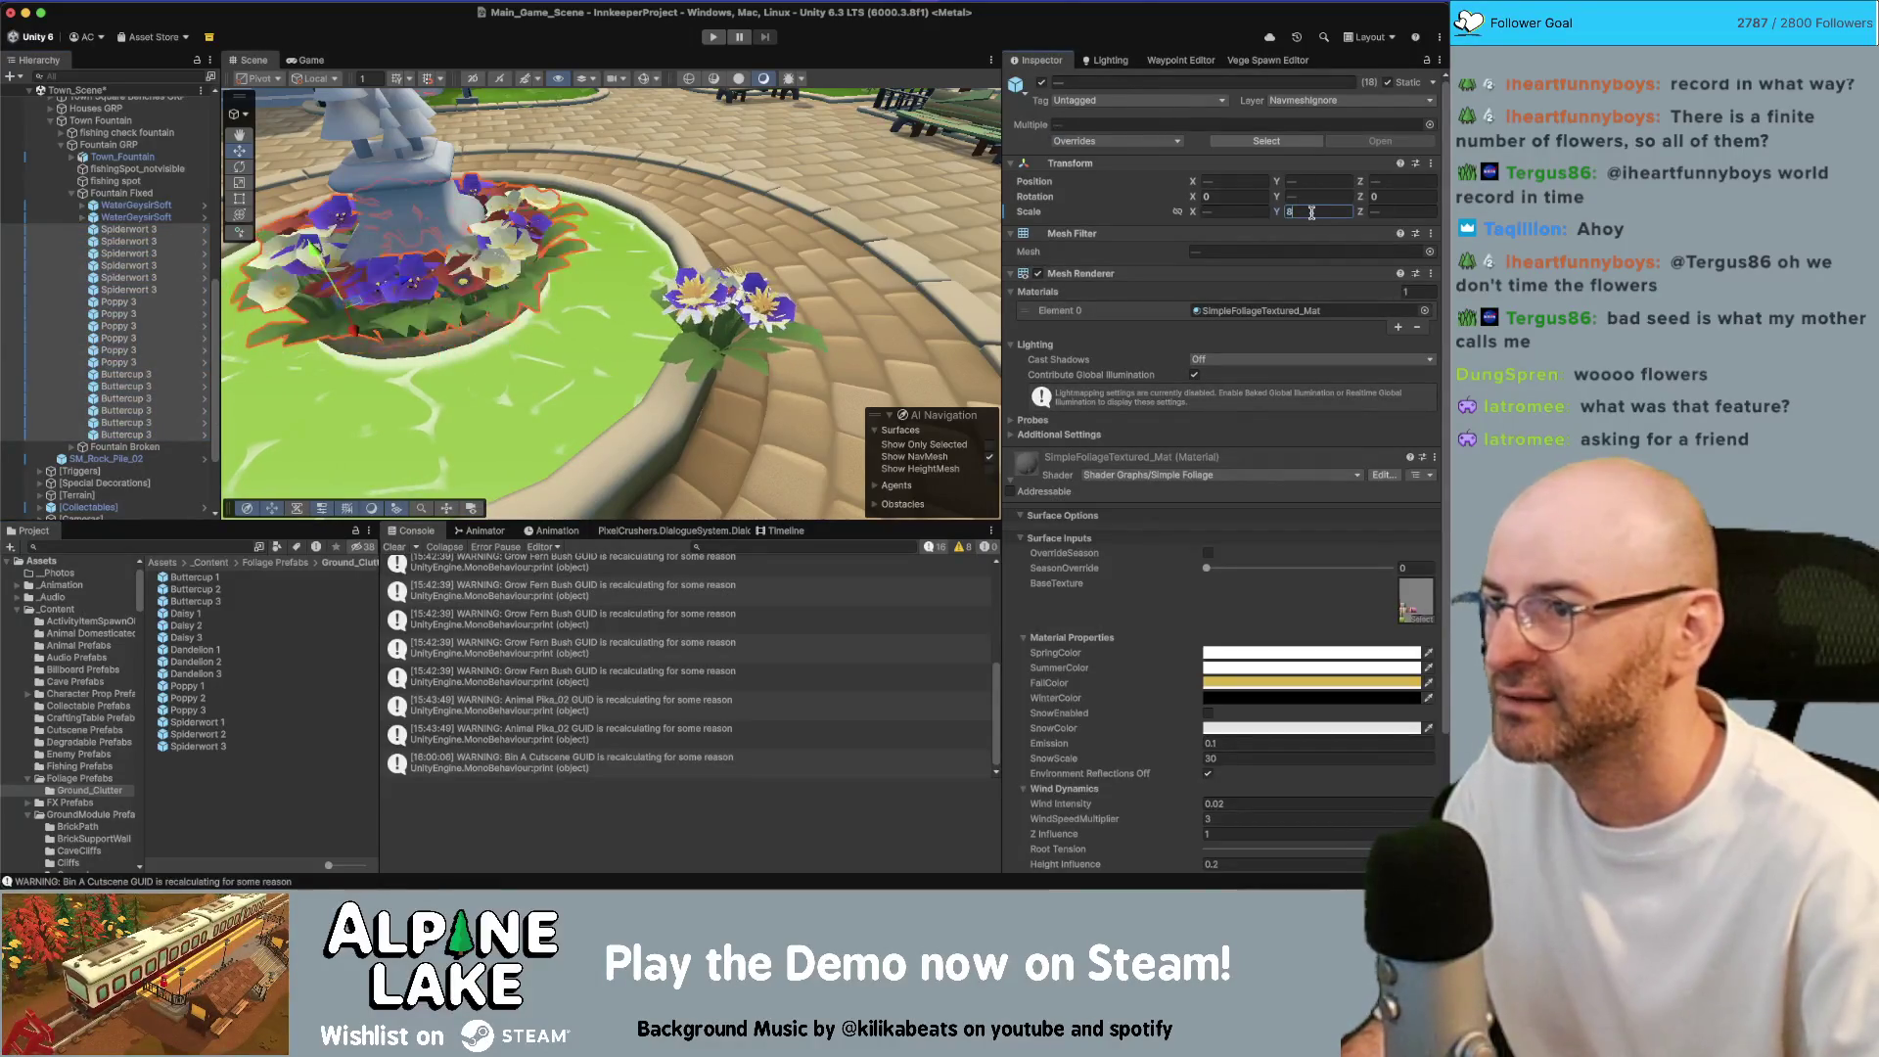
{"action": "mouse_move", "coordinate": [645, 216]}
{"action": "left_mouse_down"}
{"action": "mouse_move", "coordinate": [482, 303]}
{"action": "mouse_move", "coordinate": [484, 343]}
{"action": "mouse_move", "coordinate": [574, 320]}
{"action": "left_mouse_up"}
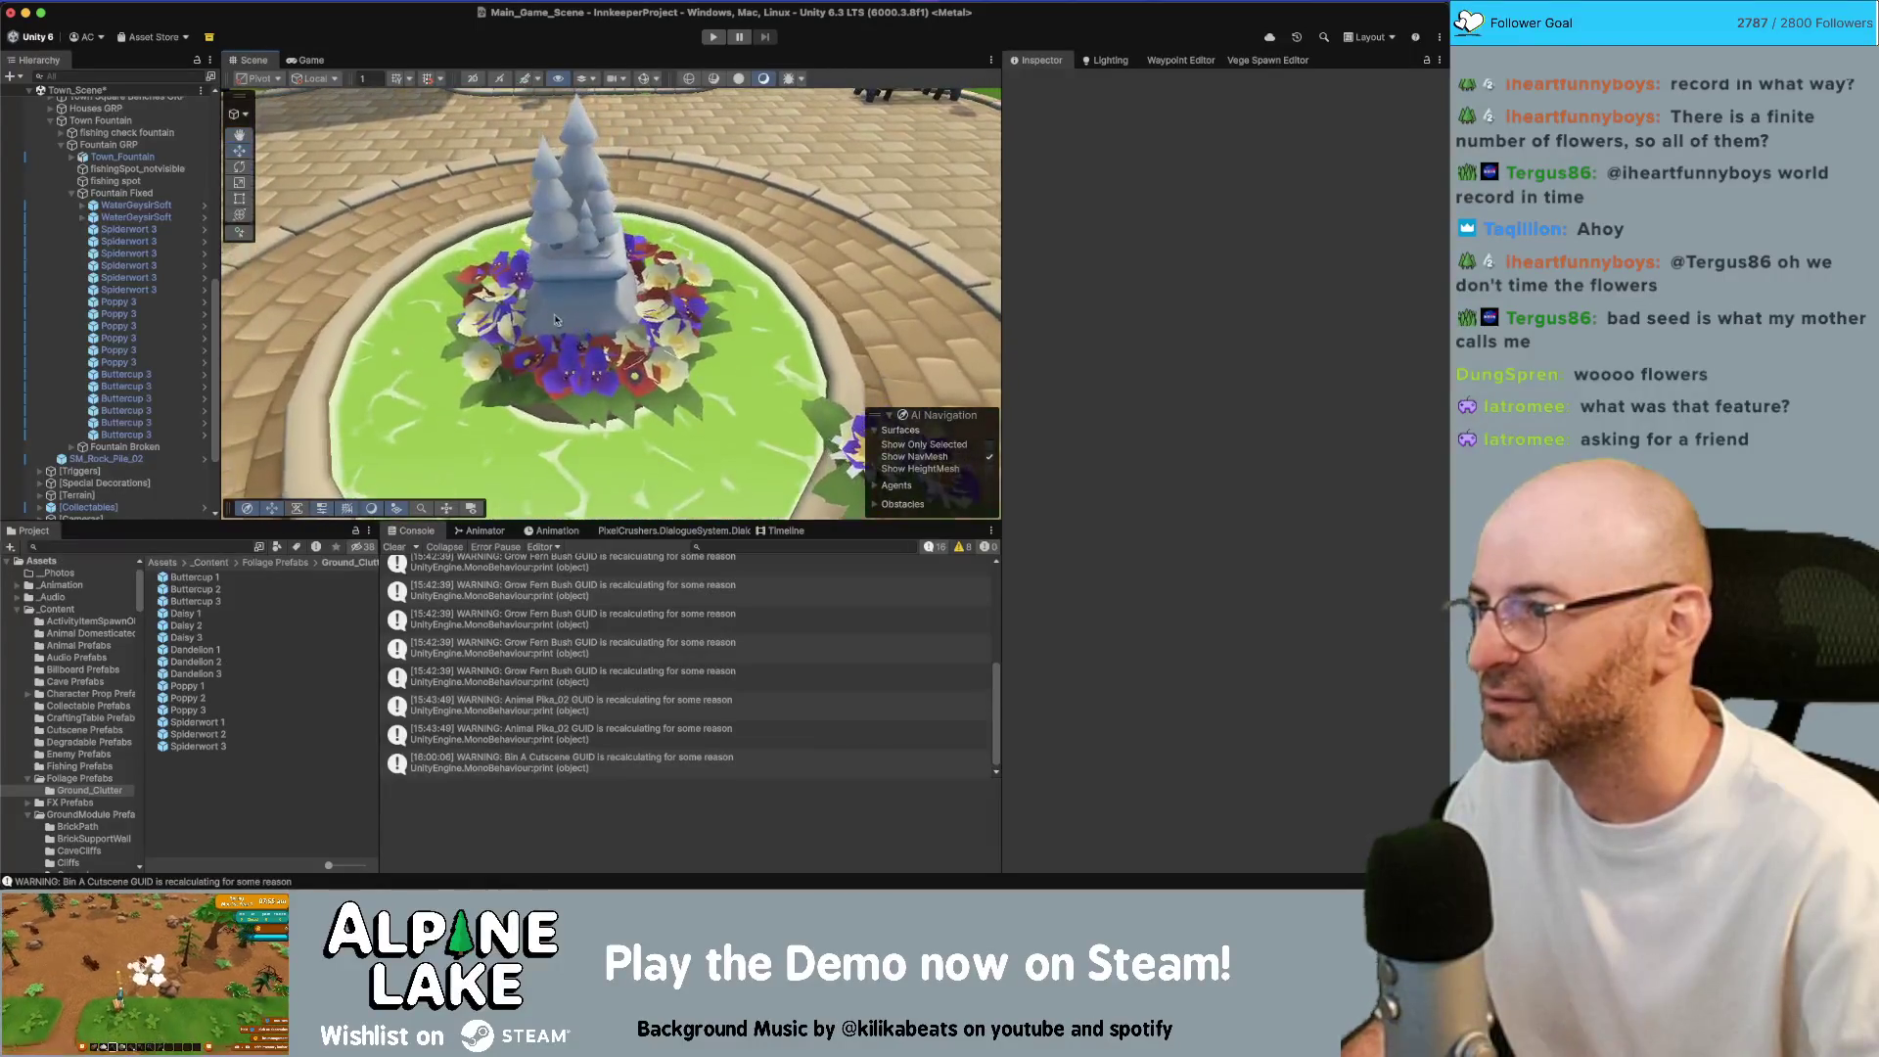
Delete a stray flower, a Poppy 3 and a Buttercup 3 from the fountain bed
{"action": "left_click", "coordinate": [568, 385]}
{"action": "key", "text": "Delete"}
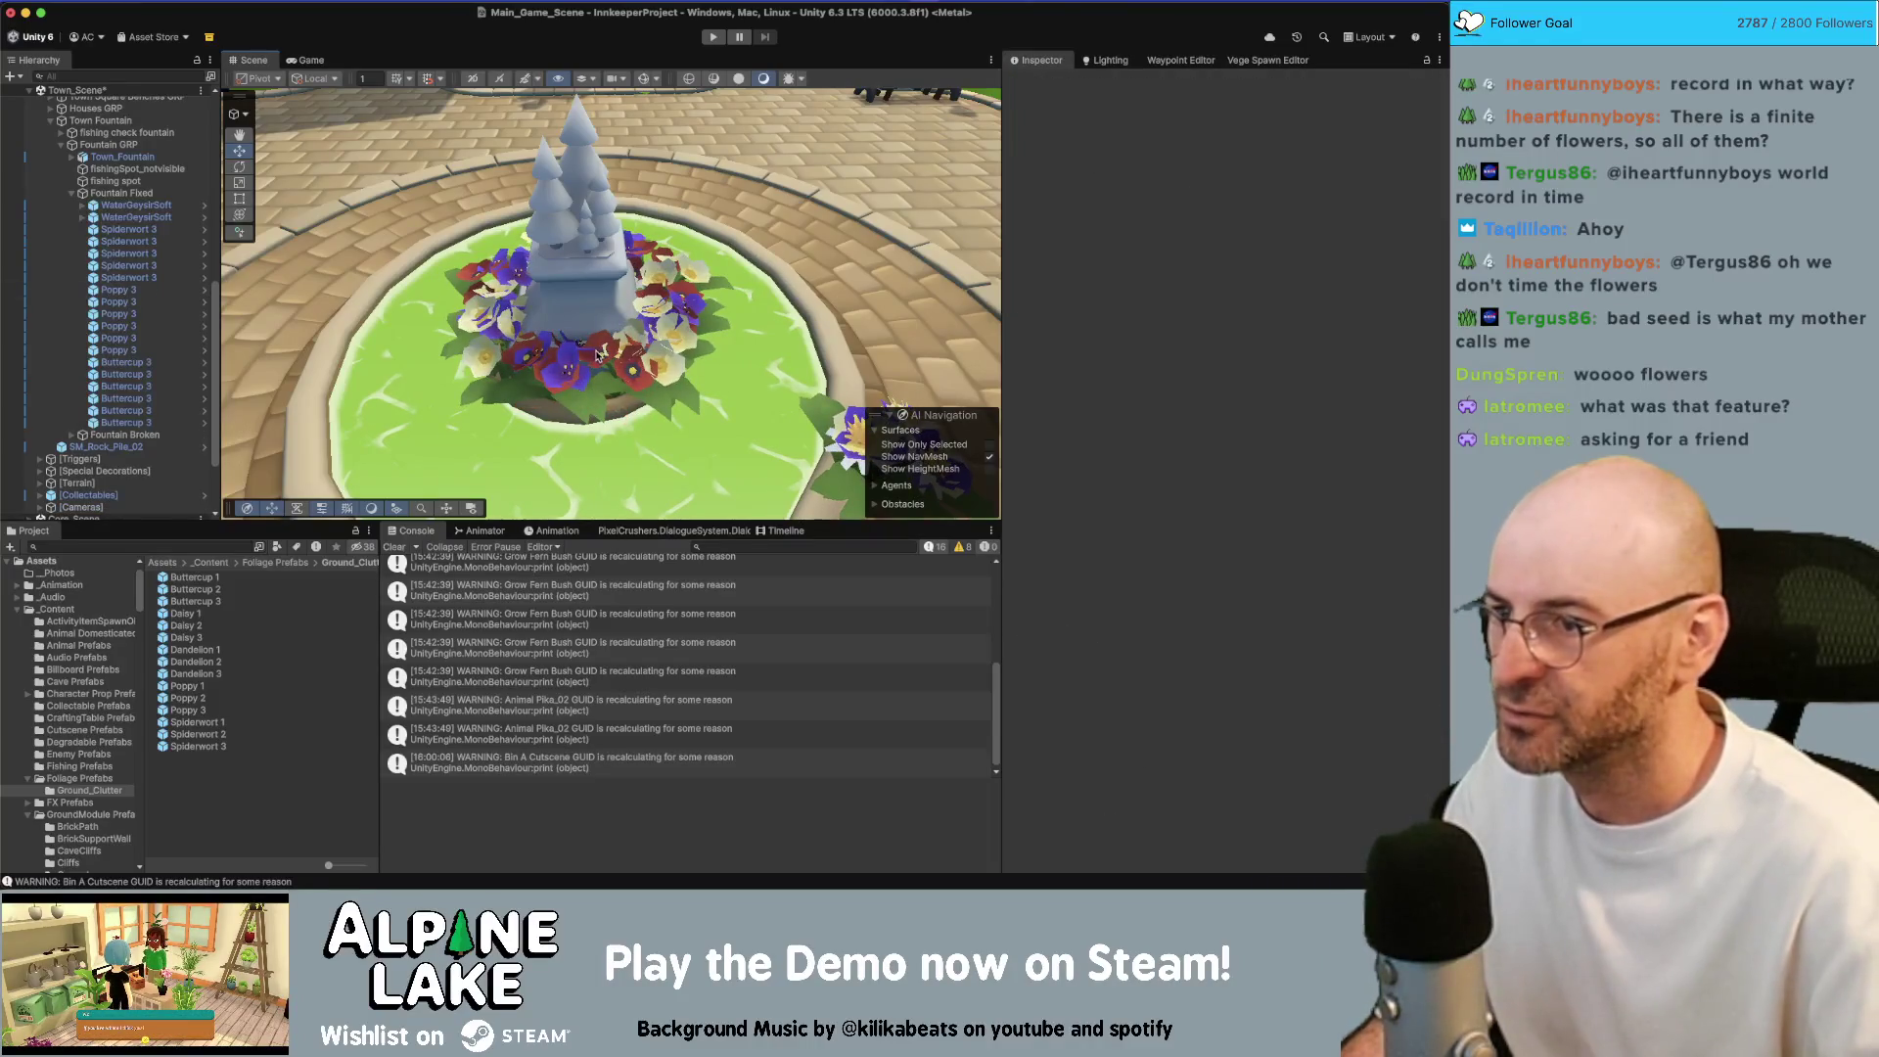
{"action": "scroll", "coordinate": [596, 384], "scroll_direction": "up", "scroll_amount": 10}
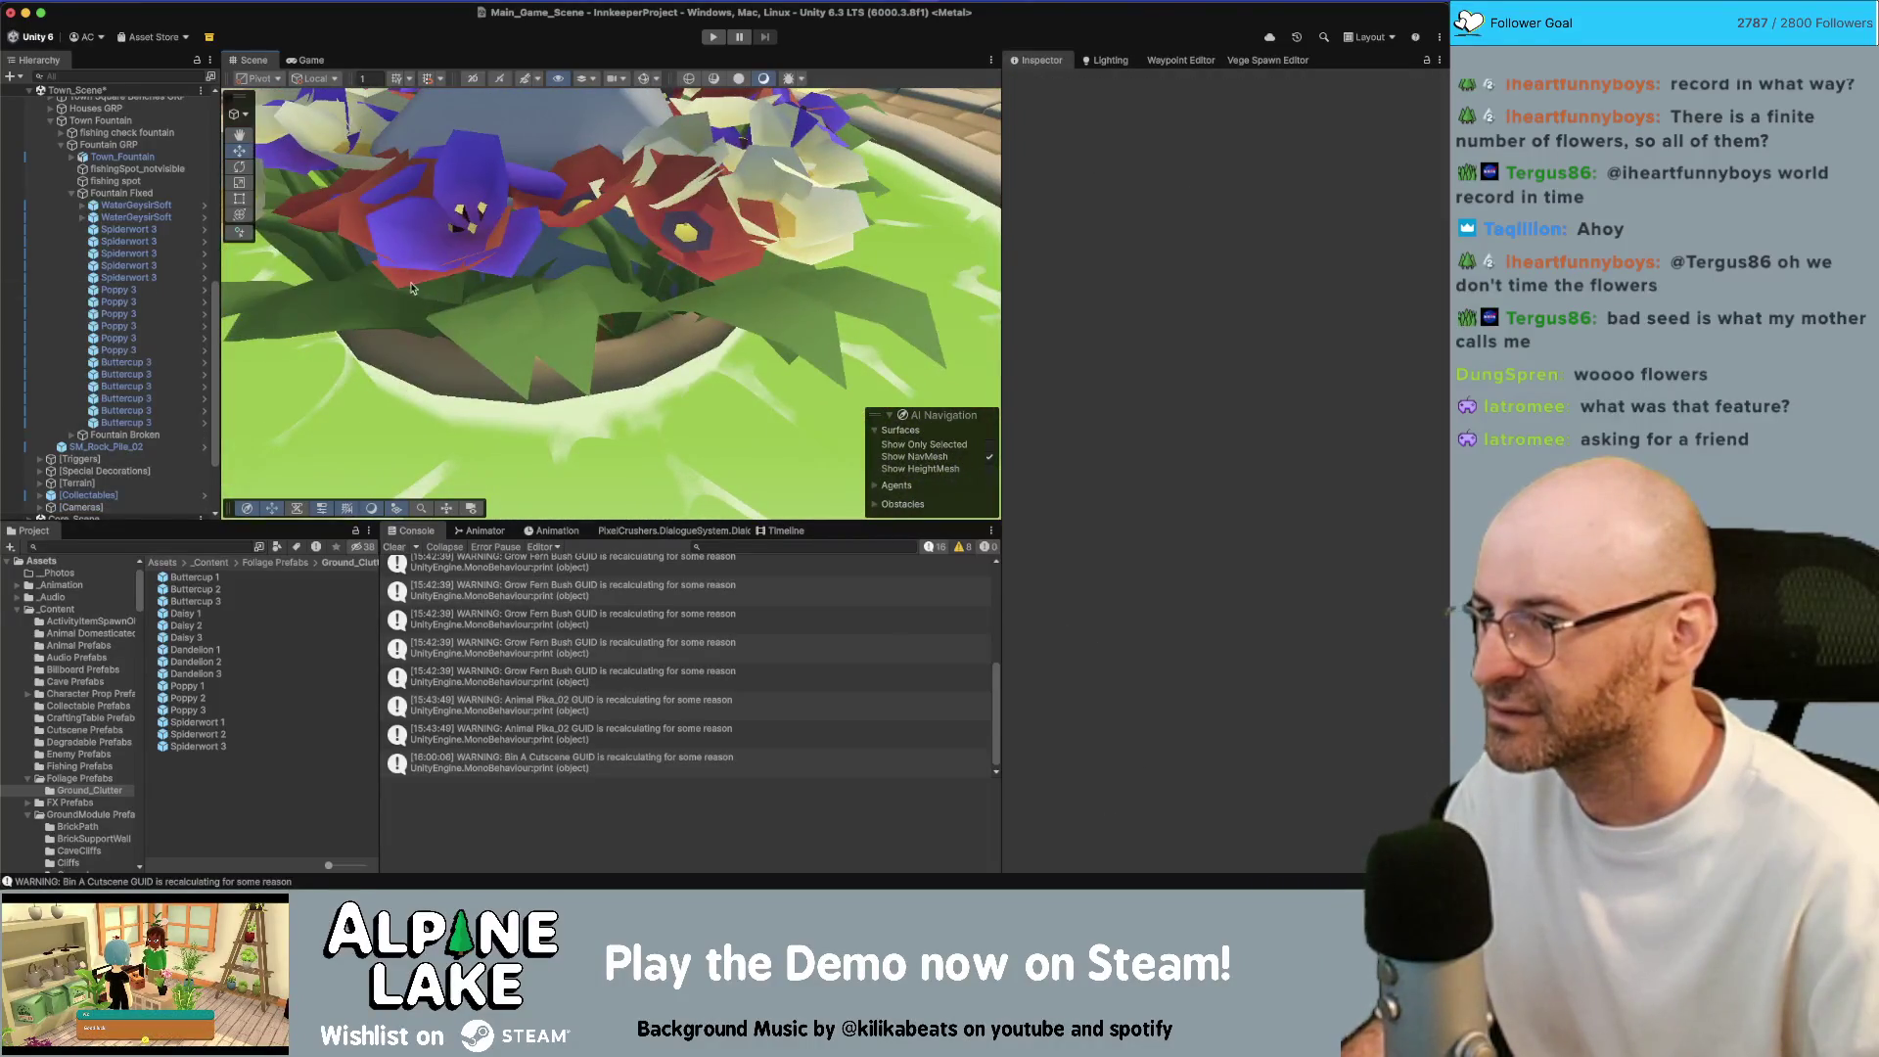
{"action": "left_click", "coordinate": [545, 285]}
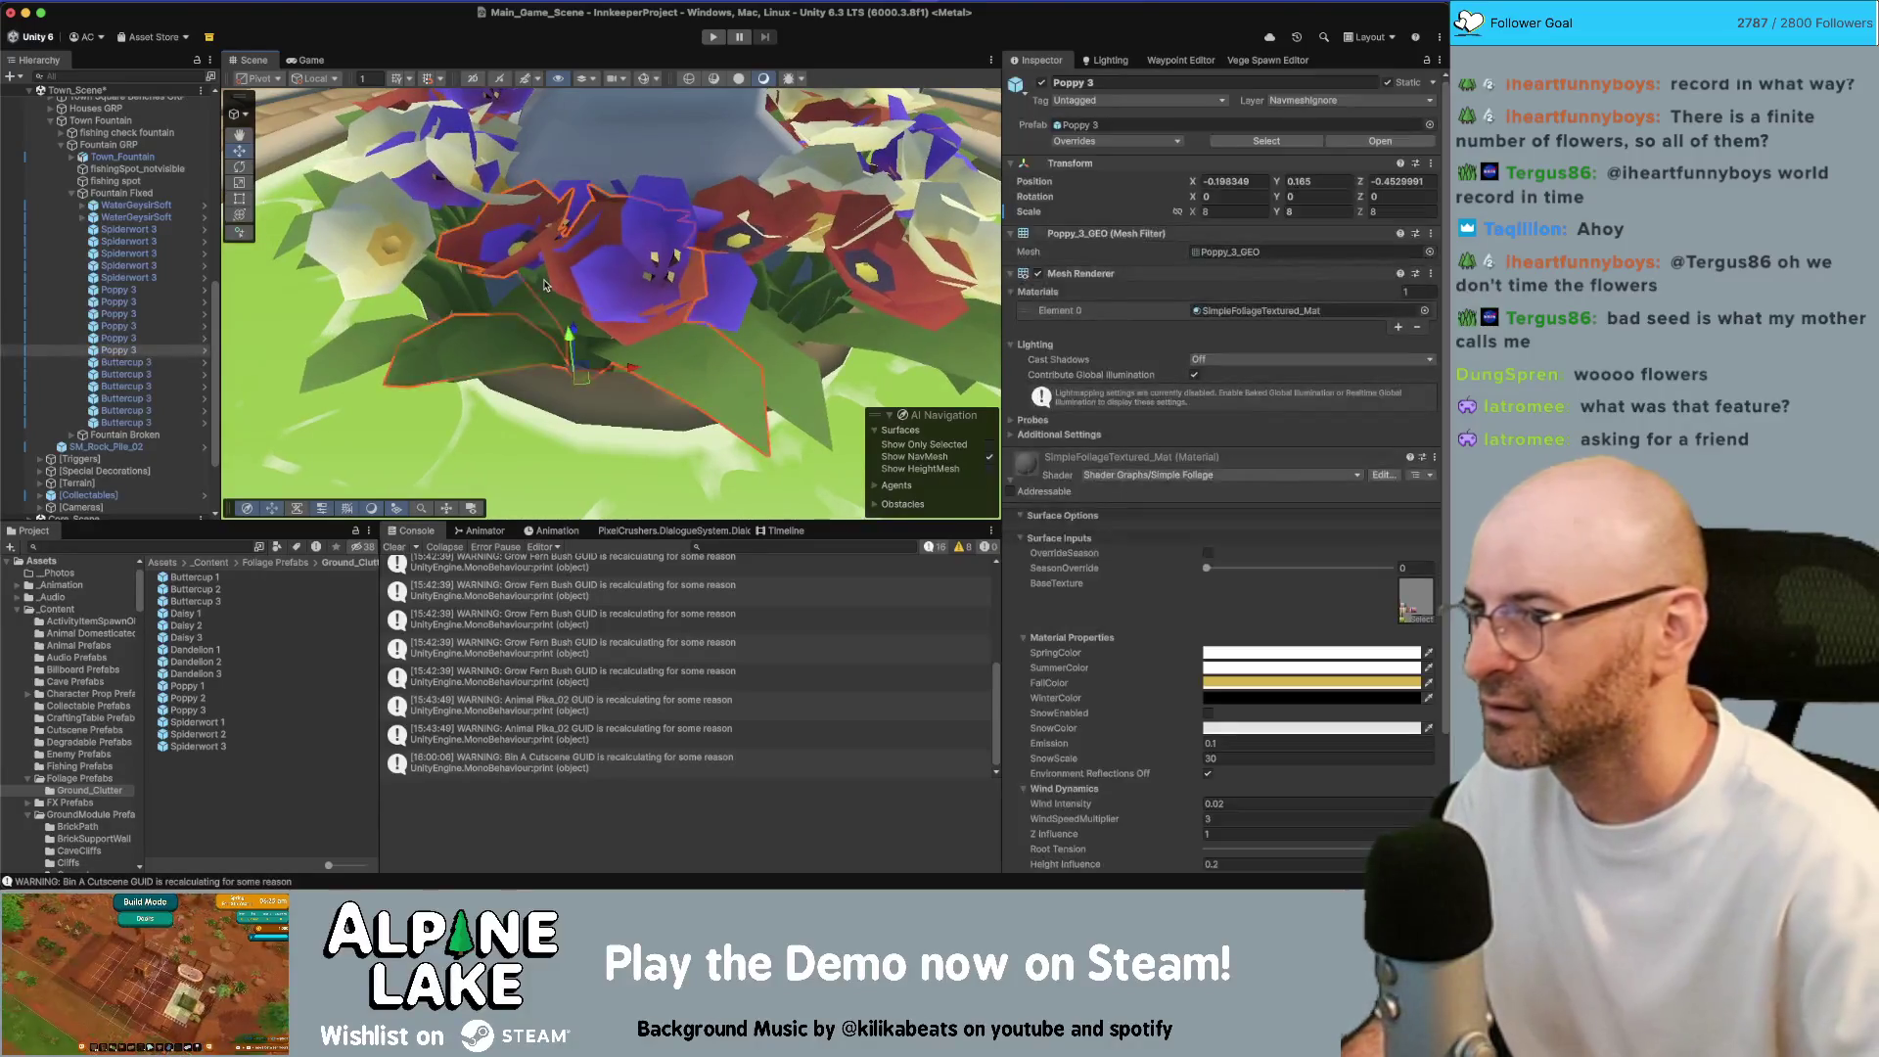
{"action": "key", "text": "Delete"}
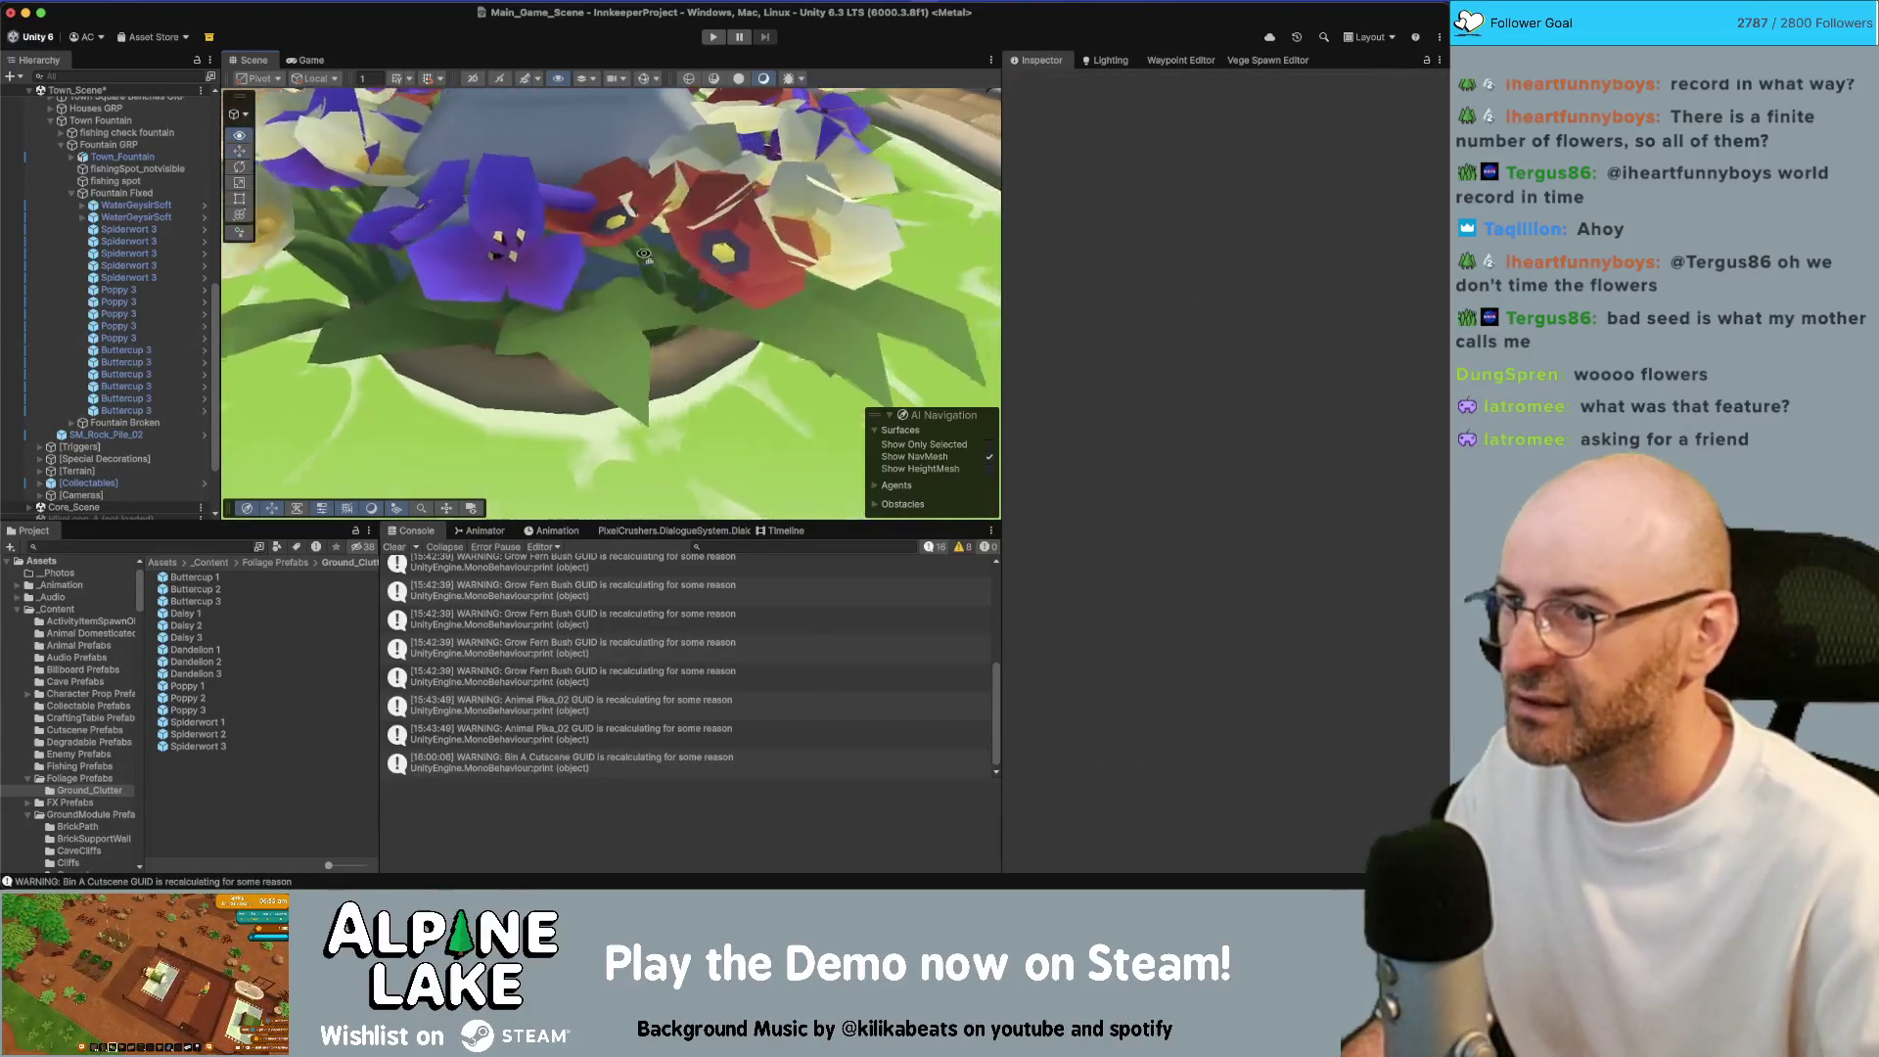
{"action": "left_click_drag", "start_coordinate": [604, 293], "coordinate": [574, 407]}
{"action": "left_click", "coordinate": [573, 407]}
{"action": "key", "text": "Delete"}
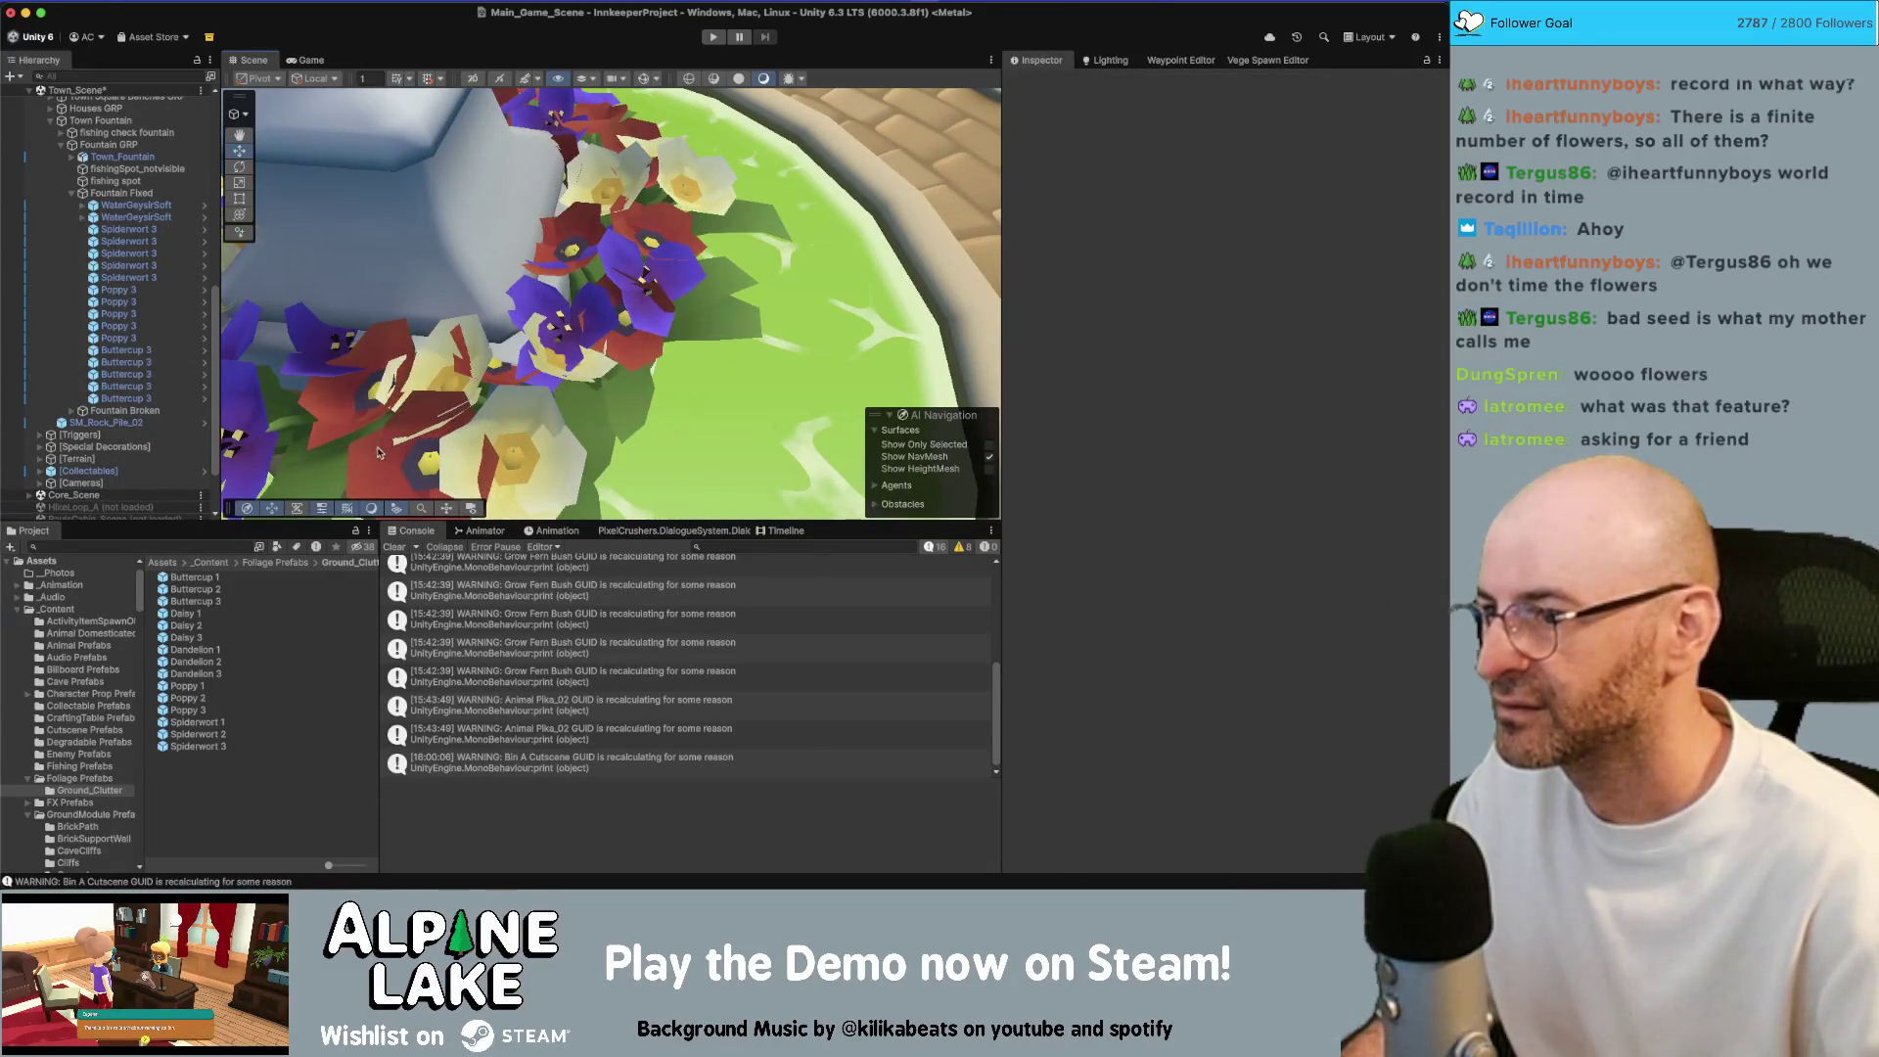
Delete a Spiderwort 3 and the buttercup cluster beside the fountain
{"action": "left_click", "coordinate": [563, 323]}
{"action": "key", "text": "f"}
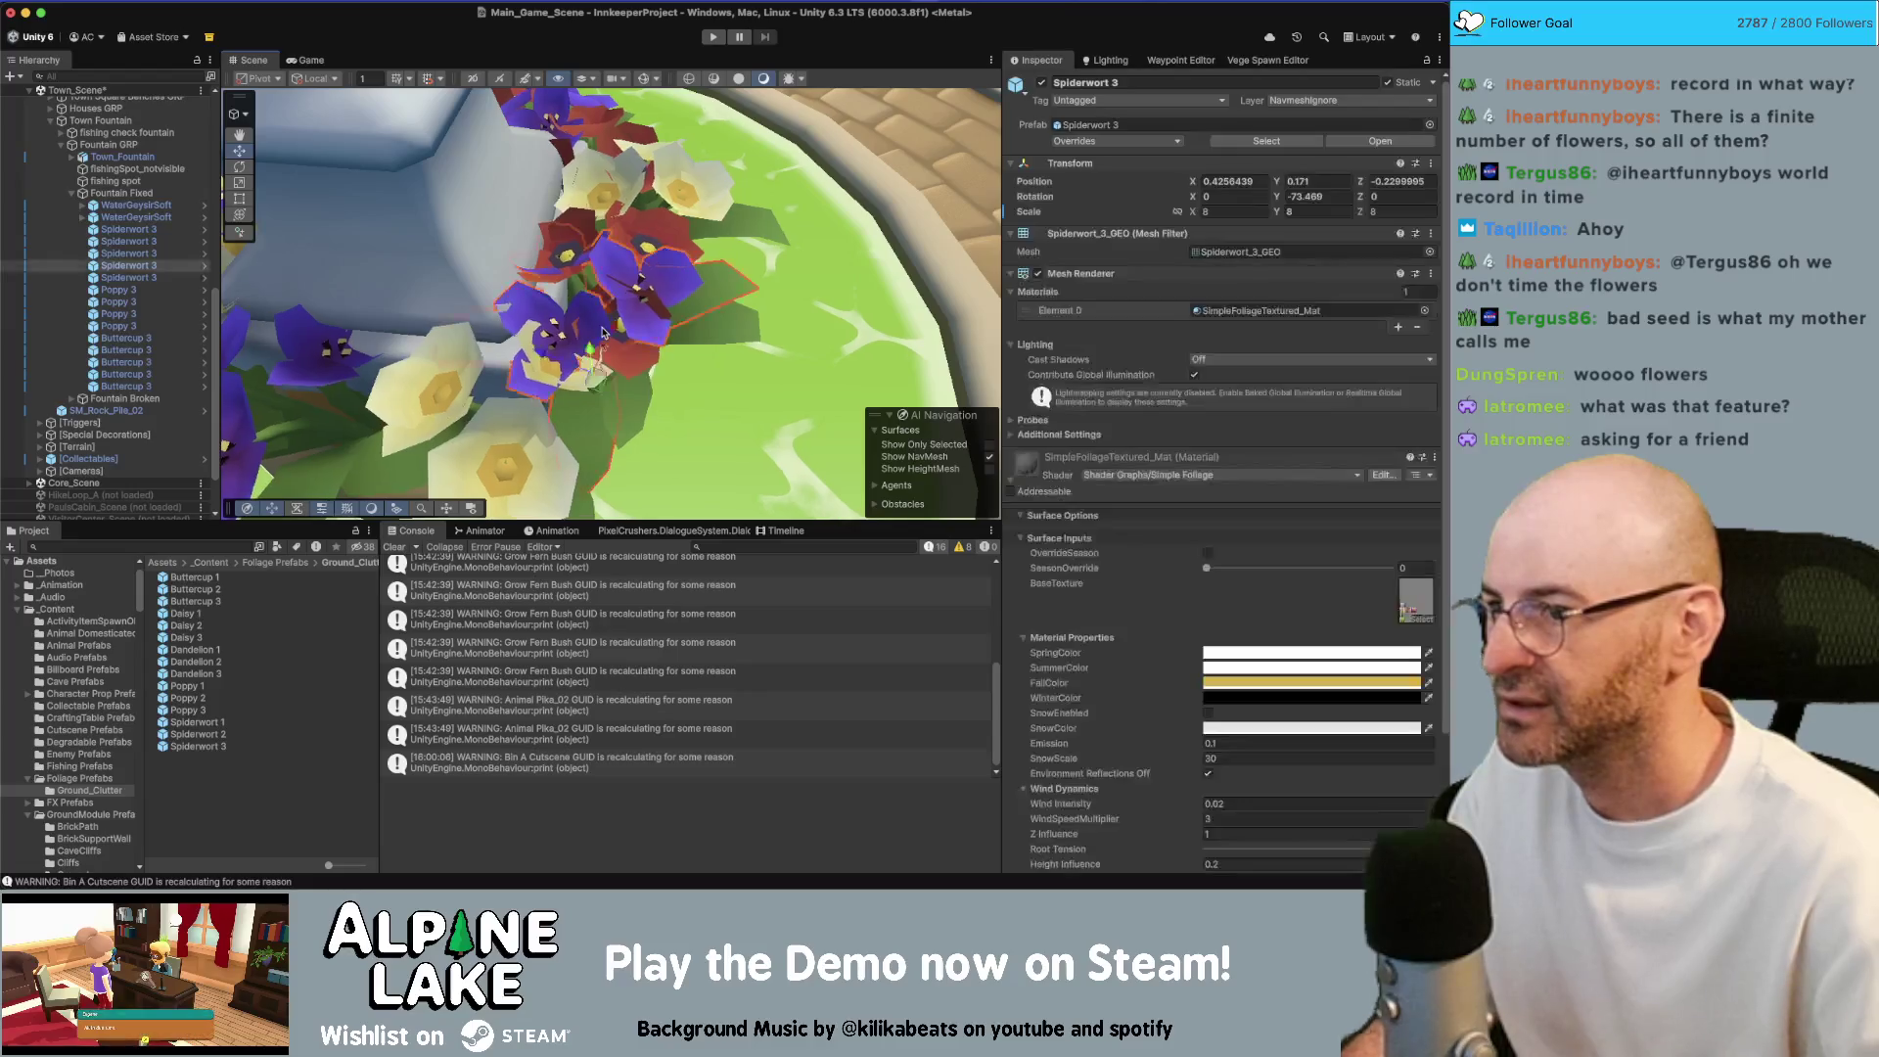
{"action": "key", "text": "Delete"}
{"action": "left_click_drag", "start_coordinate": [602, 333], "coordinate": [645, 340]}
{"action": "scroll", "coordinate": [641, 342], "scroll_direction": "up", "scroll_amount": 3}
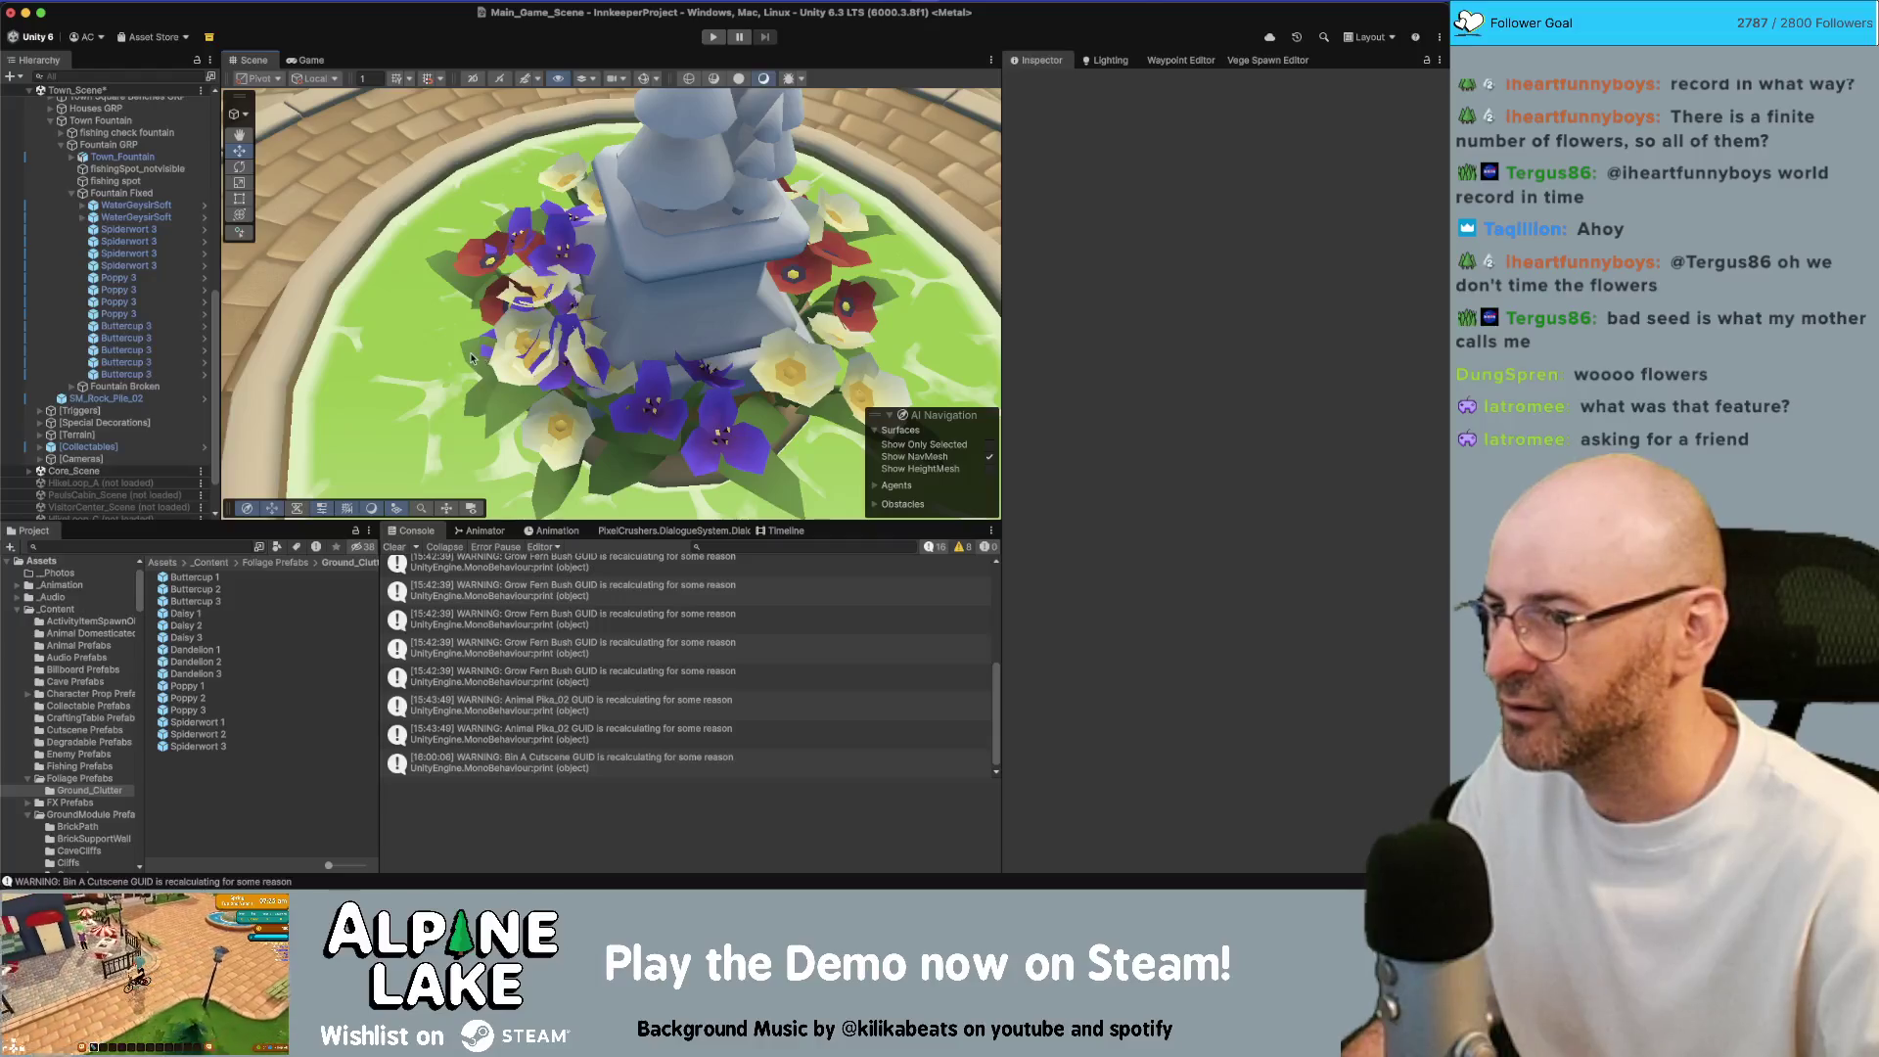
{"action": "left_click", "coordinate": [473, 358]}
{"action": "key", "text": "Delete"}
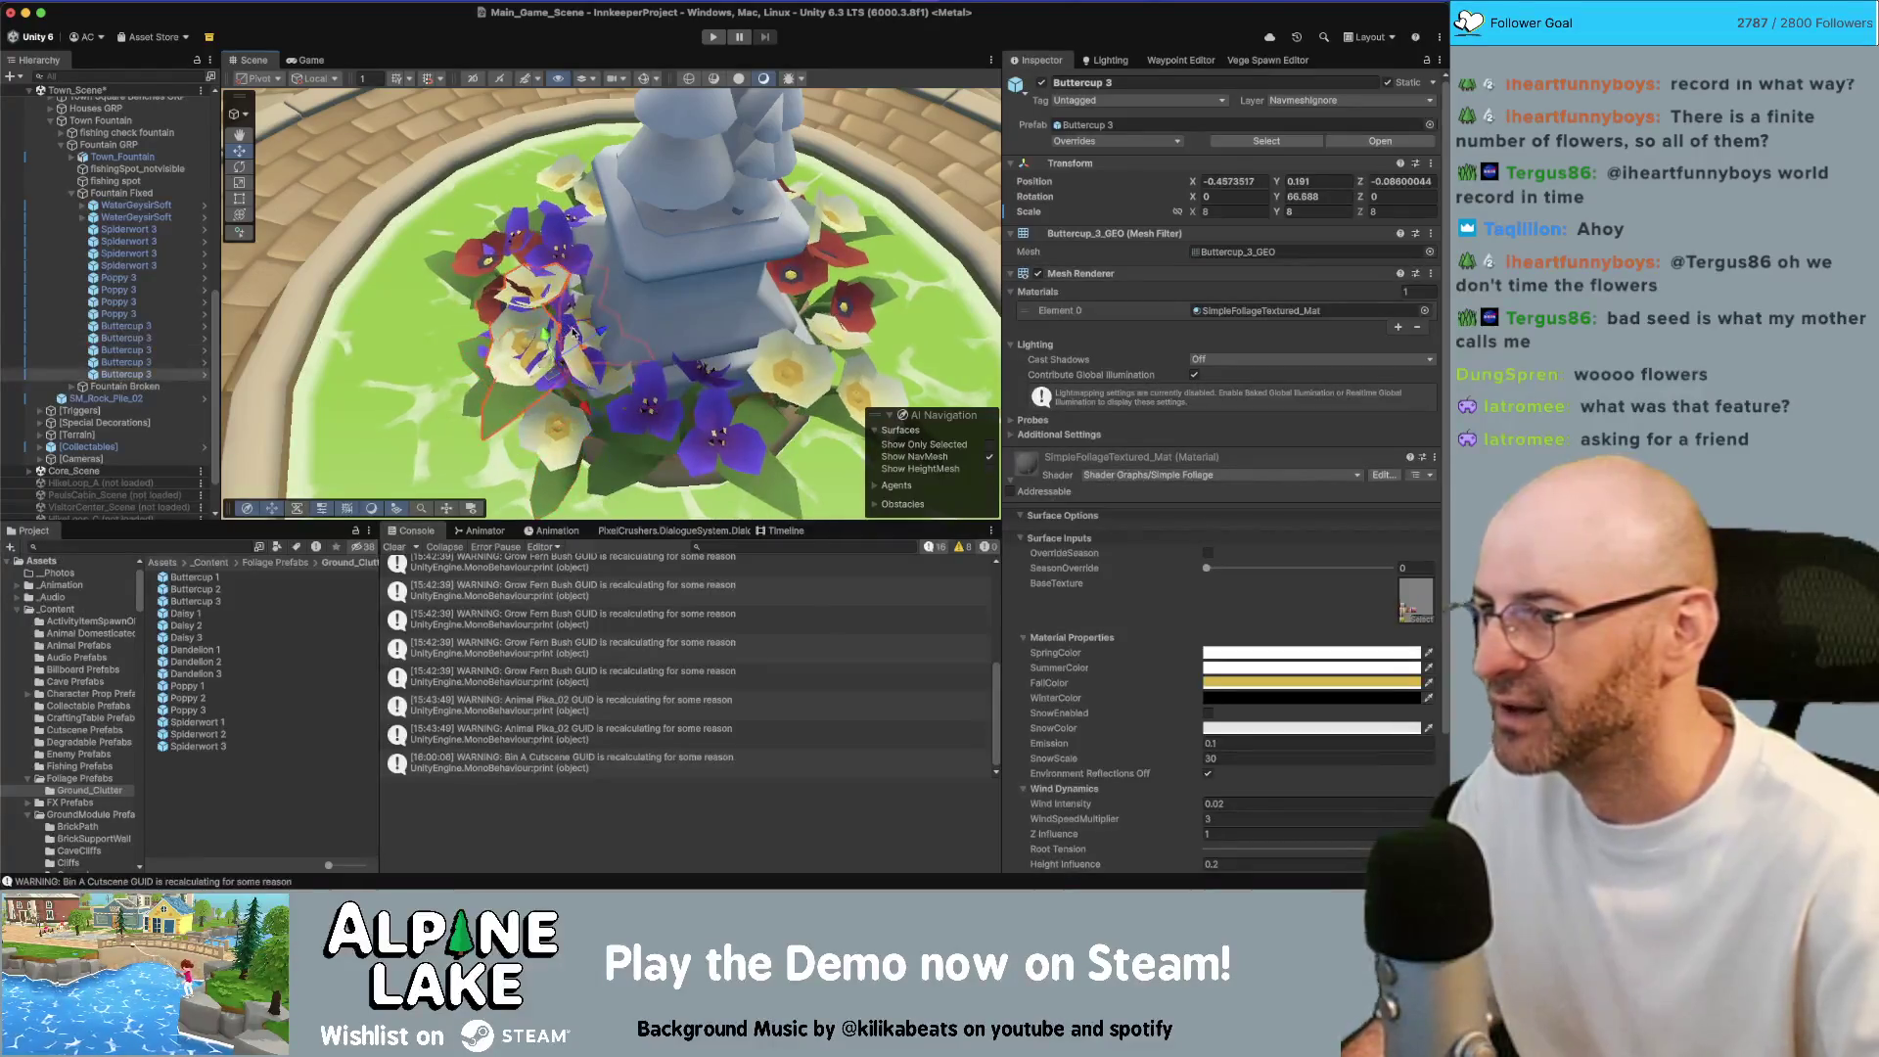
Delete two purple spiderwort clusters around the fountain
{"action": "left_click", "coordinate": [573, 333]}
{"action": "key", "text": "Delete"}
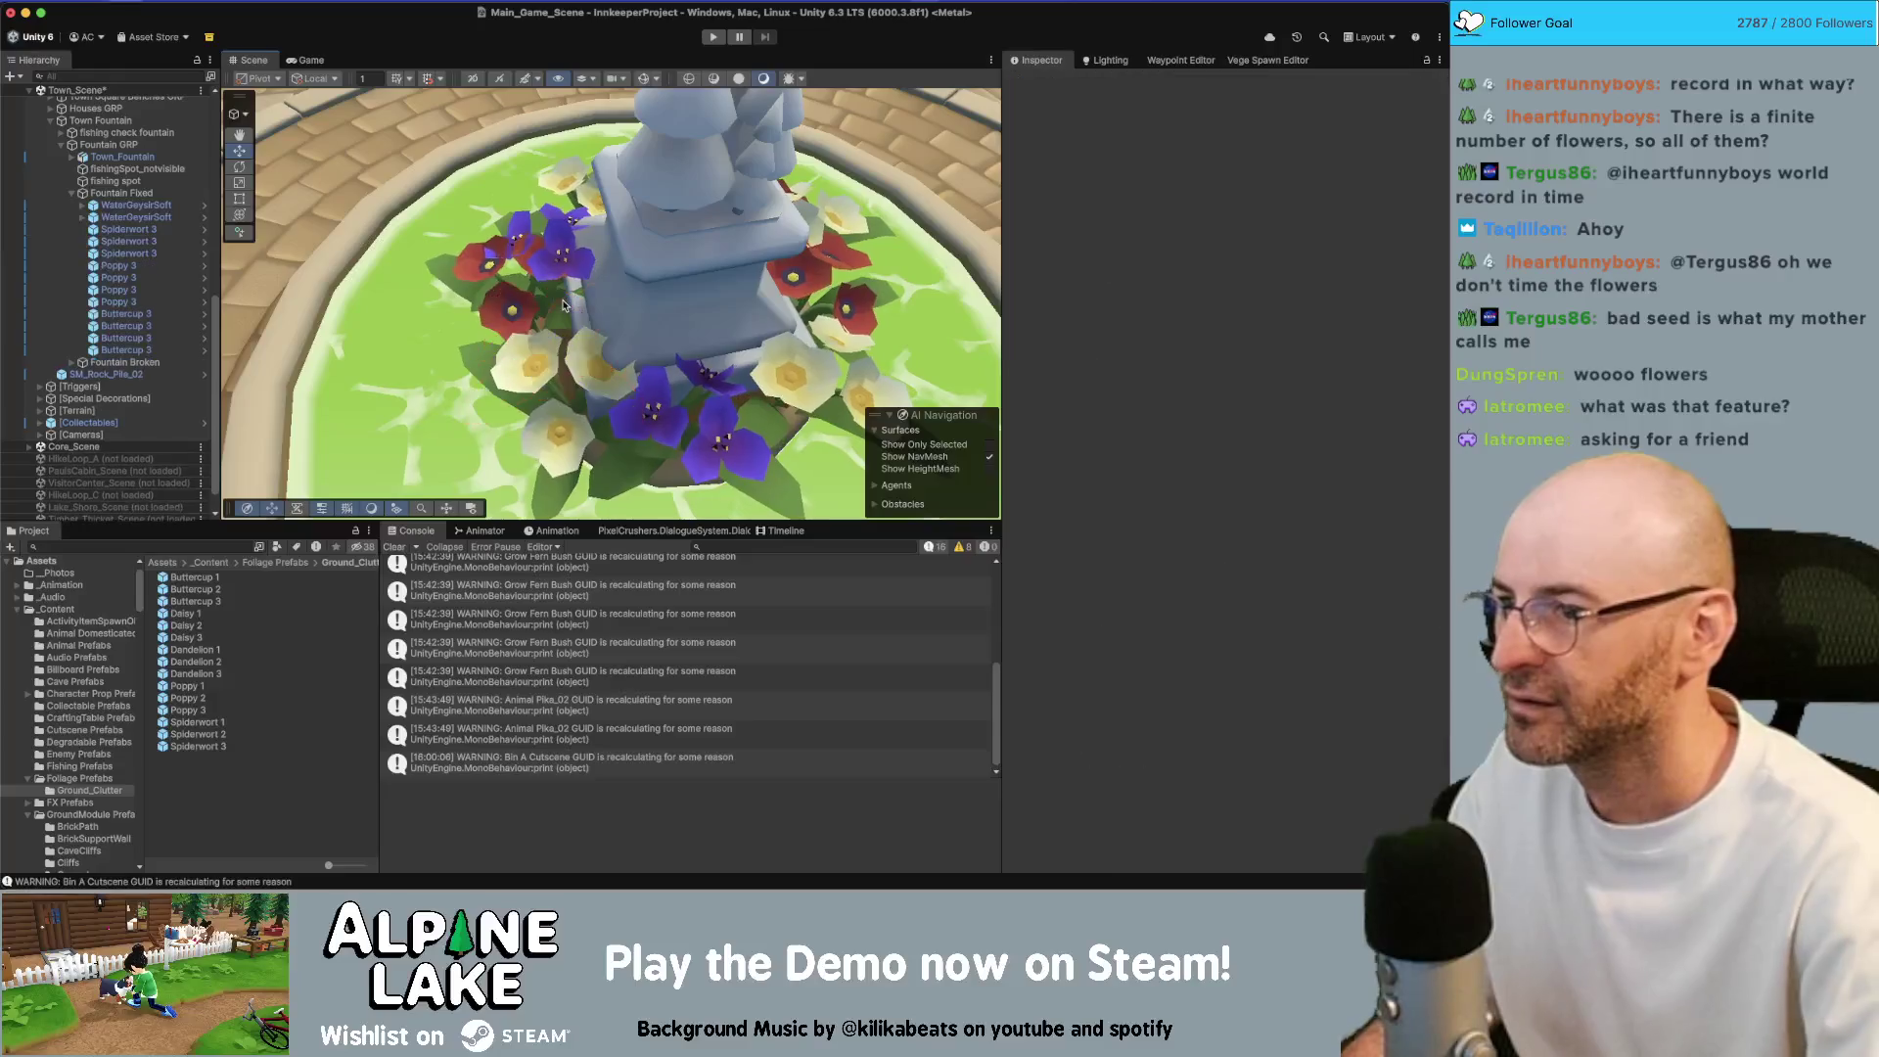
{"action": "left_click", "coordinate": [584, 266]}
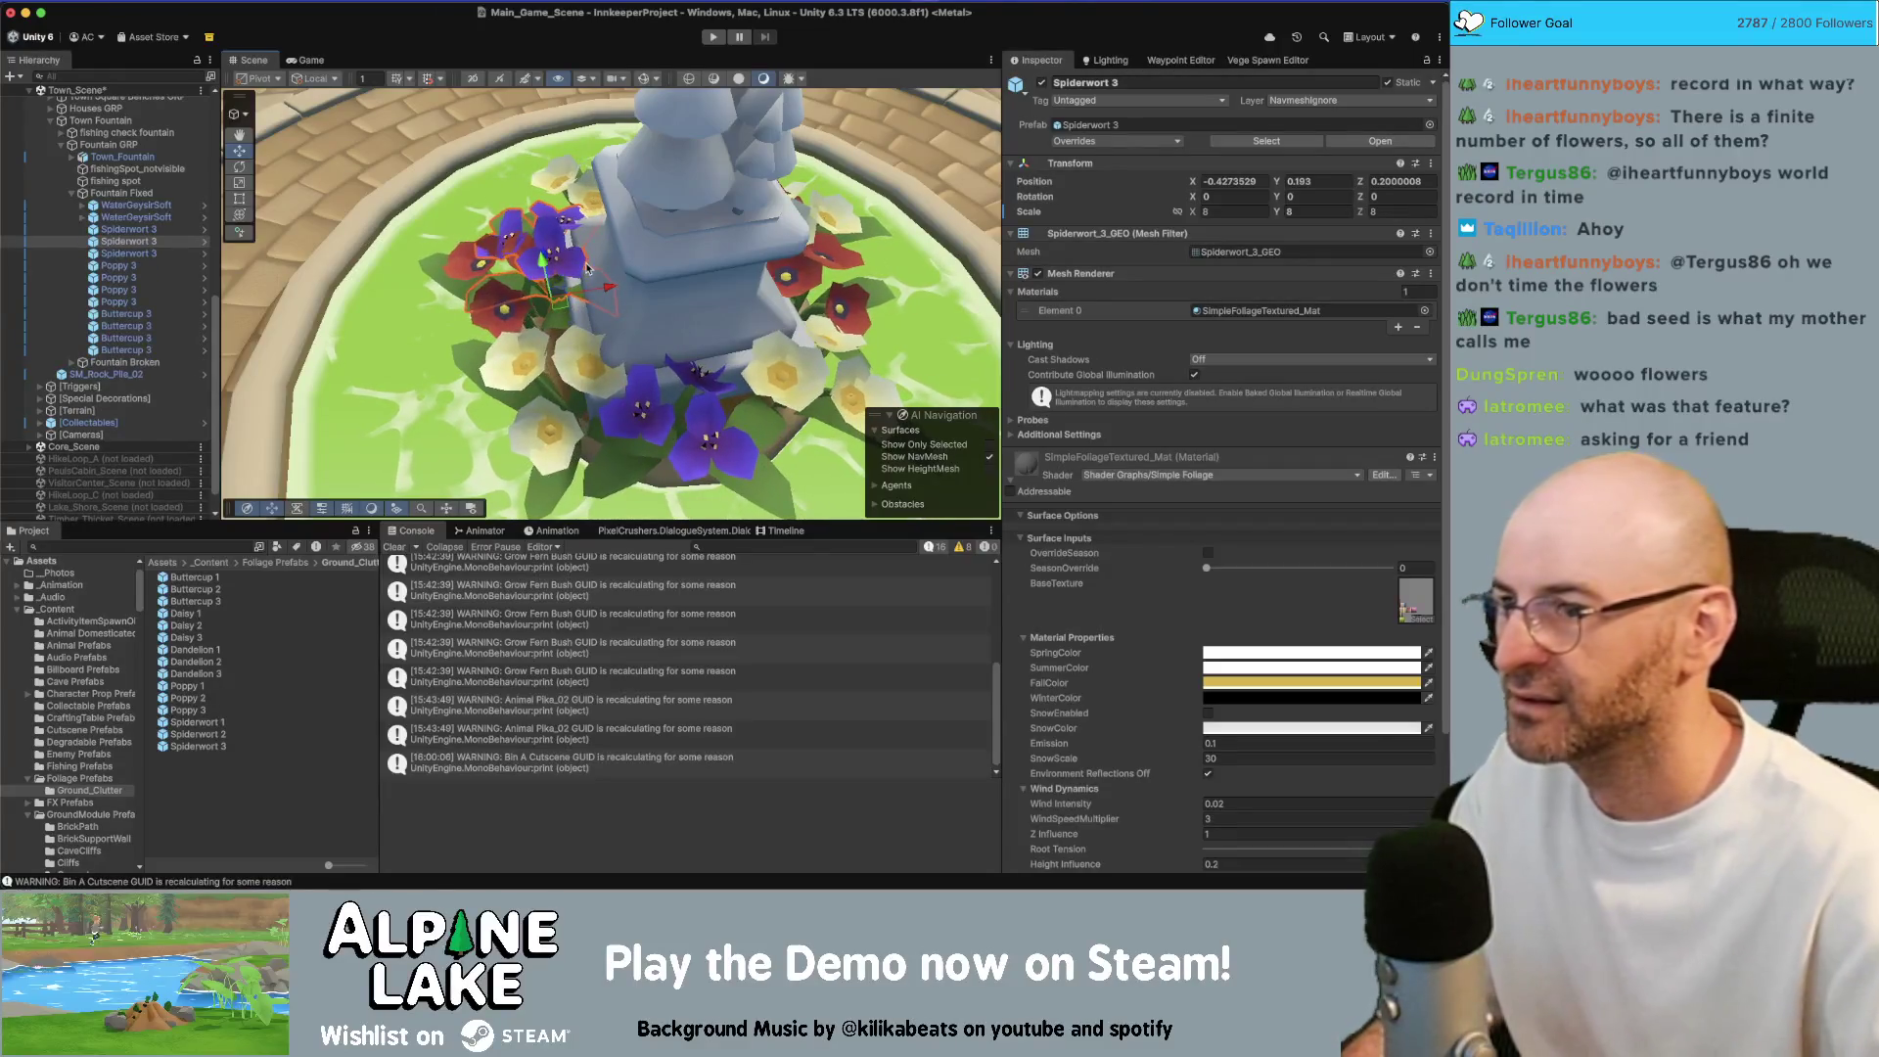
{"action": "key", "text": "Delete"}
{"action": "mouse_move", "coordinate": [587, 262]}
{"action": "left_mouse_down"}
{"action": "mouse_move", "coordinate": [537, 237]}
{"action": "mouse_move", "coordinate": [530, 149]}
{"action": "left_mouse_up"}
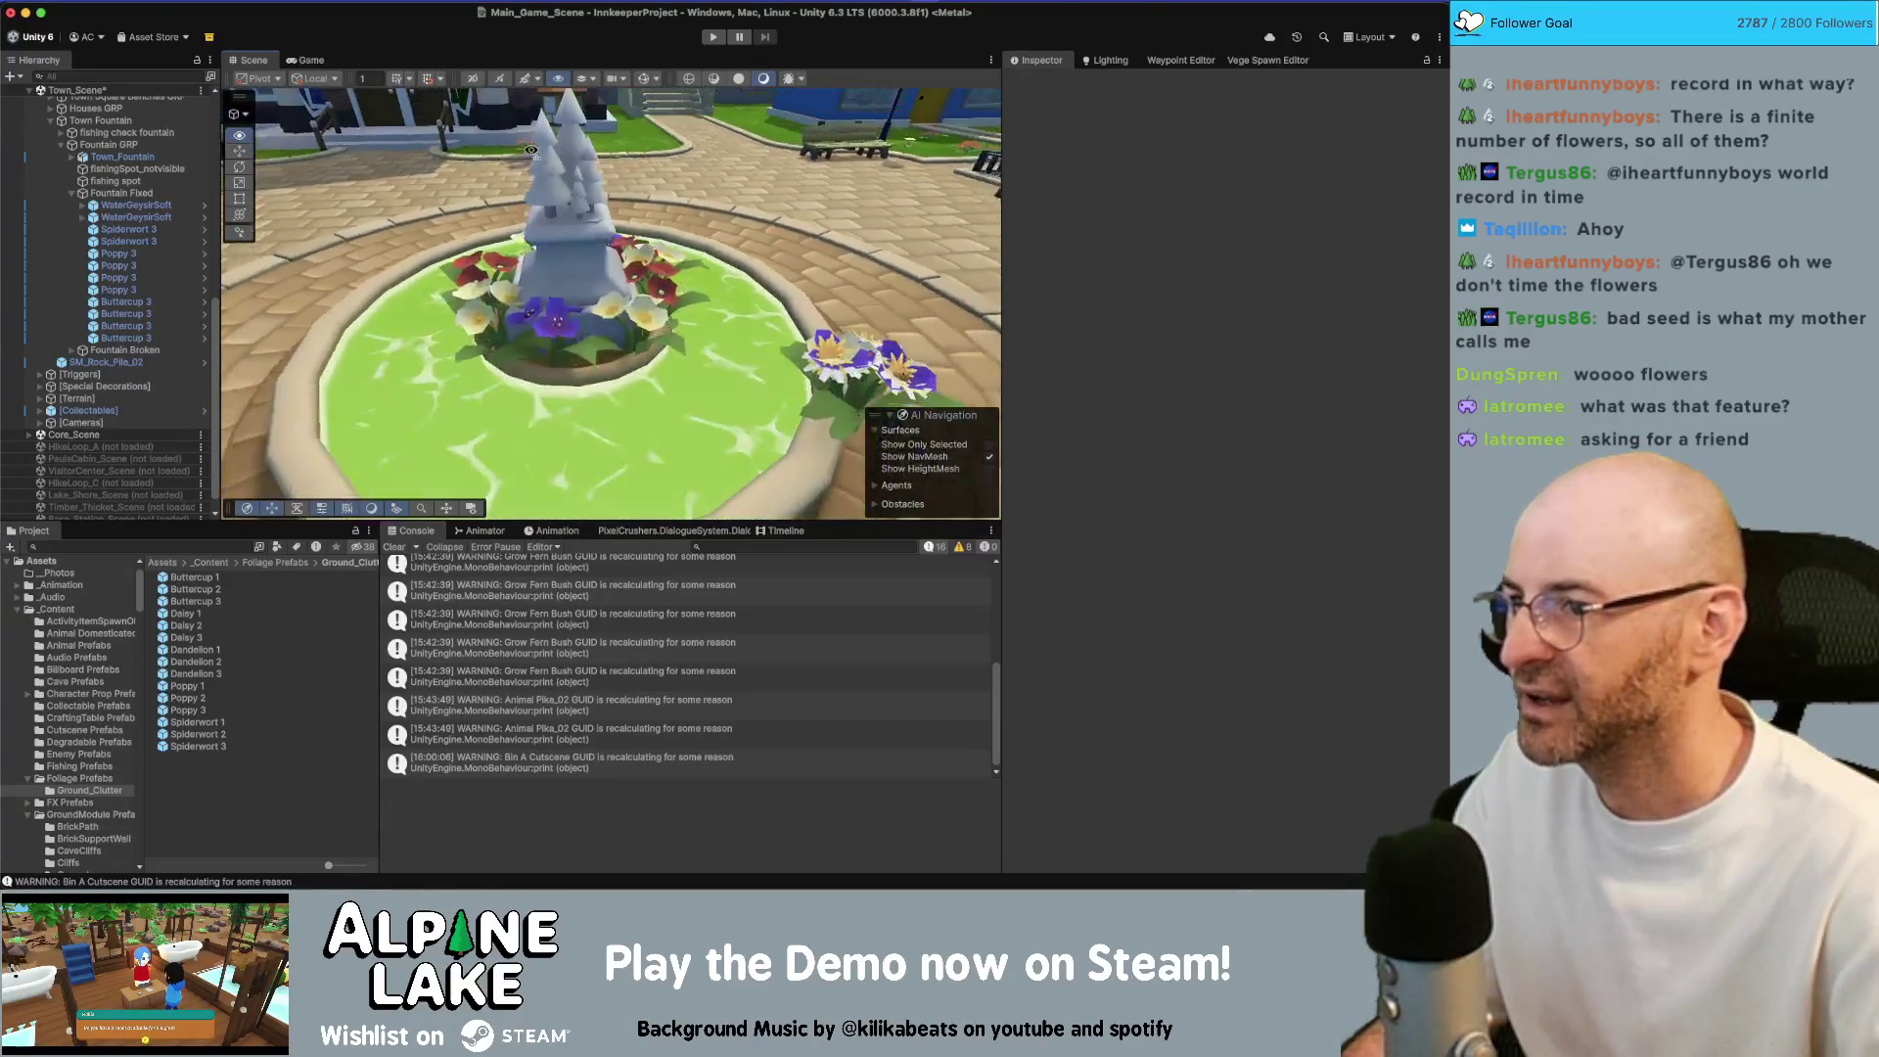
{"action": "left_click", "coordinate": [792, 330]}
Move the fifteen plants from Spiderwort 3 to Buttercup 1 under Fountain Fixed
{"action": "key", "text": "f"}
{"action": "scroll", "coordinate": [123, 149], "scroll_direction": "up", "scroll_amount": 2}
{"action": "scroll", "coordinate": [115, 152], "scroll_direction": "up", "scroll_amount": 2}
{"action": "left_click", "coordinate": [88, 153]}
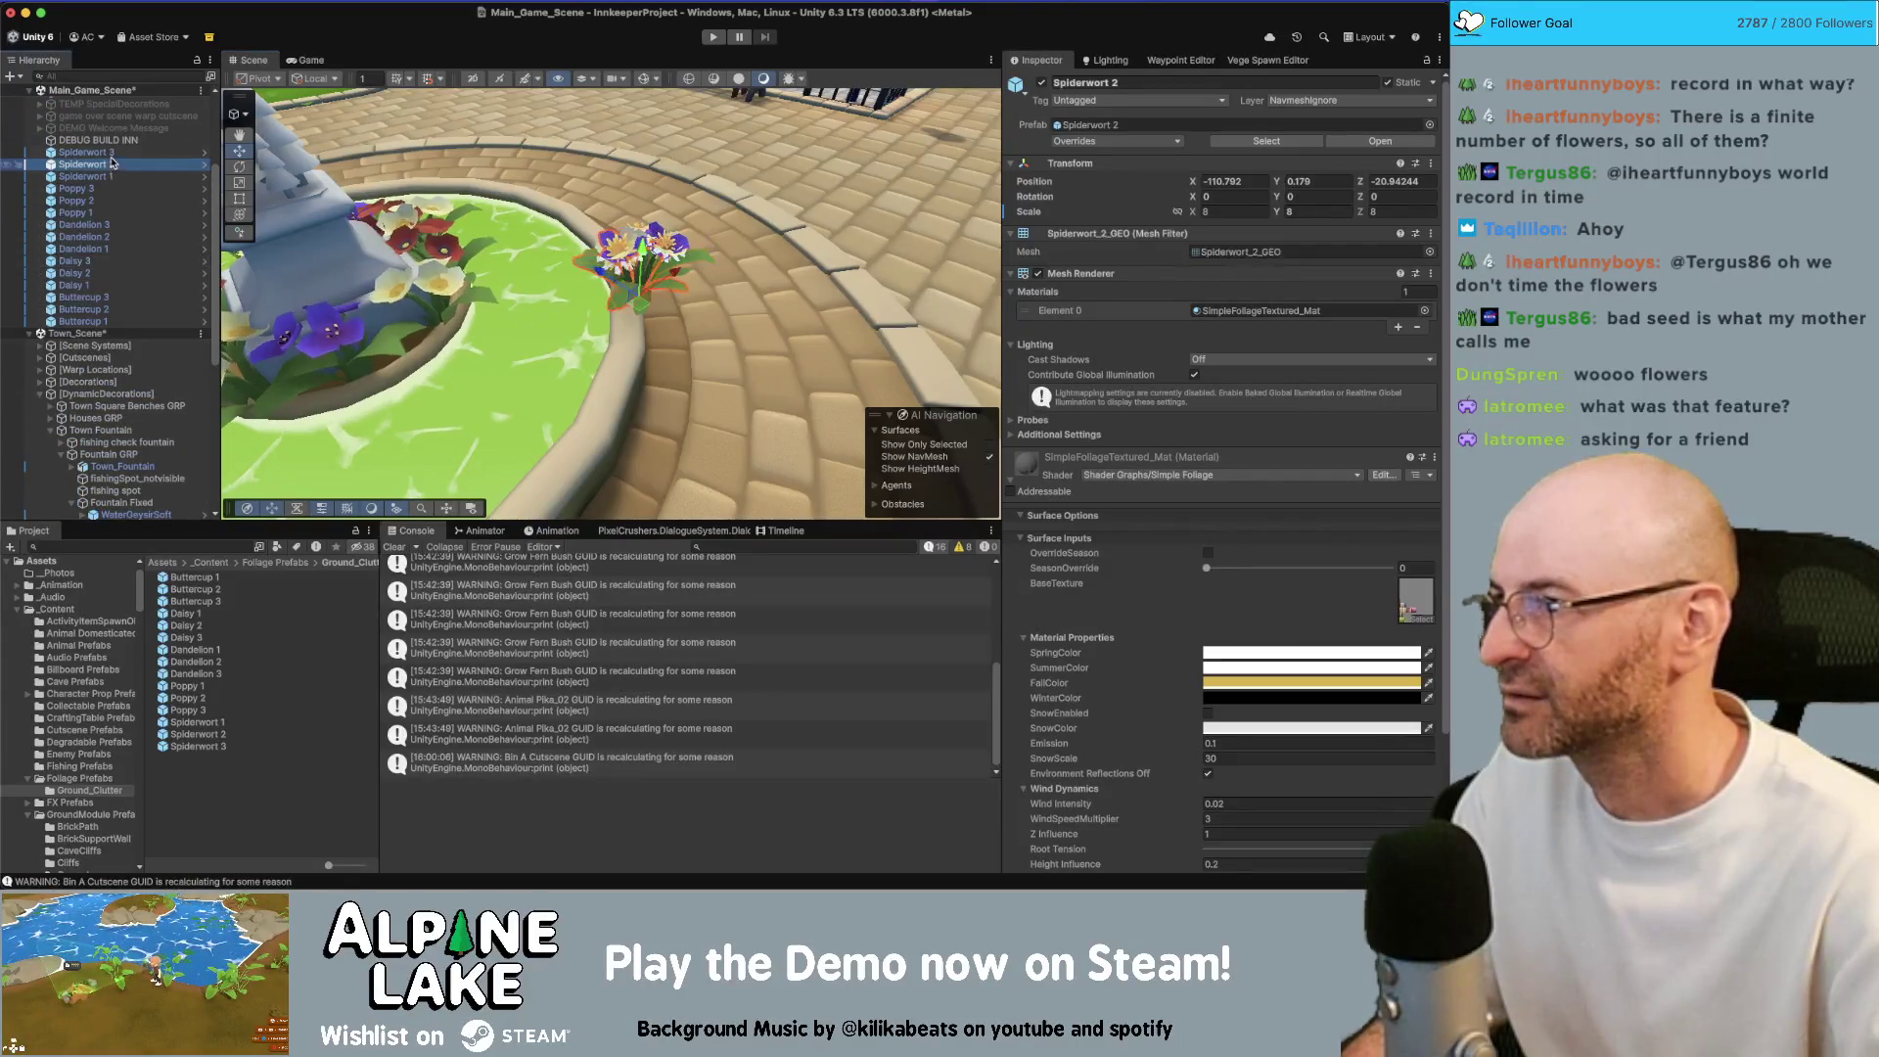
{"action": "left_click", "coordinate": [98, 321], "text": "shift"}
{"action": "left_click_drag", "start_coordinate": [98, 321], "coordinate": [121, 502]}
Check Buttercup 3 on the fountain, then pick flowers in the courtyard tree bed
{"action": "mouse_move", "coordinate": [440, 293]}
{"action": "left_mouse_down"}
{"action": "mouse_move", "coordinate": [312, 354]}
{"action": "mouse_move", "coordinate": [457, 278]}
{"action": "mouse_move", "coordinate": [370, 291]}
{"action": "left_mouse_up"}
{"action": "left_click", "coordinate": [392, 282]}
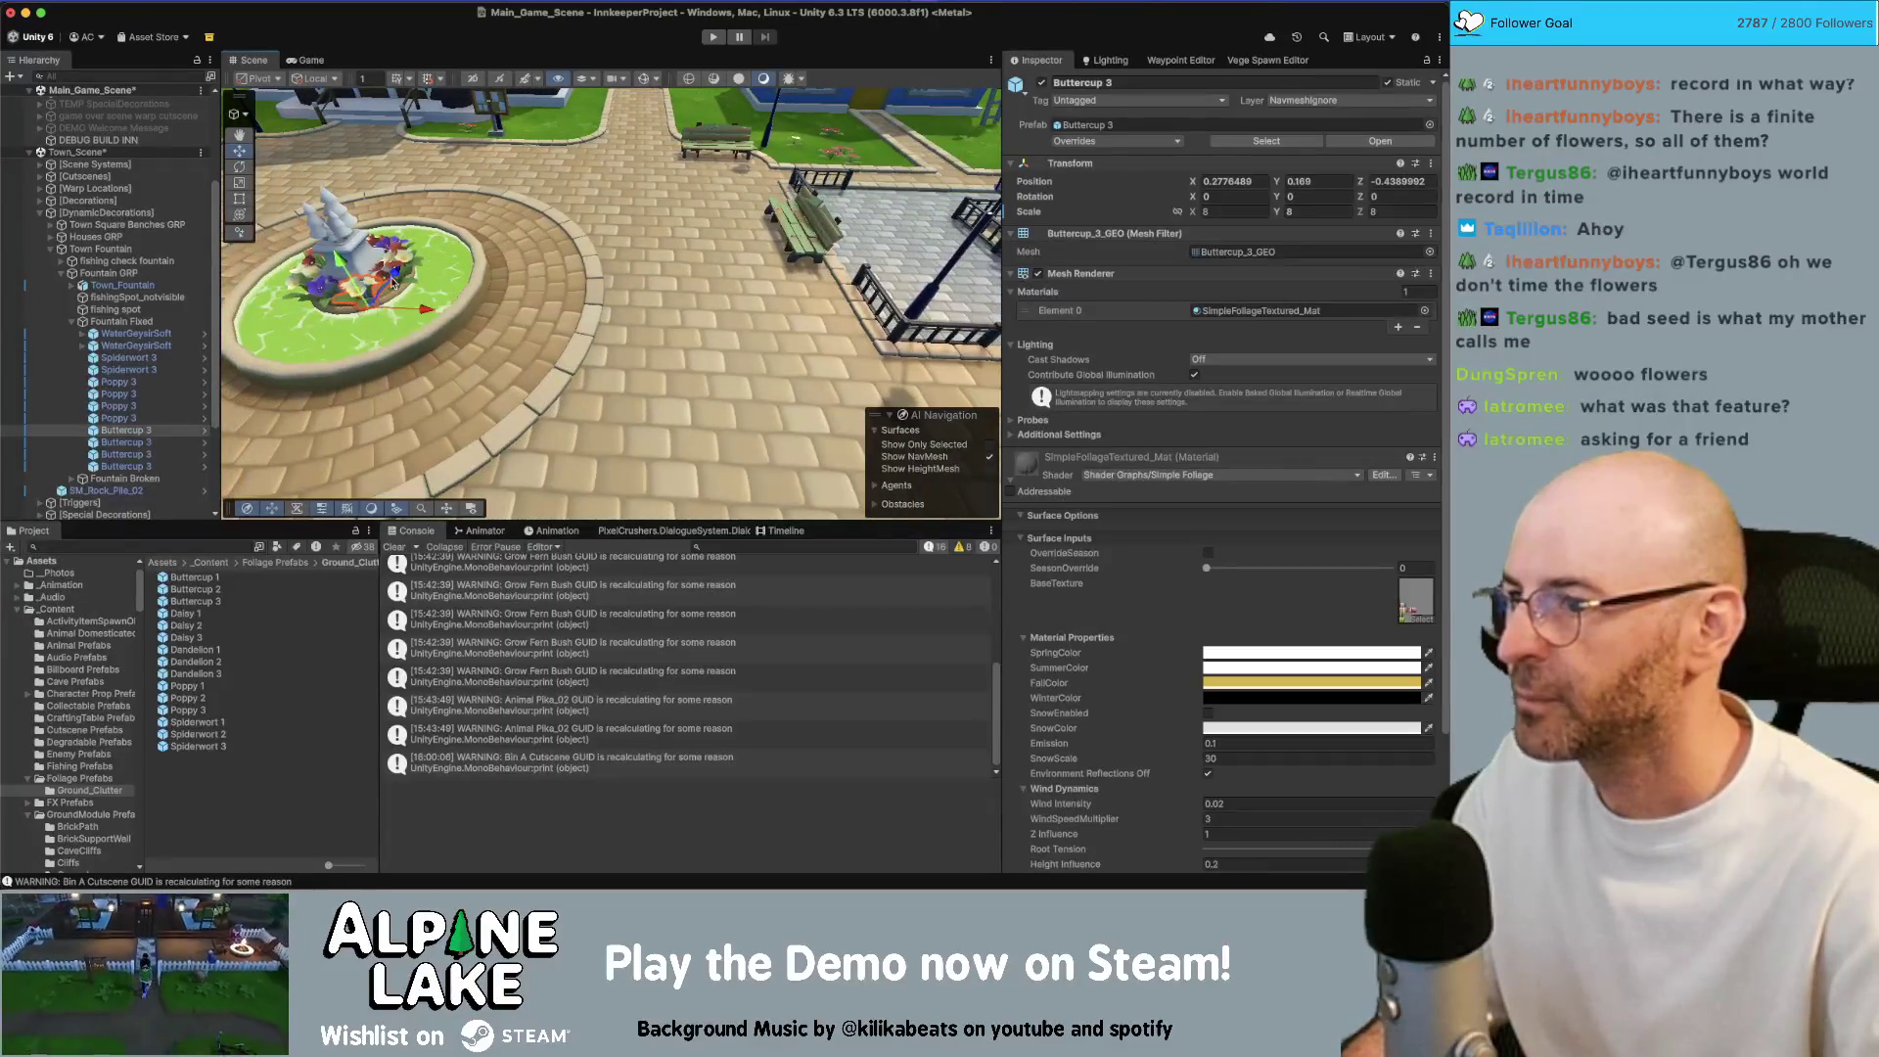
{"action": "mouse_move", "coordinate": [637, 282]}
{"action": "left_mouse_down"}
{"action": "mouse_move", "coordinate": [537, 362]}
{"action": "mouse_move", "coordinate": [678, 226]}
{"action": "left_mouse_up"}
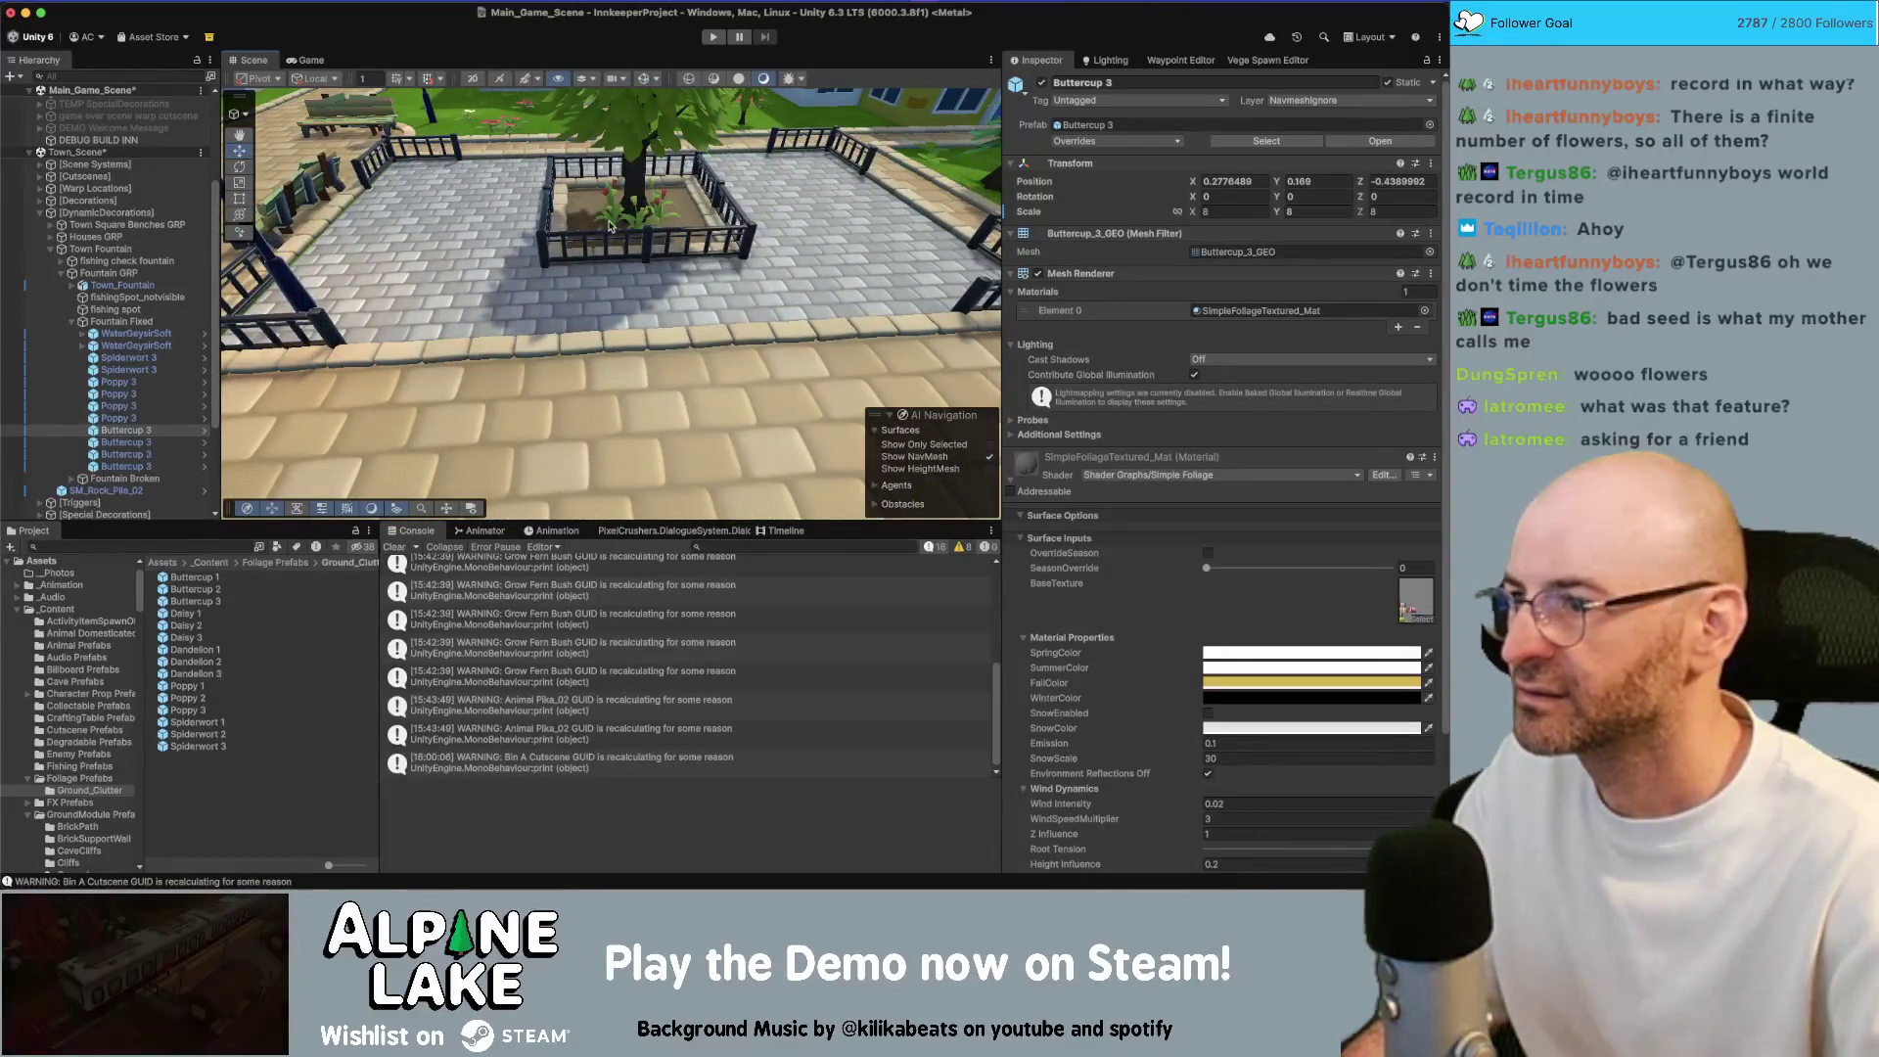
{"action": "left_click", "coordinate": [669, 208]}
{"action": "left_click", "coordinate": [619, 196], "text": "shift"}
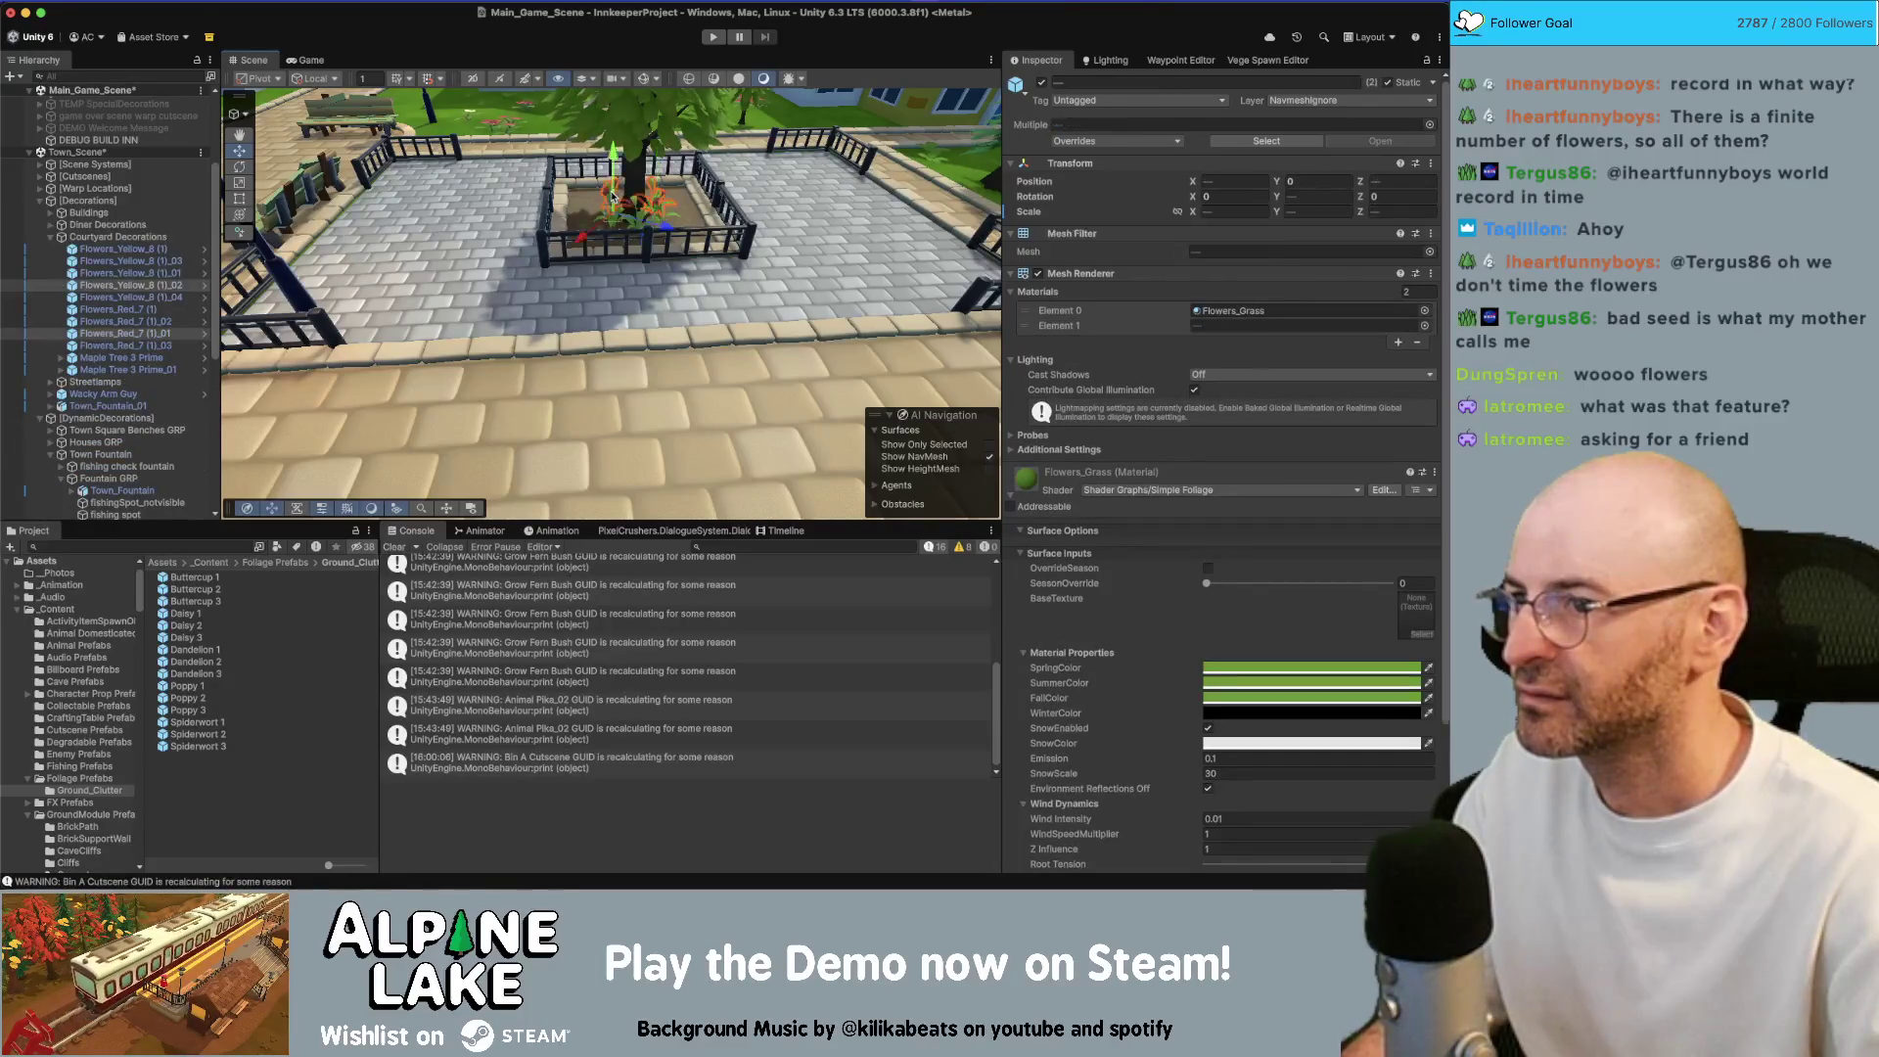
{"action": "key", "text": "f"}
Select the four red Flowers_Red_7 objects in the tree bed
{"action": "mouse_move", "coordinate": [614, 359]}
{"action": "left_mouse_down"}
{"action": "mouse_move", "coordinate": [644, 345]}
{"action": "mouse_move", "coordinate": [617, 323]}
{"action": "left_mouse_up"}
{"action": "left_click", "coordinate": [644, 344]}
{"action": "left_click", "coordinate": [523, 311], "text": "shift"}
{"action": "left_click", "coordinate": [137, 345], "text": "shift"}
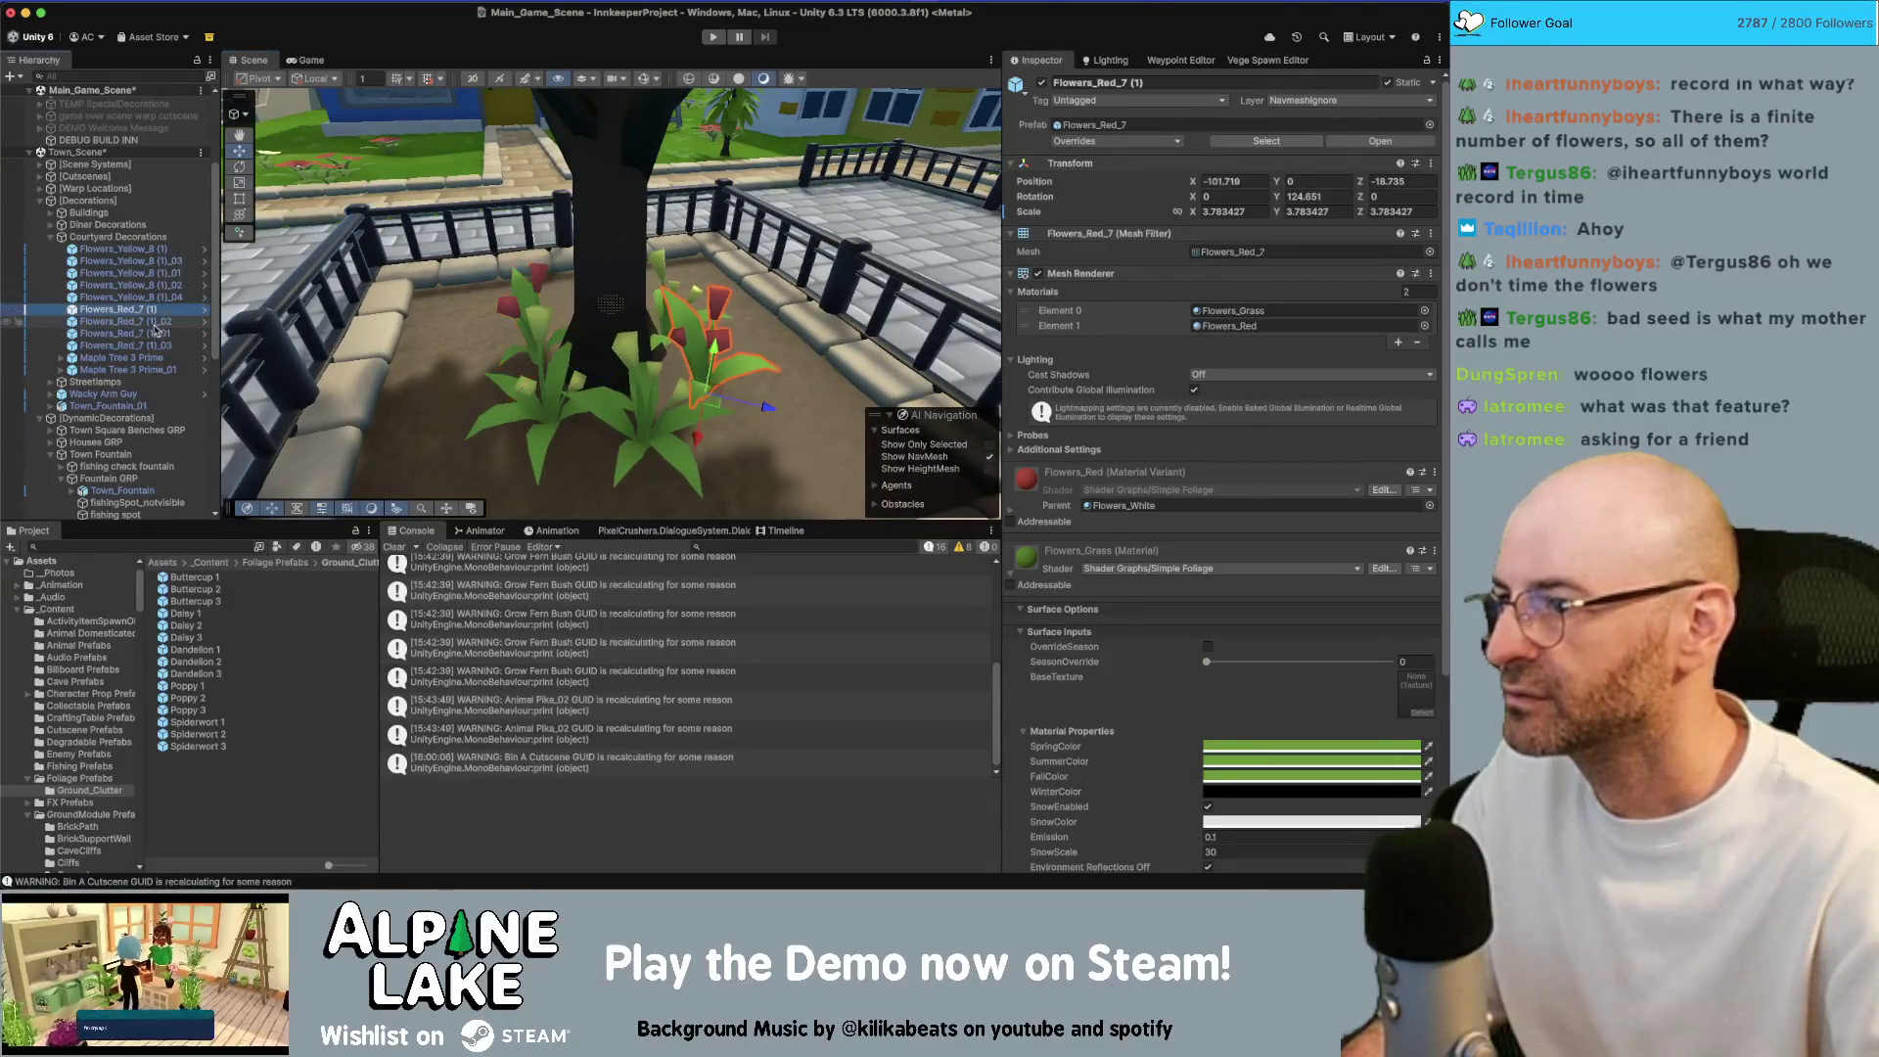
{"action": "key", "text": "f"}
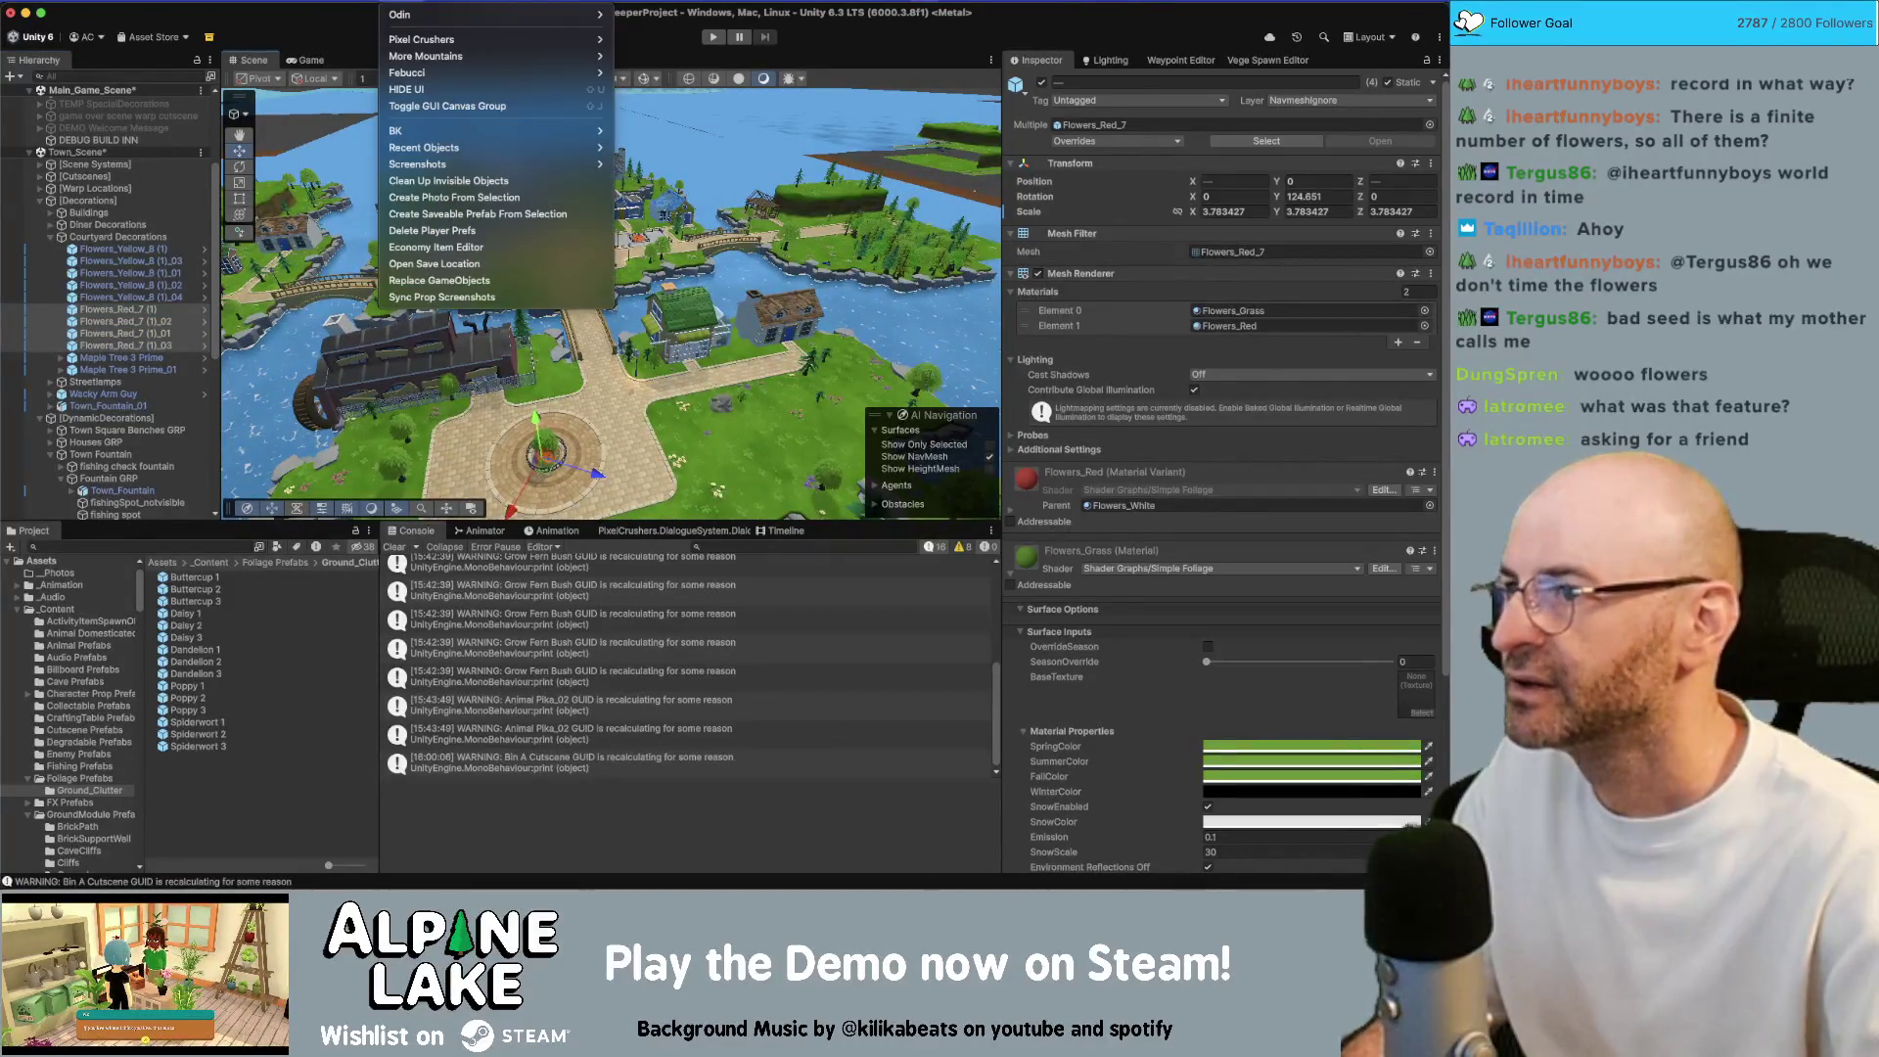
Replace the selected red flowers with Poppy 3 using the Replace GameObjects tool
{"action": "left_click", "coordinate": [437, 279]}
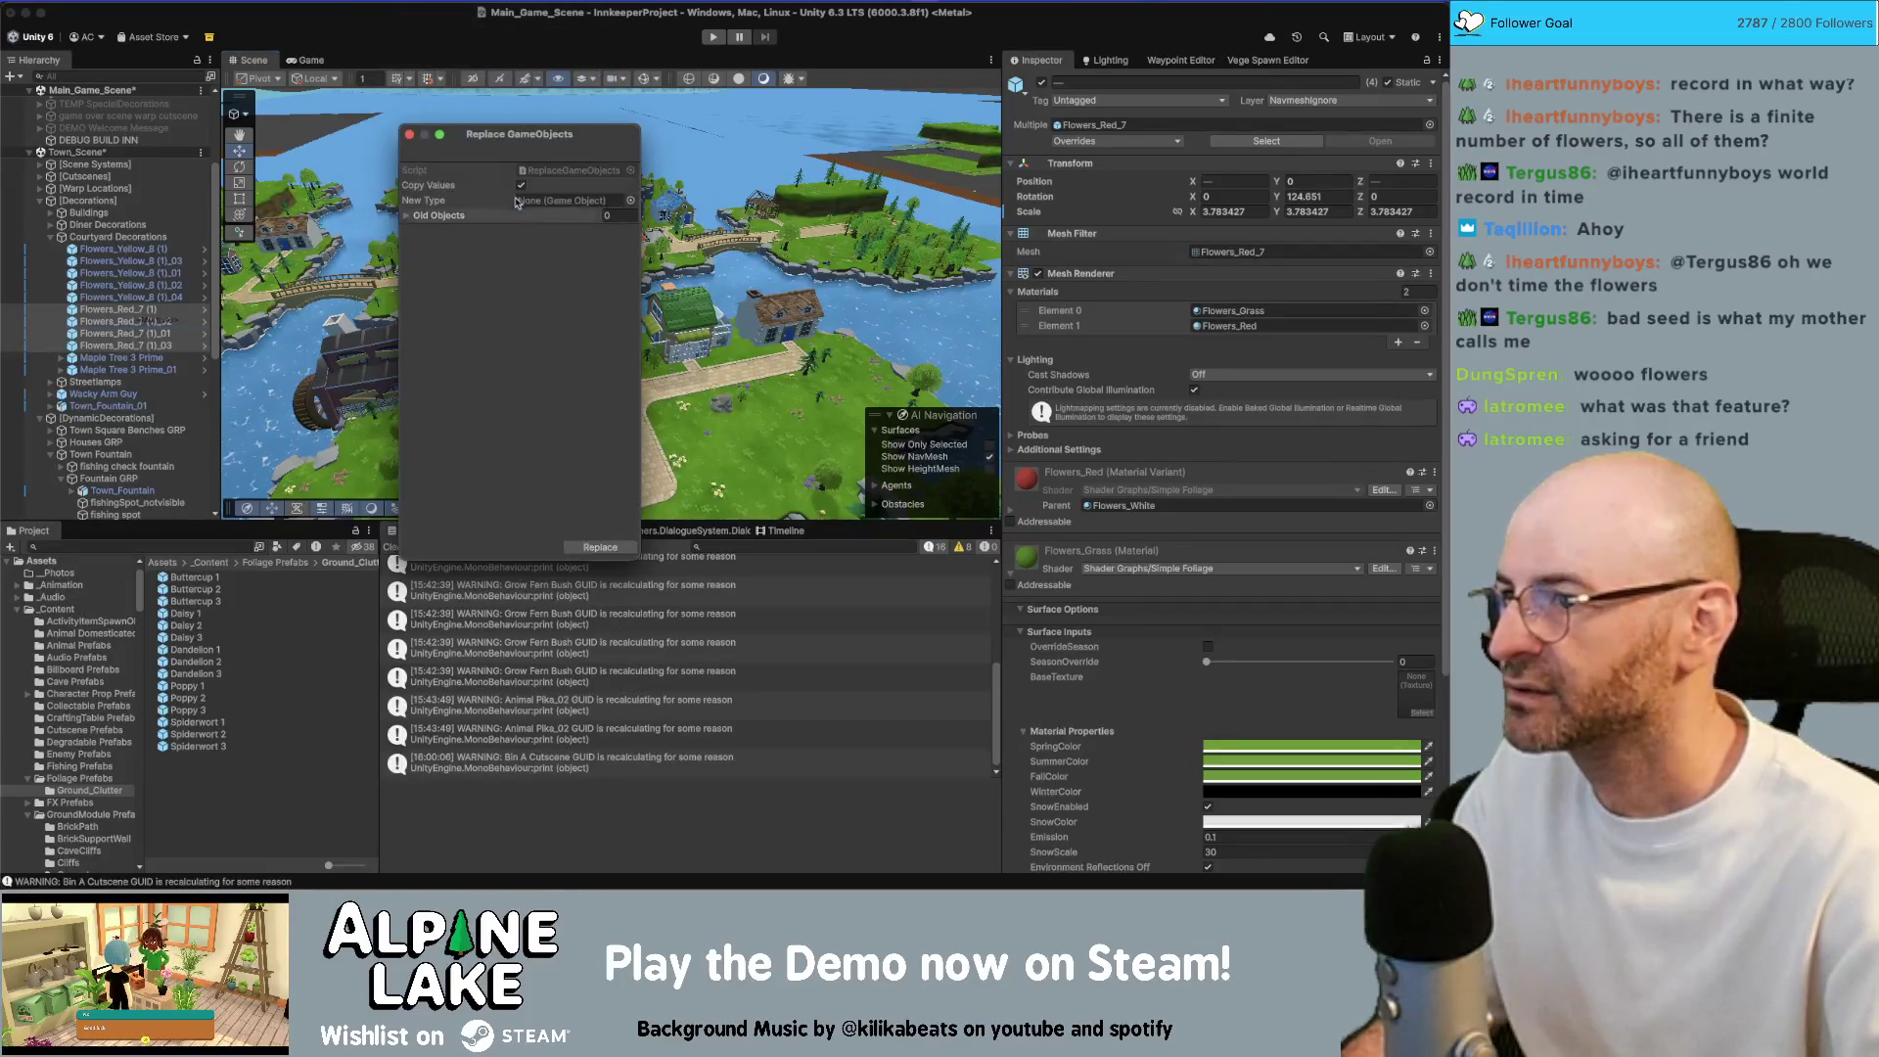
{"action": "left_click", "coordinate": [524, 201]}
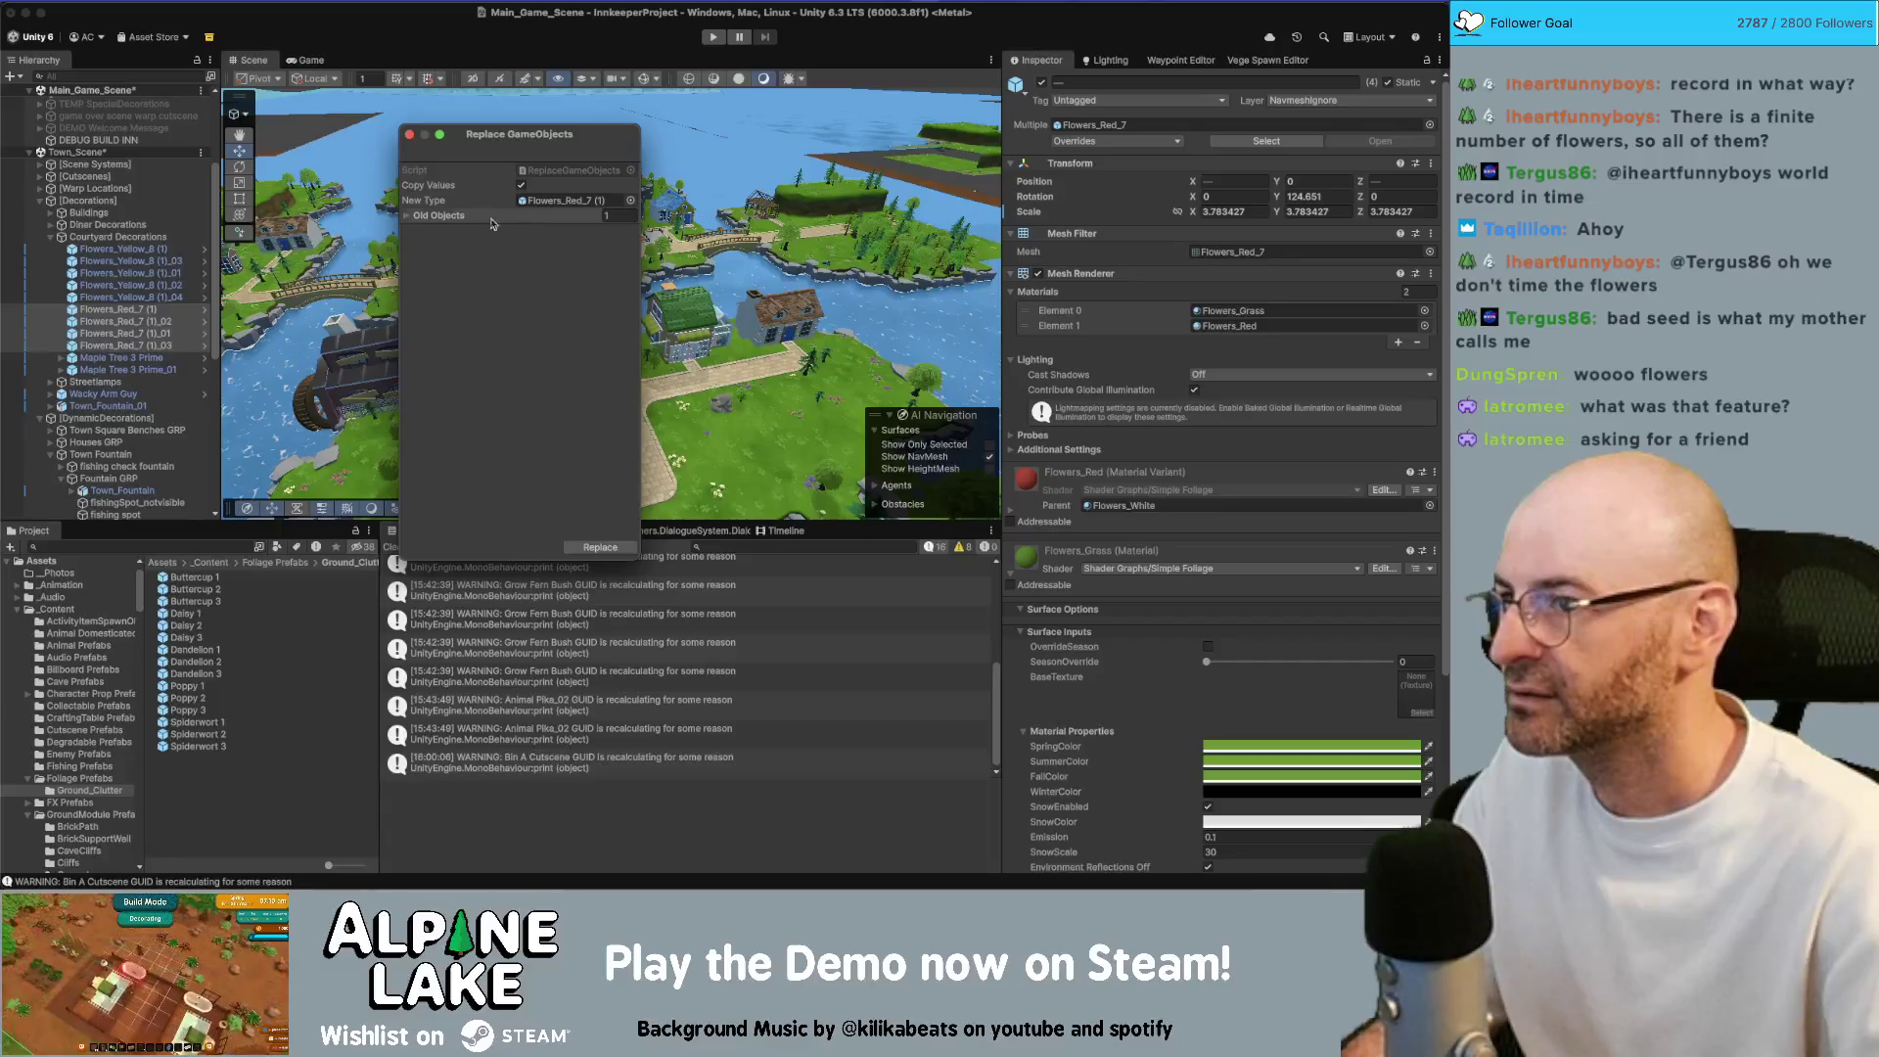
{"action": "left_click_drag", "start_coordinate": [437, 225], "coordinate": [436, 217]}
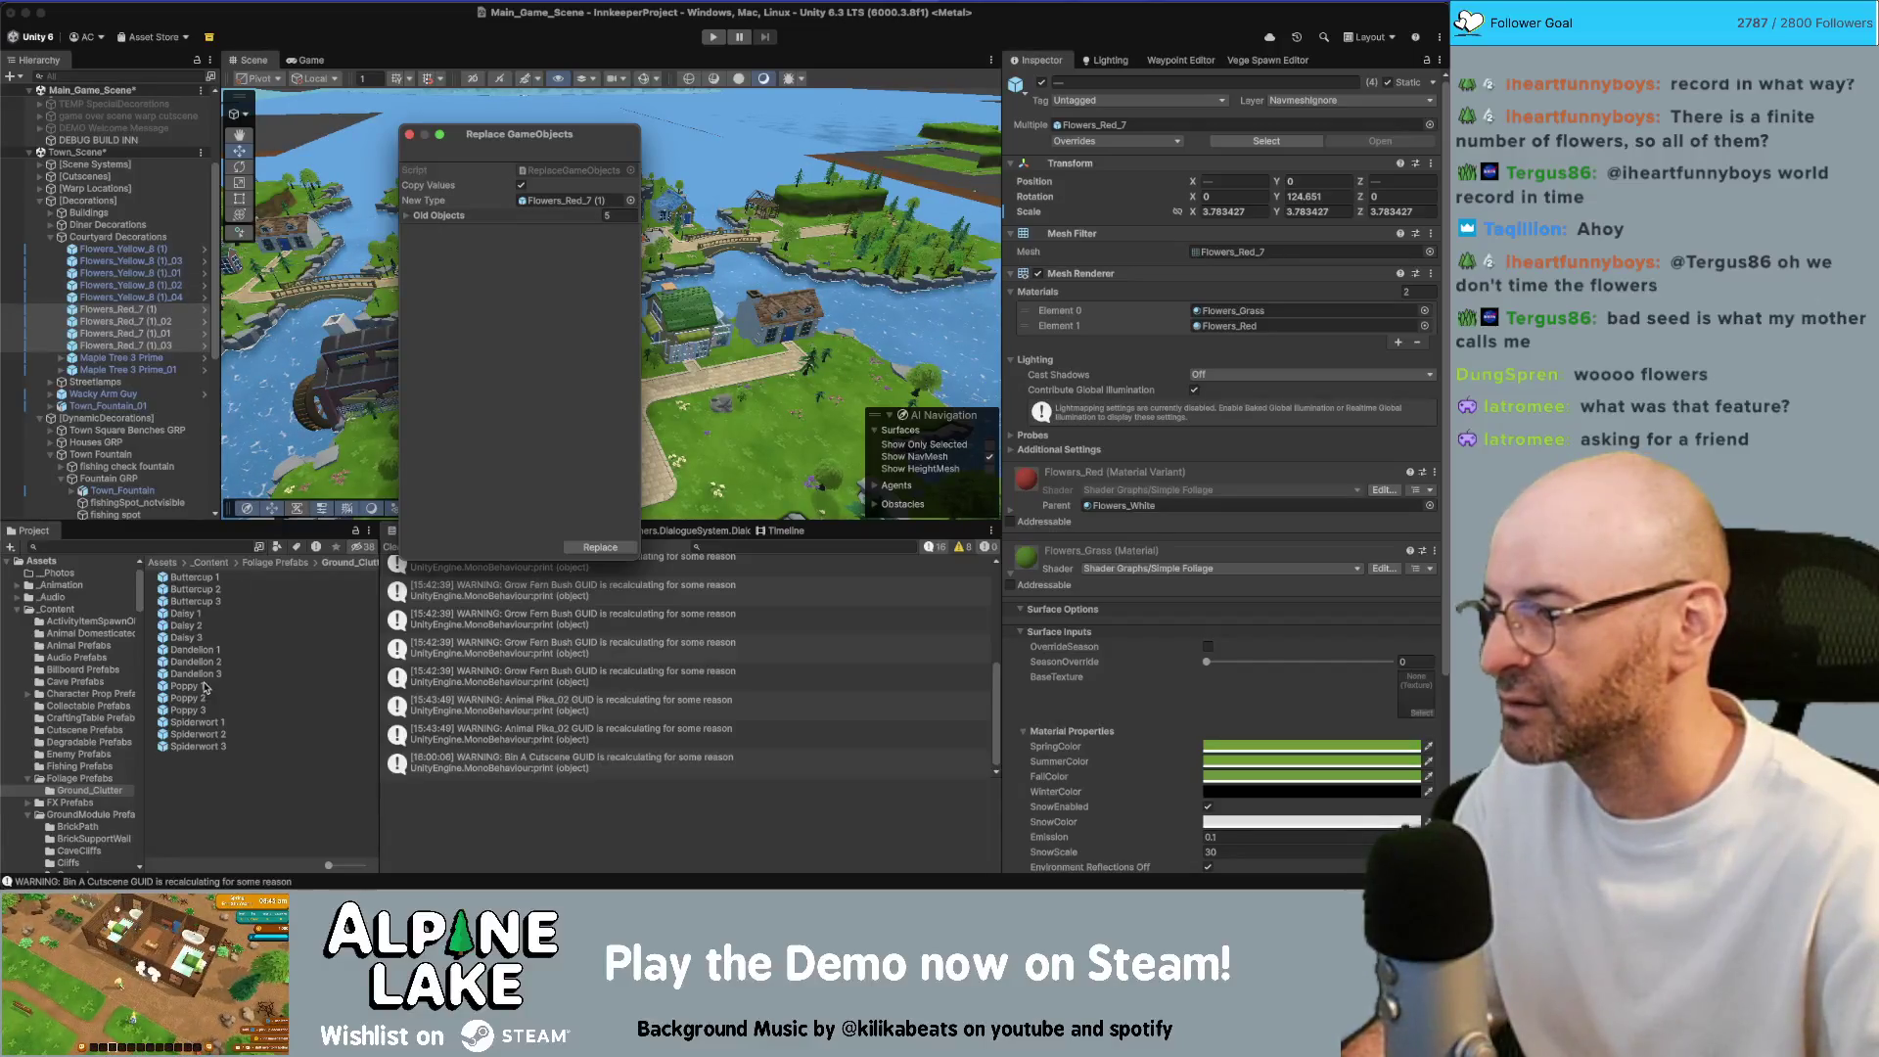
{"action": "left_click", "coordinate": [416, 216]}
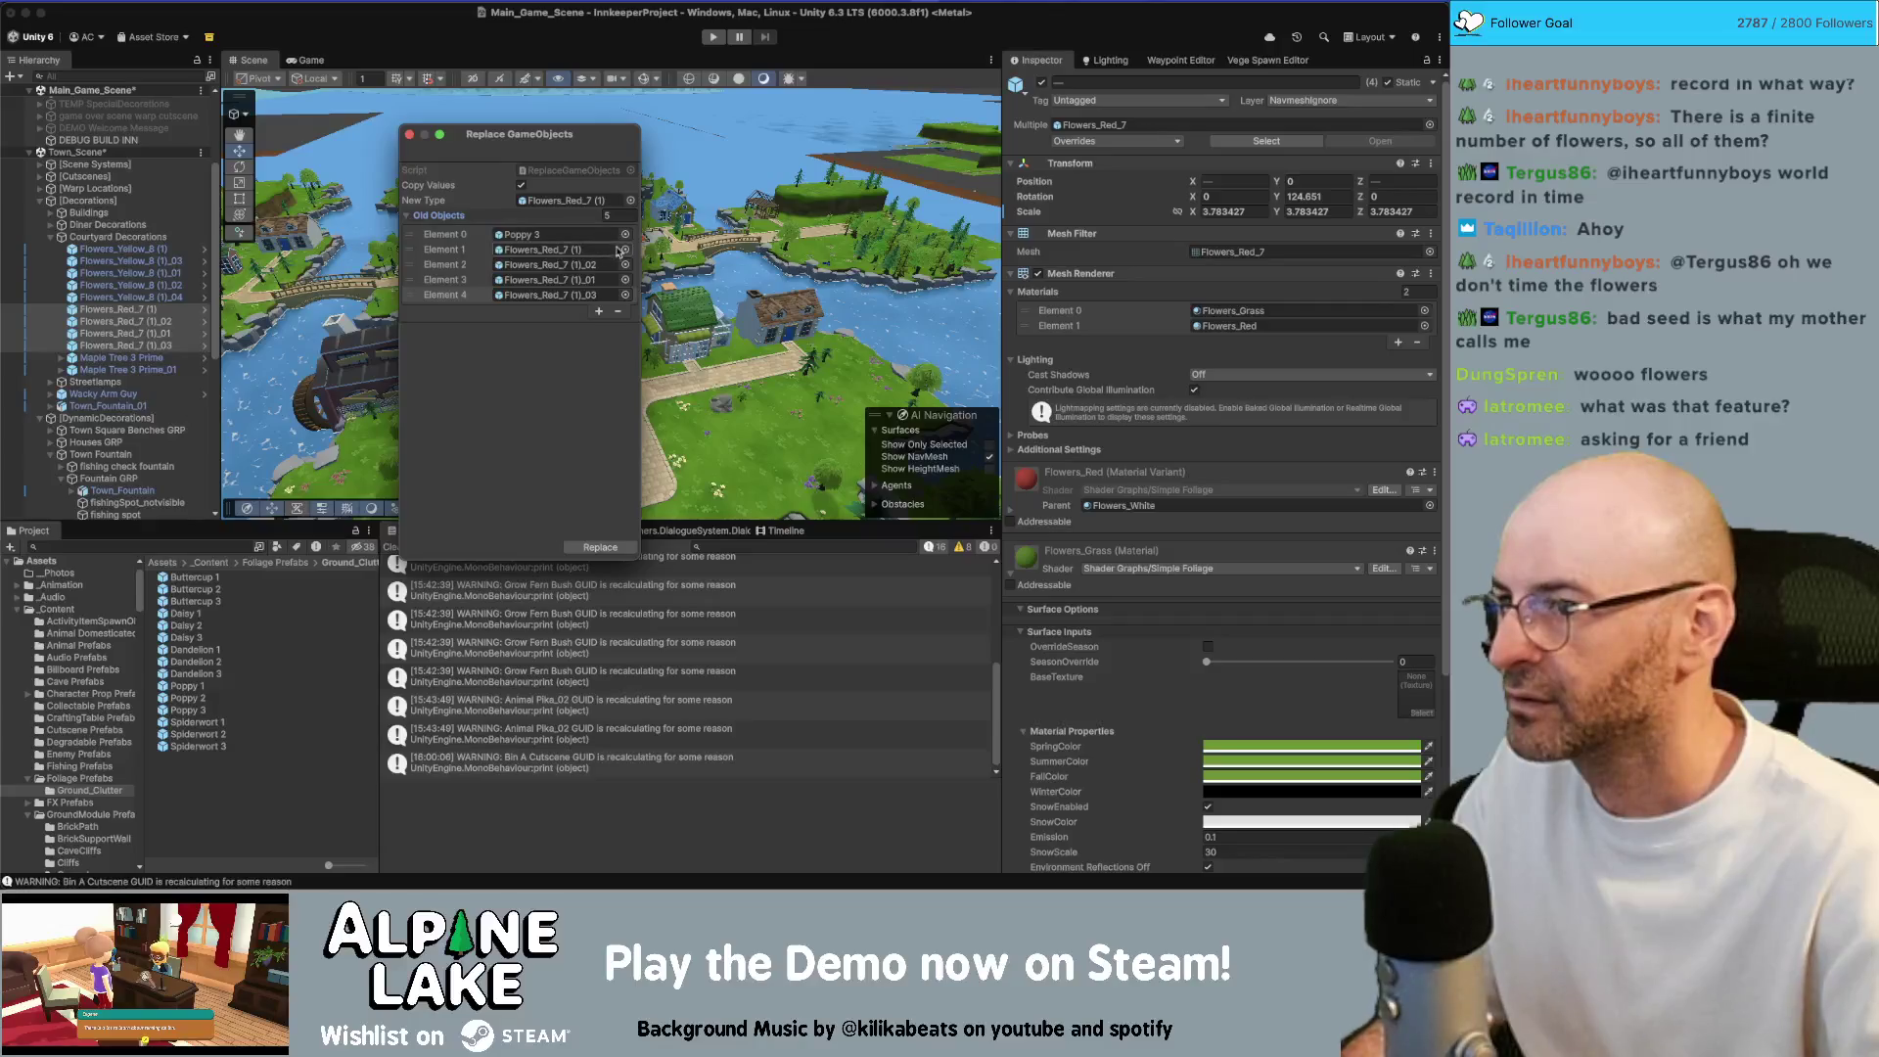
{"action": "right_click", "coordinate": [457, 236]}
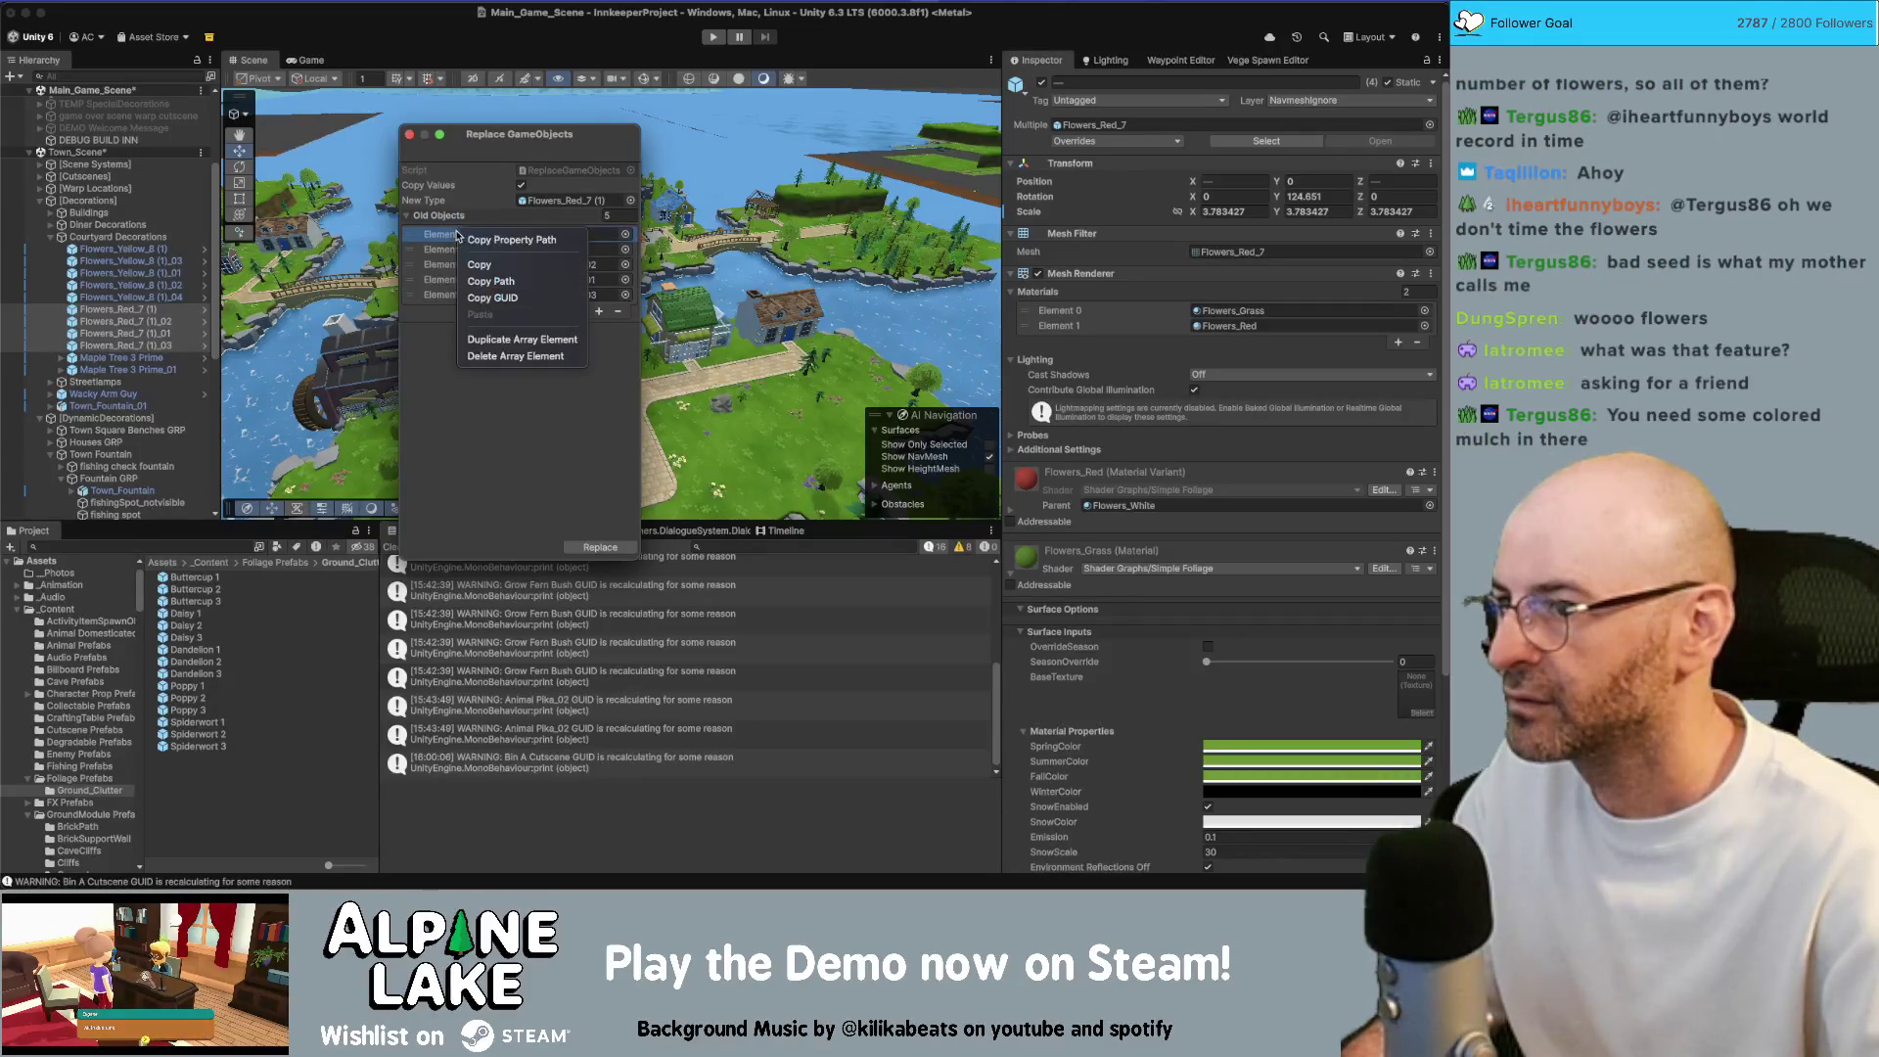
{"action": "left_click", "coordinate": [483, 357]}
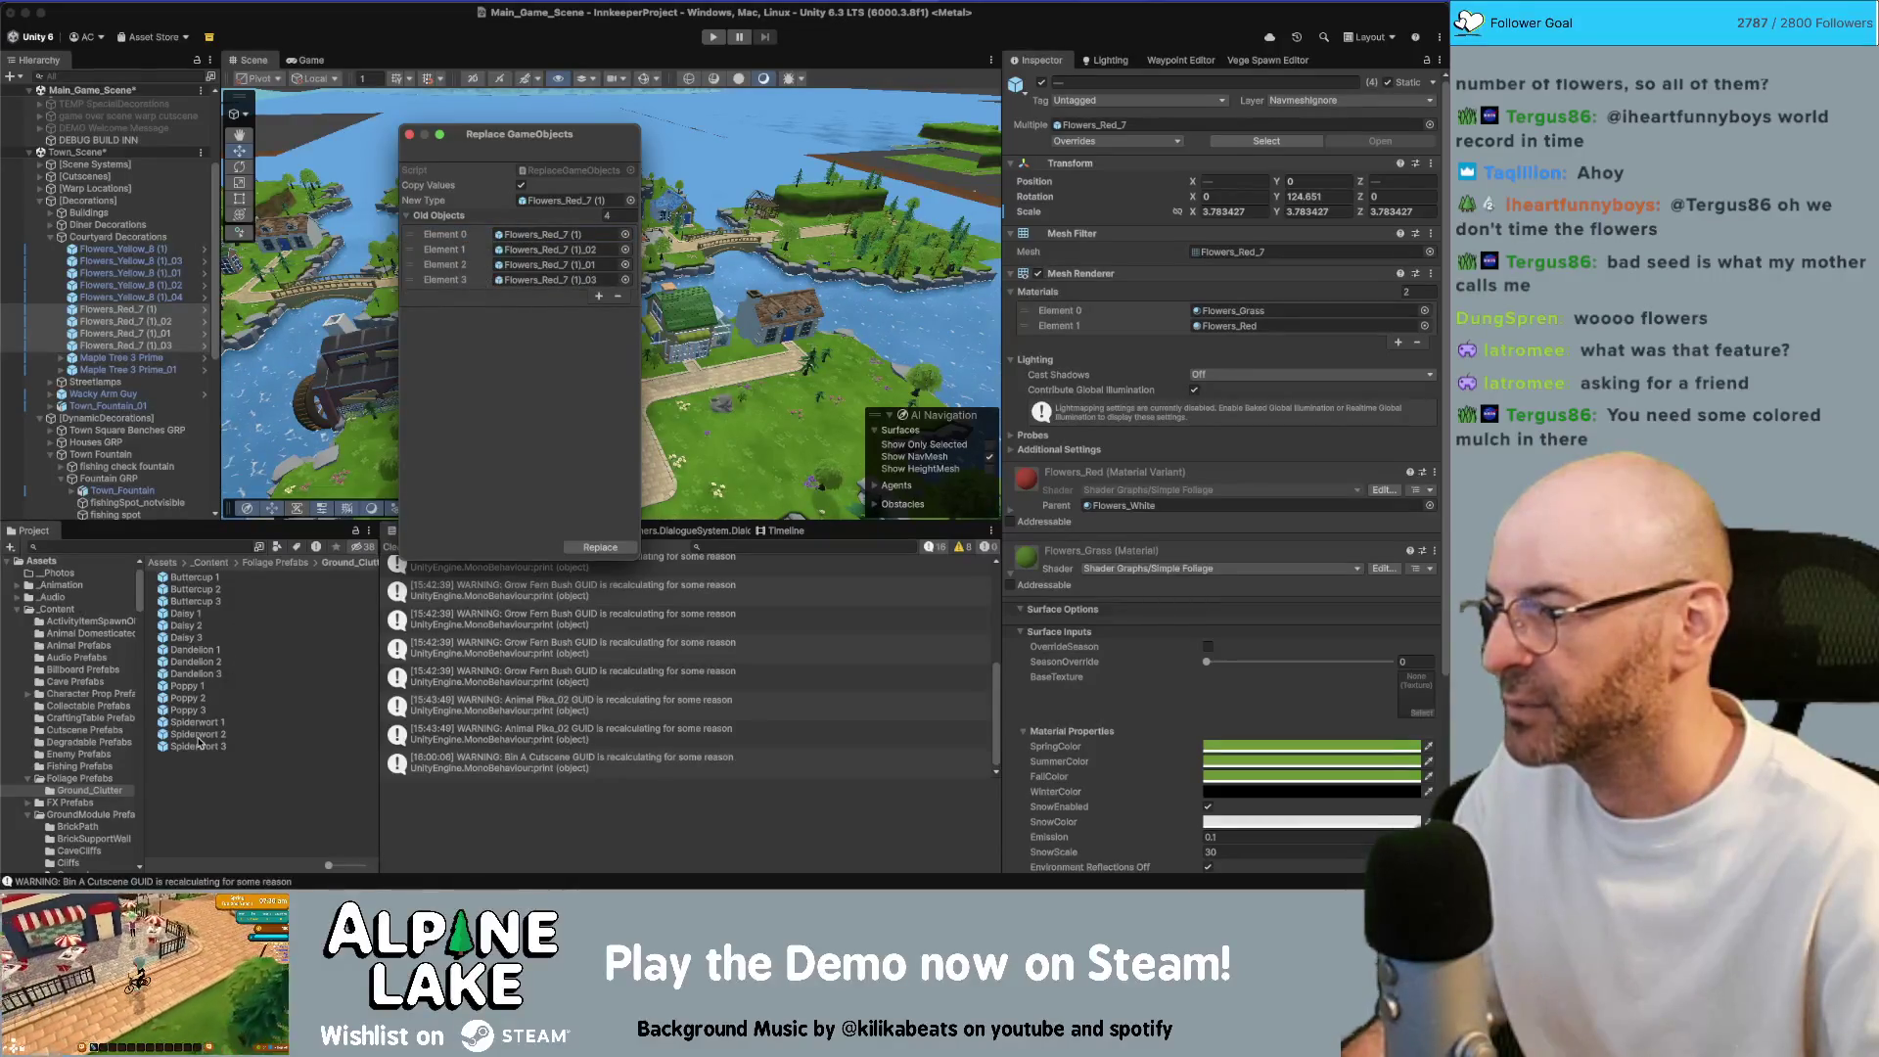
{"action": "mouse_move", "coordinate": [199, 717]}
{"action": "left_mouse_down"}
{"action": "mouse_move", "coordinate": [421, 469]}
{"action": "mouse_move", "coordinate": [544, 207]}
{"action": "left_mouse_up"}
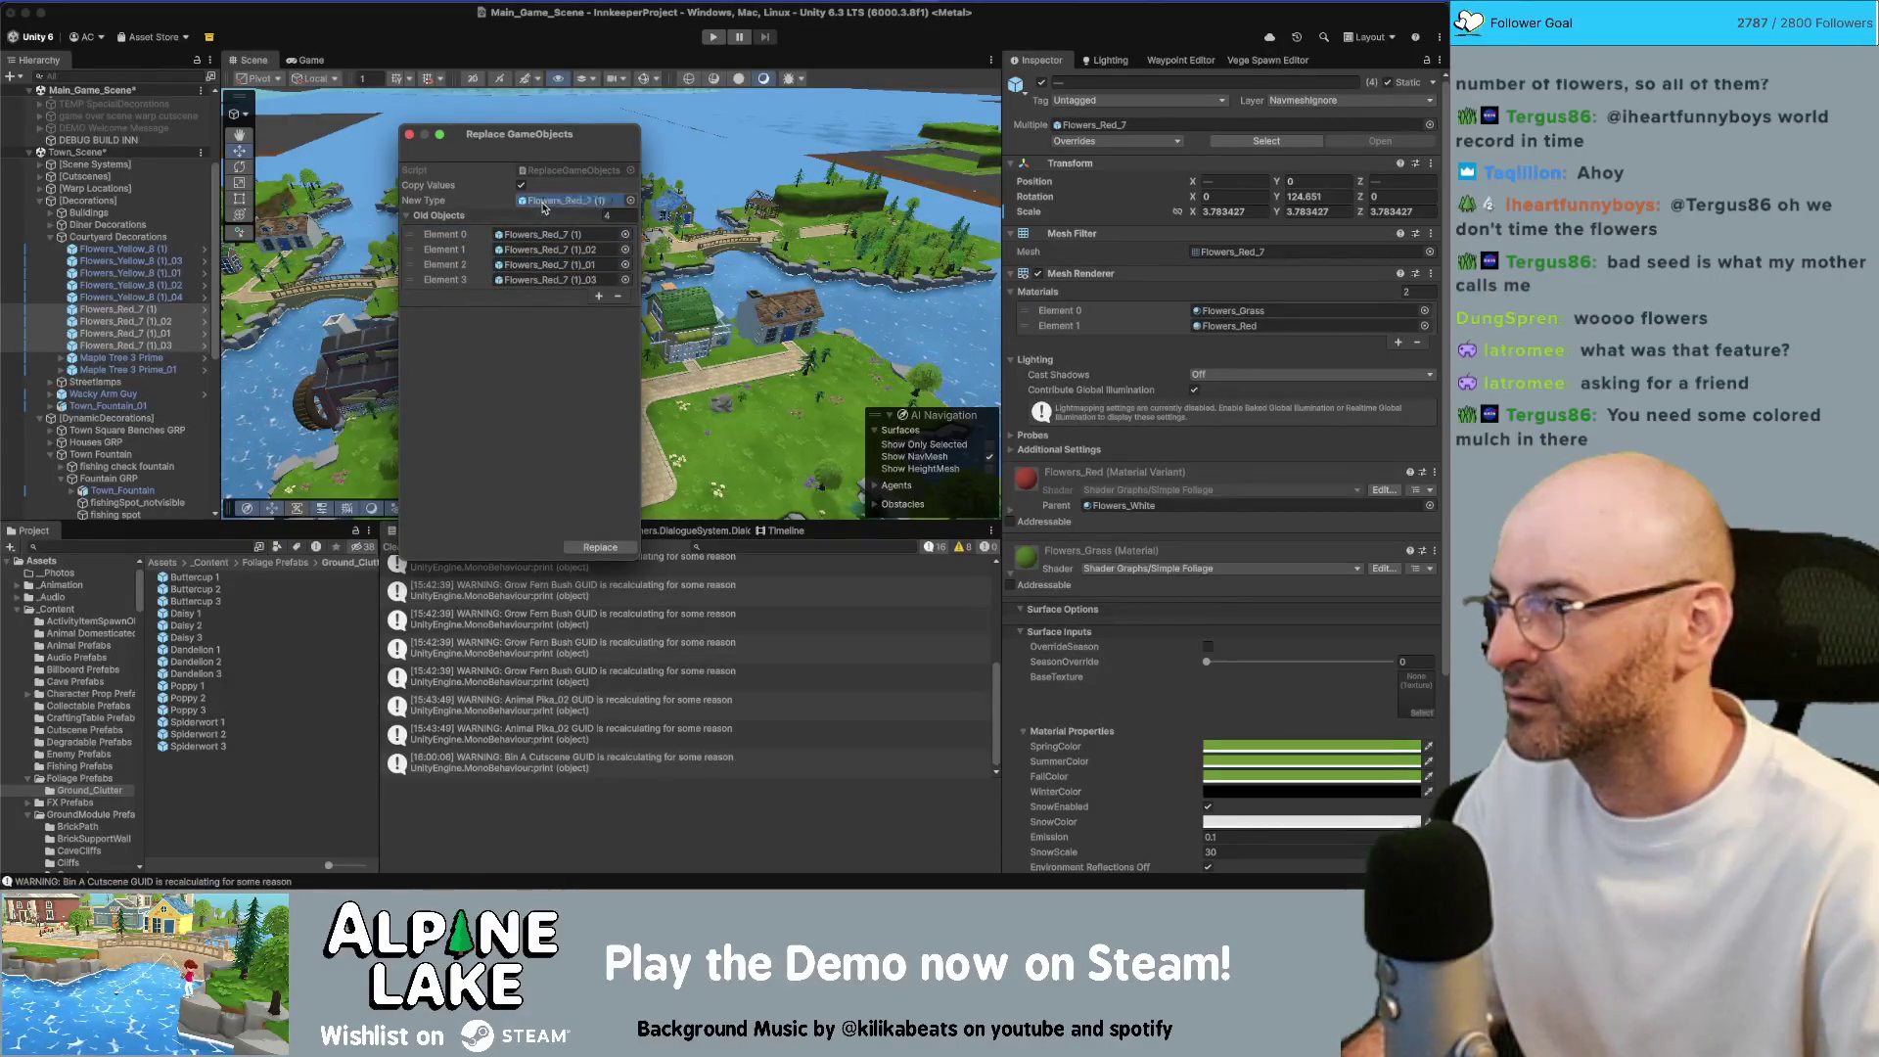
{"action": "left_click", "coordinate": [594, 548]}
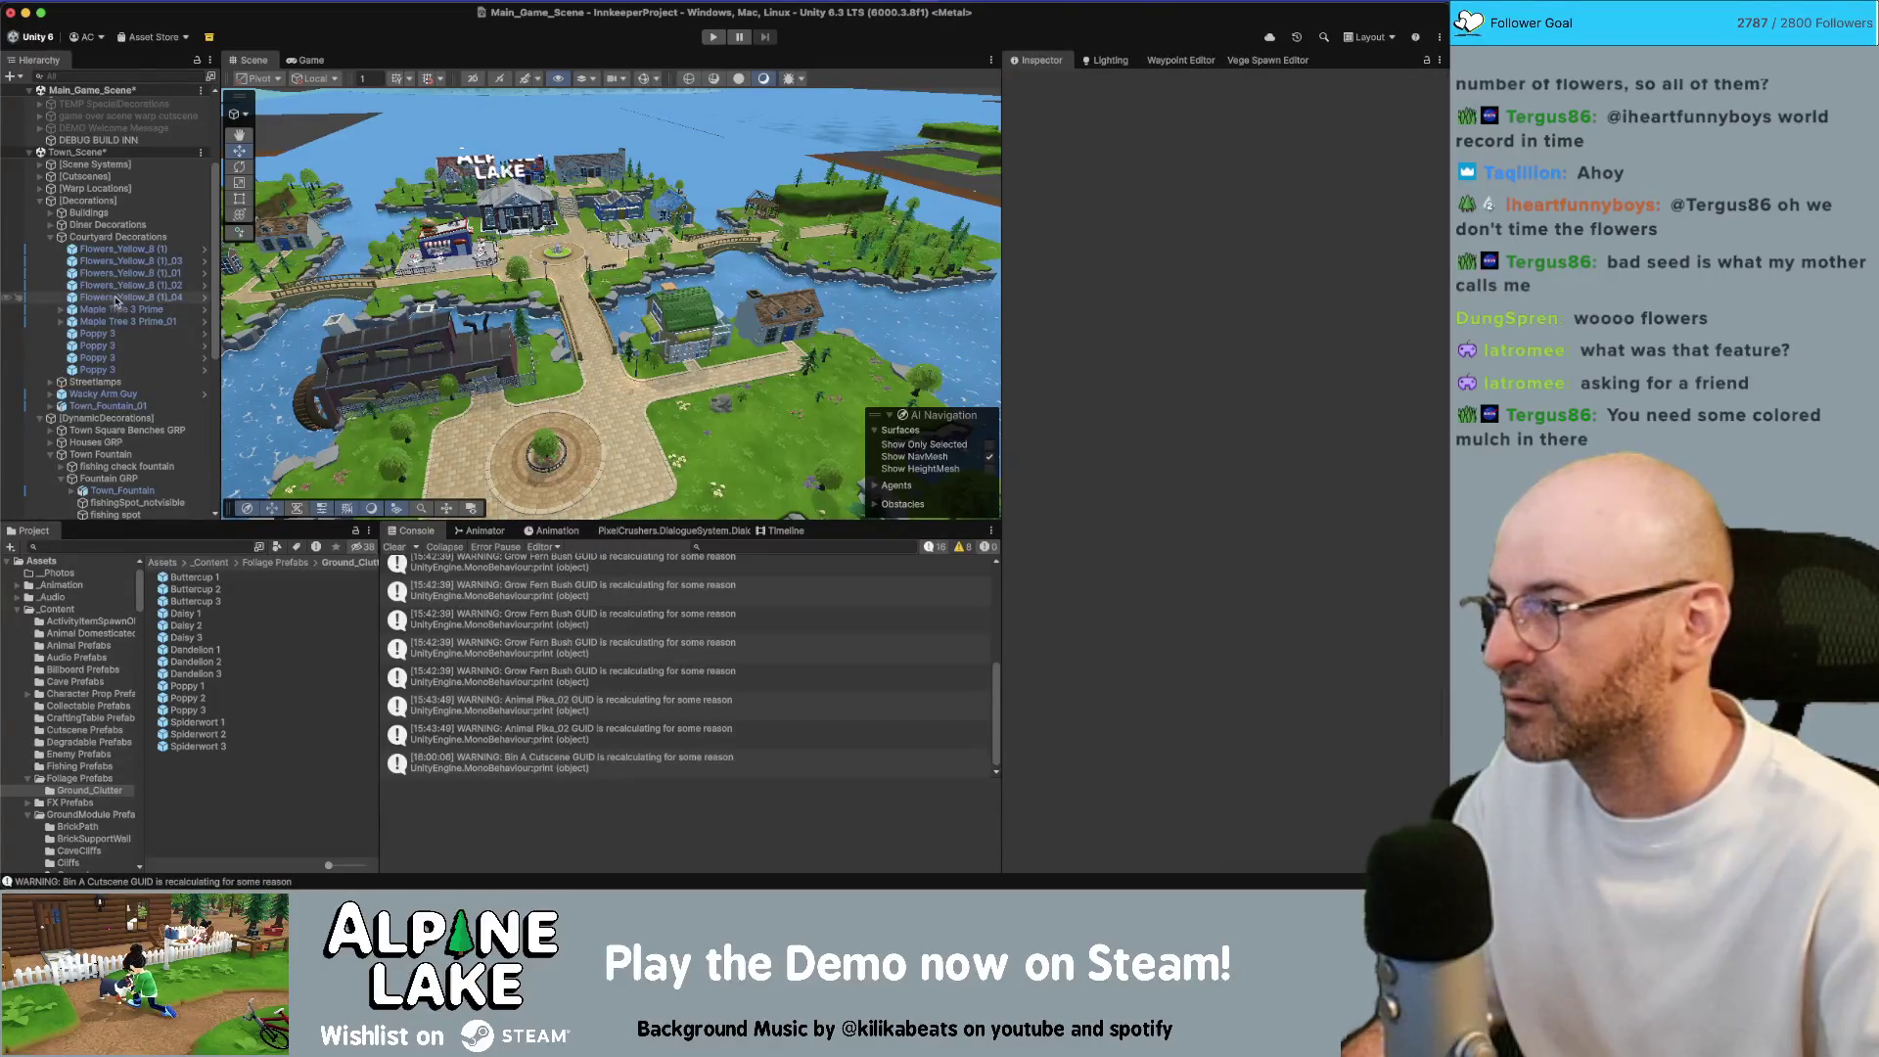
Replace the yellow flowers with Buttercup 3 using the same tool
{"action": "left_click", "coordinate": [338, 2]}
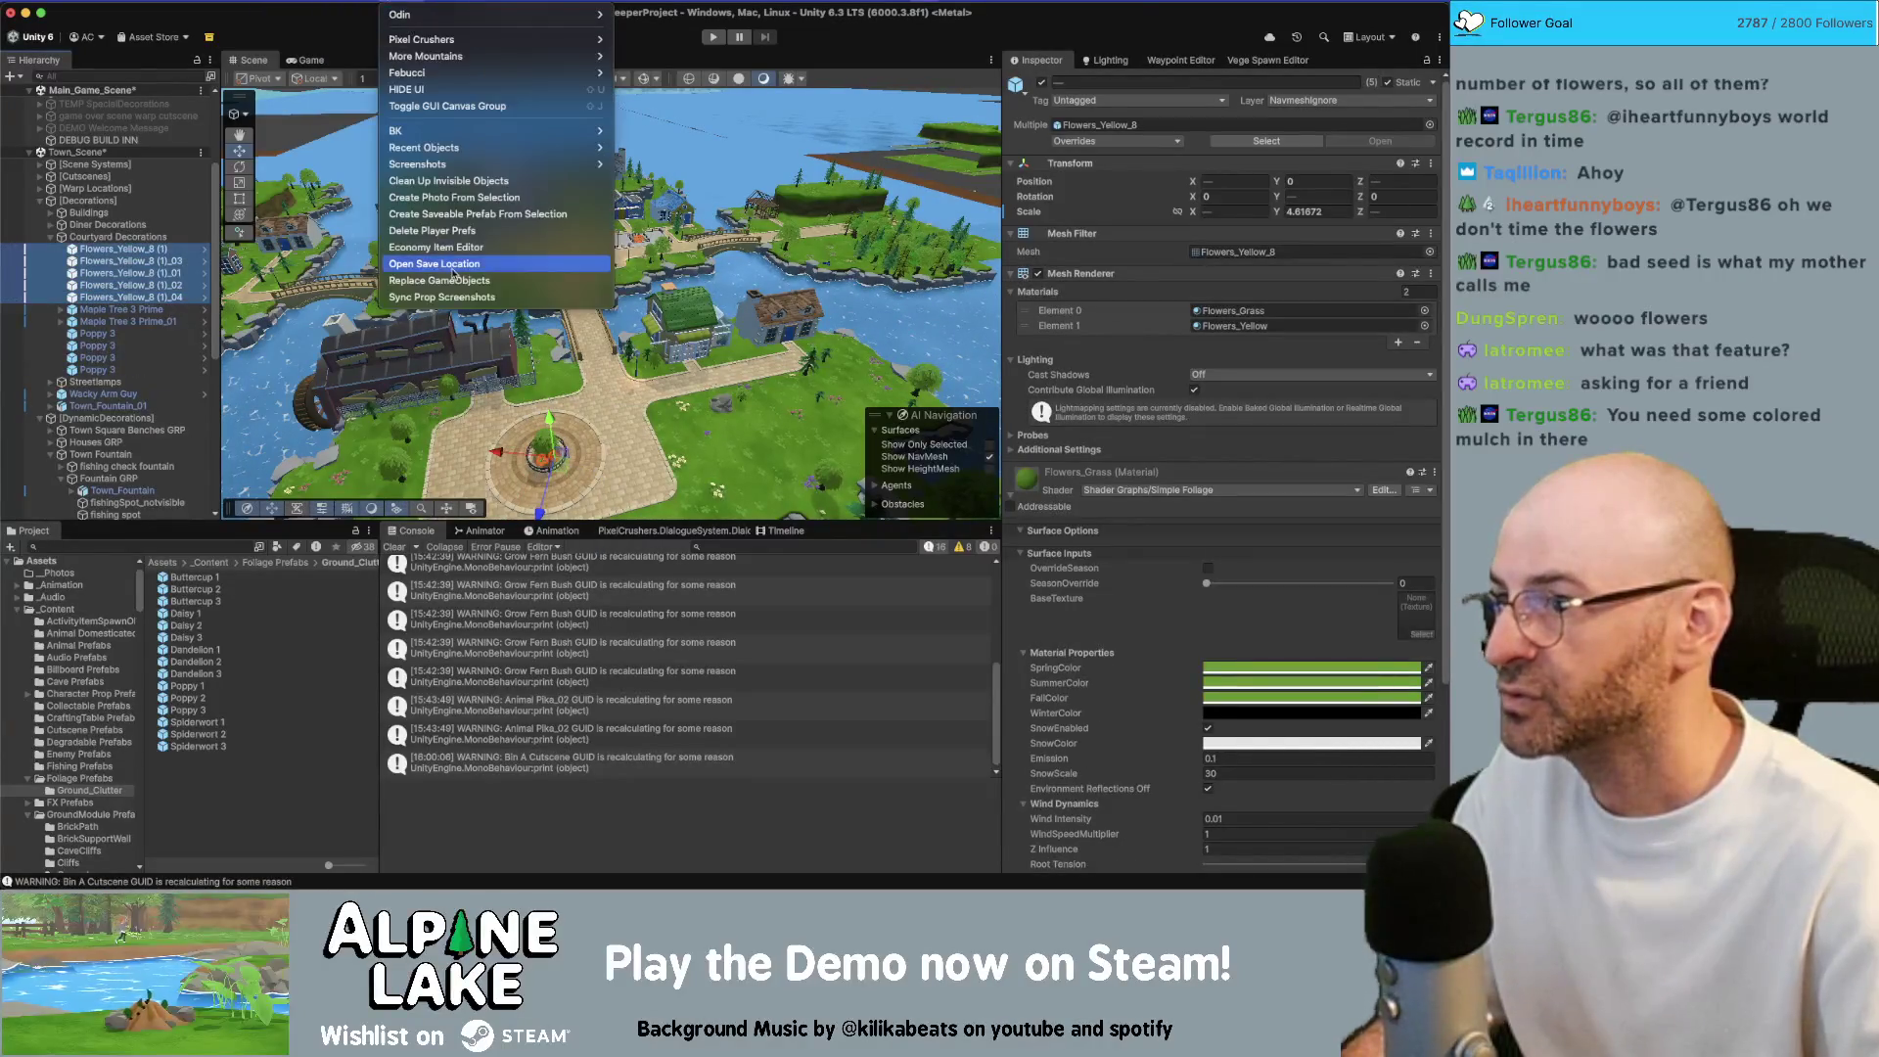
{"action": "left_click", "coordinate": [450, 279]}
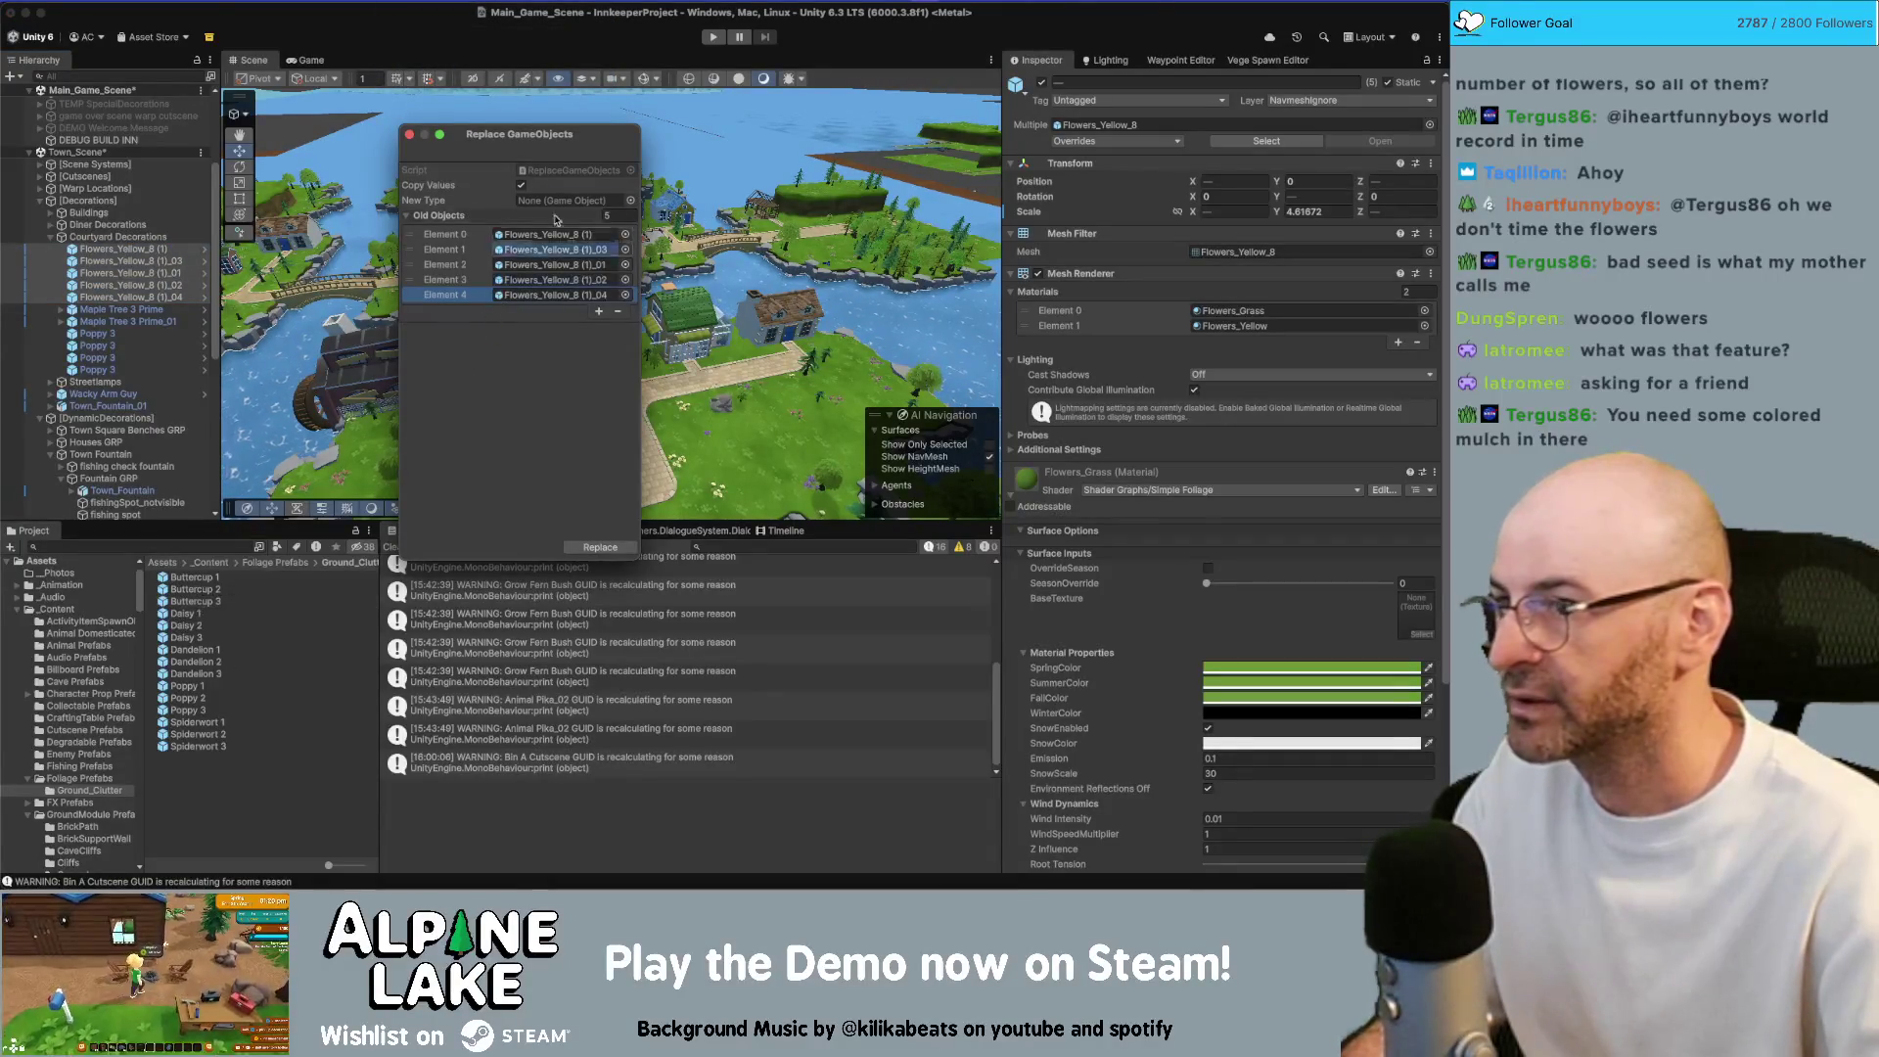
{"action": "left_click", "coordinate": [597, 549]}
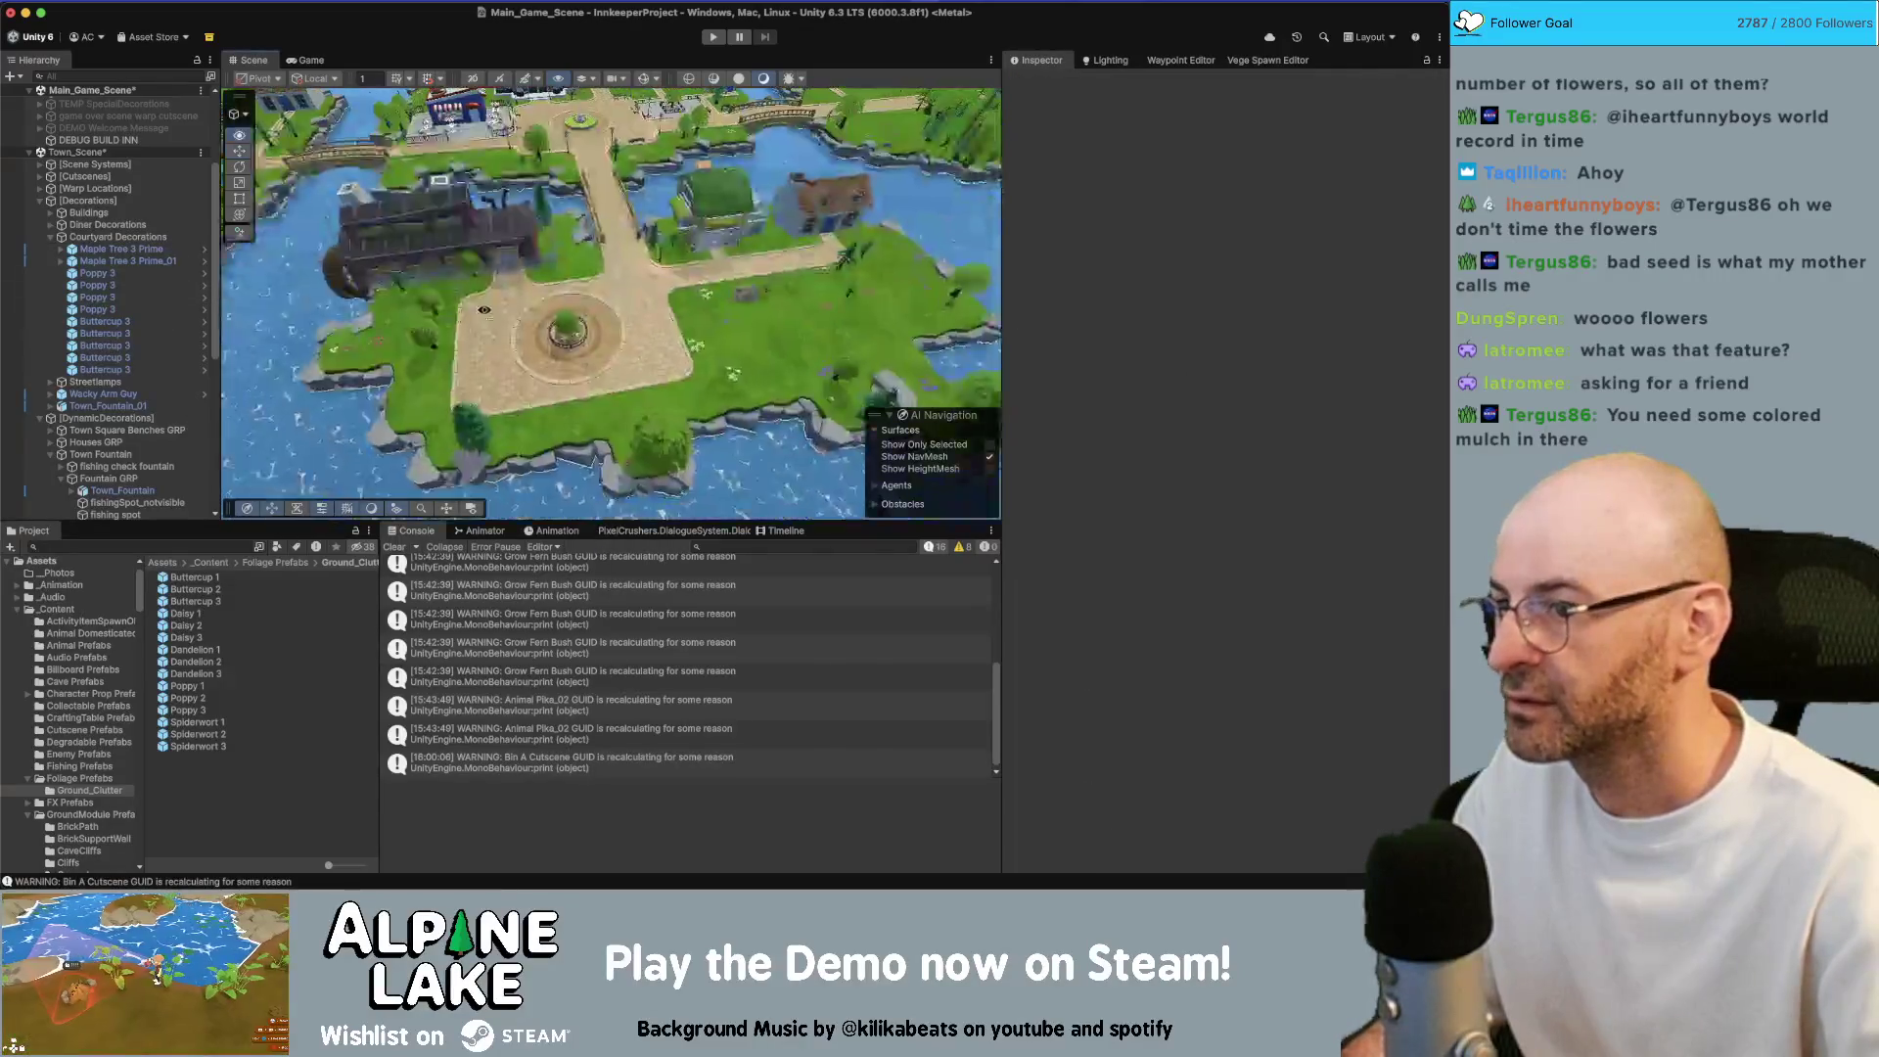
{"action": "mouse_move", "coordinate": [459, 264]}
{"action": "left_mouse_down"}
{"action": "mouse_move", "coordinate": [563, 251]}
{"action": "mouse_move", "coordinate": [481, 283]}
{"action": "mouse_move", "coordinate": [516, 288]}
{"action": "left_mouse_up"}
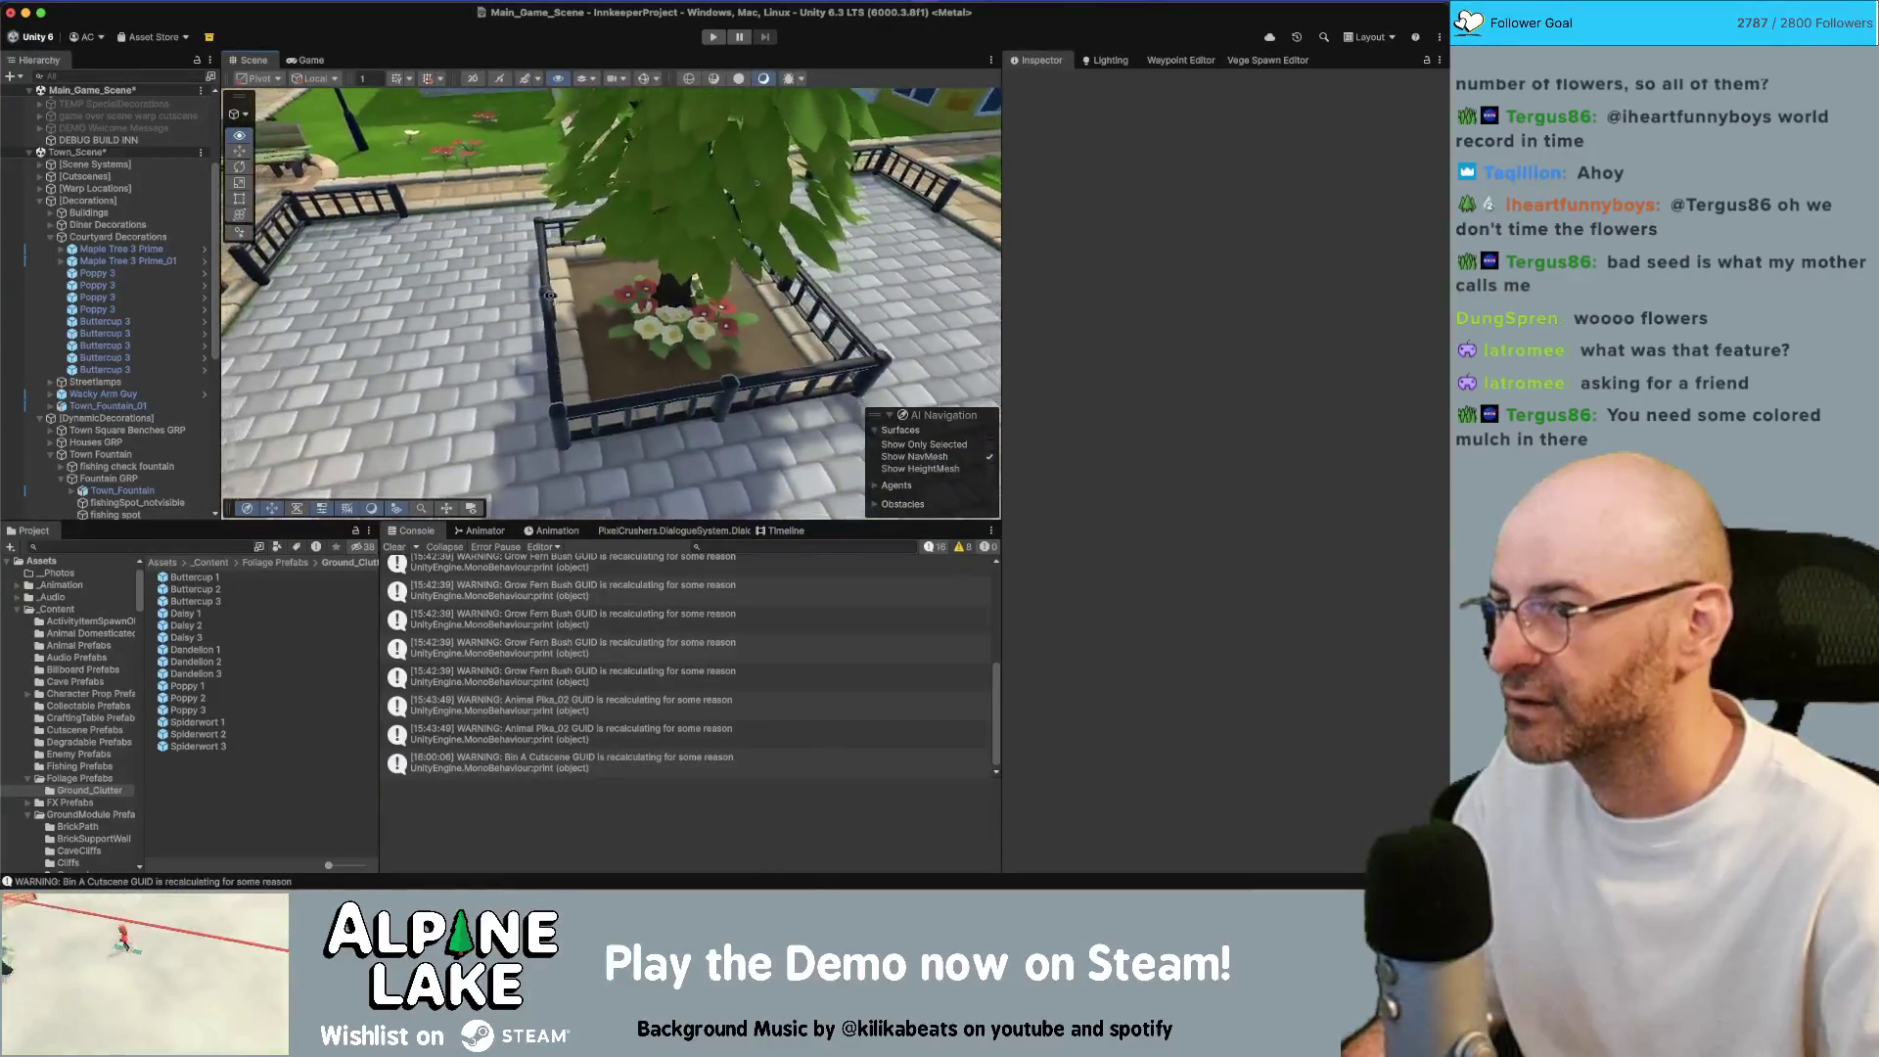
Inspect the new poppies and buttercups in the courtyard planter
{"action": "left_click", "coordinate": [651, 304]}
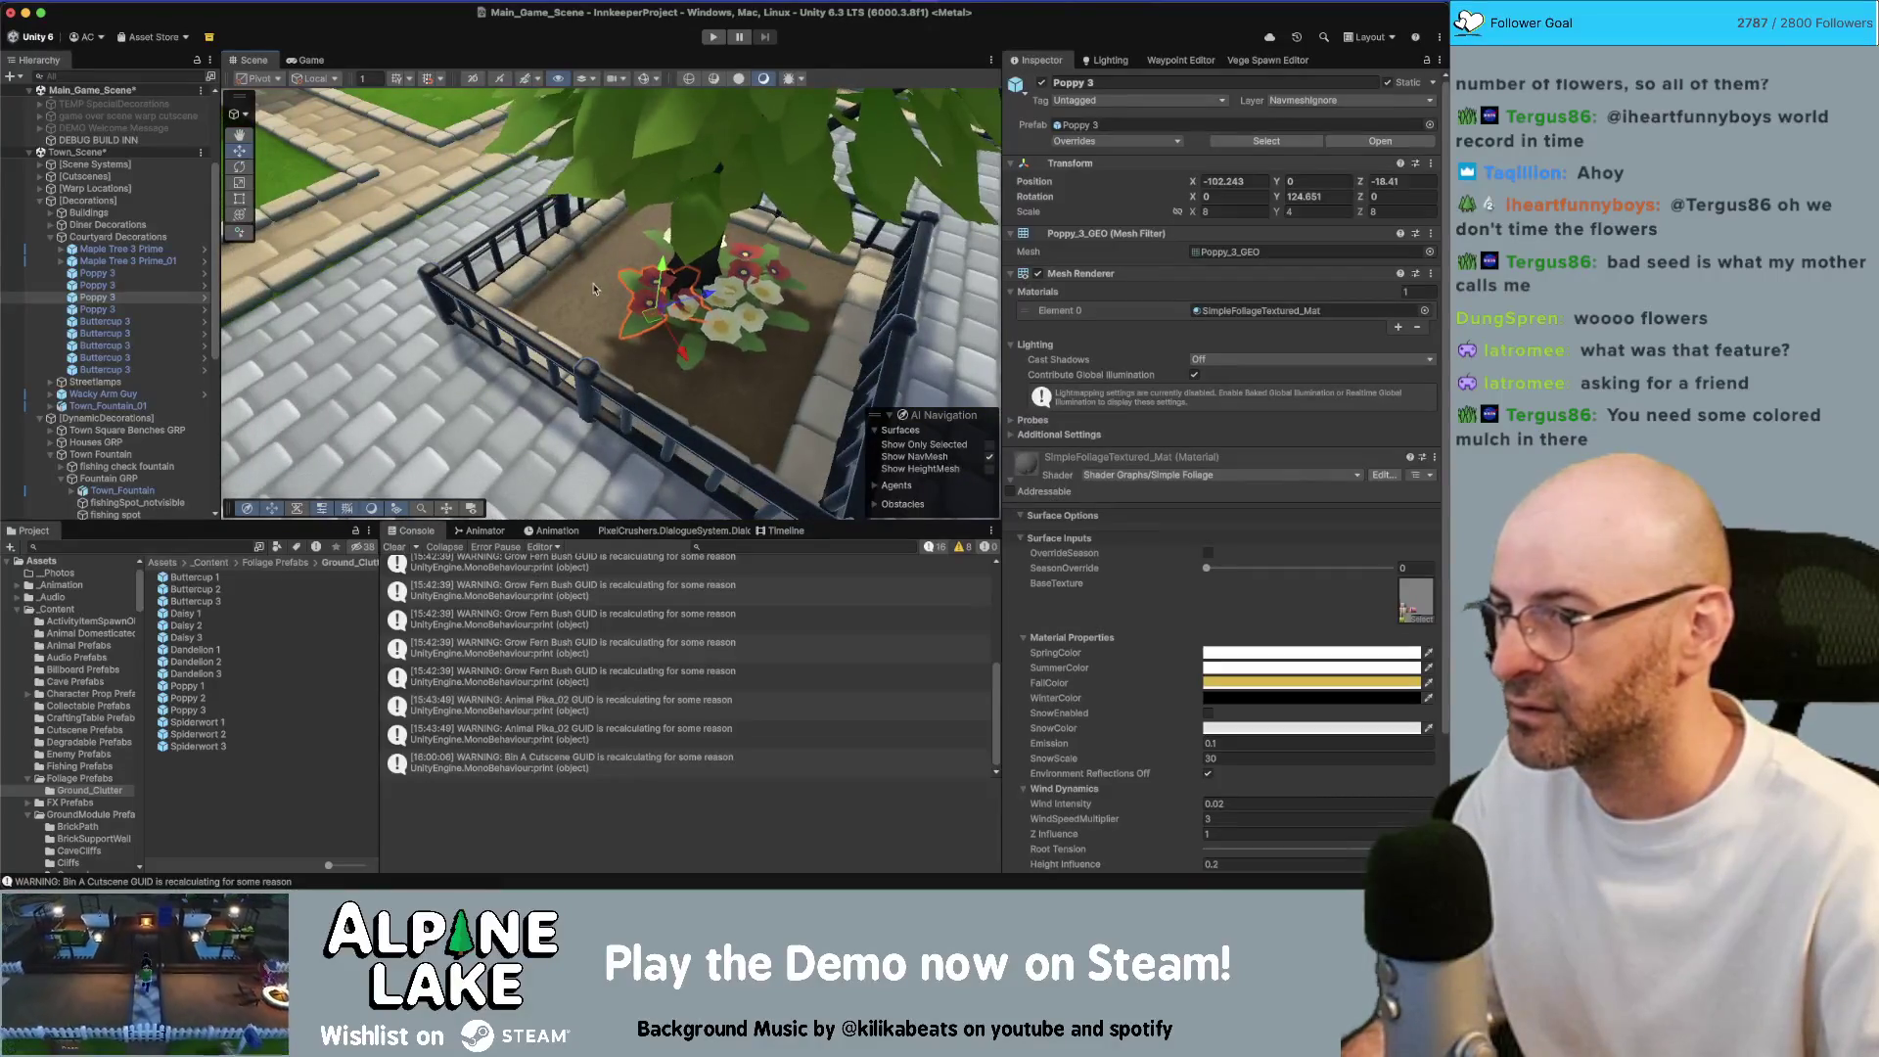
{"action": "left_click", "coordinate": [510, 276]}
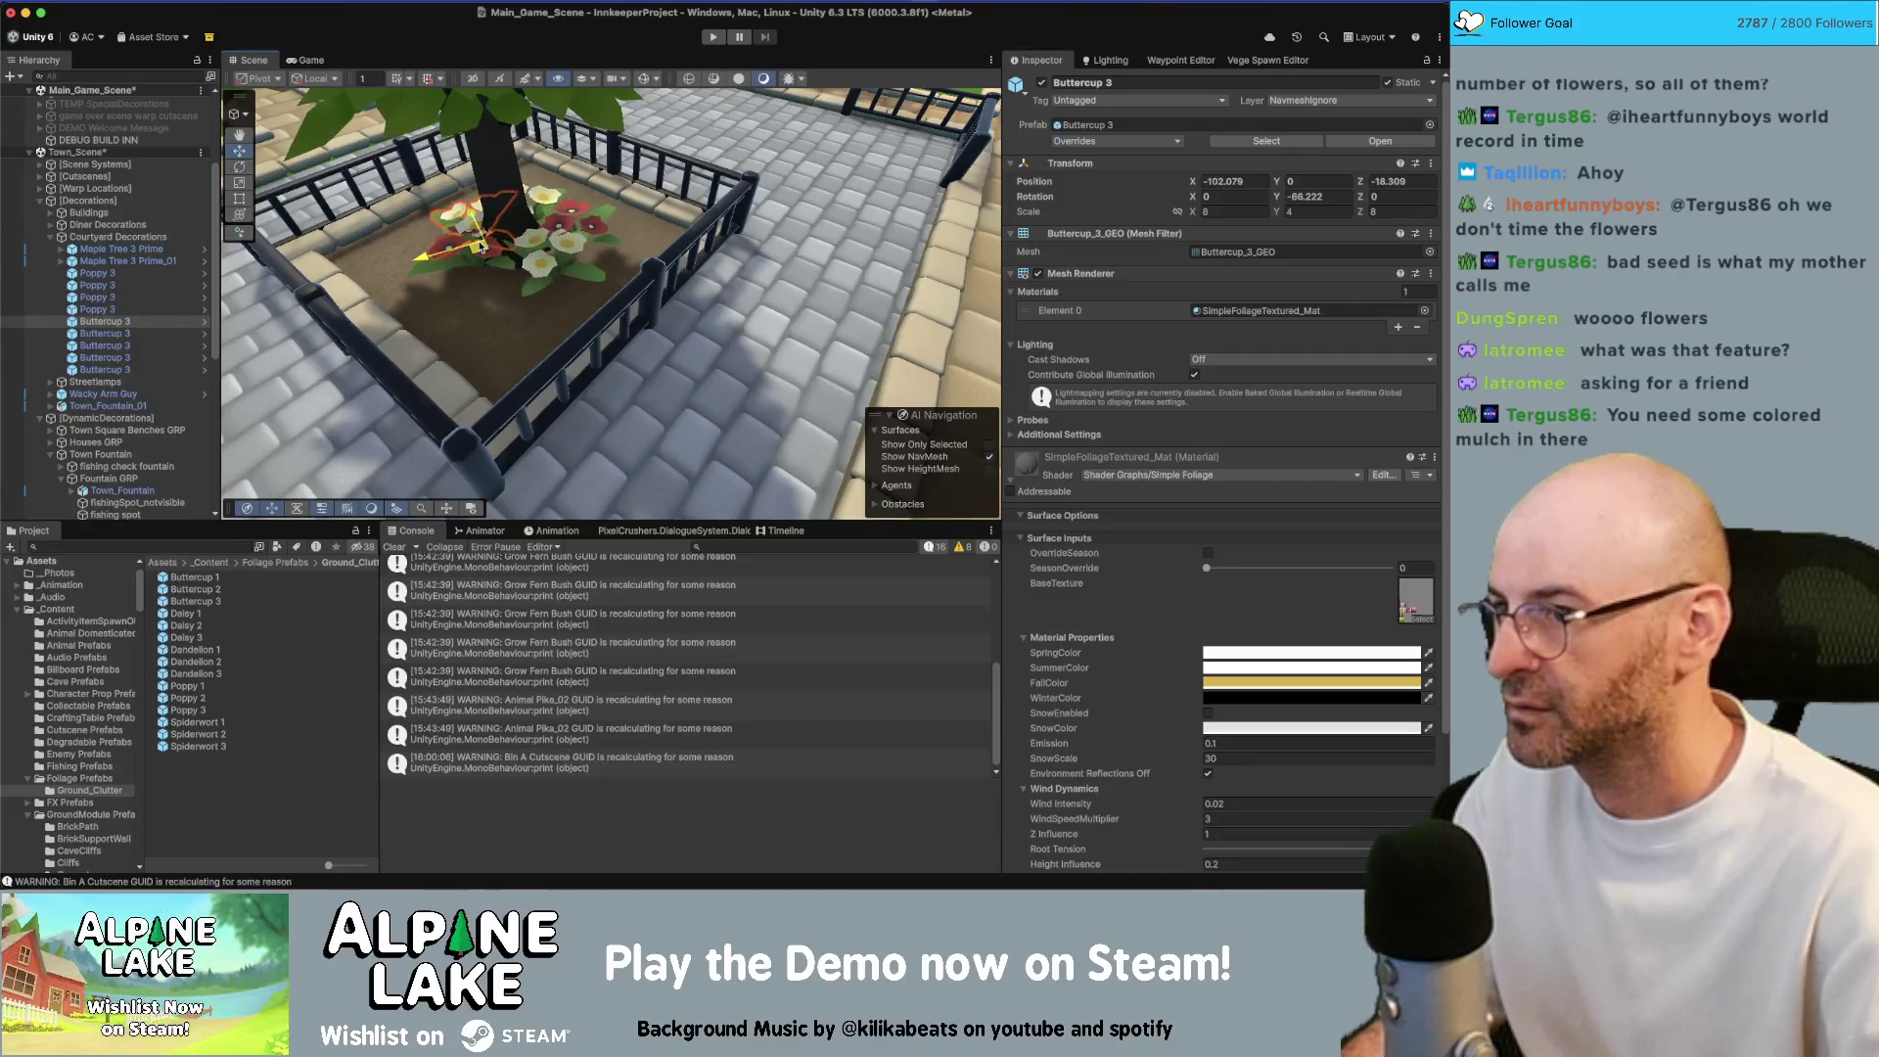
{"action": "left_click", "coordinate": [449, 250]}
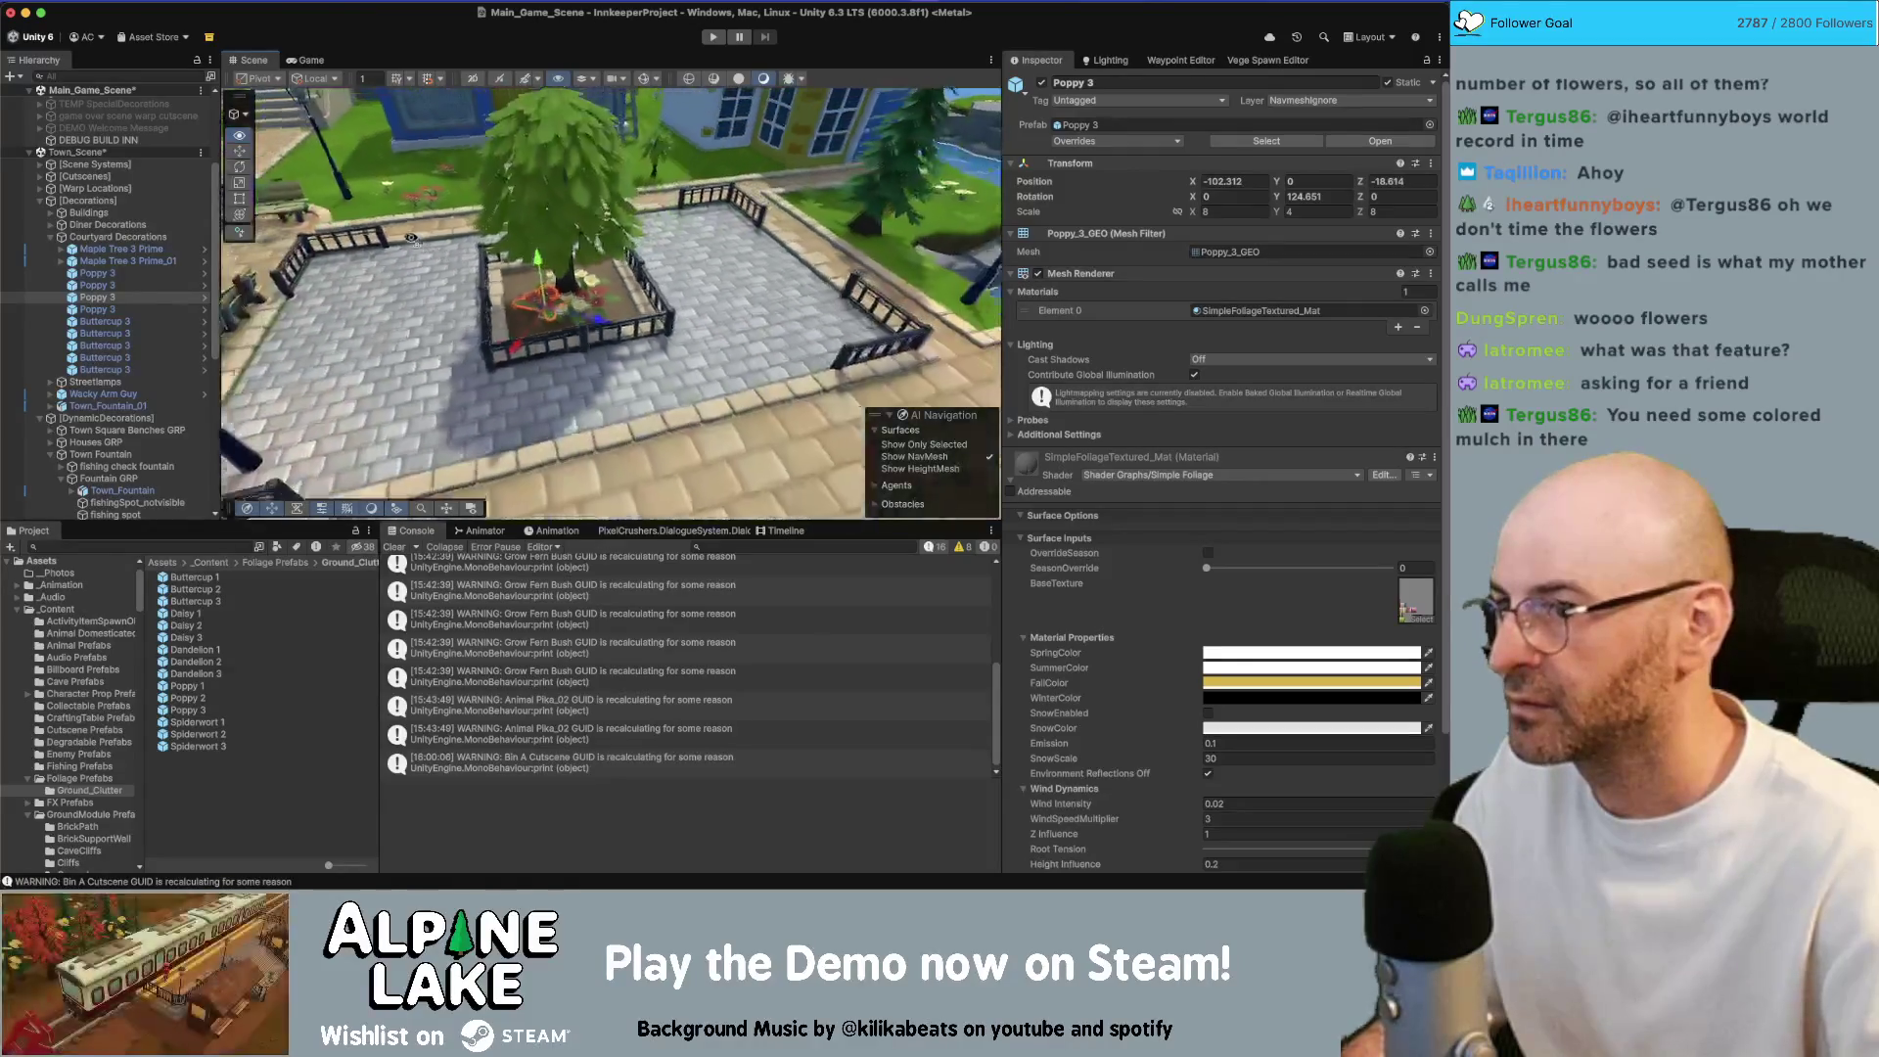
{"action": "mouse_move", "coordinate": [447, 125]}
{"action": "left_mouse_down"}
{"action": "mouse_move", "coordinate": [471, 207]}
{"action": "mouse_move", "coordinate": [391, 219]}
{"action": "left_mouse_up"}
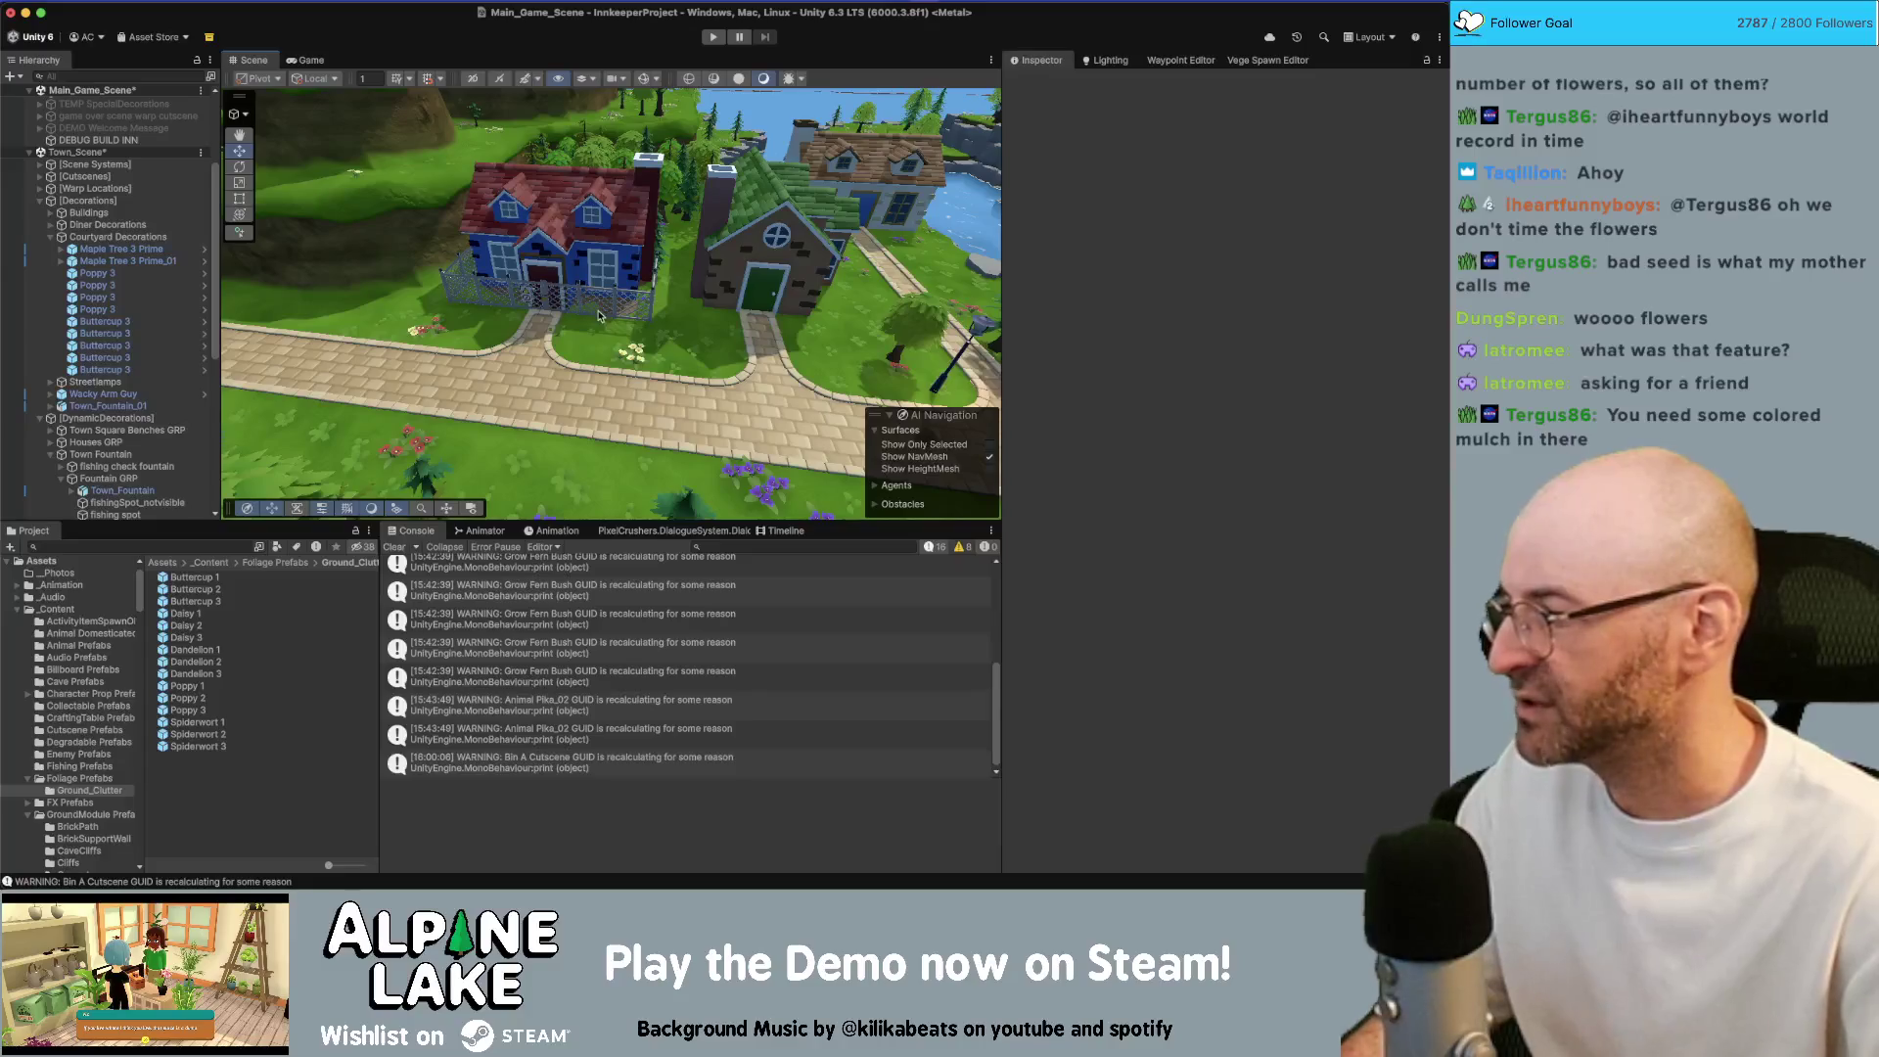
{"action": "mouse_move", "coordinate": [607, 311]}
{"action": "left_mouse_down"}
{"action": "mouse_move", "coordinate": [1018, 290]}
{"action": "mouse_move", "coordinate": [901, 305]}
{"action": "left_mouse_up"}
Search the Project assets for 'replace'
{"action": "mouse_move", "coordinate": [397, 1]}
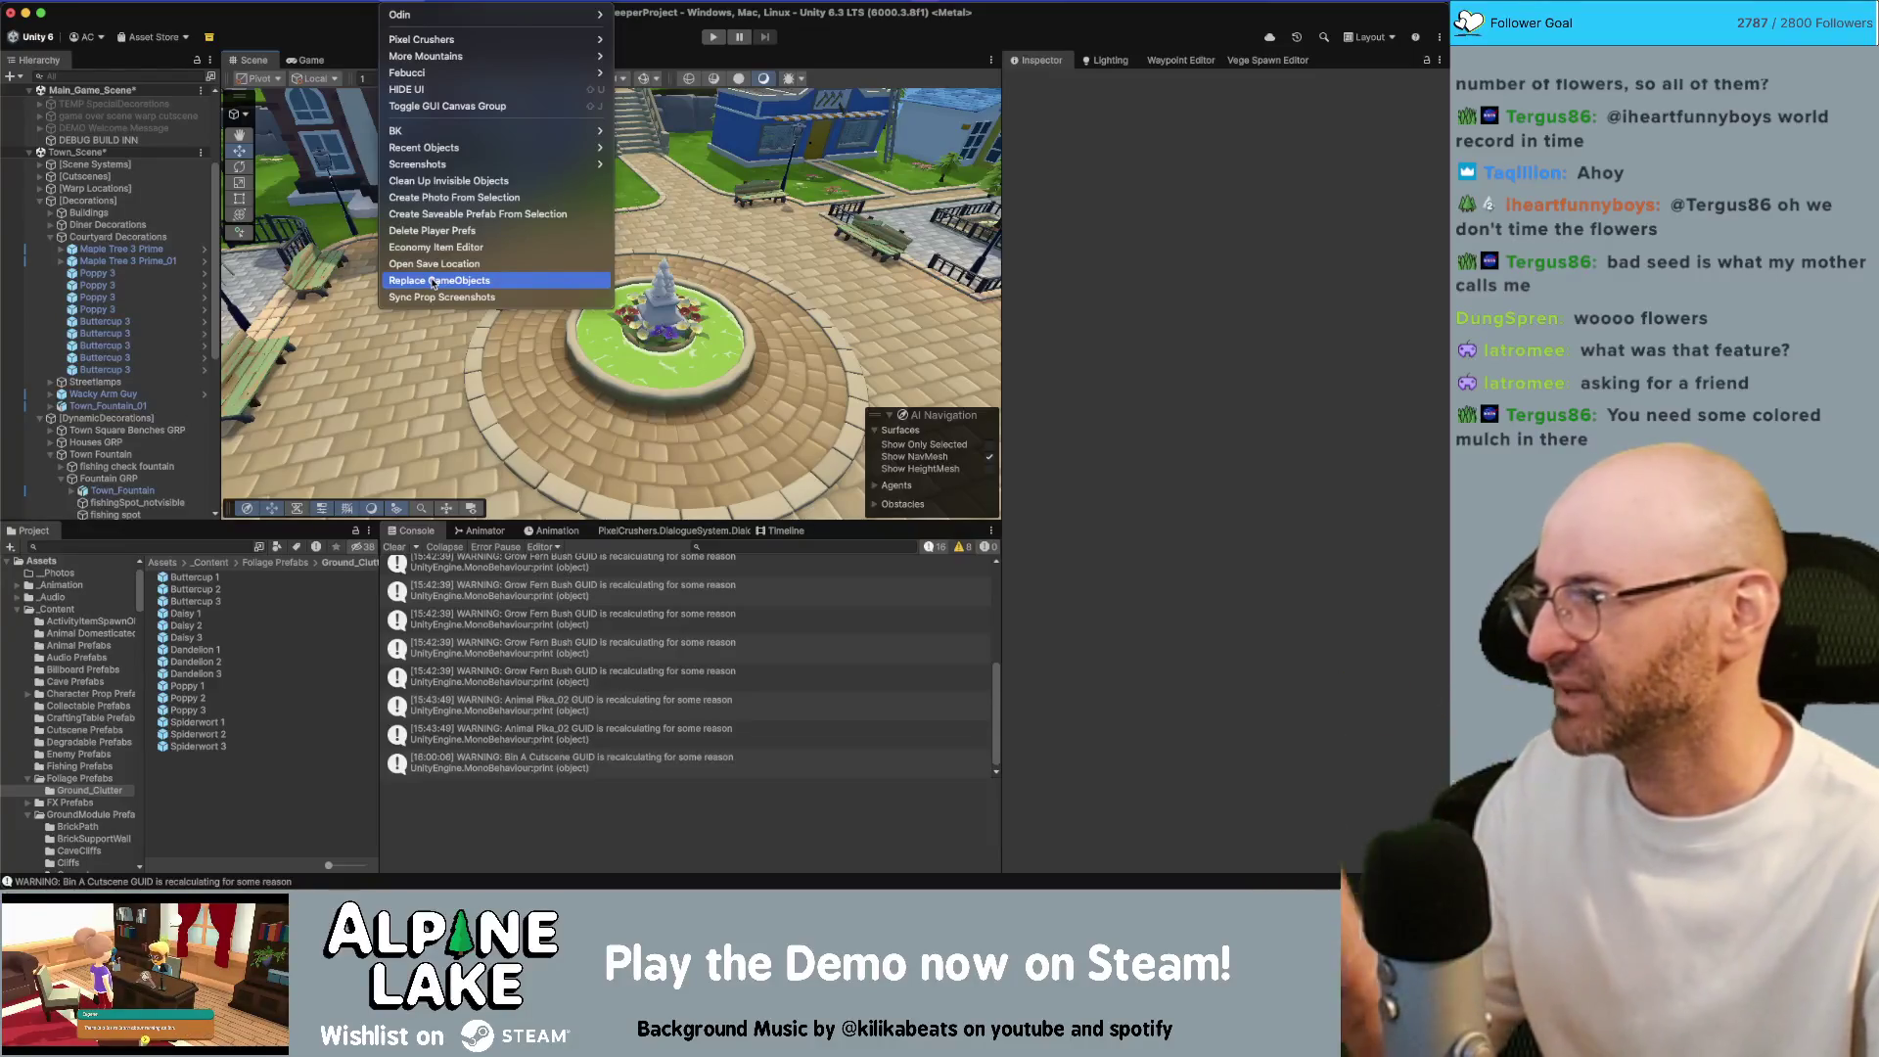
{"action": "left_click", "coordinate": [434, 282]}
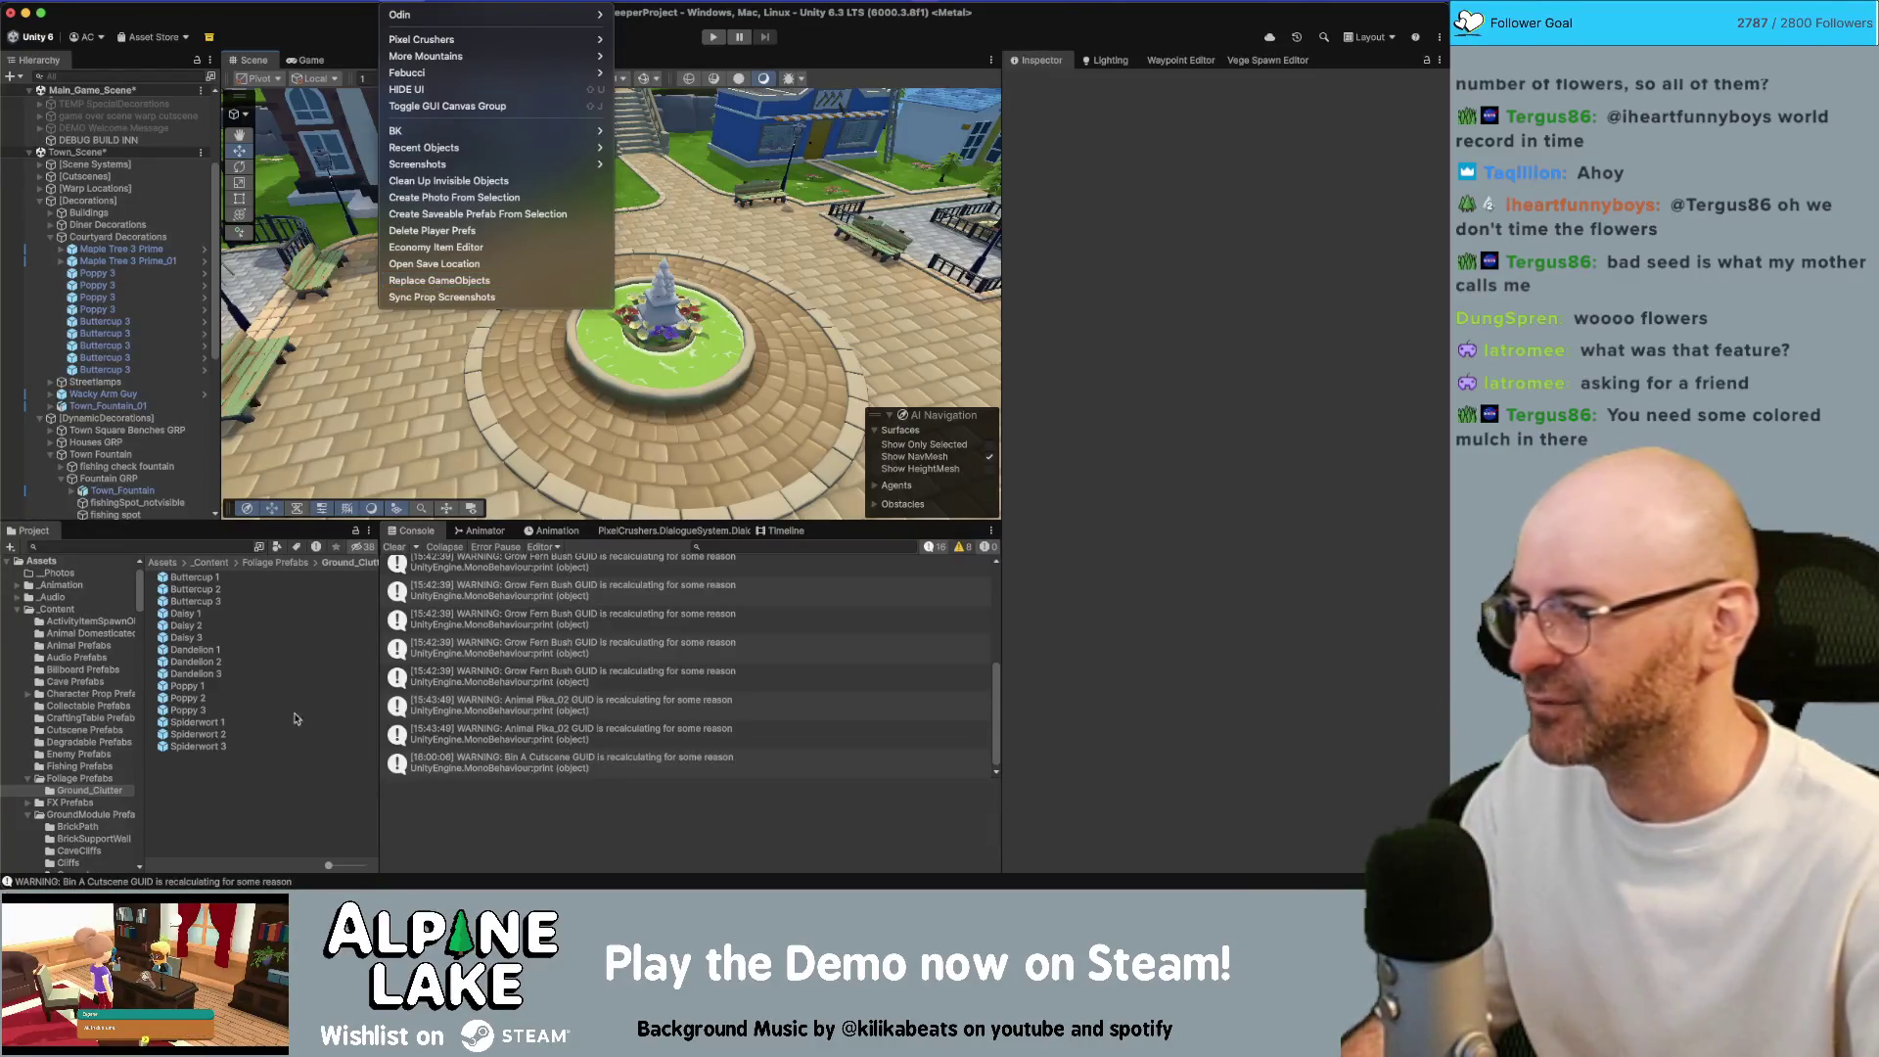
{"action": "left_click", "coordinate": [187, 546]}
{"action": "type", "text": "repla"}
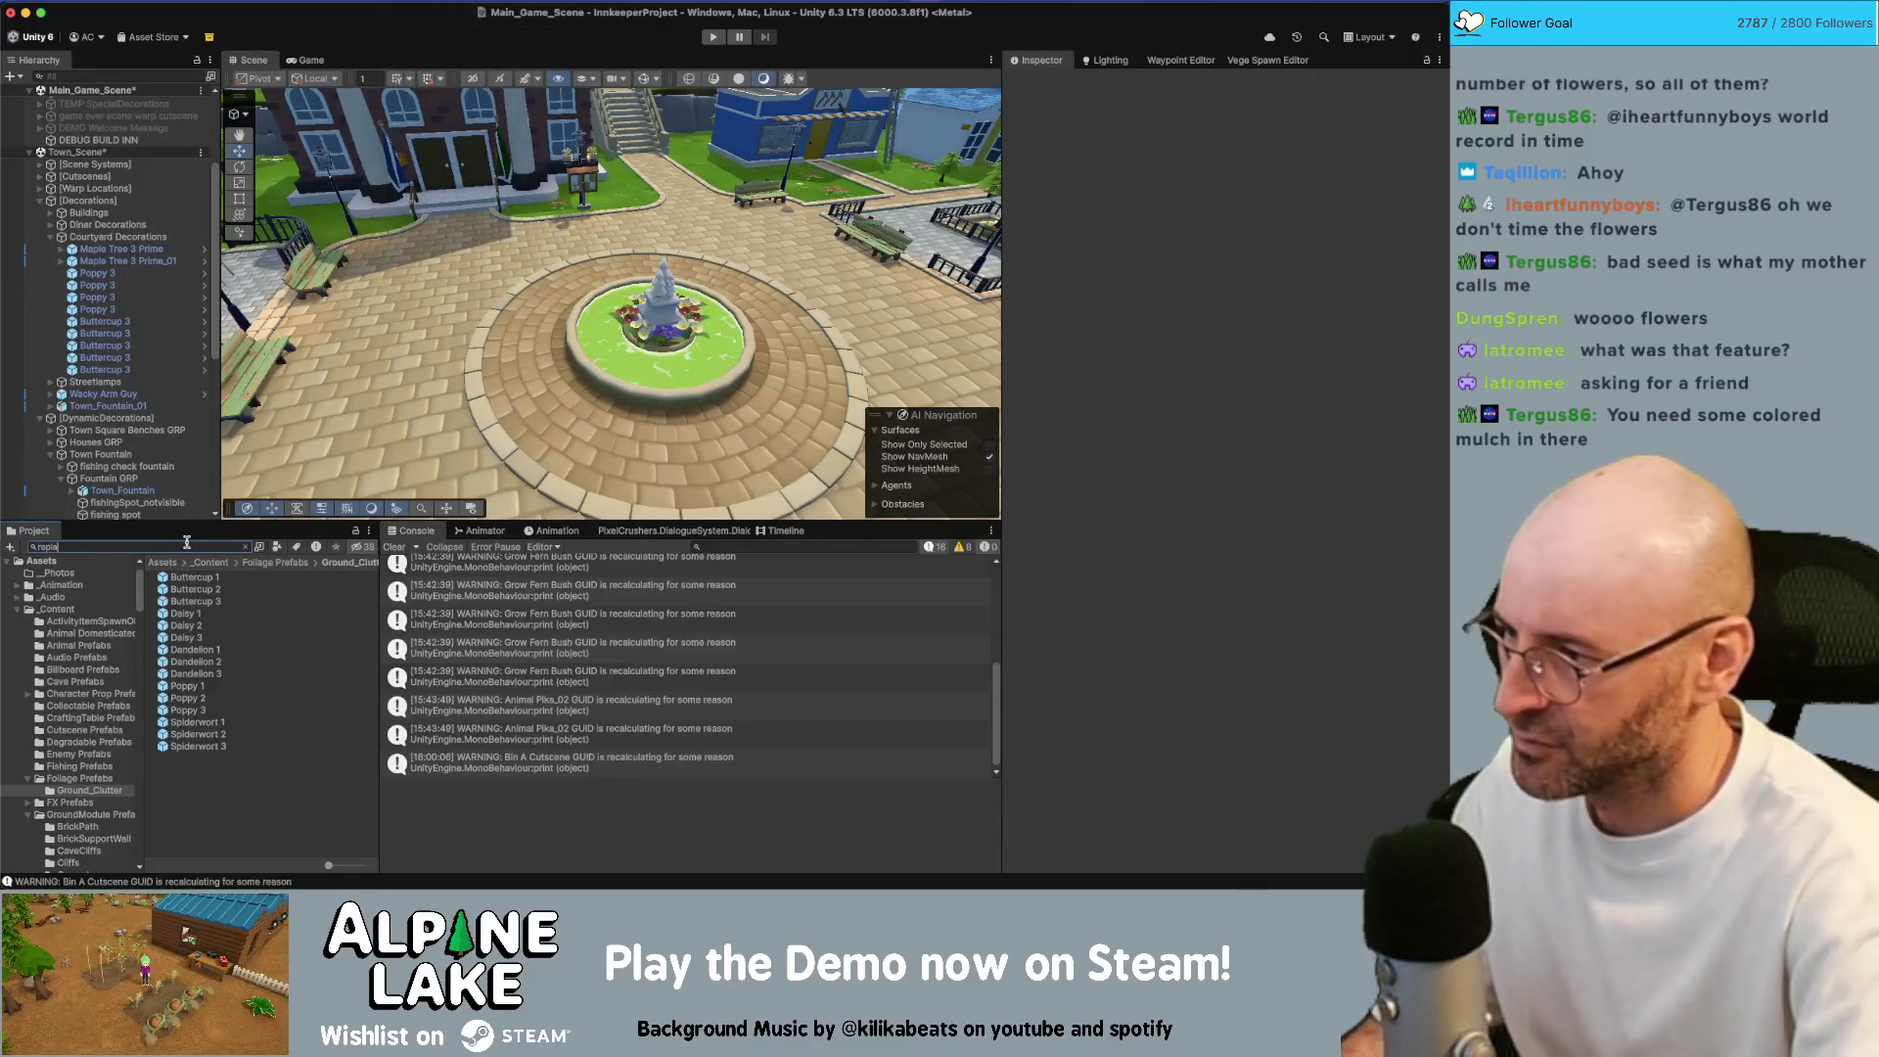
{"action": "type", "text": "cegame"}
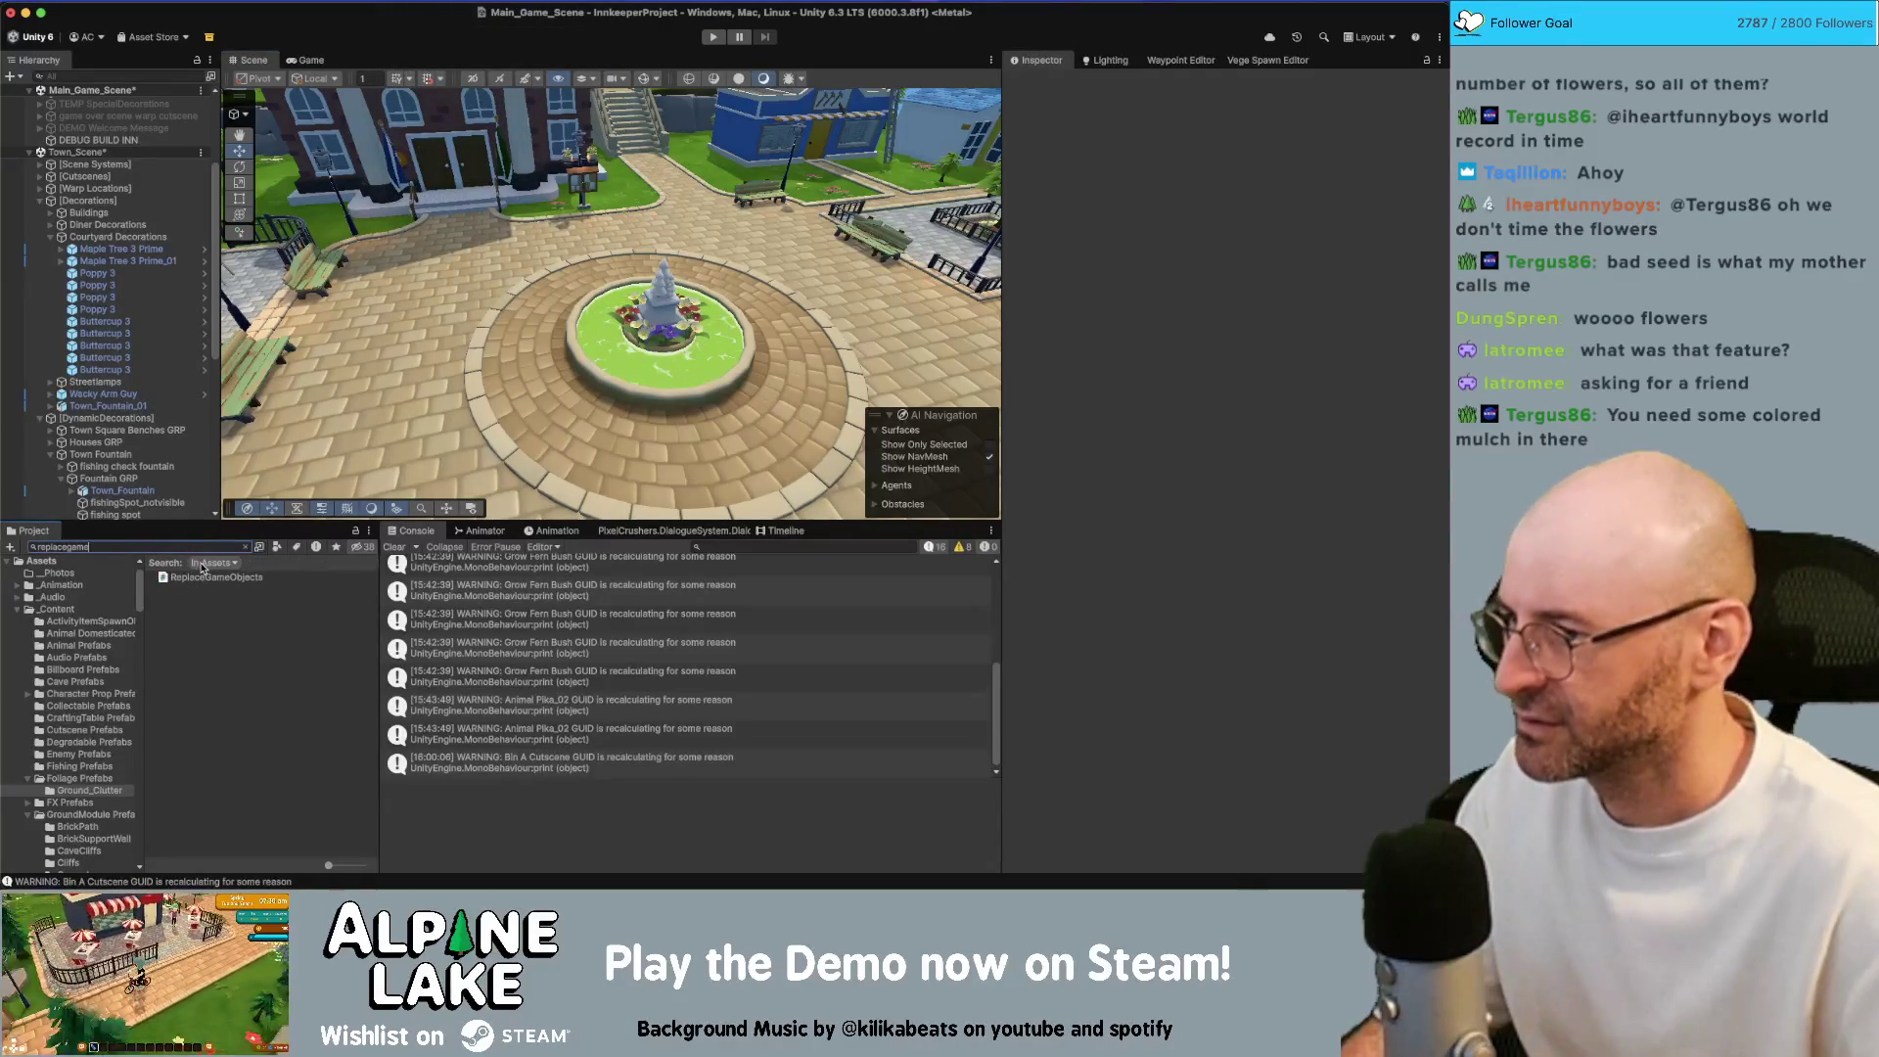
Open ReplaceGameObjects.cs and inspect the NewType and OldObjects fields and their usages
{"action": "double_click", "coordinate": [201, 579]}
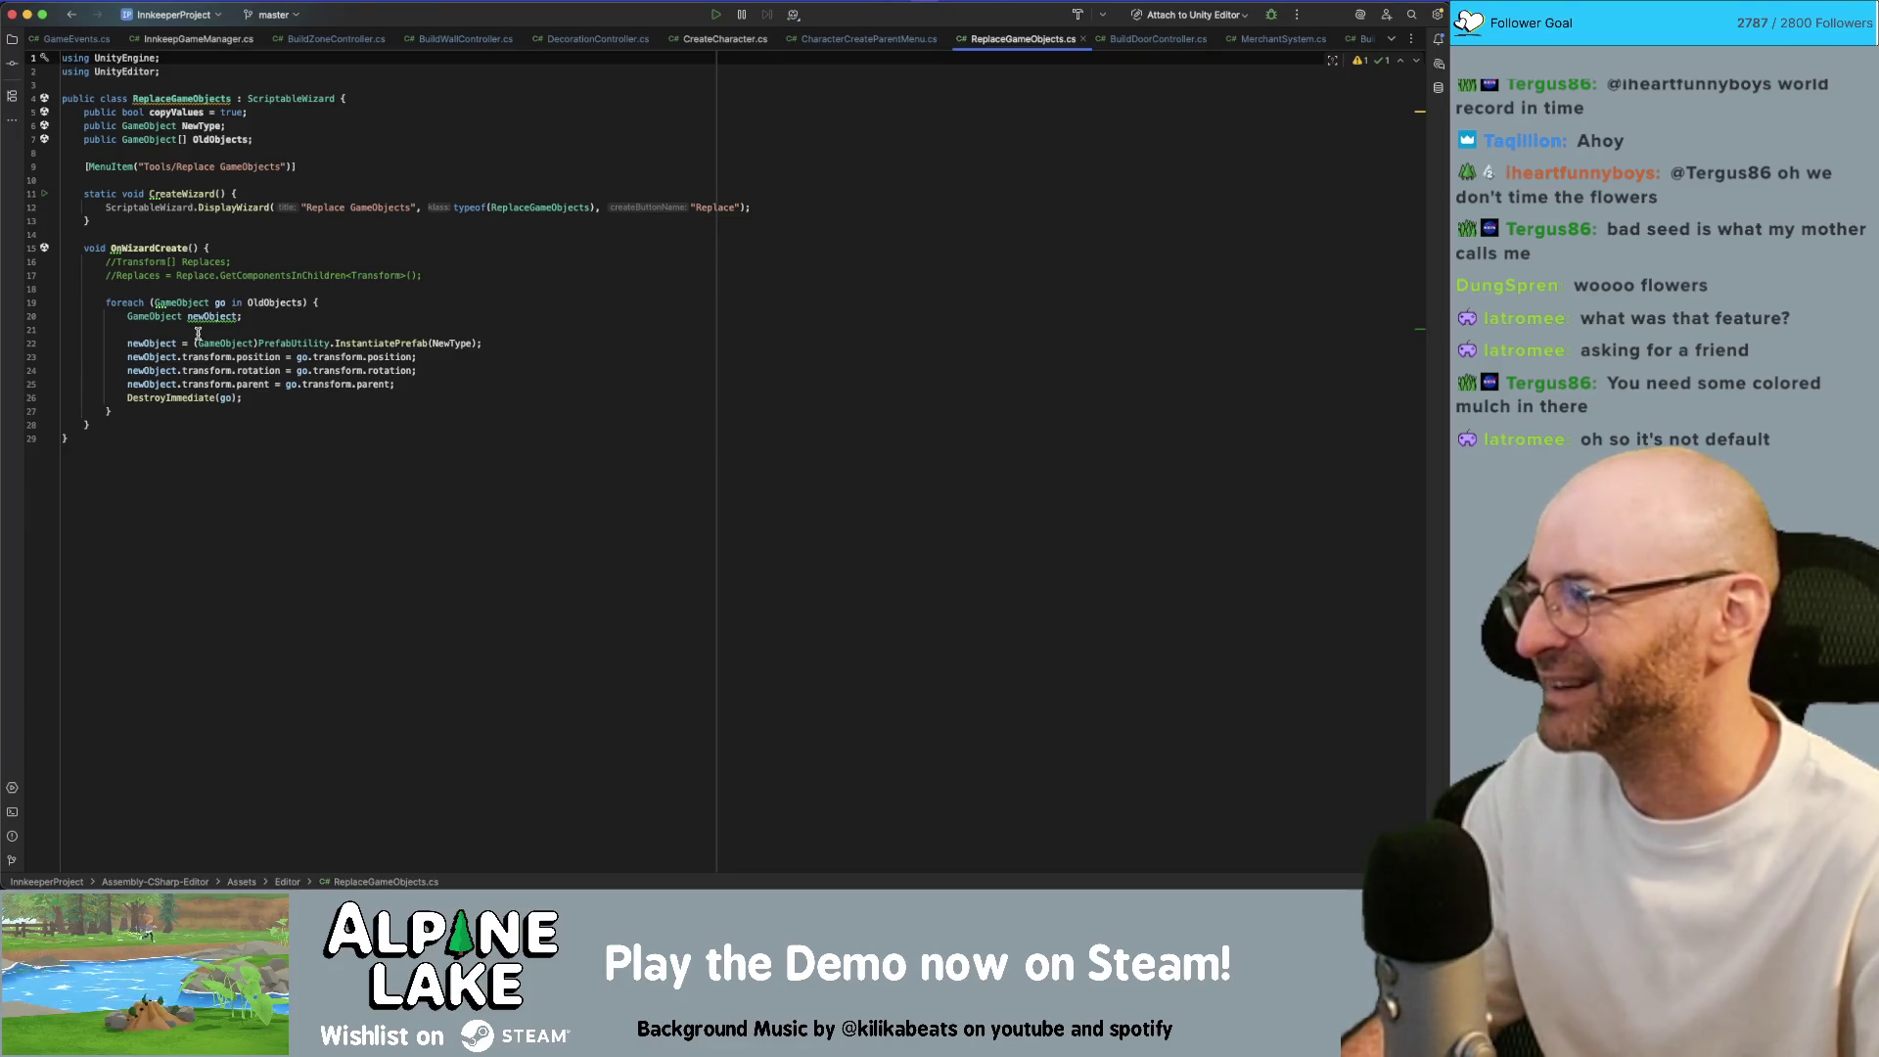
{"action": "left_click", "coordinate": [207, 135]}
{"action": "left_click", "coordinate": [207, 127]}
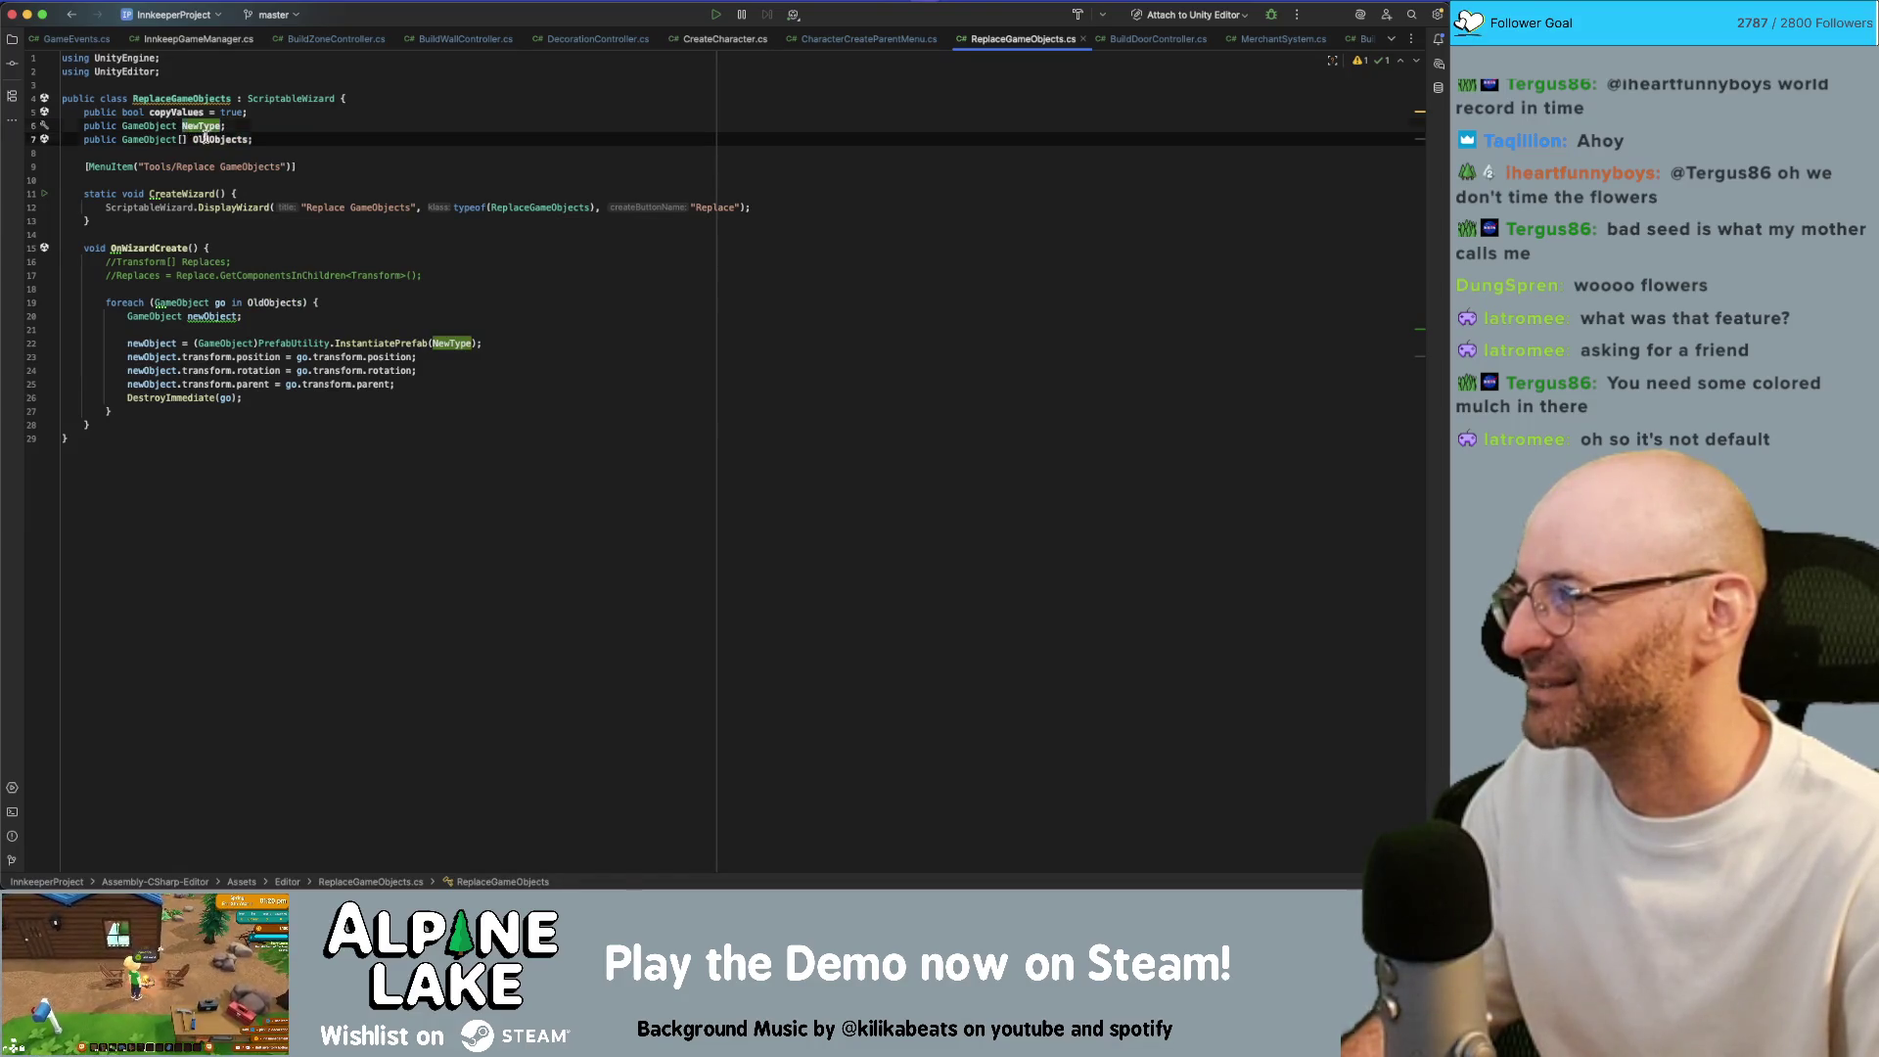
{"action": "left_click", "coordinate": [205, 138]}
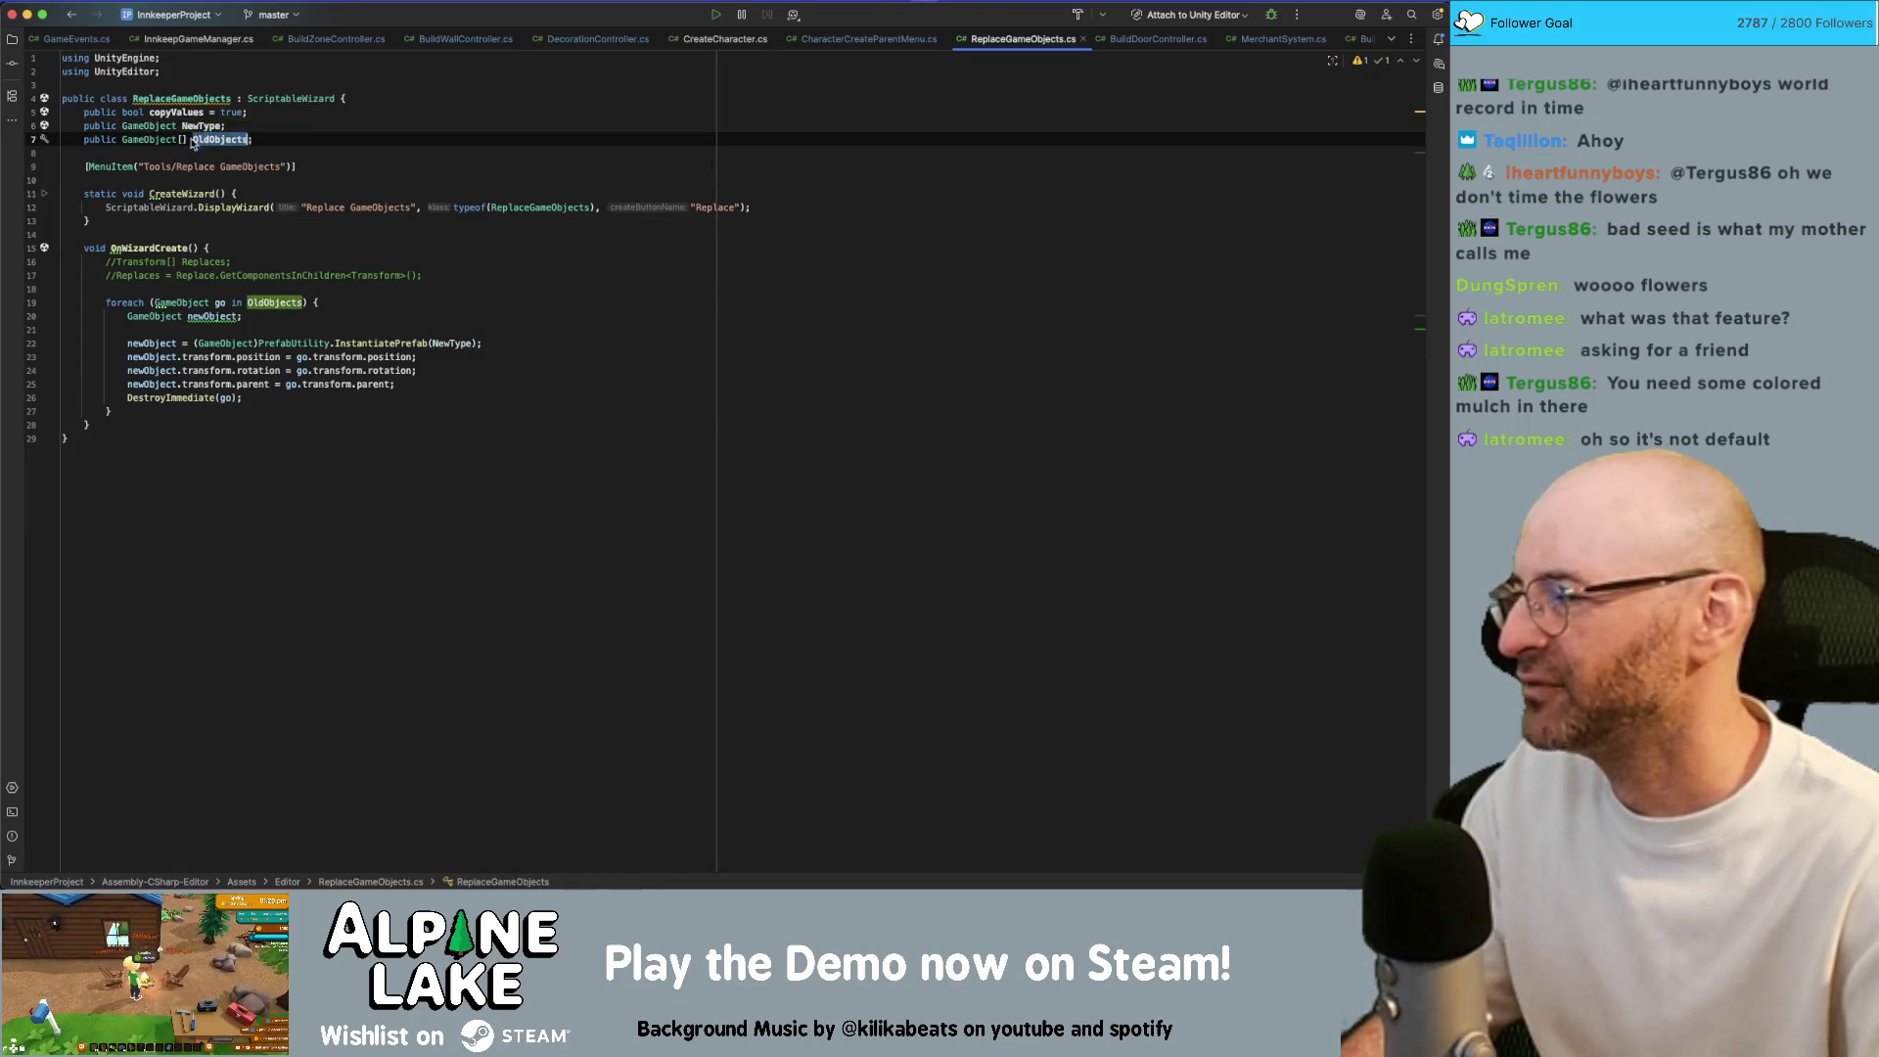
{"action": "left_click", "coordinate": [205, 127]}
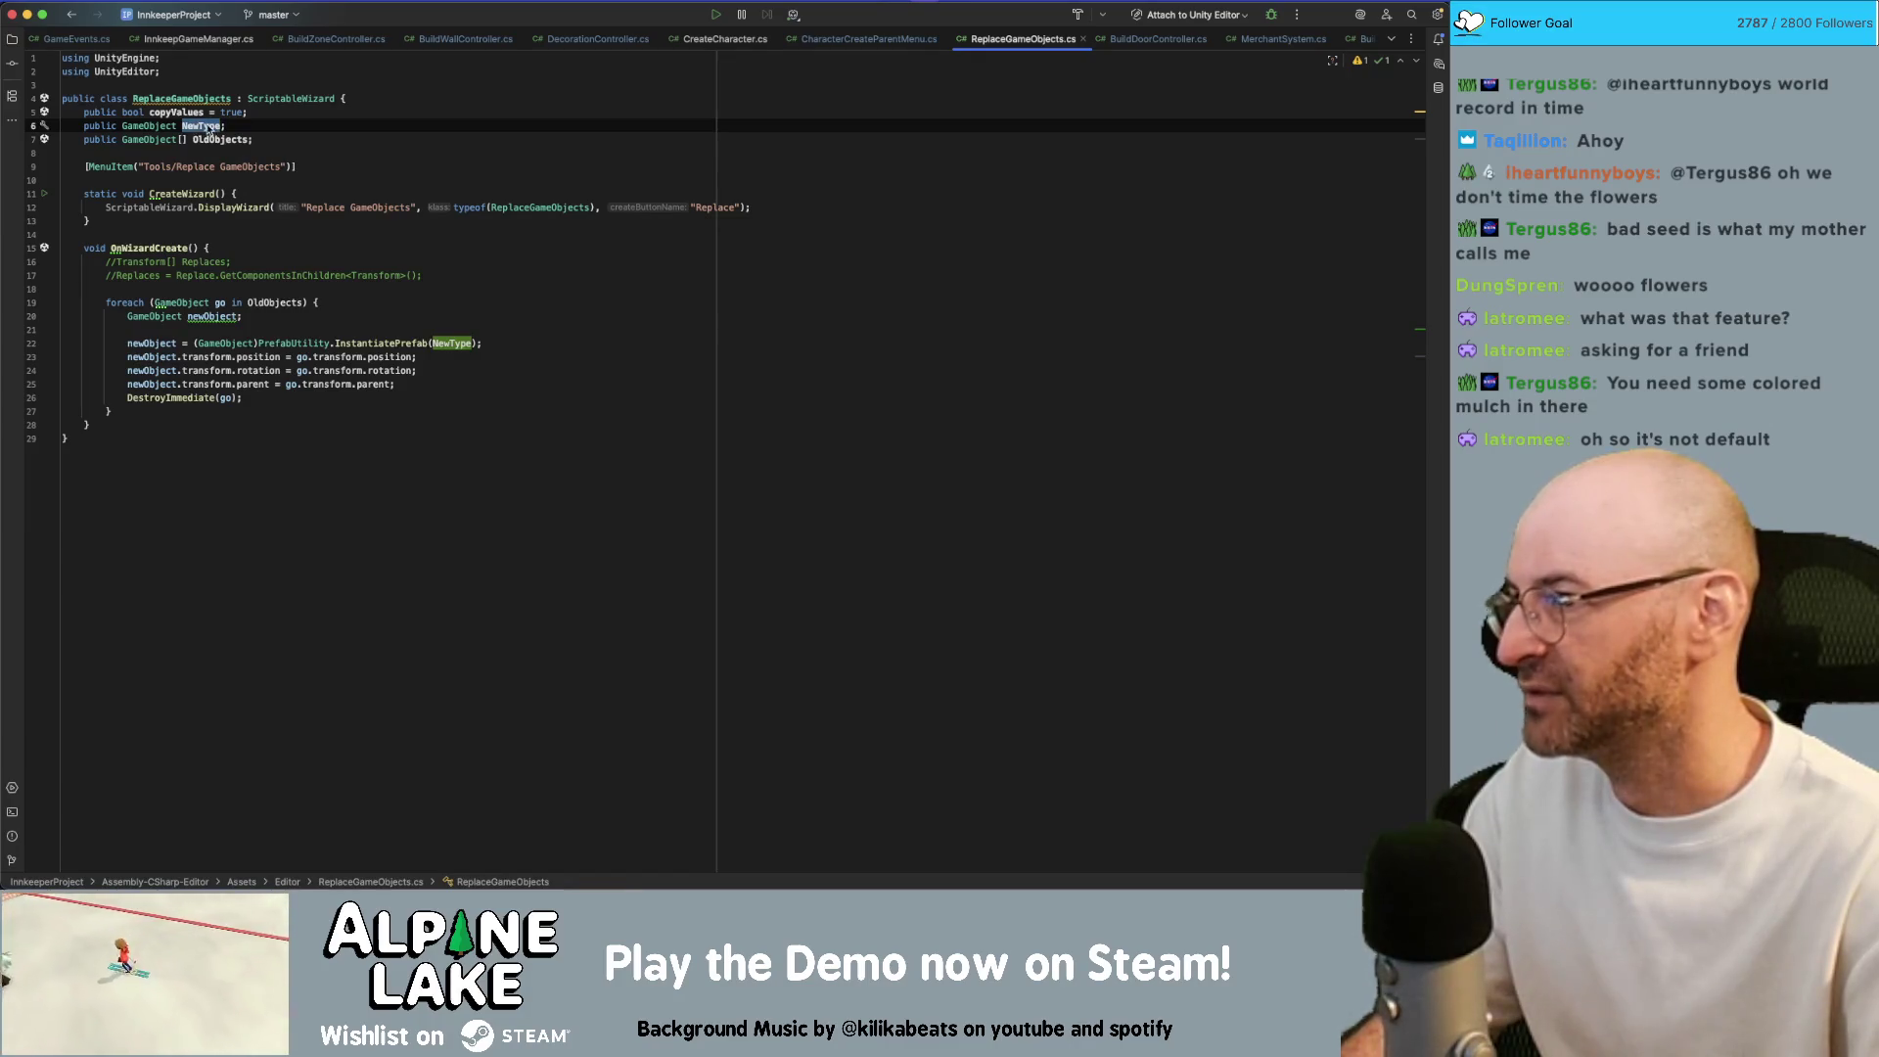
{"action": "left_click", "coordinate": [196, 127]}
{"action": "left_click", "coordinate": [211, 139]}
{"action": "double_click", "coordinate": [214, 140]}
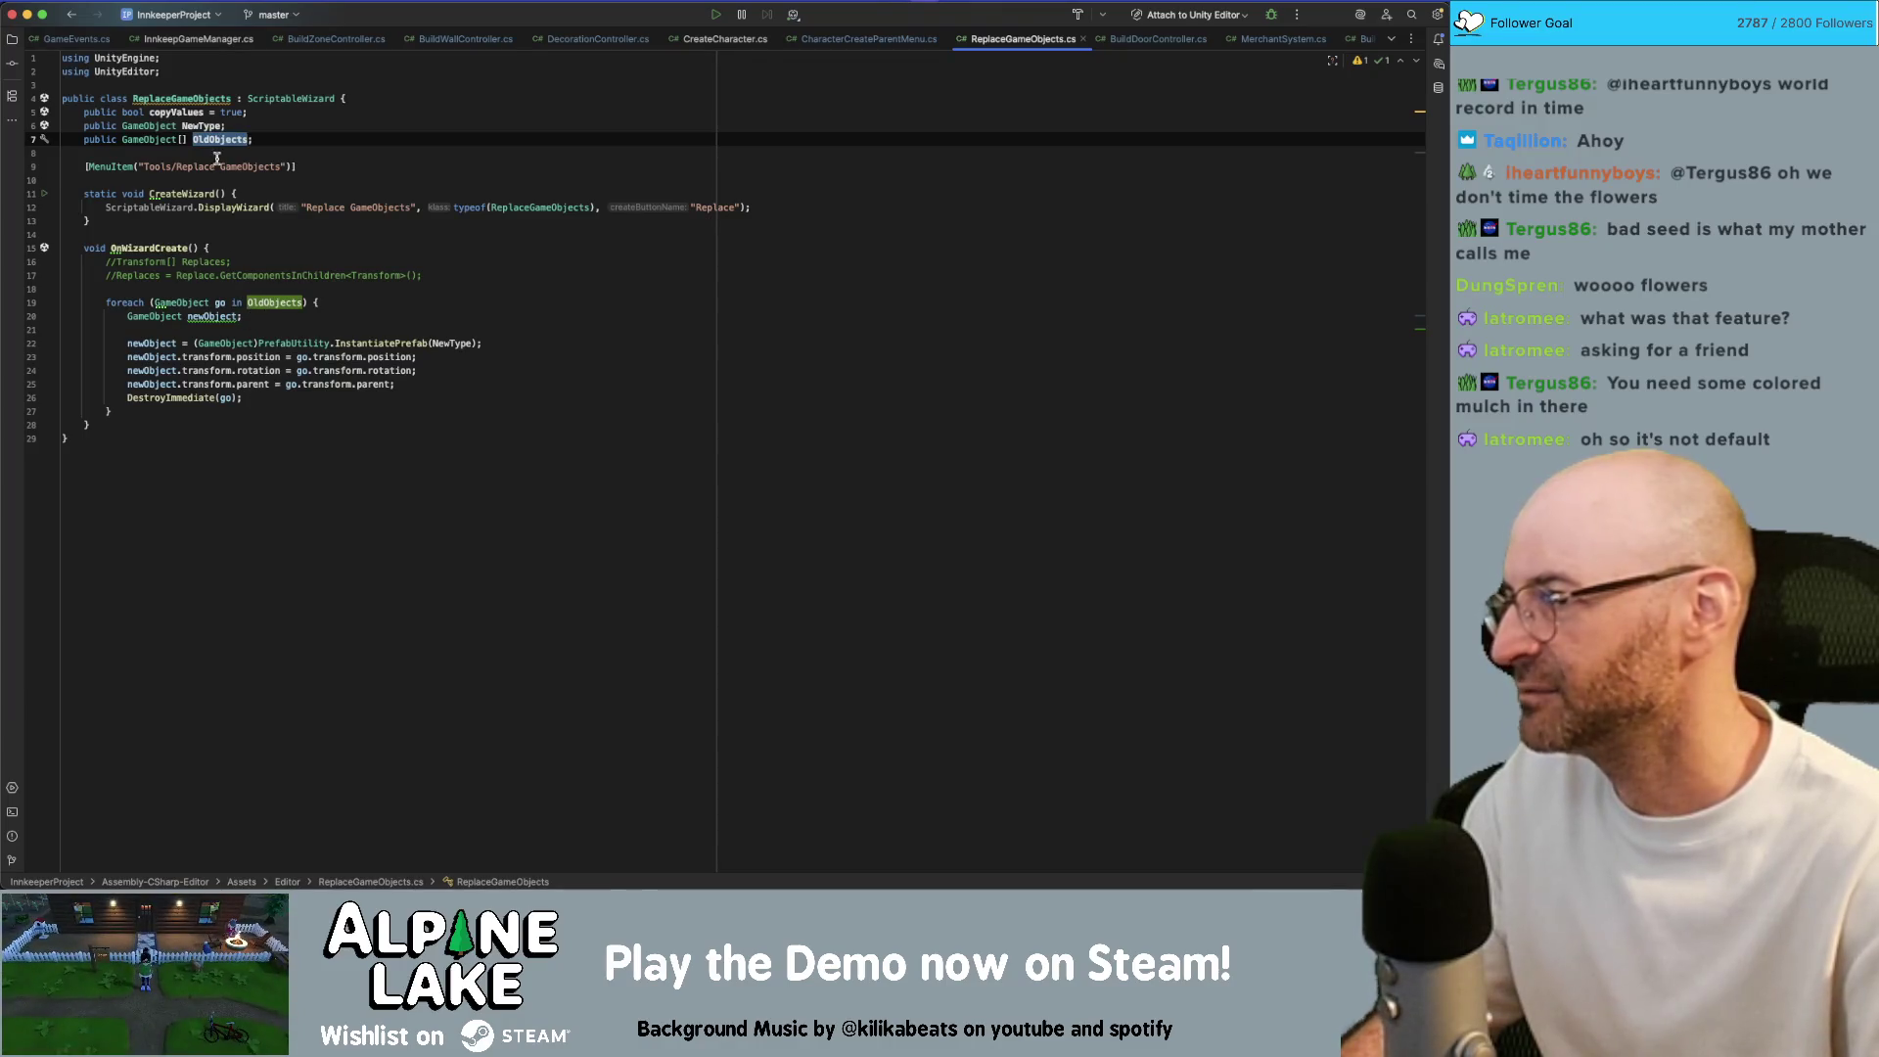
{"action": "double_click", "coordinate": [200, 126]}
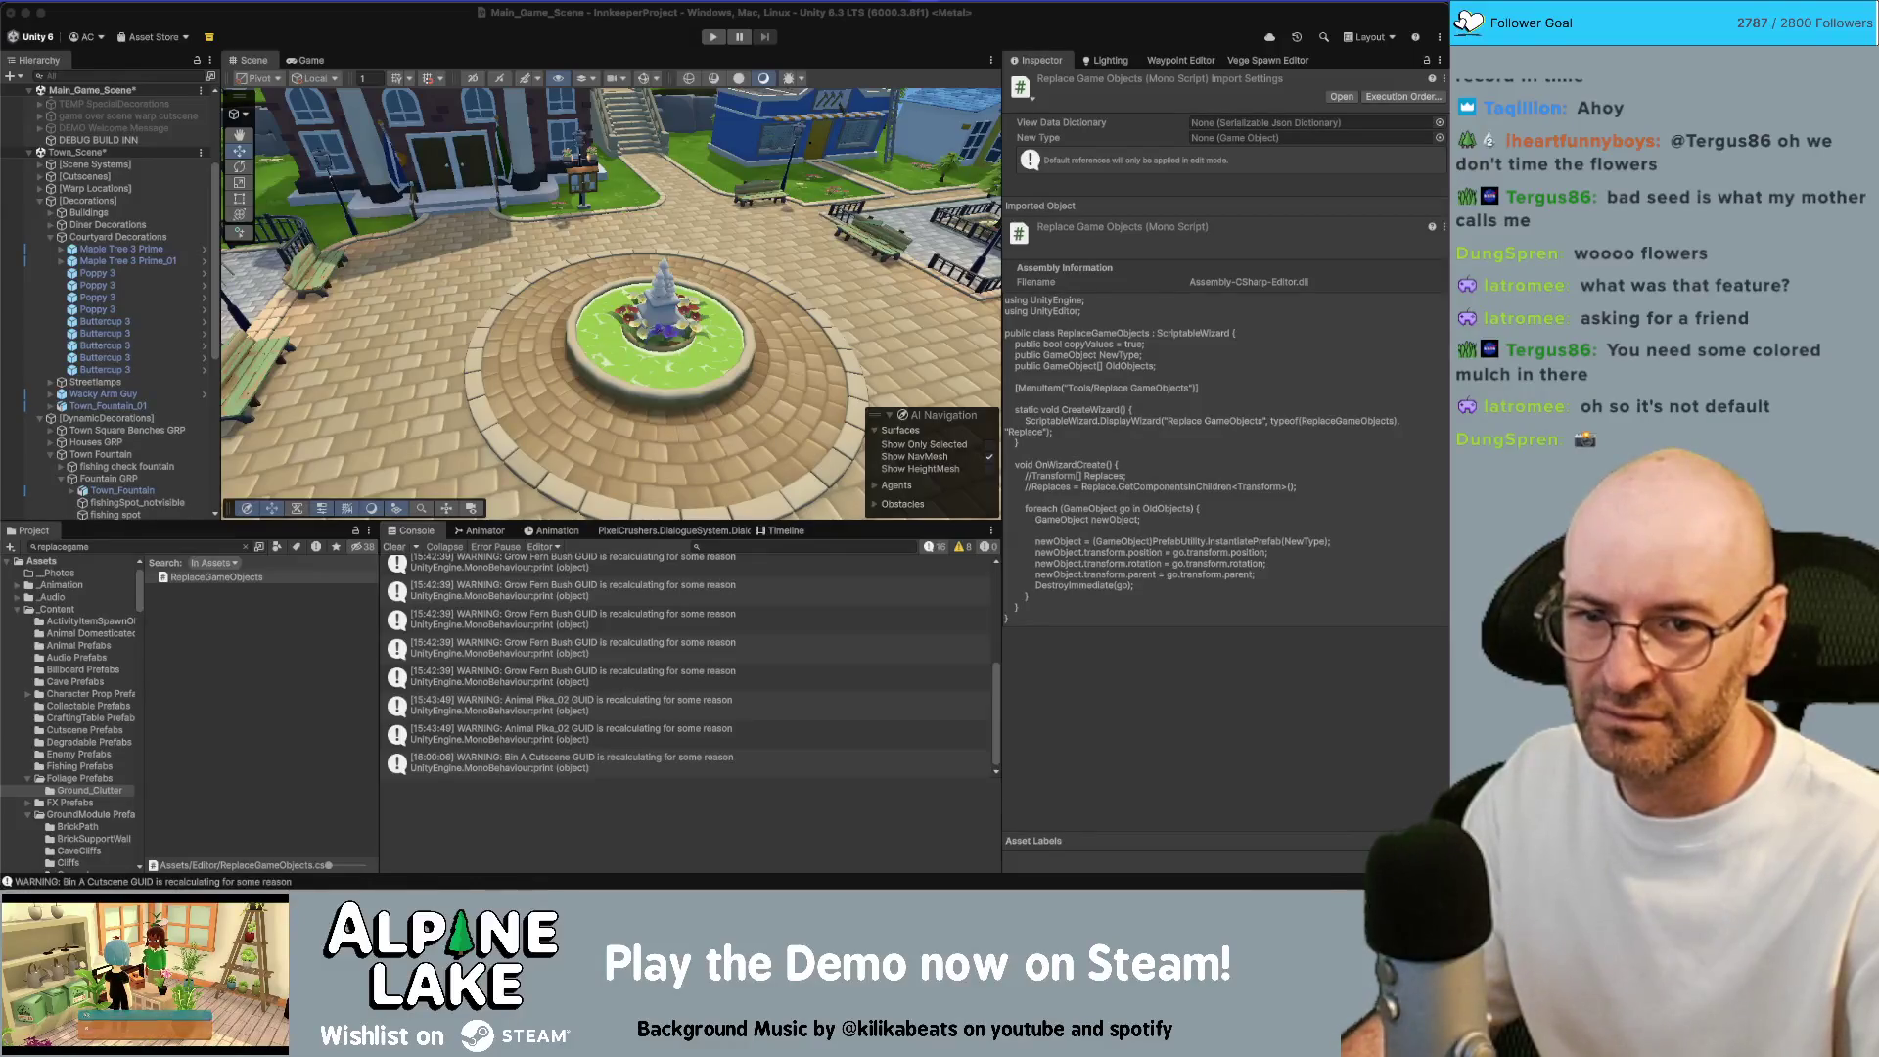
{"action": "left_click", "coordinate": [278, 580]}
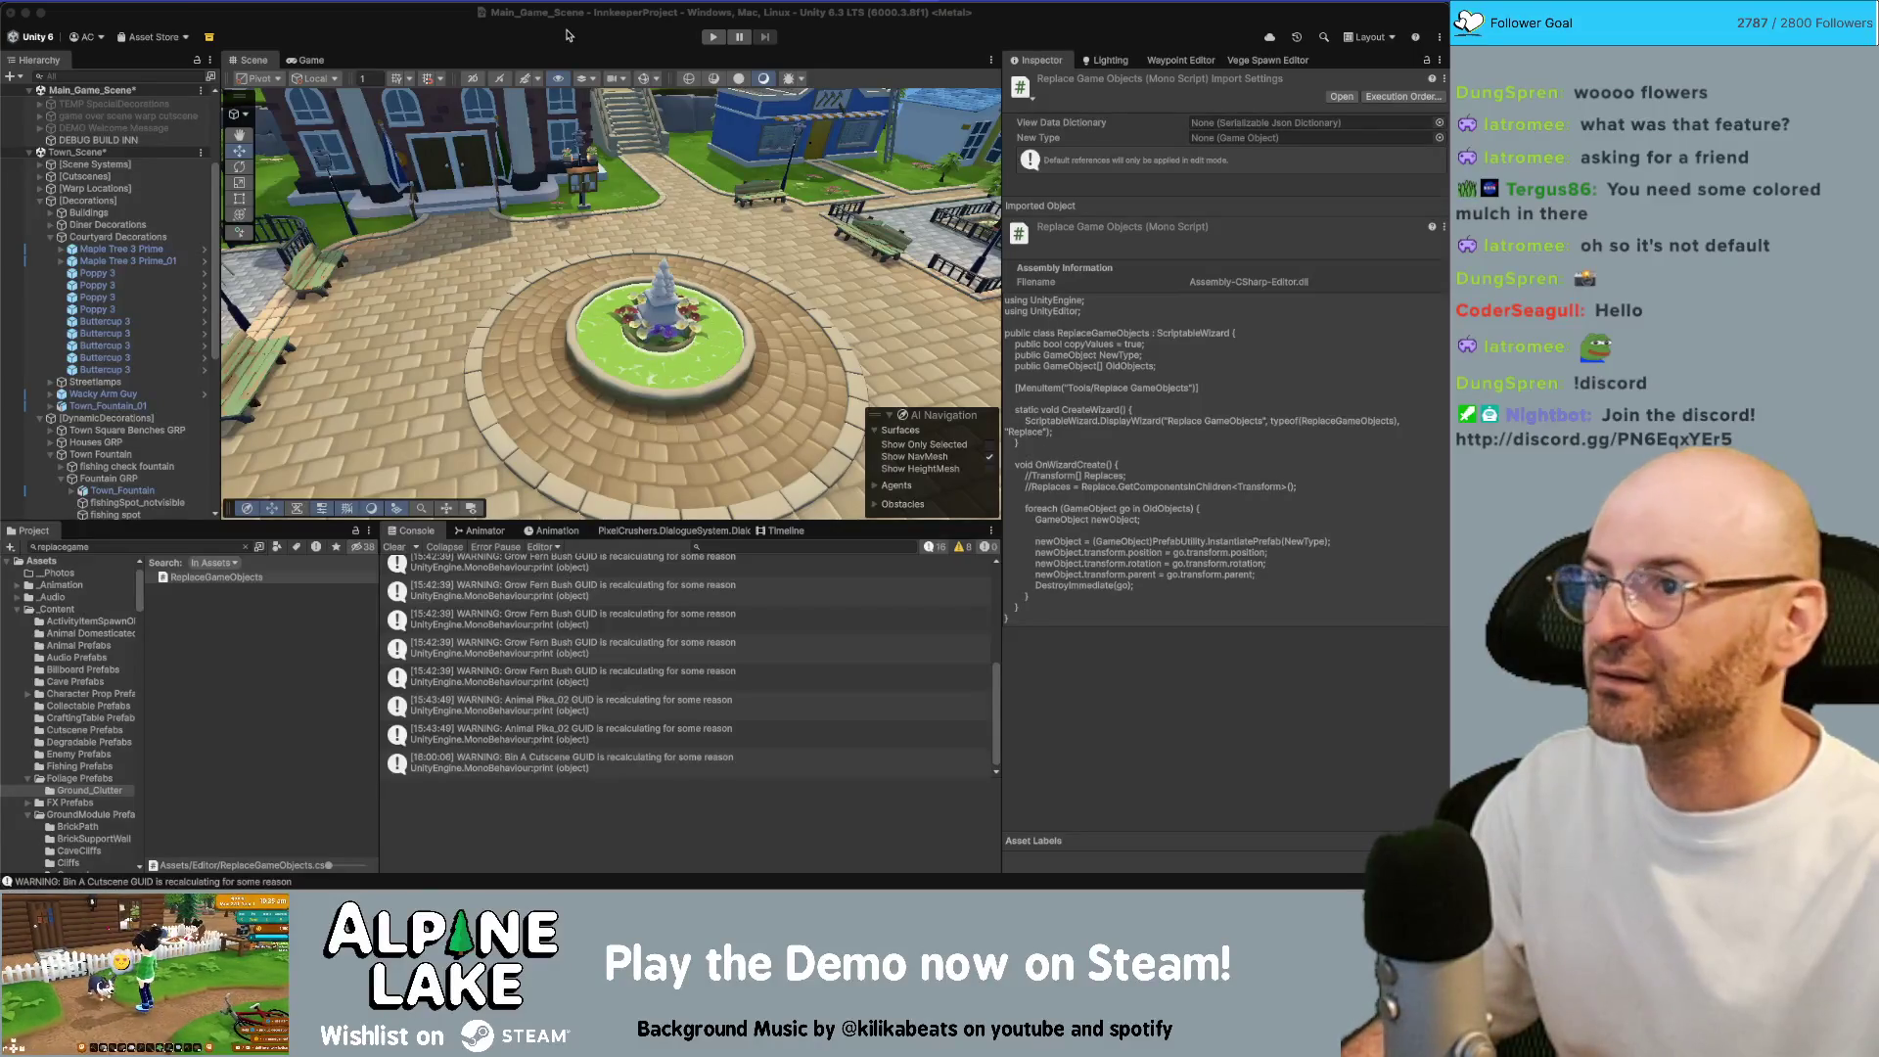
{"action": "left_click_drag", "start_coordinate": [631, 327], "coordinate": [619, 331]}
Glance at the blue wild flower image results, then return to ReplaceGameObjects.cs in Rider
{"action": "key", "text": "super+Tab"}
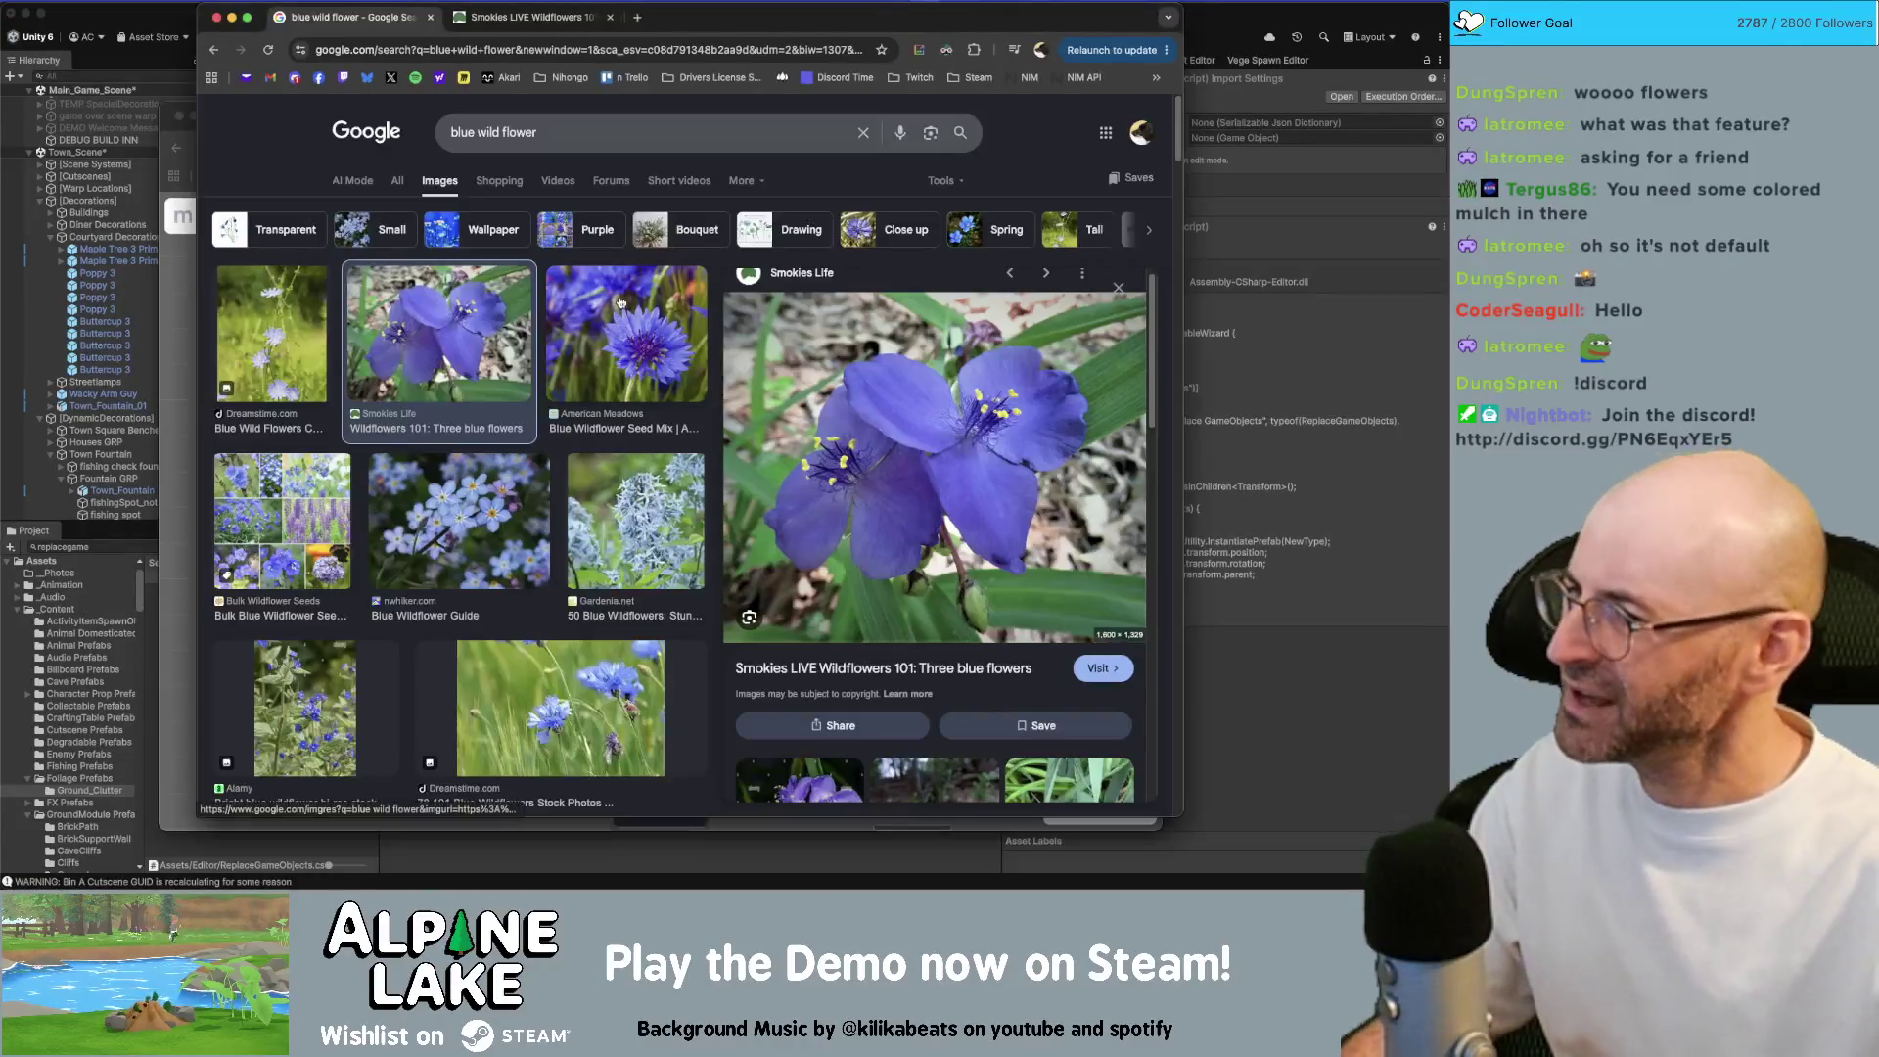
{"action": "key", "text": "super+Tab"}
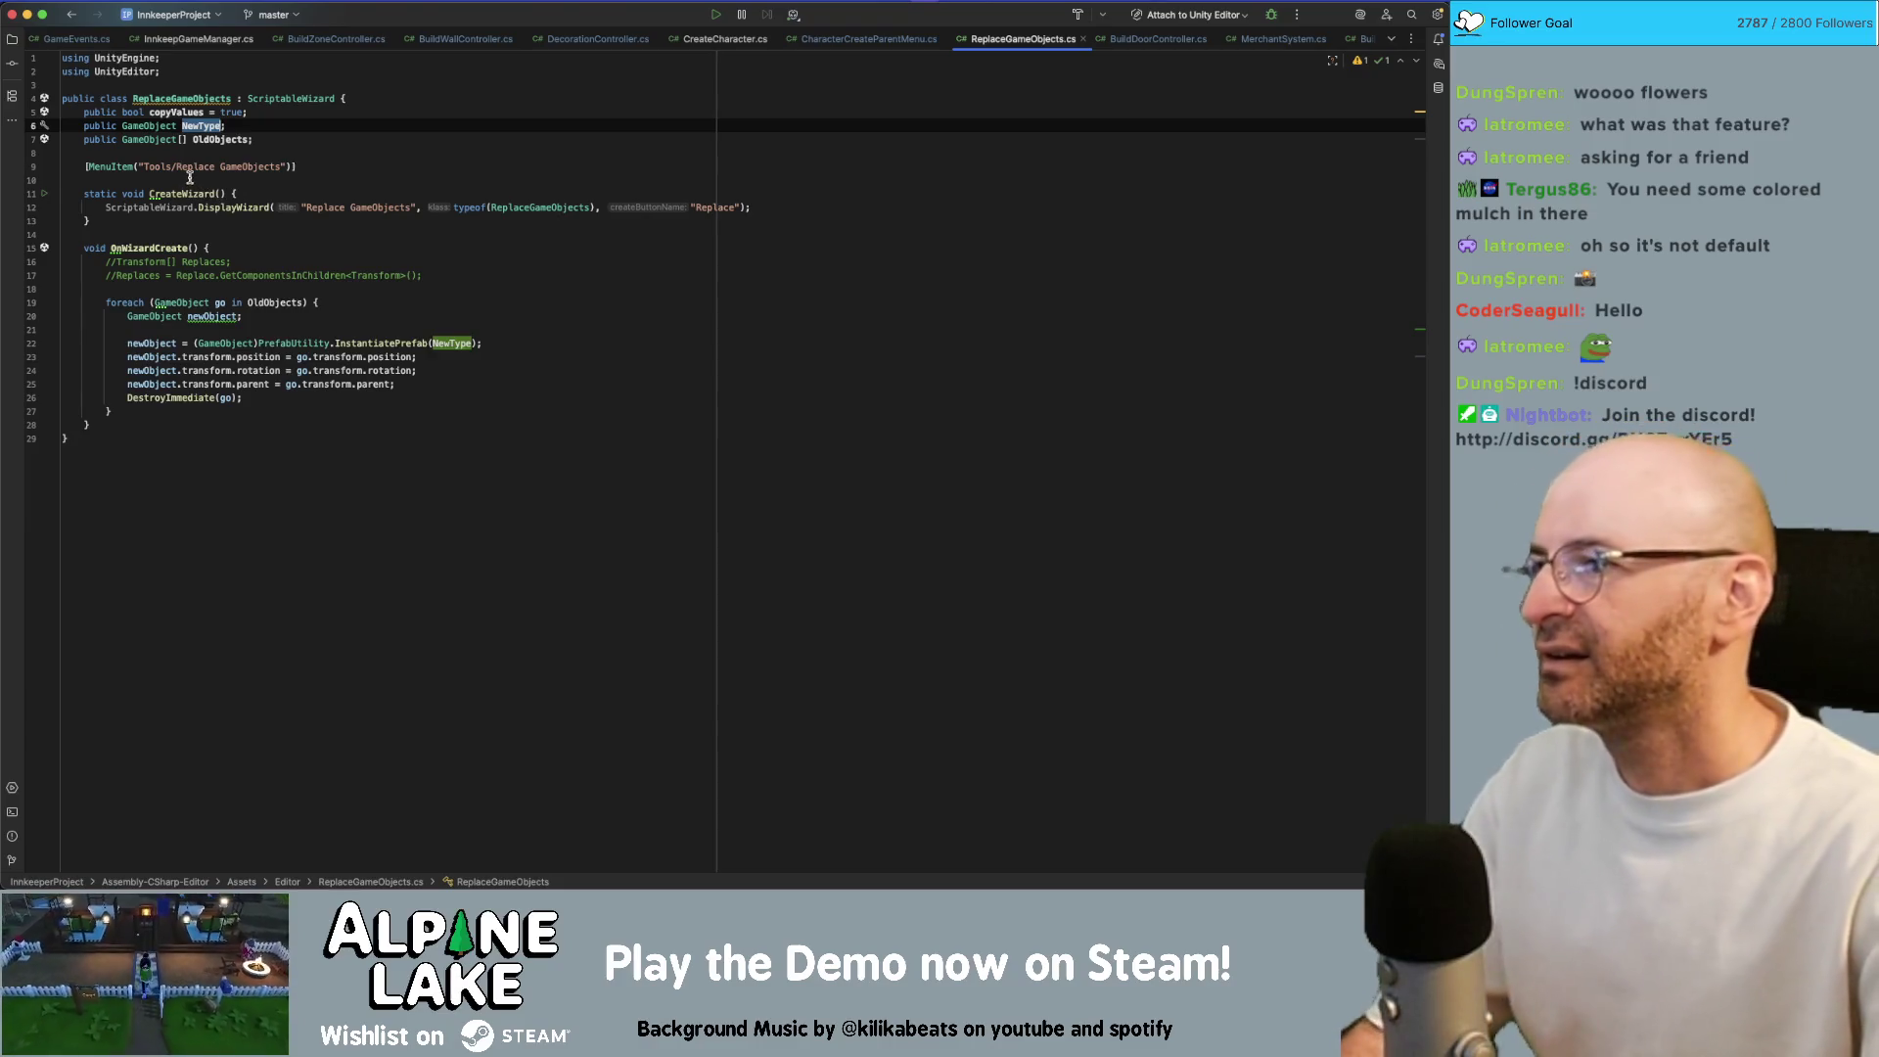
Read the DisplayWizard documentation in CreateWizard, then go back to Unity
{"action": "left_click", "coordinate": [235, 205]}
{"action": "double_click", "coordinate": [236, 206]}
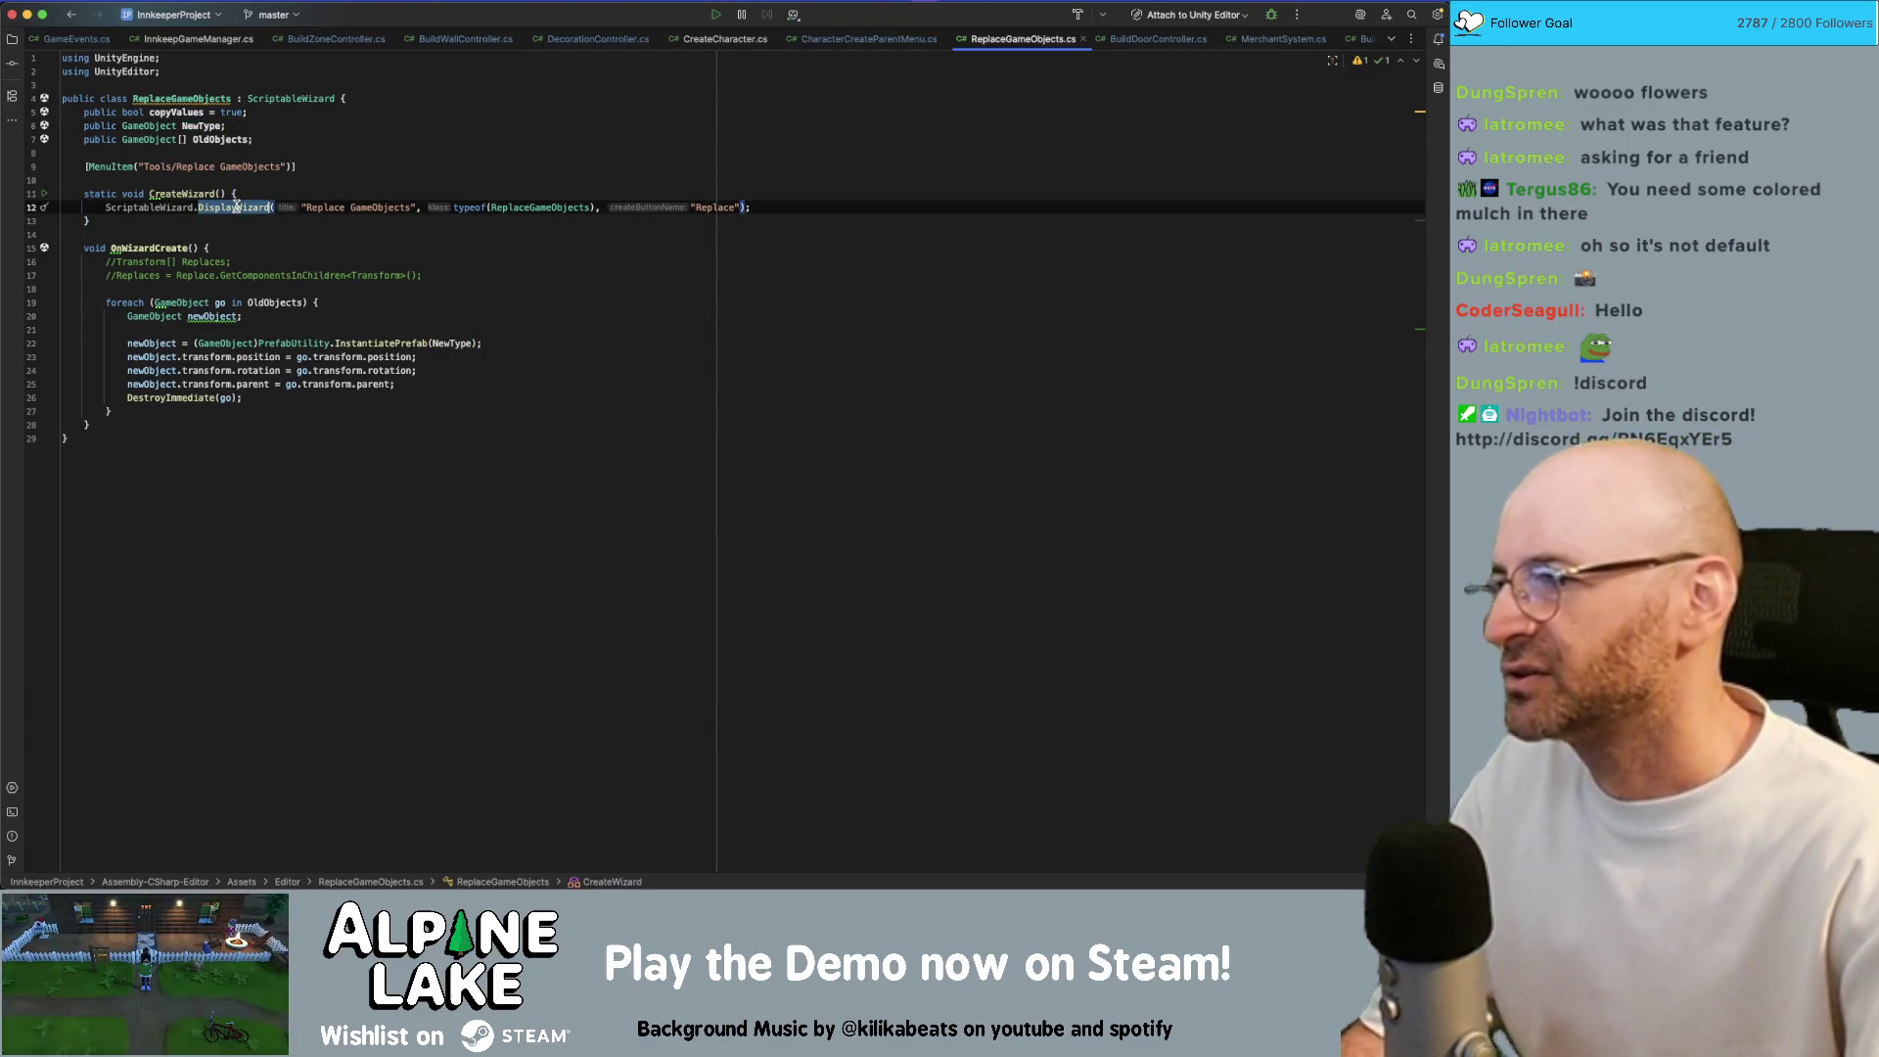
{"action": "mouse_move", "coordinate": [236, 206]}
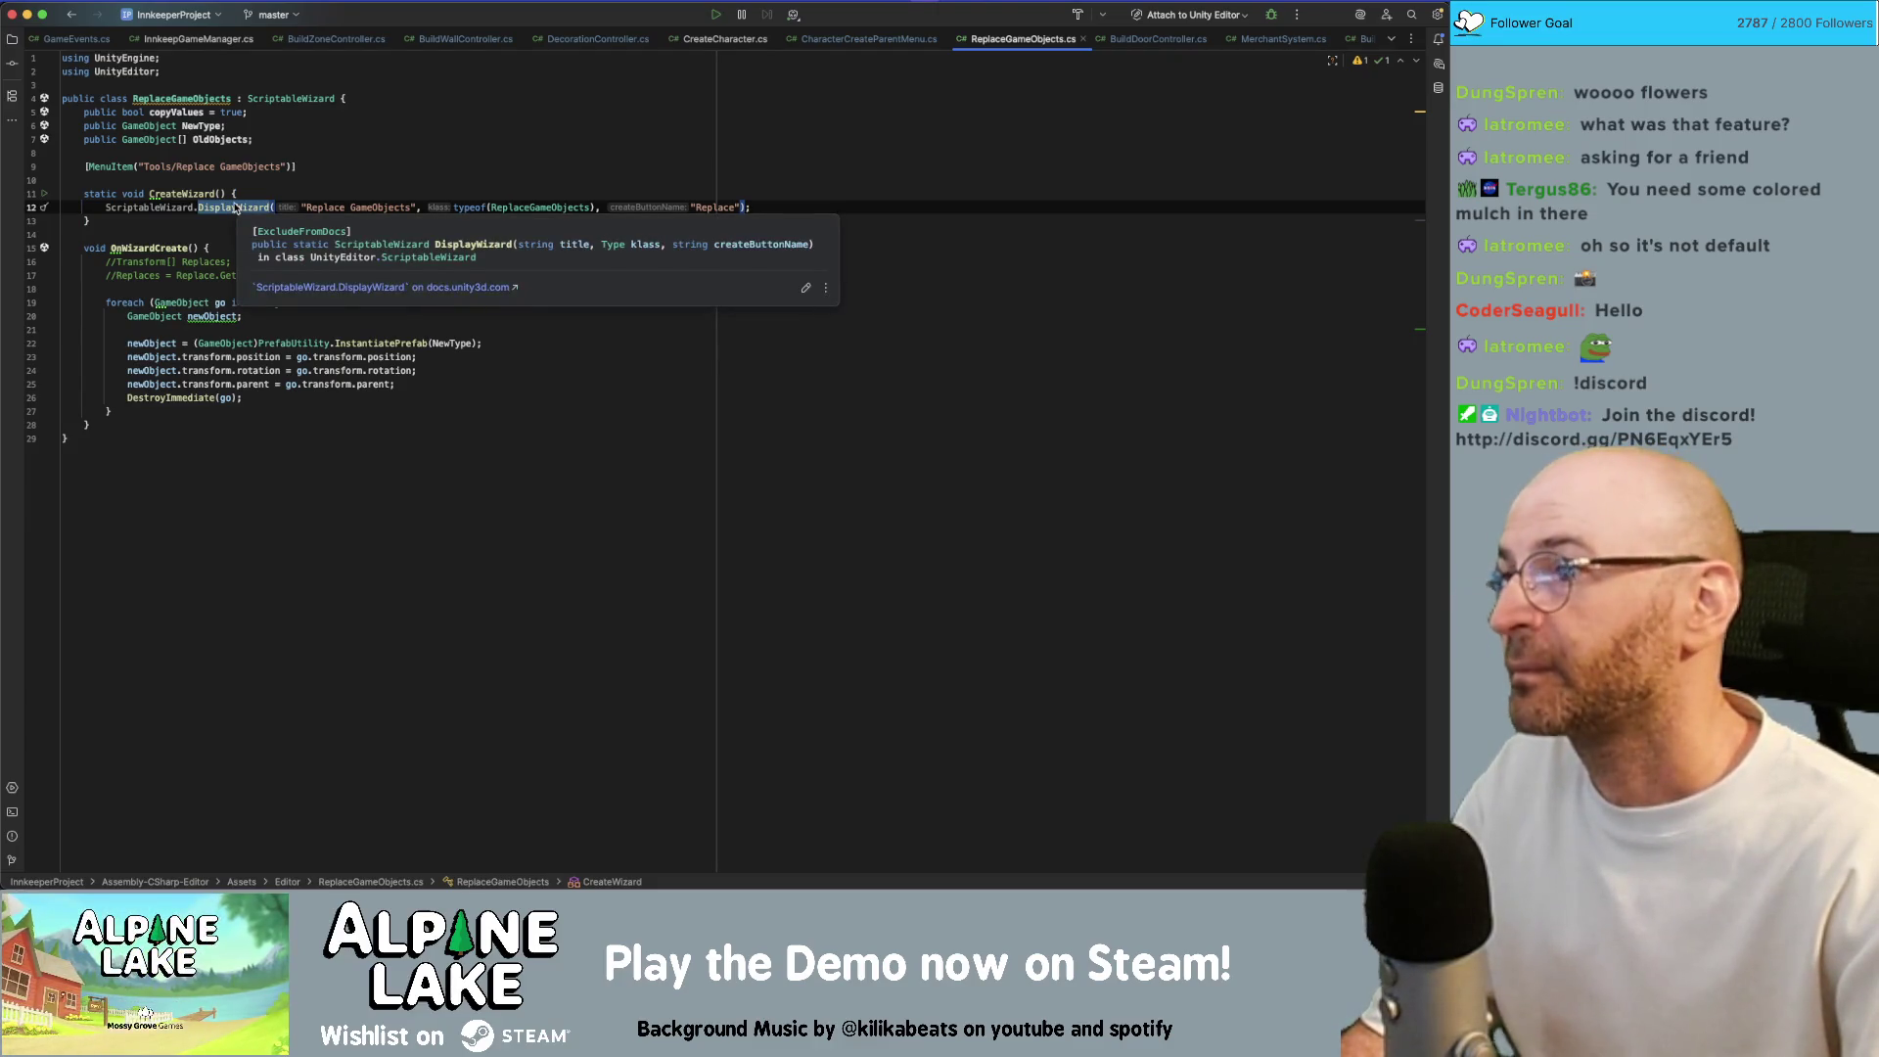
{"action": "left_click", "coordinate": [292, 166]}
{"action": "left_click", "coordinate": [304, 151]}
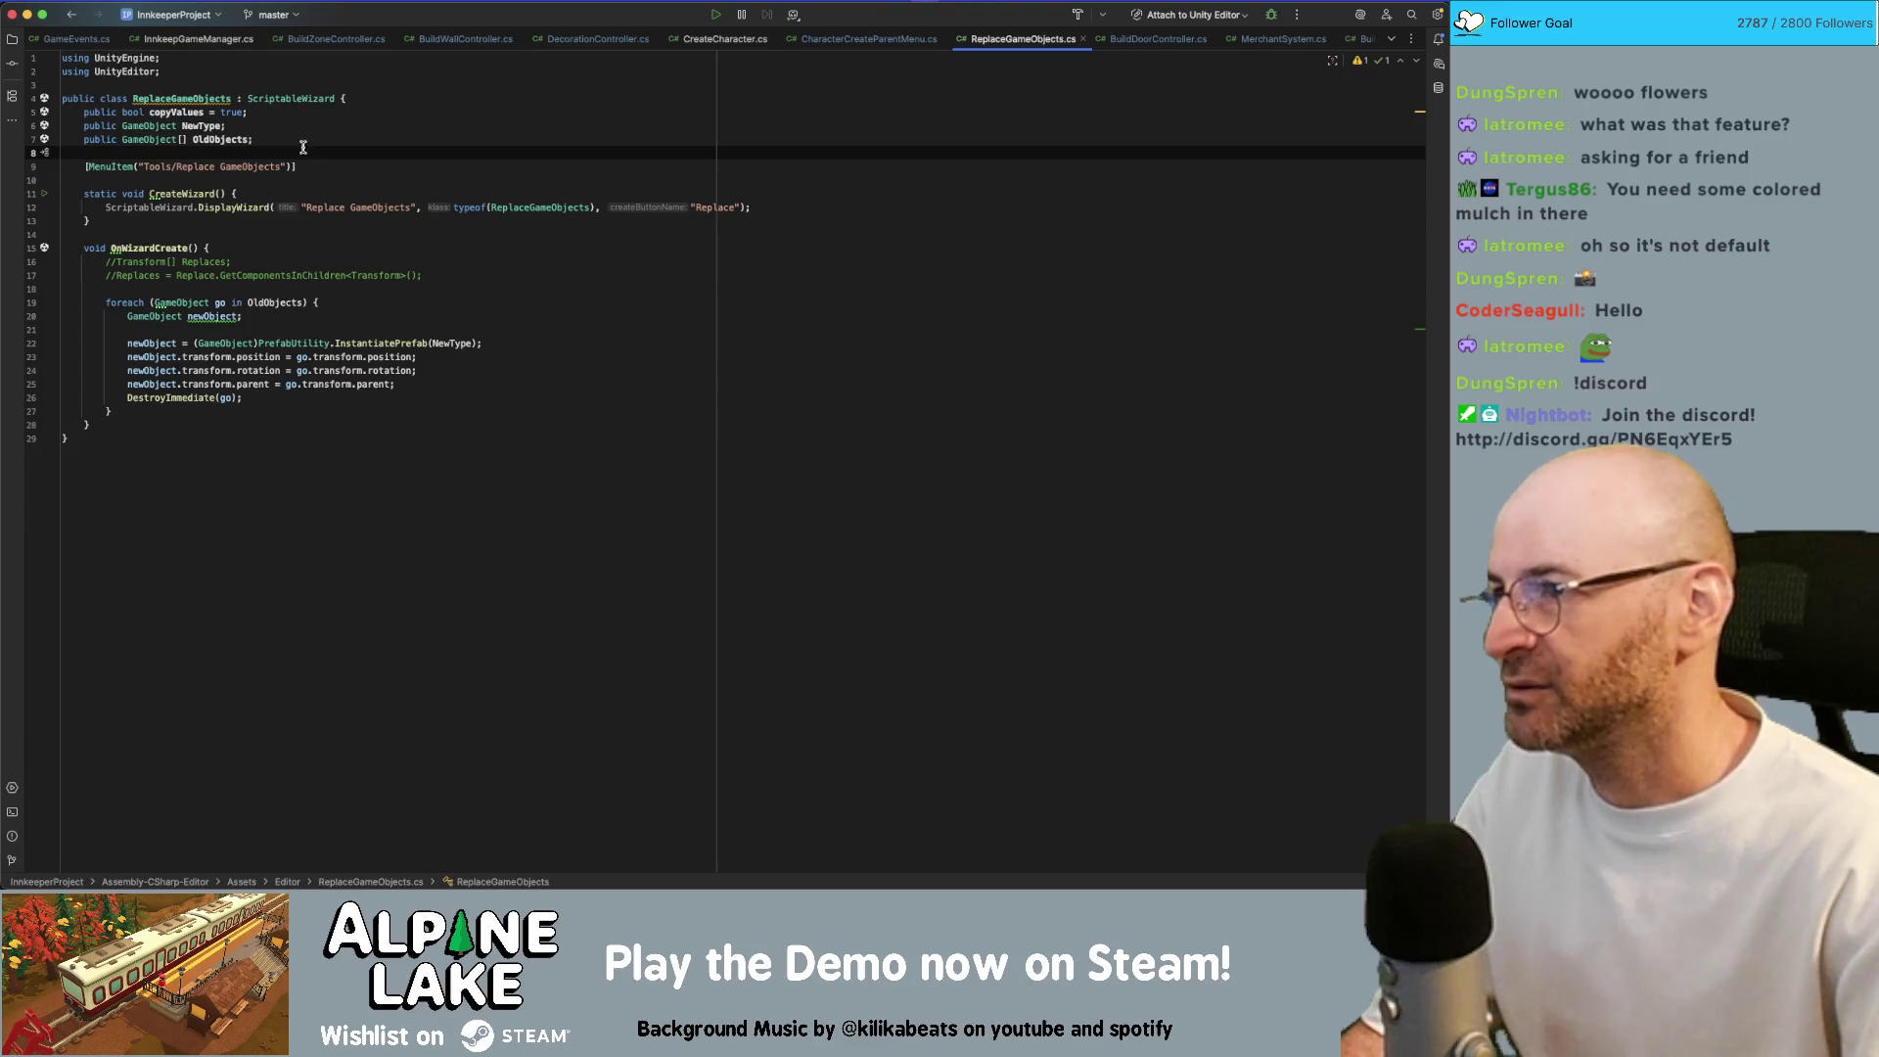
{"action": "key", "text": "super+Tab"}
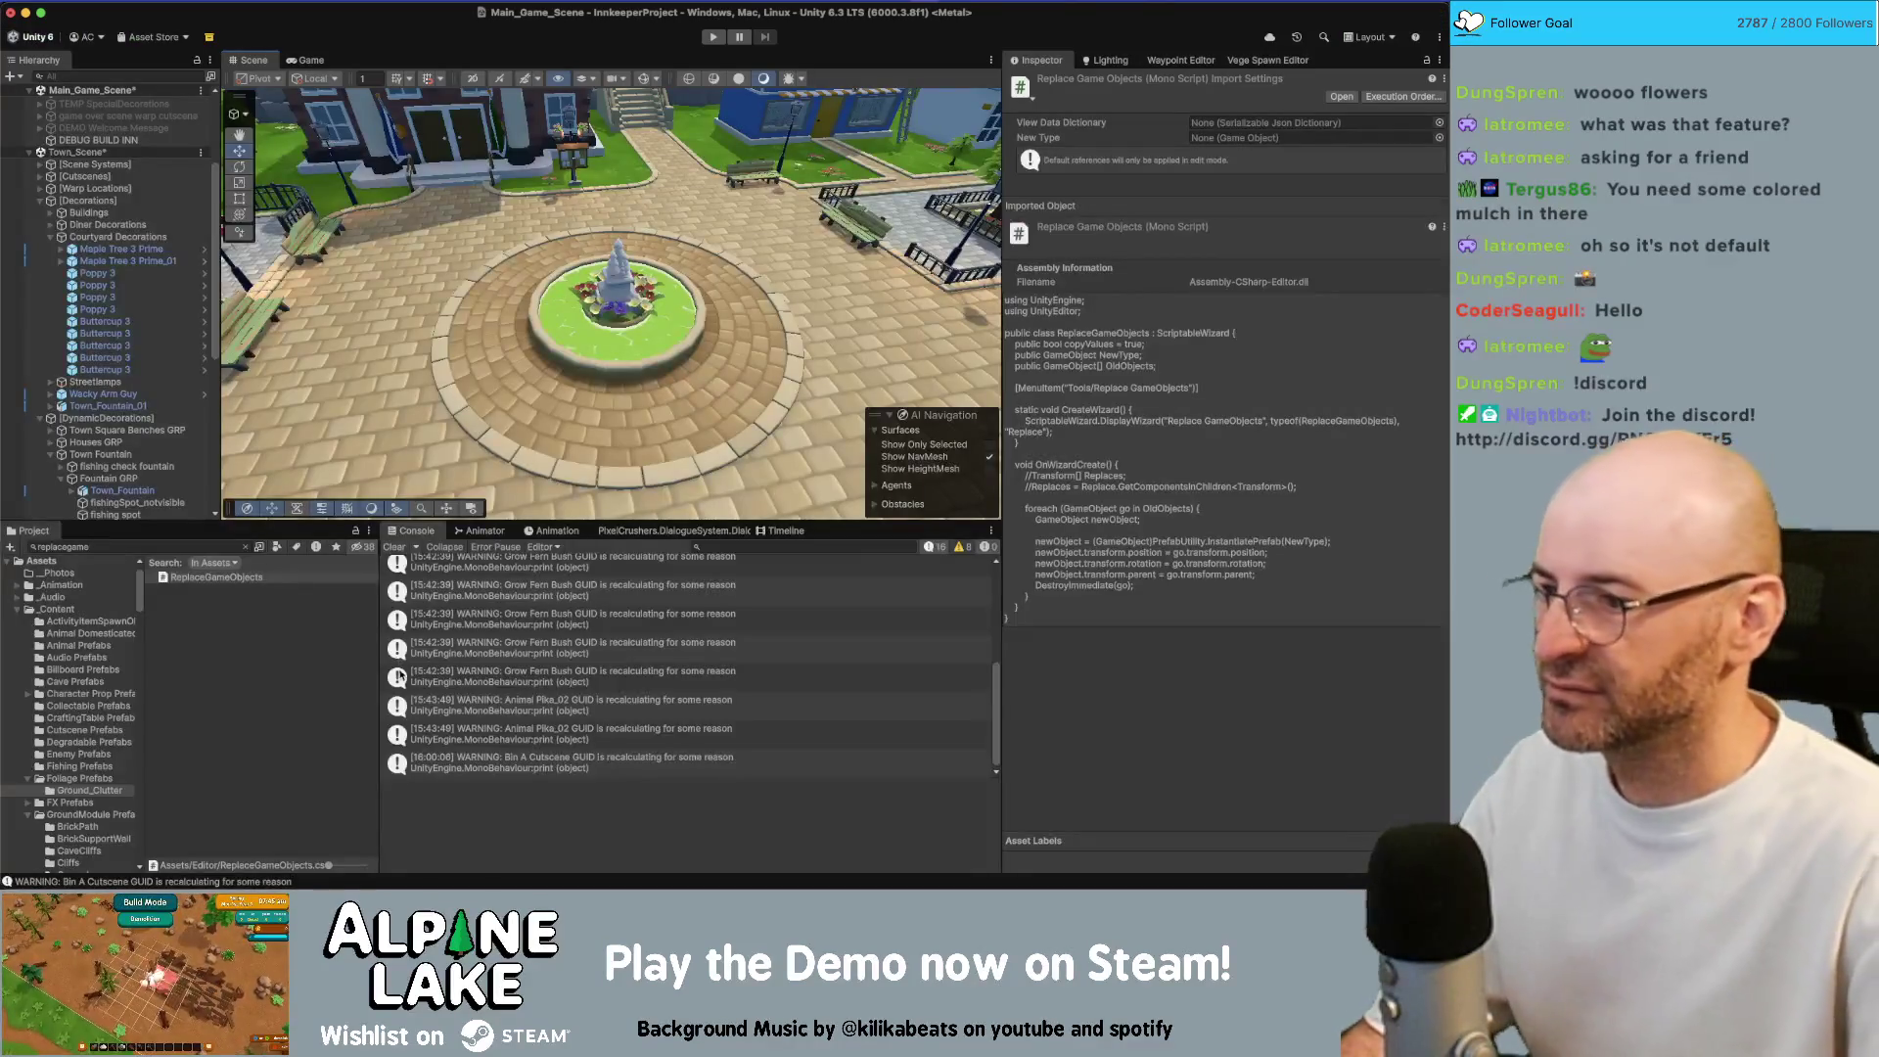
Clear the Console warnings and save Main_Game_Scene and Town_Scene
{"action": "left_click", "coordinate": [394, 546]}
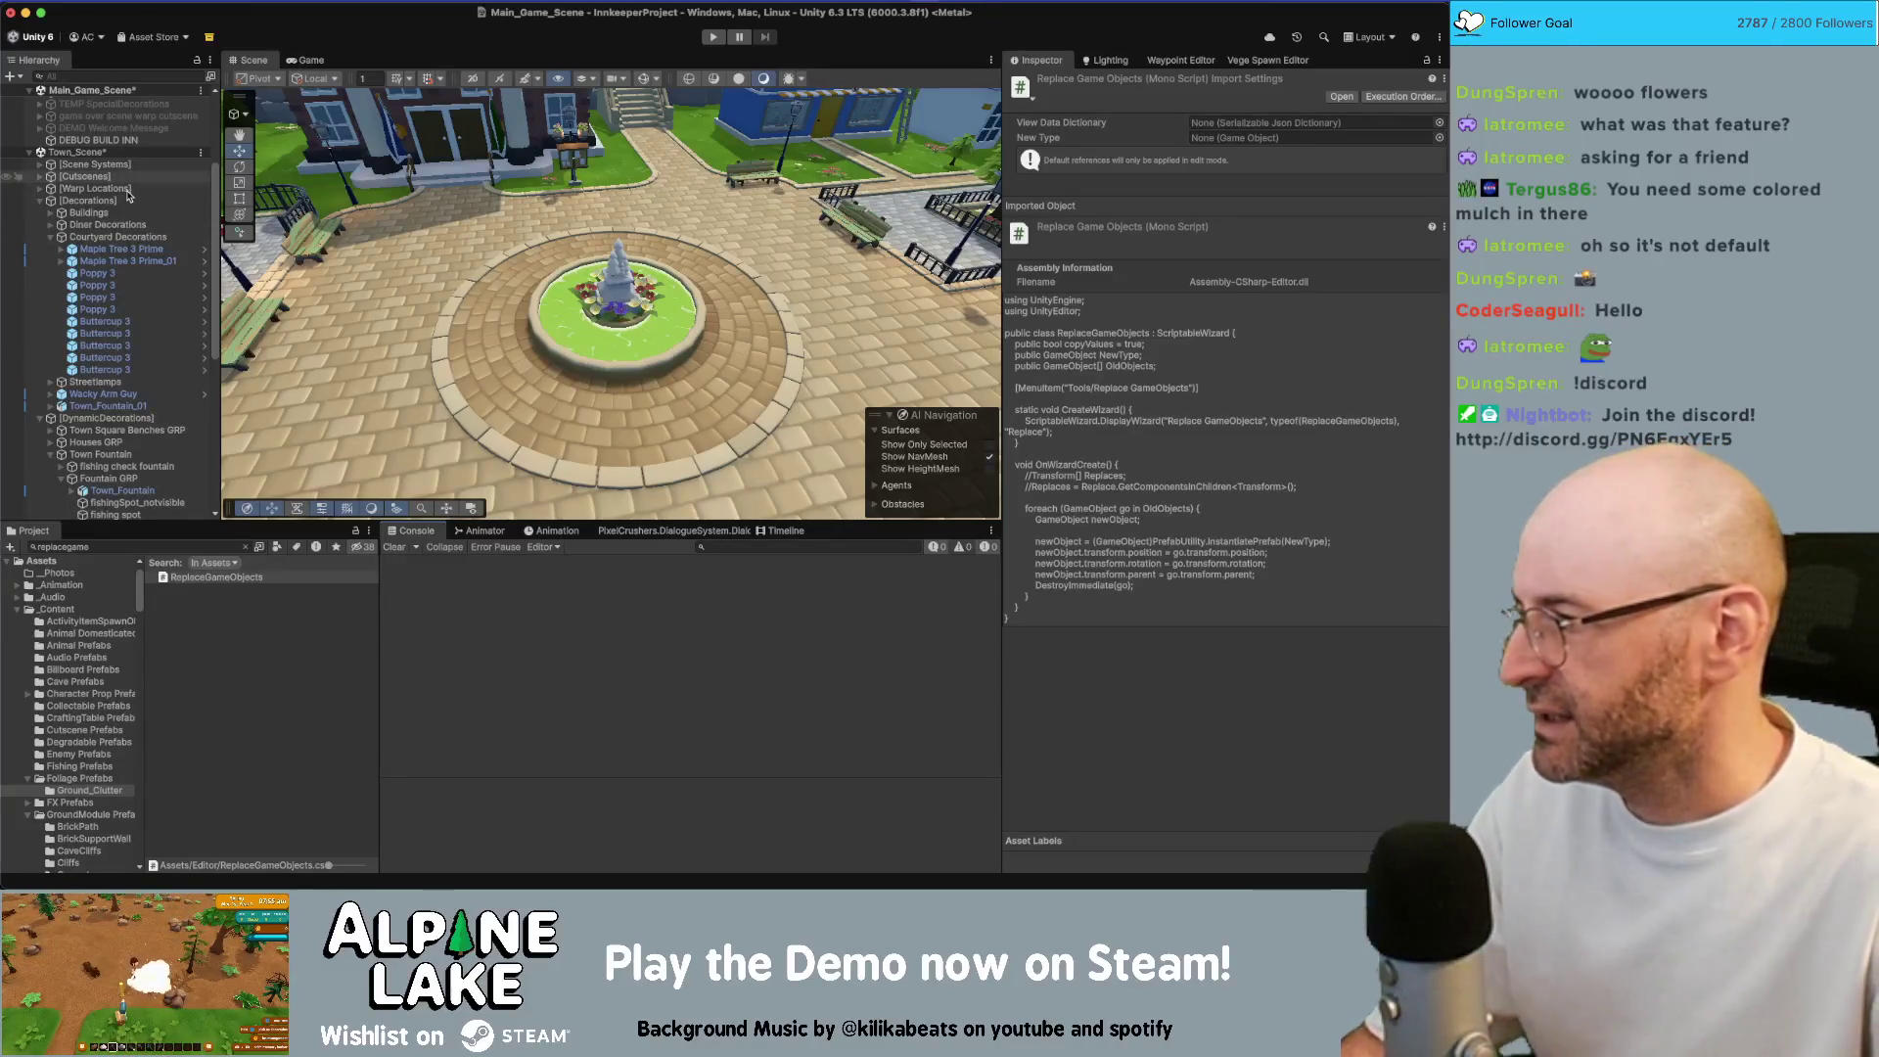
{"action": "key", "text": "super+s"}
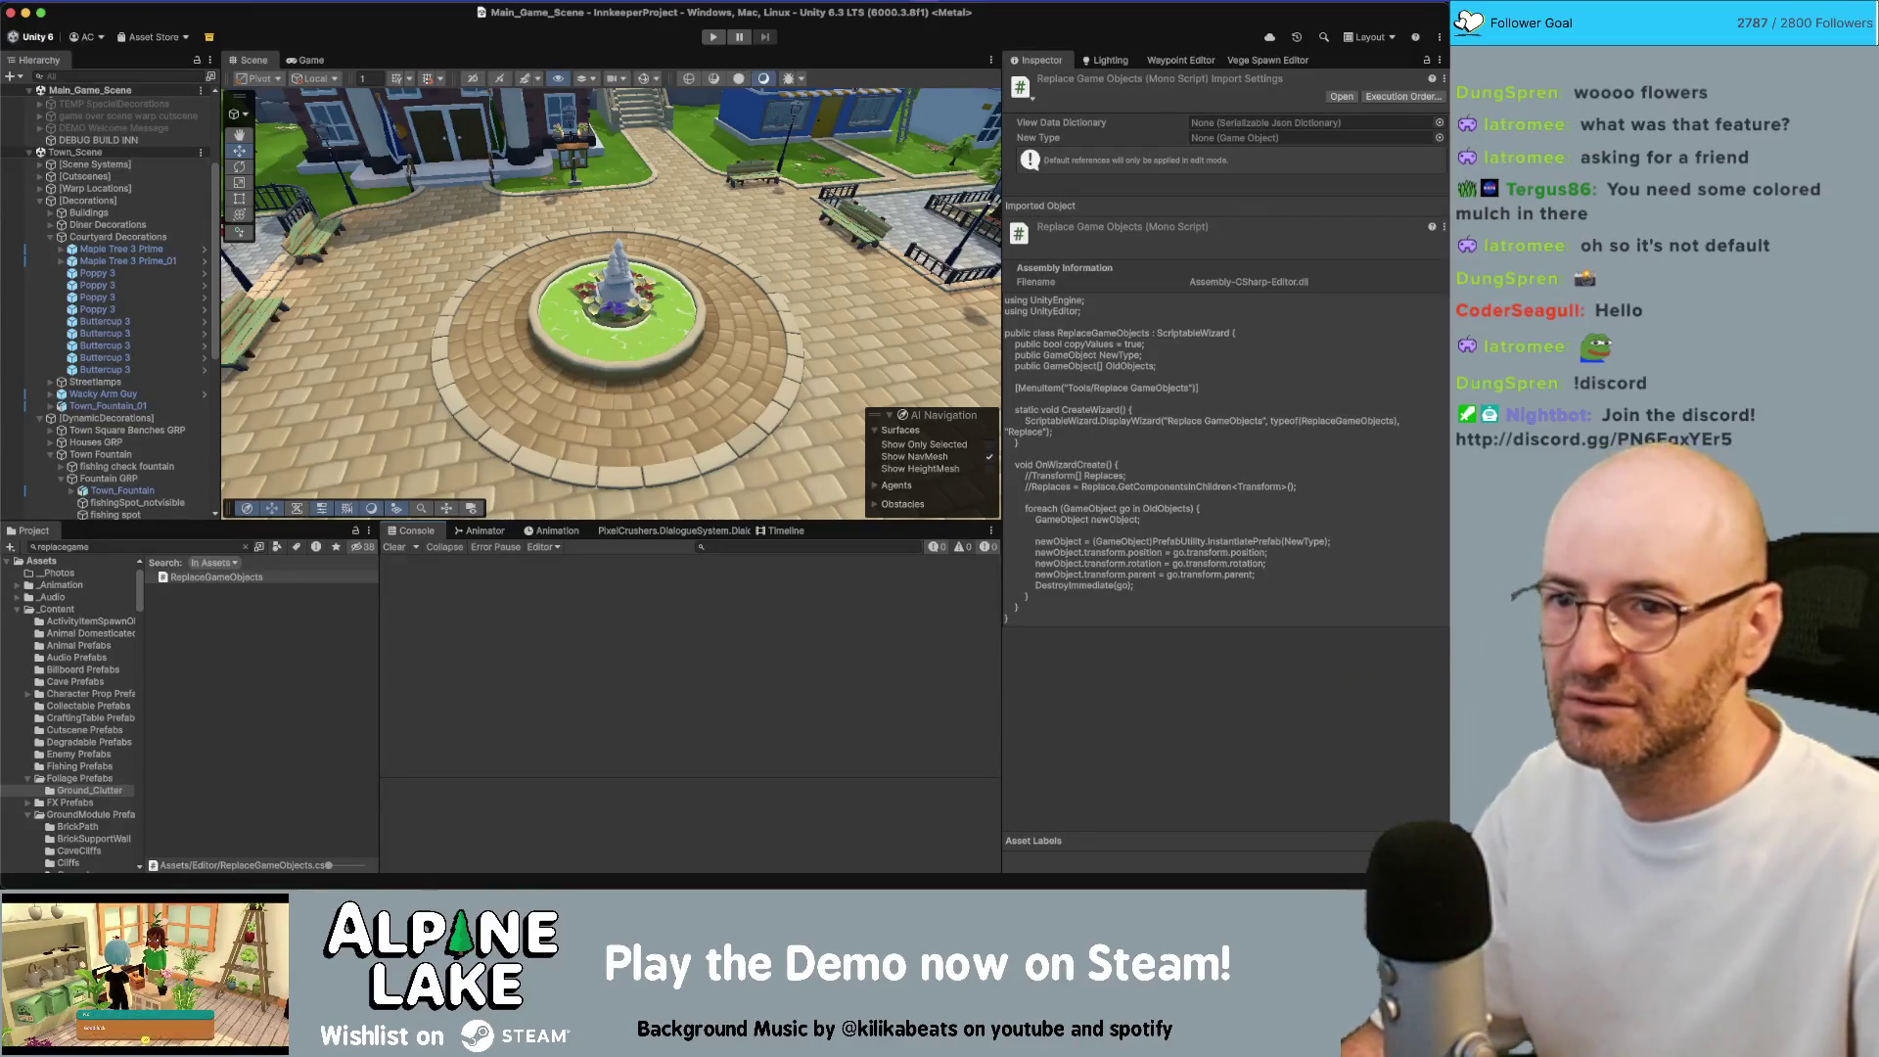
{"action": "mouse_move", "coordinate": [783, 215]}
{"action": "left_mouse_down"}
{"action": "mouse_move", "coordinate": [735, 293]}
{"action": "mouse_move", "coordinate": [658, 302]}
{"action": "mouse_move", "coordinate": [756, 349]}
{"action": "mouse_move", "coordinate": [712, 289]}
{"action": "mouse_move", "coordinate": [651, 305]}
{"action": "mouse_move", "coordinate": [672, 284]}
{"action": "left_mouse_up"}
Fly the camera across the town square past the flowers, turtle and fence
{"action": "key", "text": "d"}
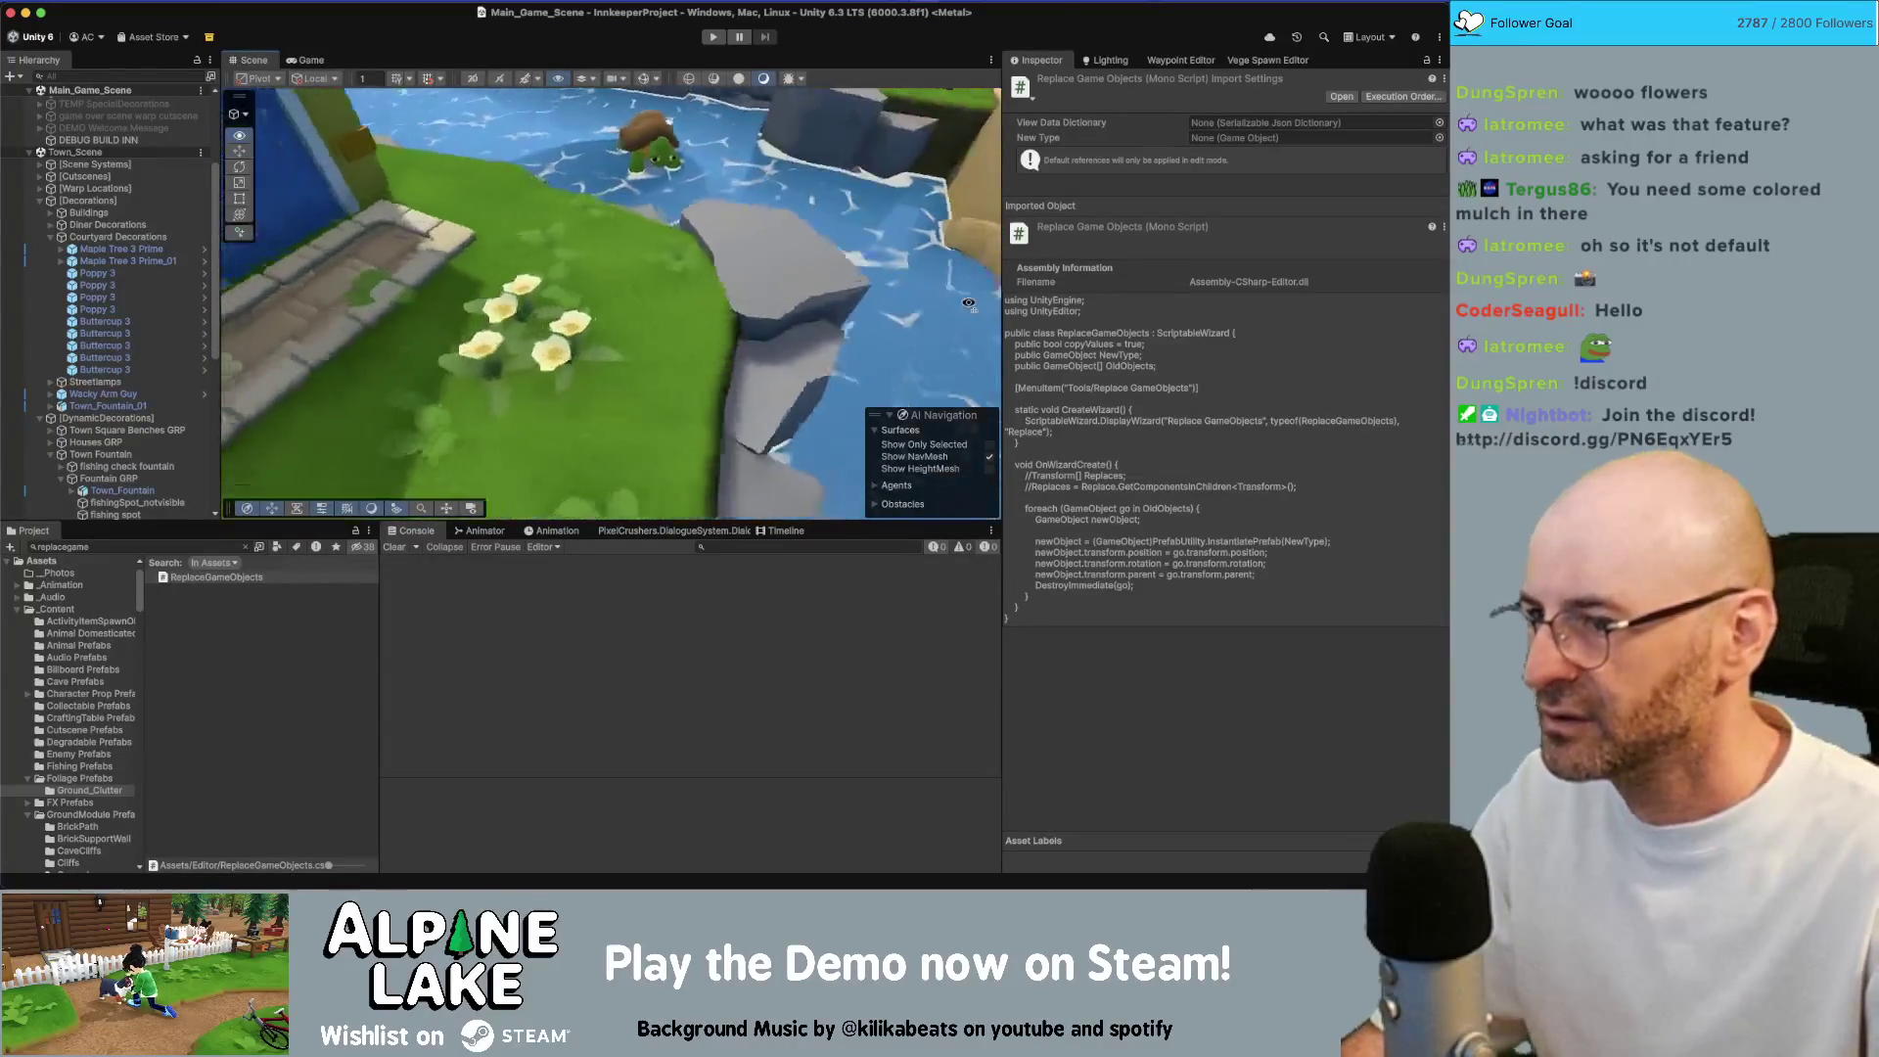
{"action": "left_click_drag", "start_coordinate": [968, 304], "coordinate": [970, 304]}
{"action": "left_click_drag", "start_coordinate": [724, 331], "coordinate": [685, 316]}
{"action": "scroll", "coordinate": [672, 274], "scroll_direction": "down", "scroll_amount": 10}
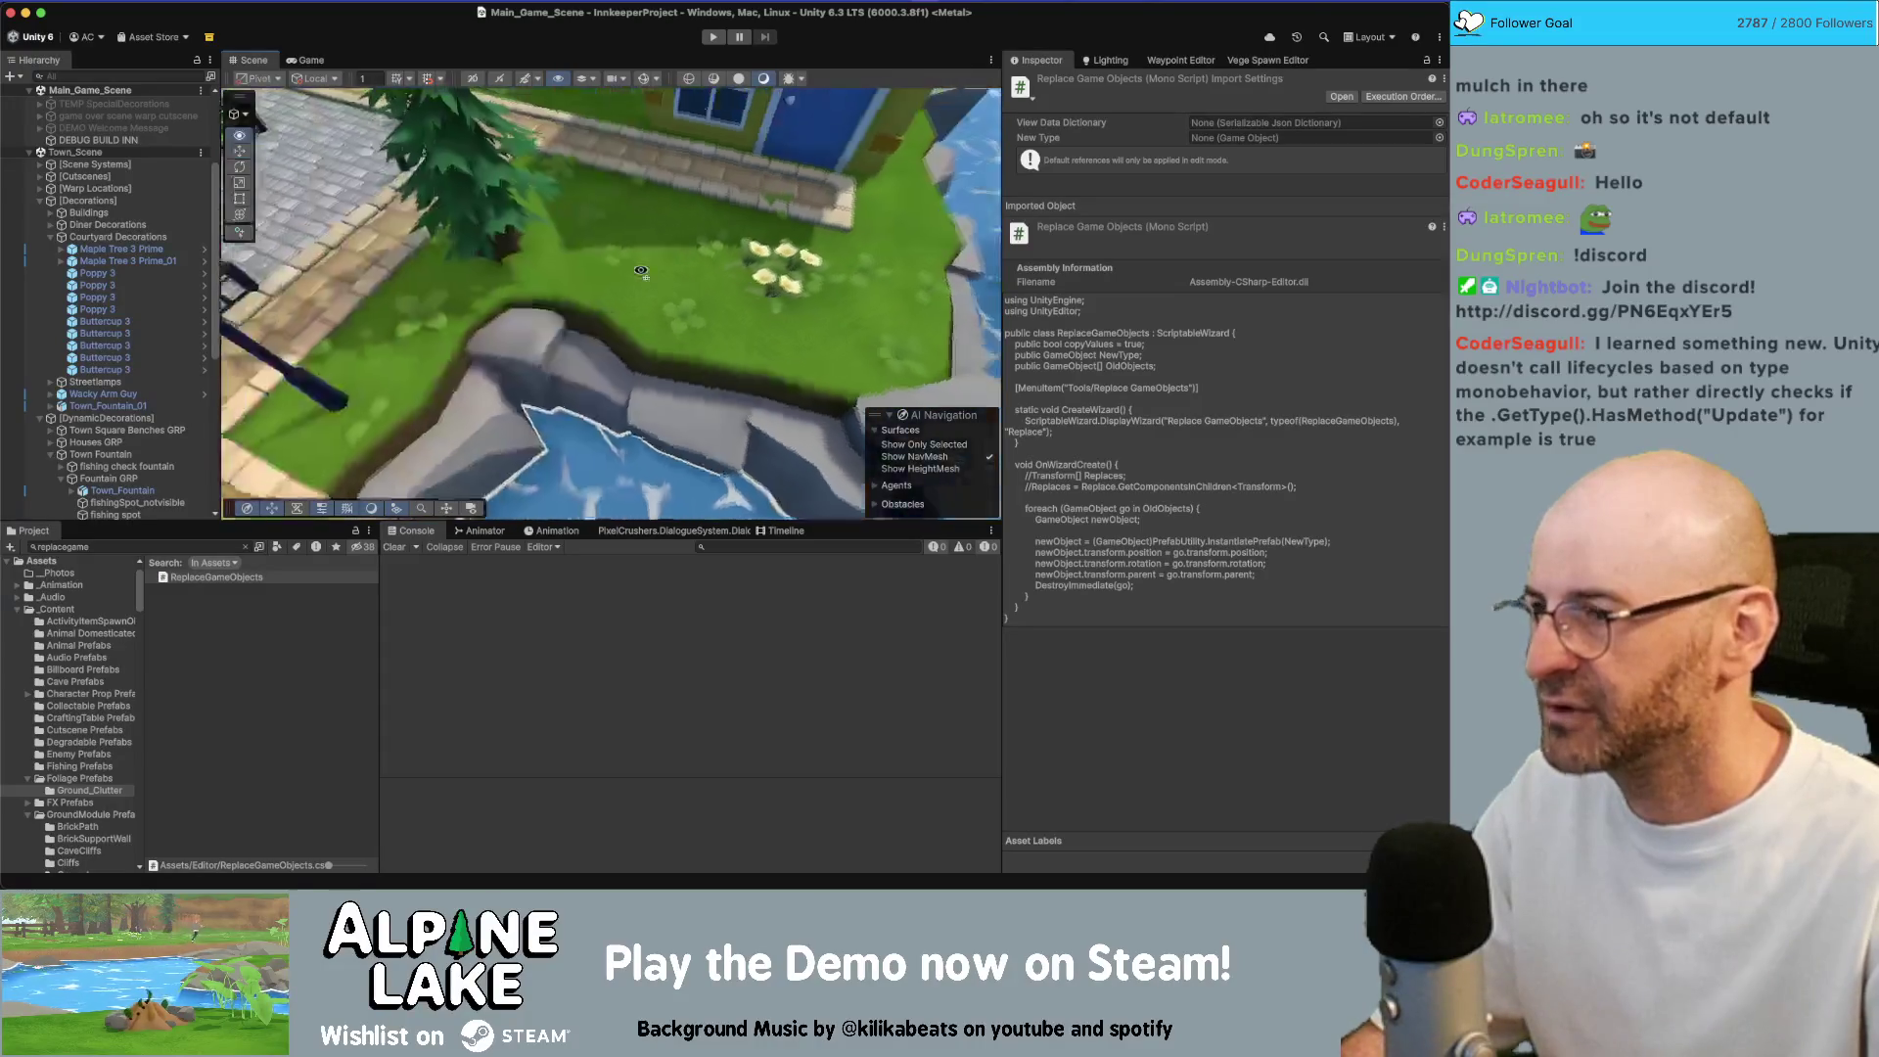
{"action": "right_click", "coordinate": [91, 153]}
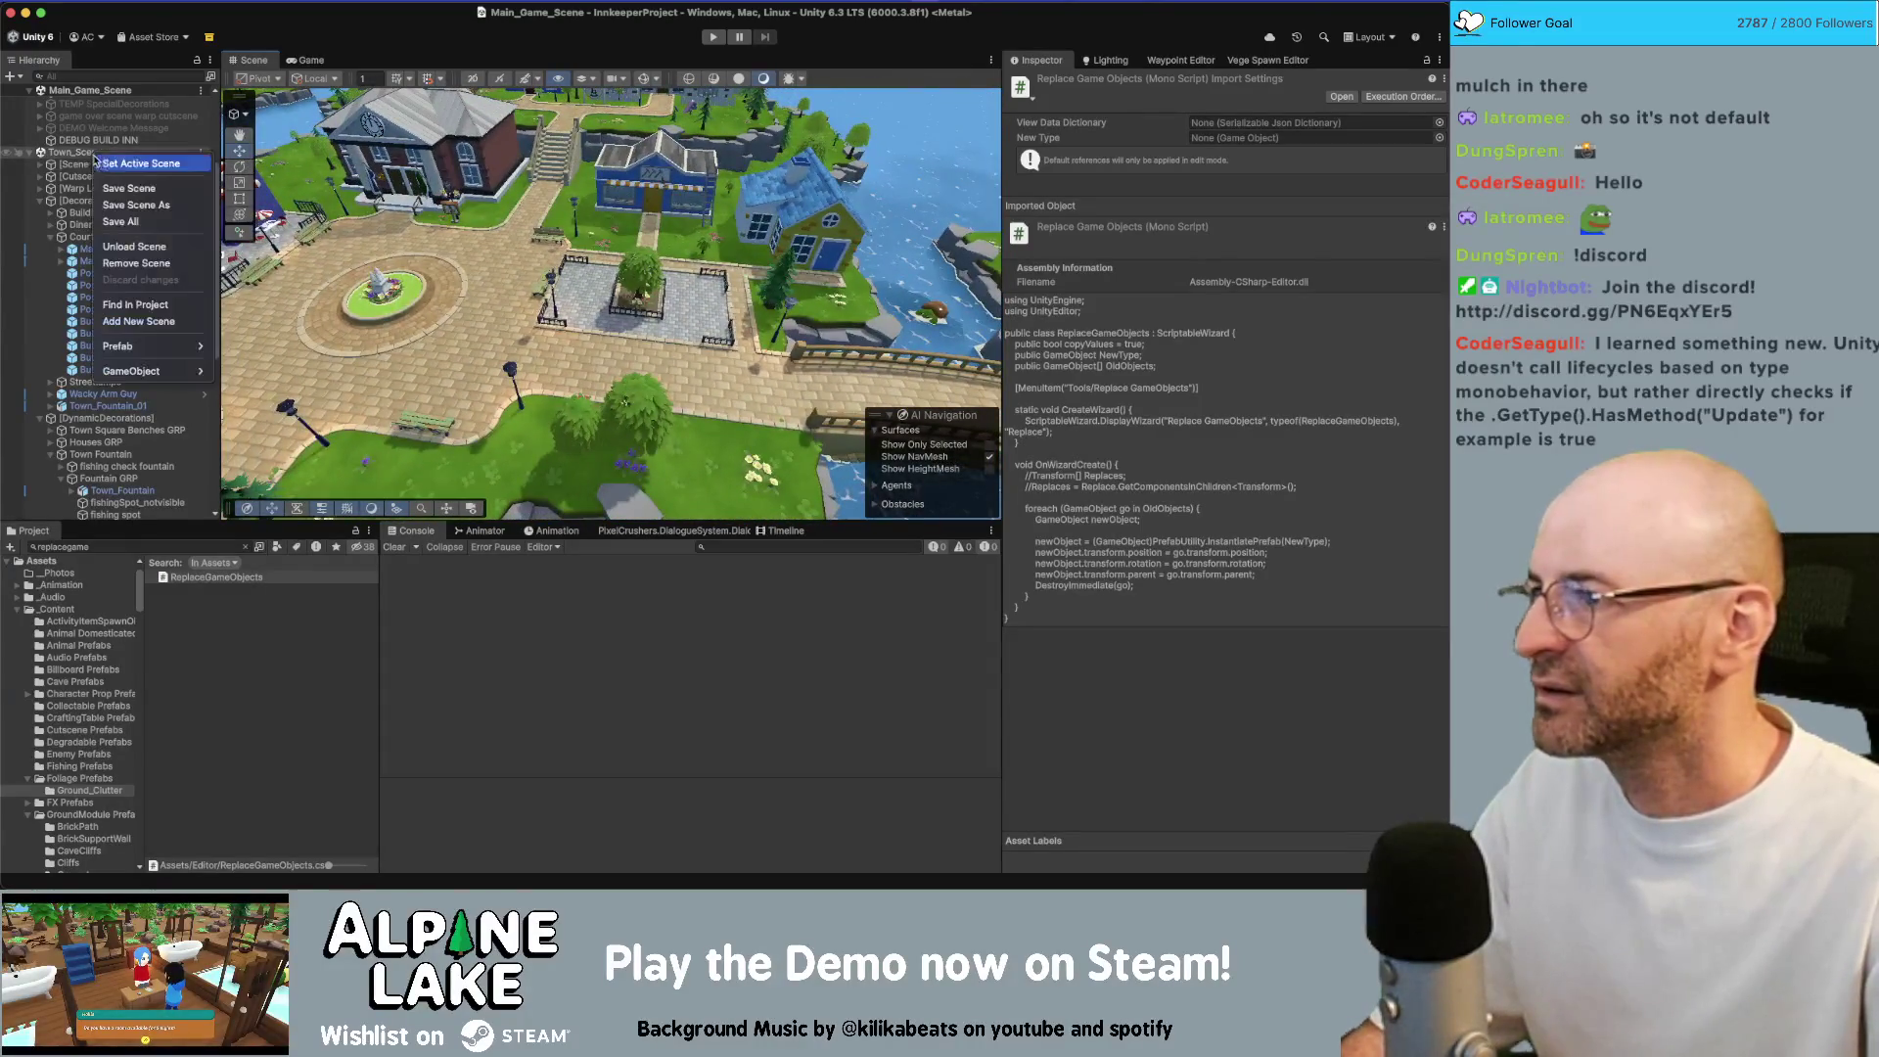
Unload Town_Scene from the Hierarchy
{"action": "left_click", "coordinate": [175, 244]}
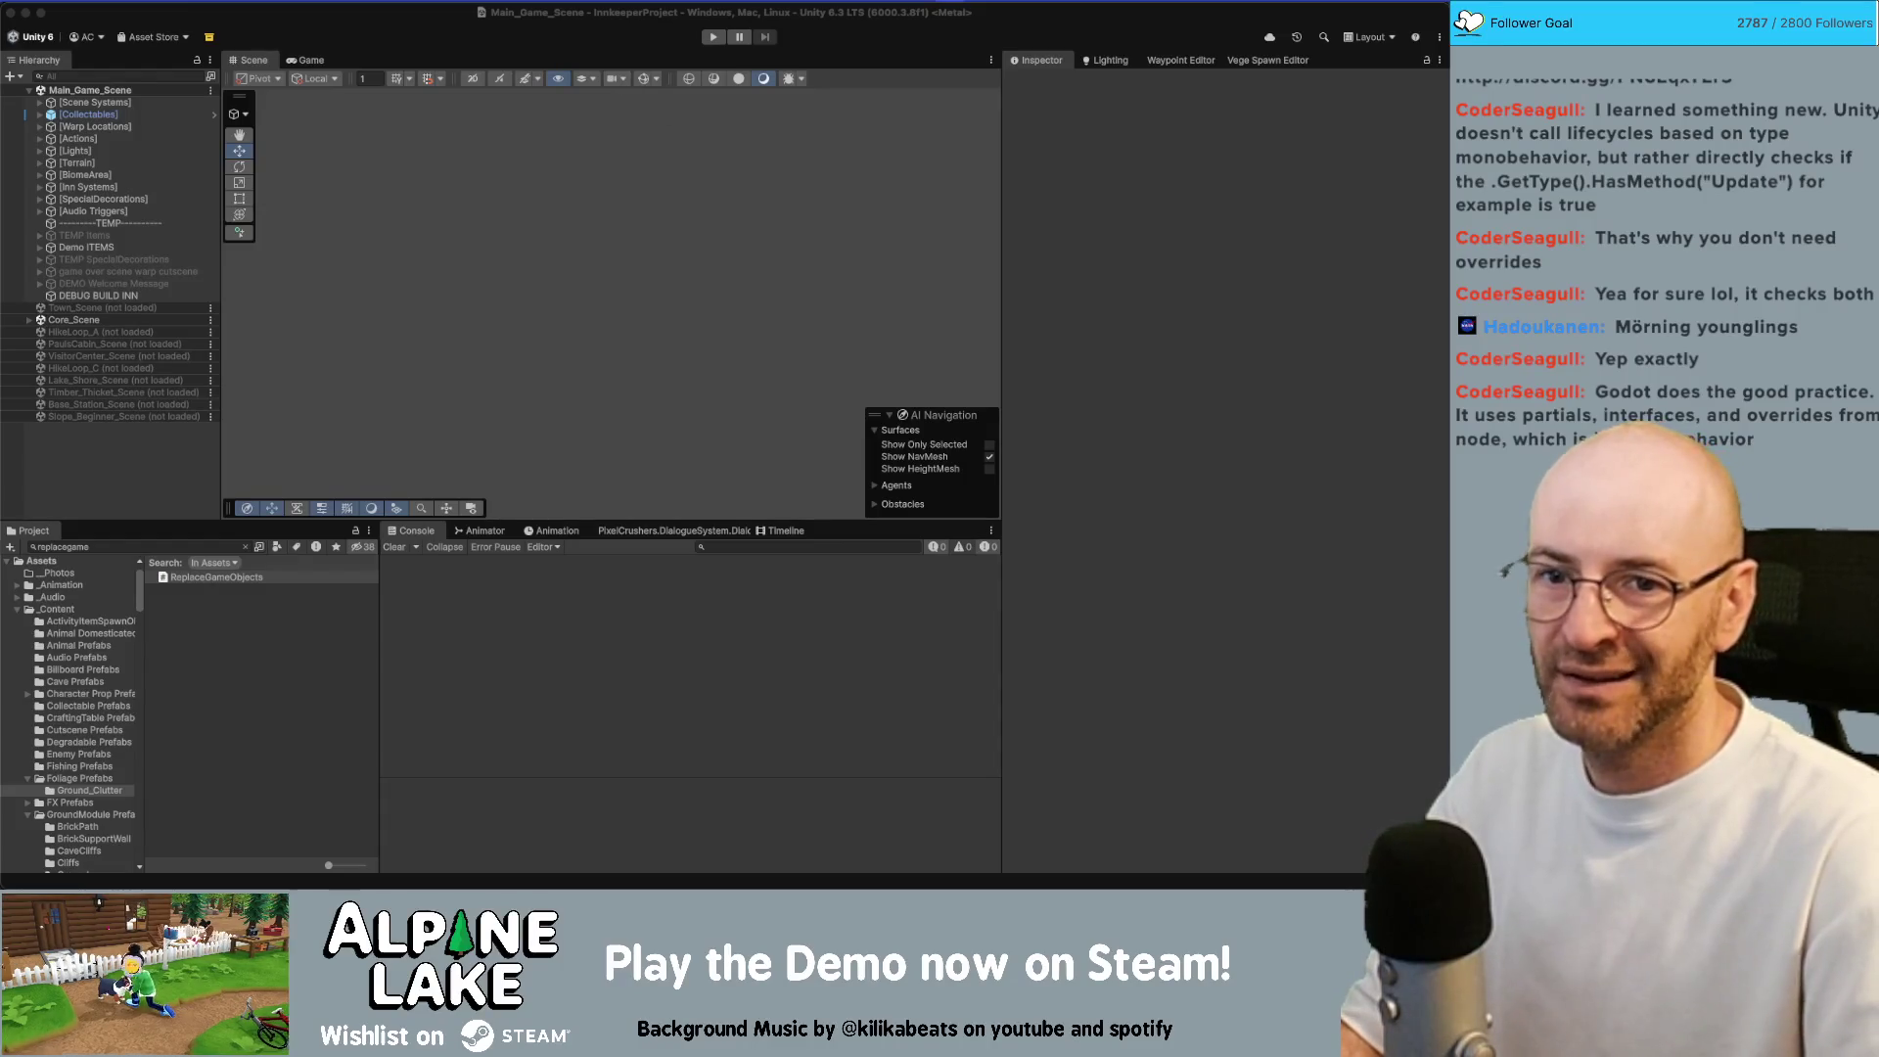
Open and close Build Profiles, then expand Core_Scene in the Hierarchy
{"action": "key", "text": "super+shift+b"}
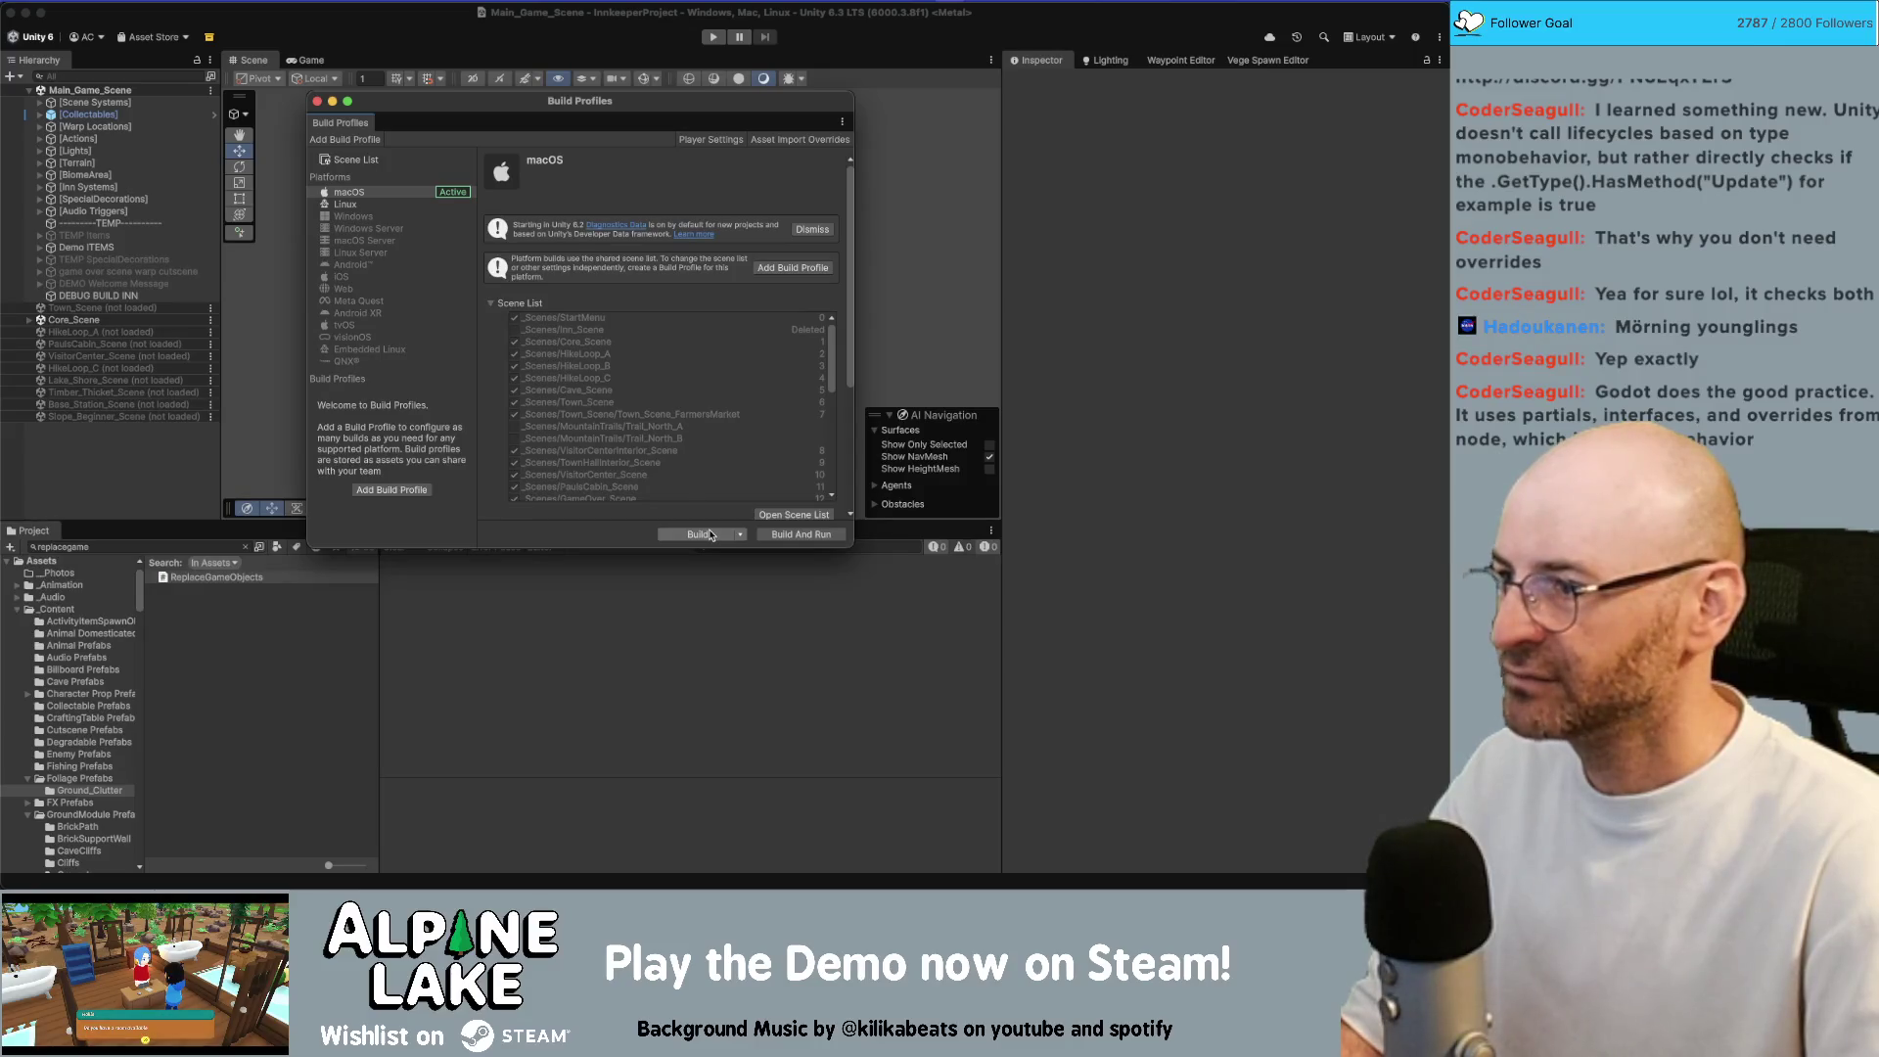
{"action": "left_click", "coordinate": [316, 101]}
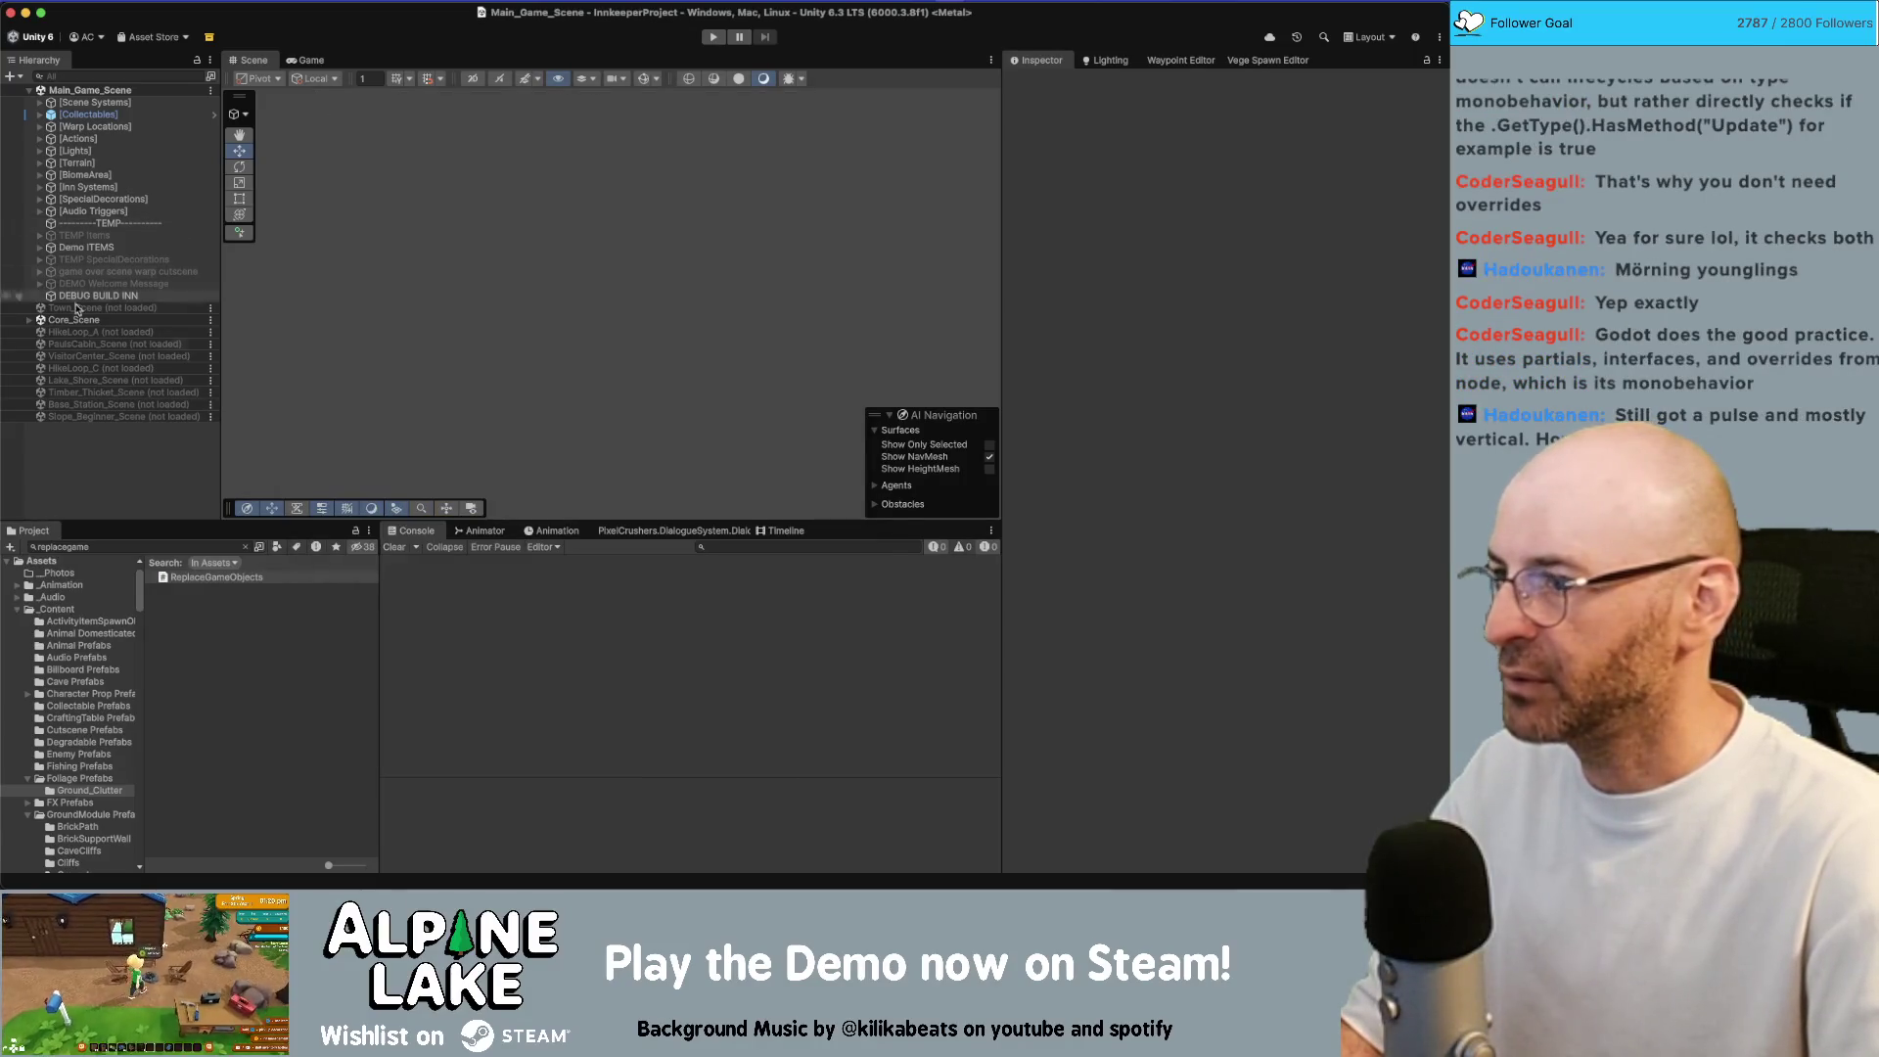
{"action": "left_click", "coordinate": [28, 319]}
{"action": "scroll", "coordinate": [94, 405], "scroll_direction": "down", "scroll_amount": 1}
Toggle the [UI] object off and back on, then save Core_Scene
{"action": "left_click", "coordinate": [66, 475]}
{"action": "left_click", "coordinate": [1043, 83]}
{"action": "left_click", "coordinate": [1044, 83]}
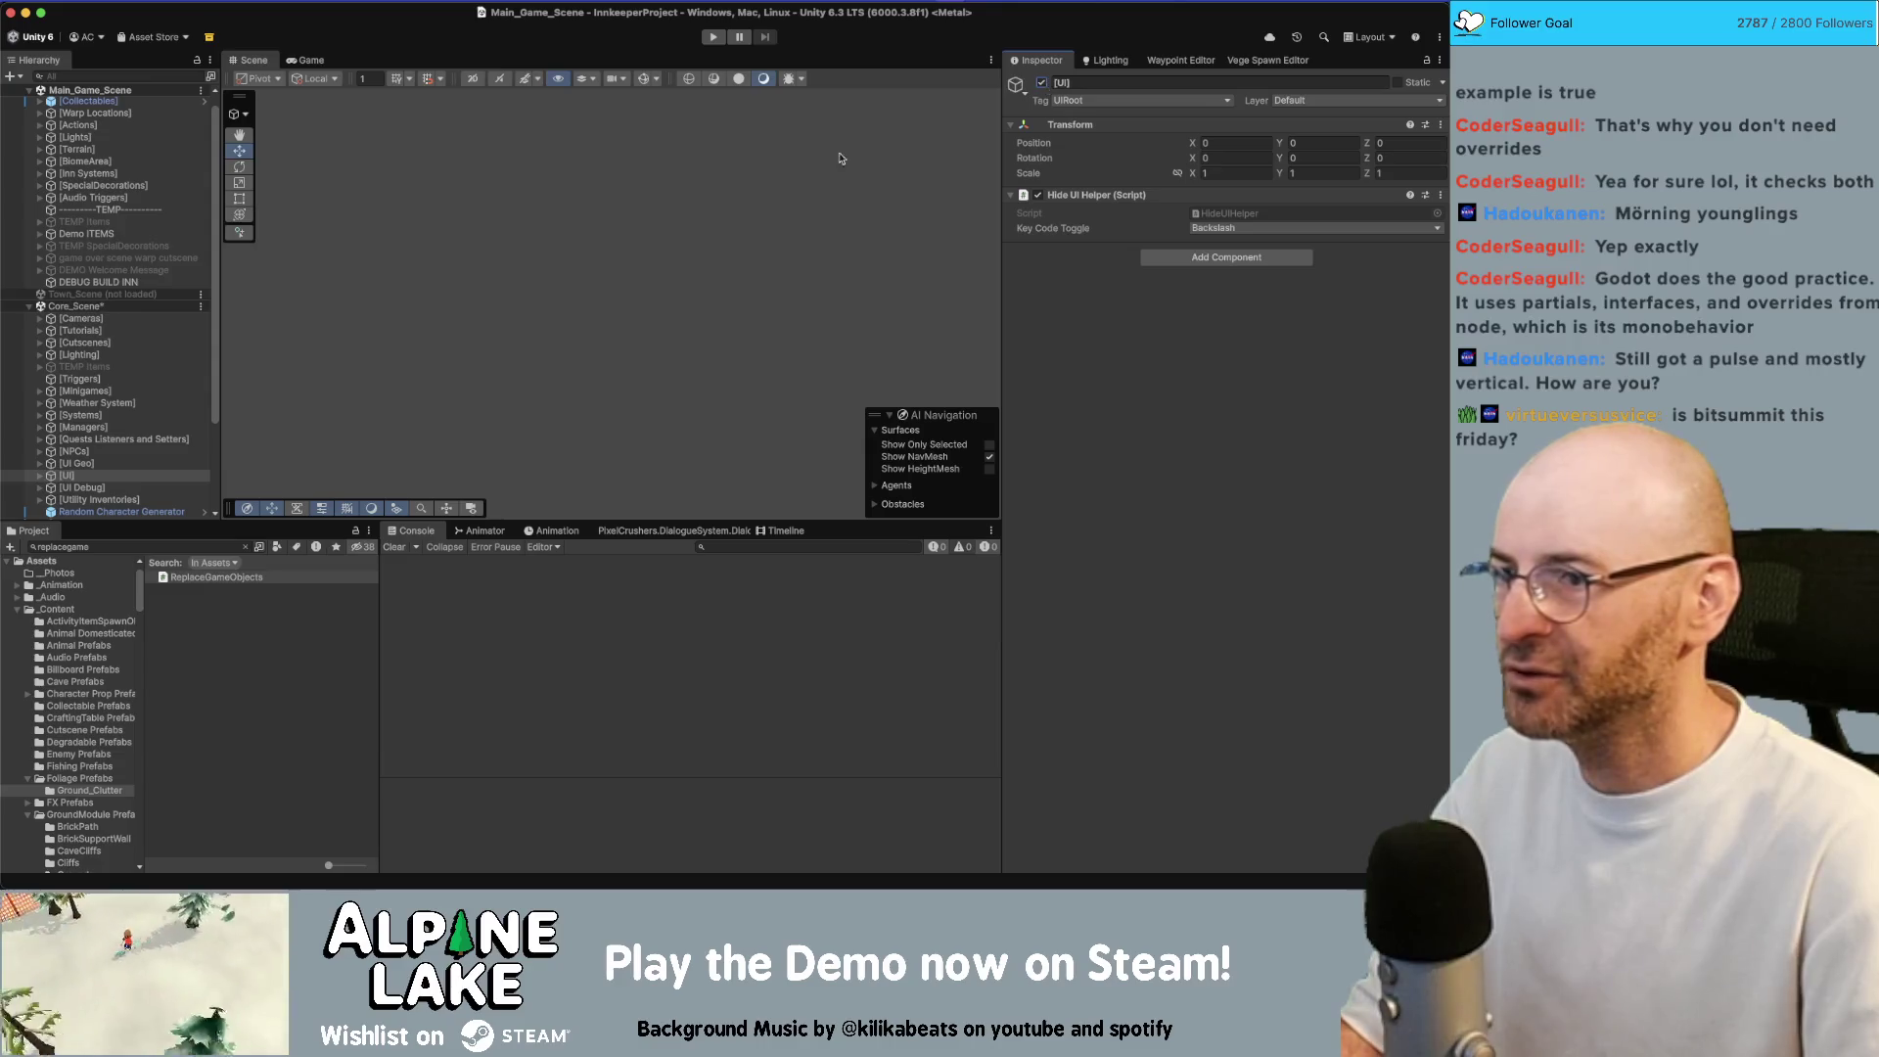
{"action": "key", "text": "super+s"}
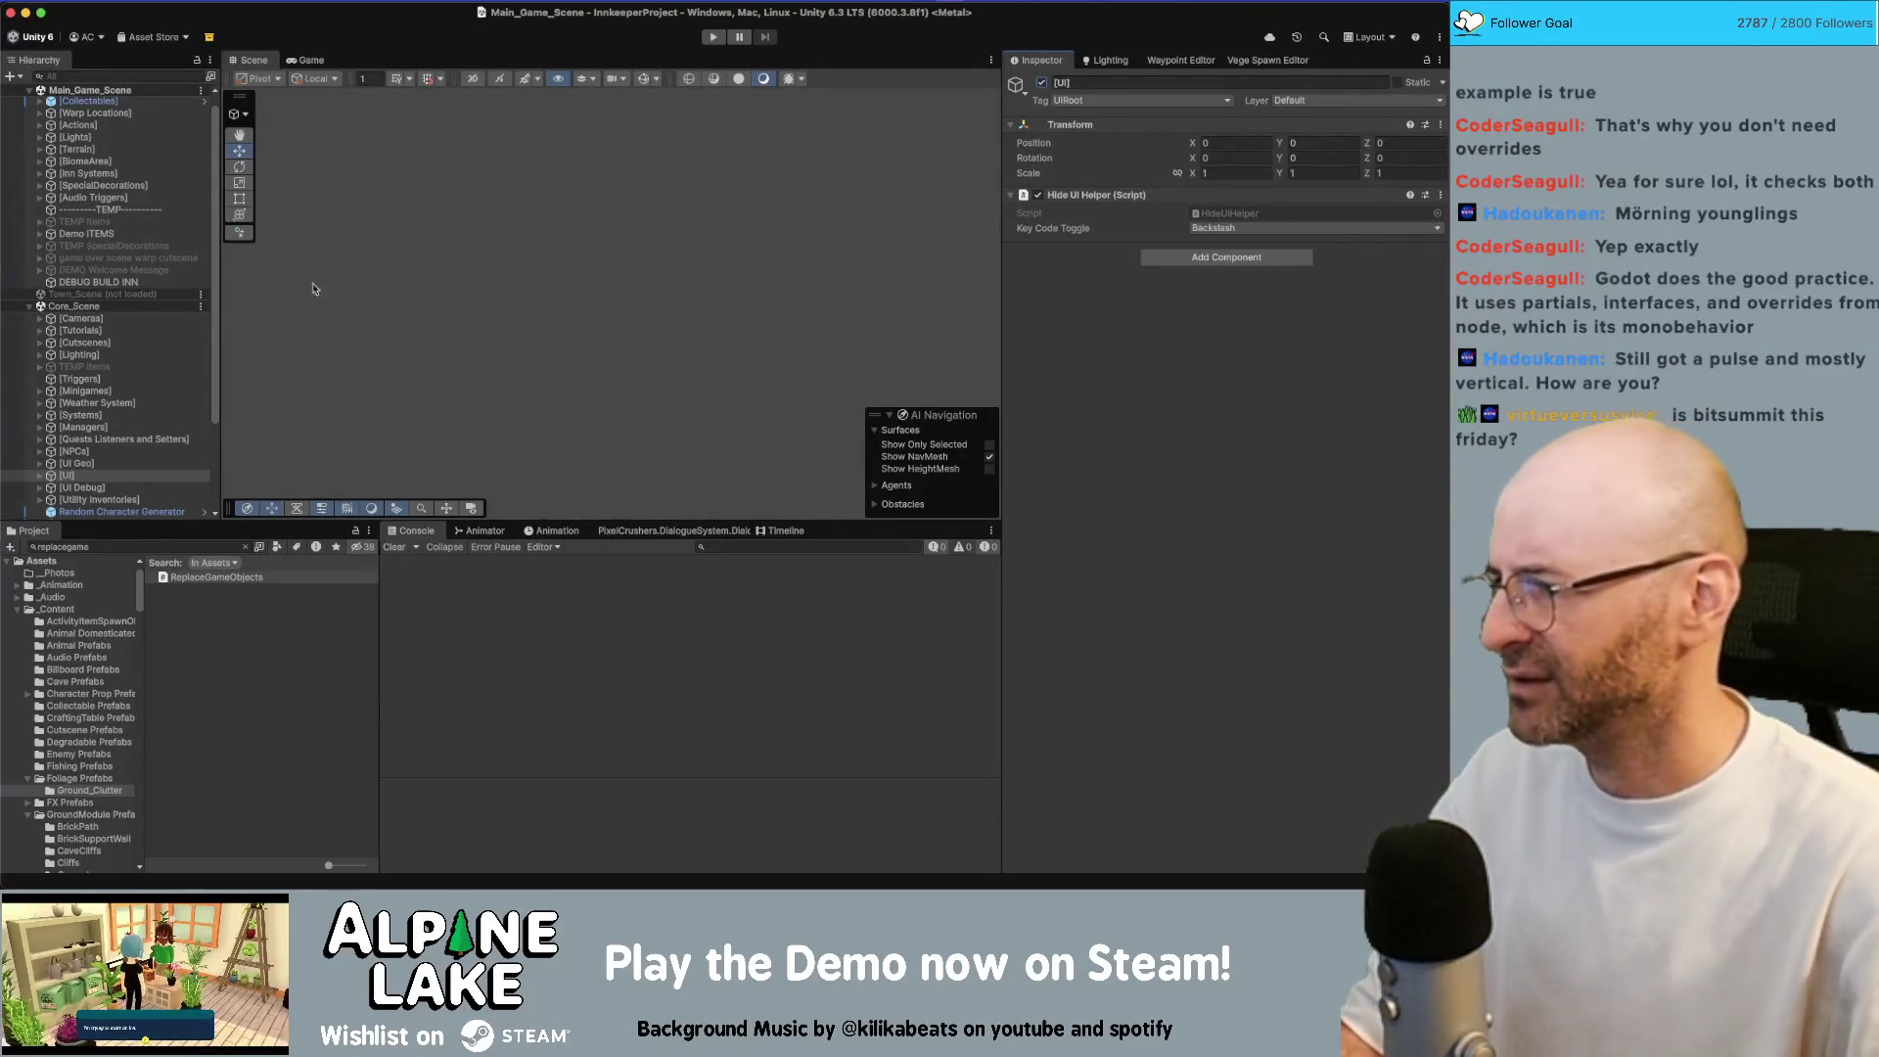
{"action": "left_click", "coordinate": [183, 546]}
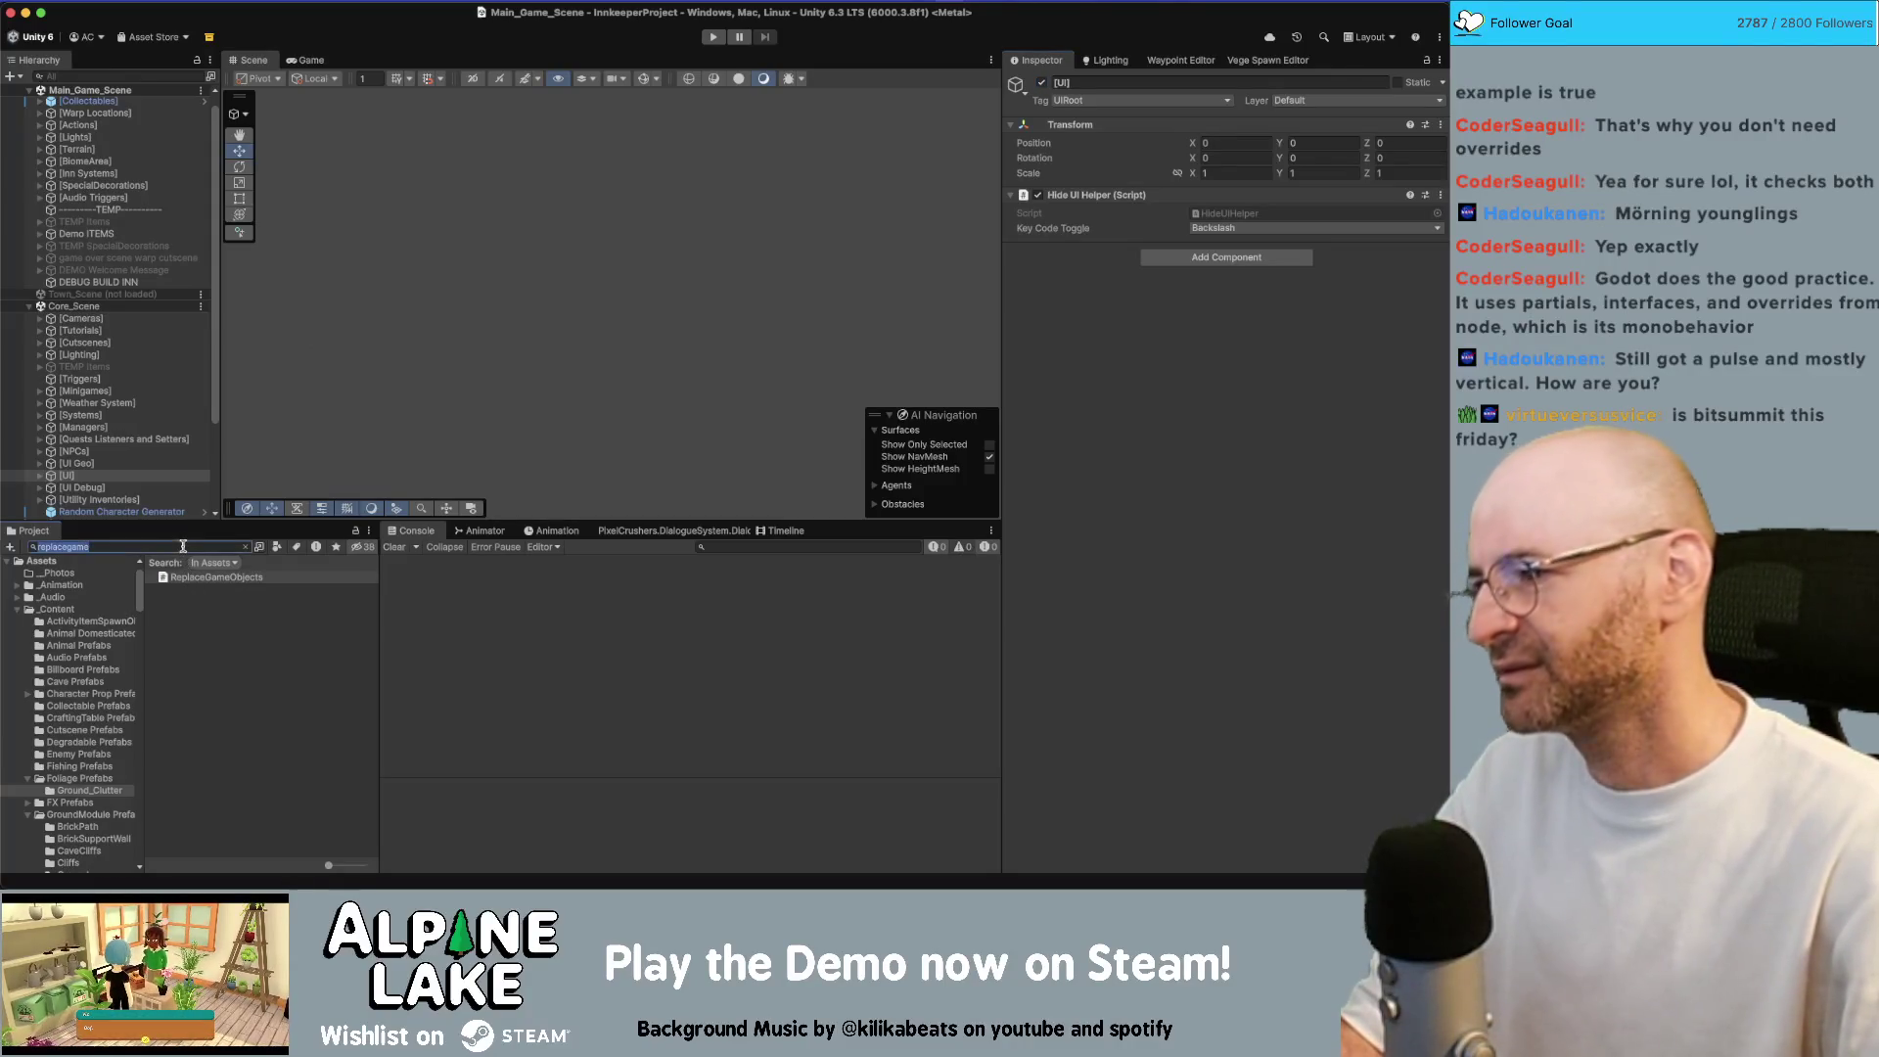
Search the Project assets for 'start menu' instead of 'start scene', then switch to the Obsidian notes
{"action": "left_click", "coordinate": [241, 546]}
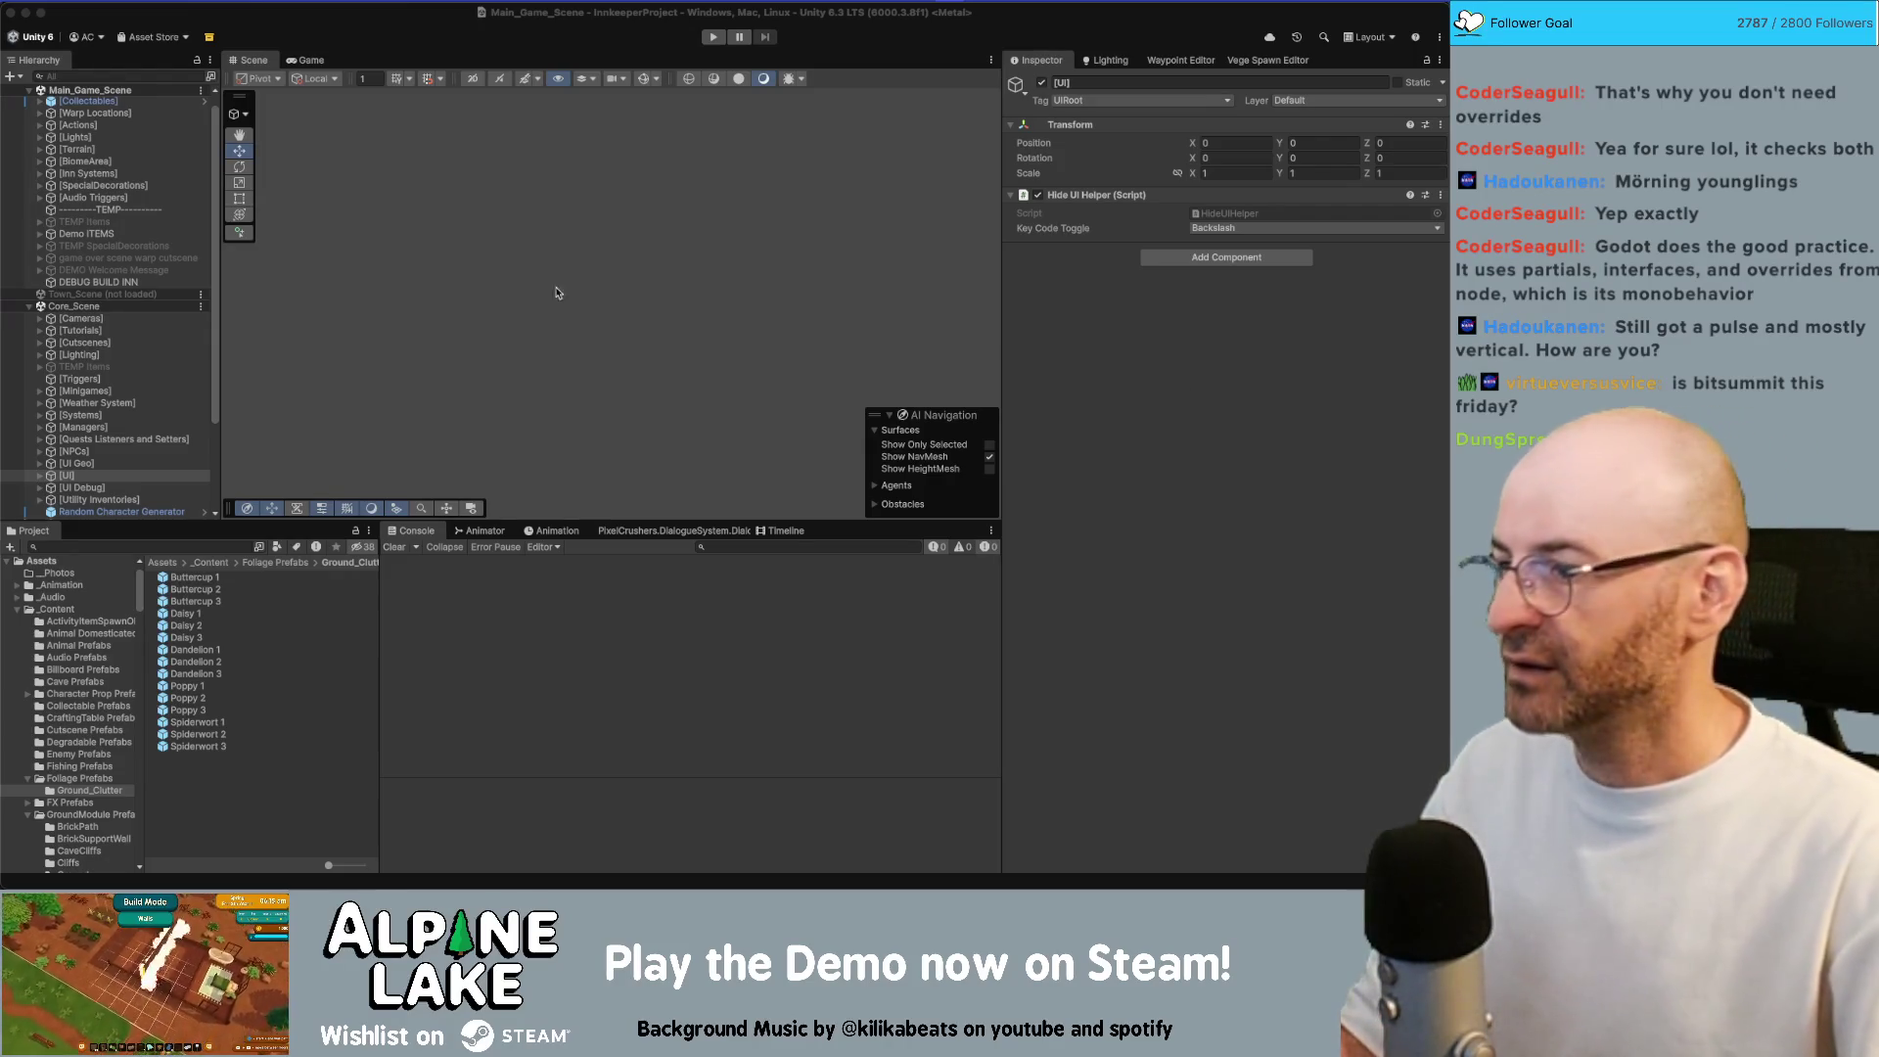
{"action": "left_click", "coordinate": [545, 206]}
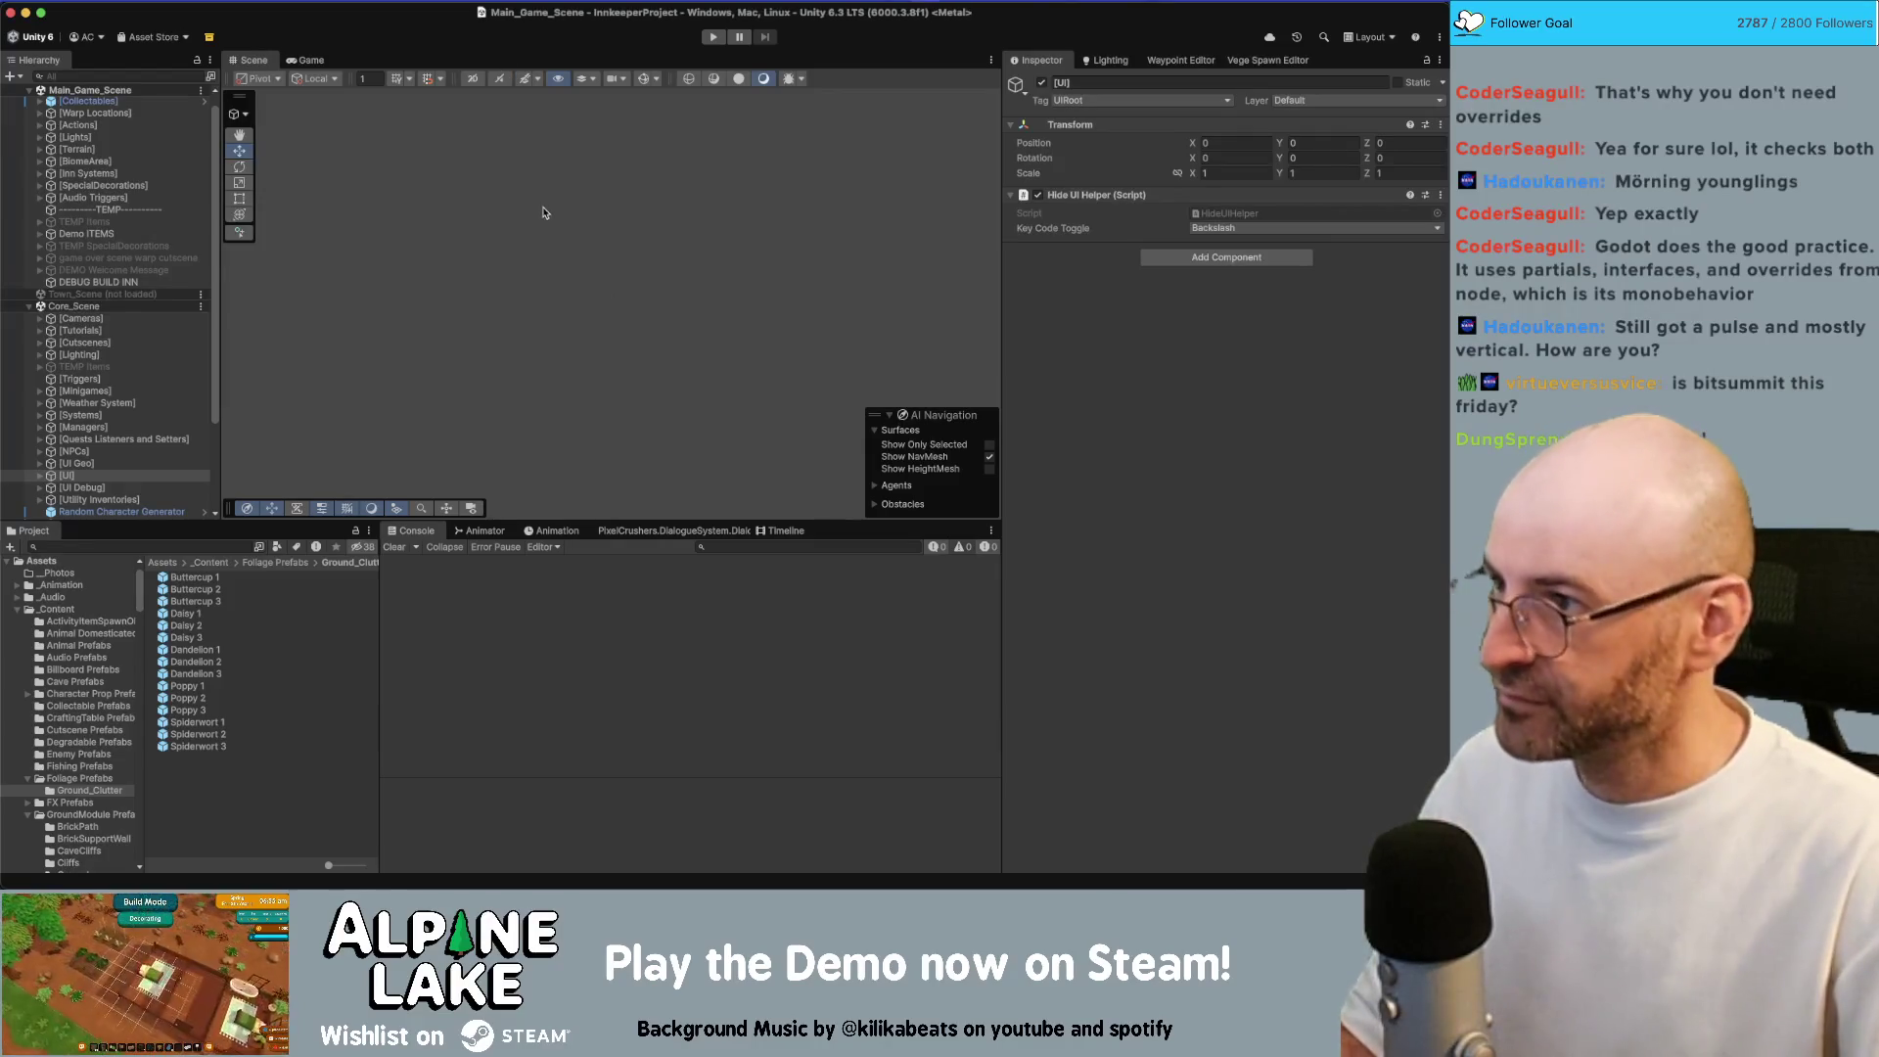
{"action": "left_click", "coordinate": [184, 545]}
{"action": "type", "text": "start scene"}
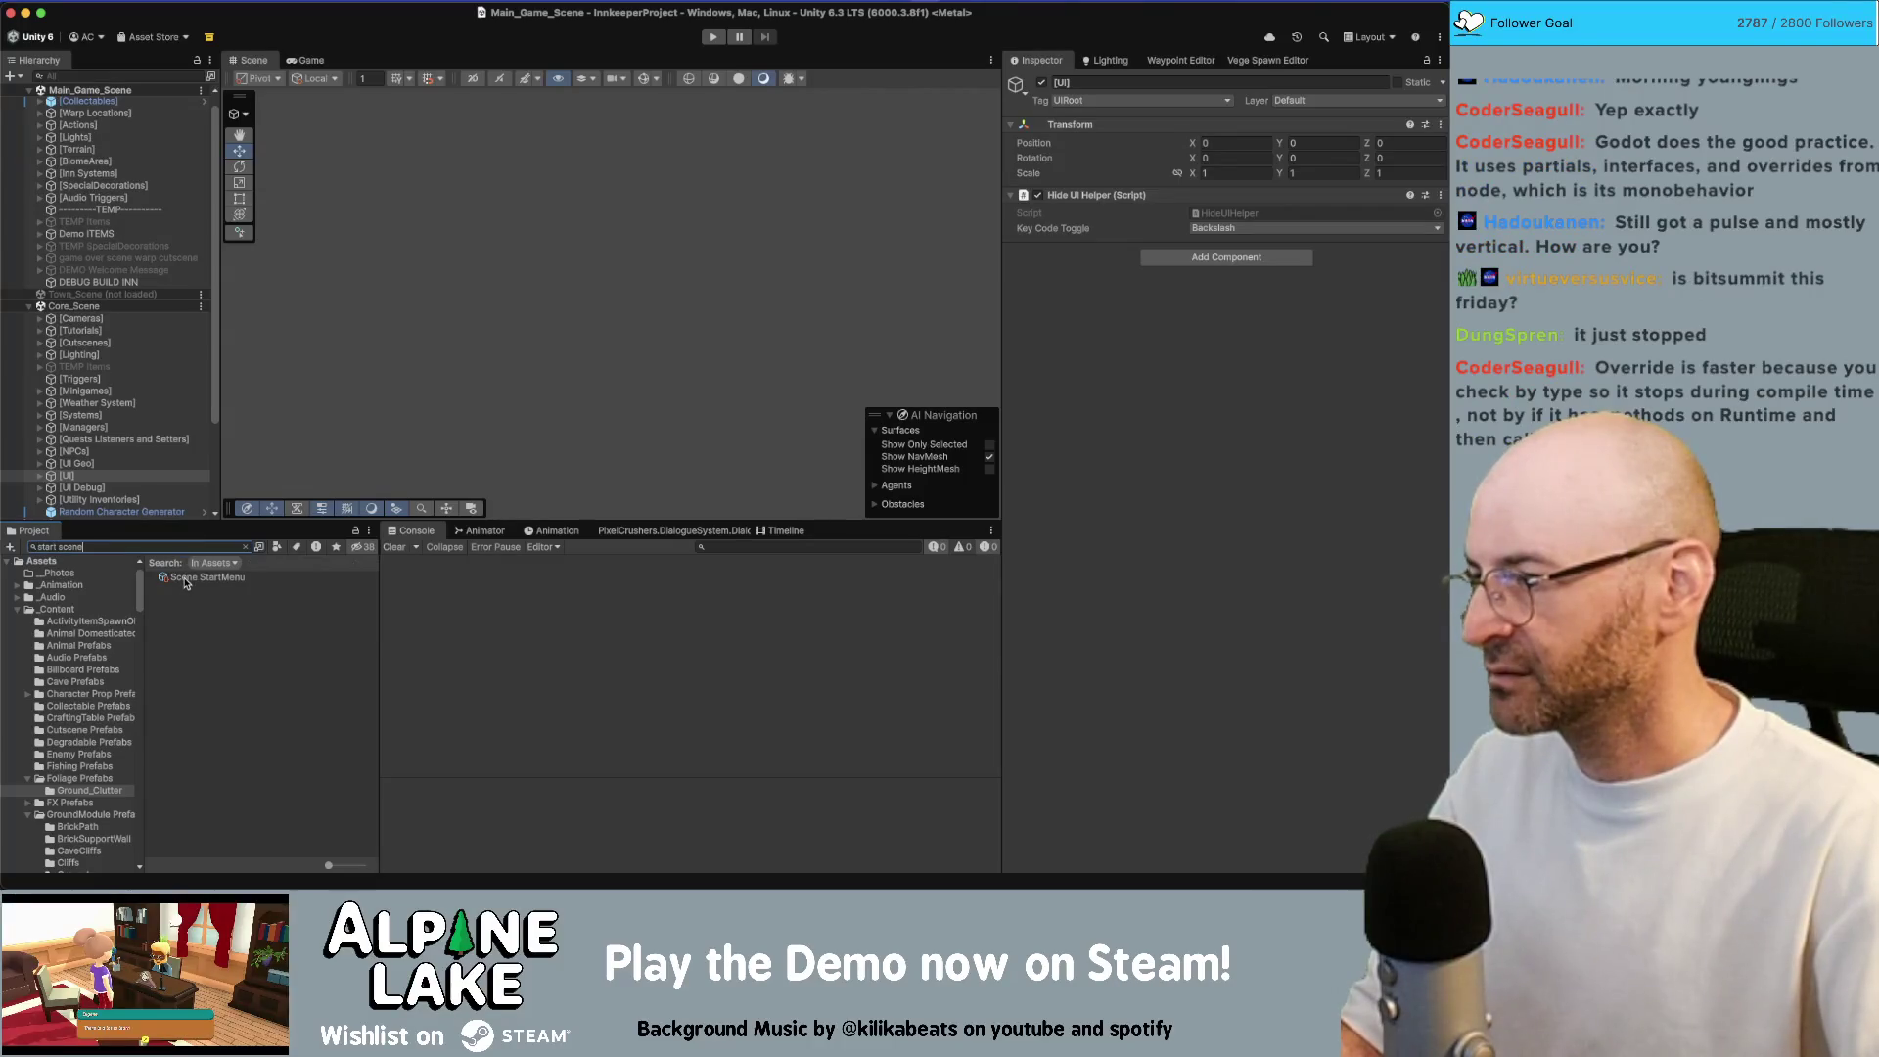
{"action": "key", "text": "BackSpace"}
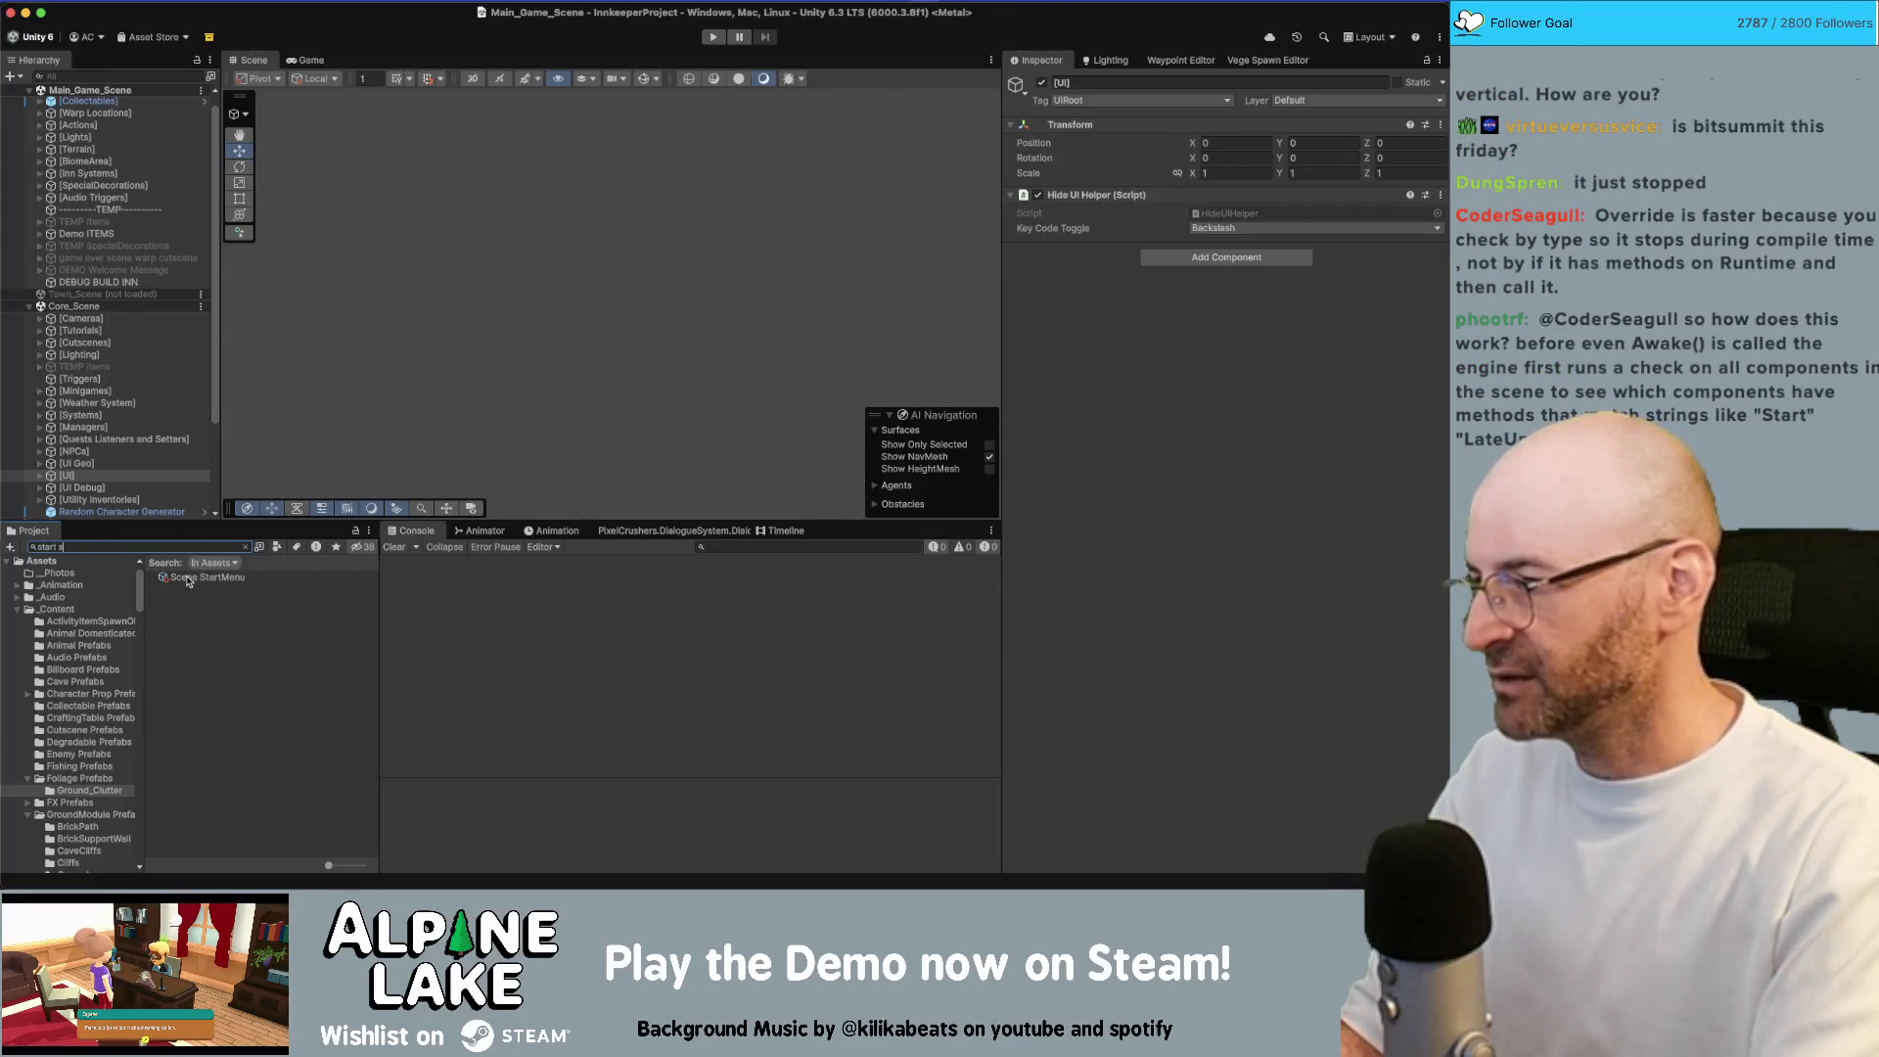
{"action": "key", "text": "BackSpace"}
{"action": "type", "text": "menu"}
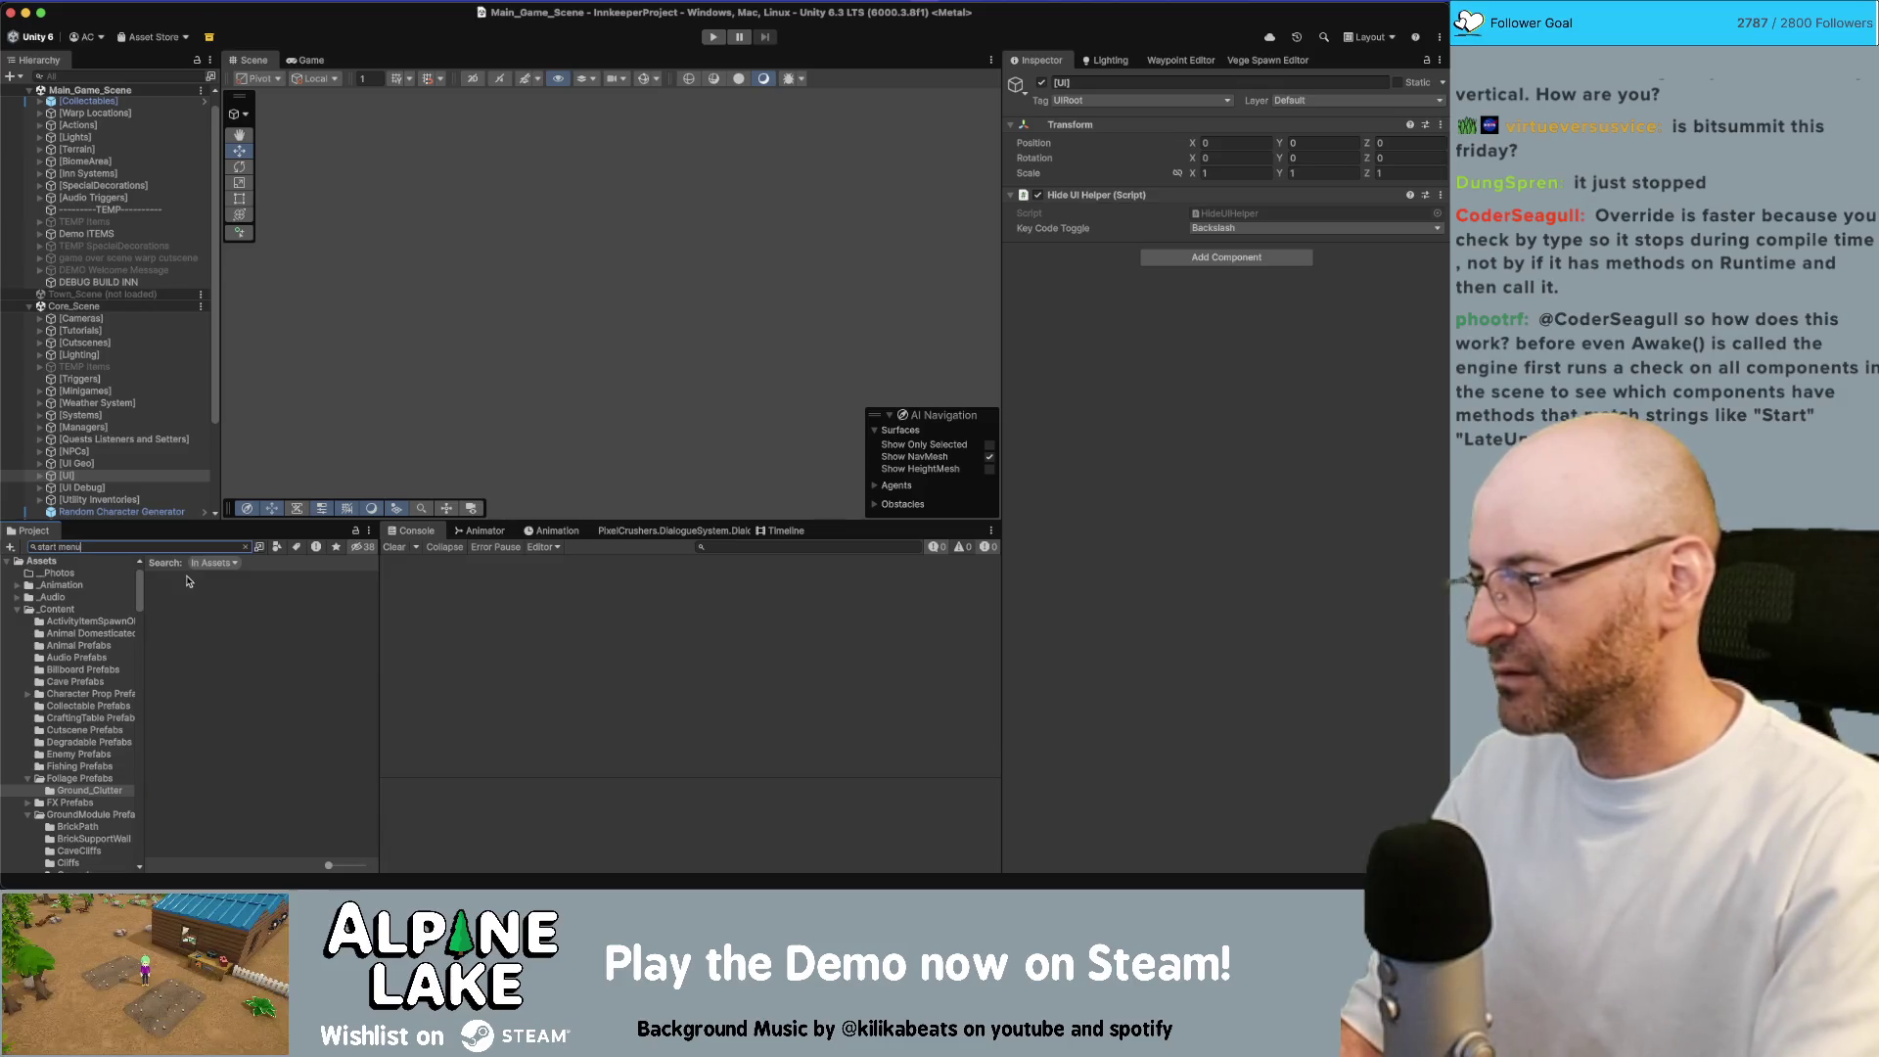
{"action": "key", "text": "super+Tab"}
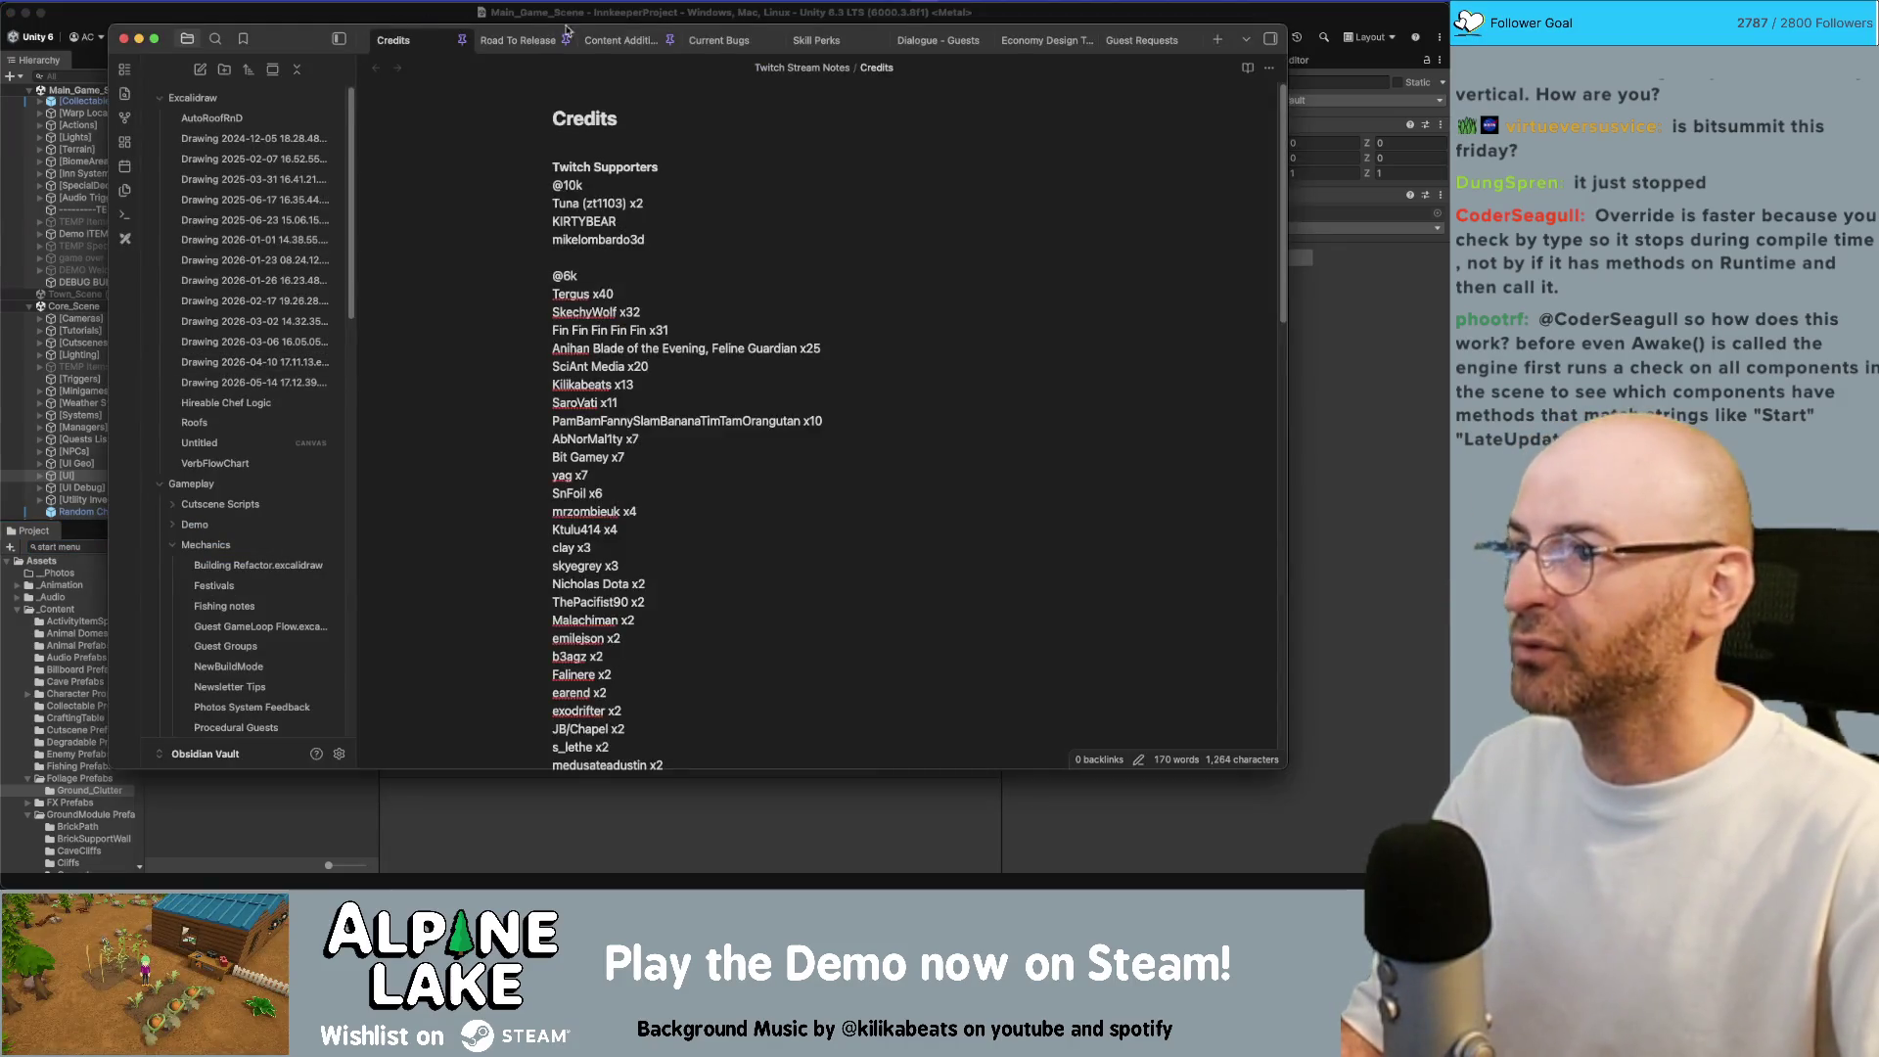
Review the Current Bugs checklist in Obsidian, then return to Unity and select the [UI] object
{"action": "left_click", "coordinate": [719, 40]}
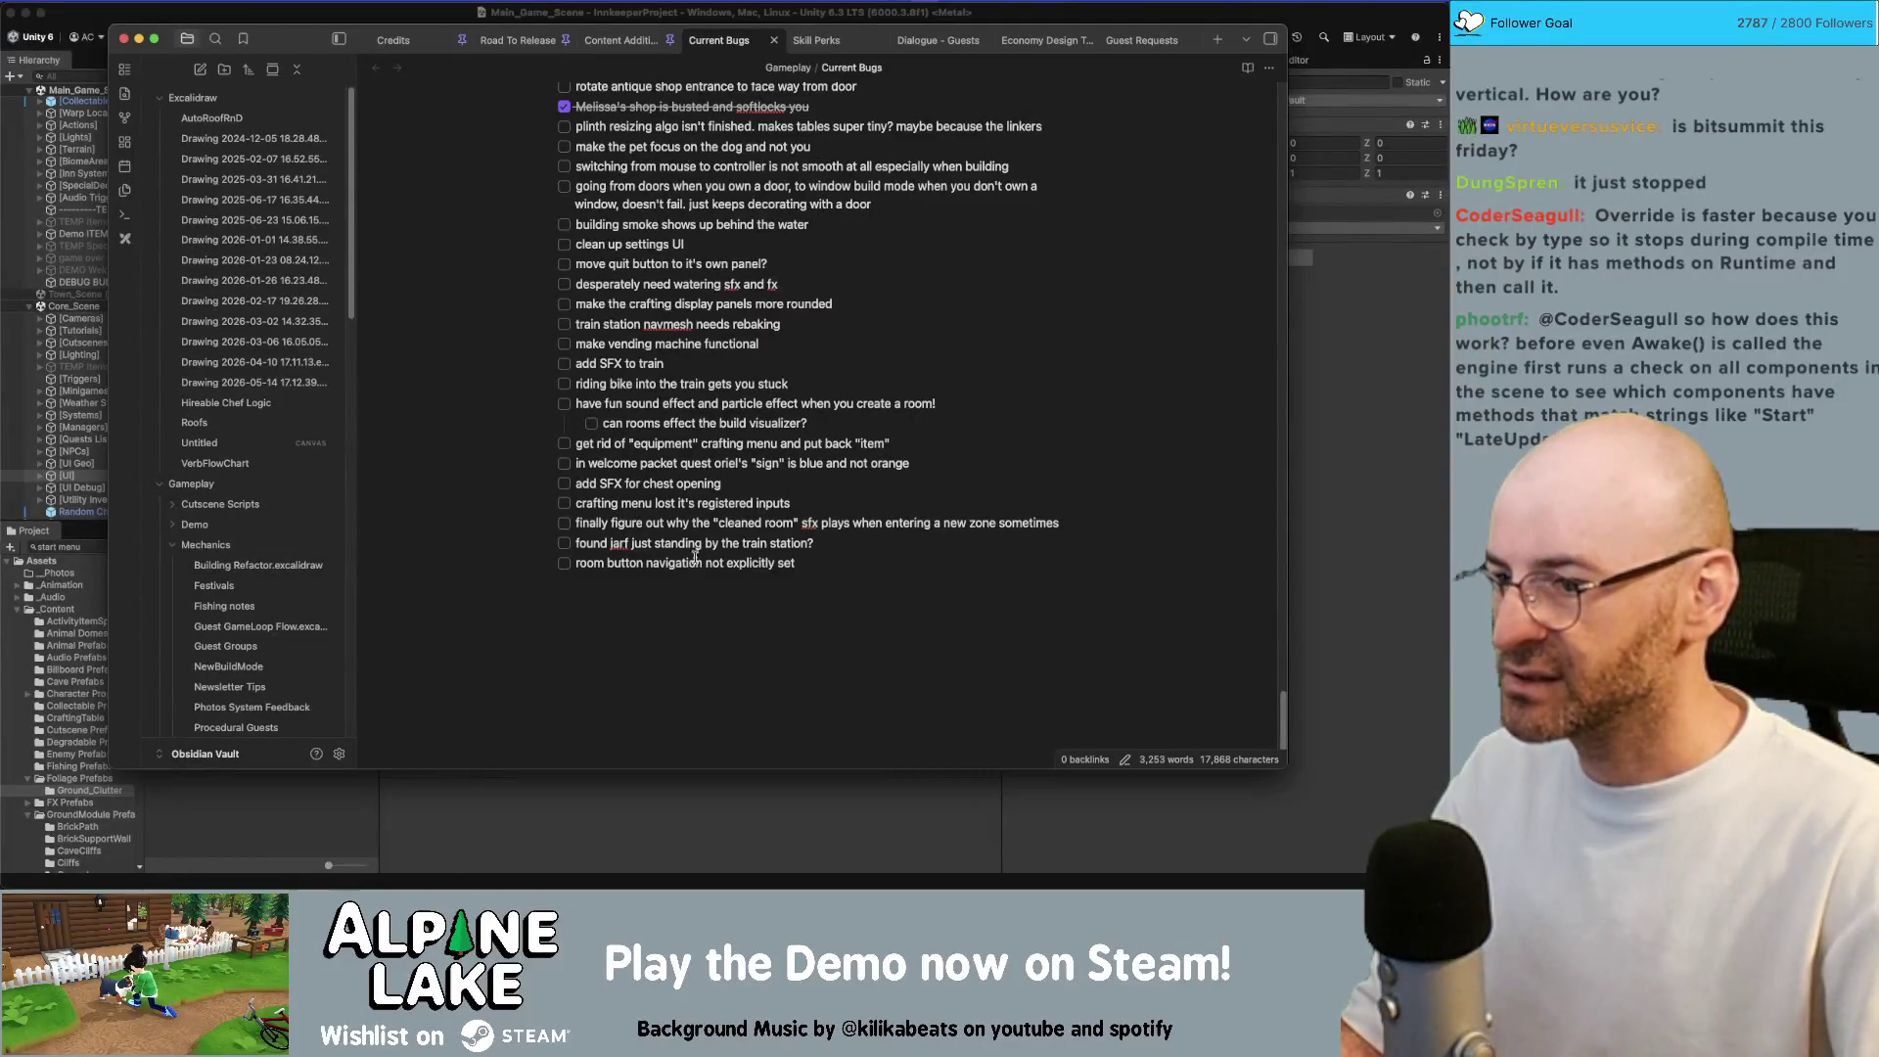
{"action": "key", "text": "super+Tab"}
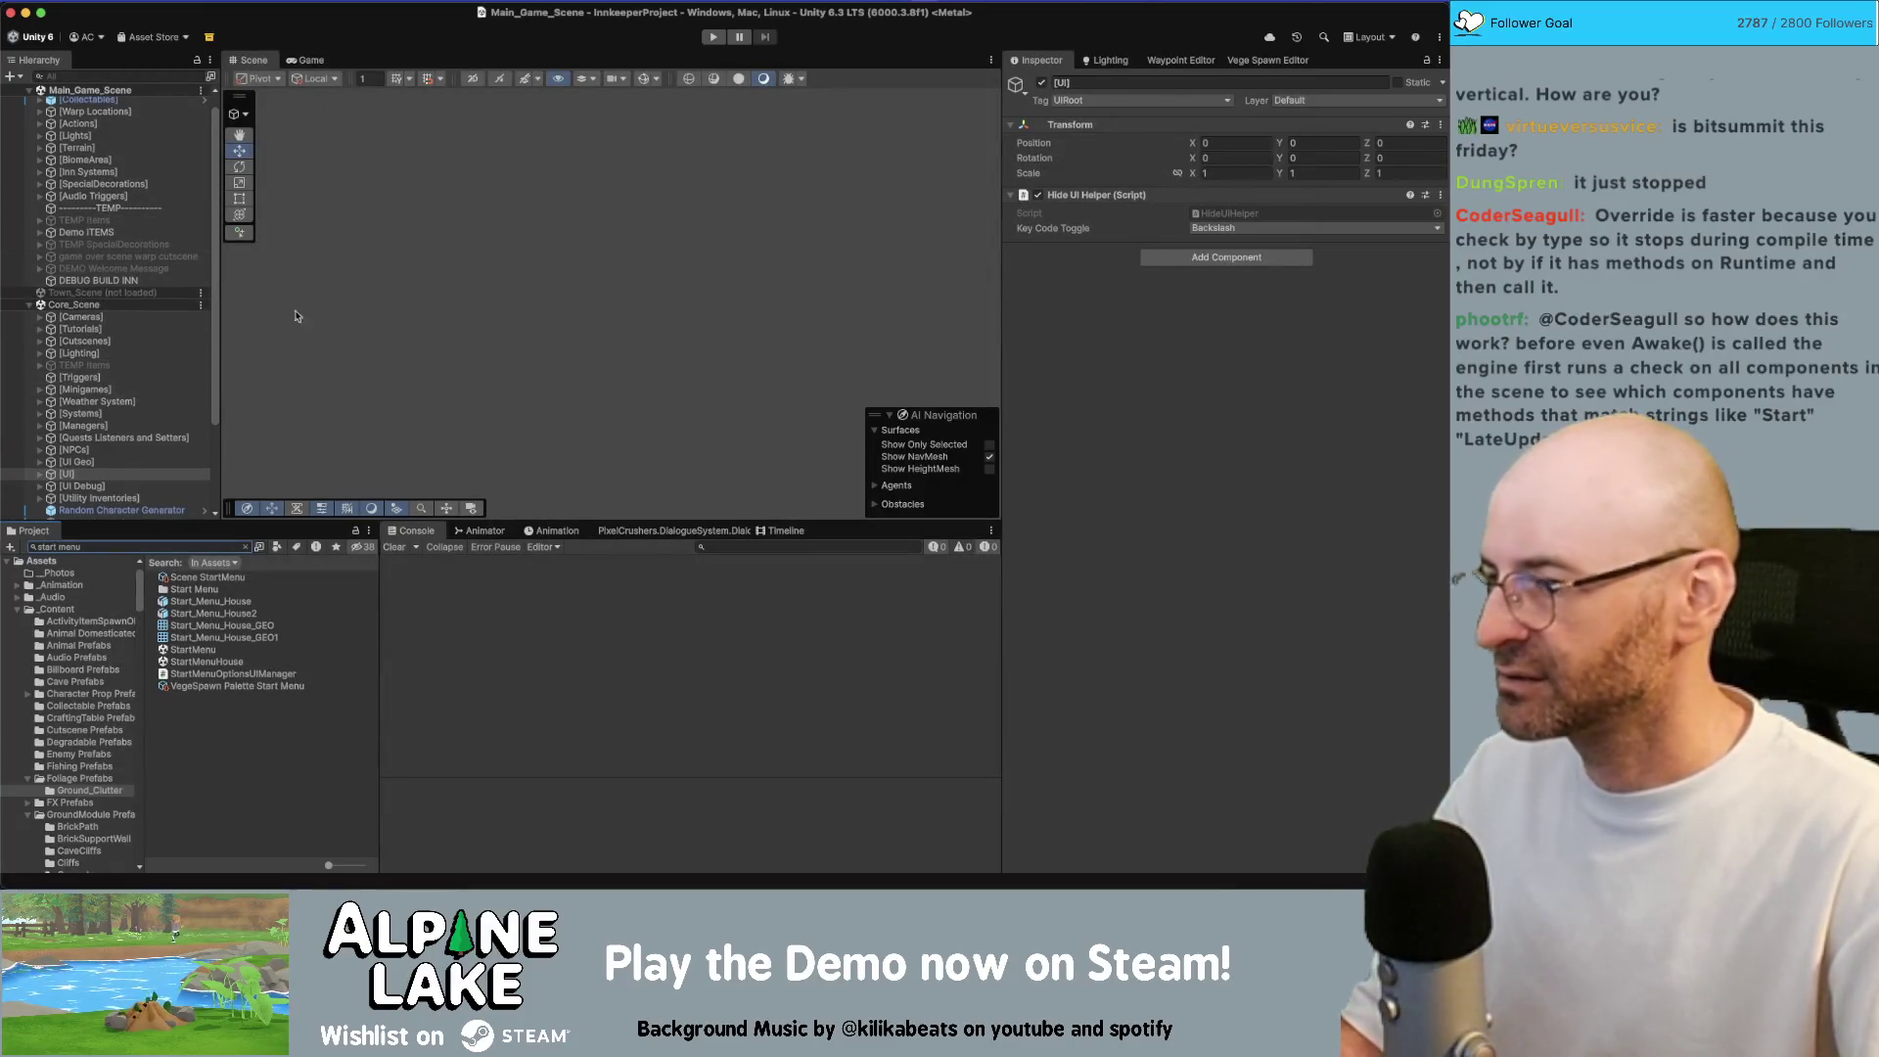
{"action": "left_click", "coordinate": [39, 485]}
Expand UI > Inn Management Canvas > Panel > Room Buttons > Button GRP and select Rename Button
{"action": "left_click", "coordinate": [67, 473]}
{"action": "scroll", "coordinate": [48, 421], "scroll_direction": "down", "scroll_amount": 4}
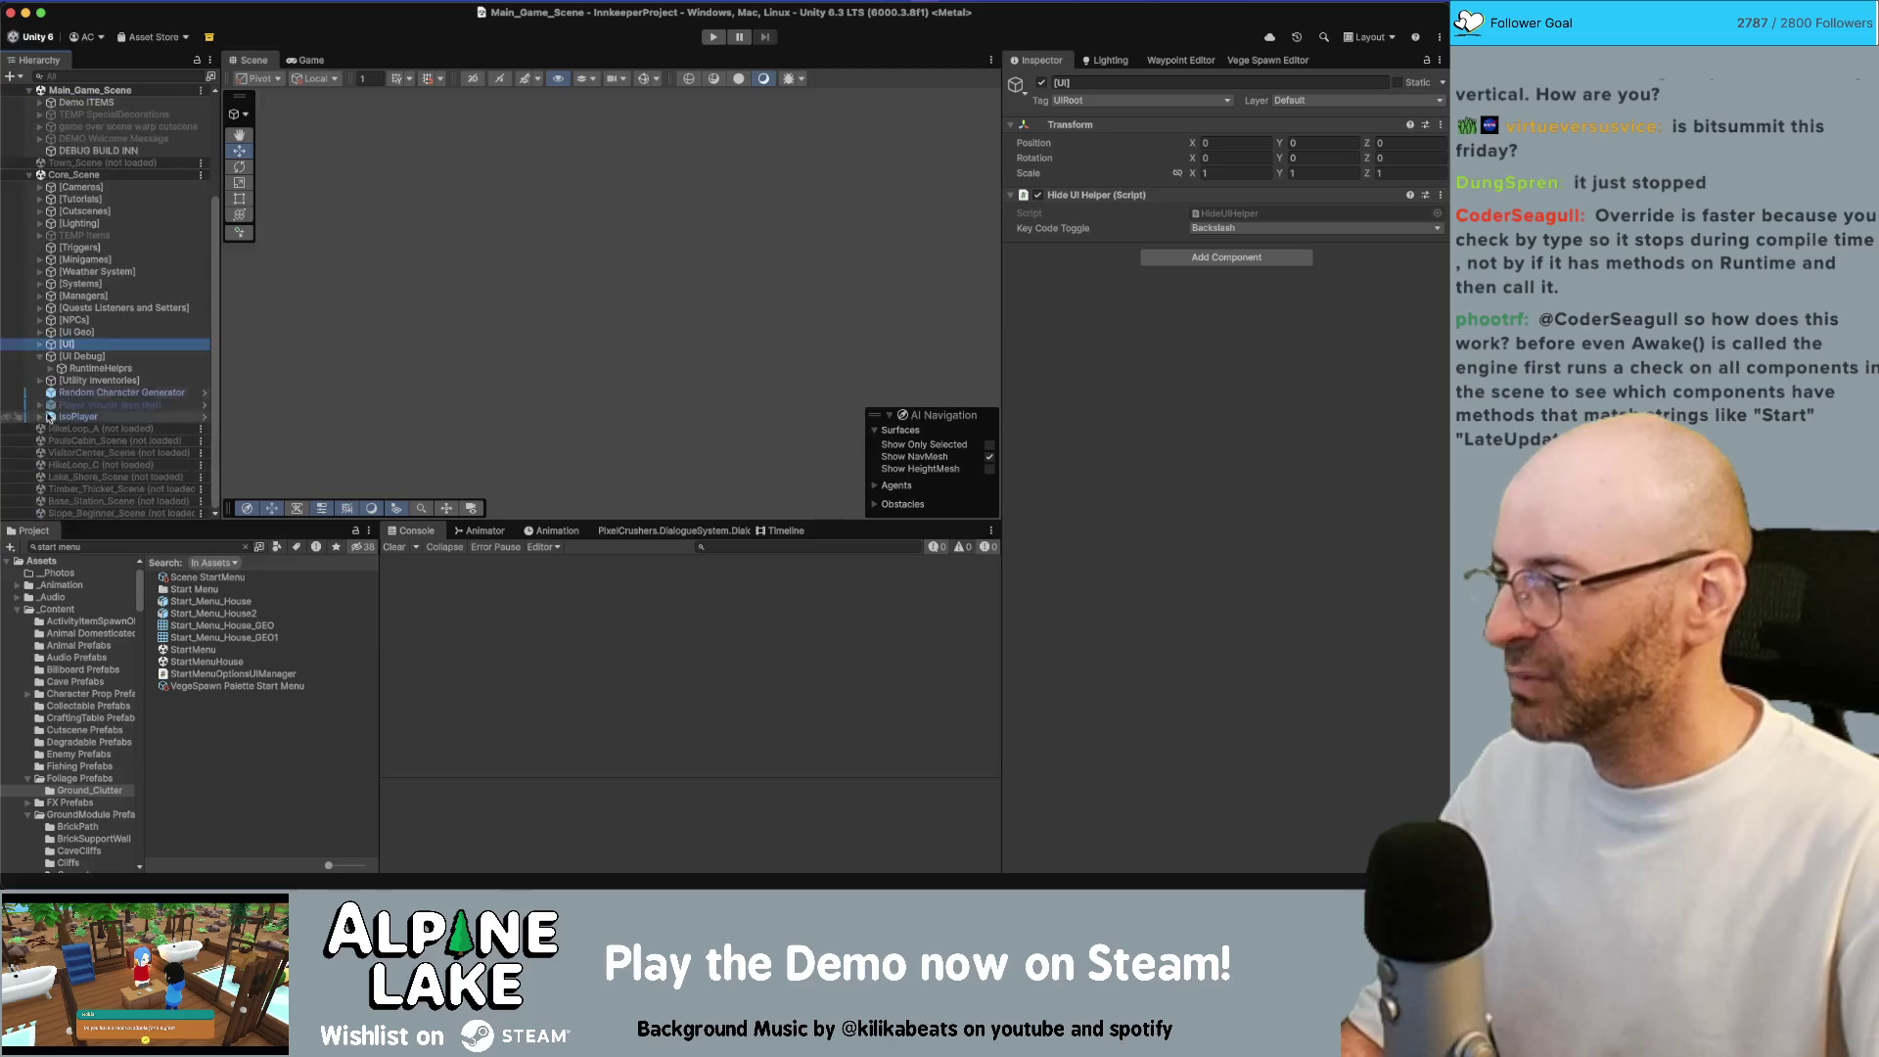
{"action": "scroll", "coordinate": [49, 392], "scroll_direction": "up", "scroll_amount": 1}
{"action": "left_click", "coordinate": [39, 367]}
{"action": "left_click", "coordinate": [40, 342]}
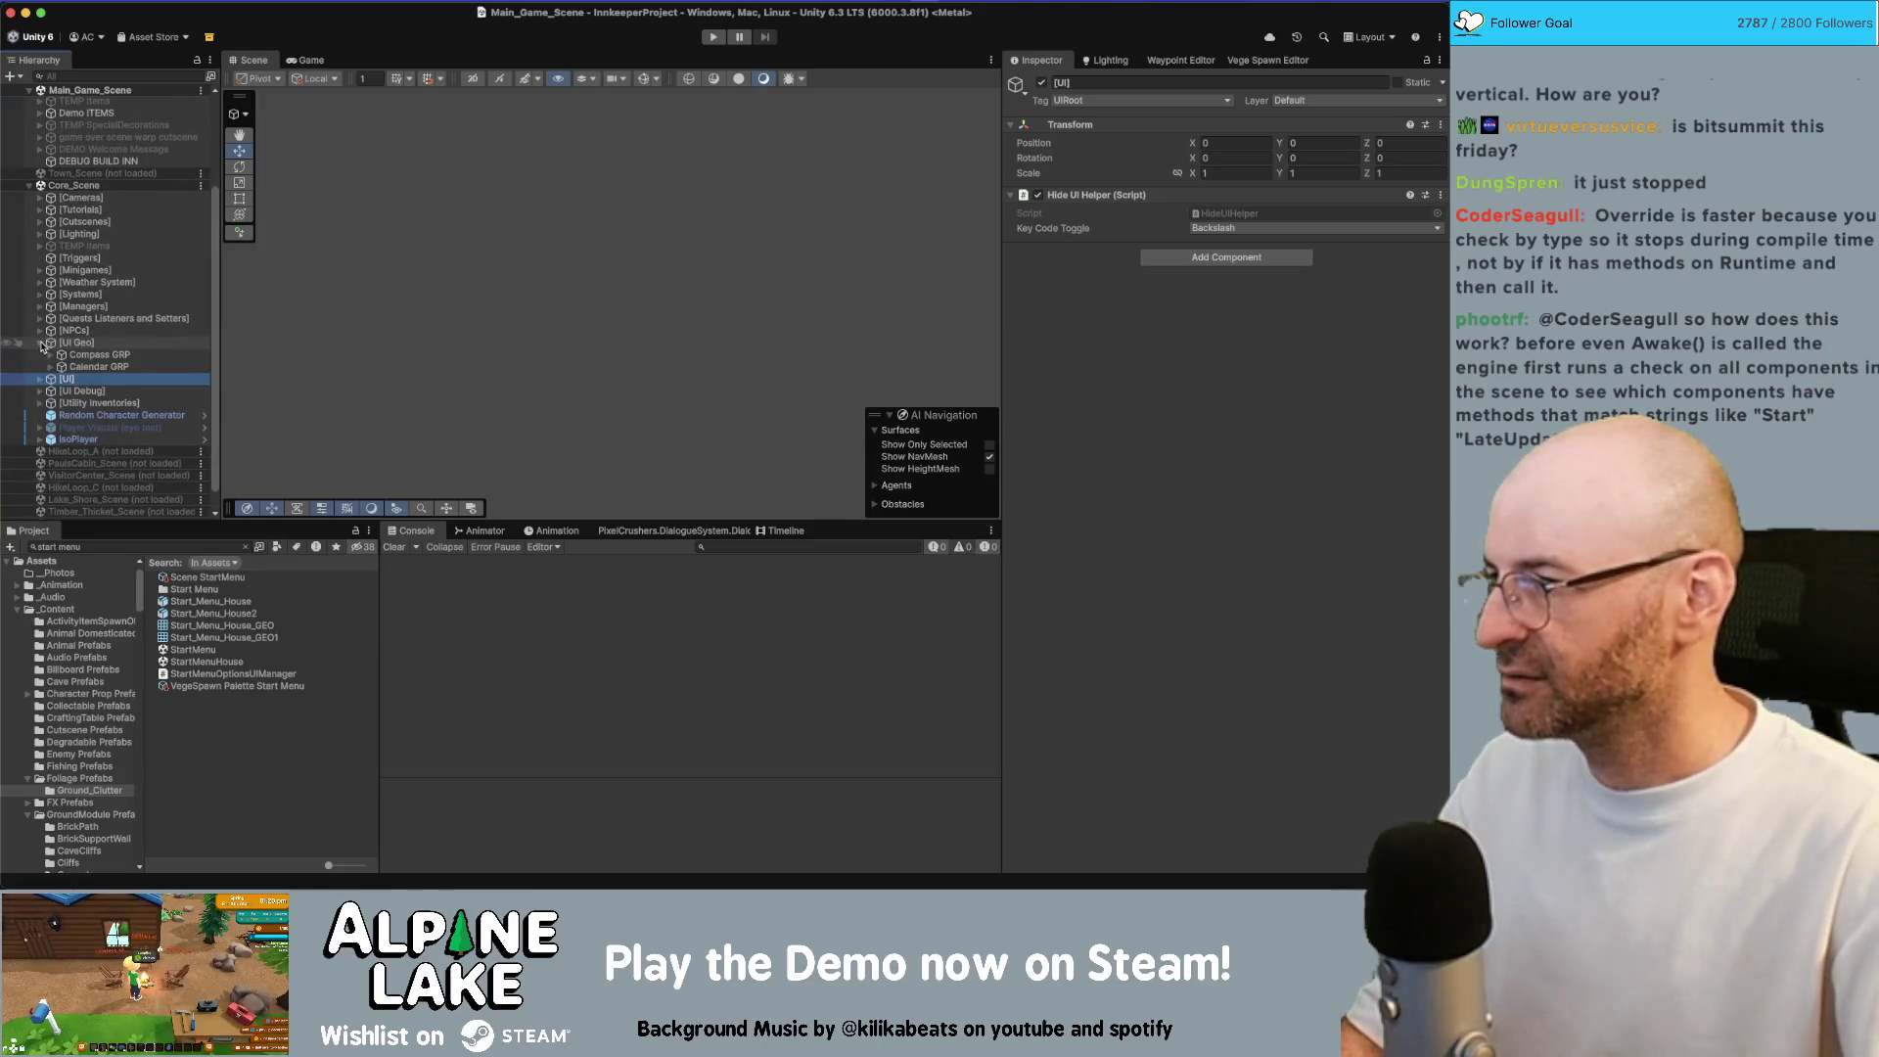
{"action": "left_click", "coordinate": [40, 343]}
{"action": "left_click", "coordinate": [39, 356]}
{"action": "scroll", "coordinate": [58, 332], "scroll_direction": "down", "scroll_amount": 5}
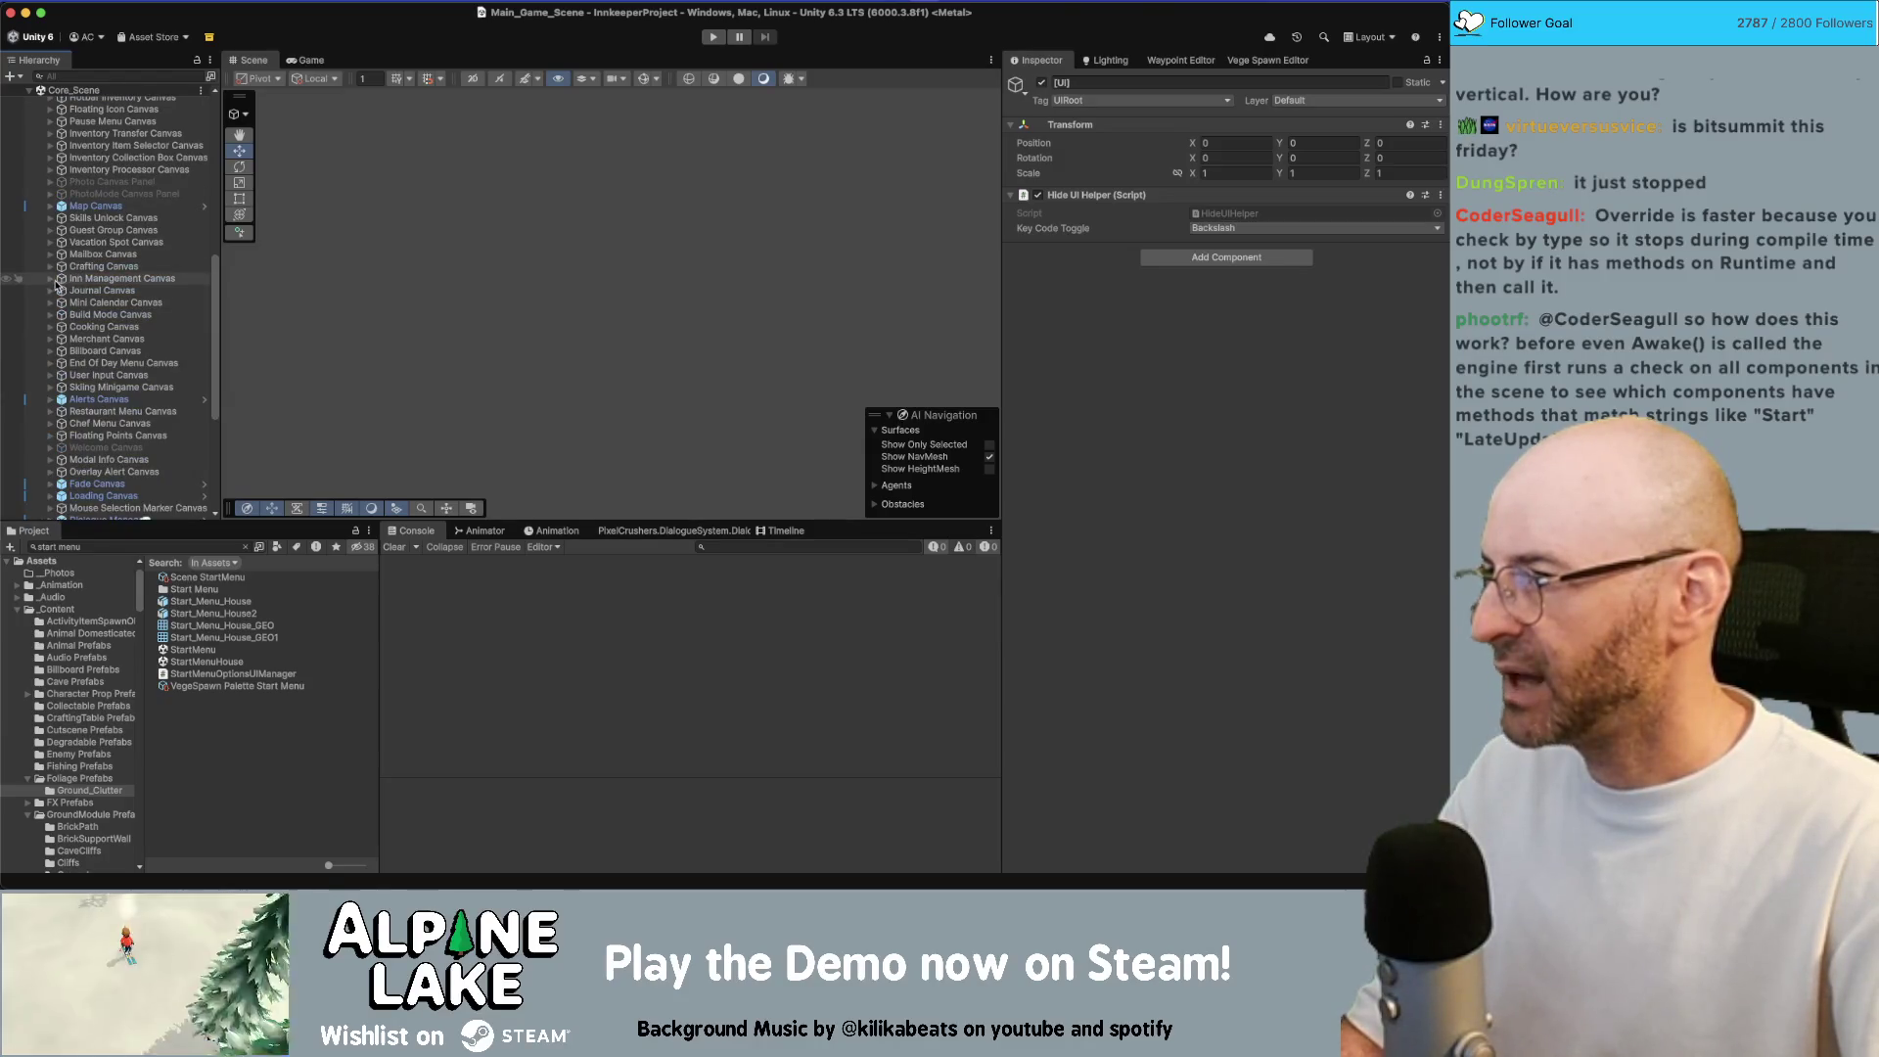
{"action": "left_click", "coordinate": [50, 279]}
{"action": "left_click", "coordinate": [60, 290]}
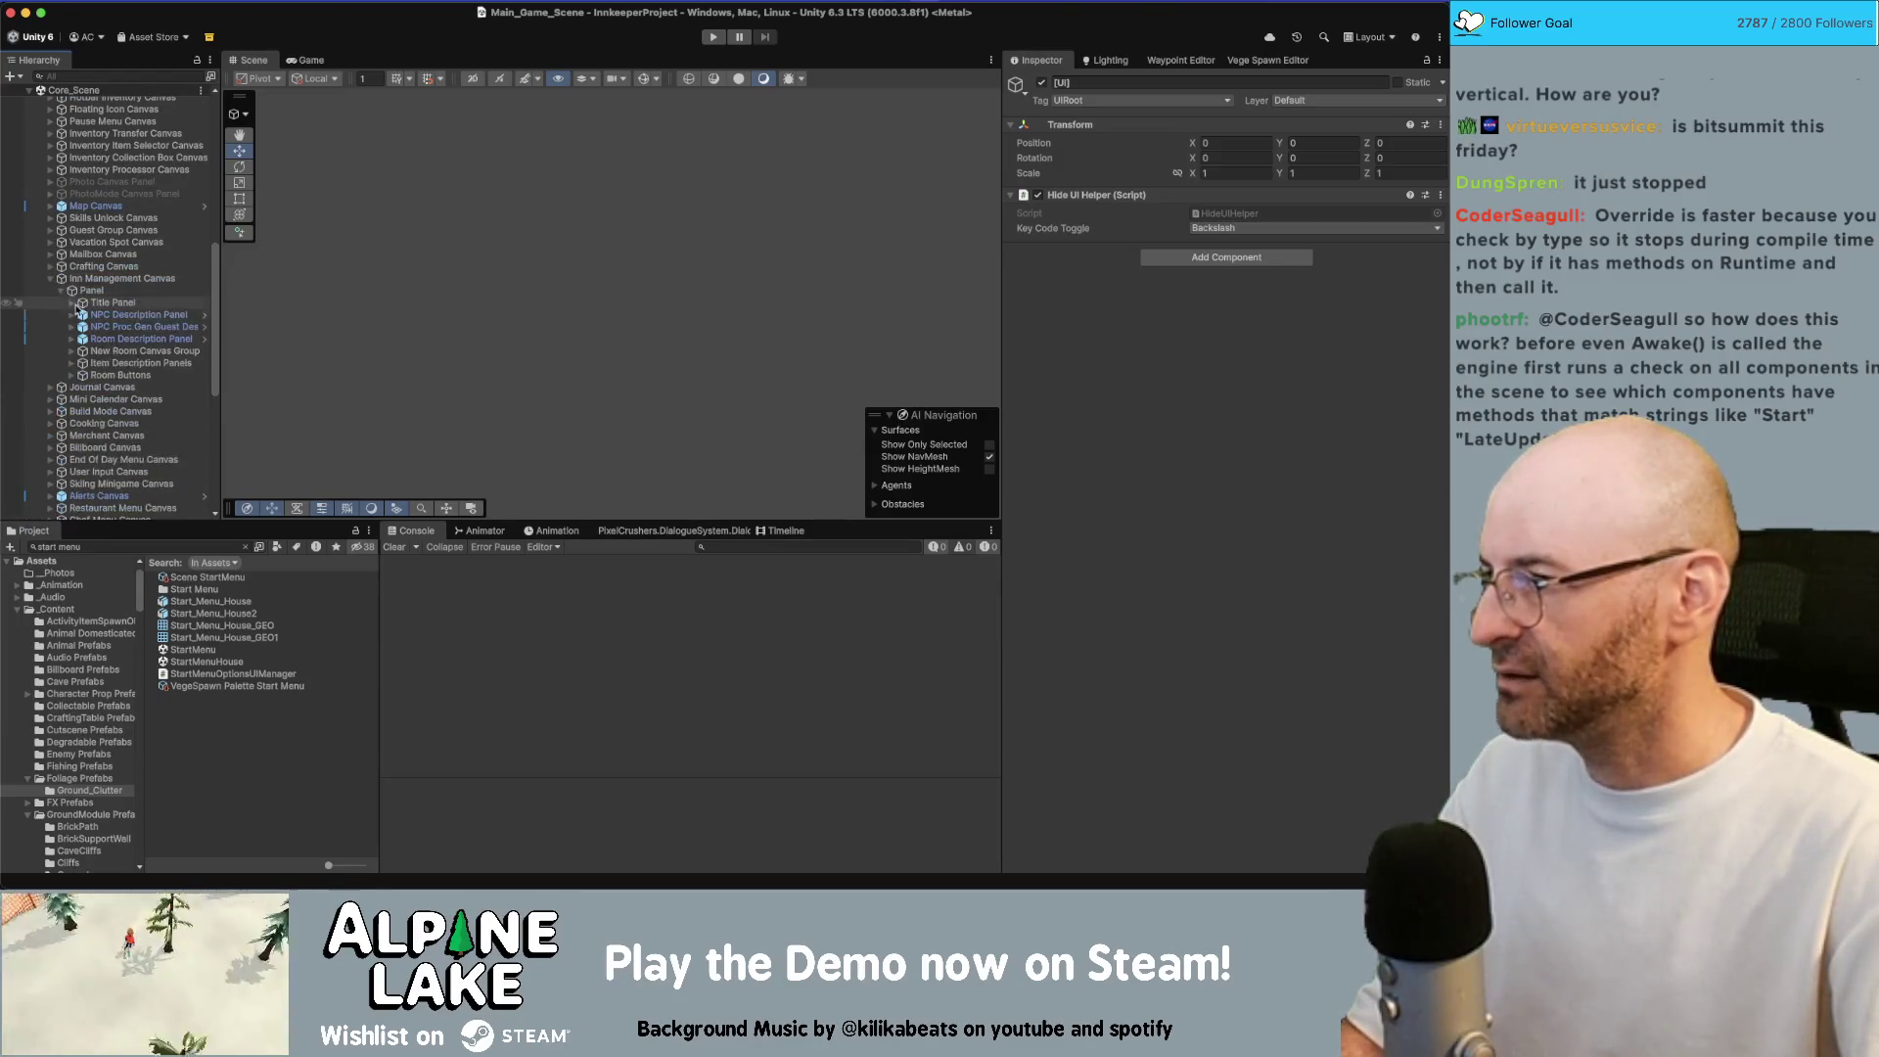
{"action": "left_click", "coordinate": [71, 376]}
{"action": "left_click", "coordinate": [117, 387]}
{"action": "left_click", "coordinate": [82, 387]}
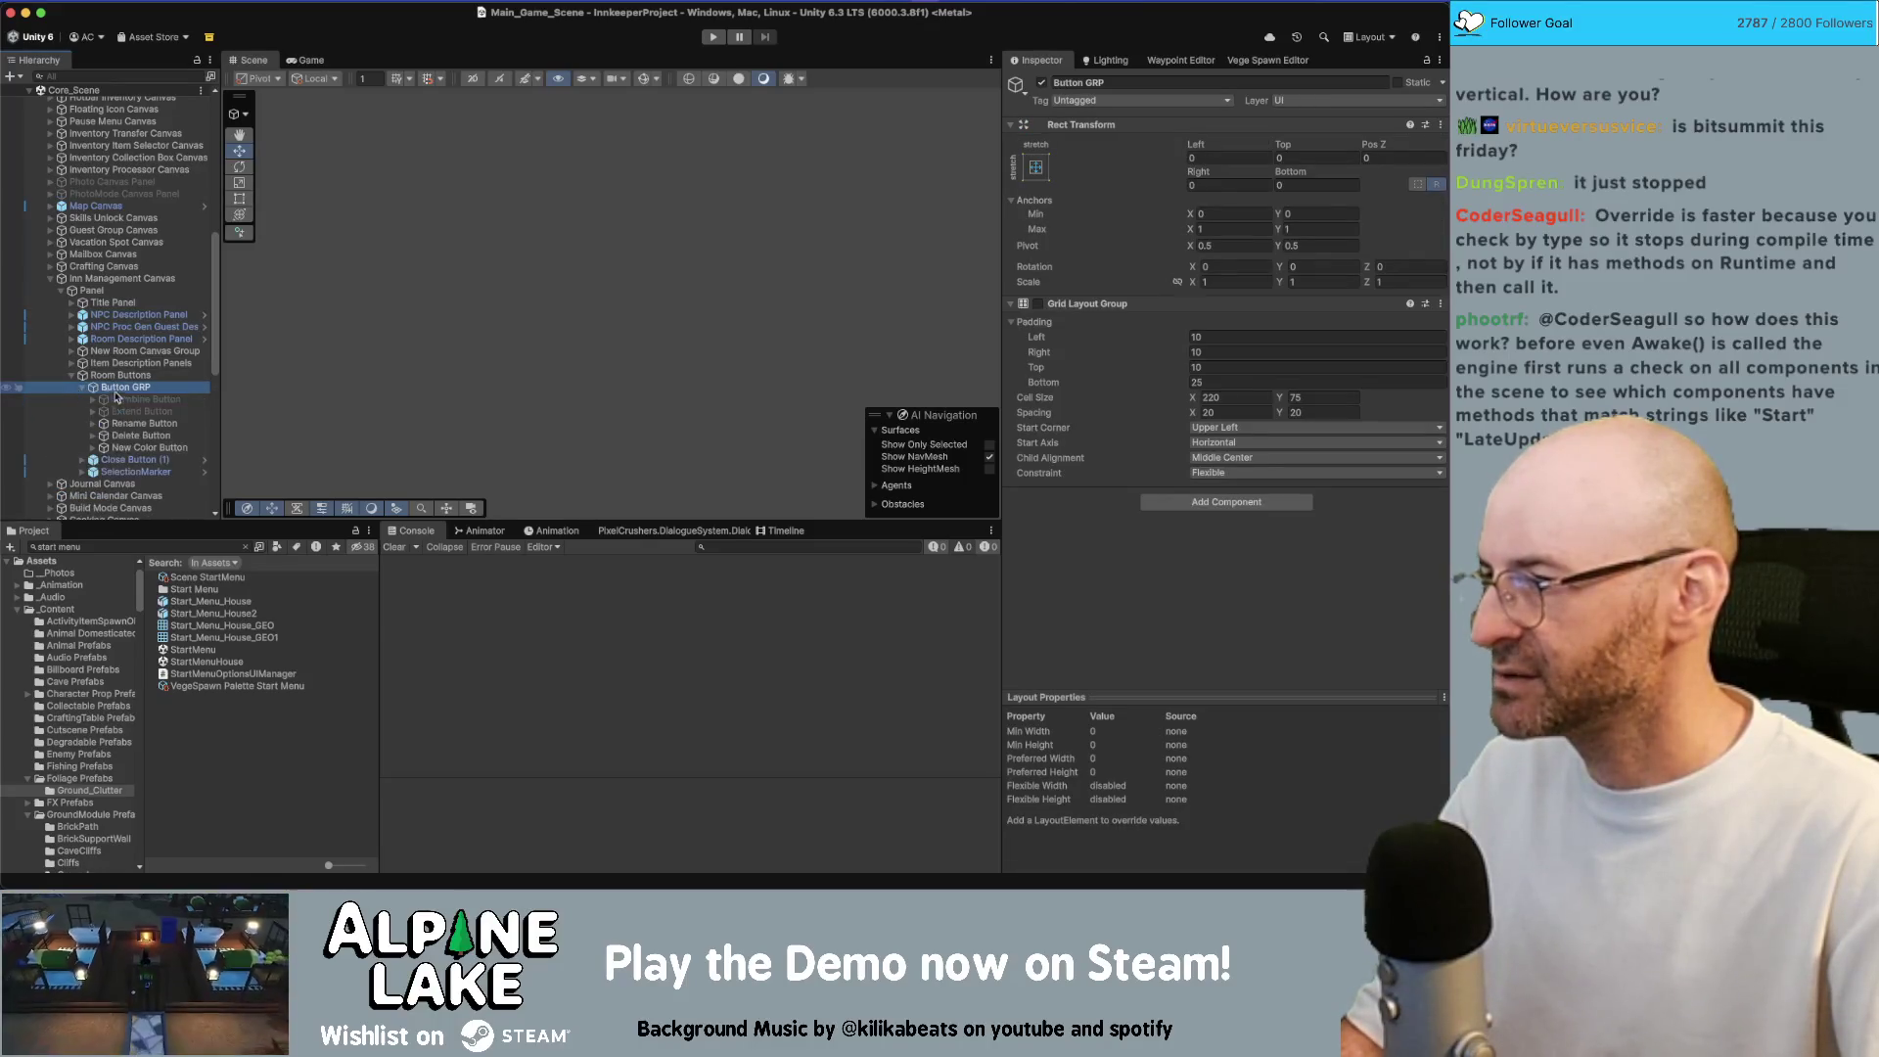
{"action": "left_click", "coordinate": [143, 423]}
Inspect the Rename Button's Smart Button navigation settings and preview the buttons in the Game view
{"action": "left_click", "coordinate": [1013, 362]}
{"action": "scroll", "coordinate": [1076, 391], "scroll_direction": "down", "scroll_amount": 5}
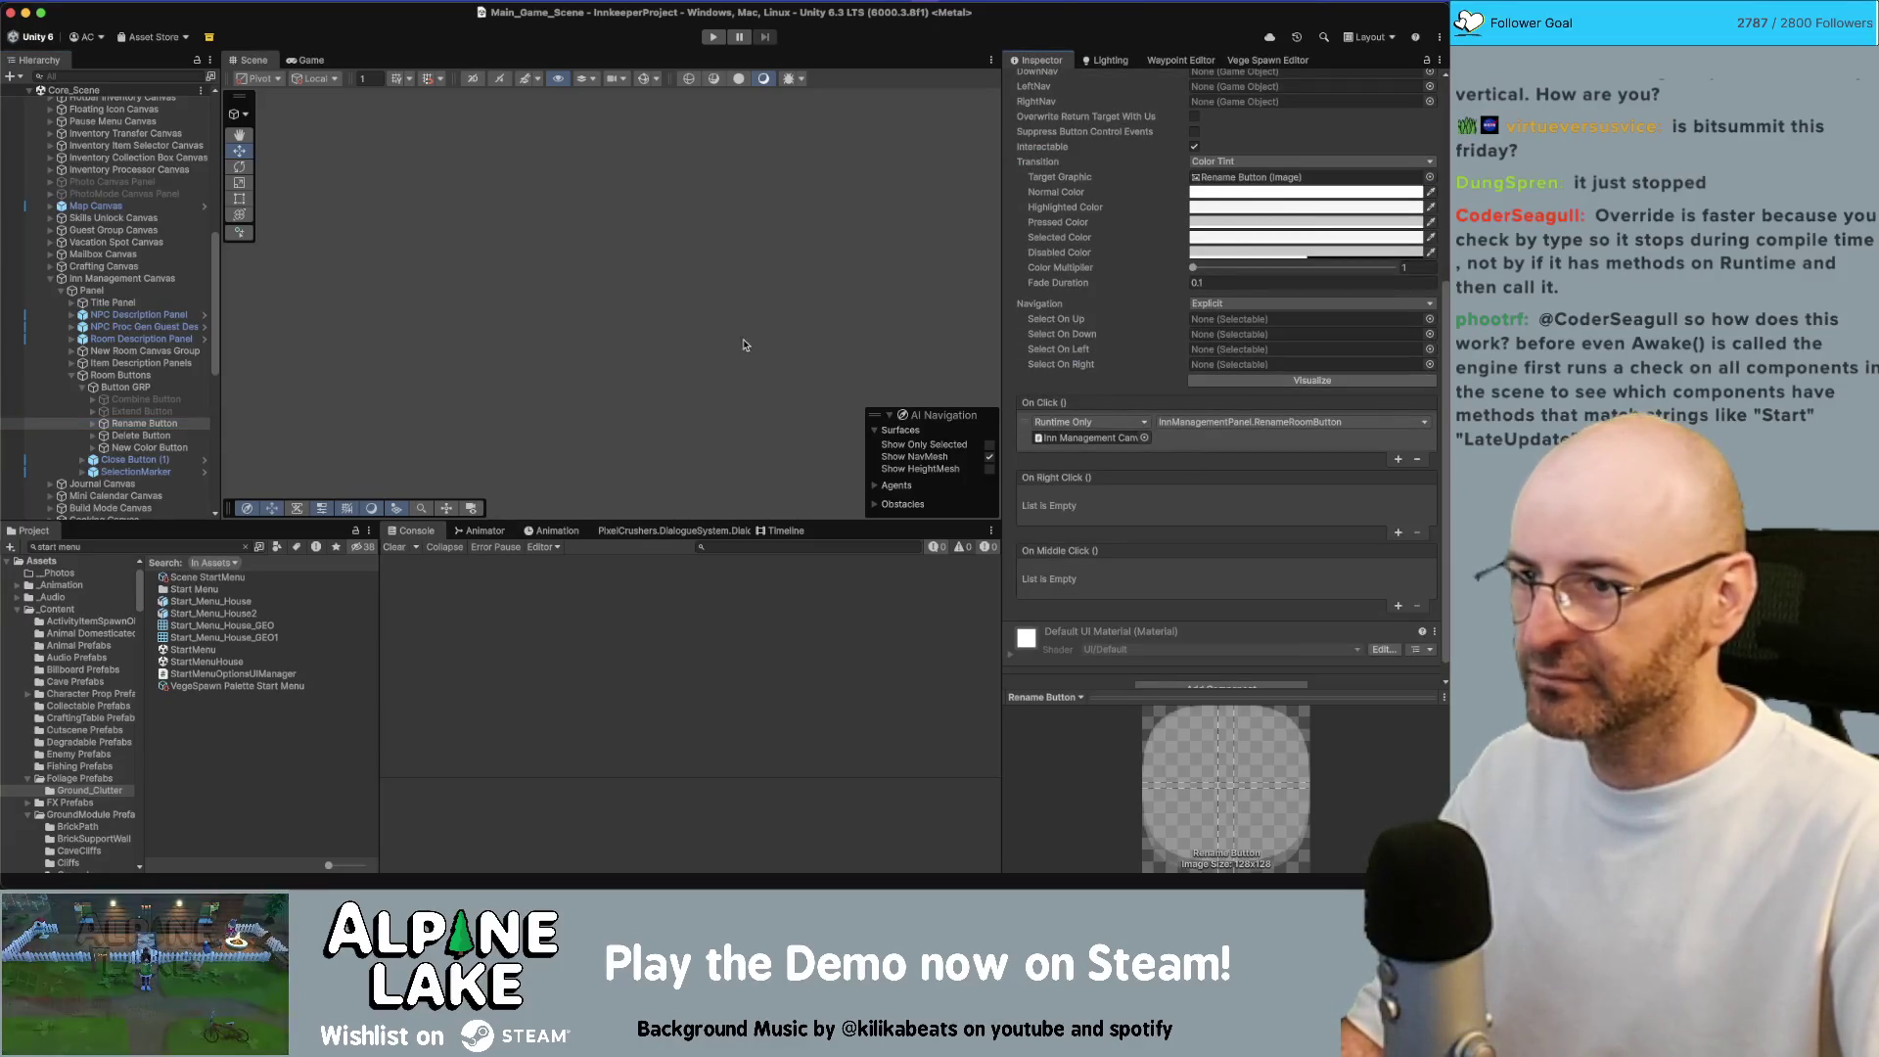
{"action": "left_click", "coordinate": [309, 61]}
{"action": "left_click", "coordinate": [252, 61]}
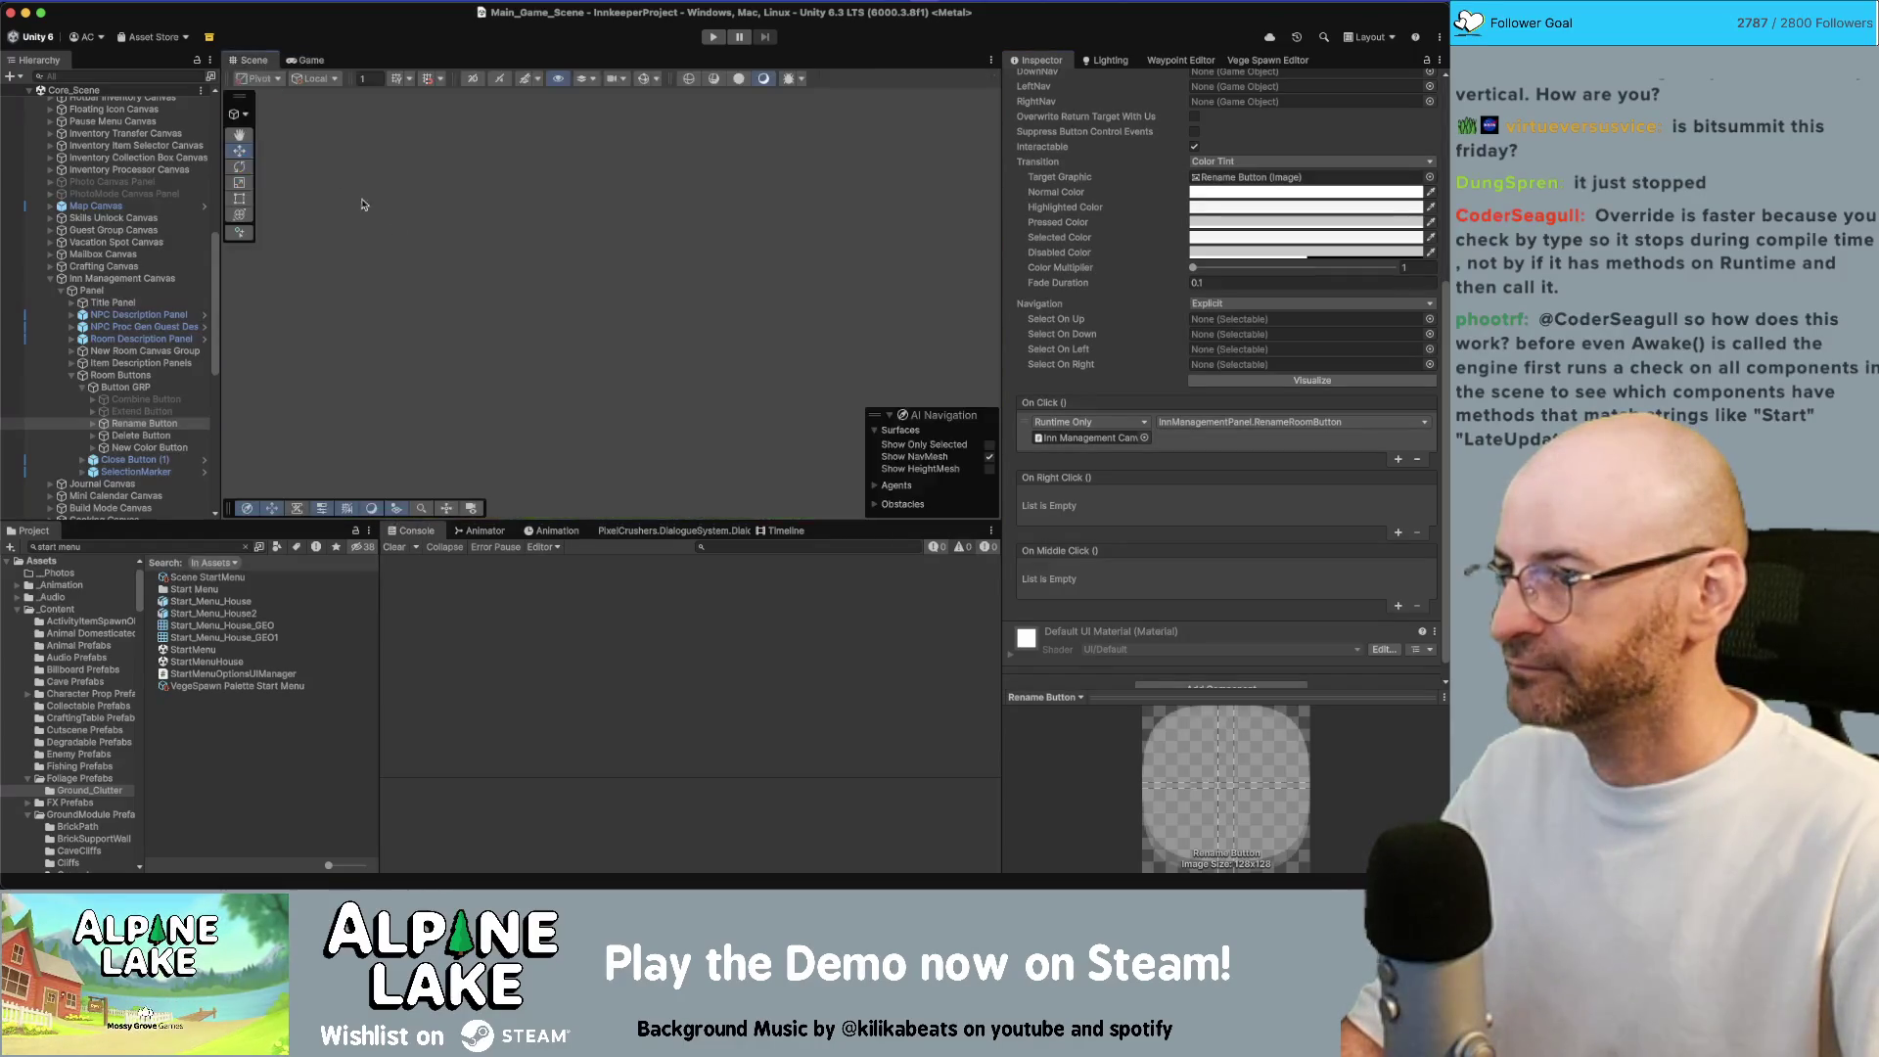
{"action": "left_click", "coordinate": [142, 436]}
{"action": "key", "text": "Down"}
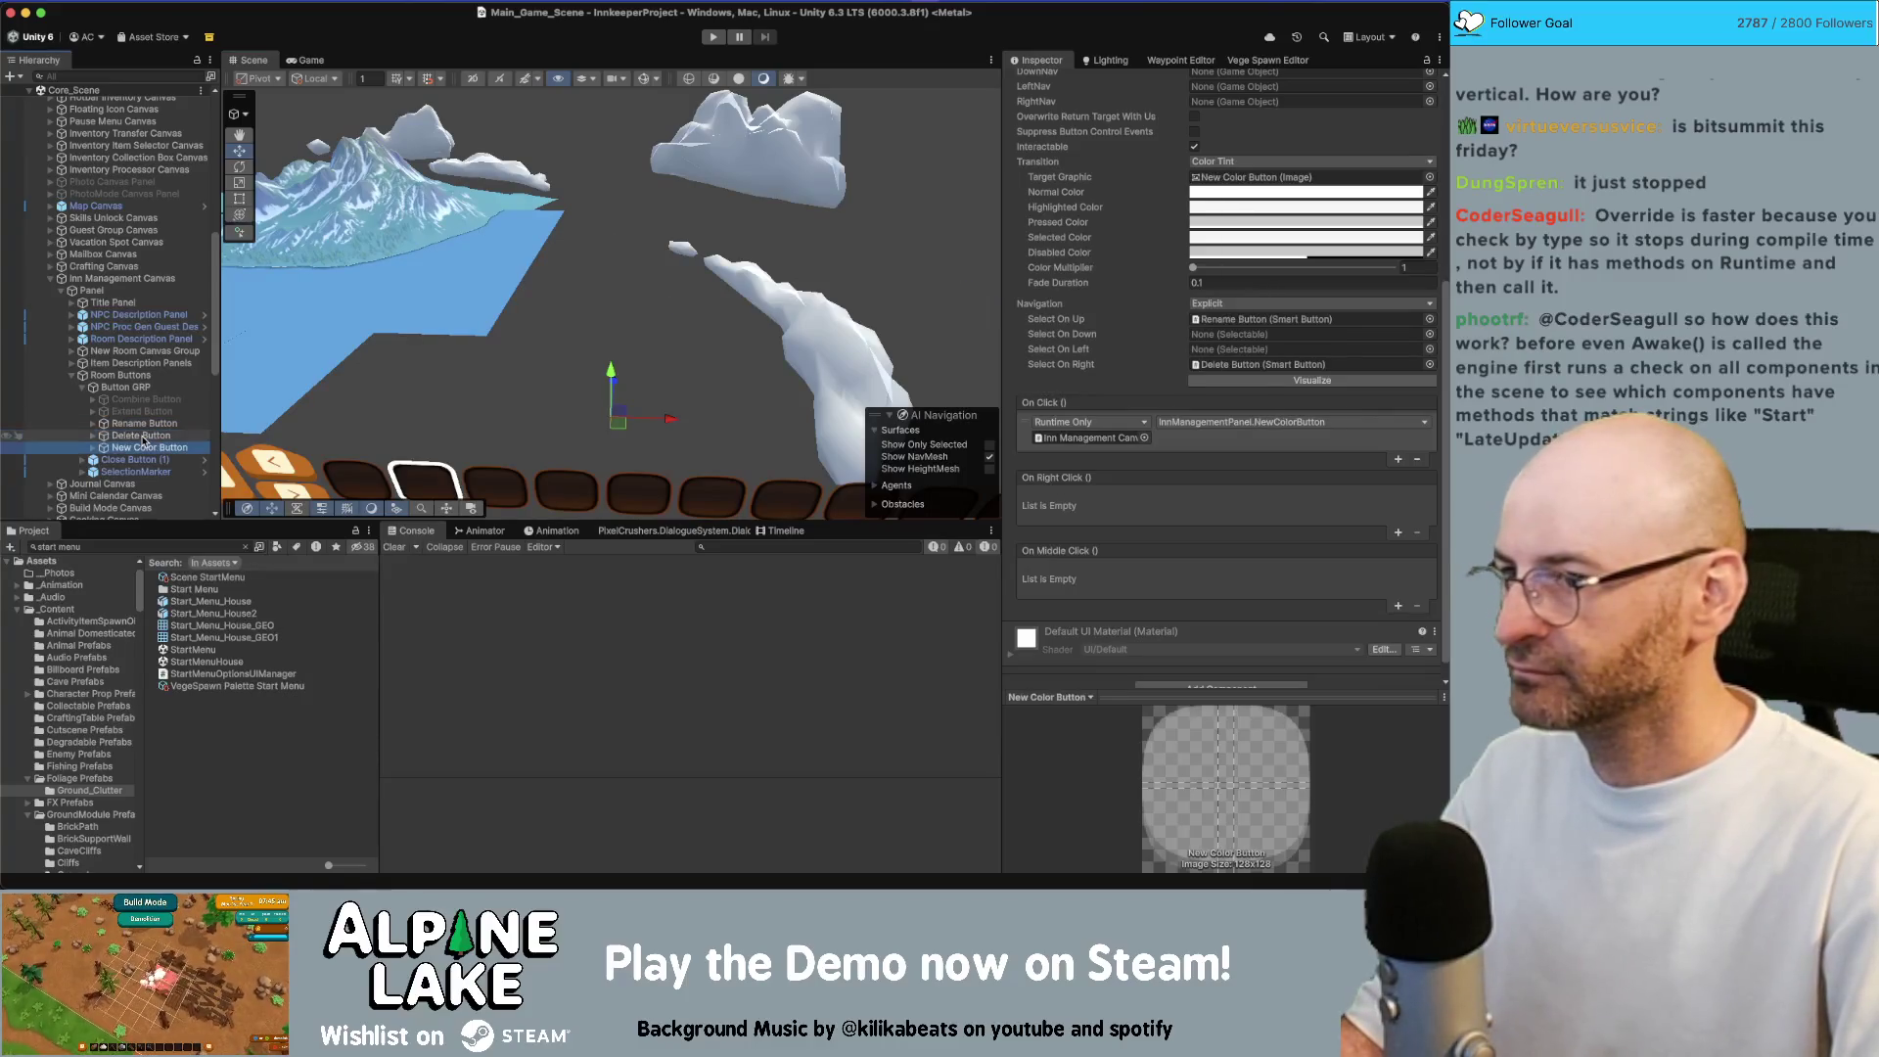
{"action": "key", "text": "Up"}
{"action": "key", "text": "Up"}
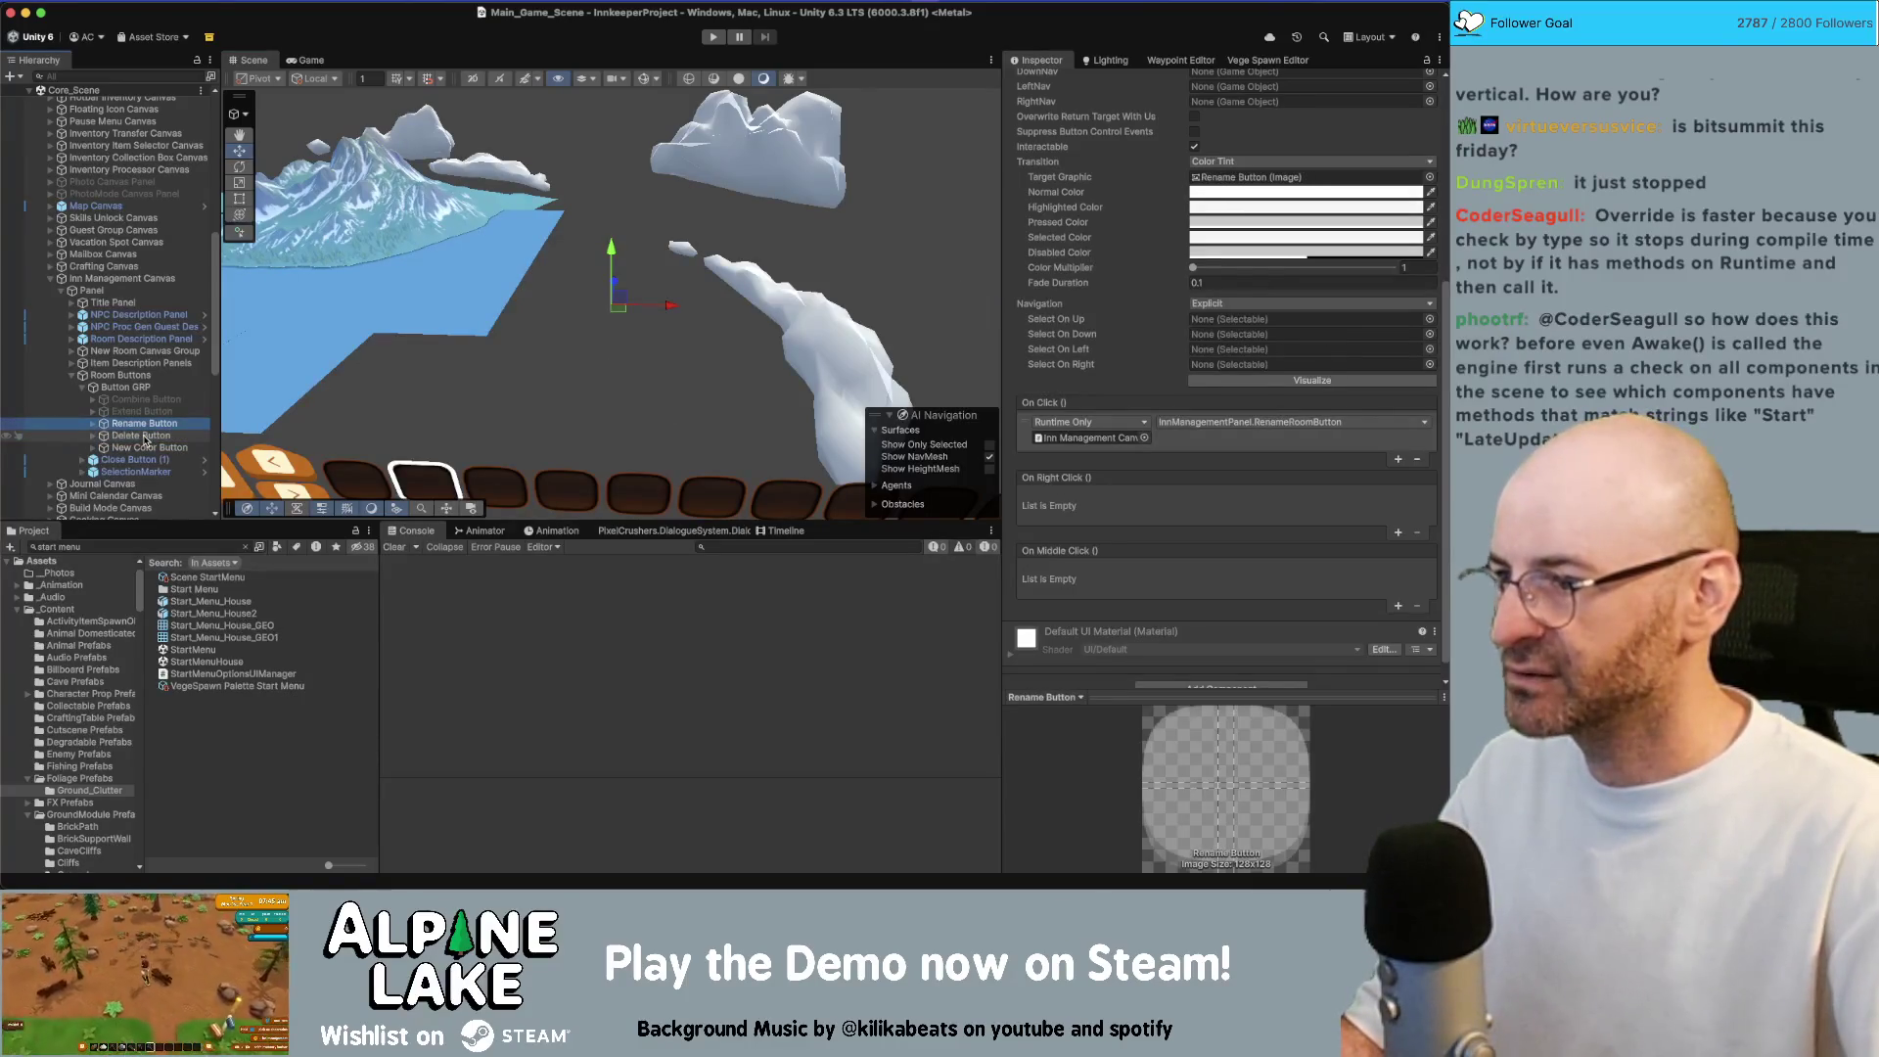
Link Rename Button's Select On Down to New Color Button and Select On Right to Delete Button
{"action": "left_click", "coordinate": [148, 449]}
{"action": "left_click_drag", "start_coordinate": [147, 449], "coordinate": [1239, 333]}
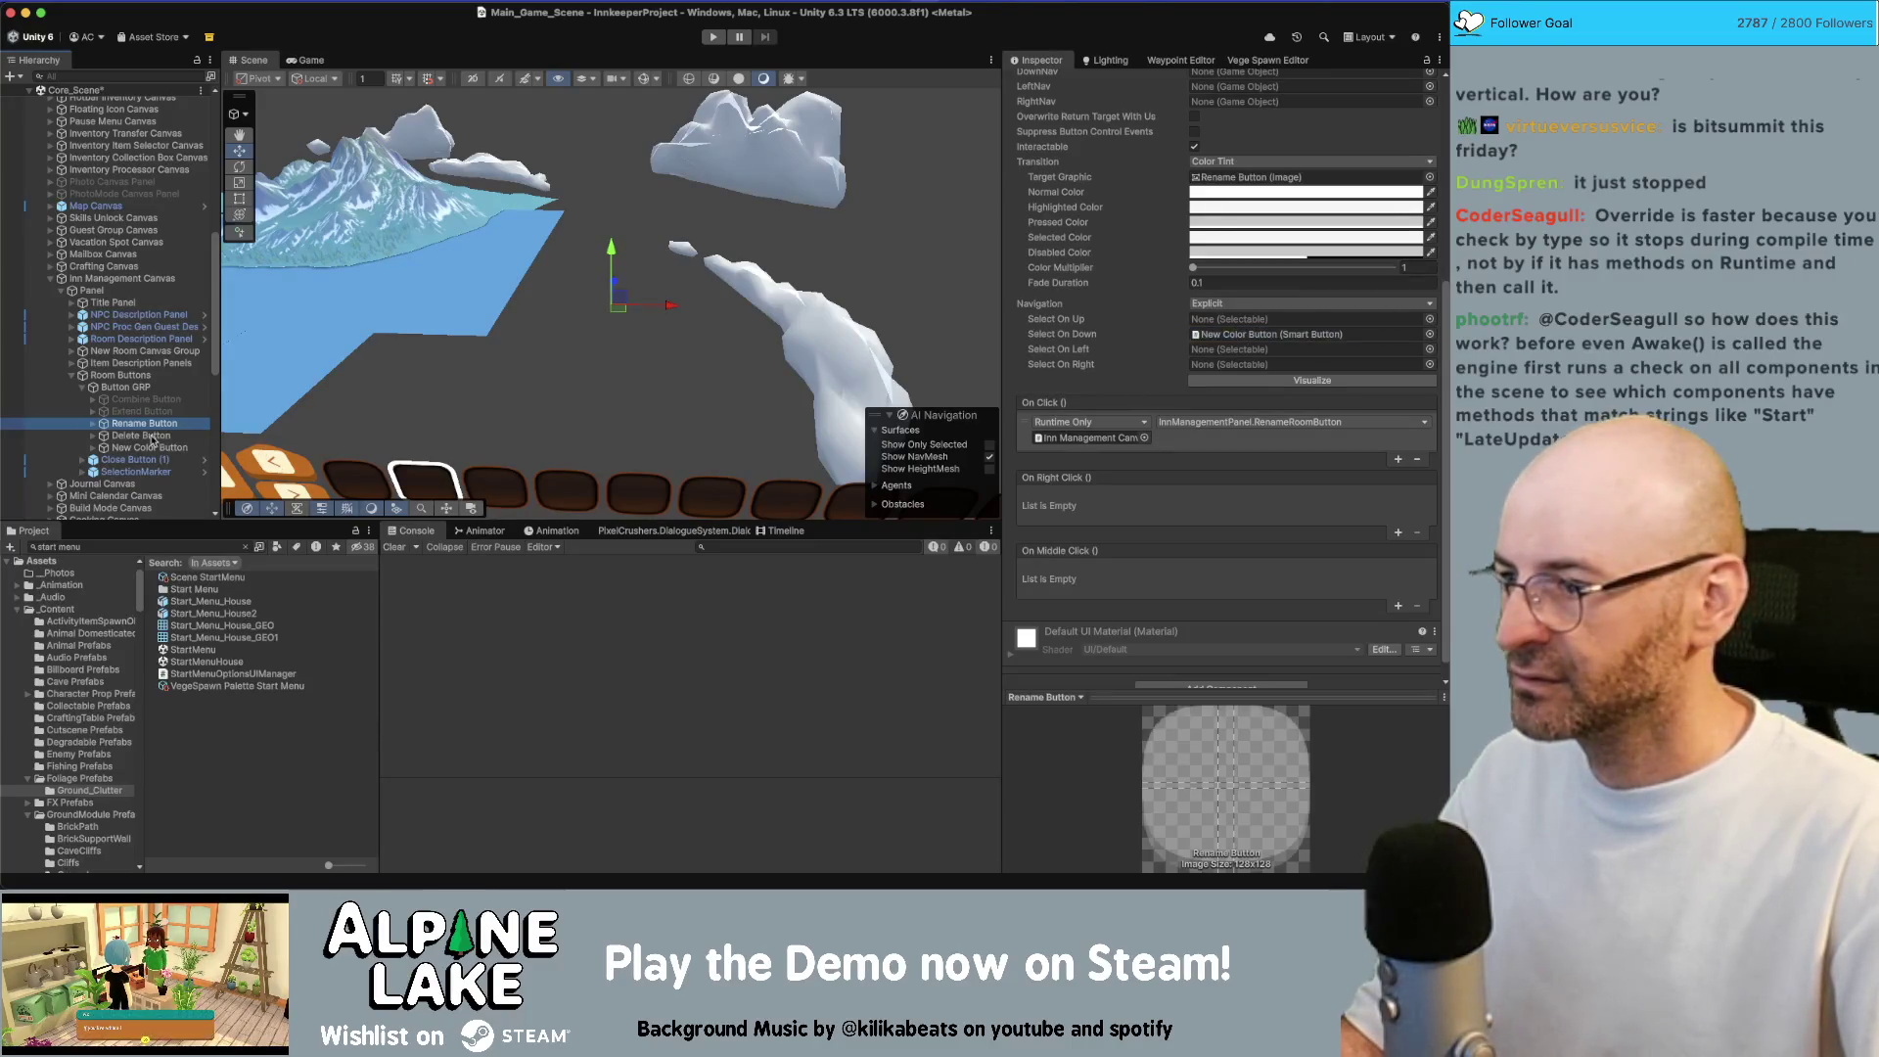
{"action": "mouse_move", "coordinate": [145, 438]}
{"action": "left_mouse_down"}
{"action": "mouse_move", "coordinate": [1213, 325]}
{"action": "mouse_move", "coordinate": [1215, 365]}
{"action": "left_mouse_up"}
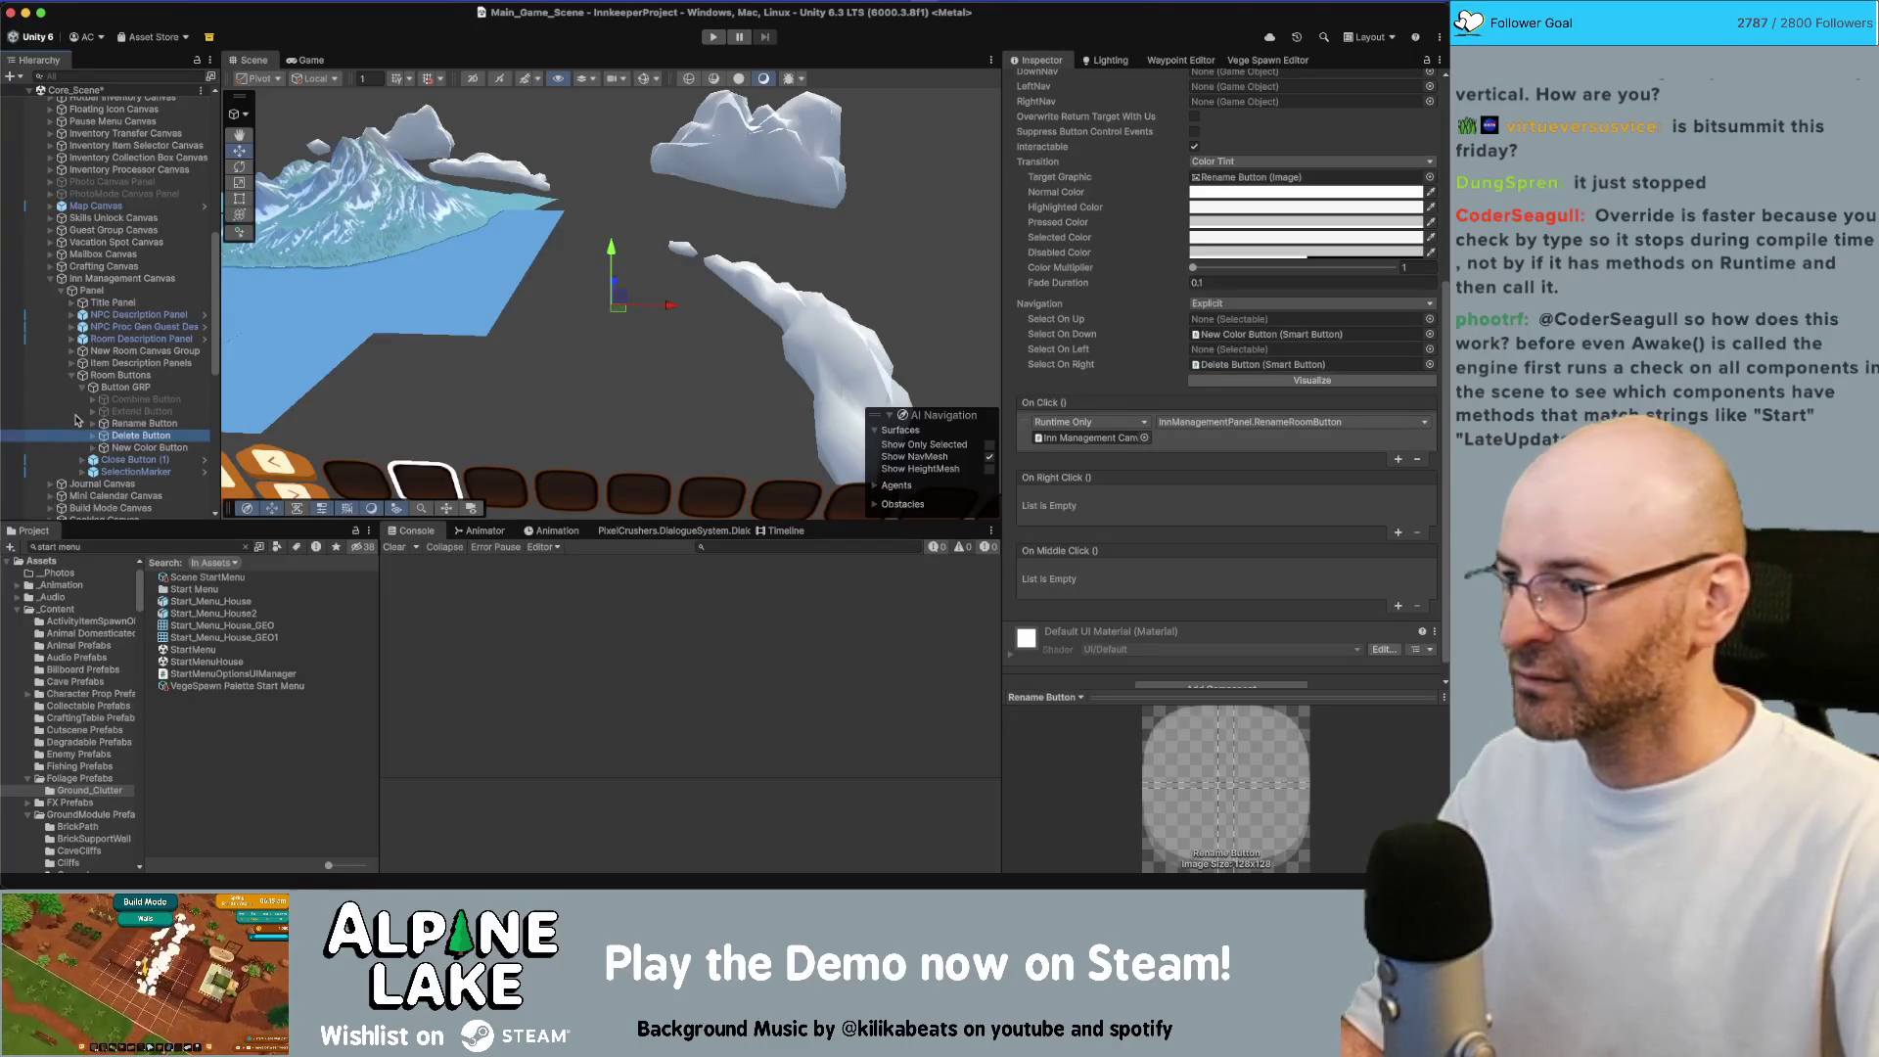
{"action": "left_click", "coordinate": [140, 424]}
{"action": "left_click", "coordinate": [142, 437]}
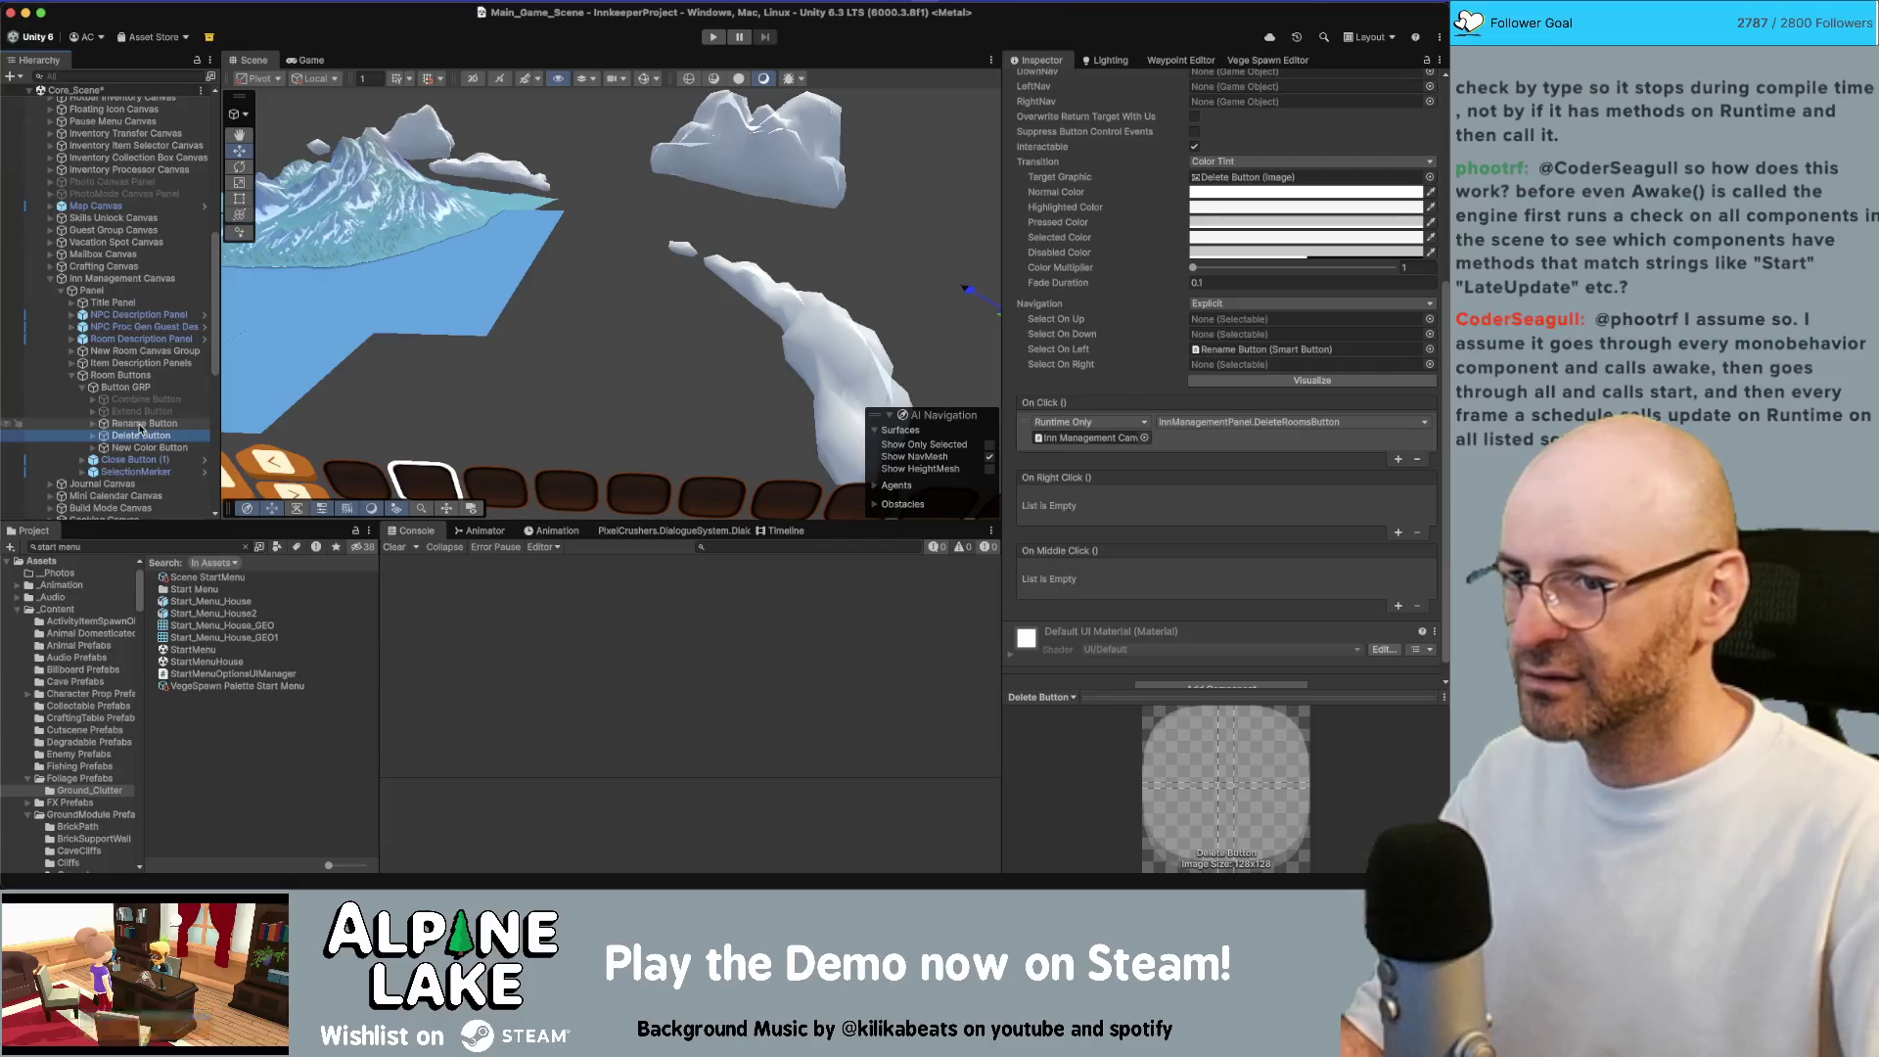
{"action": "left_click", "coordinate": [137, 447]}
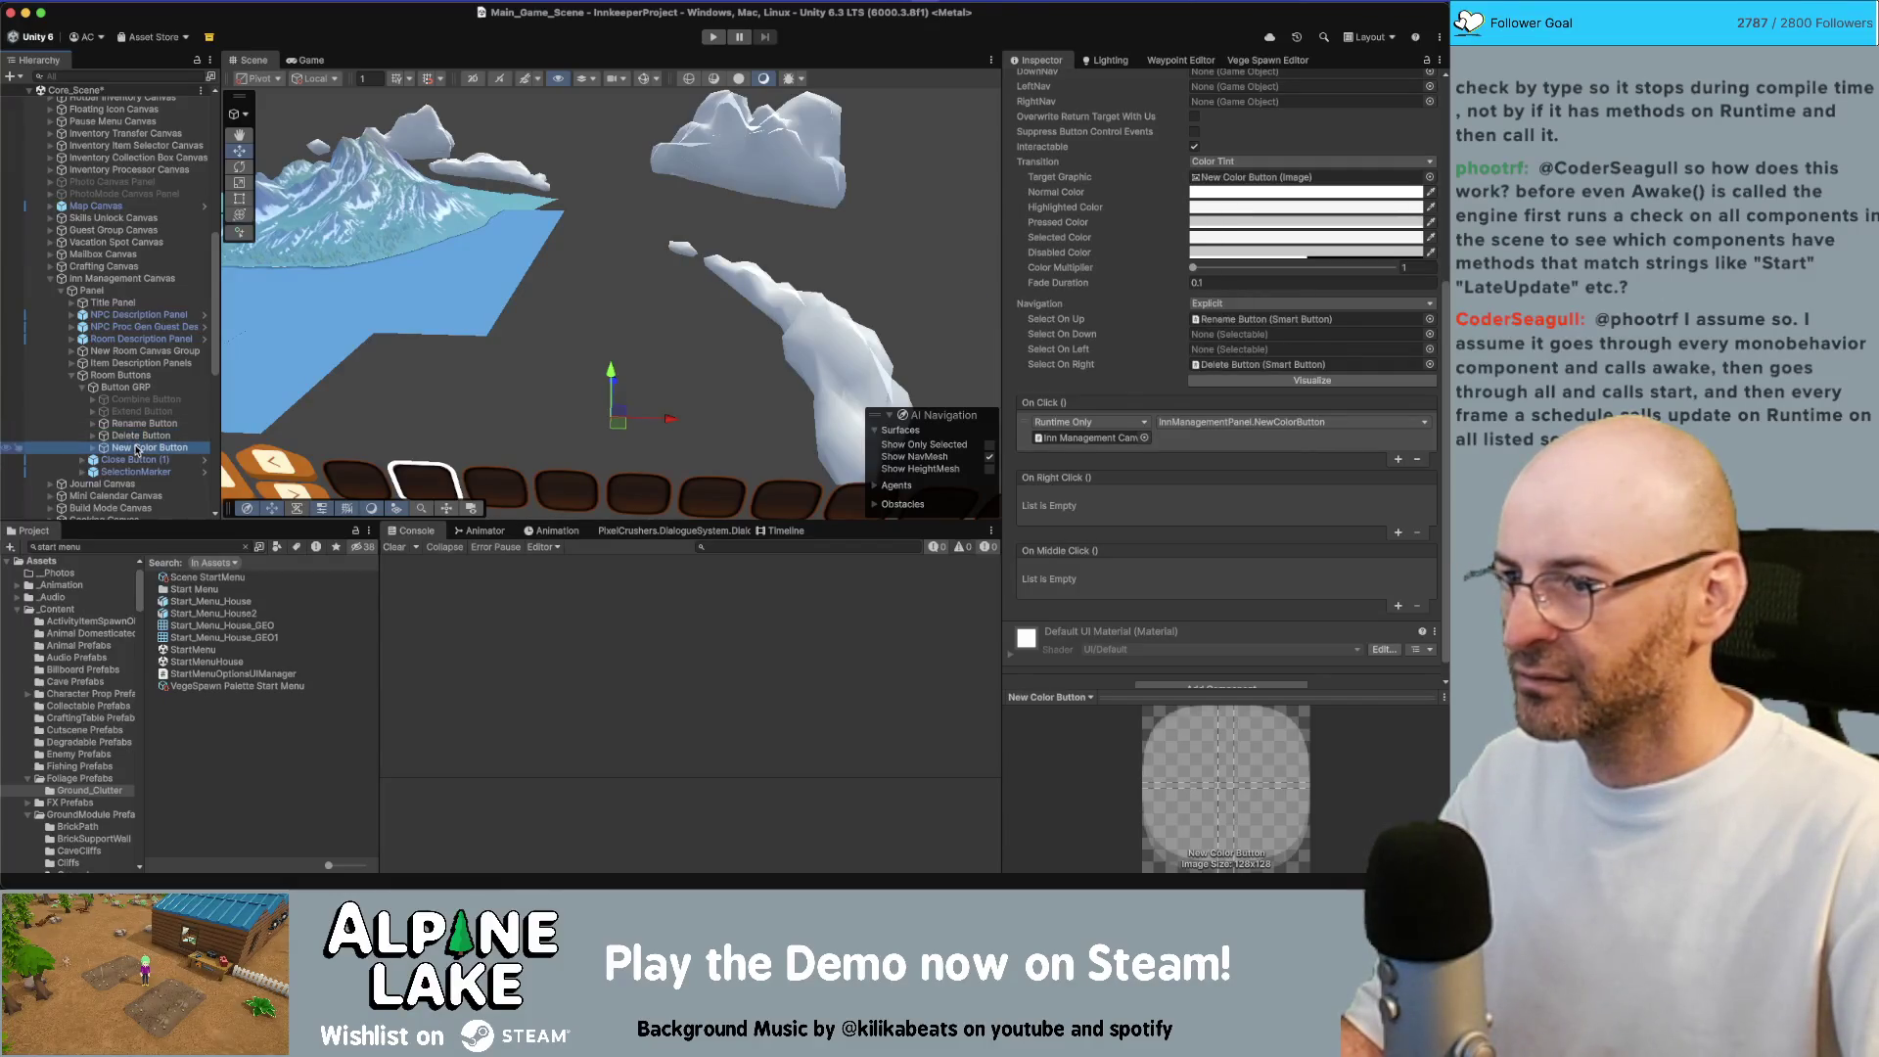
Link New Color Button's navigation to Rename Button and Delete Button's Select On Down to New Color Button
{"action": "mouse_move", "coordinate": [137, 423]}
{"action": "left_mouse_down"}
{"action": "mouse_move", "coordinate": [147, 446]}
{"action": "mouse_move", "coordinate": [1020, 398]}
{"action": "mouse_move", "coordinate": [1216, 335]}
{"action": "mouse_move", "coordinate": [1165, 338]}
{"action": "left_mouse_up"}
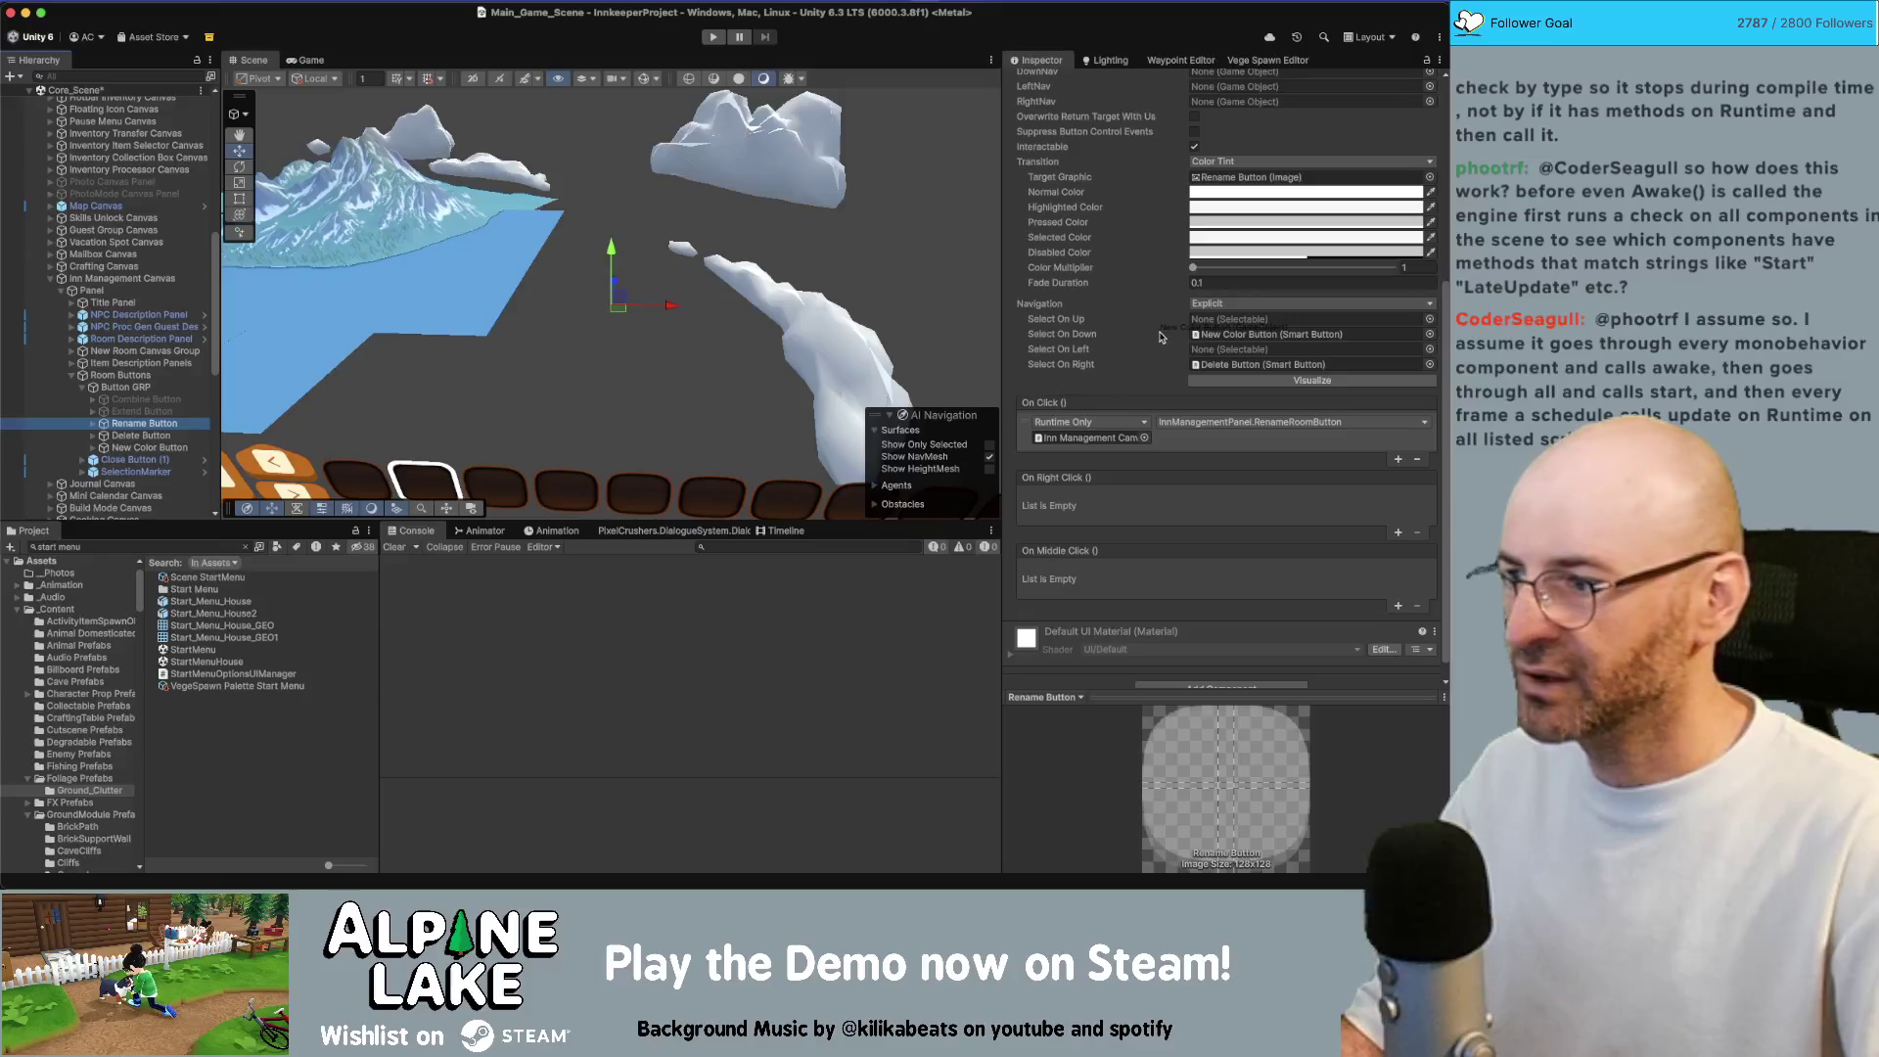
{"action": "left_click", "coordinate": [151, 448]}
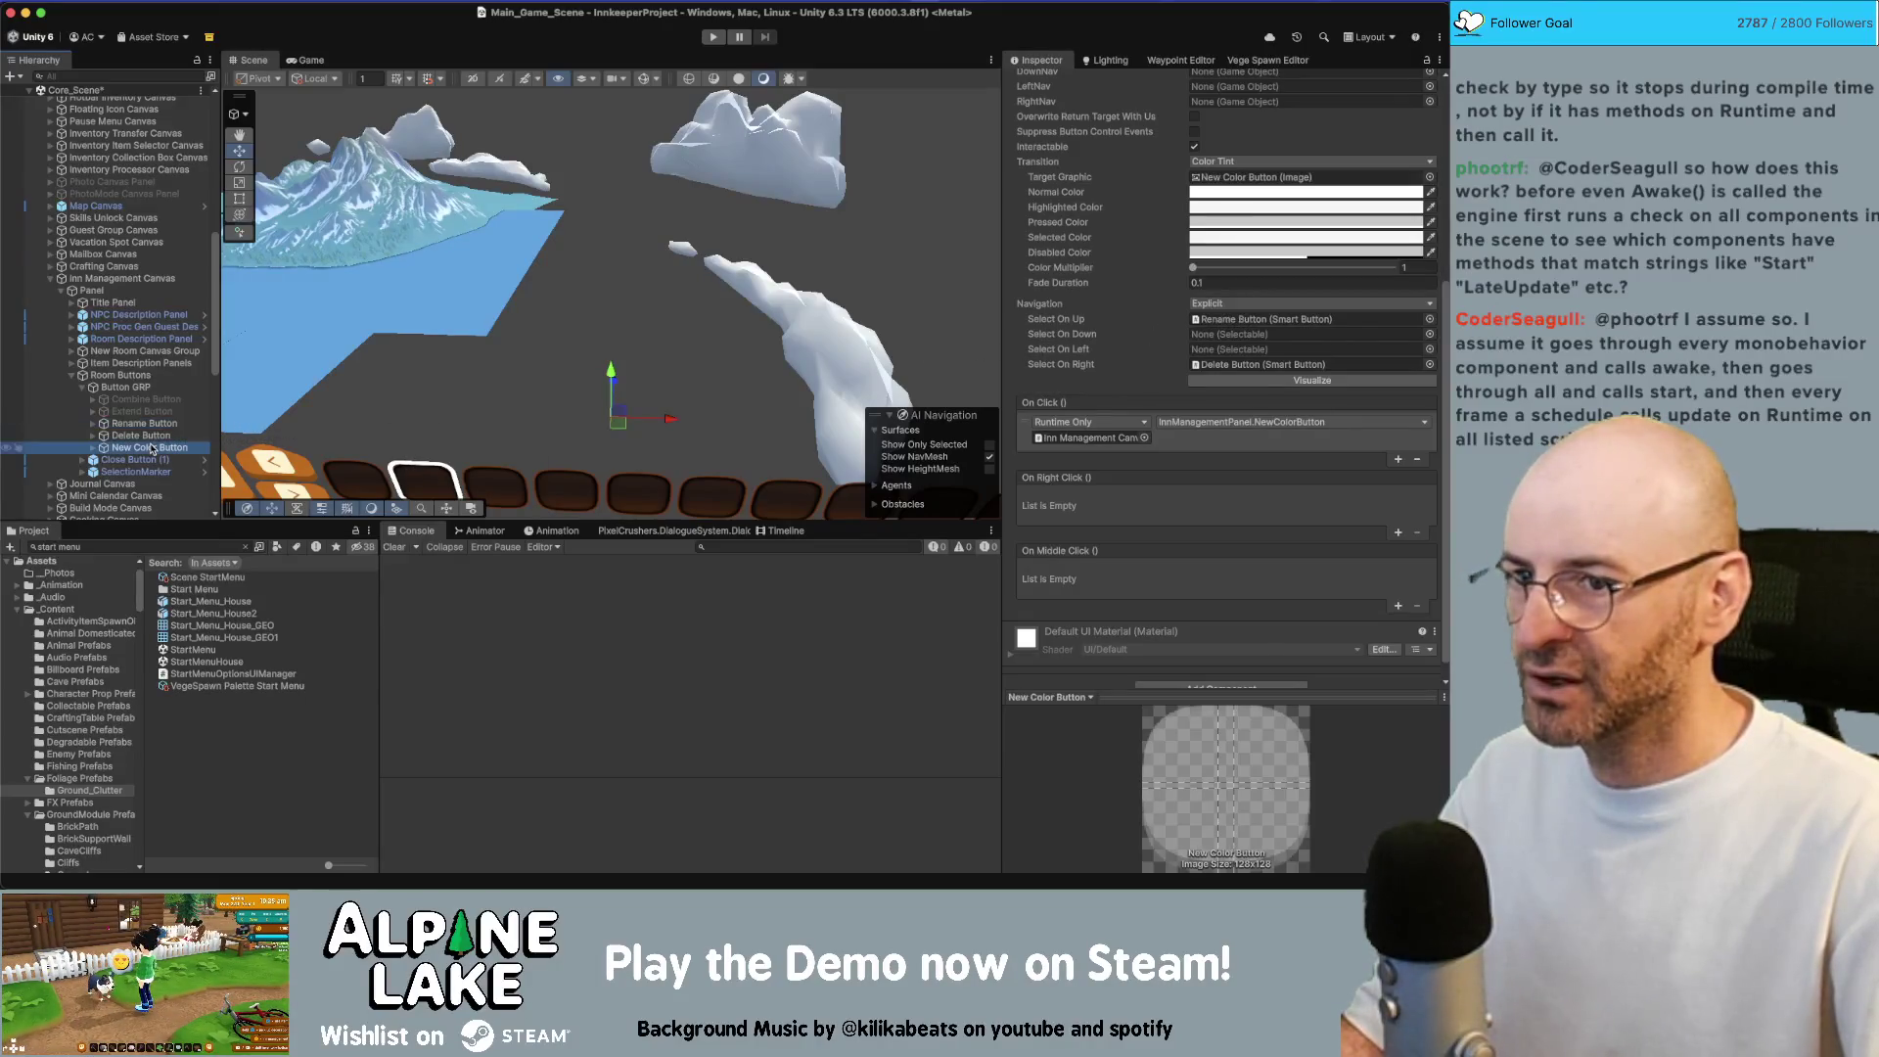
{"action": "left_click", "coordinate": [151, 436]}
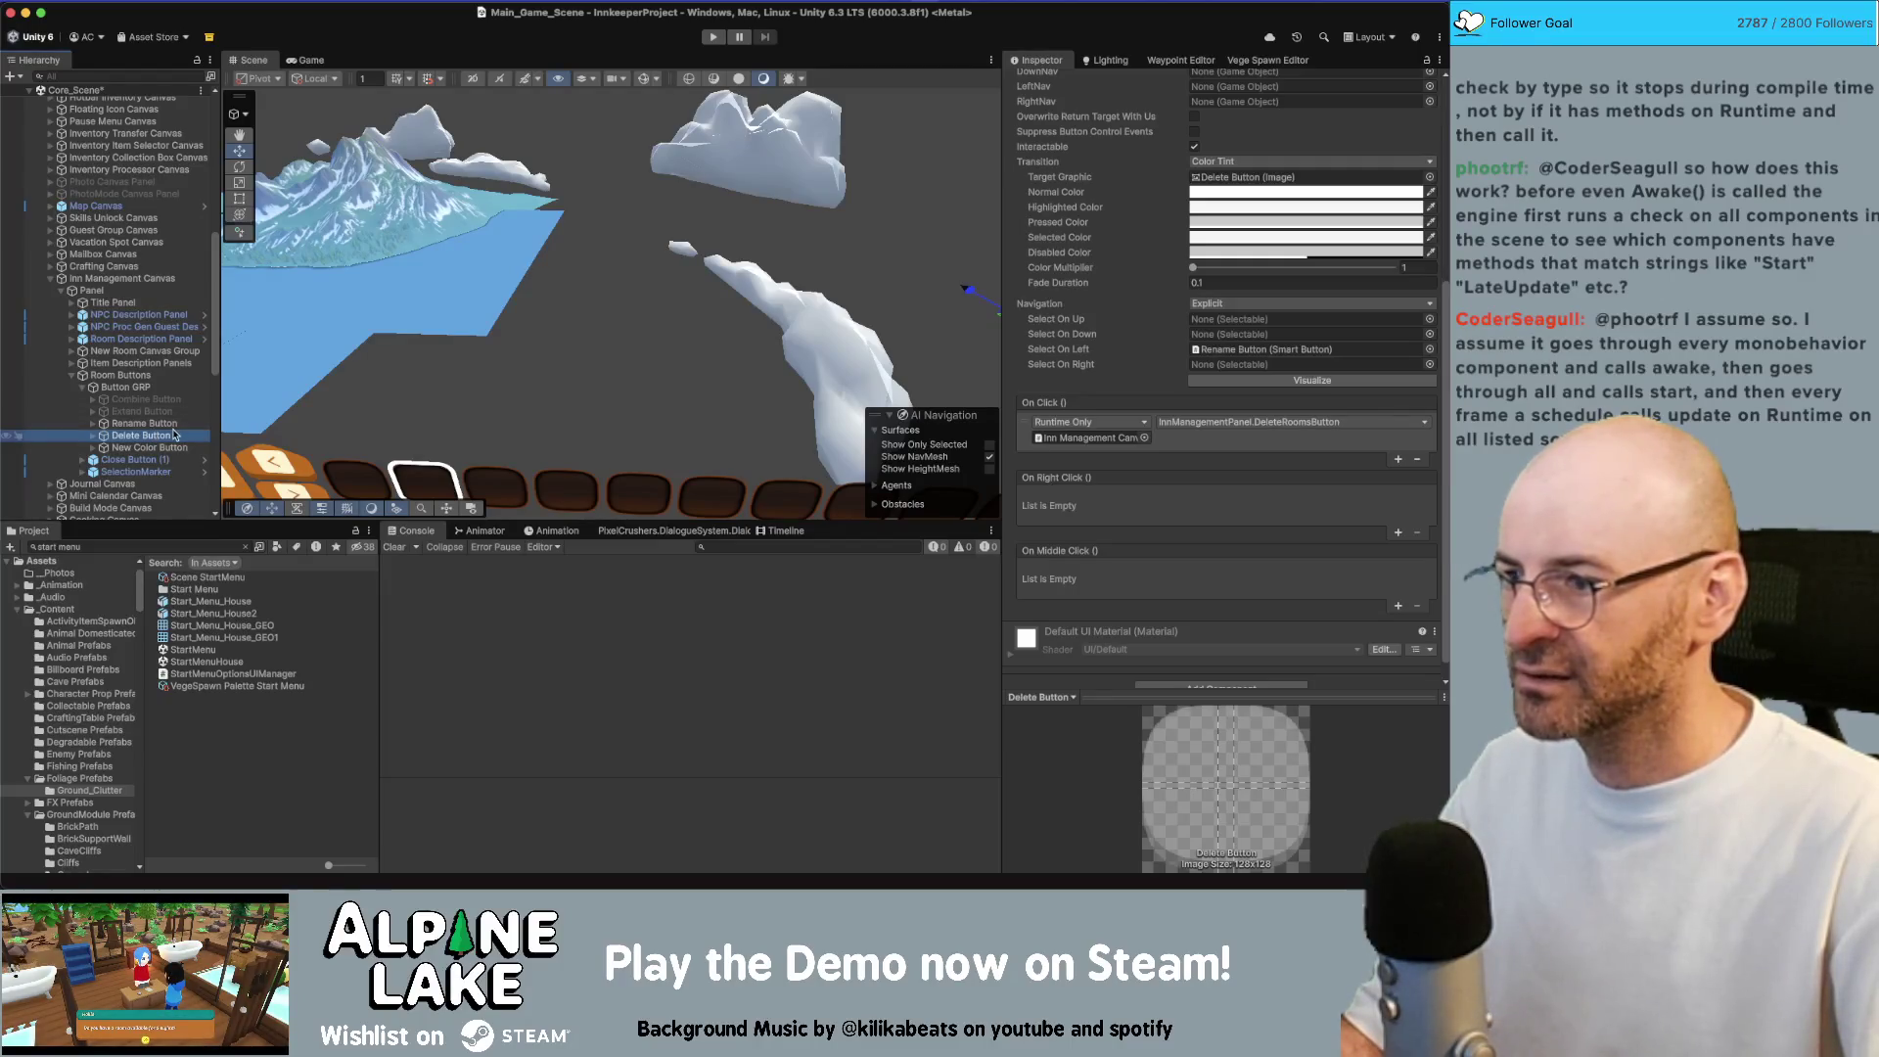
{"action": "left_click_drag", "start_coordinate": [168, 439], "coordinate": [1218, 336]}
{"action": "left_click", "coordinate": [138, 448]}
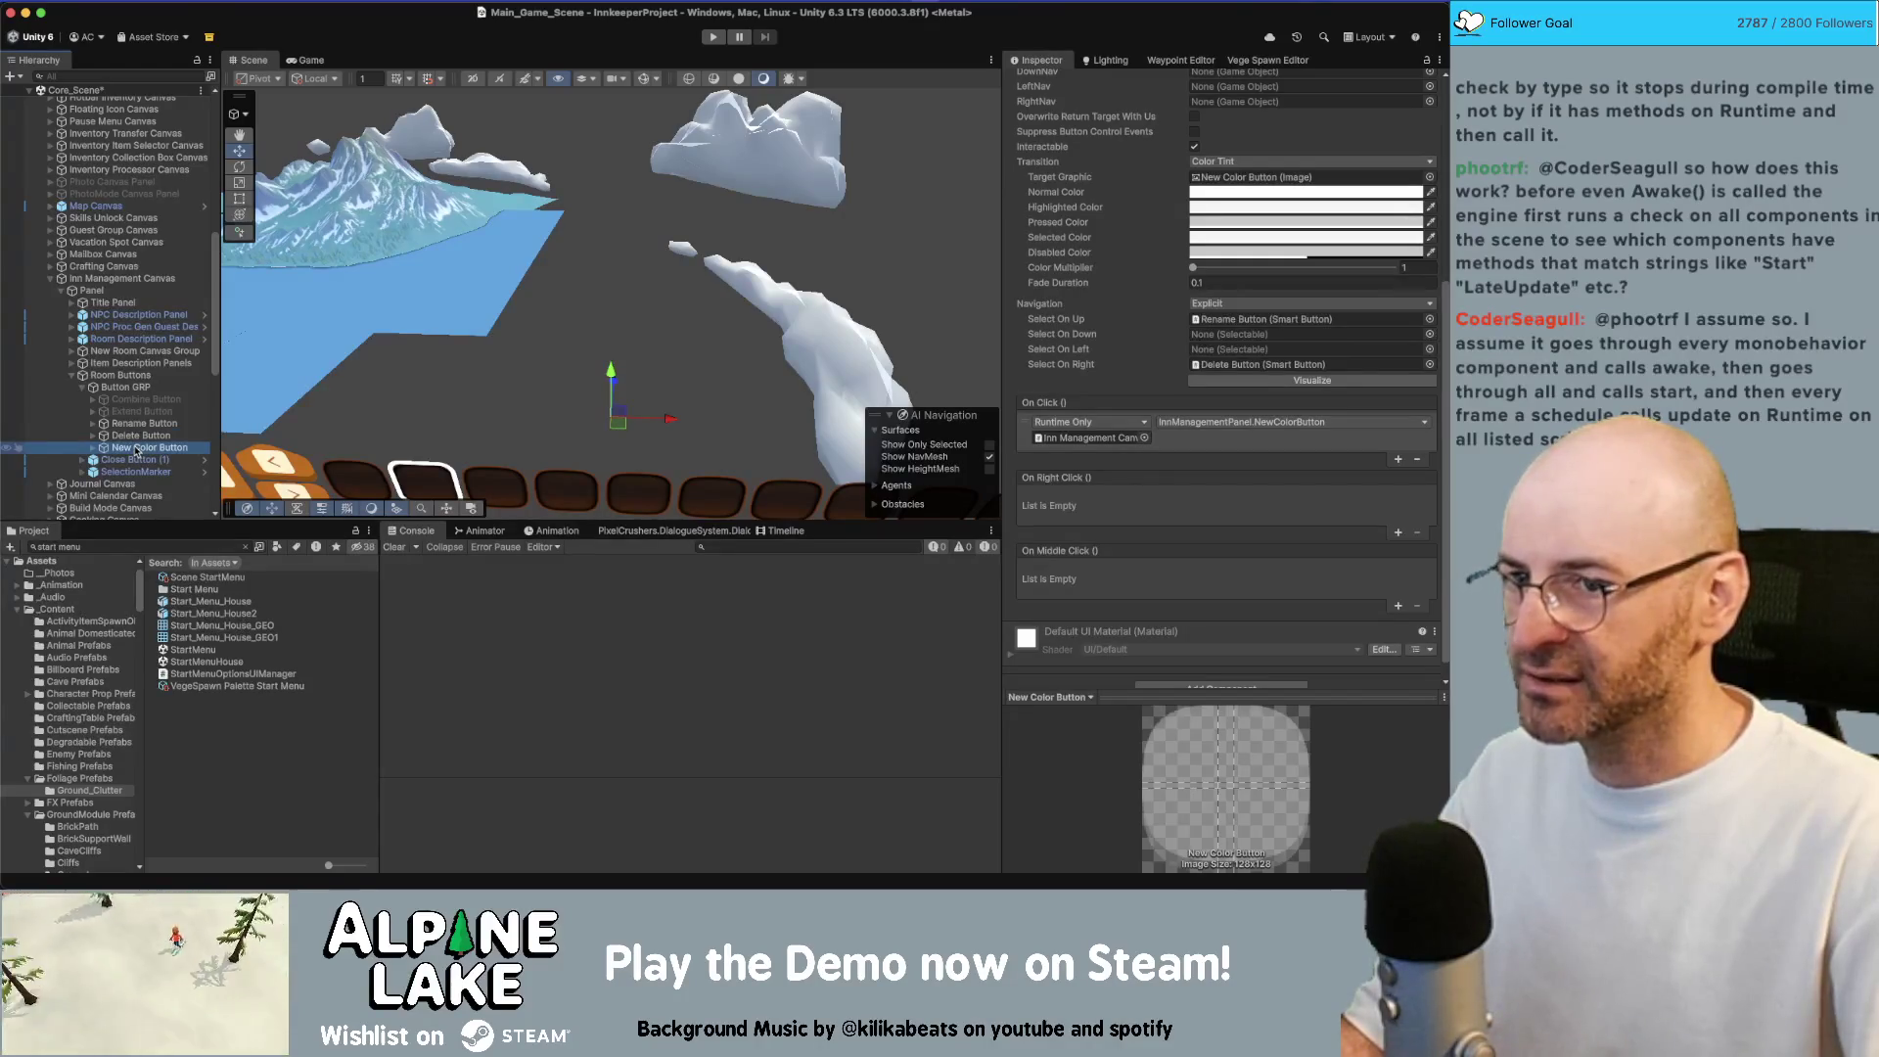
{"action": "double_click", "coordinate": [136, 449]}
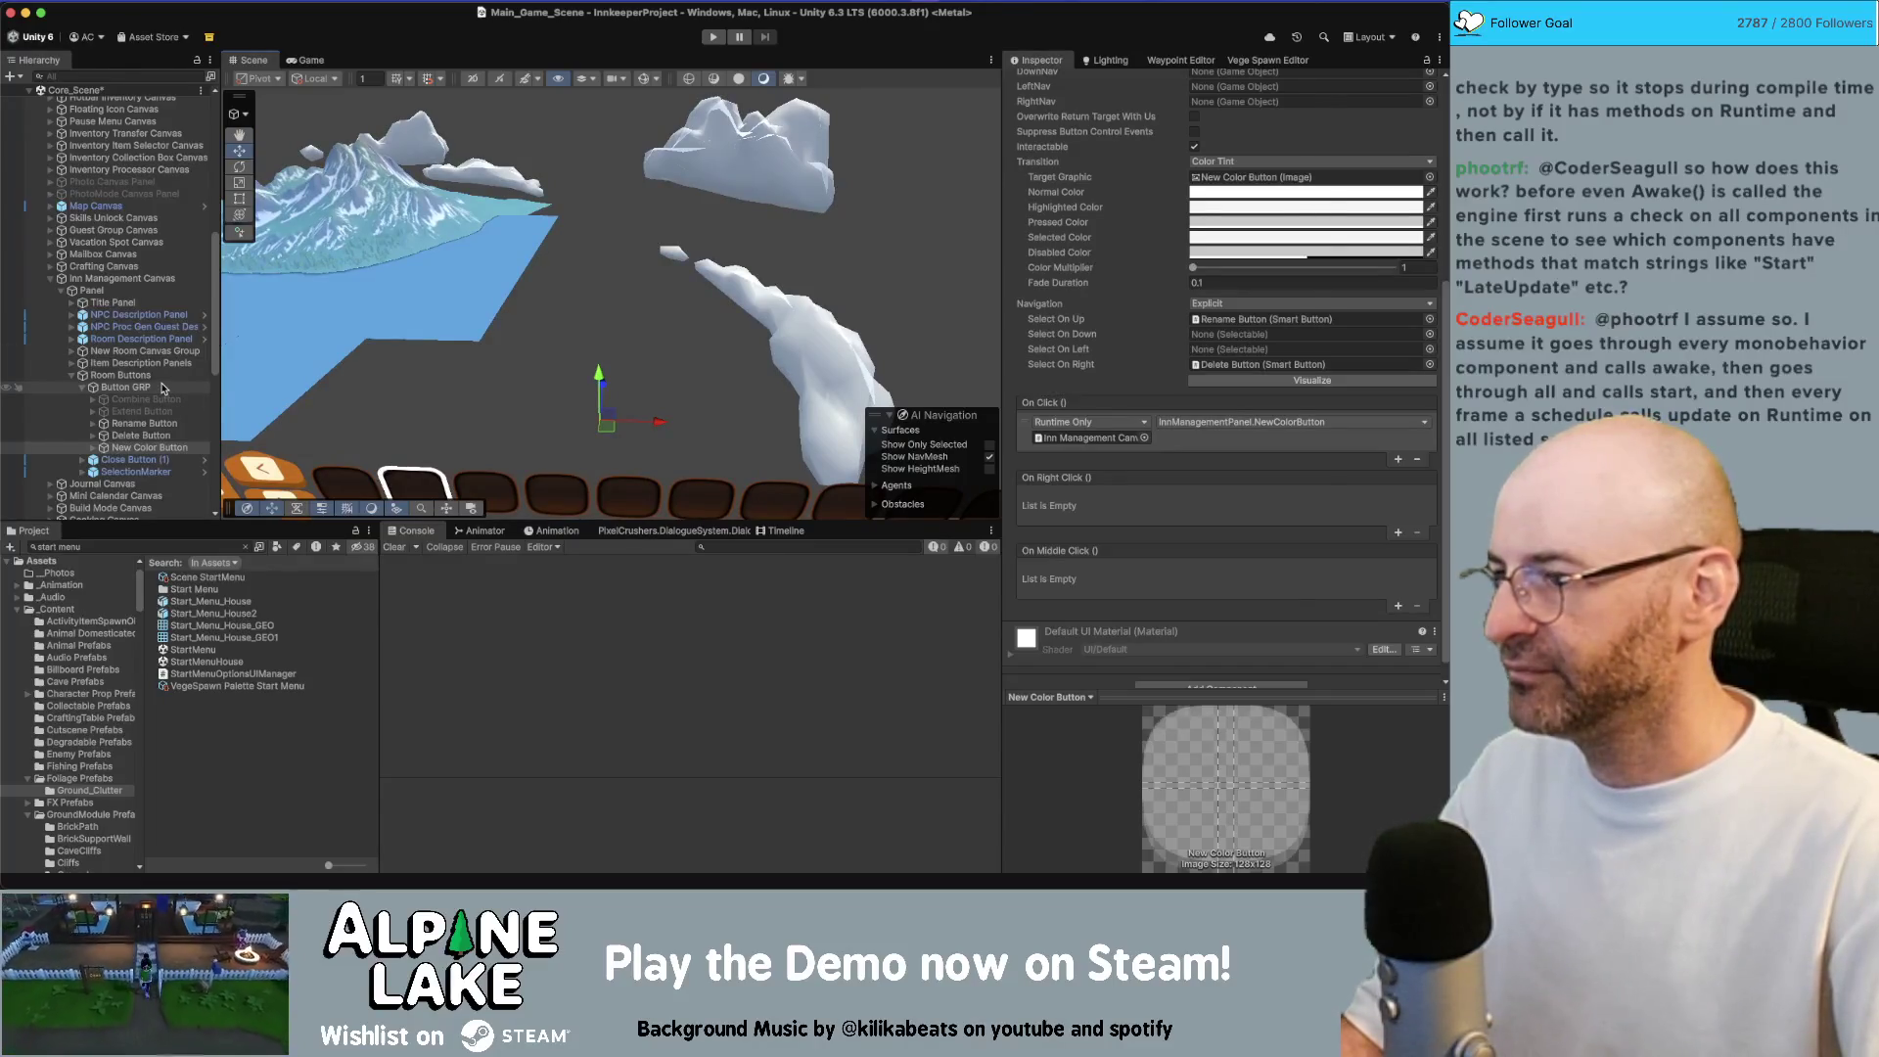
{"action": "key", "text": "super+Tab"}
Tick the 'room button navigation not explicitly set' bug in Current Bugs and return to Unity
{"action": "left_click", "coordinate": [563, 563]}
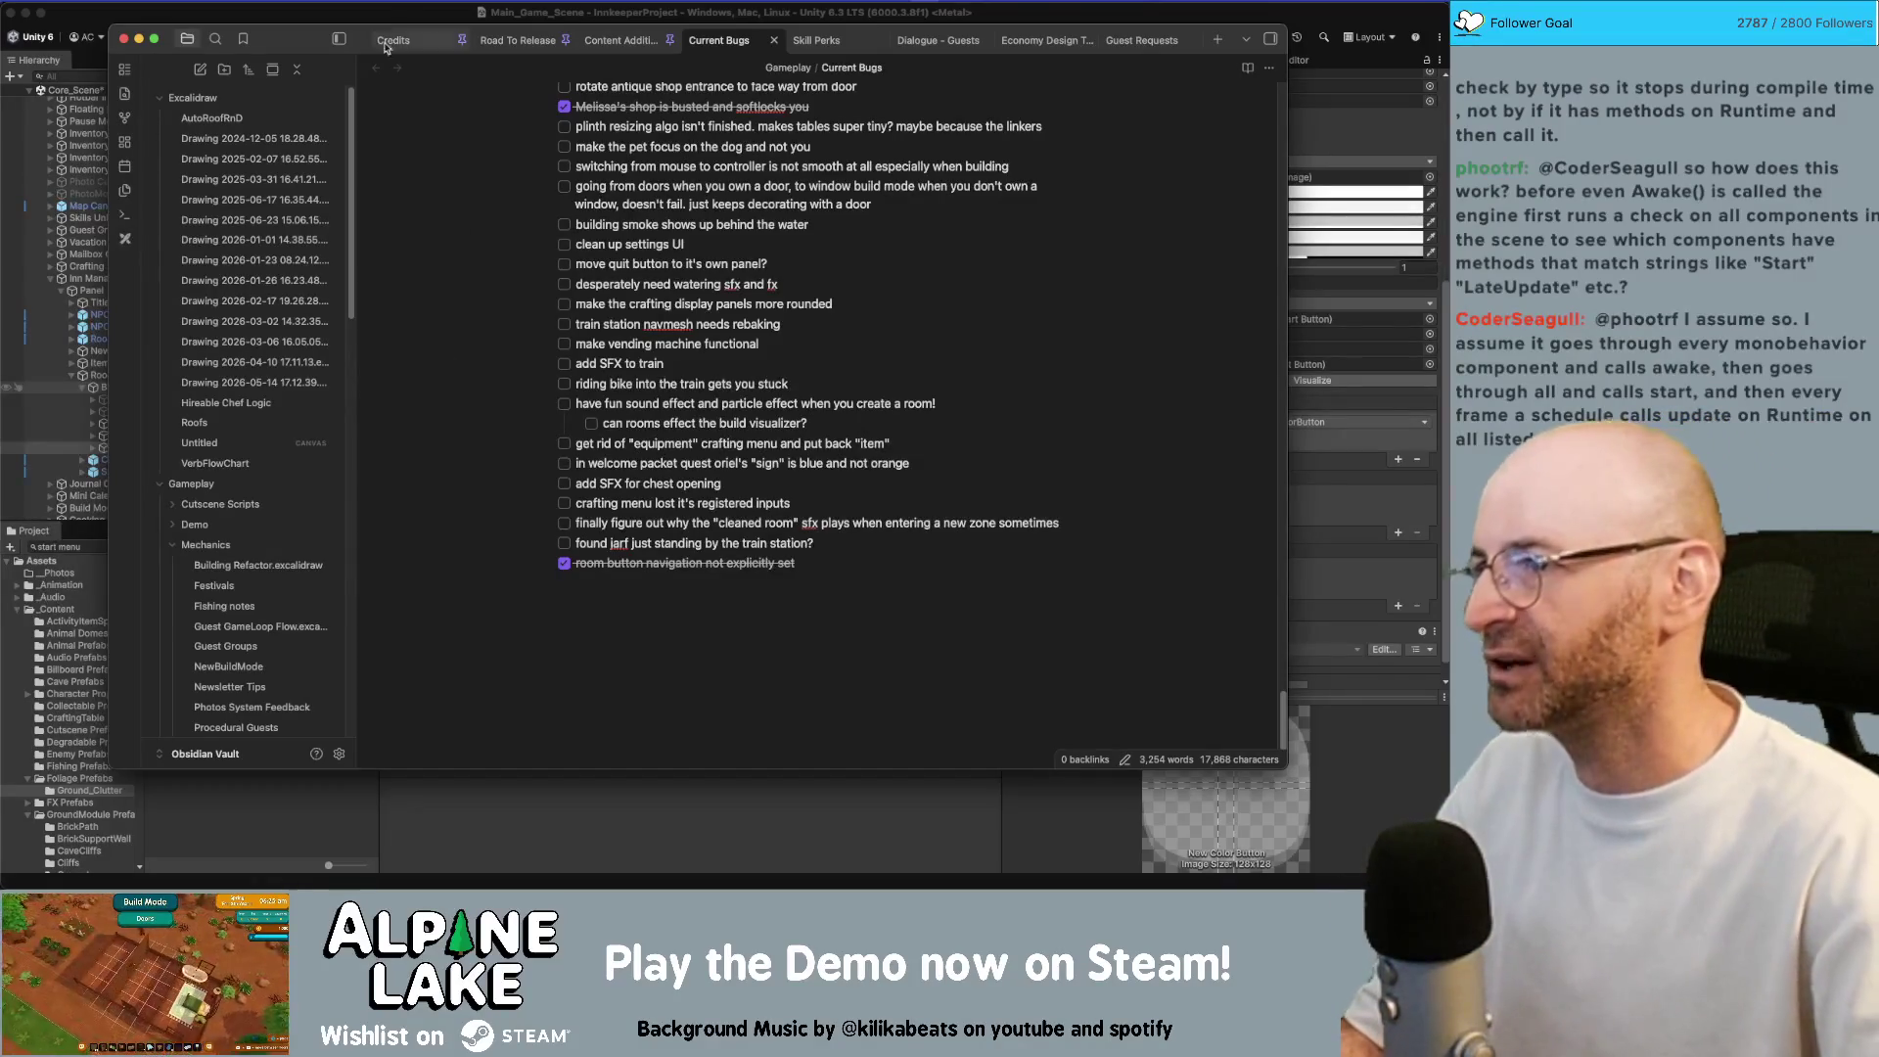
{"action": "key", "text": "super+Tab"}
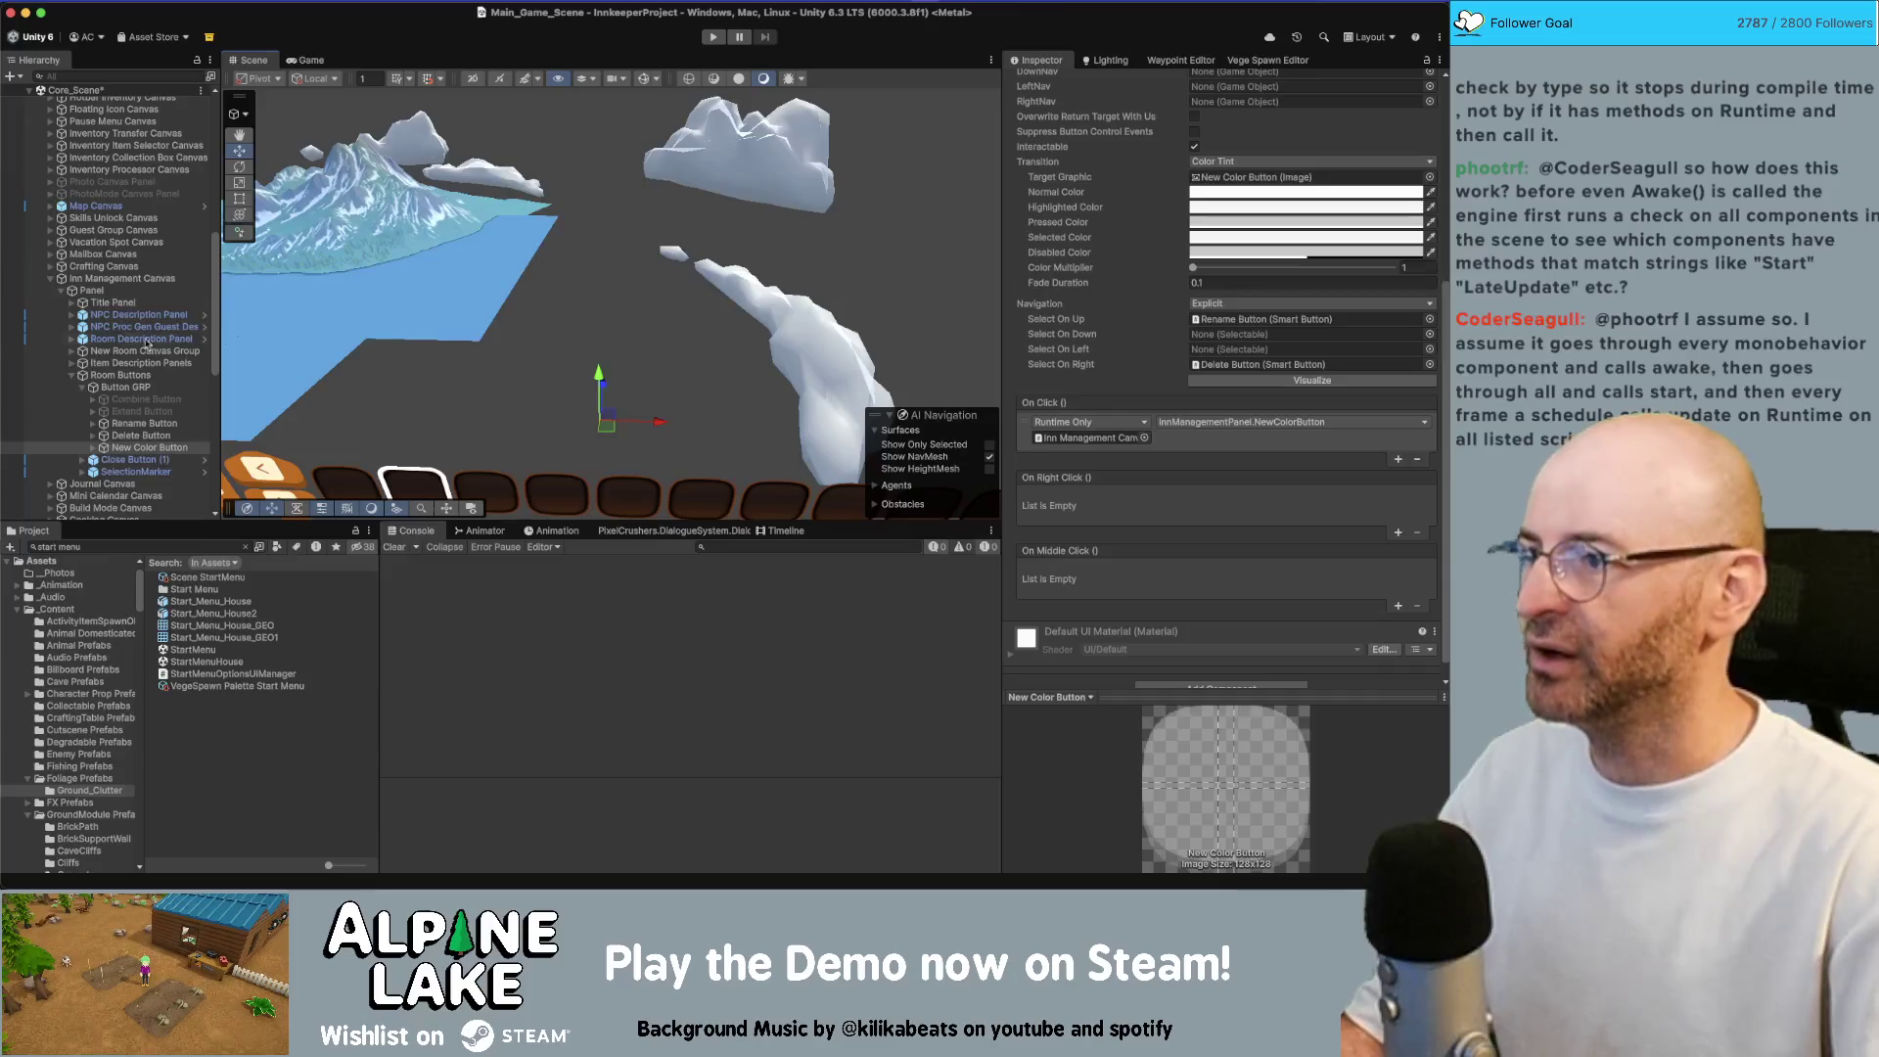
Collapse the Room Buttons group in the Hierarchy and orbit the Scene view over the terrain
{"action": "left_click", "coordinate": [78, 383]}
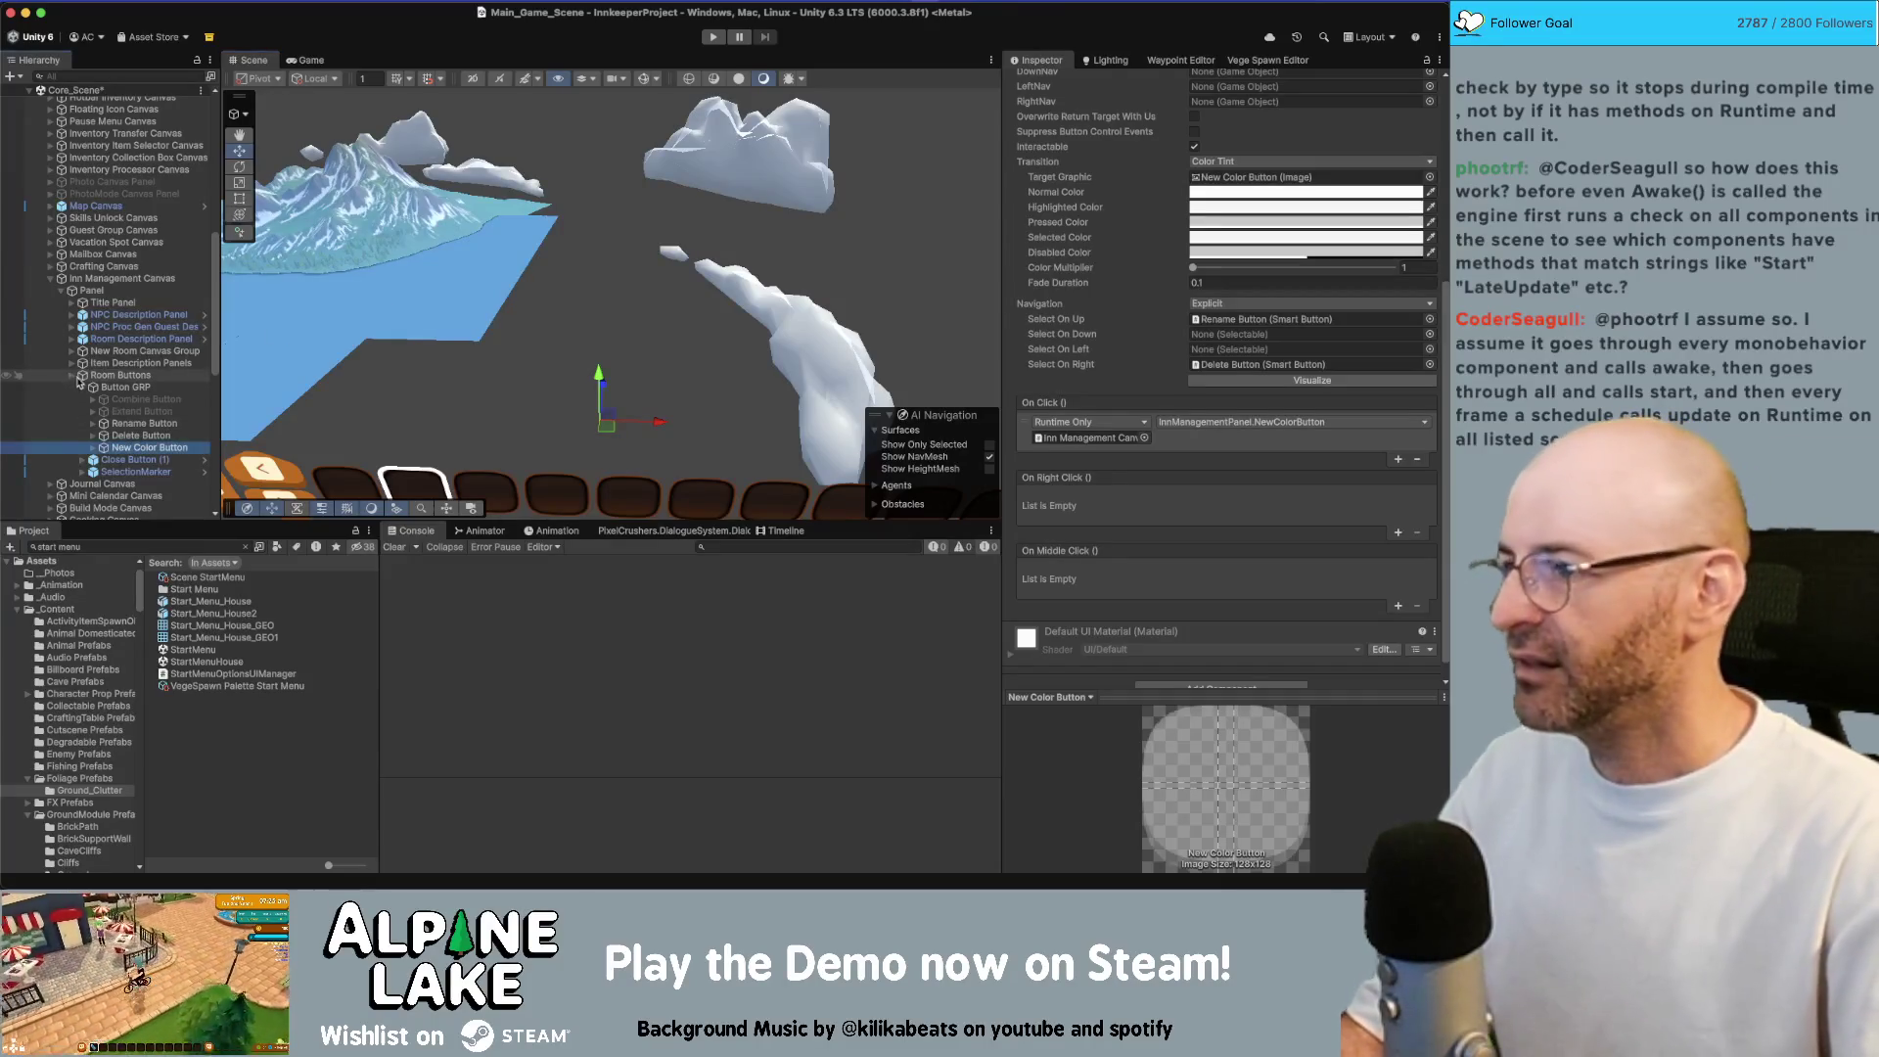
{"action": "left_click", "coordinate": [77, 378]}
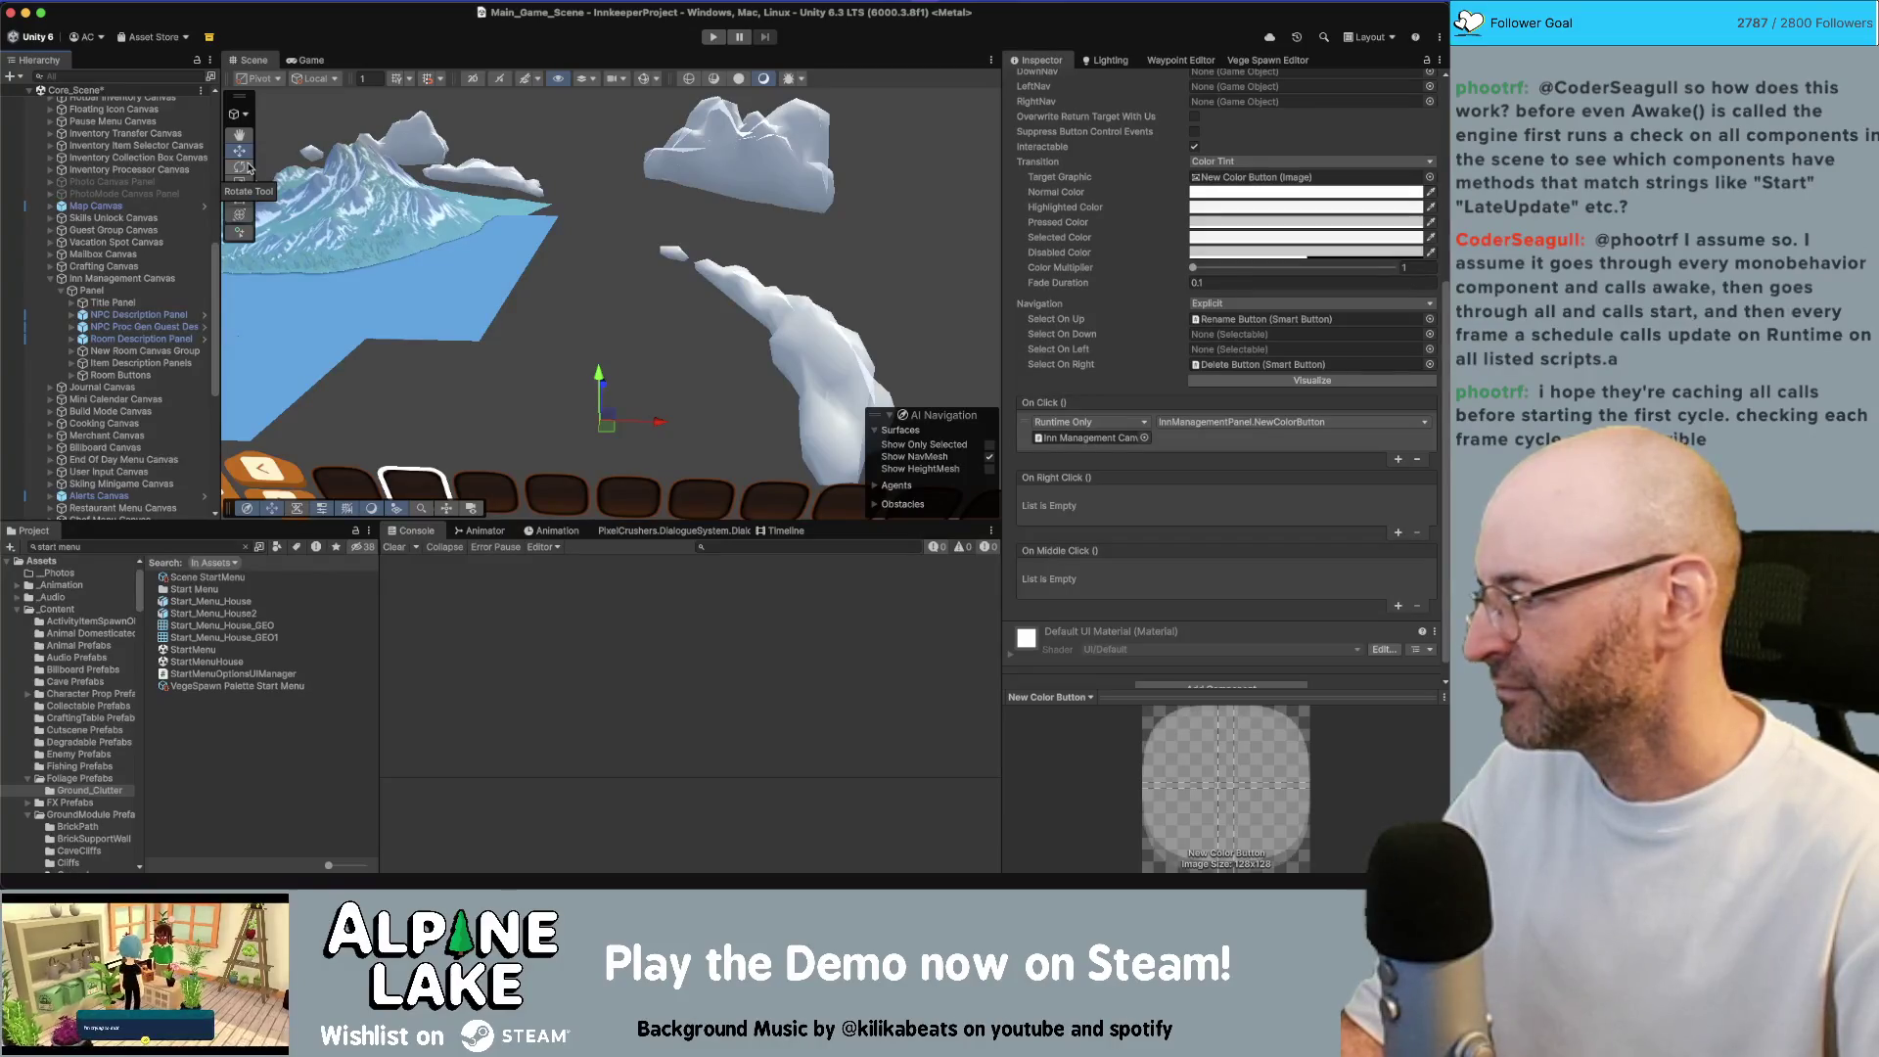
{"action": "left_click_drag", "start_coordinate": [585, 258], "coordinate": [441, 264]}
Select and frame the green island ground tiles, then zoom and orbit toward the open dirt area
{"action": "left_click", "coordinate": [357, 287]}
{"action": "key", "text": "f"}
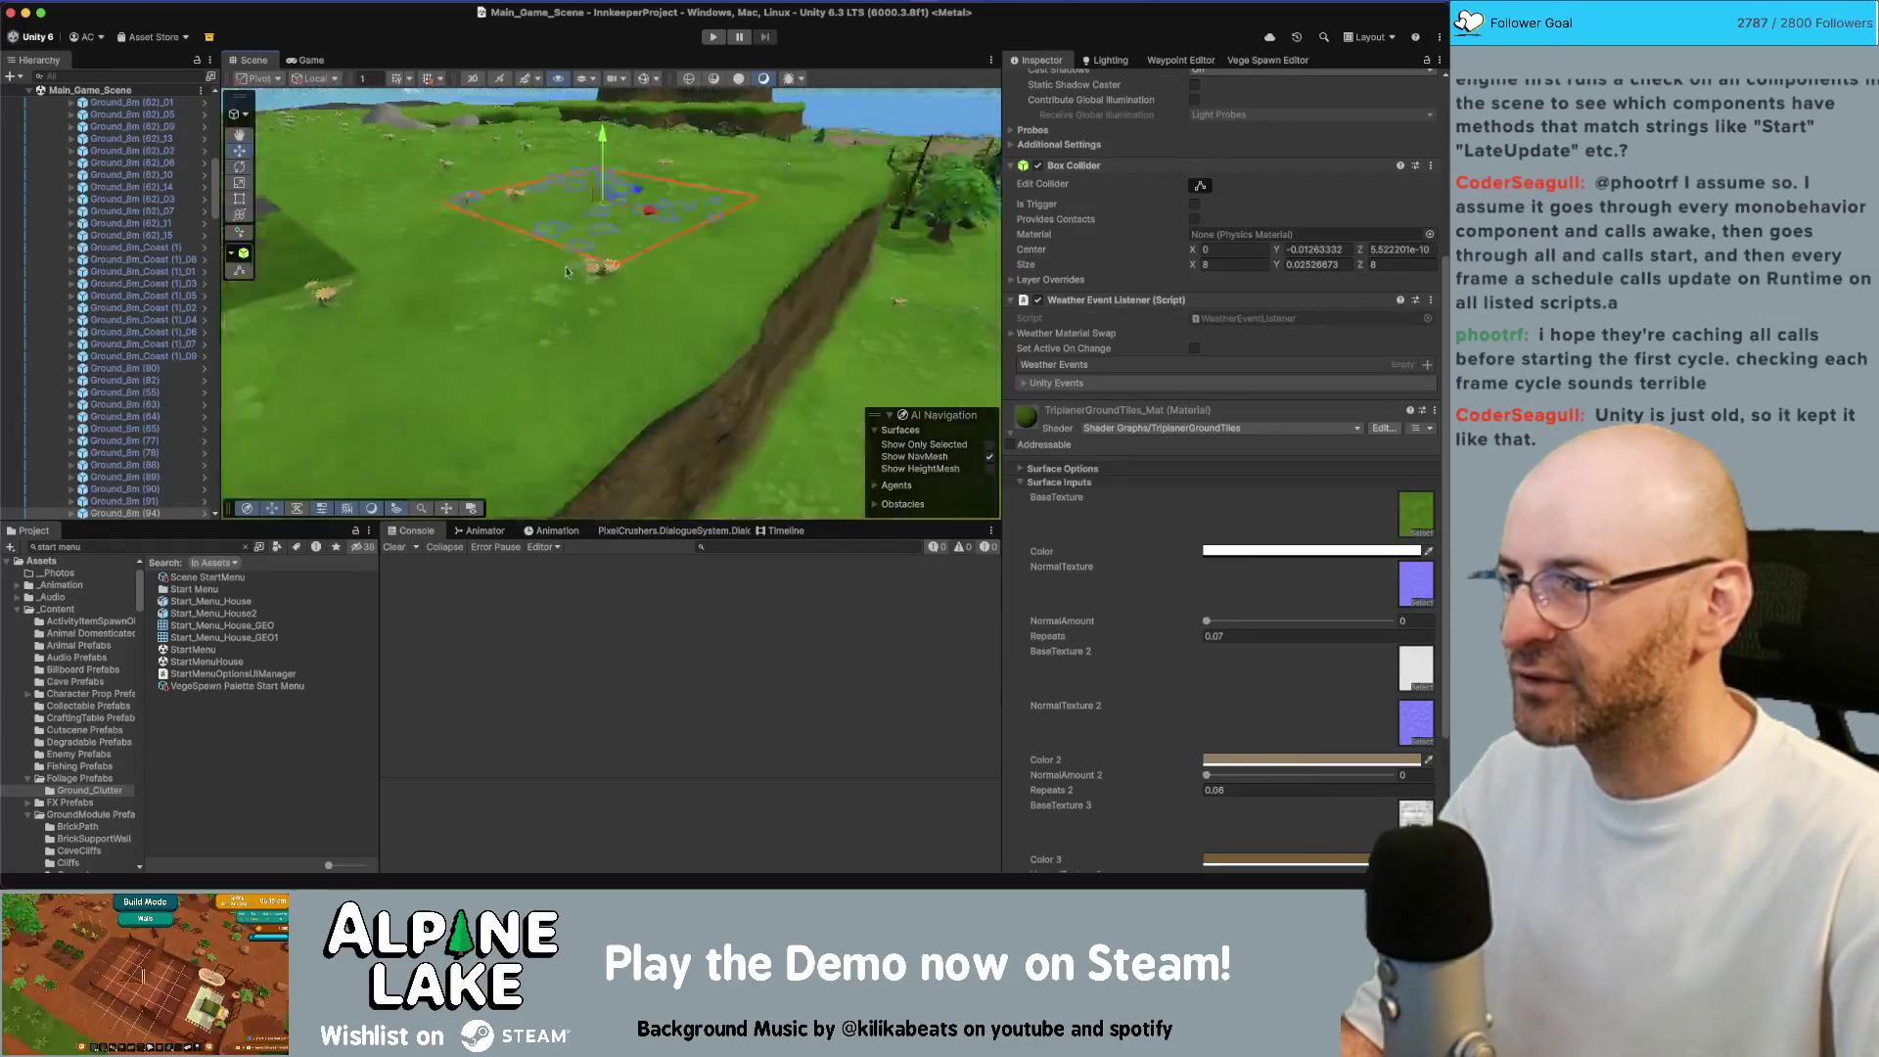
{"action": "scroll", "coordinate": [787, 287], "scroll_direction": "down", "scroll_amount": 10}
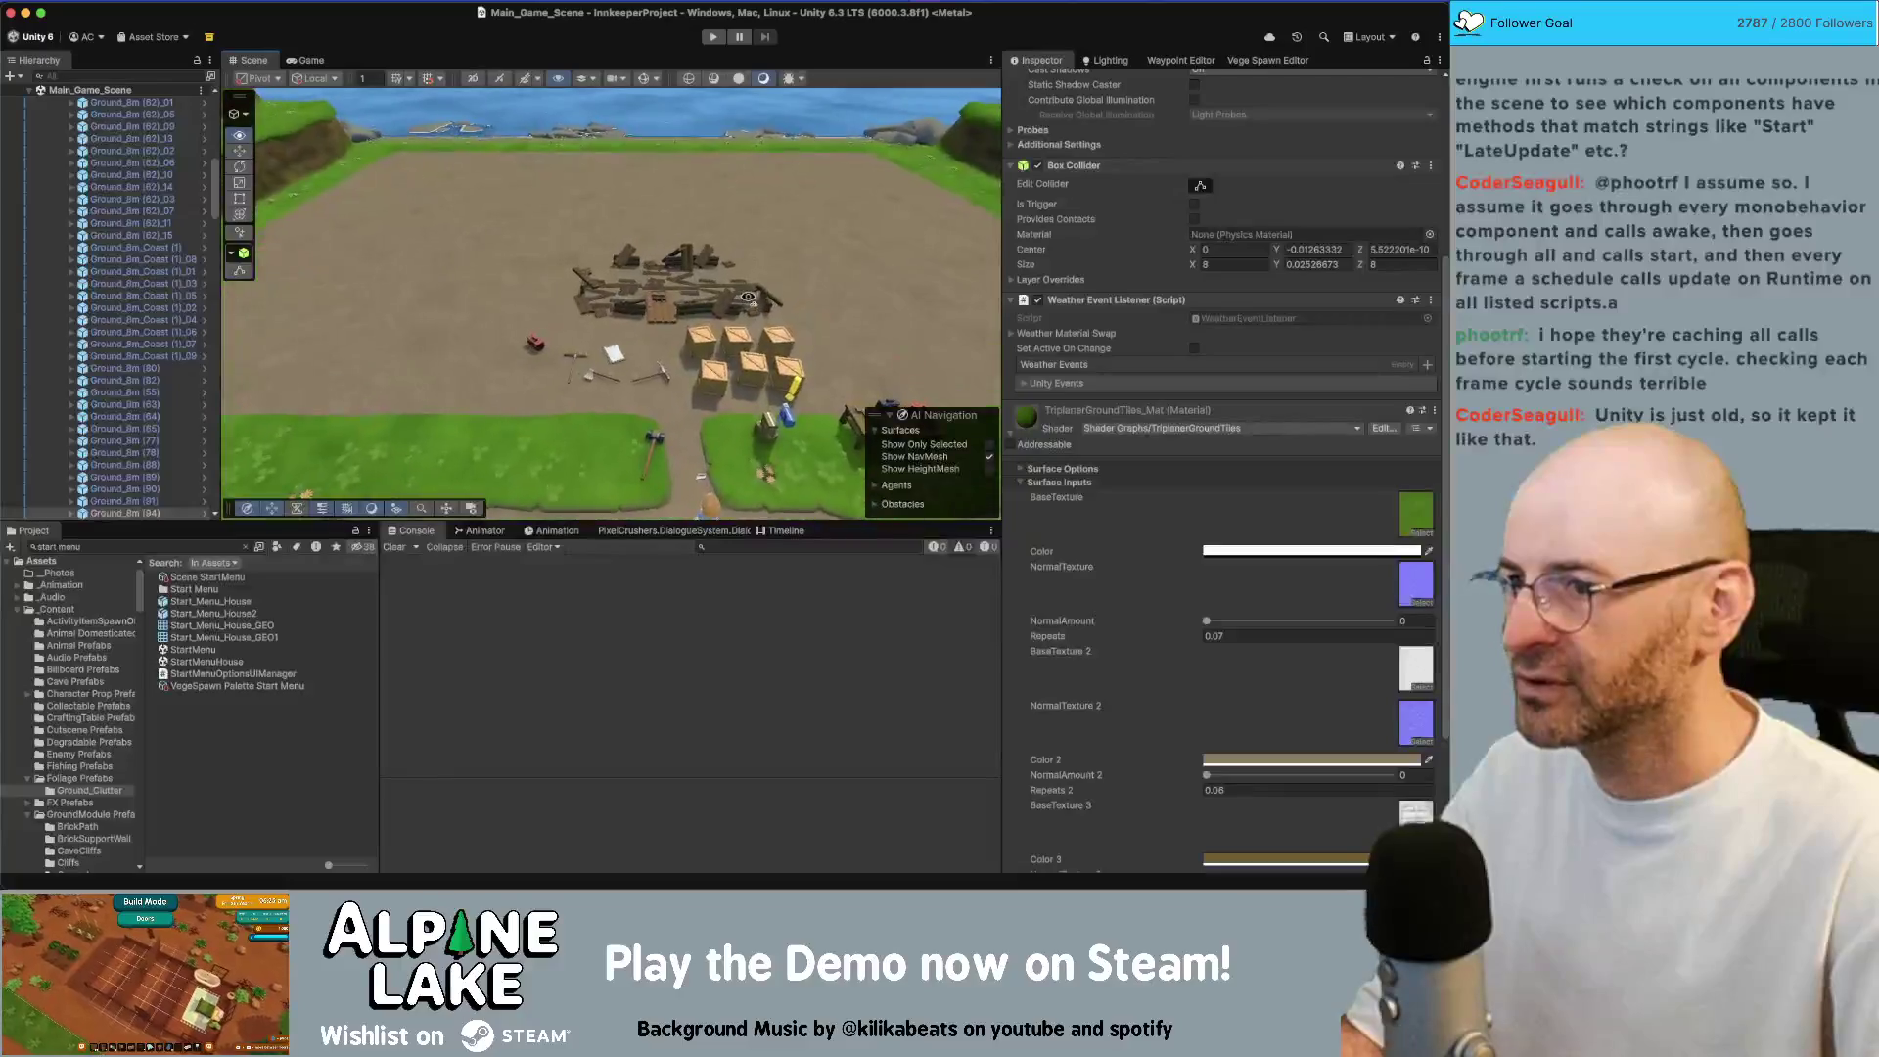
{"action": "scroll", "coordinate": [747, 296], "scroll_direction": "up", "scroll_amount": 5}
{"action": "scroll", "coordinate": [748, 300], "scroll_direction": "down", "scroll_amount": 5}
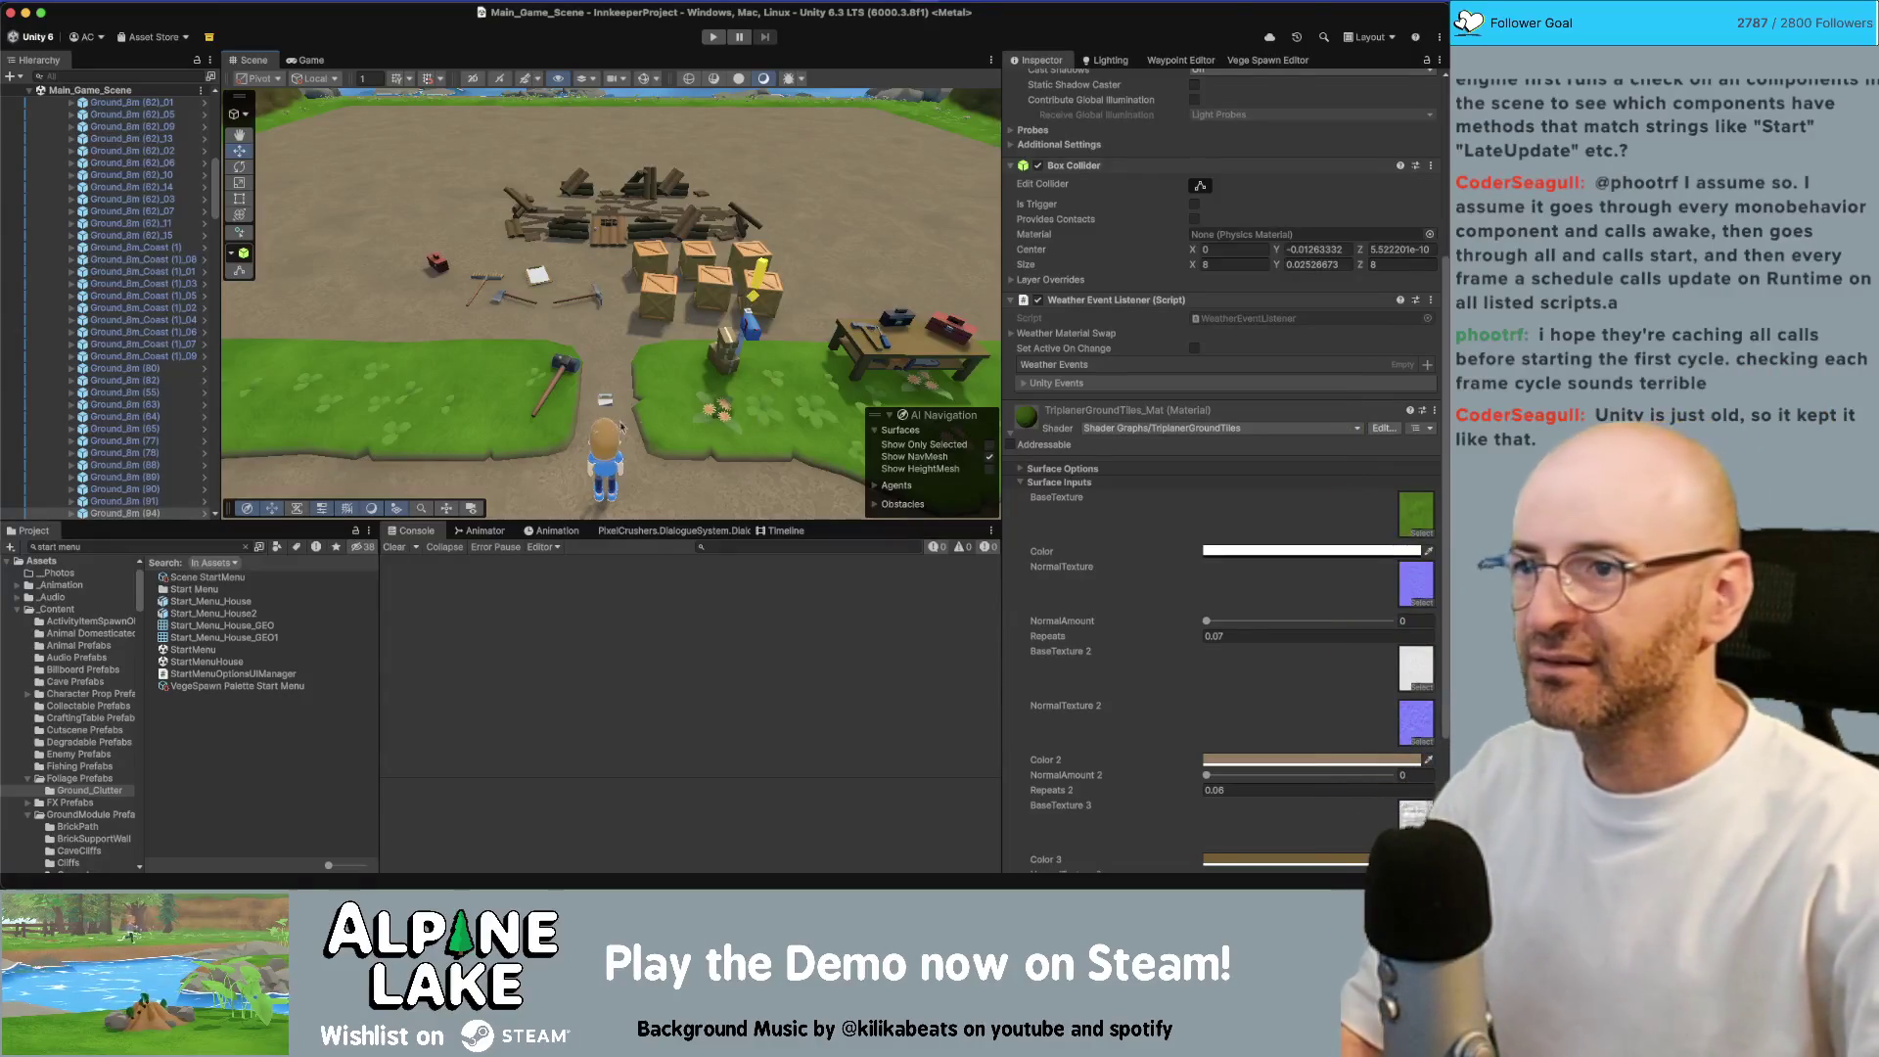
{"action": "scroll", "coordinate": [708, 291], "scroll_direction": "up", "scroll_amount": 5}
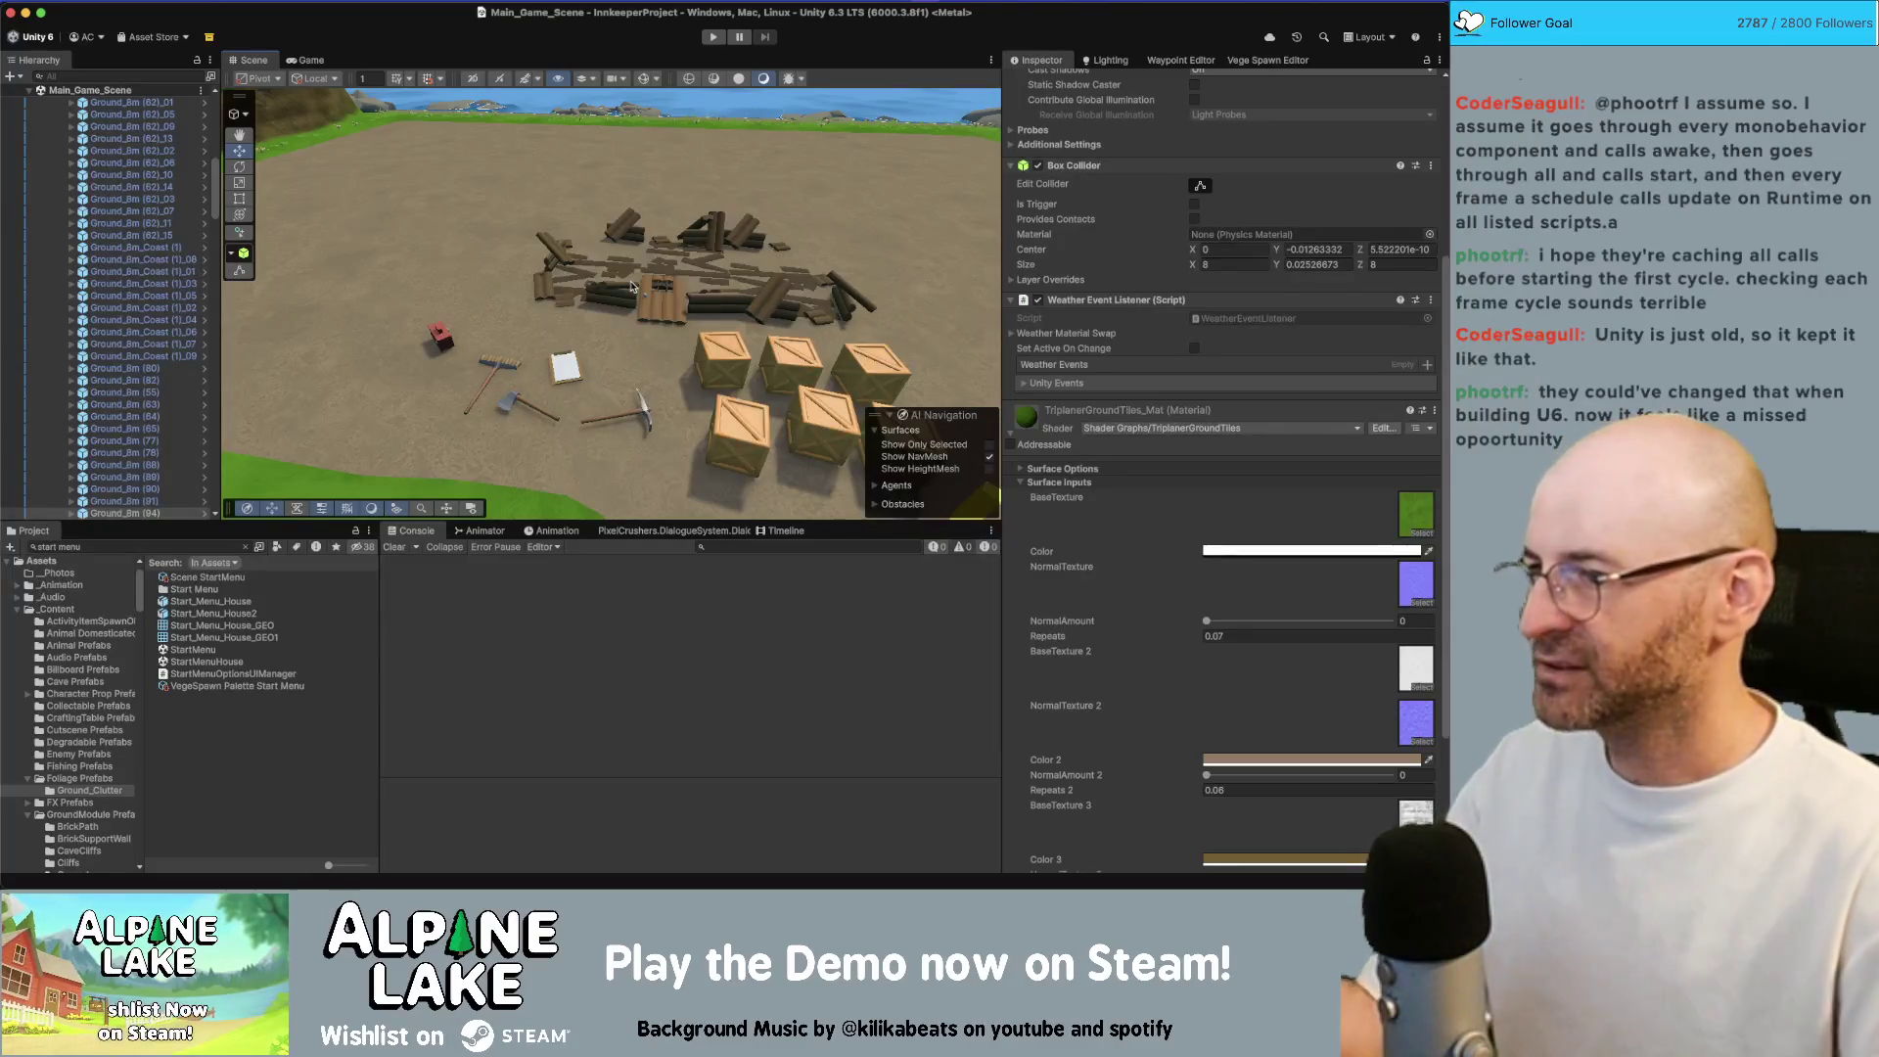
{"action": "left_click", "coordinate": [166, 545]}
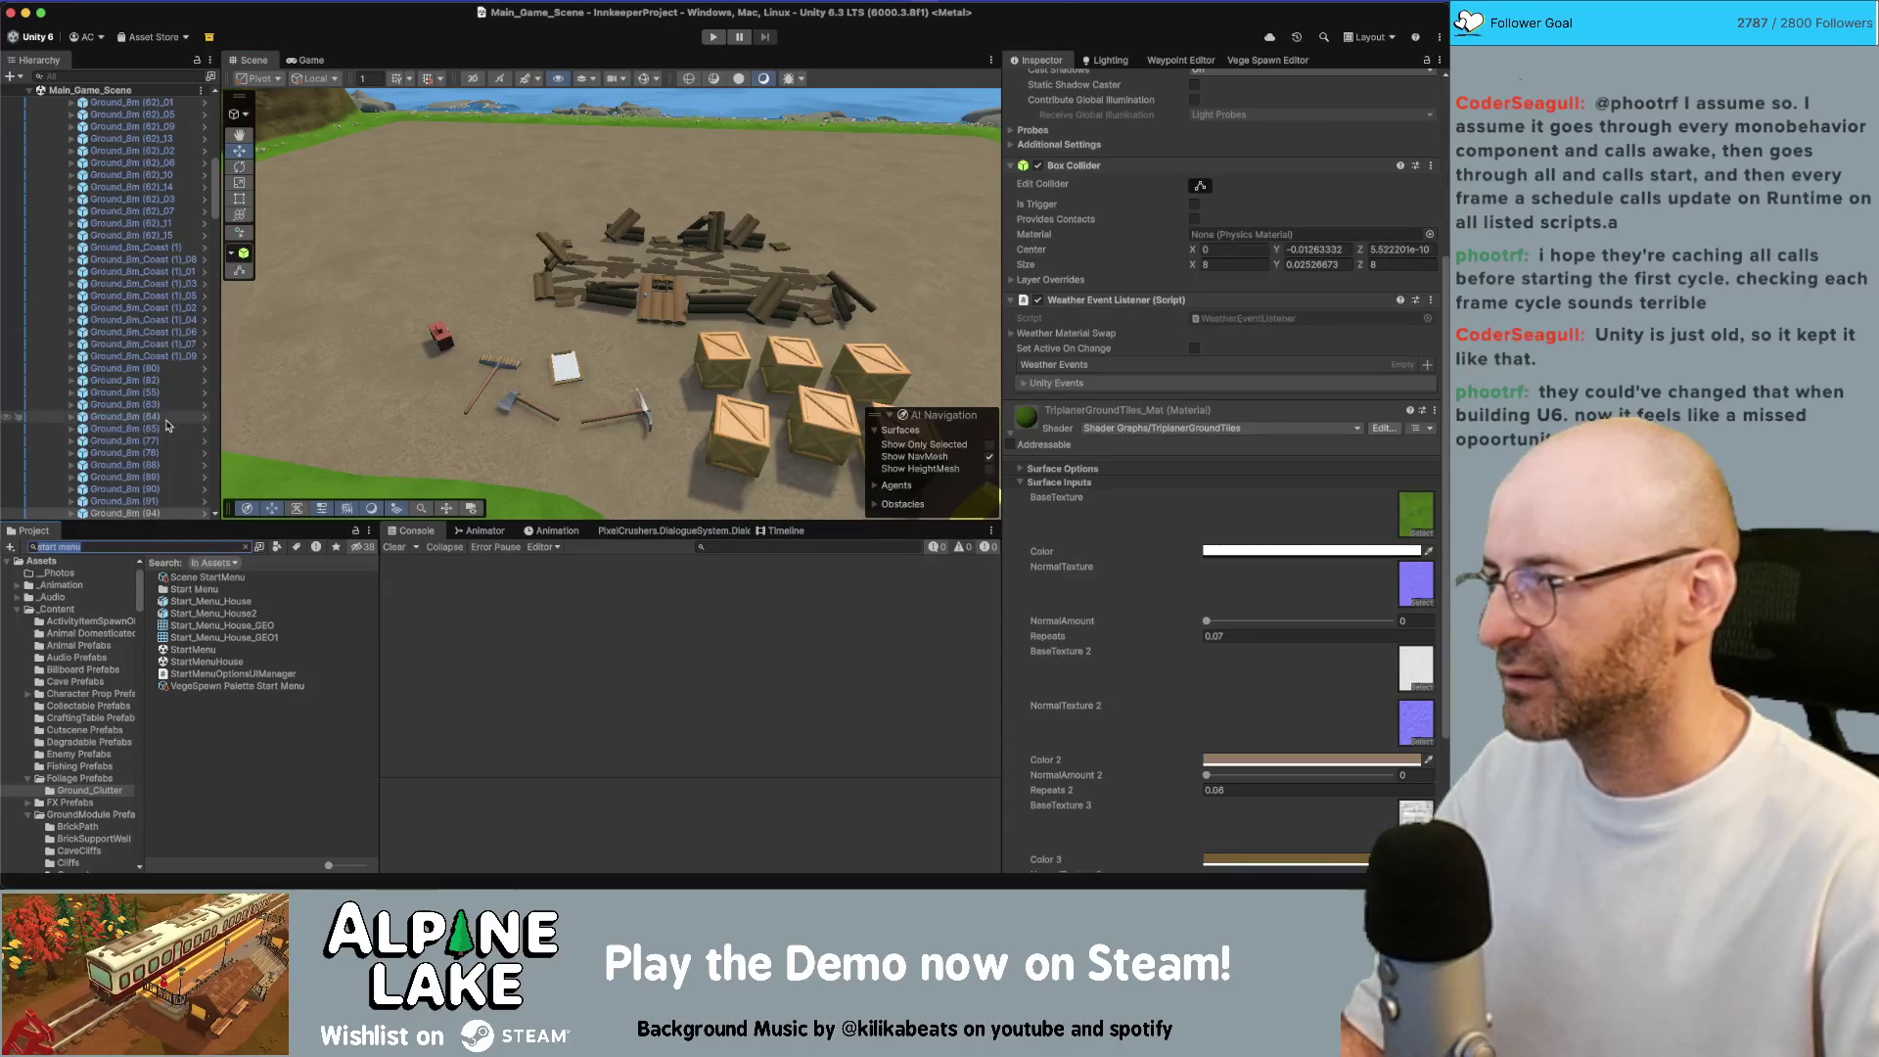
{"action": "left_click_drag", "start_coordinate": [445, 369], "coordinate": [441, 369]}
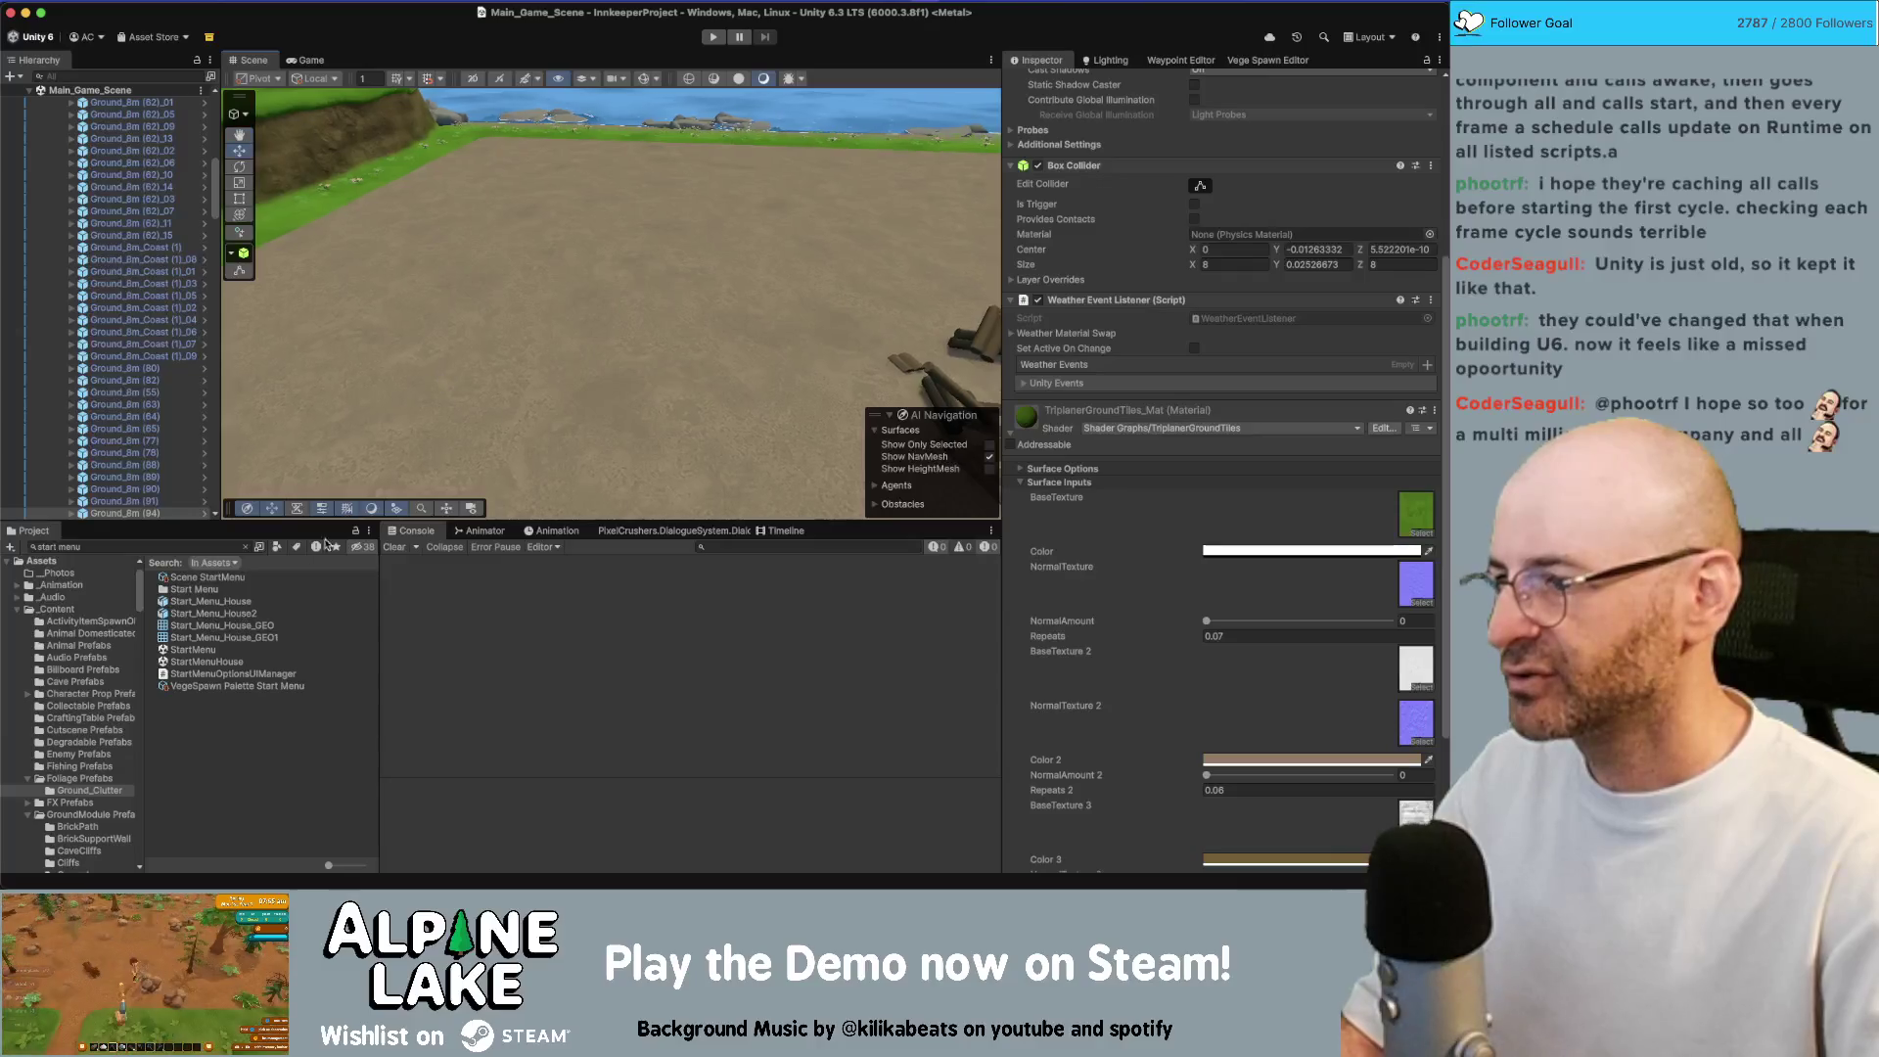
Search the Project for 'sparkle' and drag the SparkleAreaYellow prefab onto the dirt ground
{"action": "left_click", "coordinate": [206, 546]}
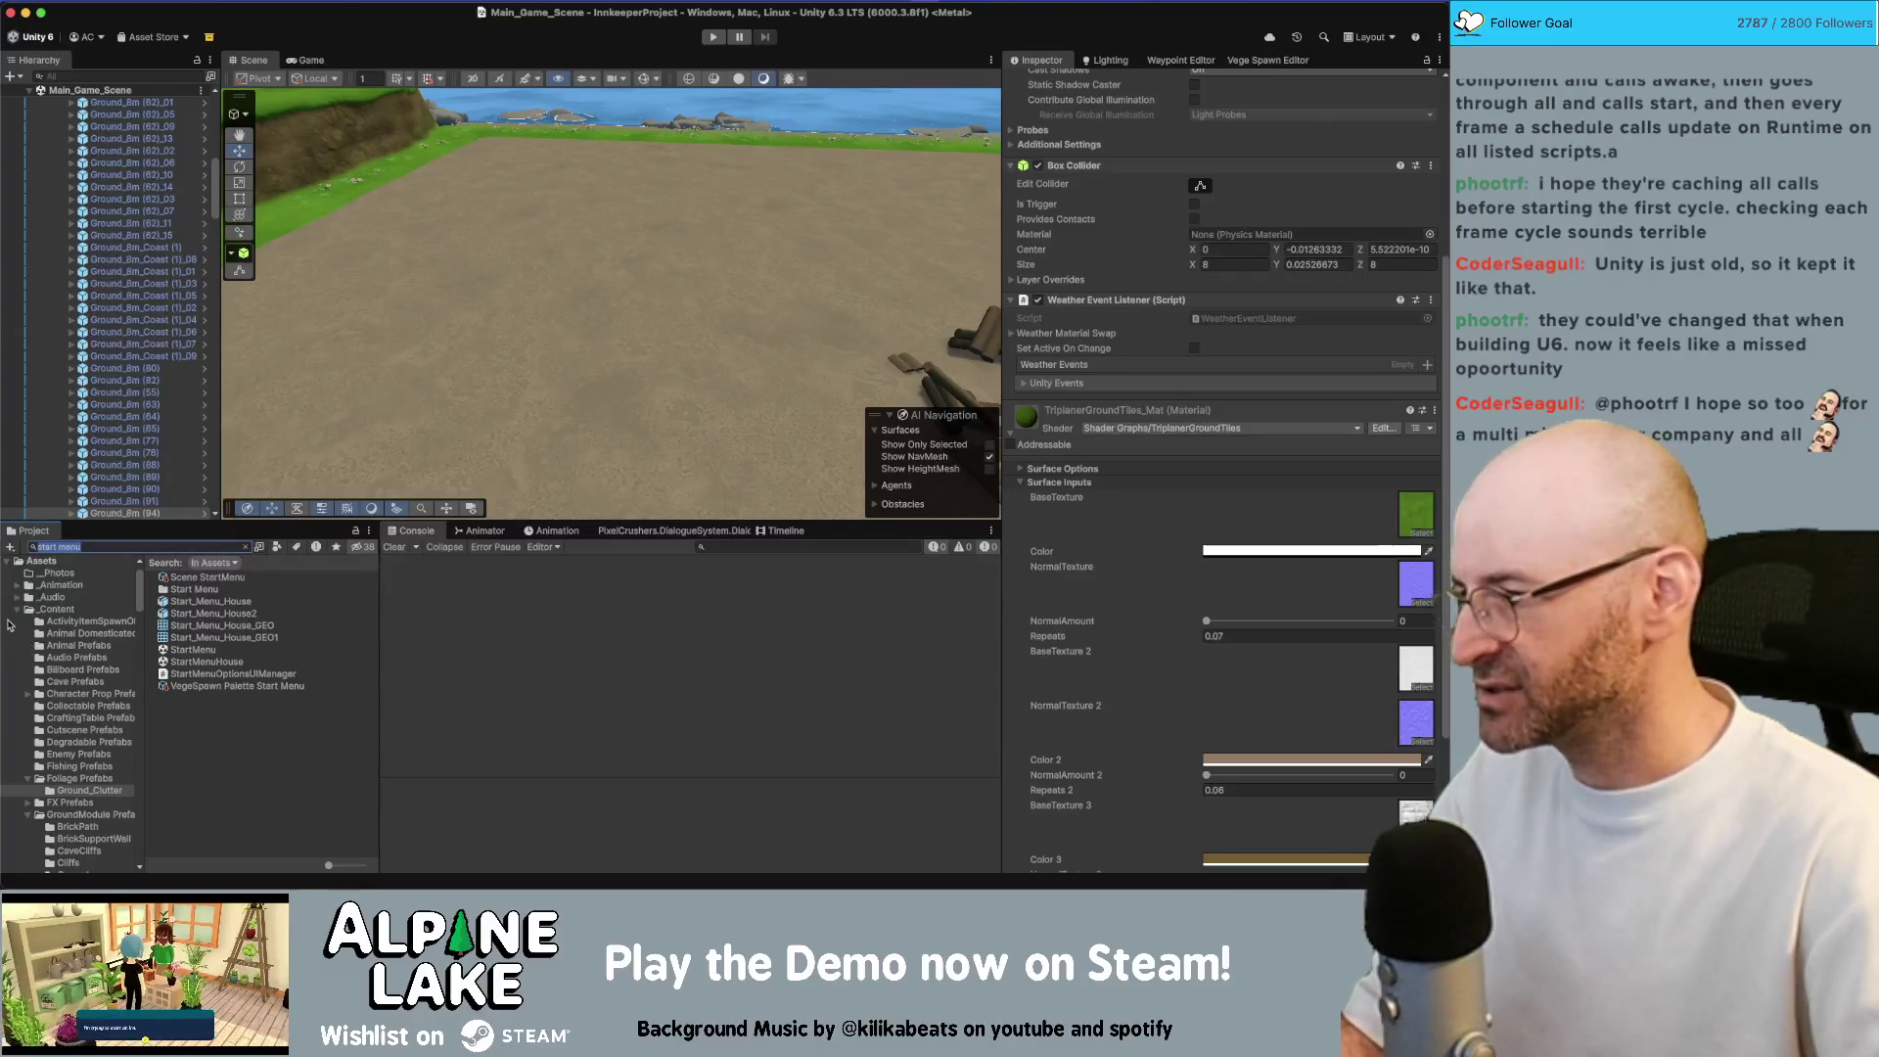
{"action": "type", "text": "sp"}
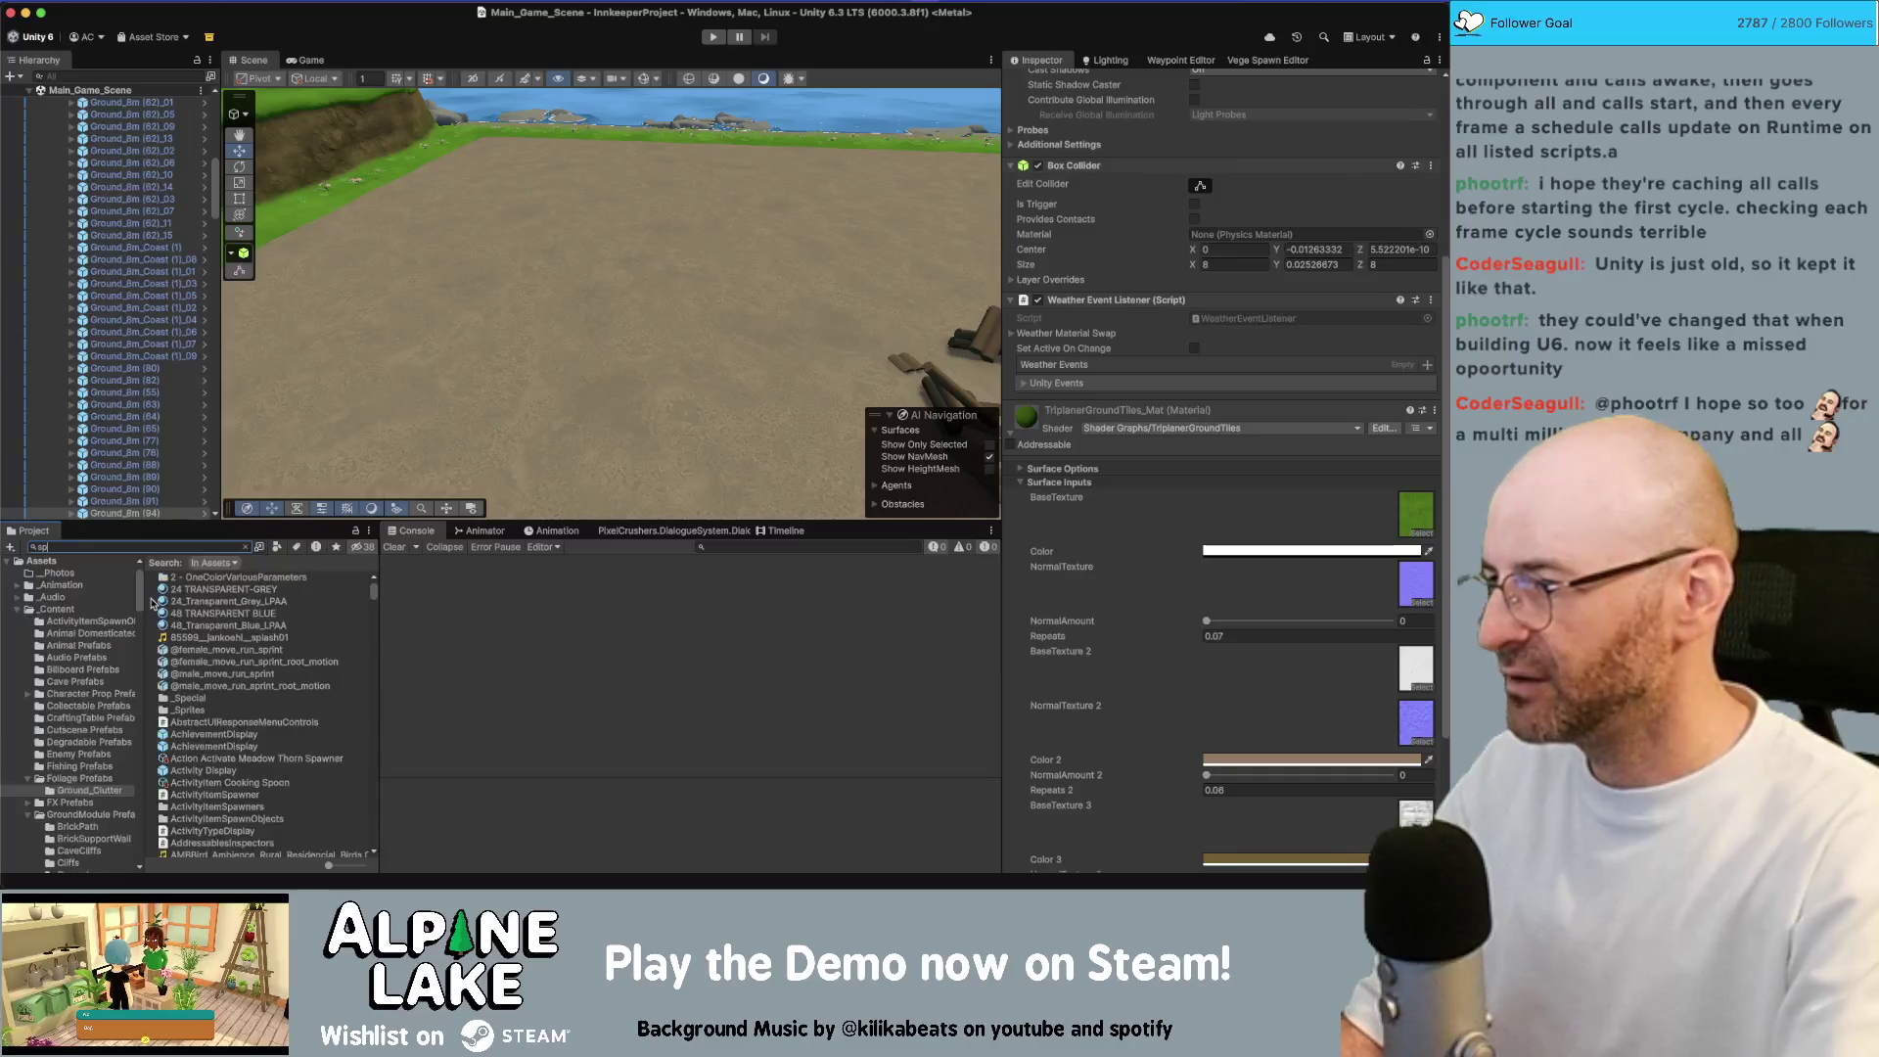
{"action": "type", "text": "arkle"}
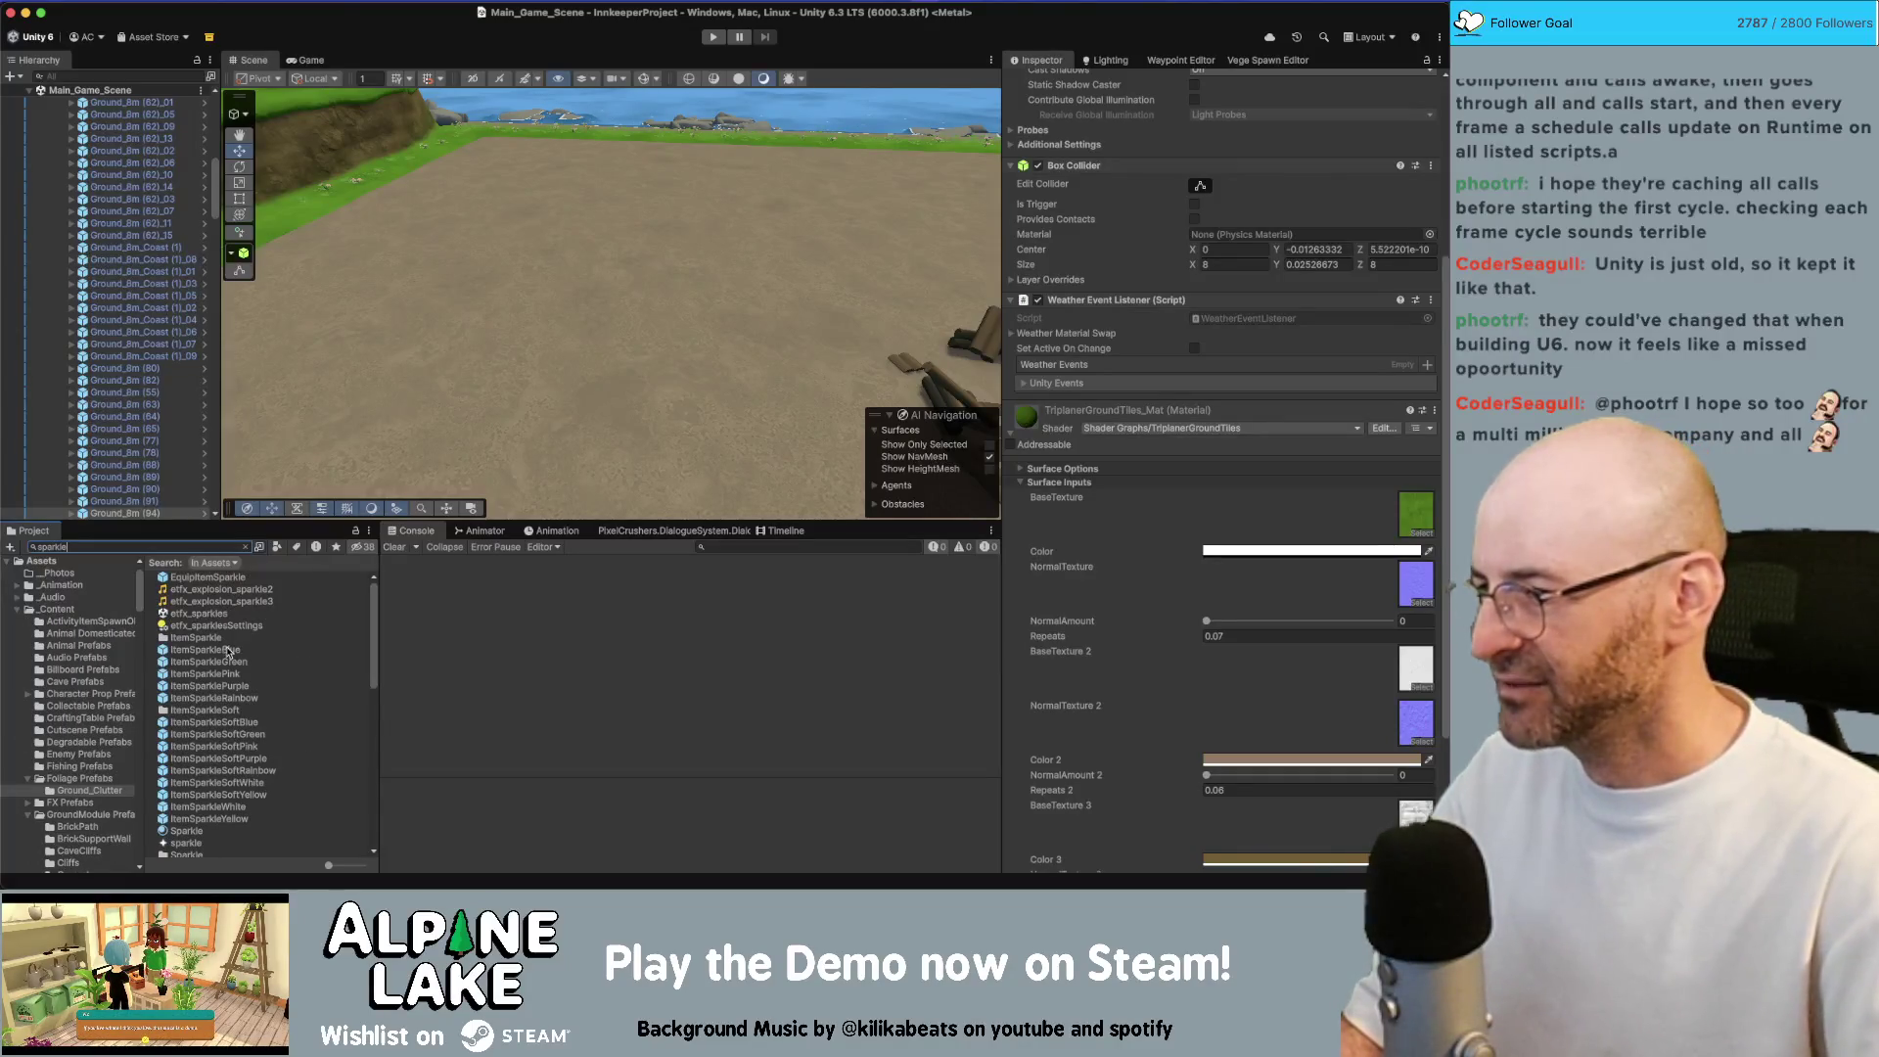
{"action": "scroll", "coordinate": [233, 737], "scroll_direction": "down", "scroll_amount": 5}
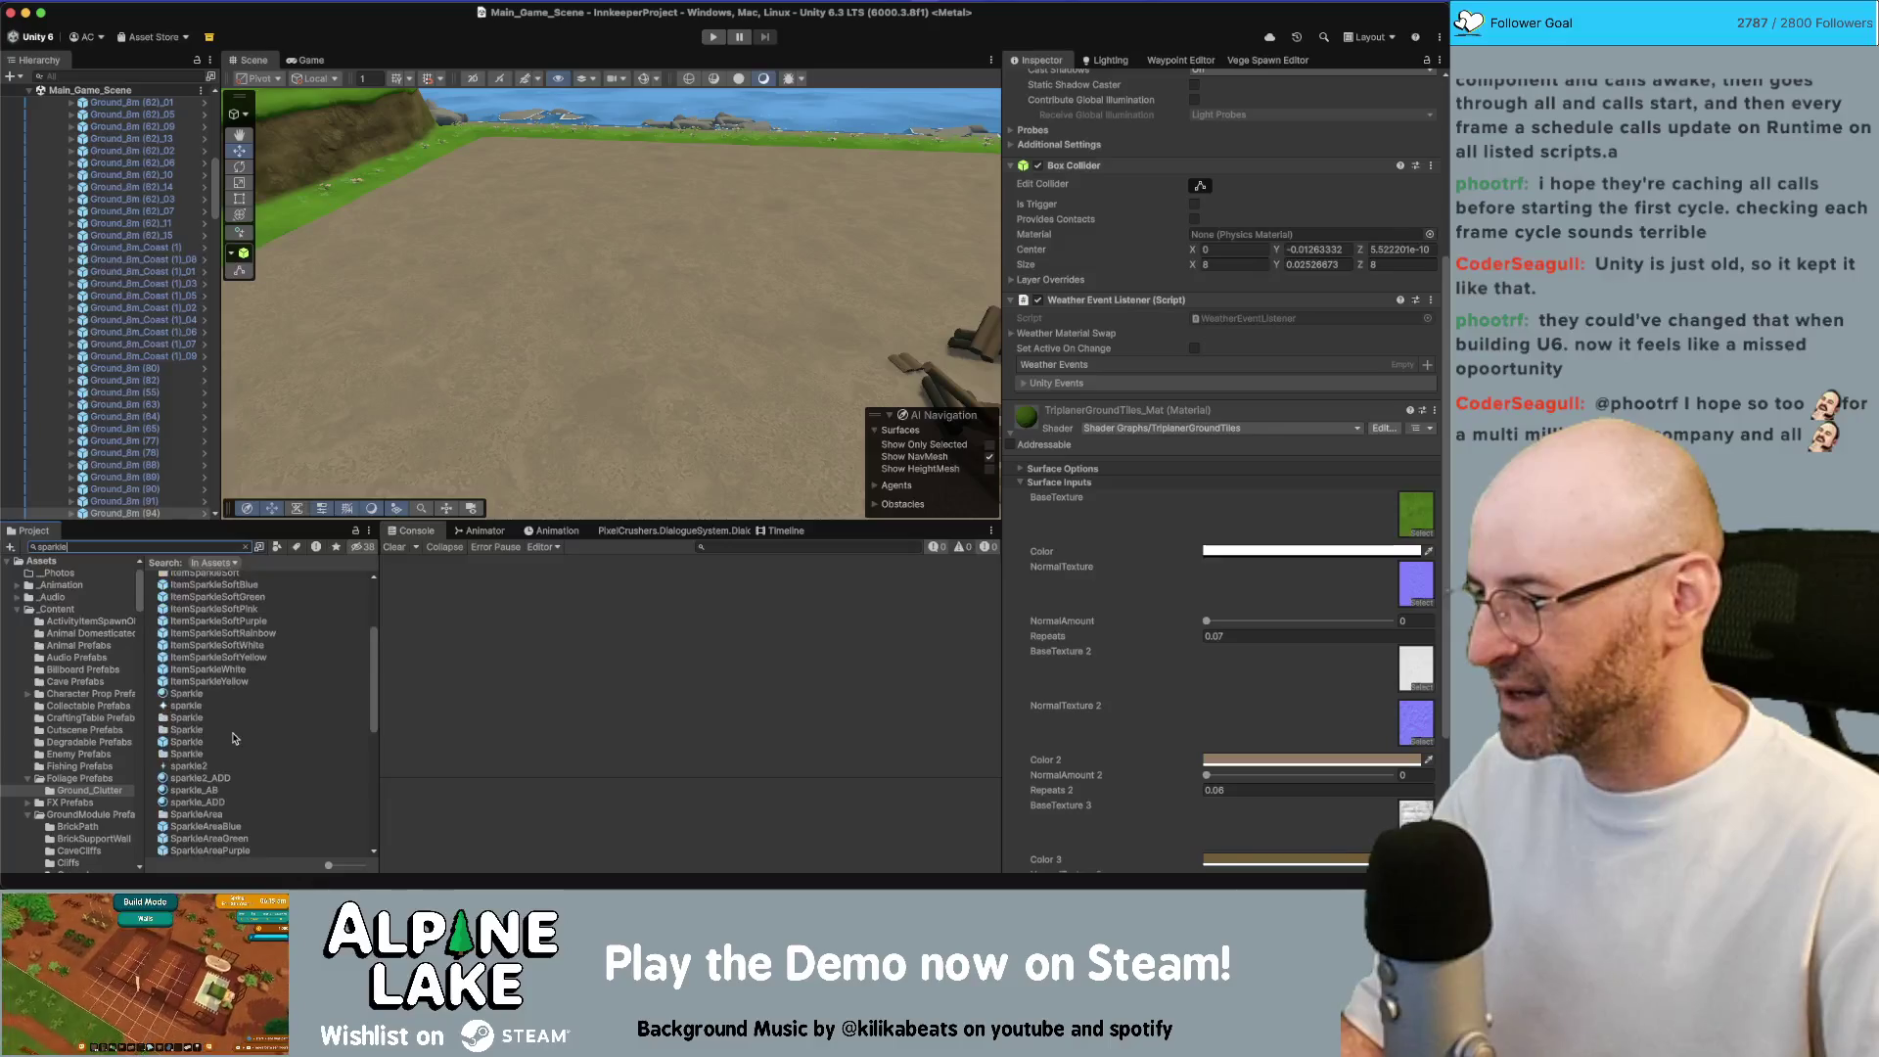
{"action": "left_click", "coordinate": [243, 760]}
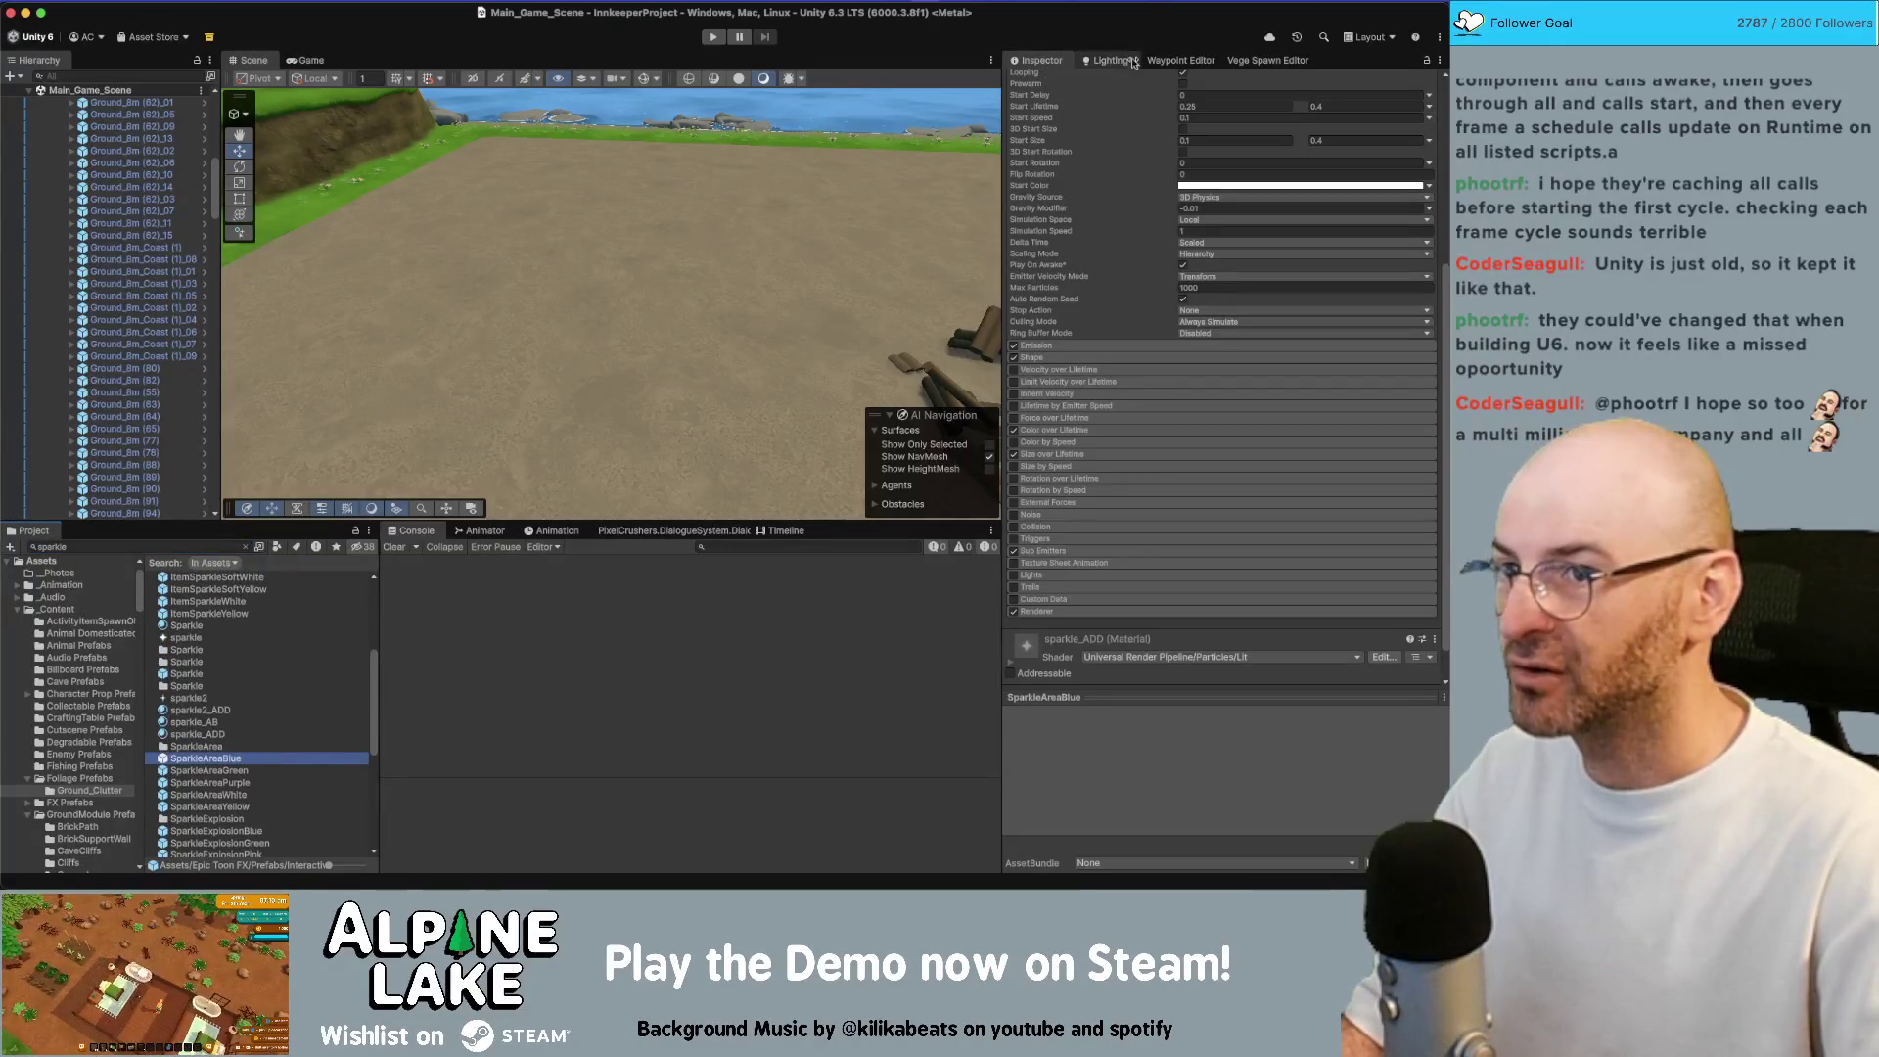
{"action": "left_click", "coordinate": [244, 794]}
{"action": "left_click", "coordinate": [243, 806]}
{"action": "left_click_drag", "start_coordinate": [244, 819], "coordinate": [463, 396]}
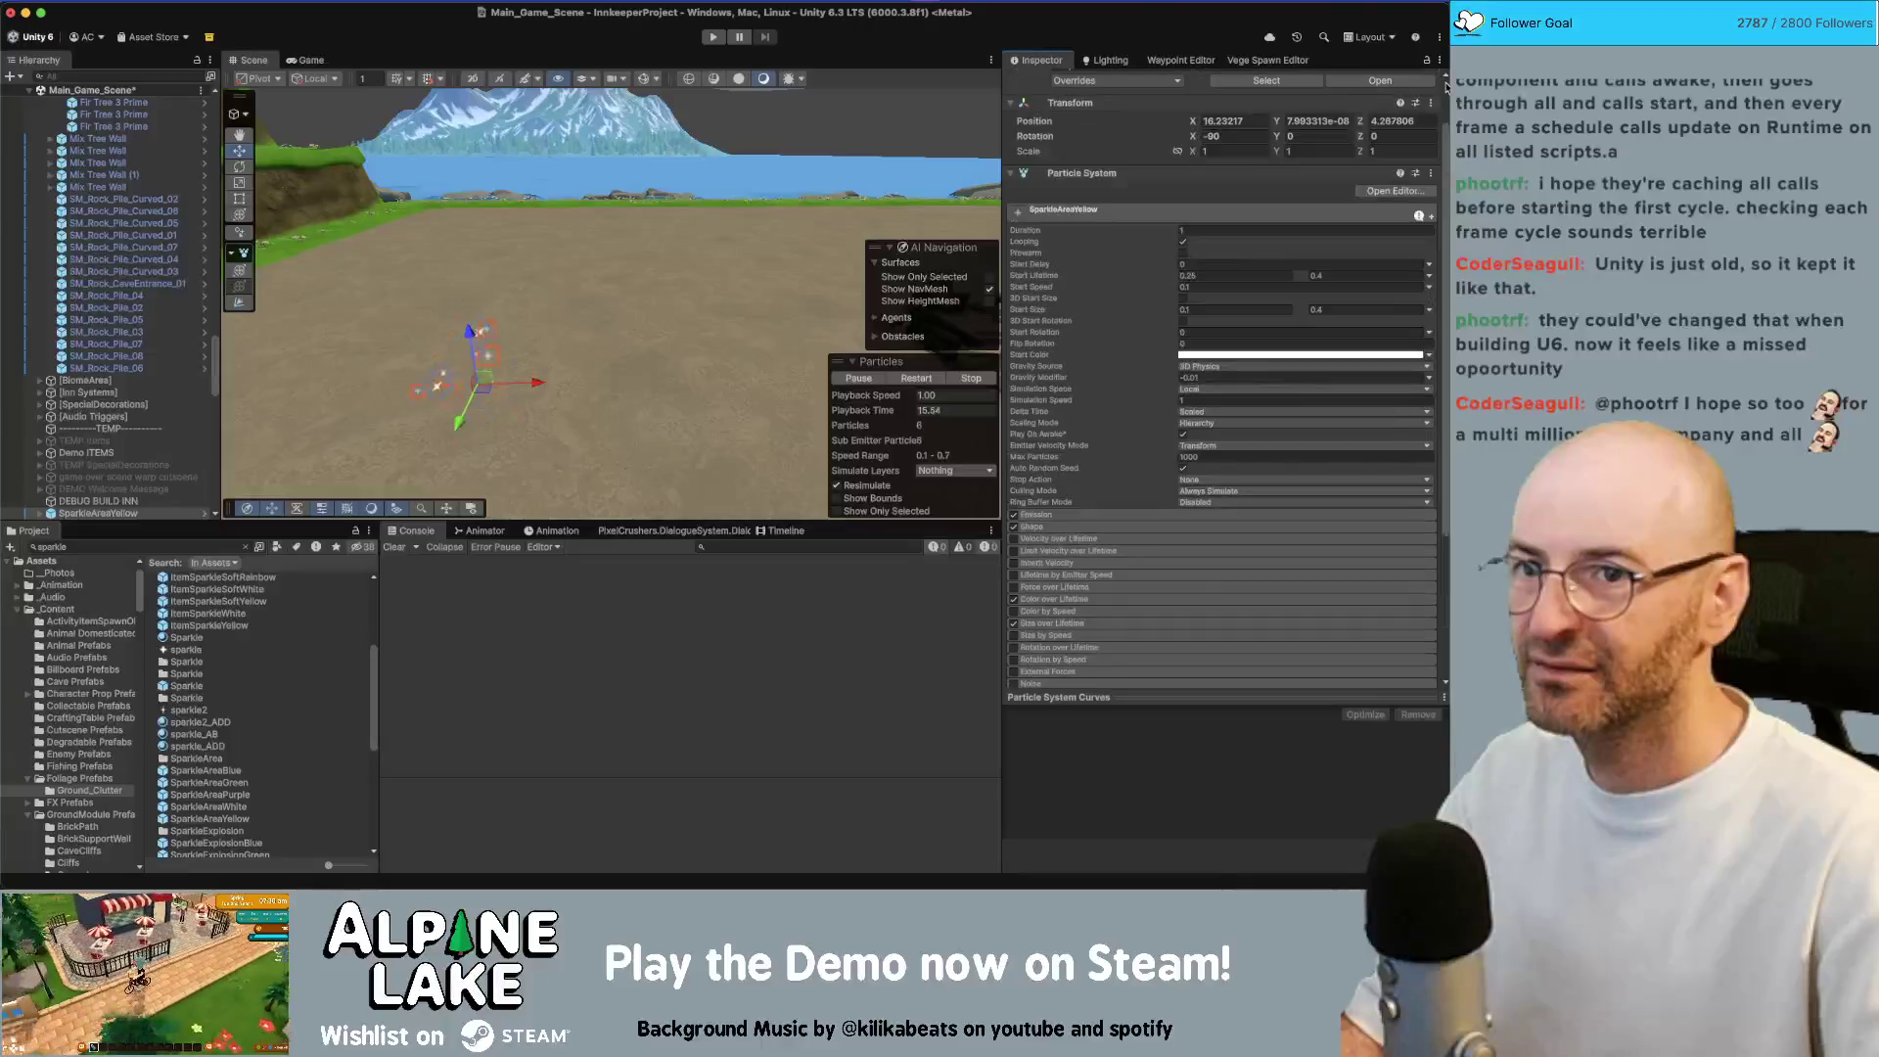
Set the effect's Position Y to 1, turn off Looping, and preview it playing once
{"action": "double_click", "coordinate": [1340, 182]}
{"action": "type", "text": "1"}
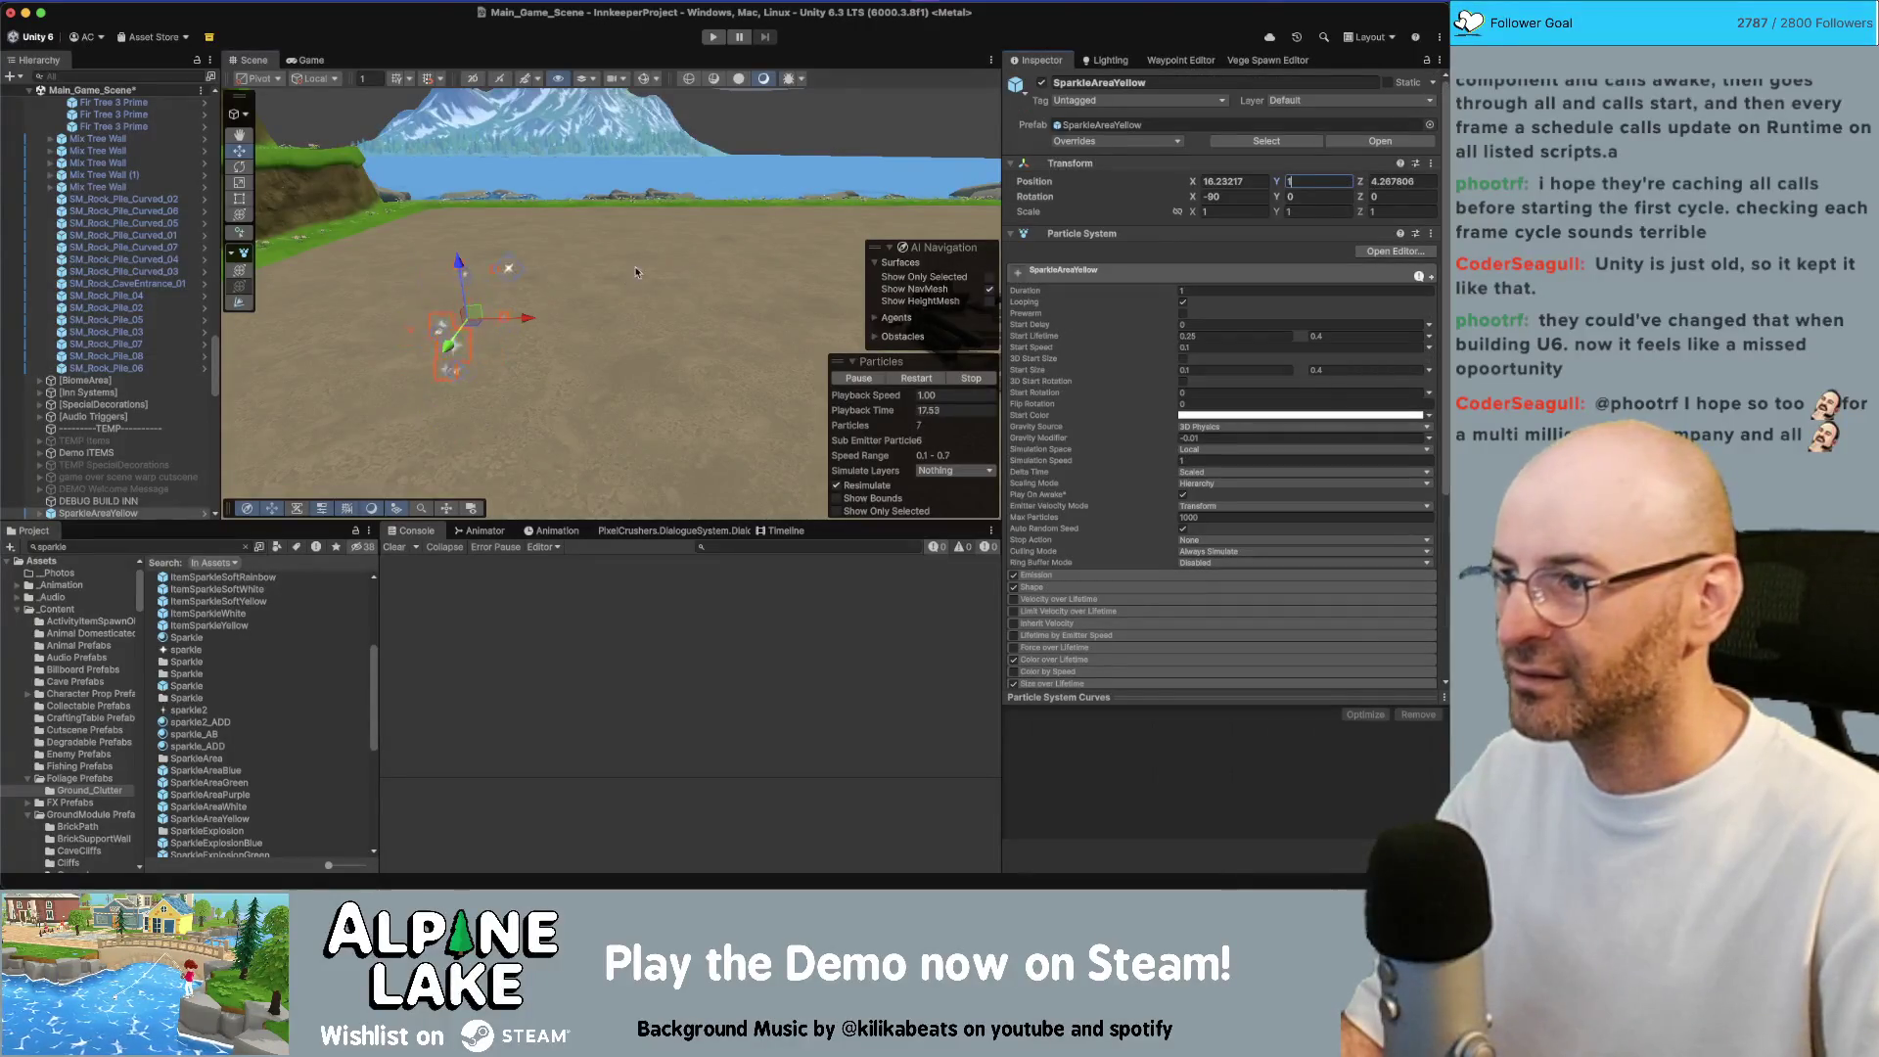
{"action": "key", "text": "Return"}
{"action": "key", "text": "f"}
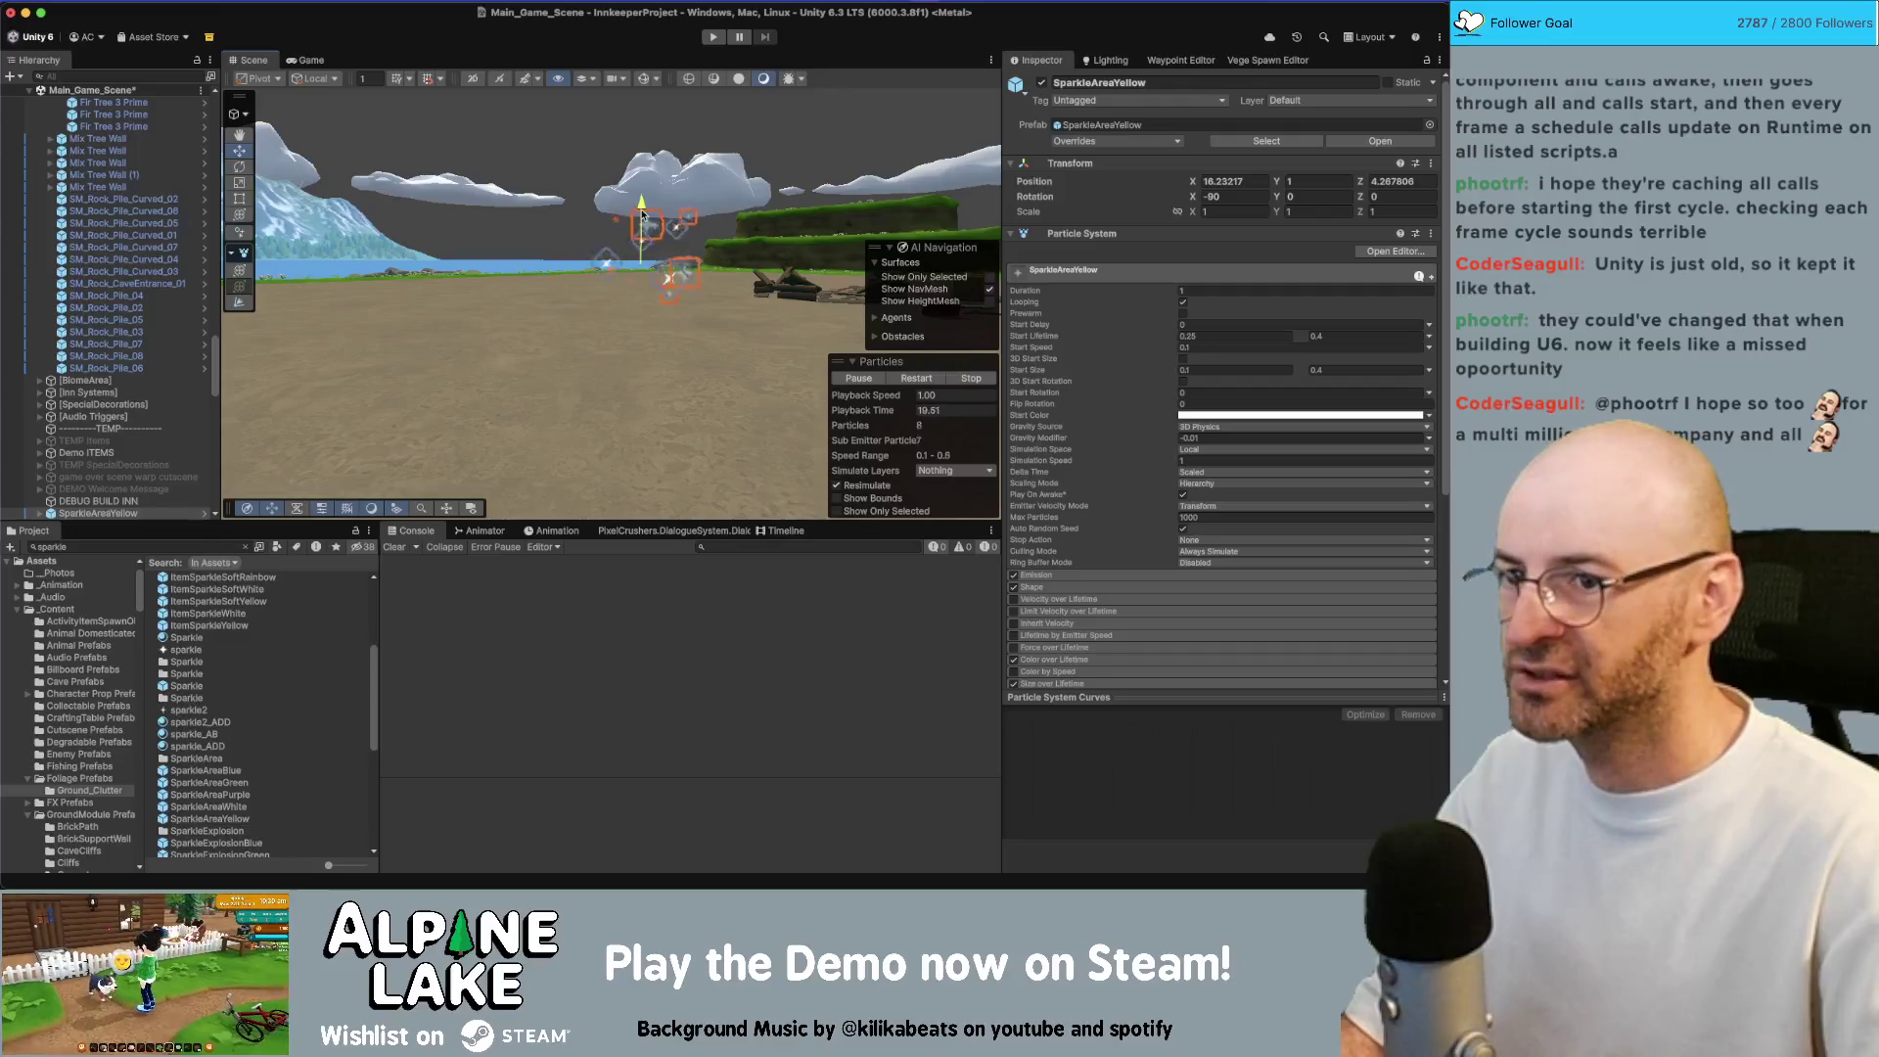
{"action": "left_click", "coordinate": [1183, 303]}
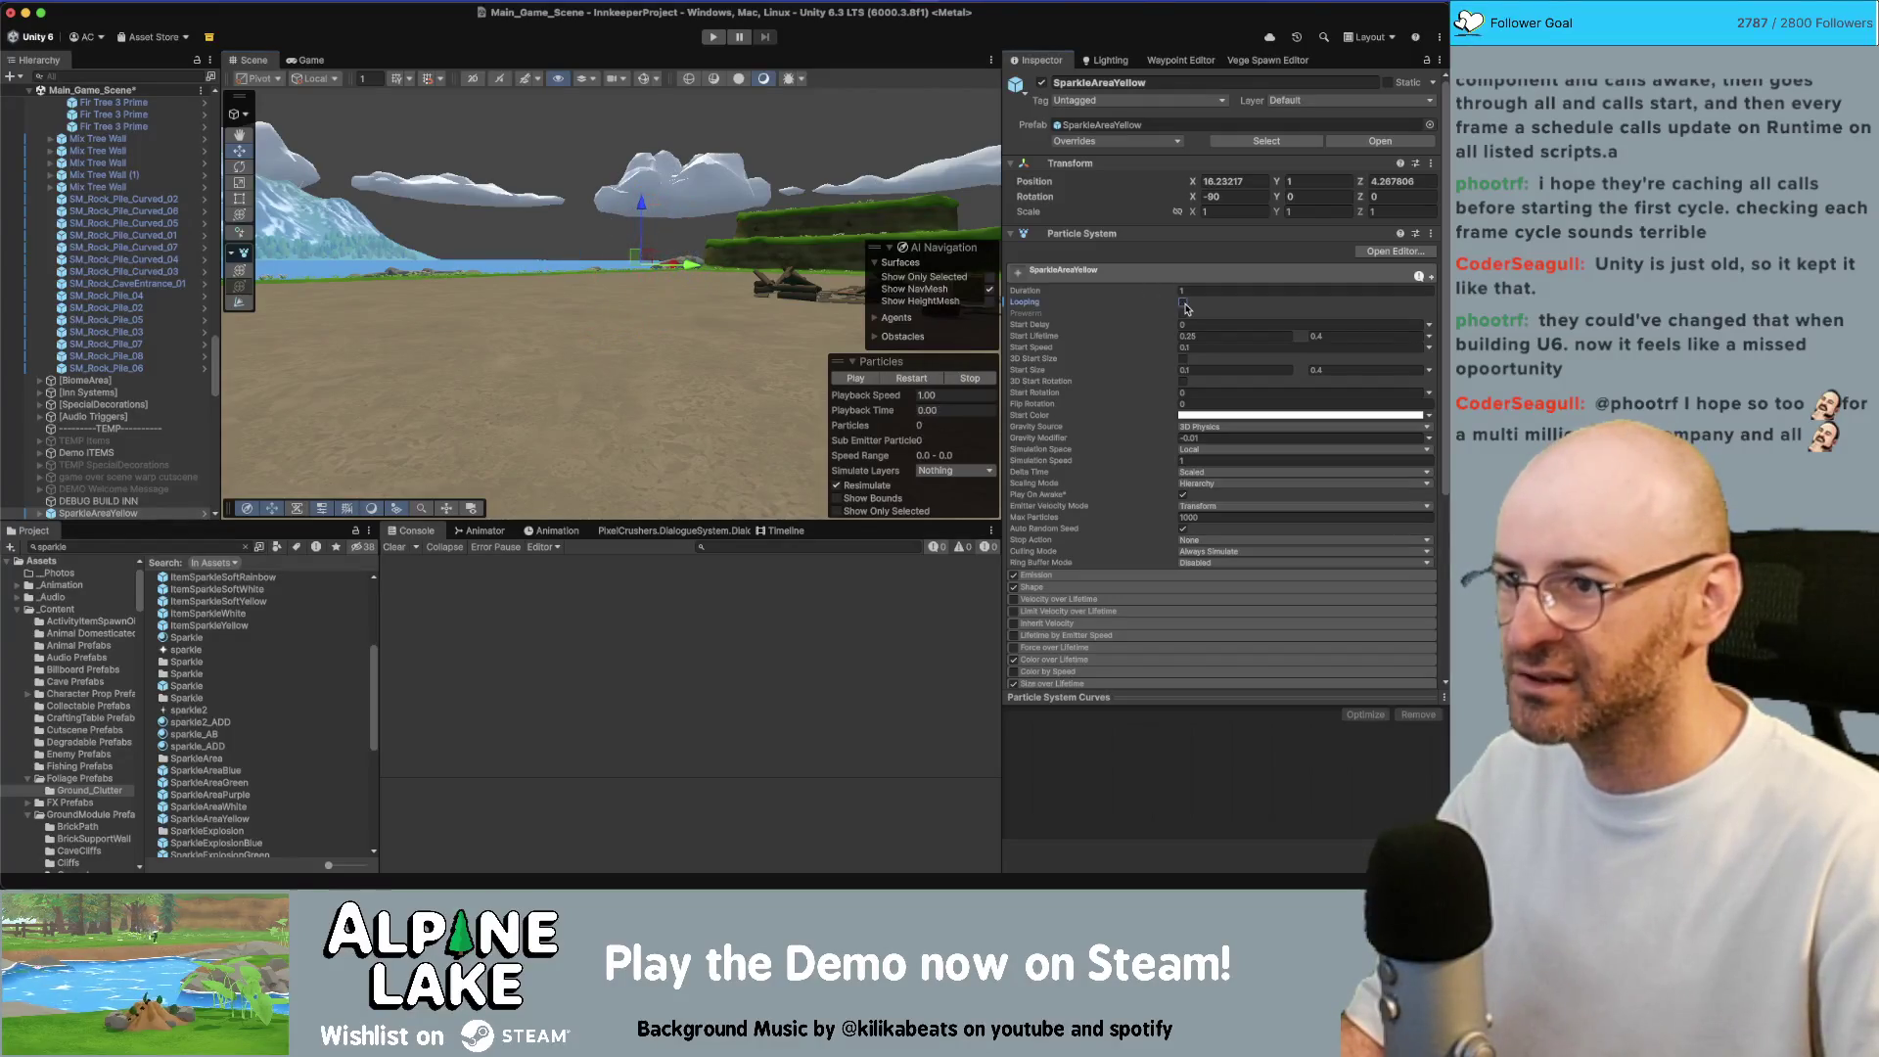
{"action": "left_click", "coordinate": [870, 380]}
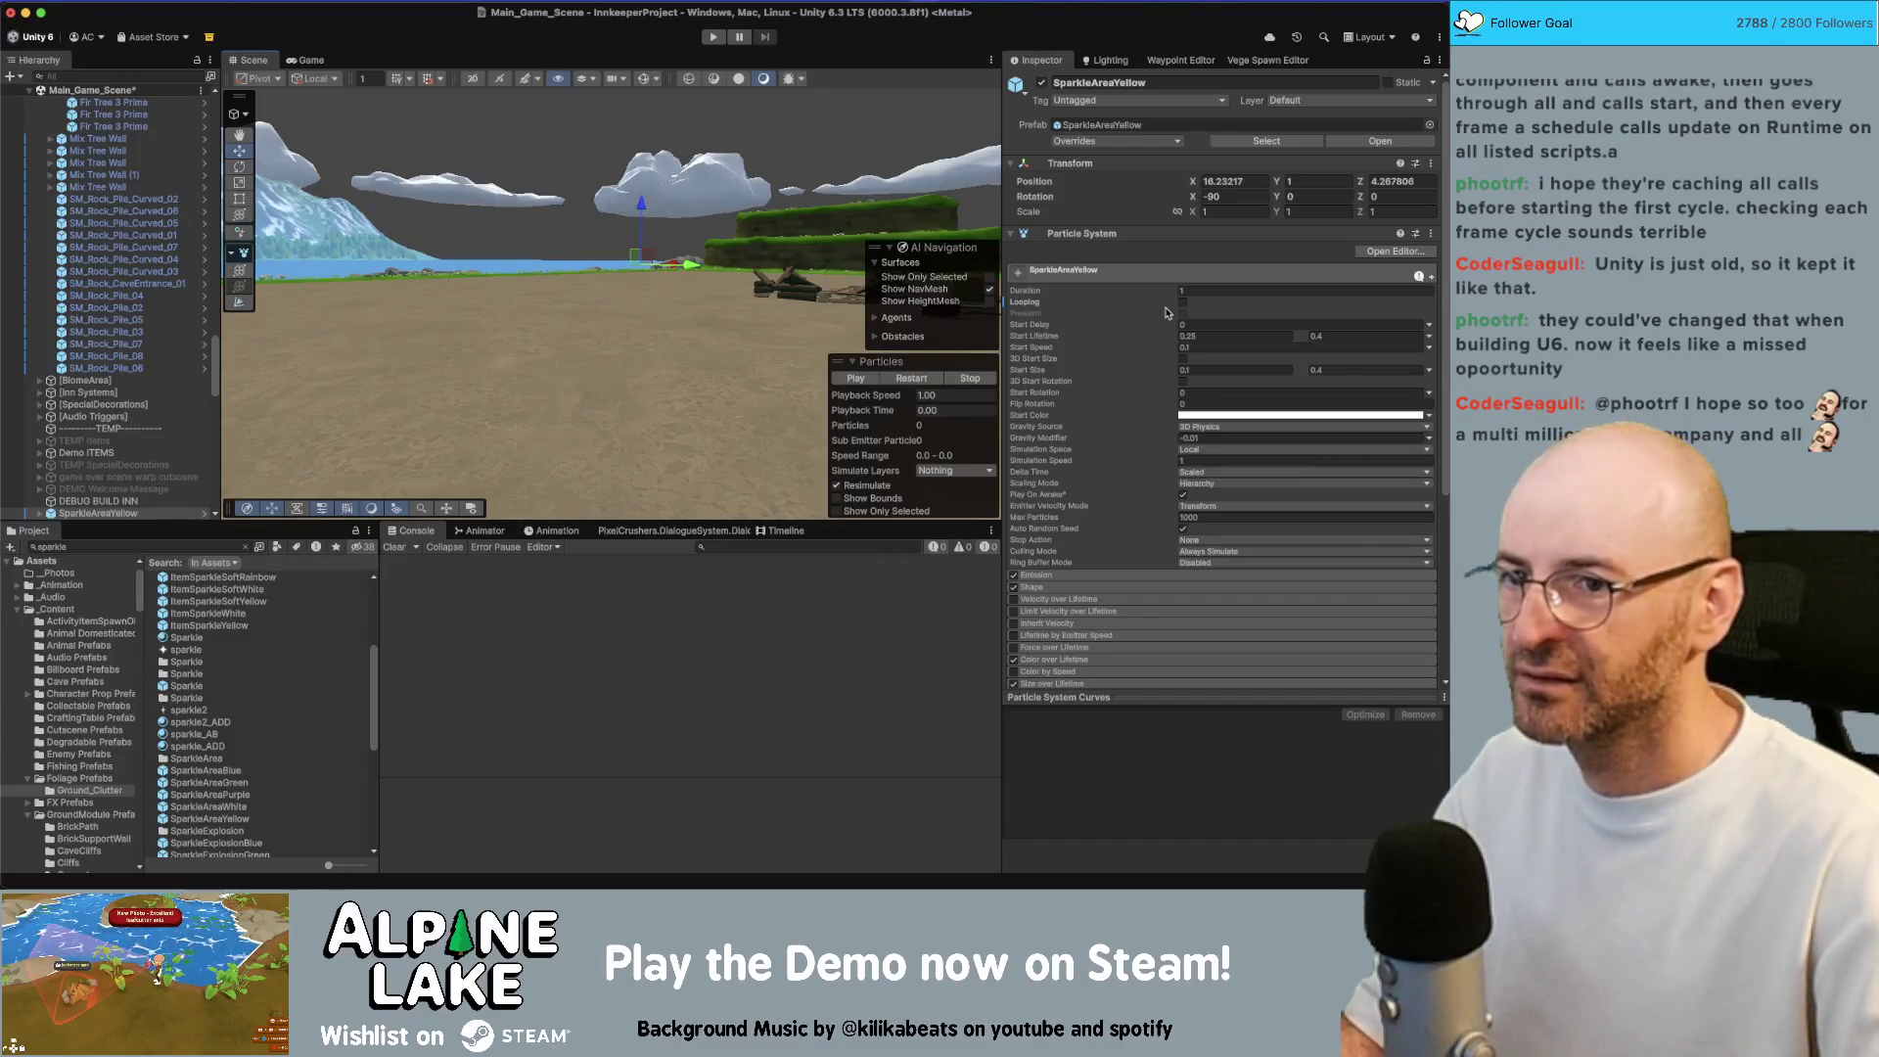
{"action": "scroll", "coordinate": [213, 763], "scroll_direction": "down", "scroll_amount": 1}
{"action": "left_click", "coordinate": [234, 816]}
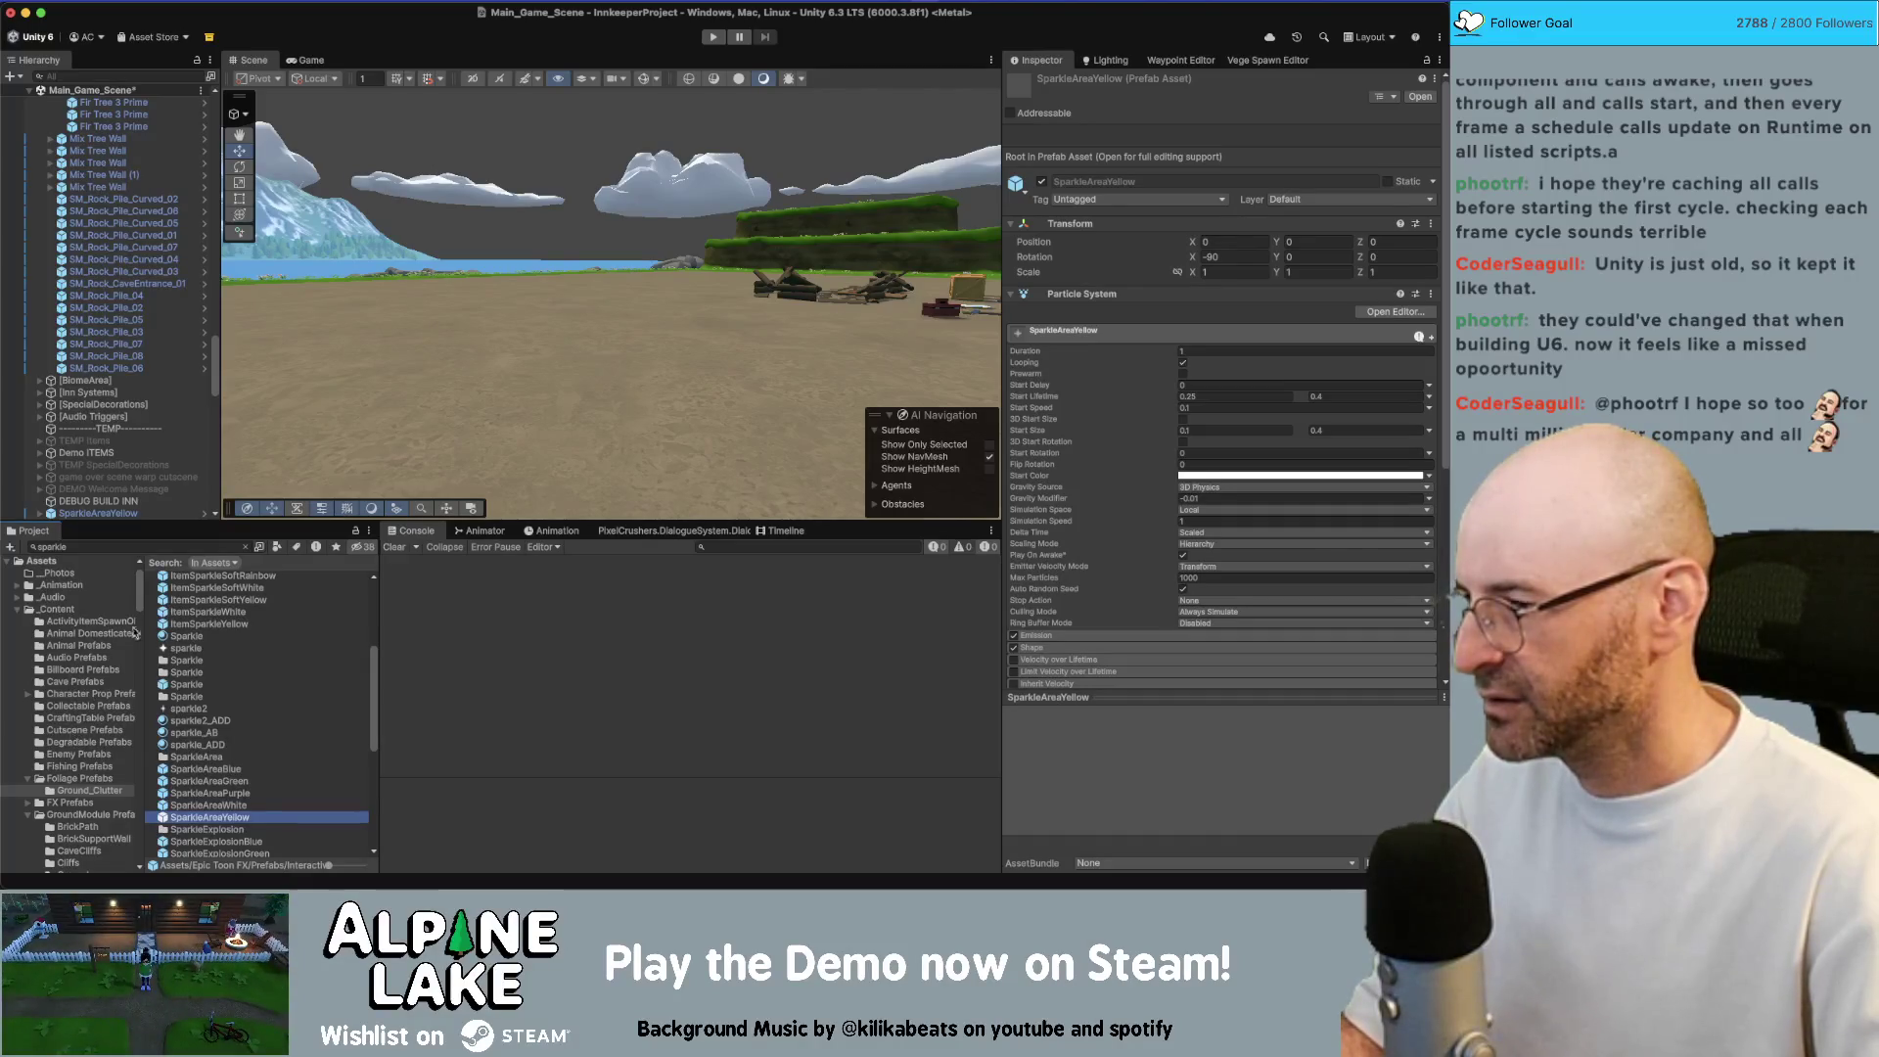
Rename the SparkleAreaYellow prefab in FX Prefabs to NewRoomSparkleAreaYellow
{"action": "scroll", "coordinate": [83, 758], "scroll_direction": "down", "scroll_amount": 1}
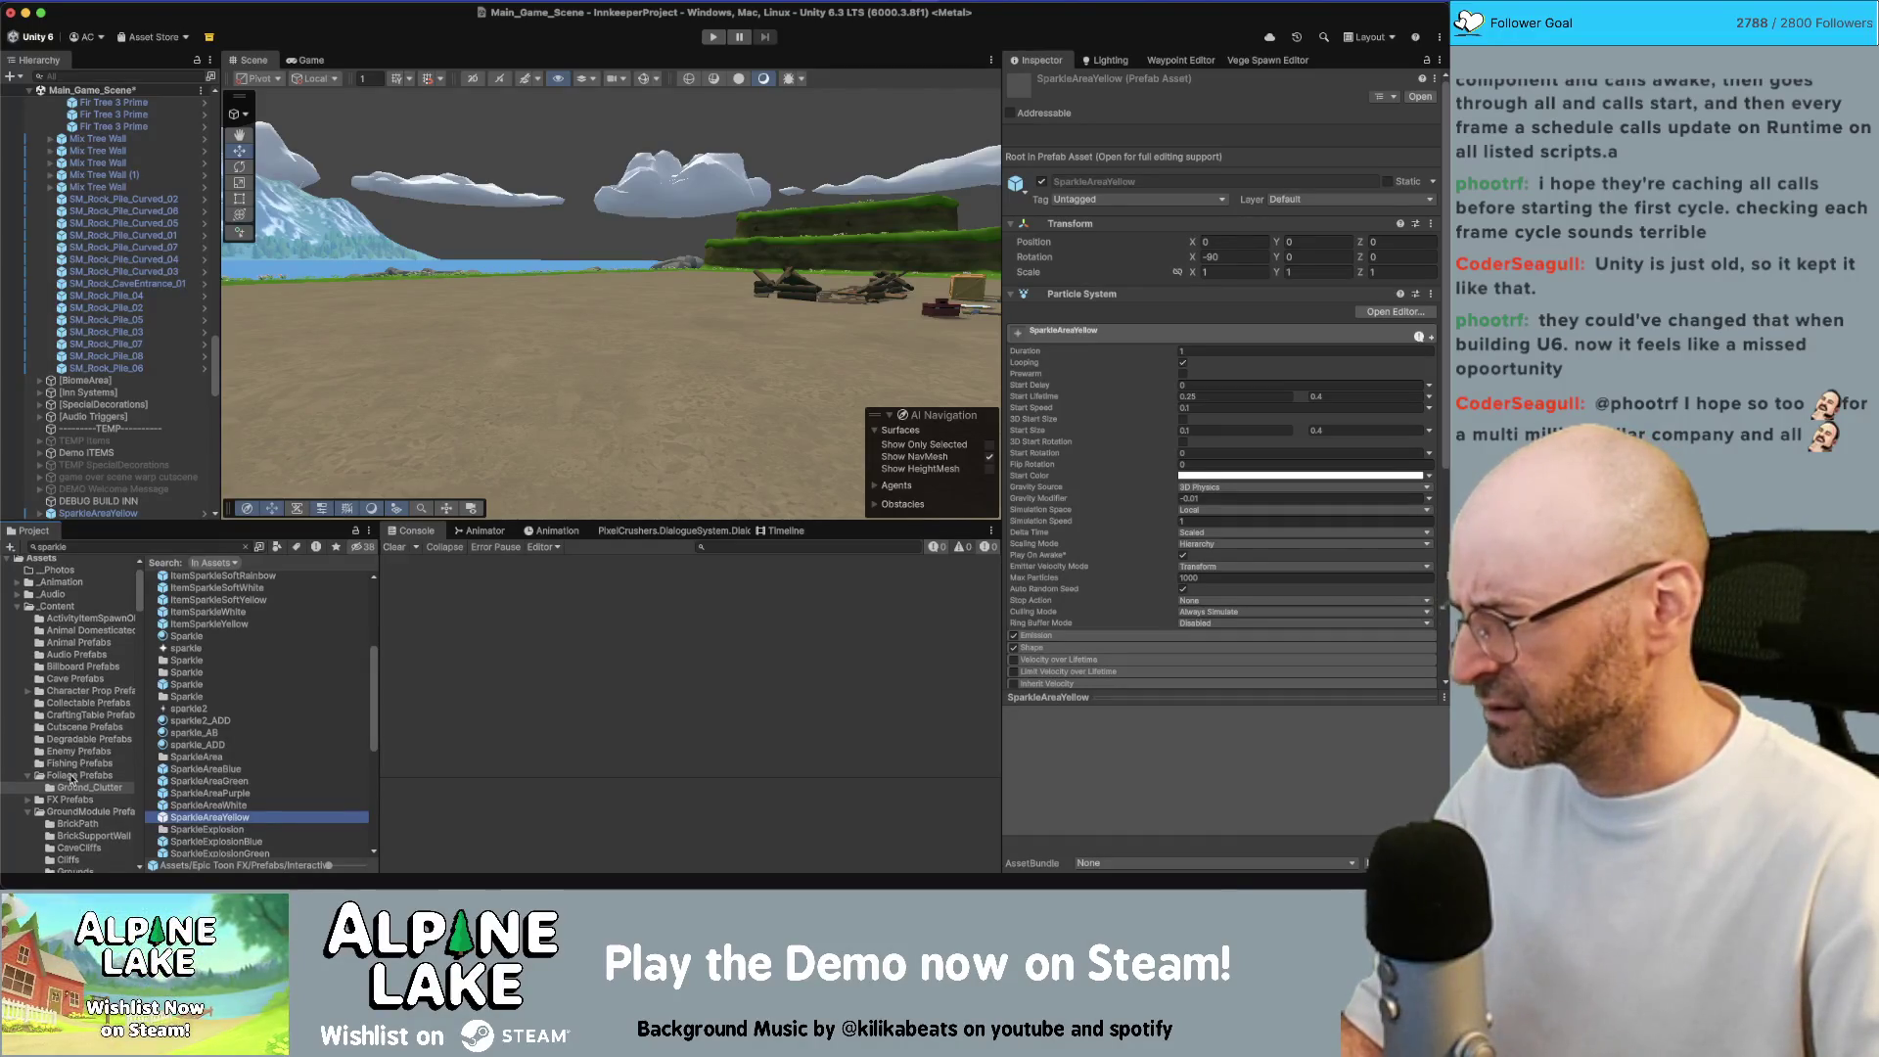
{"action": "left_click", "coordinate": [72, 800]}
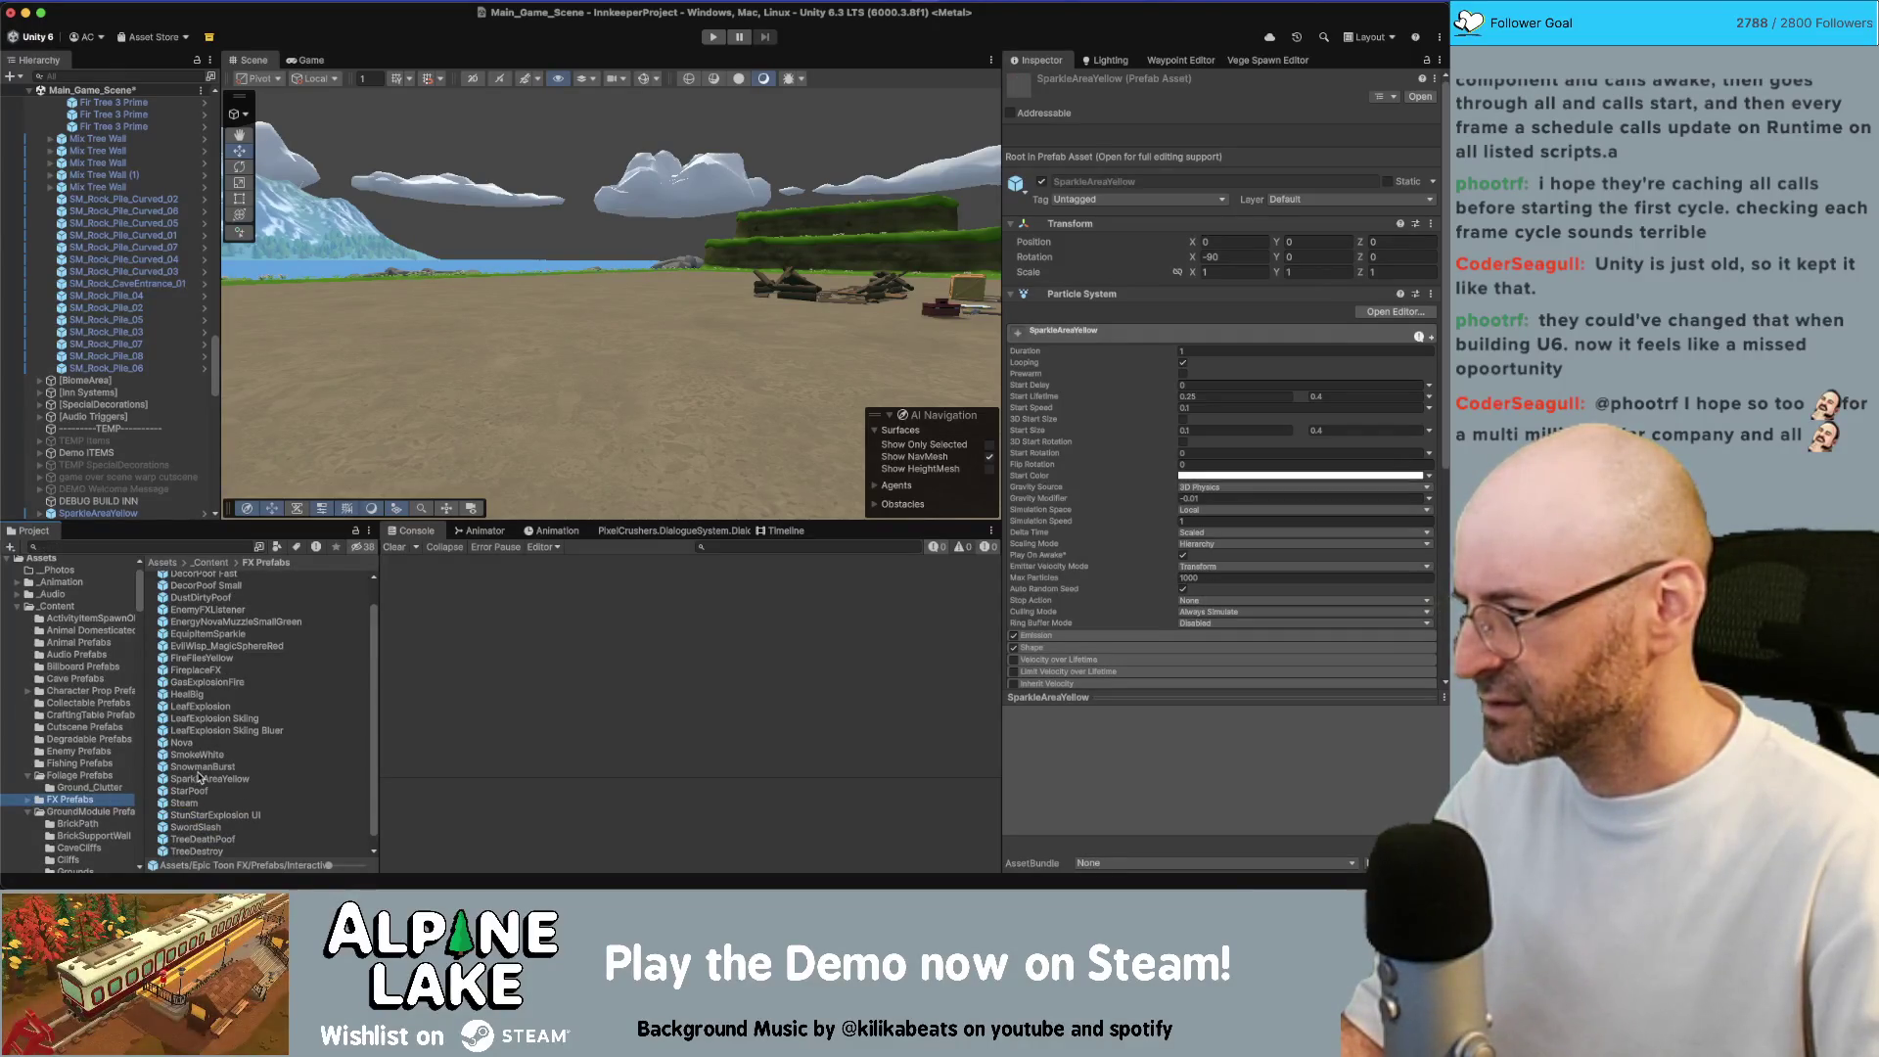
{"action": "left_click", "coordinate": [199, 778]}
{"action": "key", "text": "Return"}
{"action": "key", "text": "Up"}
{"action": "type", "text": "New"}
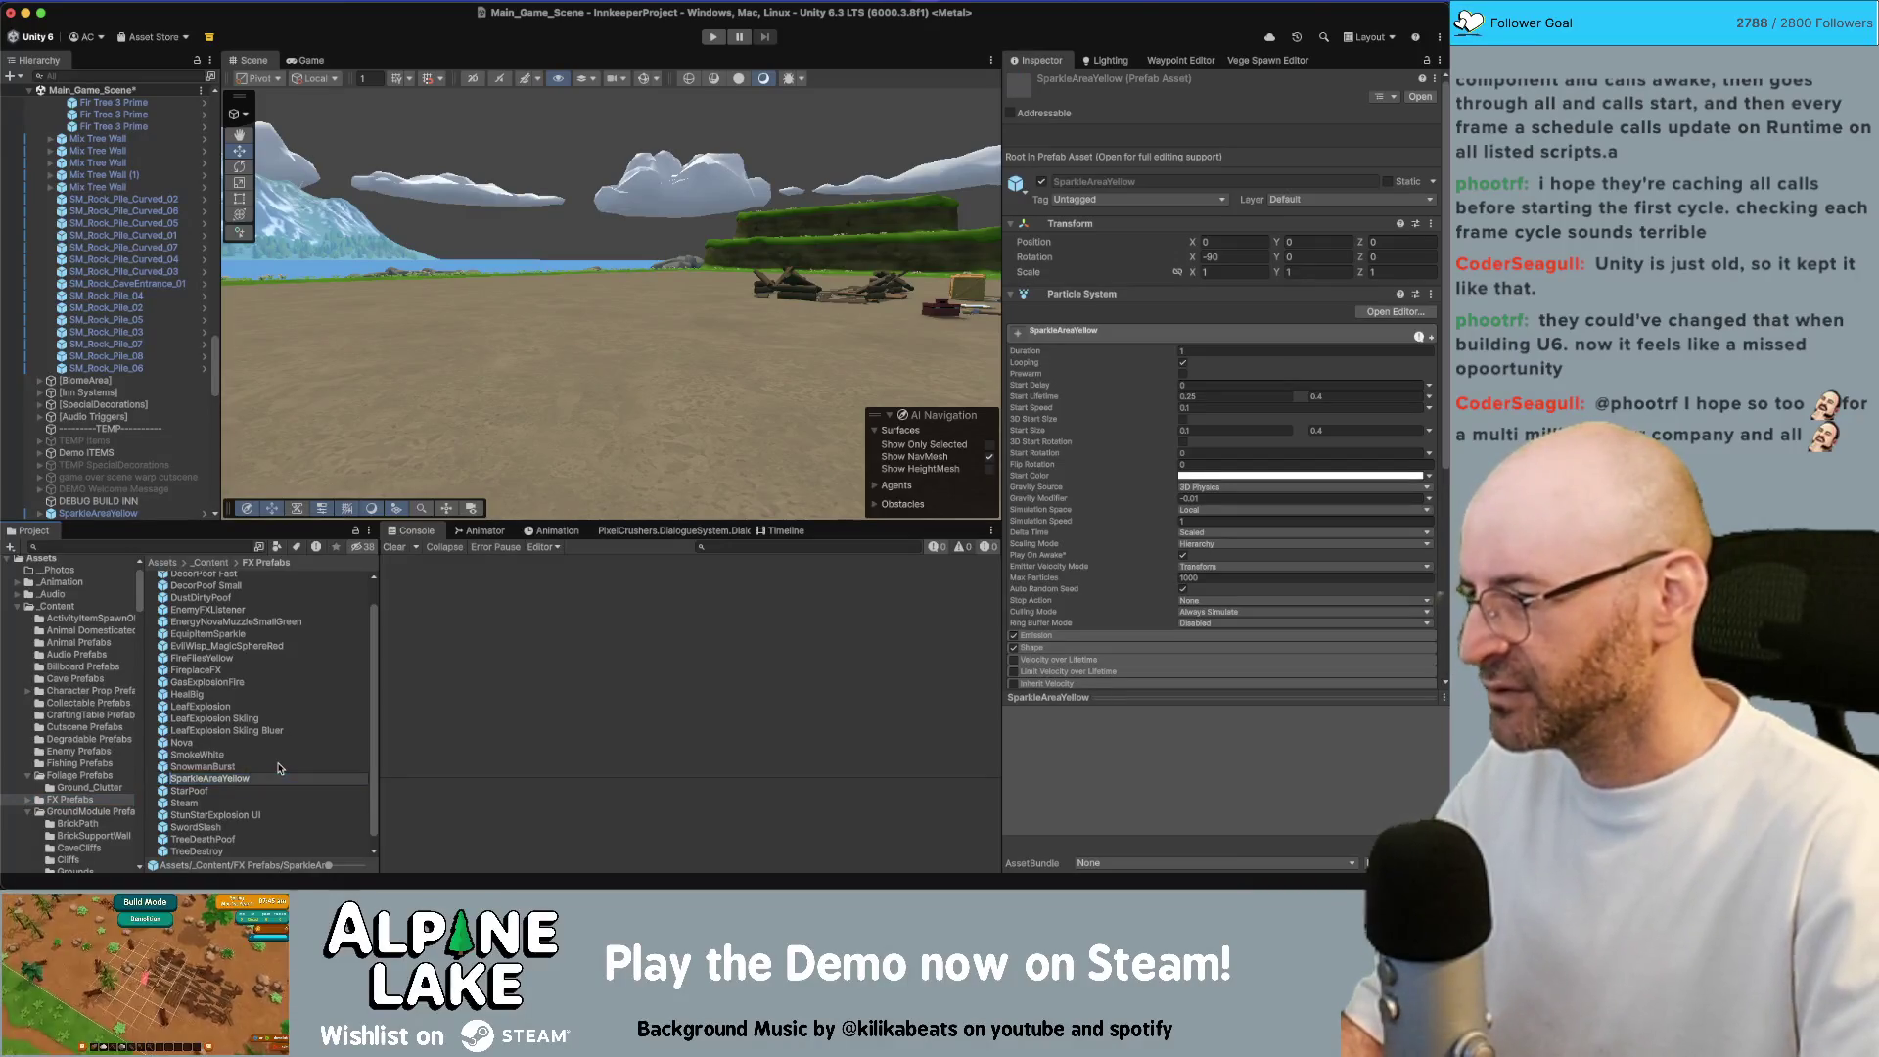
{"action": "key", "text": "BackSpace"}
{"action": "key", "text": "BackSpace"}
{"action": "key", "text": "BackSpace"}
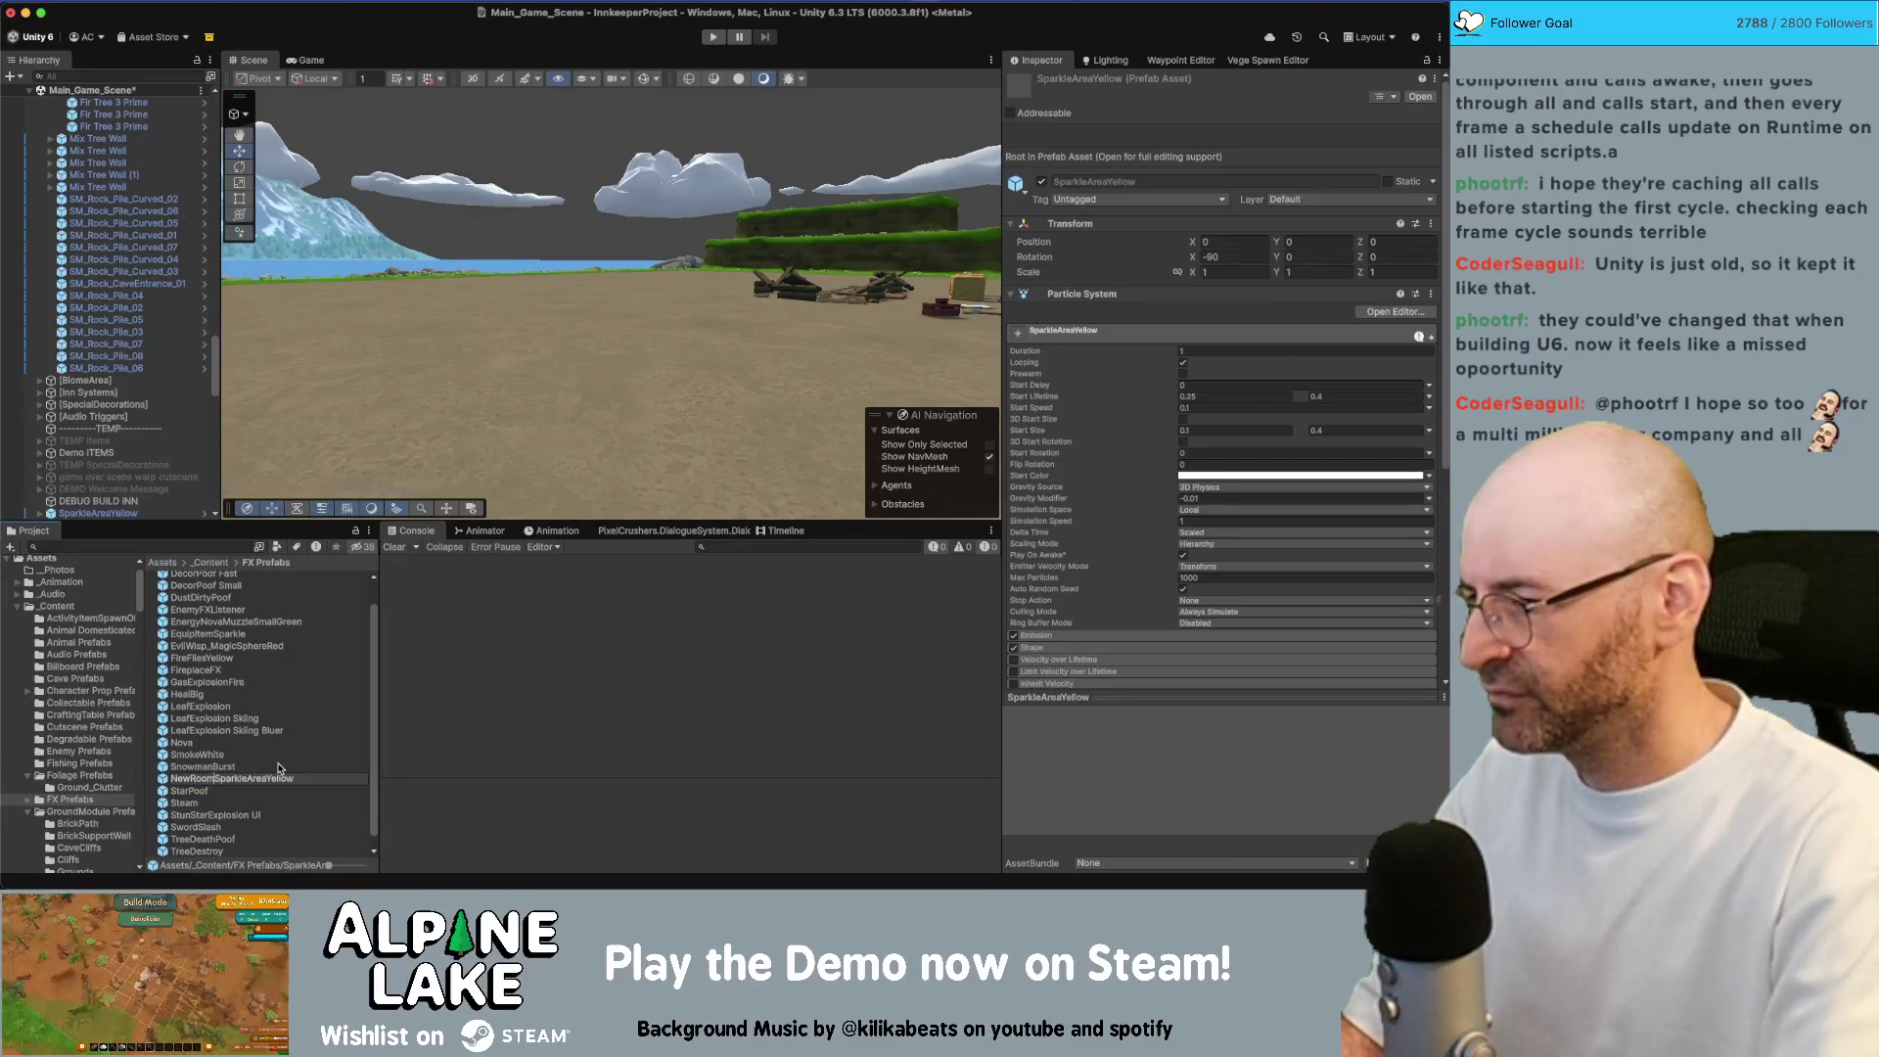
{"action": "key", "text": "Return"}
Save the scene and open InnManagementController.cs from a Project search for 'innmanagement'
{"action": "left_click", "coordinate": [481, 12], "text": "super"}
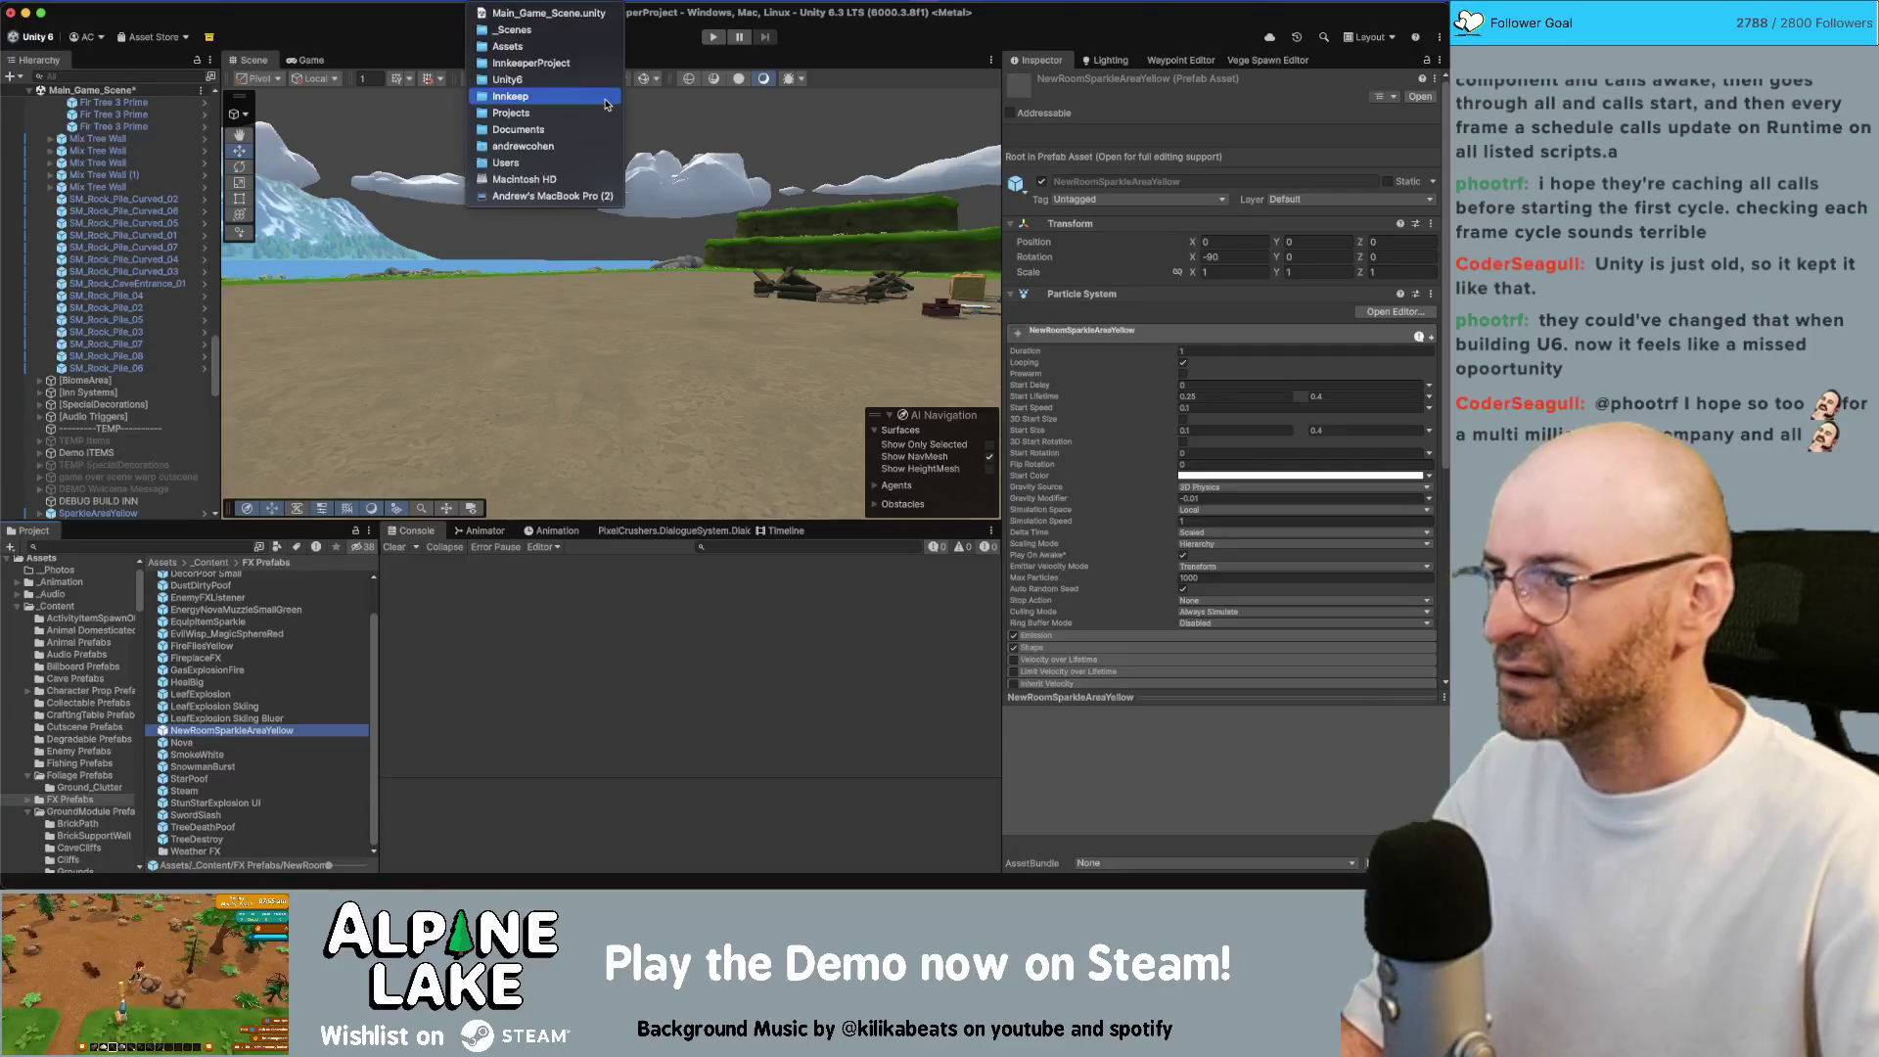
{"action": "left_click", "coordinate": [611, 181]}
{"action": "left_click_drag", "start_coordinate": [610, 181], "coordinate": [463, 277]}
{"action": "key", "text": "super+s"}
{"action": "left_click", "coordinate": [176, 545]}
{"action": "type", "text": "innmanage"}
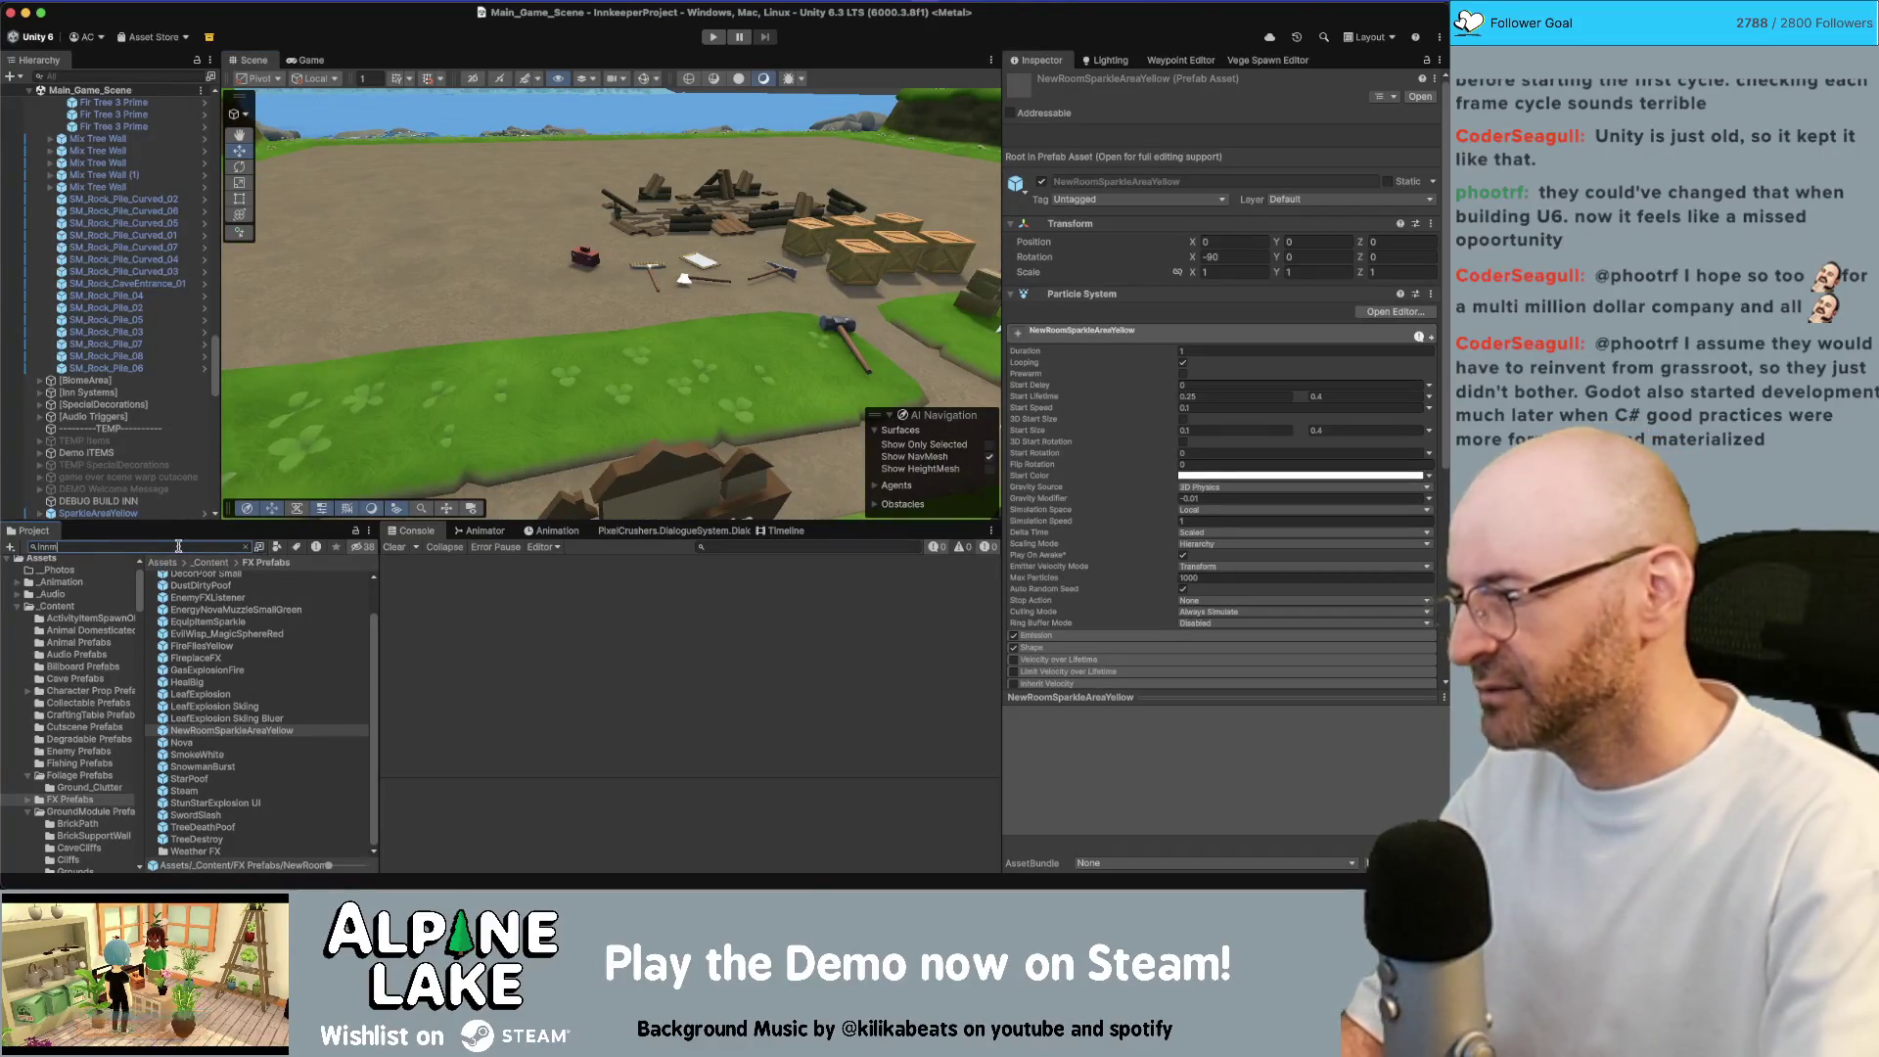
{"action": "type", "text": "ment"}
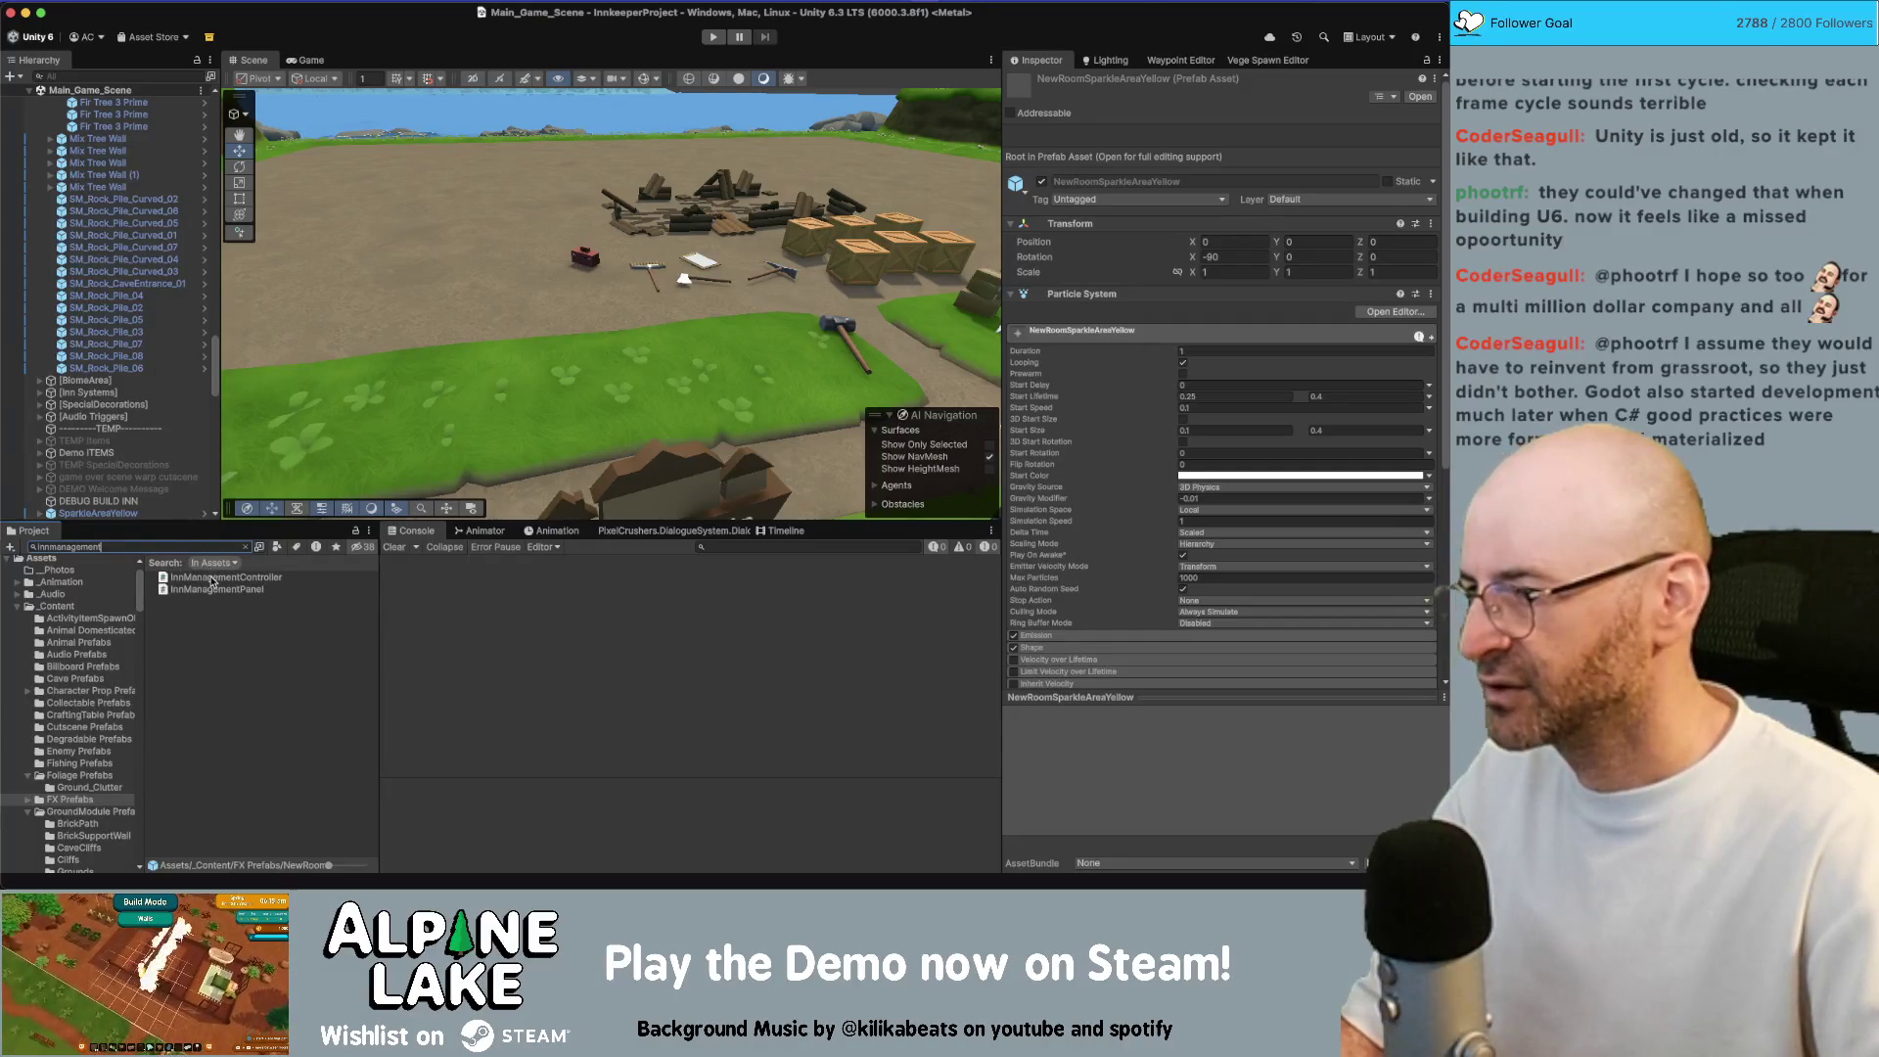
{"action": "double_click", "coordinate": [210, 582]}
Find 'newroom' and inspect CompleteCreatingRoom's uses of m_NewRoomTiles and m_CurrentNewCreatedRoom
{"action": "type", "text": "newroom"}
{"action": "key", "text": "Return"}
{"action": "left_click", "coordinate": [225, 357]}
{"action": "type", "text": "NewRoomm(SaveablePrefab saveablePrefab) {"}
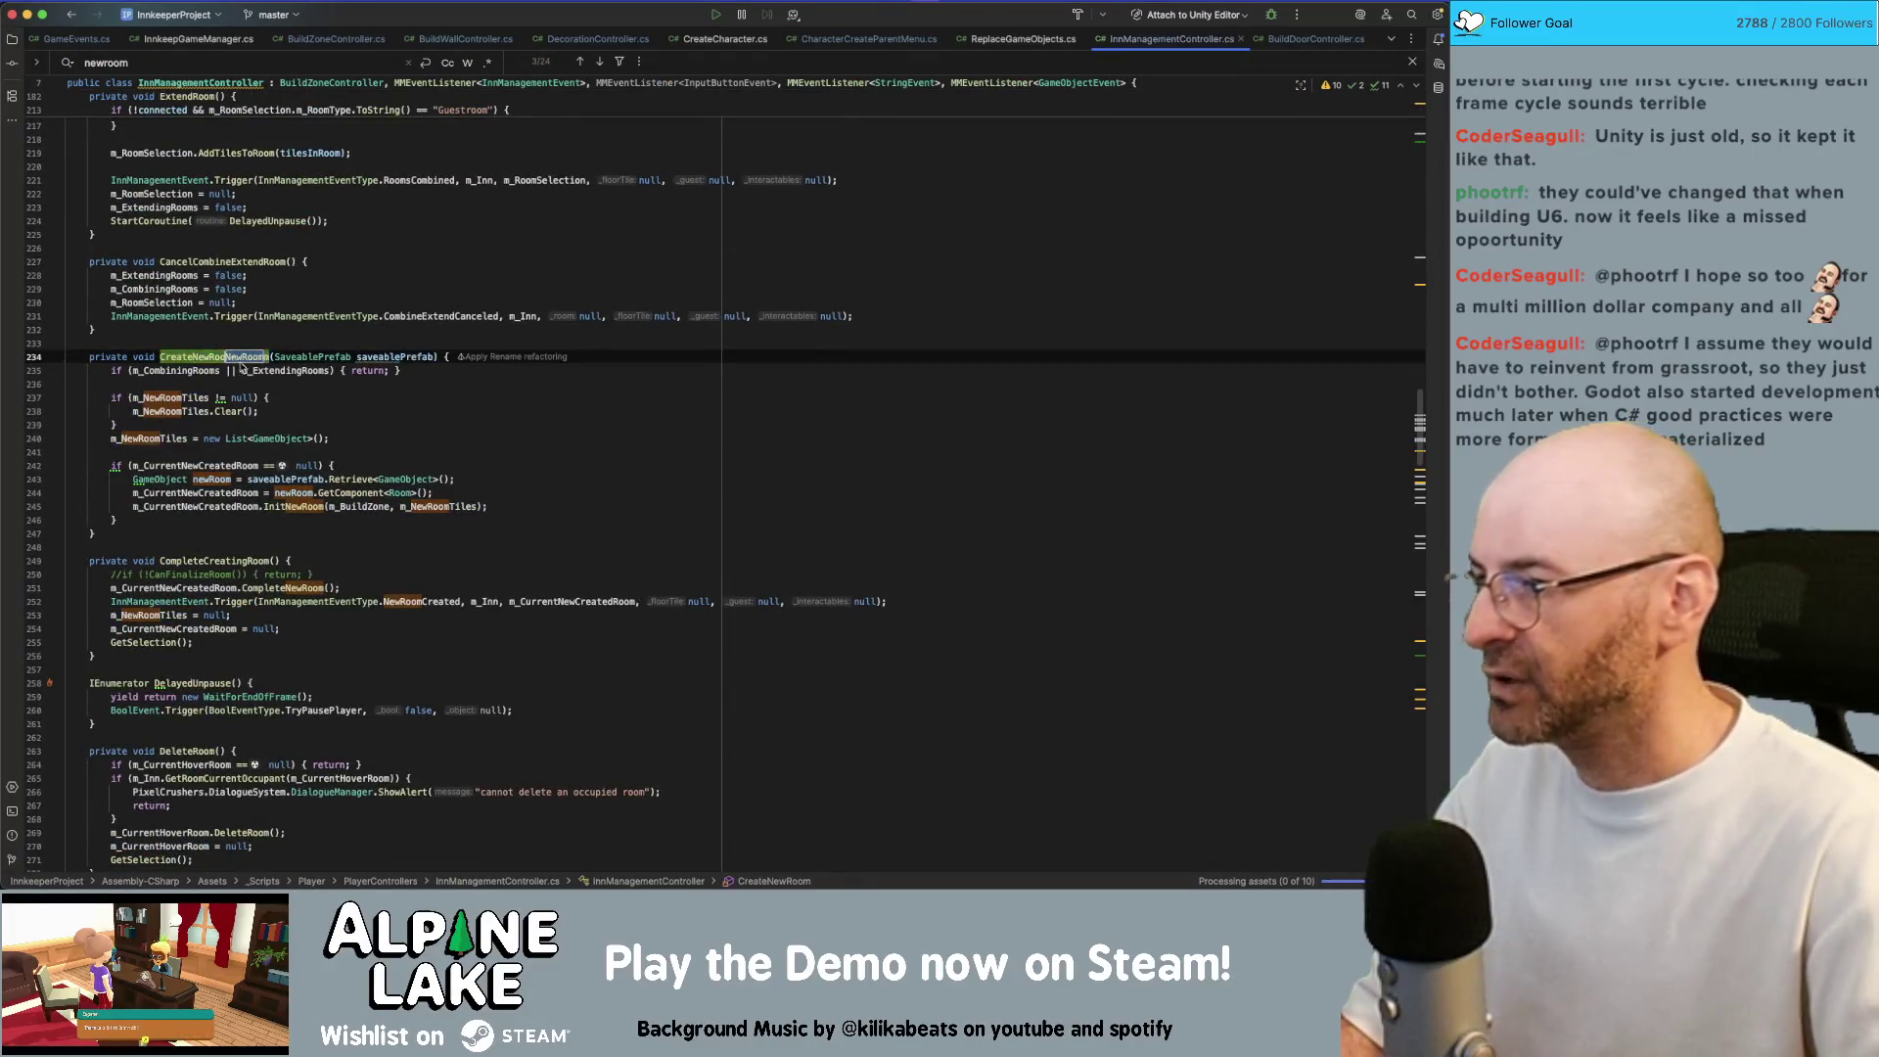
{"action": "left_click", "coordinate": [225, 465]}
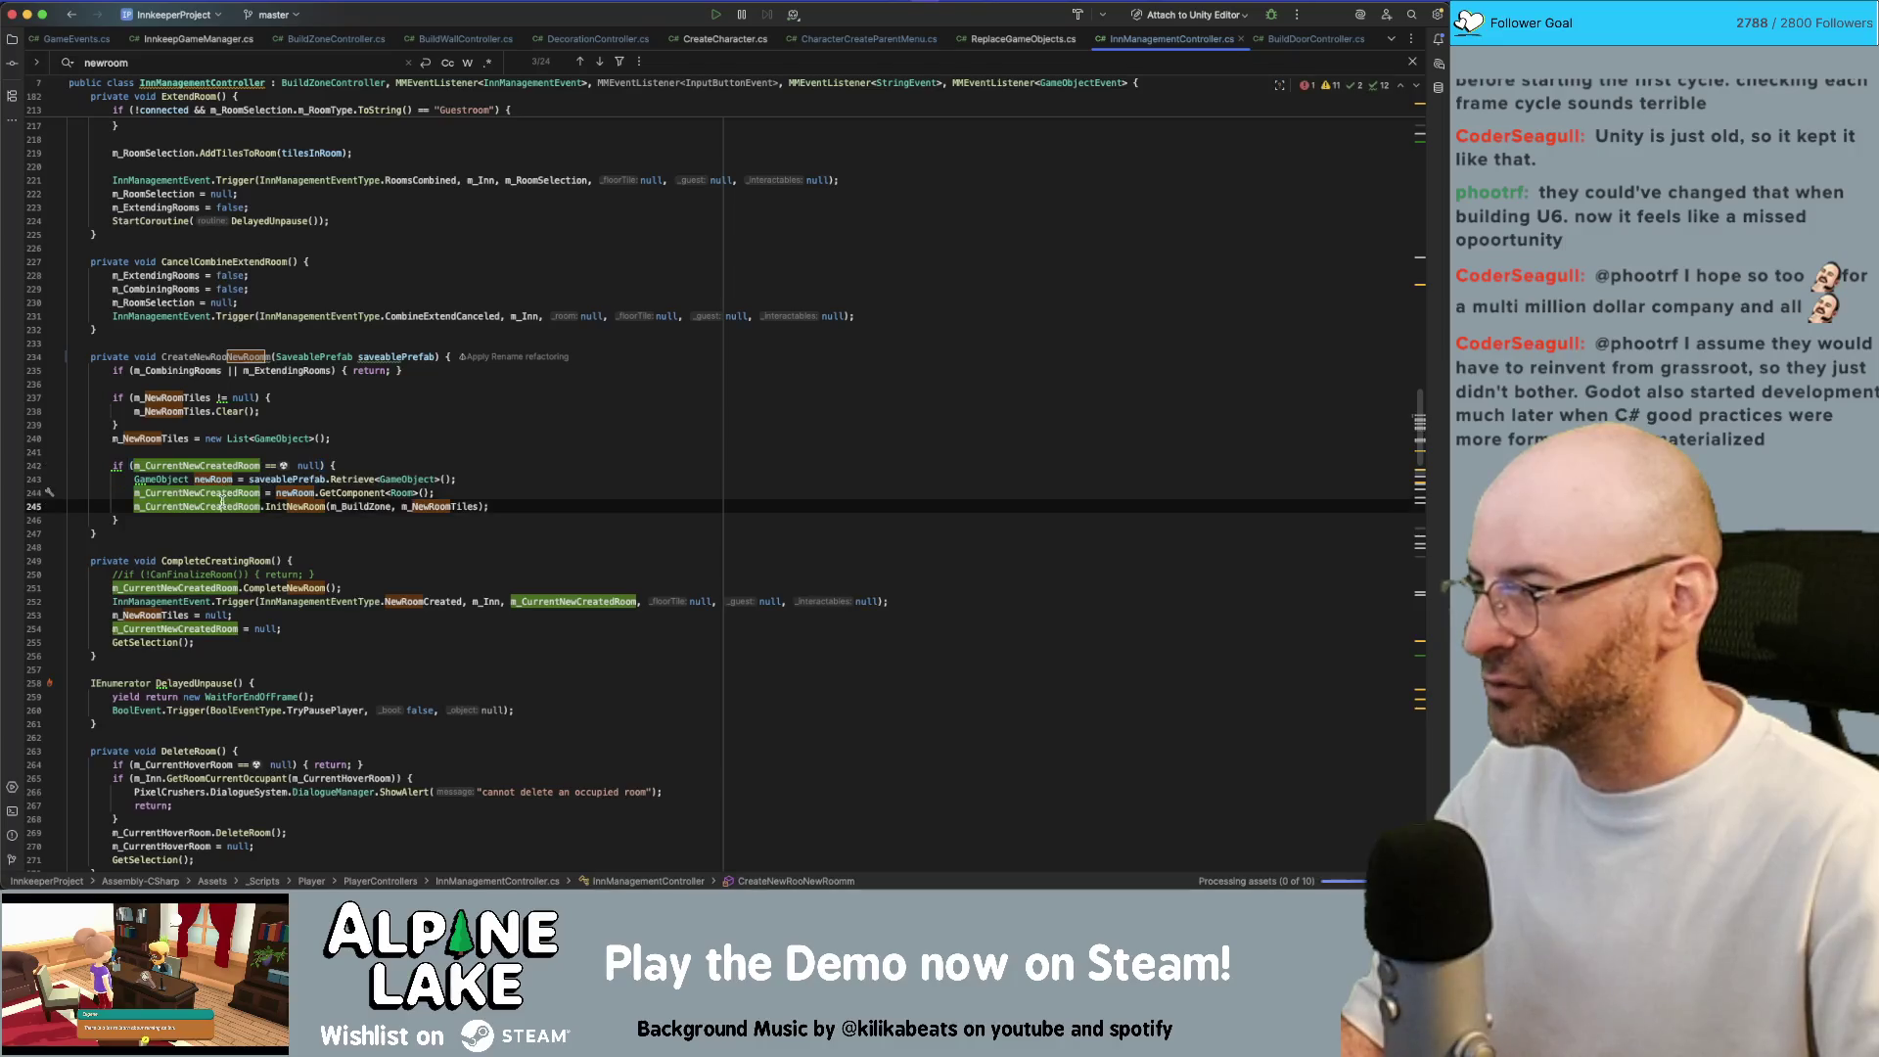
{"action": "left_click", "coordinate": [209, 561]}
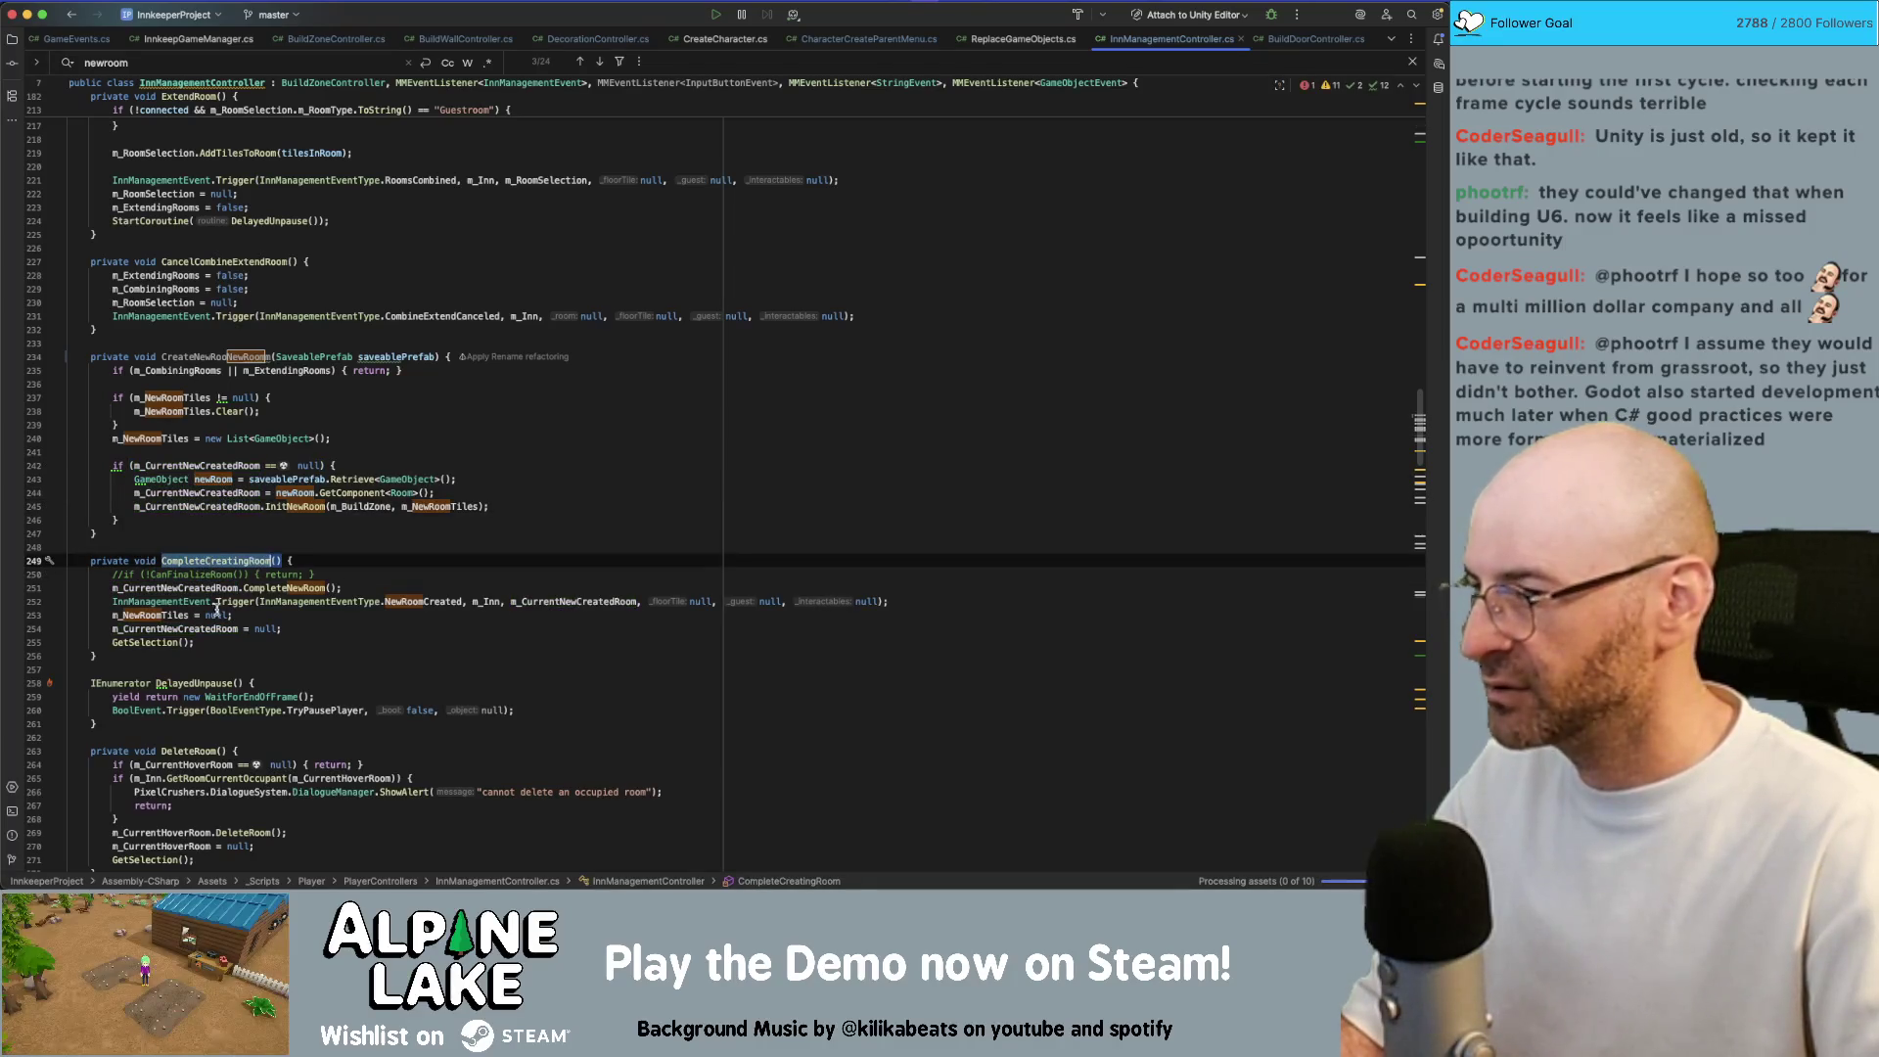
{"action": "left_click", "coordinate": [181, 615]}
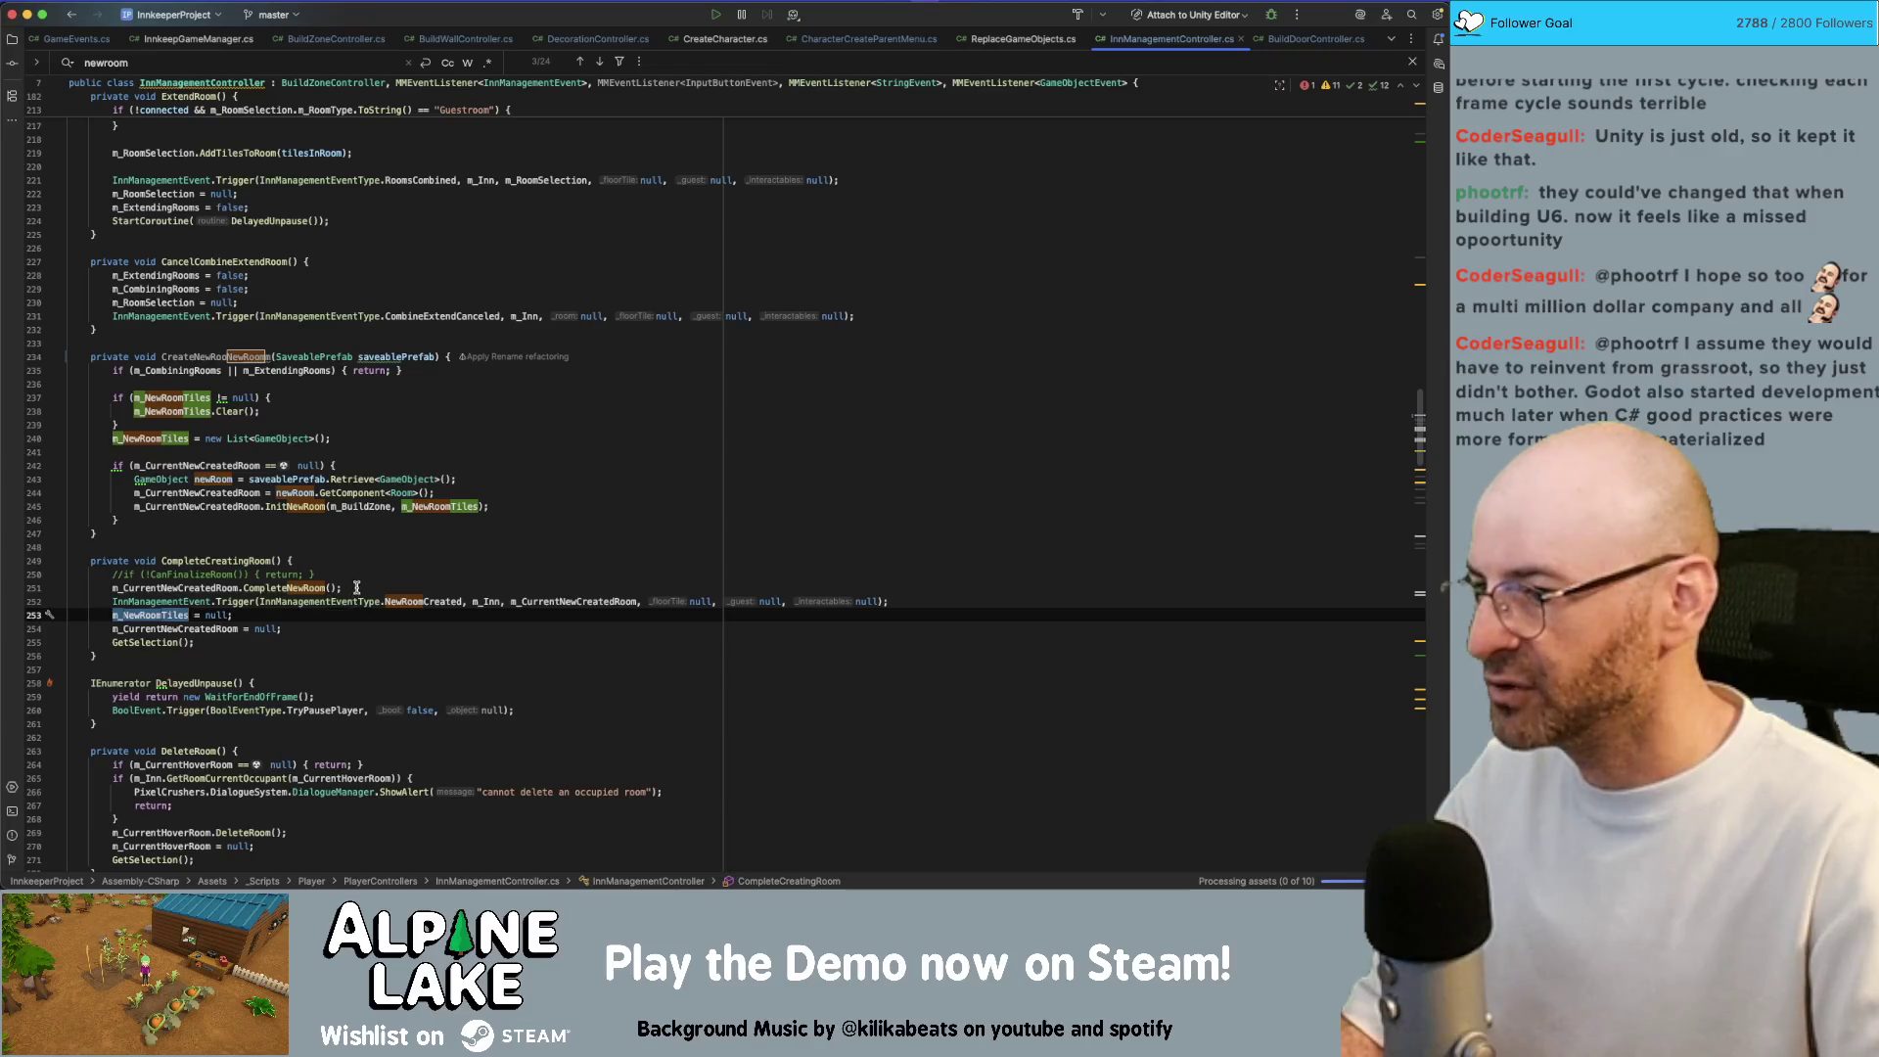
{"action": "left_click", "coordinate": [385, 603]}
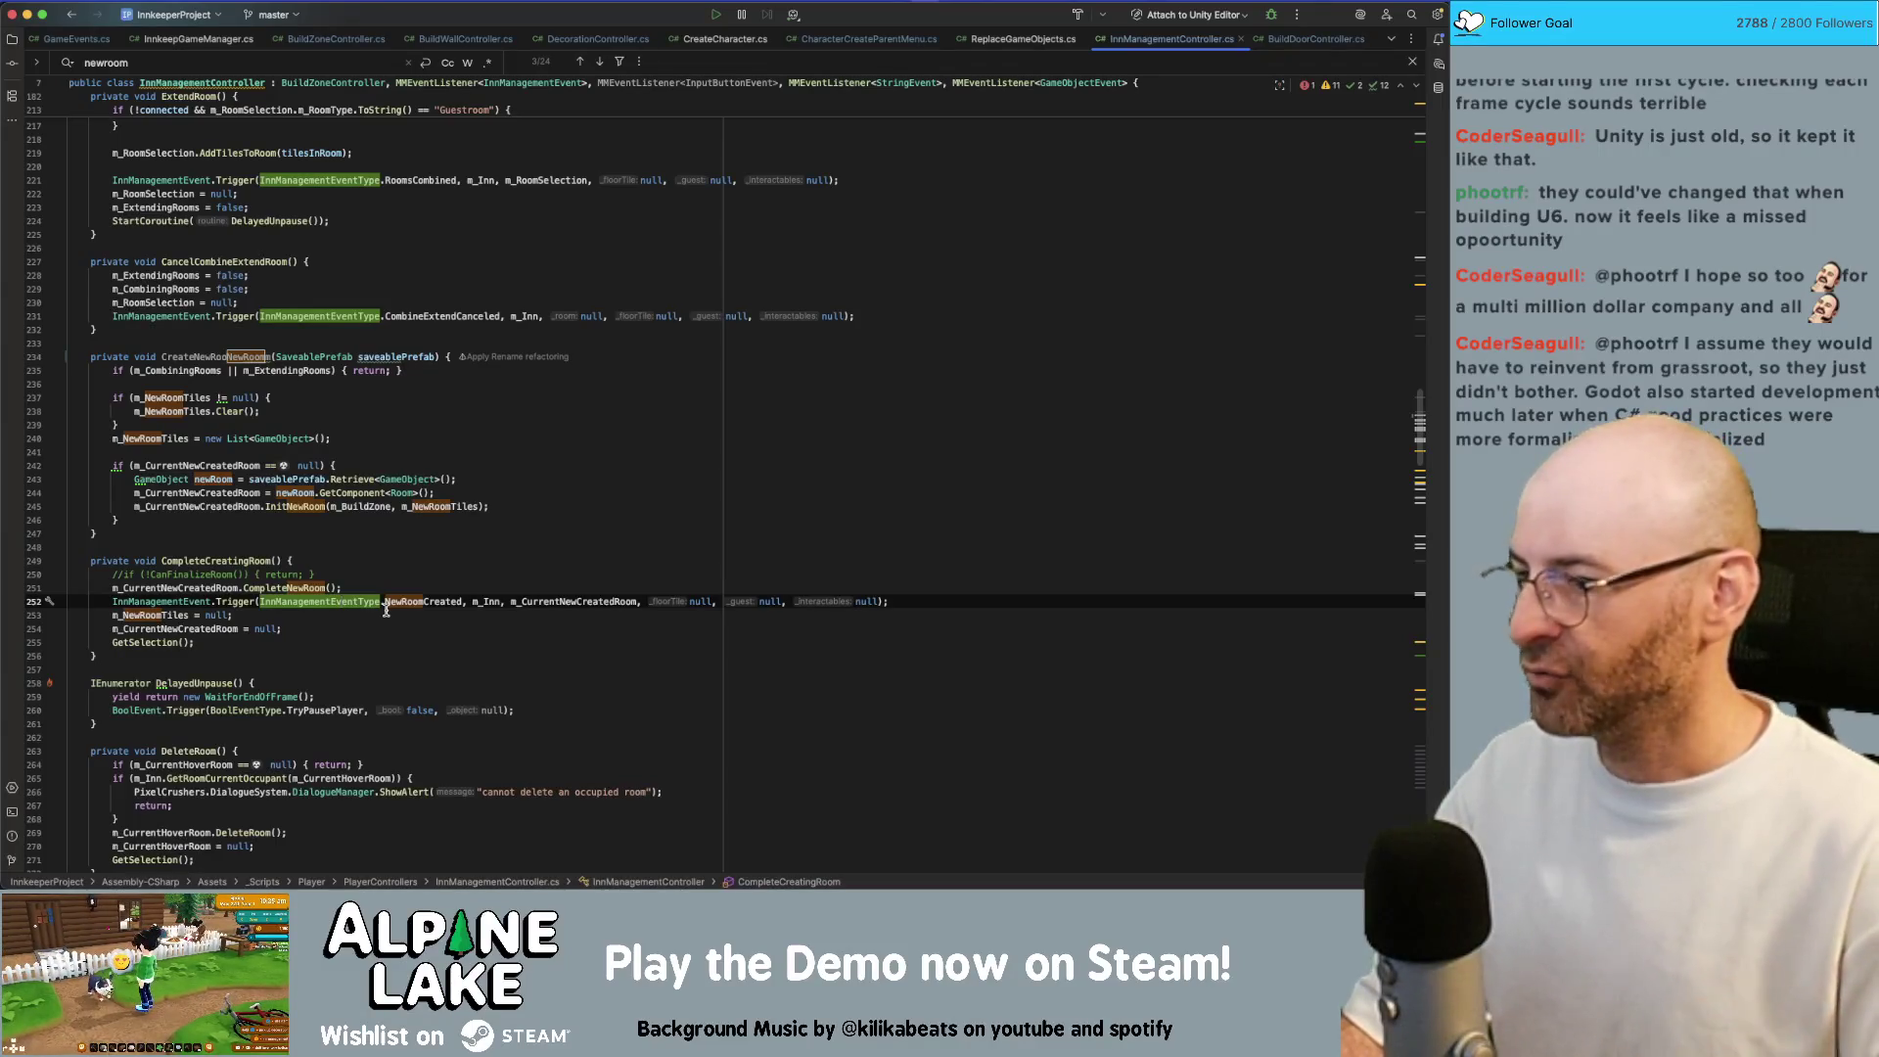
{"action": "key", "text": "Down"}
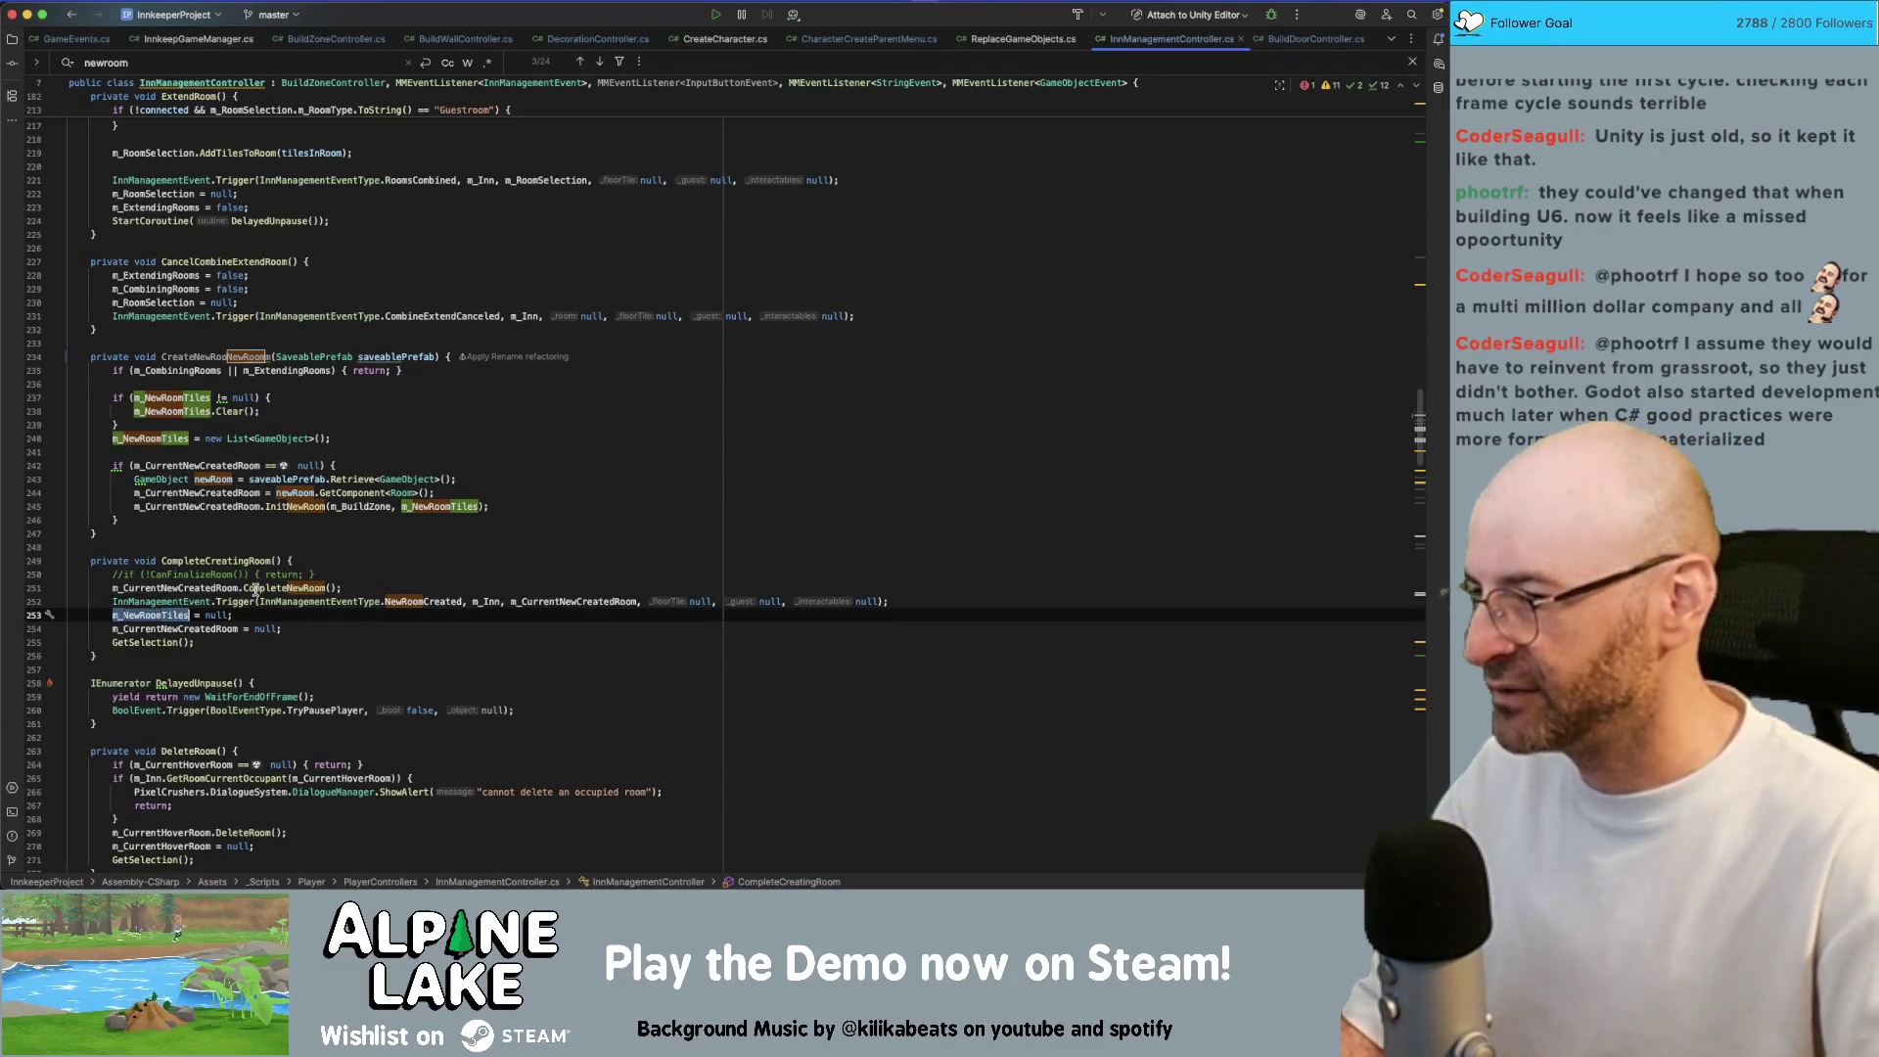
{"action": "left_click", "coordinate": [255, 601]}
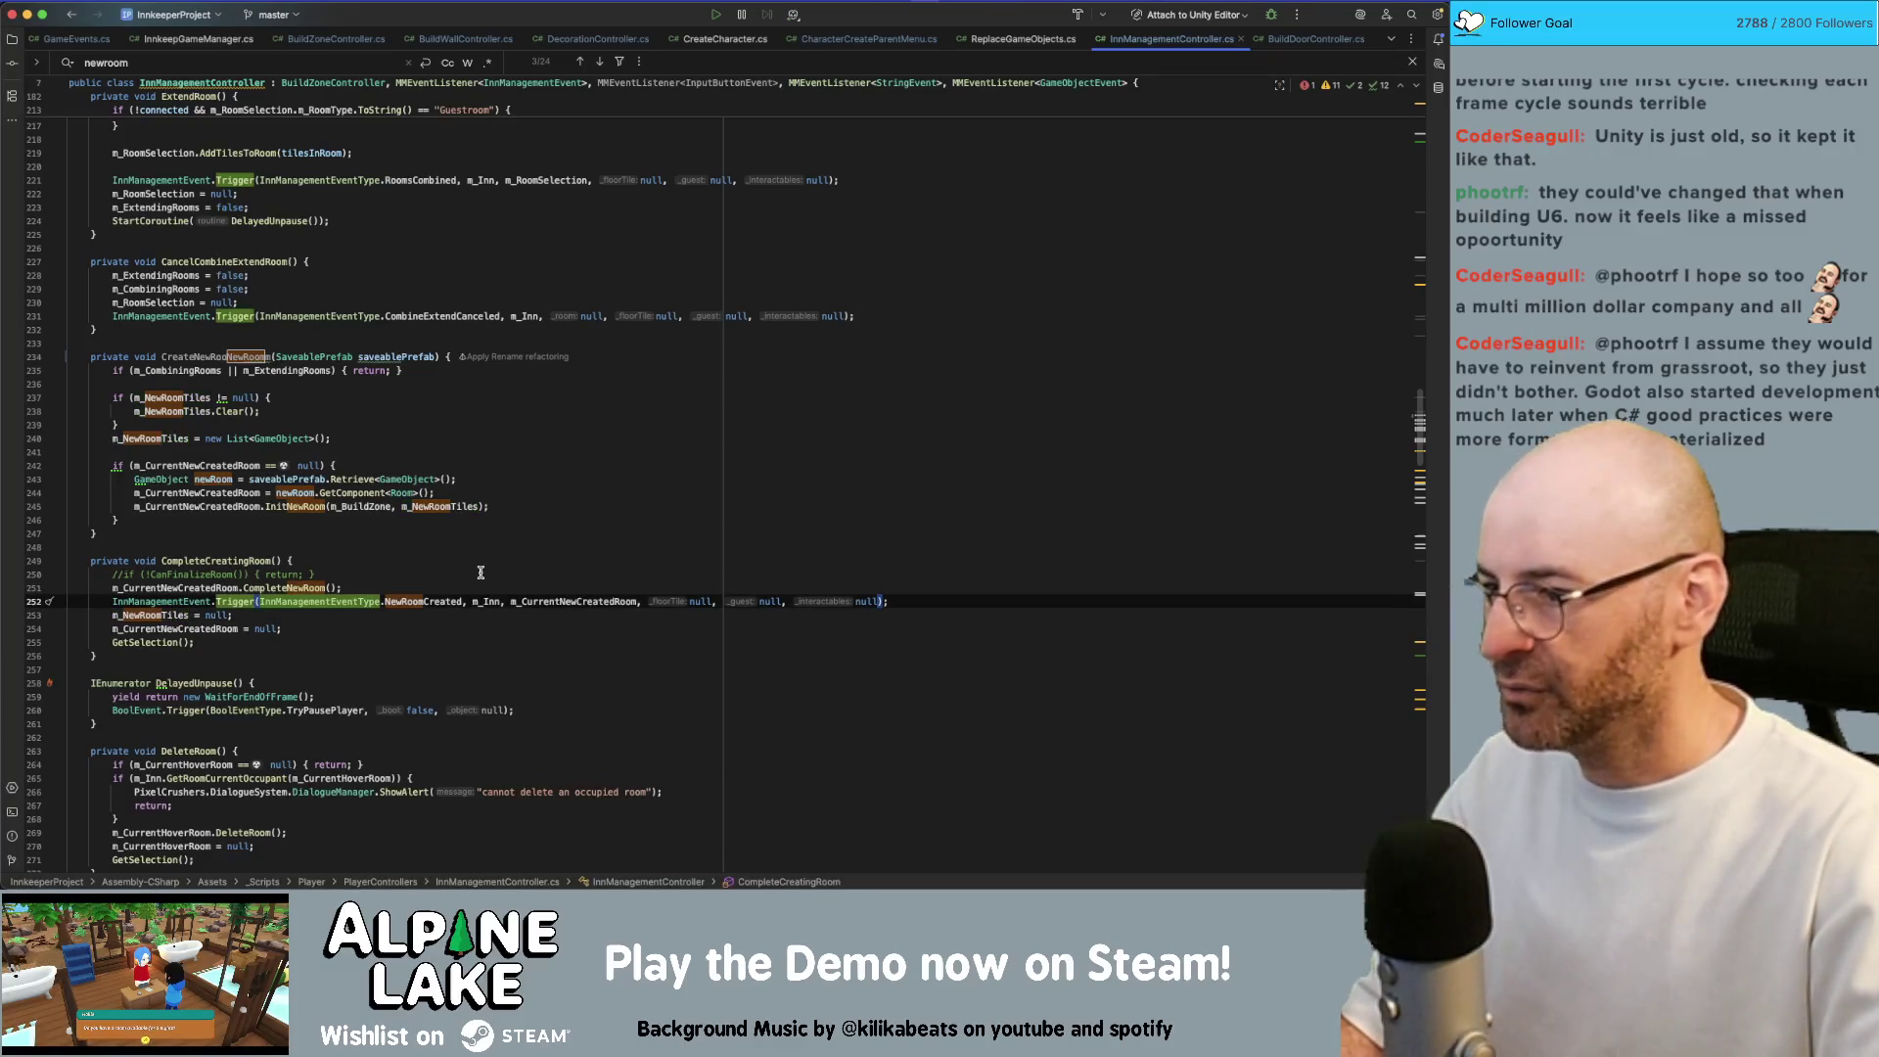
{"action": "double_click", "coordinate": [149, 614]}
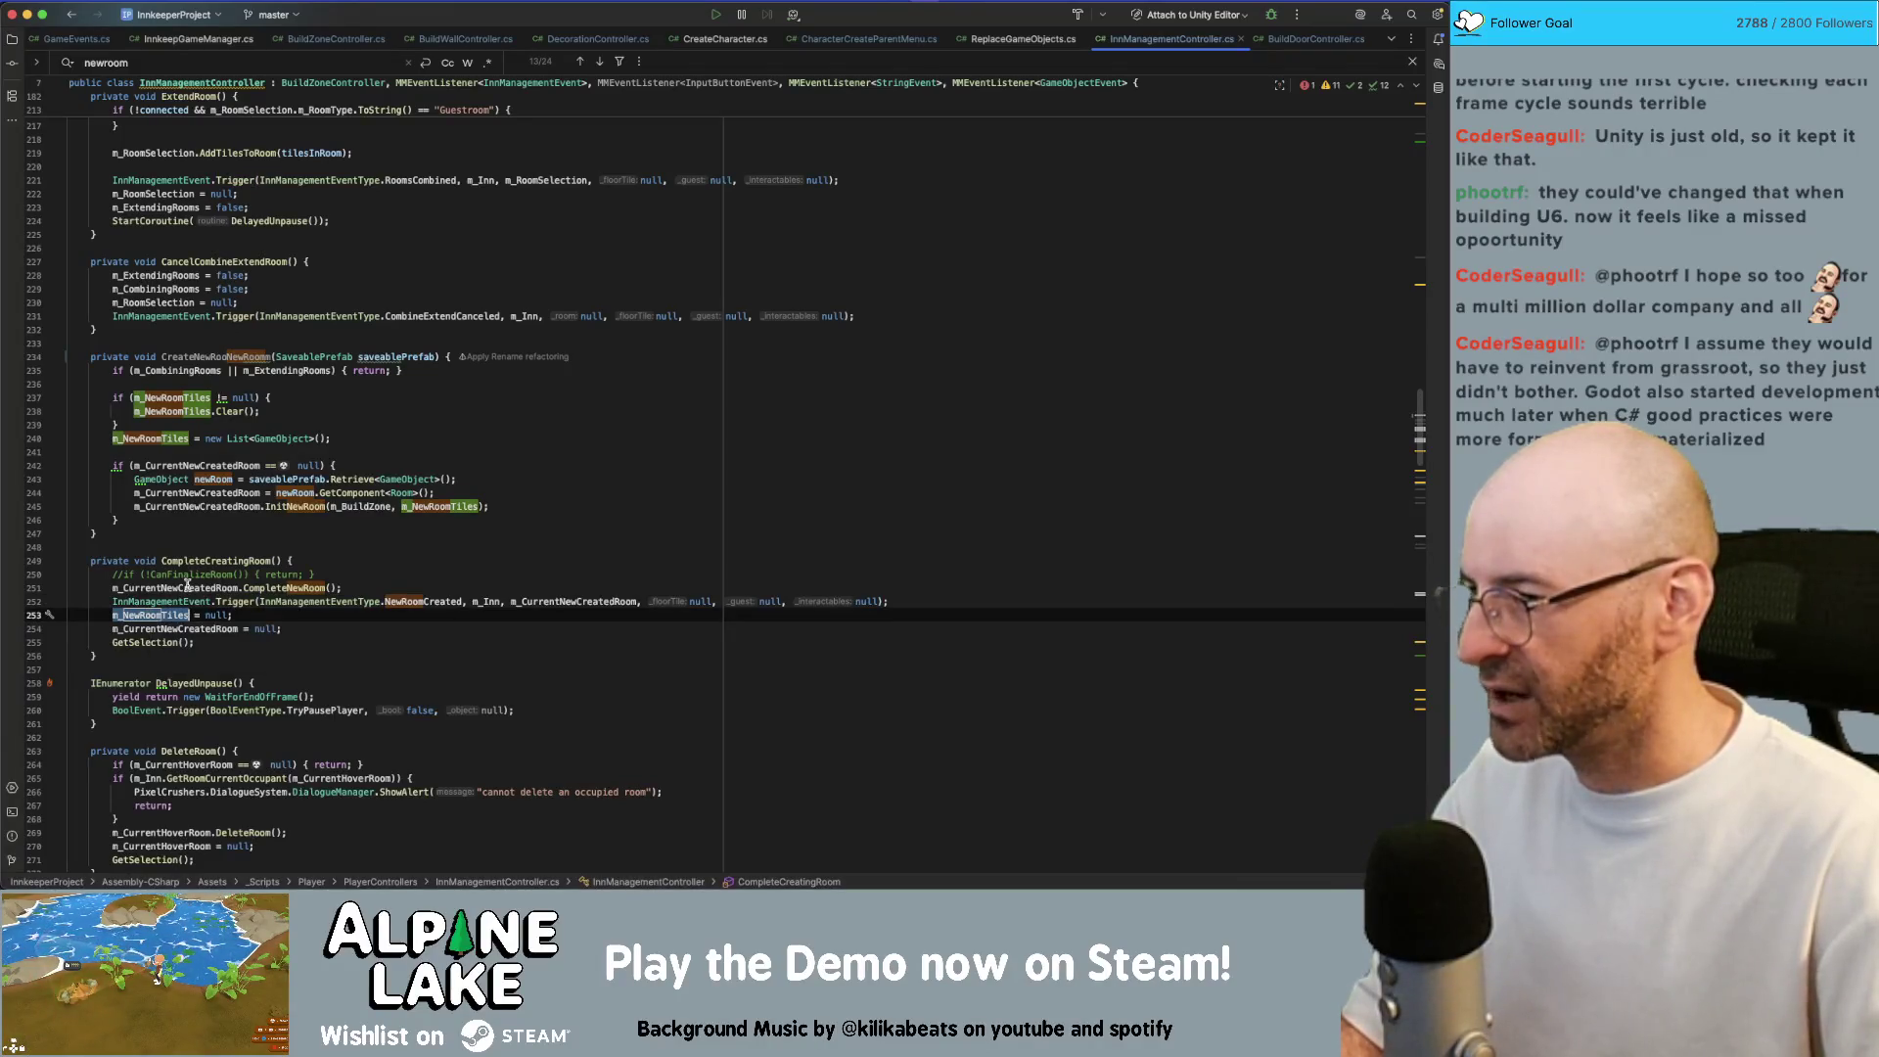
{"action": "double_click", "coordinate": [187, 587]}
Add a foreach loop over m_CurrentNewCreatedRoom.GetFloorTiles() after the CompleteNewRoom() call
{"action": "key", "text": "End"}
{"action": "key", "text": "Return"}
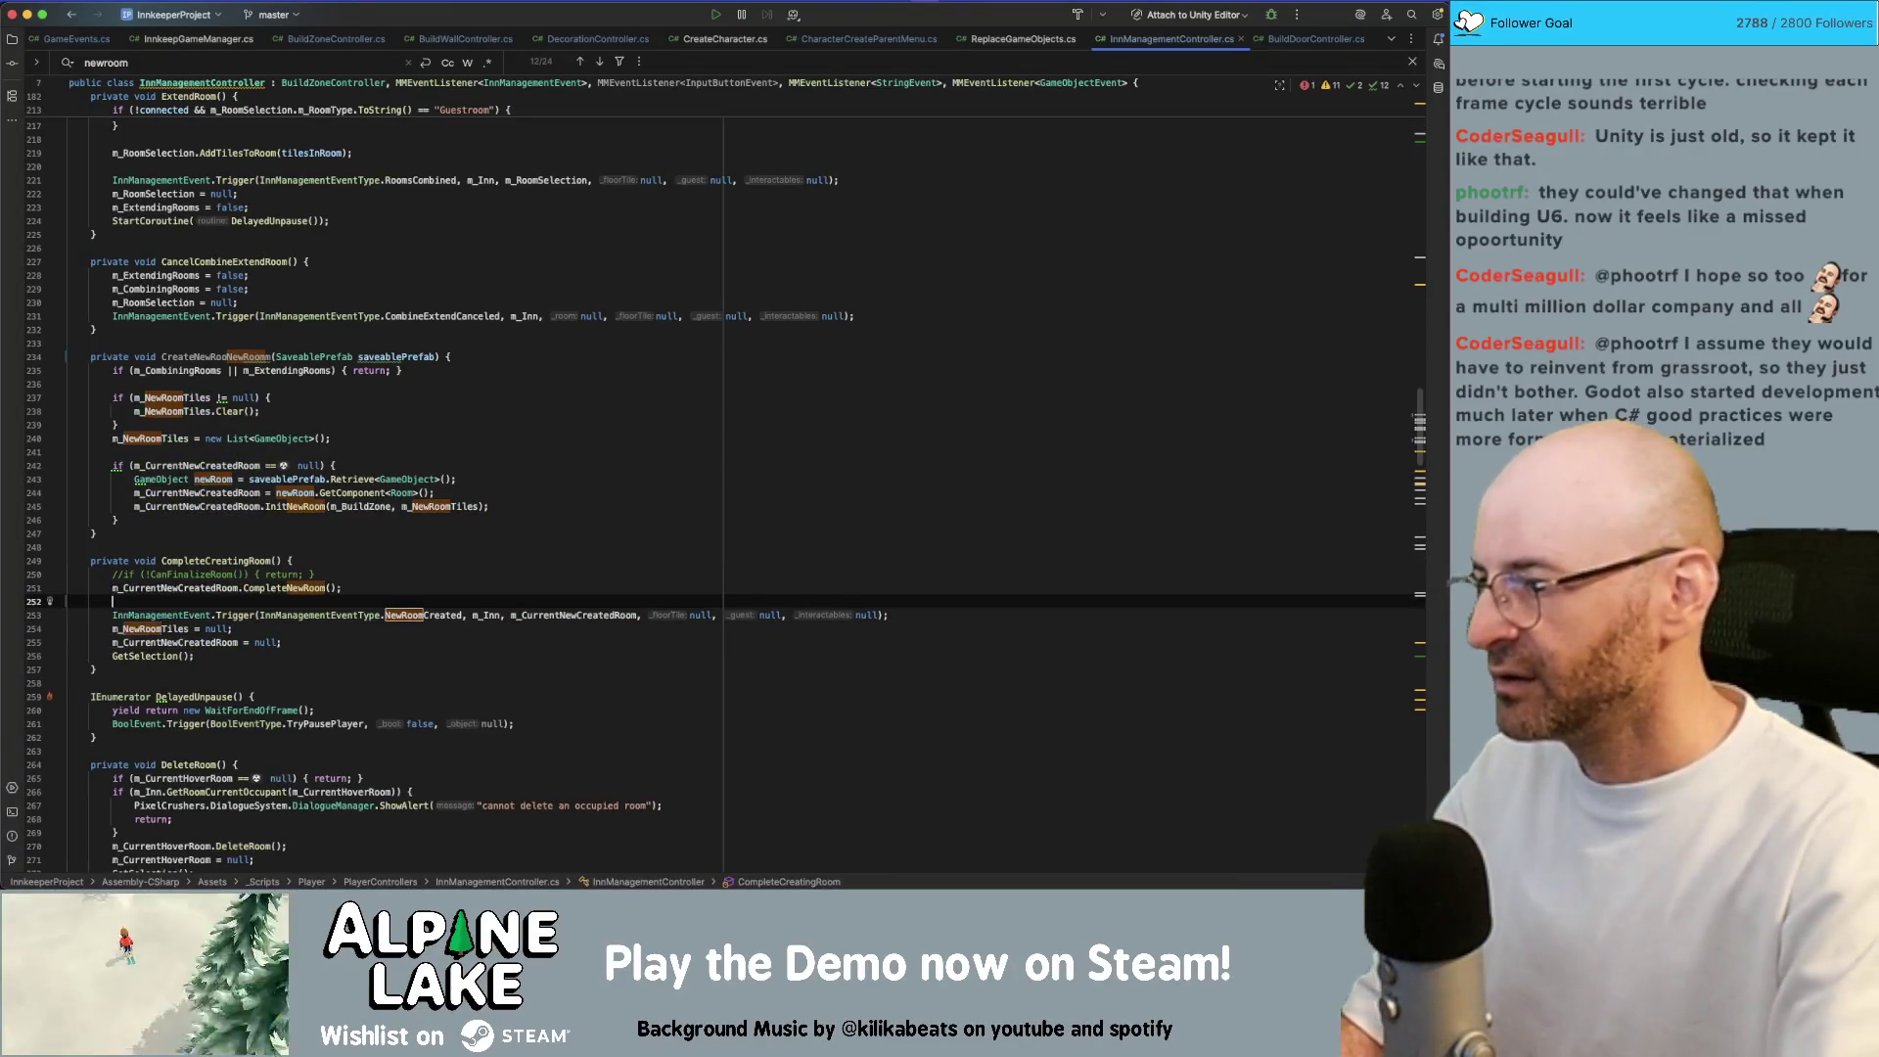
{"action": "type", "text": "m_CurrentNew"}
{"action": "key", "text": "Return"}
{"action": "type", "text": "."}
{"action": "key", "text": "alt+BackSpace"}
{"action": "key", "text": "alt+BackSpace"}
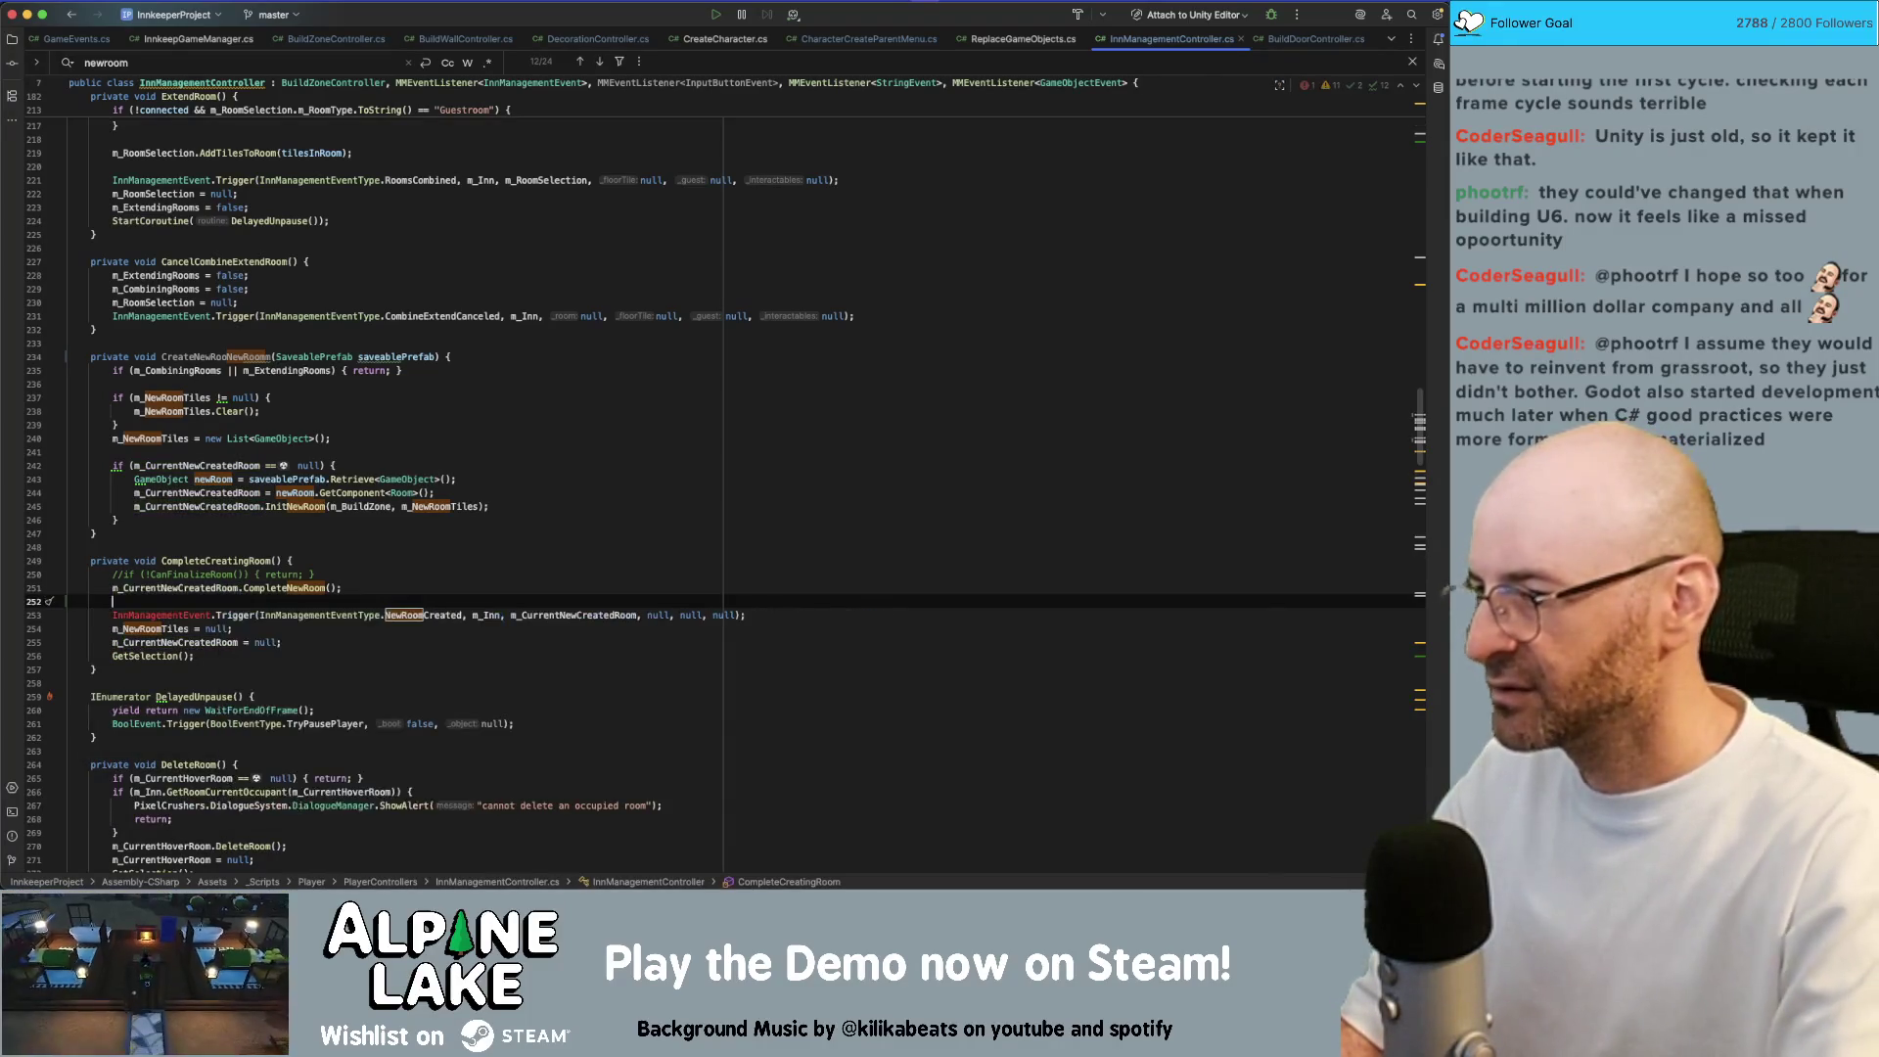
{"action": "type", "text": "foreach("}
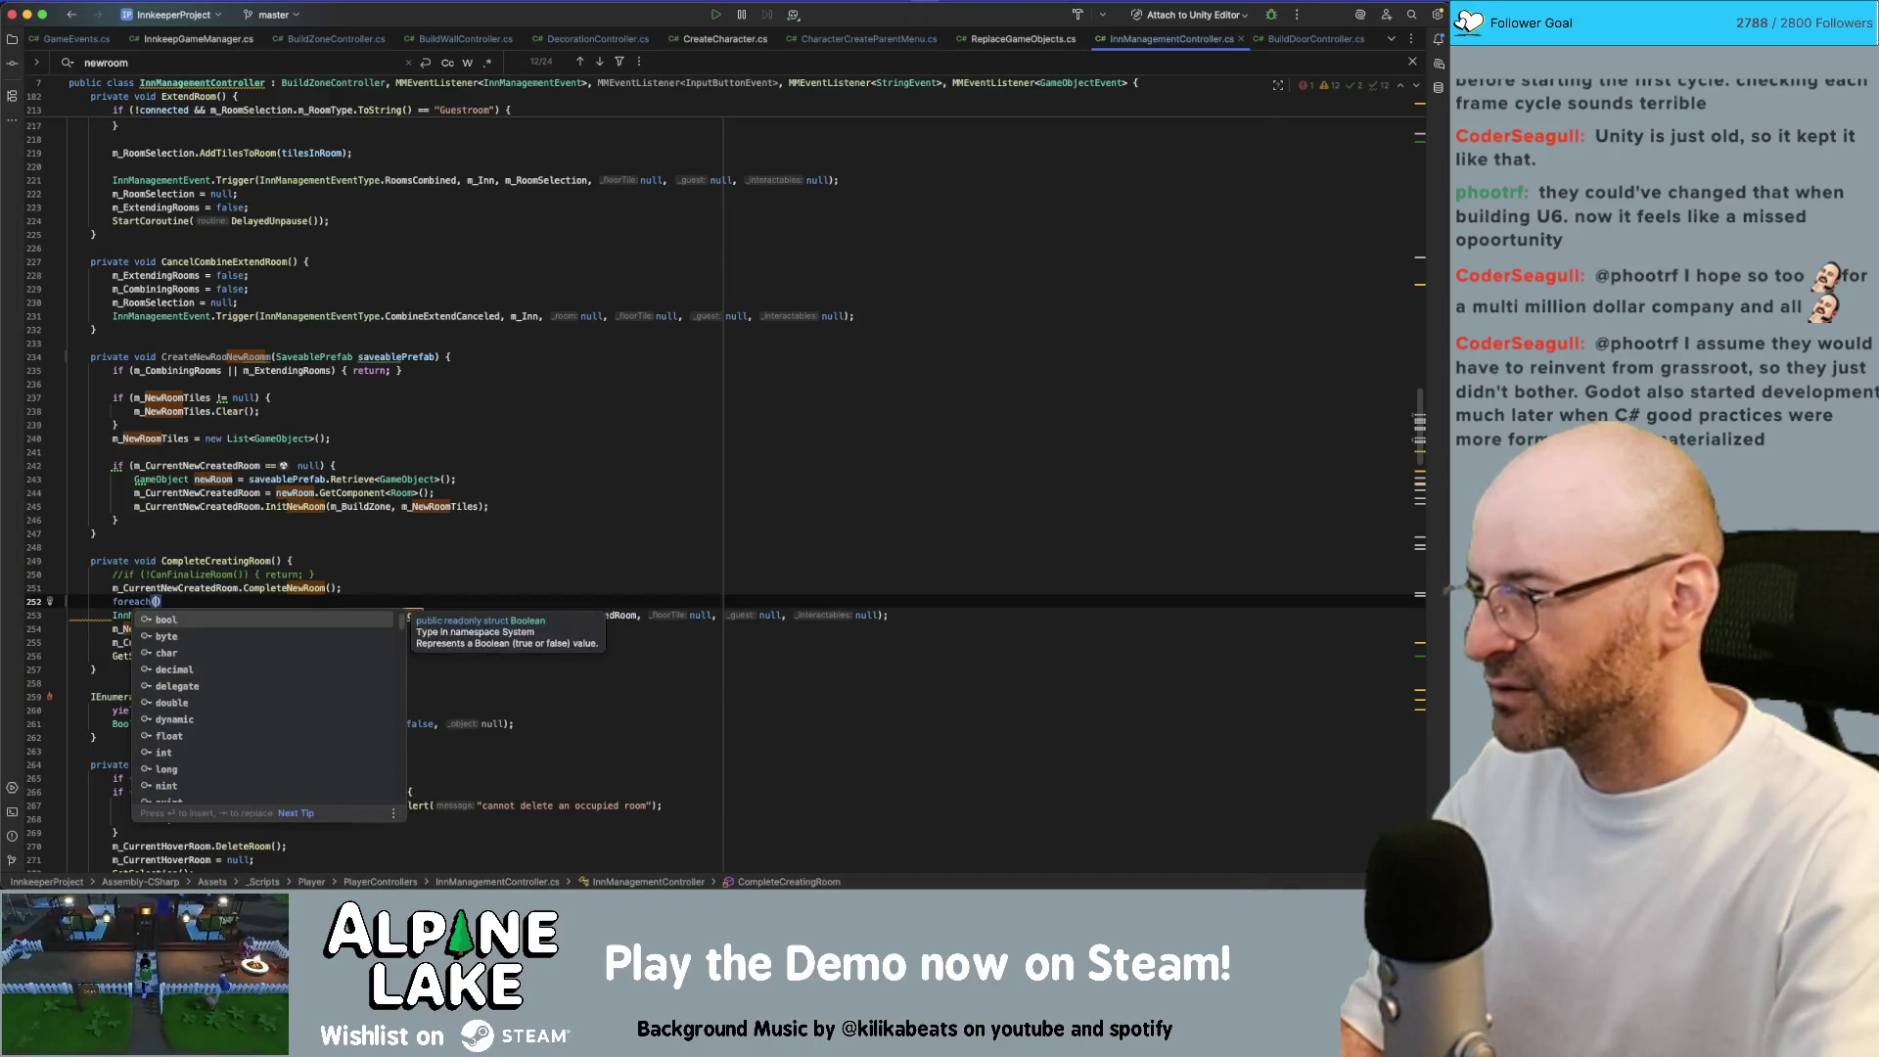
{"action": "type", "text": "FloorTile "}
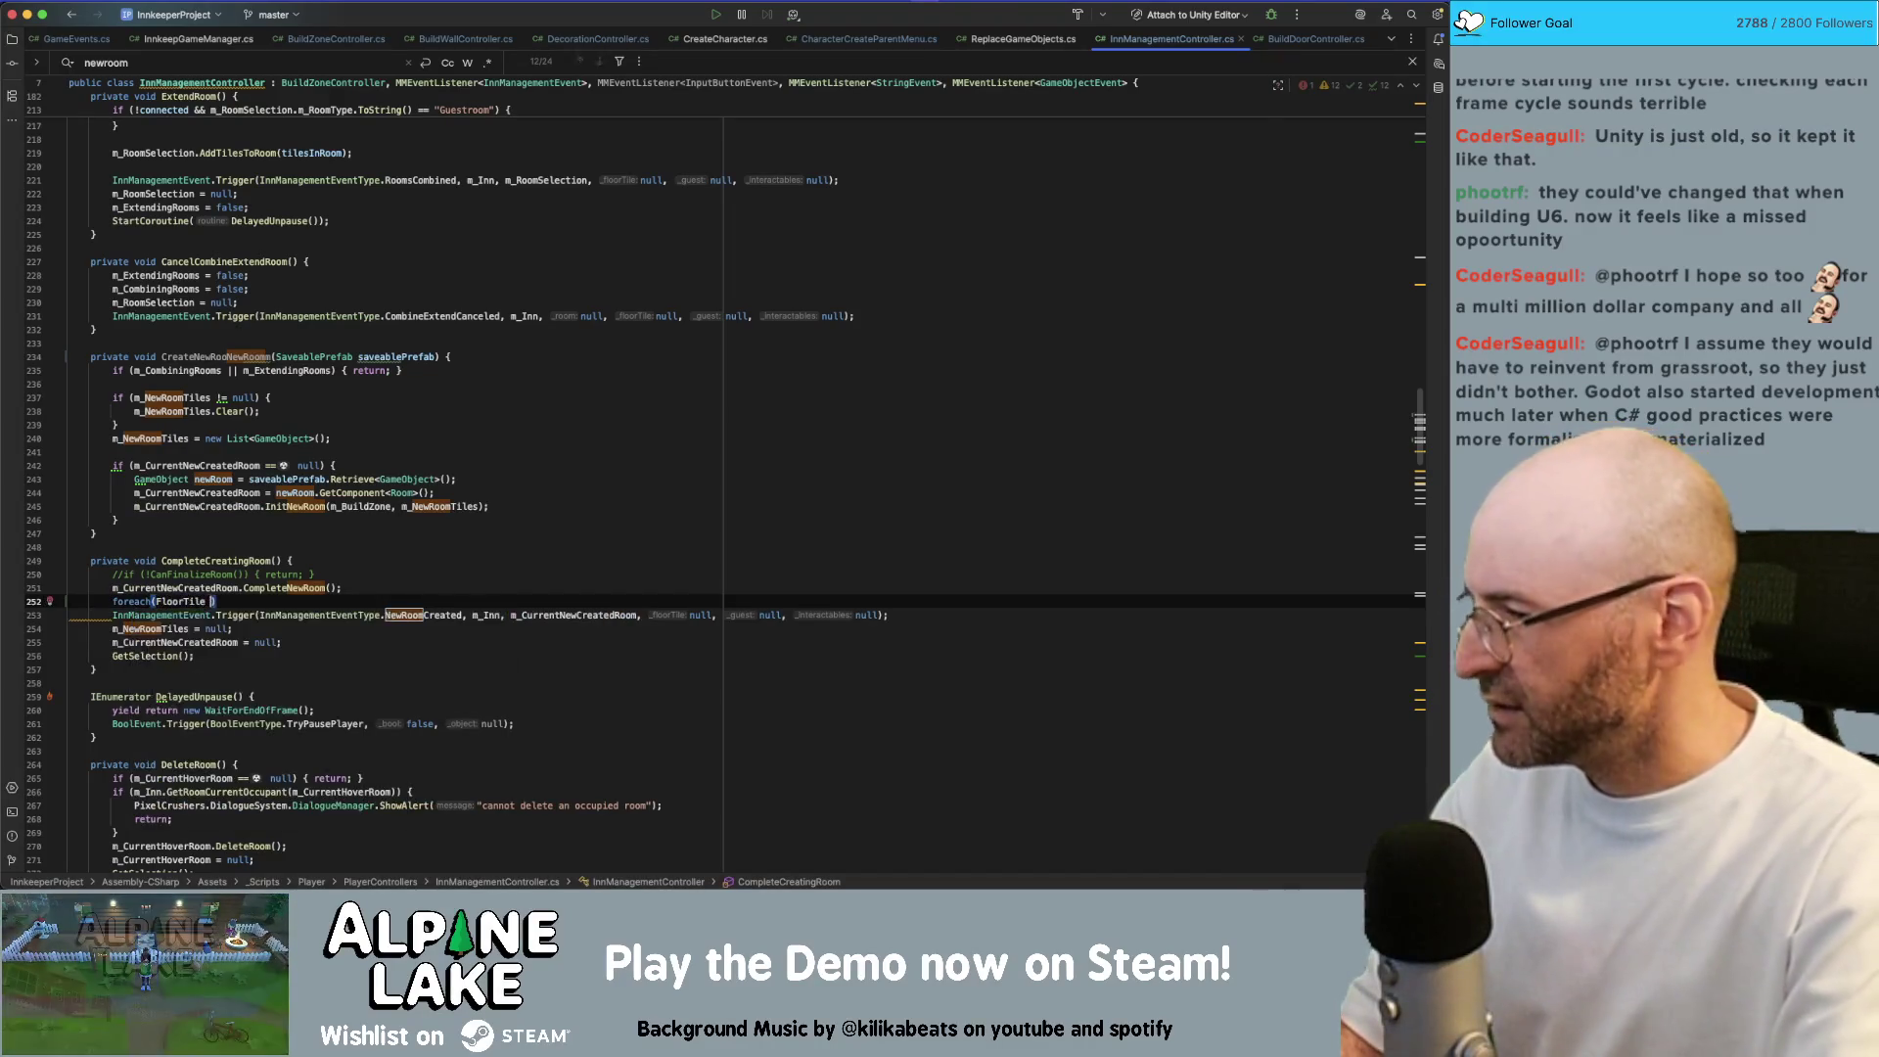
{"action": "type", "text": "tile"}
{"action": "key", "text": "BackSpace"}
{"action": "key", "text": "BackSpace"}
{"action": "type", "text": "_Current"}
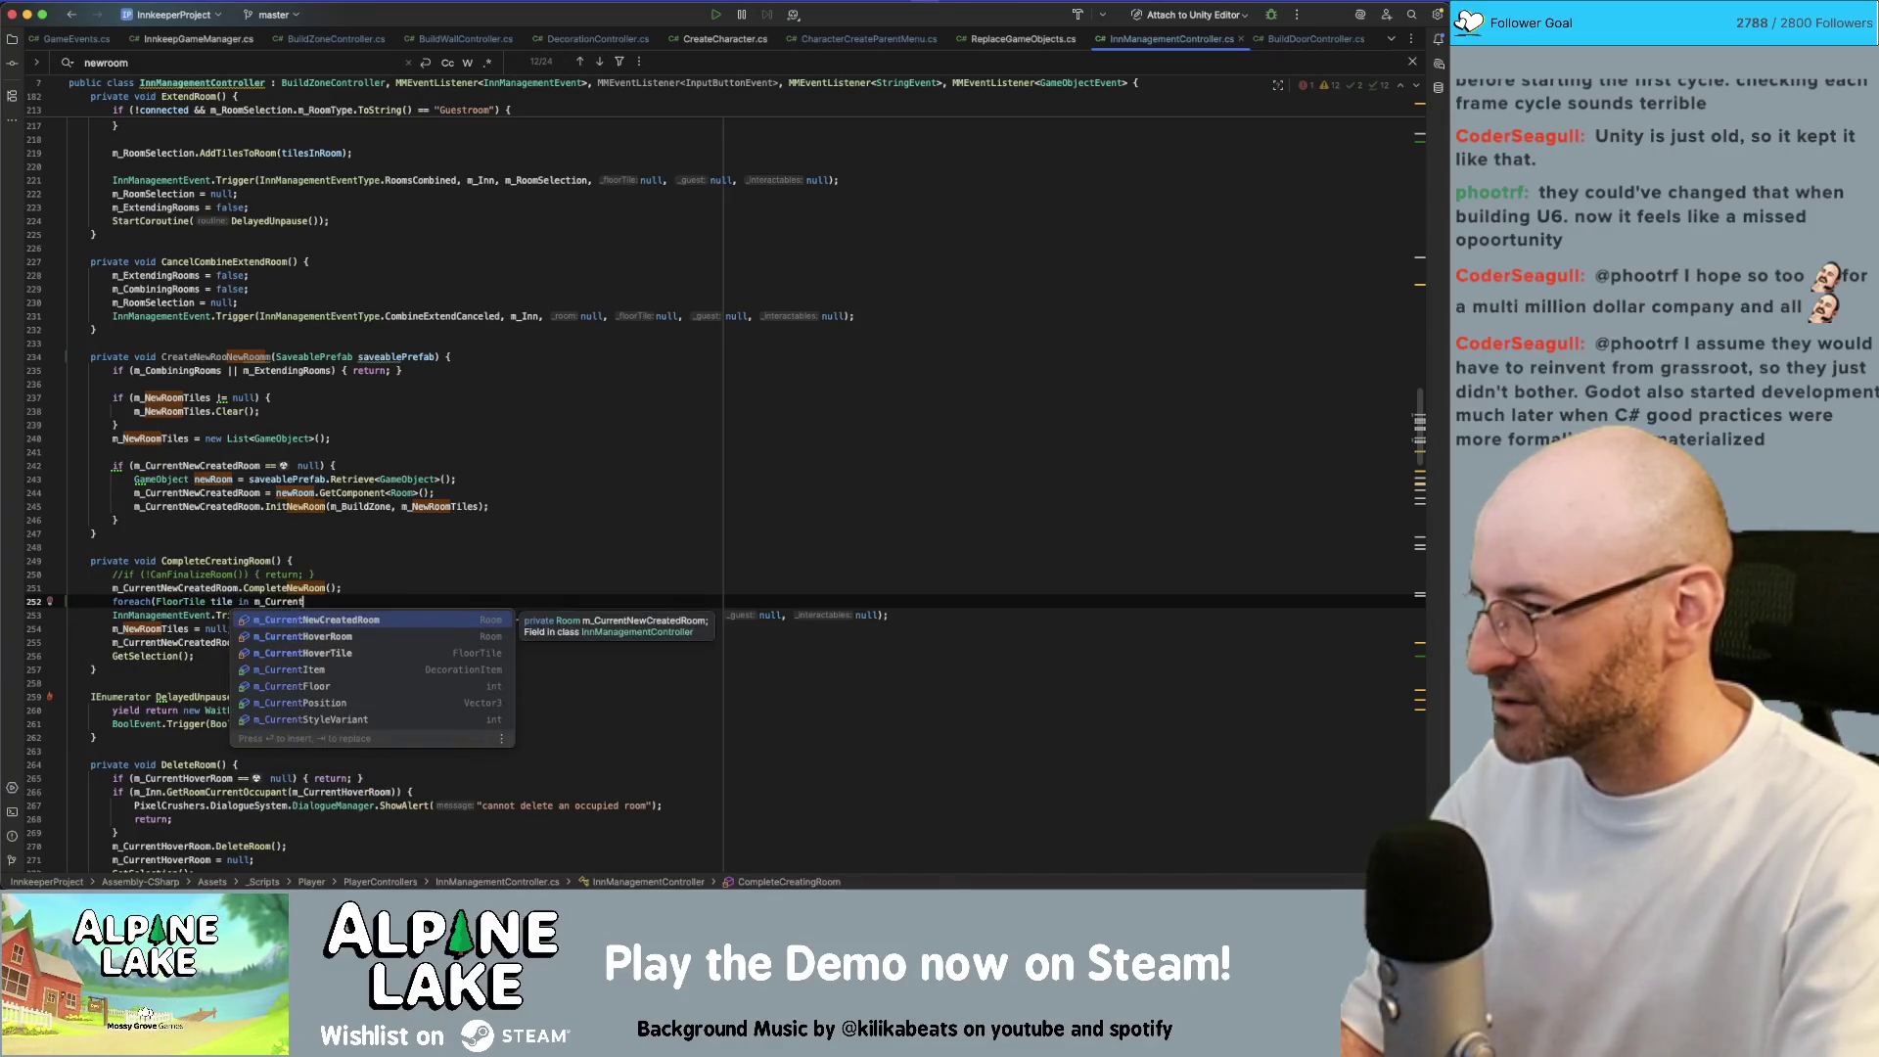
{"action": "key", "text": "Return"}
{"action": "type", "text": ".g"}
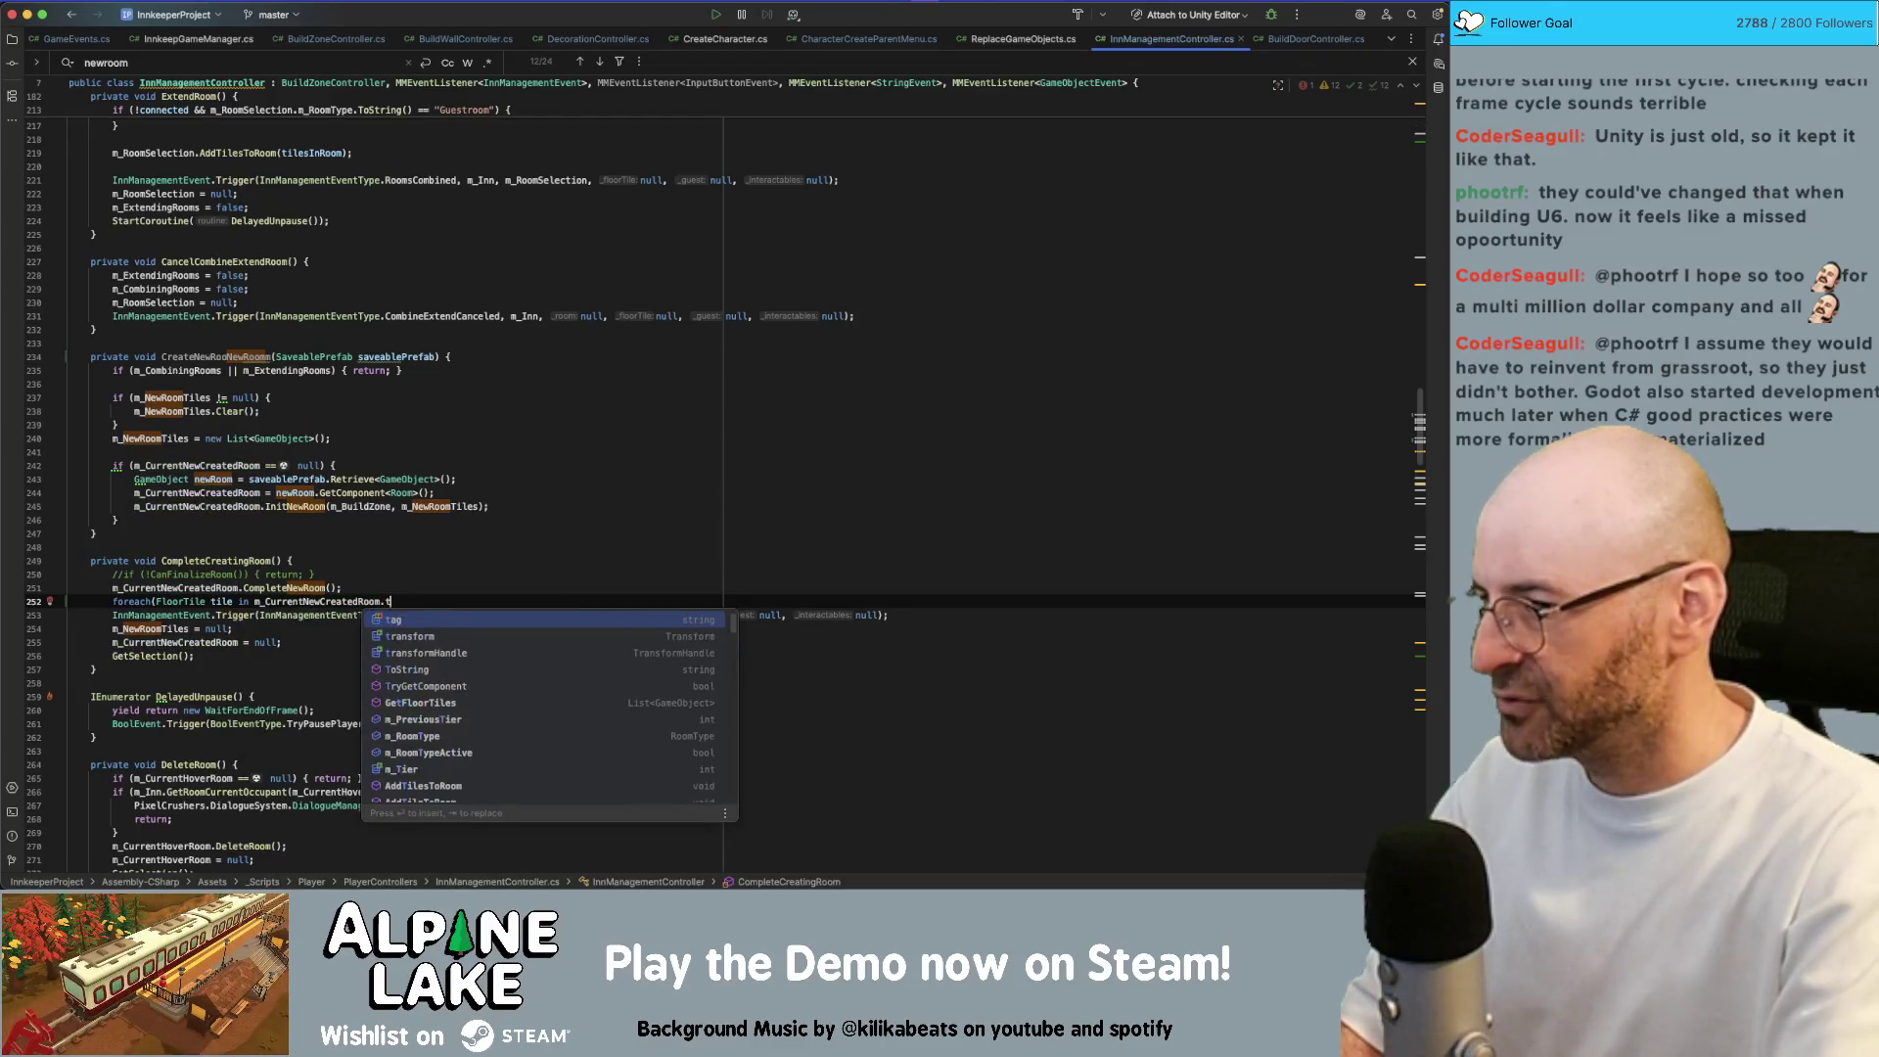
{"action": "type", "text": "etfl"}
{"action": "key", "text": "Return"}
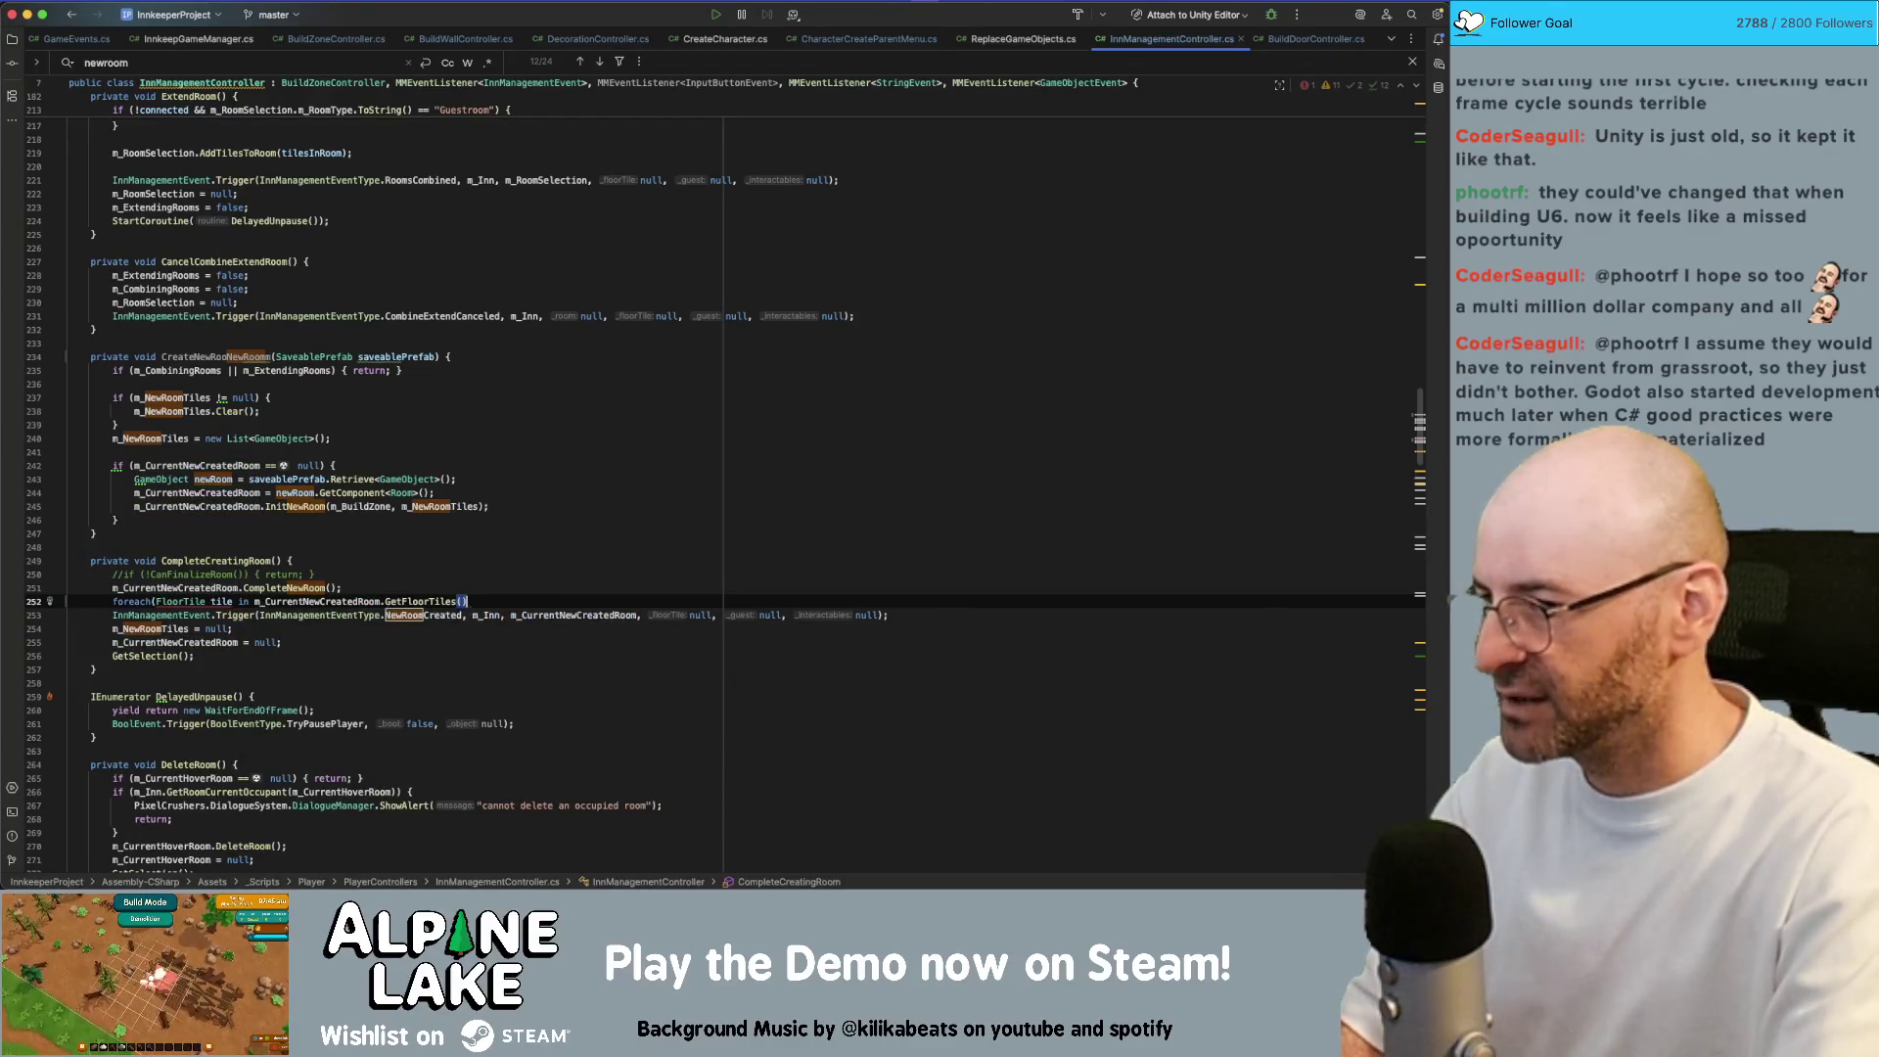
{"action": "type", "text": ") {"}
{"action": "key", "text": "Return"}
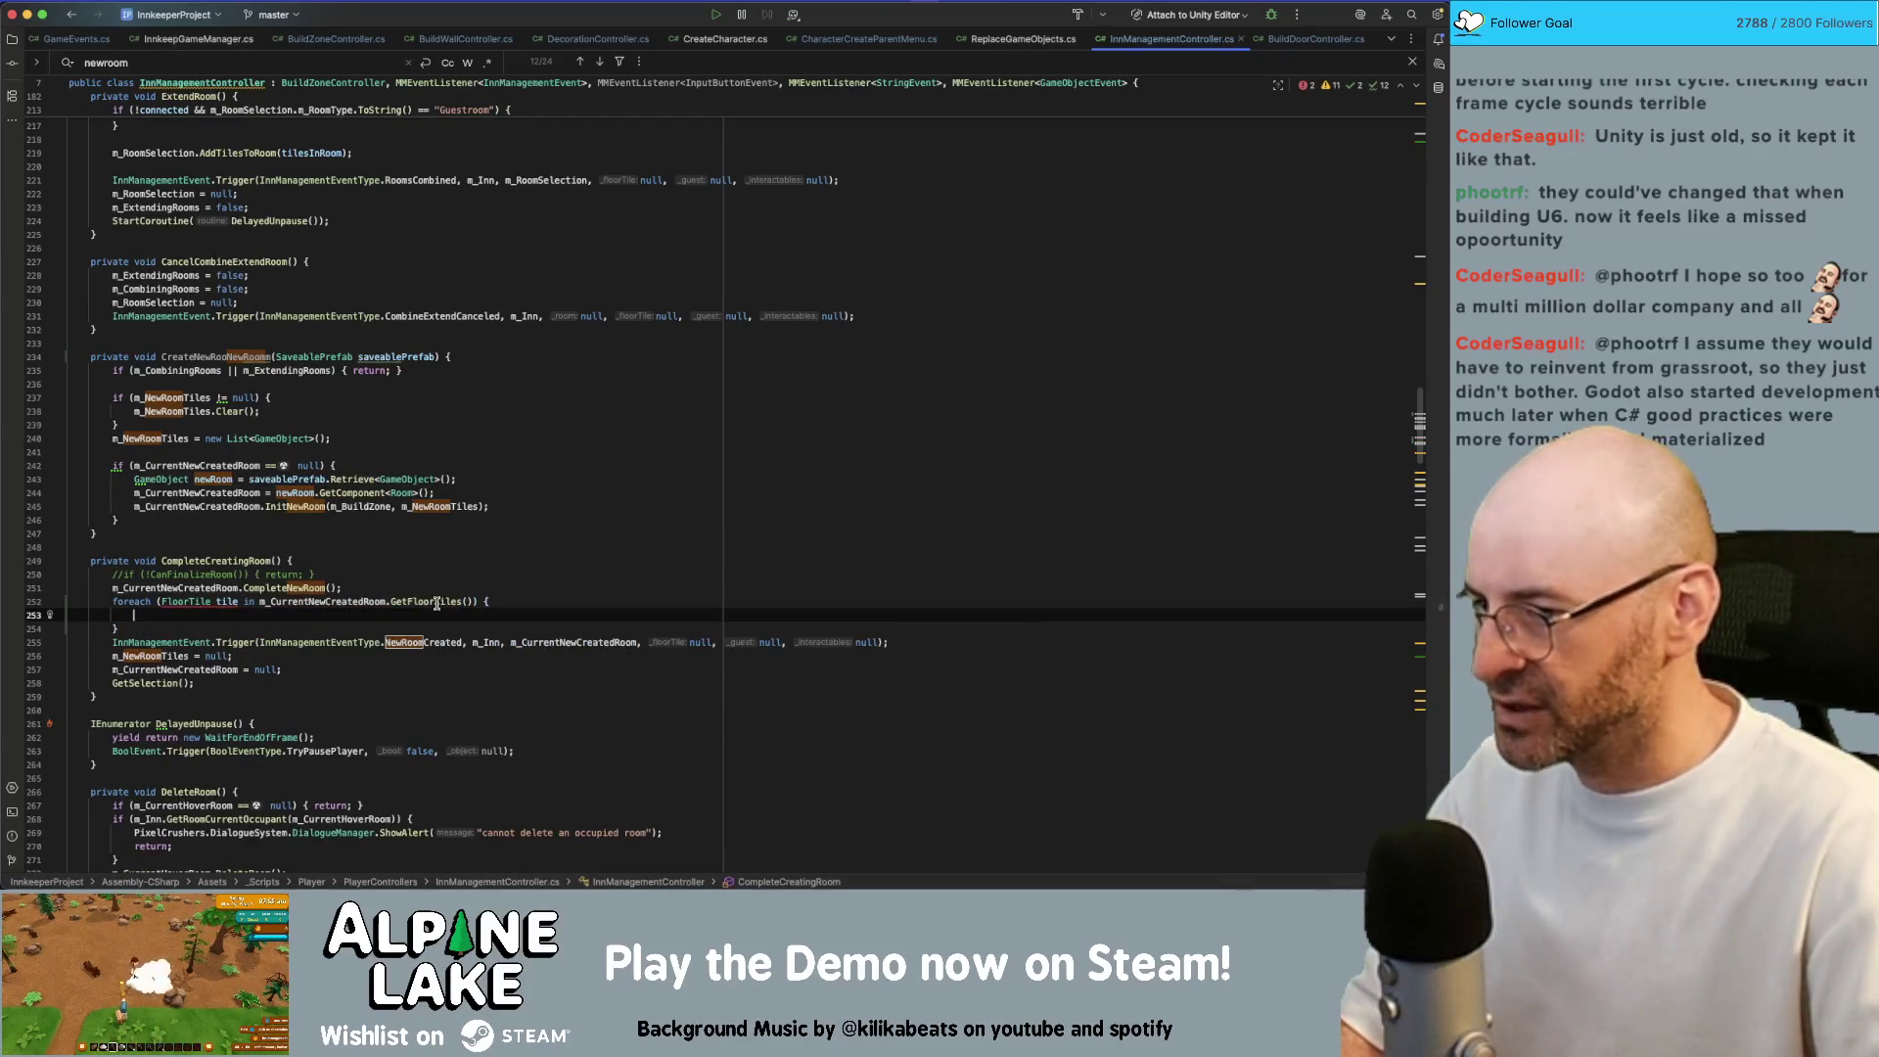
Change the loop variable's type from FloorTile to GameObject
{"action": "double_click", "coordinate": [186, 601]}
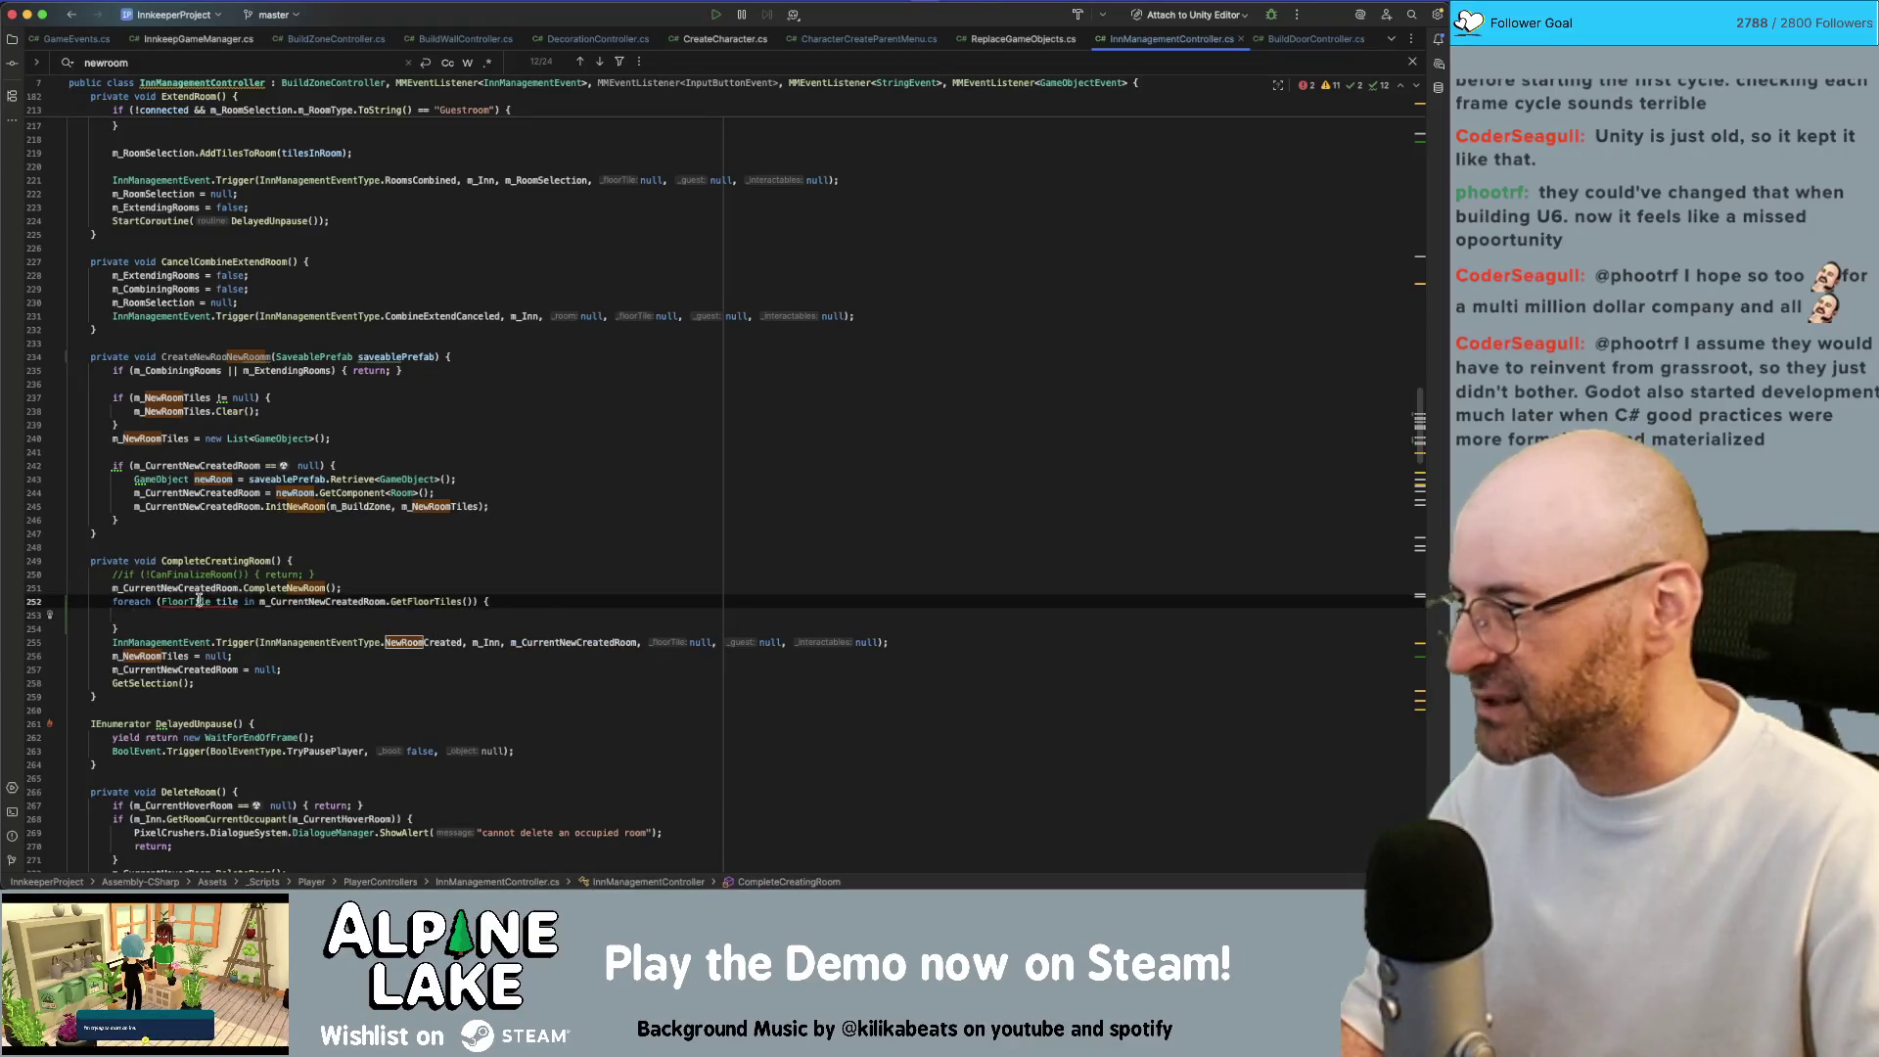
{"action": "type", "text": "GameObject"}
{"action": "key", "text": "Return"}
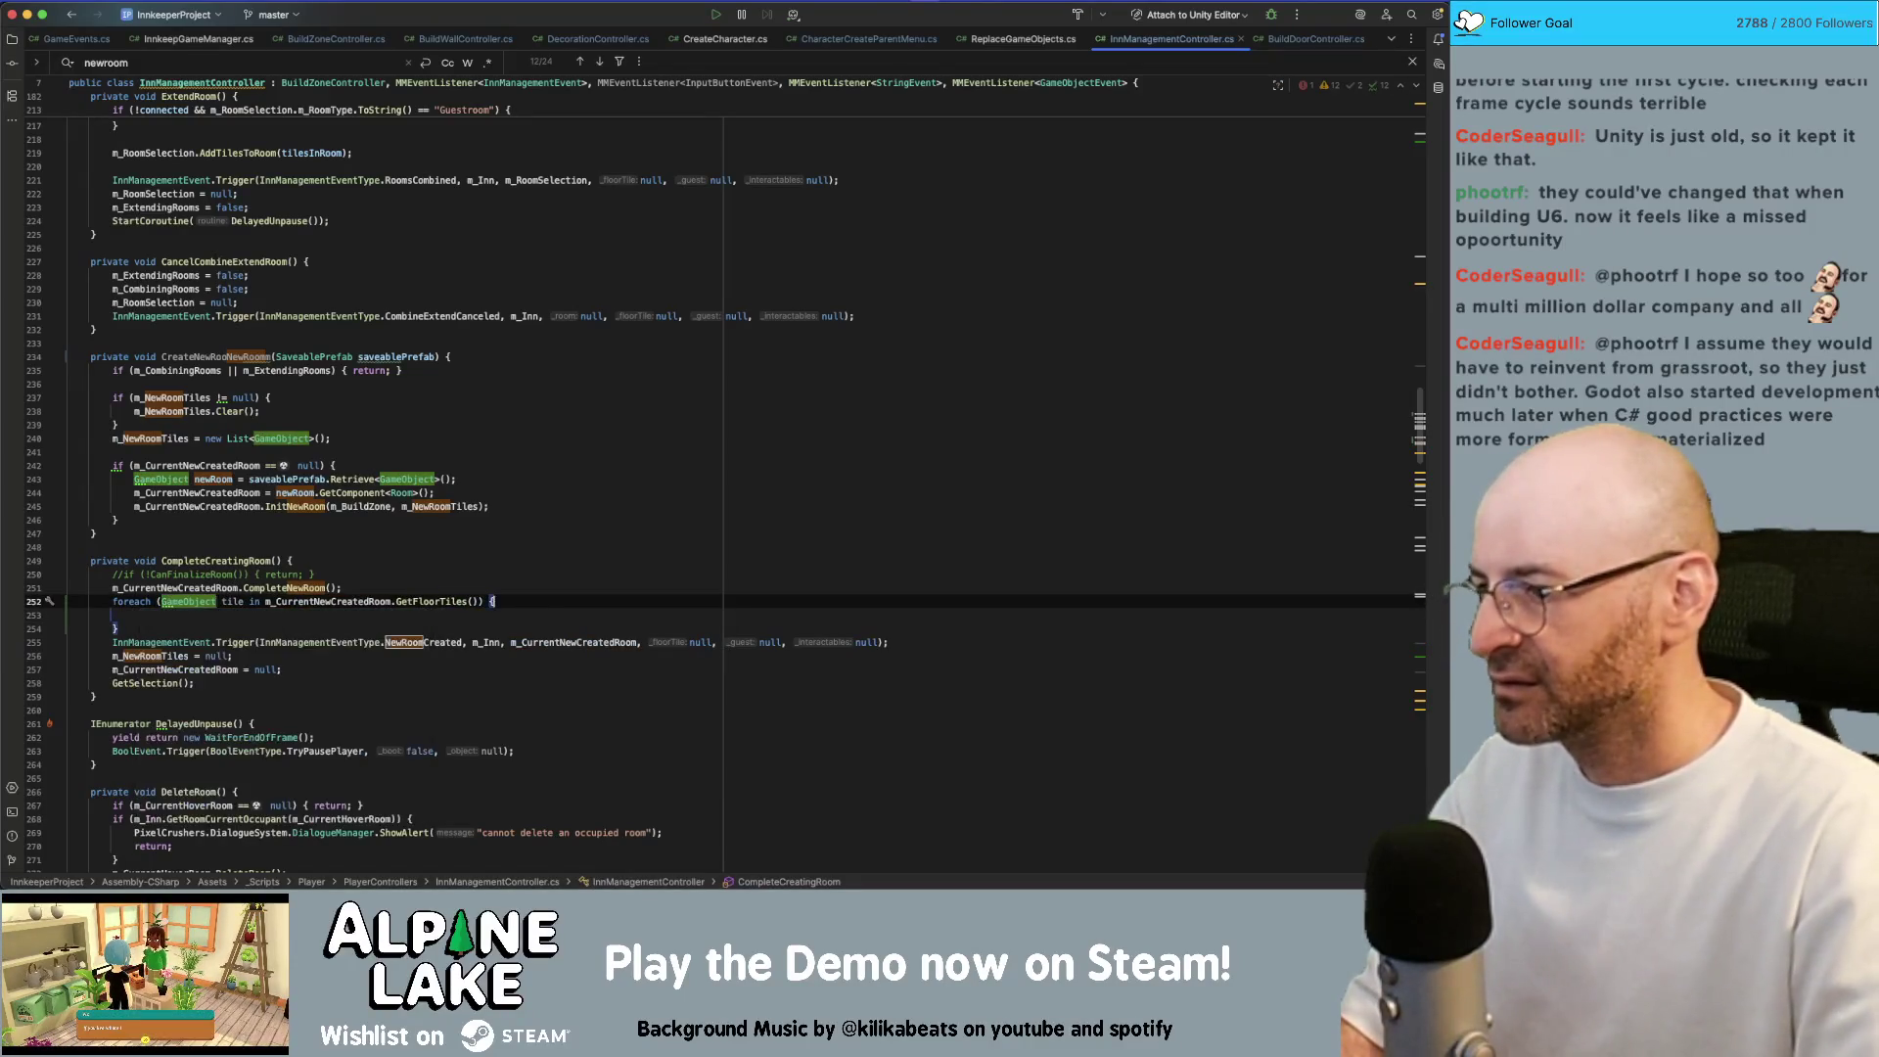
{"action": "key", "text": "Down"}
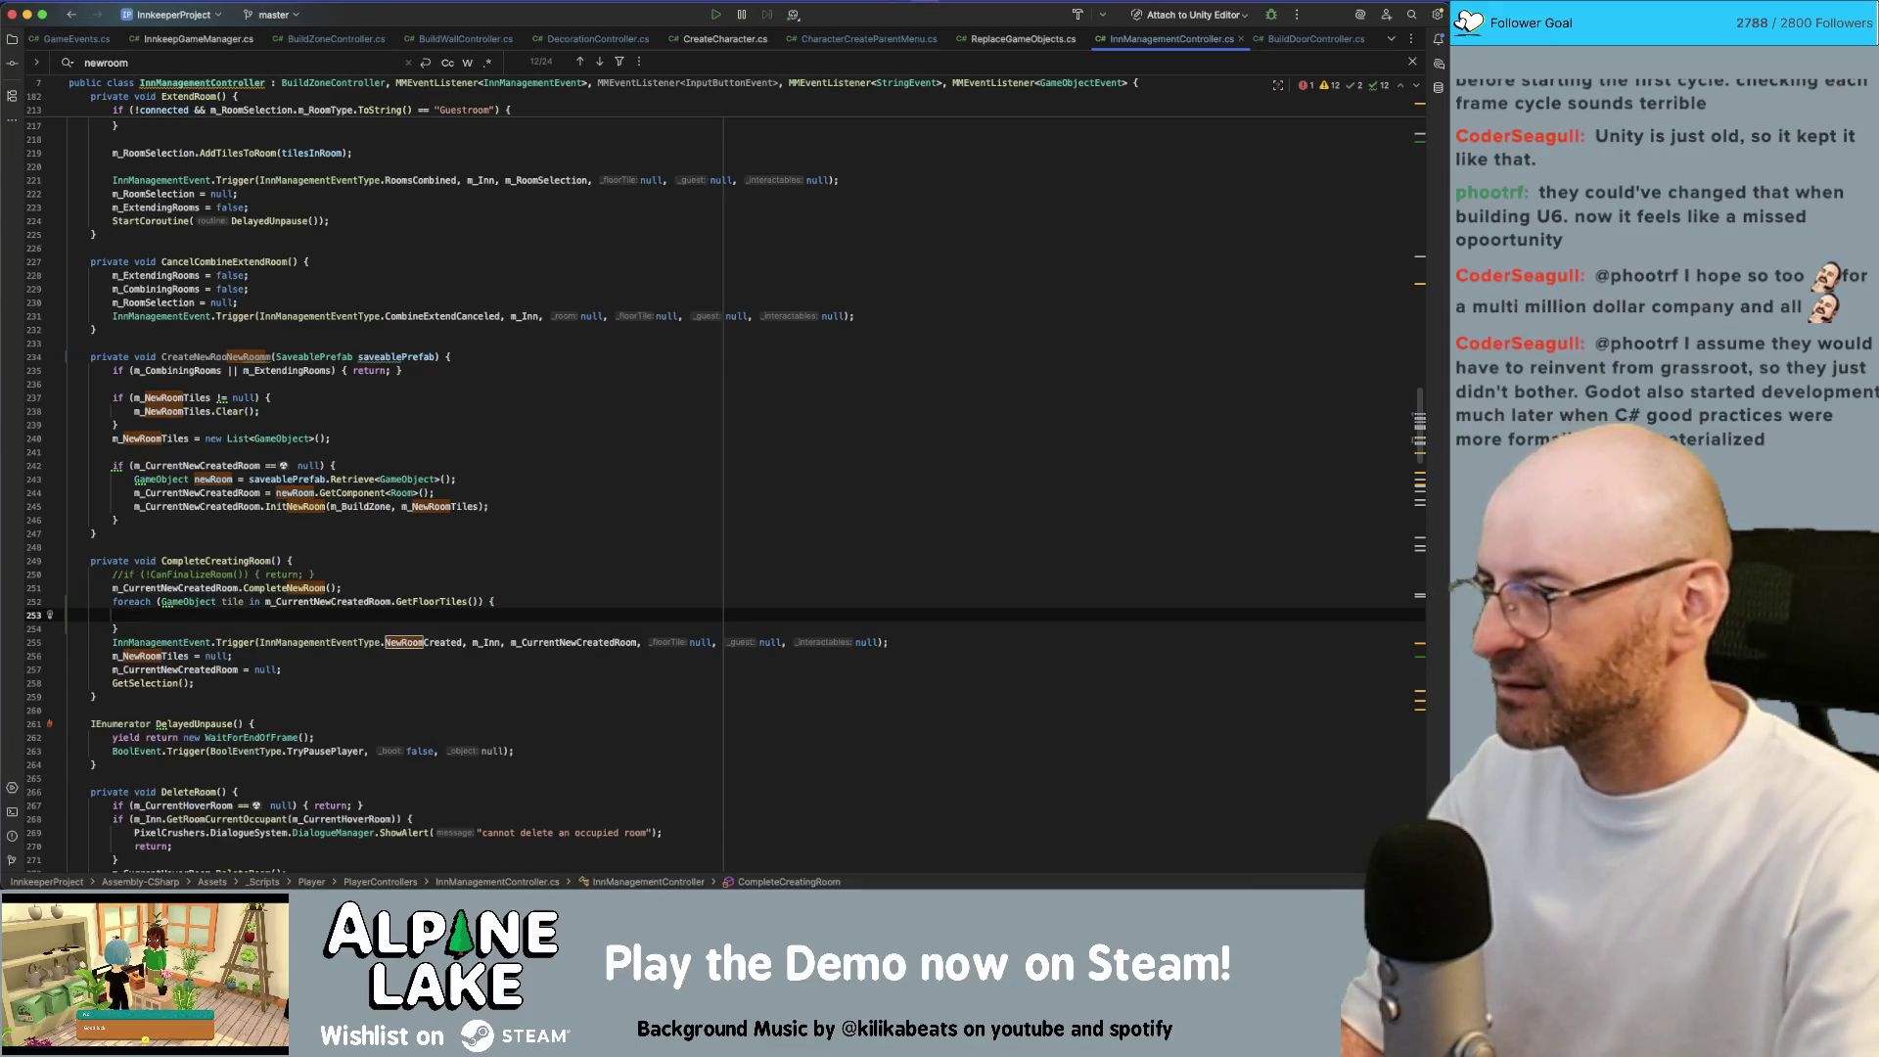
{"action": "scroll", "coordinate": [453, 267], "scroll_direction": "up", "scroll_amount": 20}
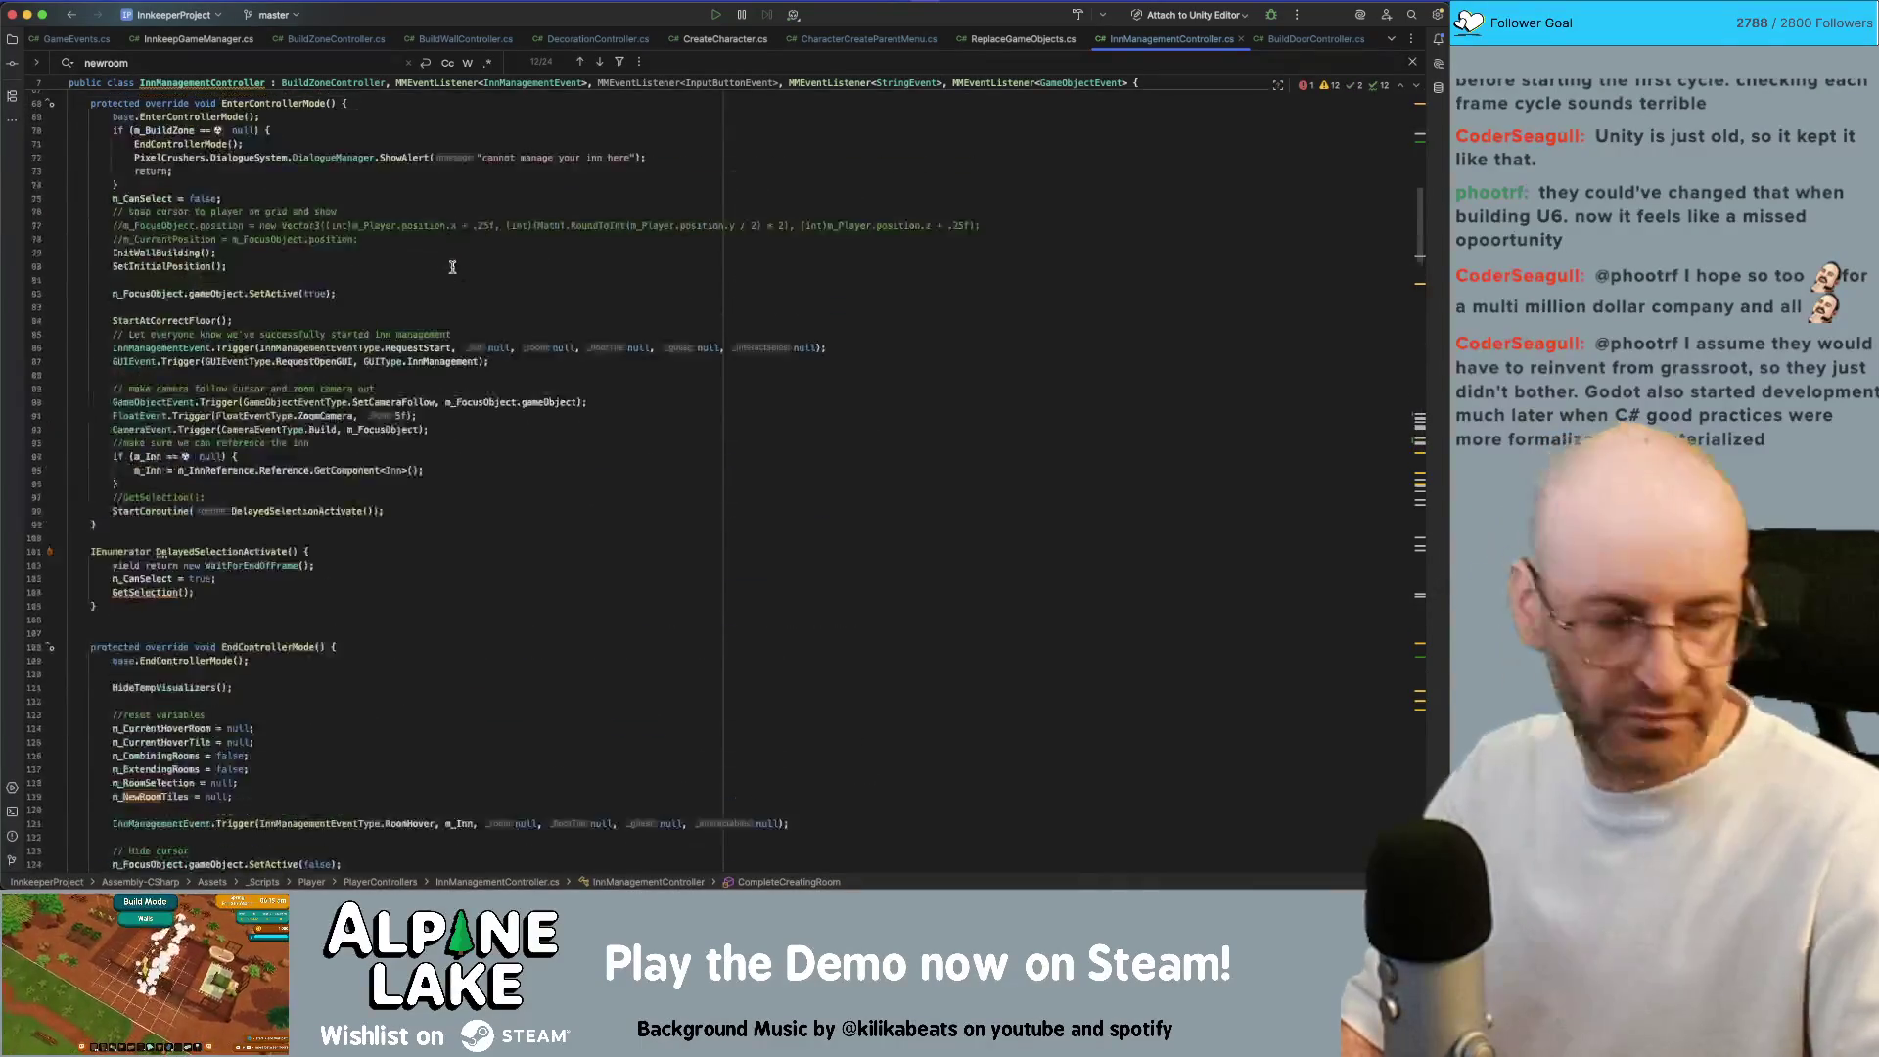
Declare 'public GameObject m_NewRoomTileFx' on a new line below the m_TempVisualizeColor field
{"action": "scroll", "coordinate": [453, 267], "scroll_direction": "up", "scroll_amount": 15}
{"action": "left_click", "coordinate": [514, 252]}
{"action": "key", "text": "Down"}
{"action": "key", "text": "Down"}
{"action": "key", "text": "End"}
{"action": "key", "text": "Return"}
{"action": "key", "text": "Return"}
{"action": "type", "text": "public "}
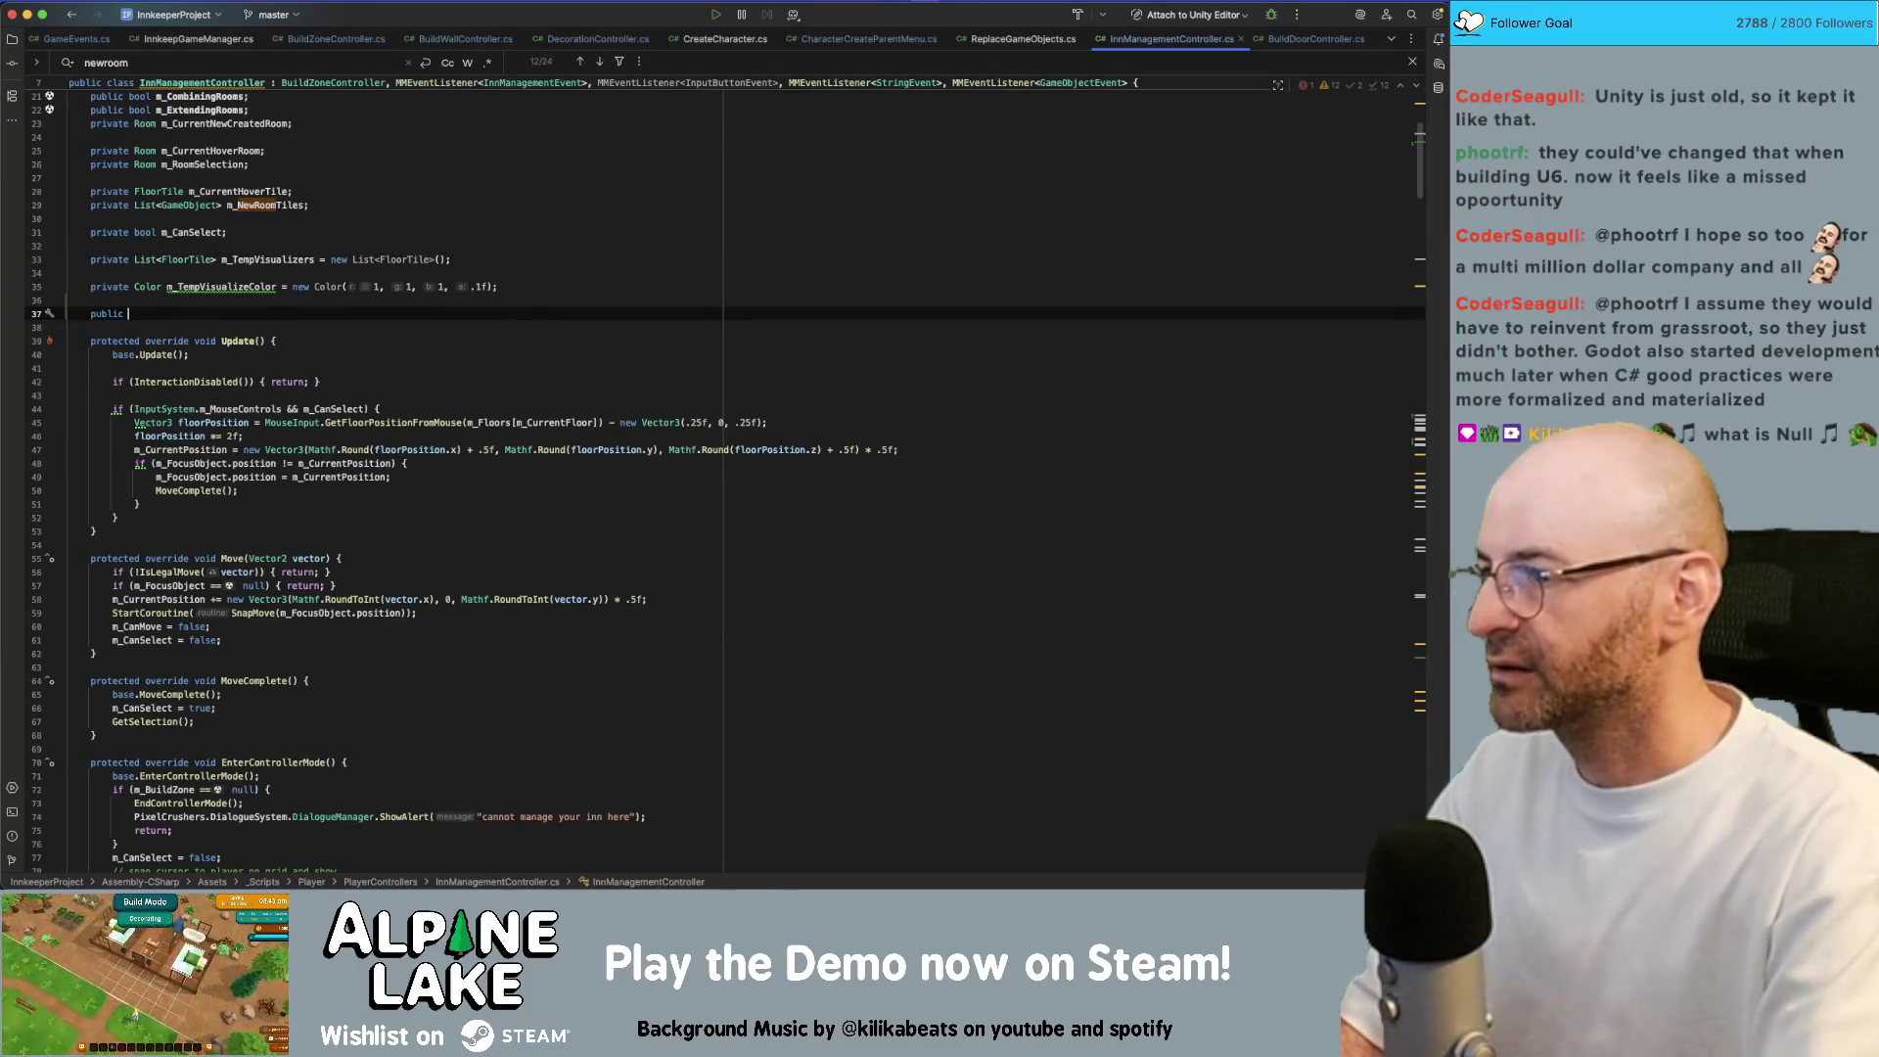
{"action": "type", "text": "GameObject m_NewRoomTileF"}
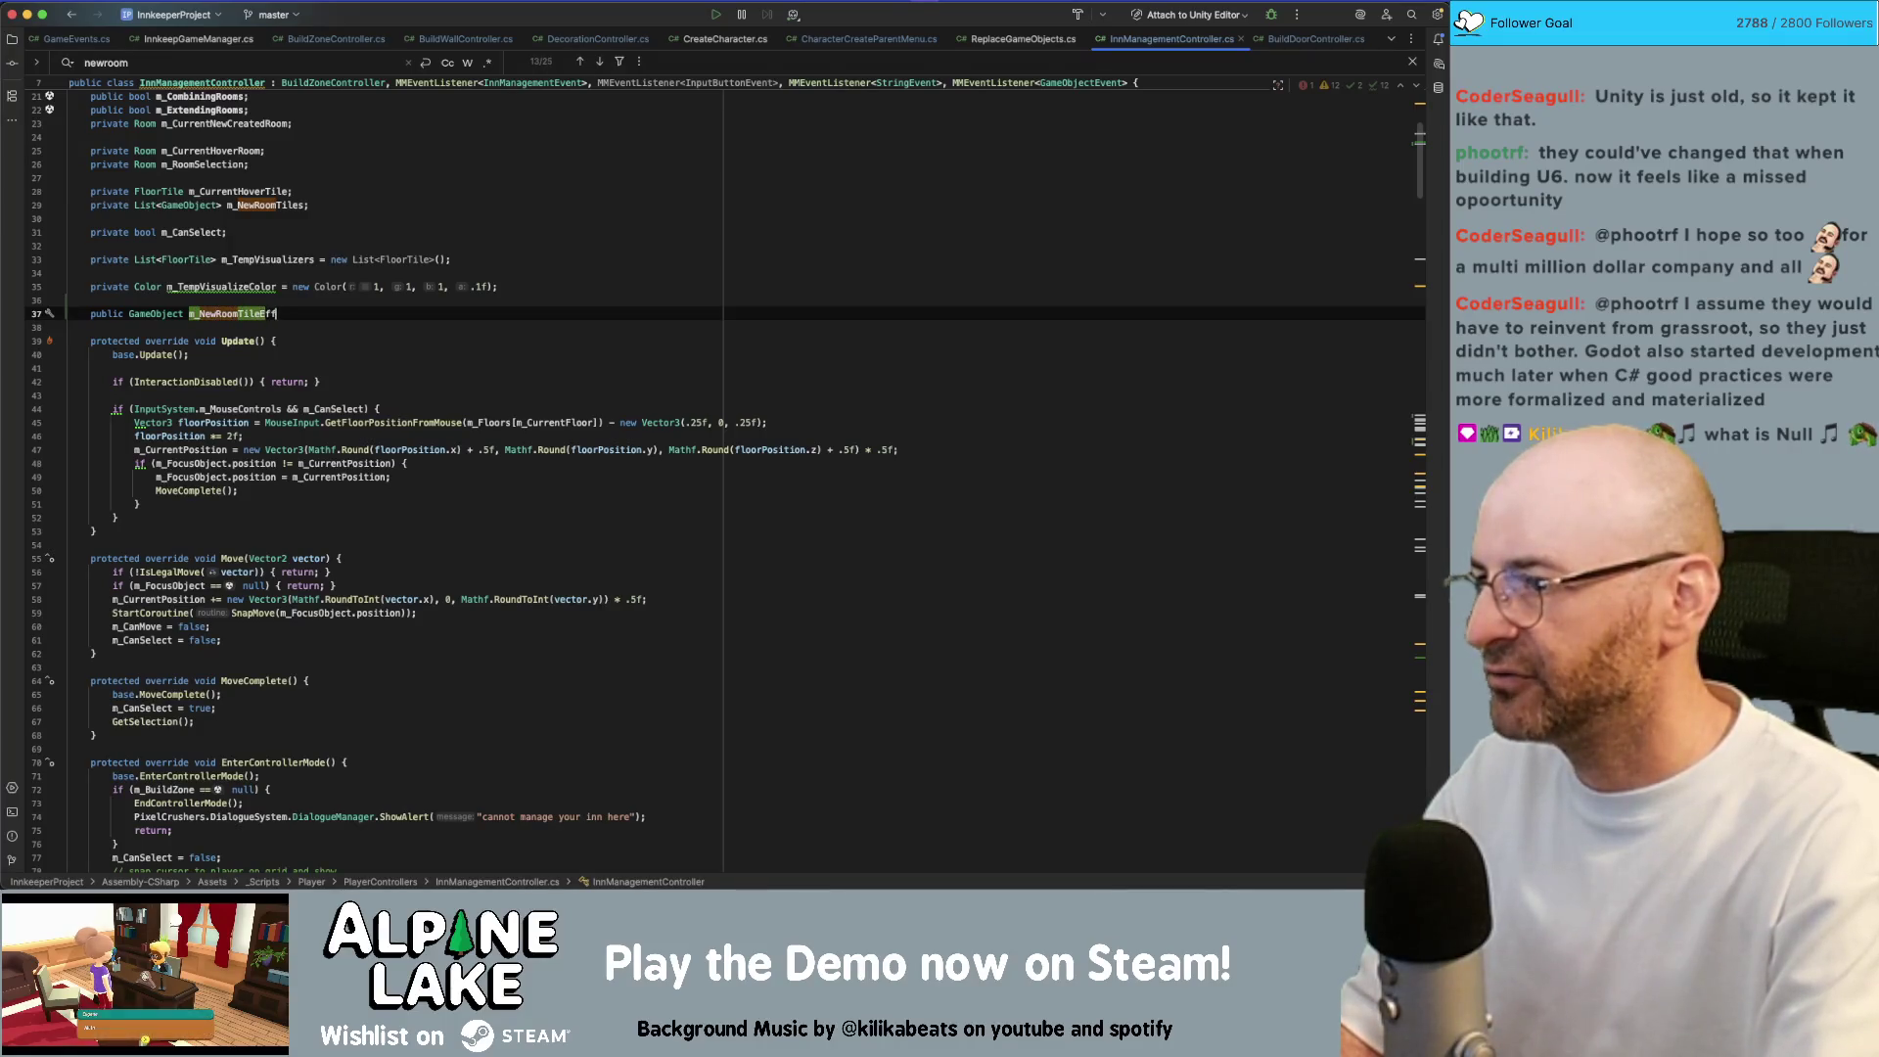
{"action": "type", "text": "x"}
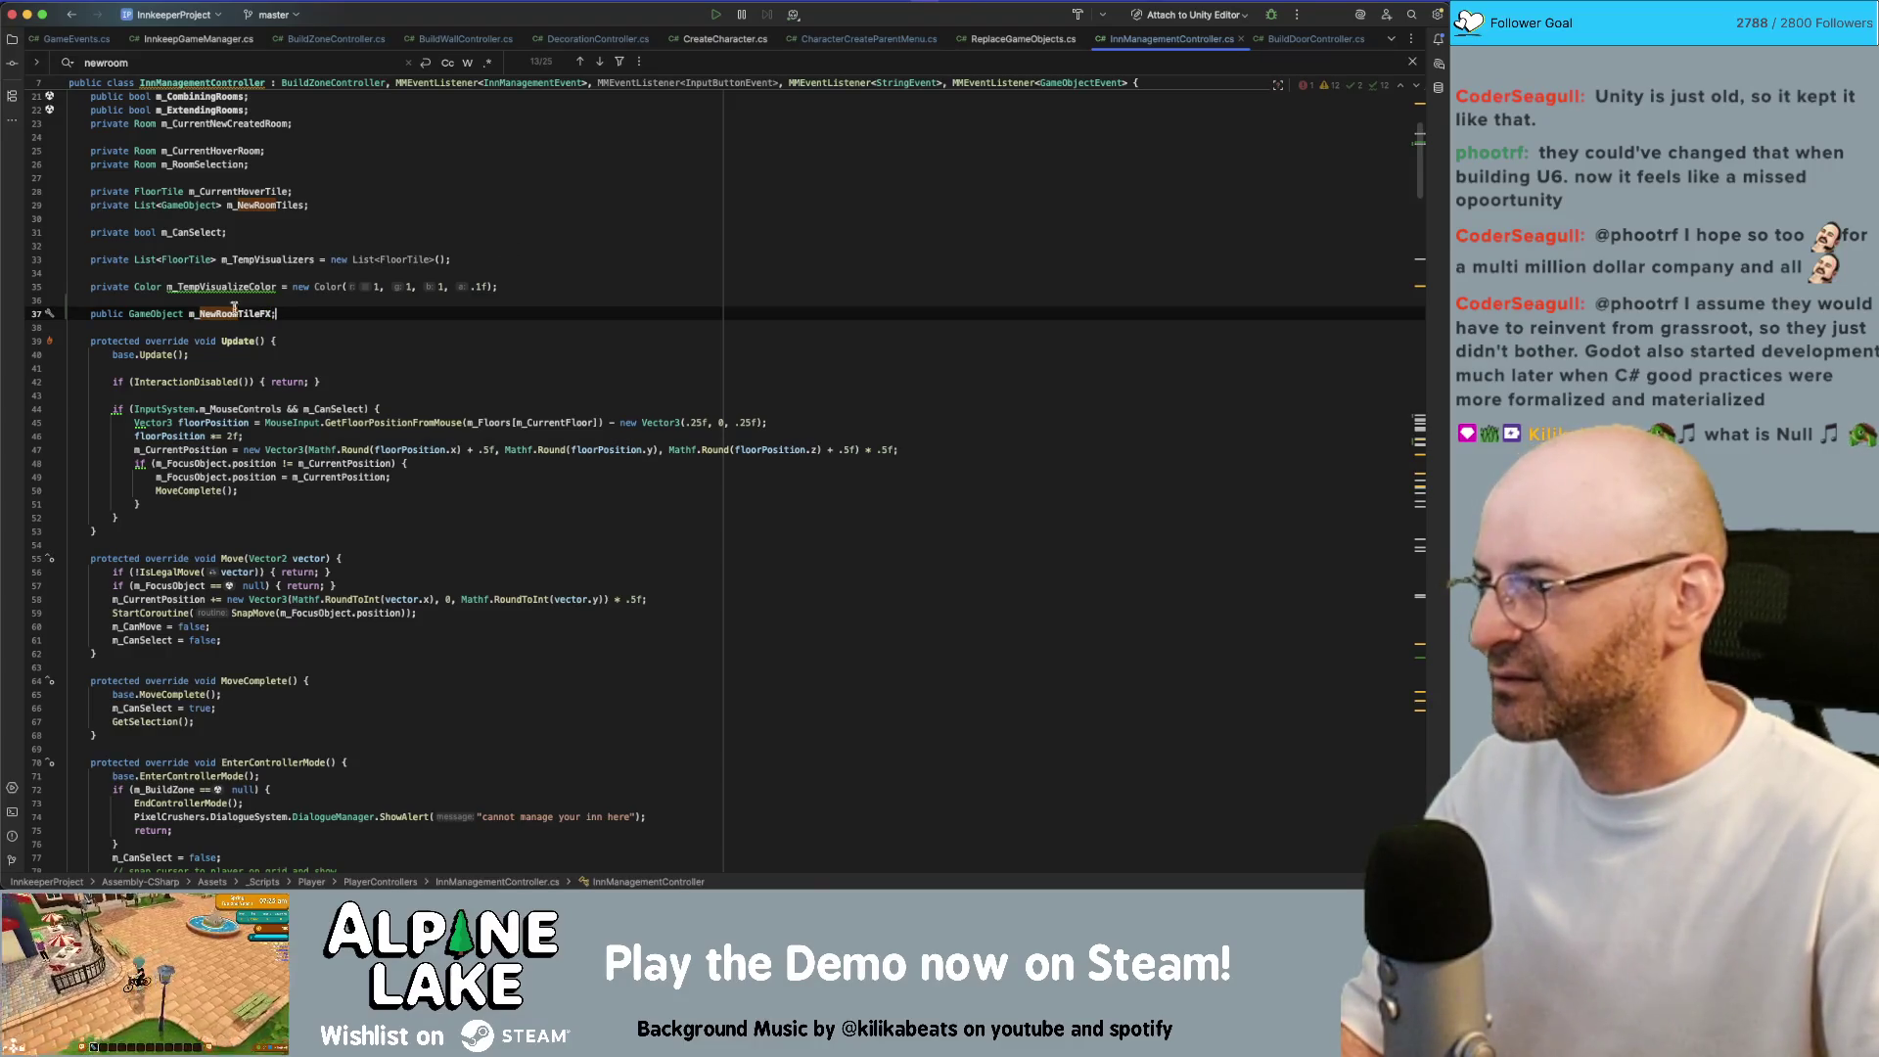
{"action": "scroll", "coordinate": [235, 307], "scroll_direction": "down", "scroll_amount": 20}
{"action": "scroll", "coordinate": [345, 339], "scroll_direction": "down", "scroll_amount": 20}
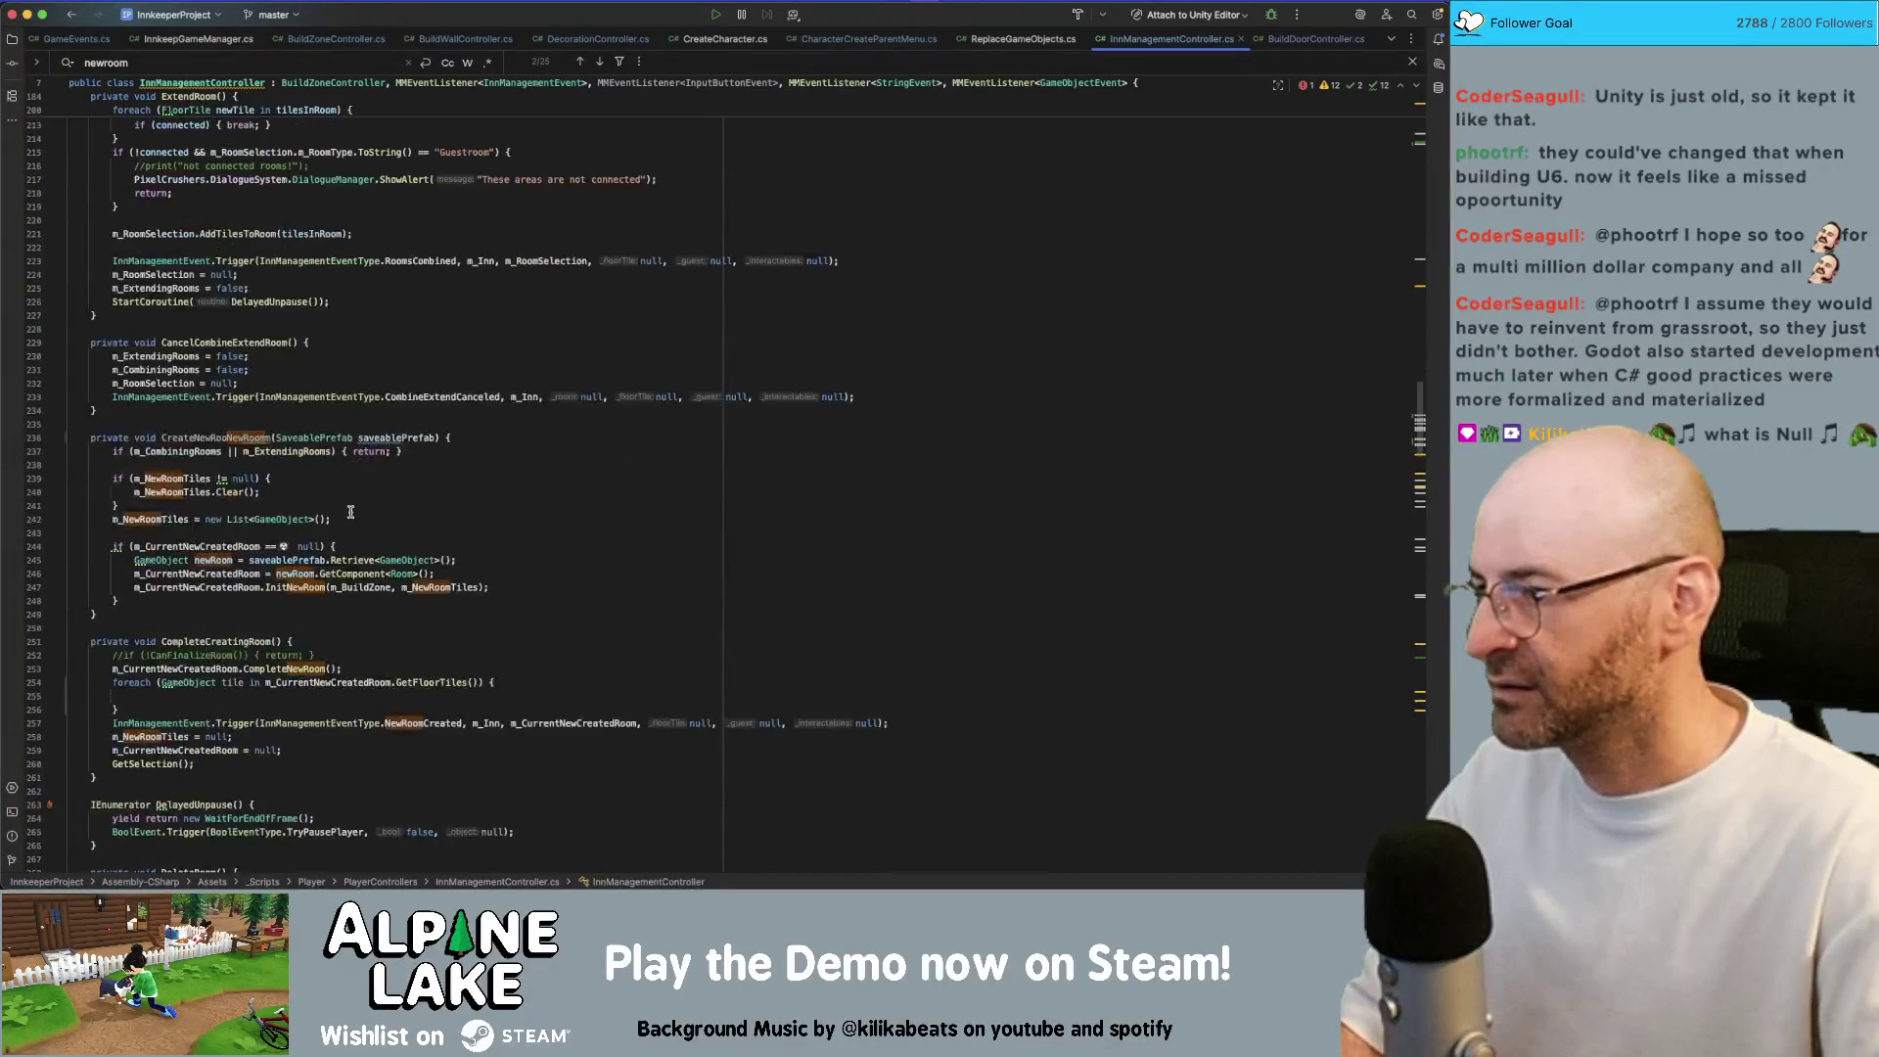
Start a SpawnSystem.m_Instance.Spawn(m_NewRoomTileFX call inside the GetFloorTiles foreach loop
{"action": "scroll", "coordinate": [351, 512], "scroll_direction": "down", "scroll_amount": 5}
{"action": "left_click", "coordinate": [342, 464]}
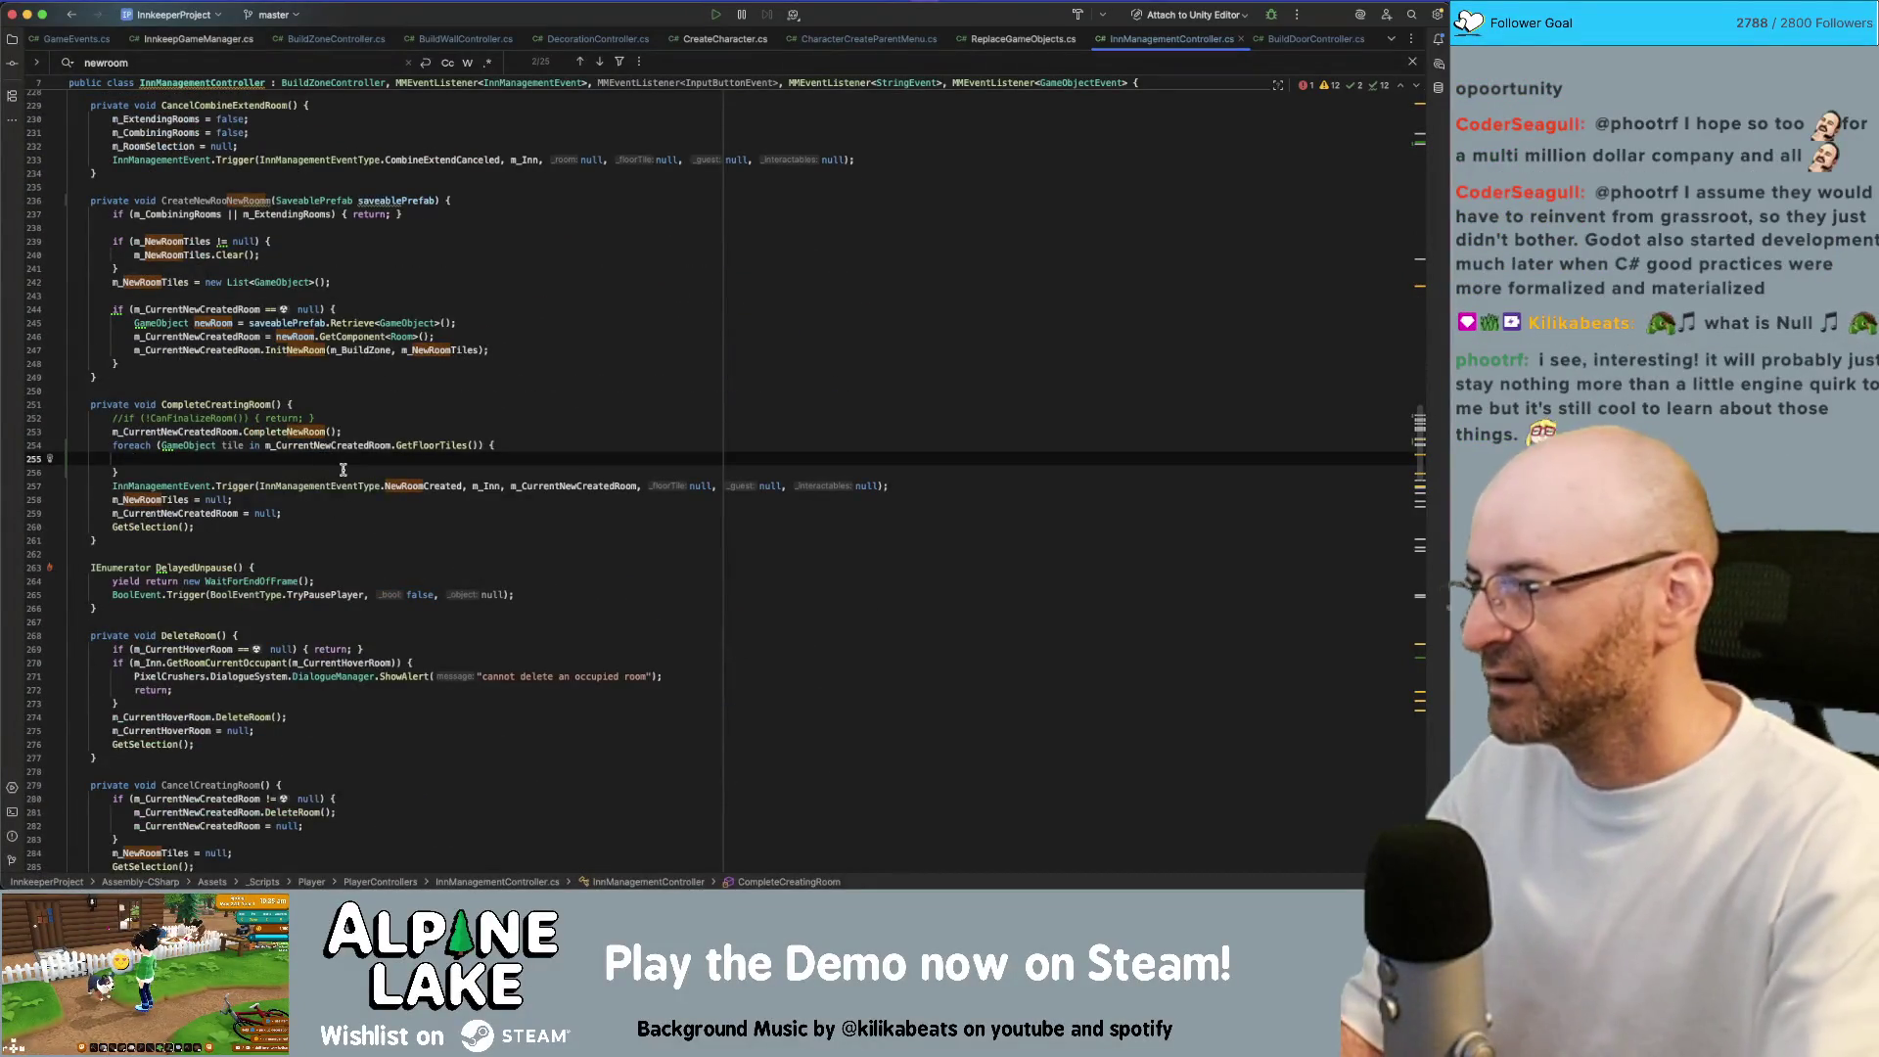
{"action": "type", "text": "SpawnSystem"}
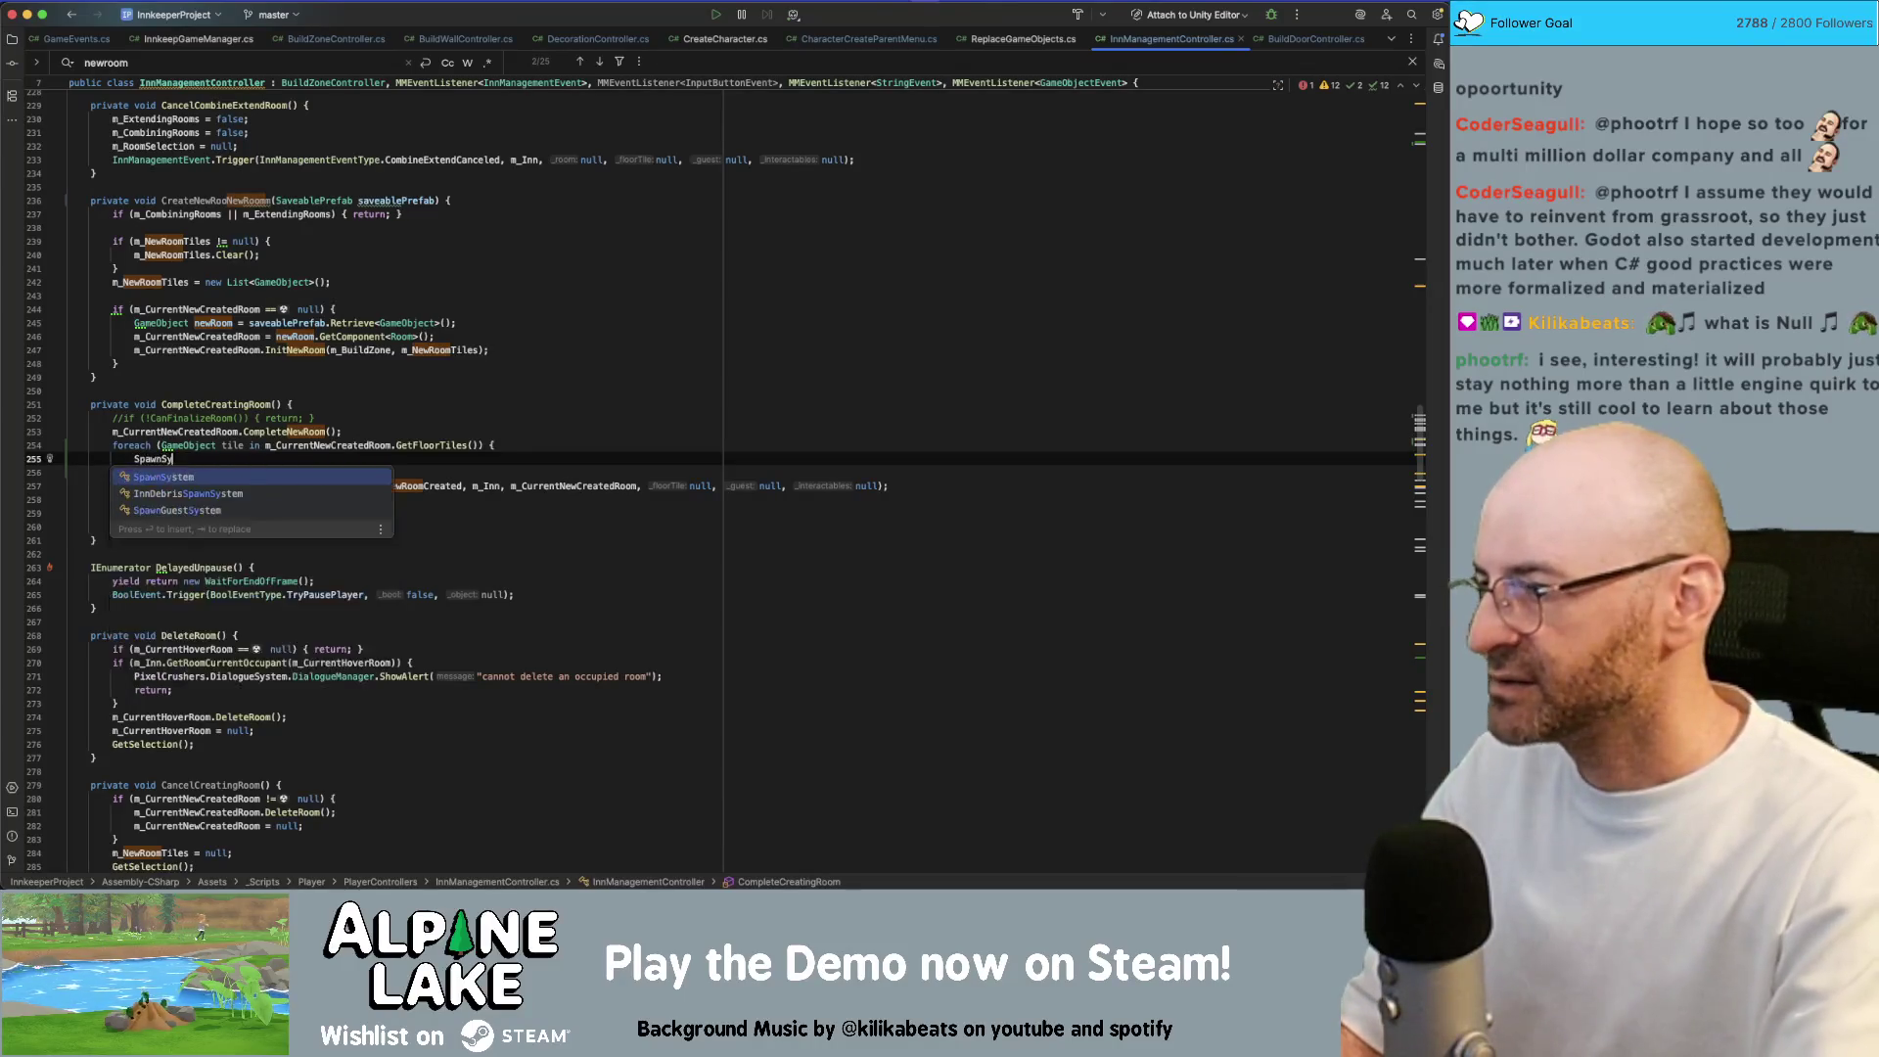
{"action": "key", "text": "Return"}
{"action": "type", "text": ".m_Instance.Sp"}
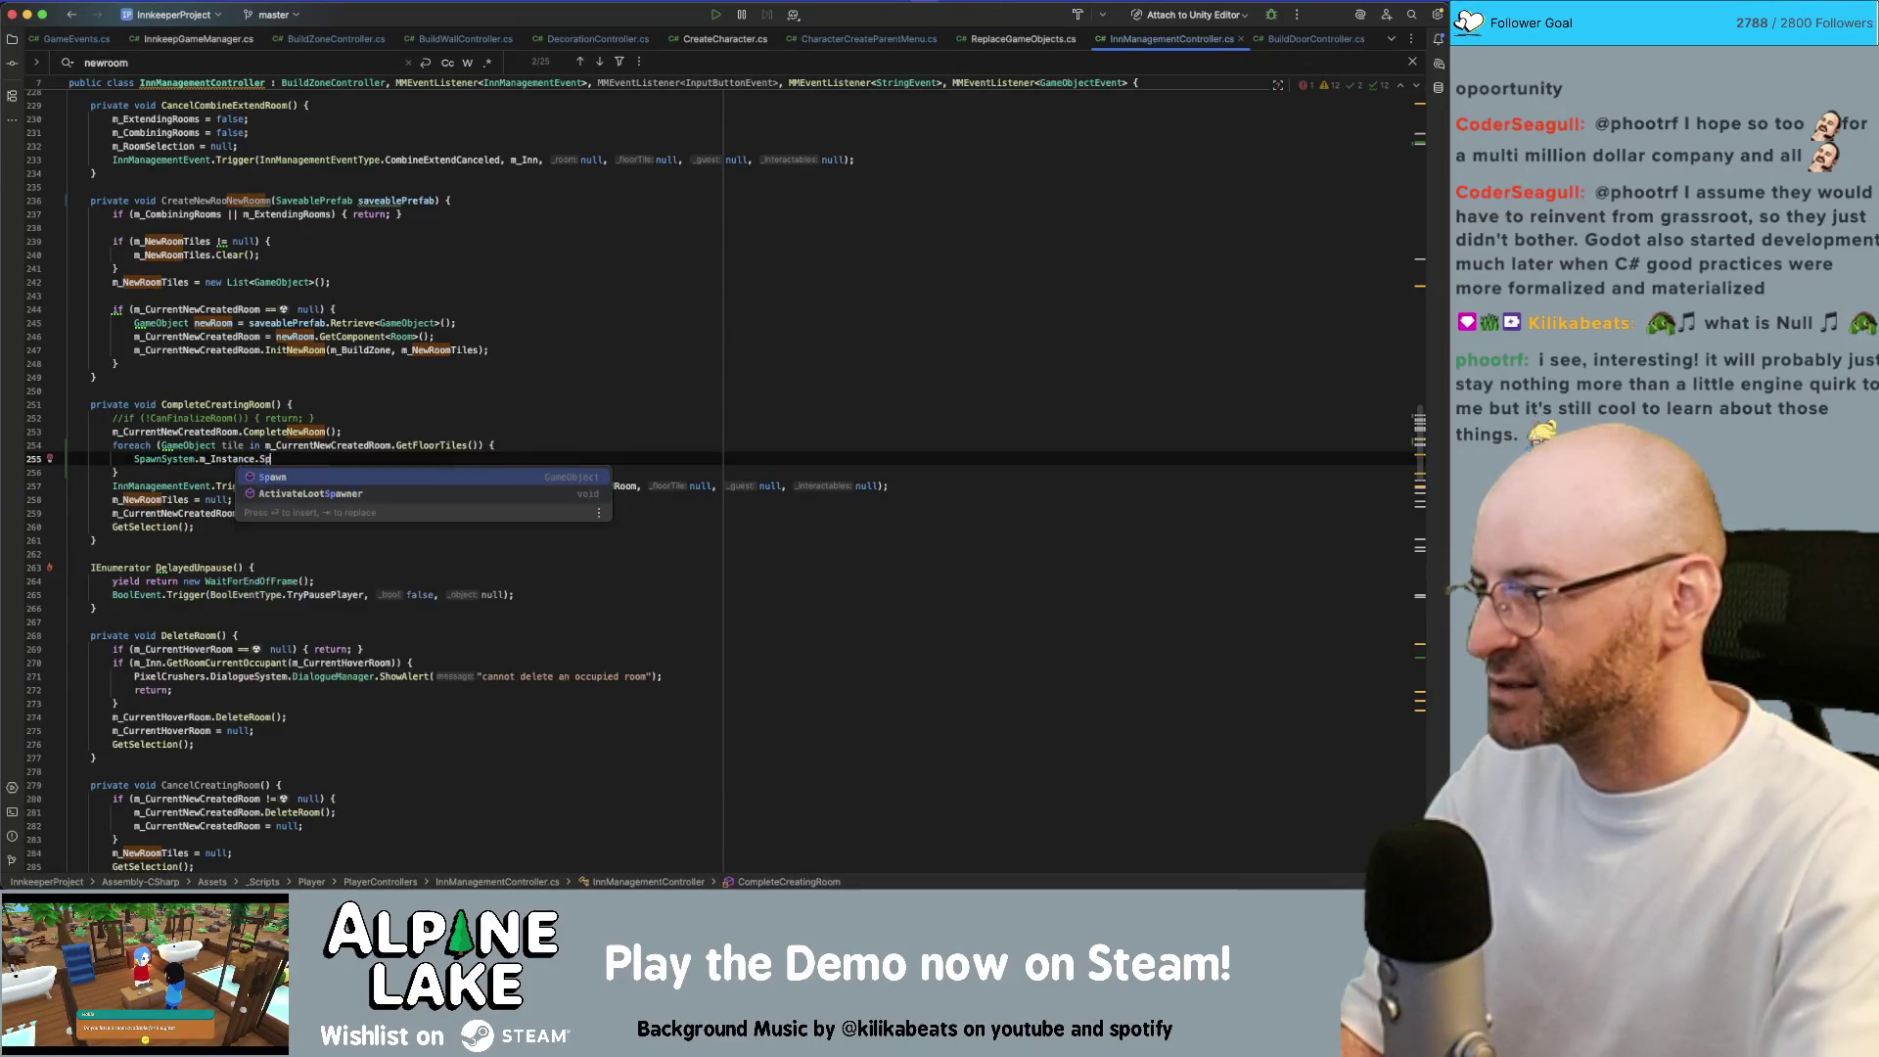
{"action": "key", "text": "Return"}
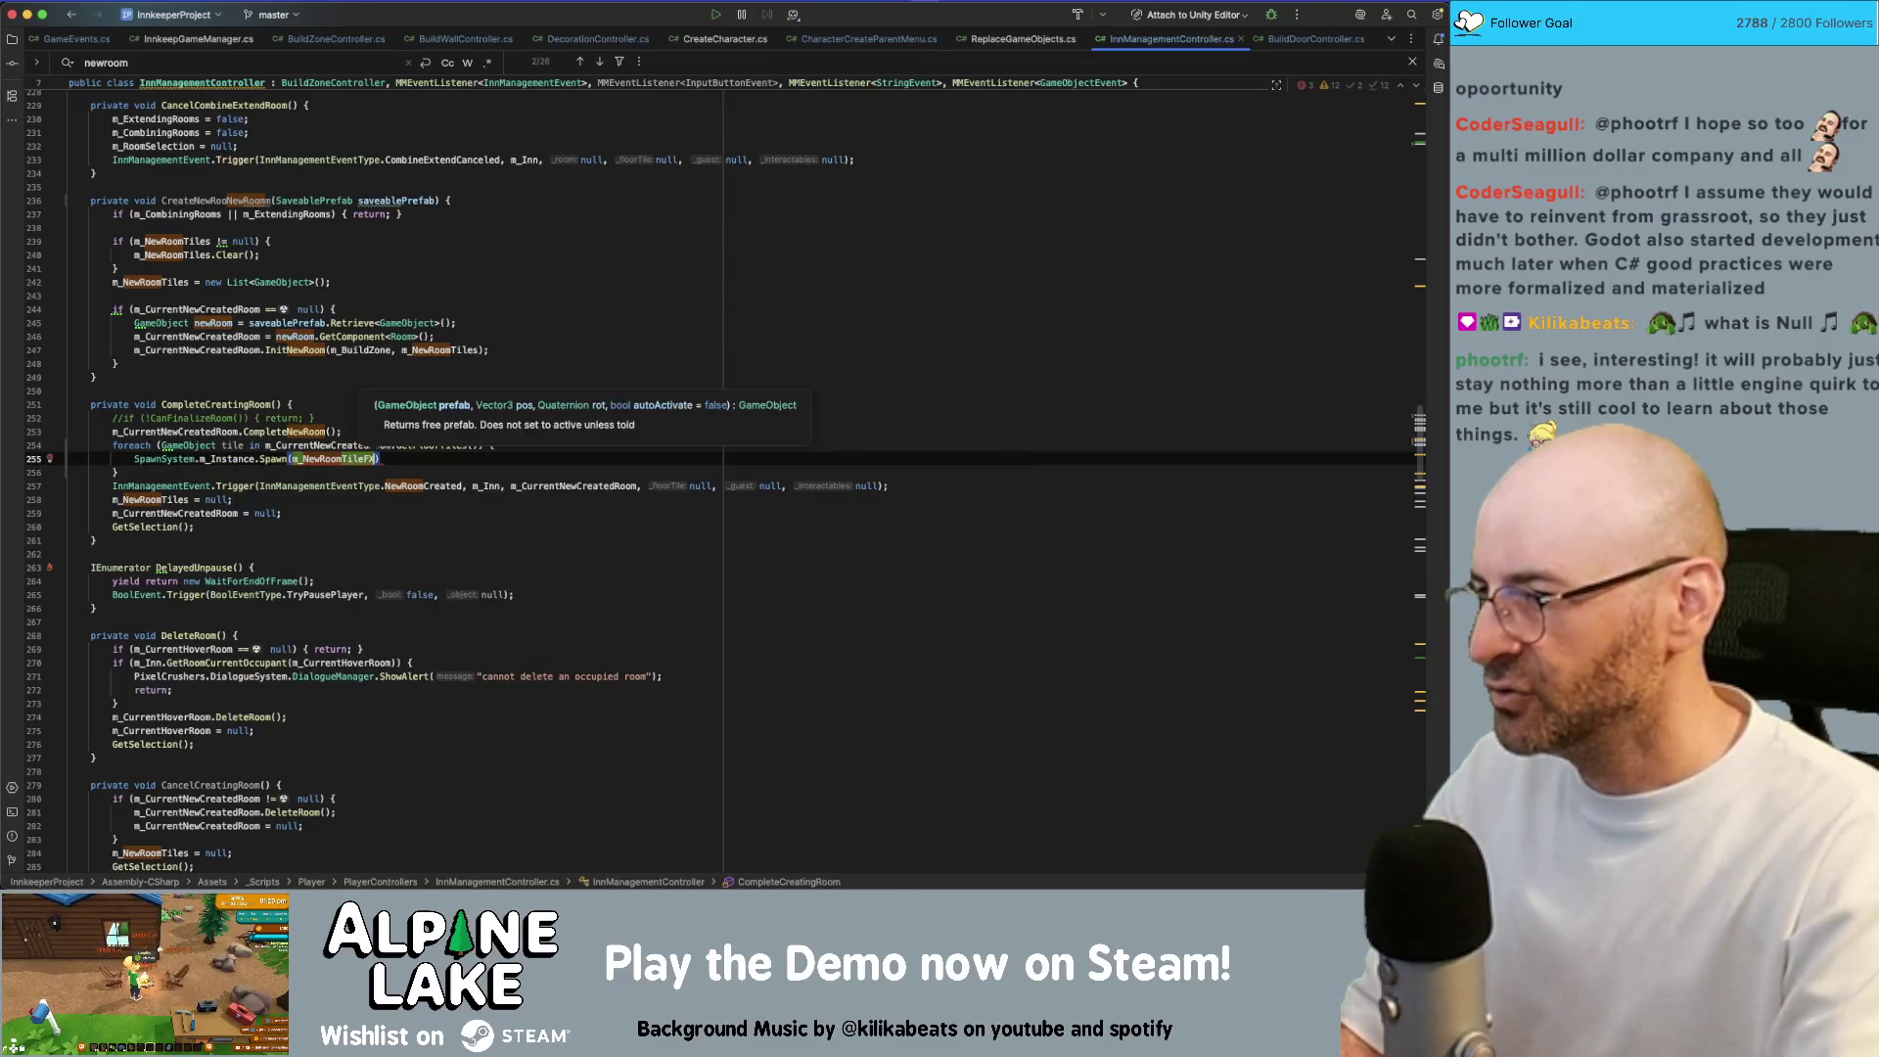
Finish the call with tile.transform.position, Quaternion.identity and true, then save the script
{"action": "type", "text": ", "}
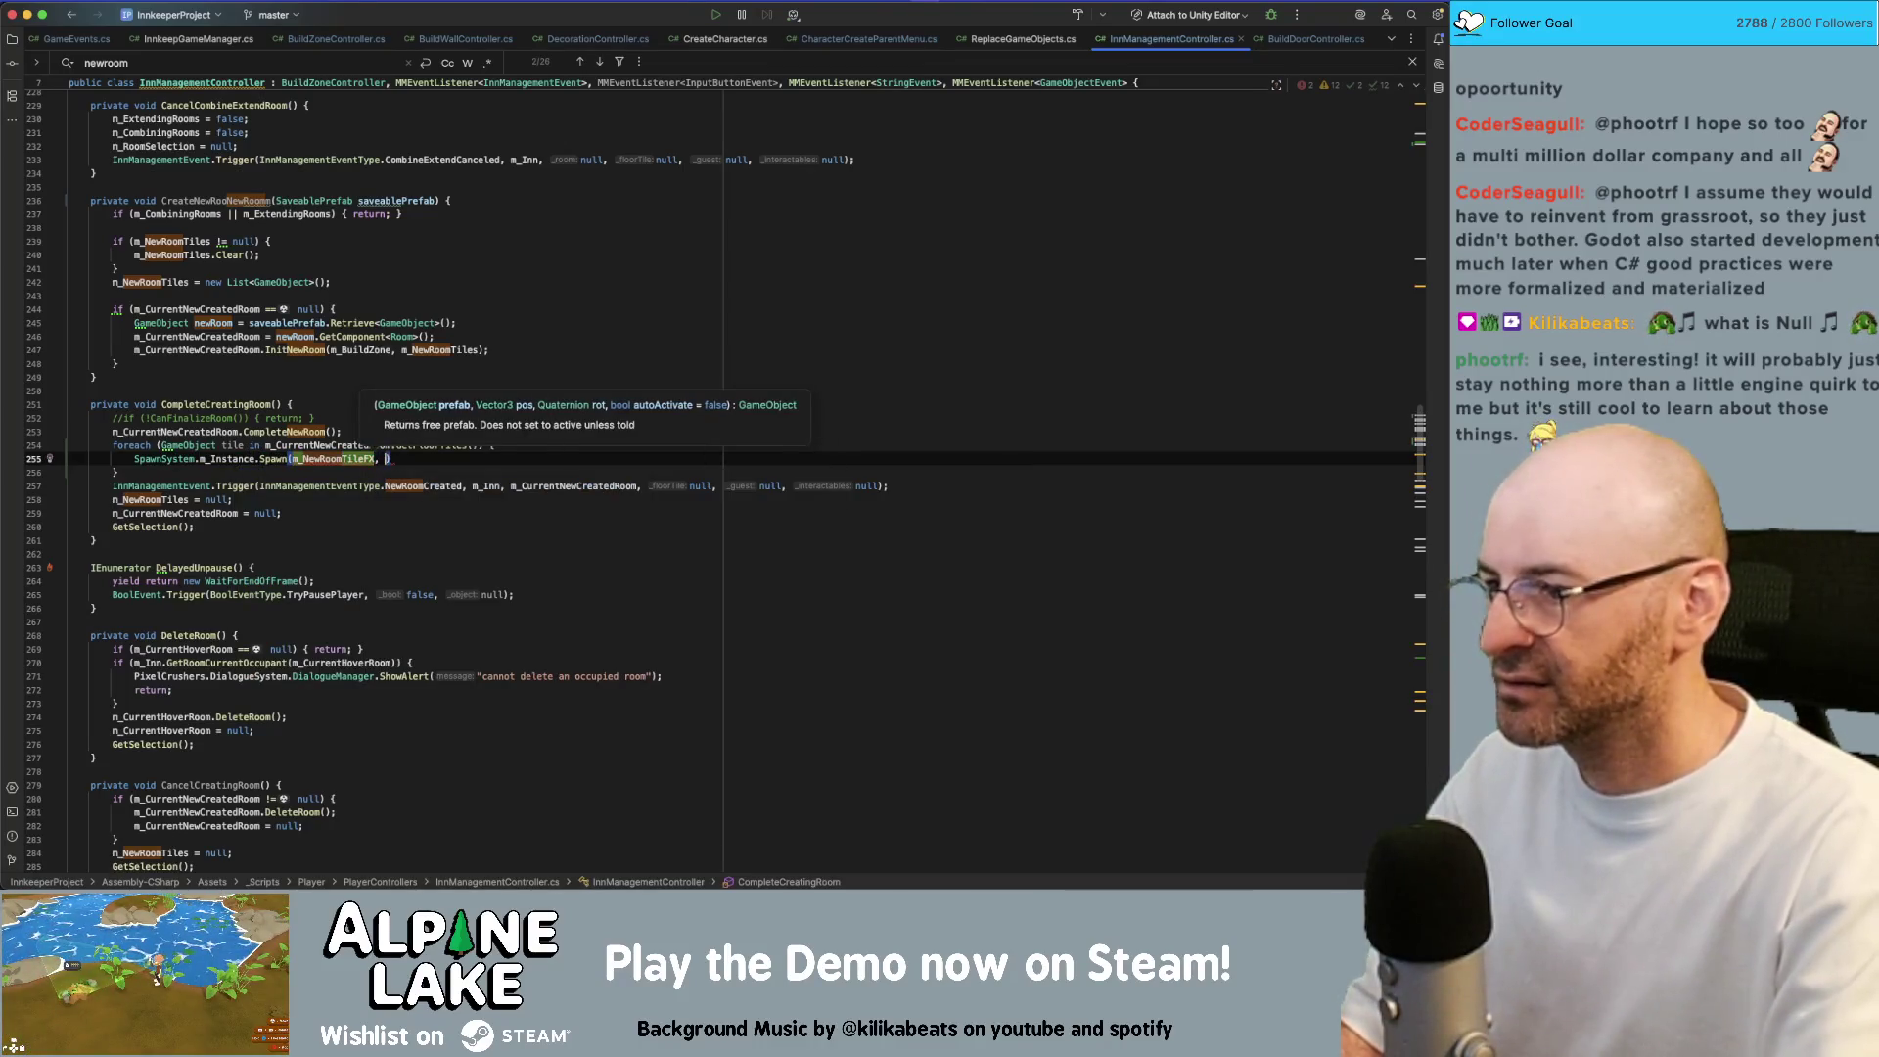
{"action": "type", "text": "tile.transform.pos"}
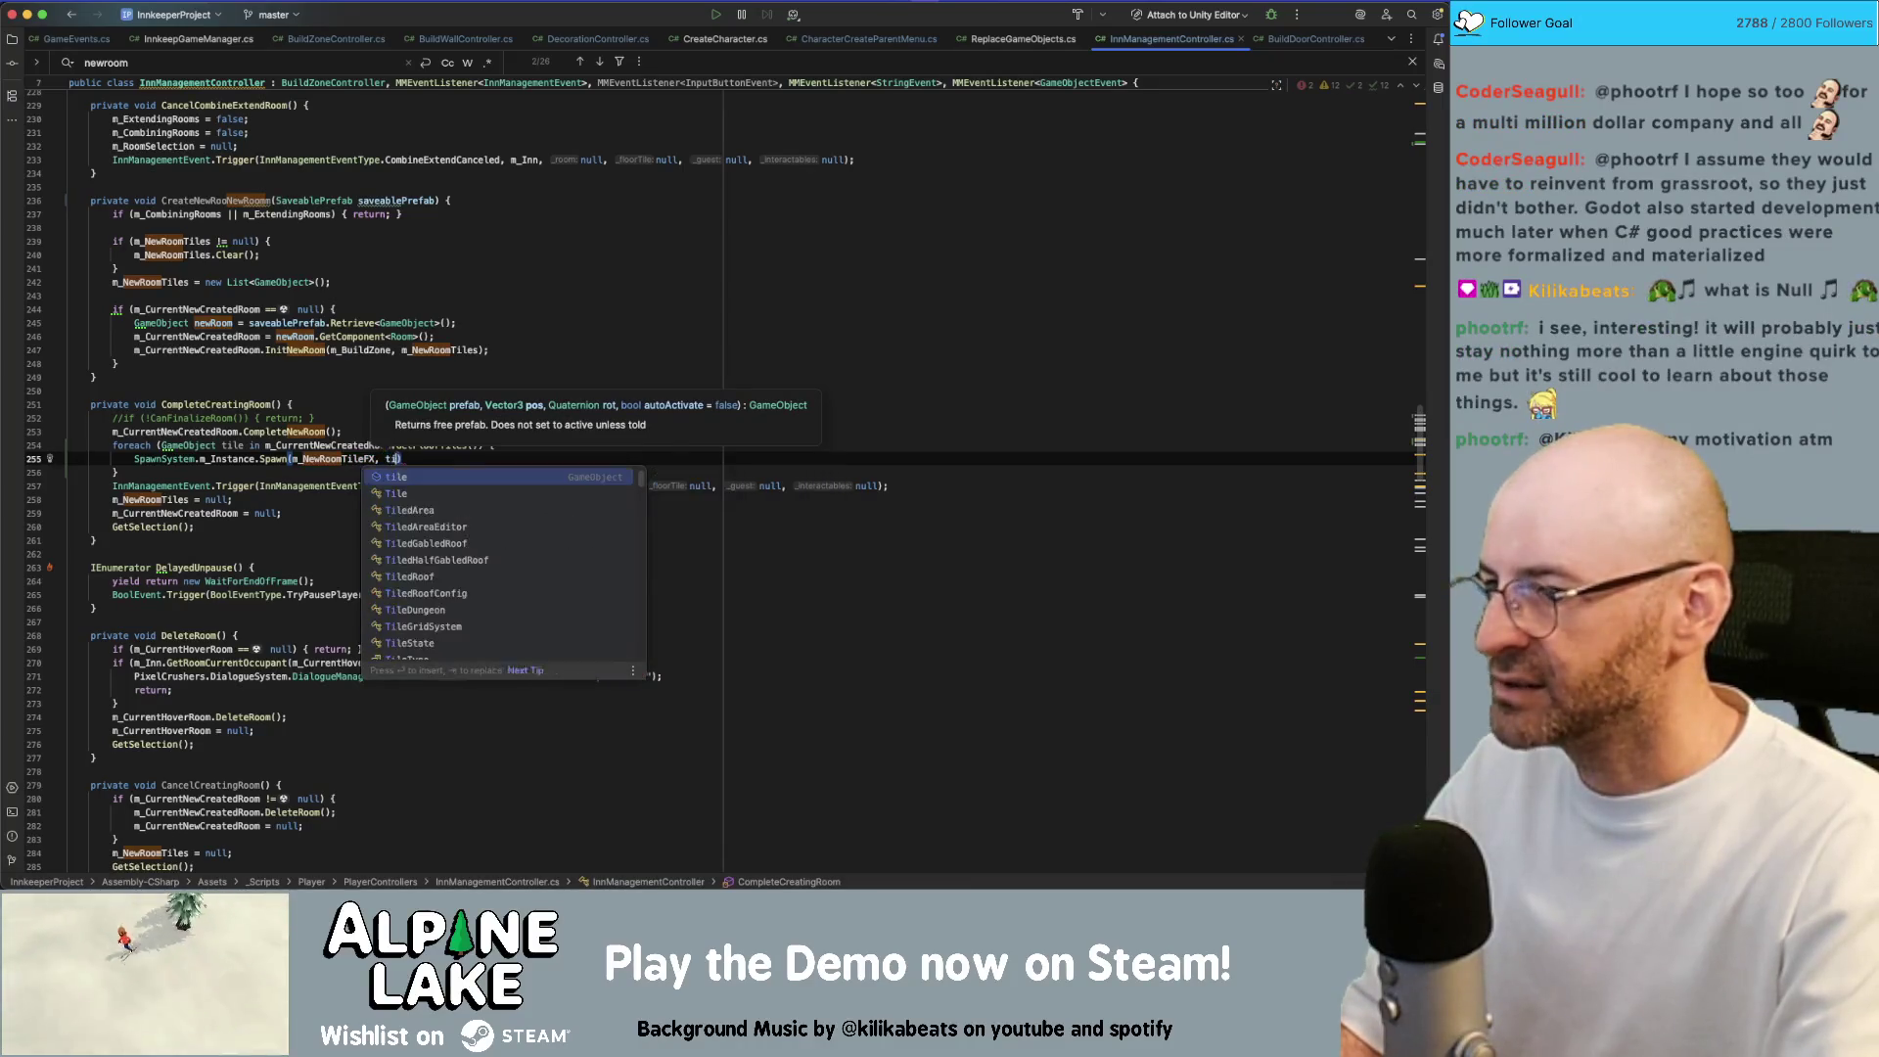
{"action": "key", "text": "Return"}
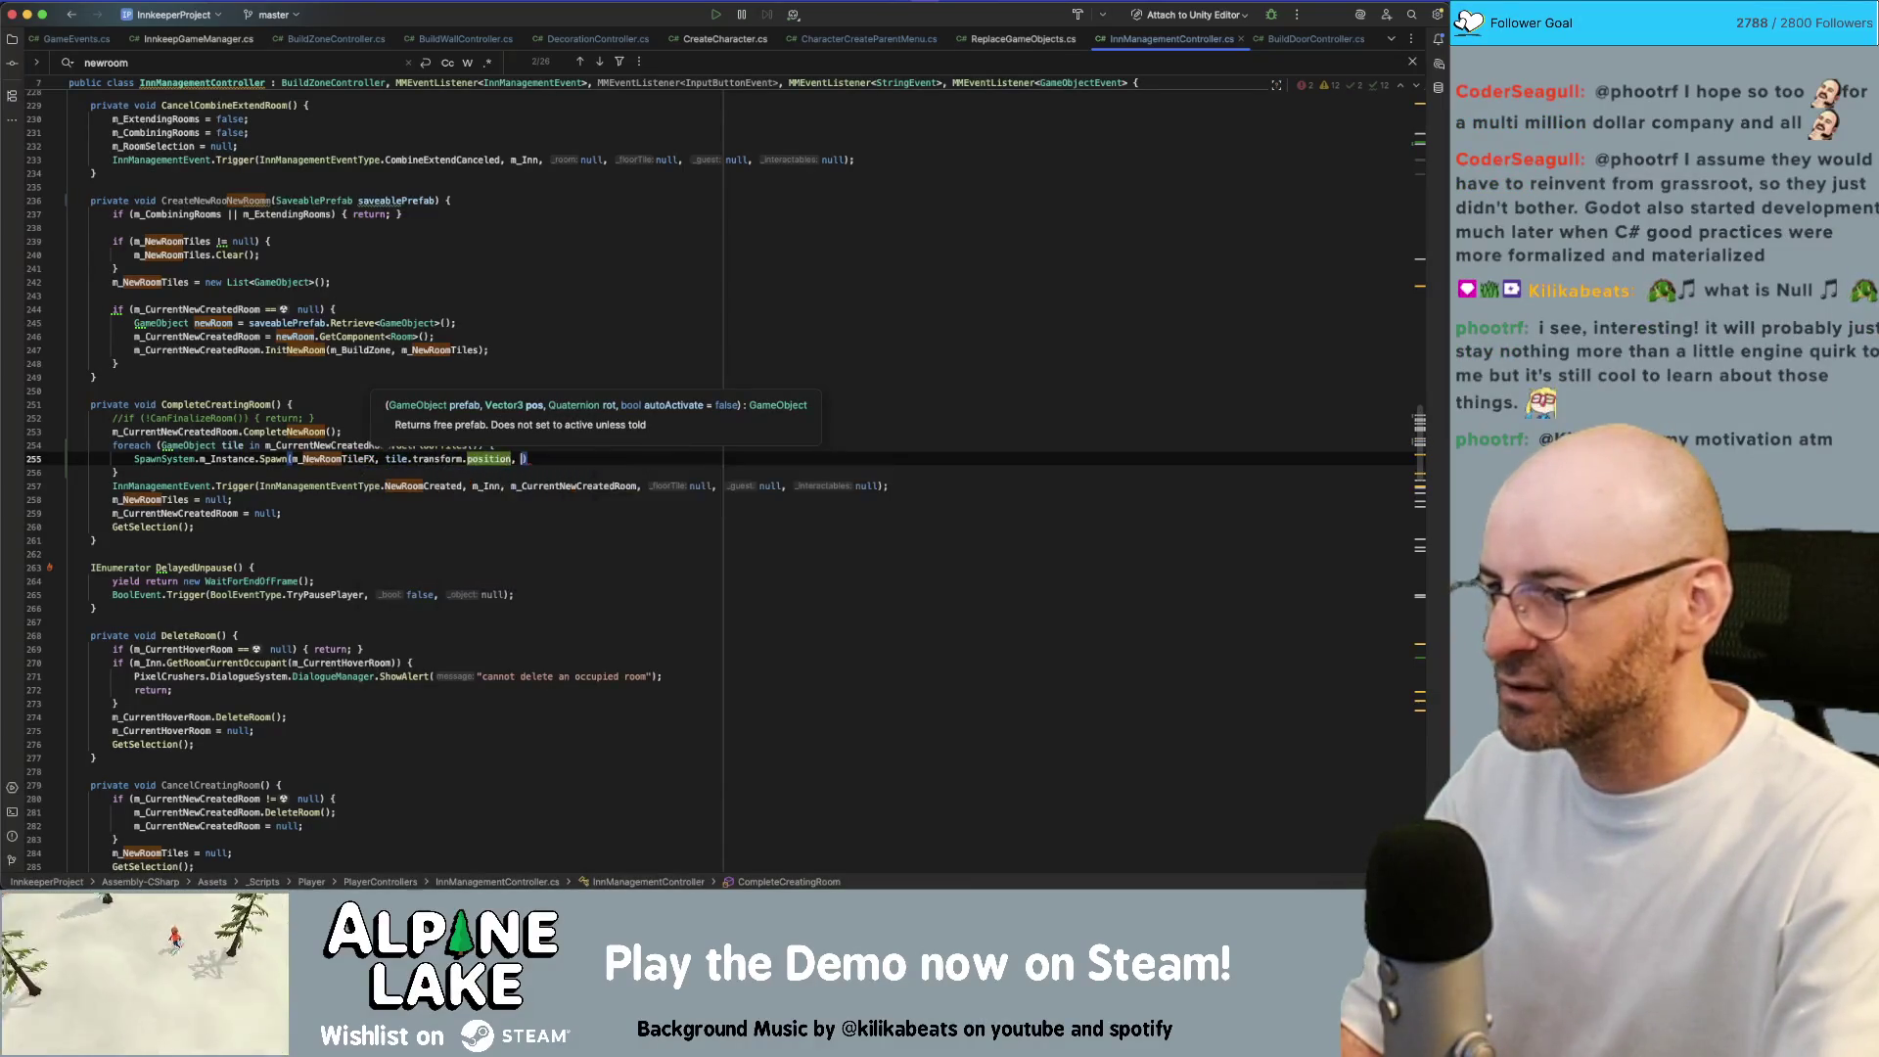
{"action": "type", "text": ", Quaternion.i"}
{"action": "key", "text": "Return"}
{"action": "type", "text": ", "}
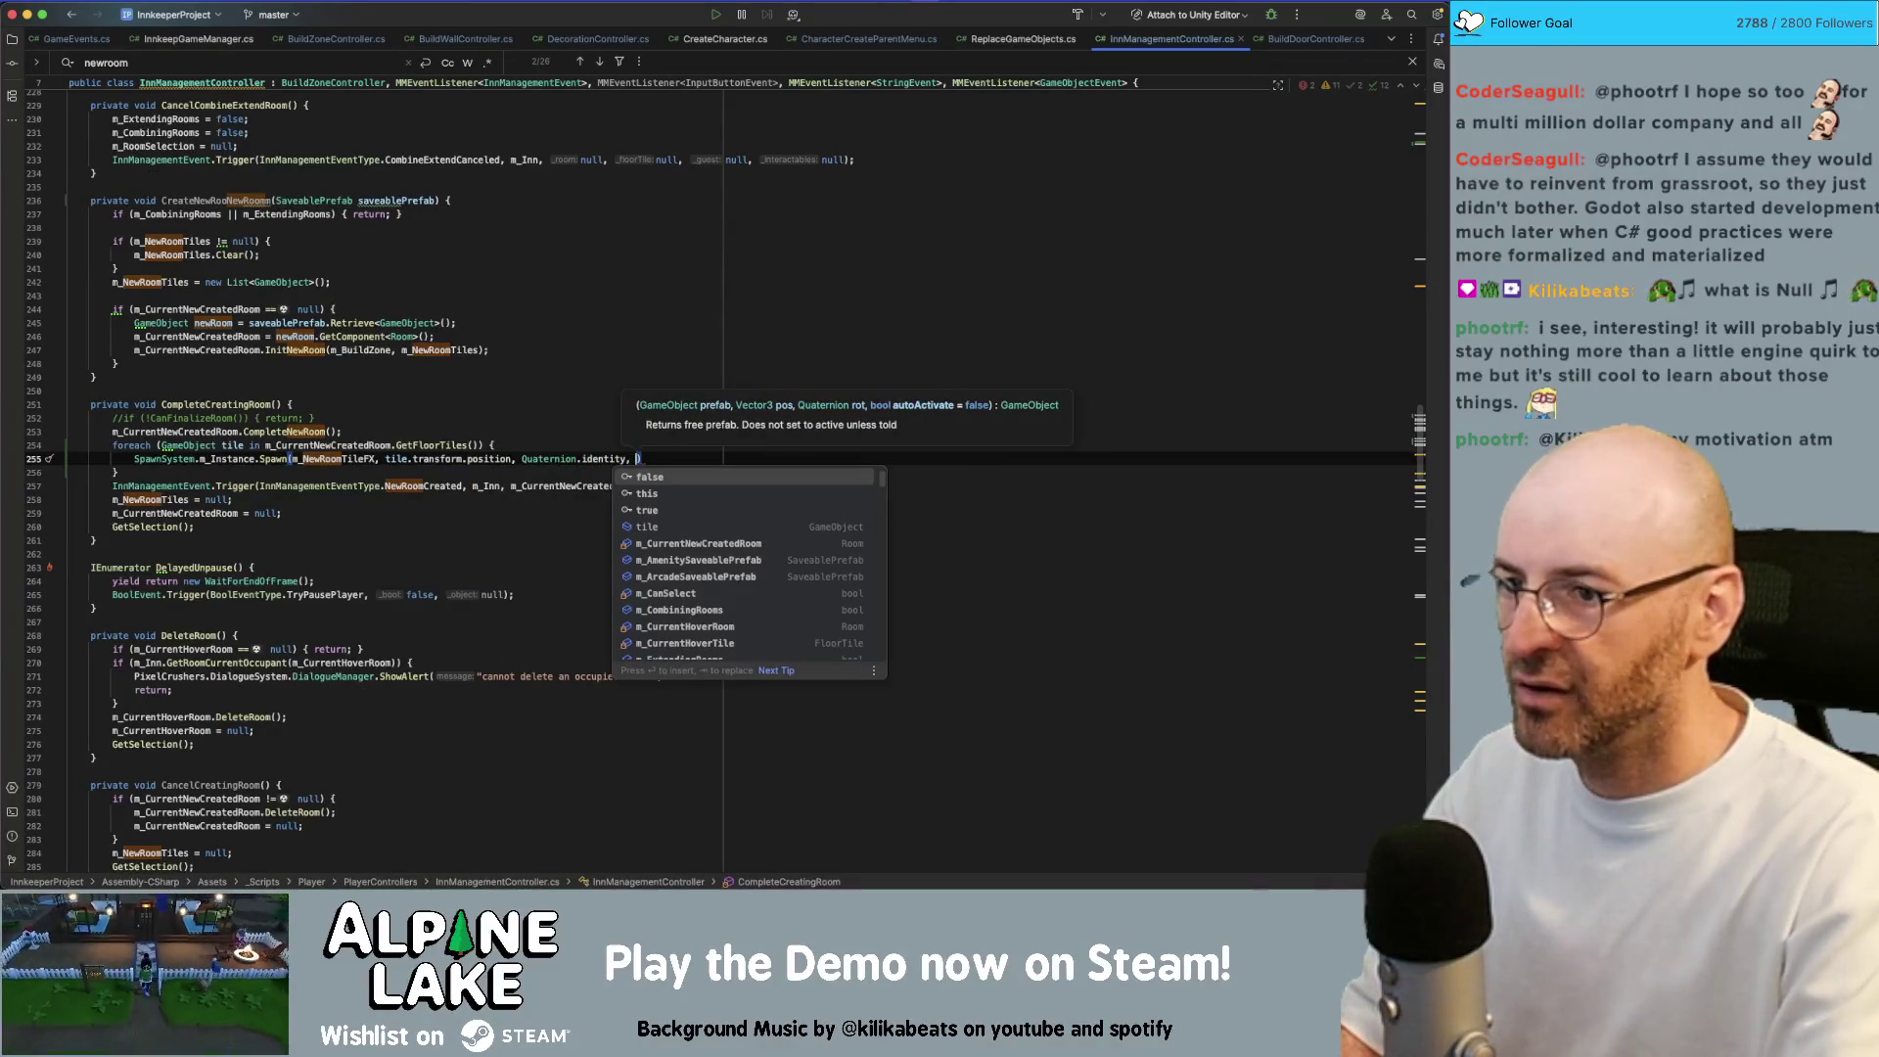
{"action": "type", "text": "true);"}
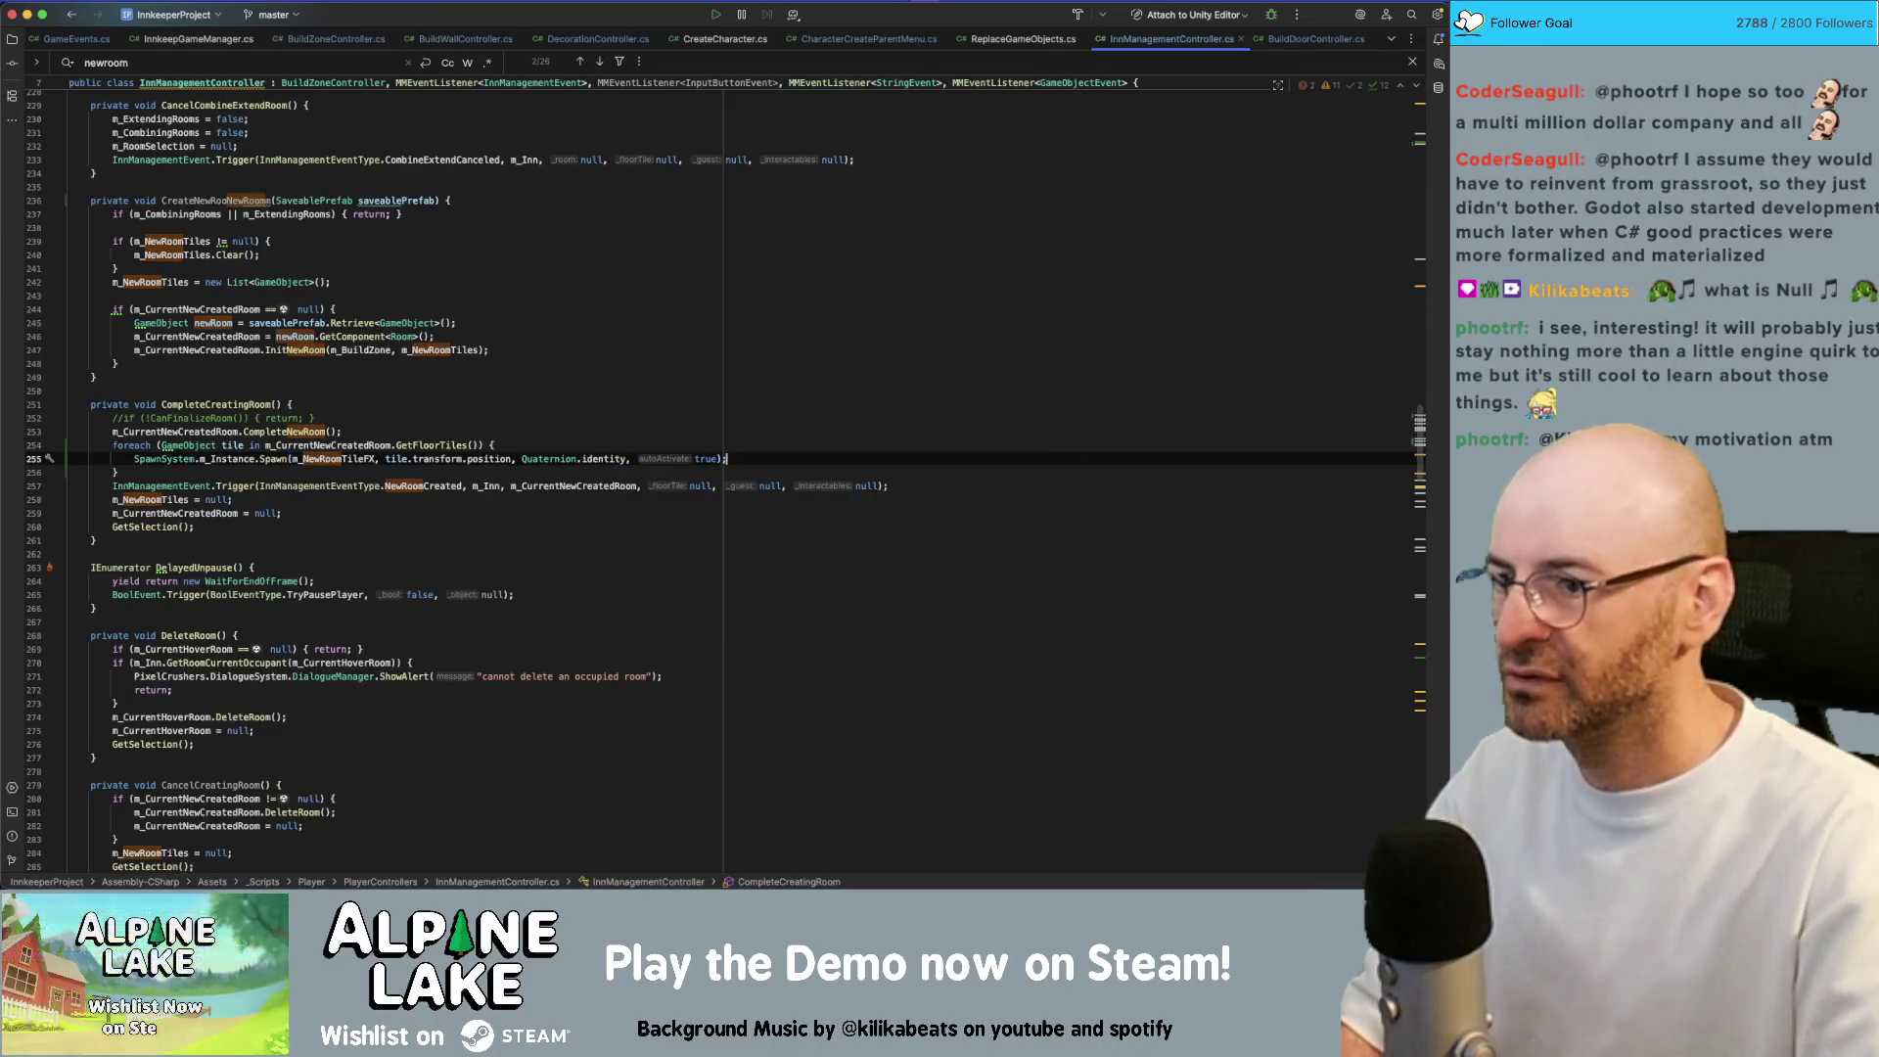
{"action": "key", "text": "super+Tab"}
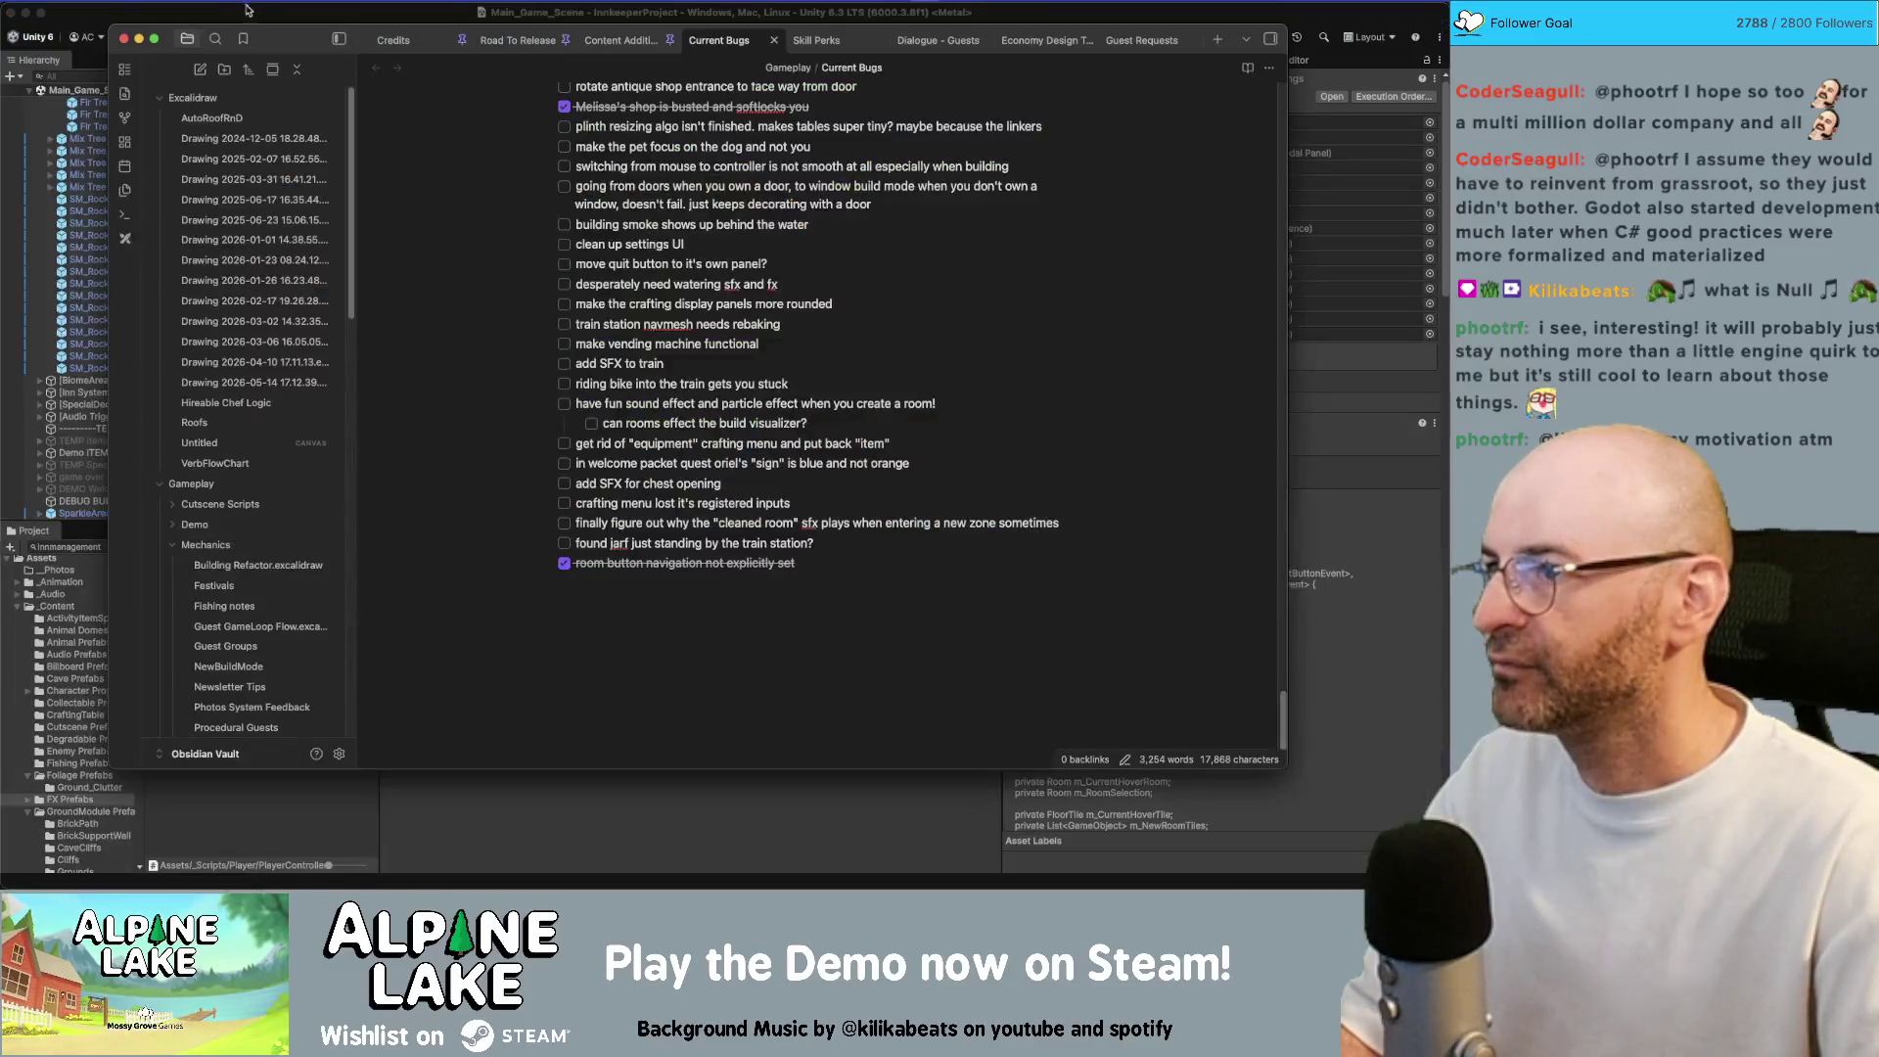
{"action": "left_click", "coordinate": [246, 10]}
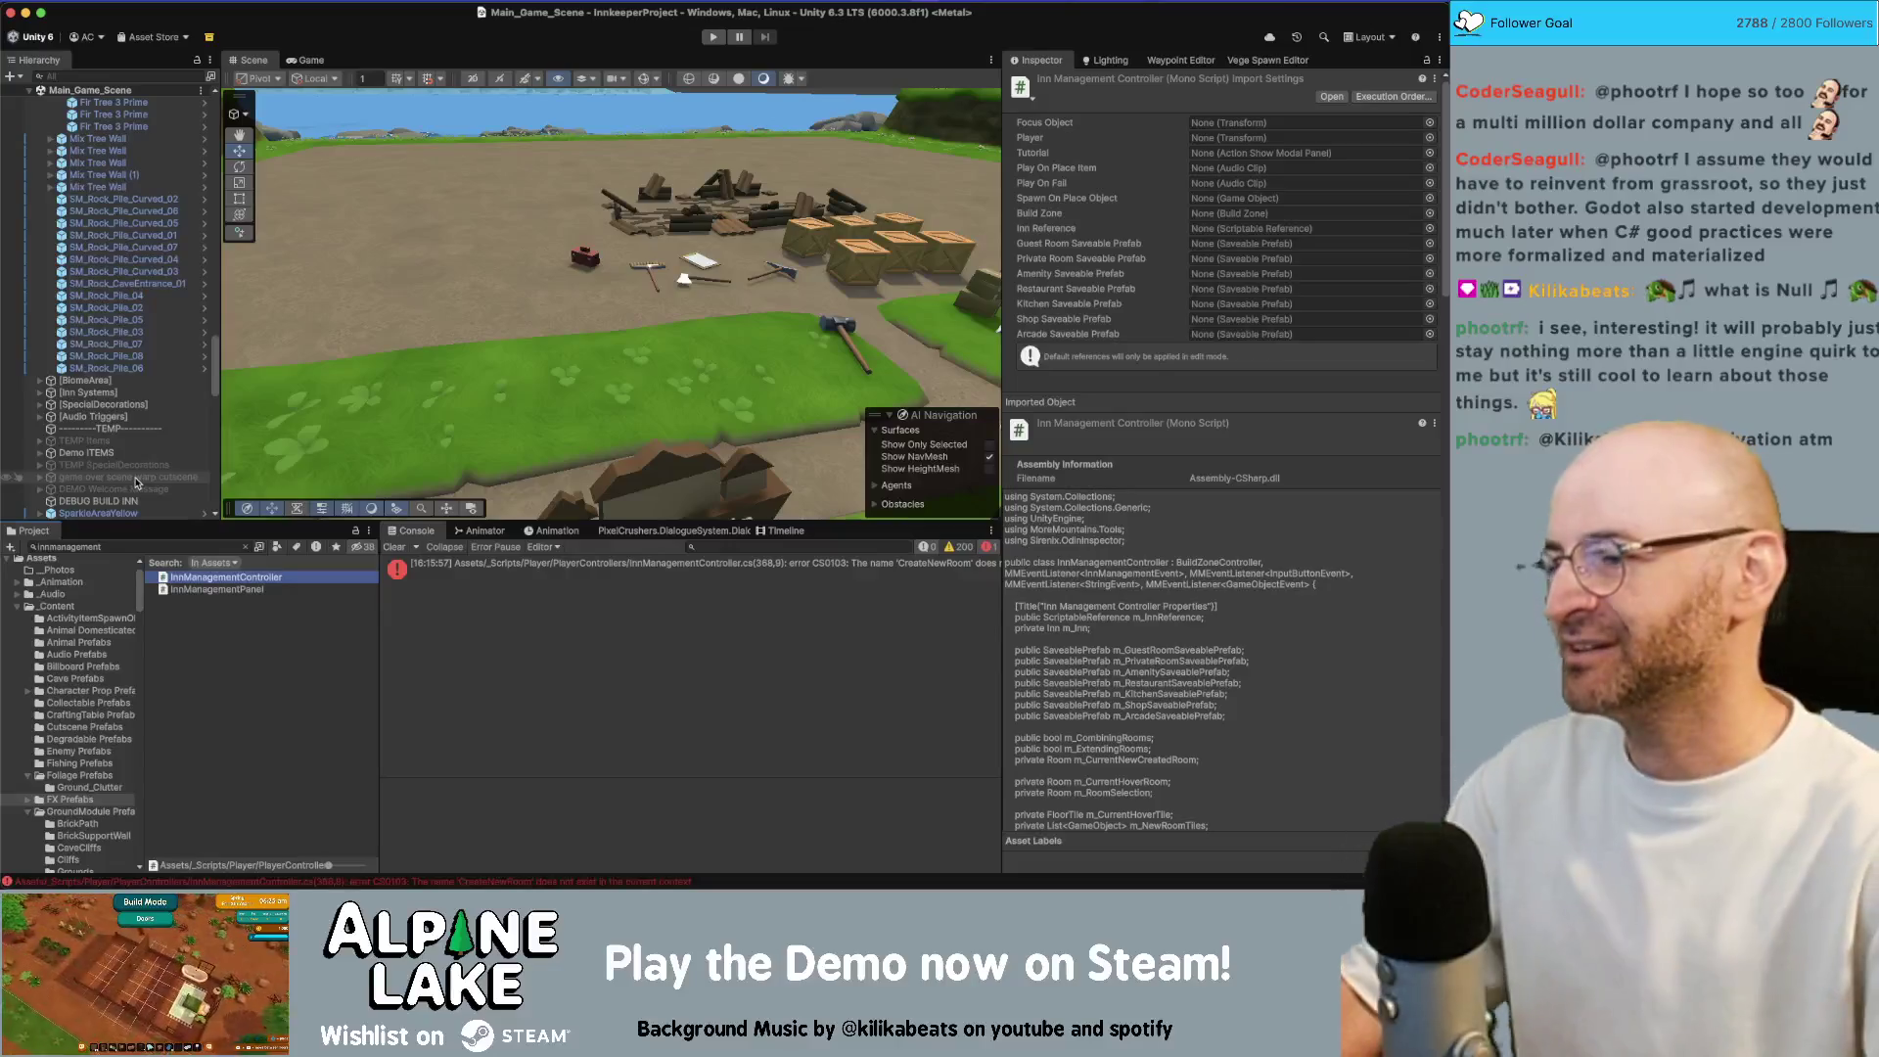
Search the Project window for 'poof pool' to list the existing pool assets
{"action": "left_click", "coordinate": [116, 545]}
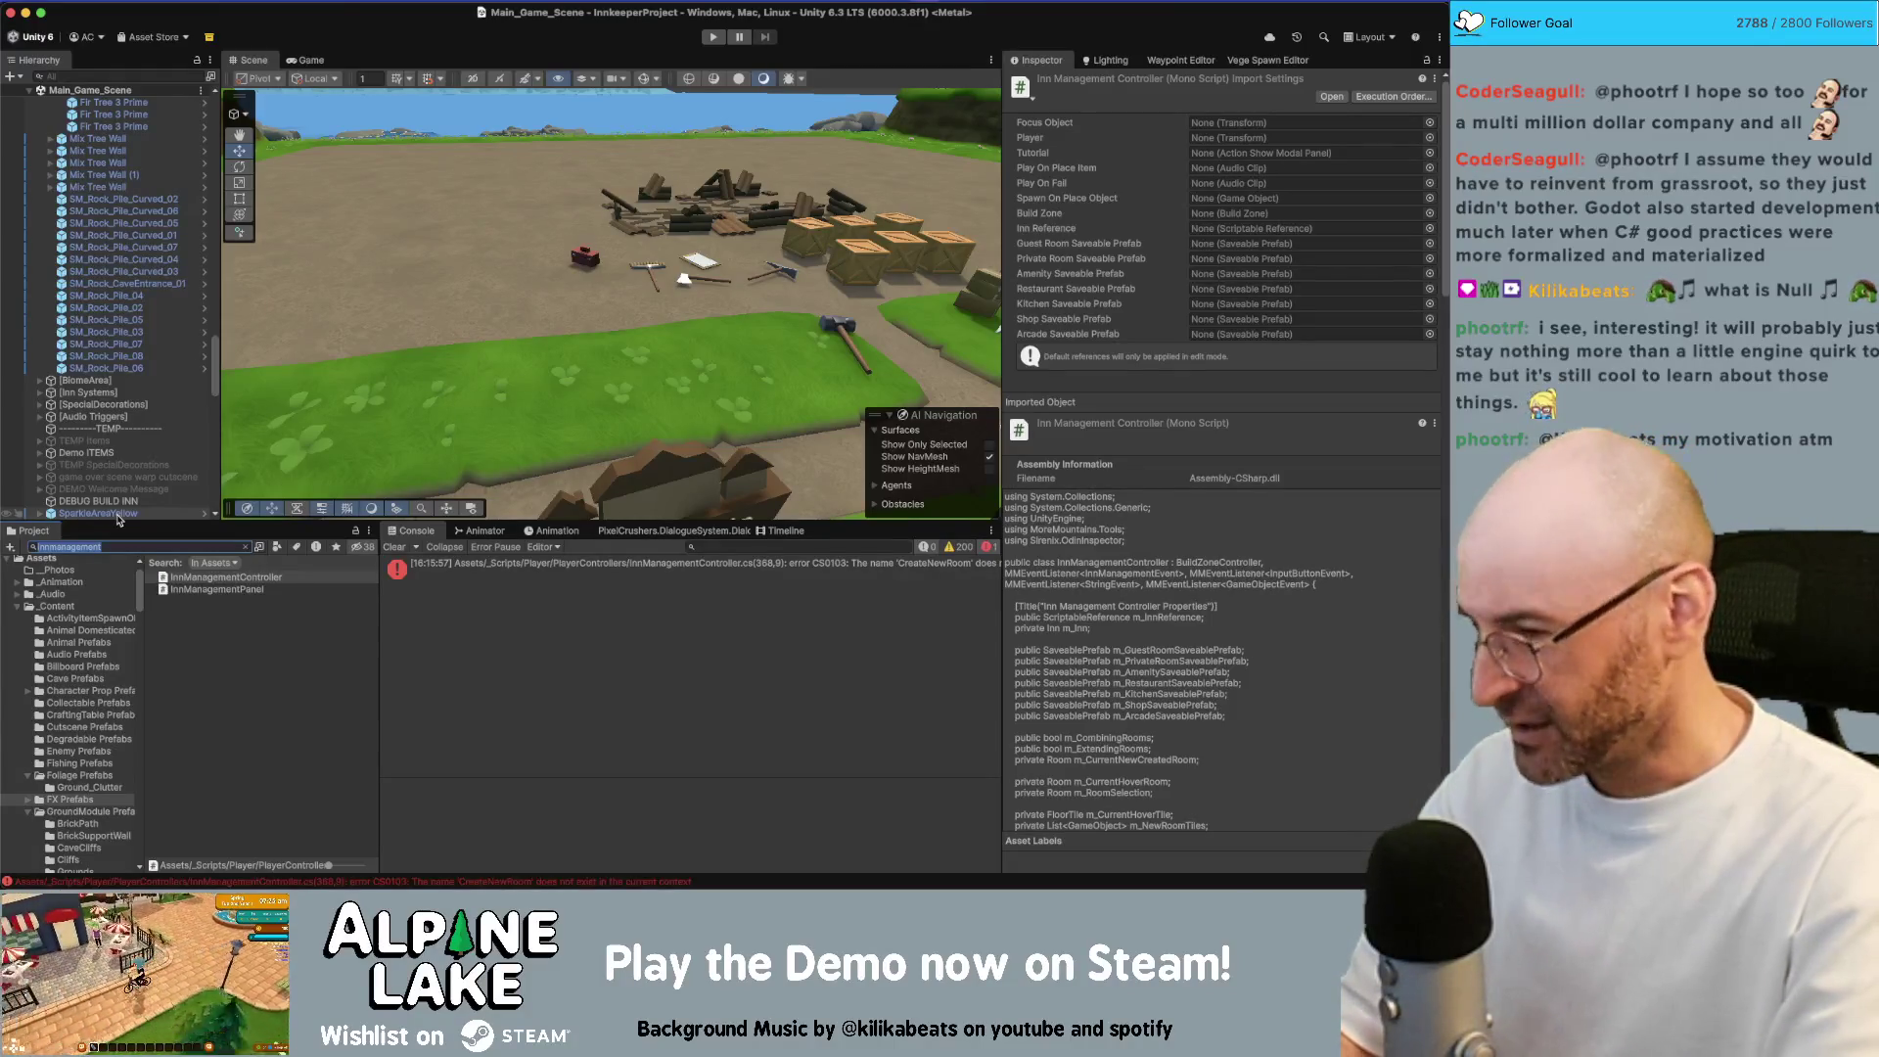
Duplicate the Decor Poof Pool asset and rename the copy New Room Sparkle Pool
{"action": "type", "text": "pool pool"}
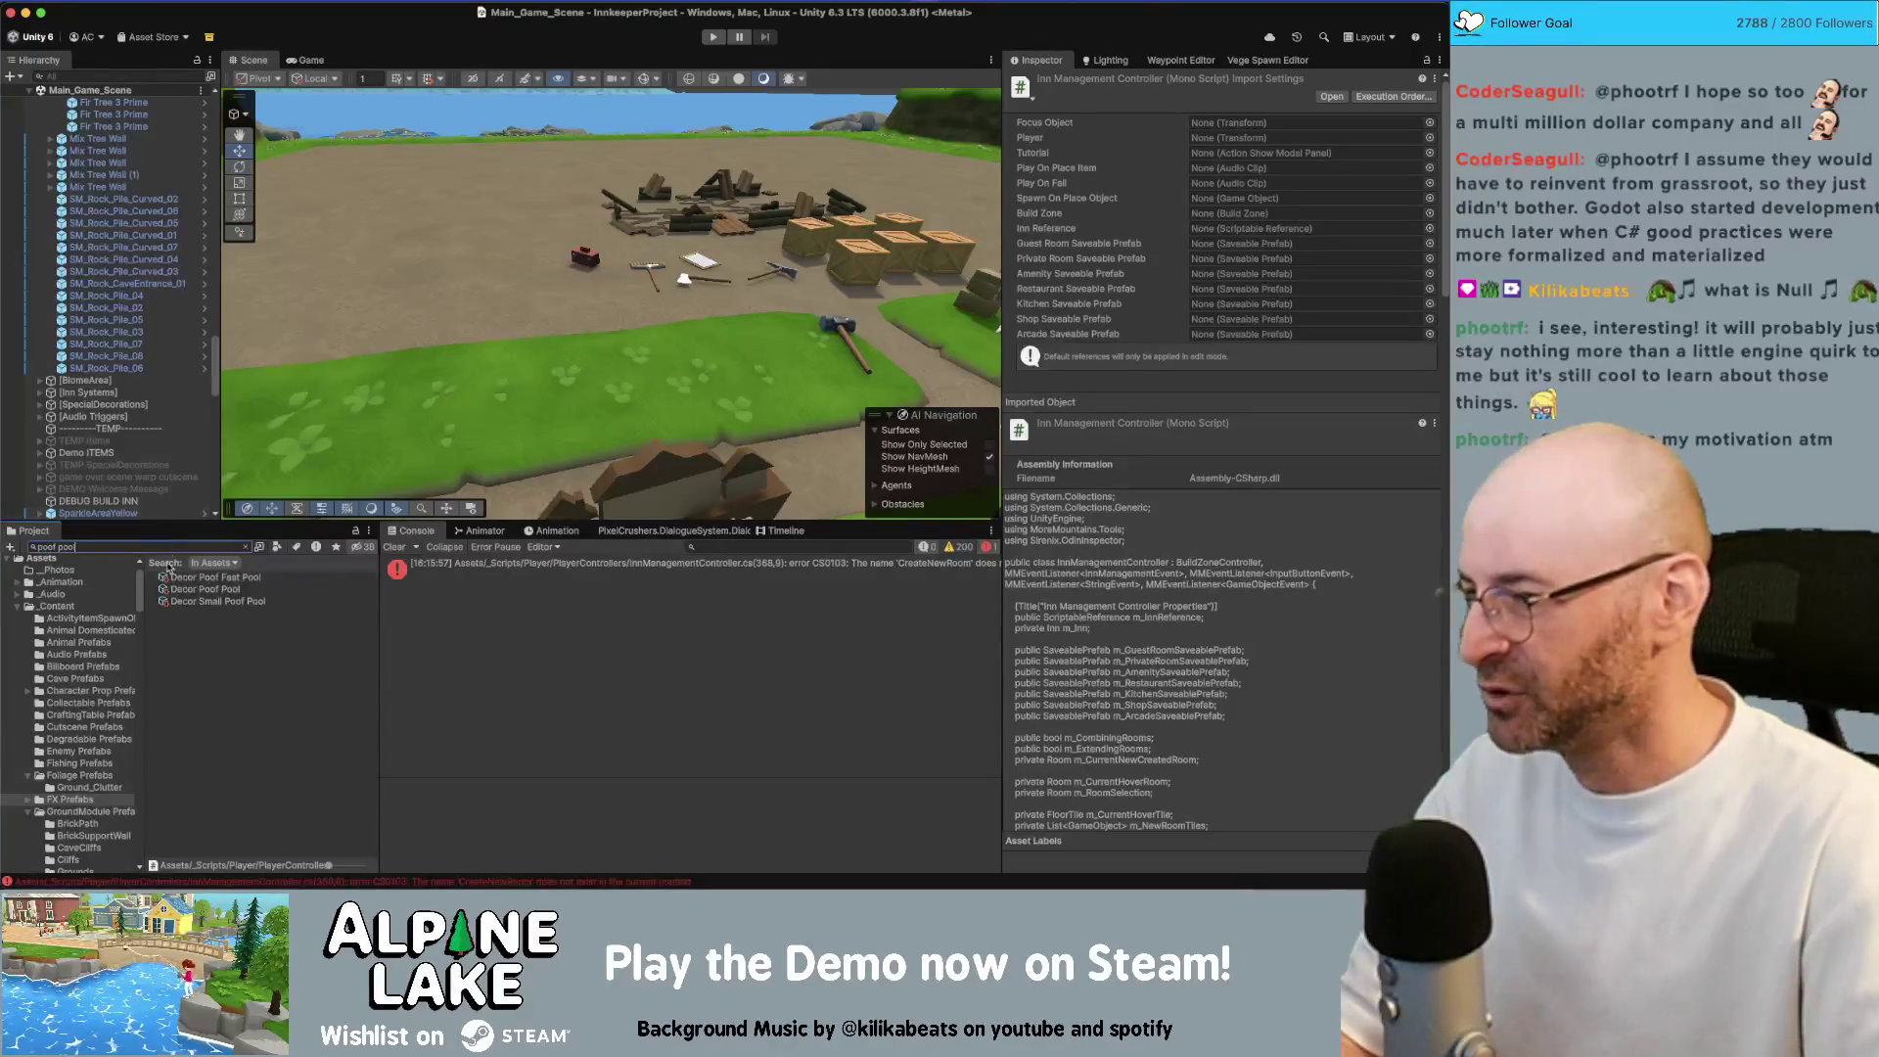
{"action": "left_click", "coordinate": [235, 588]}
{"action": "left_click", "coordinate": [236, 602]}
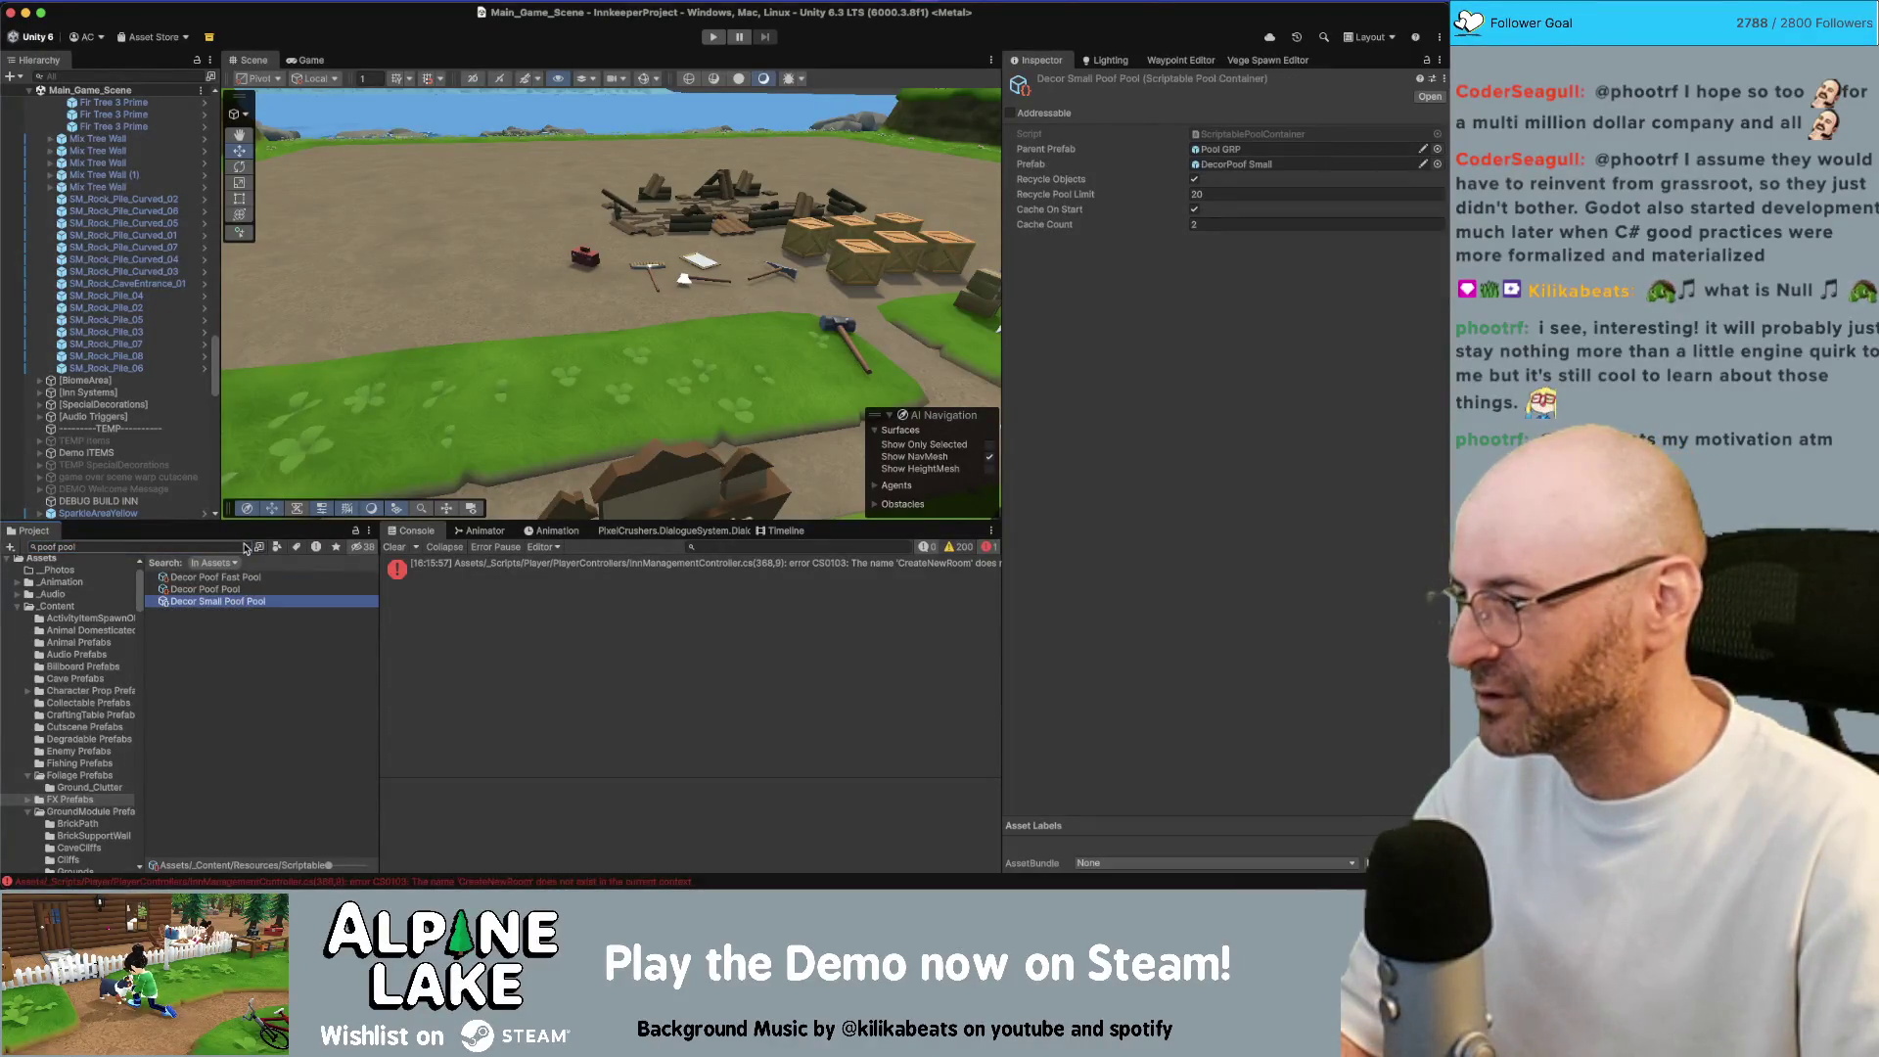
{"action": "left_click", "coordinate": [243, 588]}
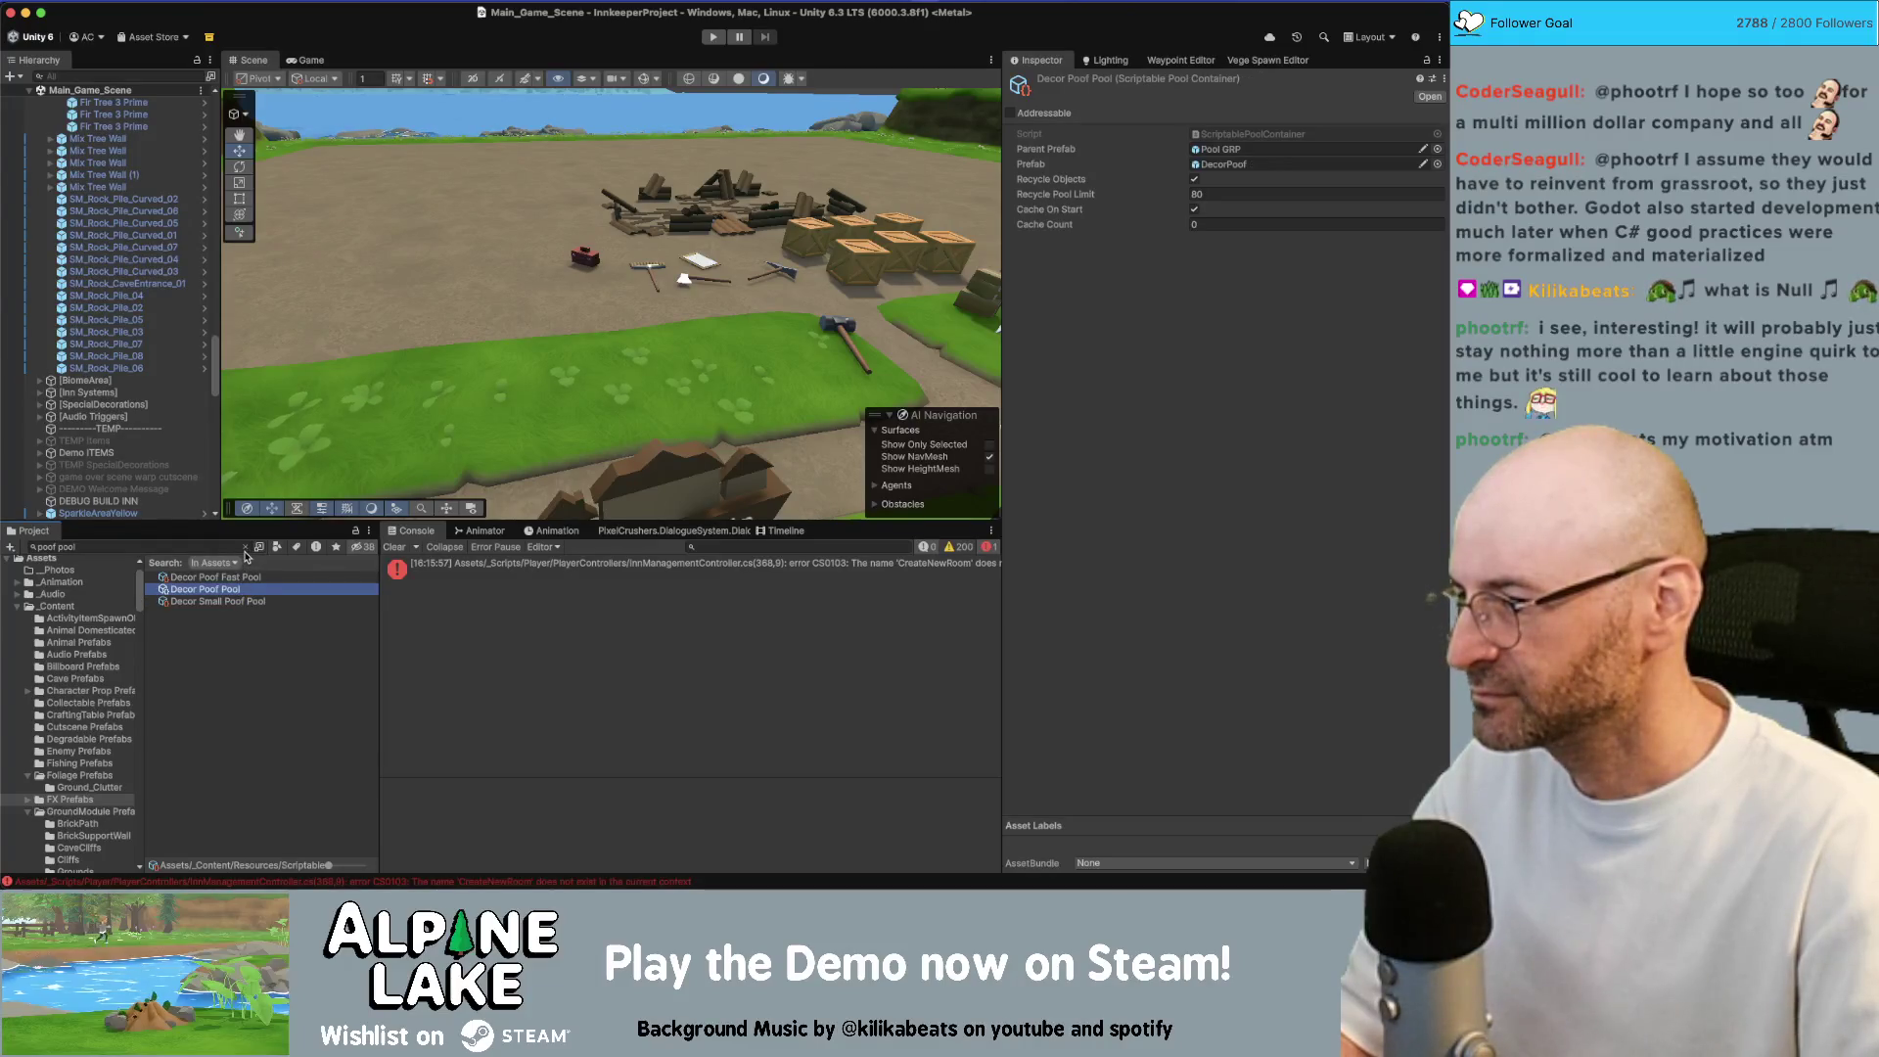
{"action": "key", "text": "super+d"}
{"action": "key", "text": "Right"}
{"action": "key", "text": "BackSpace"}
{"action": "key", "text": "BackSpace"}
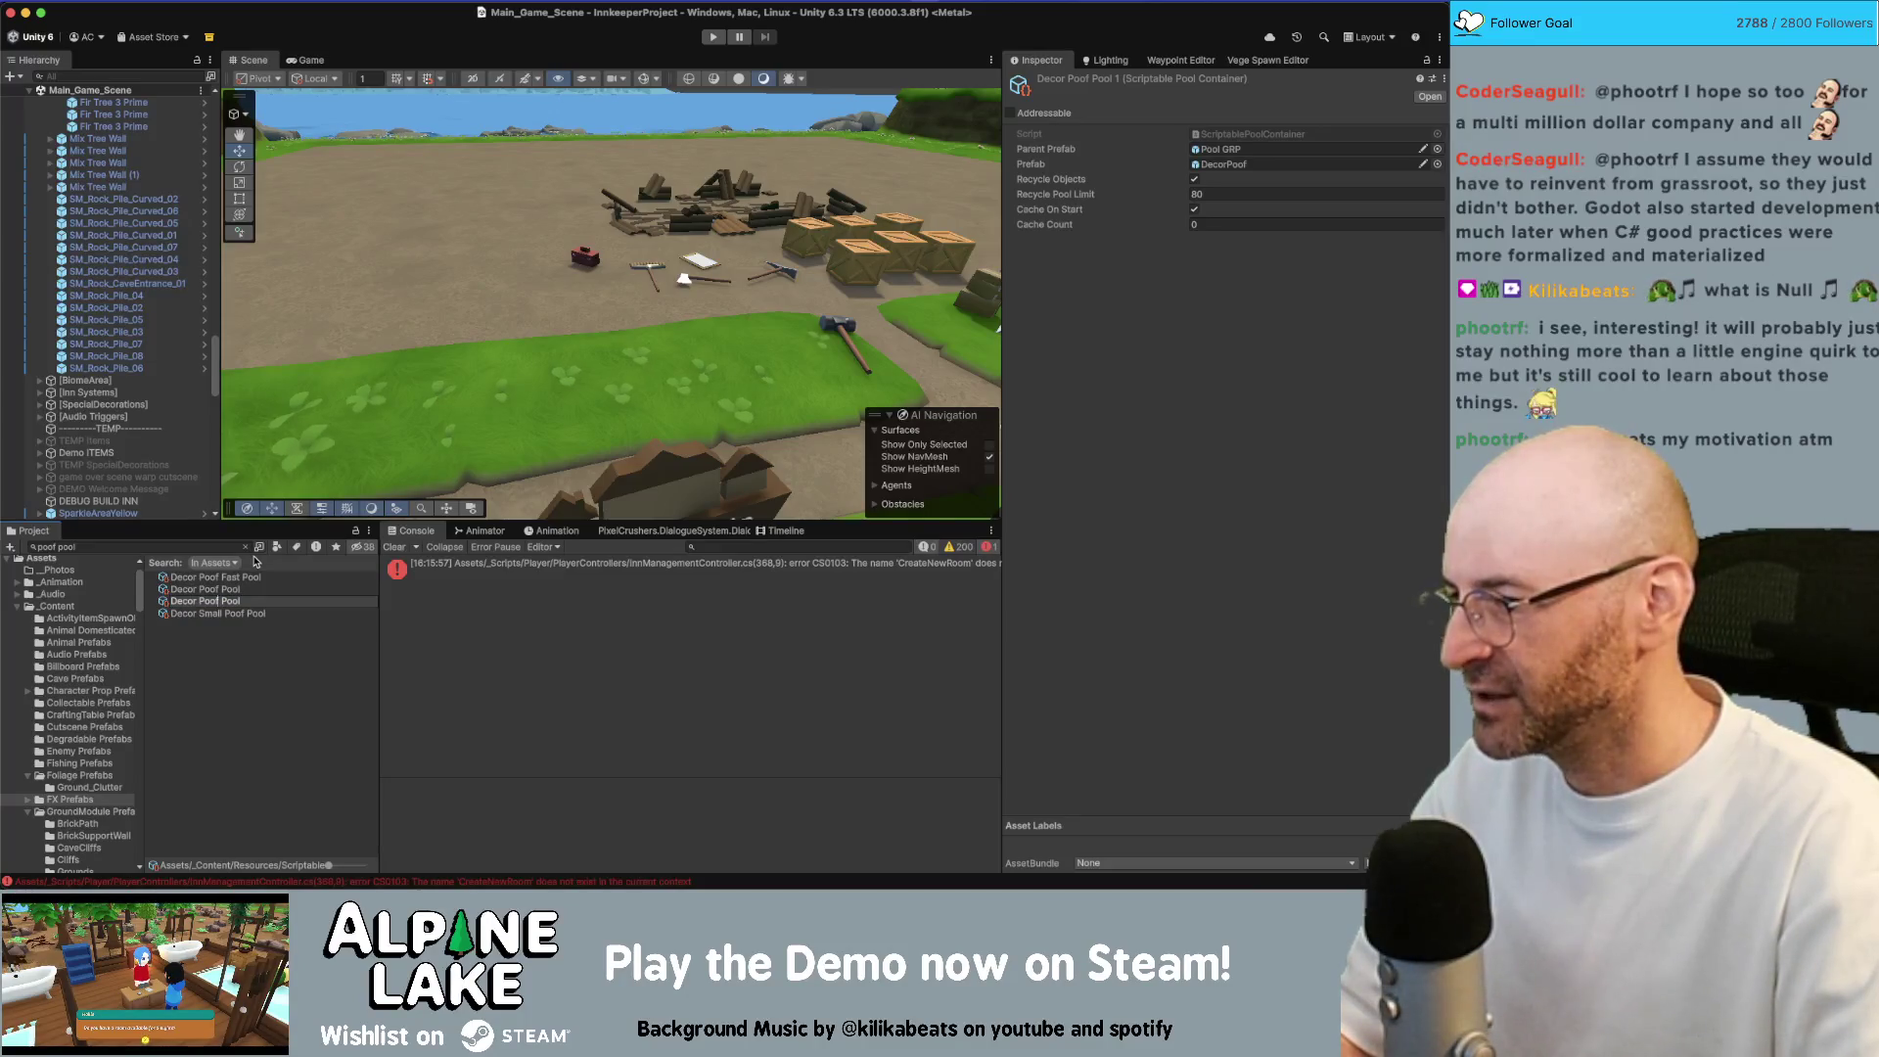
{"action": "key", "text": "alt+BackSpace"}
{"action": "key", "text": "alt+BackSpace"}
{"action": "type", "text": "New"}
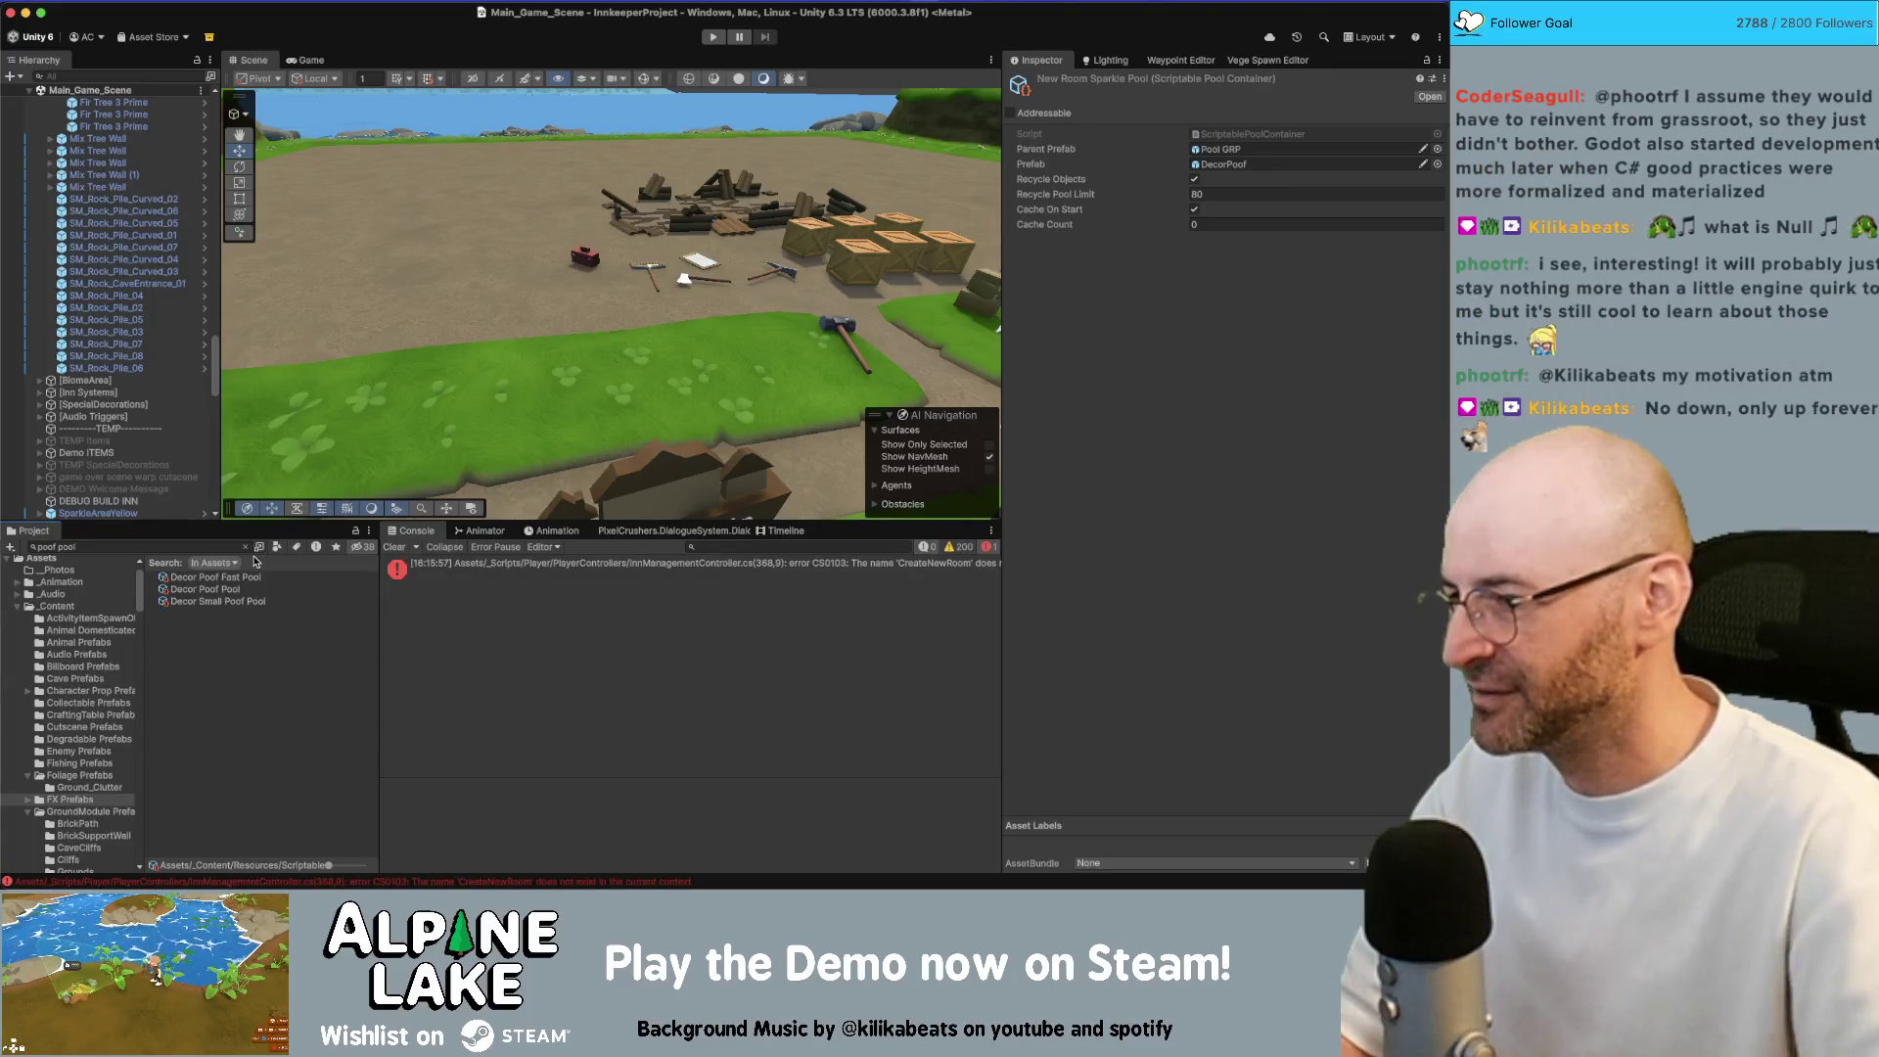
Give New Room Sparkle Pool the NewRoomSparkleAreaYellow prefab and a cache count of 15
{"action": "left_click", "coordinate": [206, 546]}
{"action": "type", "text": "sparkle pool"}
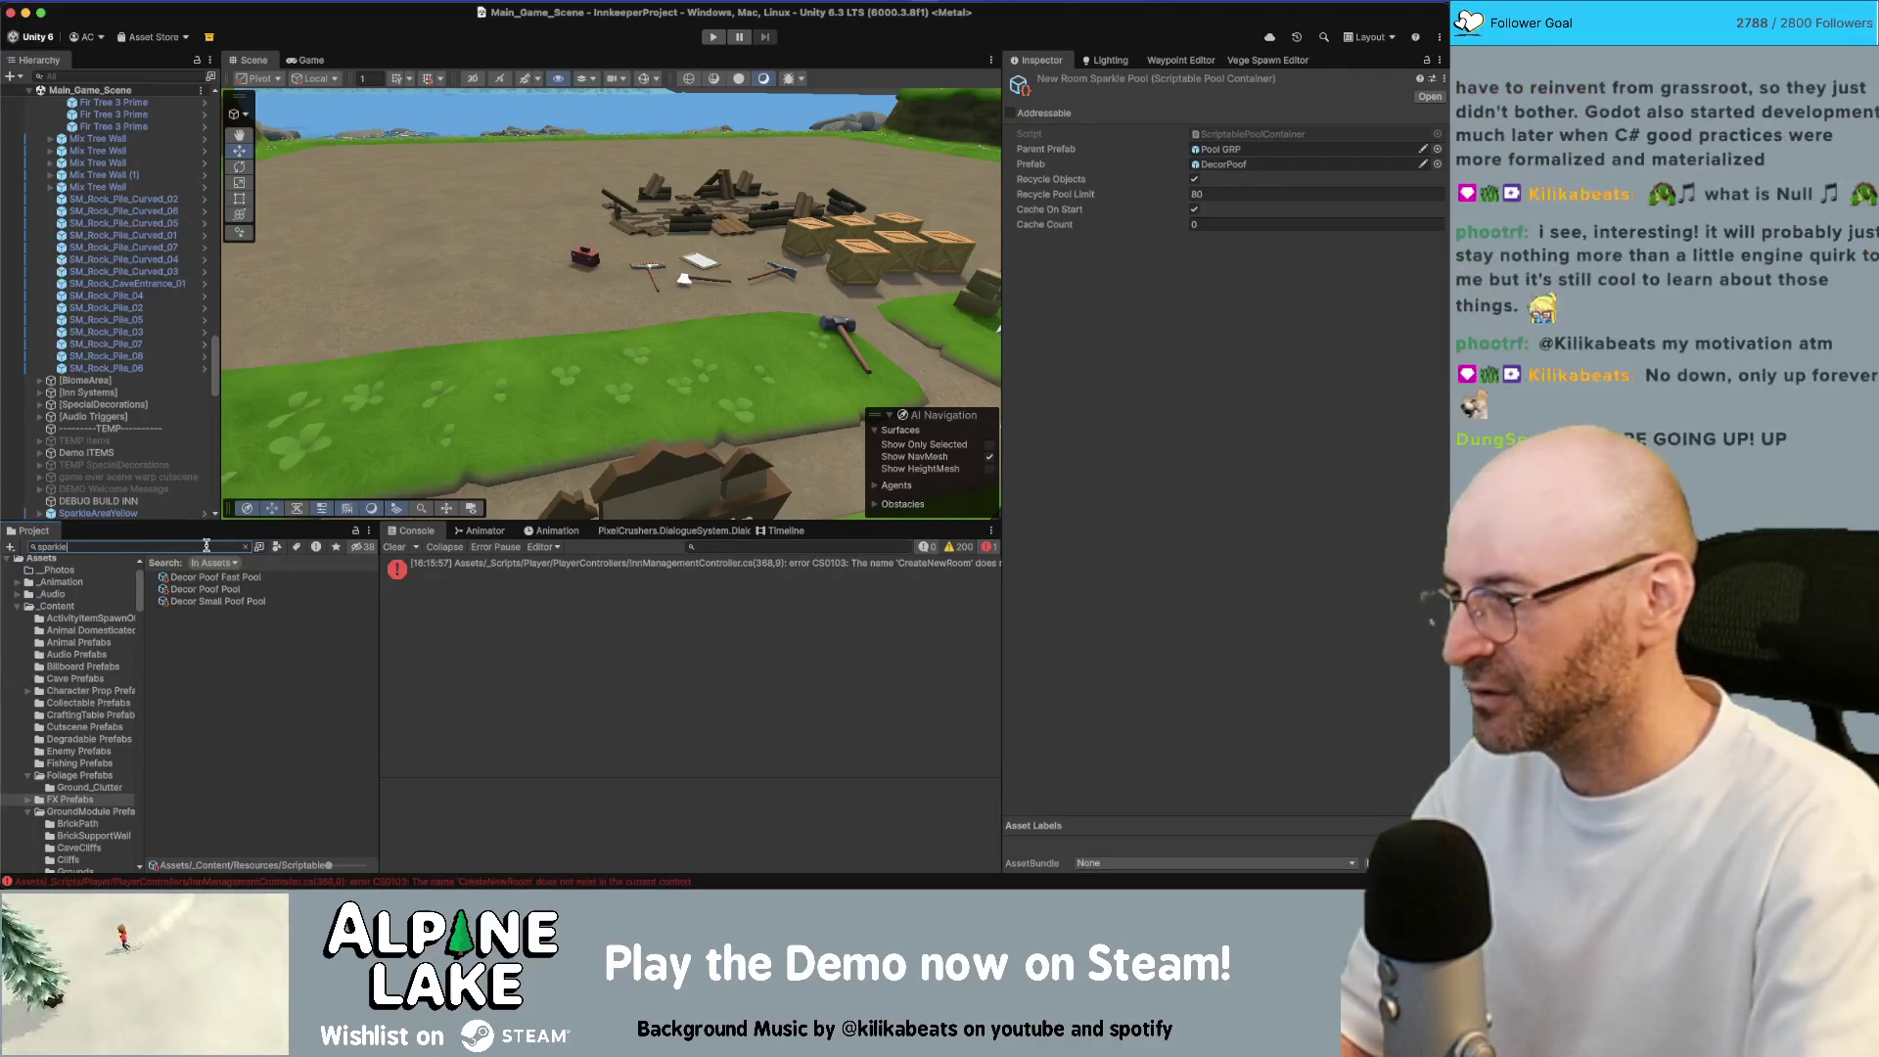
{"action": "left_click", "coordinate": [209, 577]}
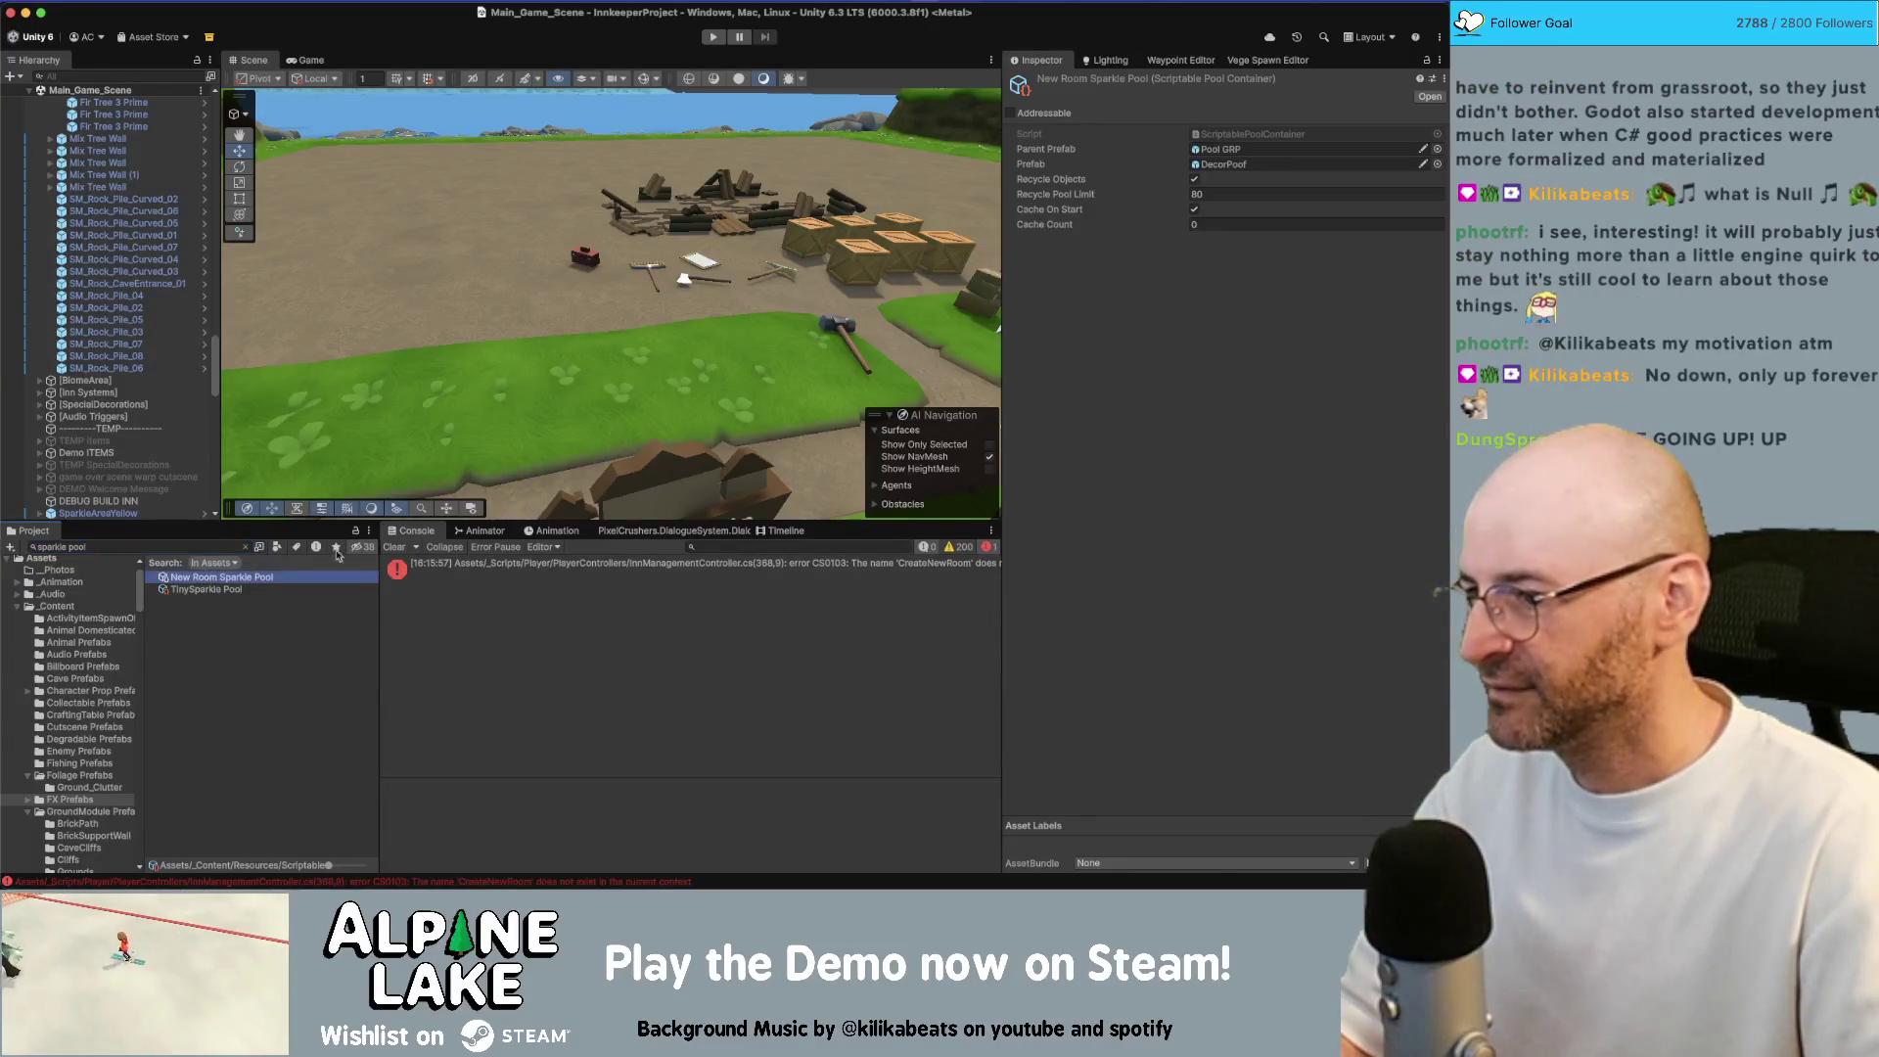
{"action": "left_click", "coordinate": [1436, 164]}
{"action": "type", "text": "newroom"}
{"action": "double_click", "coordinate": [1213, 211]}
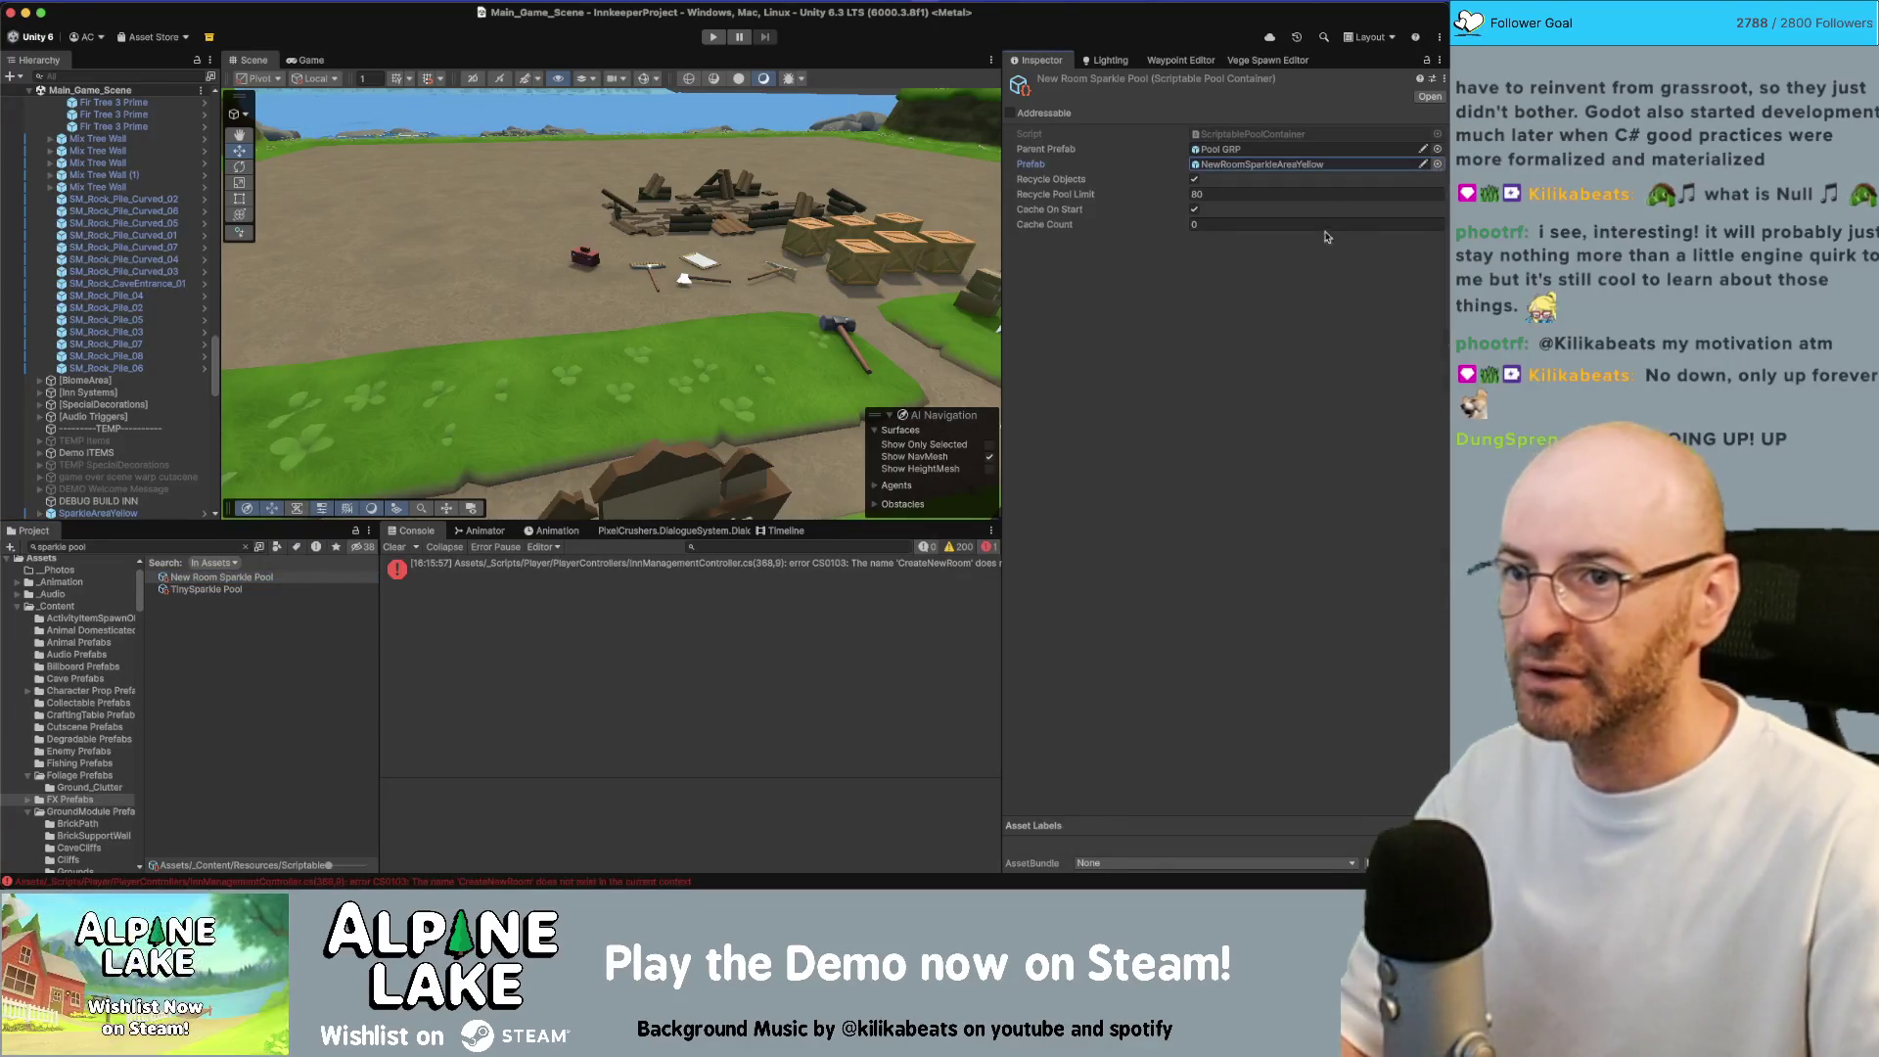
{"action": "left_click", "coordinate": [1207, 192]}
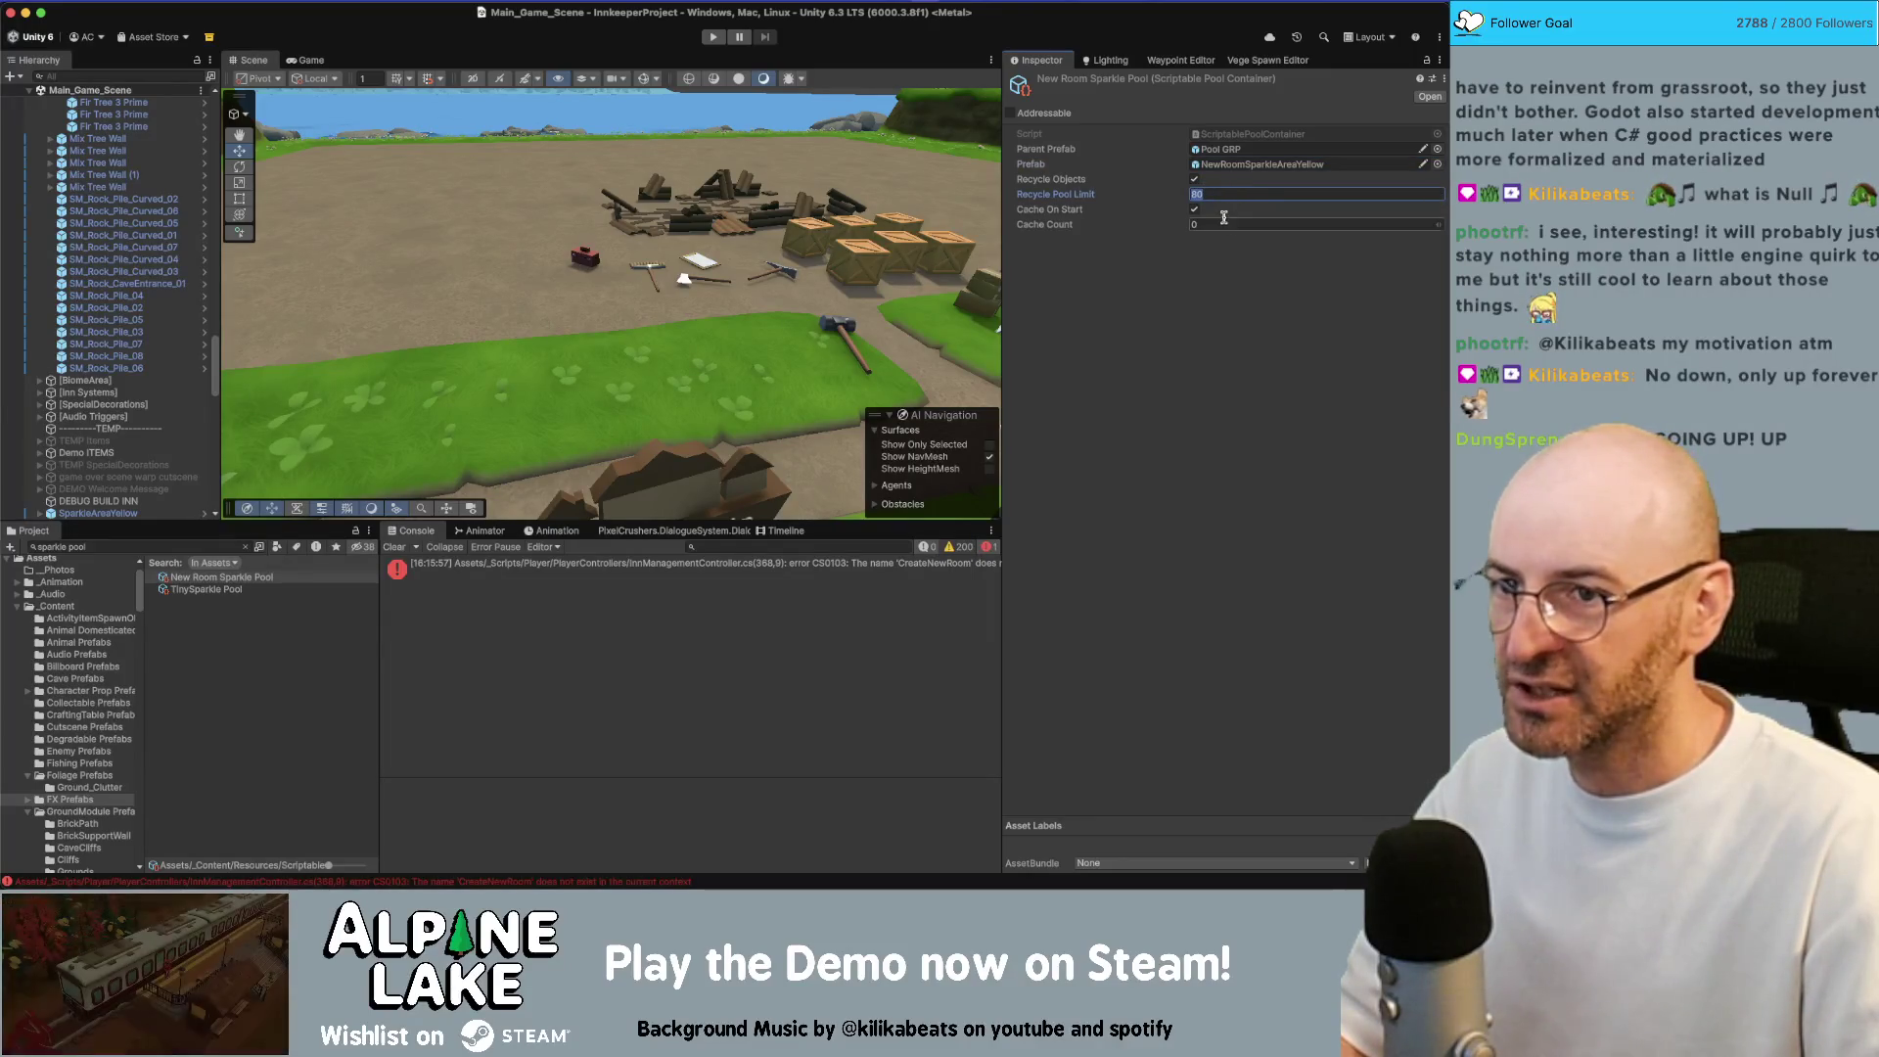
{"action": "left_click", "coordinate": [1219, 223]}
{"action": "type", "text": "15"}
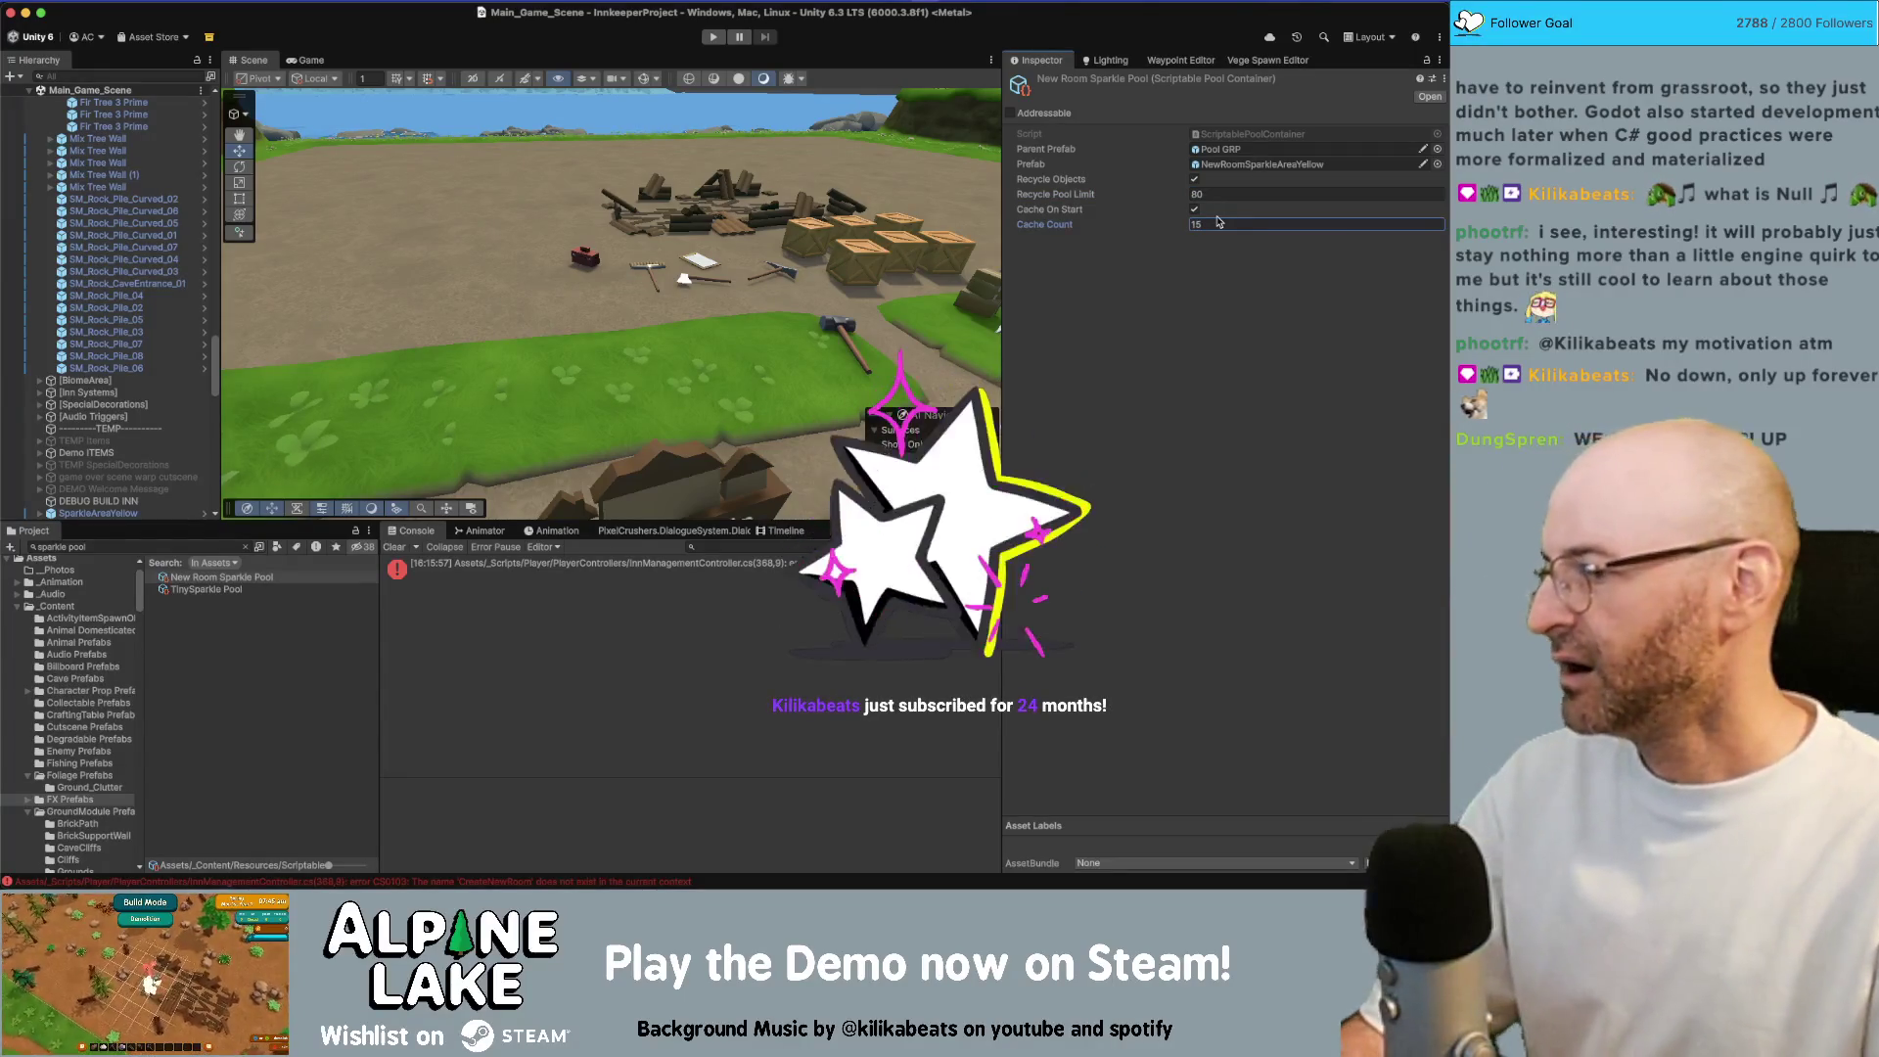
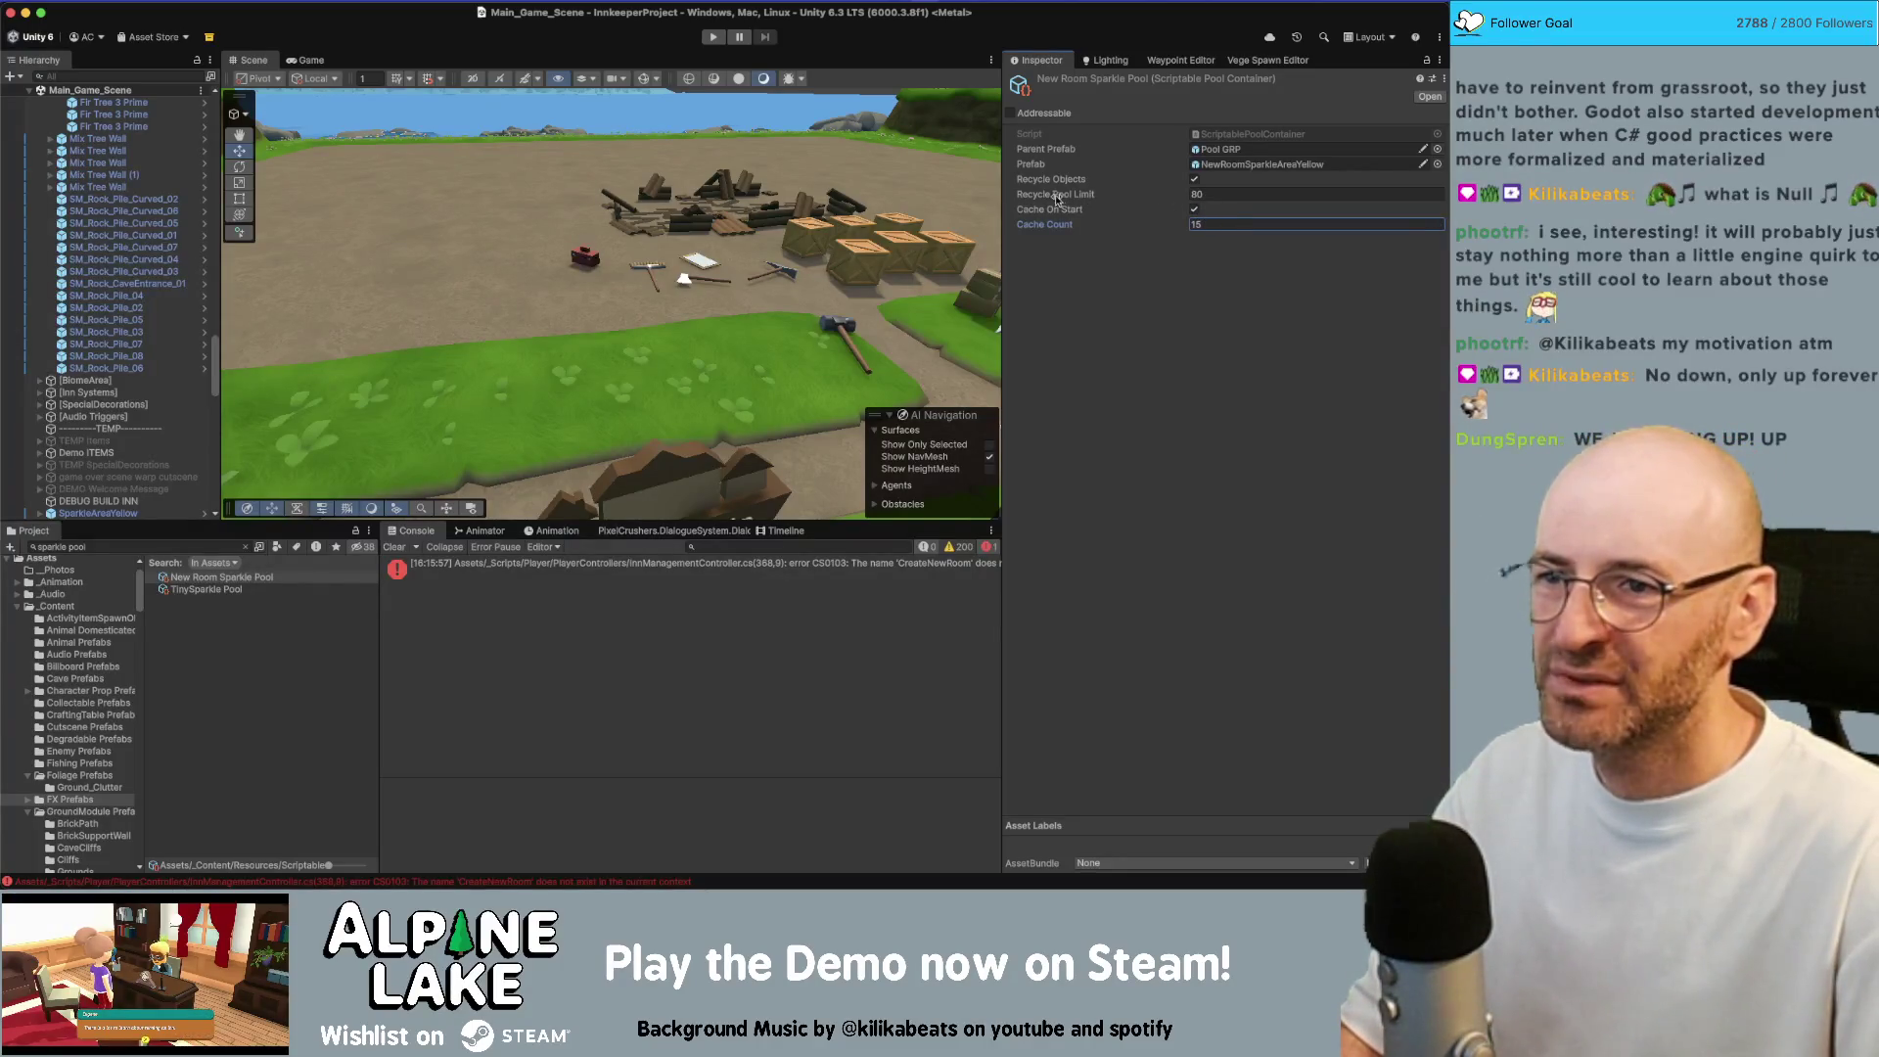
Toggle Recycle Objects off and back on for the sparkle pool
{"action": "left_click", "coordinate": [1194, 180]}
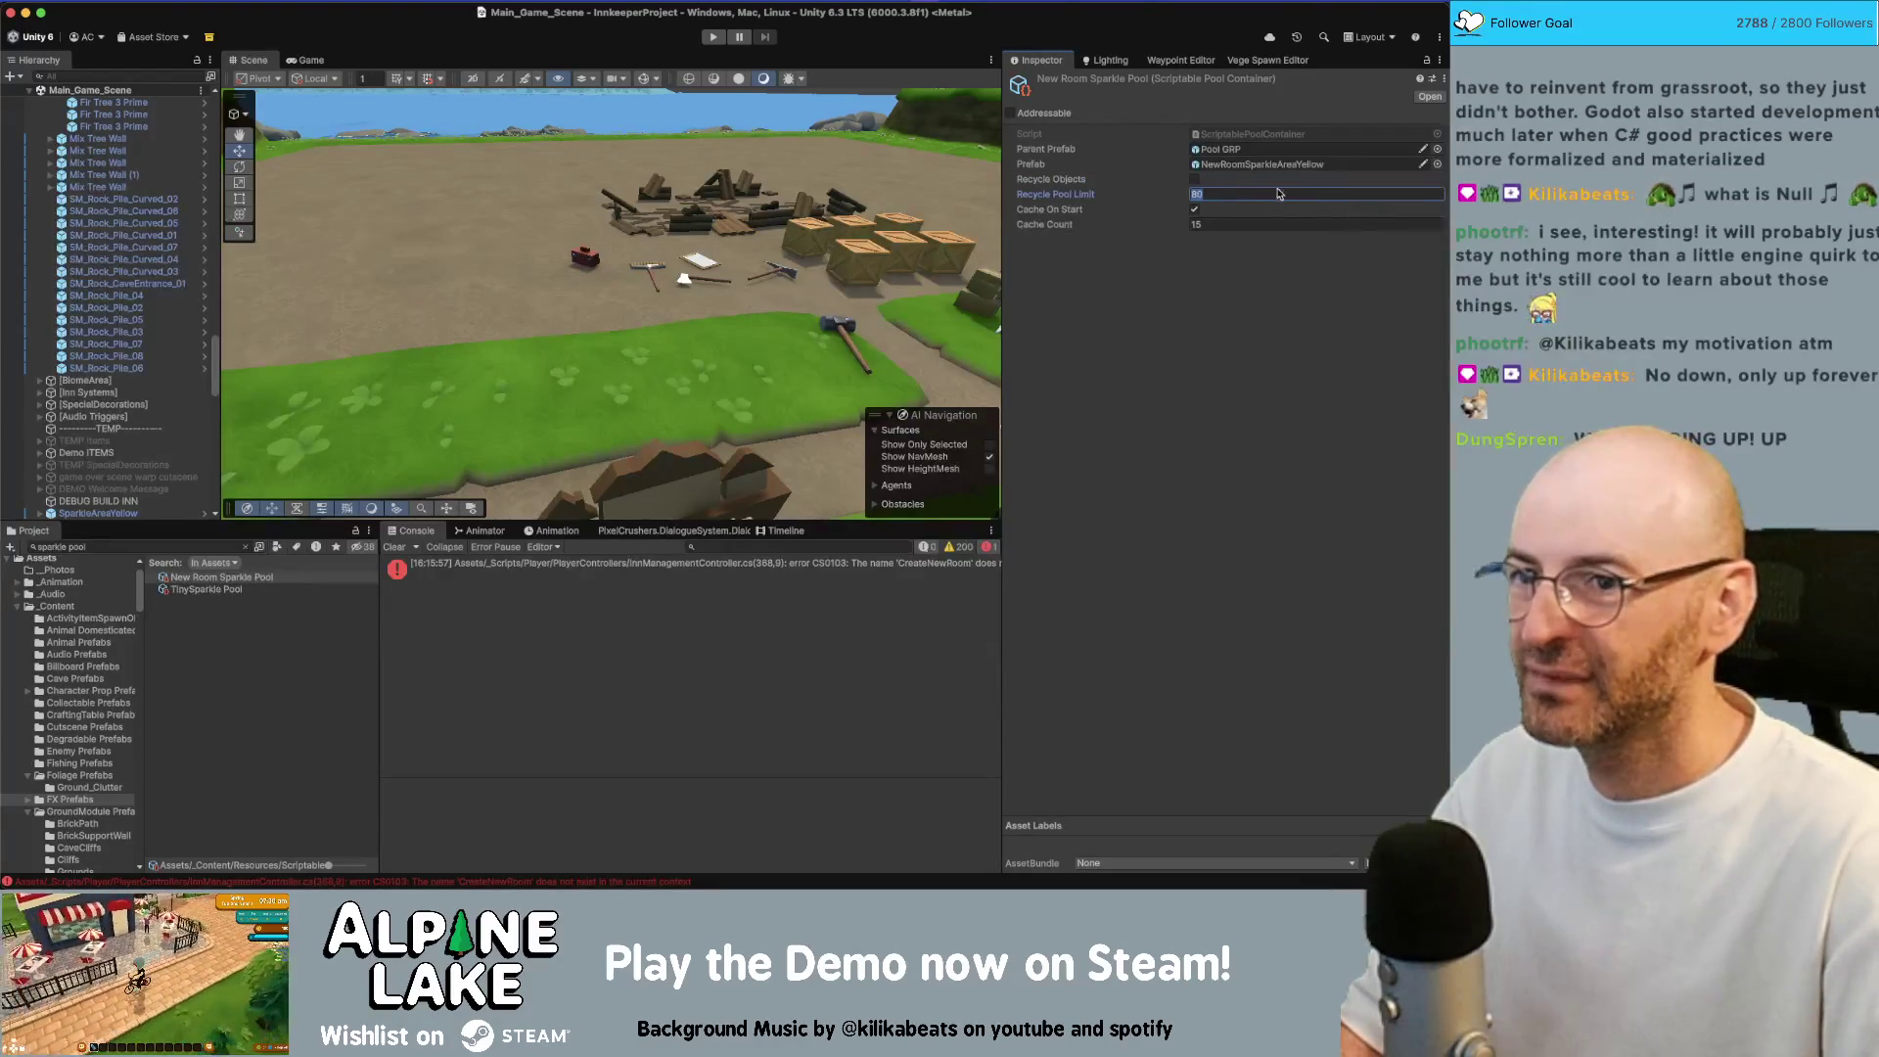
{"action": "left_click", "coordinate": [1194, 180]}
{"action": "left_click", "coordinate": [1228, 192]}
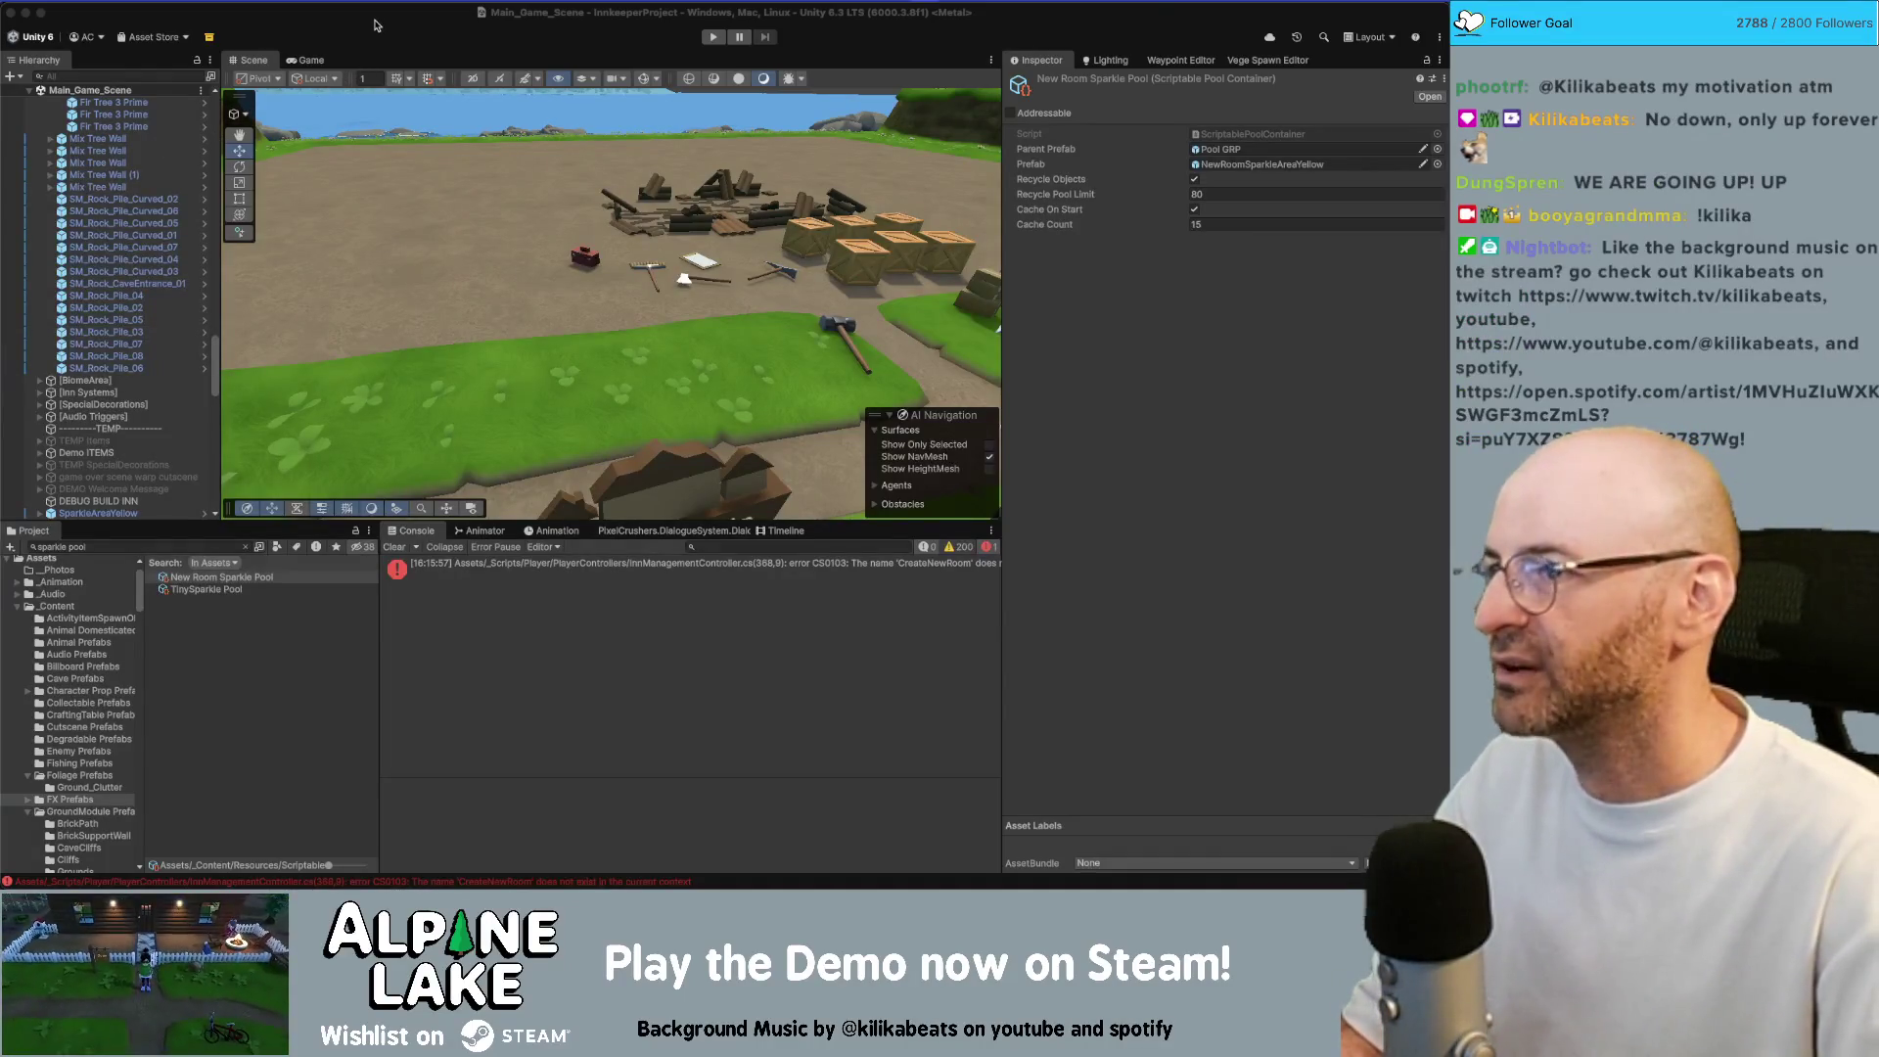
Open the CS0103 CreateNewRoom console error in Rider at the failing line
{"action": "left_click_drag", "start_coordinate": [538, 201], "coordinate": [481, 265]}
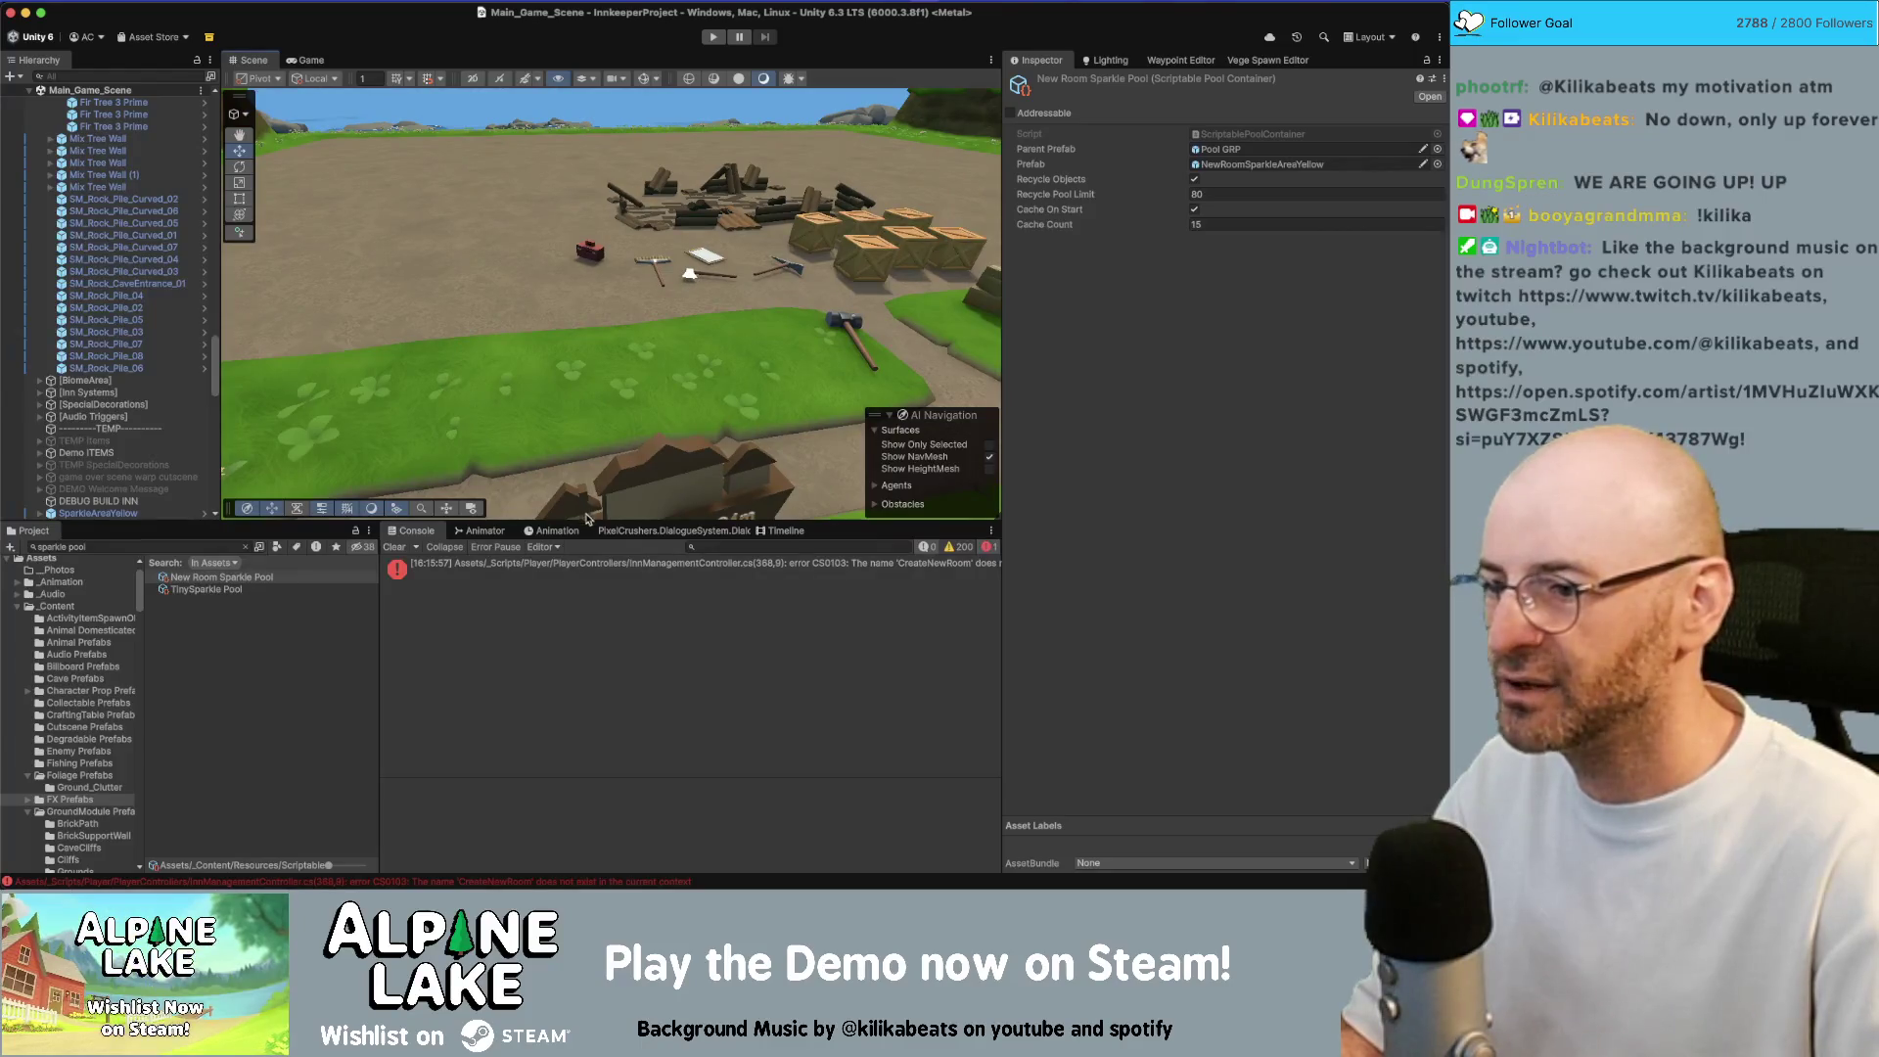
{"action": "double_click", "coordinate": [602, 564]}
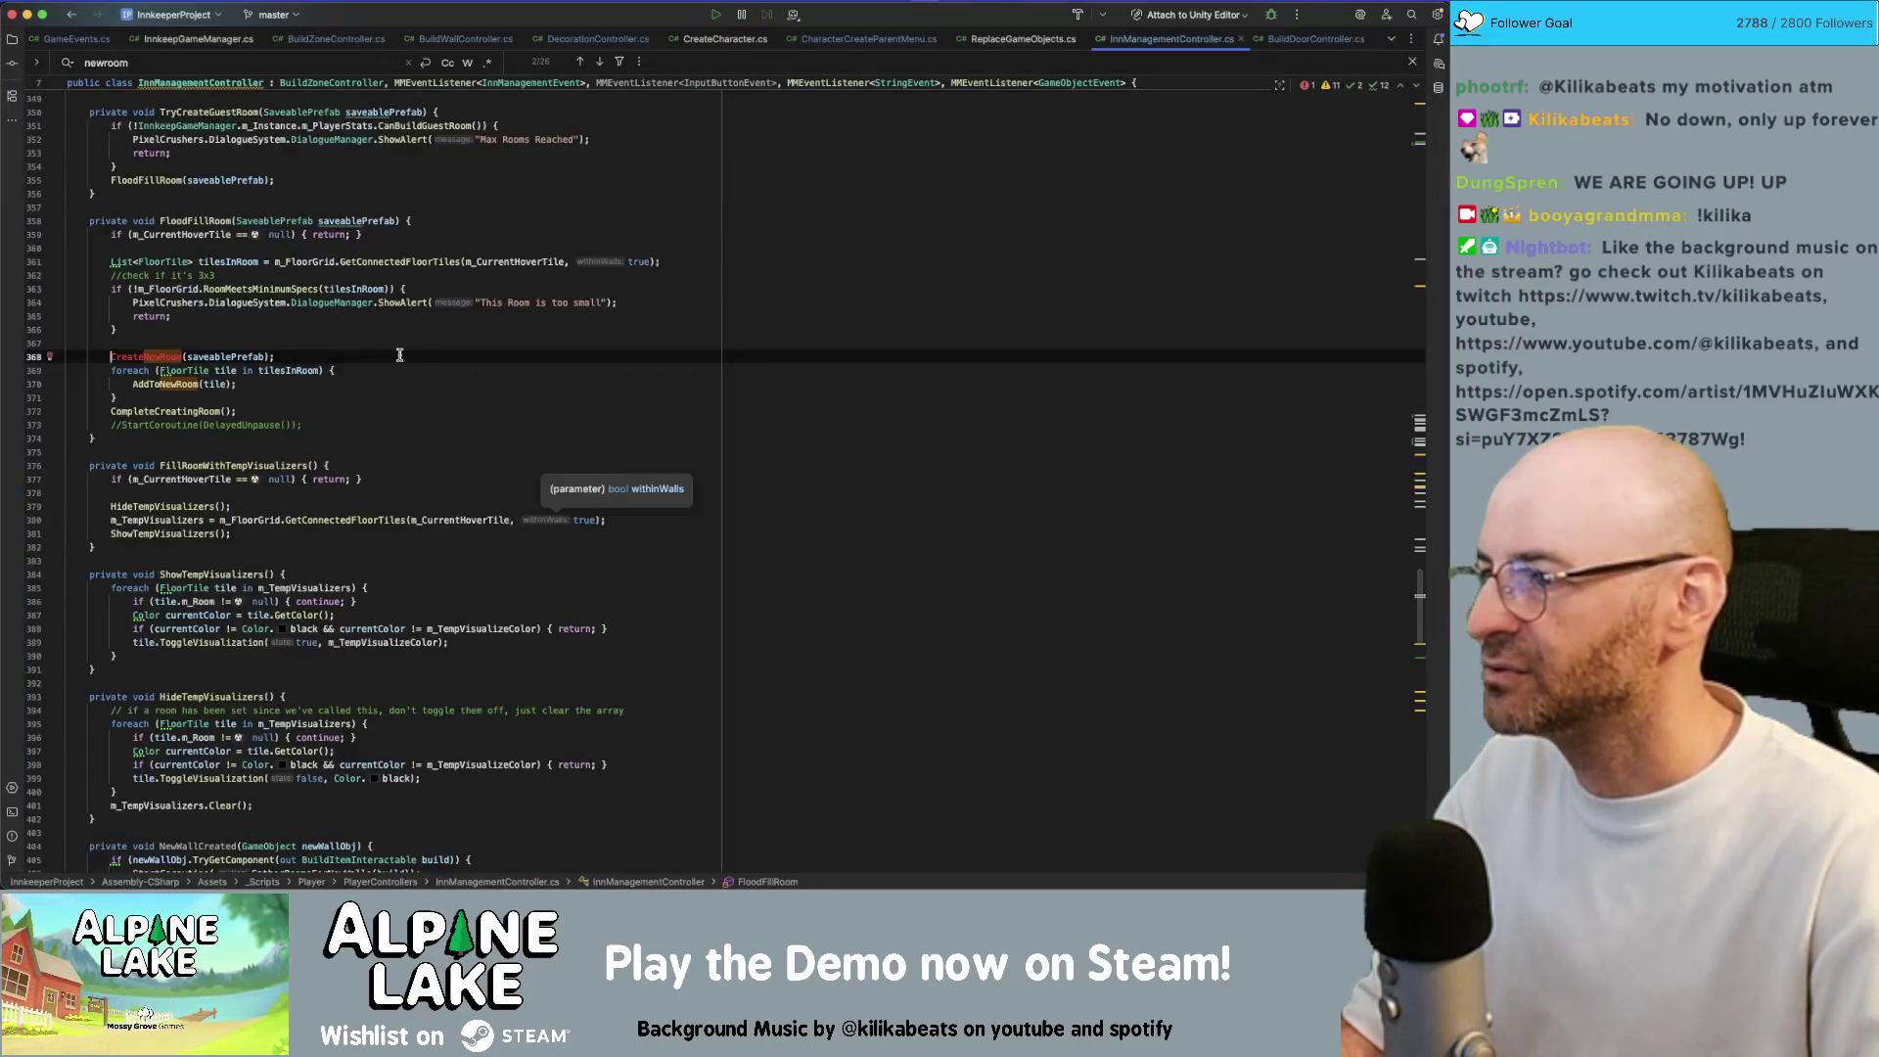
{"action": "left_click", "coordinate": [332, 354]}
Select the unresolved CreateNewRoom call and search the file for 'createnew'
{"action": "double_click", "coordinate": [163, 354]}
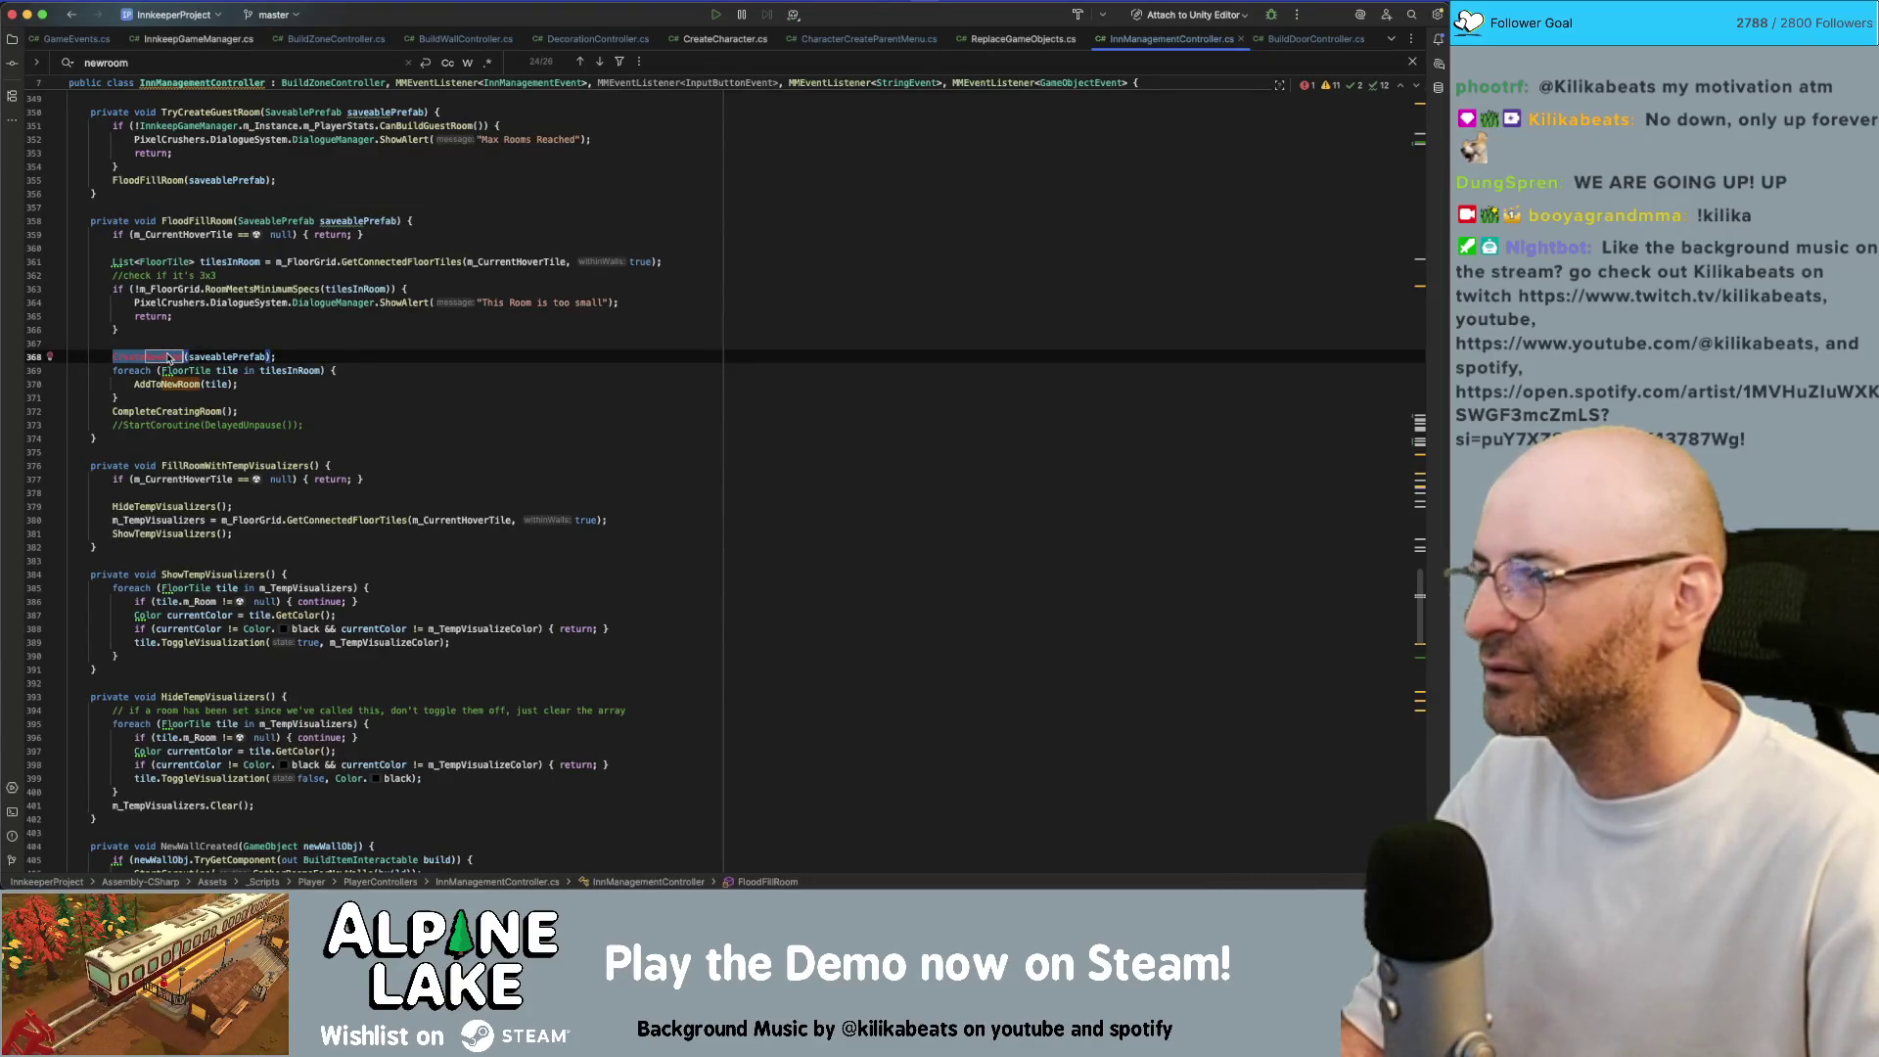
{"action": "mouse_move", "coordinate": [168, 358]}
{"action": "key", "text": "super+f"}
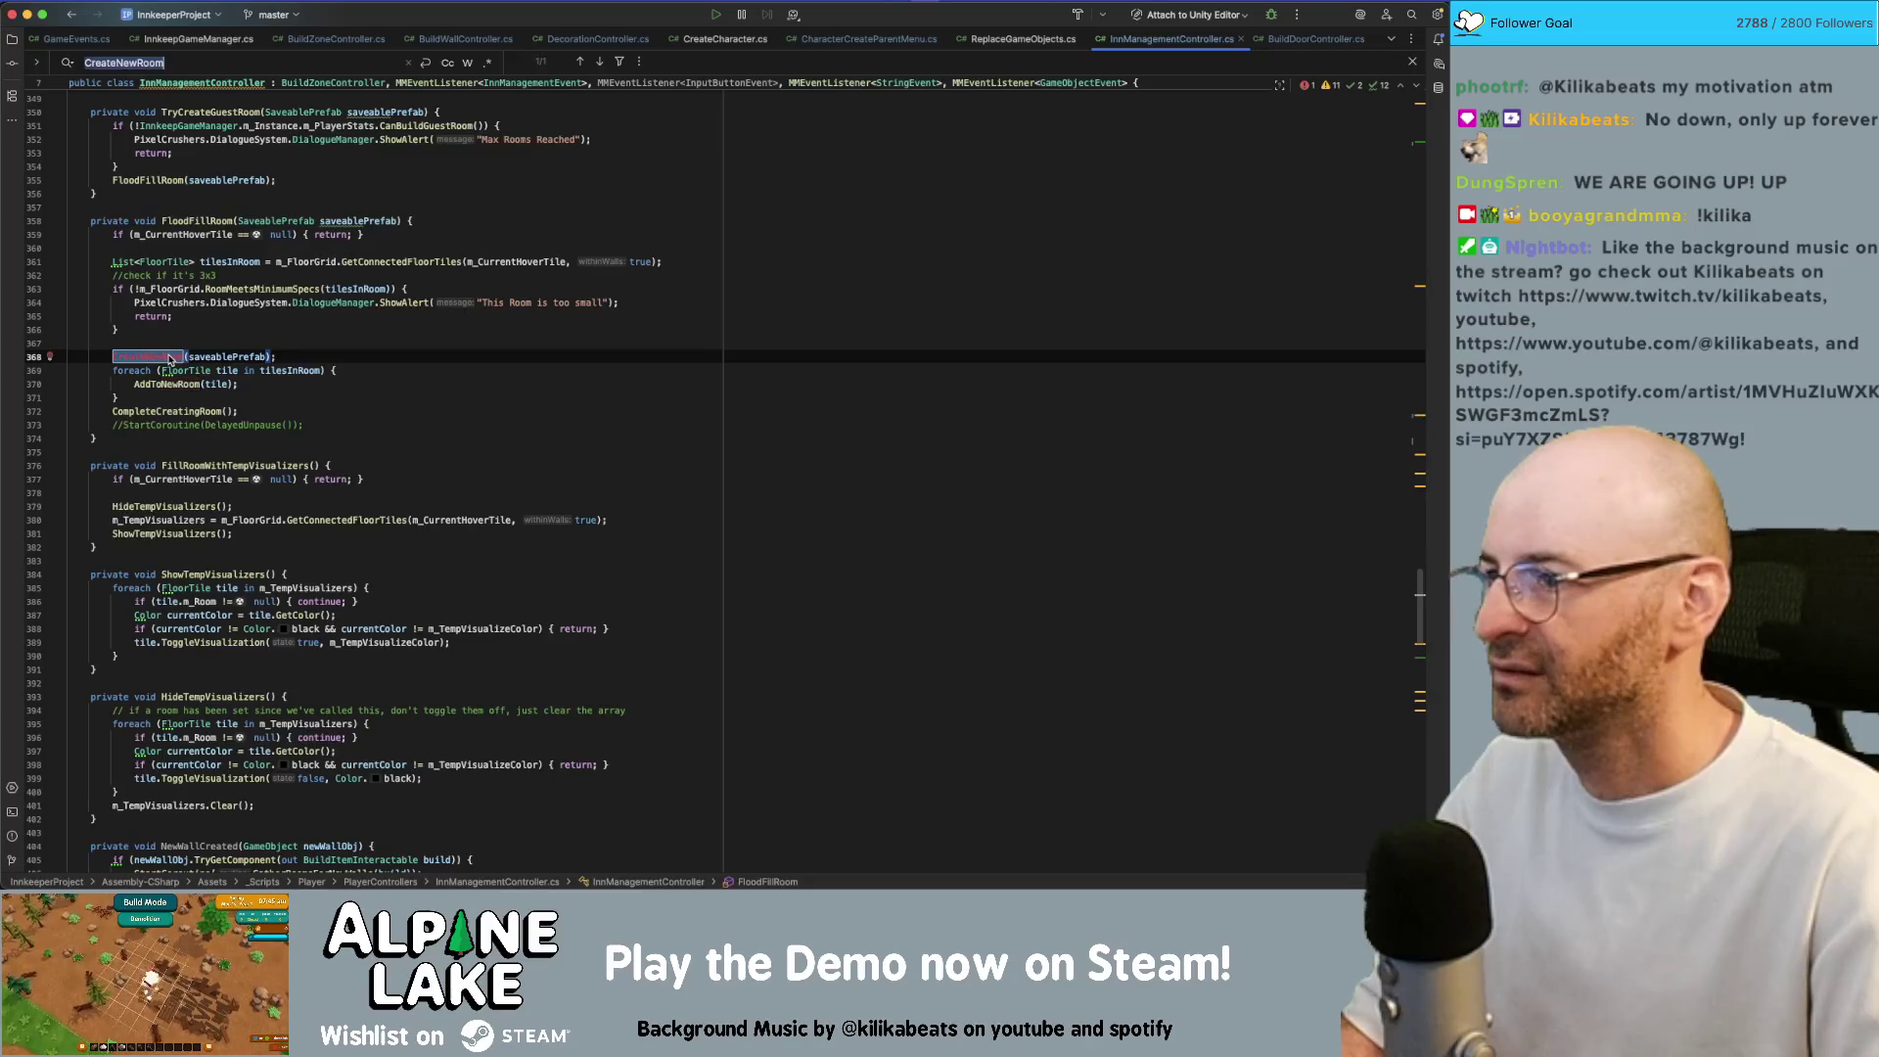
{"action": "key", "text": "super+bracketleft"}
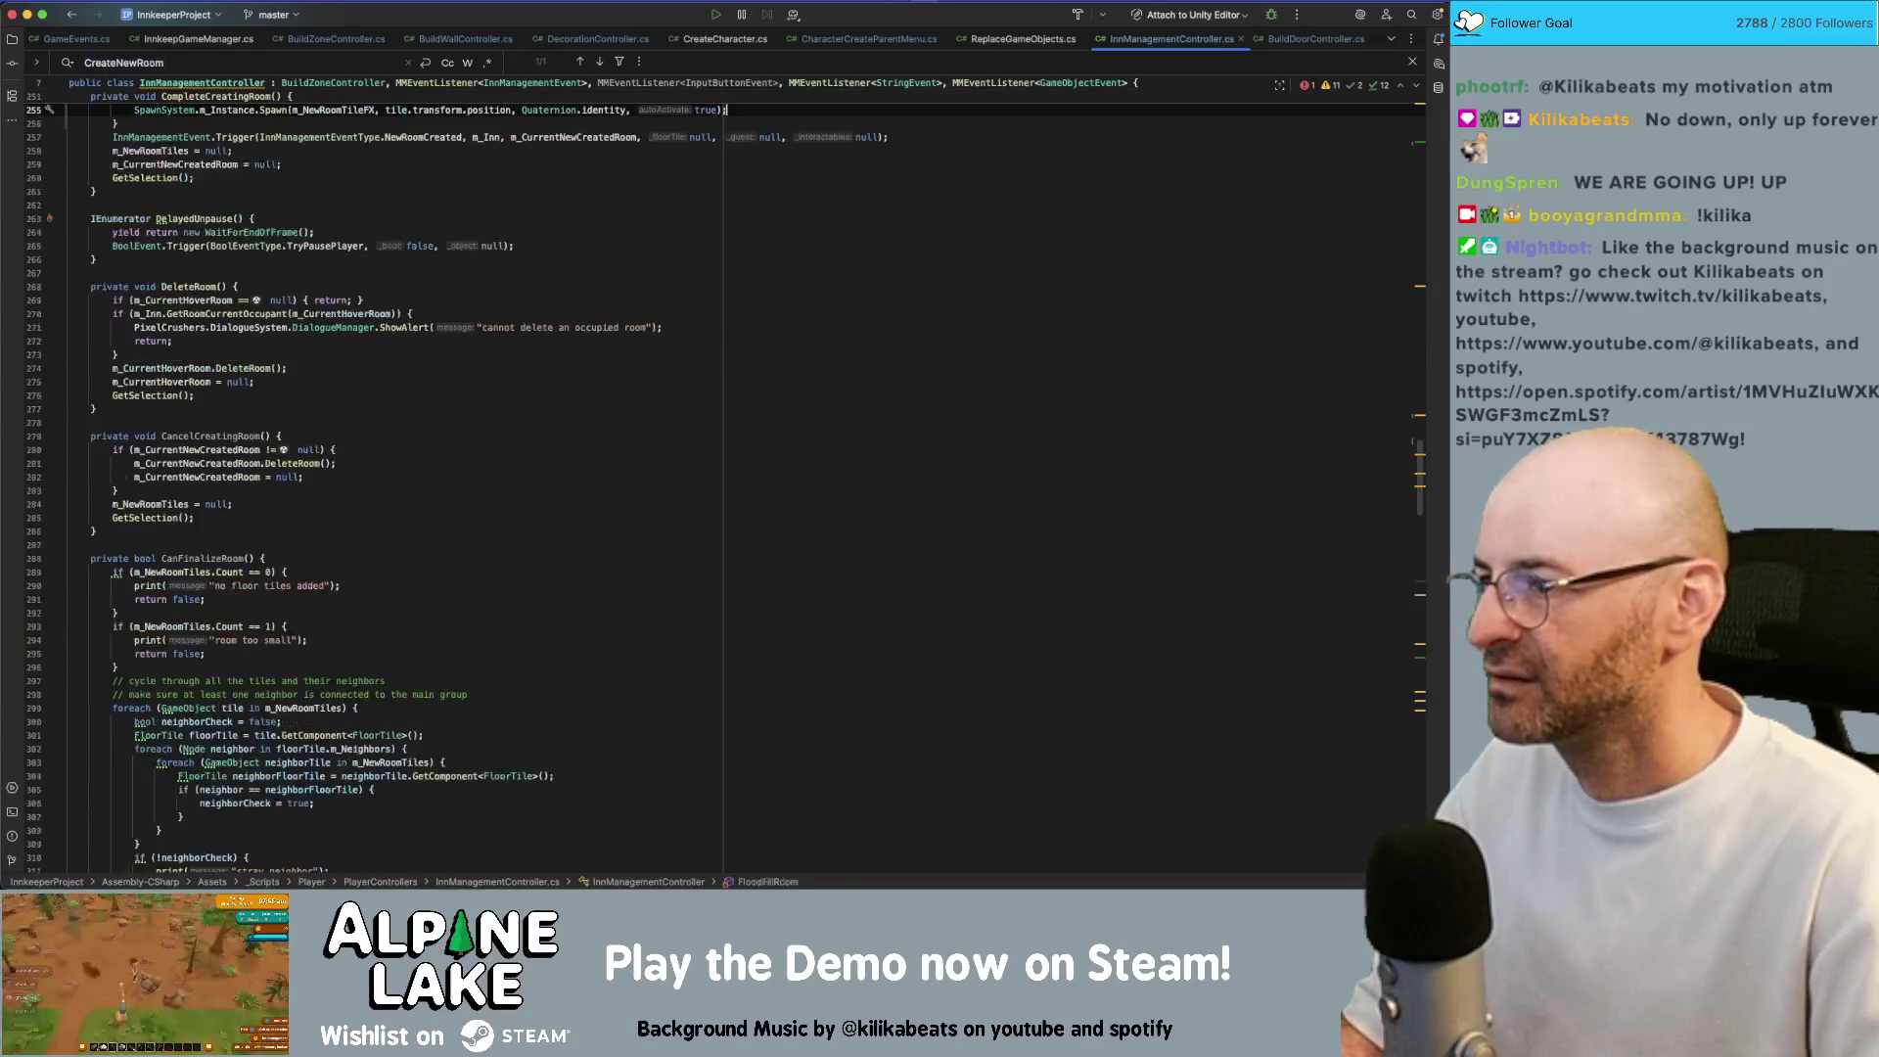
{"action": "scroll", "coordinate": [352, 392], "scroll_direction": "up", "scroll_amount": 6}
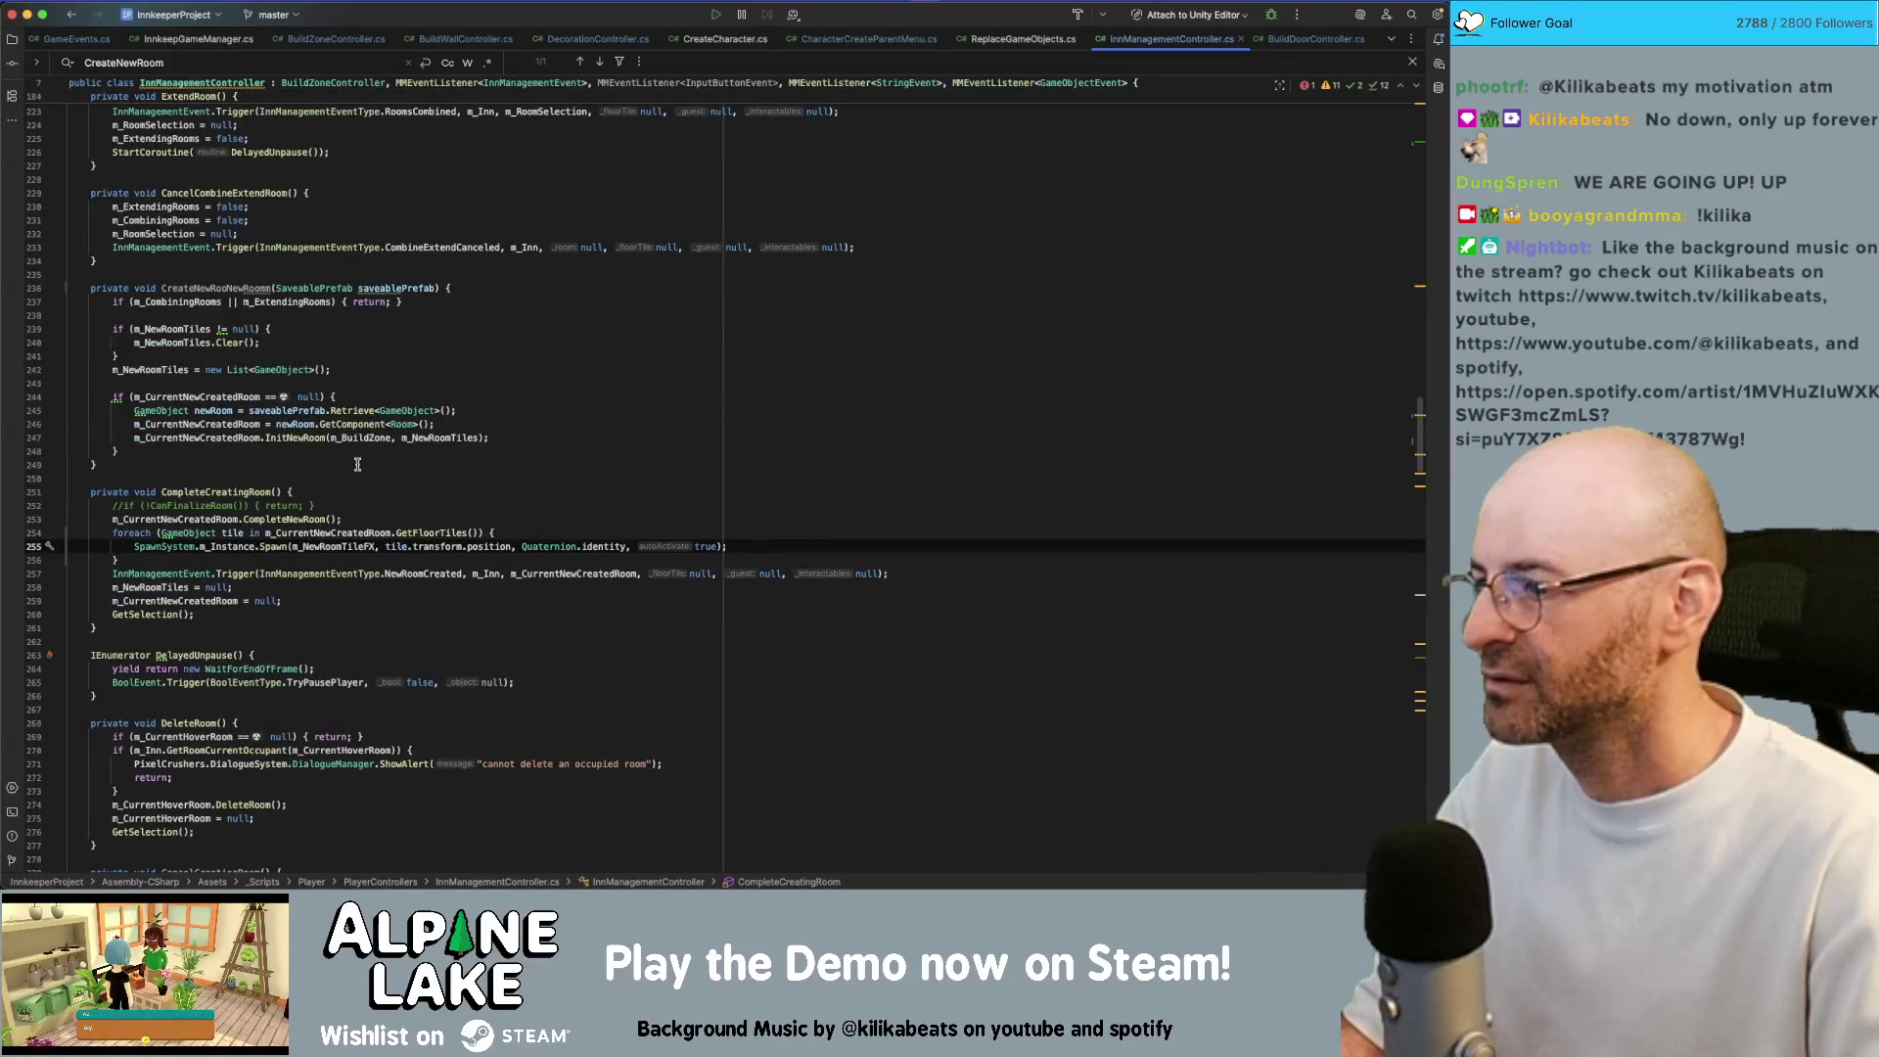
{"action": "scroll", "coordinate": [357, 464], "scroll_direction": "down", "scroll_amount": 3}
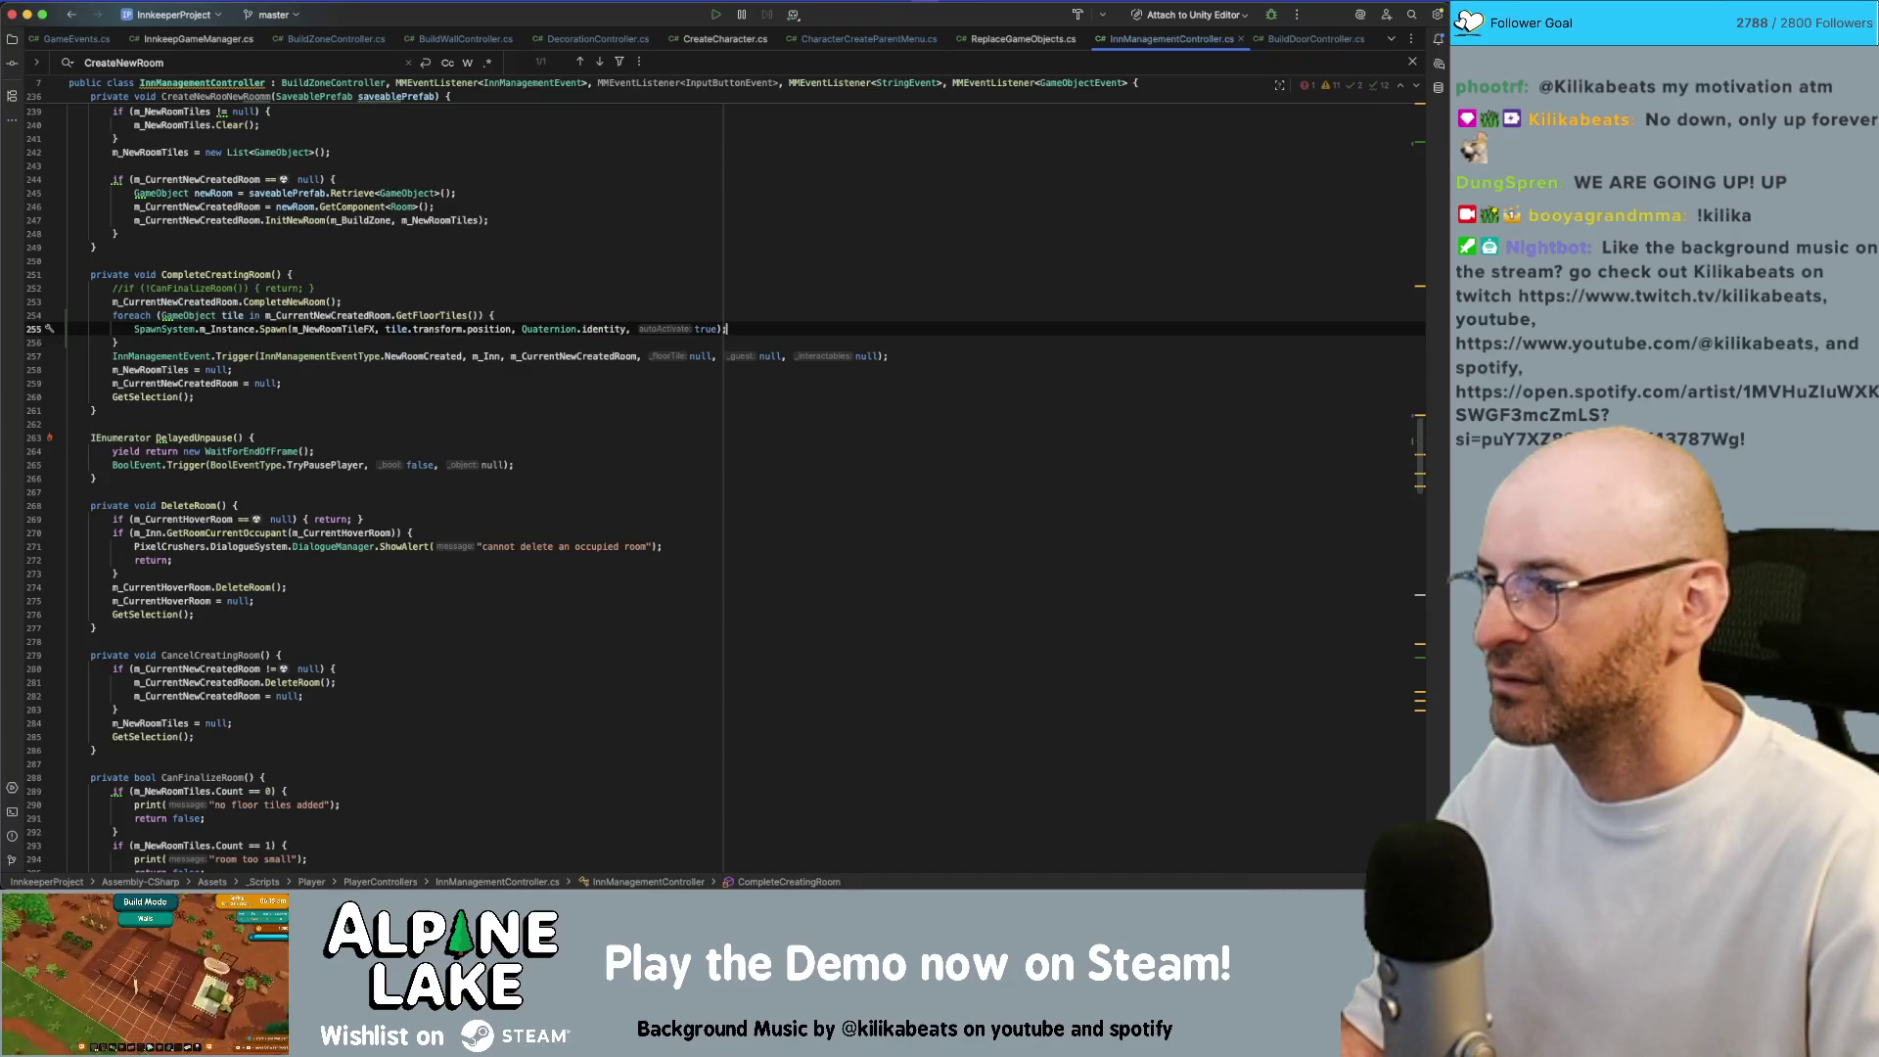
{"action": "type", "text": "createnewr"}
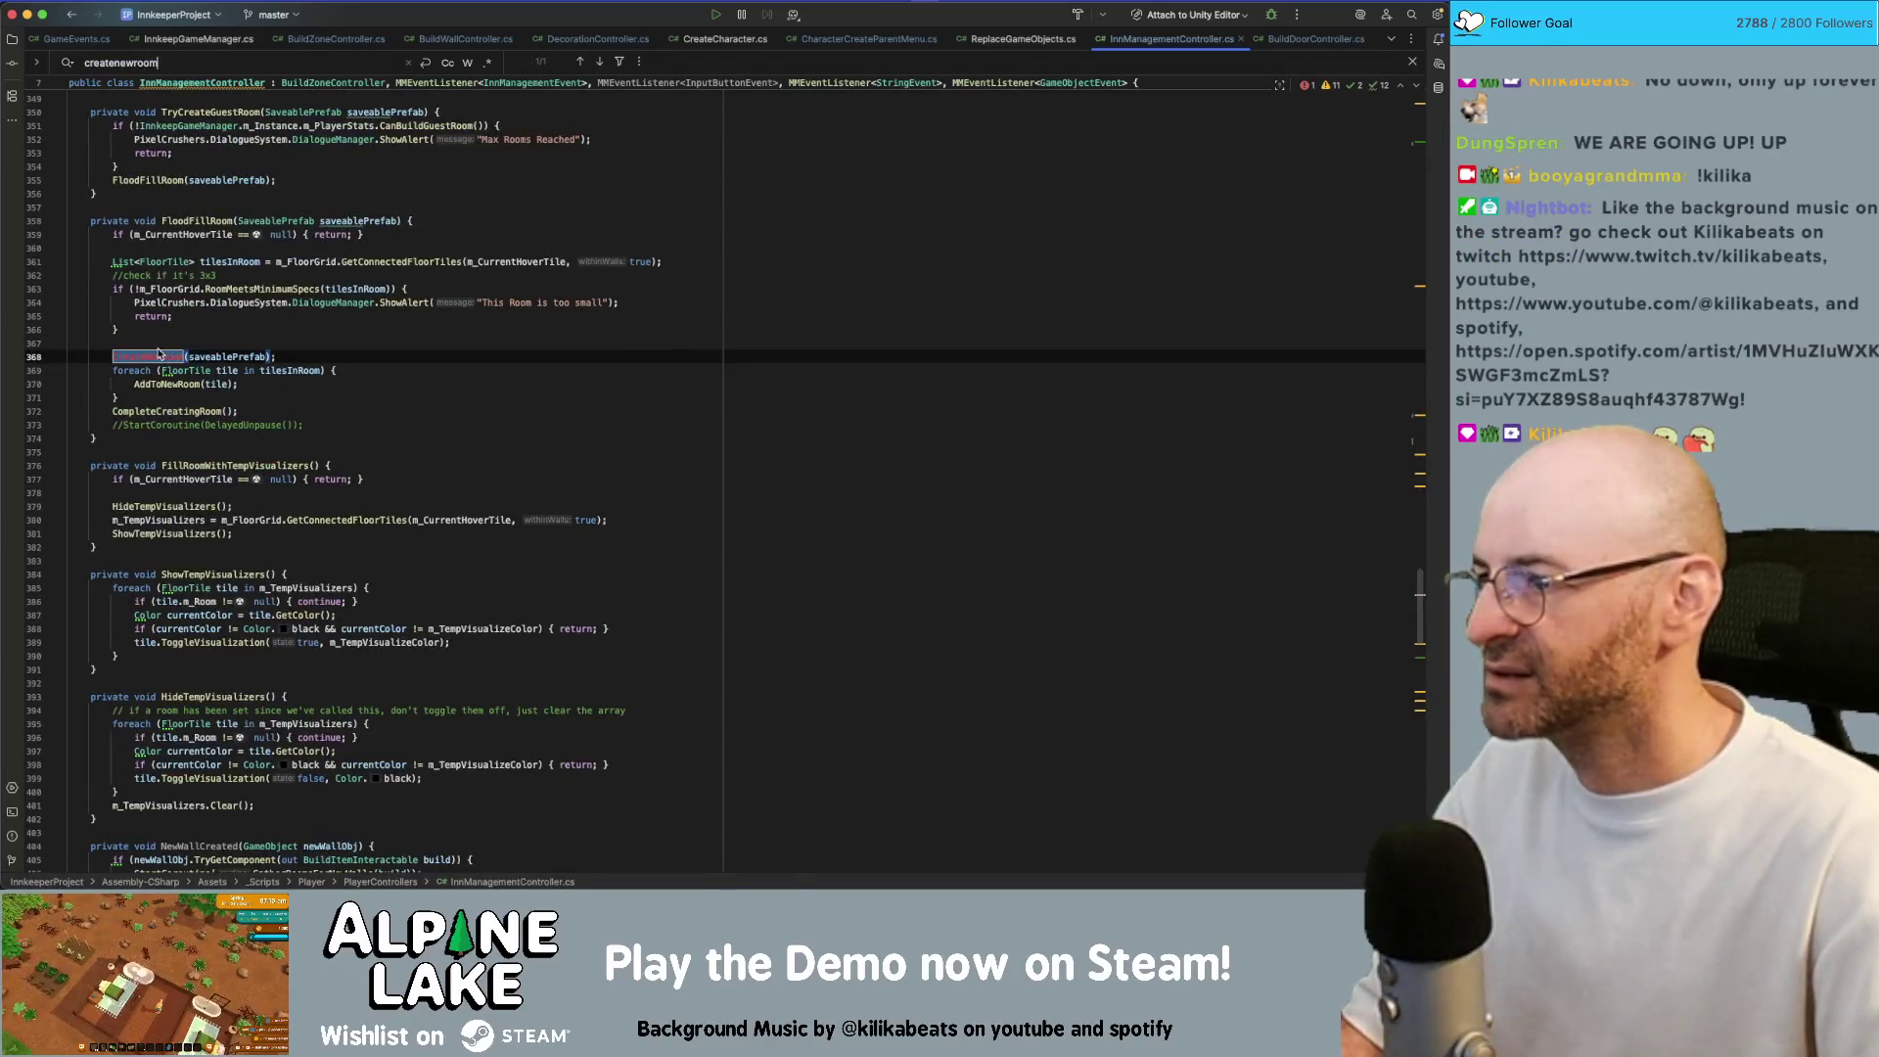
{"action": "left_click", "coordinate": [162, 356]}
{"action": "key", "text": "super+f"}
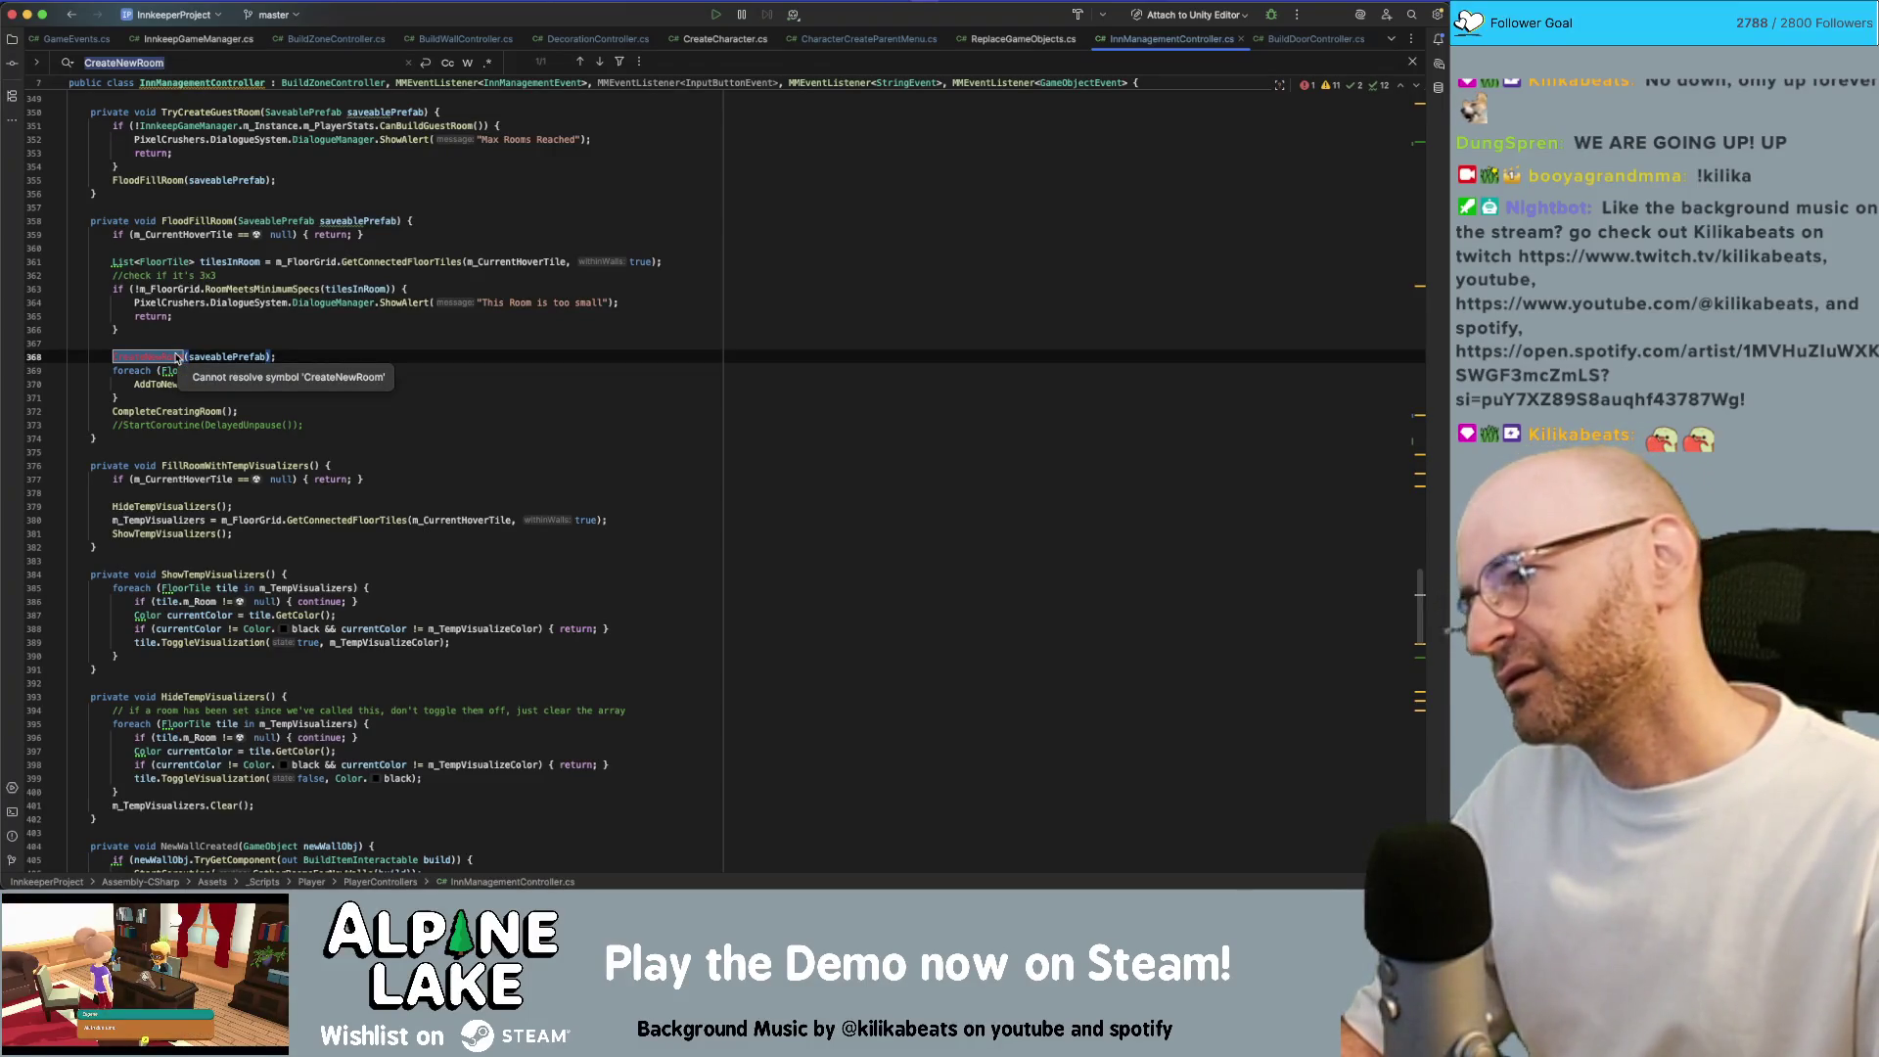
{"action": "left_click", "coordinate": [175, 358]}
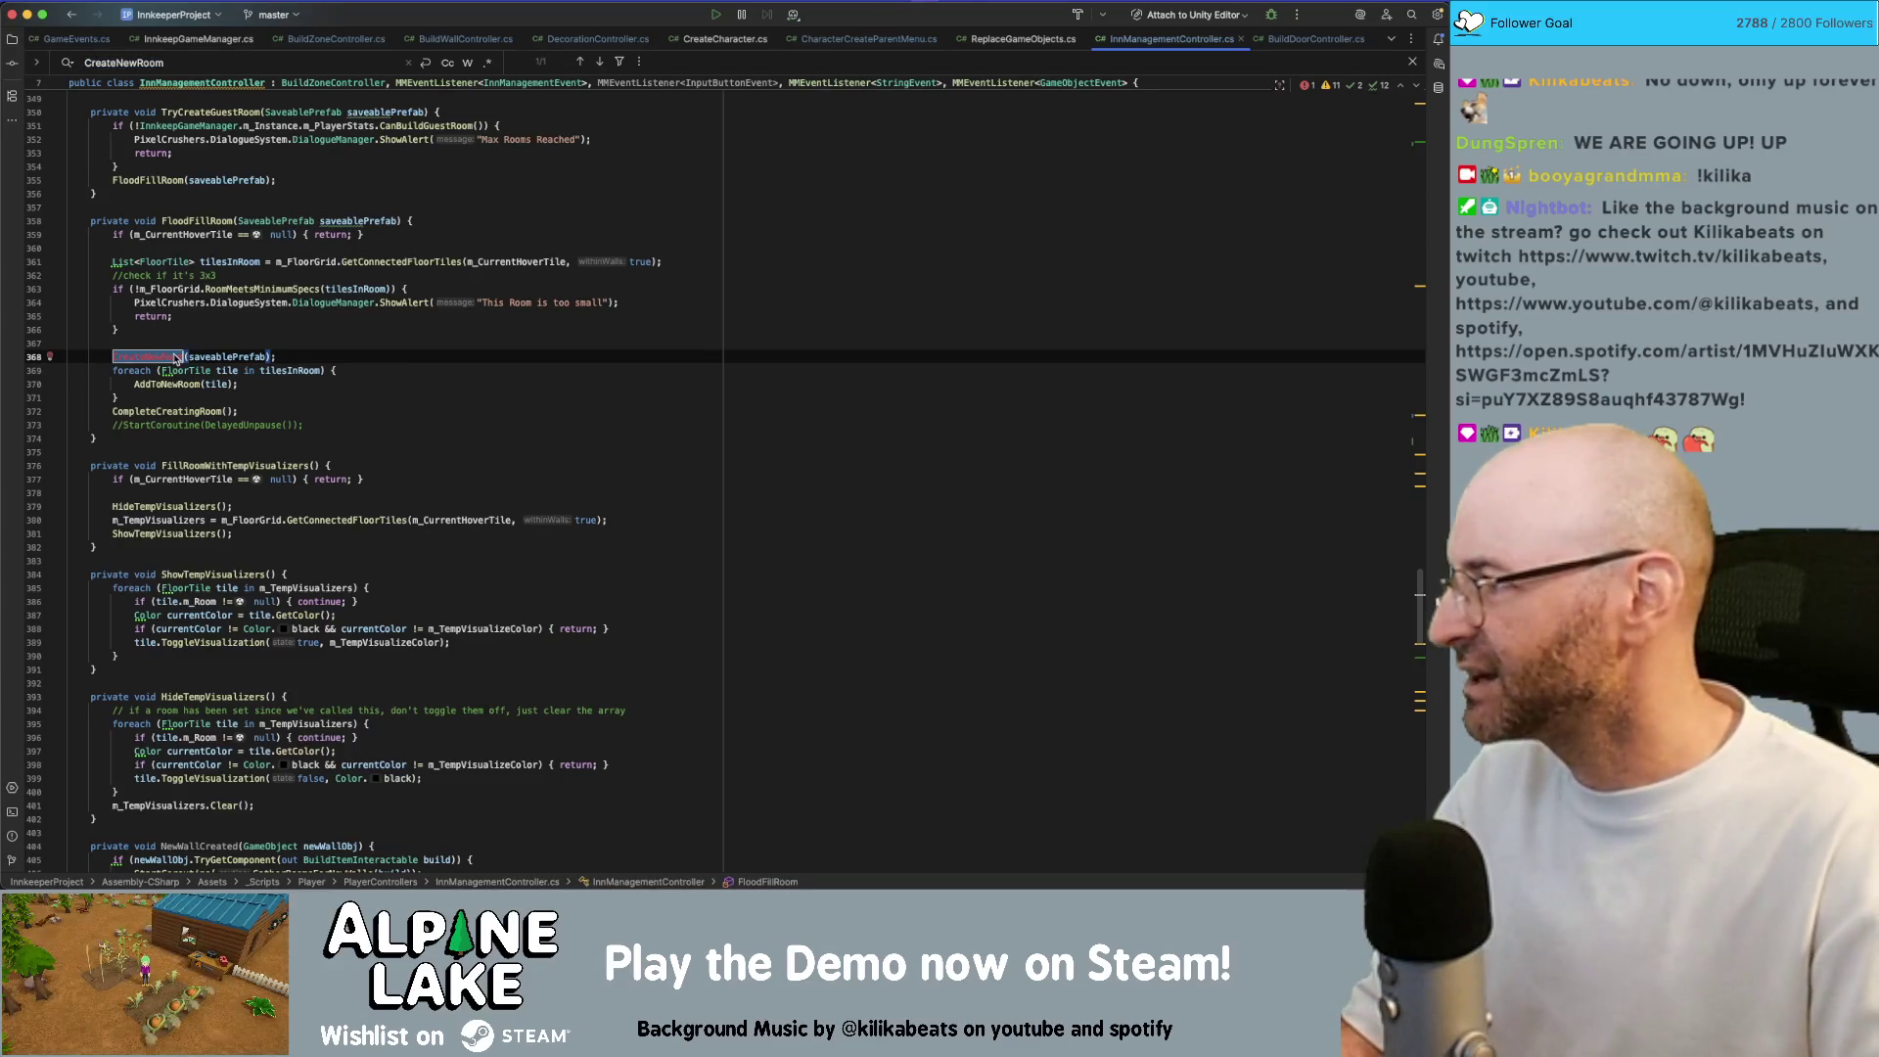
Undo the recent edits to the m_NewRoomTileFX spawn line in the floor-tile loop
{"action": "left_click", "coordinate": [437, 364]}
{"action": "scroll", "coordinate": [445, 420], "scroll_direction": "up", "scroll_amount": 5}
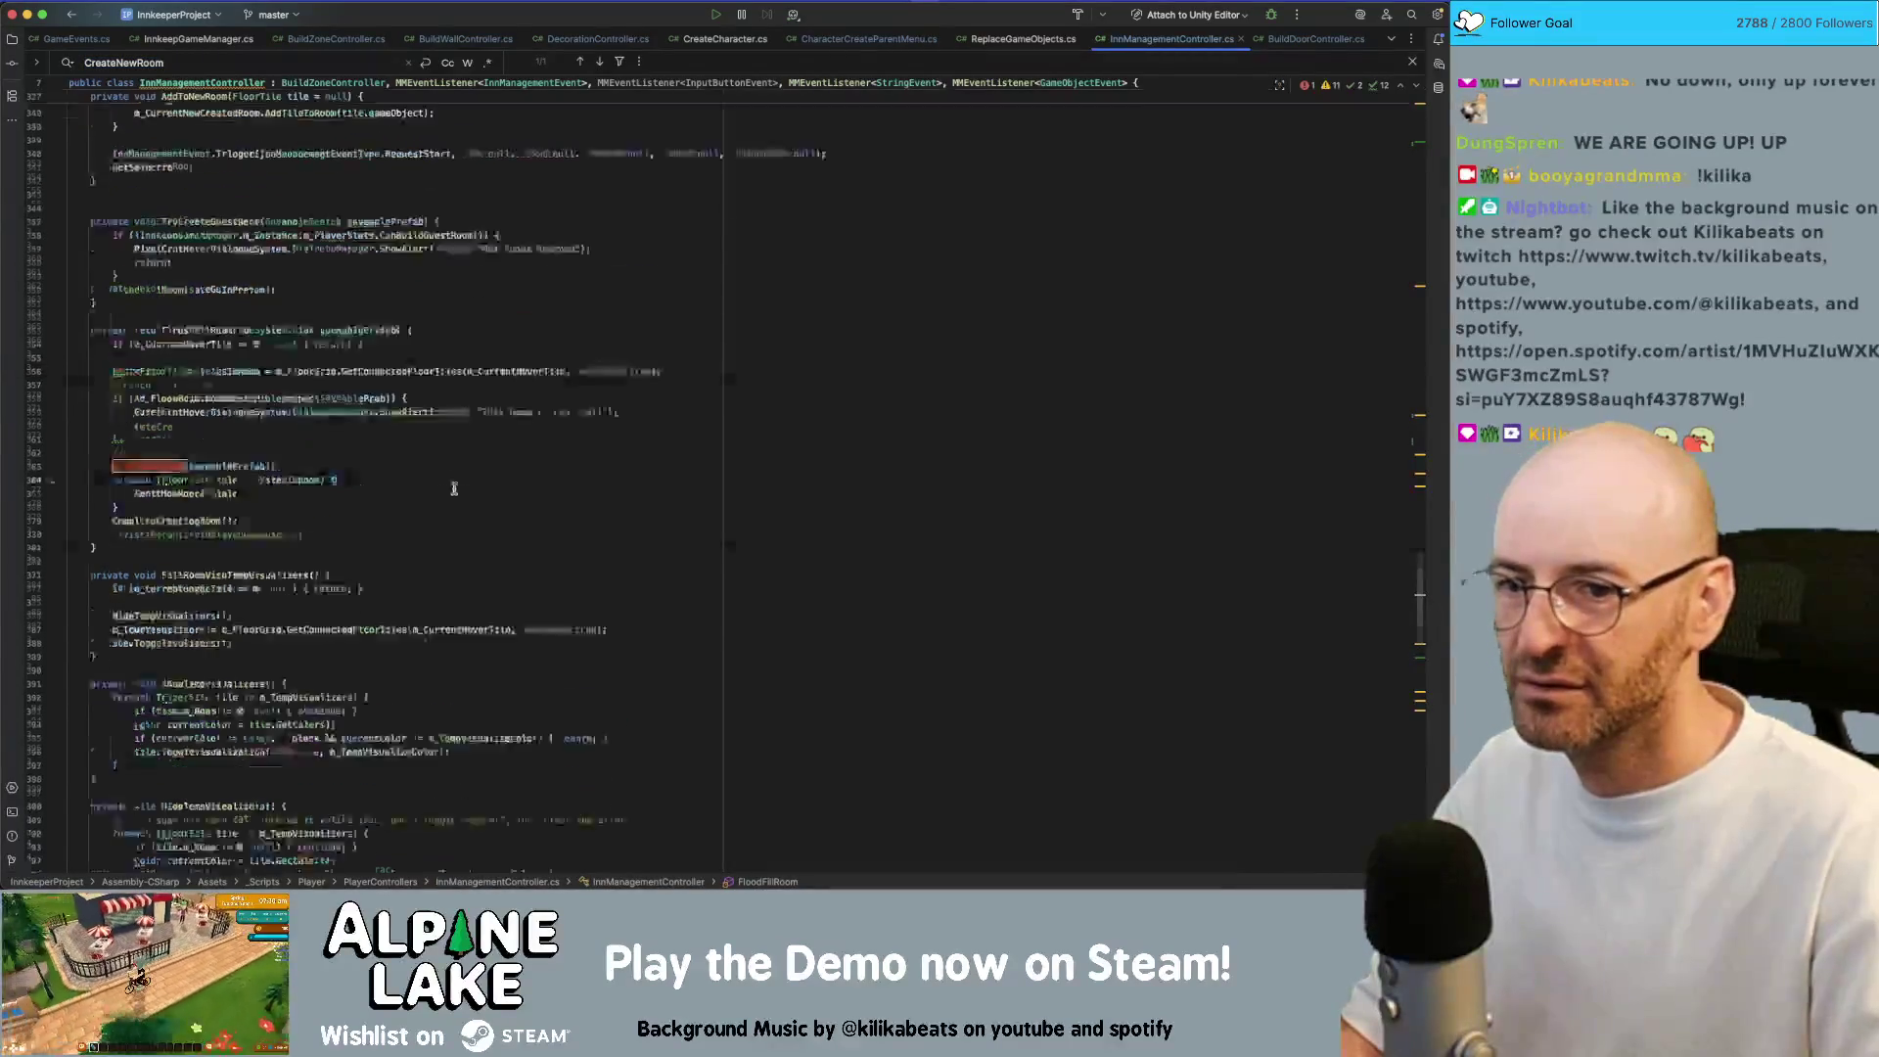
{"action": "scroll", "coordinate": [454, 489], "scroll_direction": "down", "scroll_amount": 10}
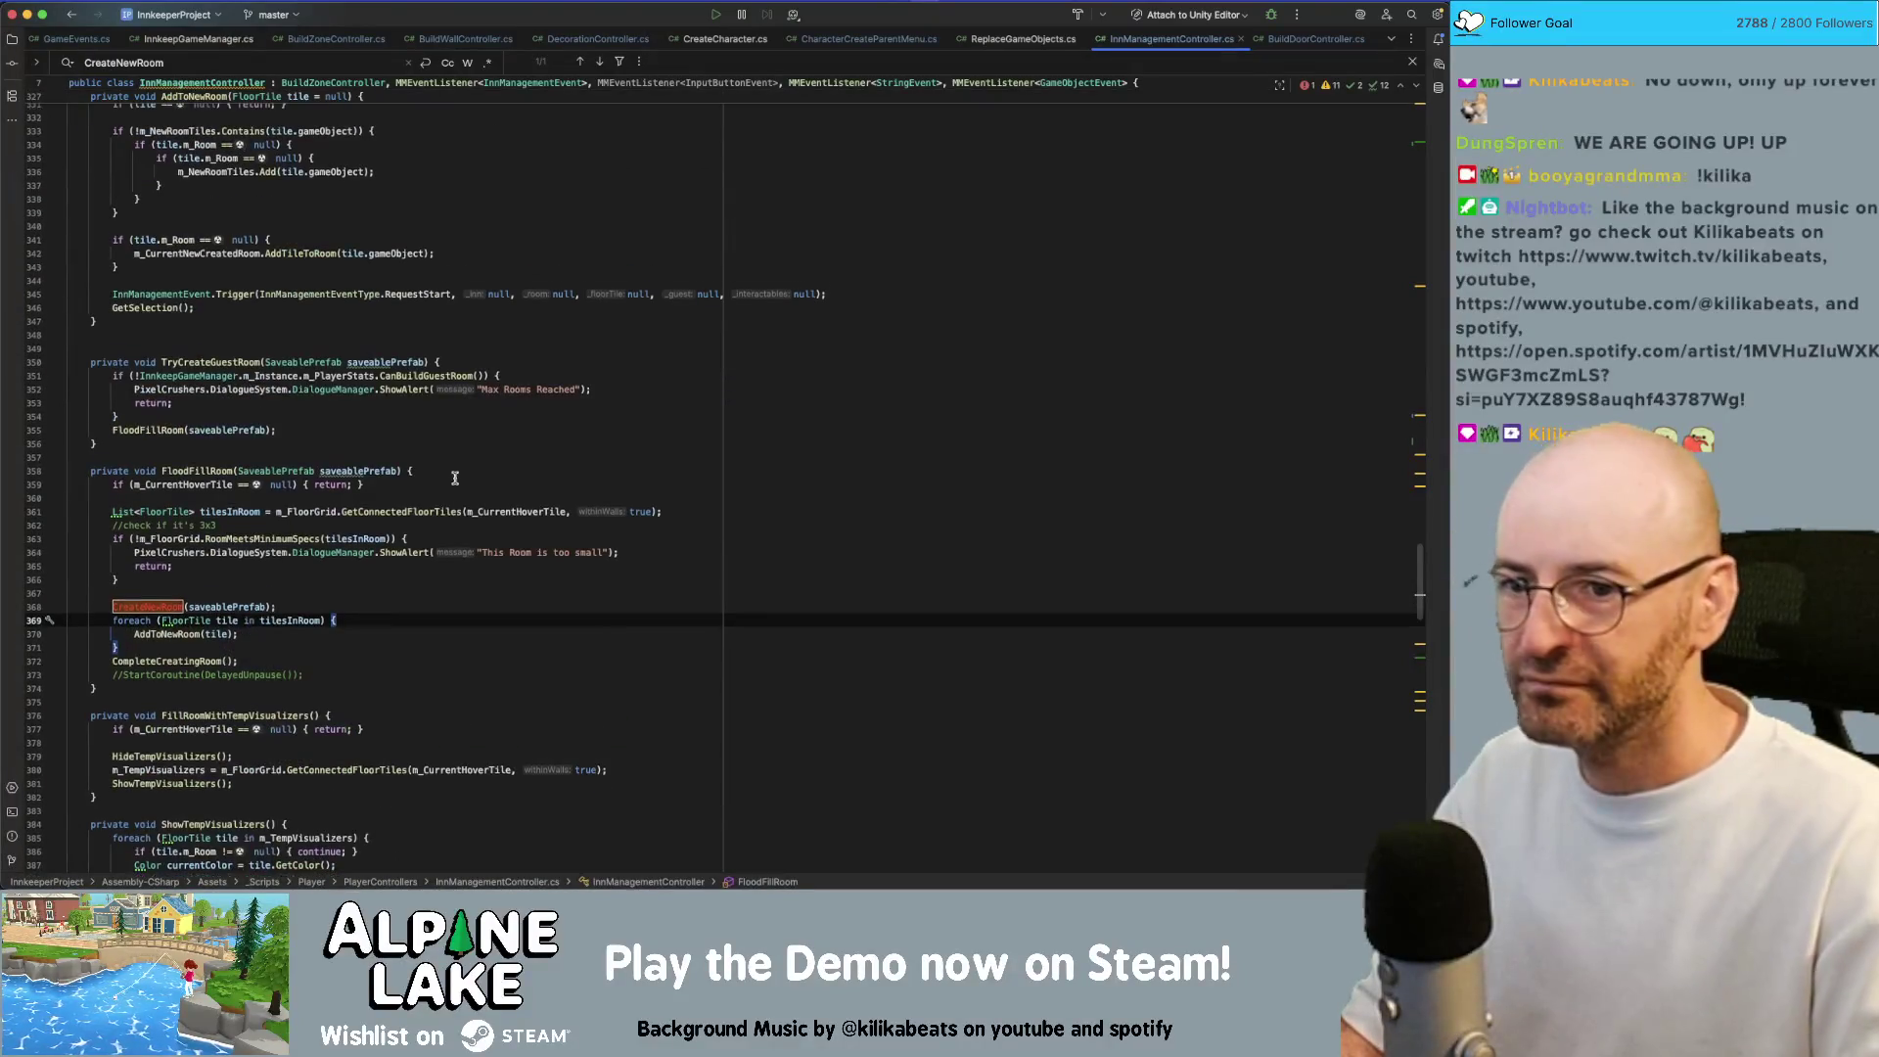
{"action": "key", "text": "super+z"}
{"action": "key", "text": "super+z"}
{"action": "key", "text": "super+z"}
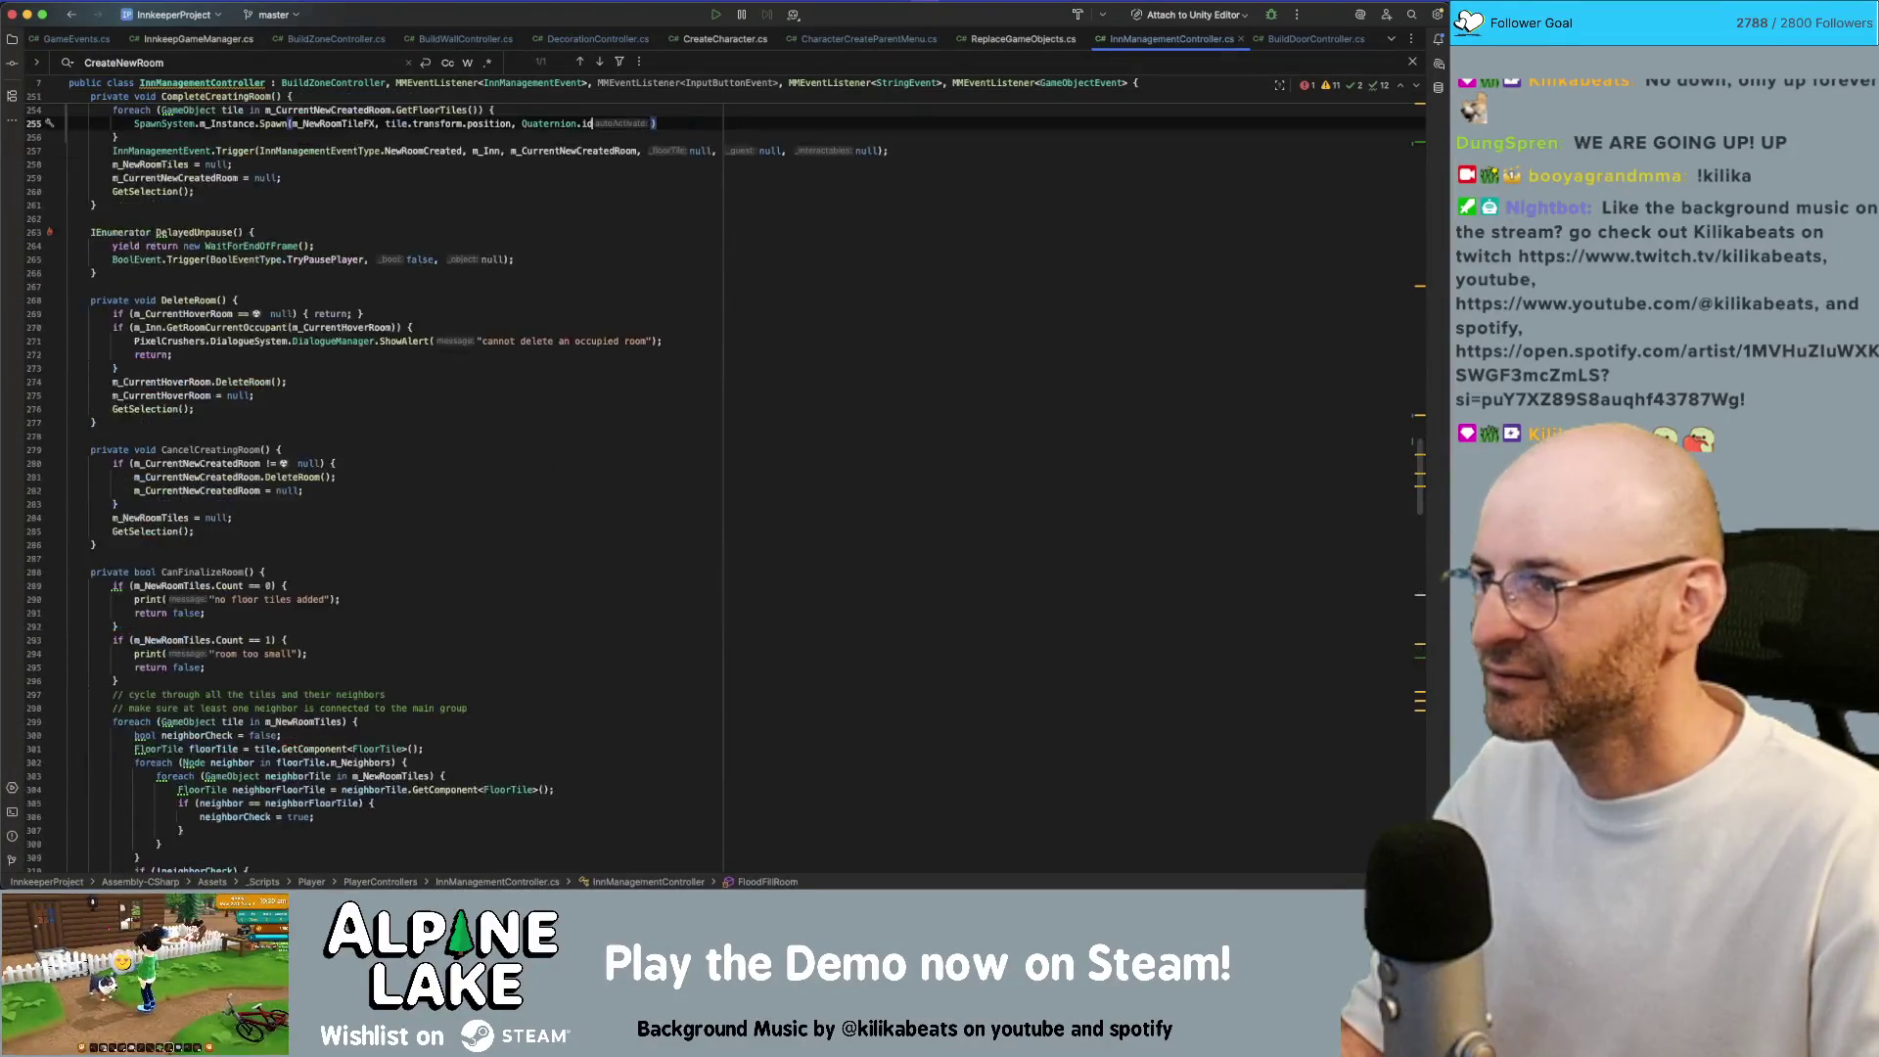
{"action": "key", "text": "super+z"}
{"action": "key", "text": "super+z"}
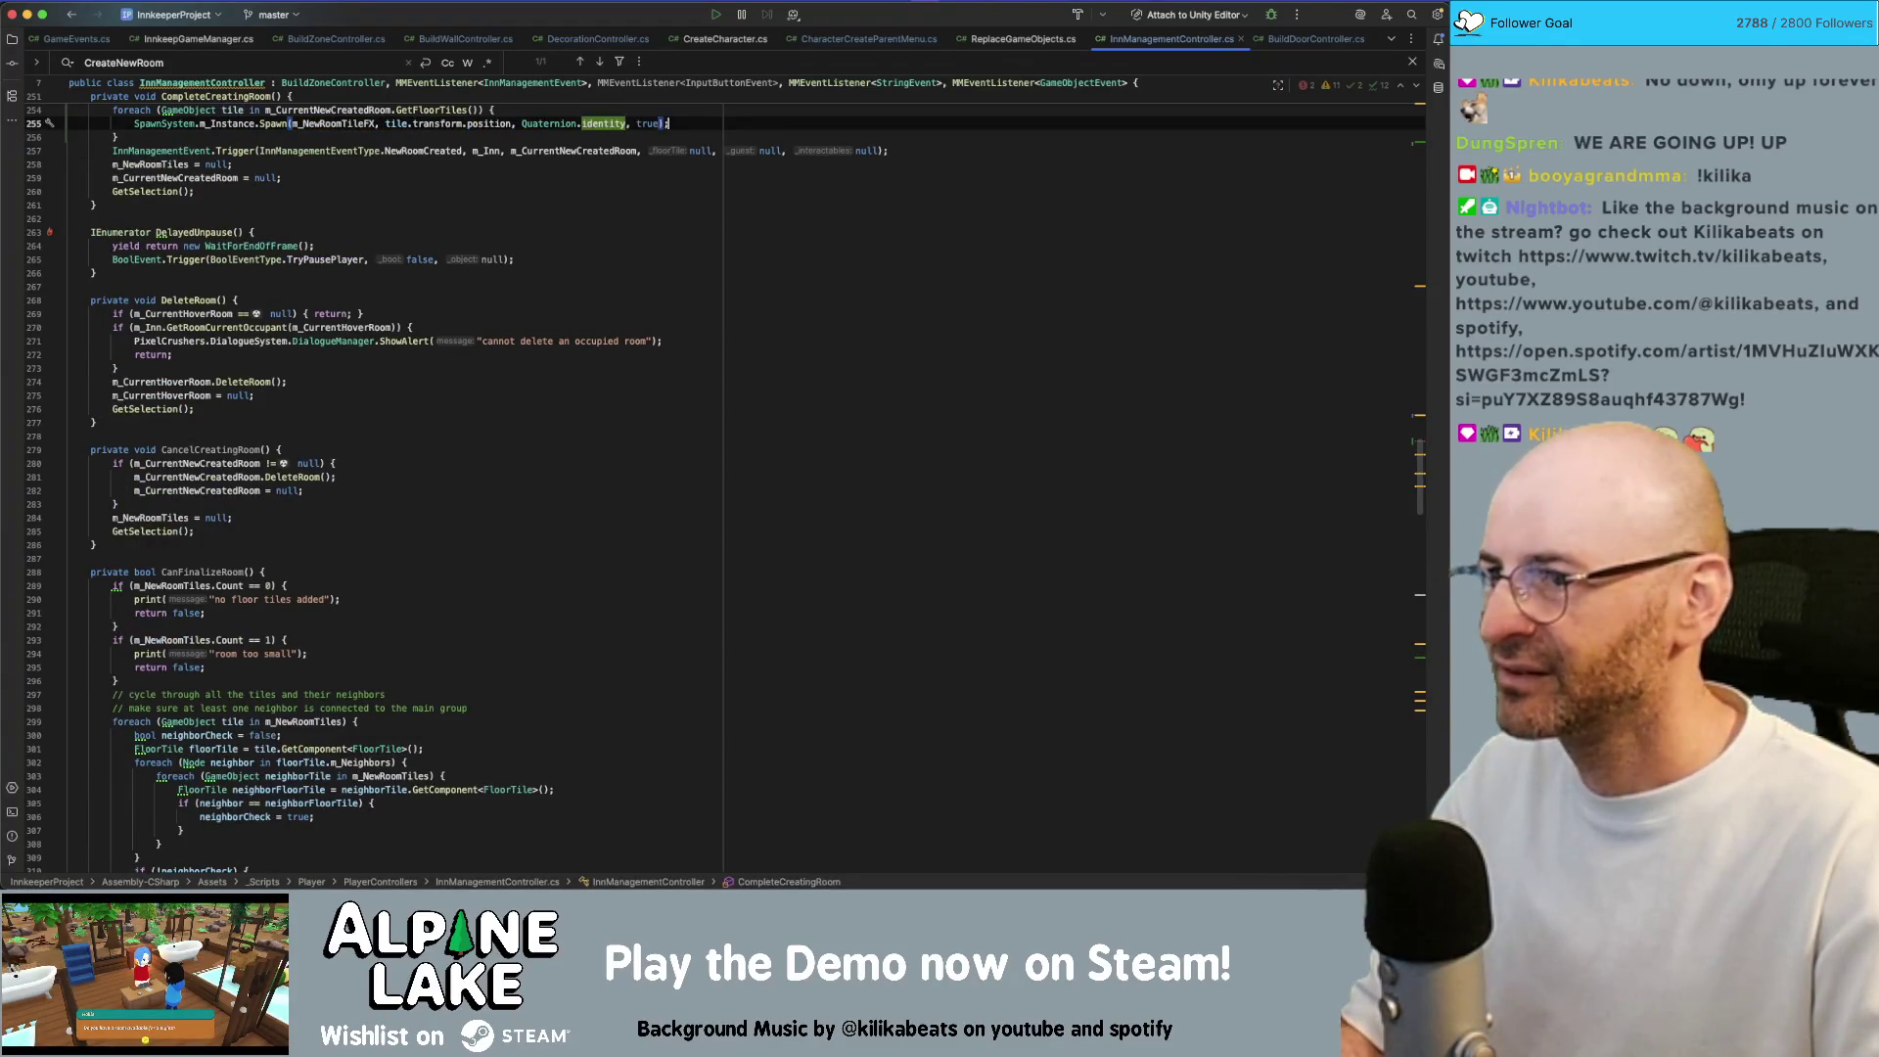
{"action": "scroll", "coordinate": [460, 450], "scroll_direction": "up", "scroll_amount": 2}
{"action": "left_click_drag", "start_coordinate": [124, 222], "coordinate": [109, 196]}
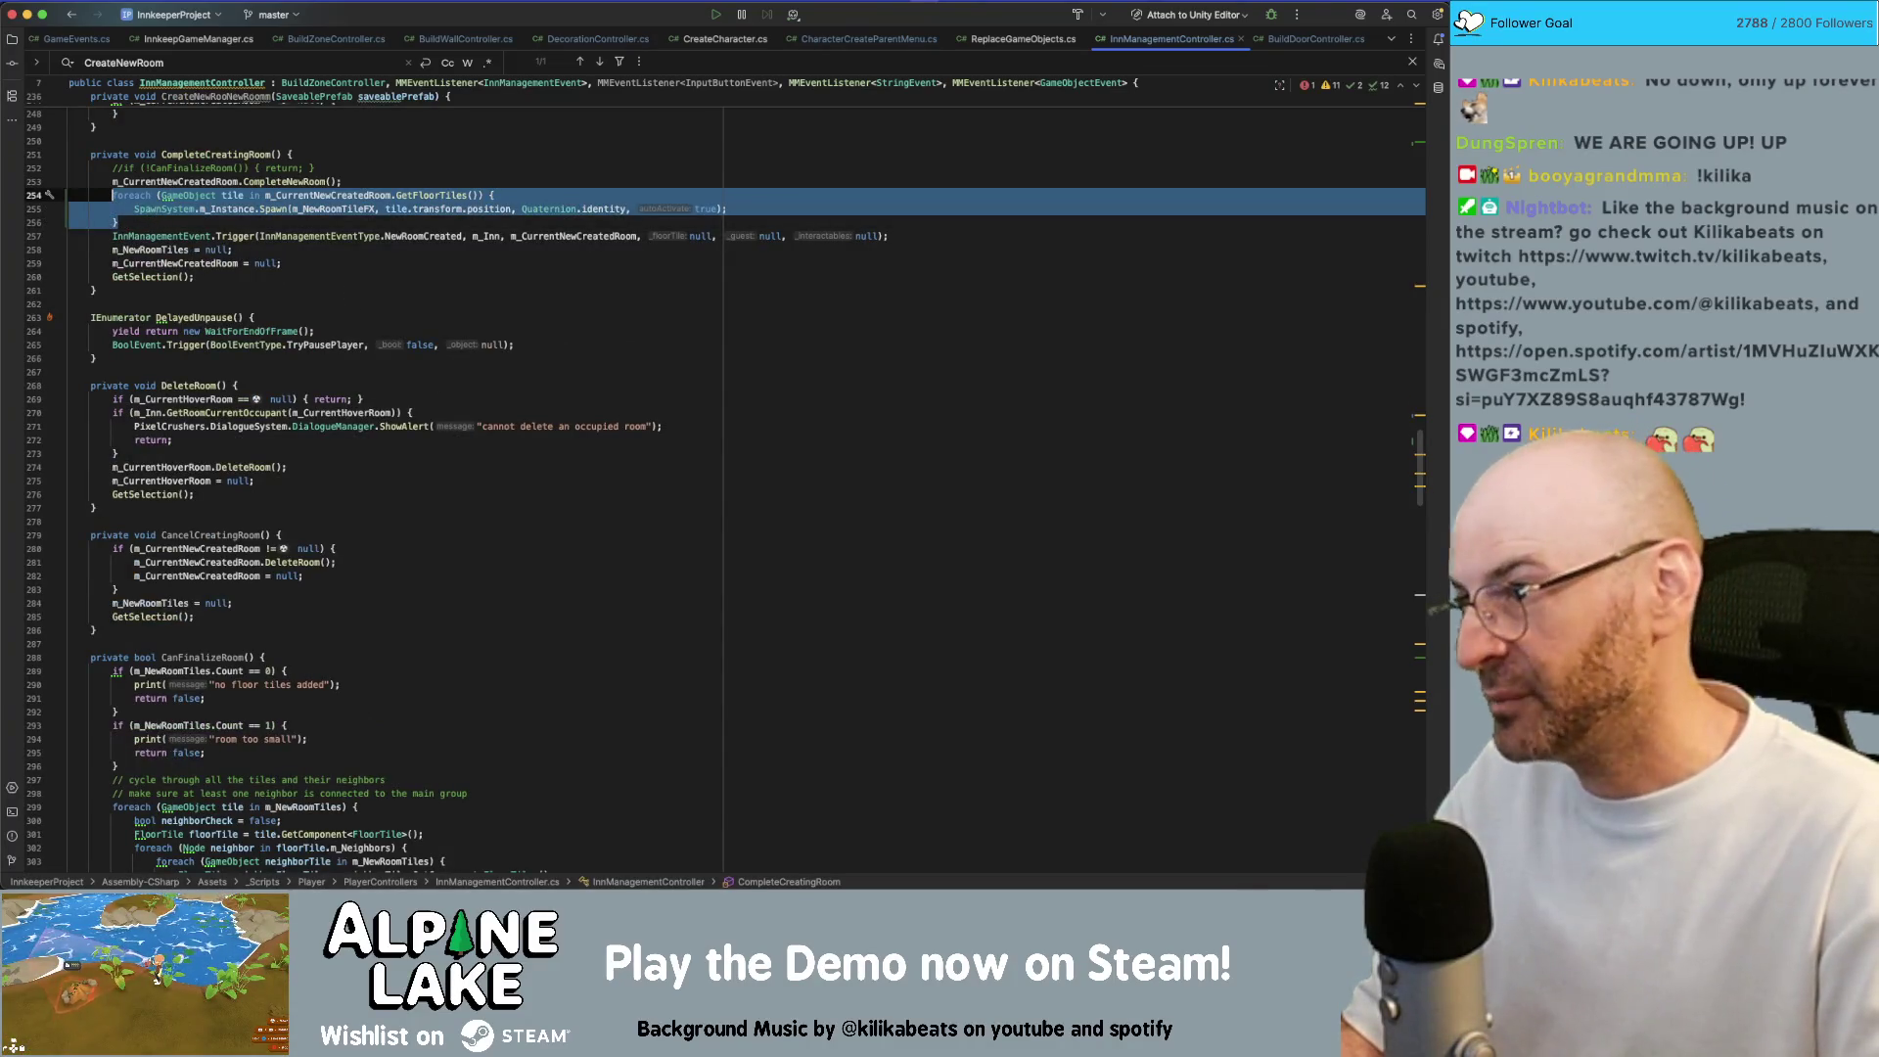
{"action": "key", "text": "super+z"}
{"action": "key", "text": "super+z"}
{"action": "key", "text": "super+z"}
{"action": "key", "text": "super+z"}
{"action": "key", "text": "super+z"}
{"action": "key", "text": "super+z"}
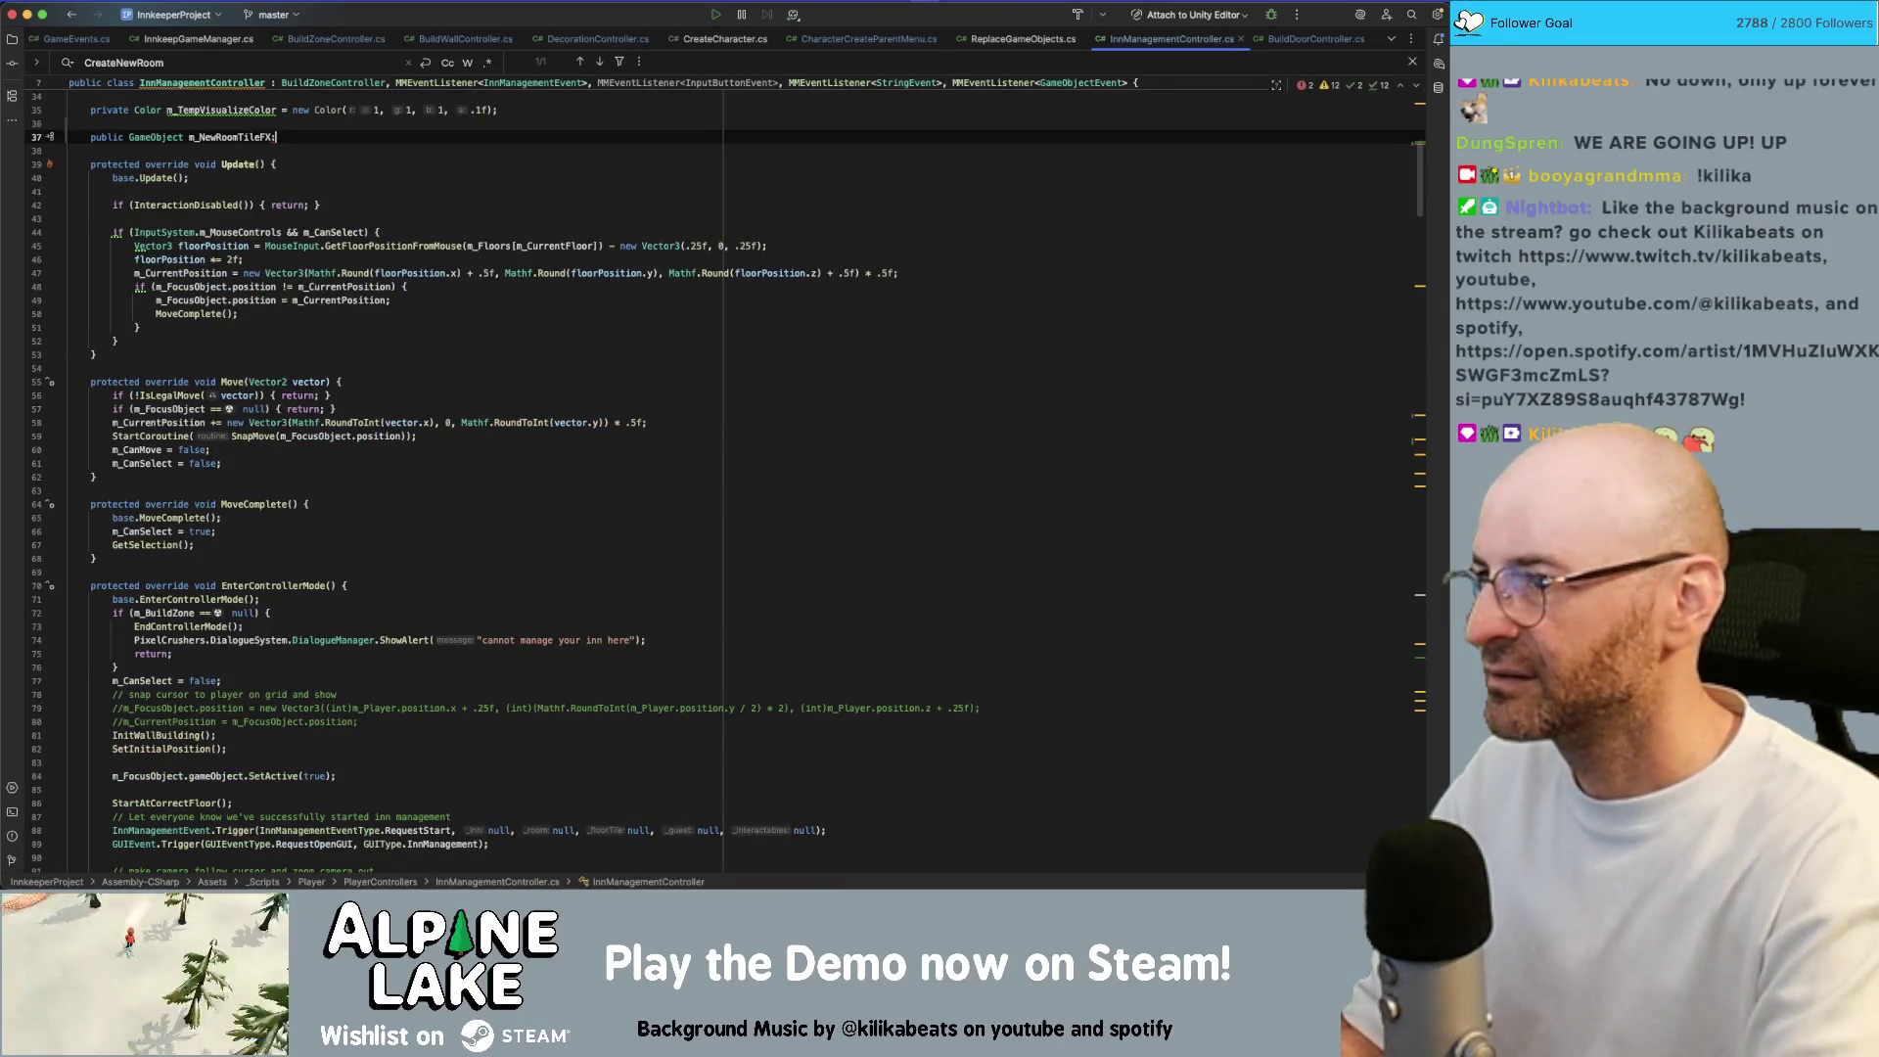
Undo and redo through the edits, keeping the floor-tile foreach loop and m_NewRoomTileFX field
{"action": "key", "text": "super+z"}
{"action": "key", "text": "super+z"}
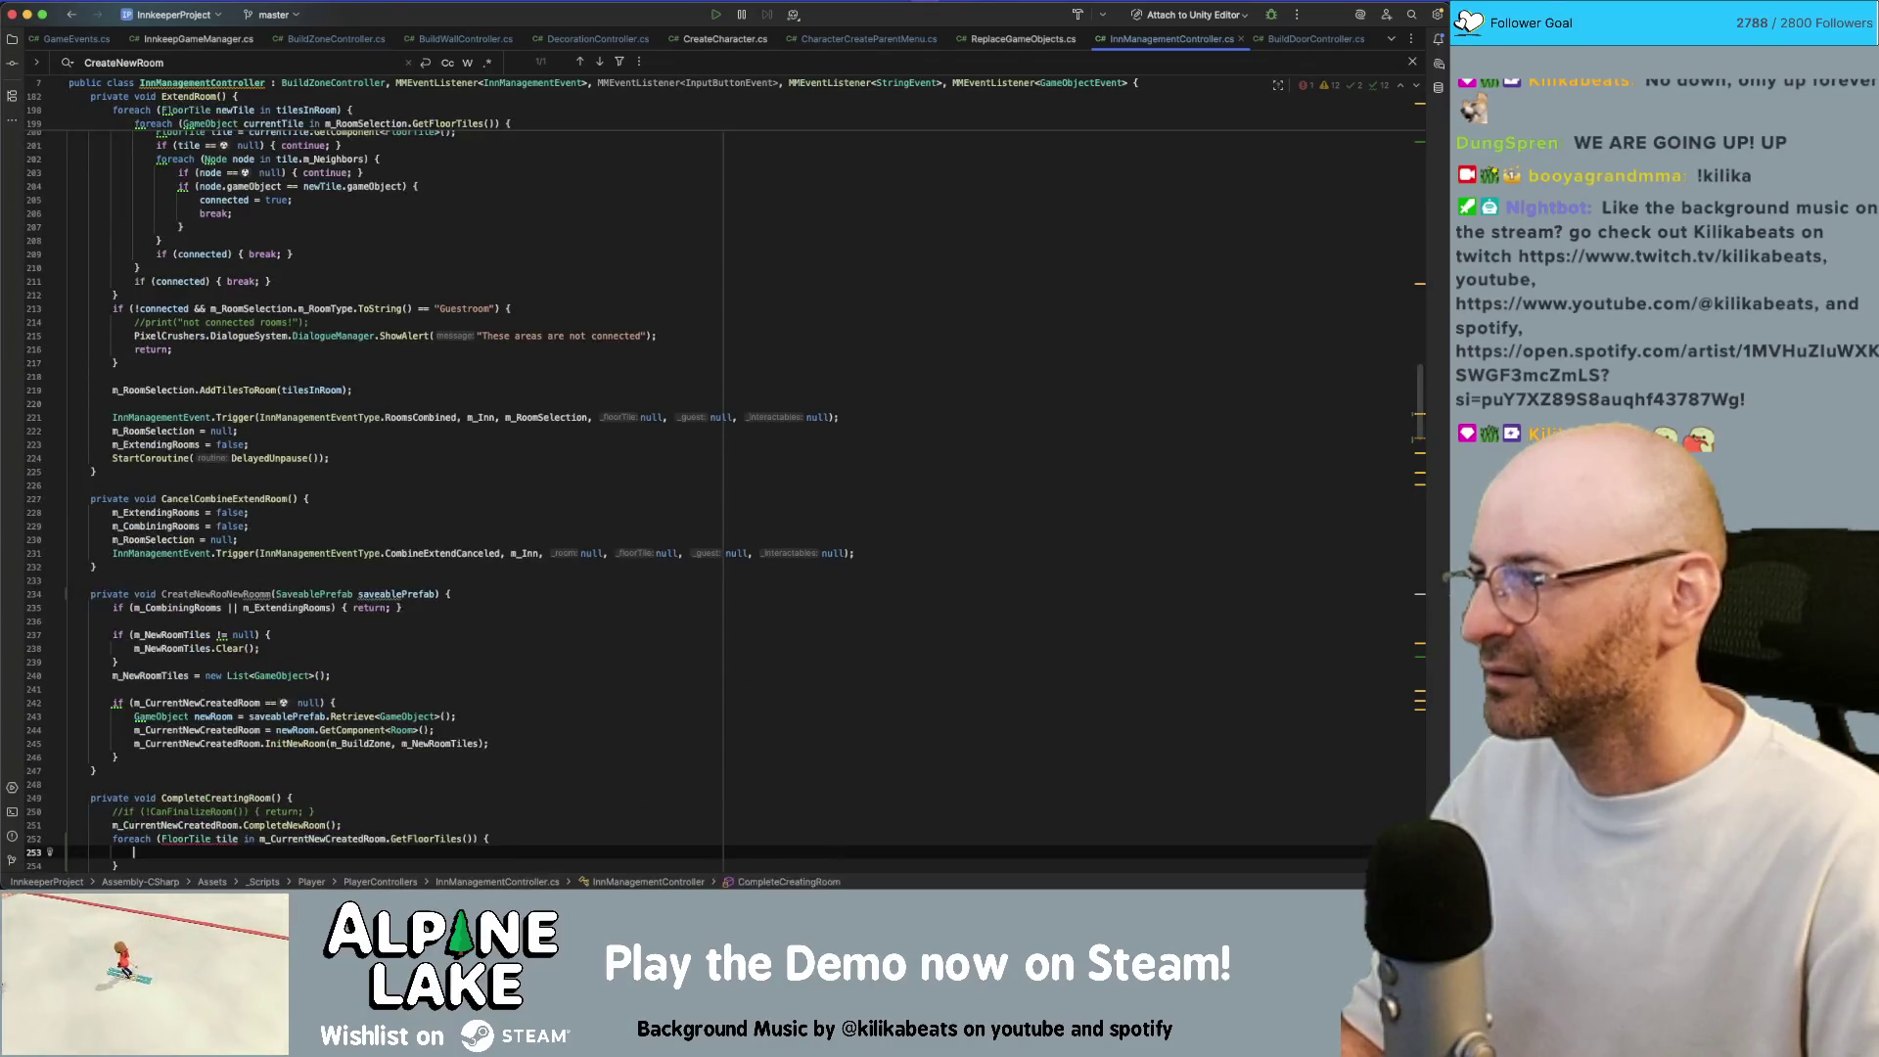
{"action": "key", "text": "super+z"}
{"action": "key", "text": "super+z"}
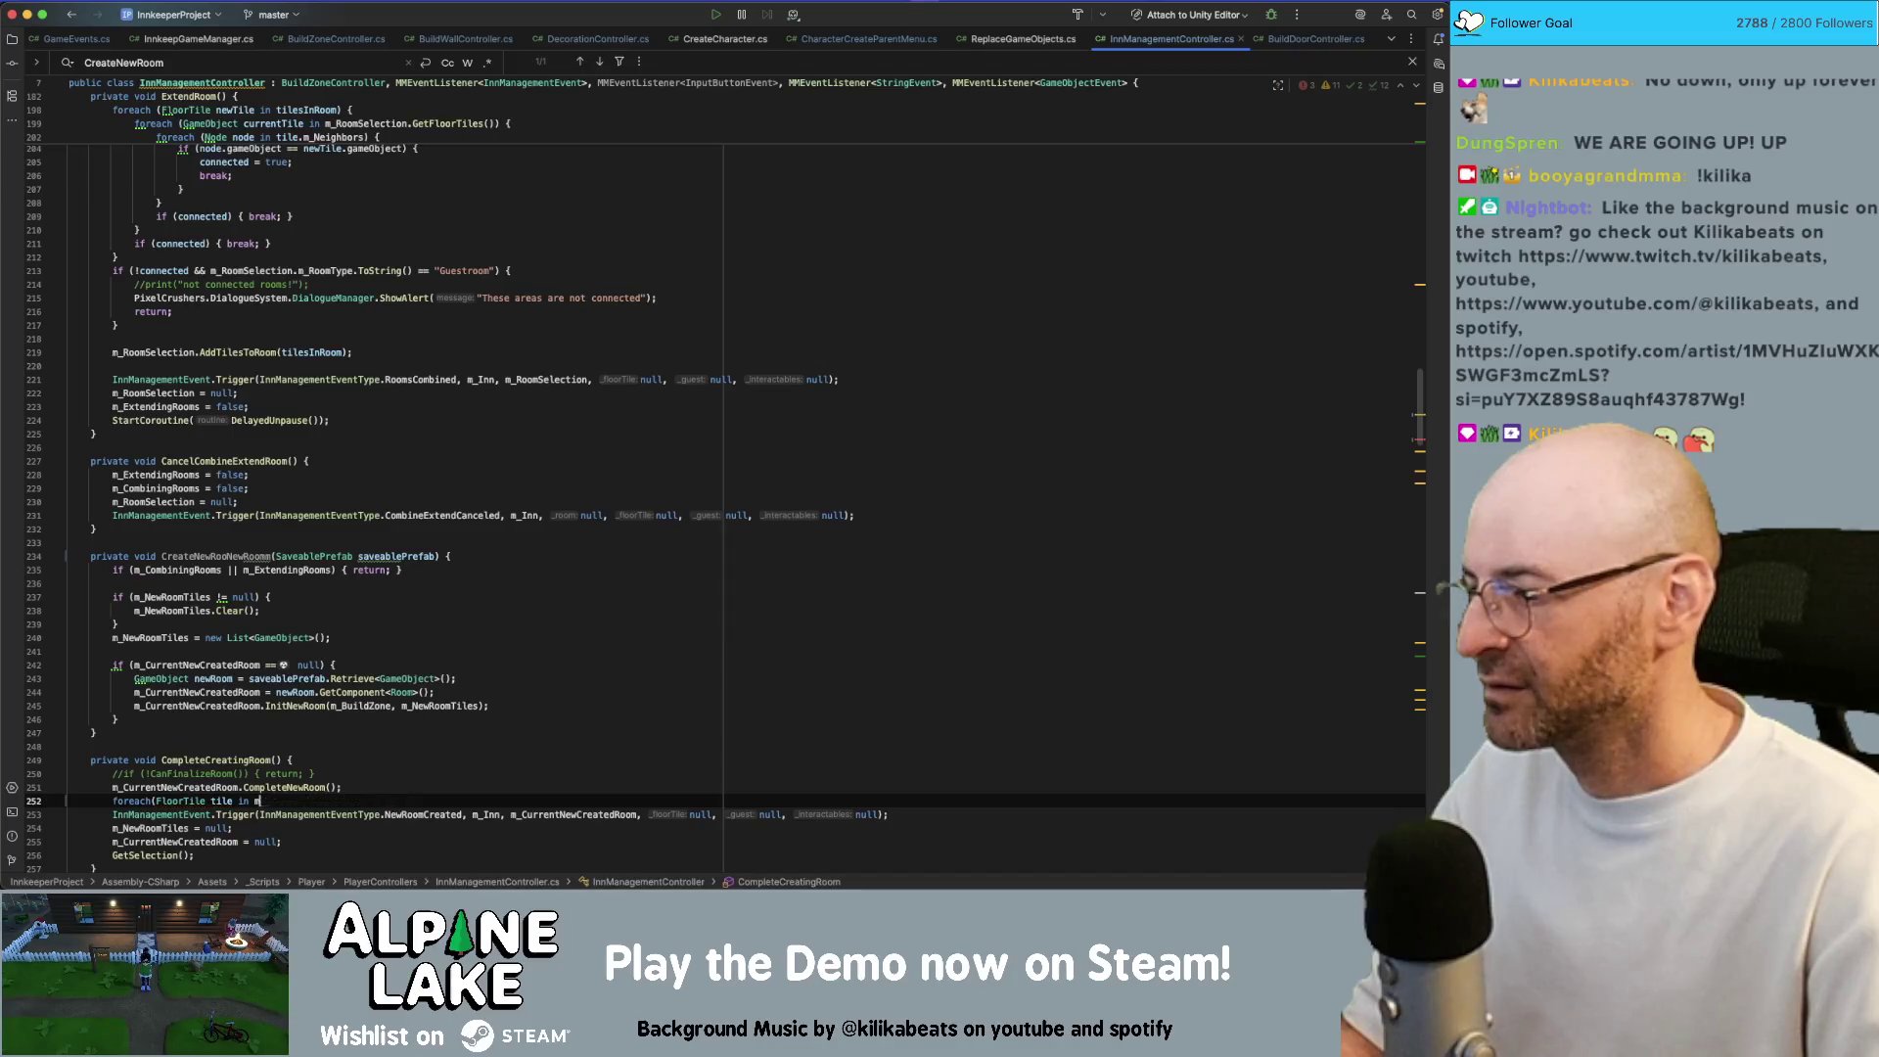
{"action": "key", "text": "super+z"}
{"action": "key", "text": "super+z"}
{"action": "key", "text": "super+z"}
{"action": "key", "text": "super+z"}
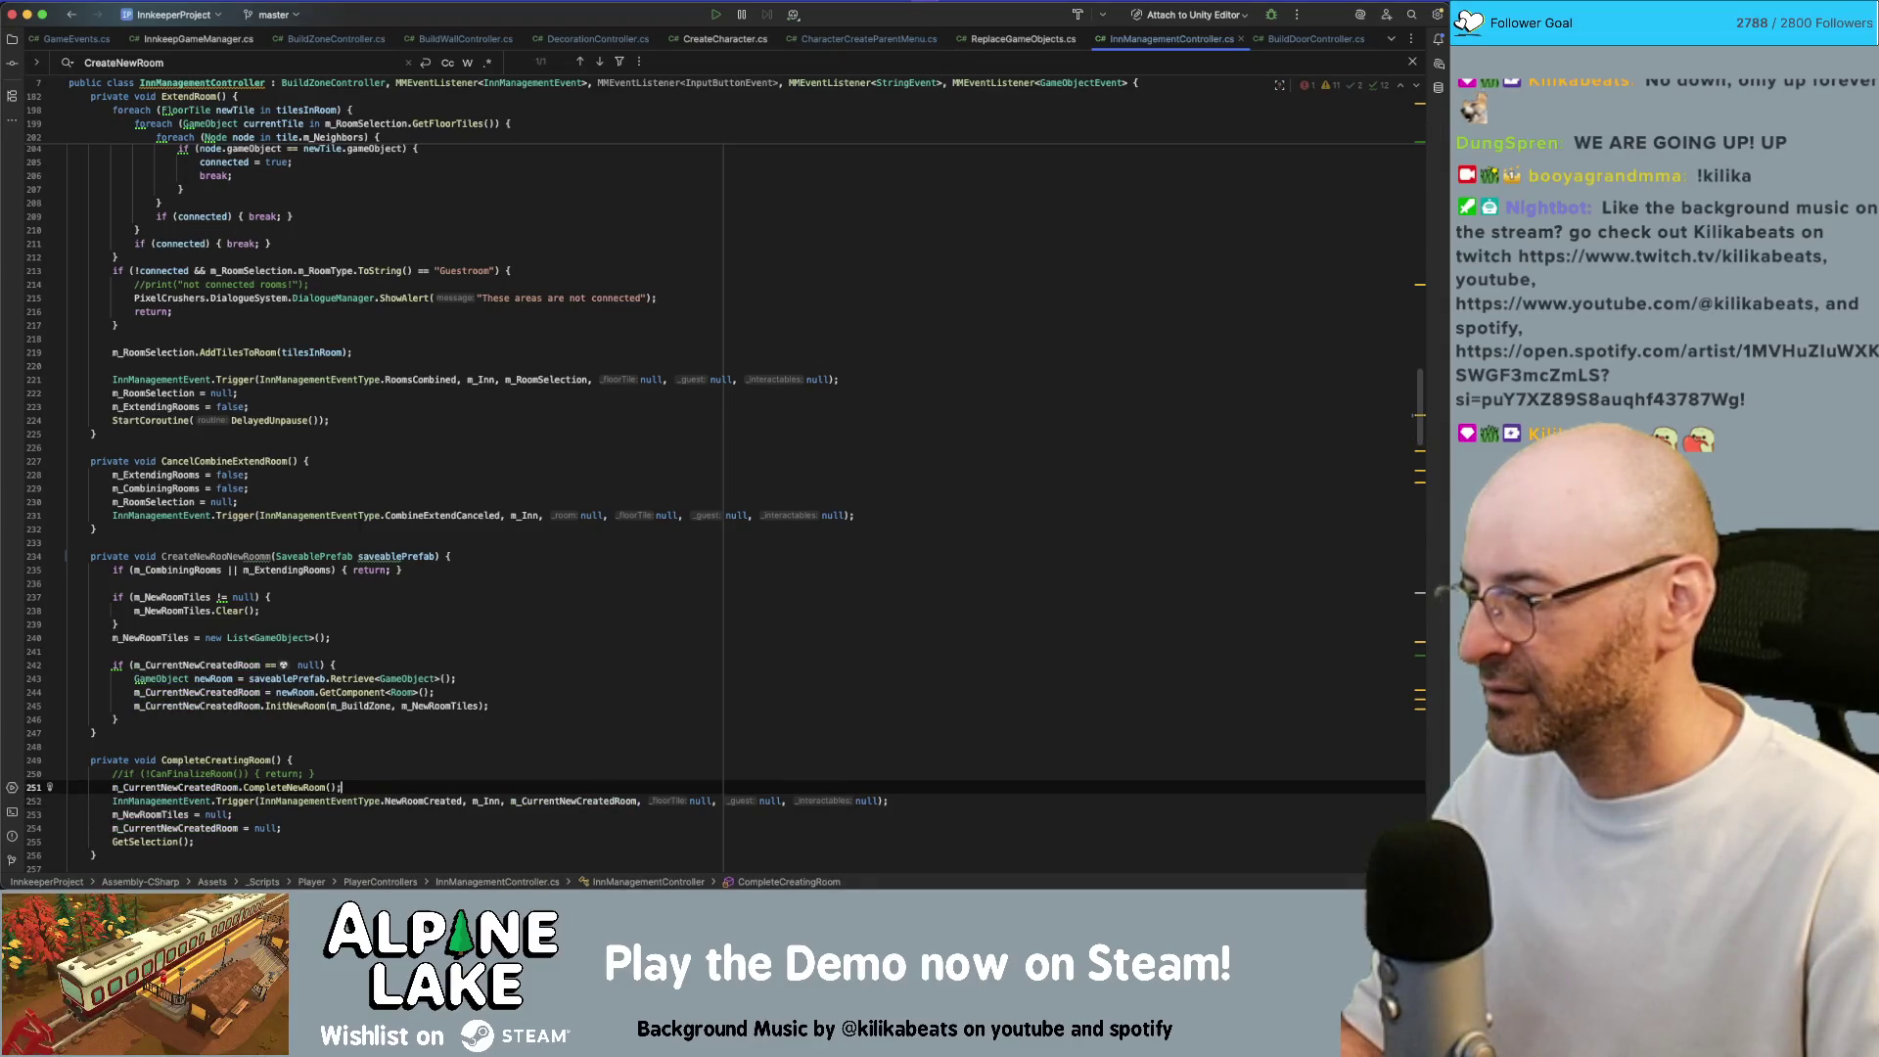
{"action": "key", "text": "super+z"}
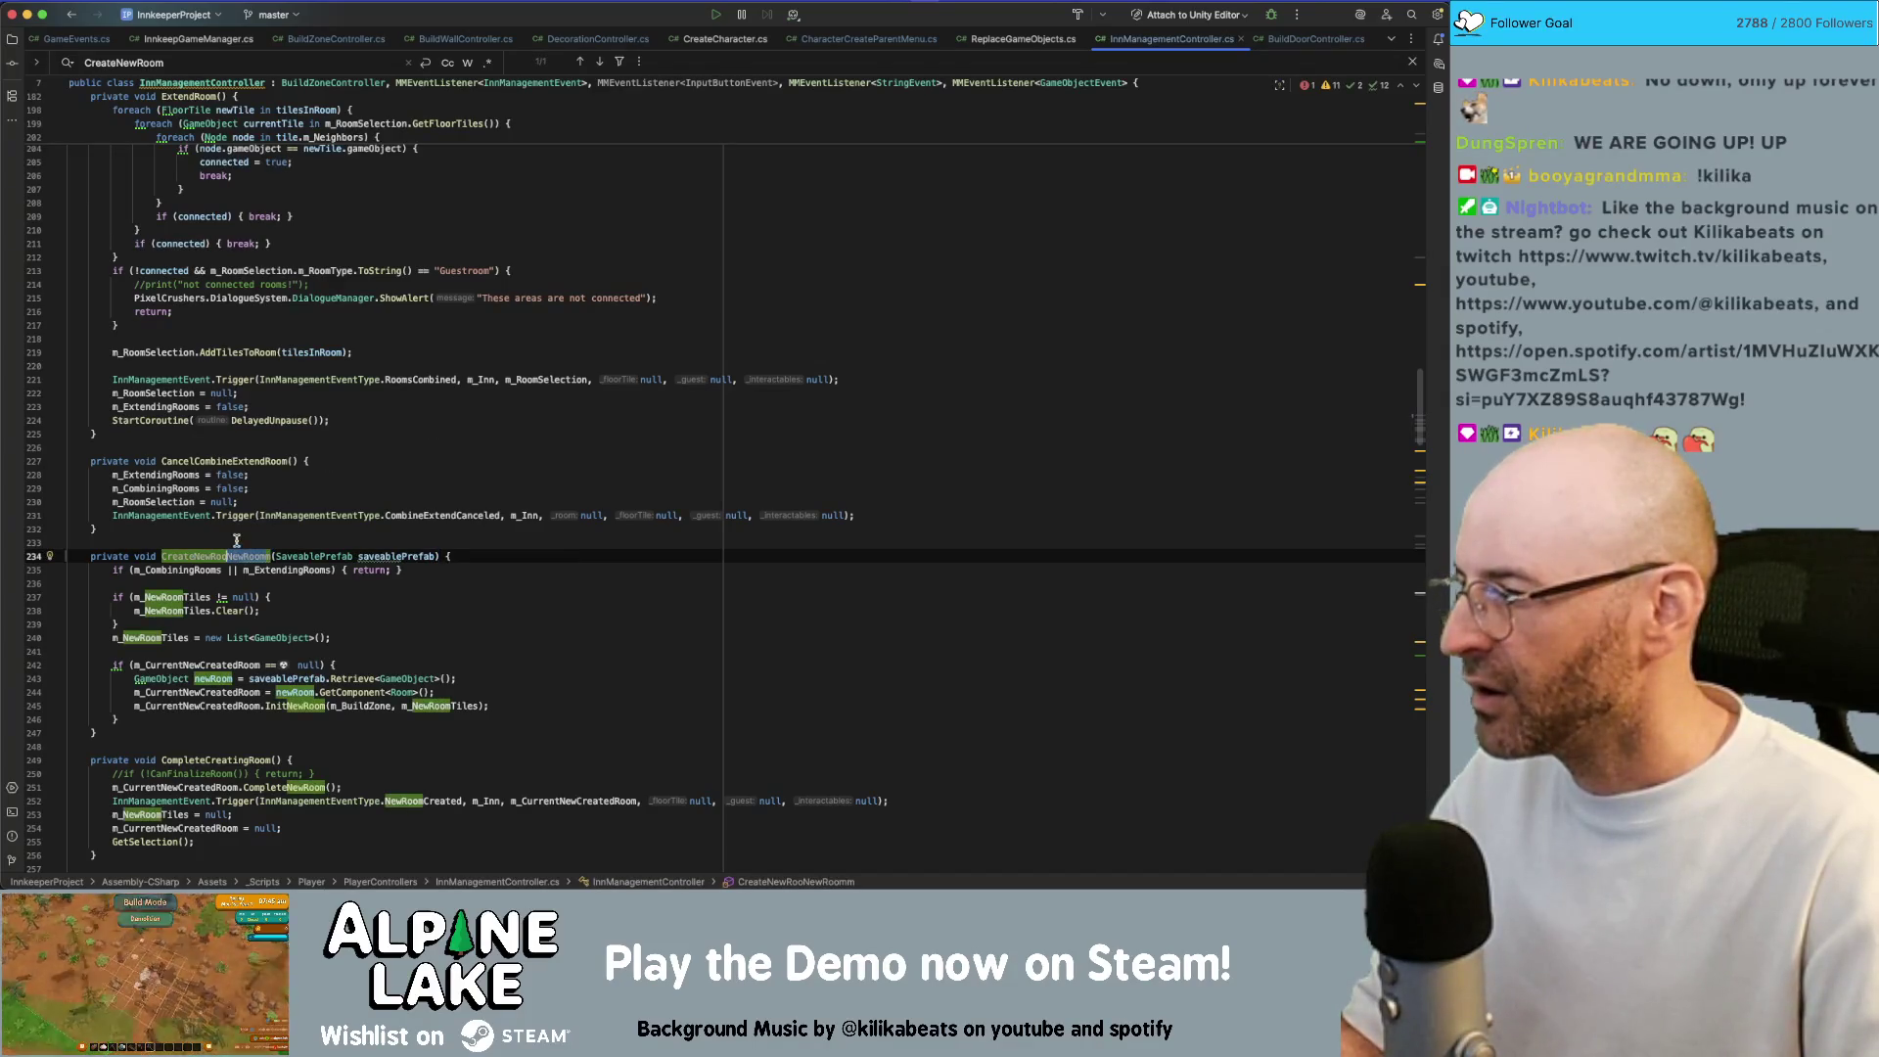
{"action": "key", "text": "super+z"}
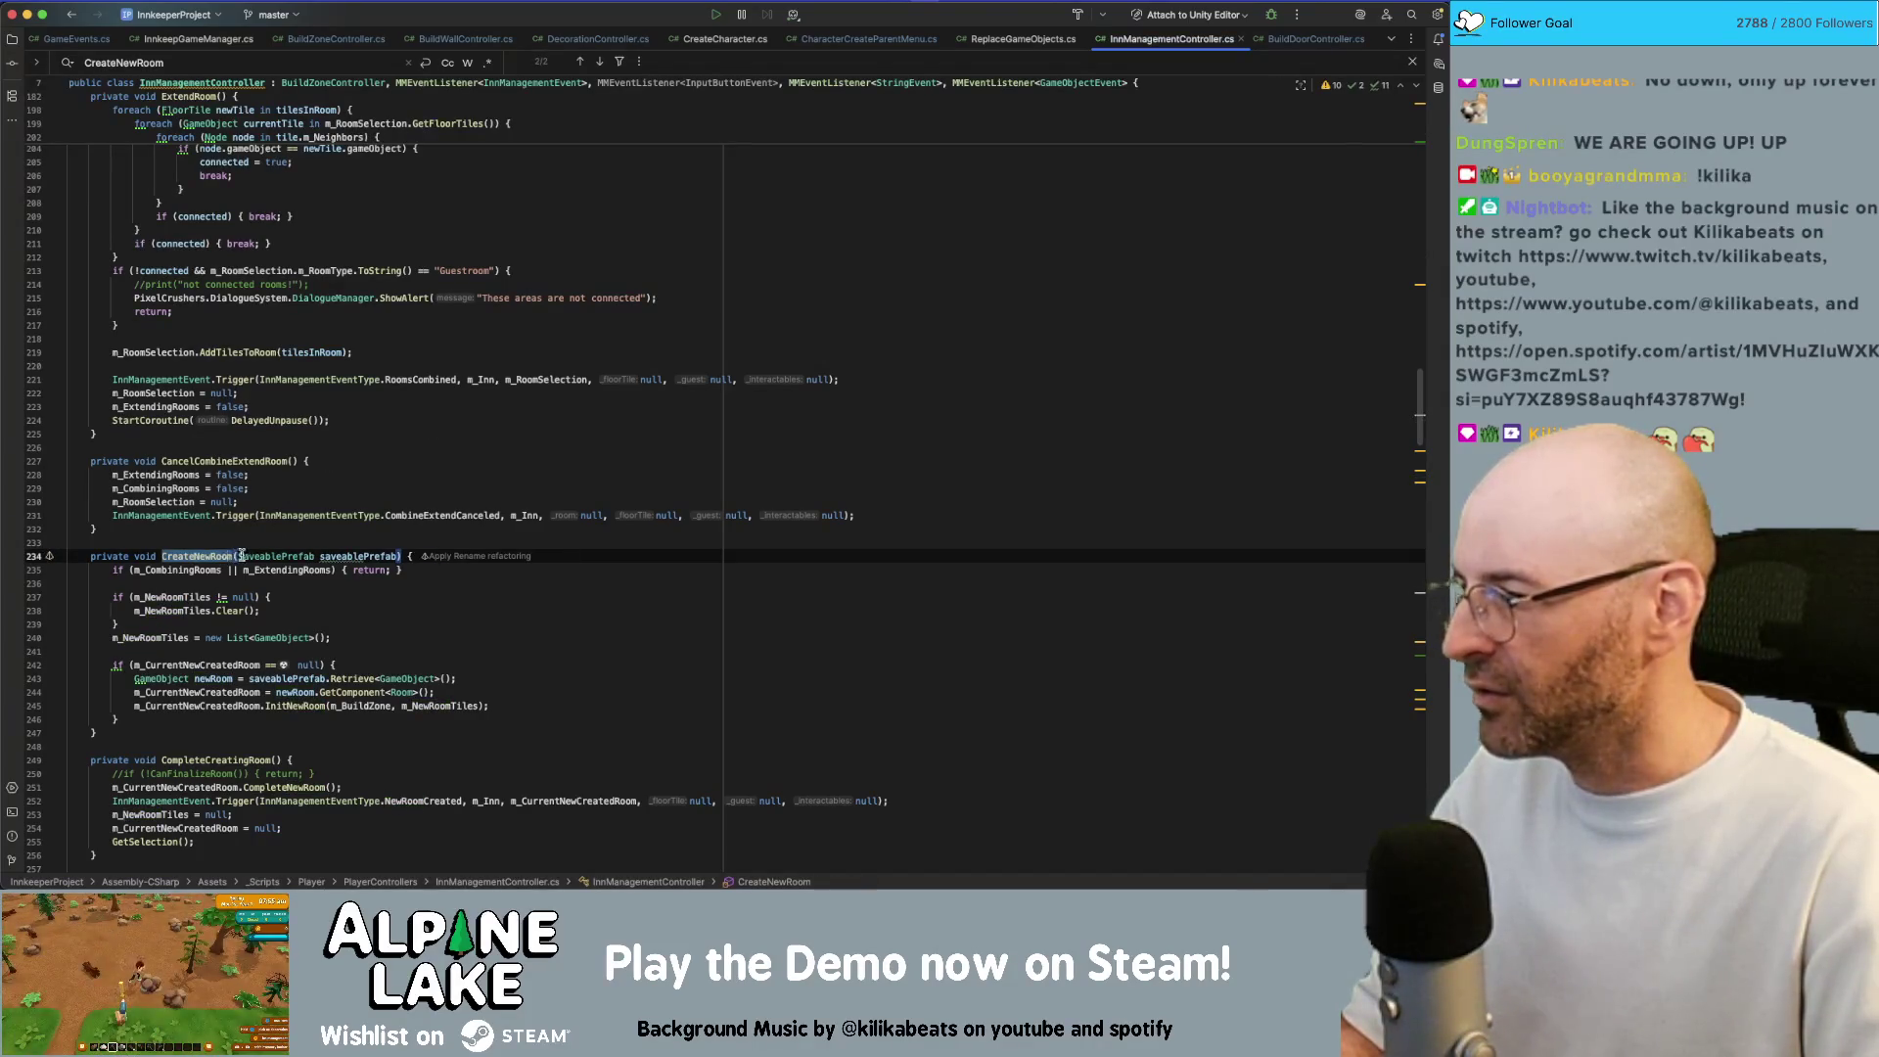
{"action": "key", "text": "super+shift+z"}
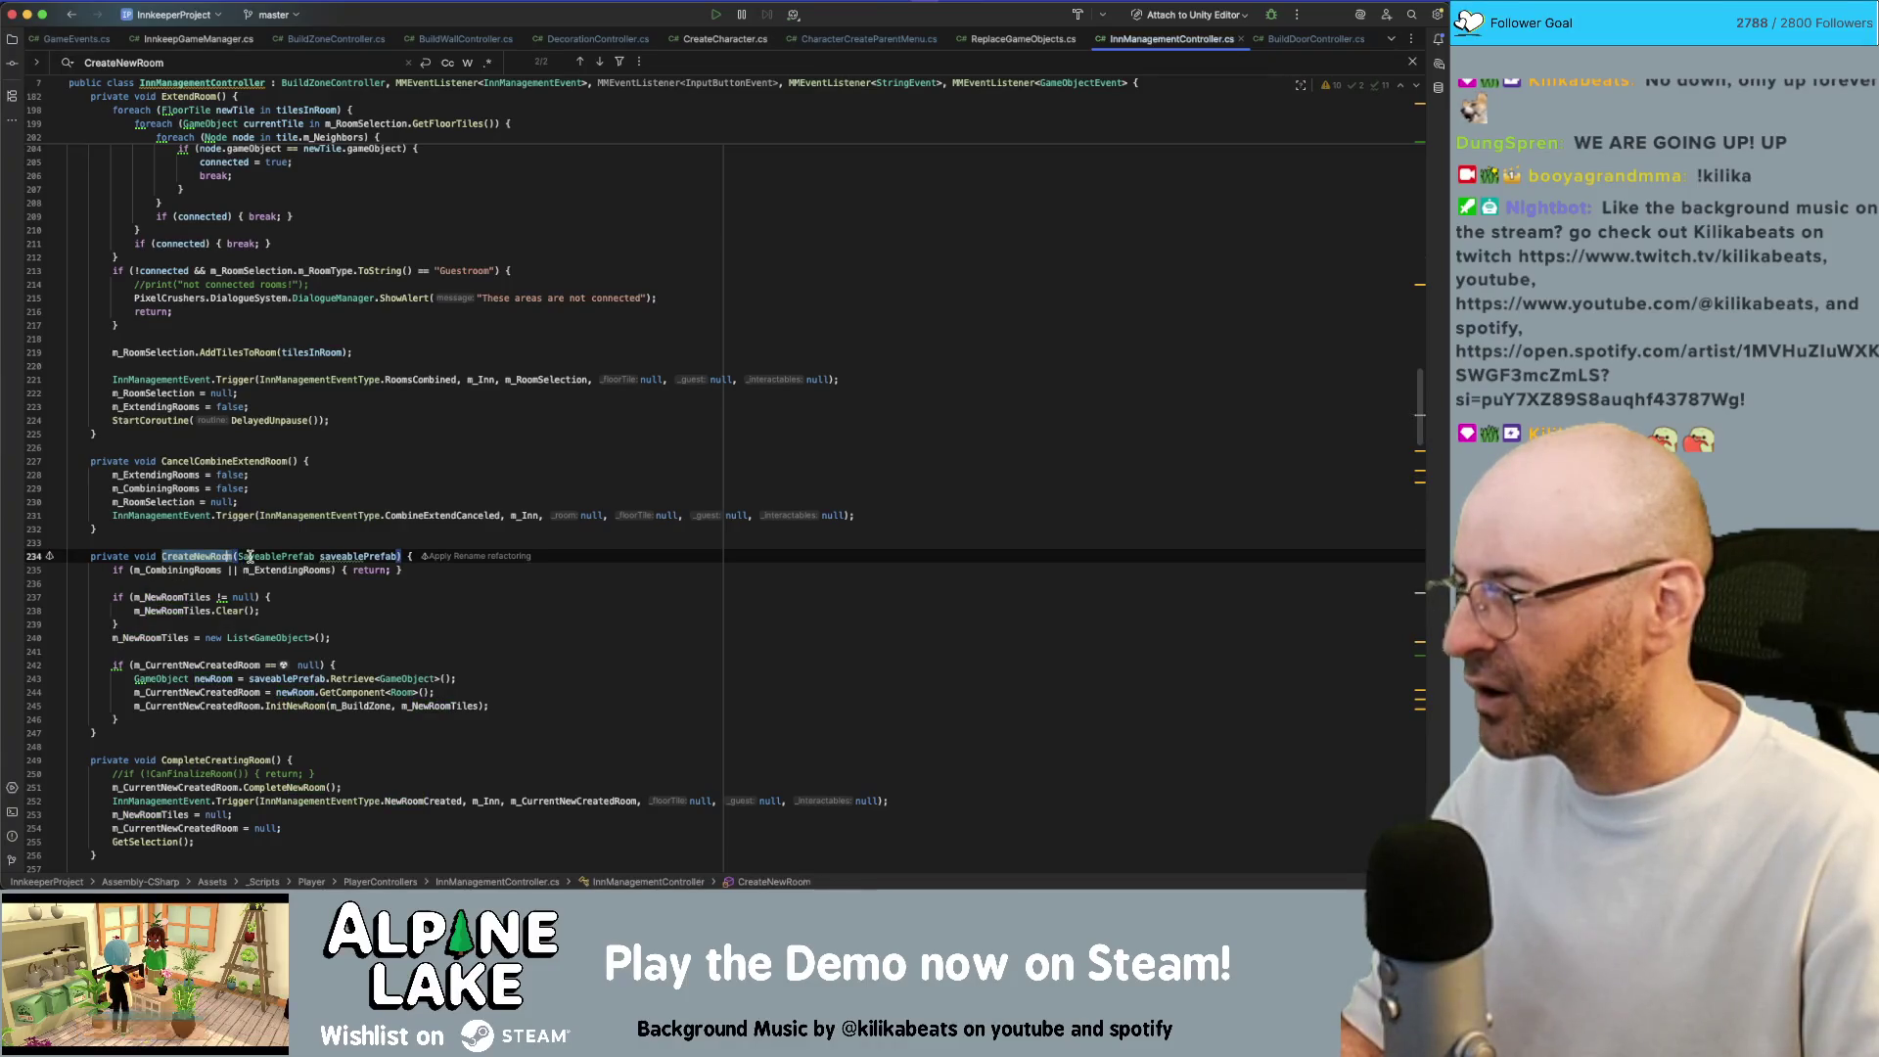
{"action": "key", "text": "super+shift+z"}
{"action": "key", "text": "super+shift+z"}
{"action": "key", "text": "super+shift+z"}
{"action": "key", "text": "super+shift+z"}
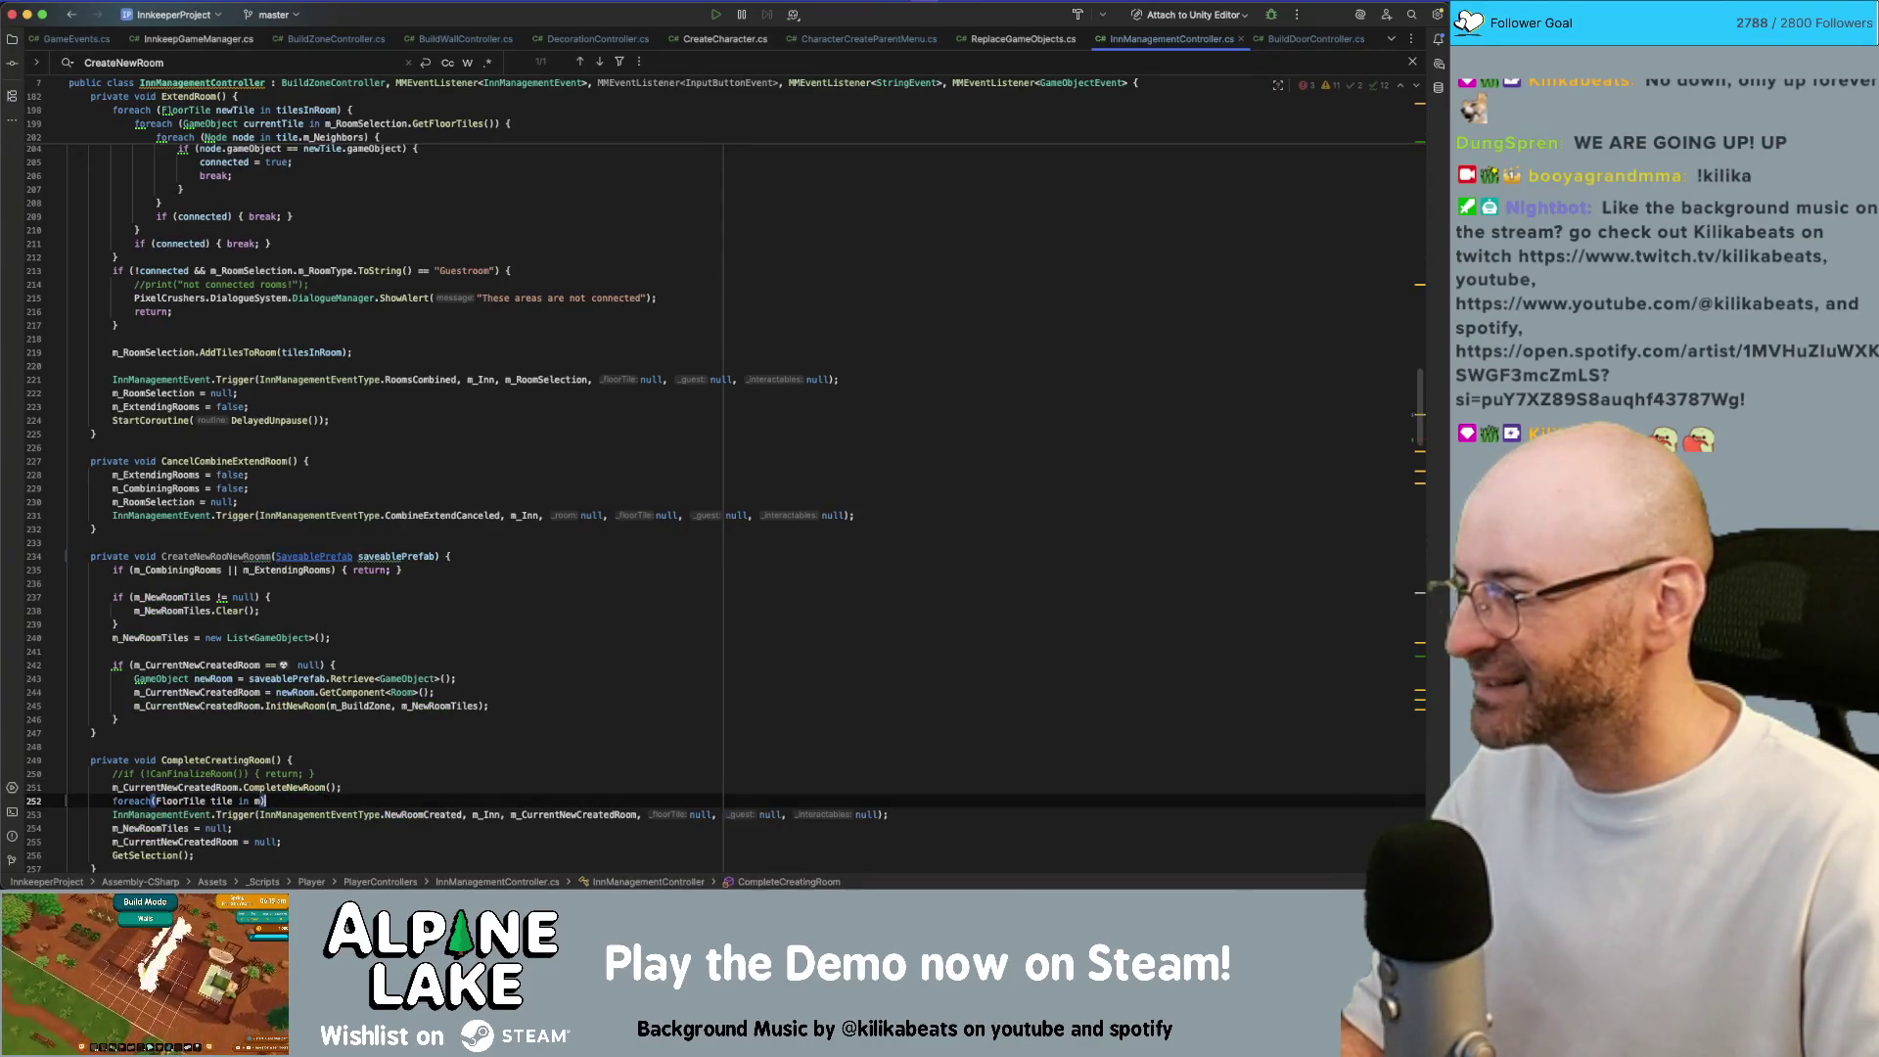
{"action": "key", "text": "super+shift+z"}
{"action": "key", "text": "super+shift+z"}
{"action": "key", "text": "super+shift+z"}
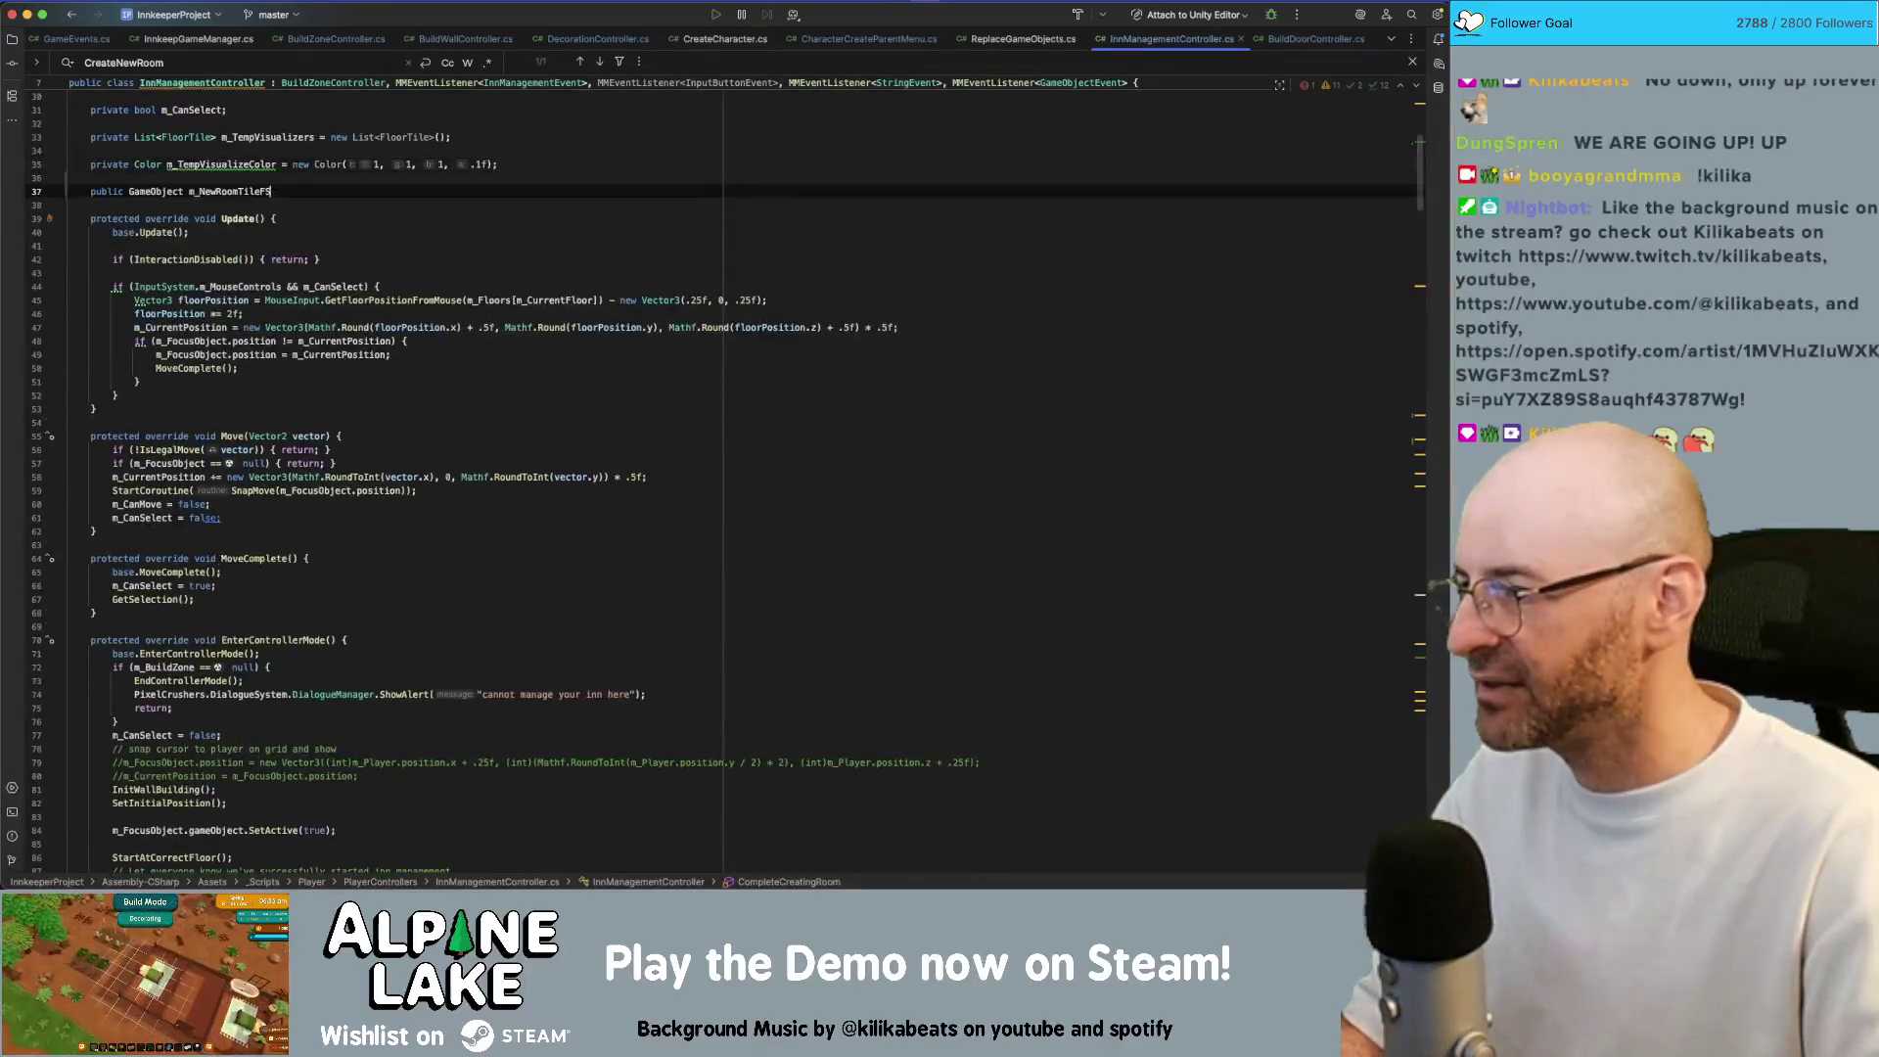
{"action": "key", "text": "super+shift+z"}
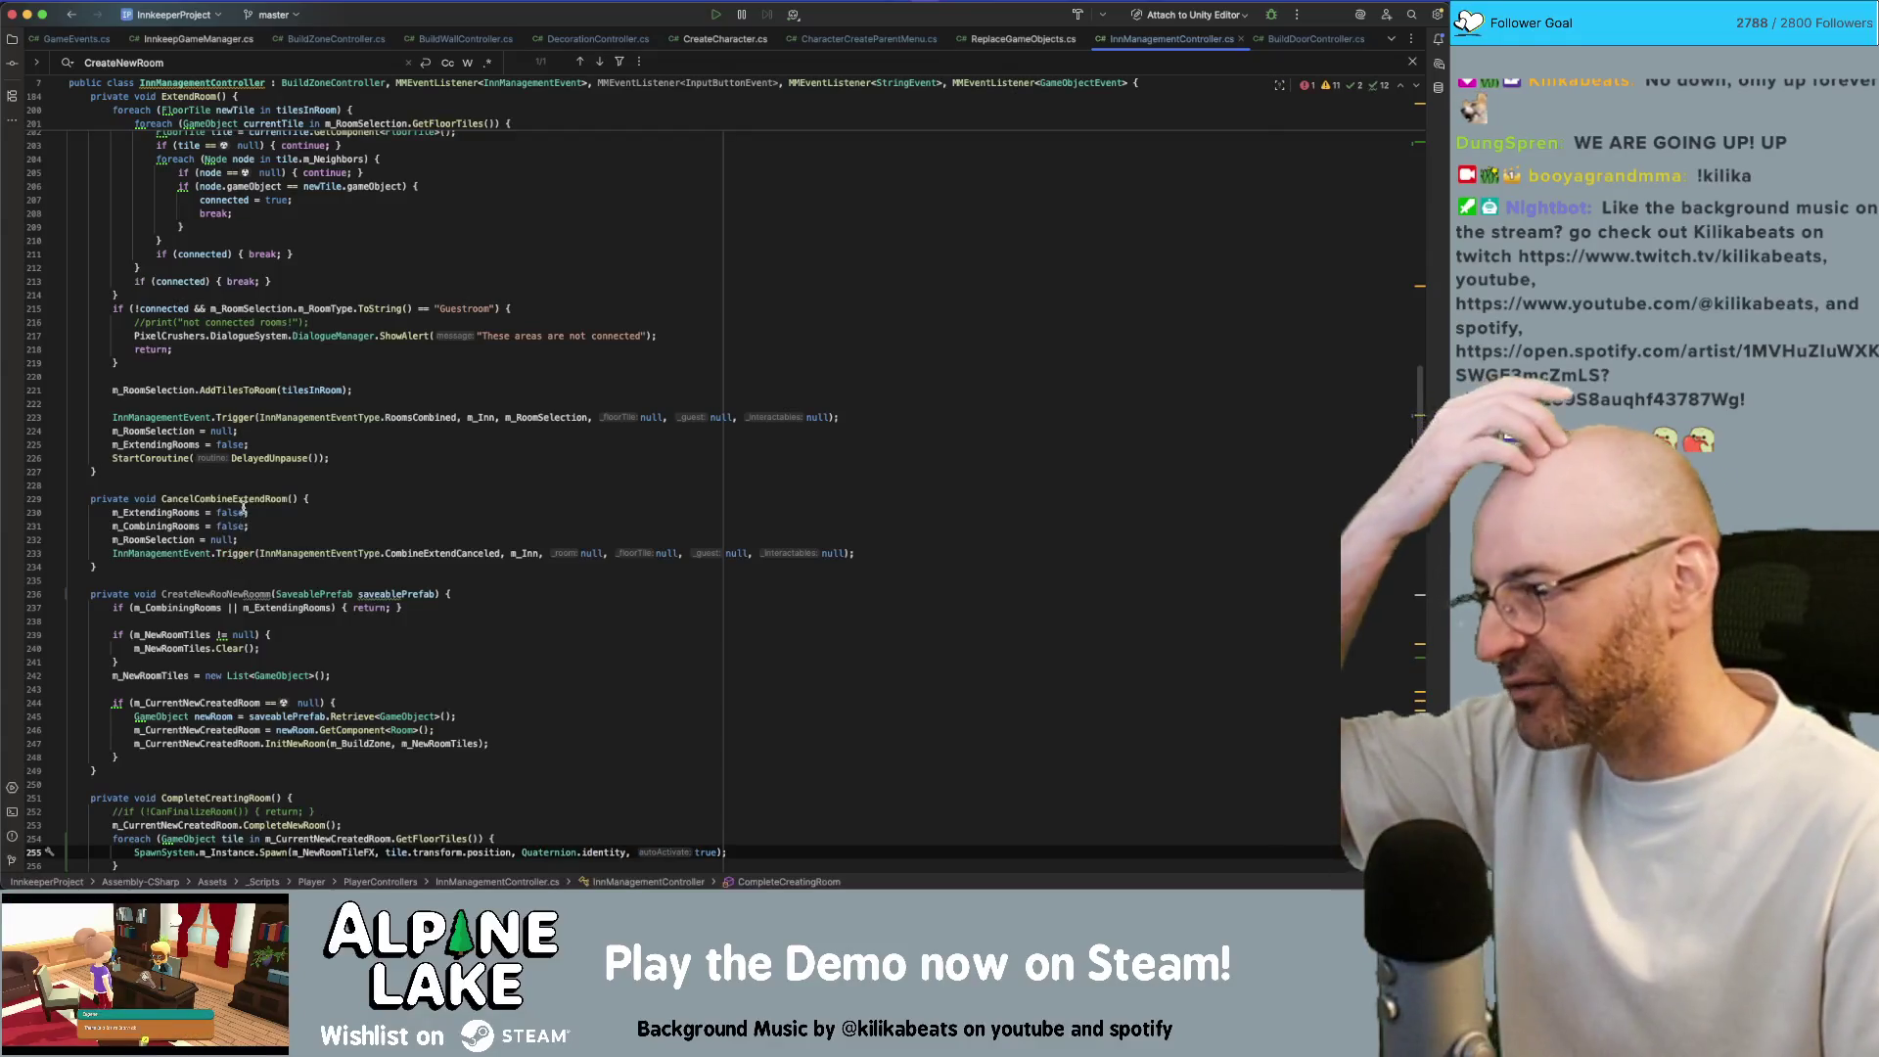
Restore CreateNewRooNewRoomm to CreateNewRoom and return to Unity to recompile
{"action": "key", "text": "super+shift+z"}
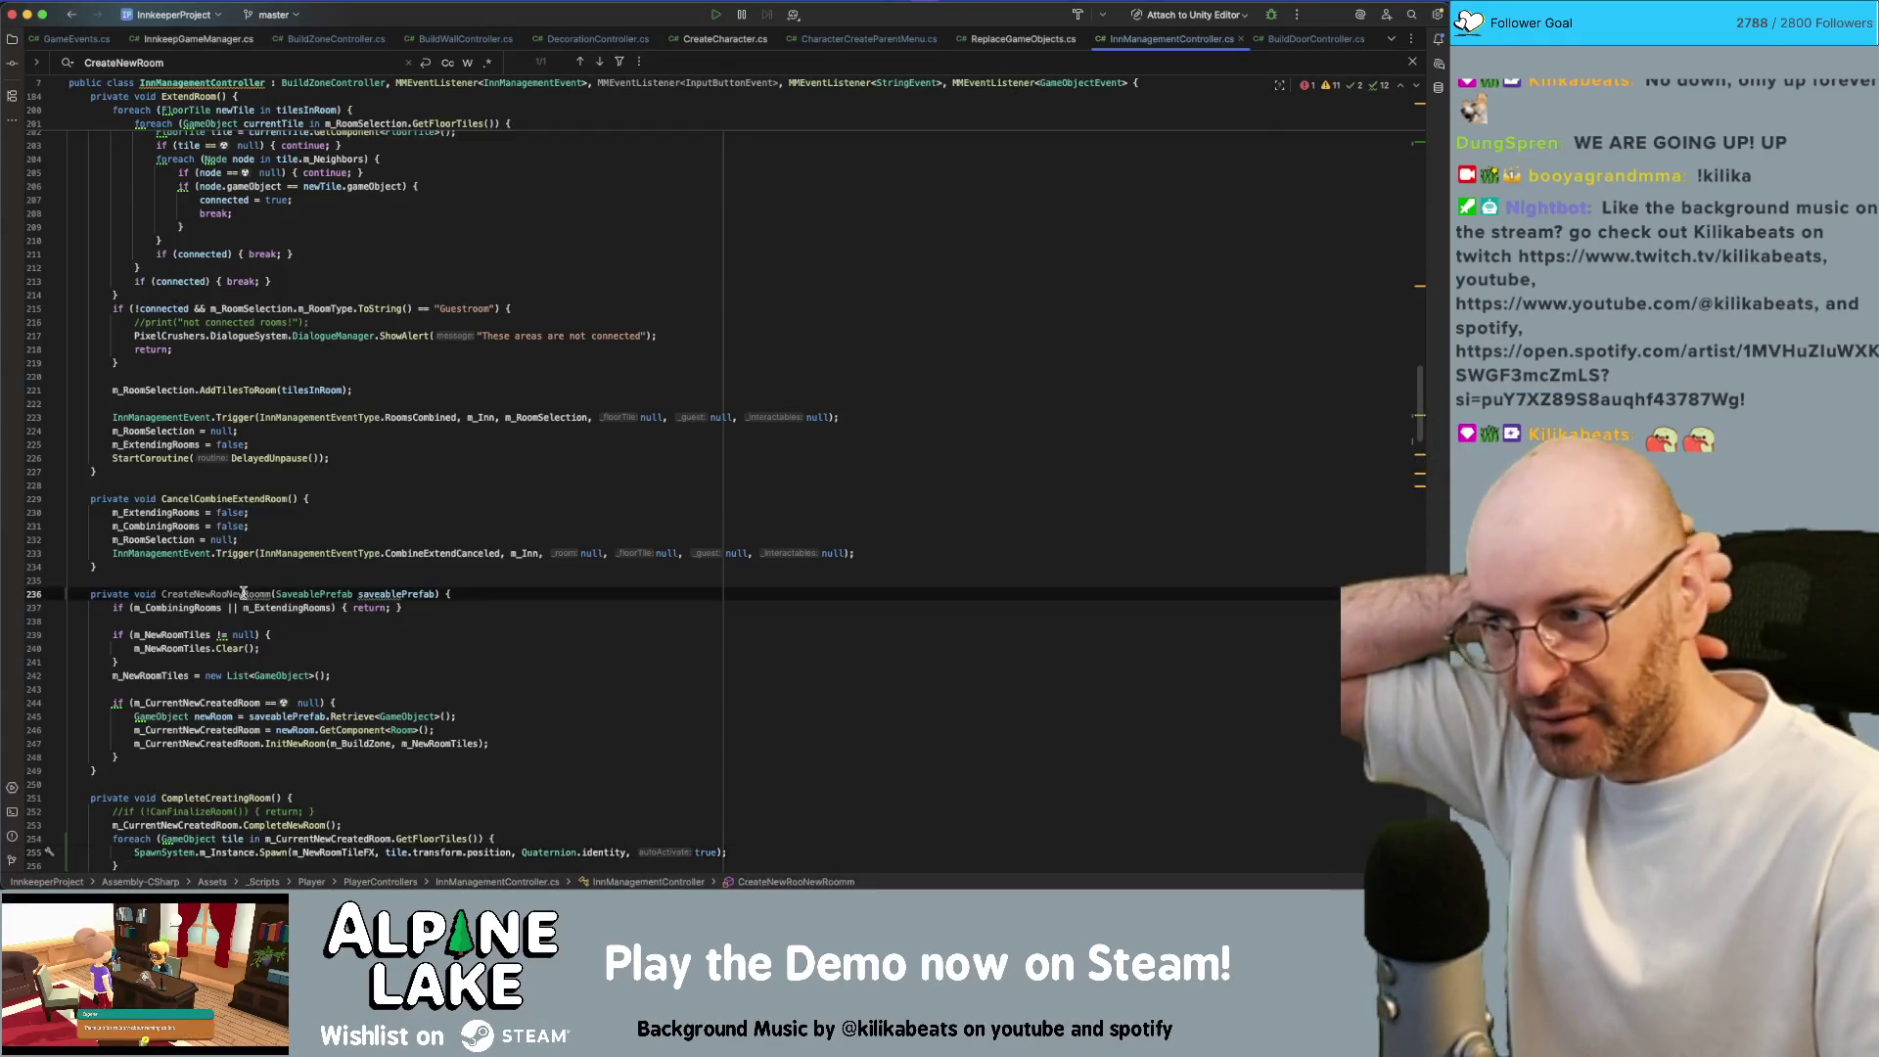
{"action": "key", "text": "super+shift+z"}
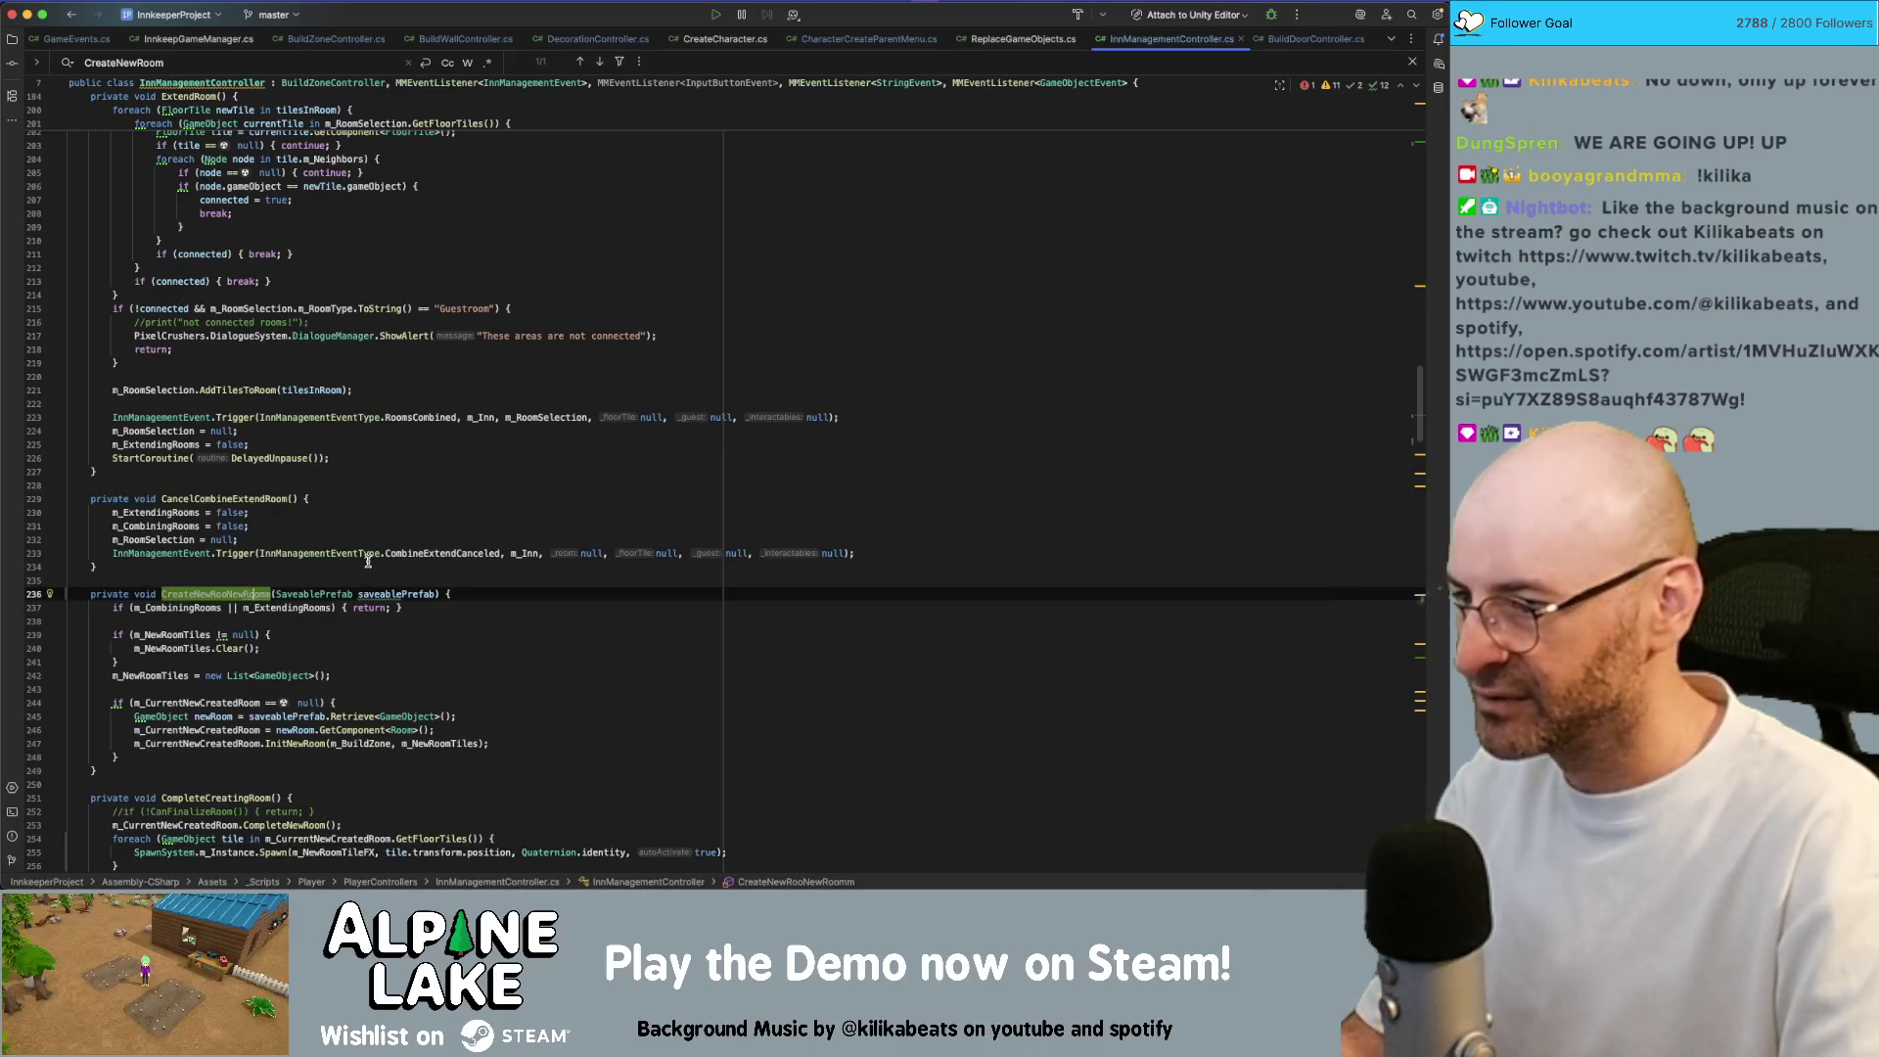
{"action": "key", "text": "super+z"}
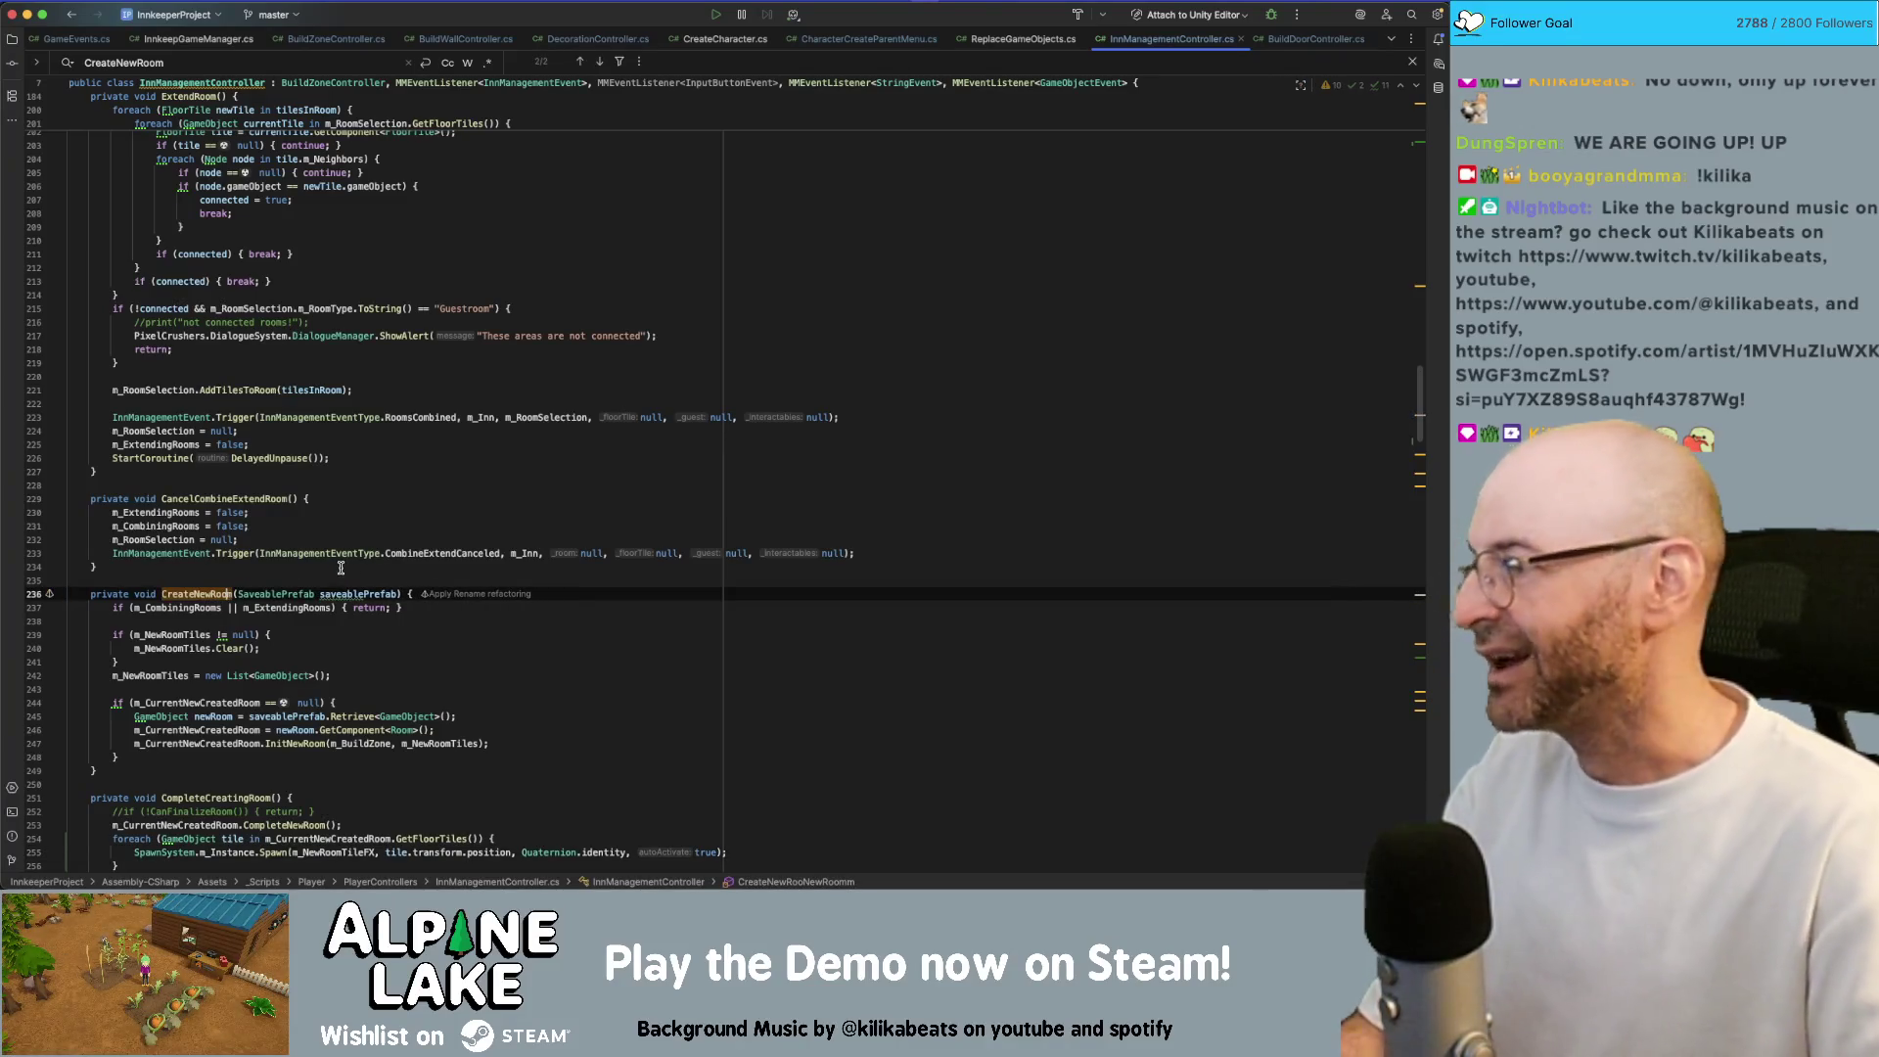
{"action": "key", "text": "super+z"}
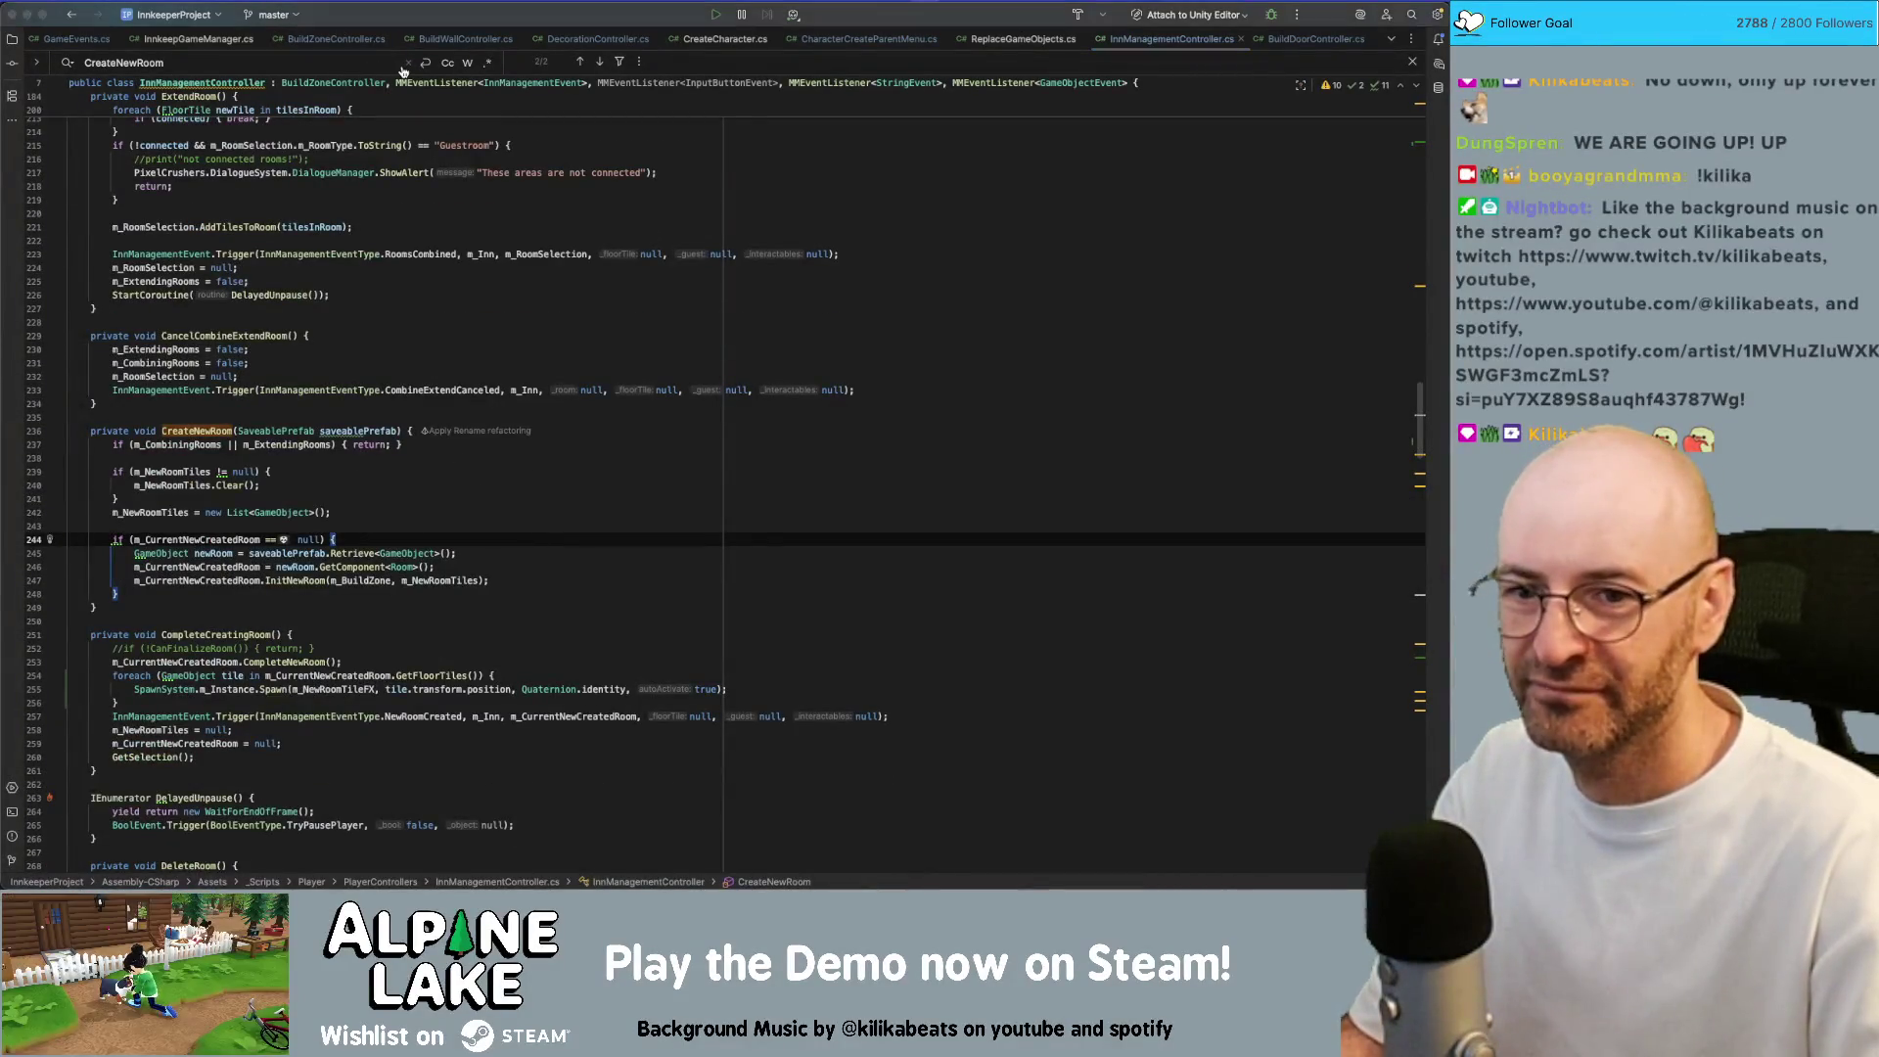
{"action": "key", "text": "super+Tab"}
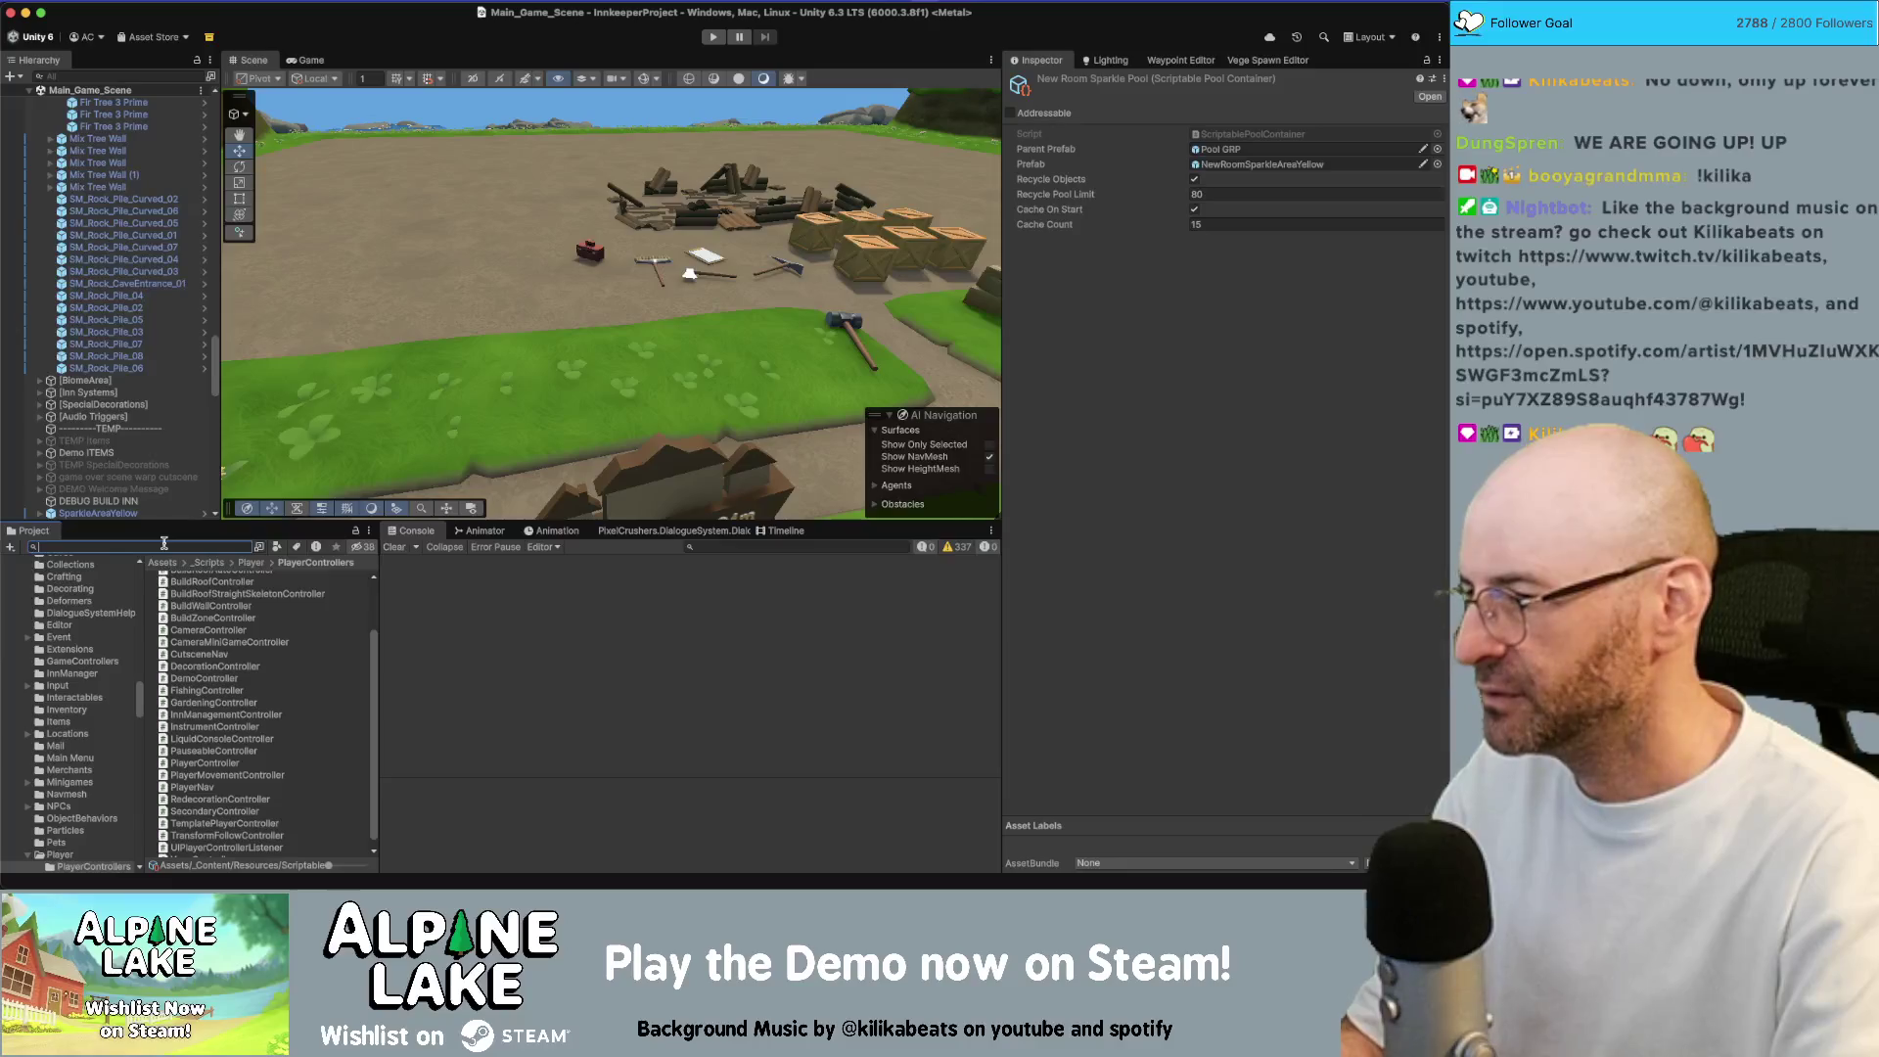
Open the IsoPlayer prefab and select its InnManagementController
{"action": "scroll", "coordinate": [102, 197], "scroll_direction": "up", "scroll_amount": 5}
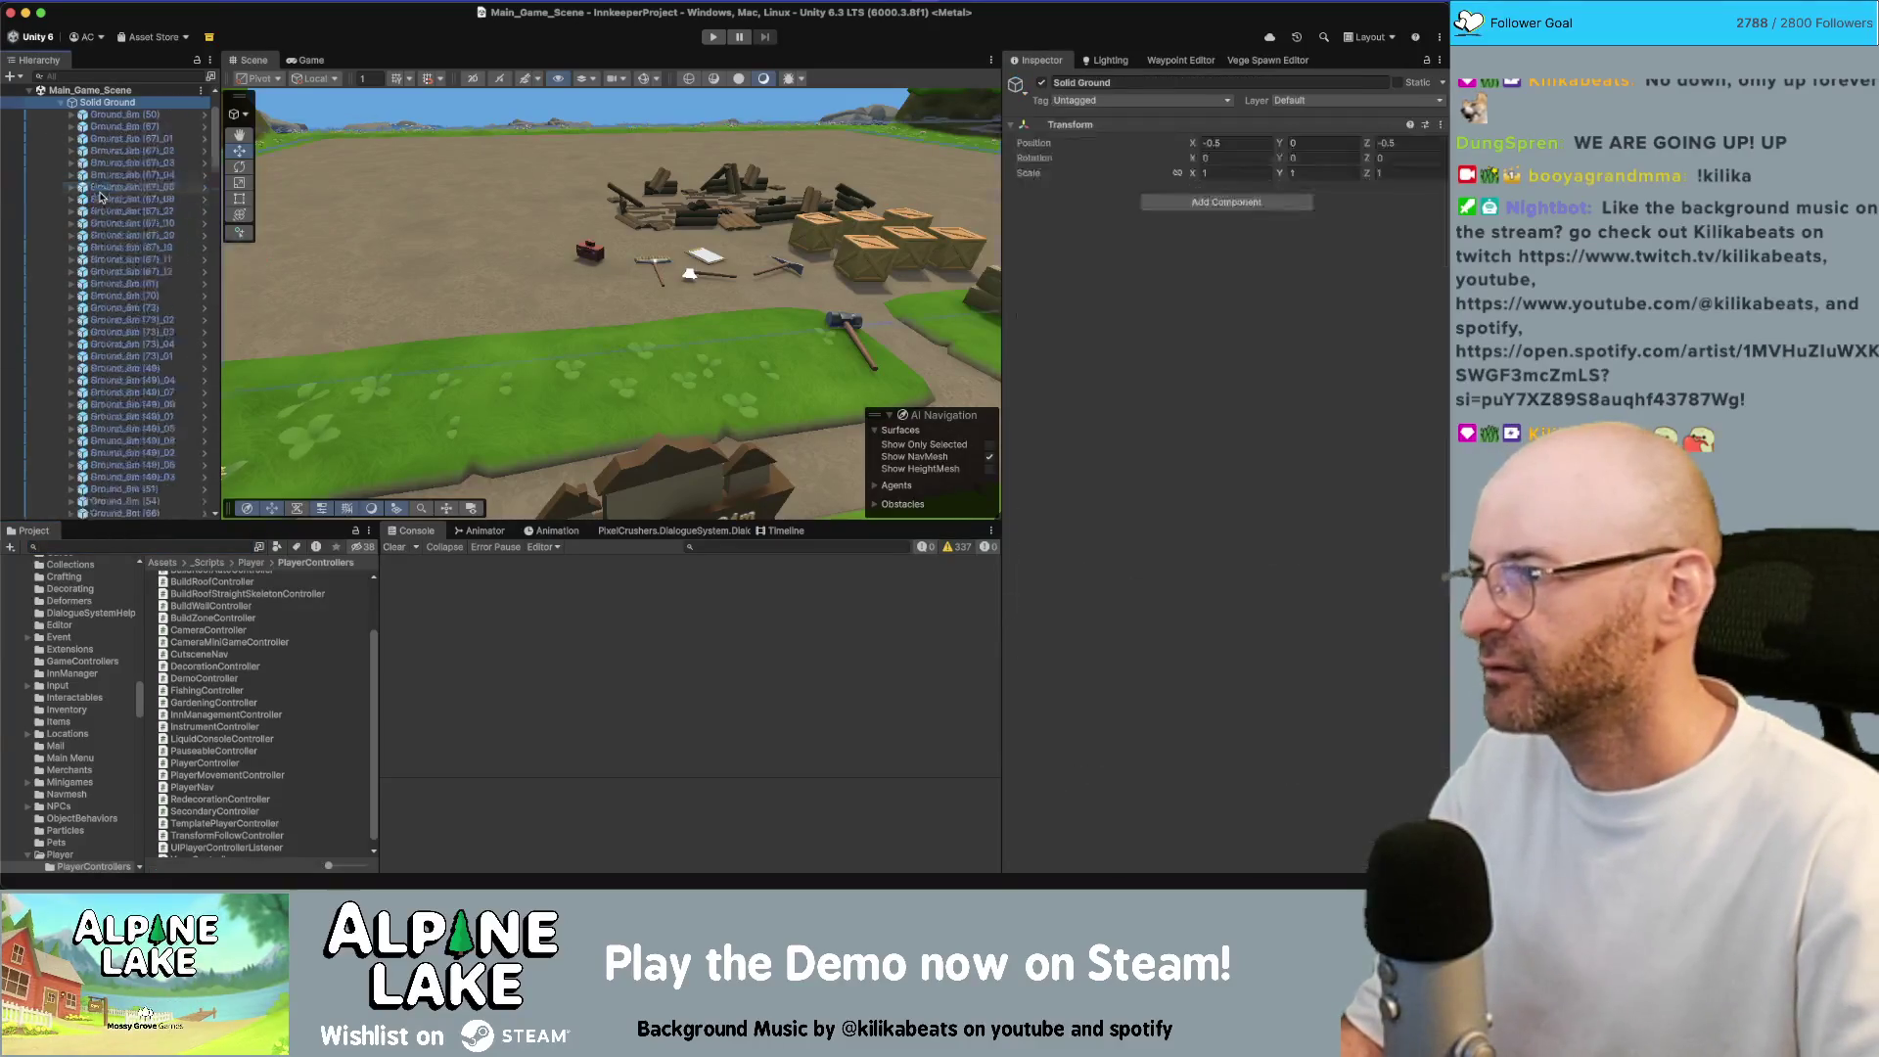
{"action": "key", "text": "Left"}
{"action": "key", "text": "Left"}
{"action": "key", "text": "Down"}
{"action": "key", "text": "Down"}
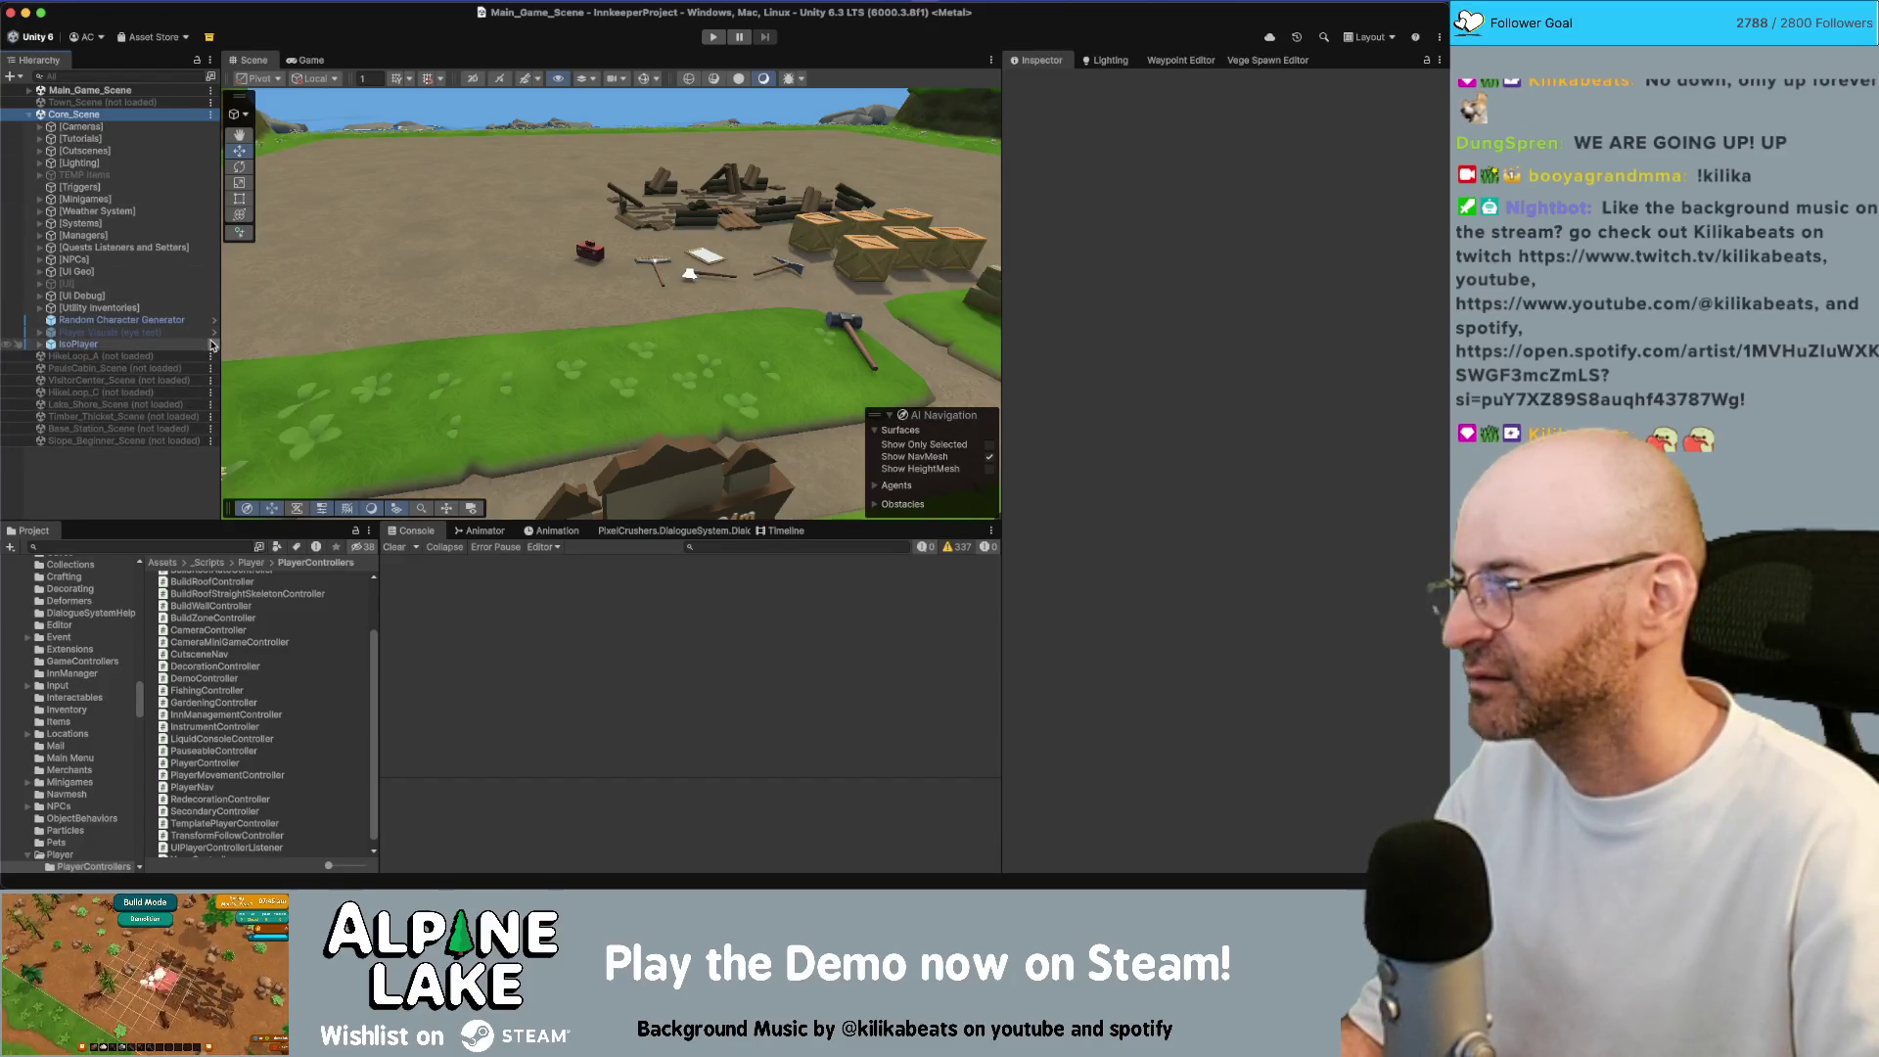
{"action": "left_click", "coordinate": [214, 343]}
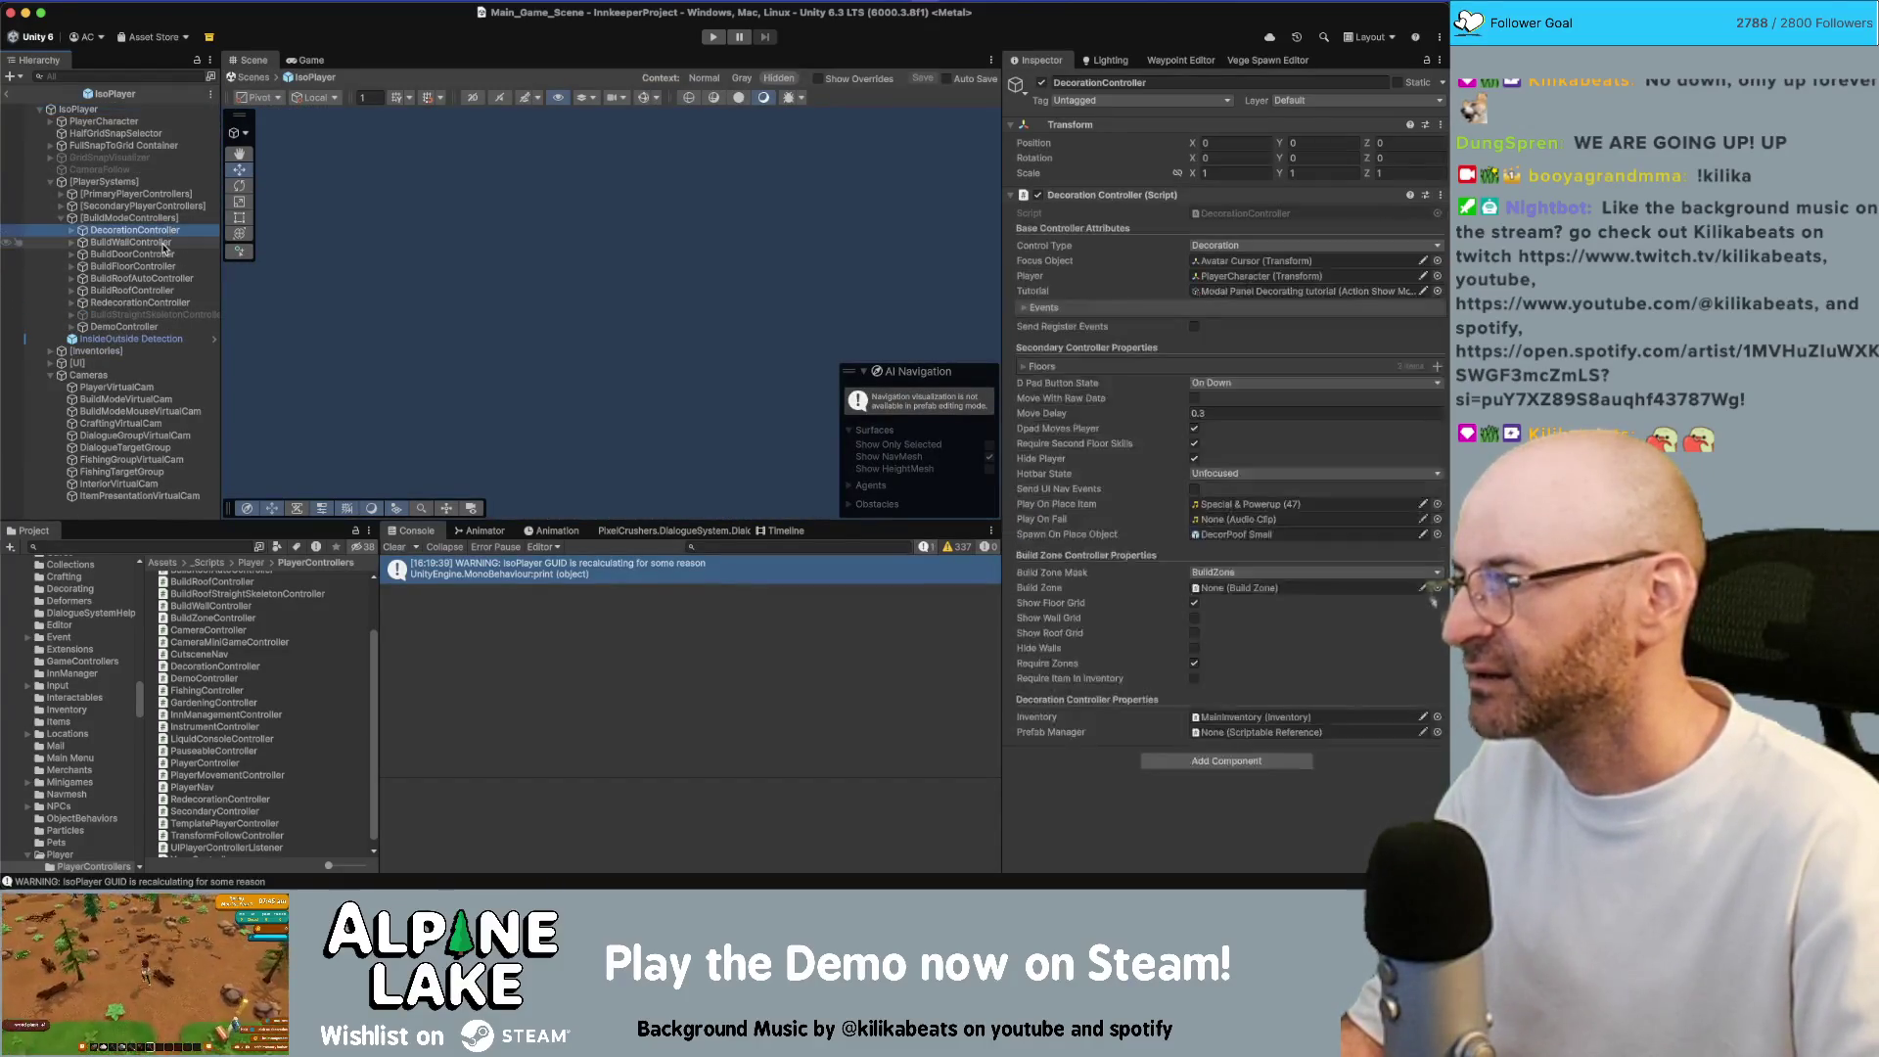
{"action": "key", "text": "Right"}
{"action": "key", "text": "Down"}
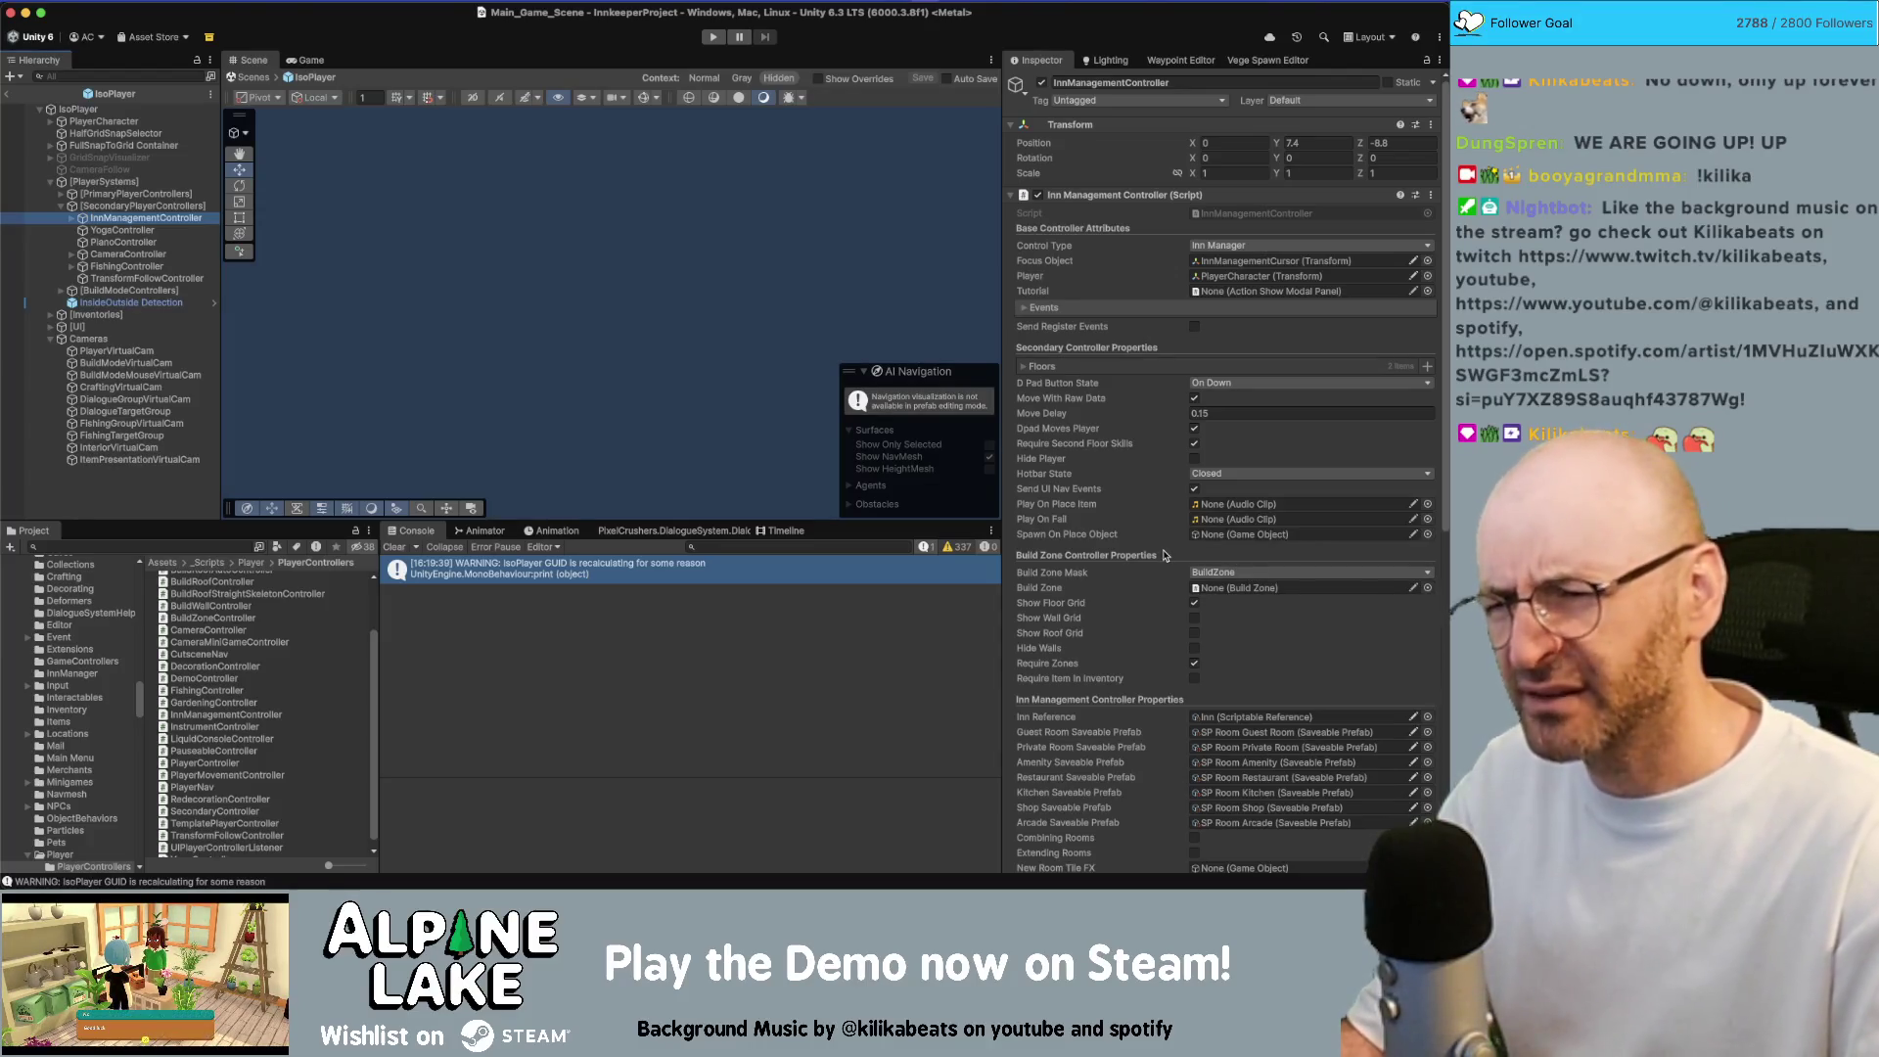
Assign NewRoomSparkleAreaYellow to New Room Tile FX, then exit prefab mode
{"action": "scroll", "coordinate": [1165, 555], "scroll_direction": "down", "scroll_amount": 10}
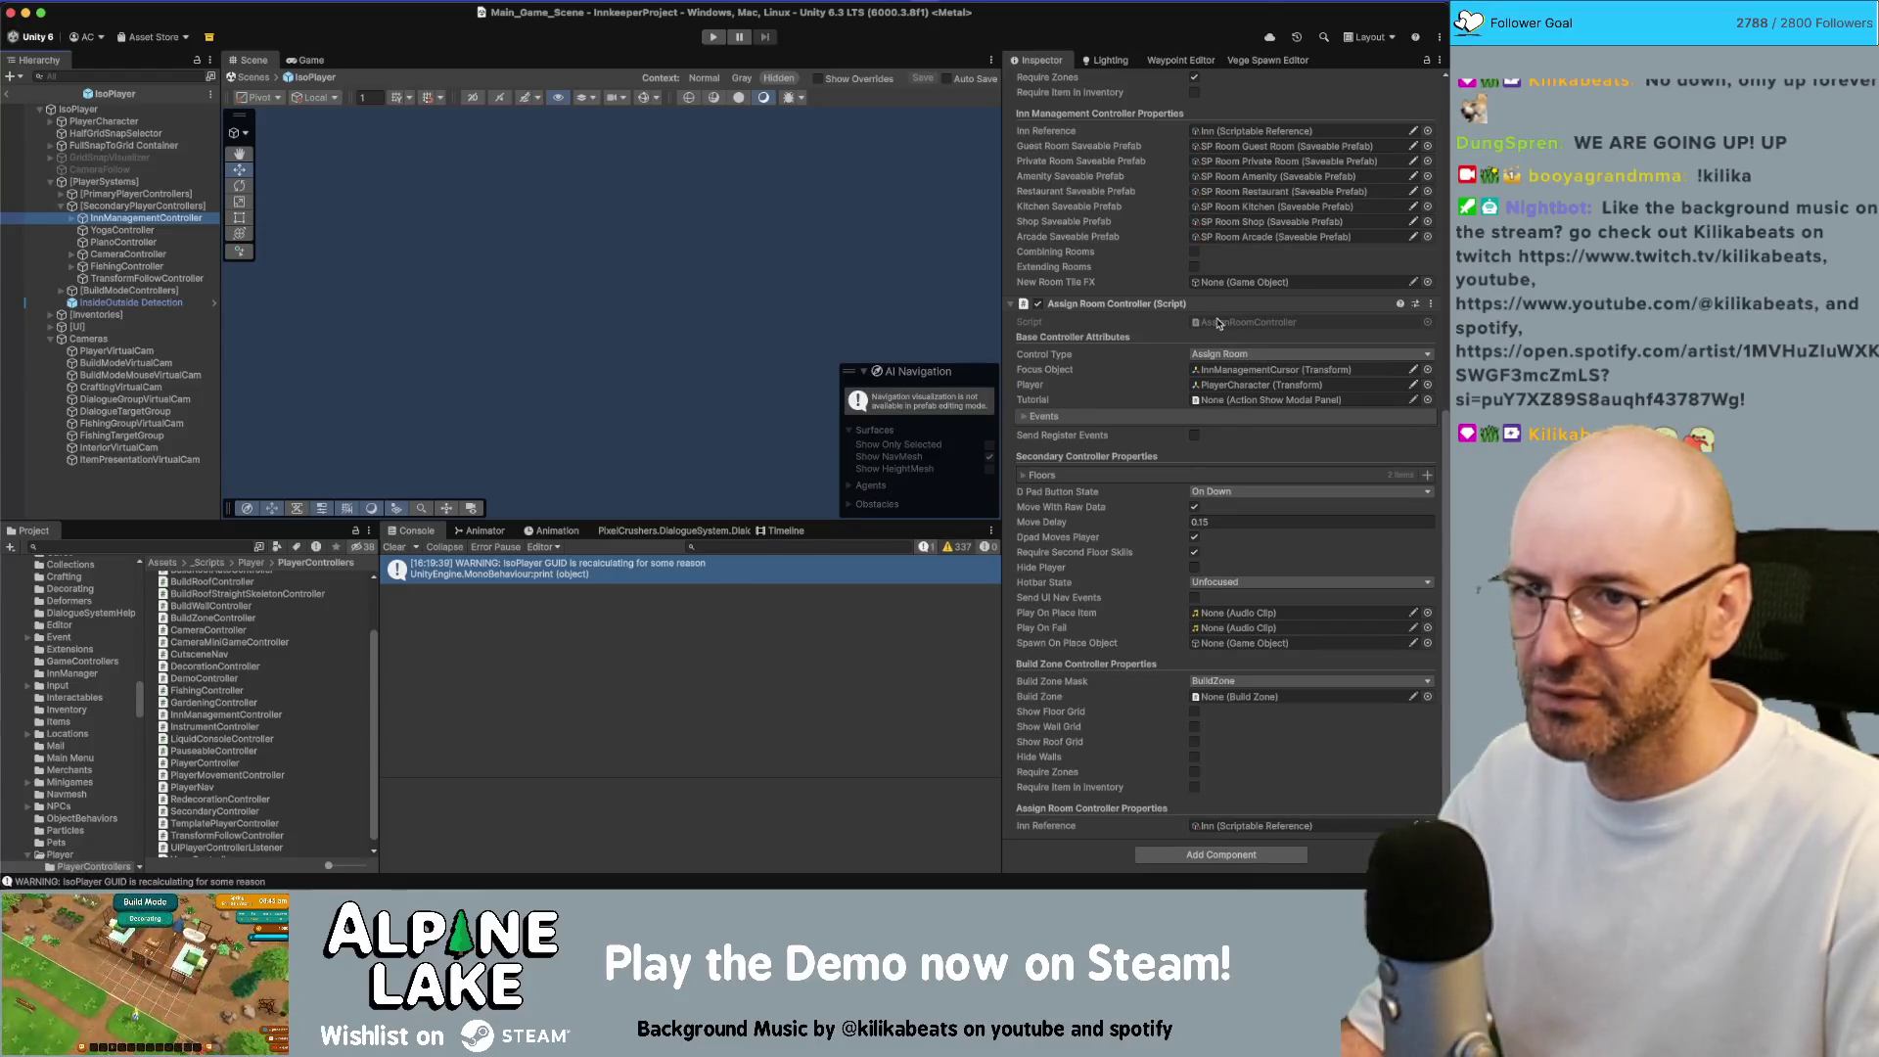
{"action": "left_click", "coordinate": [1426, 282]}
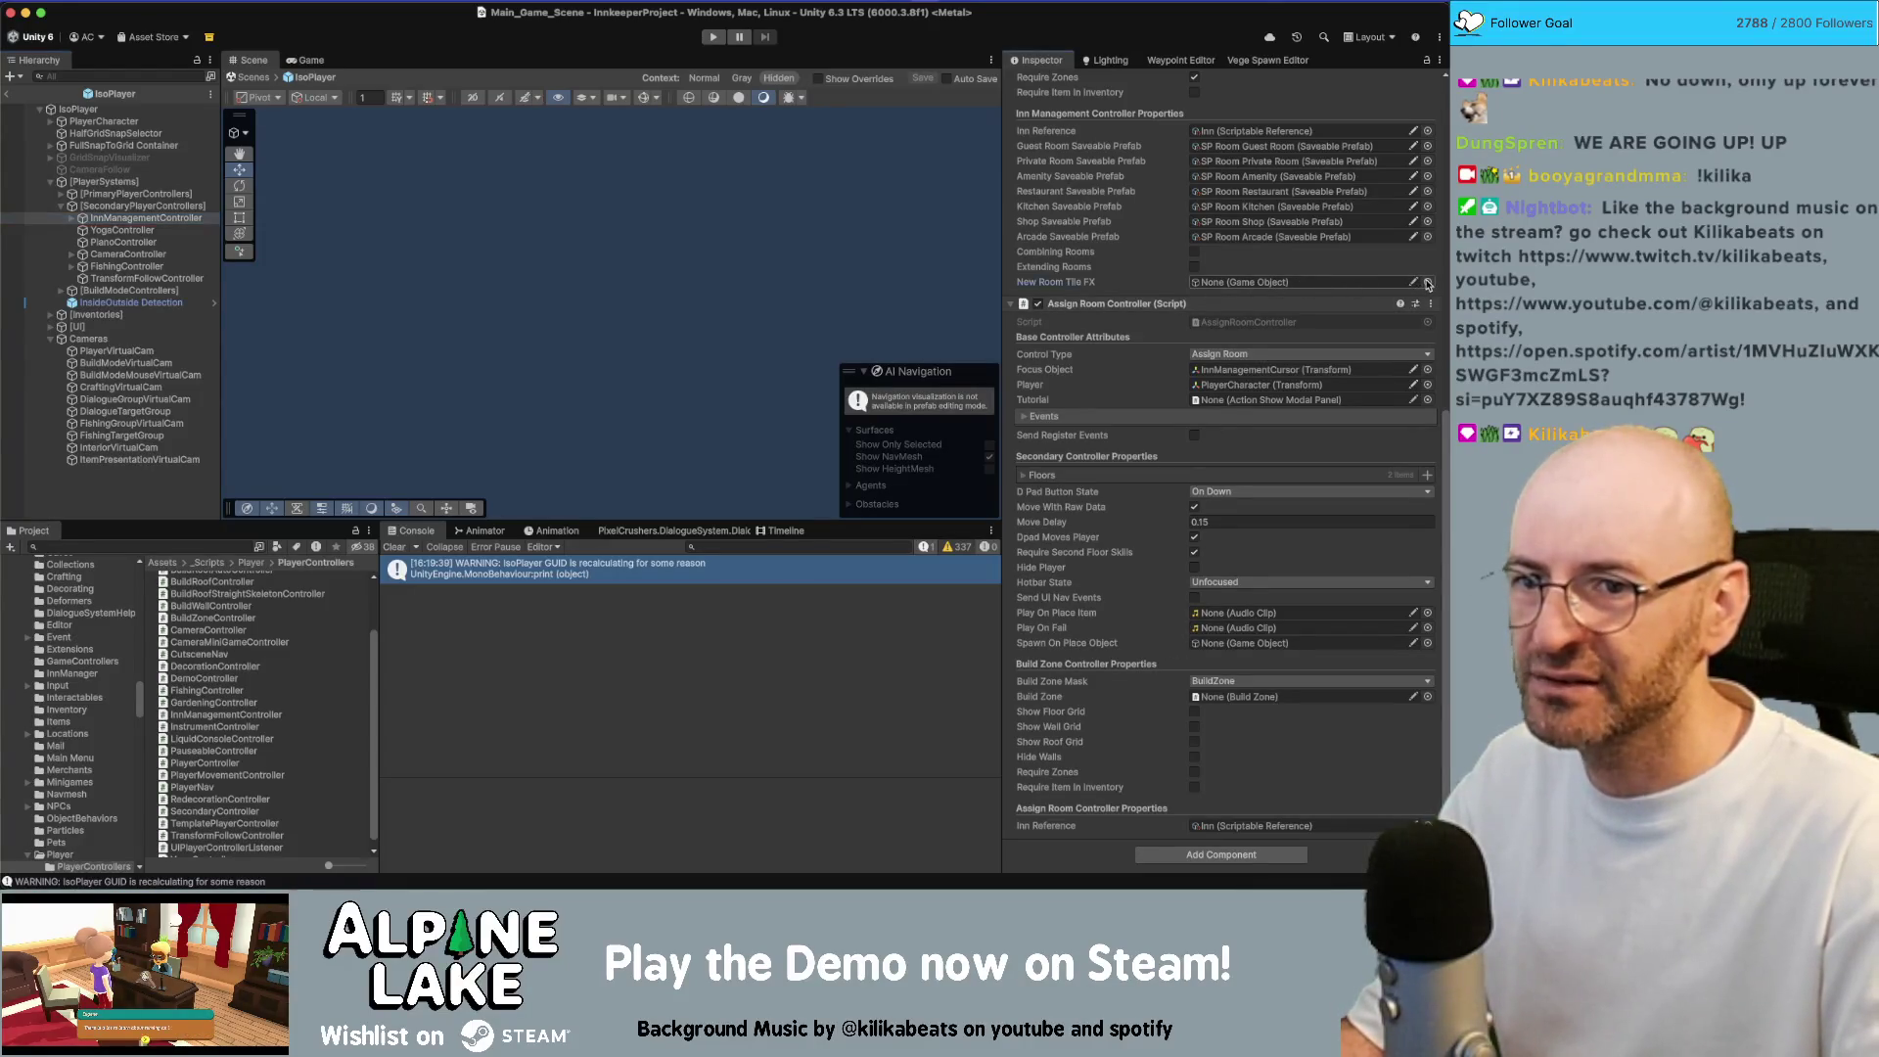
{"action": "type", "text": "sparkle"}
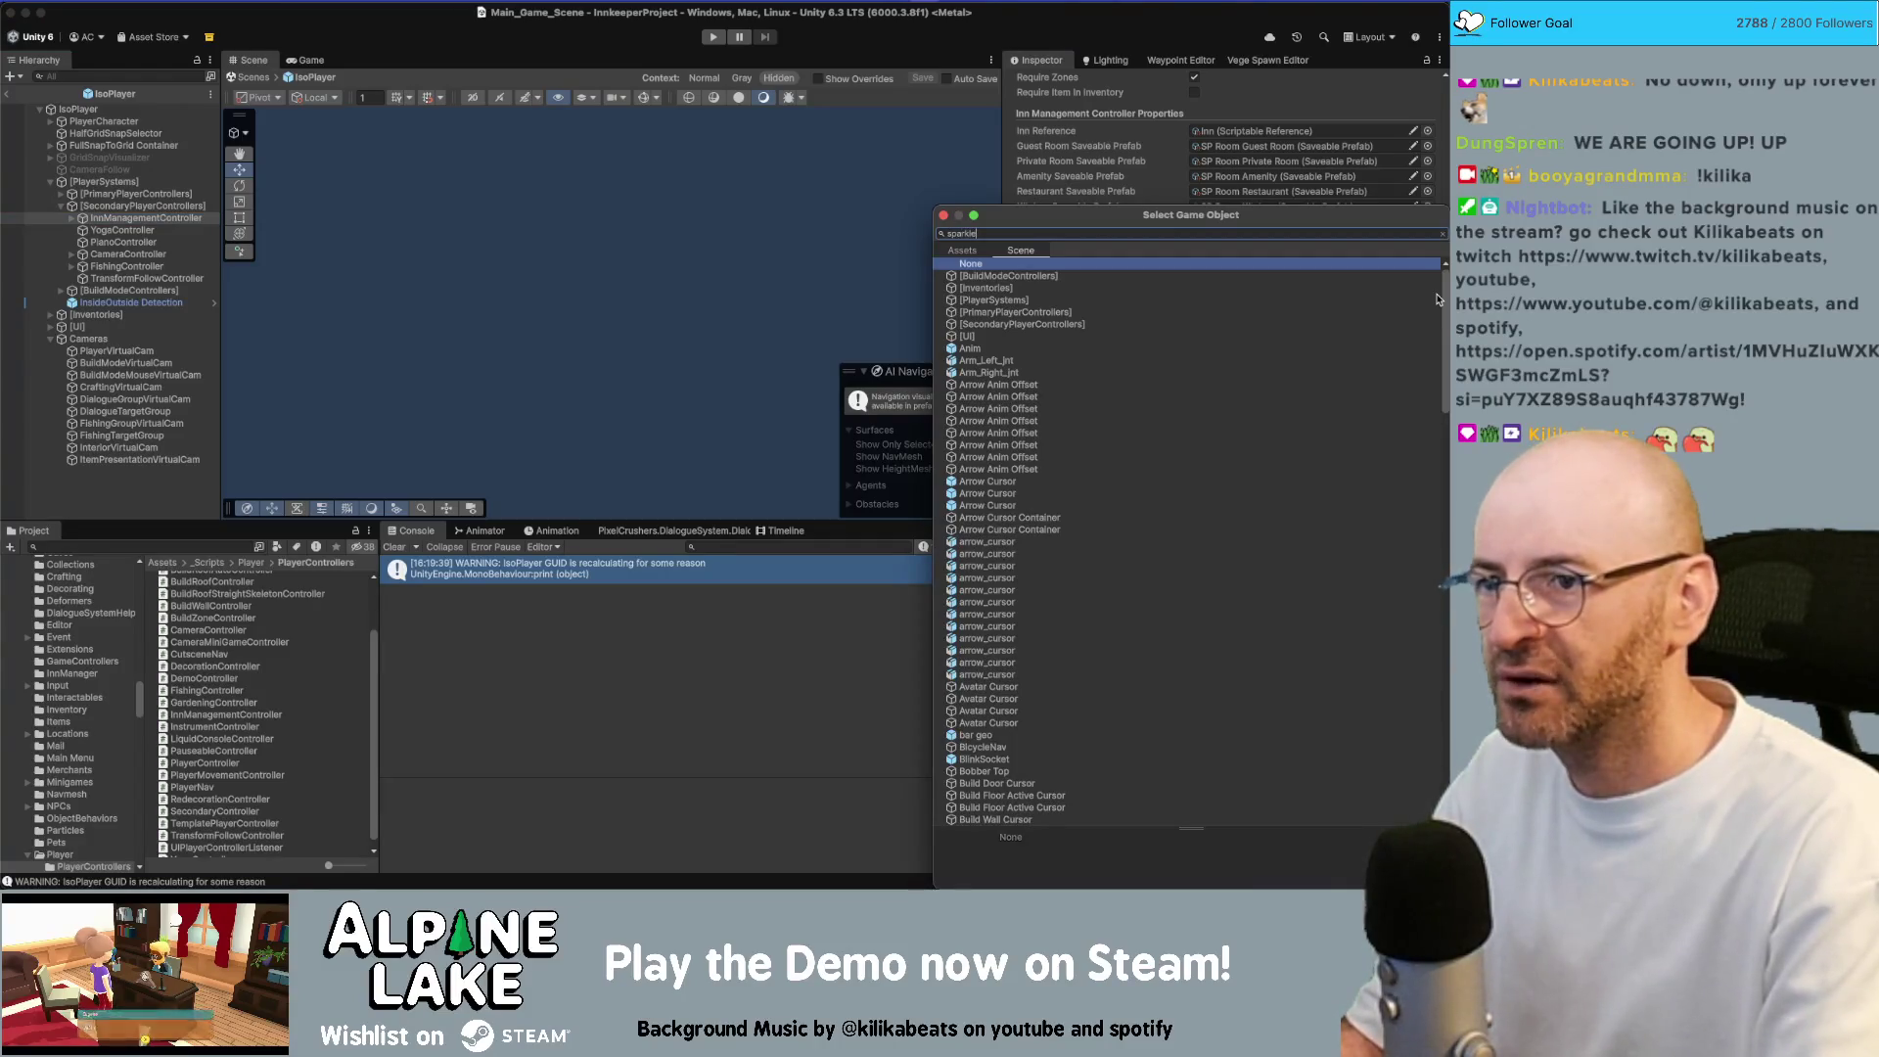
{"action": "type", "text": "new roo"}
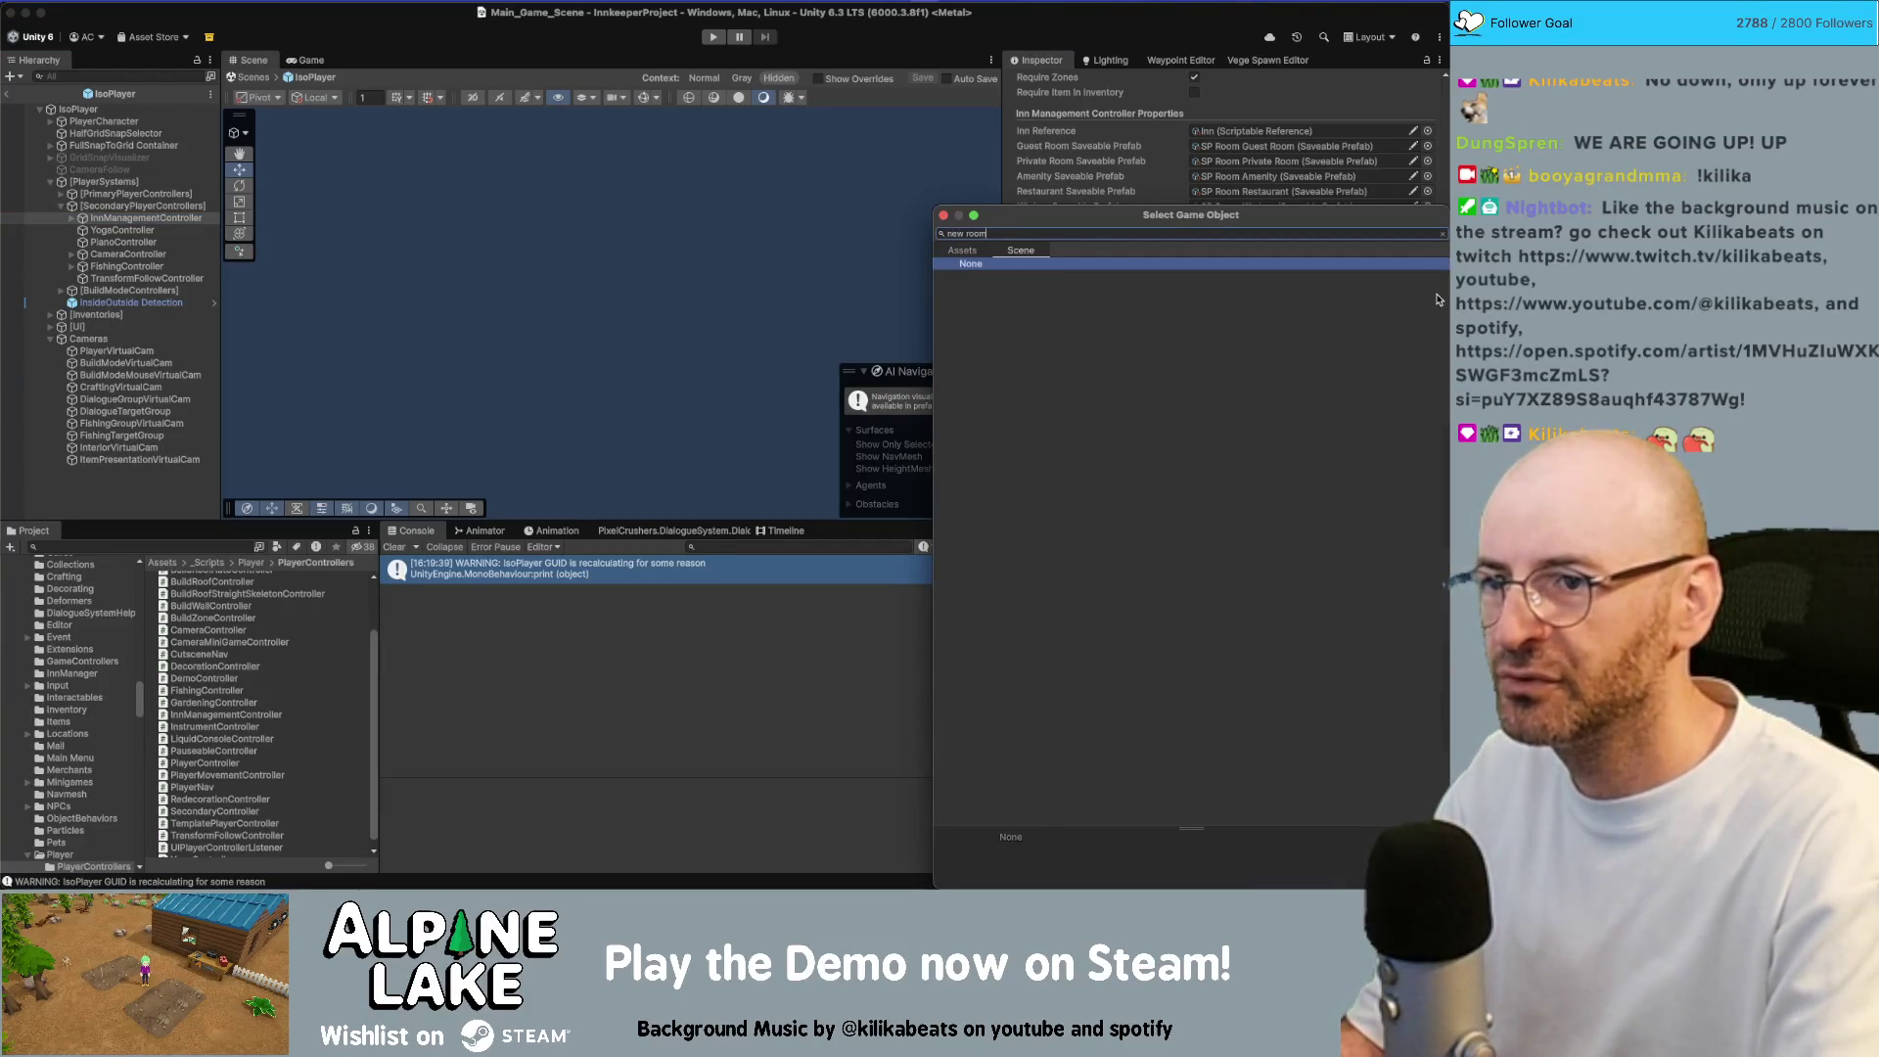
{"action": "type", "text": "m"}
{"action": "left_click", "coordinate": [968, 251]}
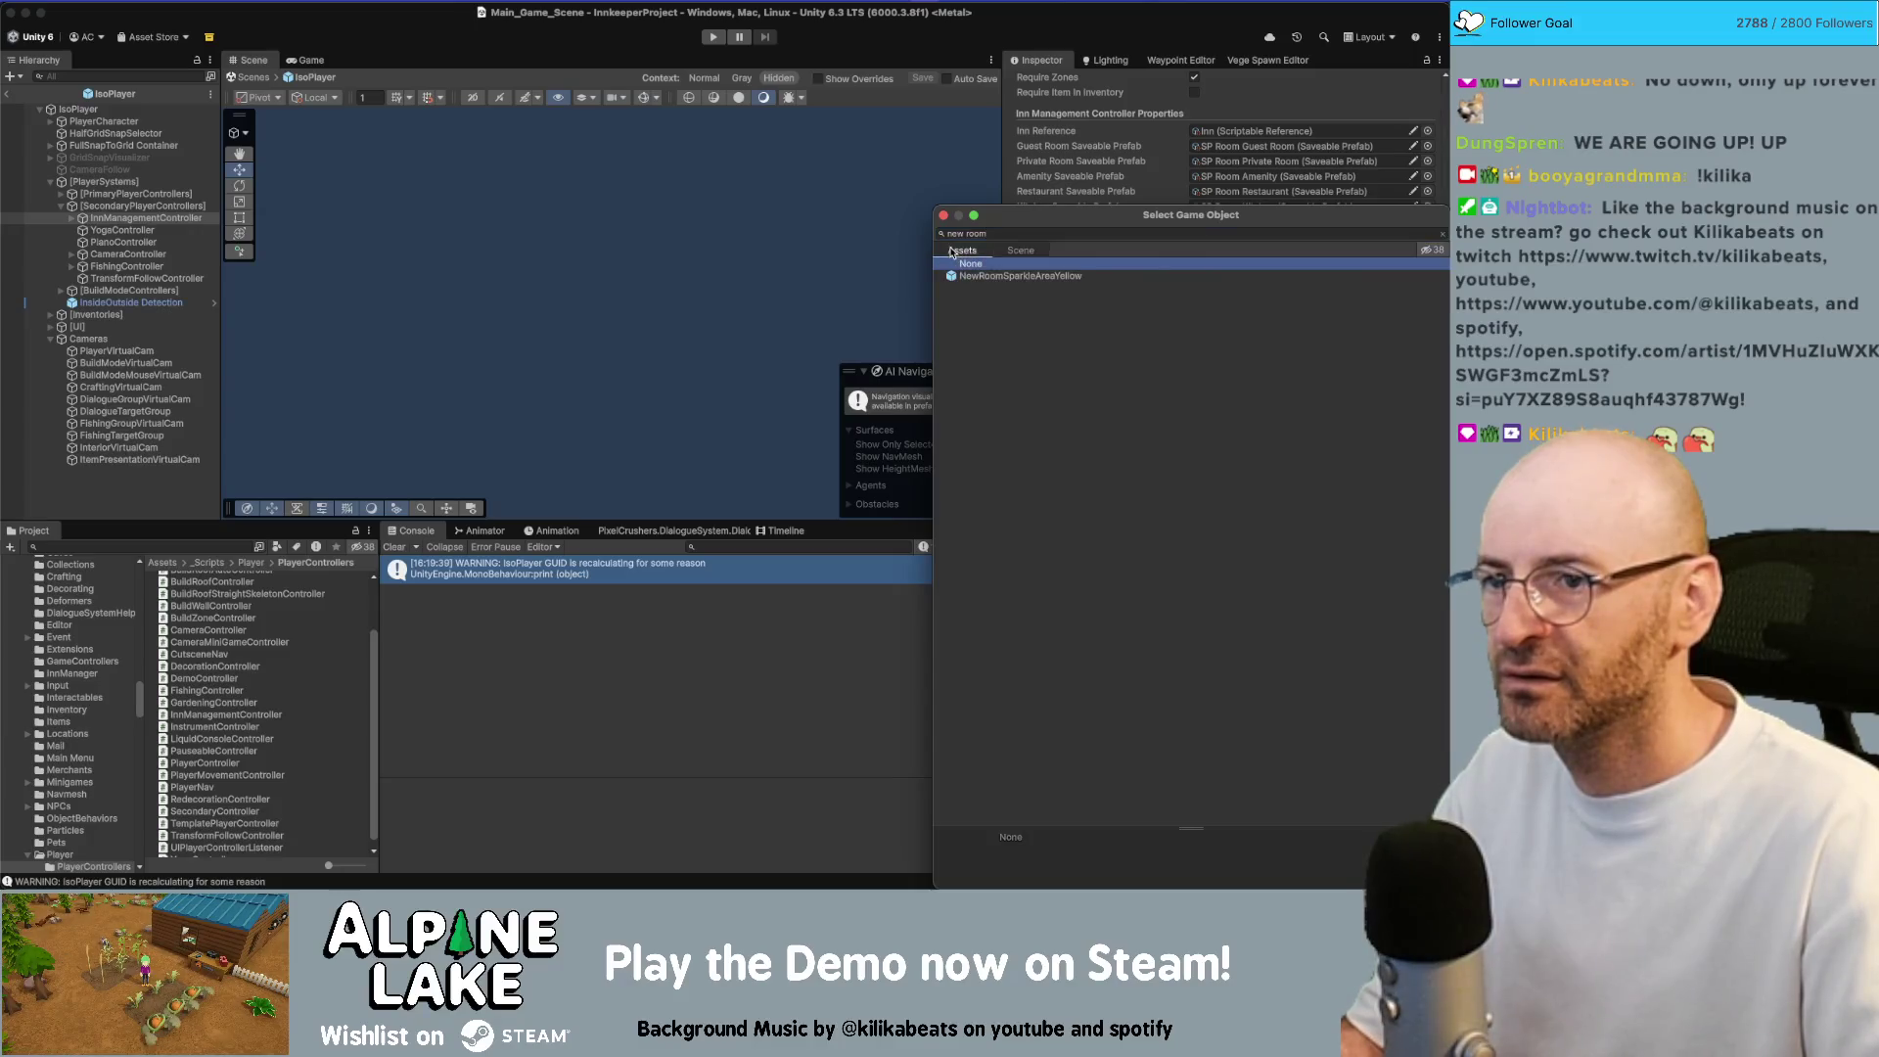
{"action": "double_click", "coordinate": [1000, 277]}
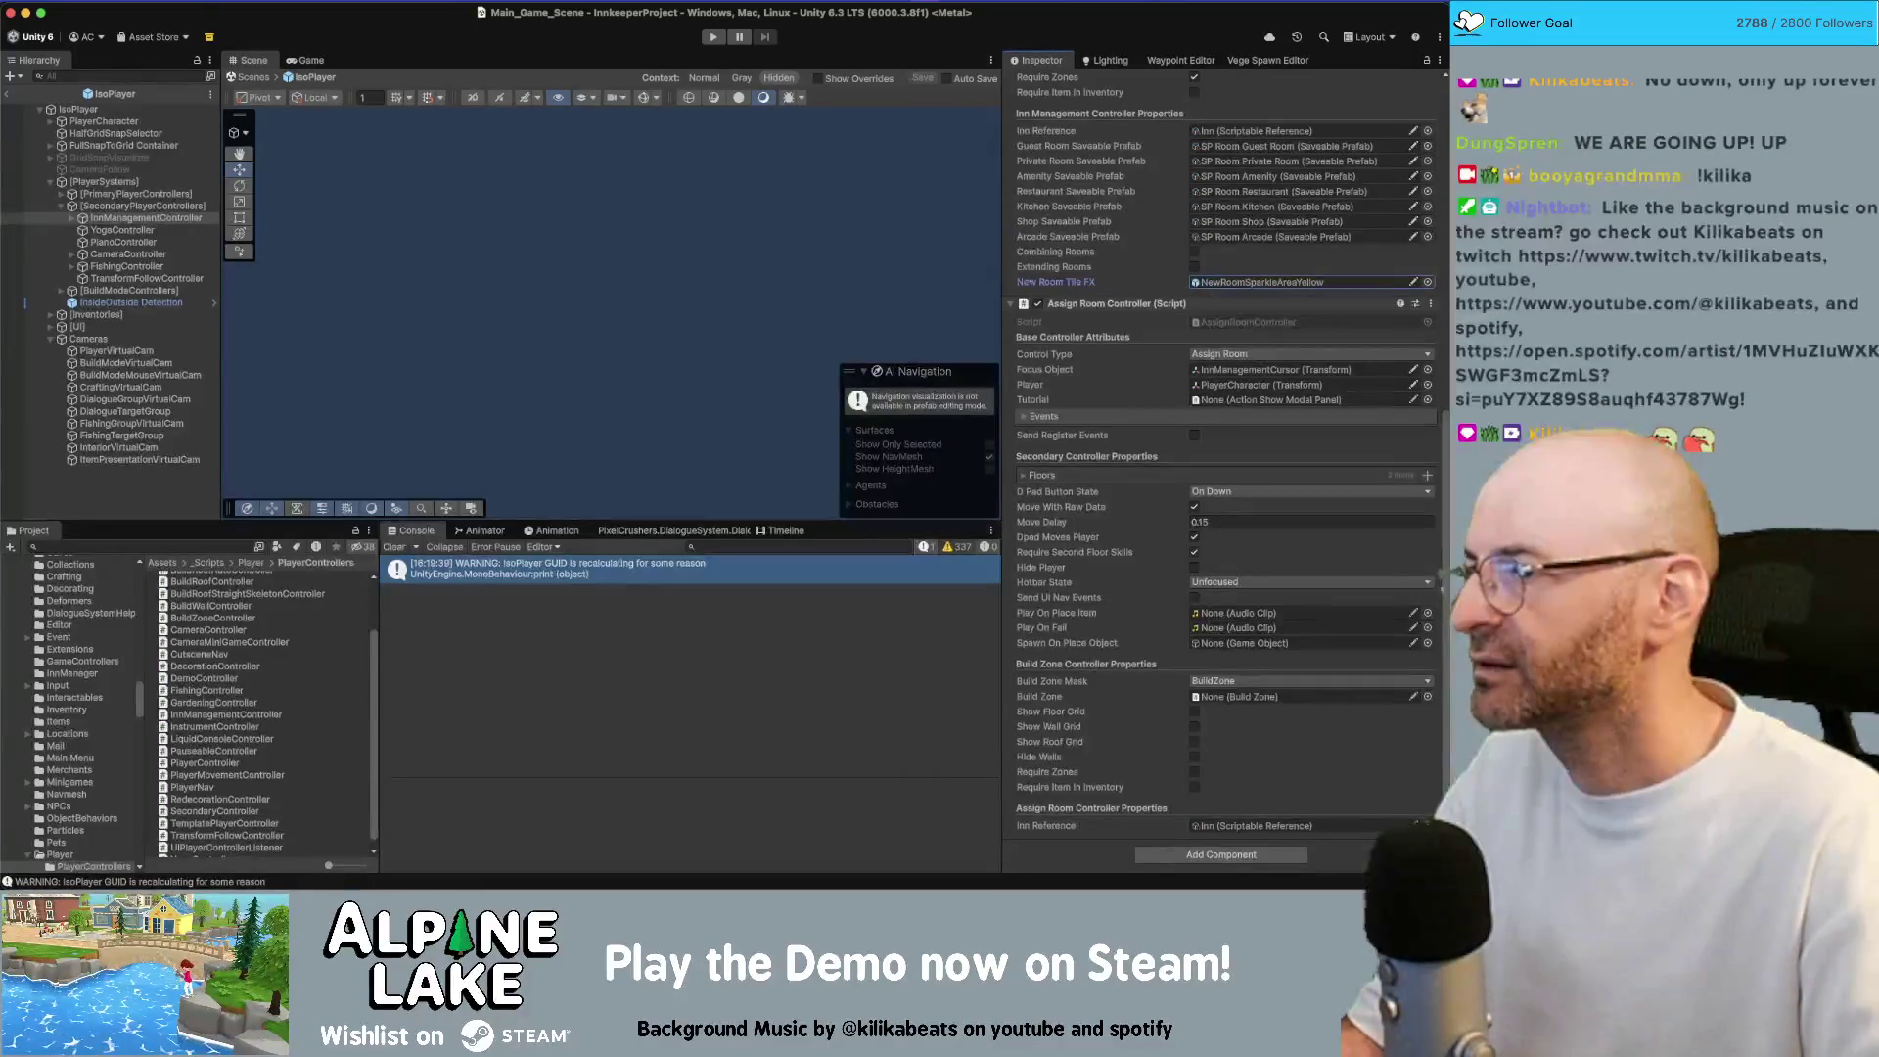
{"action": "left_click", "coordinate": [9, 91]}
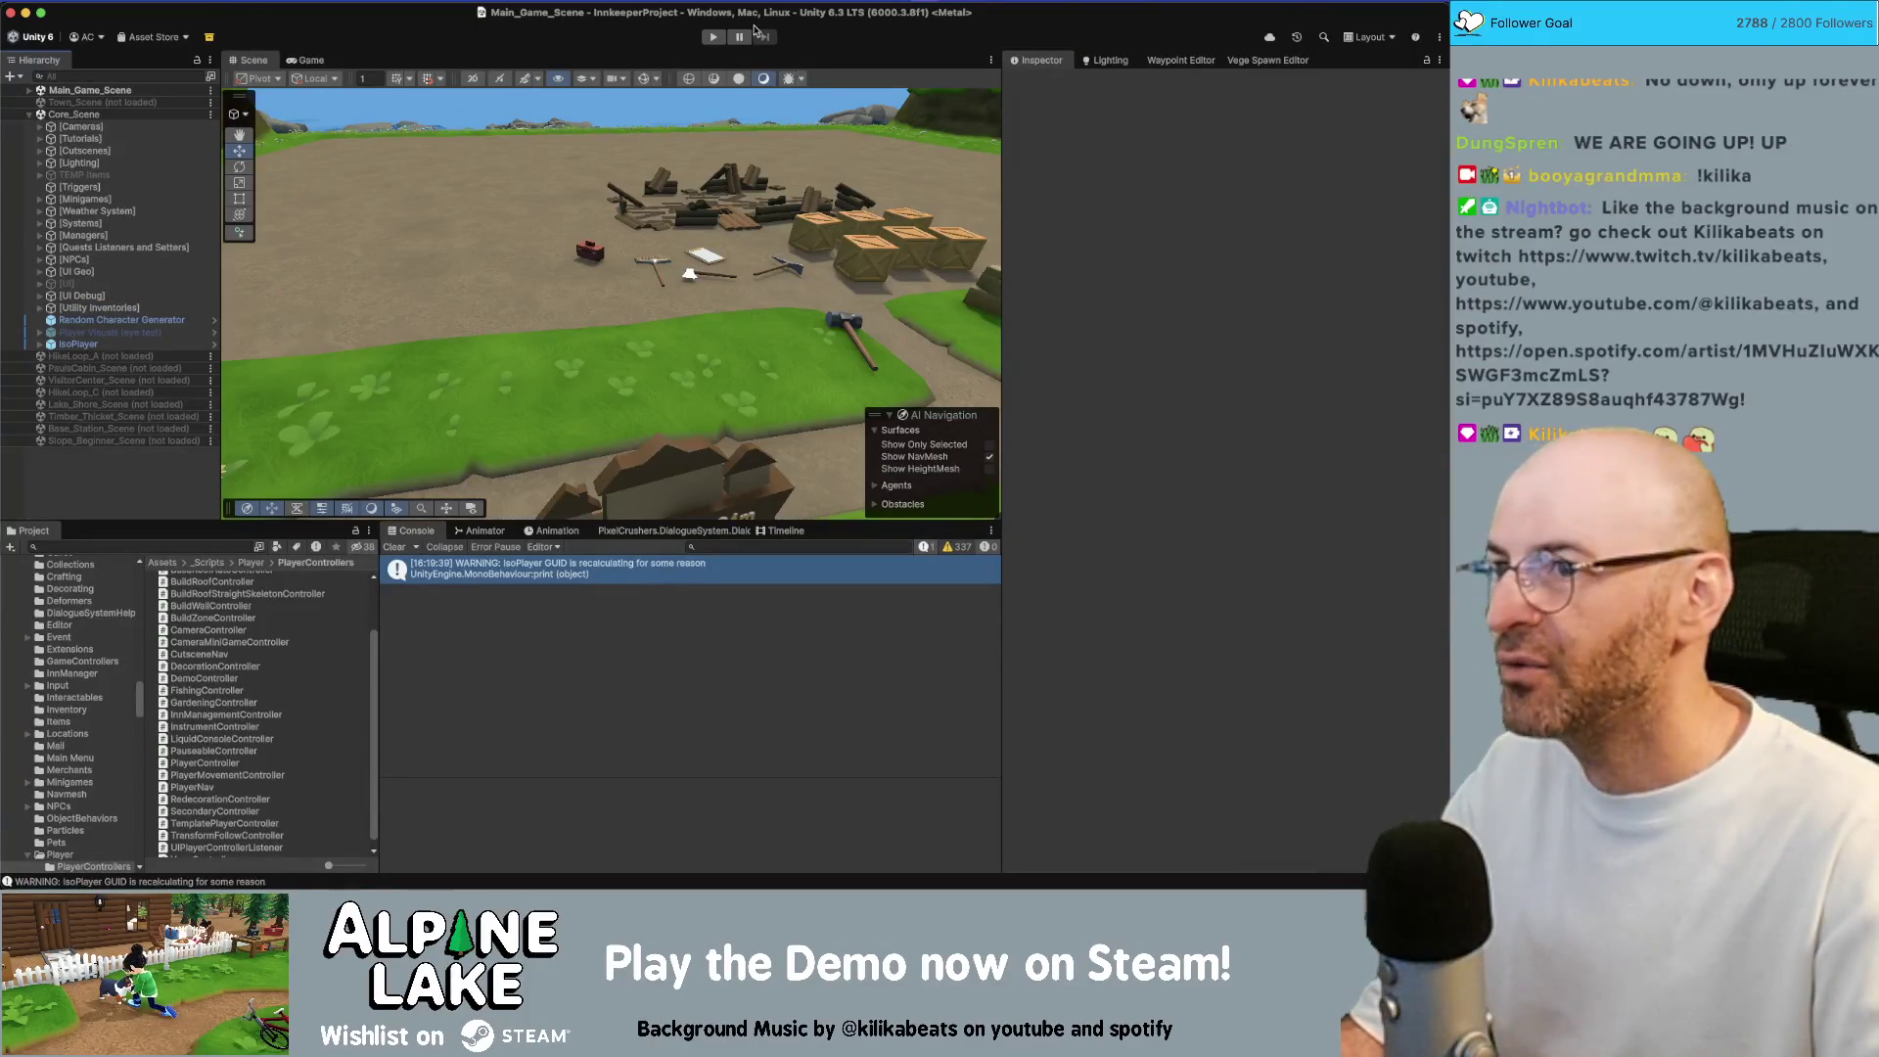
Start Play mode, build the debug inn via DEBUG BUILD INN, and enter Inn Management
{"action": "left_click", "coordinate": [717, 39]}
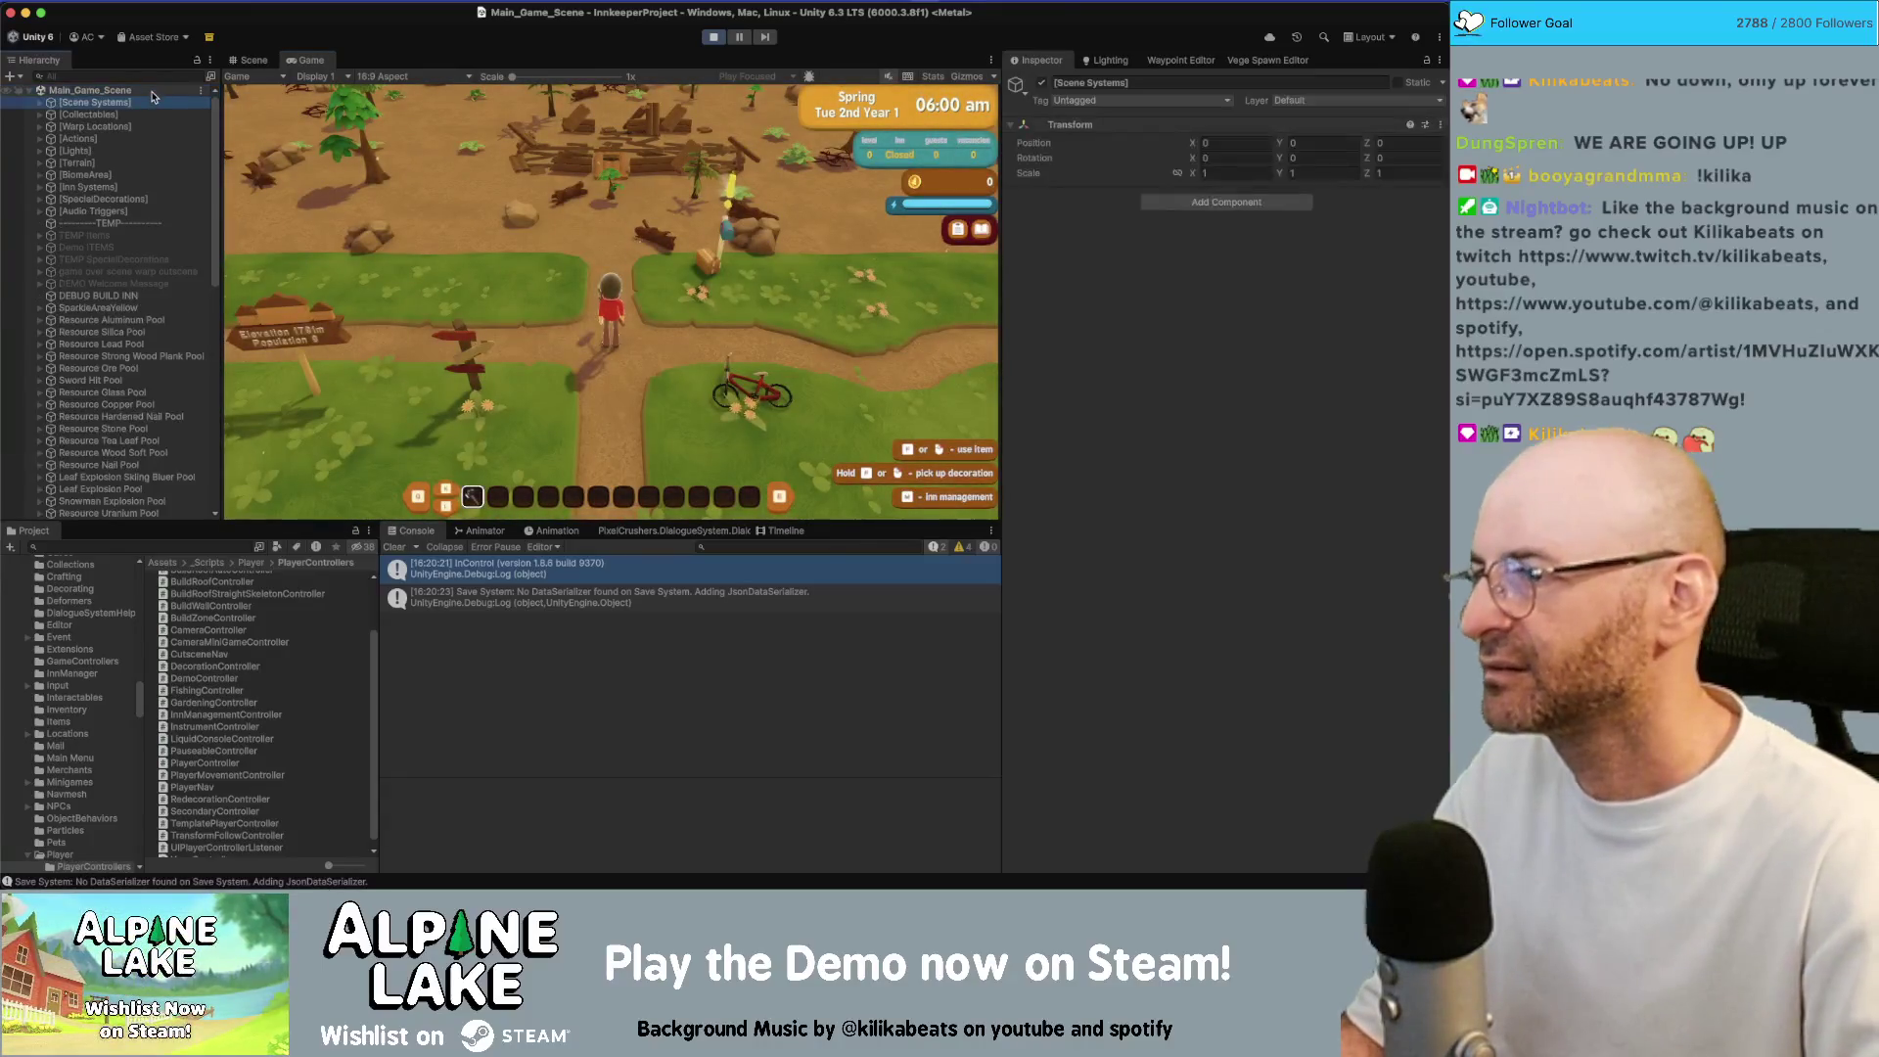
{"action": "left_click", "coordinate": [122, 283]}
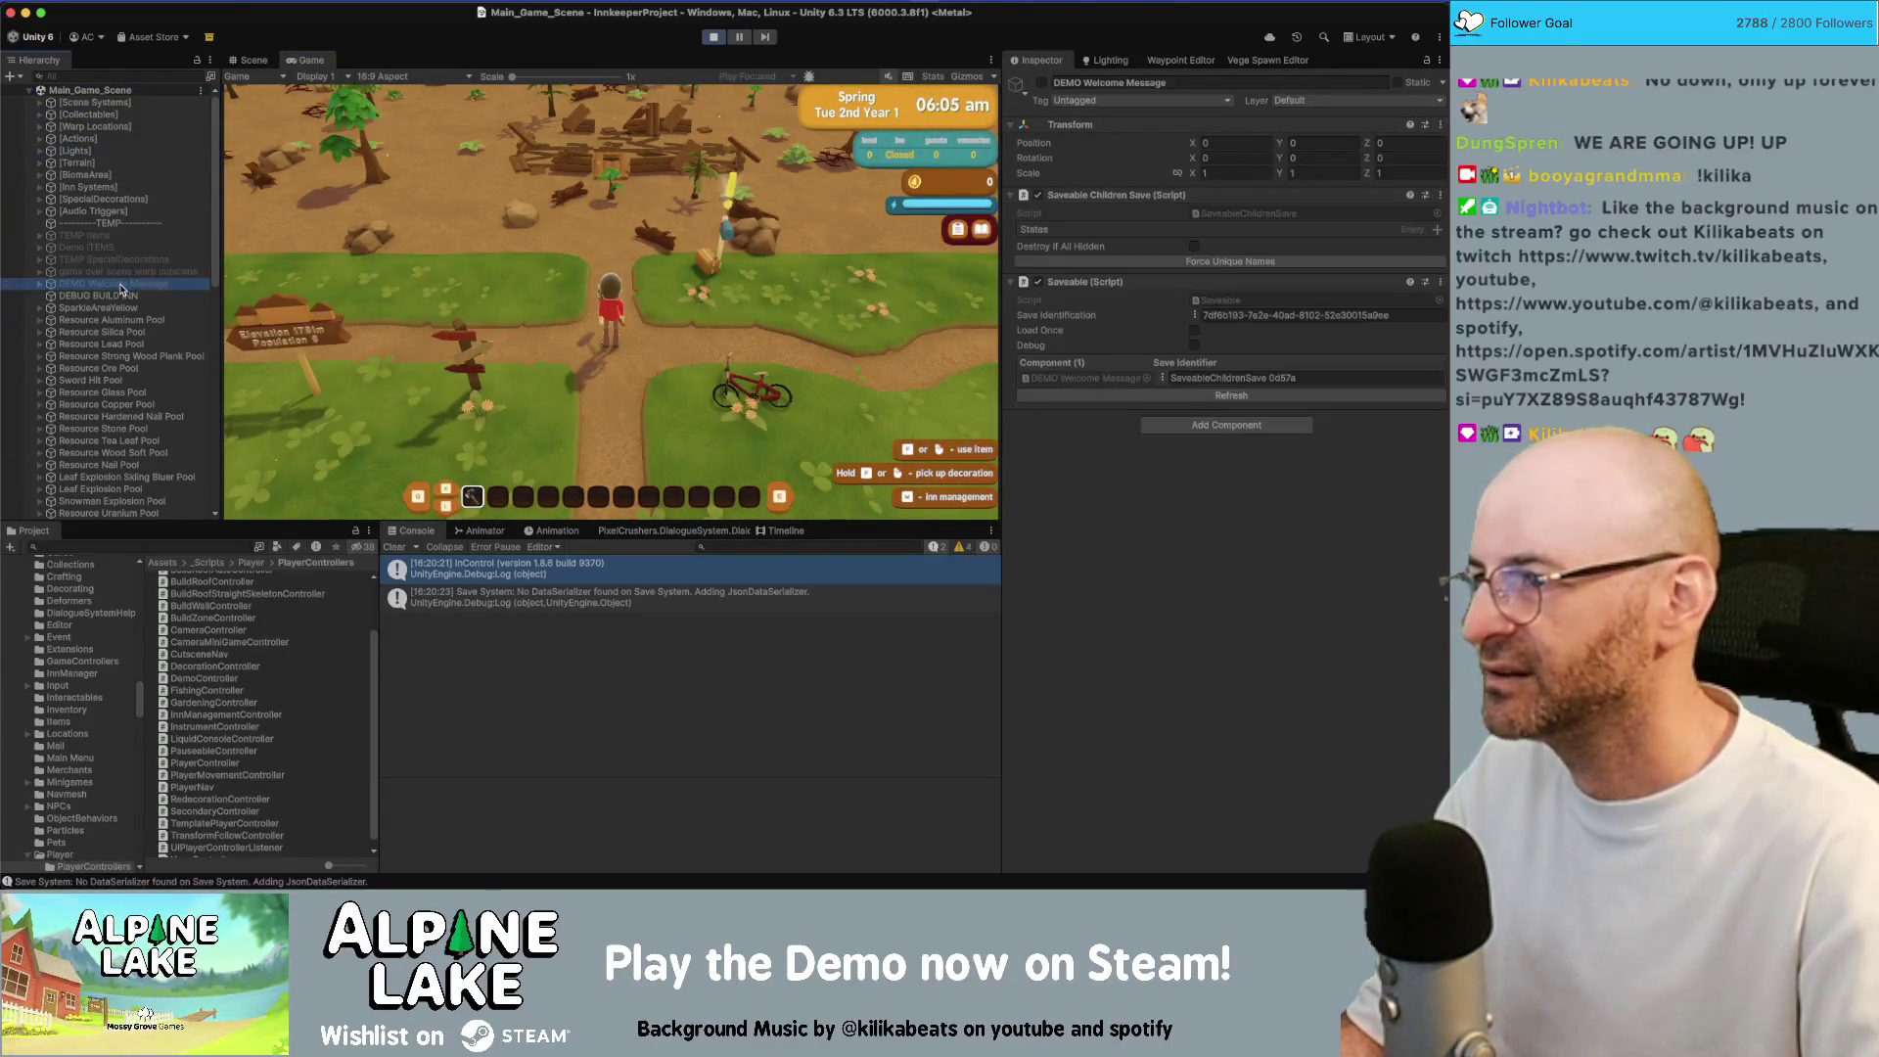
{"action": "left_click", "coordinate": [118, 295]}
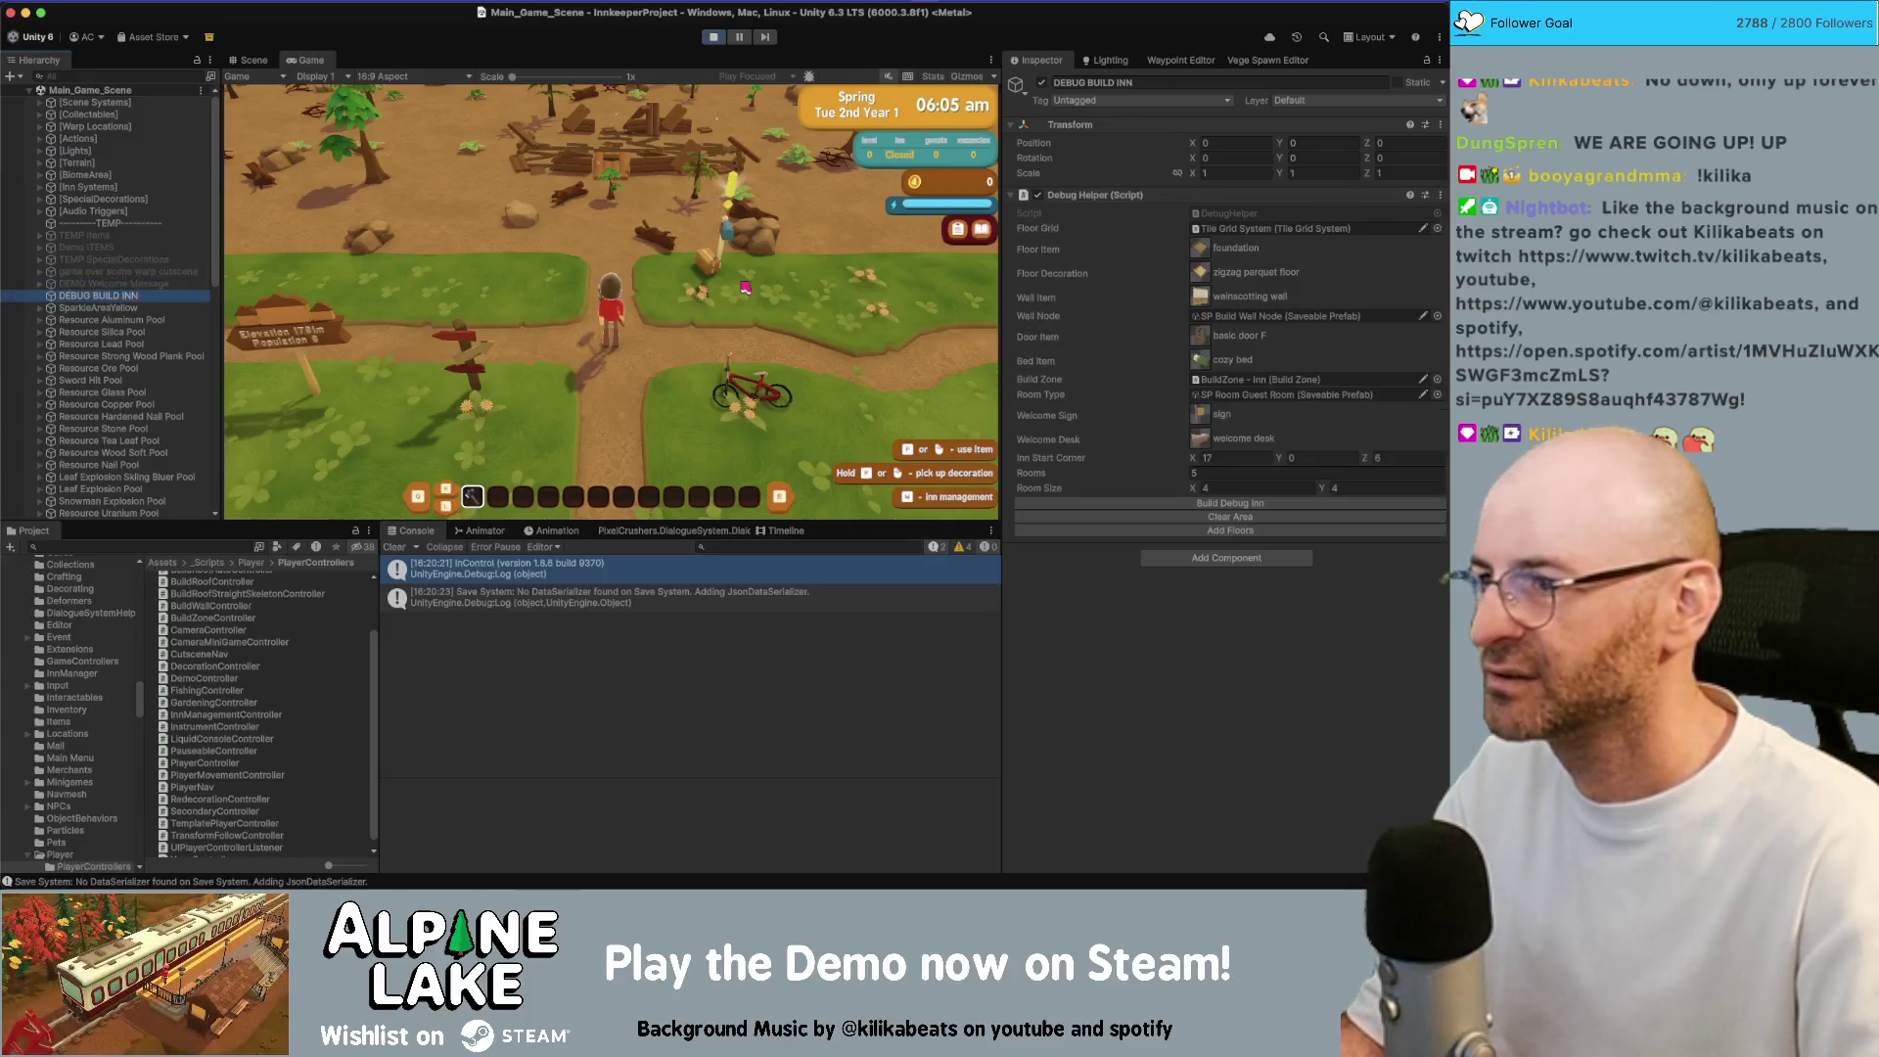
{"action": "left_click", "coordinate": [1155, 507]}
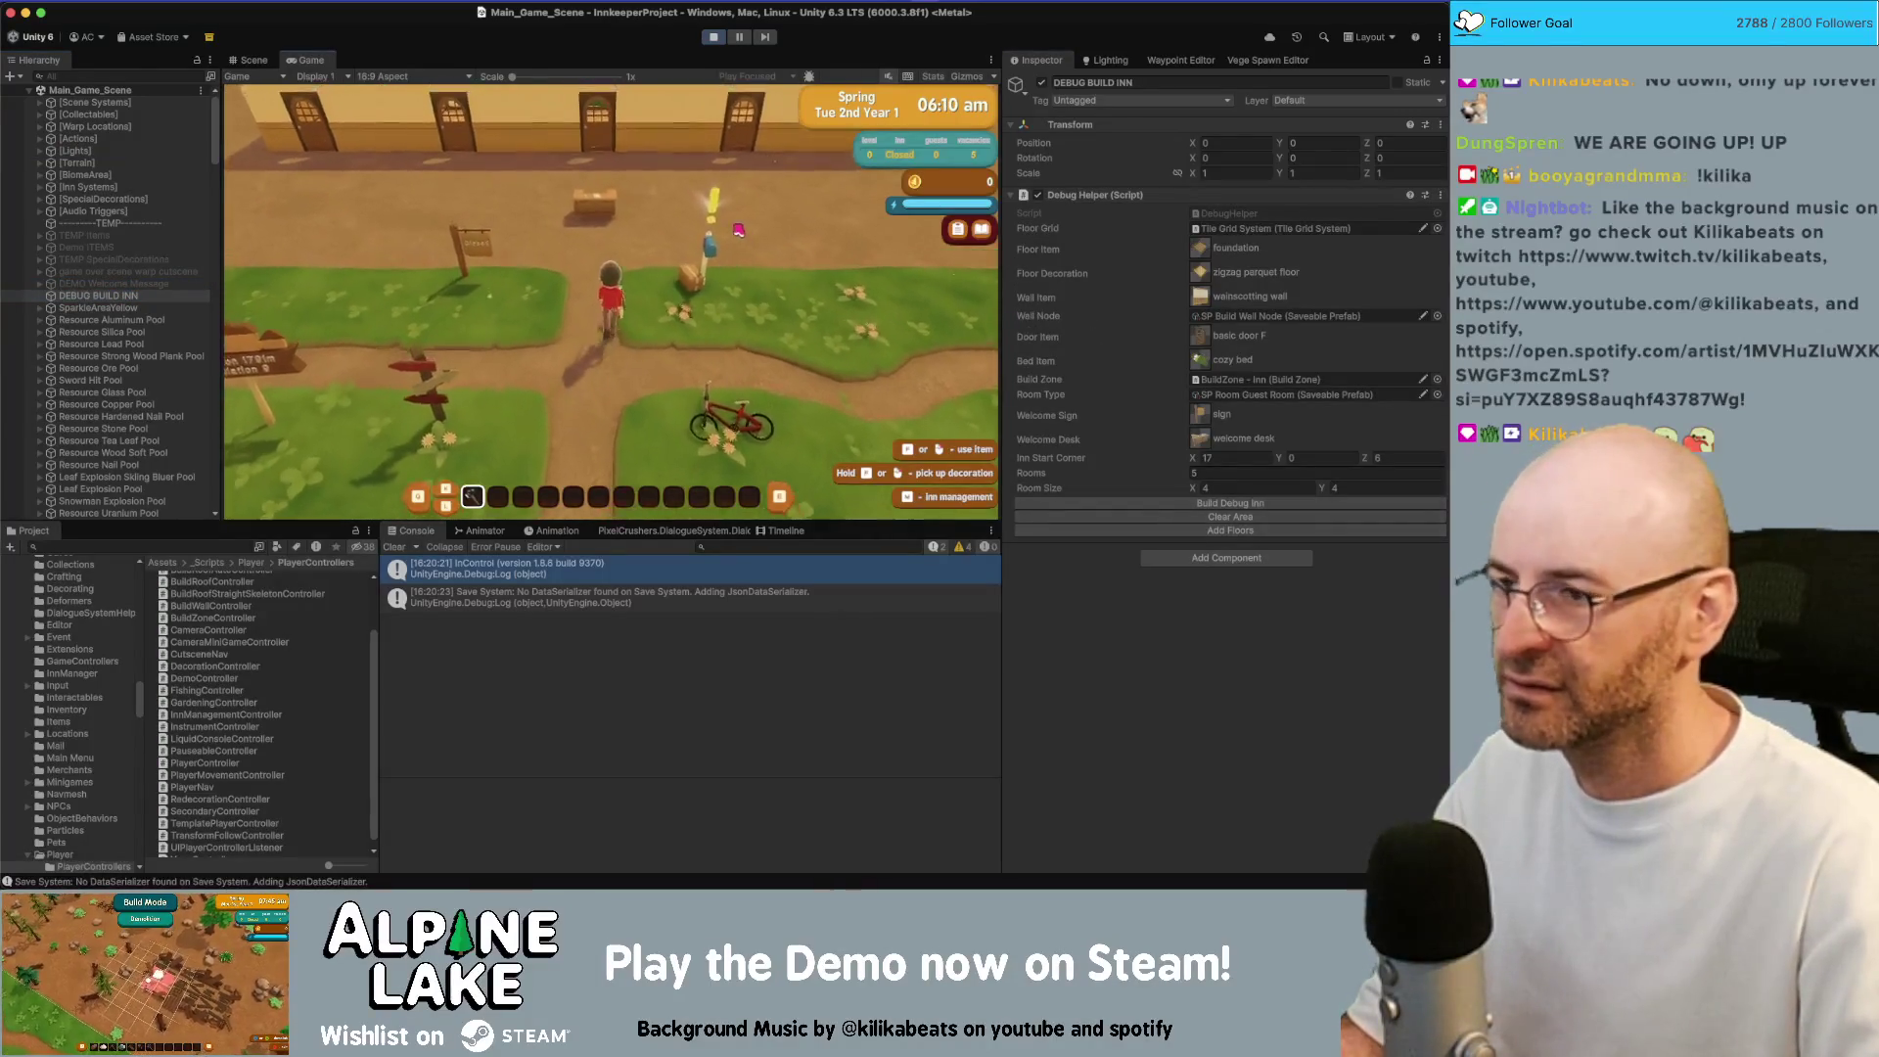
{"action": "key", "text": "Tab"}
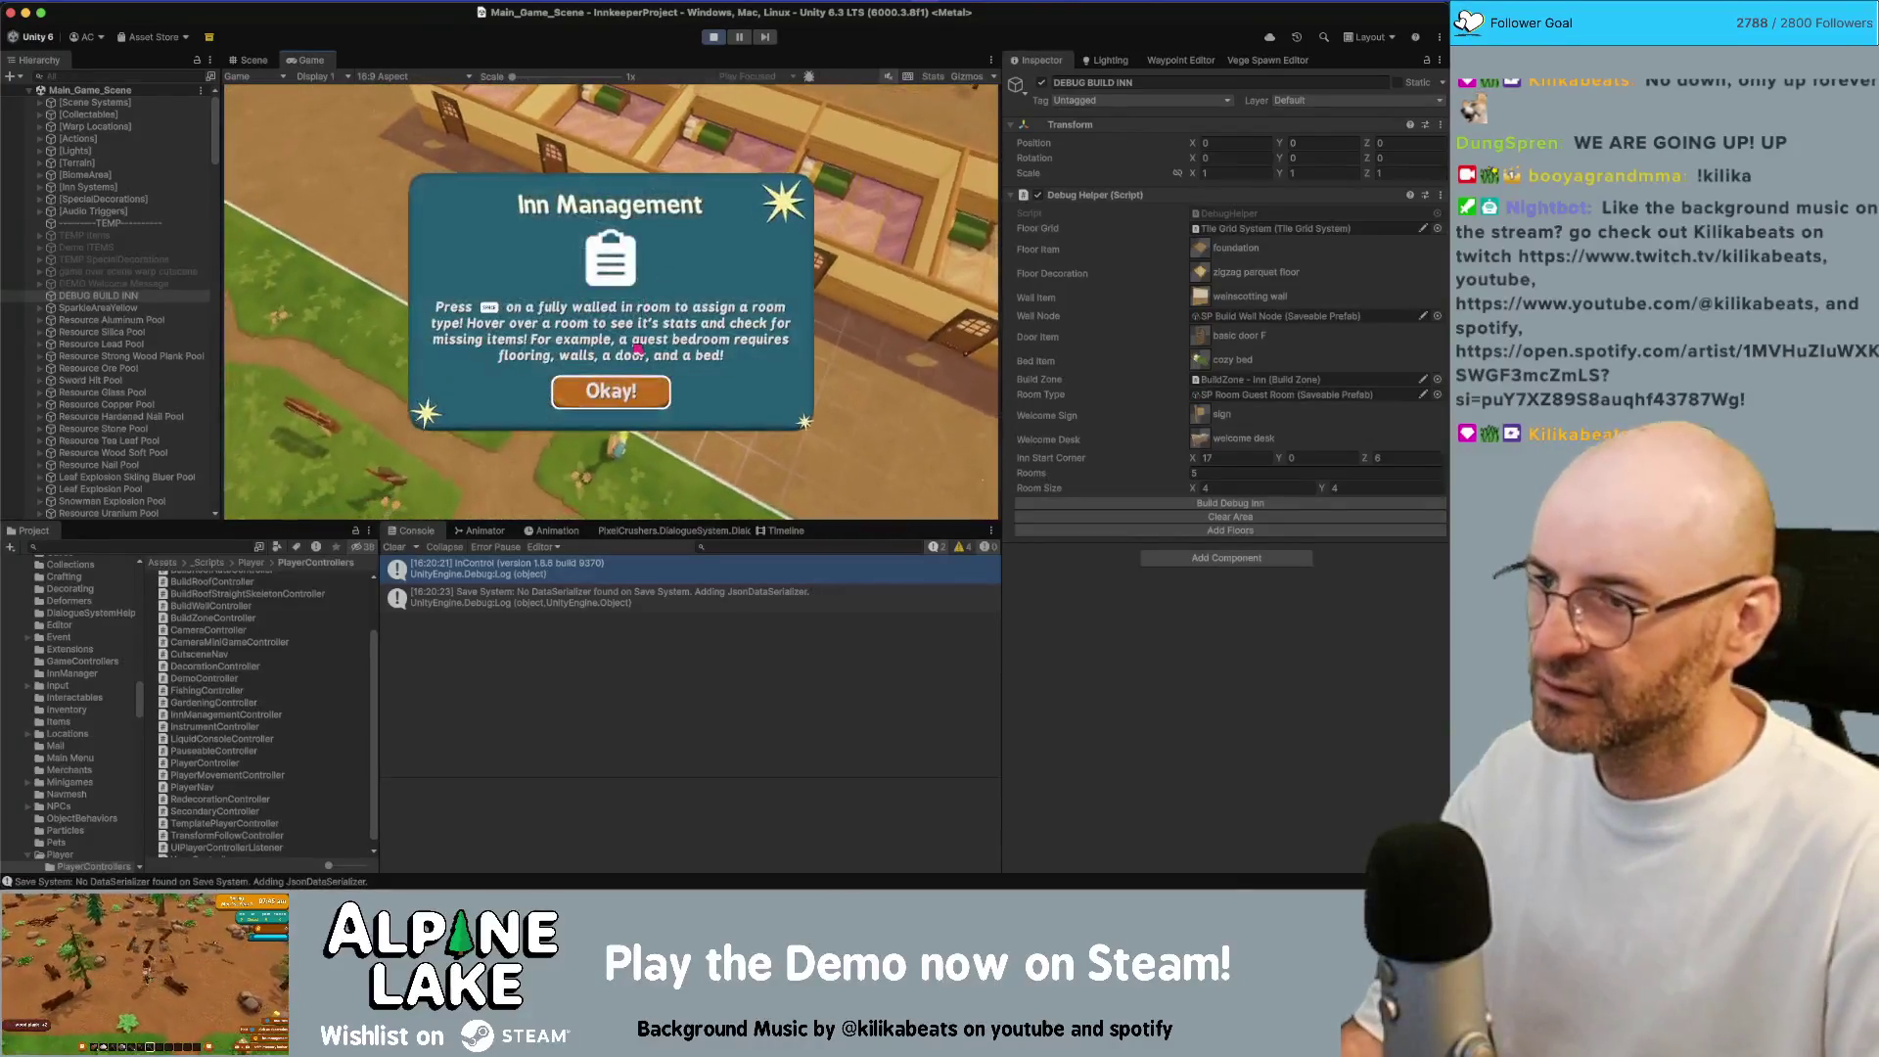
{"action": "key", "text": "Return"}
Inspect guest room panels, exit demolition mode, and reopen Inn Management
{"action": "left_click", "coordinate": [643, 371]}
{"action": "left_click", "coordinate": [649, 375]}
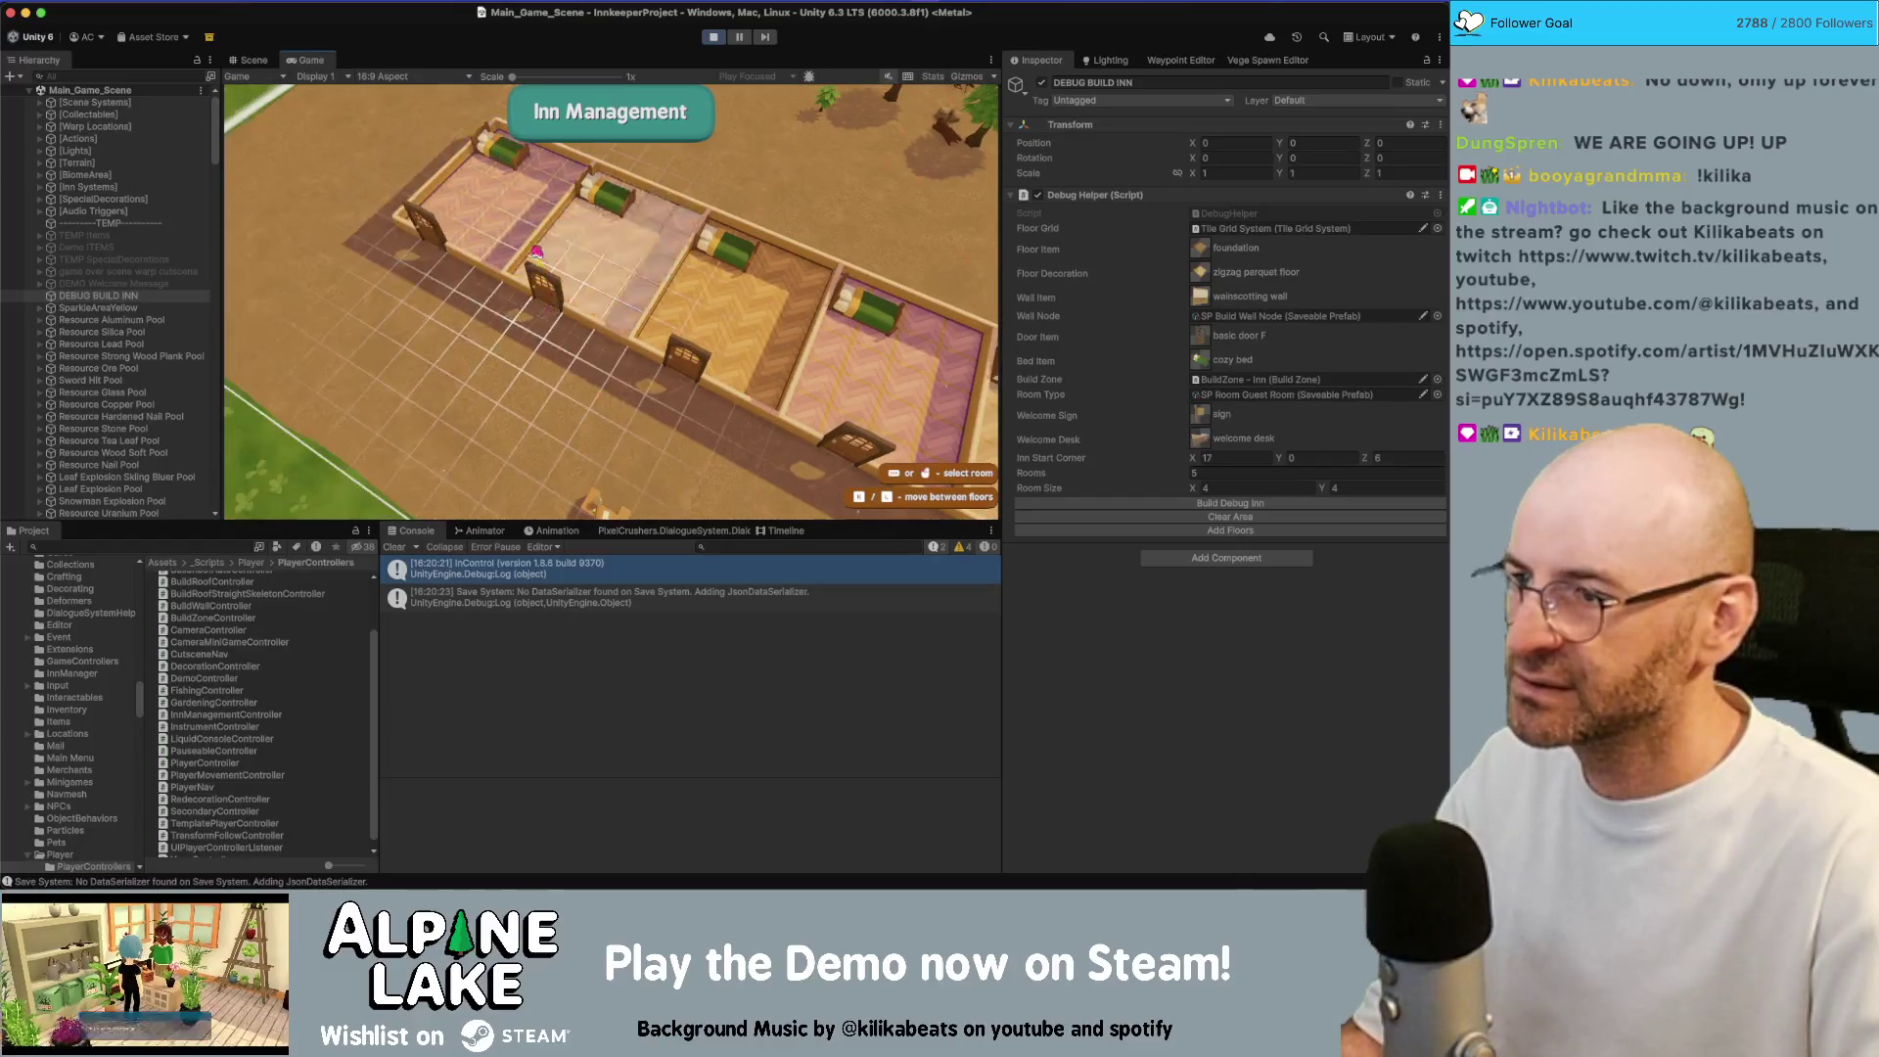
{"action": "left_click", "coordinate": [845, 418]}
{"action": "left_click", "coordinate": [845, 418]}
{"action": "left_click", "coordinate": [845, 418]}
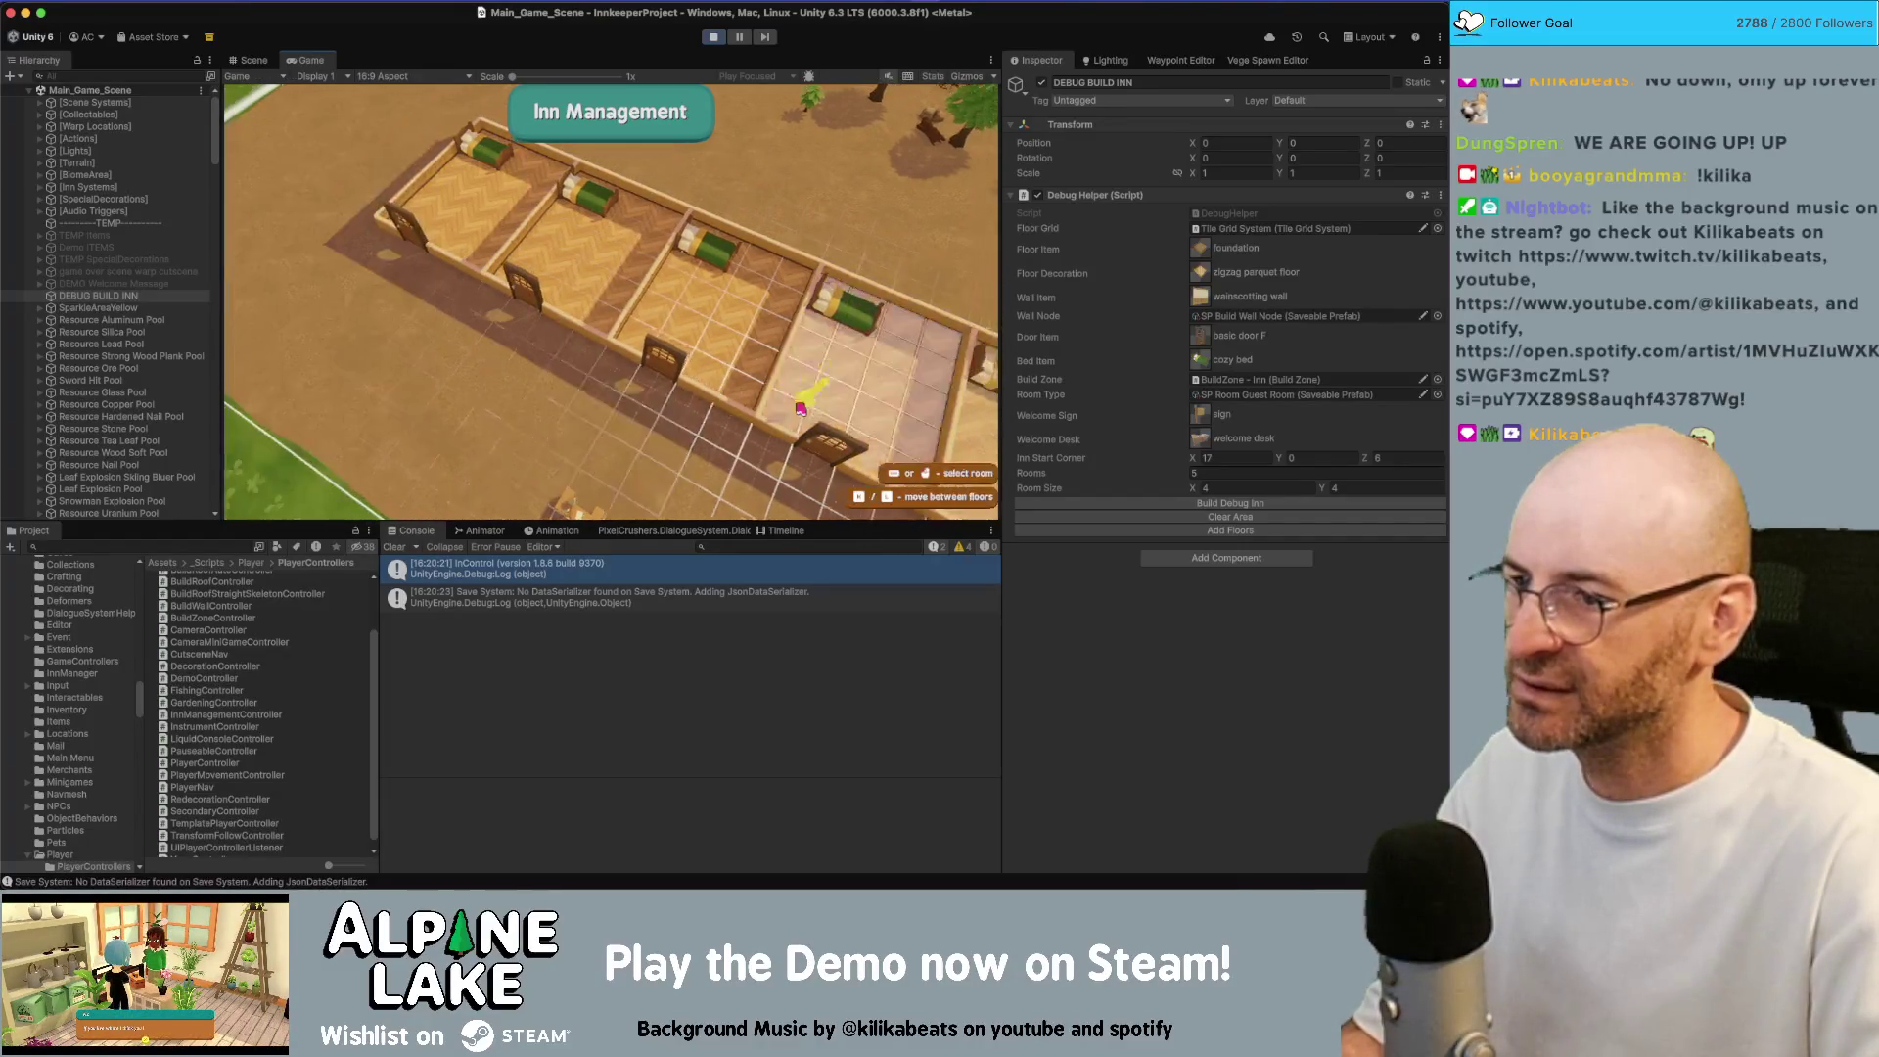
{"action": "left_click", "coordinate": [845, 418]}
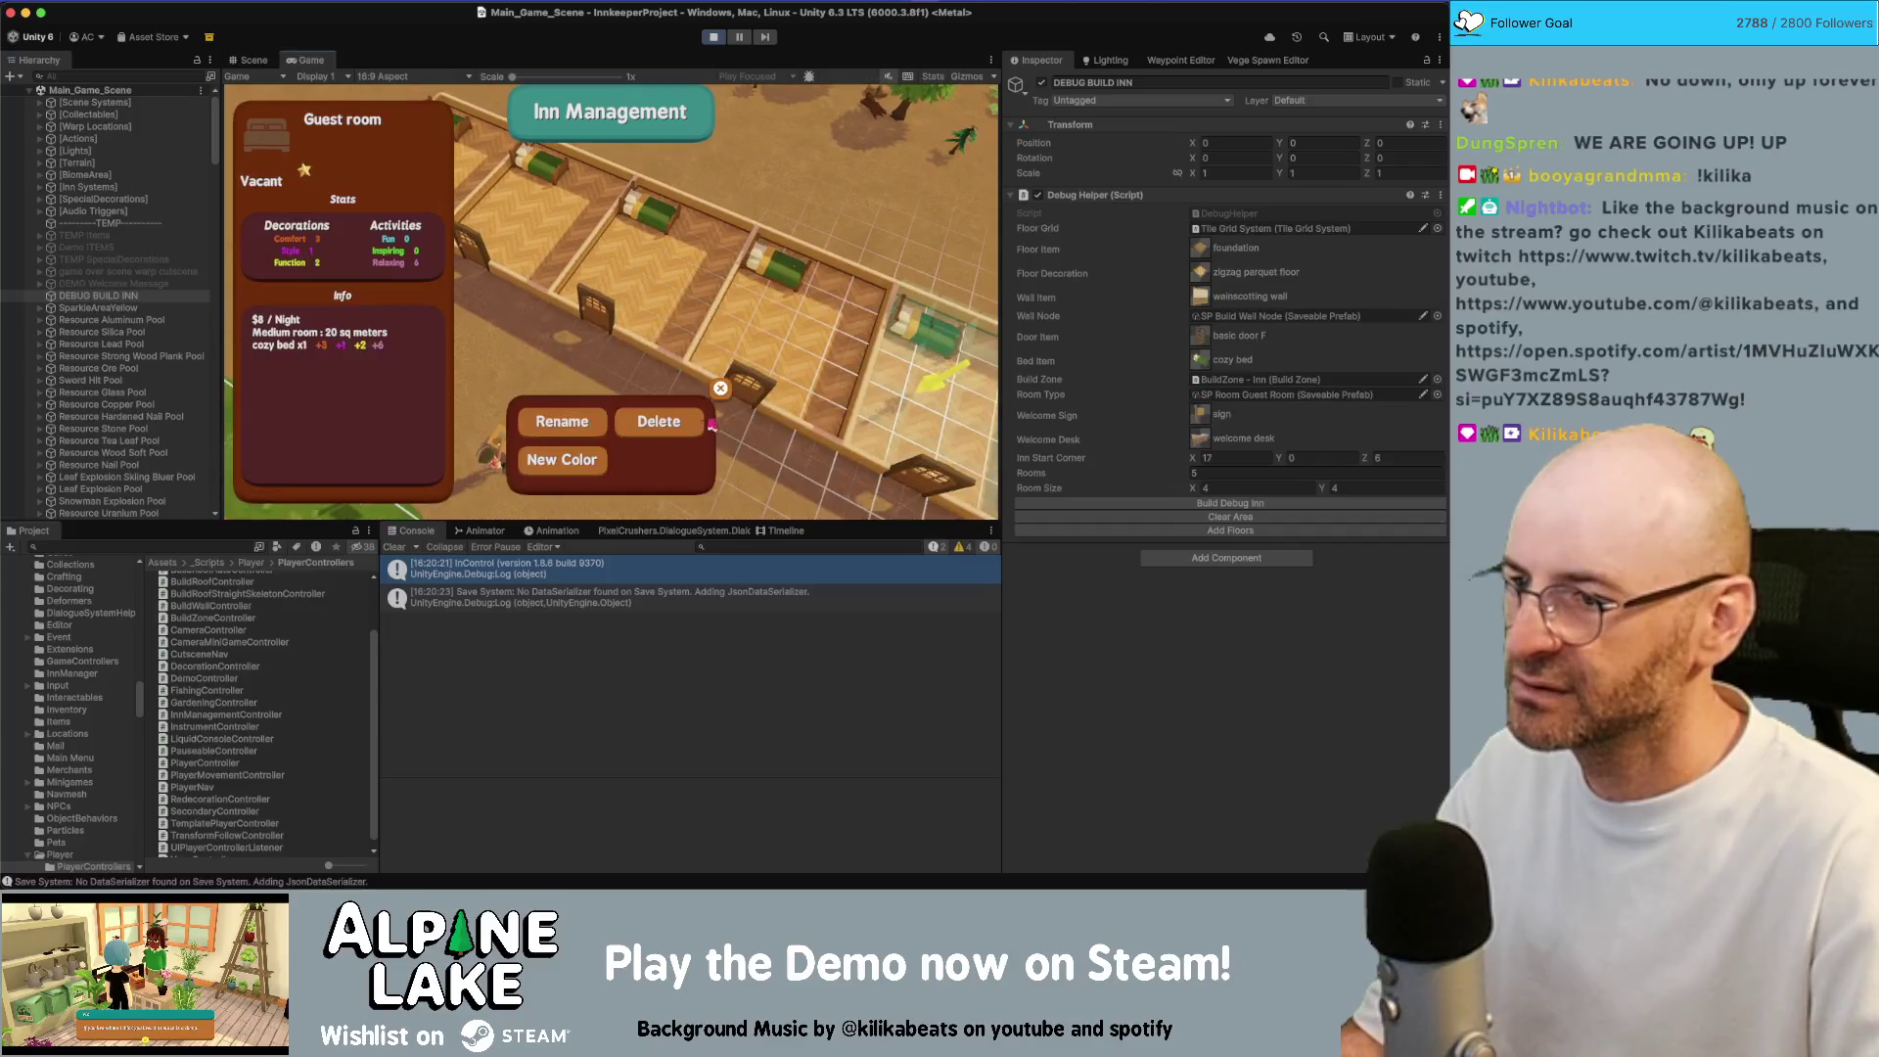
{"action": "left_click", "coordinate": [706, 423]}
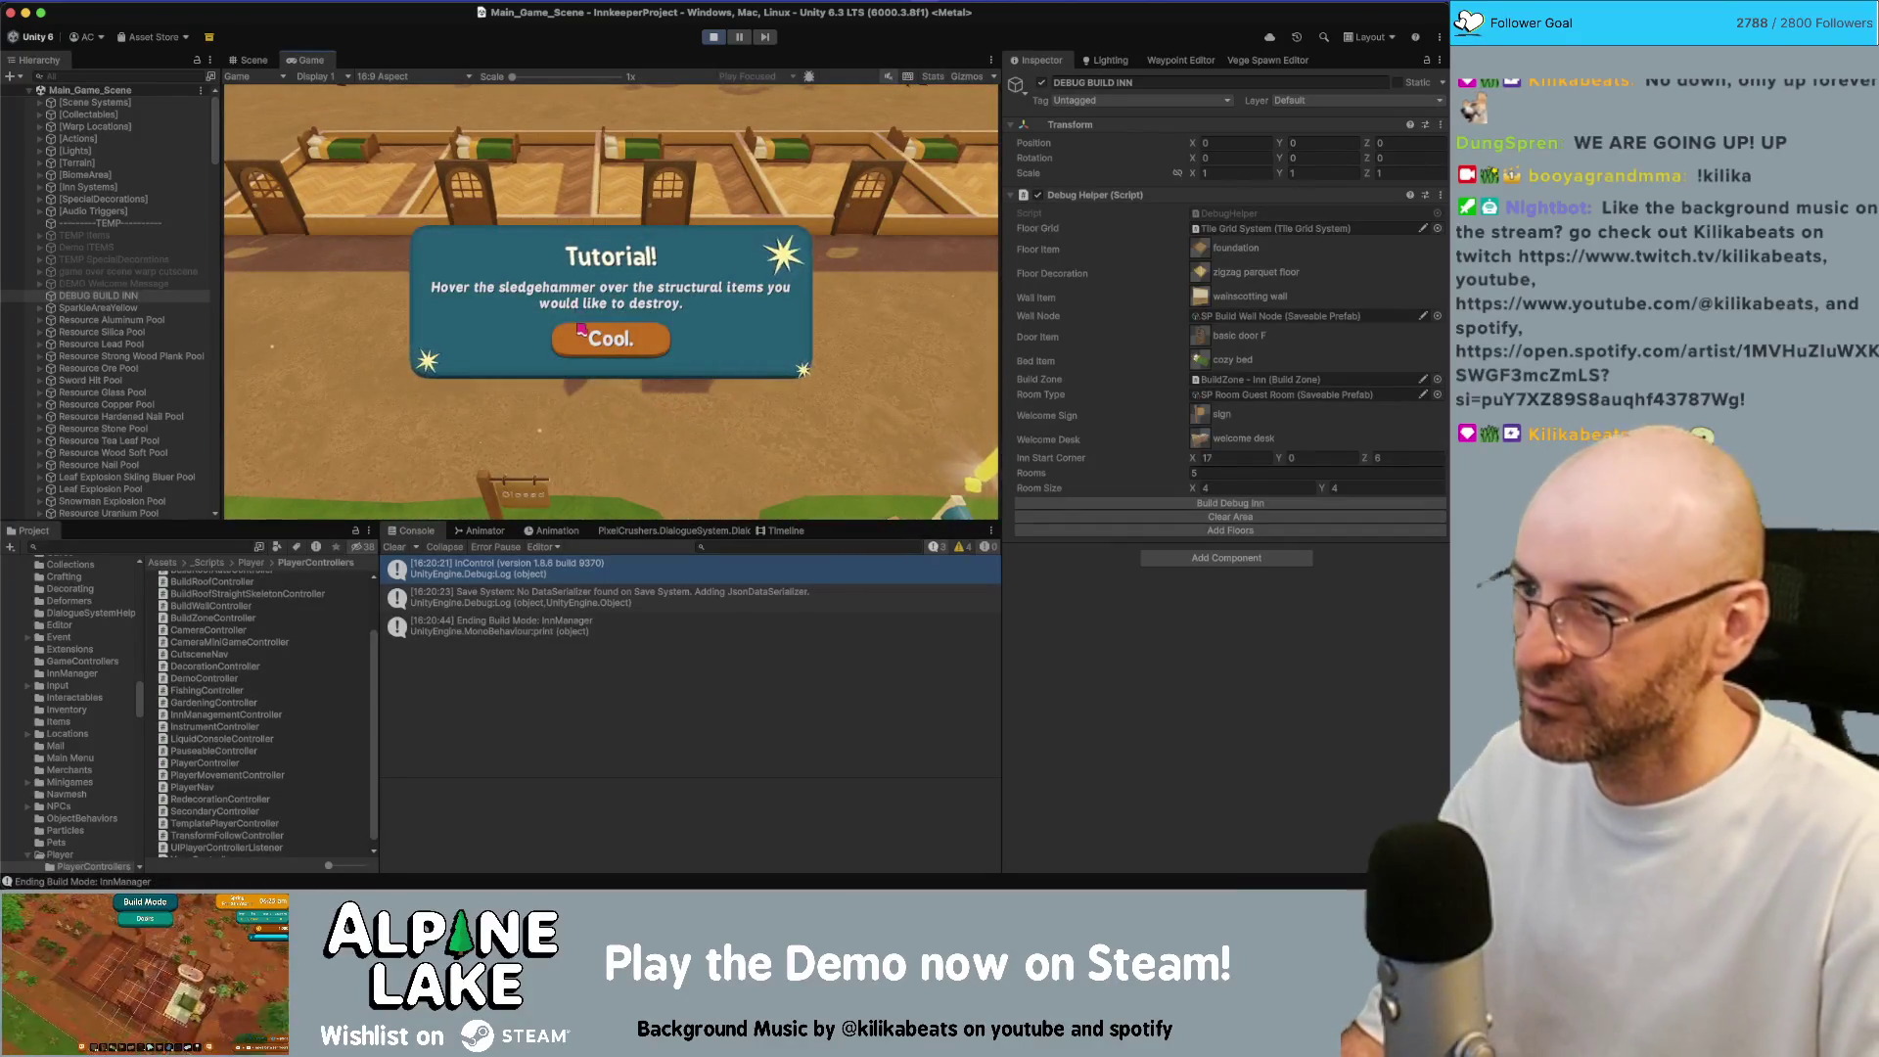
{"action": "left_click", "coordinate": [583, 328]}
{"action": "key", "text": "Escape"}
{"action": "key", "text": "Tab"}
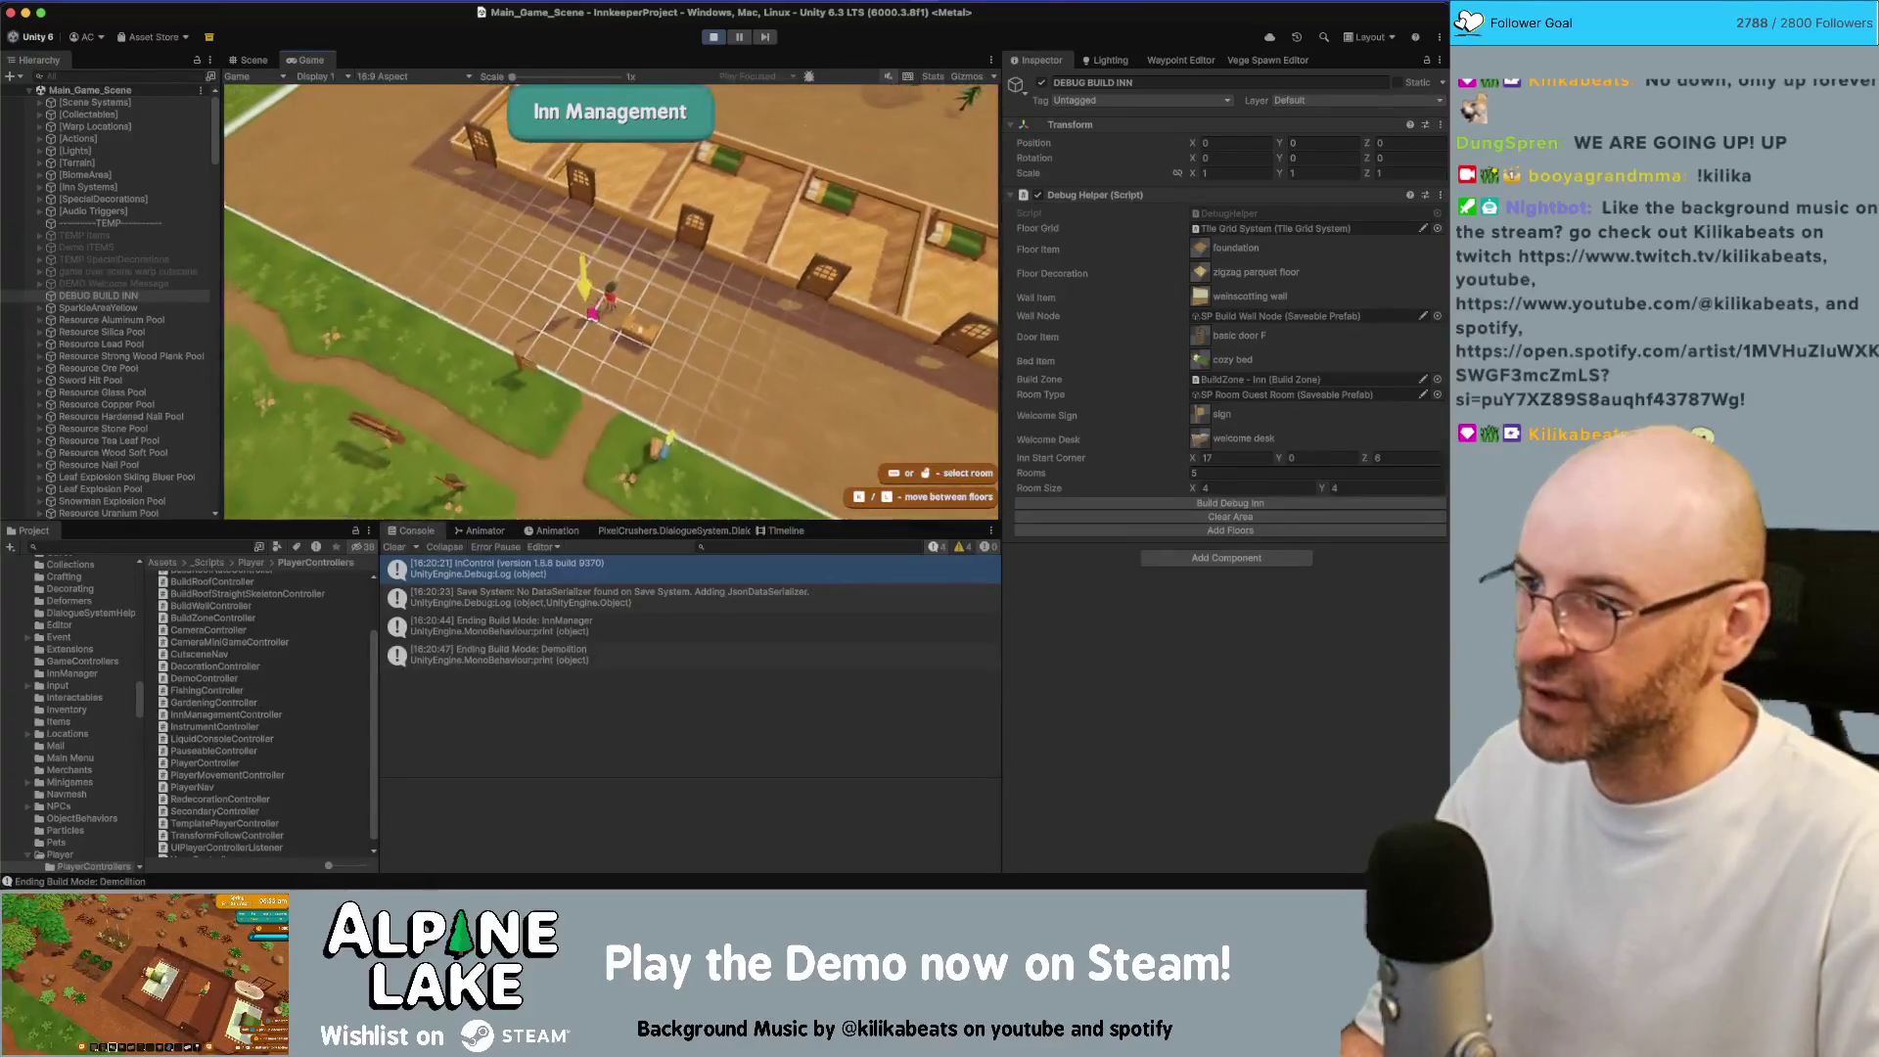
Make an empty walled room a Private Room, review its stats, and stop the game
{"action": "left_click", "coordinate": [605, 338]}
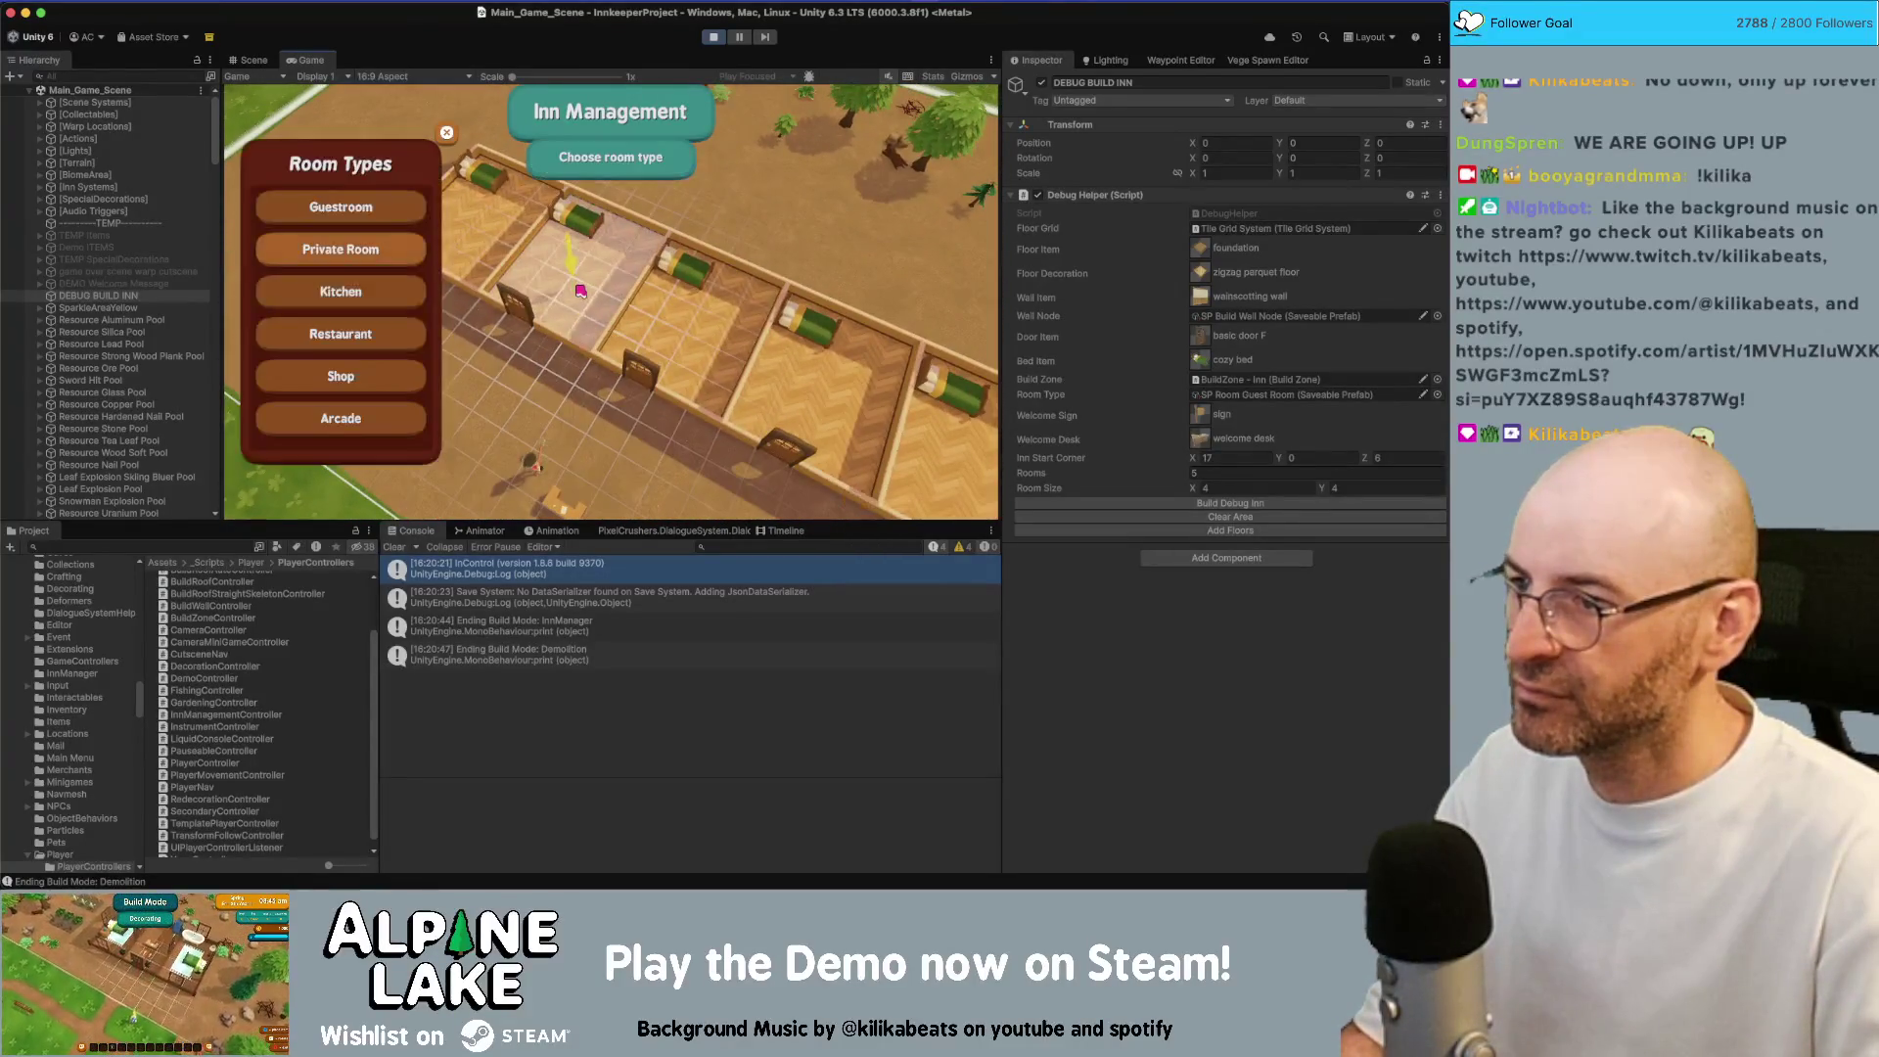
{"action": "left_click", "coordinate": [387, 249]}
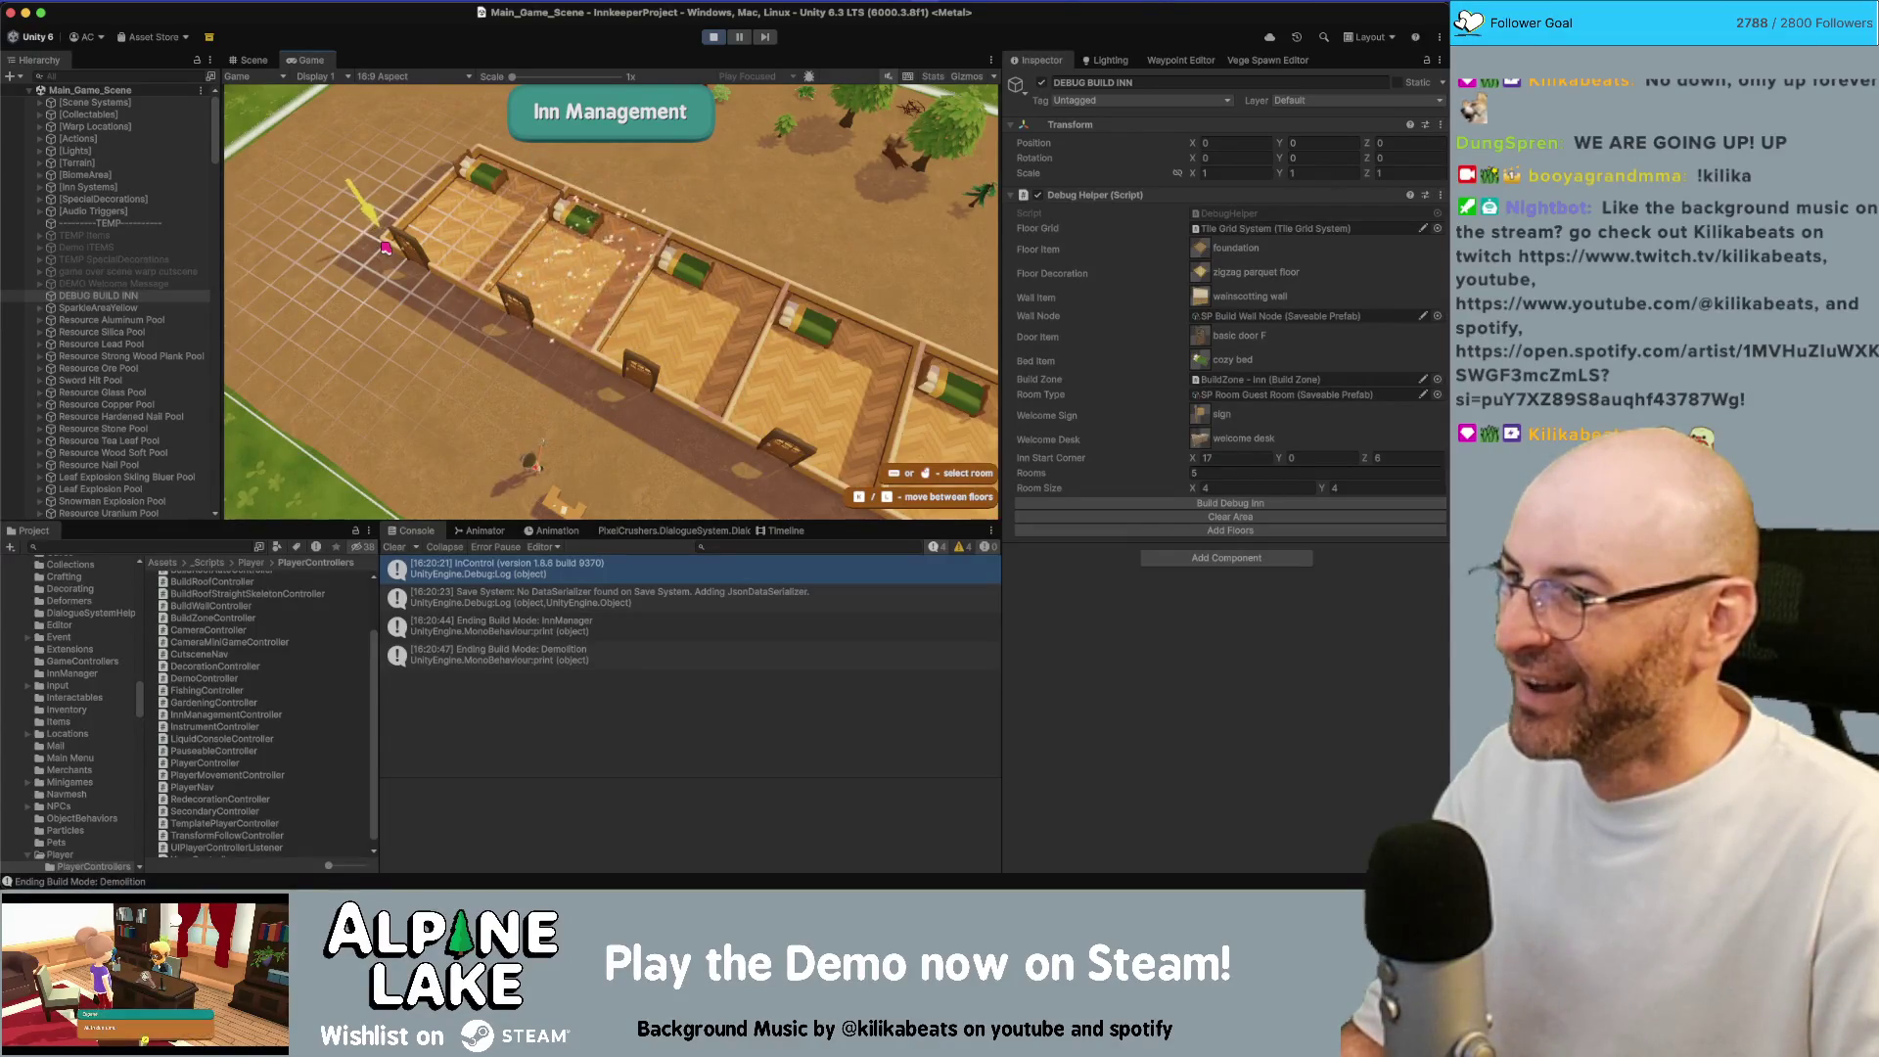
{"action": "left_click", "coordinate": [537, 234]}
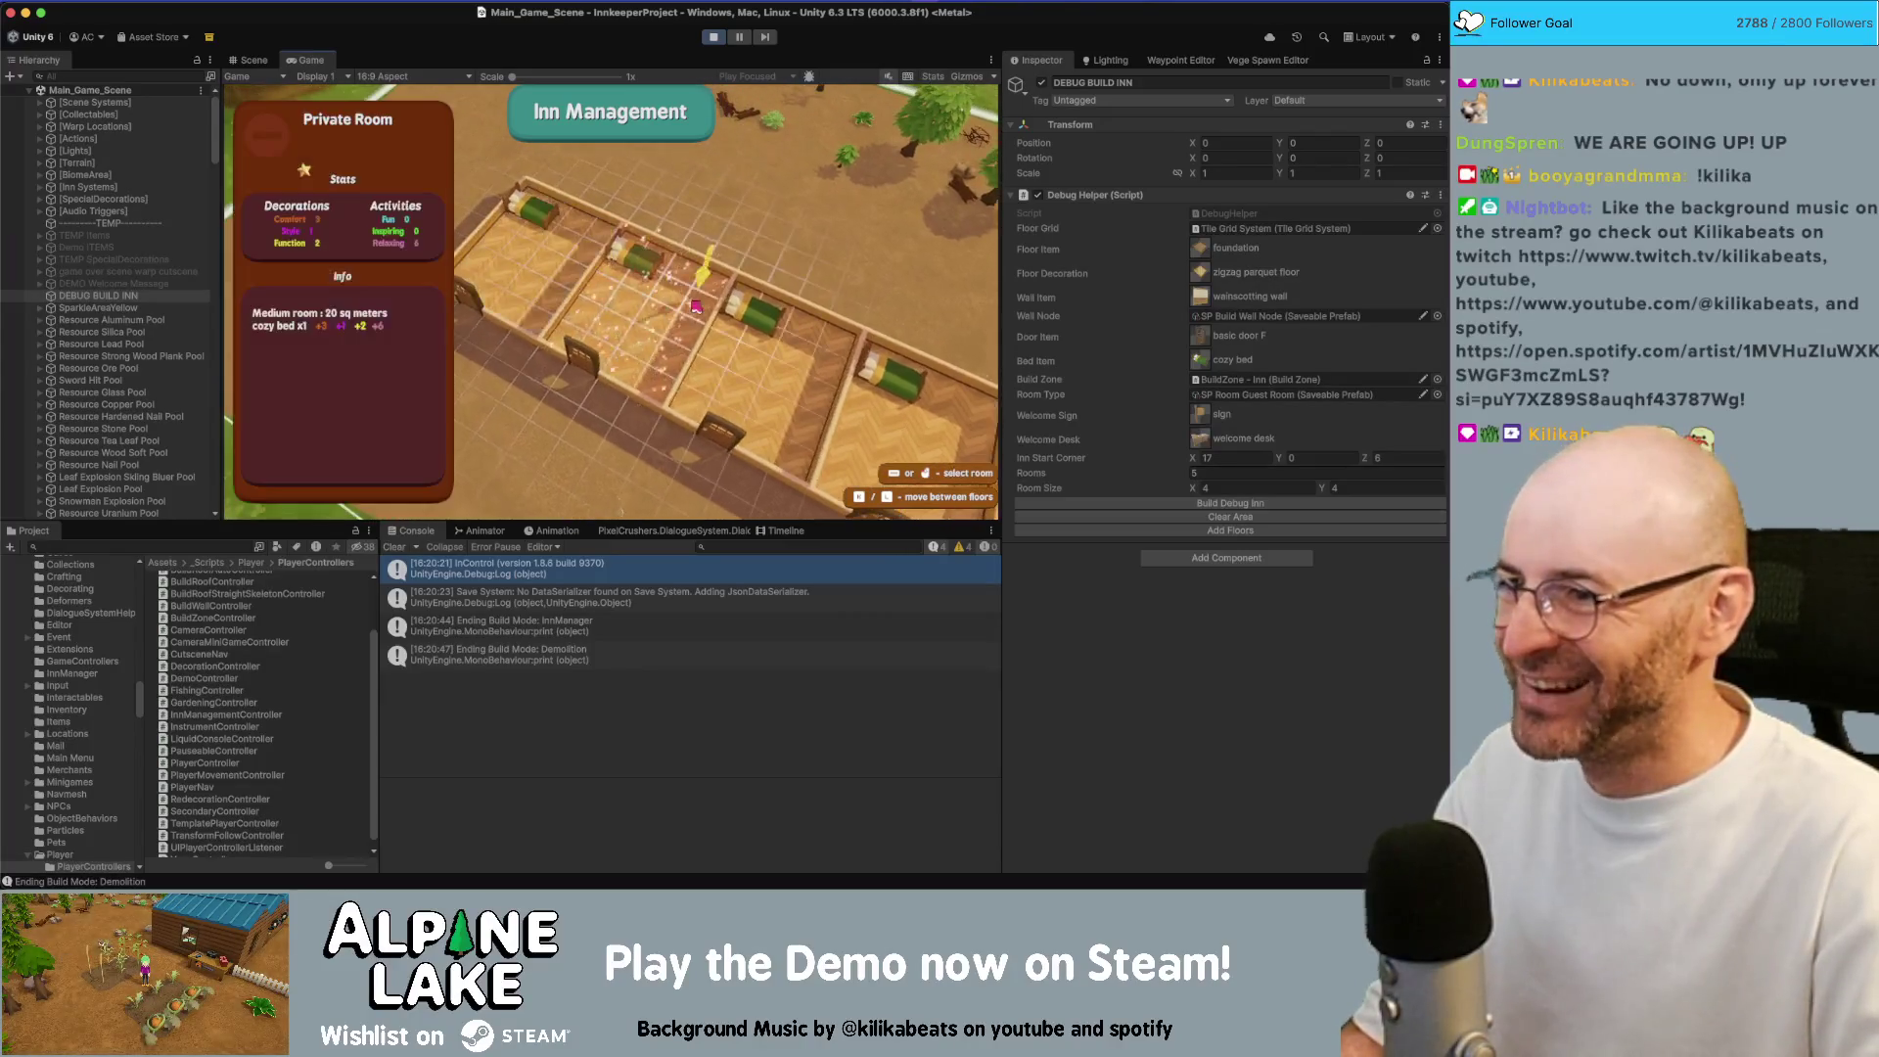
{"action": "key", "text": "Escape"}
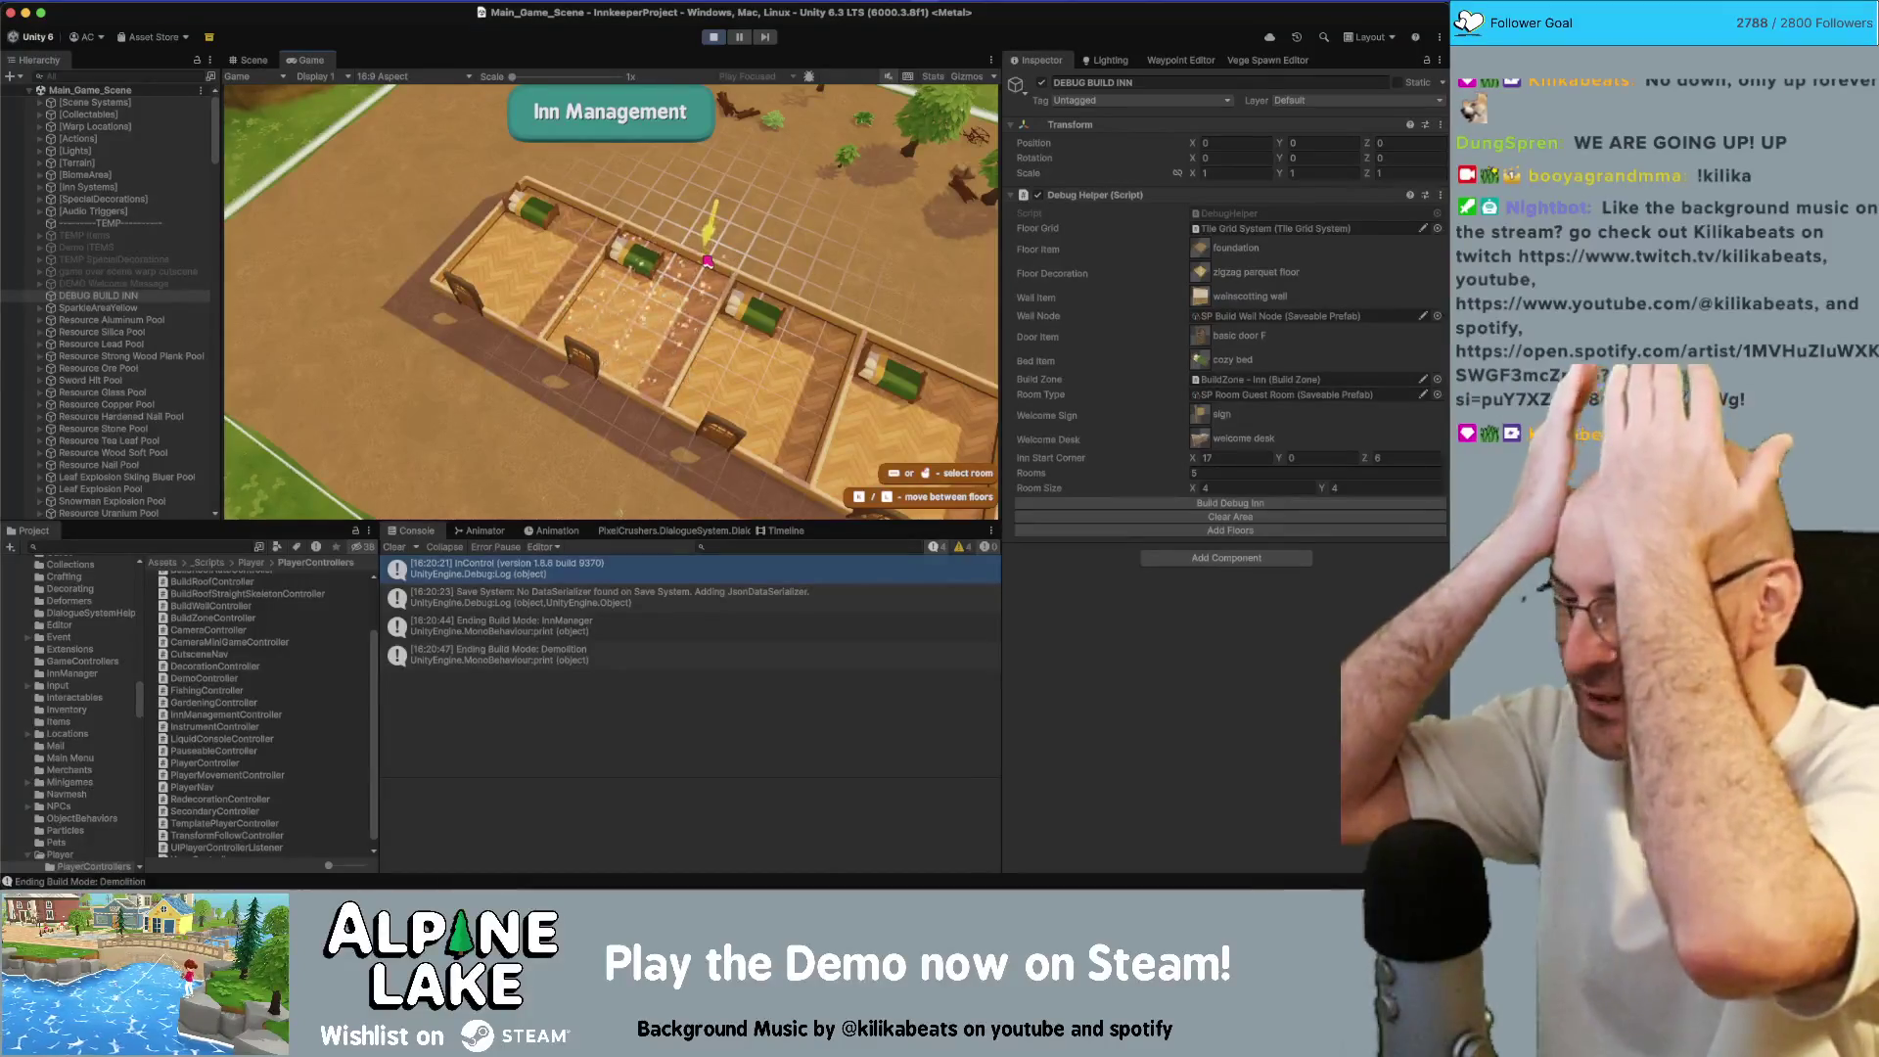
{"action": "left_click", "coordinate": [615, 305]}
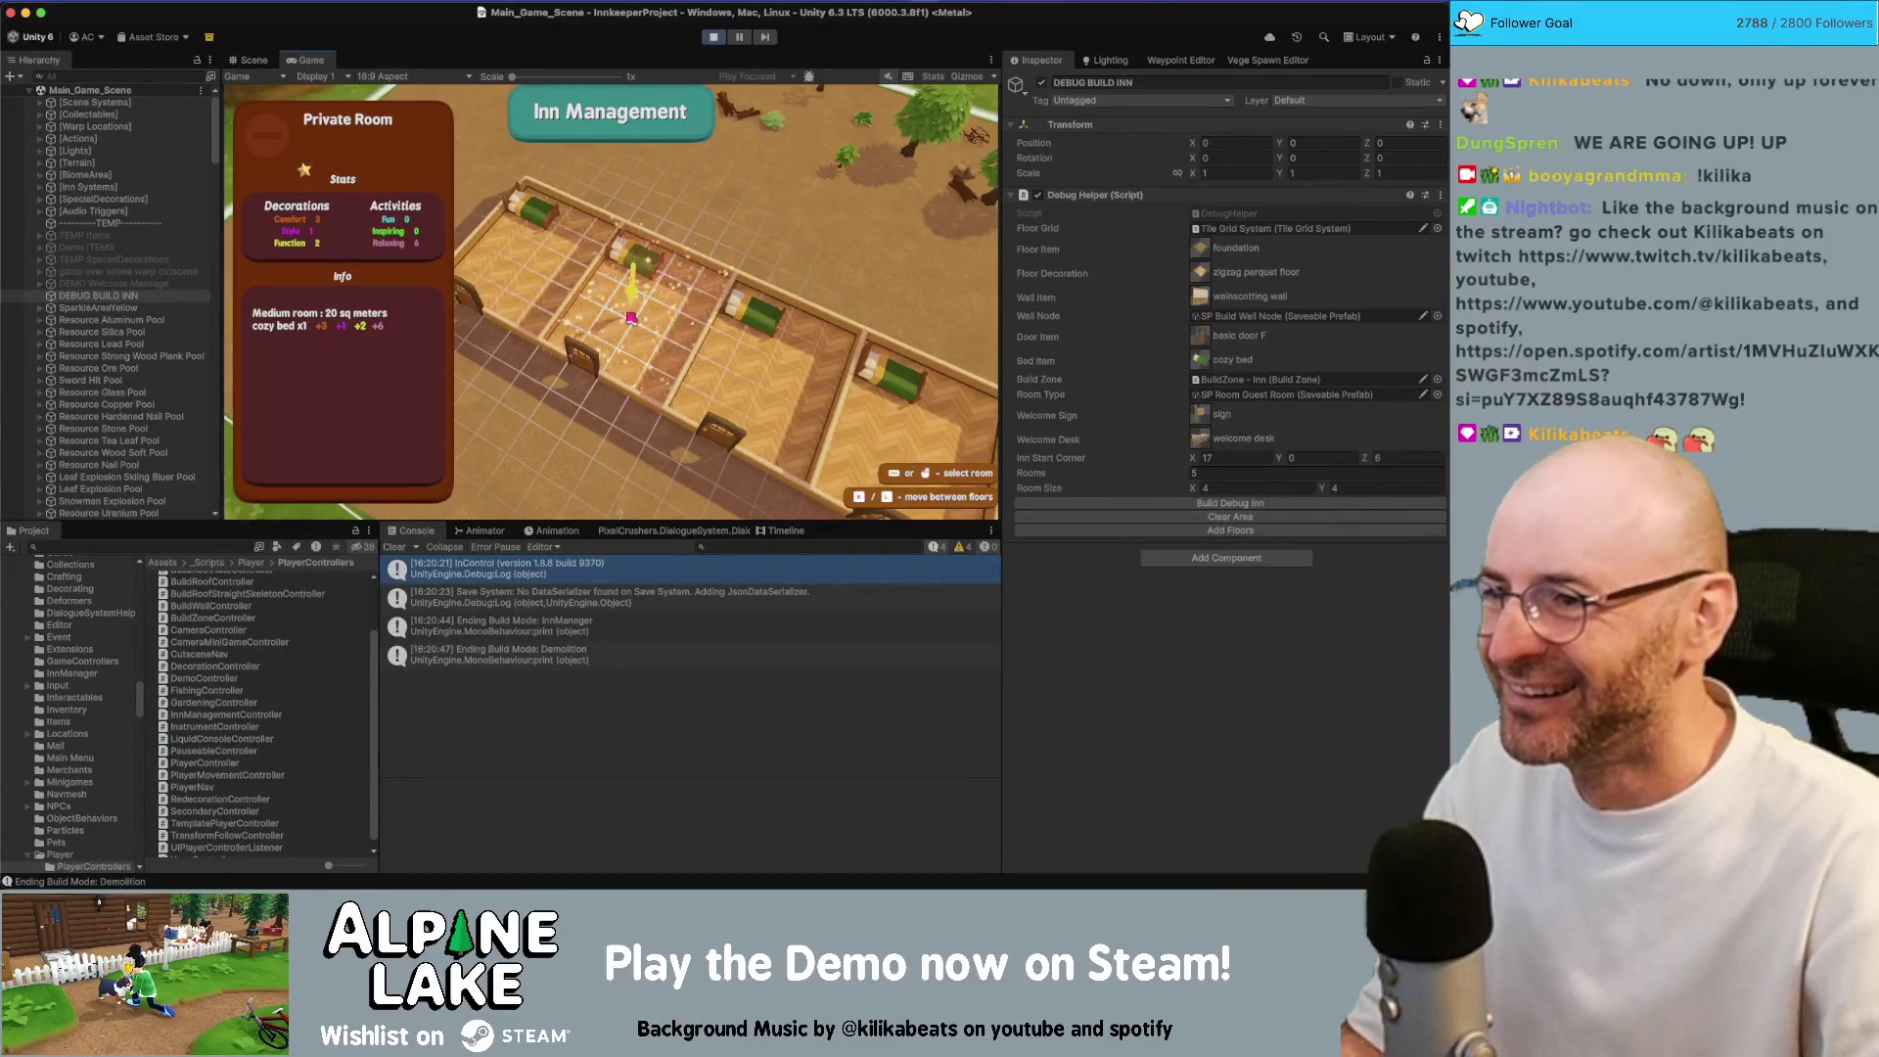
{"action": "left_click", "coordinate": [651, 318]}
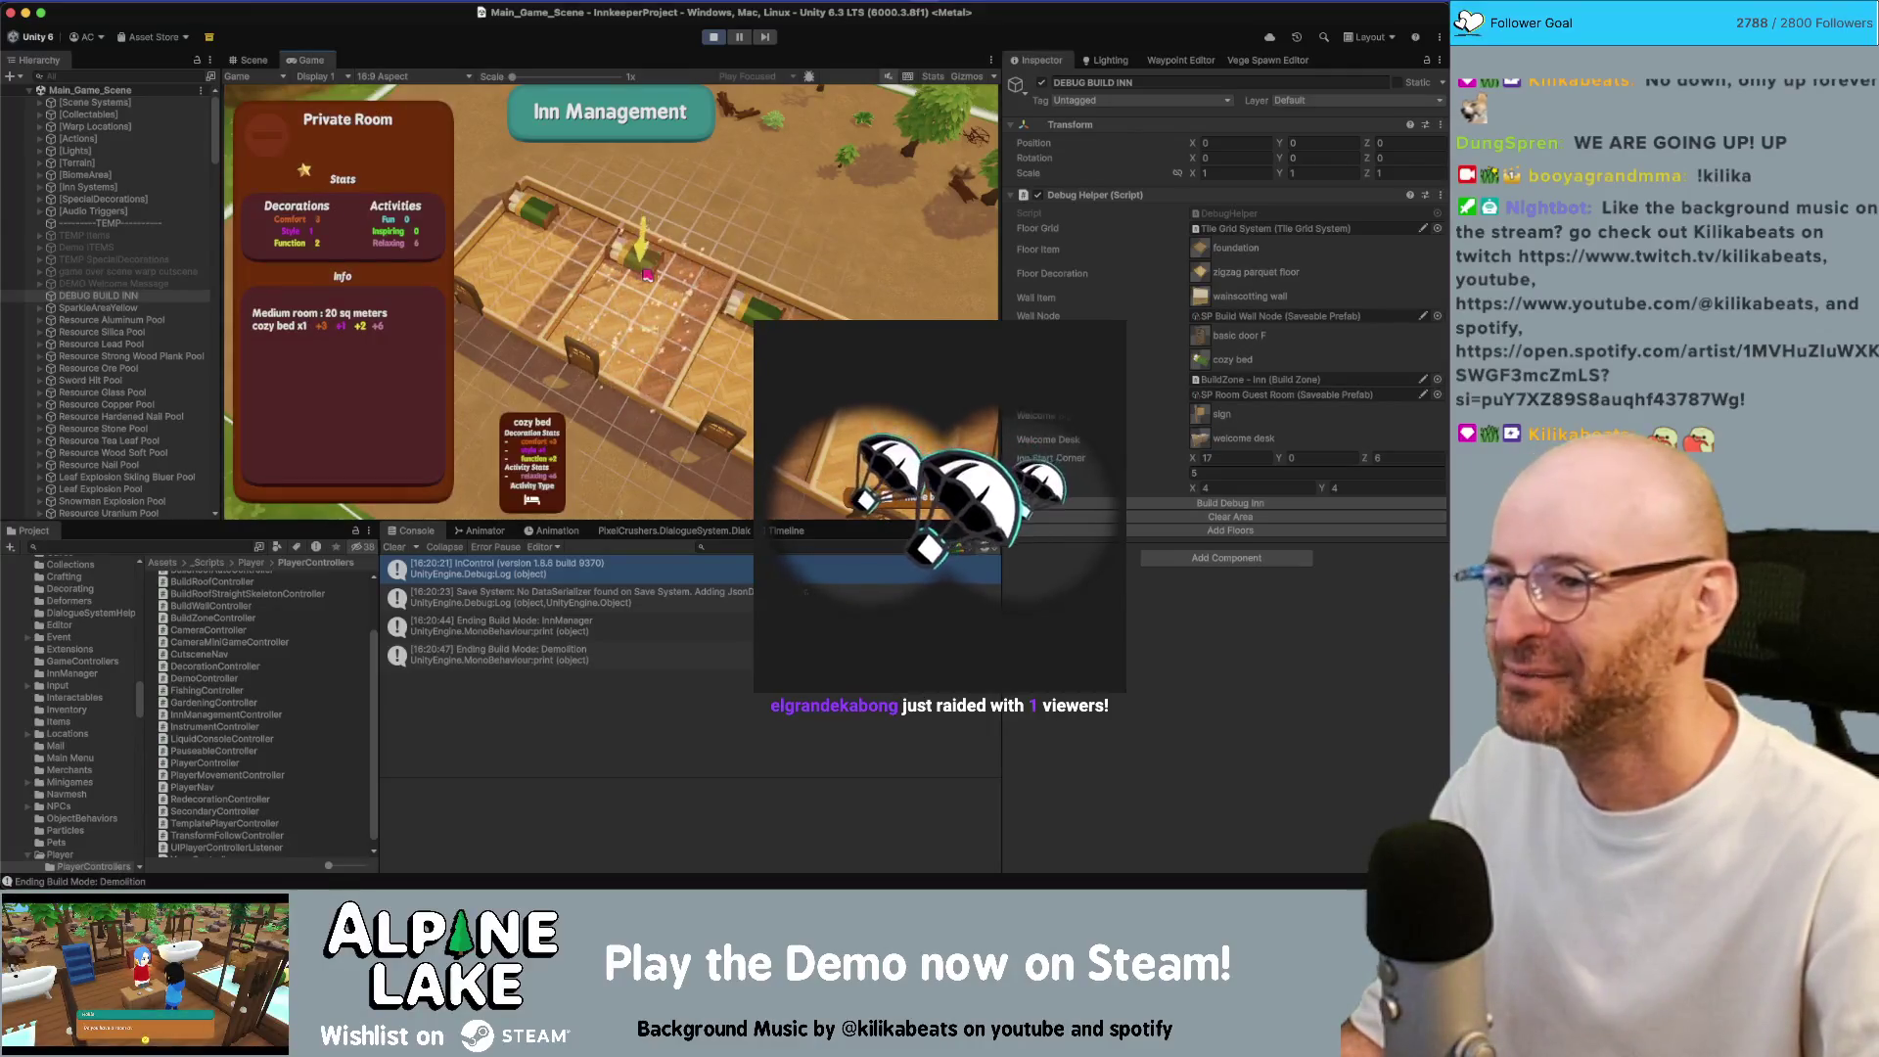
{"action": "left_click", "coordinate": [655, 278]}
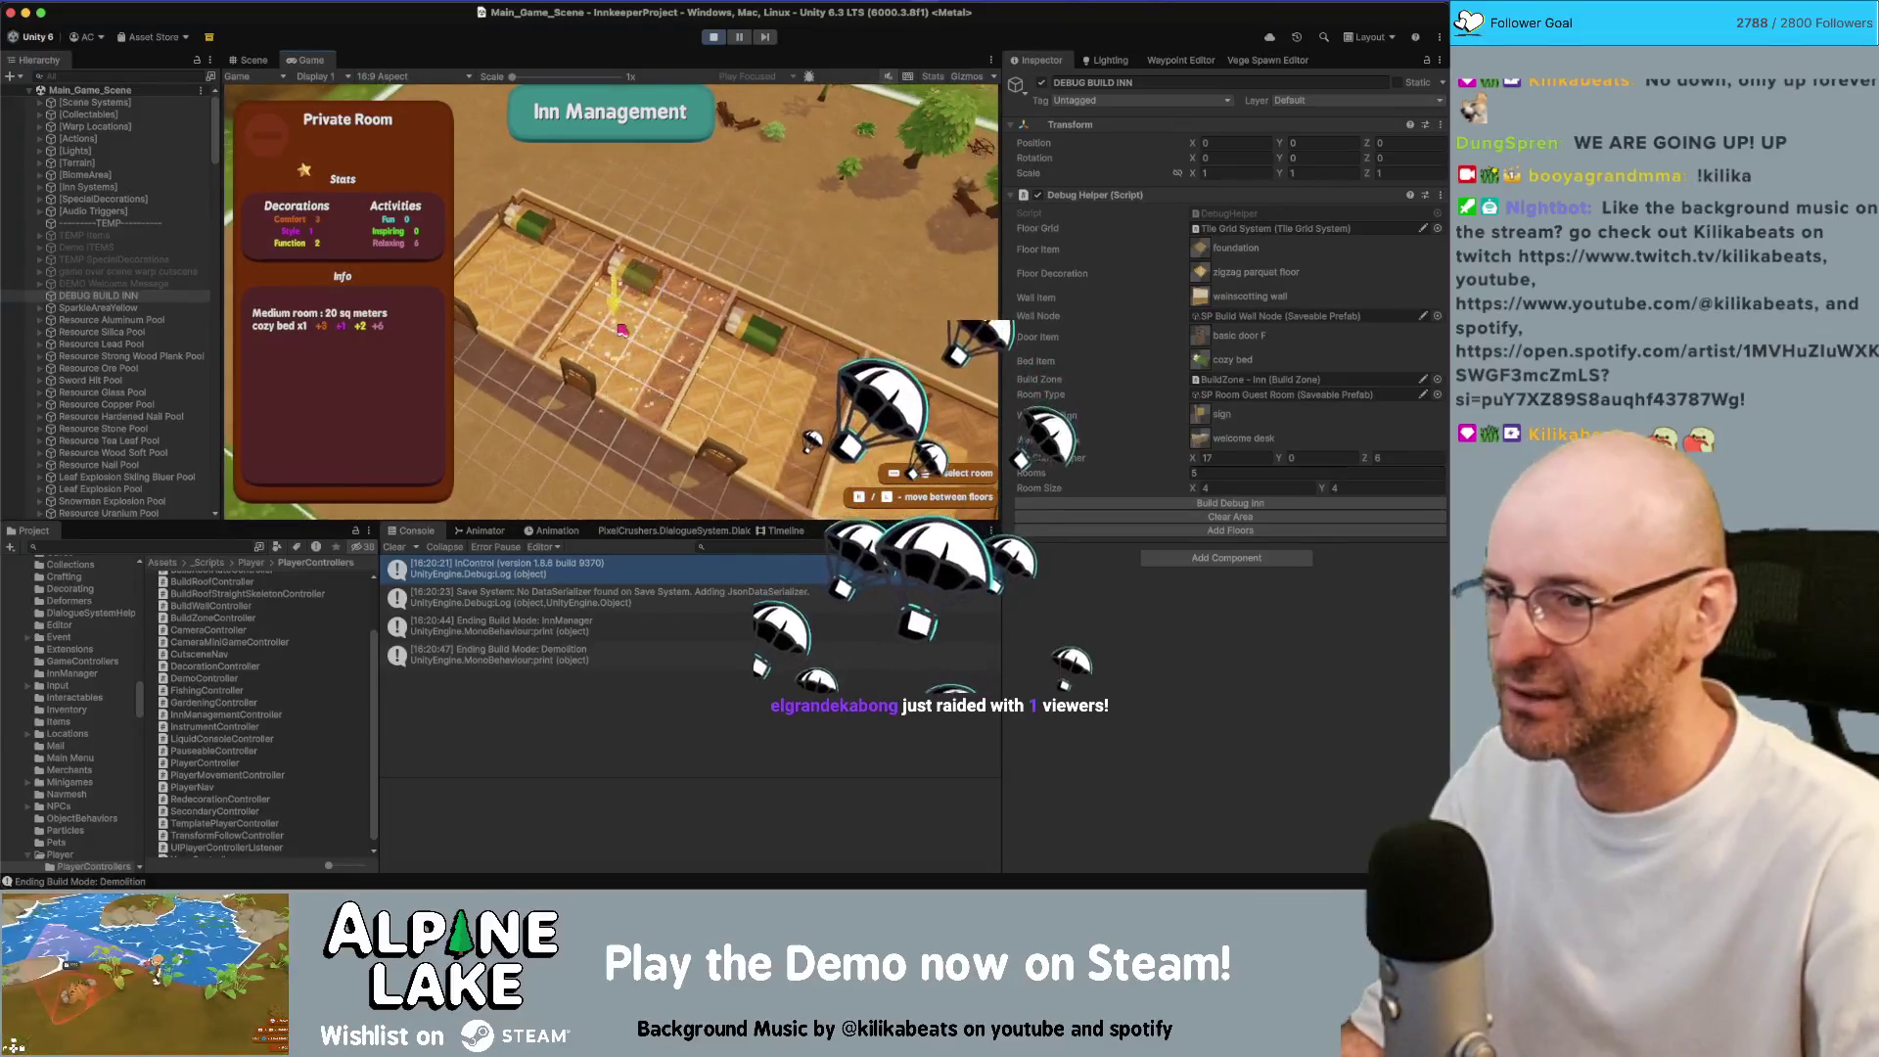
{"action": "key", "text": "Escape"}
{"action": "left_click", "coordinate": [711, 38]}
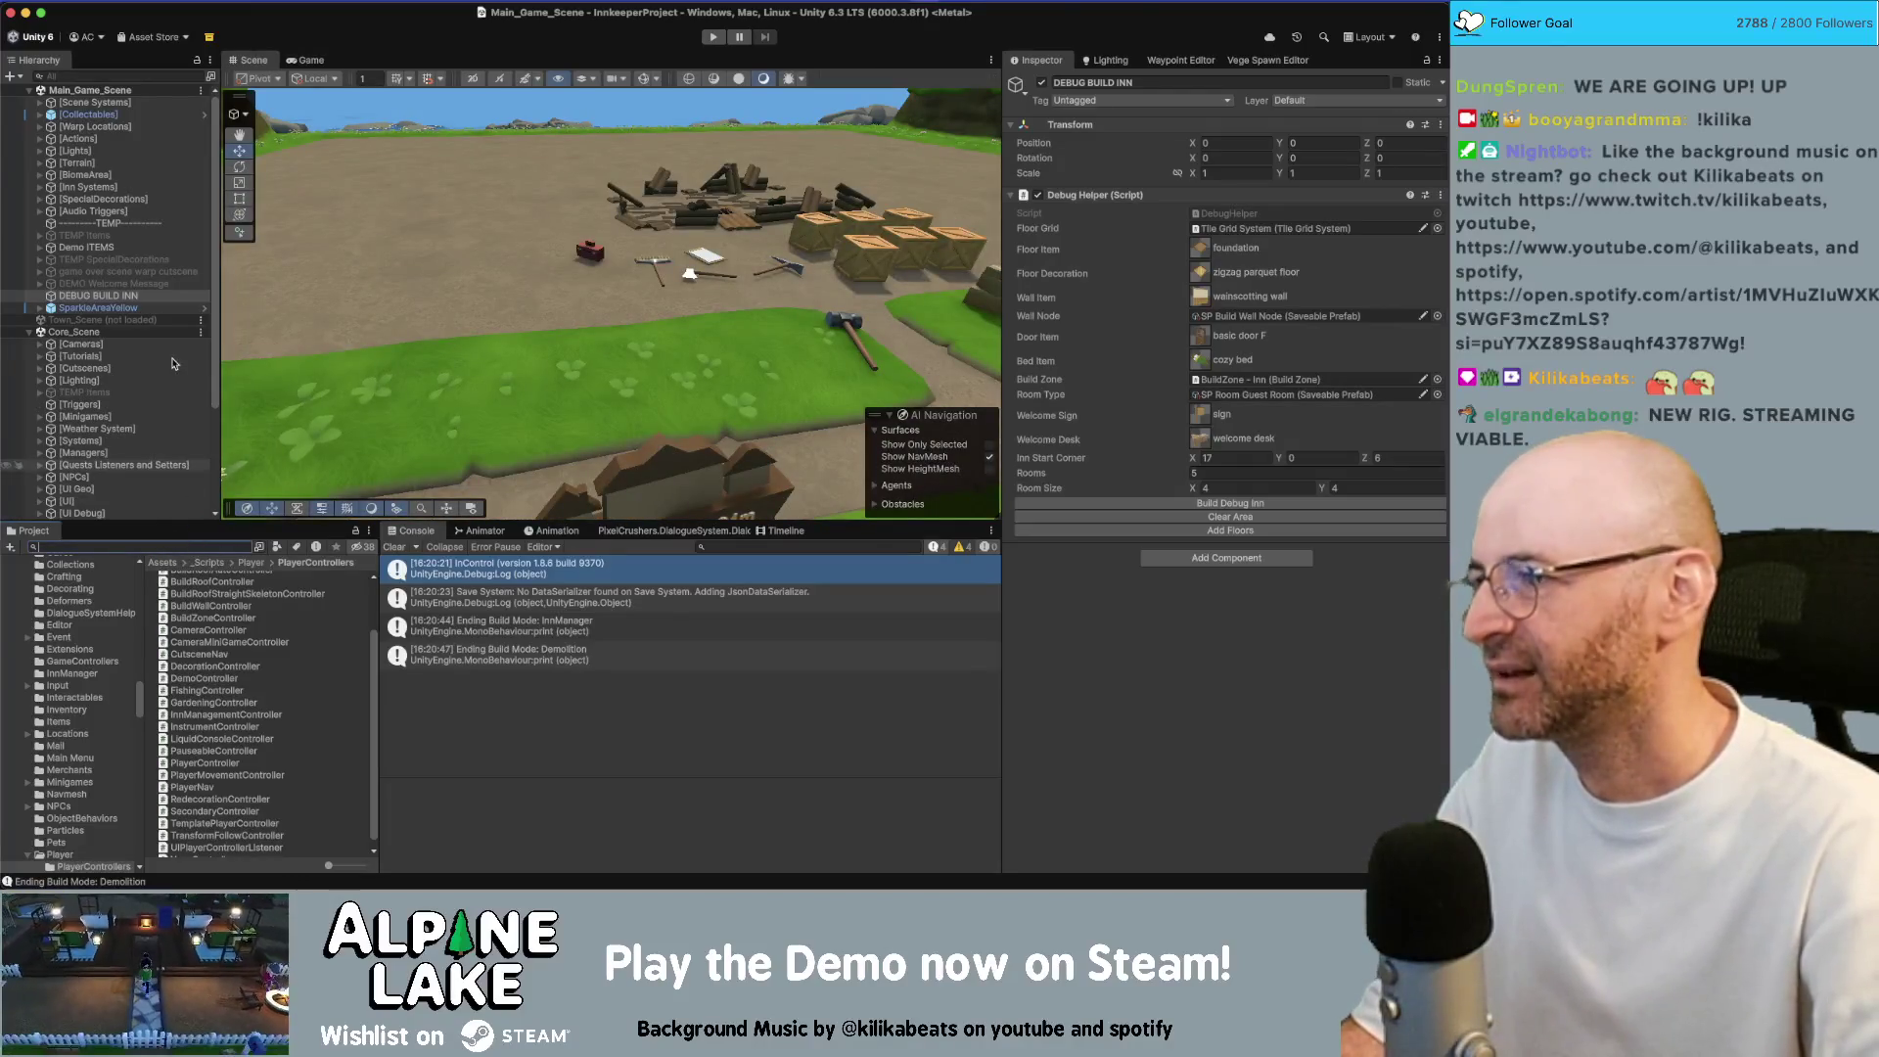
Delete SparkleAreaYellow from the scene and set NewRoomSparkleAreaYellow's Stop Action to Disable
{"action": "left_click", "coordinate": [126, 309]}
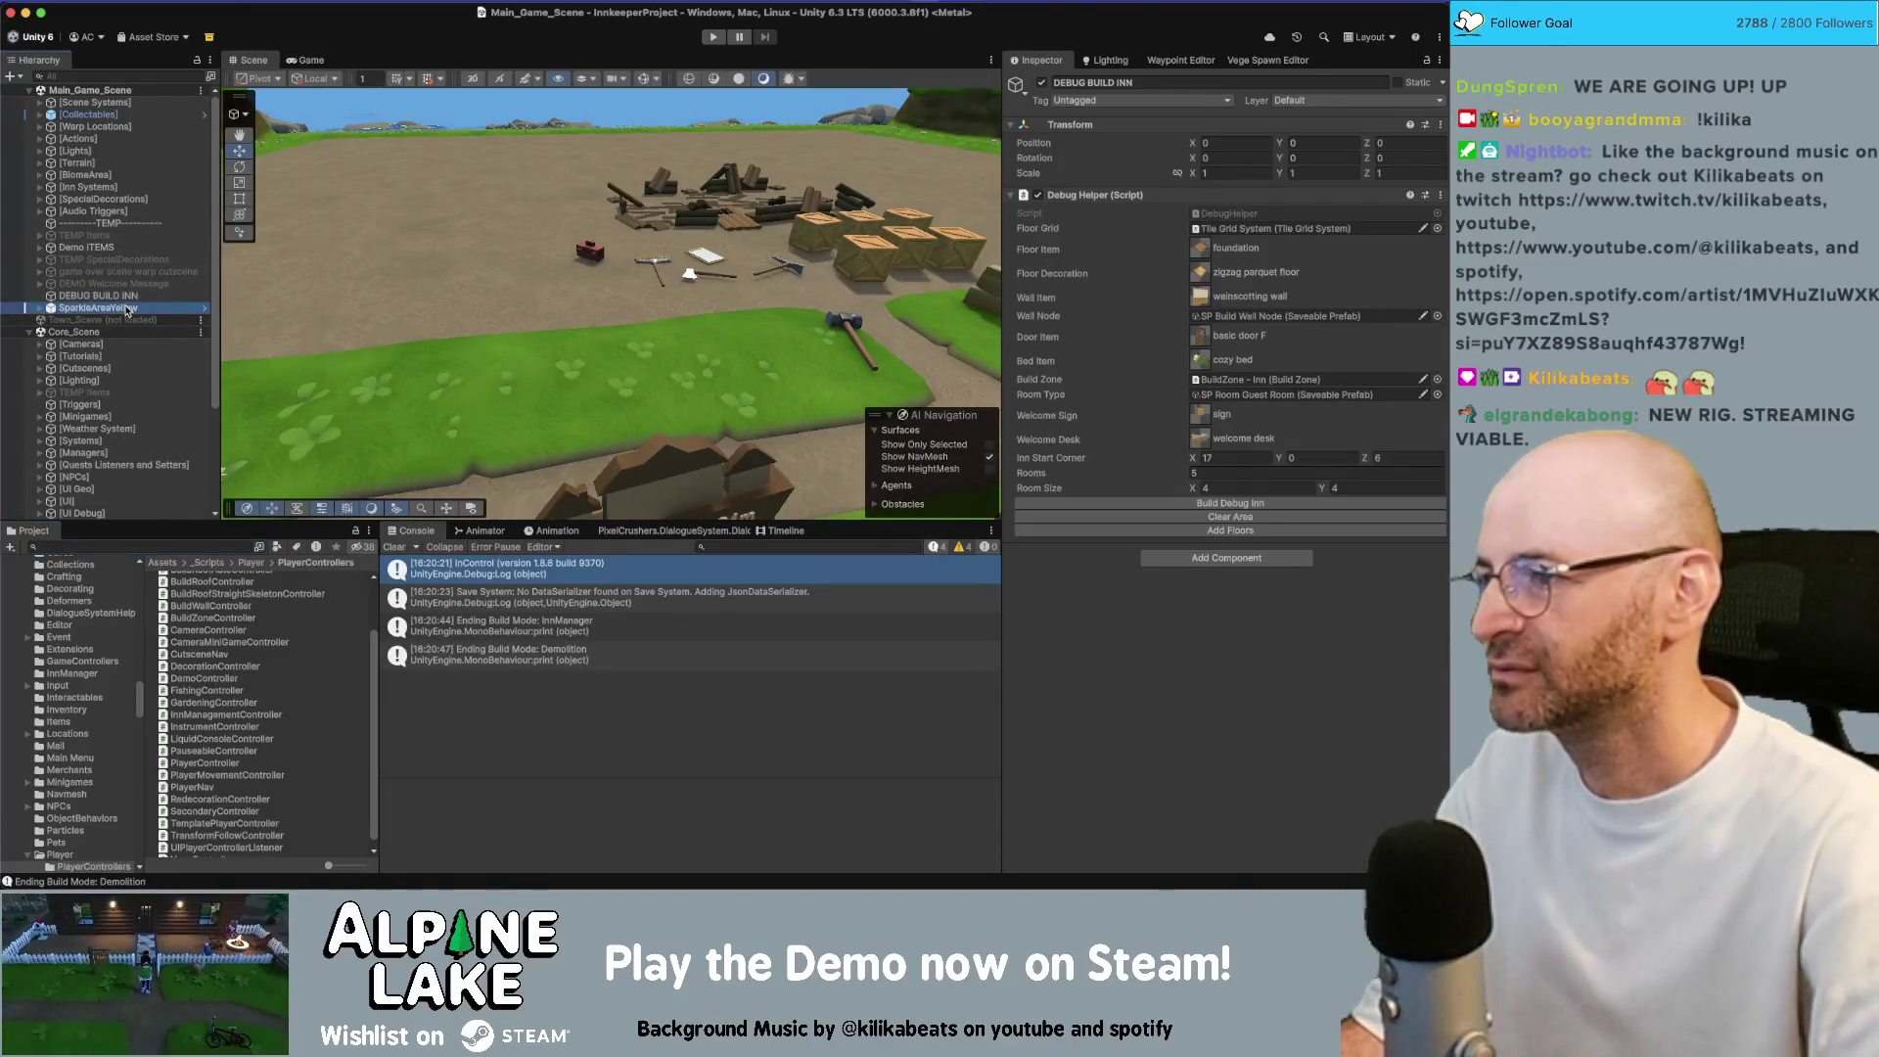
{"action": "key", "text": "Delete"}
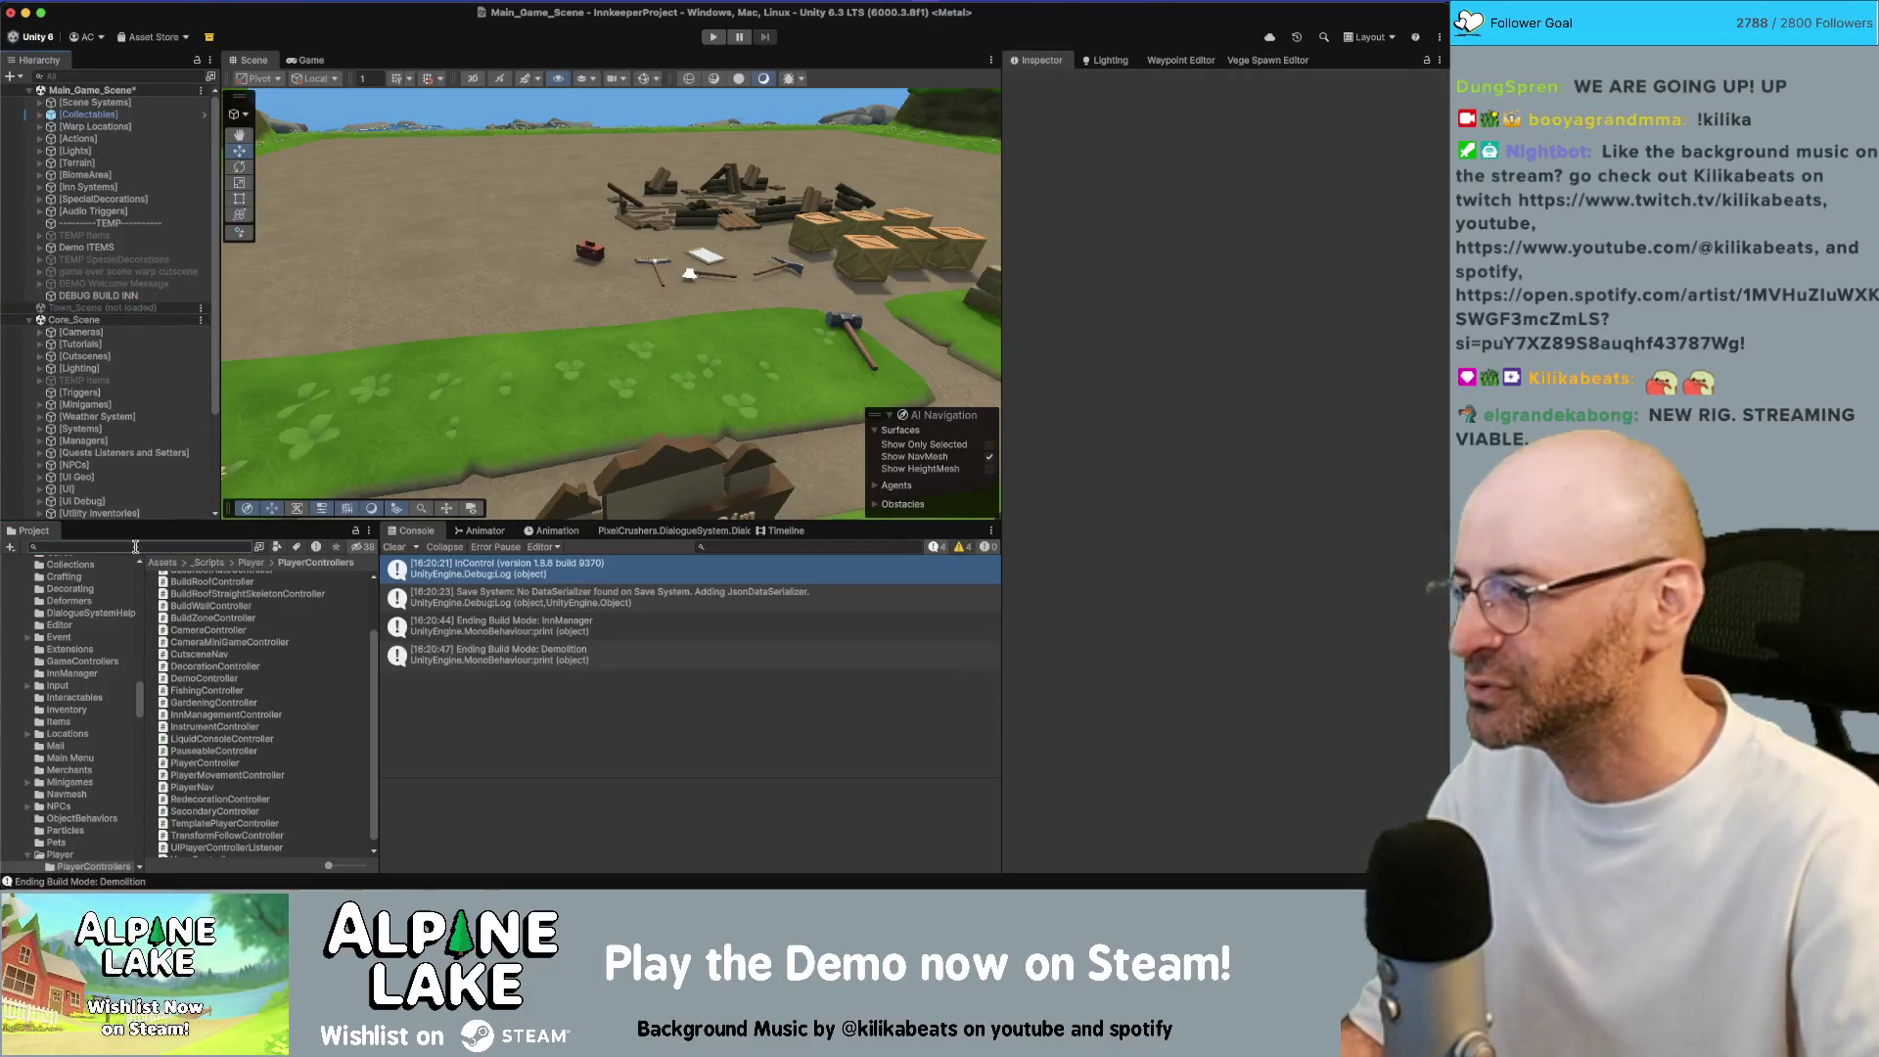
{"action": "left_click", "coordinate": [135, 546]}
{"action": "type", "text": "new room"}
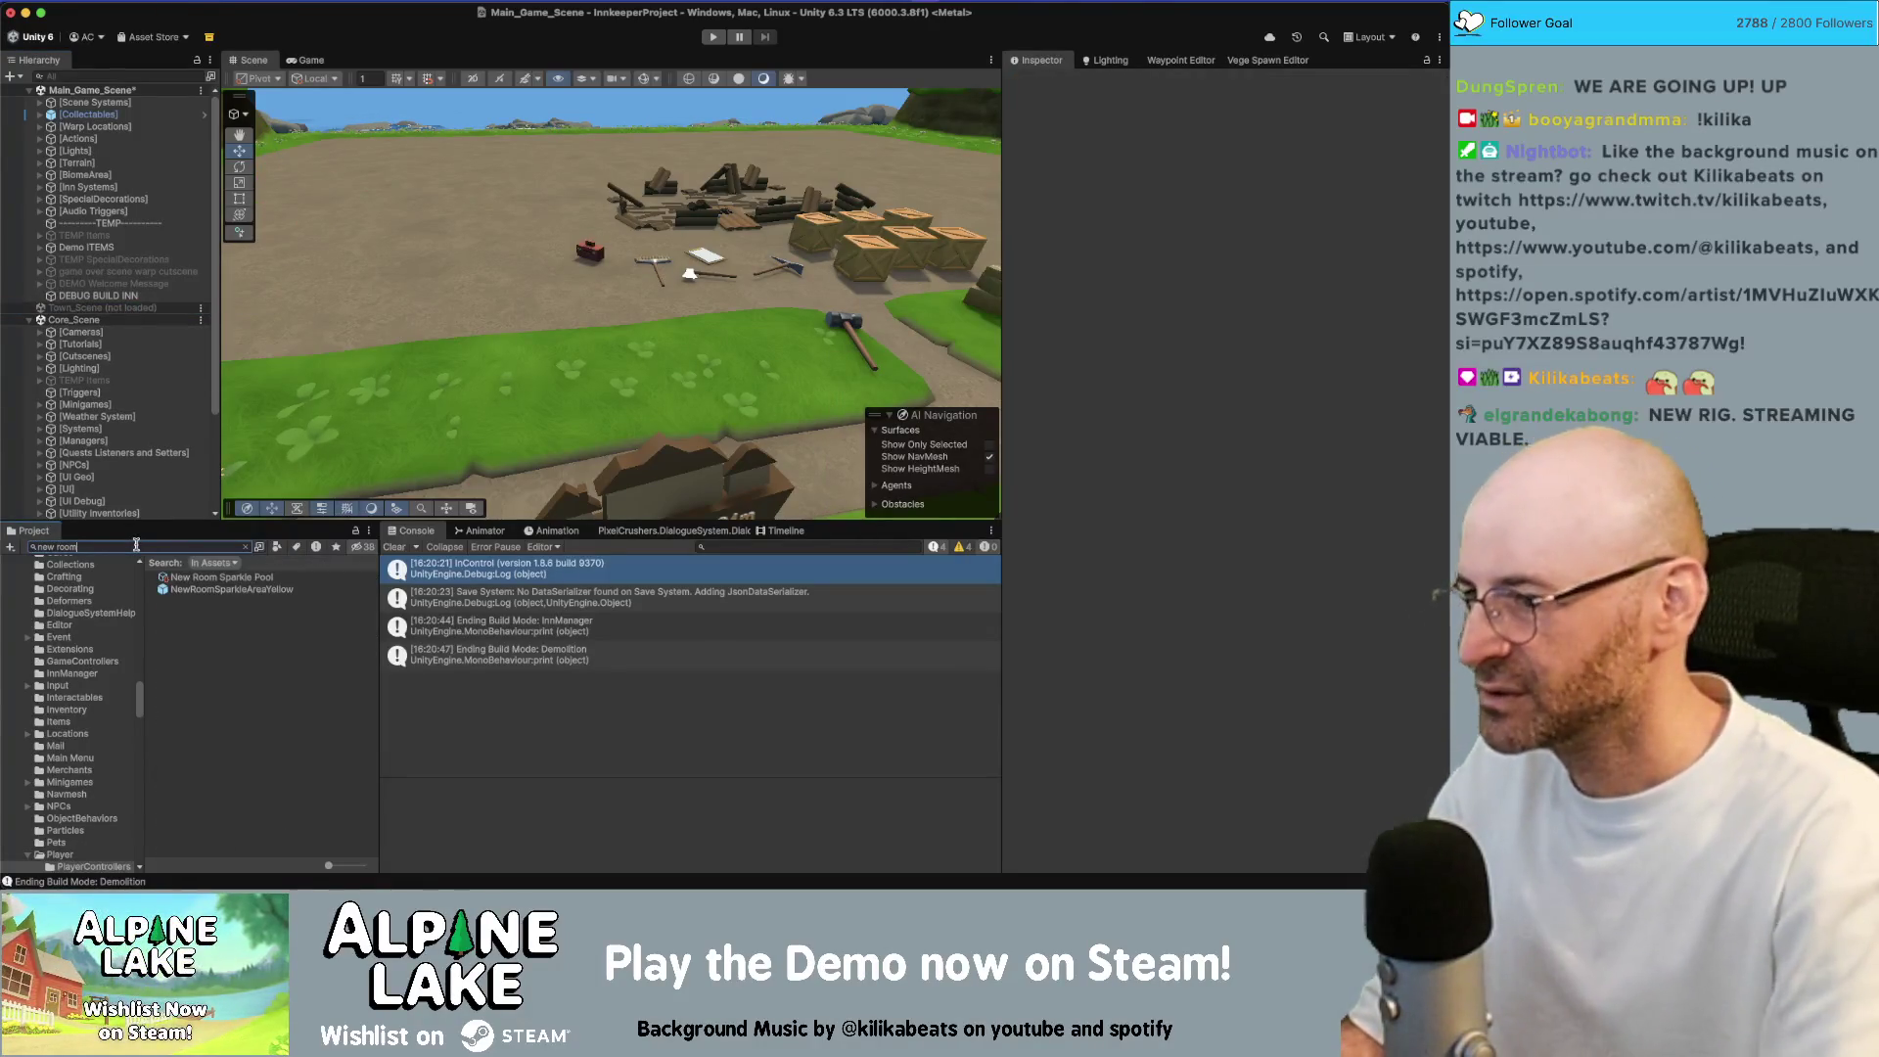
{"action": "left_click", "coordinate": [199, 591]}
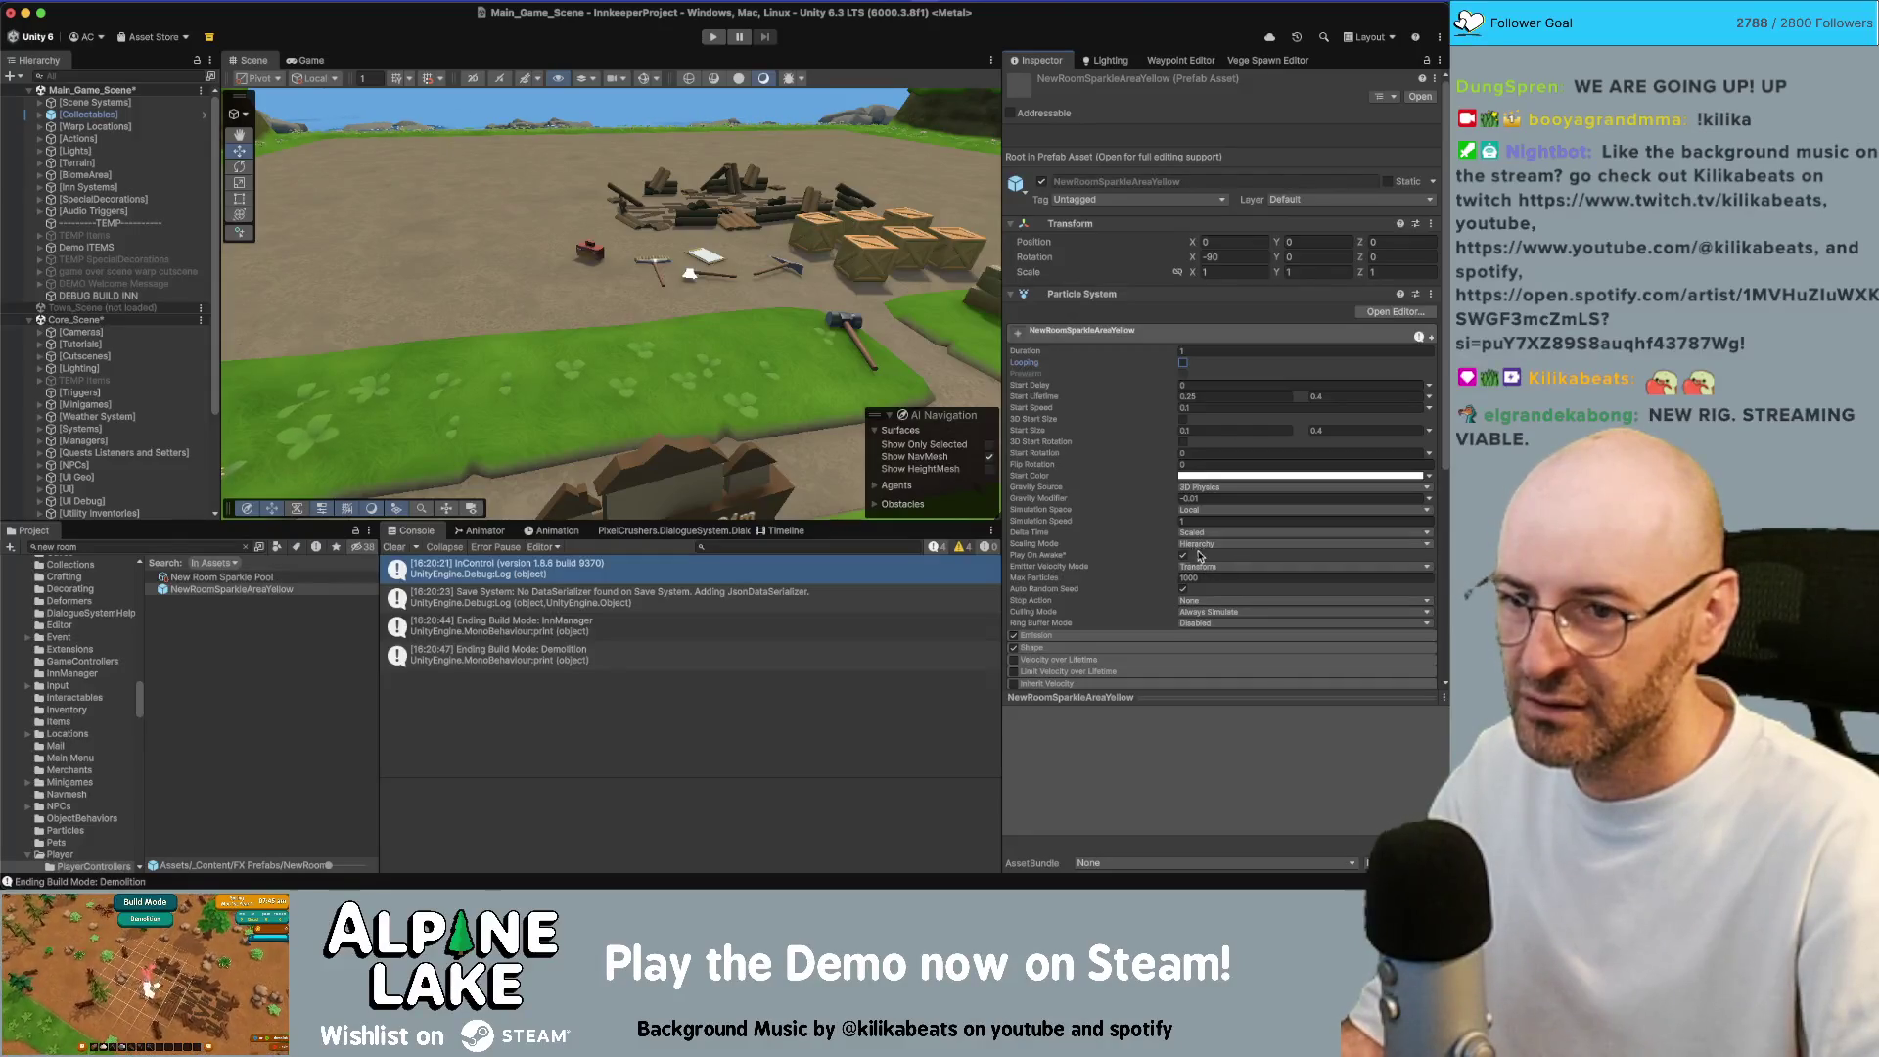
{"action": "left_click", "coordinate": [1203, 603]}
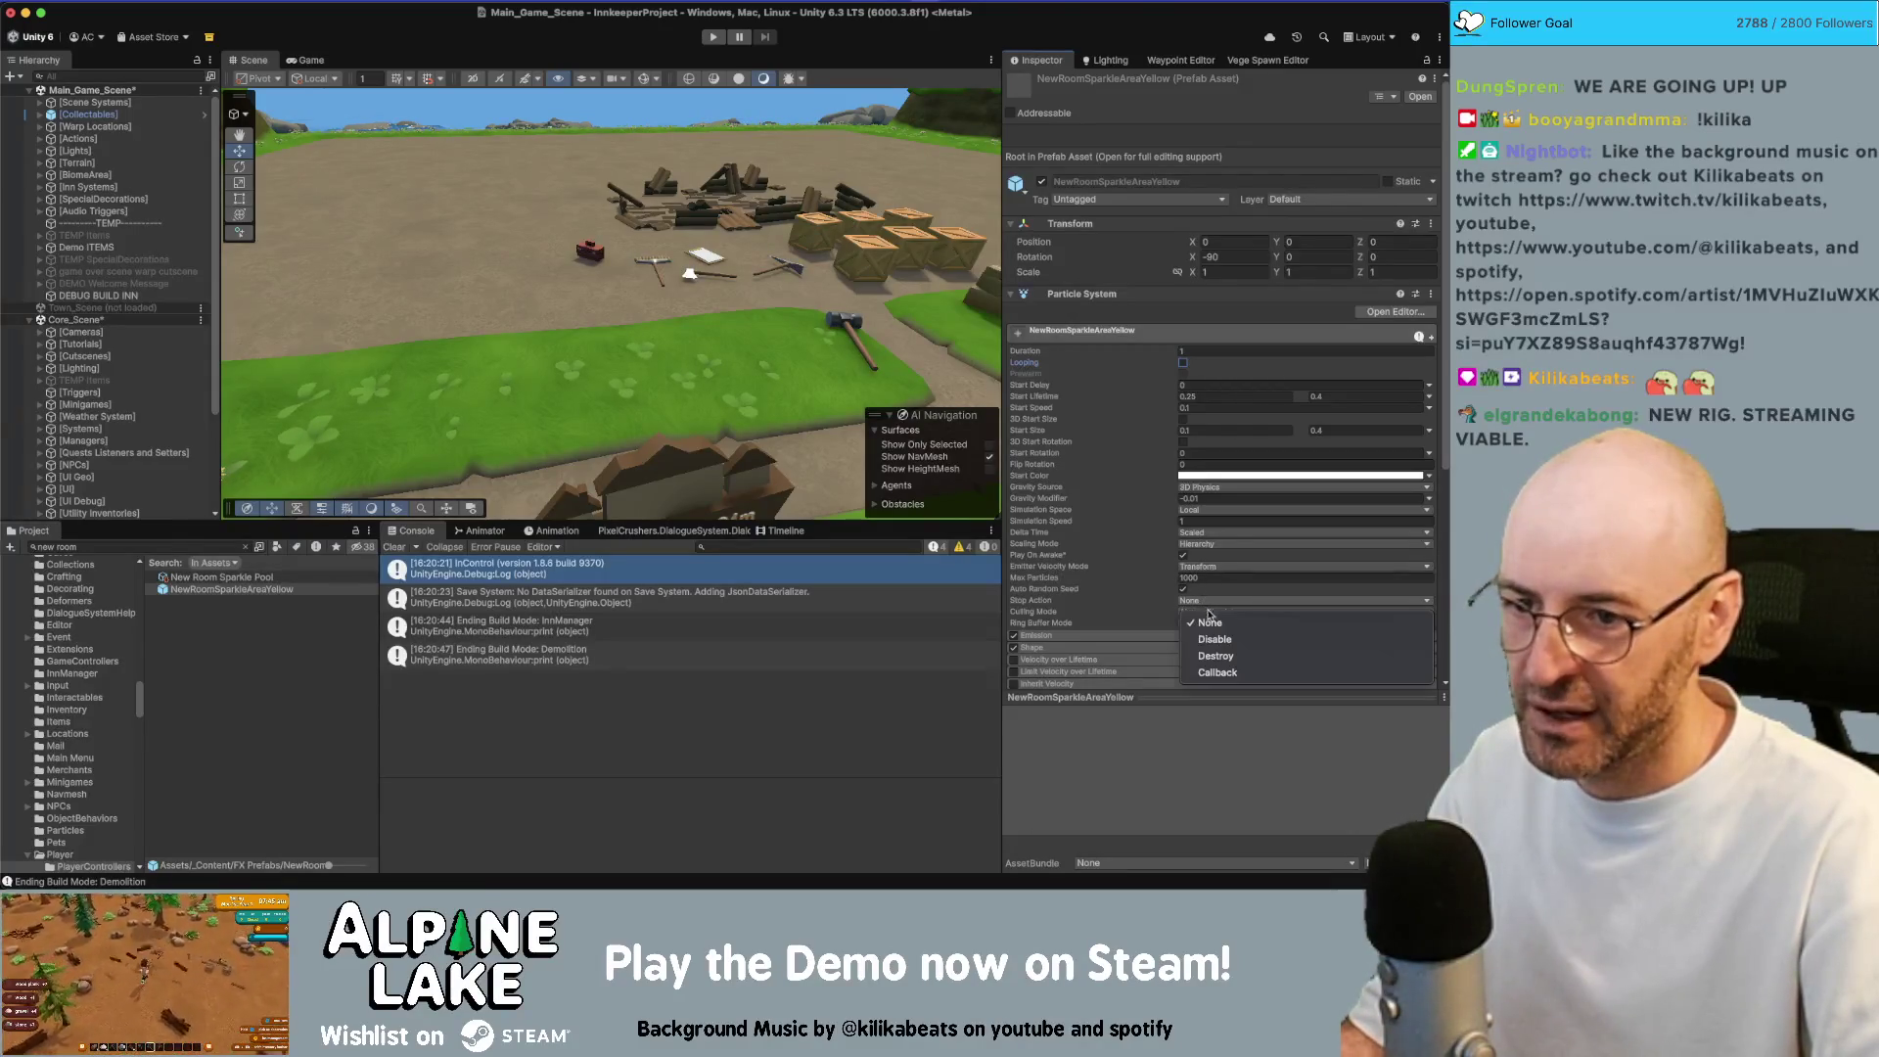
{"action": "left_click", "coordinate": [1216, 641]}
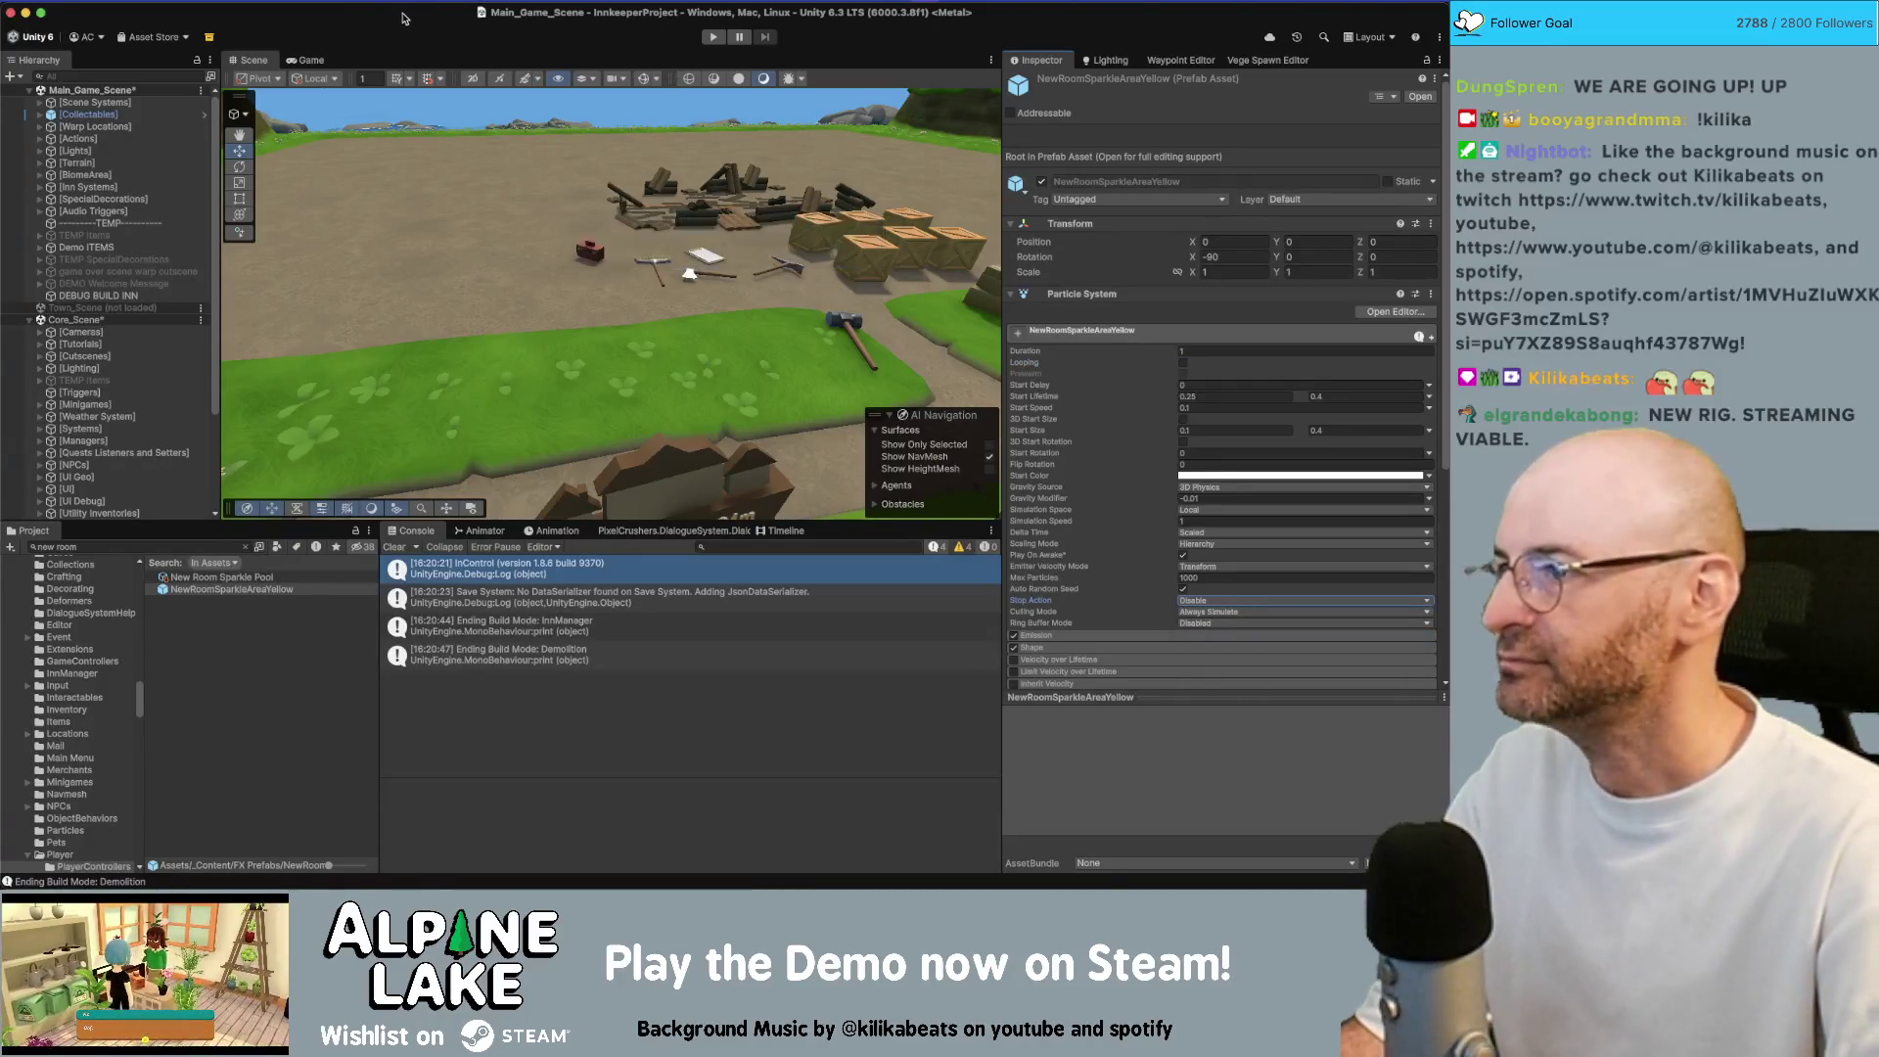
Start Play, build the debug inn from DEBUG BUILD INN, and press I for Inn Management
{"action": "left_click", "coordinate": [715, 39]}
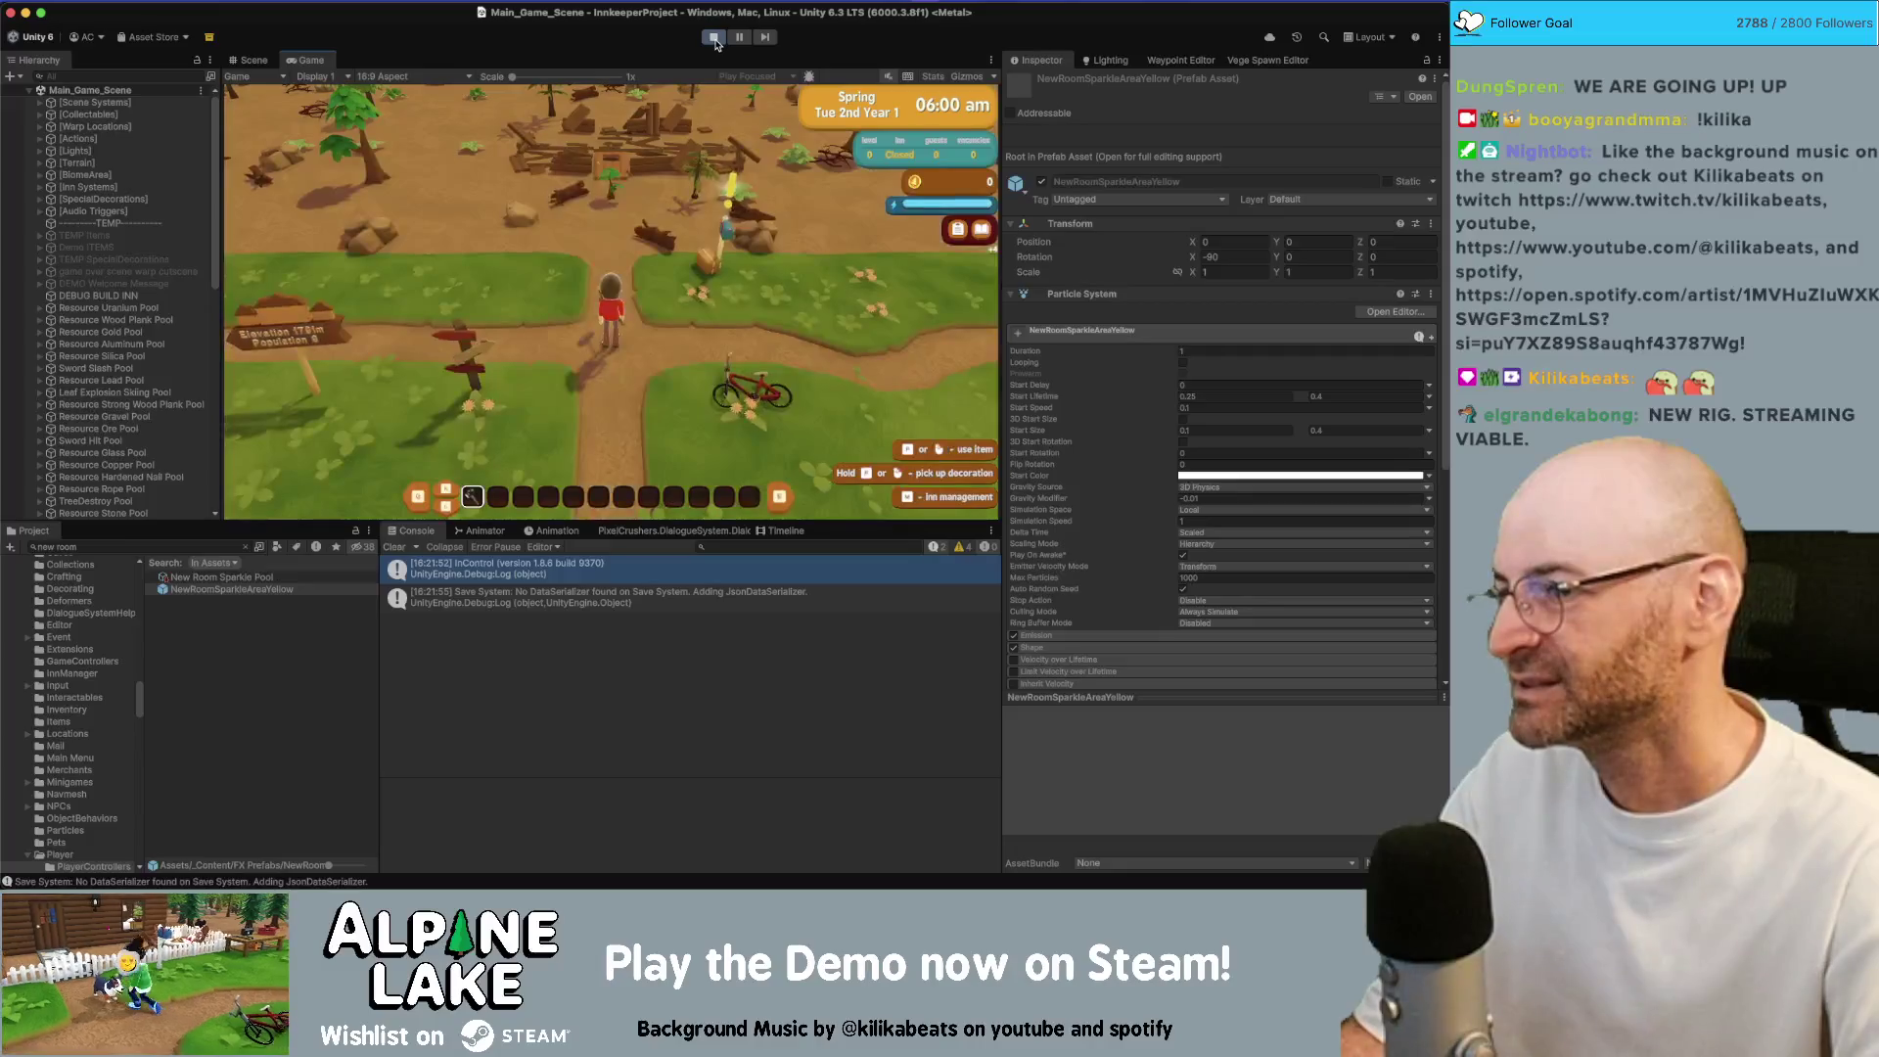
{"action": "left_click", "coordinate": [119, 296]}
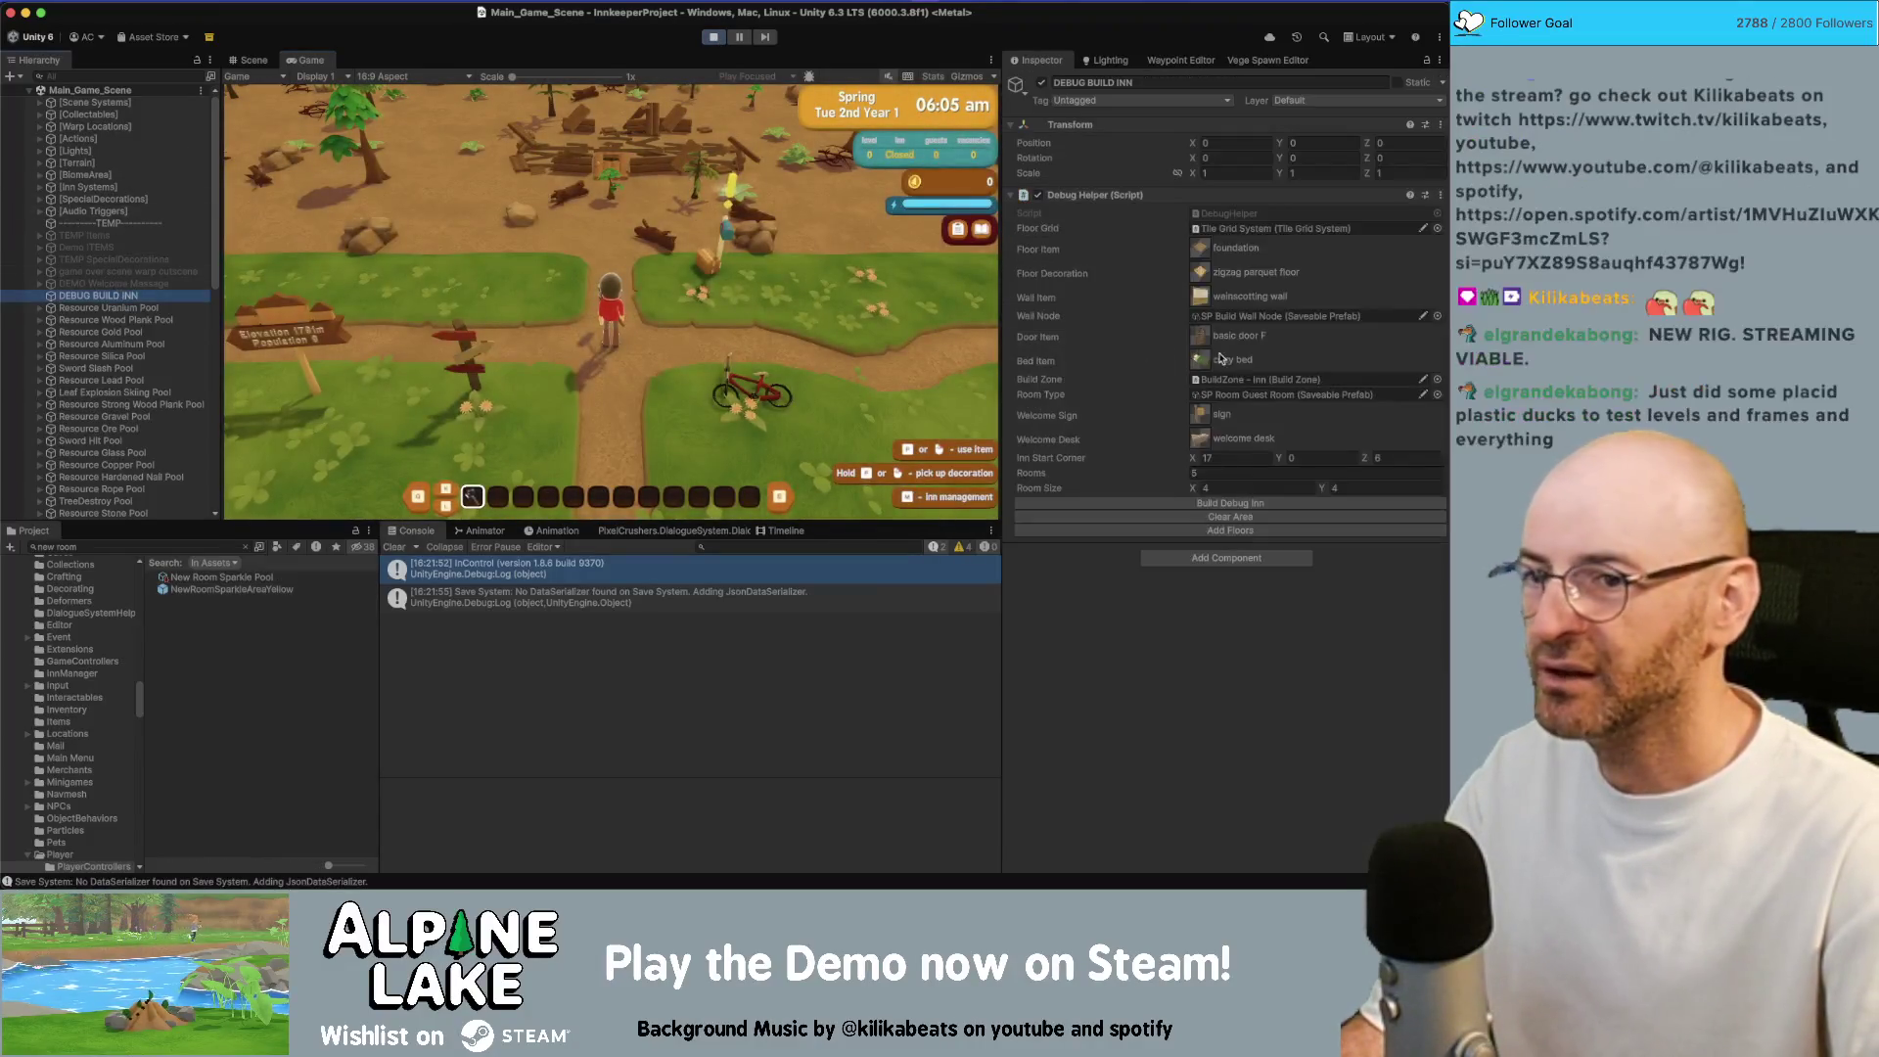
{"action": "left_click", "coordinate": [1230, 504]}
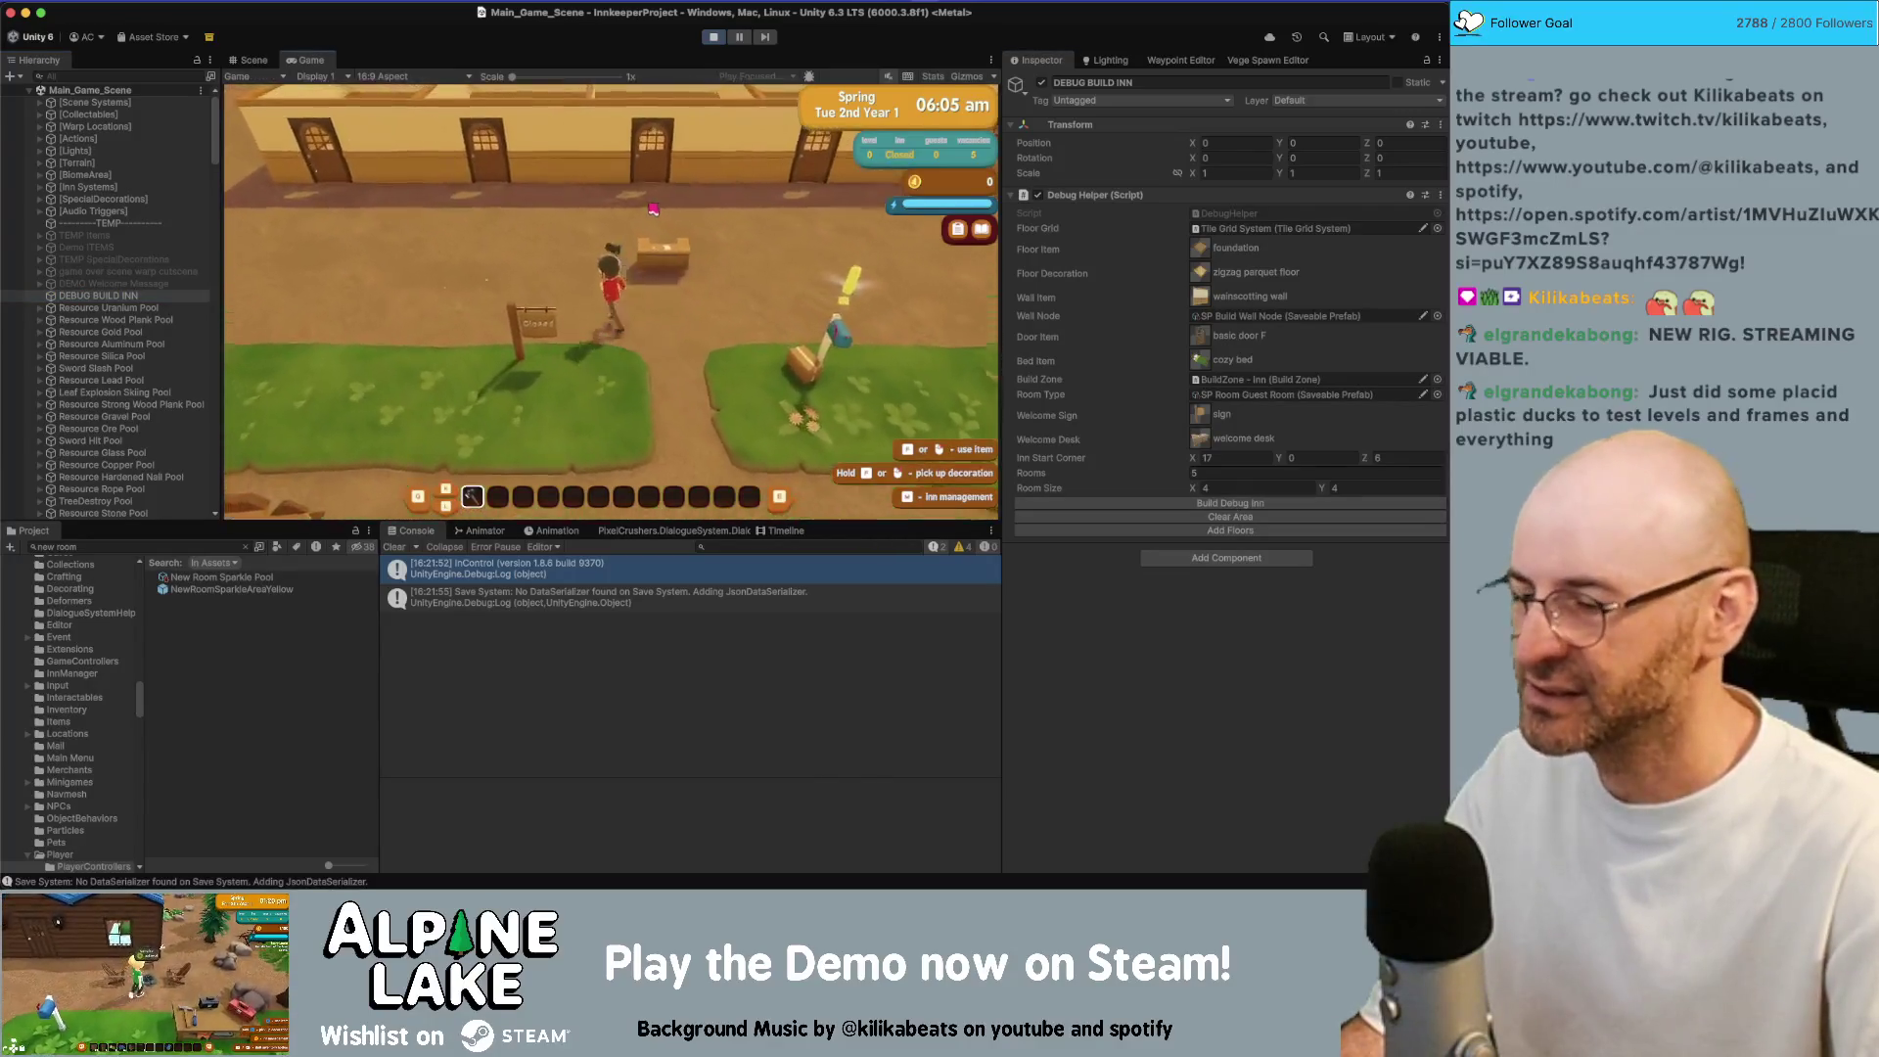
{"action": "key", "text": "i"}
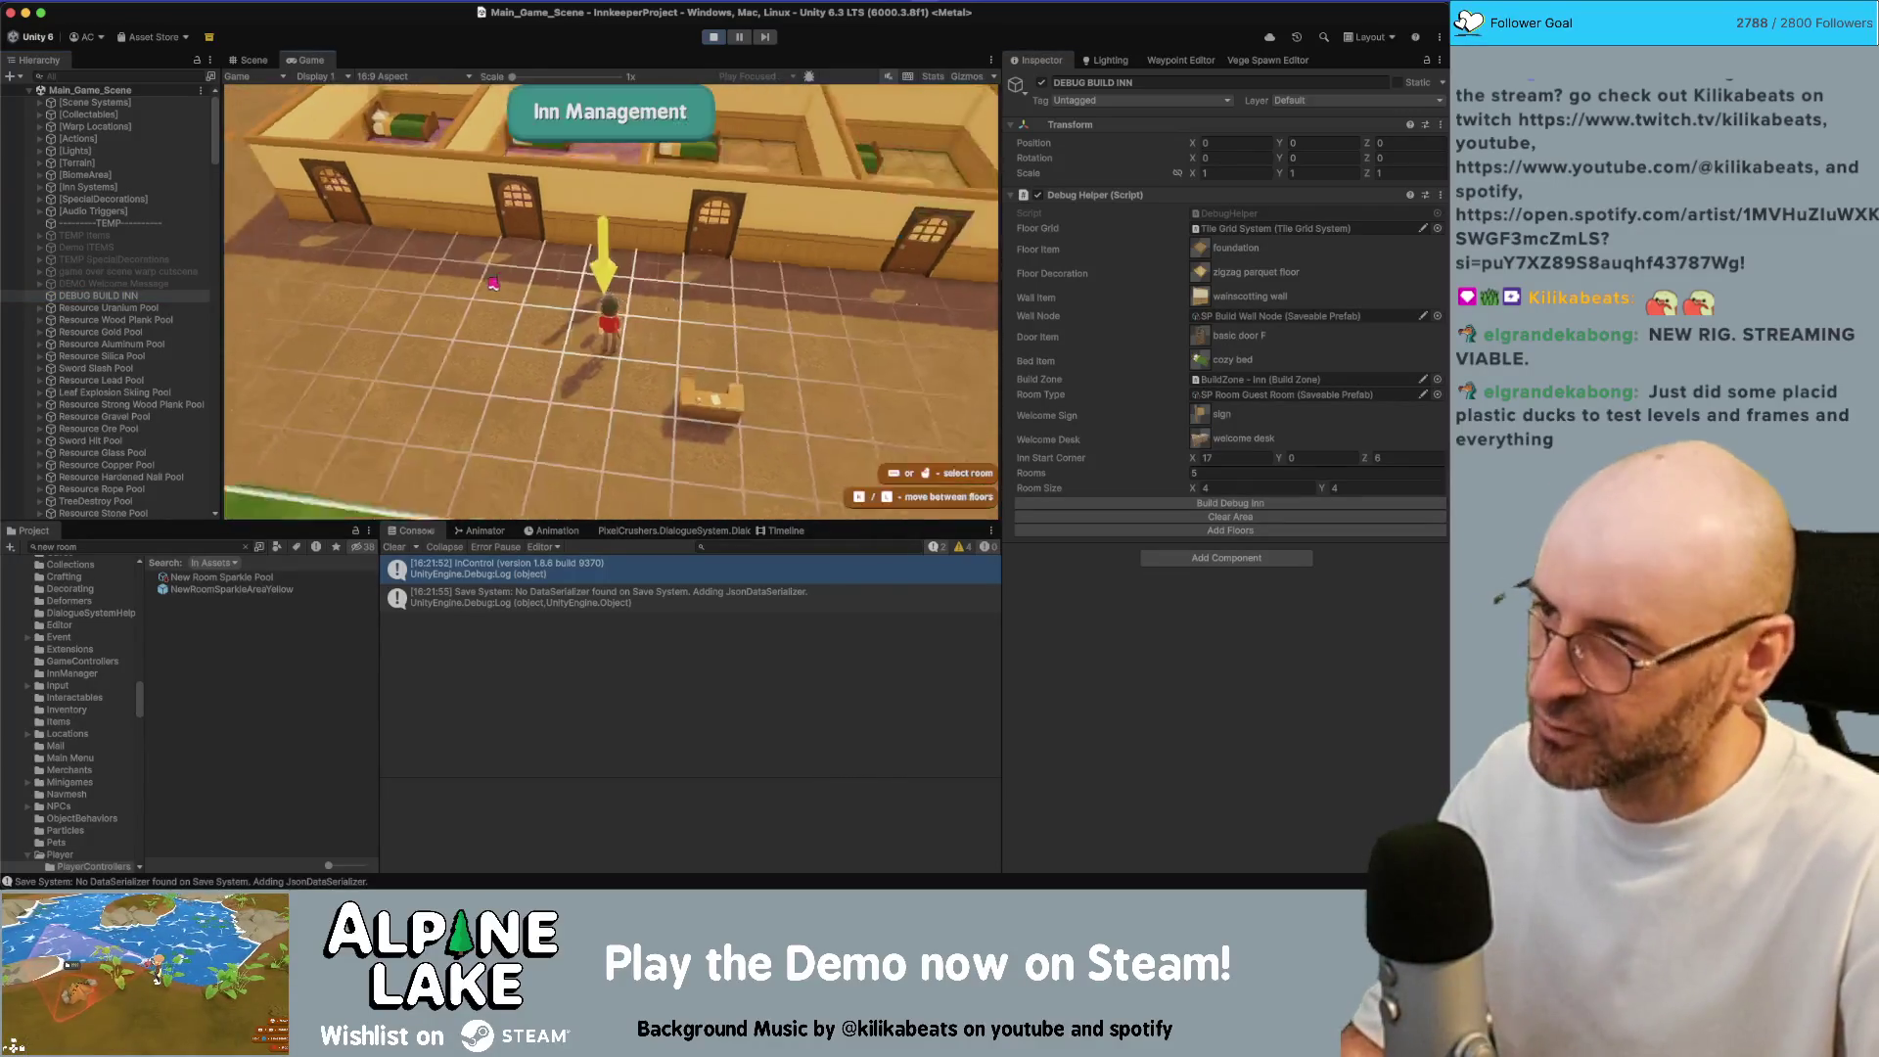
{"action": "left_click", "coordinate": [612, 507]}
Select a guest room and change its type to Private Room
{"action": "left_click", "coordinate": [590, 234]}
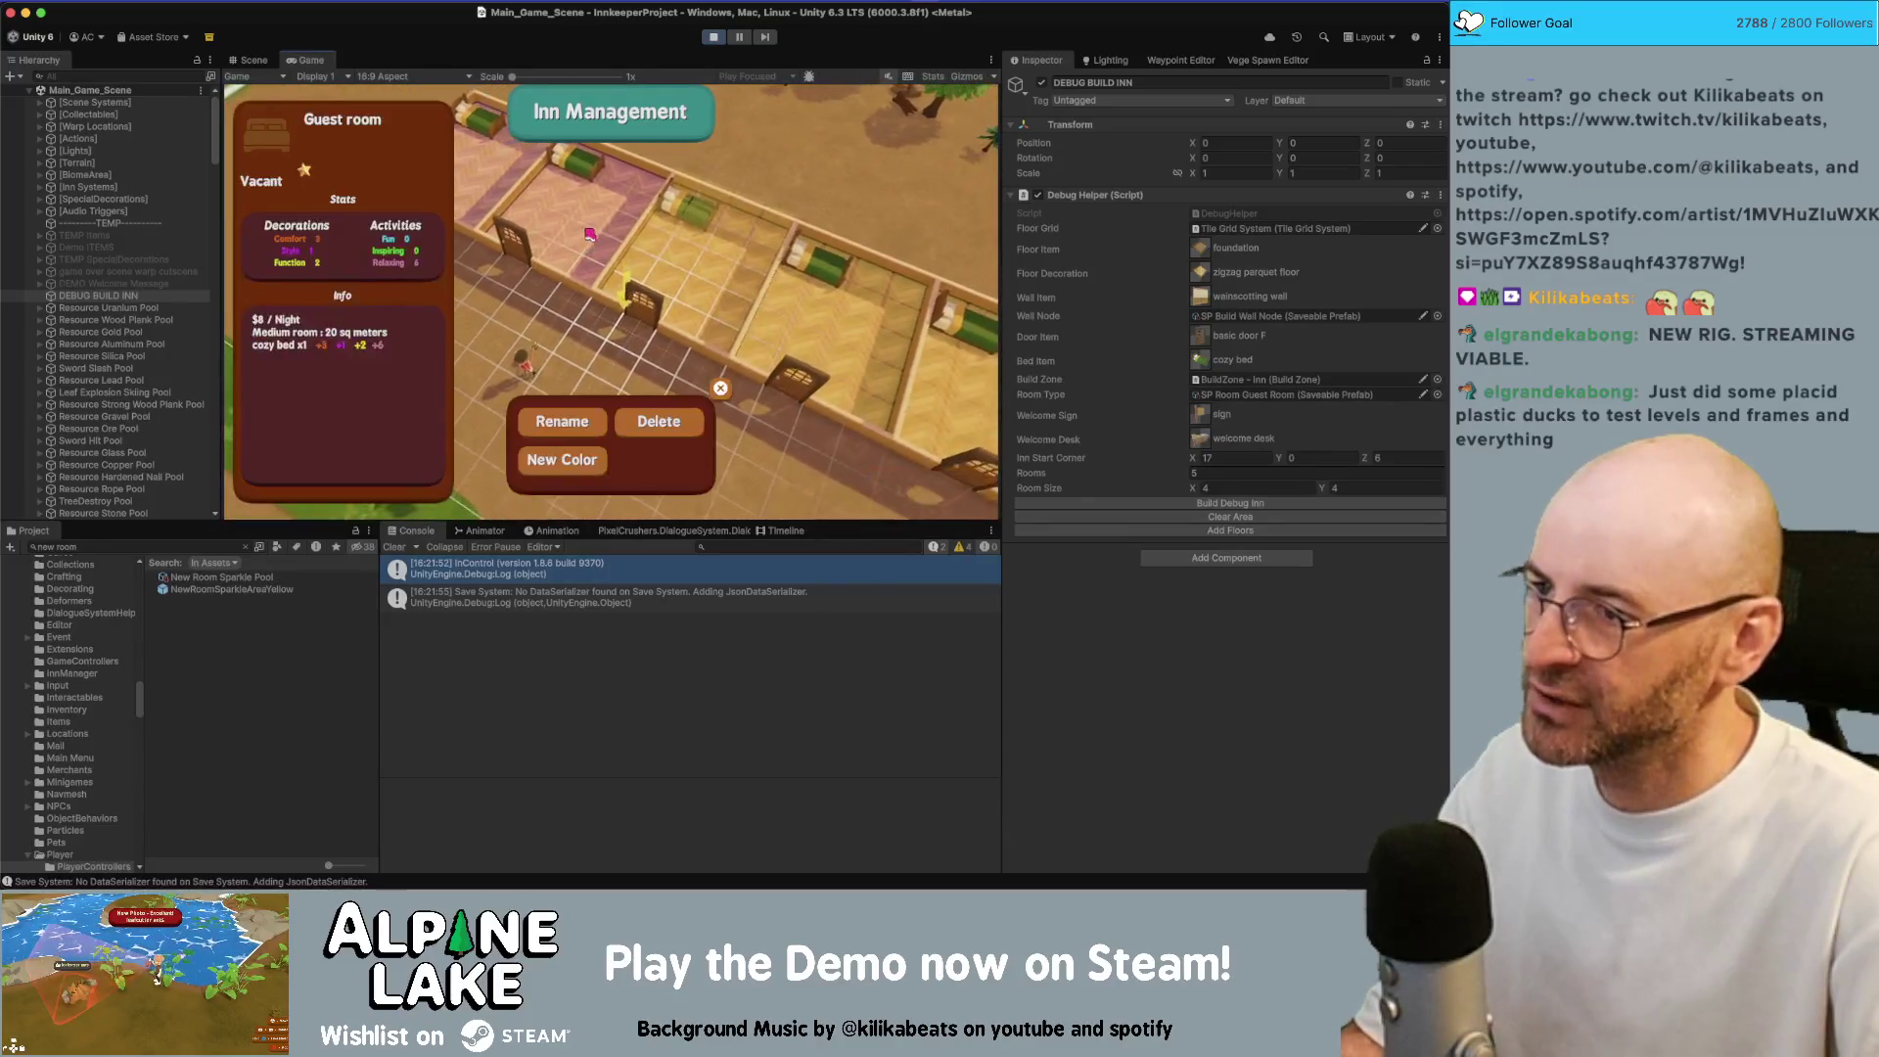
{"action": "left_click", "coordinate": [765, 377]}
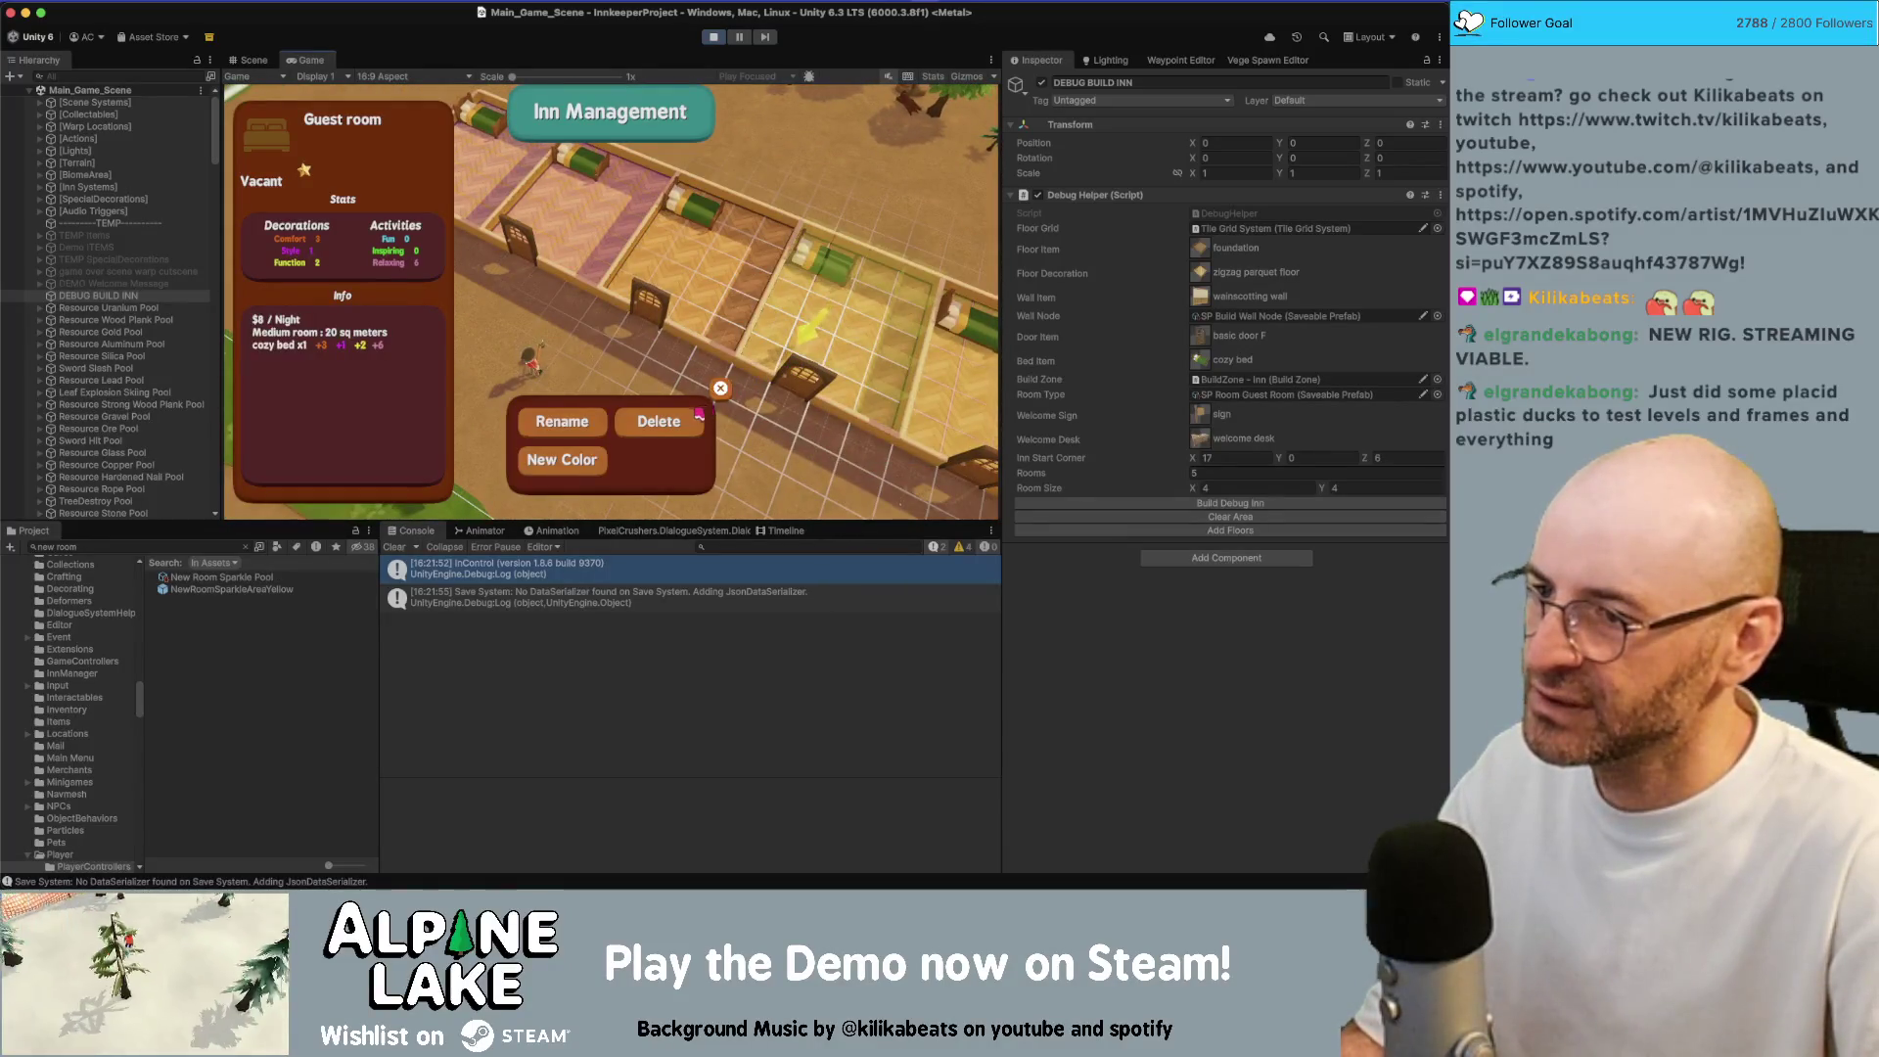
{"action": "left_click", "coordinate": [702, 413]}
{"action": "left_click", "coordinate": [678, 312]}
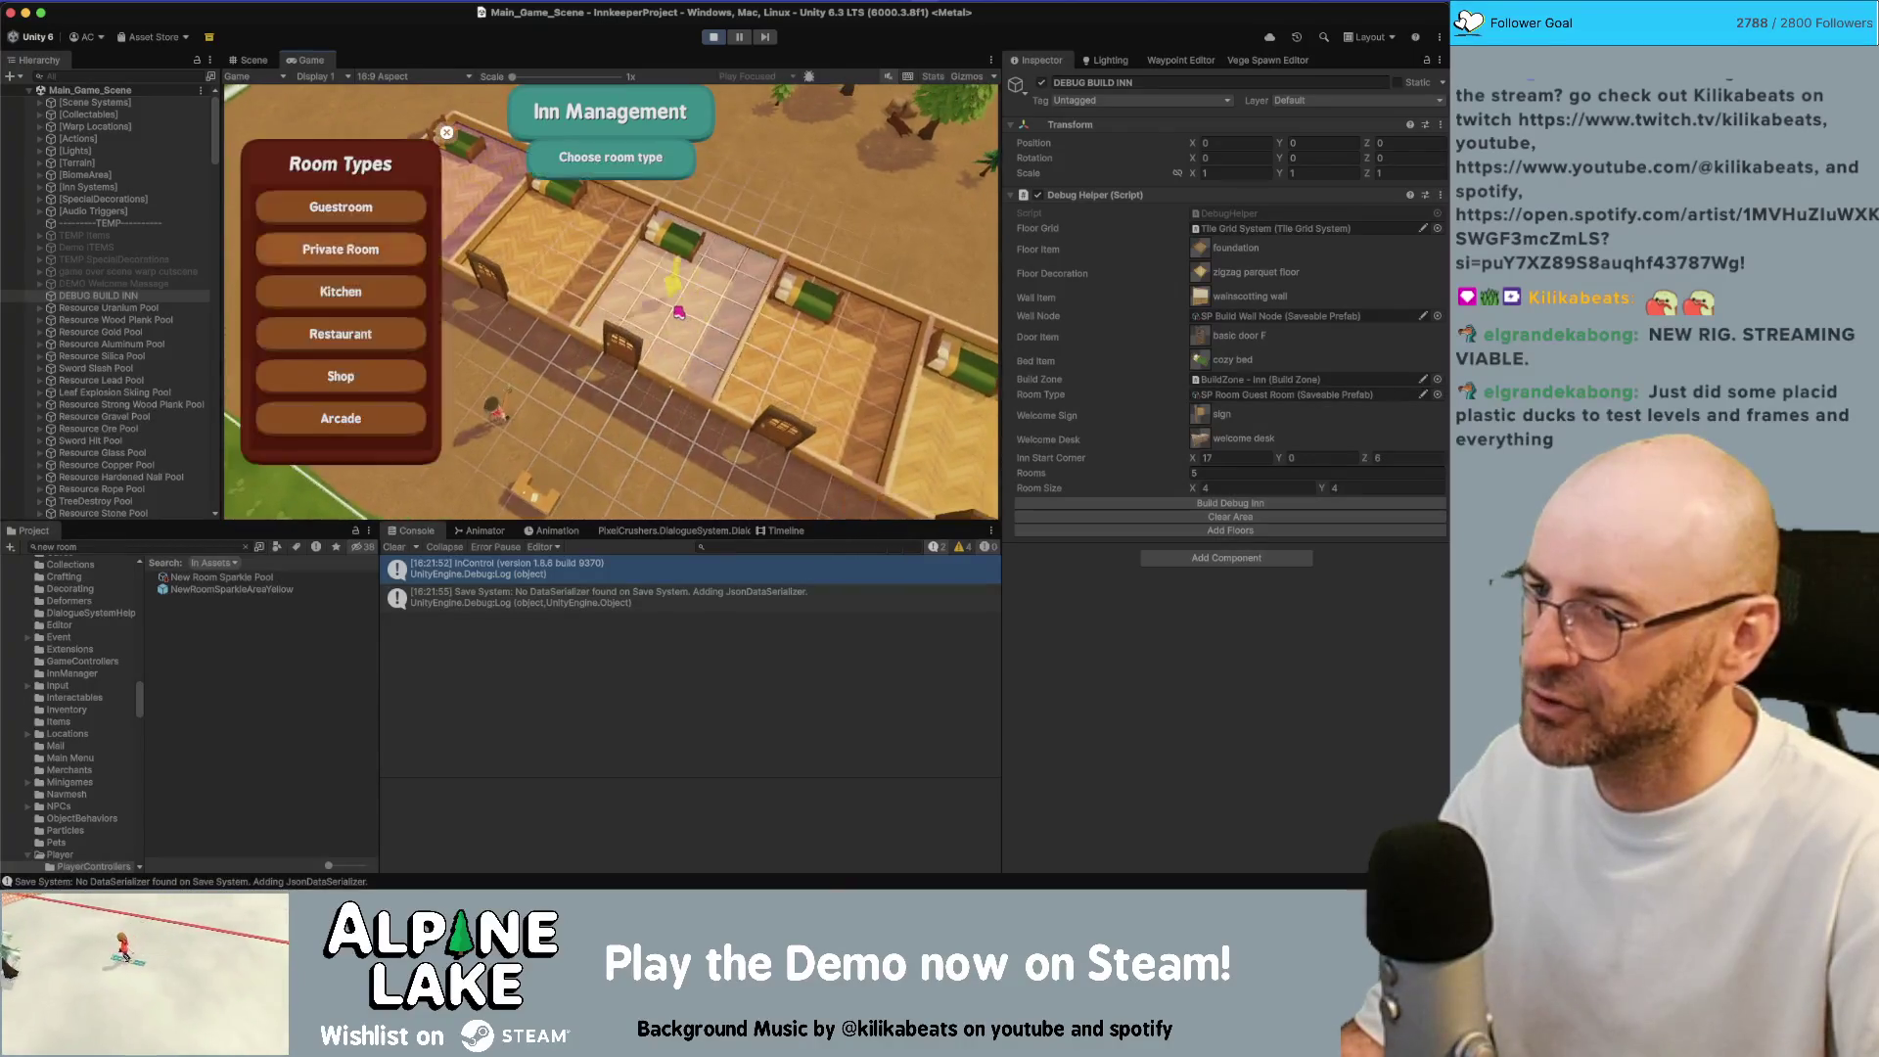
{"action": "left_click", "coordinate": [383, 235]}
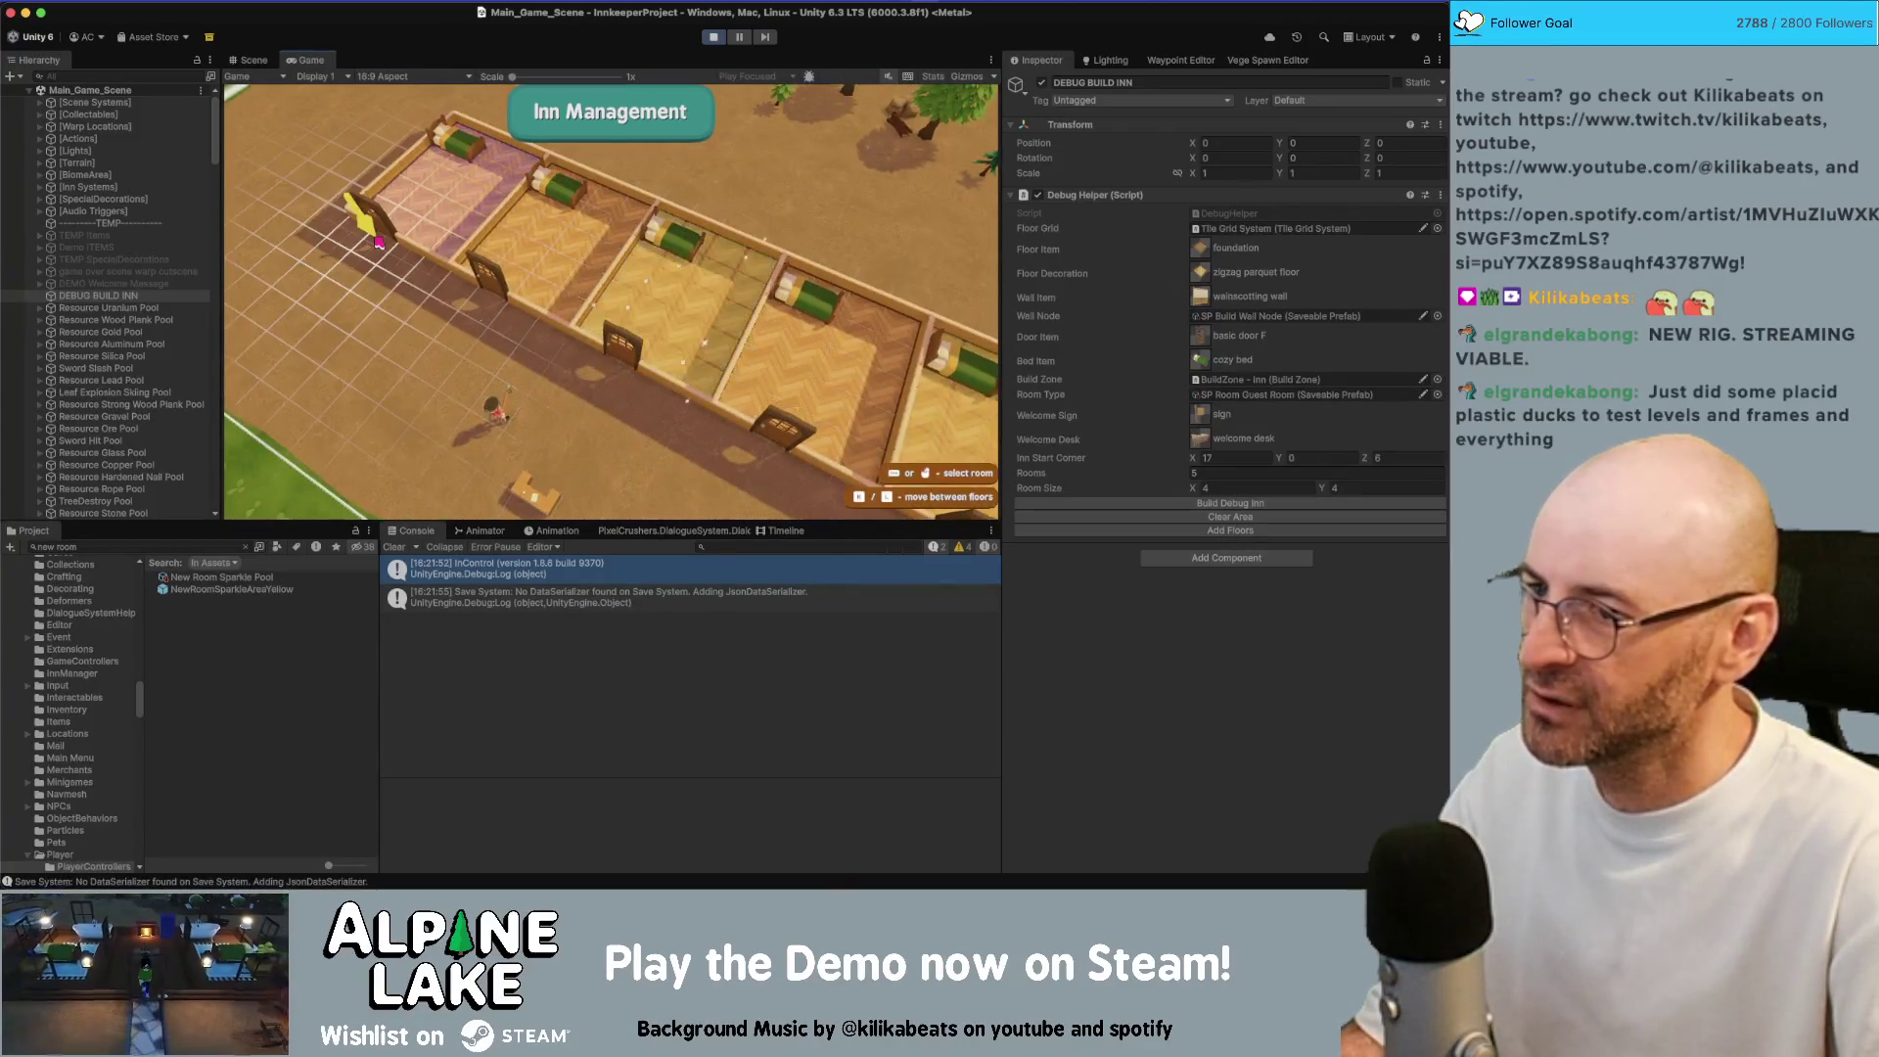
Convert two more guest rooms to Private Rooms, then pan along the row of rooms
{"action": "left_click", "coordinate": [392, 247]}
{"action": "left_click", "coordinate": [592, 309]}
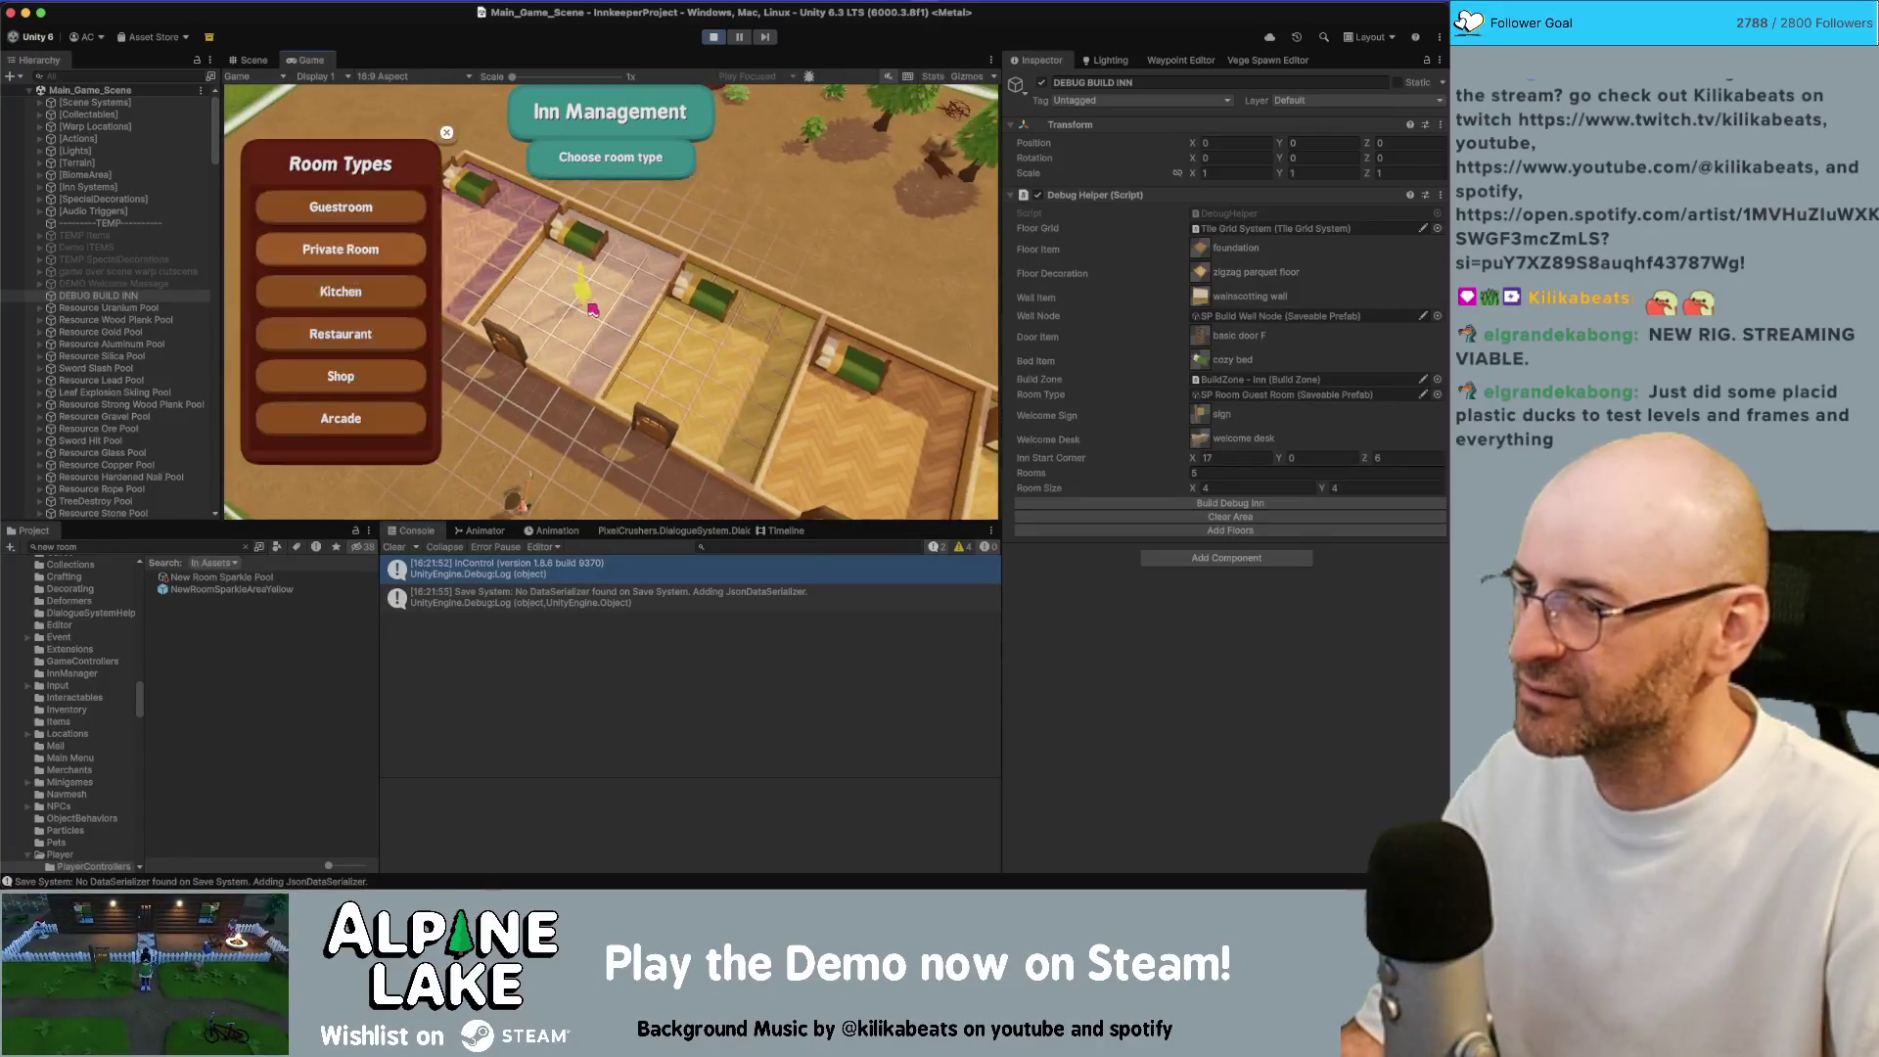
{"action": "left_click", "coordinate": [394, 248]}
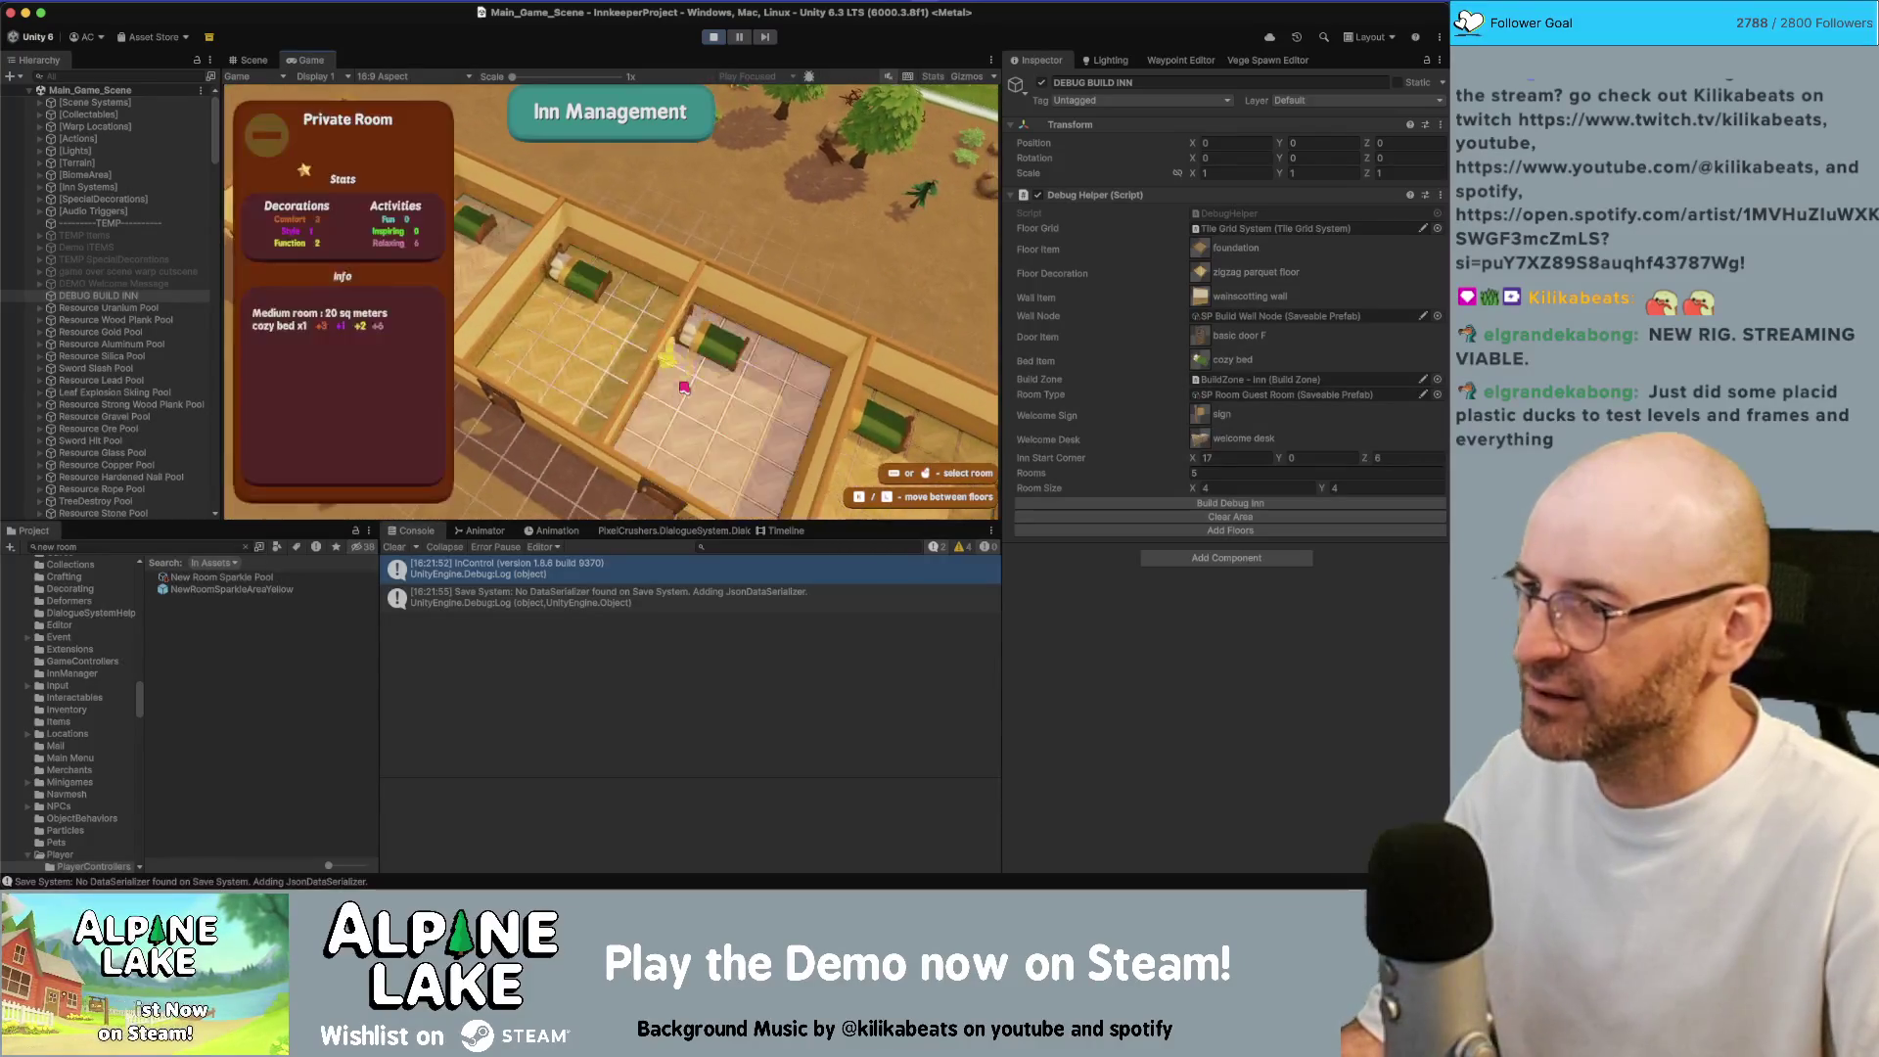
{"action": "left_click", "coordinate": [681, 386]}
{"action": "left_click", "coordinate": [382, 251]}
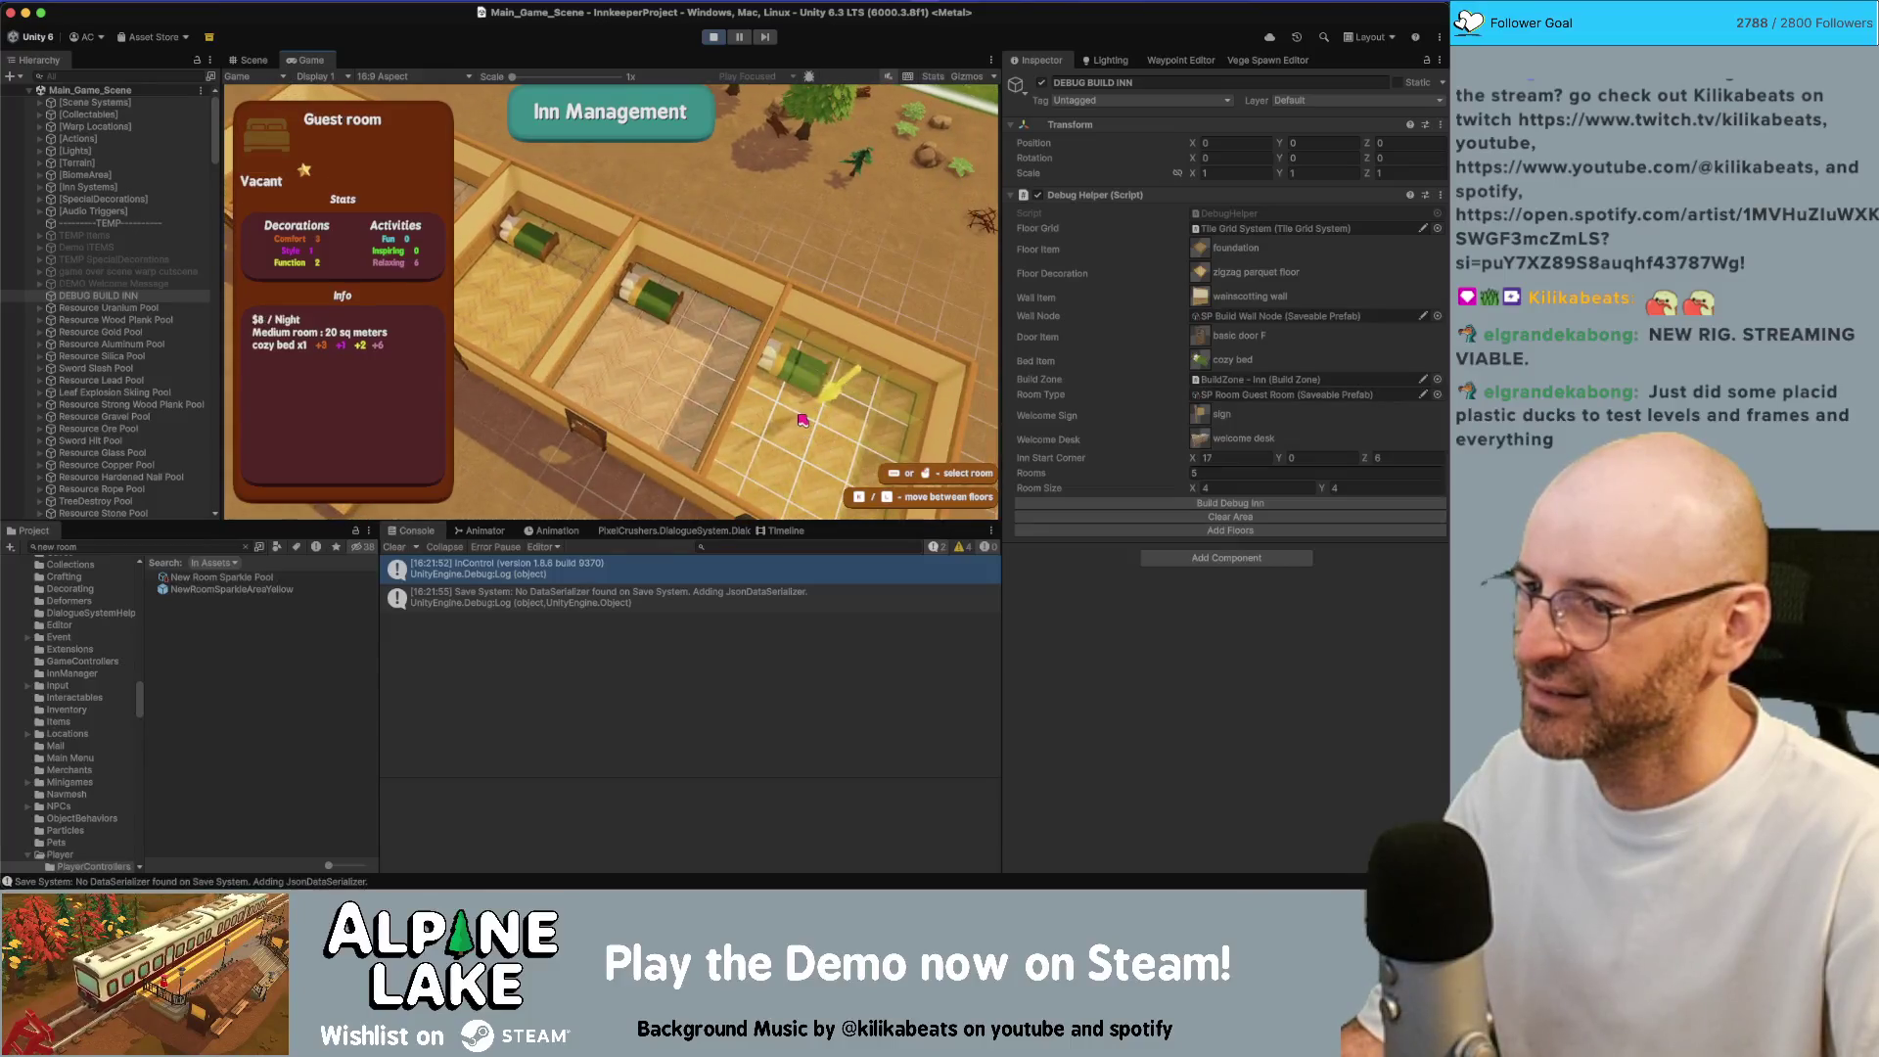
{"action": "left_click", "coordinate": [802, 419]}
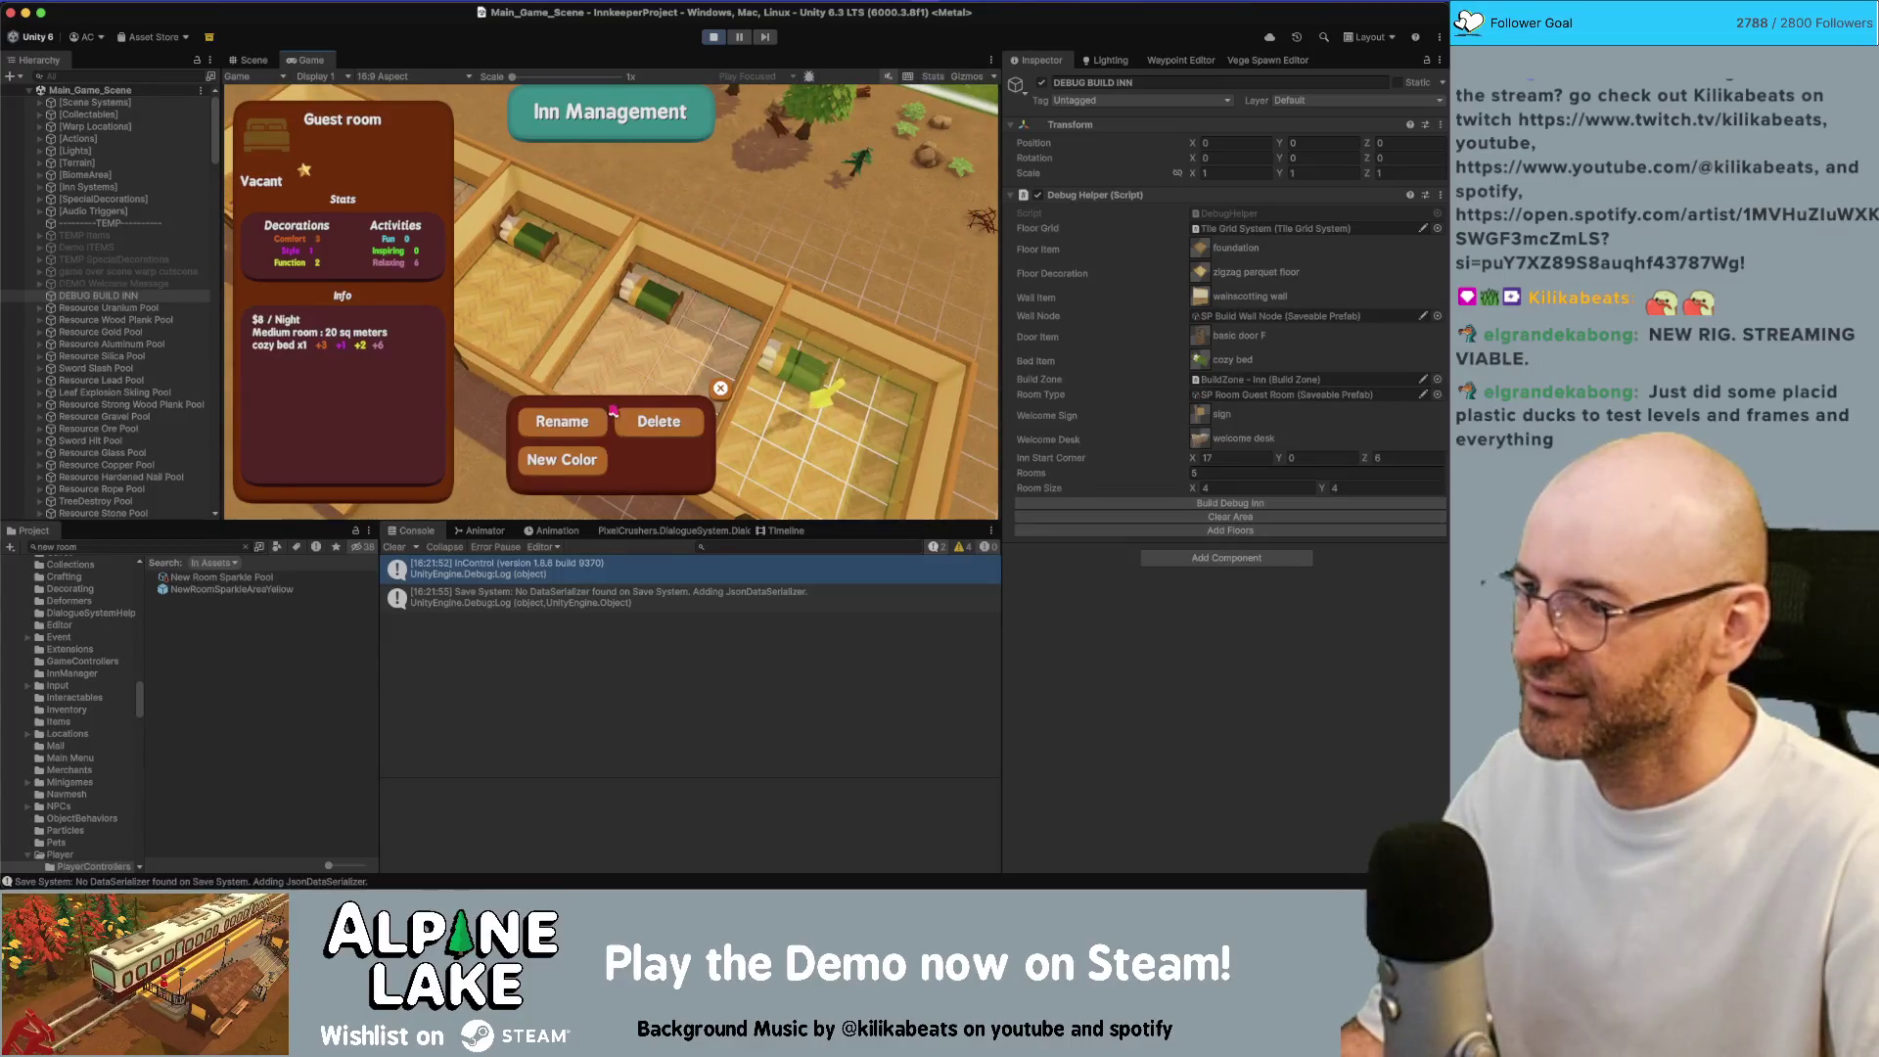
{"action": "left_click", "coordinate": [666, 428]}
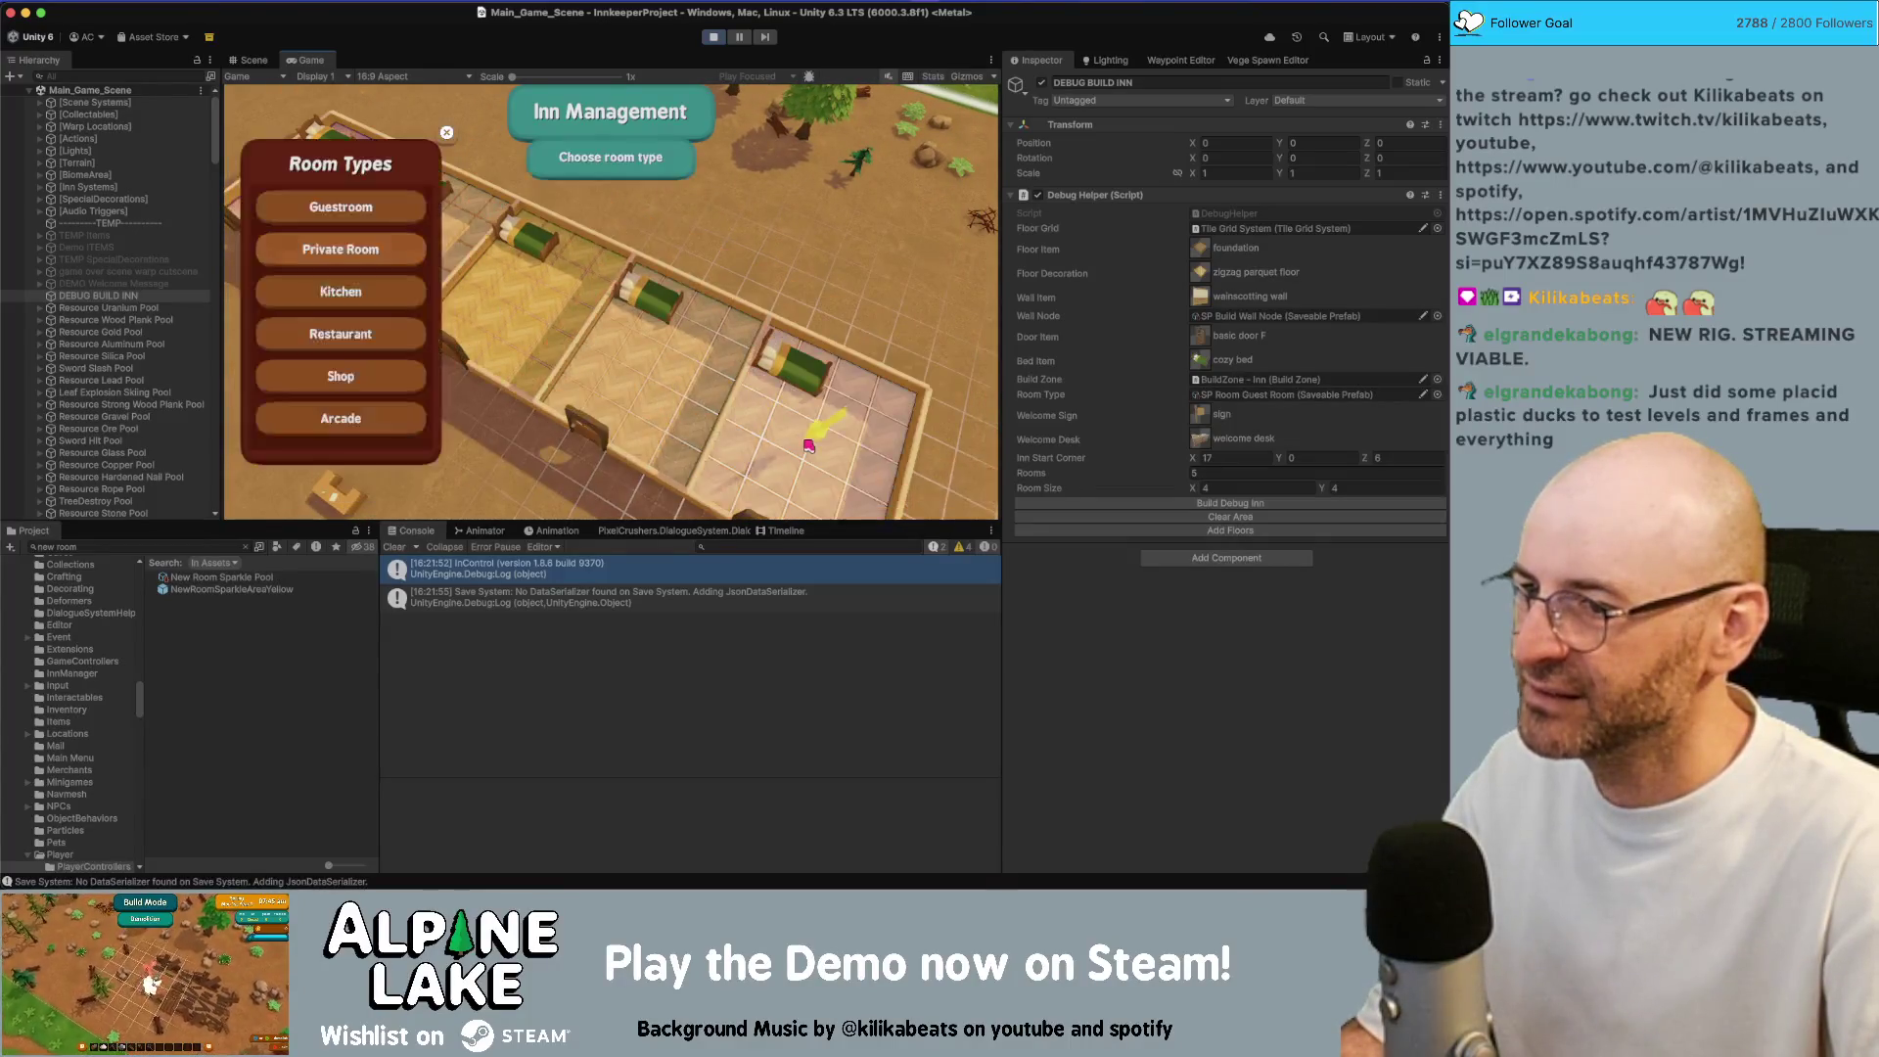
{"action": "left_click", "coordinate": [391, 251]}
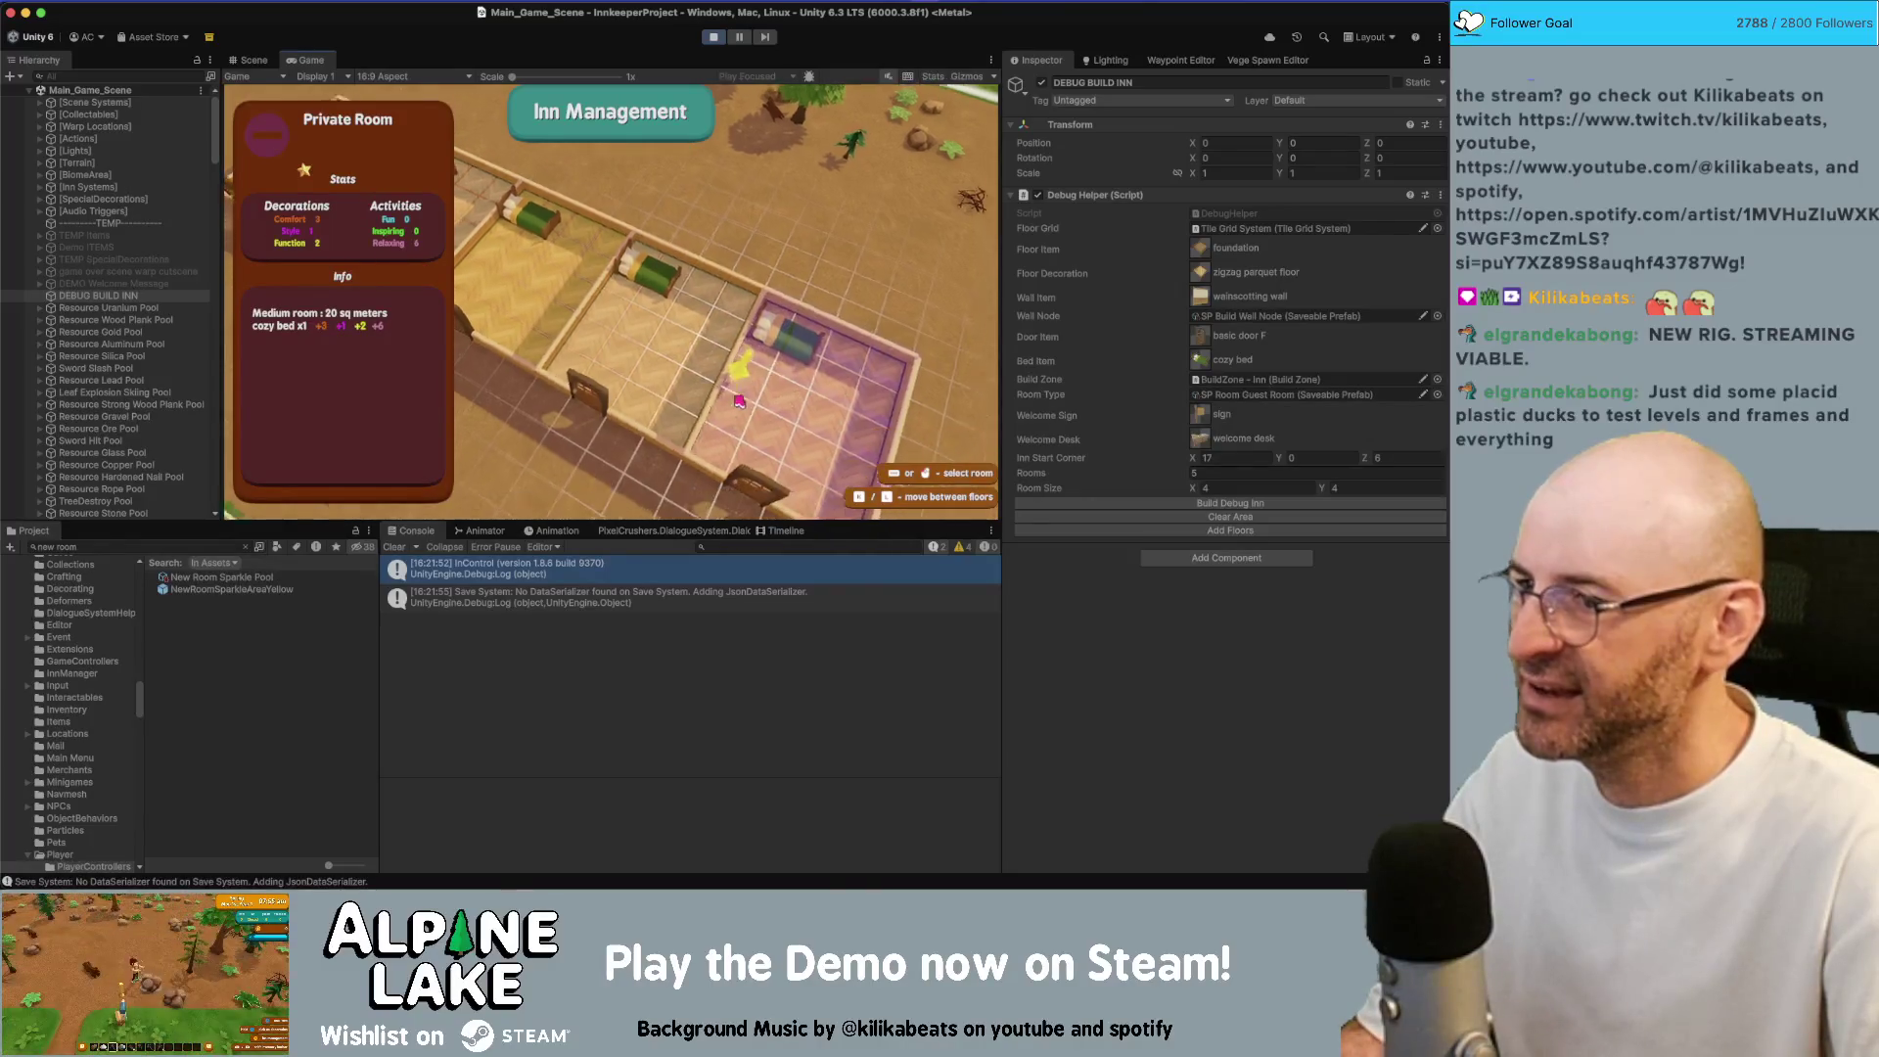
{"action": "key", "text": "d"}
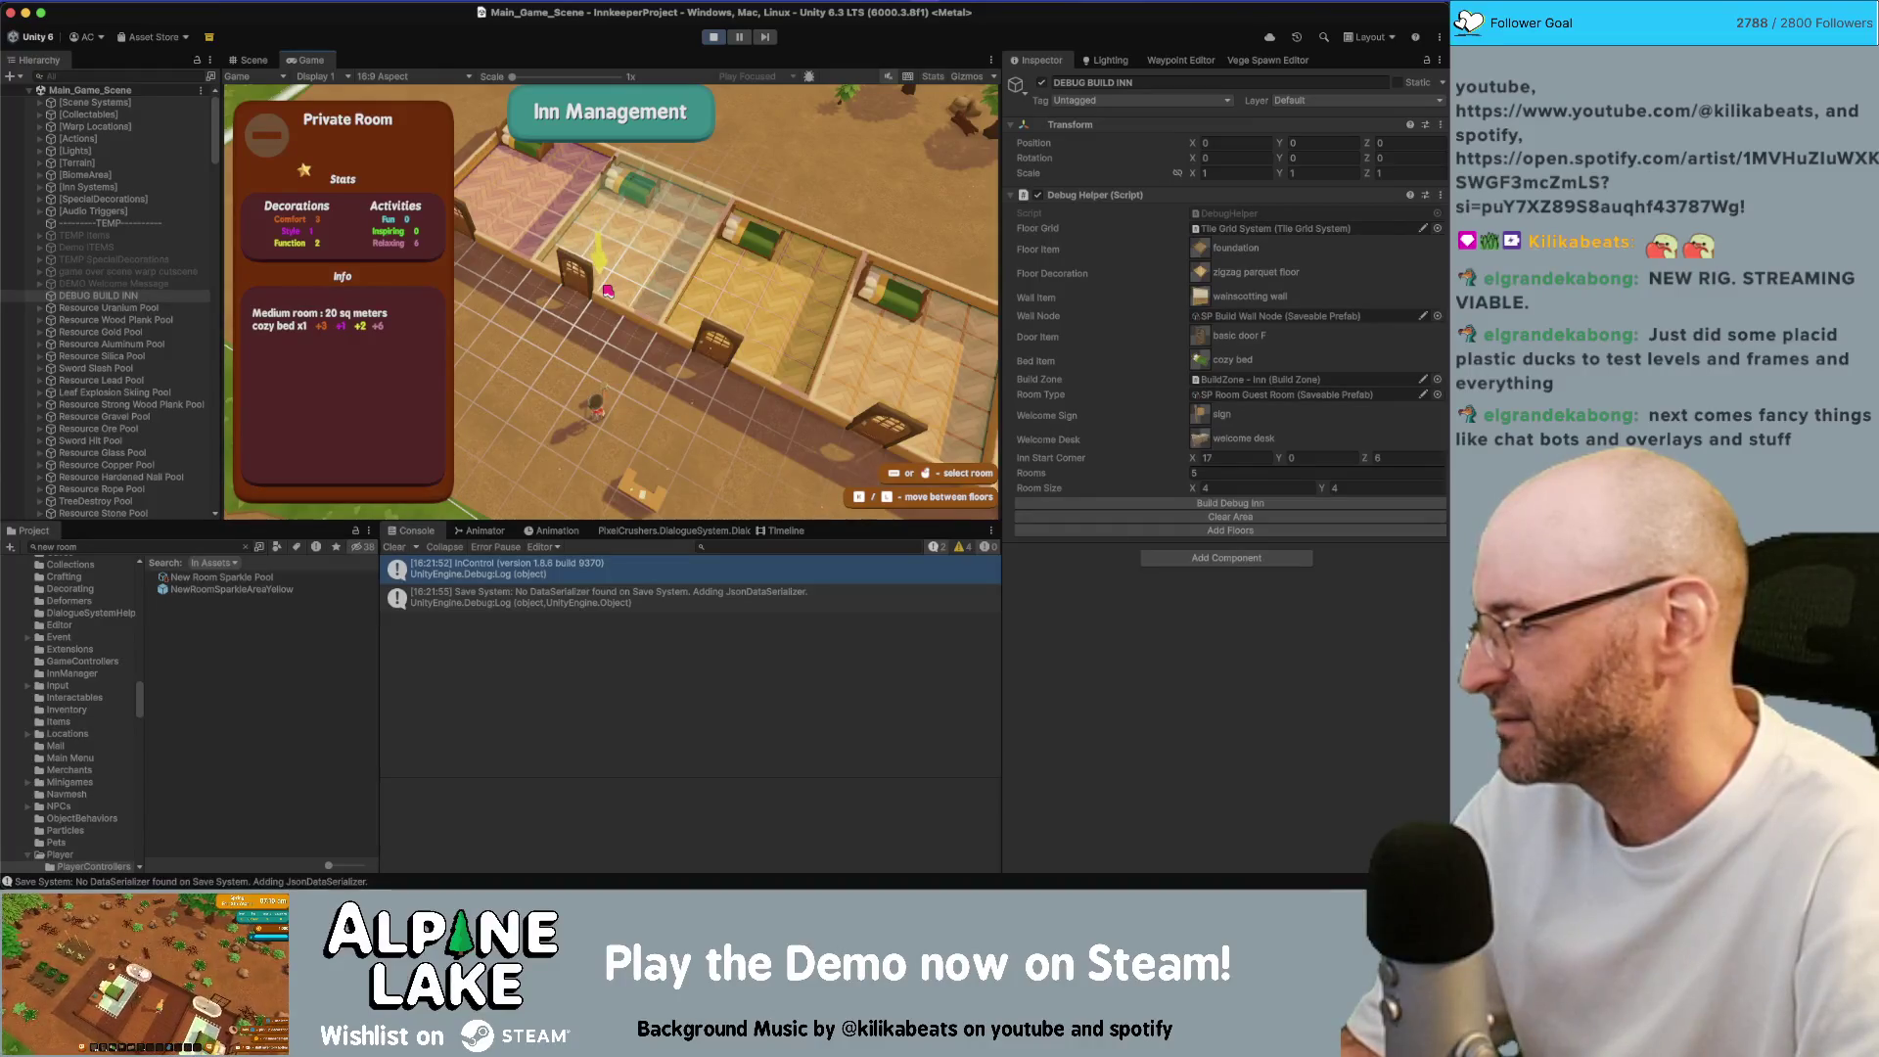
{"action": "key", "text": "Left"}
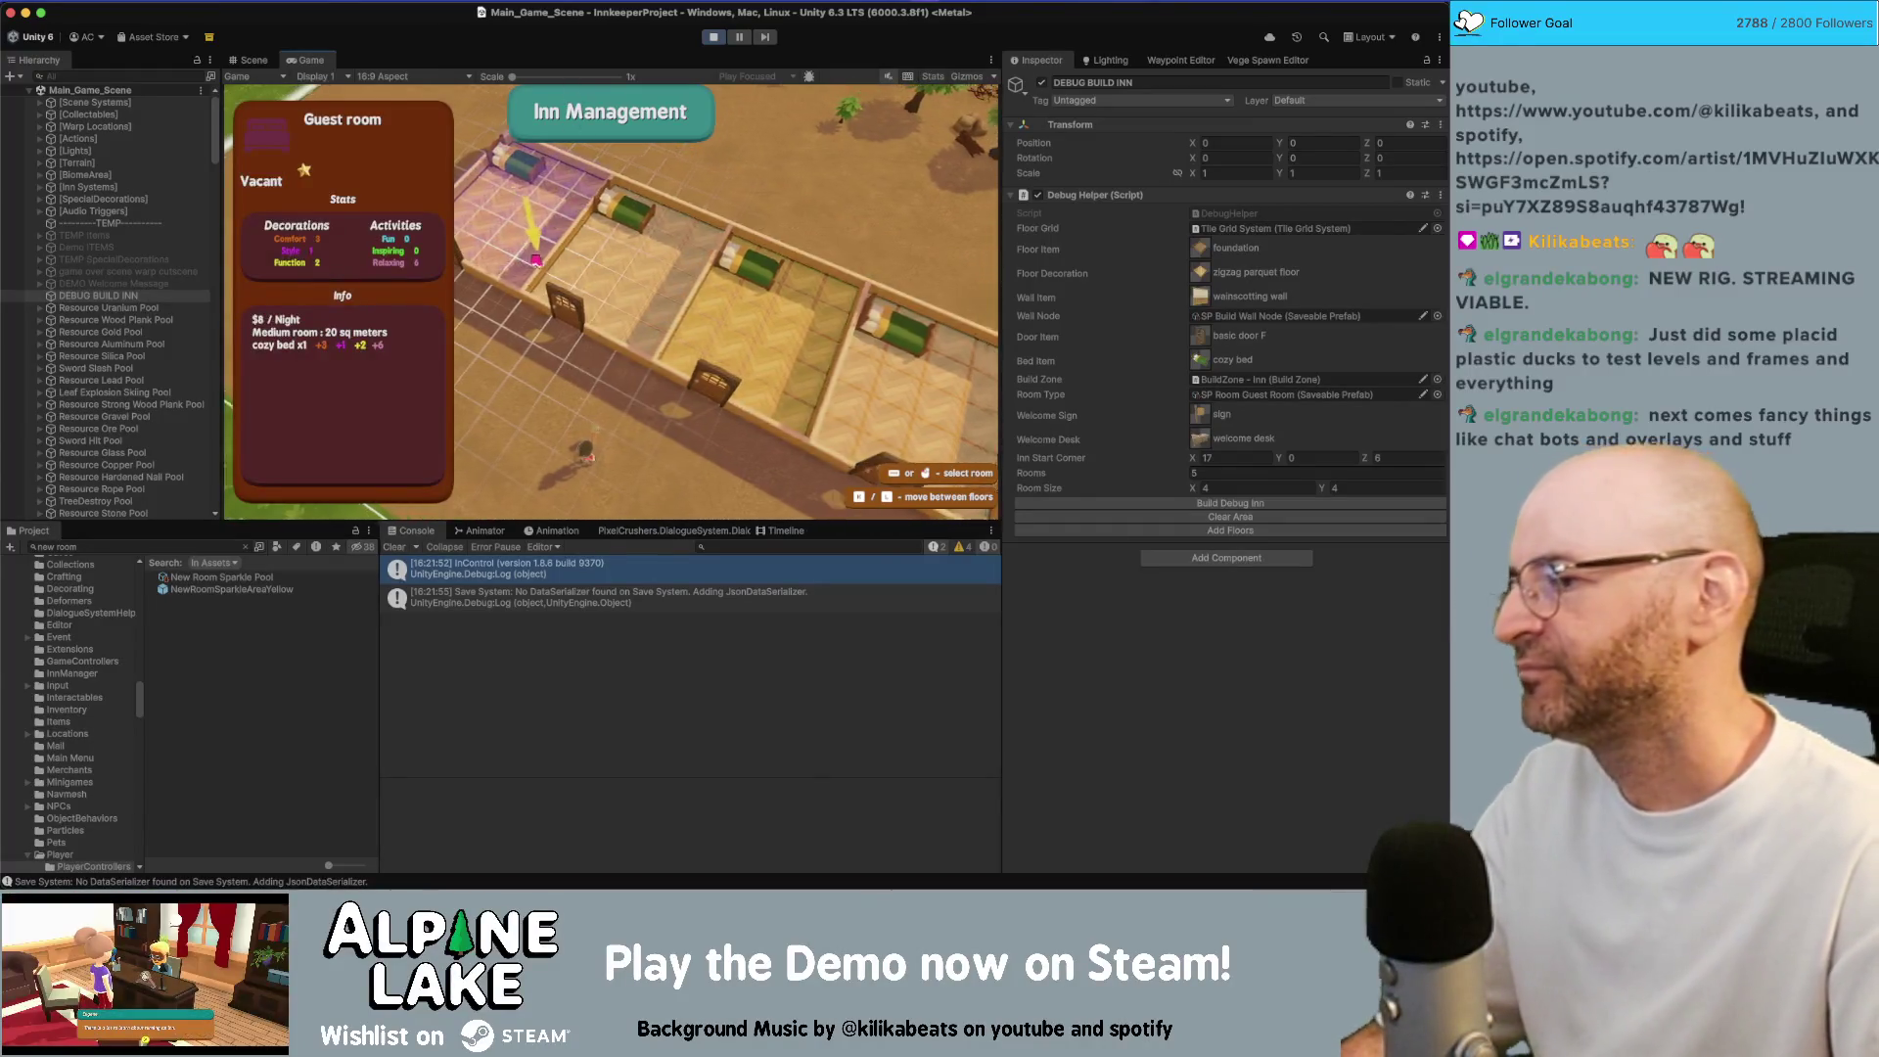
Step the room selection left and right across the guest rooms with arrow keys
{"action": "key", "text": "Right"}
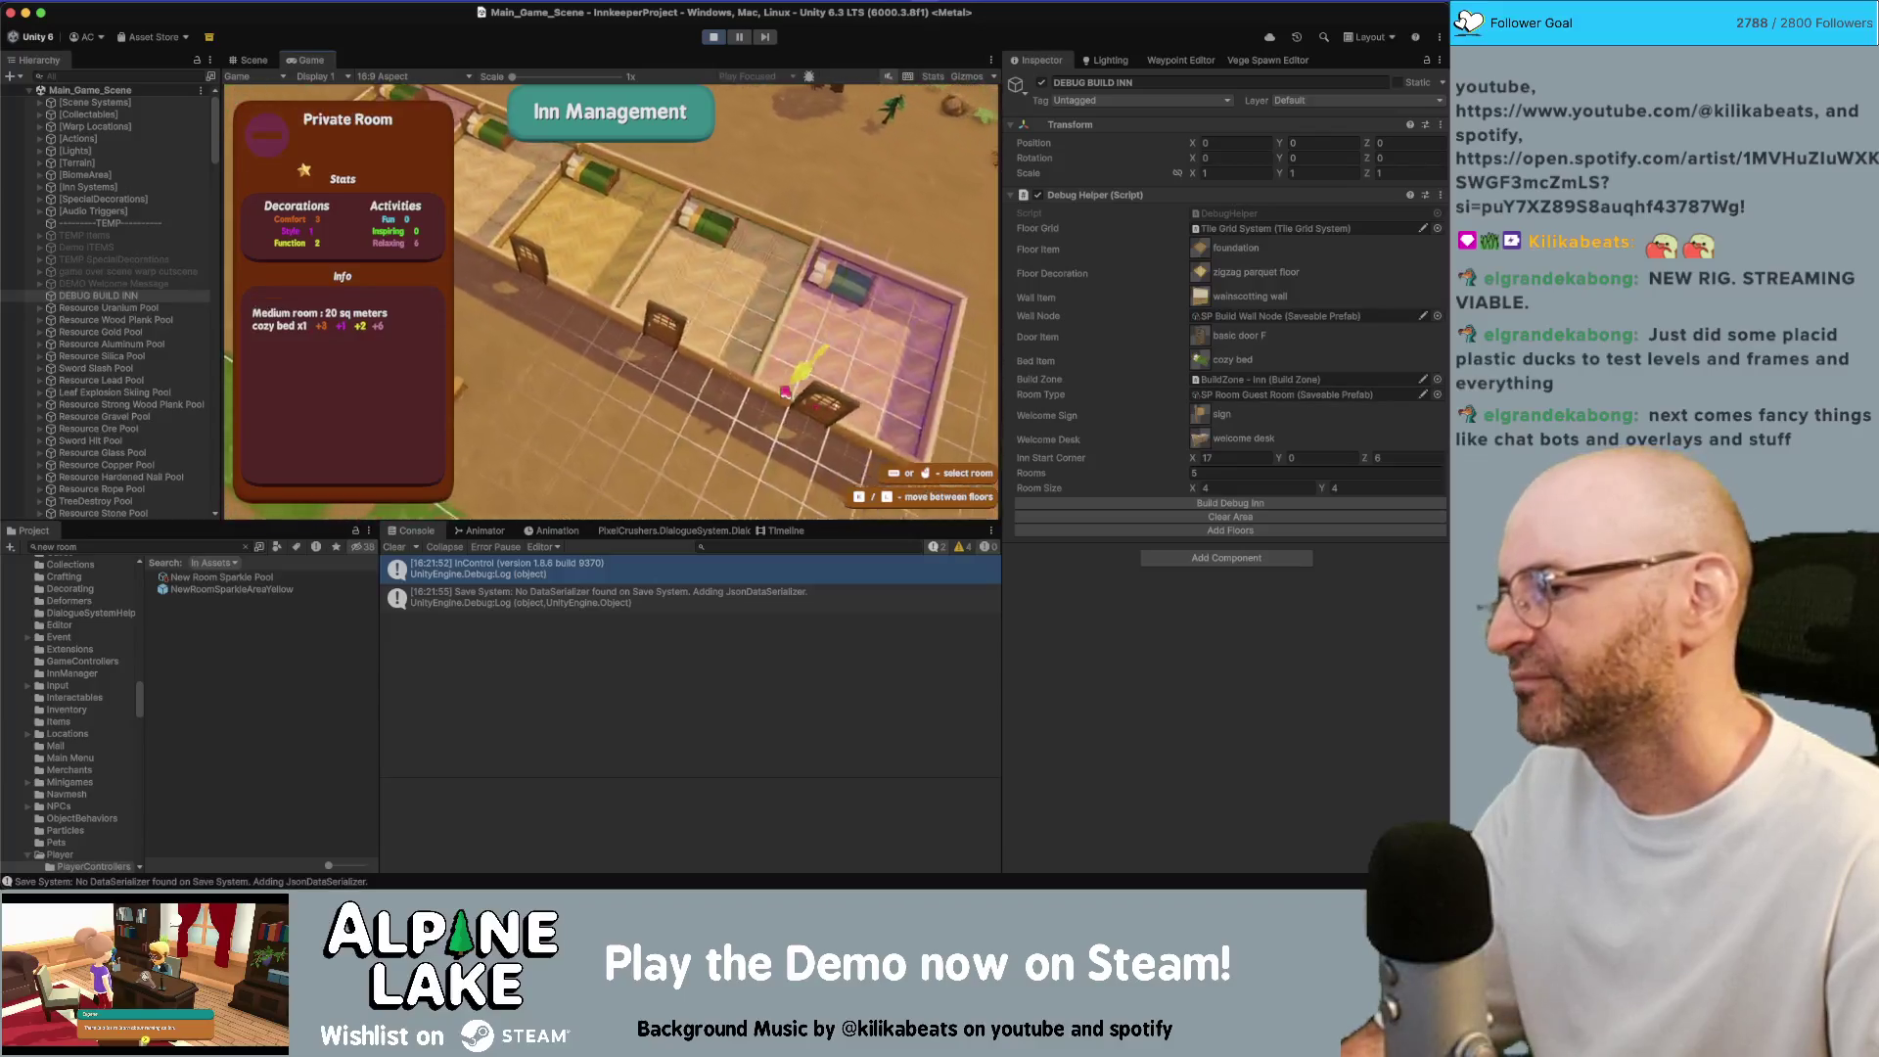
{"action": "key", "text": "Left"}
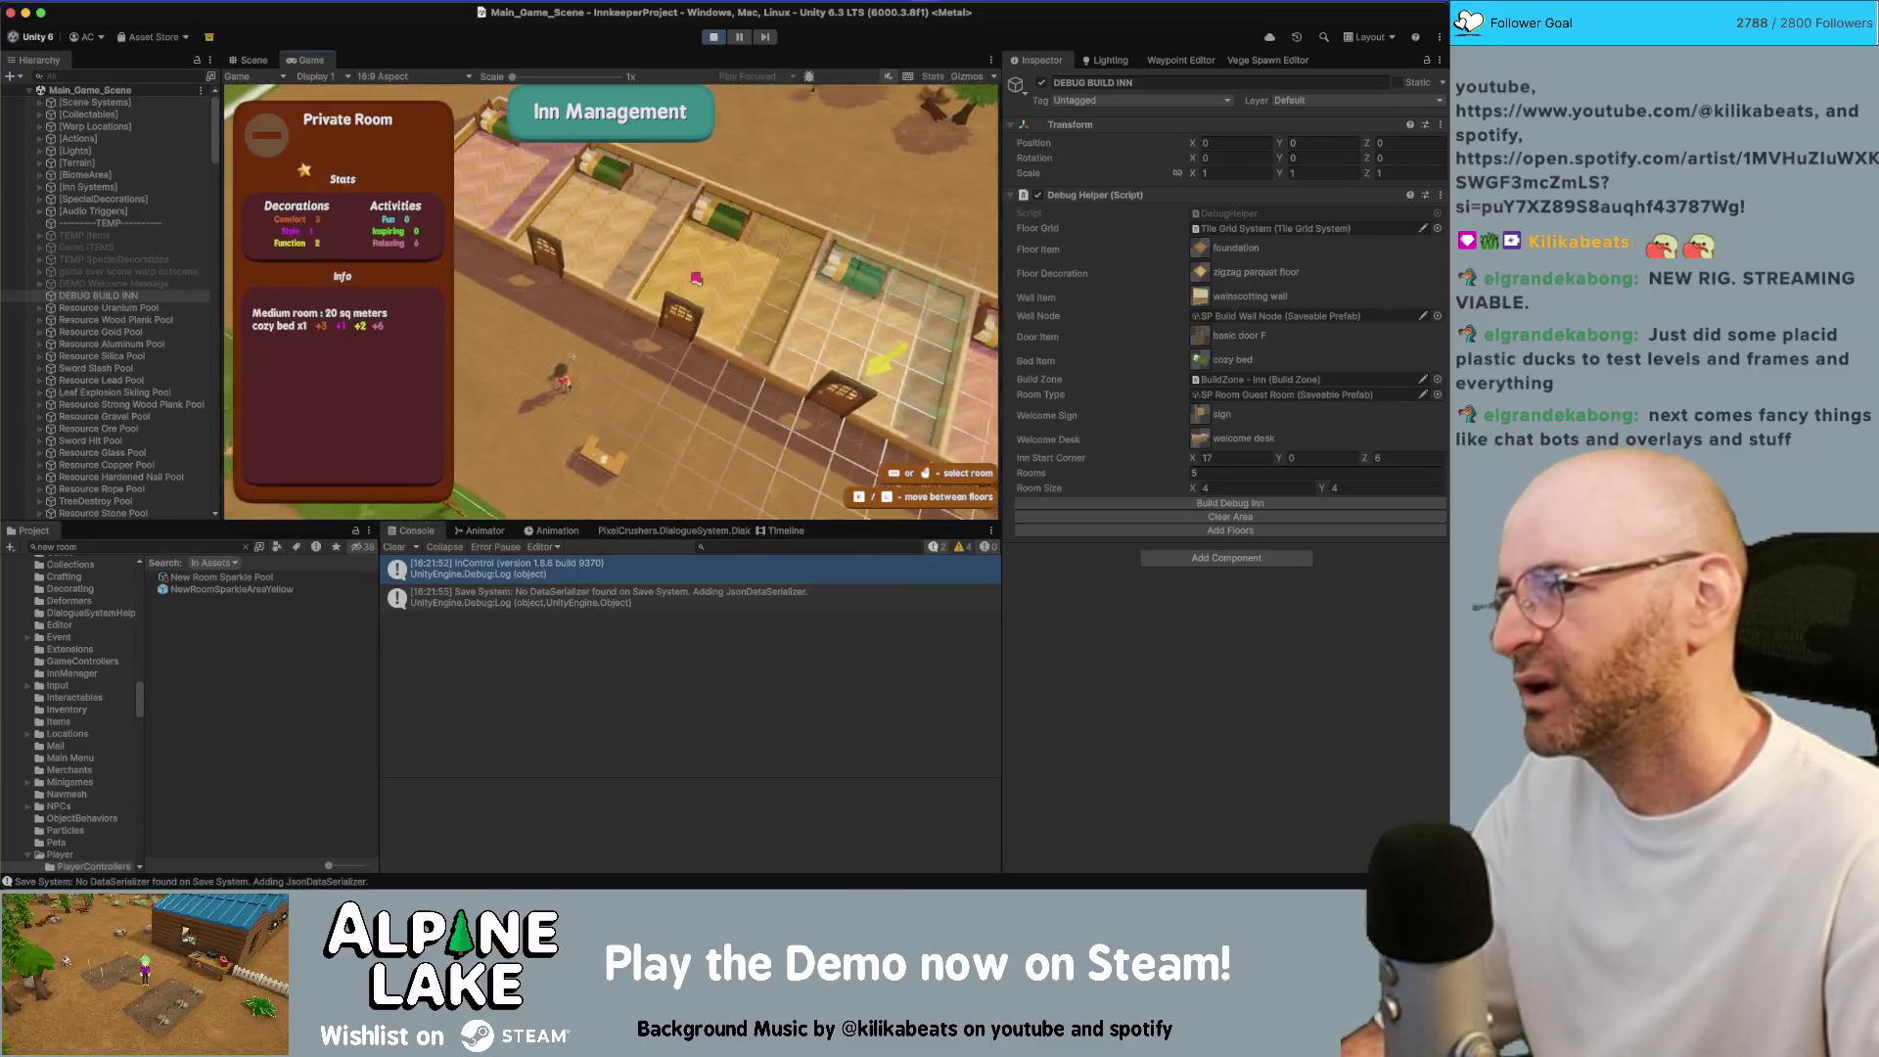
{"action": "key", "text": "Right"}
{"action": "key", "text": "Right"}
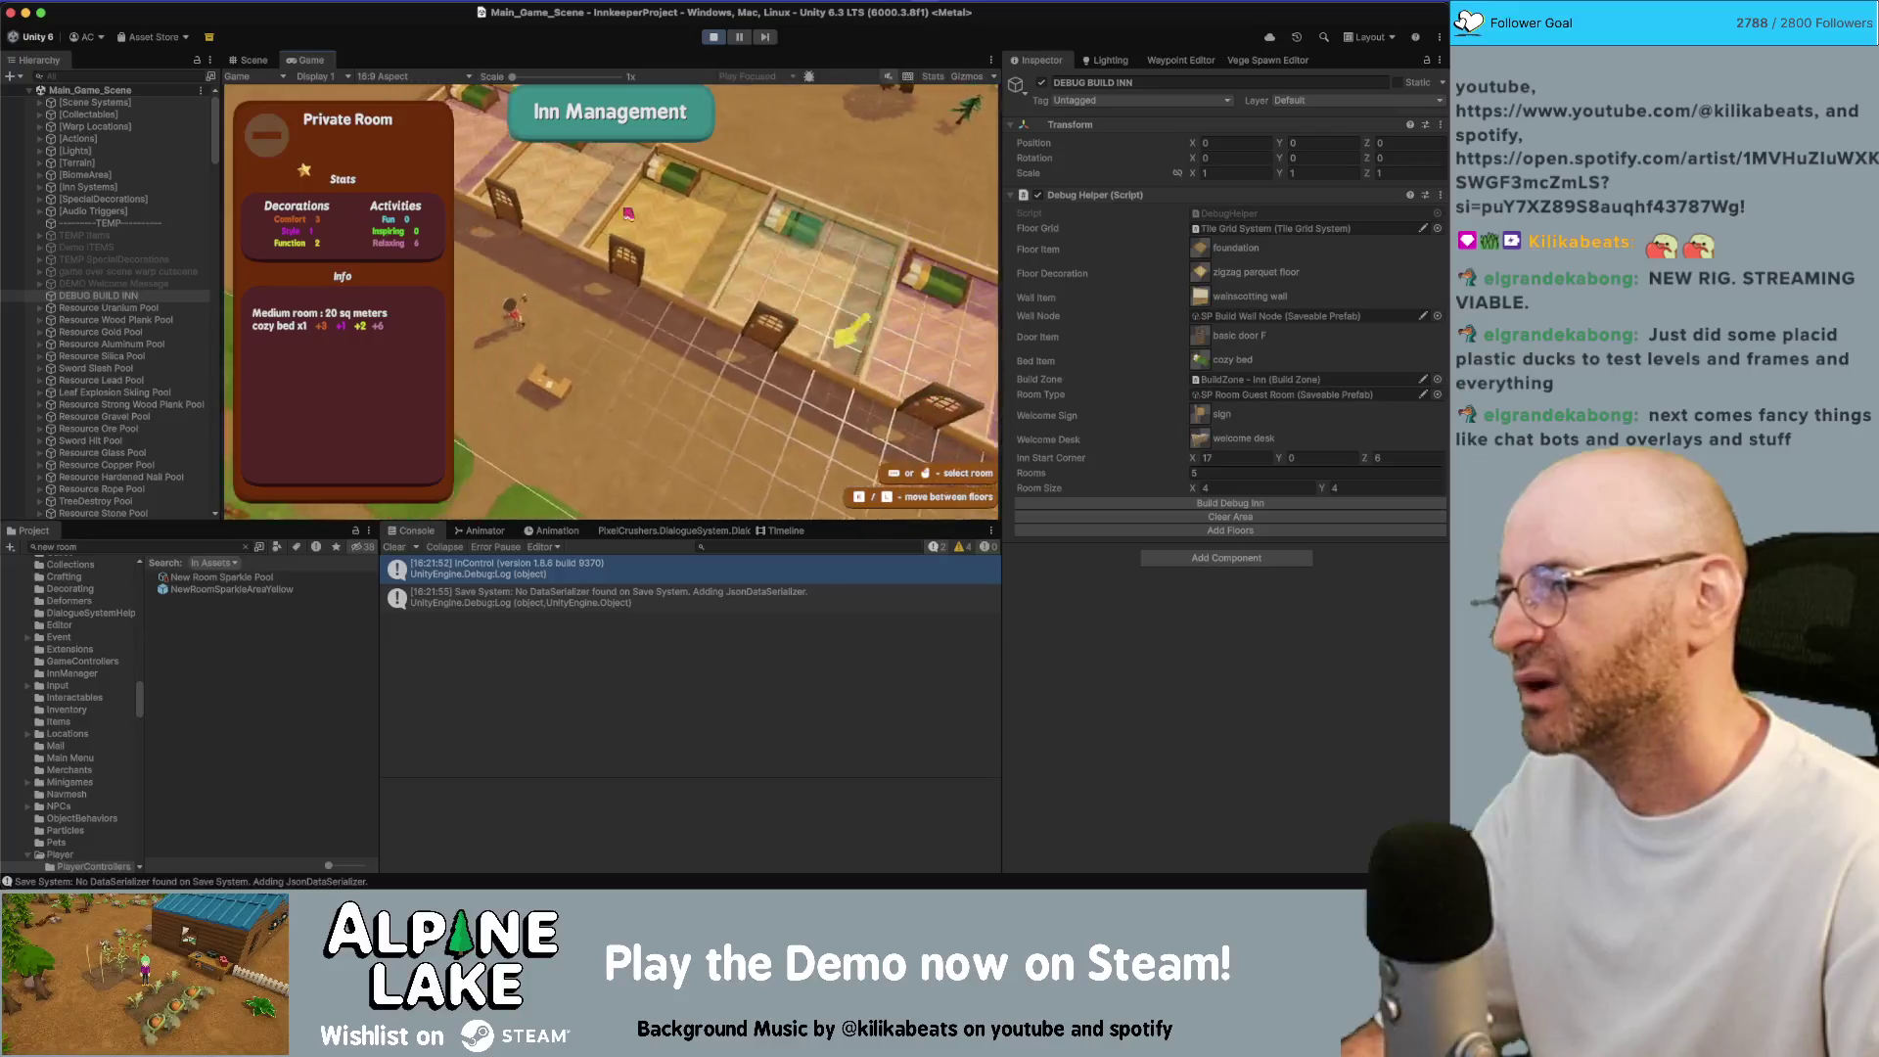
{"action": "key", "text": "Left"}
{"action": "key", "text": "Left"}
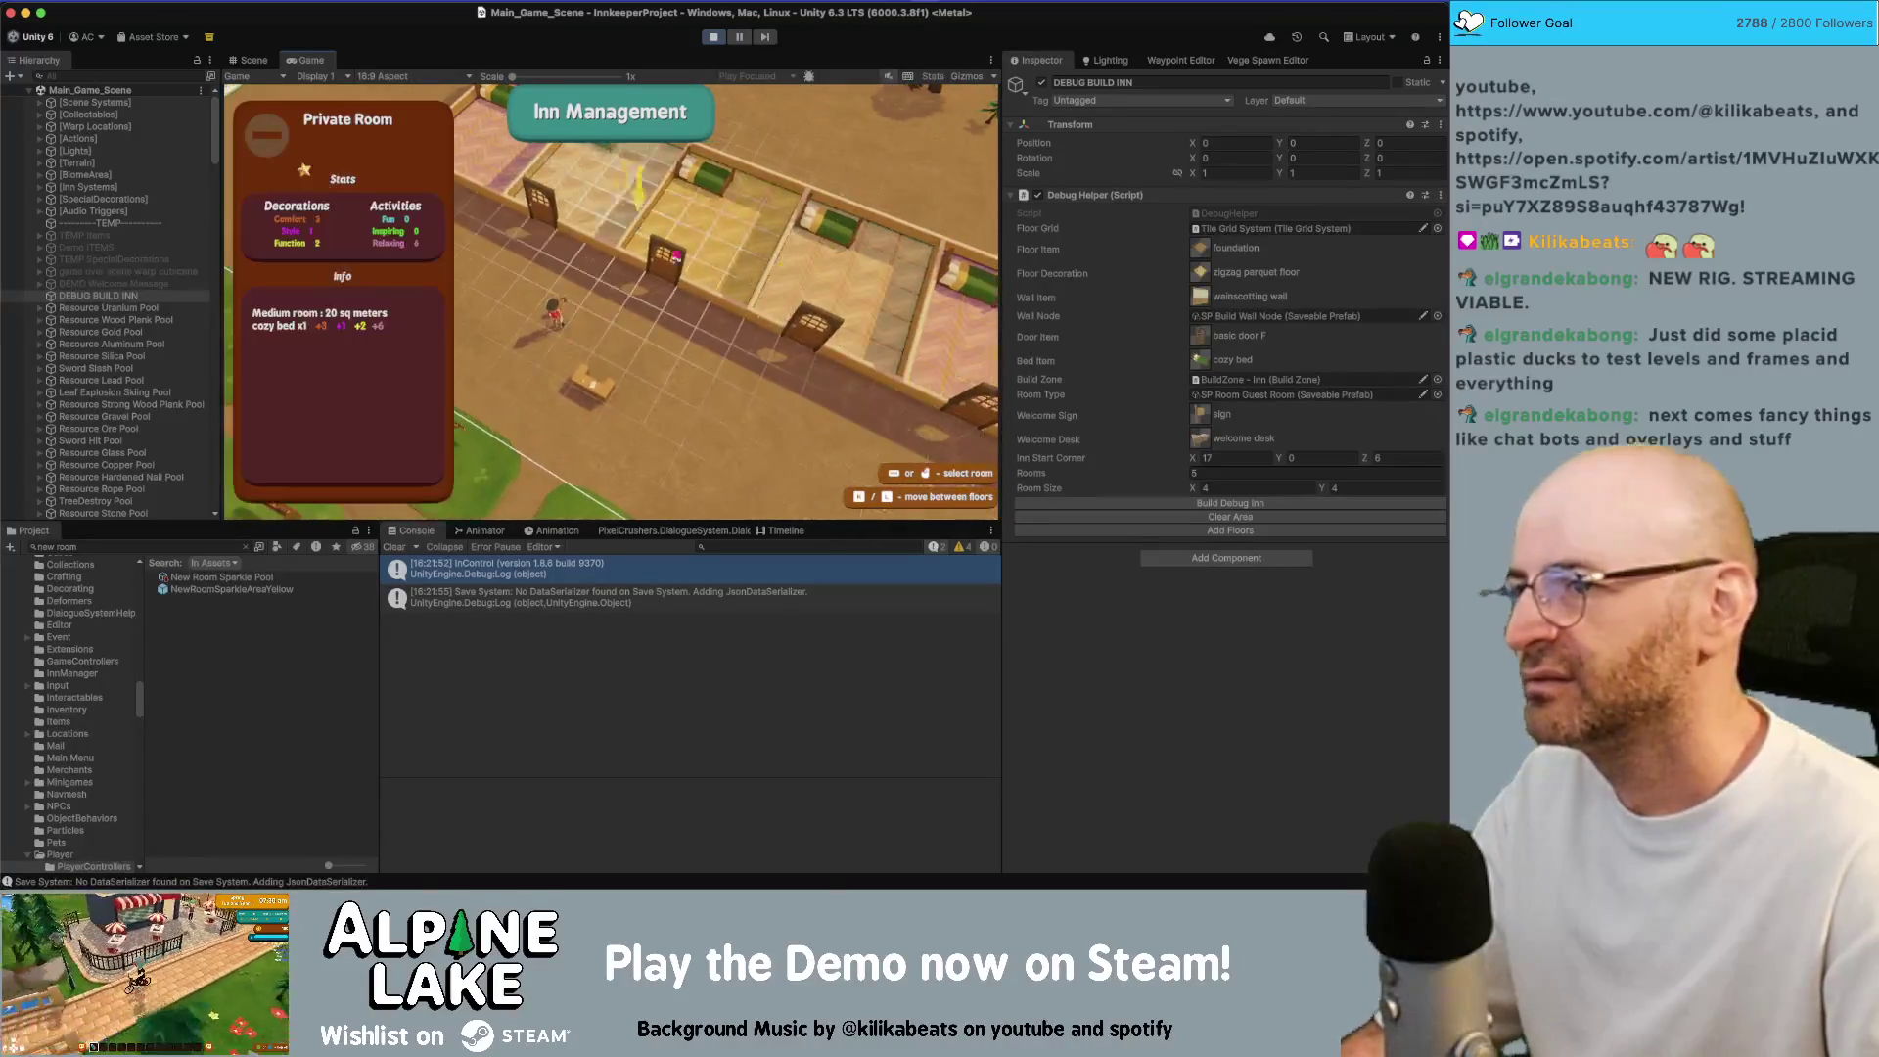
{"action": "key", "text": "Left"}
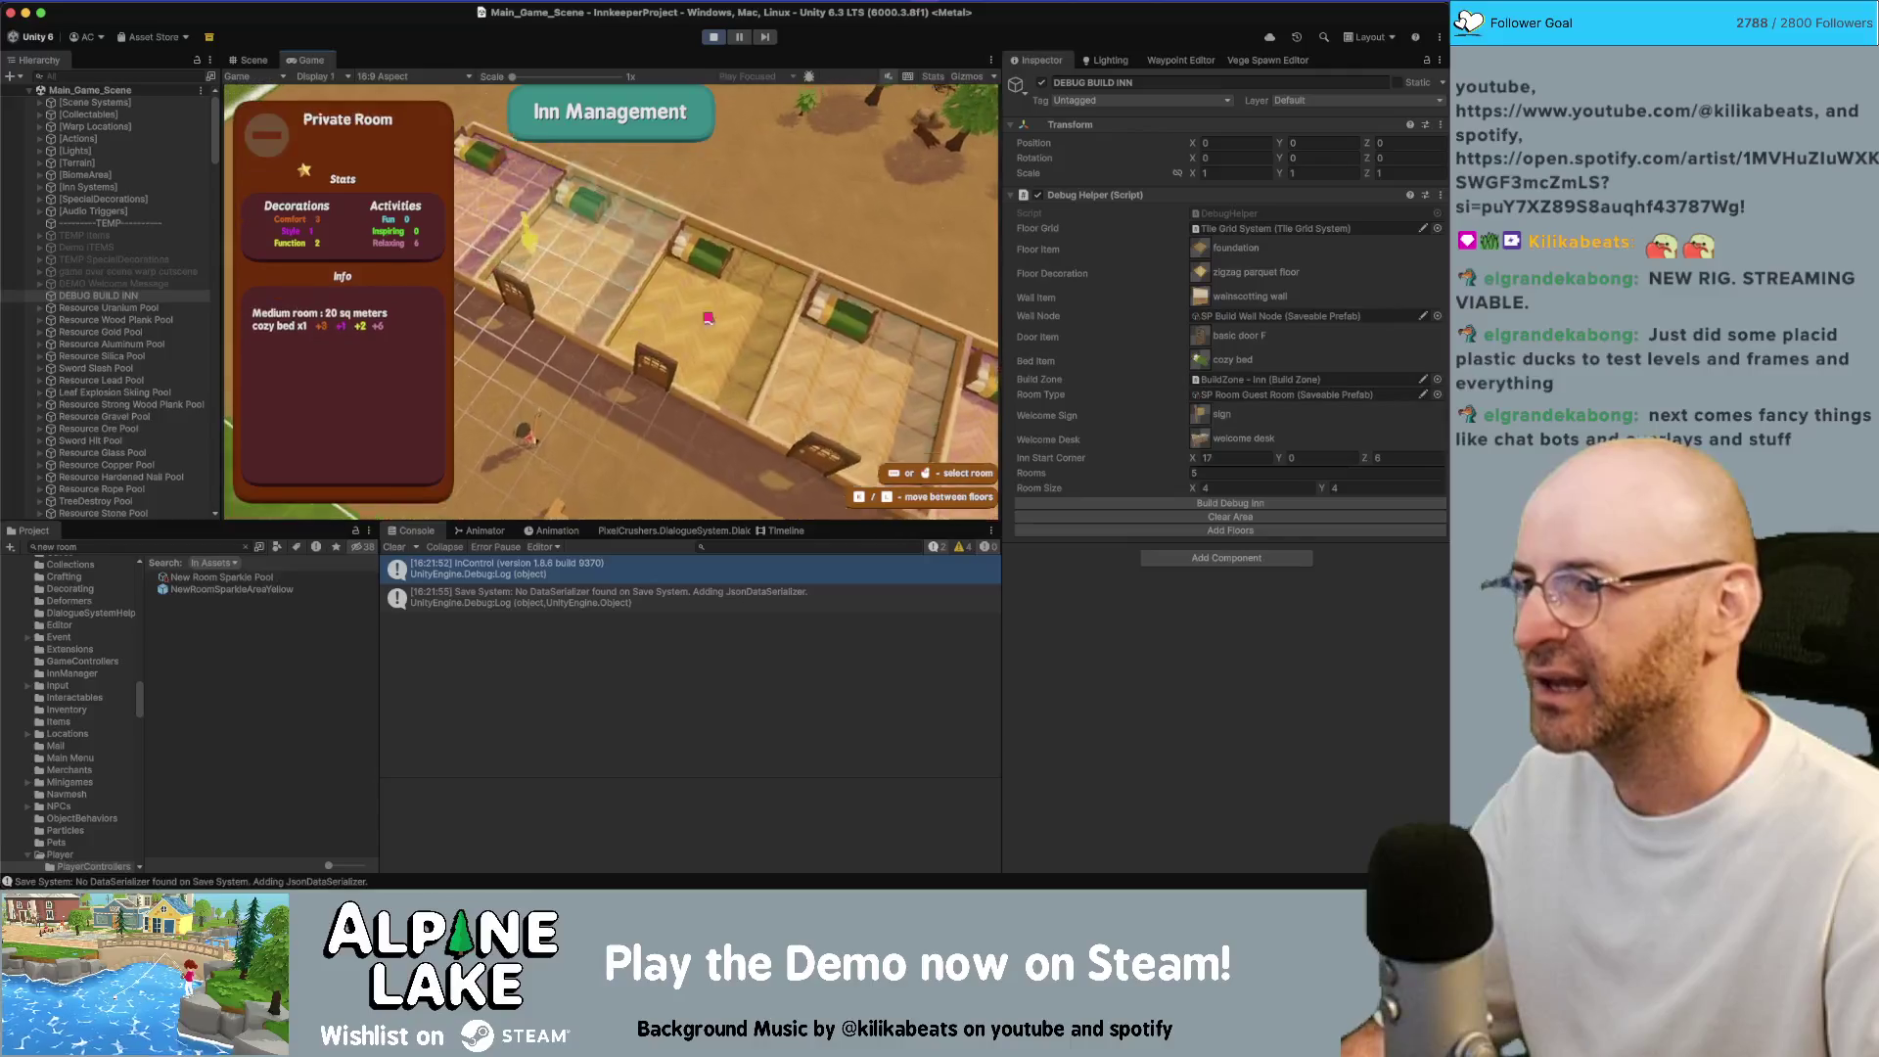
{"action": "key", "text": "Right"}
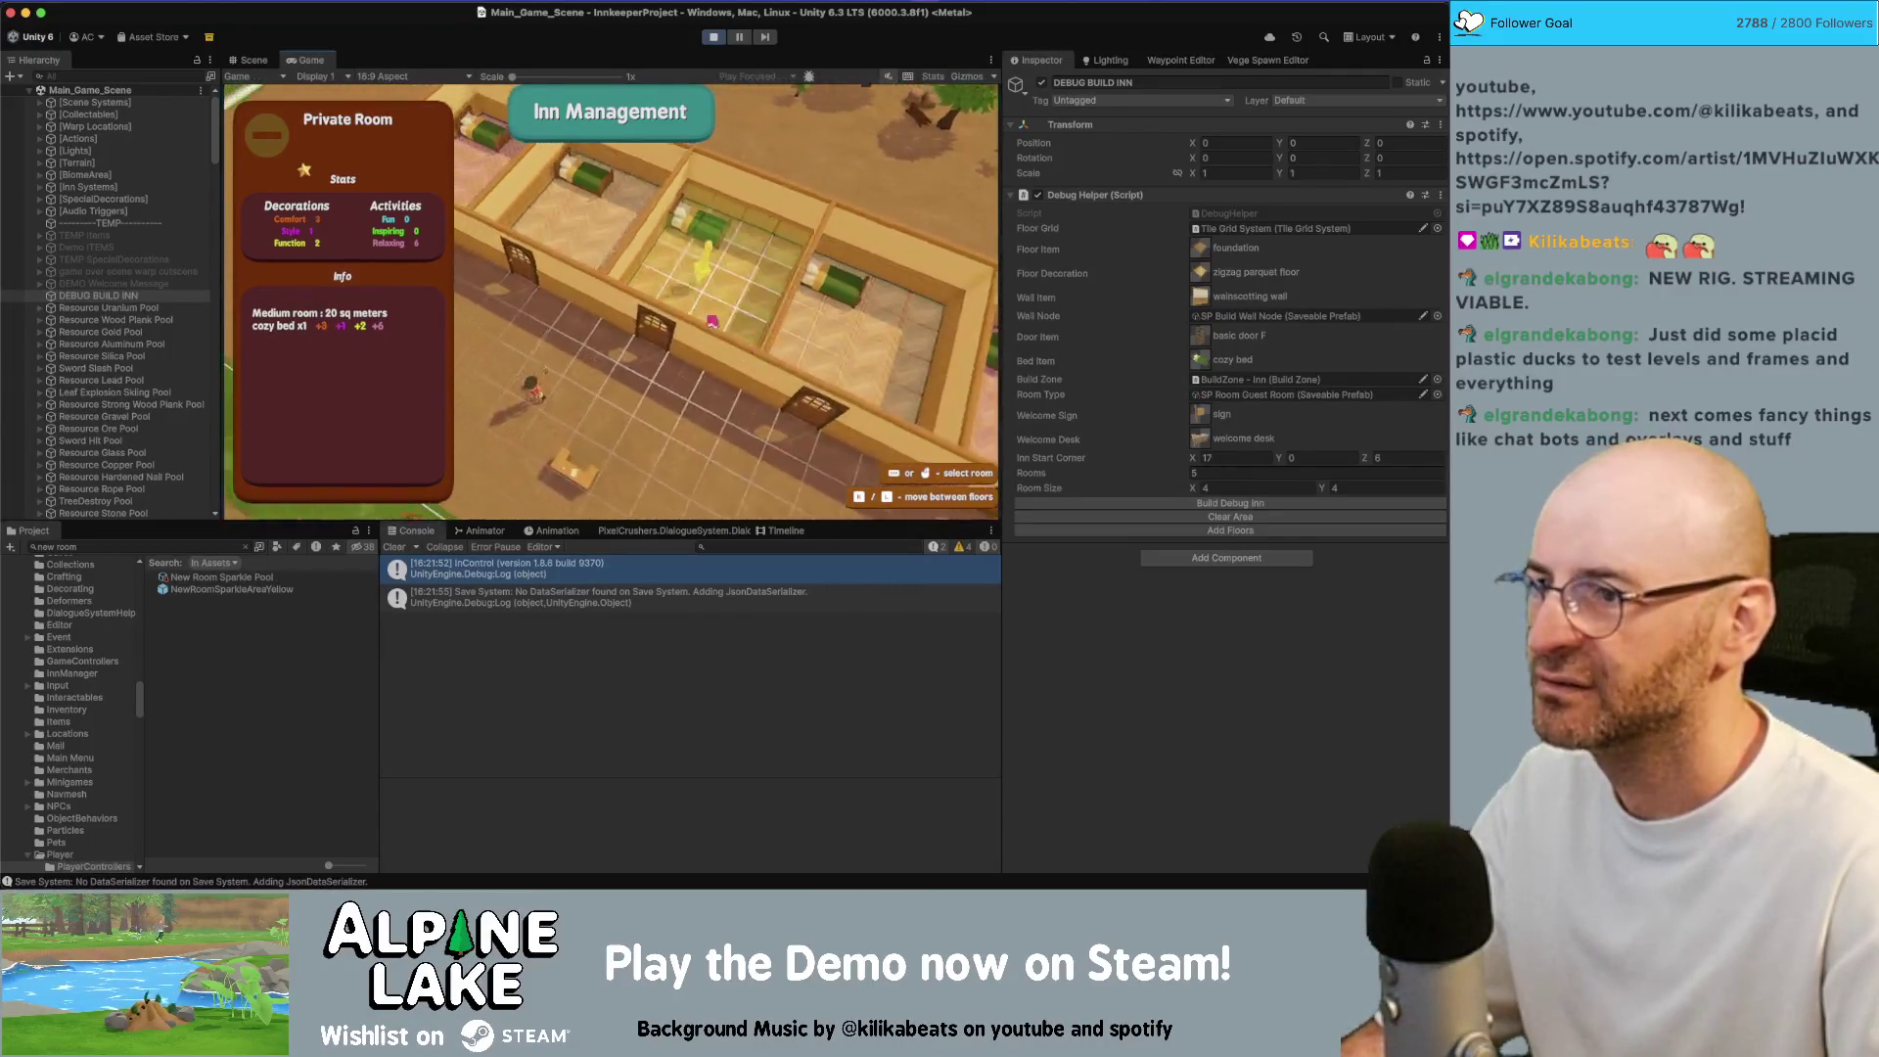
{"action": "key", "text": "Left"}
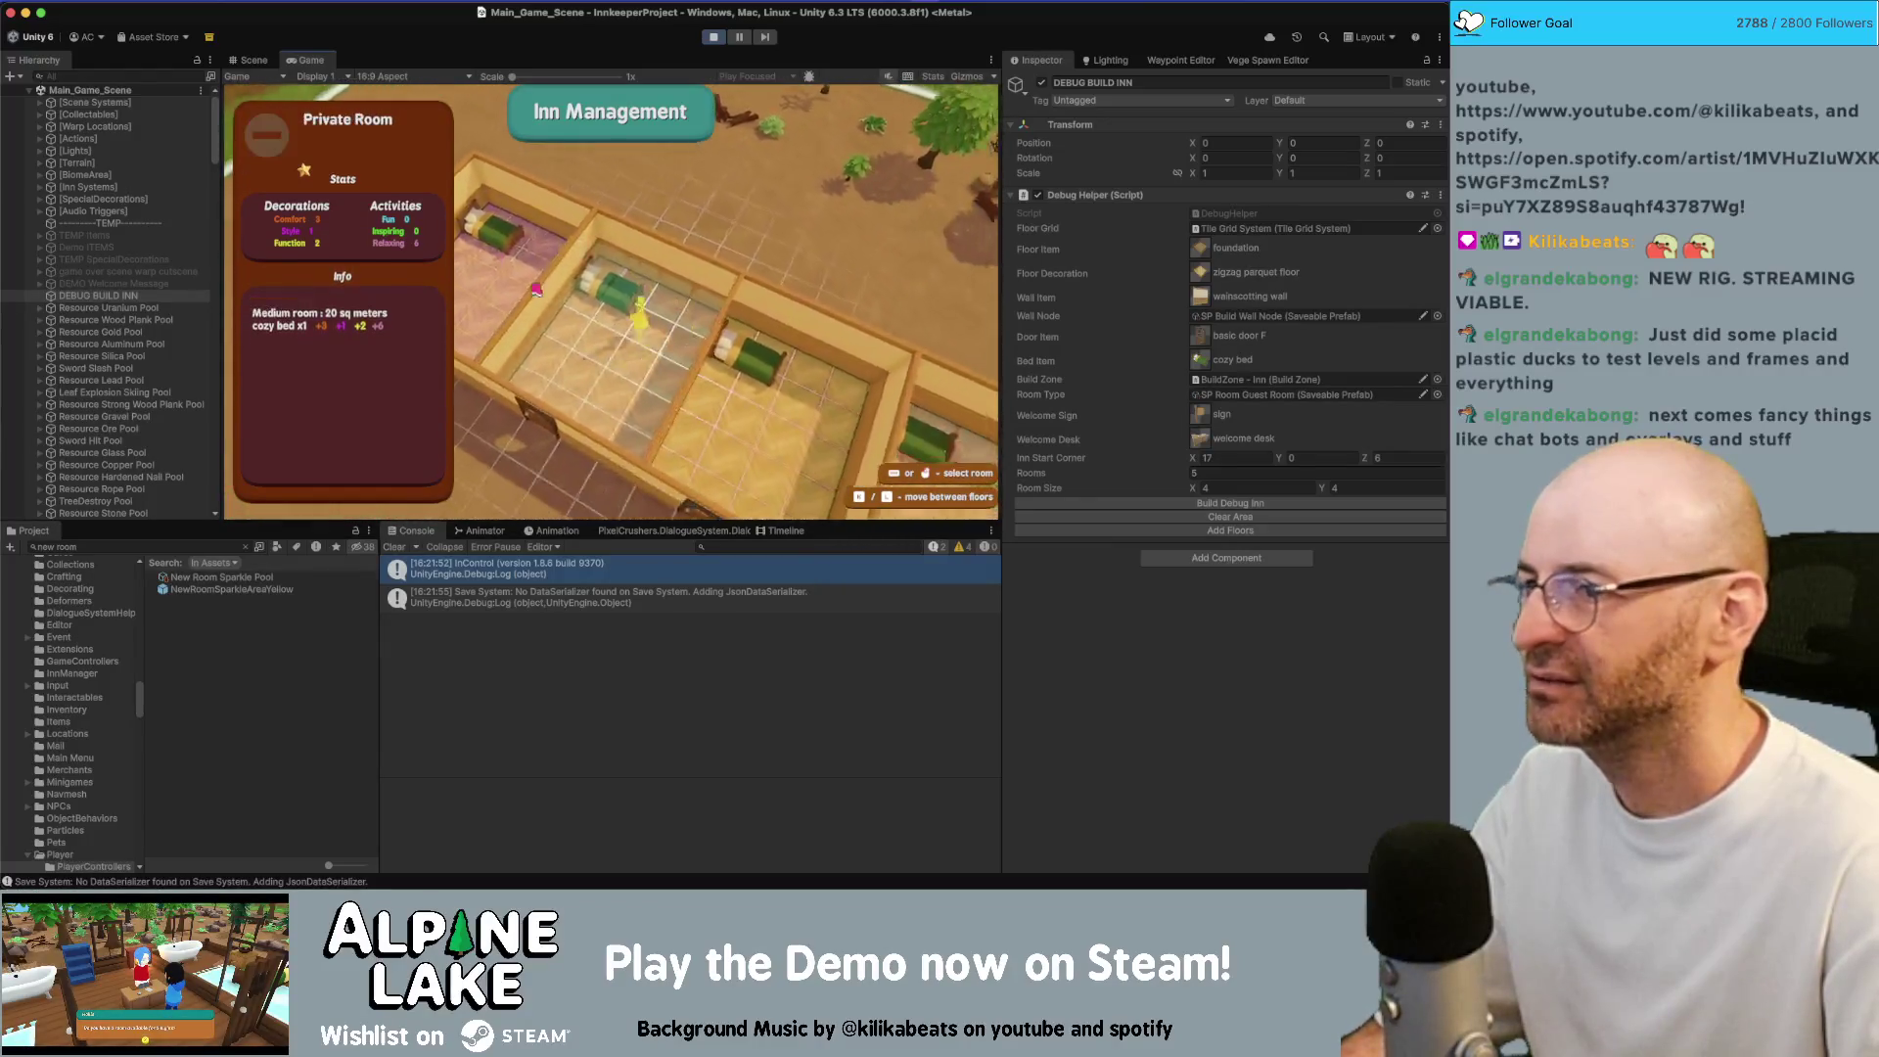
{"action": "key", "text": "Escape"}
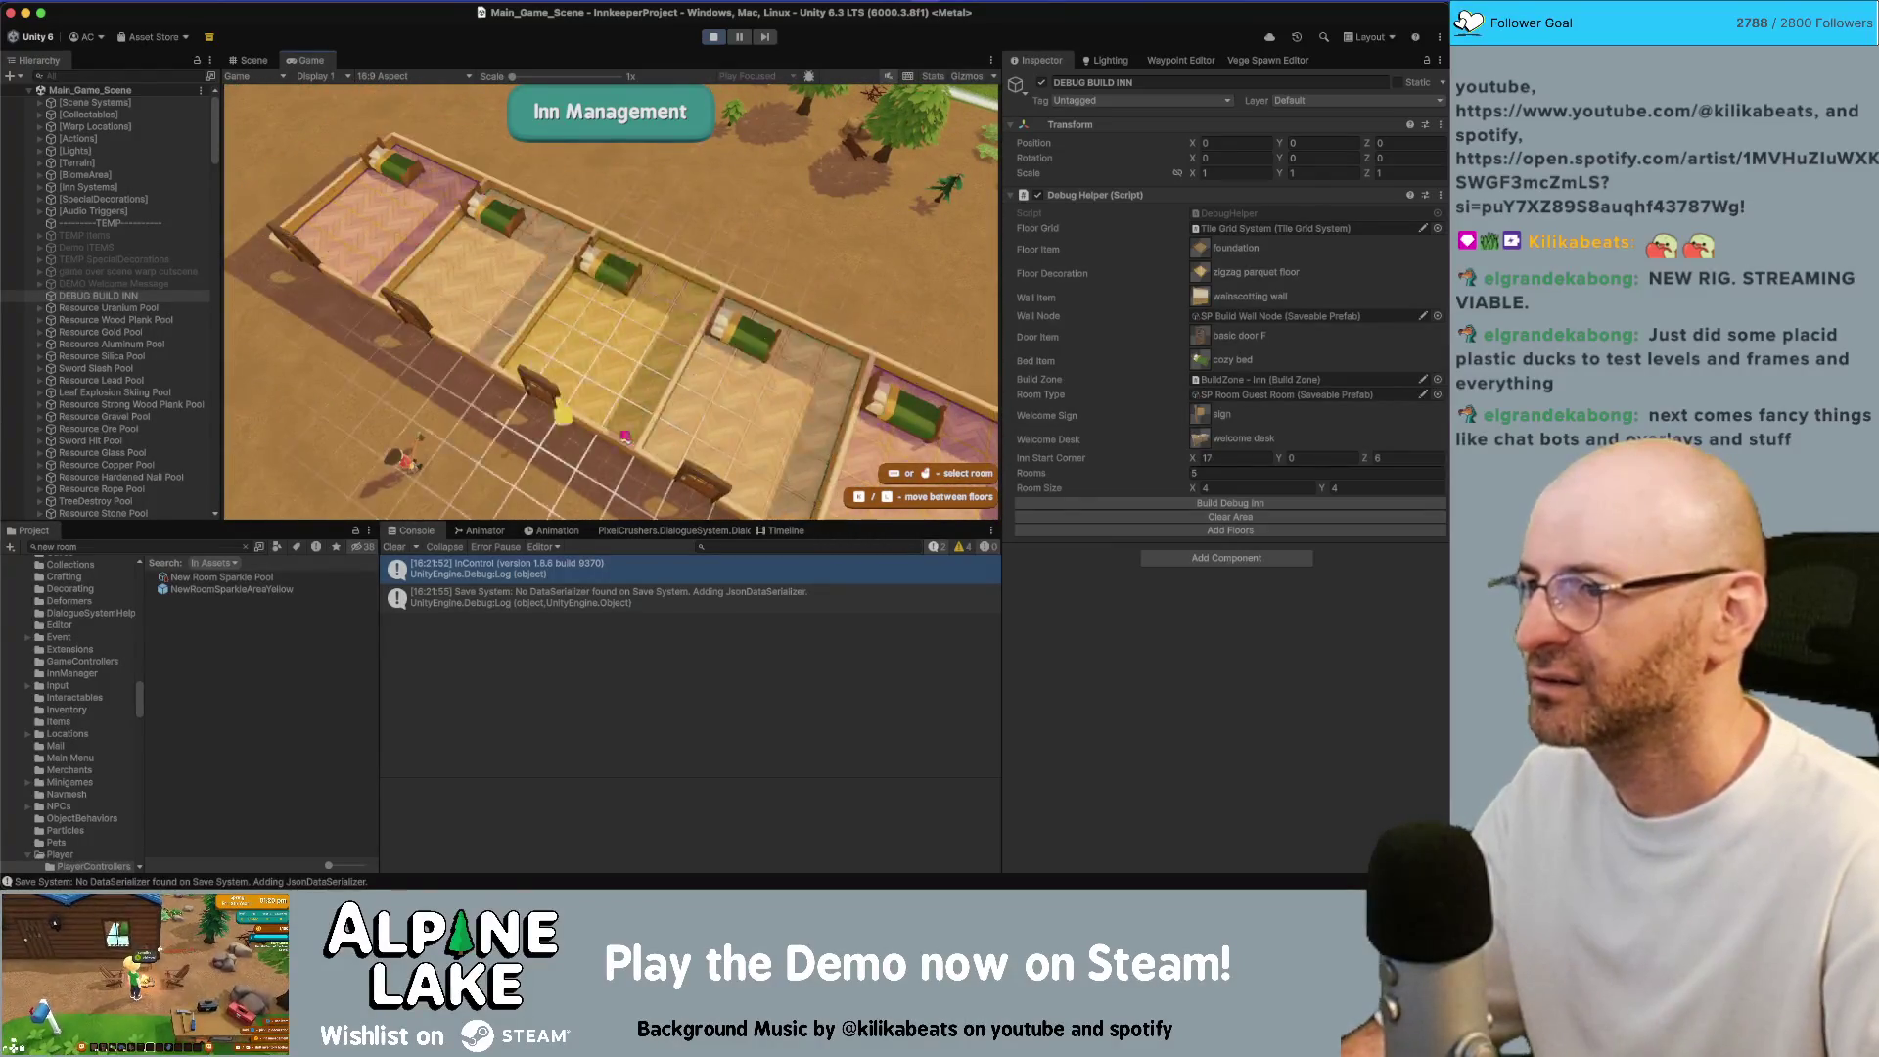
Pan around the inn and reselect a private room, closing its info panel
{"action": "left_click", "coordinate": [659, 418]}
{"action": "key", "text": "Escape"}
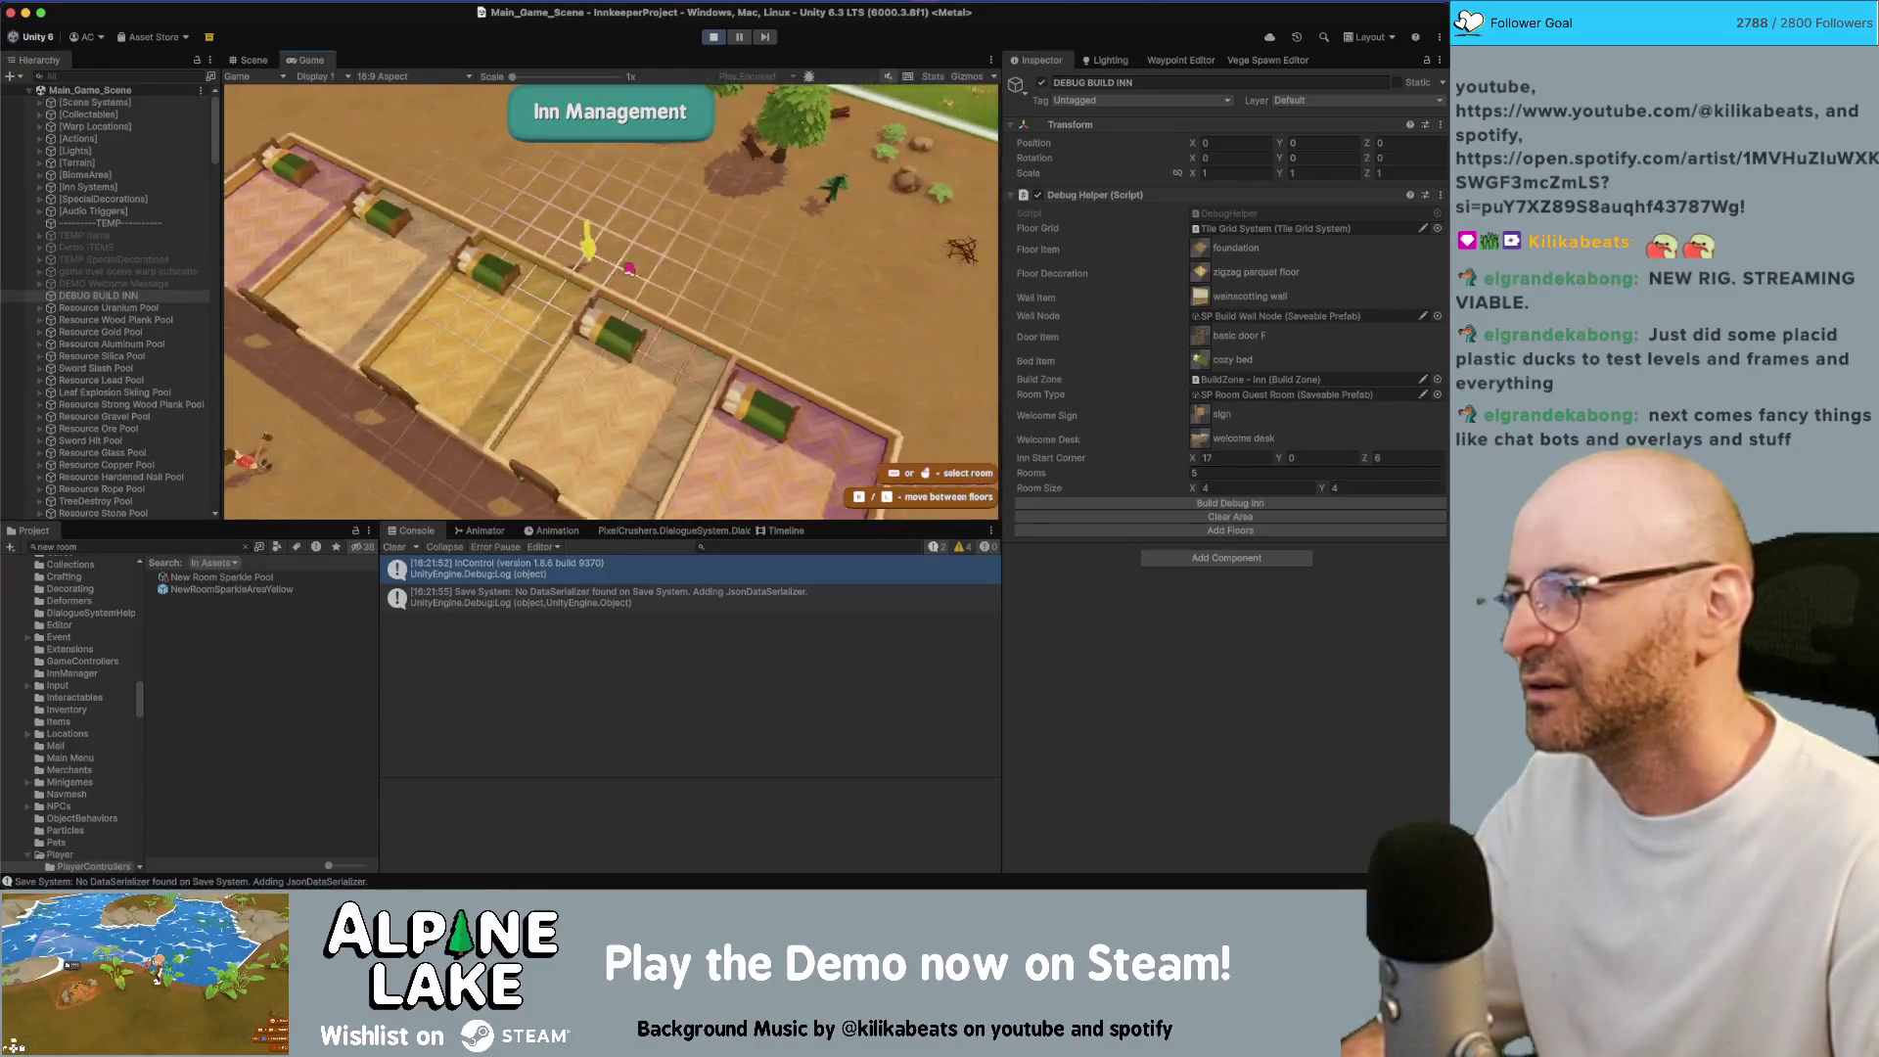
{"action": "key", "text": "Up"}
{"action": "key", "text": "Up"}
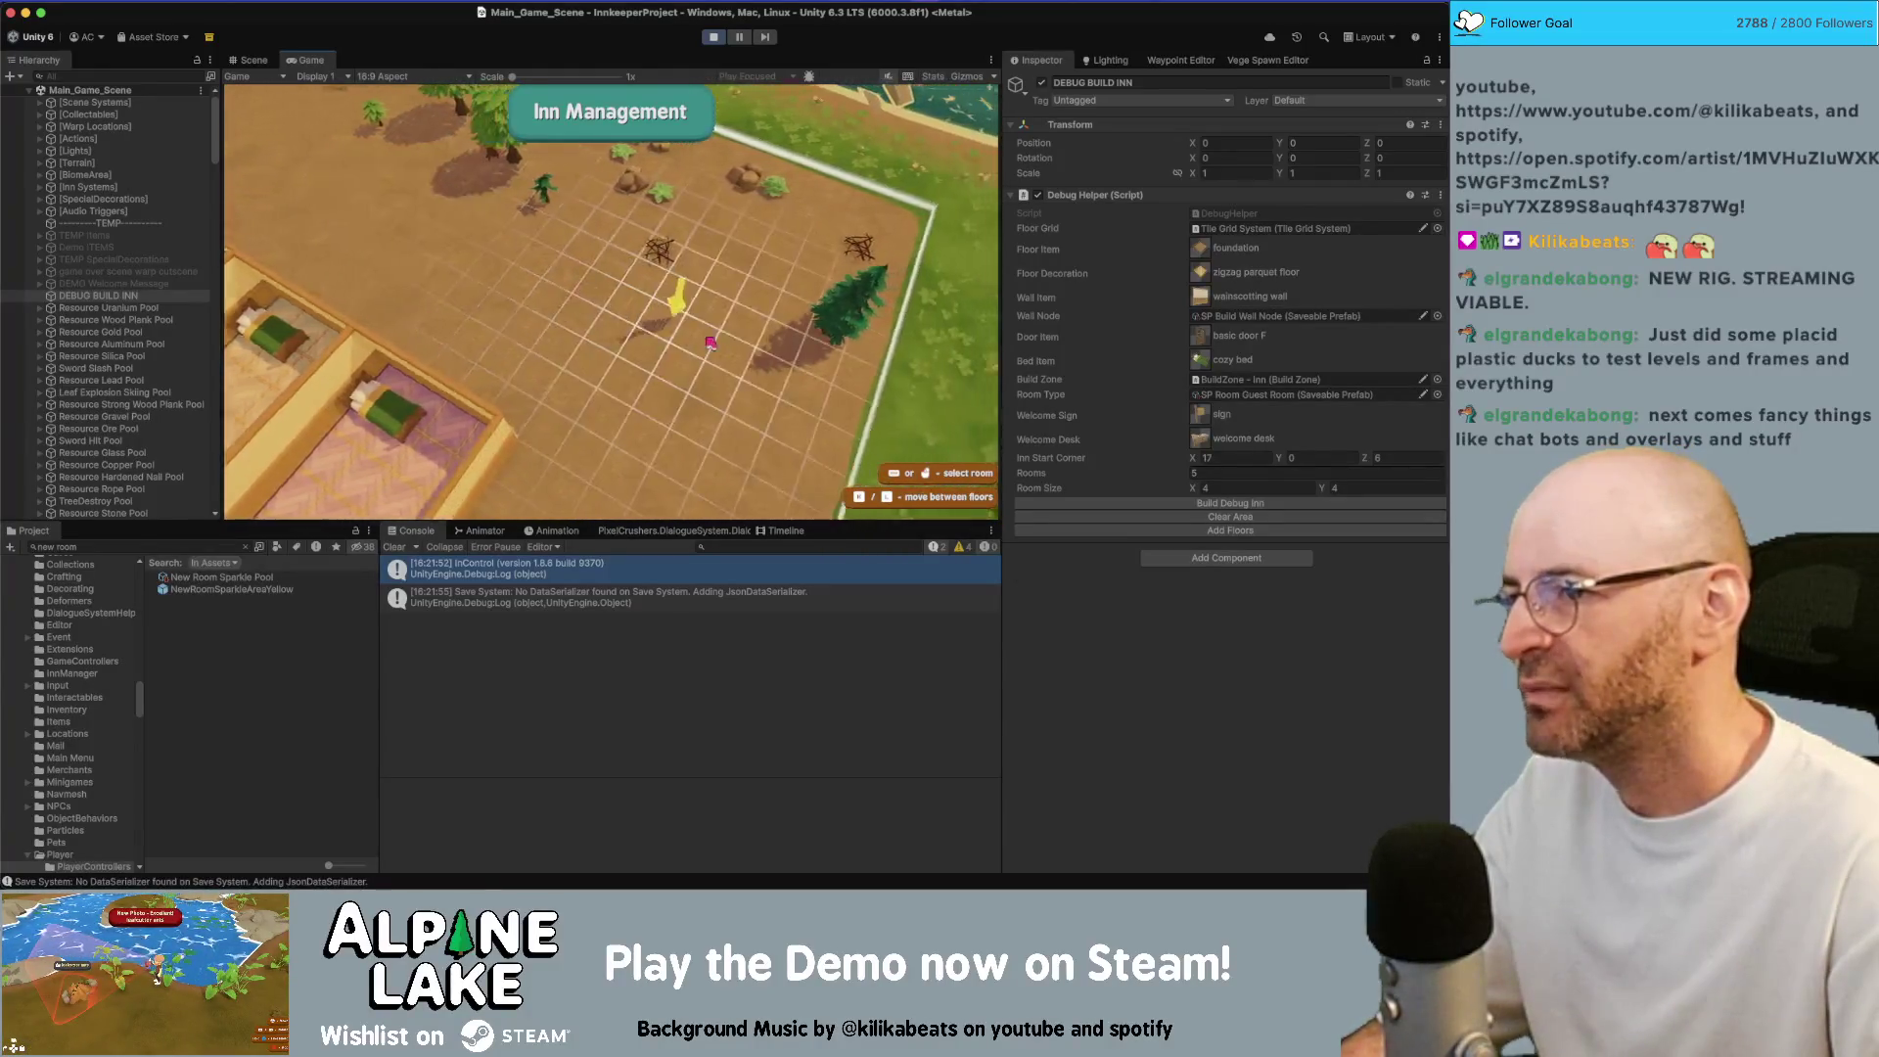
{"action": "key", "text": "Down"}
{"action": "left_click", "coordinate": [534, 241]}
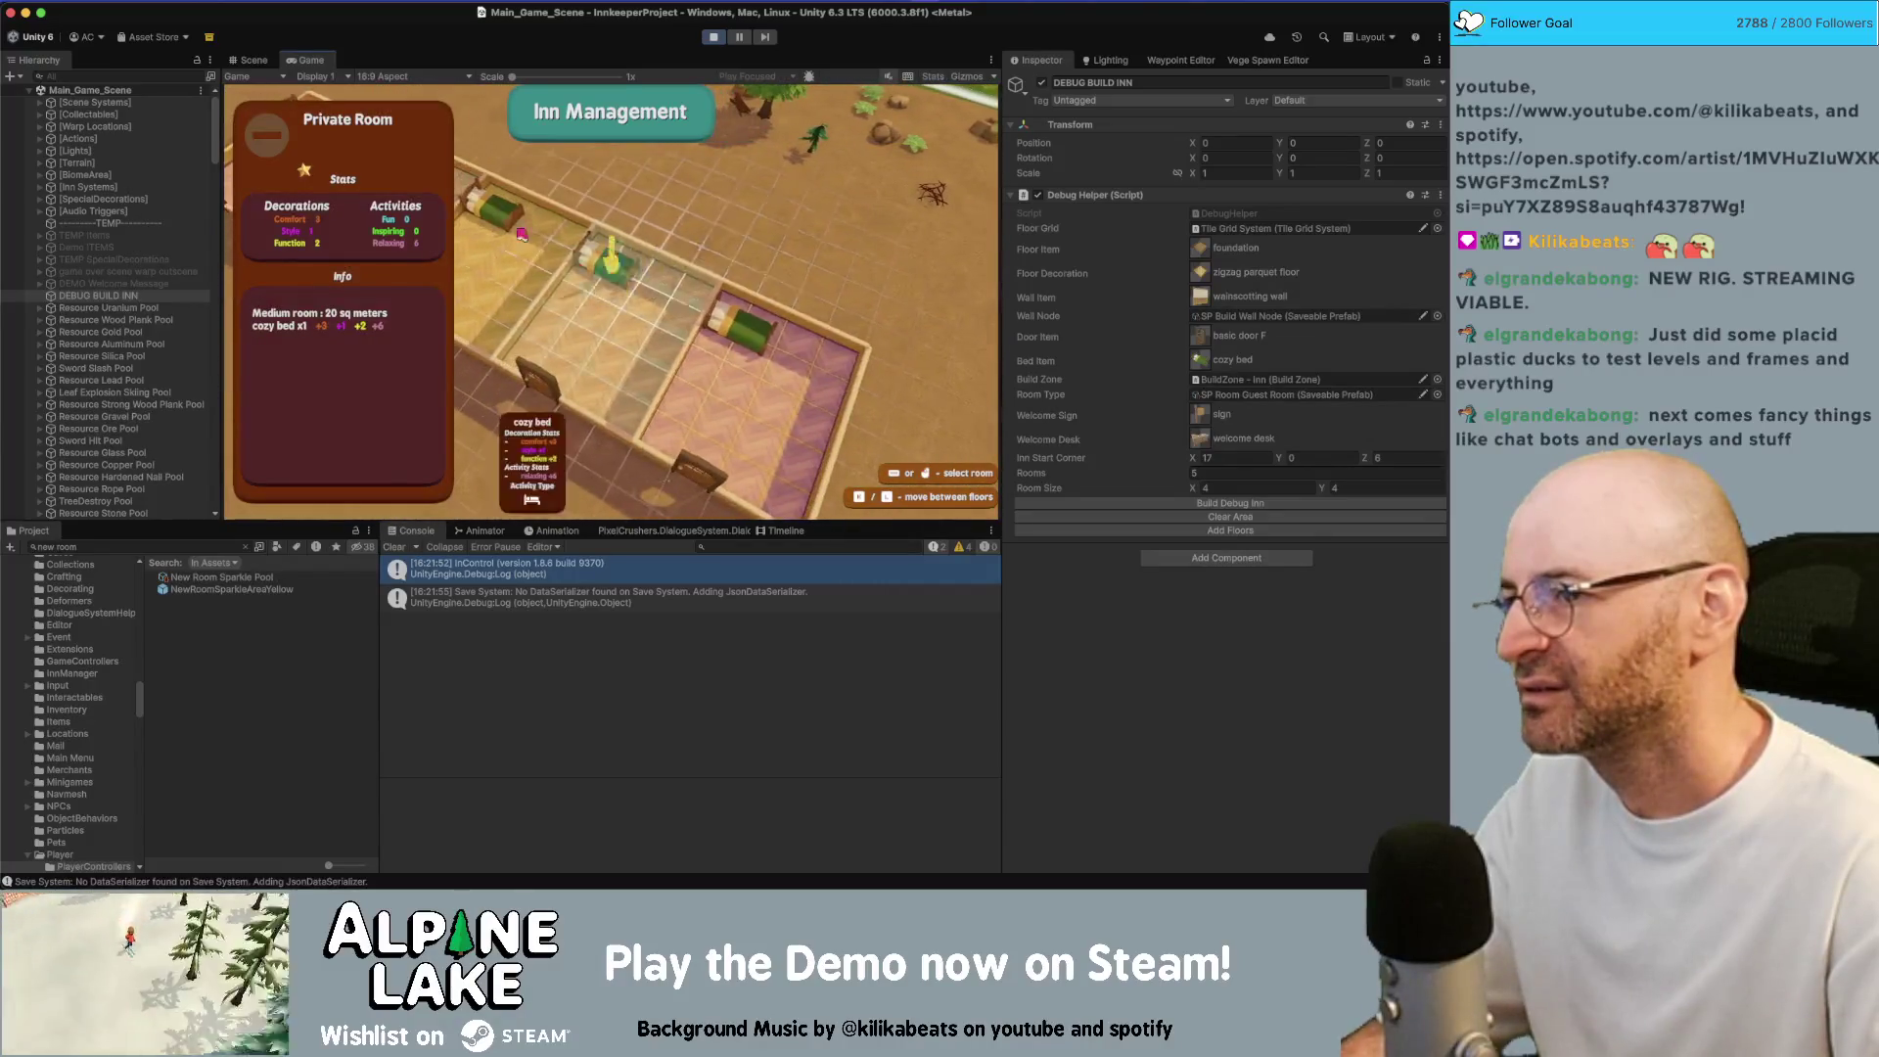
{"action": "key", "text": "Escape"}
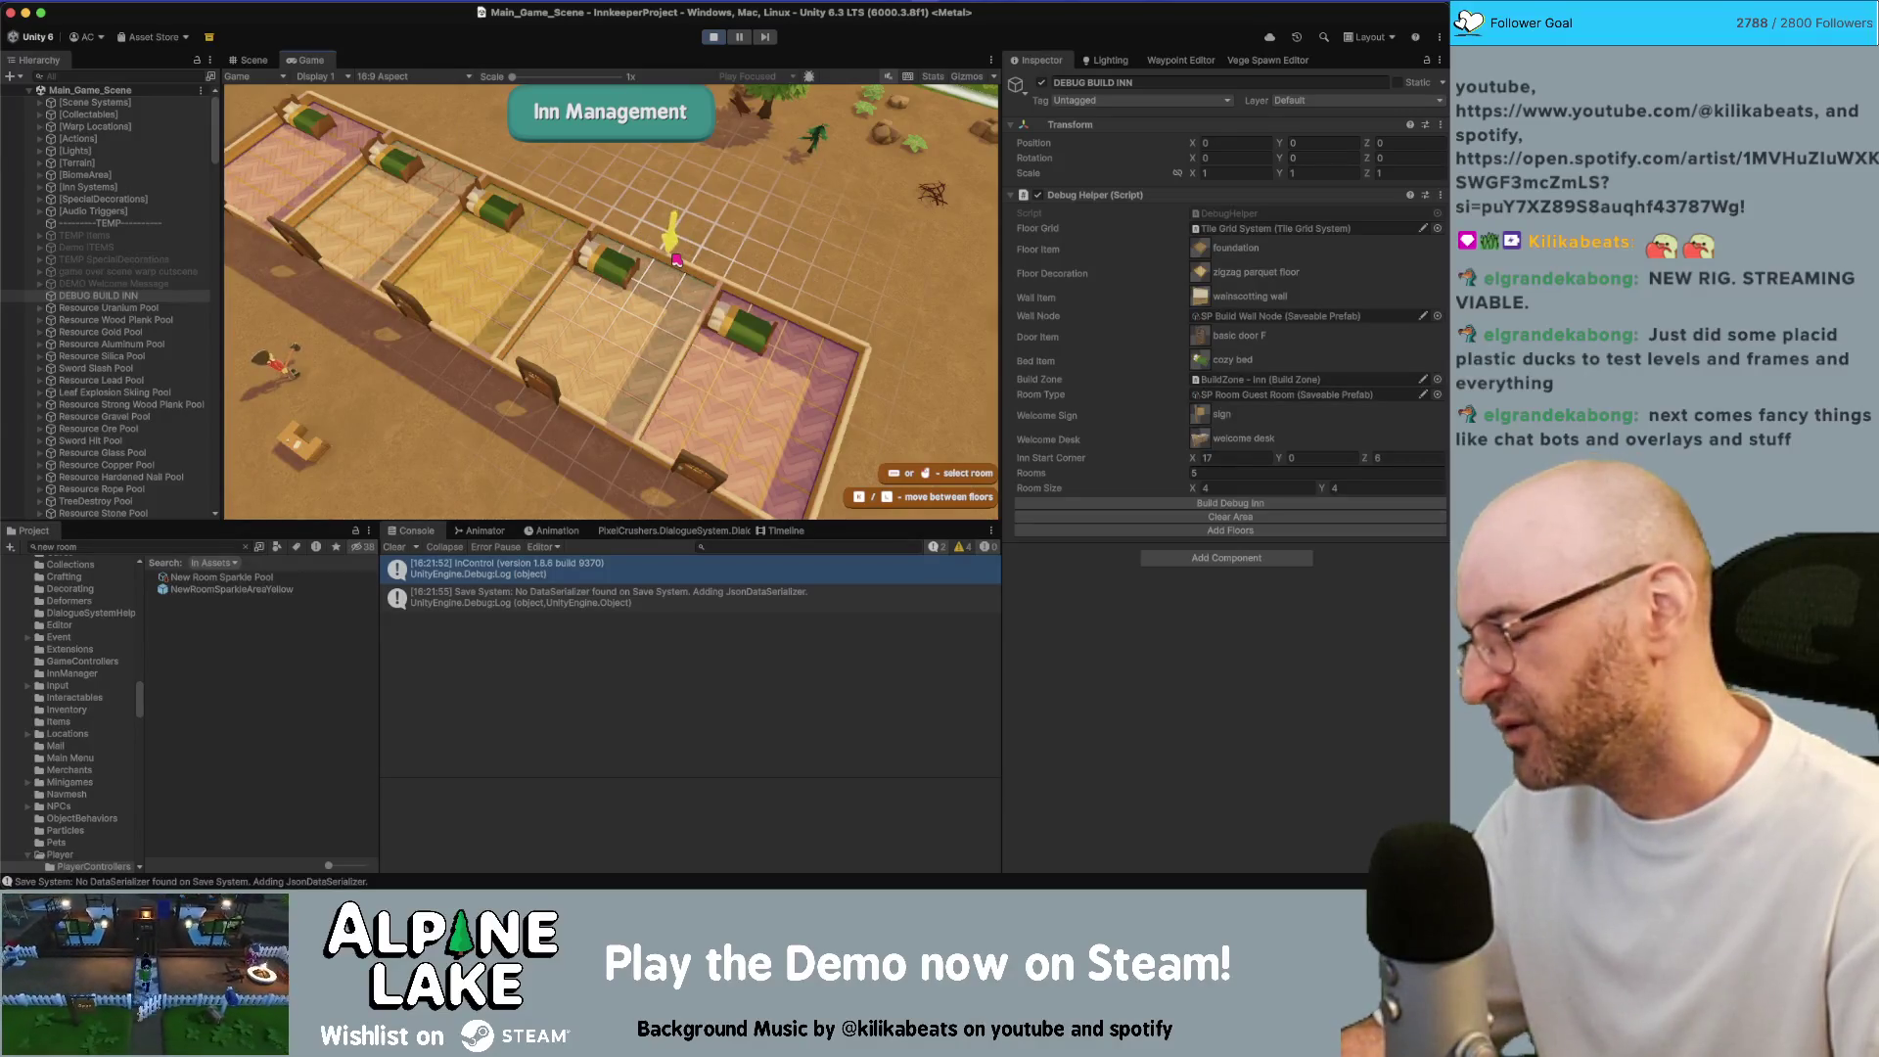
{"action": "left_click", "coordinate": [676, 259]}
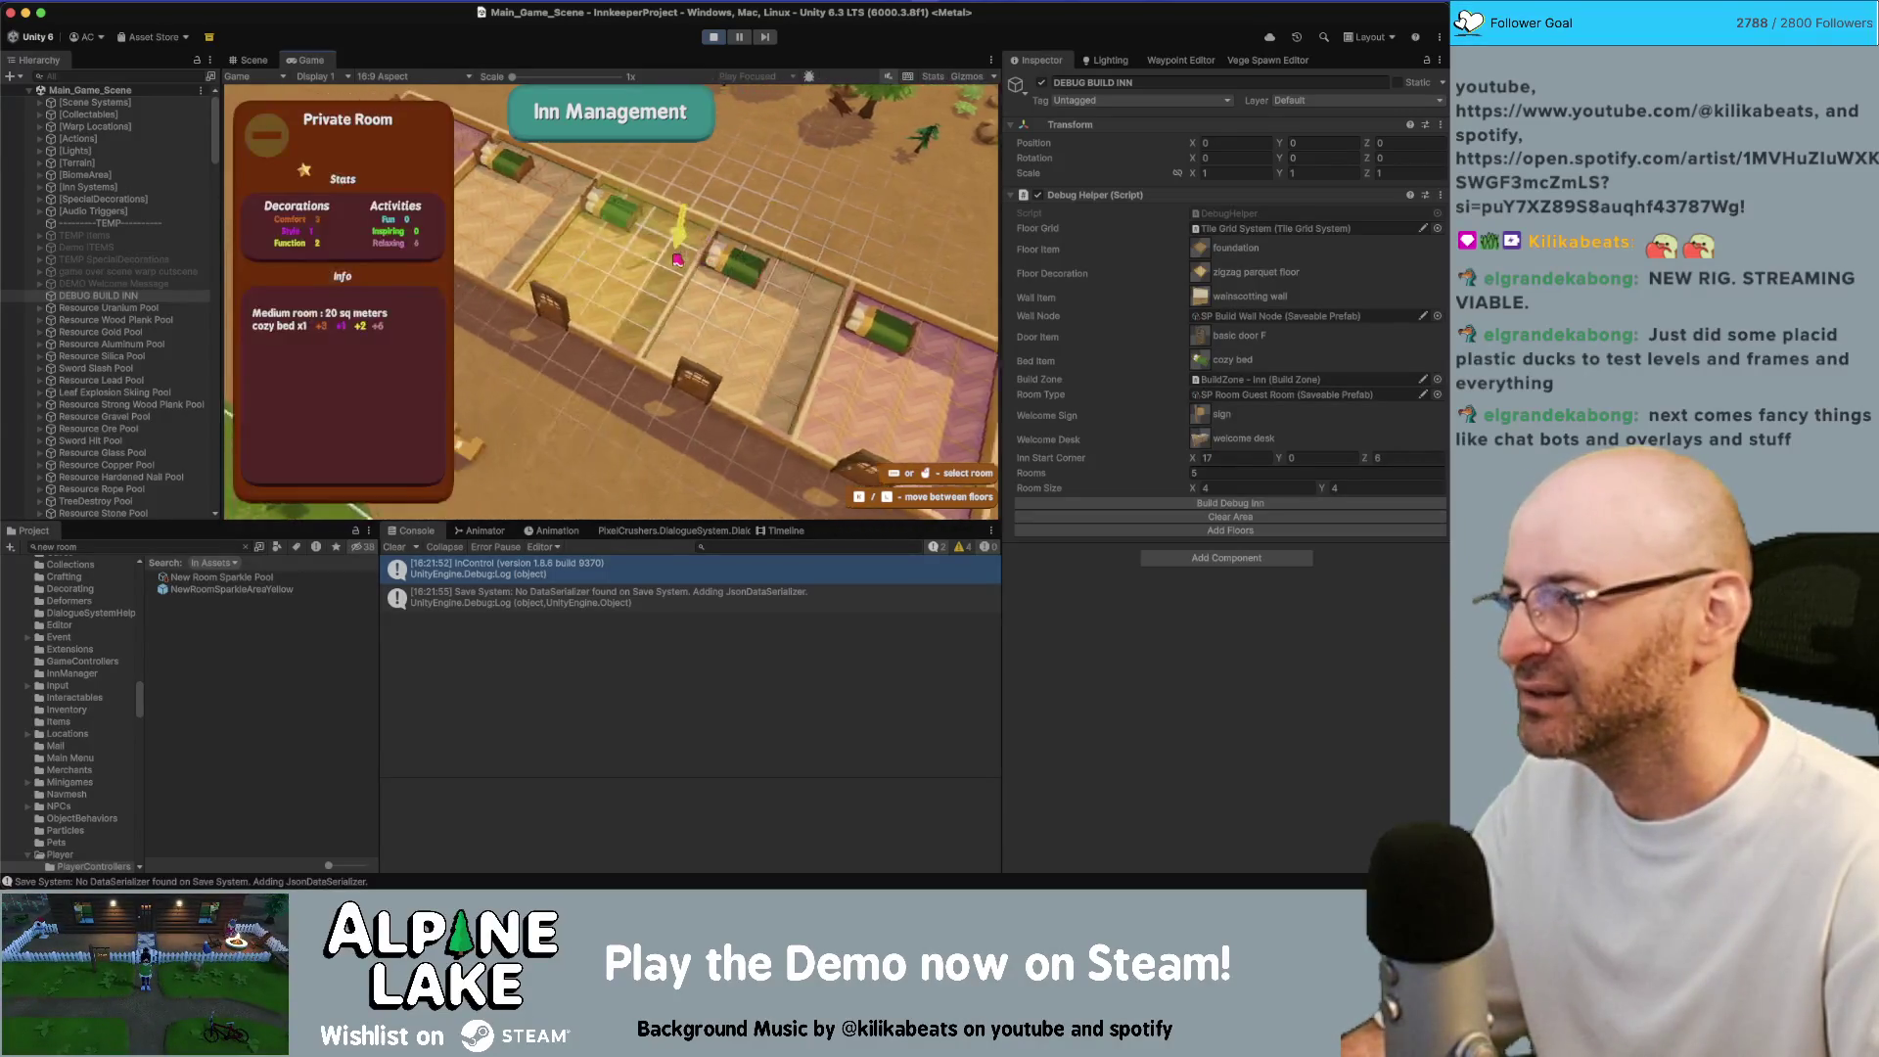
{"action": "key", "text": "Escape"}
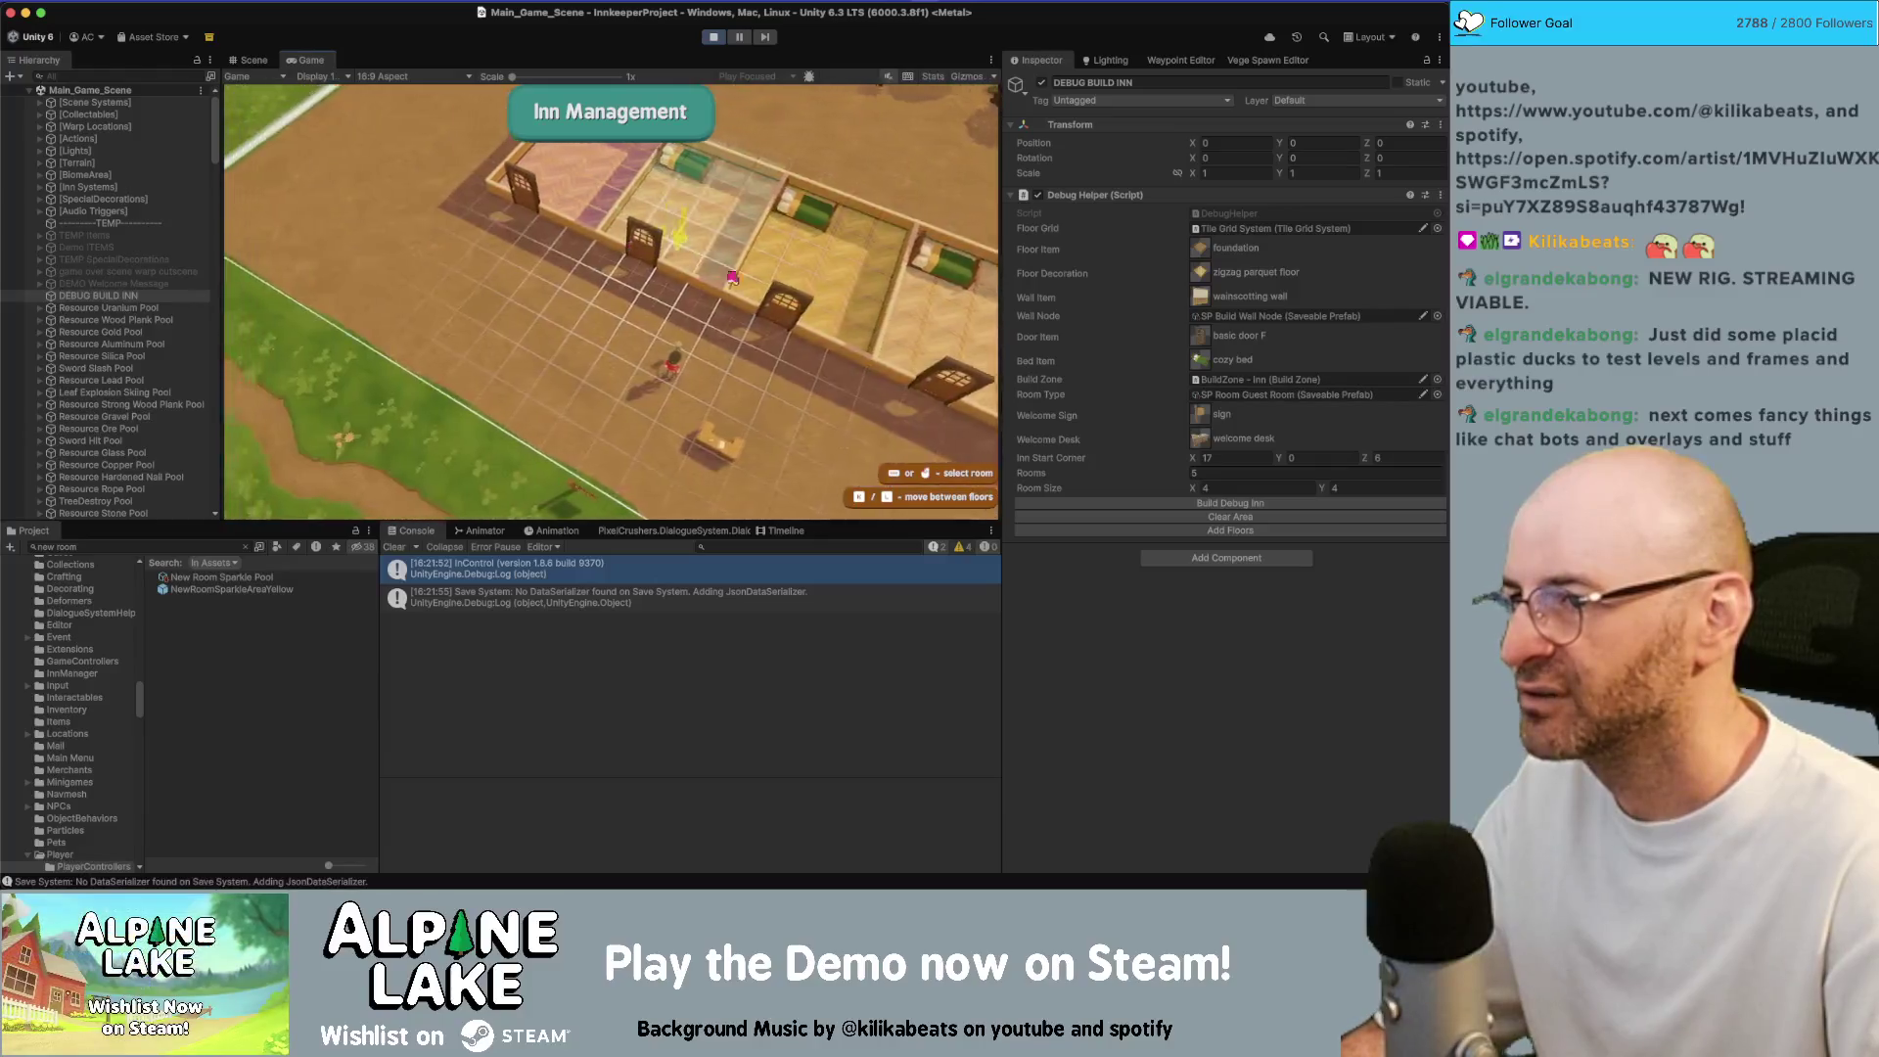
{"action": "left_click", "coordinate": [732, 278]}
{"action": "key", "text": "Escape"}
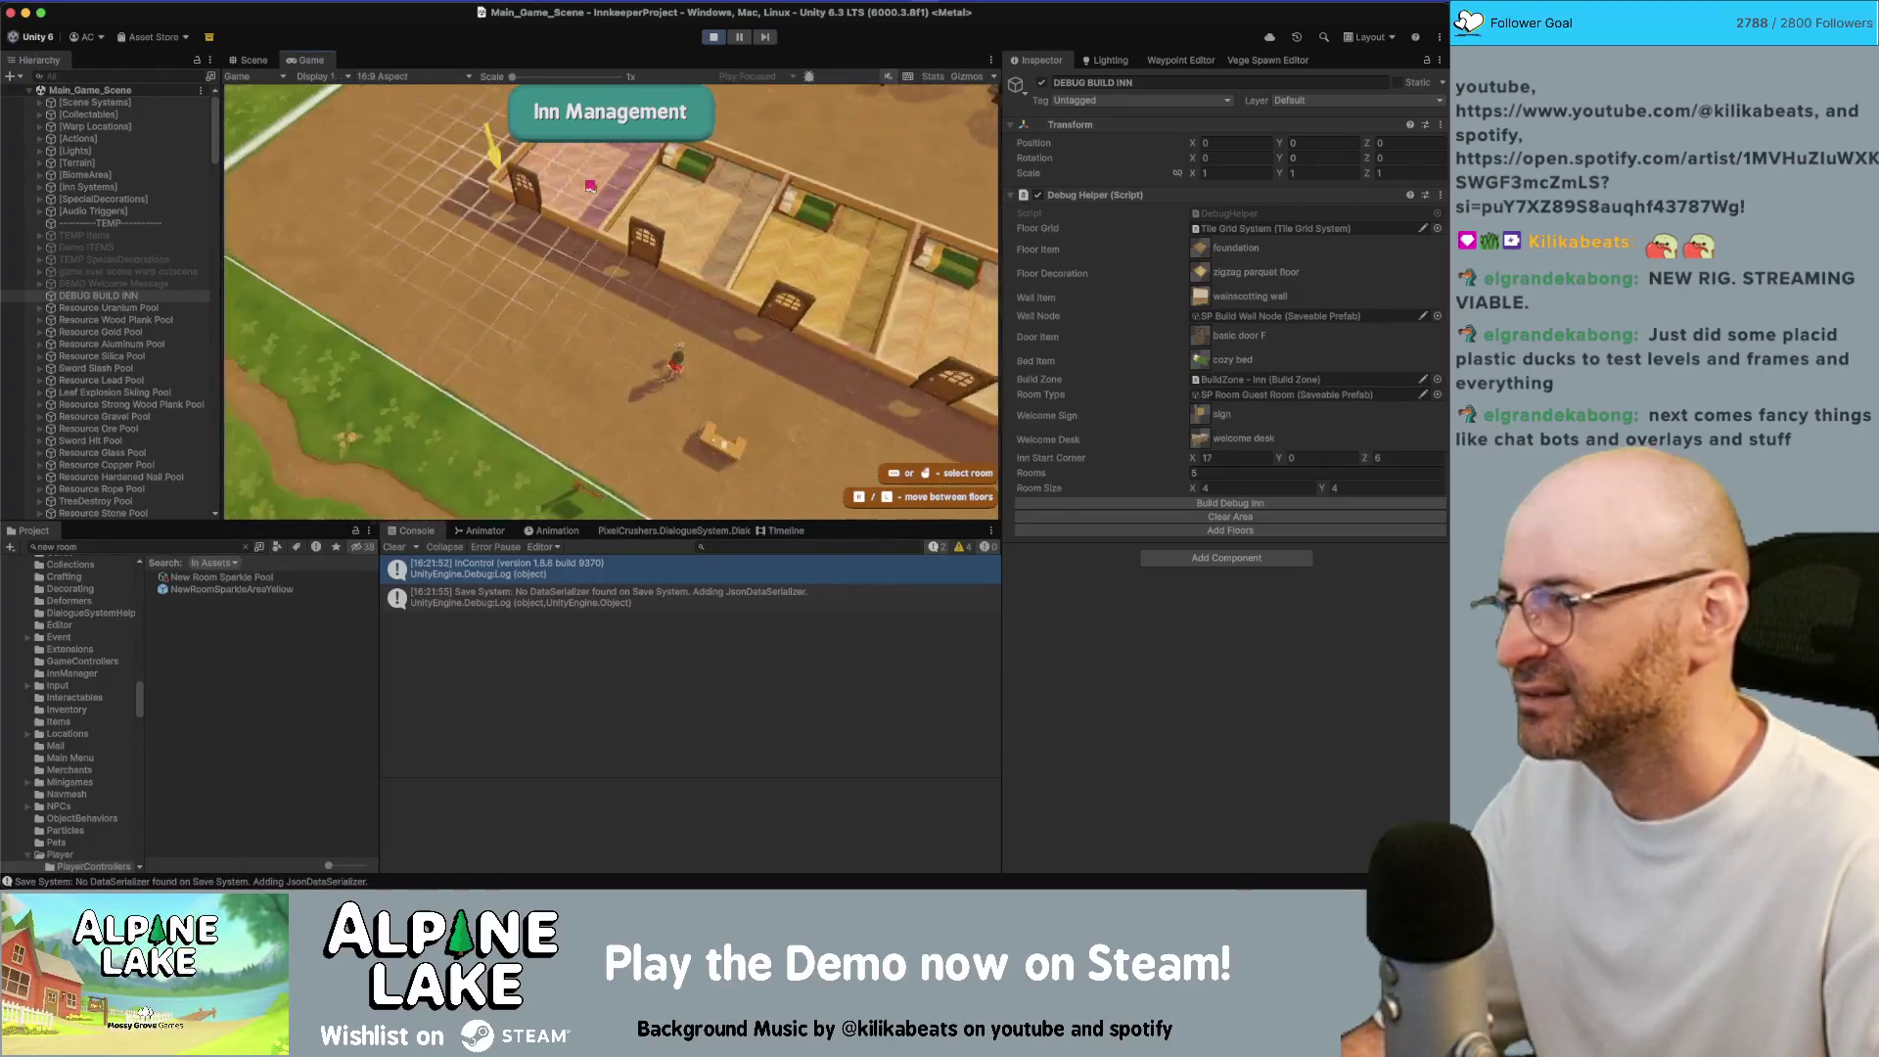
Check the stats of several guest rooms, closing each panel
{"action": "left_click", "coordinate": [694, 231]}
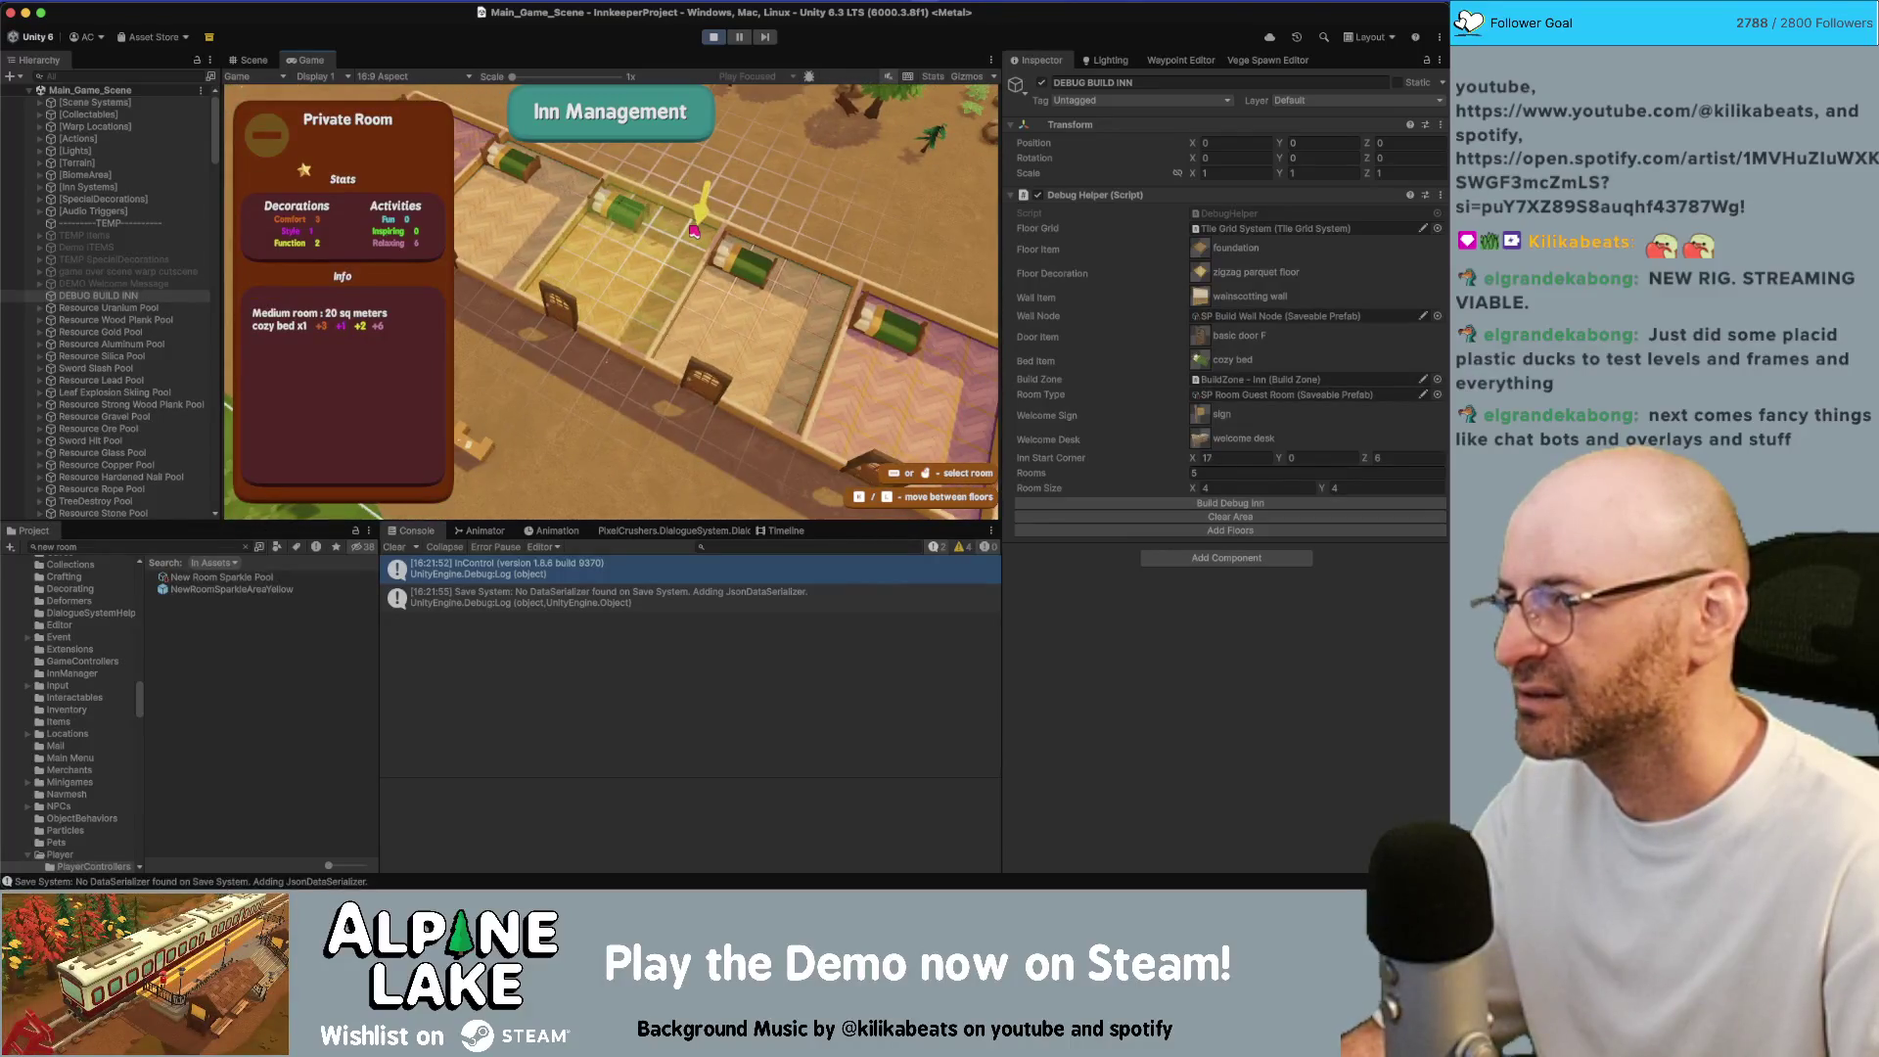
{"action": "key", "text": "Escape"}
{"action": "left_click", "coordinate": [587, 306]}
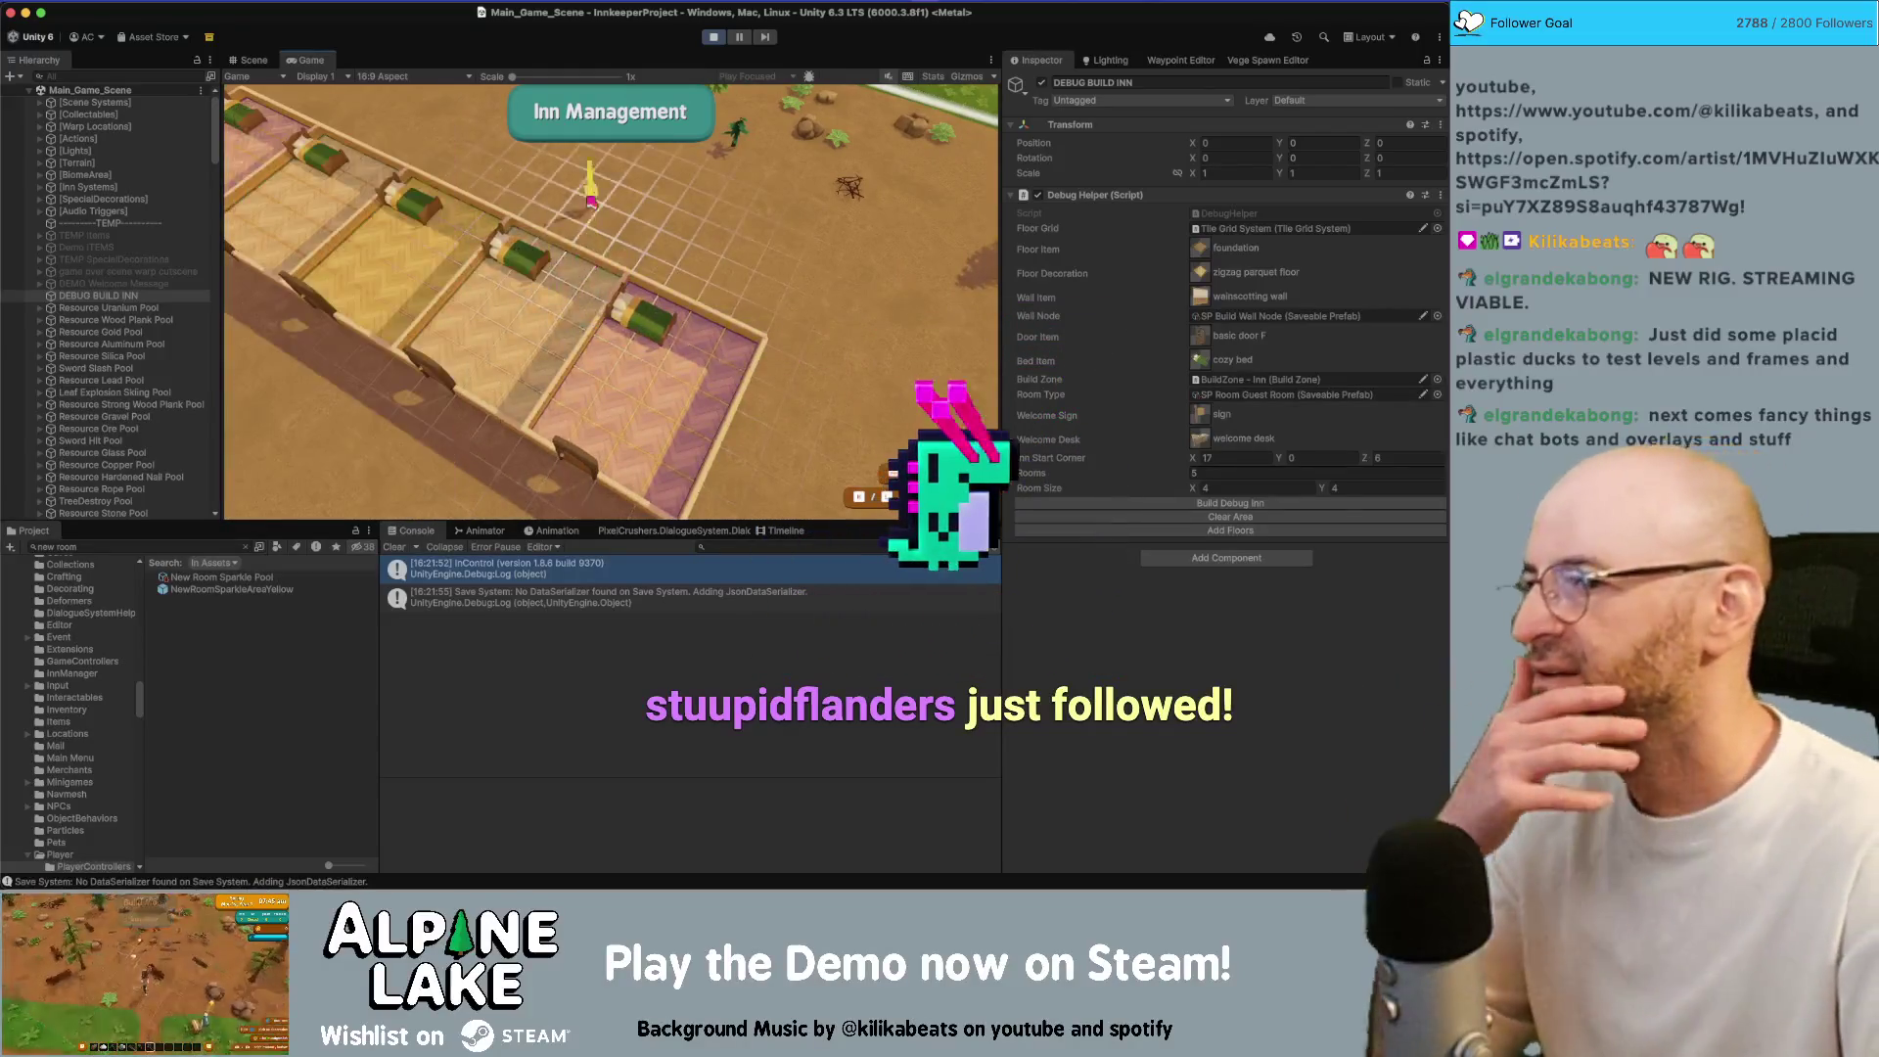
{"action": "key", "text": "Escape"}
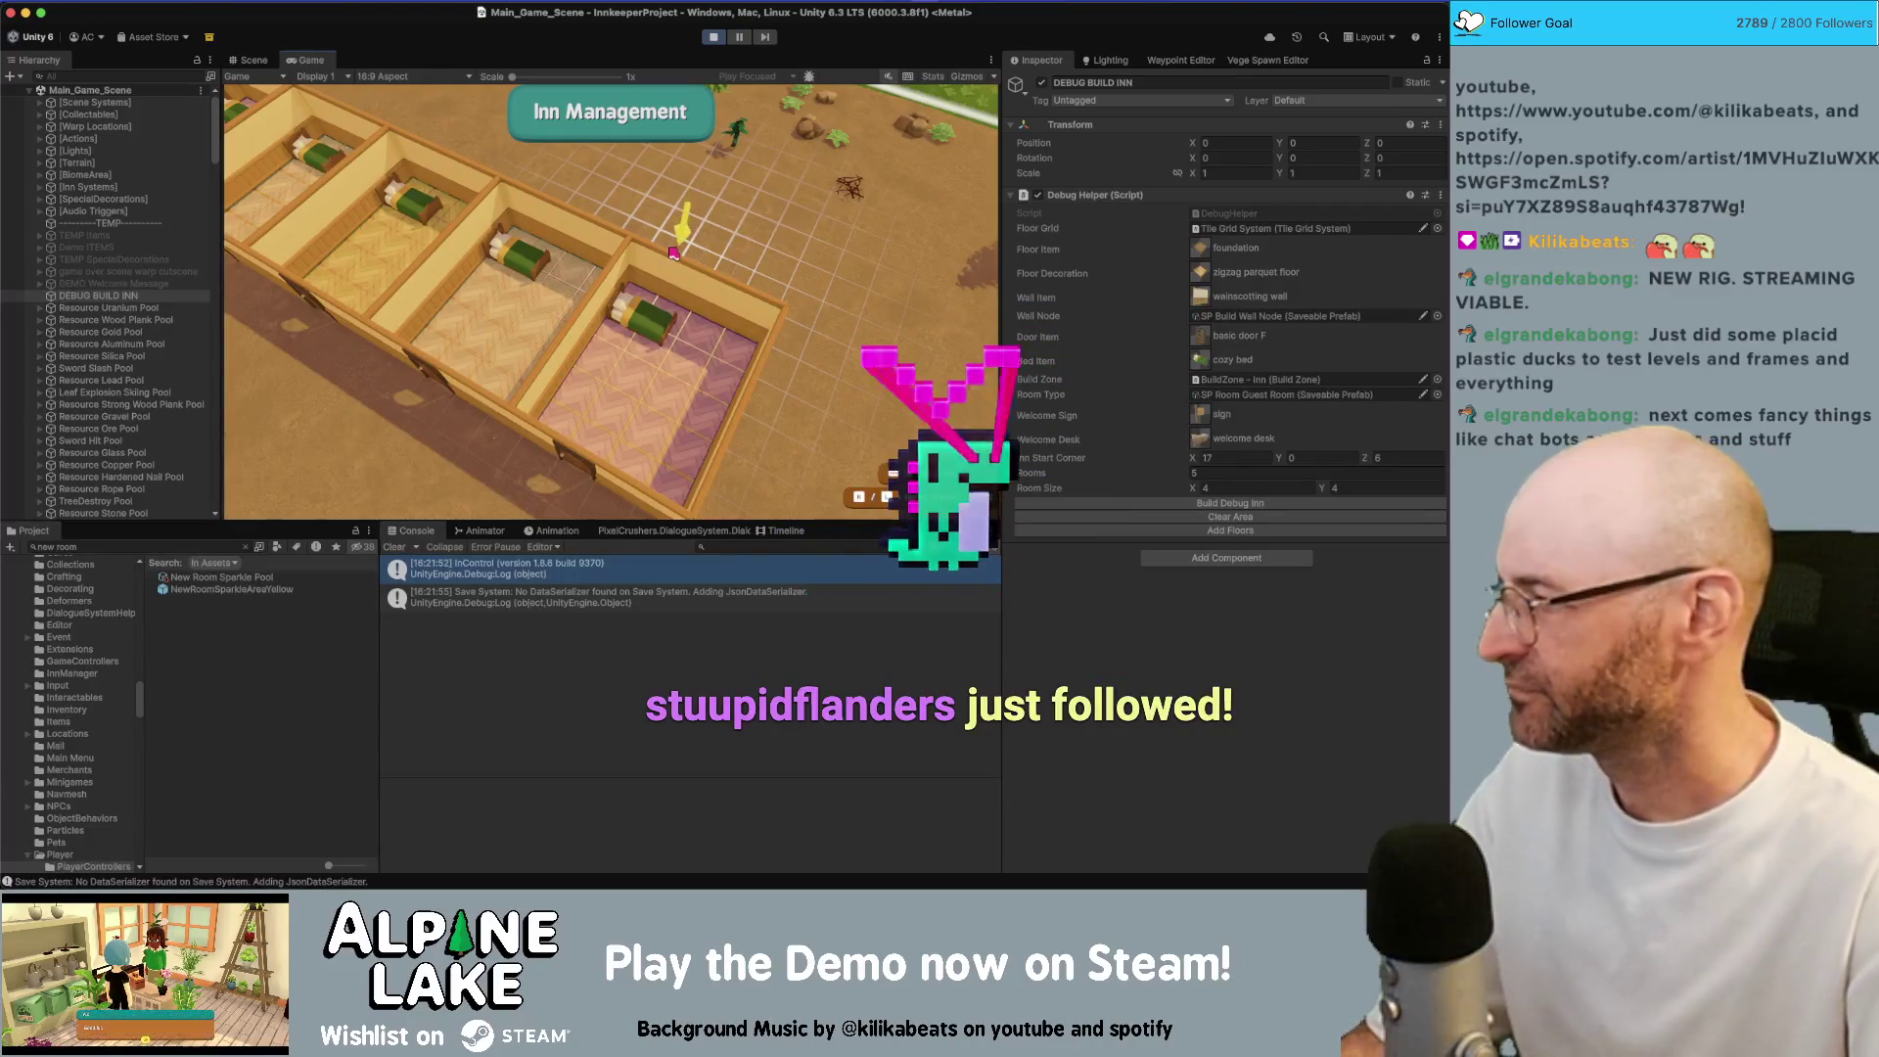
{"action": "left_click", "coordinate": [672, 255]}
{"action": "key", "text": "Escape"}
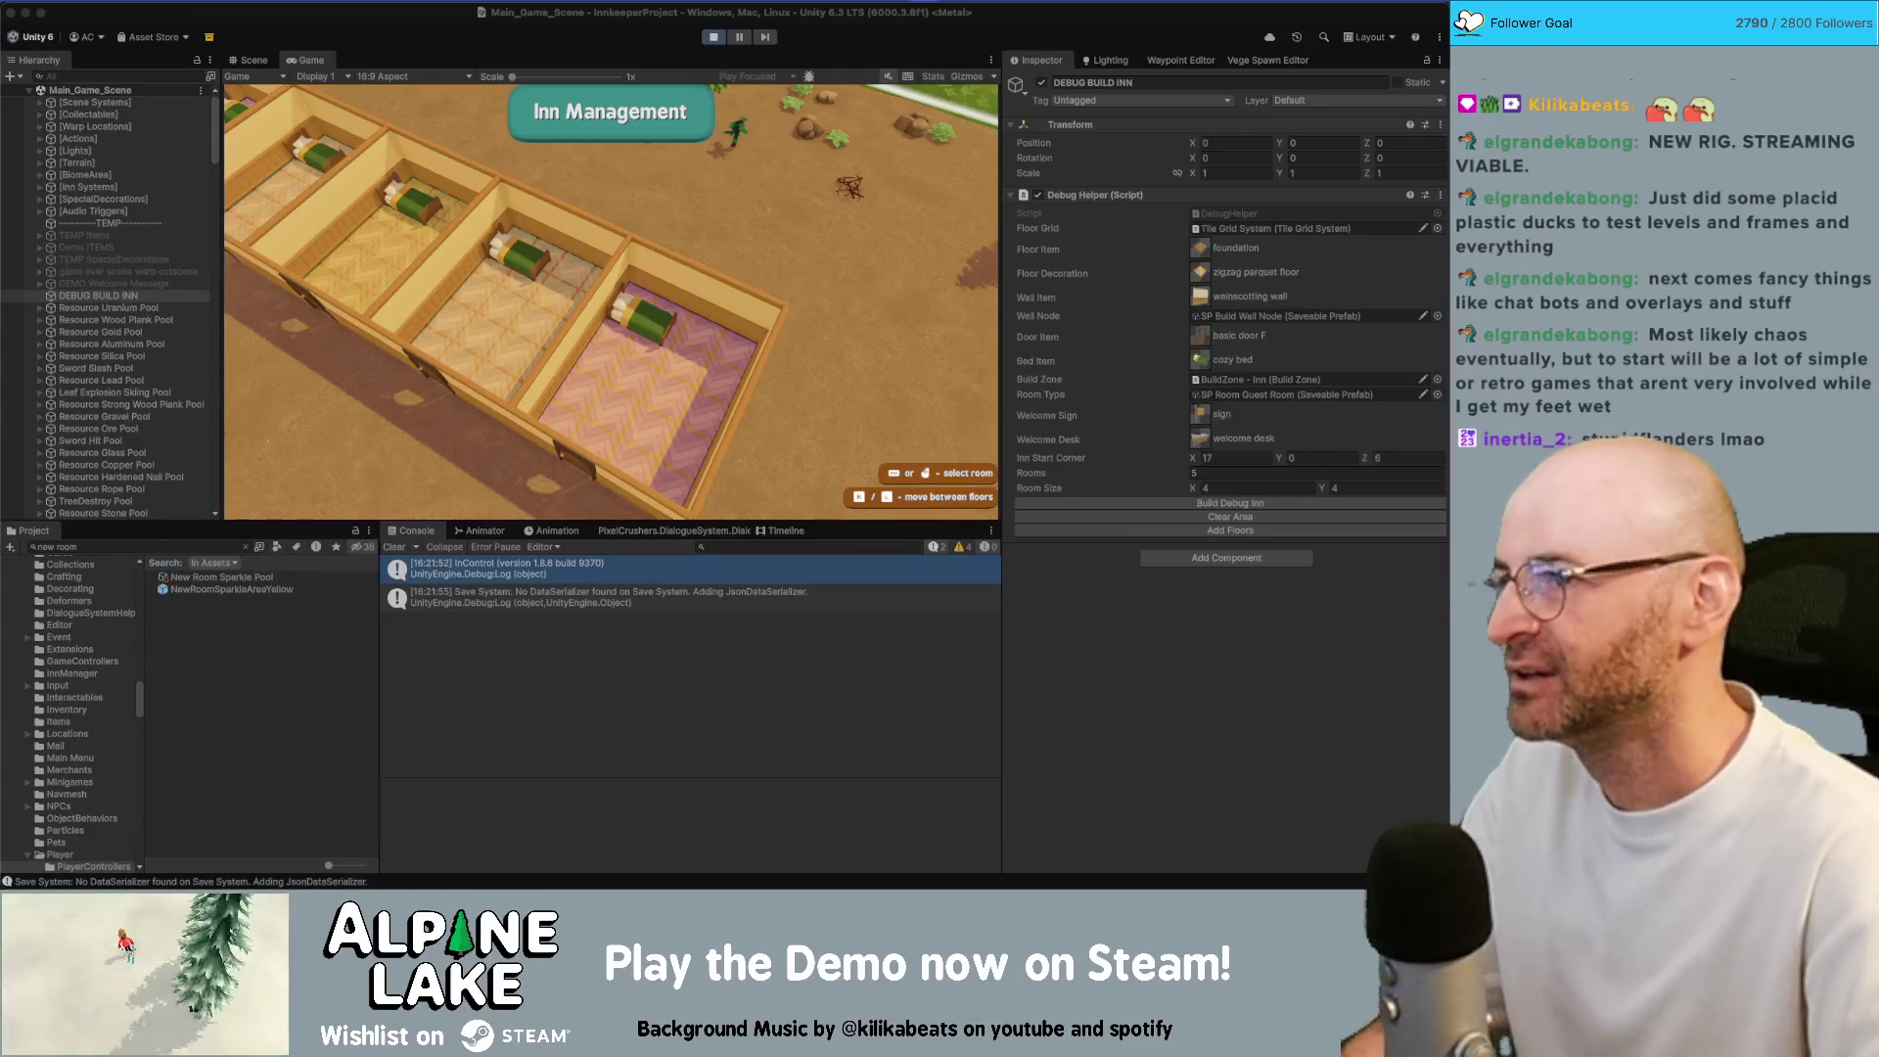
Turn a guest room into a Private Room and watch its sparkle effect
{"action": "left_click", "coordinate": [462, 270]}
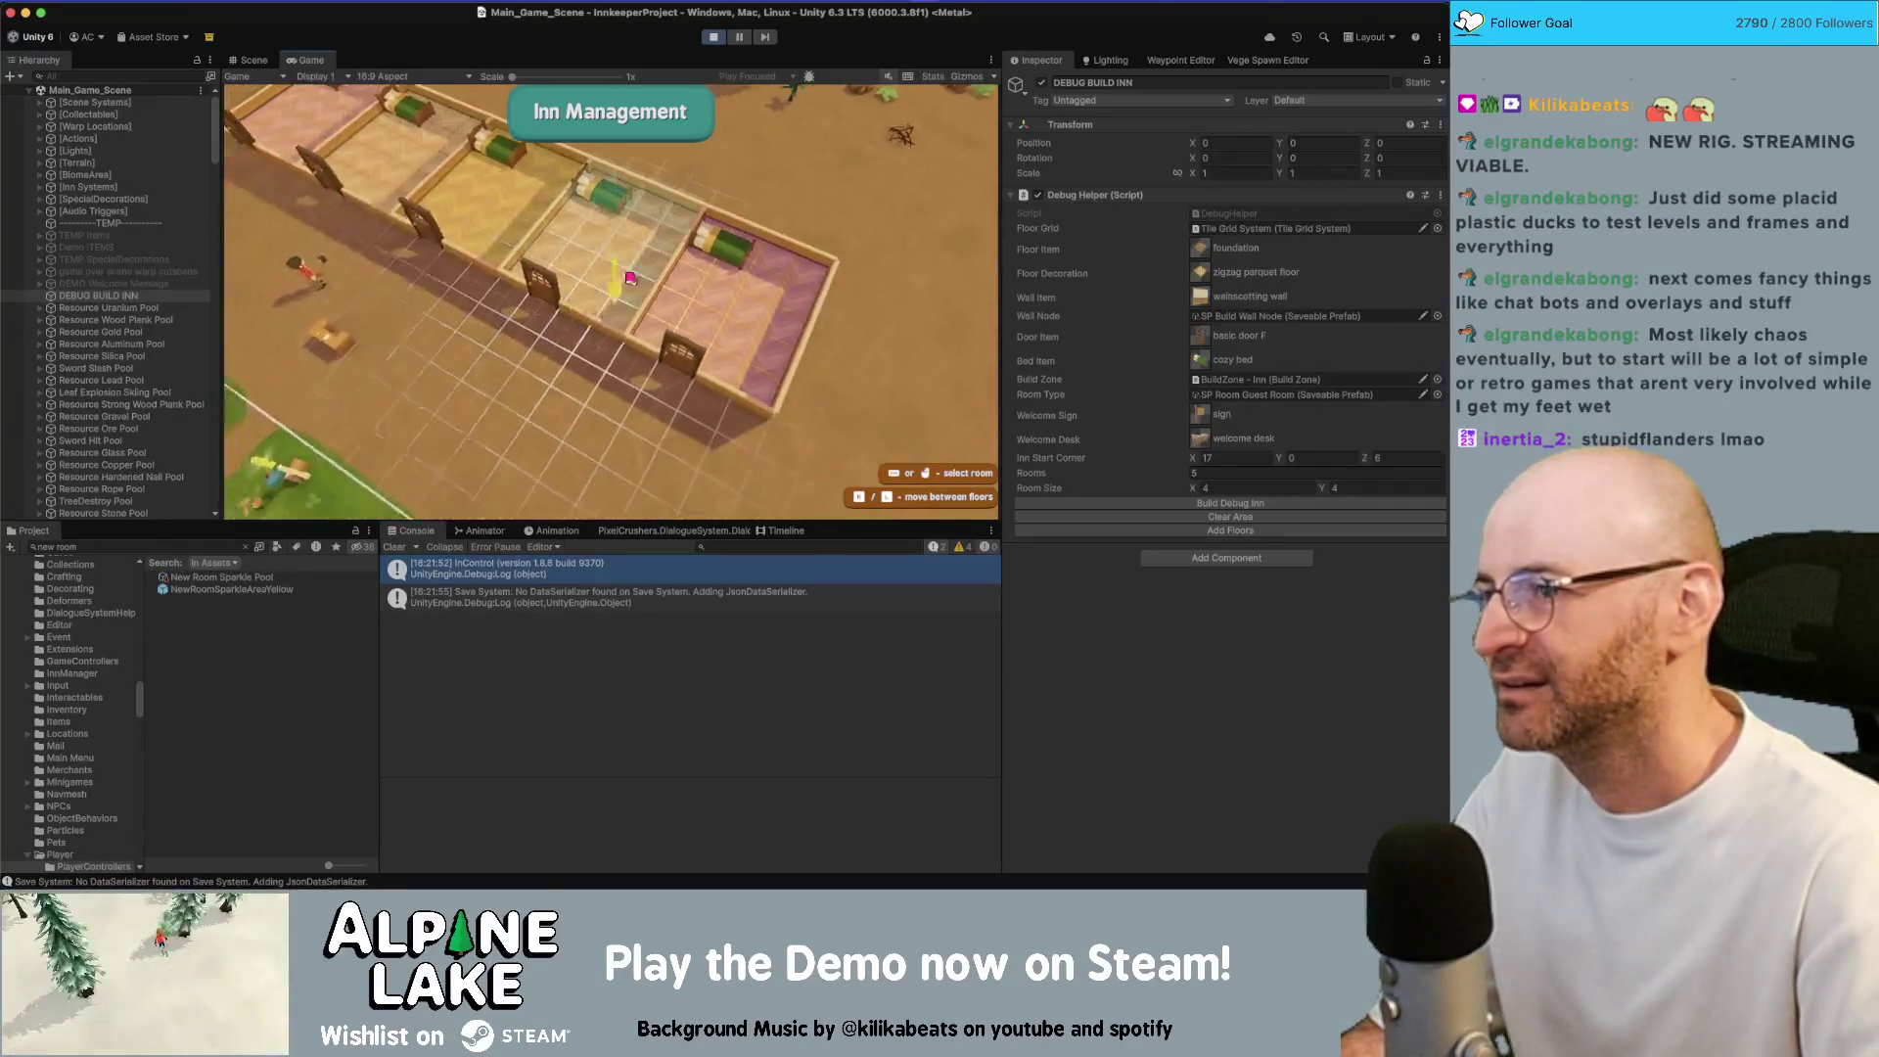
{"action": "left_click", "coordinate": [662, 429]}
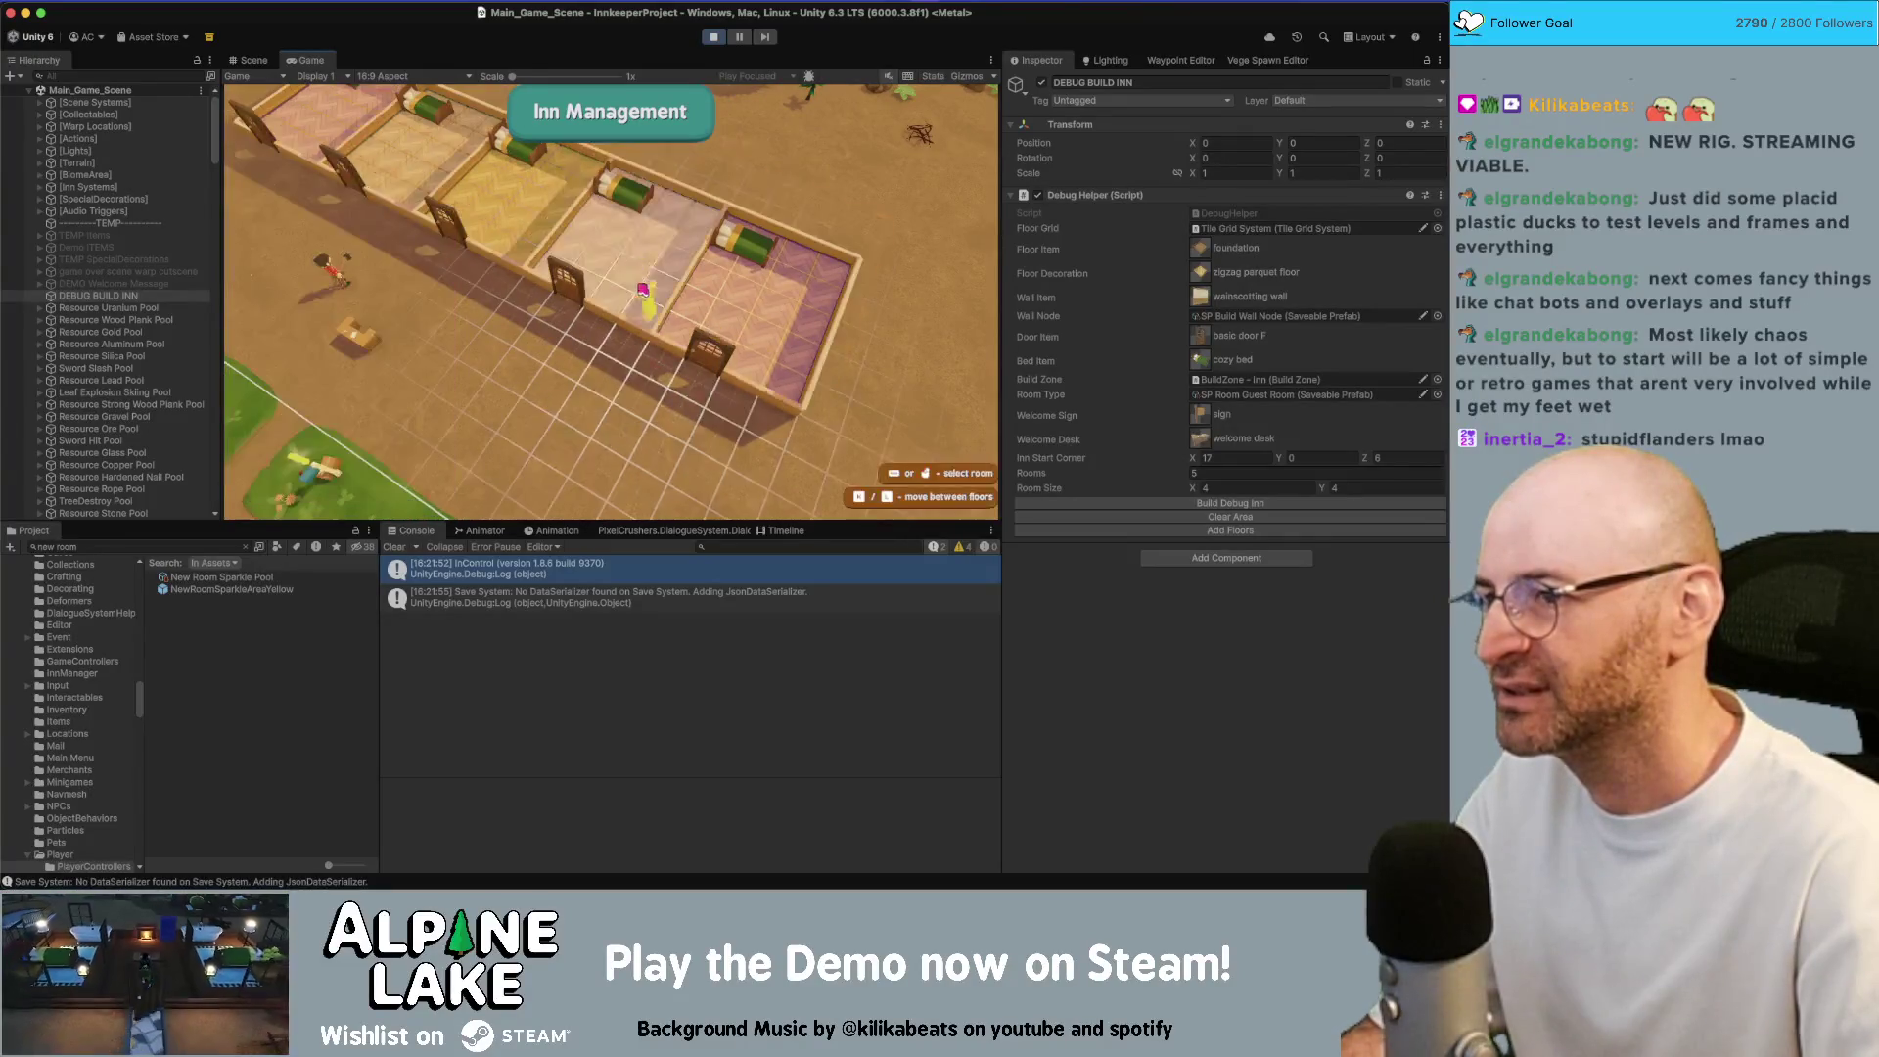
{"action": "left_click", "coordinate": [344, 250]}
{"action": "left_click", "coordinate": [646, 254]}
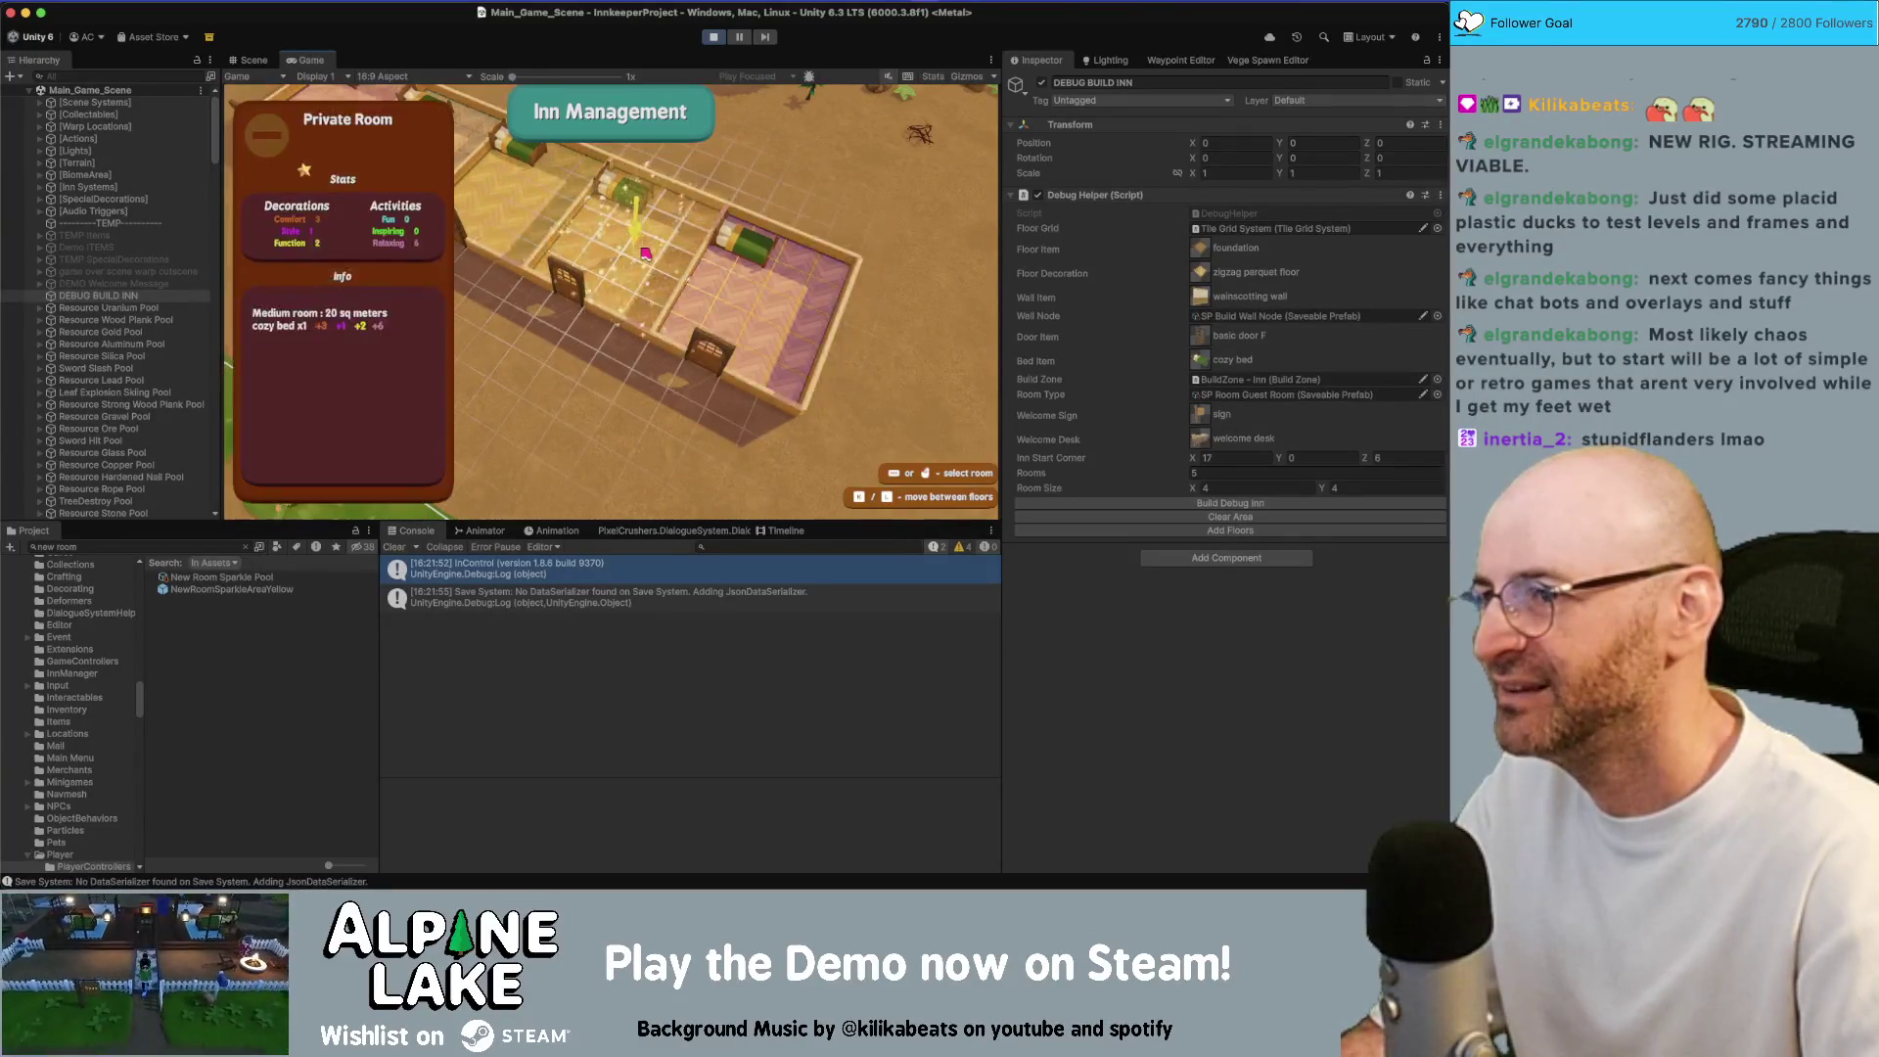
{"action": "key", "text": "Escape"}
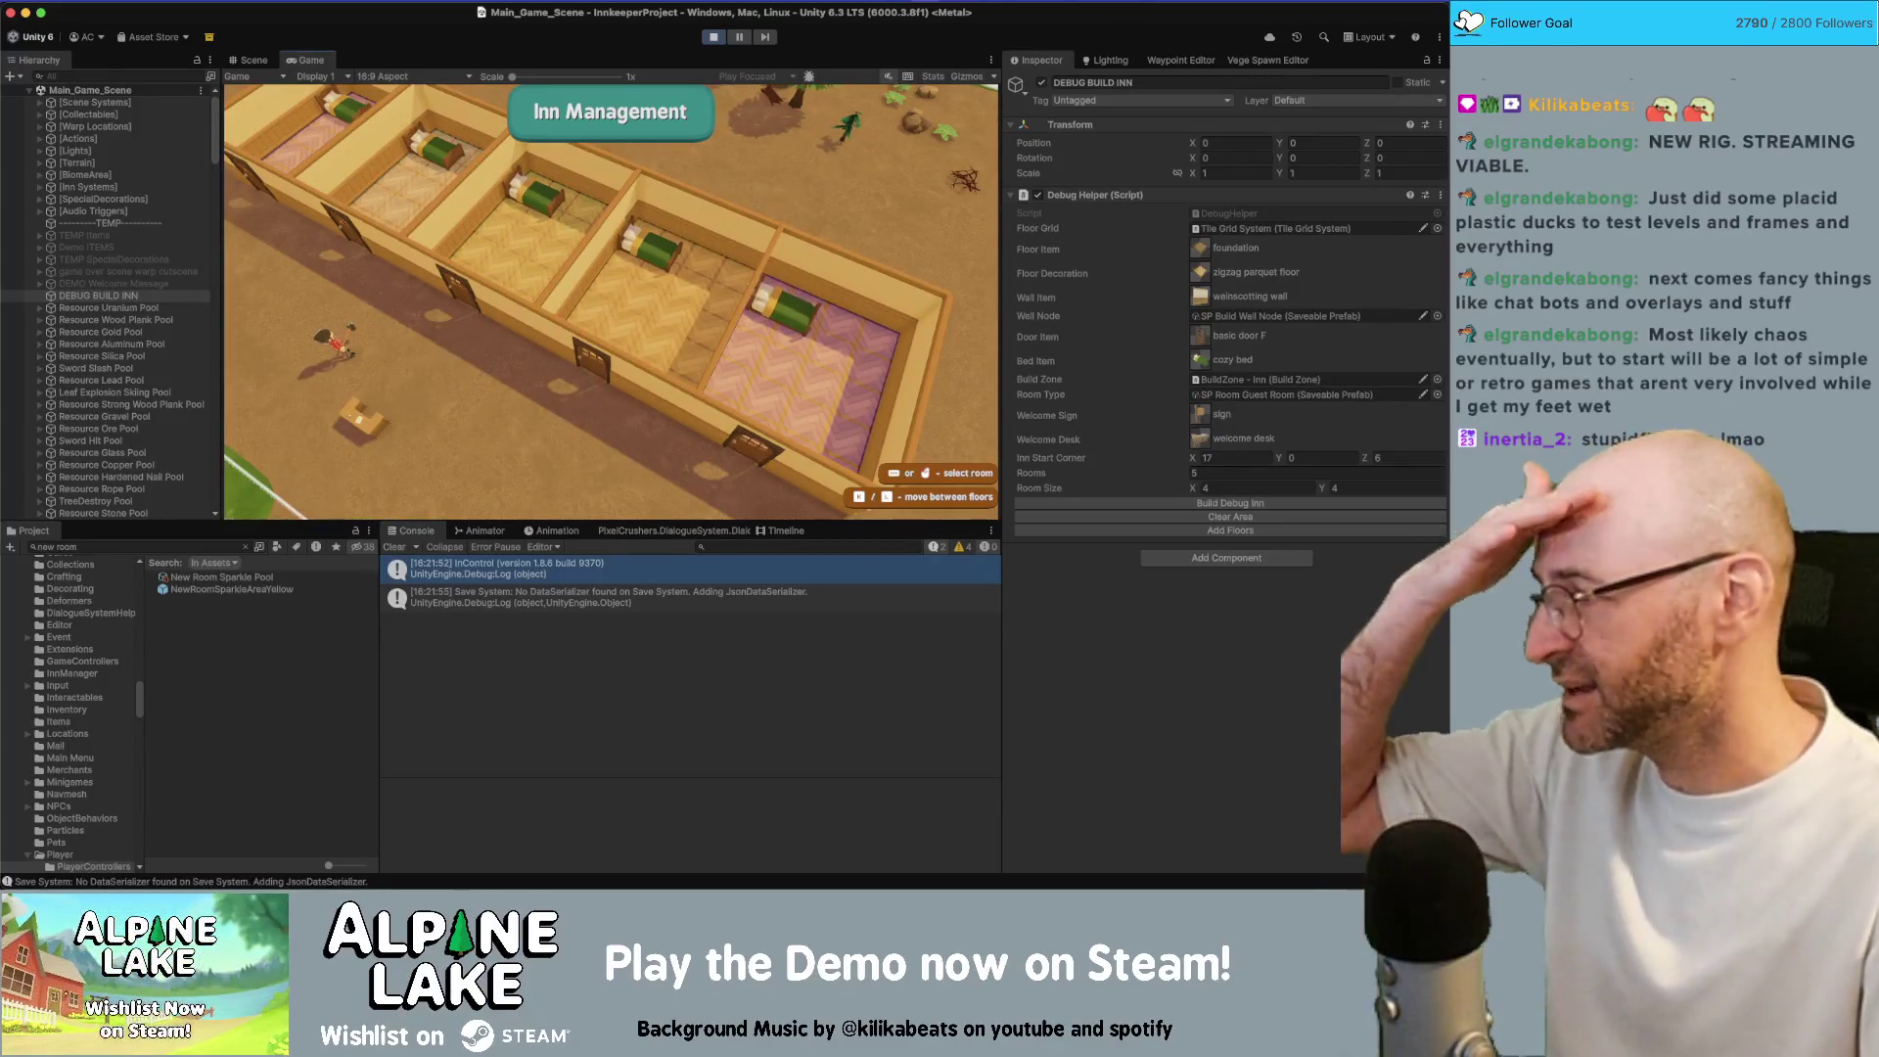
Open another guest room's options, then leave build mode
{"action": "mouse_move", "coordinate": [849, 77]}
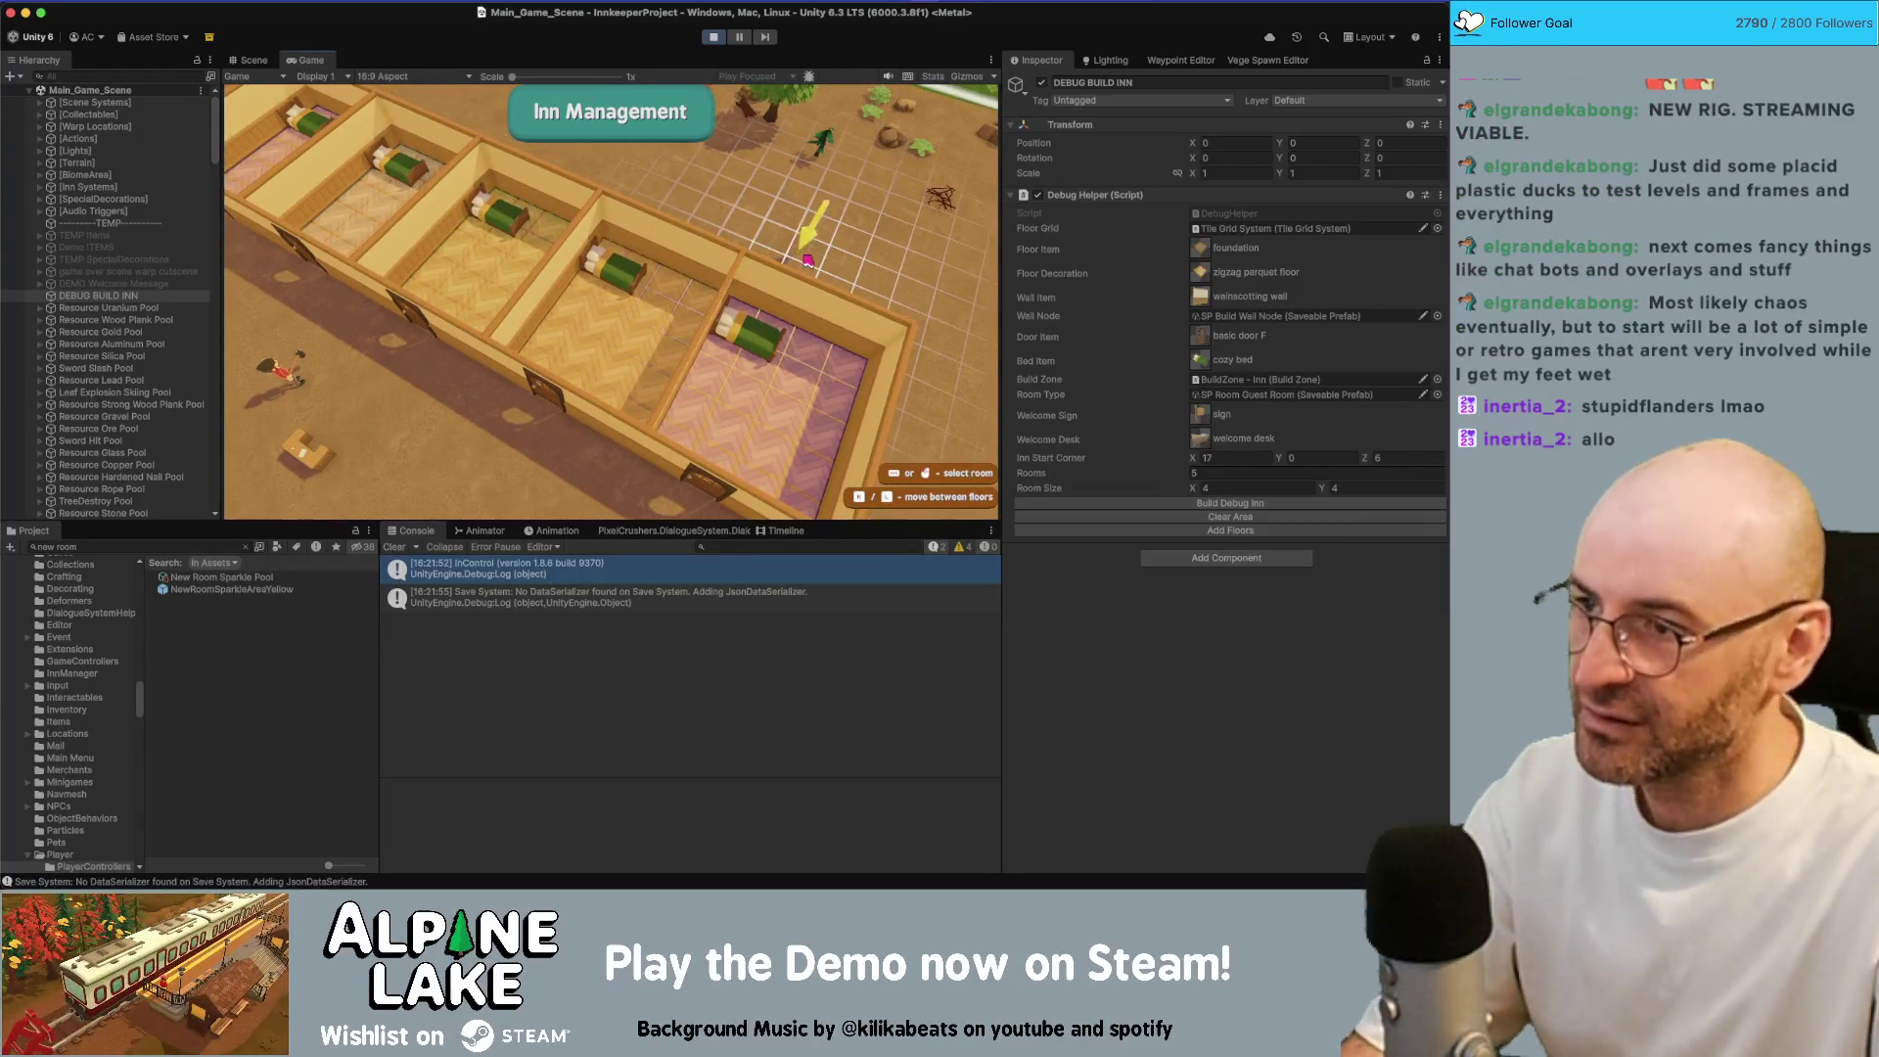
{"action": "left_click", "coordinate": [629, 287]}
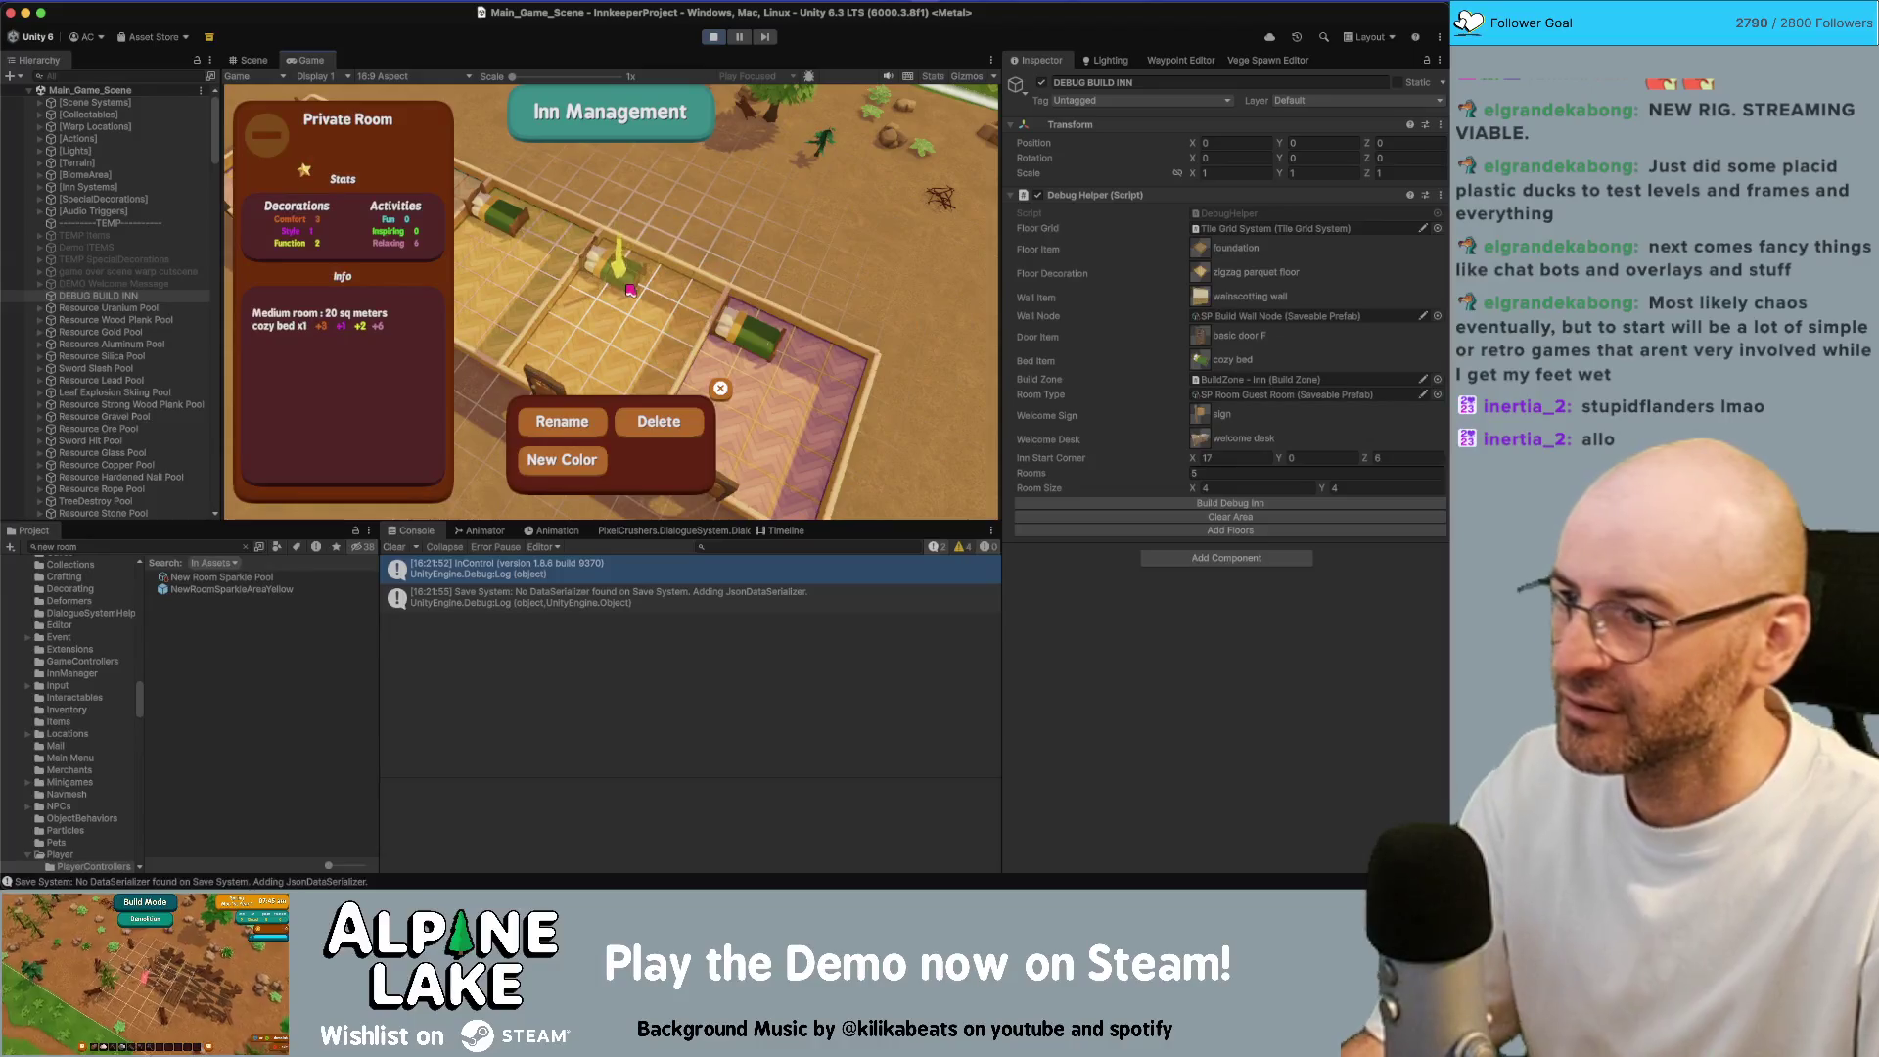
{"action": "key", "text": "Escape"}
{"action": "key", "text": "Escape"}
{"action": "key", "text": "Escape"}
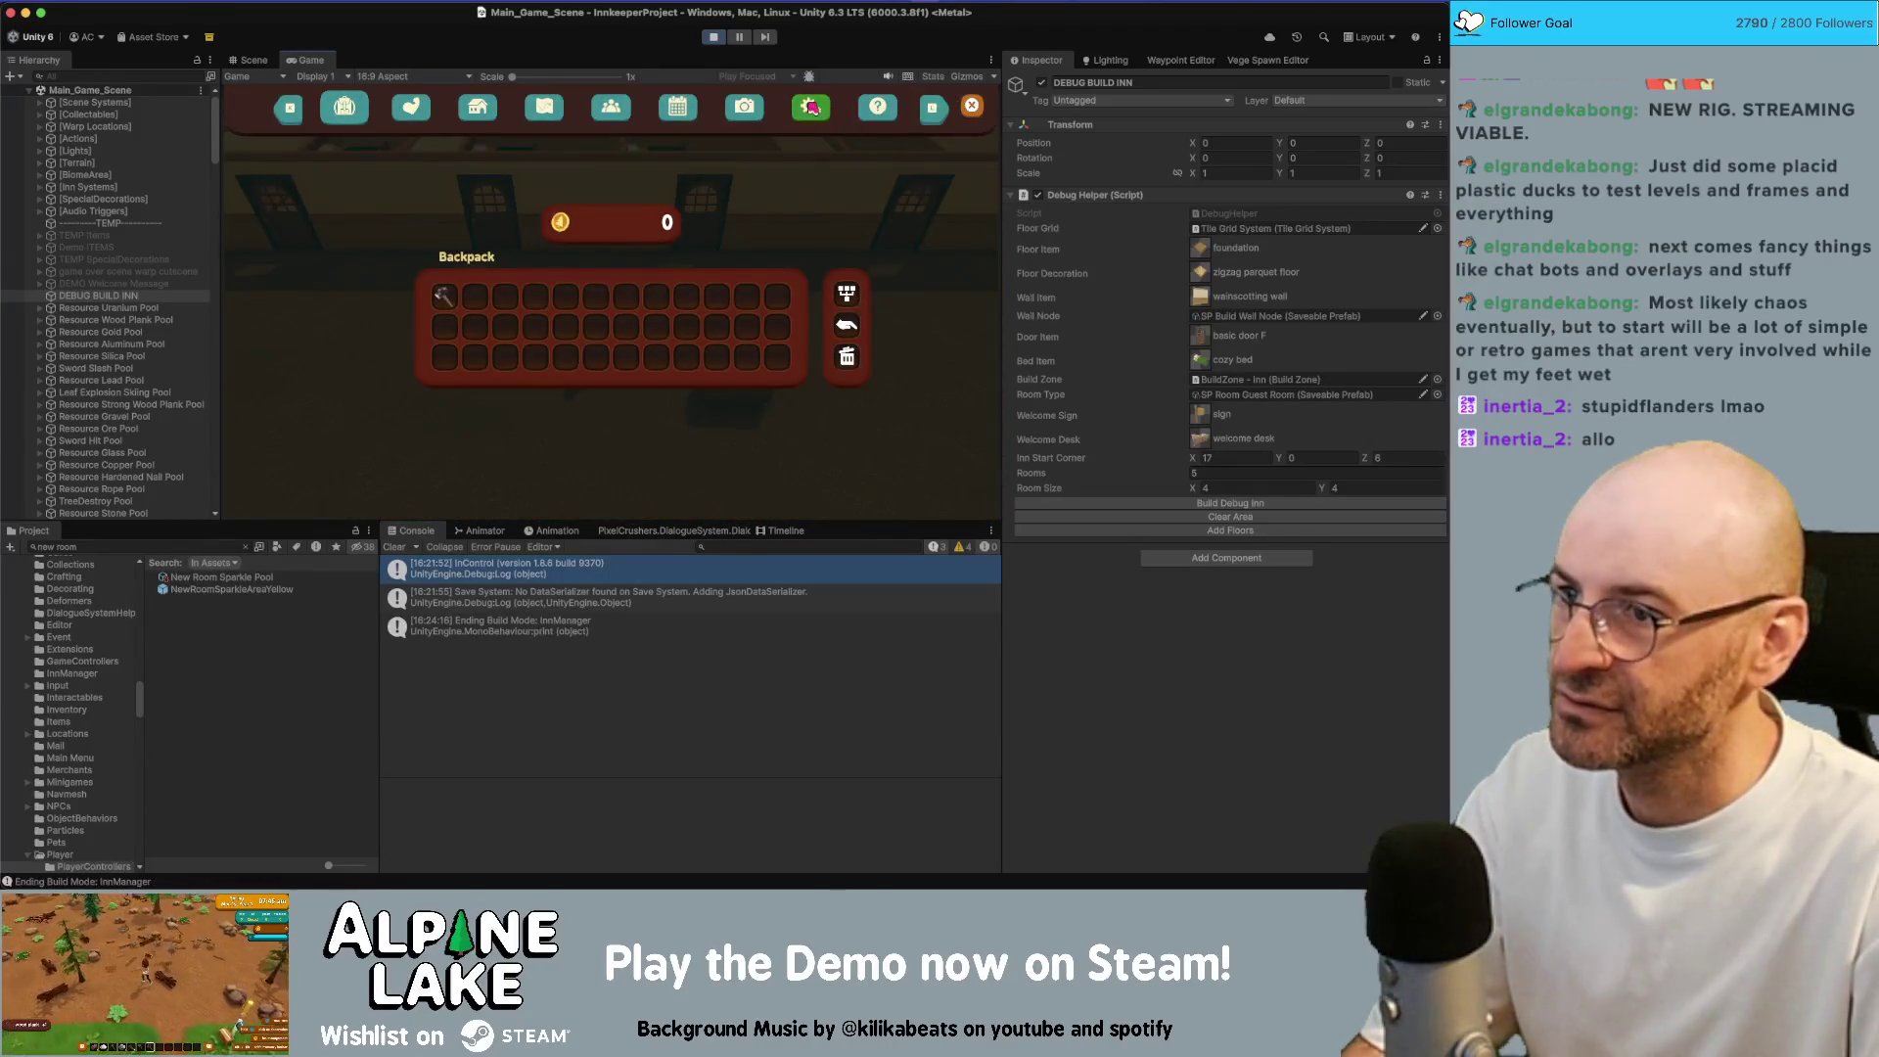
Close the pause menu, walk left, cycle through the build modes, and re-enter Inn Management mode
{"action": "left_click", "coordinate": [811, 107]}
{"action": "key", "text": "Escape"}
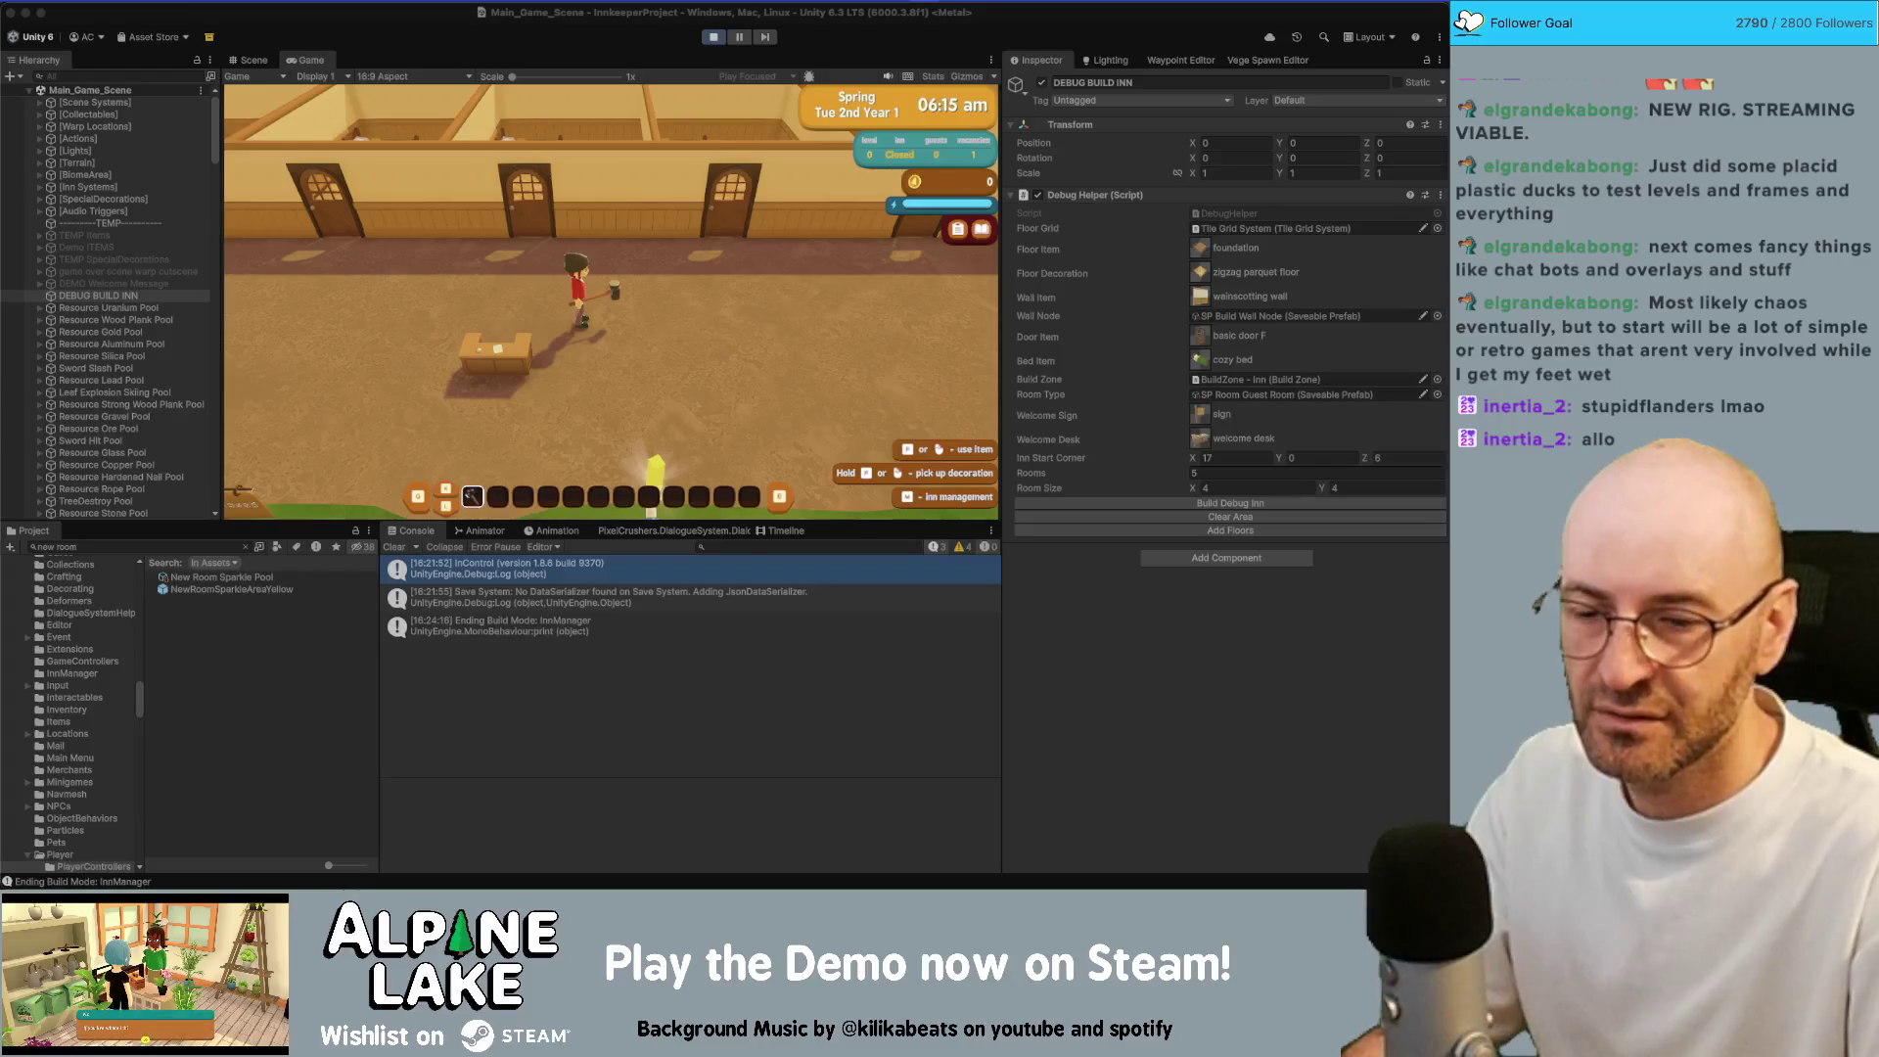
{"action": "key", "text": "a"}
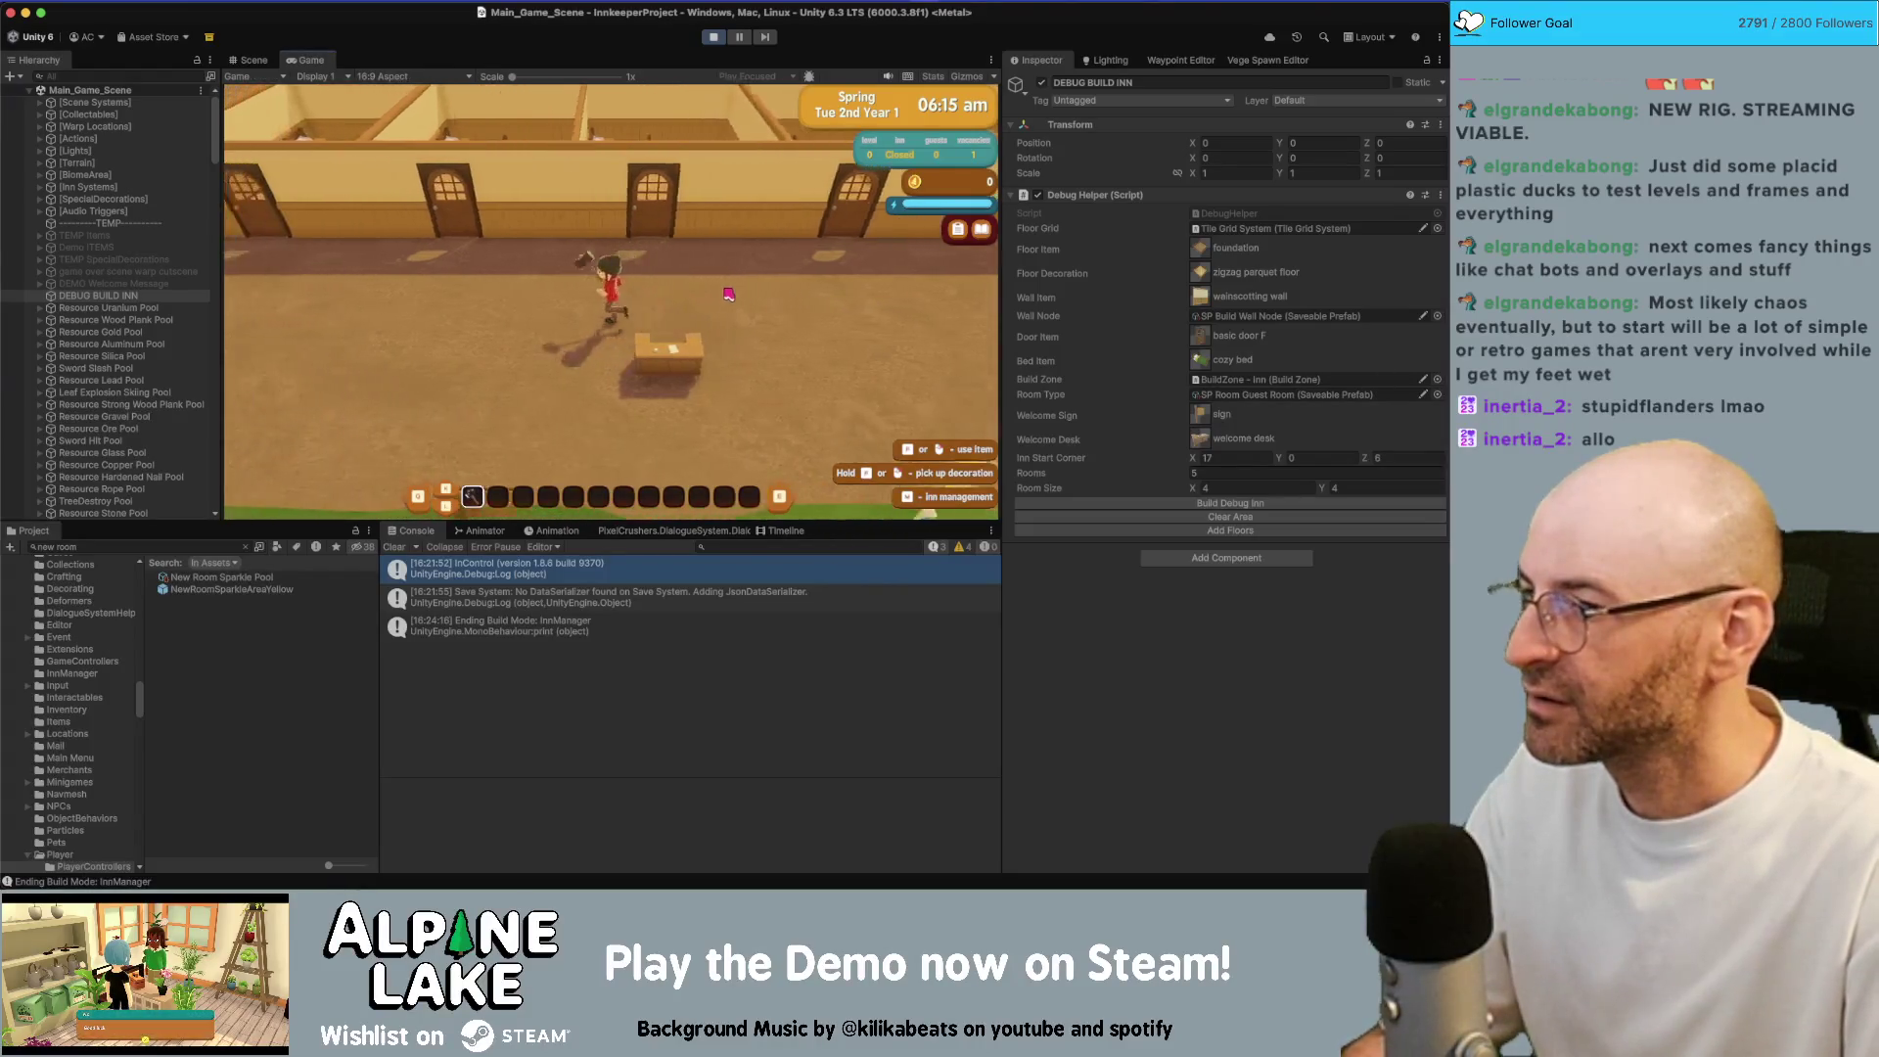
{"action": "key", "text": "Tab"}
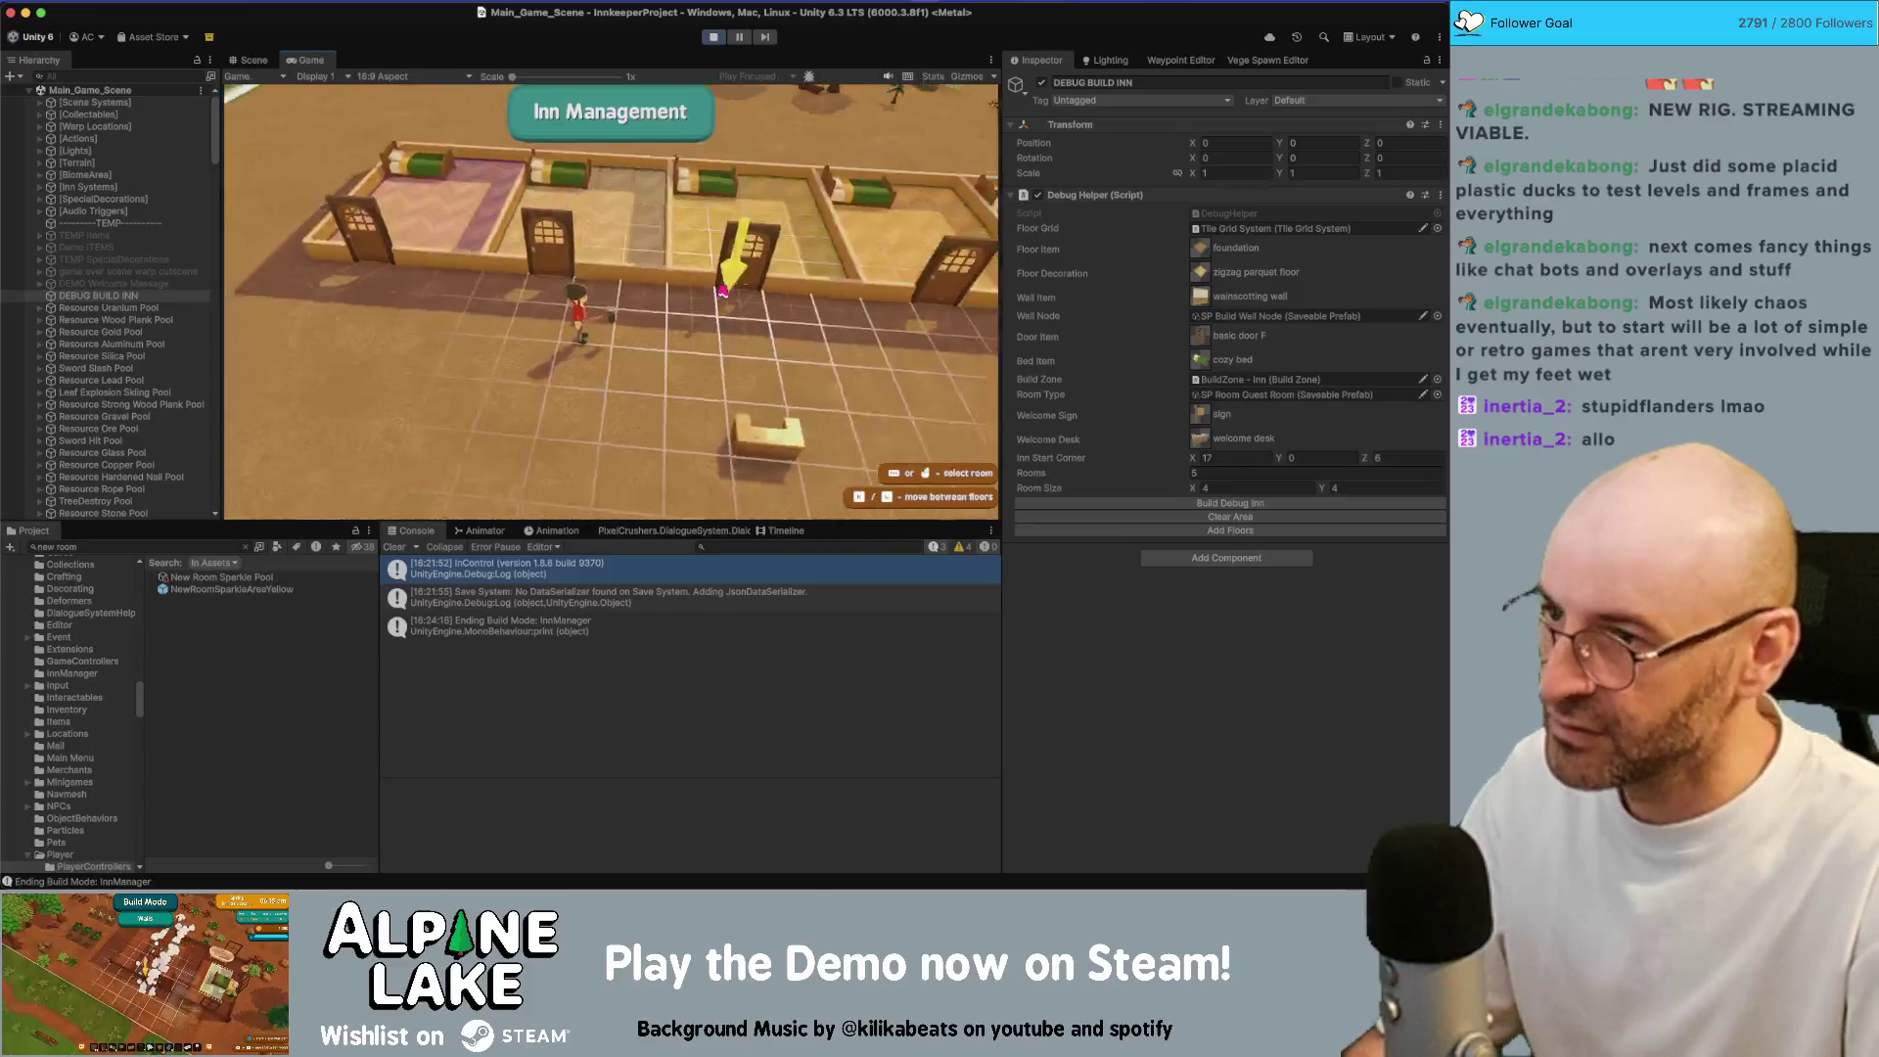
{"action": "key", "text": "Tab"}
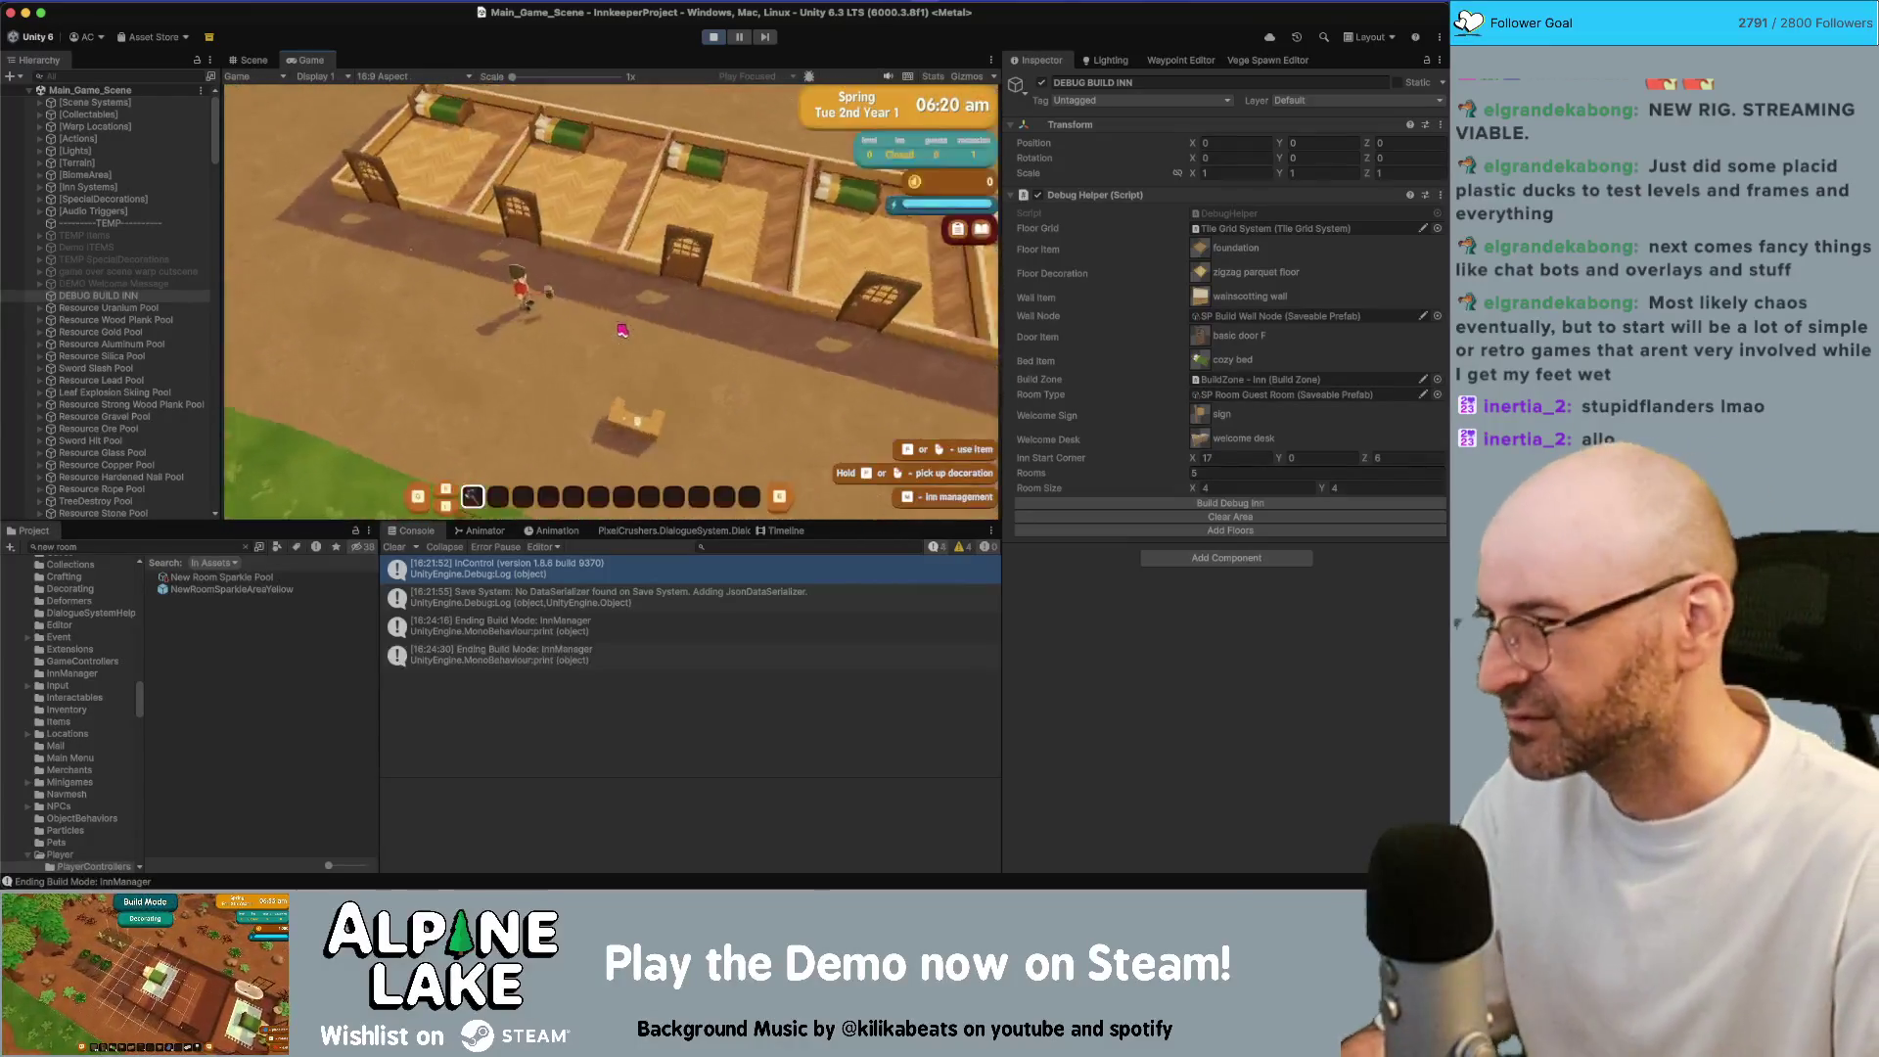
{"action": "key", "text": "Escape"}
{"action": "key", "text": "Escape"}
{"action": "key", "text": "Tab"}
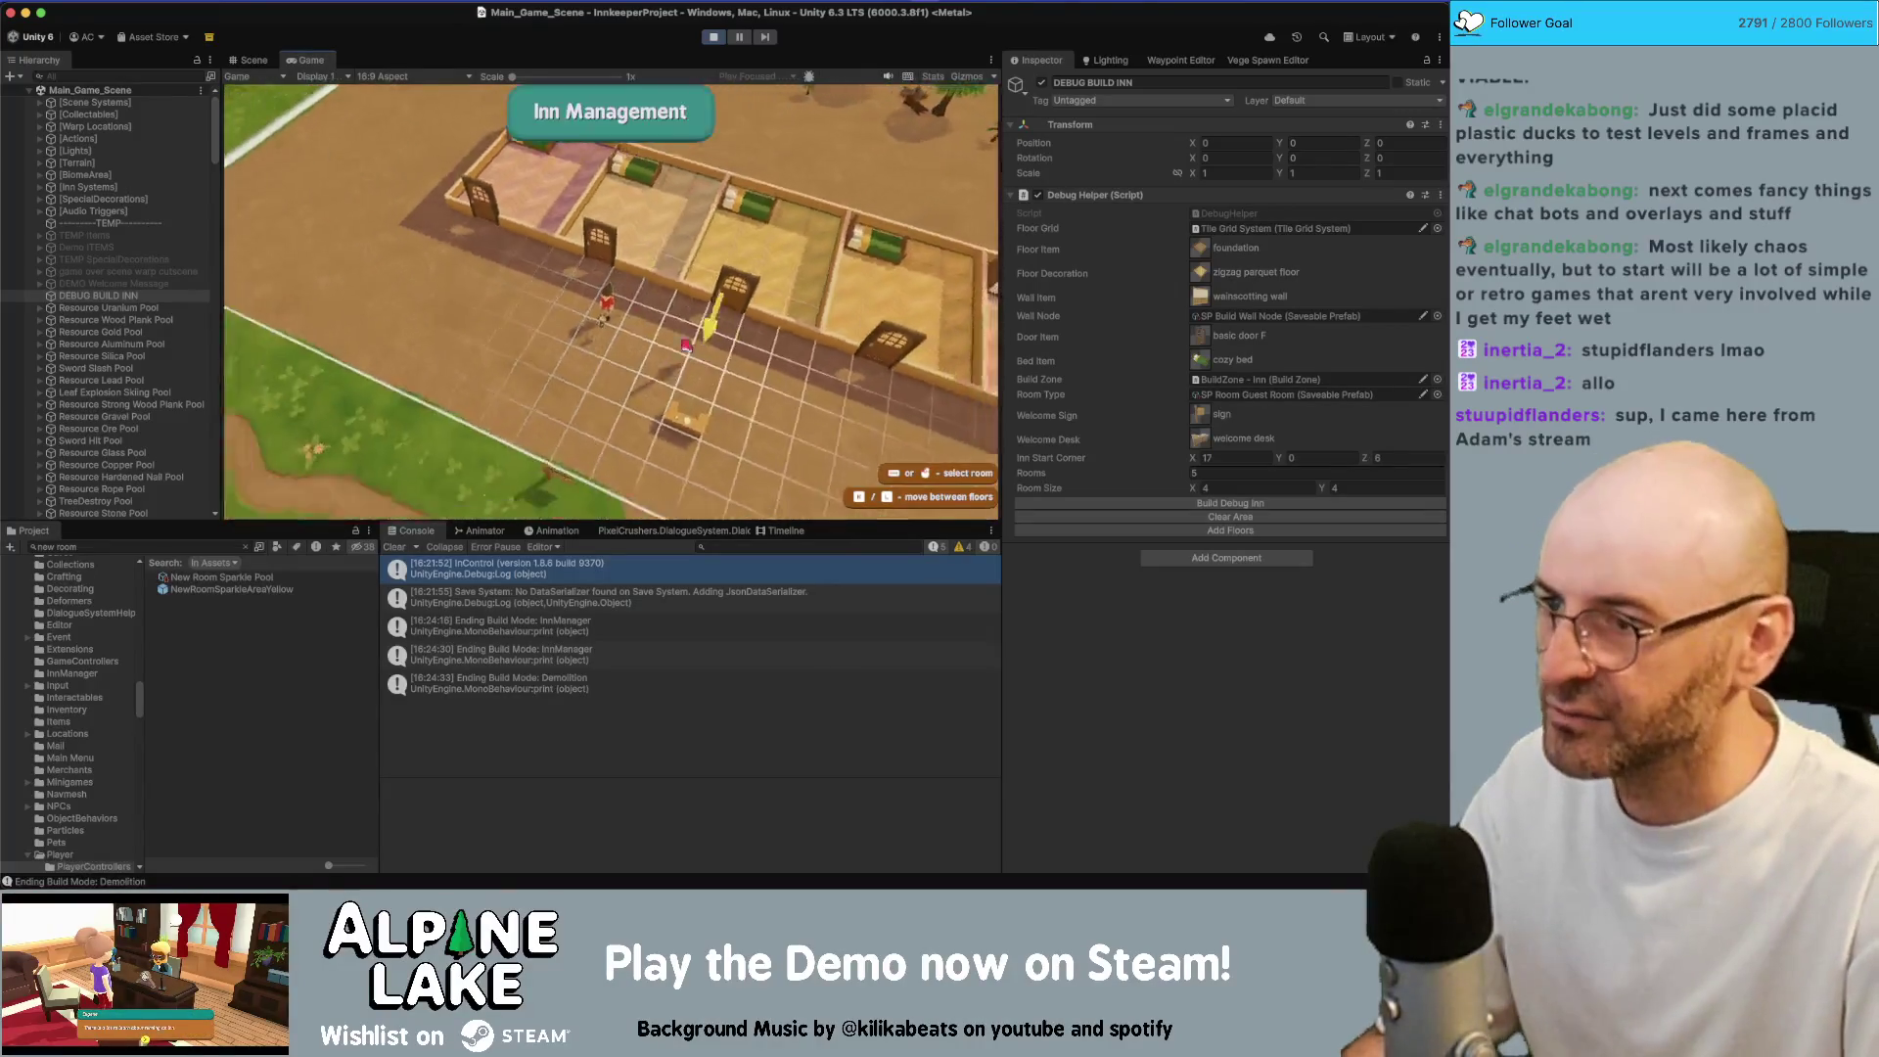
Change a guest room's type to Private Room and close the room panel
{"action": "left_click", "coordinate": [563, 242]}
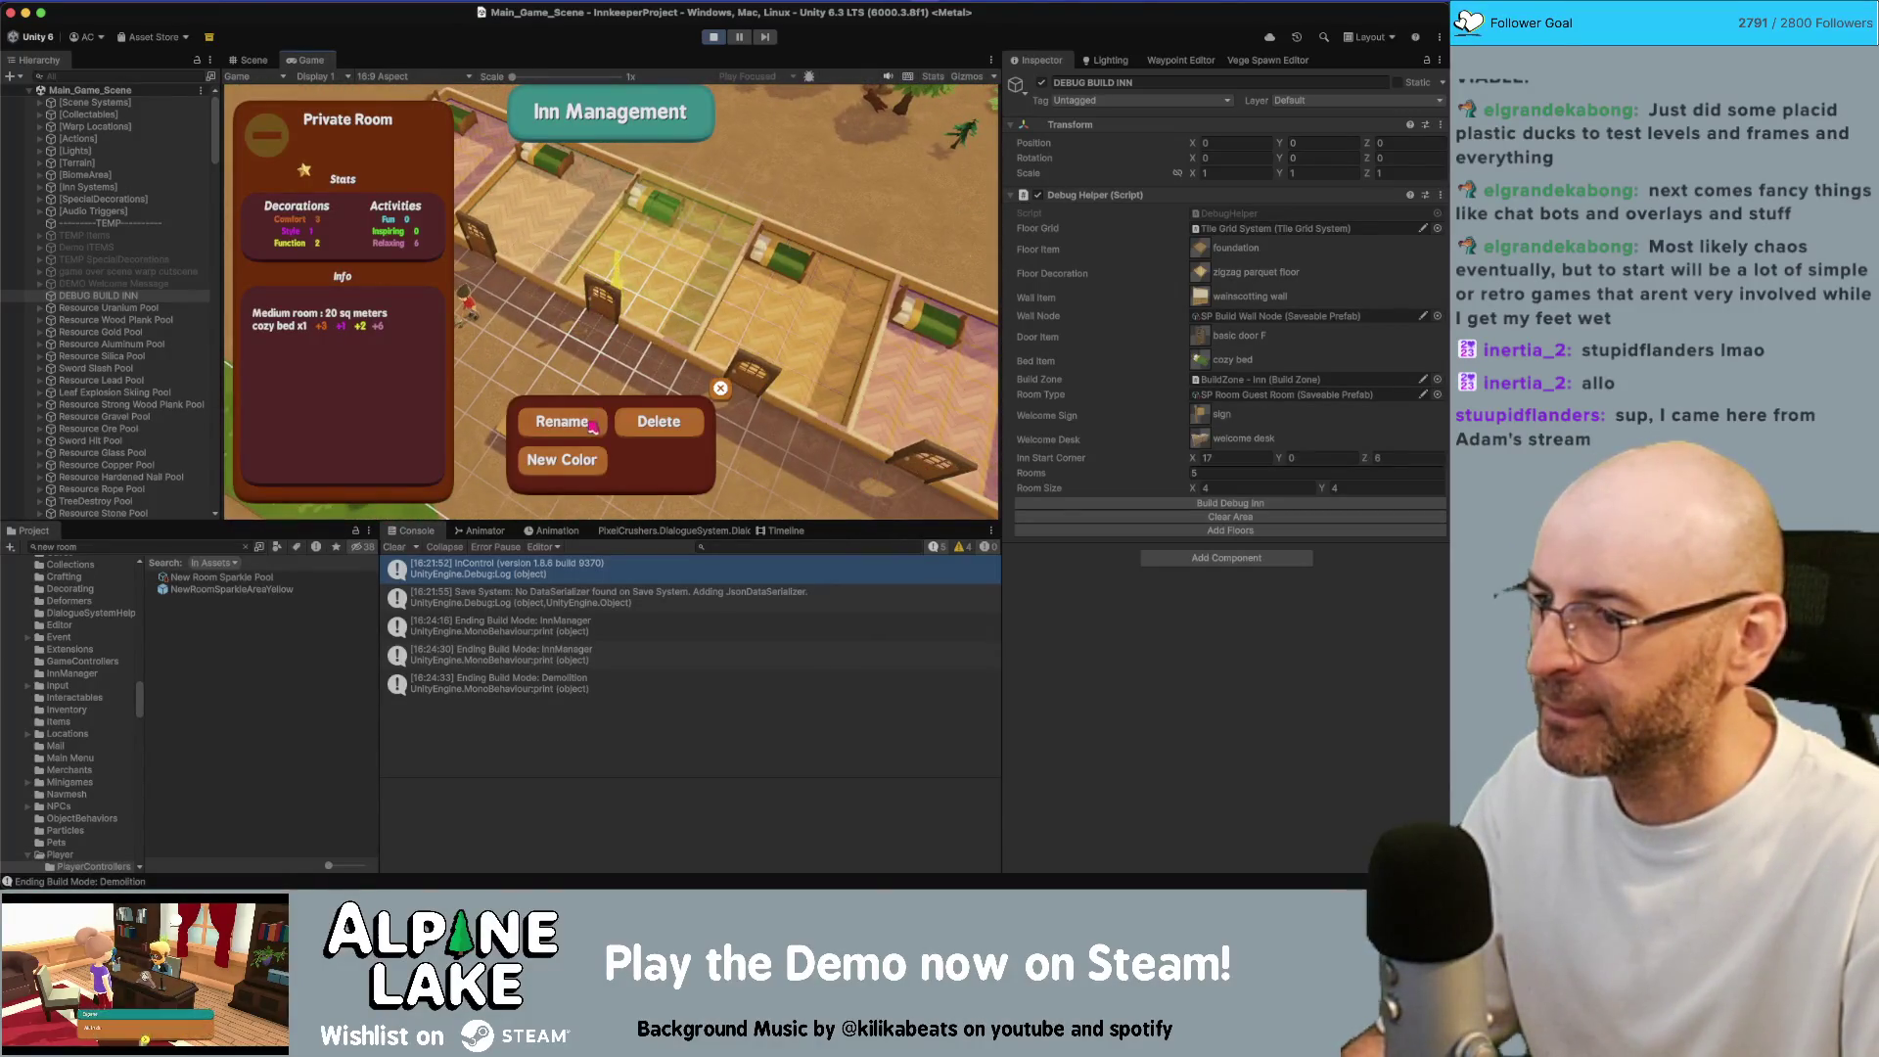
{"action": "left_click", "coordinate": [528, 375]}
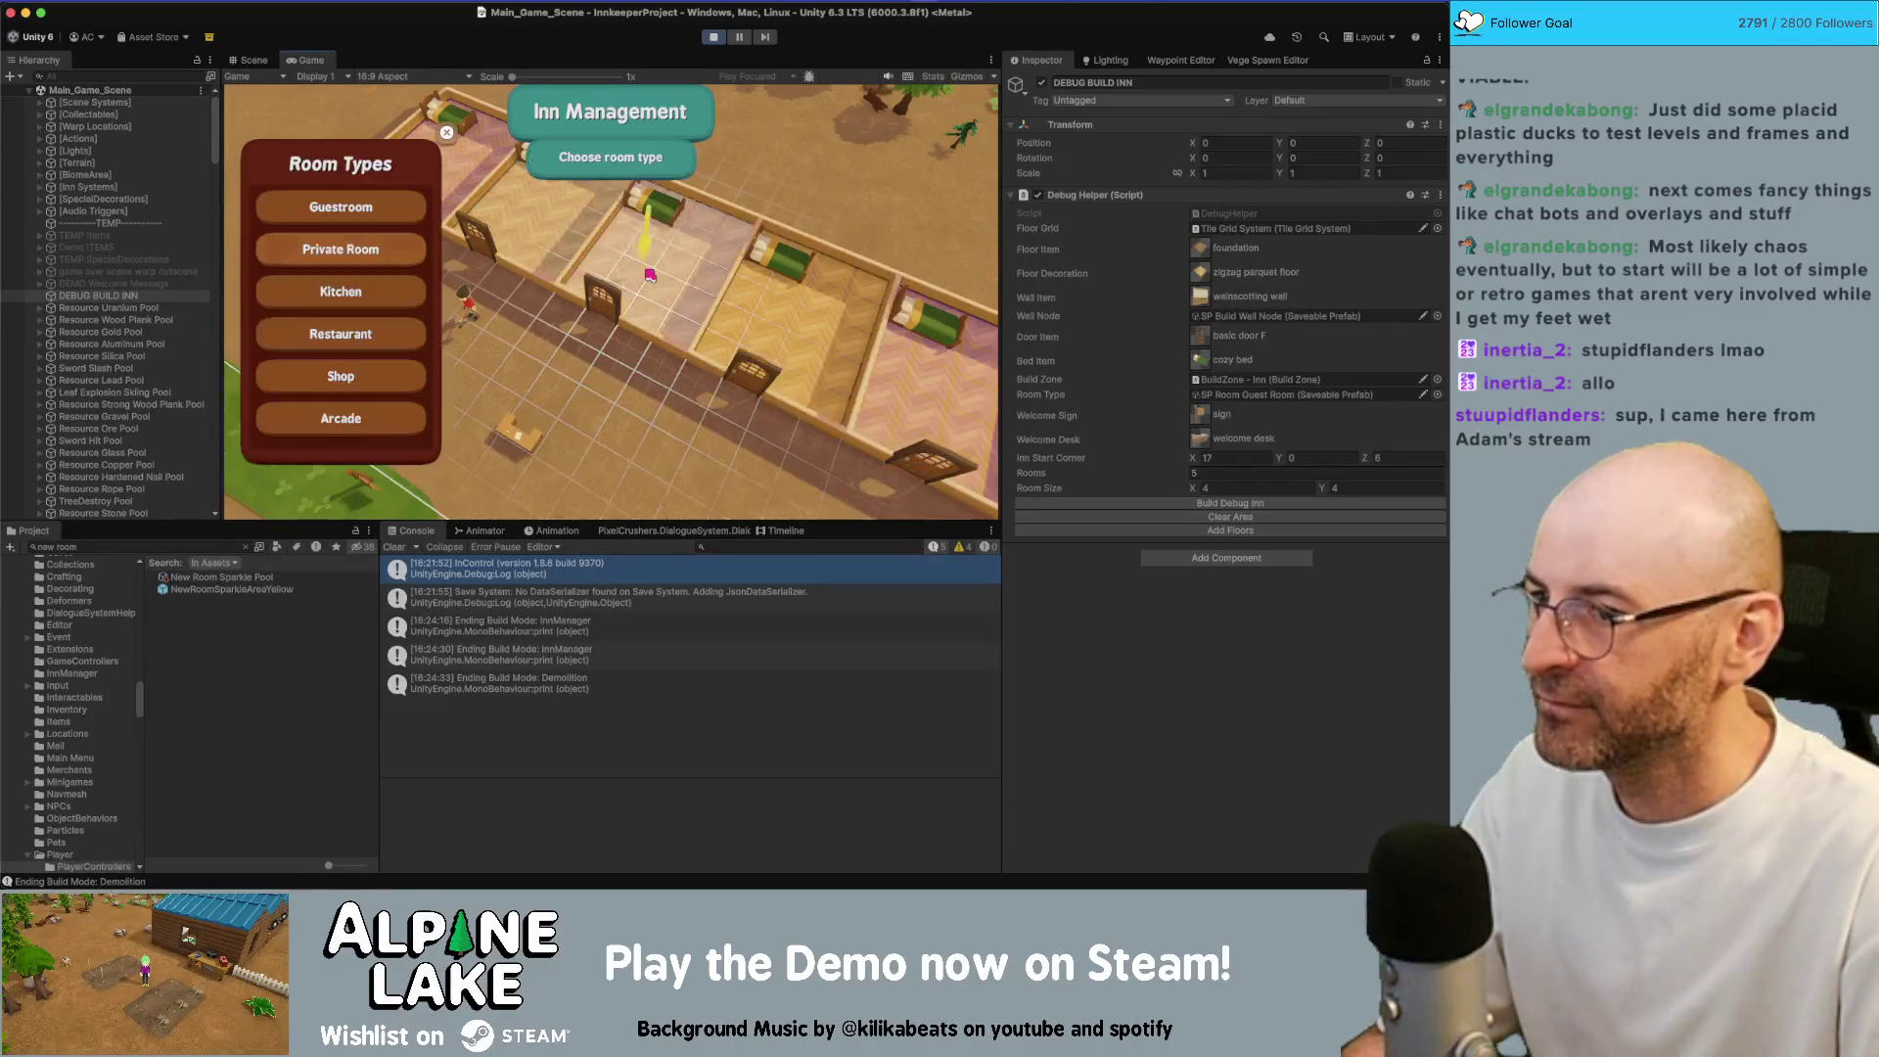
{"action": "left_click", "coordinate": [390, 248]}
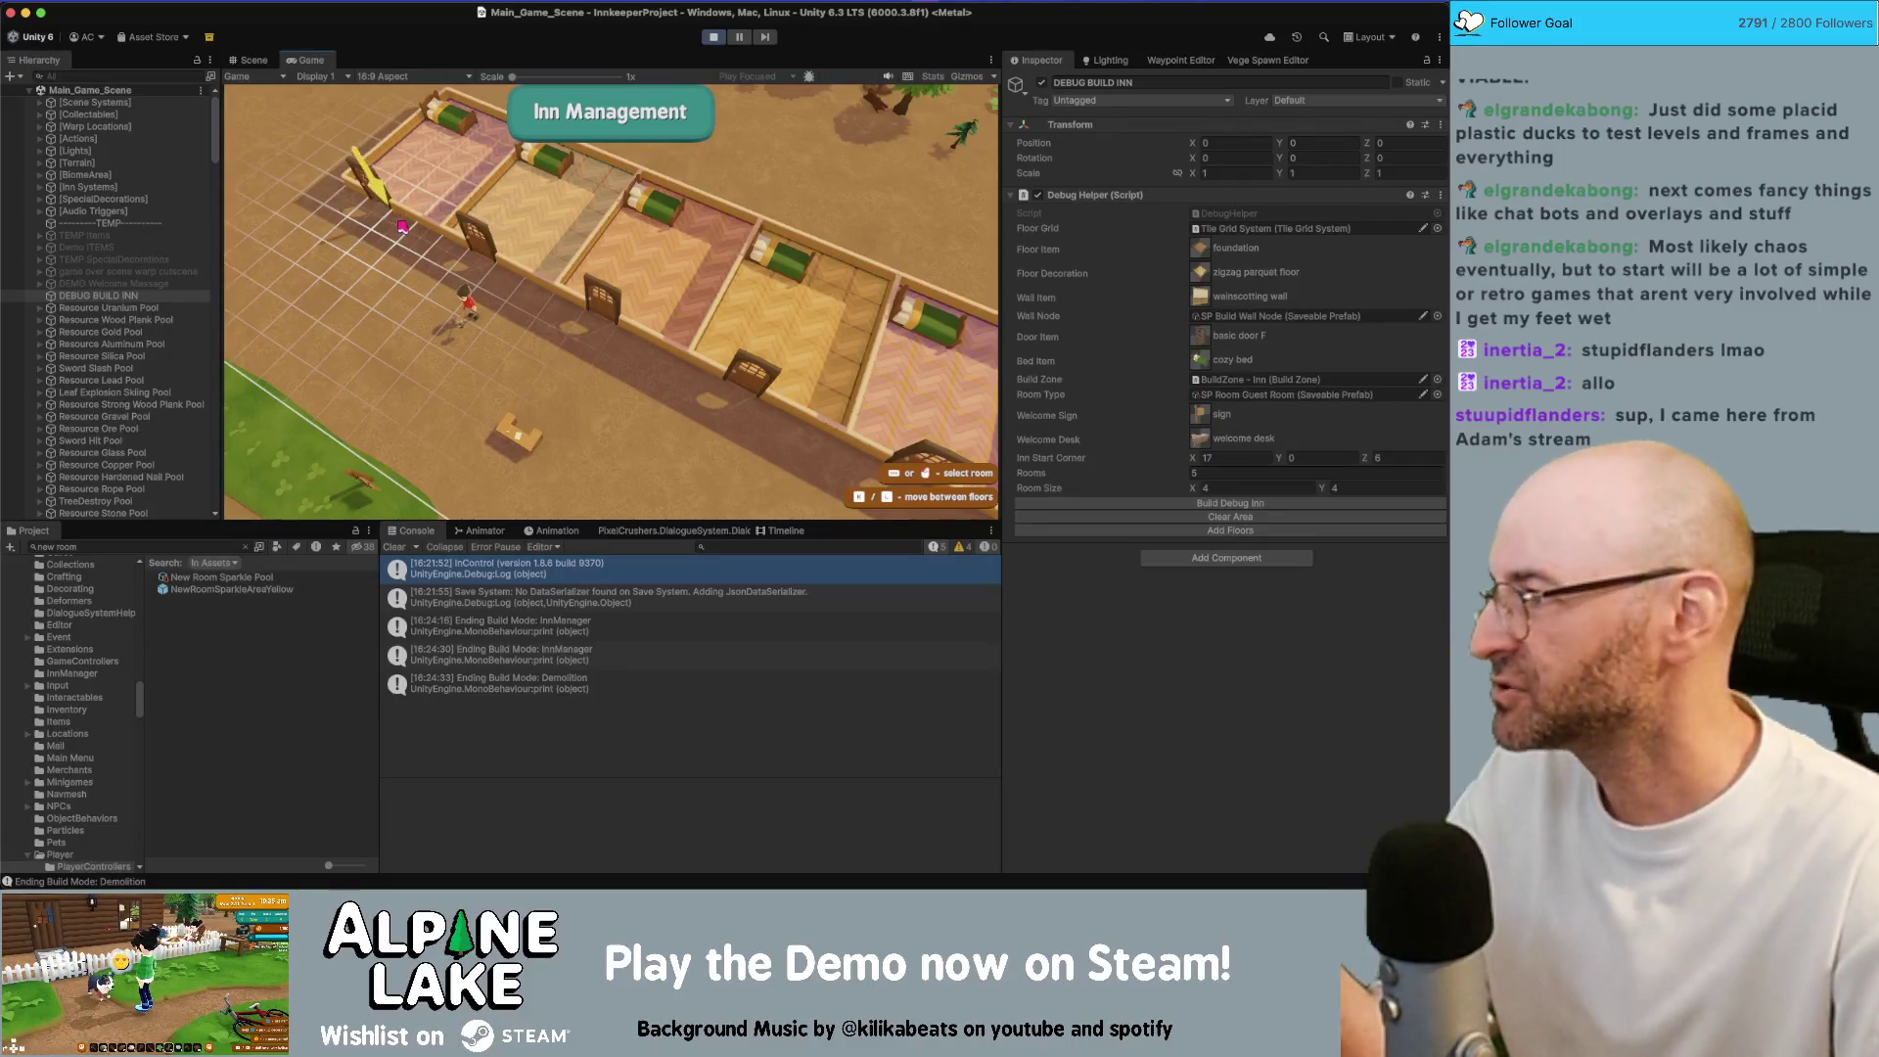
{"action": "left_click", "coordinate": [401, 227]}
{"action": "key", "text": "Escape"}
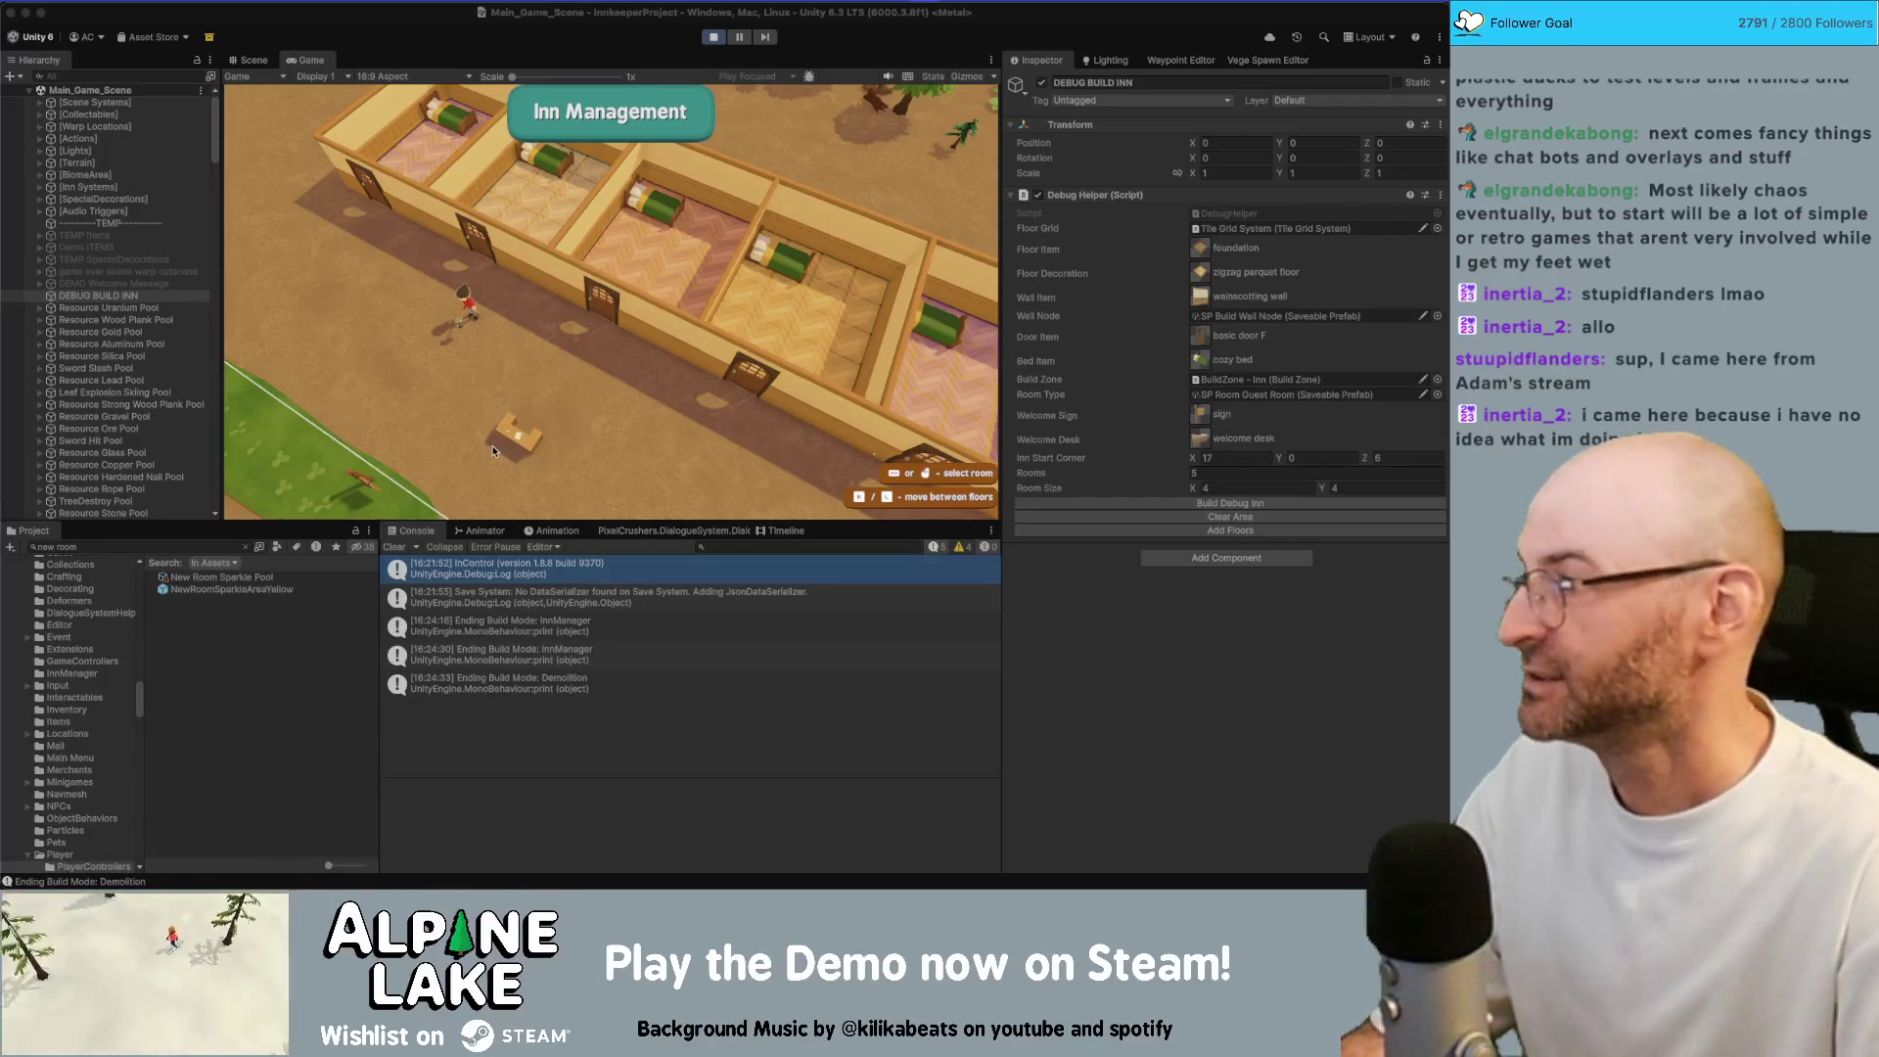
Pick the room to the right on the build grid, back out of its options, and stop Play mode
{"action": "left_click", "coordinate": [585, 331]}
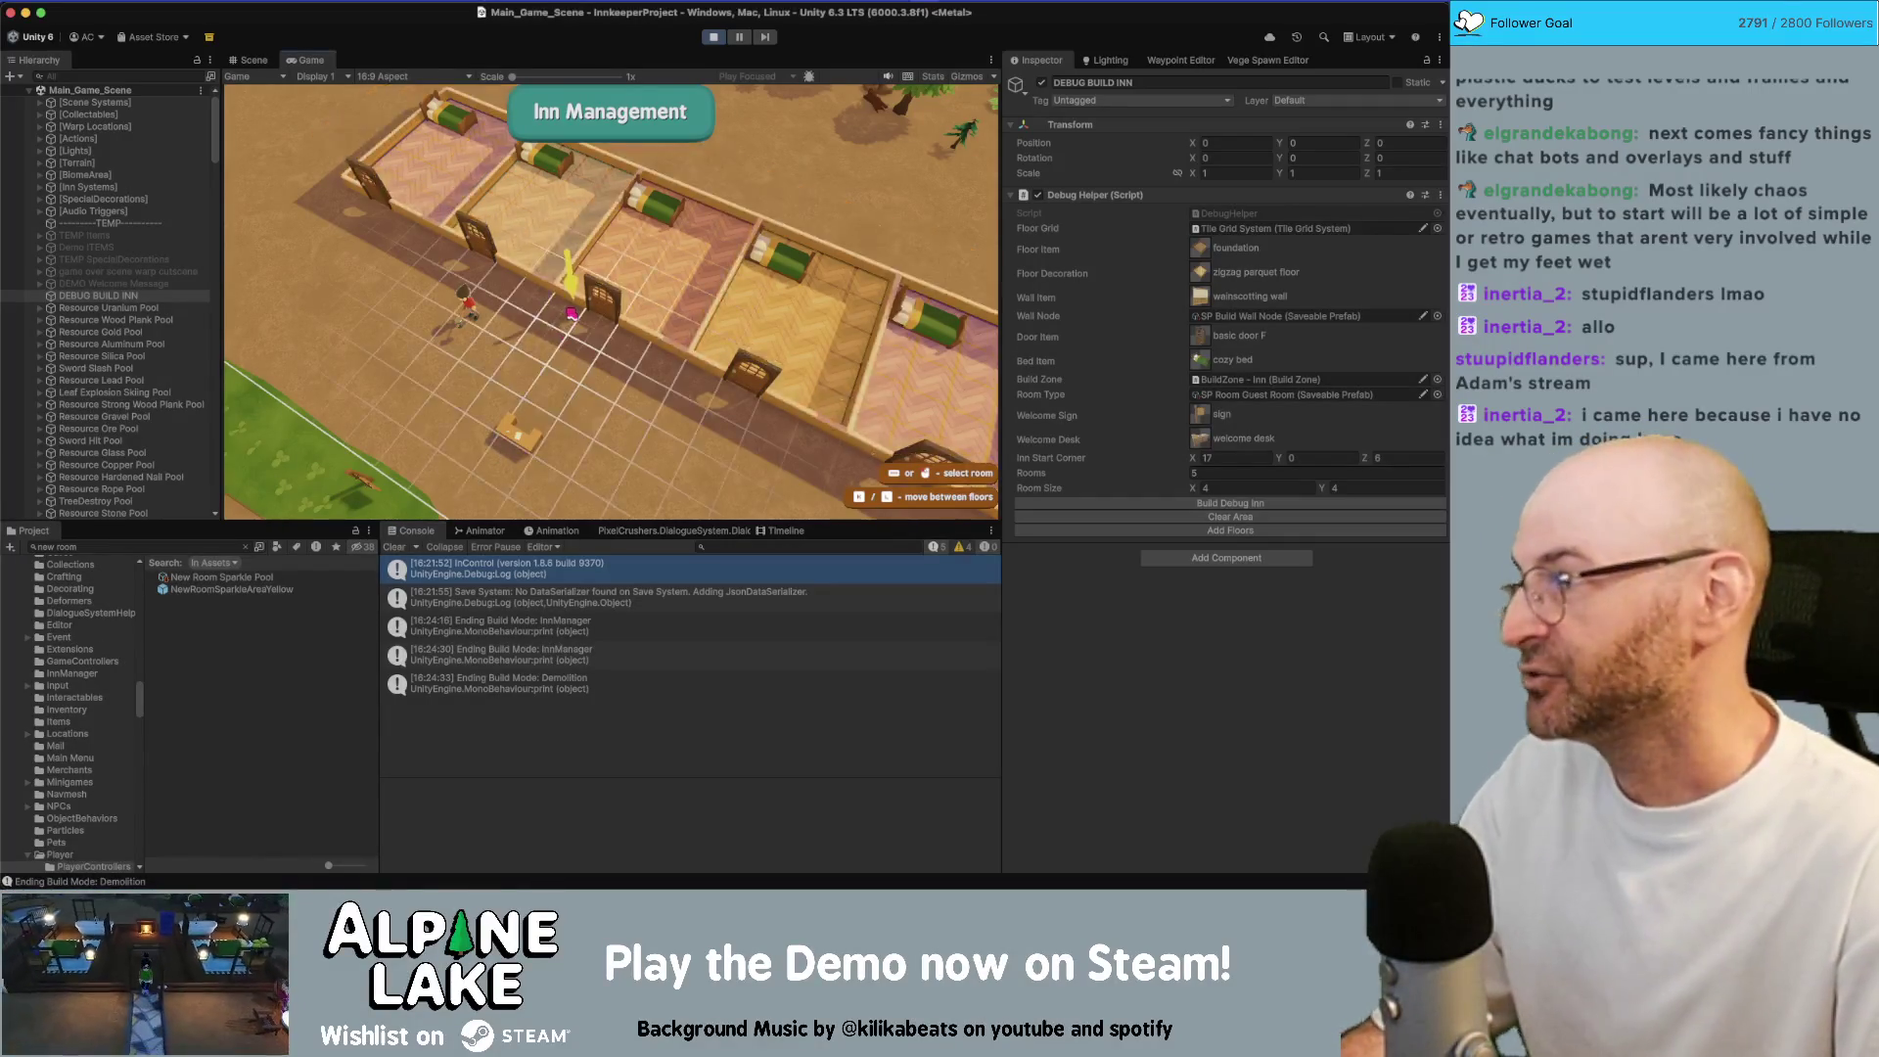
{"action": "left_click", "coordinate": [558, 286]}
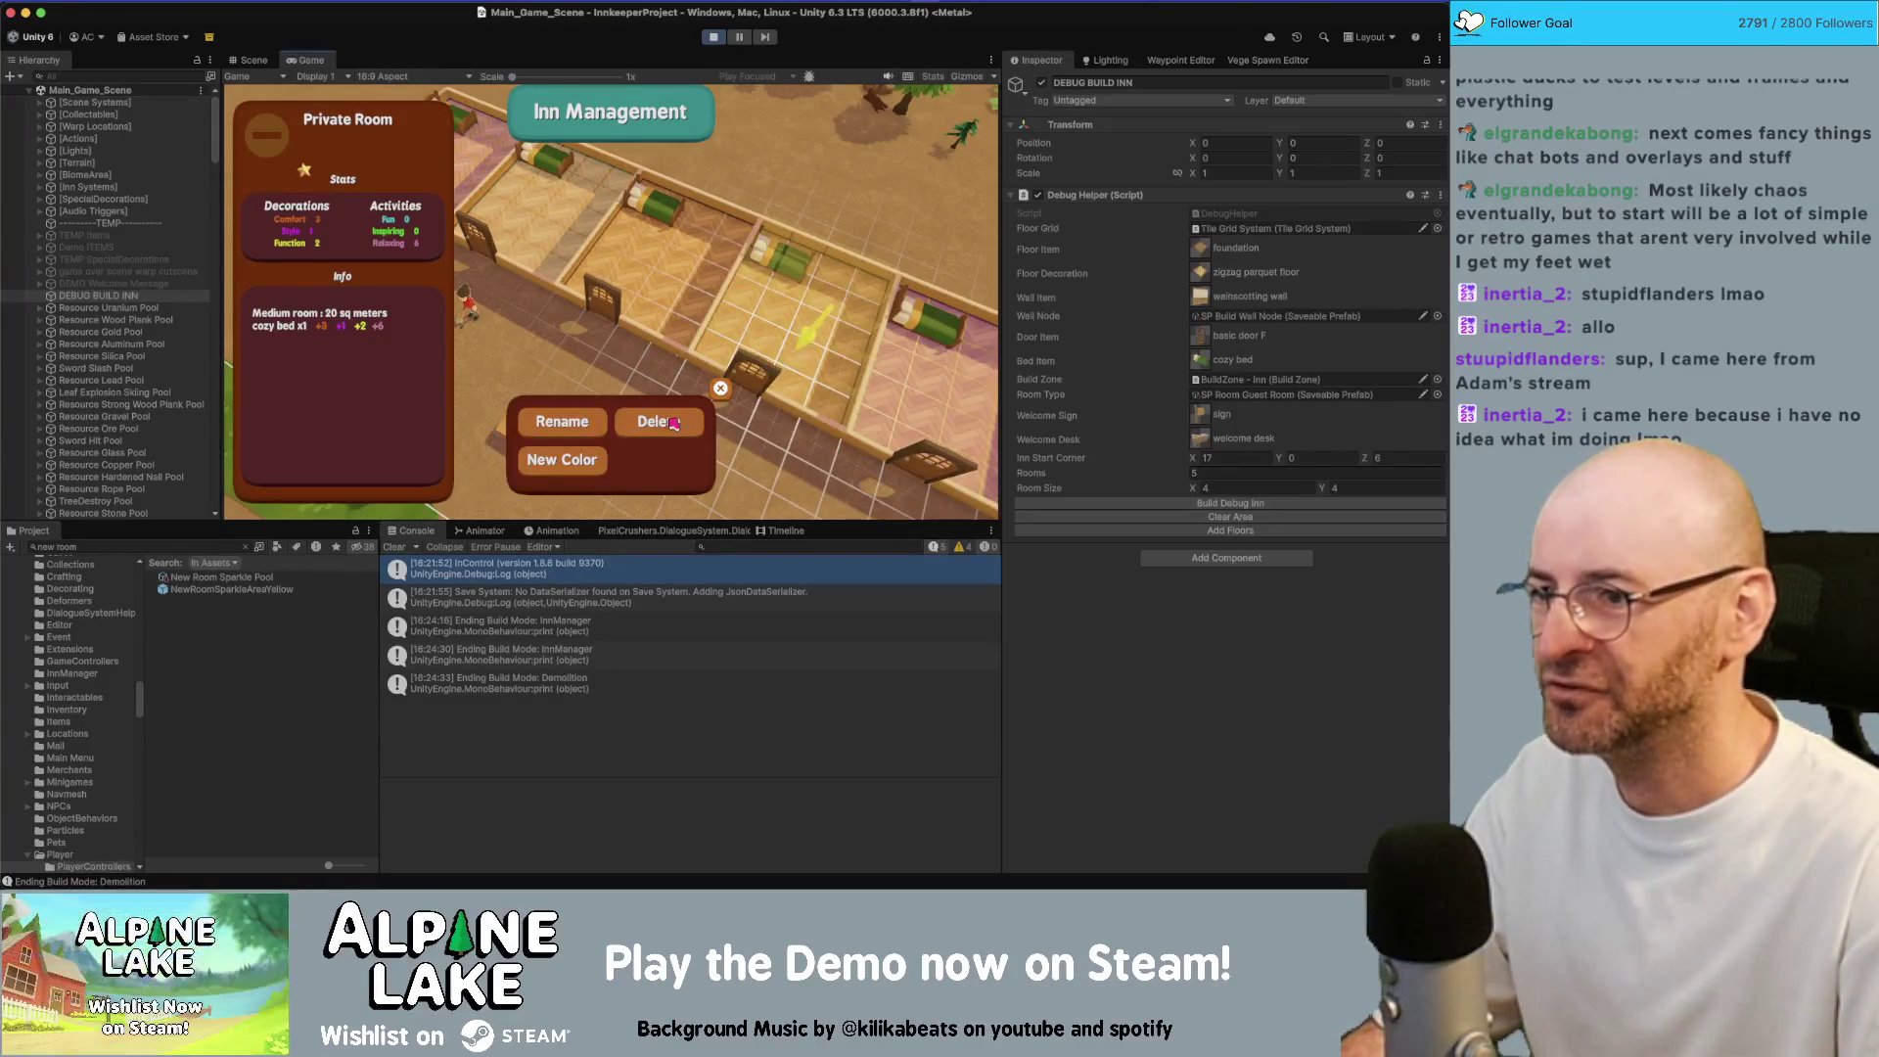
{"action": "left_click", "coordinate": [759, 407]}
{"action": "left_click", "coordinate": [720, 389]}
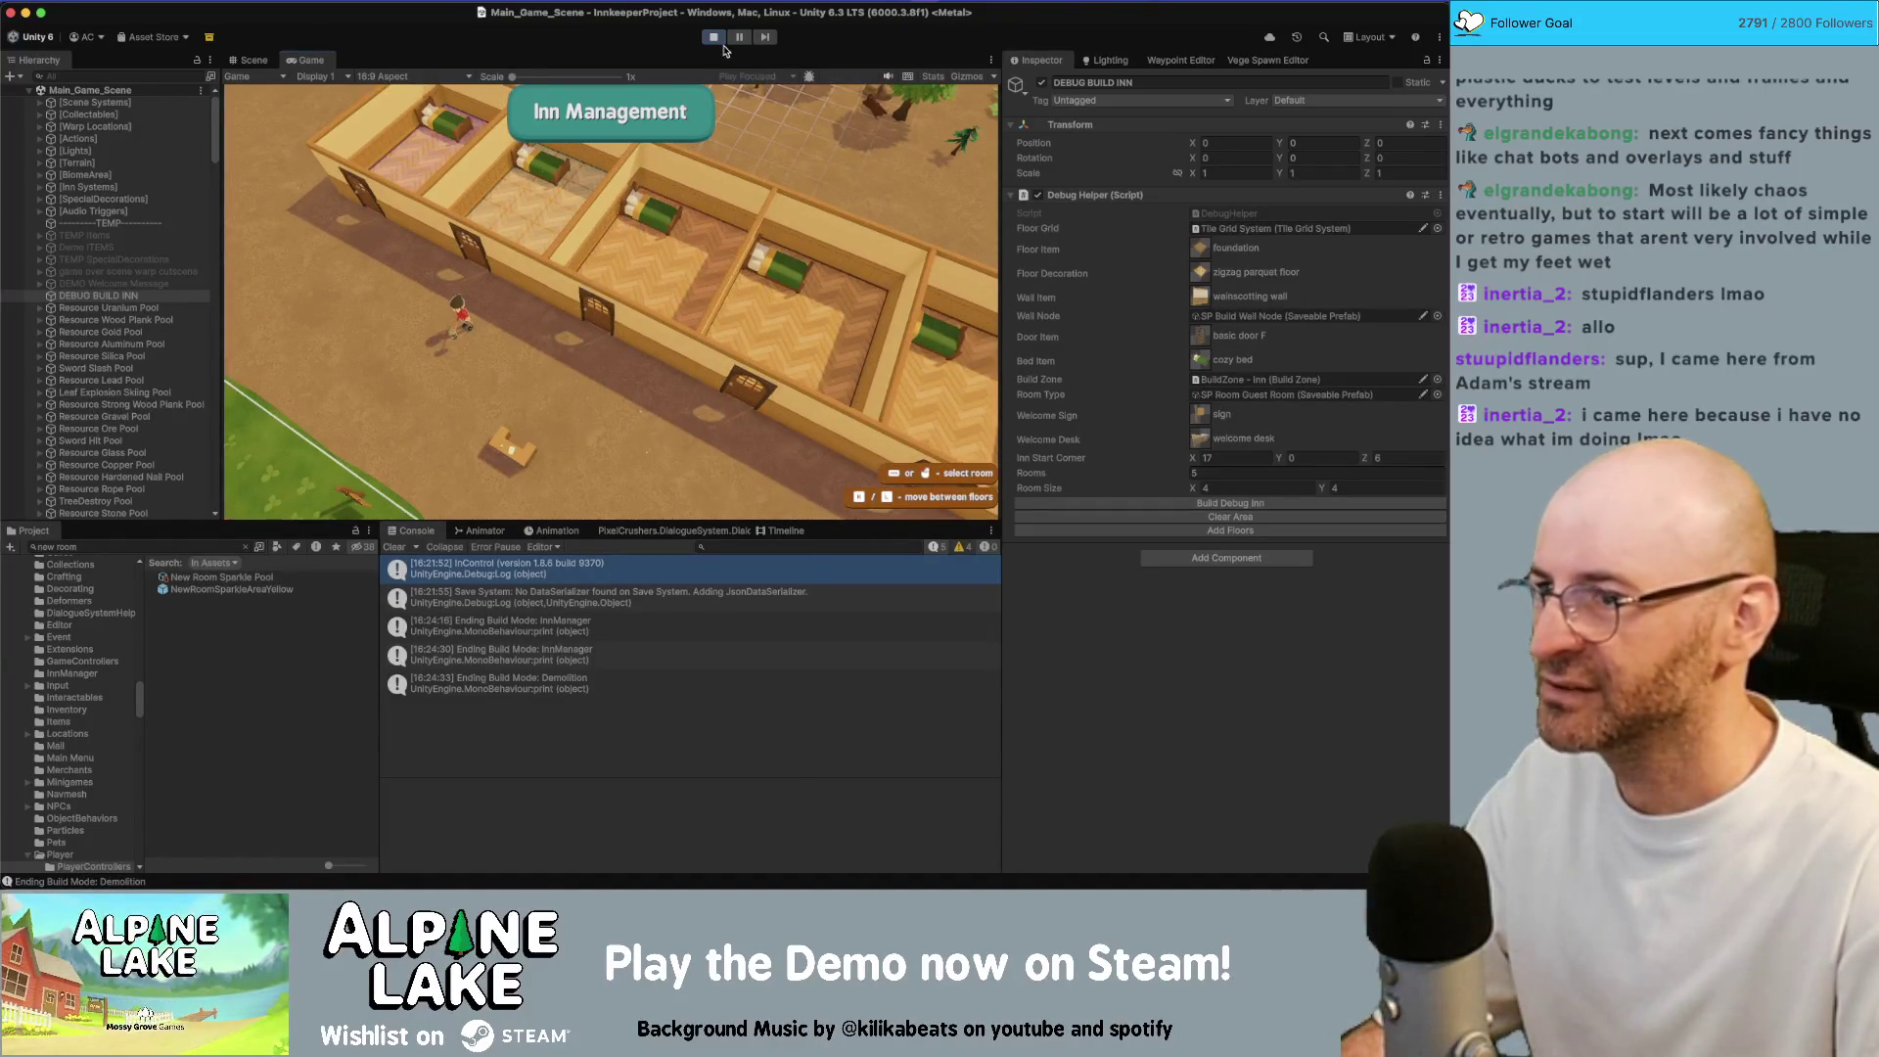
{"action": "left_click", "coordinate": [717, 40]}
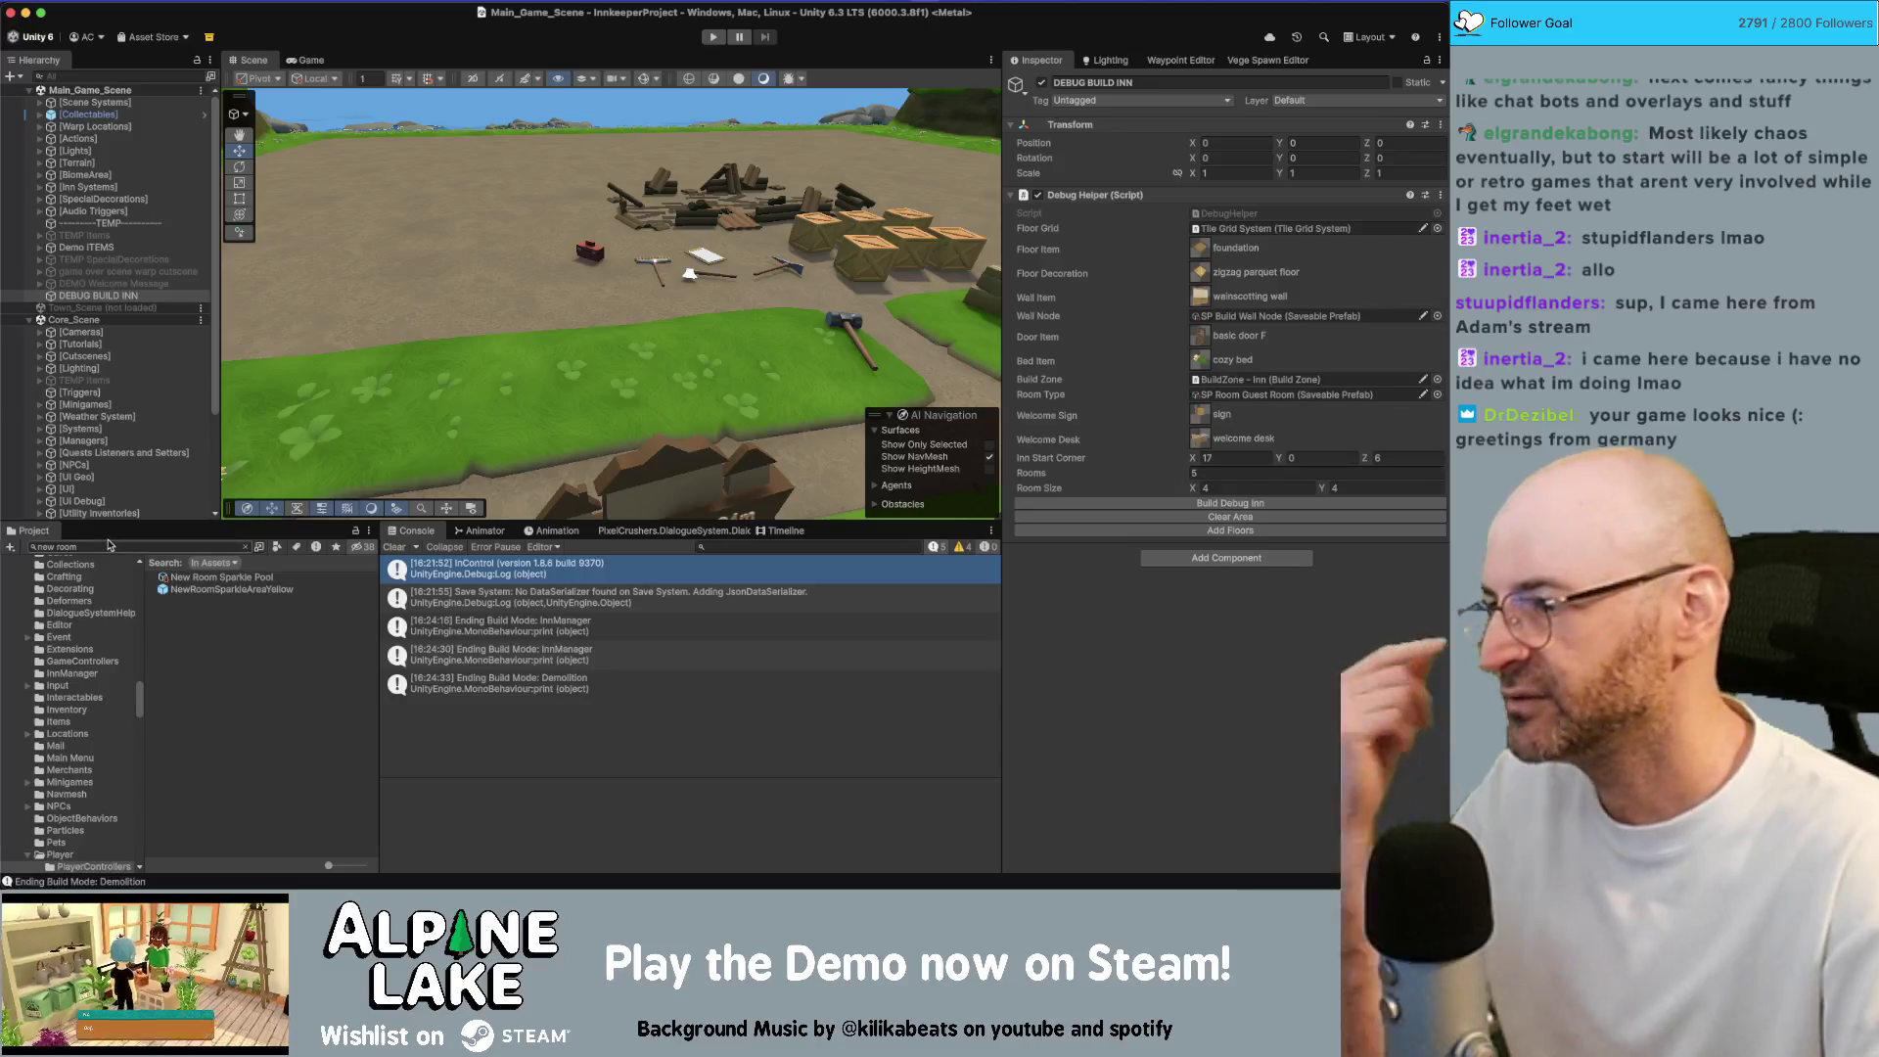
Focus the Project search field and fly the Scene camera around the crates, tools and bicycle
{"action": "left_click", "coordinate": [111, 545]}
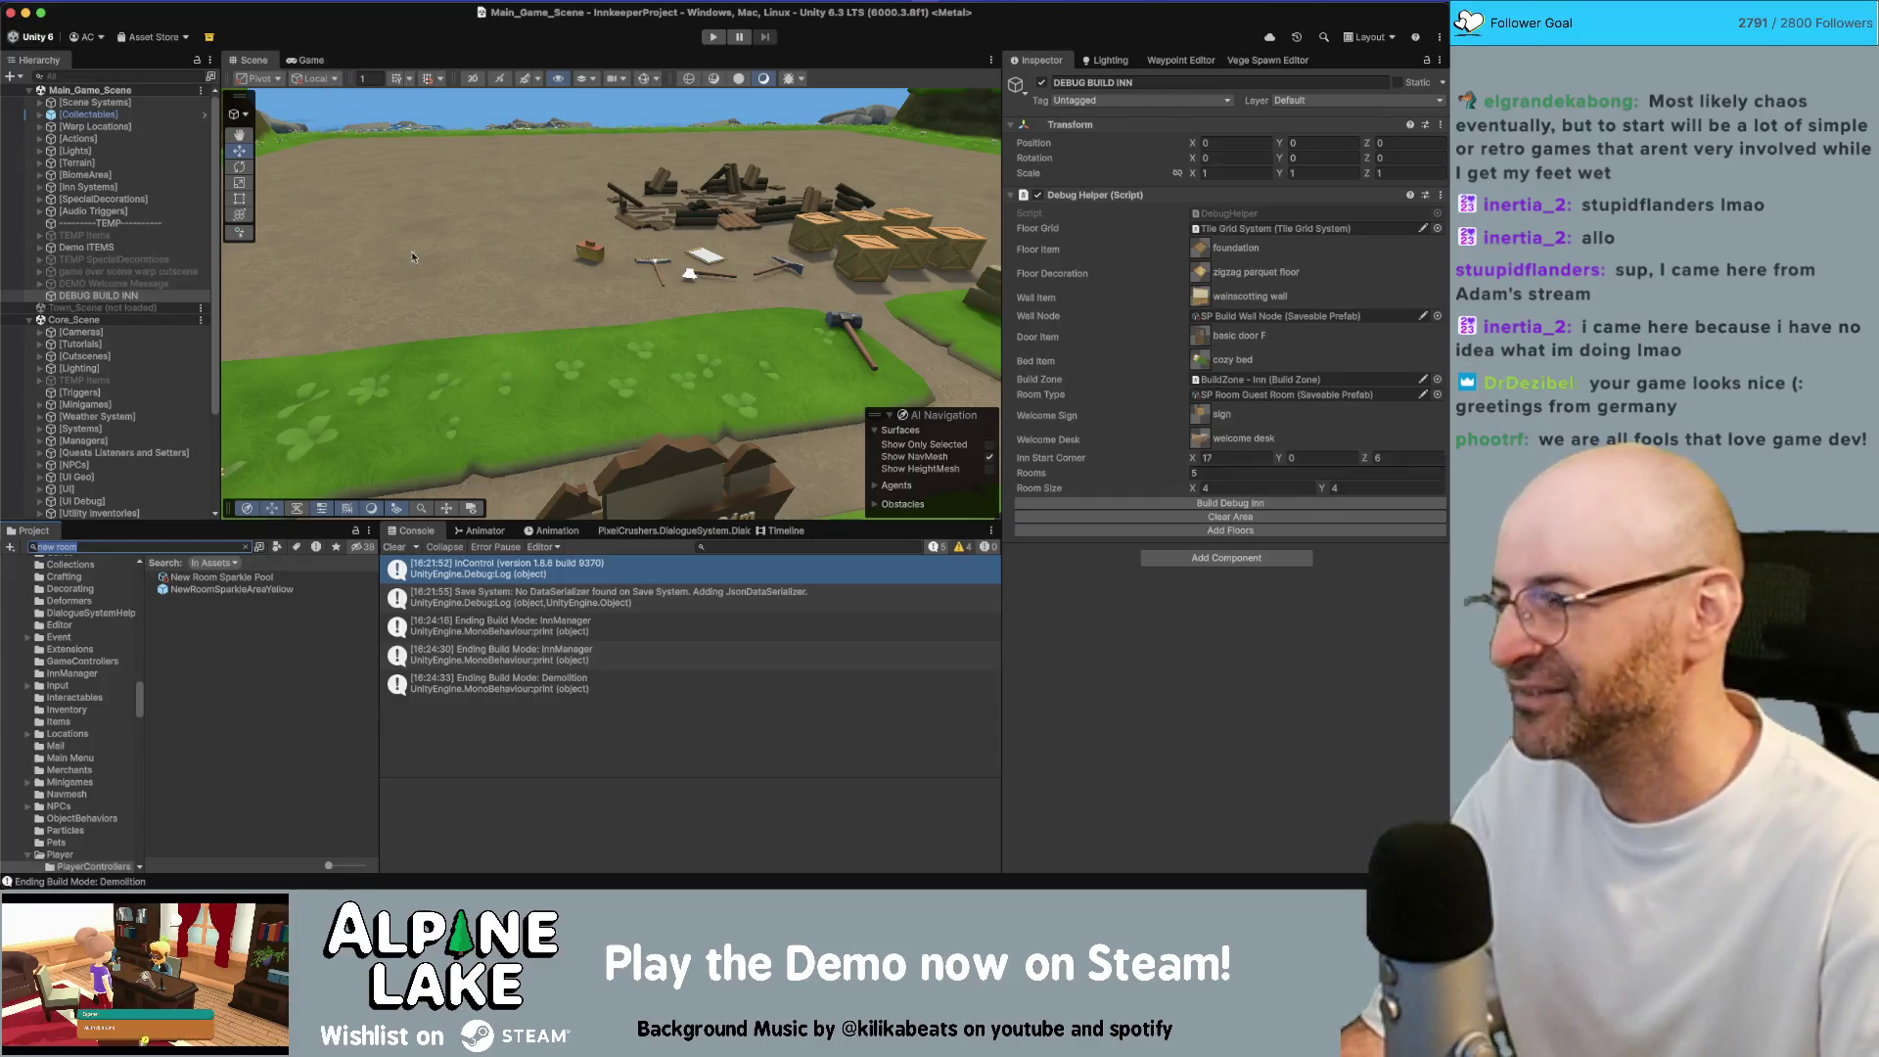
{"action": "mouse_move", "coordinate": [554, 307]}
{"action": "left_mouse_down"}
{"action": "mouse_move", "coordinate": [534, 361]}
{"action": "mouse_move", "coordinate": [507, 351]}
{"action": "mouse_move", "coordinate": [517, 421]}
{"action": "mouse_move", "coordinate": [532, 384]}
{"action": "mouse_move", "coordinate": [508, 351]}
{"action": "left_mouse_up"}
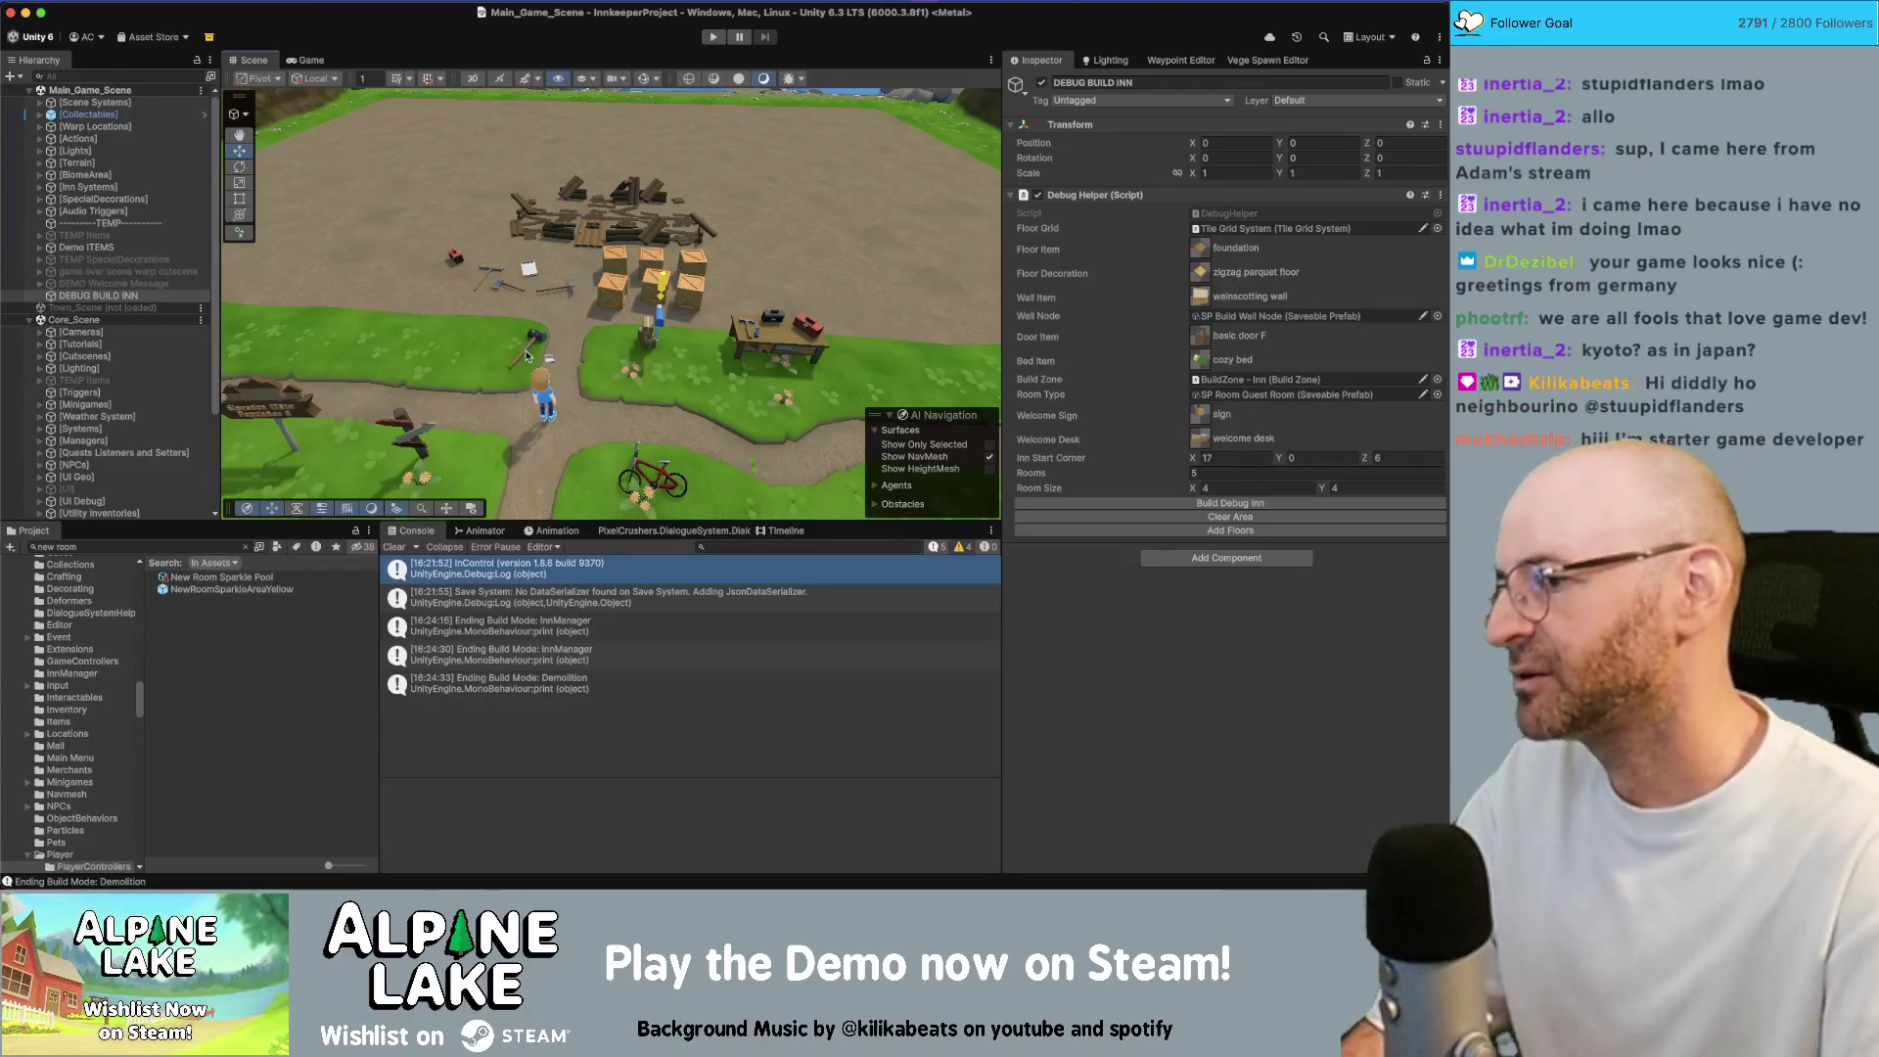
{"action": "key", "text": "Down"}
{"action": "key", "text": "Left"}
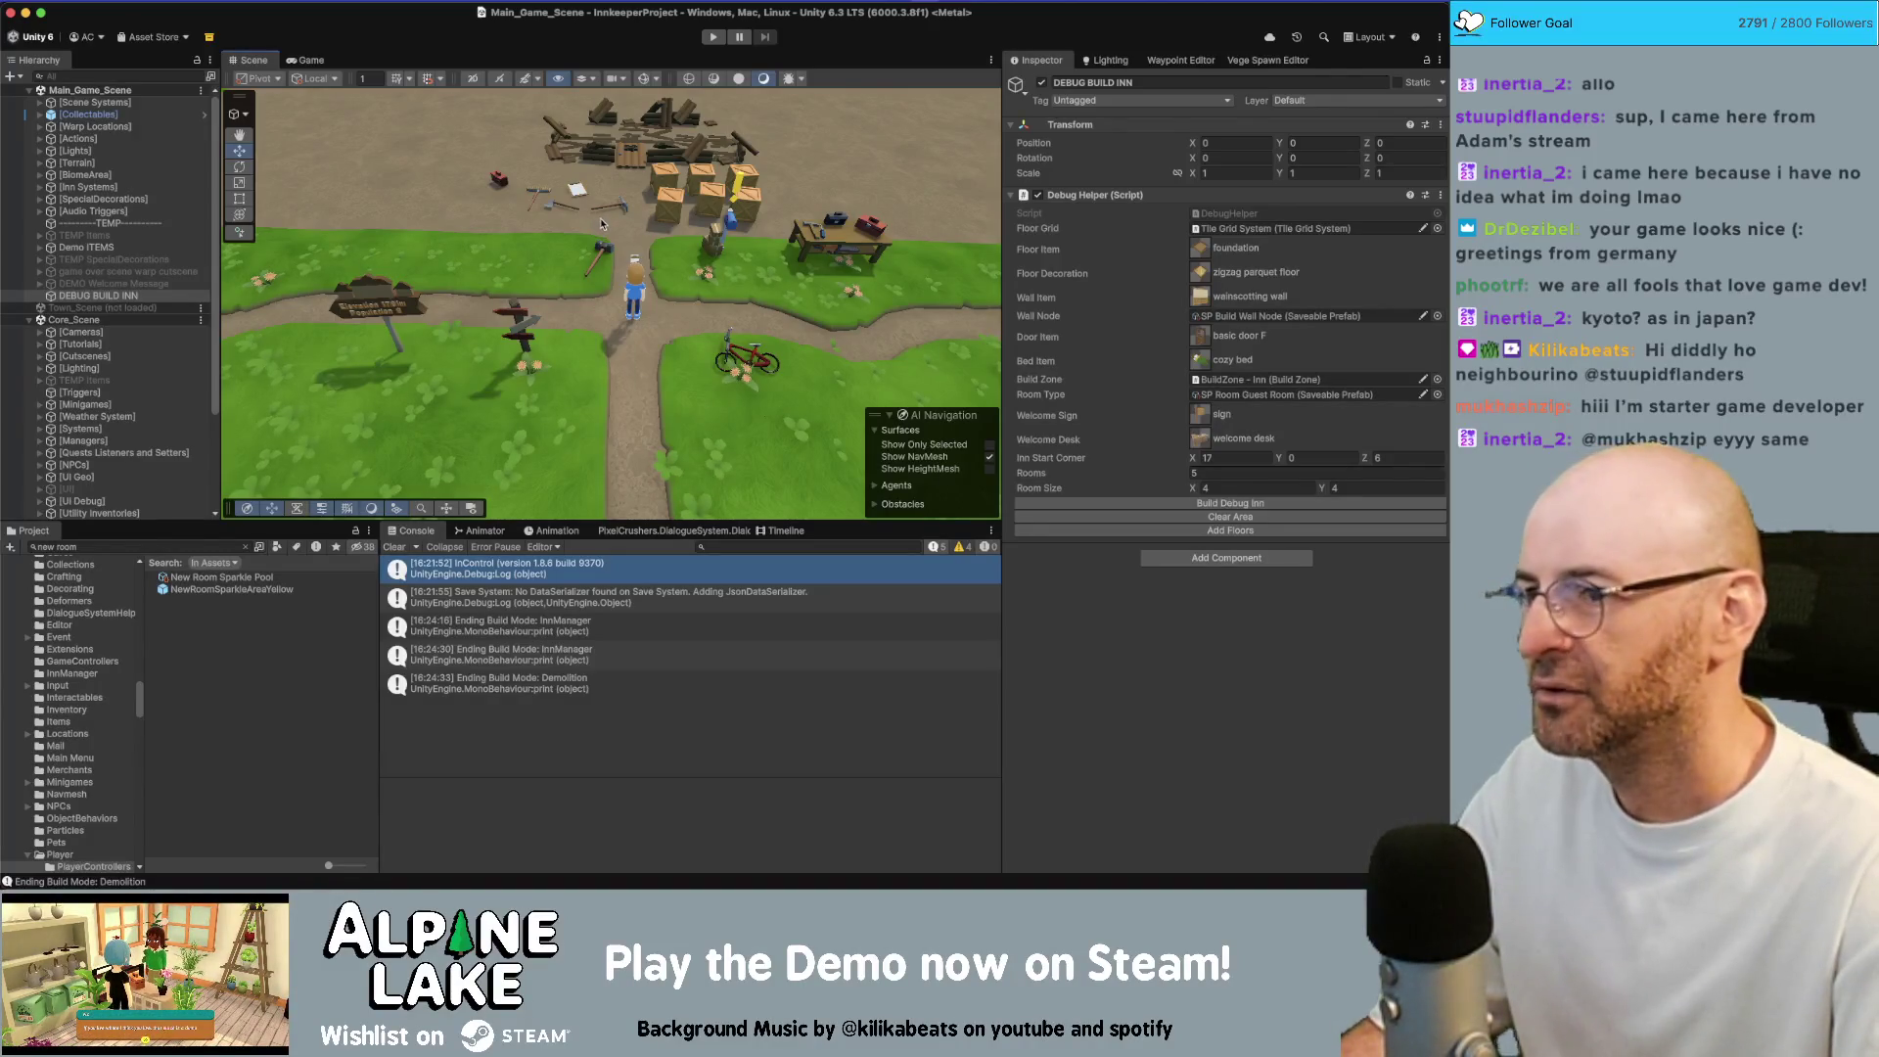
{"action": "scroll", "coordinate": [632, 251], "scroll_direction": "down", "scroll_amount": 3}
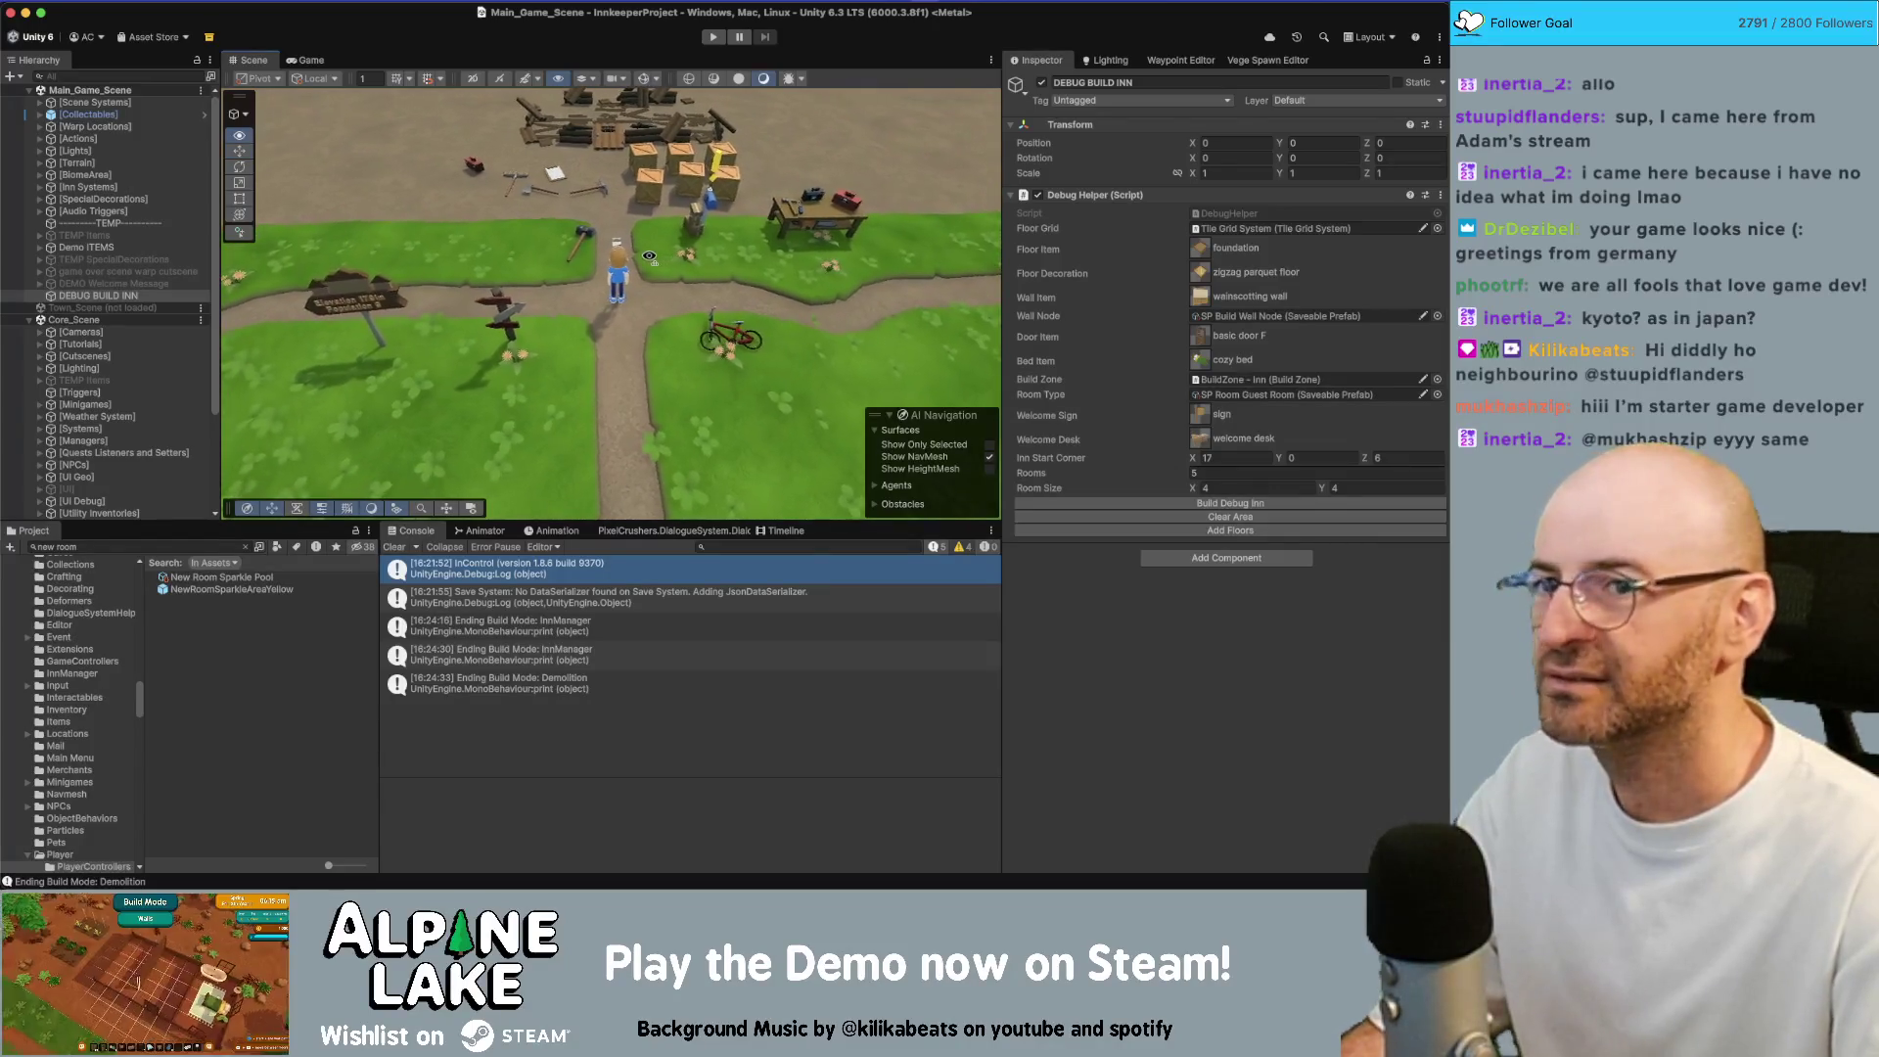
{"action": "scroll", "coordinate": [650, 259], "scroll_direction": "up", "scroll_amount": 3}
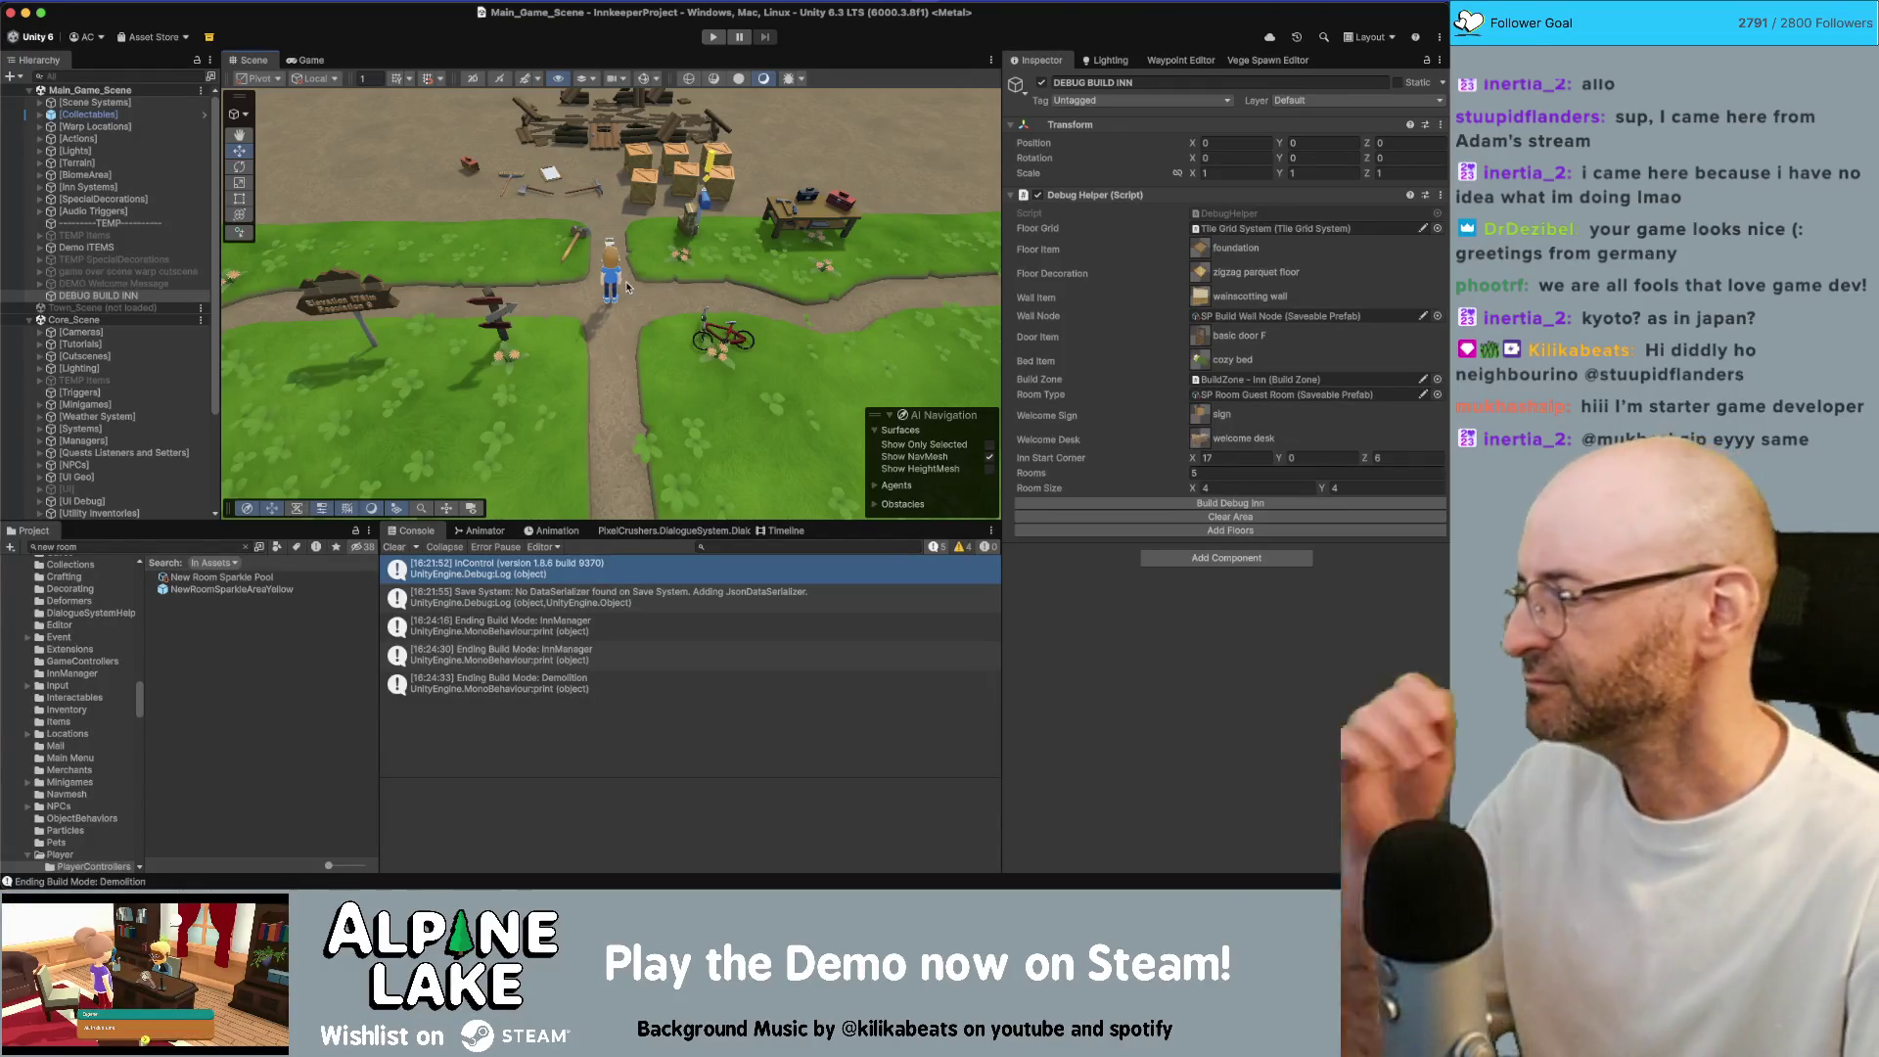
{"action": "left_click_drag", "start_coordinate": [630, 285], "coordinate": [632, 303]}
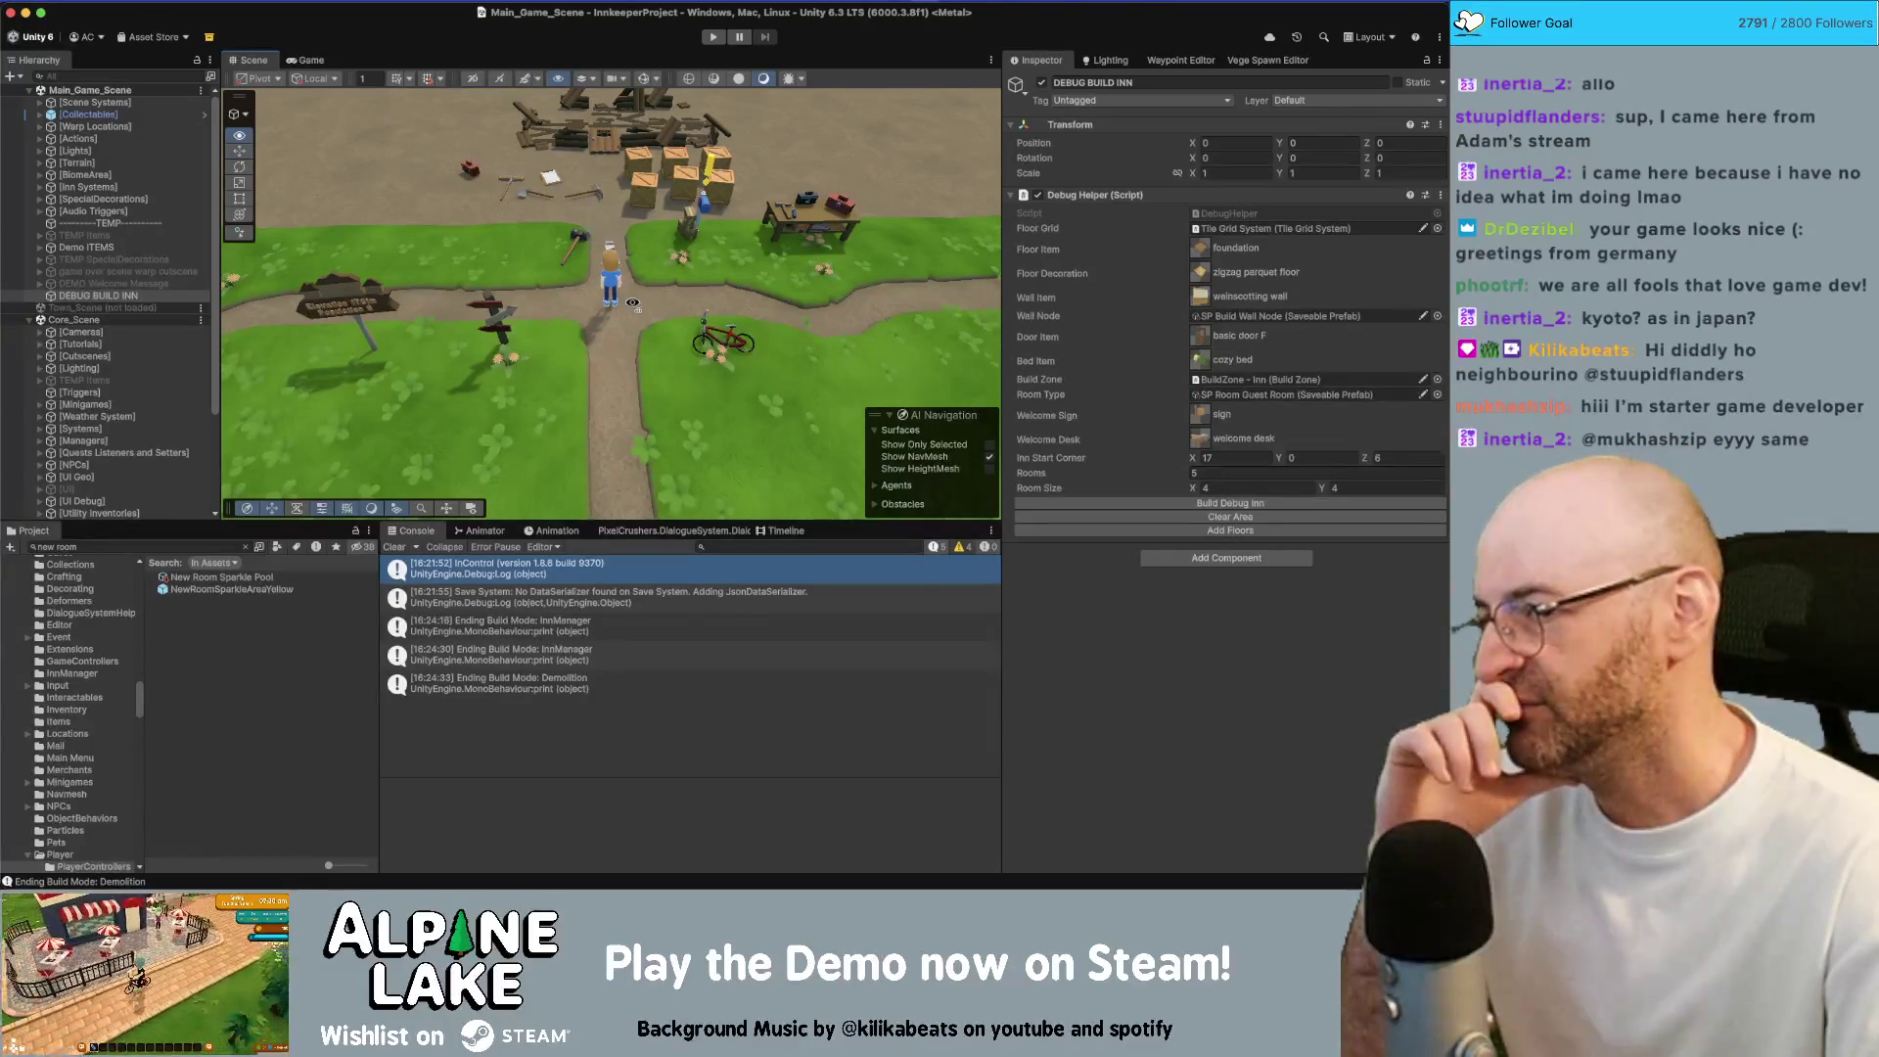
Collapse the _Content folder and select the _Audio folder in the Project window
{"action": "left_click", "coordinate": [162, 548]}
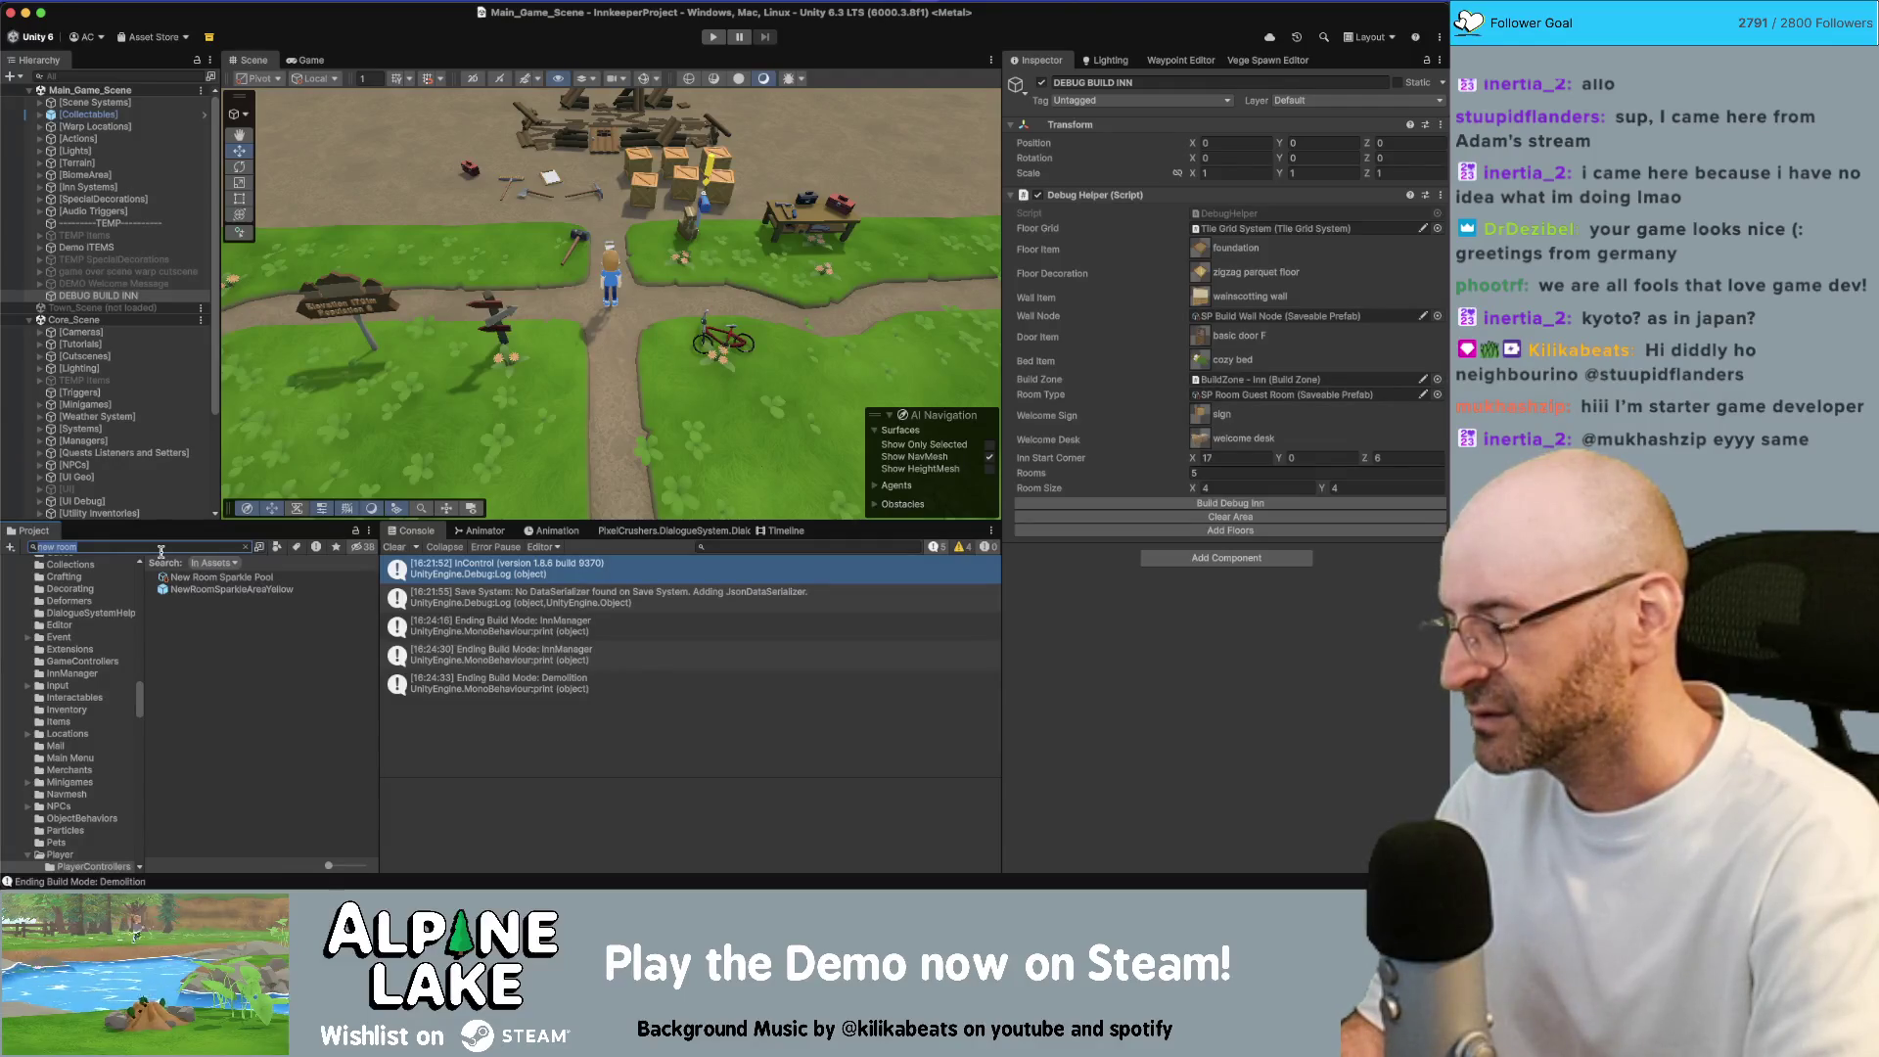
{"action": "scroll", "coordinate": [34, 668], "scroll_direction": "up", "scroll_amount": 10}
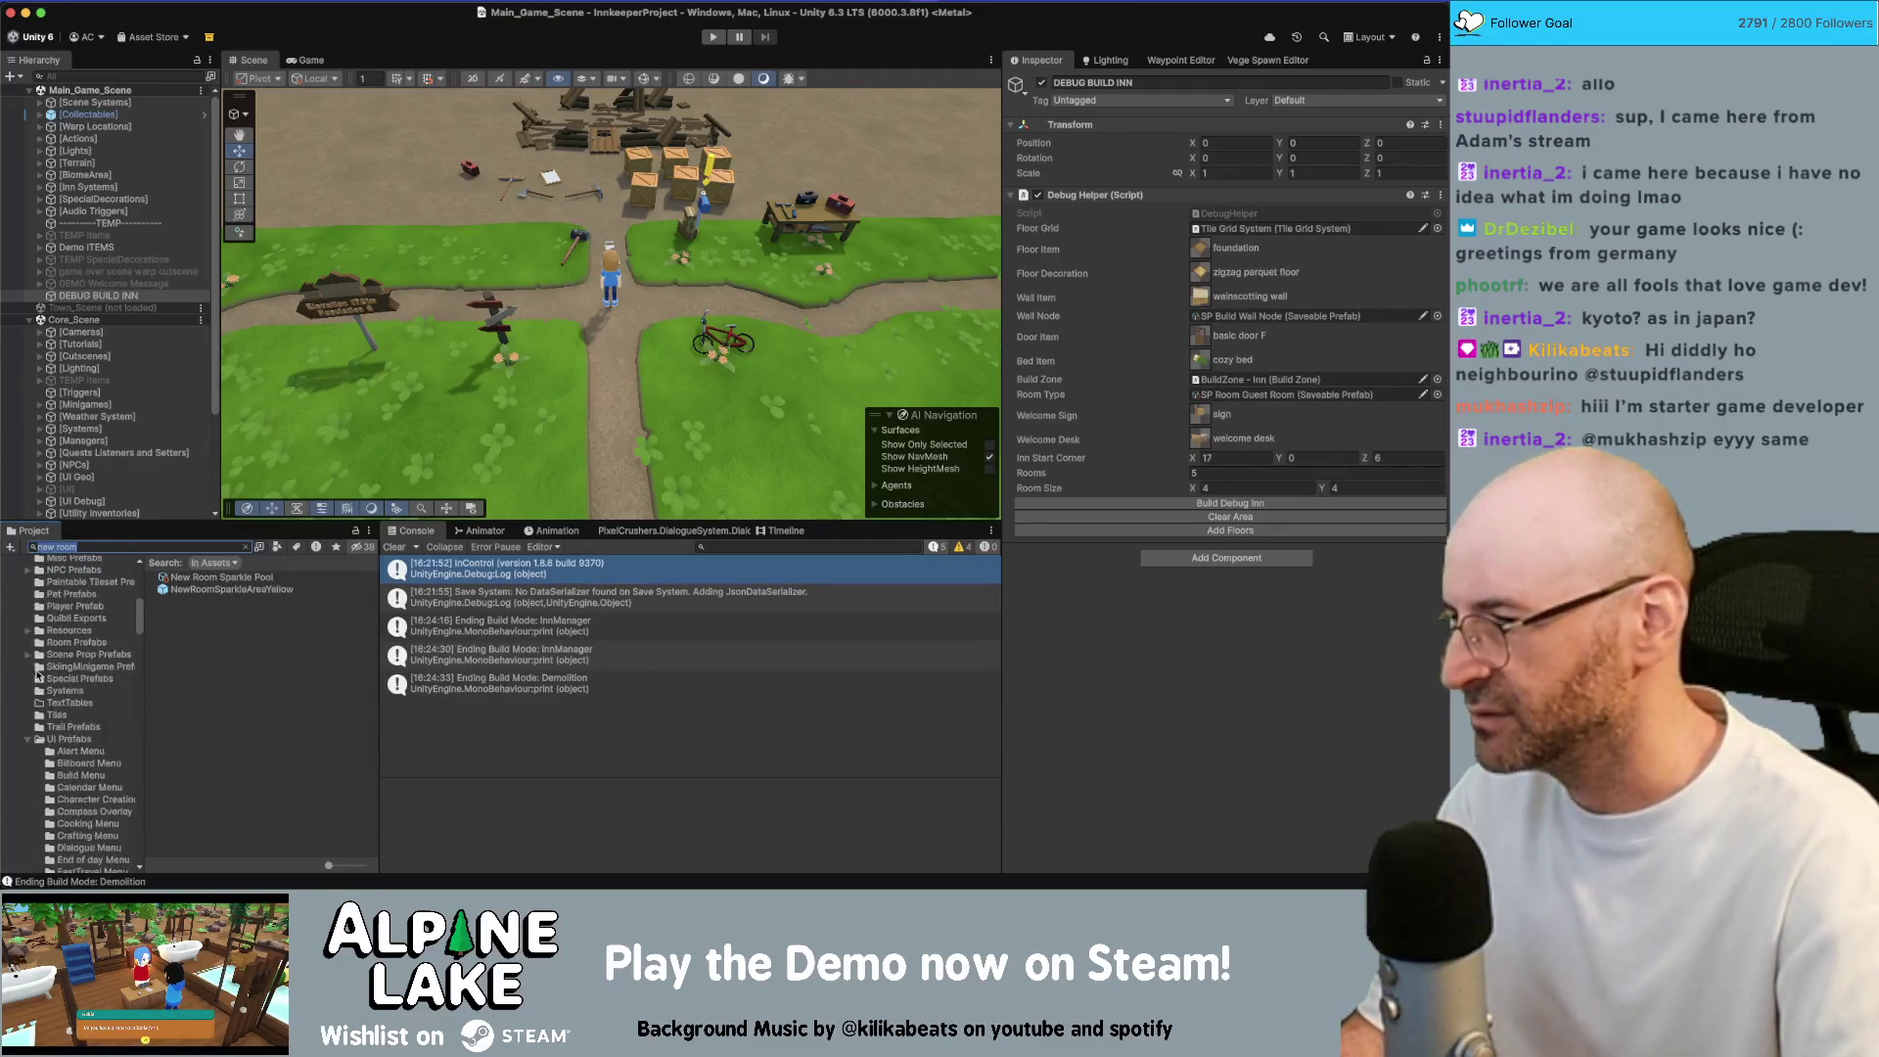
{"action": "left_click", "coordinate": [16, 635]}
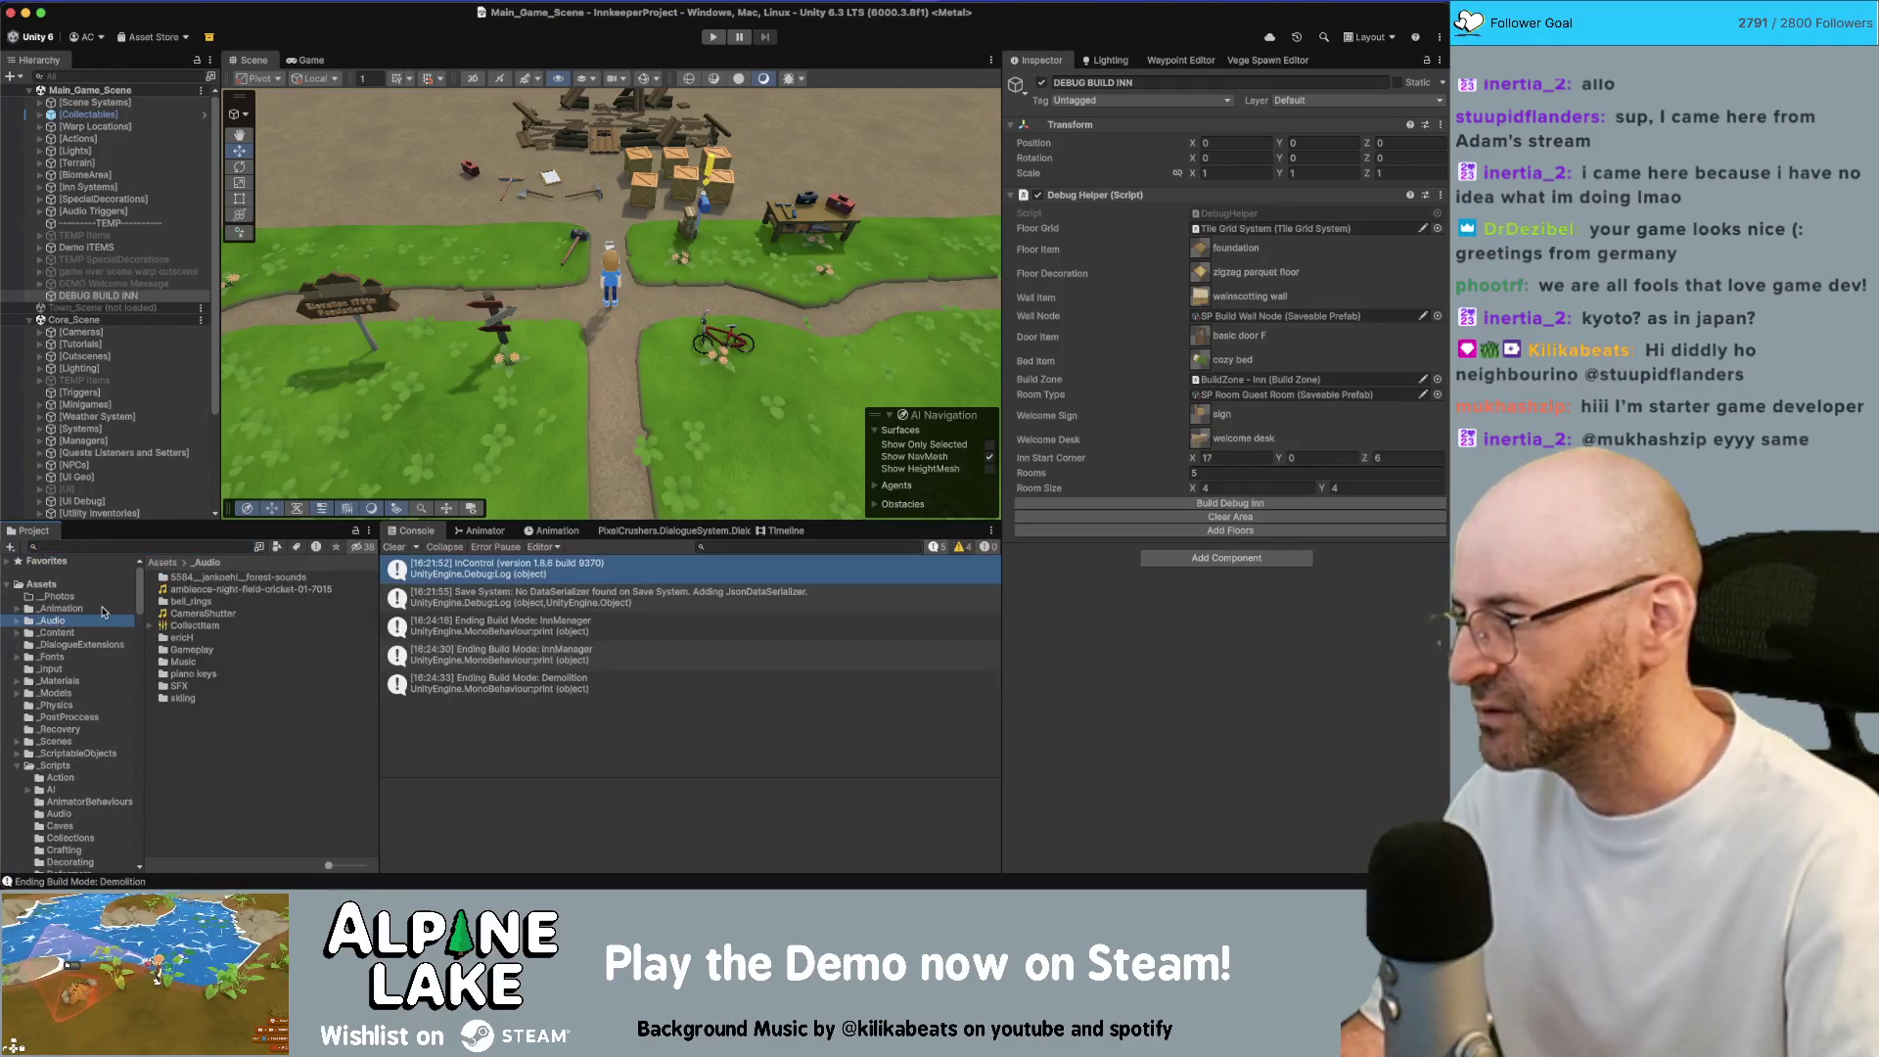
{"action": "left_click", "coordinate": [57, 623]}
Step through the ericH, Music and piano keys audio folders, ending on piano keys
{"action": "key", "text": "Right"}
{"action": "key", "text": "Down"}
{"action": "key", "text": "Down"}
{"action": "key", "text": "Down"}
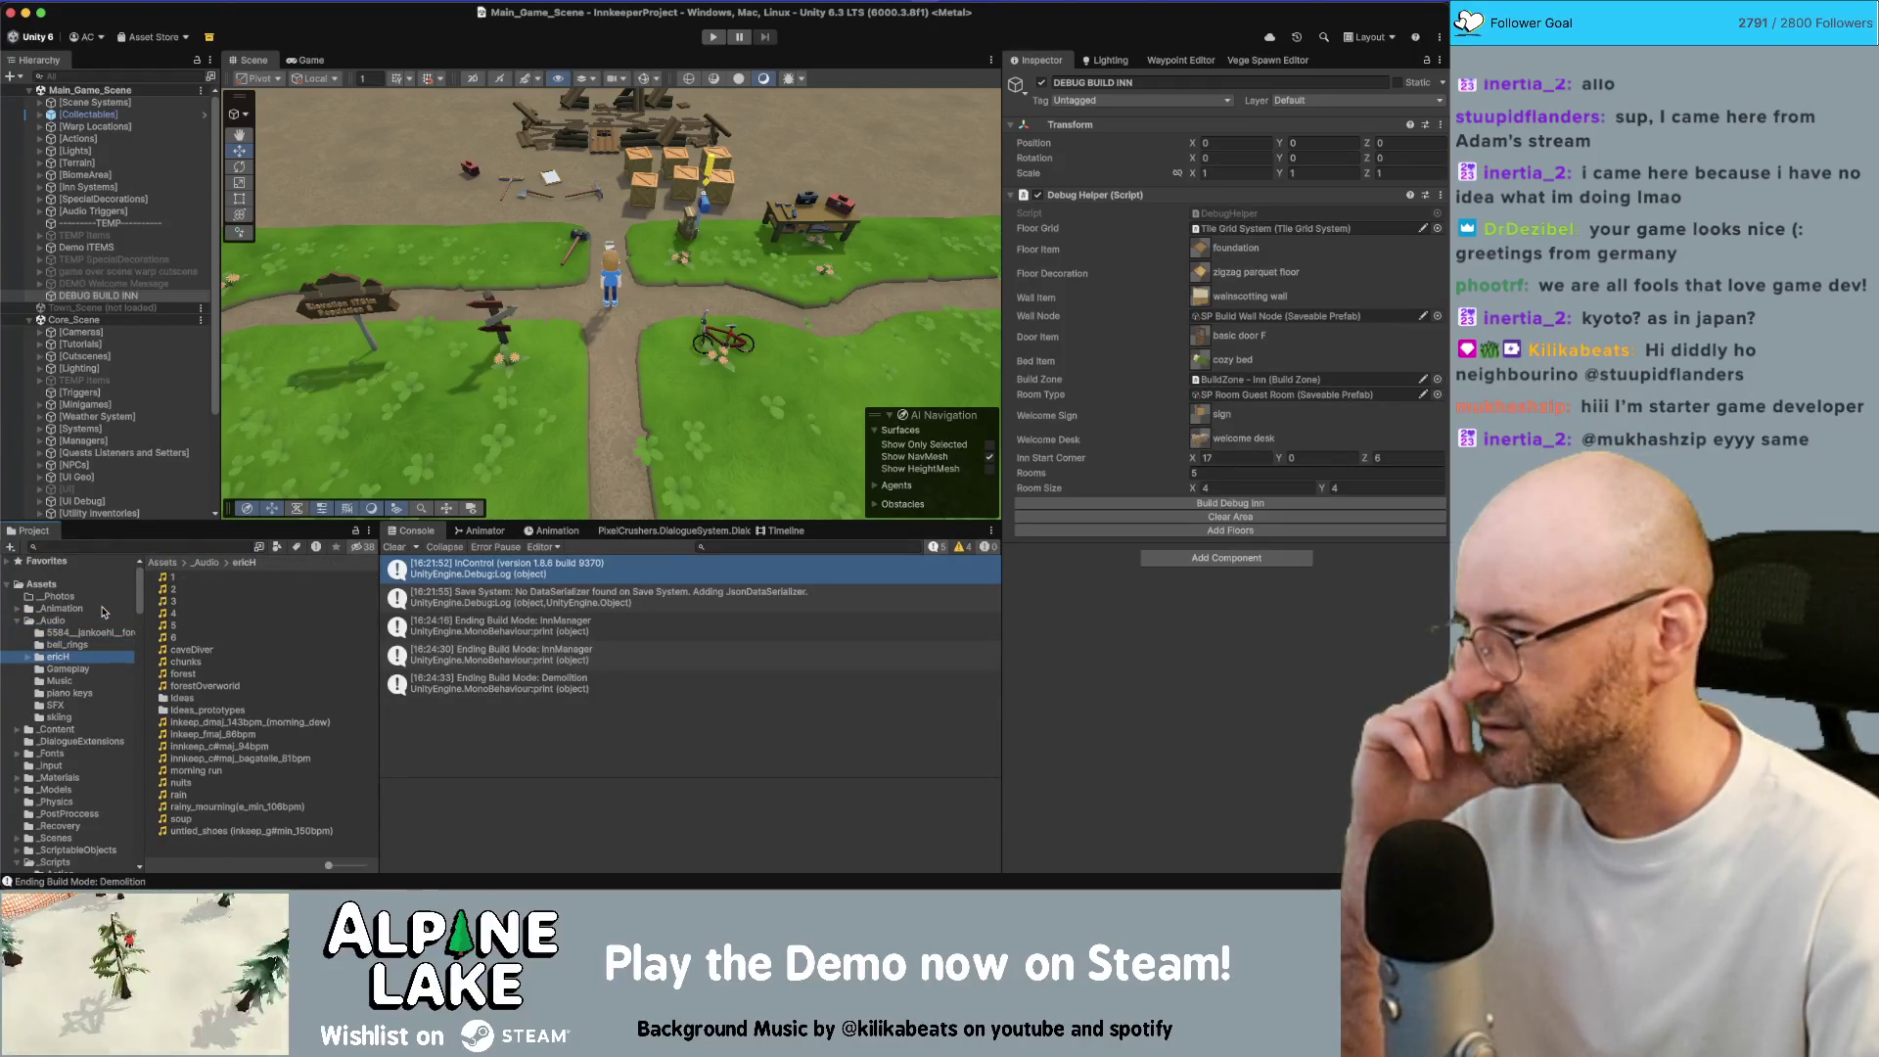
{"action": "key", "text": "Right"}
{"action": "key", "text": "Down"}
{"action": "key", "text": "Down"}
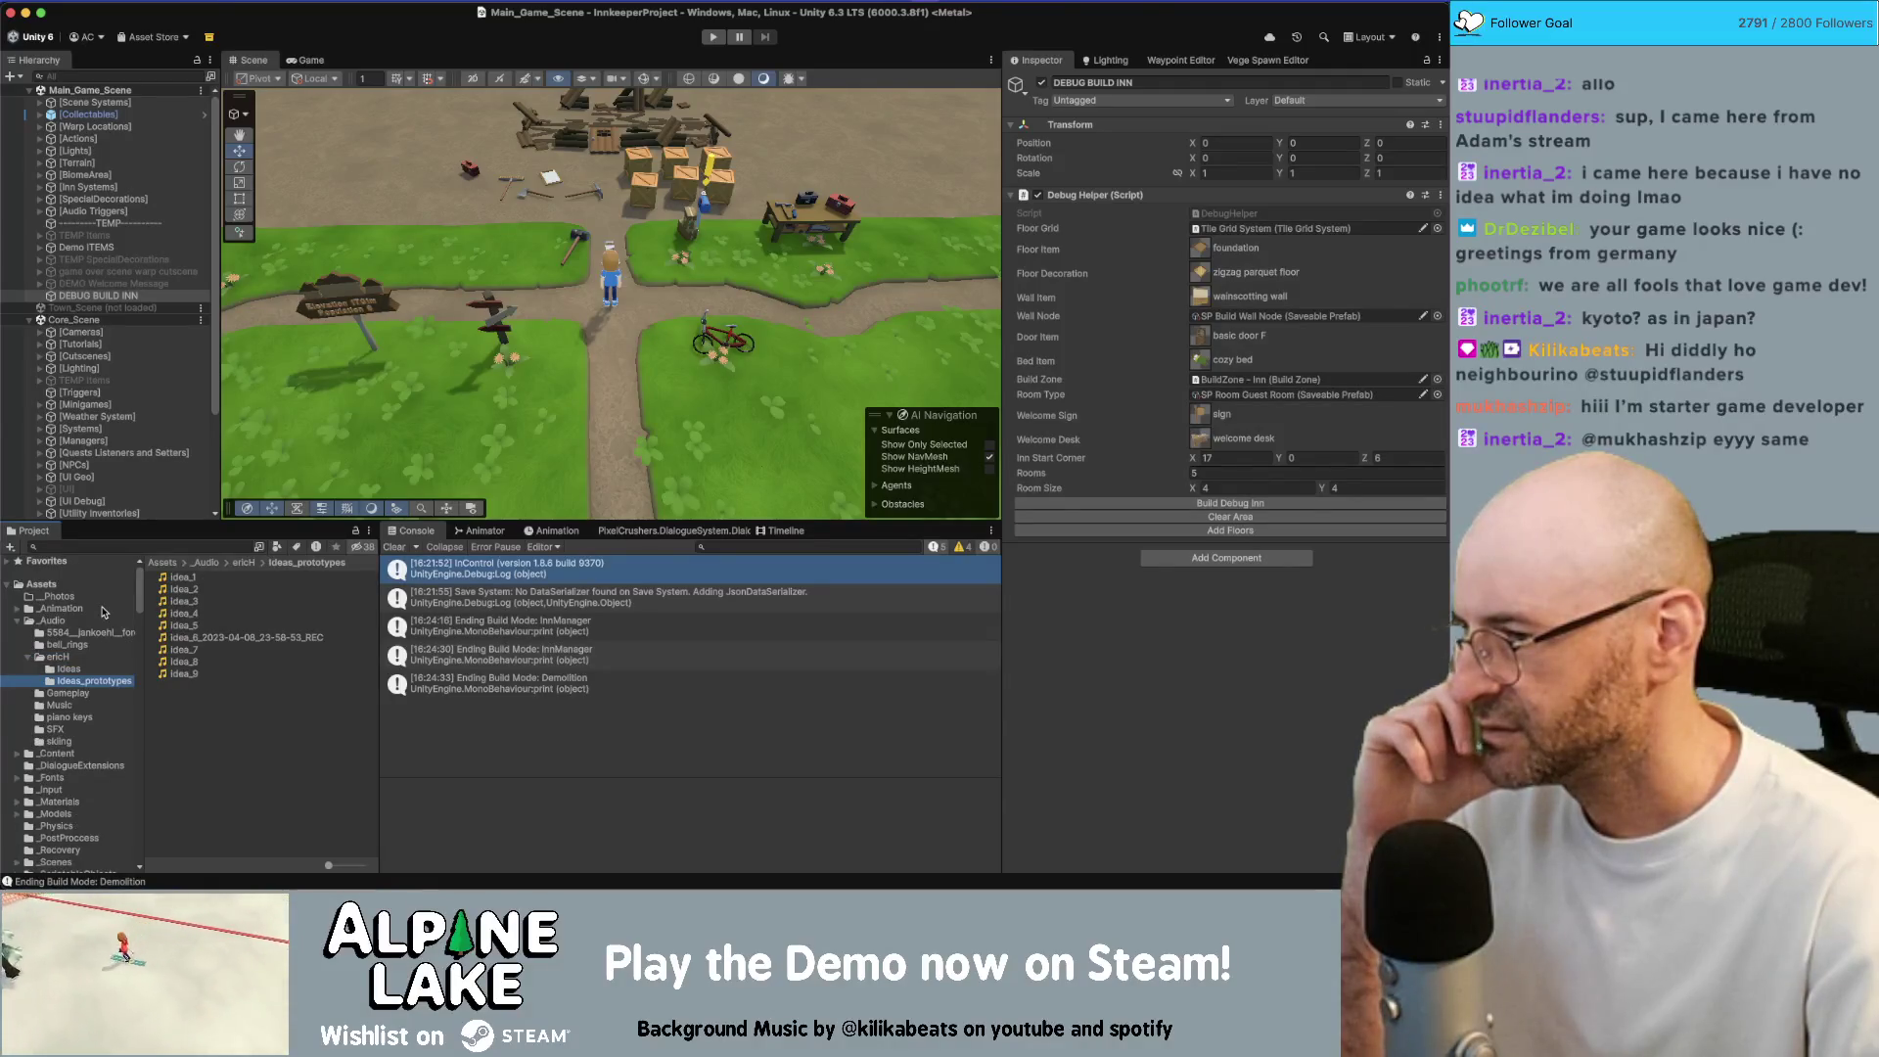
{"action": "key", "text": "Down"}
{"action": "key", "text": "Down"}
{"action": "key", "text": "Down"}
{"action": "key", "text": "Up"}
{"action": "key", "text": "Up"}
{"action": "key", "text": "Up"}
{"action": "key", "text": "Down"}
{"action": "key", "text": "Down"}
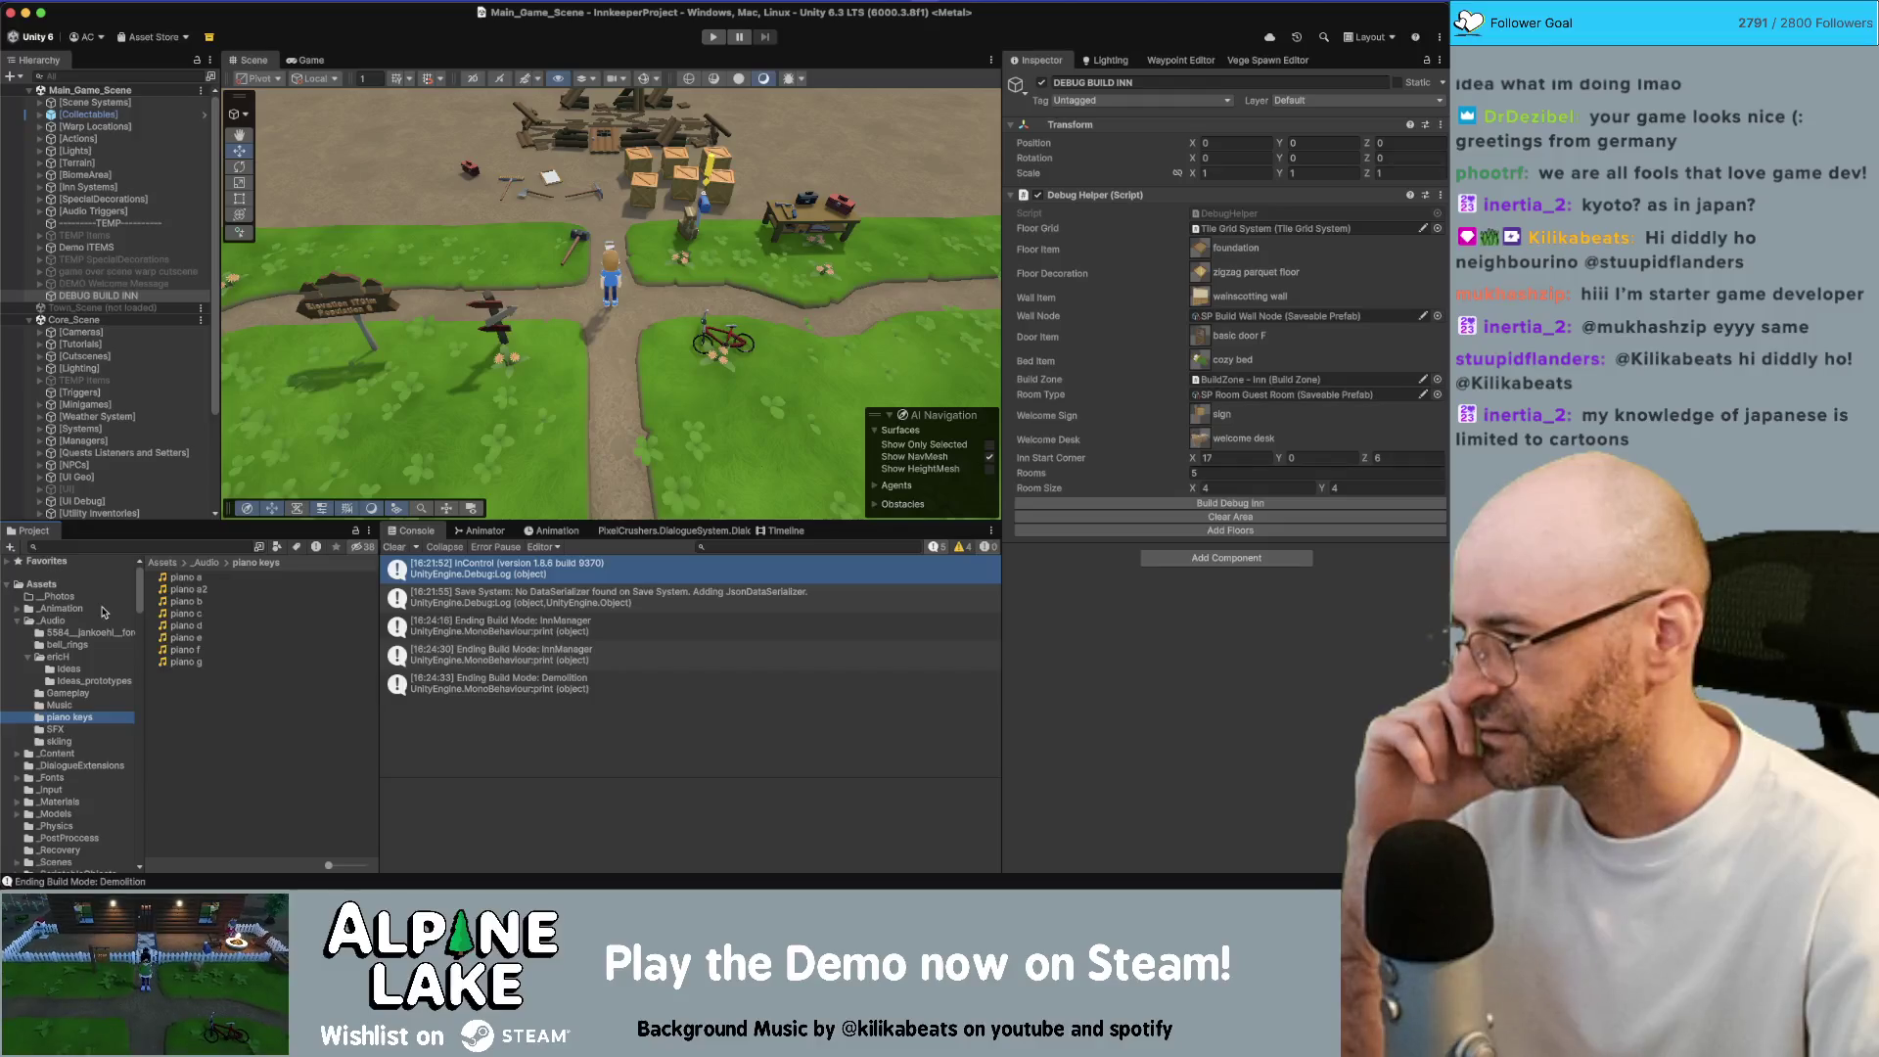
{"action": "key", "text": "Down"}
{"action": "key", "text": "Up"}
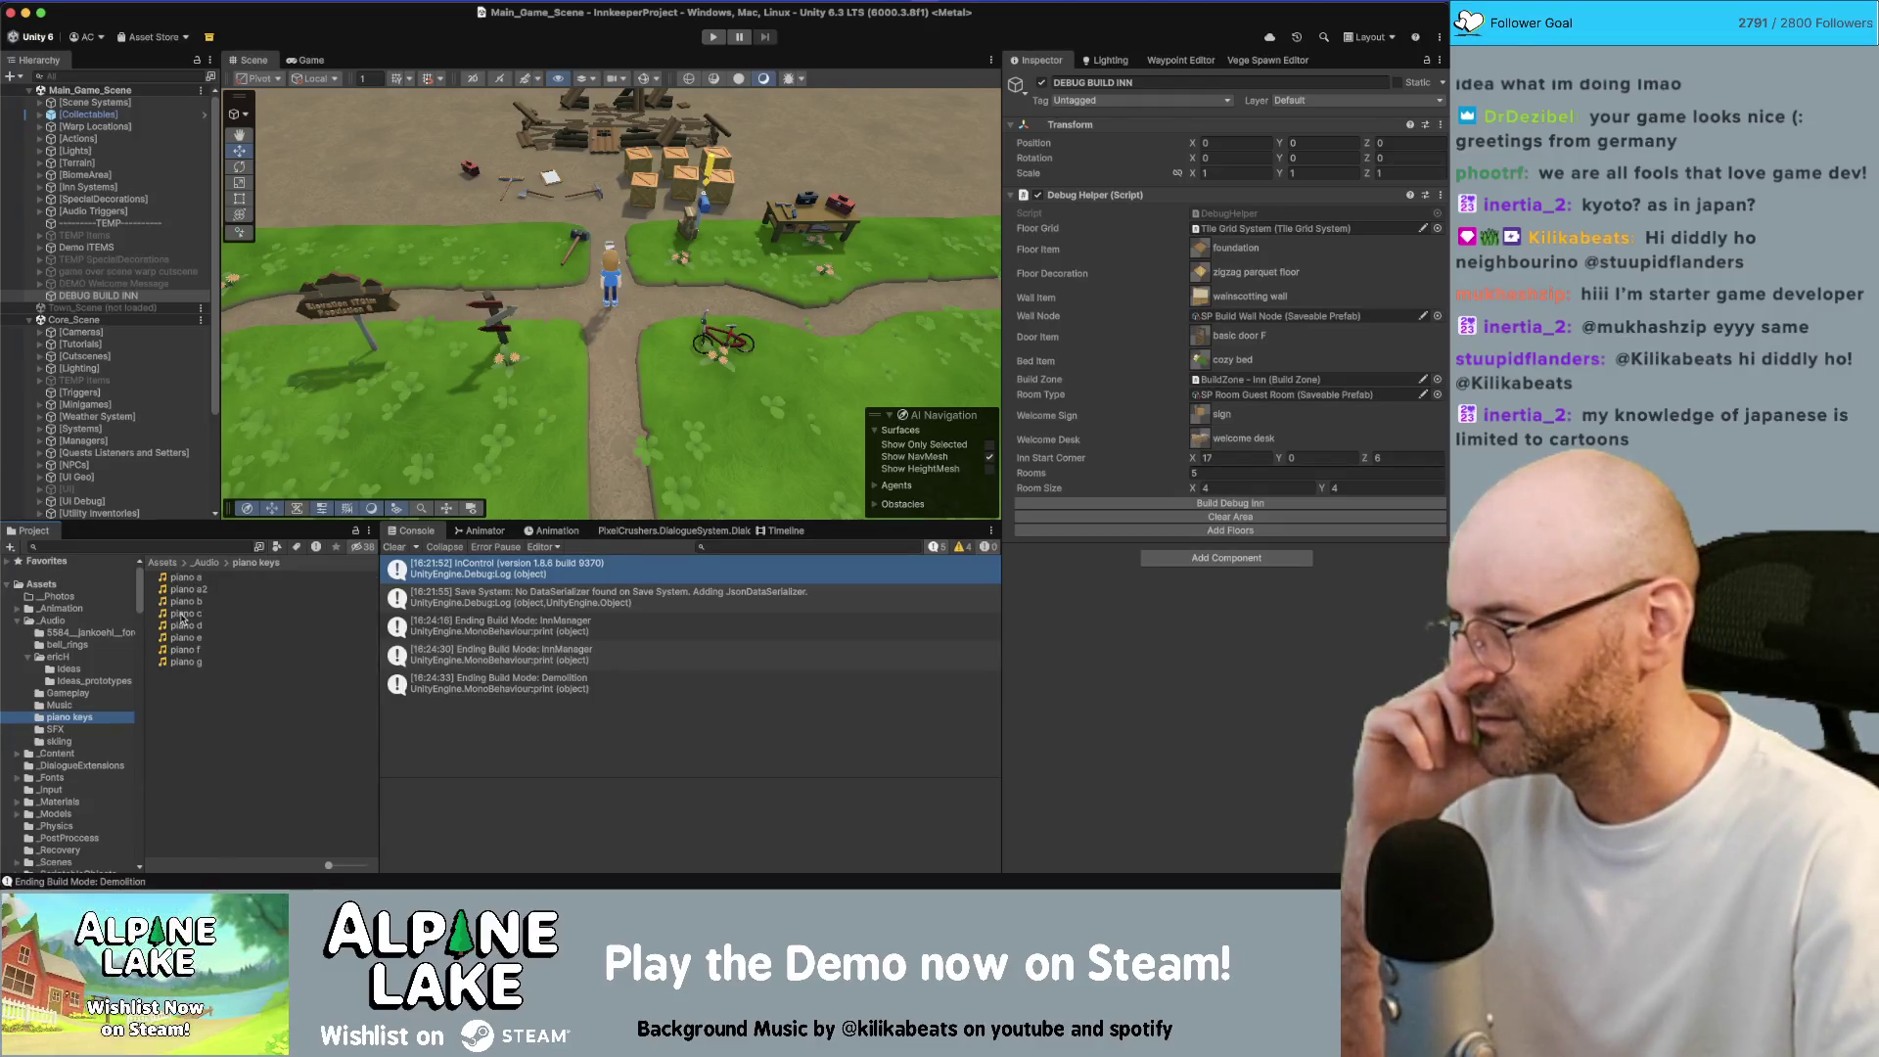
Preview the piano c clip, then browse the SFX and skiing sound folders
{"action": "left_click", "coordinate": [181, 614]}
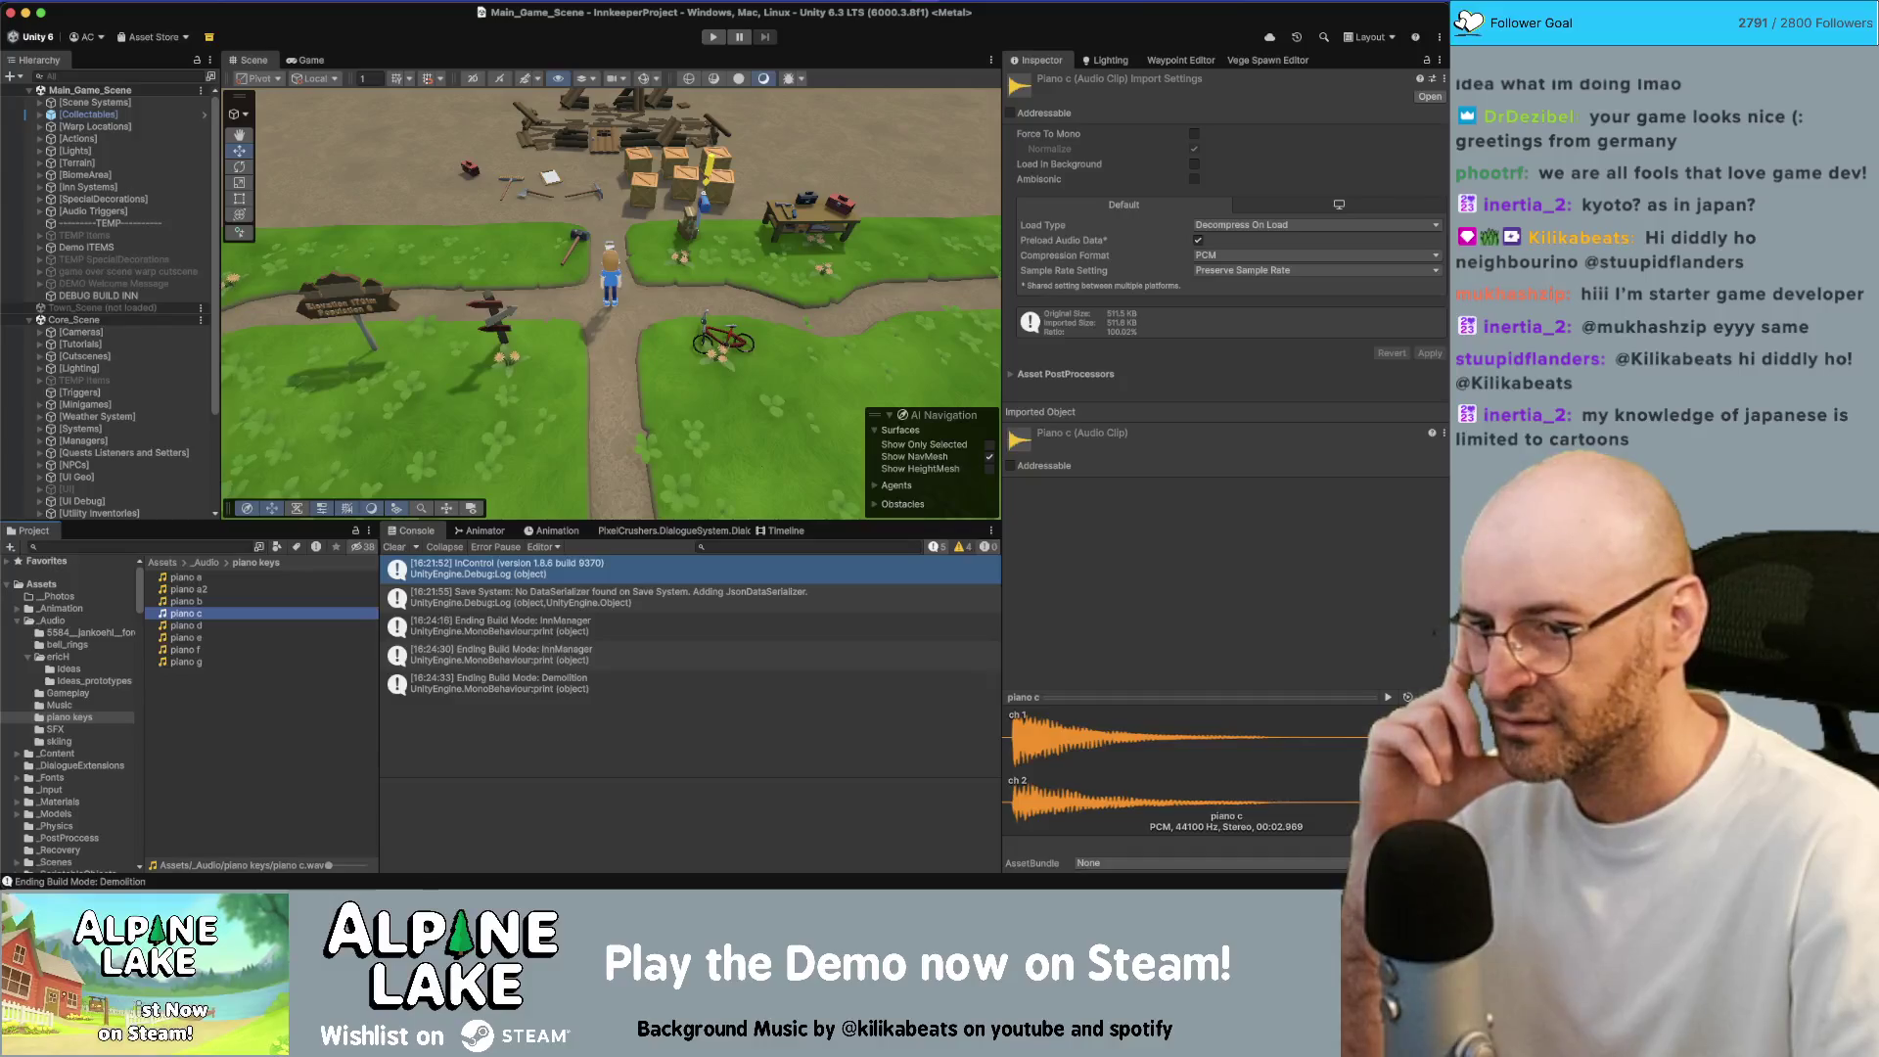
{"action": "left_click", "coordinate": [1387, 700]}
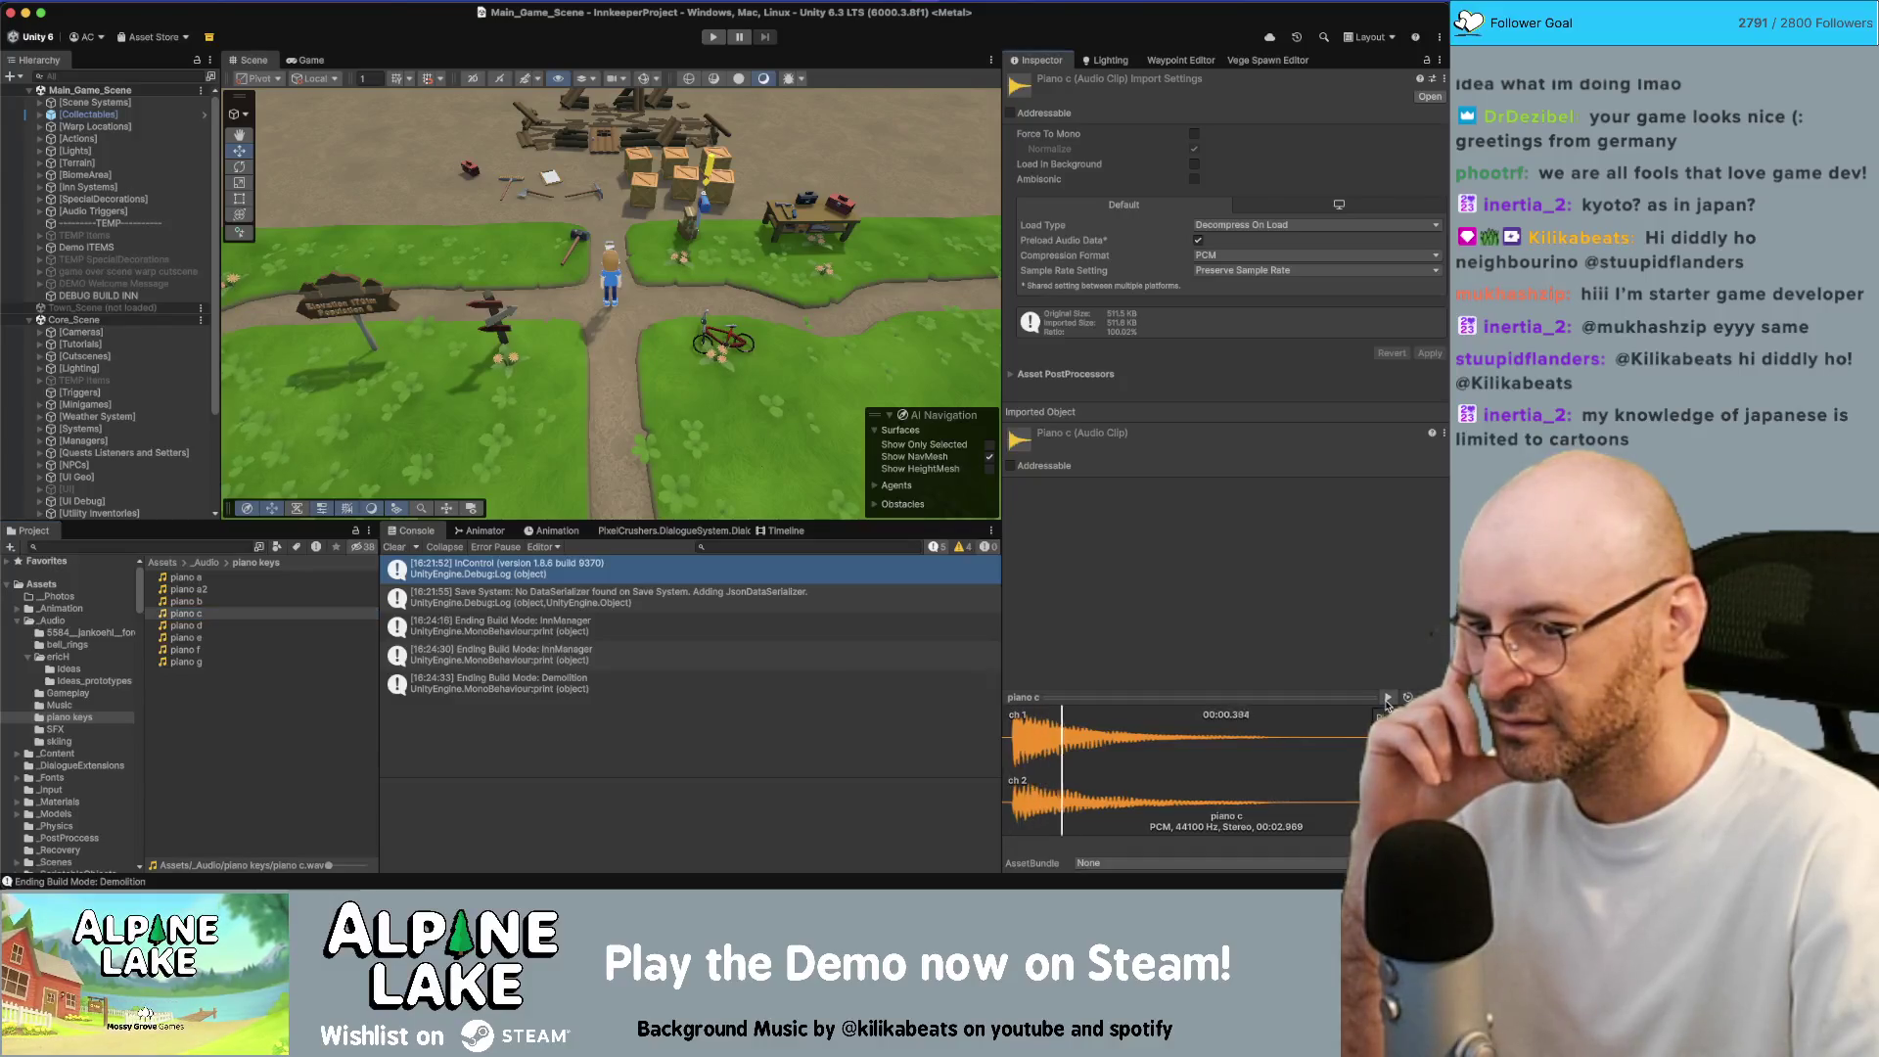
{"action": "left_click", "coordinate": [54, 729]}
{"action": "scroll", "coordinate": [242, 700], "scroll_direction": "down", "scroll_amount": 2}
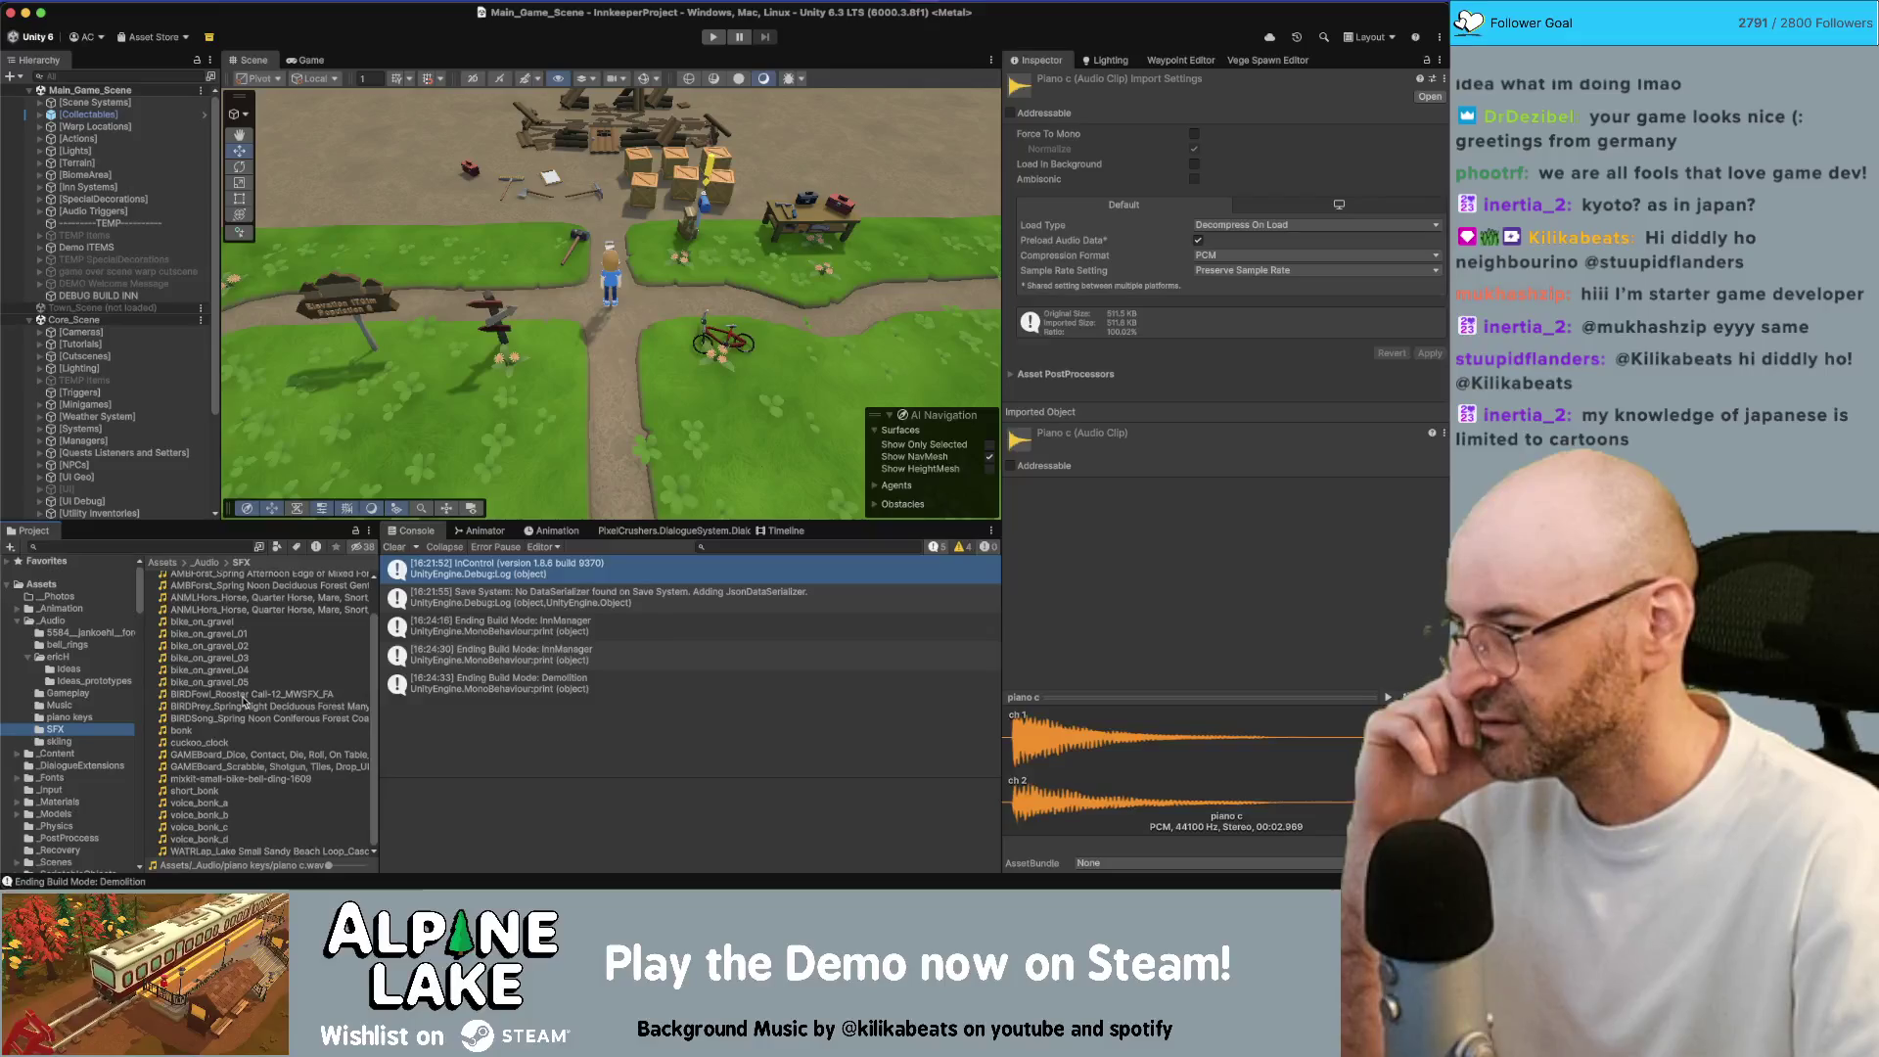
{"action": "left_click", "coordinate": [59, 741]}
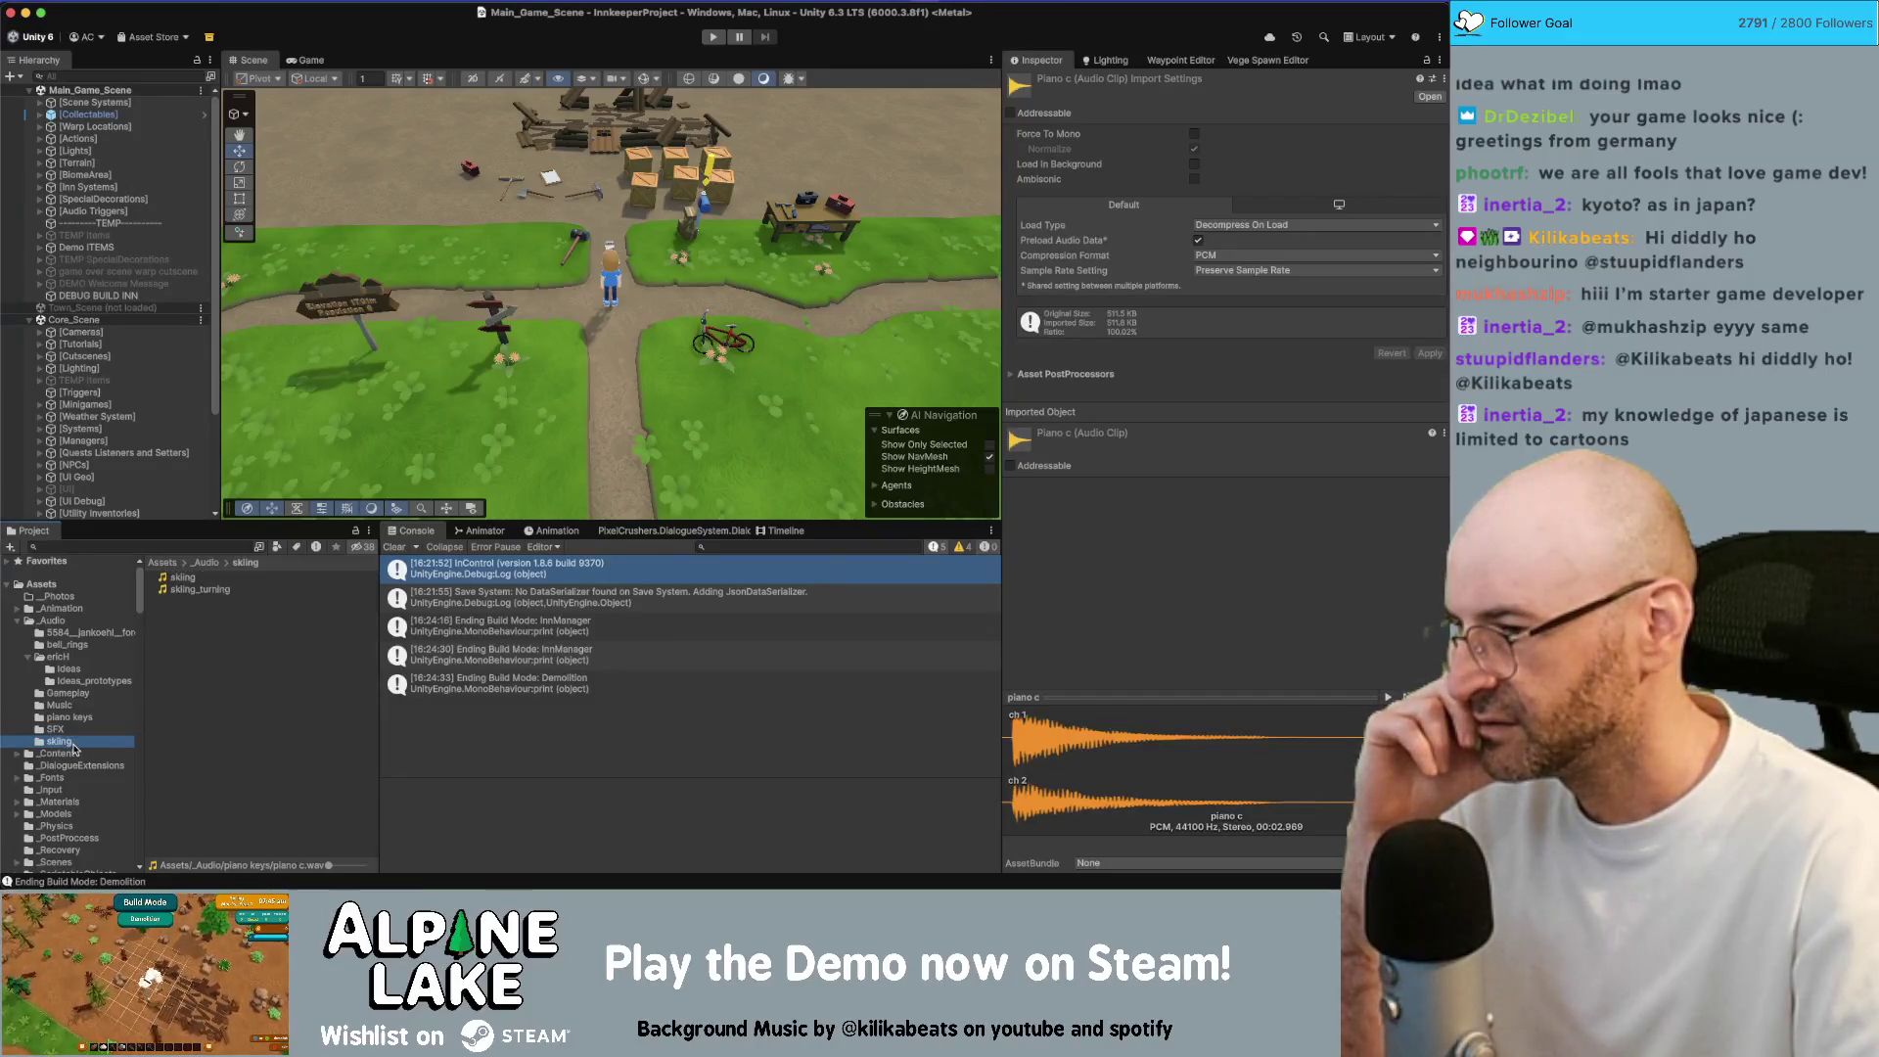
{"action": "scroll", "coordinate": [88, 724], "scroll_direction": "down", "scroll_amount": 5}
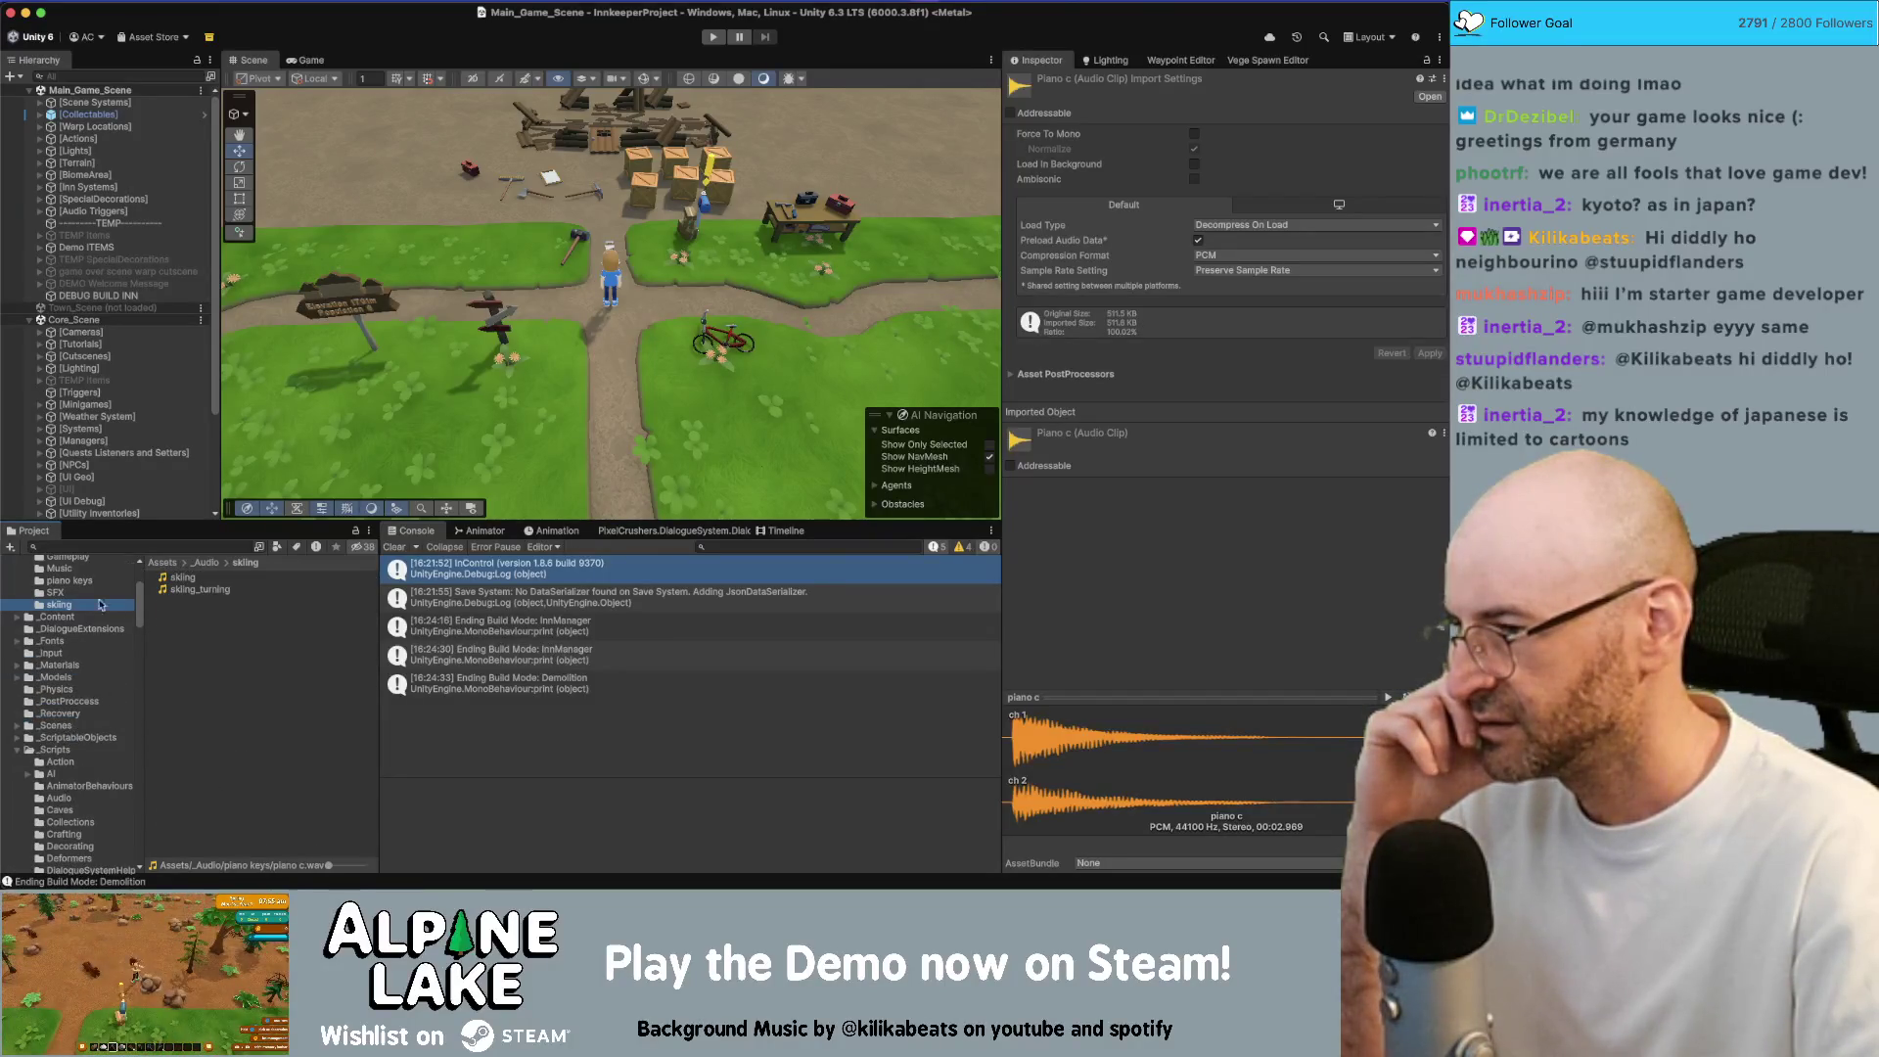
{"action": "scroll", "coordinate": [98, 627], "scroll_direction": "down", "scroll_amount": 10}
{"action": "scroll", "coordinate": [102, 635], "scroll_direction": "down", "scroll_amount": 10}
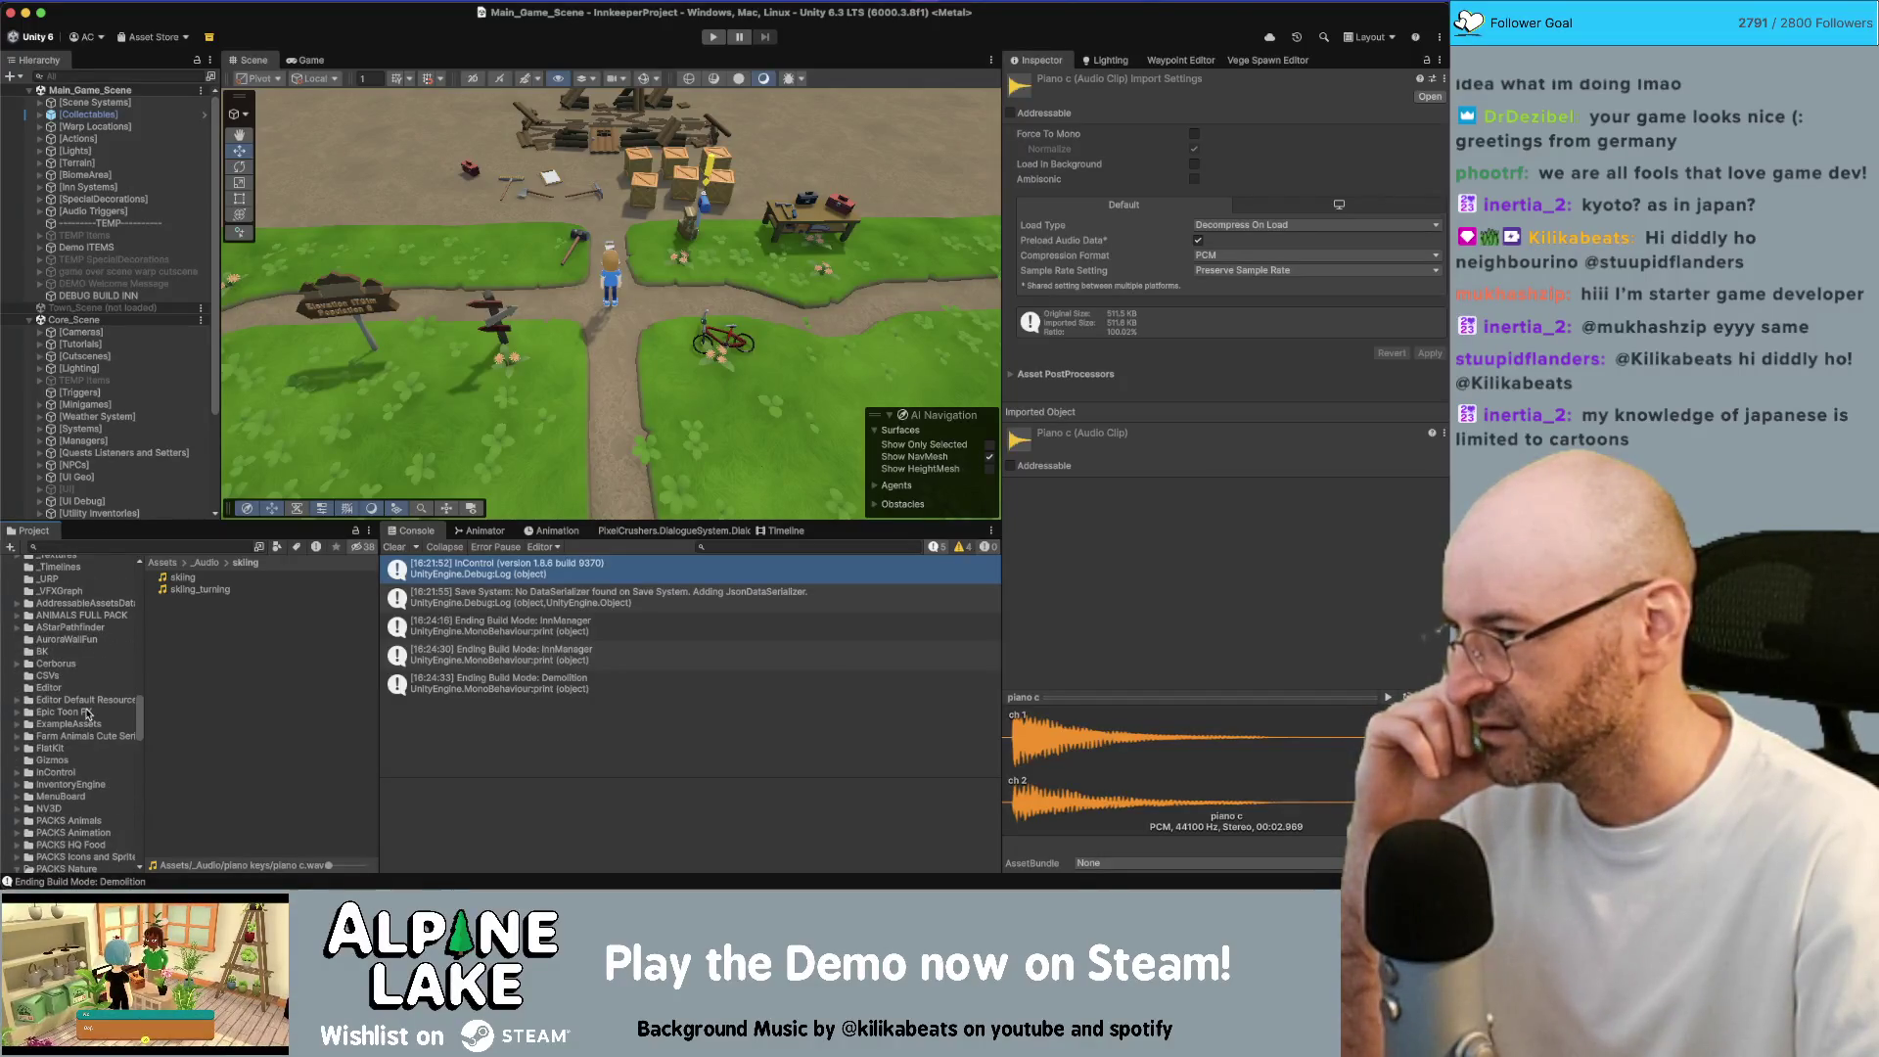
{"action": "scroll", "coordinate": [86, 714], "scroll_direction": "up", "scroll_amount": 5}
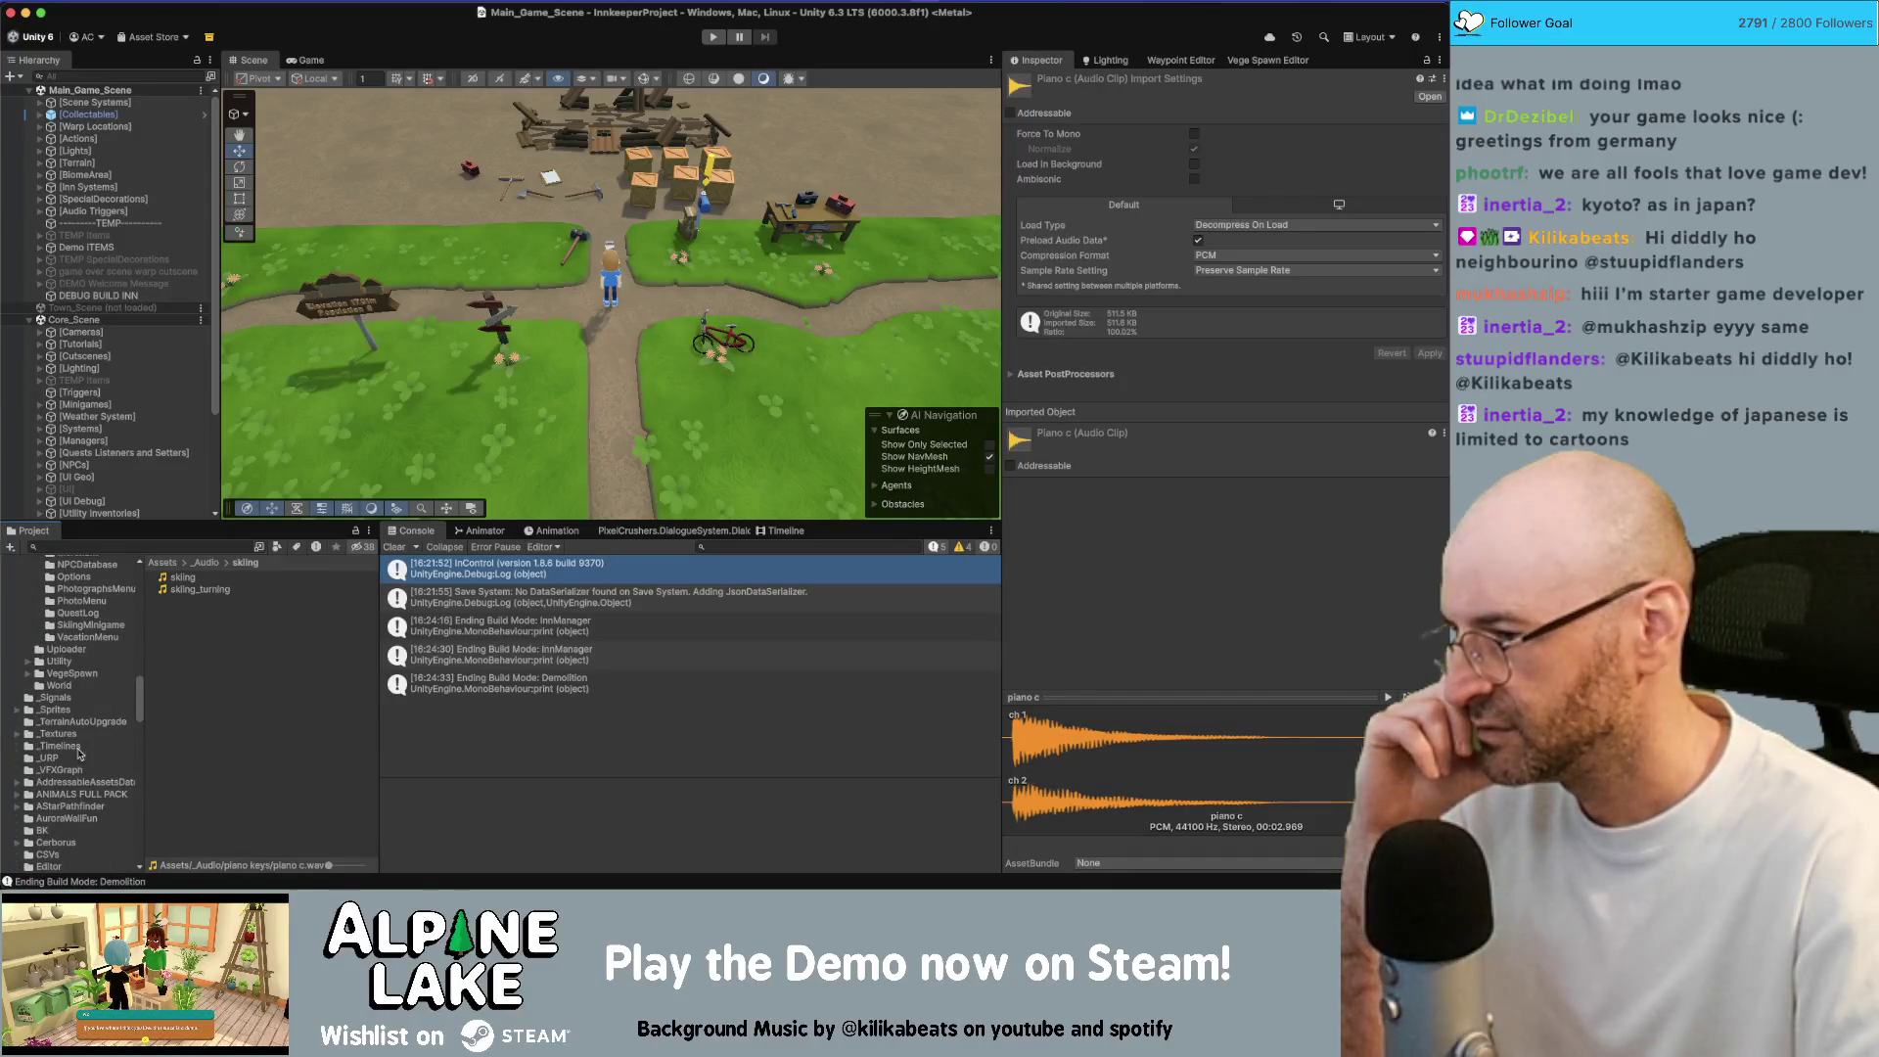
{"action": "scroll", "coordinate": [71, 802], "scroll_direction": "down", "scroll_amount": 5}
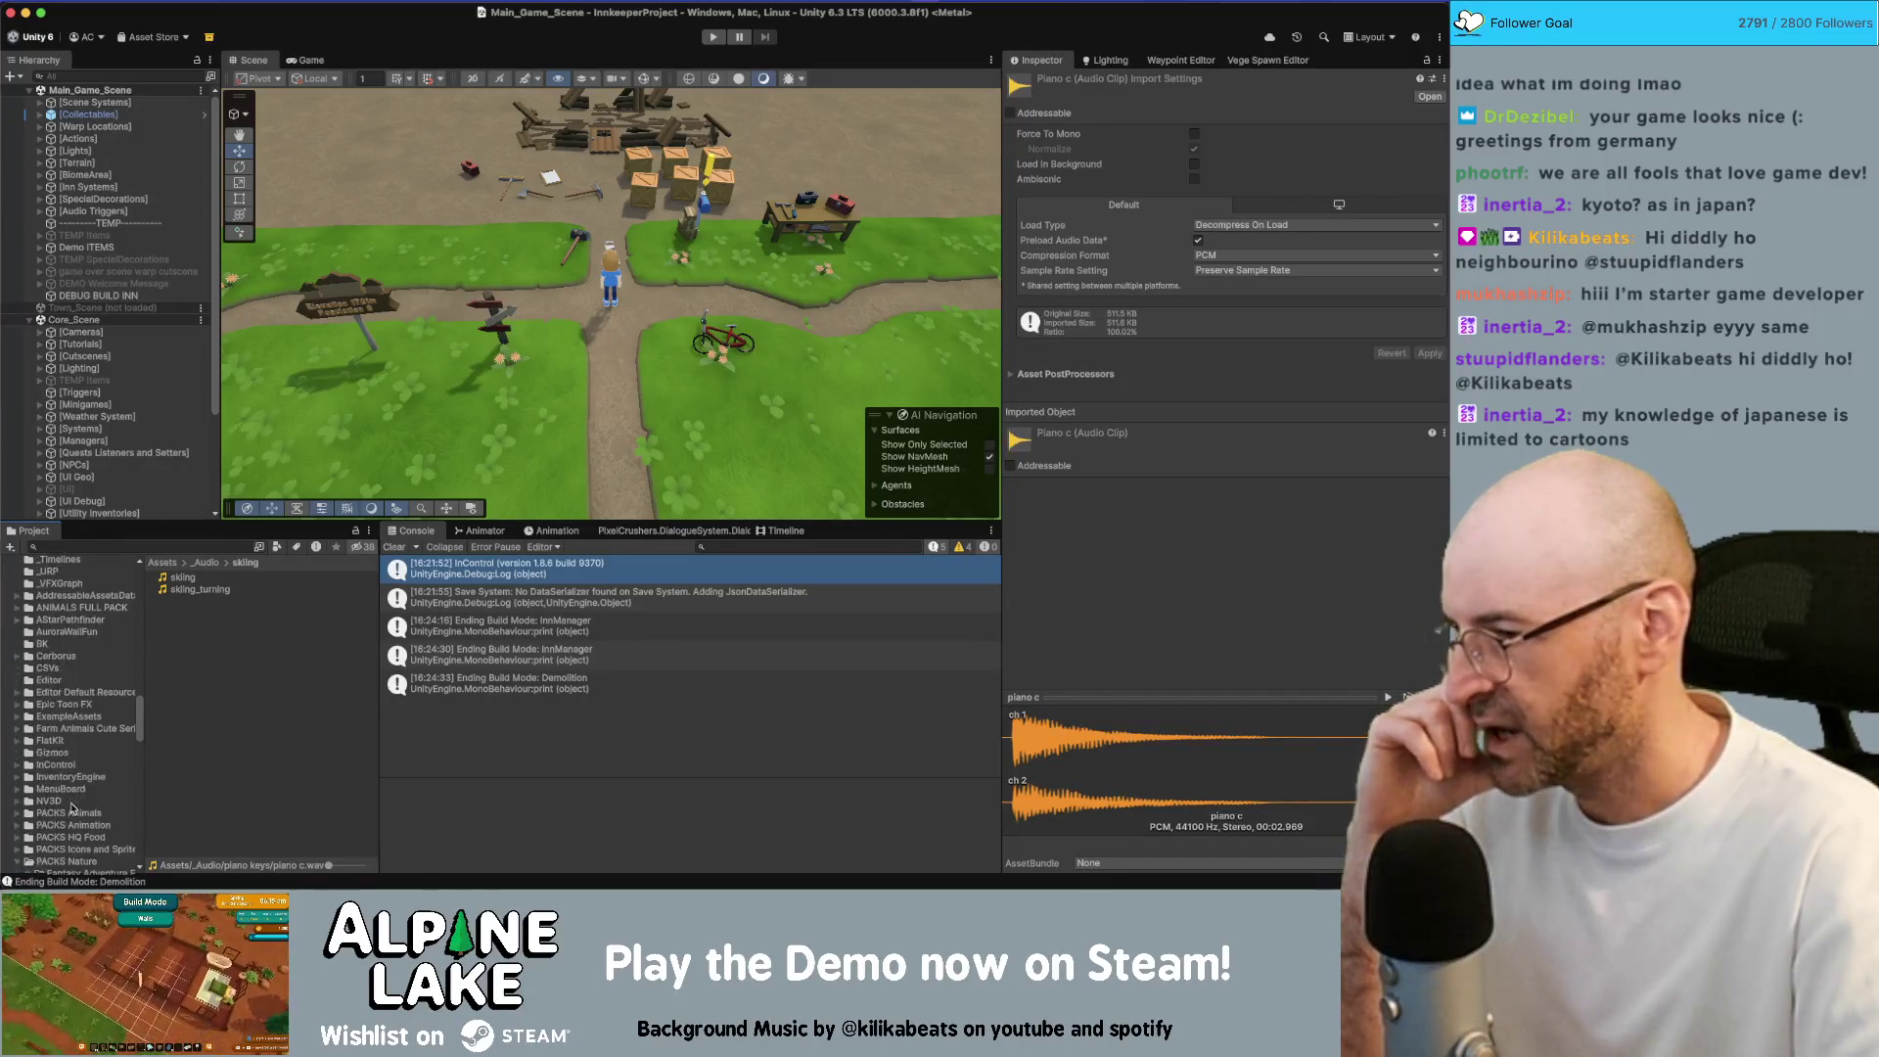
{"action": "scroll", "coordinate": [66, 751], "scroll_direction": "down", "scroll_amount": 2}
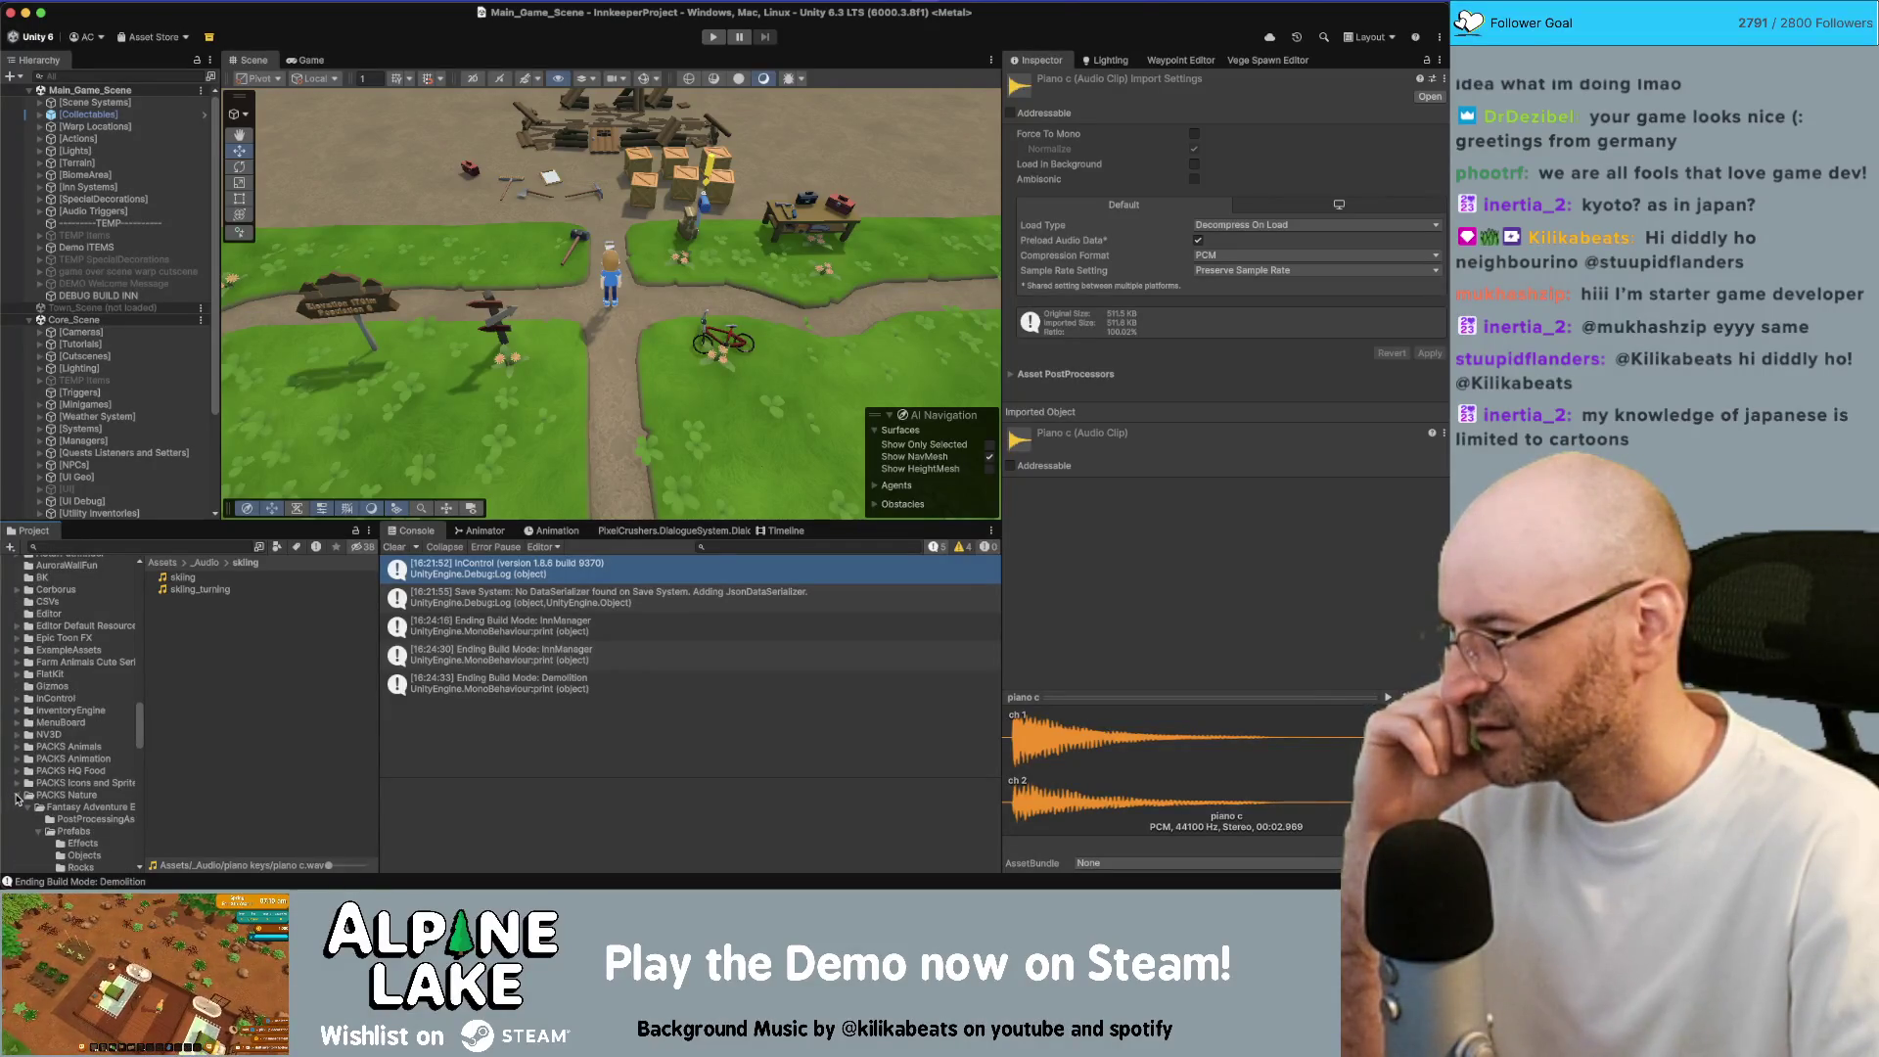
Open the kenney_uiaudio Audio folder and audition clips from click3 to mouserelease1
{"action": "left_click", "coordinate": [18, 796]}
{"action": "scroll", "coordinate": [58, 803], "scroll_direction": "down", "scroll_amount": 4}
{"action": "left_click", "coordinate": [28, 753]}
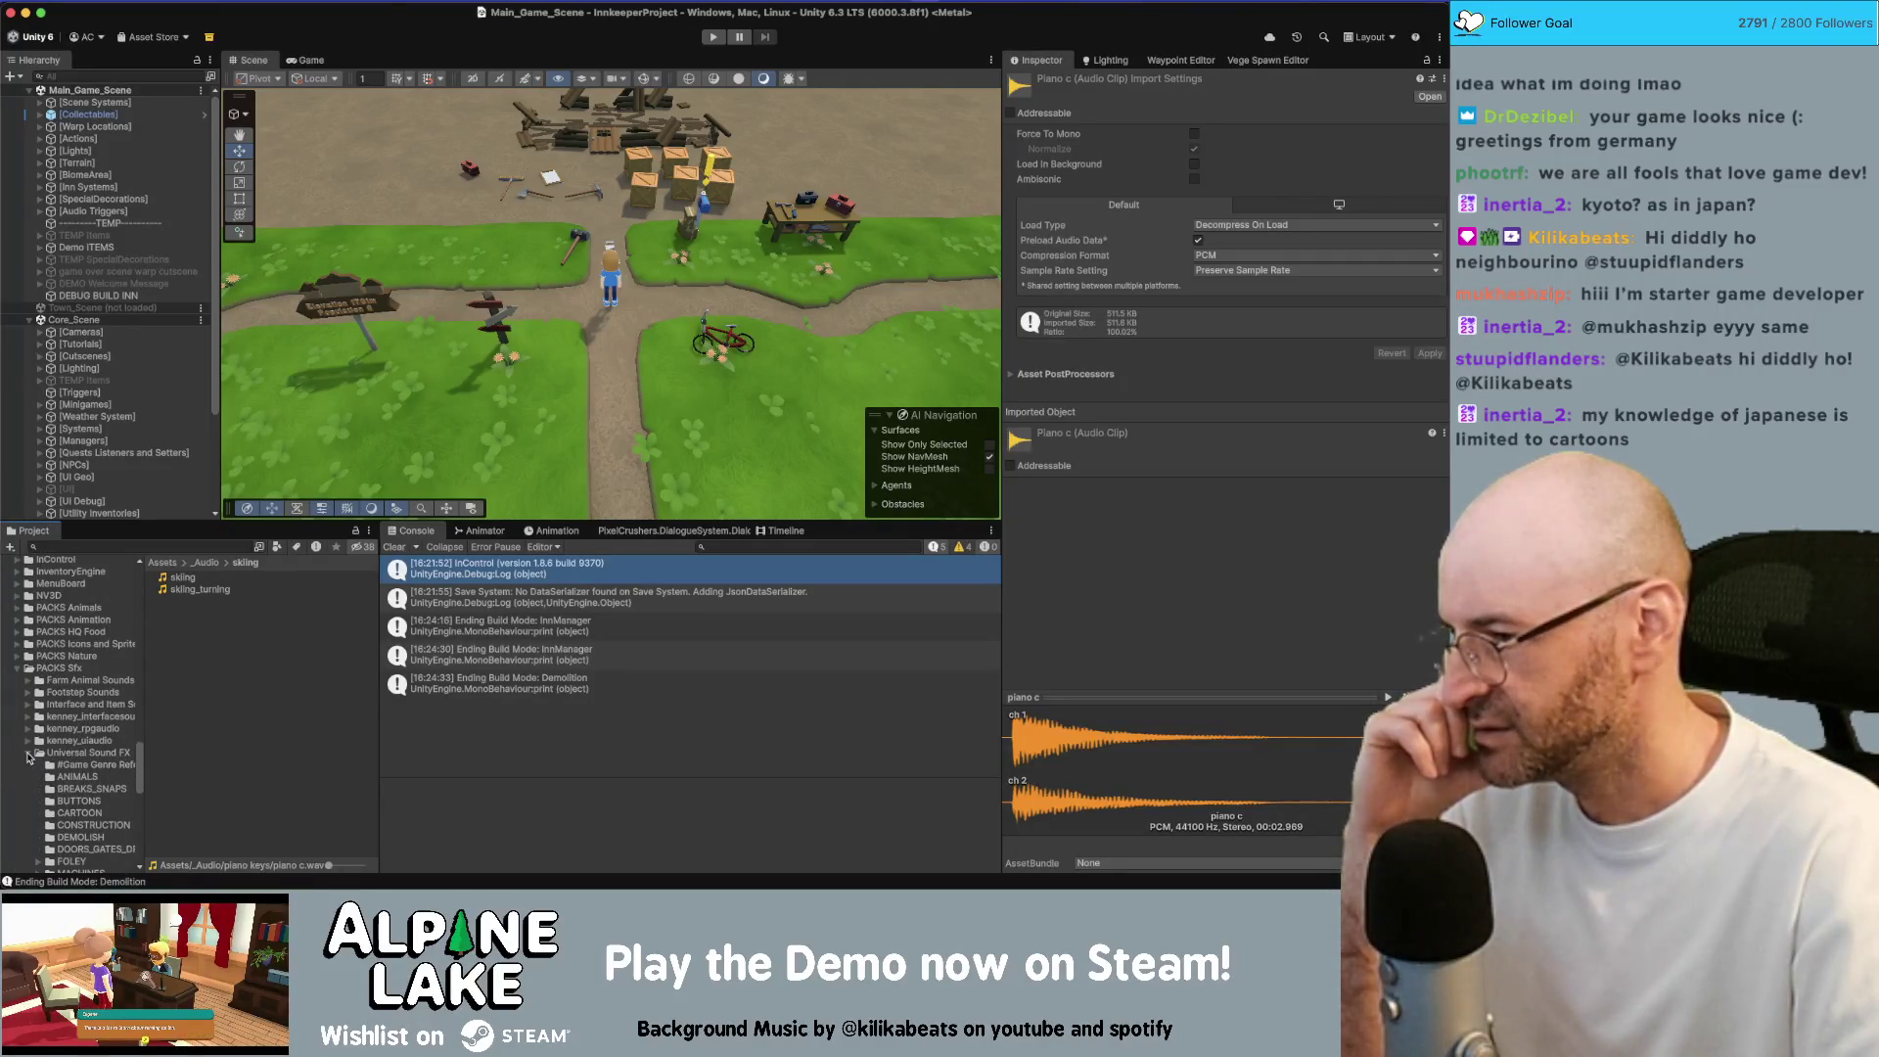
{"action": "left_click", "coordinate": [30, 752]}
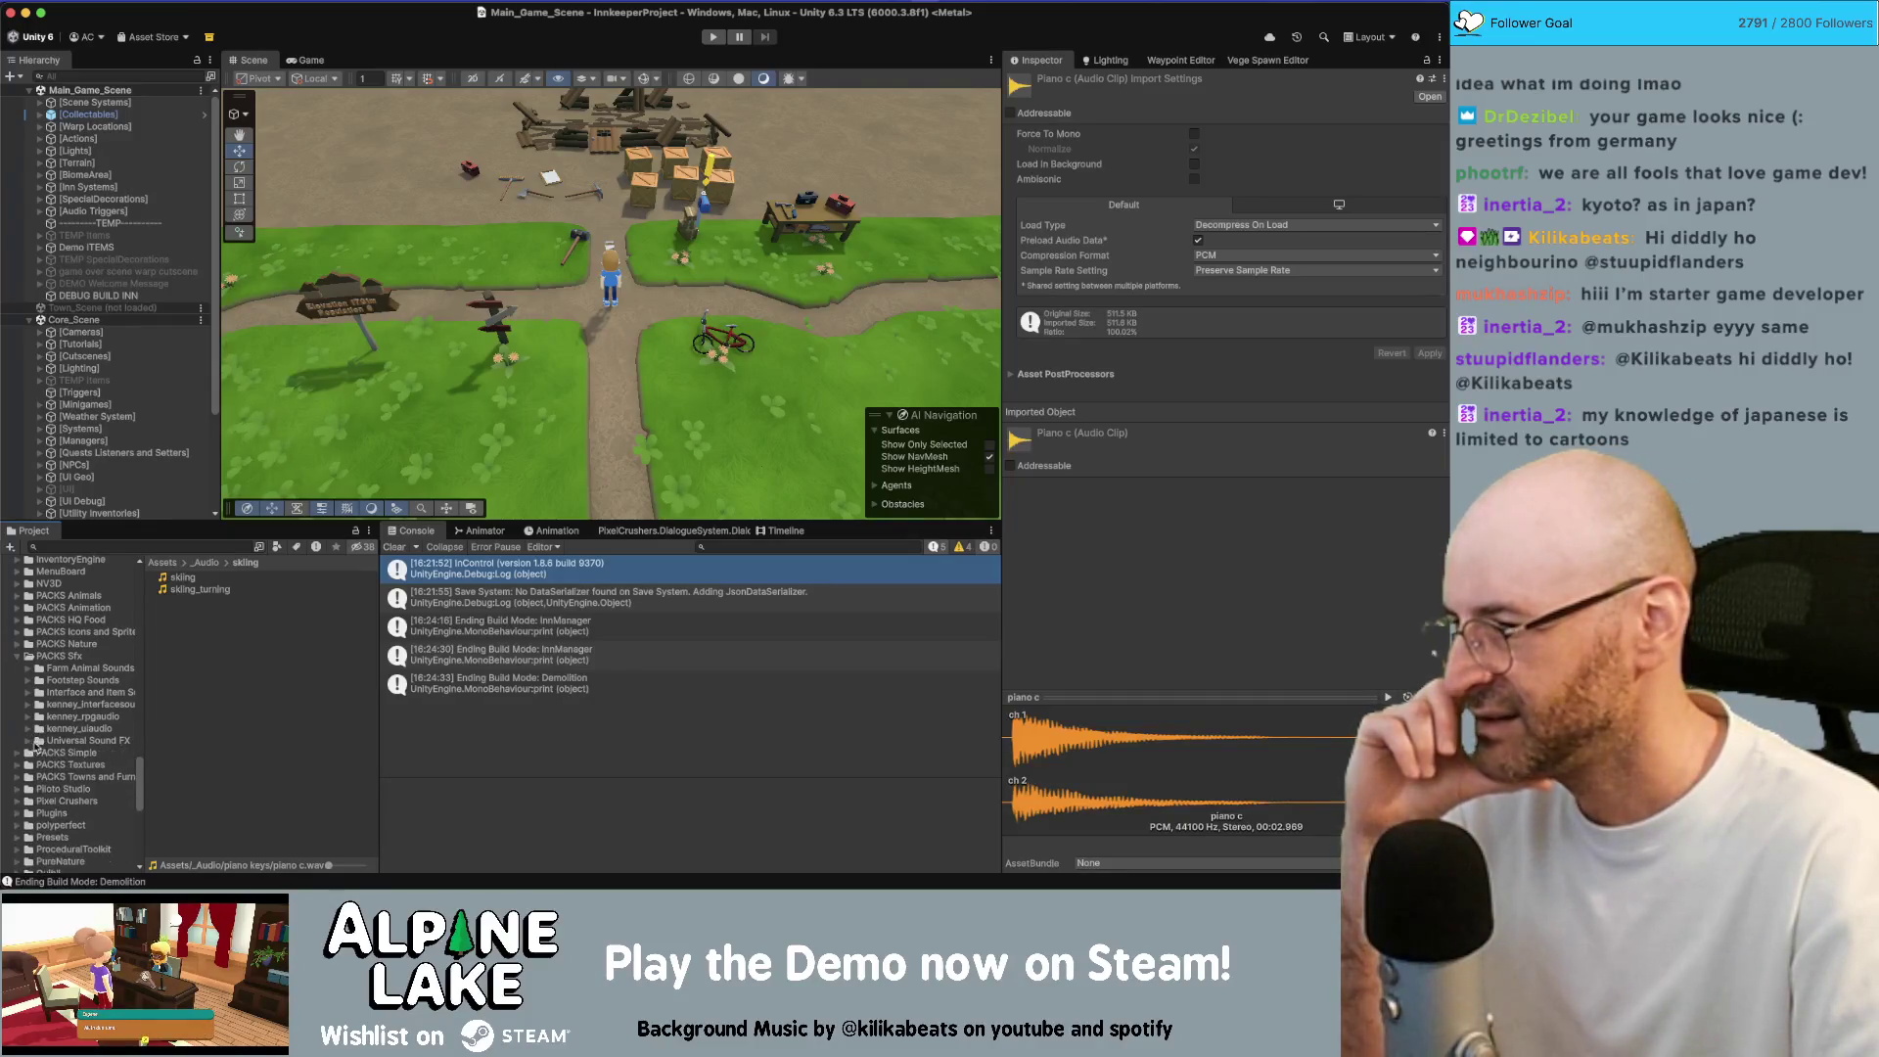
{"action": "left_click", "coordinate": [27, 728]}
{"action": "left_click", "coordinate": [69, 738]}
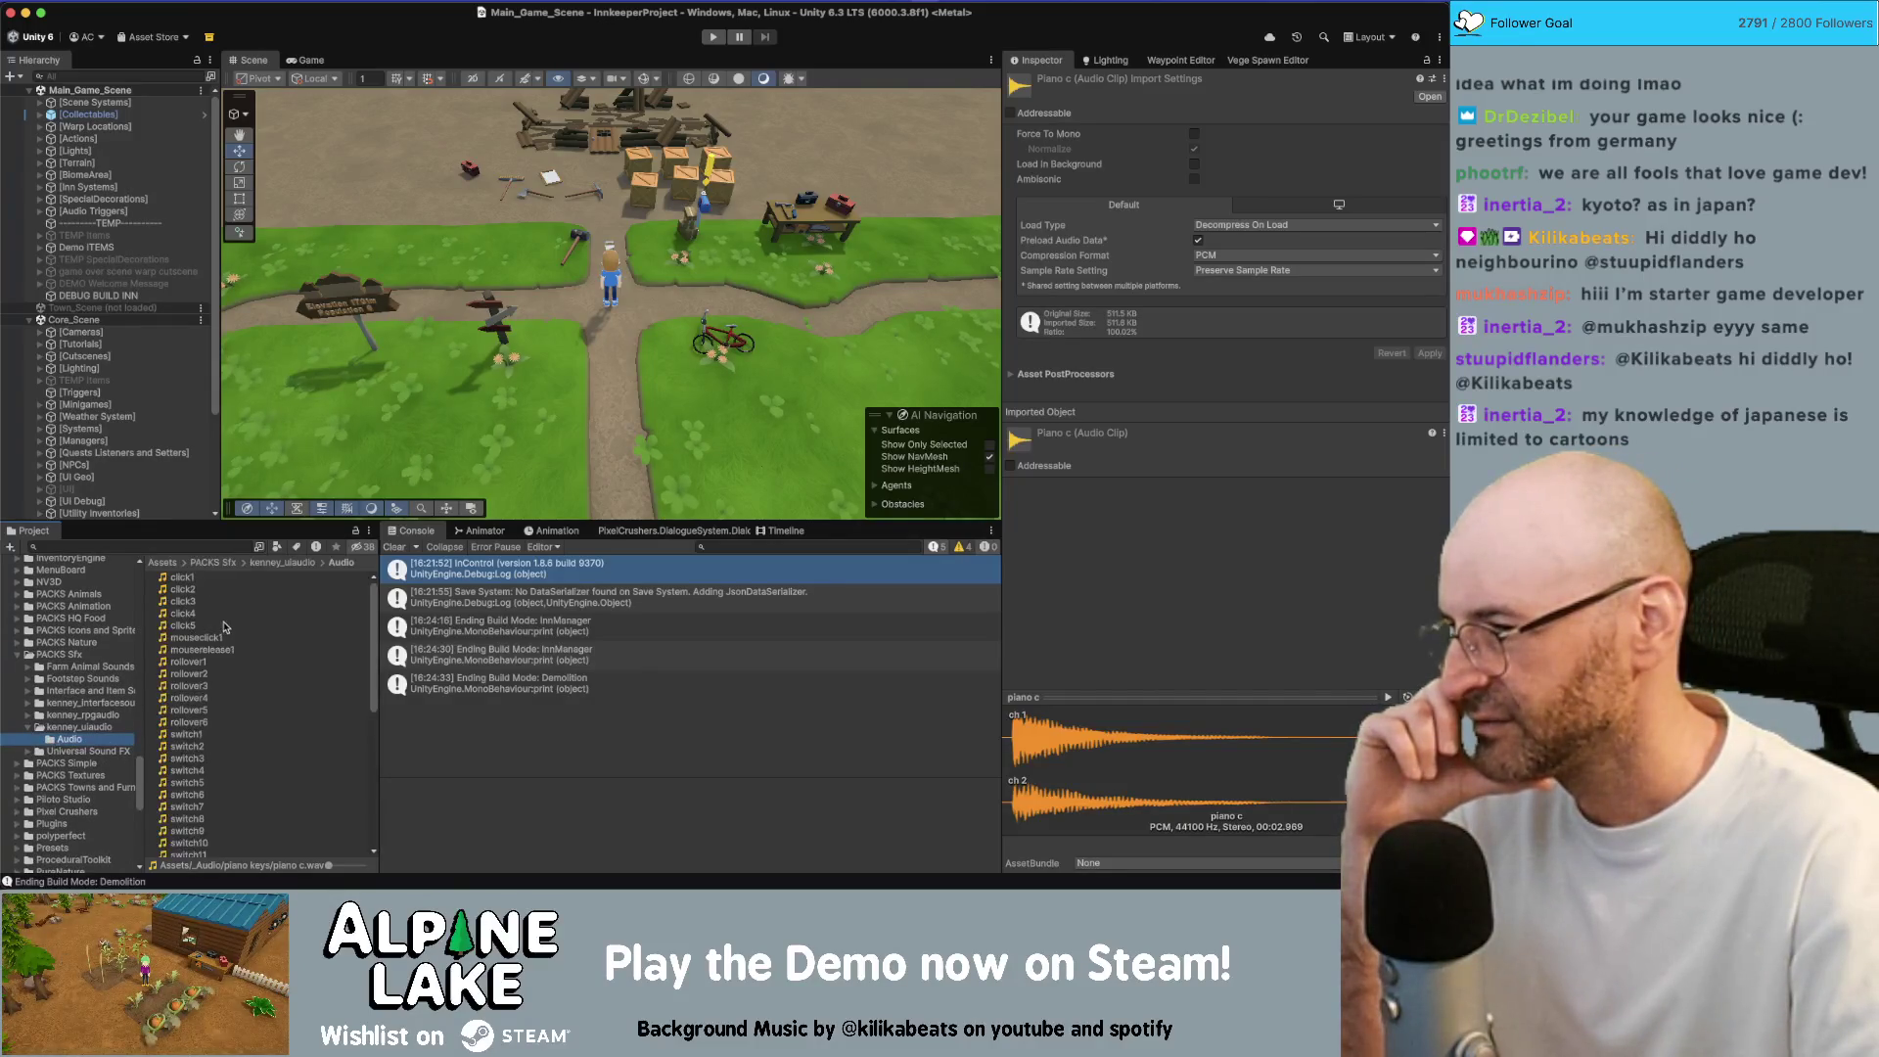
{"action": "left_click", "coordinate": [184, 601]}
{"action": "key", "text": "Down"}
{"action": "key", "text": "Down"}
{"action": "key", "text": "Down"}
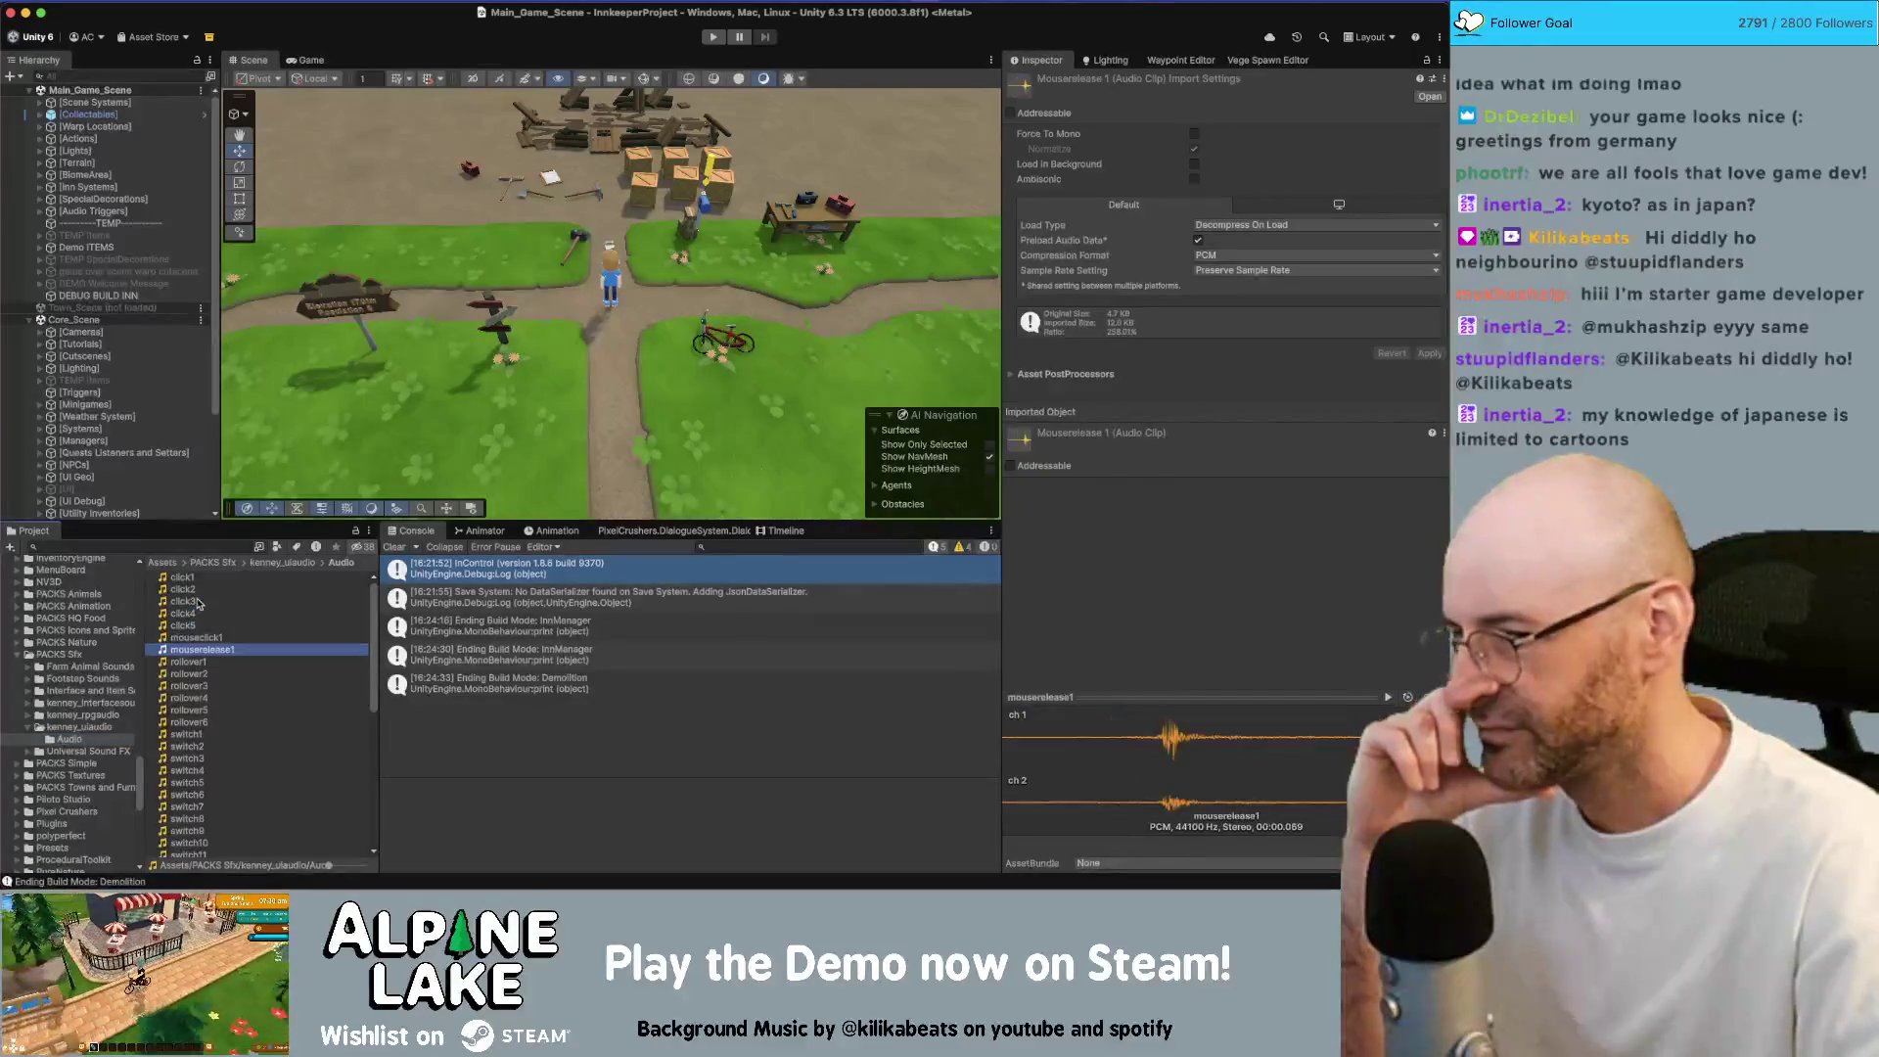
{"action": "left_click", "coordinate": [1410, 697]}
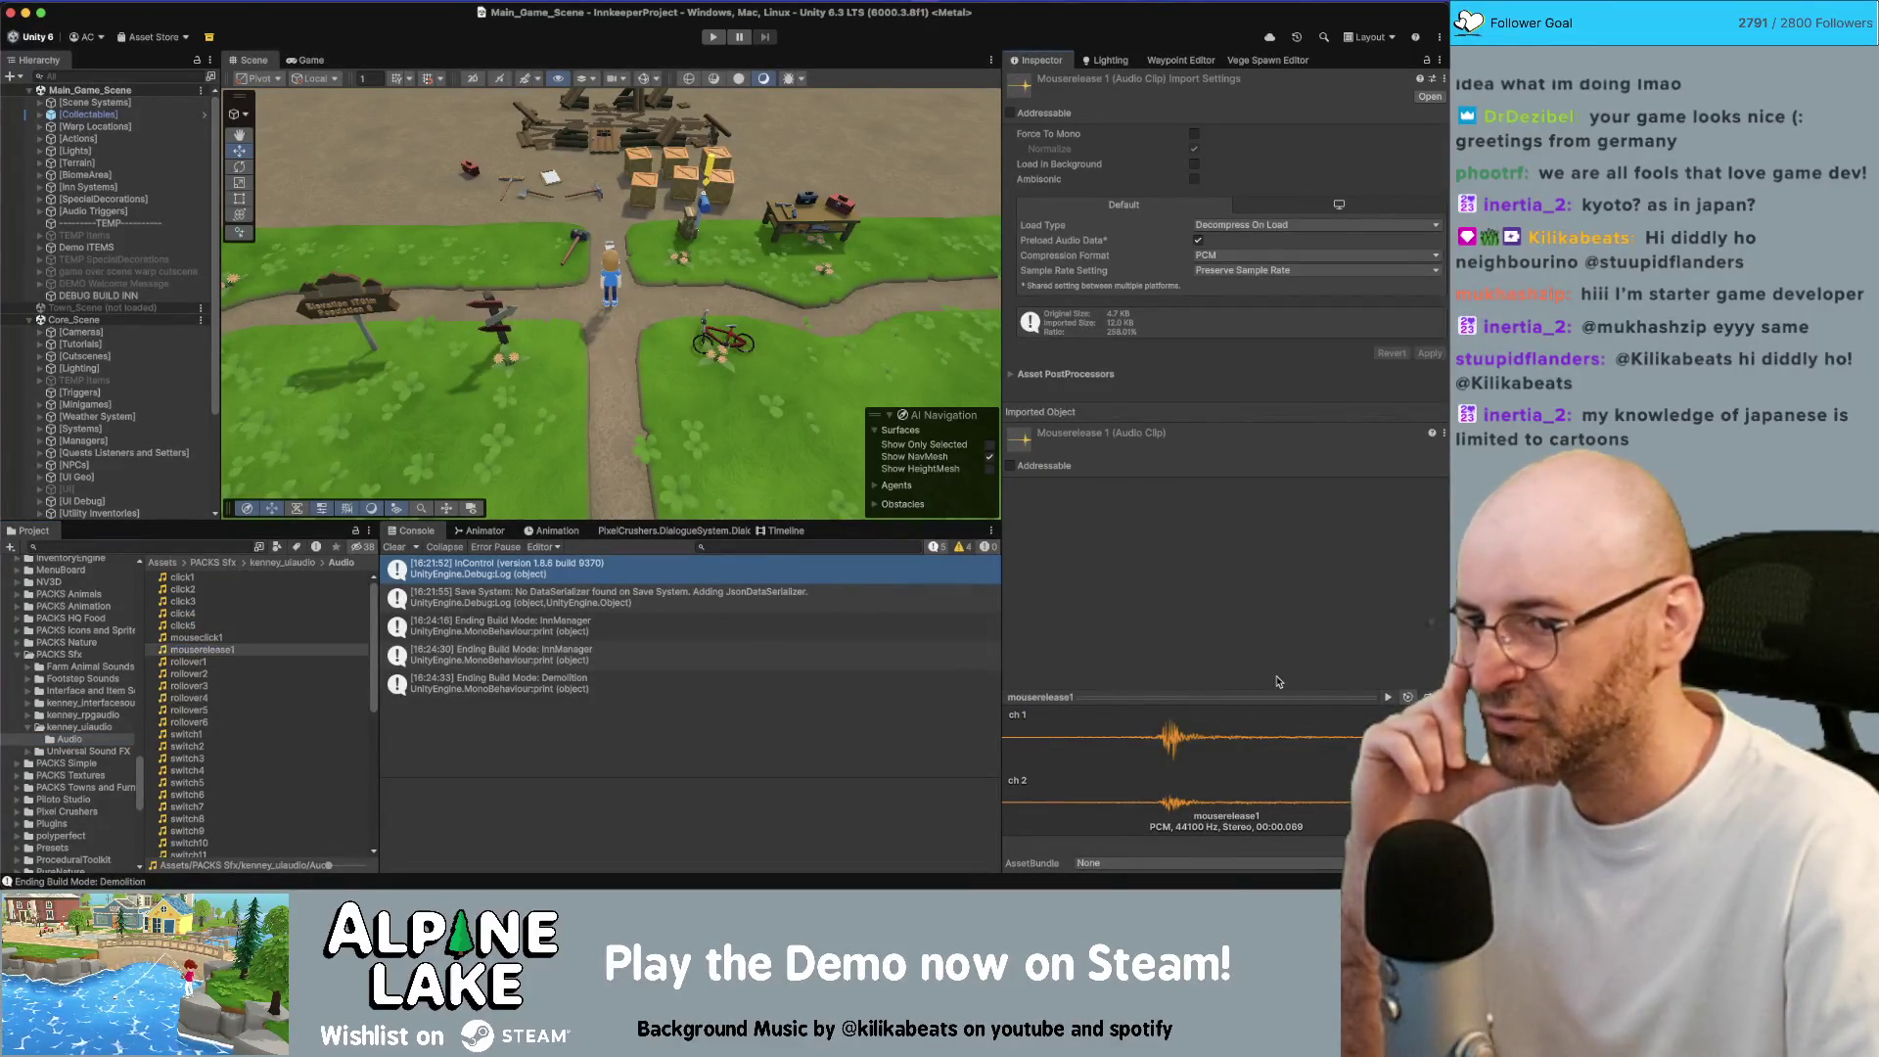
Audition the kenney_uiaudio clips from rollover3 down to switch28
{"action": "left_click", "coordinate": [236, 690]}
{"action": "key", "text": "Down"}
{"action": "key", "text": "Down"}
{"action": "key", "text": "Down"}
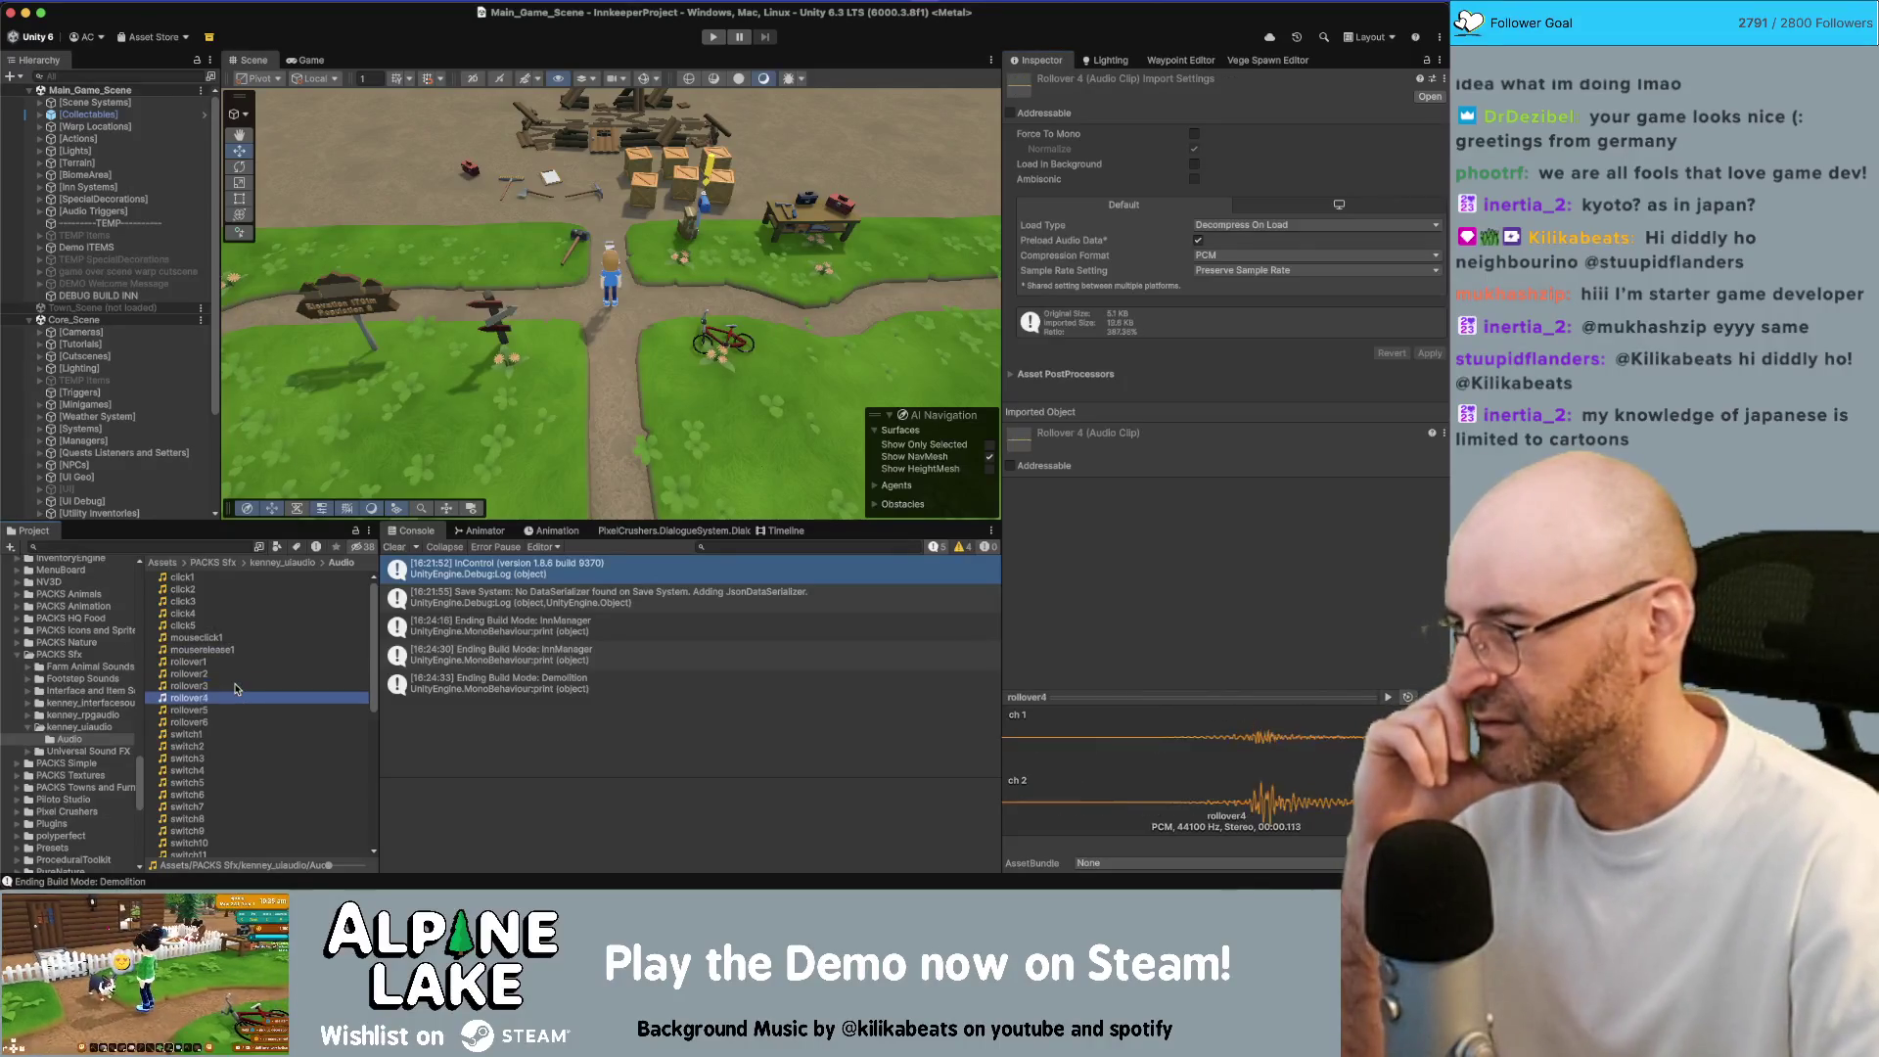
{"action": "key", "text": "Down"}
{"action": "key", "text": "Down"}
{"action": "key", "text": "Down"}
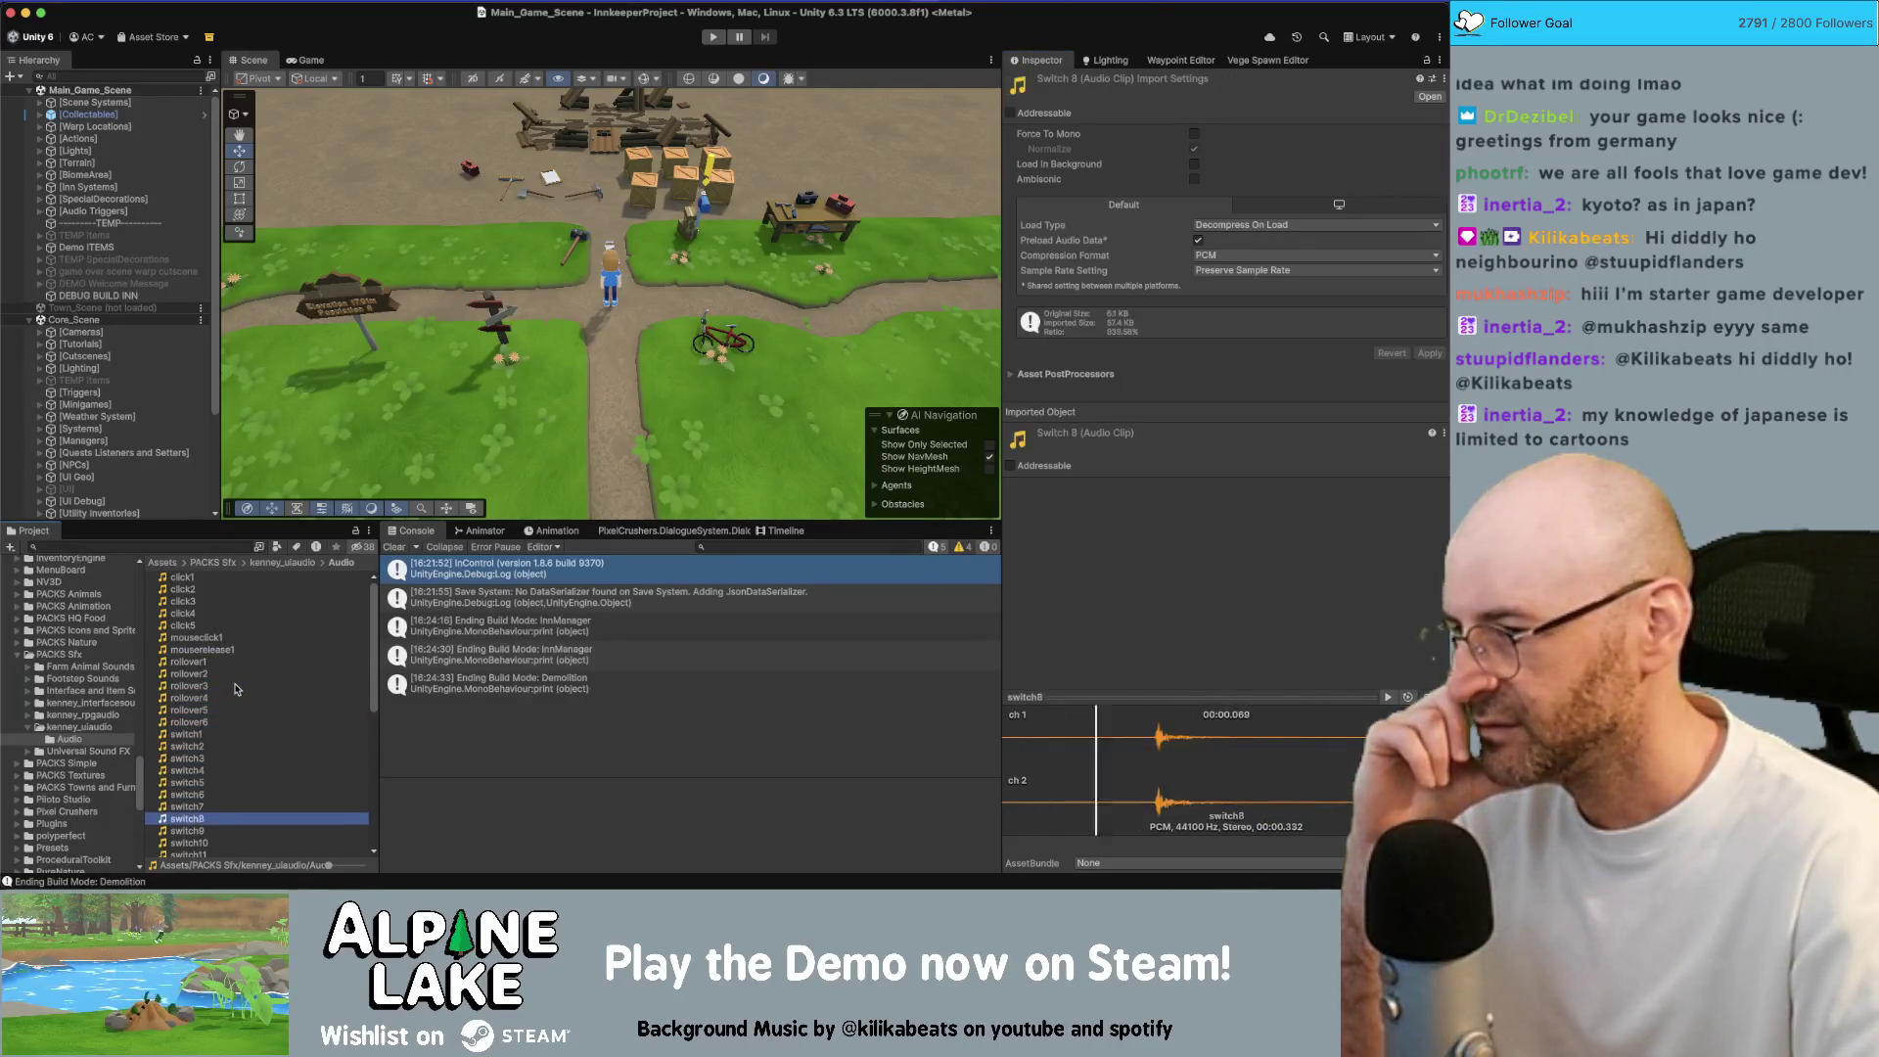
{"action": "scroll", "coordinate": [236, 689], "scroll_direction": "down", "scroll_amount": 5}
{"action": "key", "text": "Down"}
{"action": "key", "text": "Down"}
{"action": "key", "text": "Down"}
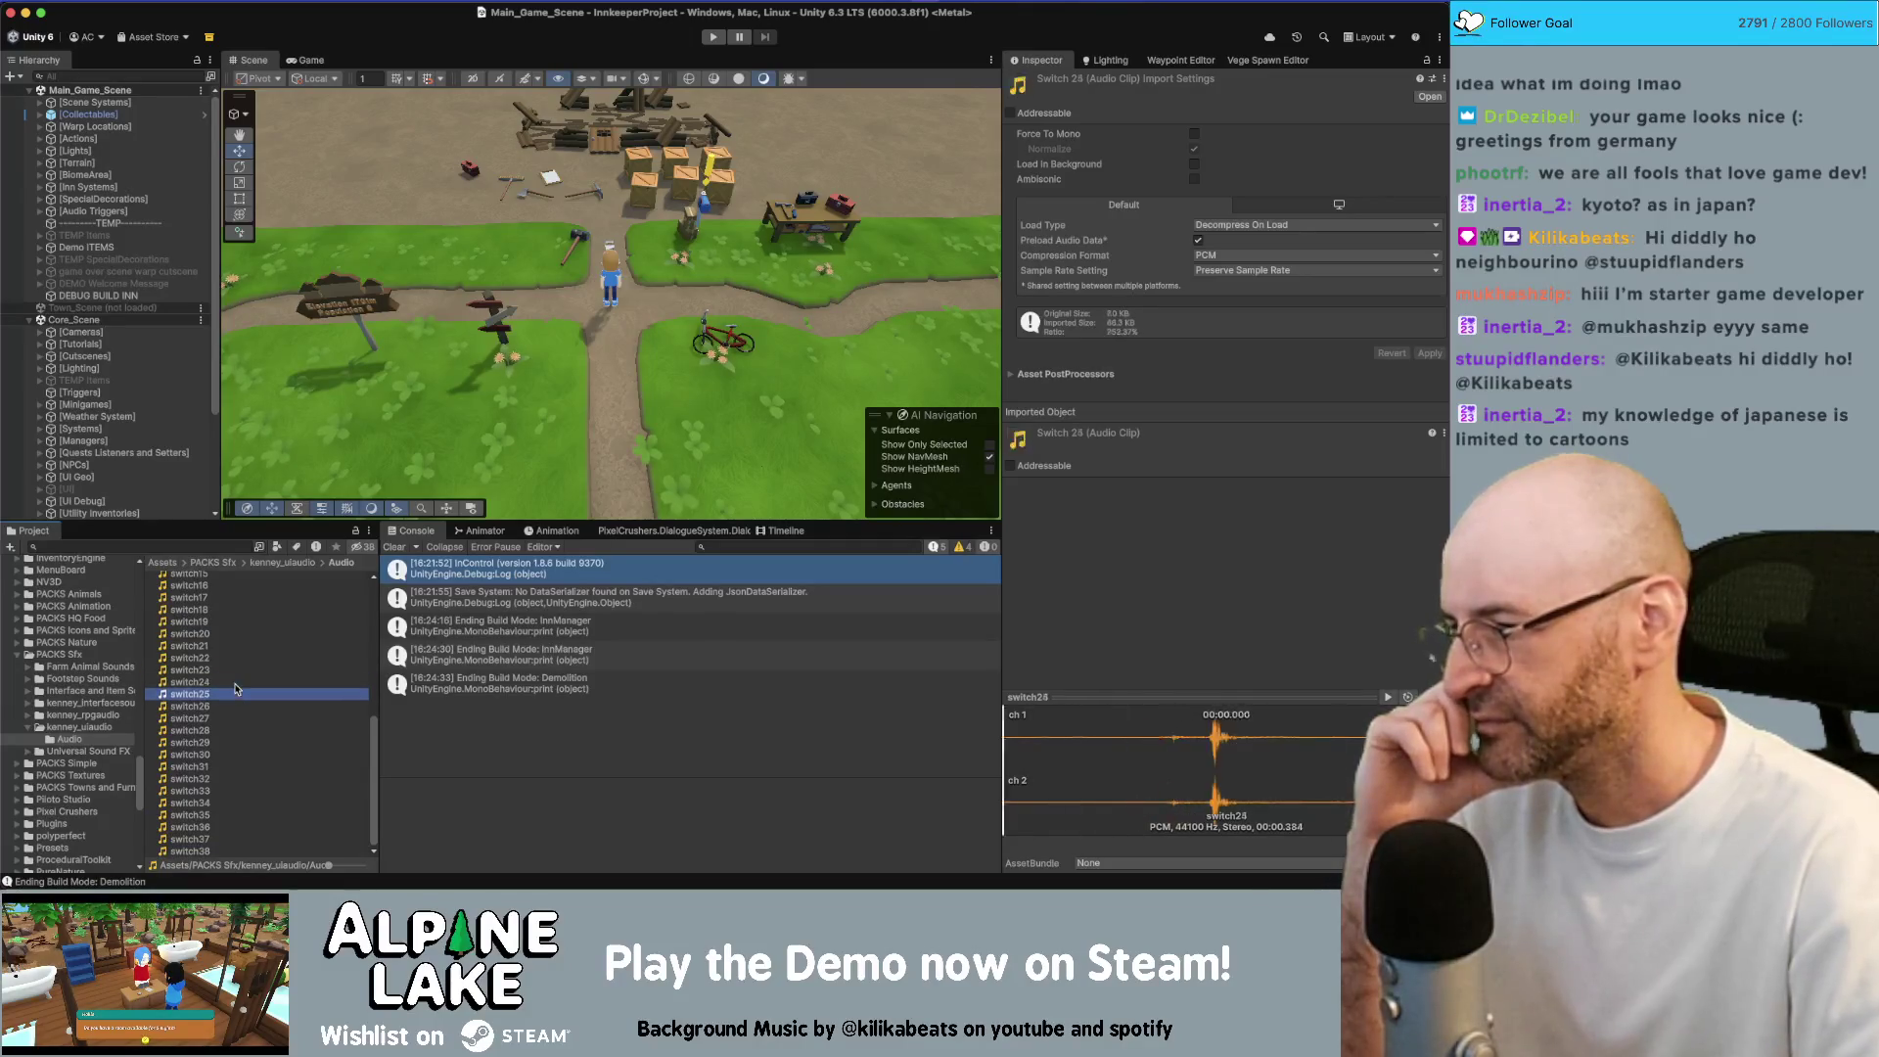
In Interface and Item Sounds V 4.0 Files, audition Special & Powerup (54)–(56), settling on (56)
{"action": "left_click", "coordinate": [29, 726]}
{"action": "left_click", "coordinate": [28, 690]}
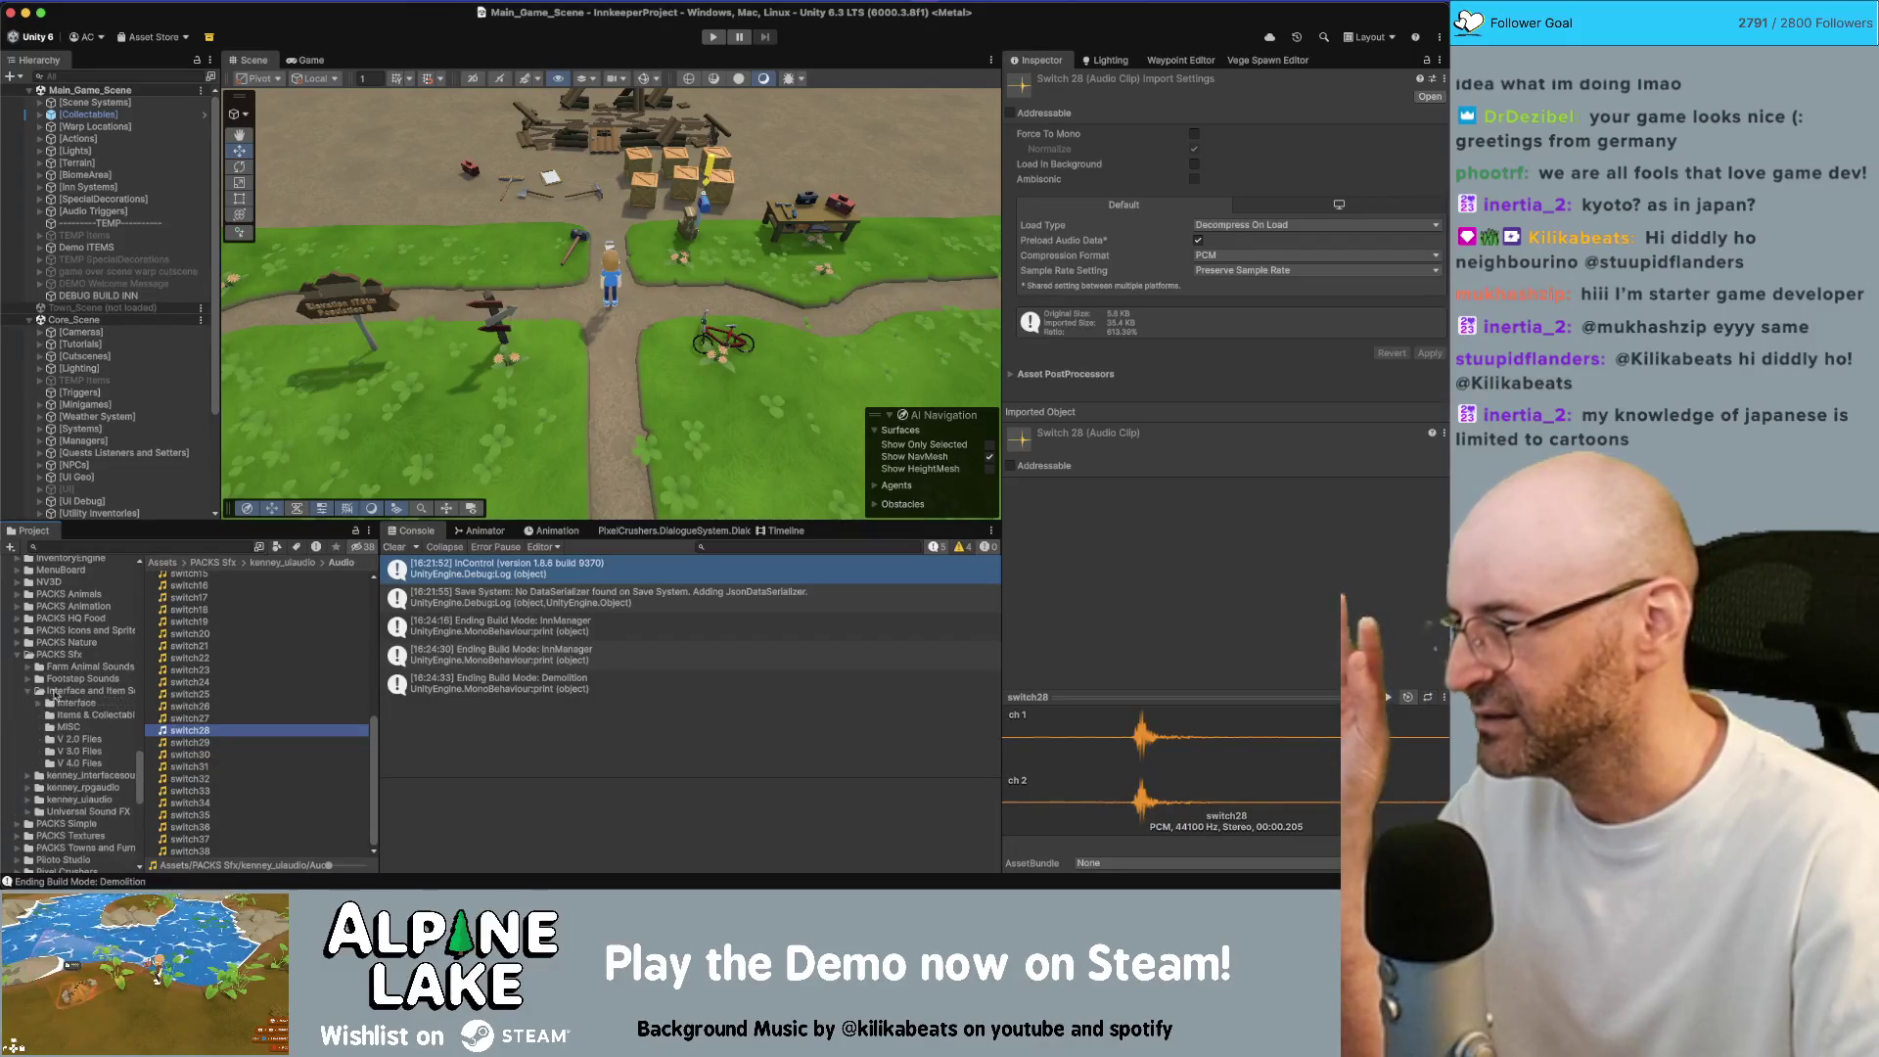
{"action": "left_click", "coordinate": [76, 762]}
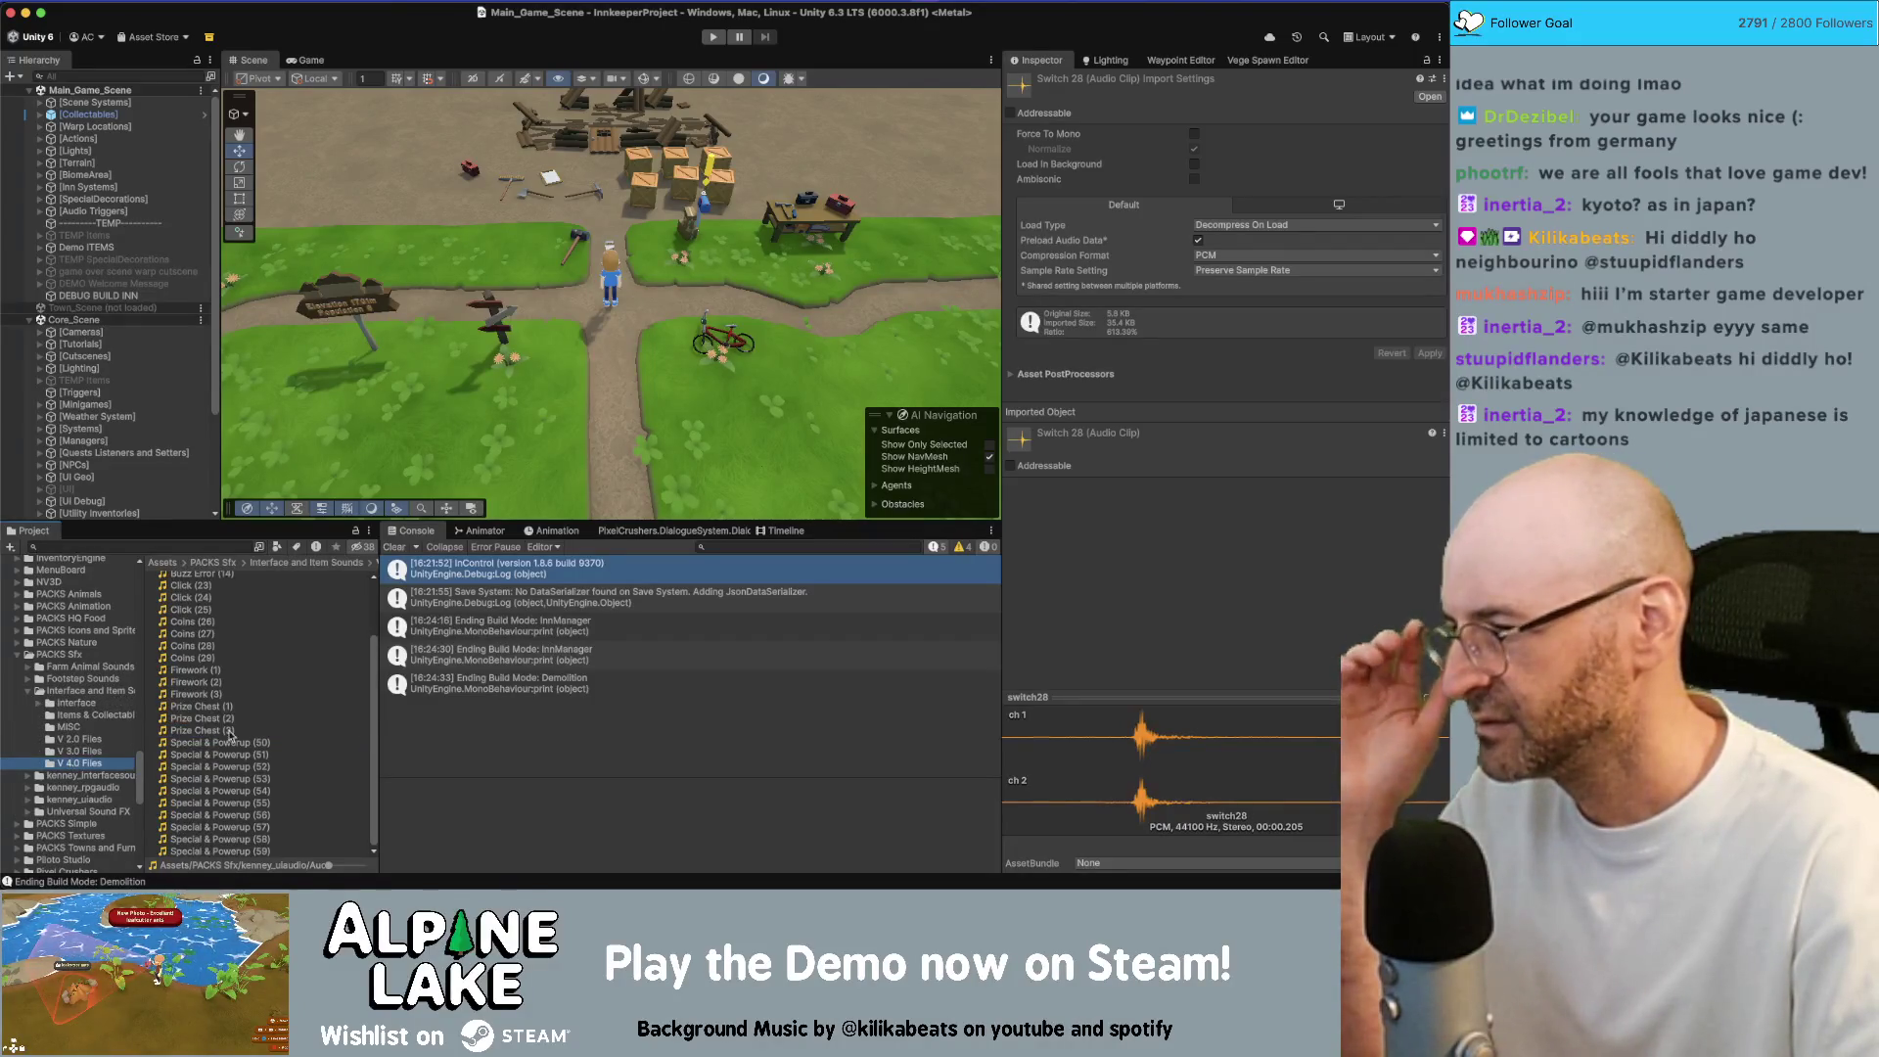
{"action": "left_click", "coordinate": [235, 766]}
{"action": "left_click", "coordinate": [244, 791]}
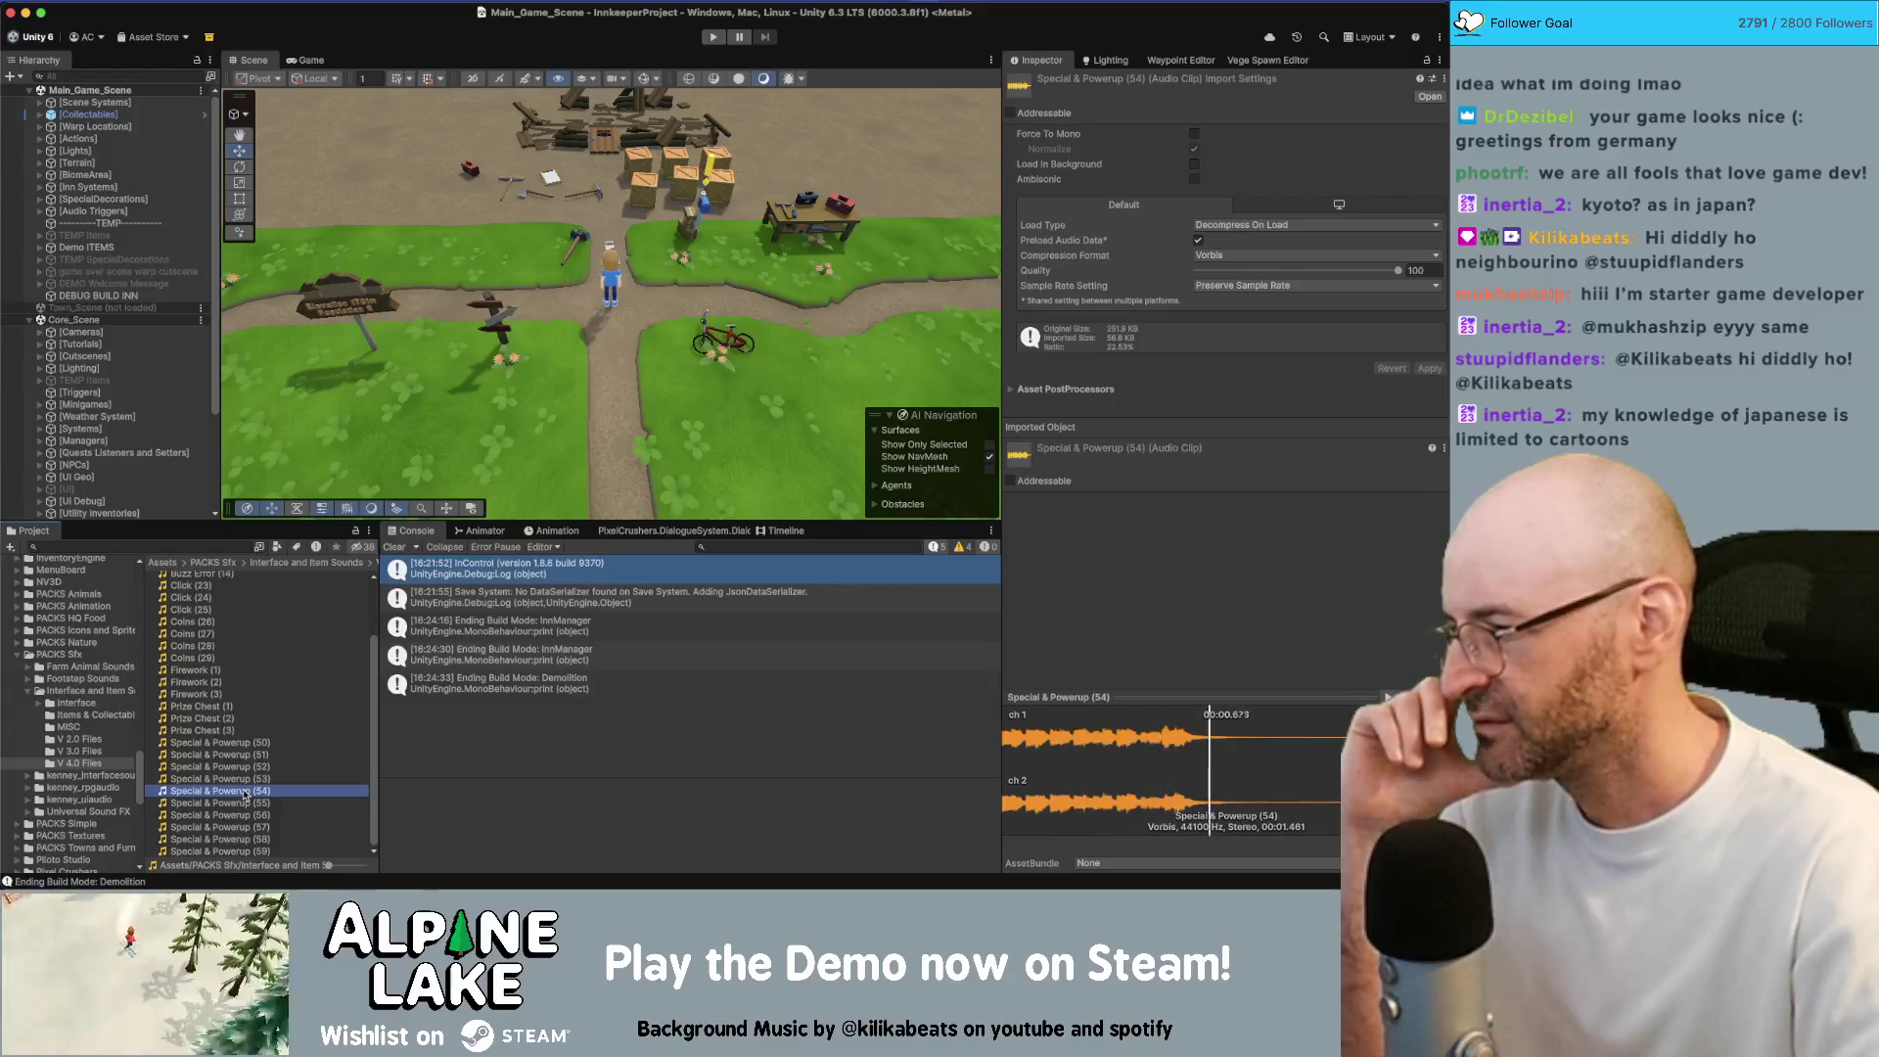
{"action": "key", "text": "Down"}
{"action": "key", "text": "Down"}
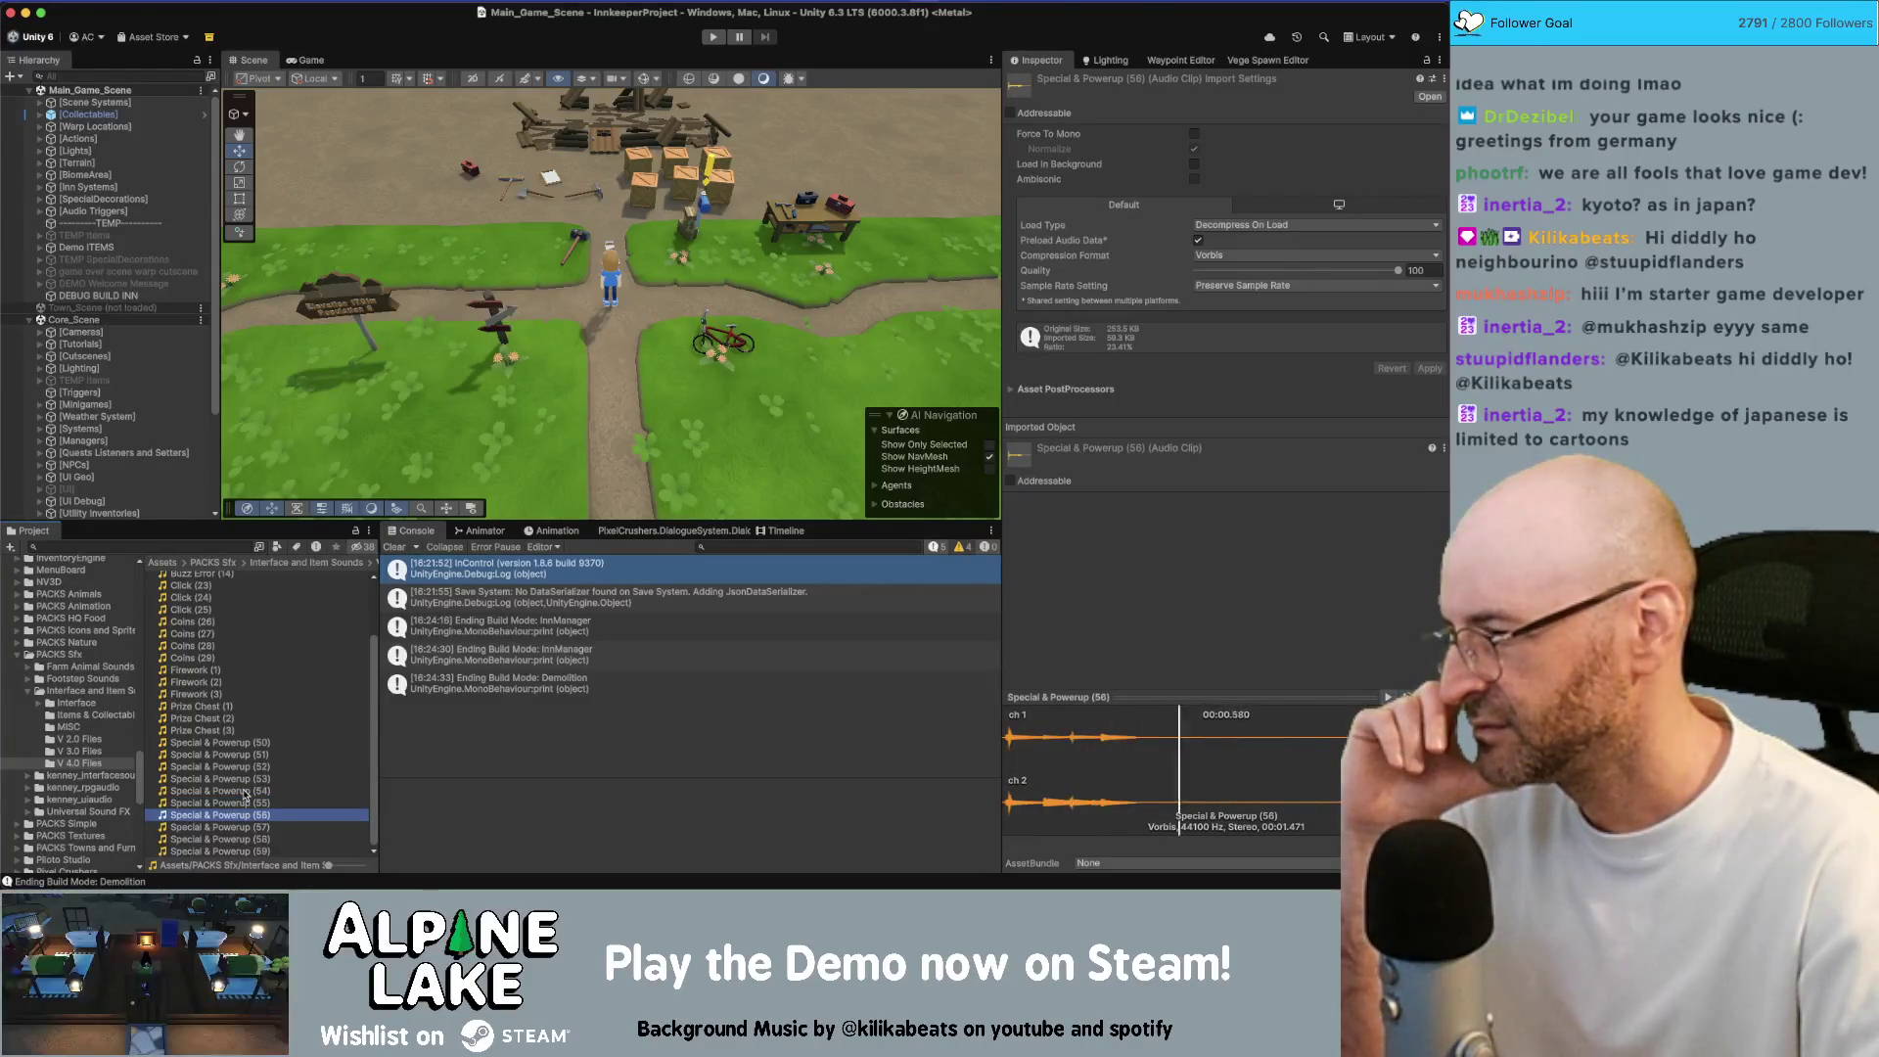
{"action": "key", "text": "Up"}
{"action": "key", "text": "Down"}
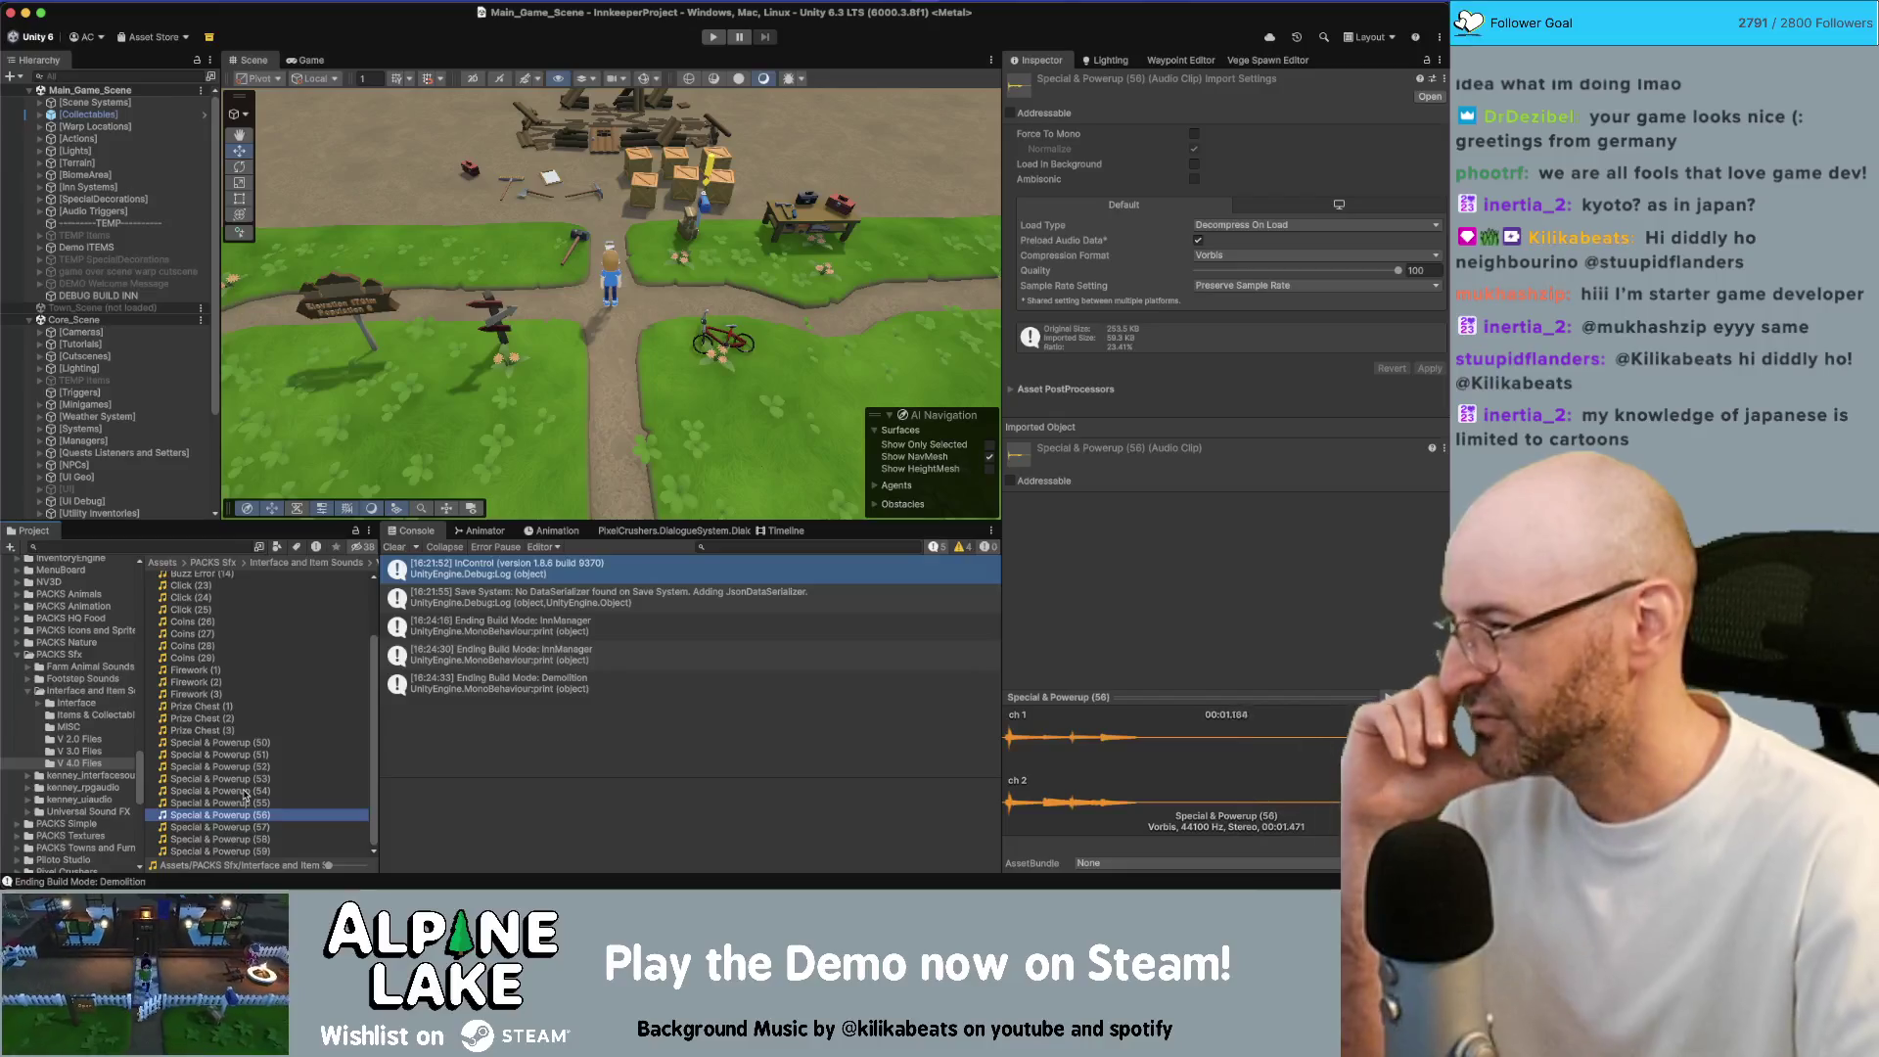
{"action": "left_click", "coordinate": [241, 818]}
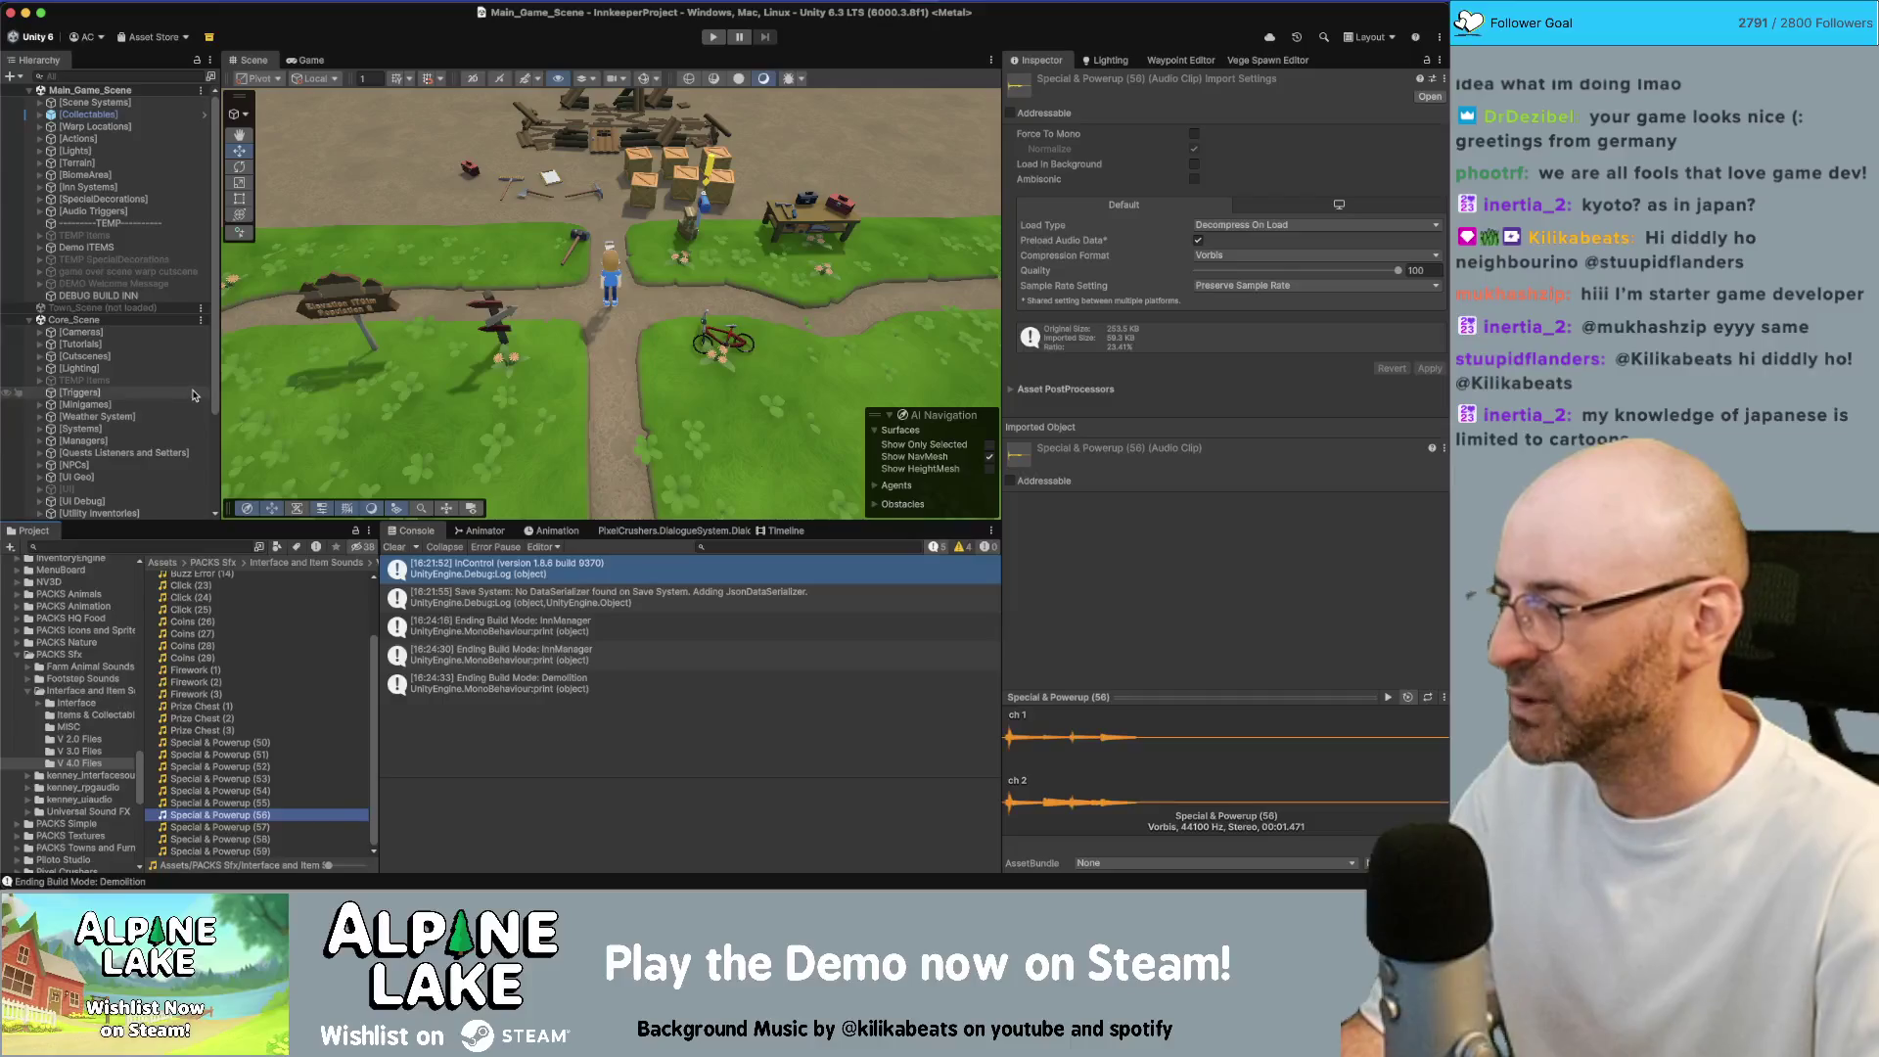
{"action": "scroll", "coordinate": [174, 415], "scroll_direction": "down", "scroll_amount": 4}
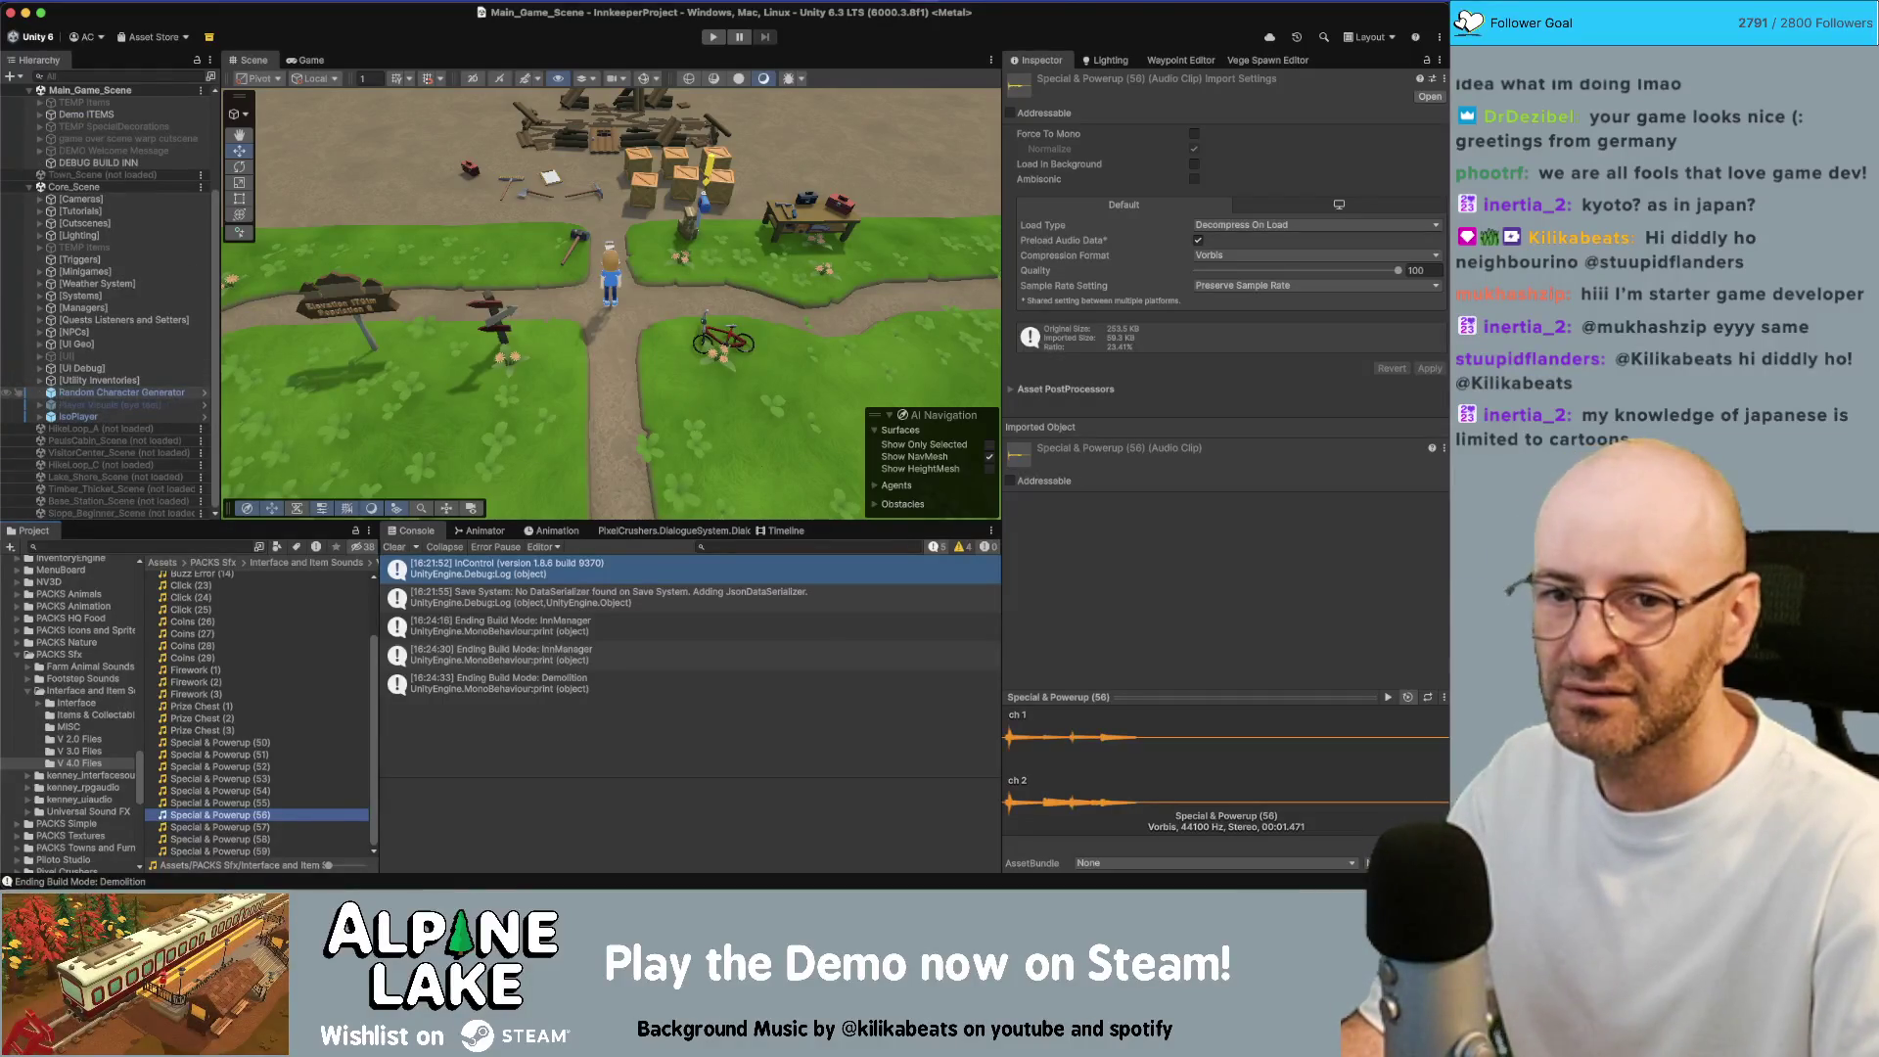
{"action": "key", "text": "super+Tab"}
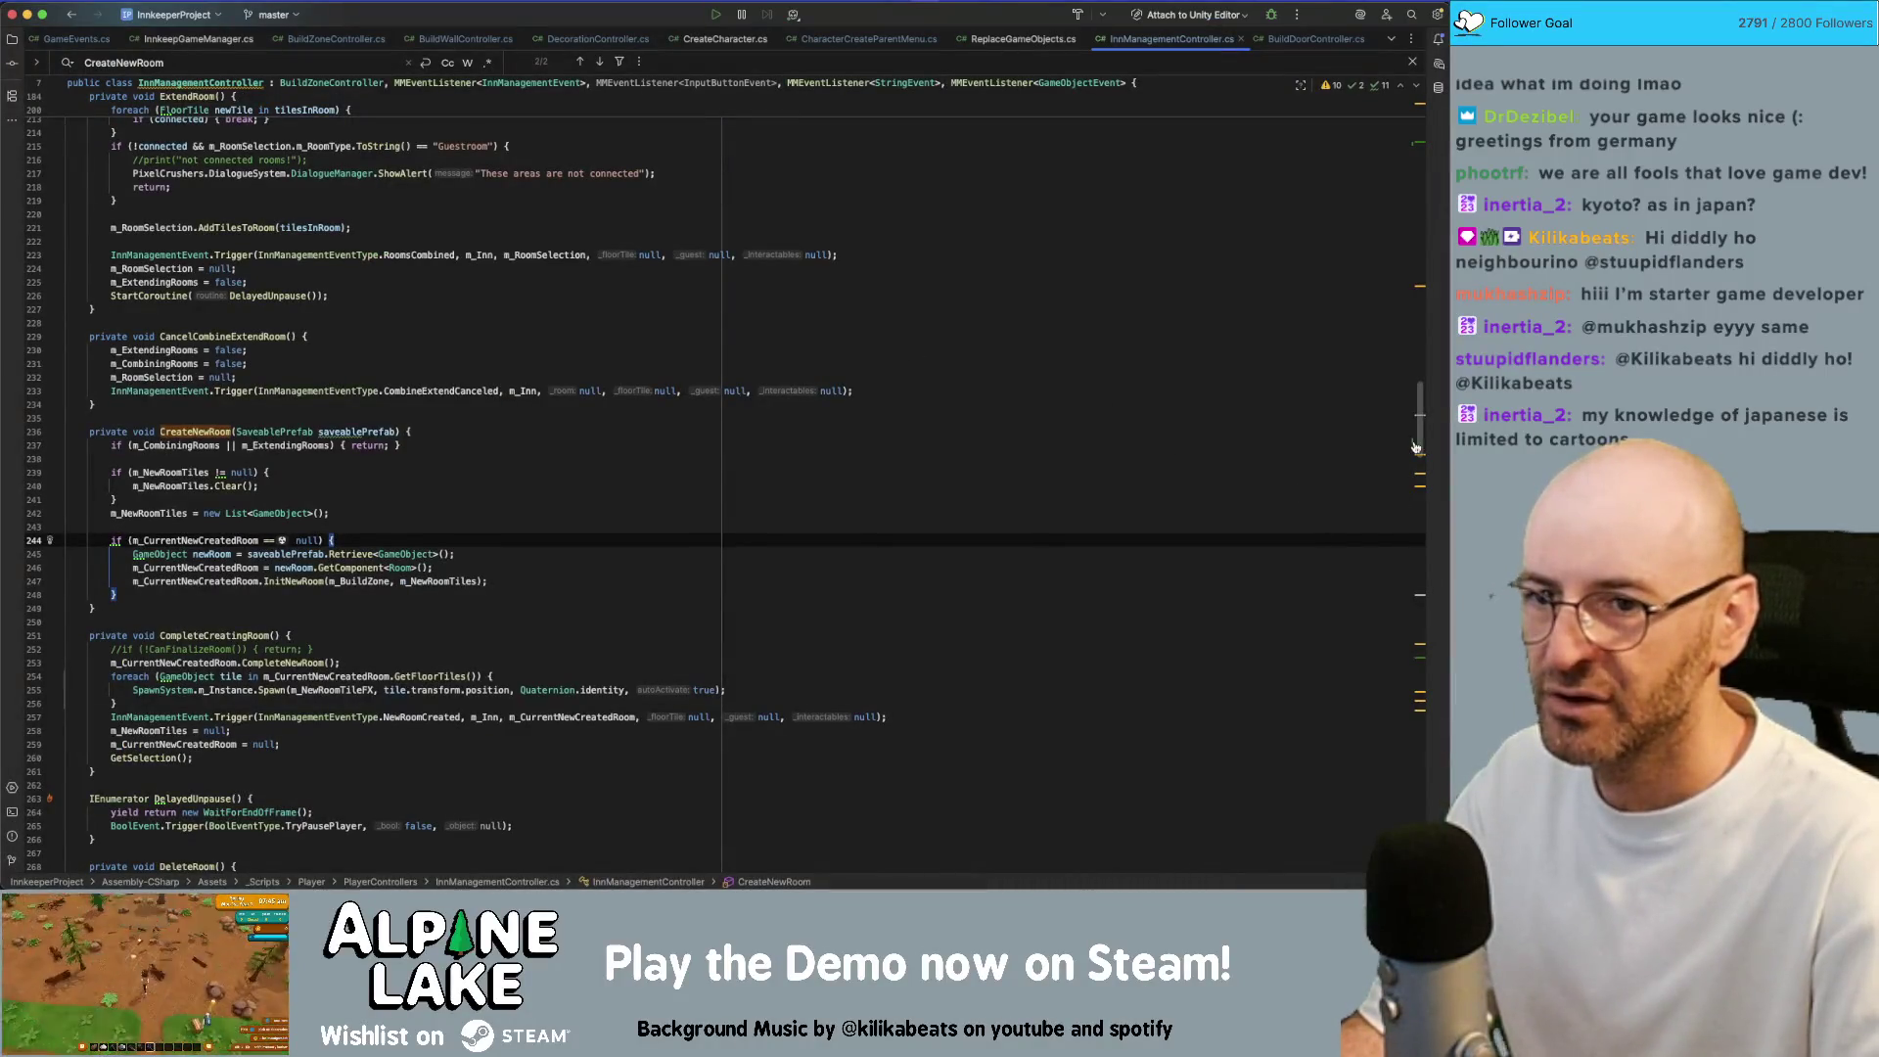
Scroll to the top of InnManagementController.cs and place the cursor below the m_NewRoomTileFX field
{"action": "left_click_drag", "start_coordinate": [1415, 411], "coordinate": [1402, 91]}
{"action": "left_click", "coordinate": [564, 548]}
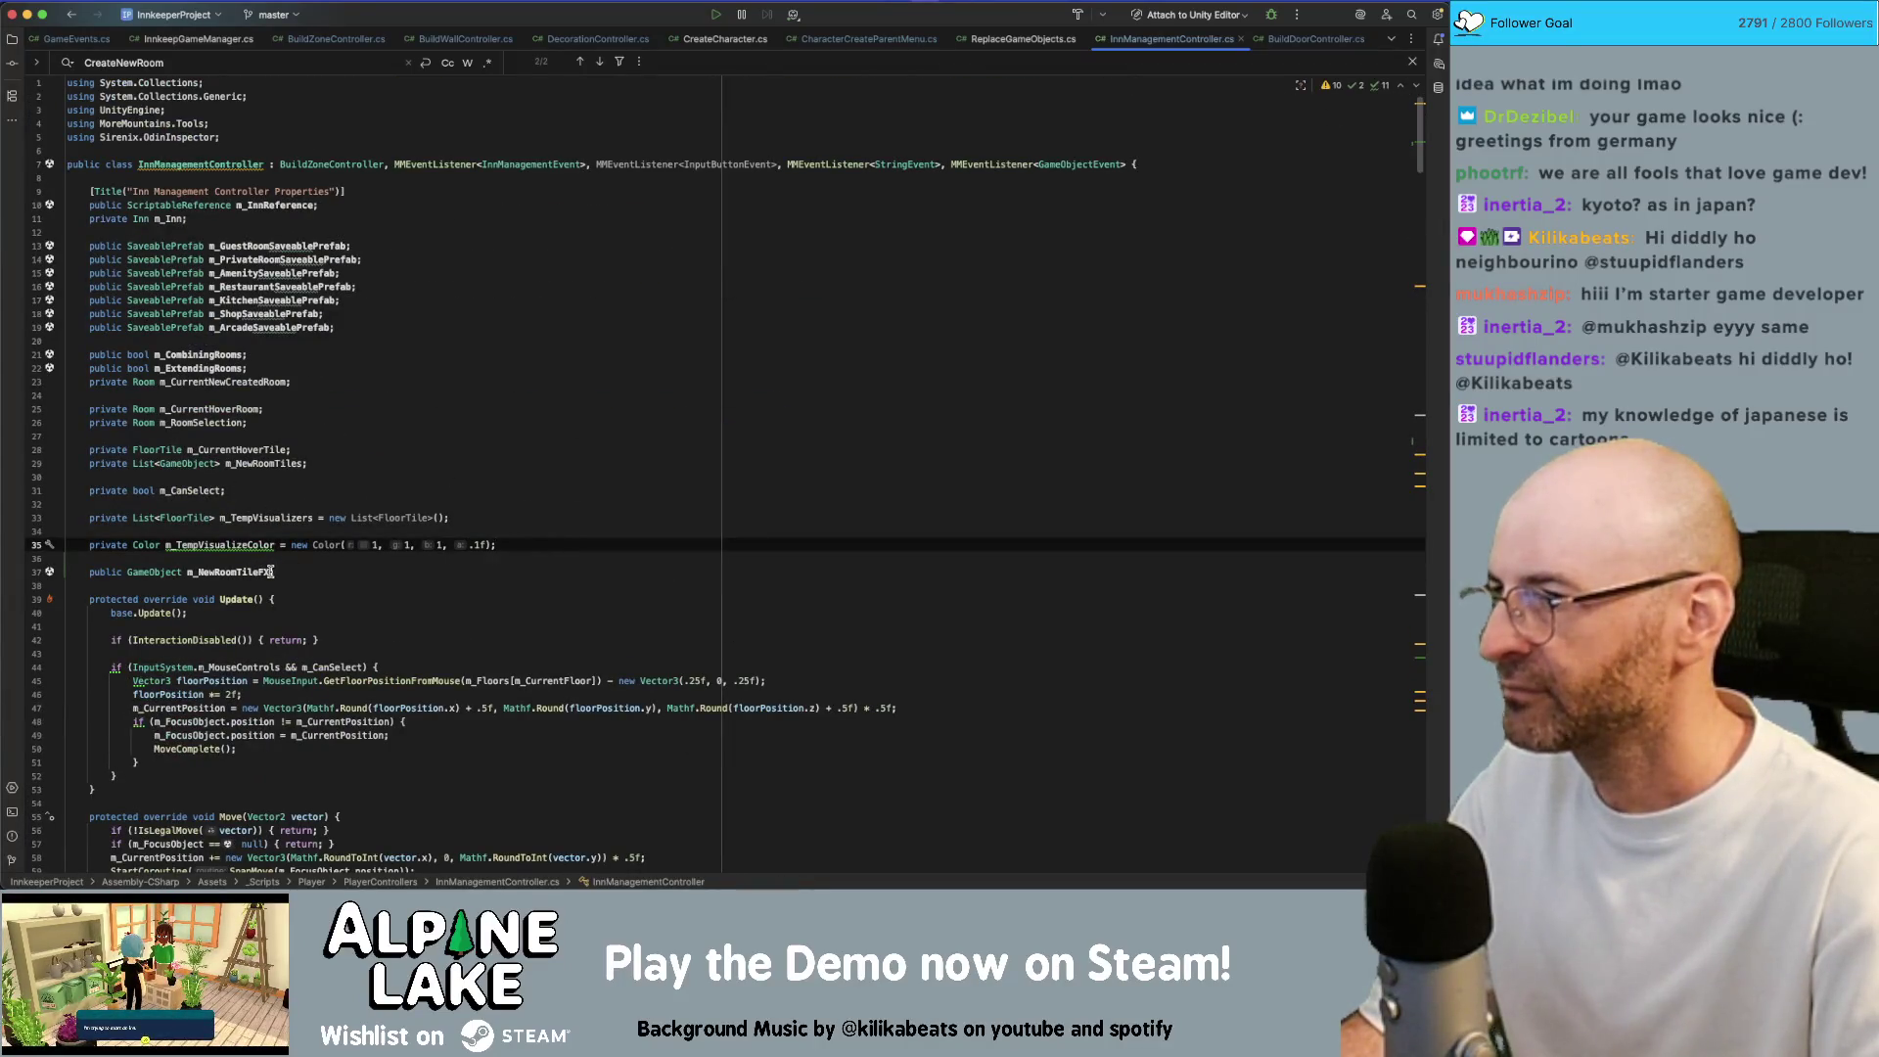
{"action": "left_click", "coordinate": [309, 587]}
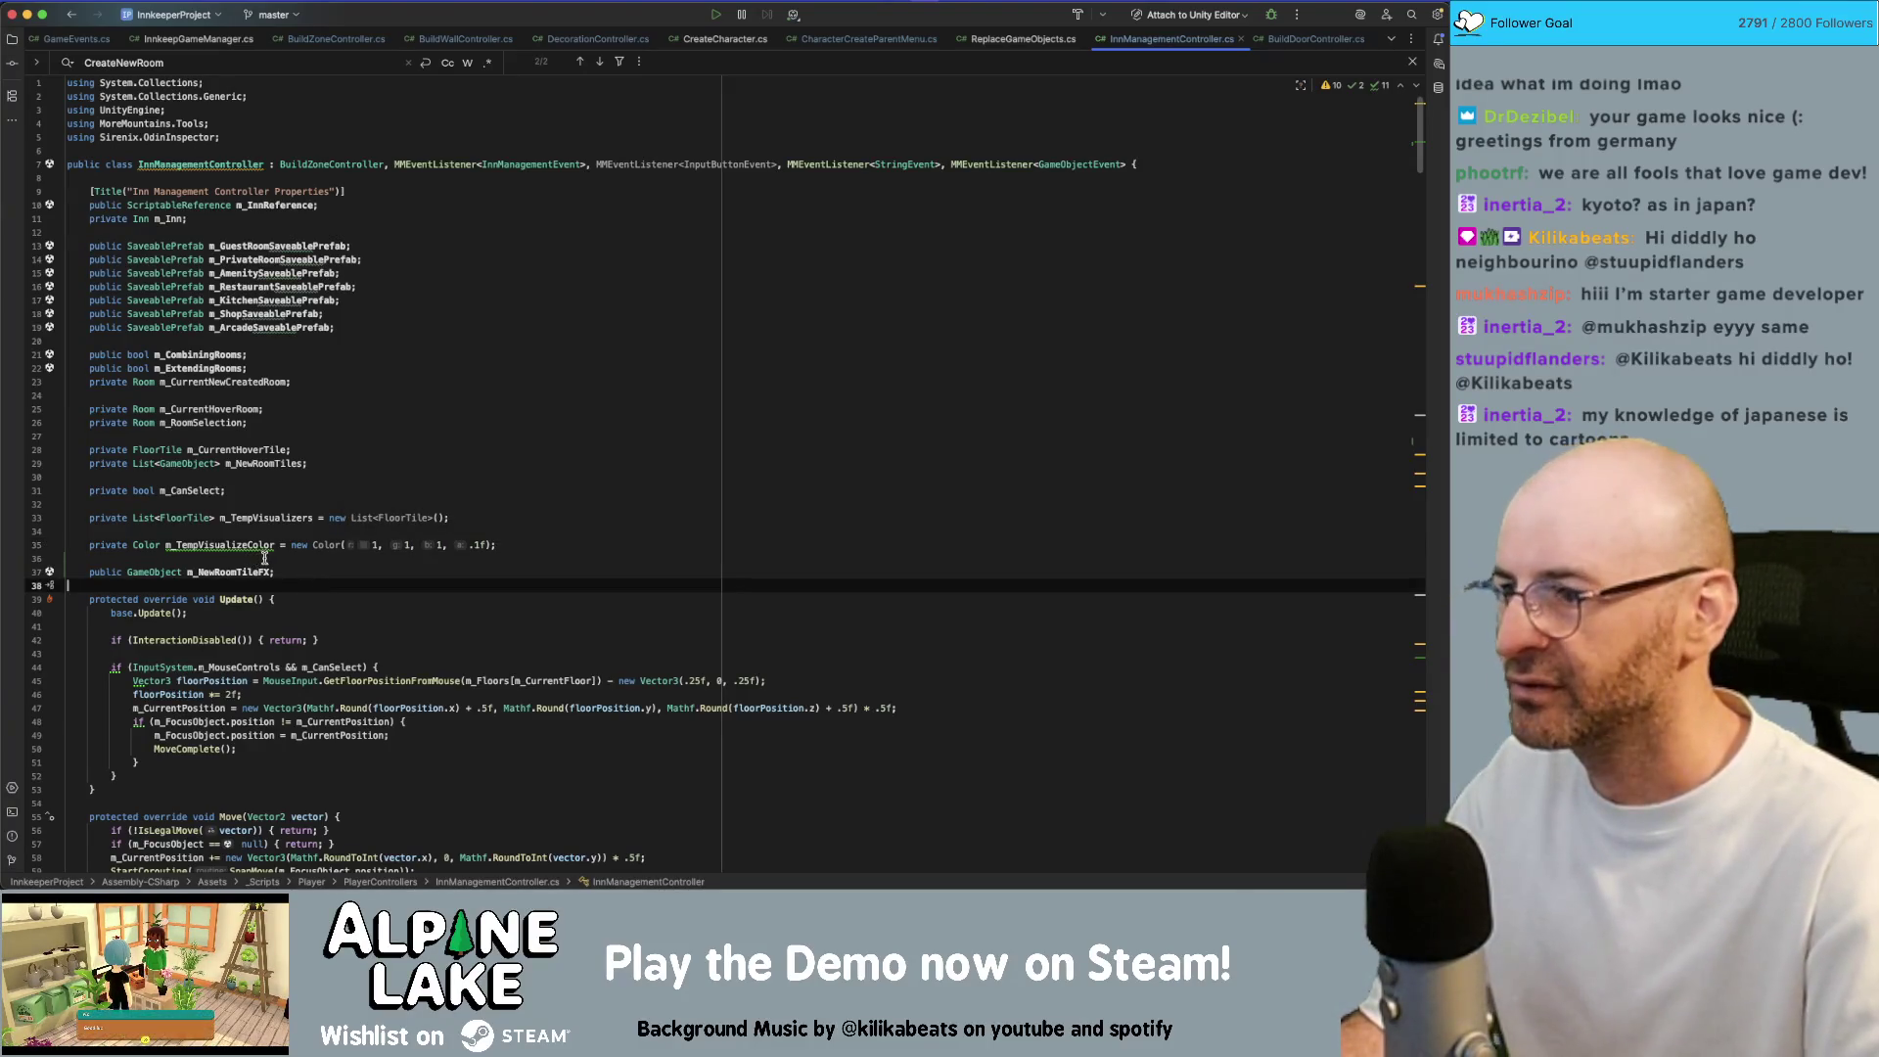
{"action": "key", "text": "super+Tab"}
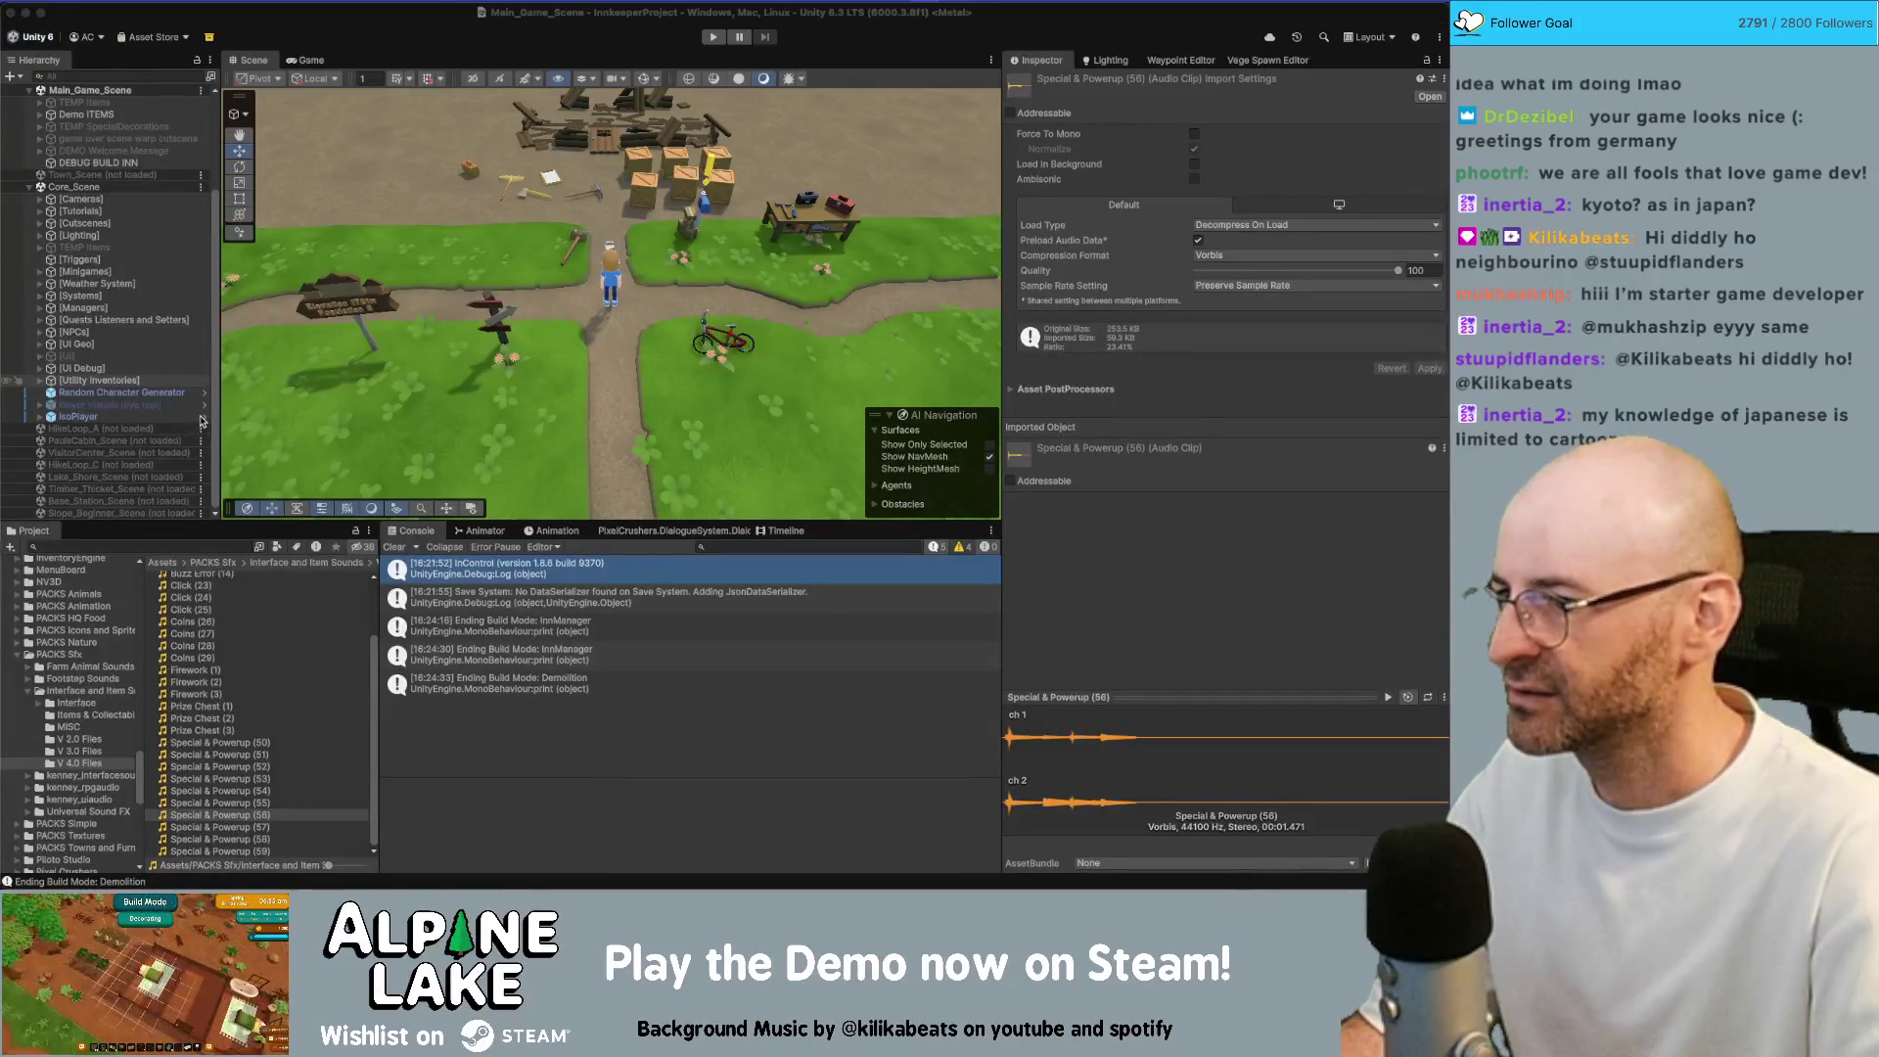
Open the IsoPlayer prefab and drag Special & Powerup (56) into InnManagementController's Play On Place Item field
{"action": "left_click", "coordinate": [203, 416]}
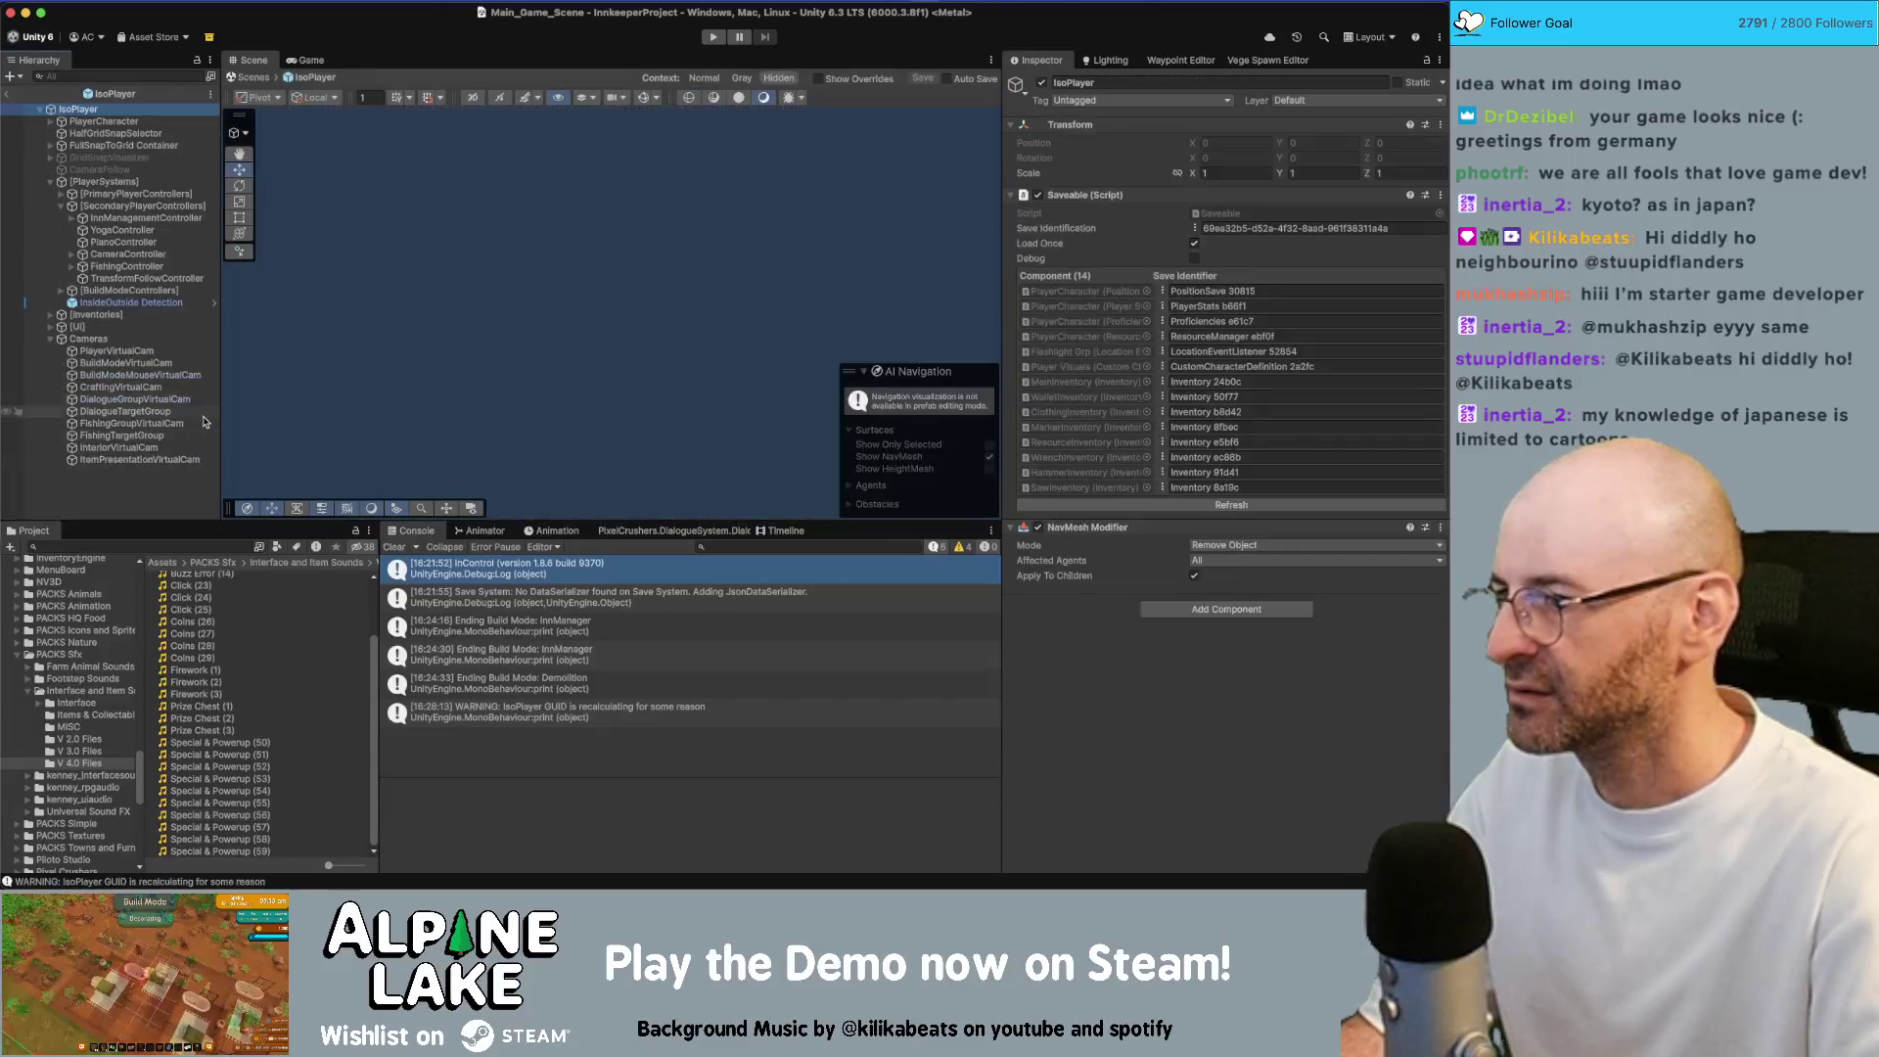
{"action": "left_click", "coordinate": [147, 217]}
{"action": "scroll", "coordinate": [1229, 498], "scroll_direction": "down", "scroll_amount": 5}
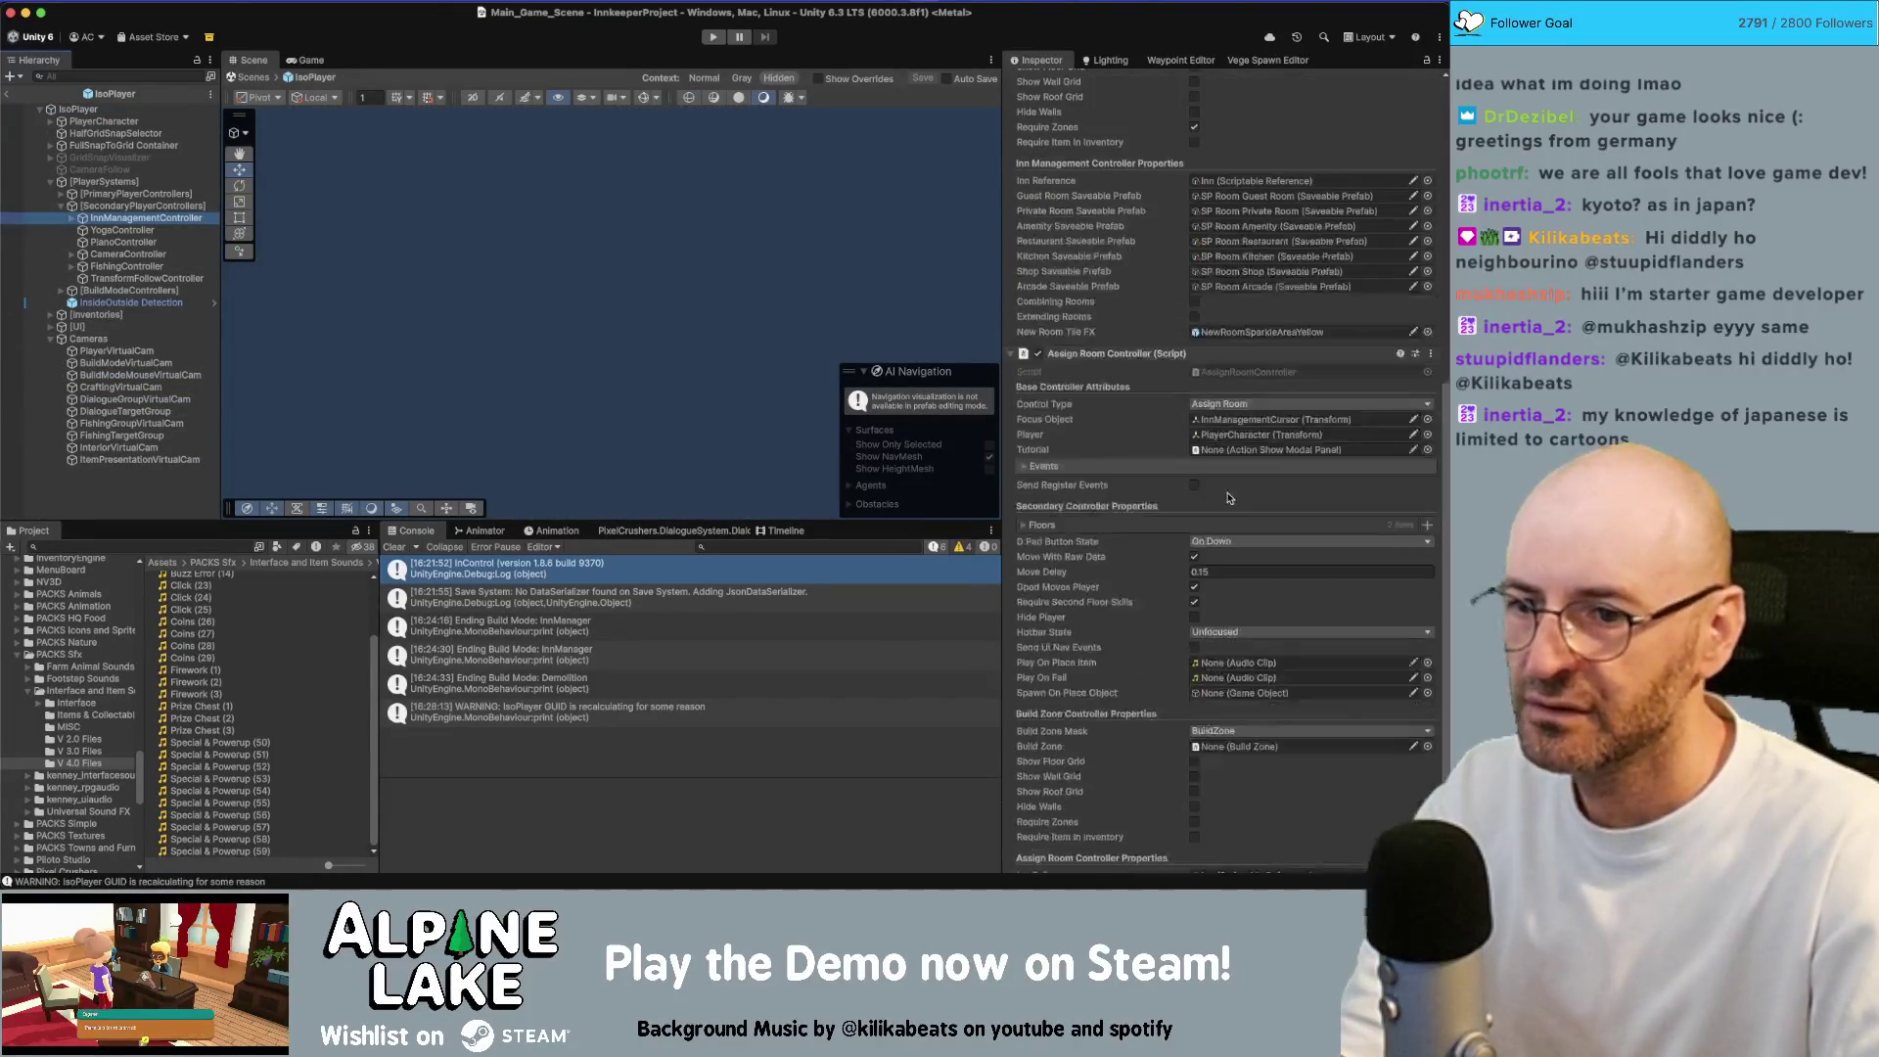
{"action": "scroll", "coordinate": [1219, 647], "scroll_direction": "down", "scroll_amount": 2}
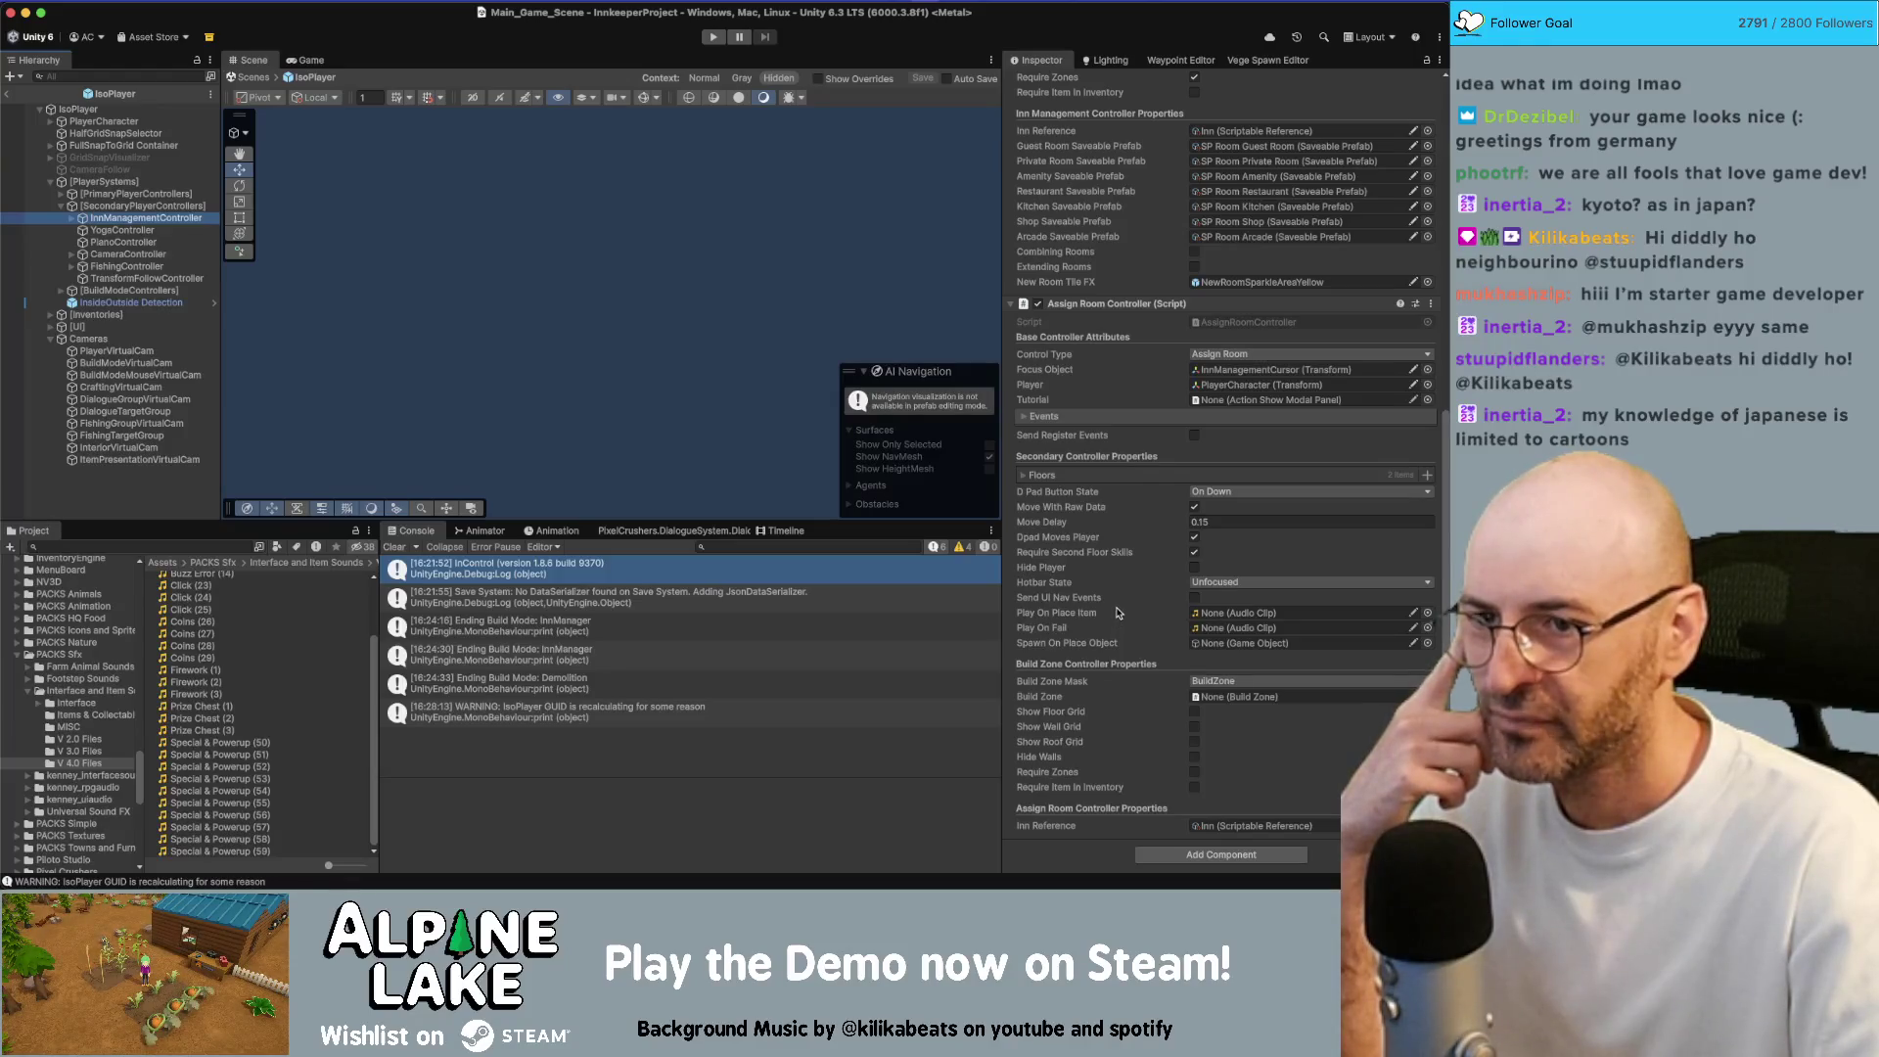
{"action": "scroll", "coordinate": [1150, 528], "scroll_direction": "up", "scroll_amount": 7}
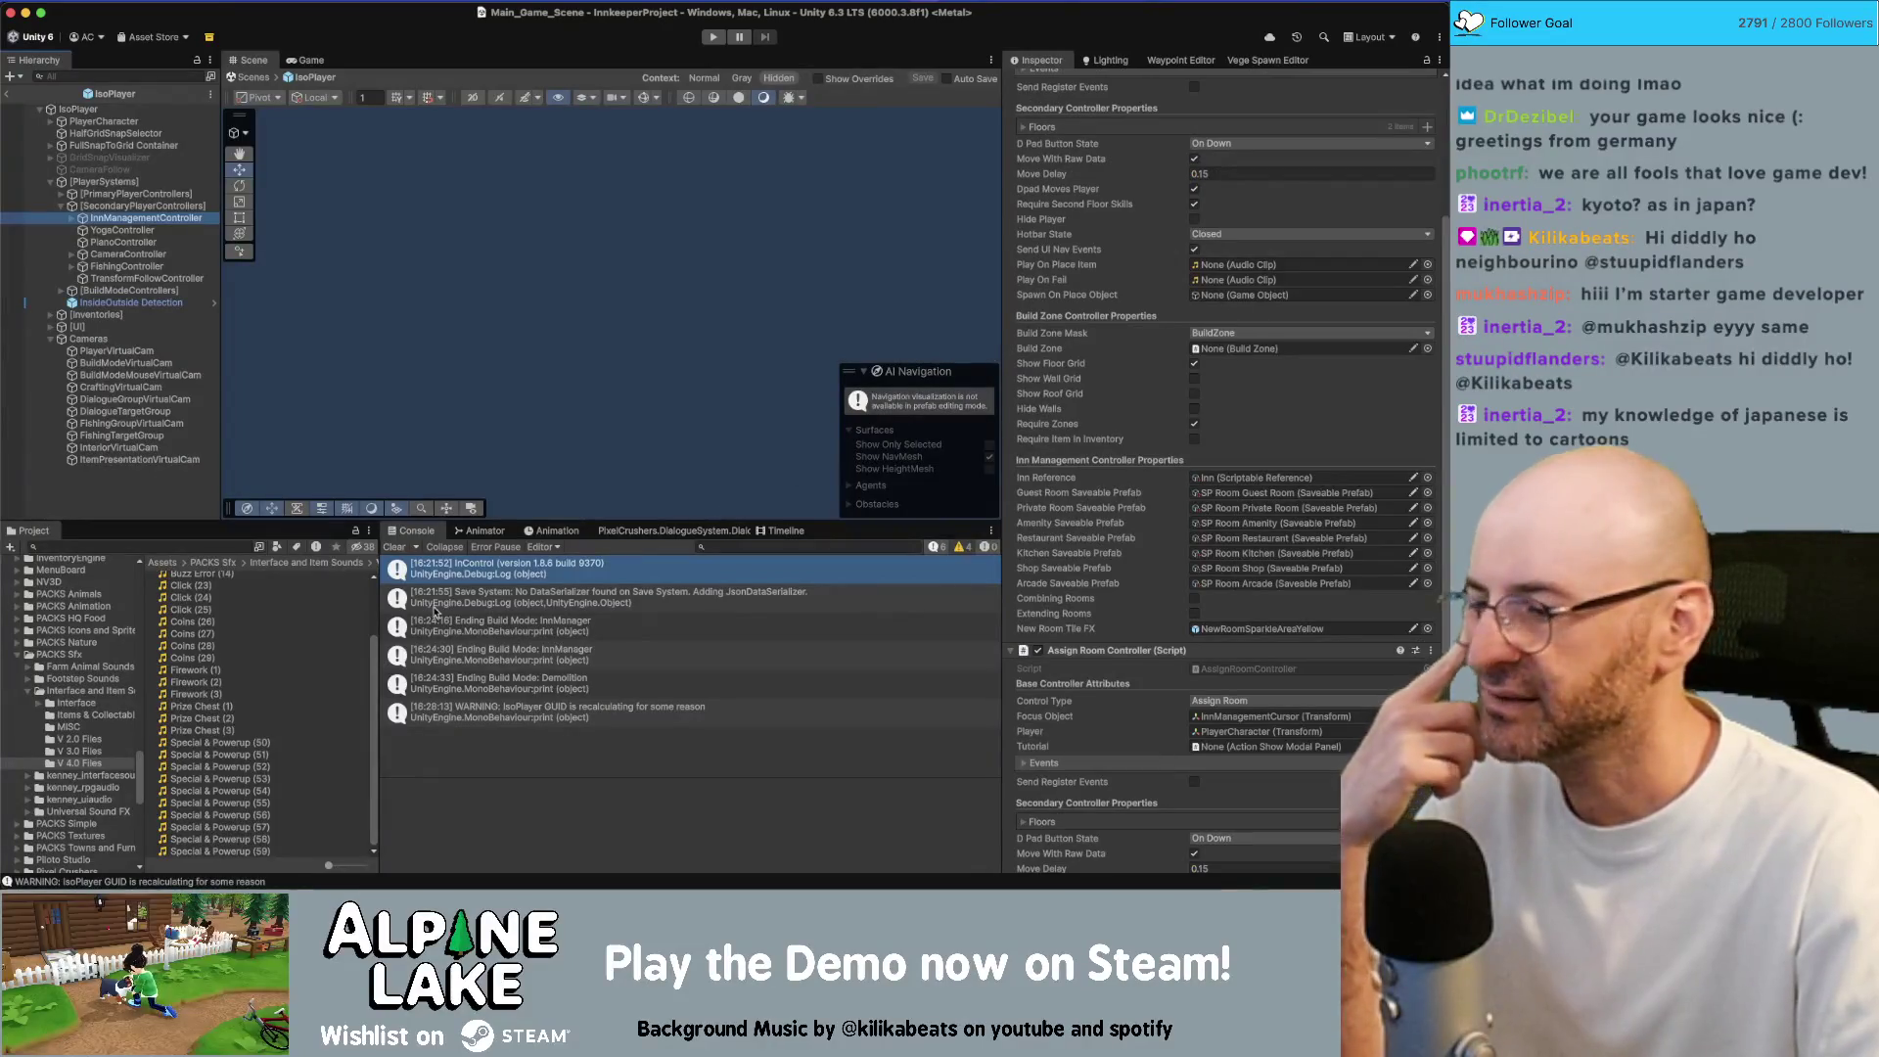
{"action": "mouse_move", "coordinate": [256, 820]}
{"action": "left_mouse_down"}
{"action": "mouse_move", "coordinate": [685, 636]}
{"action": "mouse_move", "coordinate": [1262, 284]}
{"action": "mouse_move", "coordinate": [1233, 267]}
{"action": "left_mouse_up"}
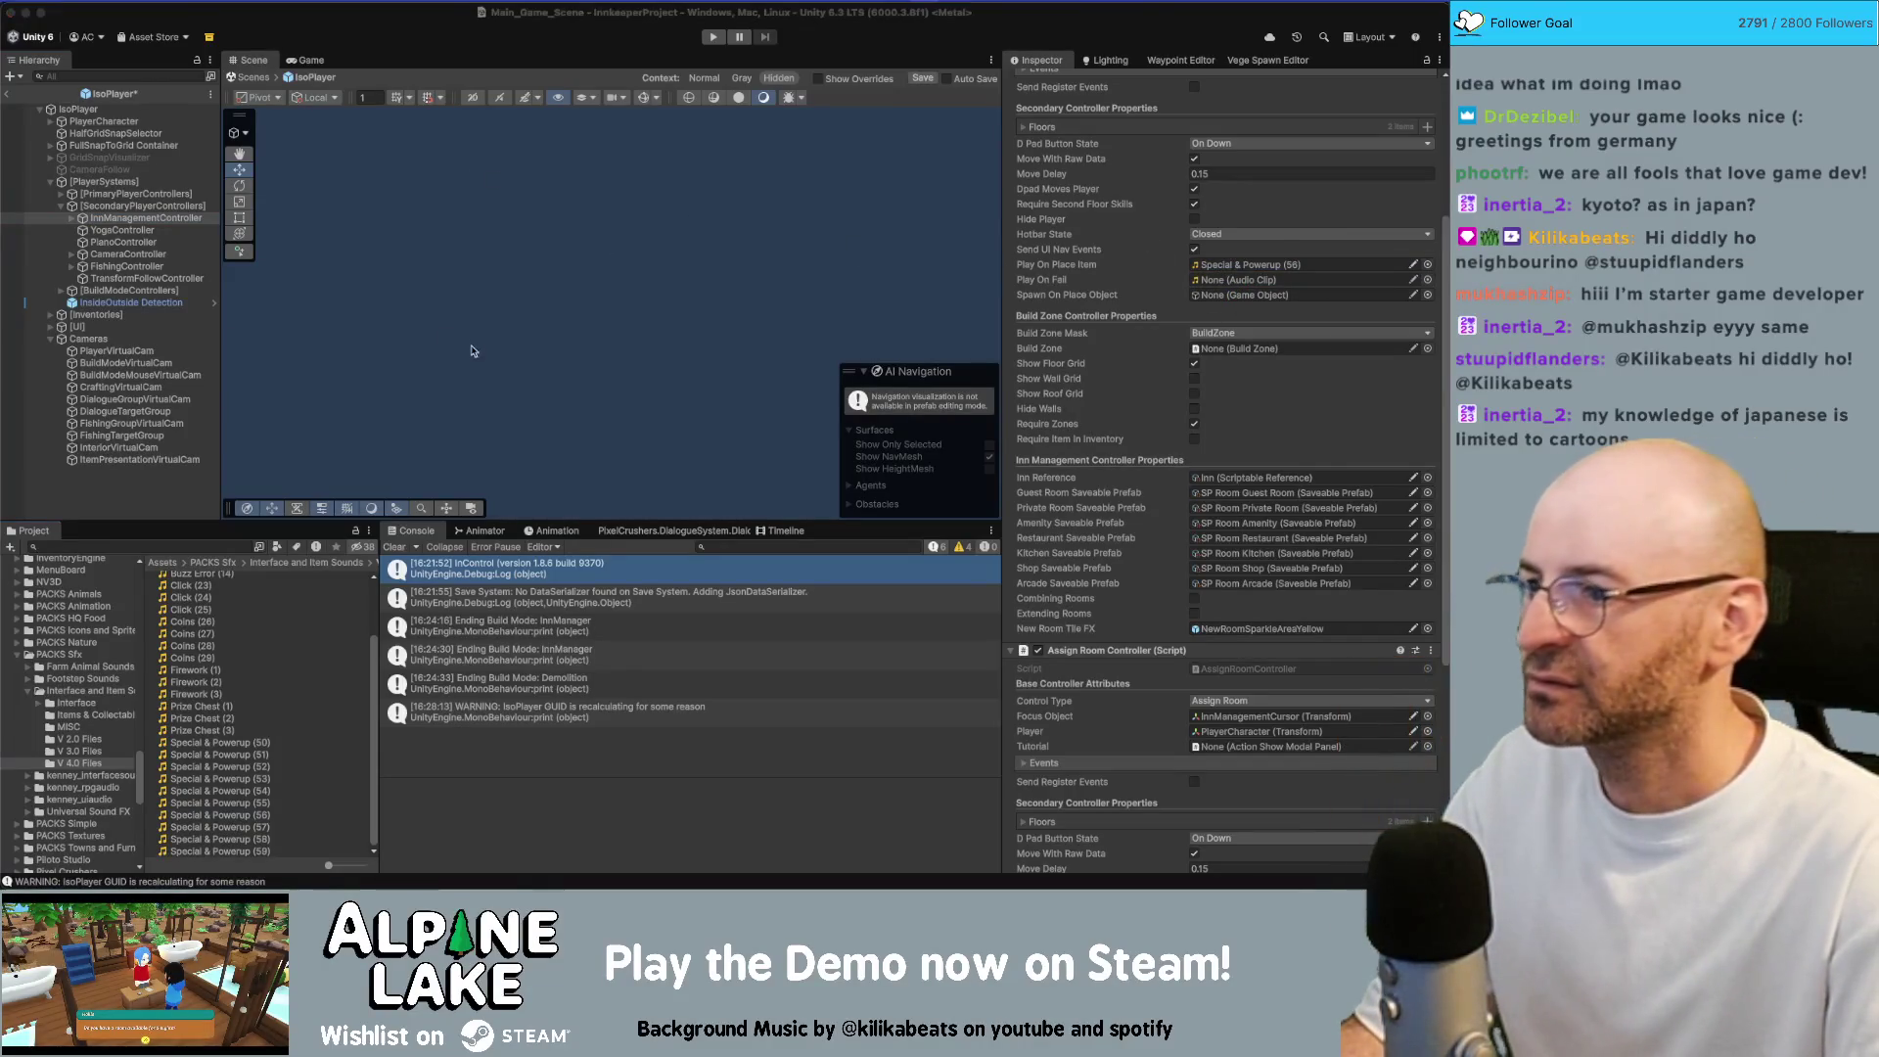
{"action": "scroll", "coordinate": [696, 418], "scroll_direction": "down", "scroll_amount": 10}
{"action": "scroll", "coordinate": [696, 418], "scroll_direction": "down", "scroll_amount": 15}
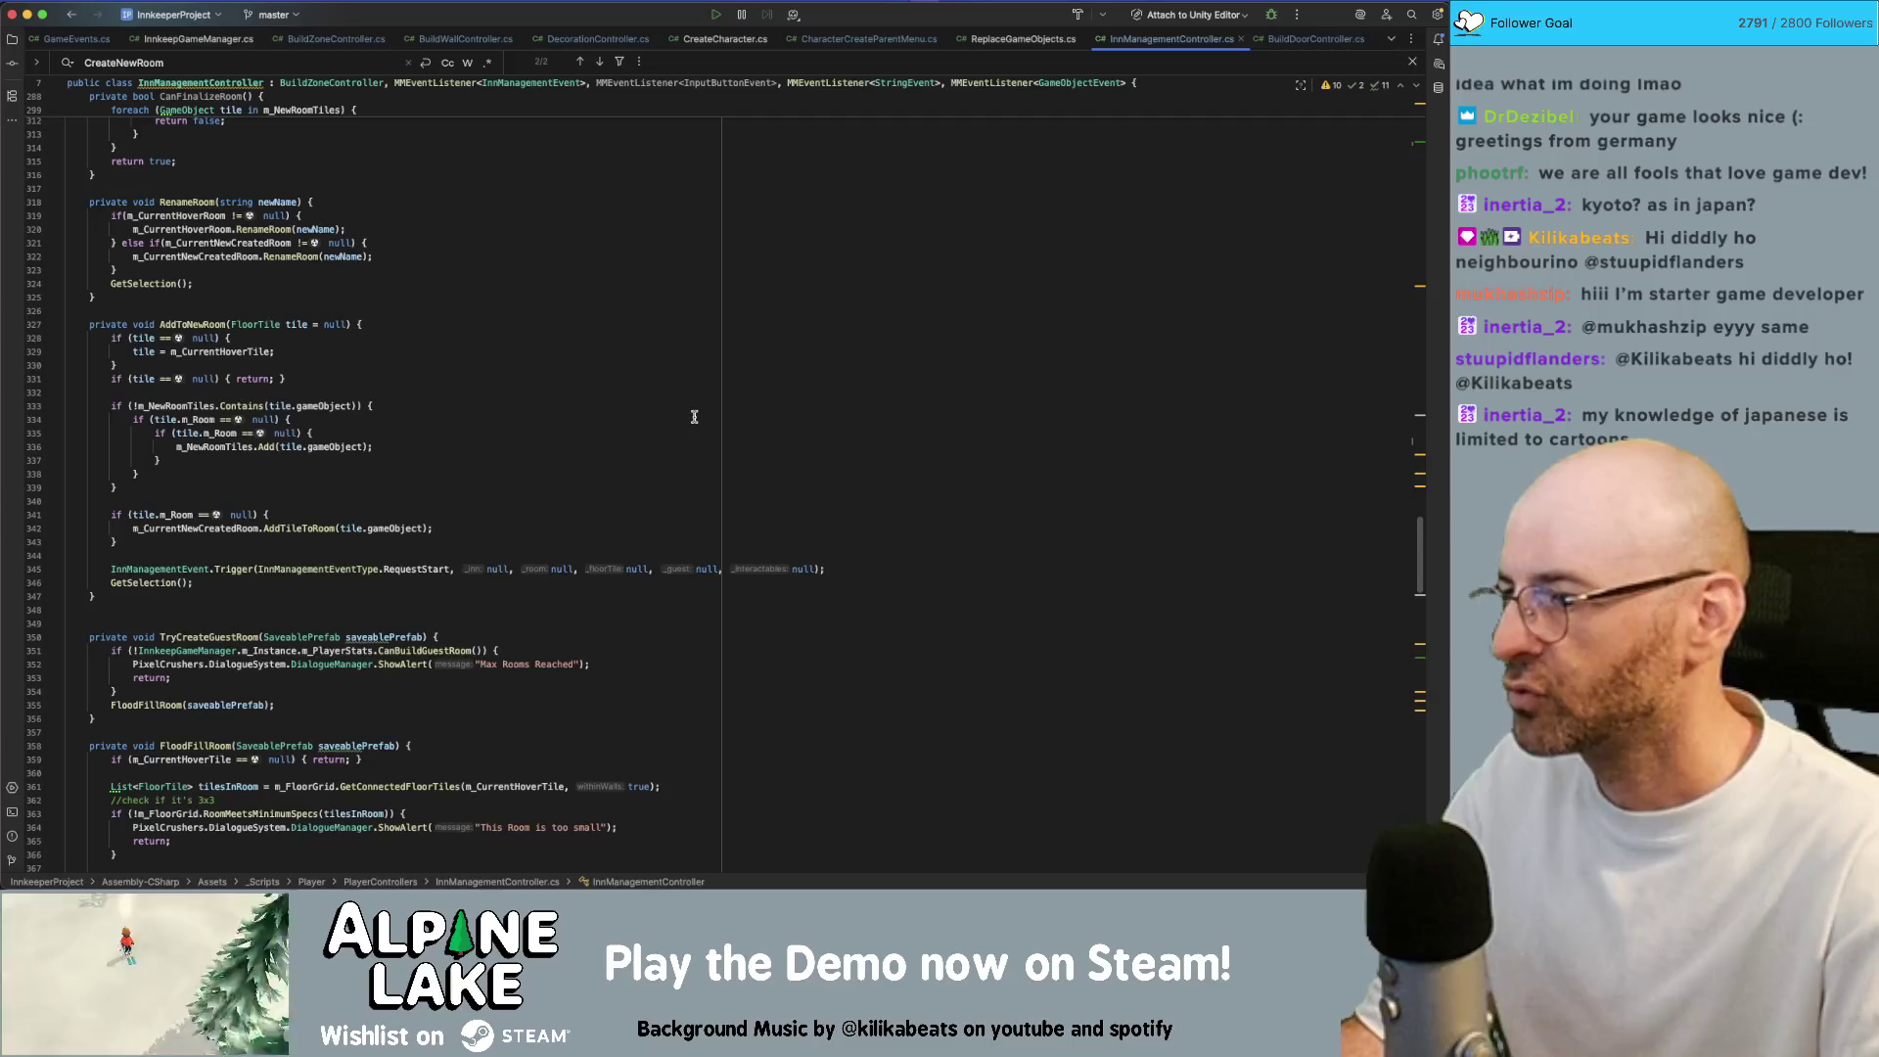
Scroll through InnManagementController.cs and select the CancelCreatingRoom method name
{"action": "scroll", "coordinate": [414, 490], "scroll_direction": "down", "scroll_amount": 5}
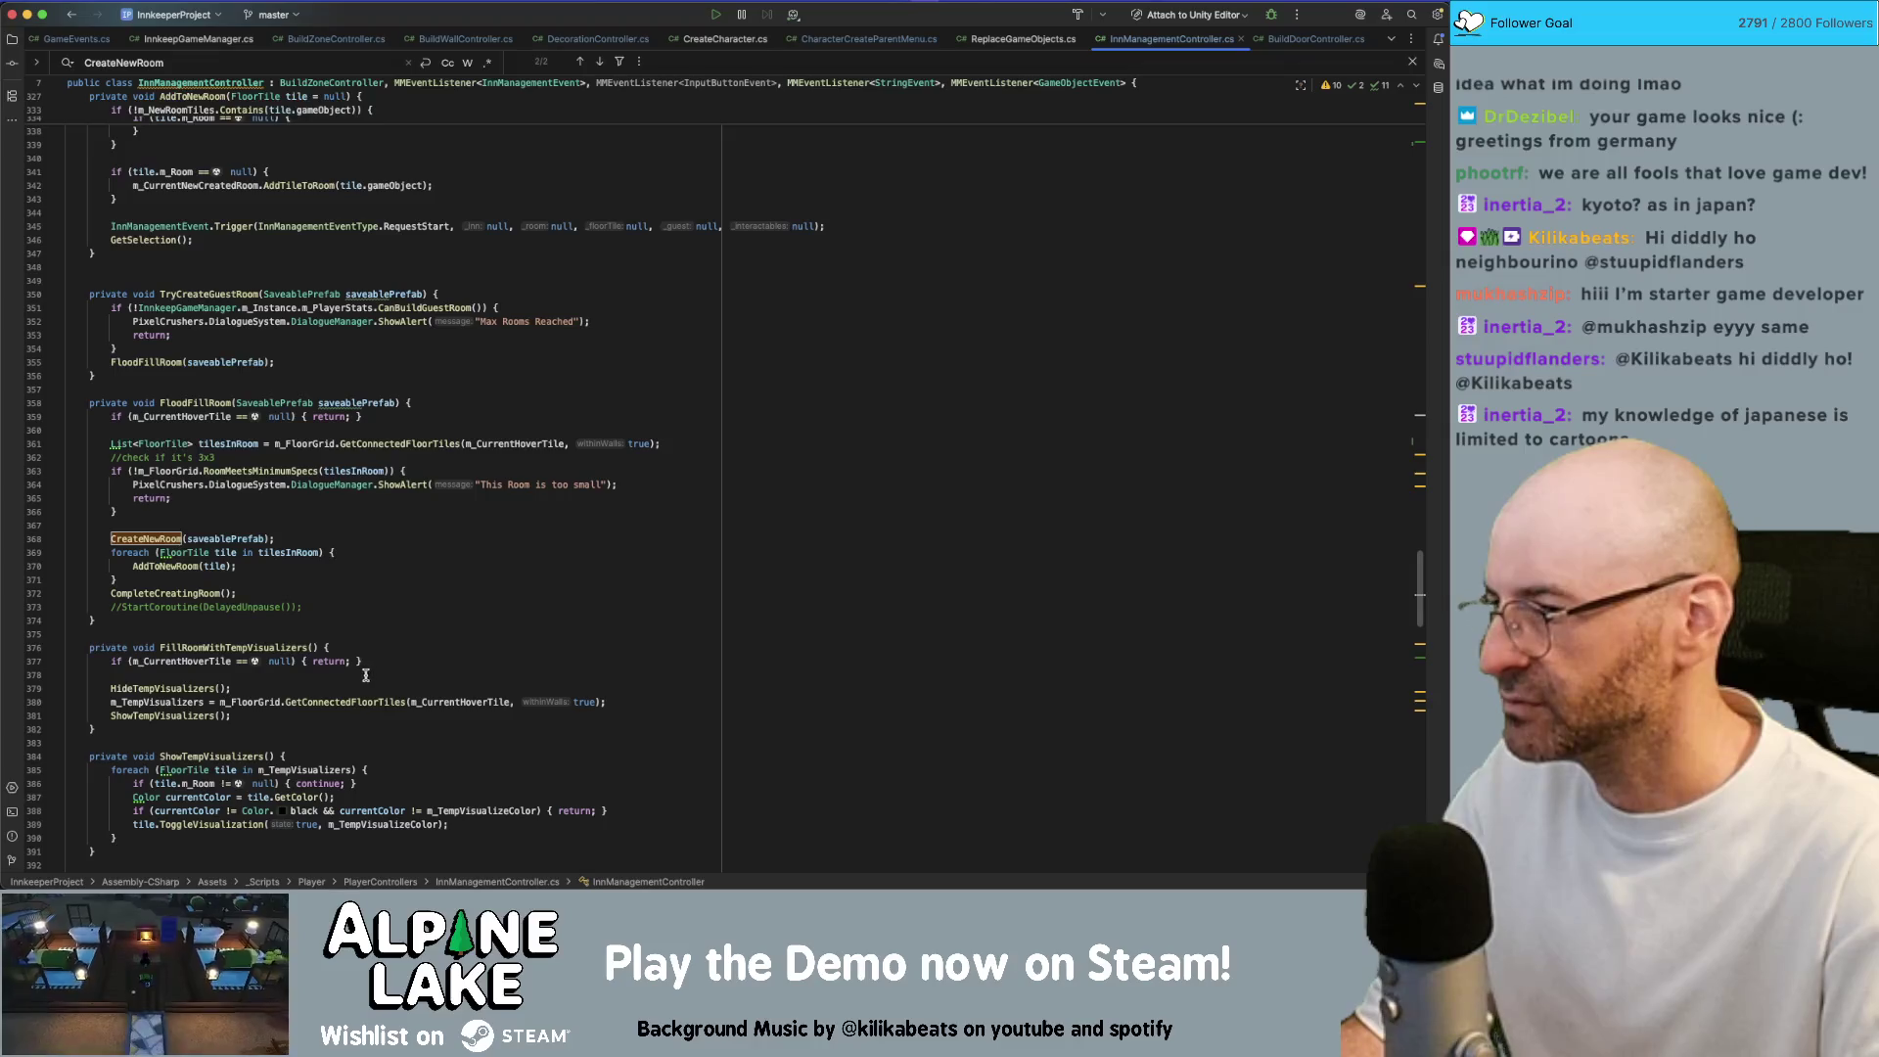
{"action": "scroll", "coordinate": [365, 675], "scroll_direction": "down", "scroll_amount": 3}
{"action": "scroll", "coordinate": [333, 605], "scroll_direction": "down", "scroll_amount": 5}
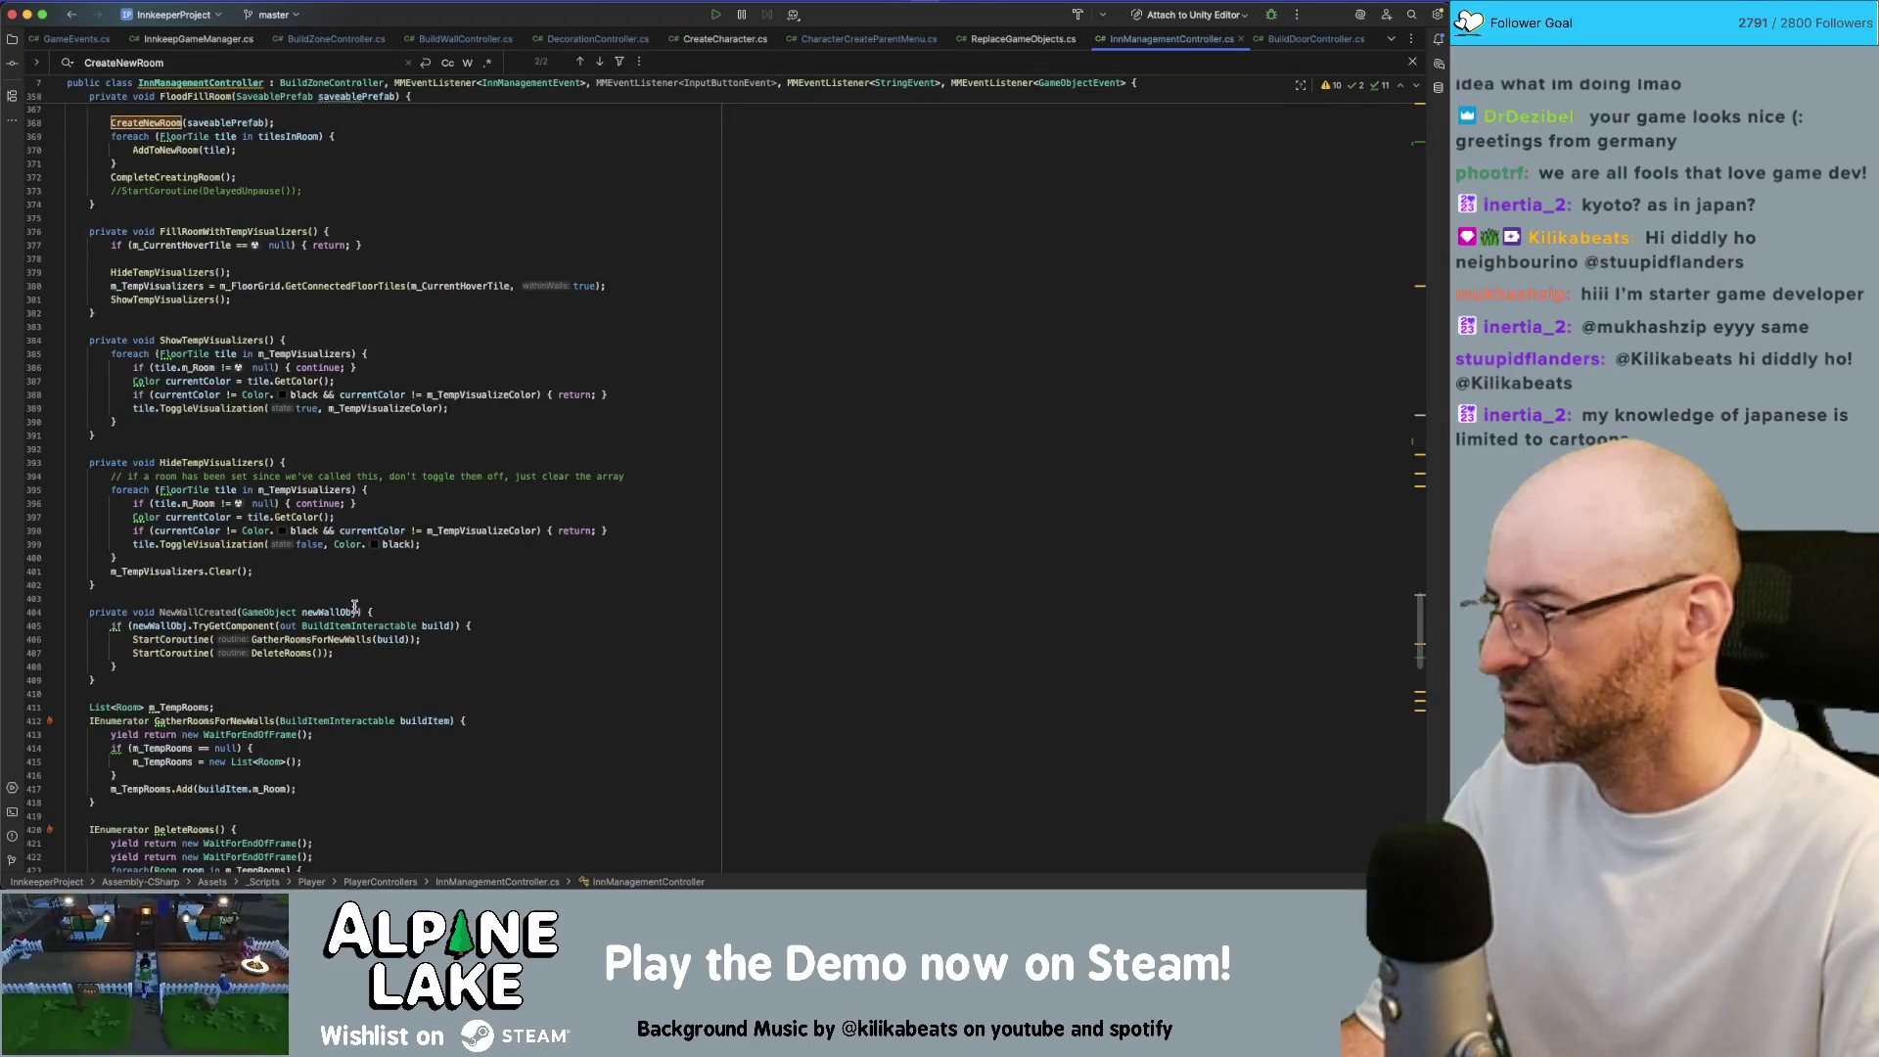
{"action": "scroll", "coordinate": [356, 606], "scroll_direction": "down", "scroll_amount": 5}
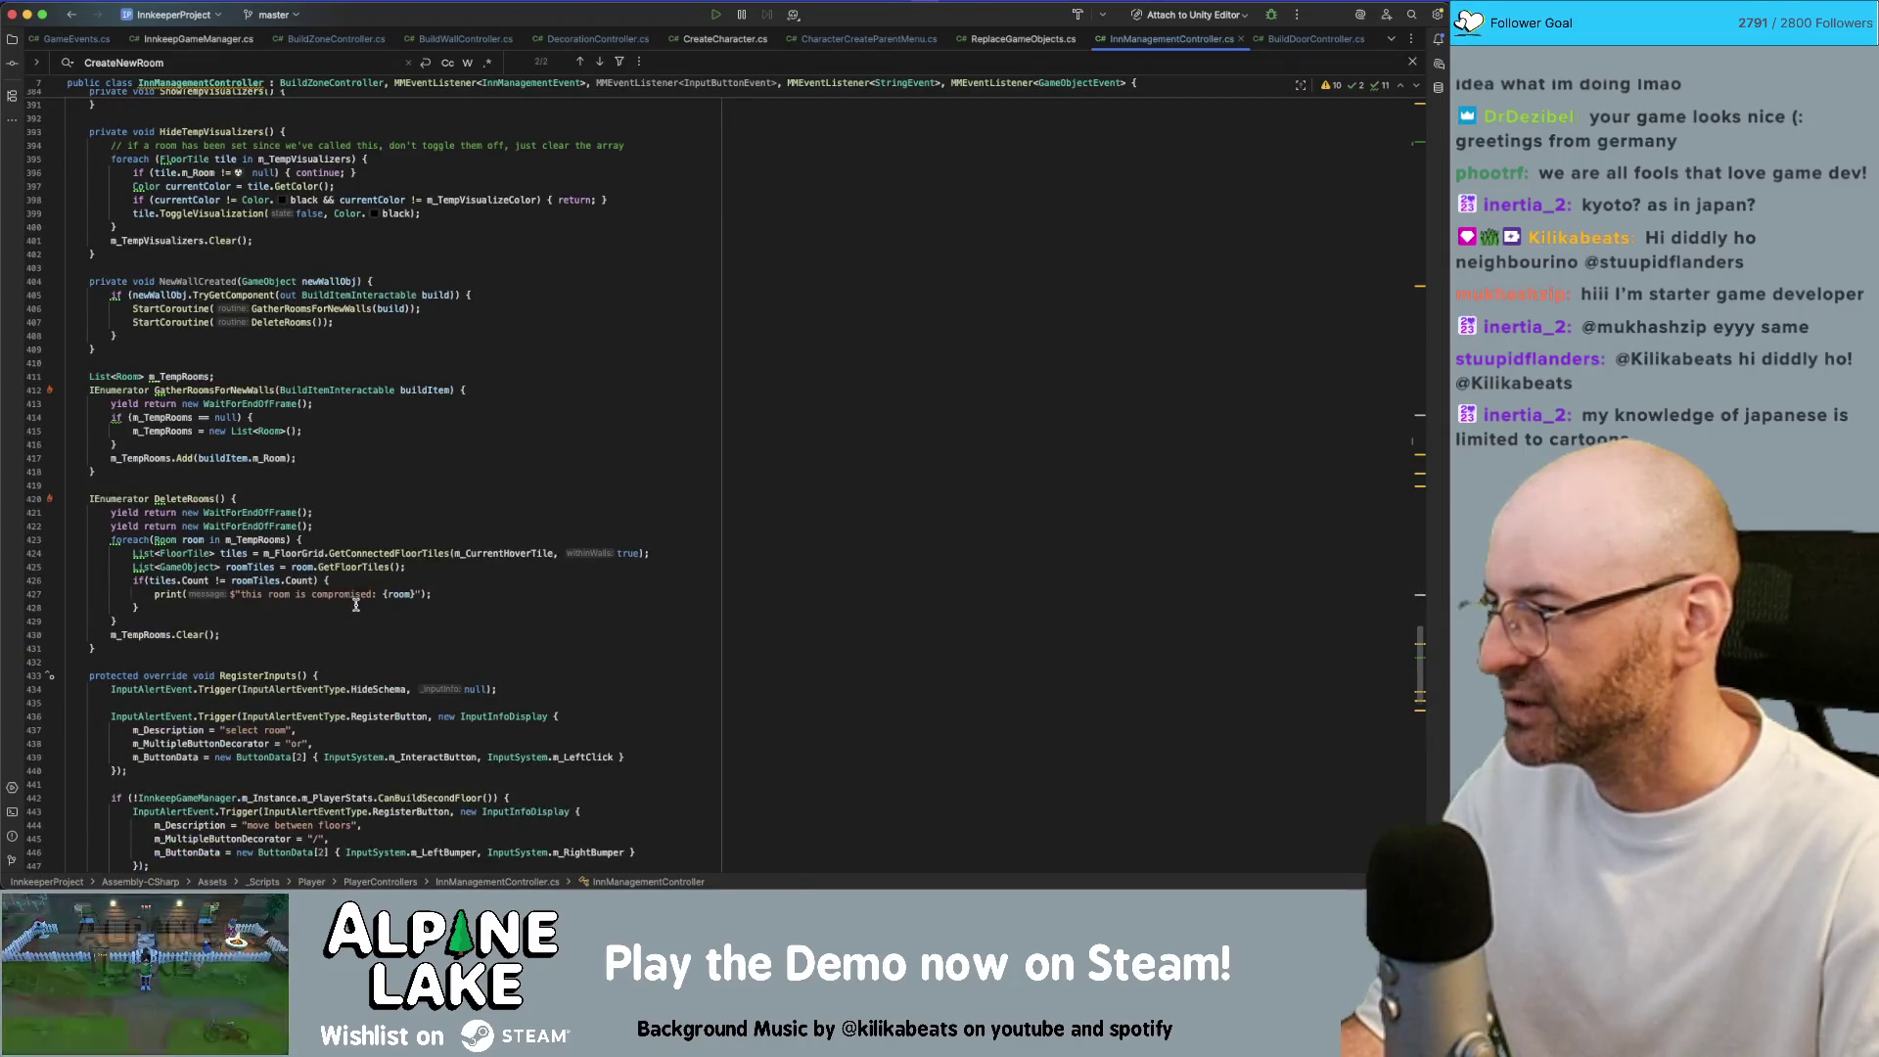
{"action": "scroll", "coordinate": [355, 605], "scroll_direction": "up", "scroll_amount": 16}
{"action": "scroll", "coordinate": [358, 600], "scroll_direction": "up", "scroll_amount": 7}
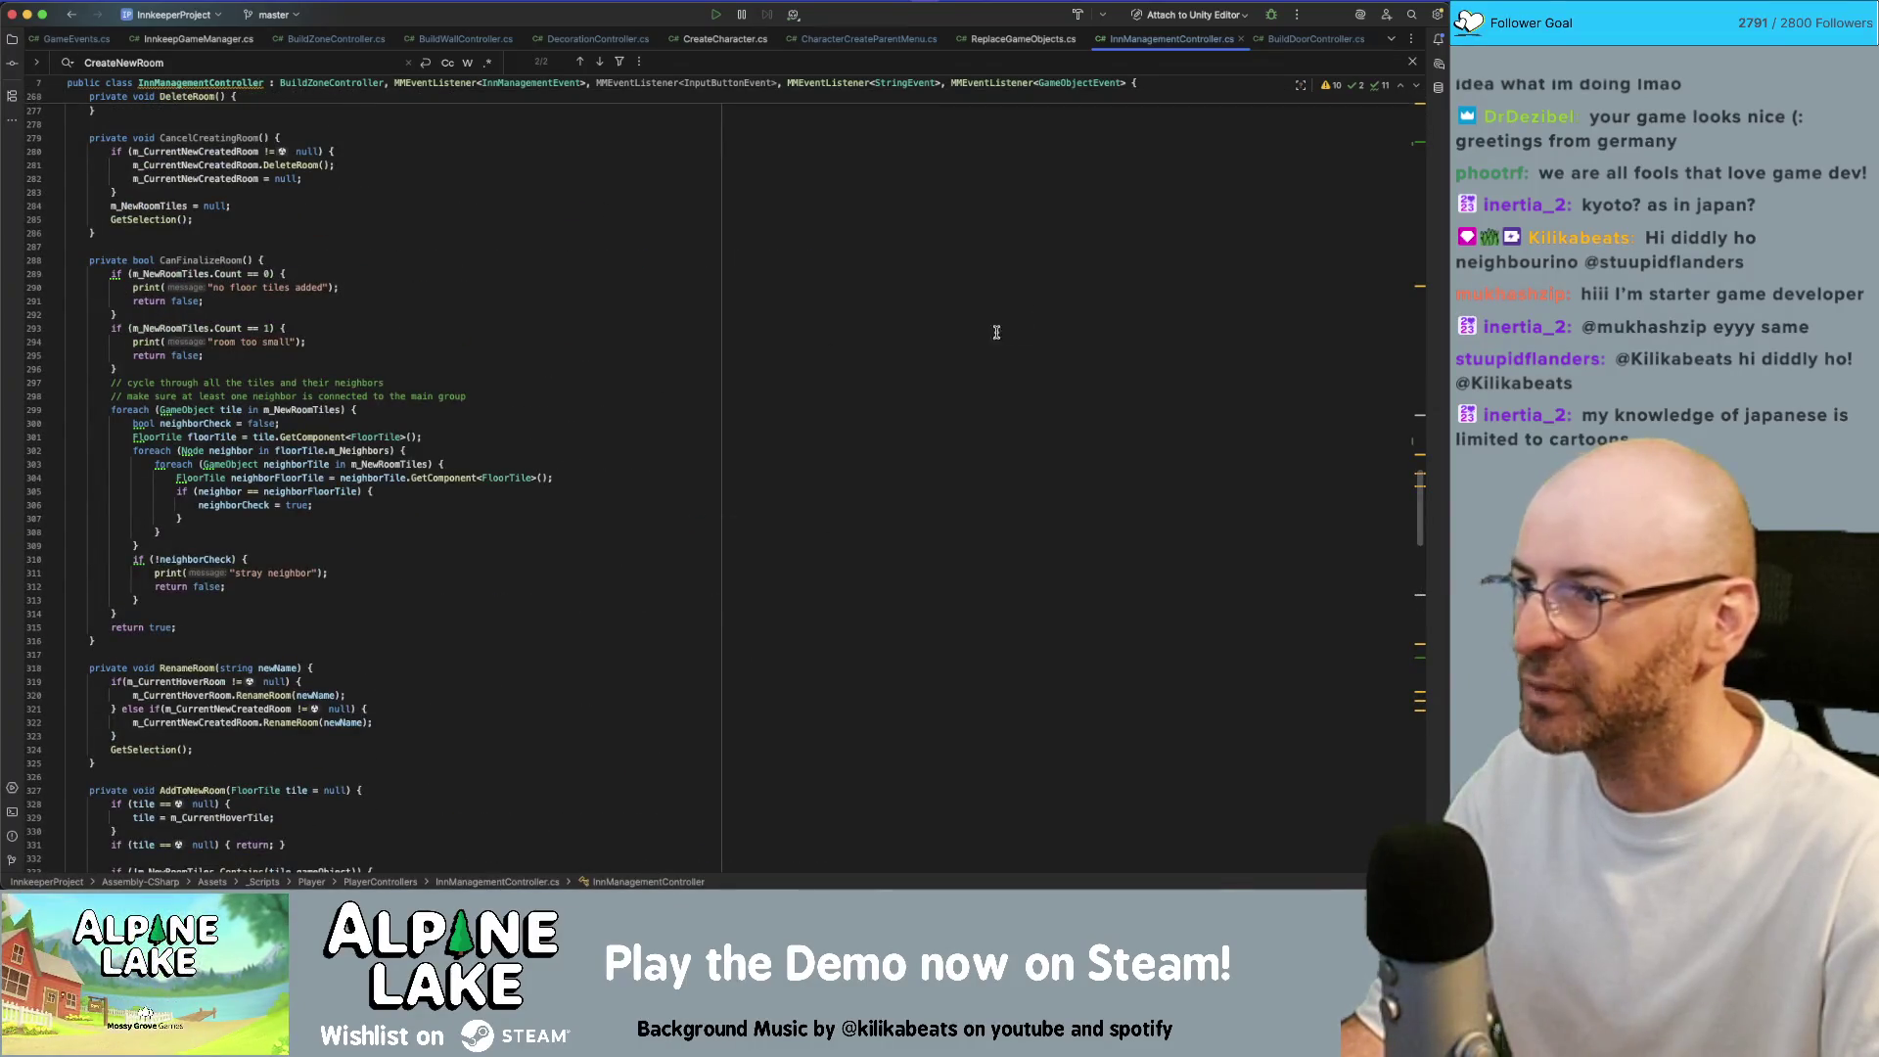
{"action": "double_click", "coordinate": [210, 138]}
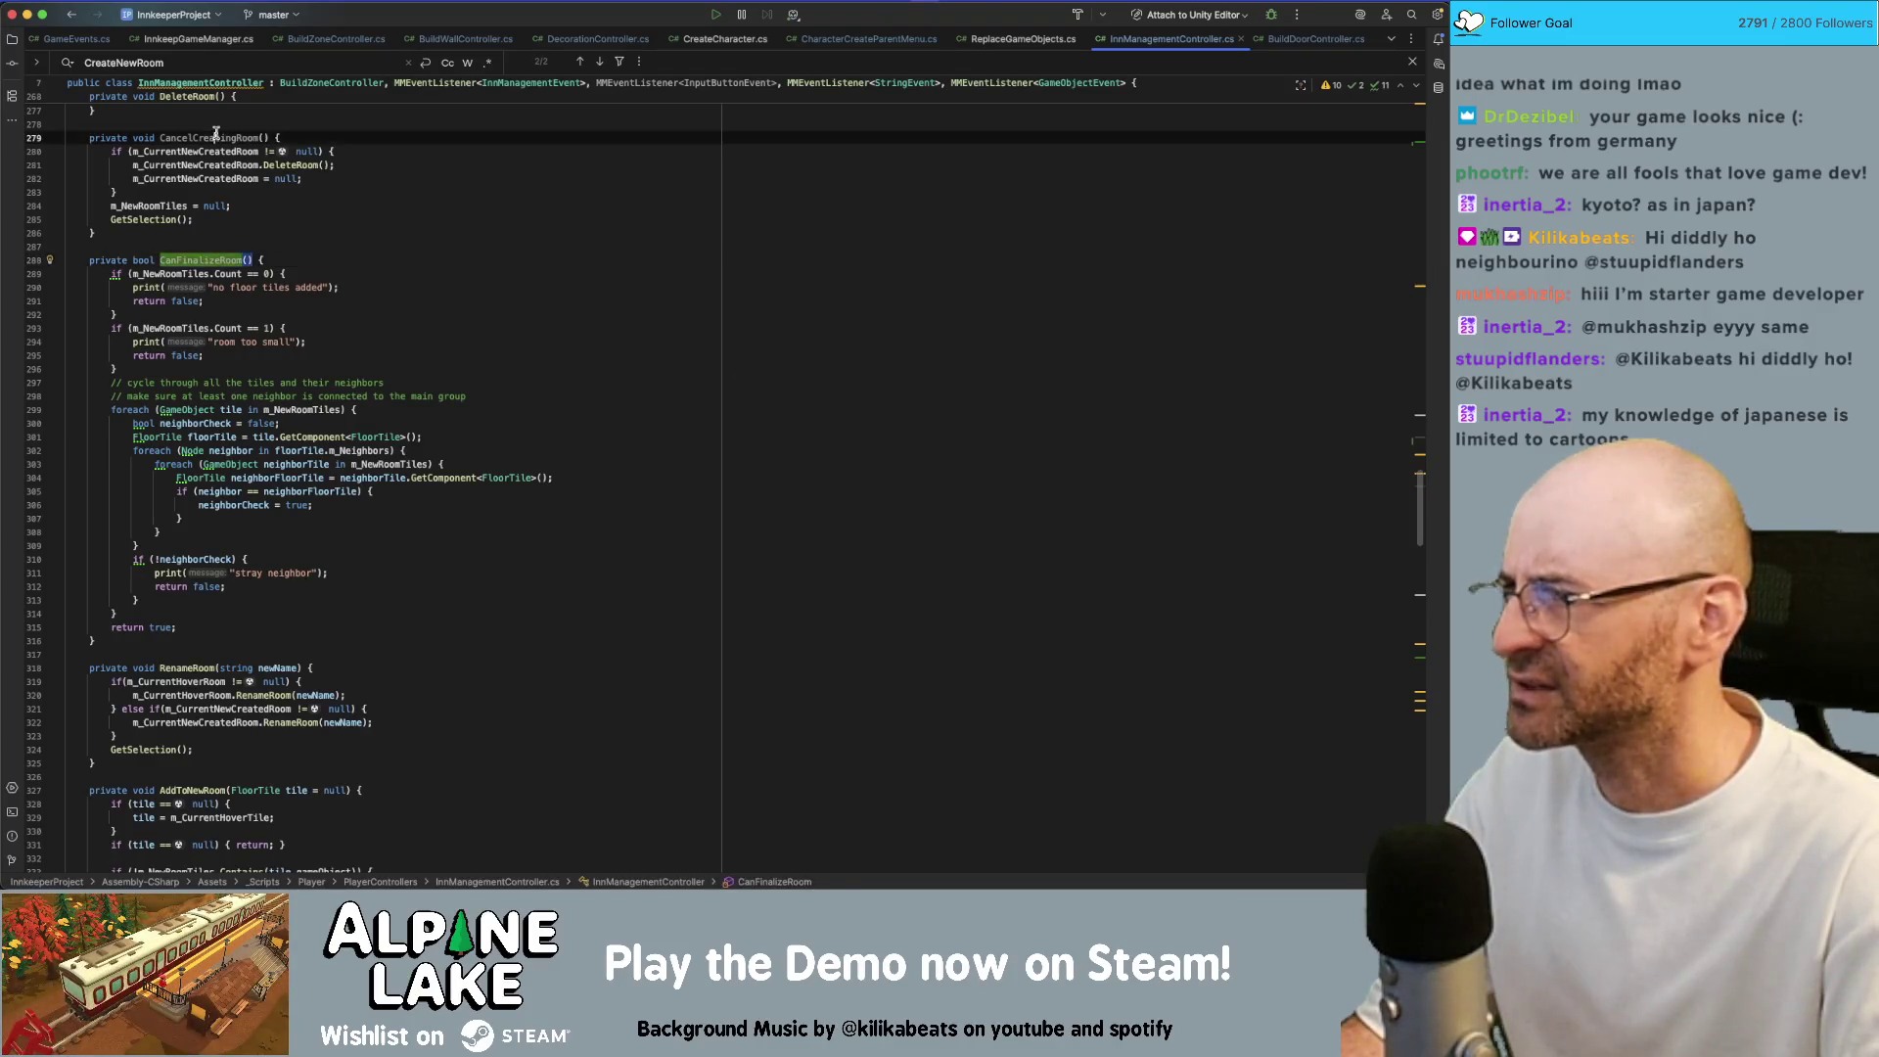
Select CanFinalizeRoom, then place the cursor after the m_NewRoomTileFX spawn loop in CompleteCreatingRoom
{"action": "scroll", "coordinate": [331, 421], "scroll_direction": "up", "scroll_amount": 5}
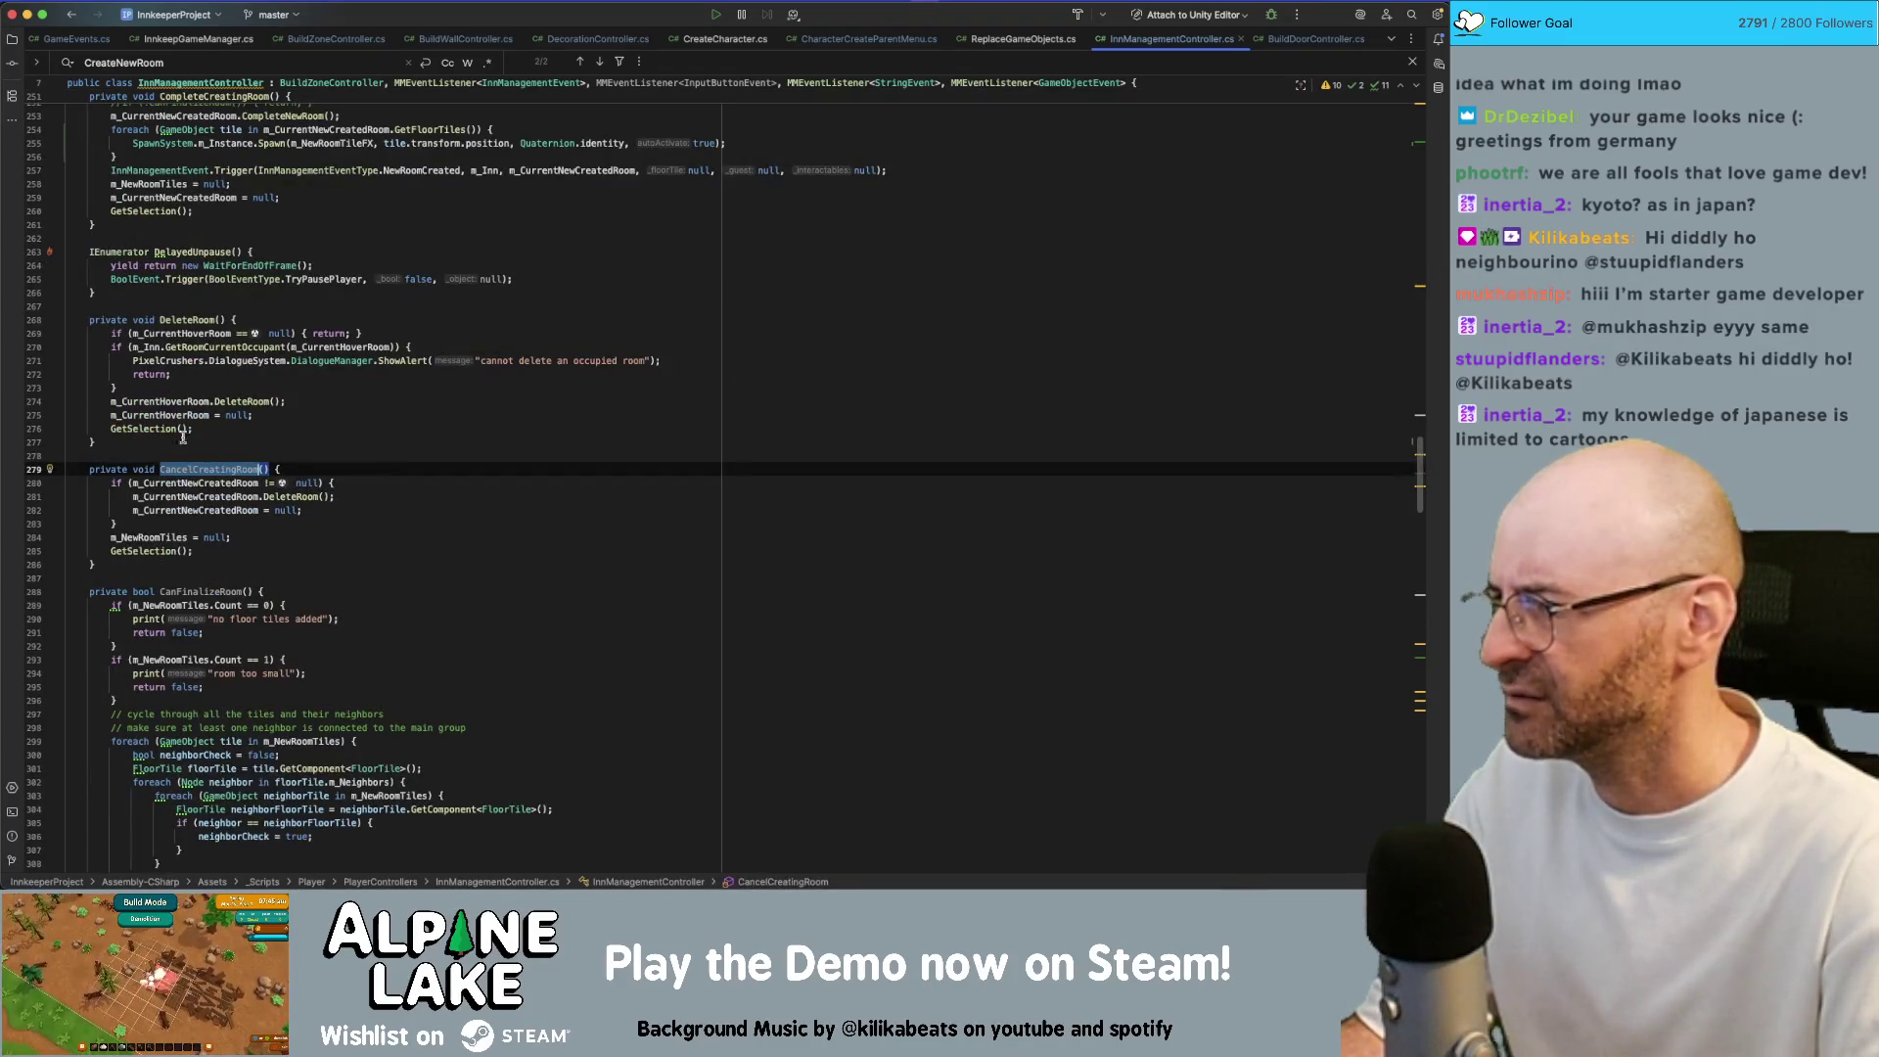
{"action": "double_click", "coordinate": [200, 591]}
{"action": "scroll", "coordinate": [291, 602], "scroll_direction": "down", "scroll_amount": 4}
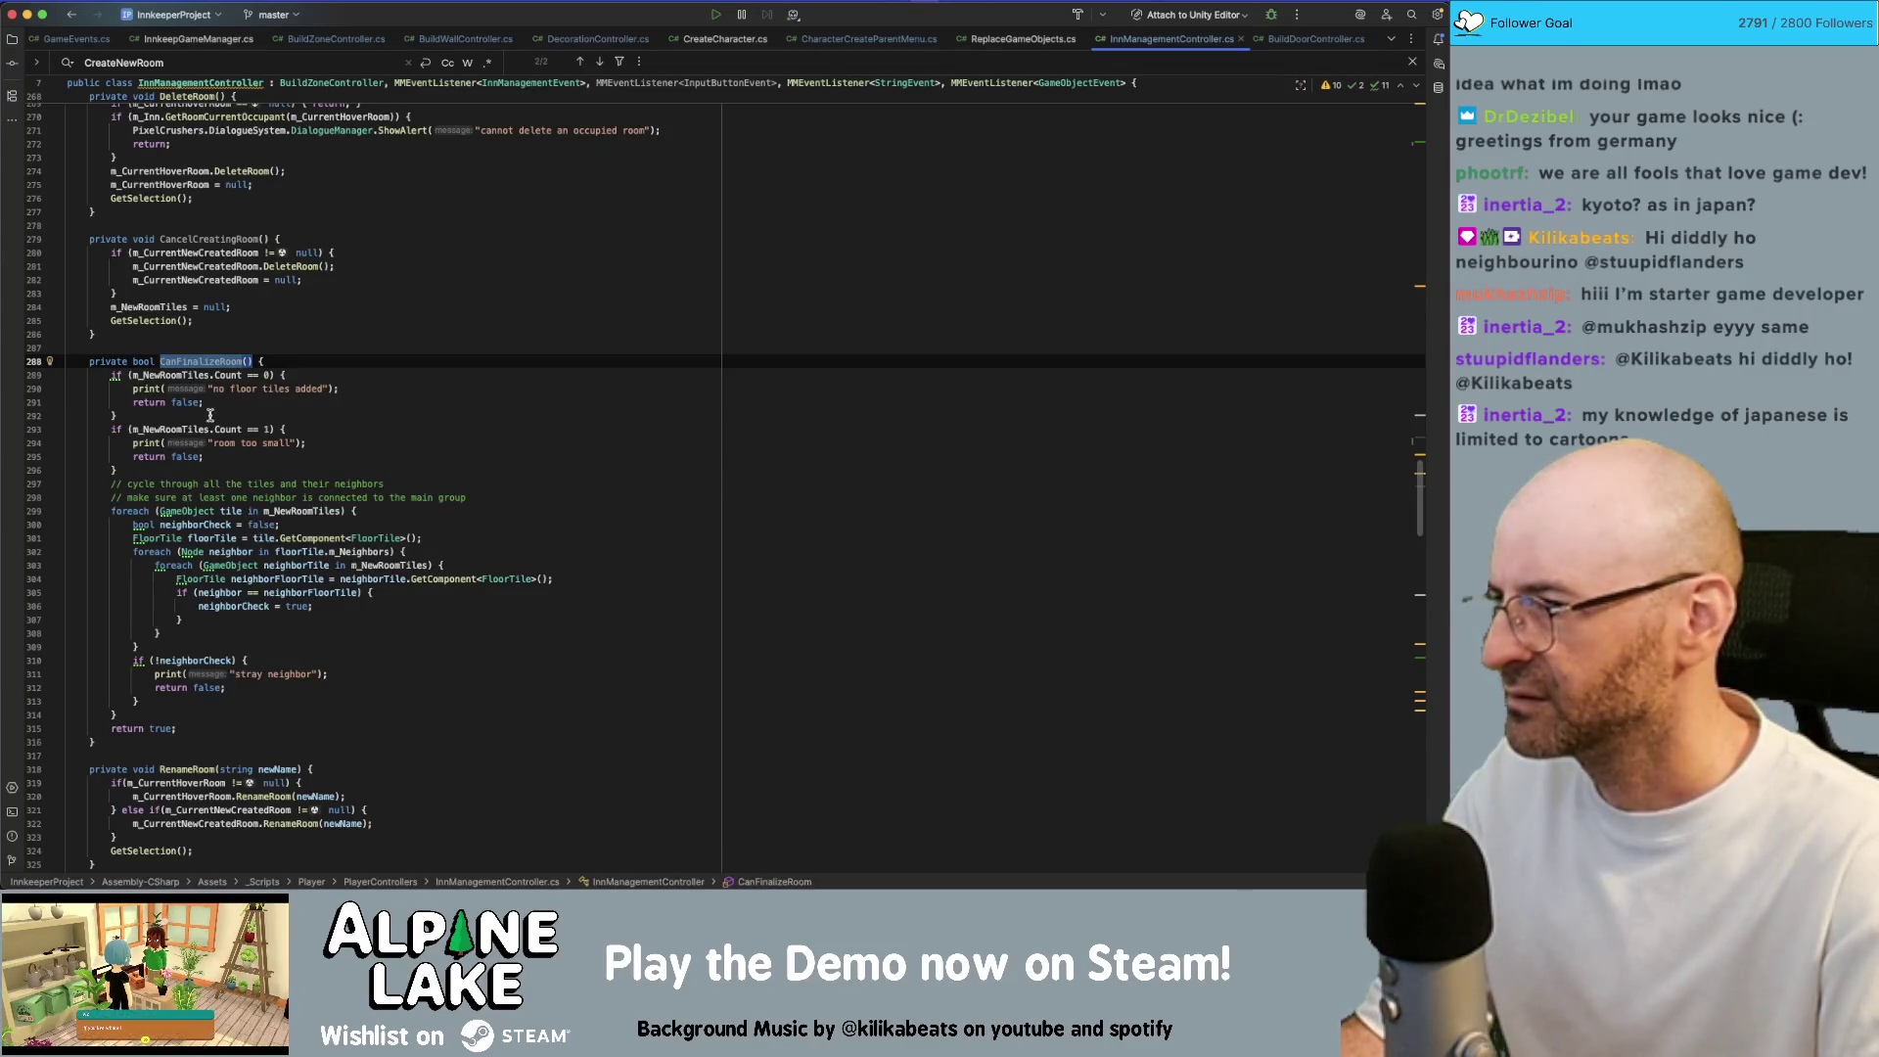
{"action": "scroll", "coordinate": [207, 484], "scroll_direction": "up", "scroll_amount": 4}
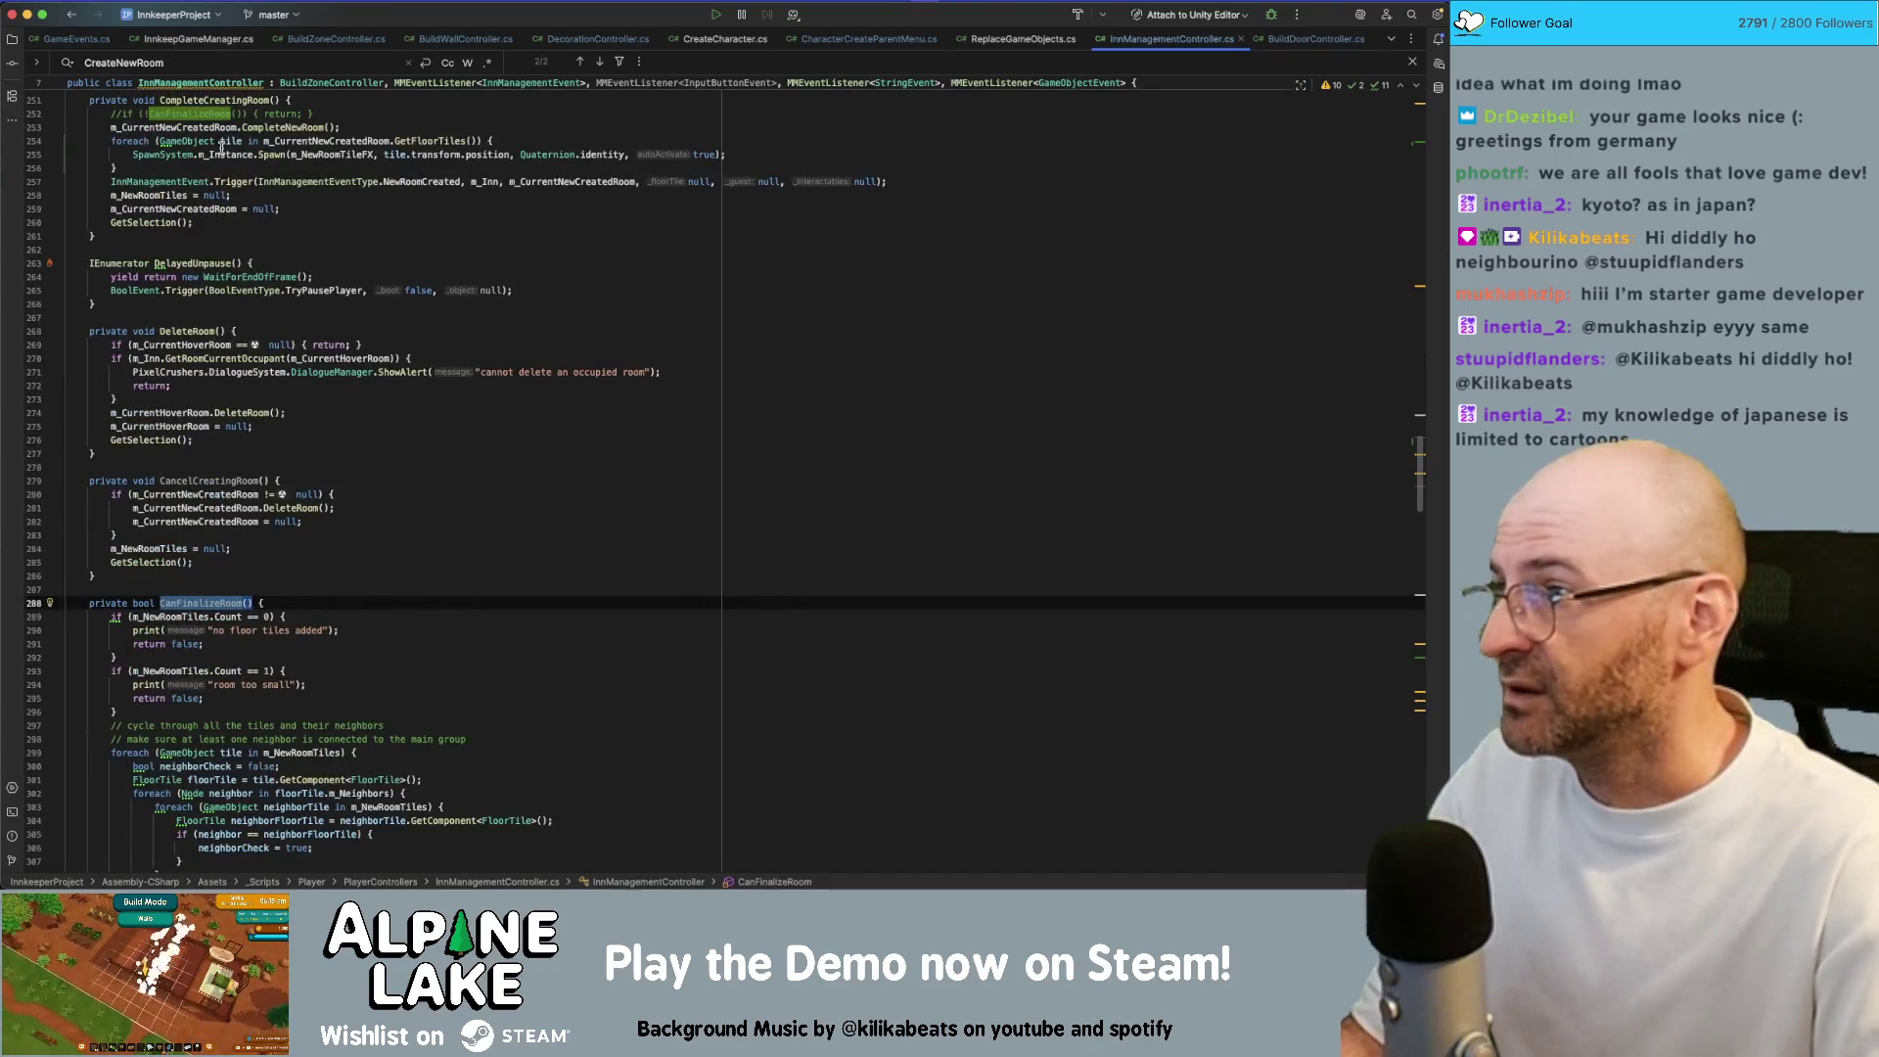
{"action": "scroll", "coordinate": [227, 105], "scroll_direction": "up", "scroll_amount": 2}
{"action": "left_click", "coordinate": [197, 244]}
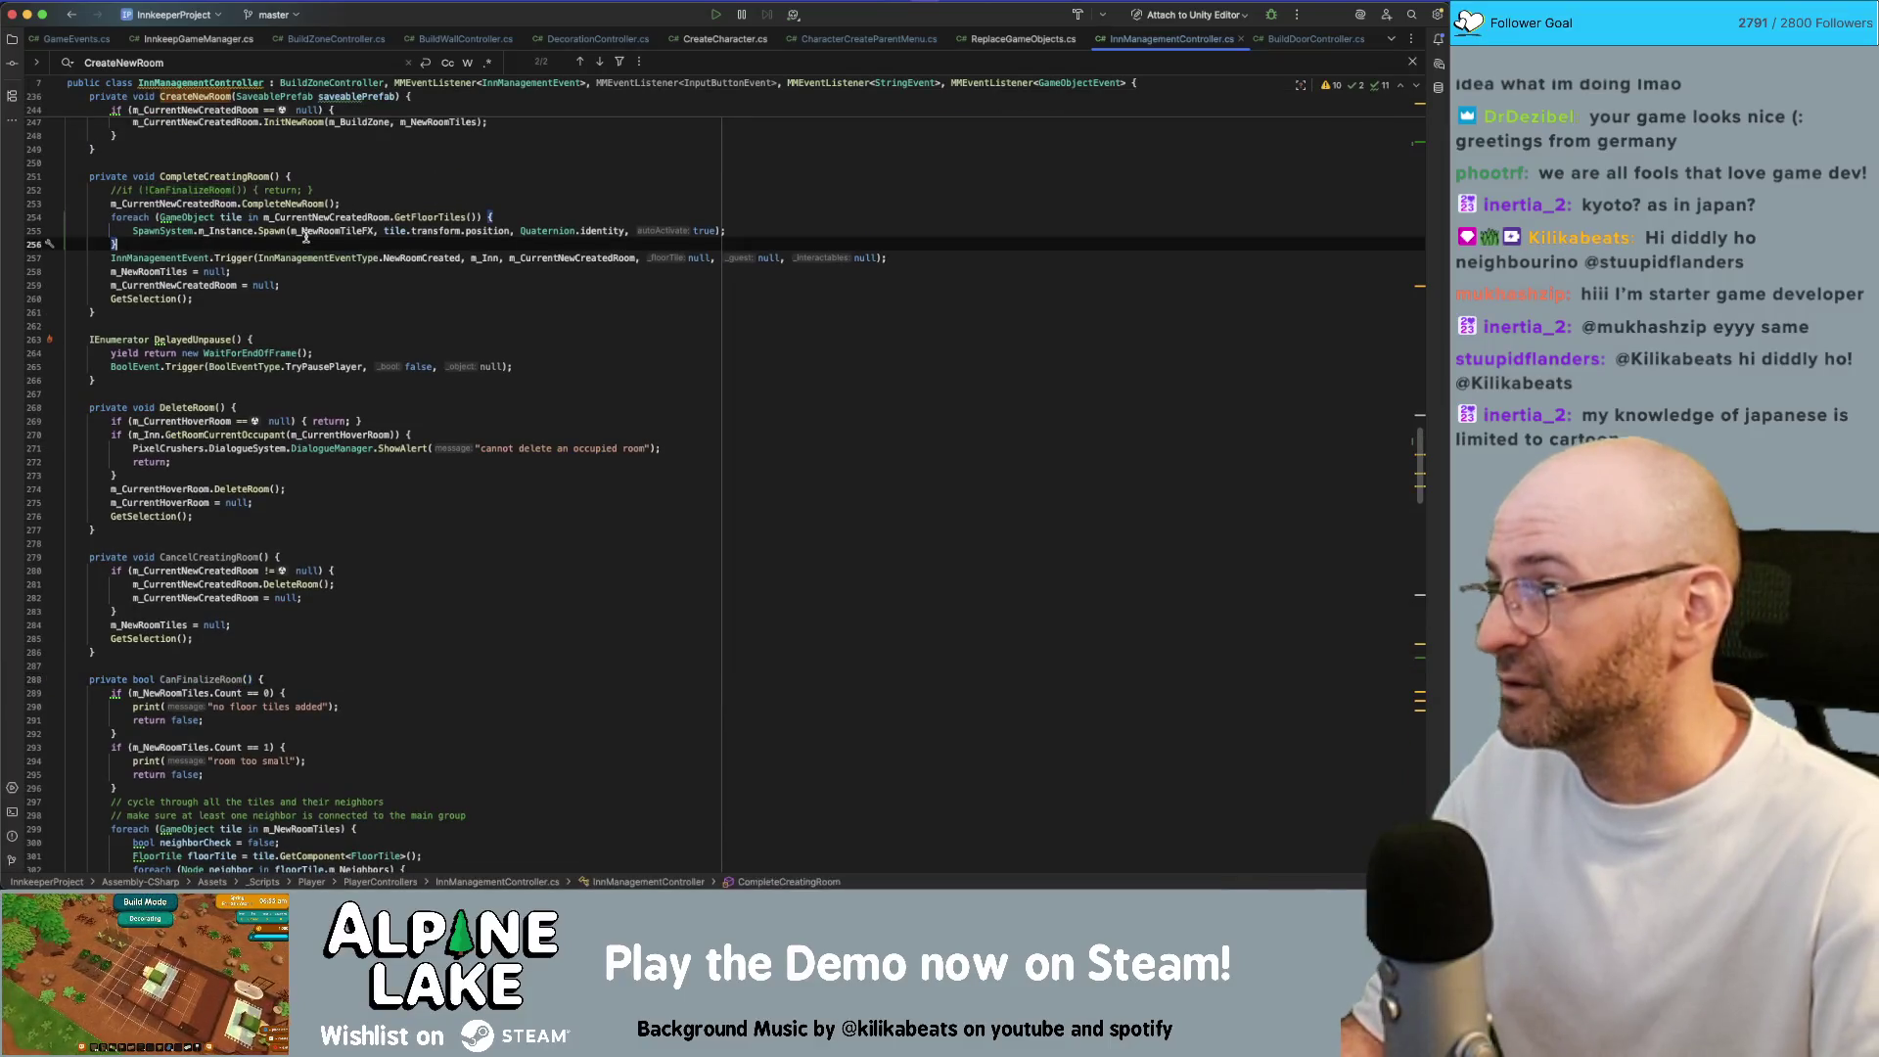
On a new line after the spawn loop, start a SfxEvent.Trigger call using autocomplete
{"action": "key", "text": "Return"}
{"action": "type", "text": "SoundEve"}
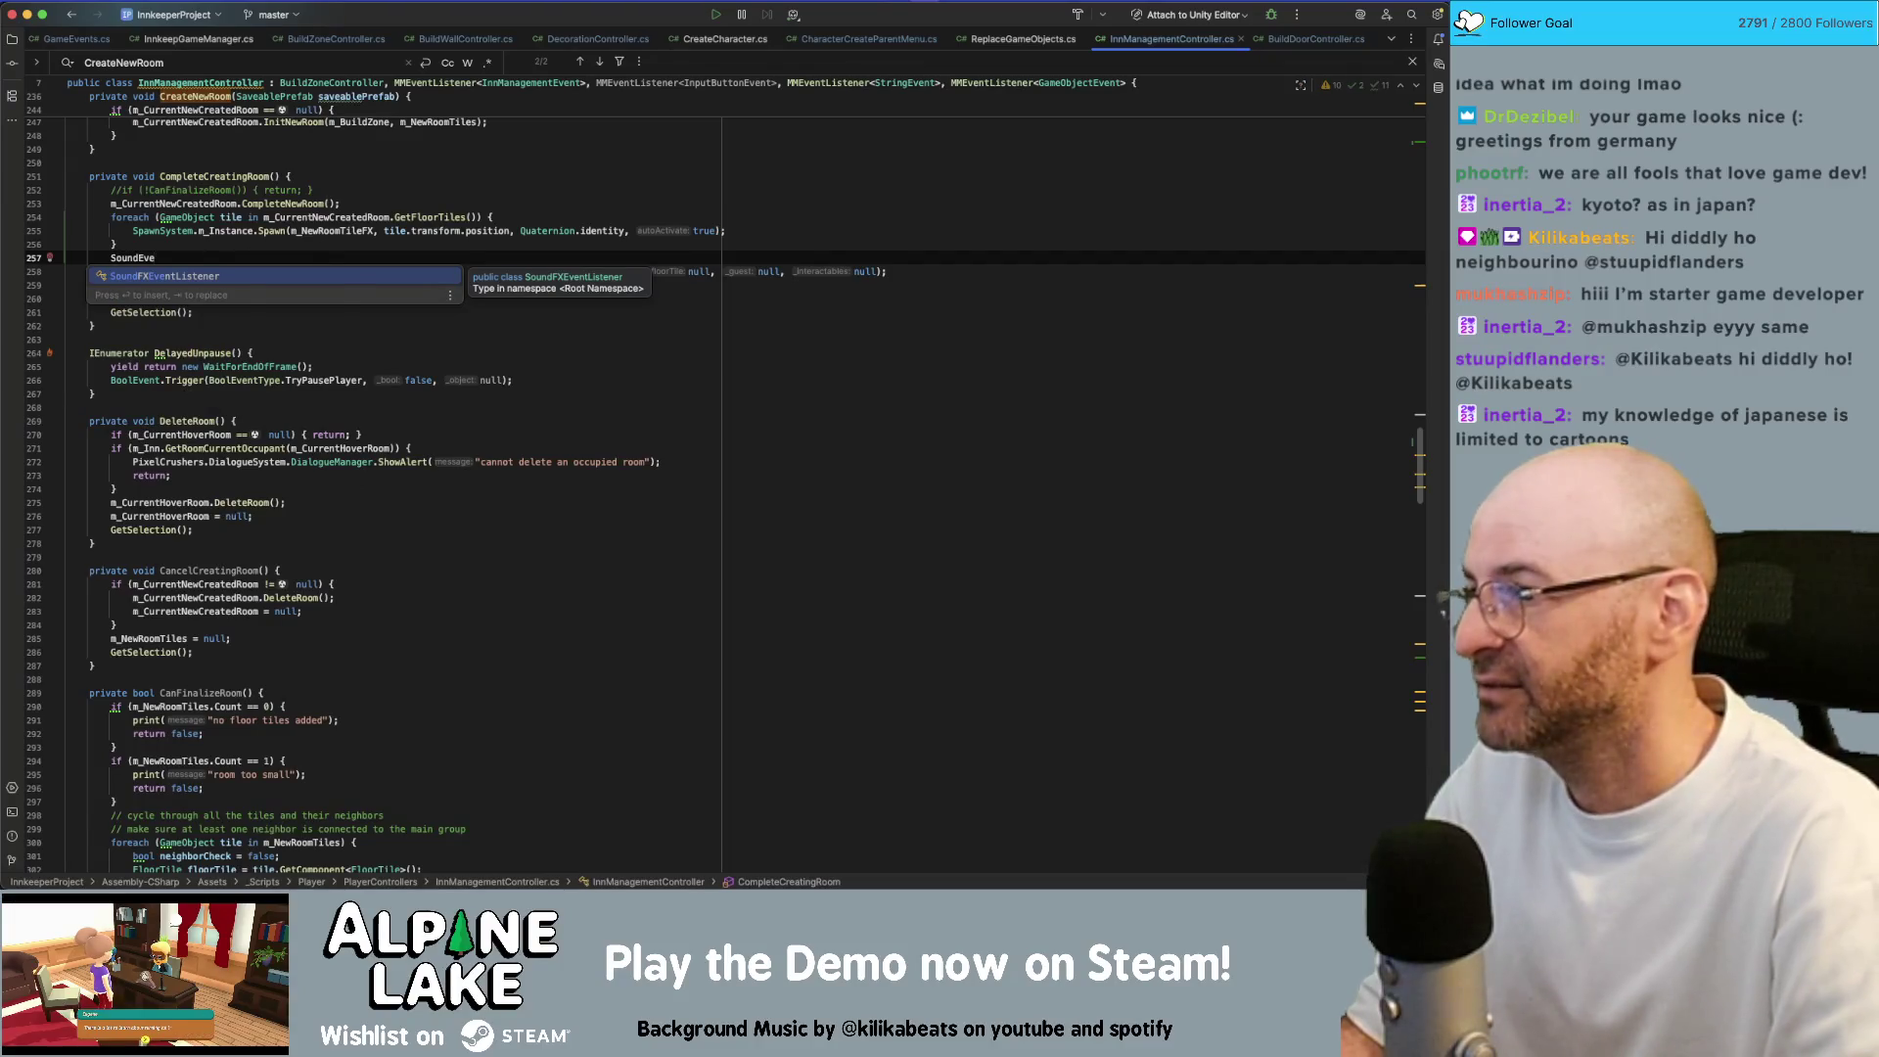
{"action": "key", "text": "Return"}
{"action": "type", "text": "SFXeve"}
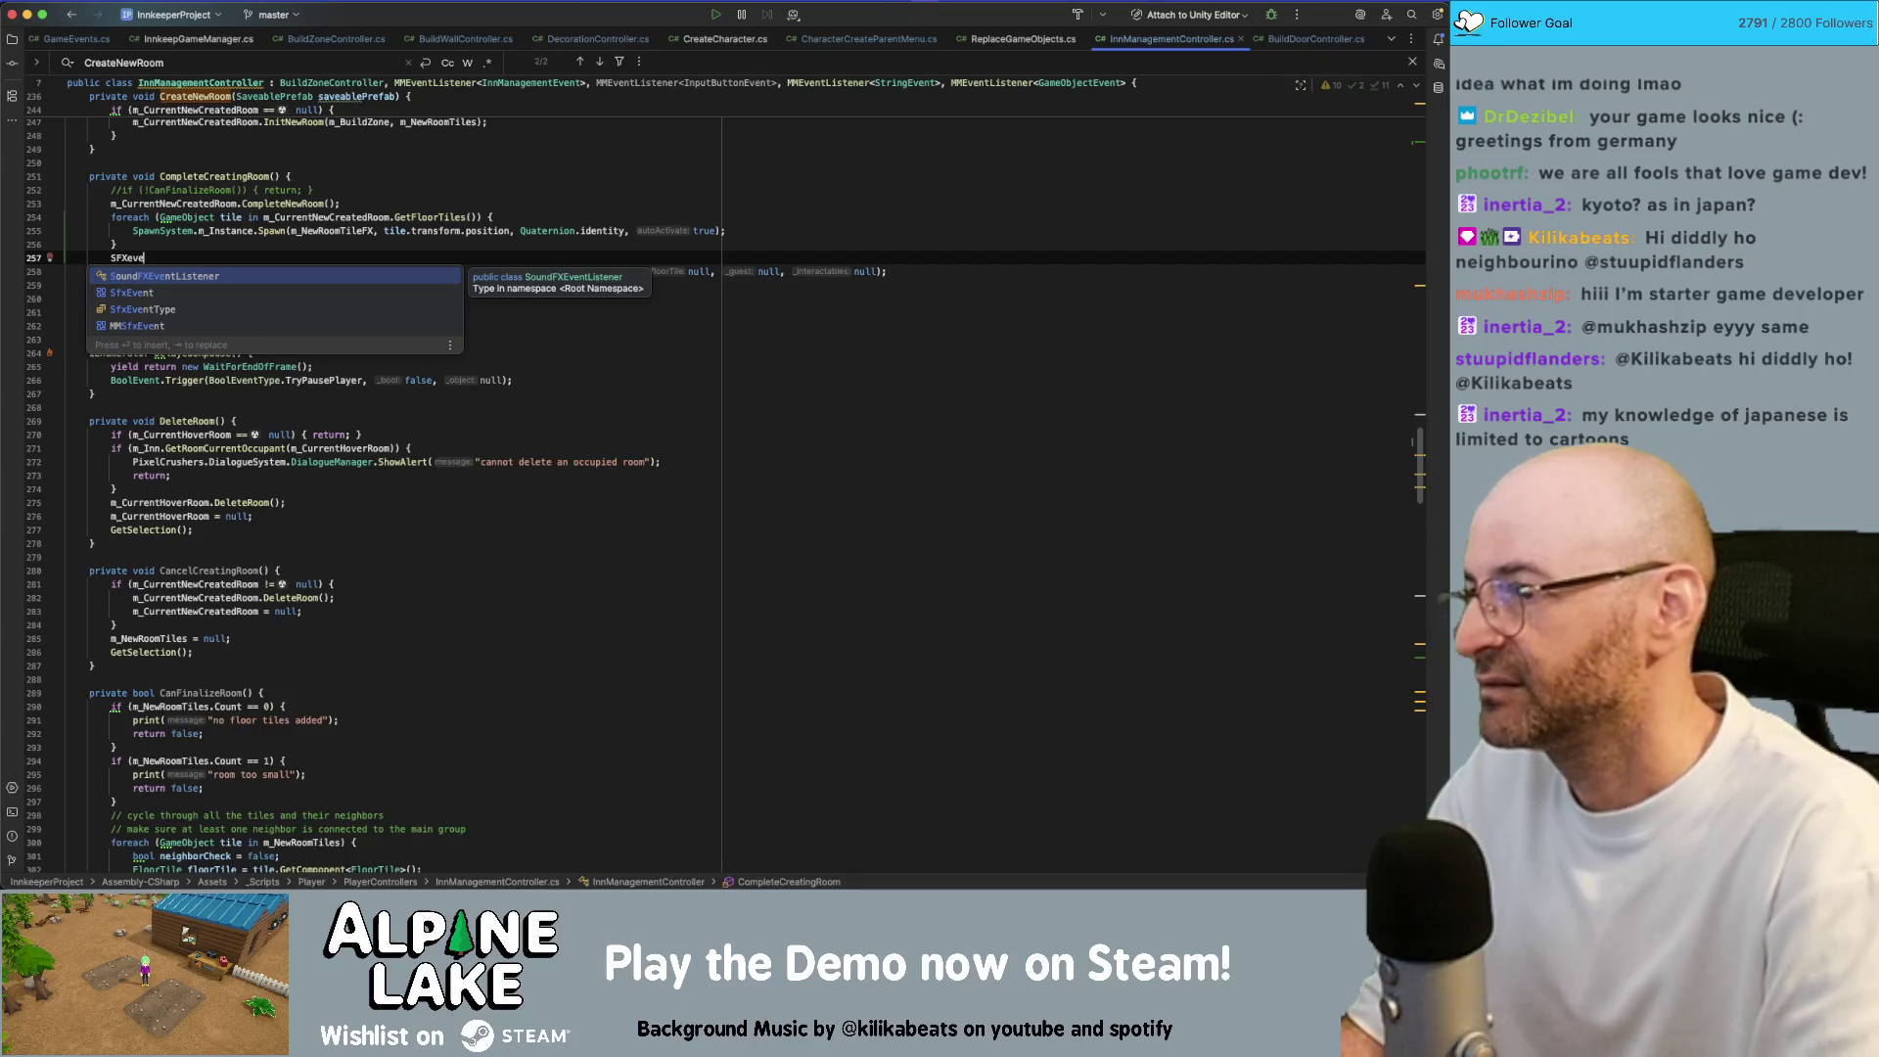
{"action": "key", "text": "Down"}
{"action": "key", "text": "Return"}
{"action": "type", "text": ".tri"}
{"action": "key", "text": "Return"}
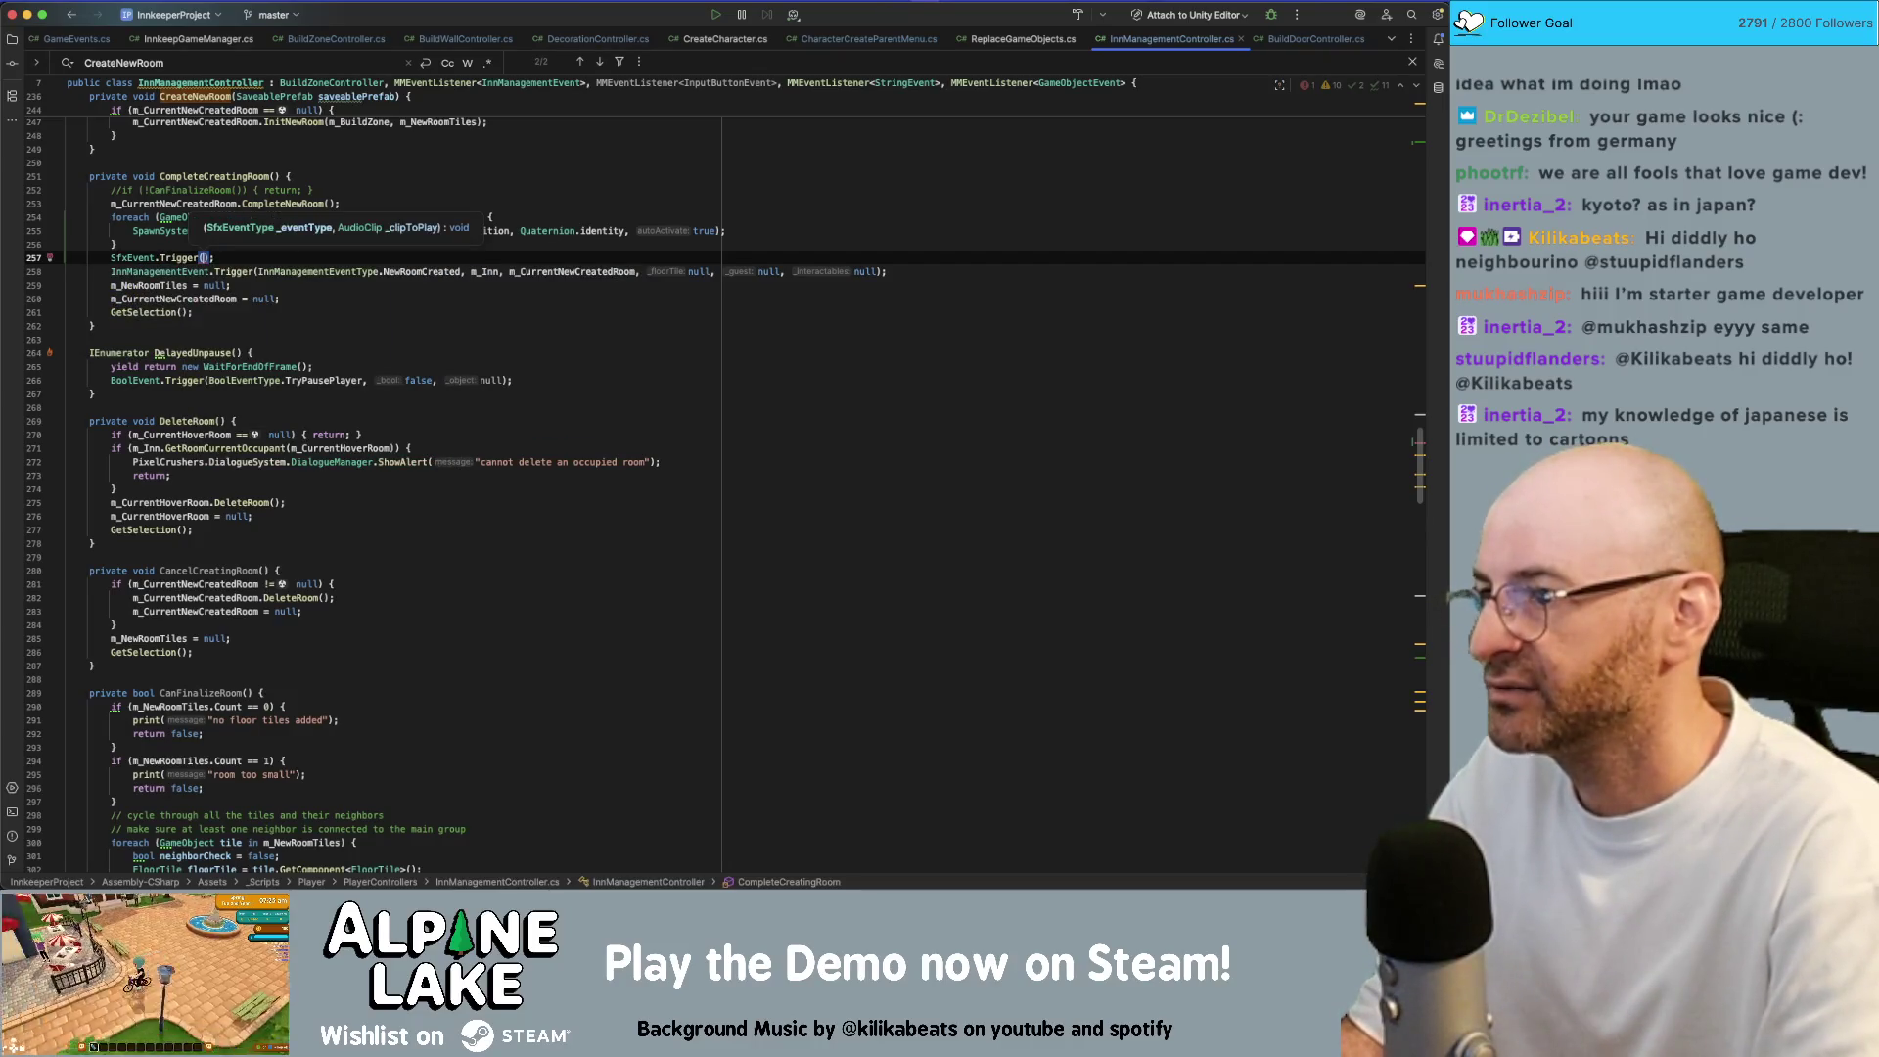
Pass SfxEventType.Overlapping and m_PlayOnPlaceItem as the Trigger call's arguments
{"action": "type", "text": "SFxevent"}
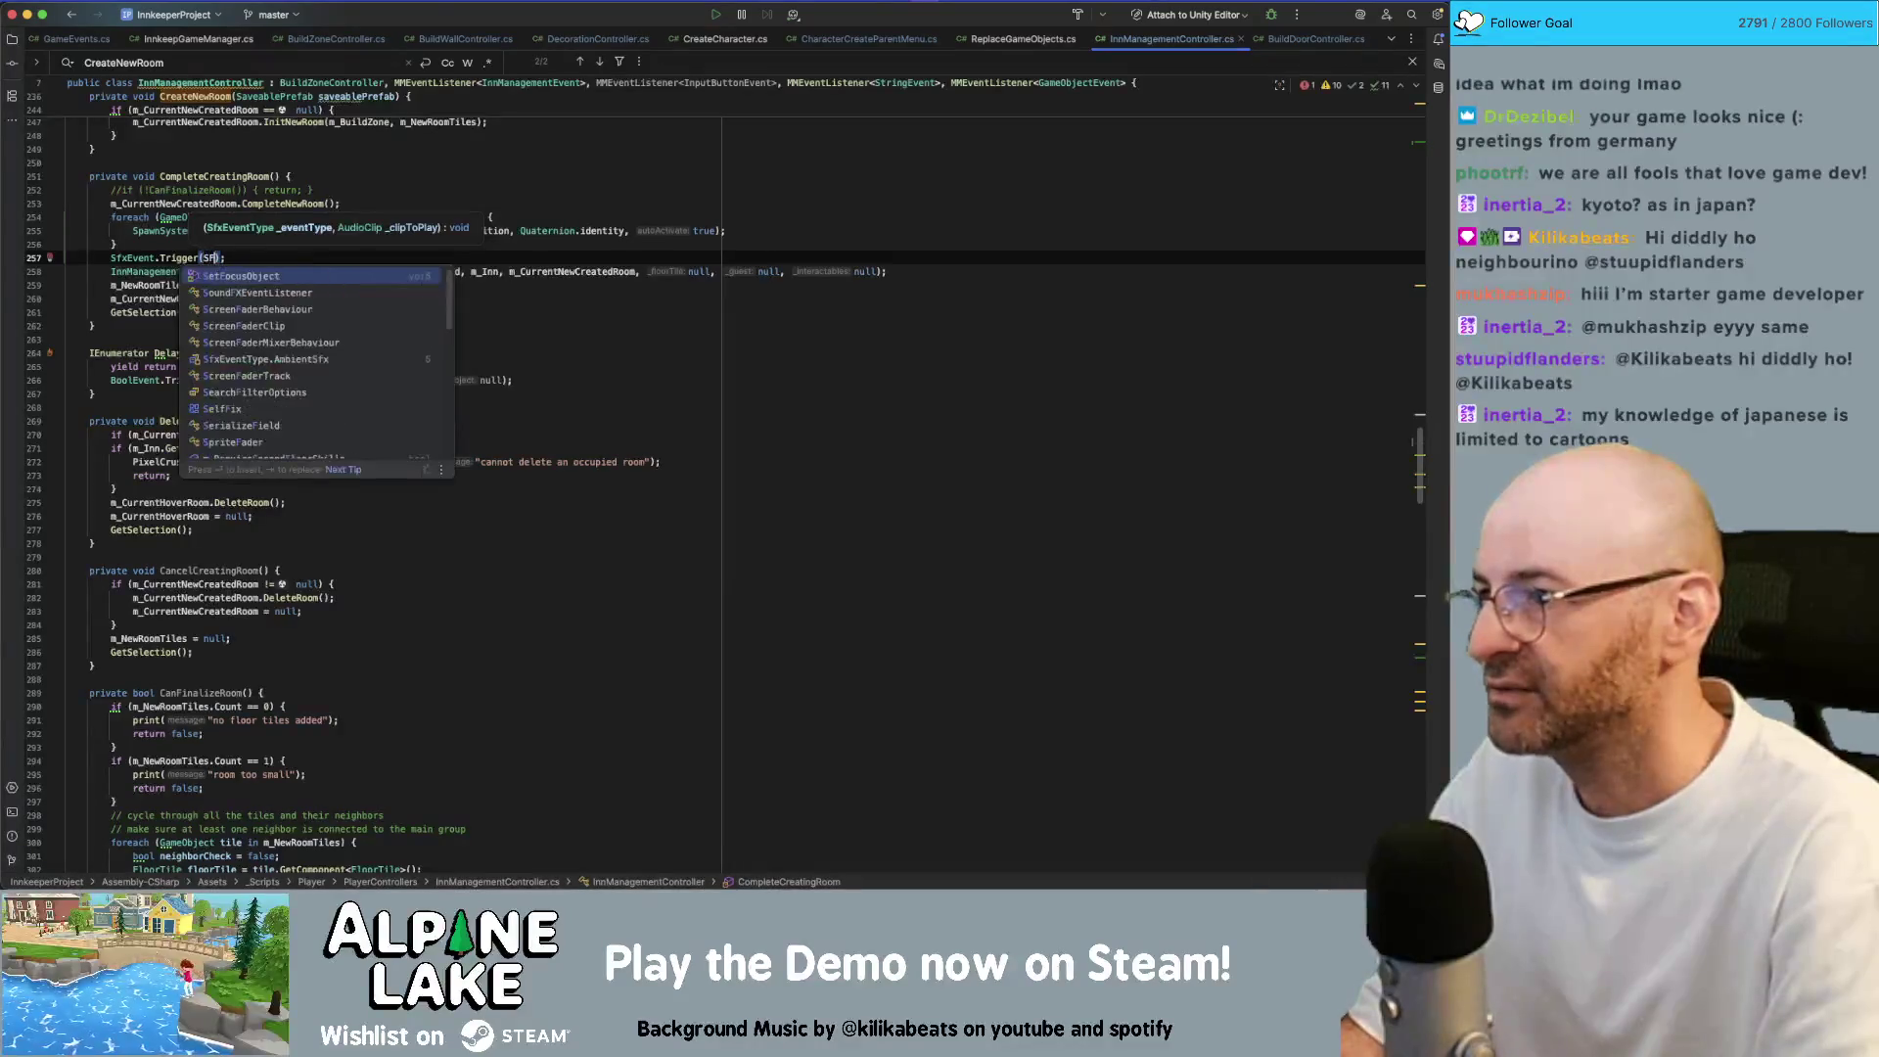
{"action": "type", "text": "type."}
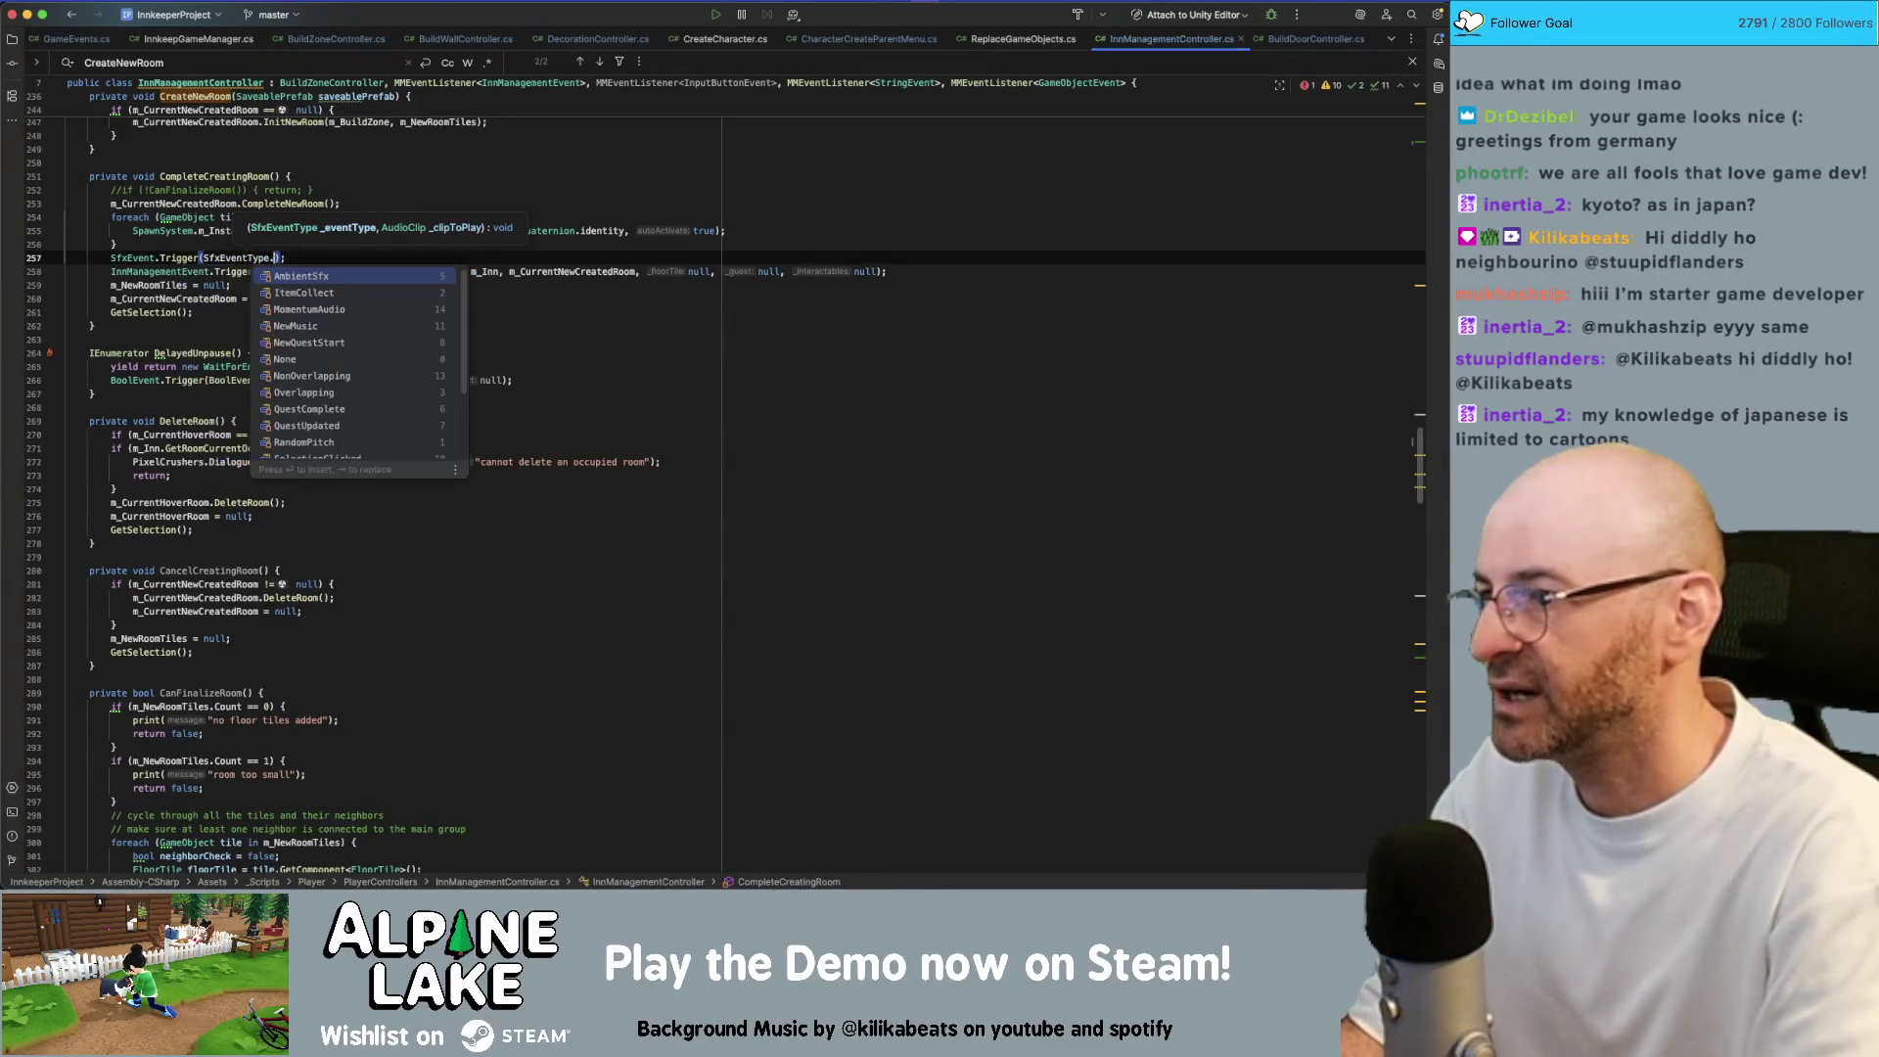
{"action": "key", "text": "Down"}
{"action": "key", "text": "Down"}
{"action": "key", "text": "Down"}
{"action": "key", "text": "Down"}
{"action": "key", "text": "Down"}
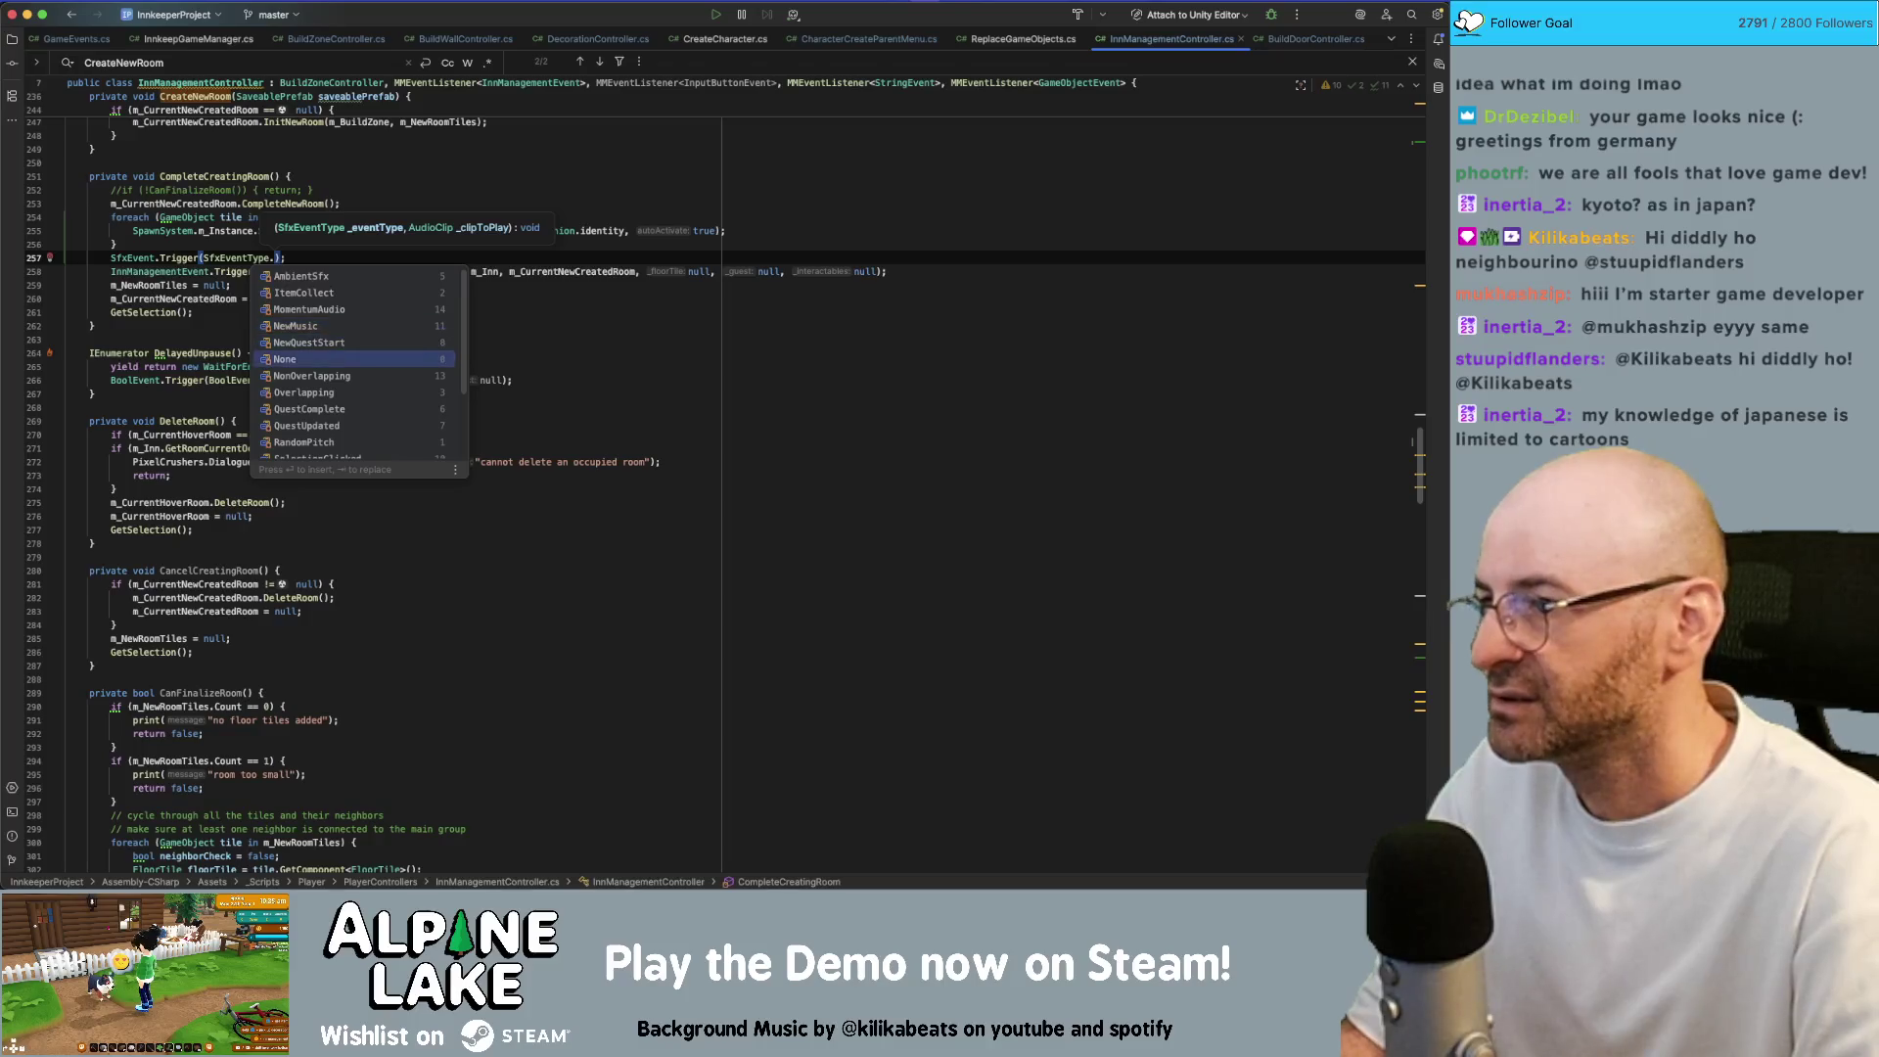
{"action": "key", "text": "Up"}
{"action": "key", "text": "Up"}
{"action": "key", "text": "Up"}
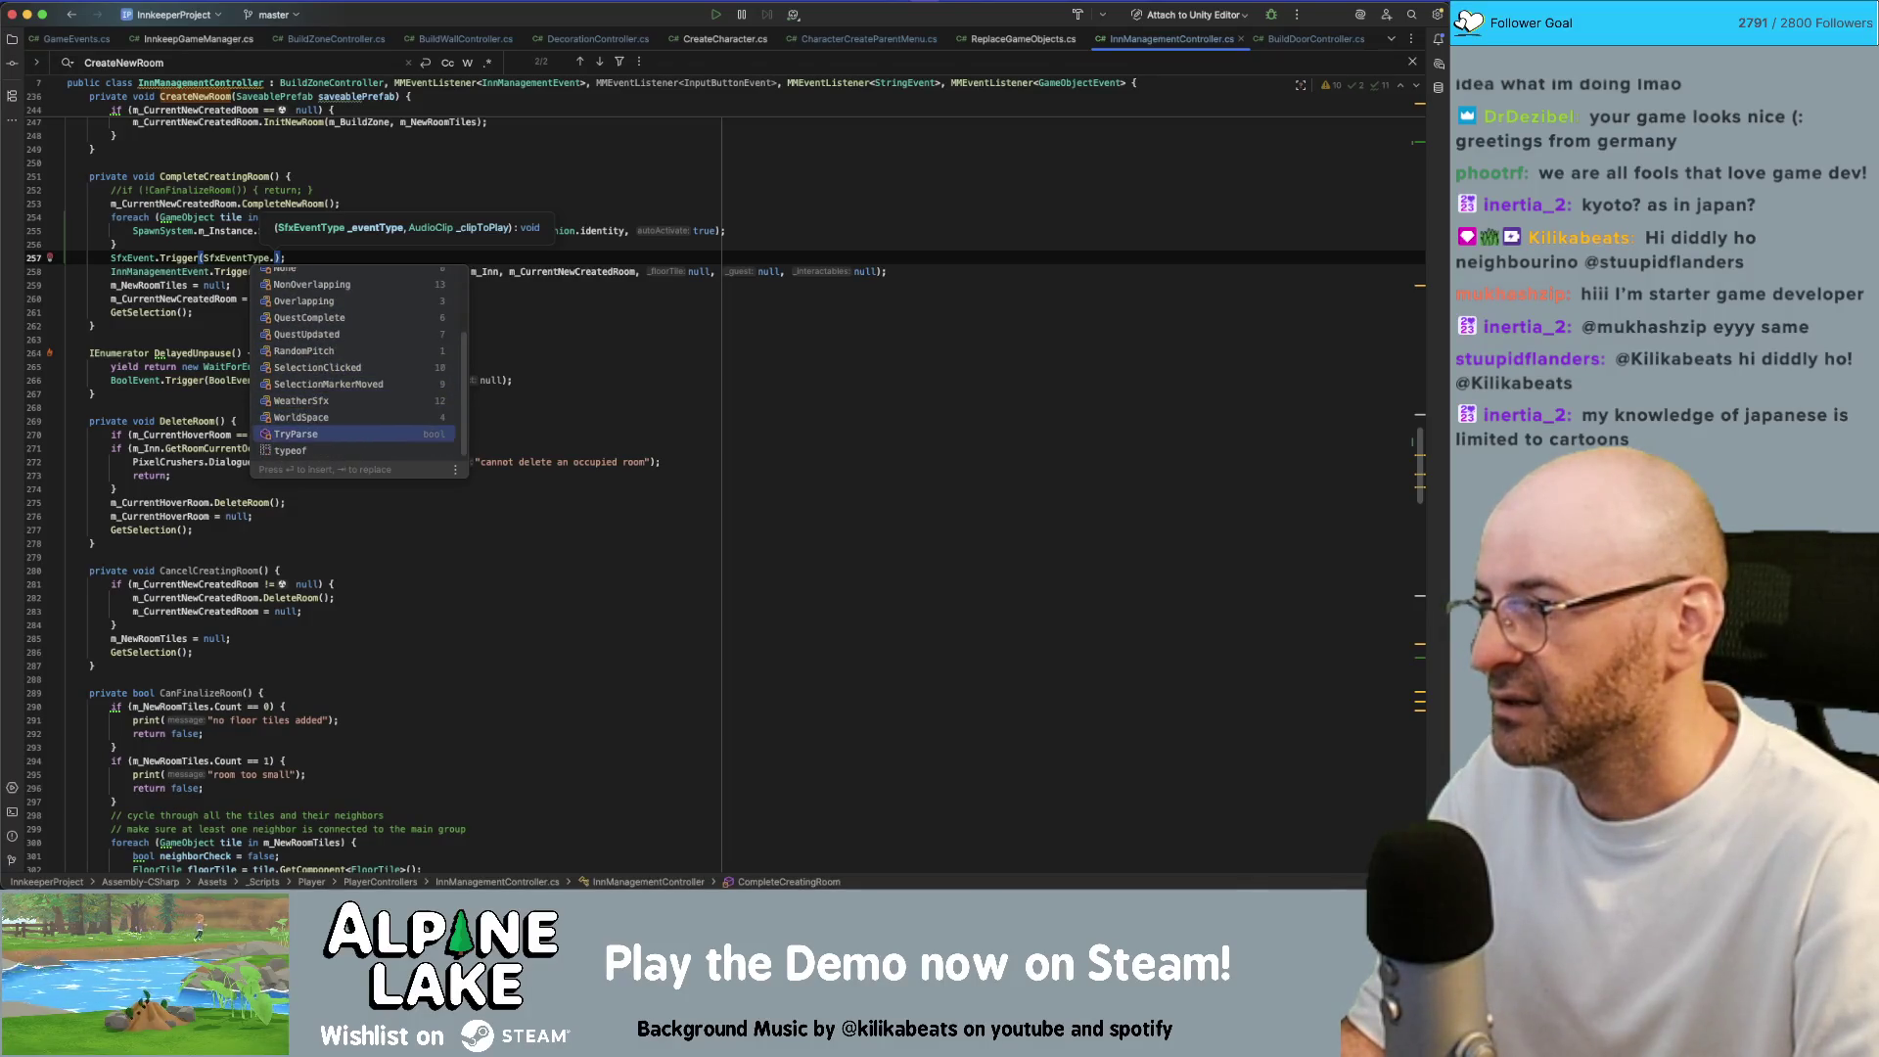
{"action": "key", "text": "Down"}
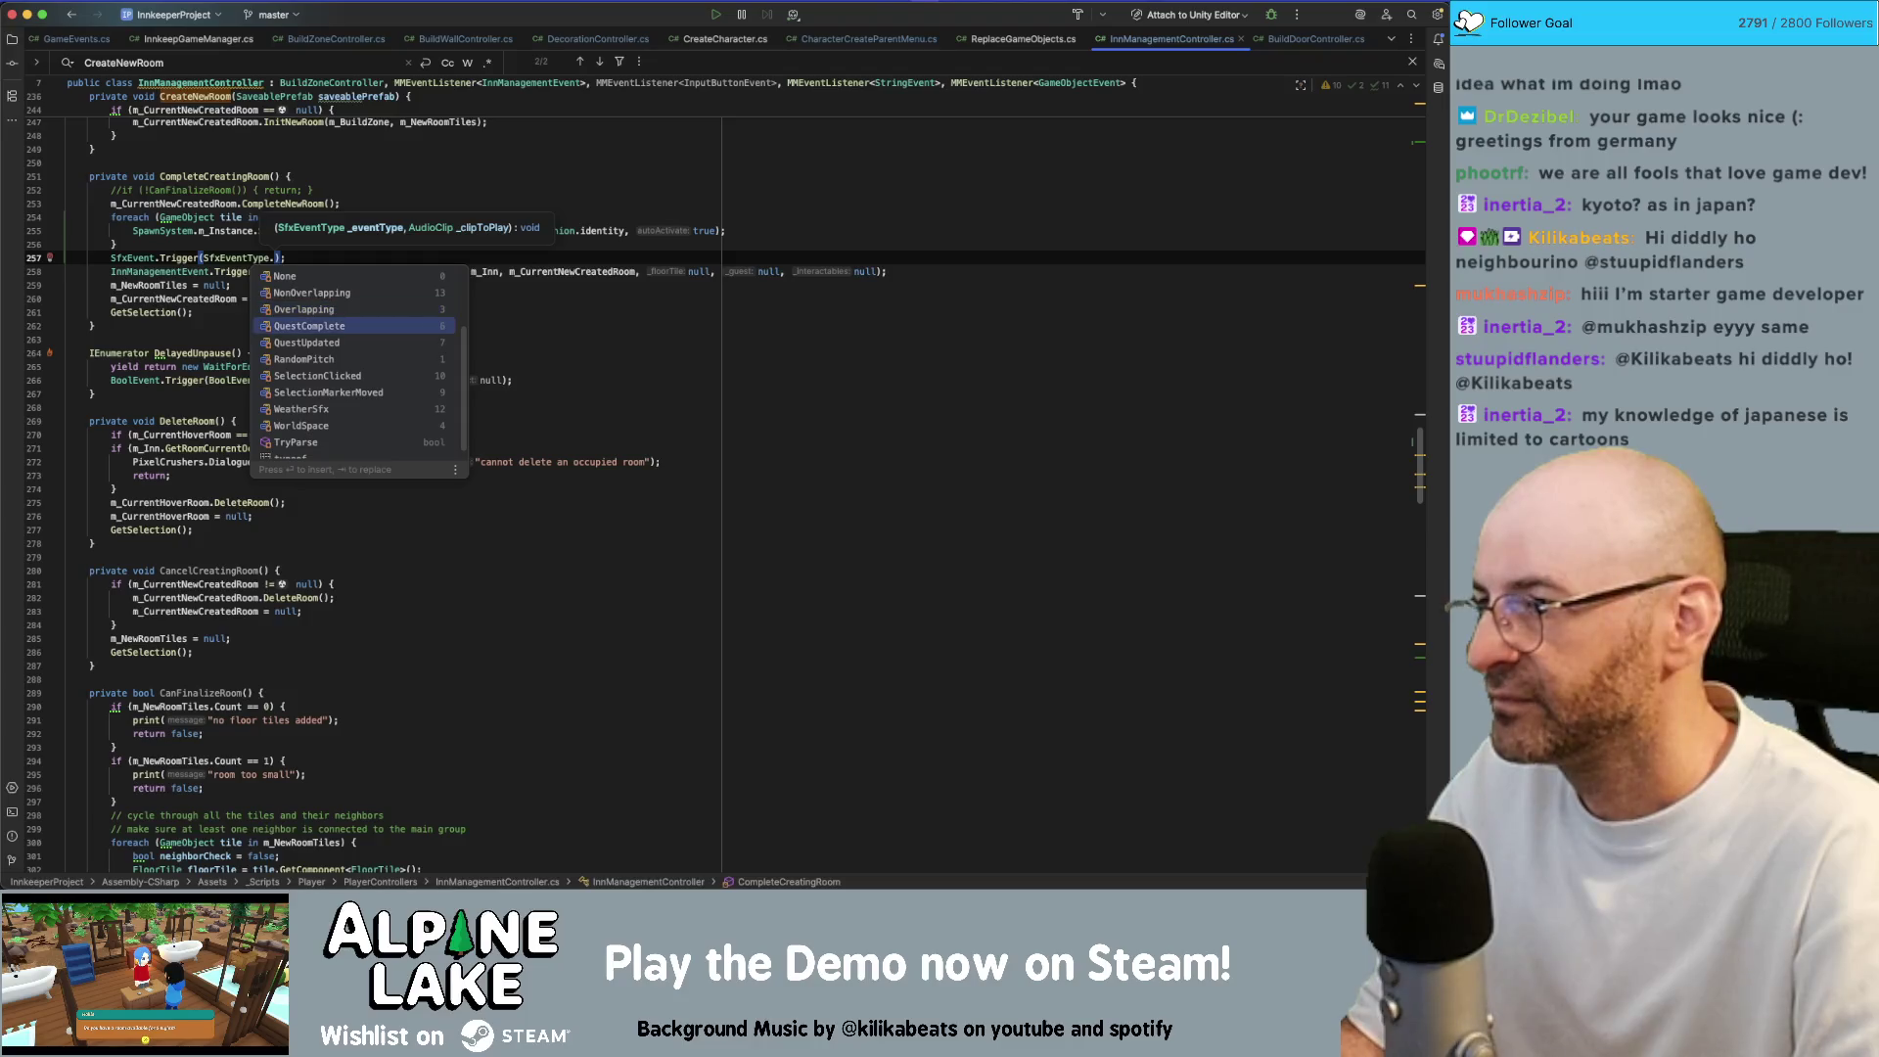
{"action": "key", "text": "Up"}
{"action": "key", "text": "Return"}
{"action": "type", "text": ", "}
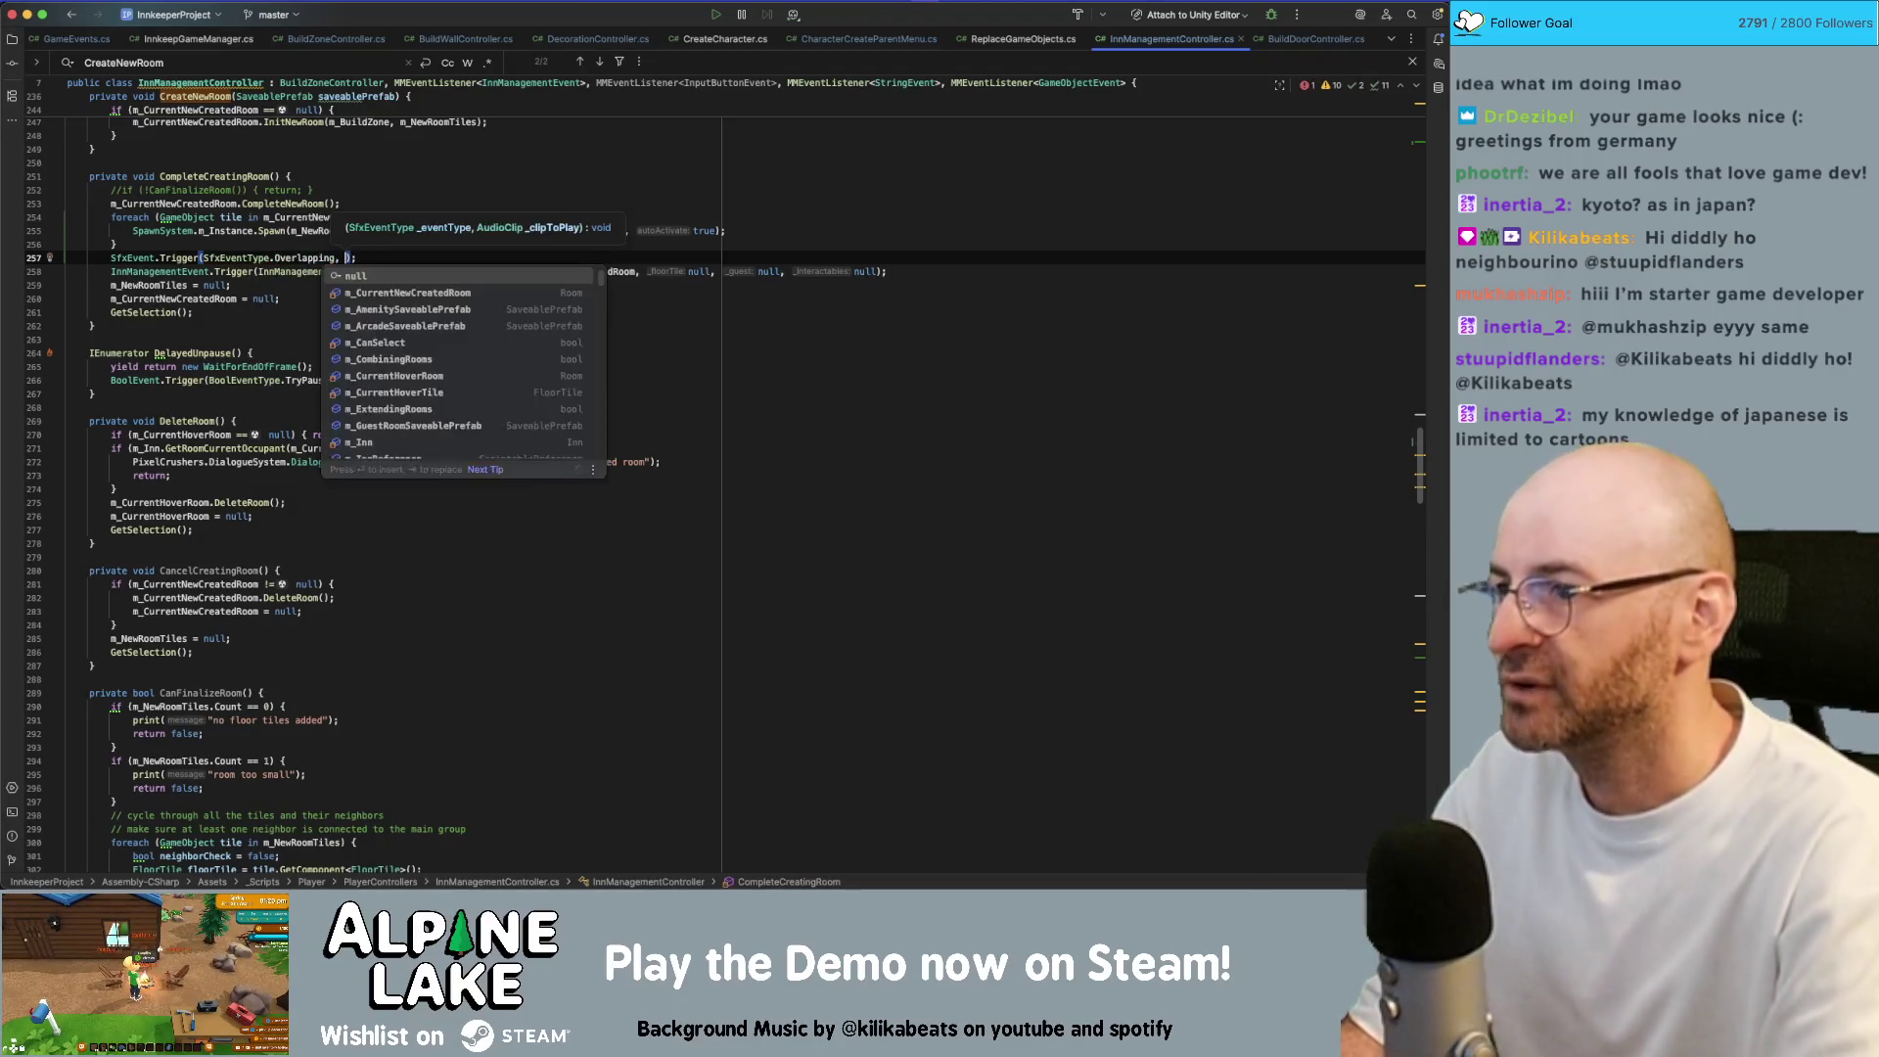
{"action": "type", "text": "m_Pla"}
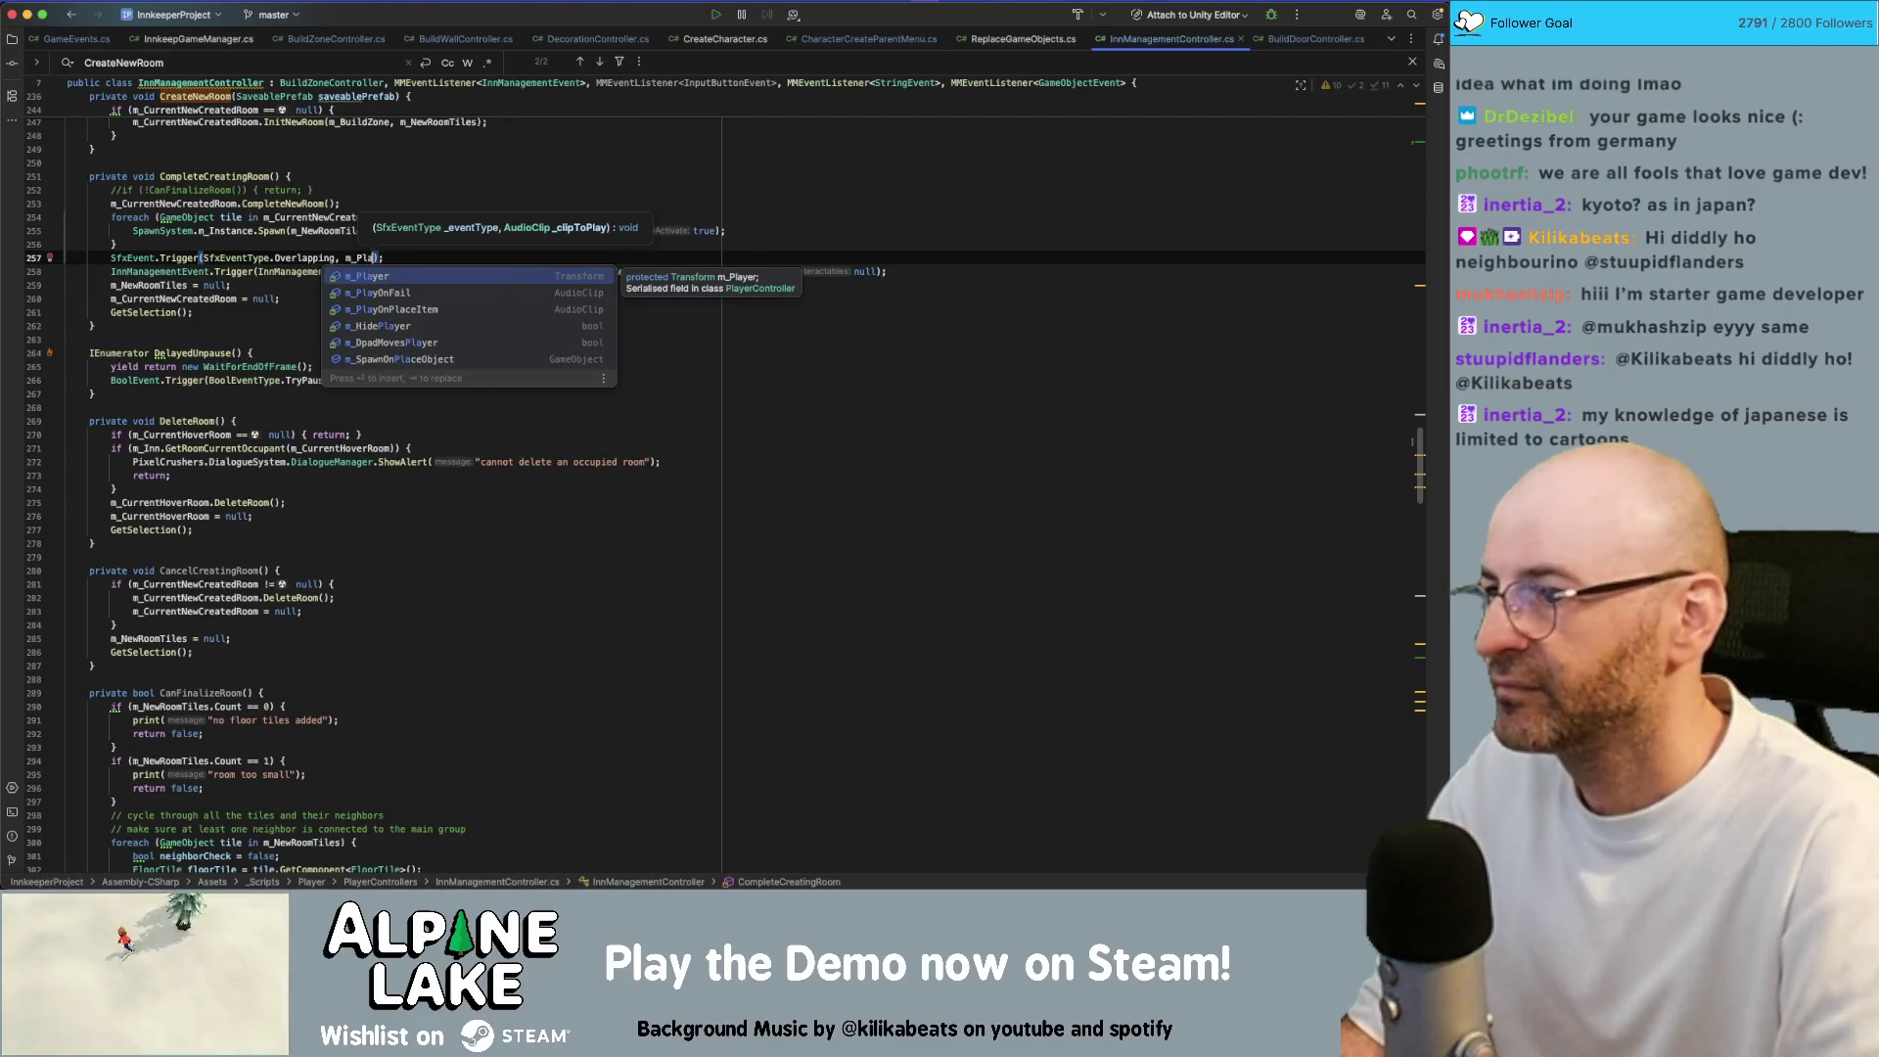
{"action": "key", "text": "Down"}
{"action": "key", "text": "Down"}
{"action": "key", "text": "Return"}
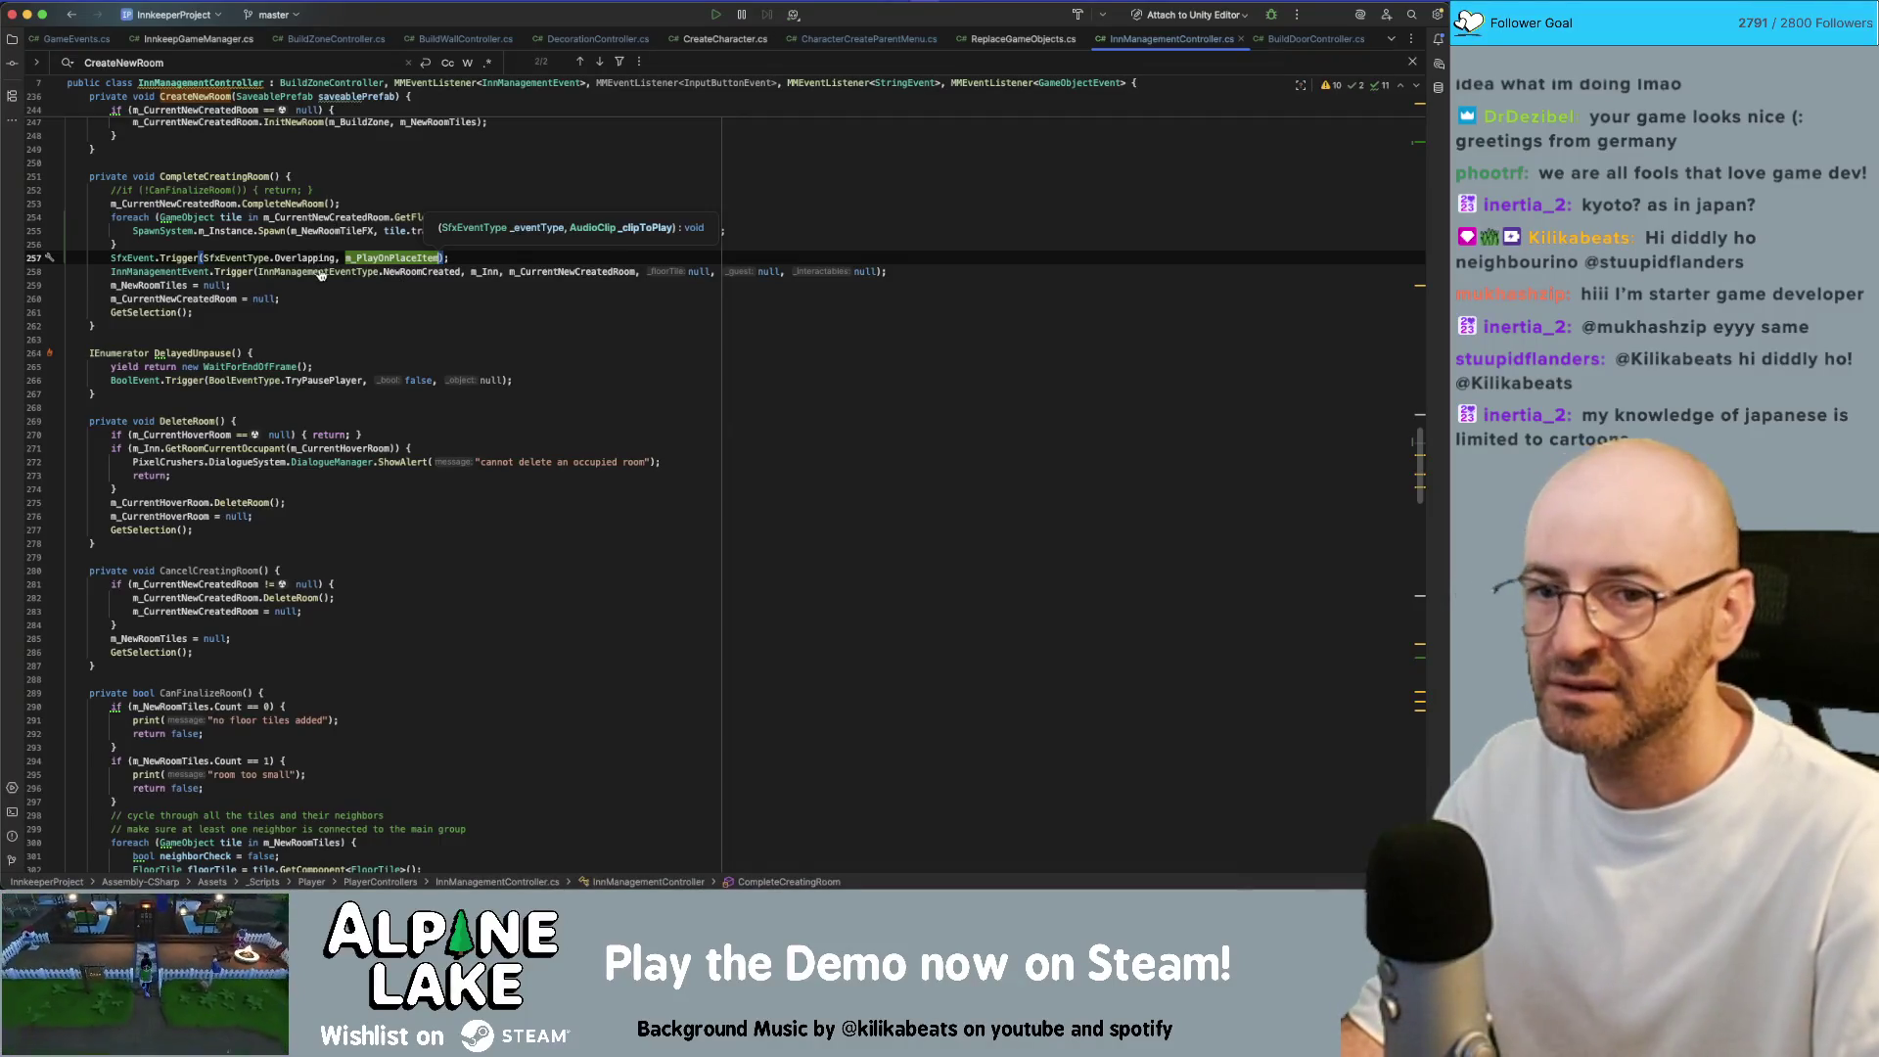
{"action": "key", "text": "Escape"}
{"action": "key", "text": "super+Tab"}
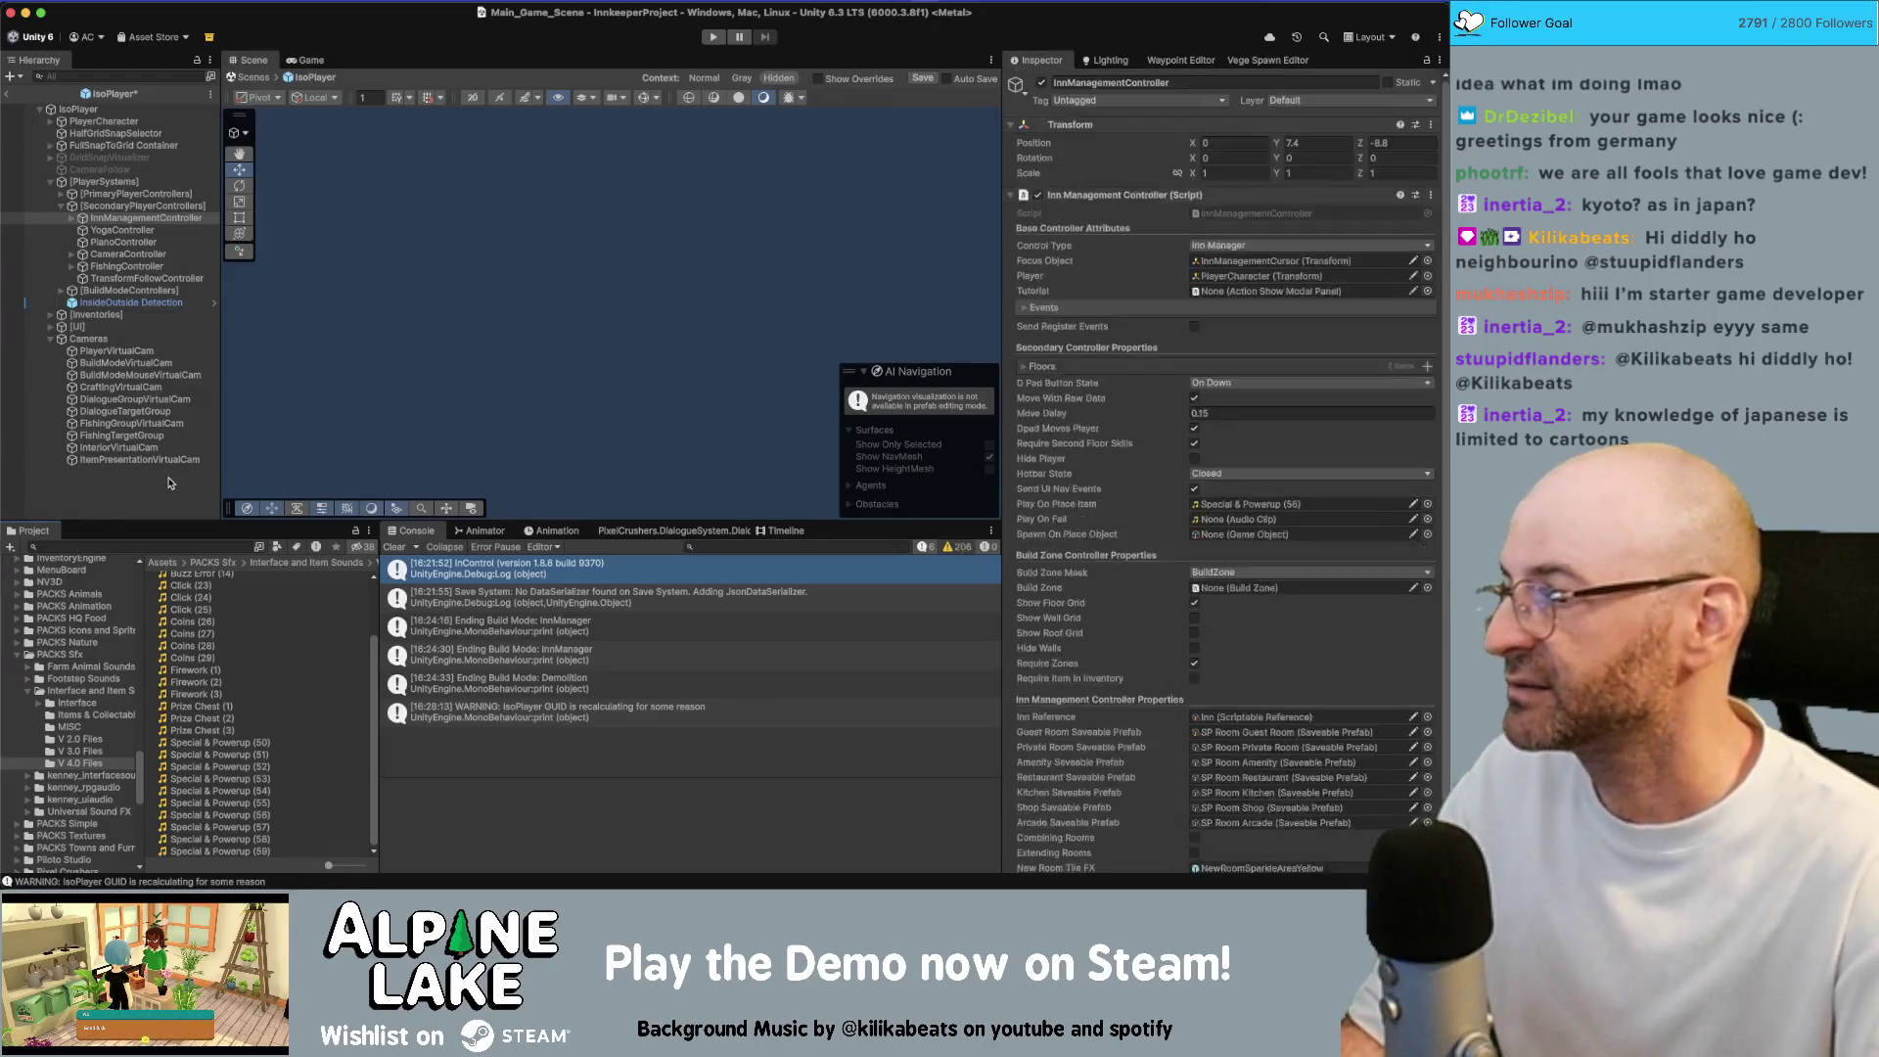
Exit the IsoPlayer prefab, start Play mode, and select DEBUG BUILD INN in the Hierarchy
{"action": "left_click", "coordinate": [7, 94]}
{"action": "left_click", "coordinate": [713, 38]}
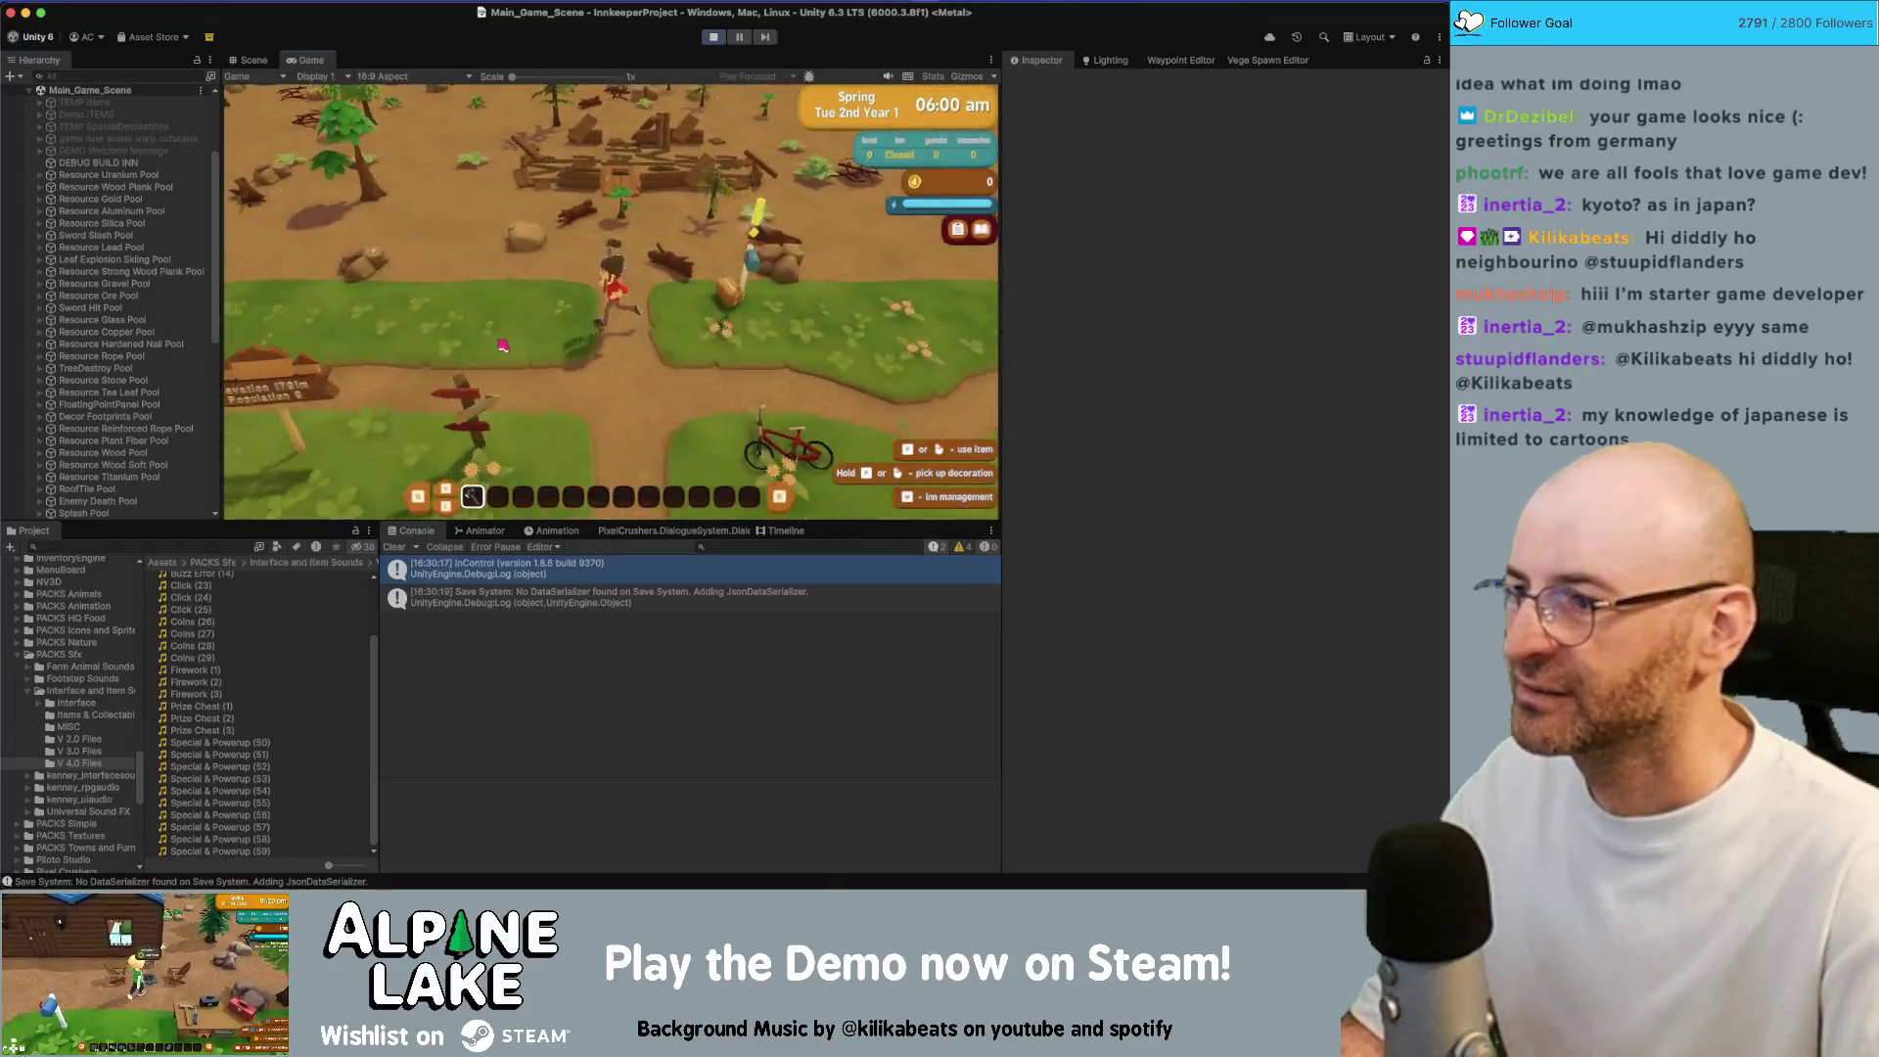
{"action": "left_click", "coordinate": [143, 161]}
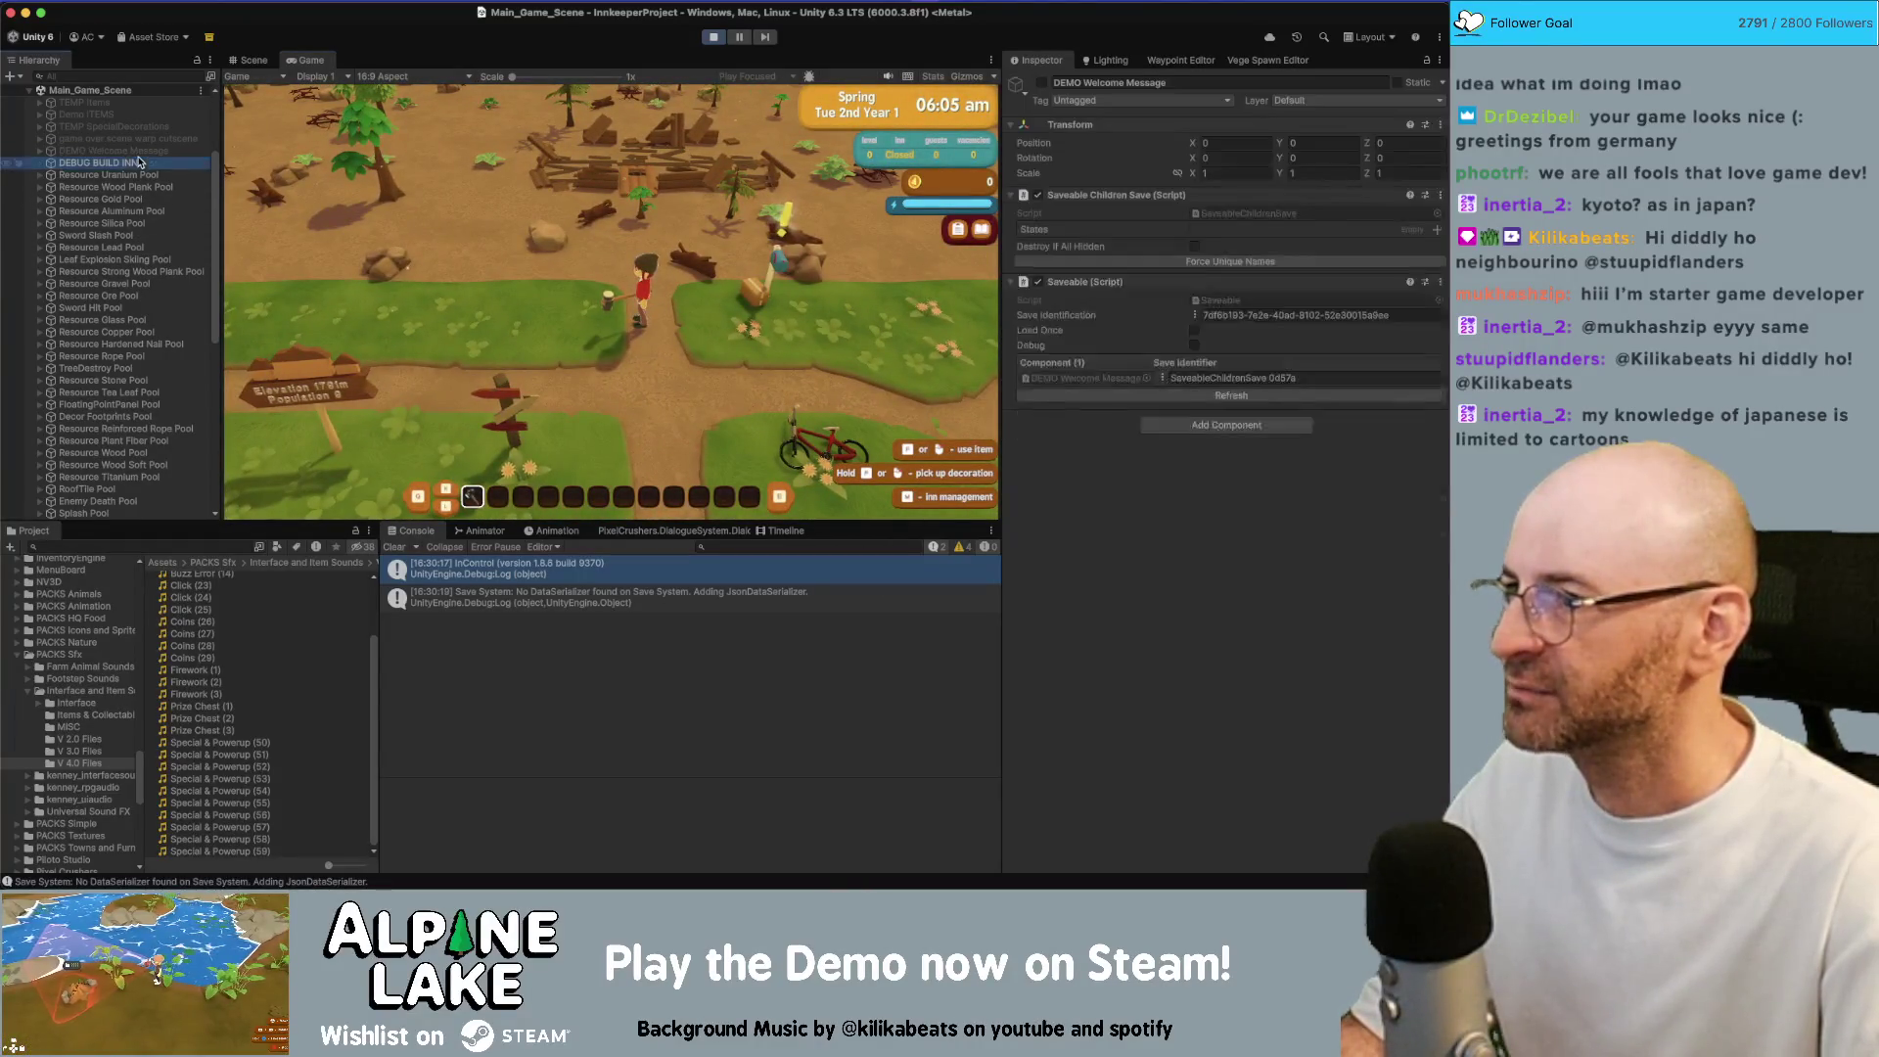